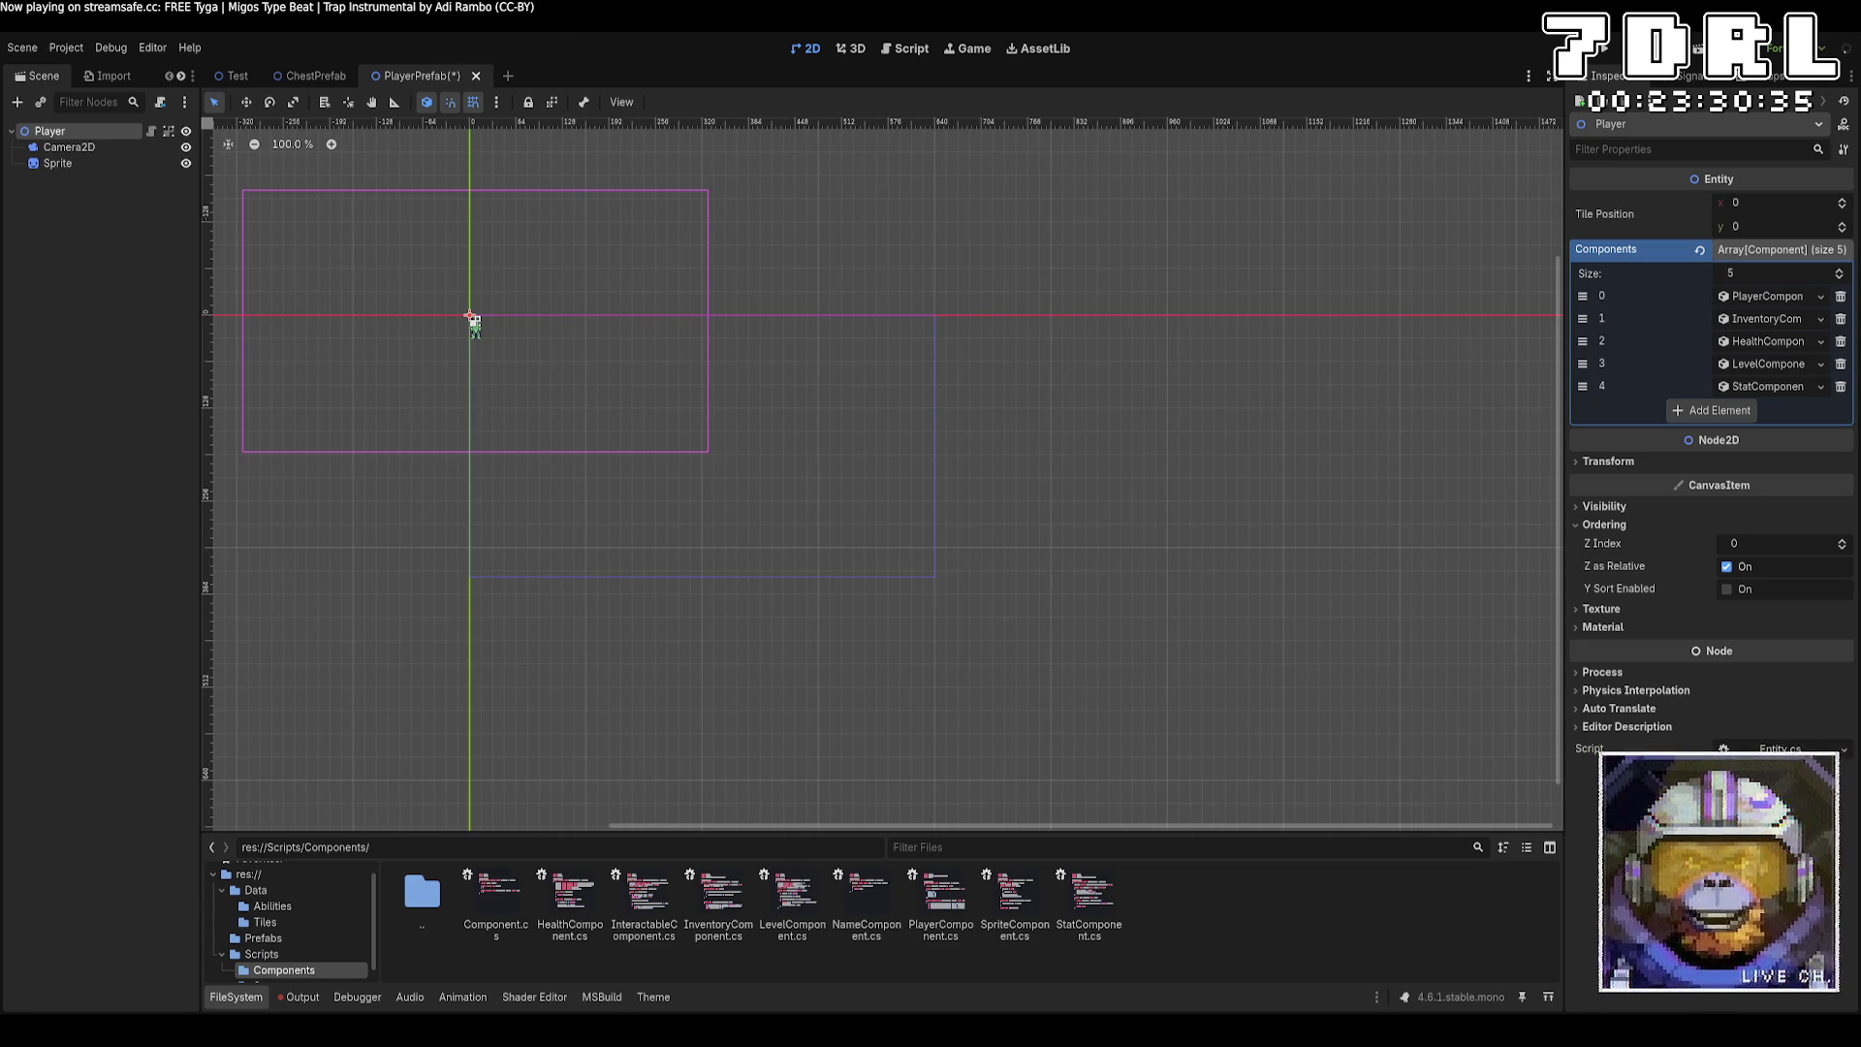
Restore the VS Code window to a smaller size and save the PlayerPrefab scene in Godot.
key(alt+Tab)
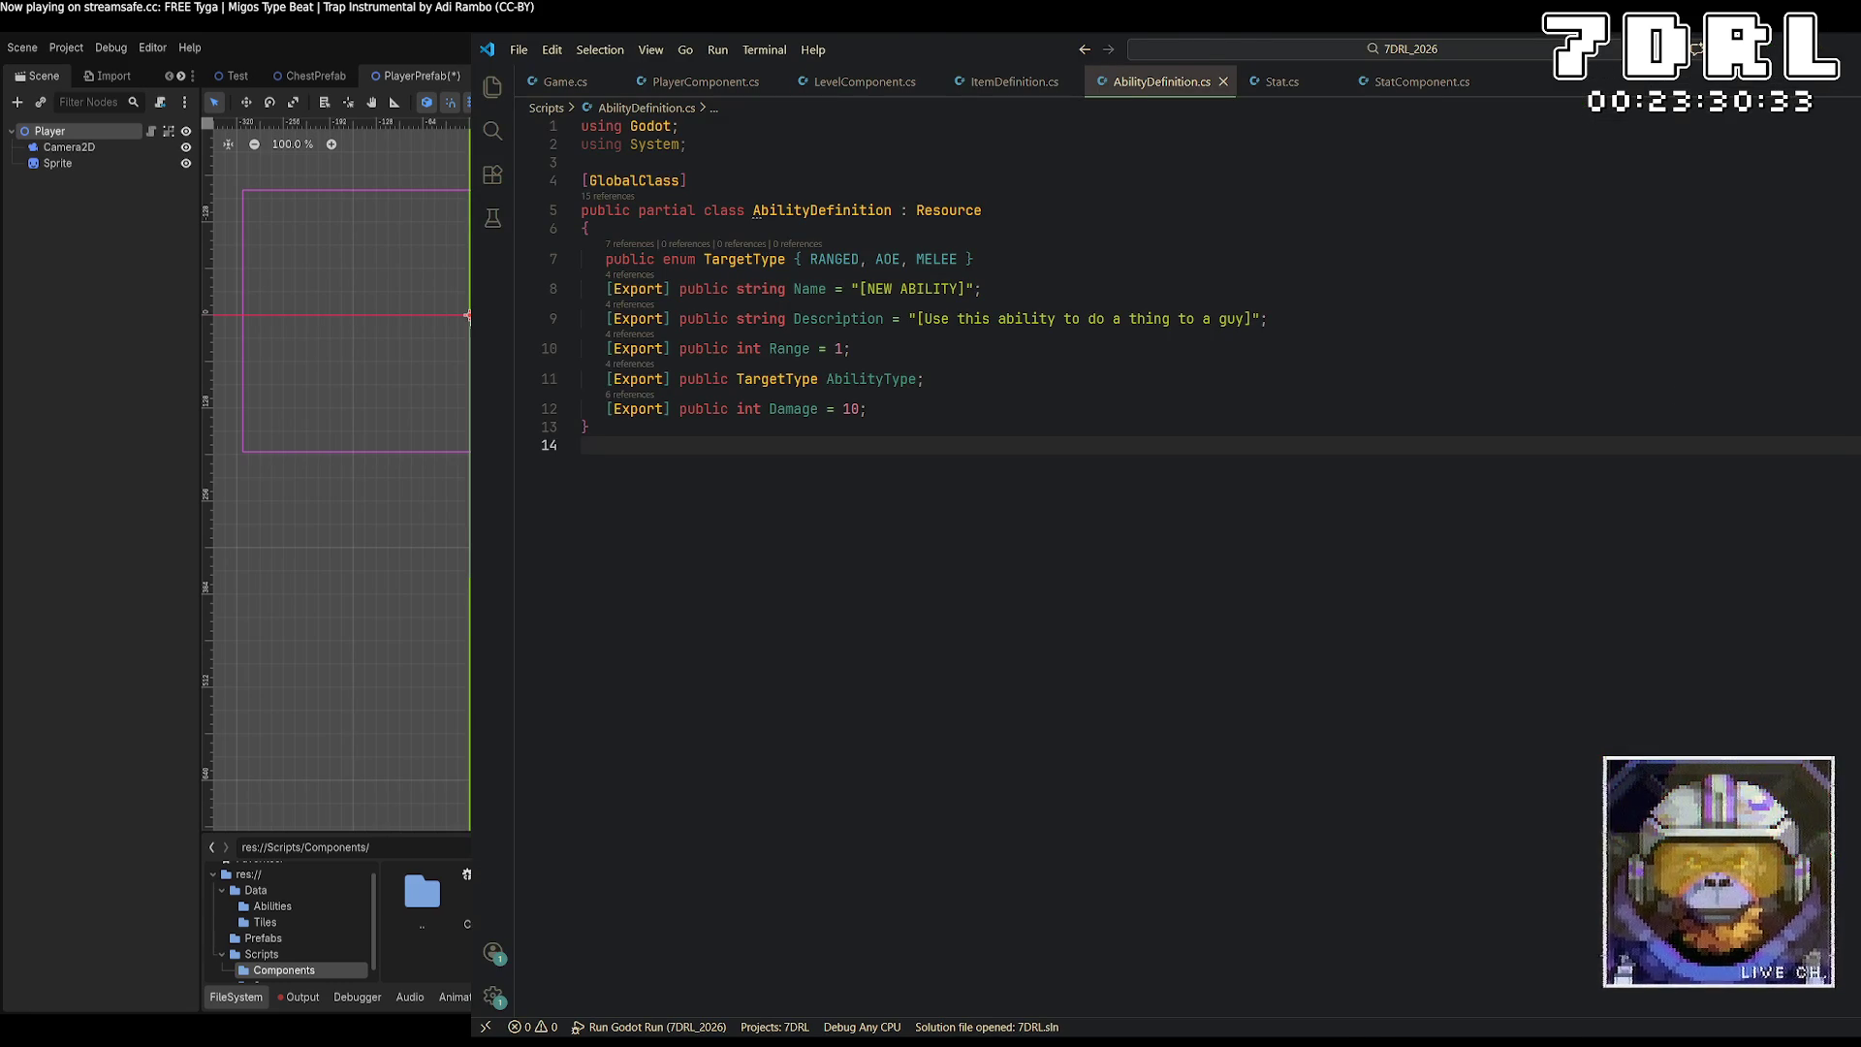
double_click(991, 54)
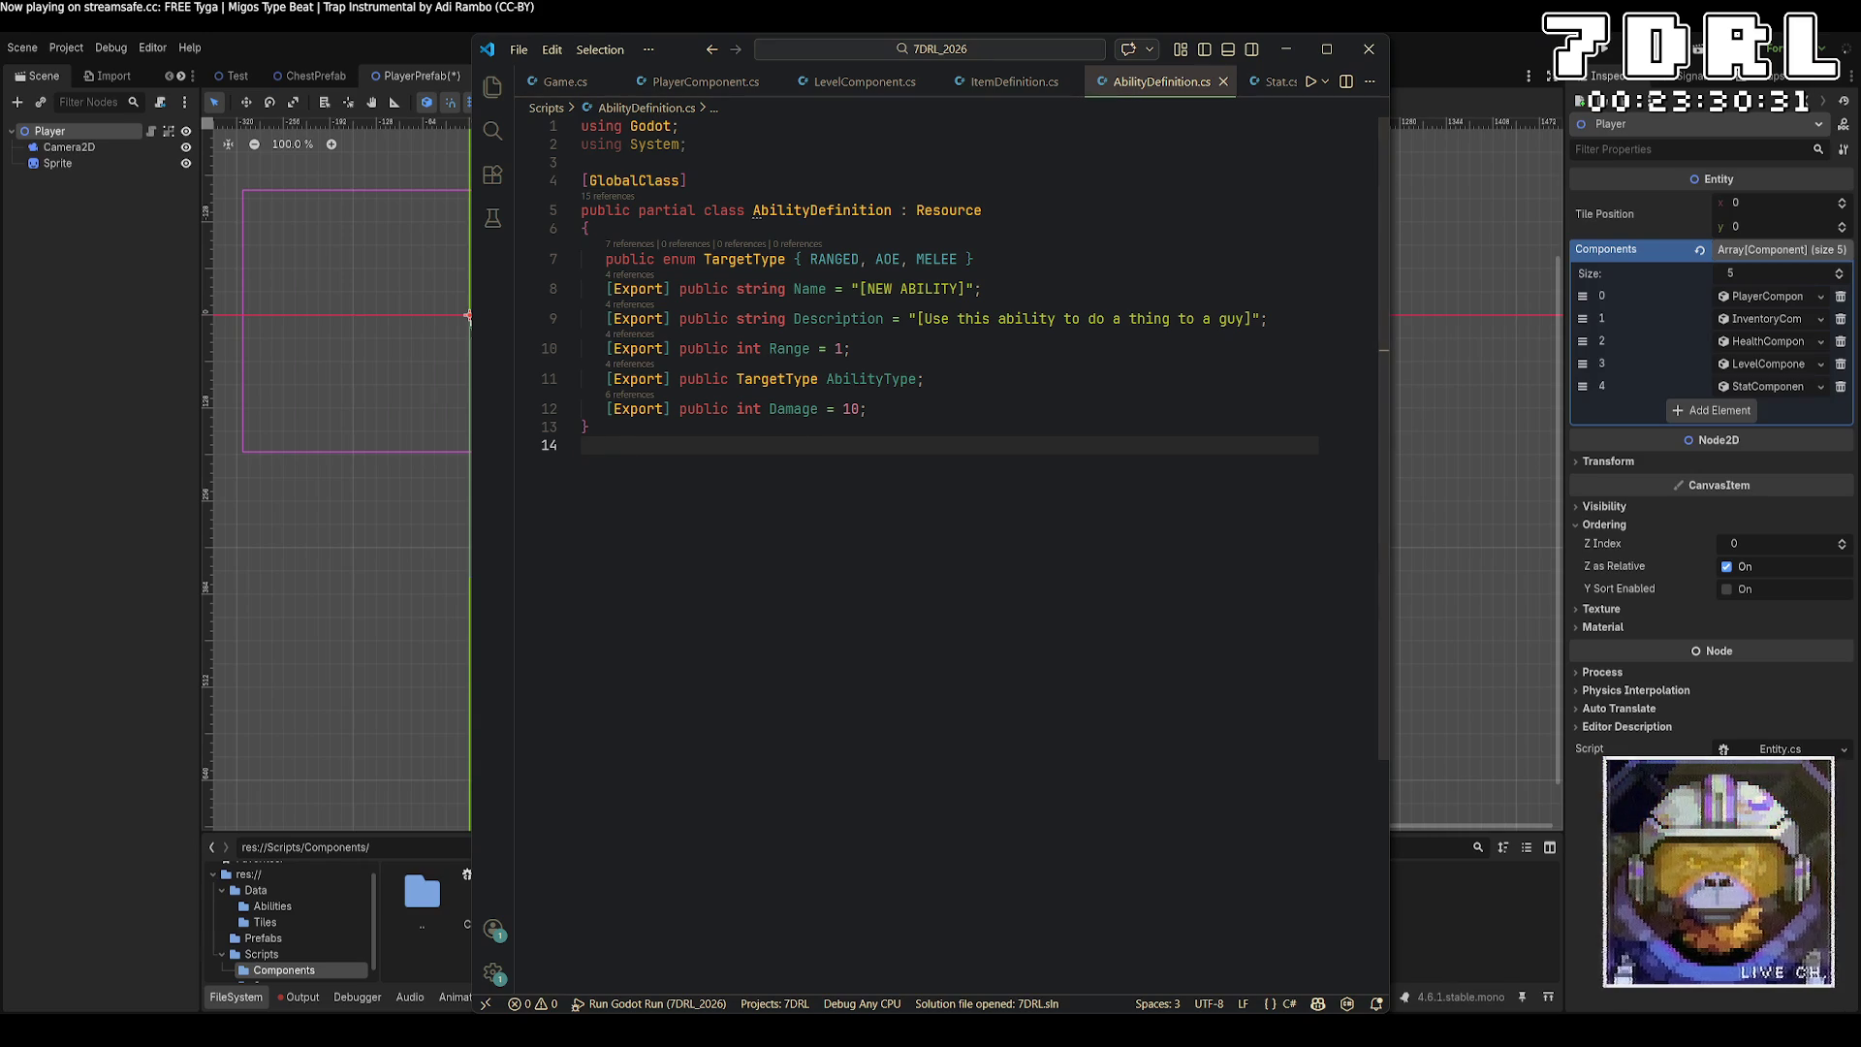
click(394, 602)
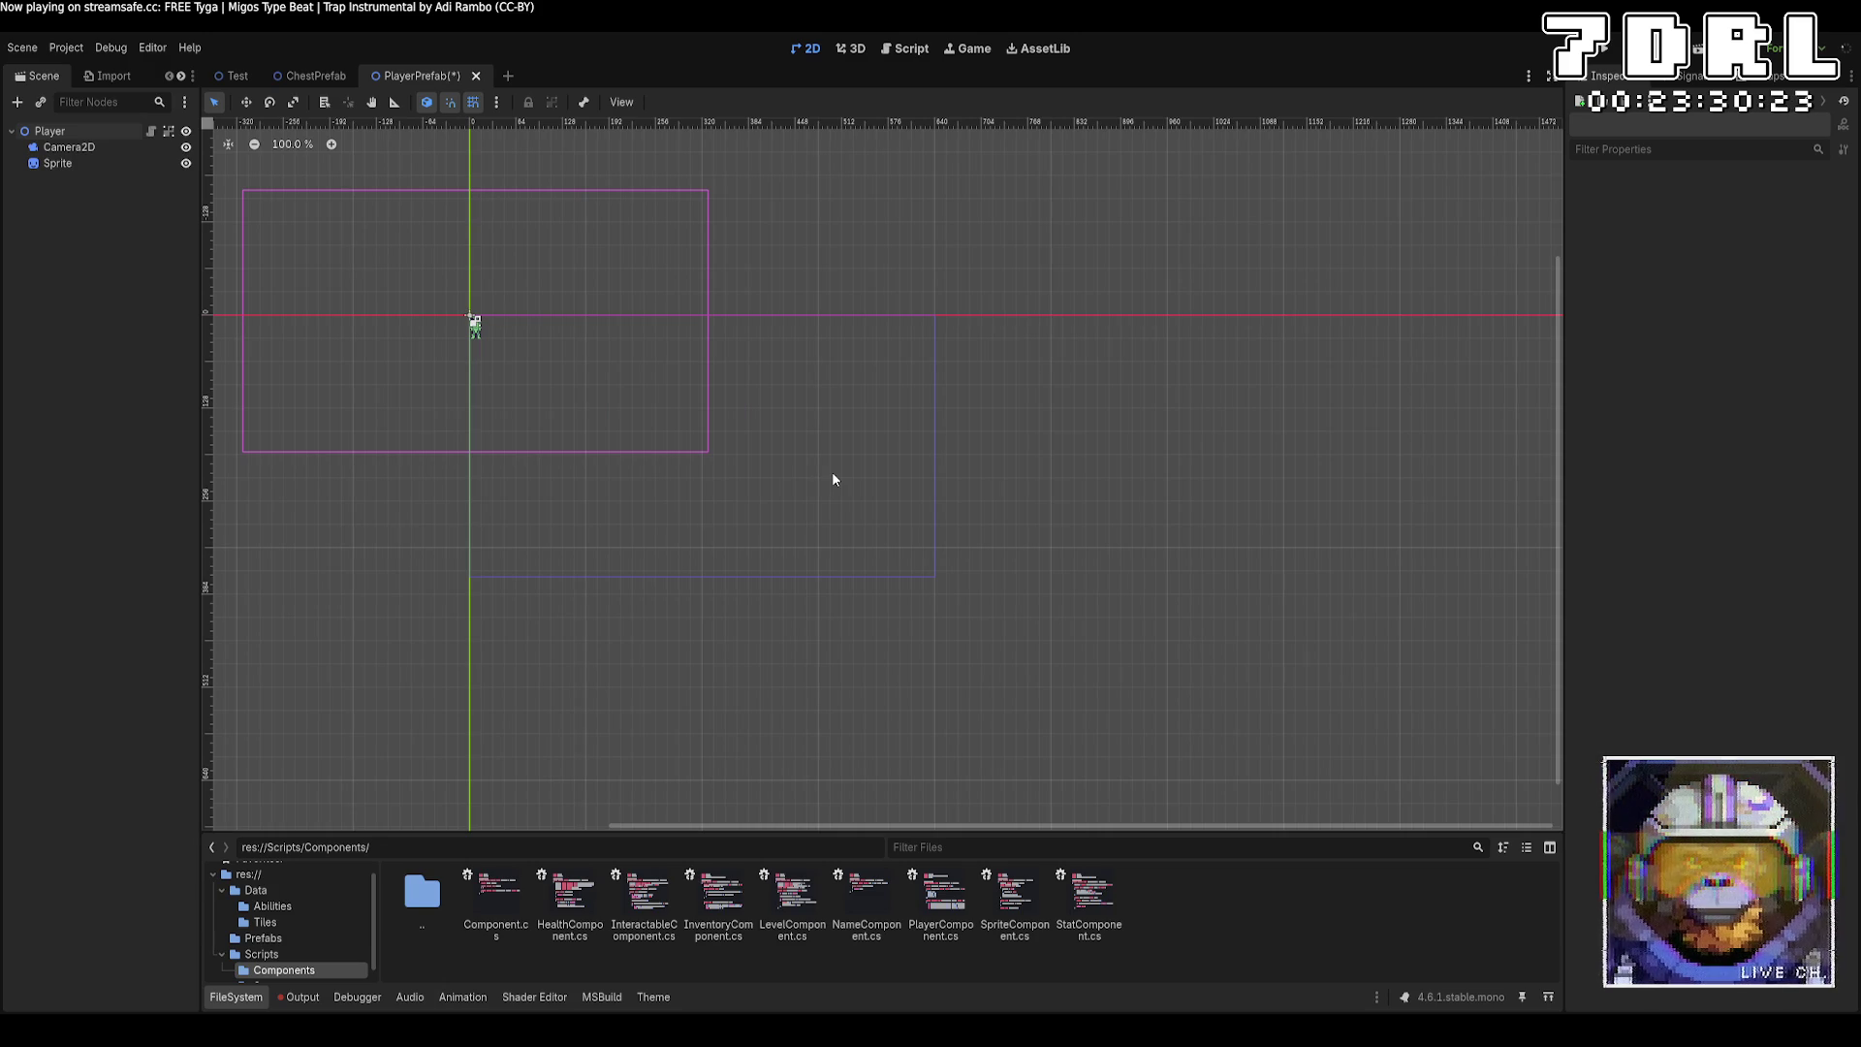
key(ctrl+s)
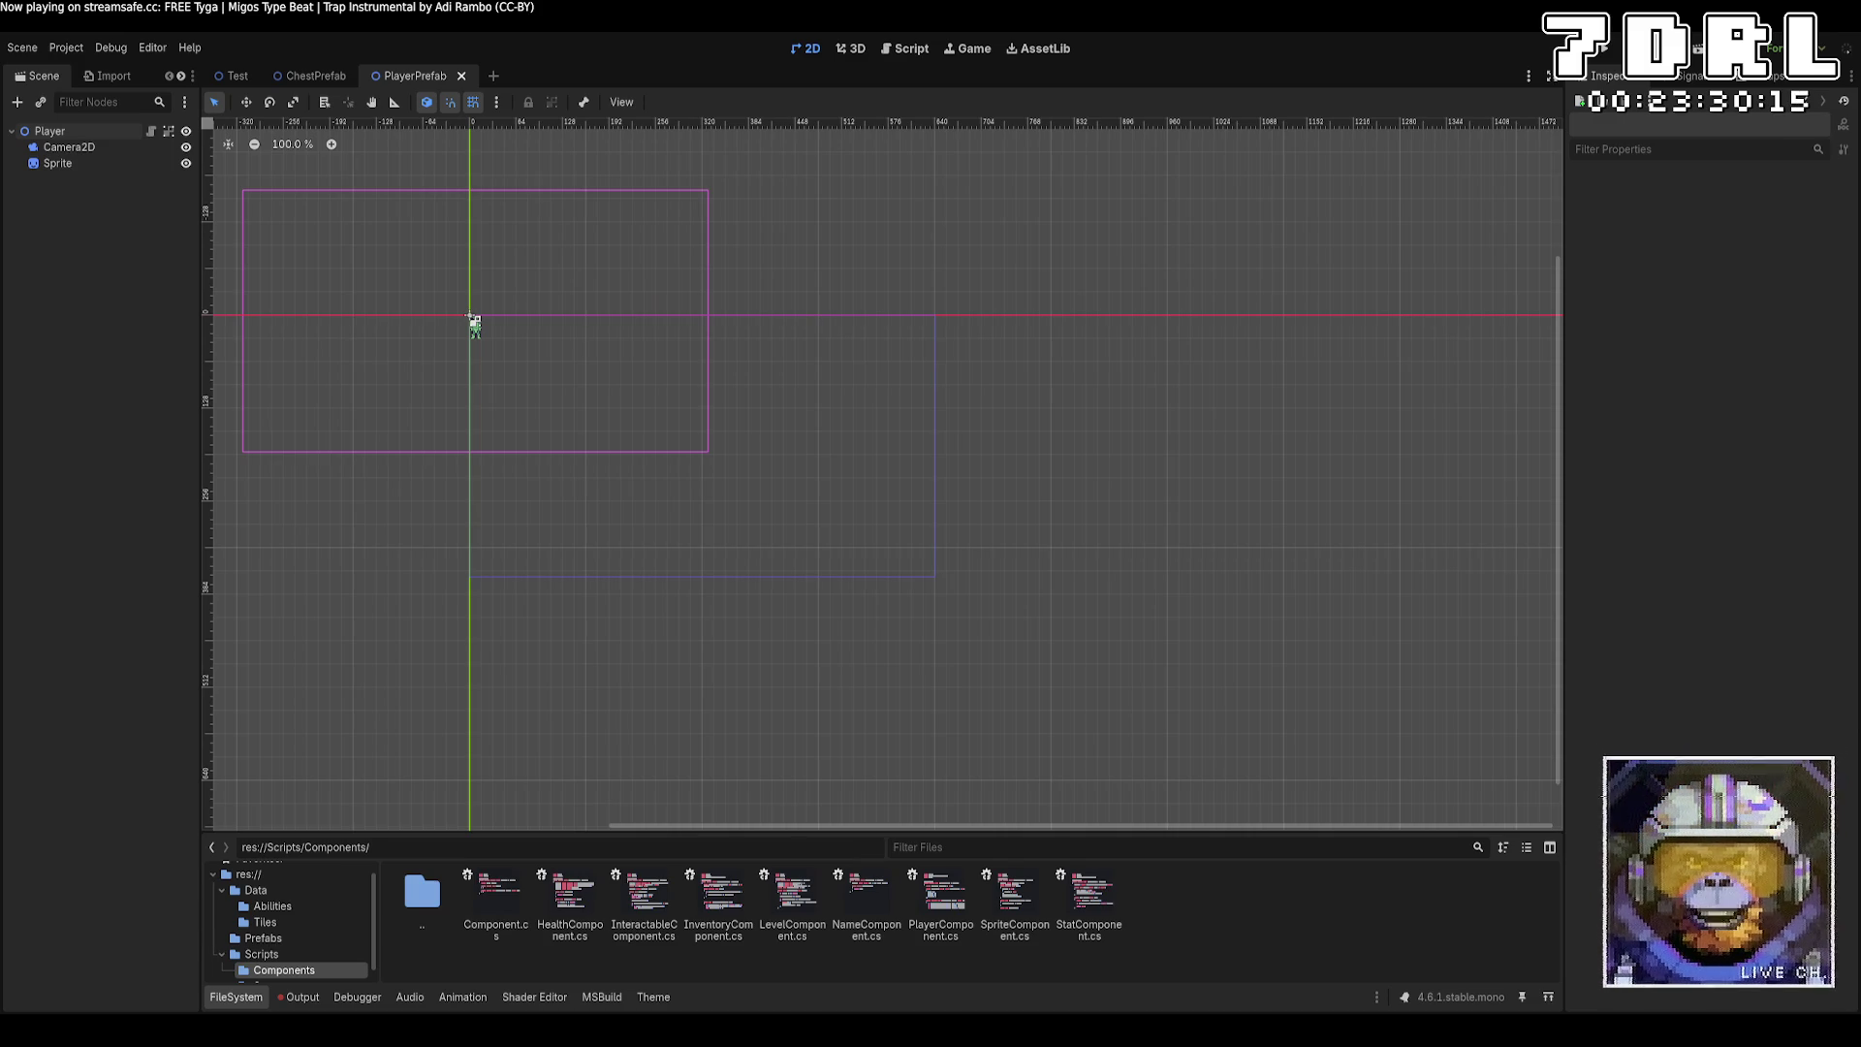
Bring up the ItemDefinition.cs script in Visual Studio Code.
key(alt+Tab)
click(469, 318)
key(alt+Tab)
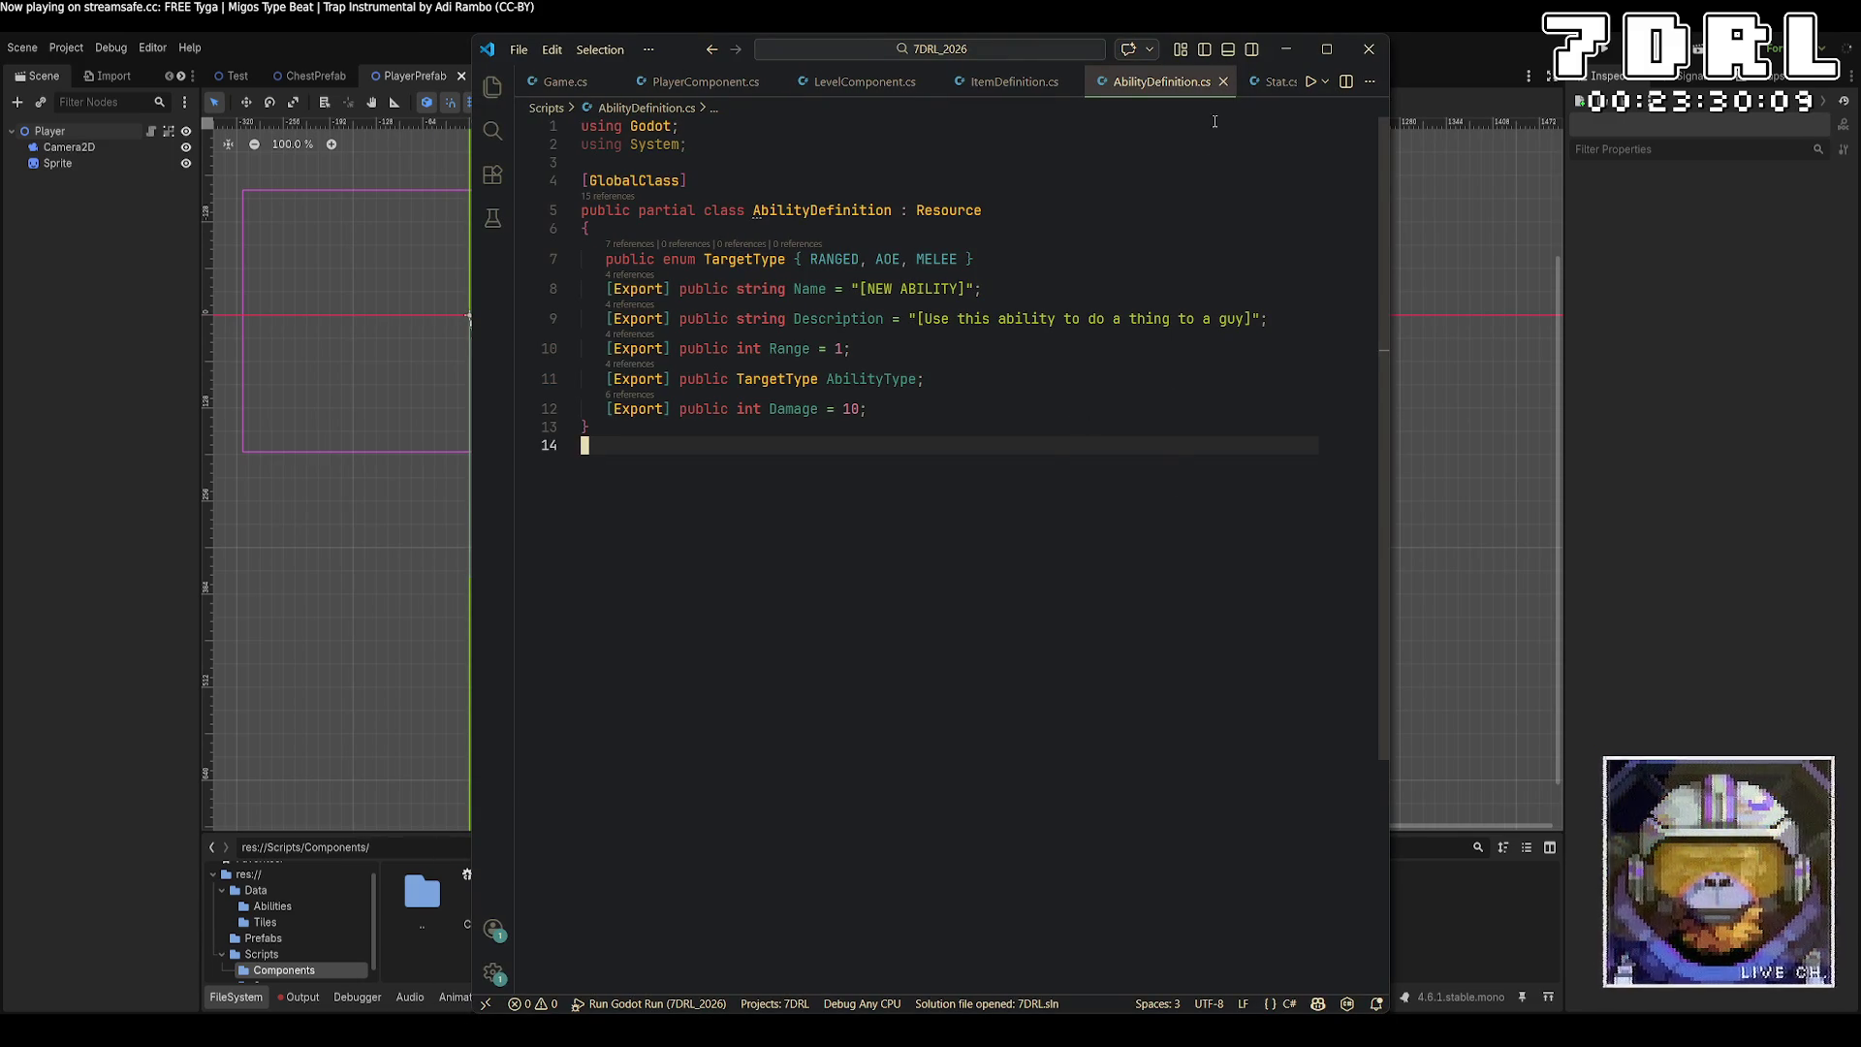
click(1008, 82)
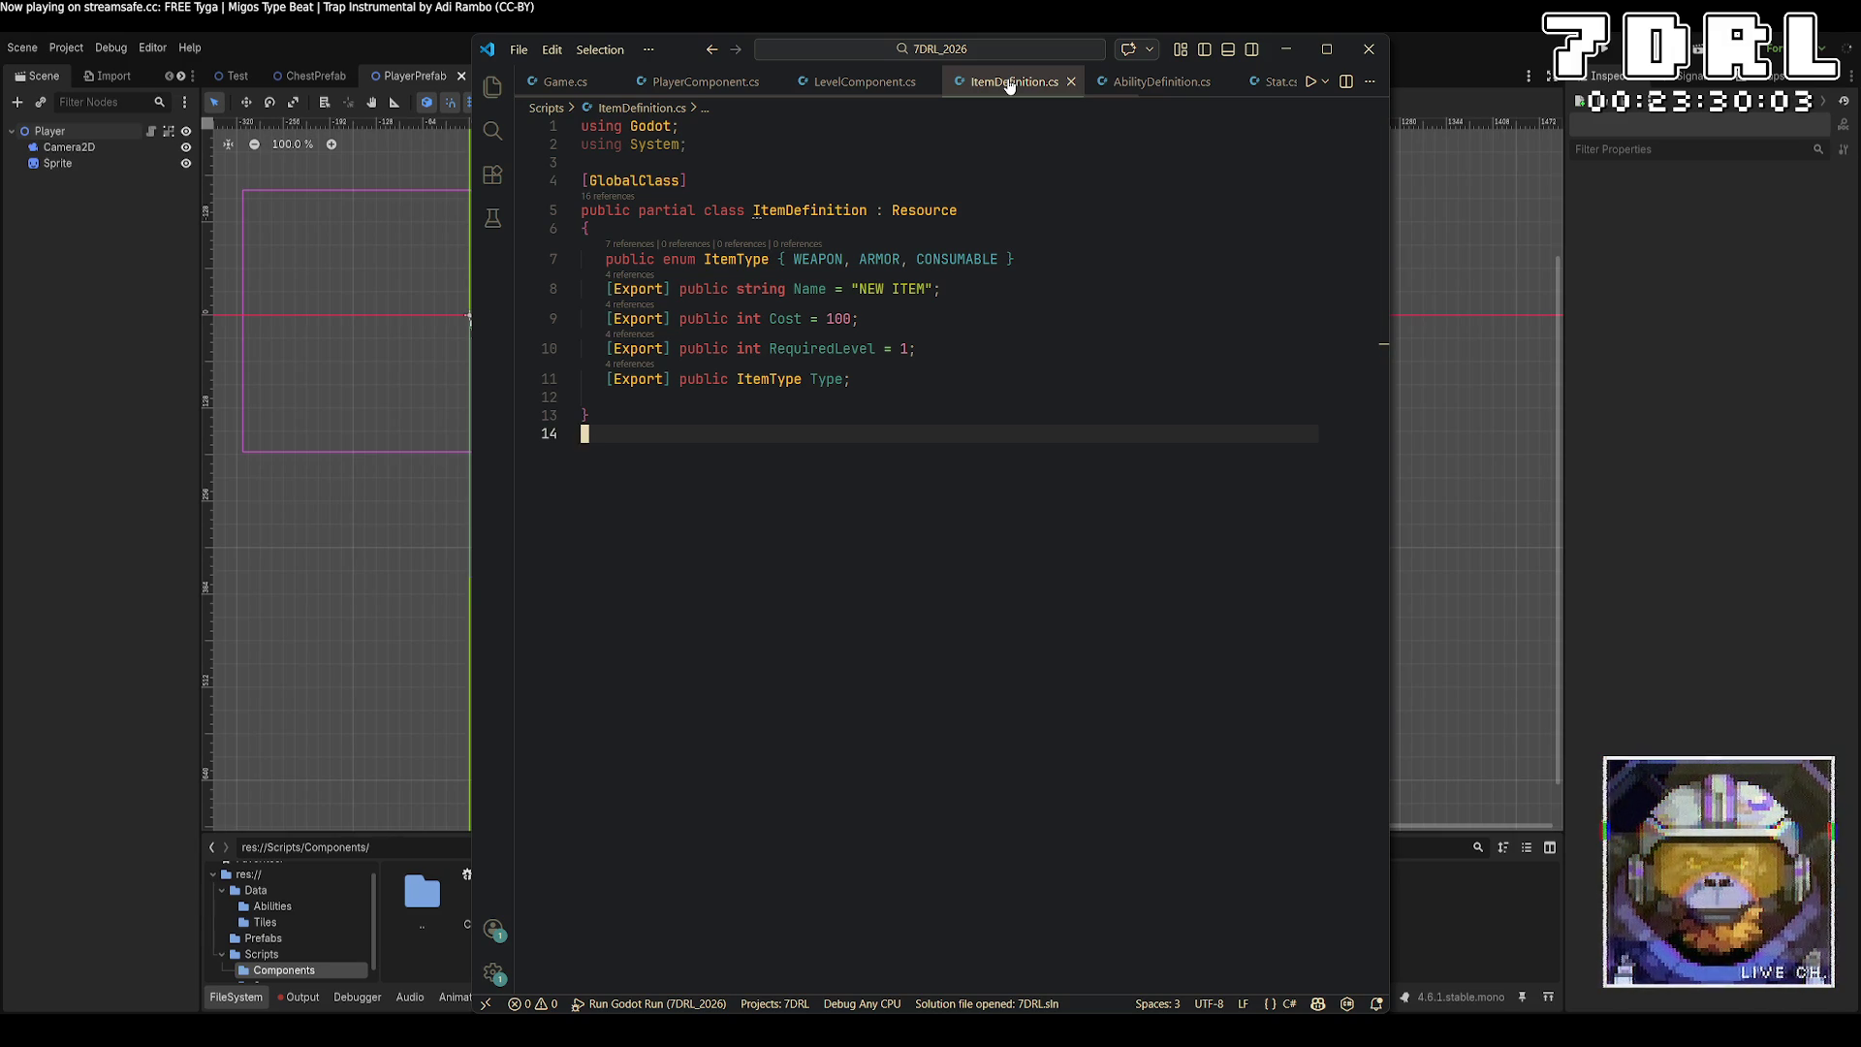
Append ', CURRENCY' after CONSUMABLE in the ItemType enum, then select the Player node in Godot.
double_click(957, 258)
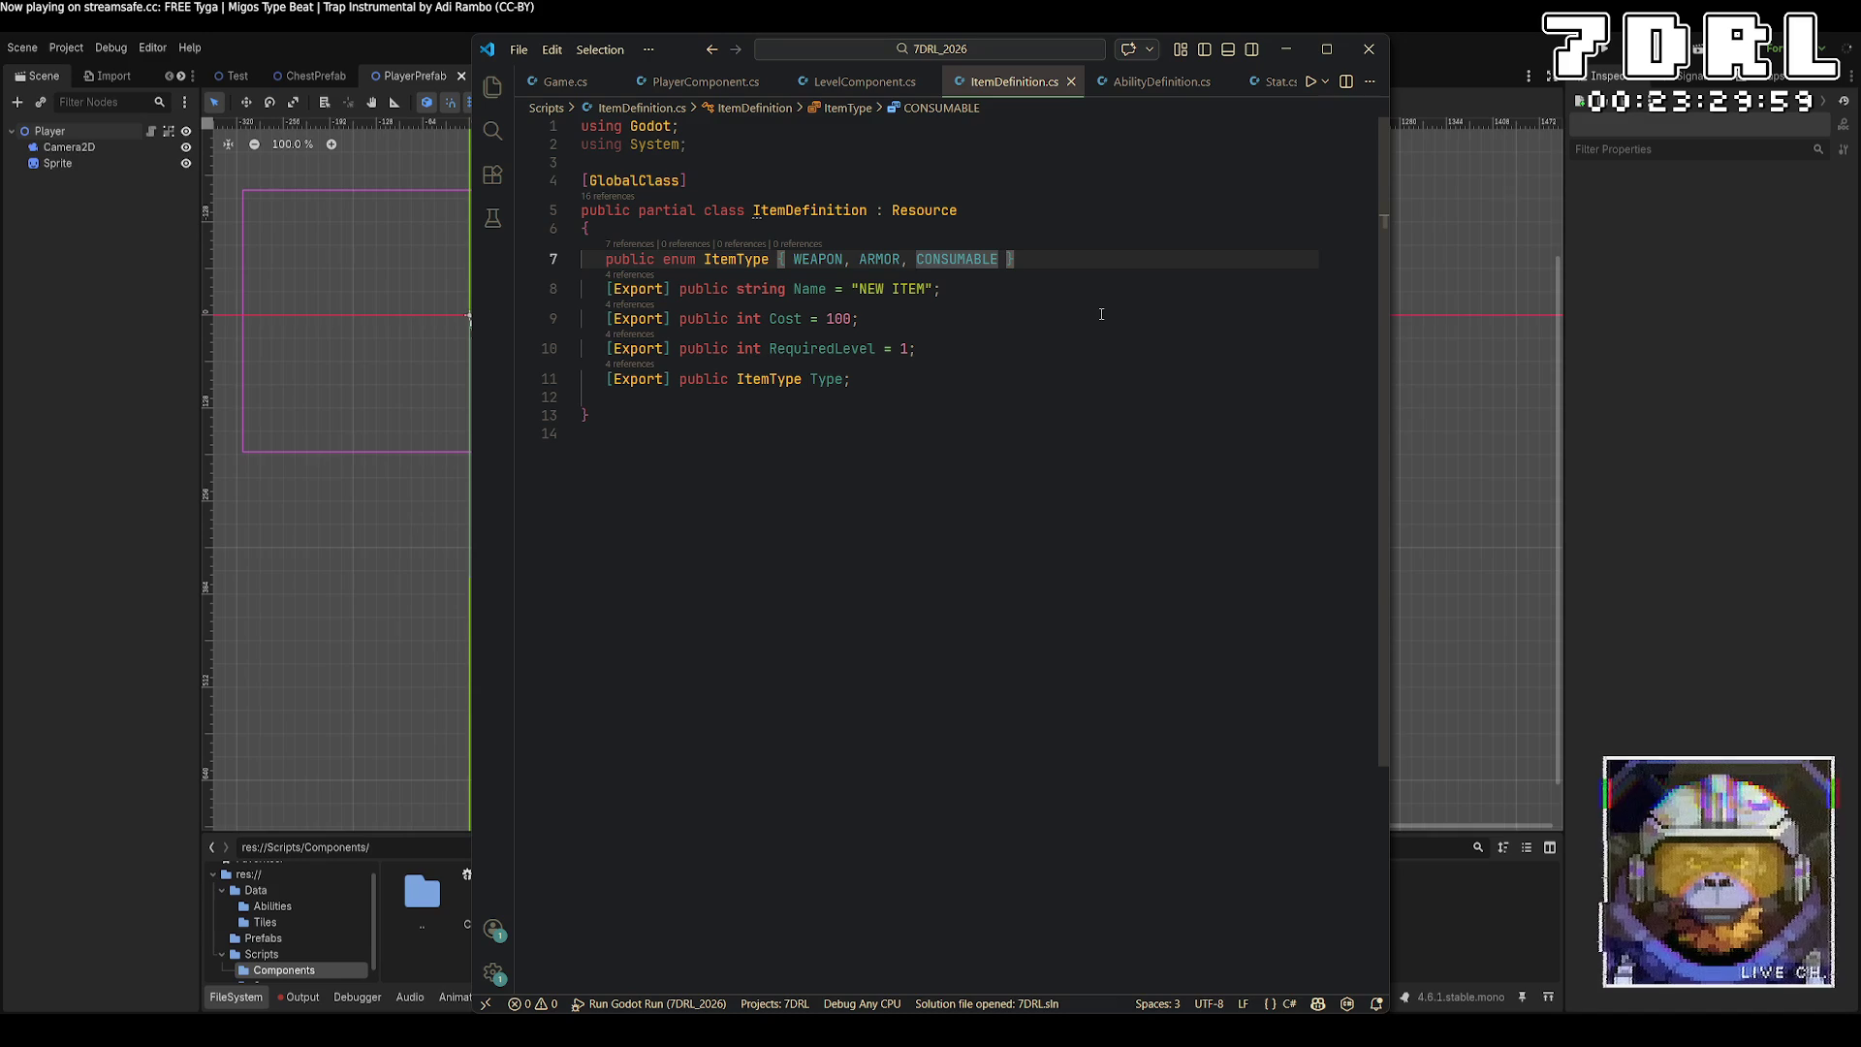
key(End)
text(, CURRENCY)
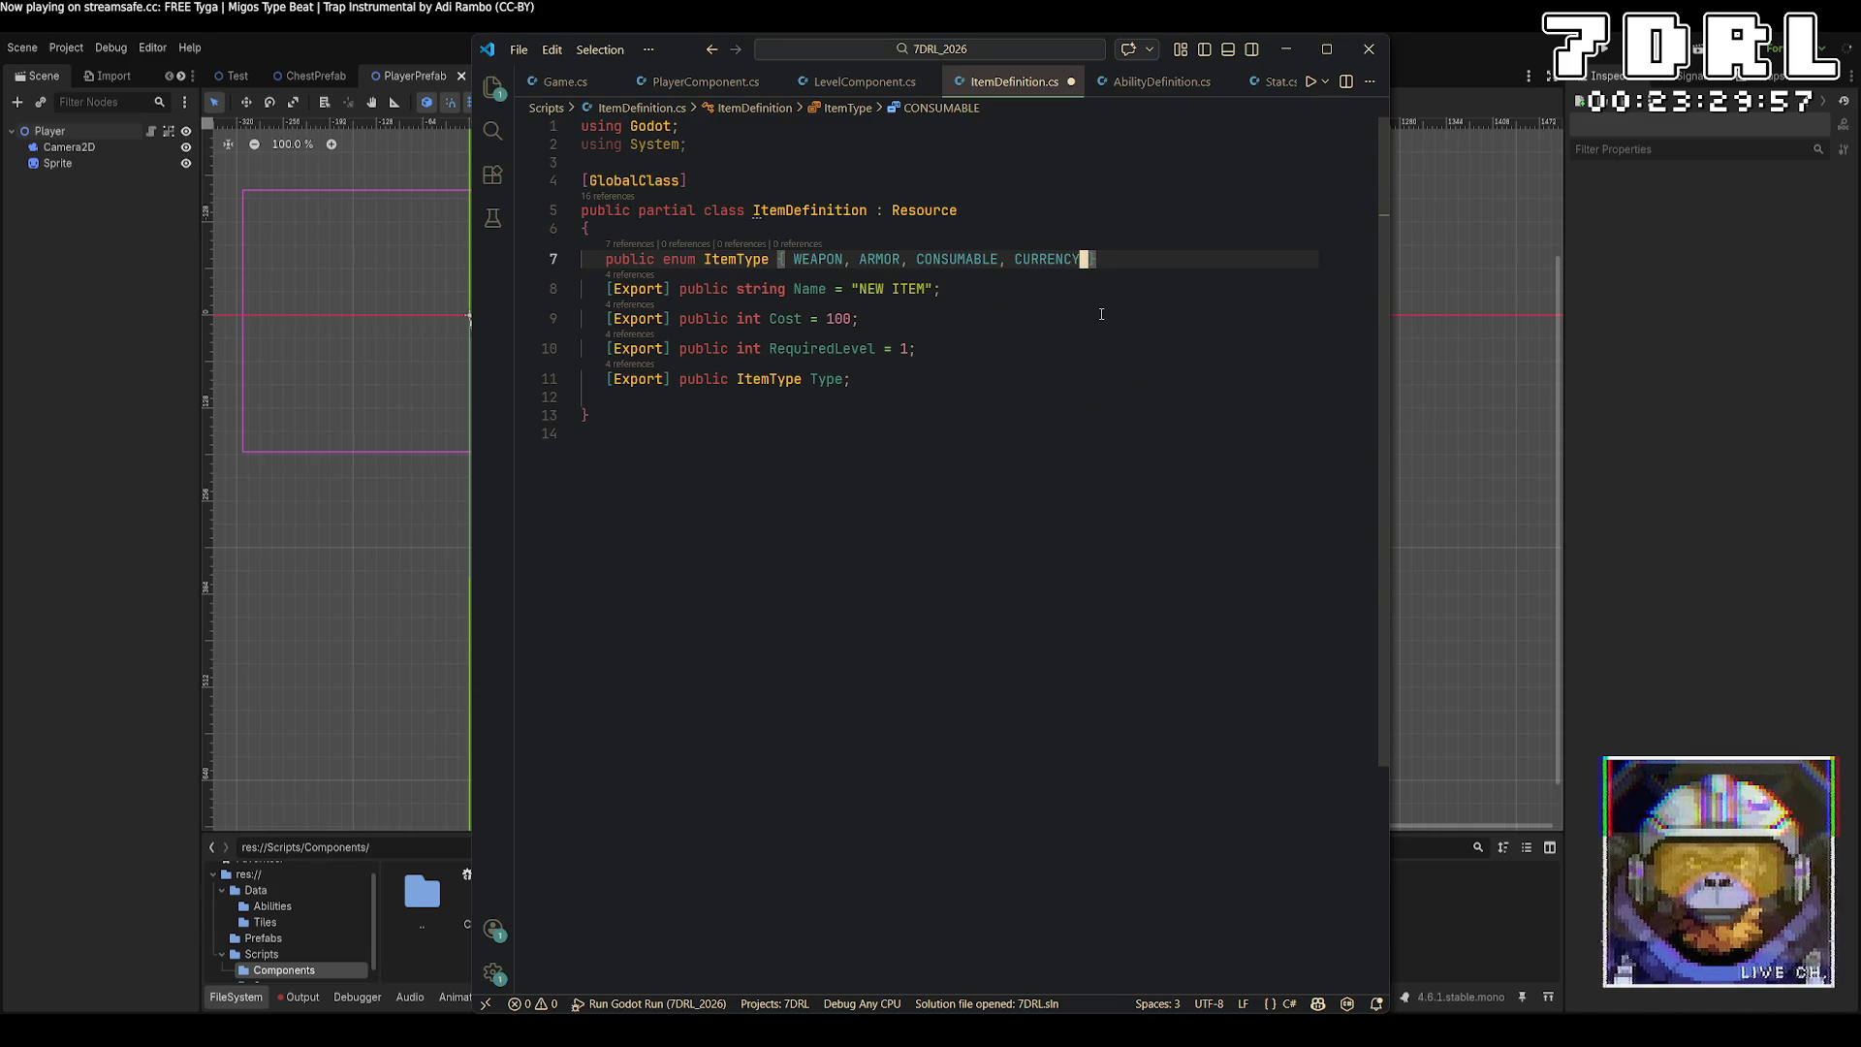
key(alt+Tab)
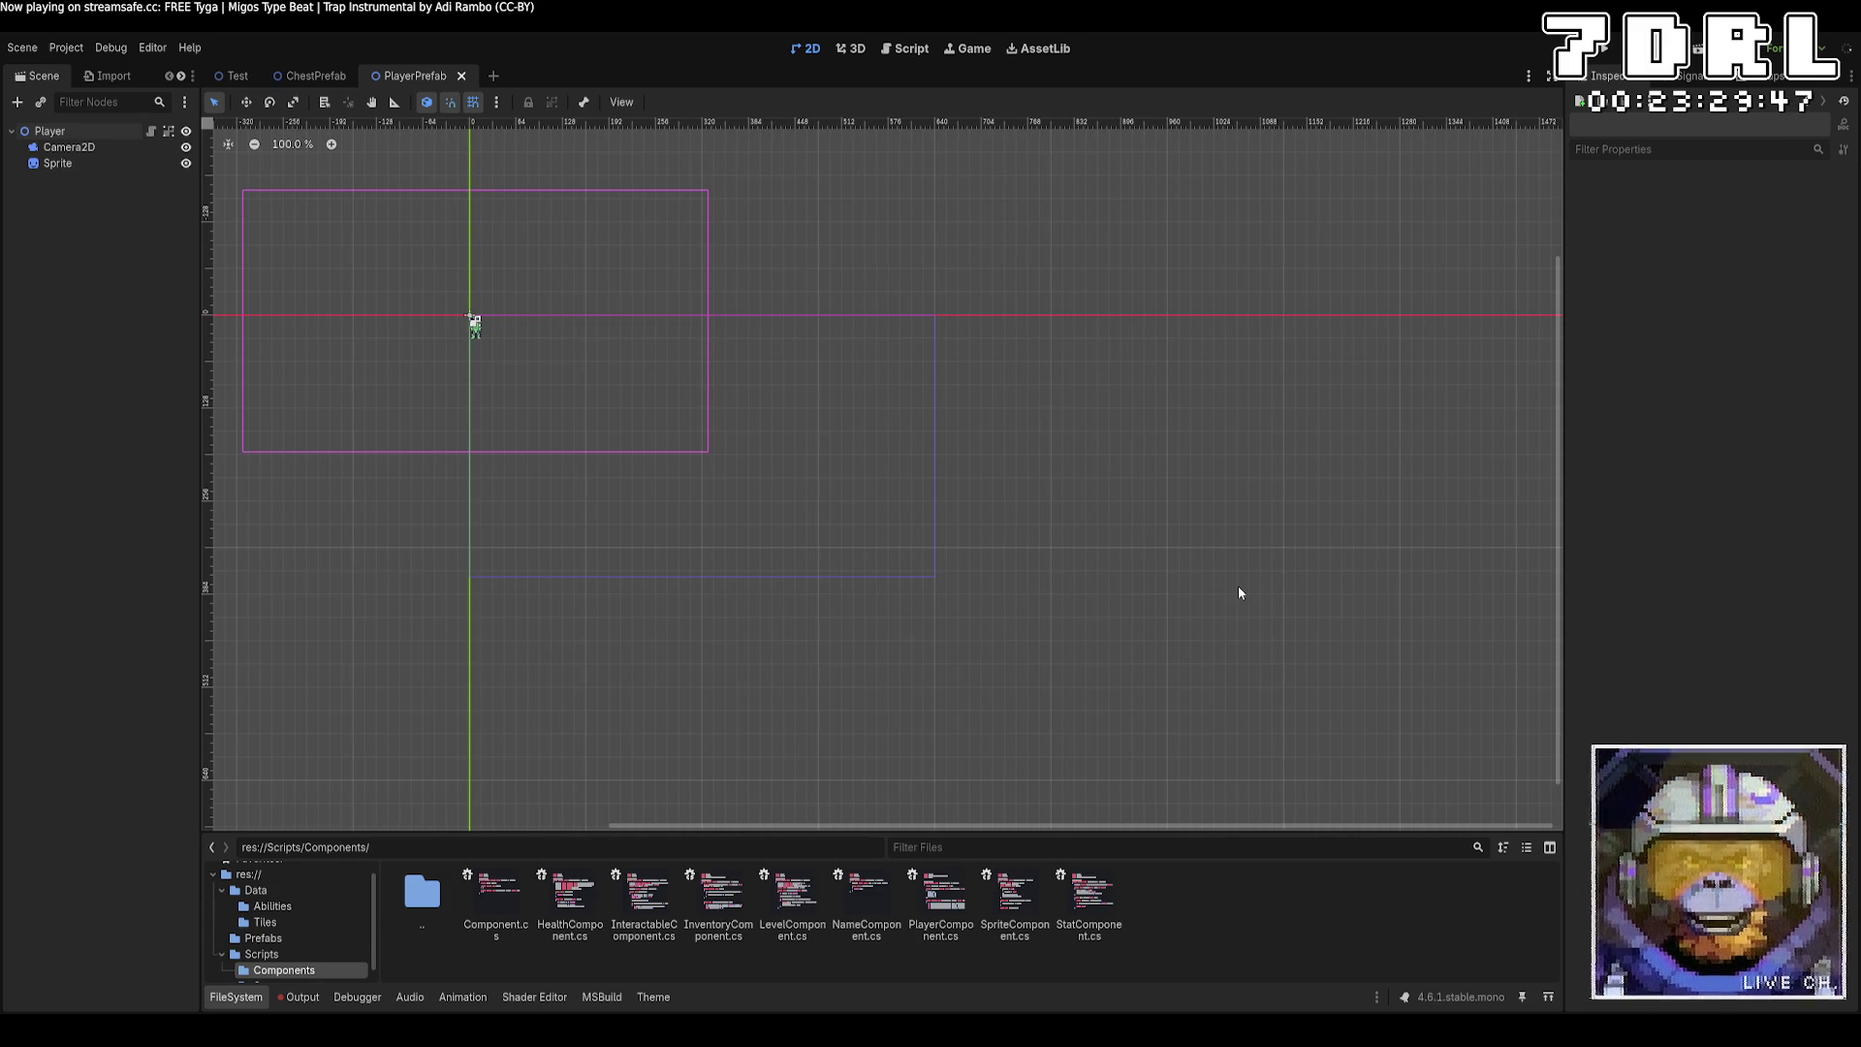
click(51, 131)
In InventoryComponent.cs, change the Contents type to Godot.Collections.Dictionary and save.
click(1789, 320)
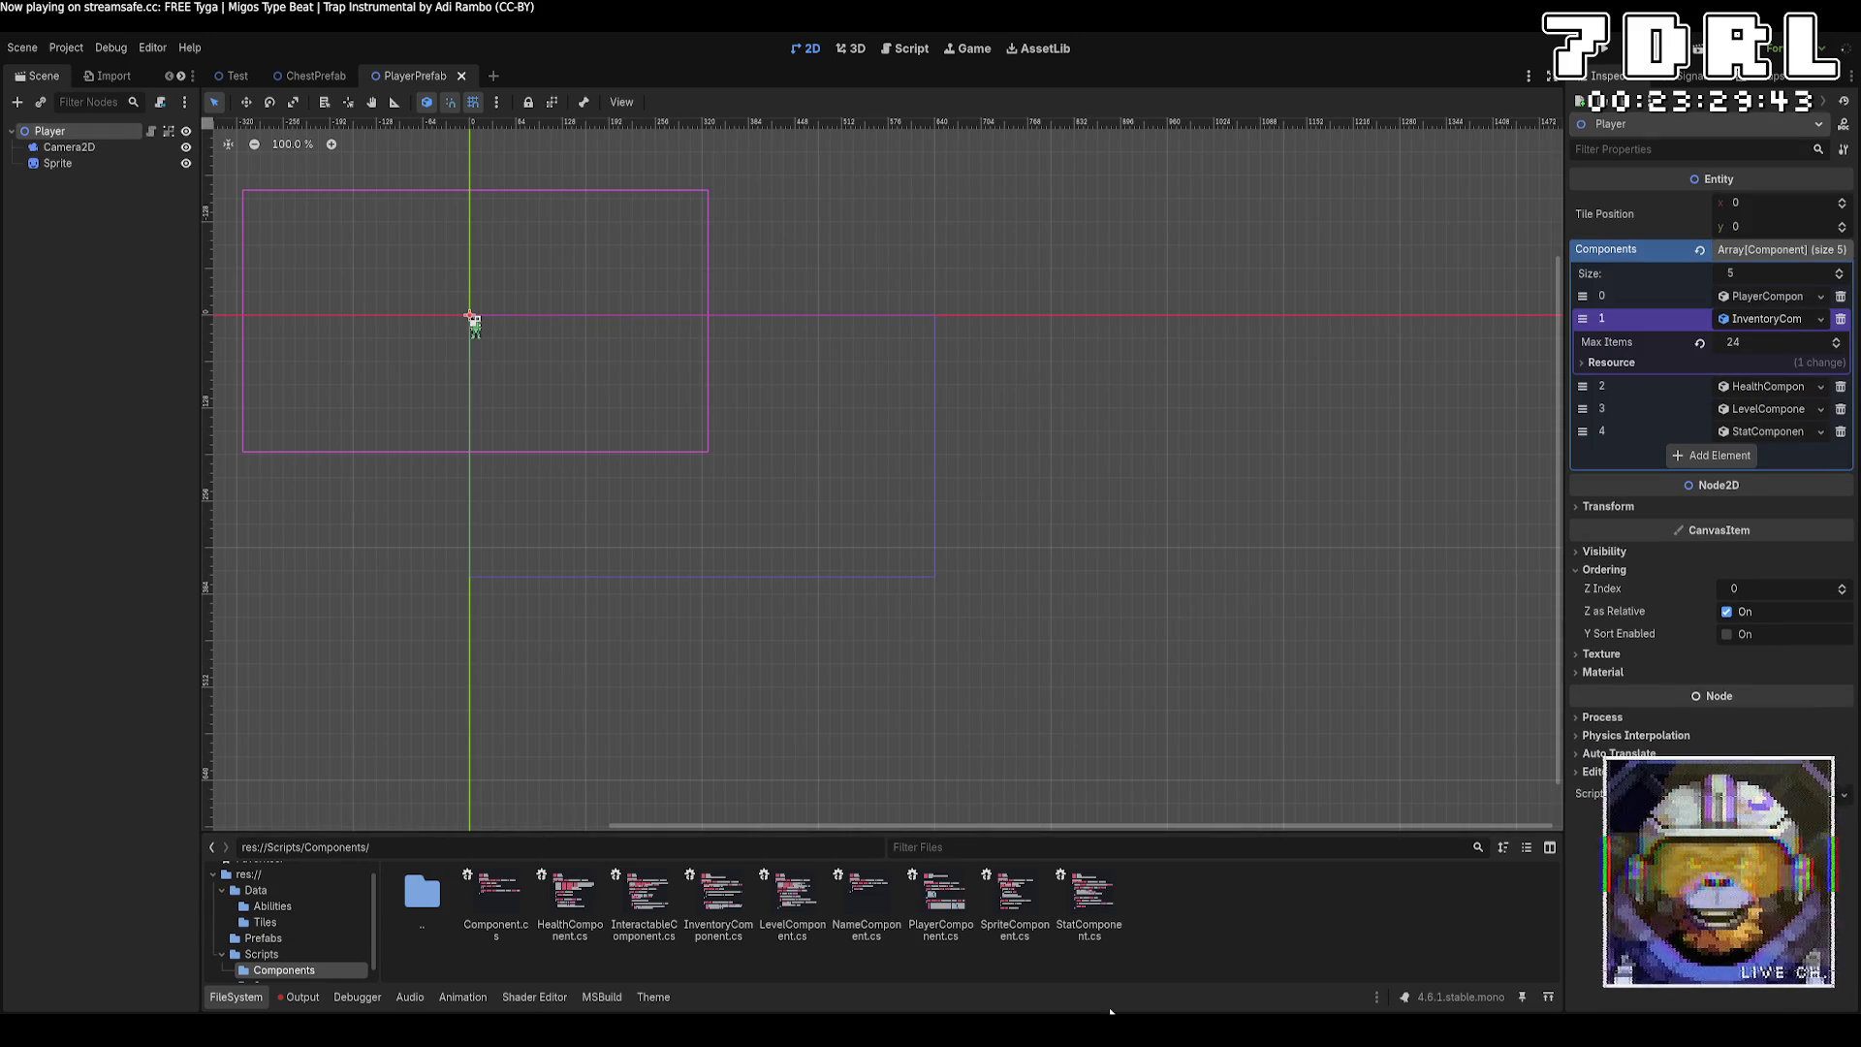
key(alt+Tab)
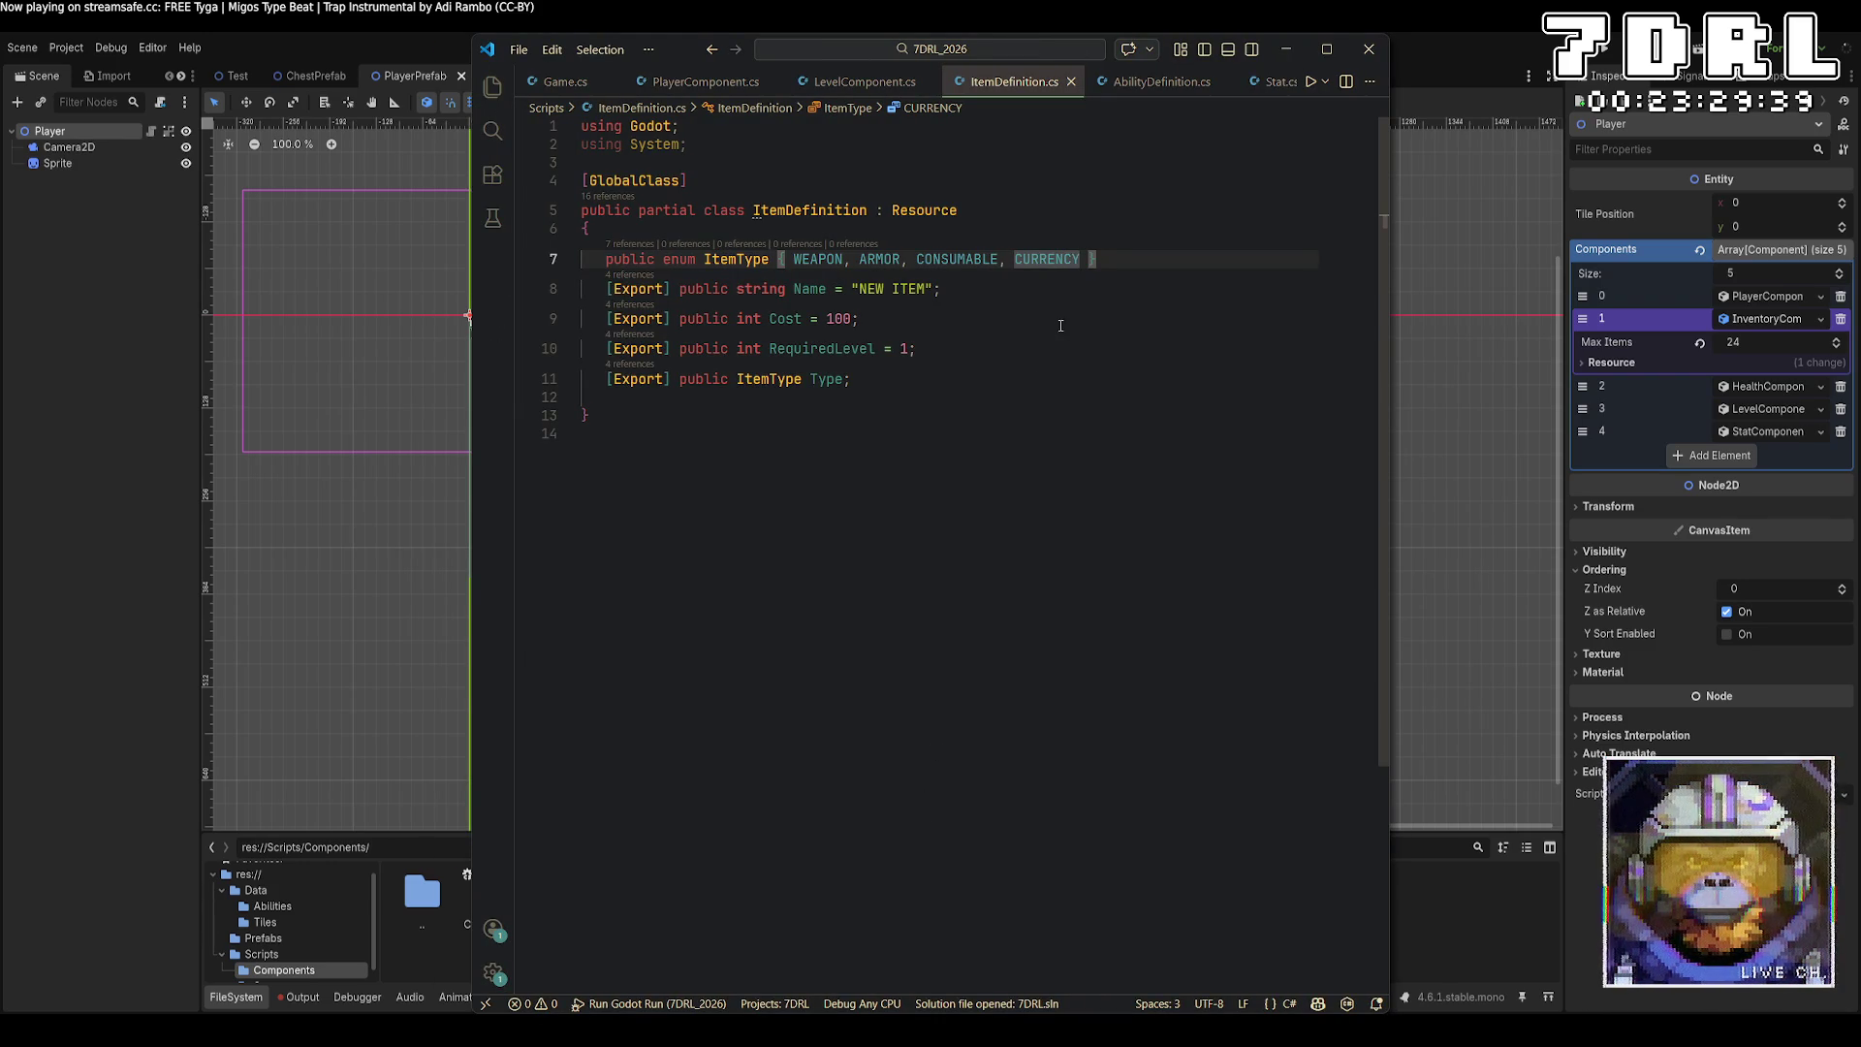
key(ctrl+p)
text(inventory)
key(Return)
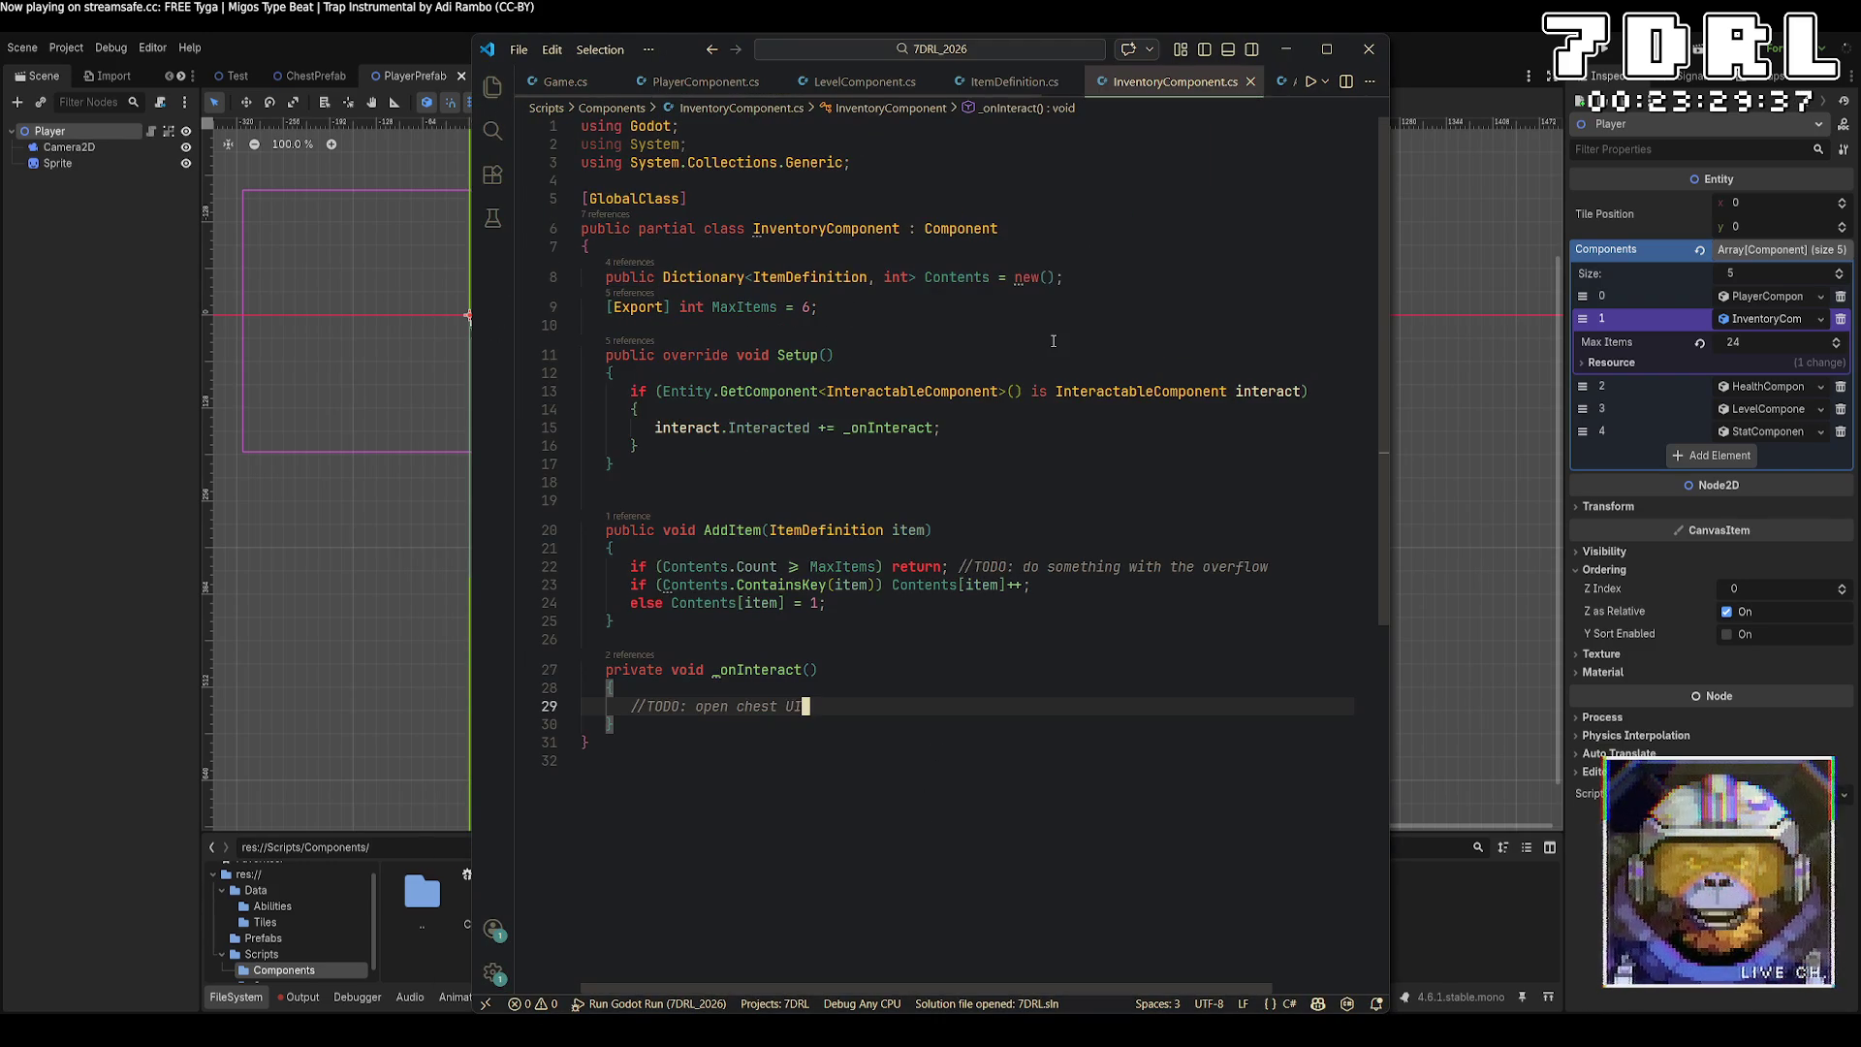
click(663, 277)
text(Godot)
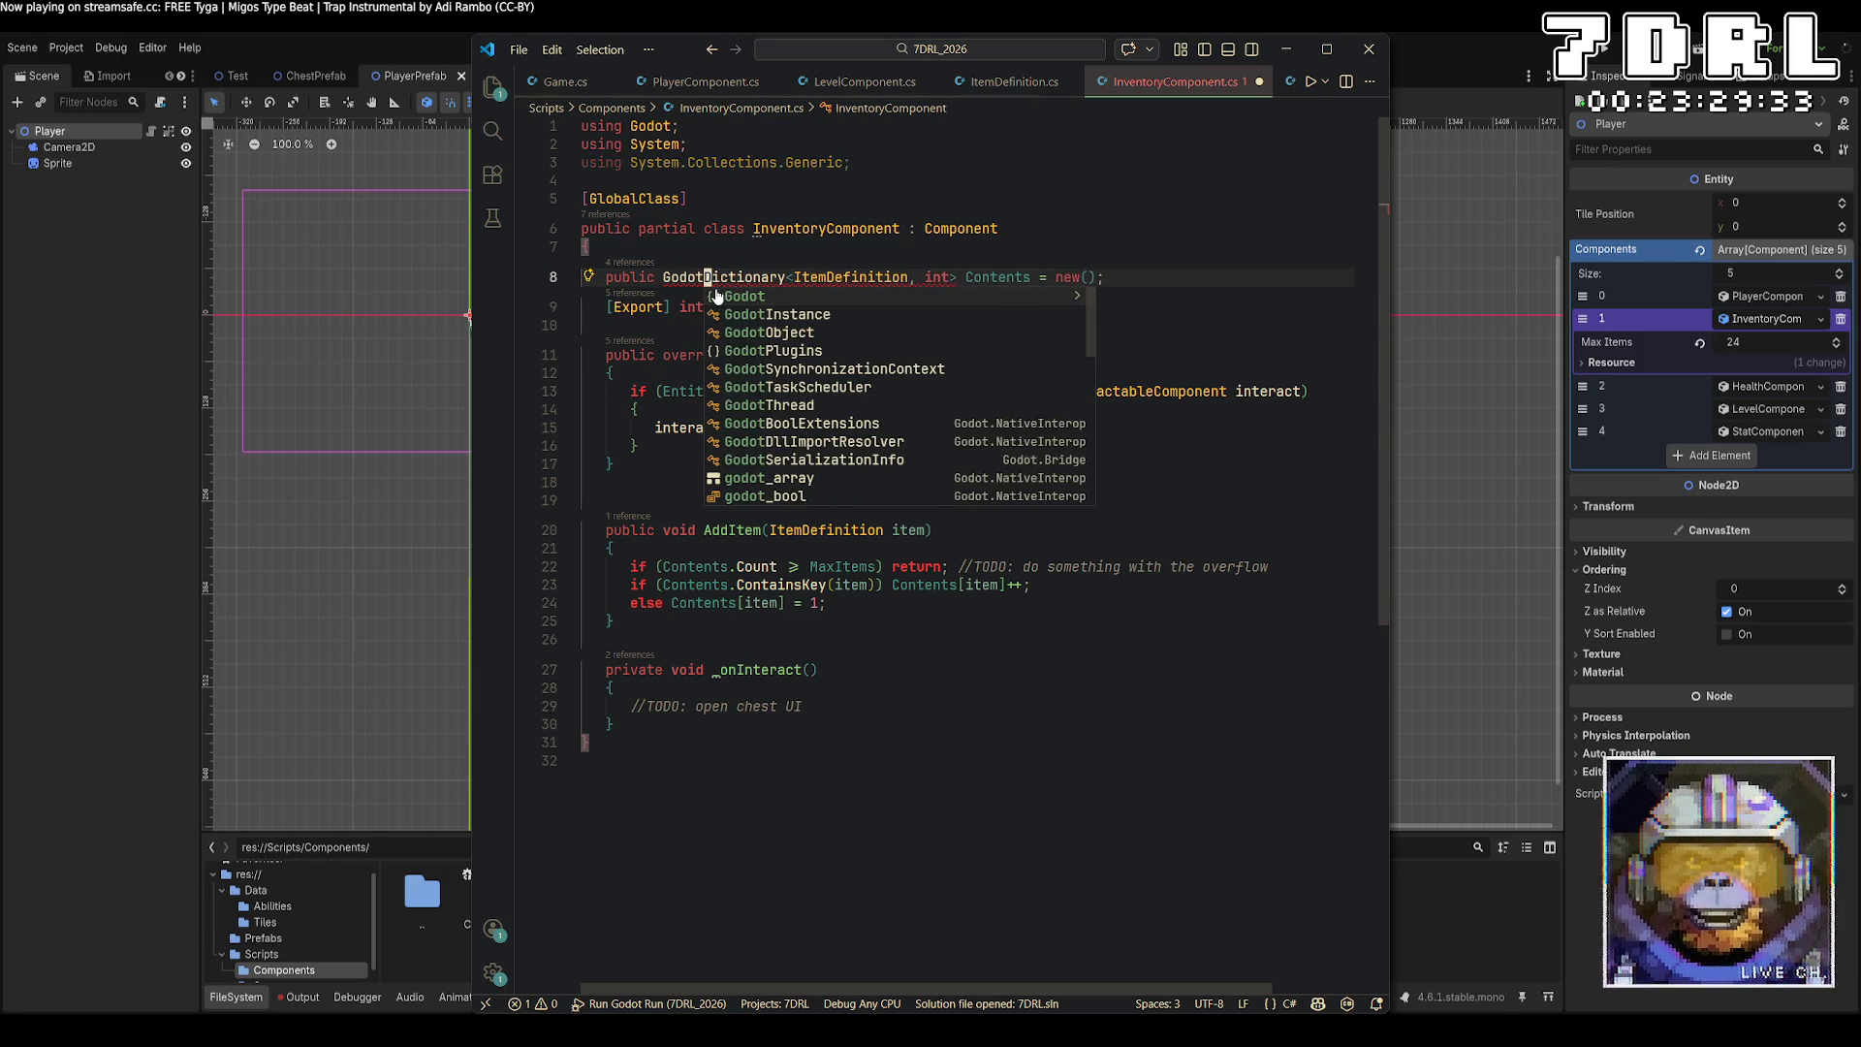
text(.)
key(ctrl+s)
text(Collections.)
key(ctrl+s)
Rebuild in Godot, then mark Contents with [Export] and save the script.
click(1591, 60)
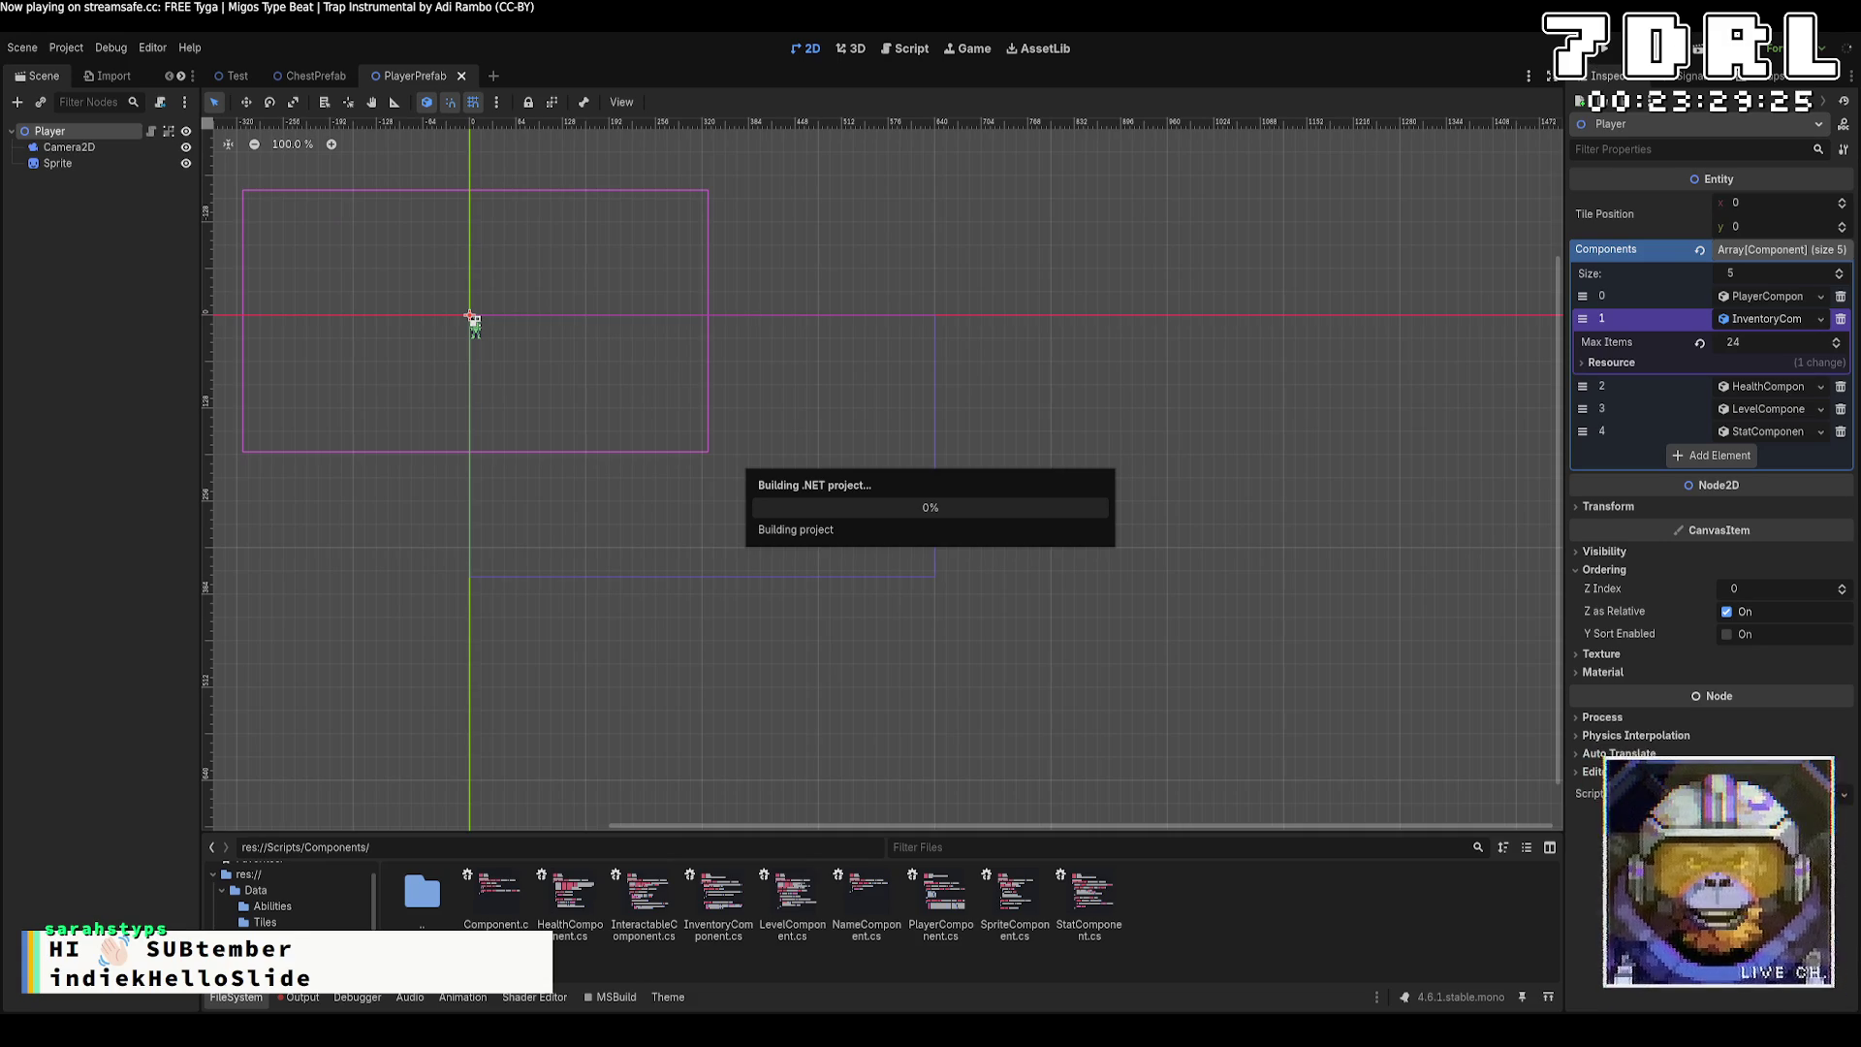
click(1745, 323)
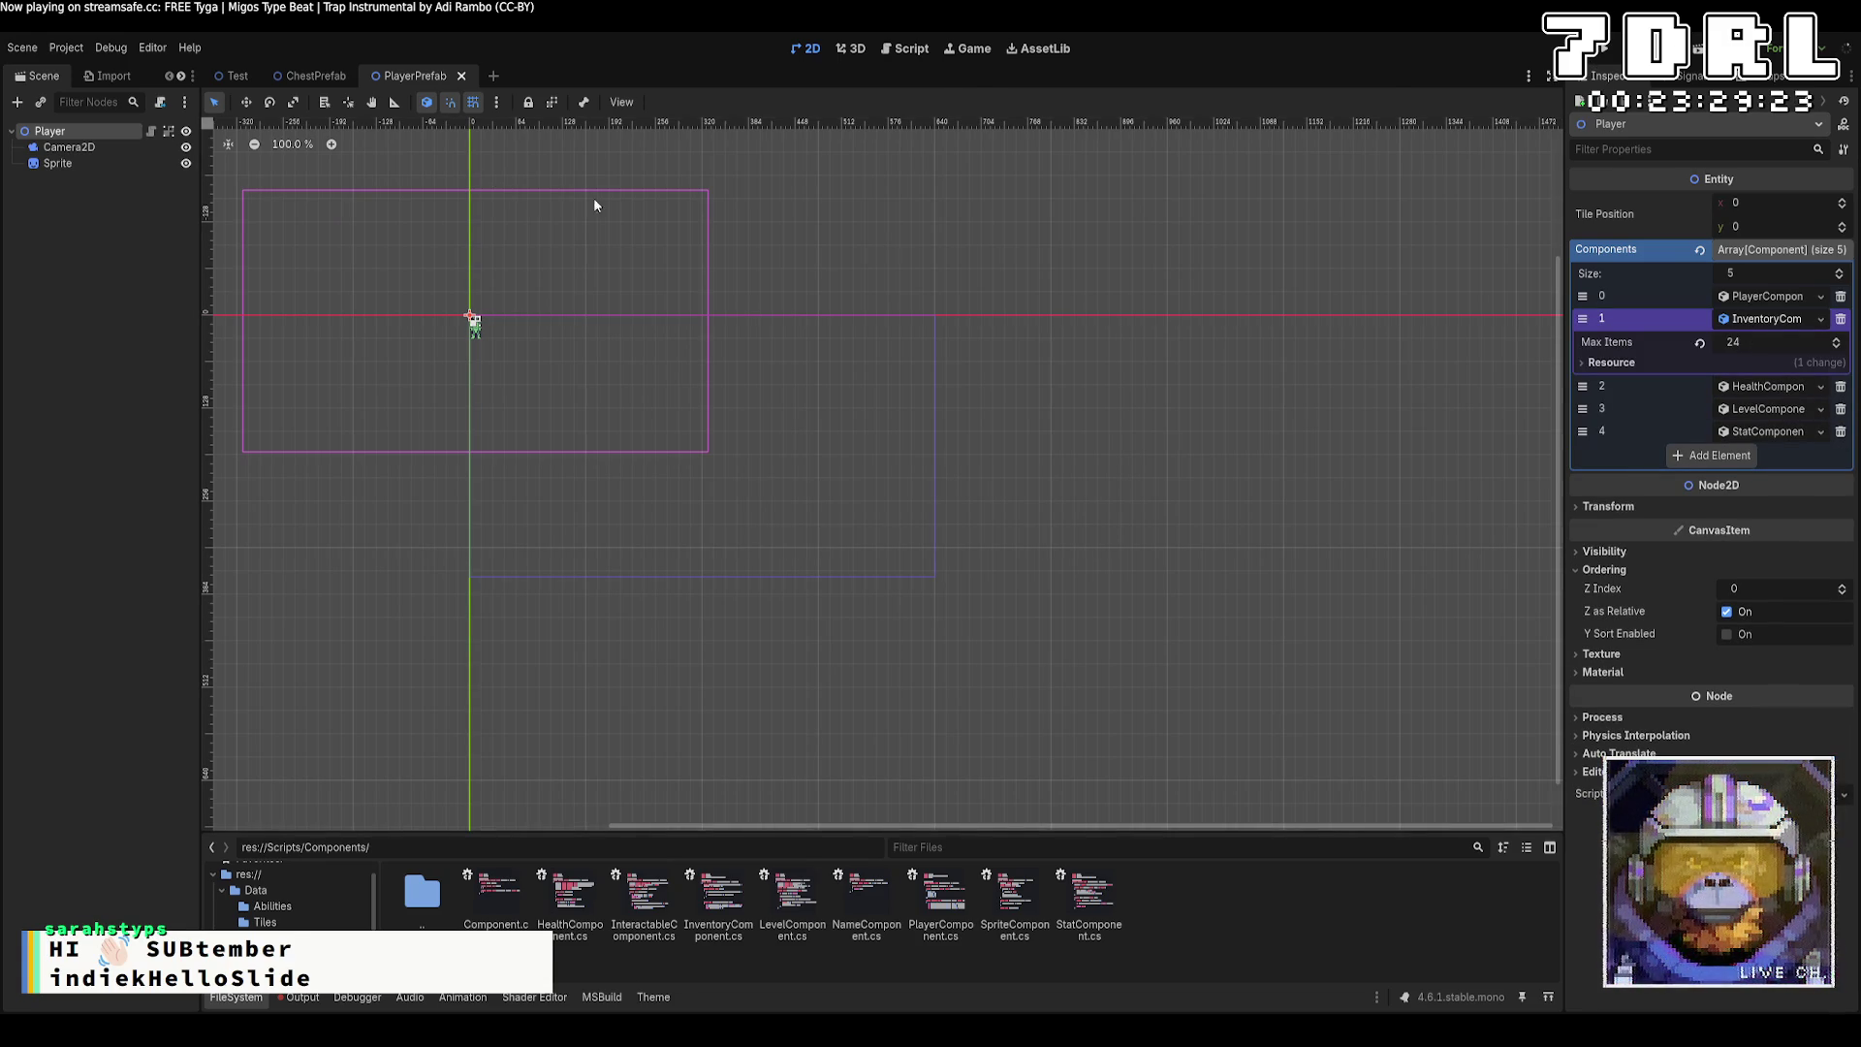
key(alt+Tab)
text([Export])
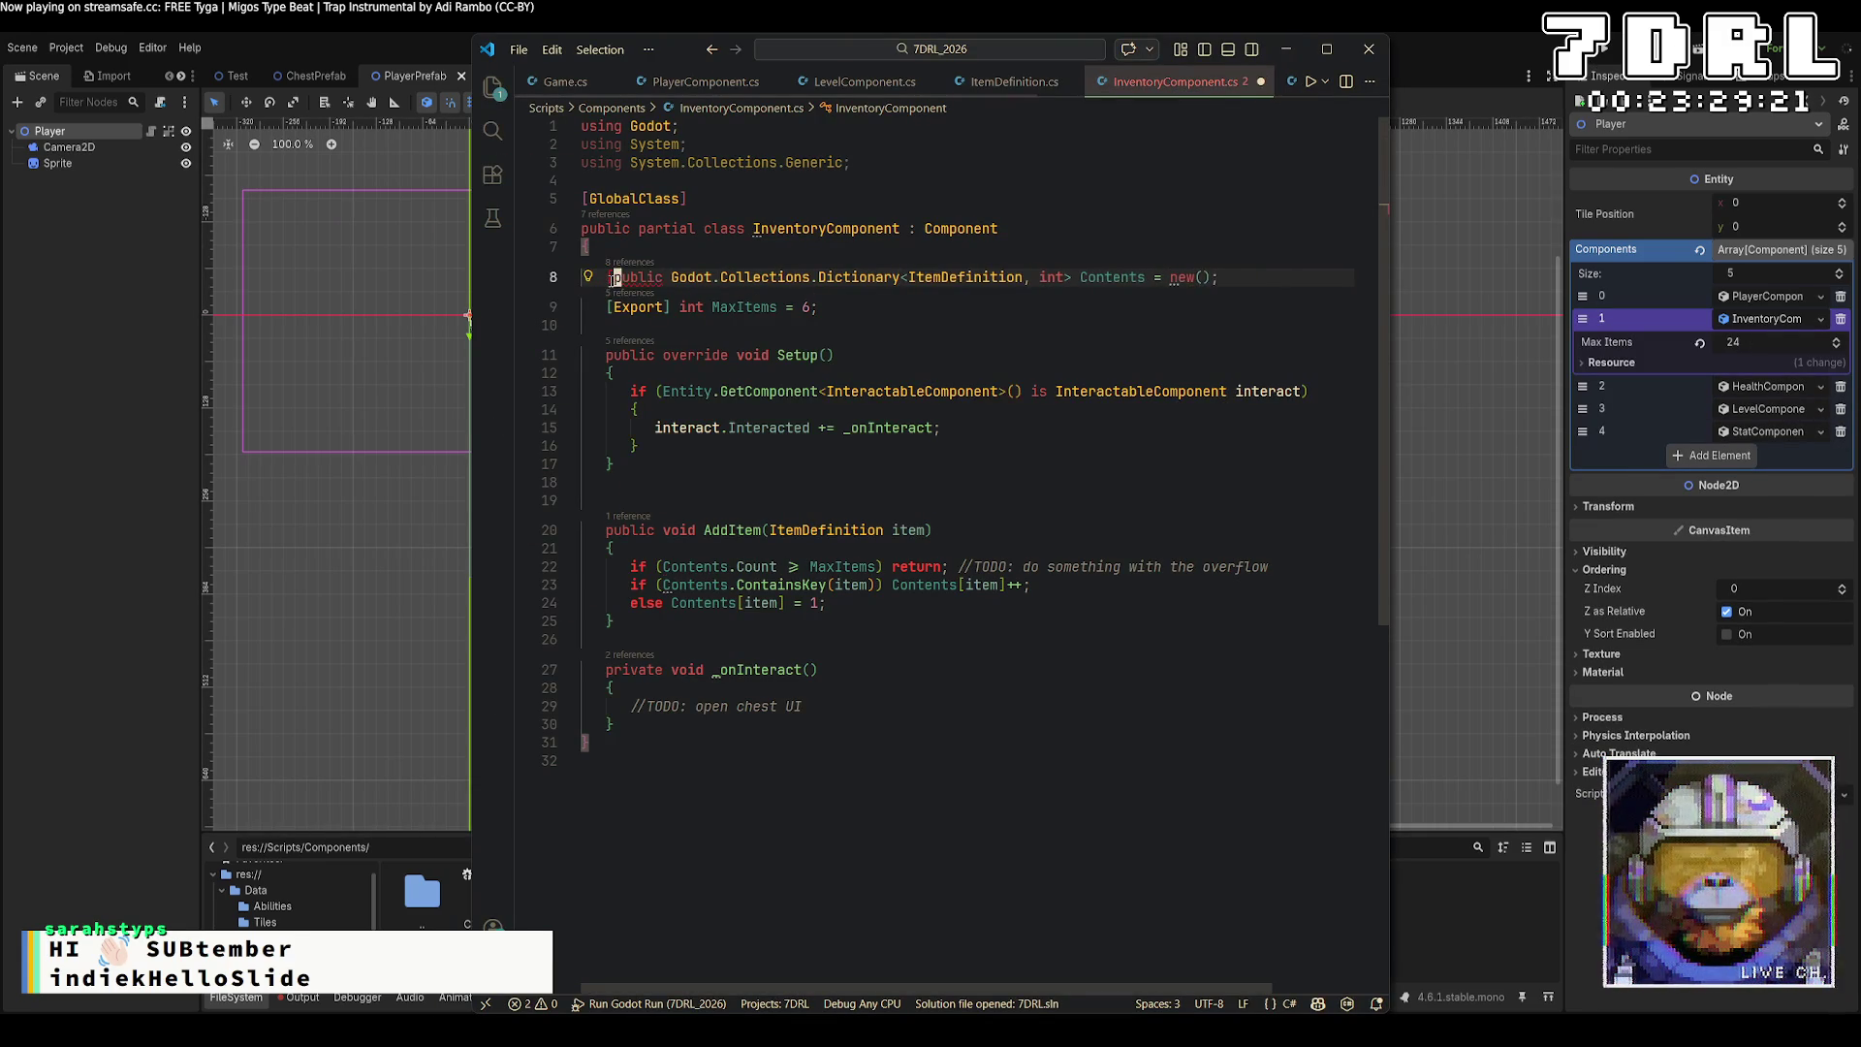
key(ctrl+s)
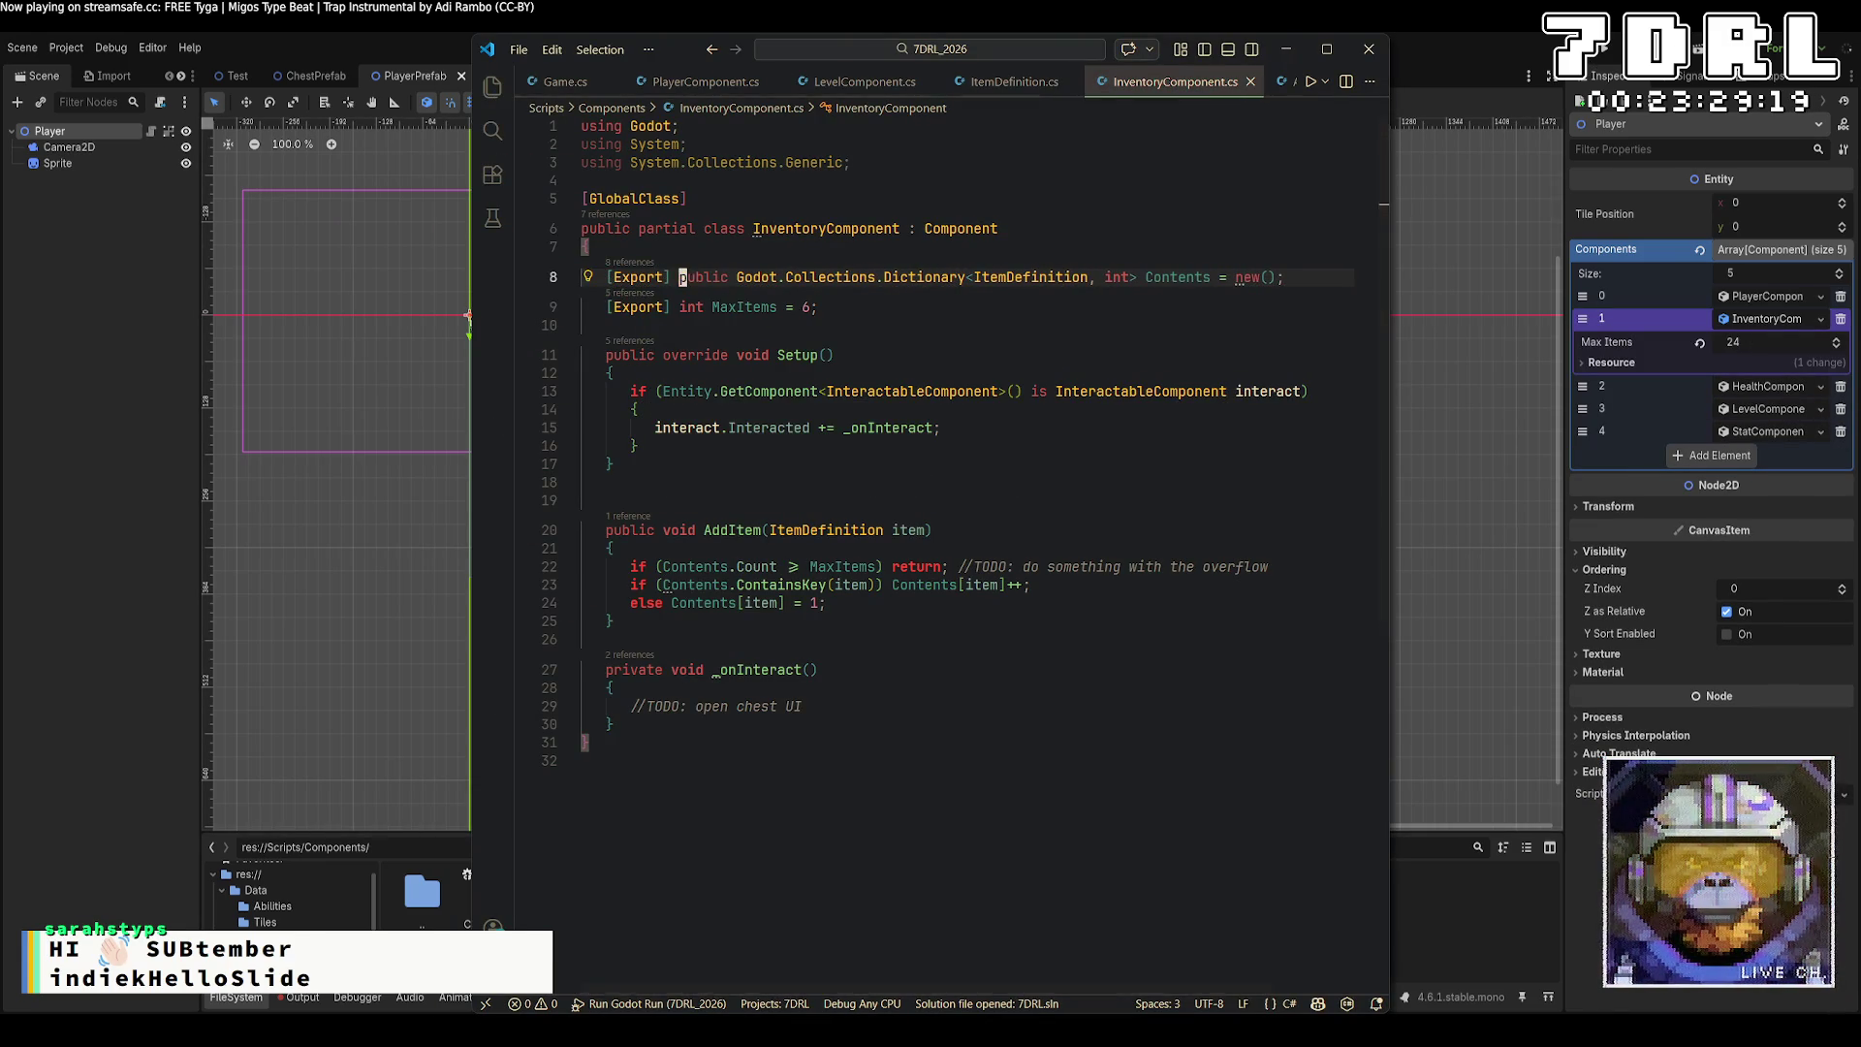
key(alt+Tab)
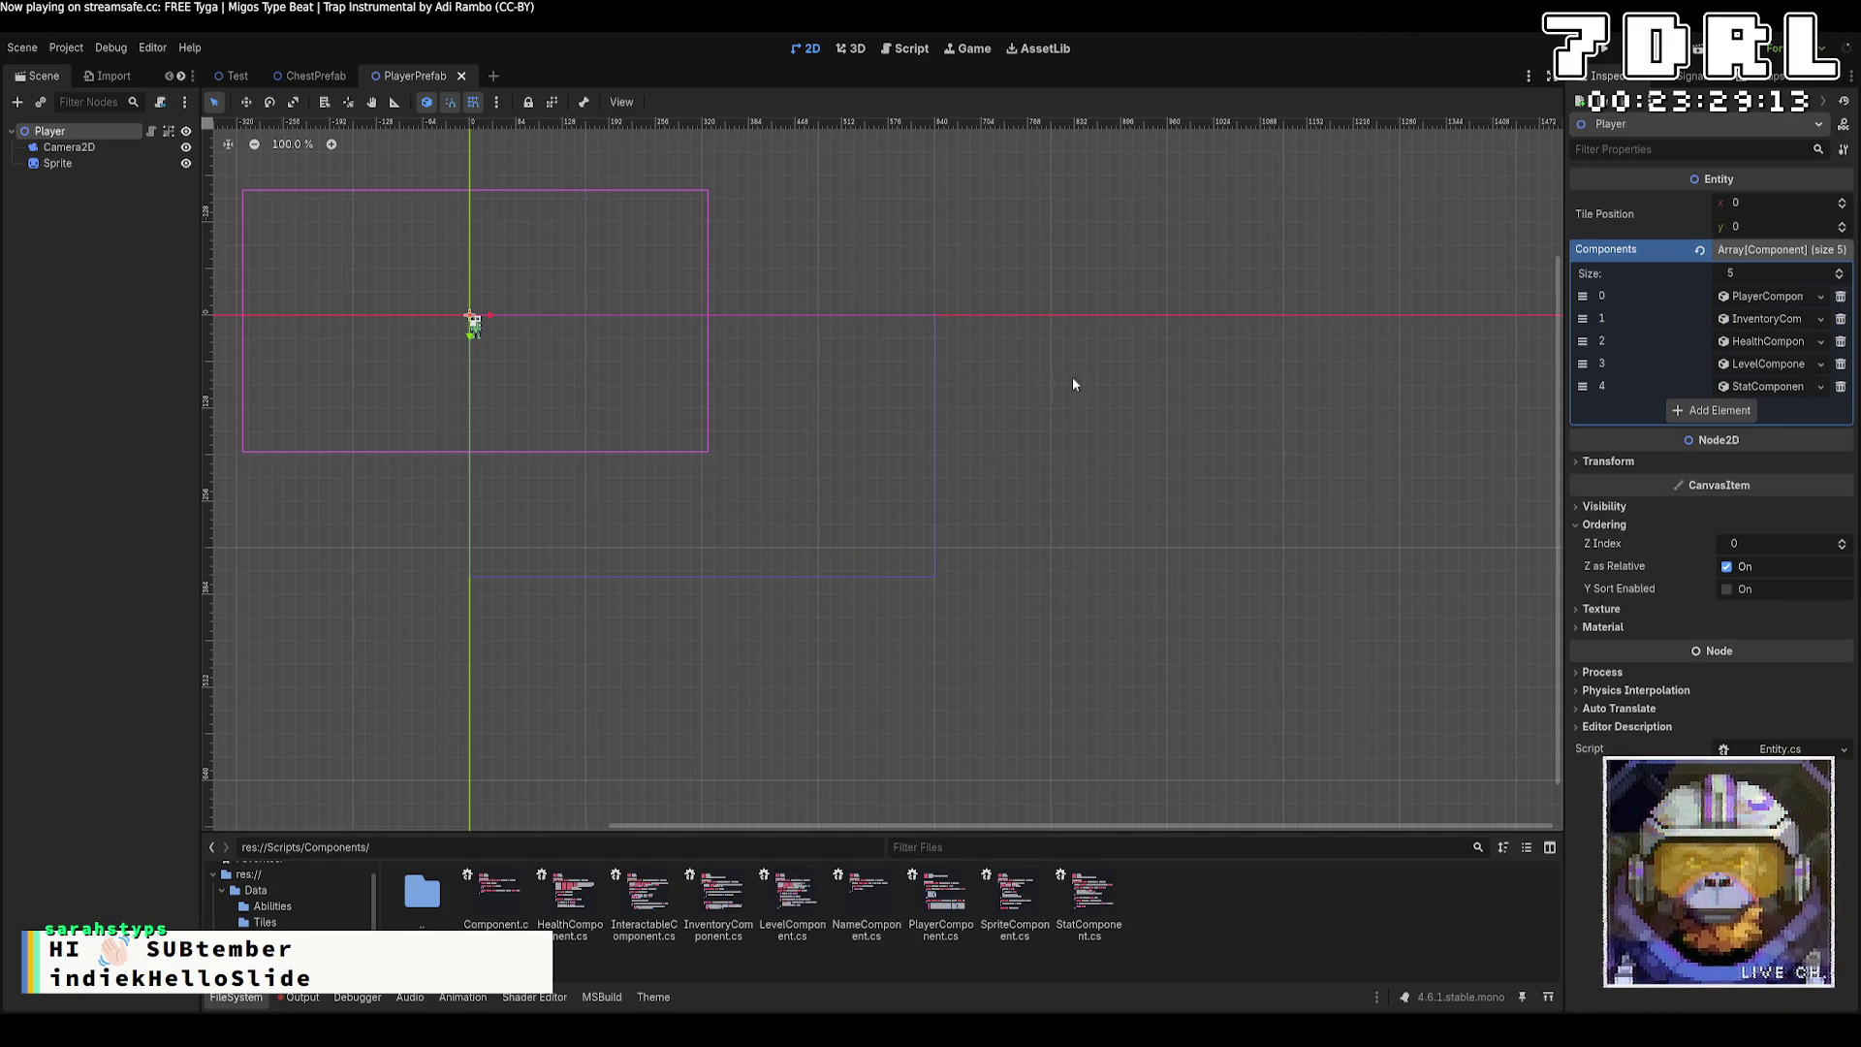
Expand the InventoryComponent's Contents dictionary and browse to the Data/Items folder holding Gold.tres.
click(1771, 322)
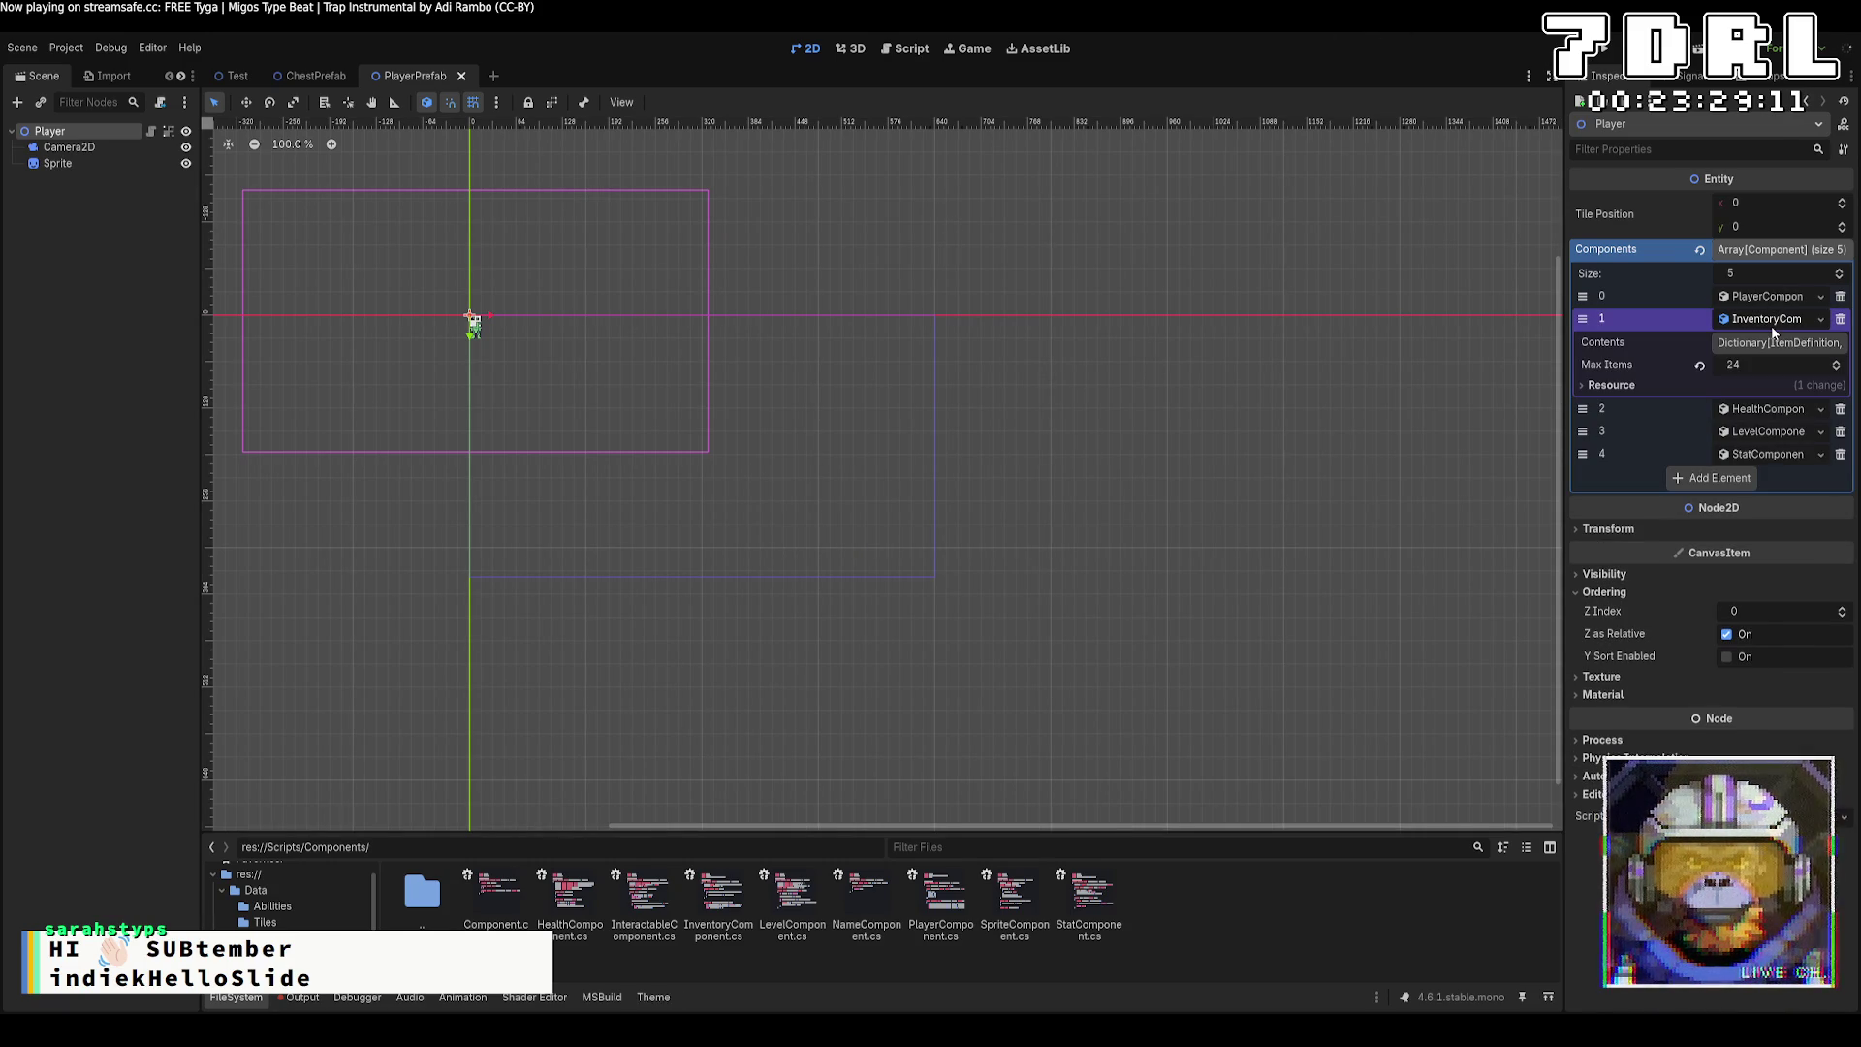
click(1775, 344)
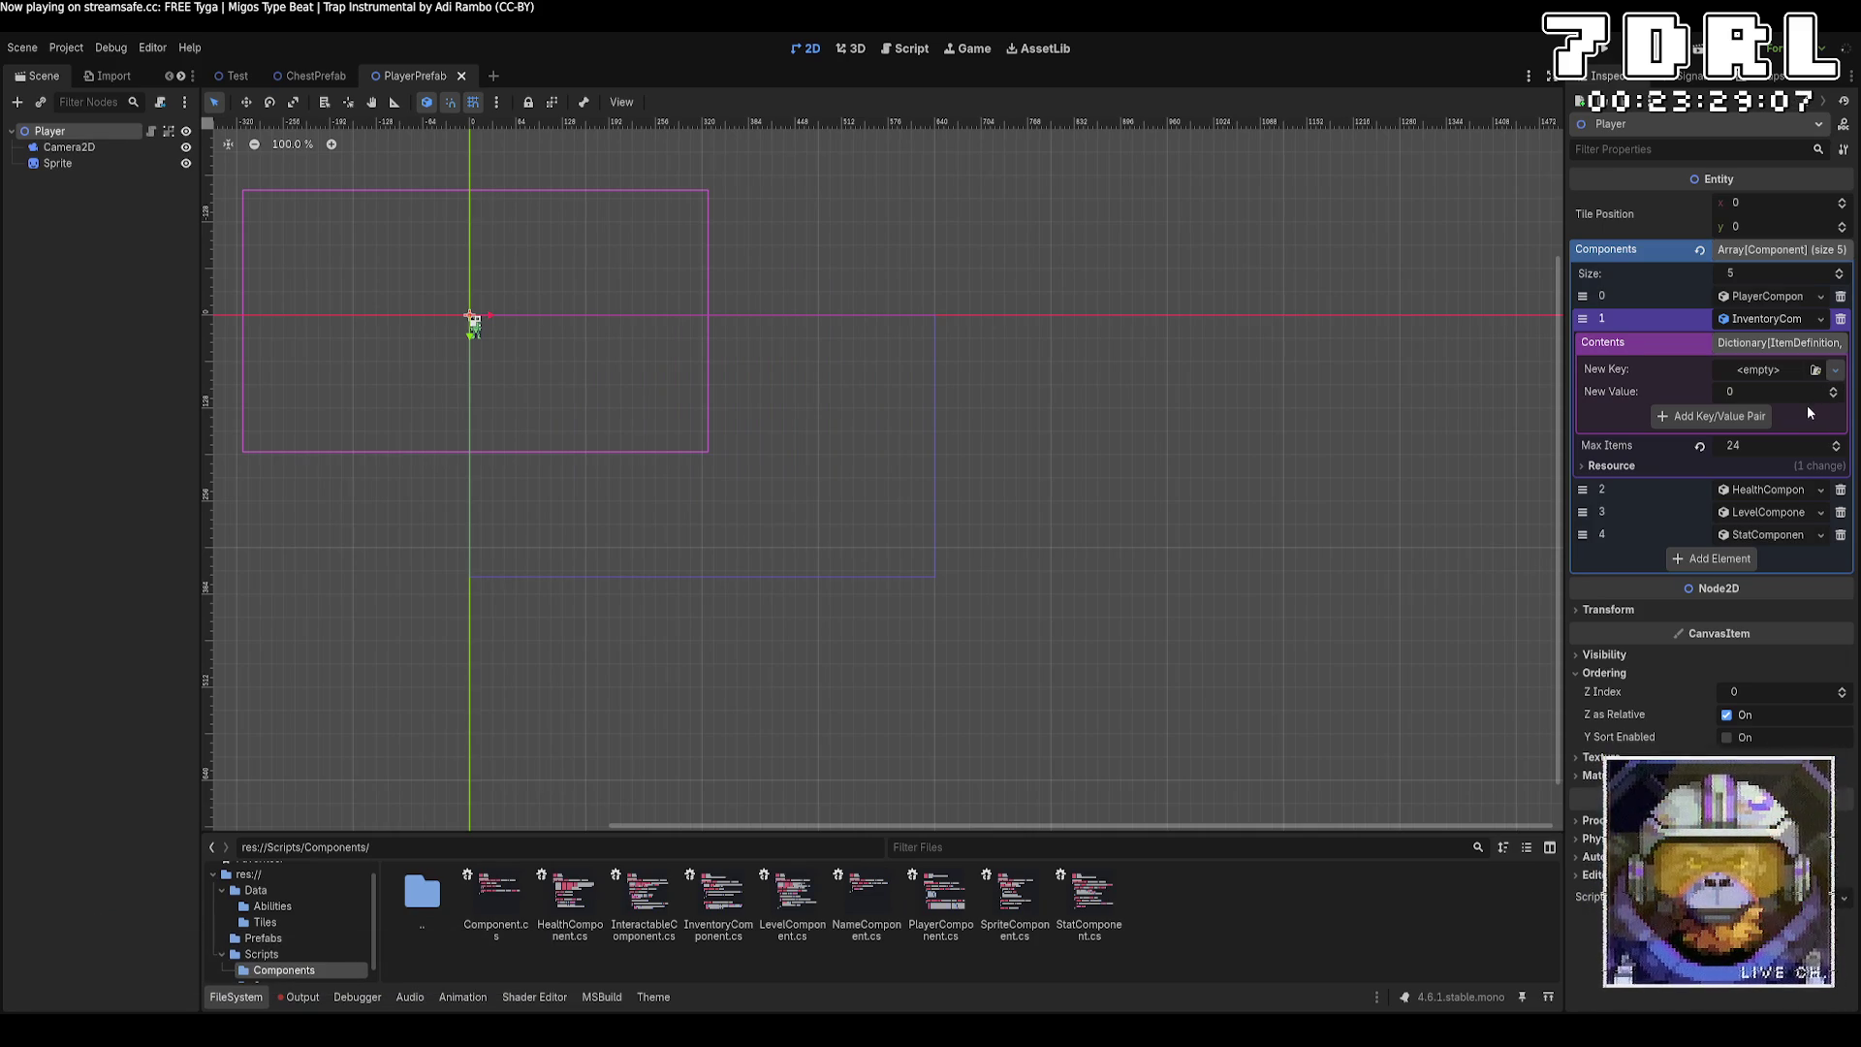
key(Up)
key(Up)
key(Up)
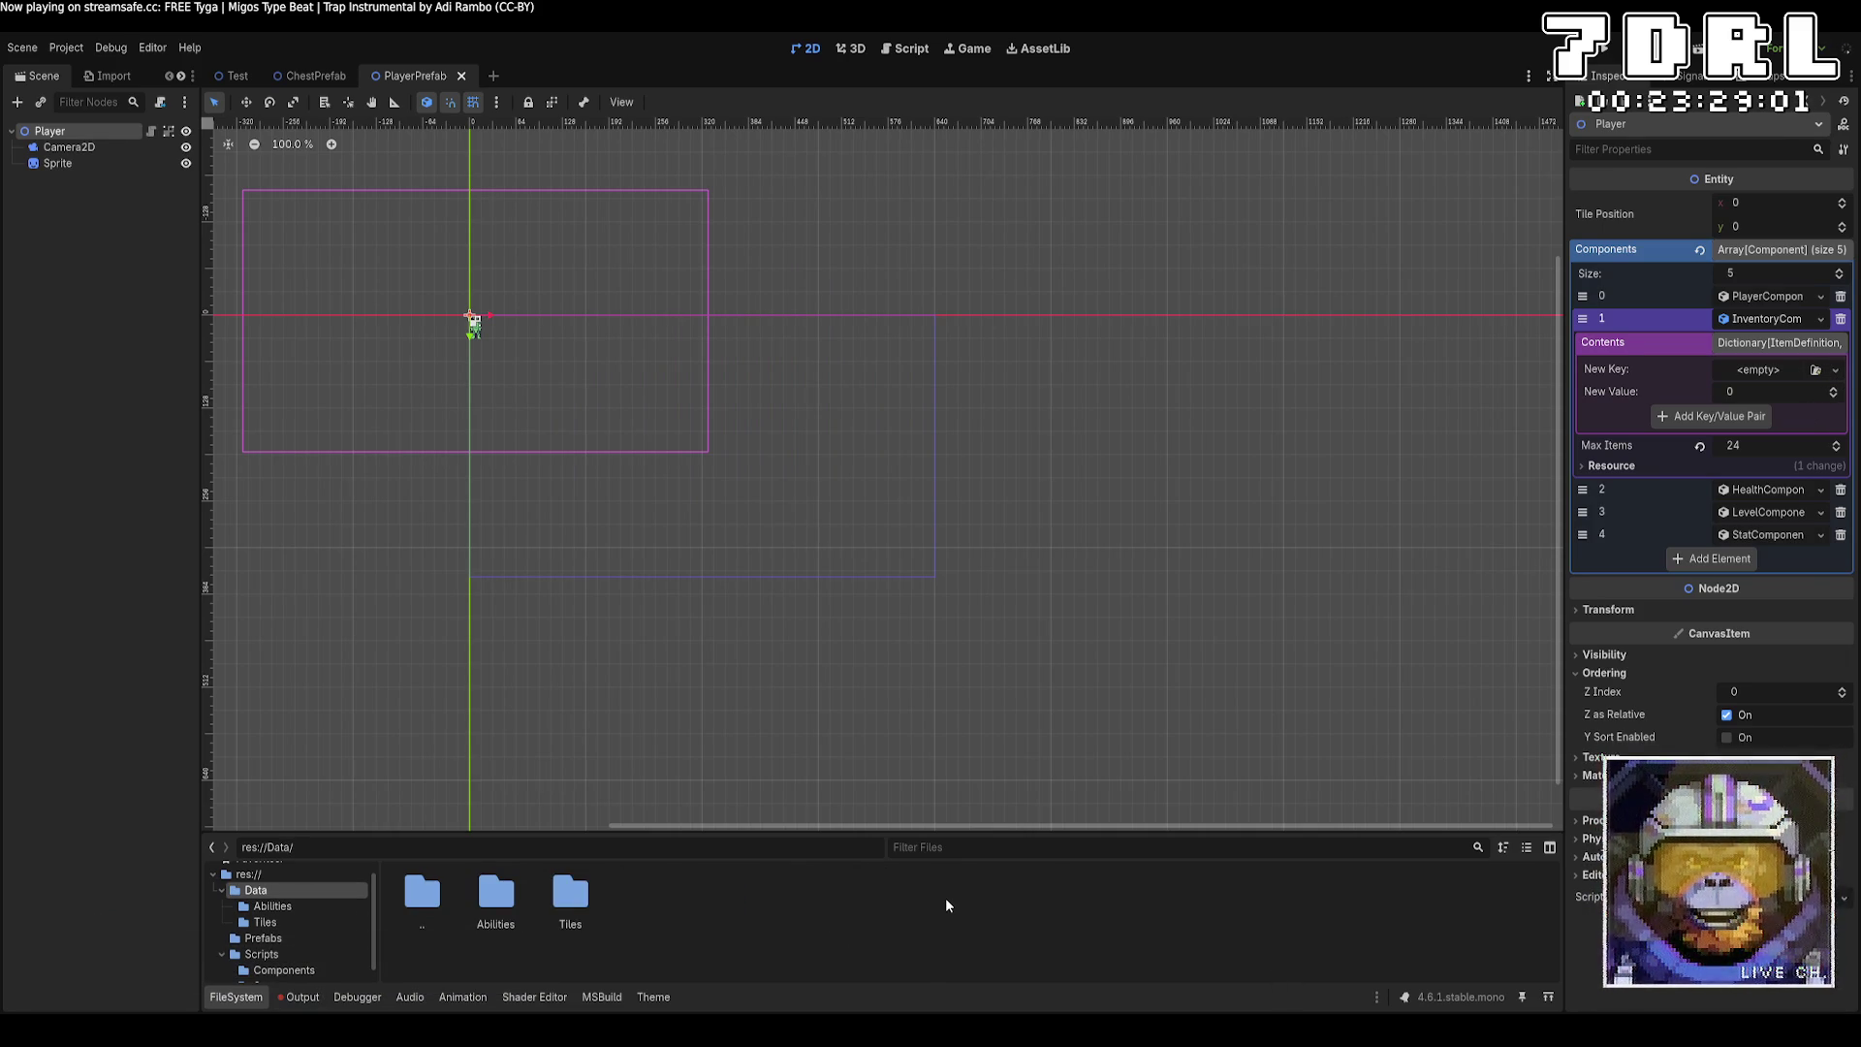
double_click(555, 887)
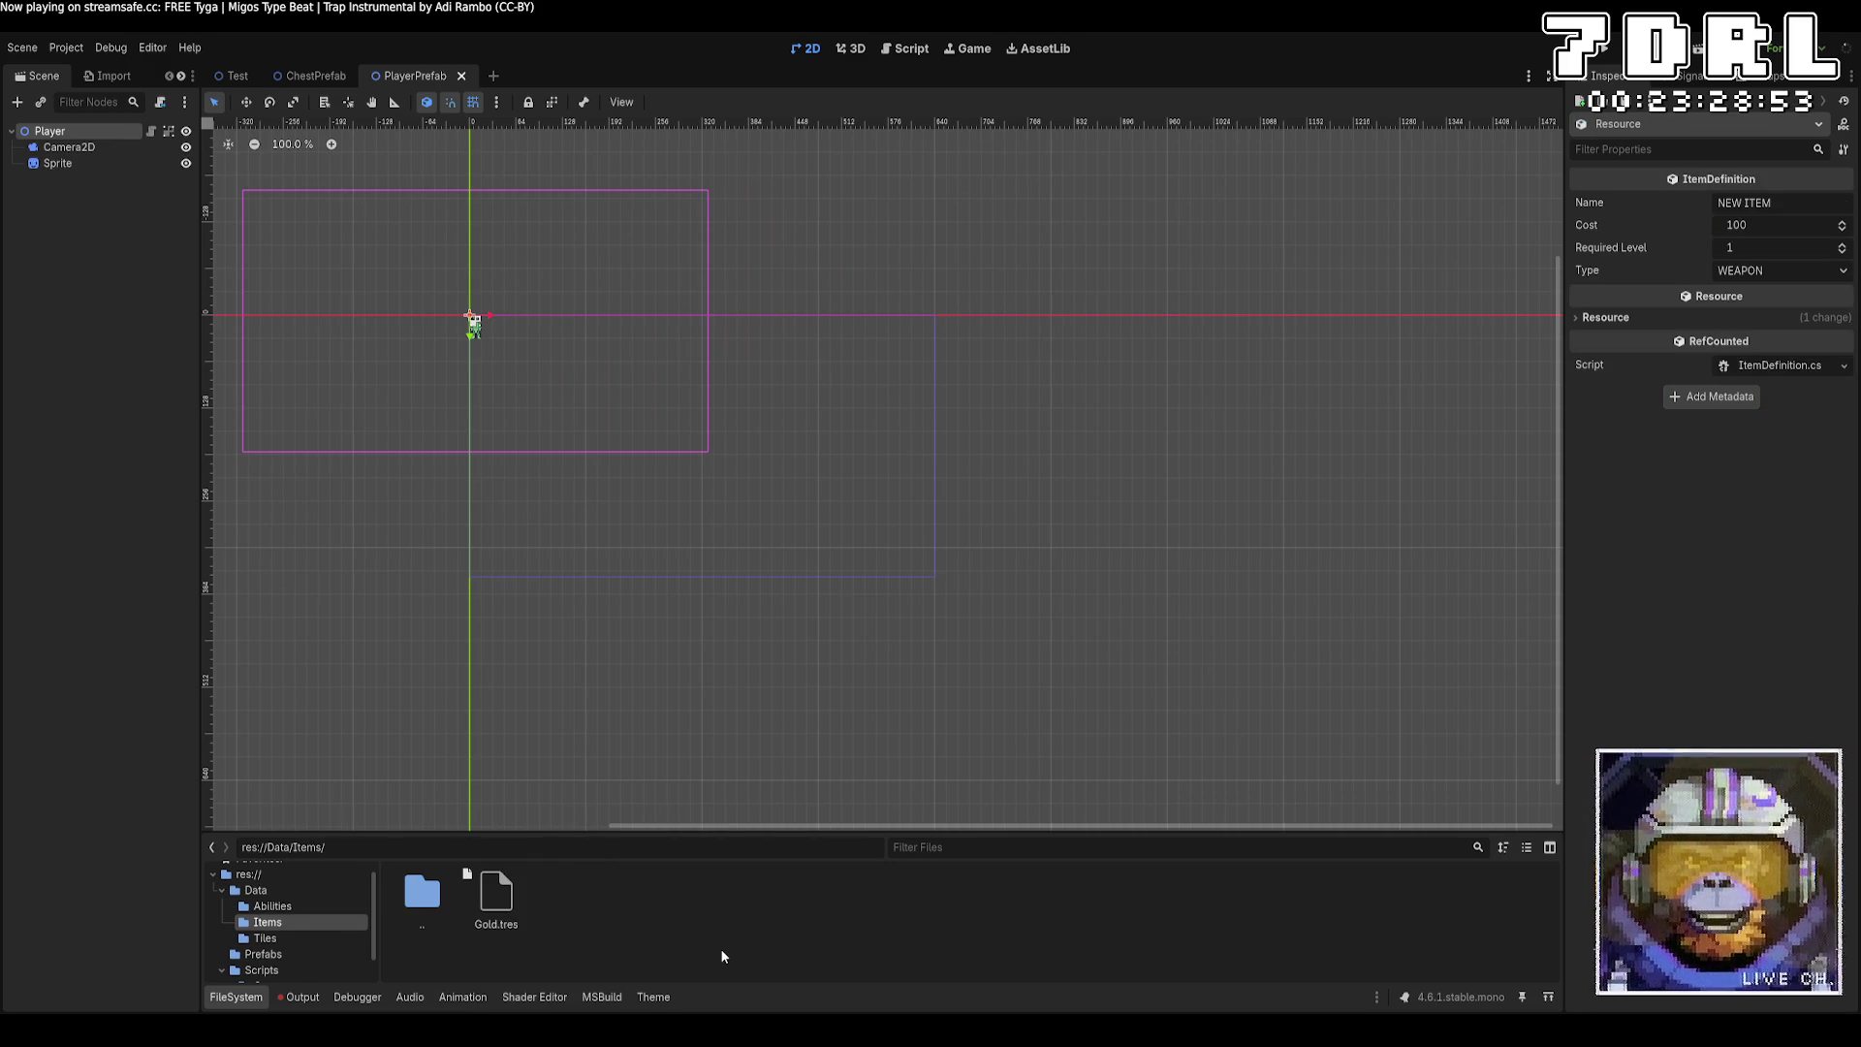
Give Gold.tres the name Gold, cost 1 and type CURRENCY.
click(506, 920)
triple_click(1745, 203)
text(Gold)
key(Tab)
text(1)
key(Tab)
key(Tab)
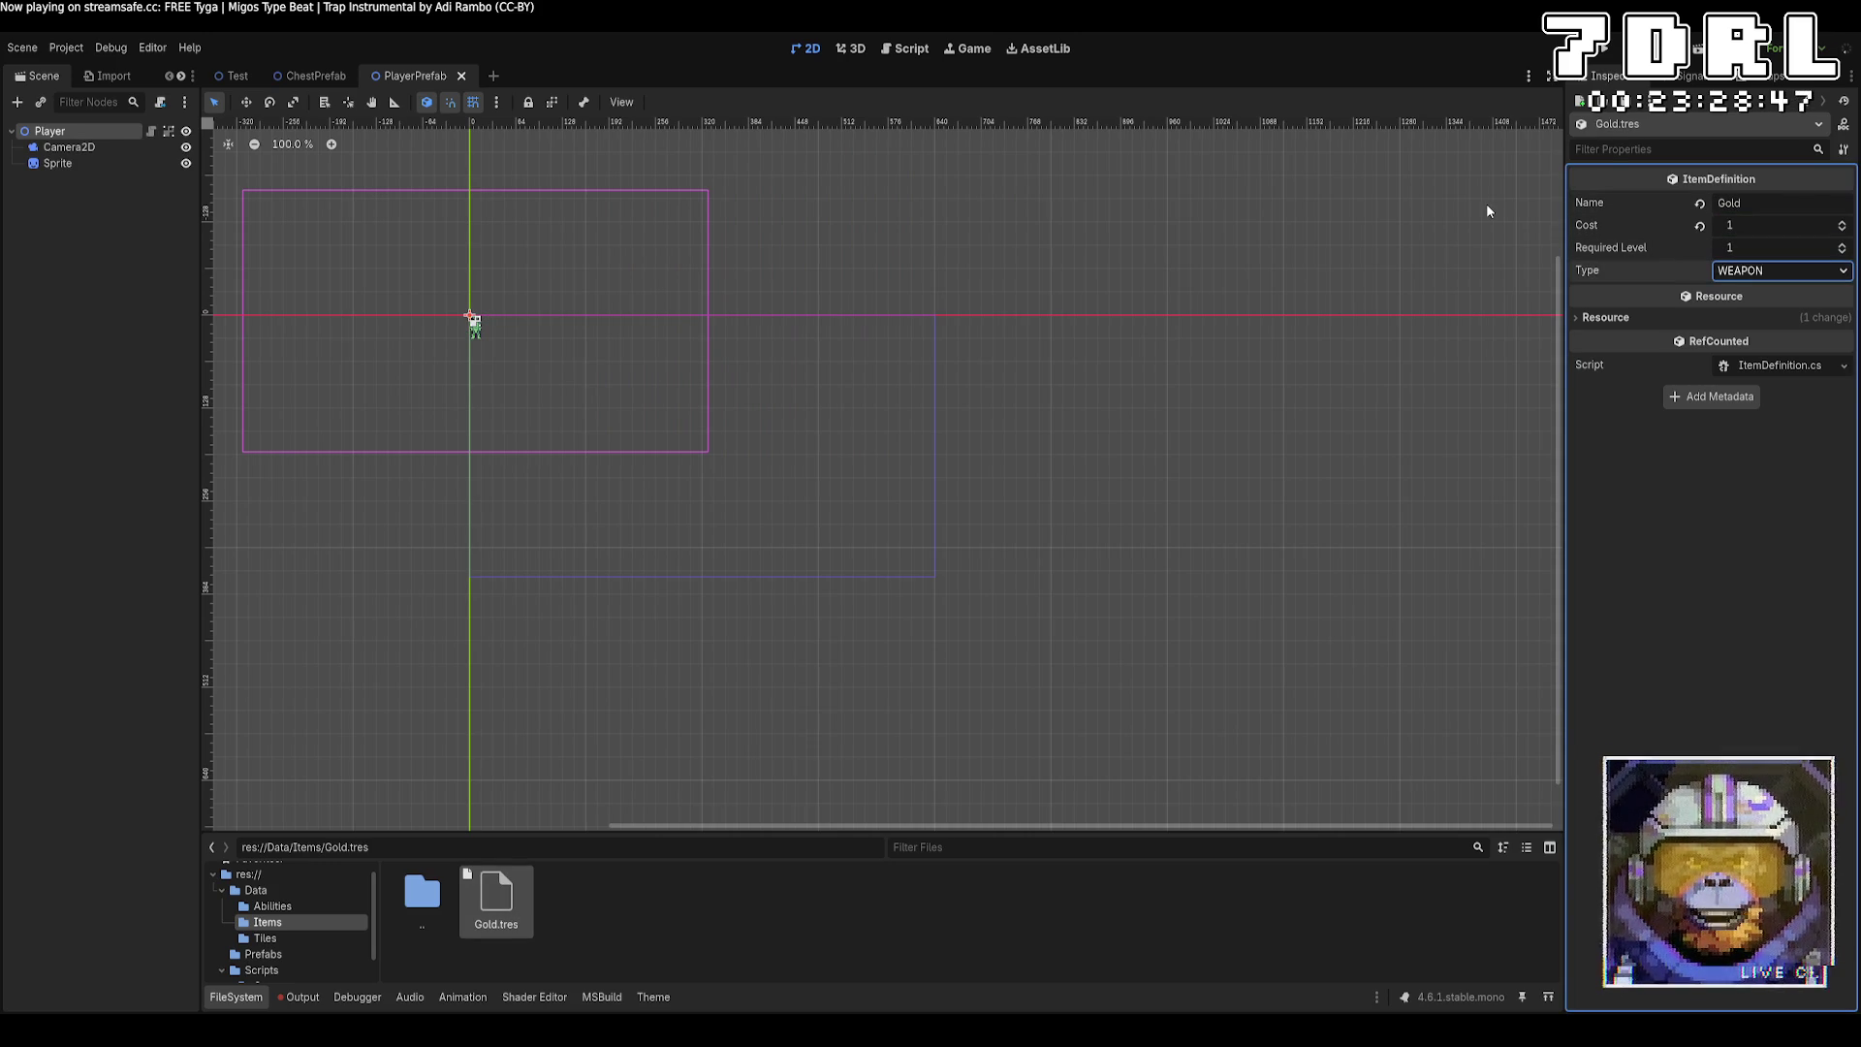
click(1486, 201)
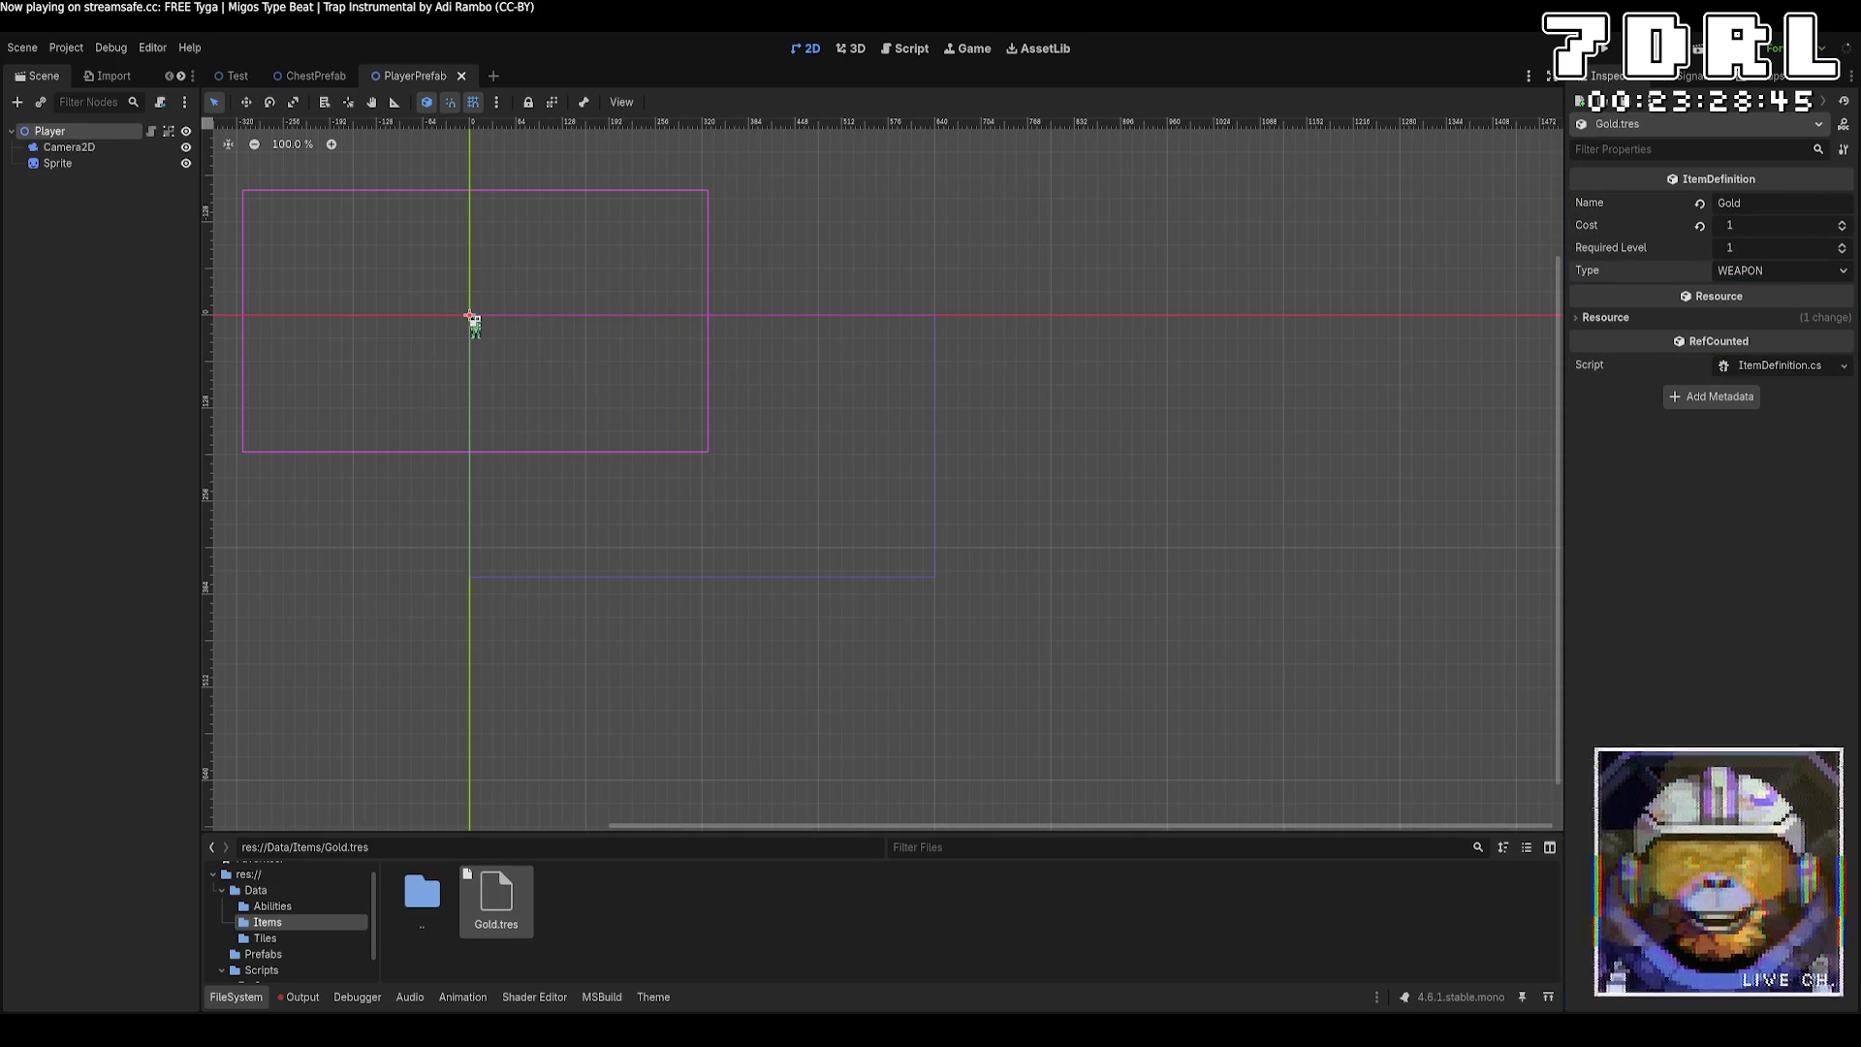
click(1808, 275)
click(1799, 333)
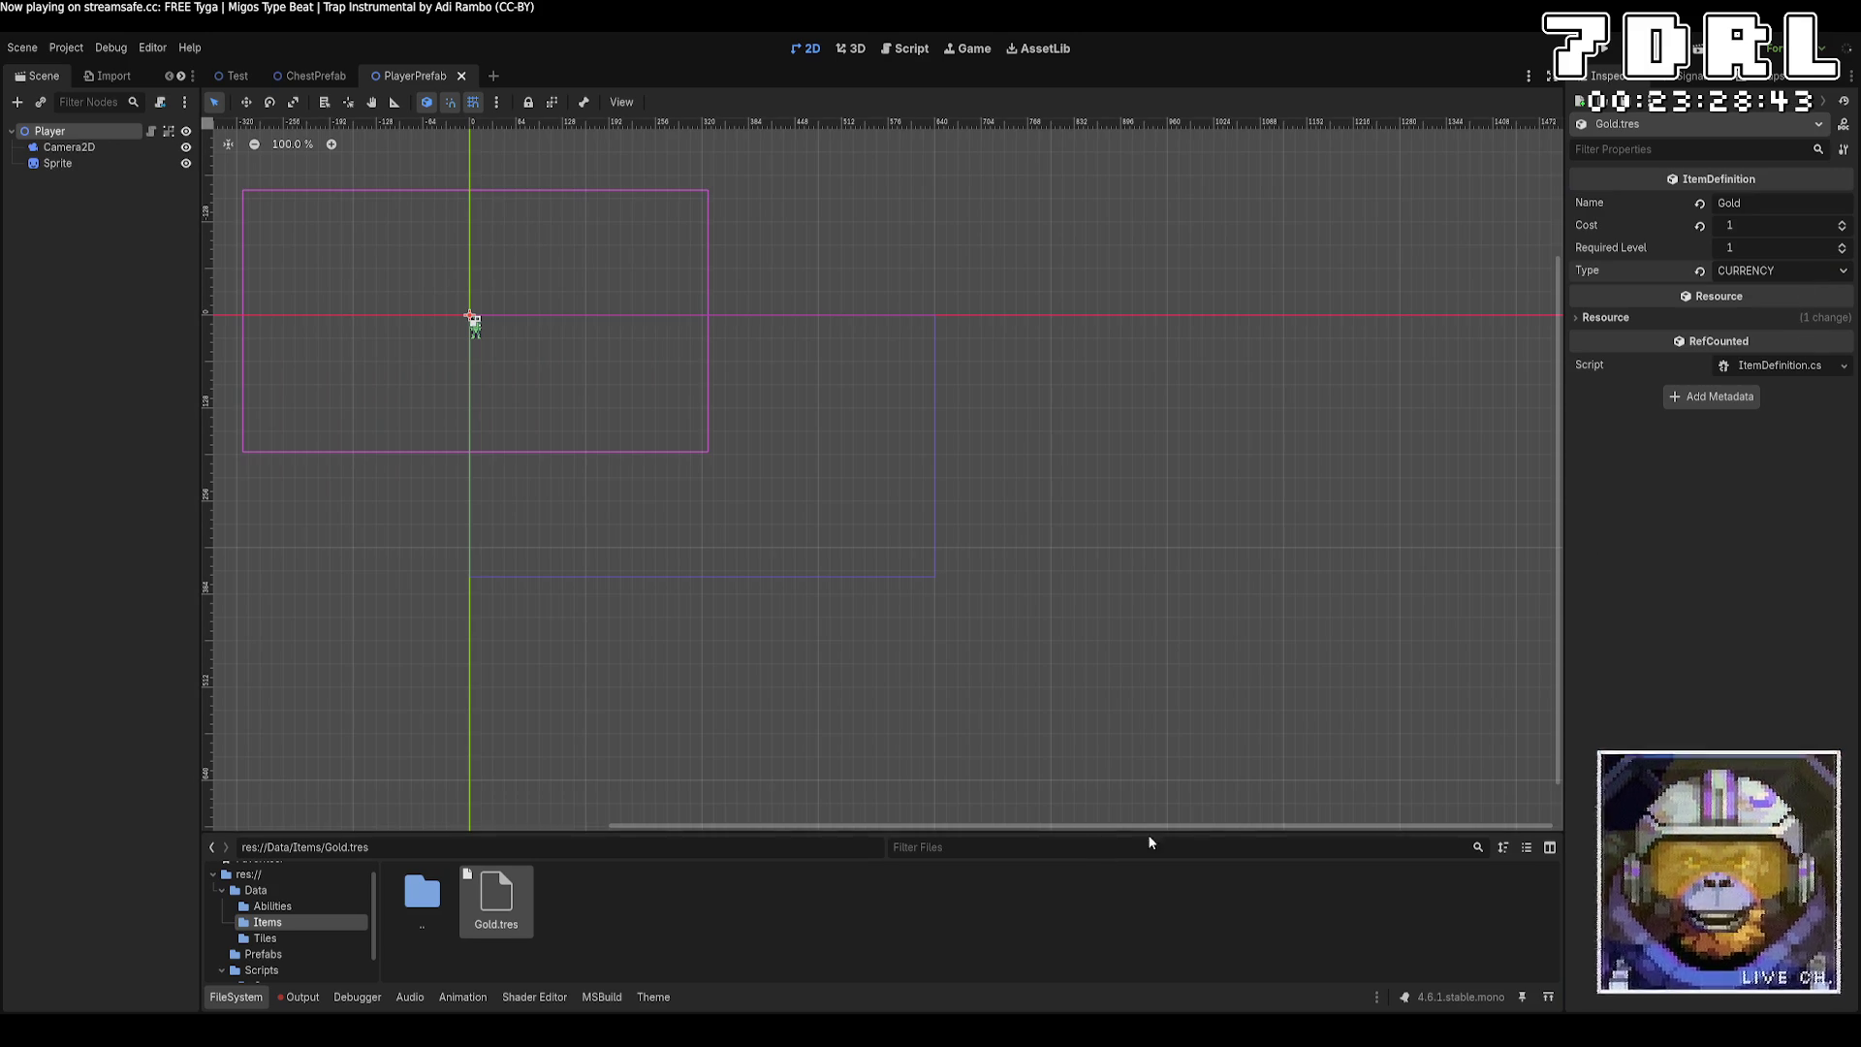
Select the Player node and expand its InventoryComponent to set Gold.tres as the new key.
double_click(431, 923)
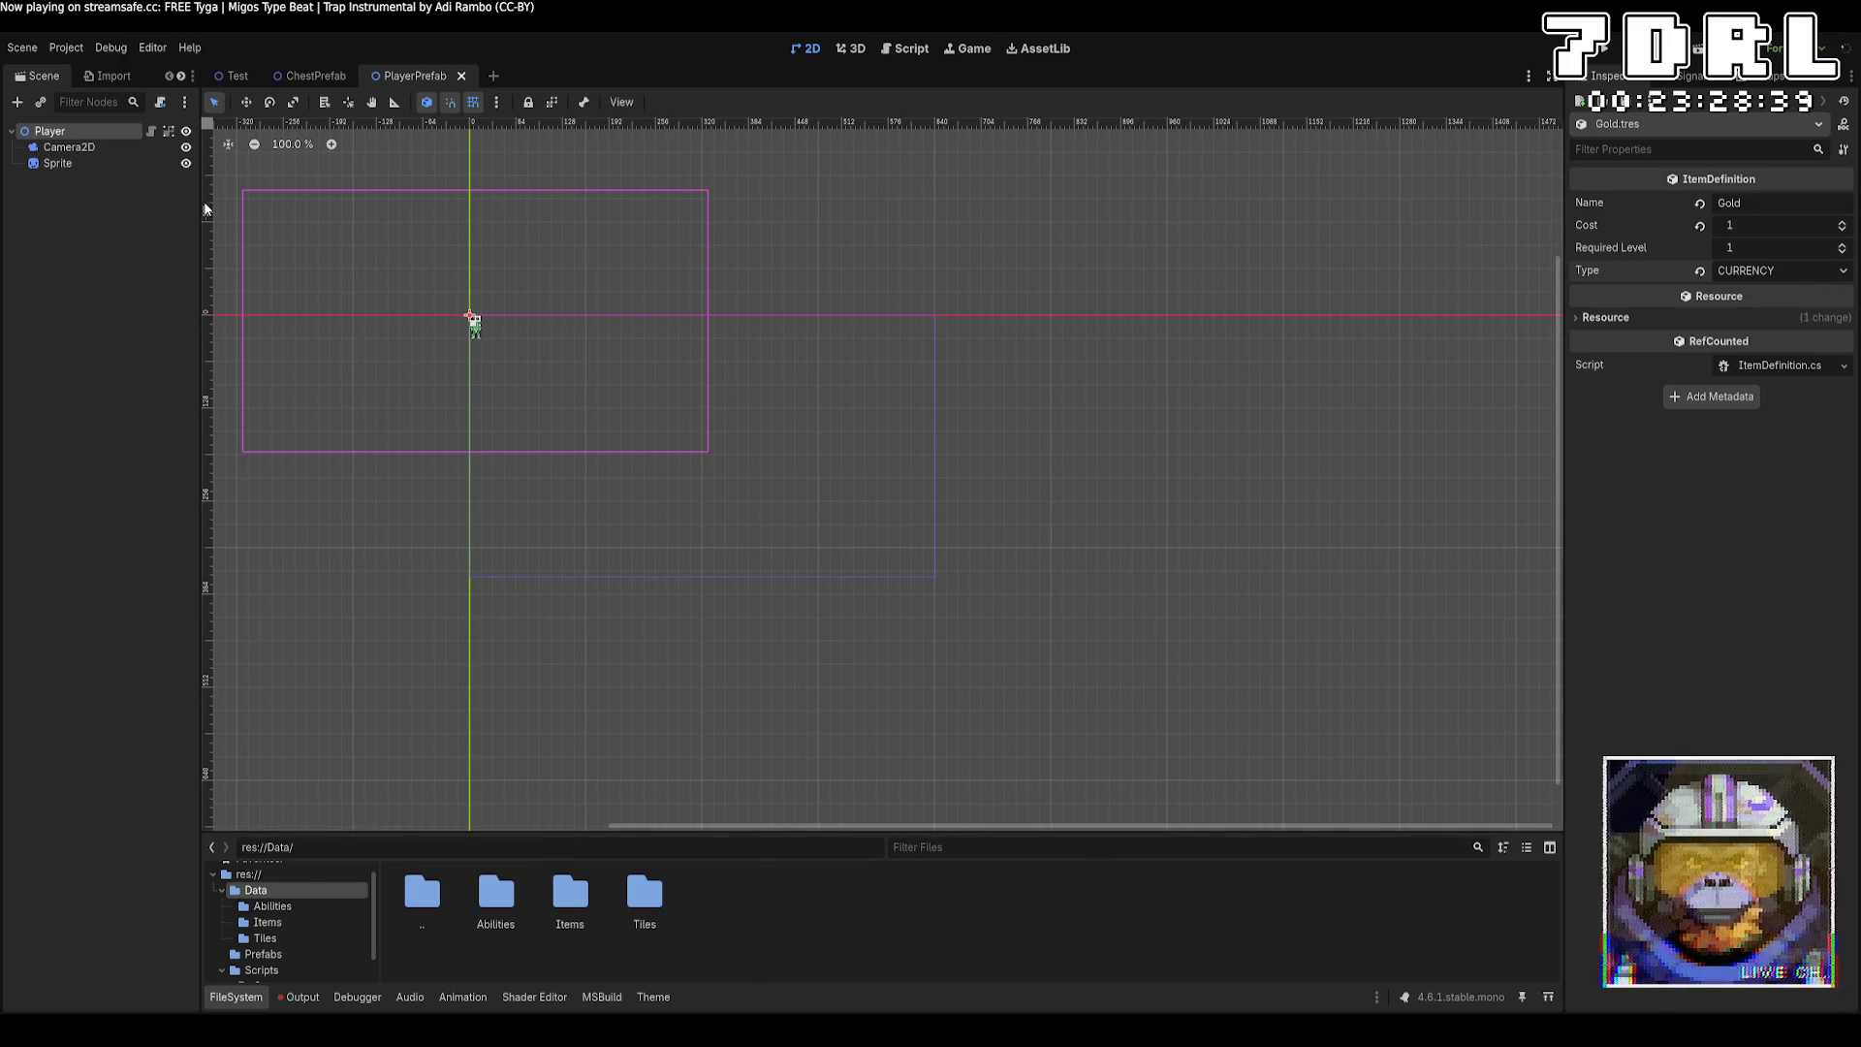
click(63, 133)
click(1760, 319)
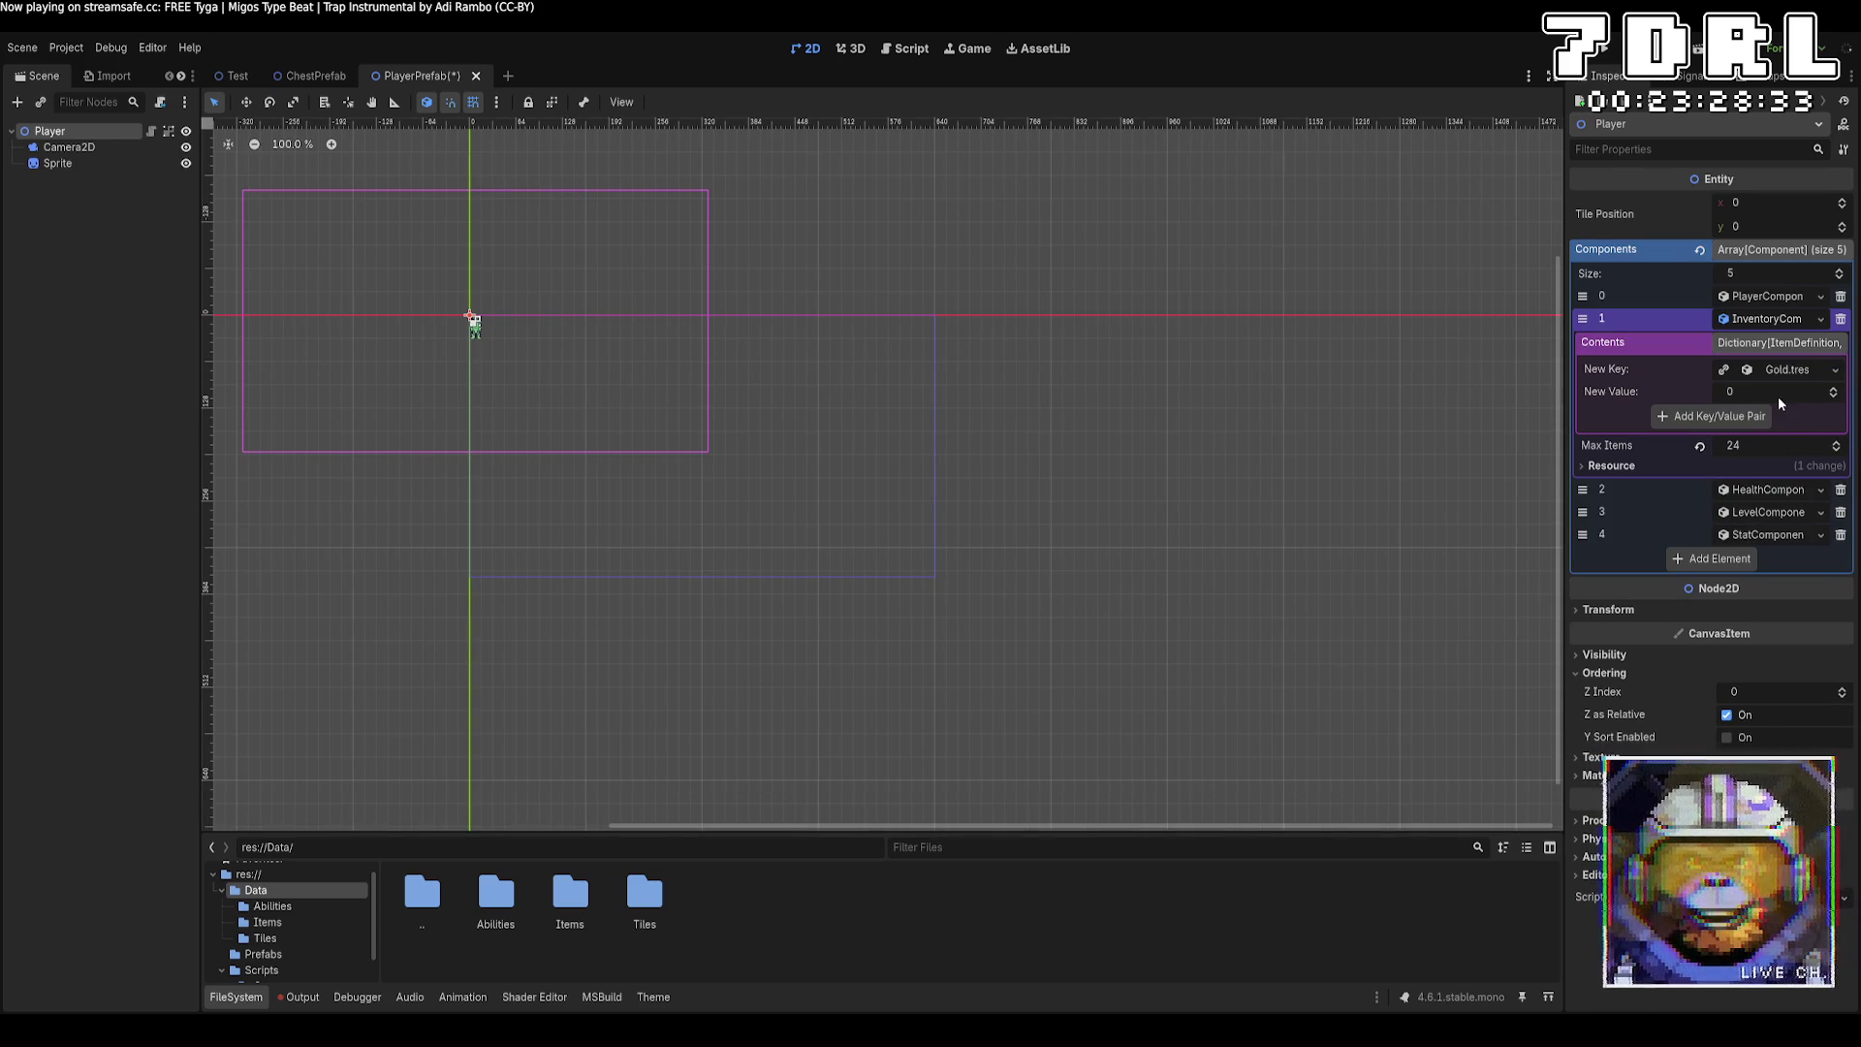
text(10)
Commit 10 as the New Value for the Gold.tres key.
key(Return)
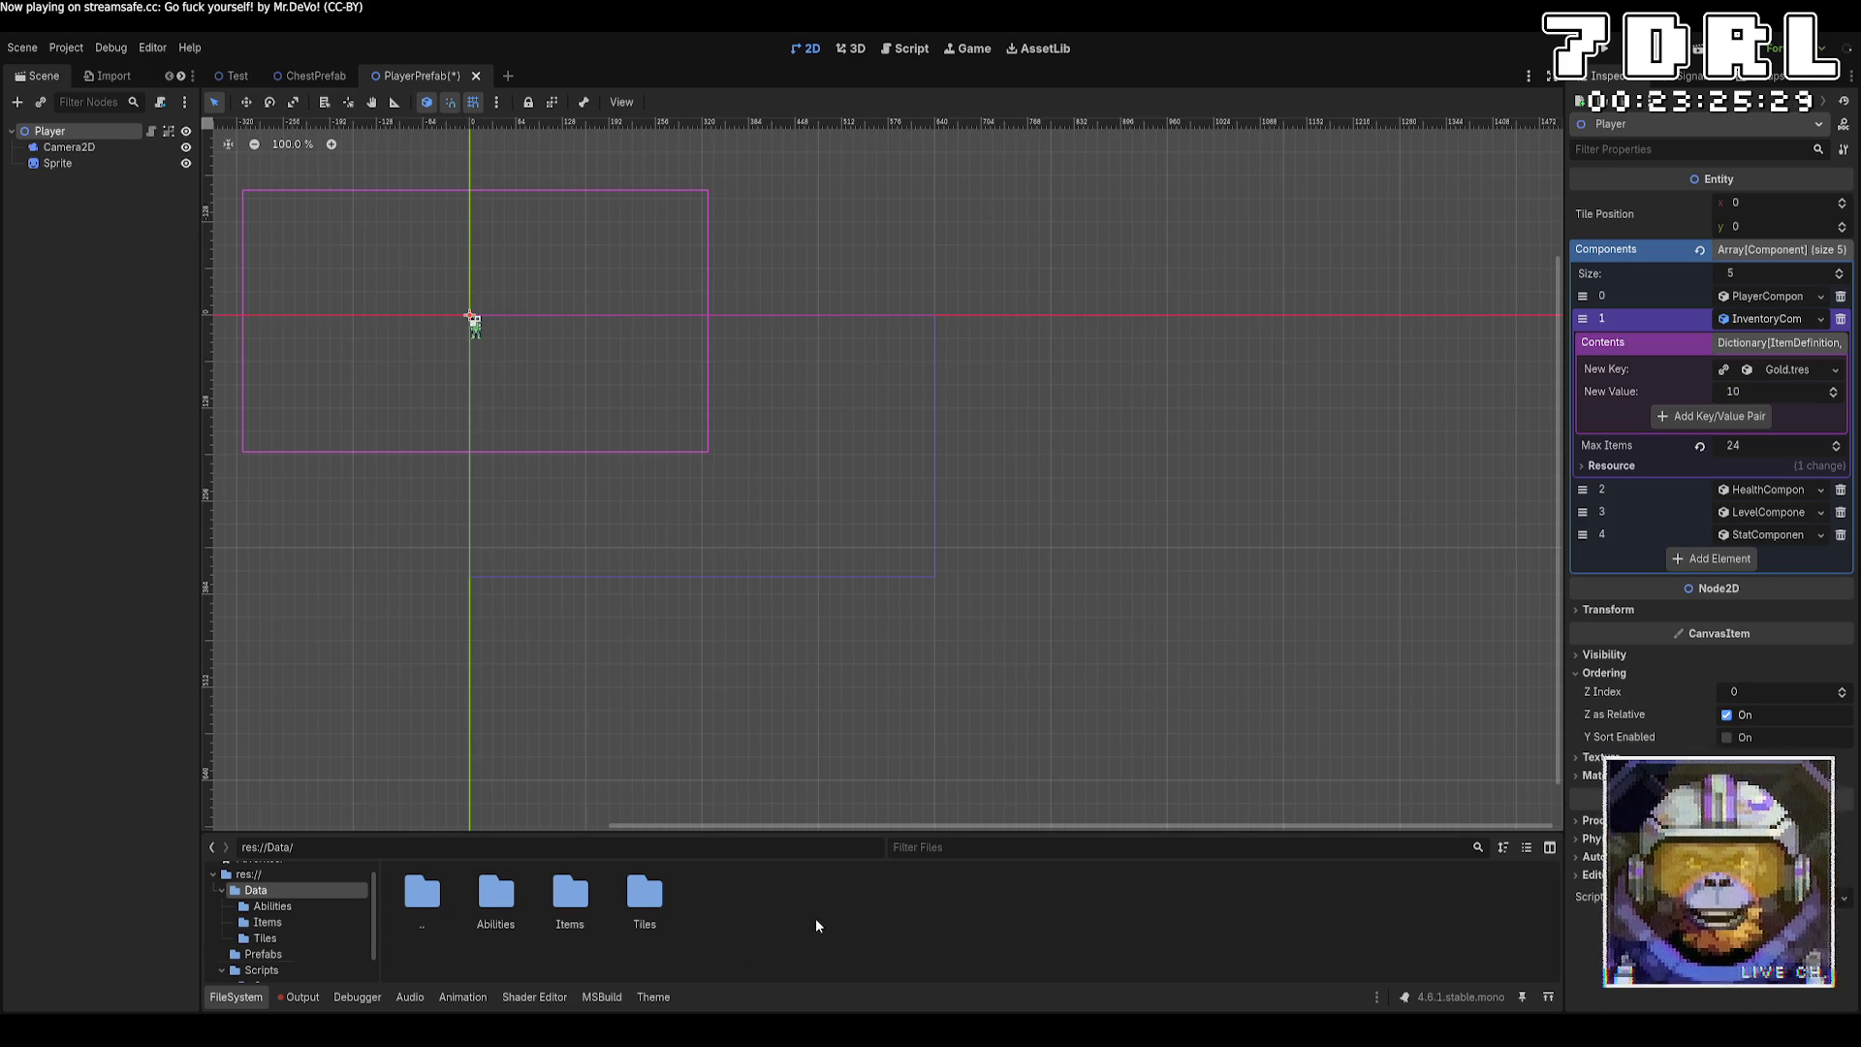
Save and run the project to view the dungeon, then stop it with F8.
scroll(642, 518, up, 1)
drag(642, 517, 714, 572)
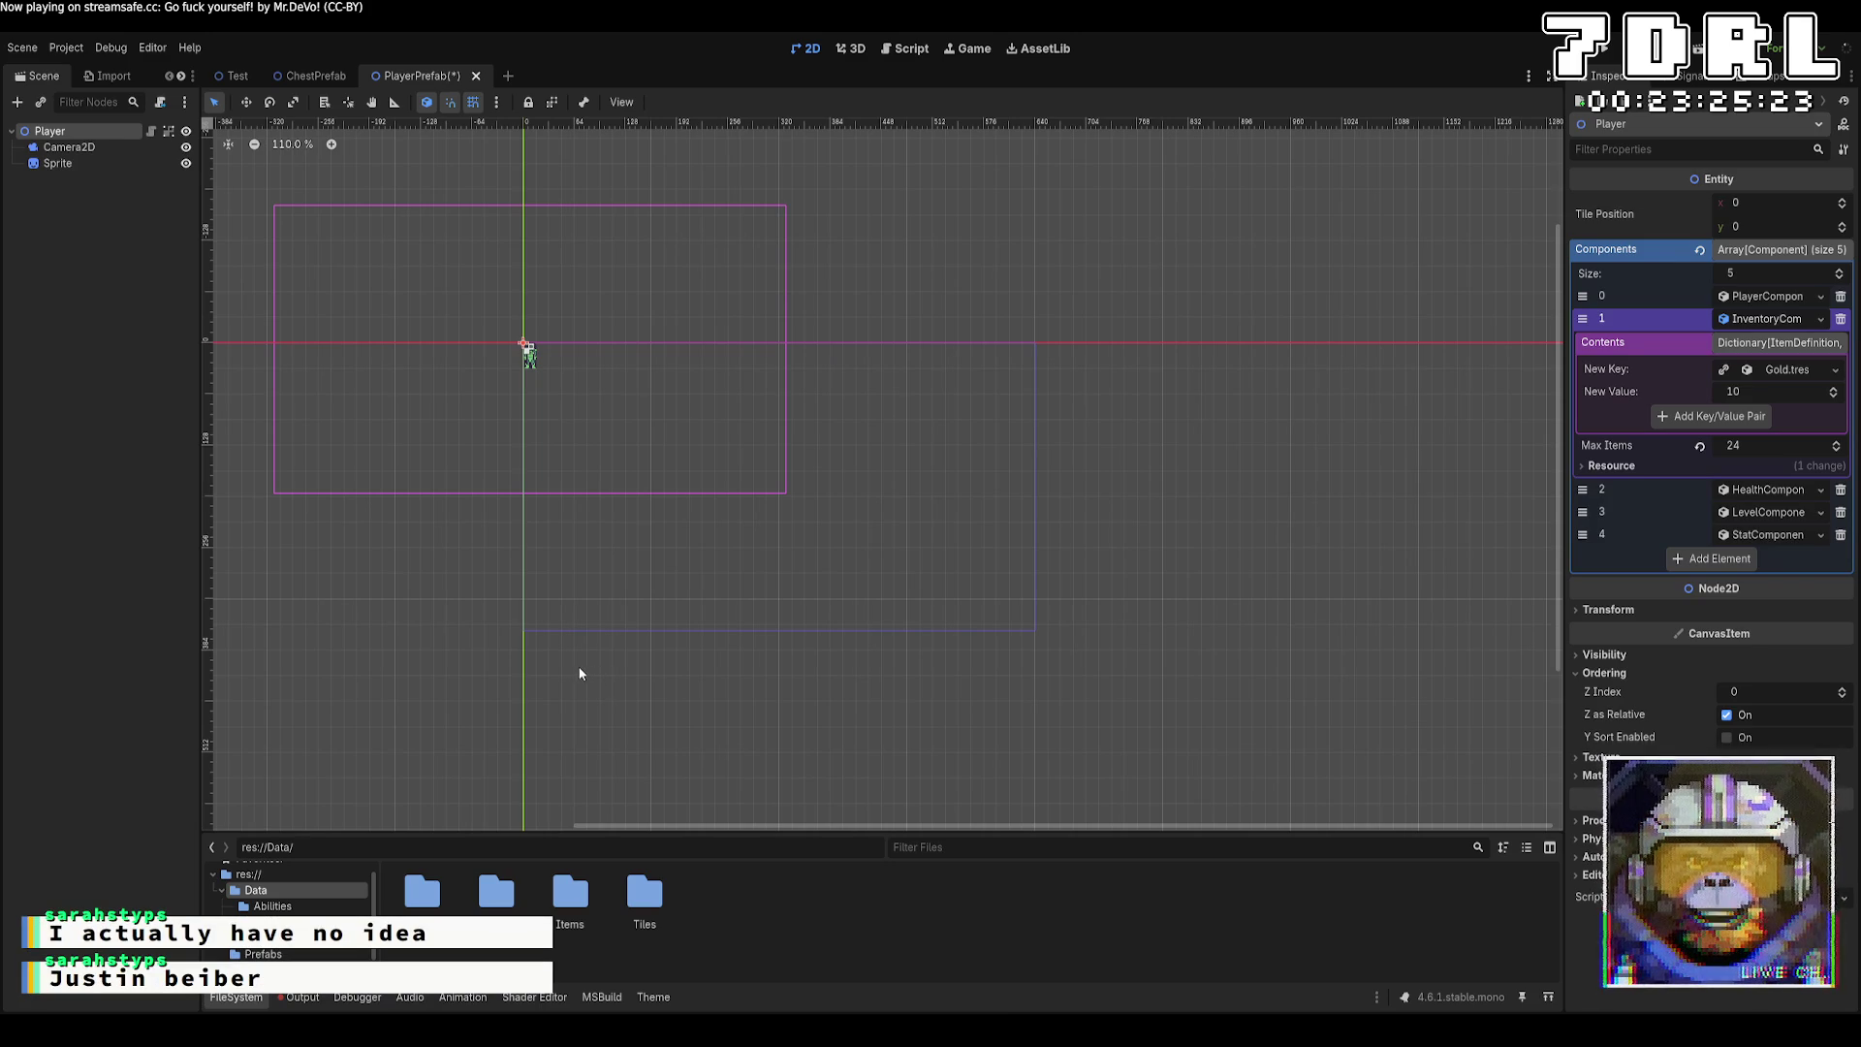
click(1614, 47)
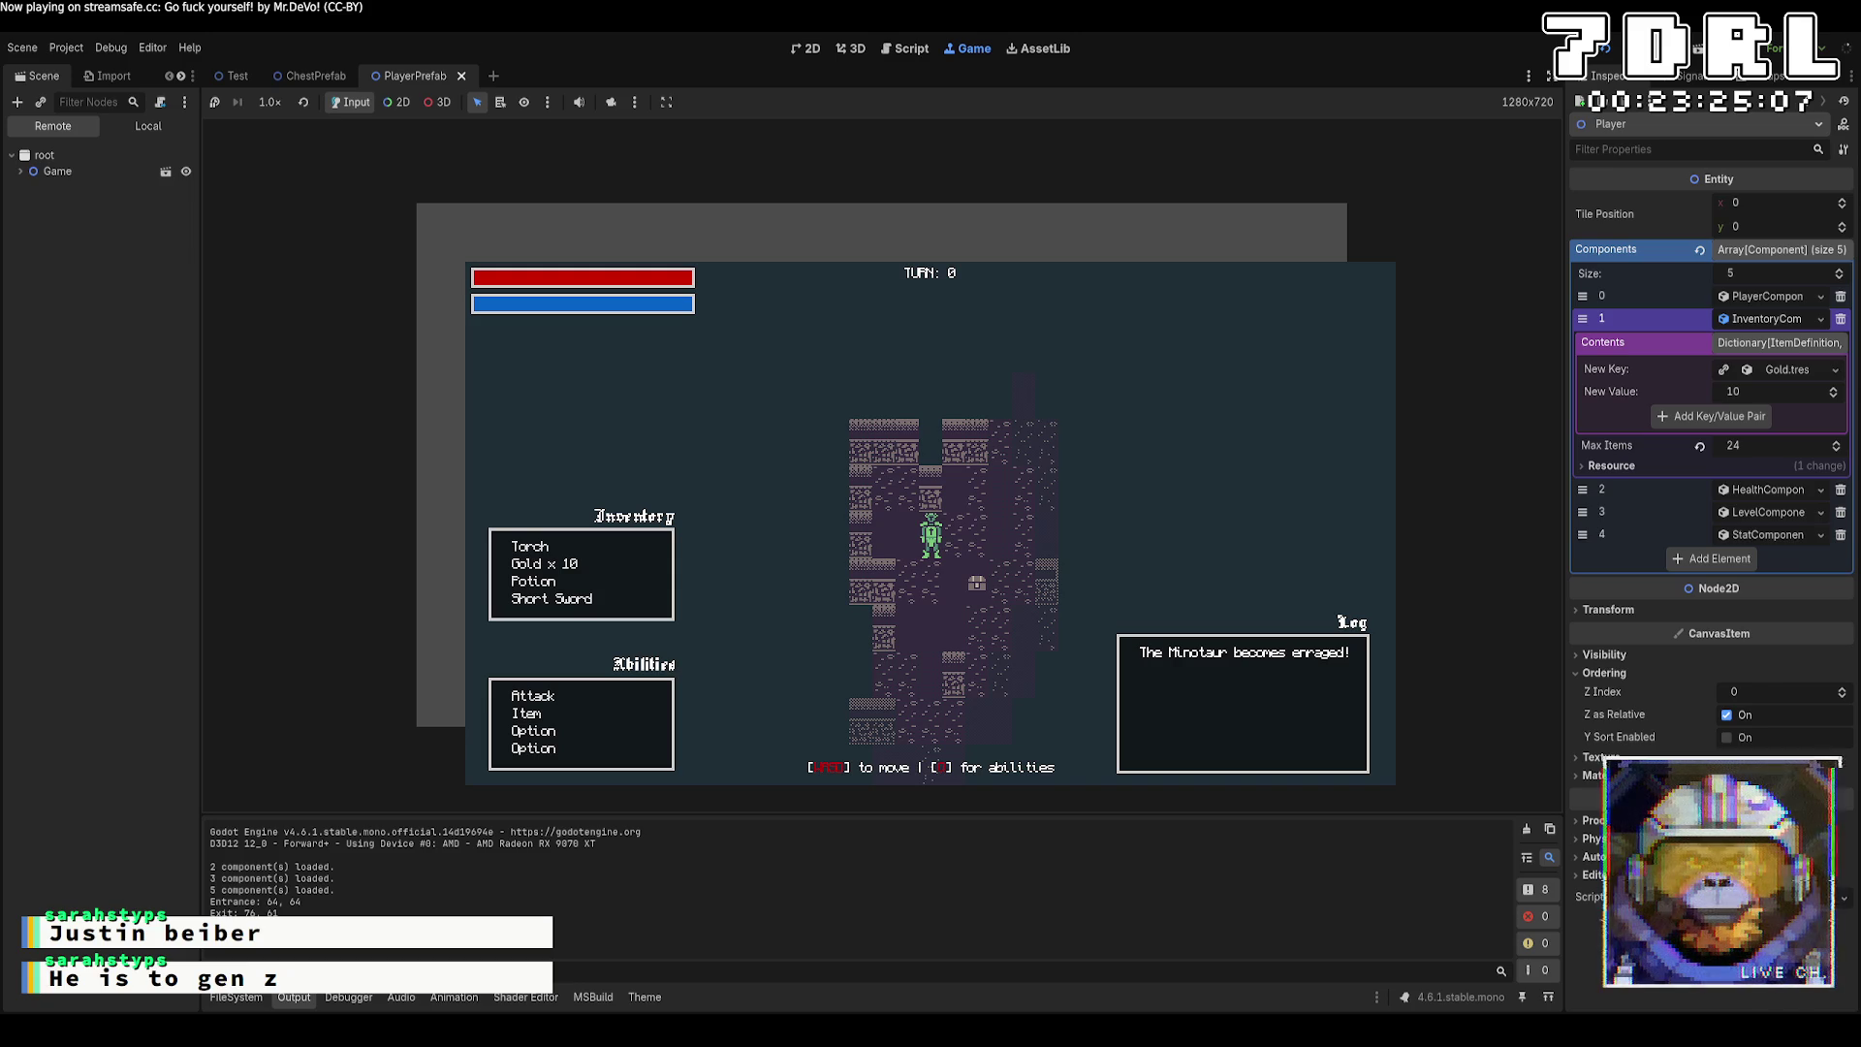
key(F8)
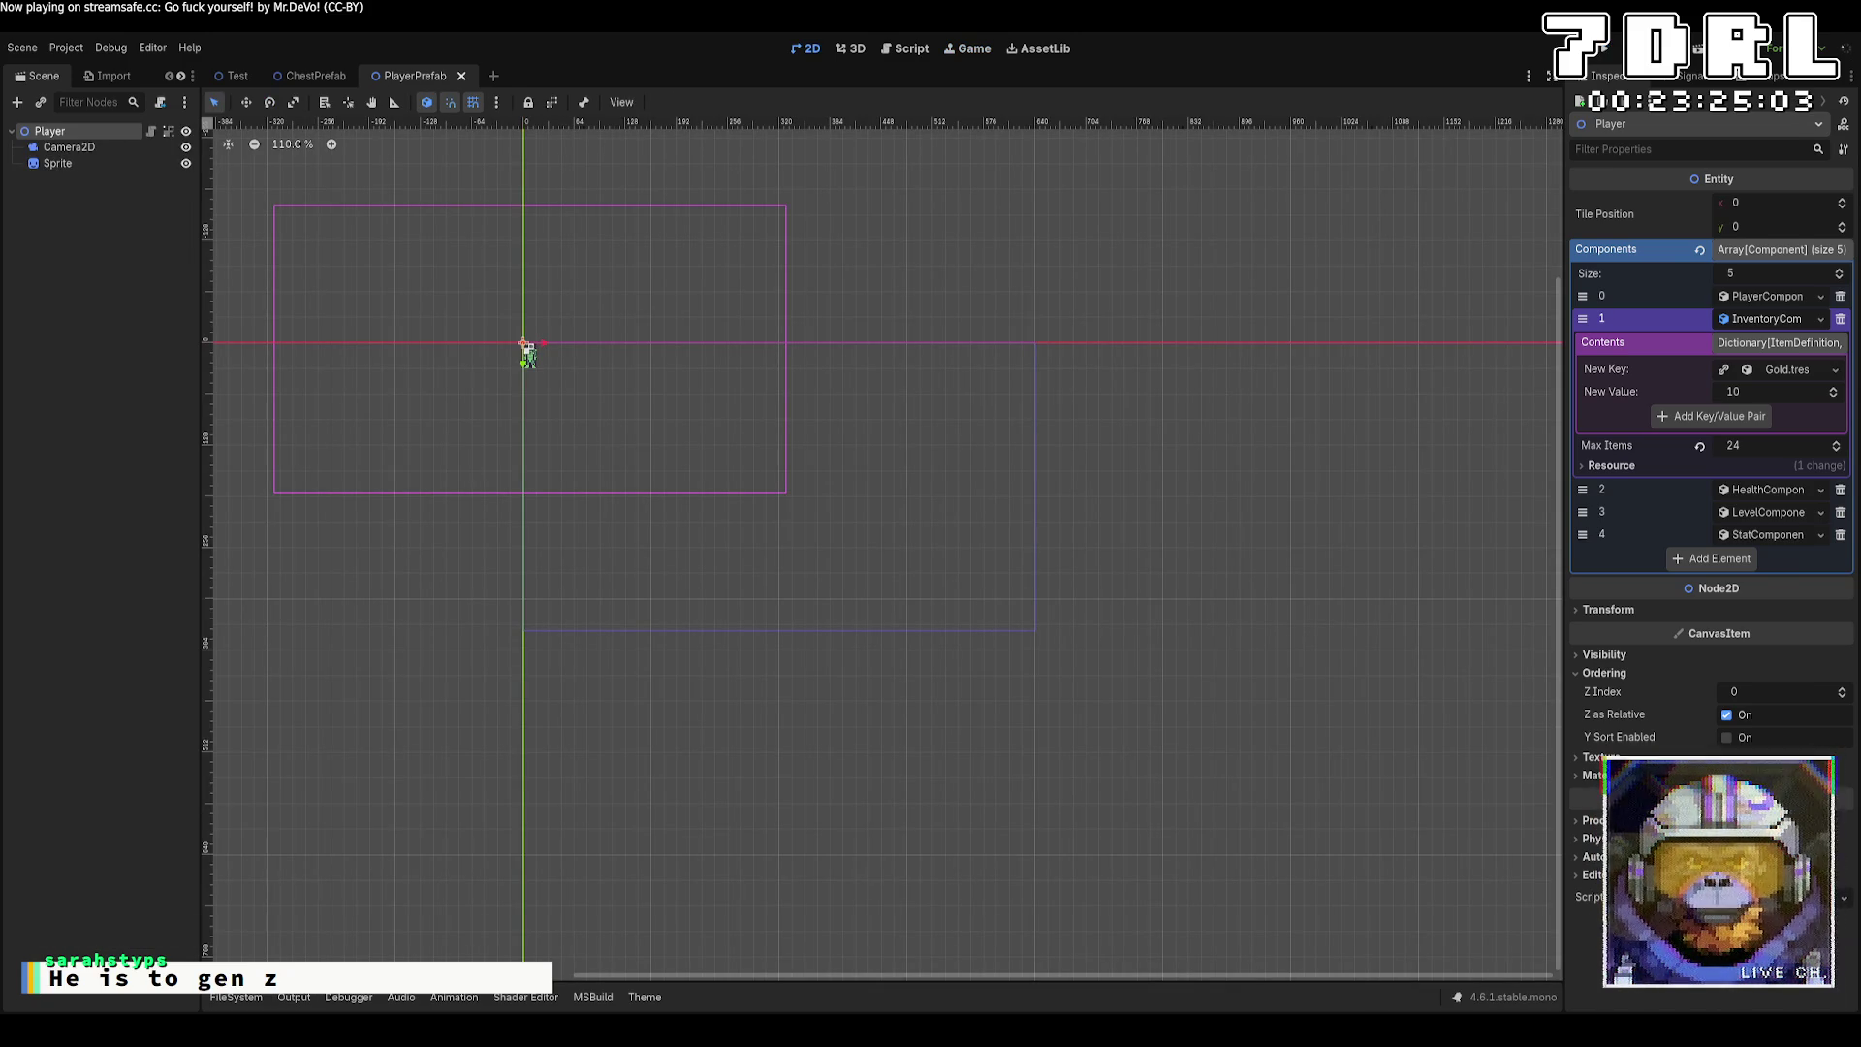
key(alt+Tab)
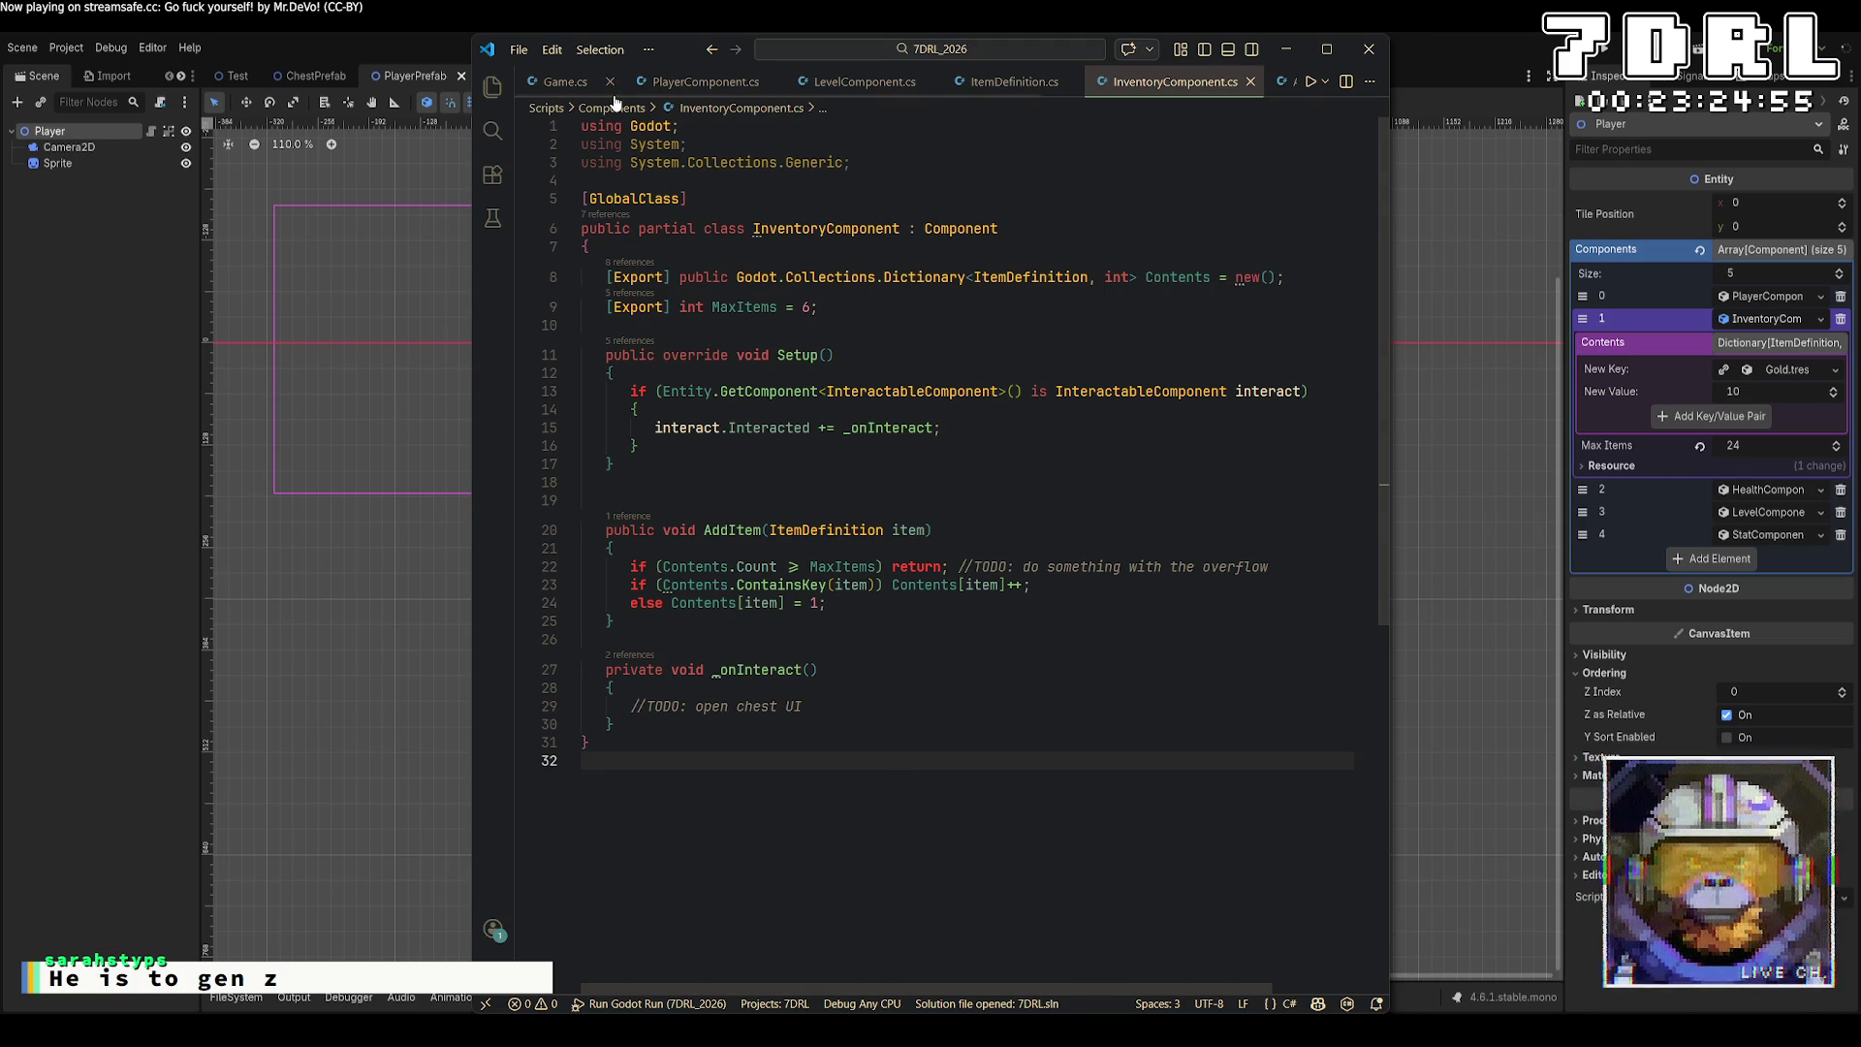
Open Game.cs and scroll through its turn-taking code down to GenerateWorld.
scroll(625, 92, down, 5)
scroll(626, 92, up, 5)
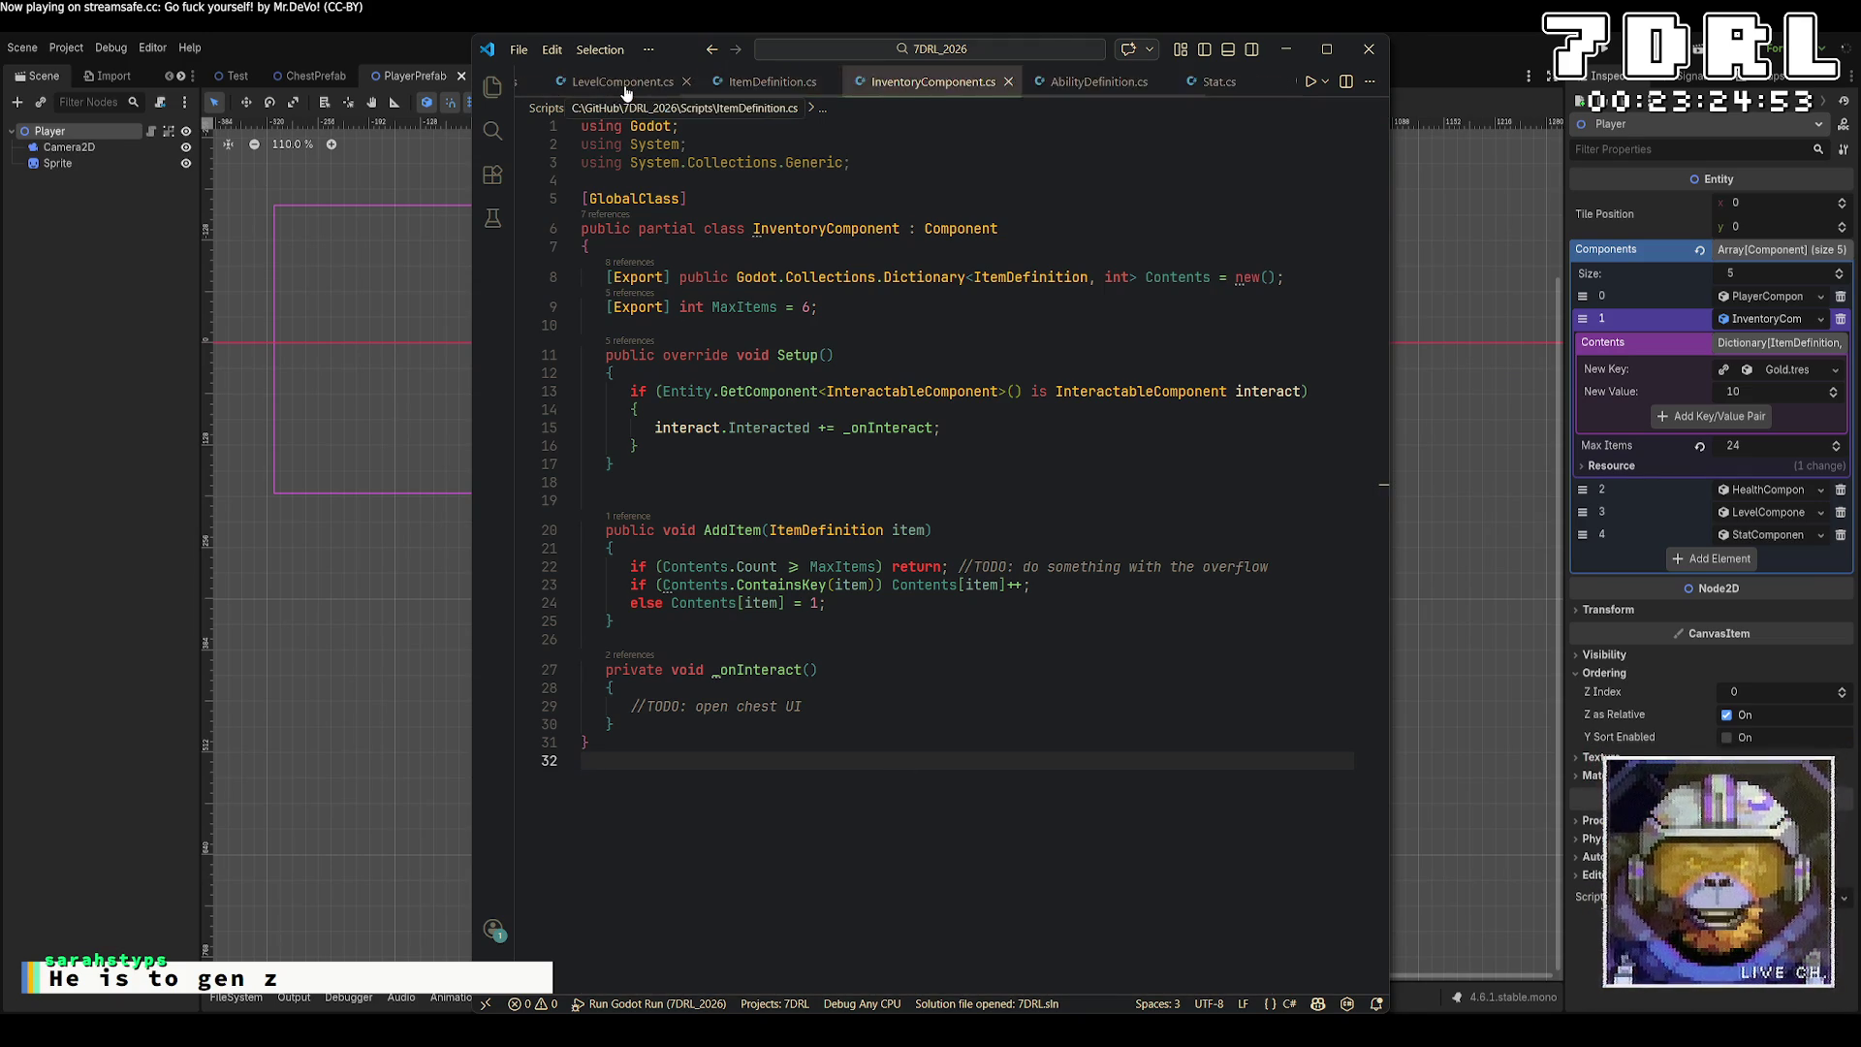
click(567, 82)
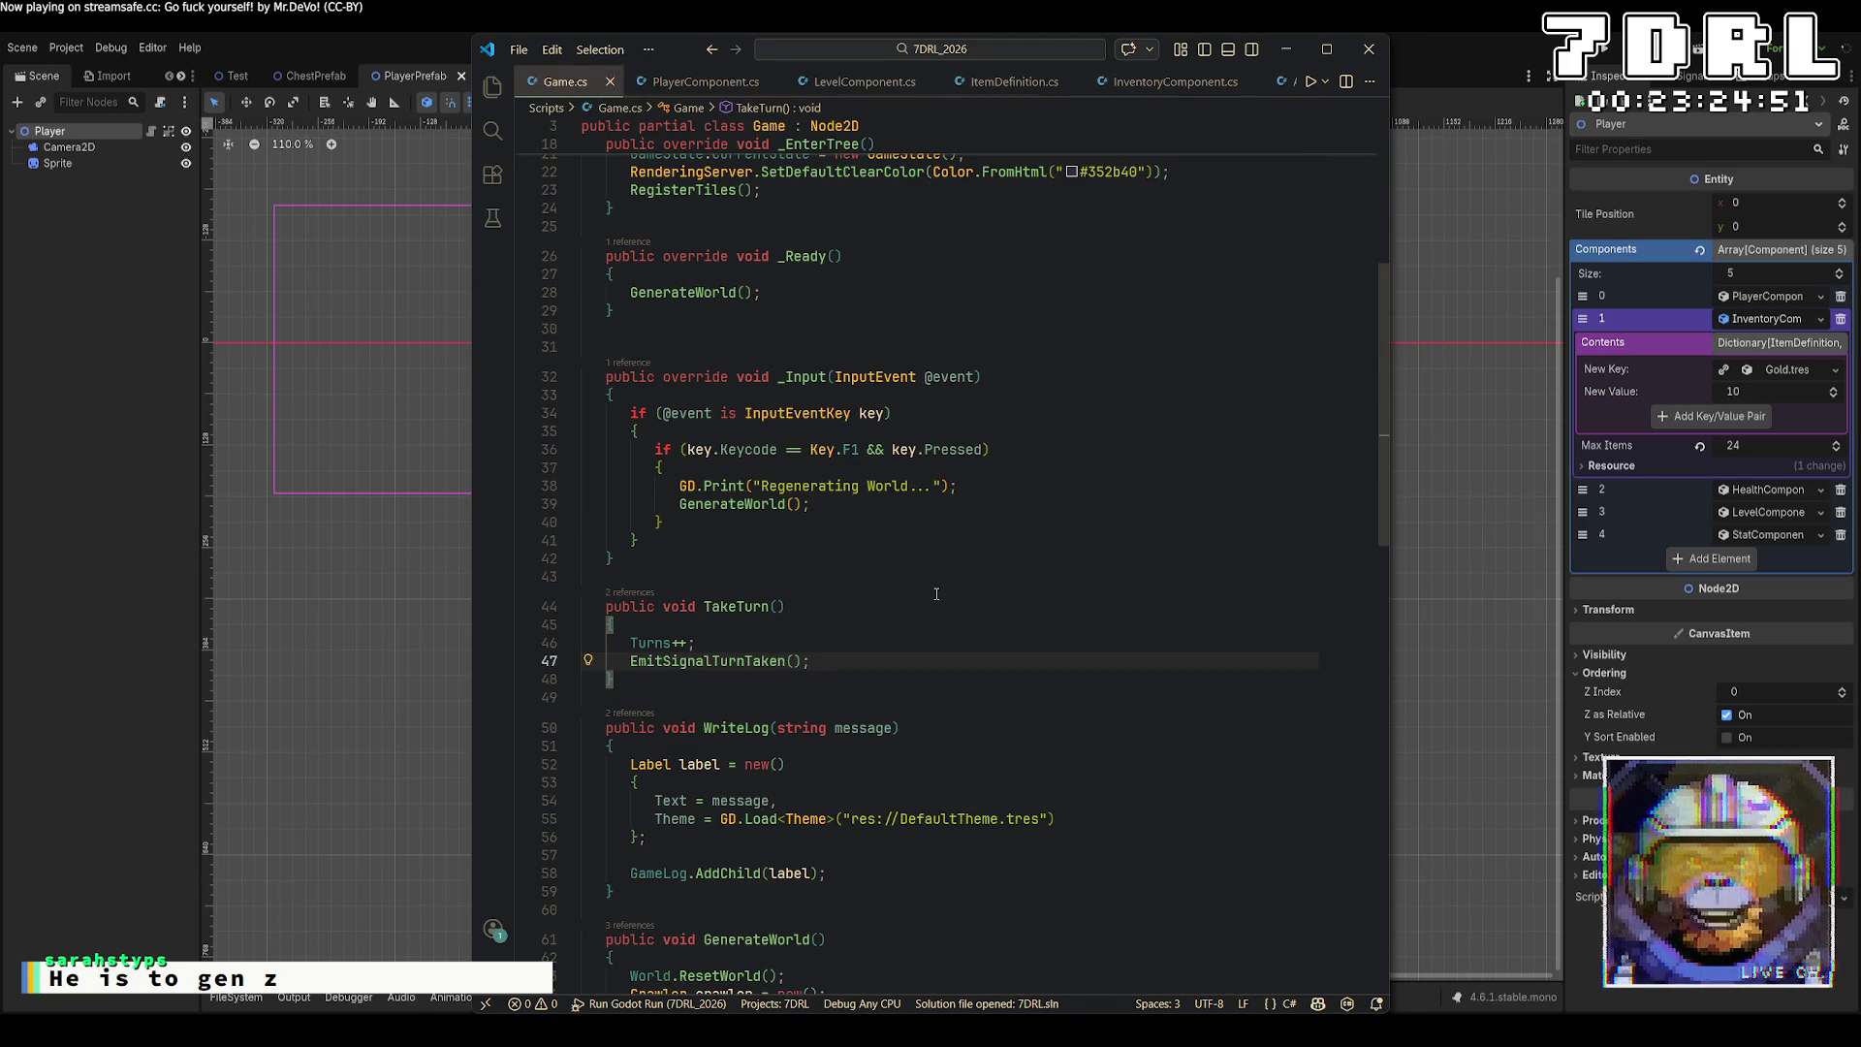
scroll(935, 593, down, 8)
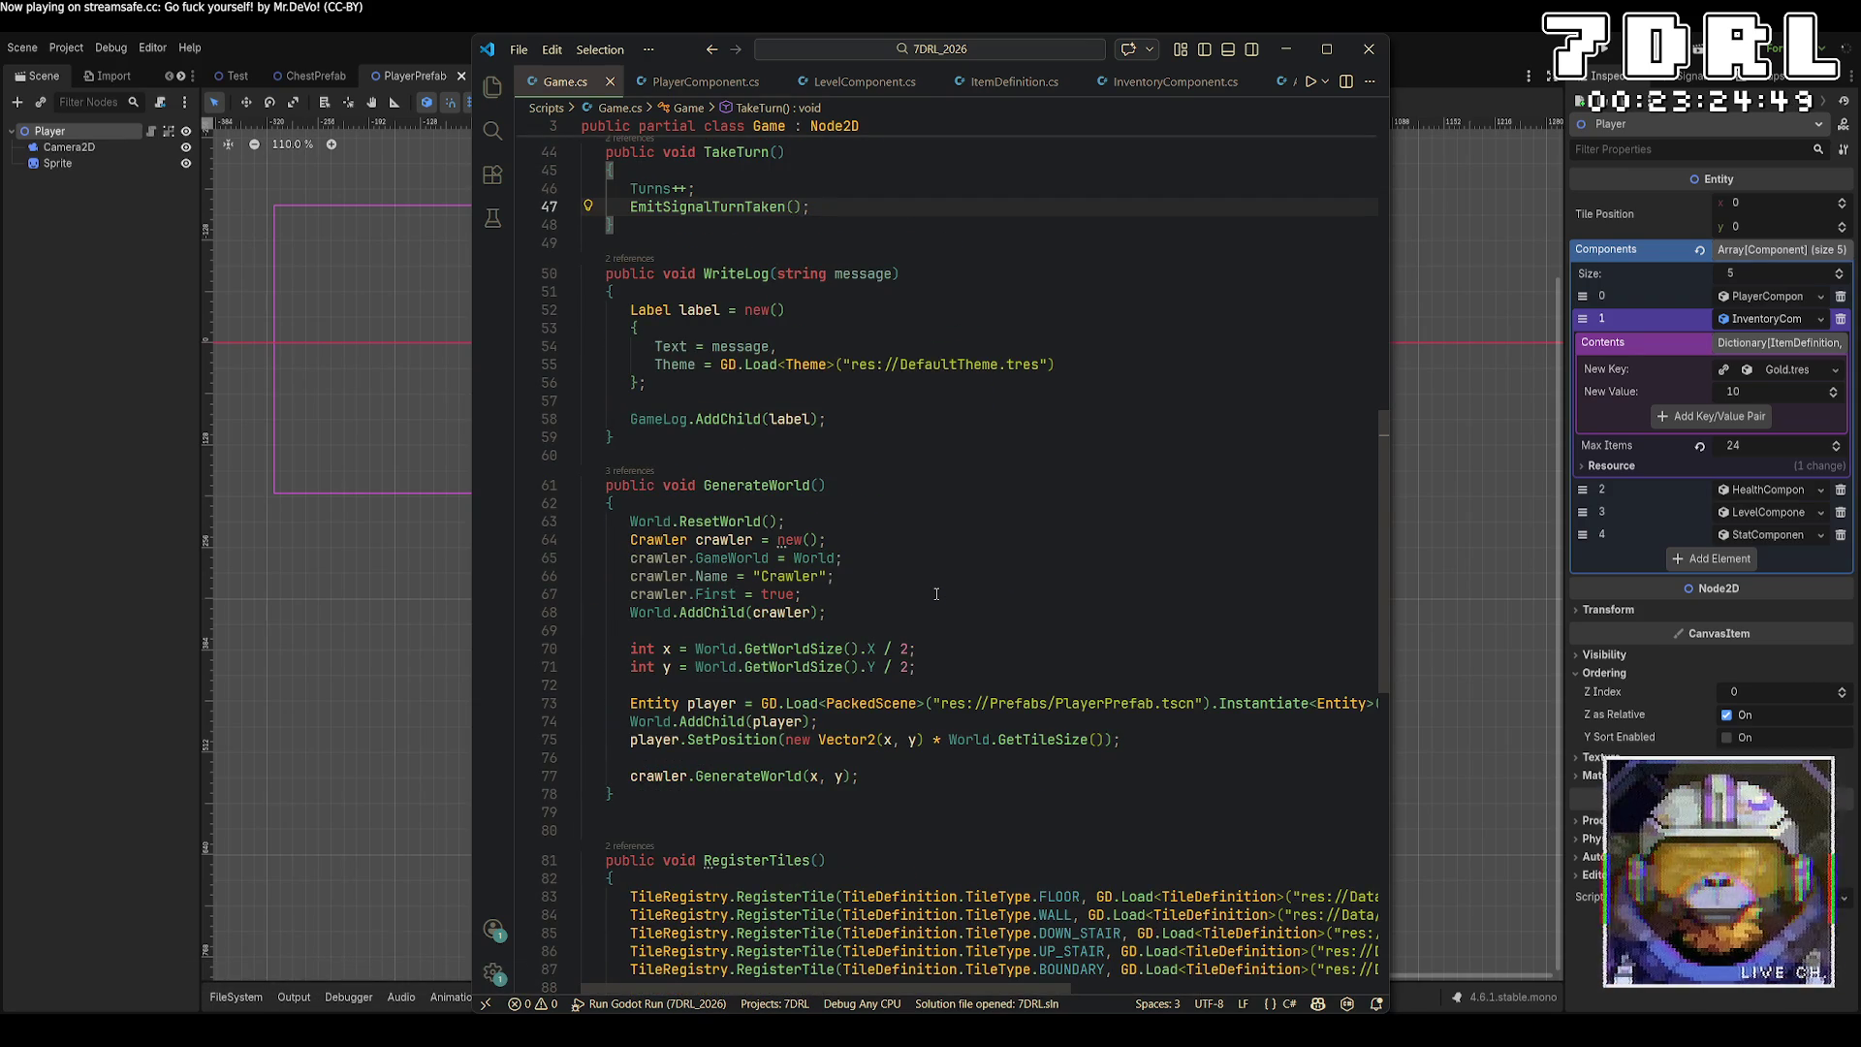
scroll(935, 593, down, 2)
scroll(938, 594, up, 9)
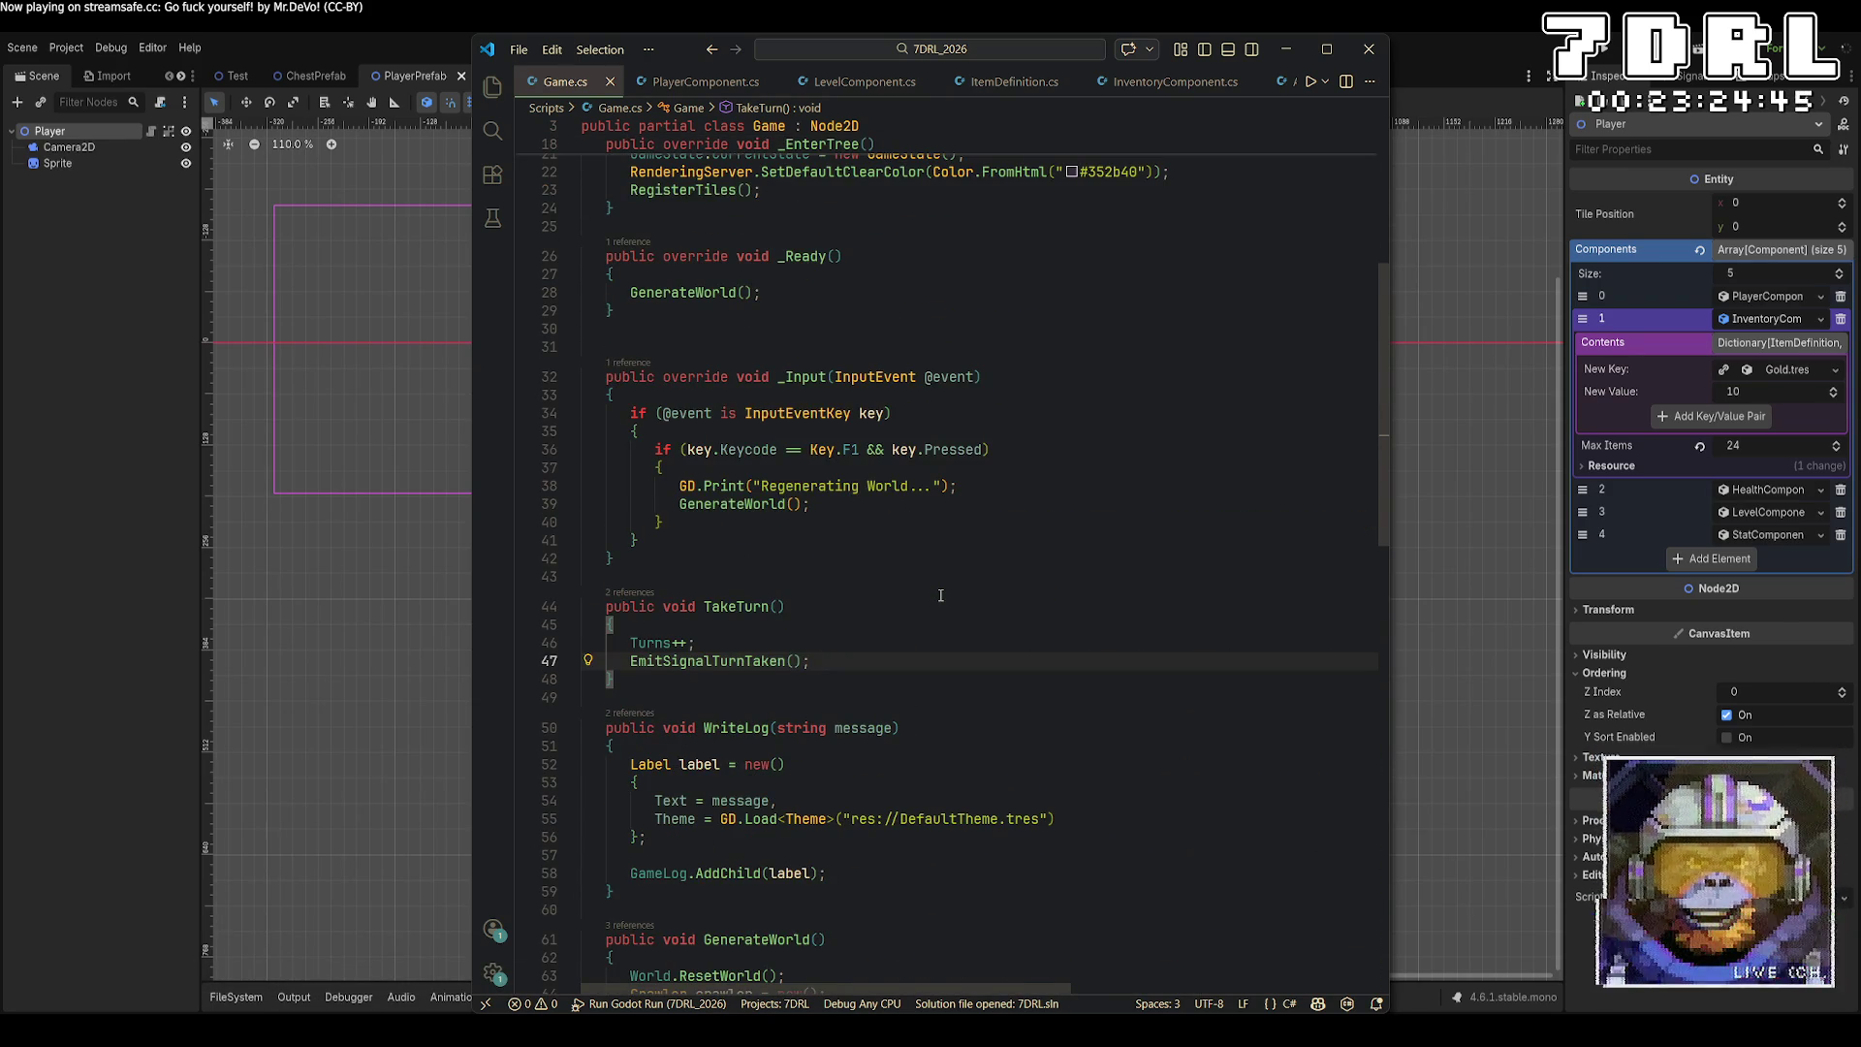
scroll(941, 595, up, 6)
scroll(941, 599, down, 5)
scroll(942, 605, down, 2)
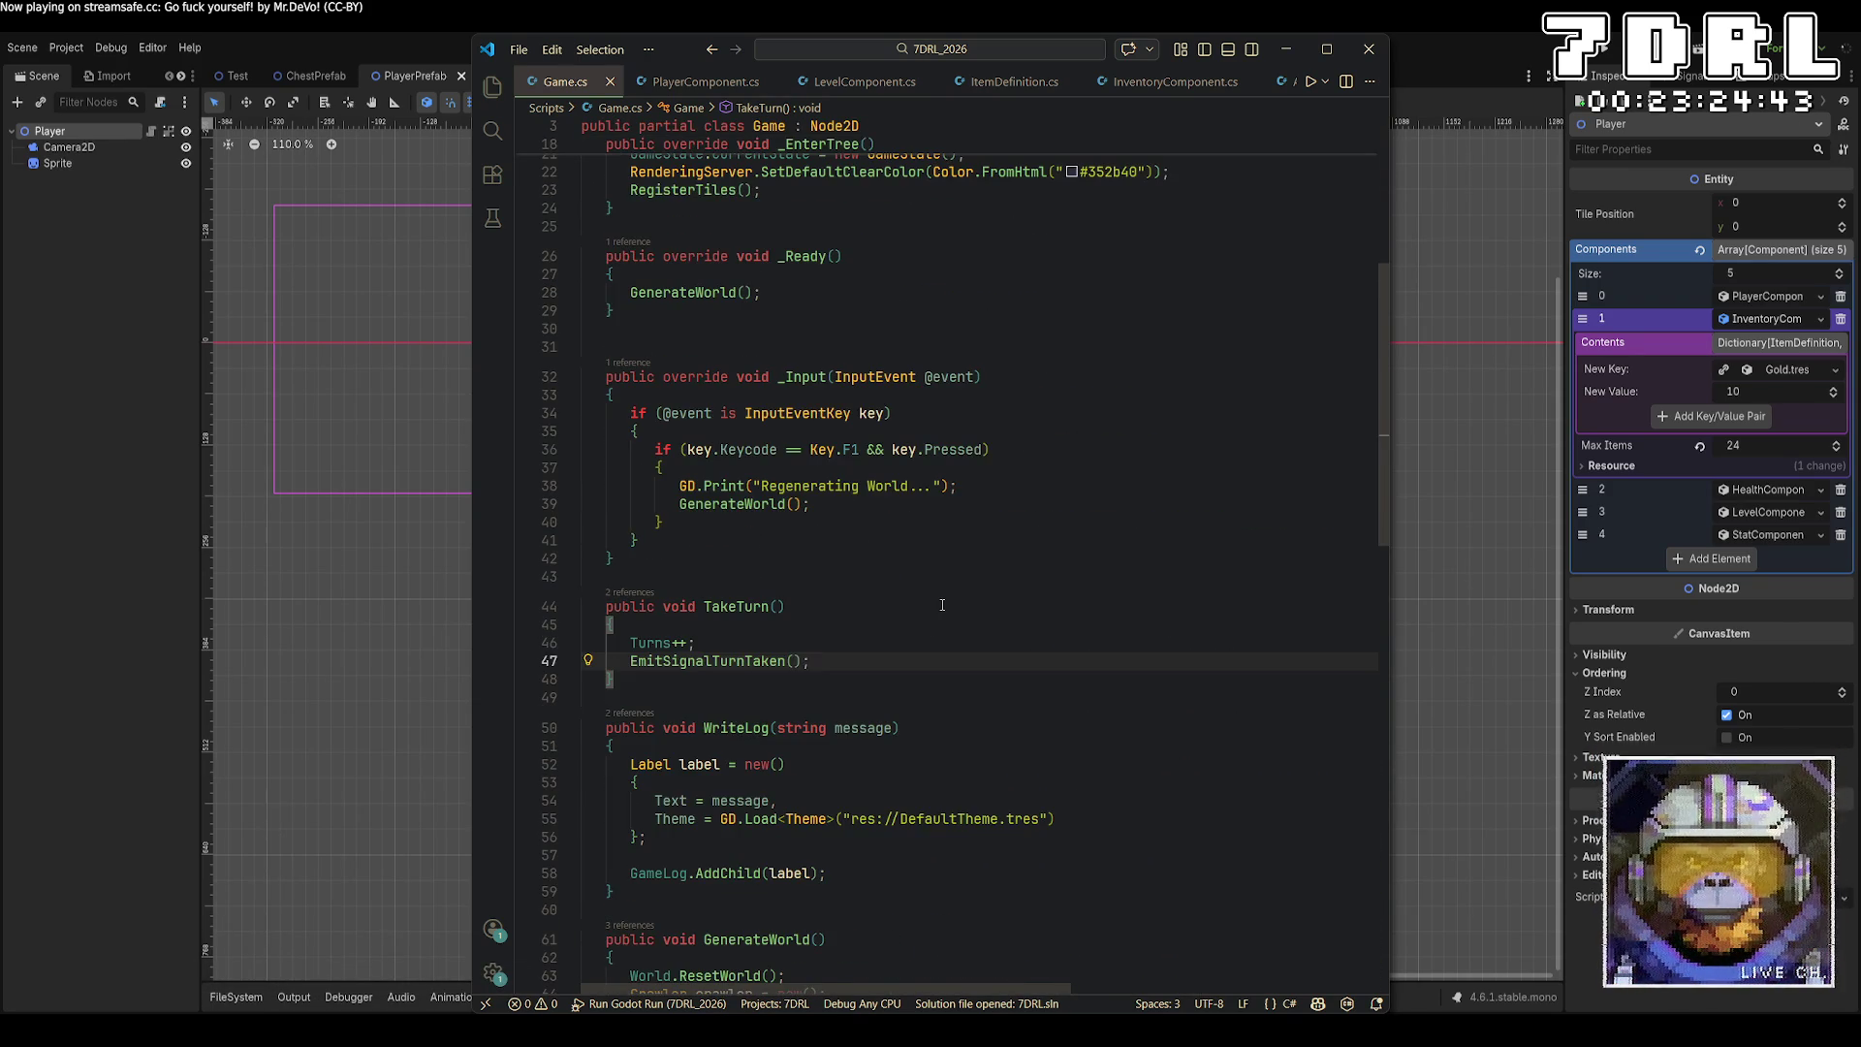
scroll(942, 605, down, 4)
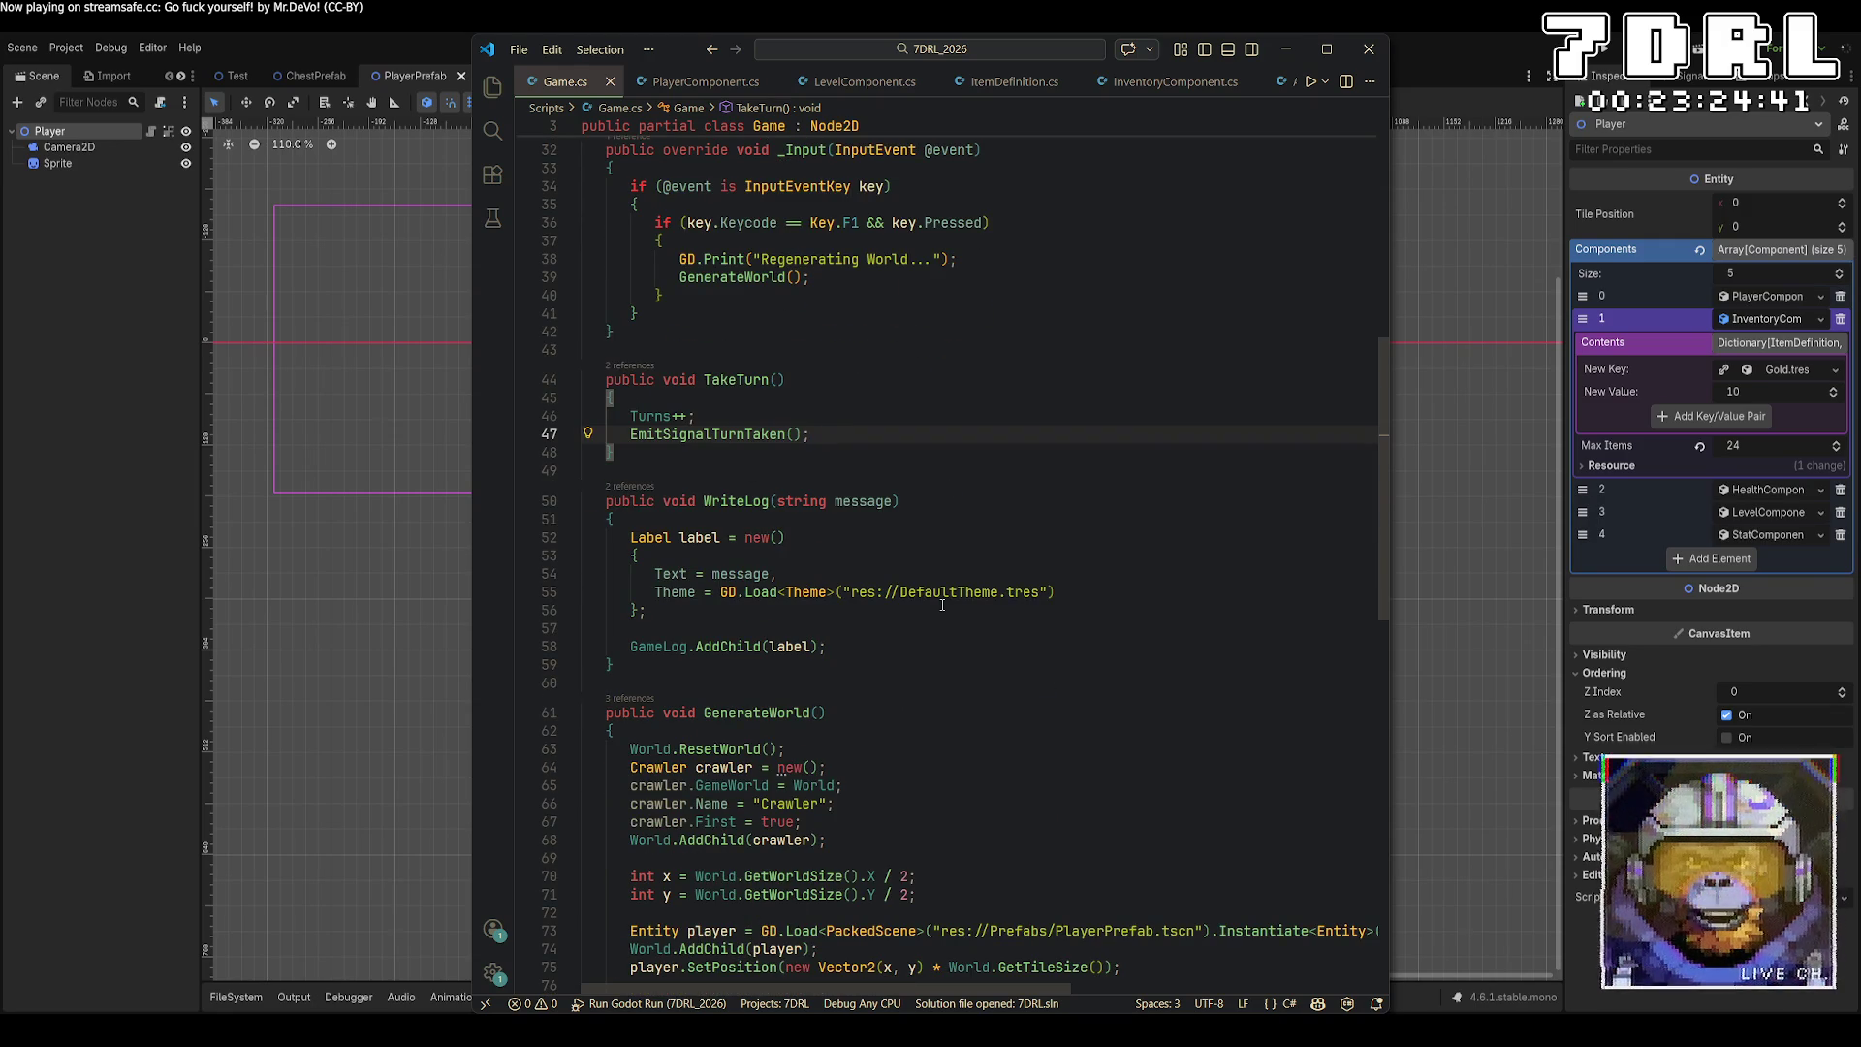
scroll(942, 605, down, 5)
scroll(949, 571, down, 3)
scroll(949, 571, up, 11)
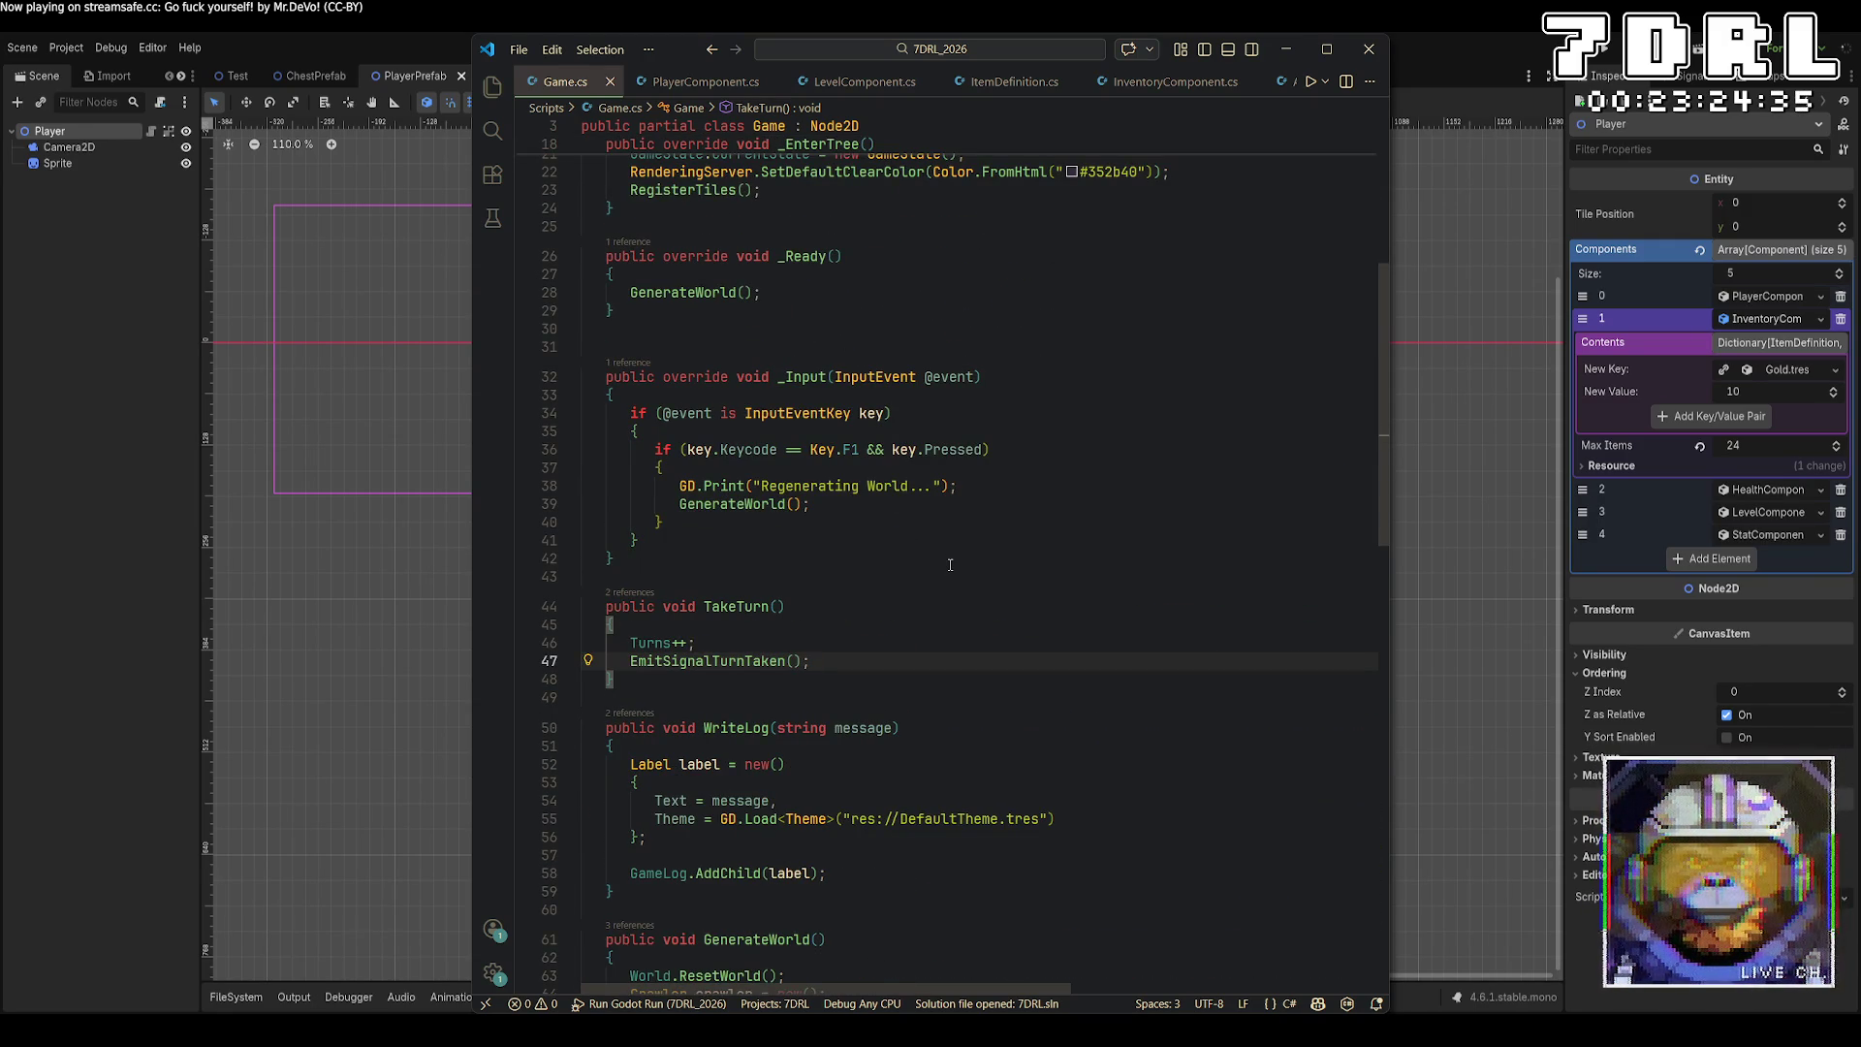
scroll(950, 565, down, 8)
Add a new line after crawler.GenerateWorld(x, y) and start typing a player member call.
click(940, 743)
click(950, 732)
key(Return)
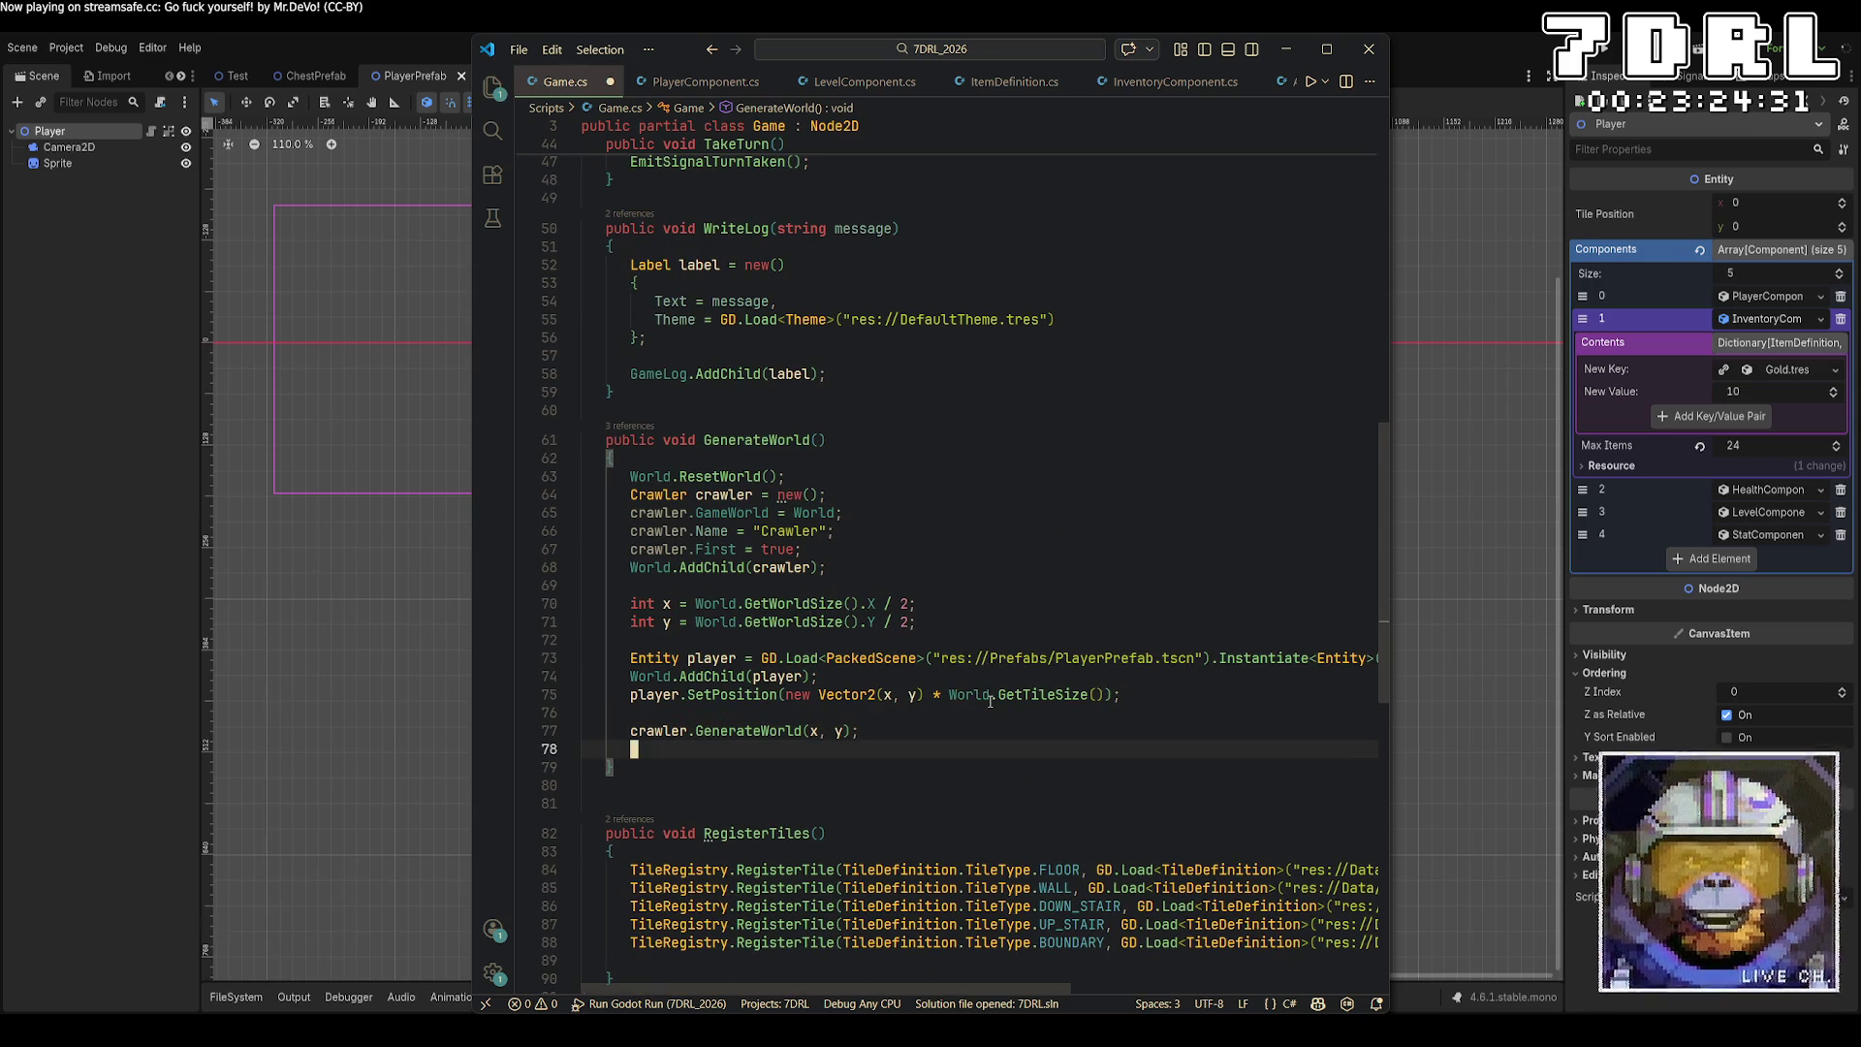
key(Return)
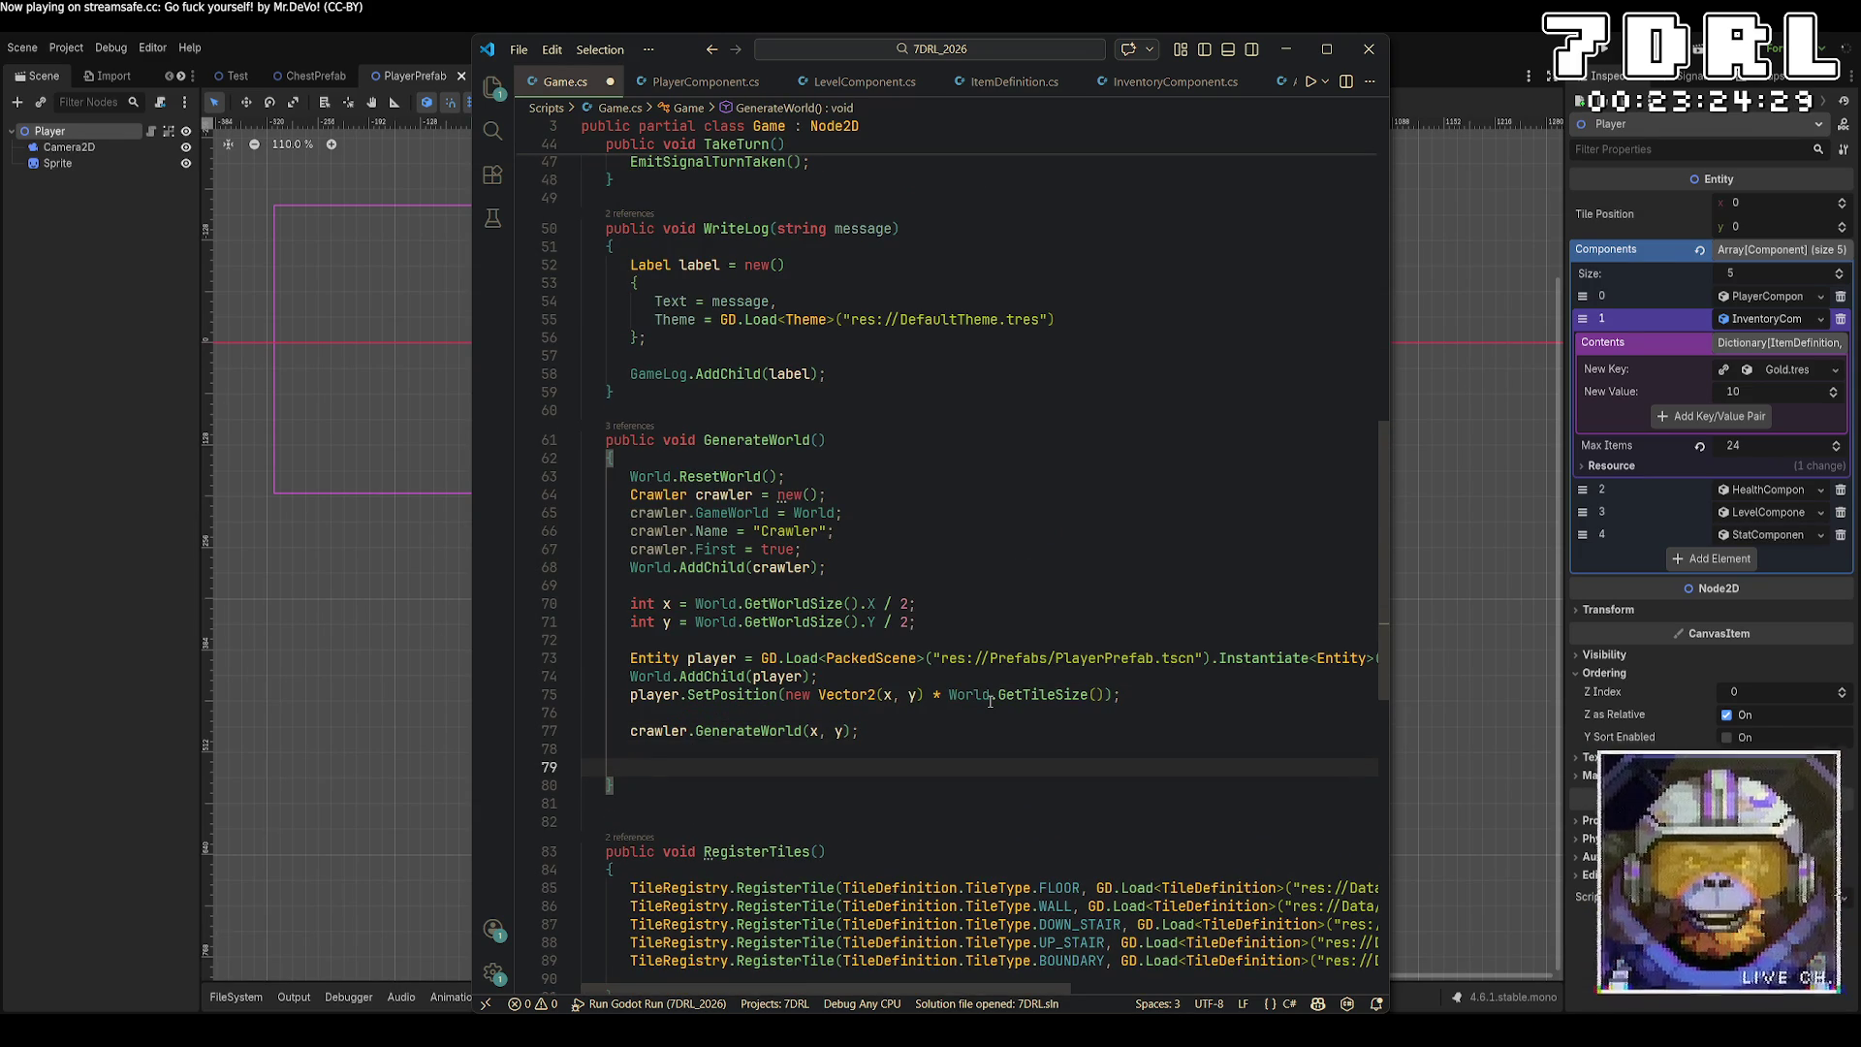
text(ply)
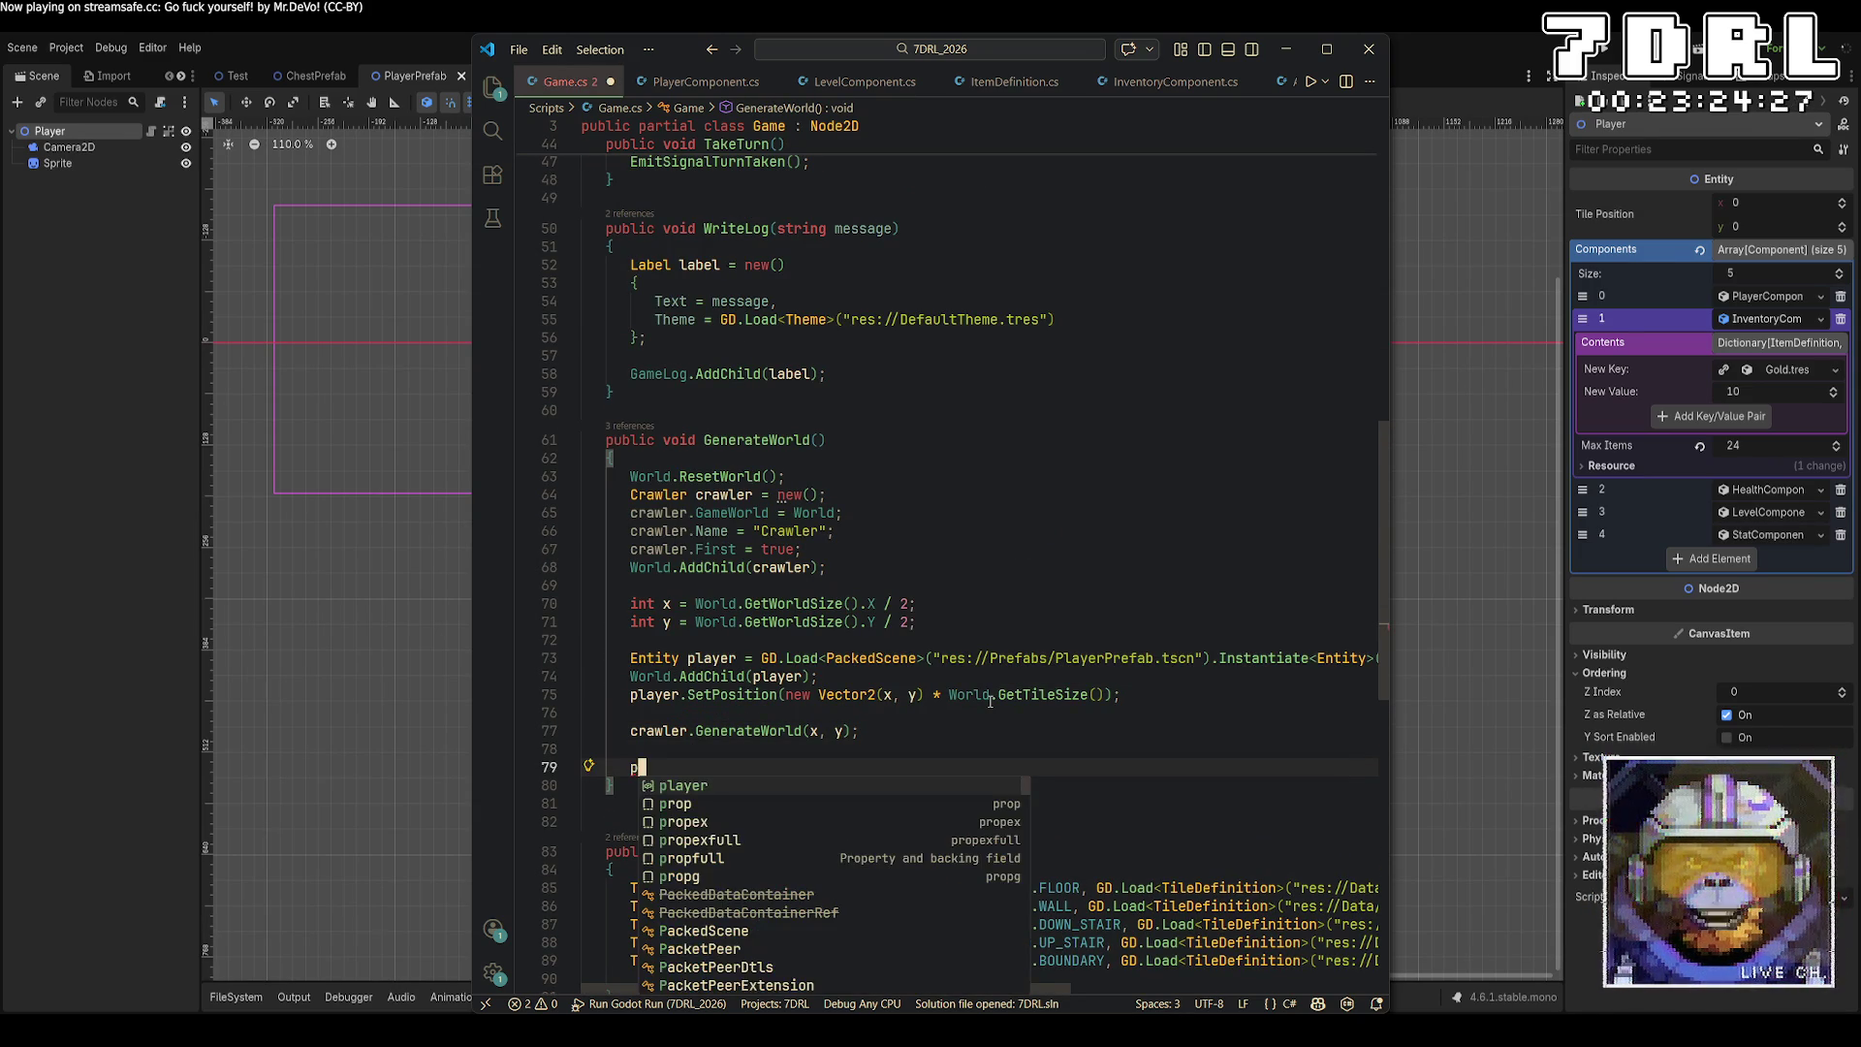
key(BackSpace)
text(ayer.)
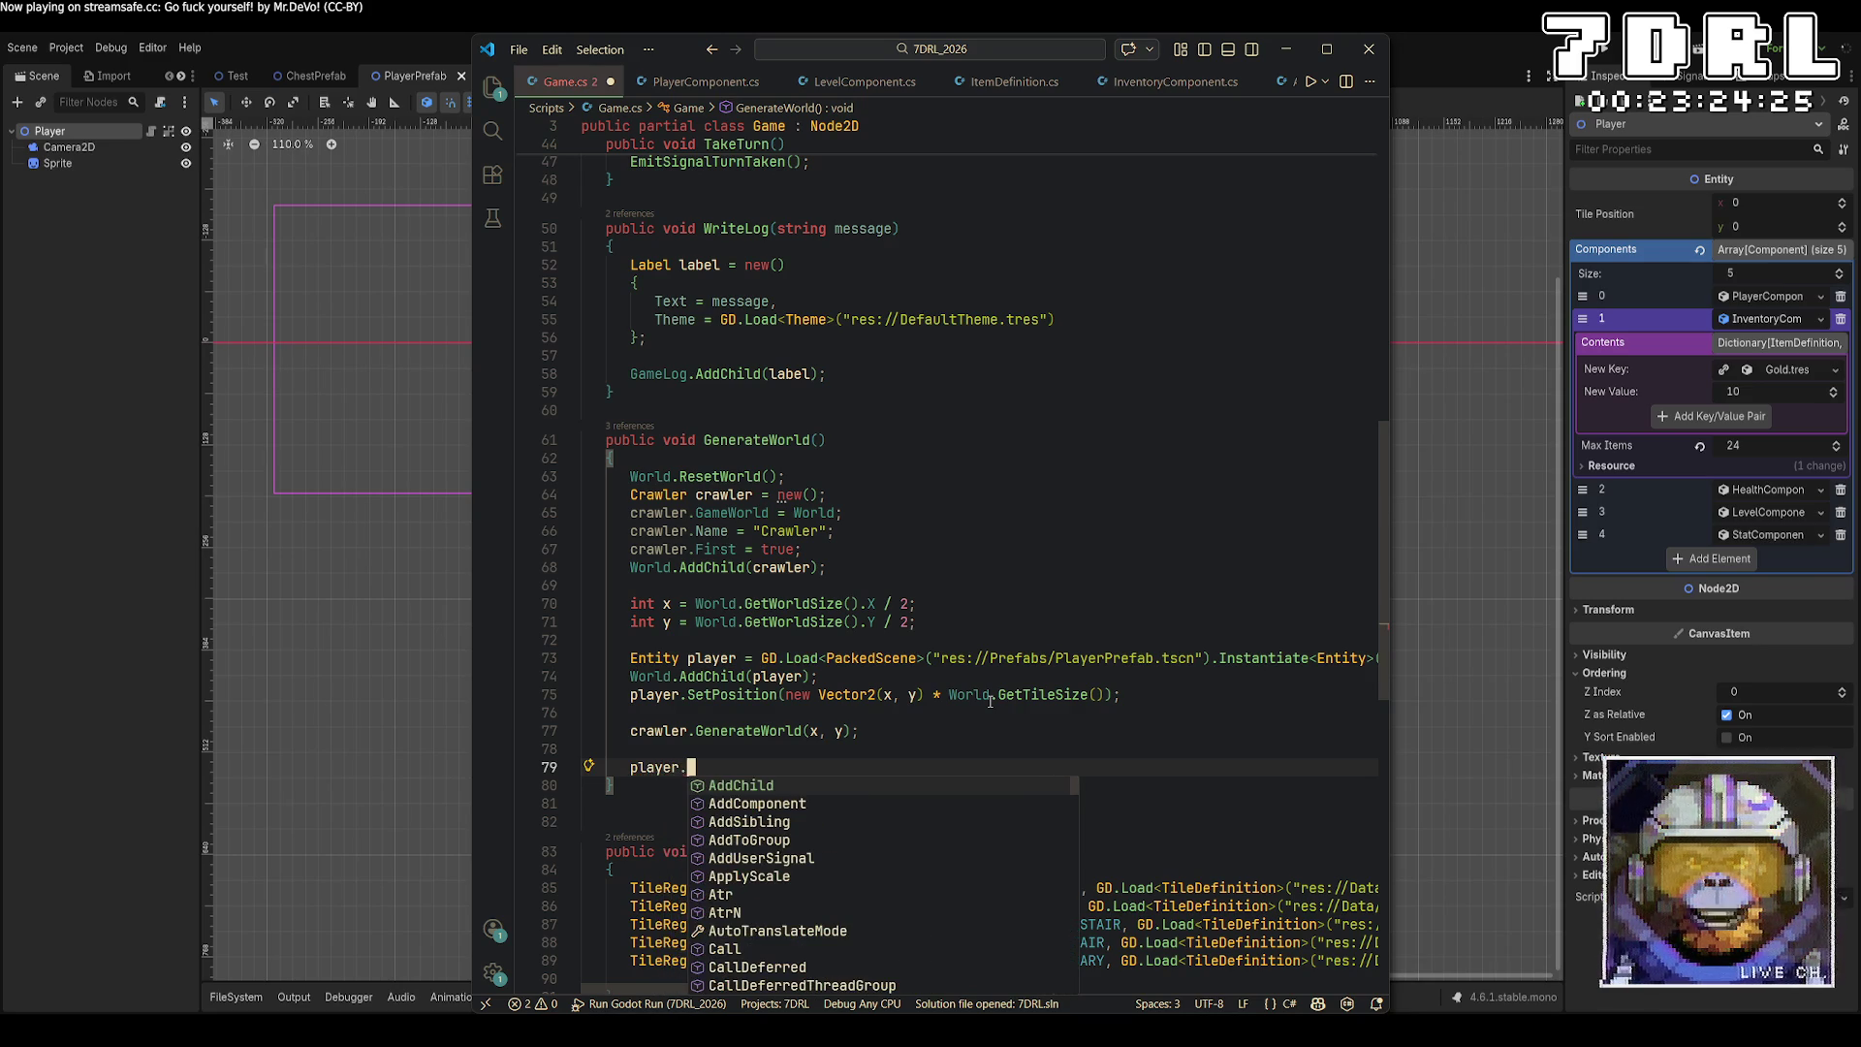
text(shad)
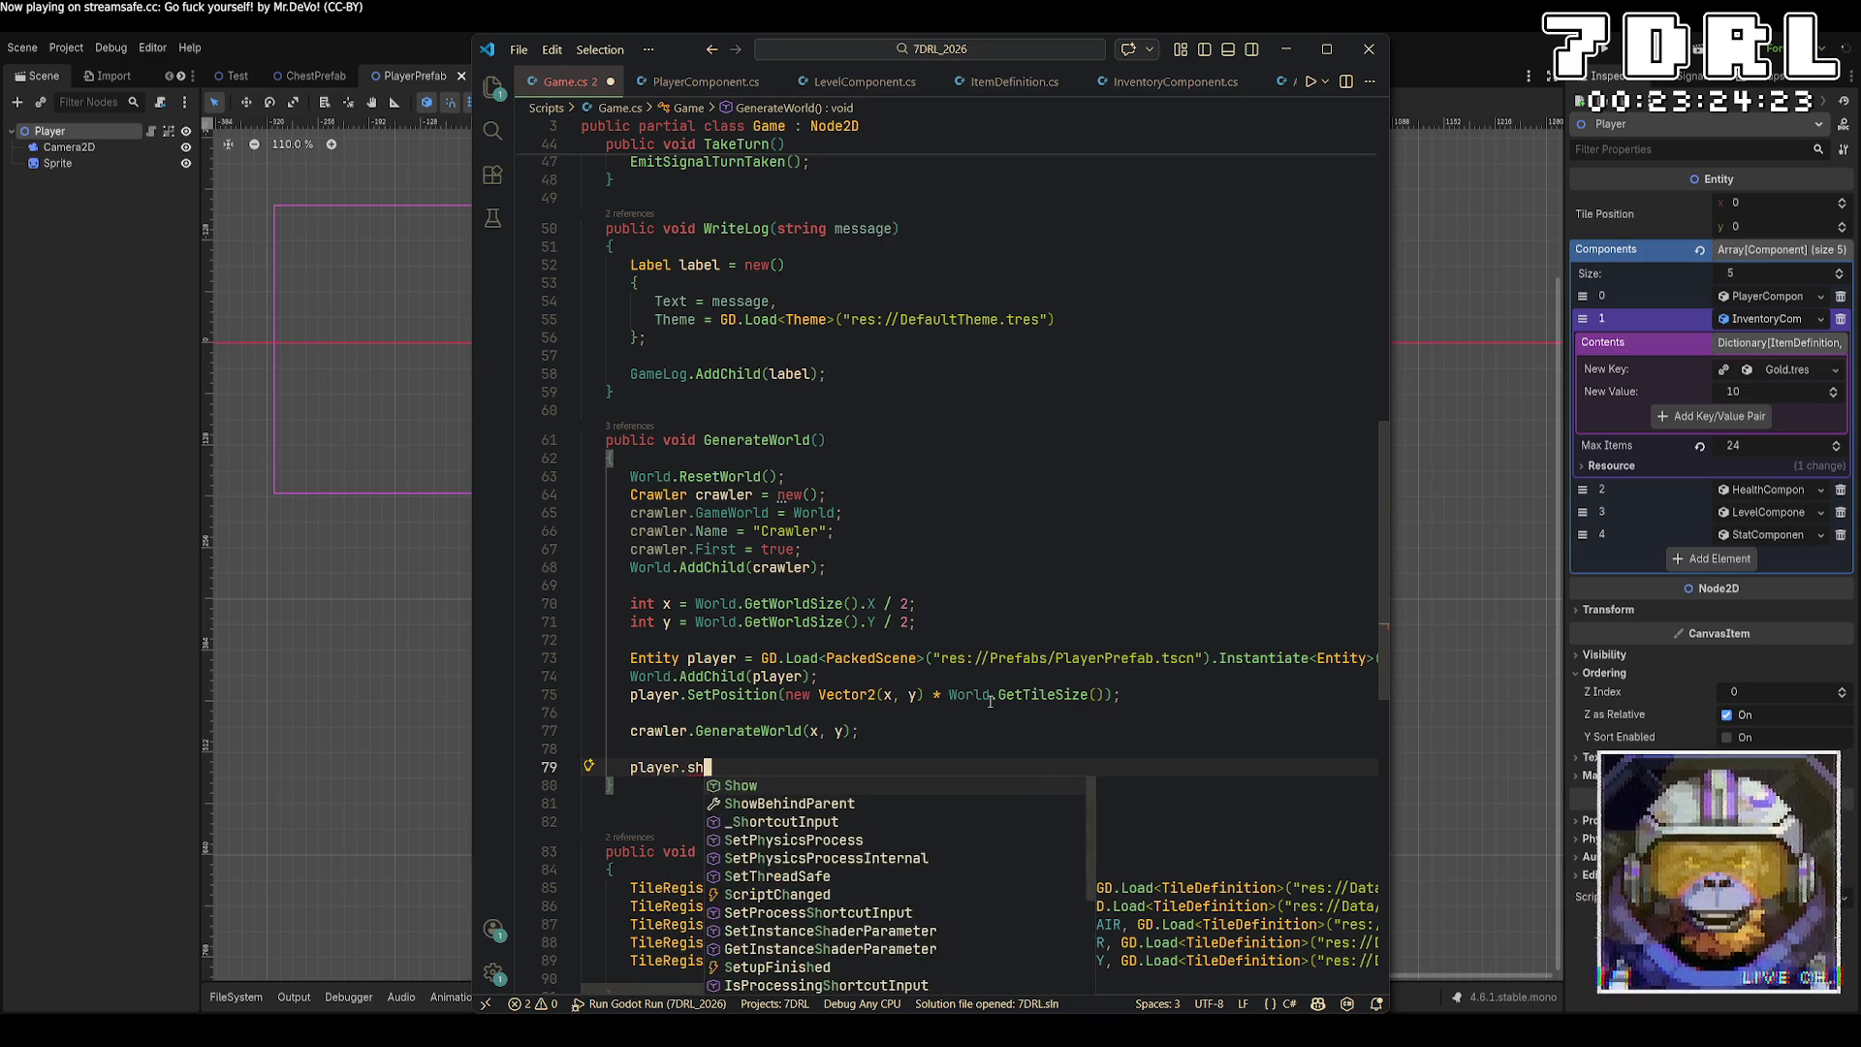
key(BackSpace)
key(BackSpace)
key(BackSpace)
text(light)
key(Tab)
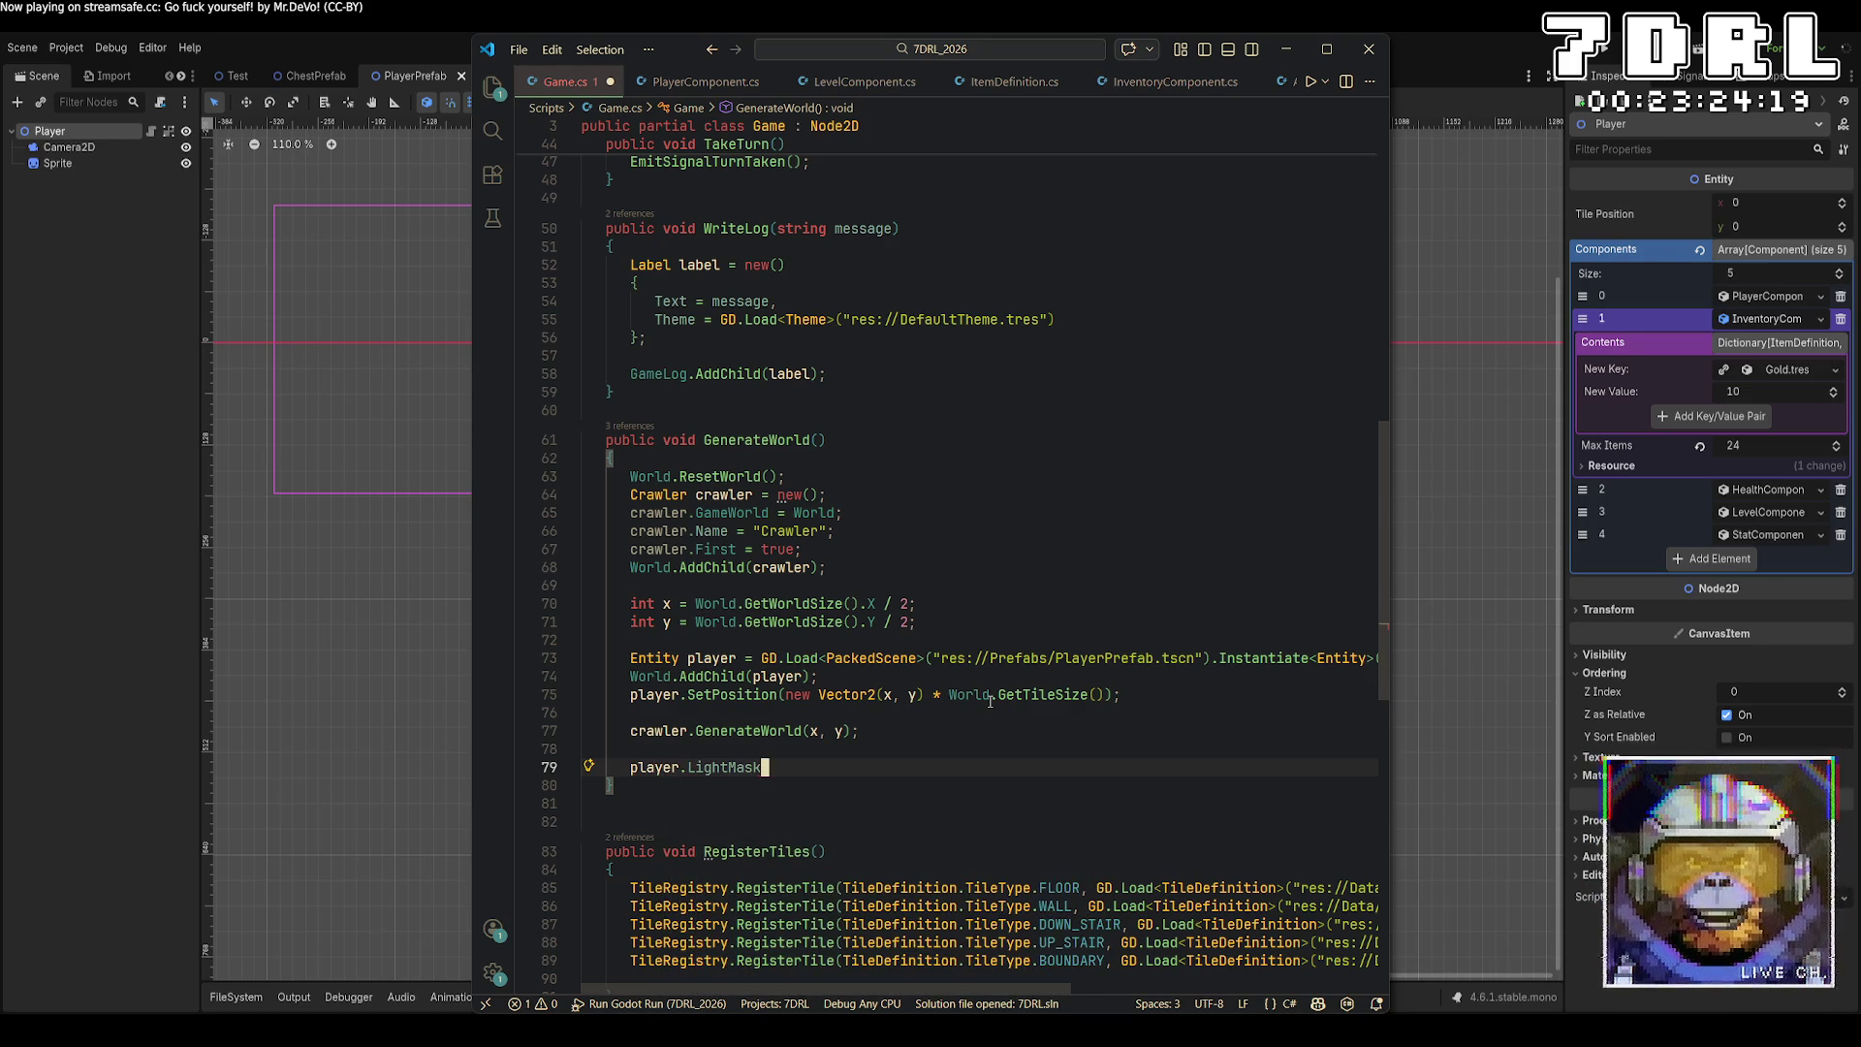
key(ctrl+space)
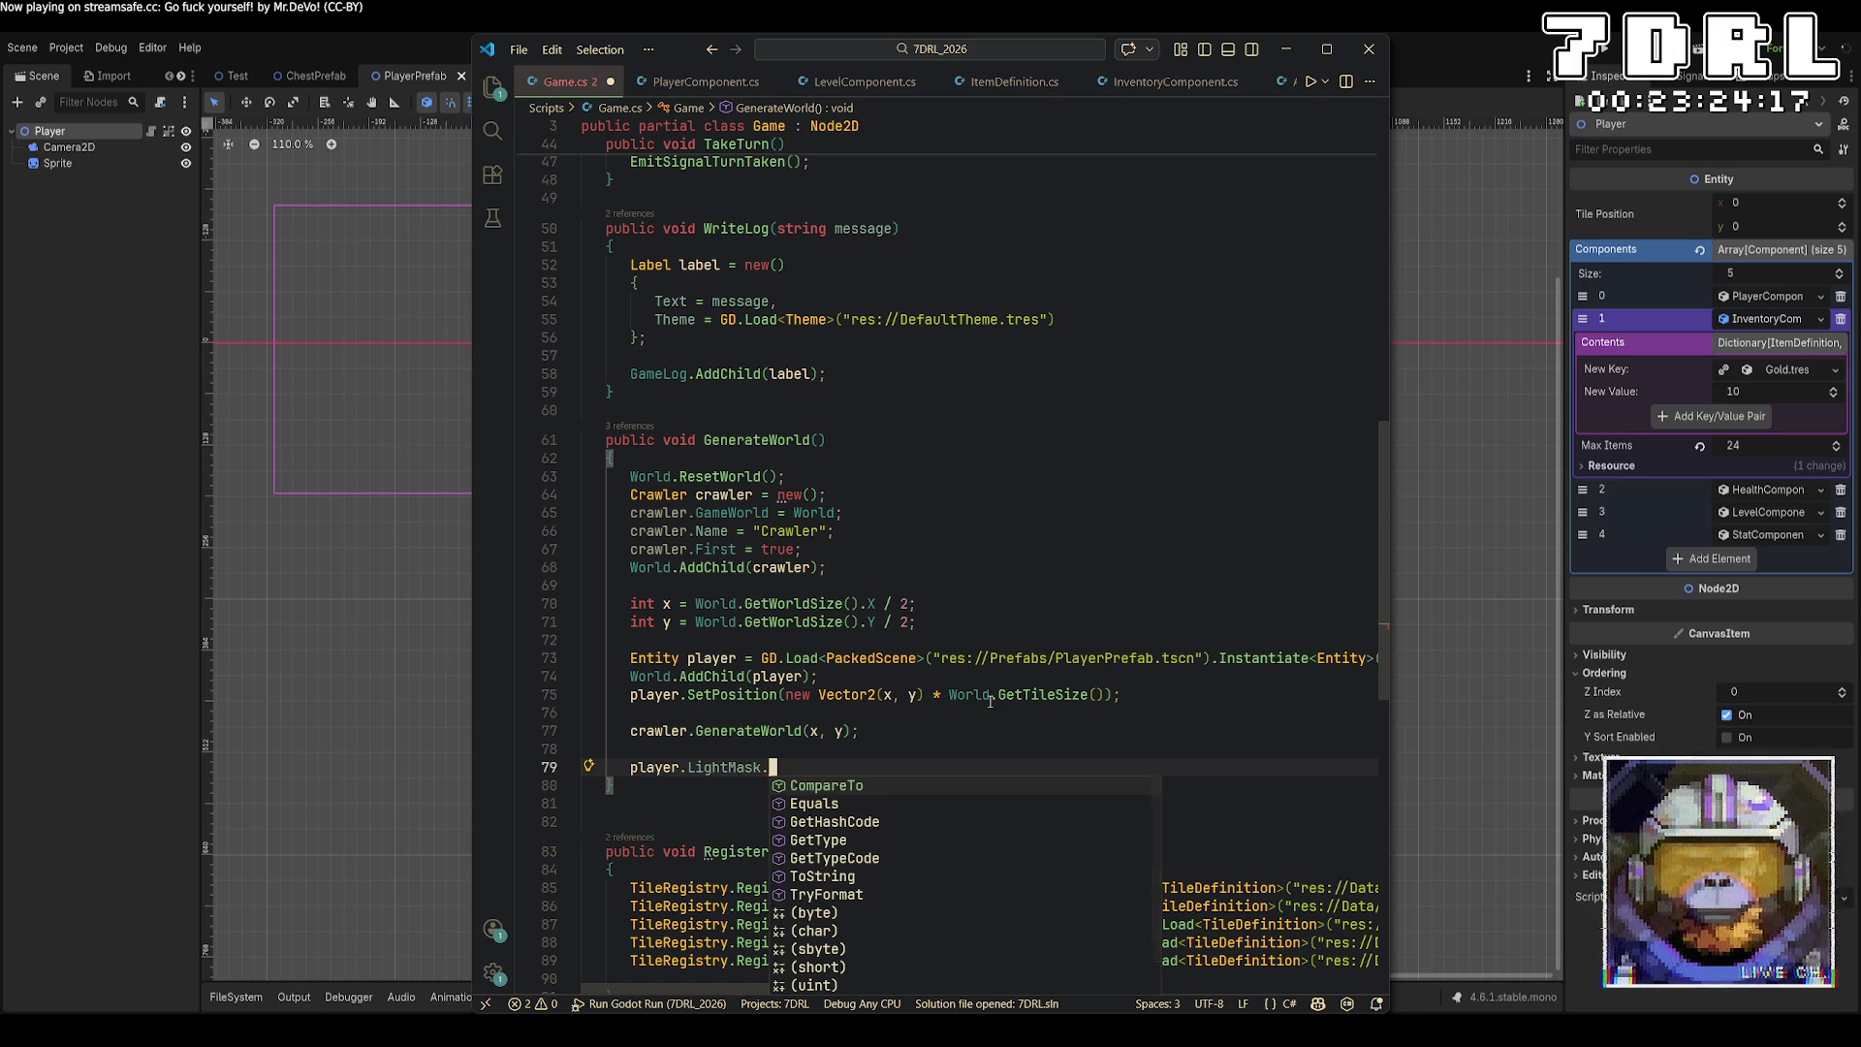
click(1100, 658)
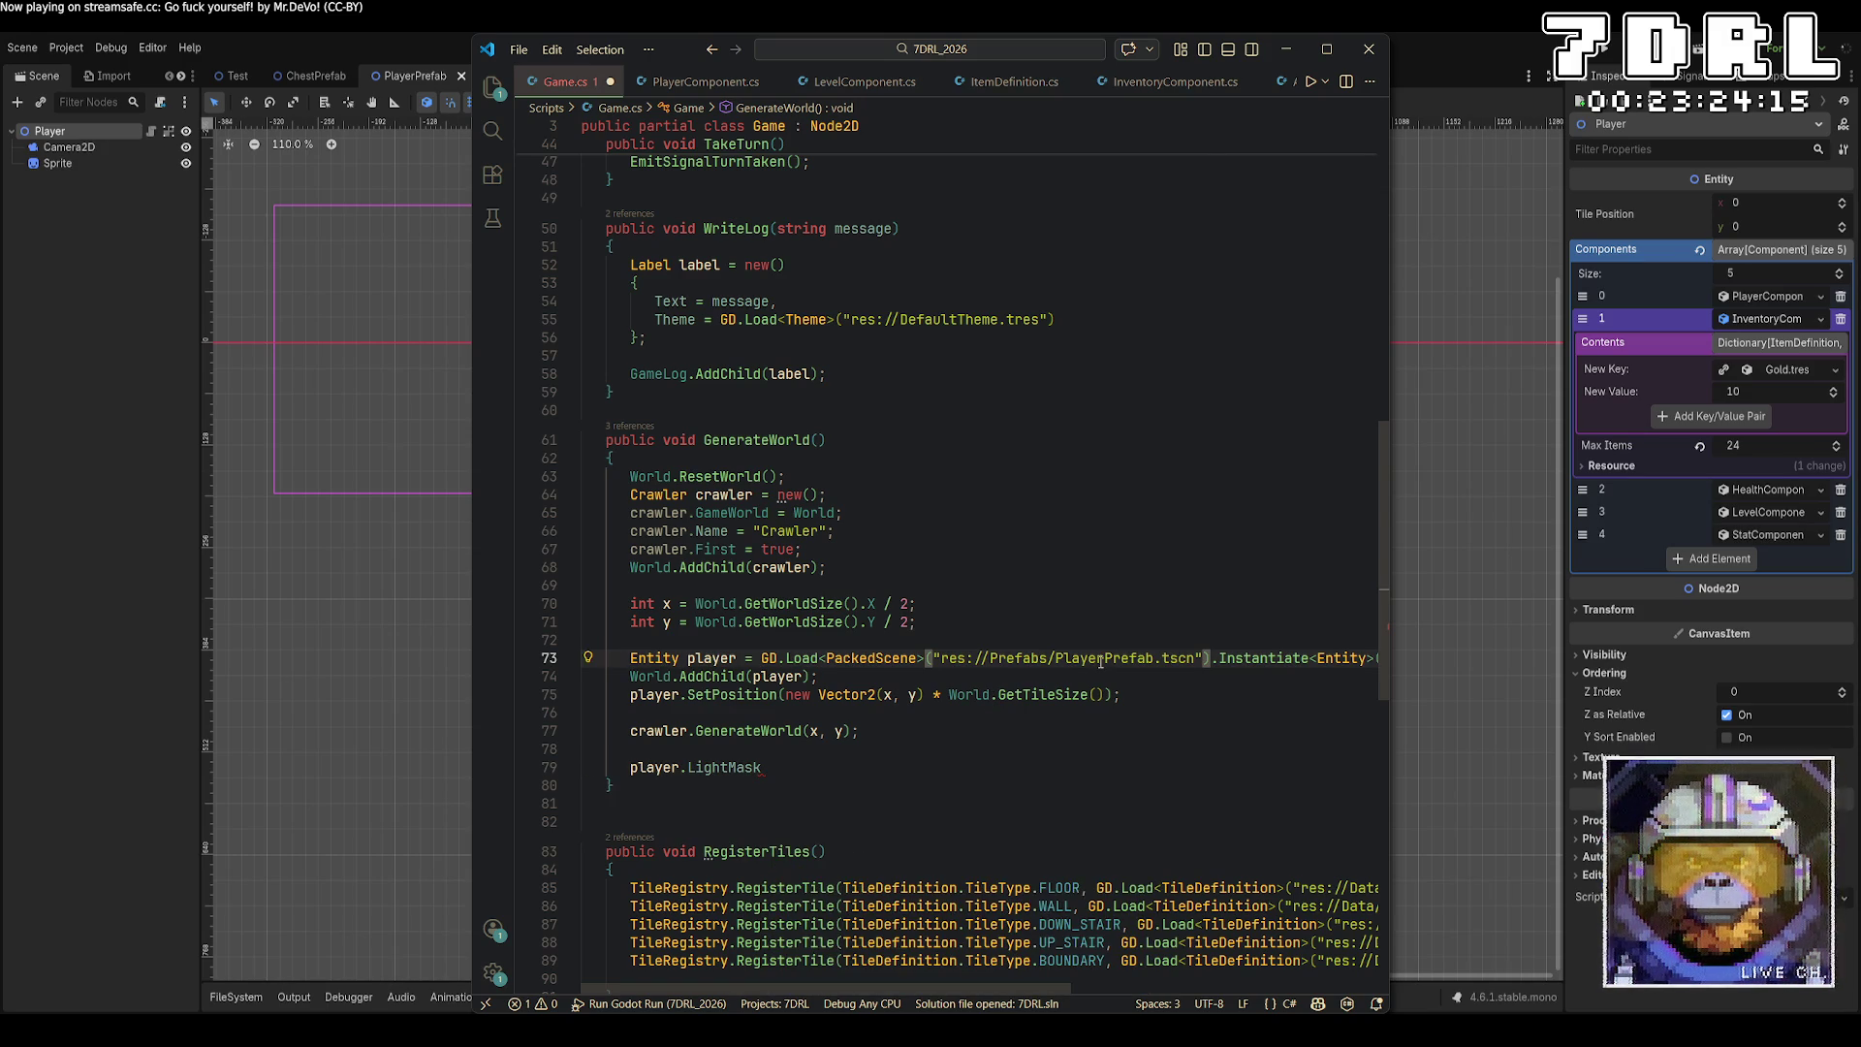
Check UpdateVision in PlayerComponent.cs and replace LightMask with UpdateVision() in Game.cs.
key(ctrl+p)
text(player)
key(Return)
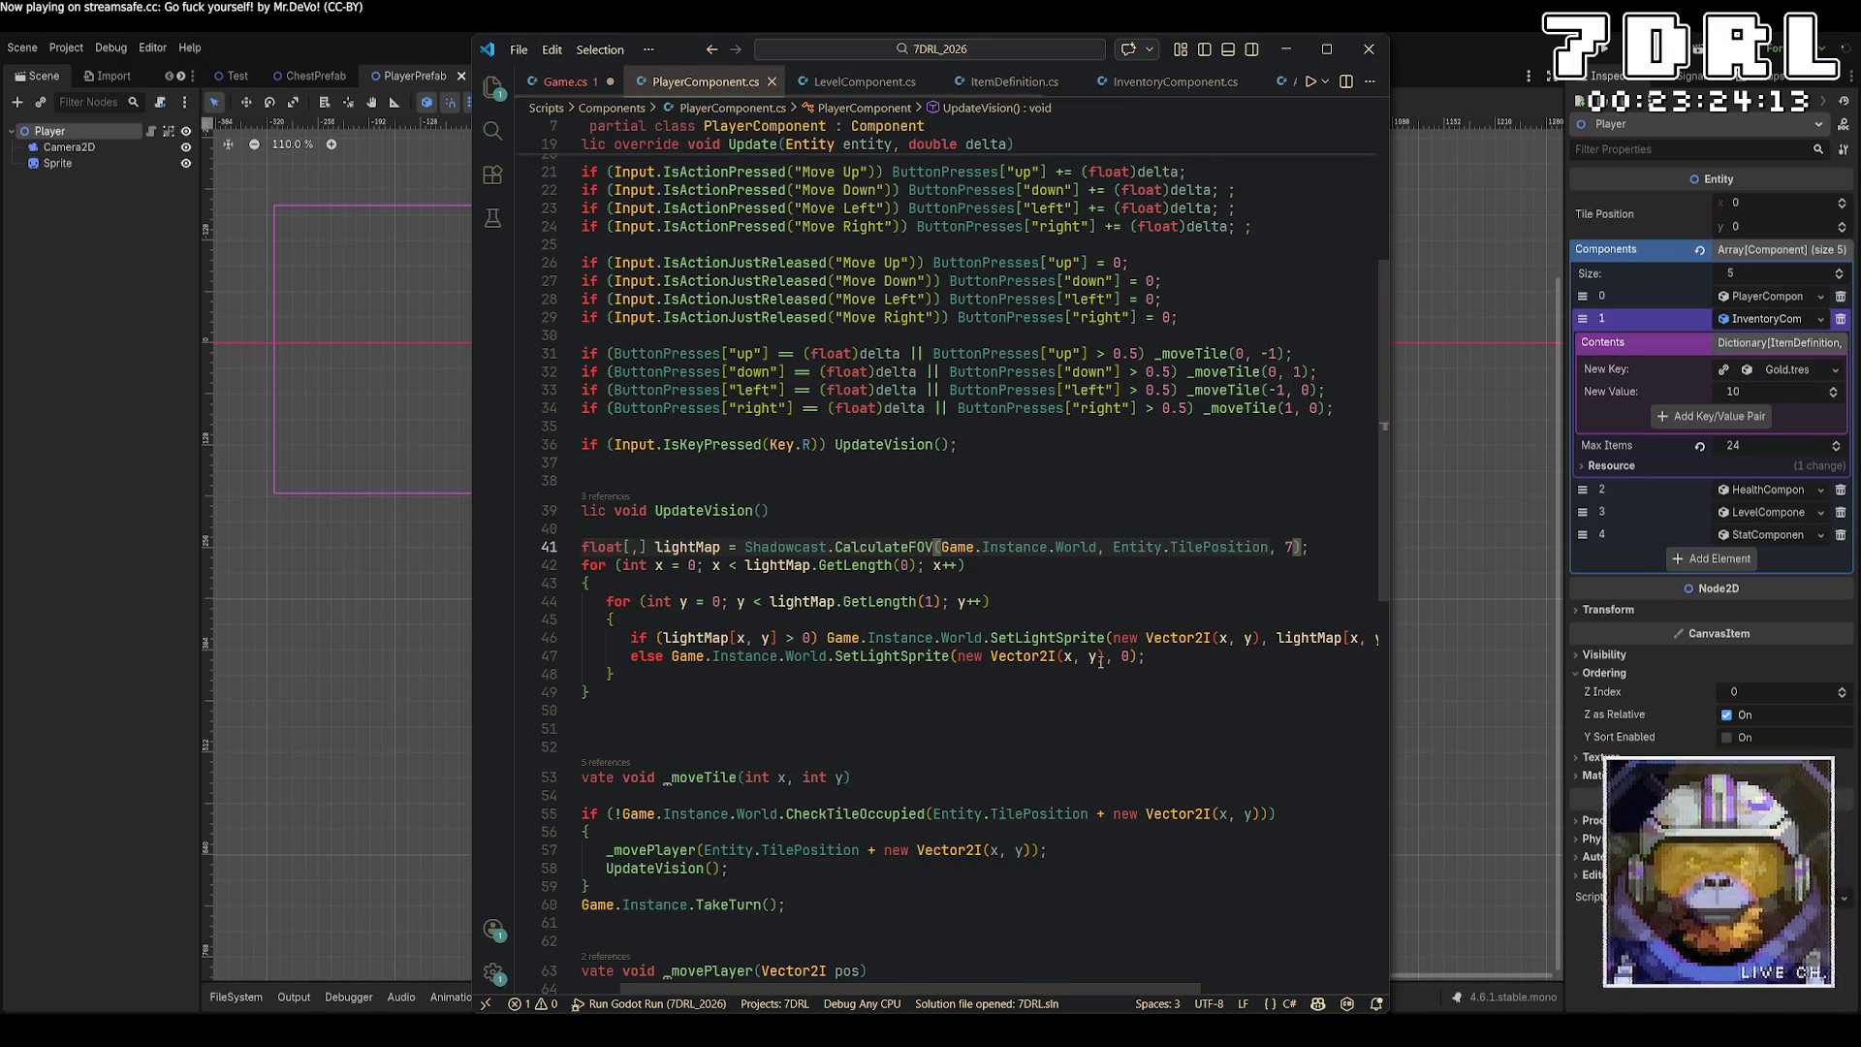
key(ctrl+Tab)
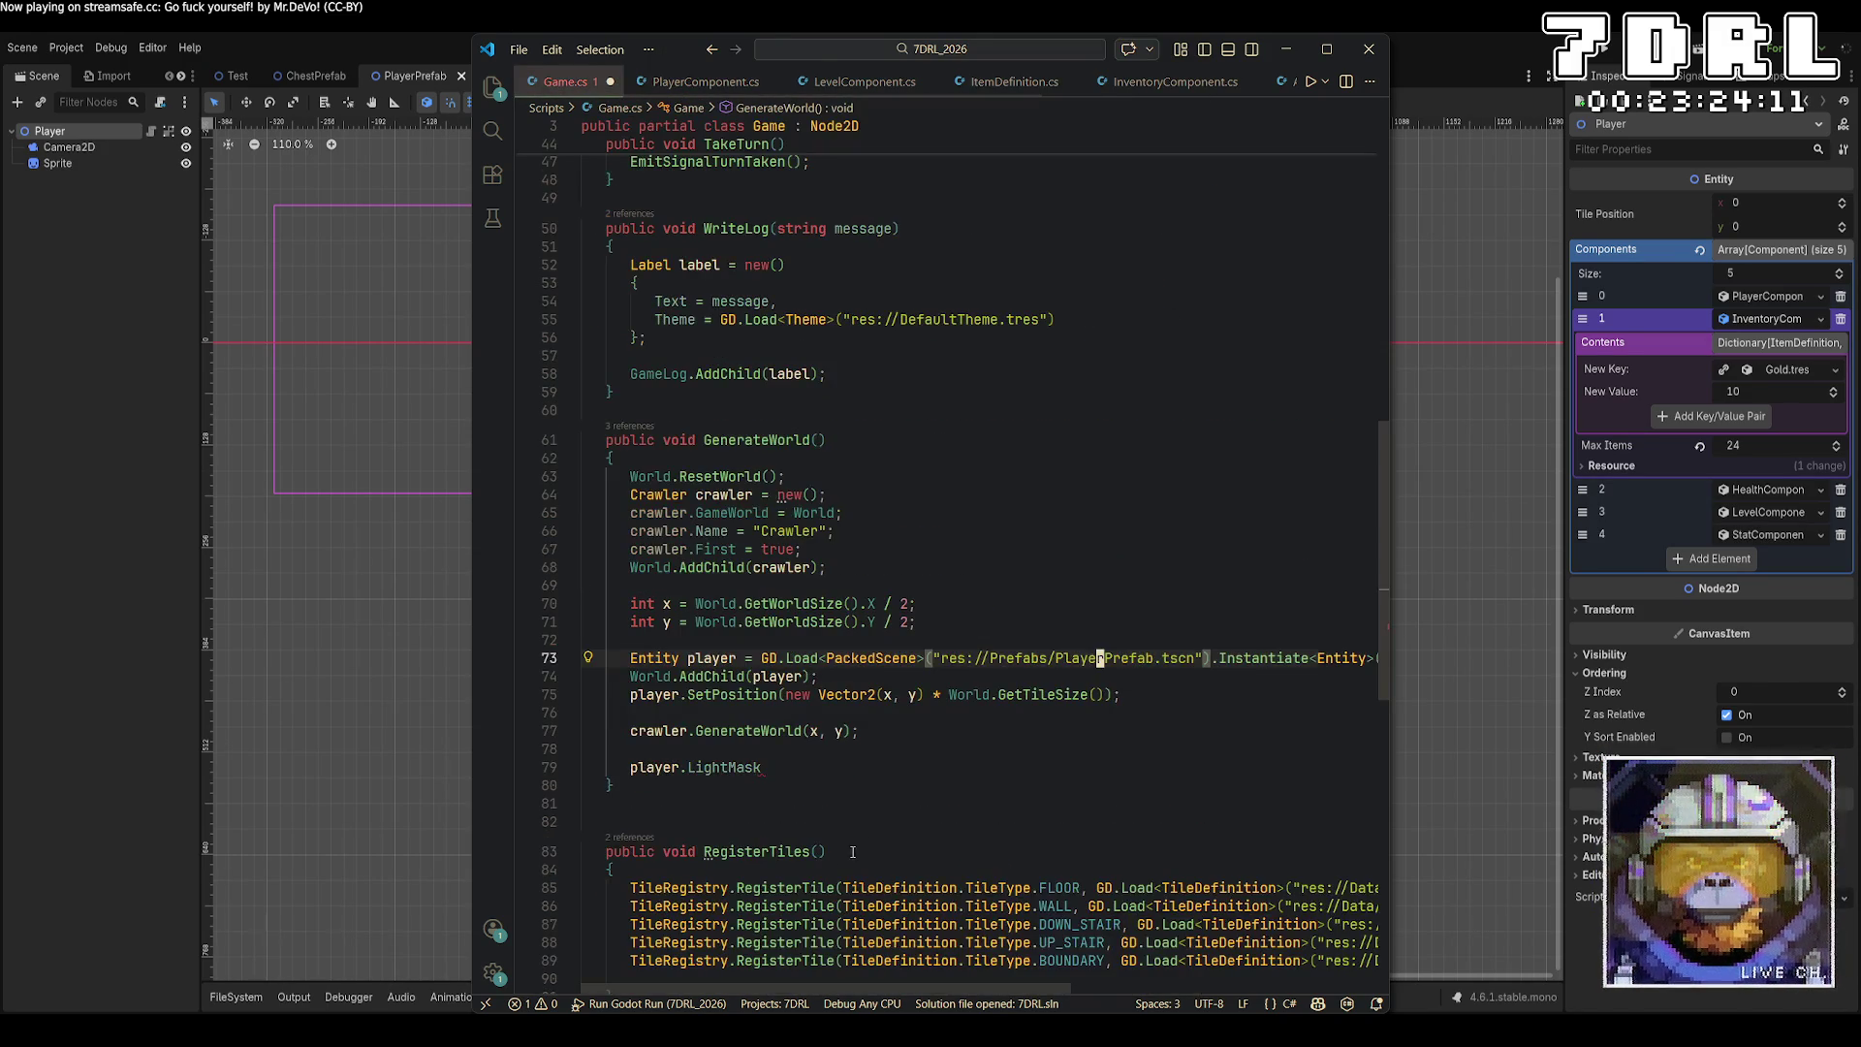
double_click(737, 767)
text(UpdateVision();)
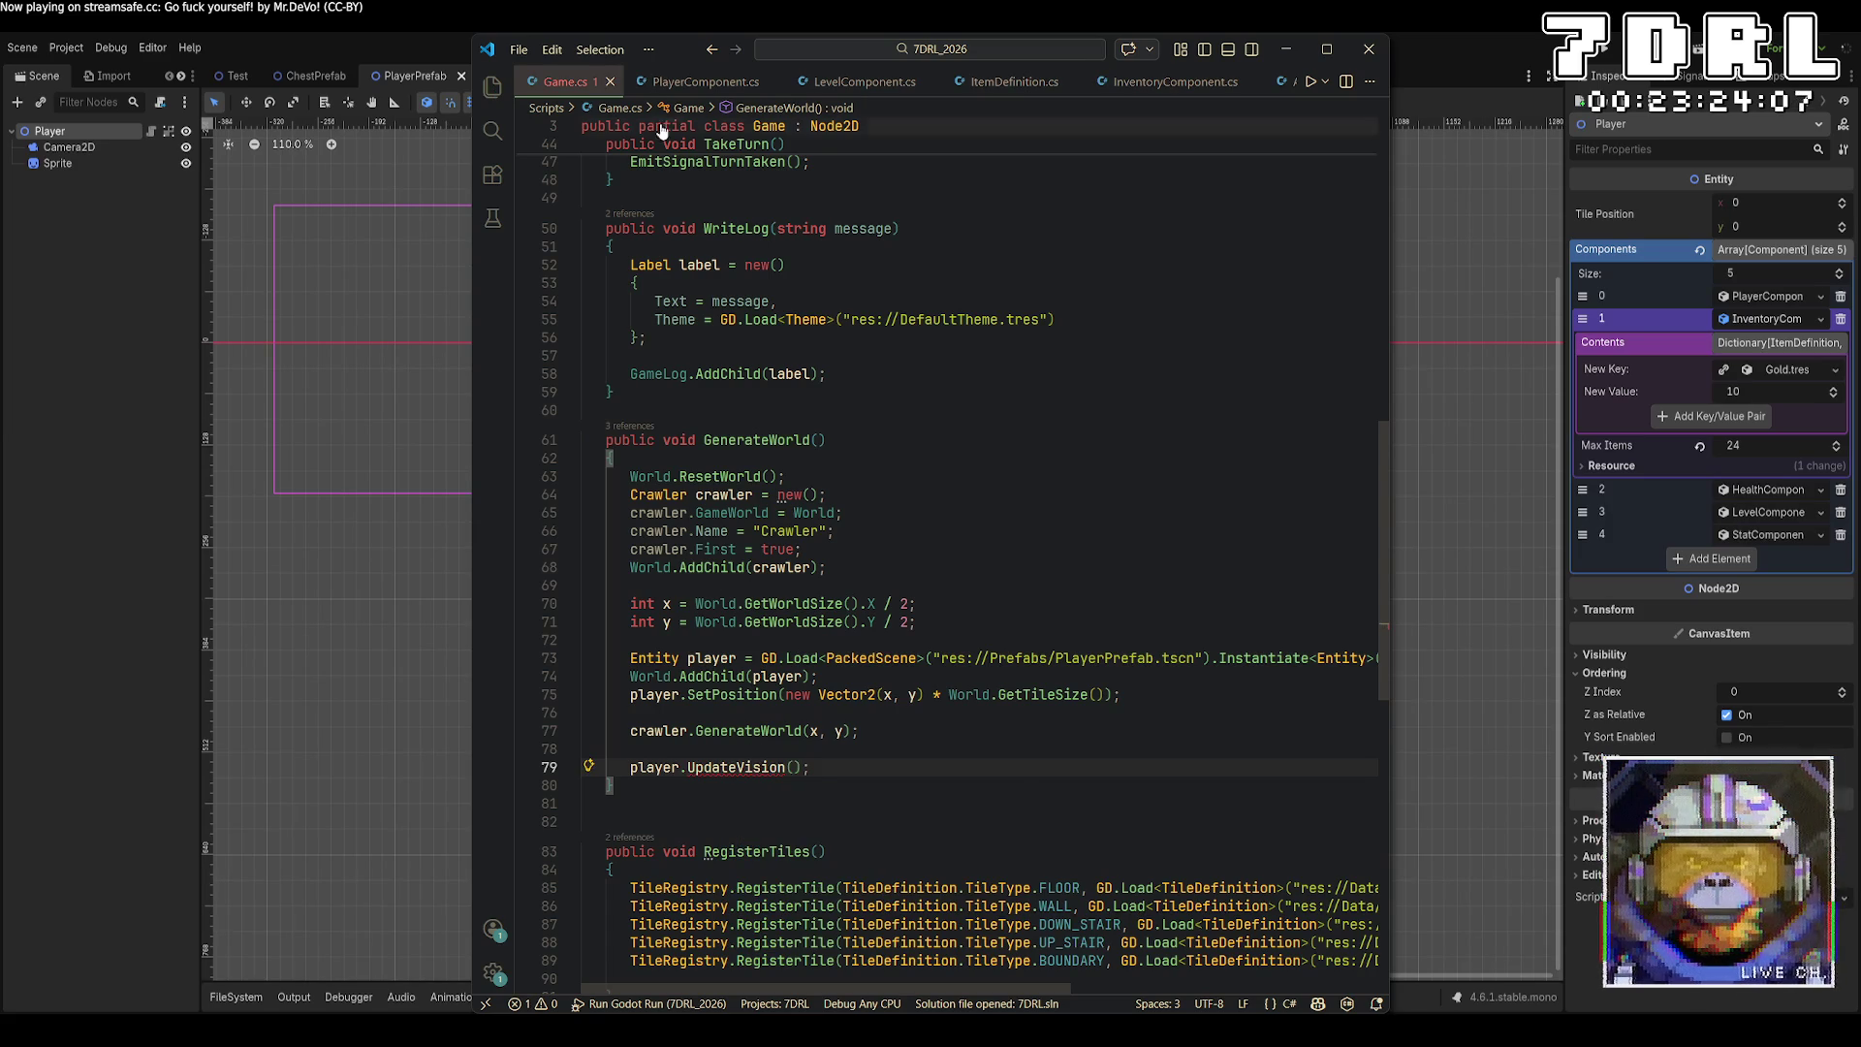
key(ctrl+Tab)
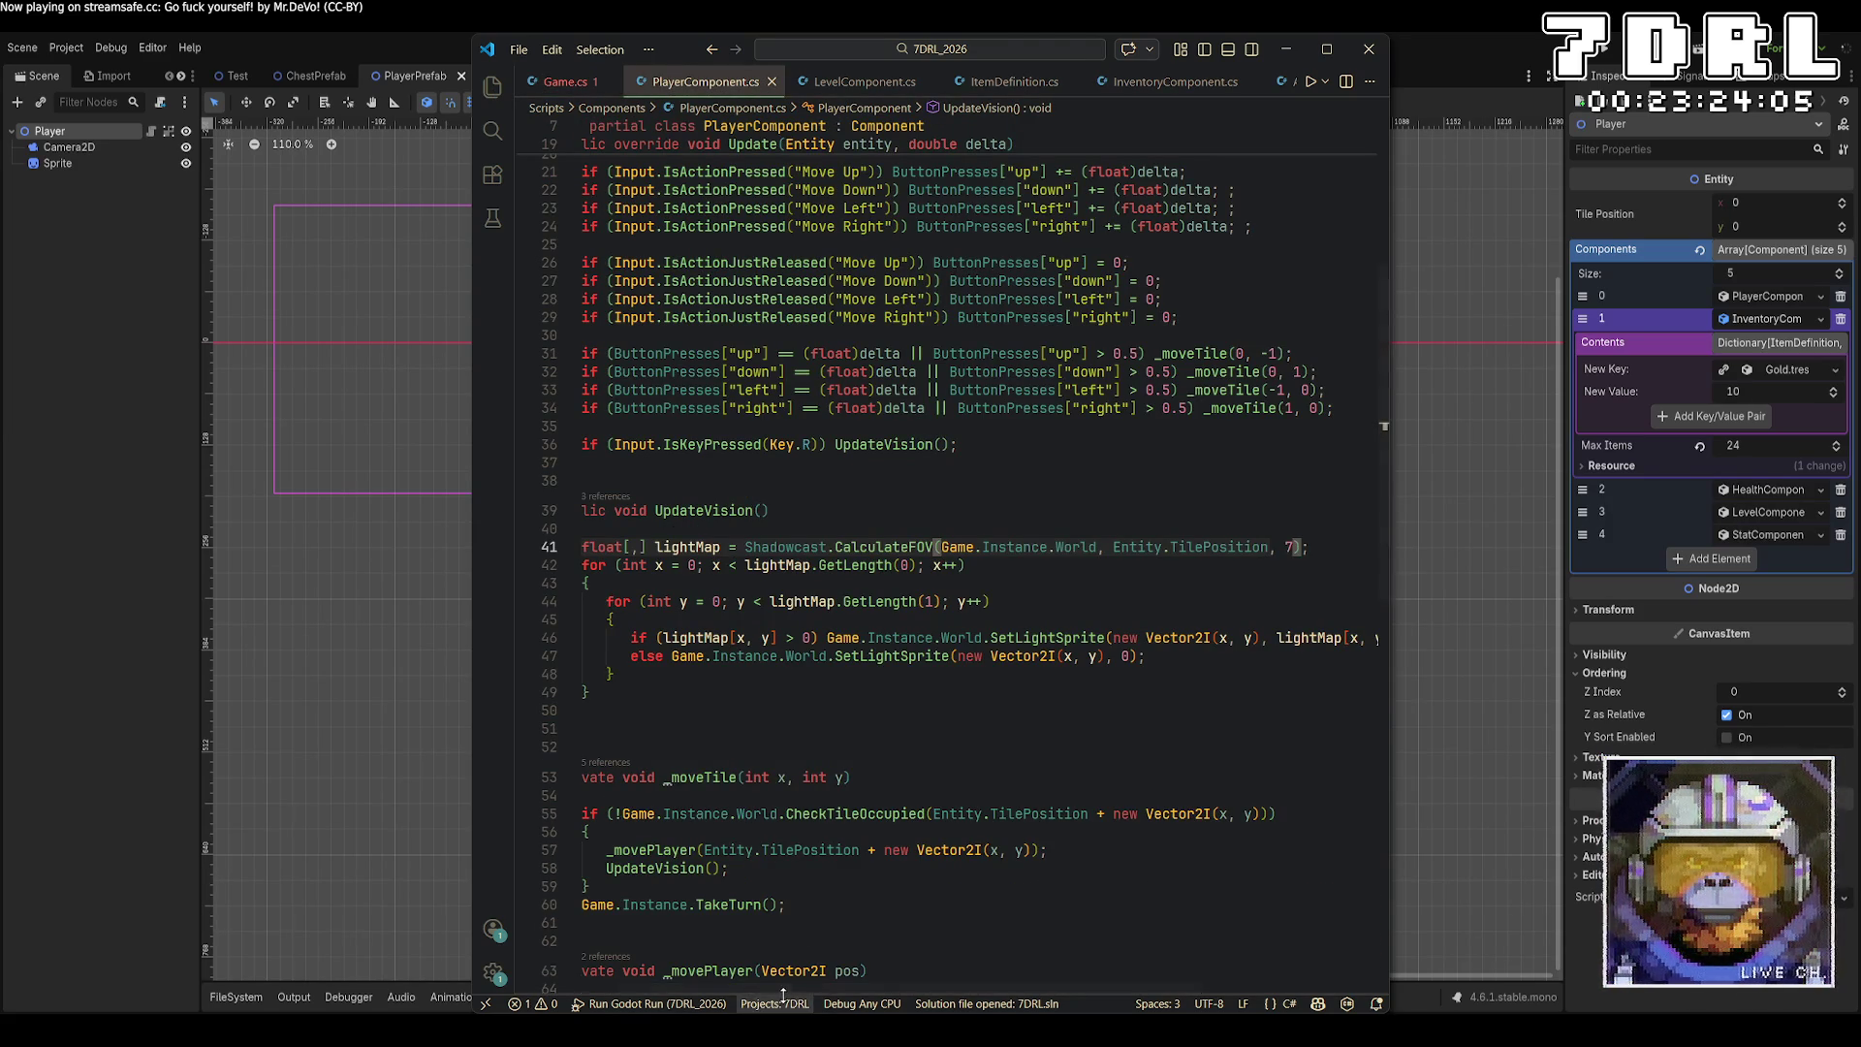
scroll(790, 381, left, 1)
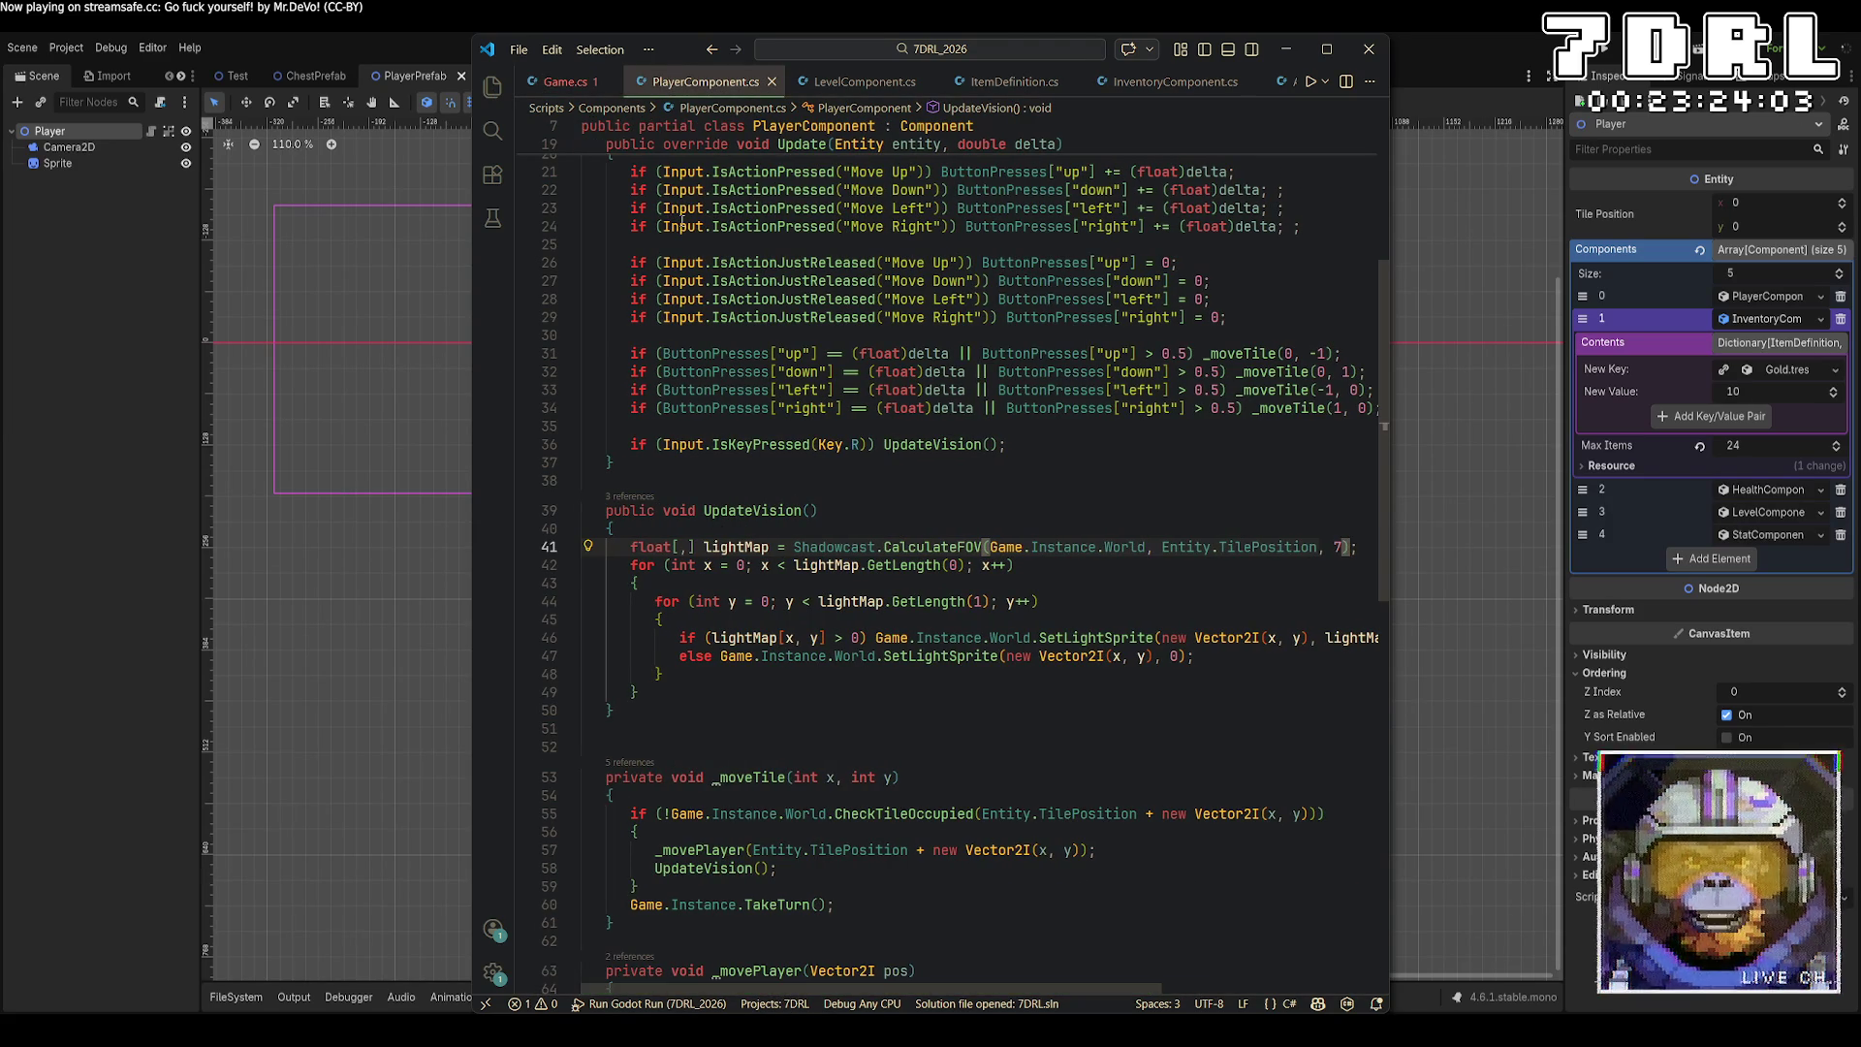
click(559, 86)
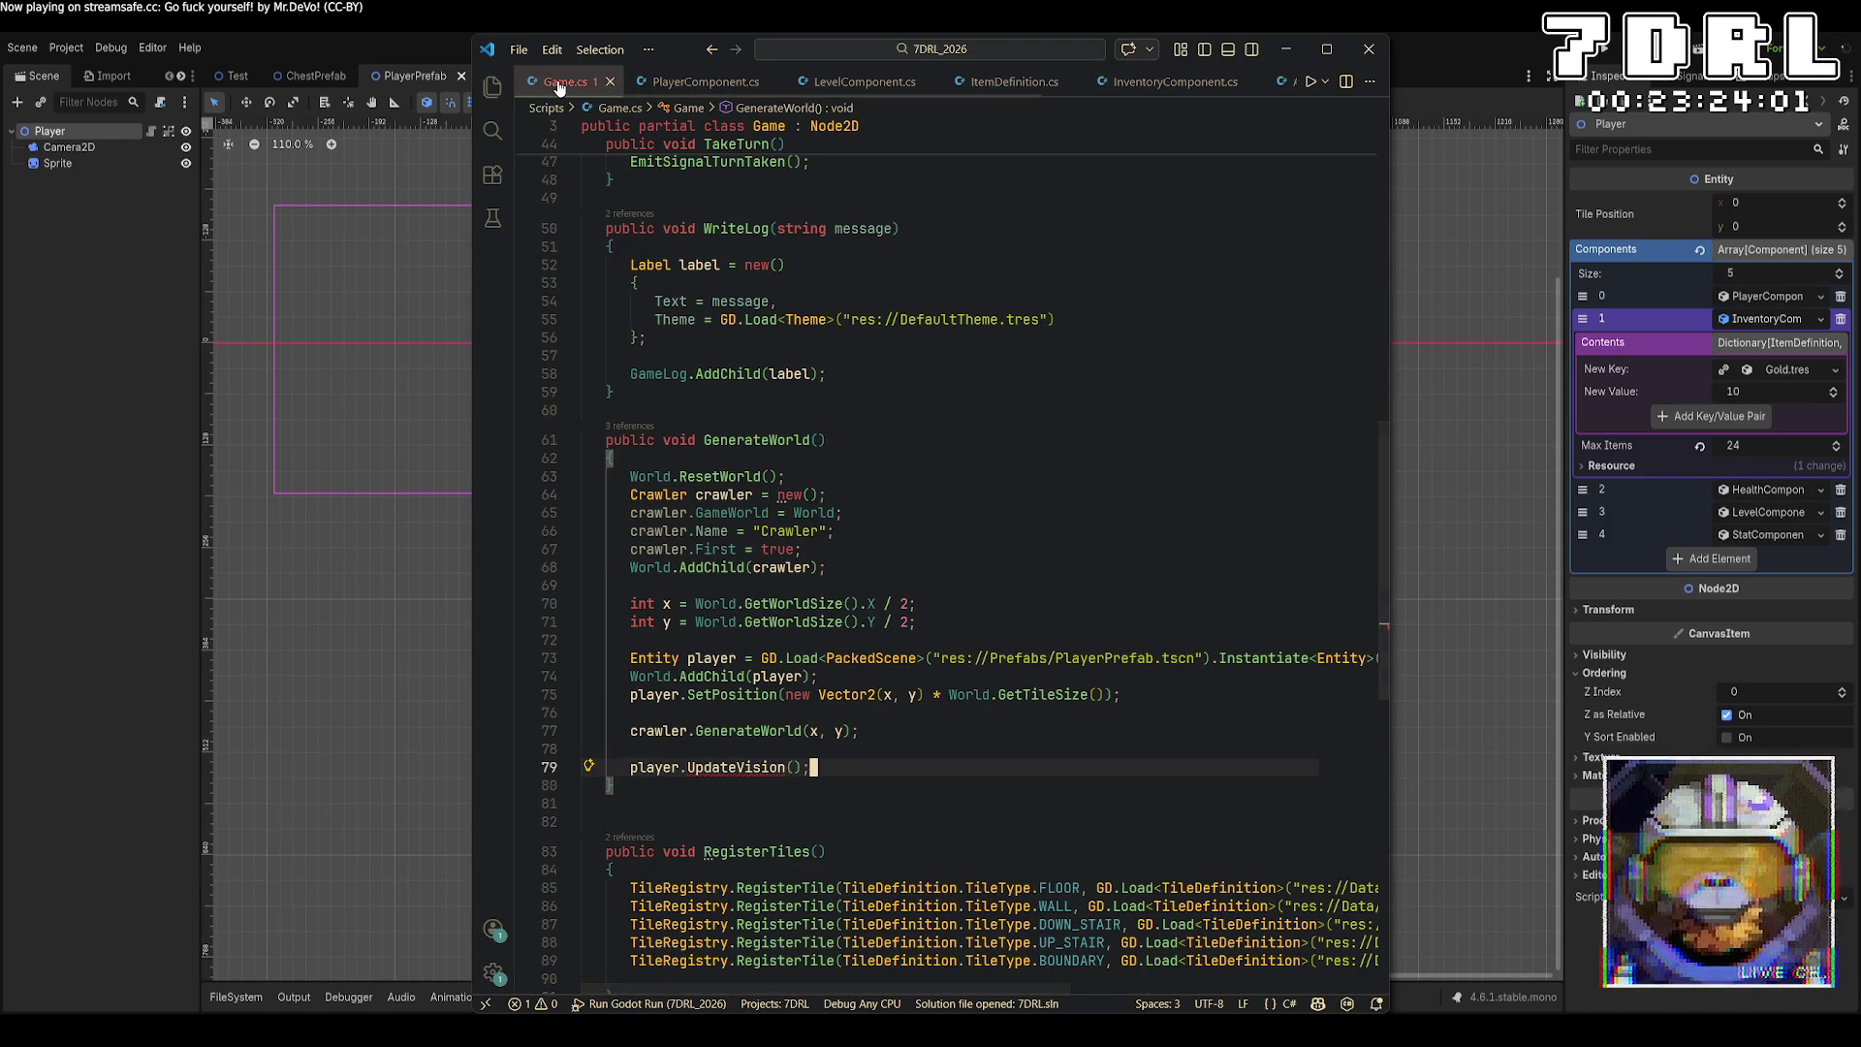
Rewrite the call as player.GetComponent<PlayerComponent>().UpdateVision(), save Game.cs and run the game.
drag(875, 773, 689, 767)
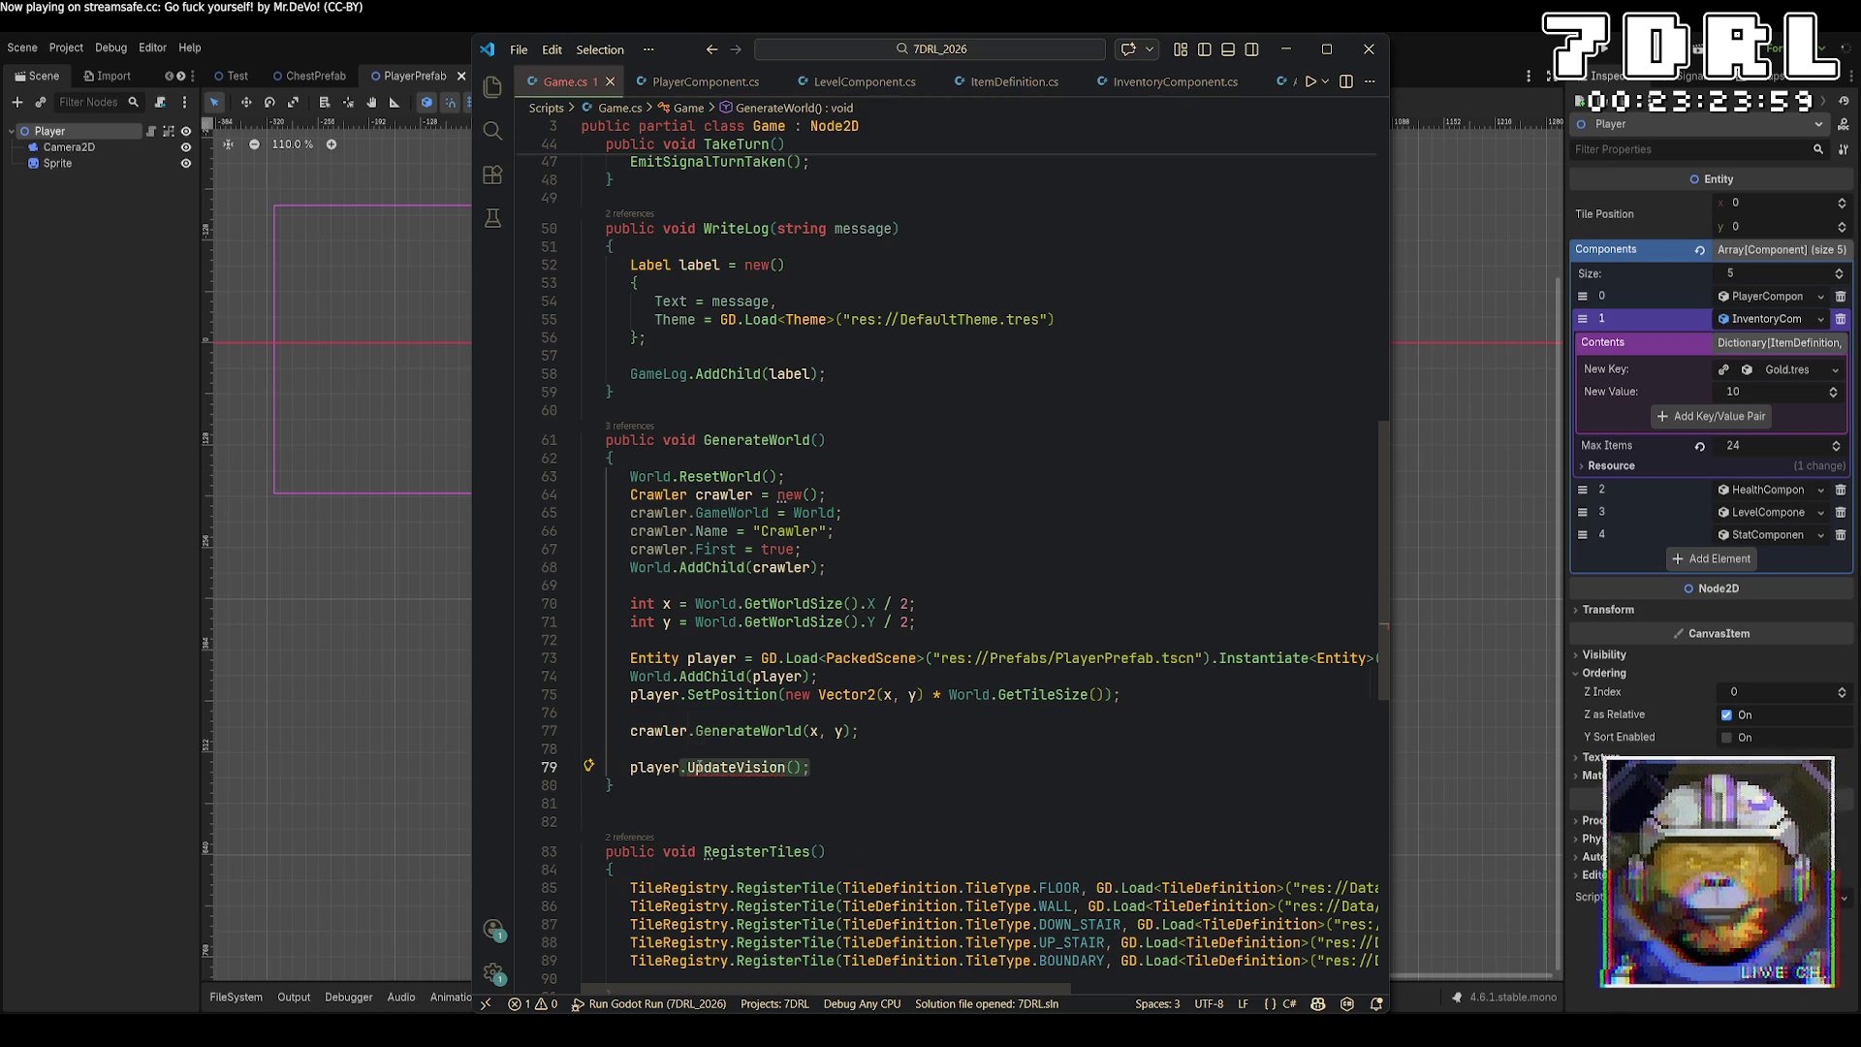
text(GetComponent<Player)
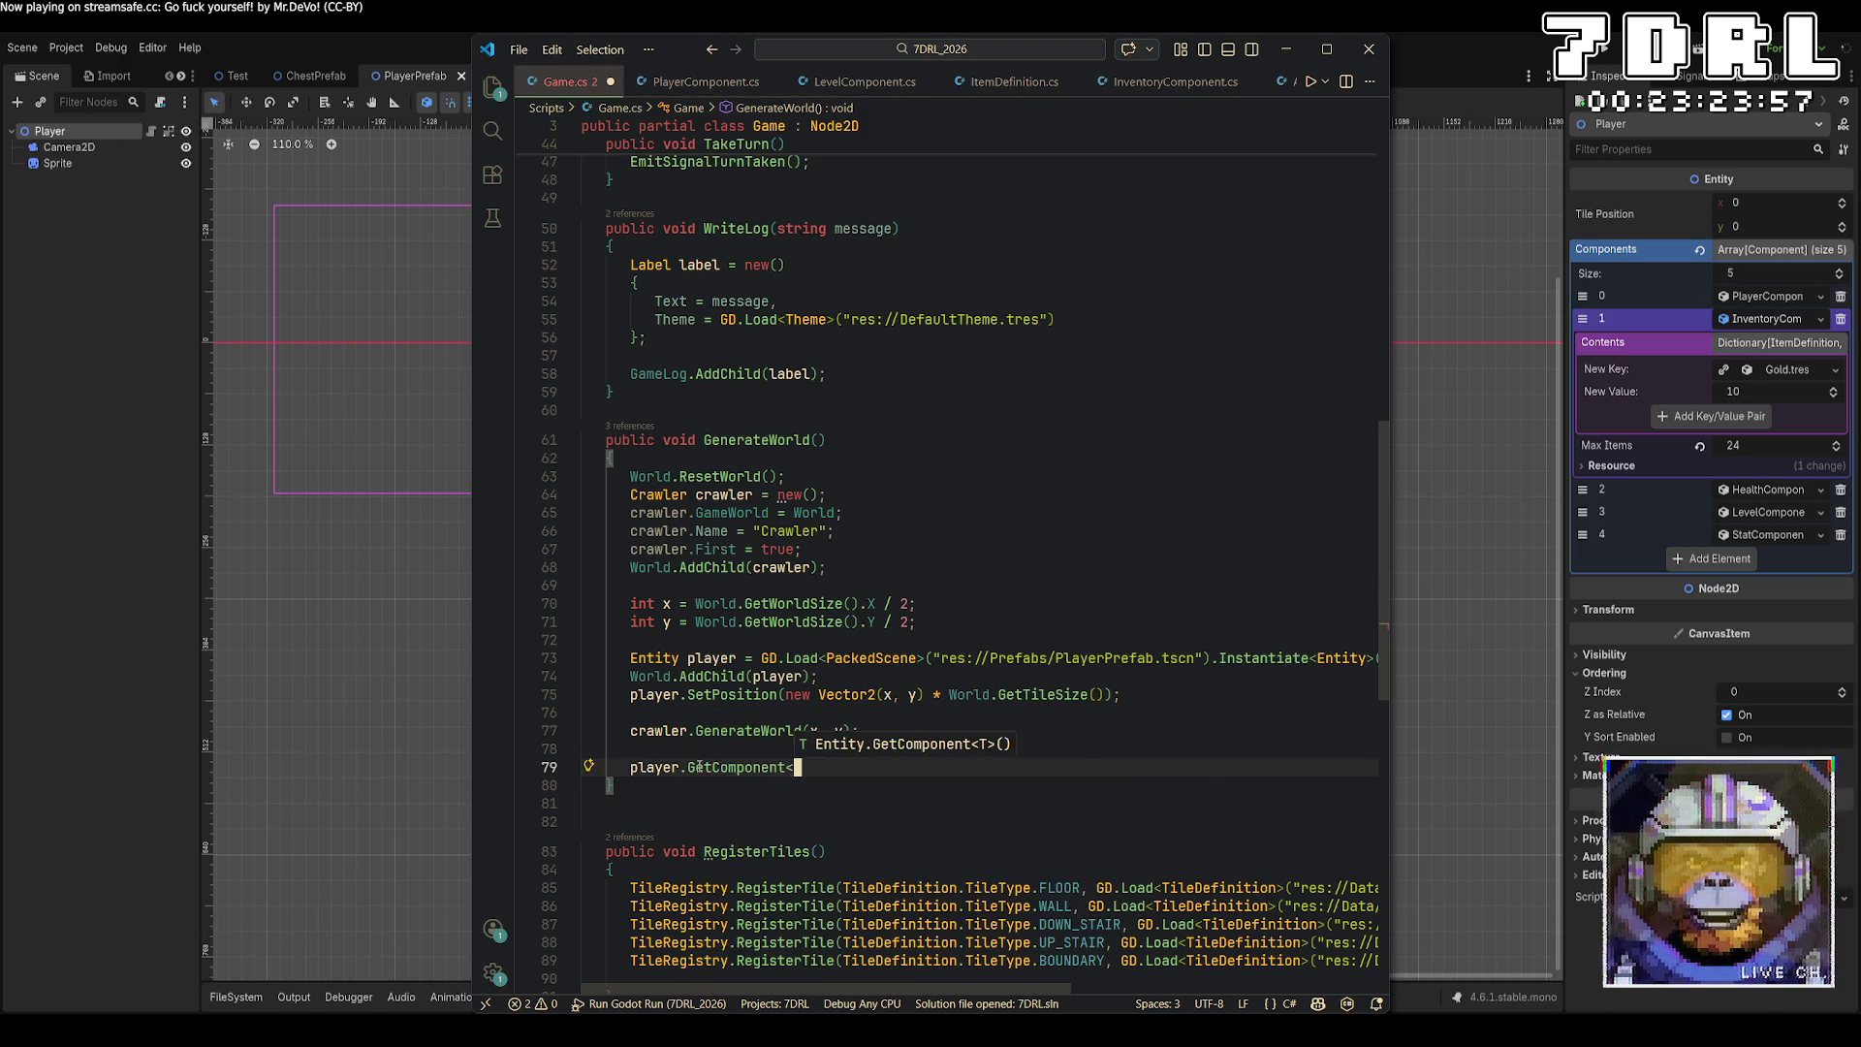
key(Tab)
text(>().UpdateV)
key(Tab)
text(();)
key(ctrl+s)
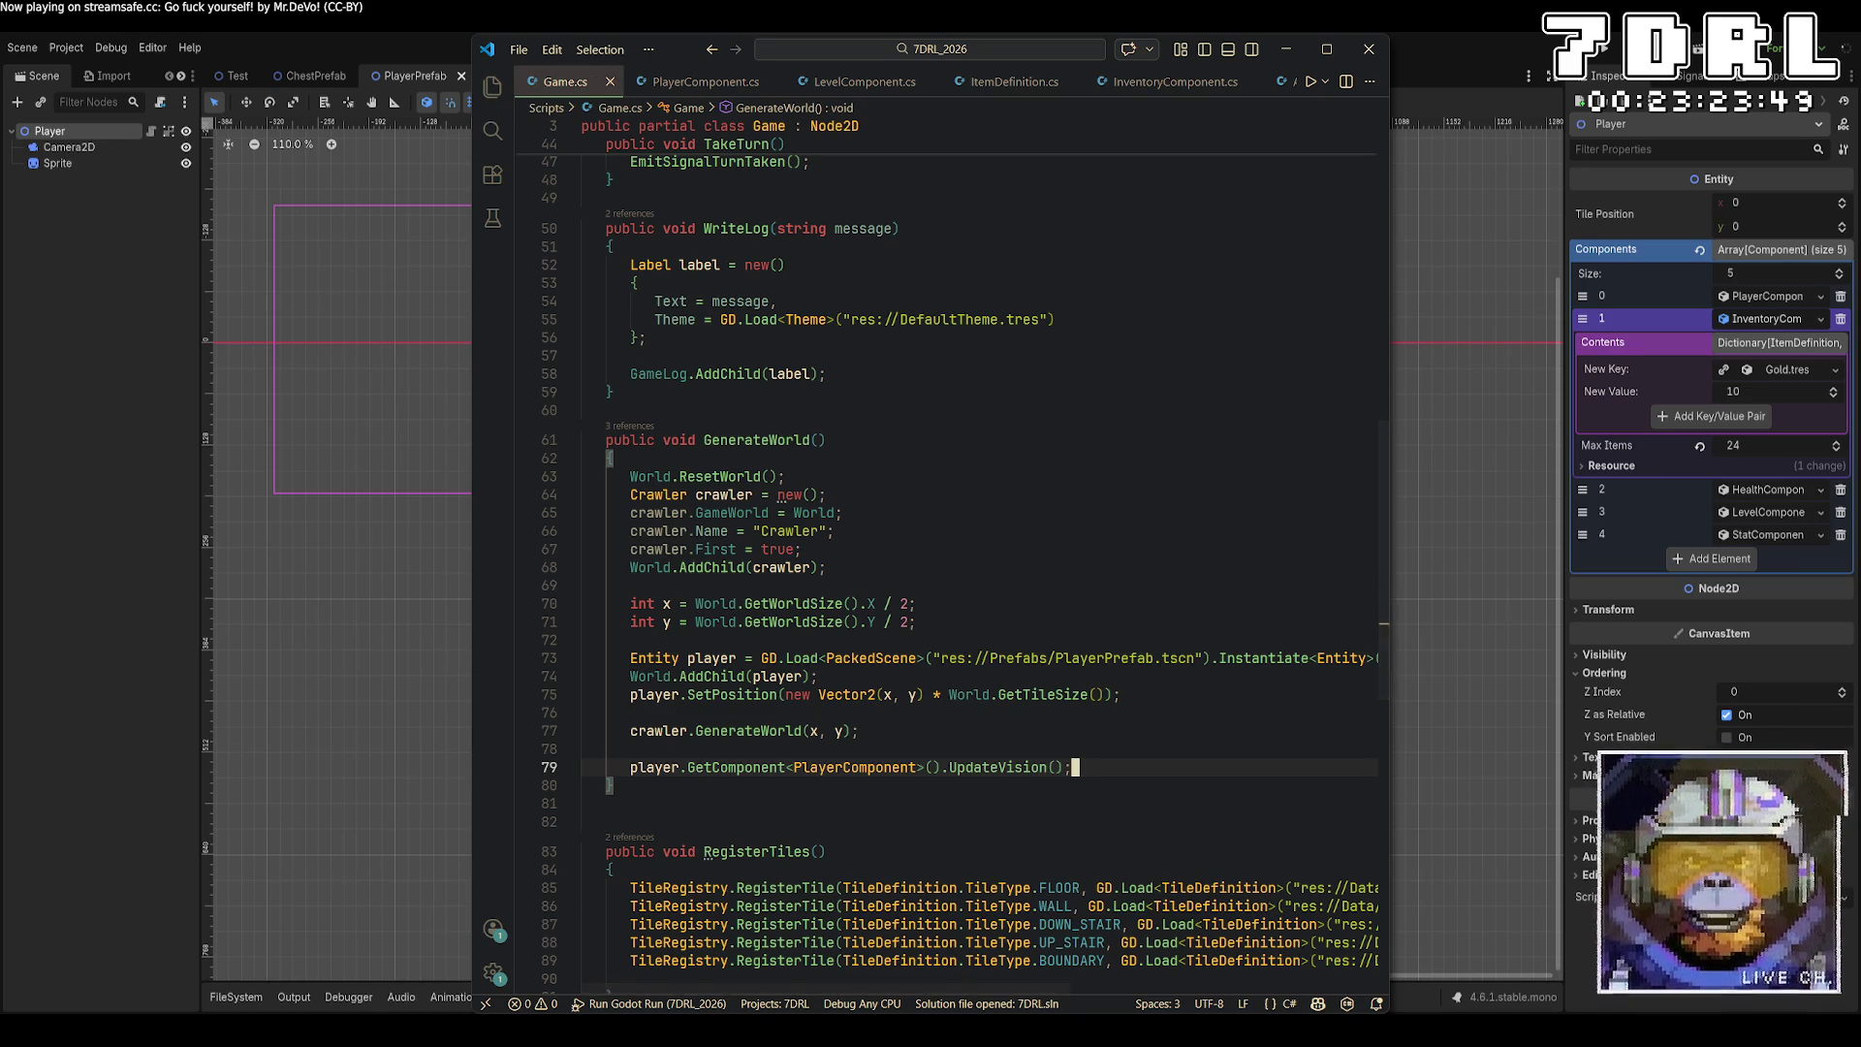
key(alt+Tab)
click(1605, 55)
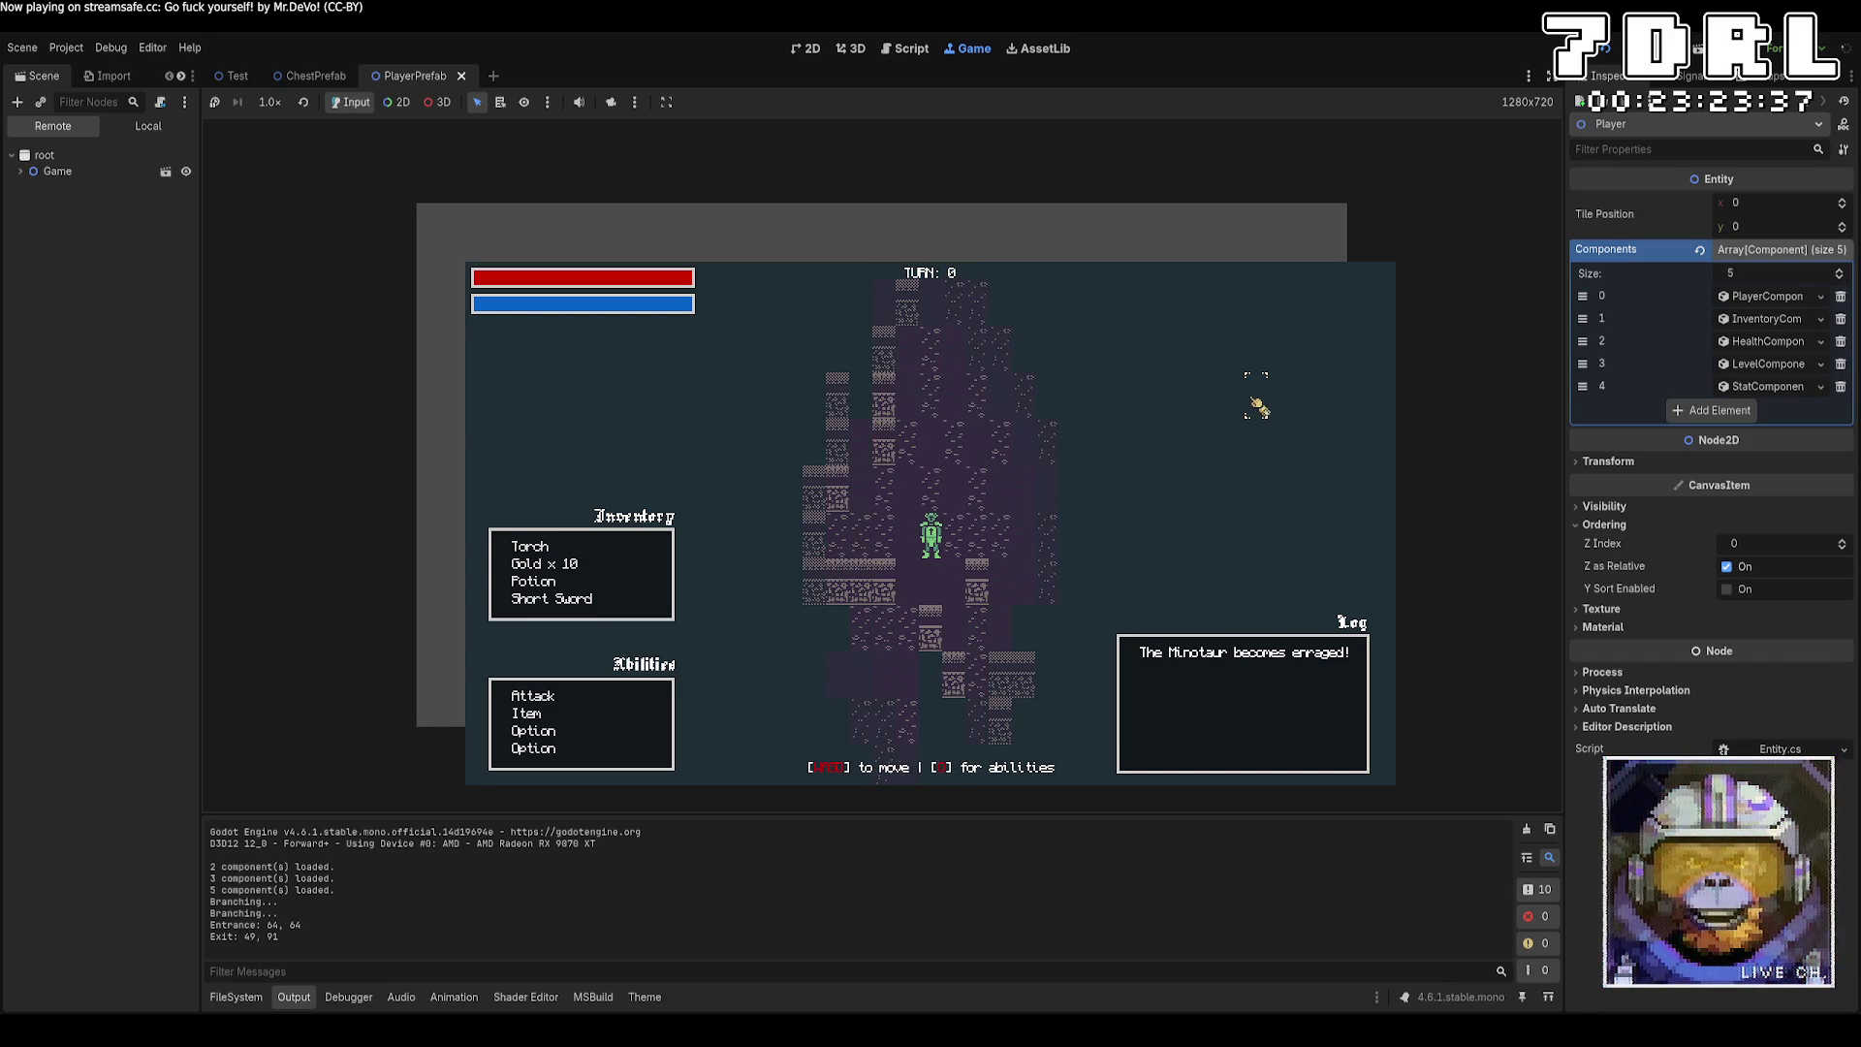
Stop the test run with F8 after checking the visible dungeon around the player.
key(F8)
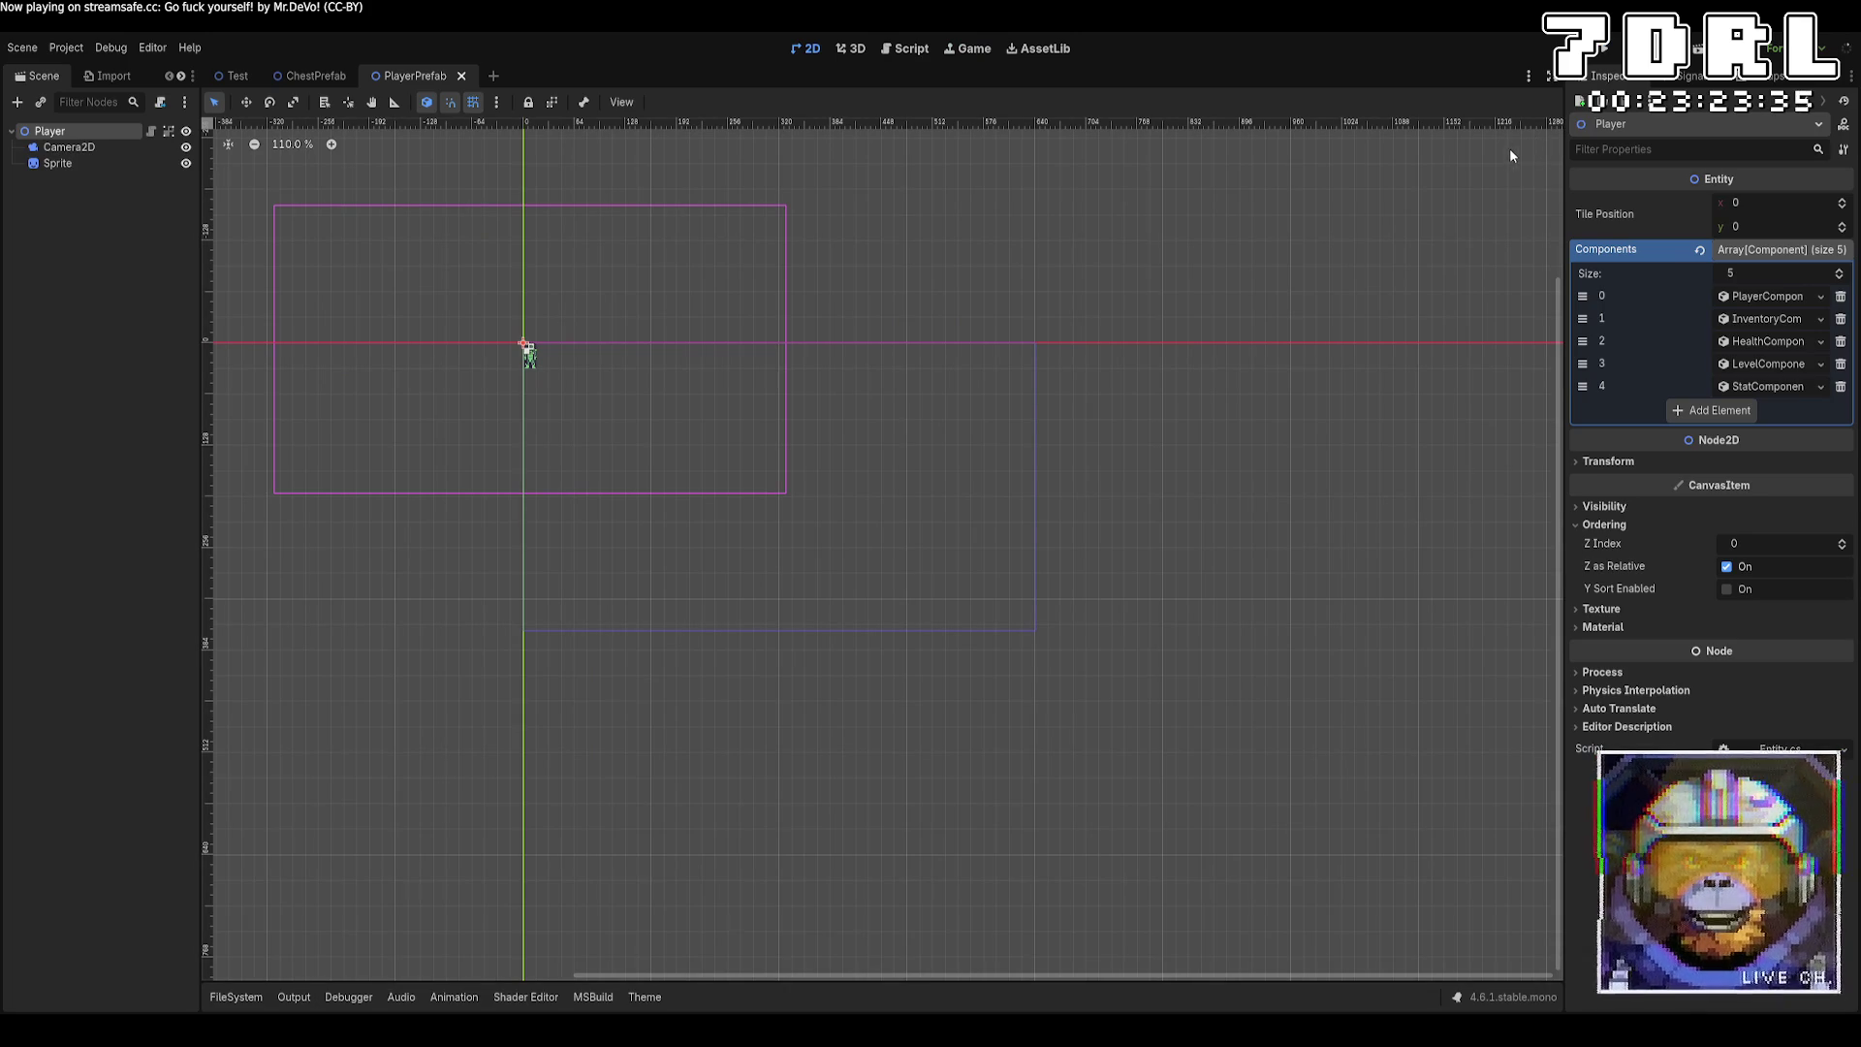
Browse to res://Prefabs and inspect the Enemy scene's list of components.
click(229, 76)
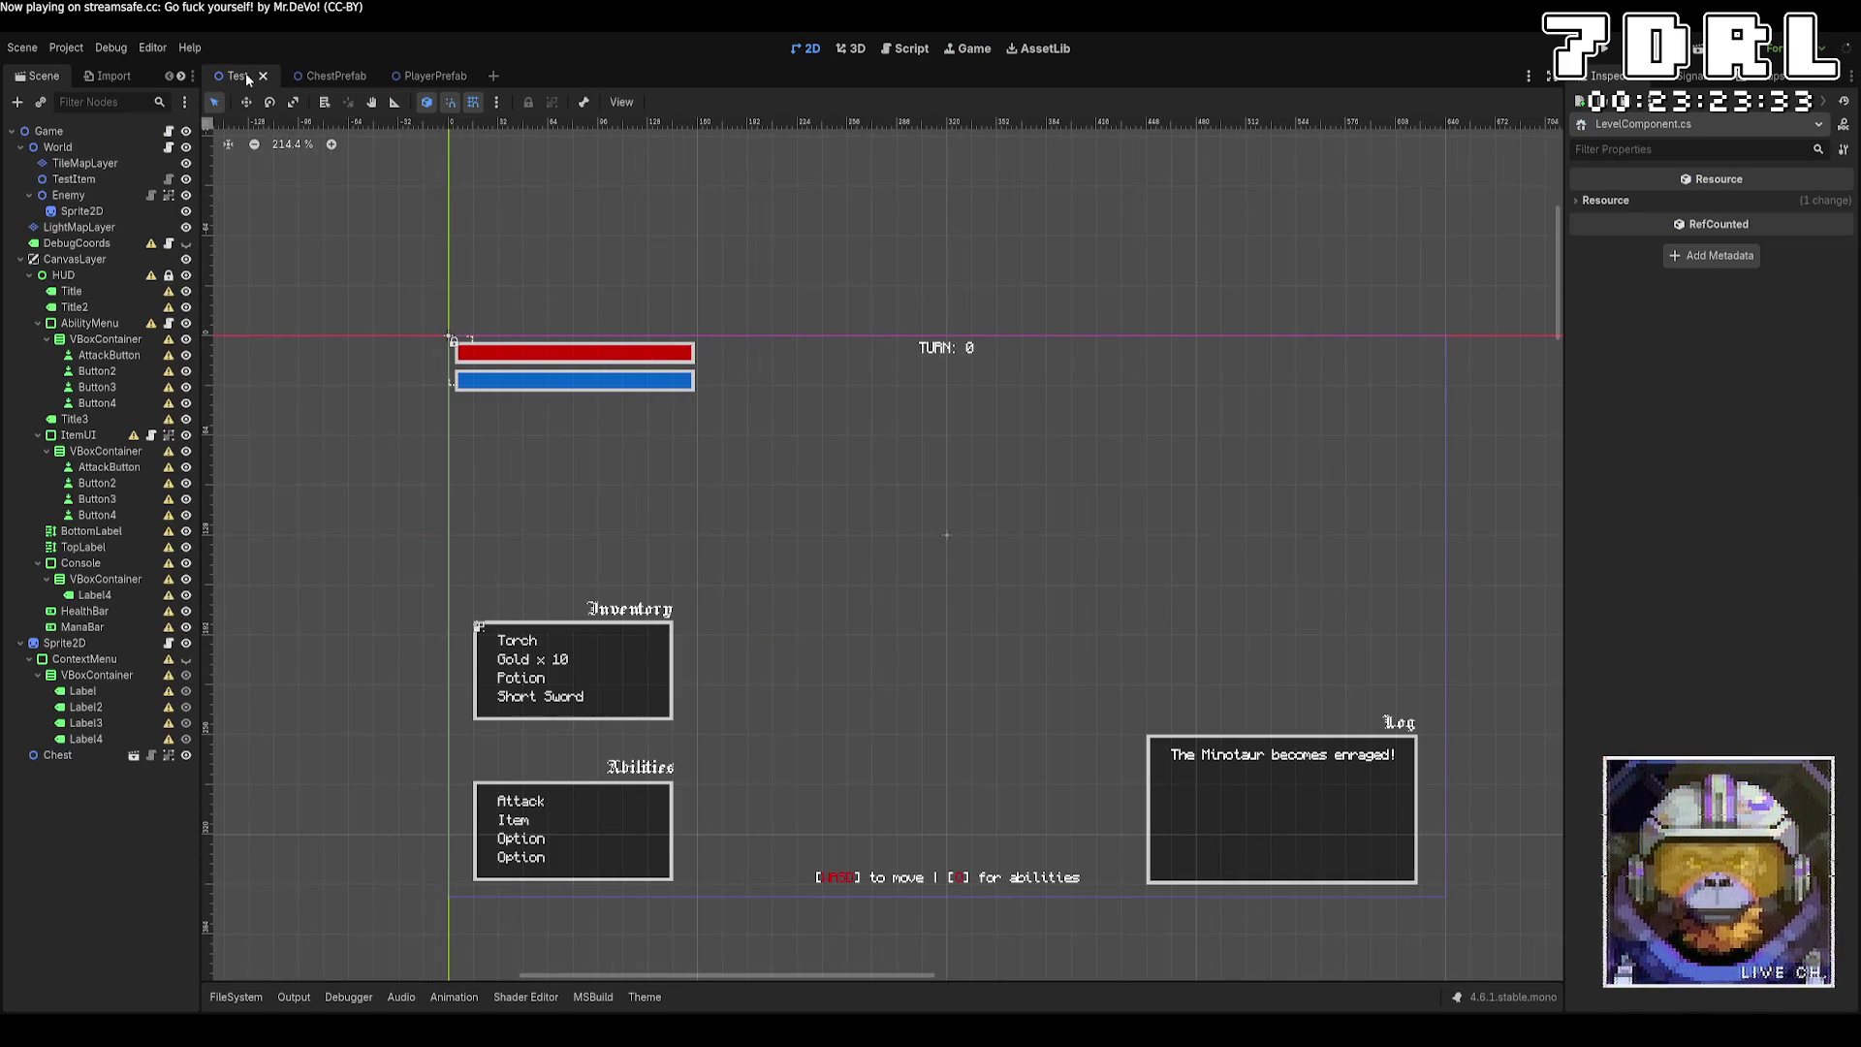
click(236, 997)
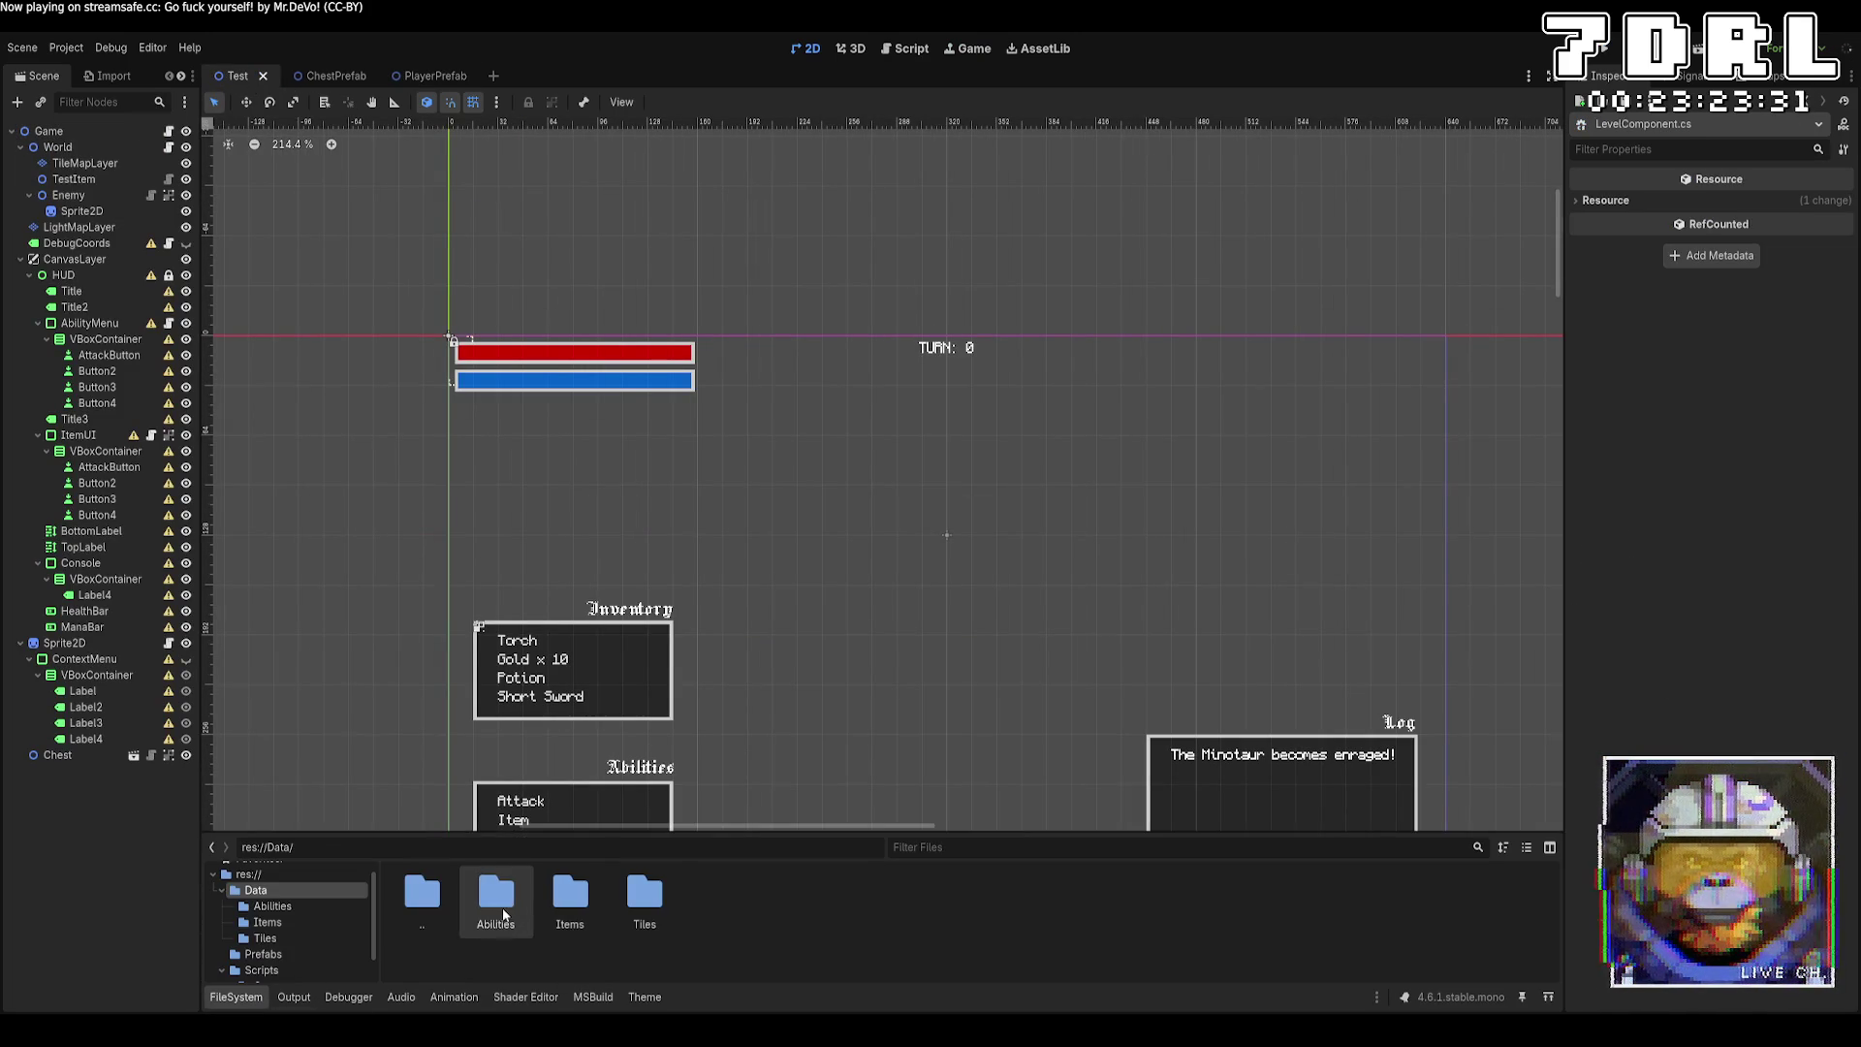
double_click(429, 911)
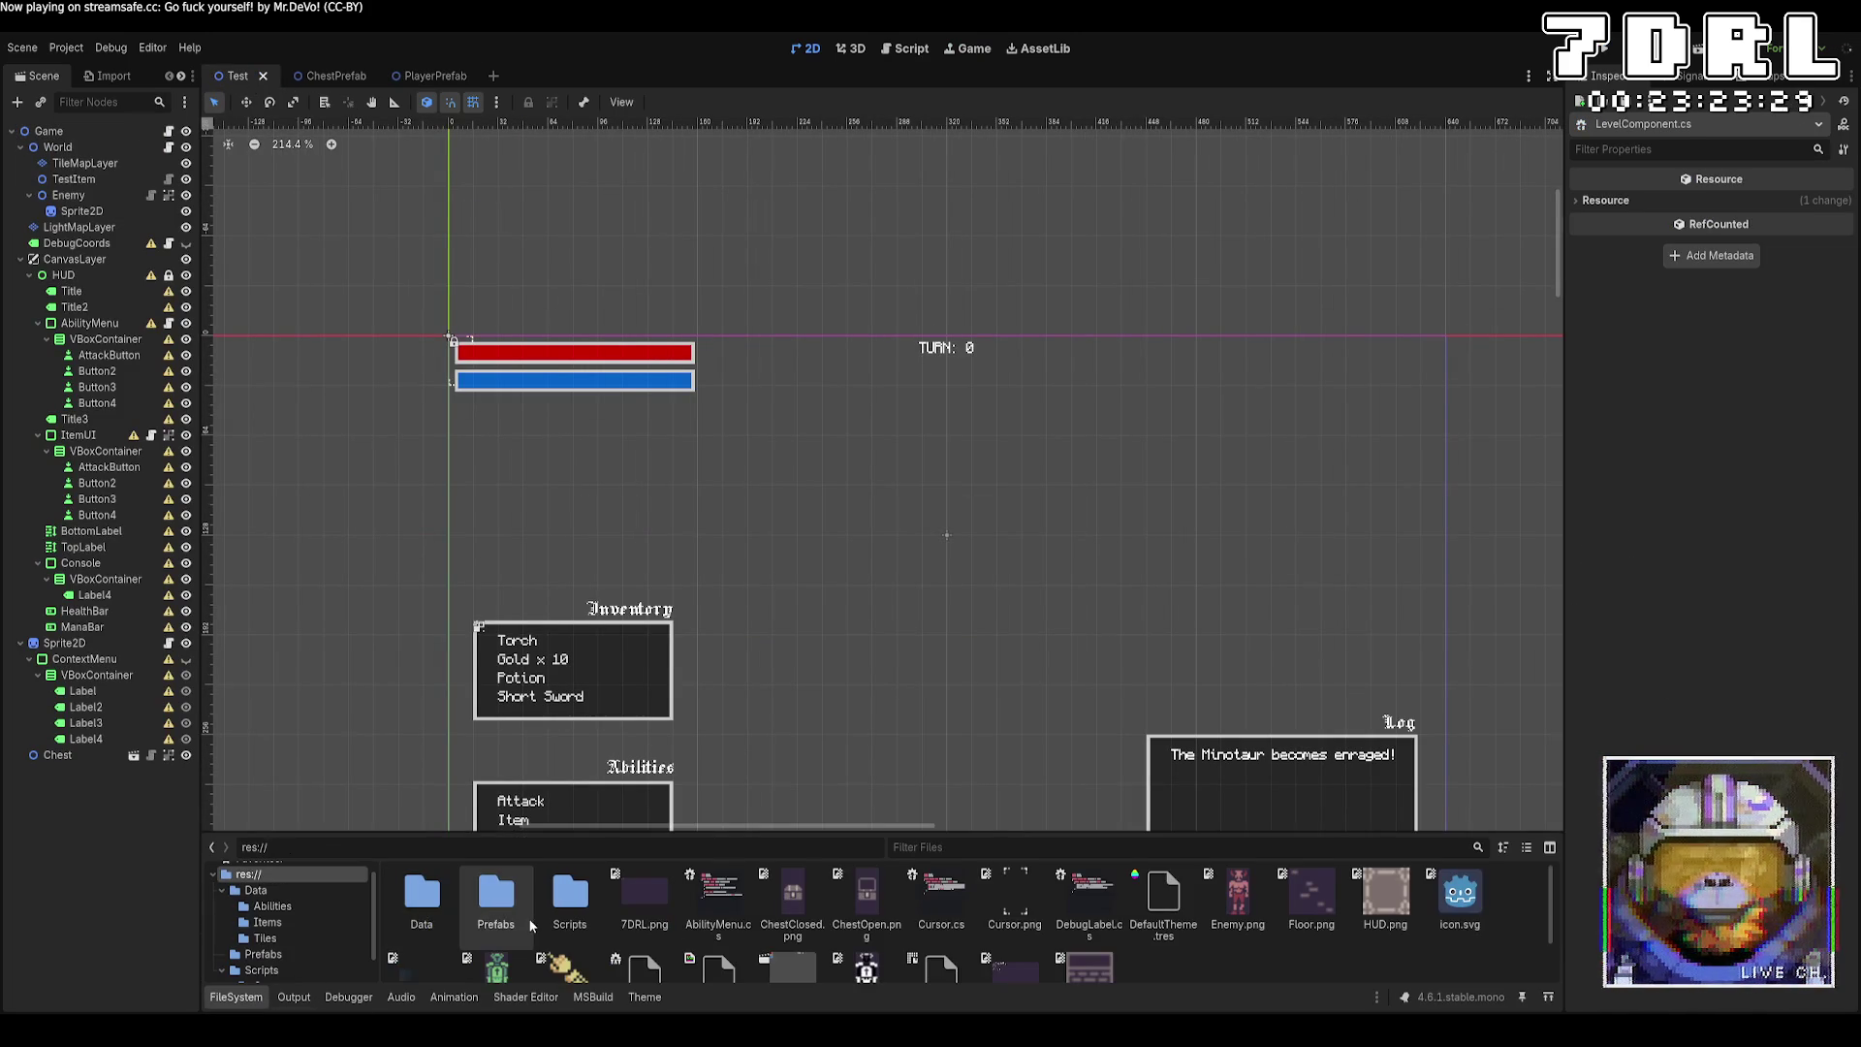
double_click(497, 894)
click(68, 195)
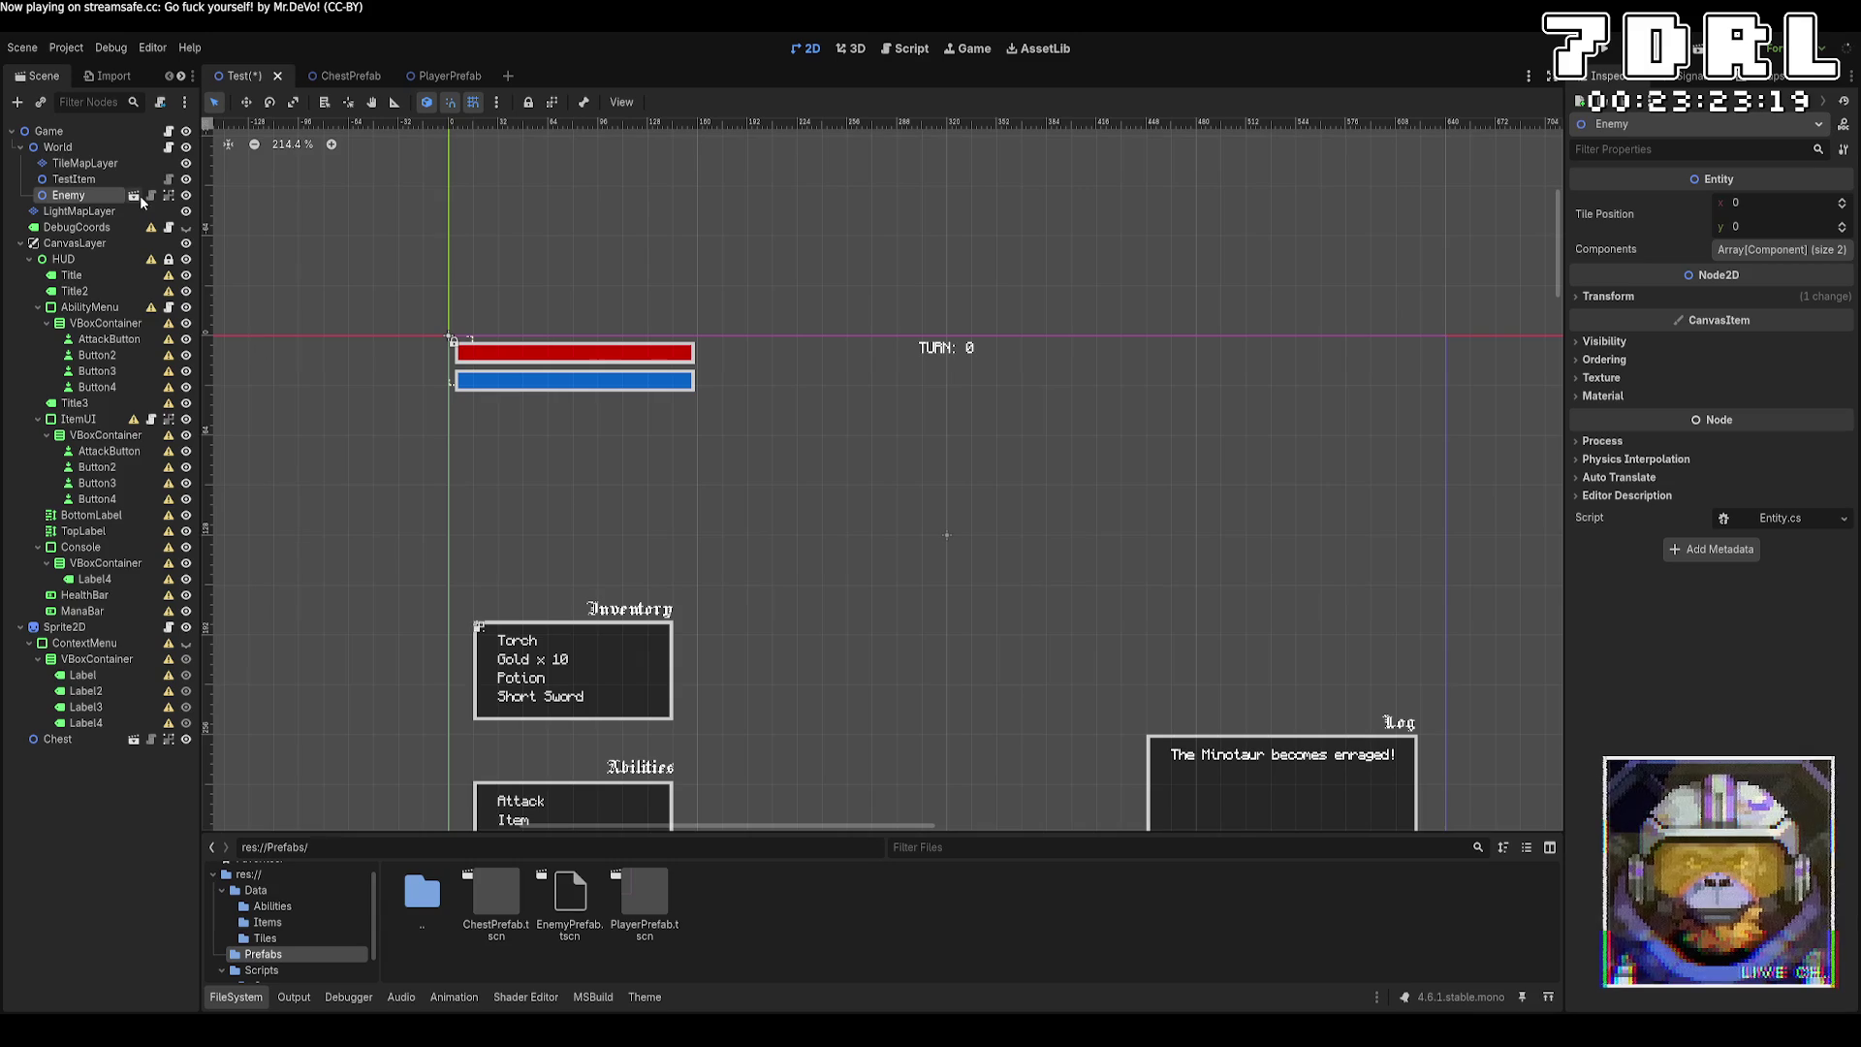
click(135, 195)
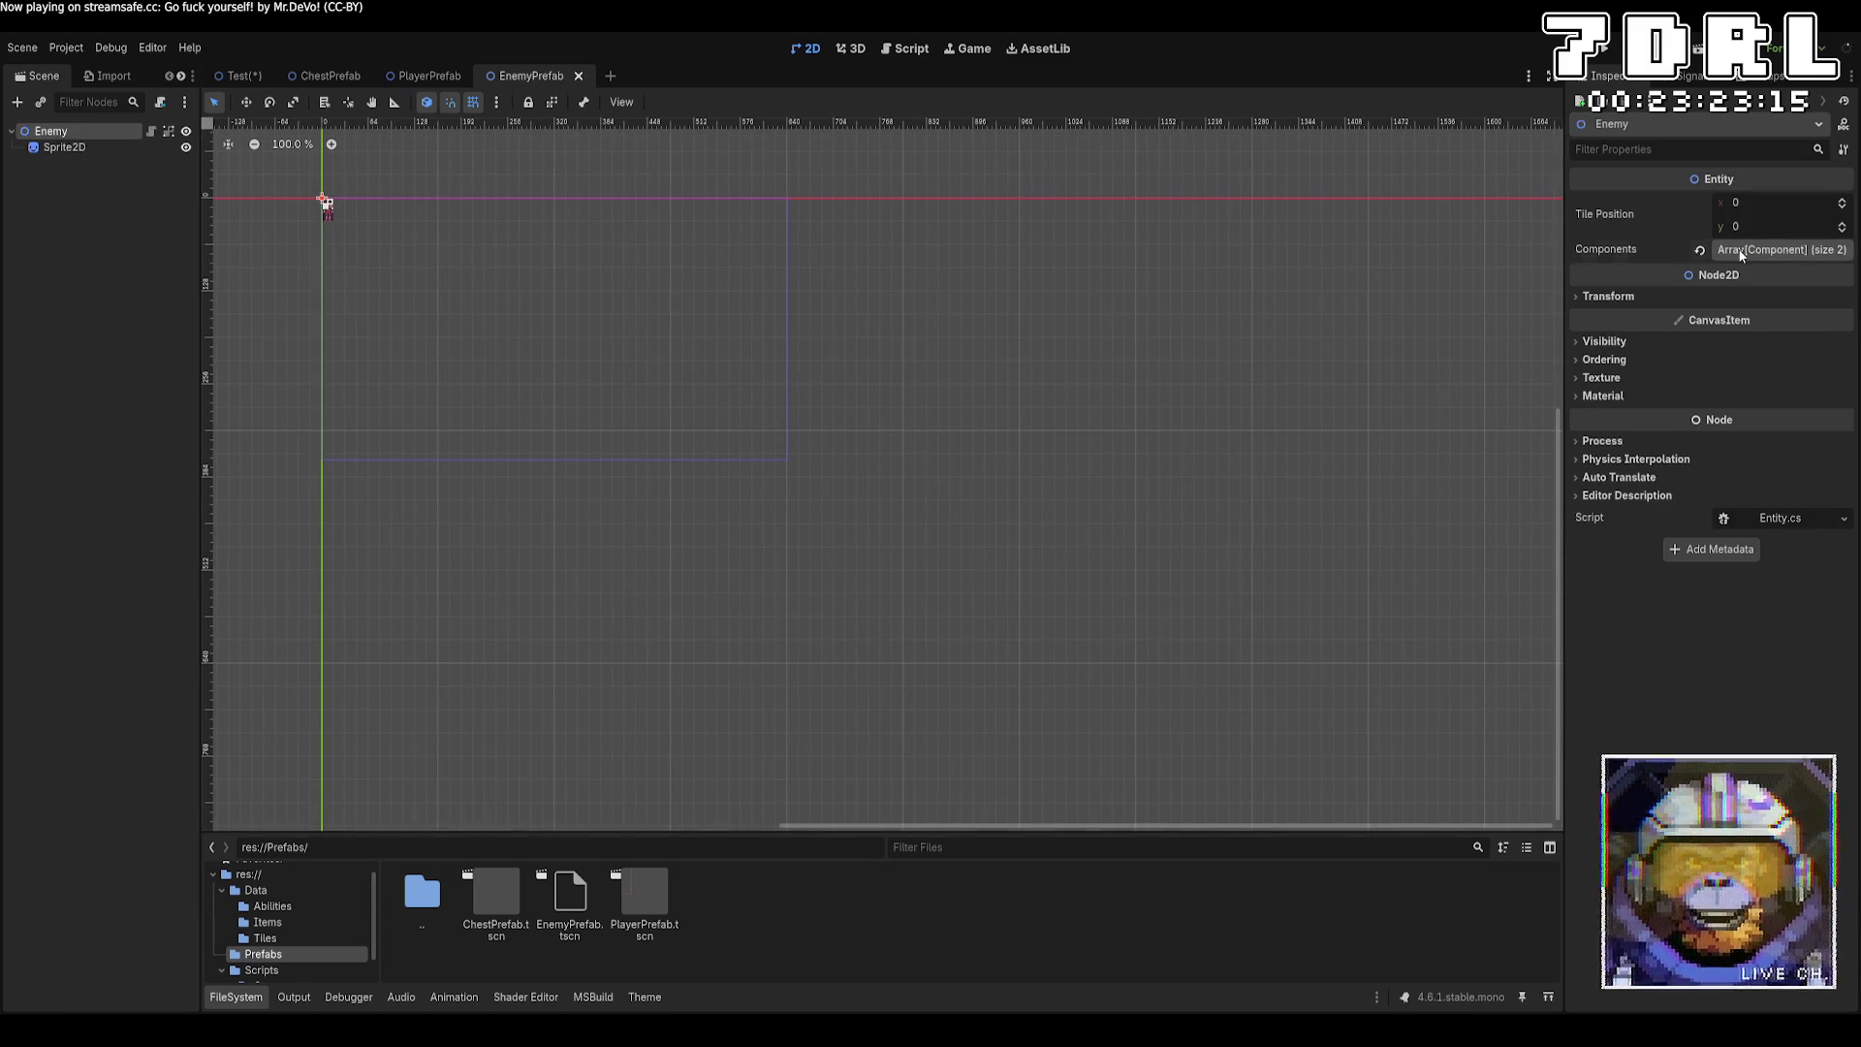
click(1777, 250)
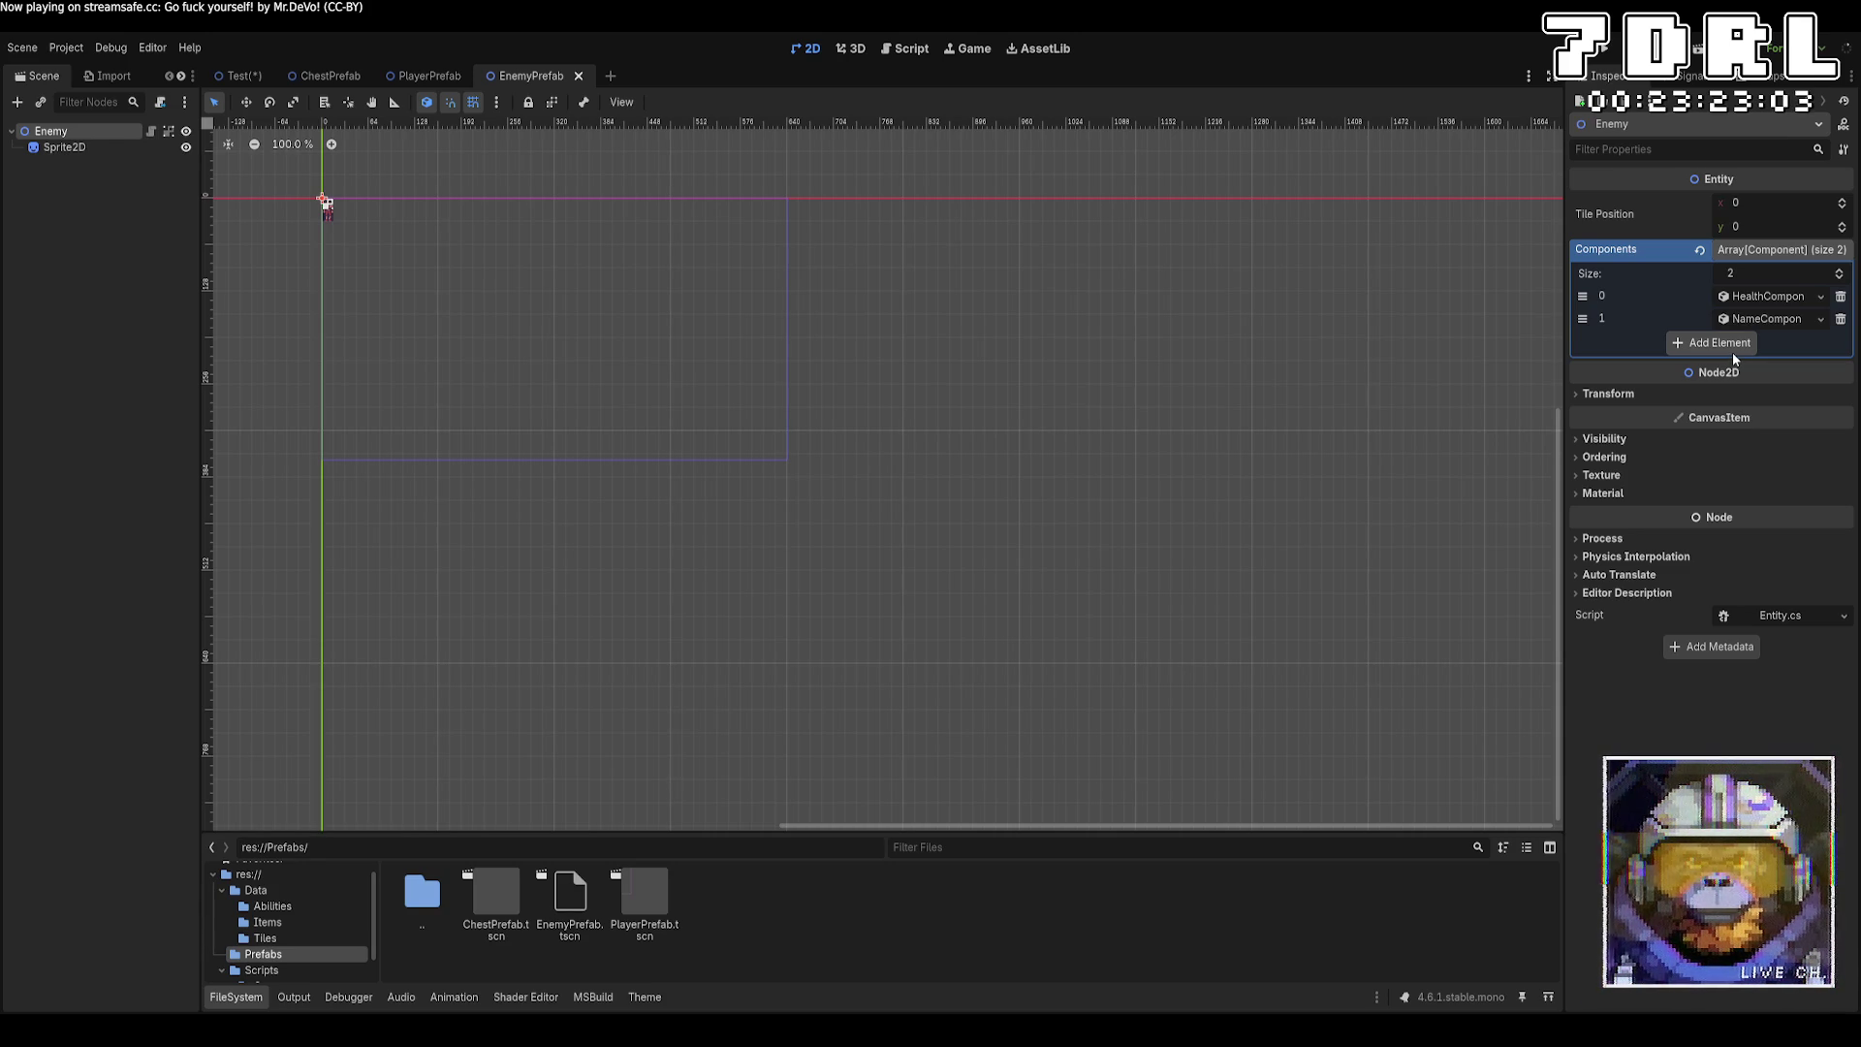
Remove the hand-placed Enemy node from the Test scene.
click(240, 77)
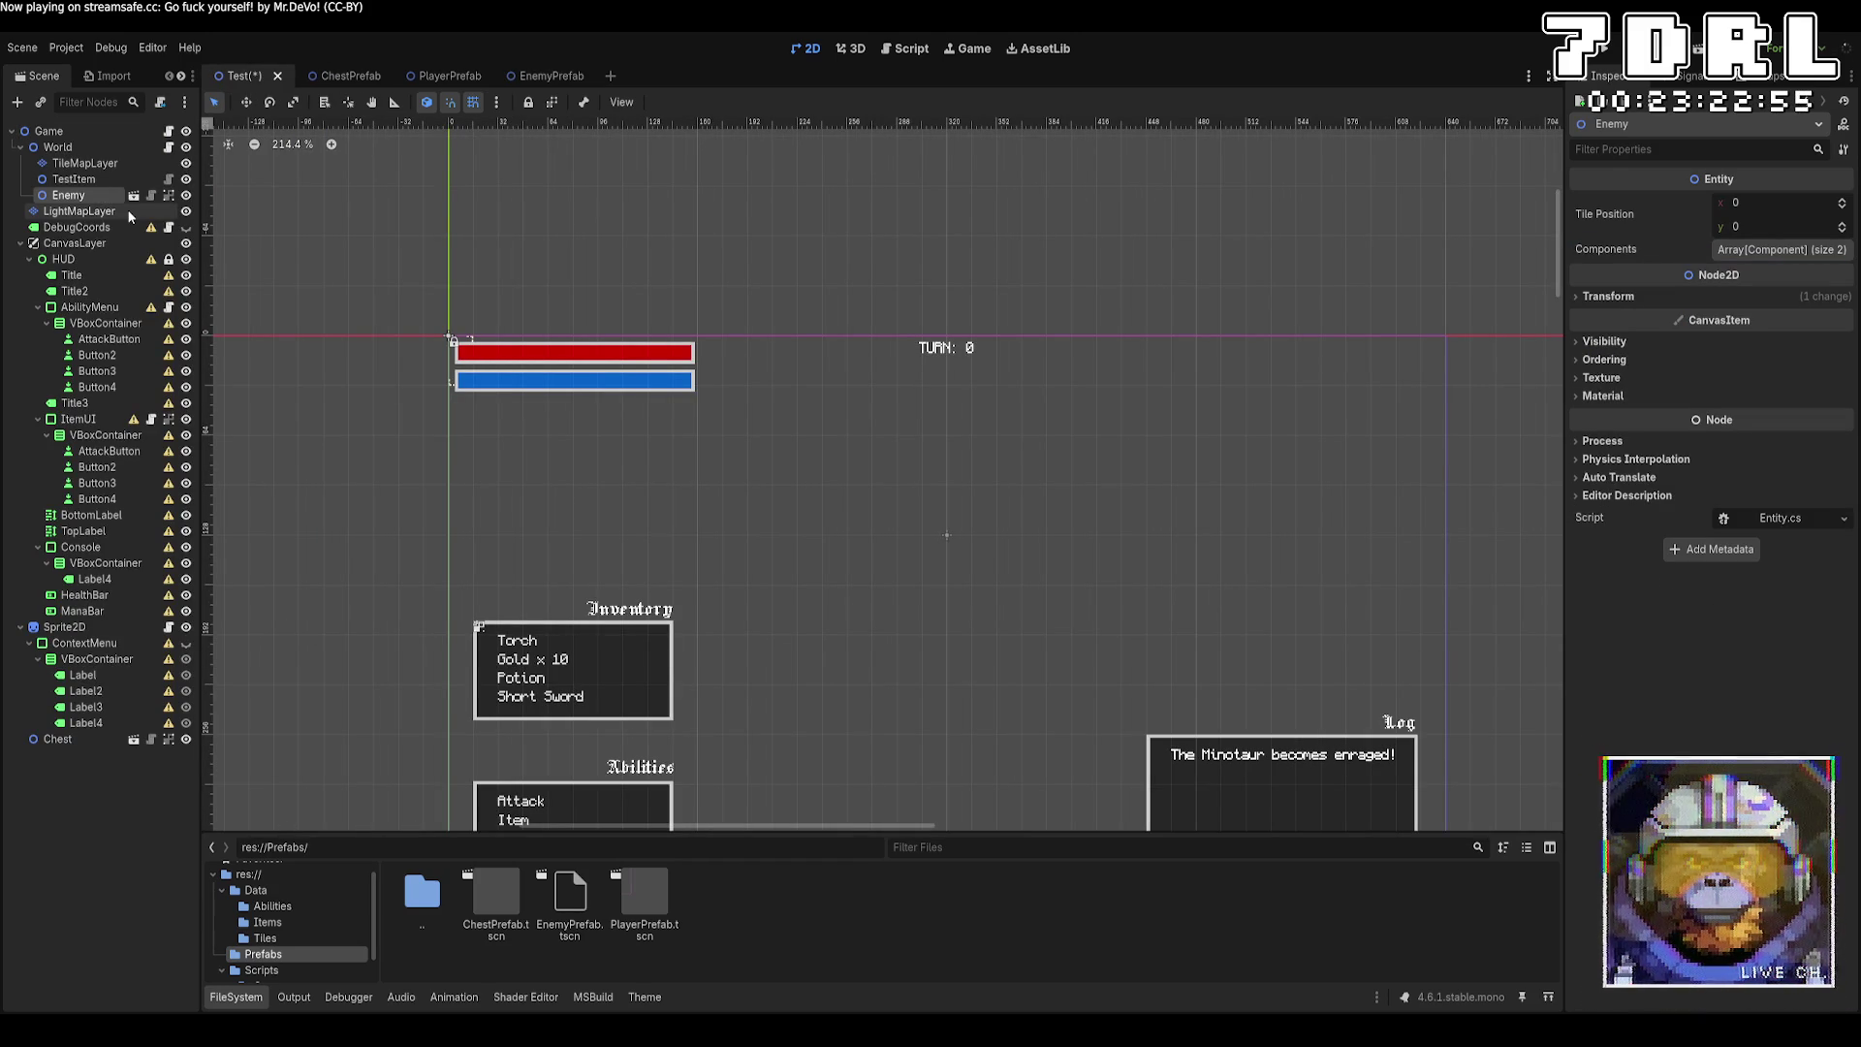
key(ctrl+z)
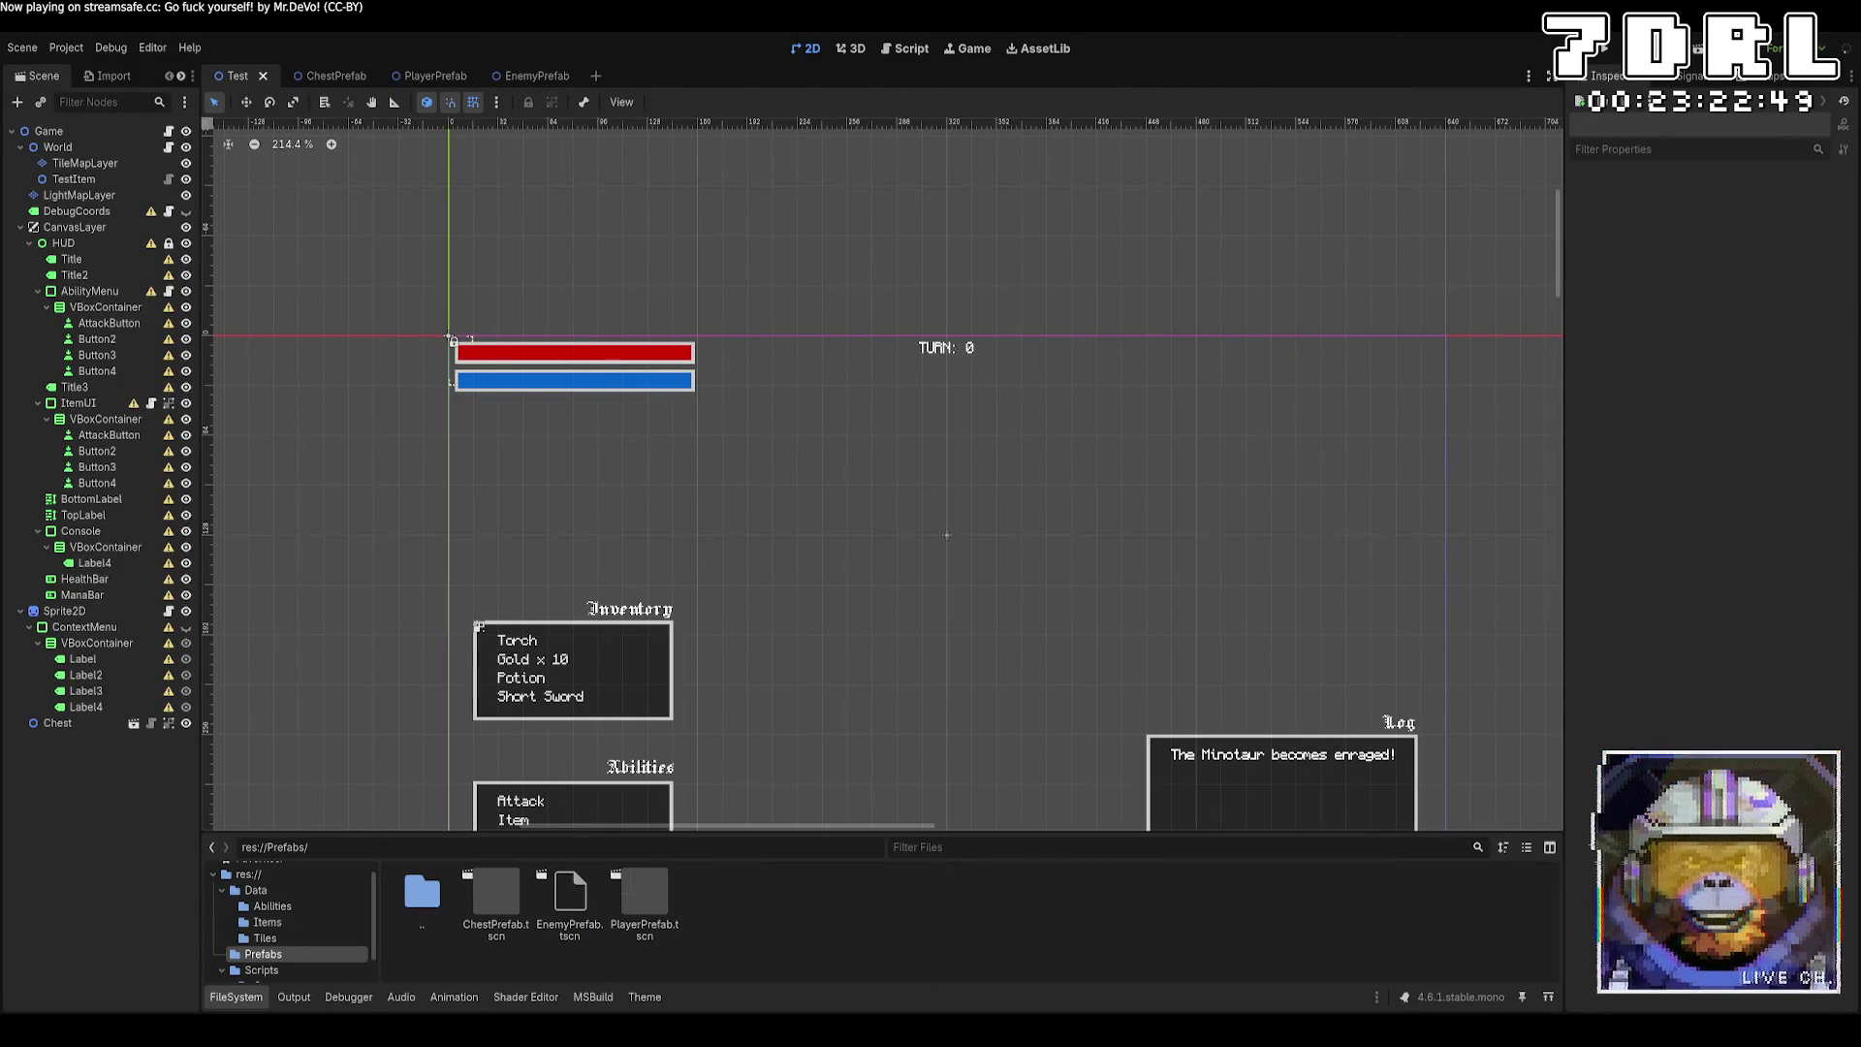
key(alt+Tab)
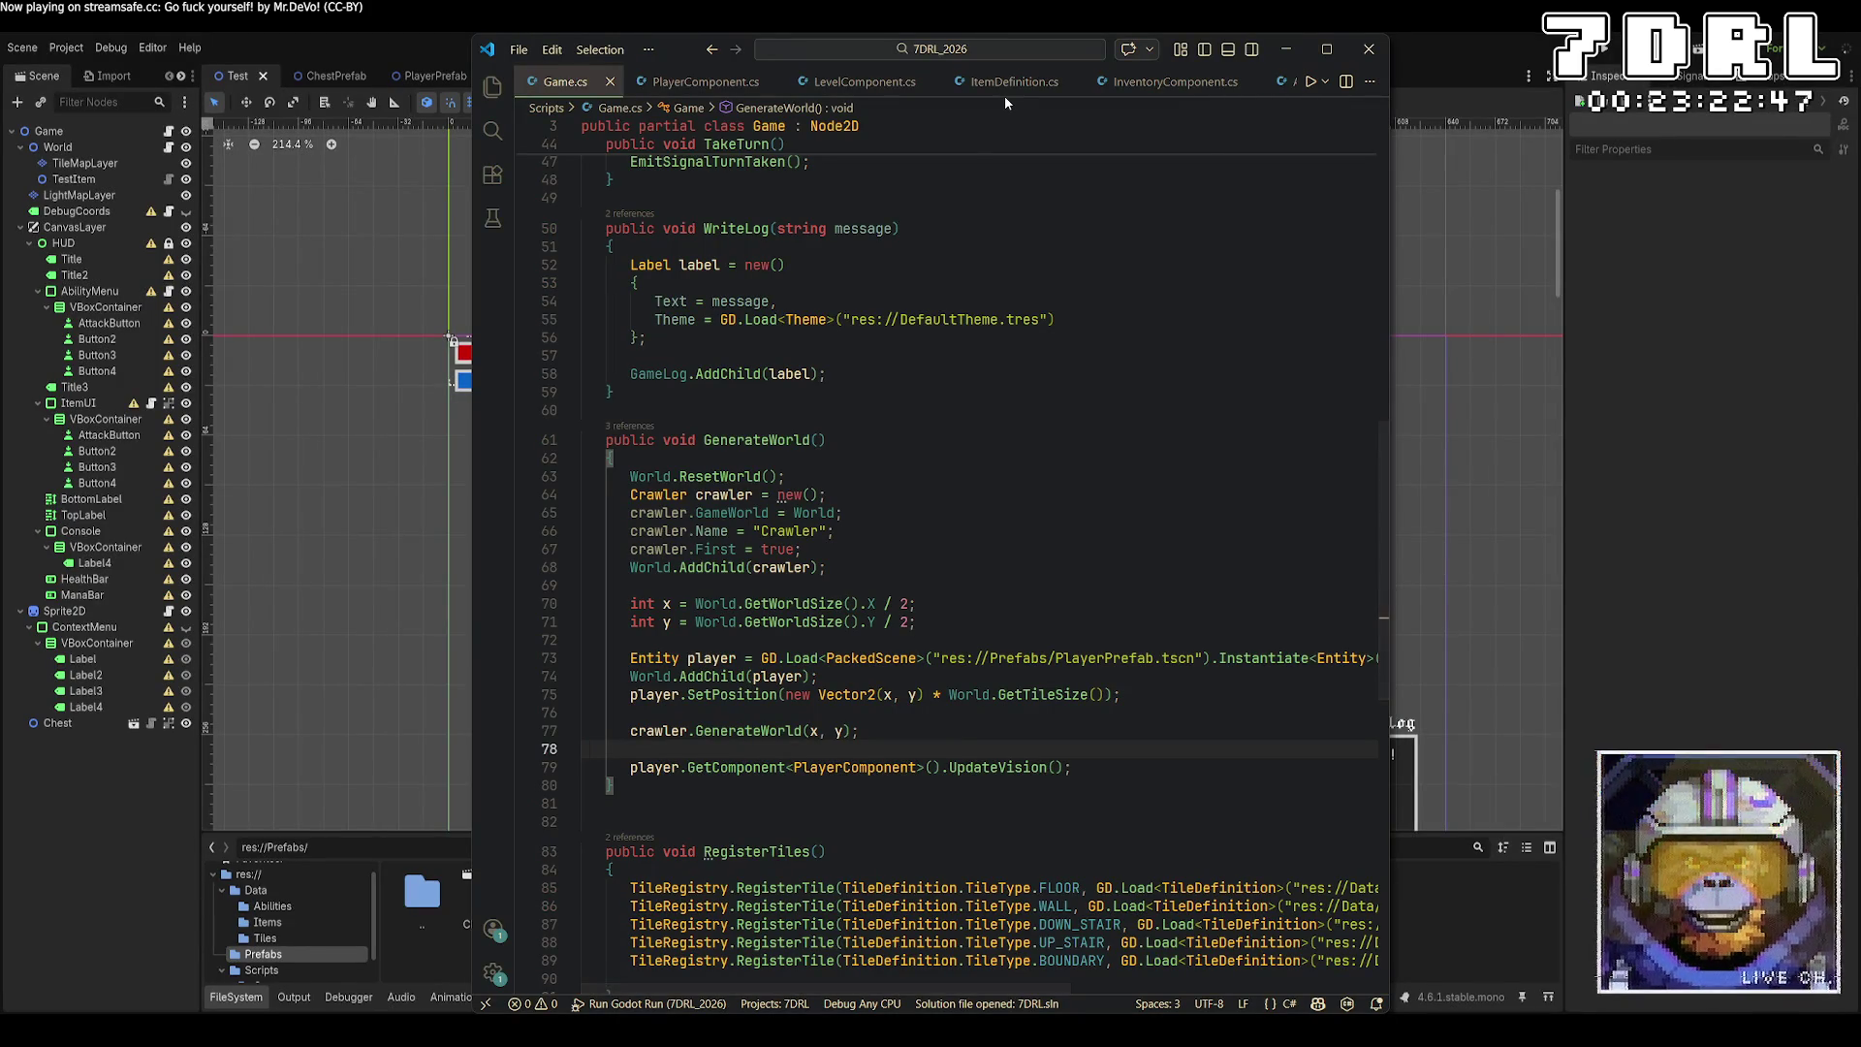
Open Crawler.cs and place the caret at the top of the GenerateWorld method.
key(ctrl+p)
text(crawler)
key(Return)
scroll(1030, 460, down, 4)
scroll(1053, 546, down, 4)
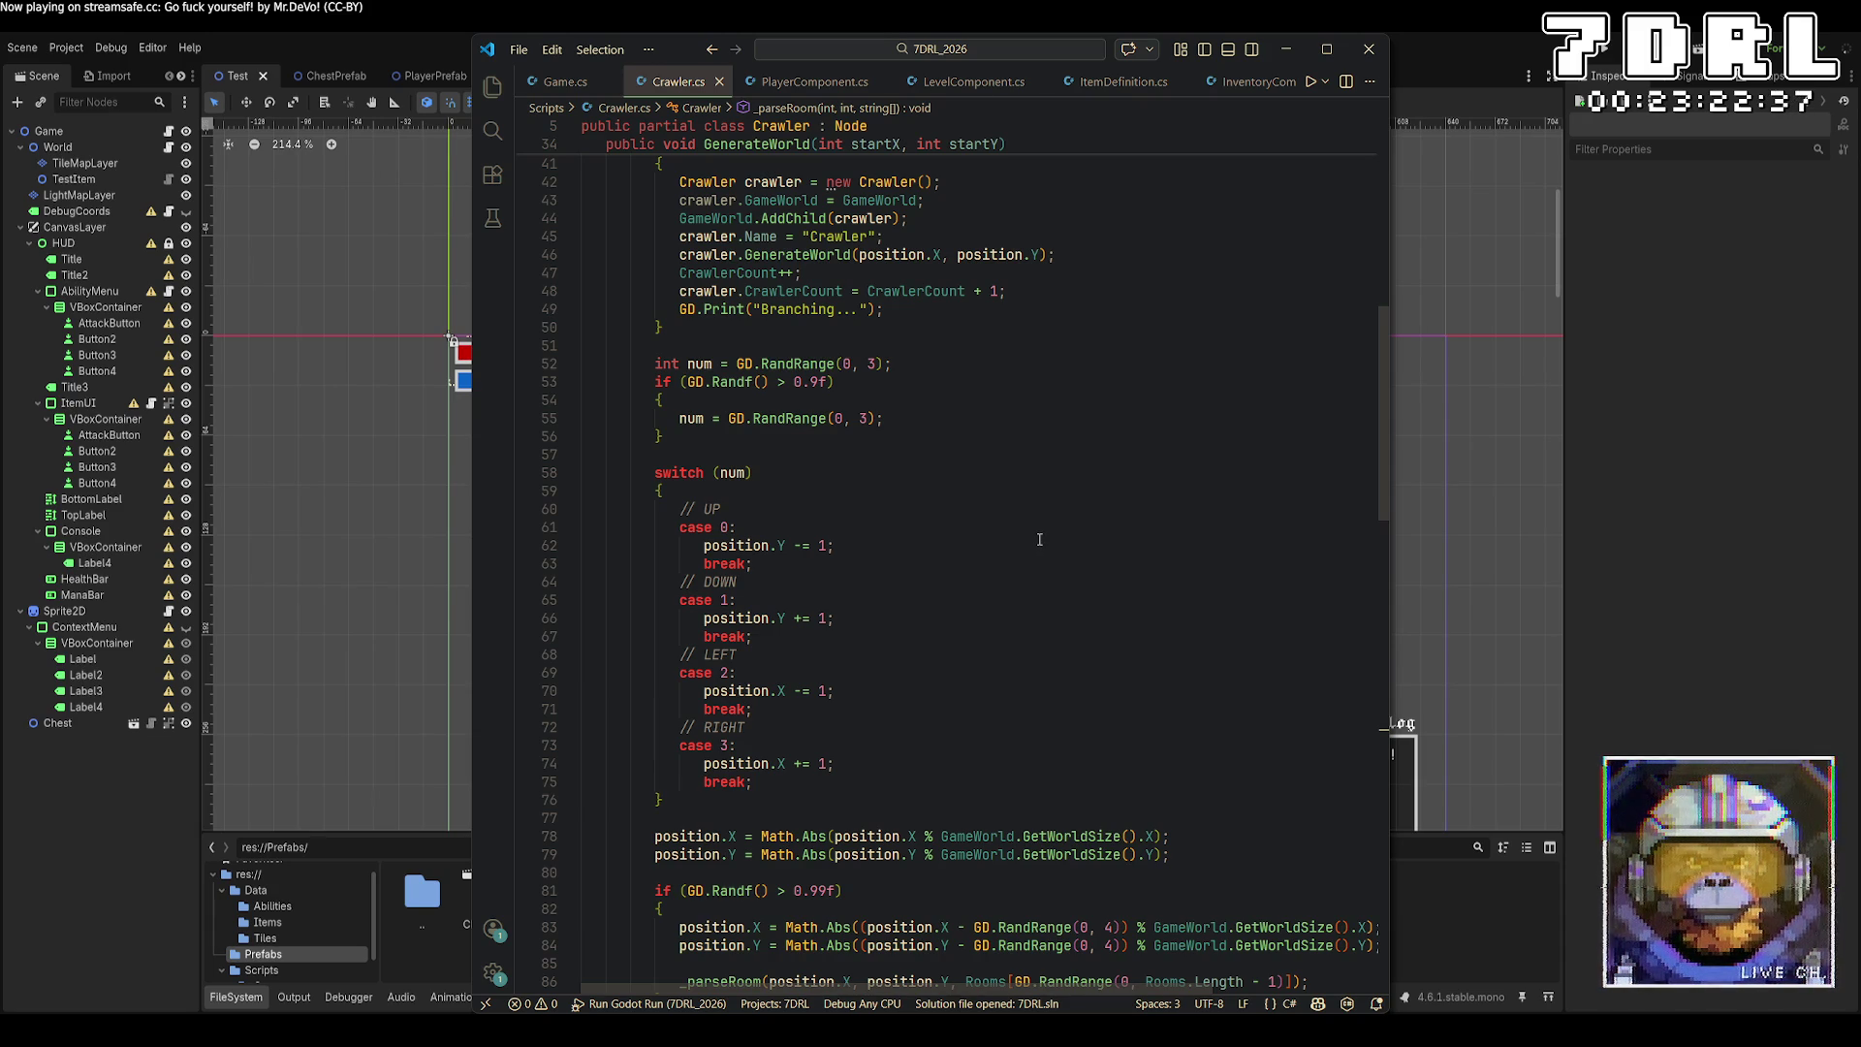
click(1032, 420)
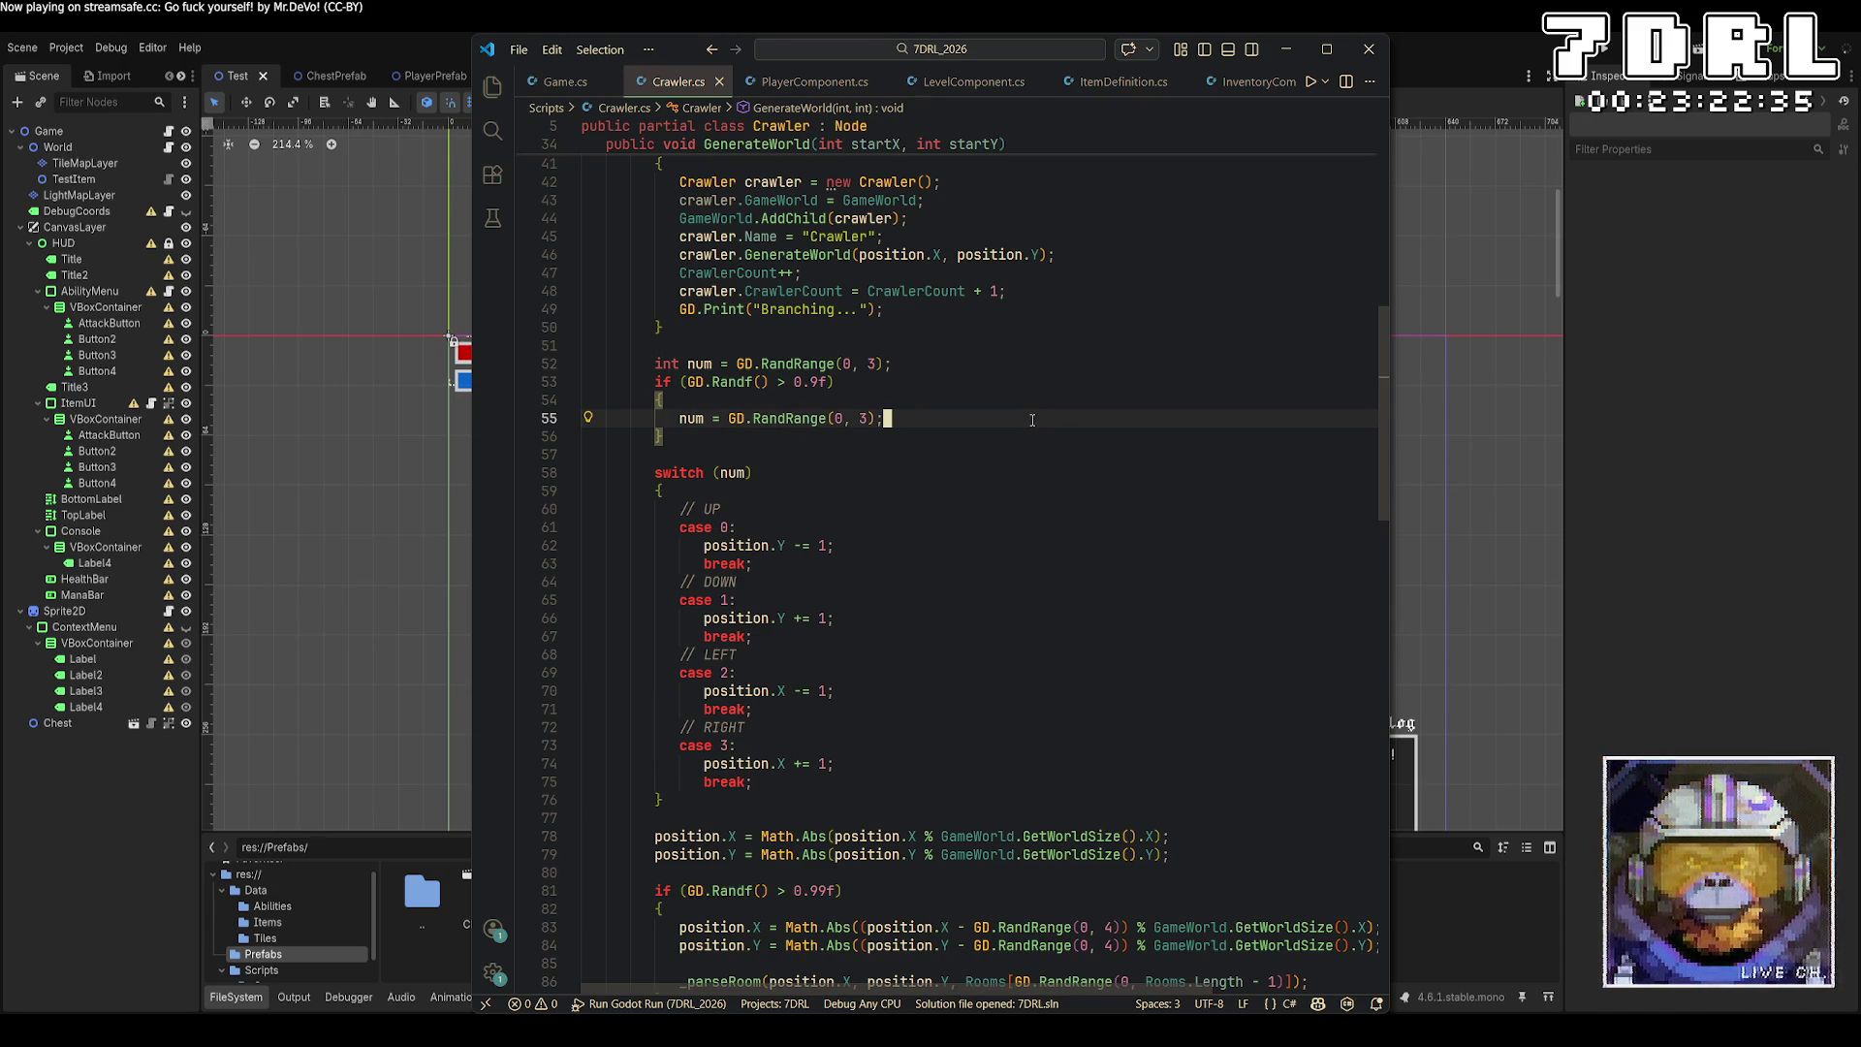
scroll(1079, 592, up, 13)
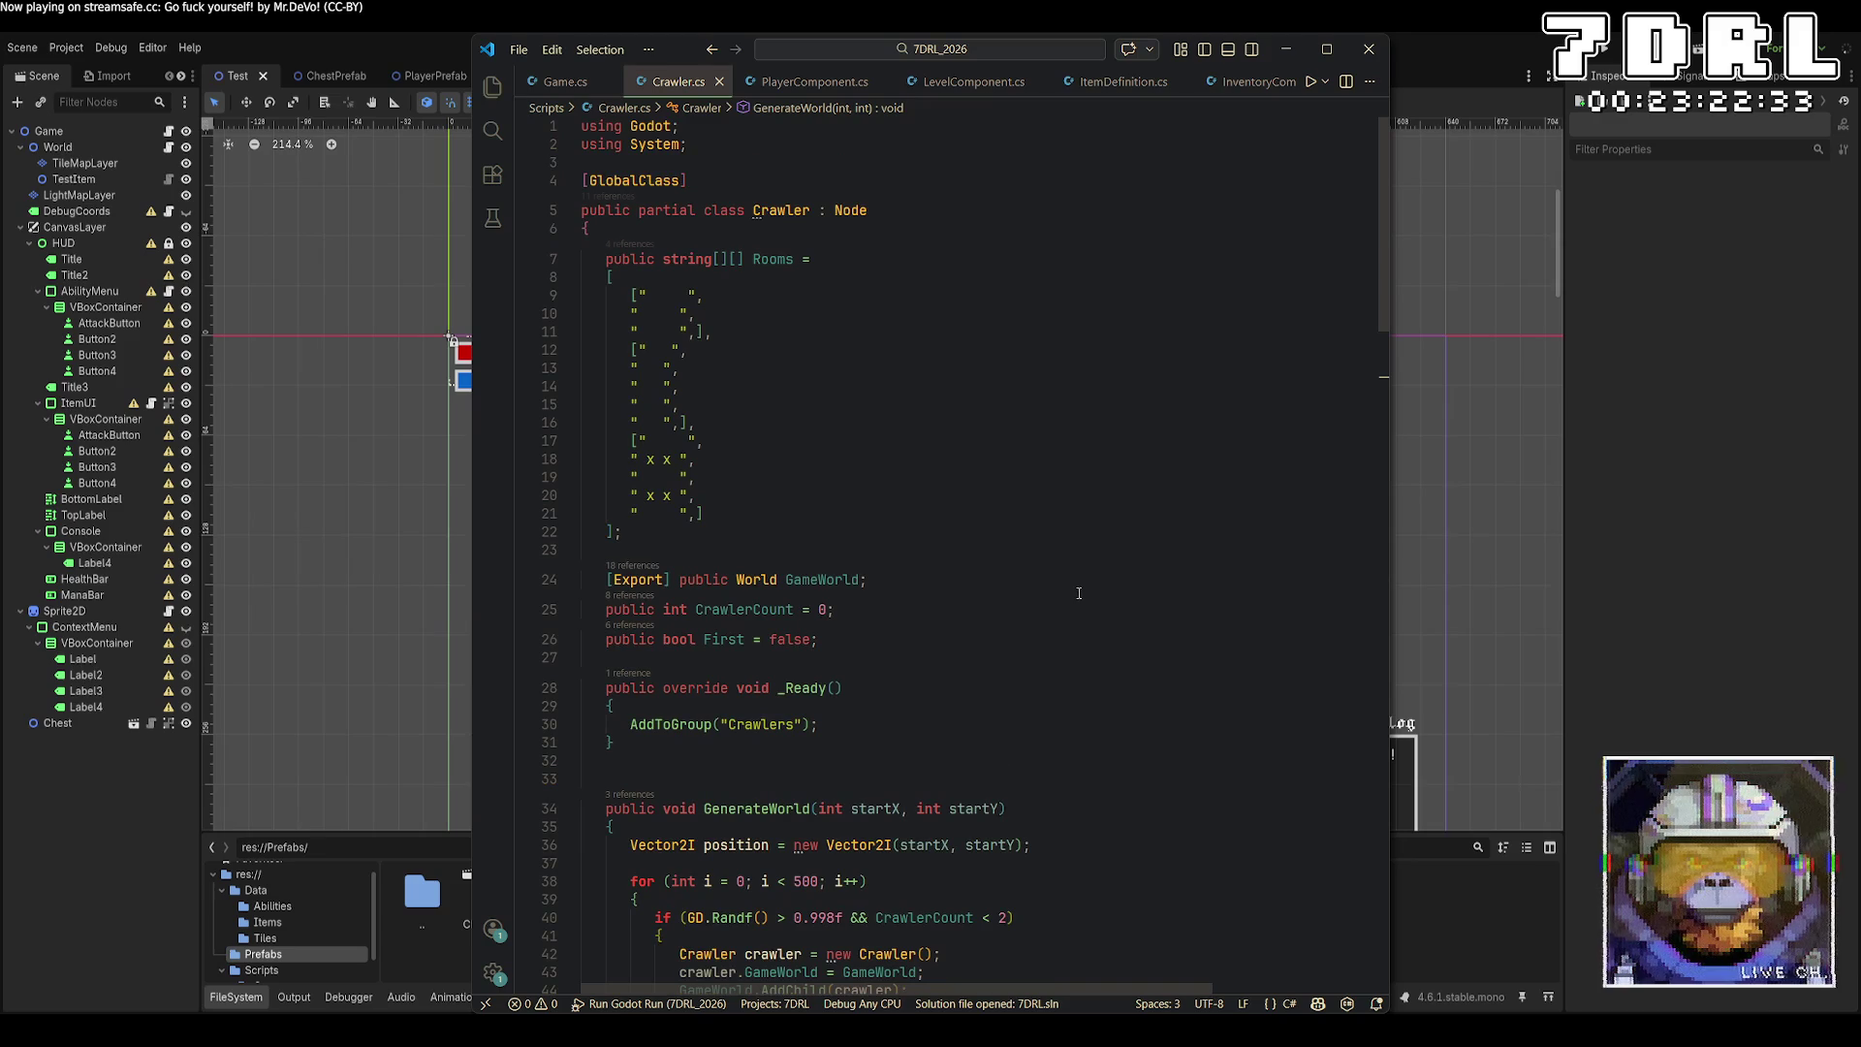
scroll(1078, 594, down, 8)
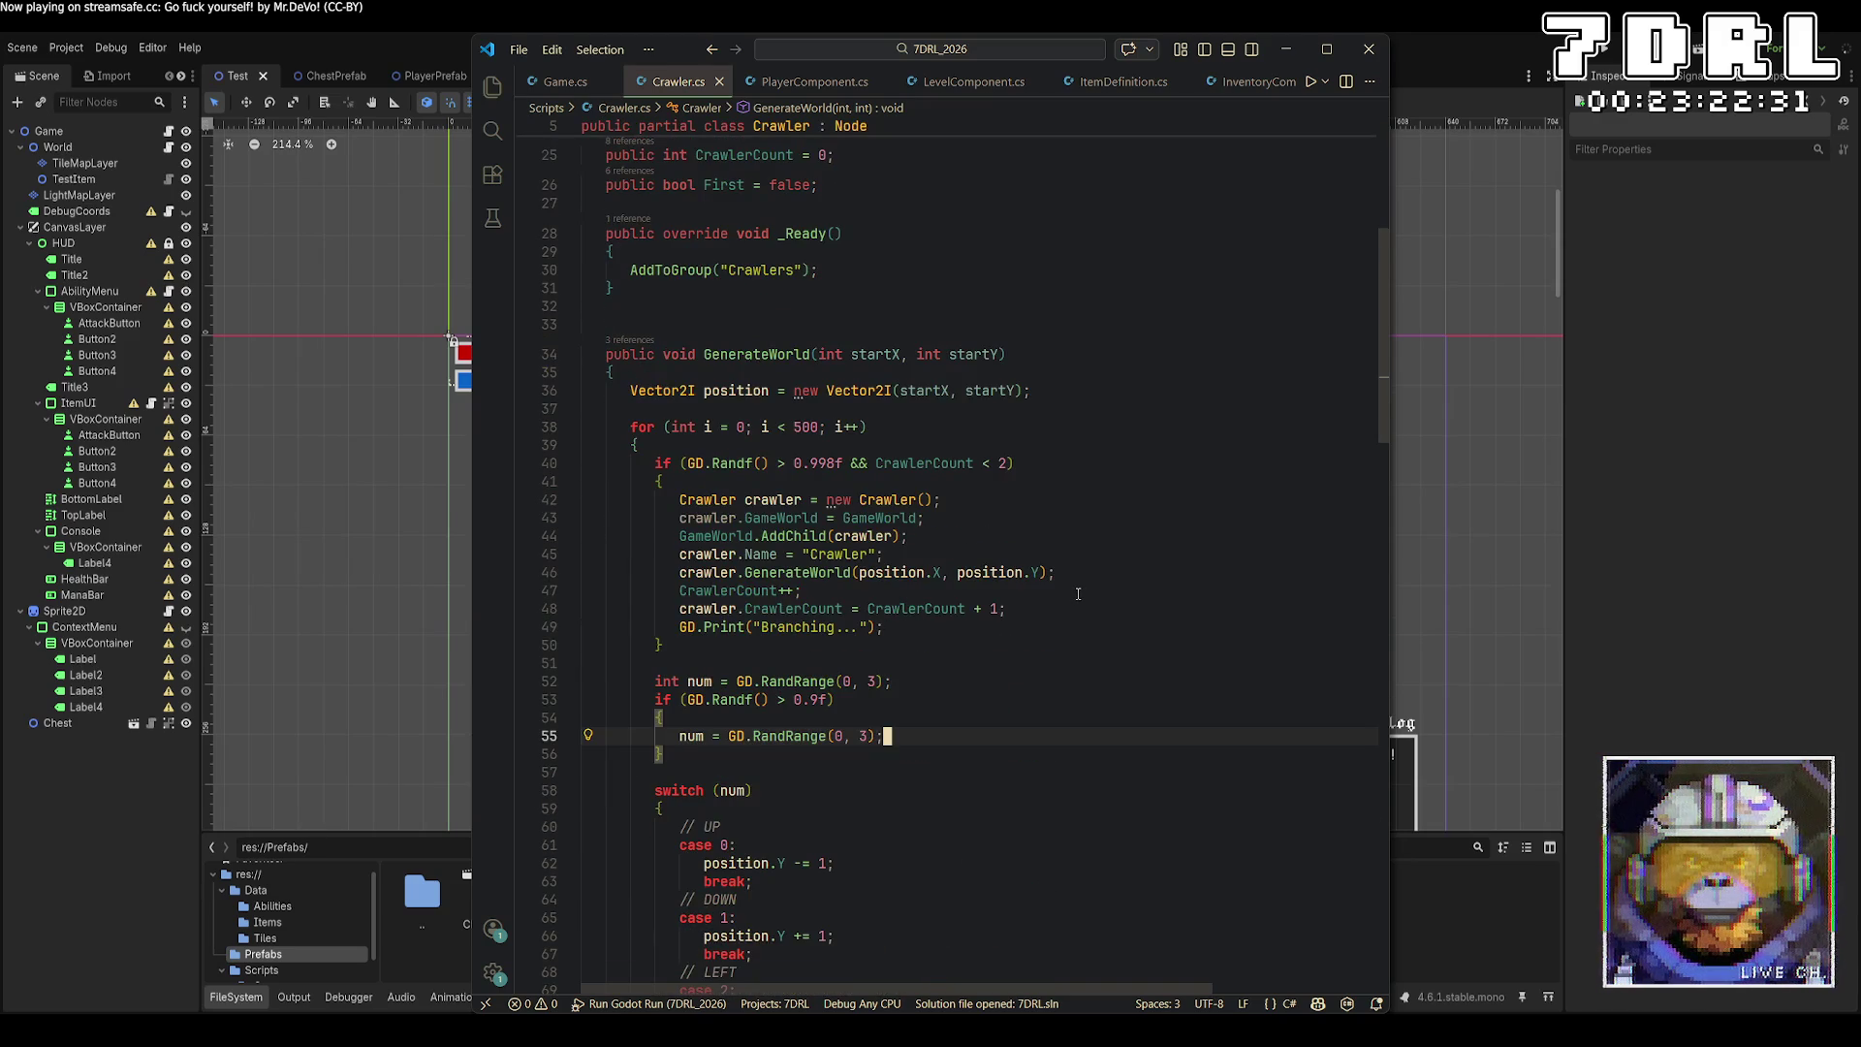
click(1139, 375)
click(1131, 384)
Load enemyPrefab as a PackedScene from res://Prefabs/EnemyPrefab.tscn and save.
key(Return)
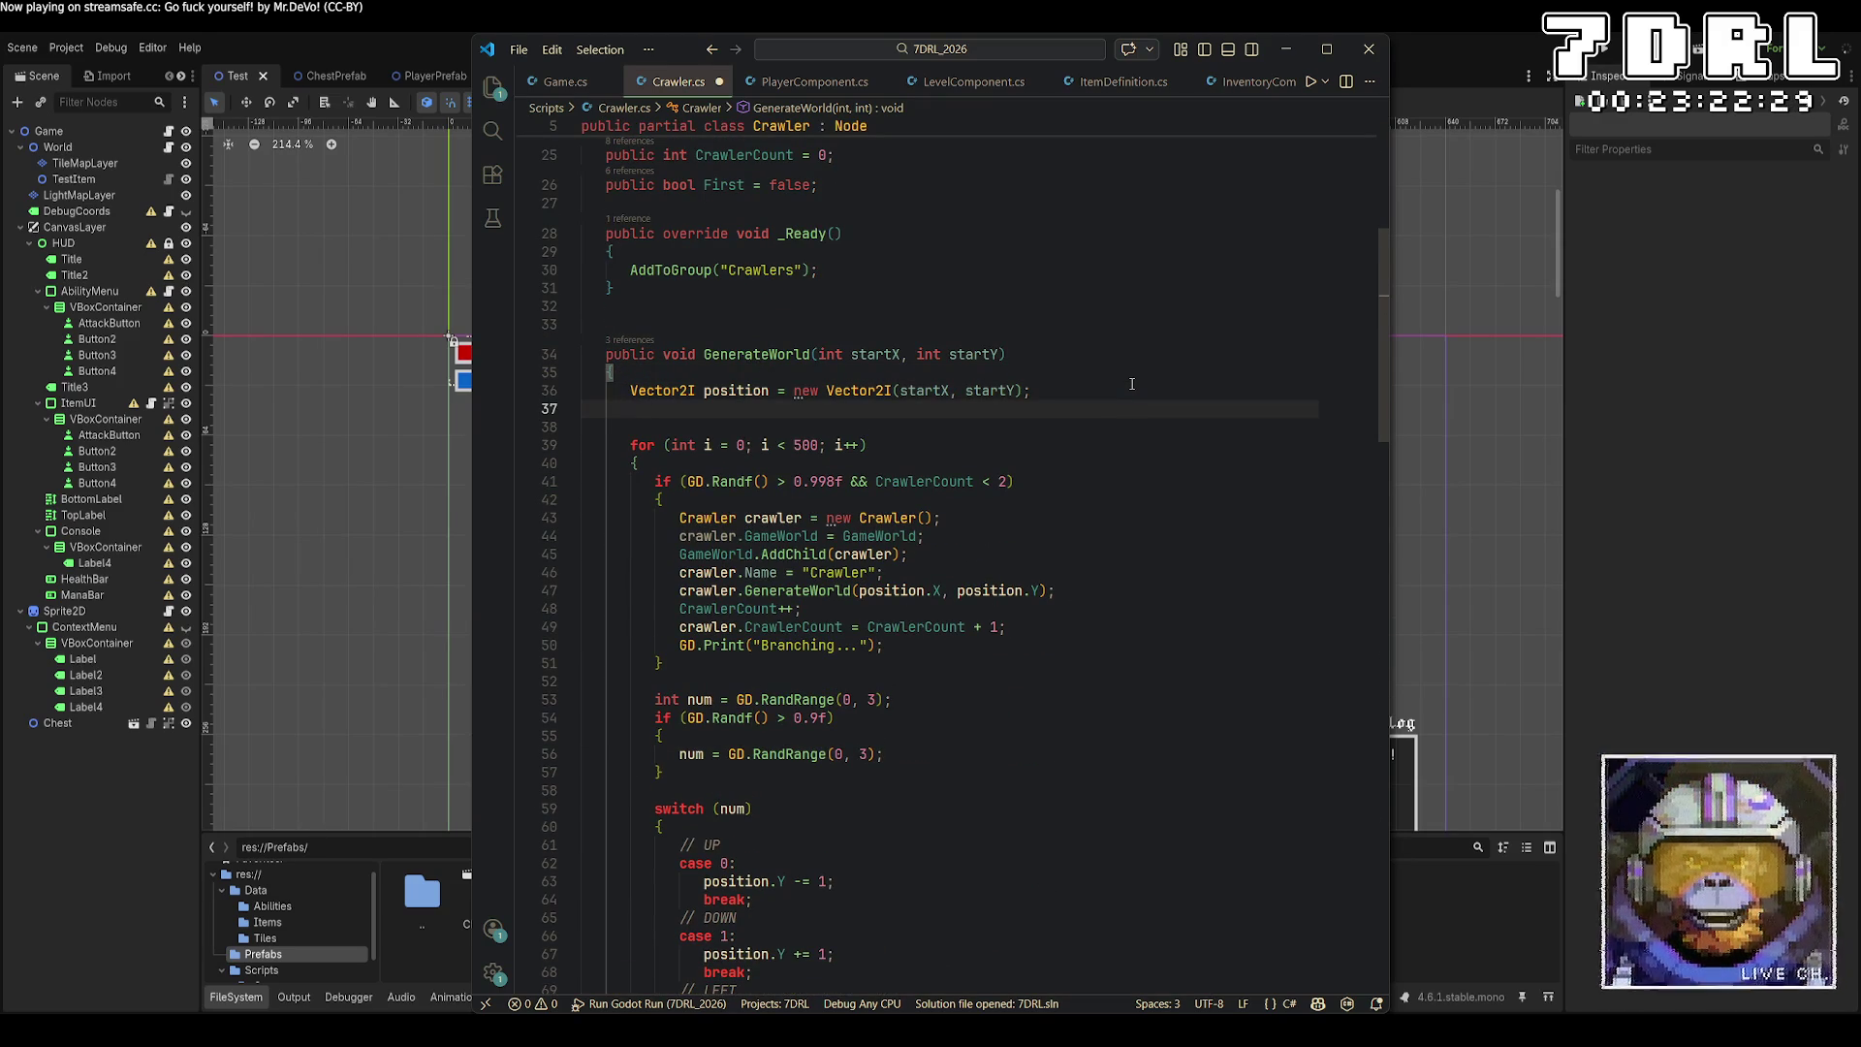
text(Entity )
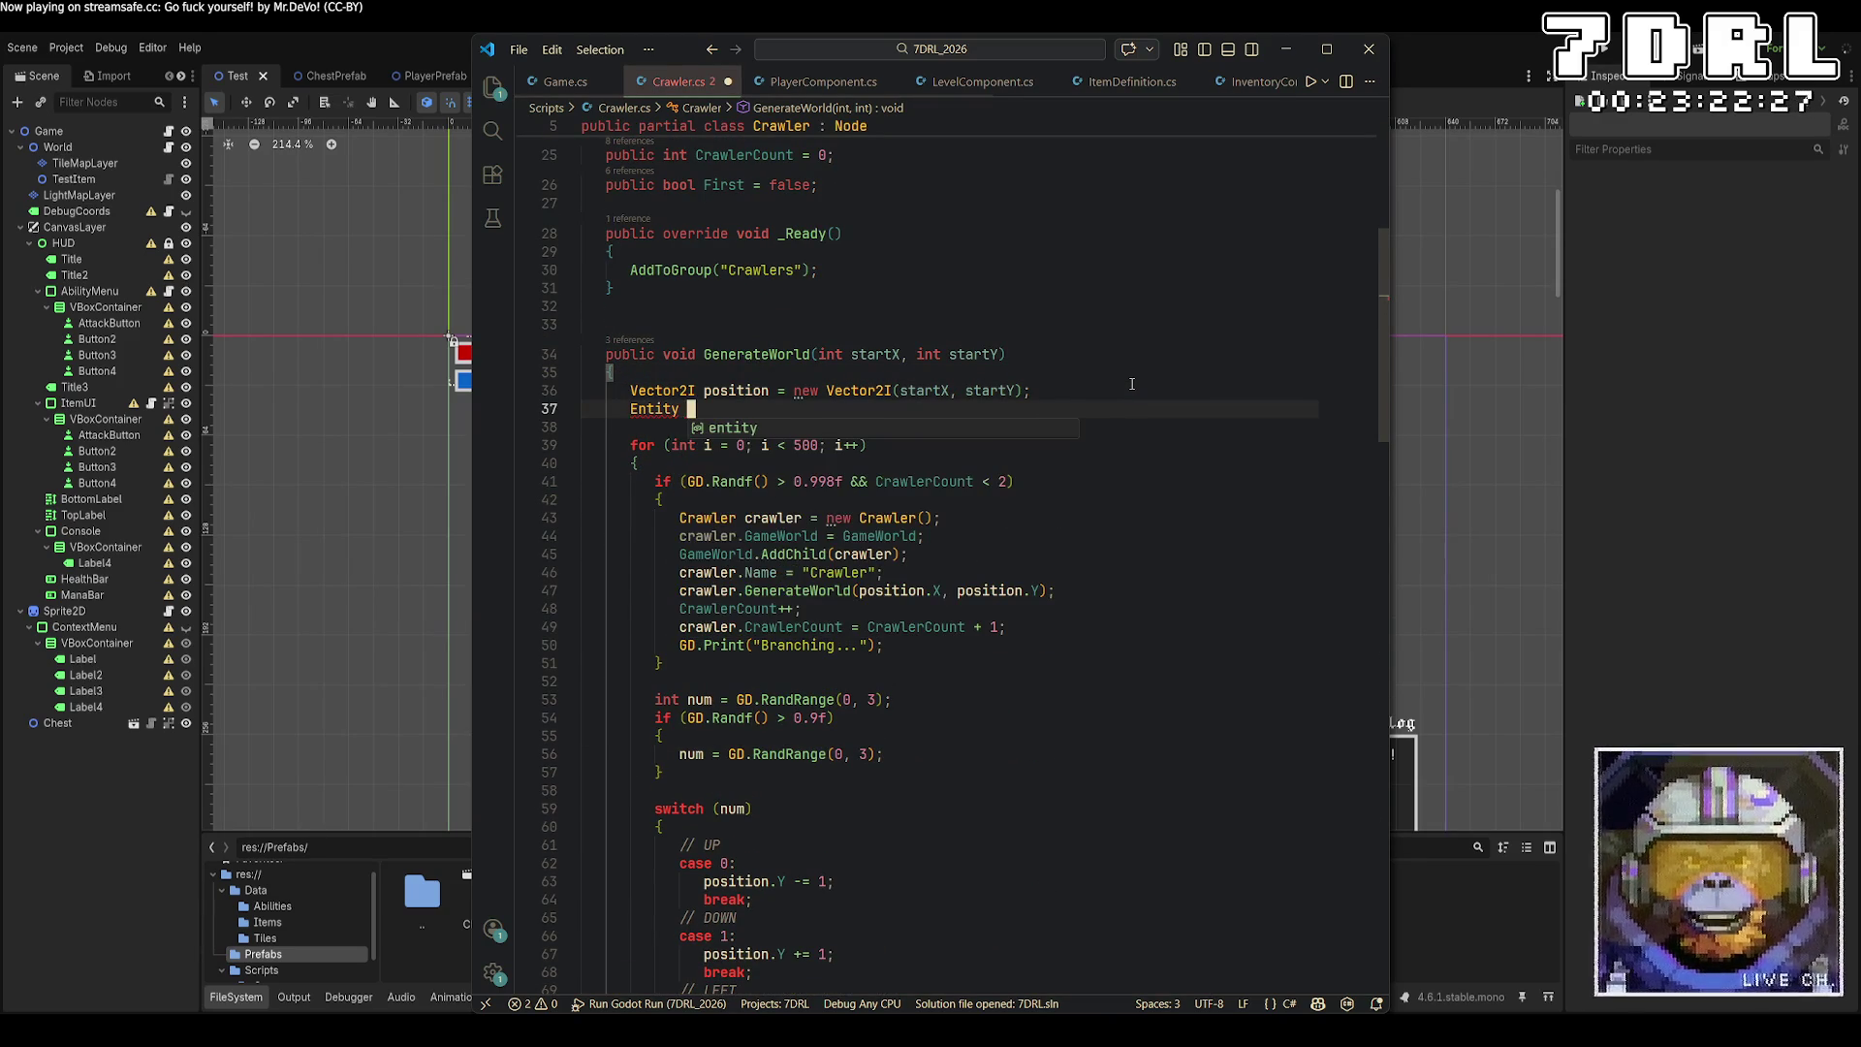
text(enemy)
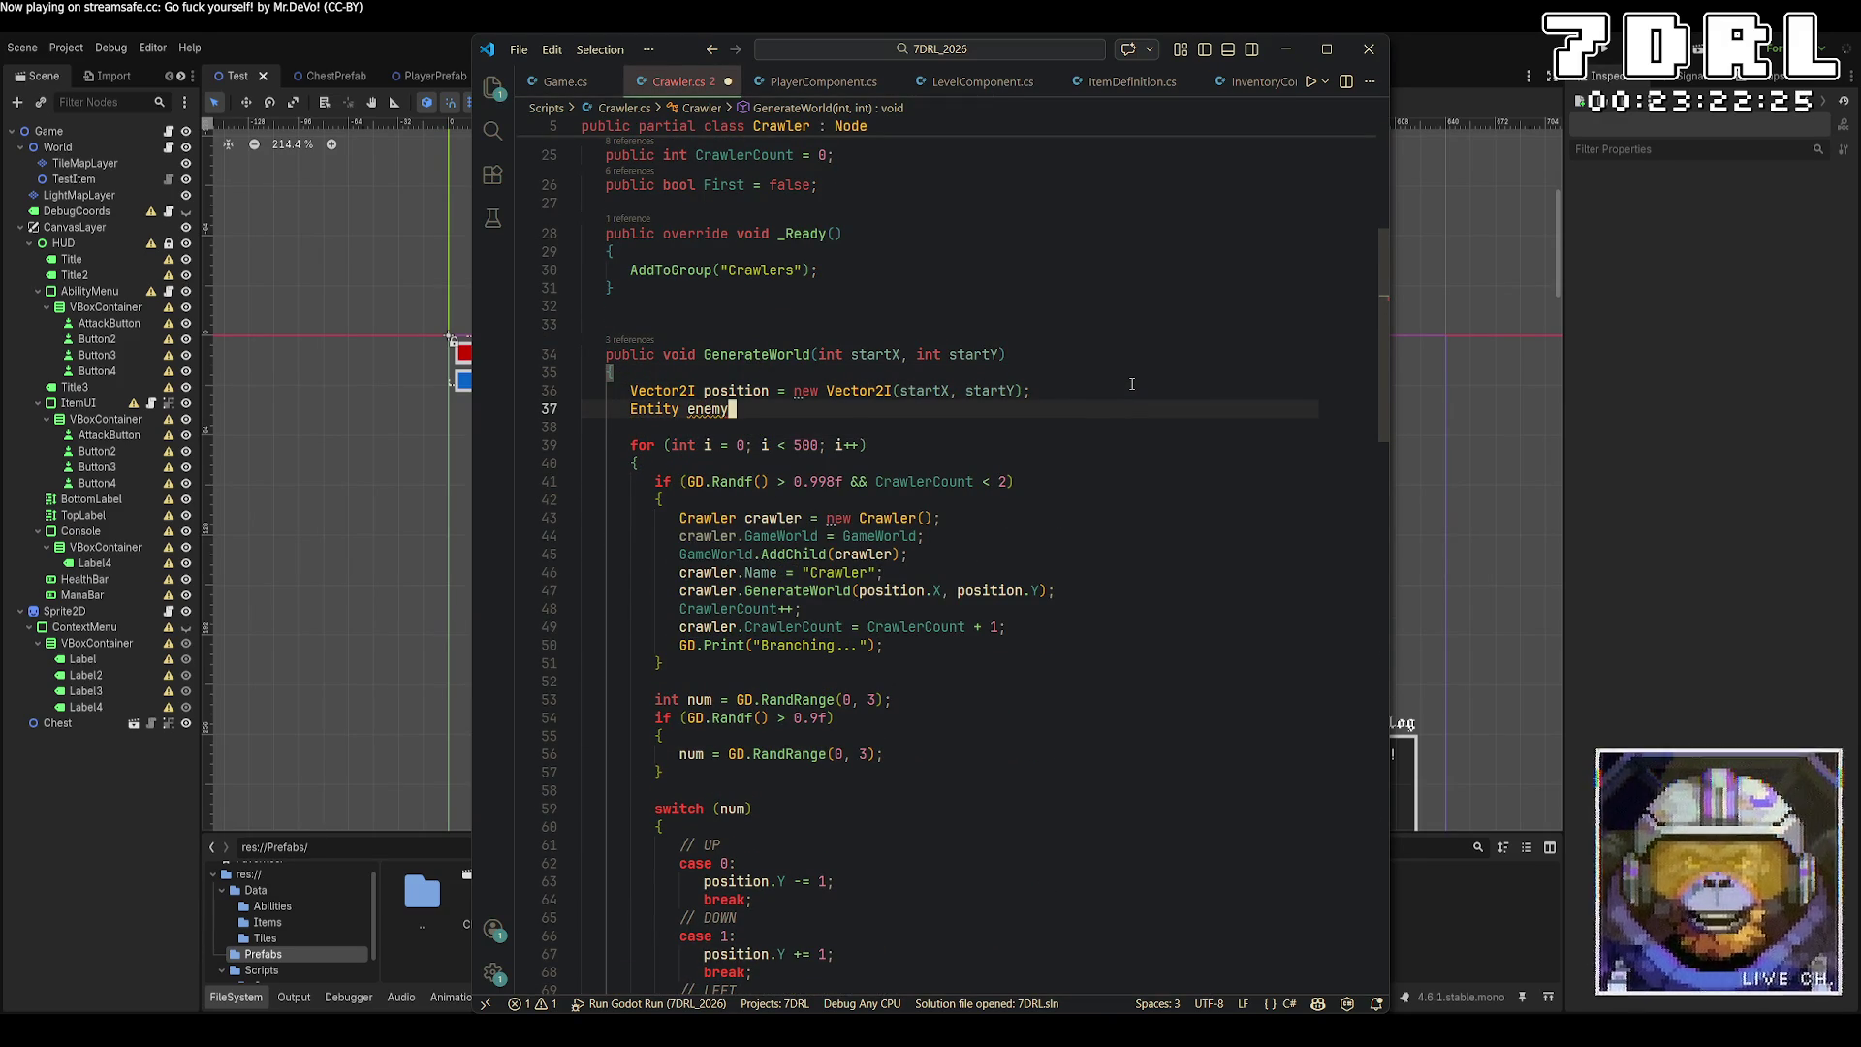
text(Prefab = GD)
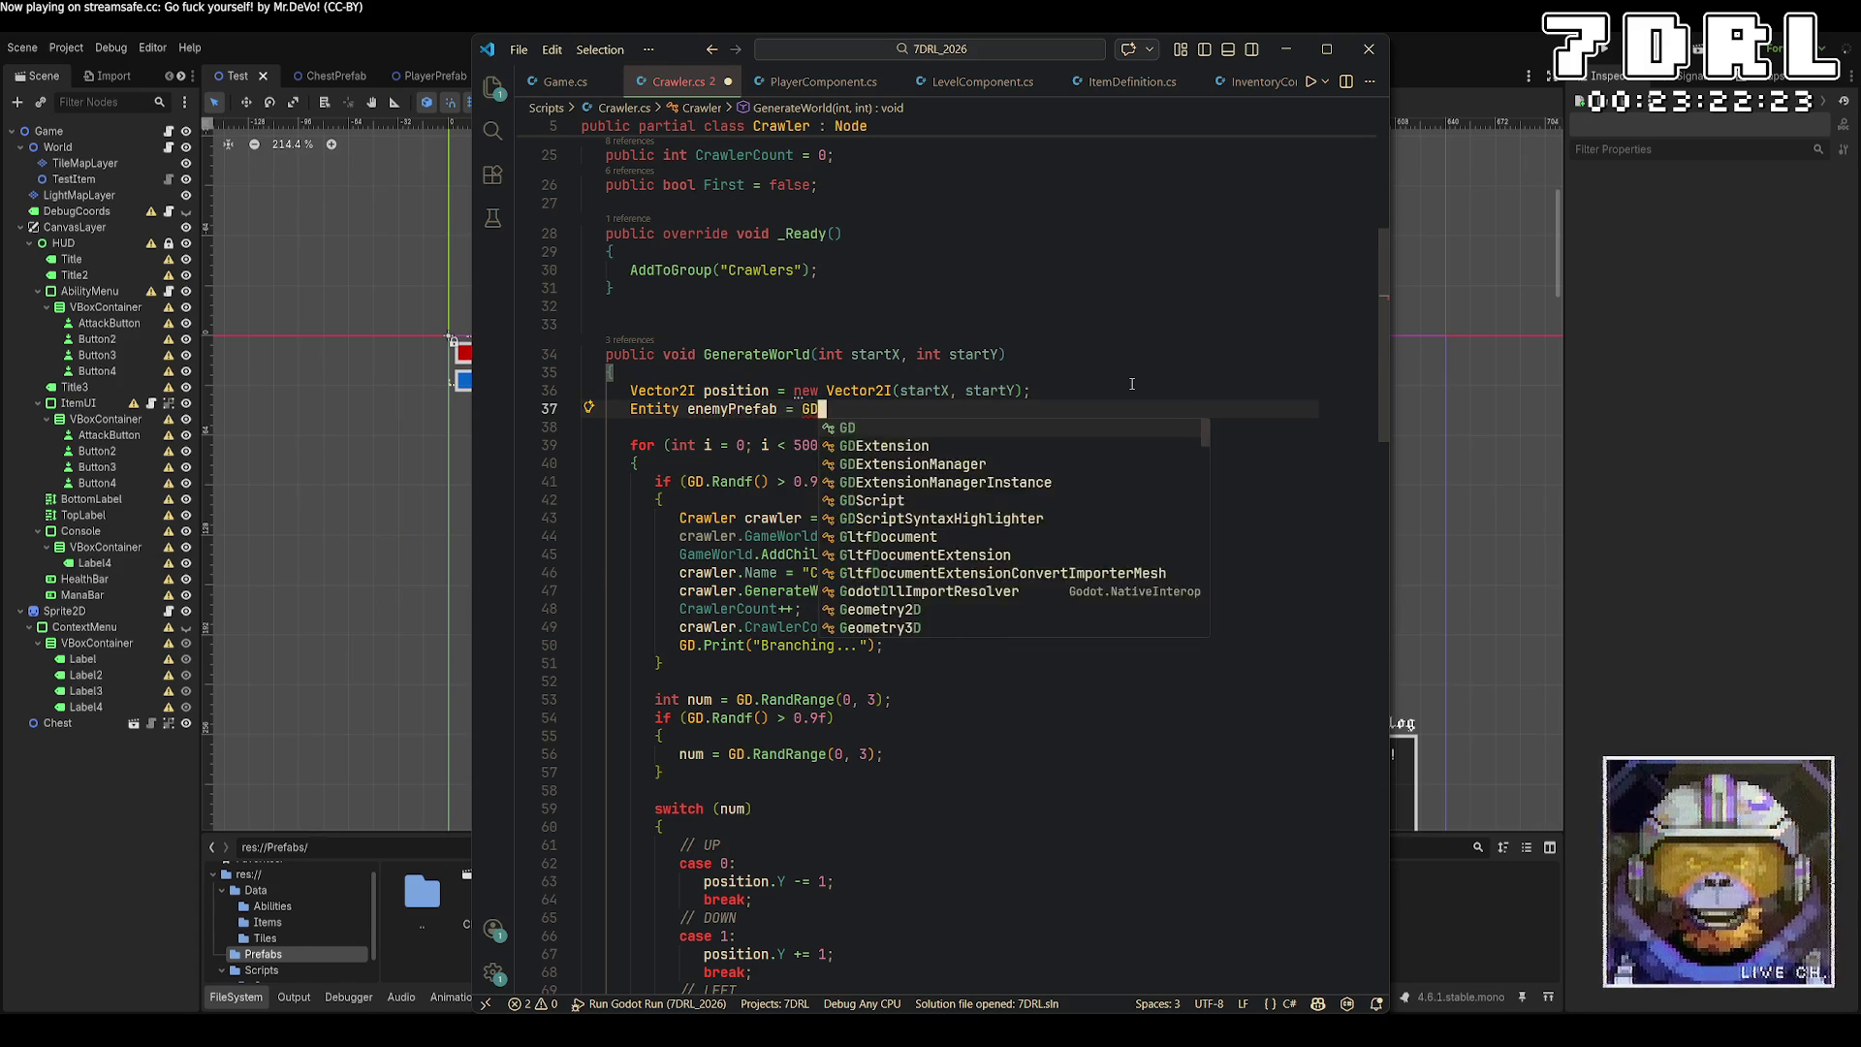
text(.Pack)
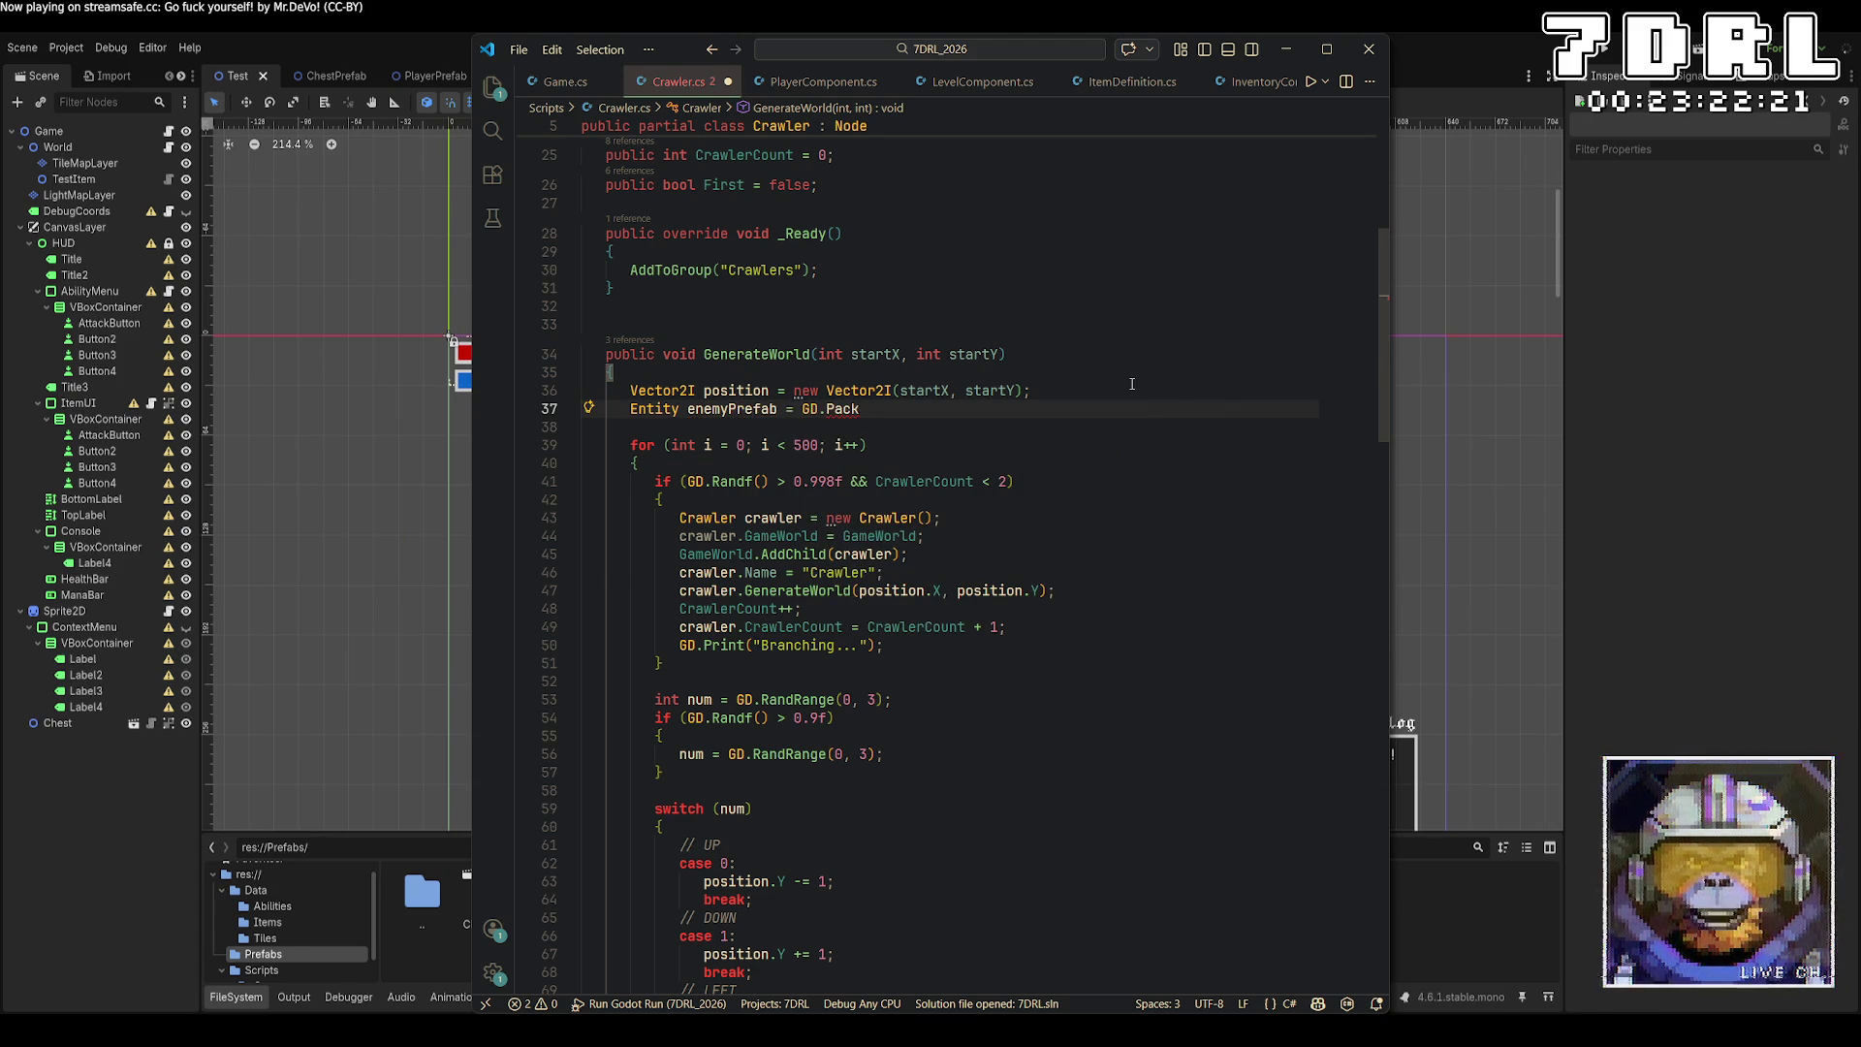
key(BackSpace)
key(BackSpace)
key(BackSpace)
key(BackSpace)
text(PackedScene )
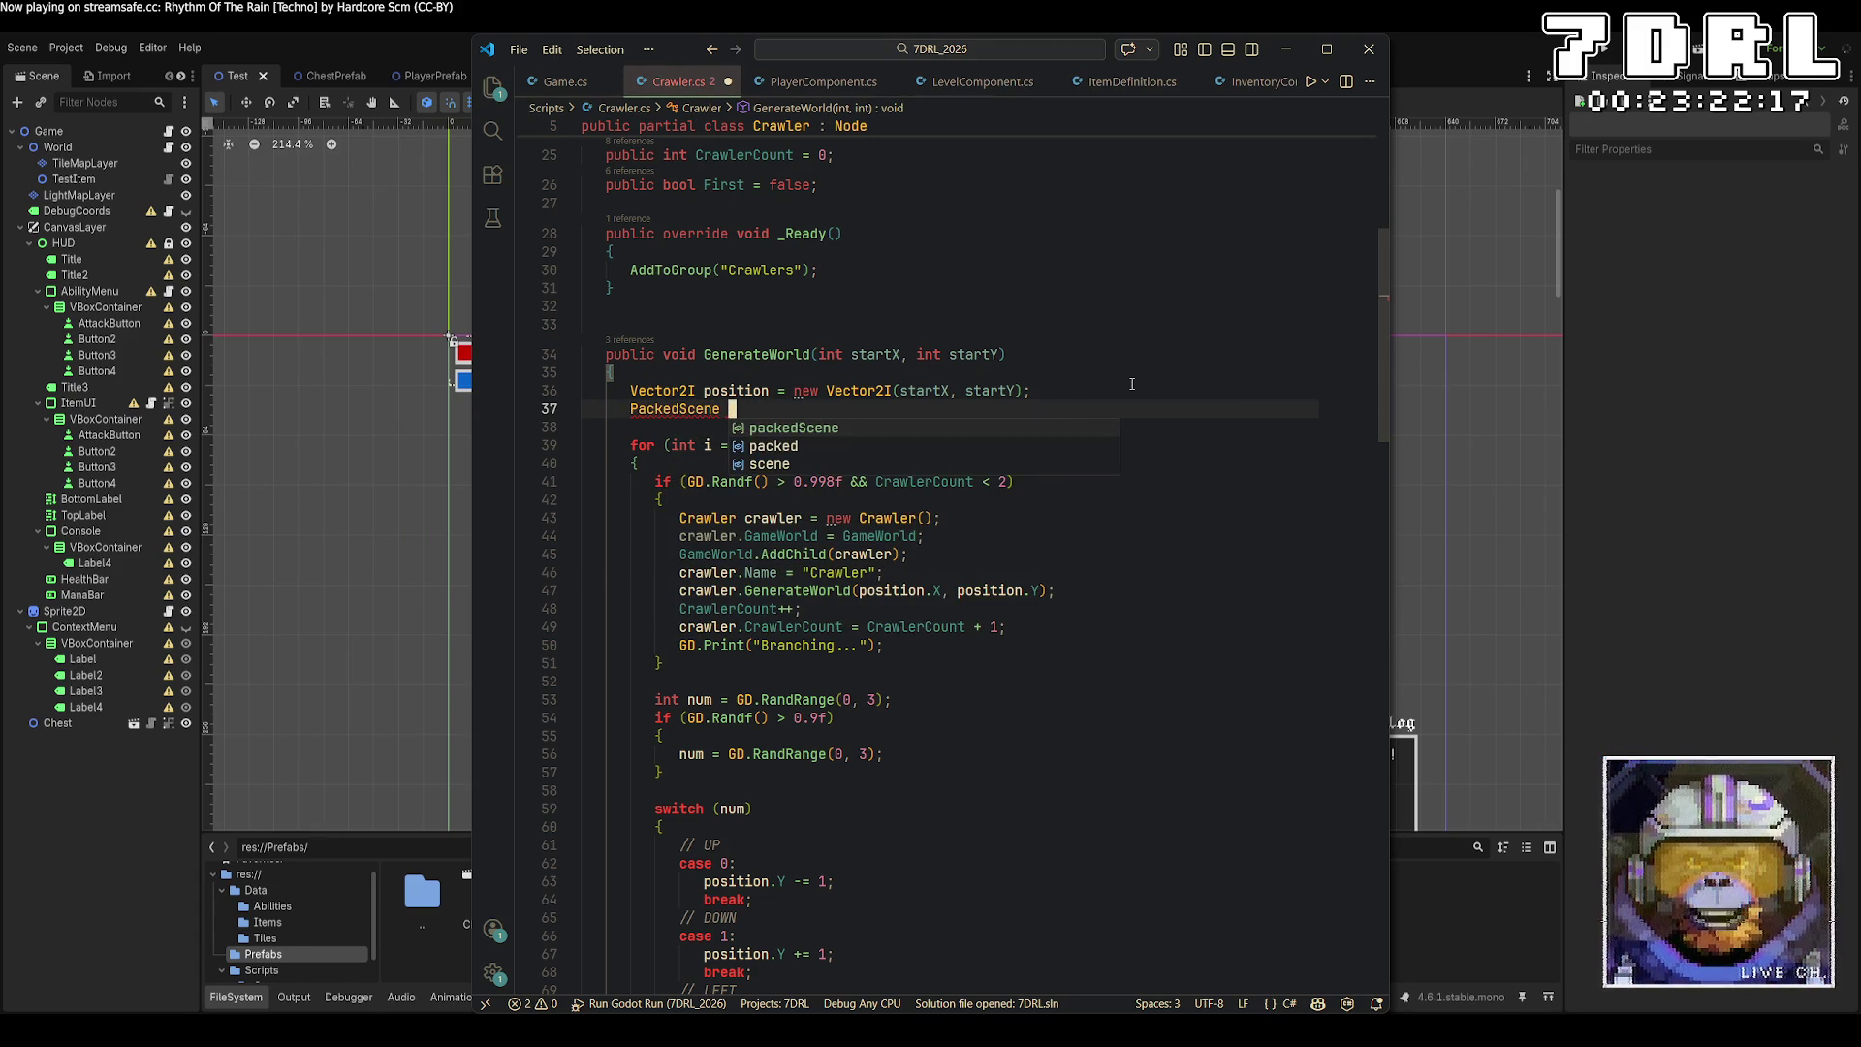
text(en)
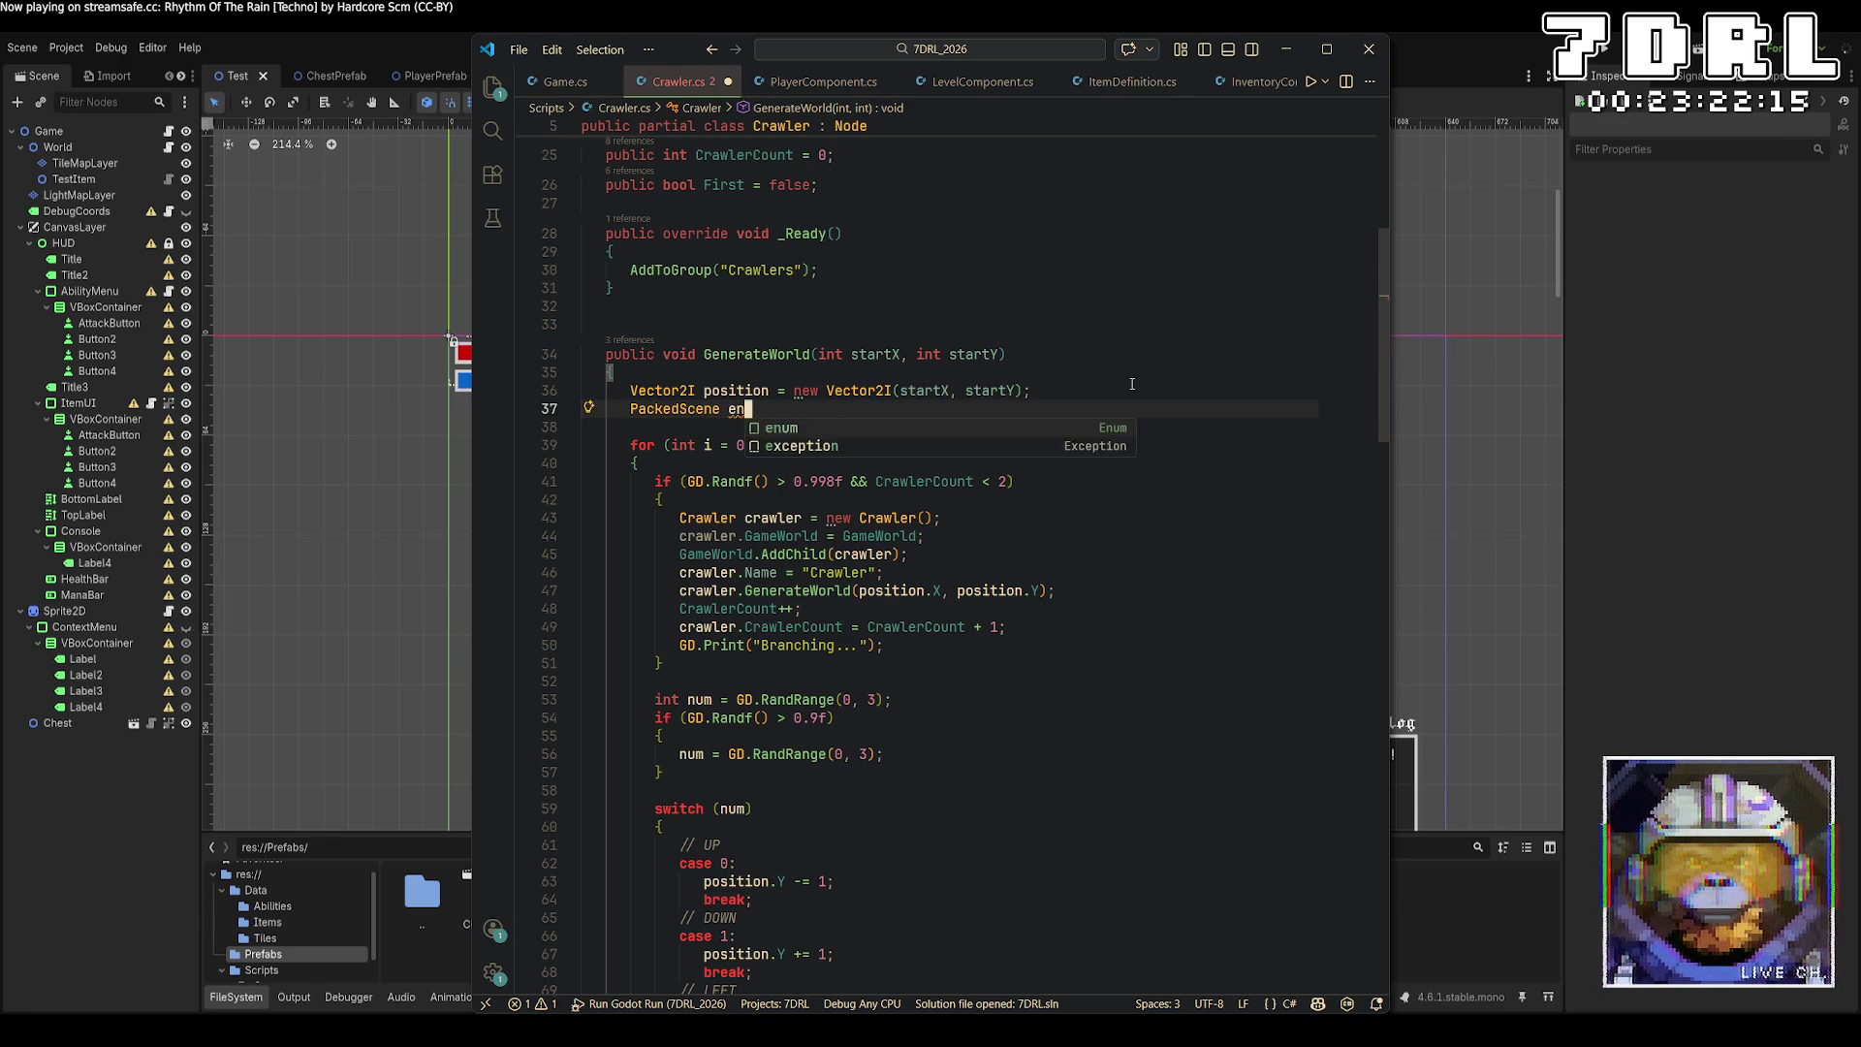
text(emyPref)
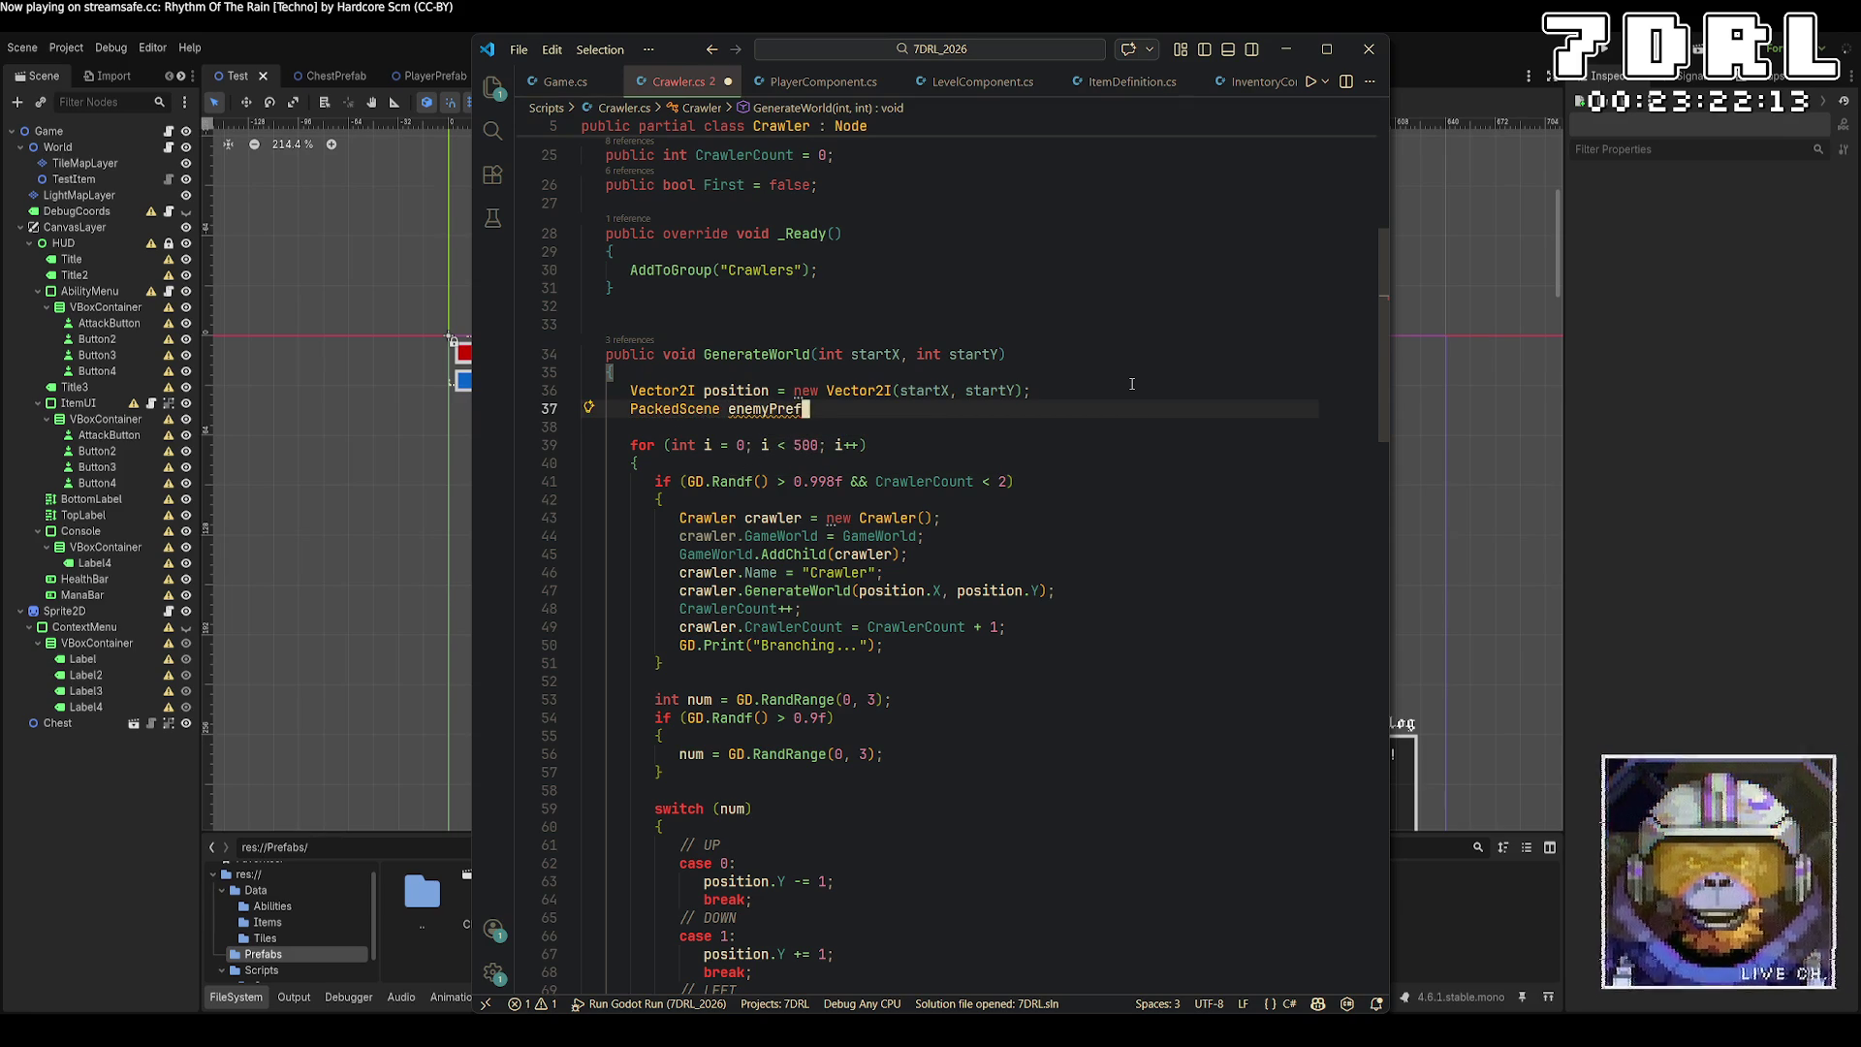
text(ab = GD.)
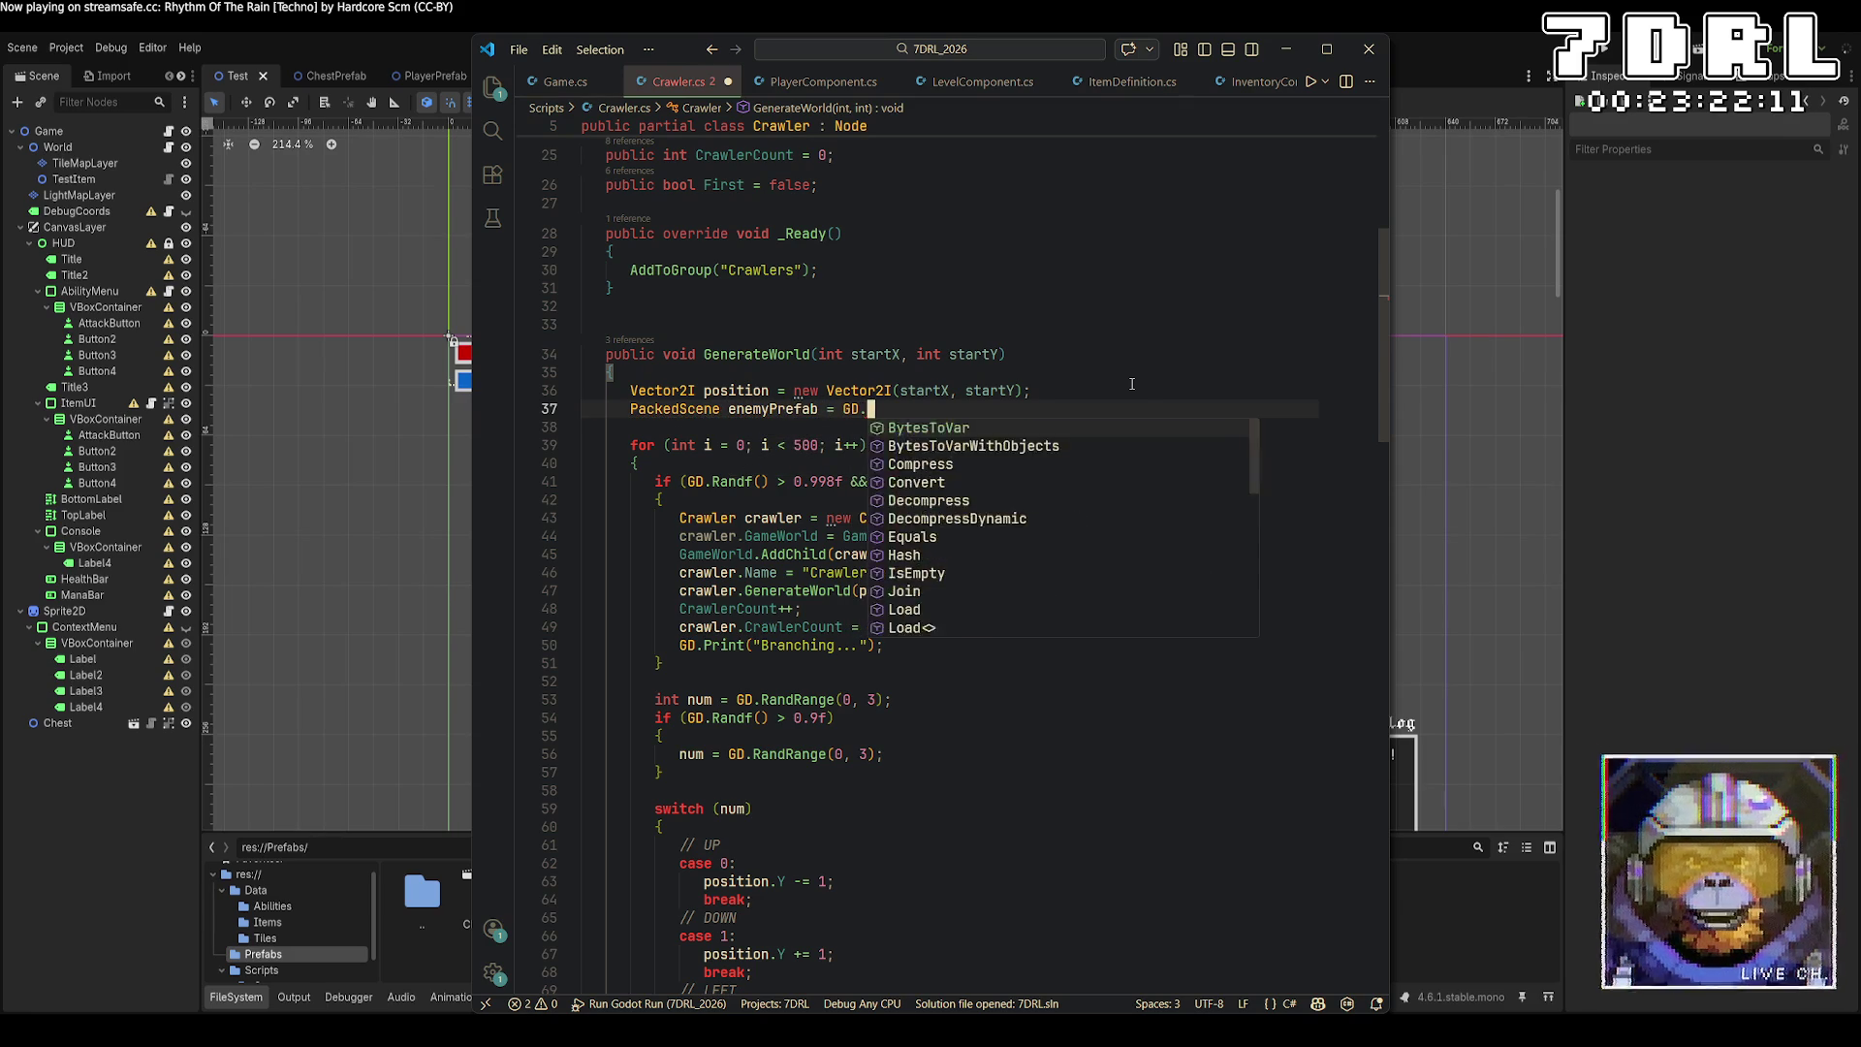
text(Load<PackedSc)
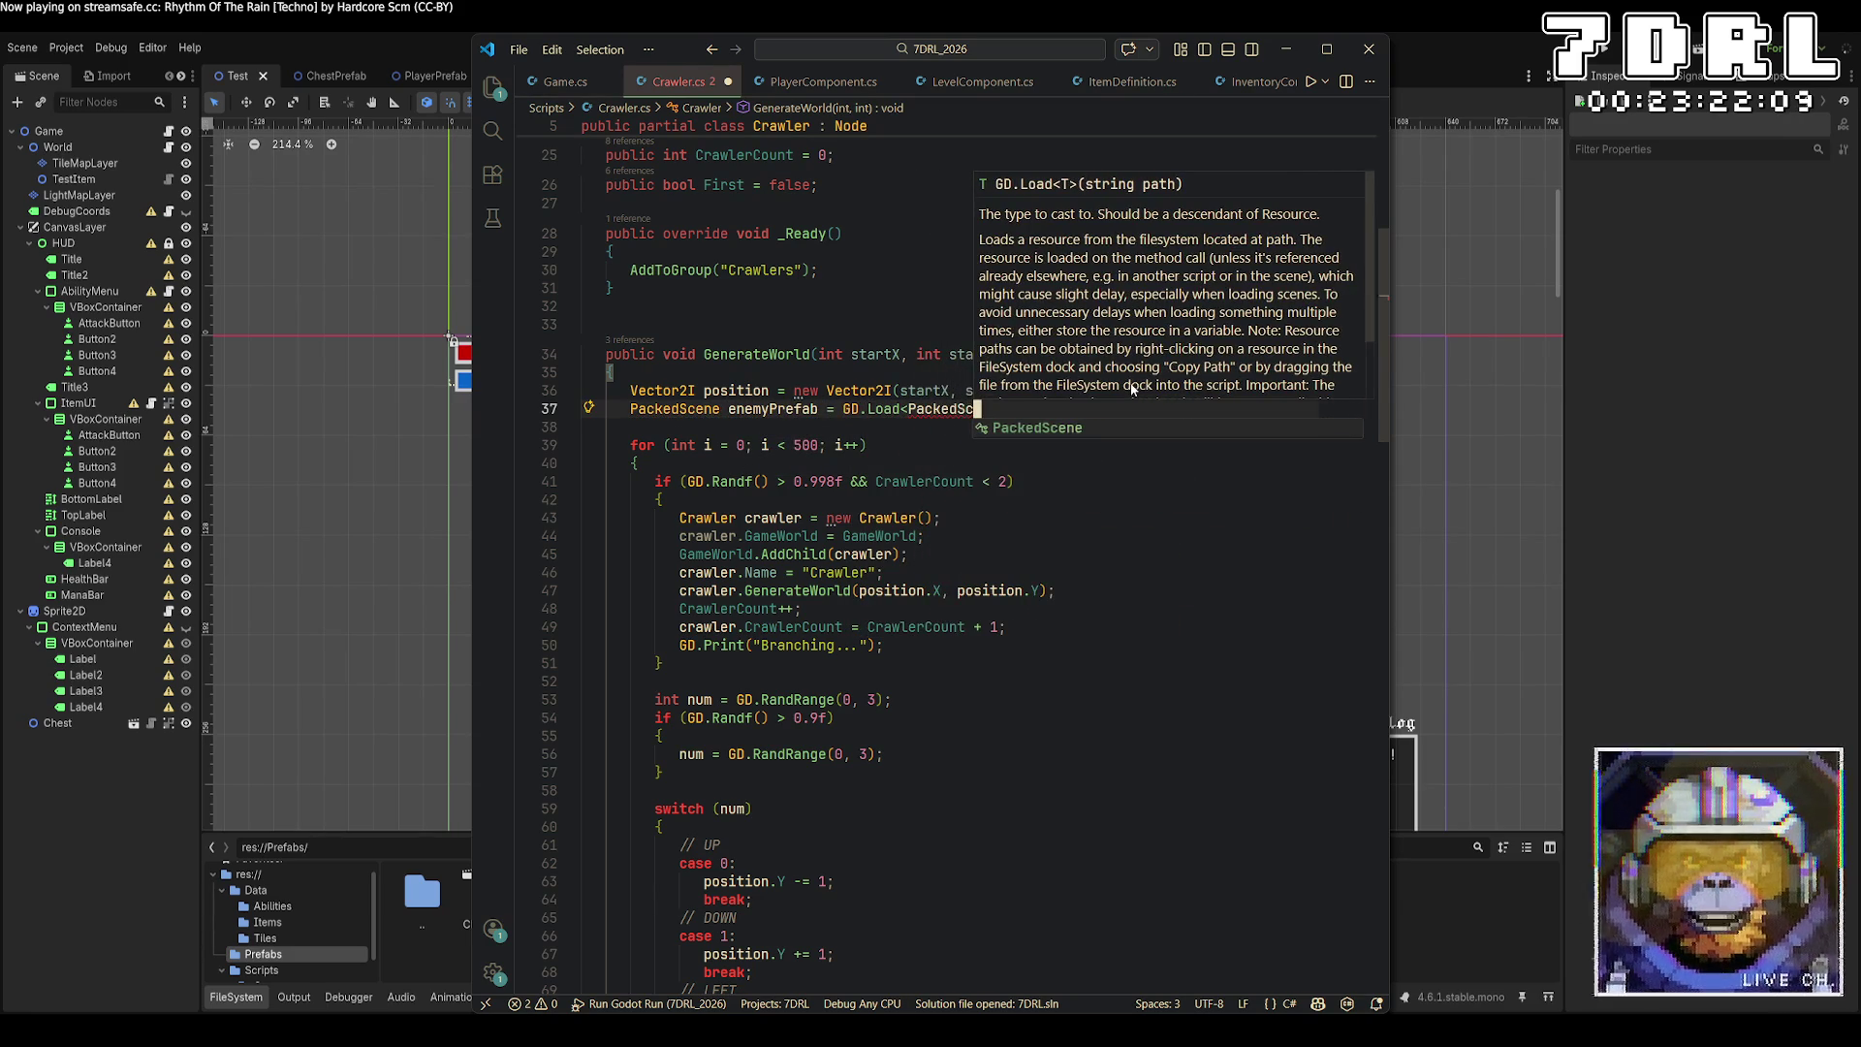
text(ene>("res:/)
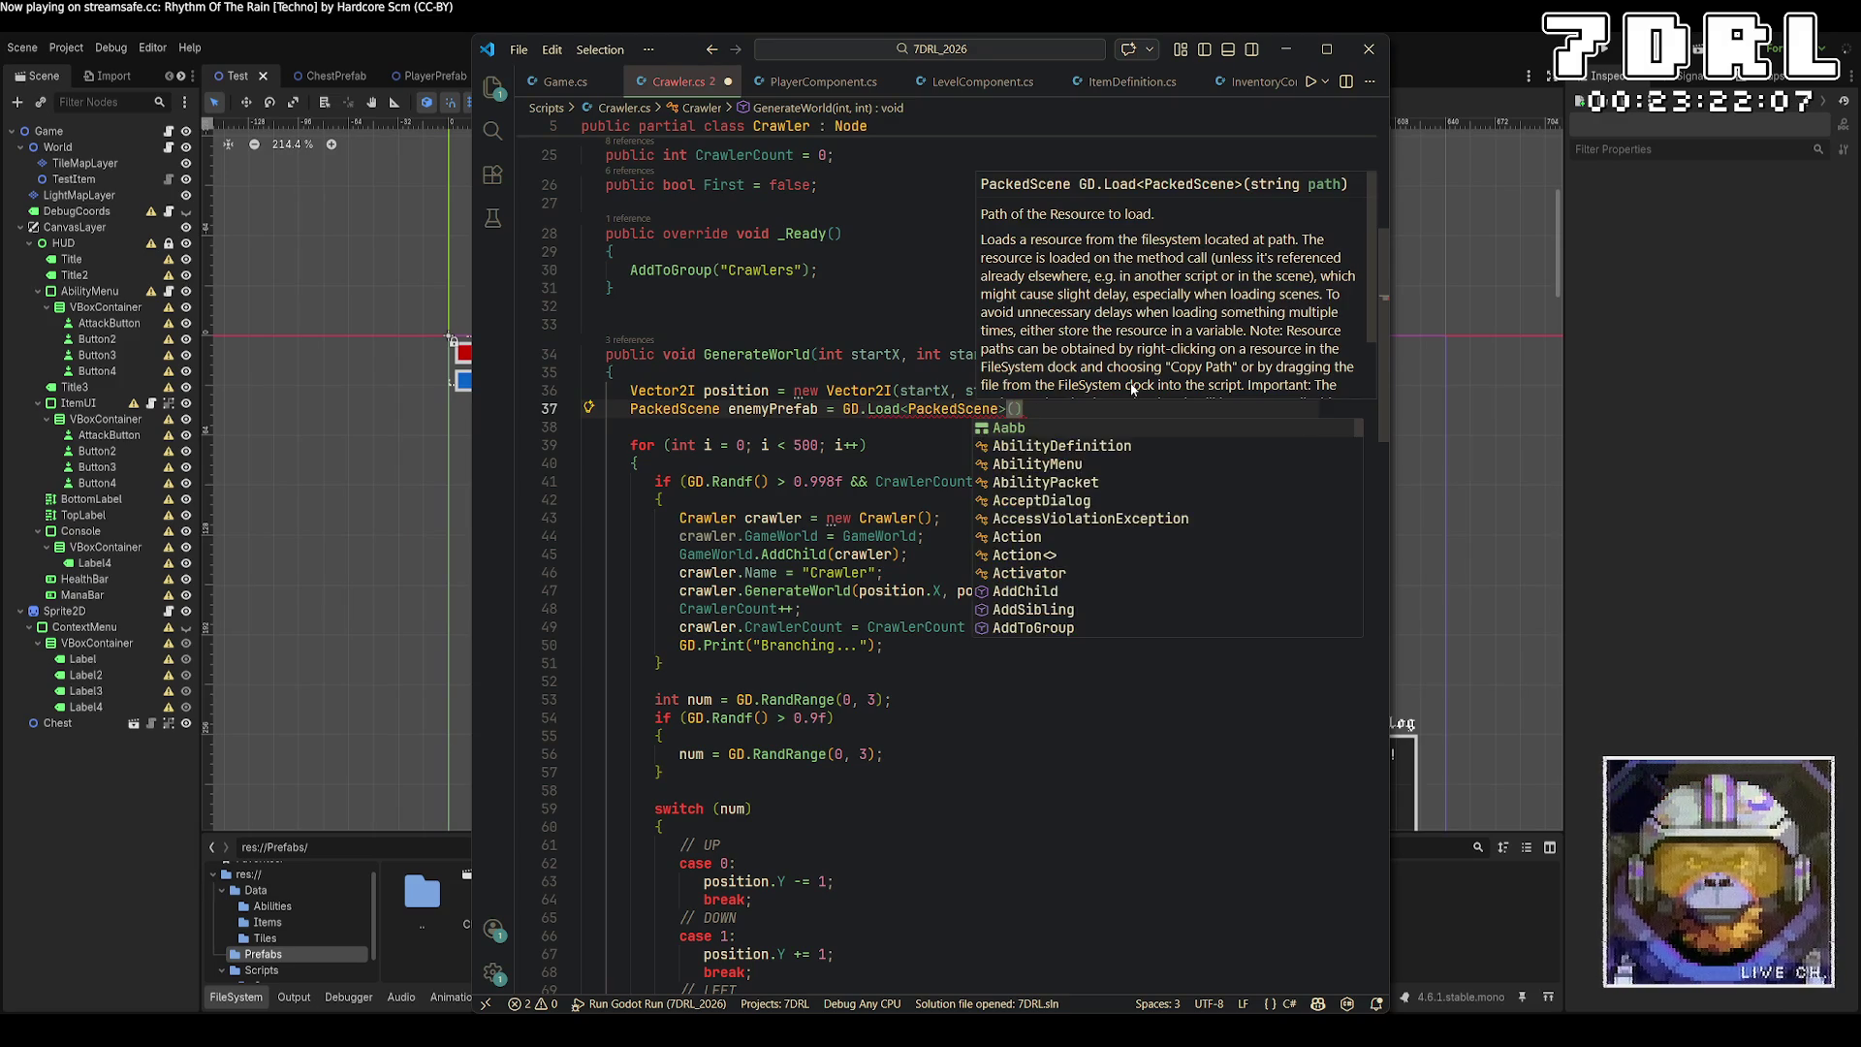
text(/Data)
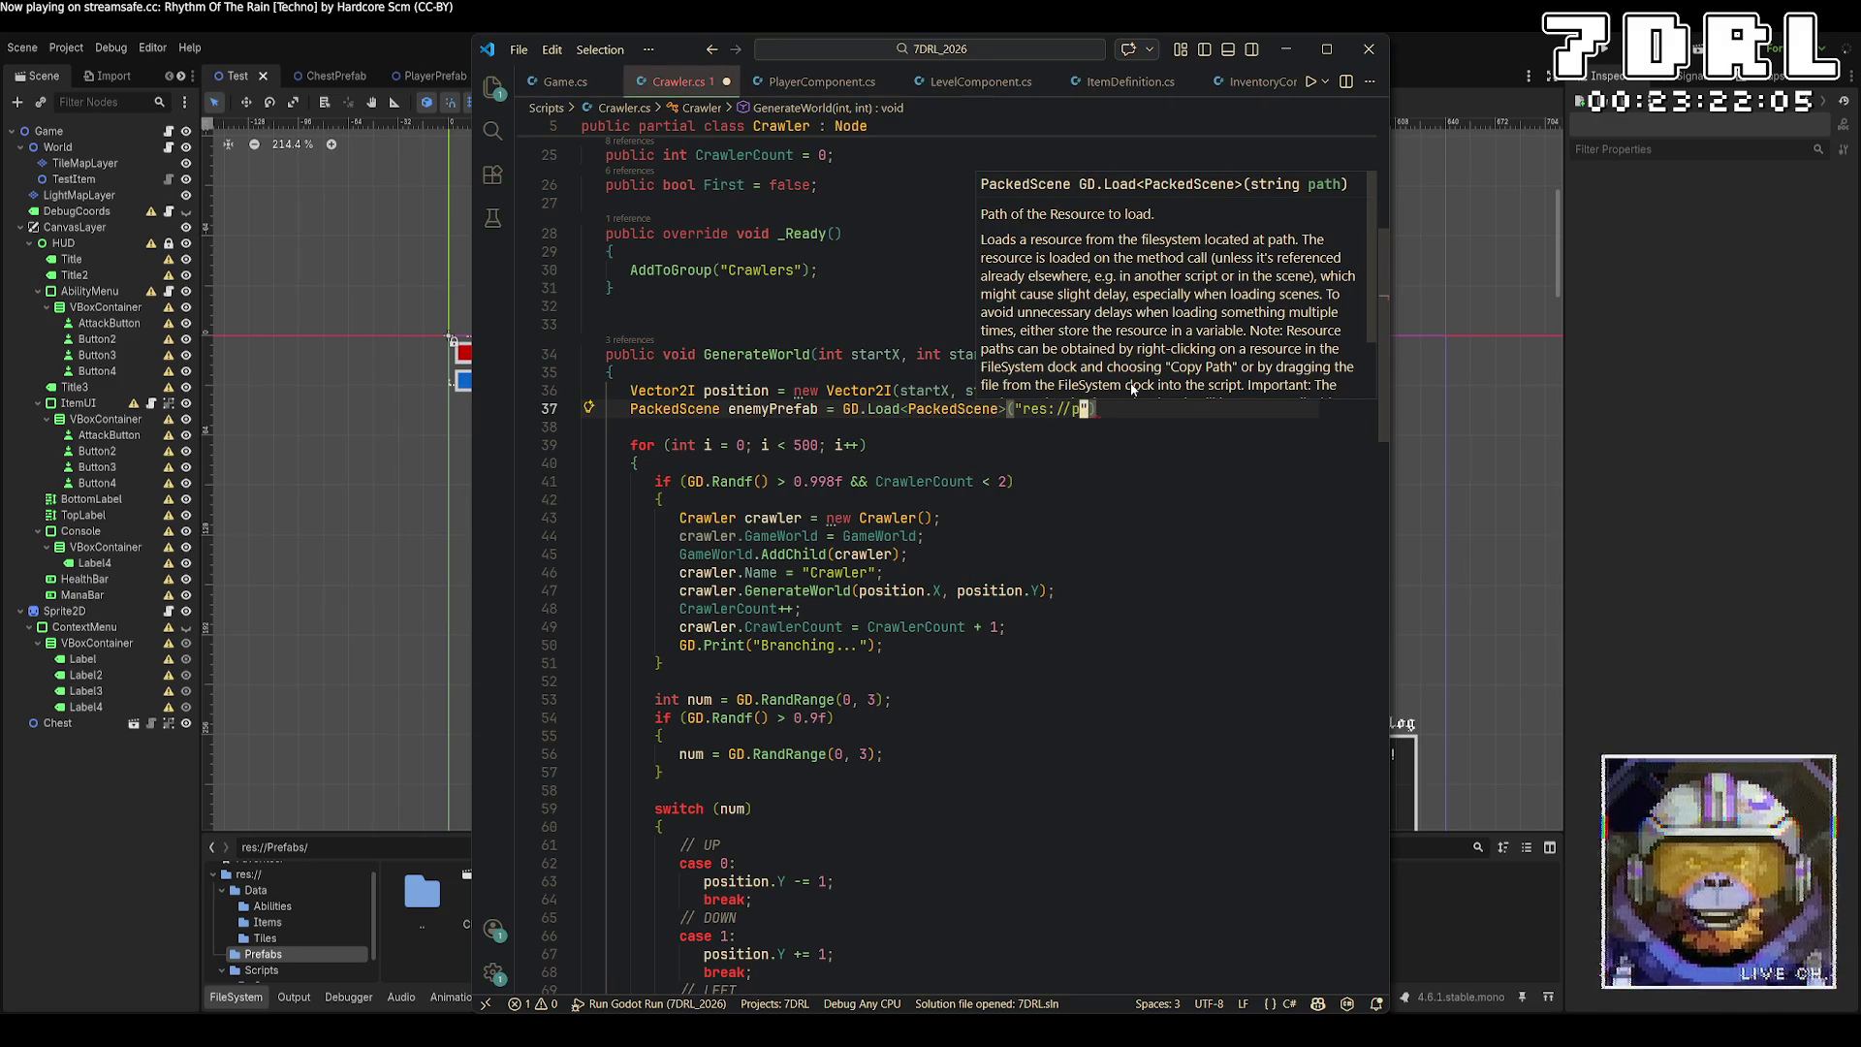
key(BackSpace)
key(BackSpace)
key(BackSpace)
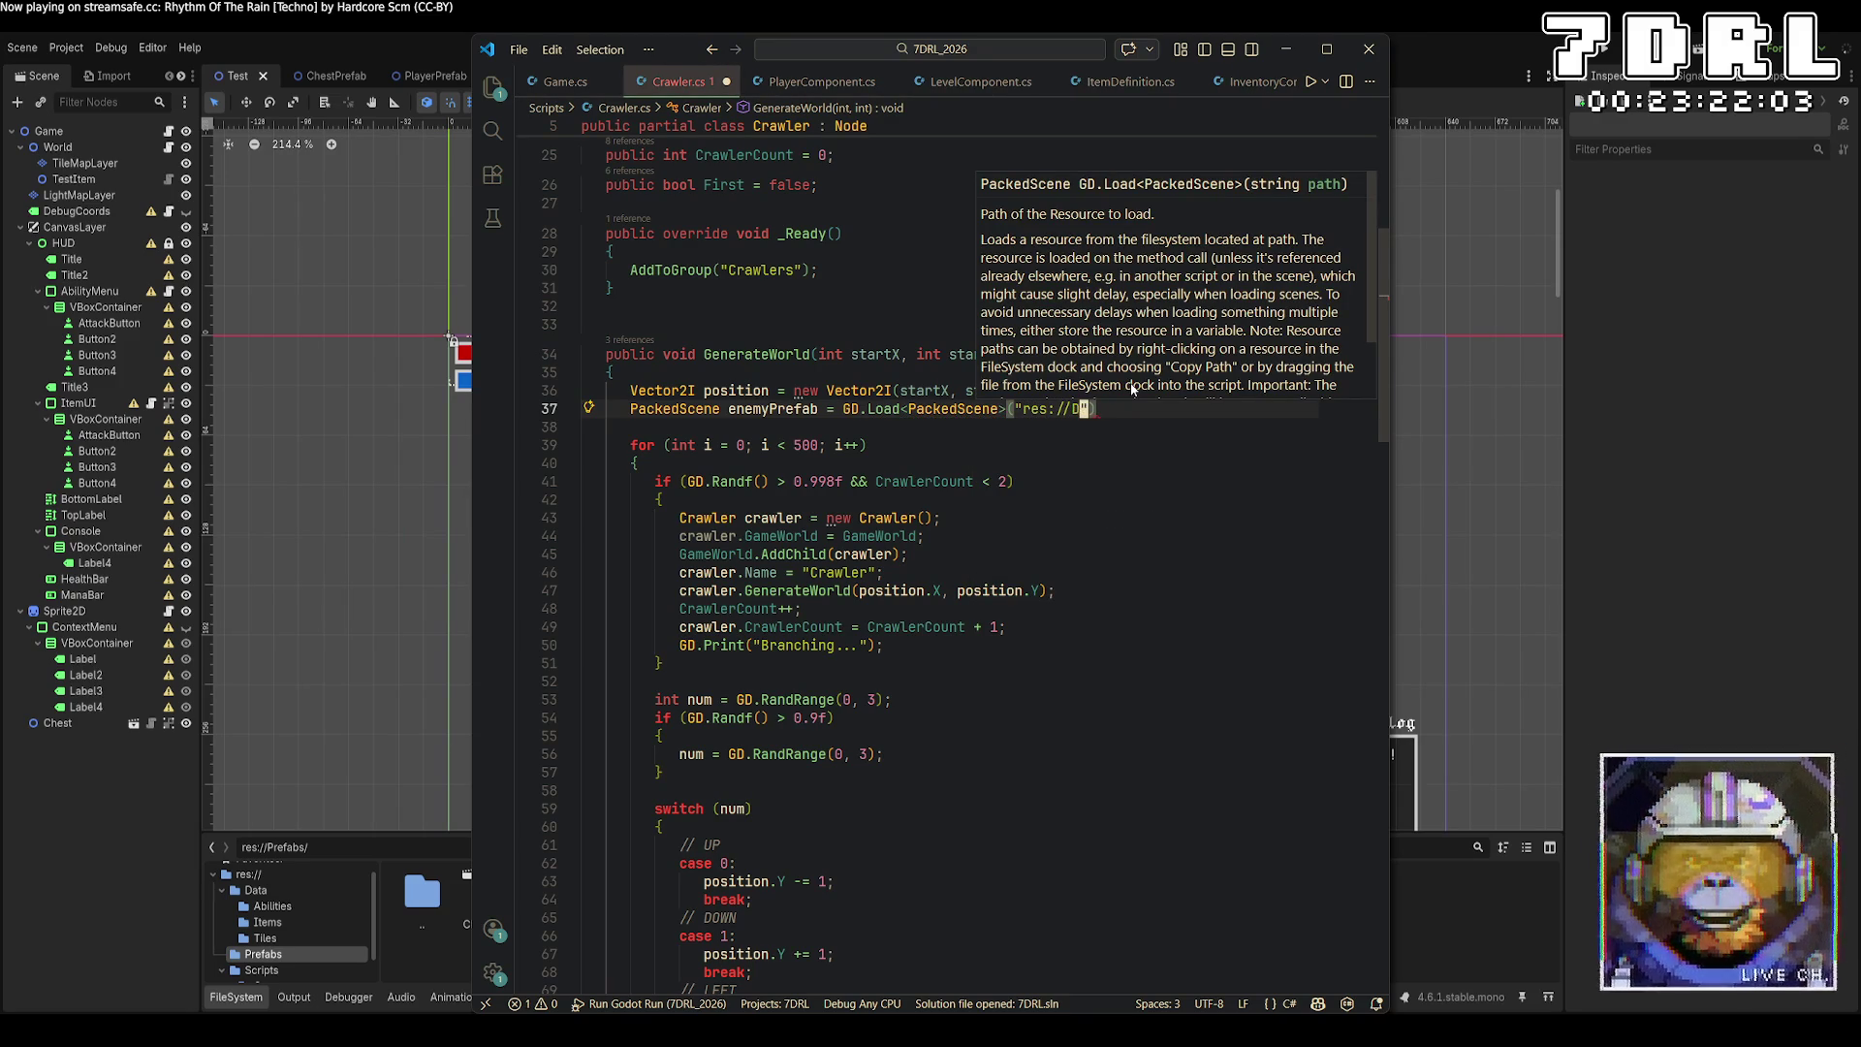
text(PRe)
key(BackSpace)
key(BackSpace)
text(refabs/)
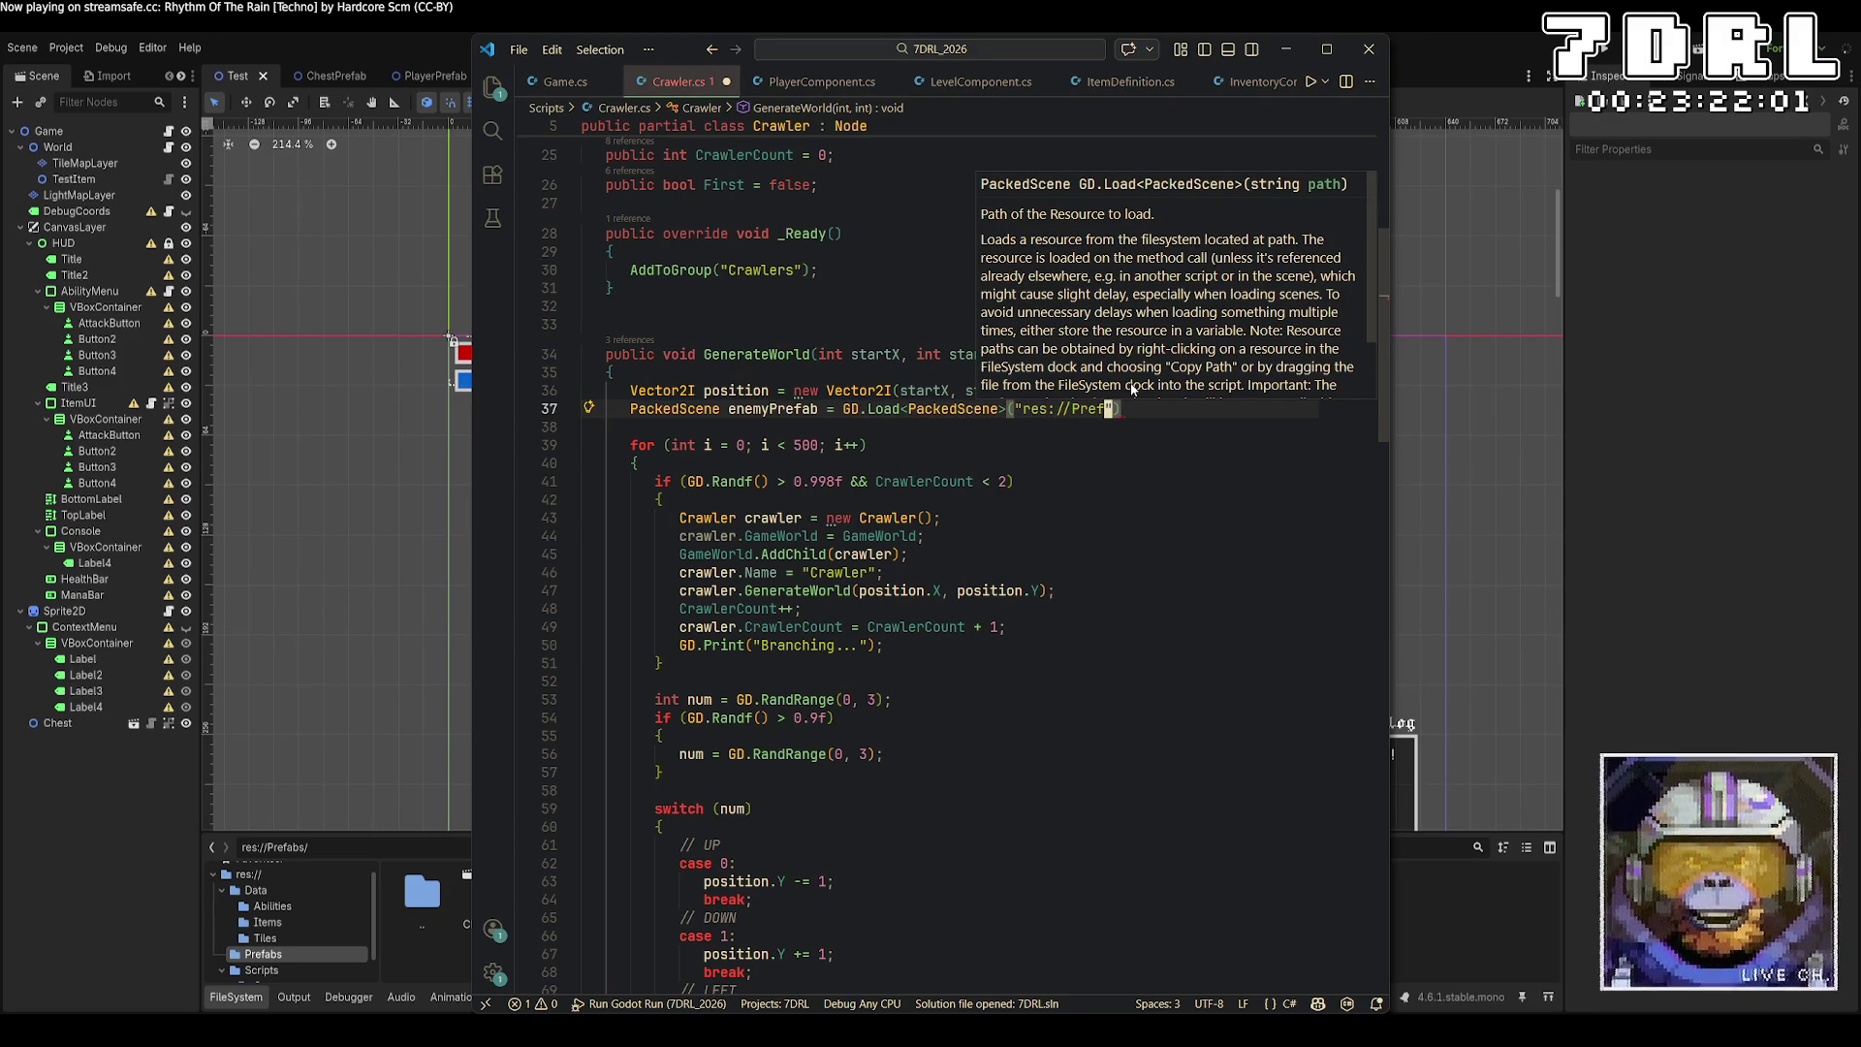
text(EnemyPrefab)
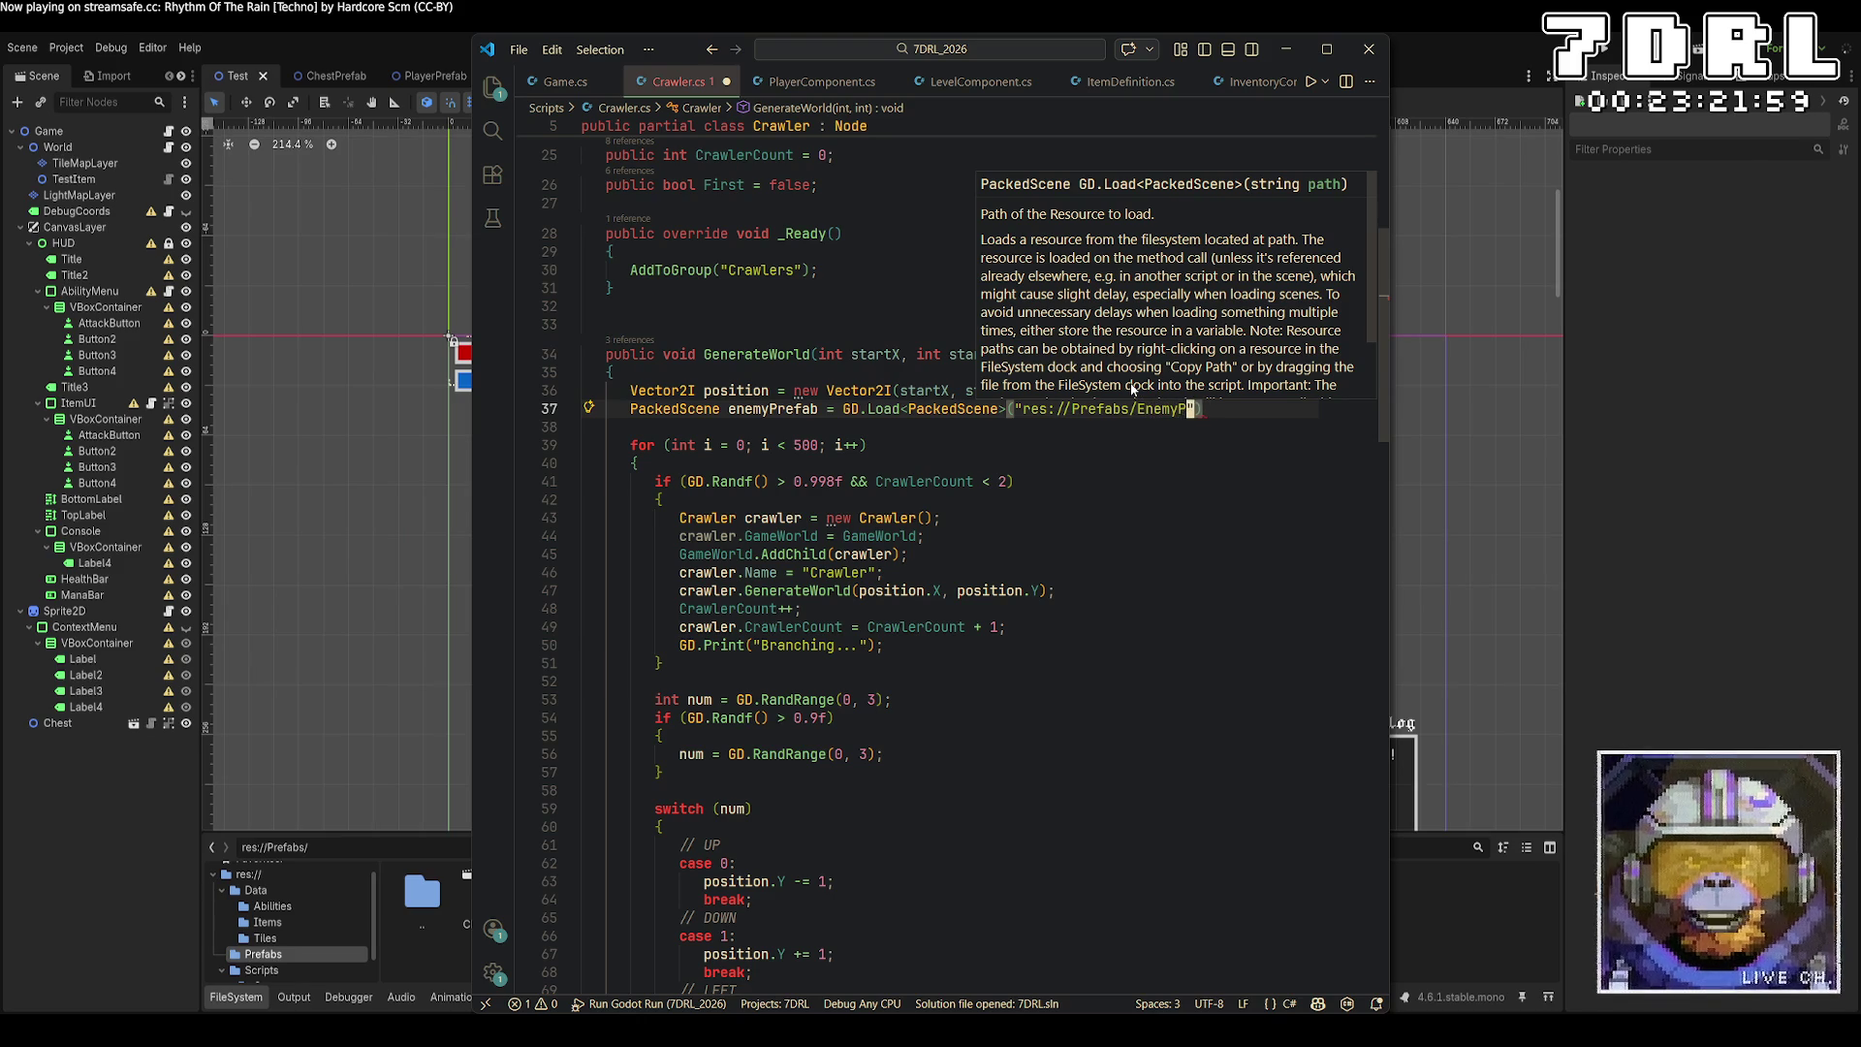
text(.tscn");)
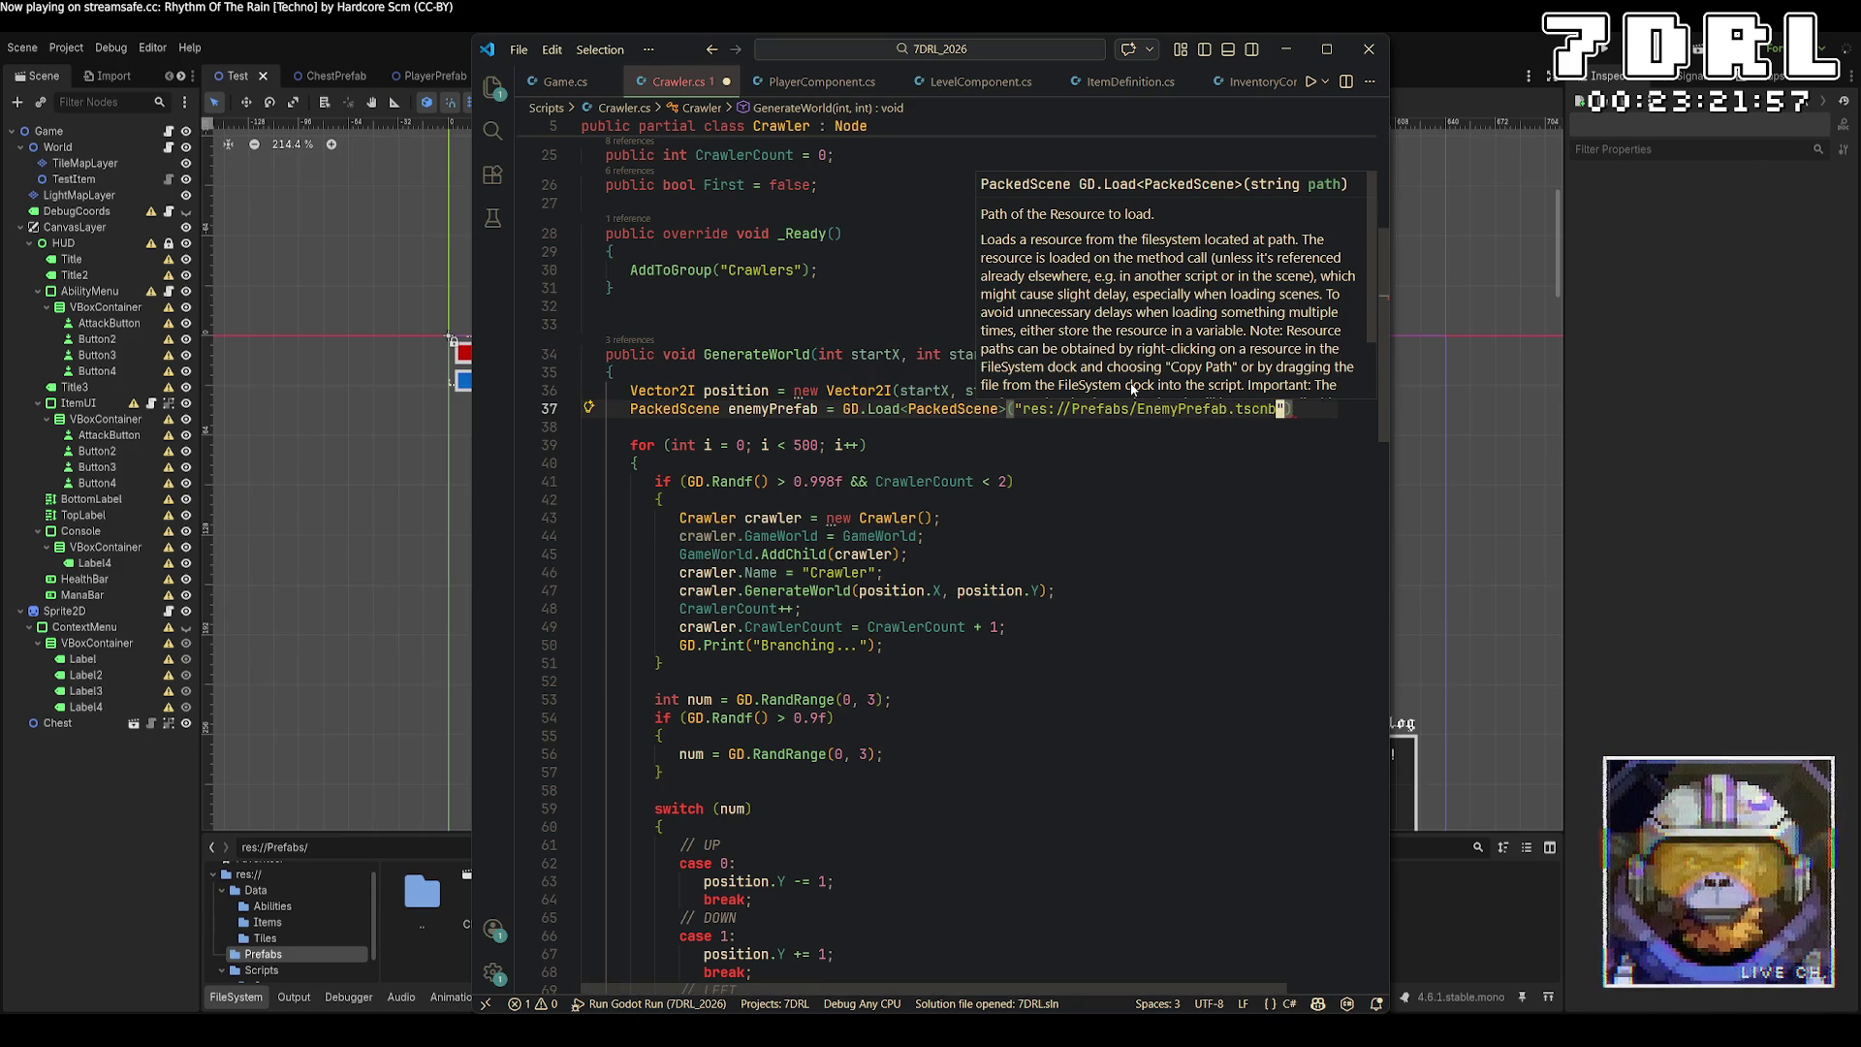
key(ctrl+s)
In the direction-change branch, instantiate enemyPrefab as an Entity.
scroll(1106, 567, down, 3)
click(1106, 562)
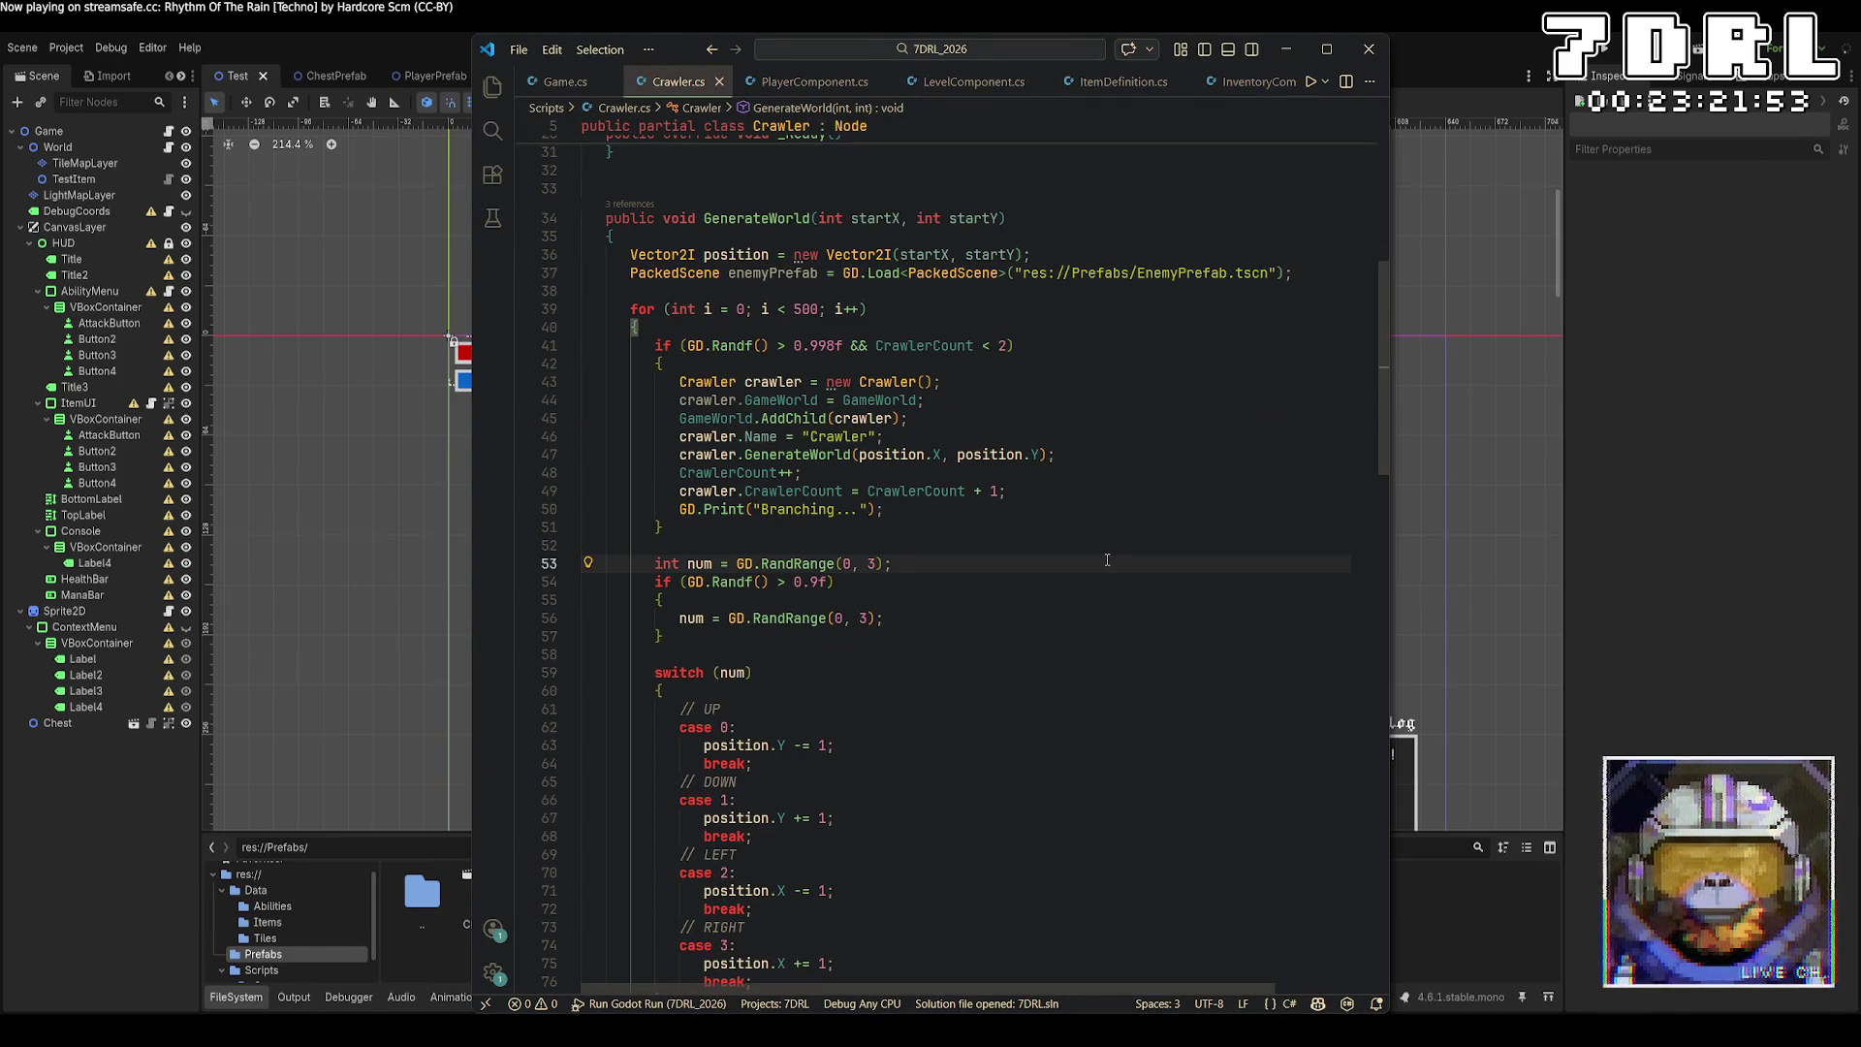
scroll(1108, 560, down, 2)
click(1062, 520)
key(Return)
text(enemyPrefab.Ins)
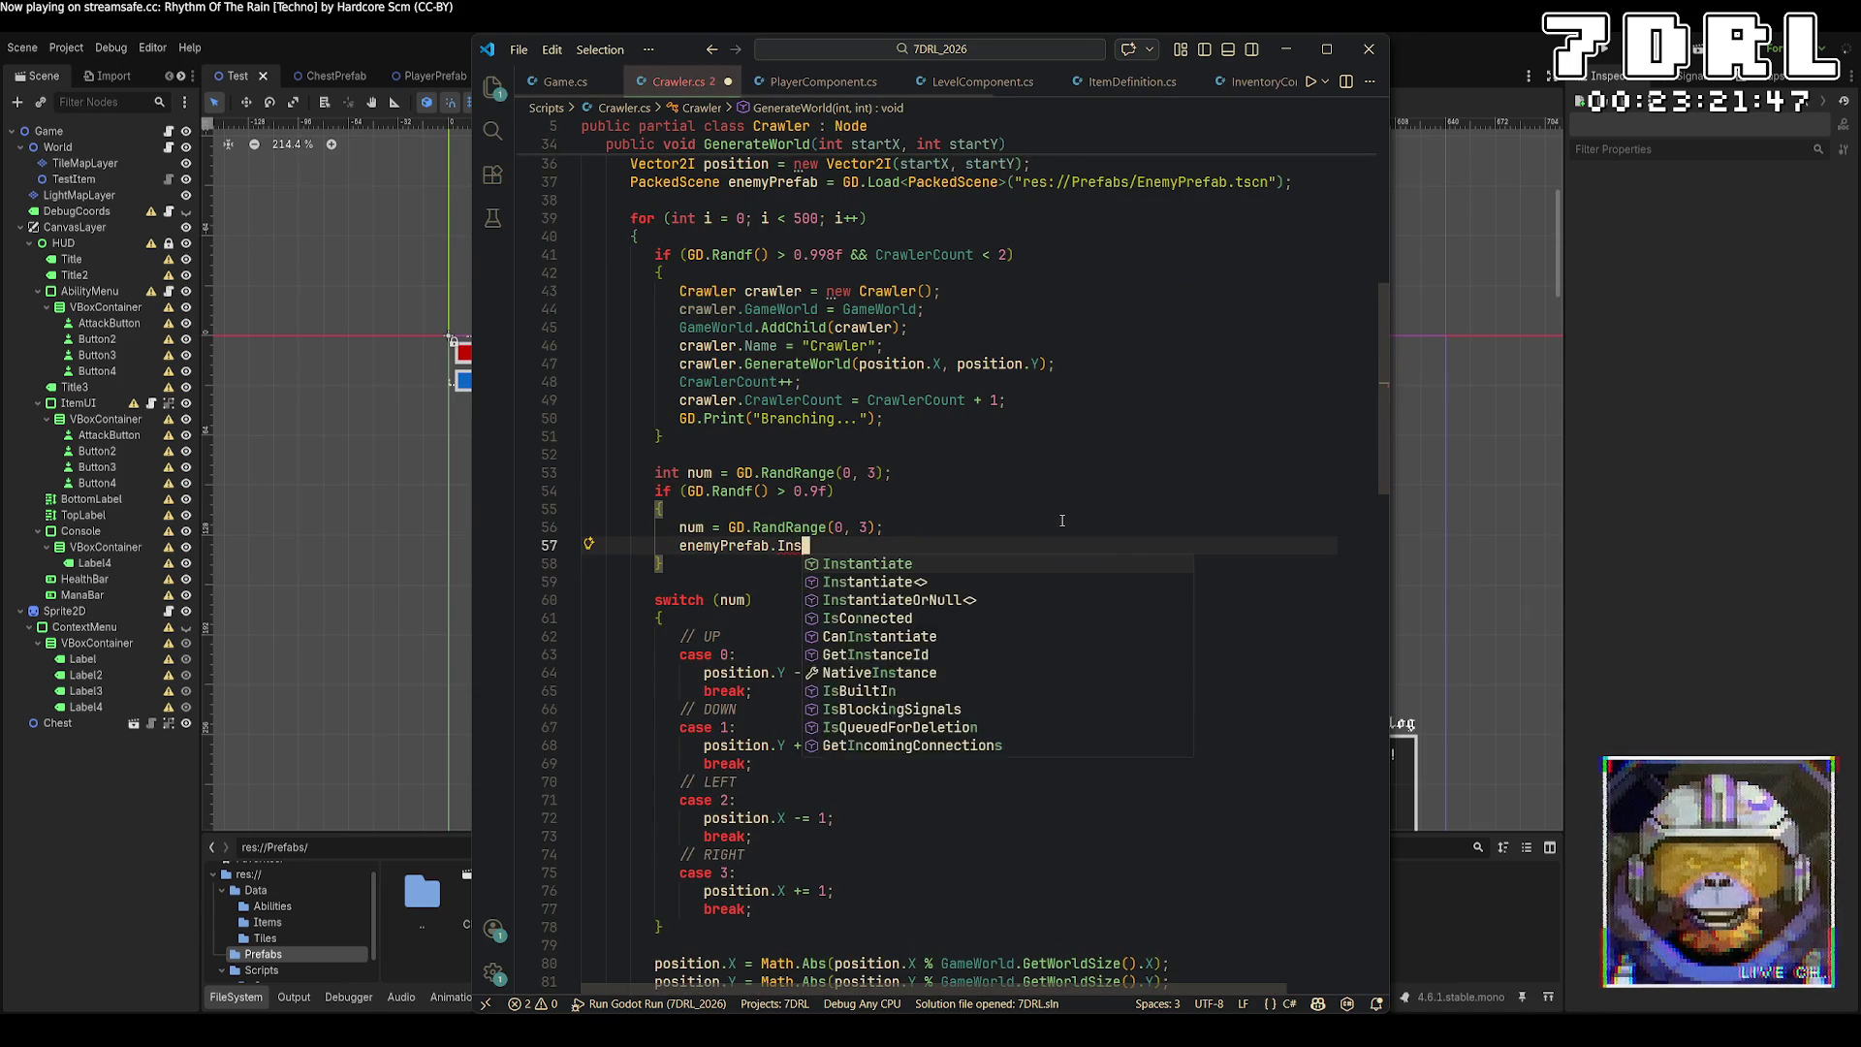
key(Tab)
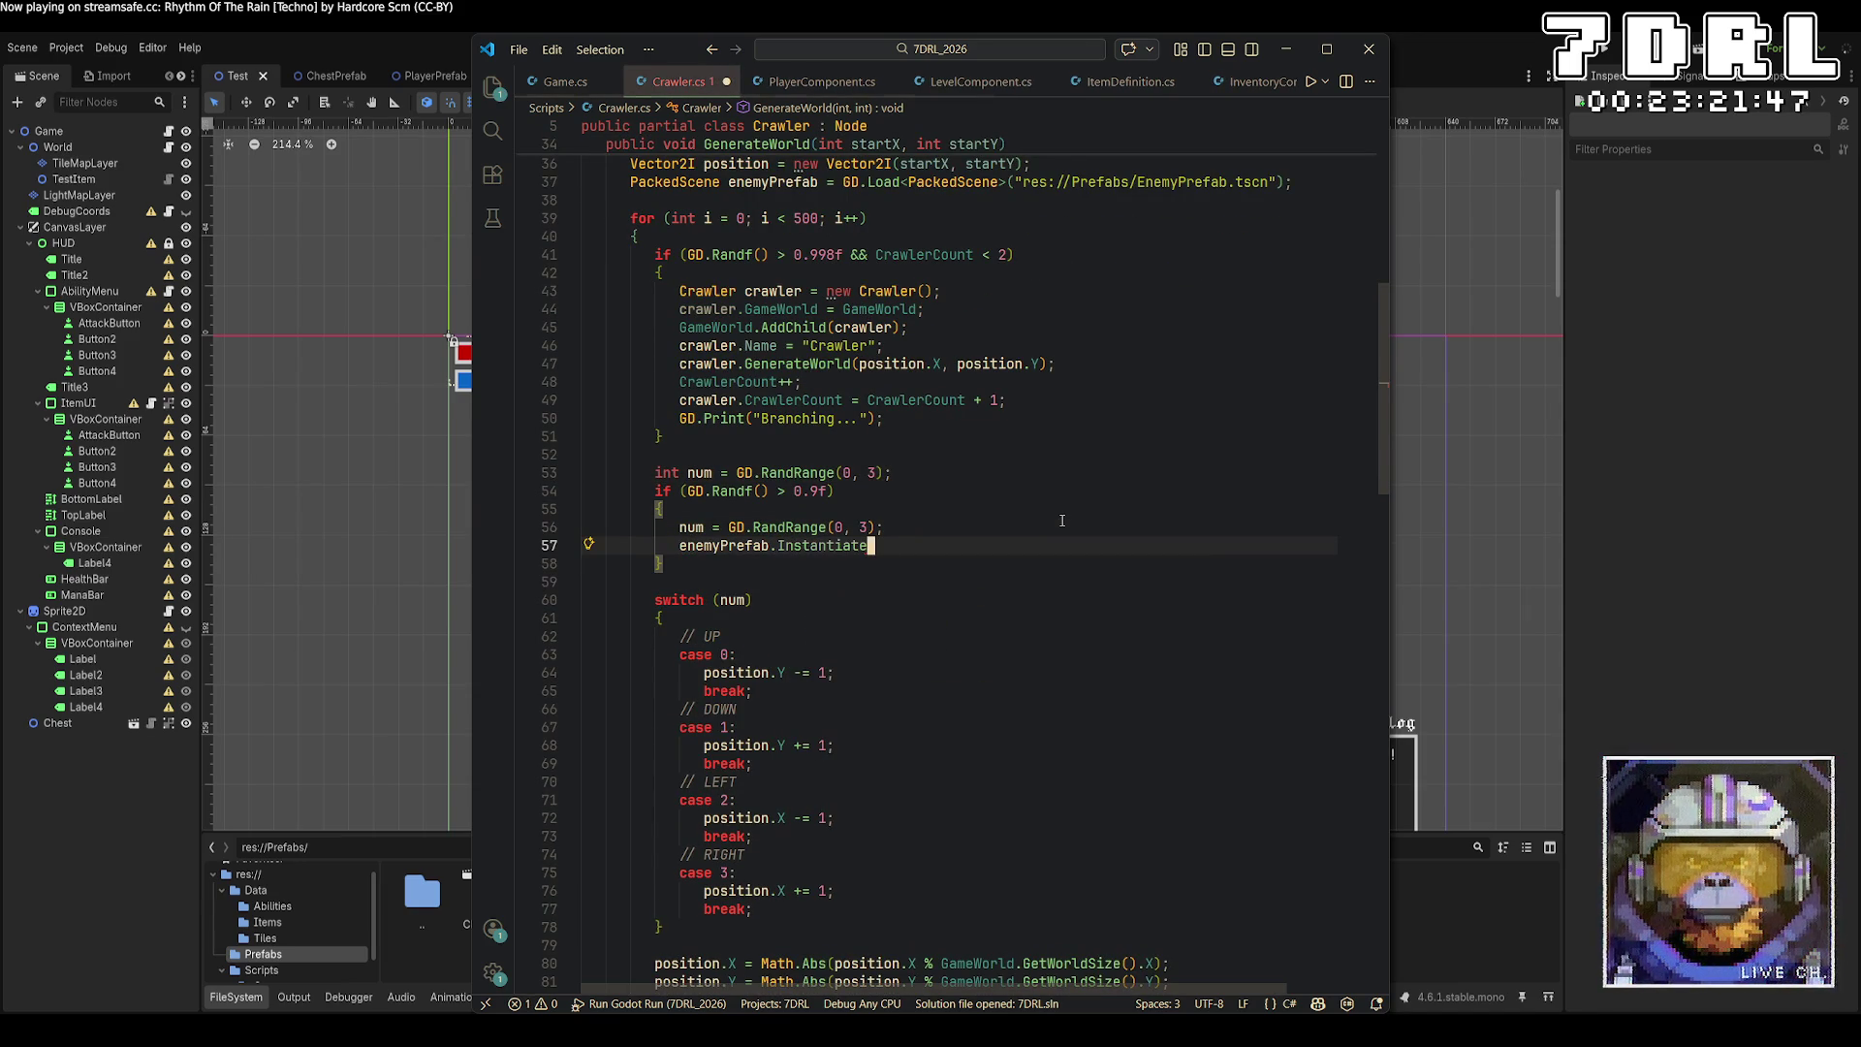
text(<Enti)
key(Tab)
text(>().)
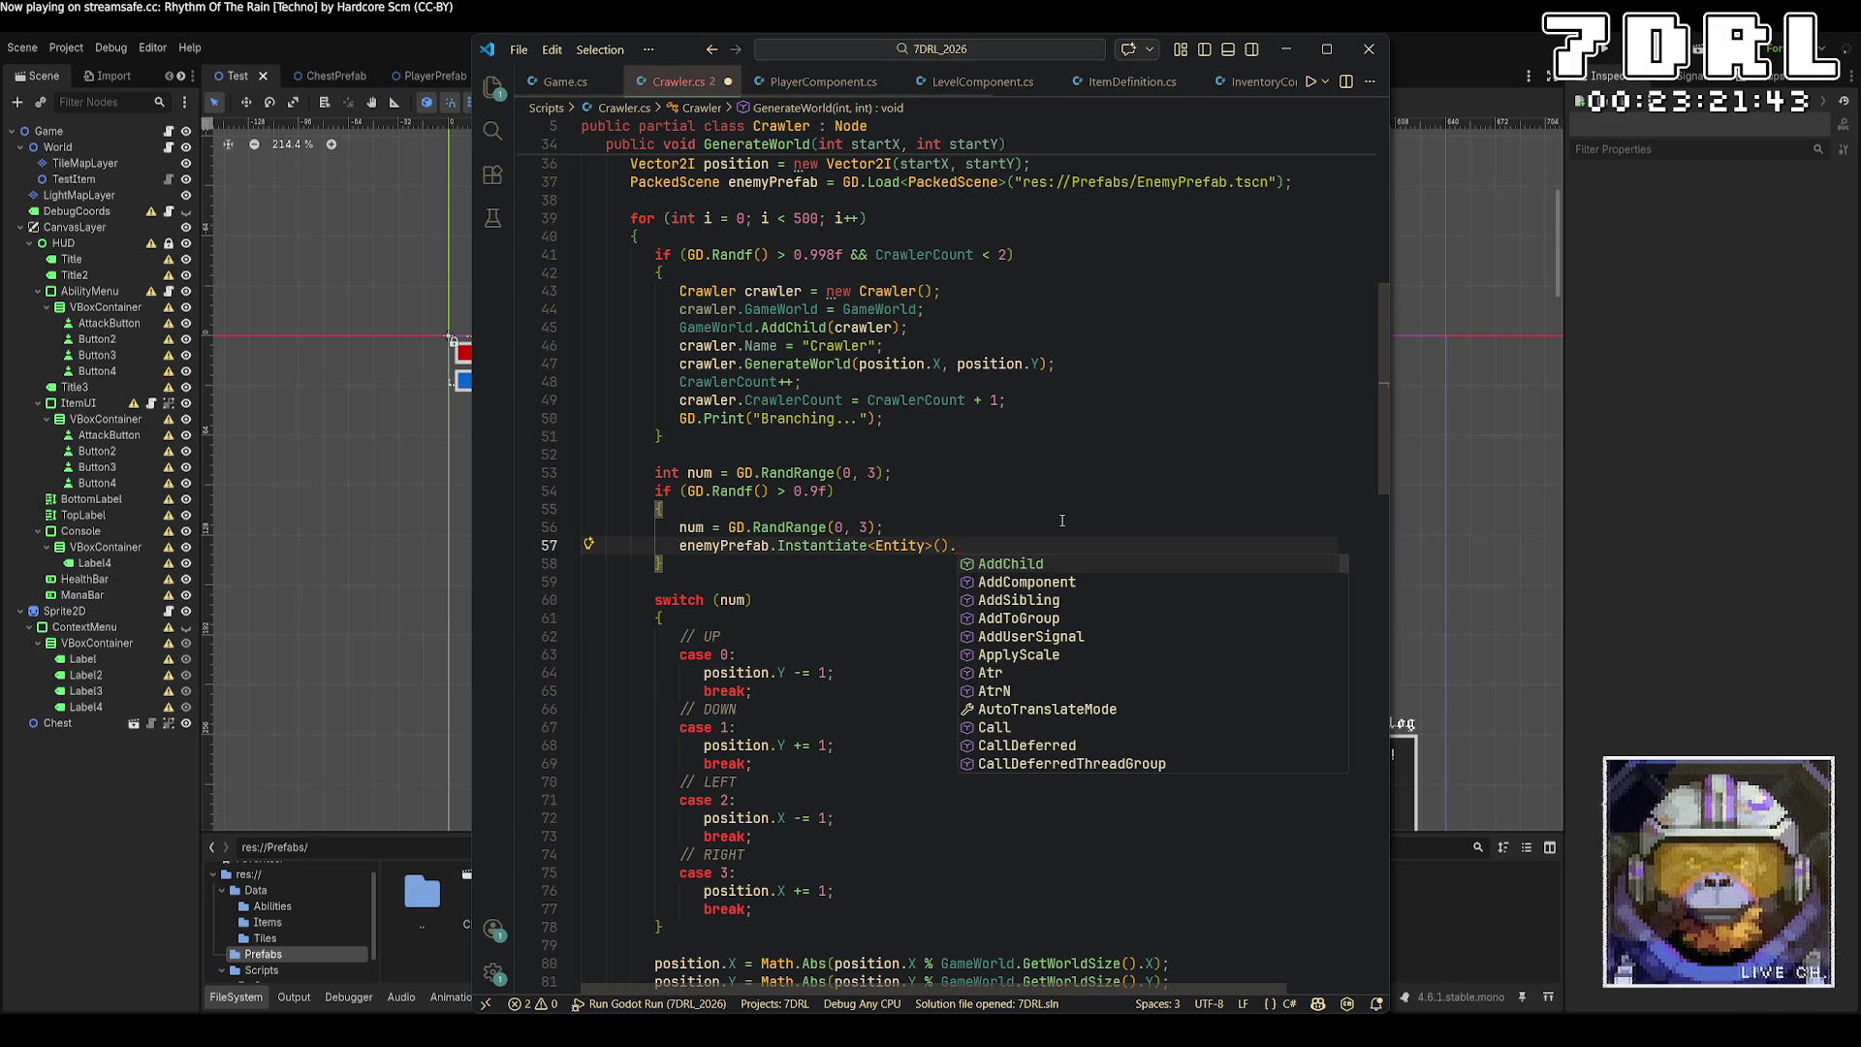
key(BackSpace)
text(;)
Wrap the instantiated enemy in a World.AddChild call and save.
key(ctrl+Left)
key(ctrl+Left)
key(ctrl+Left)
text(World.AddChi)
key(Tab)
text(()
key(End)
key(Left)
text())
key(ctrl+s)
Change World to GameWorld in the AddChild call.
key(Home)
key(ctrl+shift+Right)
text(Gam)
key(Down)
key(Down)
text(.)
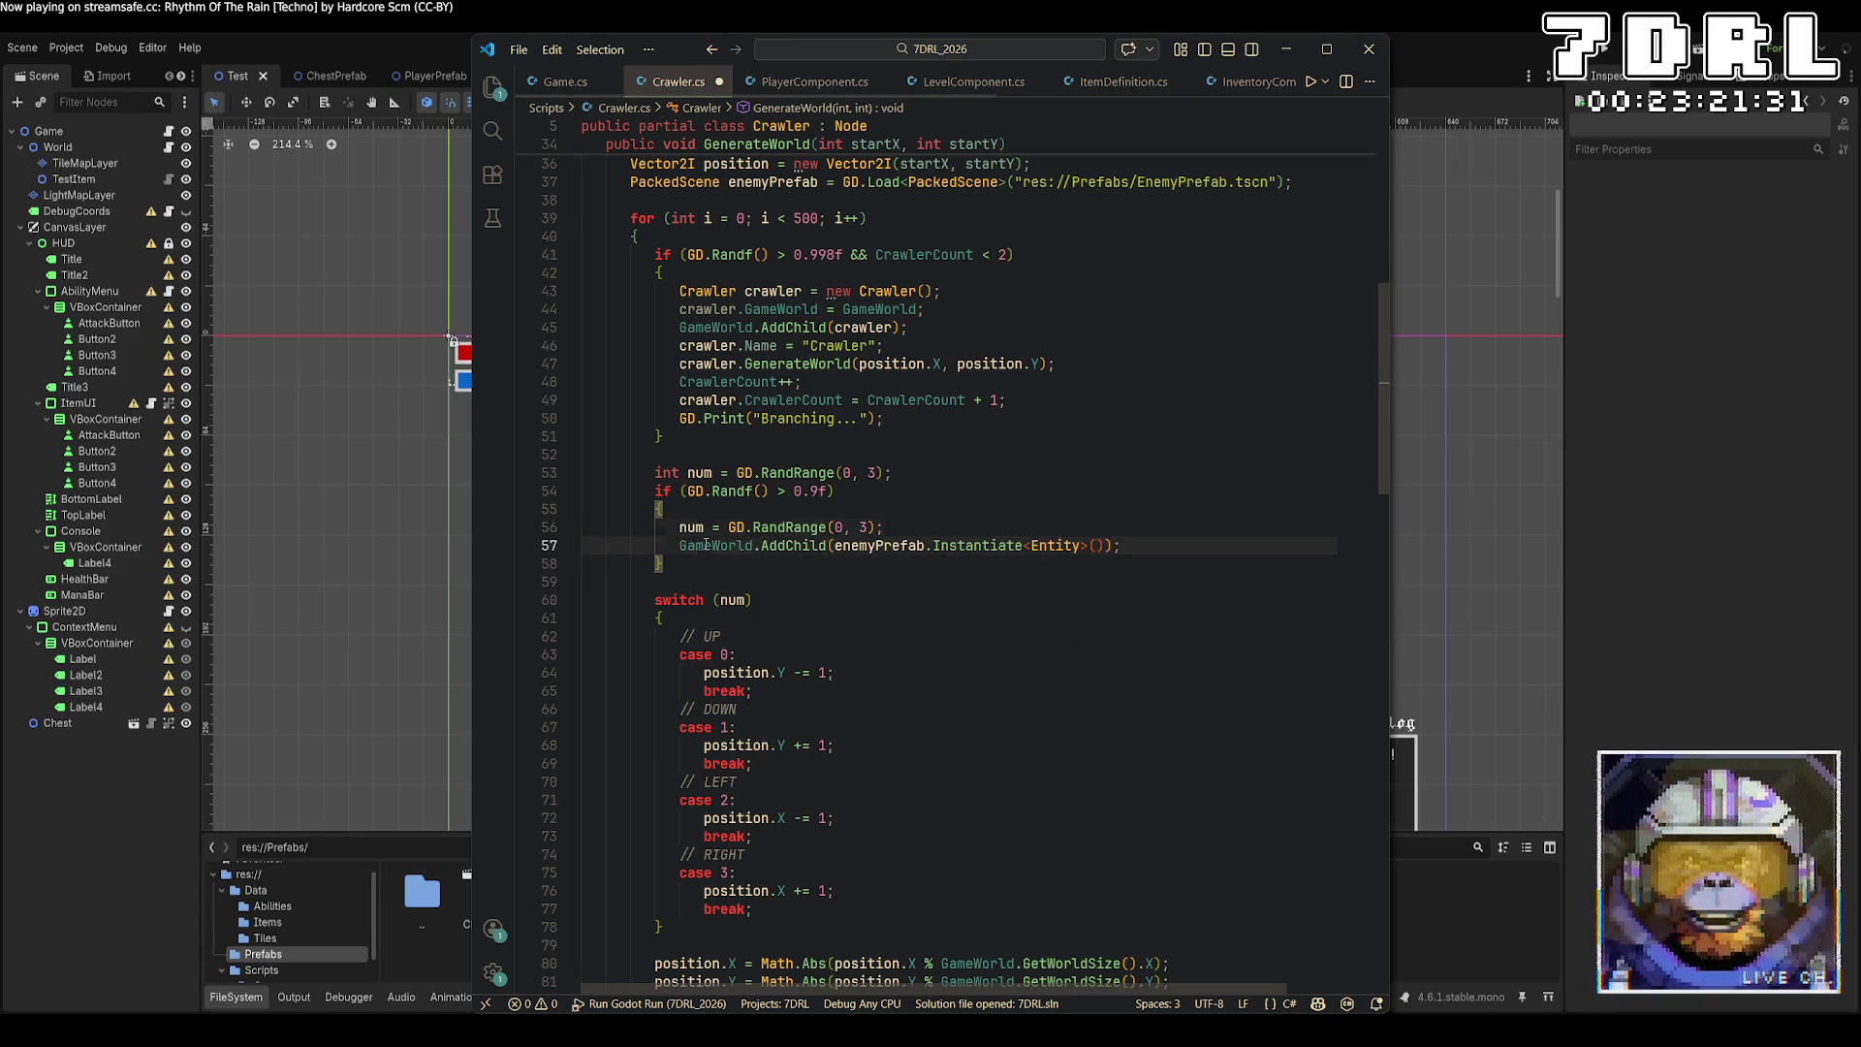
key(Up)
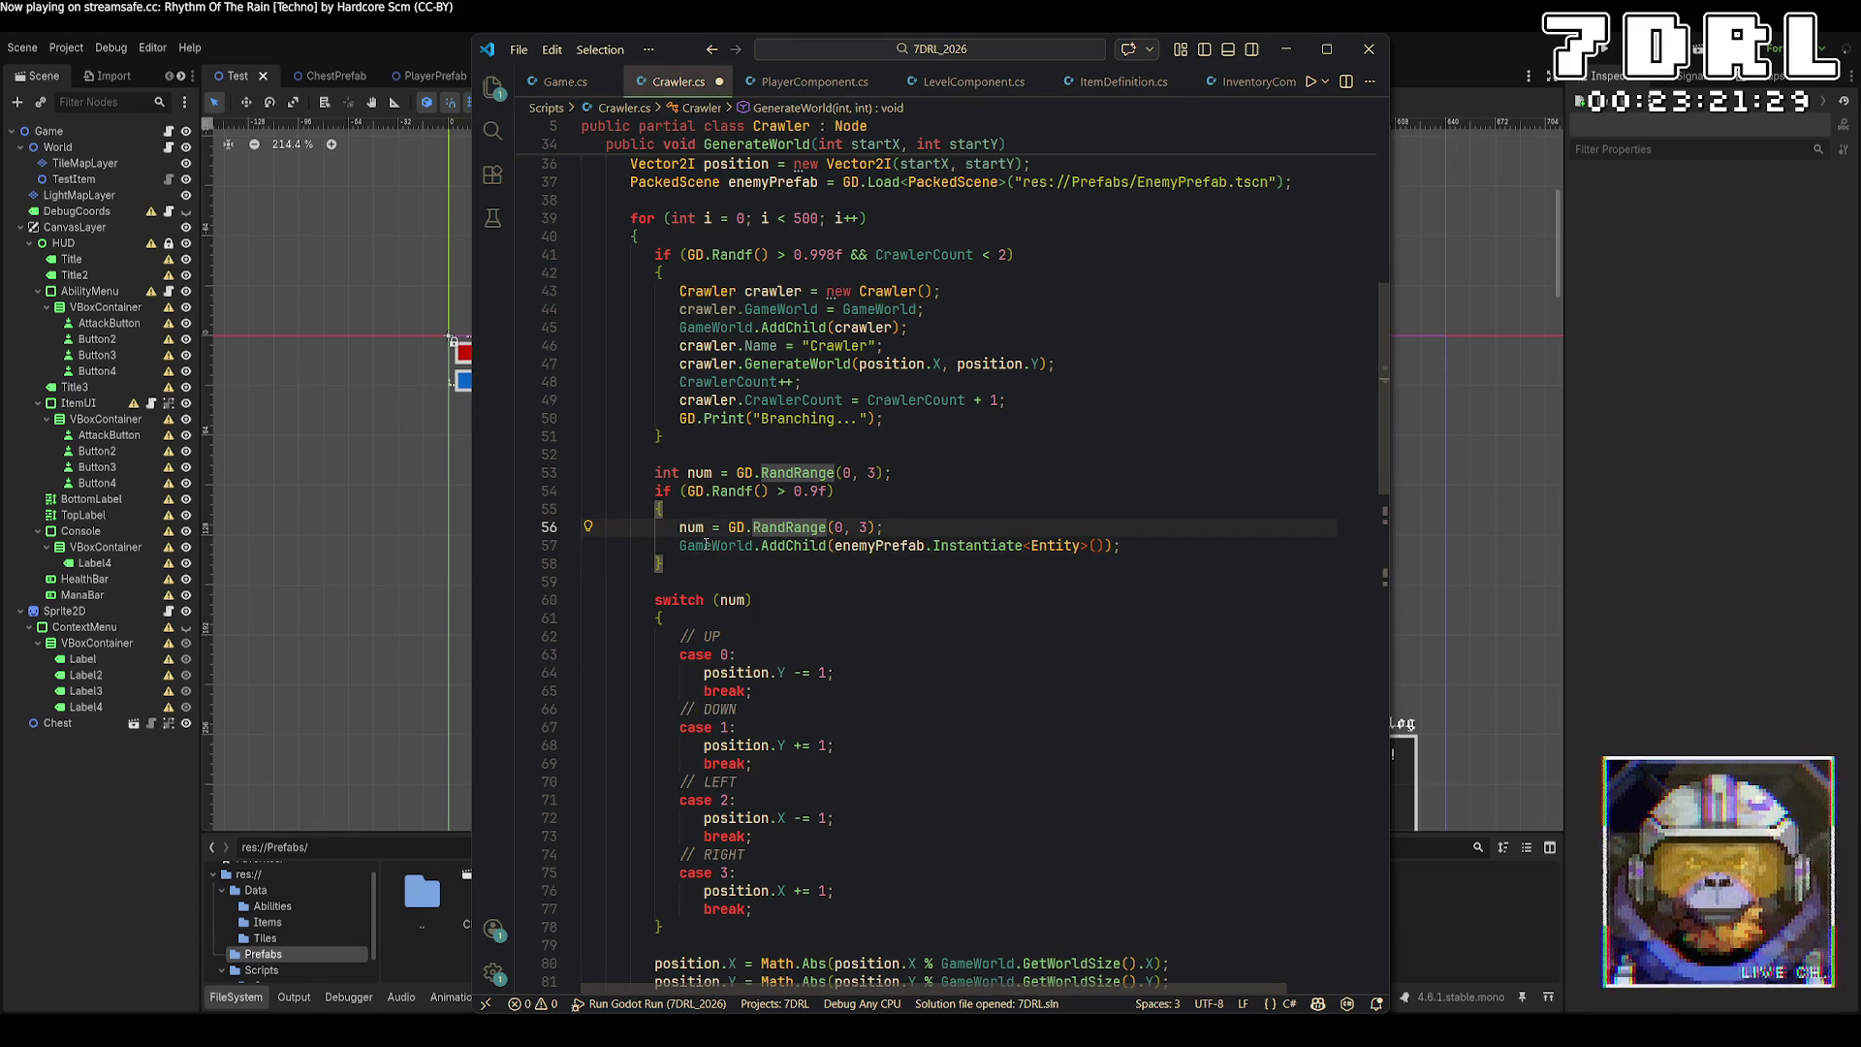
key(End)
key(Down)
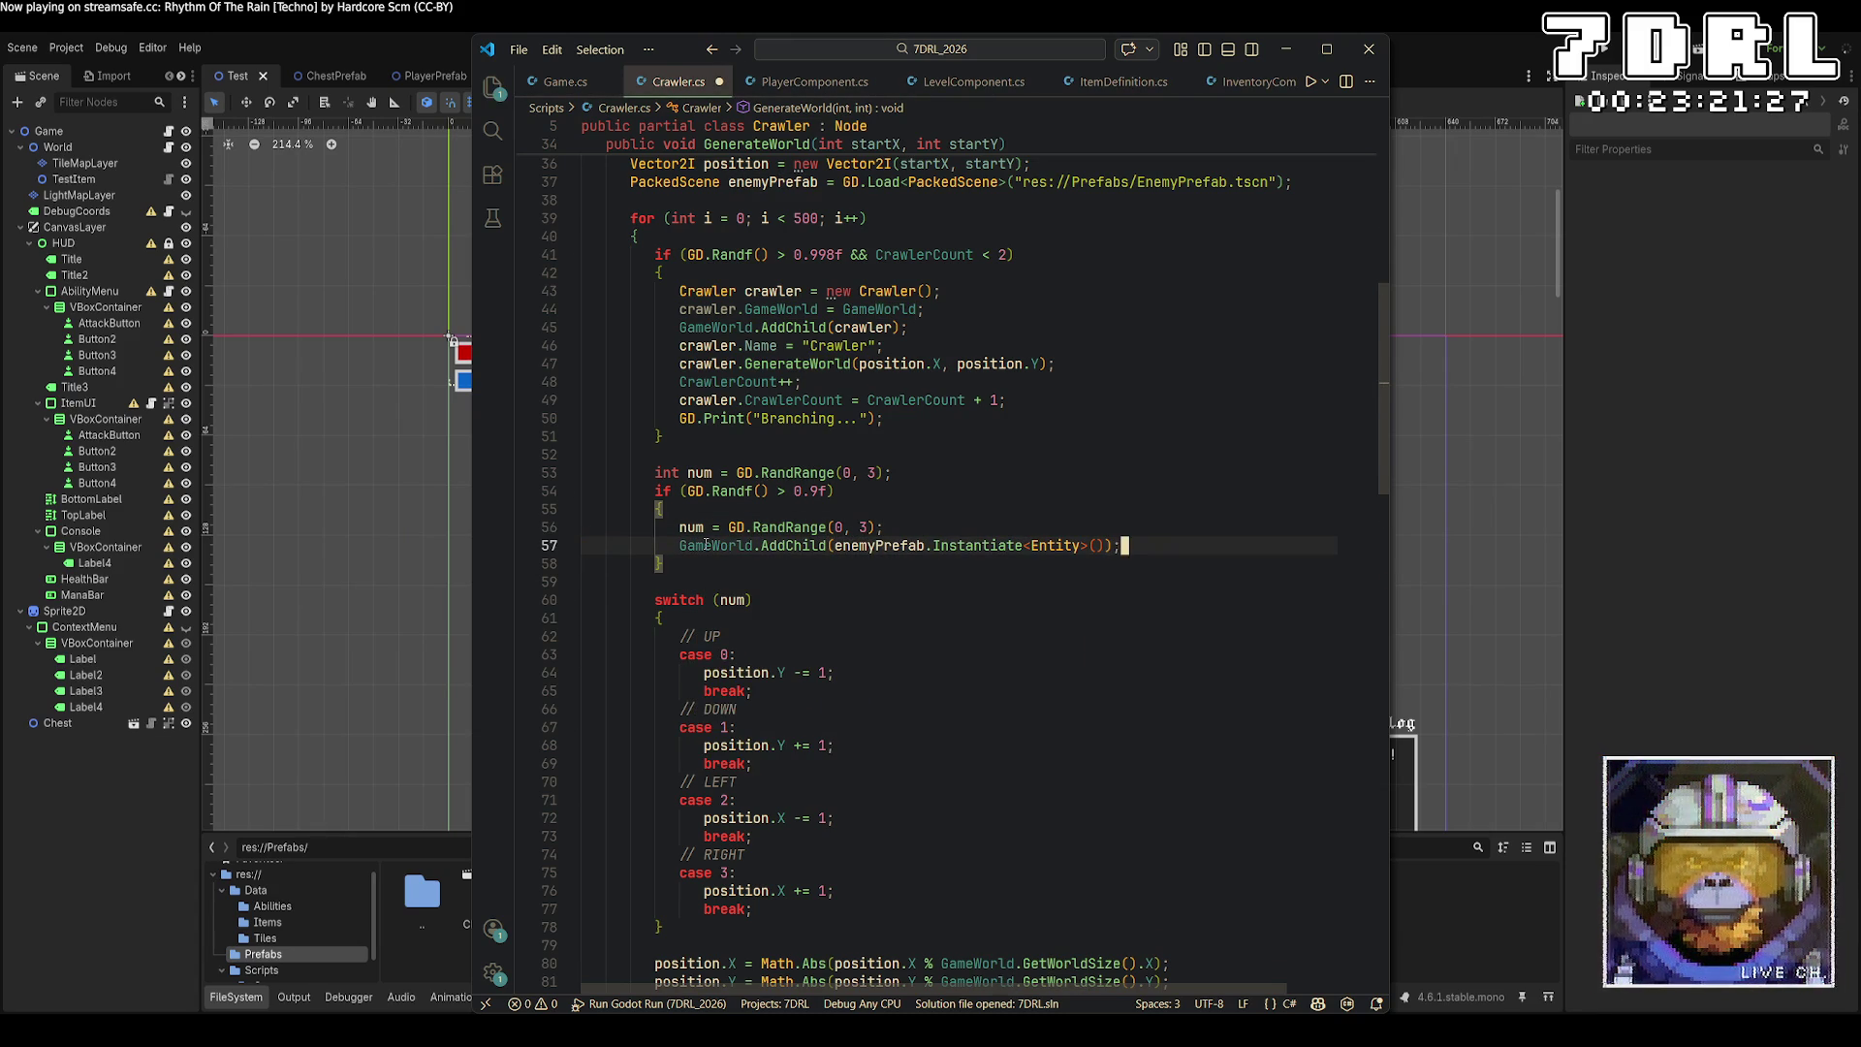
key(Return)
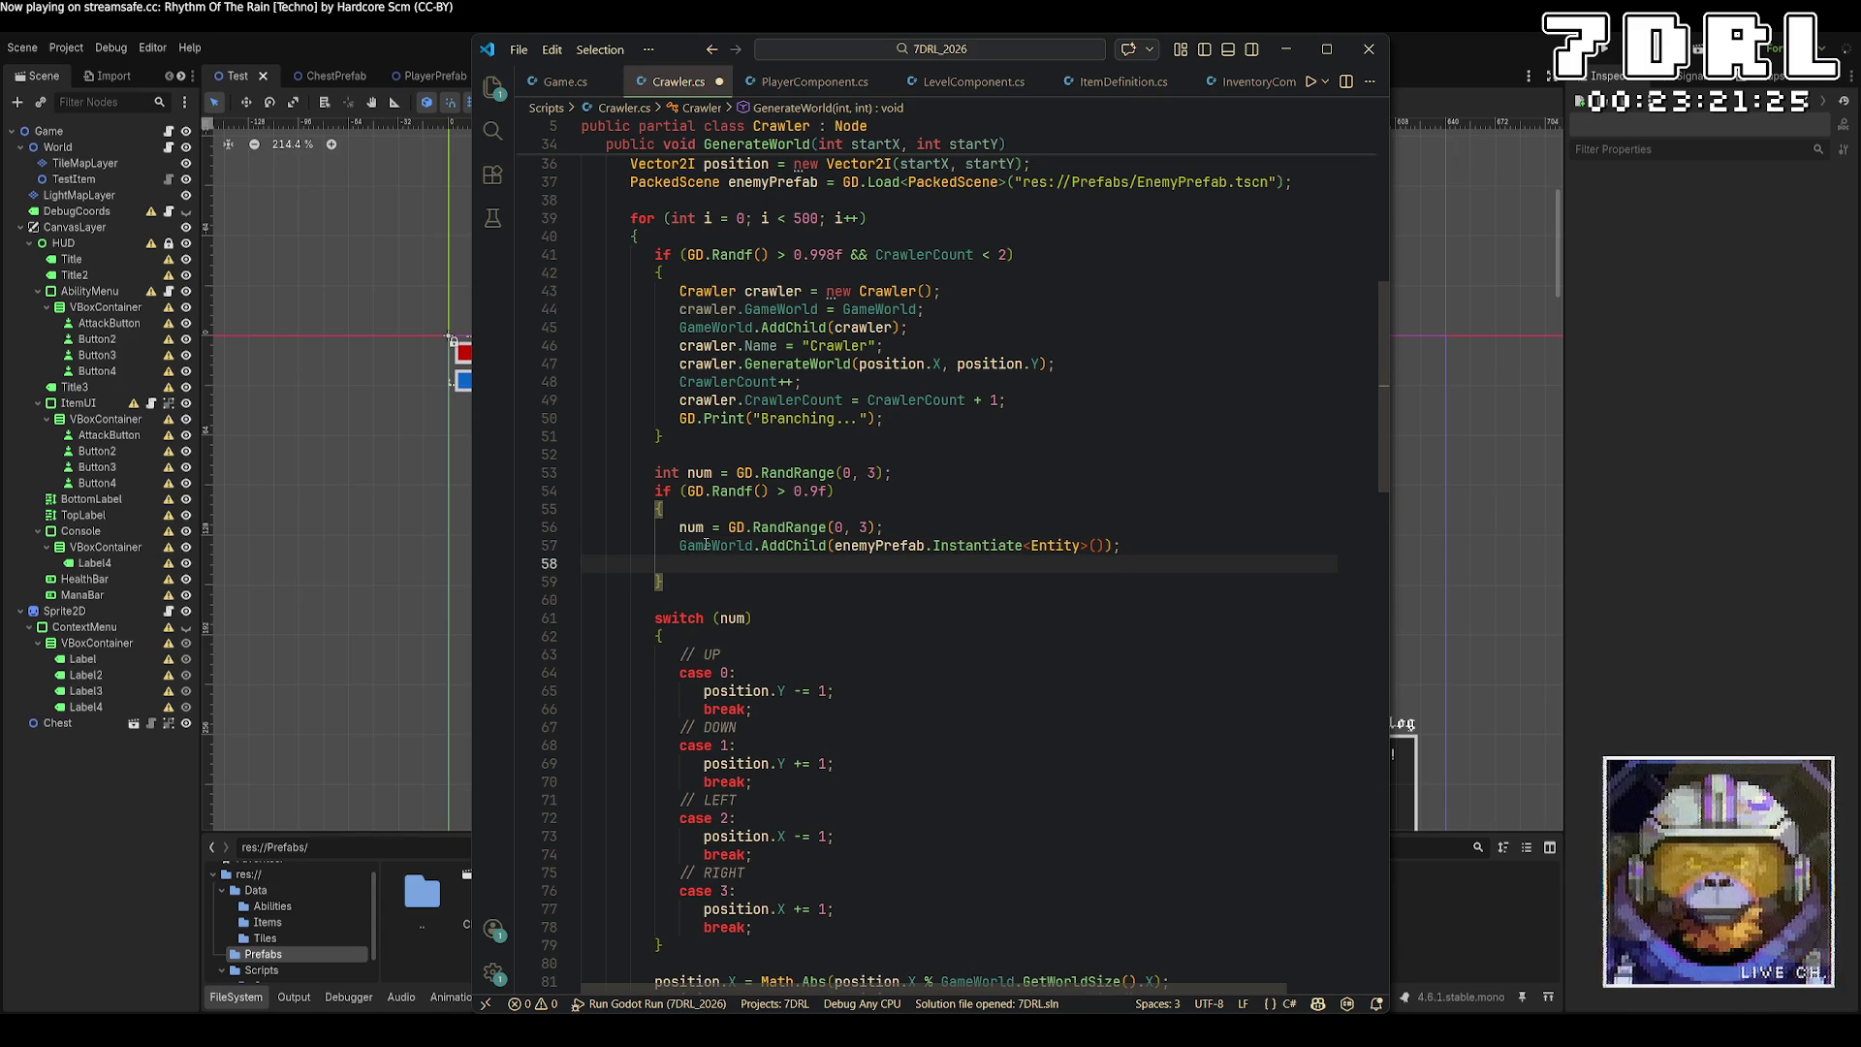
Store the instance in an Entity enemy variable and pass enemy to GameWorld.AddChild.
drag(1111, 545, 836, 545)
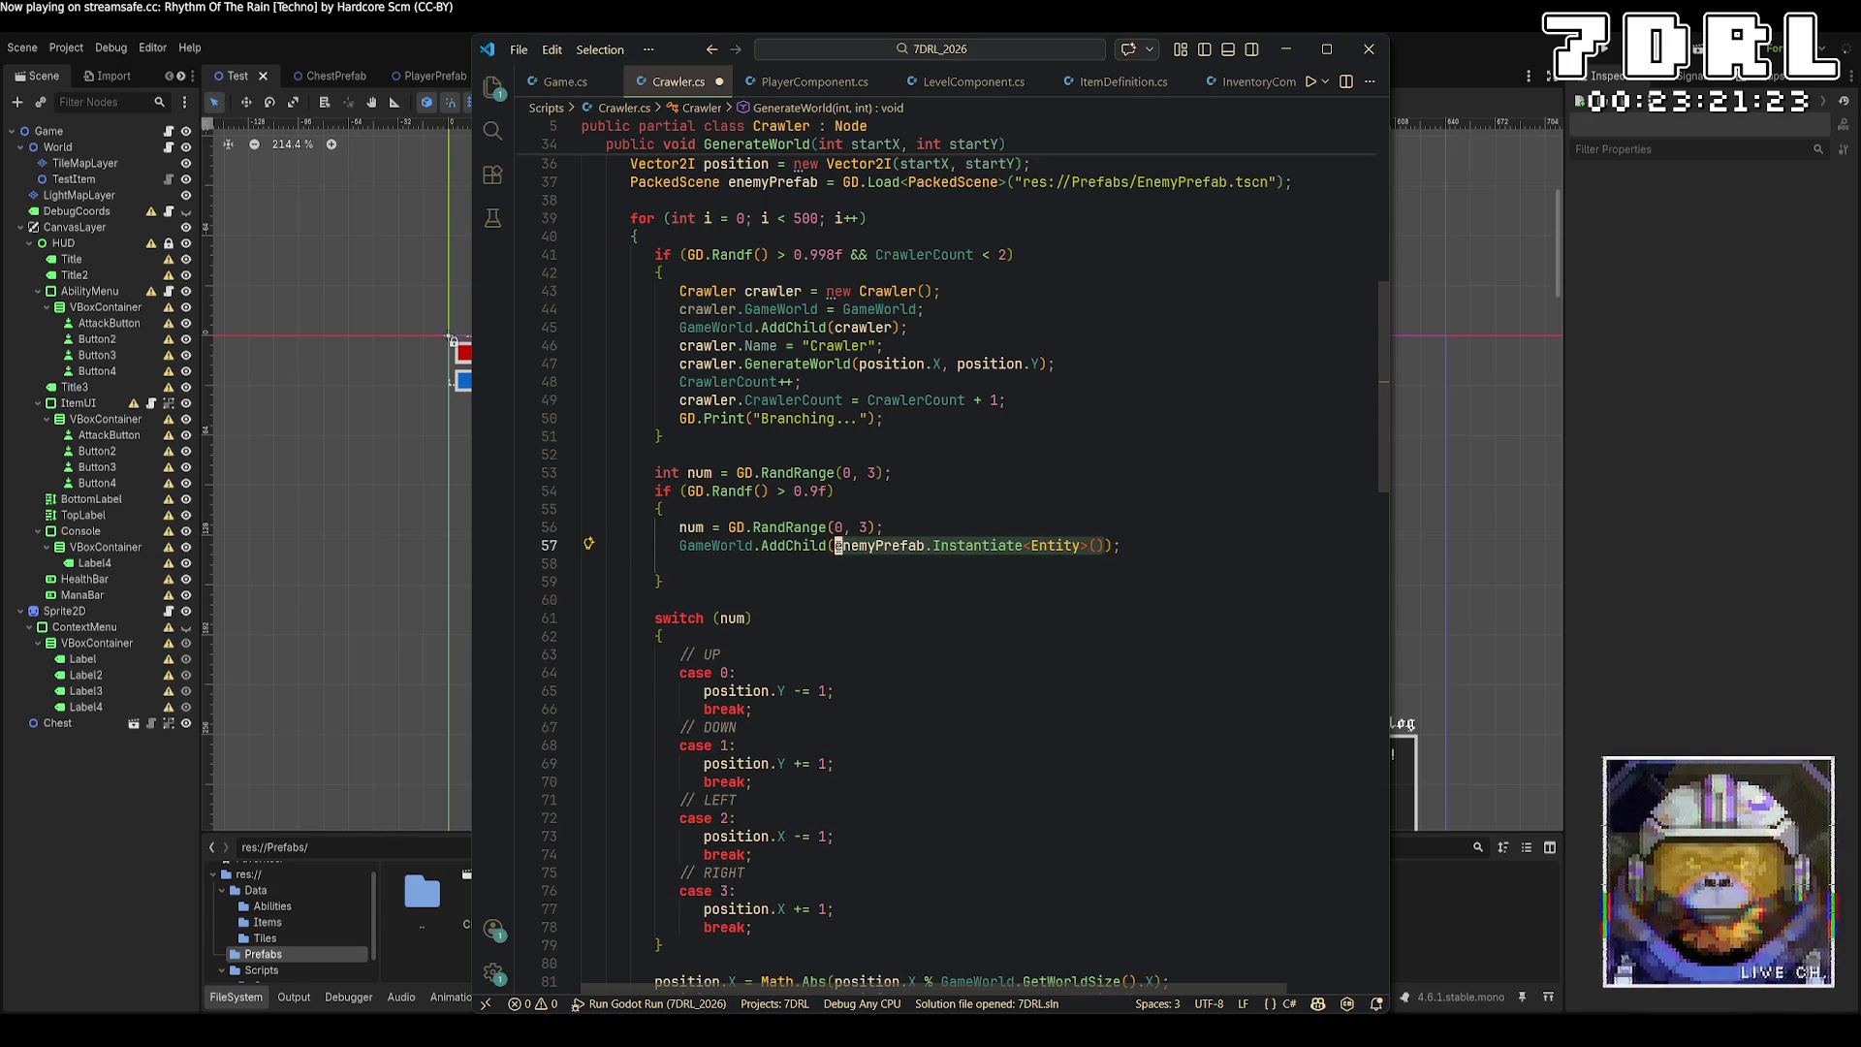
key(ctrl+x)
key(ctrl+shift+Return)
text(Entity )
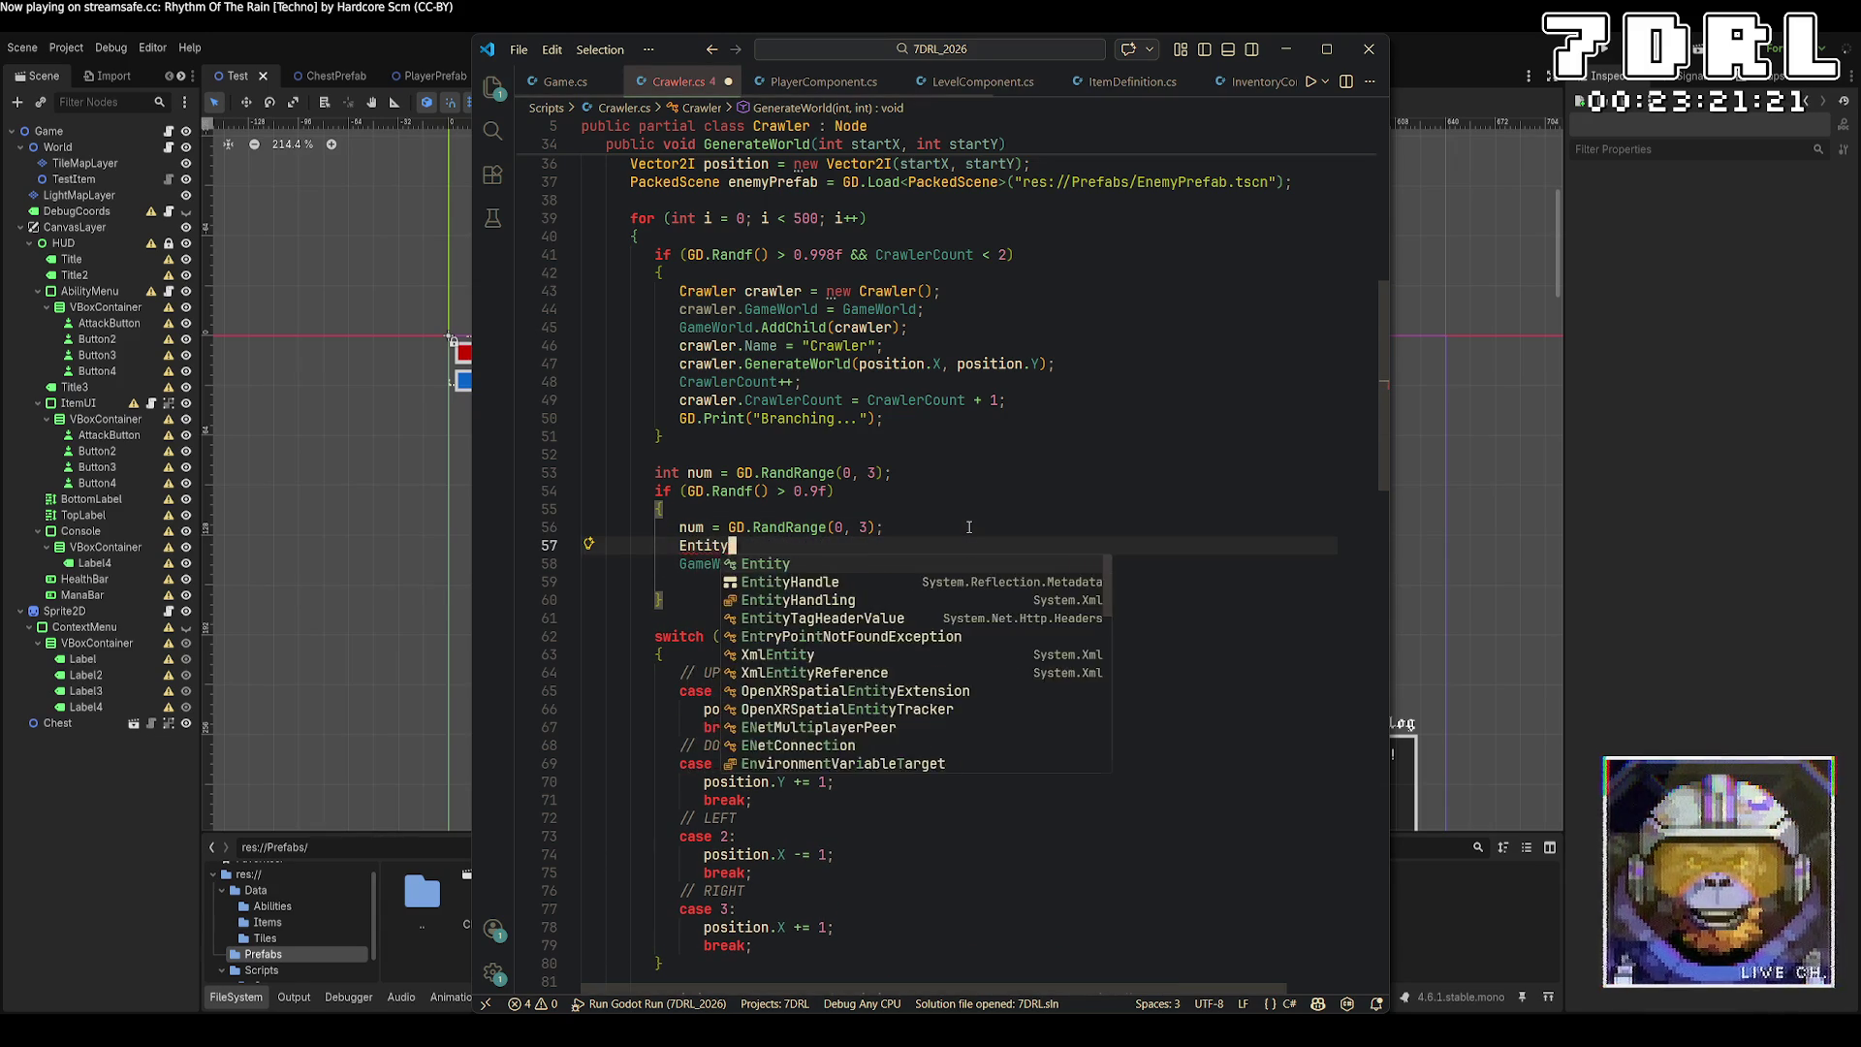
text(enemy)
key(Tab)
key(Down)
key(Left)
key(Left)
text(enem)
key(Tab)
Add enemy.SetPosition(position.X, position.Y); below and save.
key(End)
key(Return)
text(enemy.setP)
key(Tab)
text(()
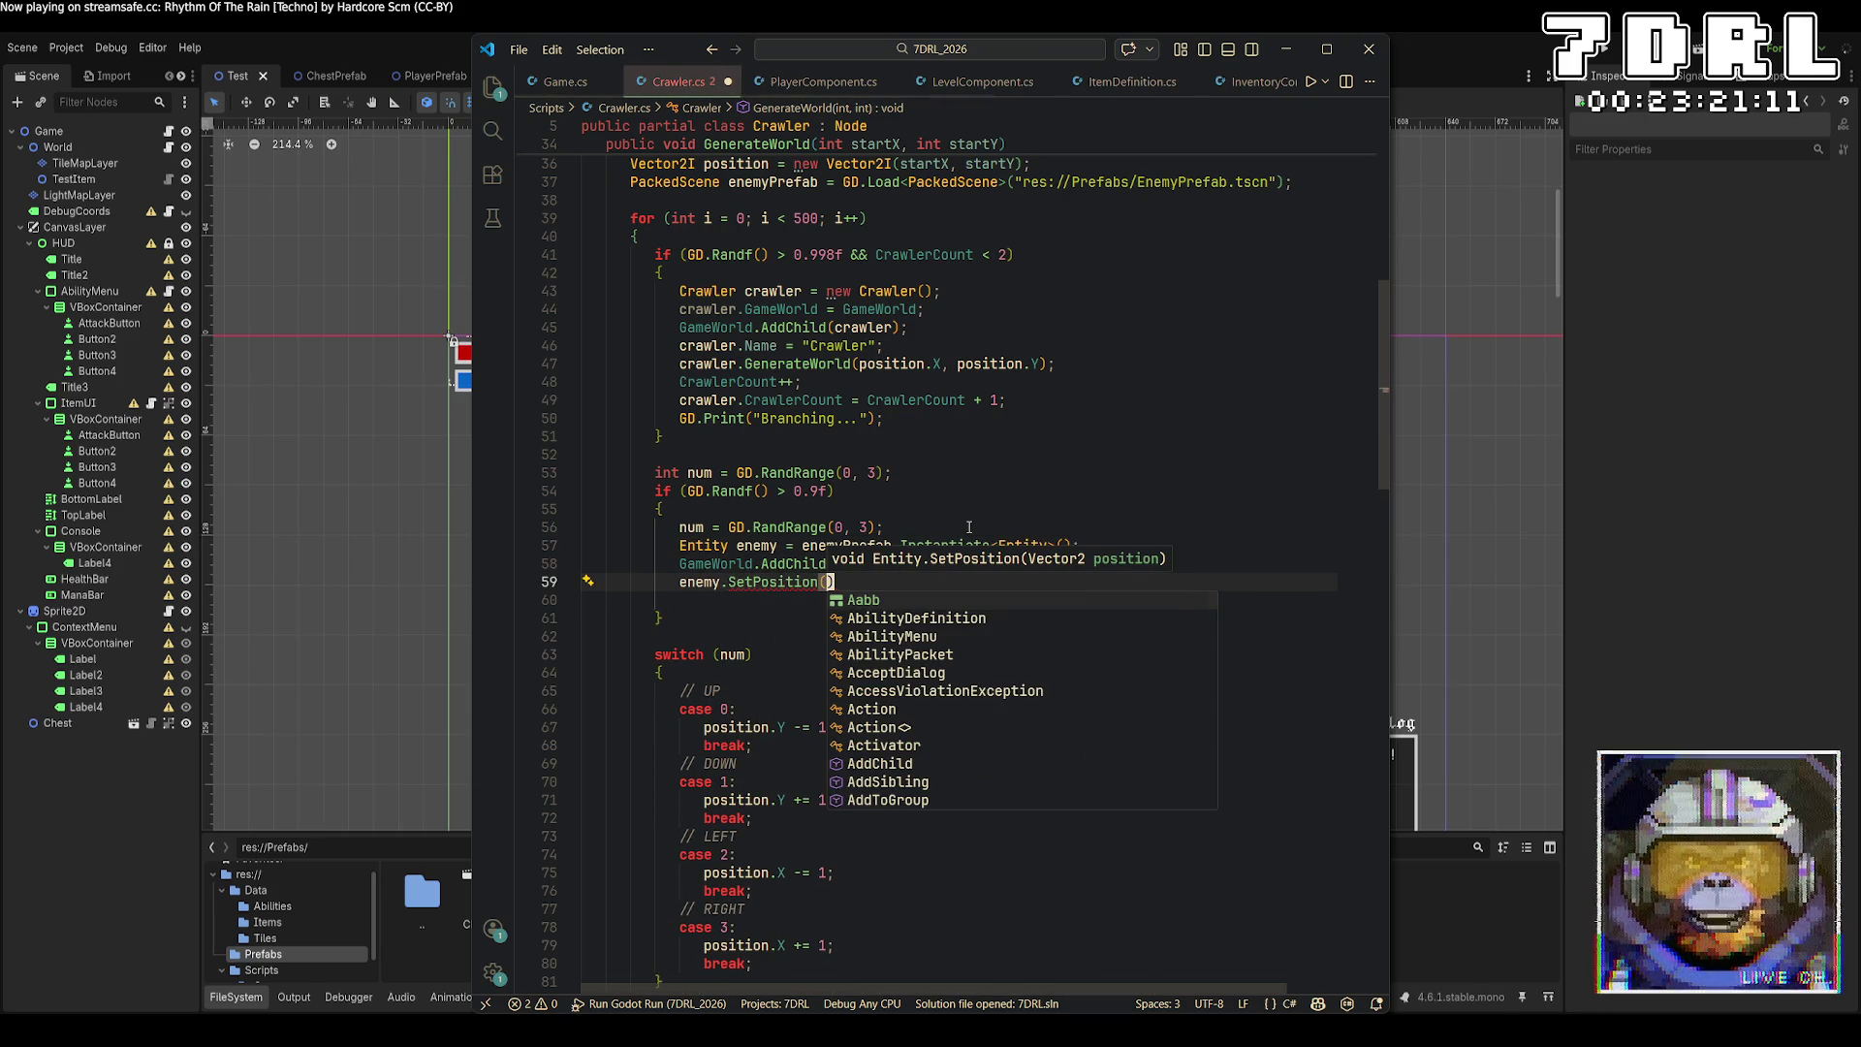
text(position.x)
key(BackSpace)
text(X, position.Y);)
key(ctrl+s)
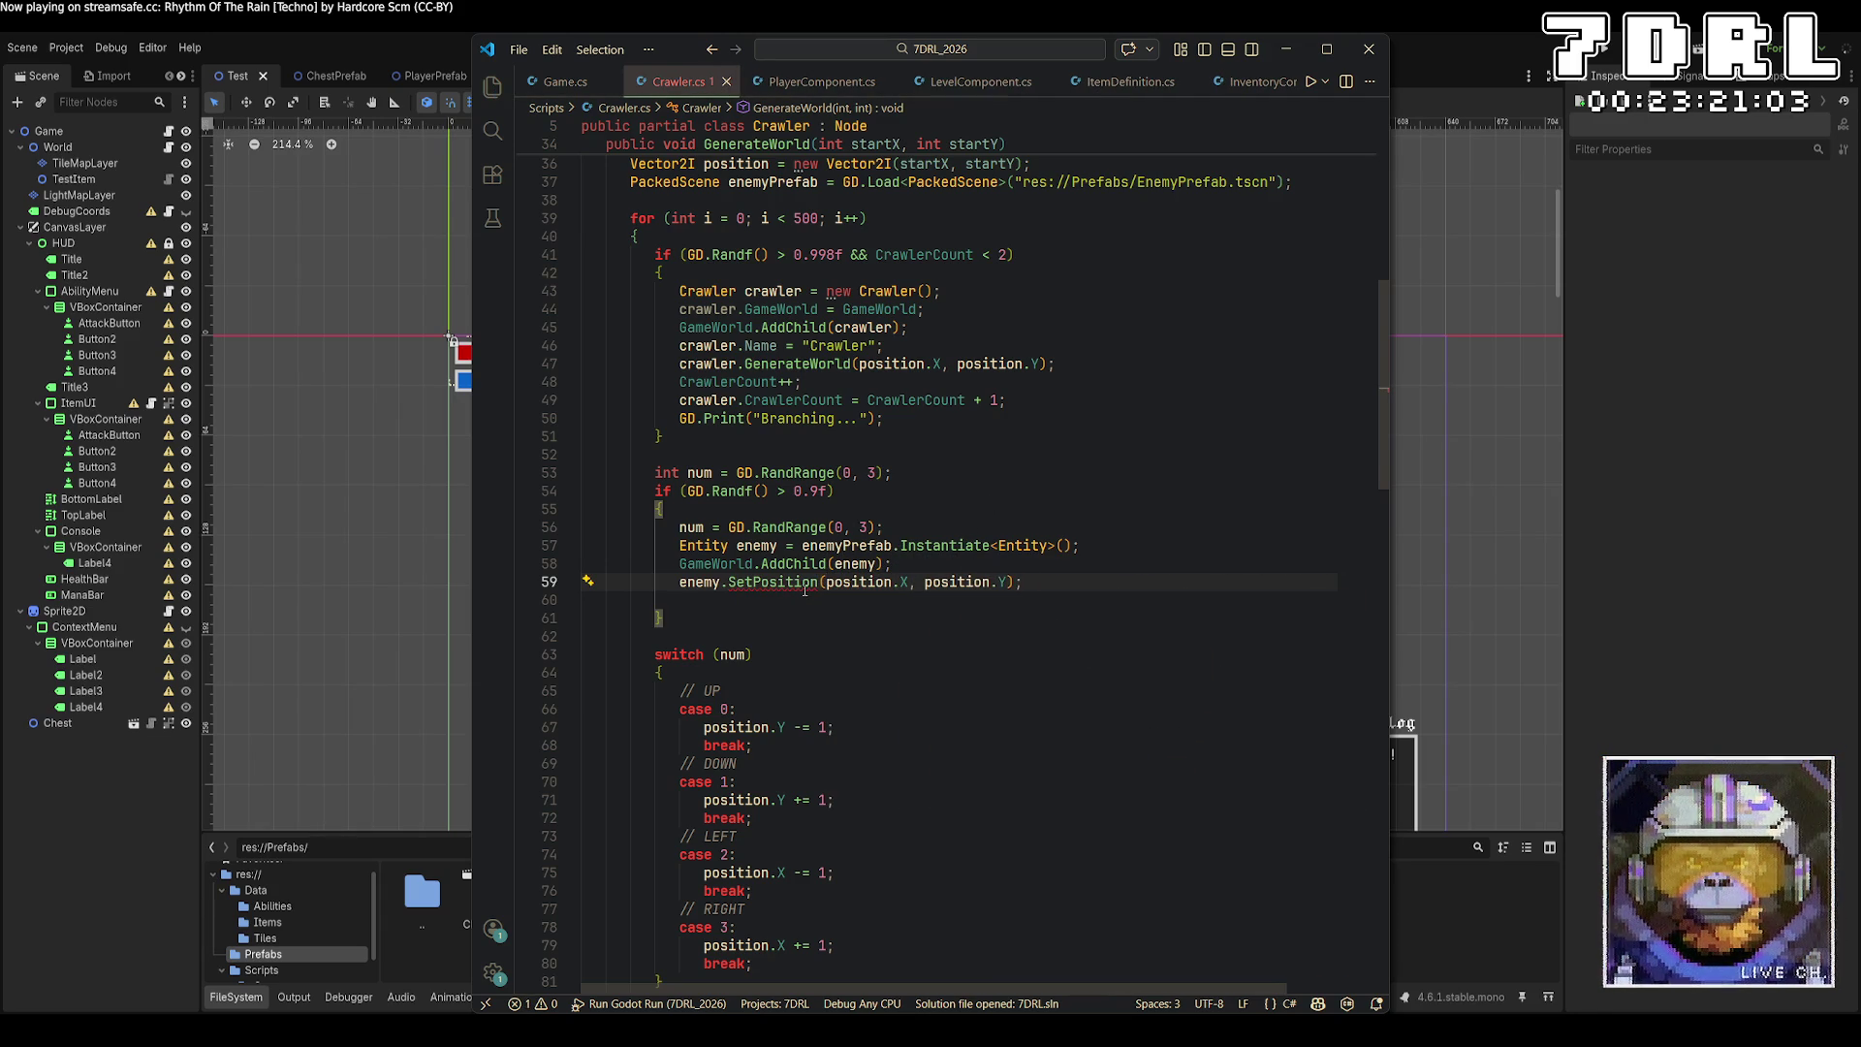
Simplify the call to enemy.SetPosition(position), save, and run the game.
mouse_move(804, 590)
drag(1013, 582, 910, 582)
key(BackSpace)
key(BackSpace)
key(BackSpace)
key(ctrl+s)
click(999, 636)
click(1601, 56)
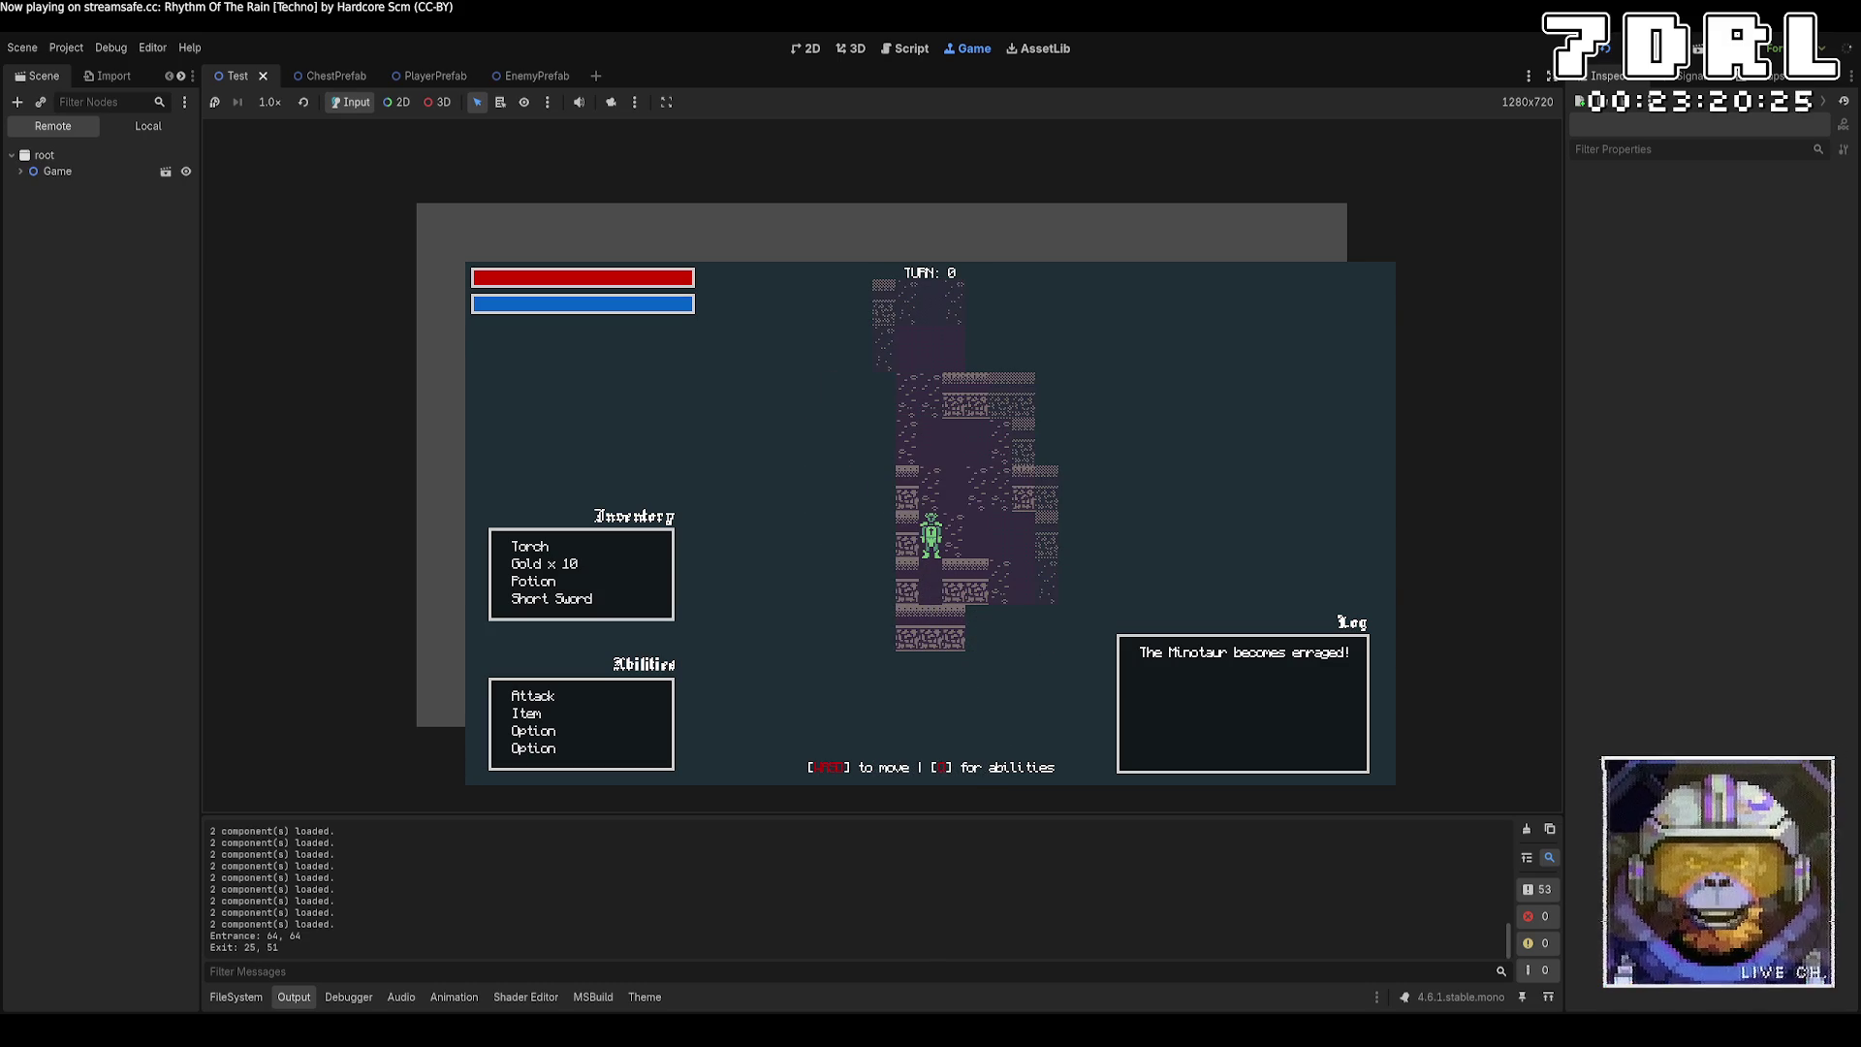
click(21, 171)
click(29, 188)
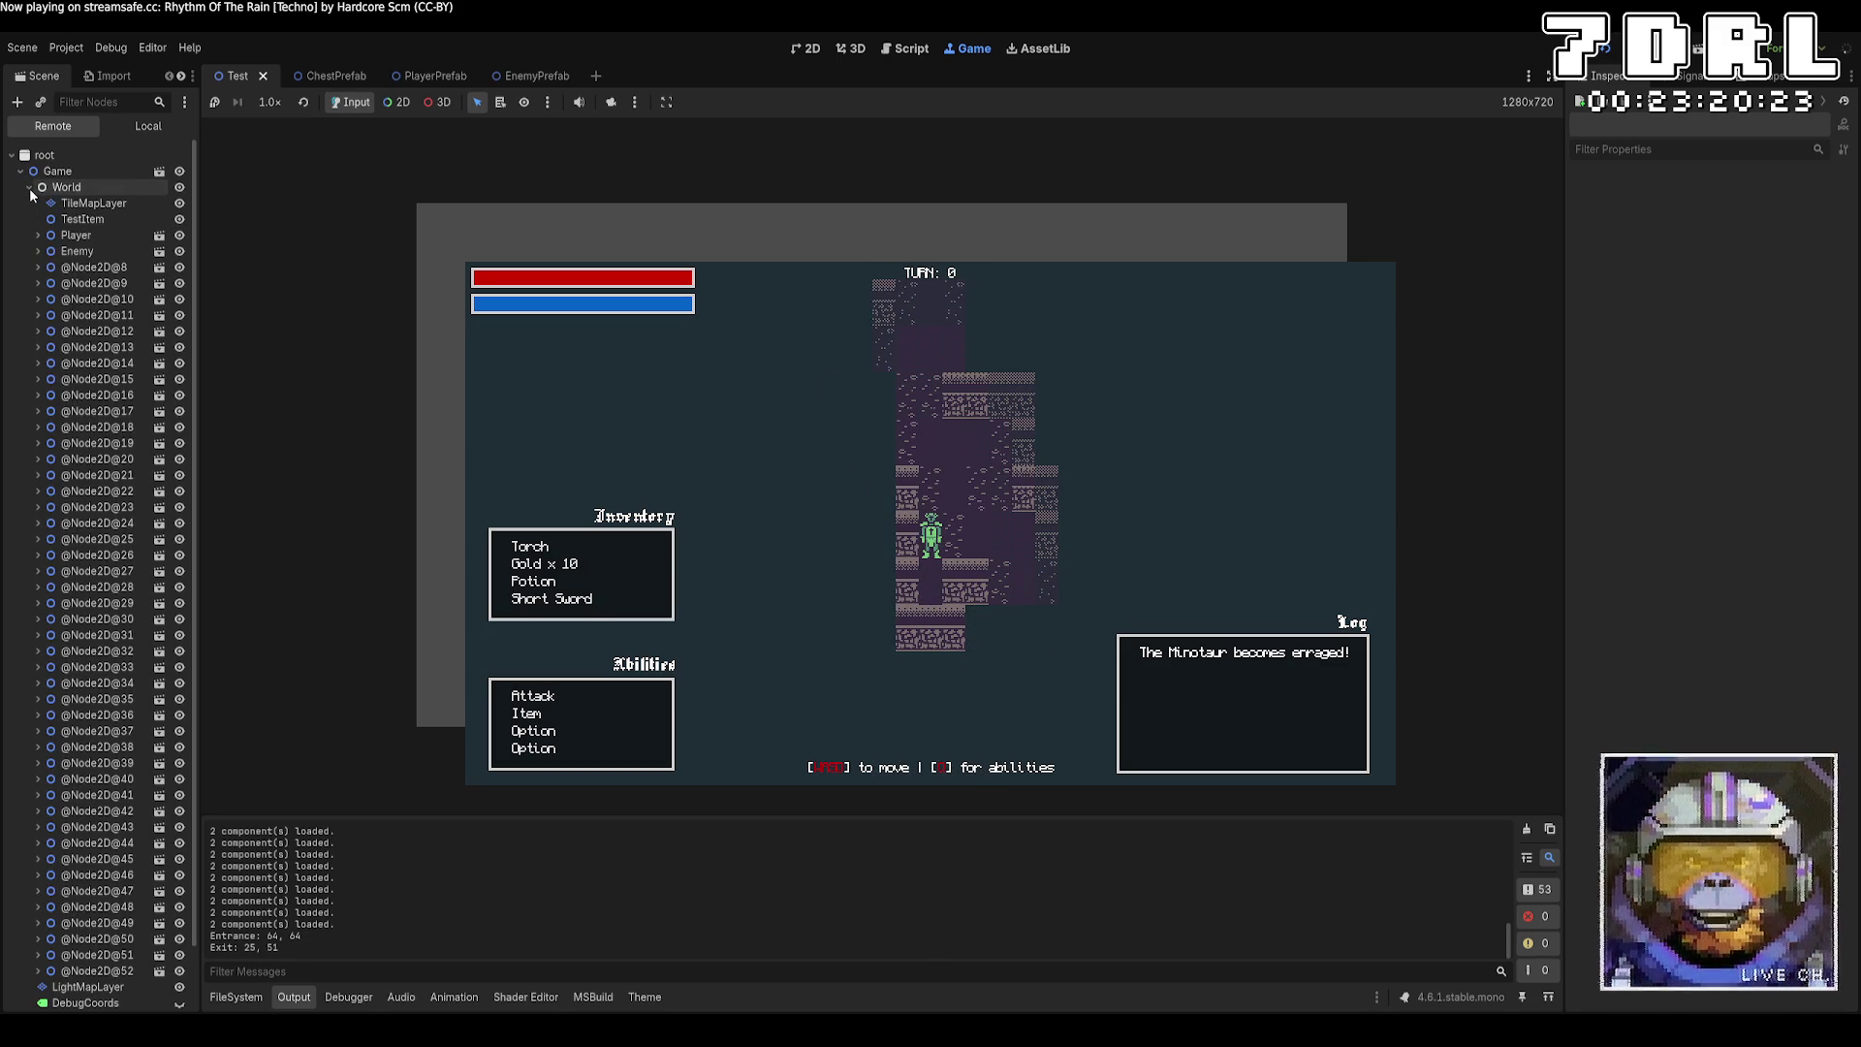
scroll(100, 320, down, 2)
click(97, 388)
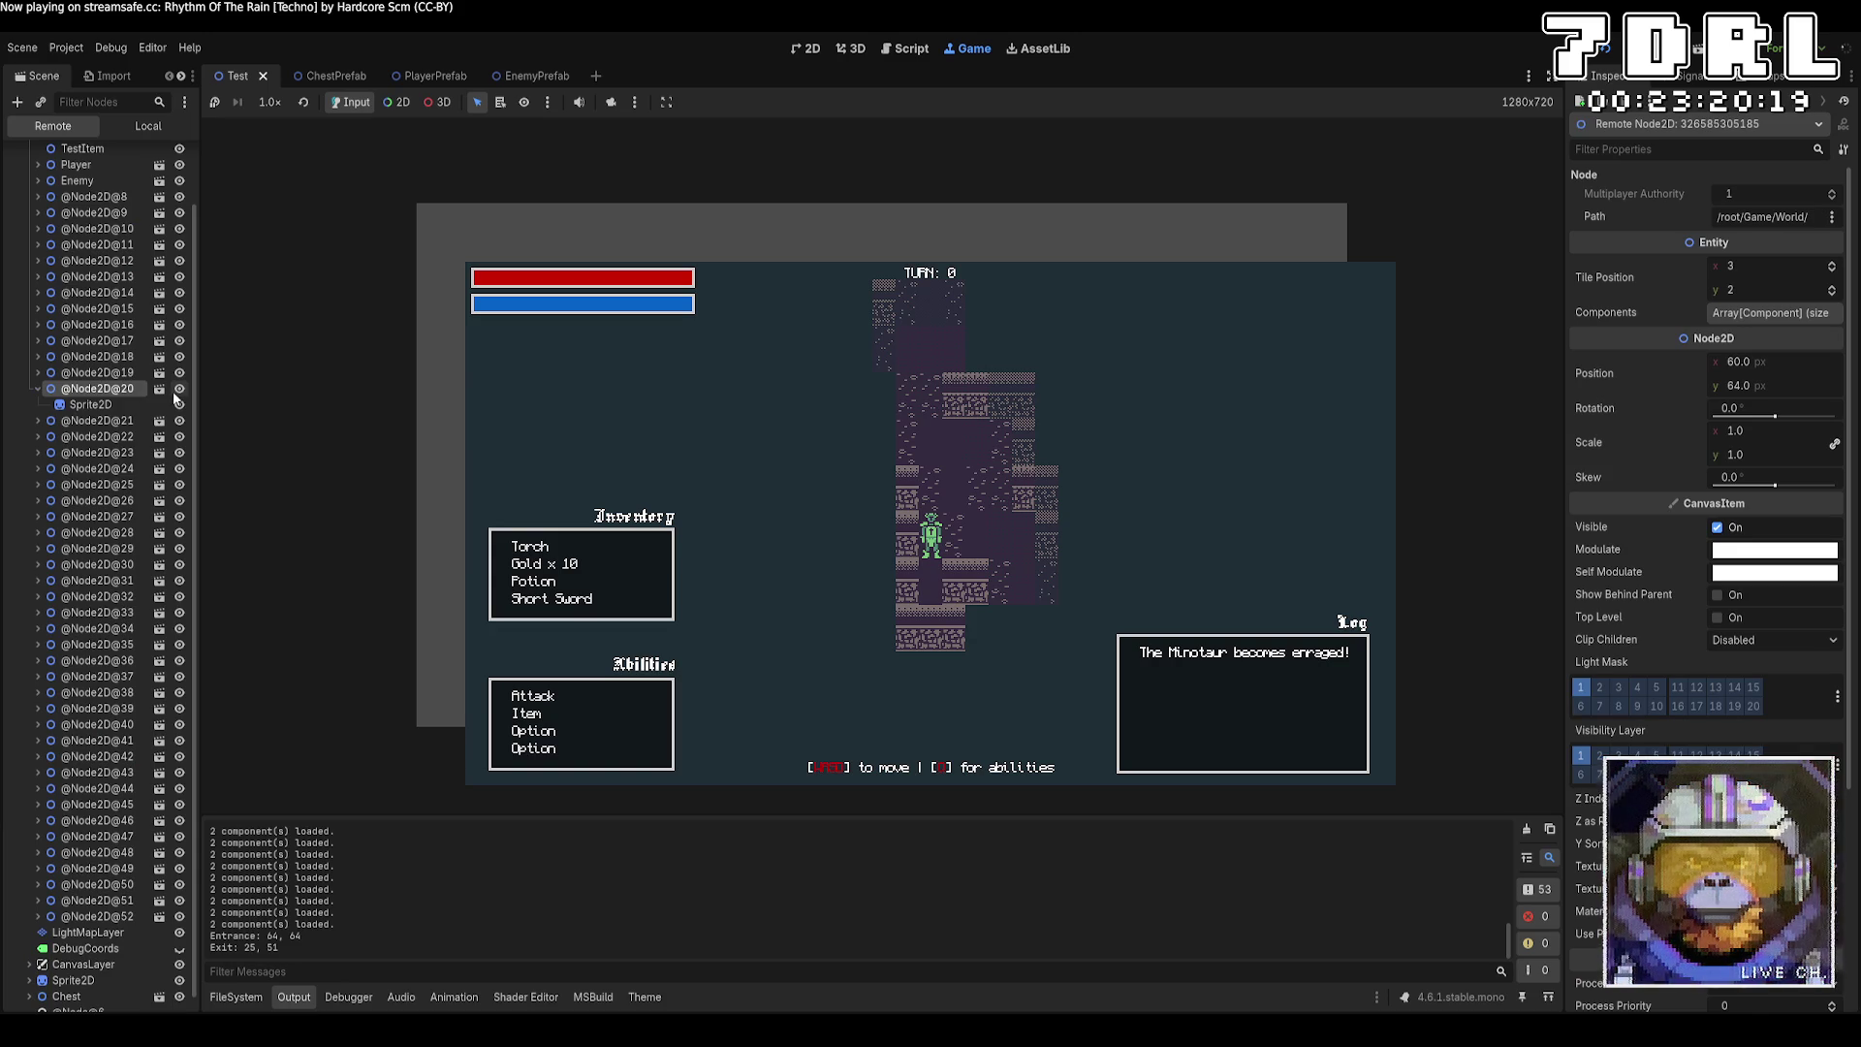
click(89, 406)
click(90, 381)
click(85, 401)
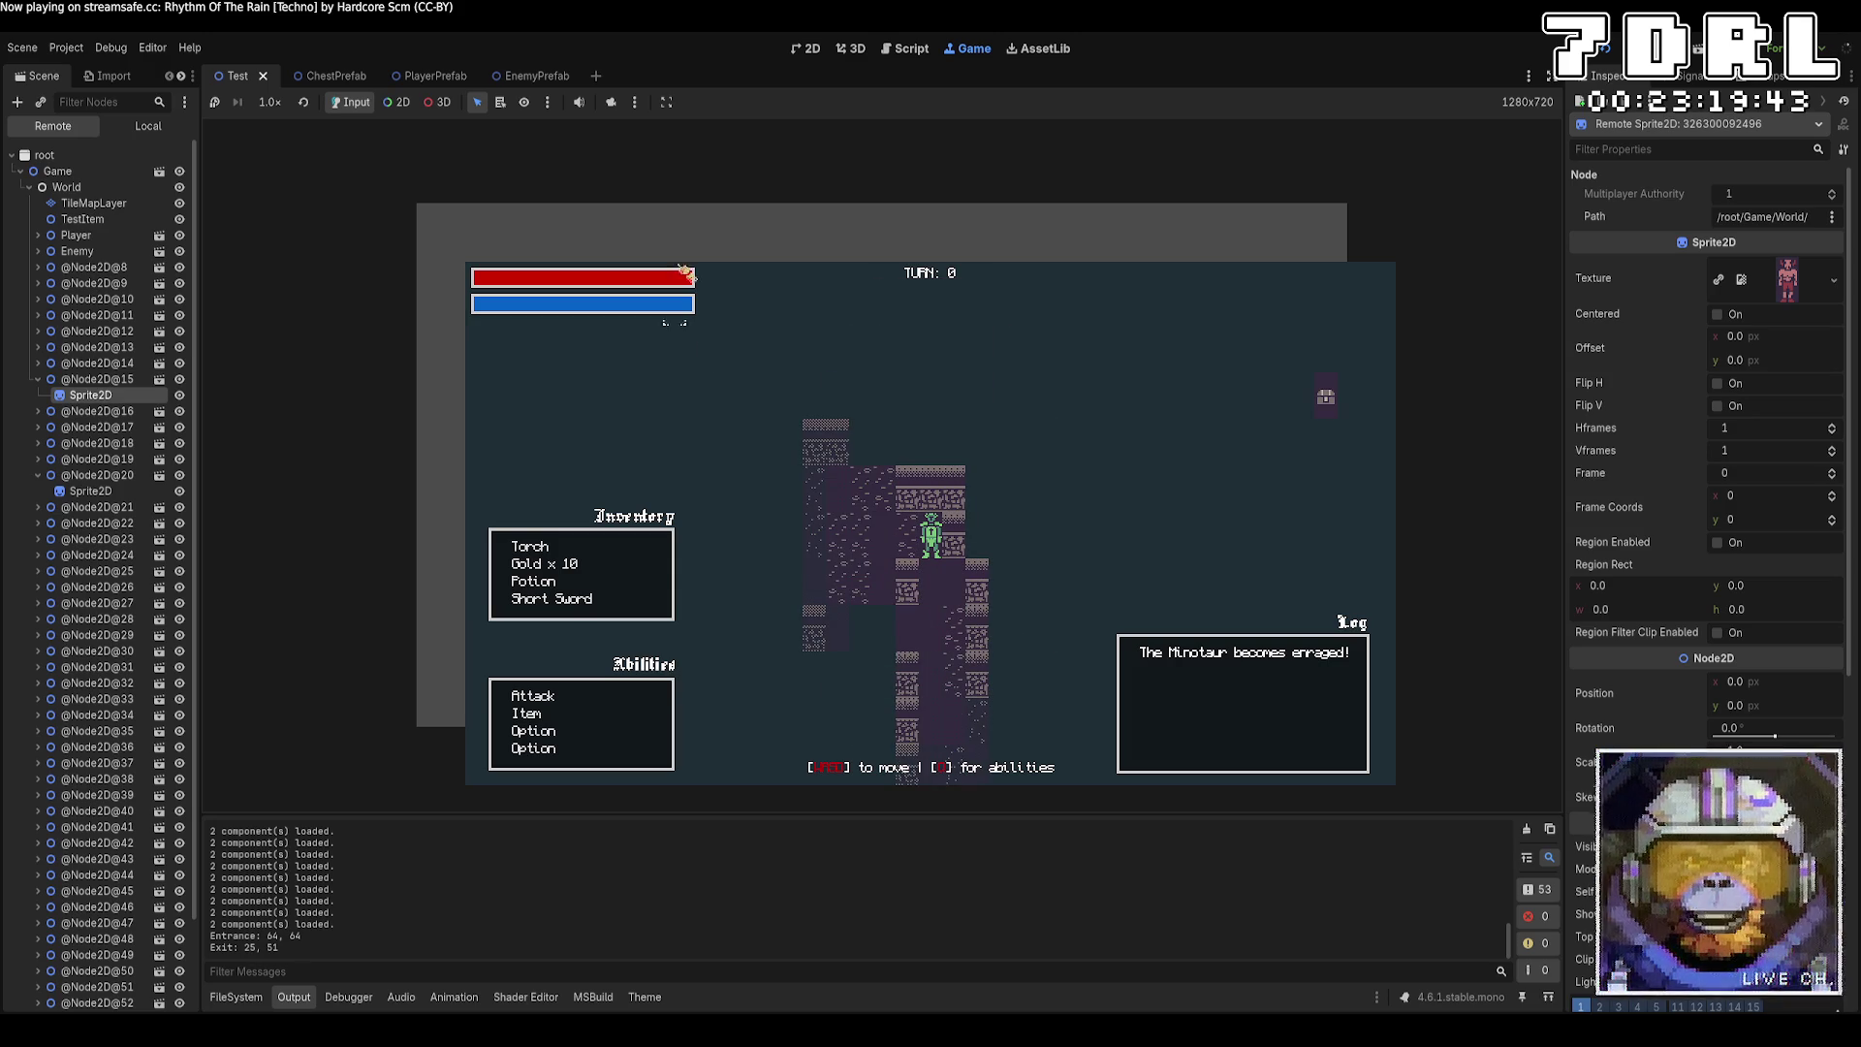
click(30, 187)
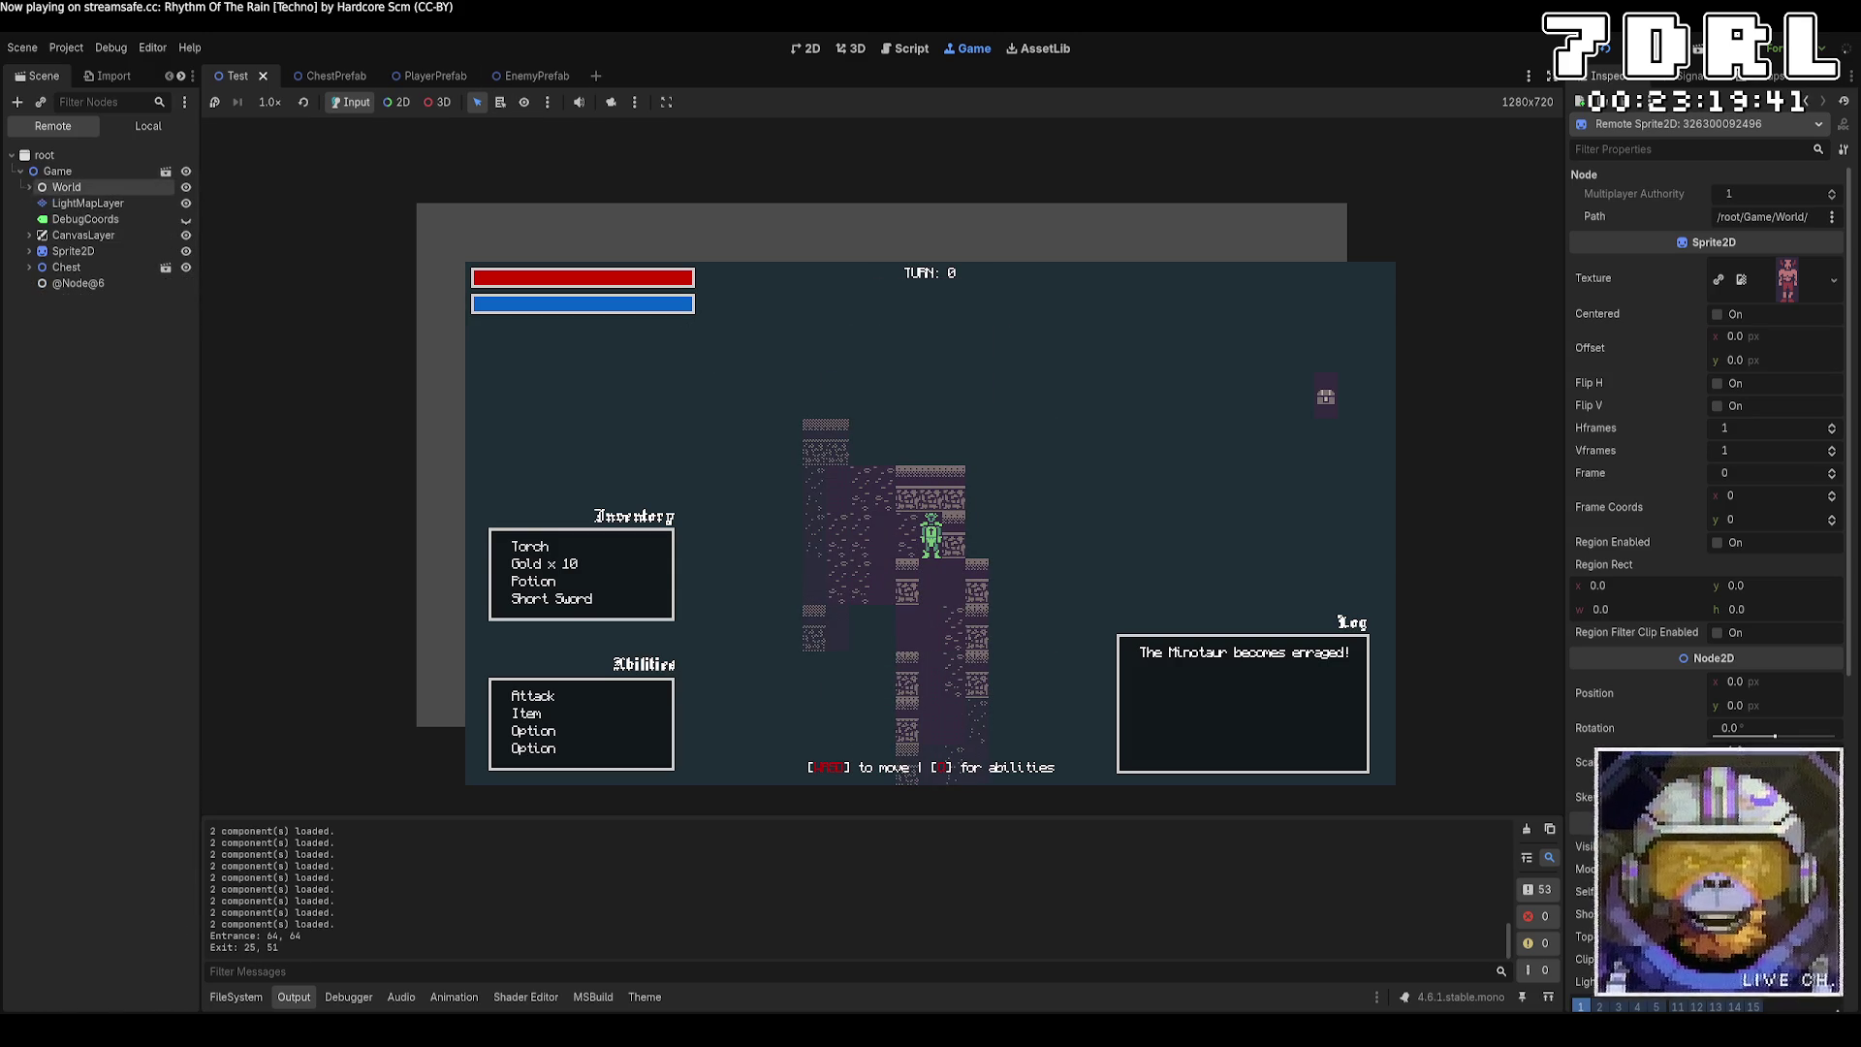
Hide LightMapLayer and override the game camera to zoom in on the spawned minotaurs.
click(186, 204)
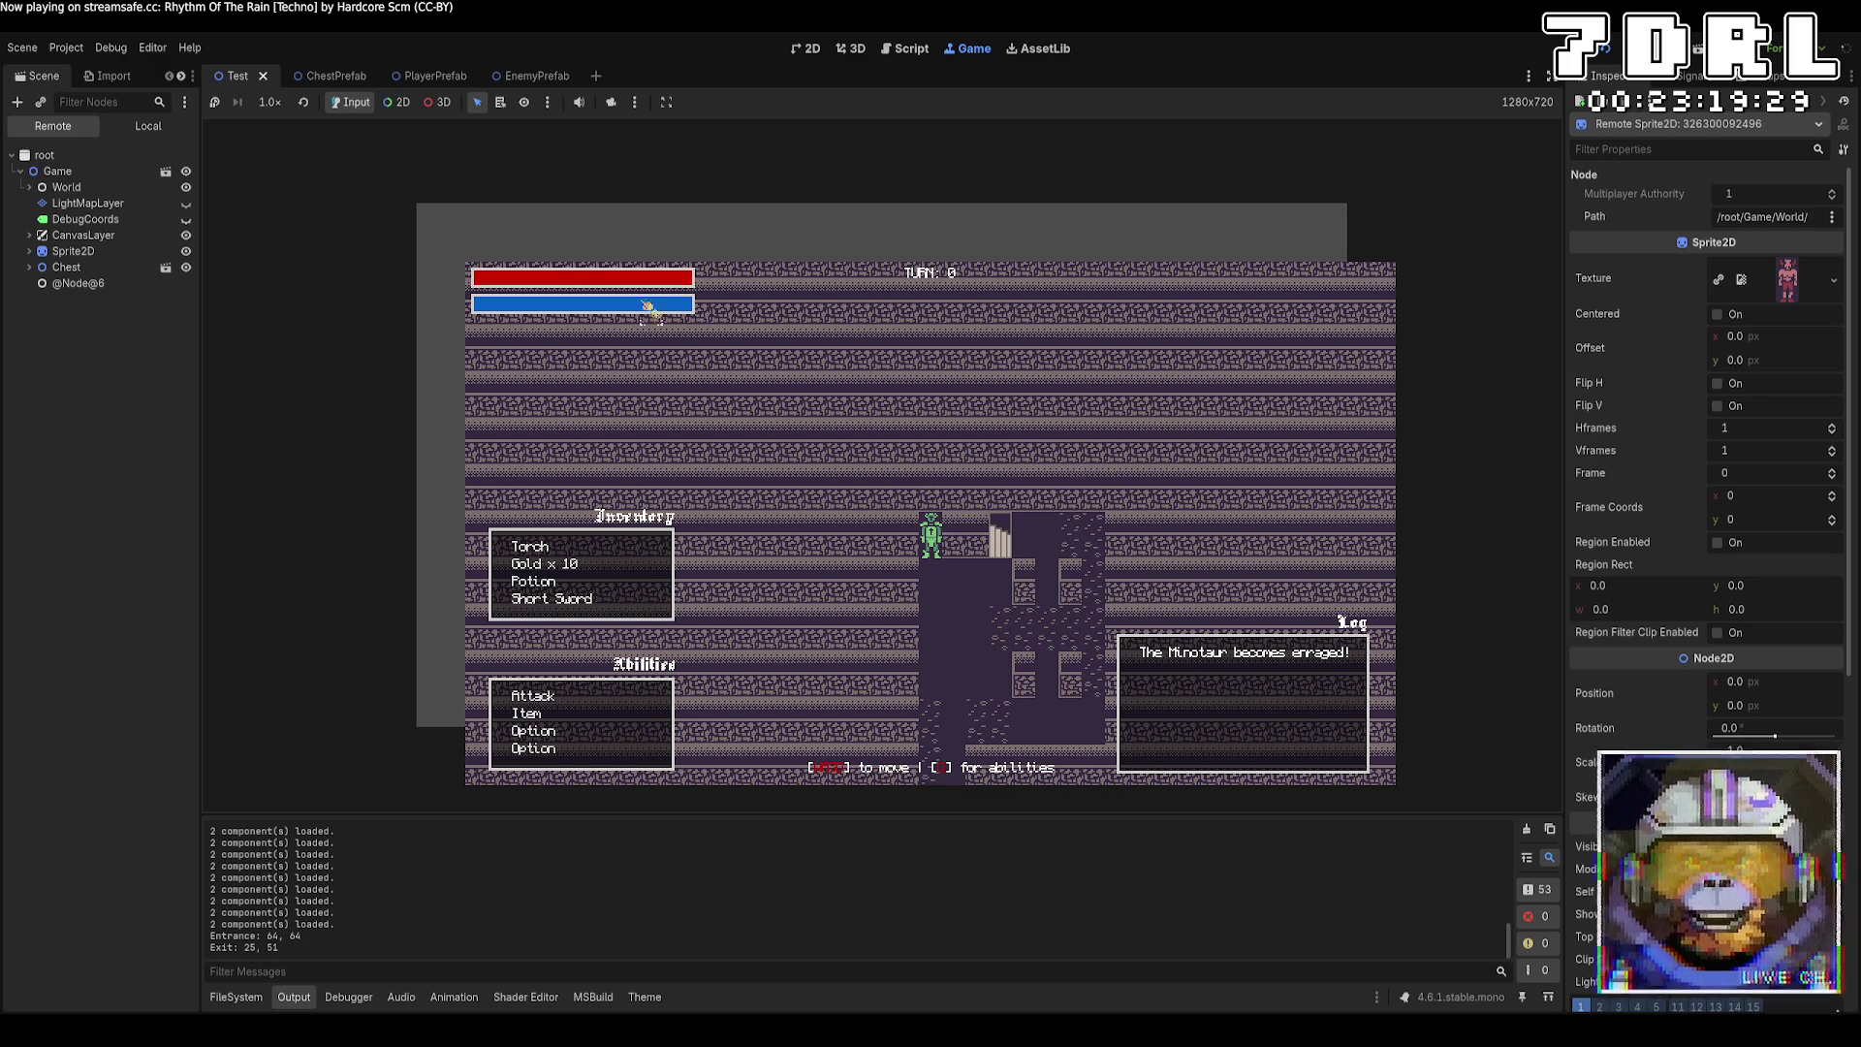
click(609, 103)
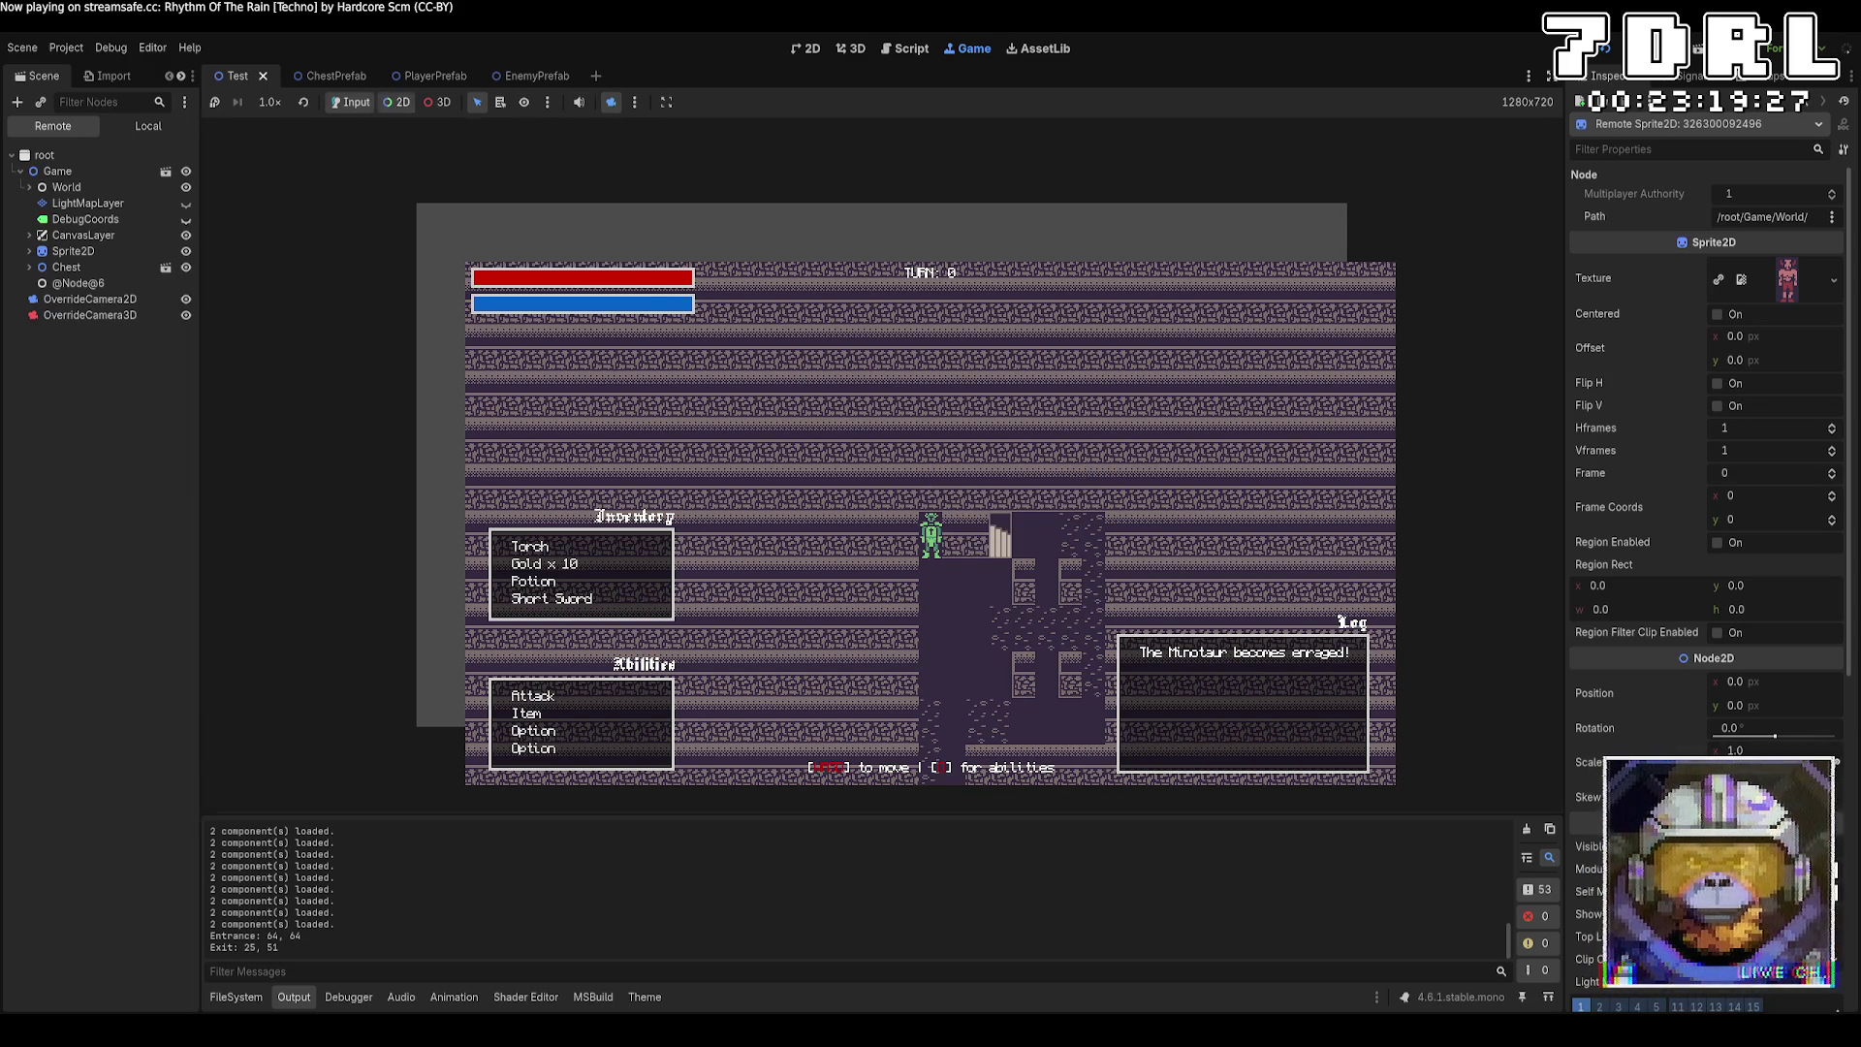
scroll(956, 515, down, 2)
scroll(983, 496, down, 3)
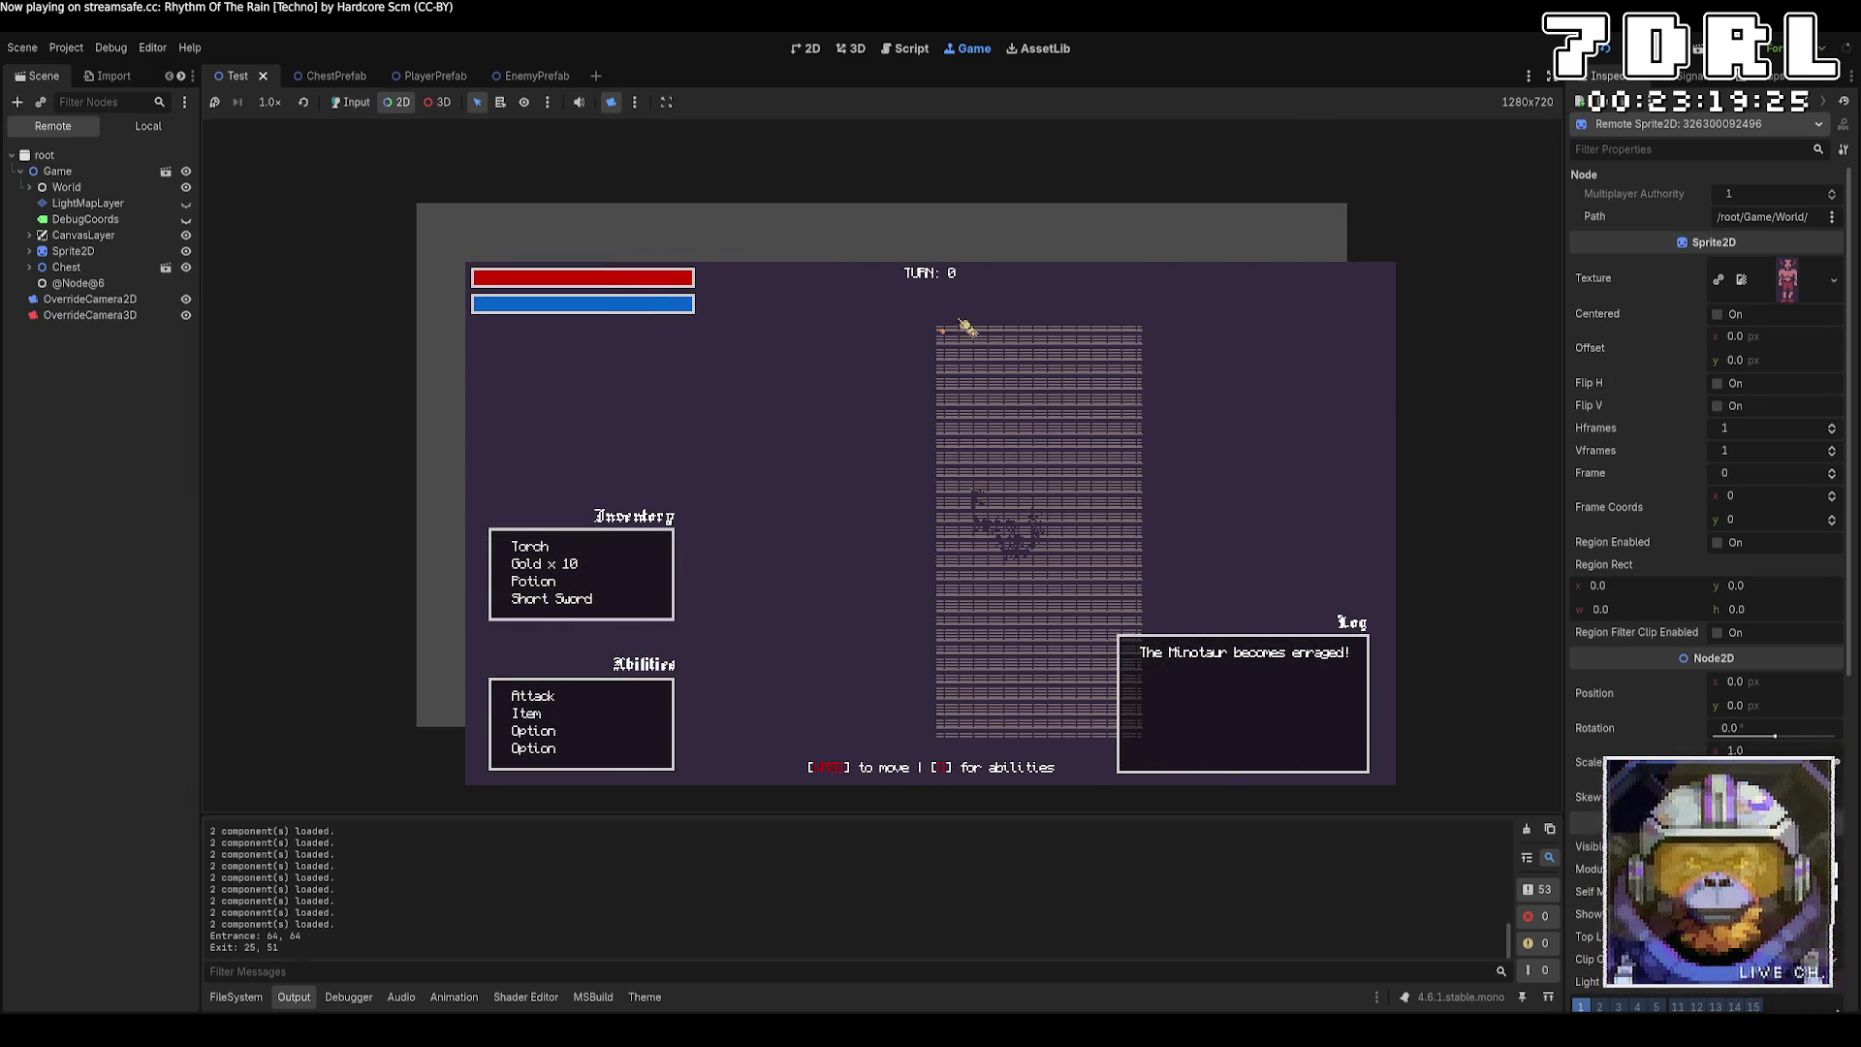
scroll(967, 334, up, 6)
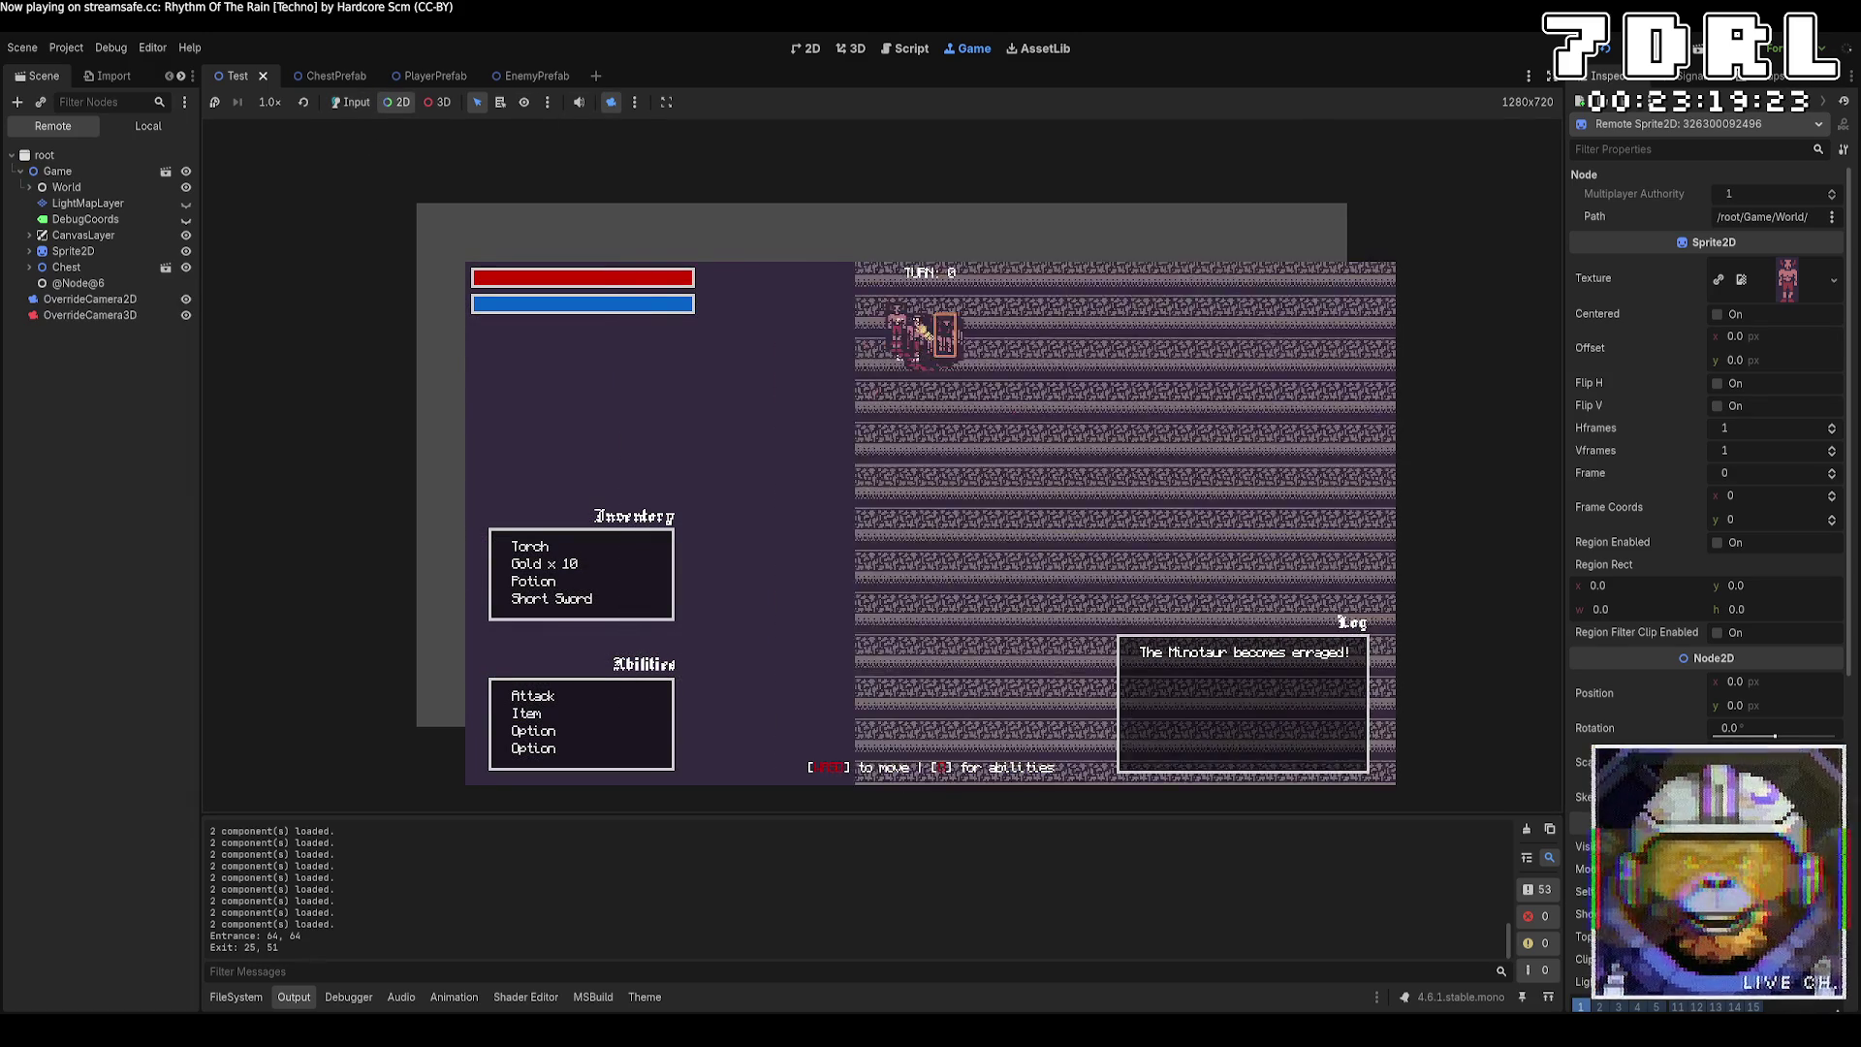
scroll(920, 329, up, 4)
scroll(1122, 501, up, 2)
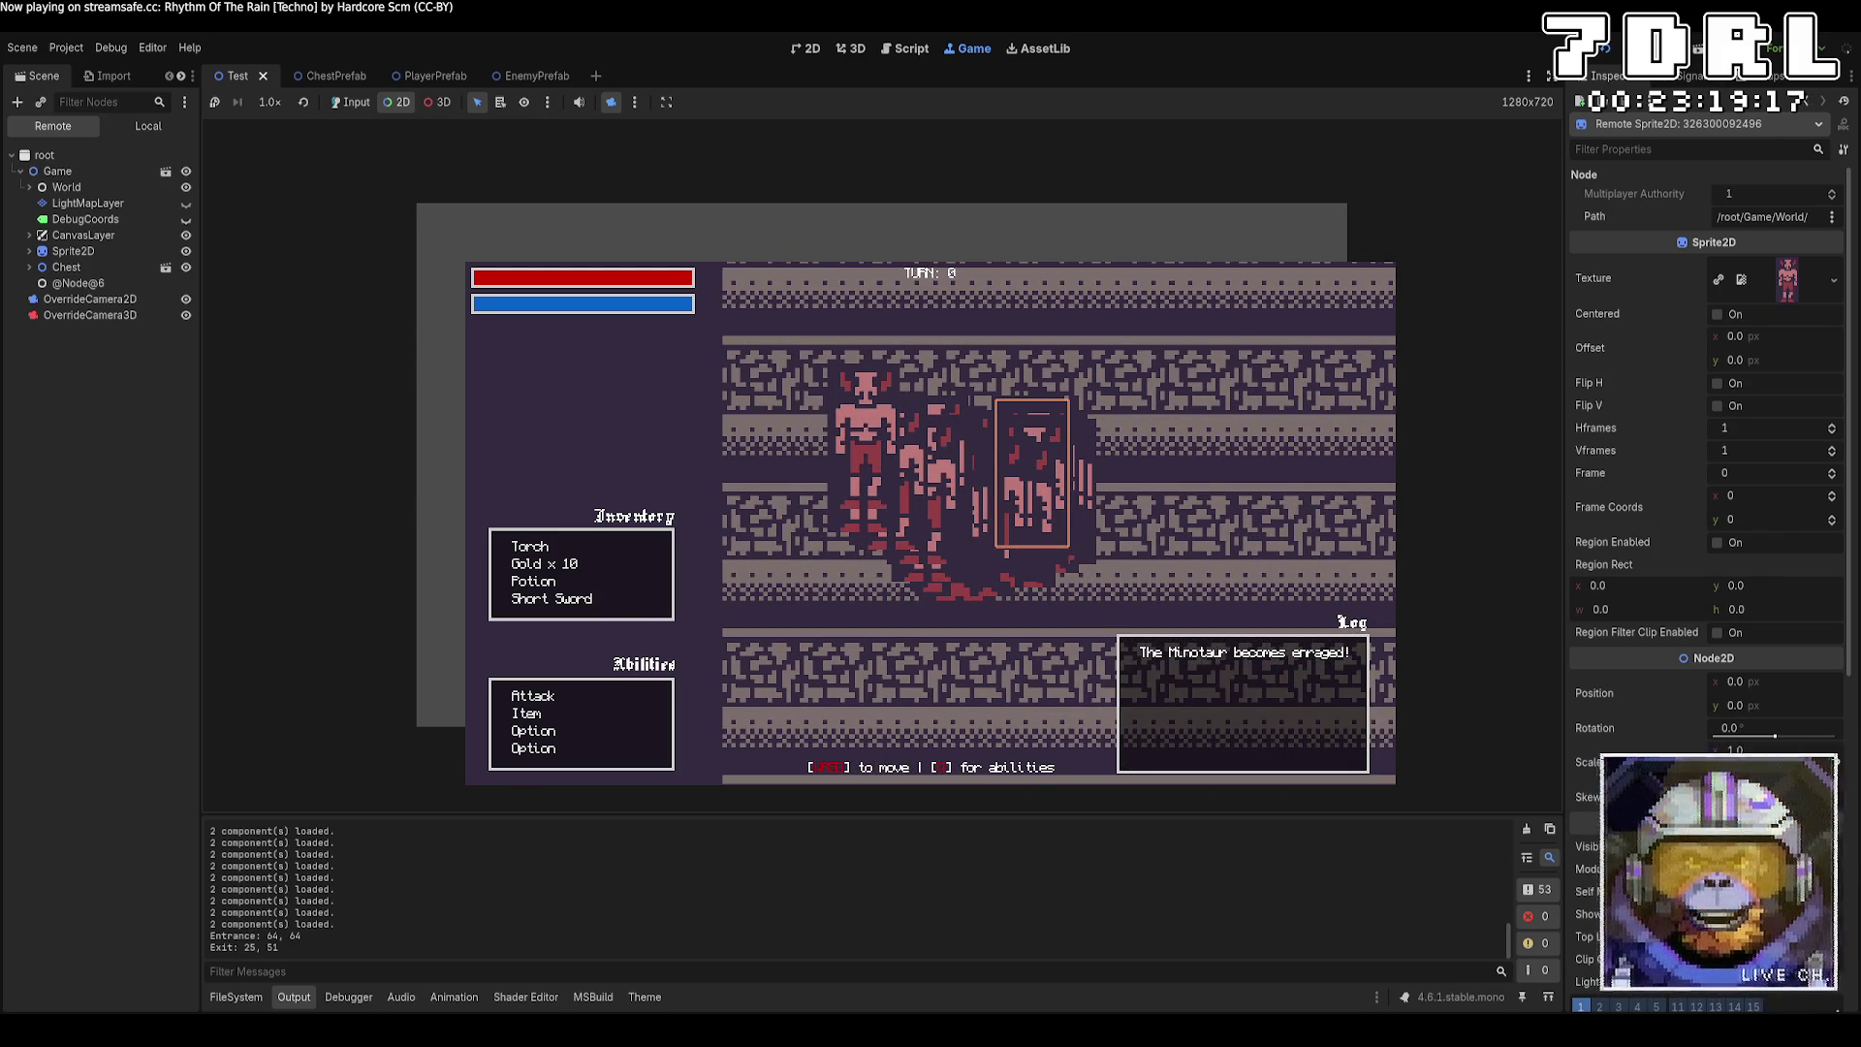
Stop the game with F8 and go back to Crawler.cs in VS Code.
key(F8)
key(alt+Tab)
scroll(962, 552, up, 2)
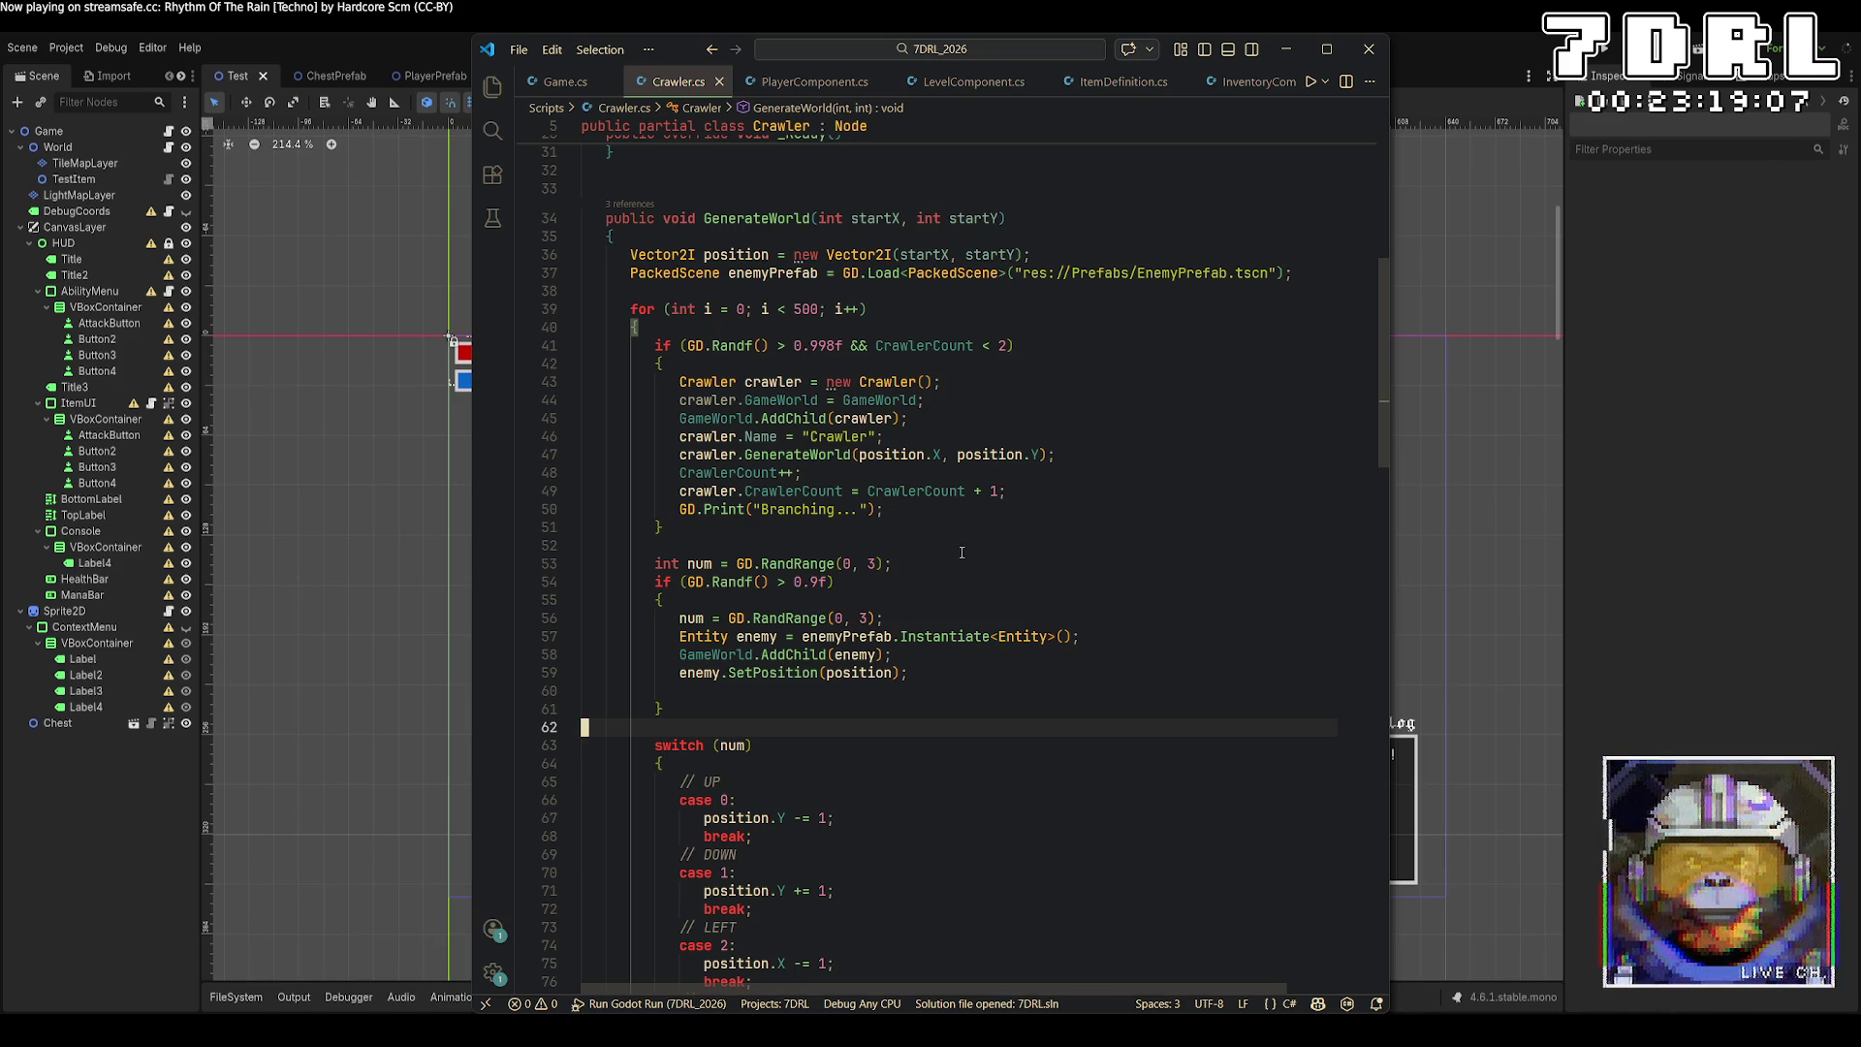
Look up the SetPosition definition in Entity.cs, then return to Crawler.cs.
scroll(962, 553, up, 1)
scroll(962, 552, down, 5)
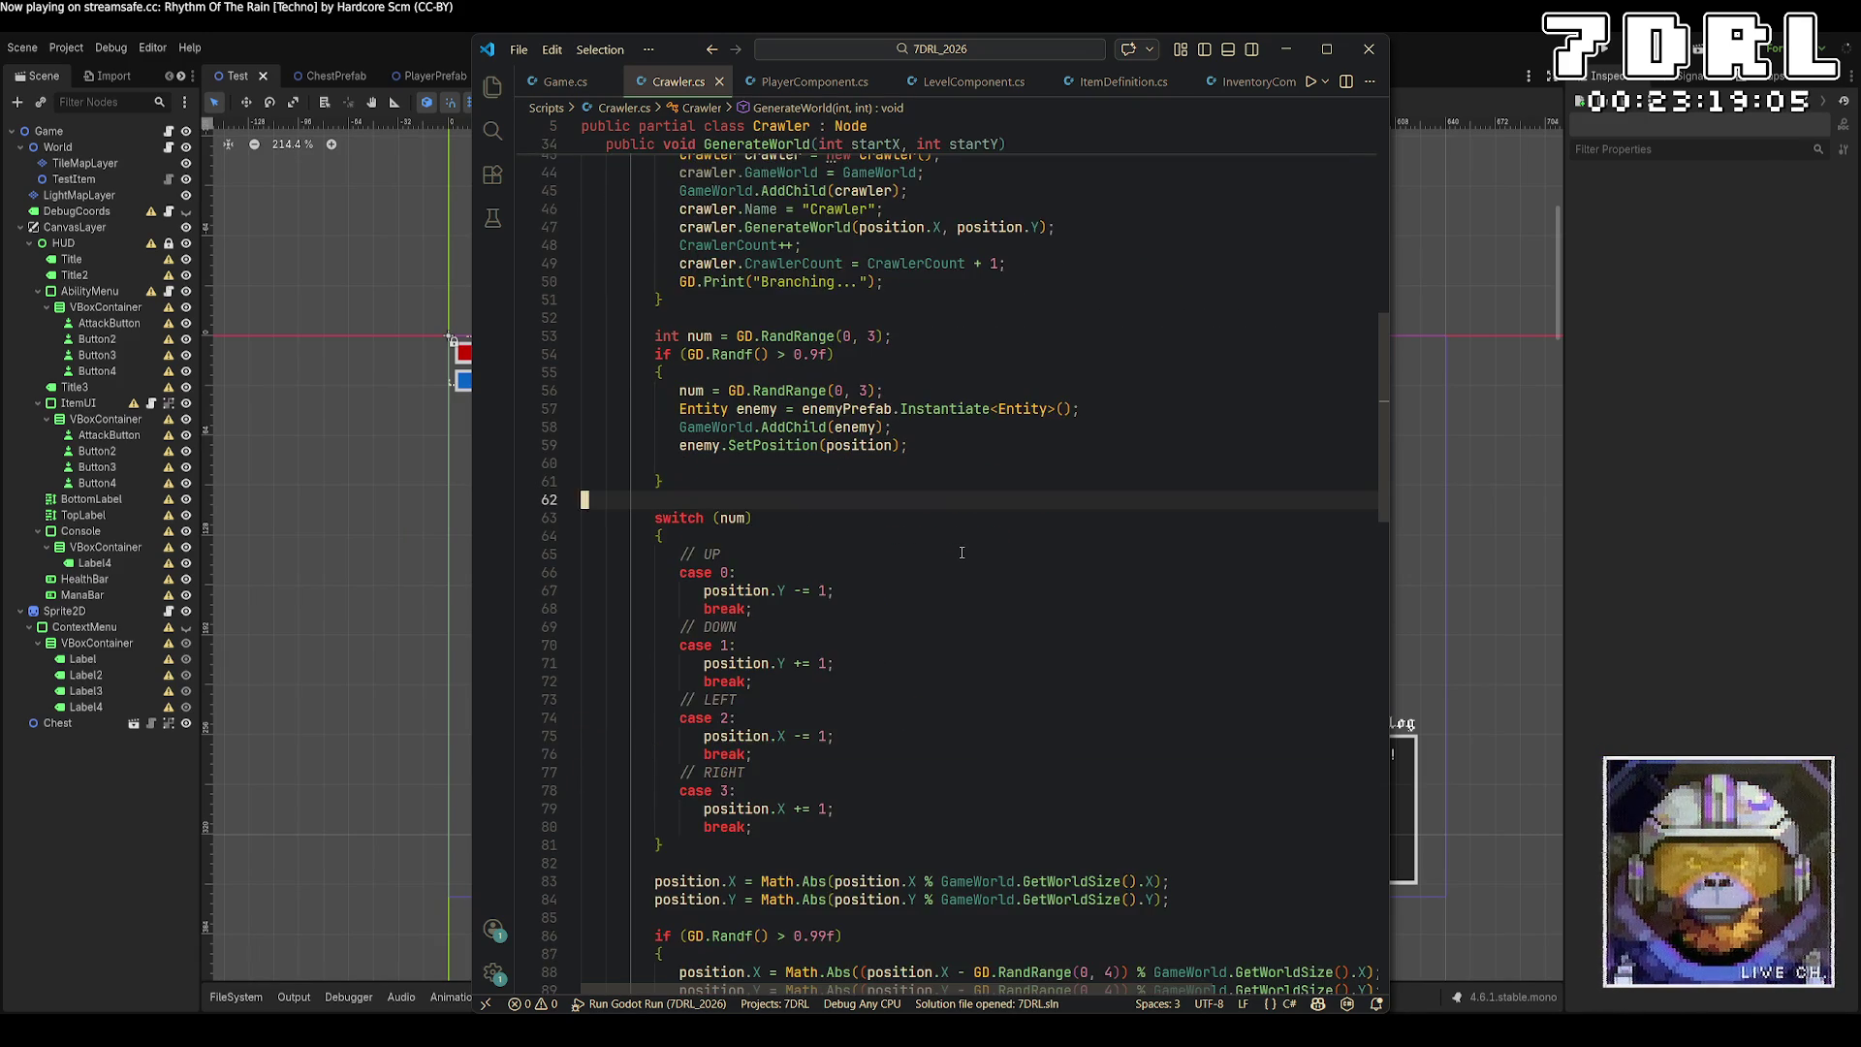
scroll(962, 552, down, 4)
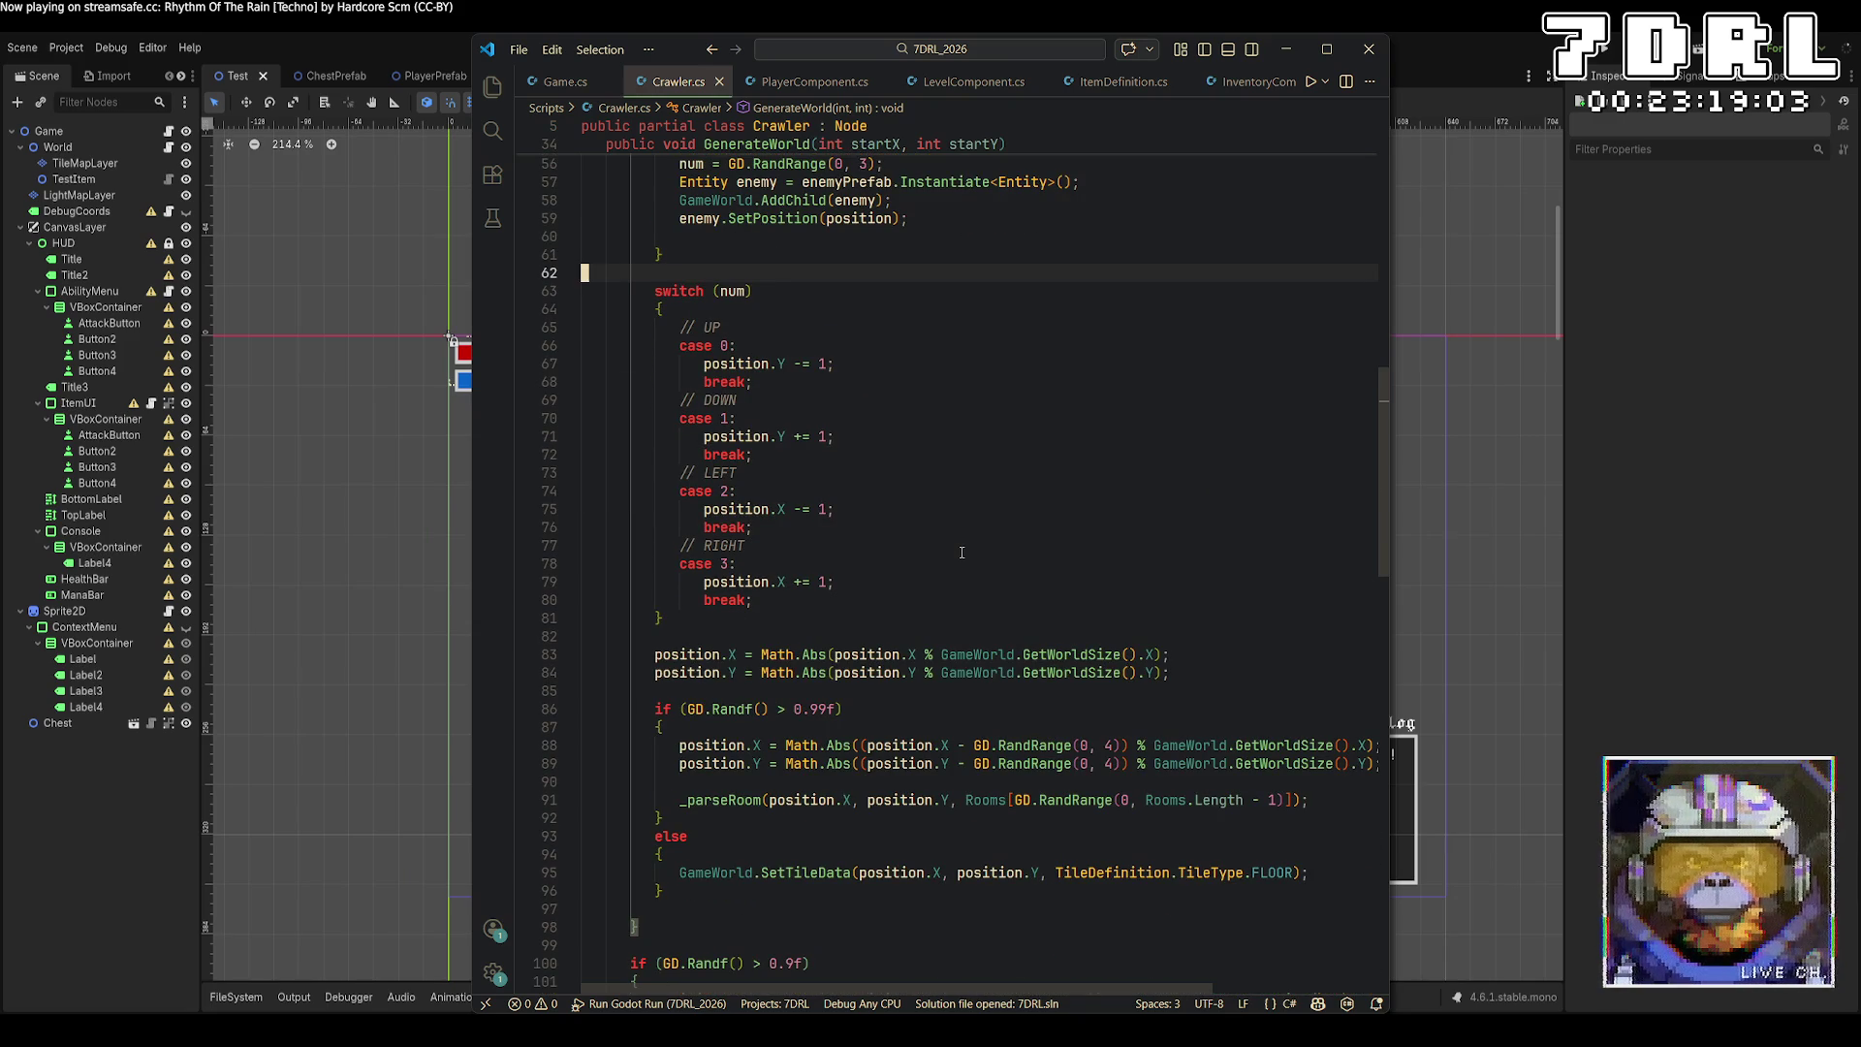
scroll(971, 515, up, 5)
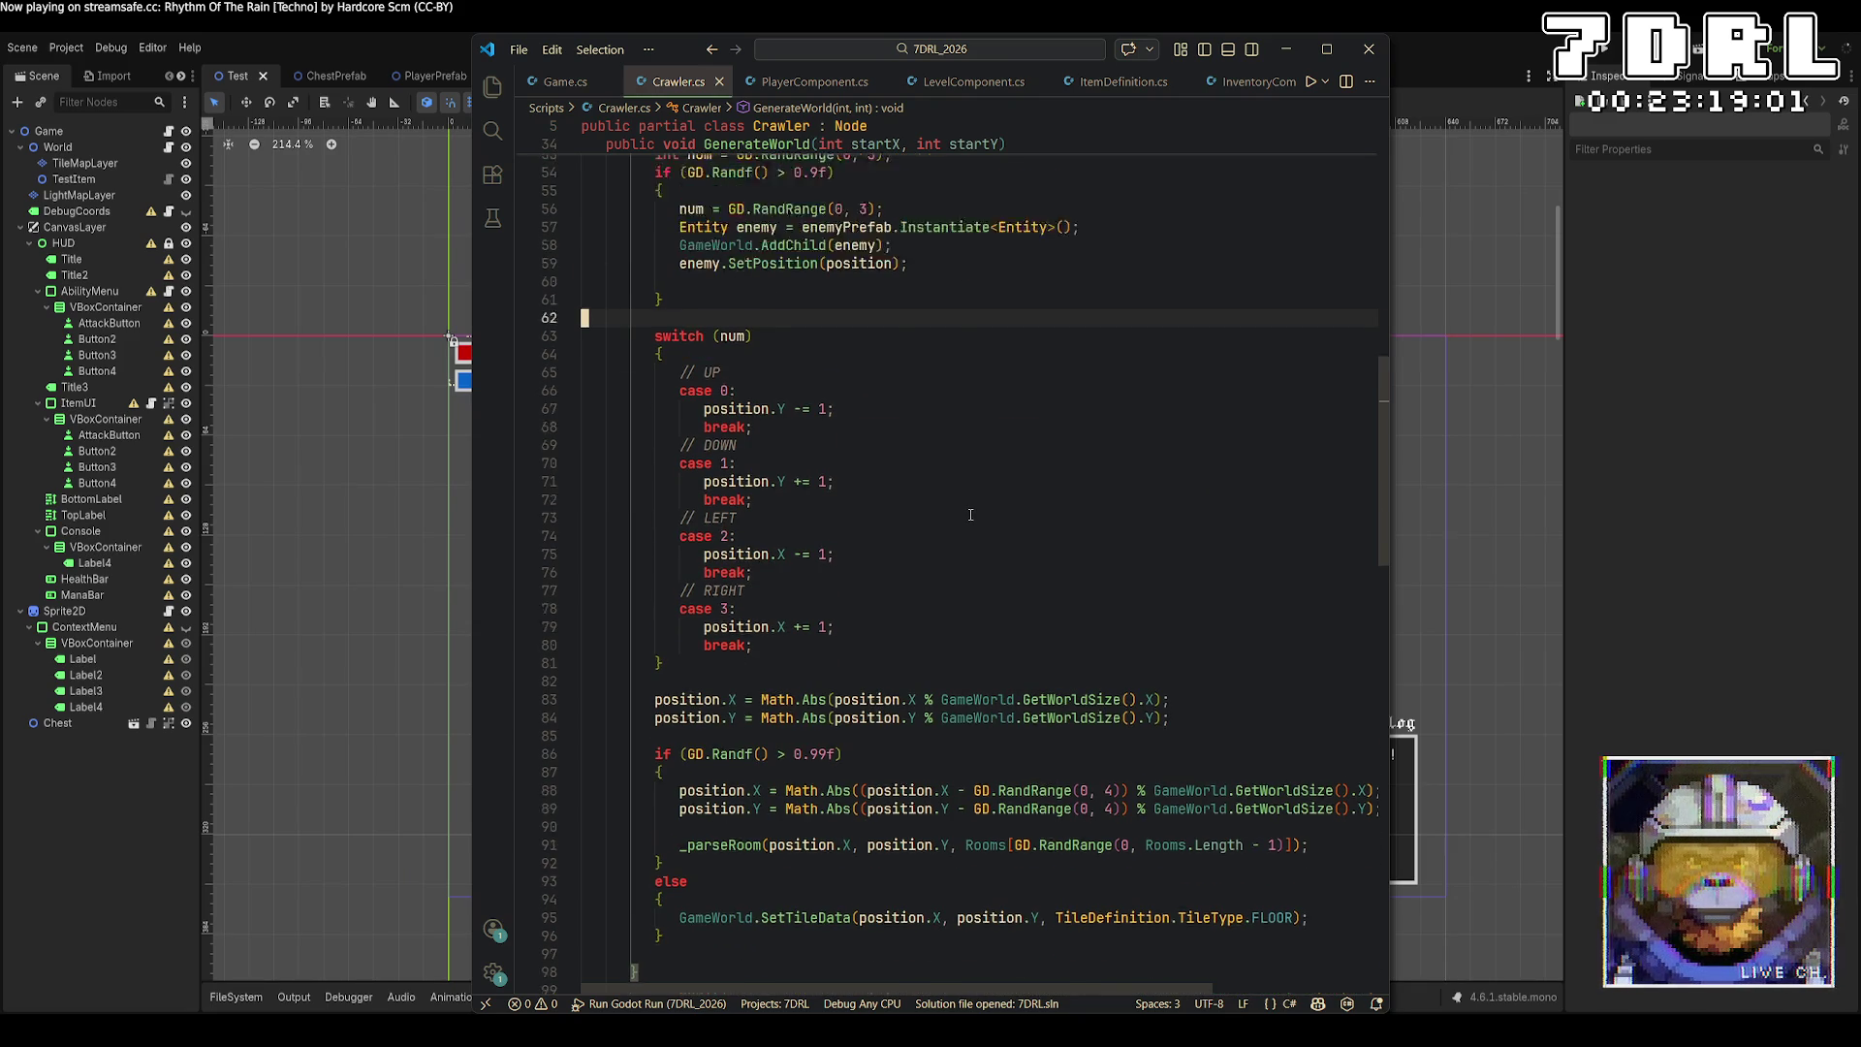
scroll(965, 528, up, 5)
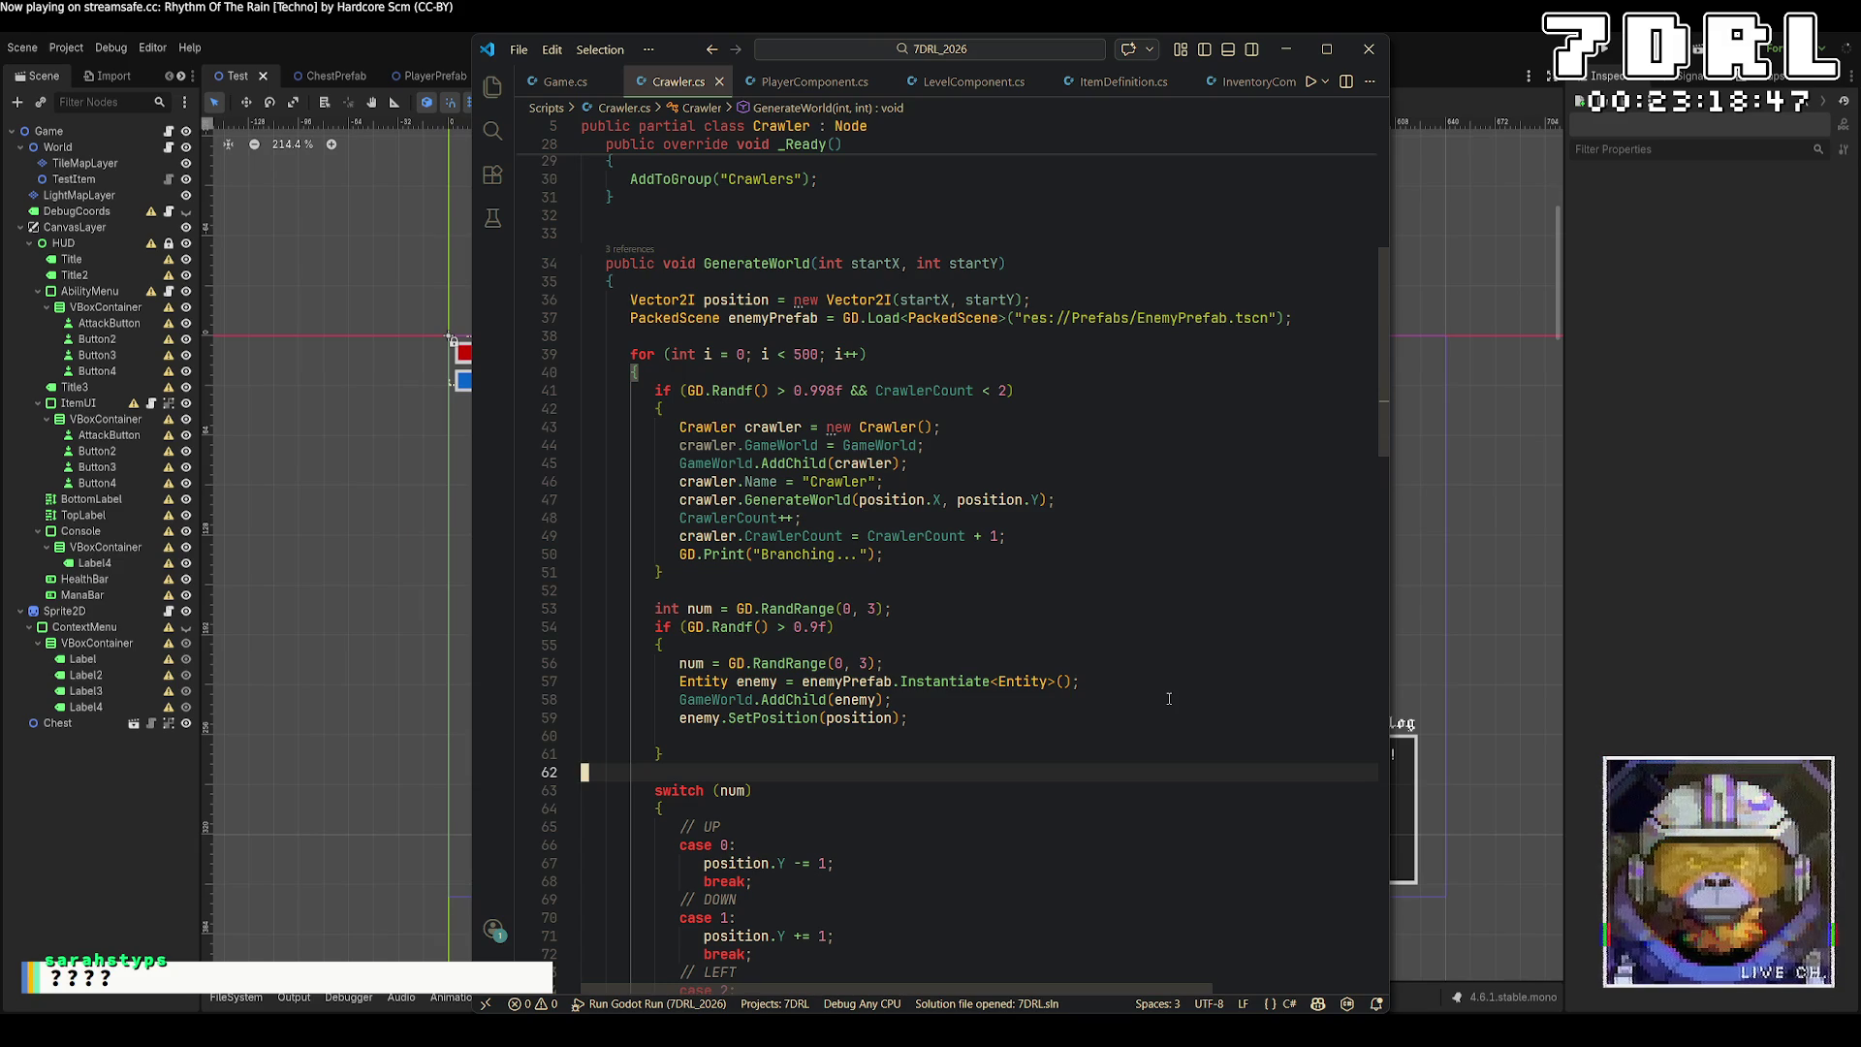
scroll(1169, 698, up, 2)
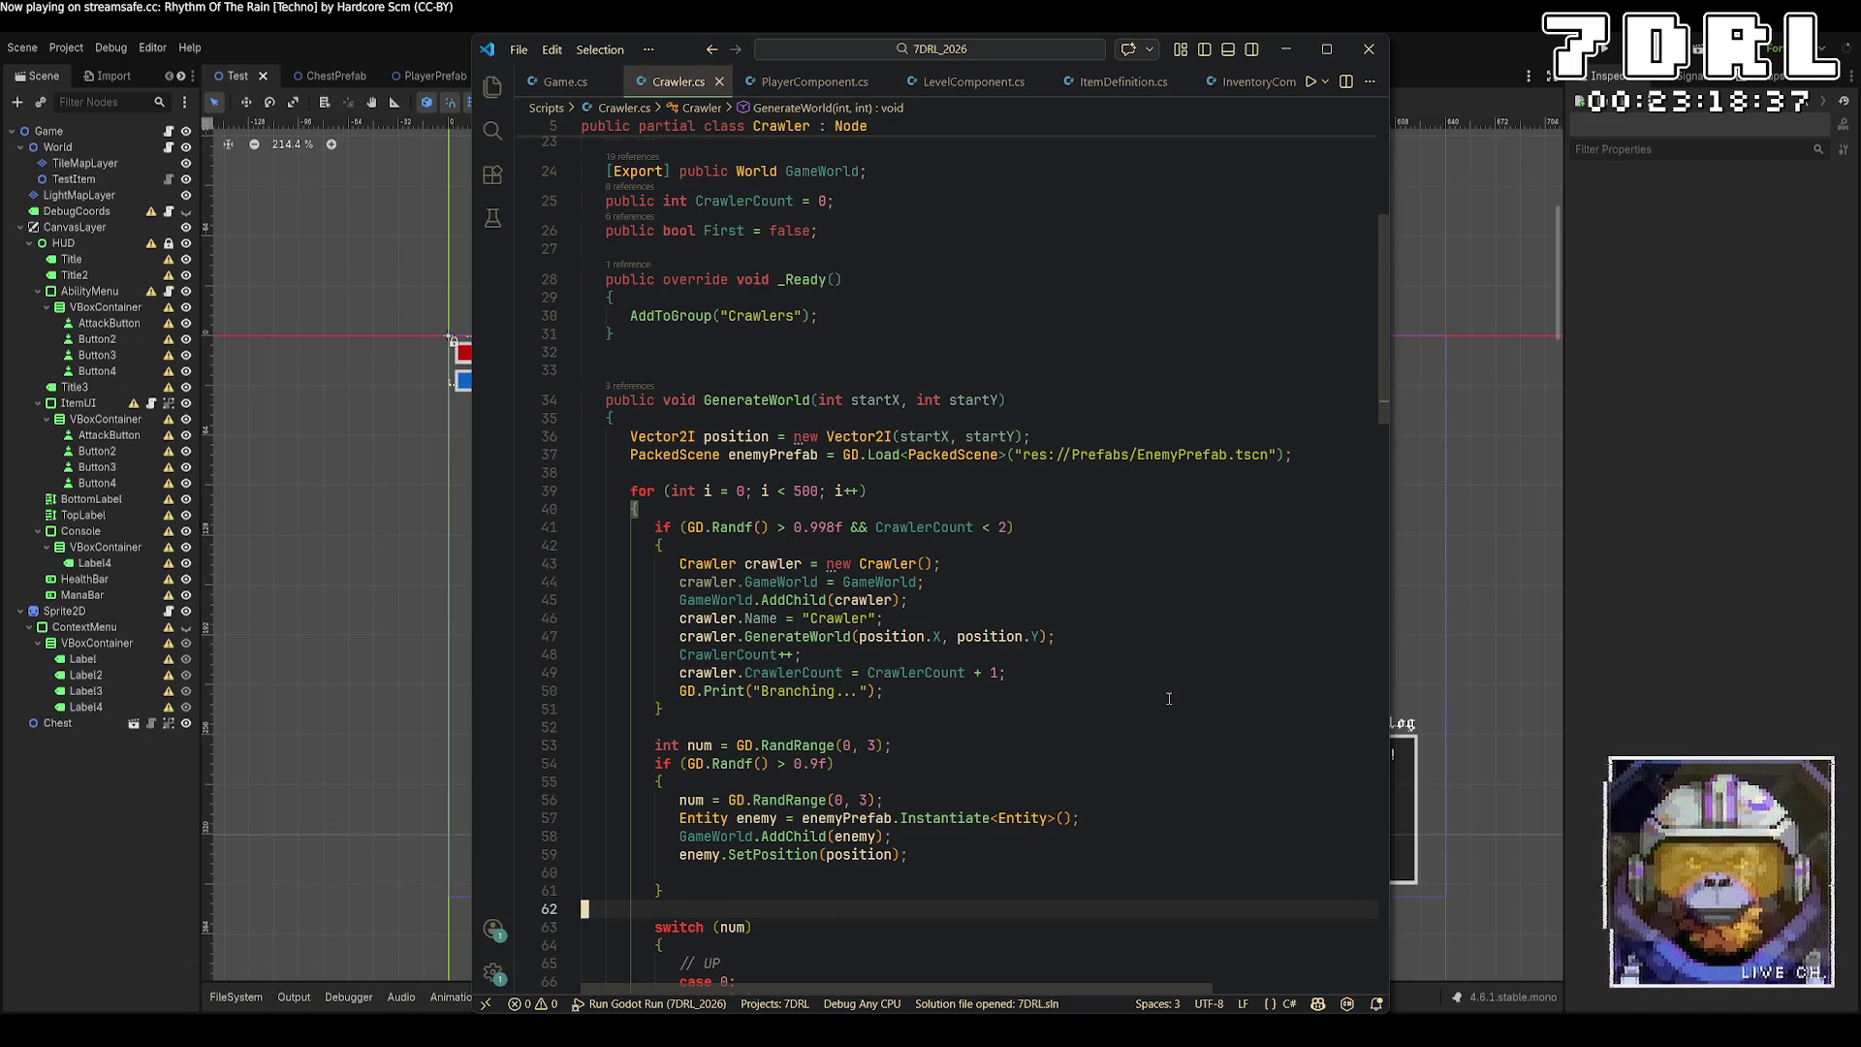
scroll(1169, 698, down, 3)
right_click(787, 722)
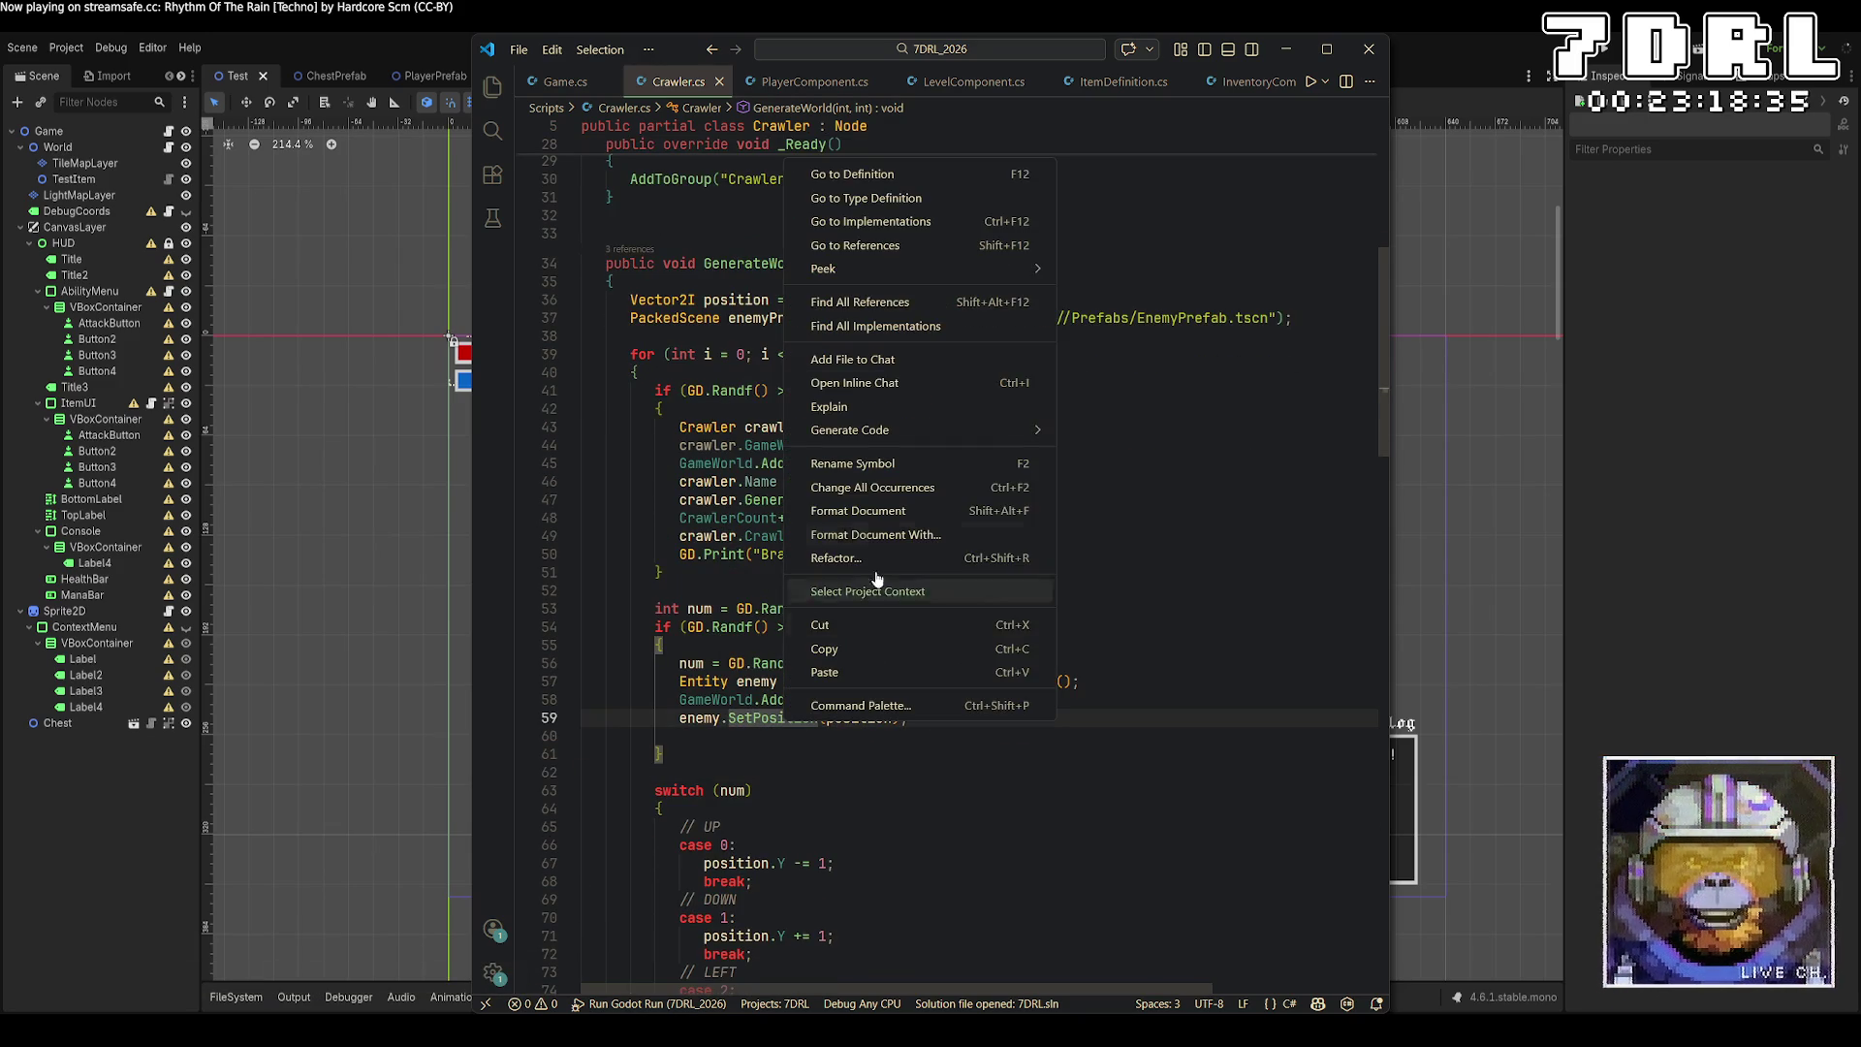
click(876, 175)
click(937, 808)
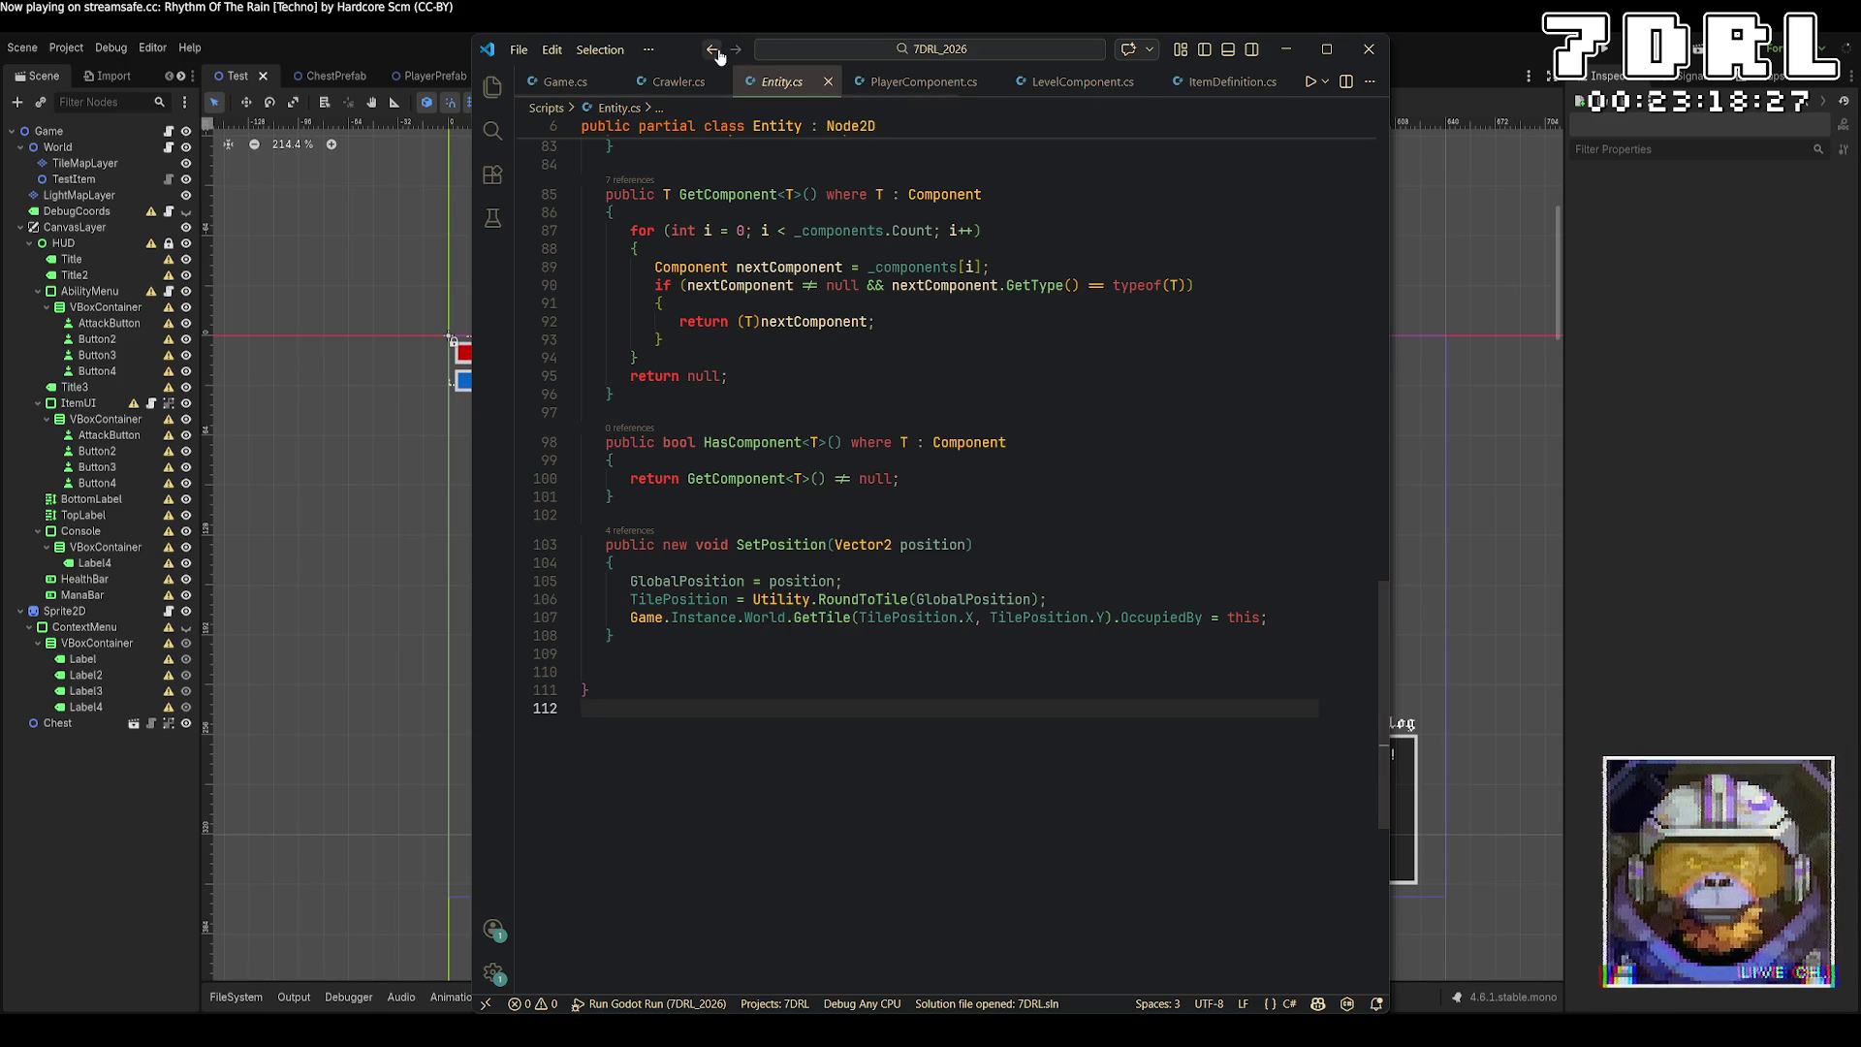
click(711, 49)
Change the SetPosition argument to position * GameWorld.GetTileSize(), save, and run.
scroll(1070, 639, down, 3)
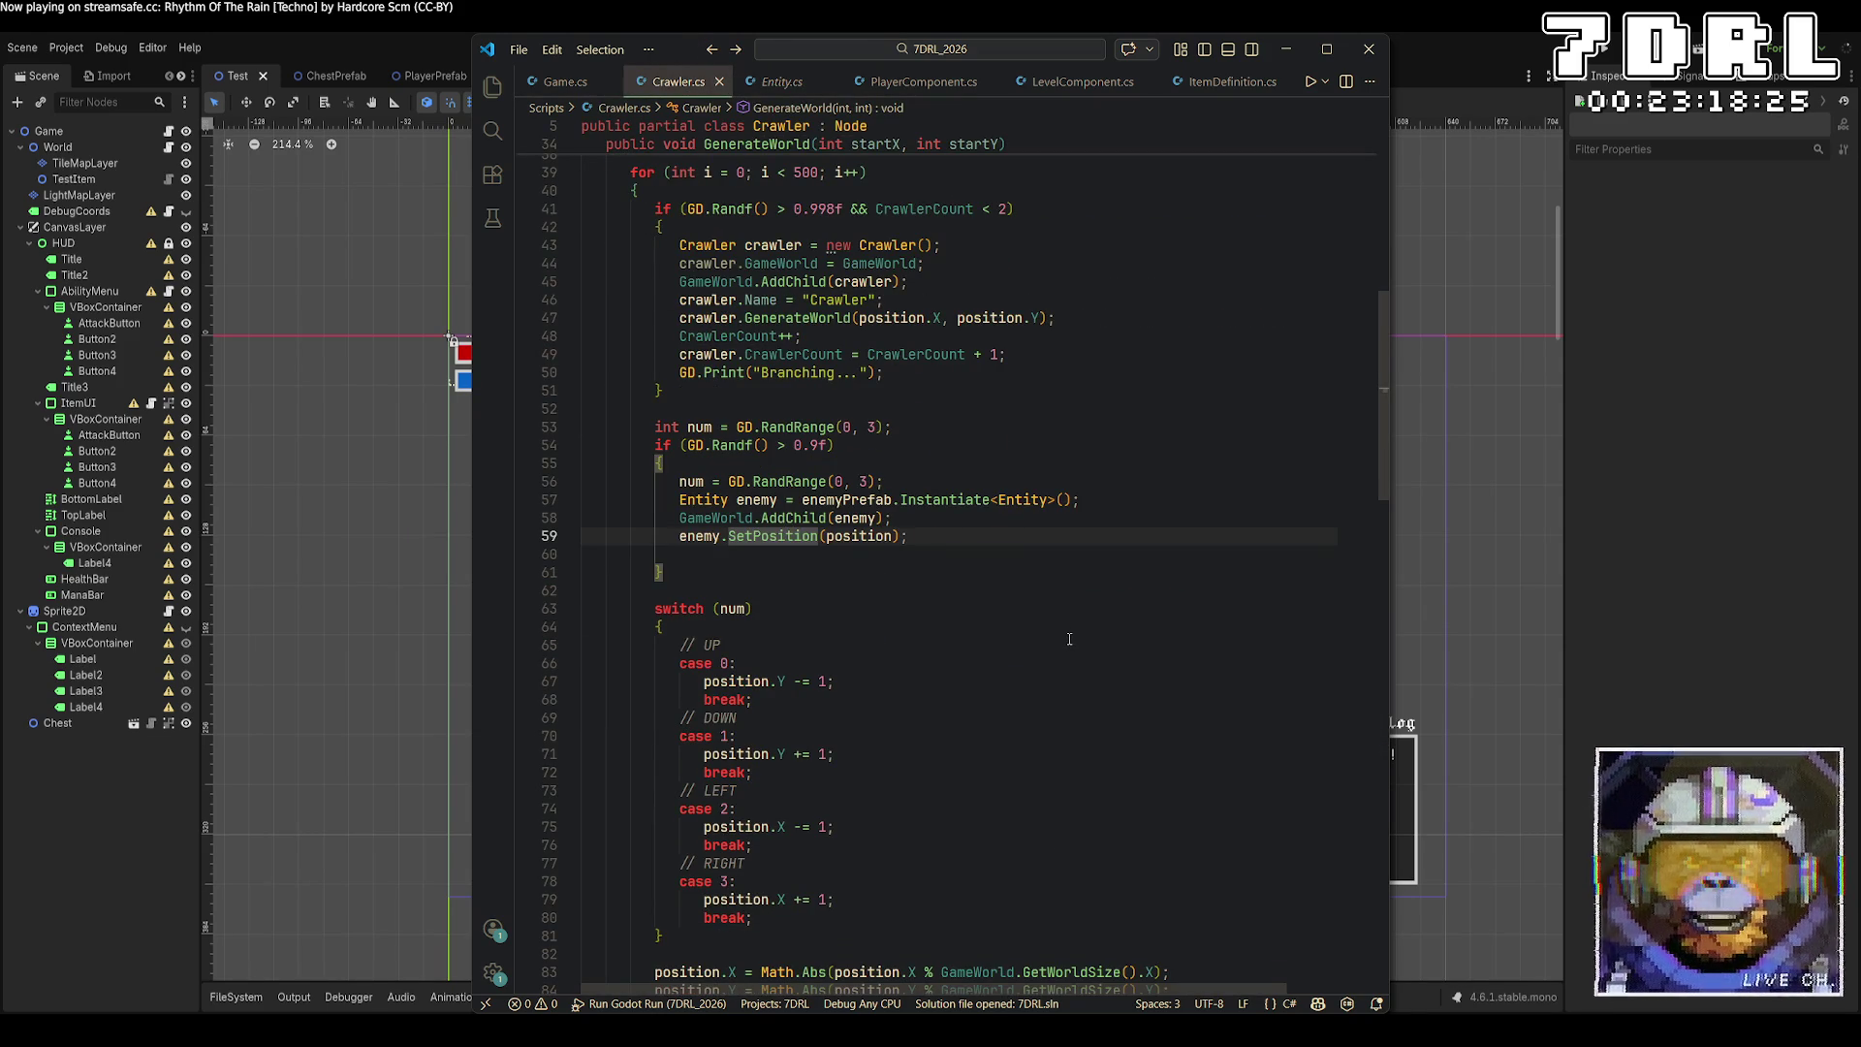
click(858, 536)
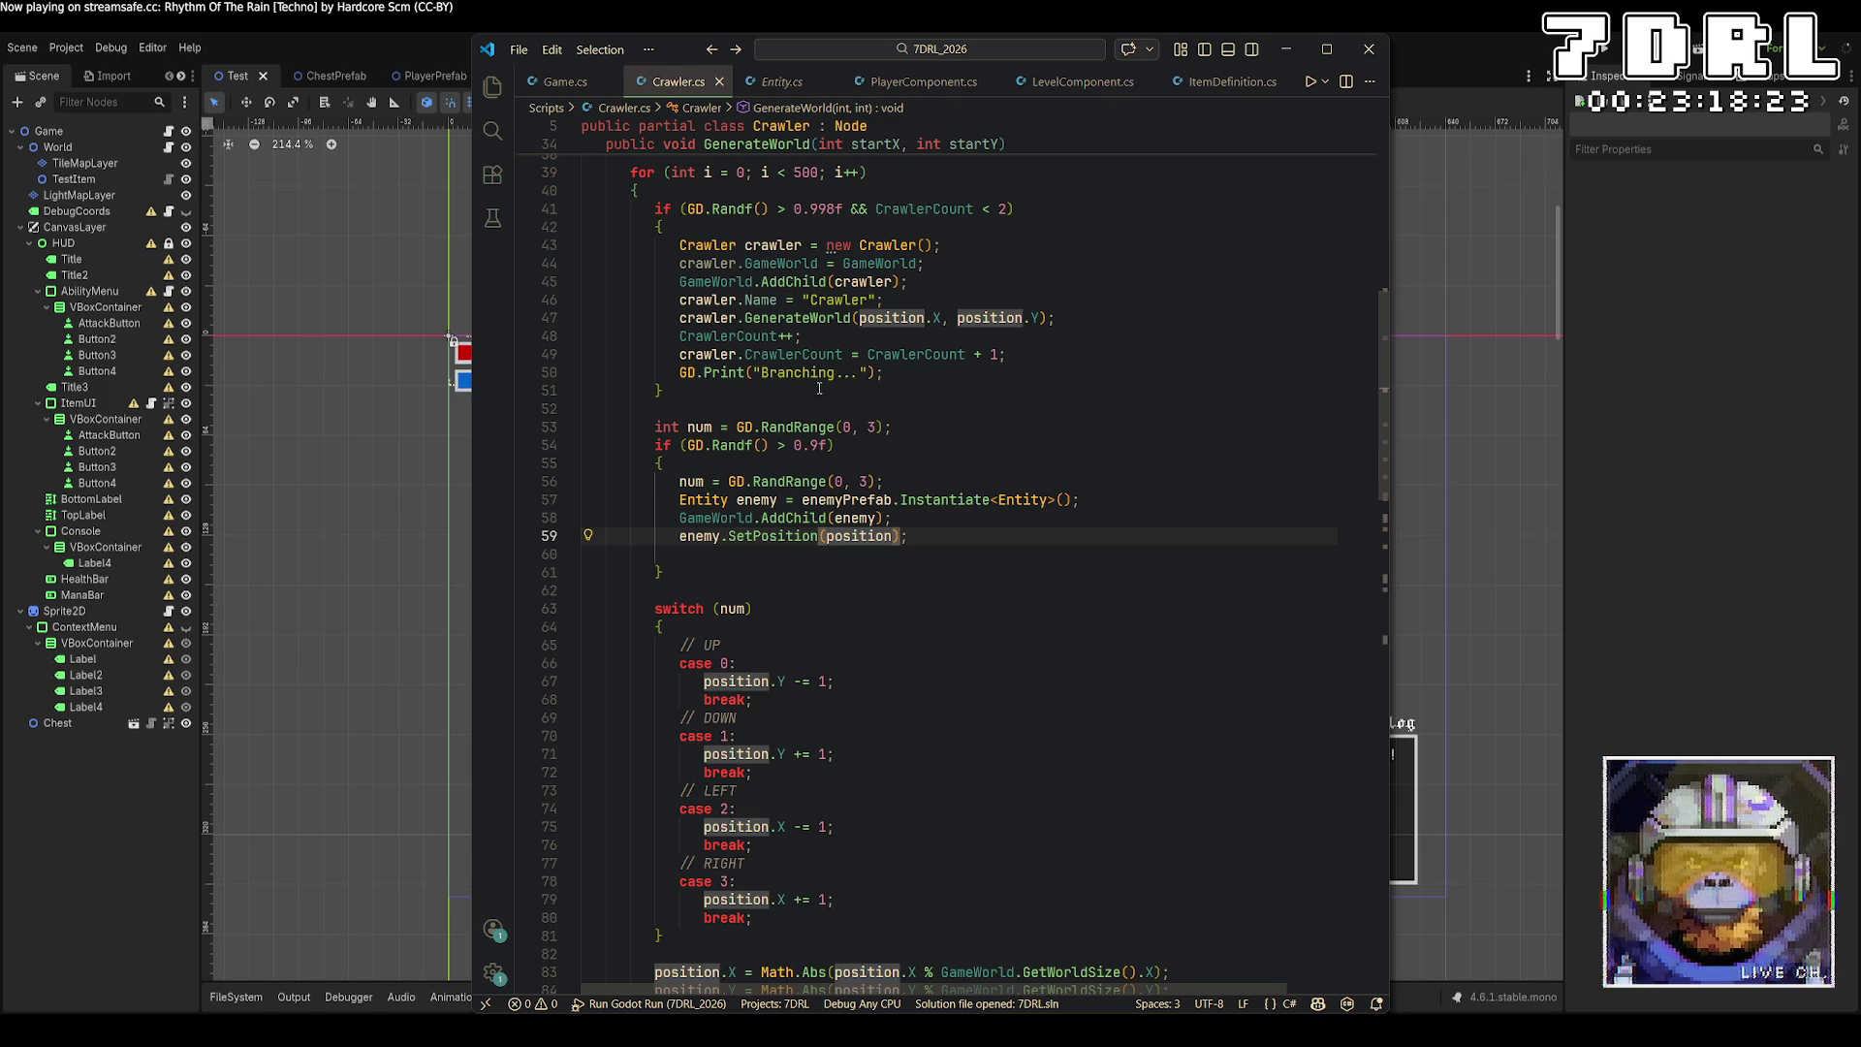
key(ctrl+Right)
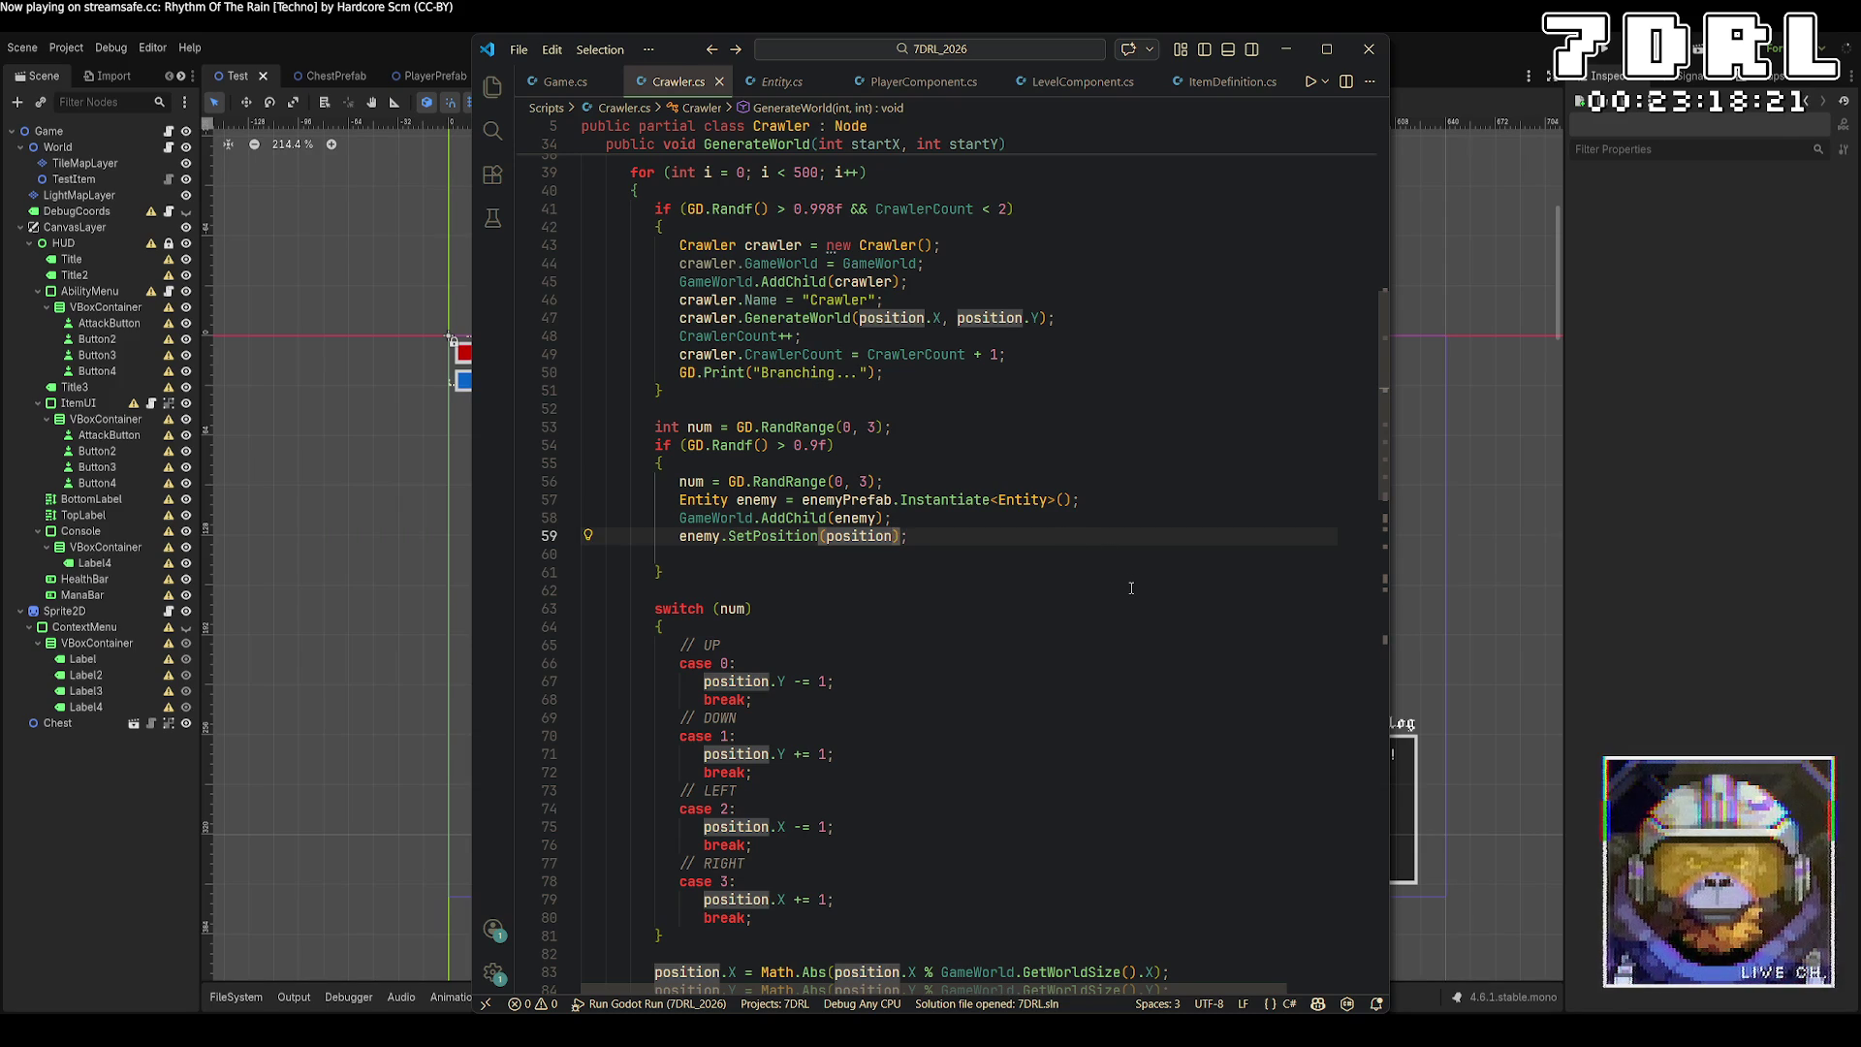
text(* )
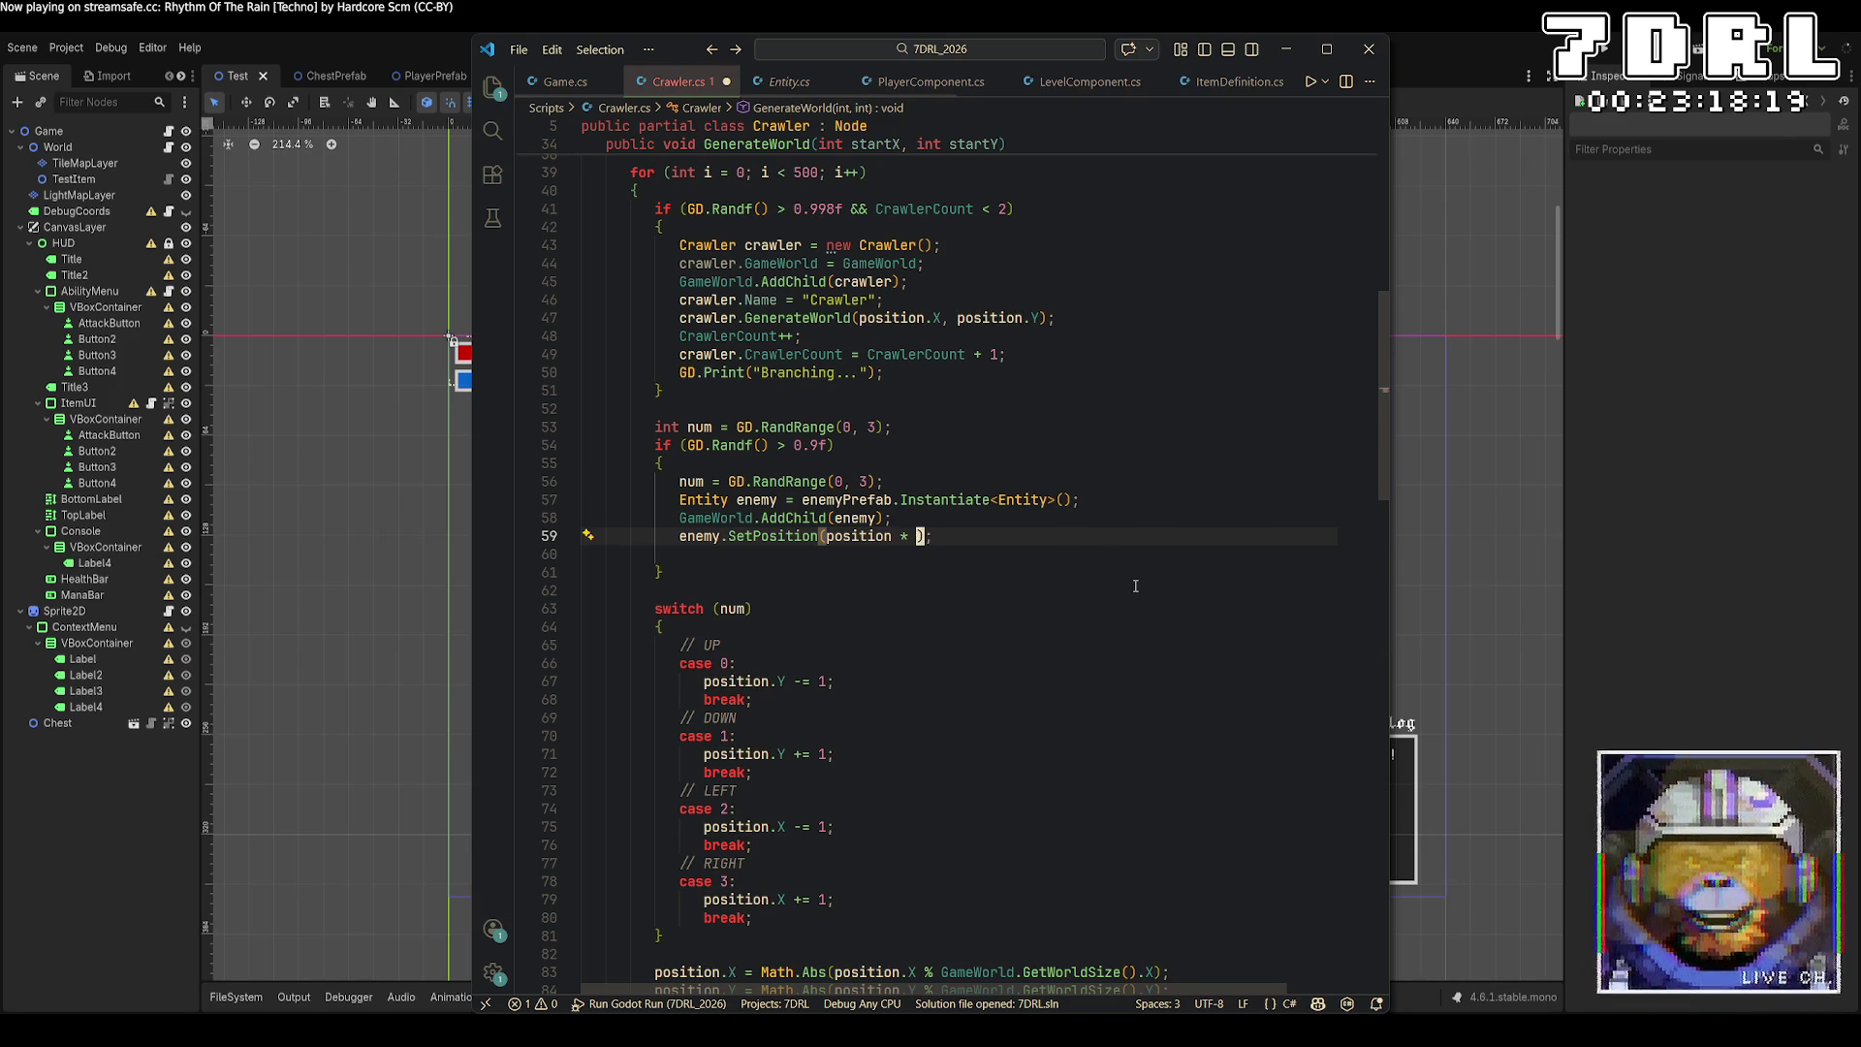
text(GameWorld.)
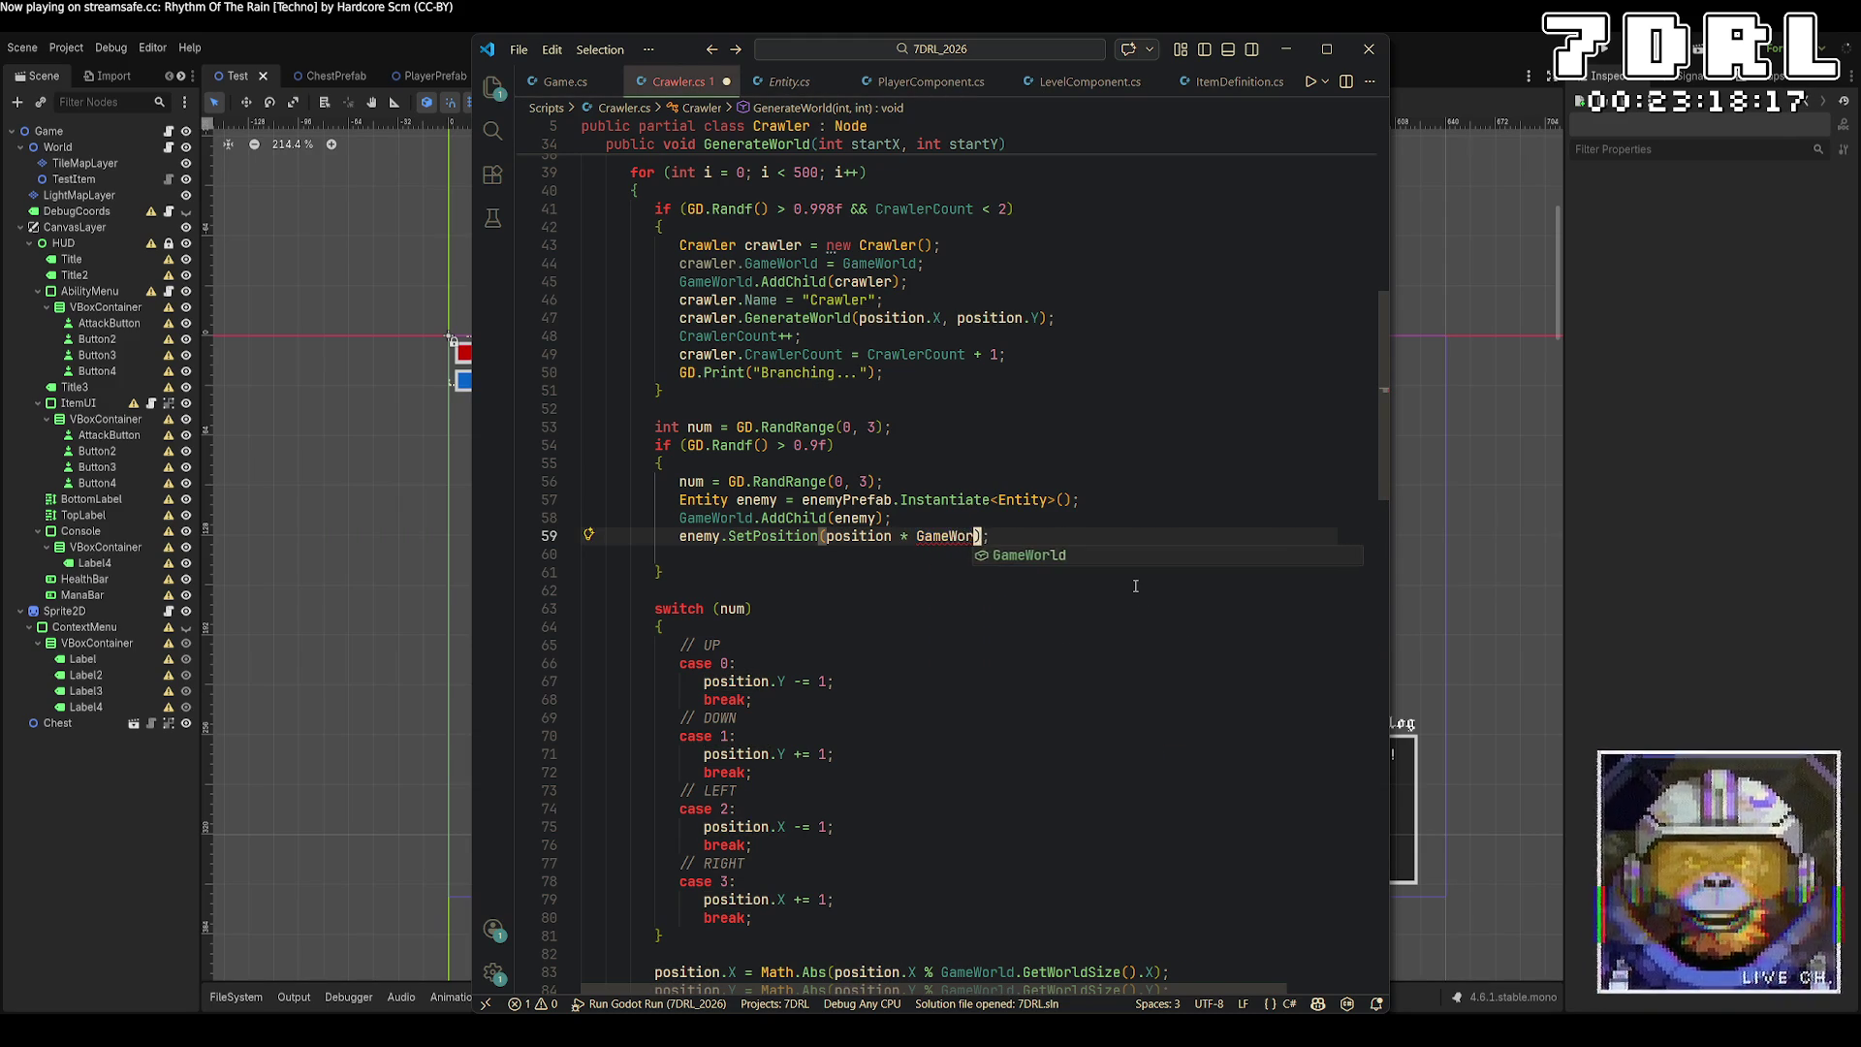
text(GetTileSize)
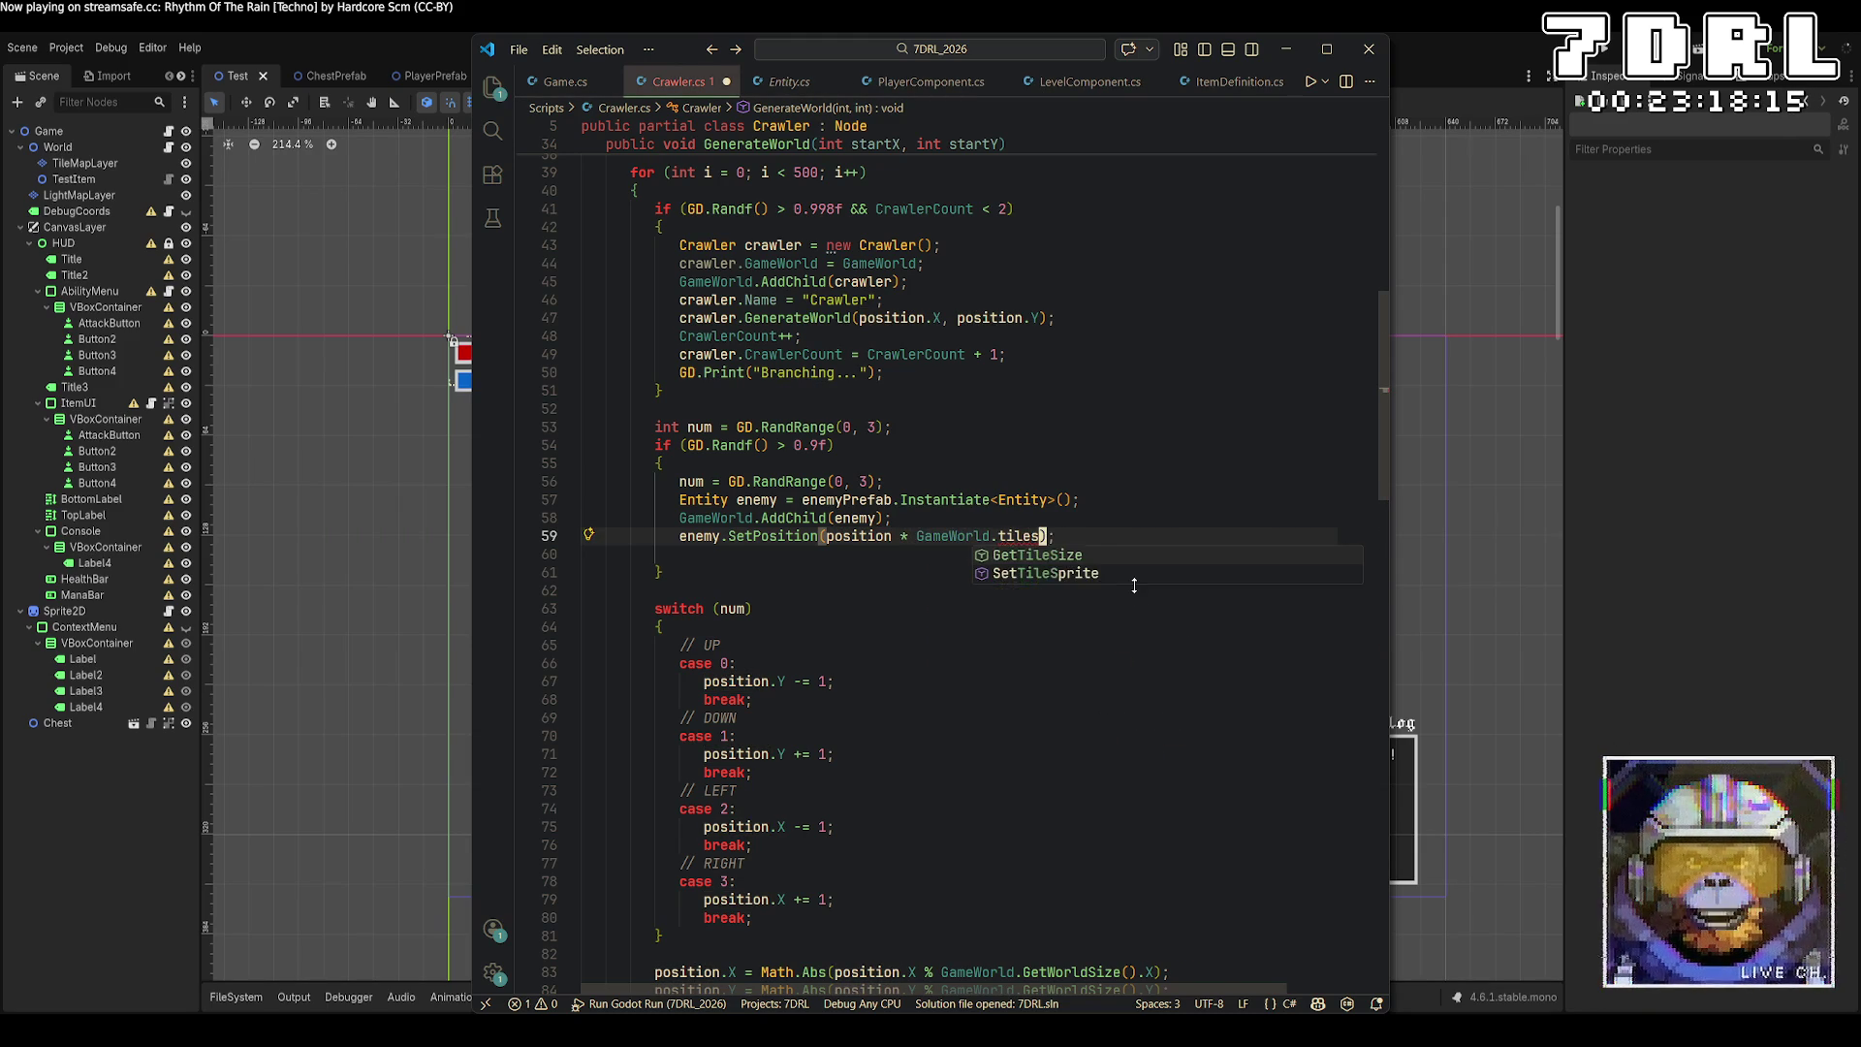
text(())
key(ctrl+s)
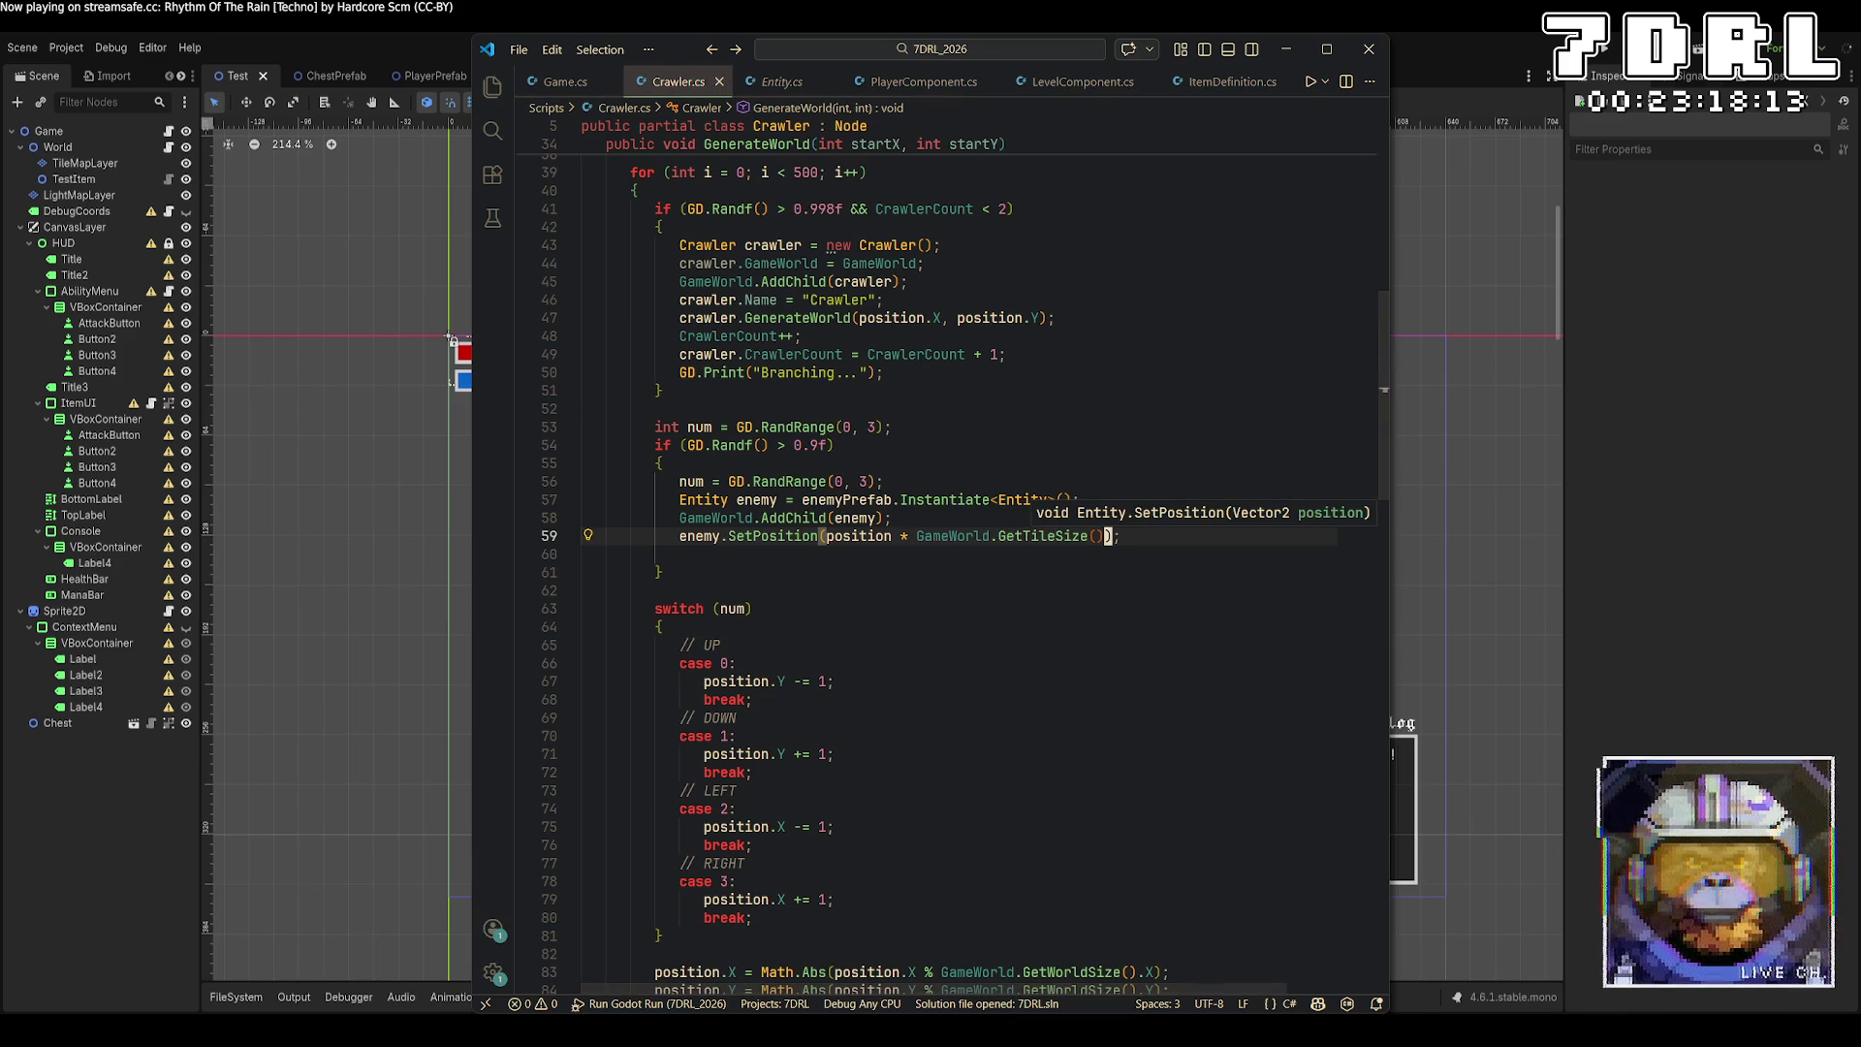
click(1605, 58)
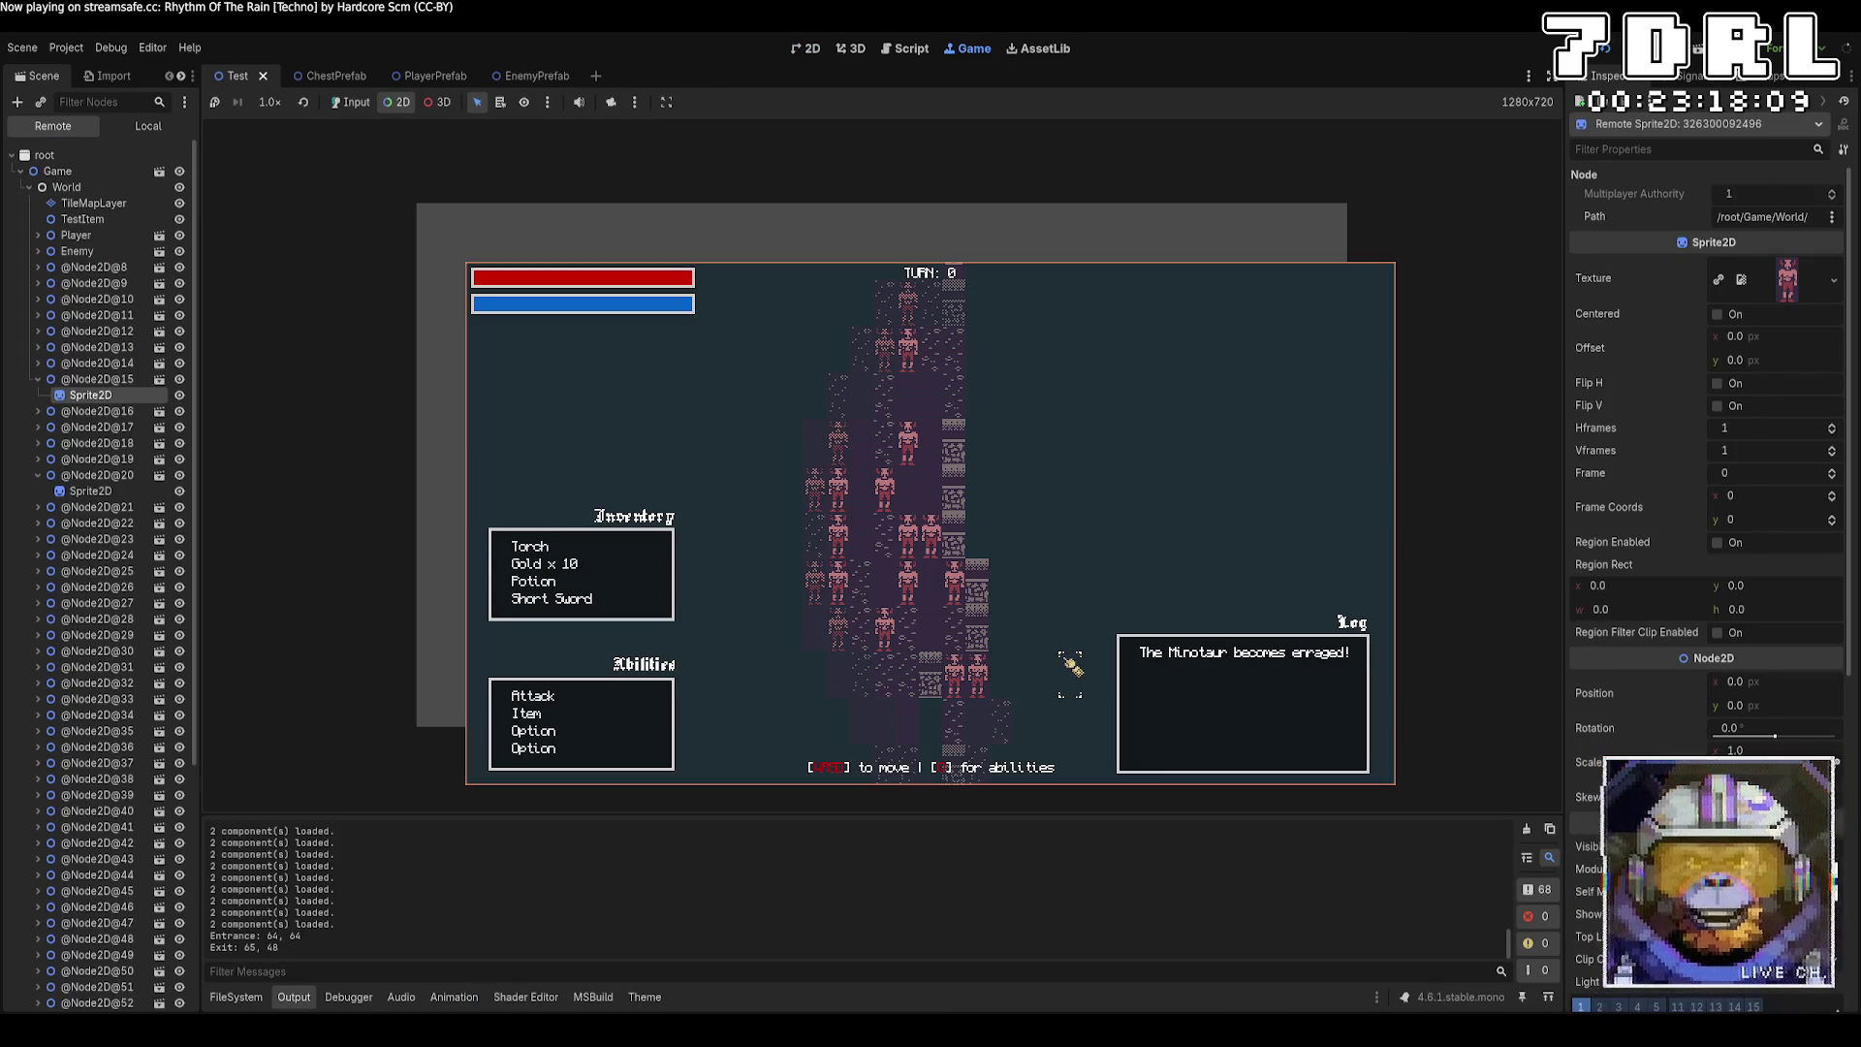
Enable input in the running game and walk the player around among the enemies.
click(1070, 665)
click(351, 102)
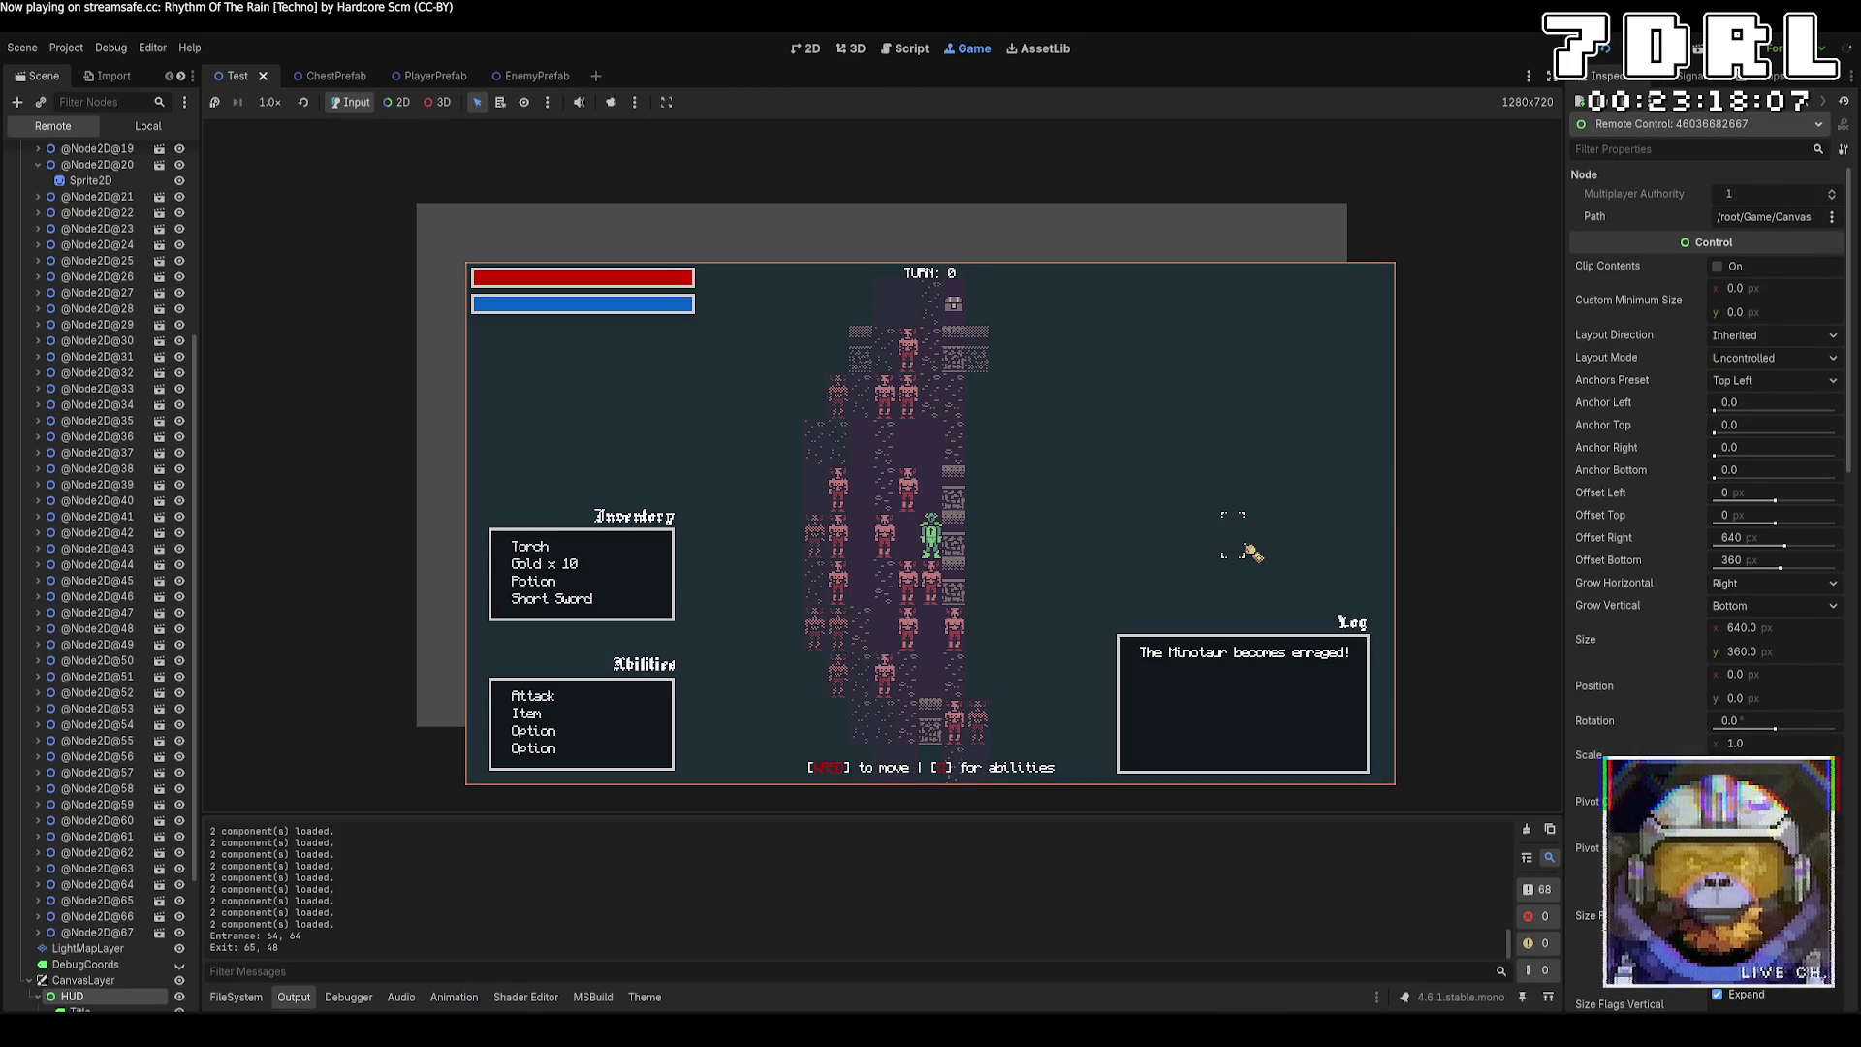
key(w)
key(w)
key(w)
key(a)
key(a)
key(a)
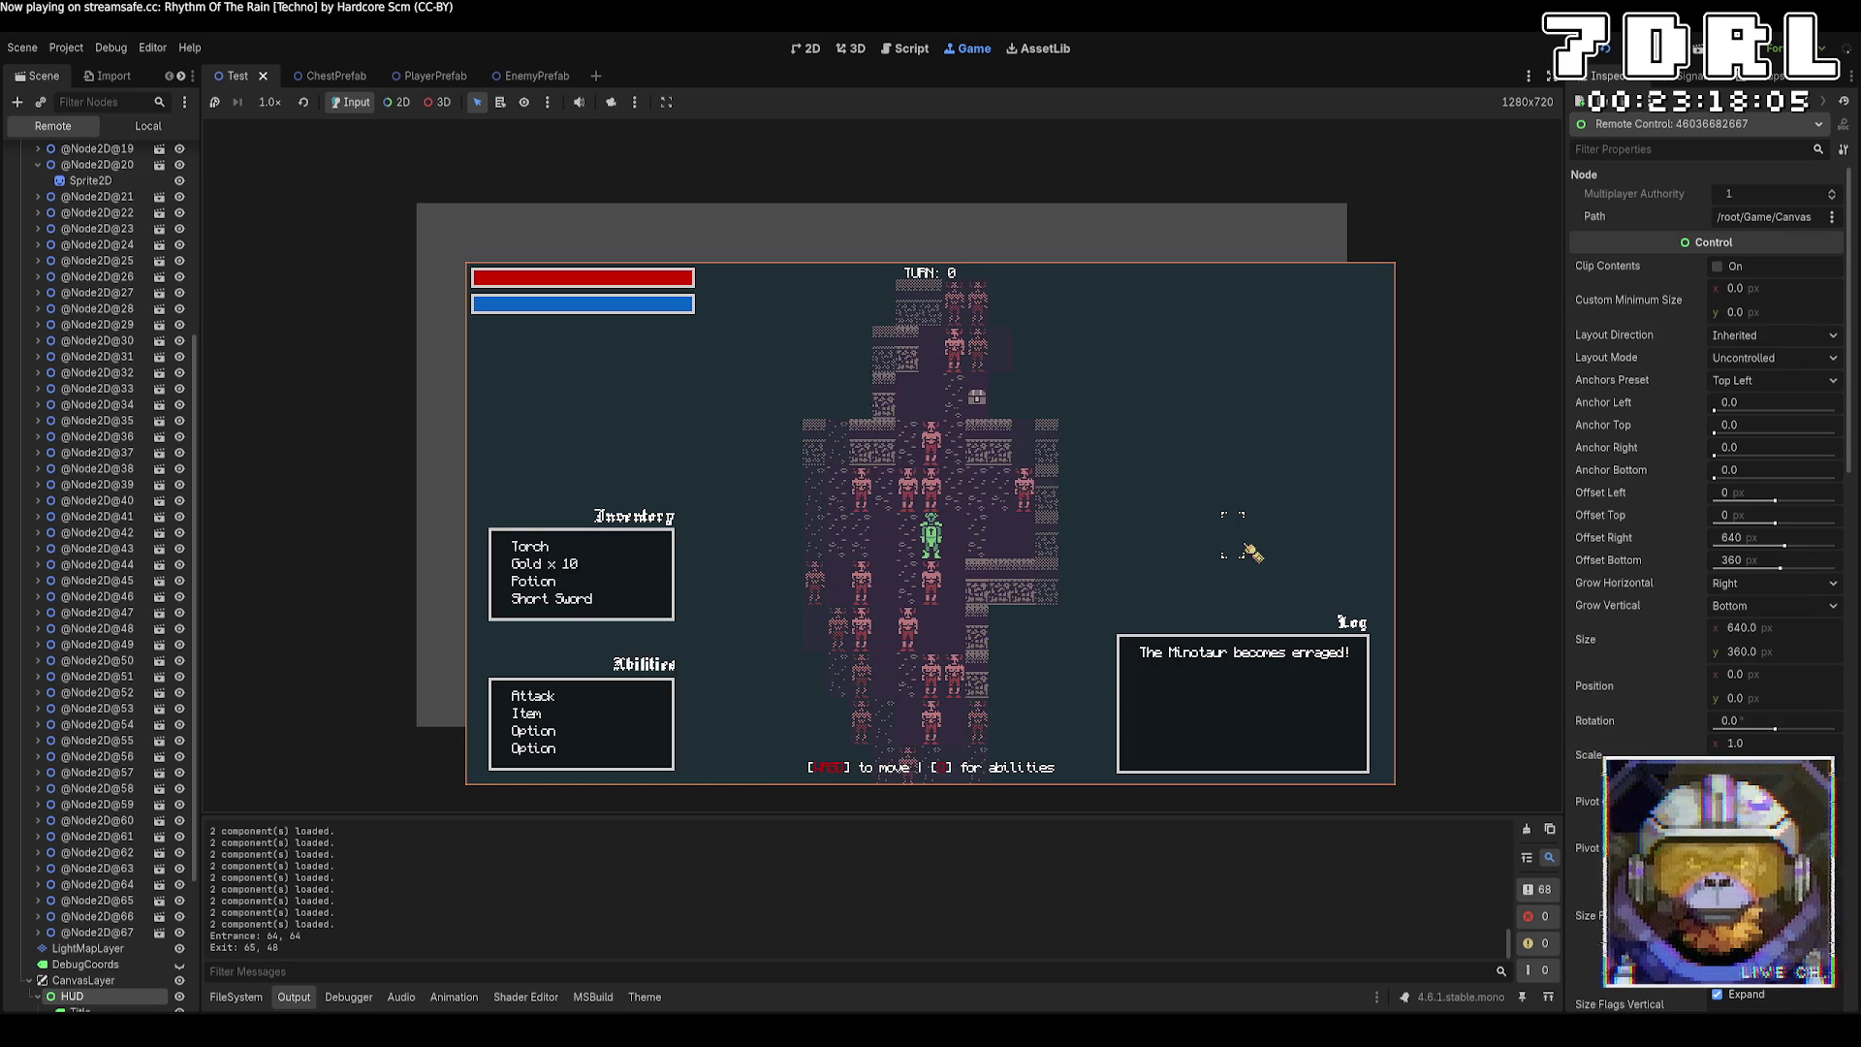
key(a)
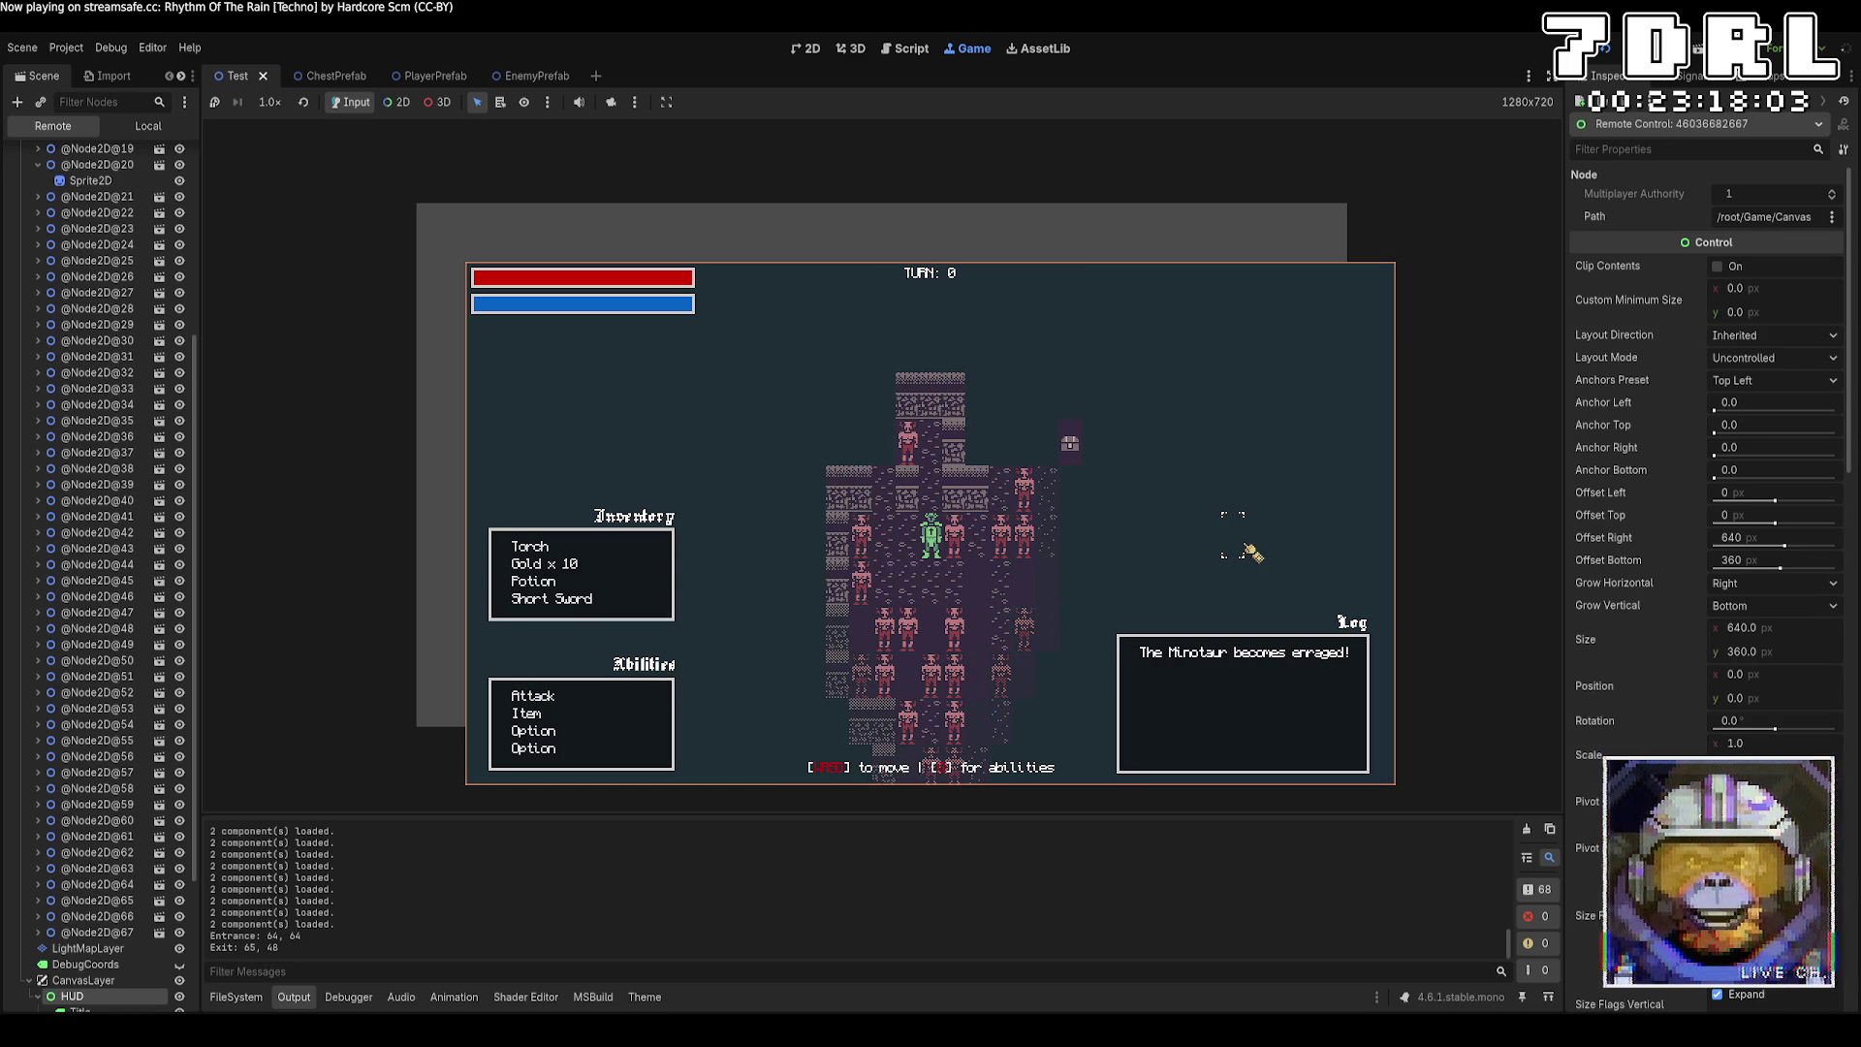
key(d)
key(s)
key(s)
key(s)
key(d)
key(d)
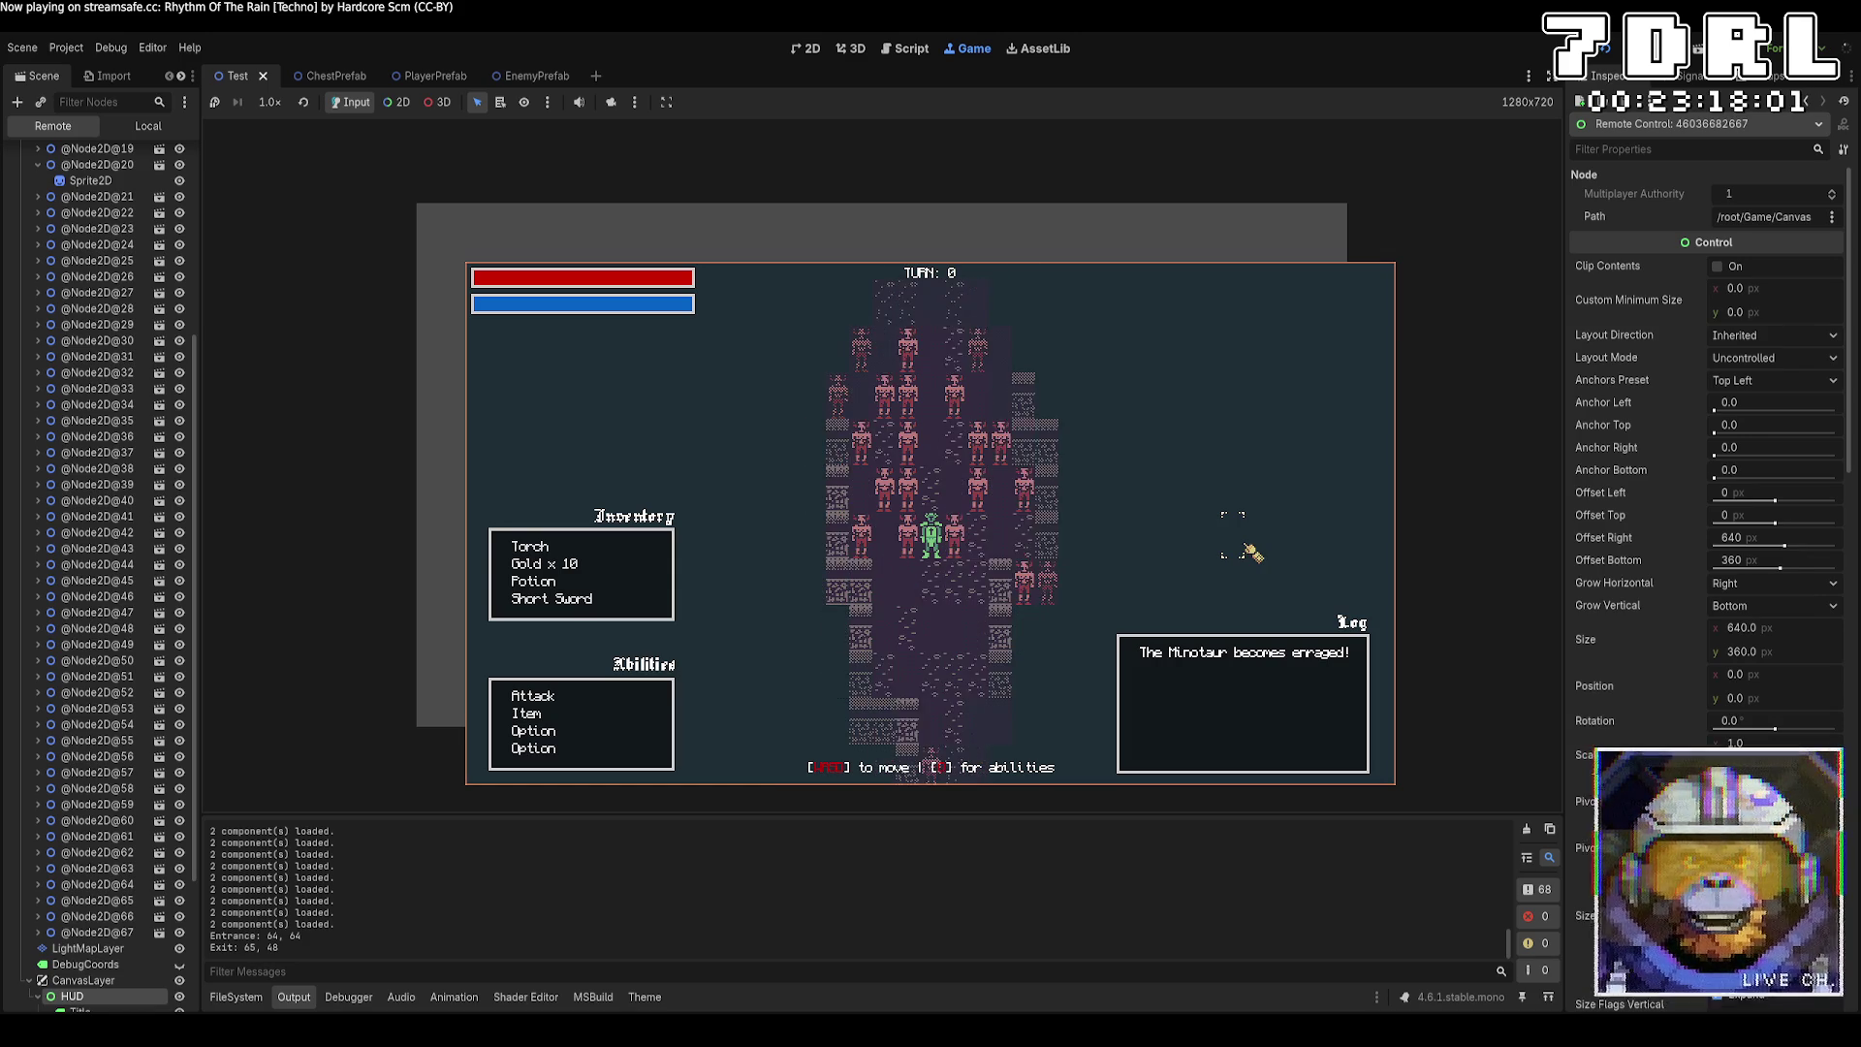
Move the player a few more tiles, then stop the game and return to Crawler.cs.
key(a)
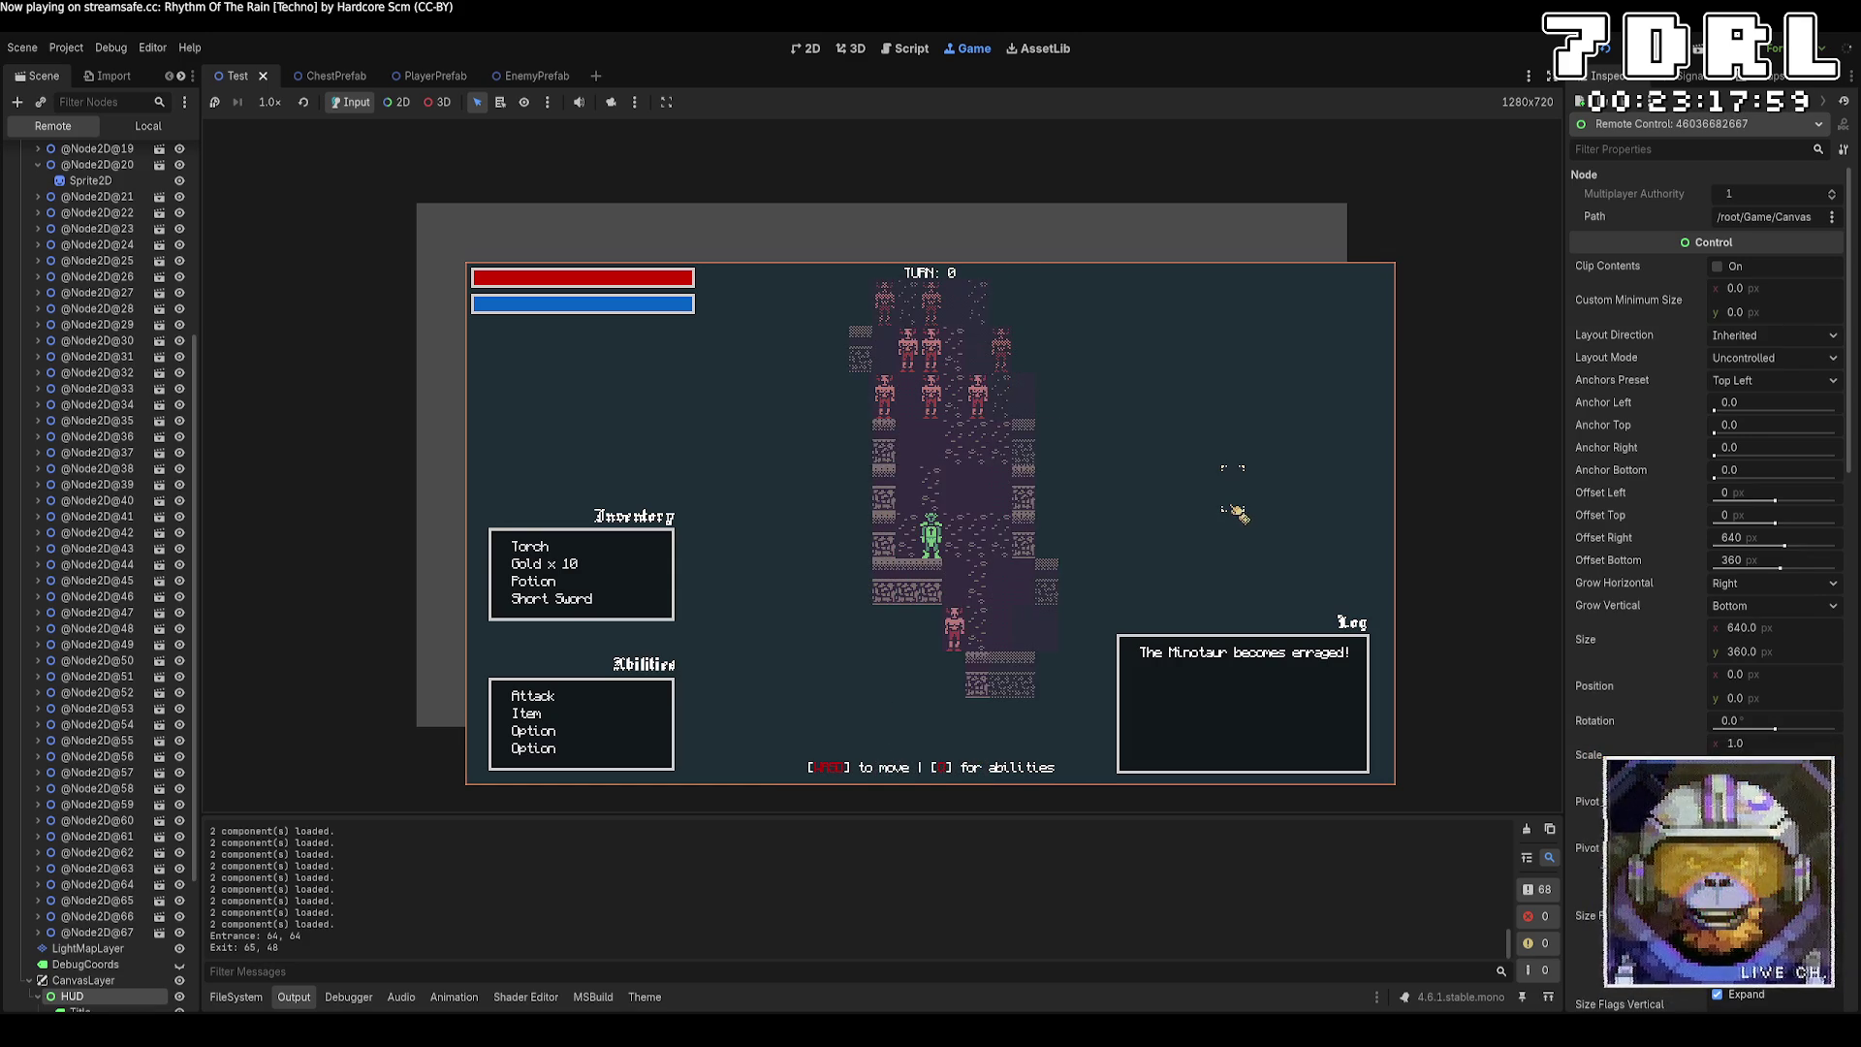
key(w)
key(w)
key(w)
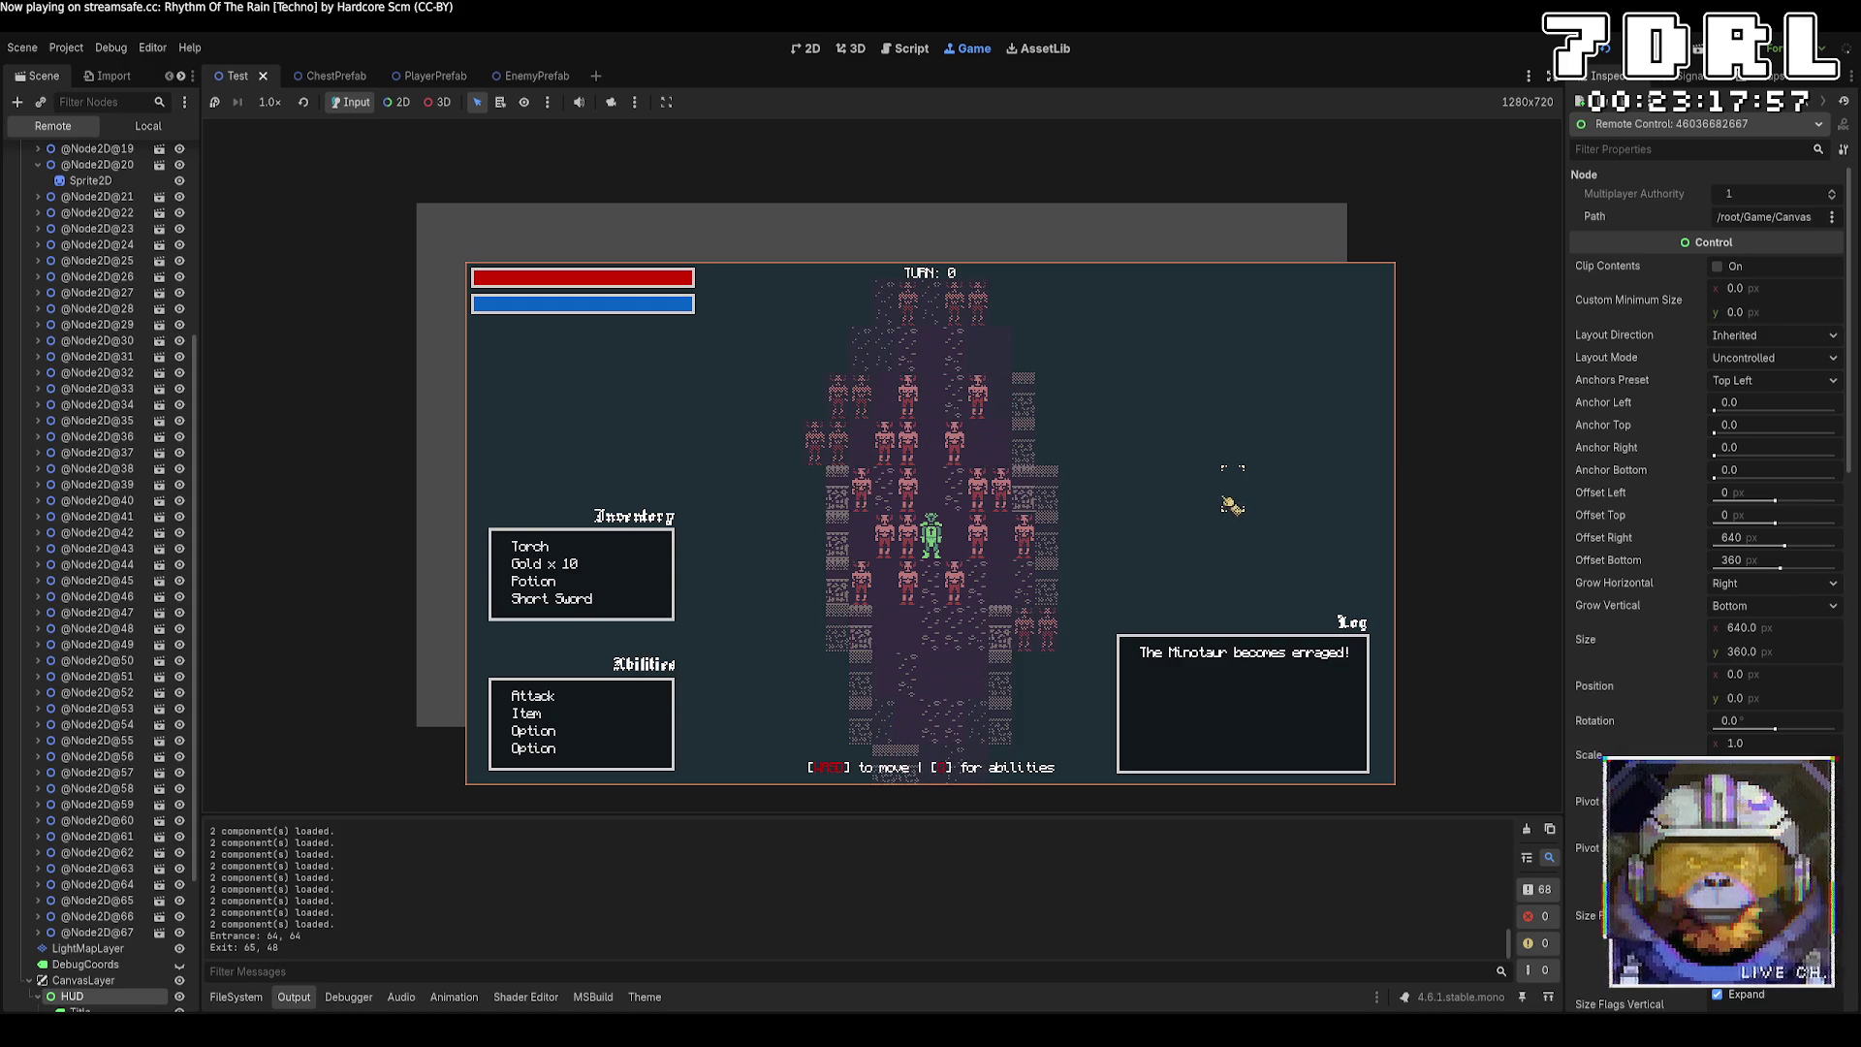
key(w)
key(w)
key(w)
key(w)
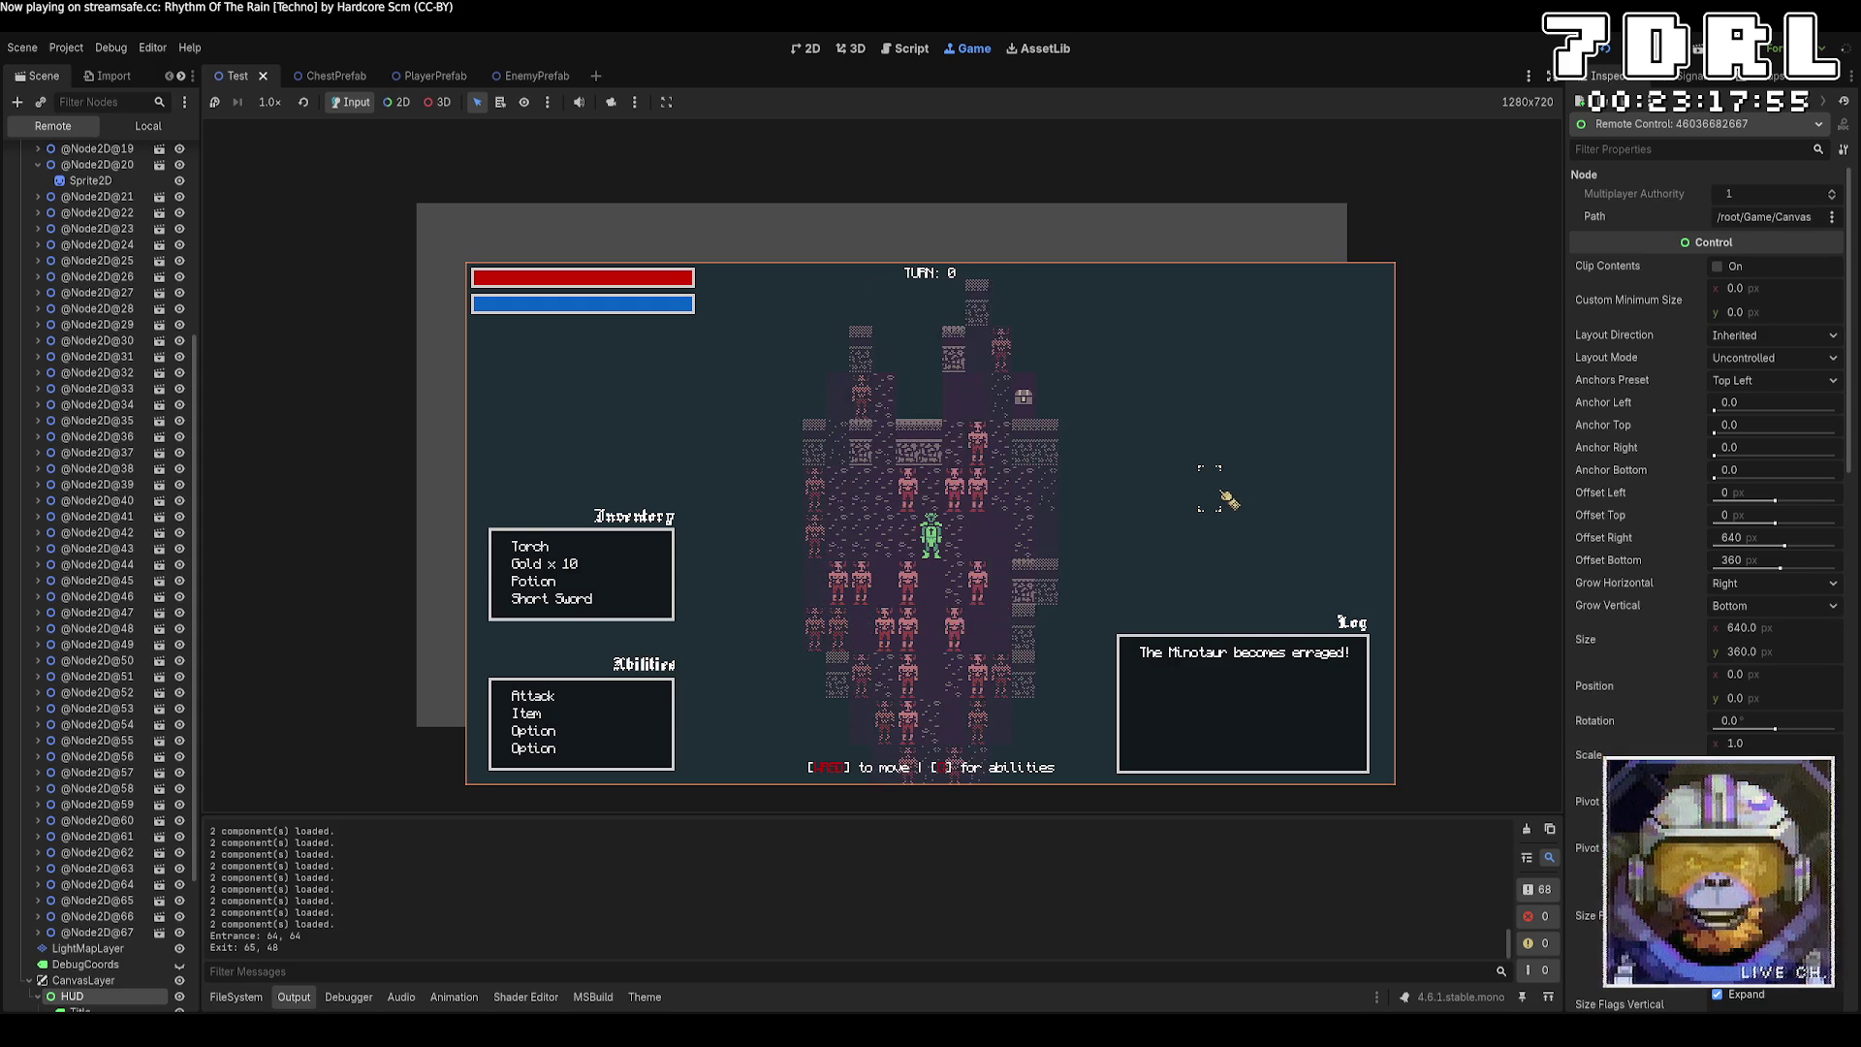
key(s)
key(s)
key(s)
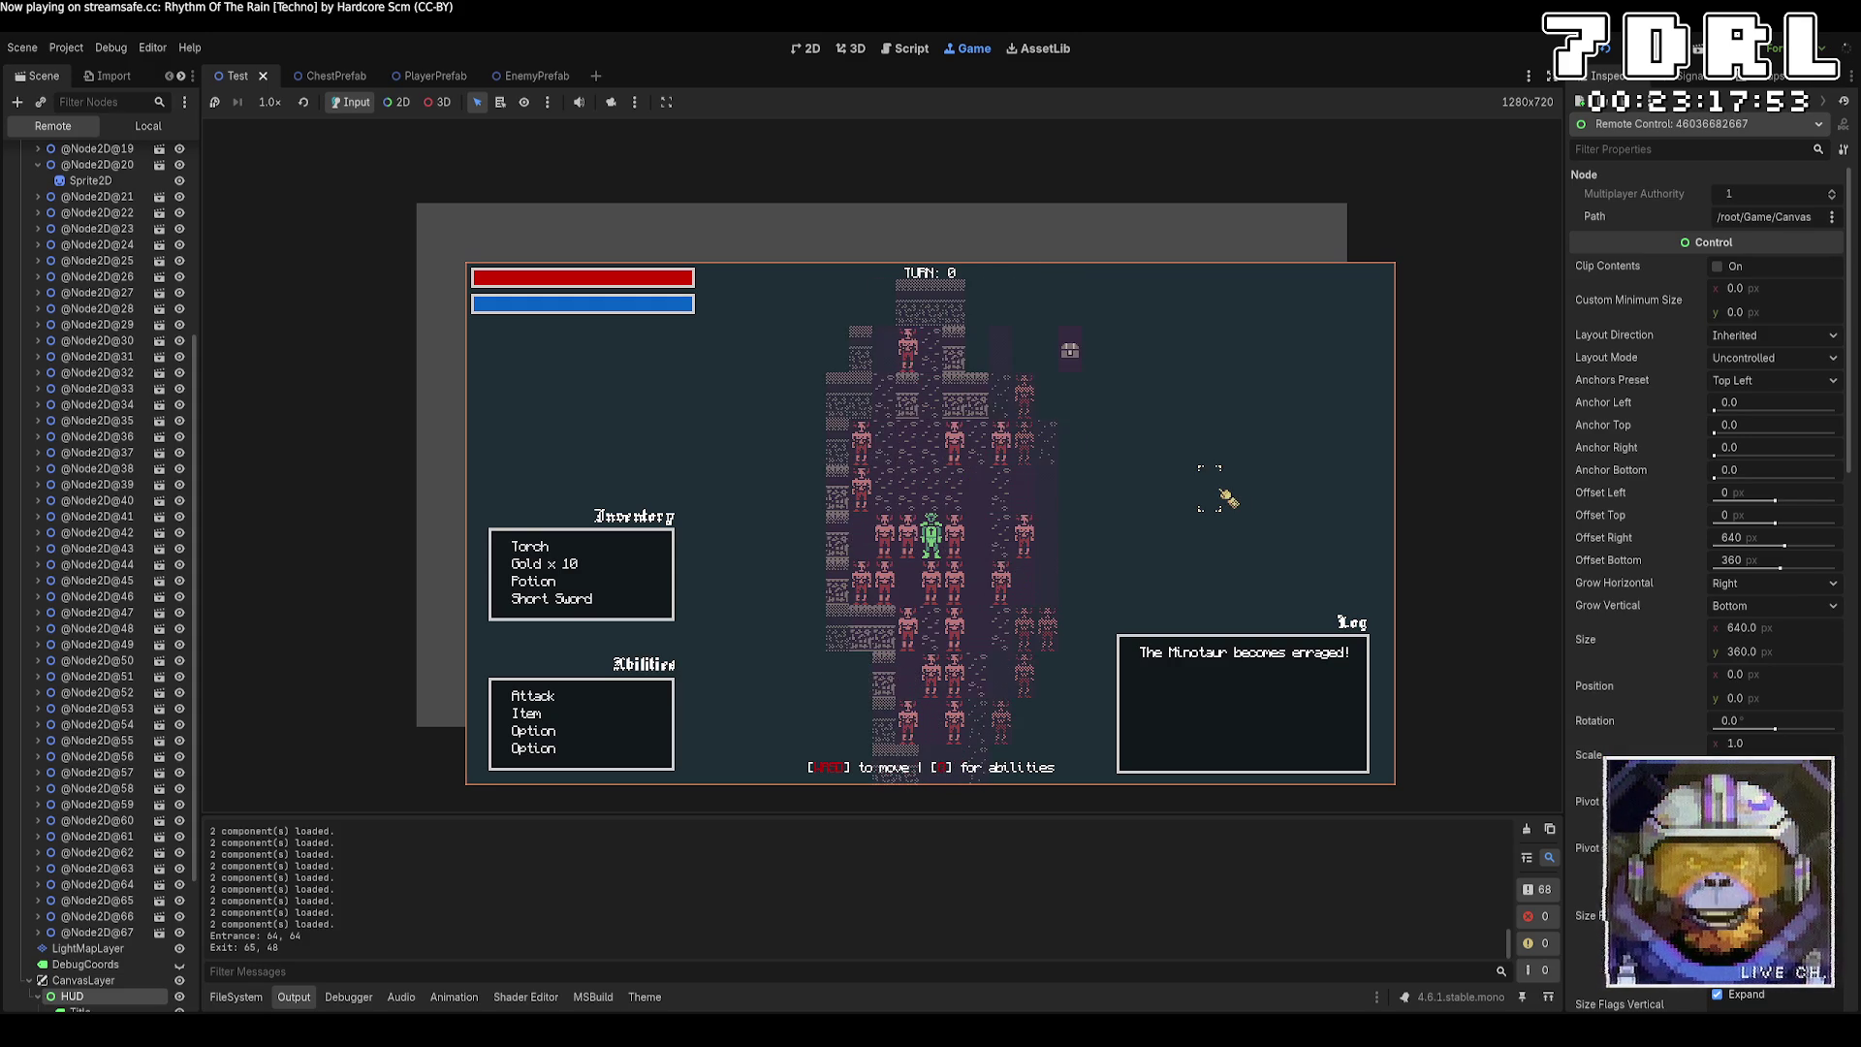
key(w)
key(w)
key(d)
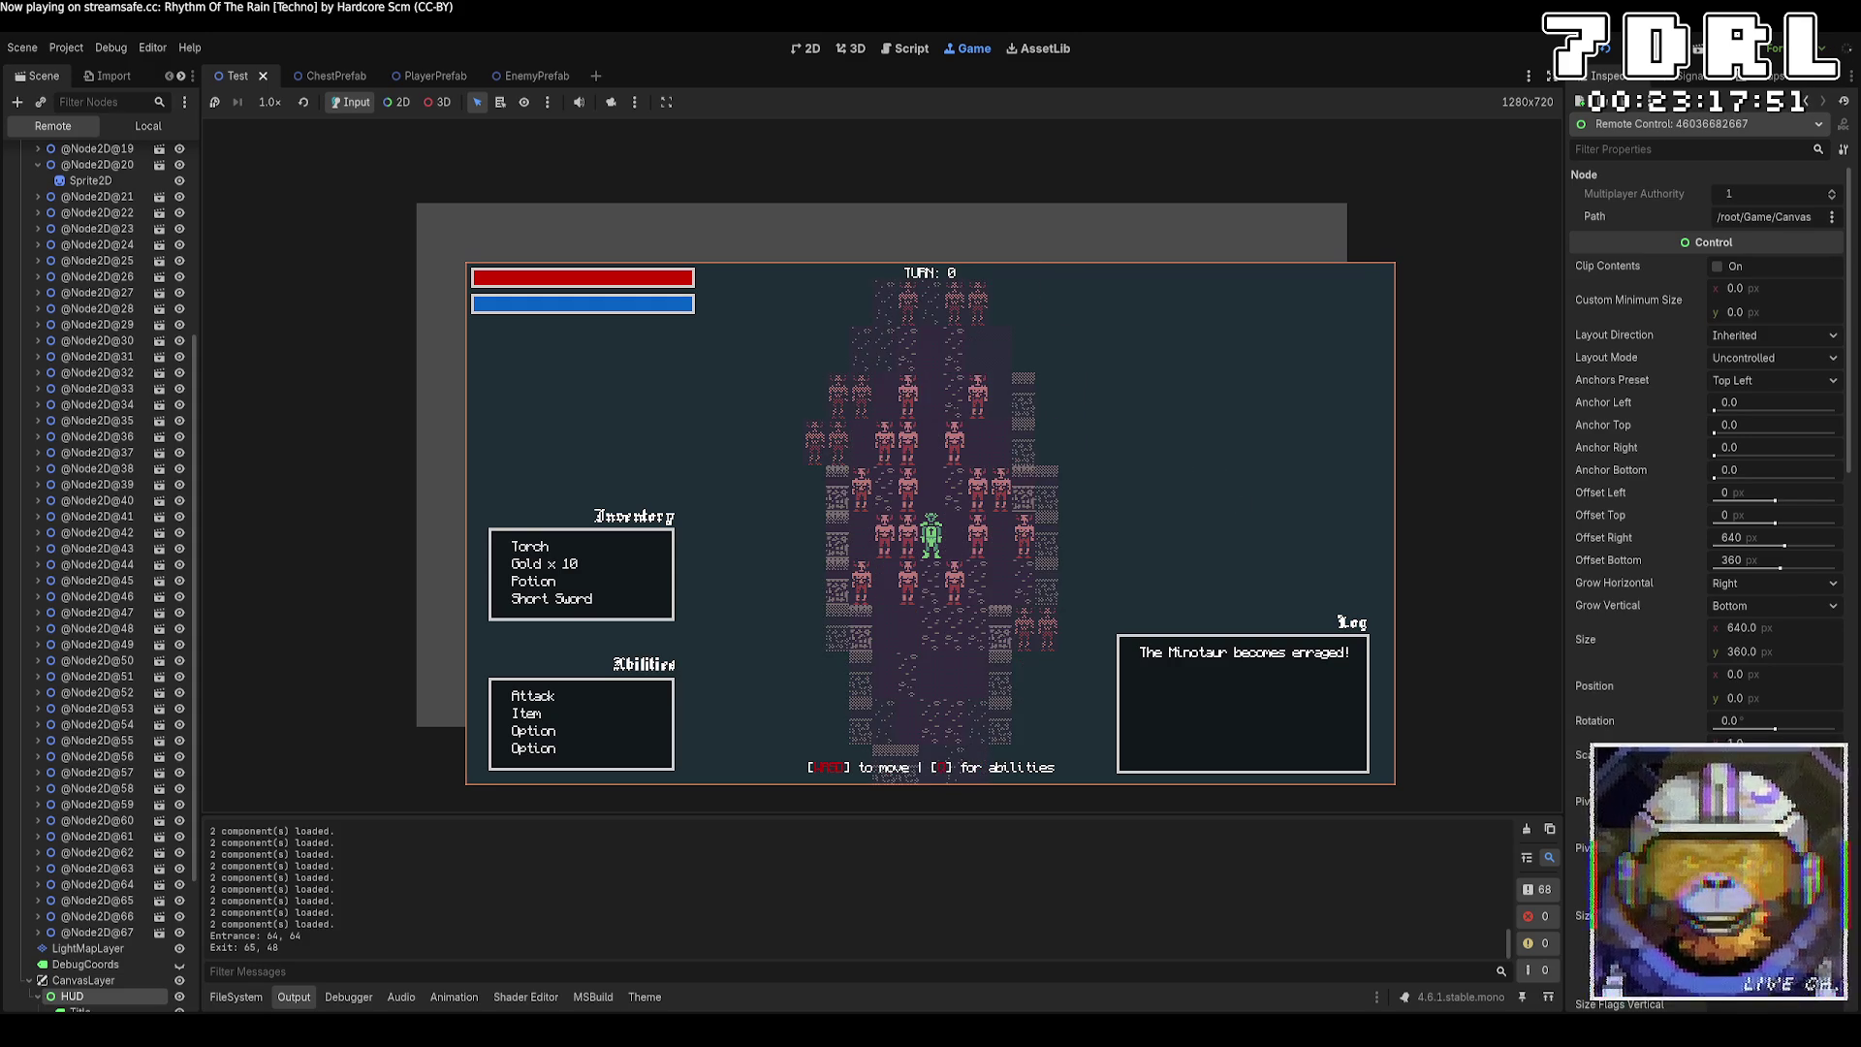
key(F8)
key(alt+Tab)
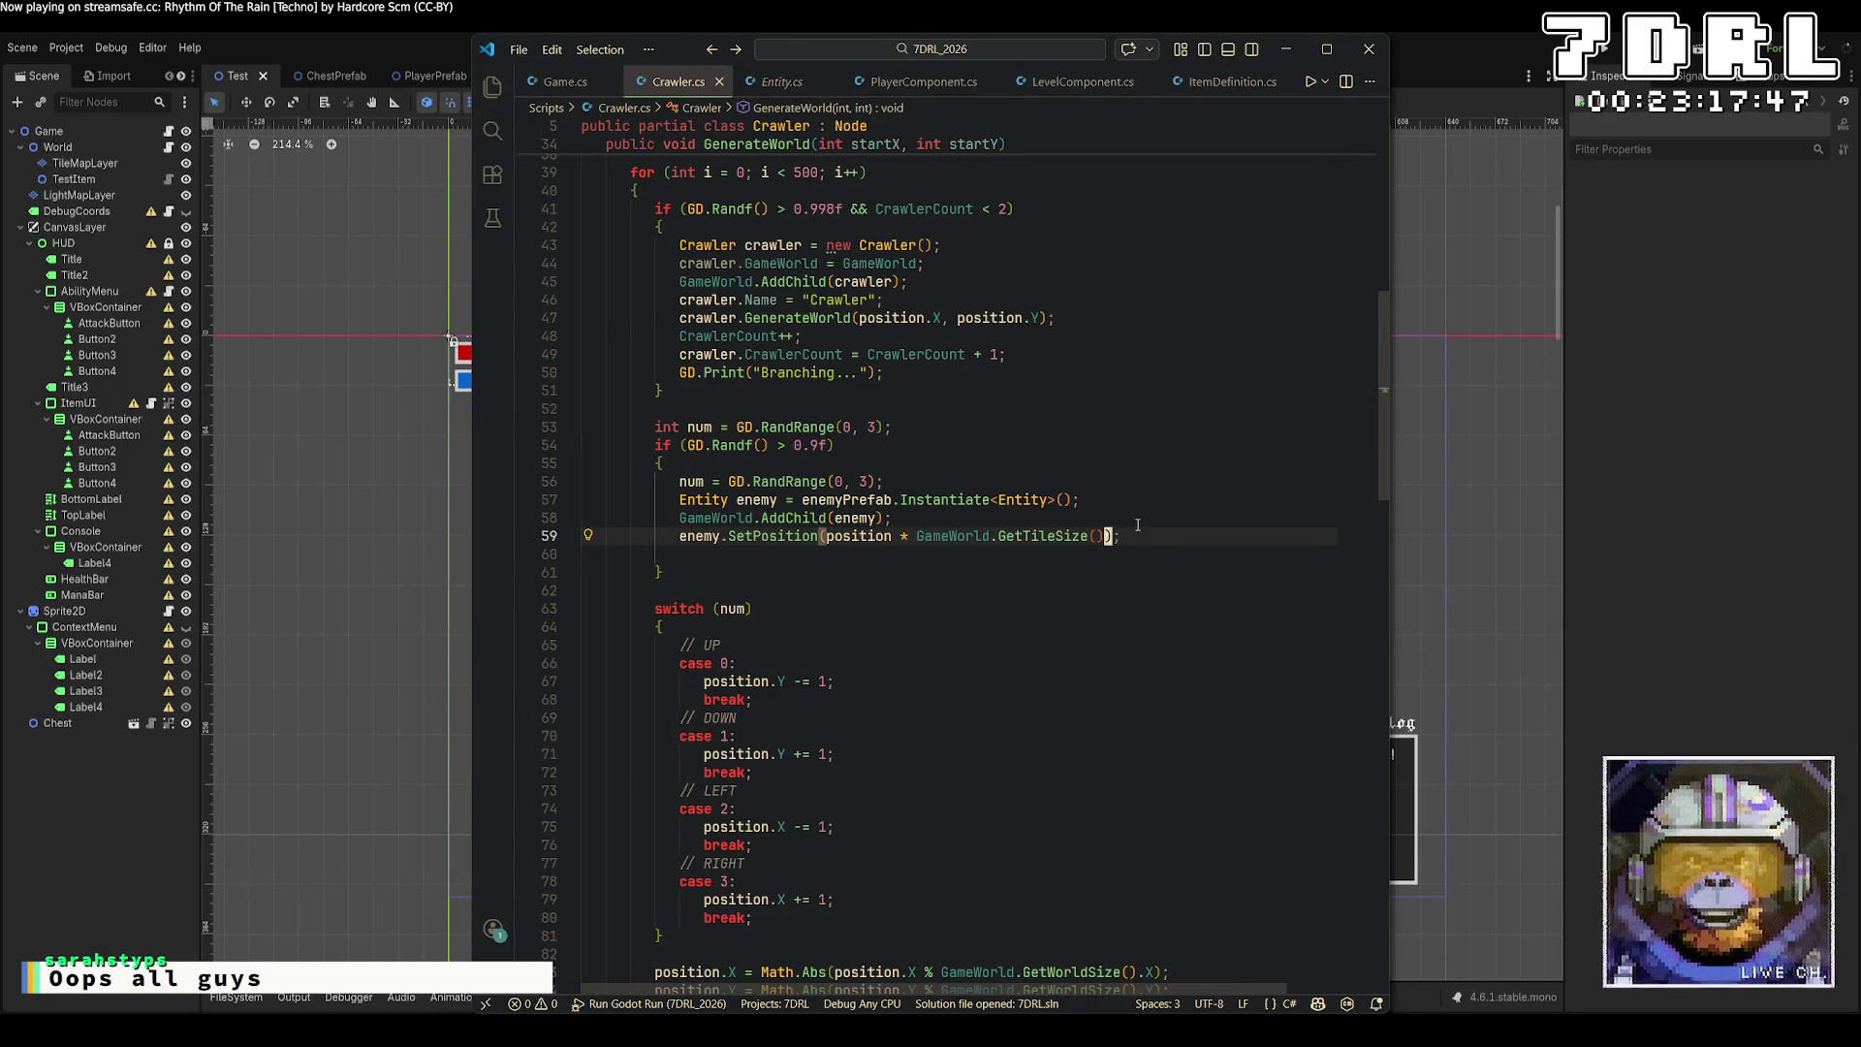
Delete the old enemy spawning lines from GenerateWorld in Crawler.cs.
drag(1135, 535, 533, 535)
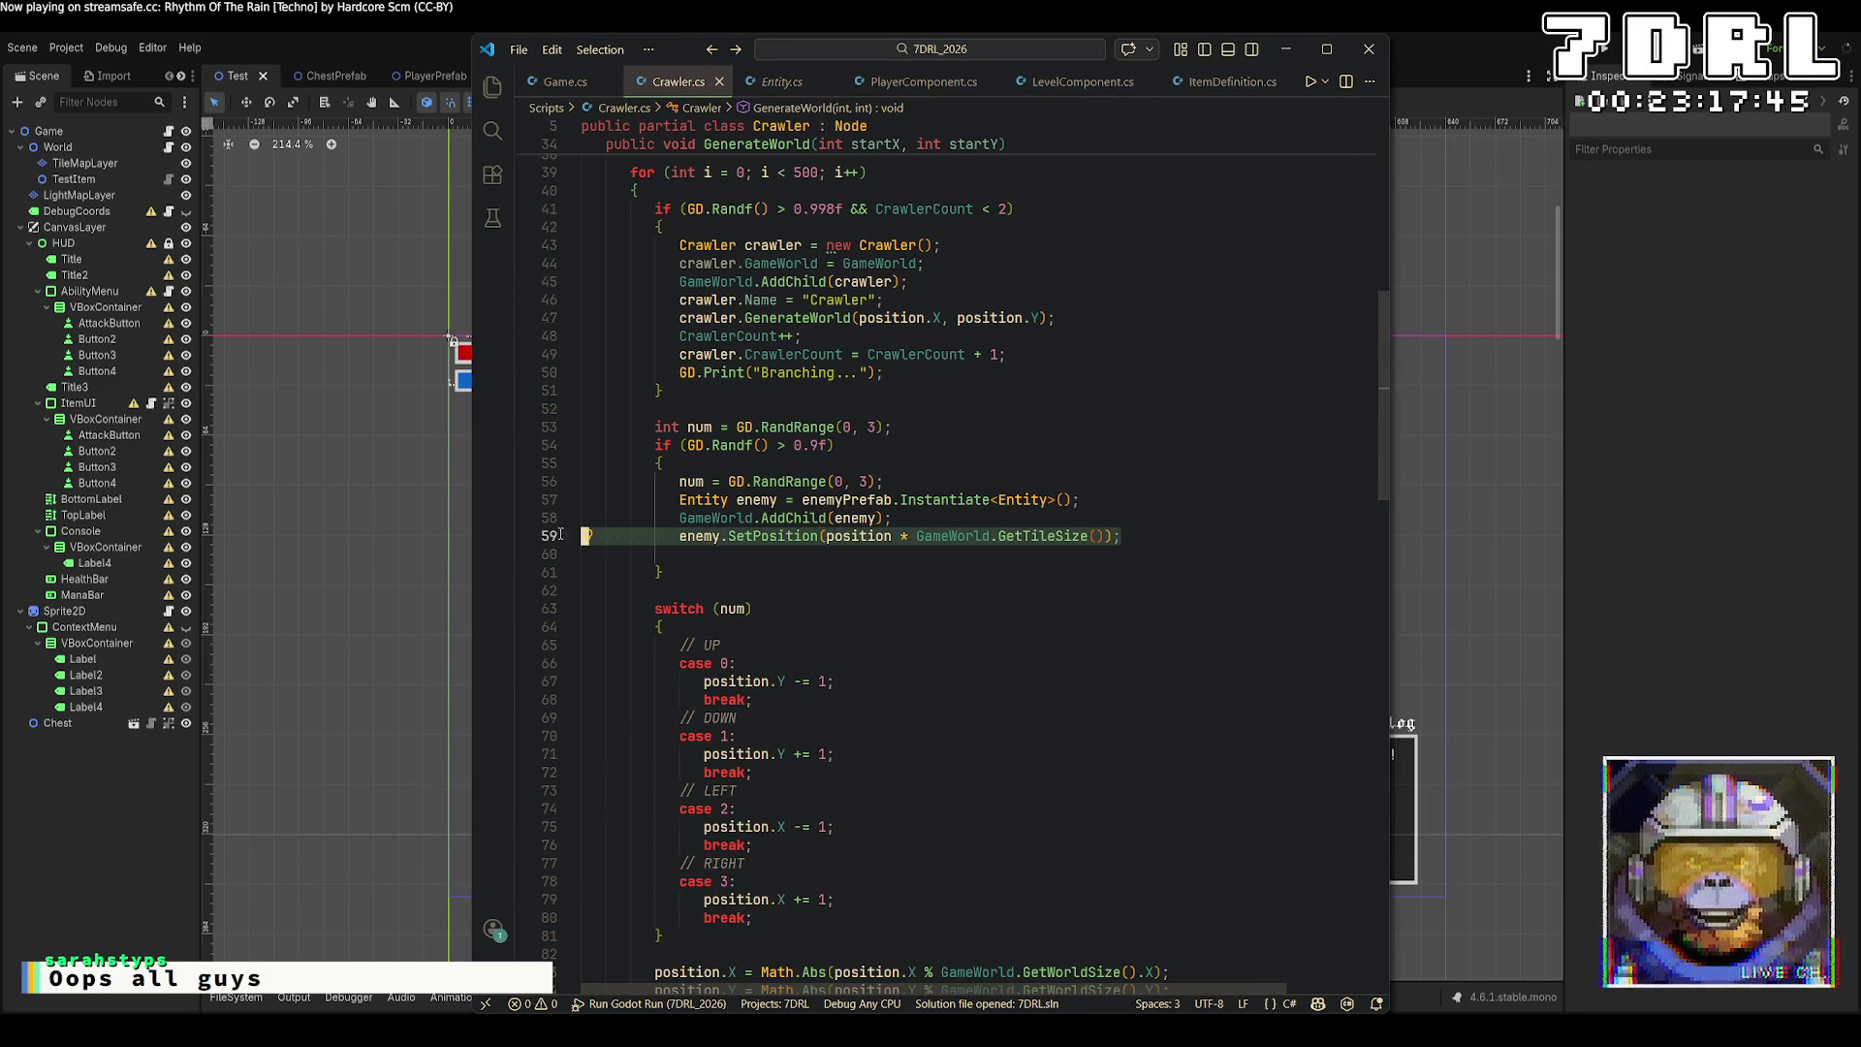
key(BackSpace)
key(ctrl+z)
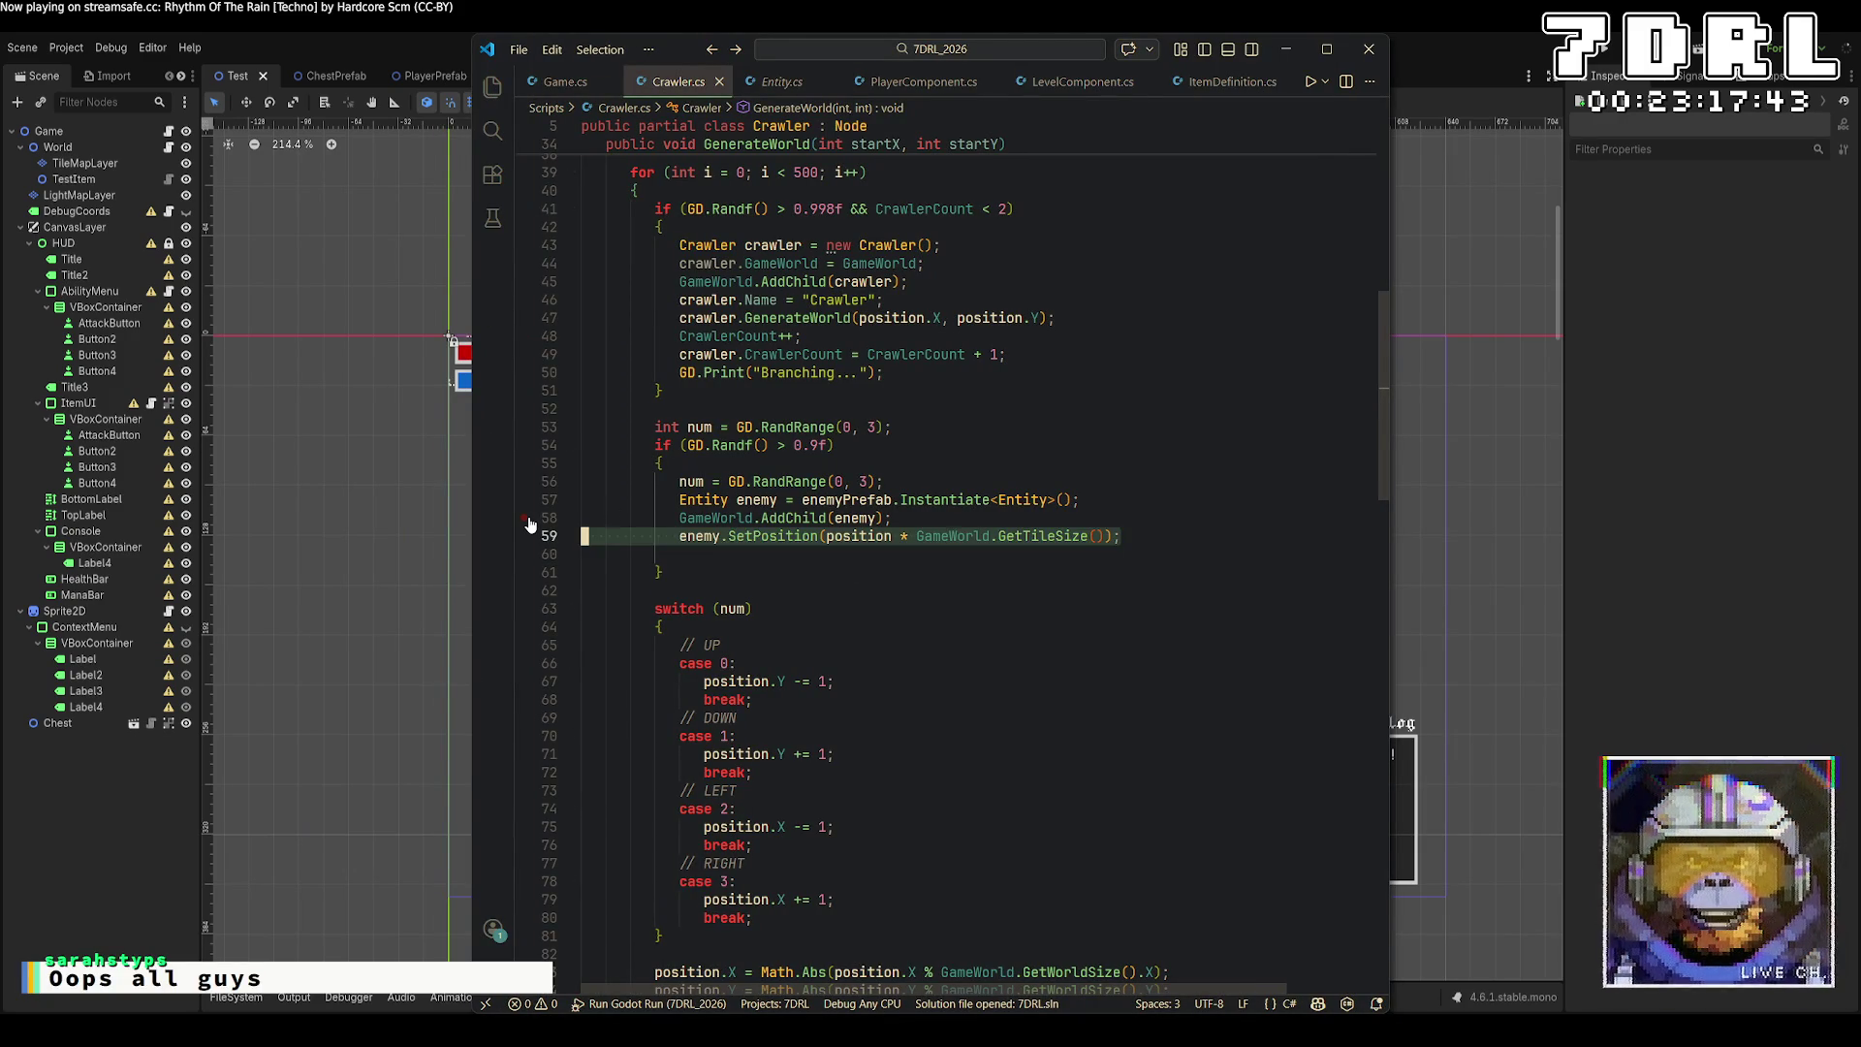
key(shift+Up)
key(shift+Up)
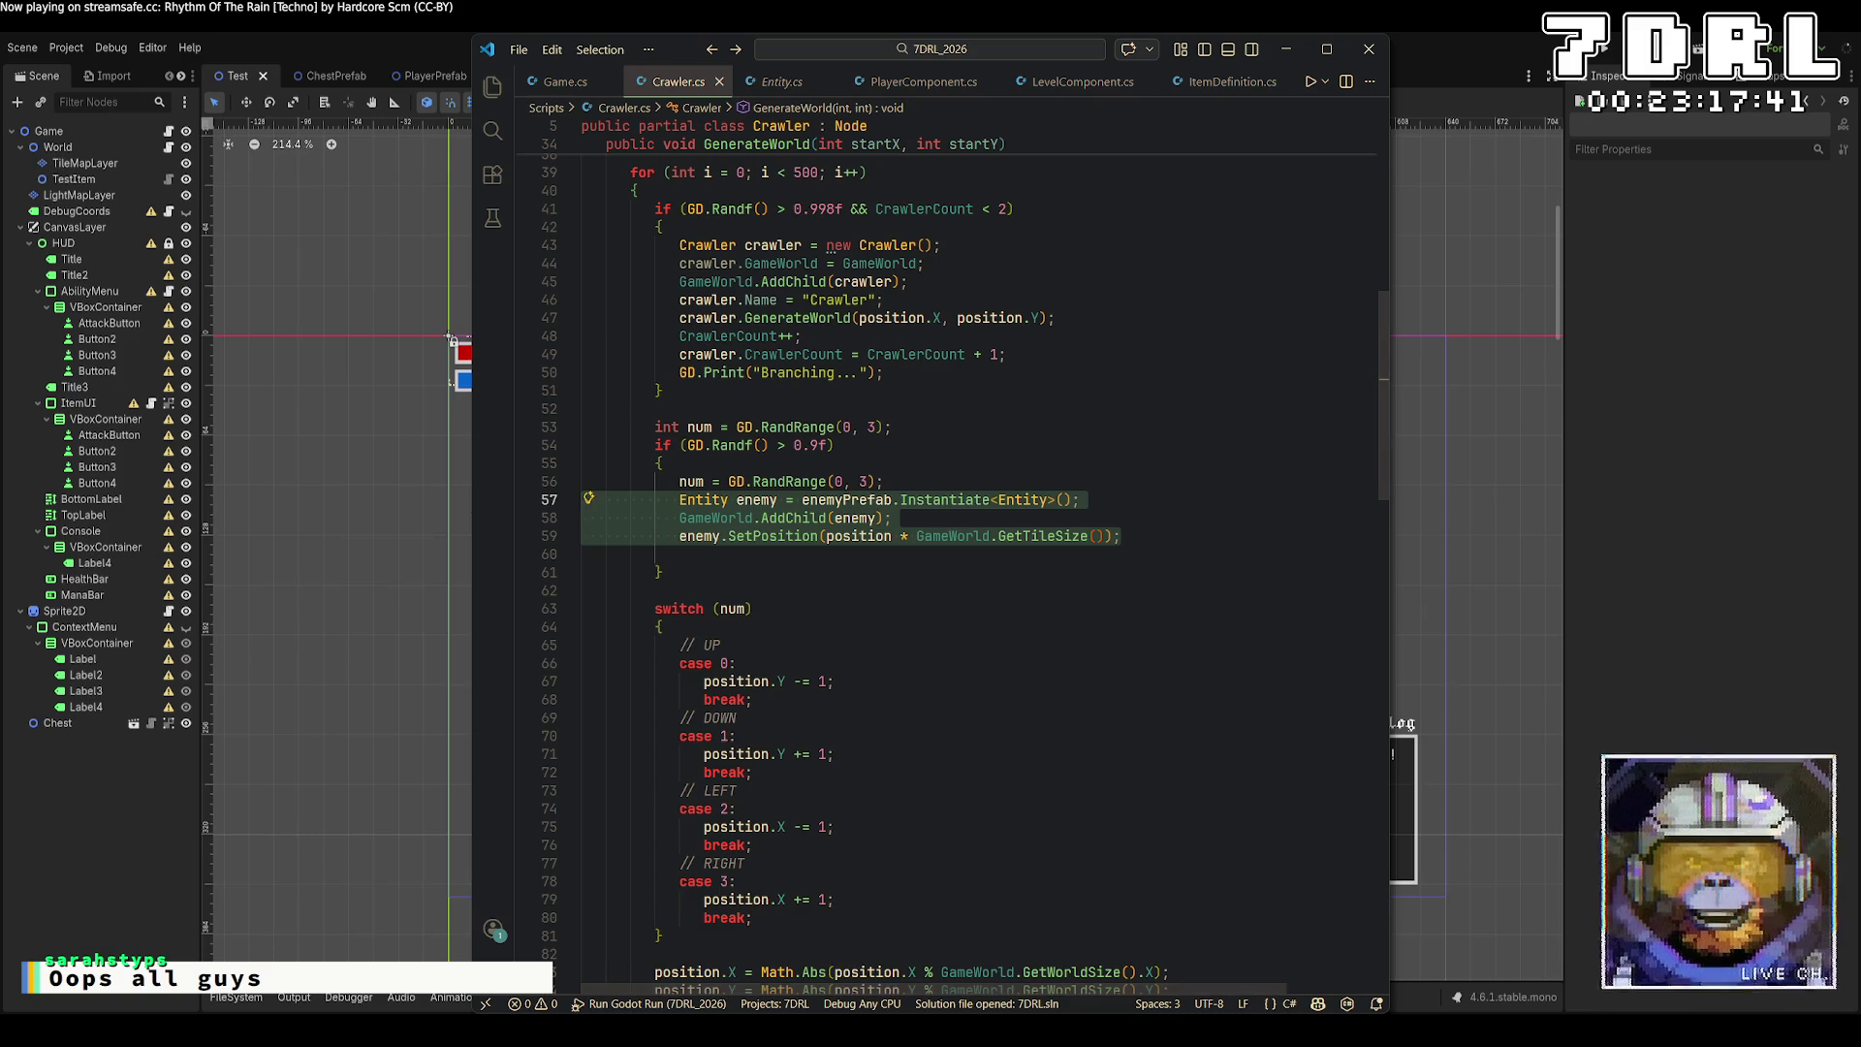
key(BackSpace)
key(BackSpace)
key(Delete)
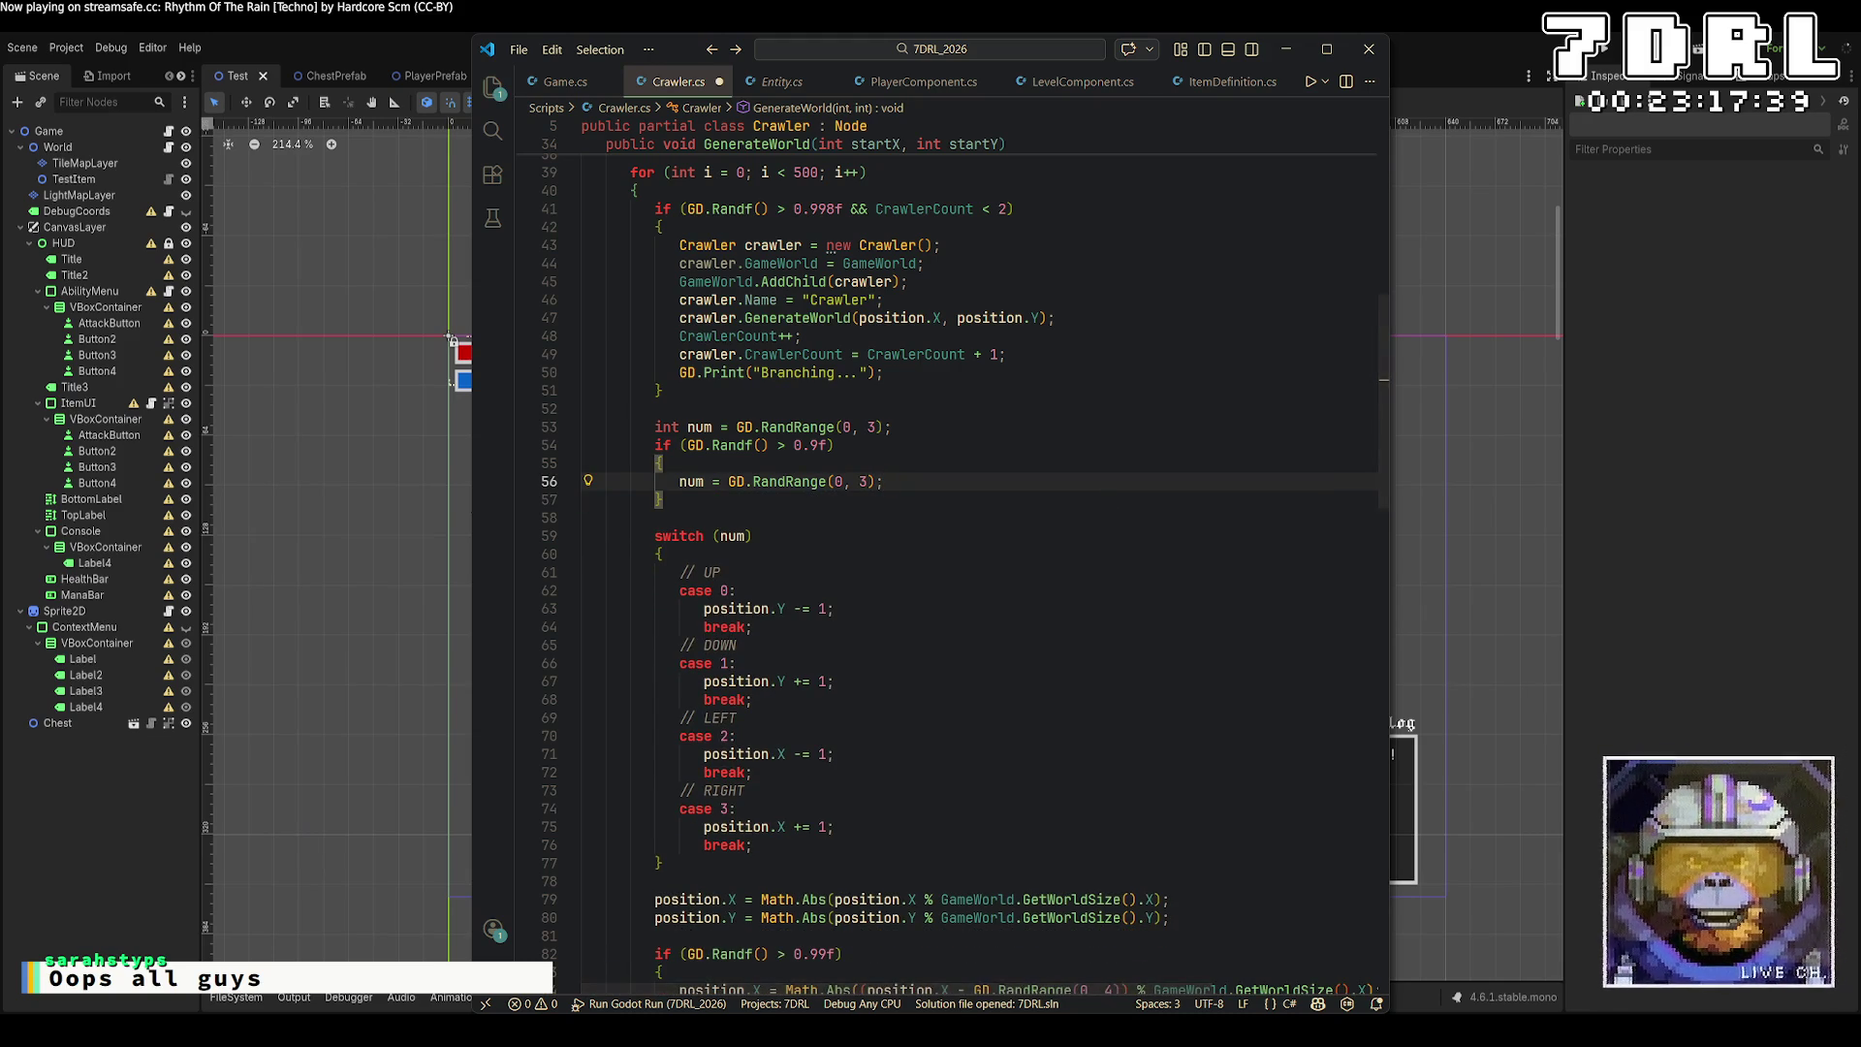
Scroll to the end of the GenerateWorld loop and put the cursor on blank line 95.
scroll(714, 586, down, 6)
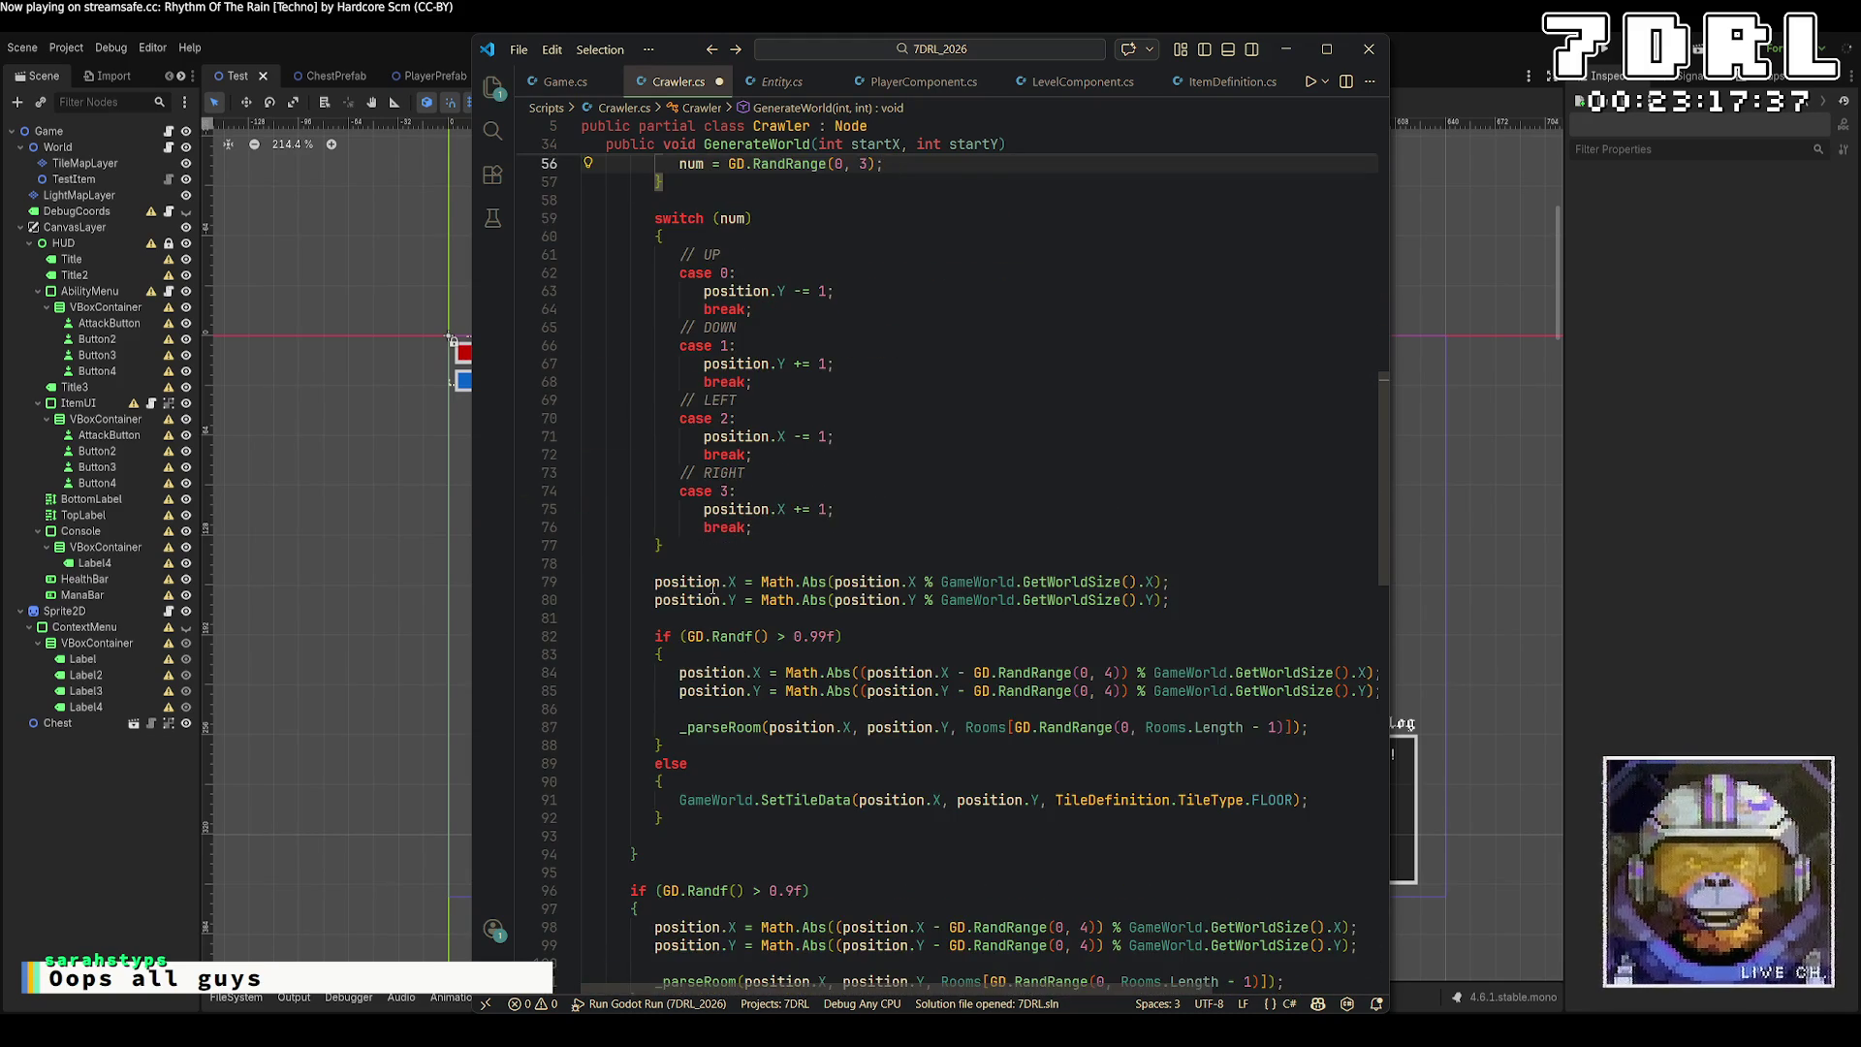
scroll(715, 587, up, 10)
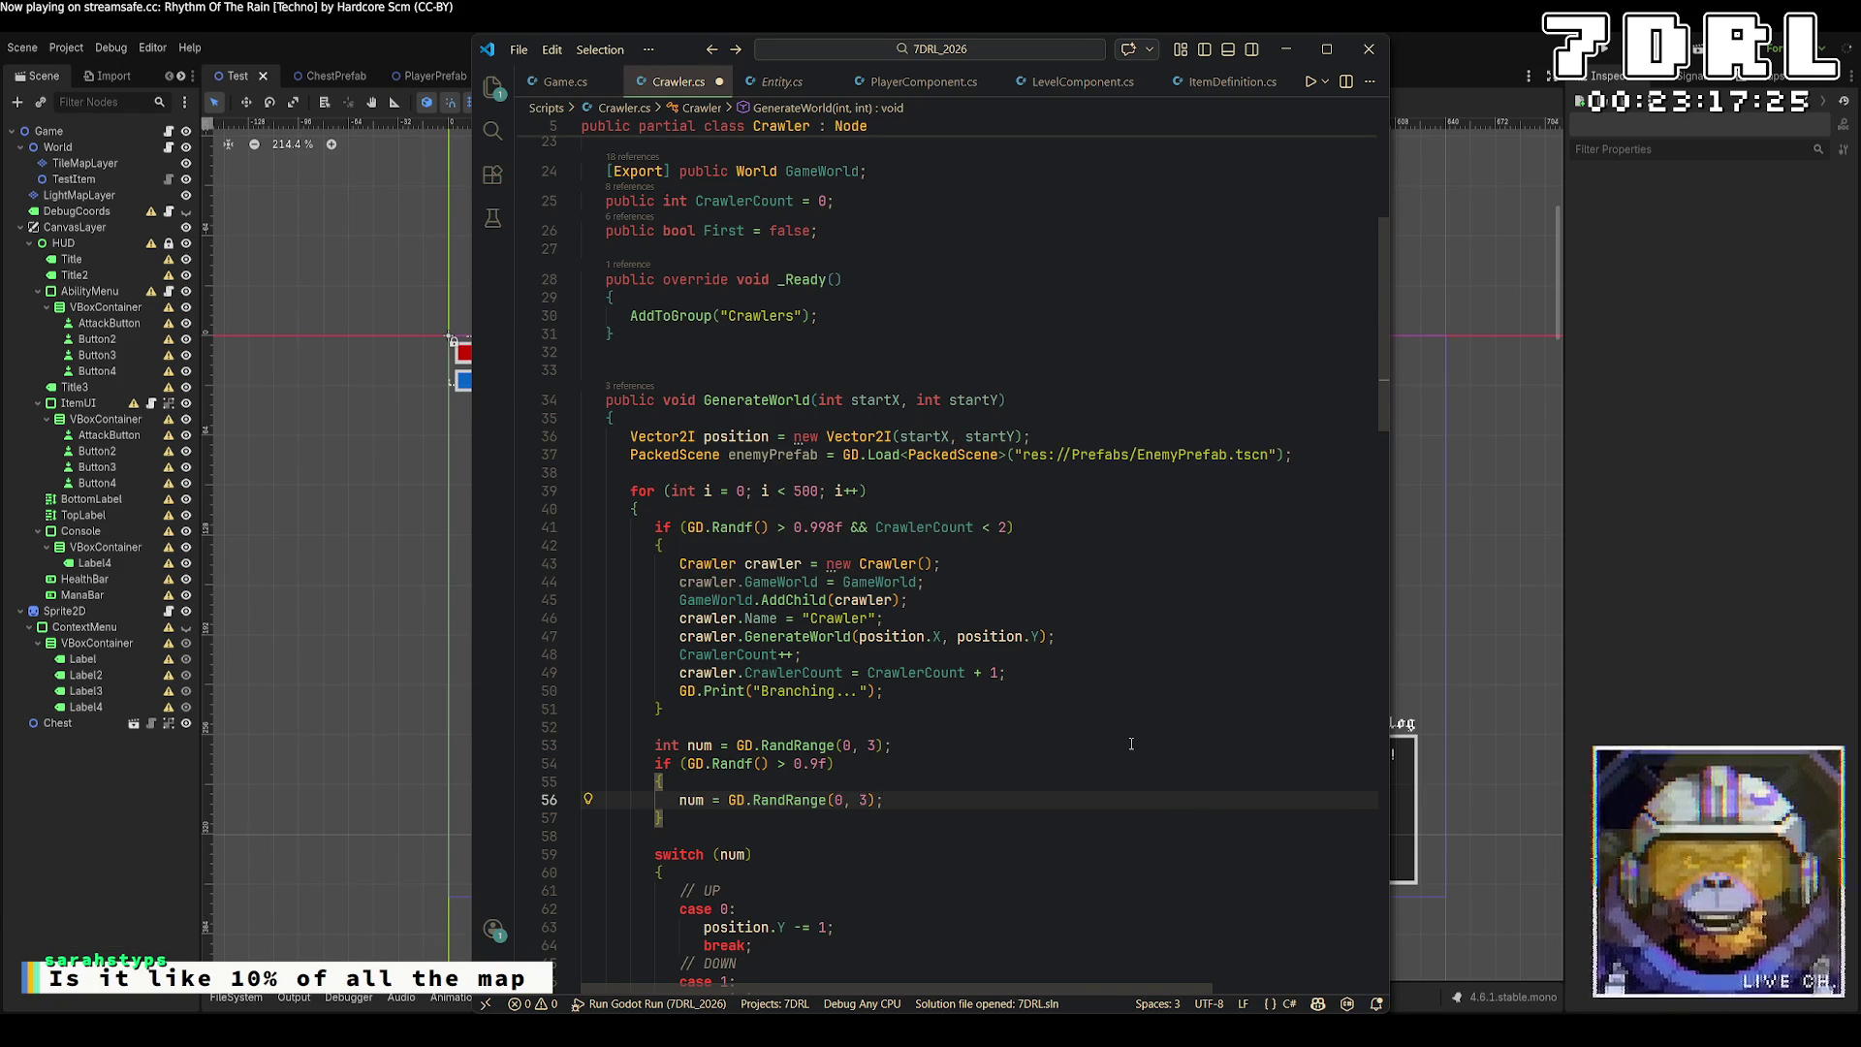
scroll(1127, 744, down, 5)
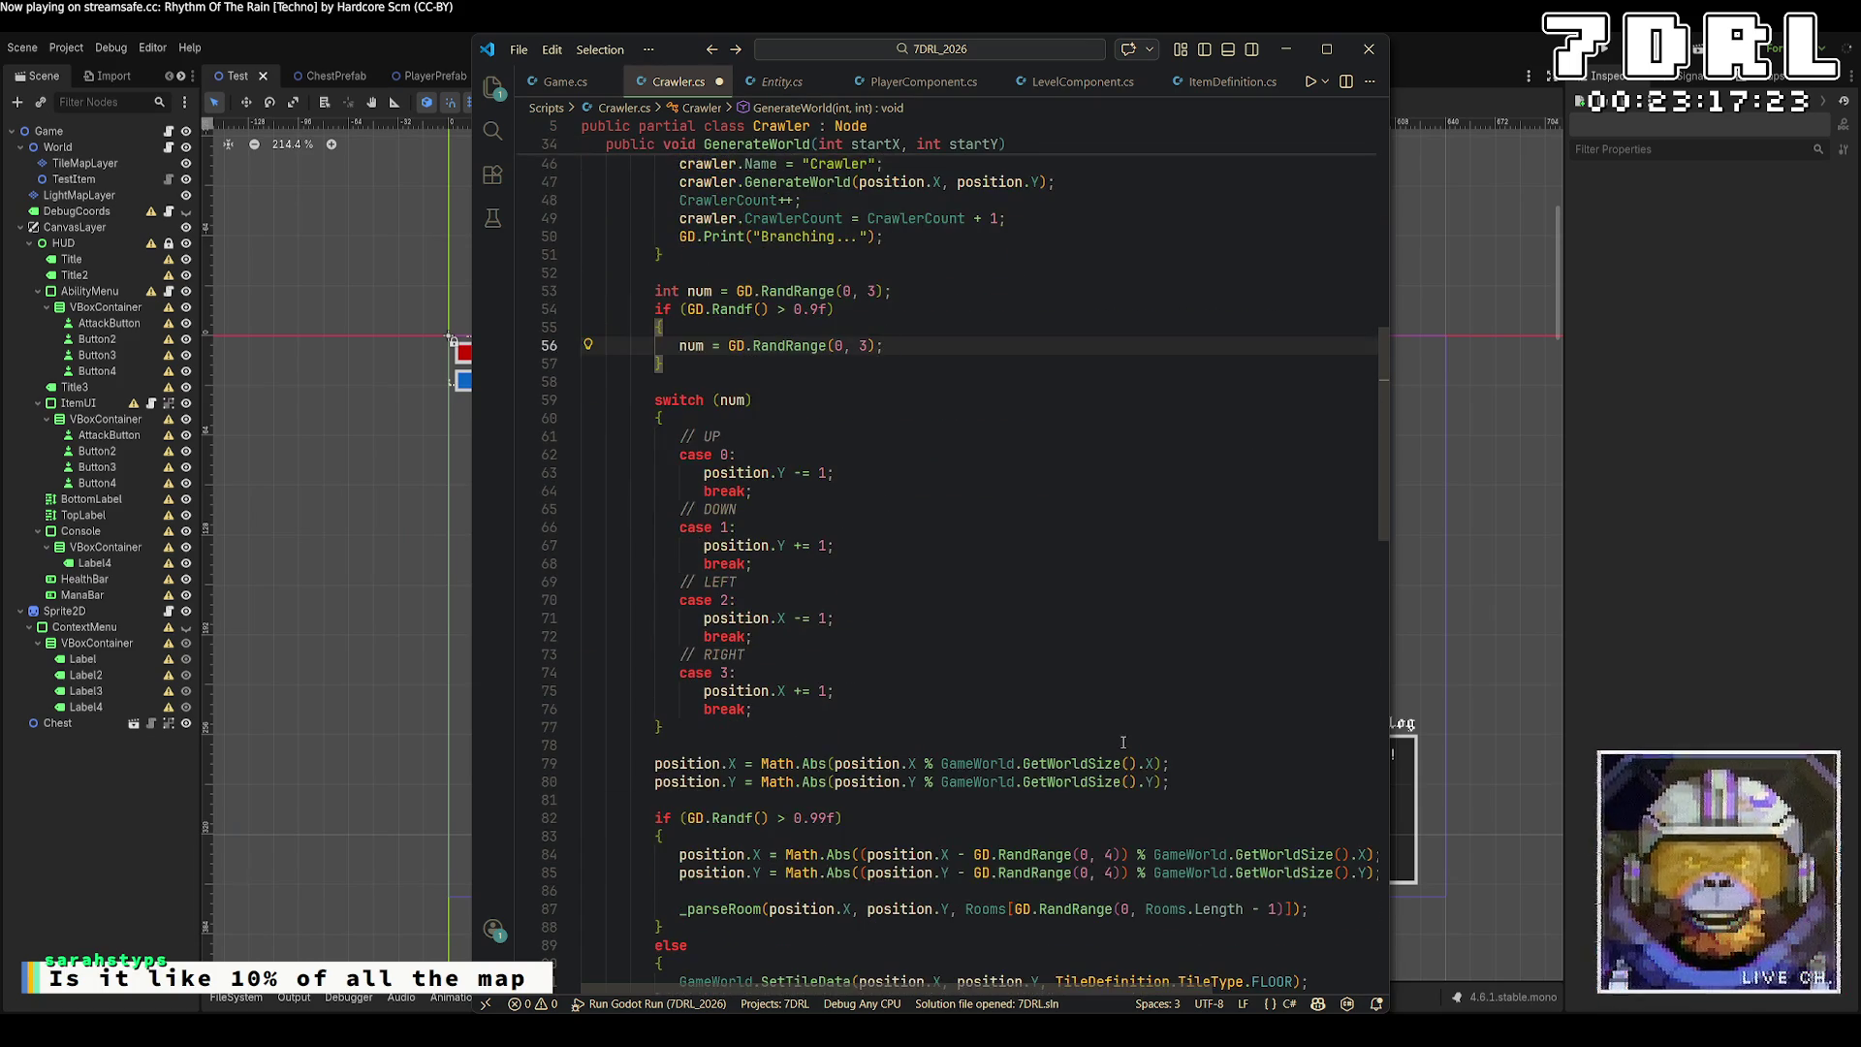
scroll(1124, 743, down, 3)
scroll(1122, 740, down, 3)
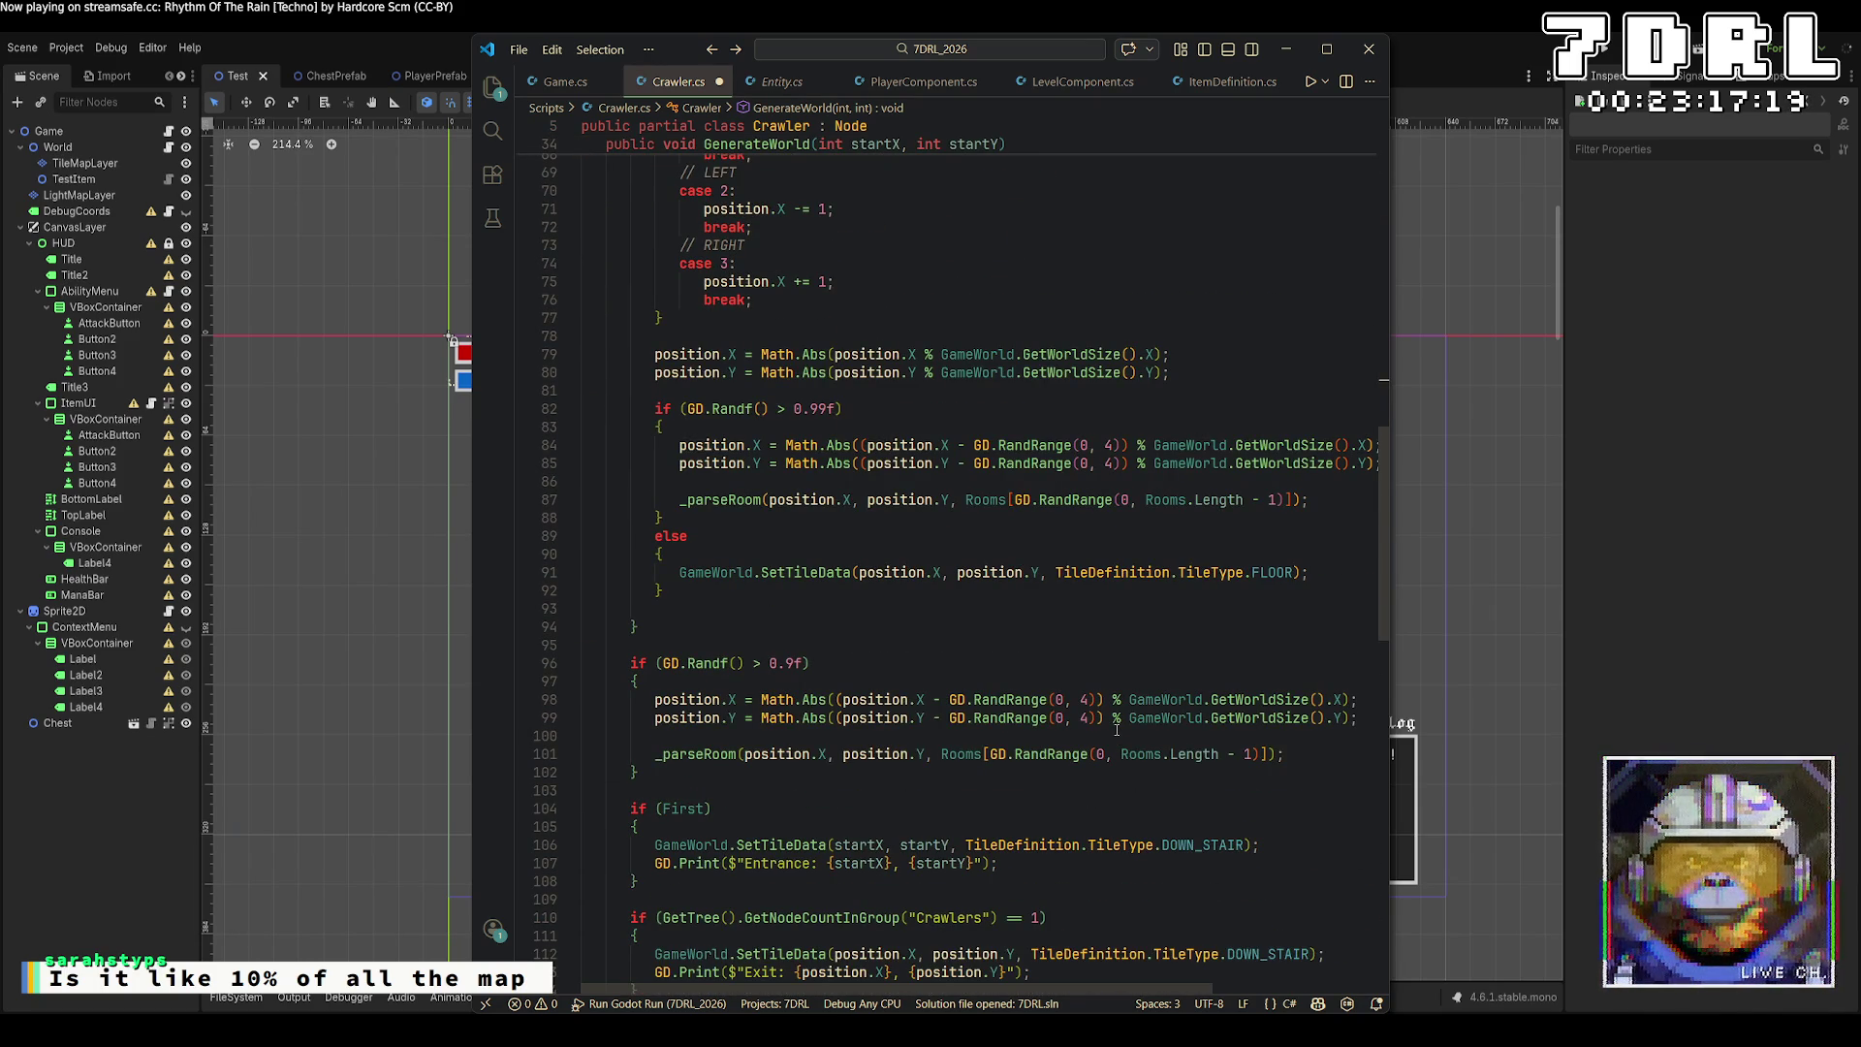
scroll(1115, 729, down, 5)
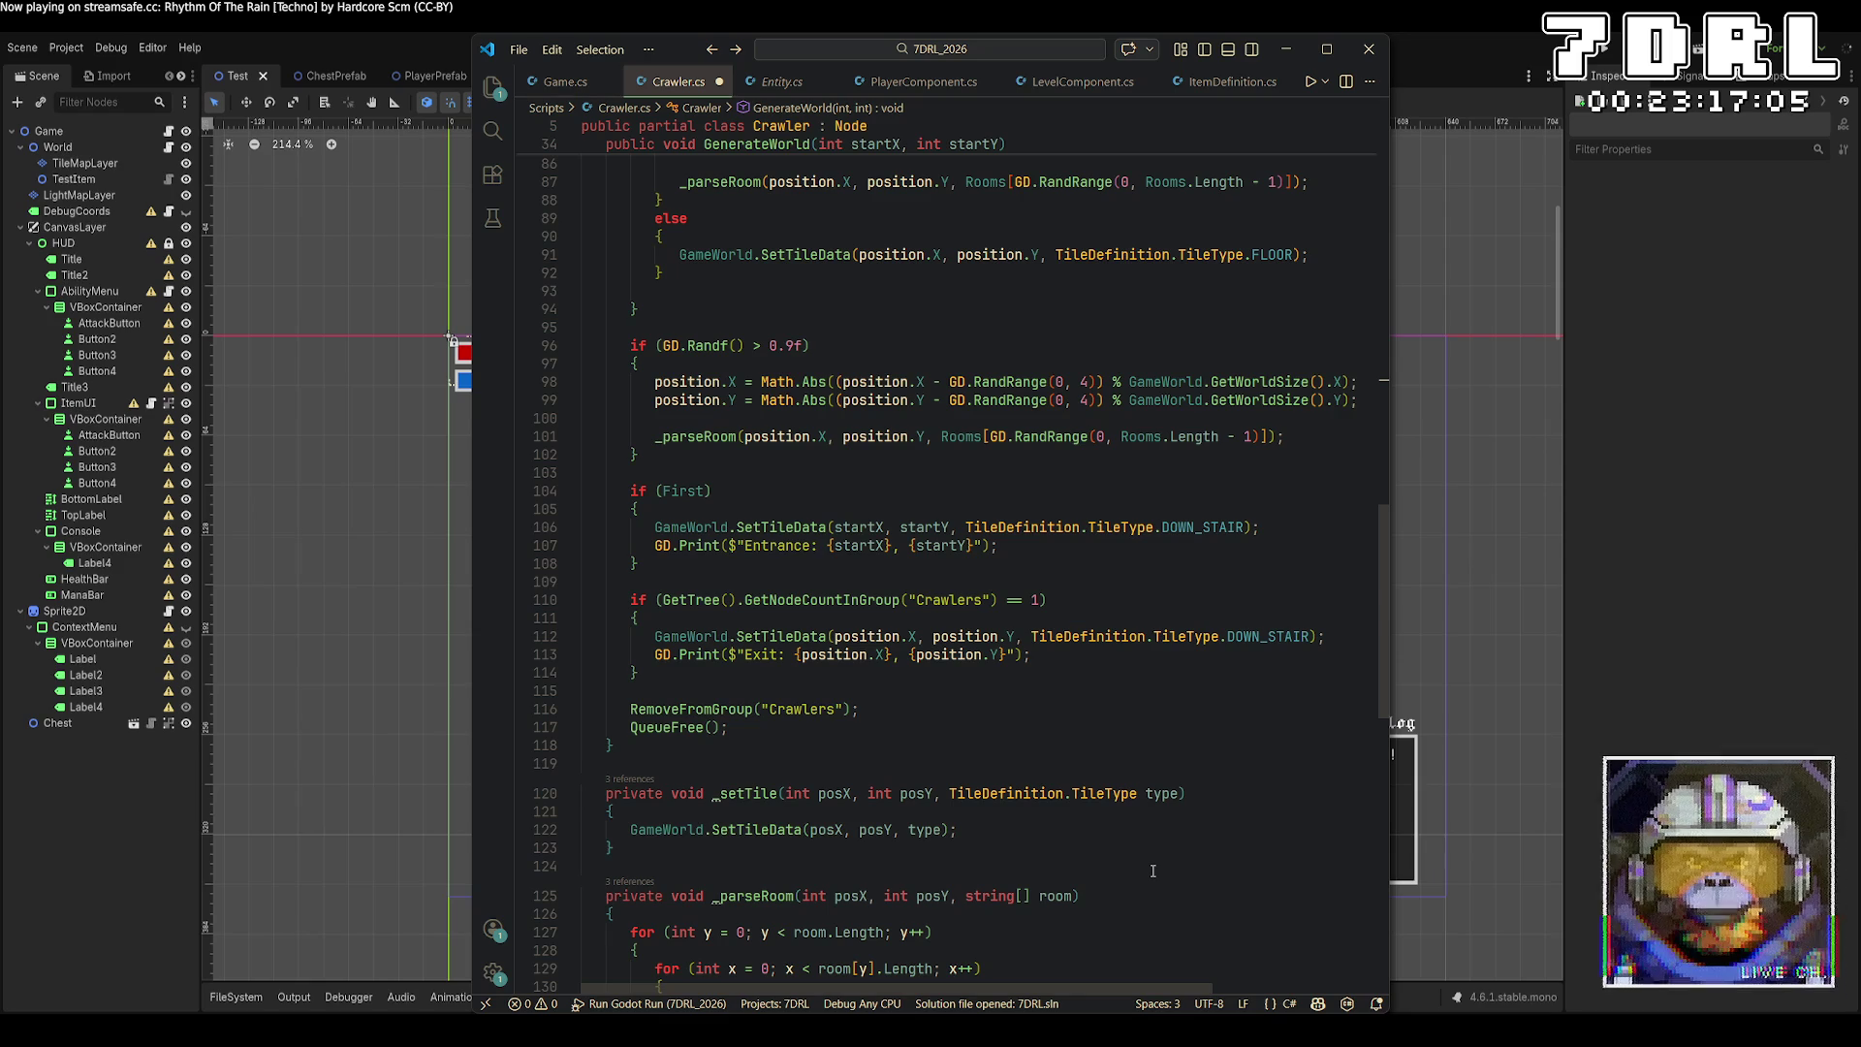
scroll(1119, 877, up, 6)
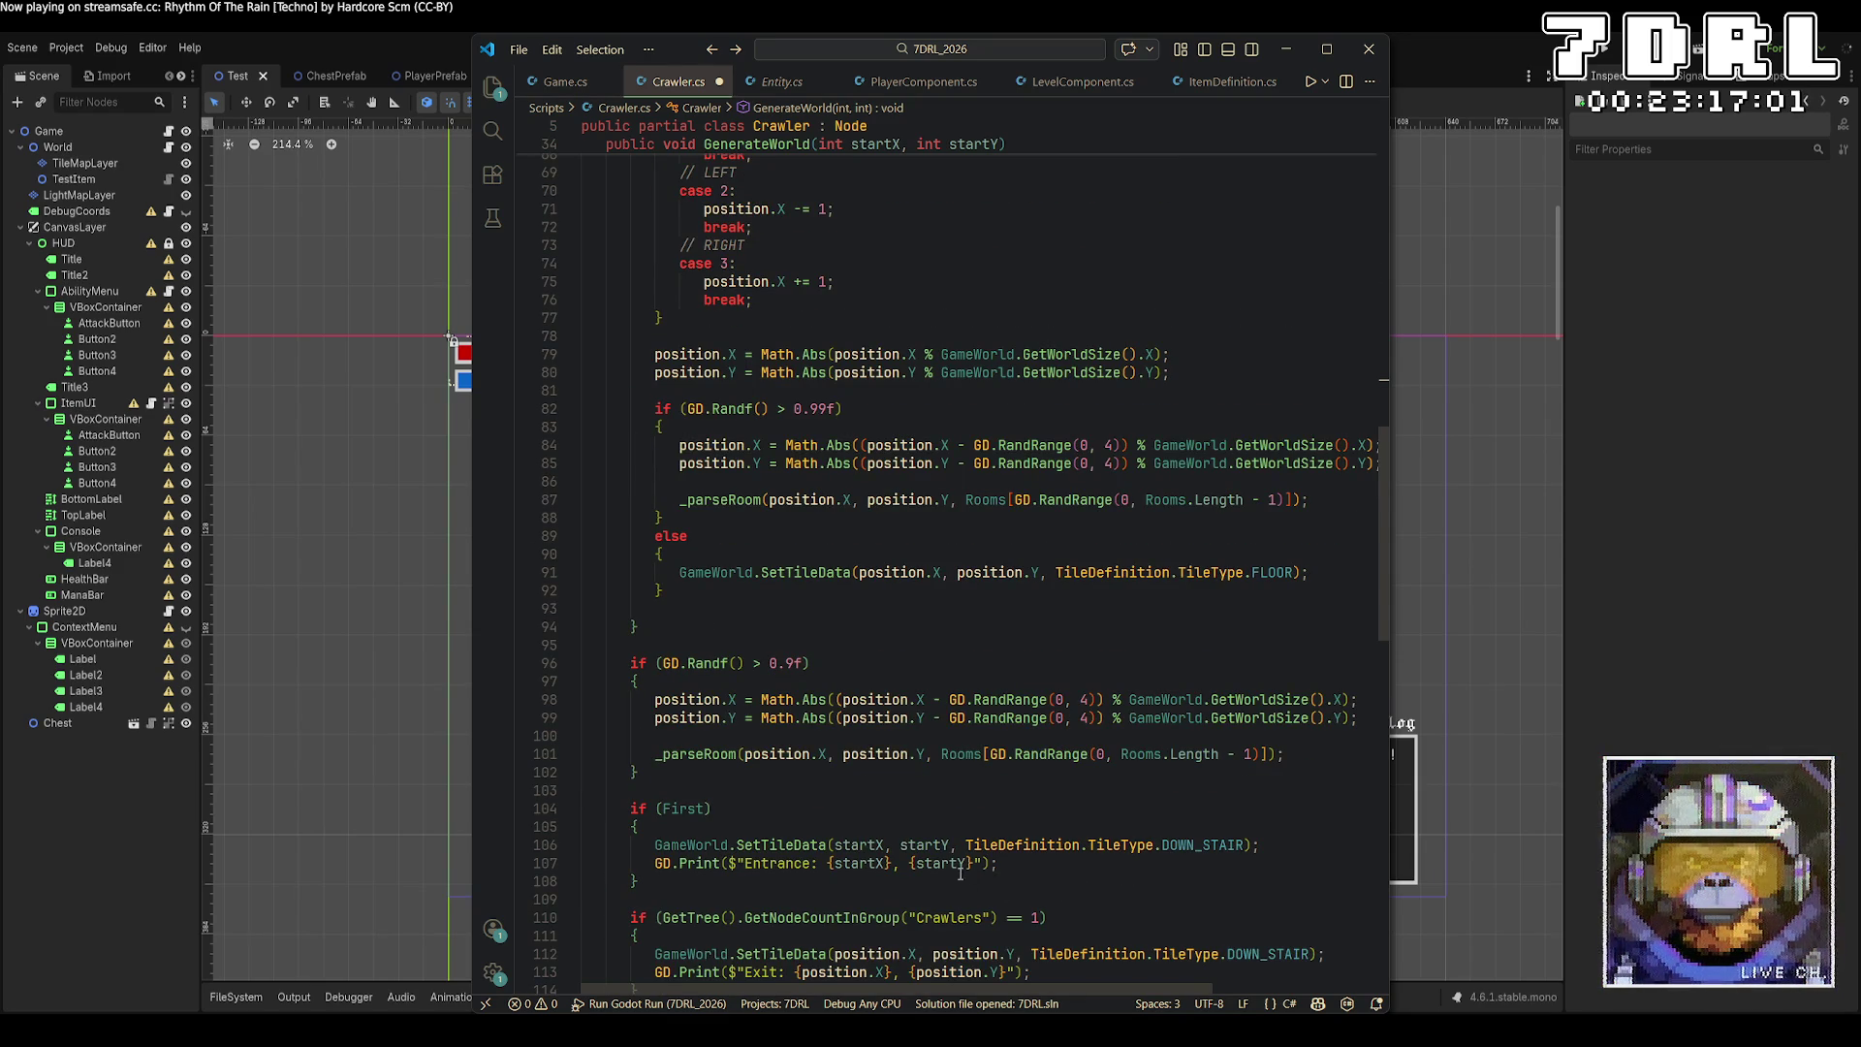
click(807, 644)
Start an 'if (GD.' condition below the loop, then discard it and the blank line.
key(Return)
key(Return)
key(Up)
text(if (GD.)
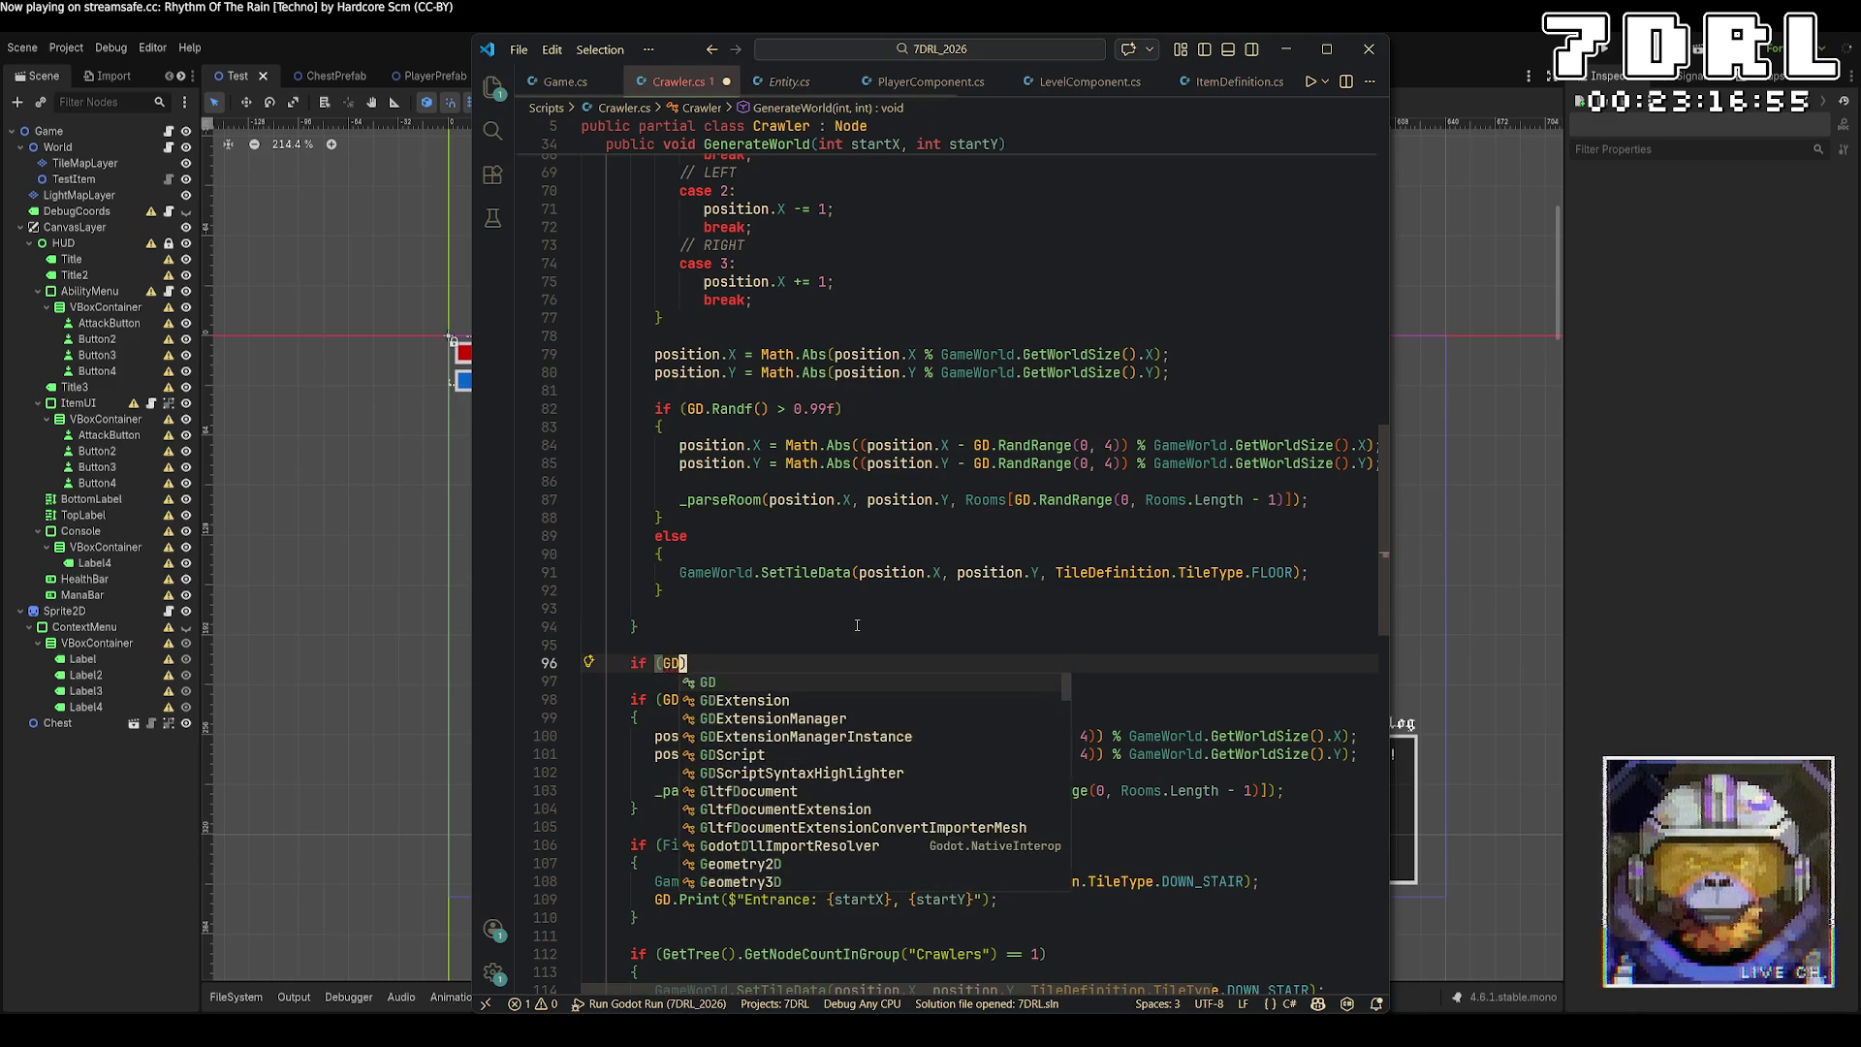
key(ctrl+z)
key(ctrl+z)
key(ctrl+z)
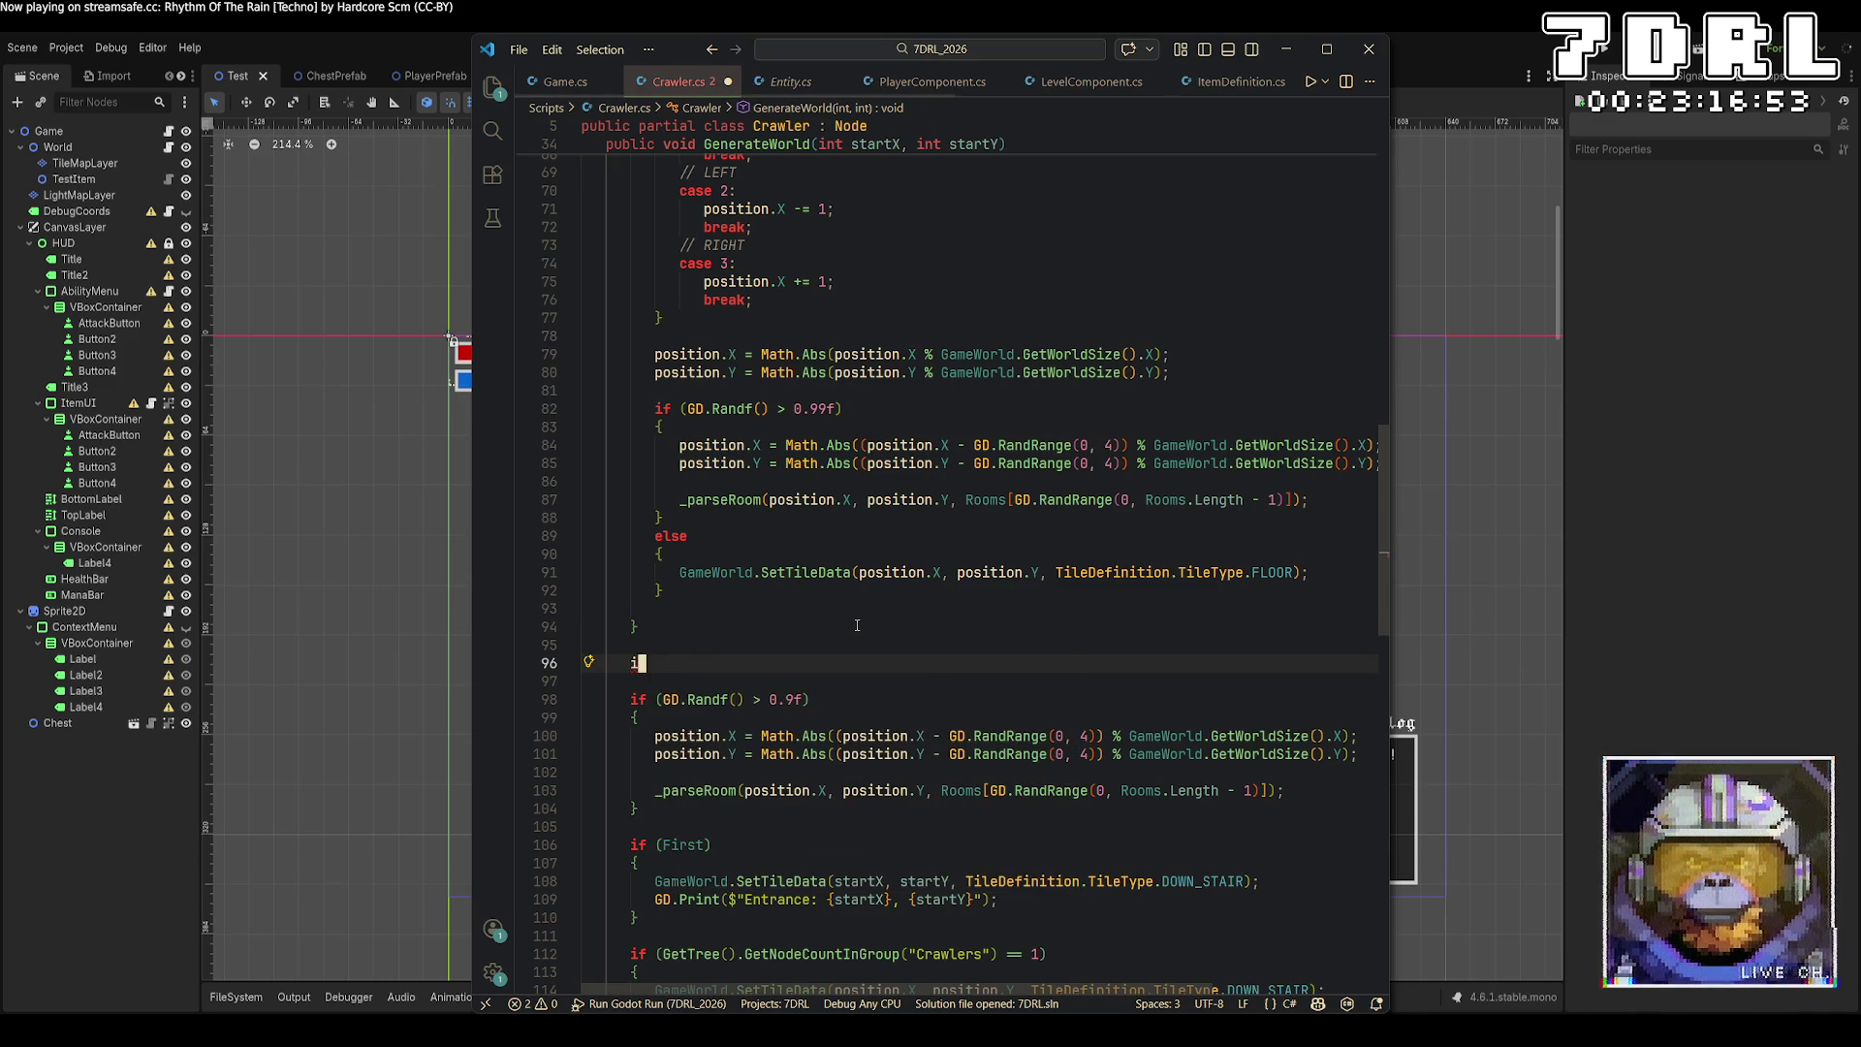
key(BackSpace)
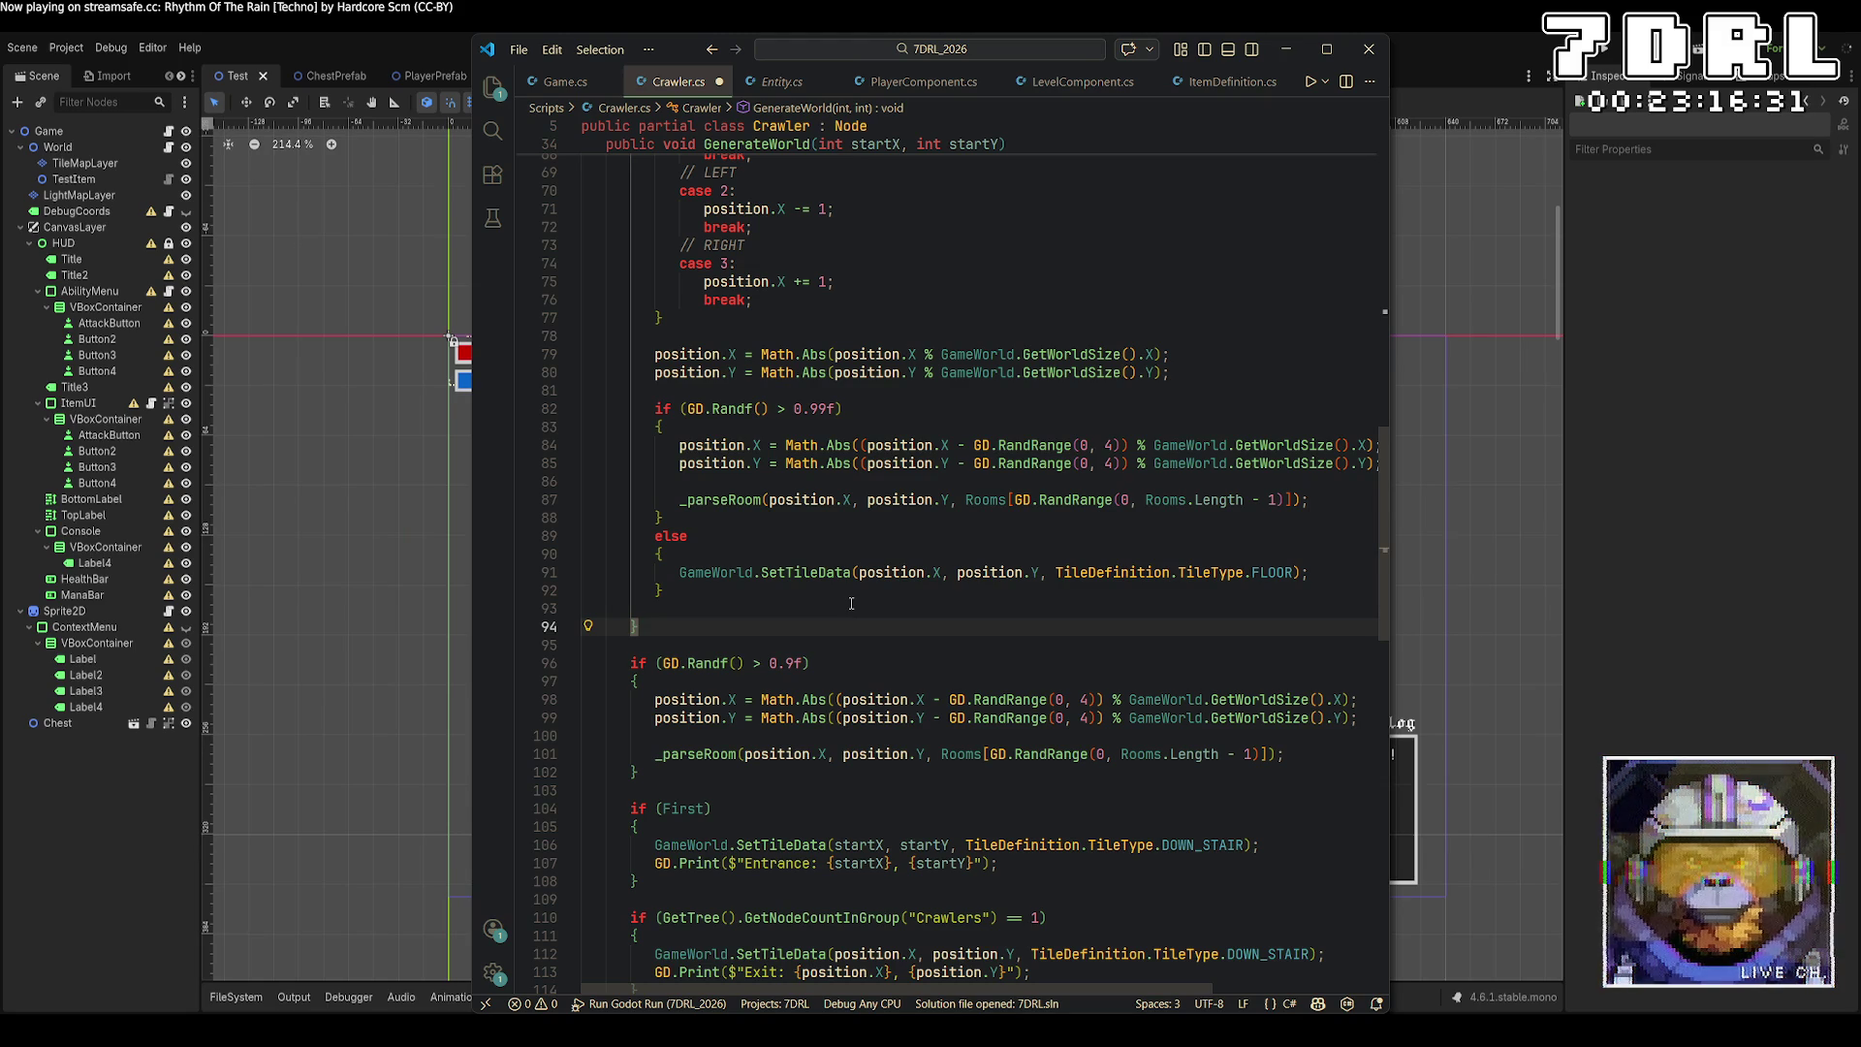
After the FLOOR SetTileData line, add the GD.Randf() > 0.9f enemy spawn block, save, and run.
click(1251, 573)
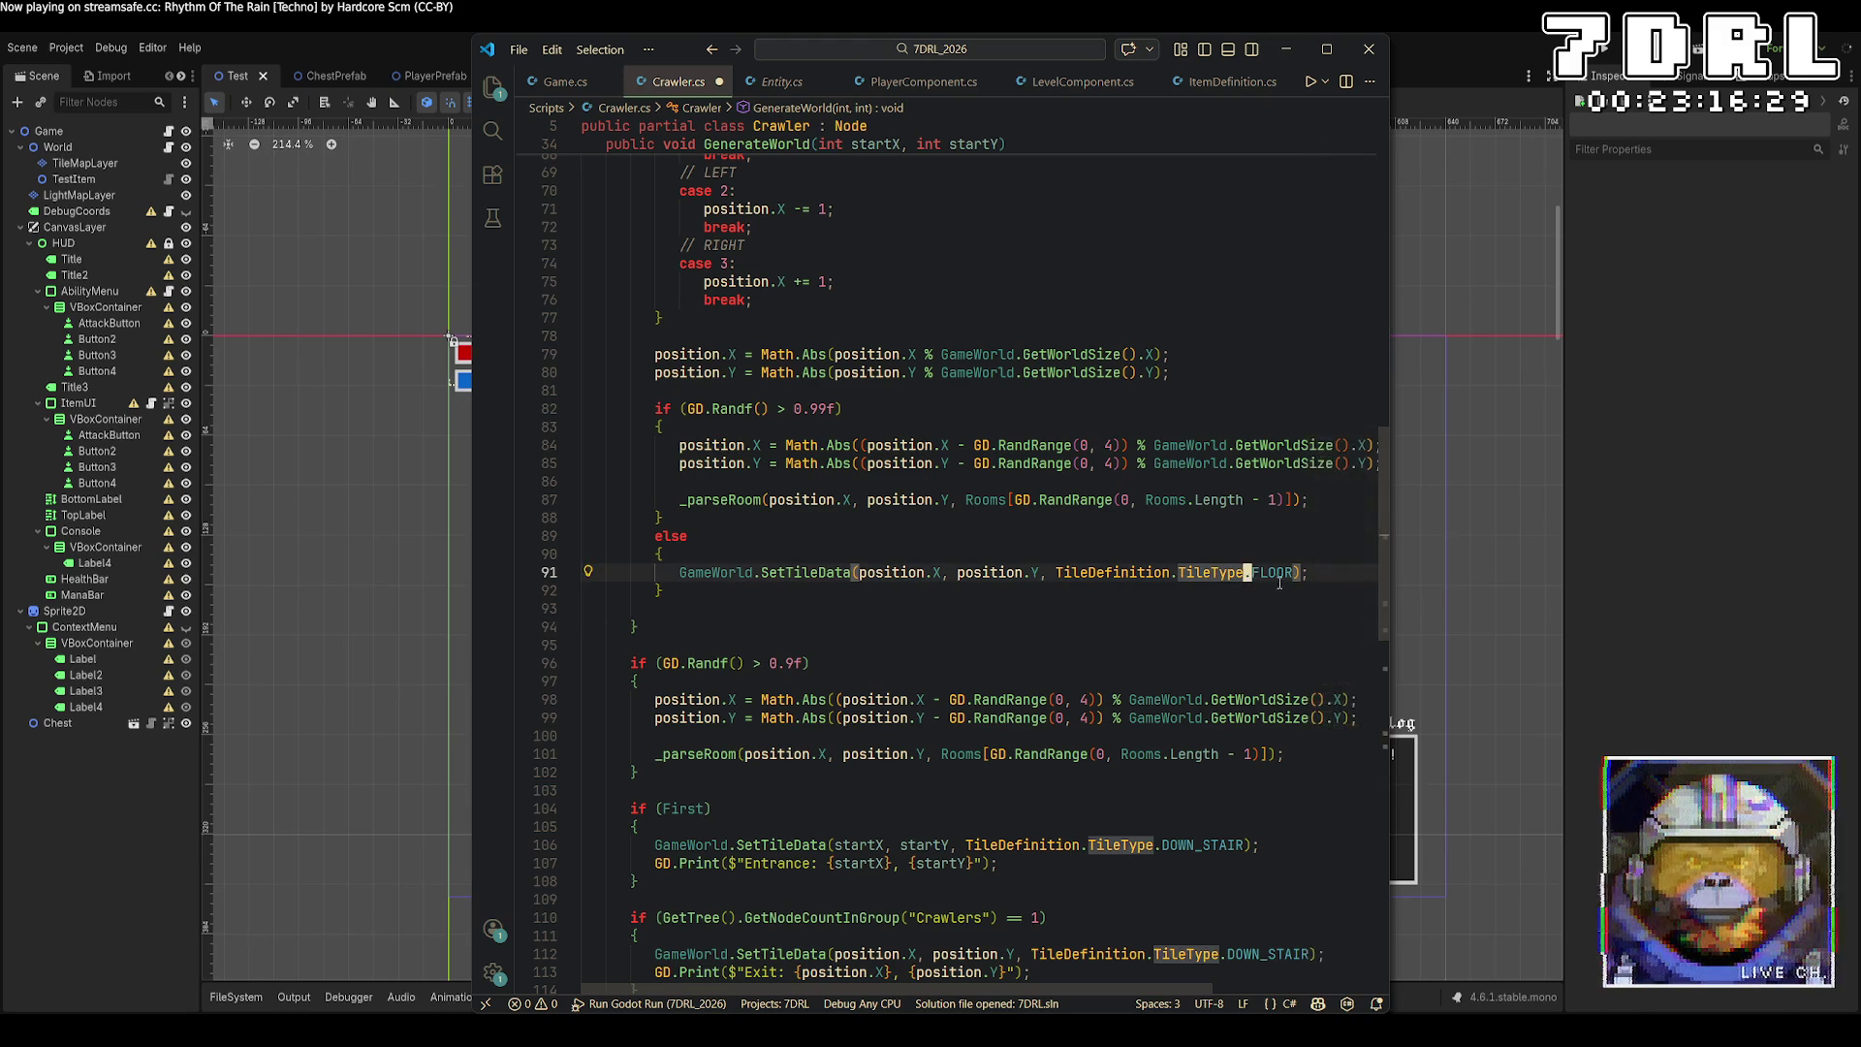
click(1304, 573)
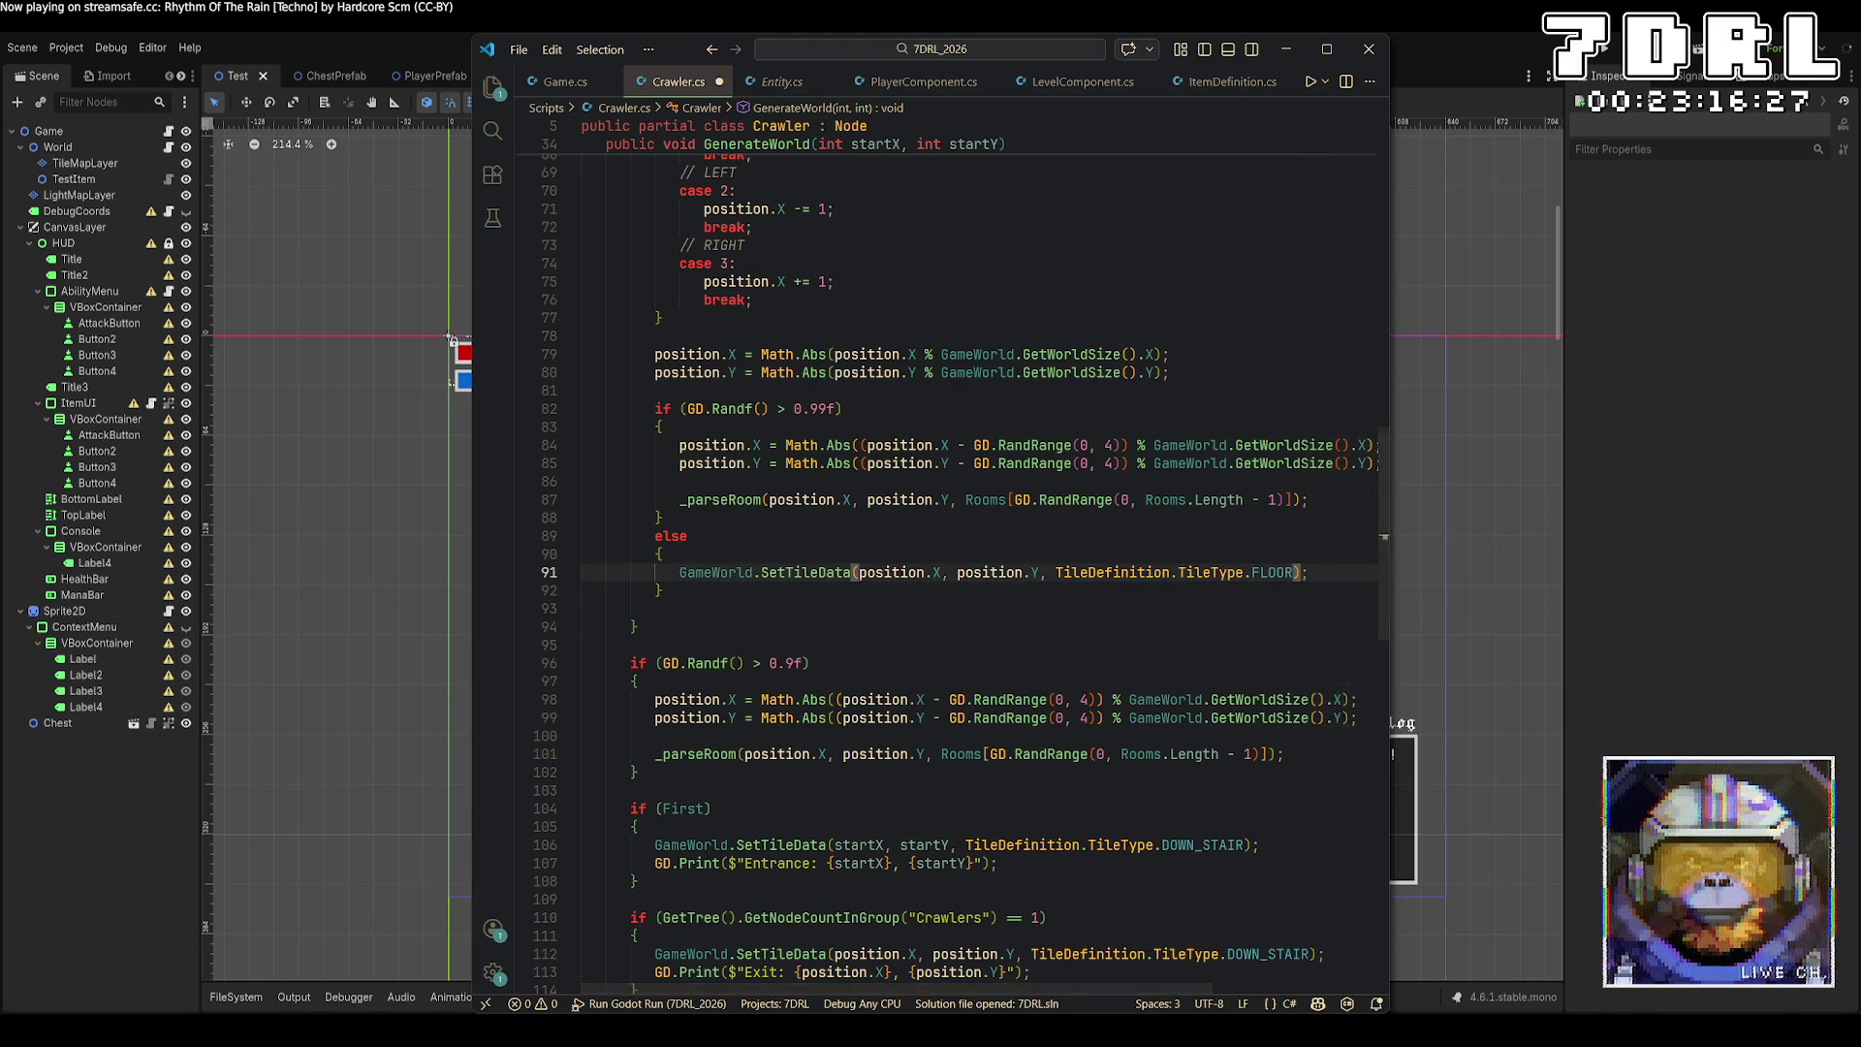
key(End)
key(Return)
text(if (GD.ra)
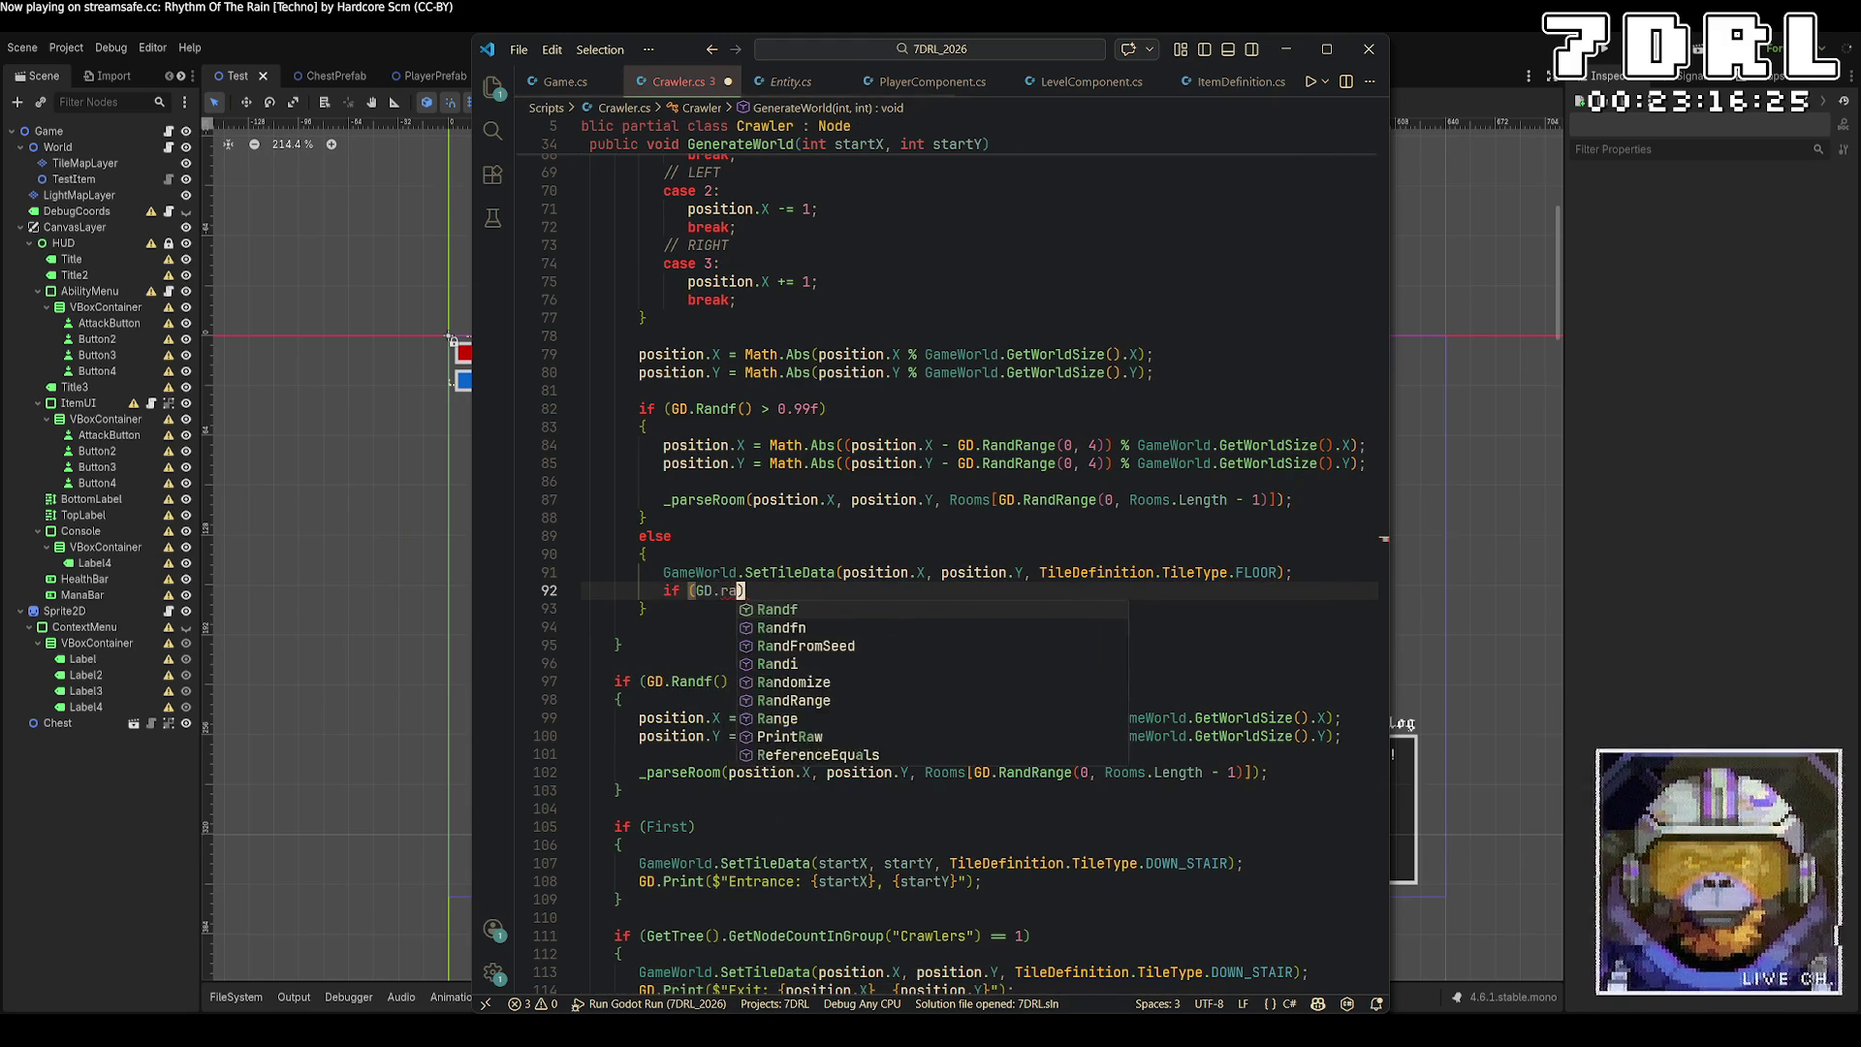
key(Tab)
text(() > 0.9f)
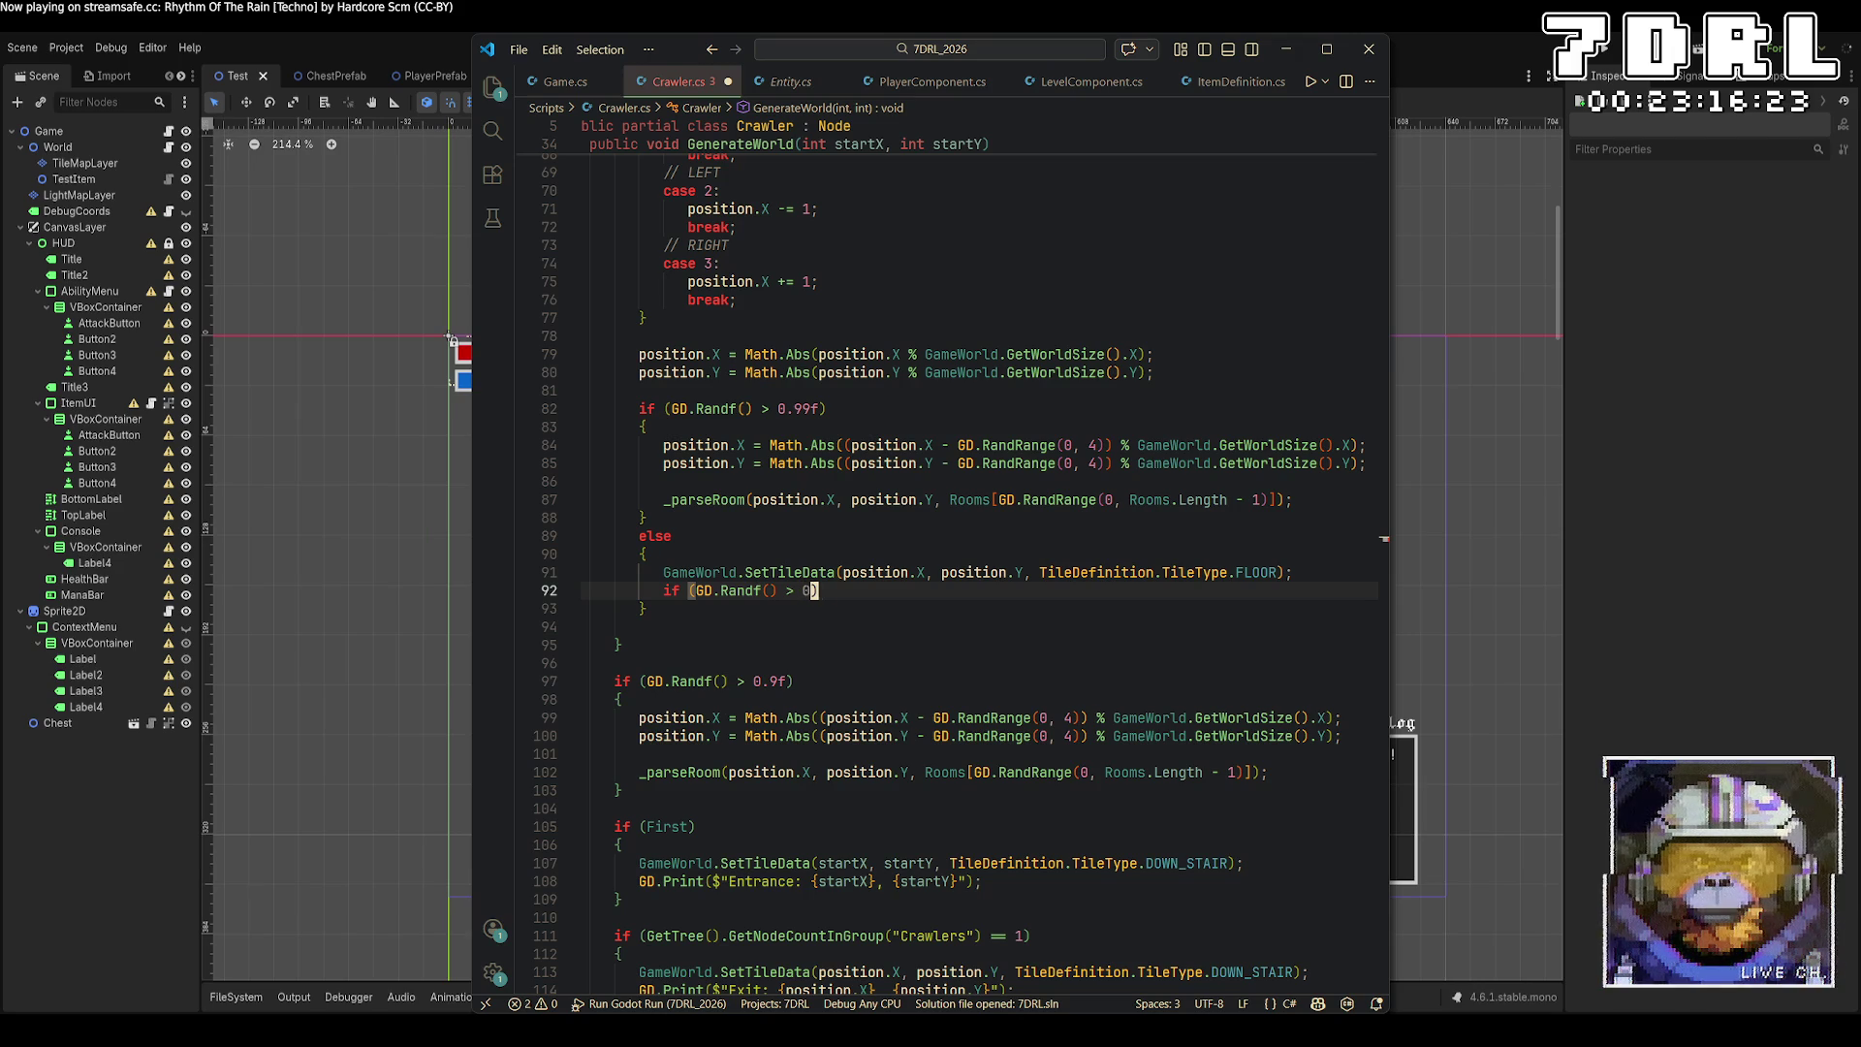
key(Return)
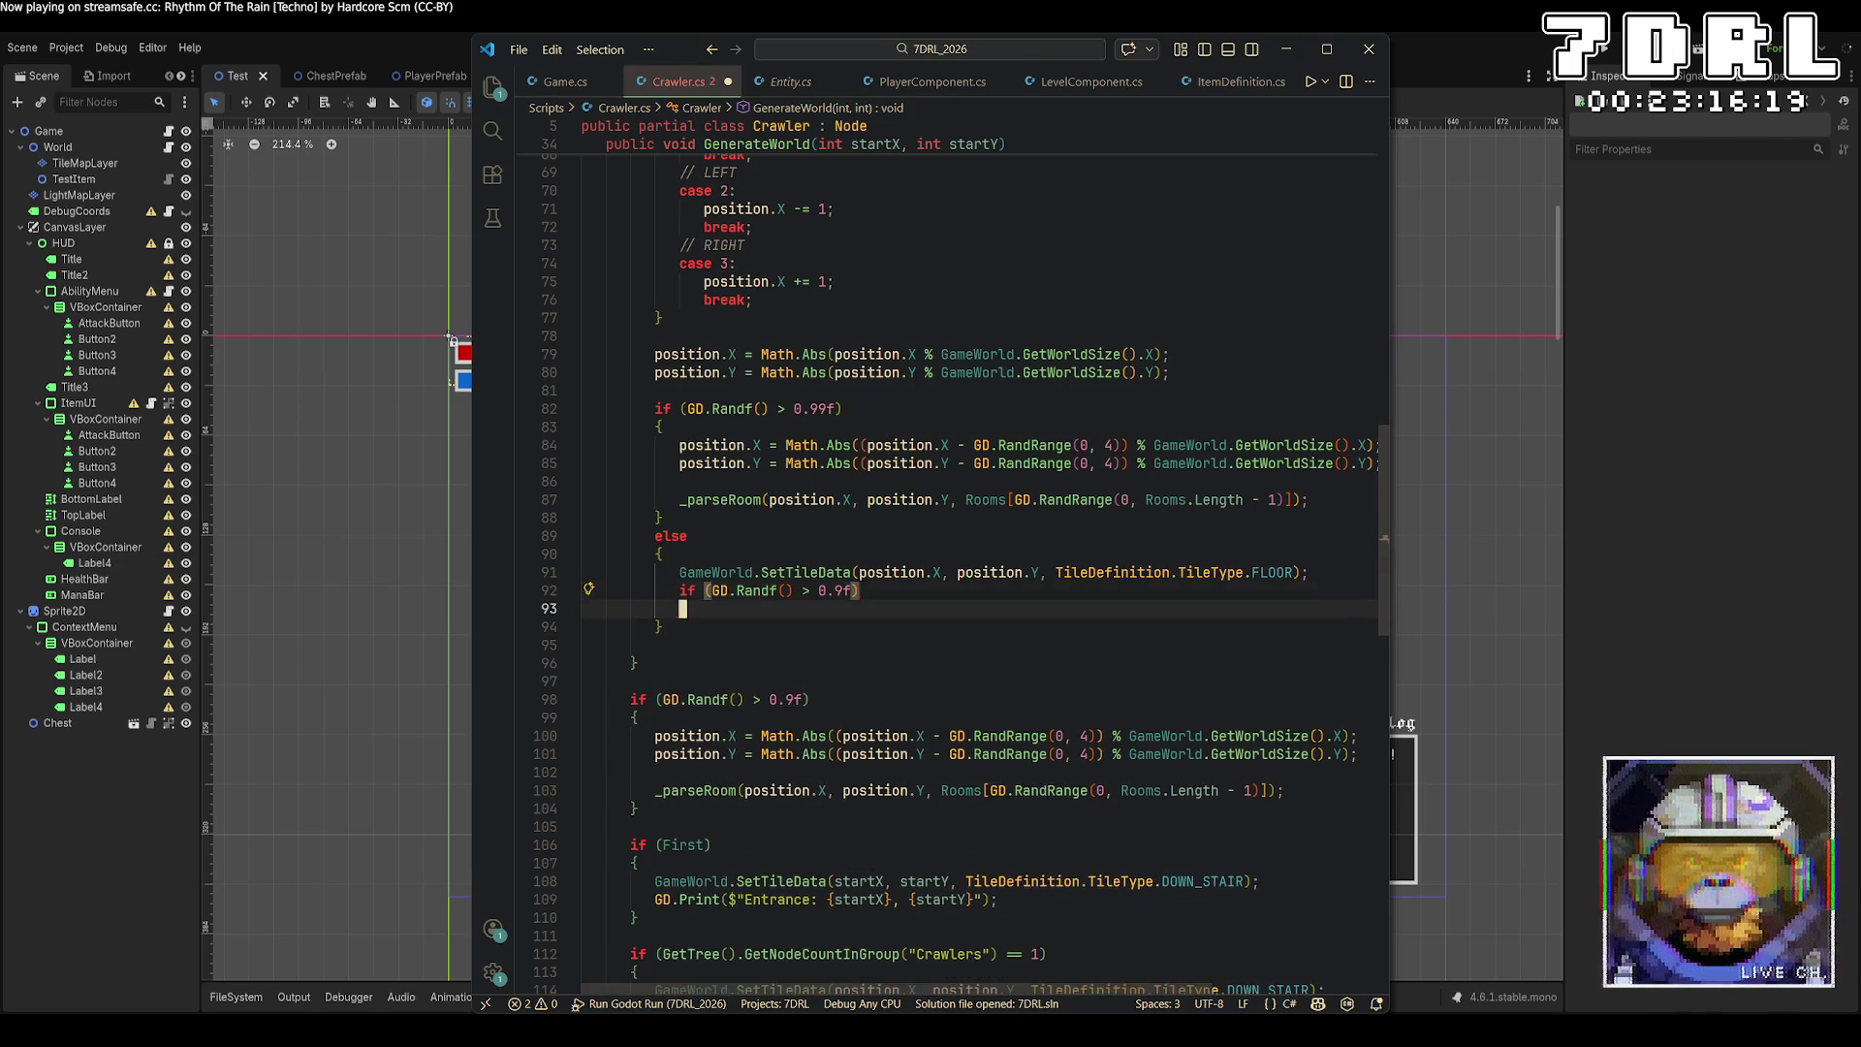
key(Tab)
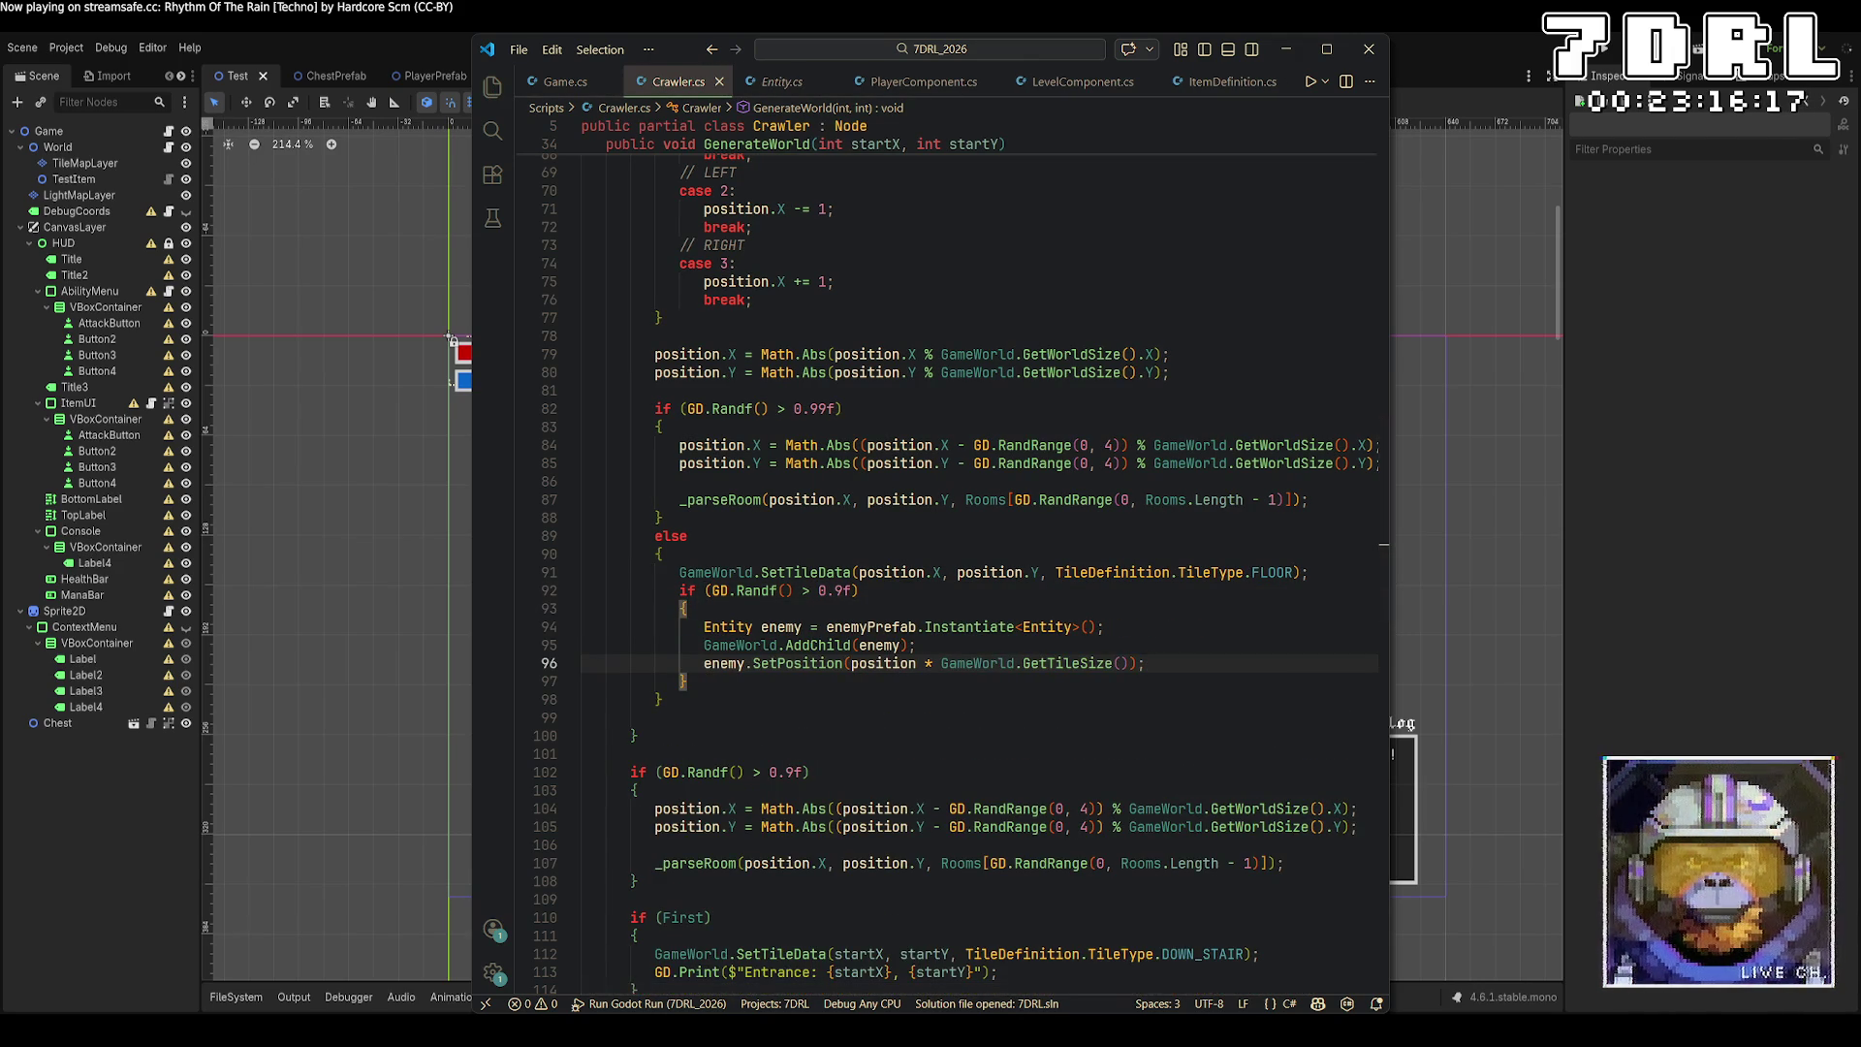
click(1600, 50)
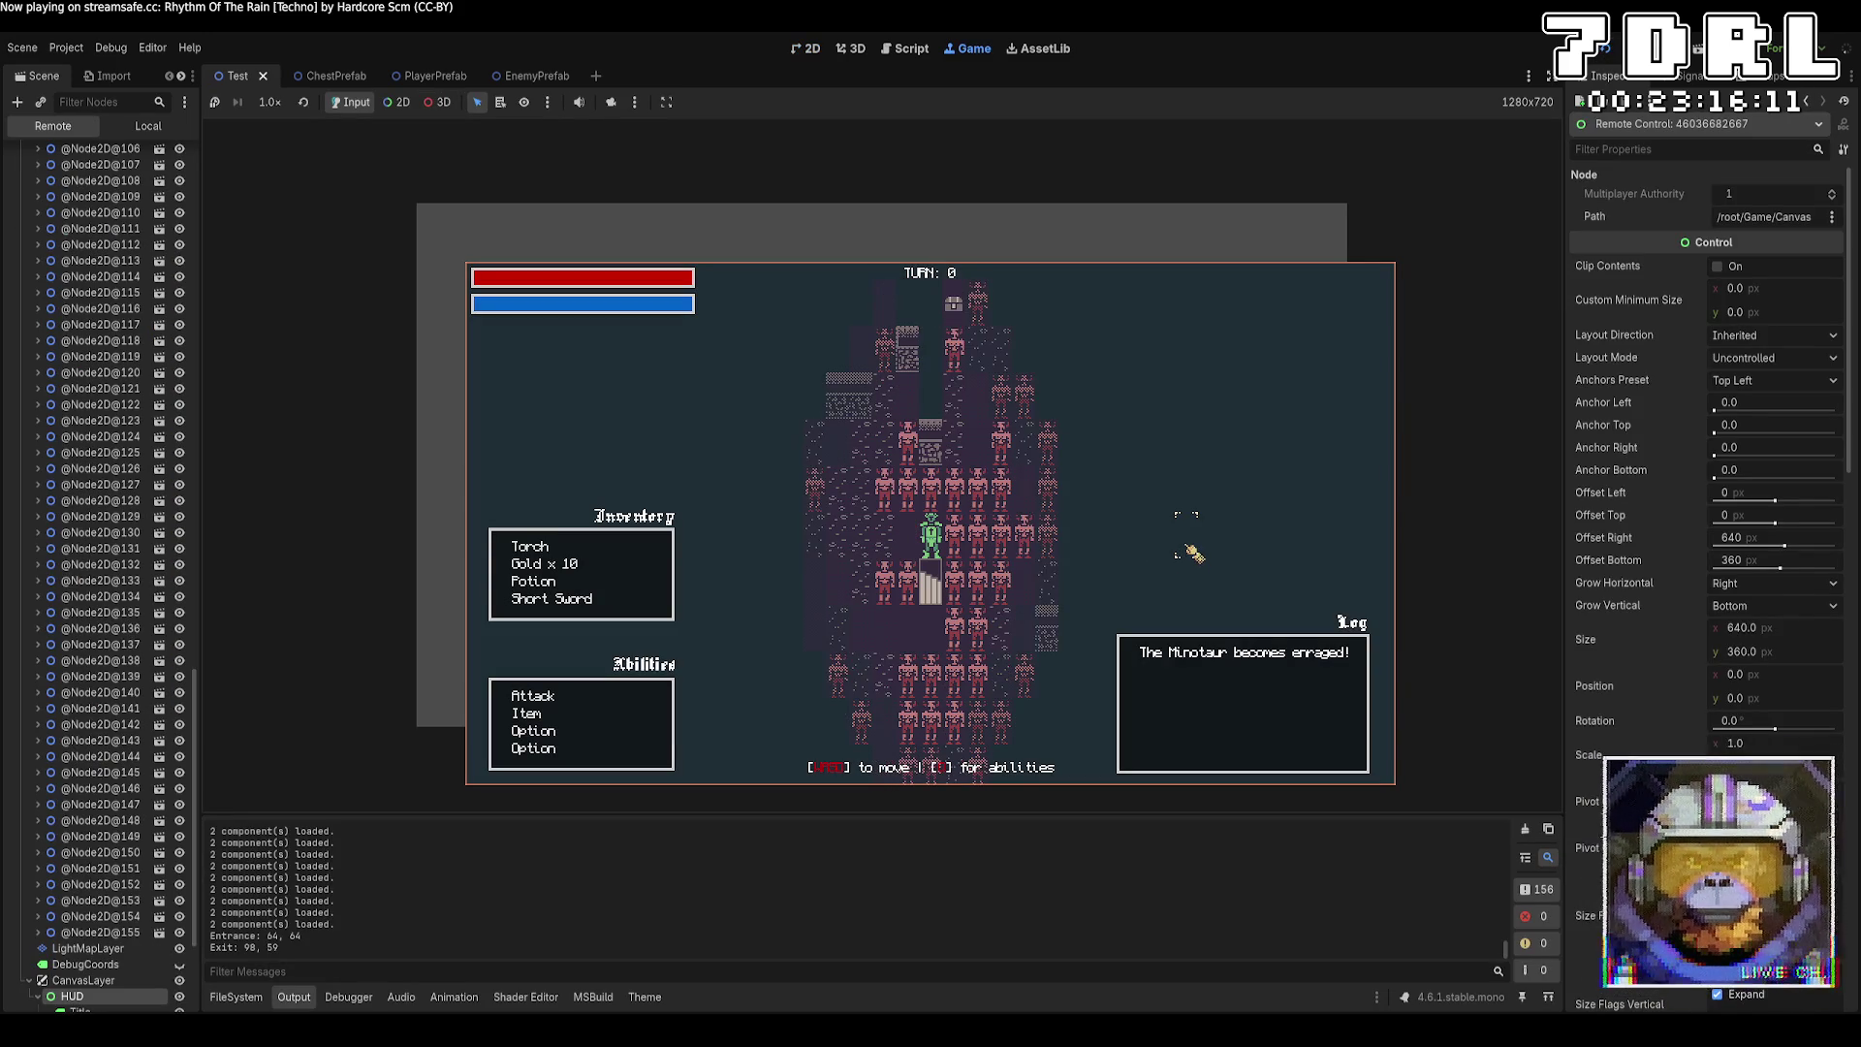
Stop the game, raise the spawn roll from 0.9f to 0.99f, and run again.
key(F8)
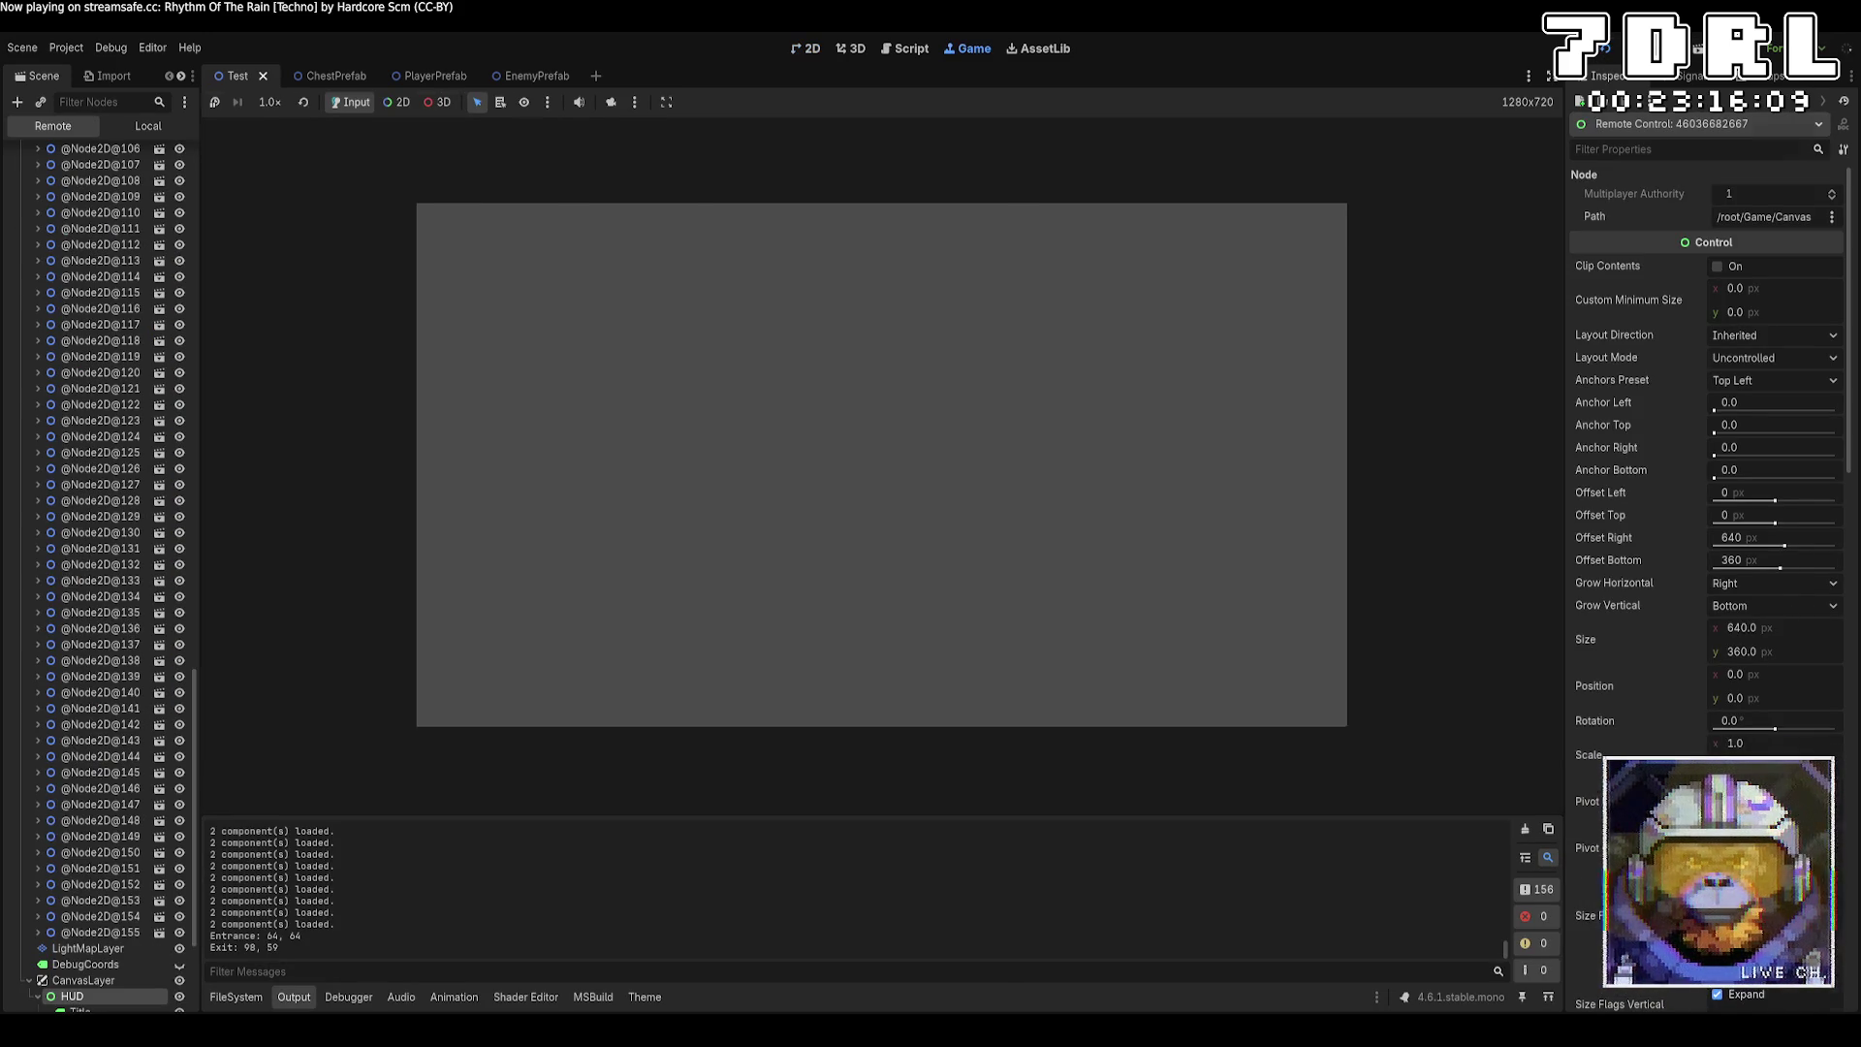
key(alt+Tab)
click(845, 592)
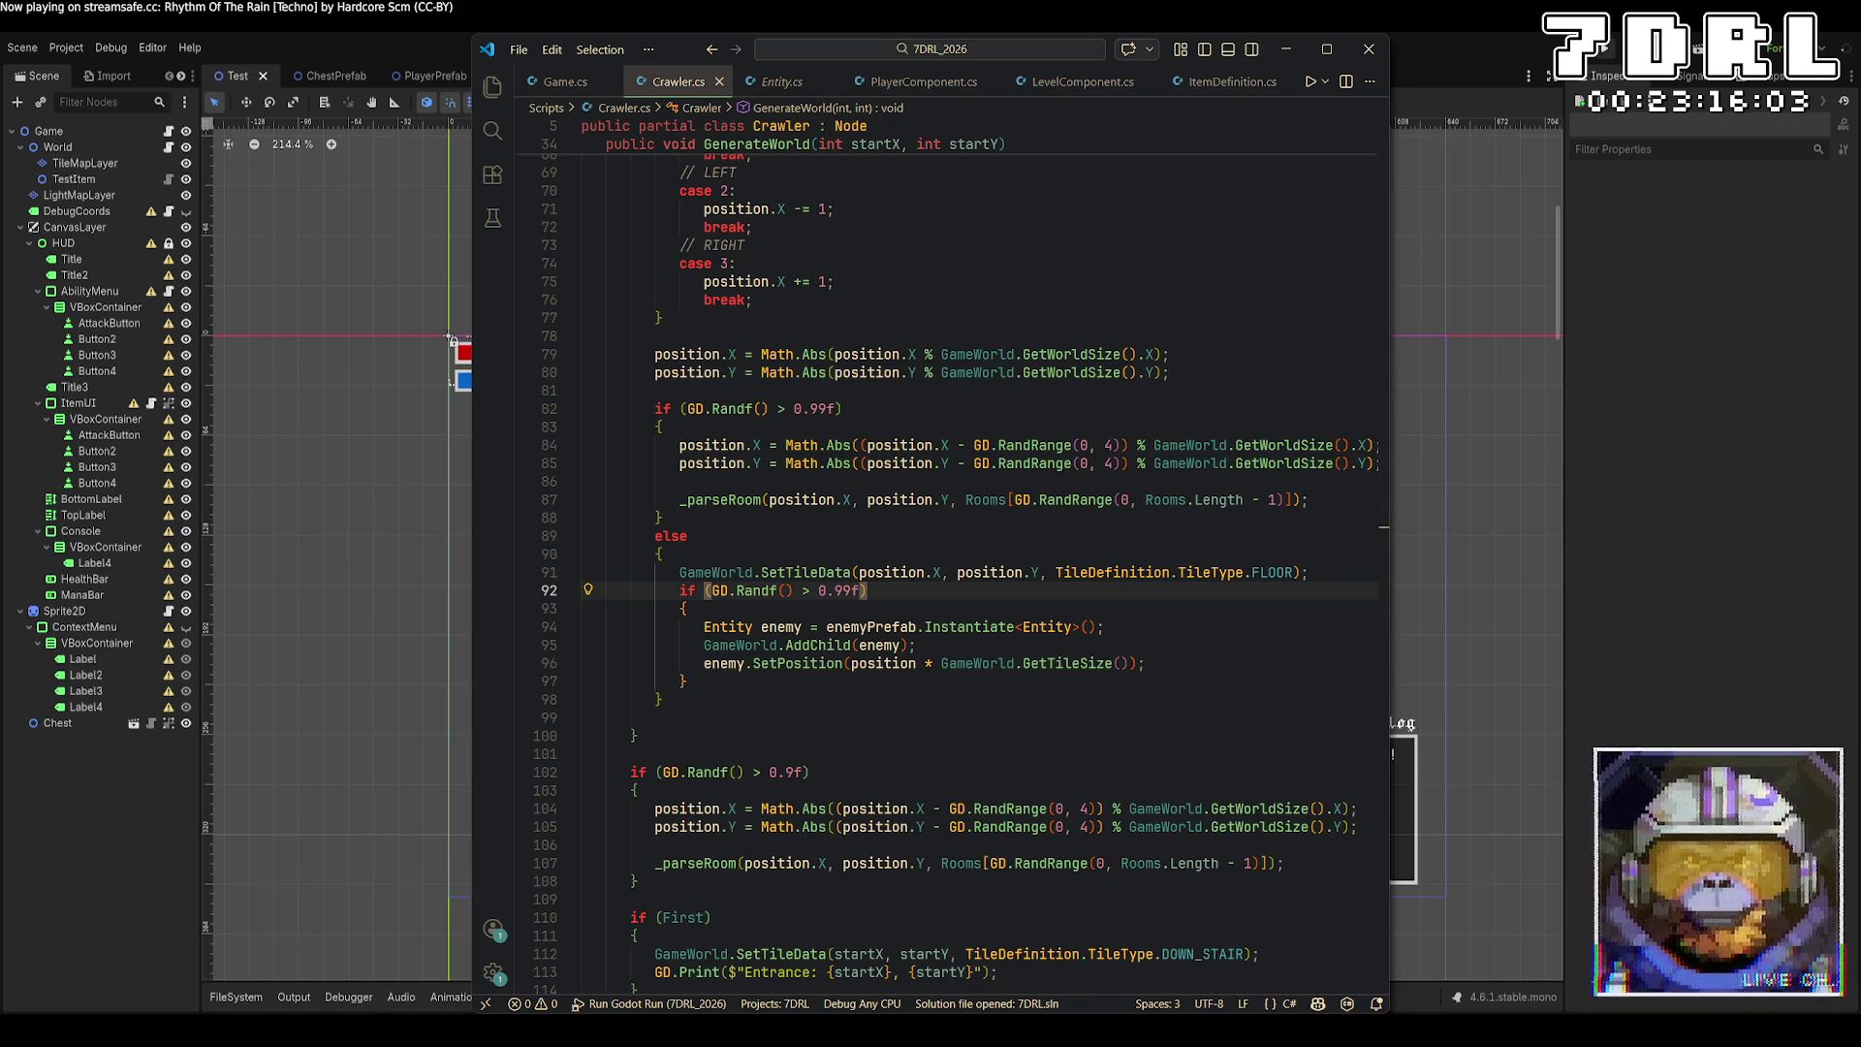
click(1606, 45)
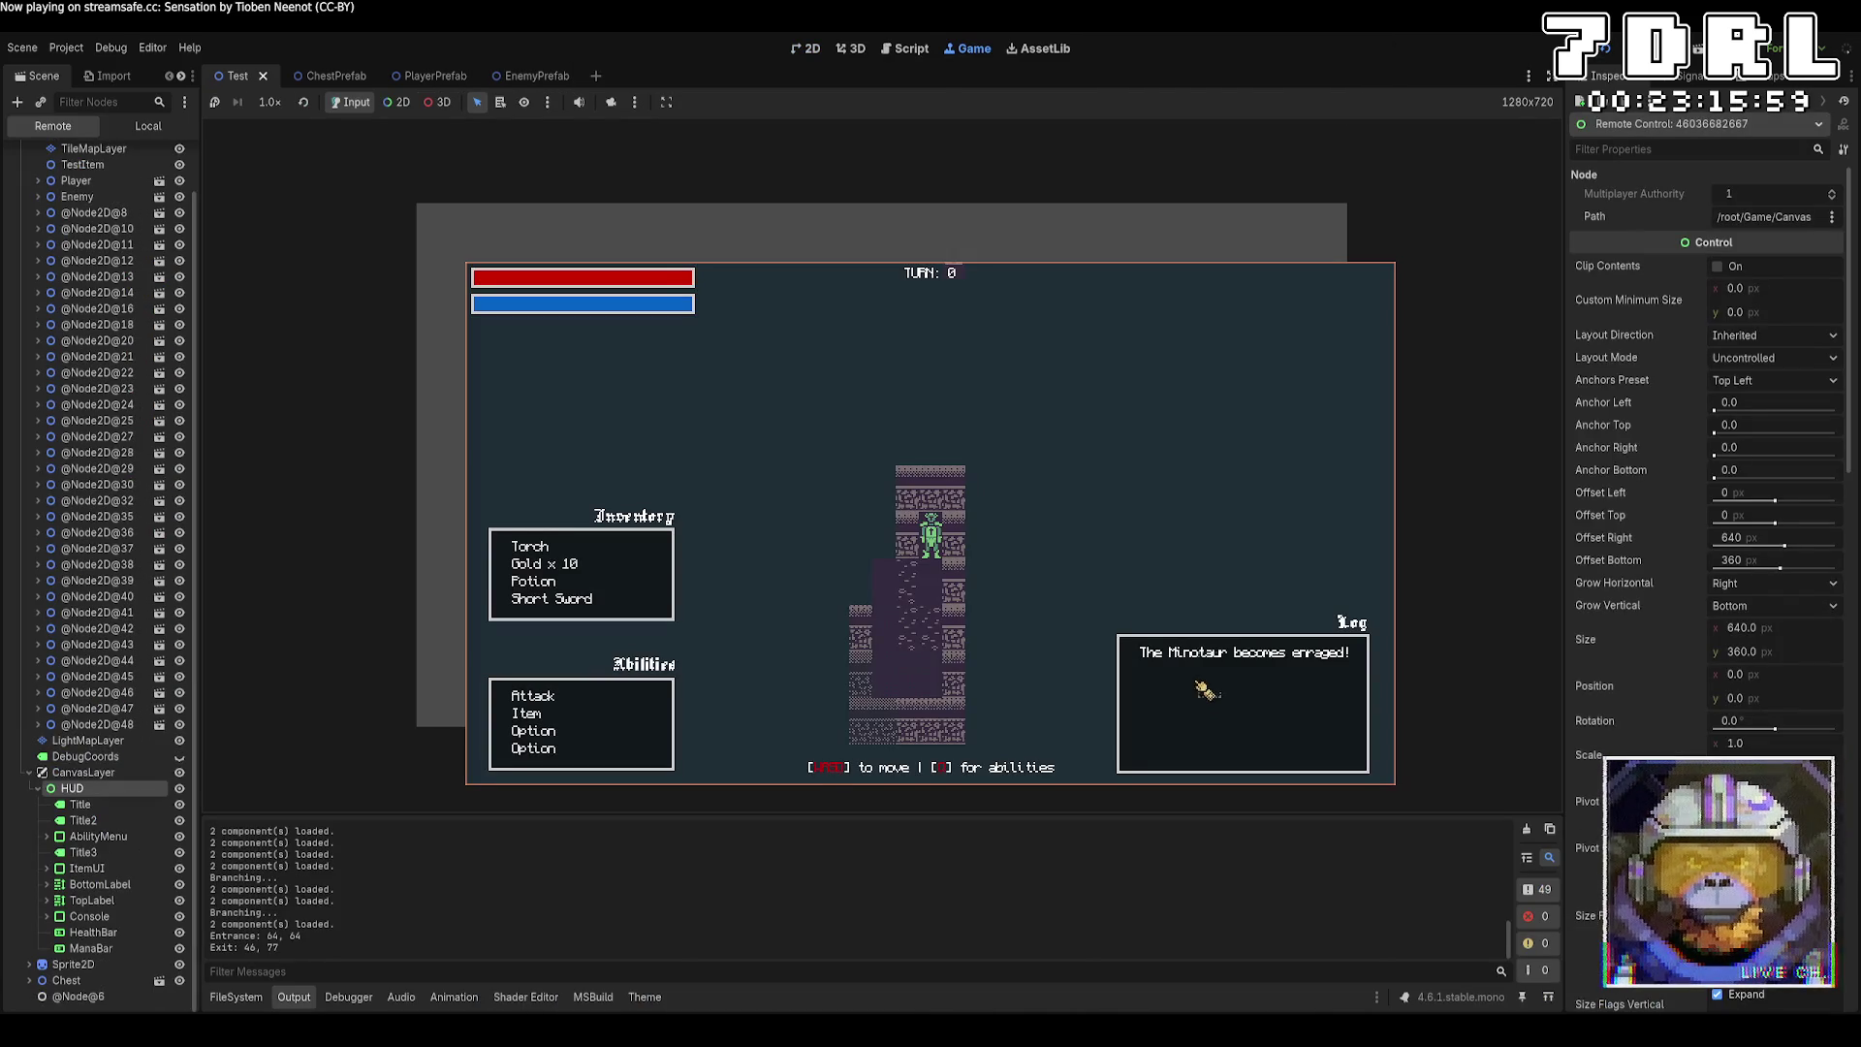
Walk the player through the dungeon to check enemy density, then stop the game.
key(s)
key(s)
key(s)
key(a)
key(a)
key(a)
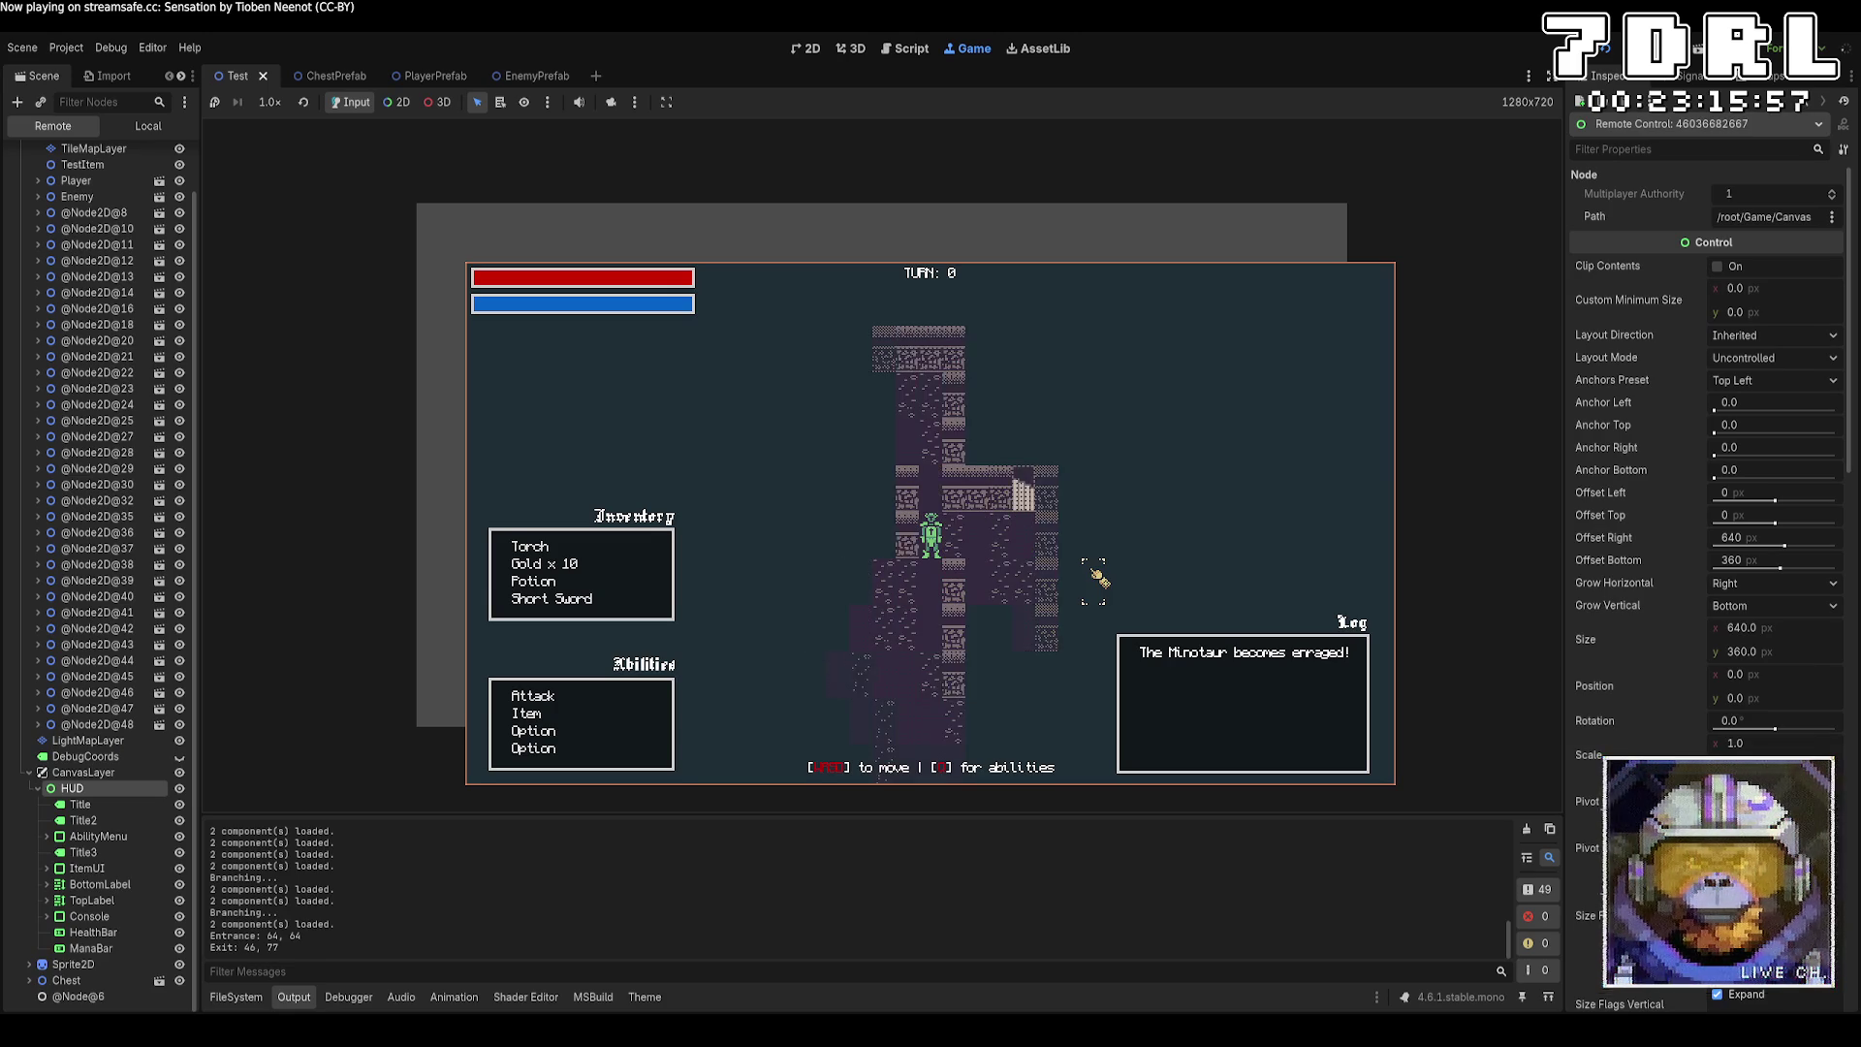
key(s)
key(s)
key(s)
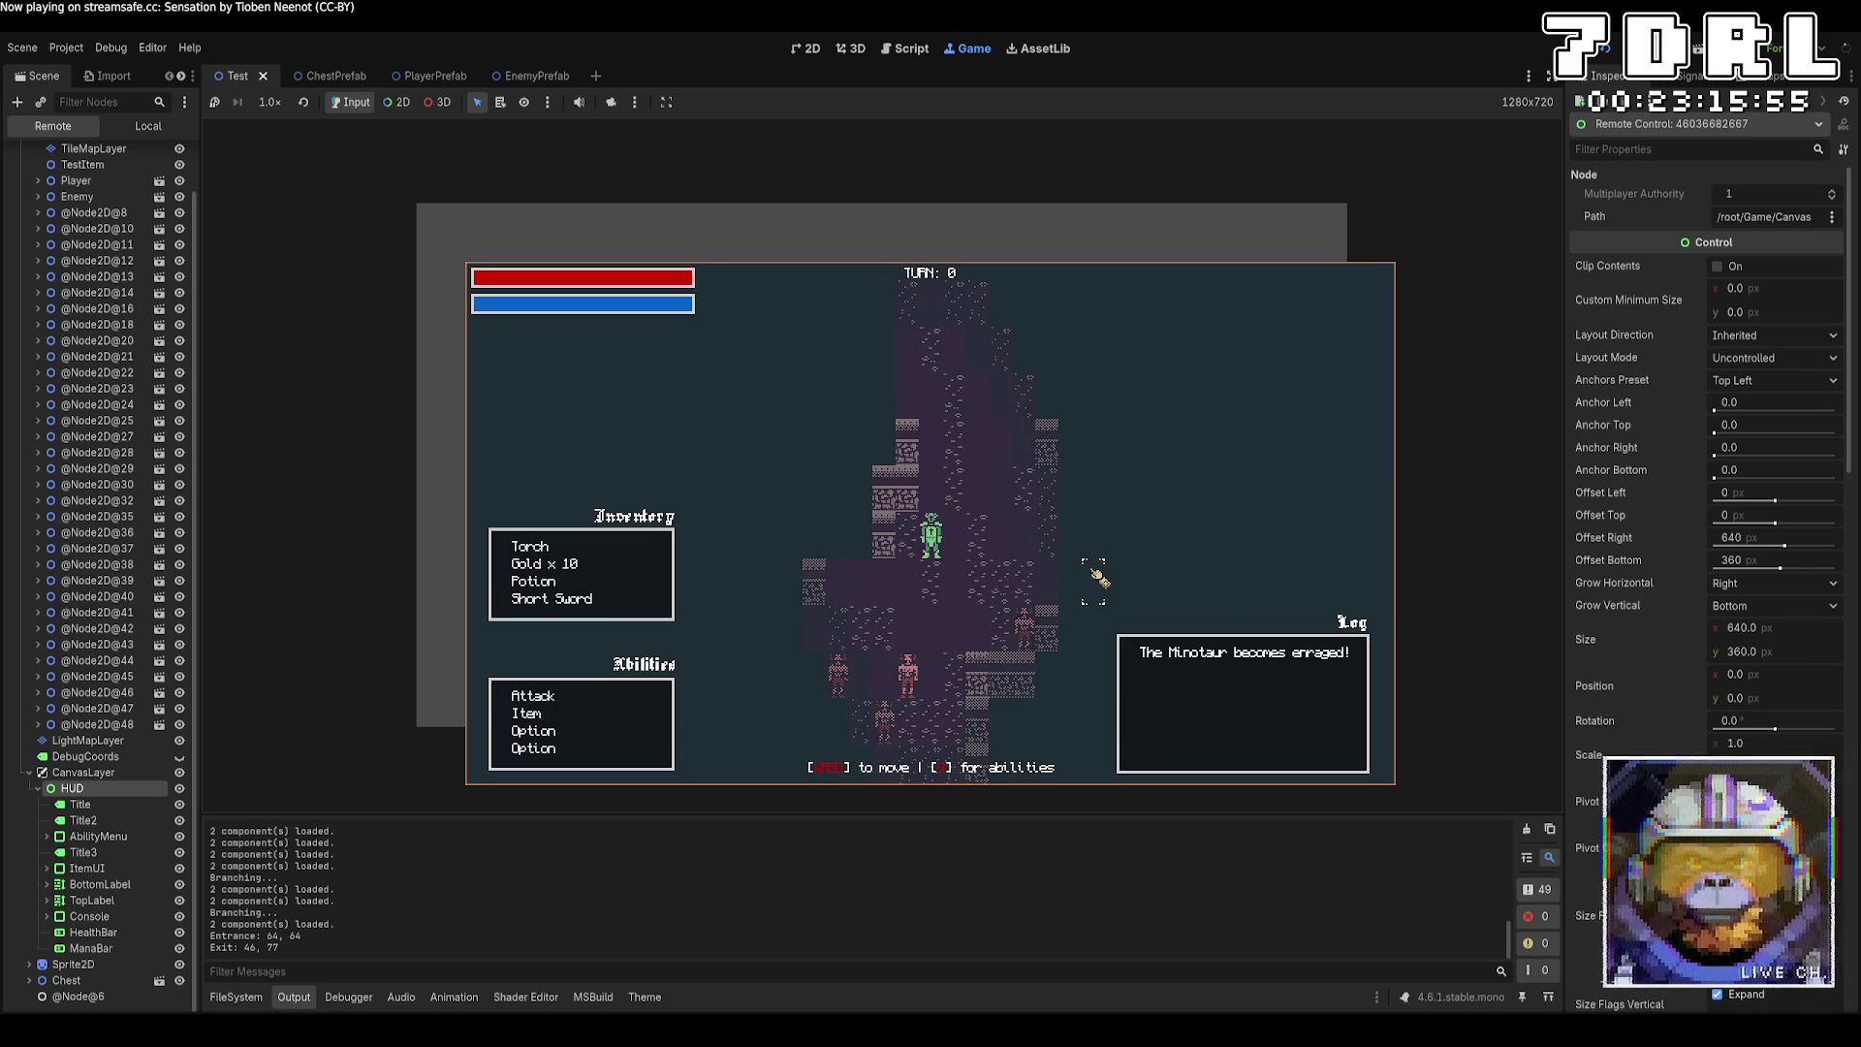
key(s)
key(s)
key(s)
key(a)
key(a)
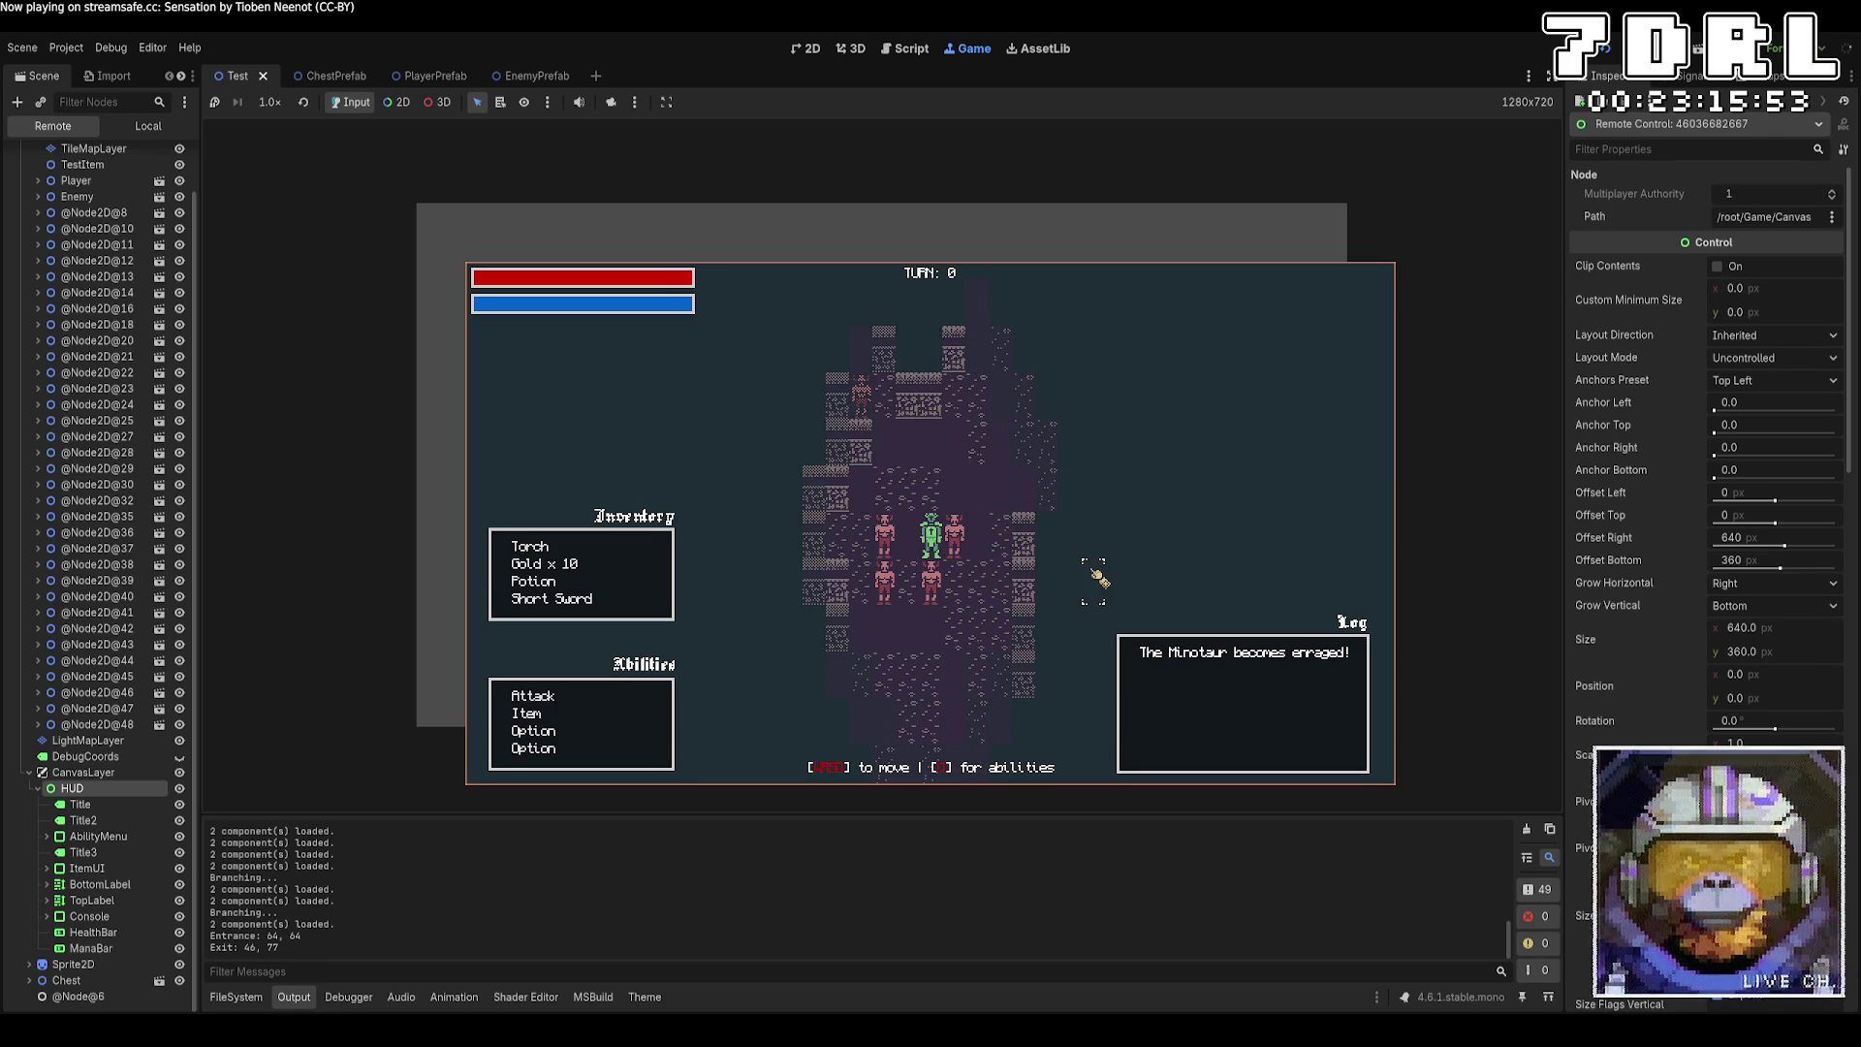
key(s)
key(s)
key(s)
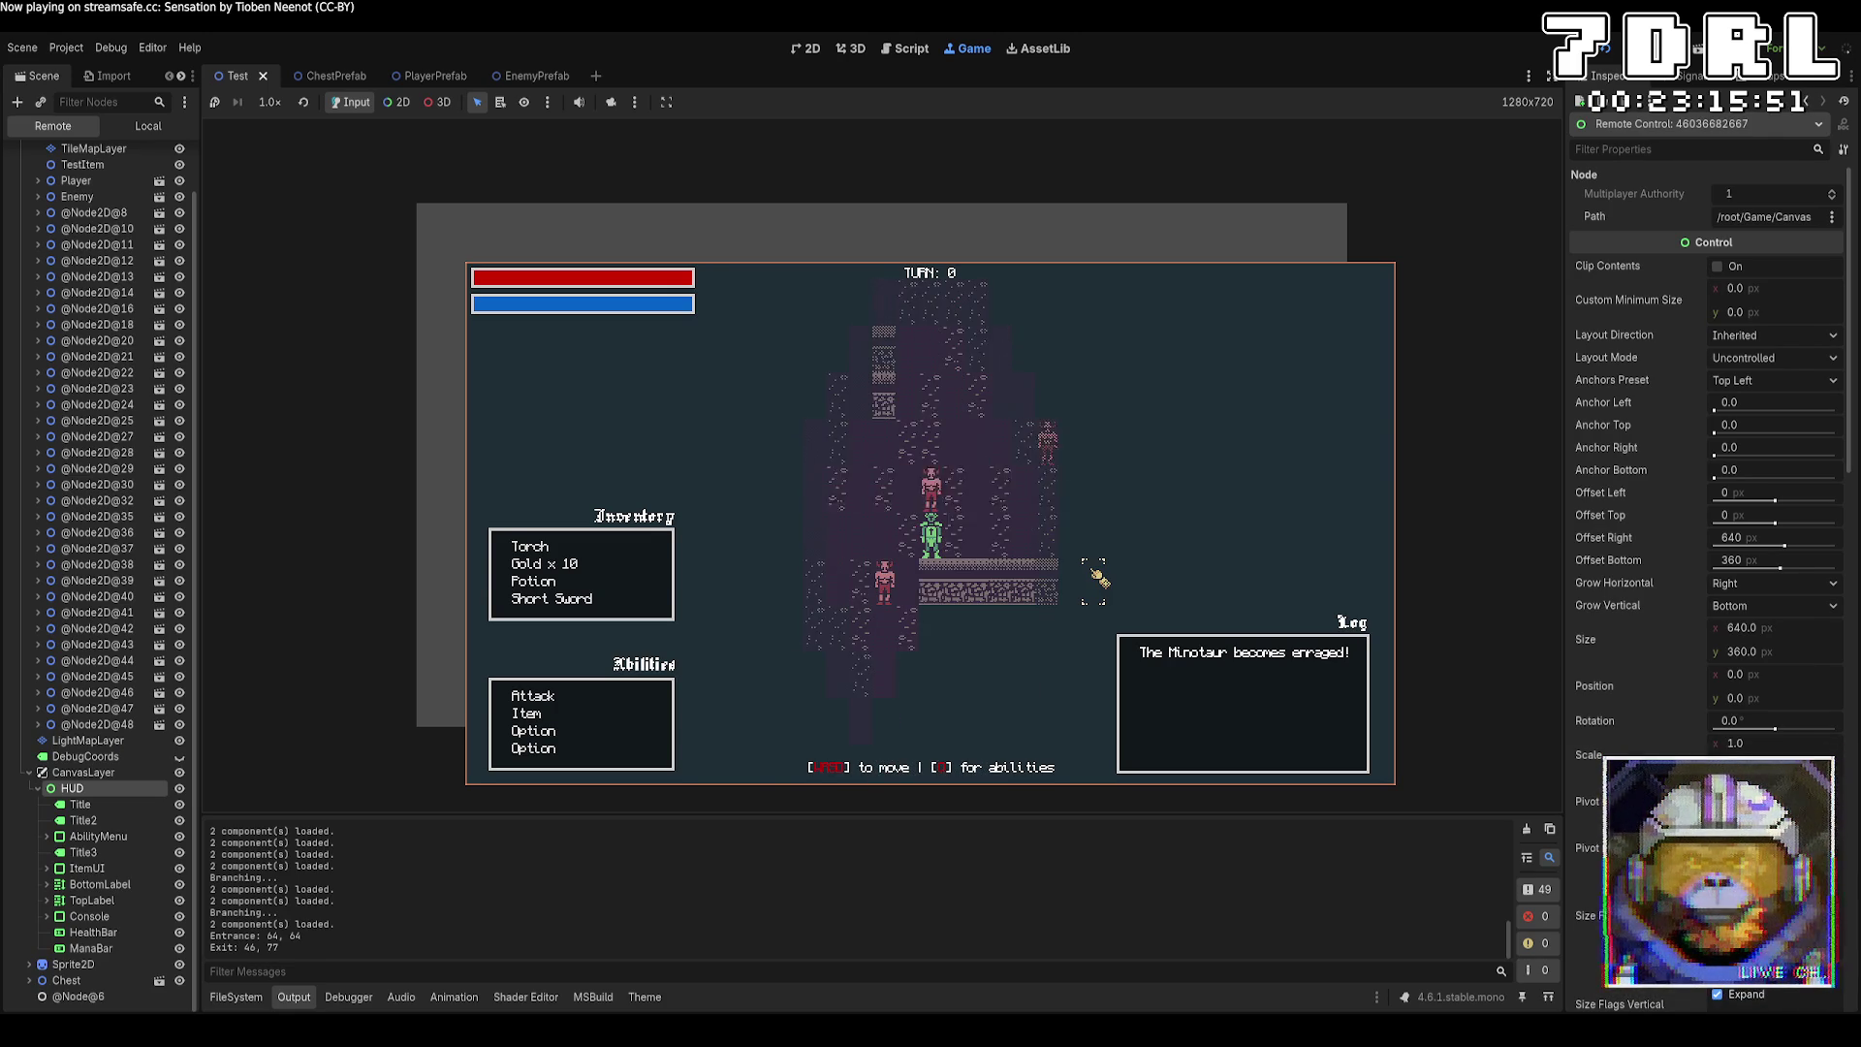
key(F8)
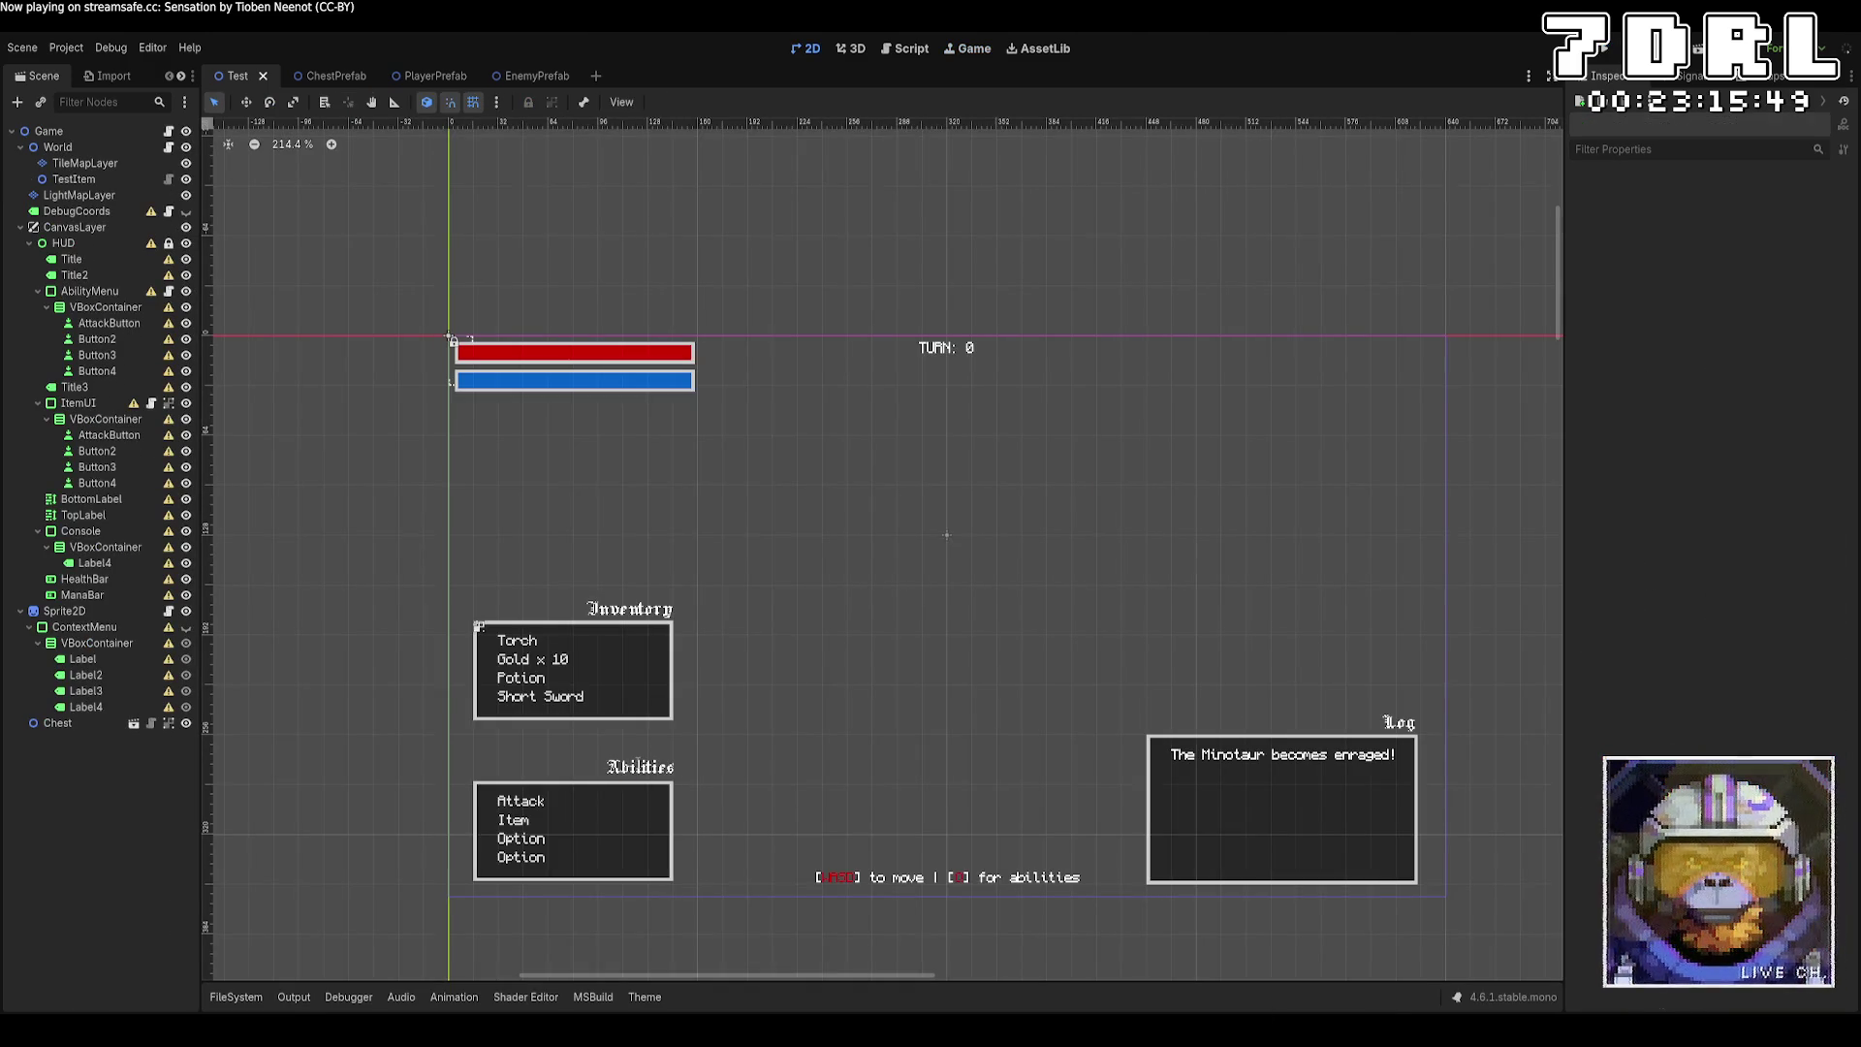
key(alt+Tab)
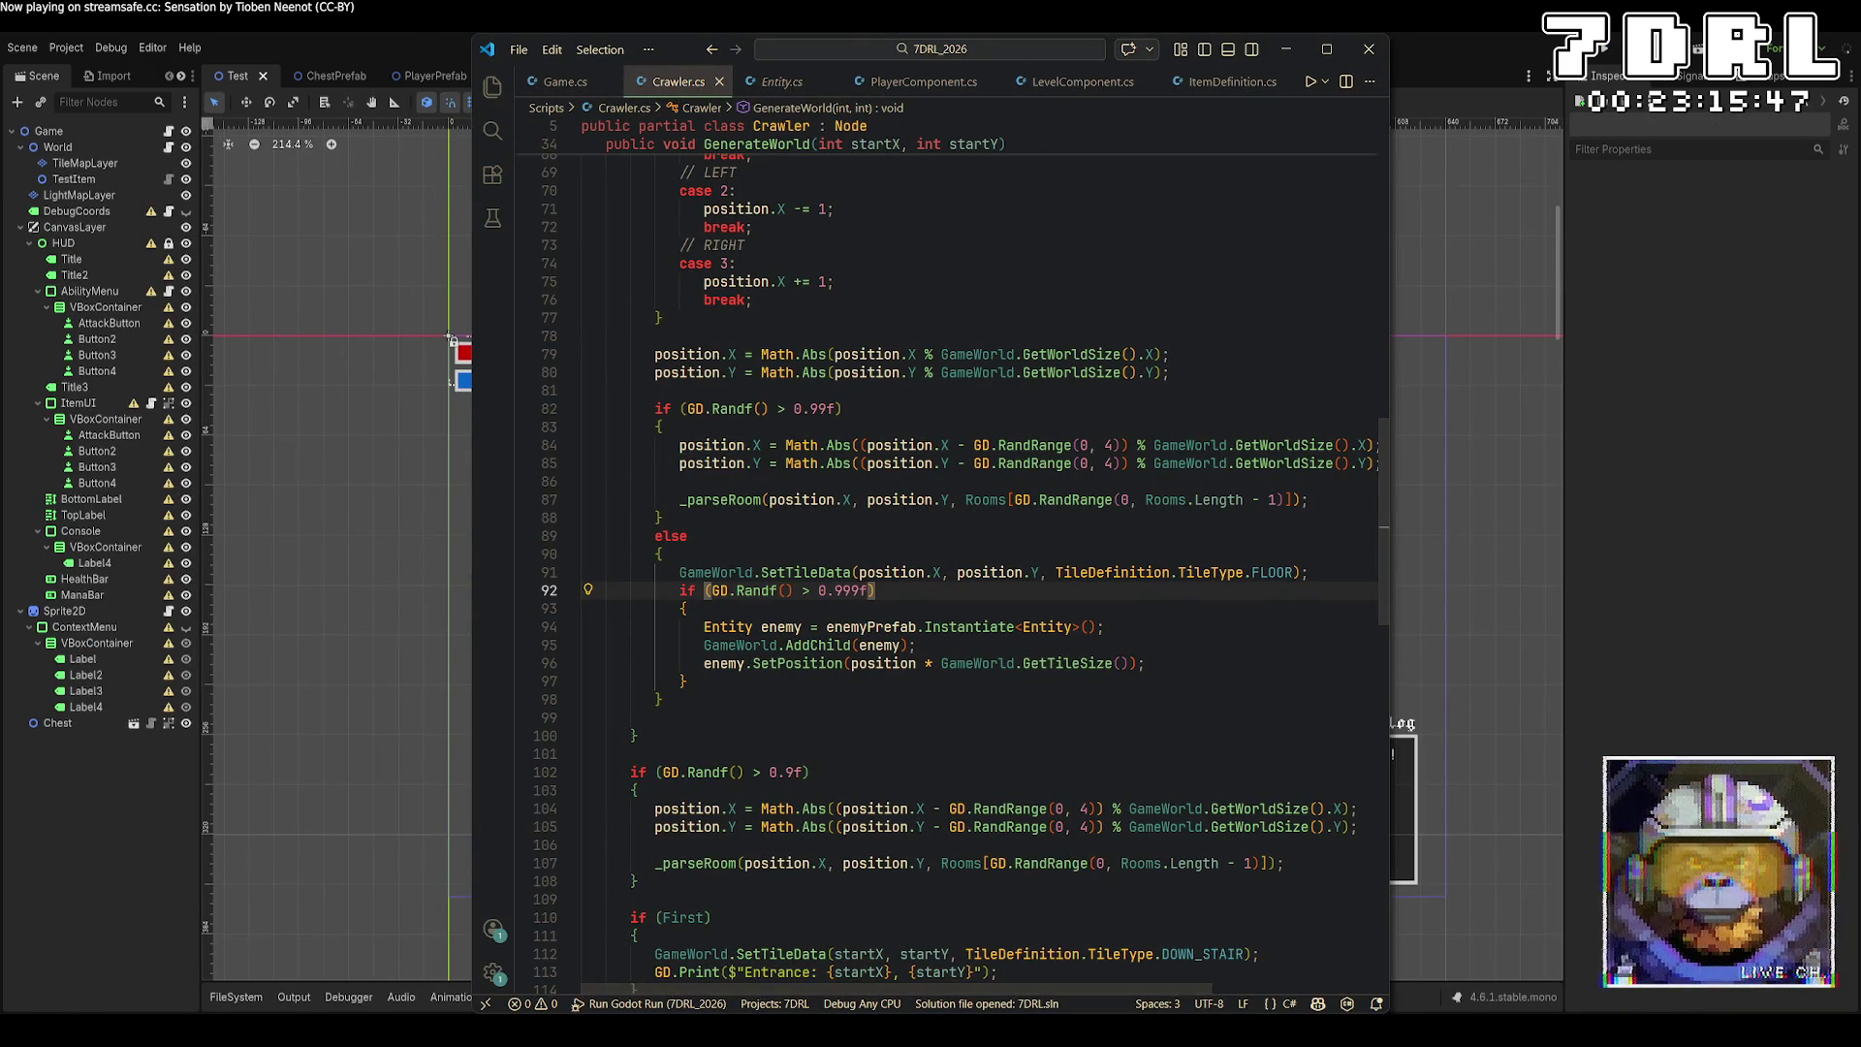
Run the game, take over the 2D camera, zoom out and hide LightMapLayer to see enemy spread.
click(1604, 55)
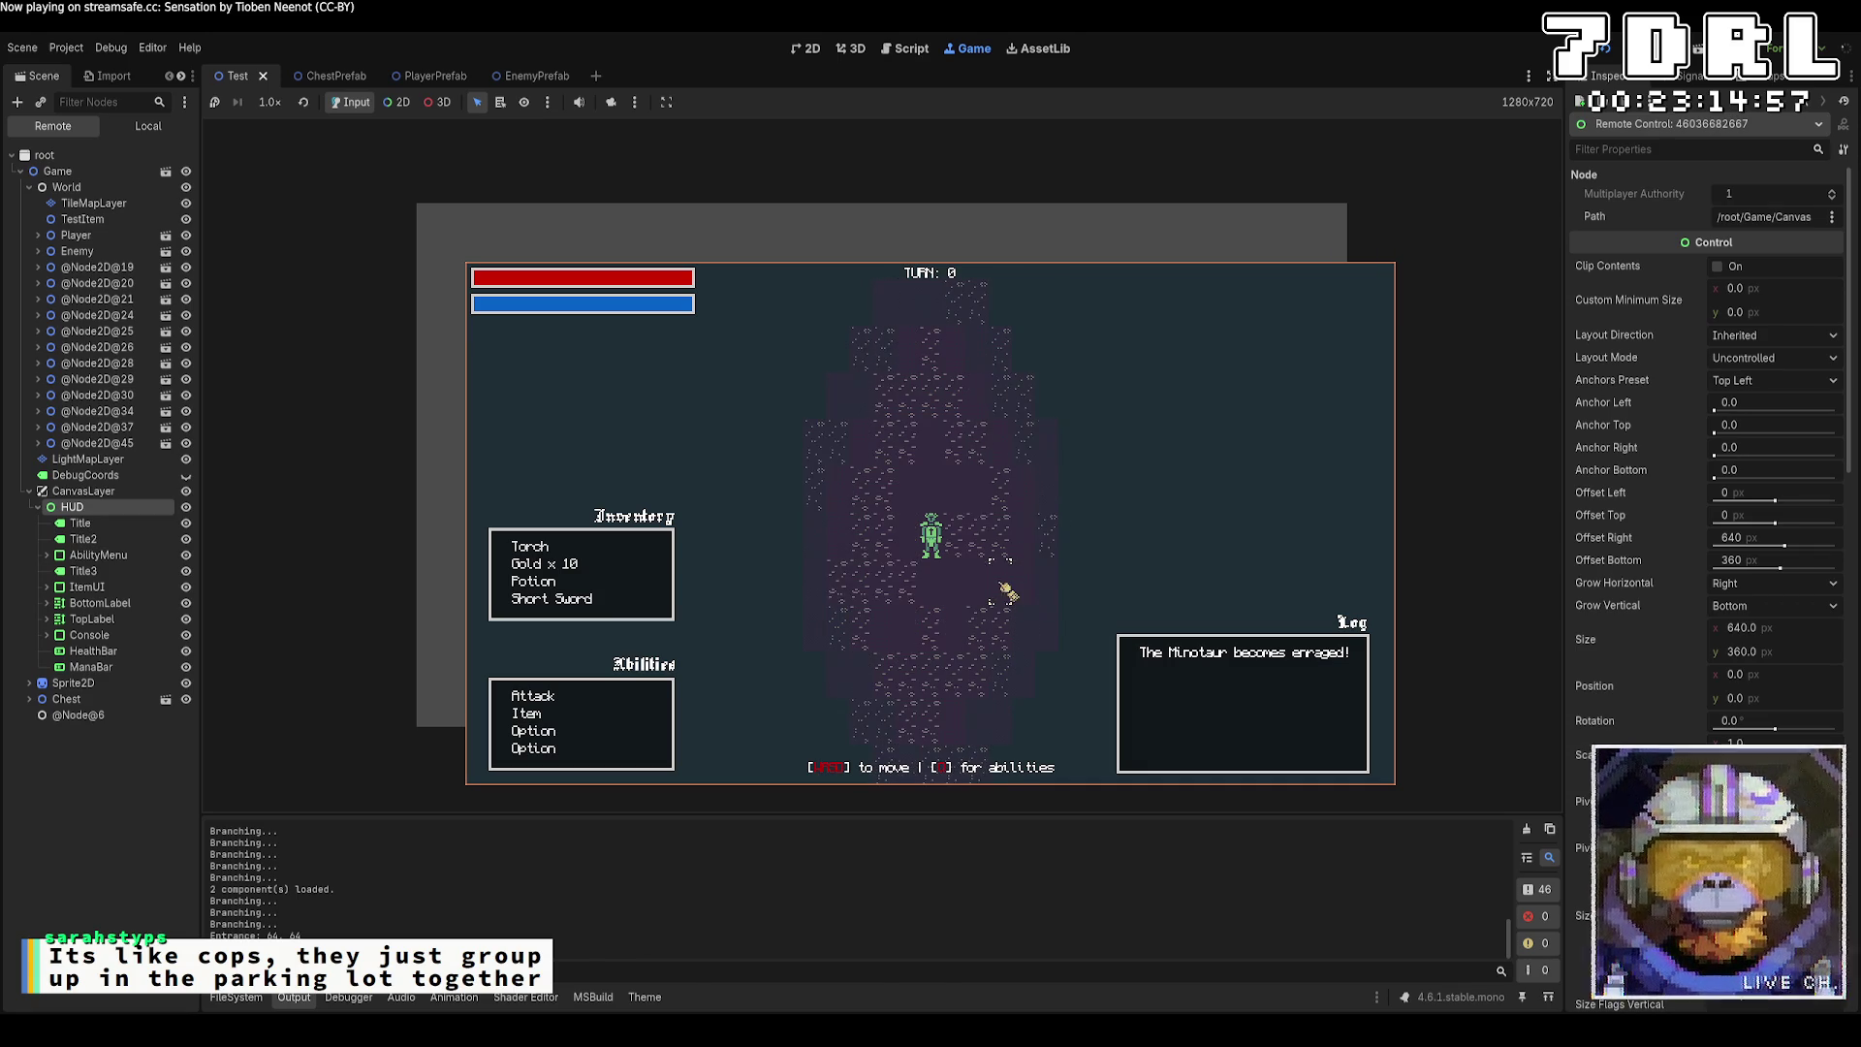
click(397, 102)
click(611, 106)
scroll(972, 562, down, 5)
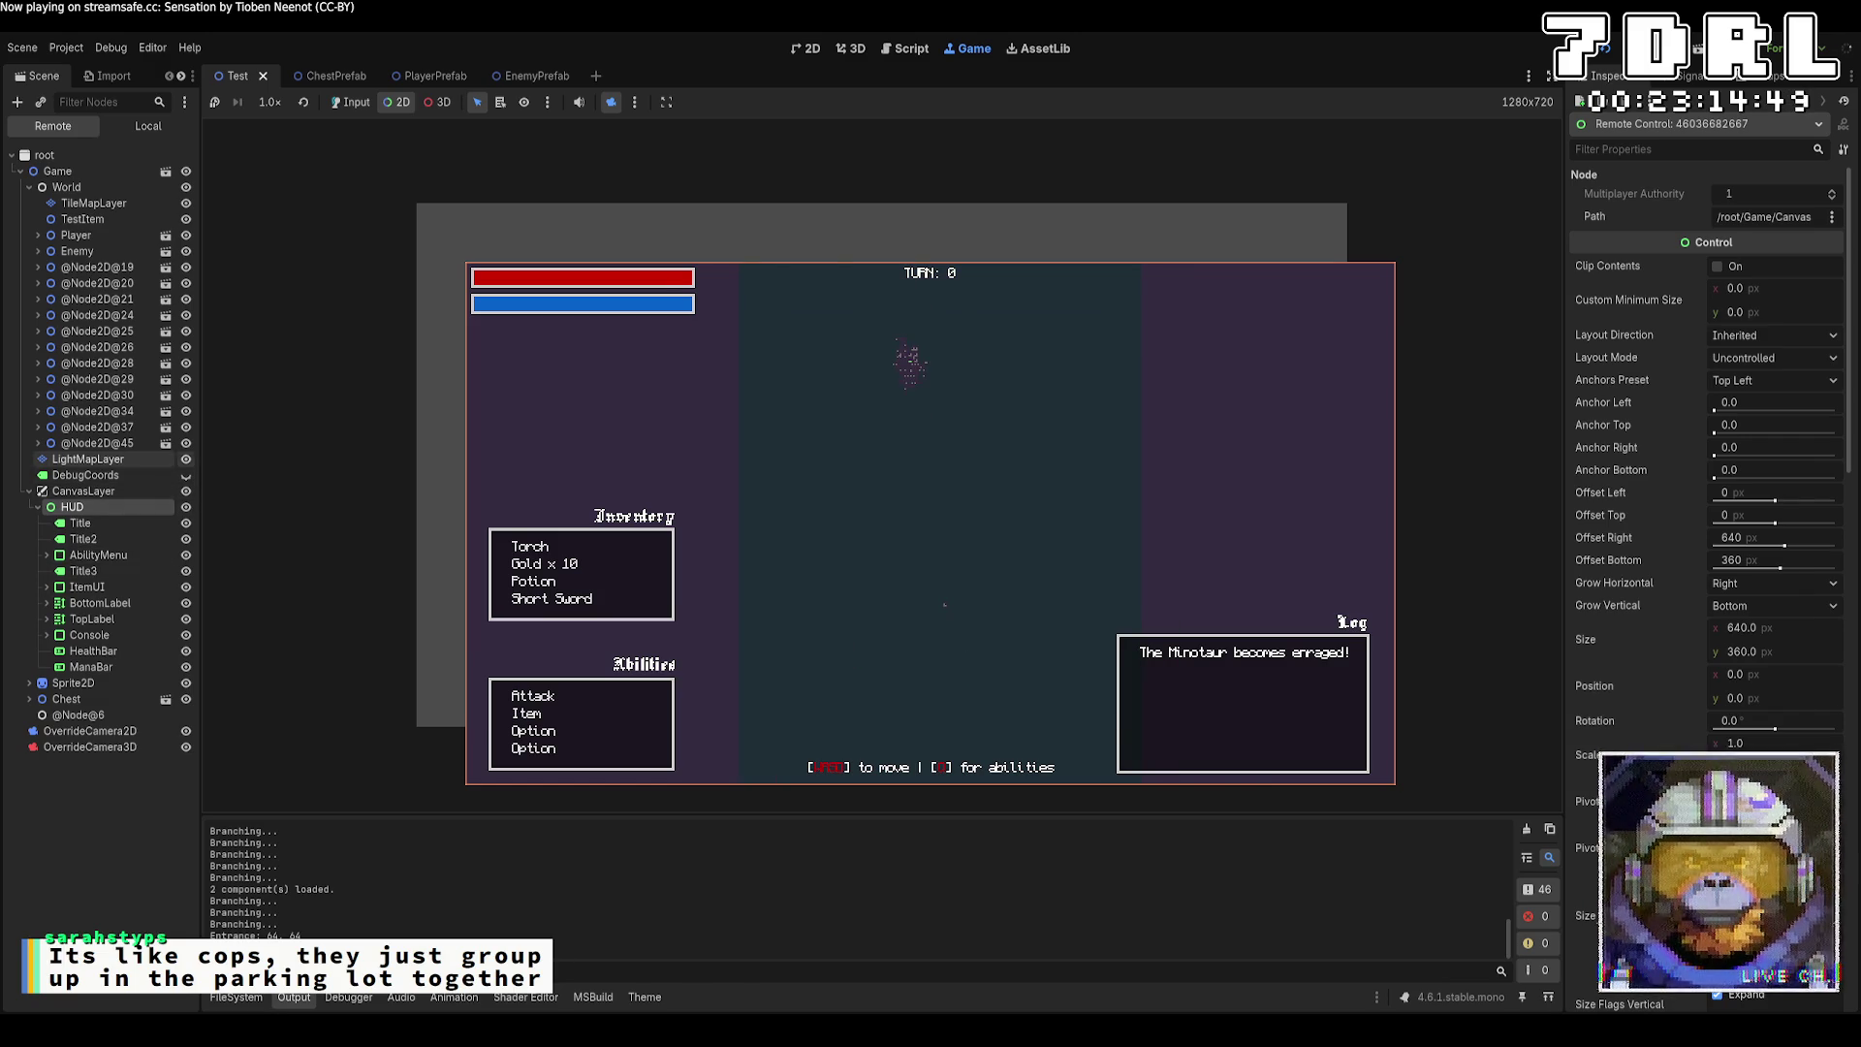
click(186, 460)
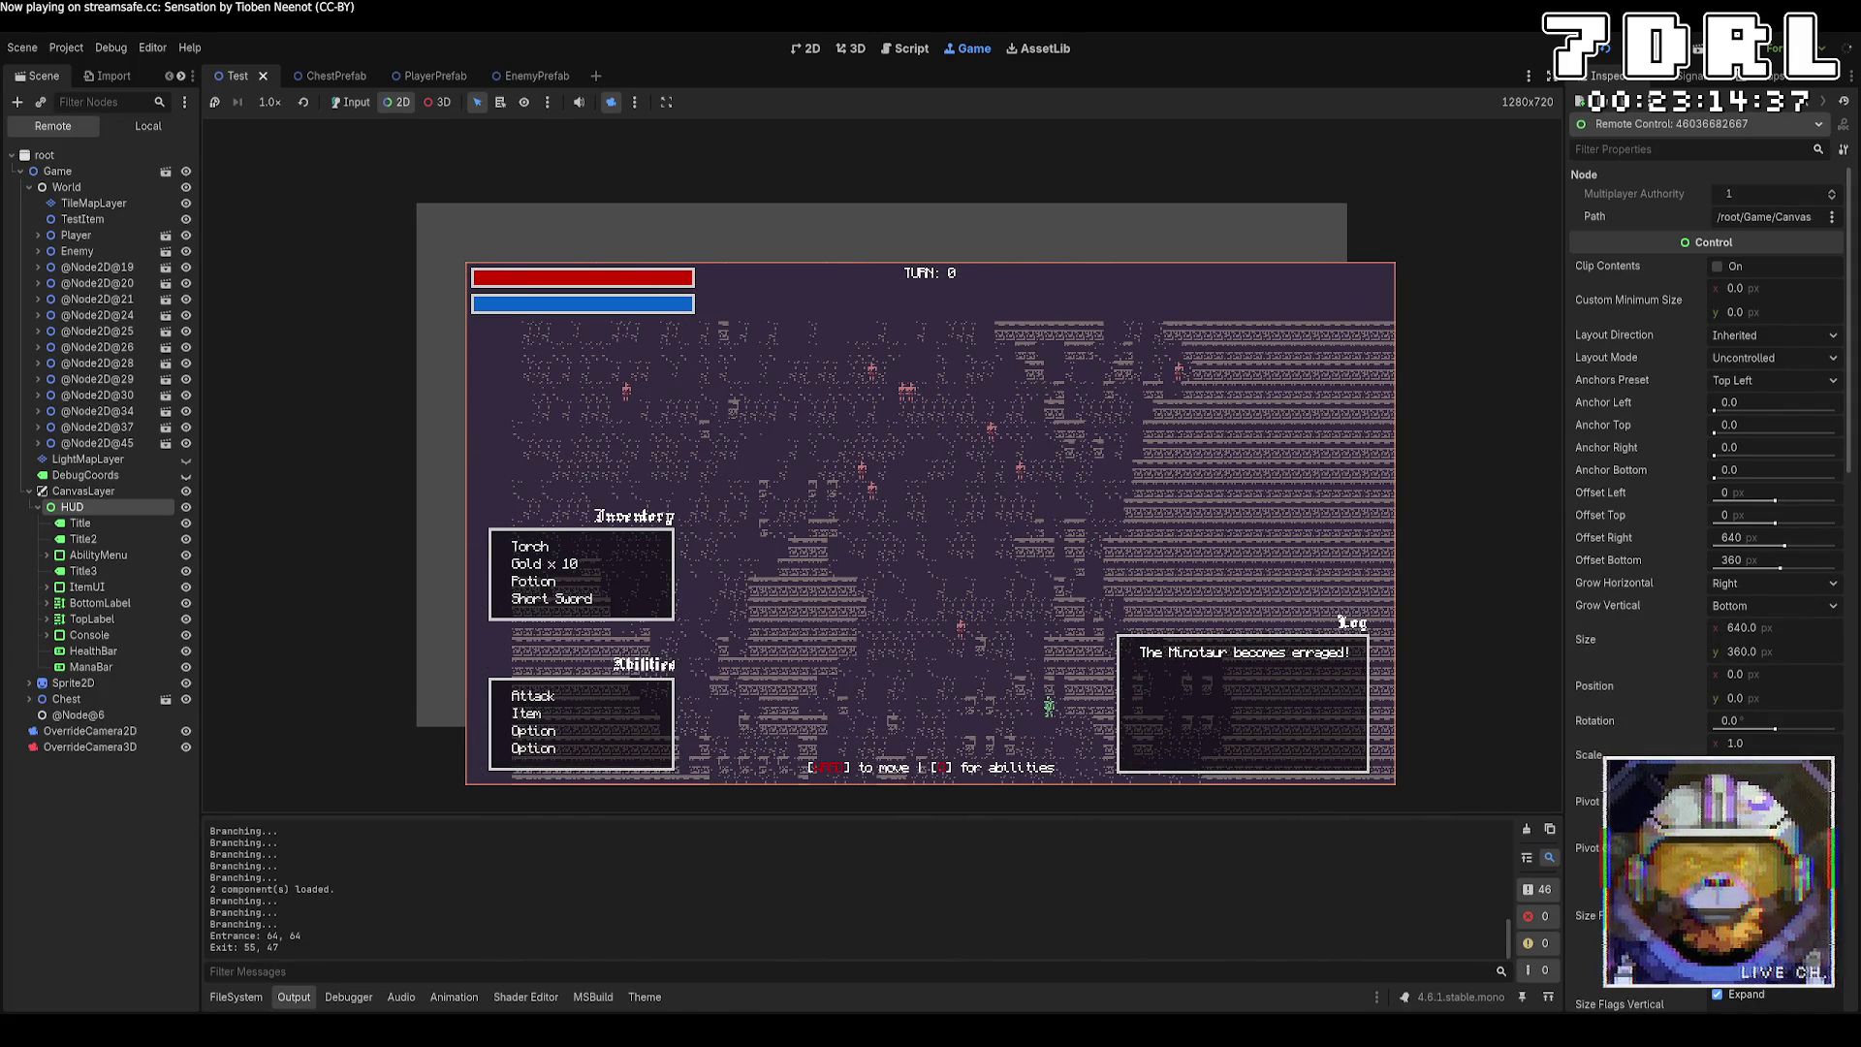
key(F8)
key(alt+Tab)
scroll(1130, 579, up, 10)
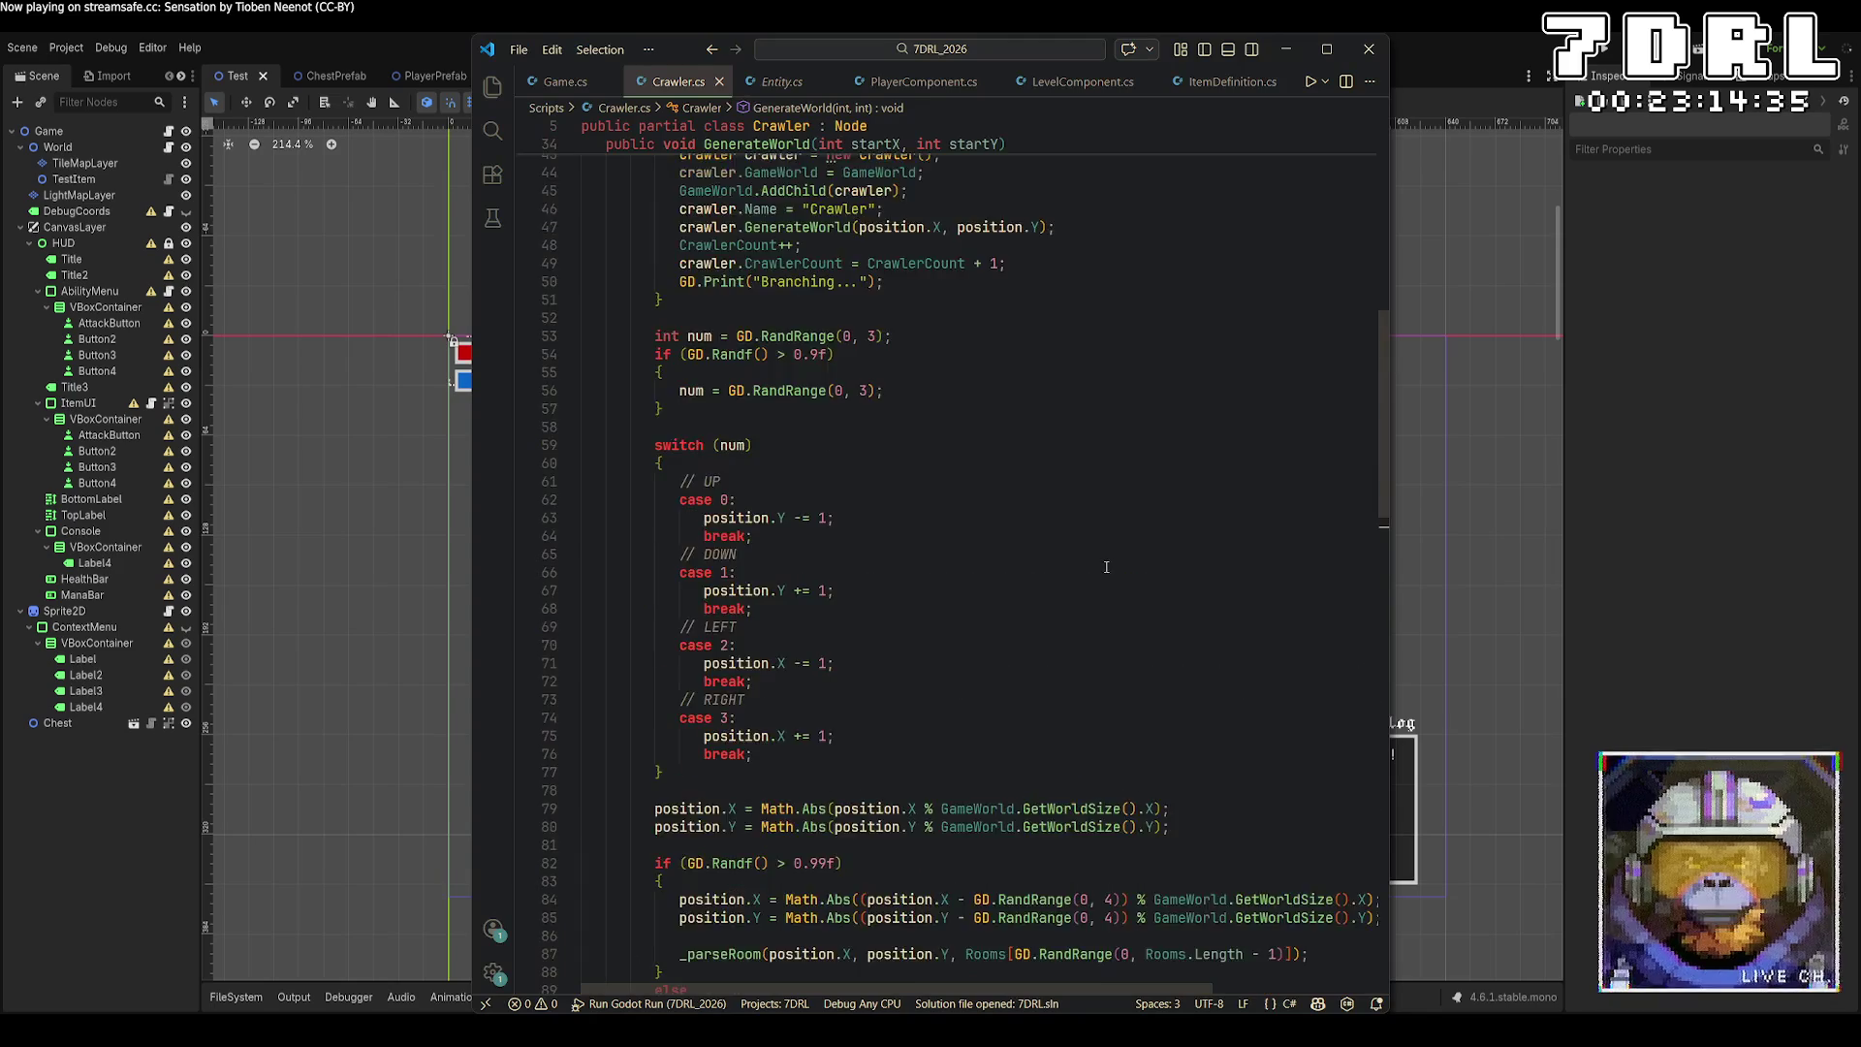
Declare 'int stepsSinceSpawn = 0;' at the top of GenerateWorld and save.
scroll(1130, 579, up, 7)
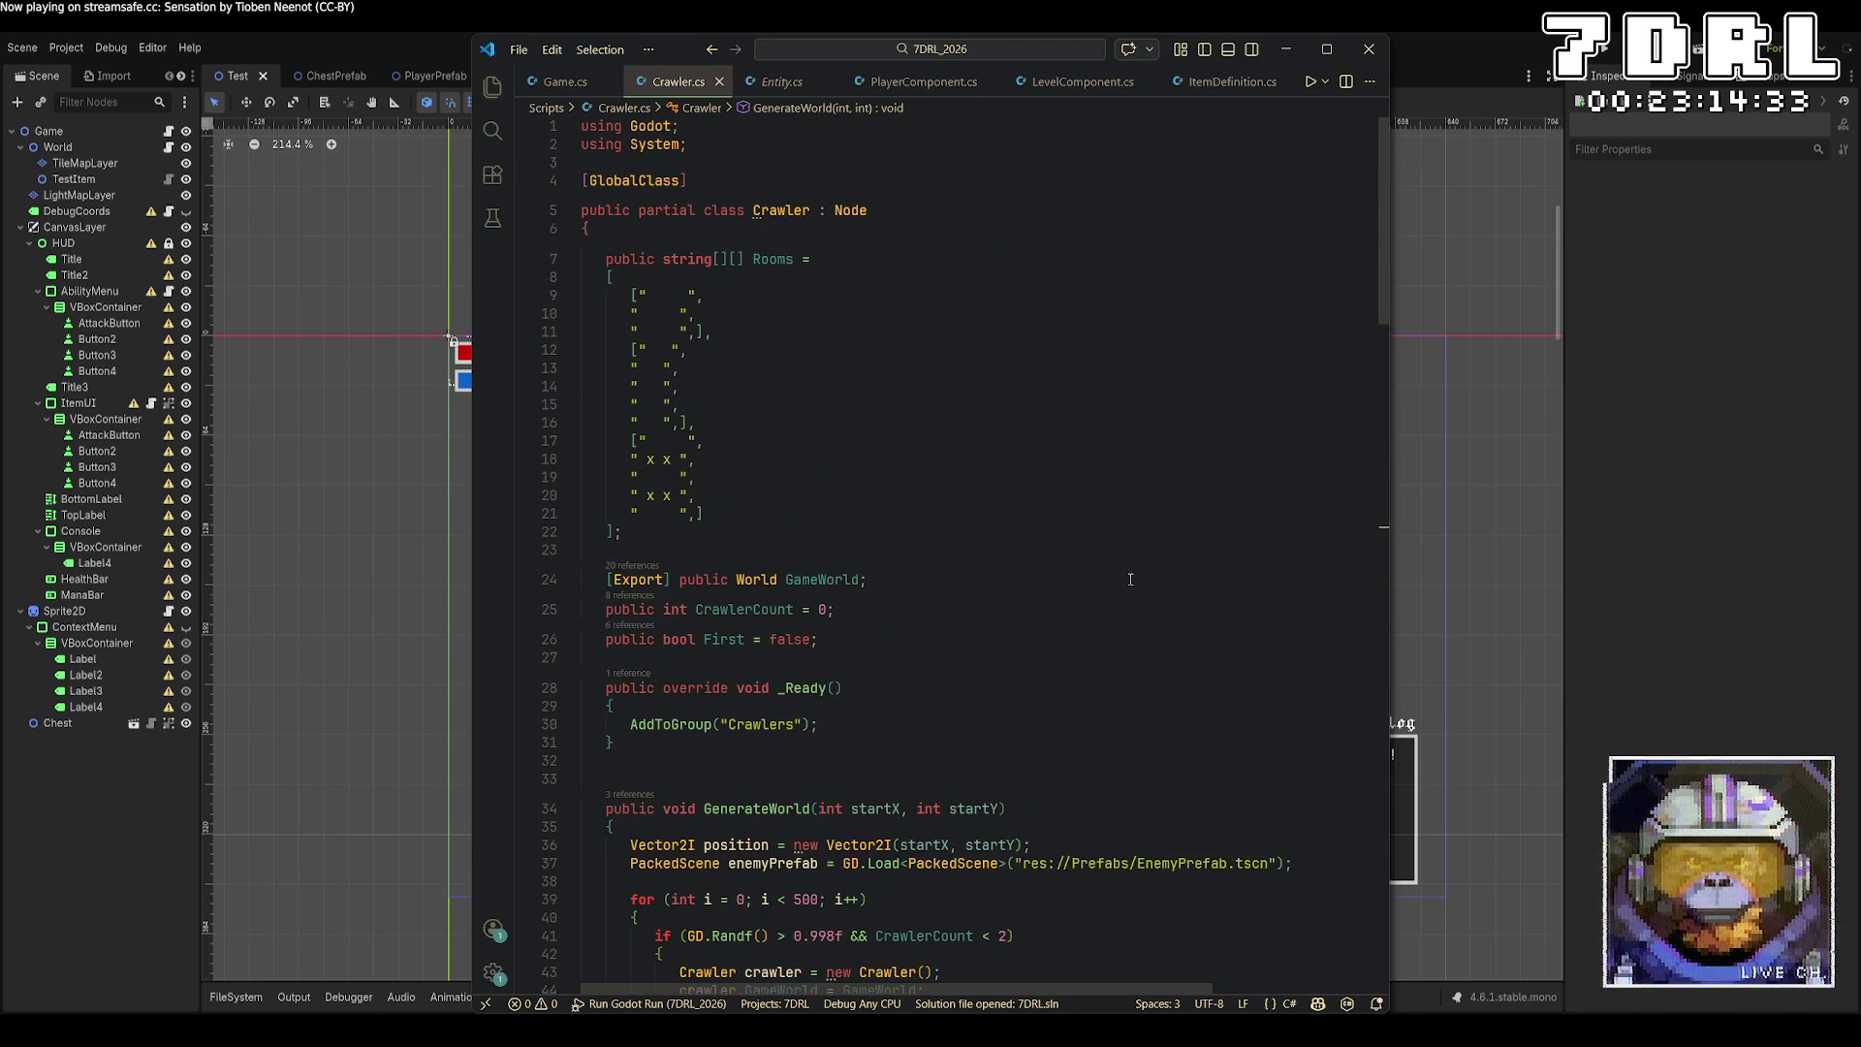
scroll(1130, 579, down, 5)
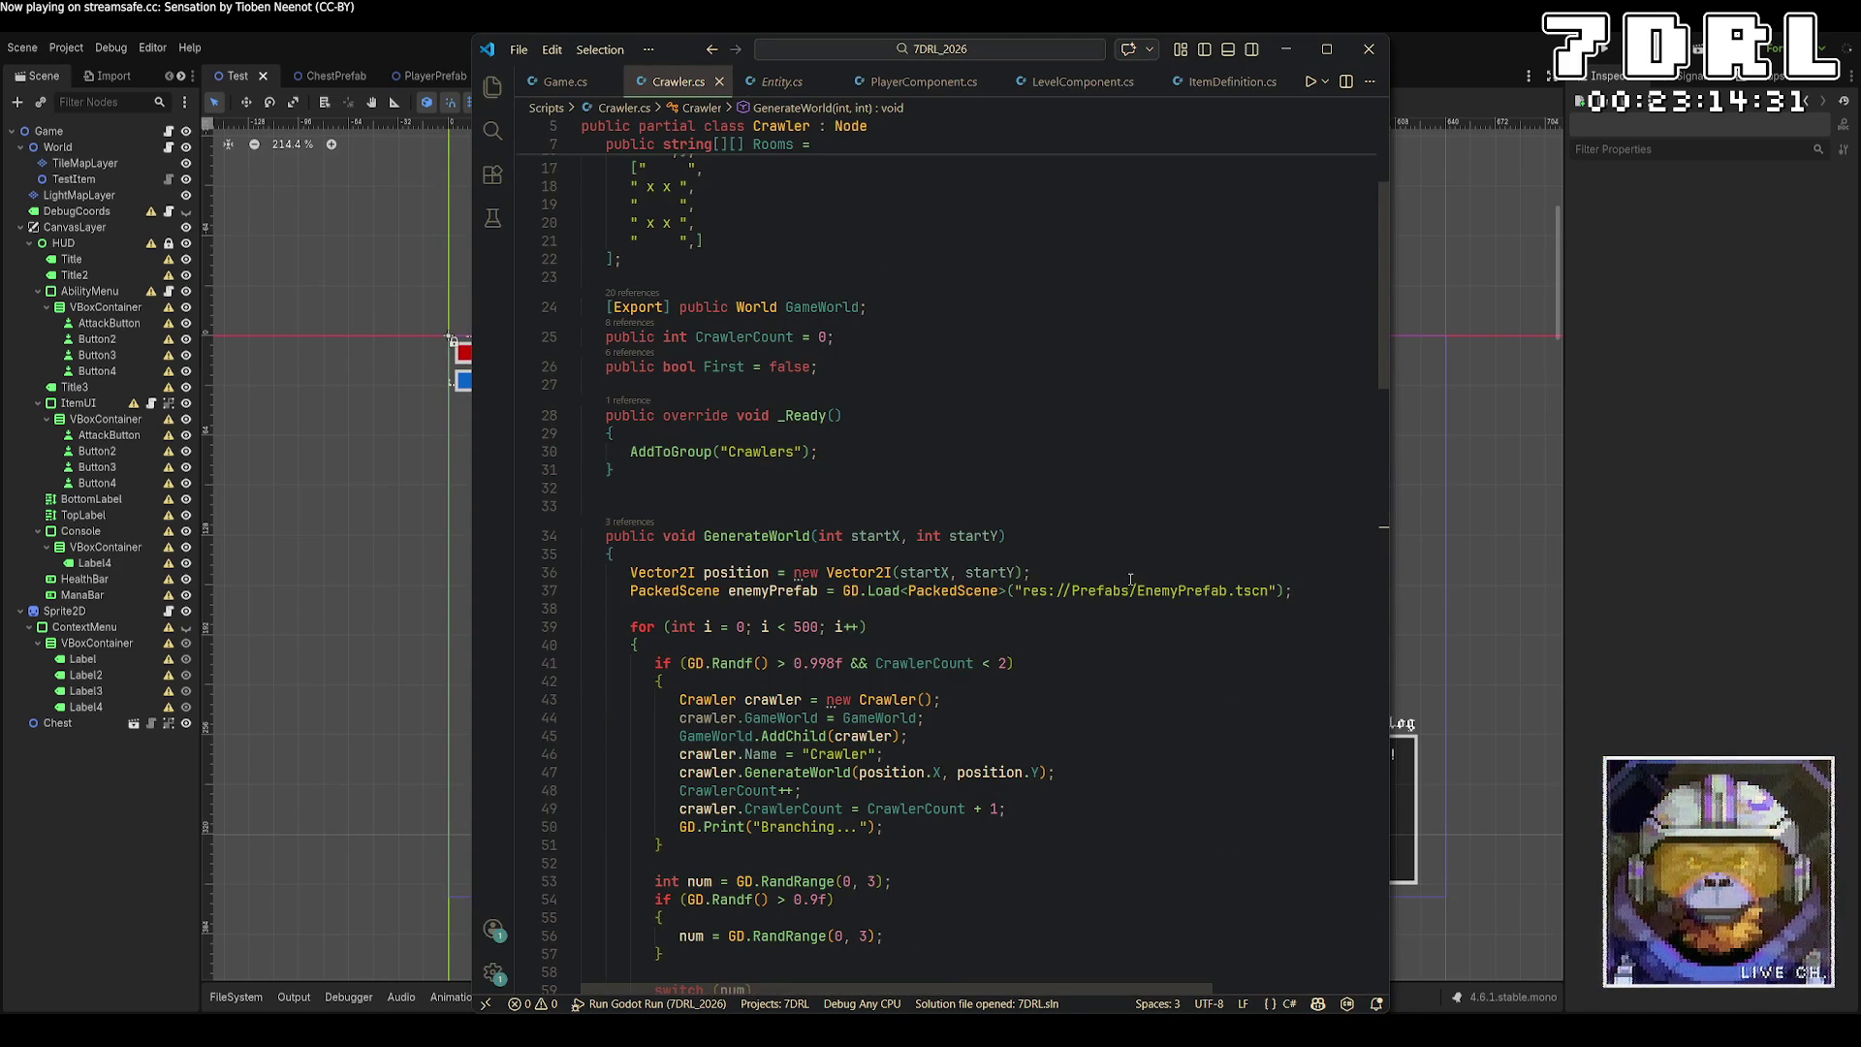
click(1134, 557)
key(Return)
text(PublicKey)
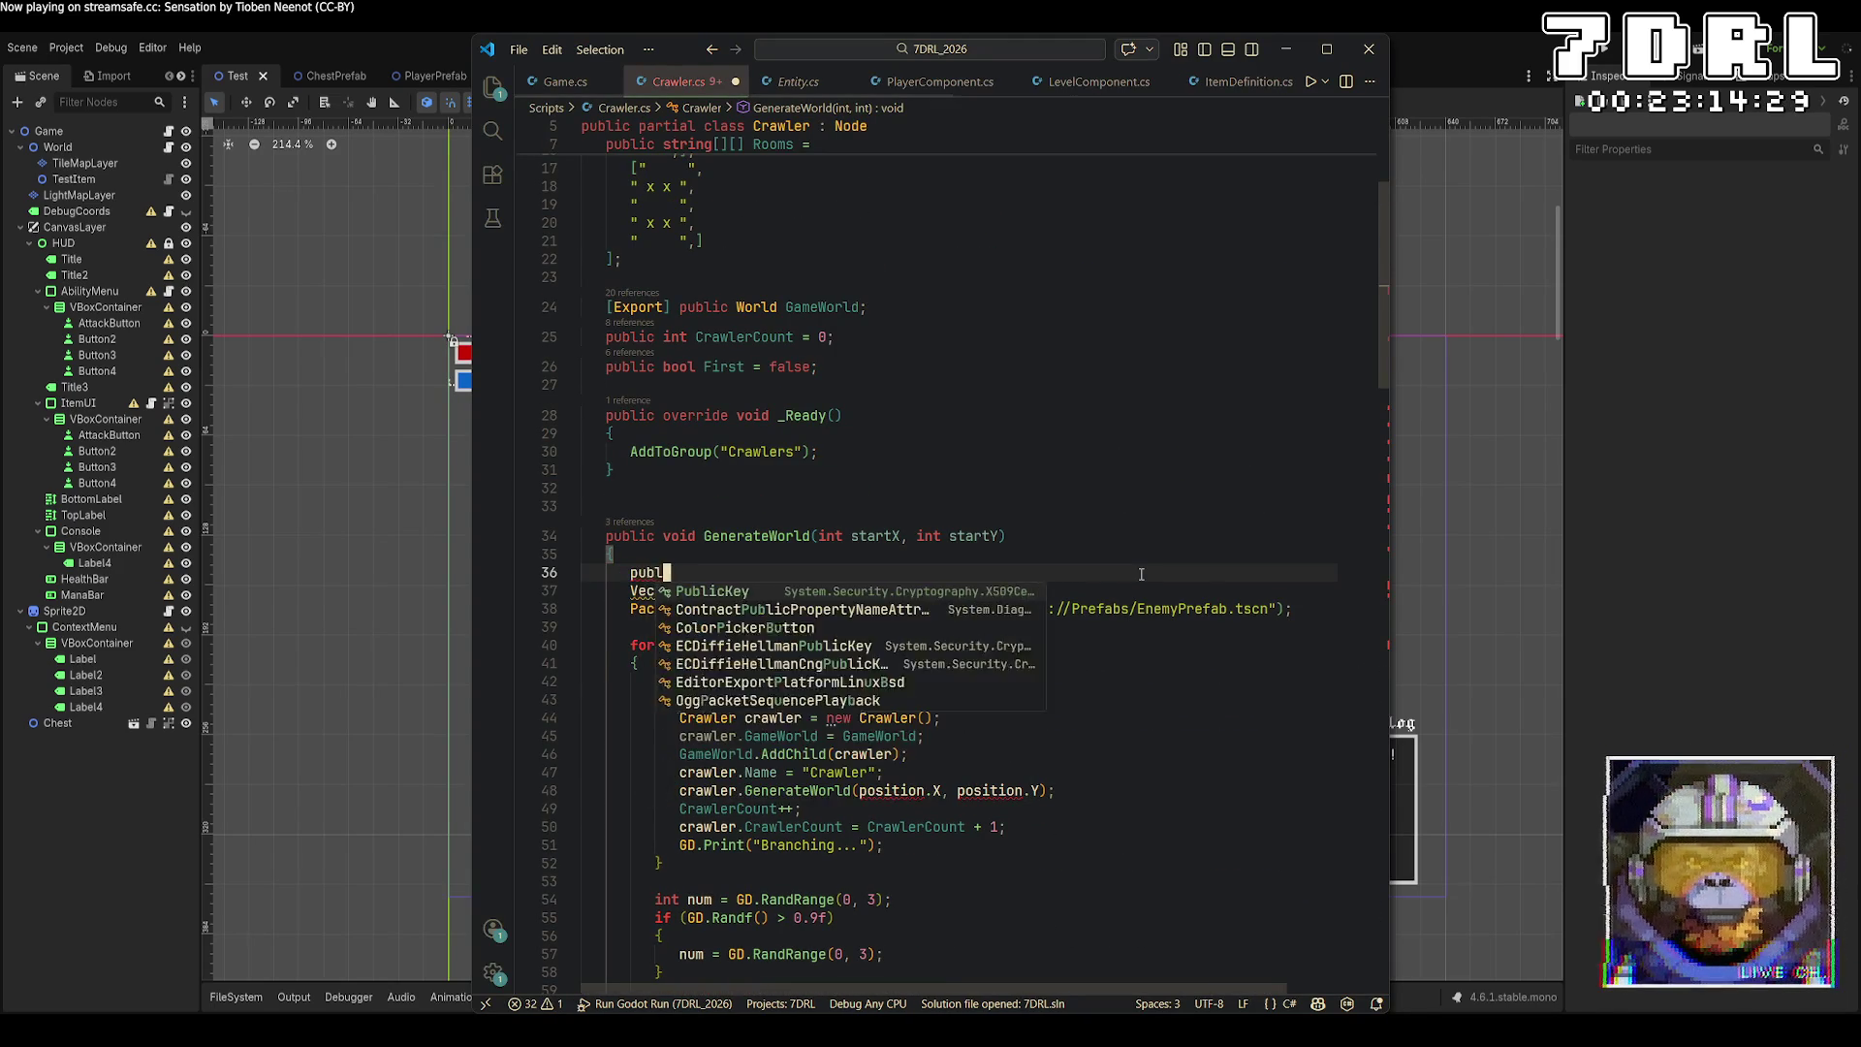
key(BackSpace)
key(BackSpace)
key(BackSpace)
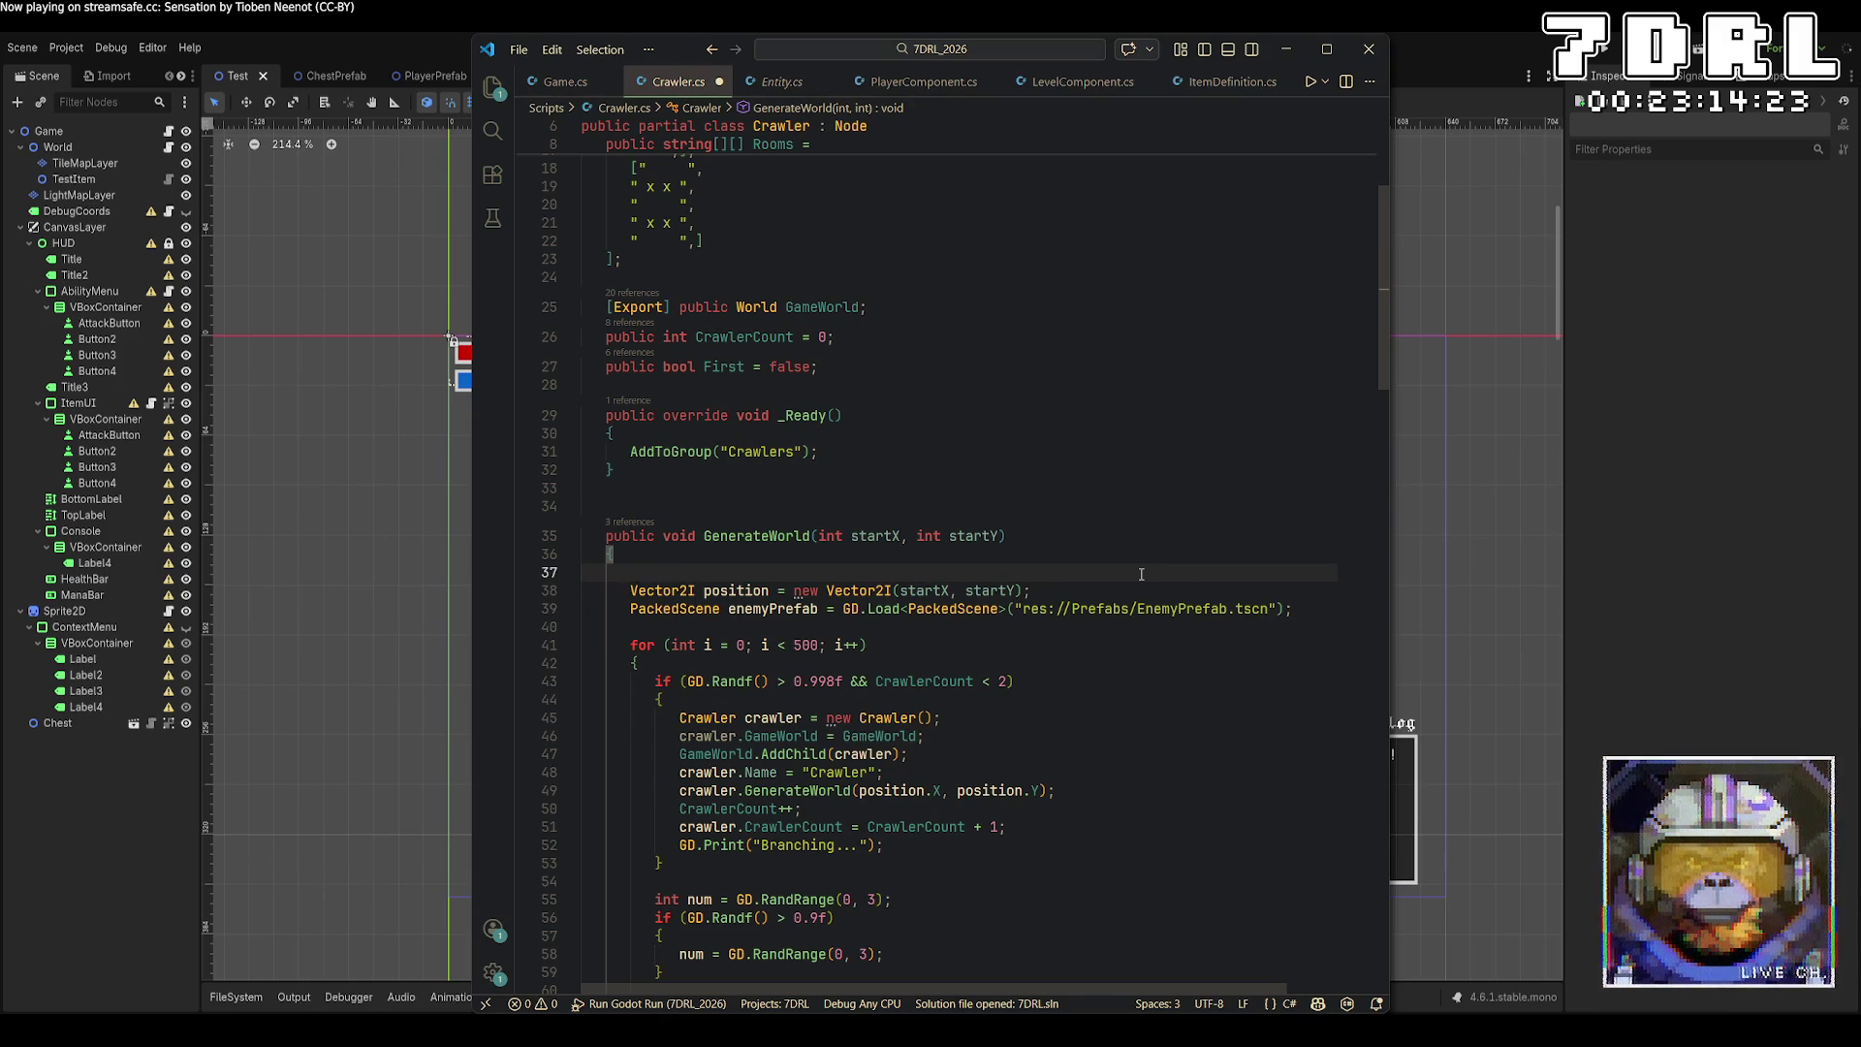
text(int stepsS)
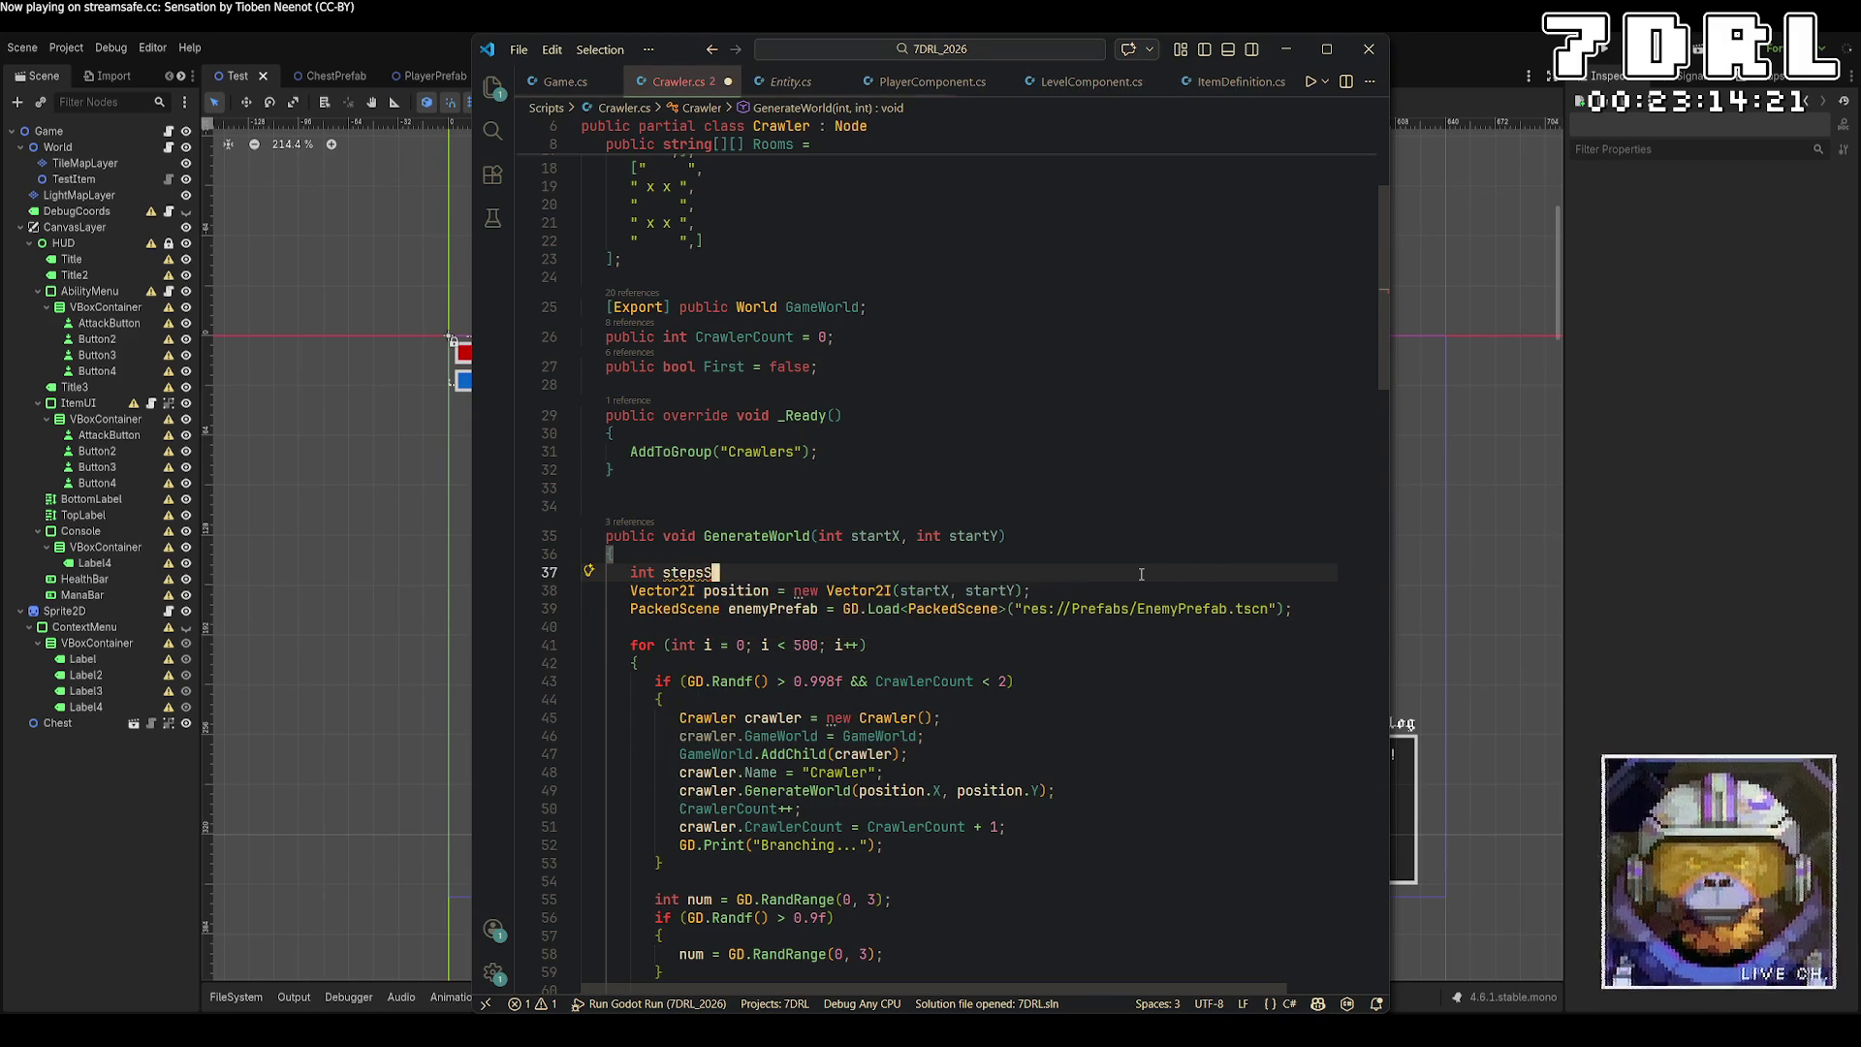
text(inceSpawn = 0;)
key(ctrl+s)
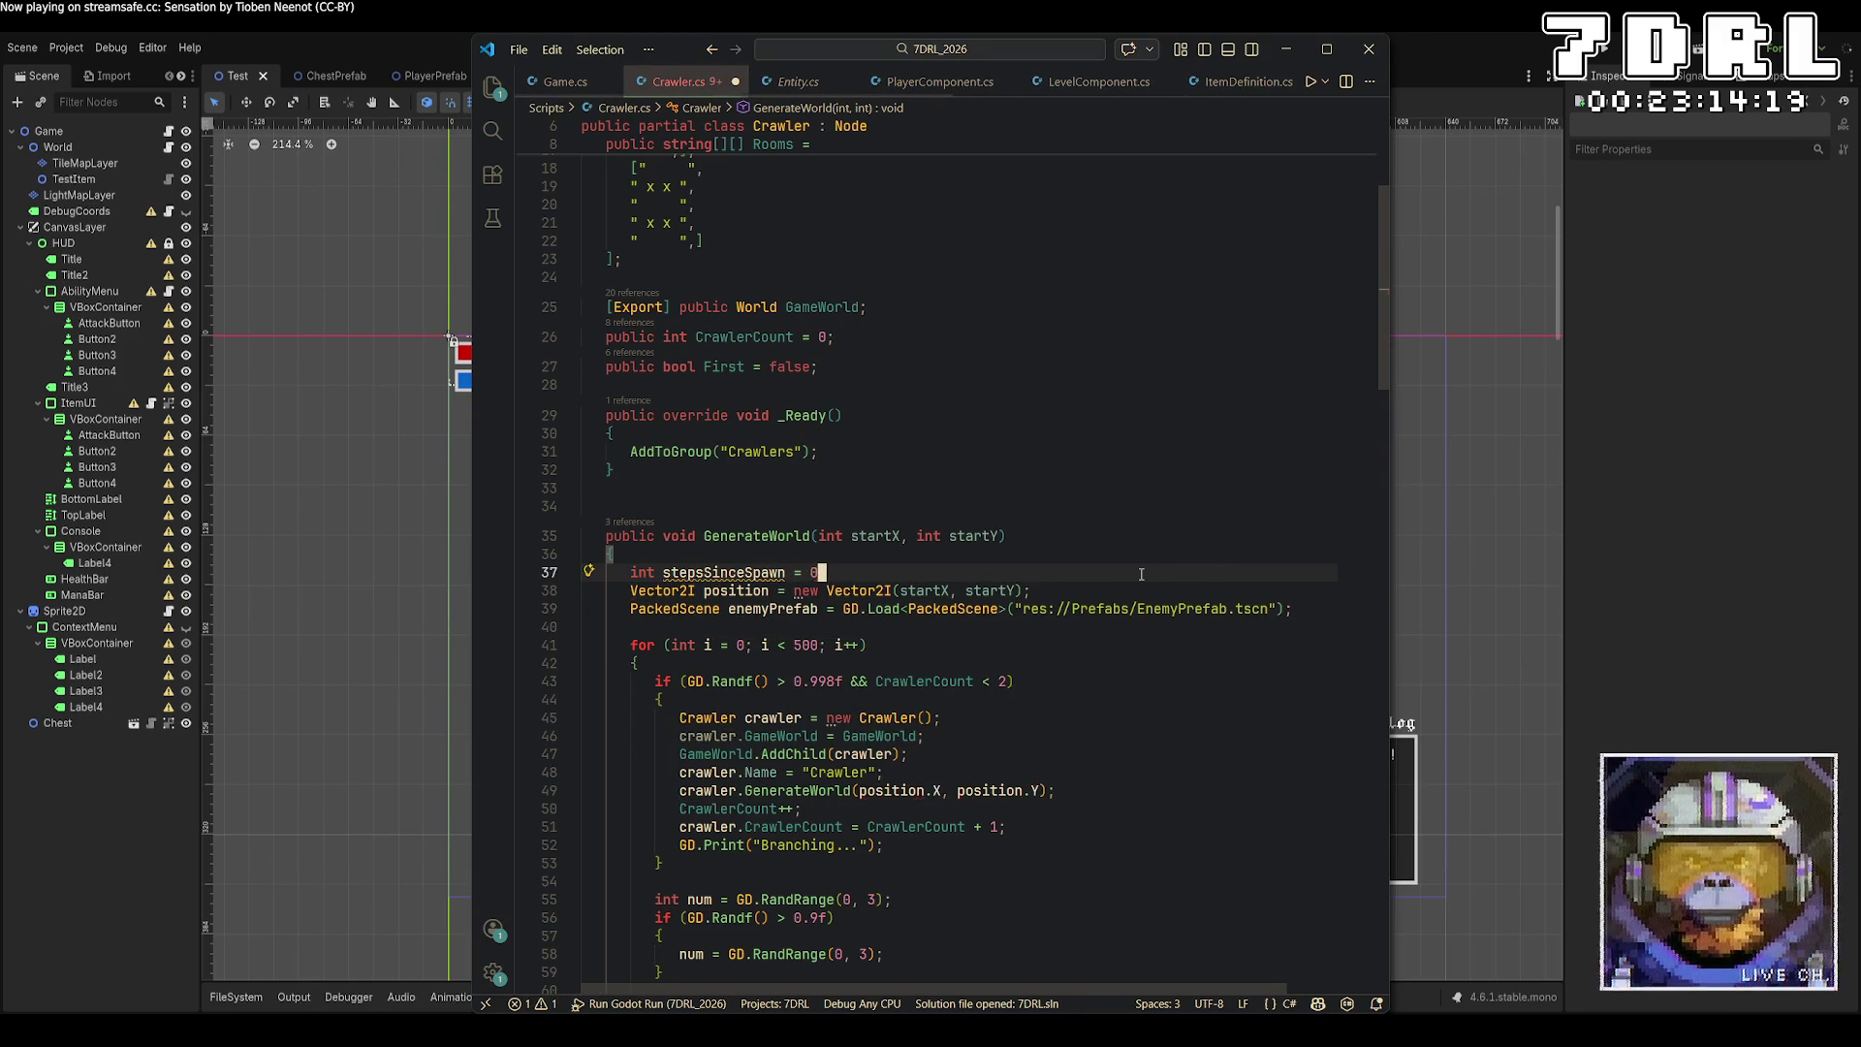
Add 'stepsSinceSpawn = 0;' after the enemy positioning line in the spawn block.
scroll(1116, 567, down, 20)
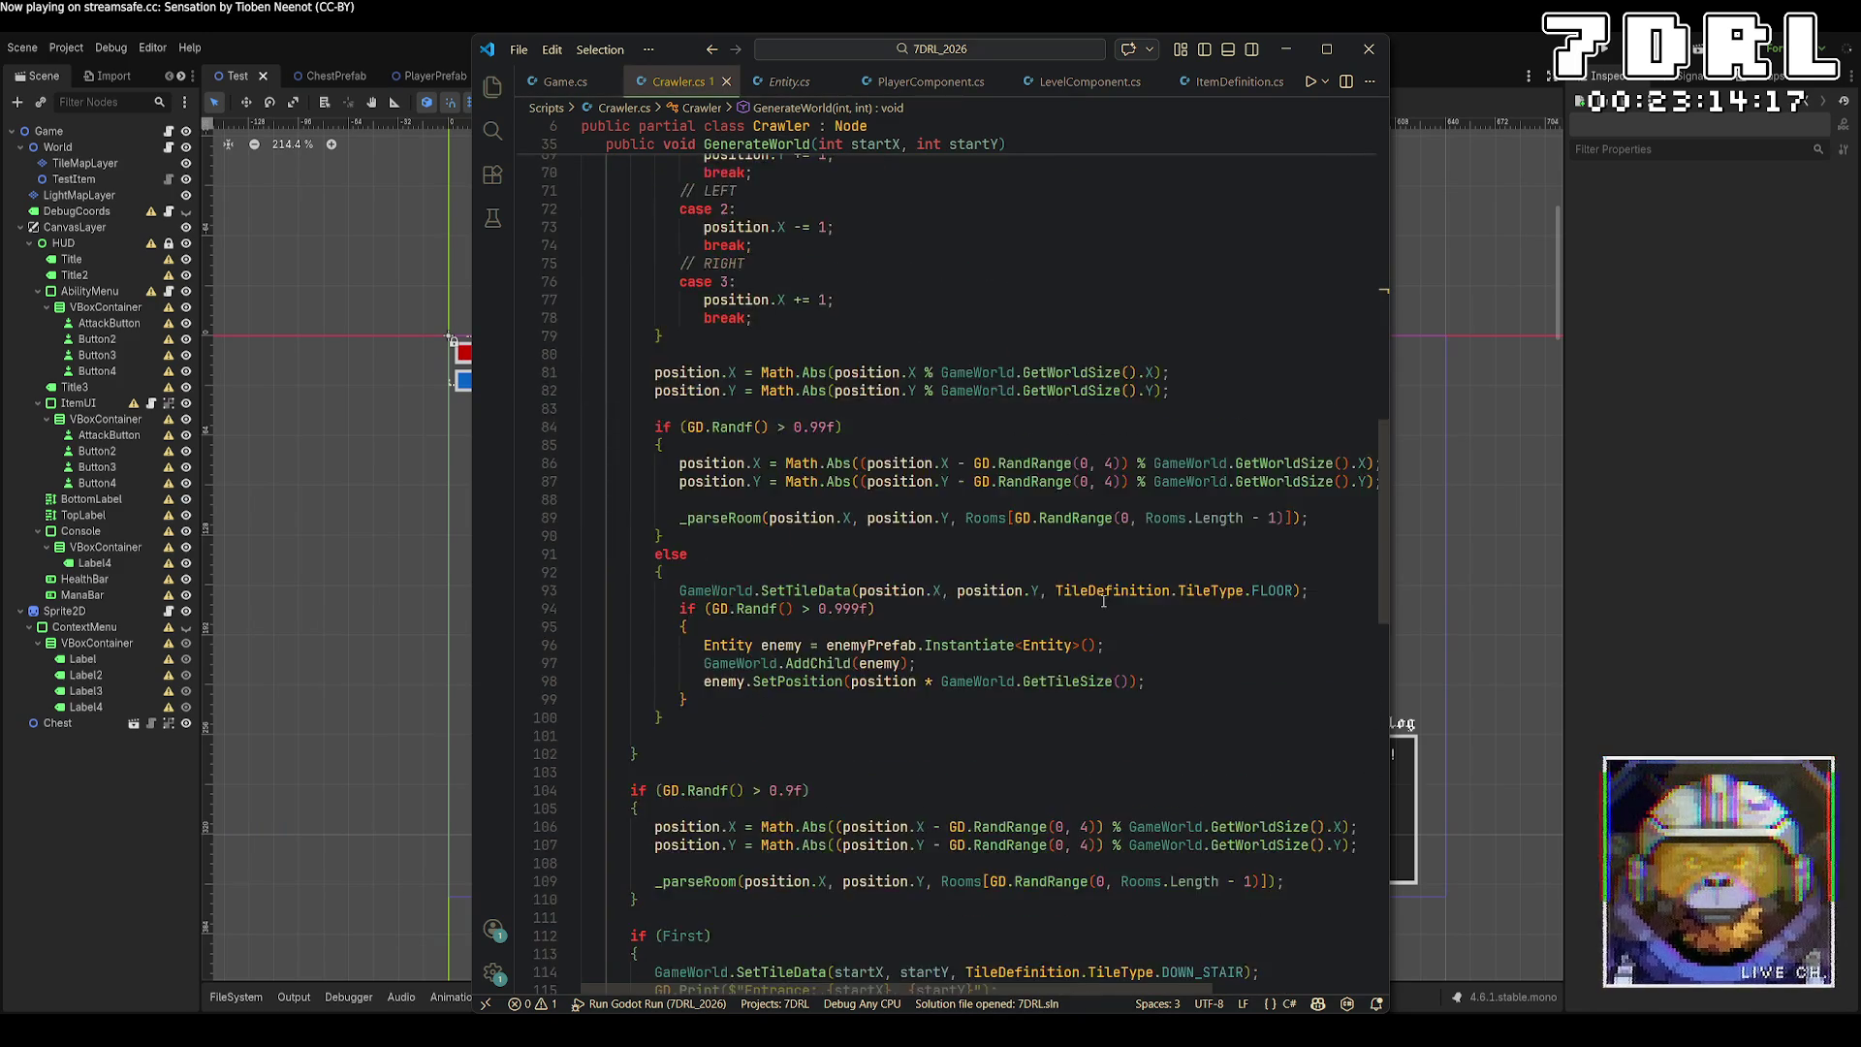
scroll(1103, 601, up, 9)
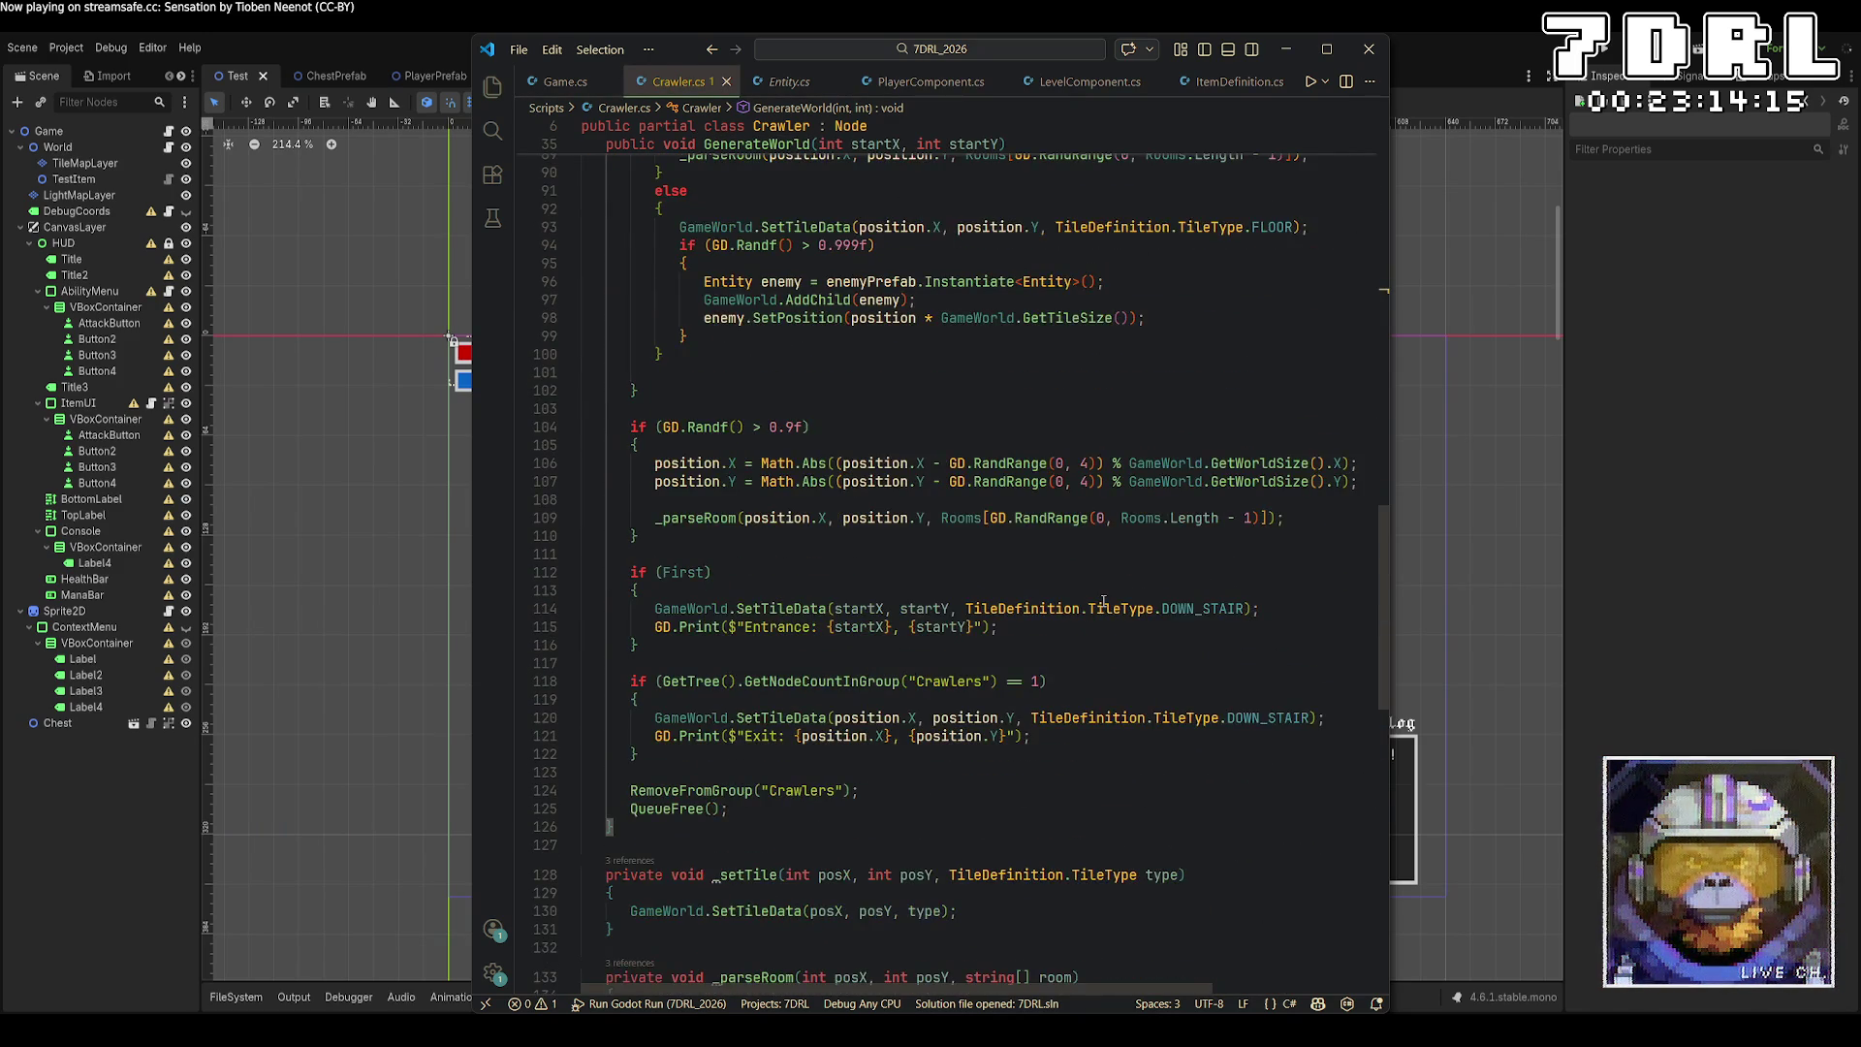
scroll(1103, 601, up, 2)
click(1173, 455)
key(Return)
text(stepsSinceSpawn)
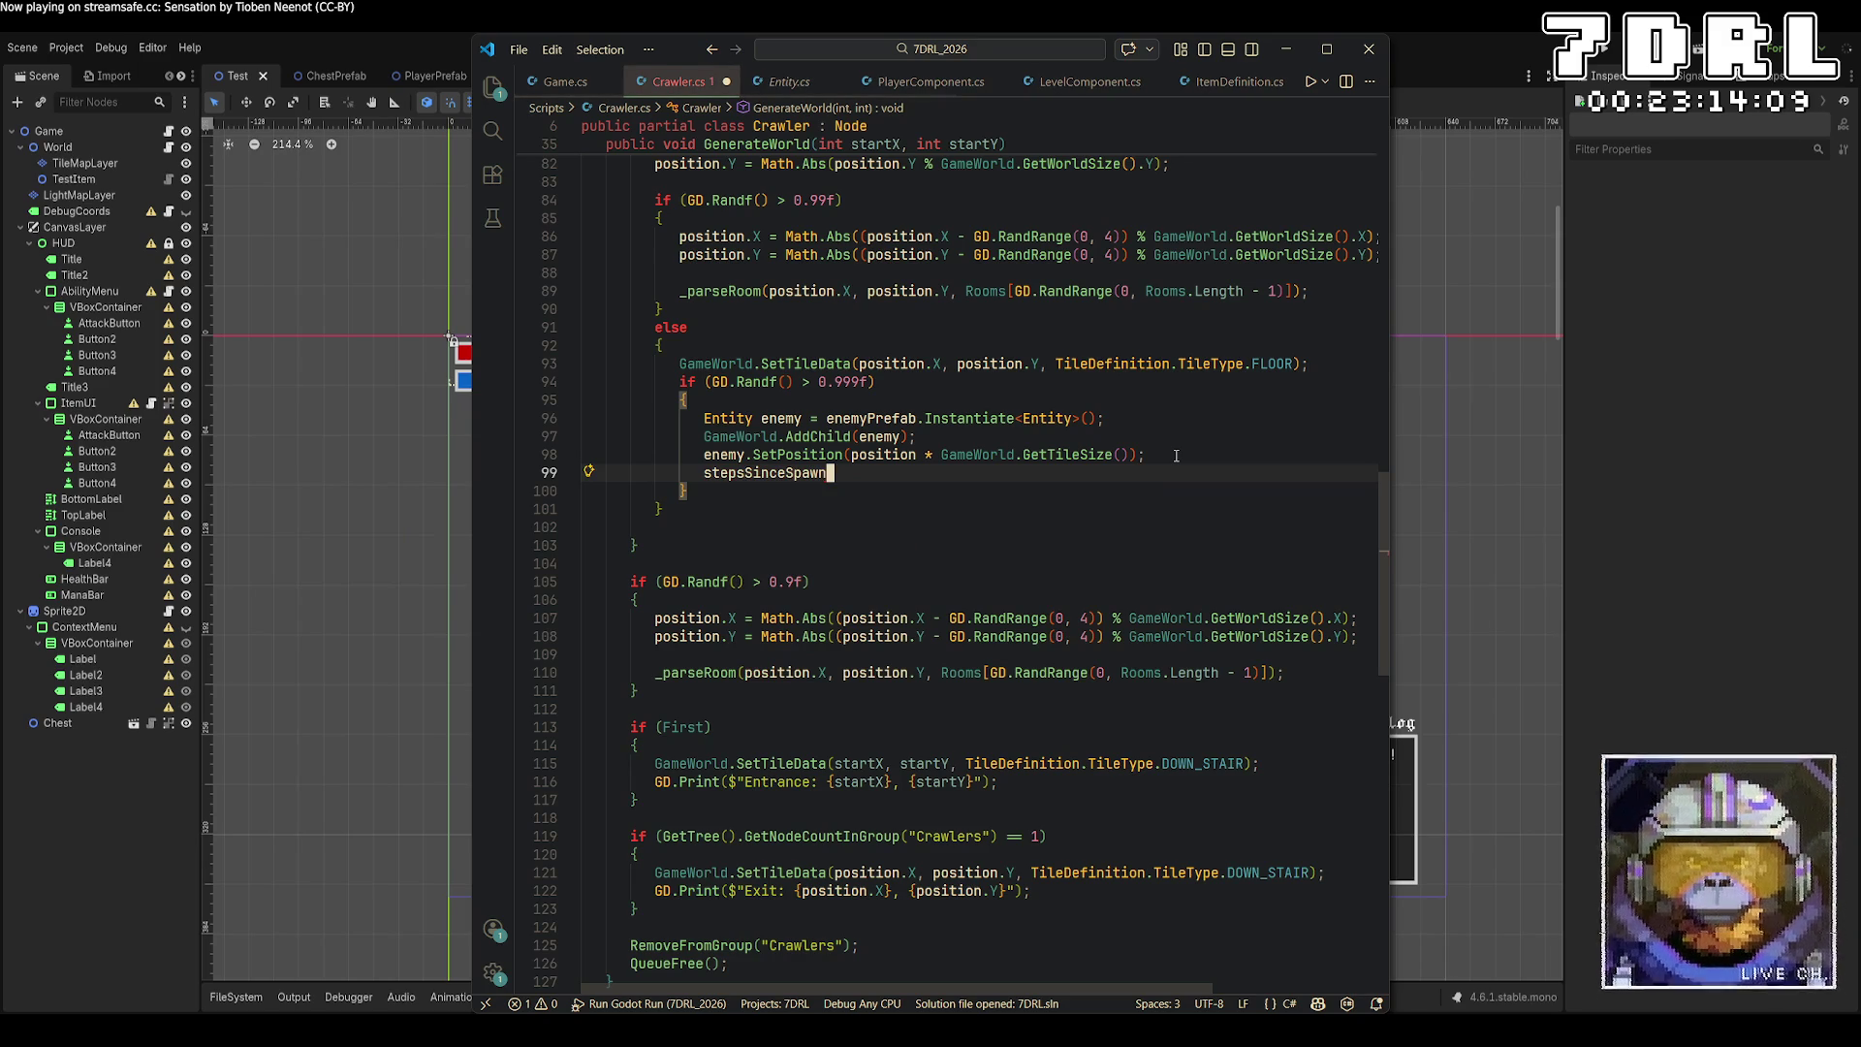
text( = 0;)
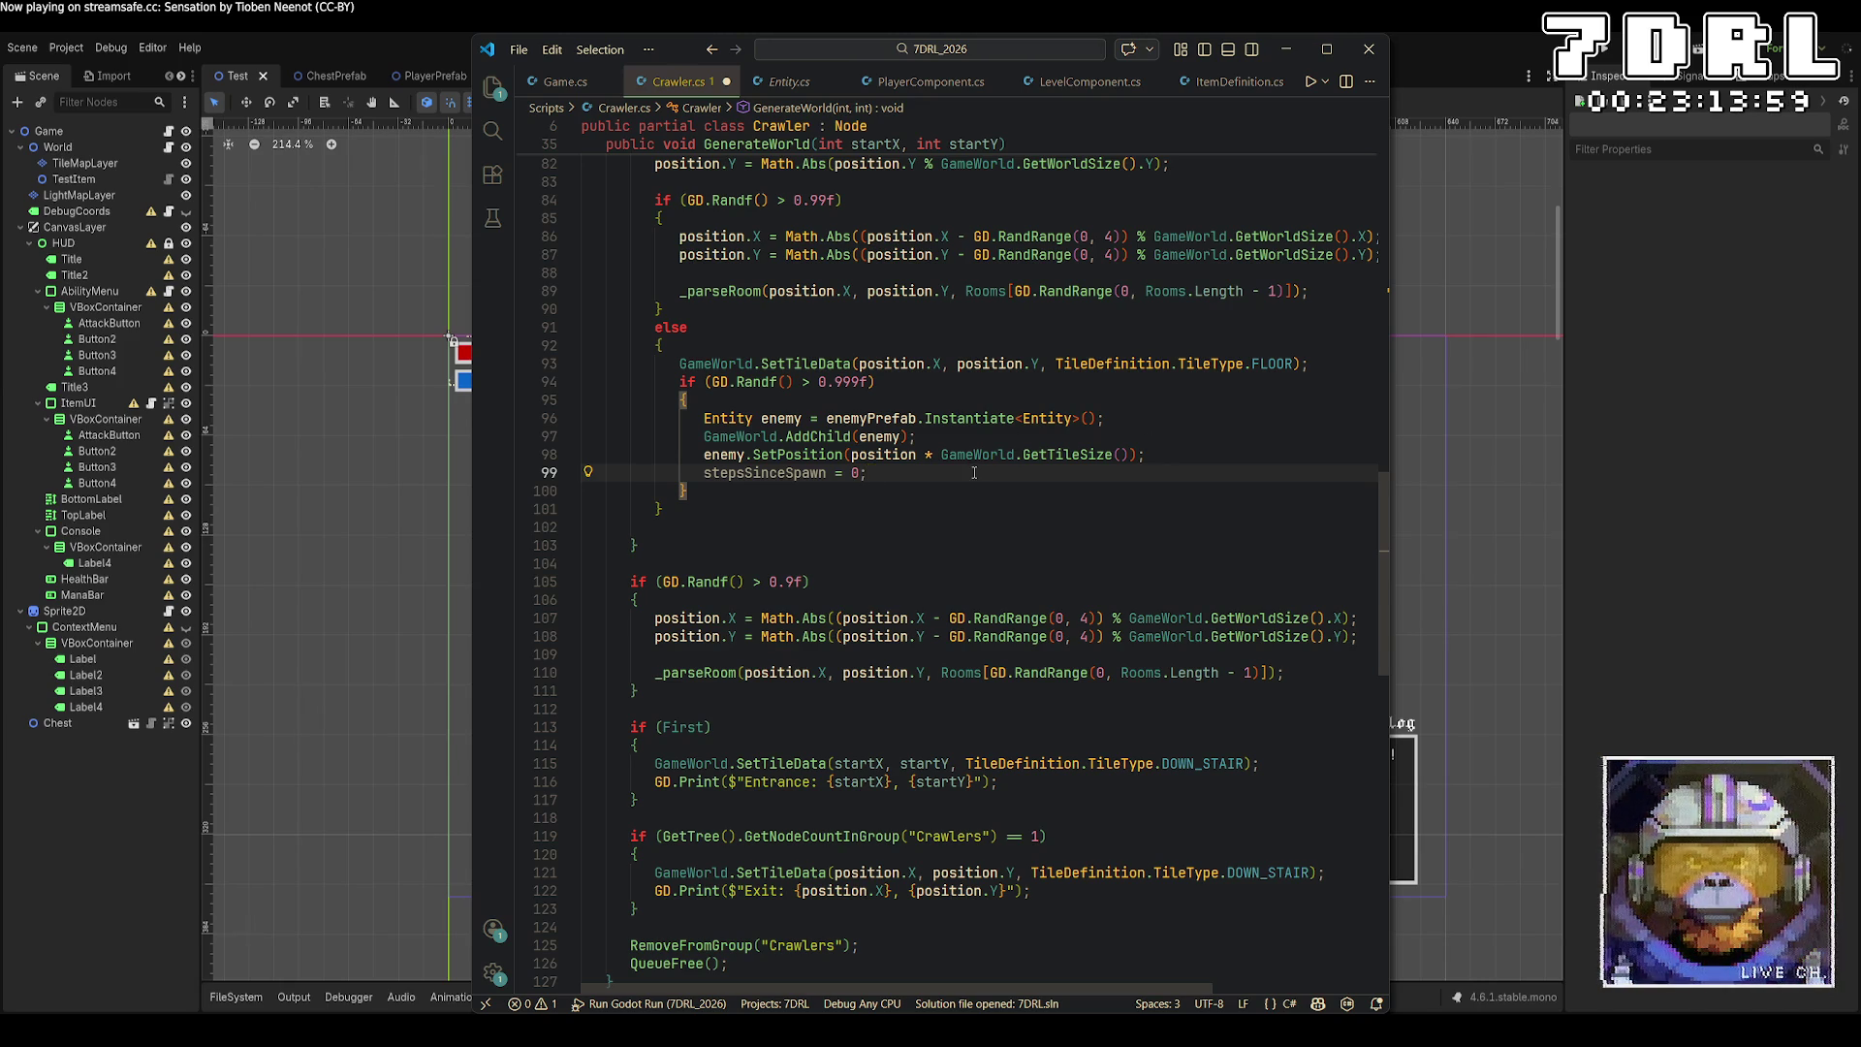
scroll(974, 473, down, 5)
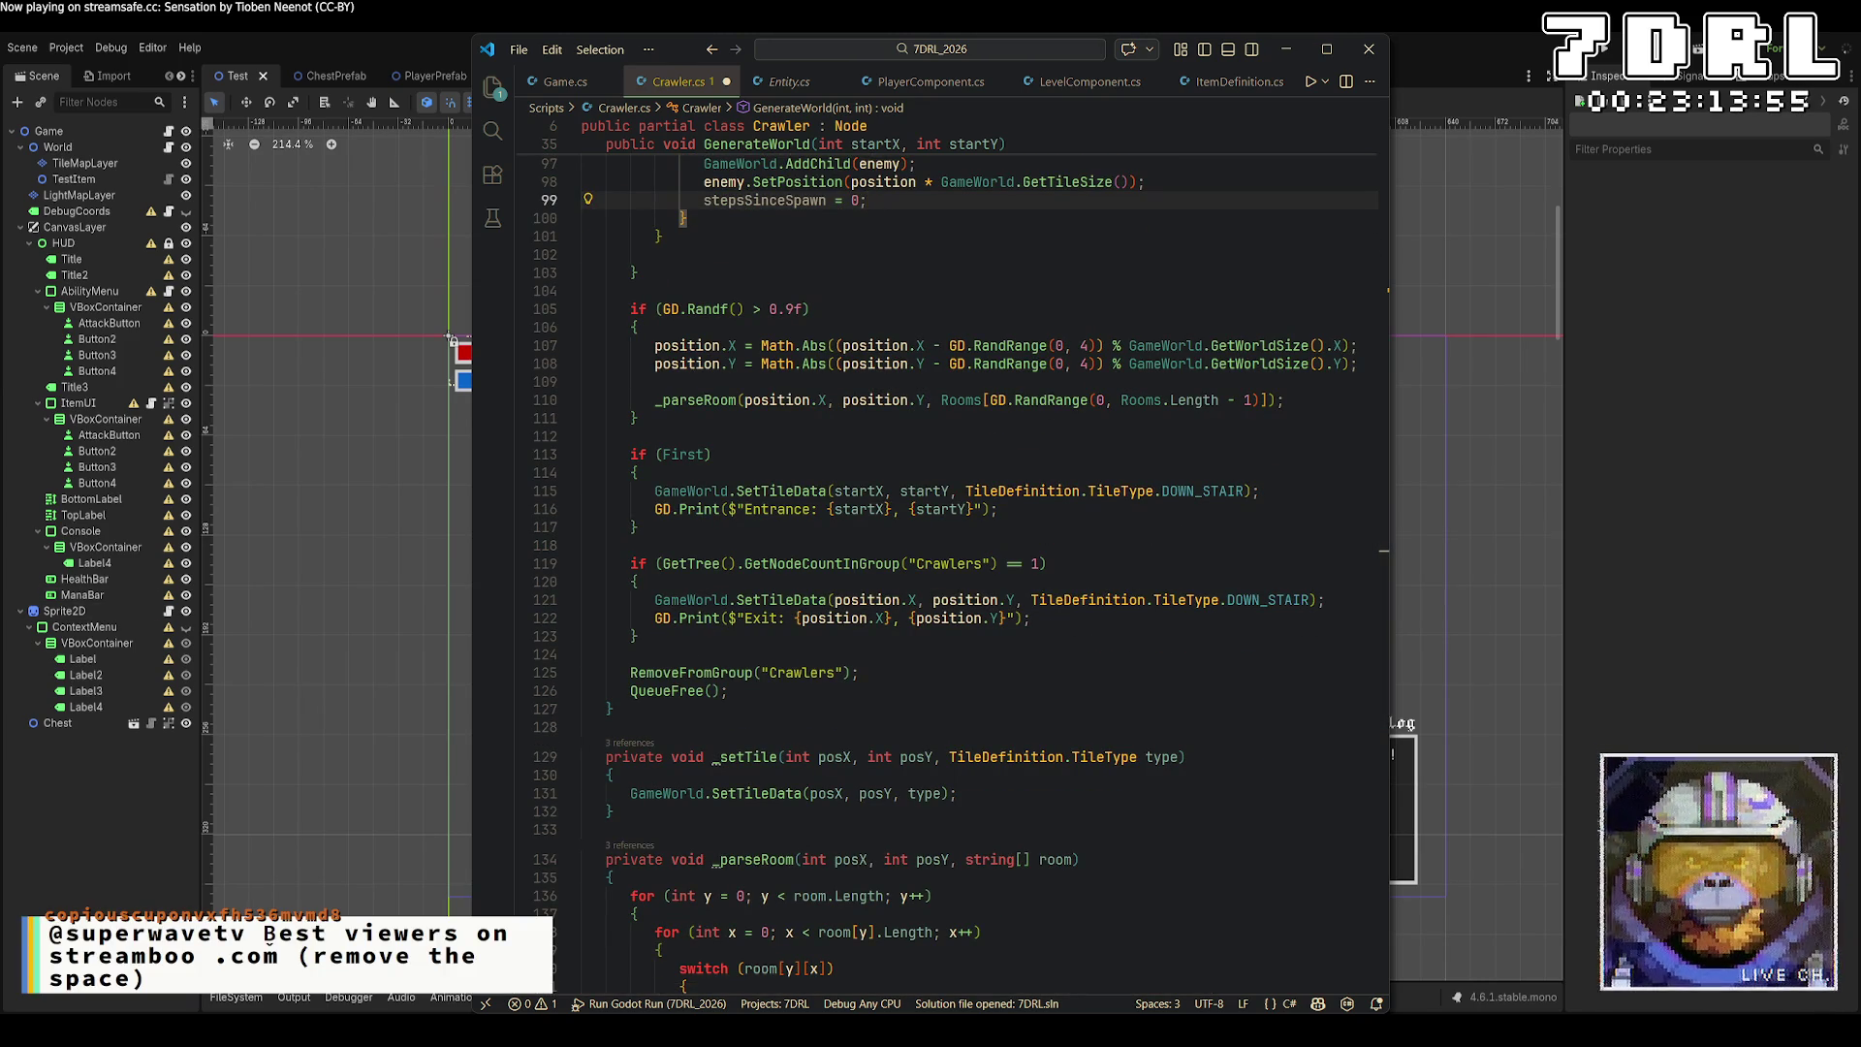
Glance at Godot, then type and remove a stray counter line in Crawler.cs.
key(alt+Tab)
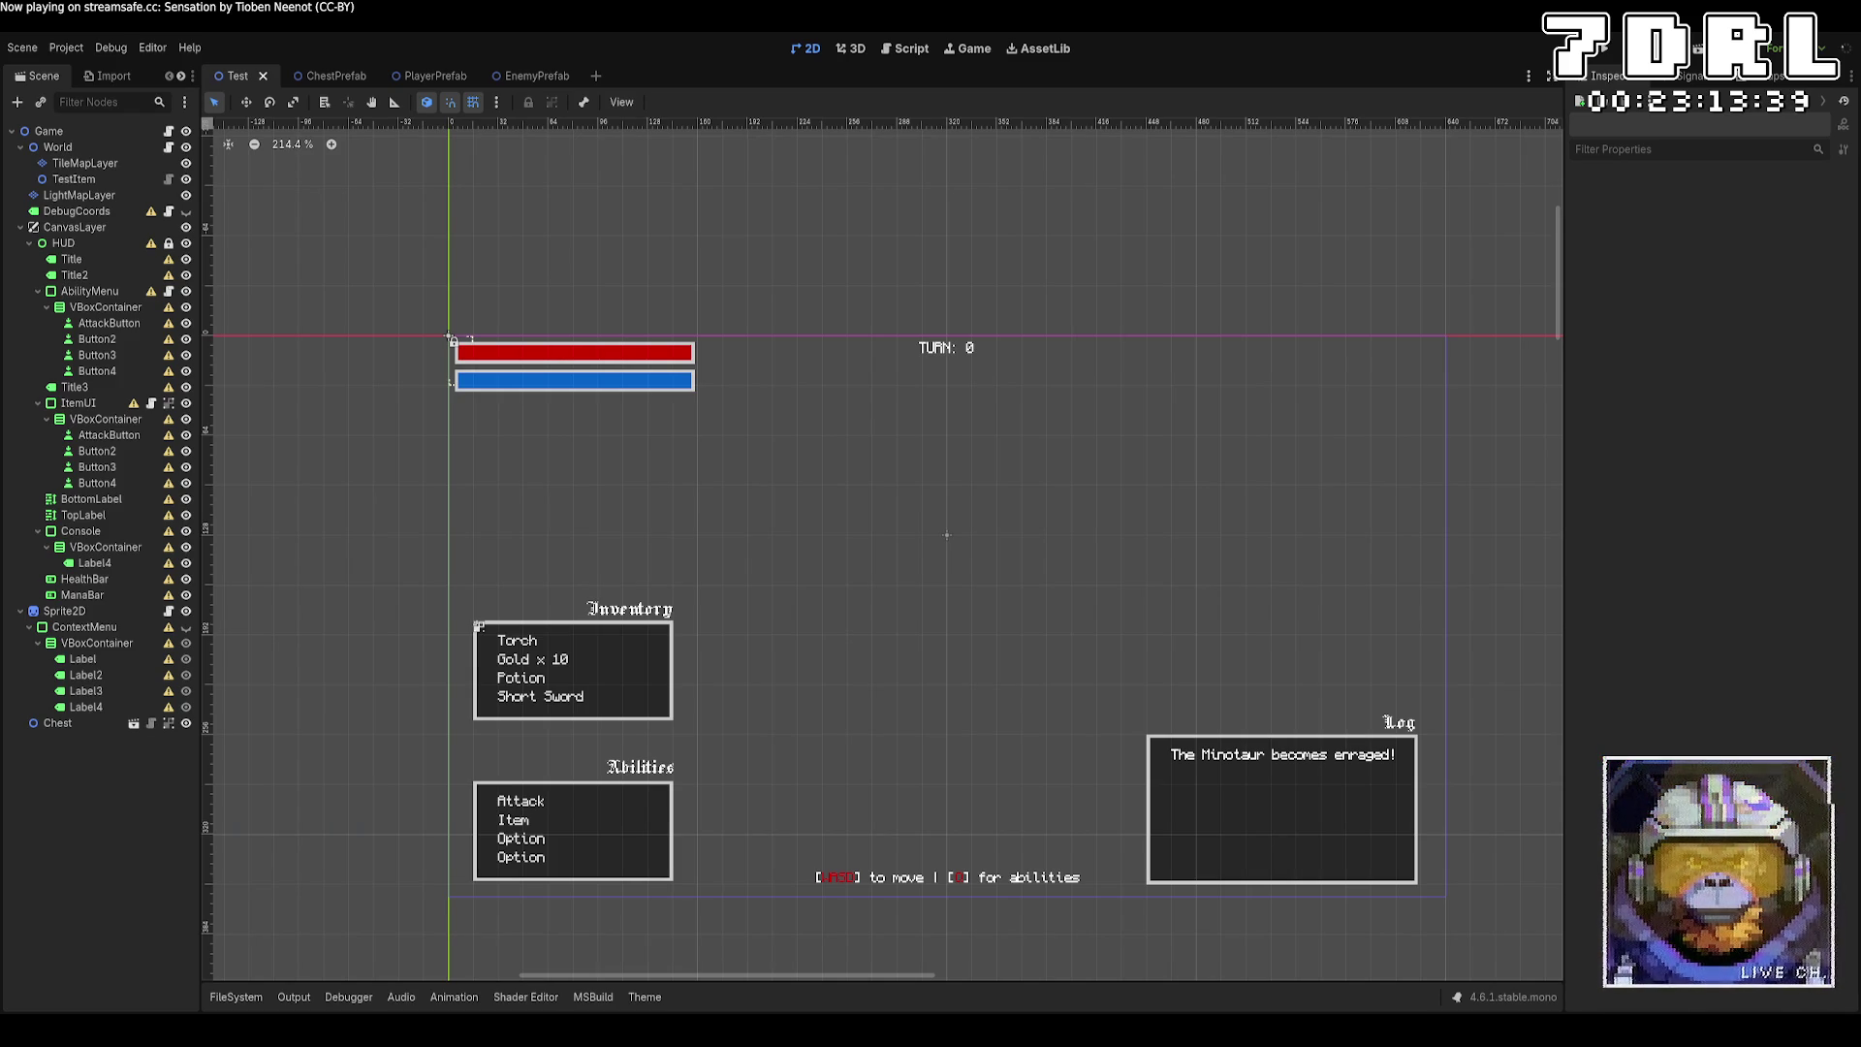
key(alt+Tab)
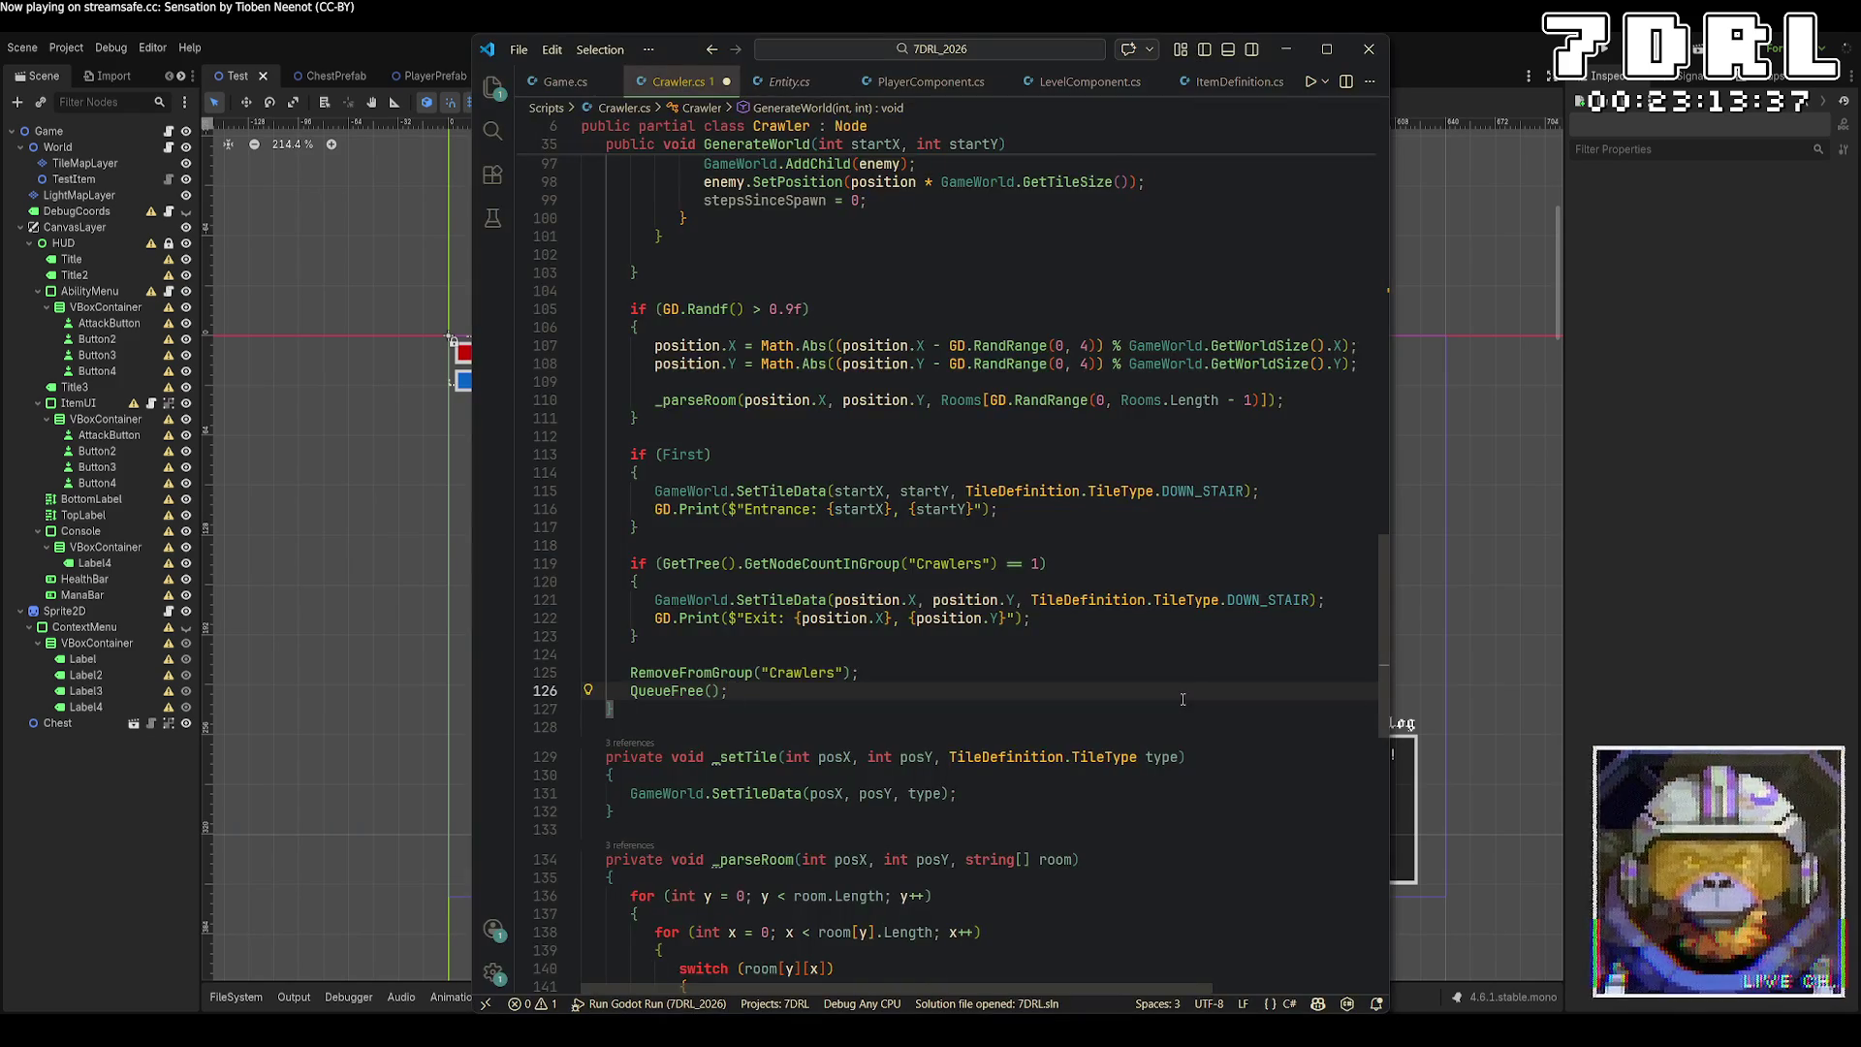
key(Return)
key(Return)
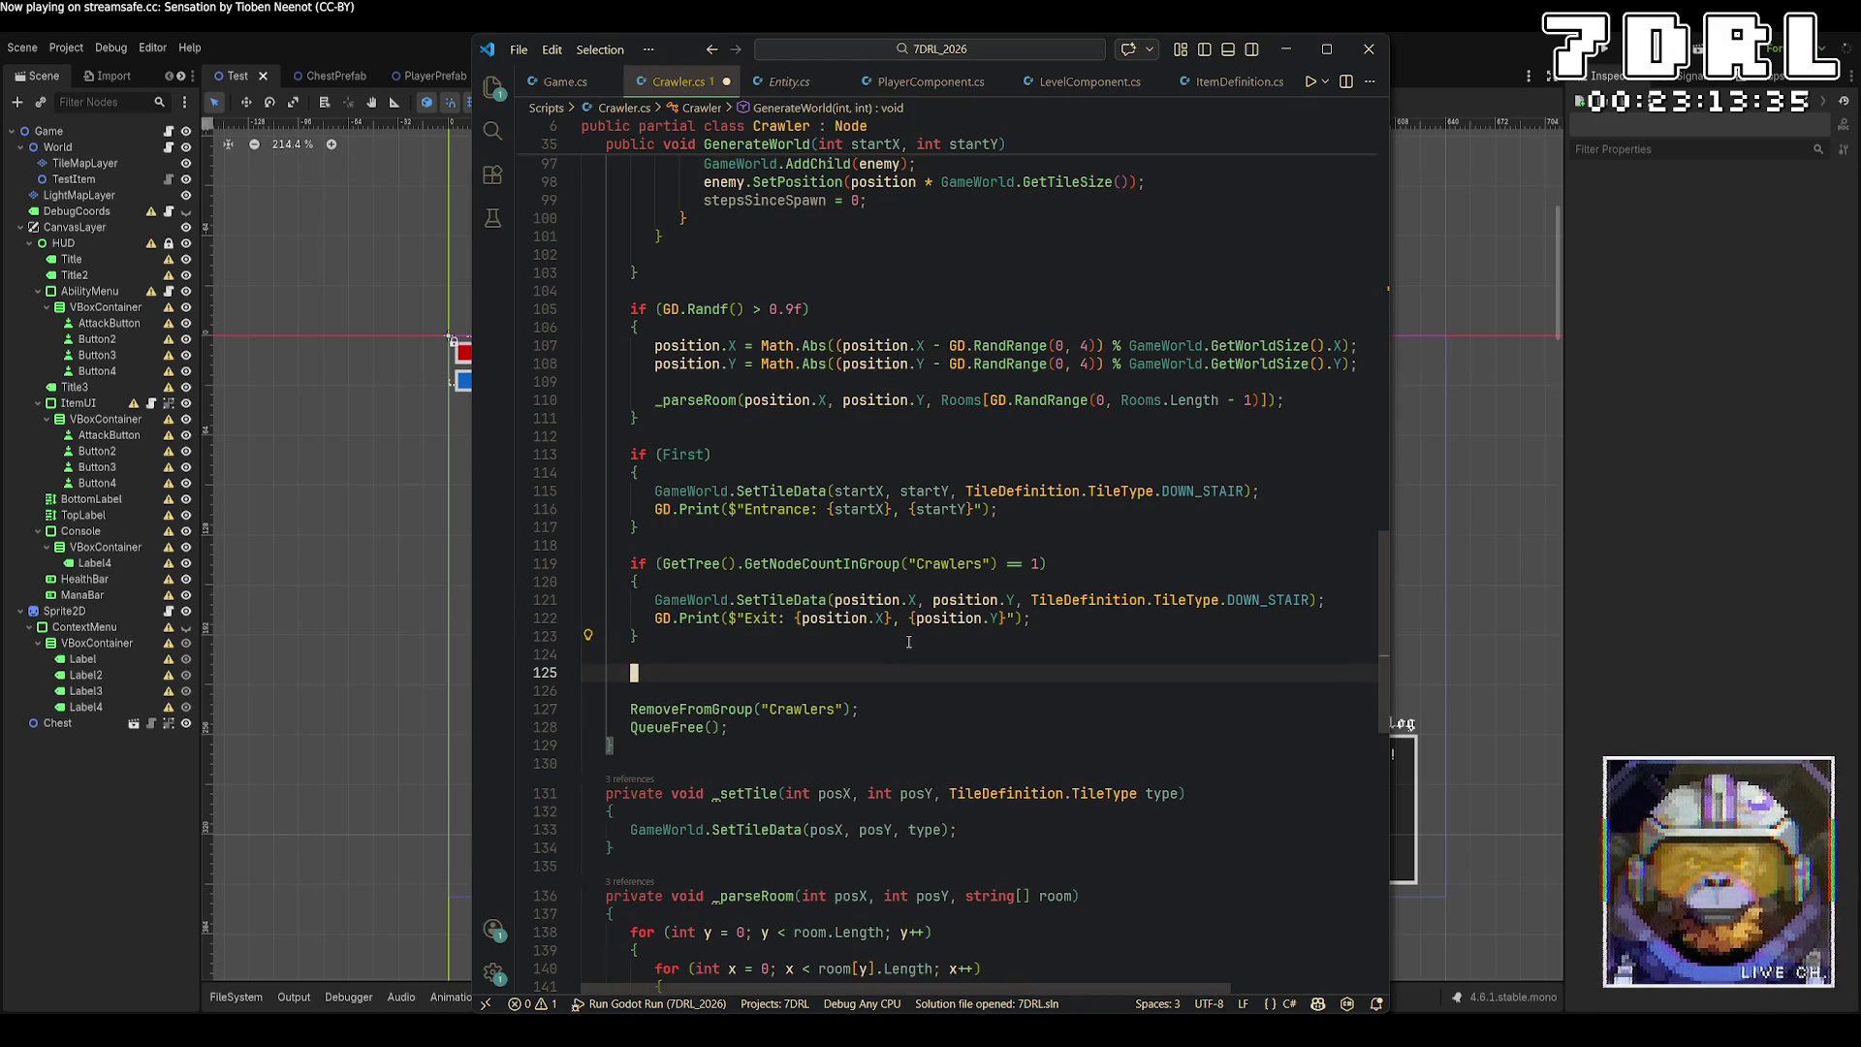
text(ste)
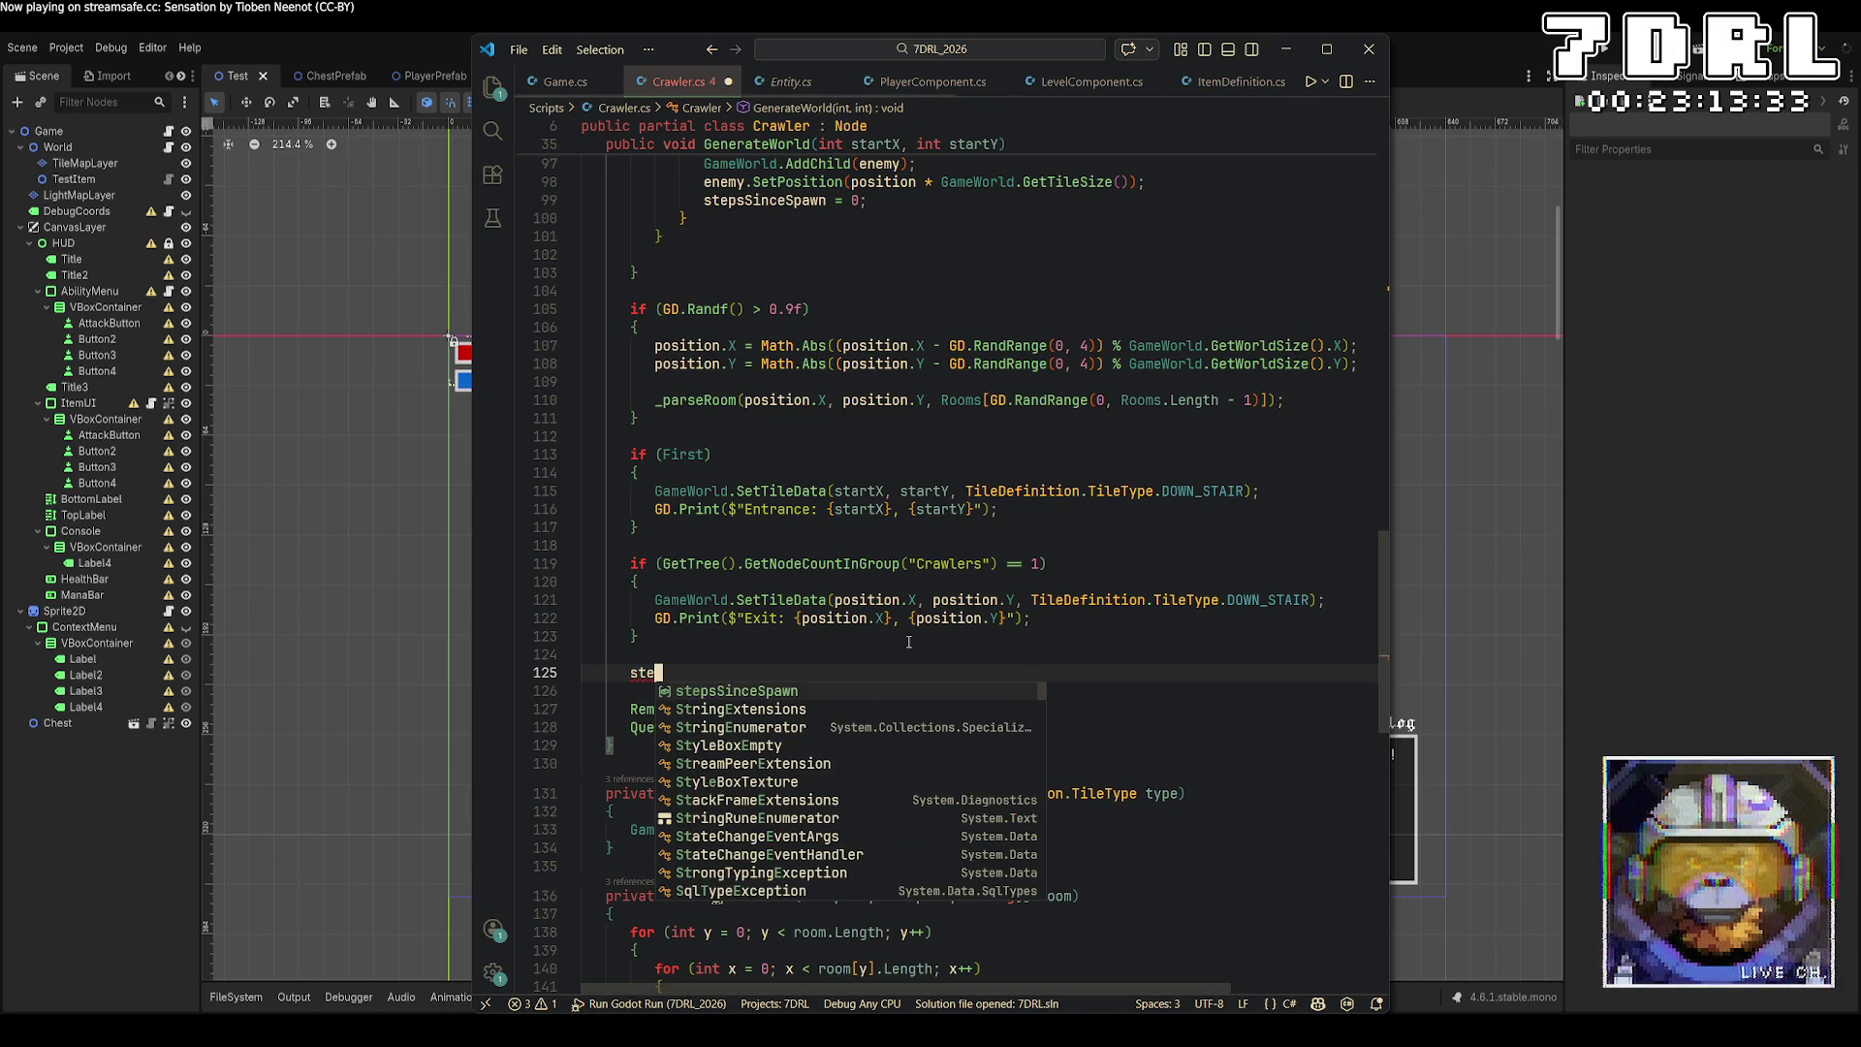
key(BackSpace)
key(BackSpace)
key(BackSpace)
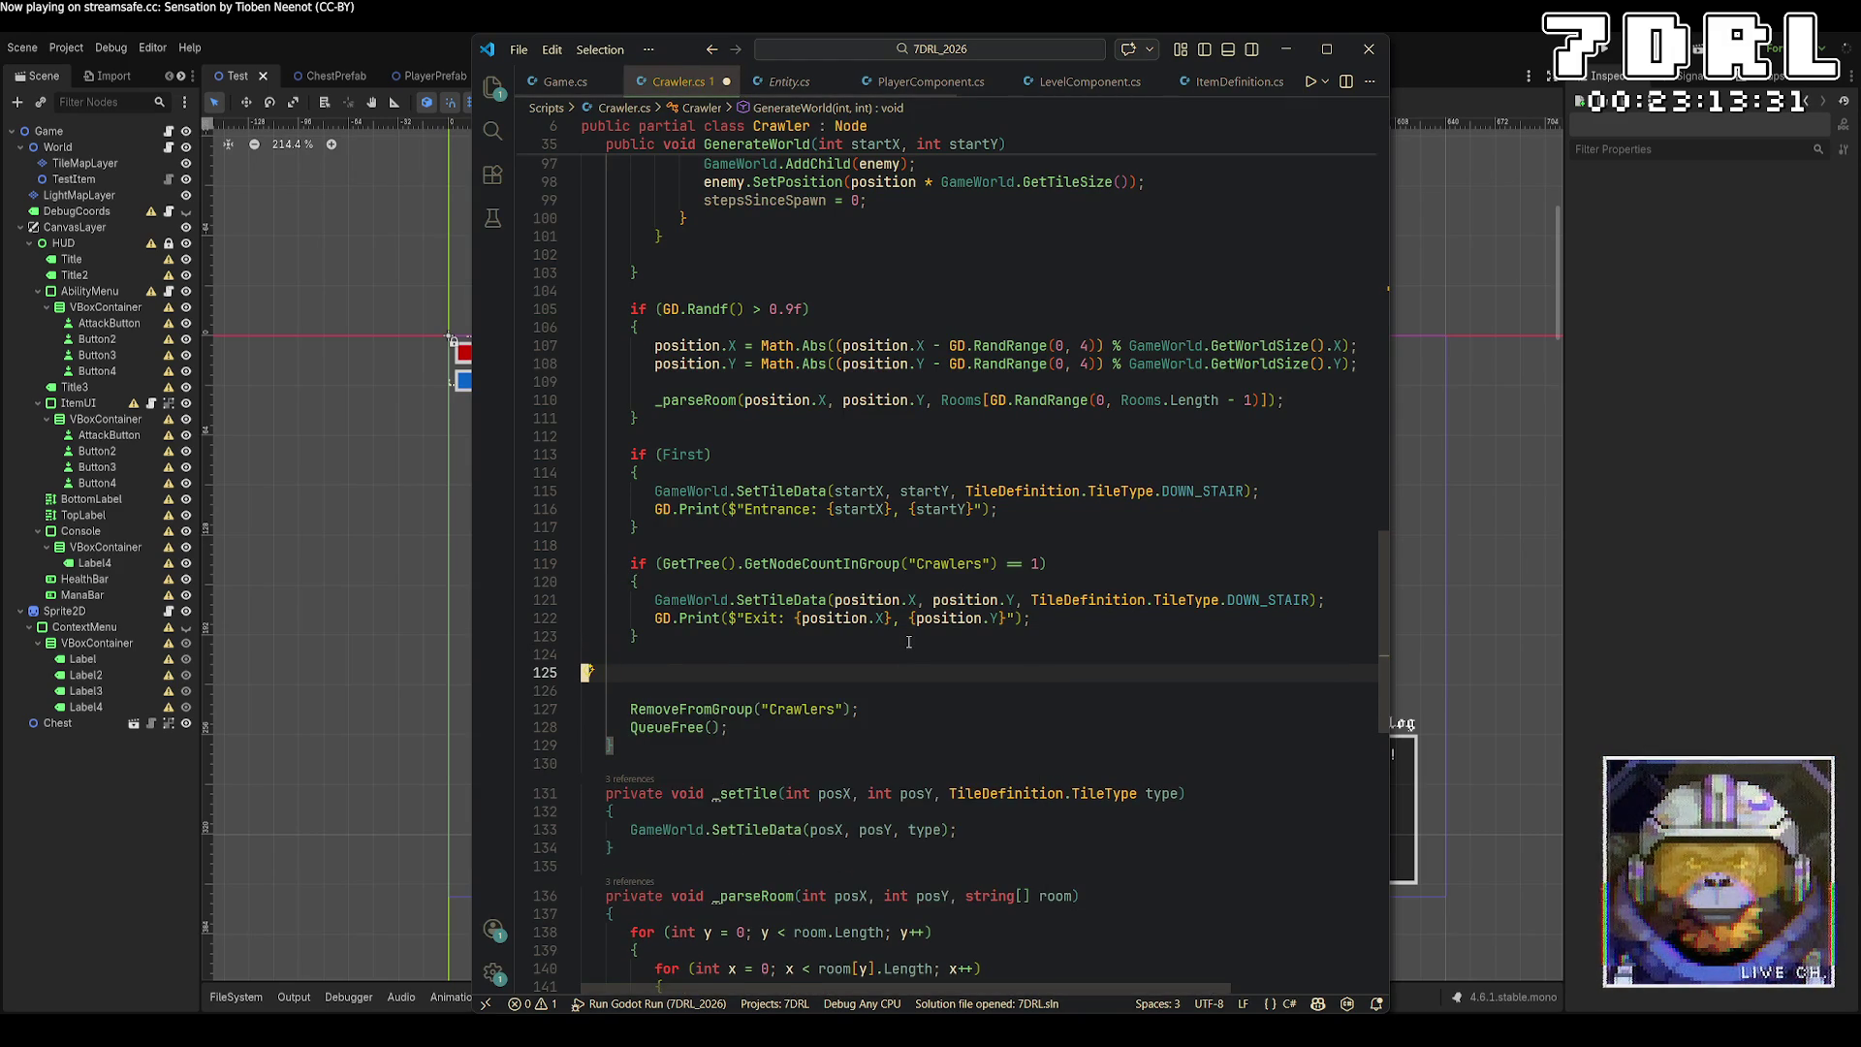
Add 'stepsSinceSpawn++;' at the end of the loop body and save.
scroll(909, 642, up, 4)
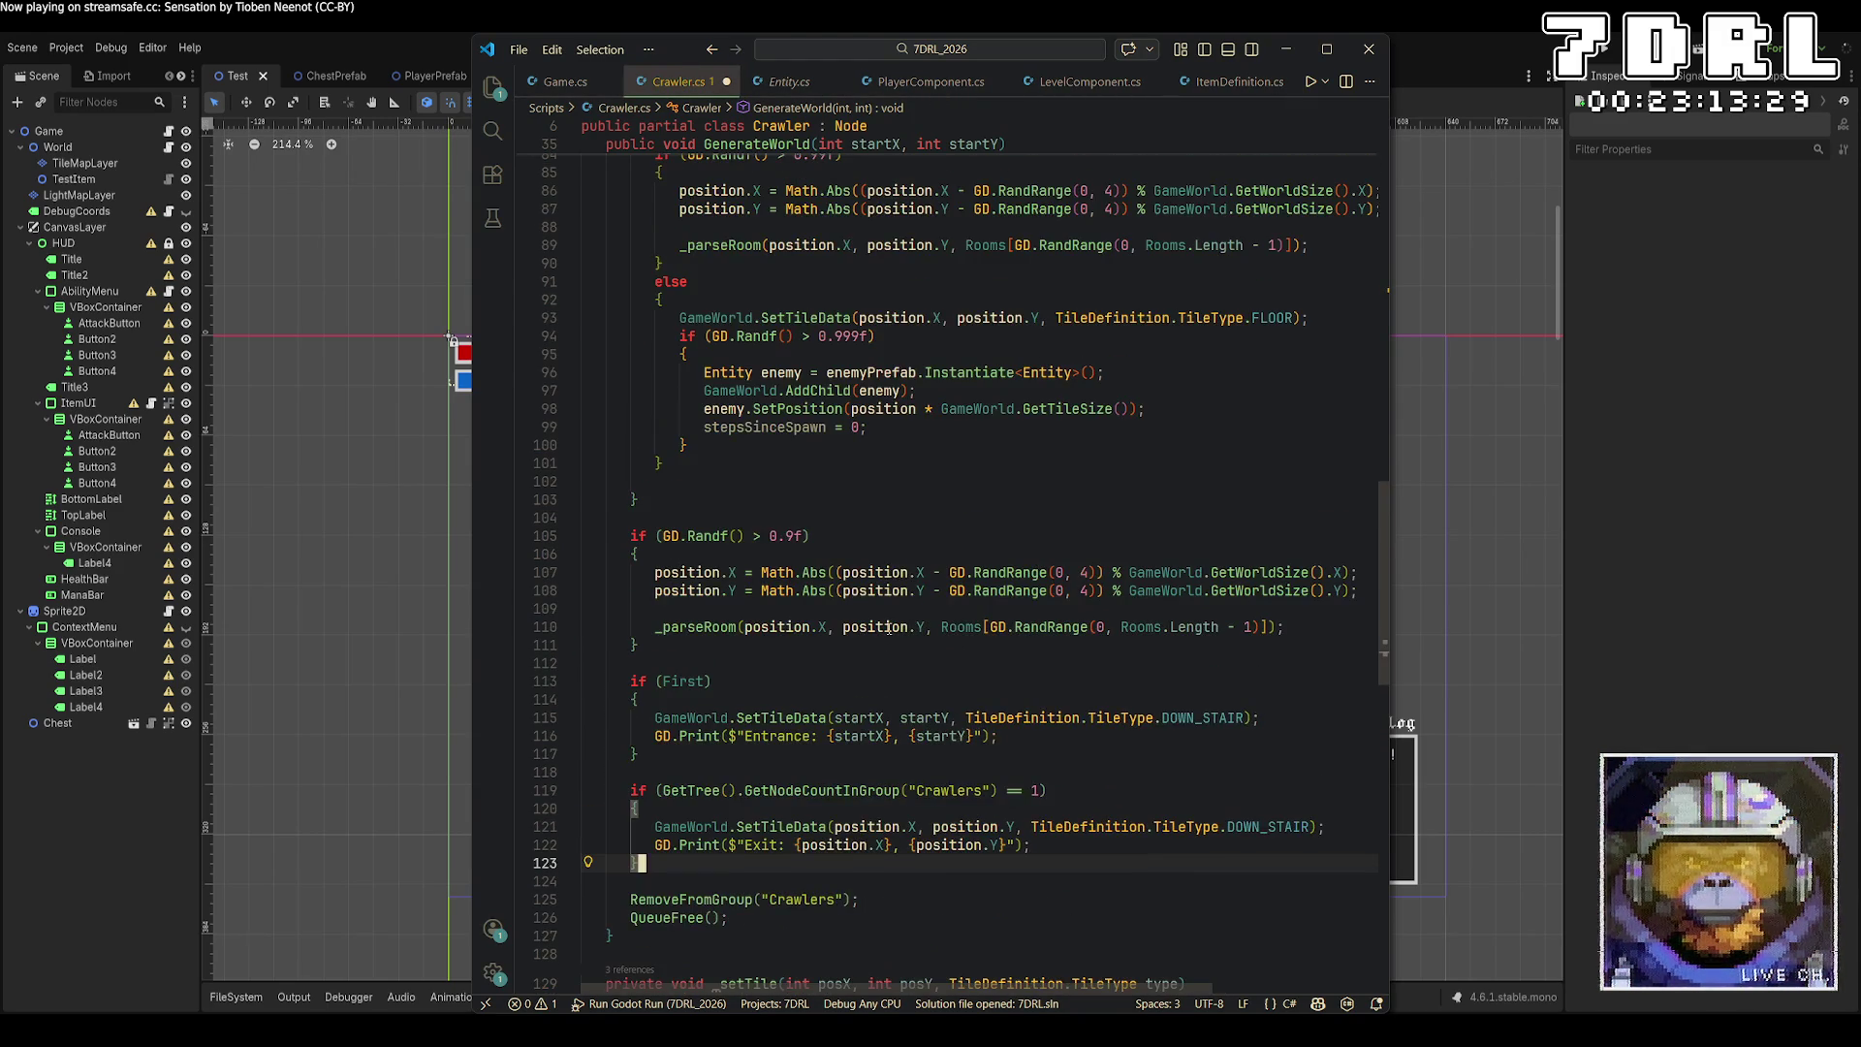
click(683, 499)
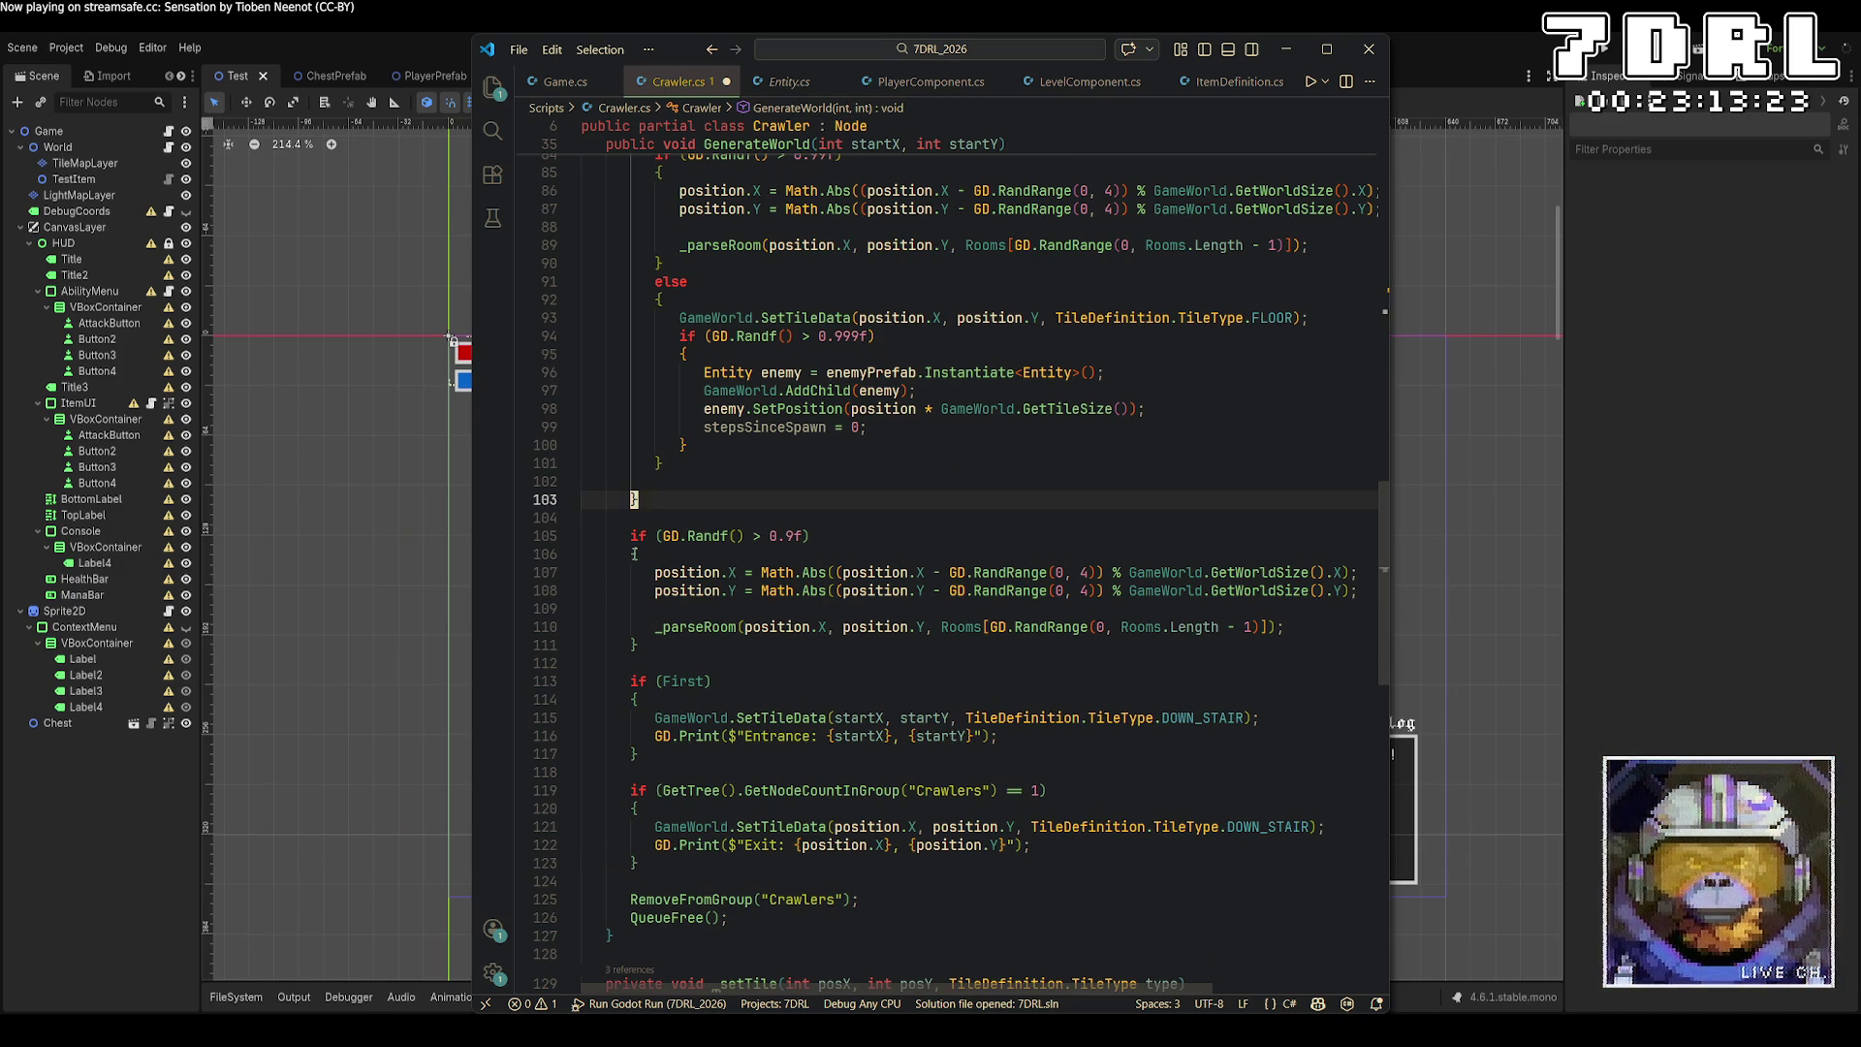
key(Return)
key(Return)
text(ste)
key(Tab)
text(++;)
key(ctrl+s)
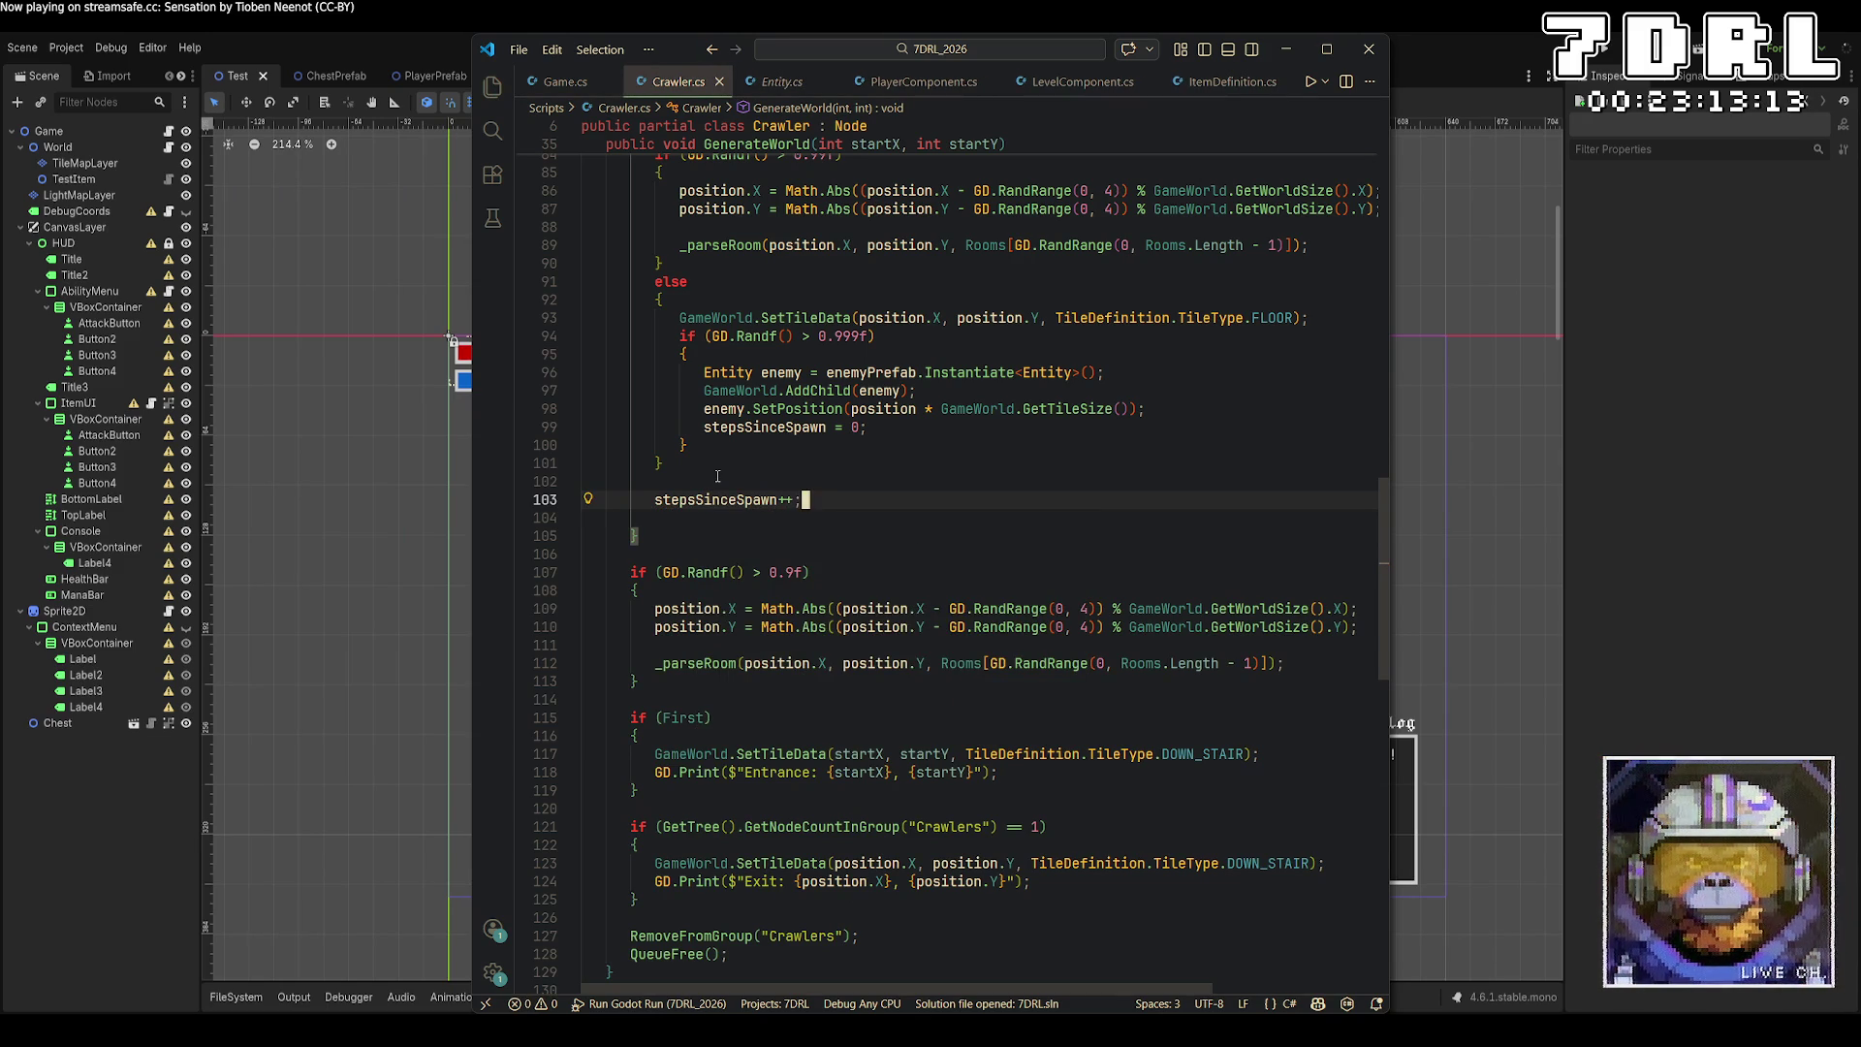
Append '&& stepsSinceSpawn > 10' to the spawn condition on line 94, save, and run in Godot.
click(875, 336)
text(&)
text(& stepsSinceSpawn > )
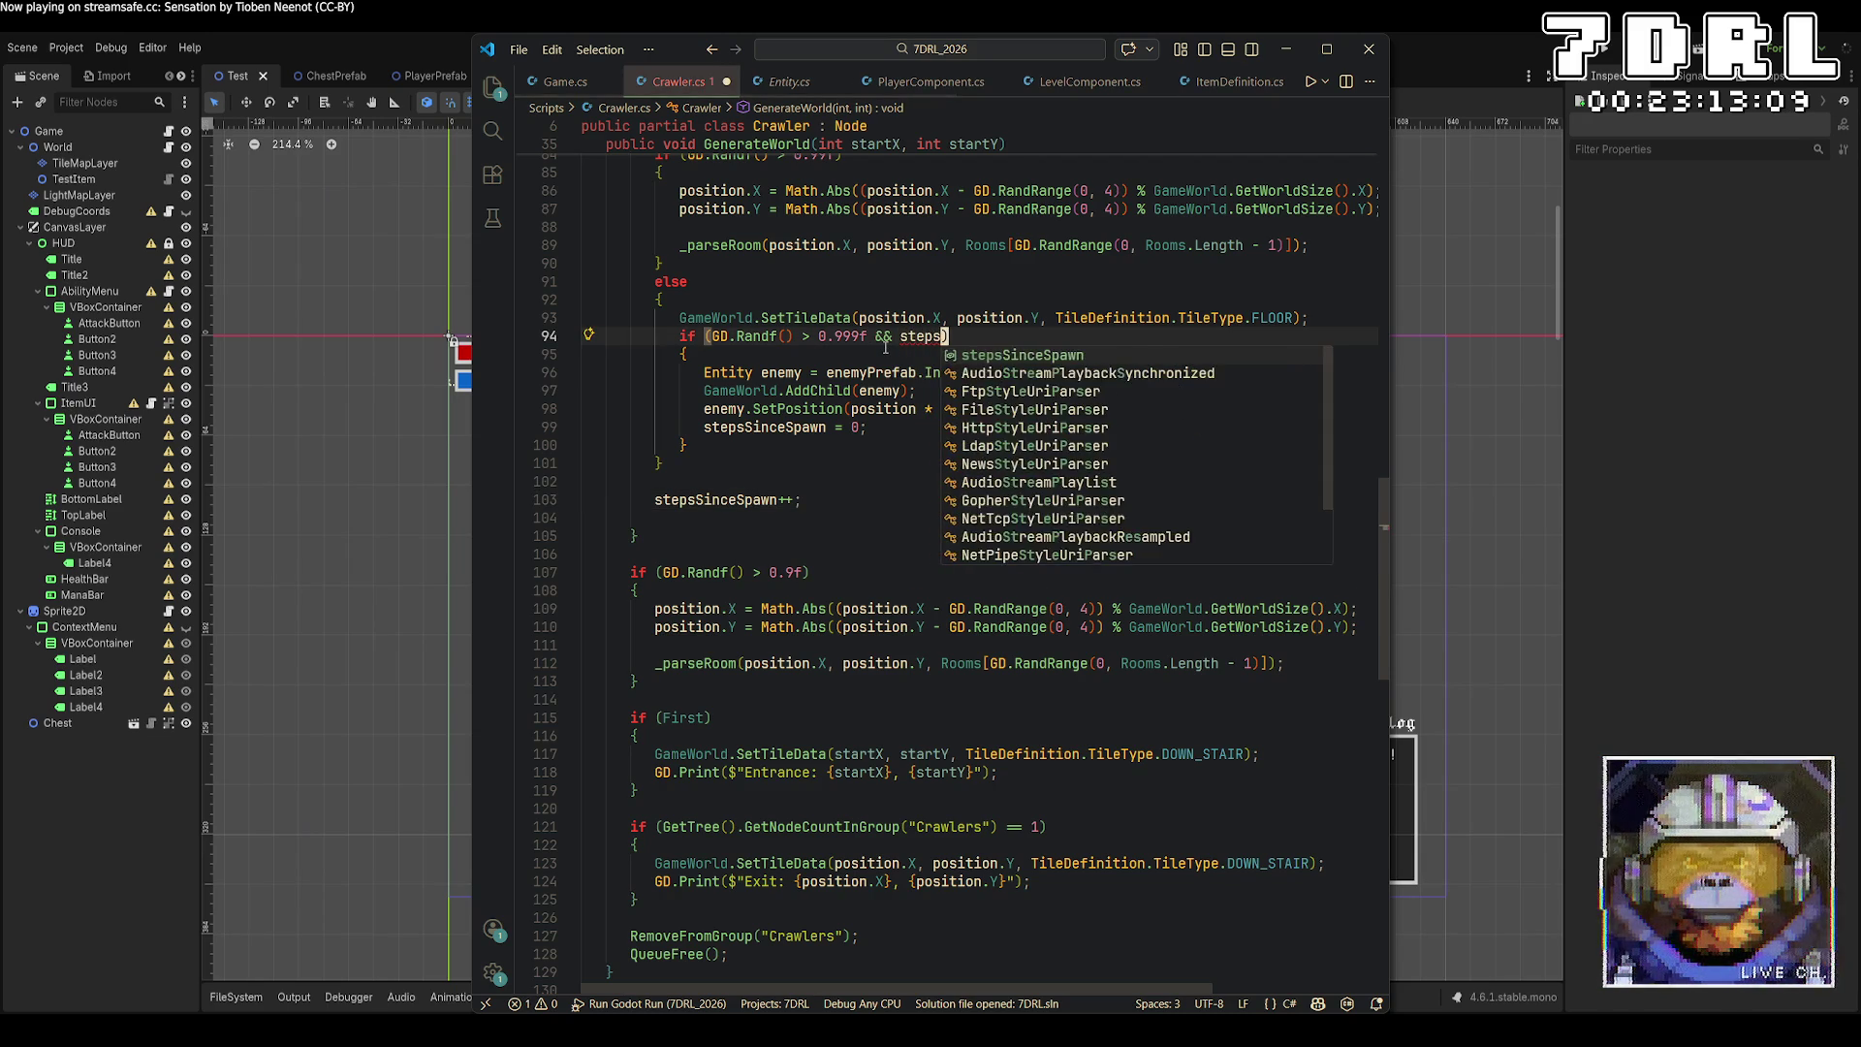
text(10)
key(ctrl+s)
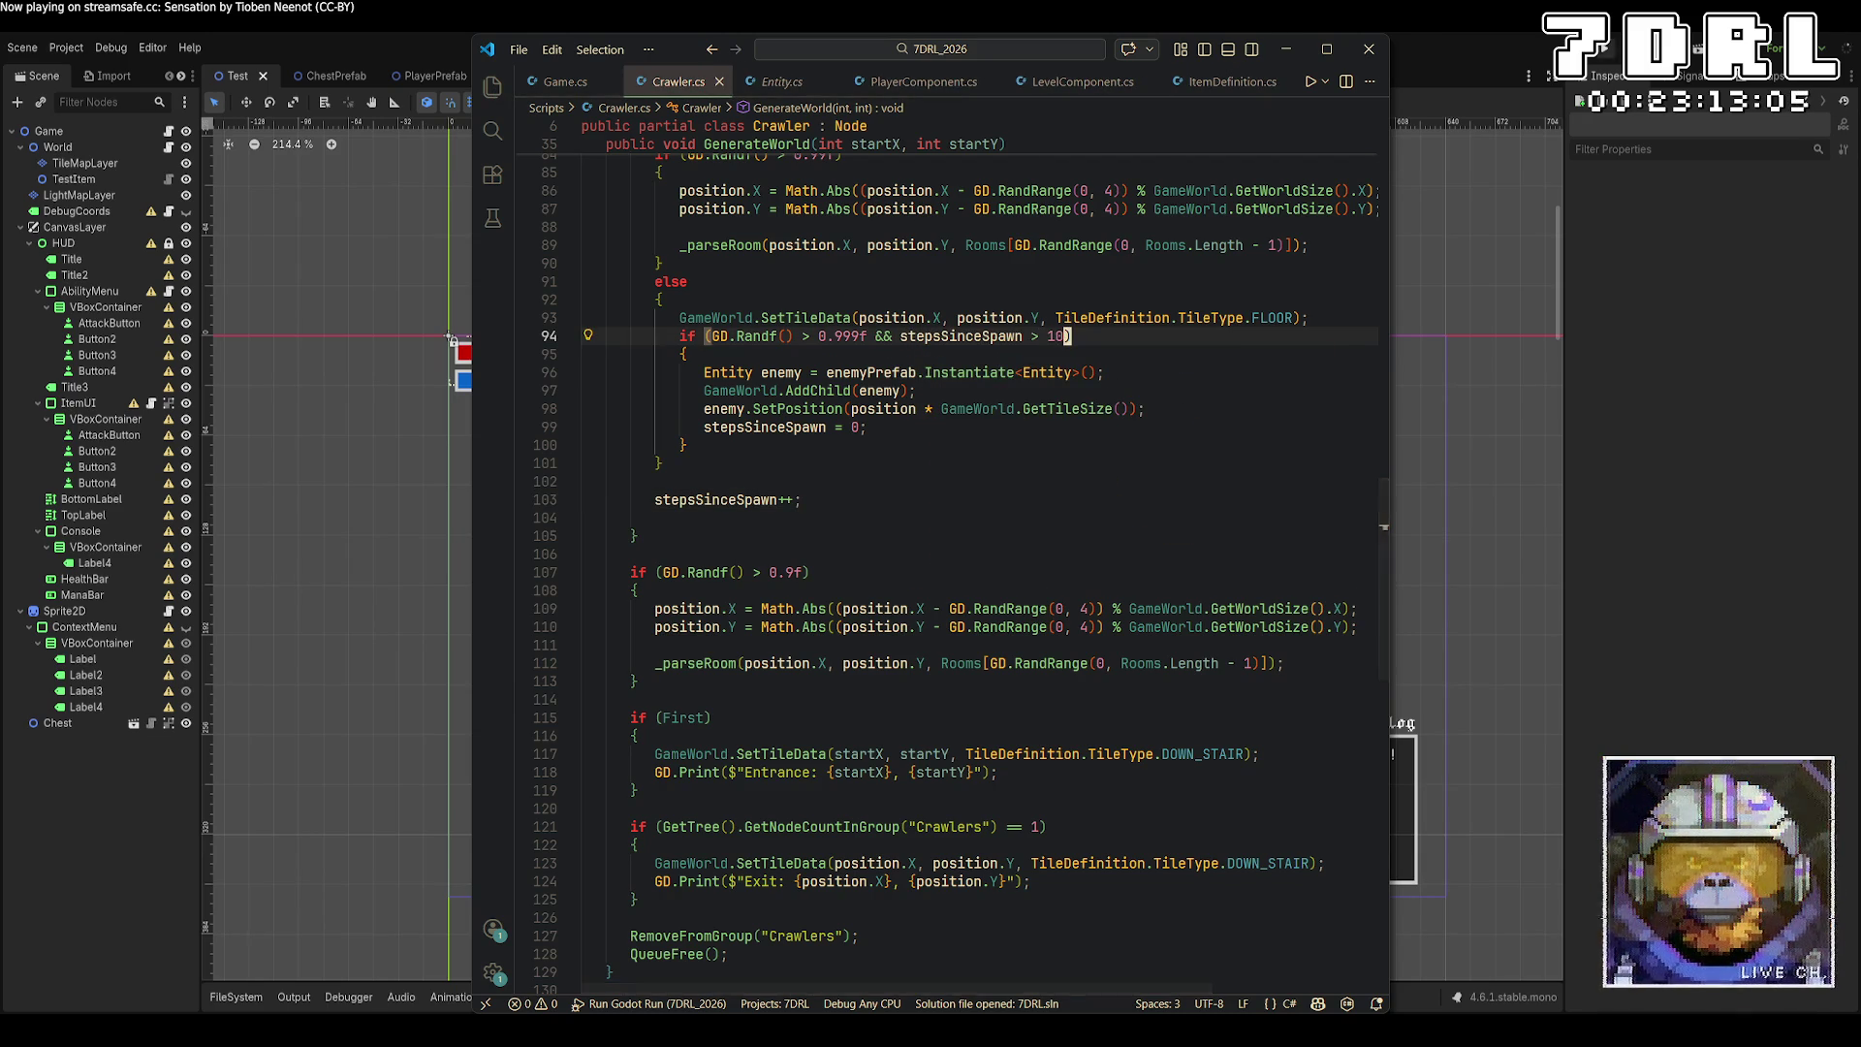
key(alt+Tab)
key(F5)
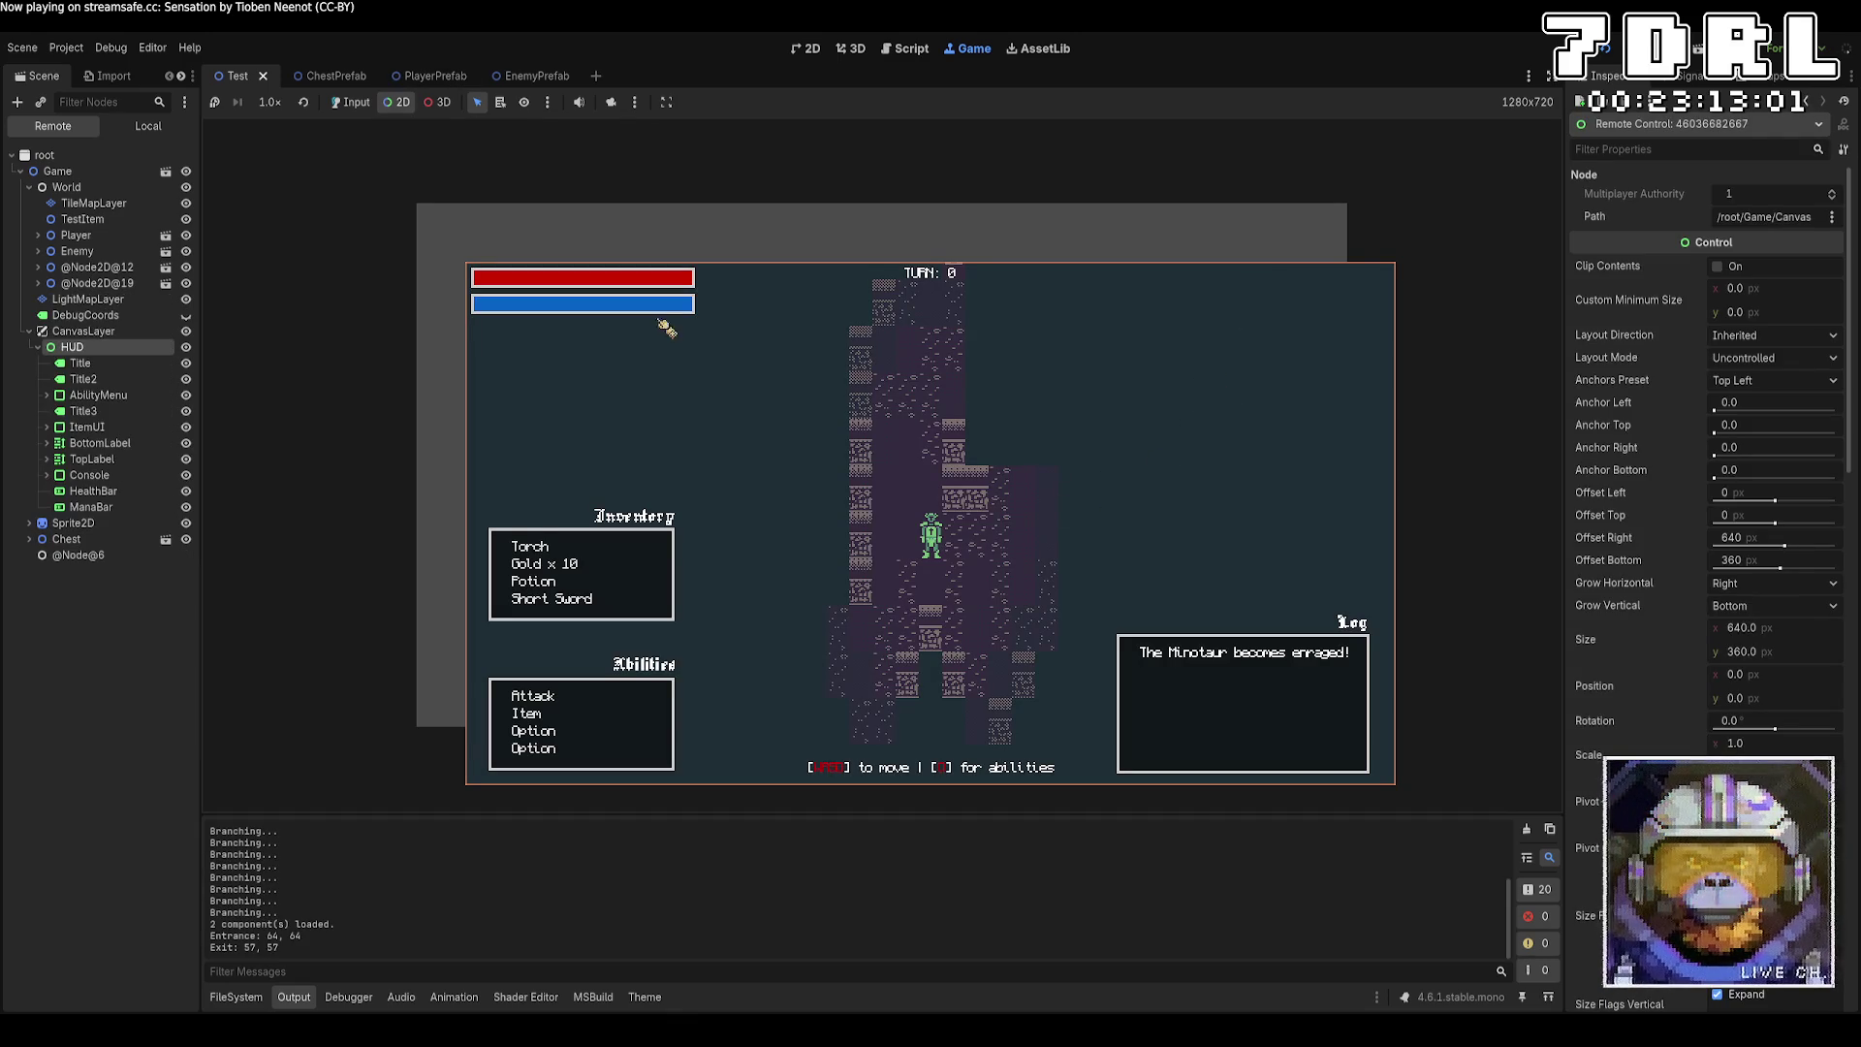
Play the generated dungeon in the Game tab, regenerate it with another run, then stop.
click(351, 101)
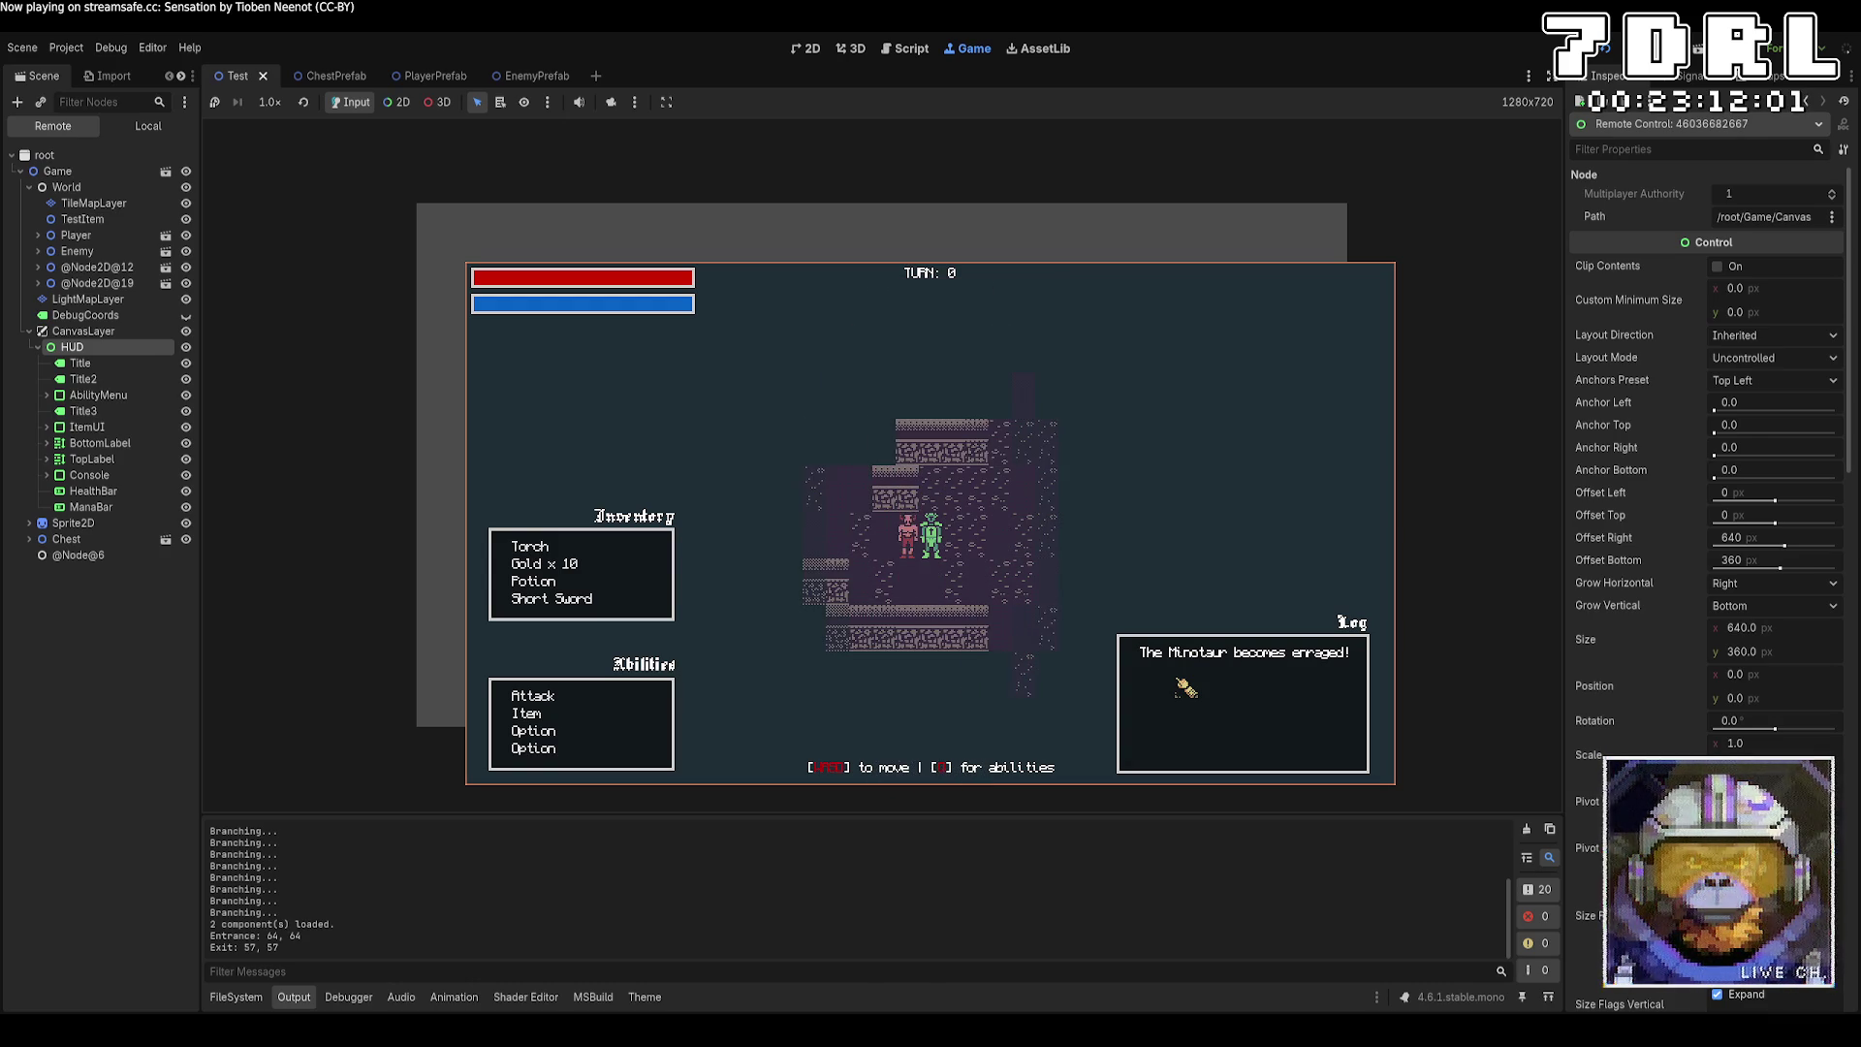
key(F5)
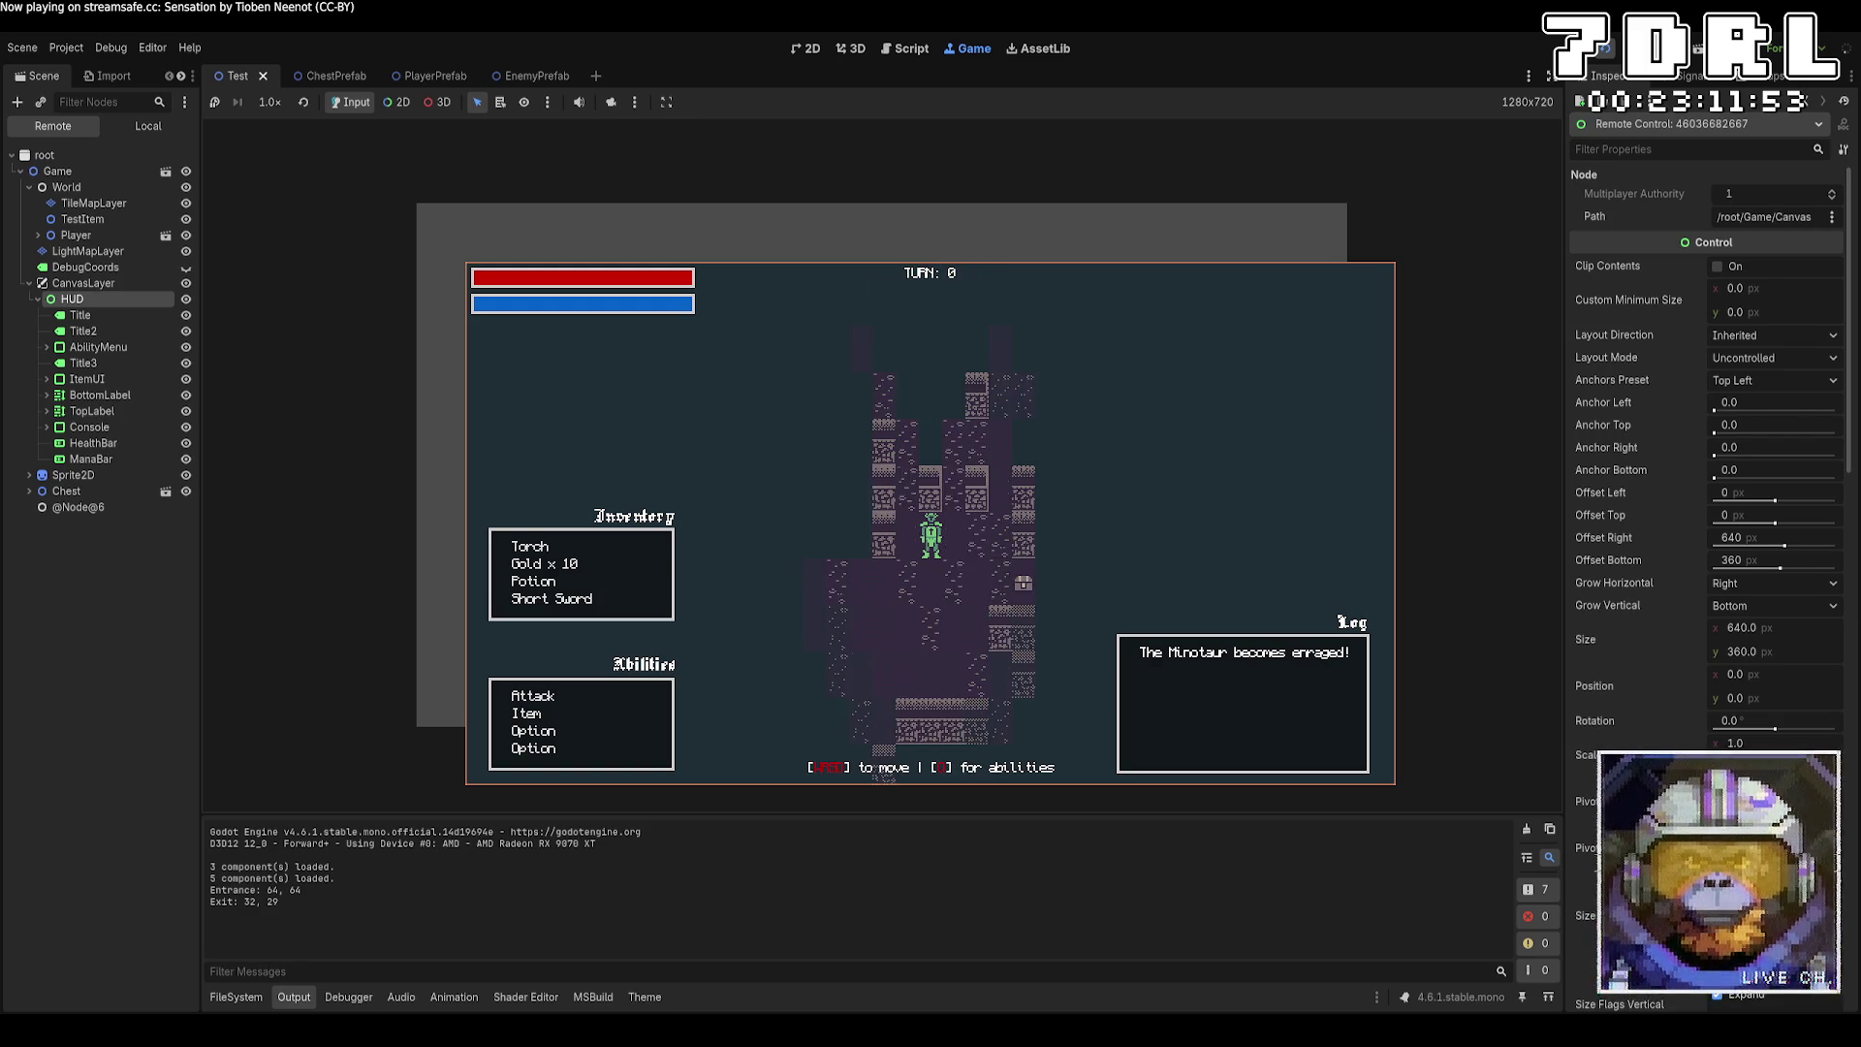
click(1609, 46)
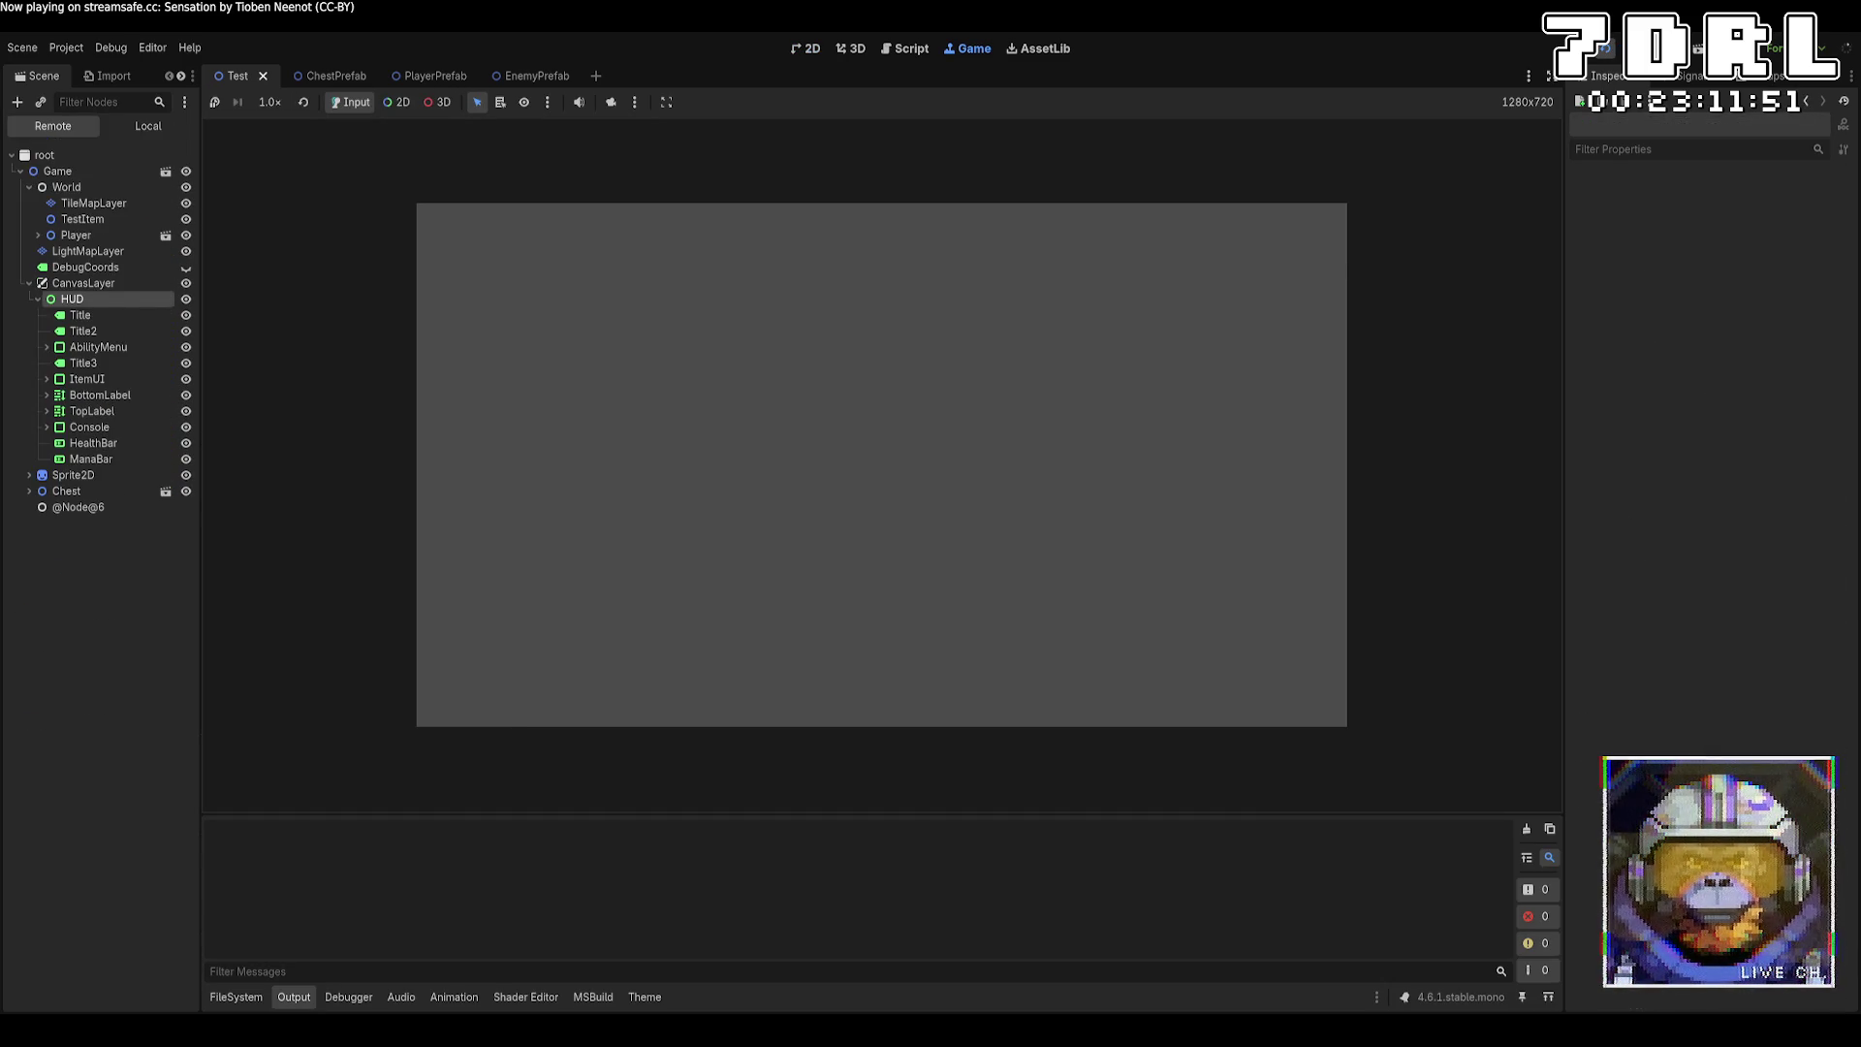
key(F8)
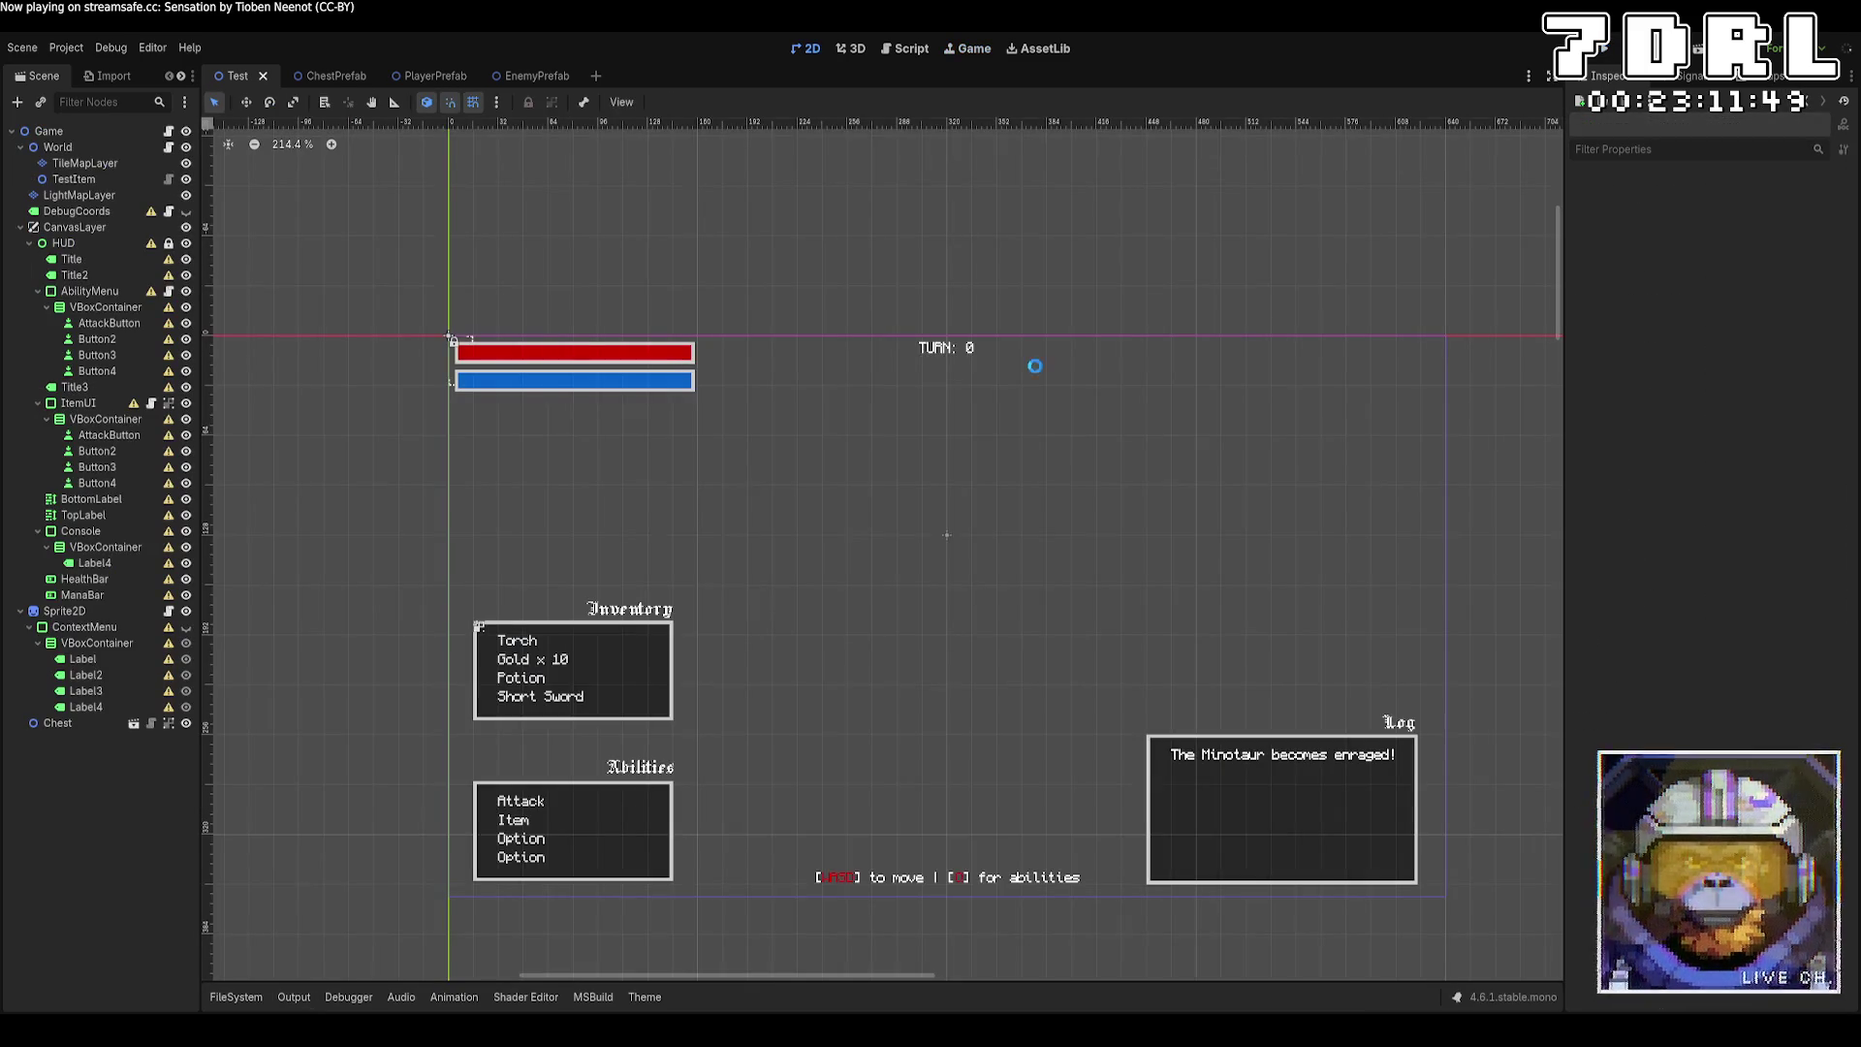
Test the 0.99 spawn threshold in two fresh game runs, then switch to the Aseprite tileset.
key(alt+Tab)
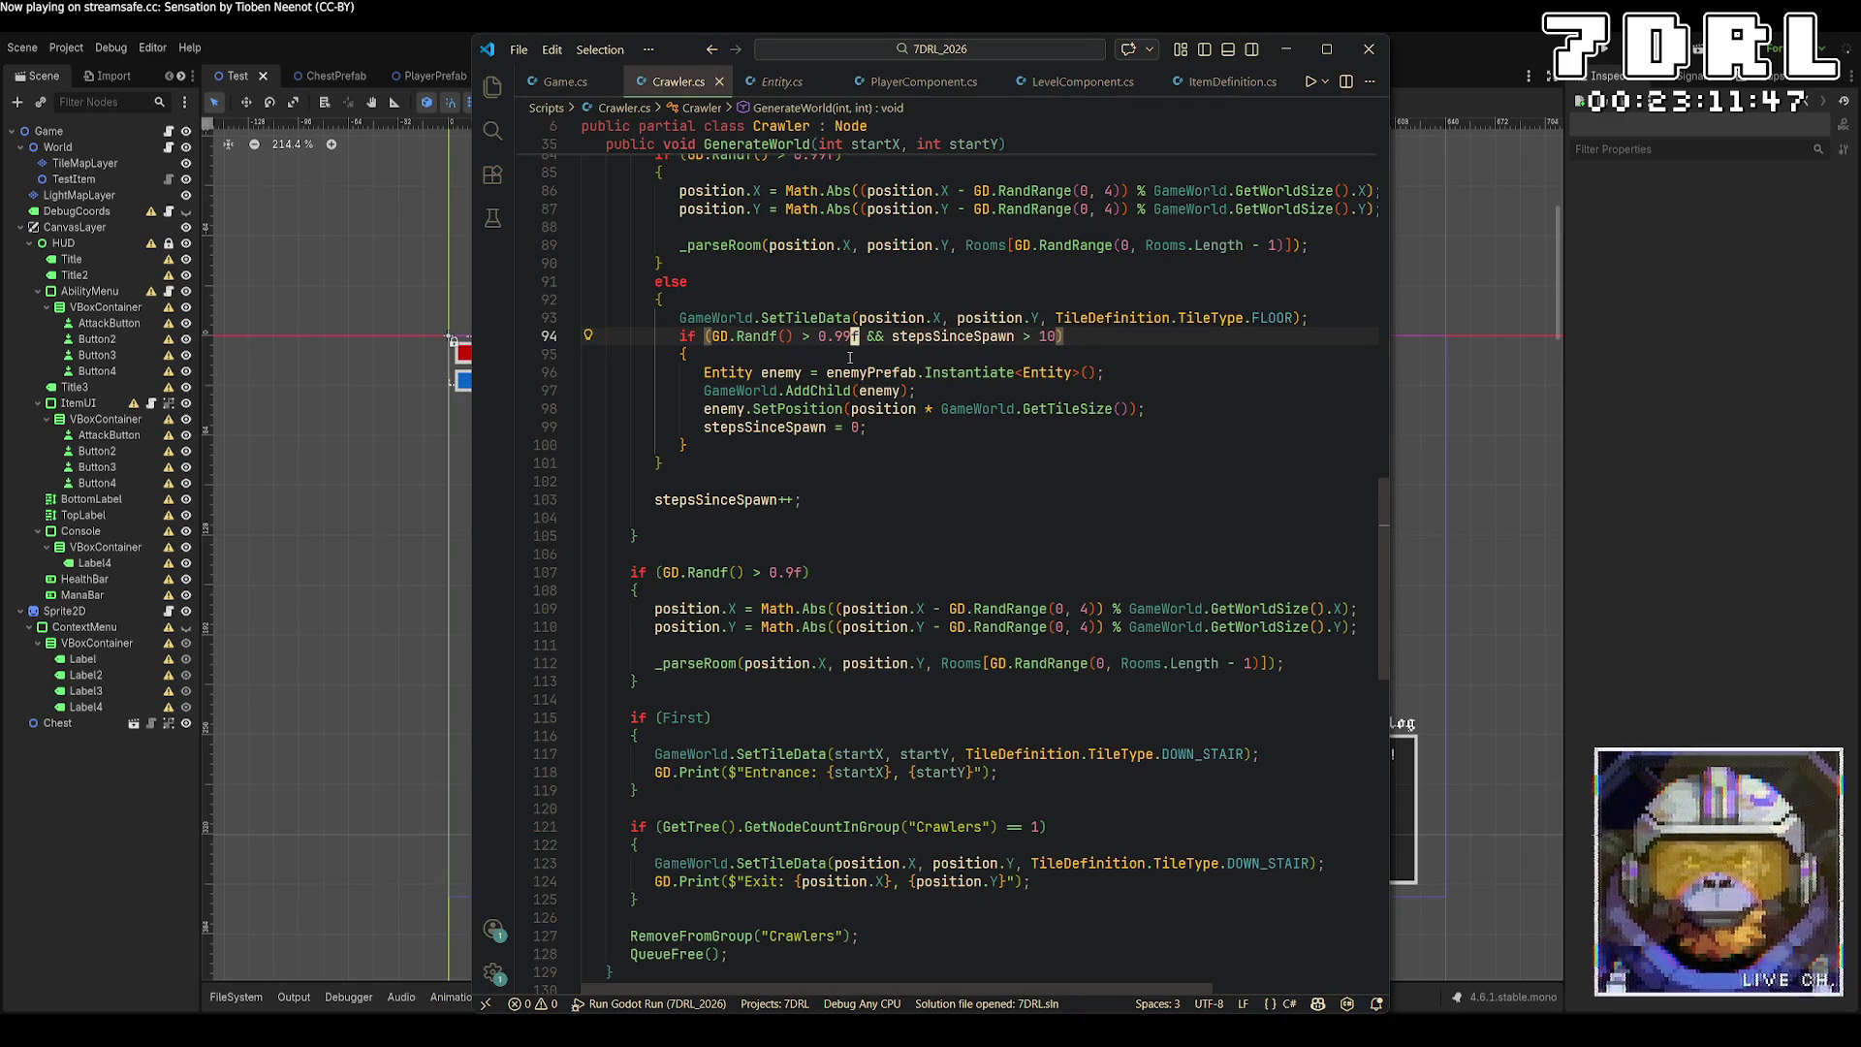
click(1615, 60)
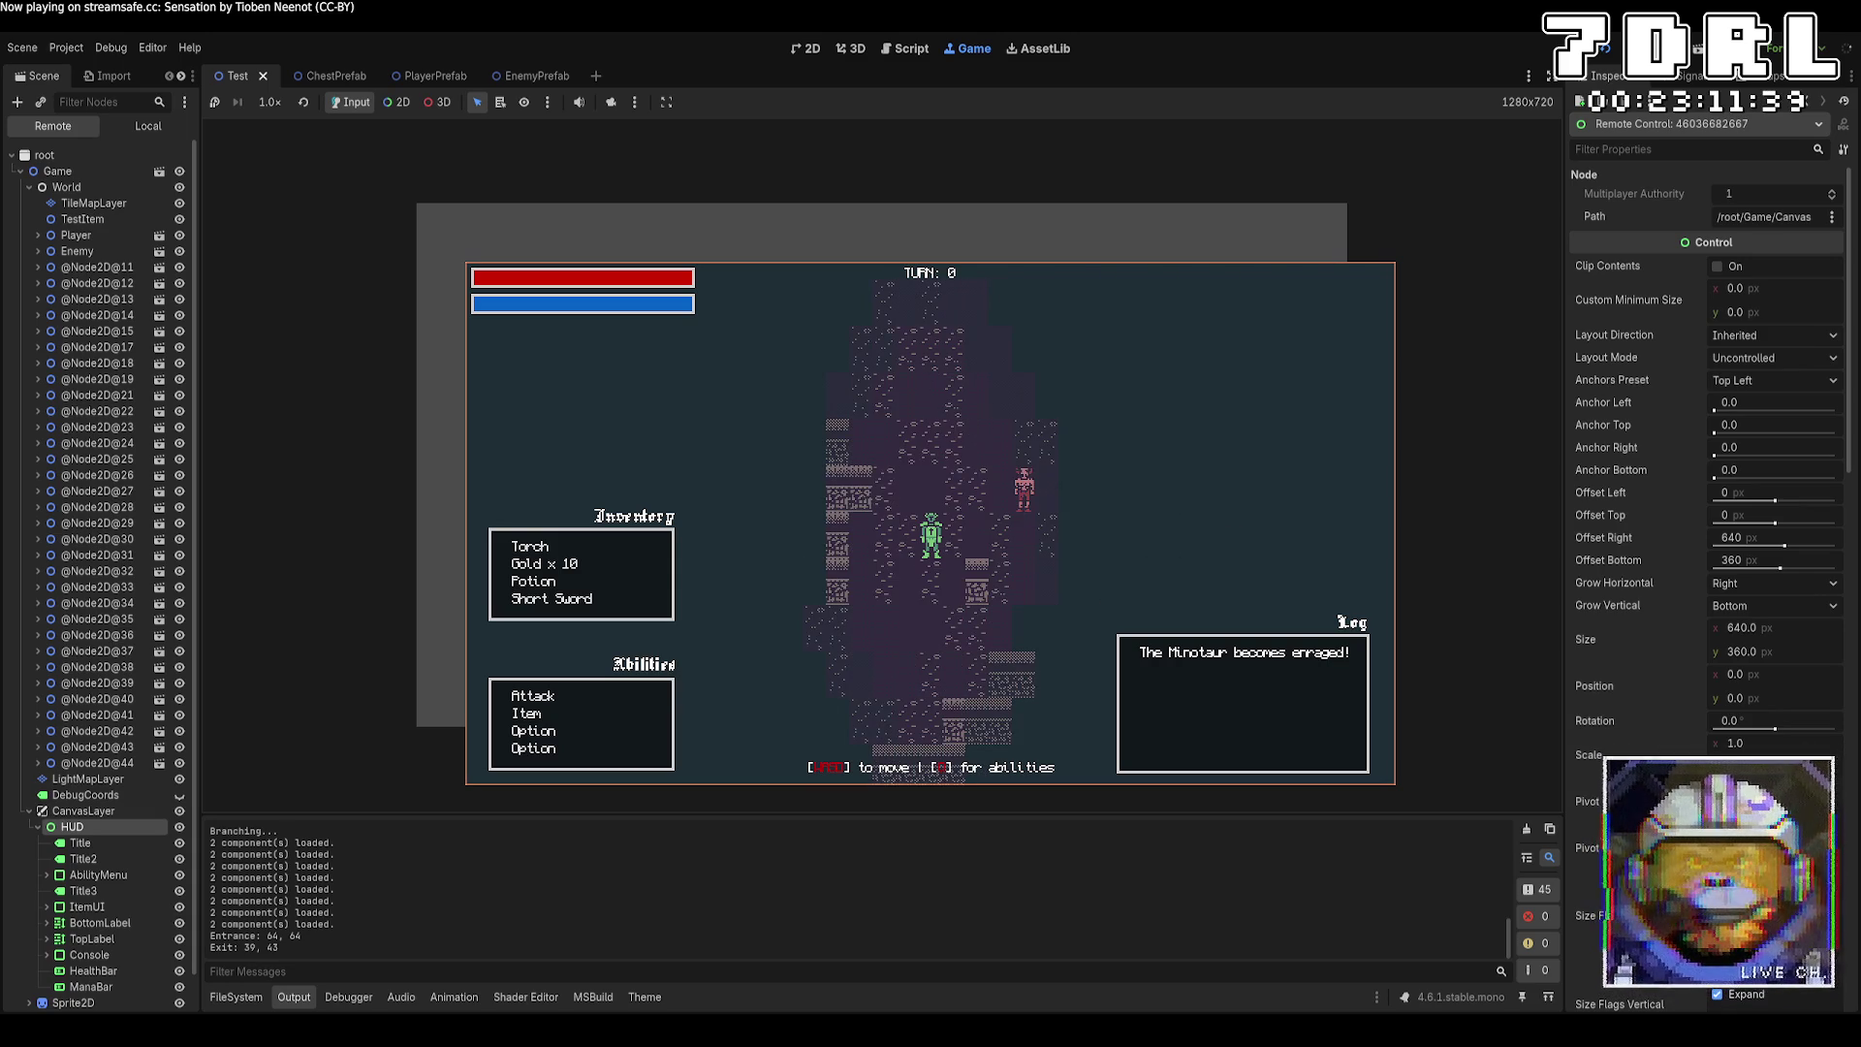
key(F8)
key(alt+Tab)
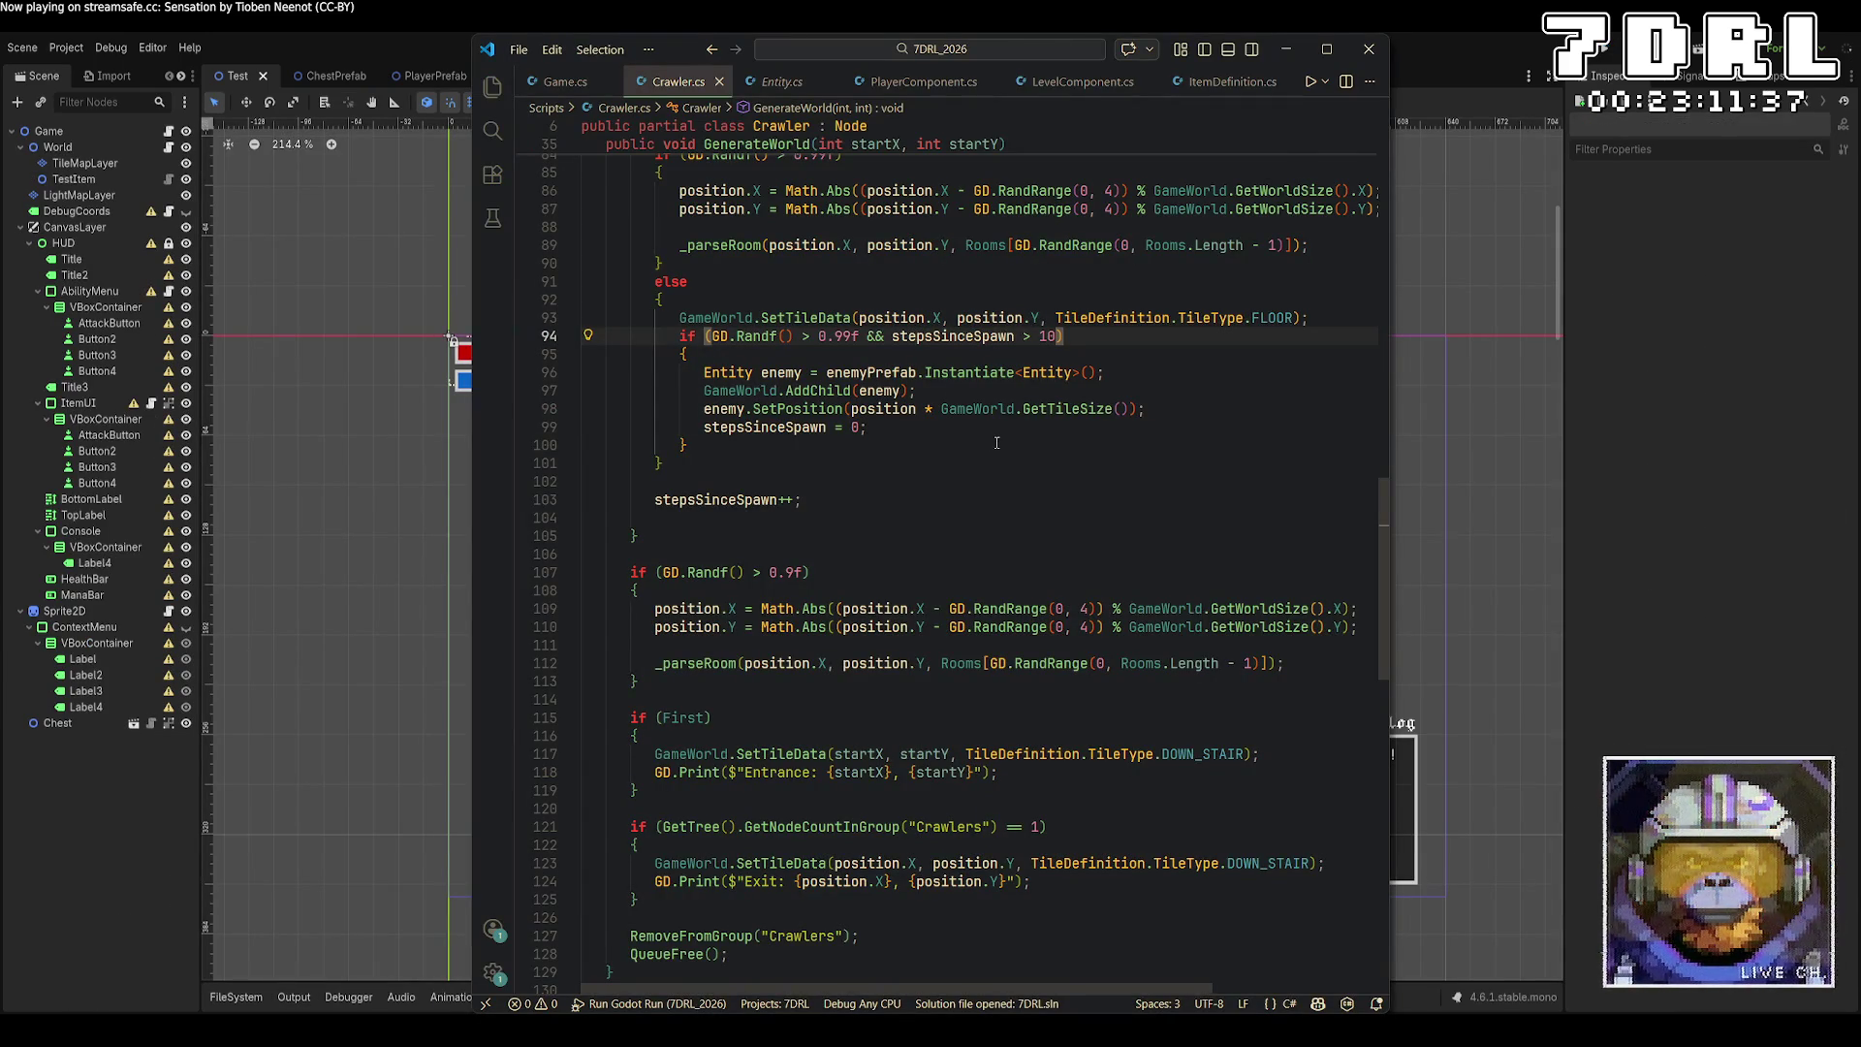
key(alt+Tab)
click(1608, 53)
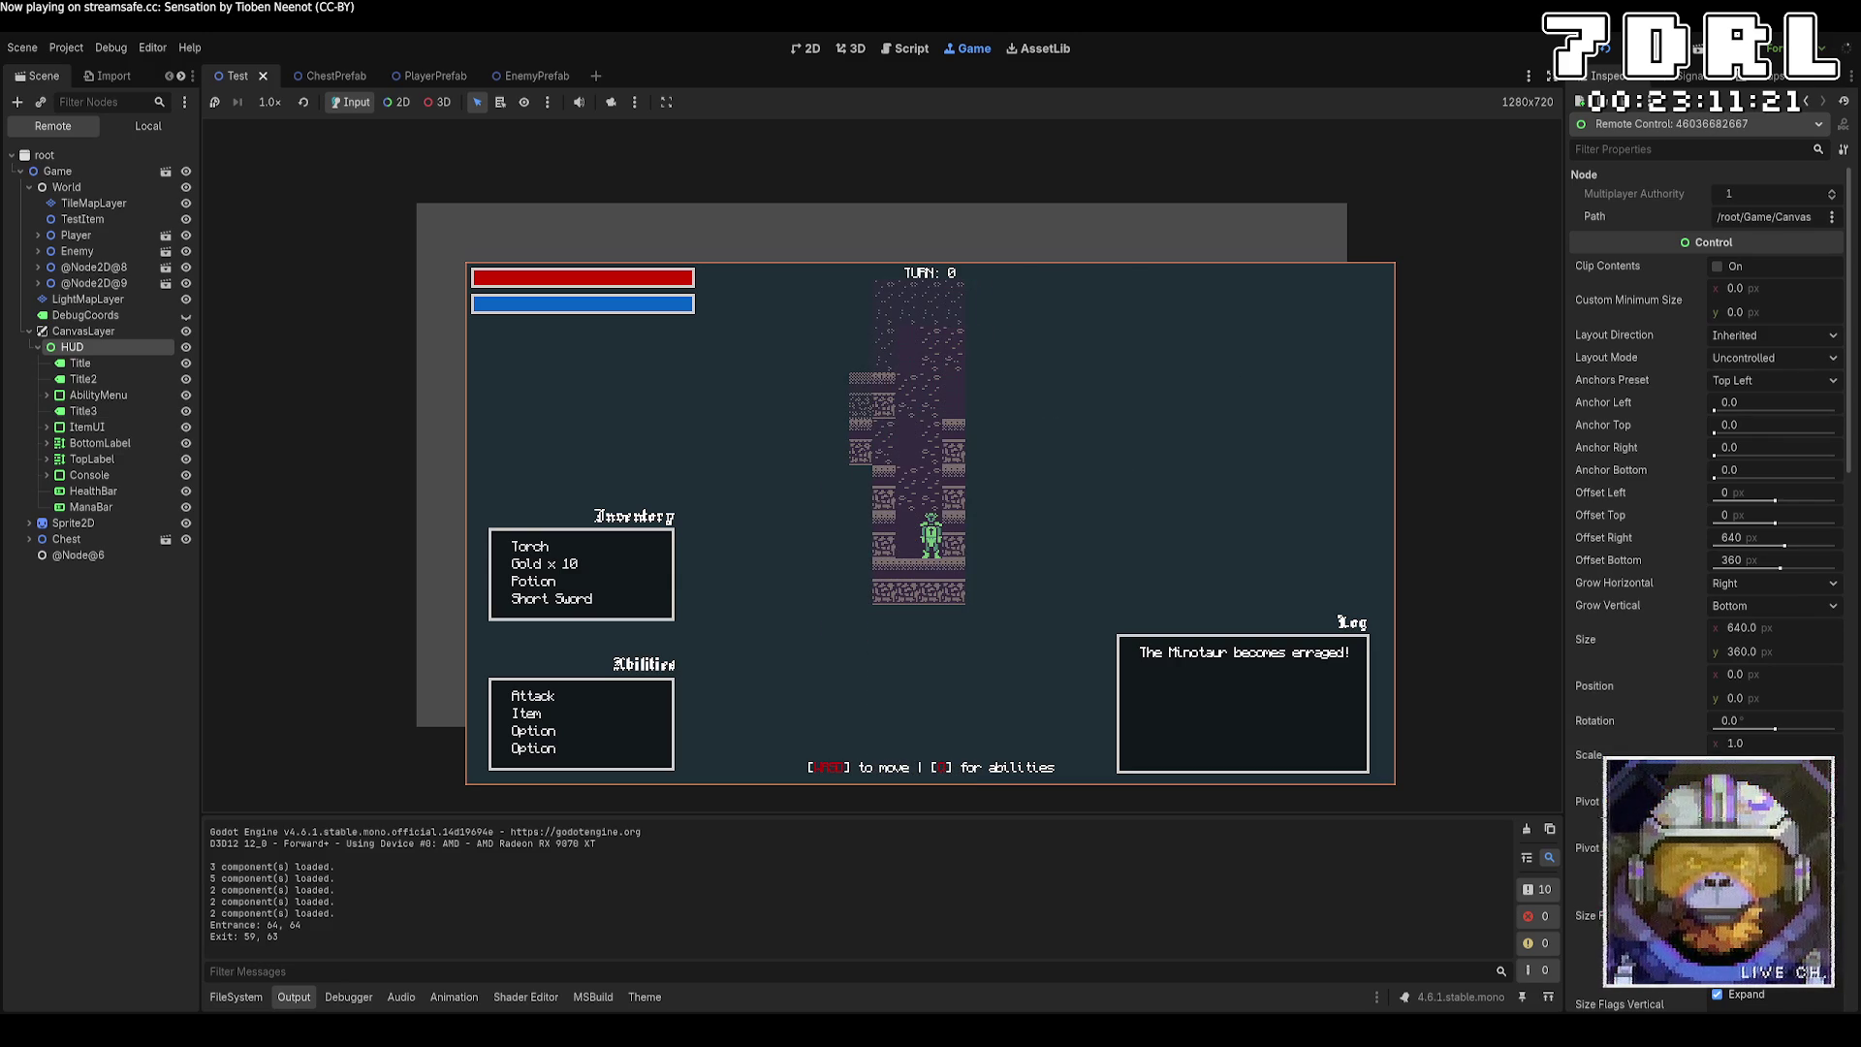
key(F8)
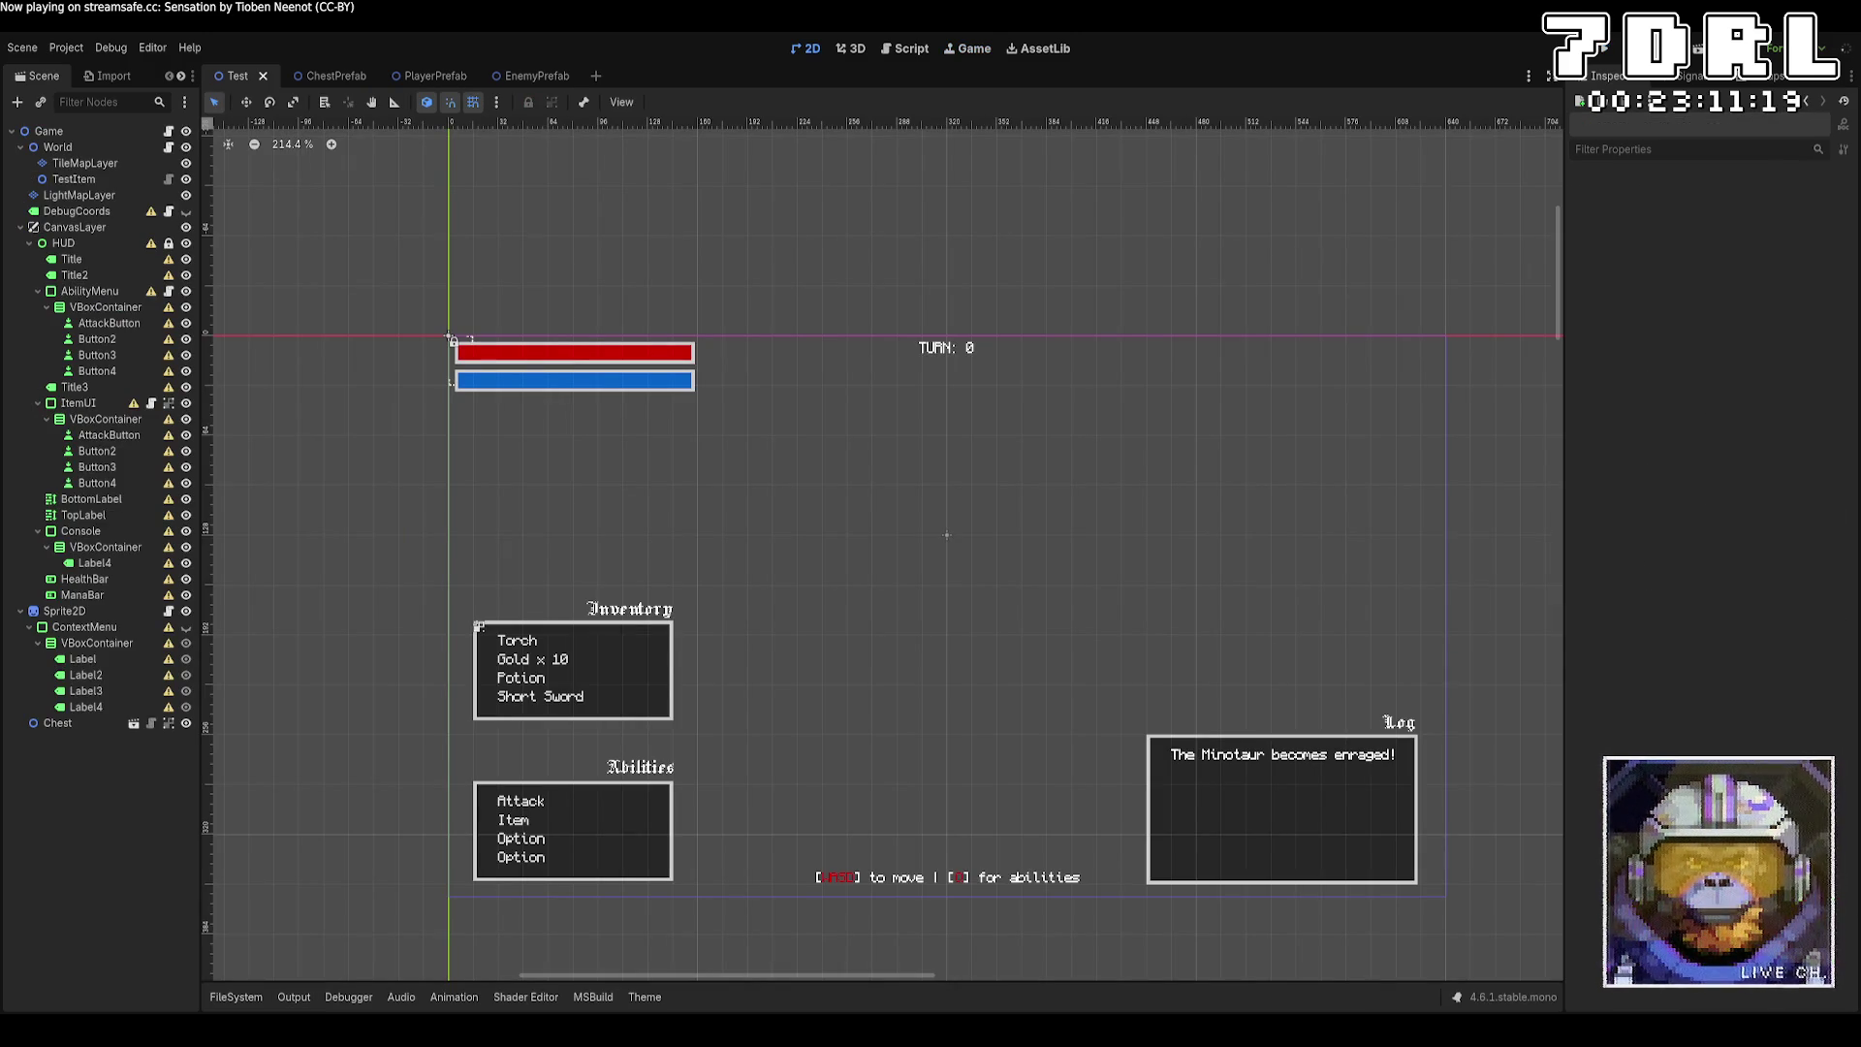
key(alt+Tab)
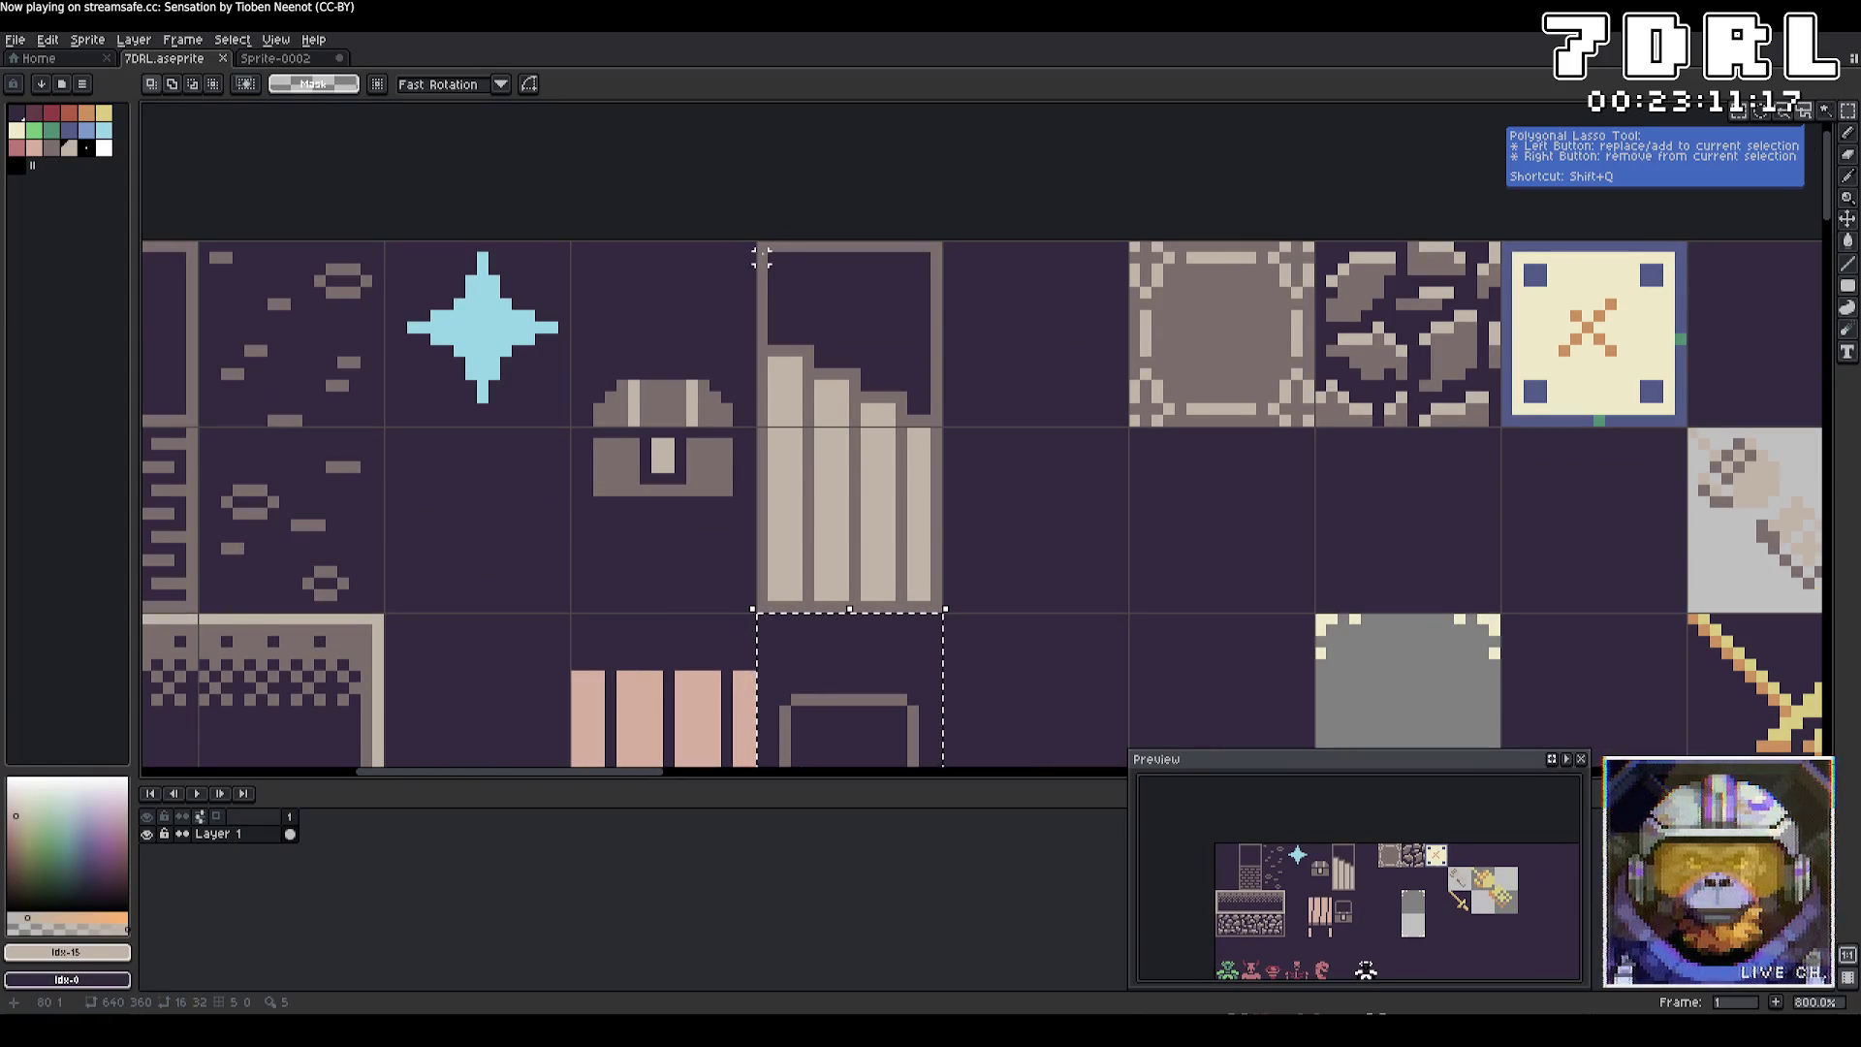
mouse_move(760, 248)
mouse_down()
mouse_move(790, 457)
mouse_move(955, 620)
mouse_move(1059, 544)
mouse_up()
click(1207, 541)
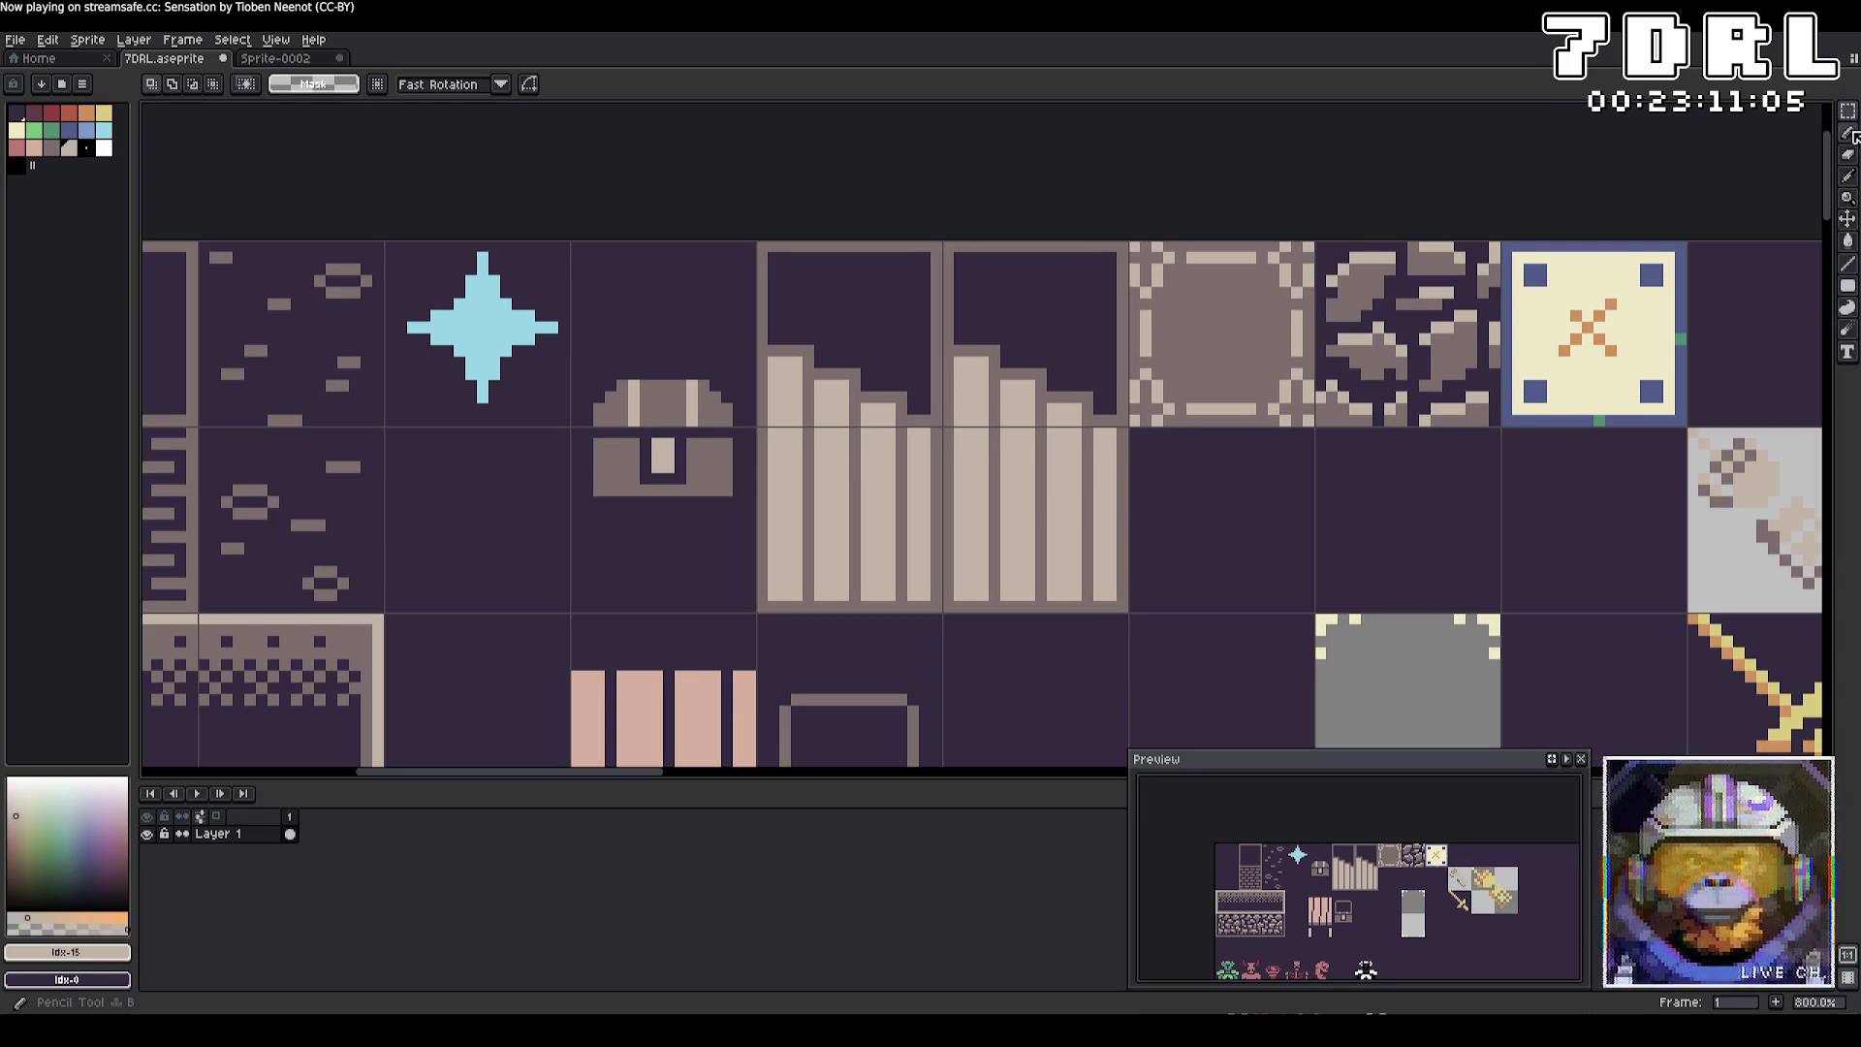
key(b)
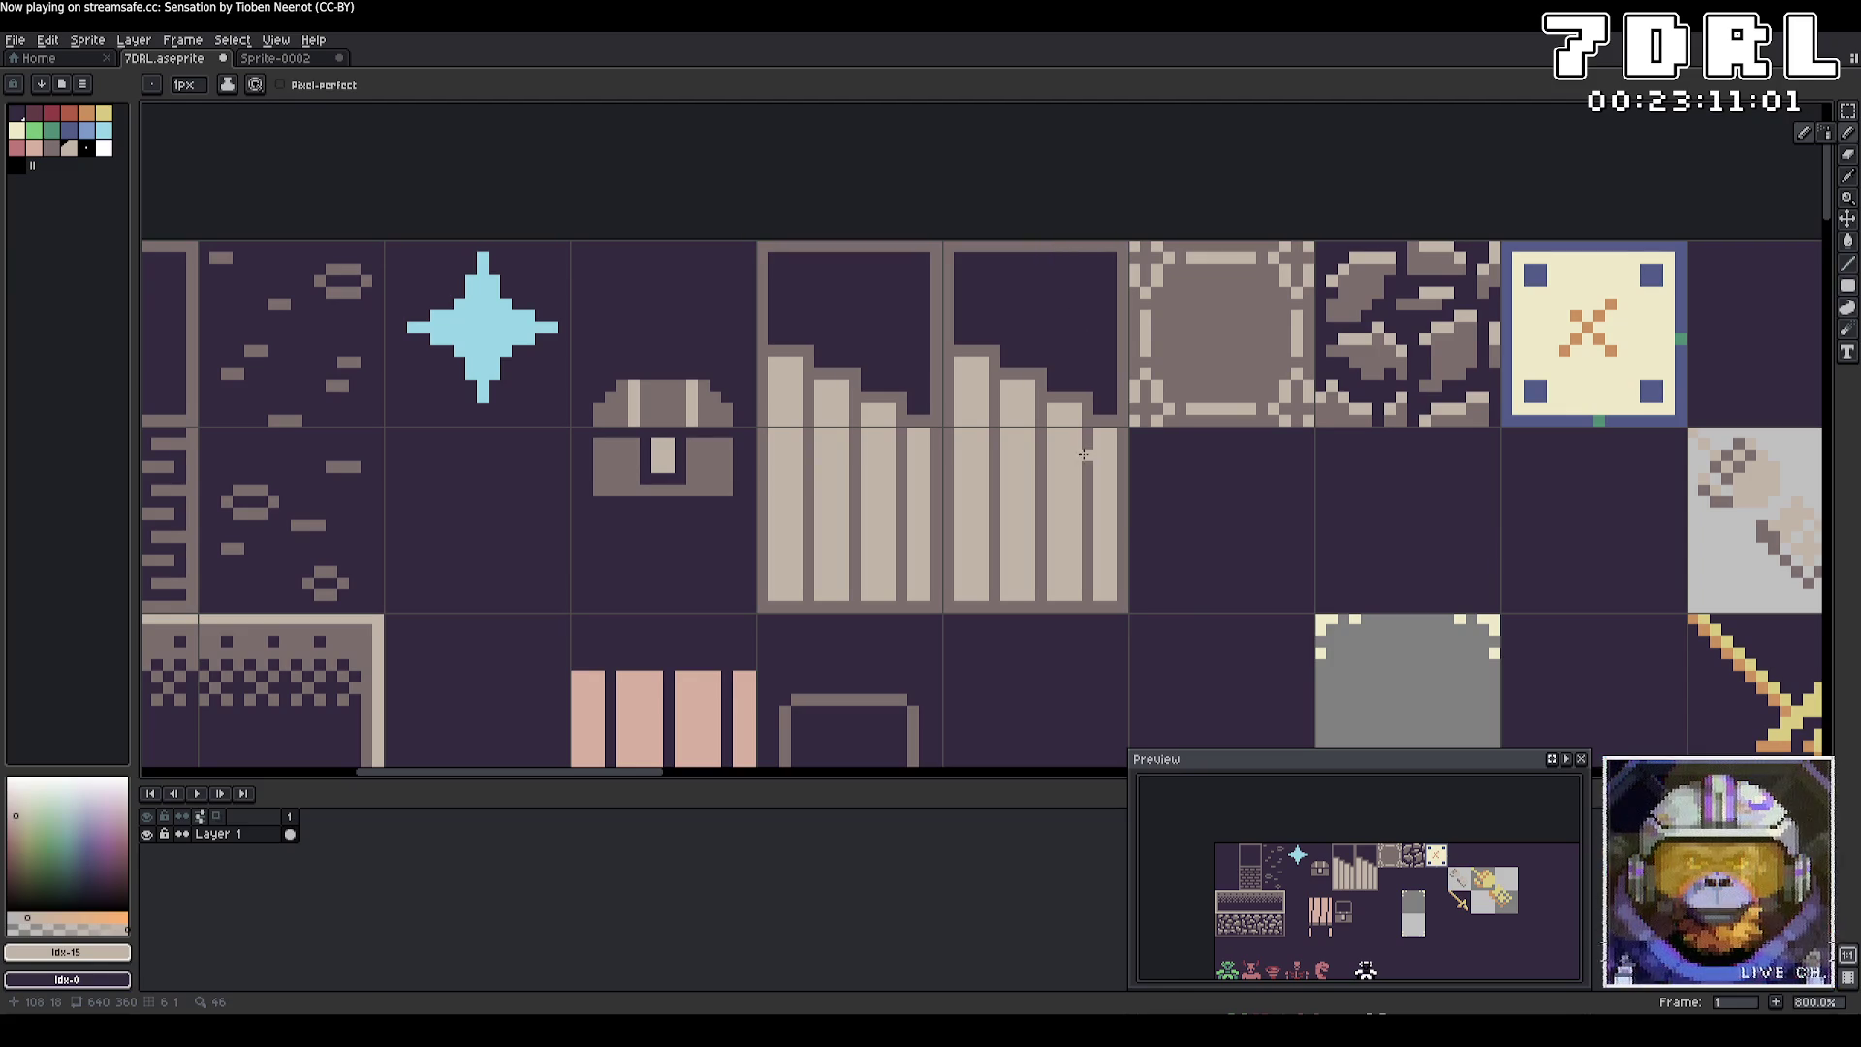
alt+click(1096, 419)
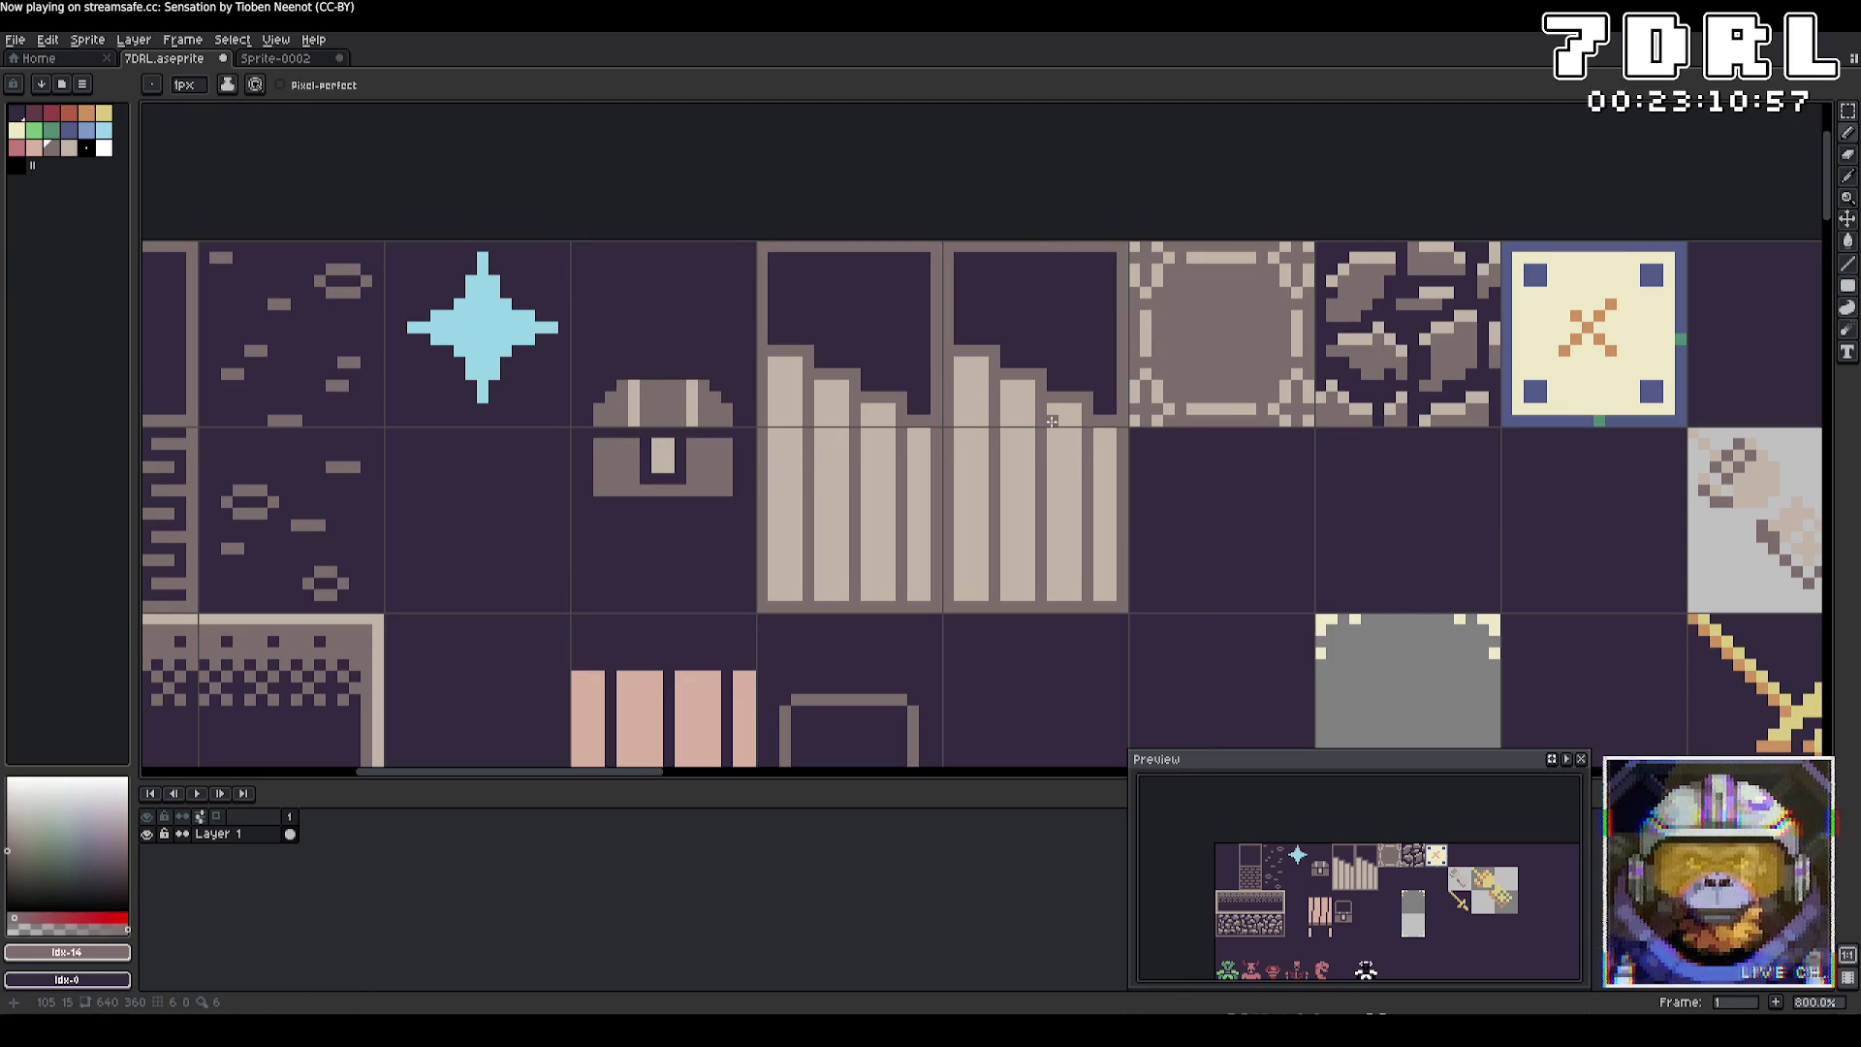
key(m)
mouse_move(948, 247)
mouse_down()
mouse_move(1130, 614)
mouse_move(979, 254)
mouse_move(939, 238)
mouse_up()
click(48, 40)
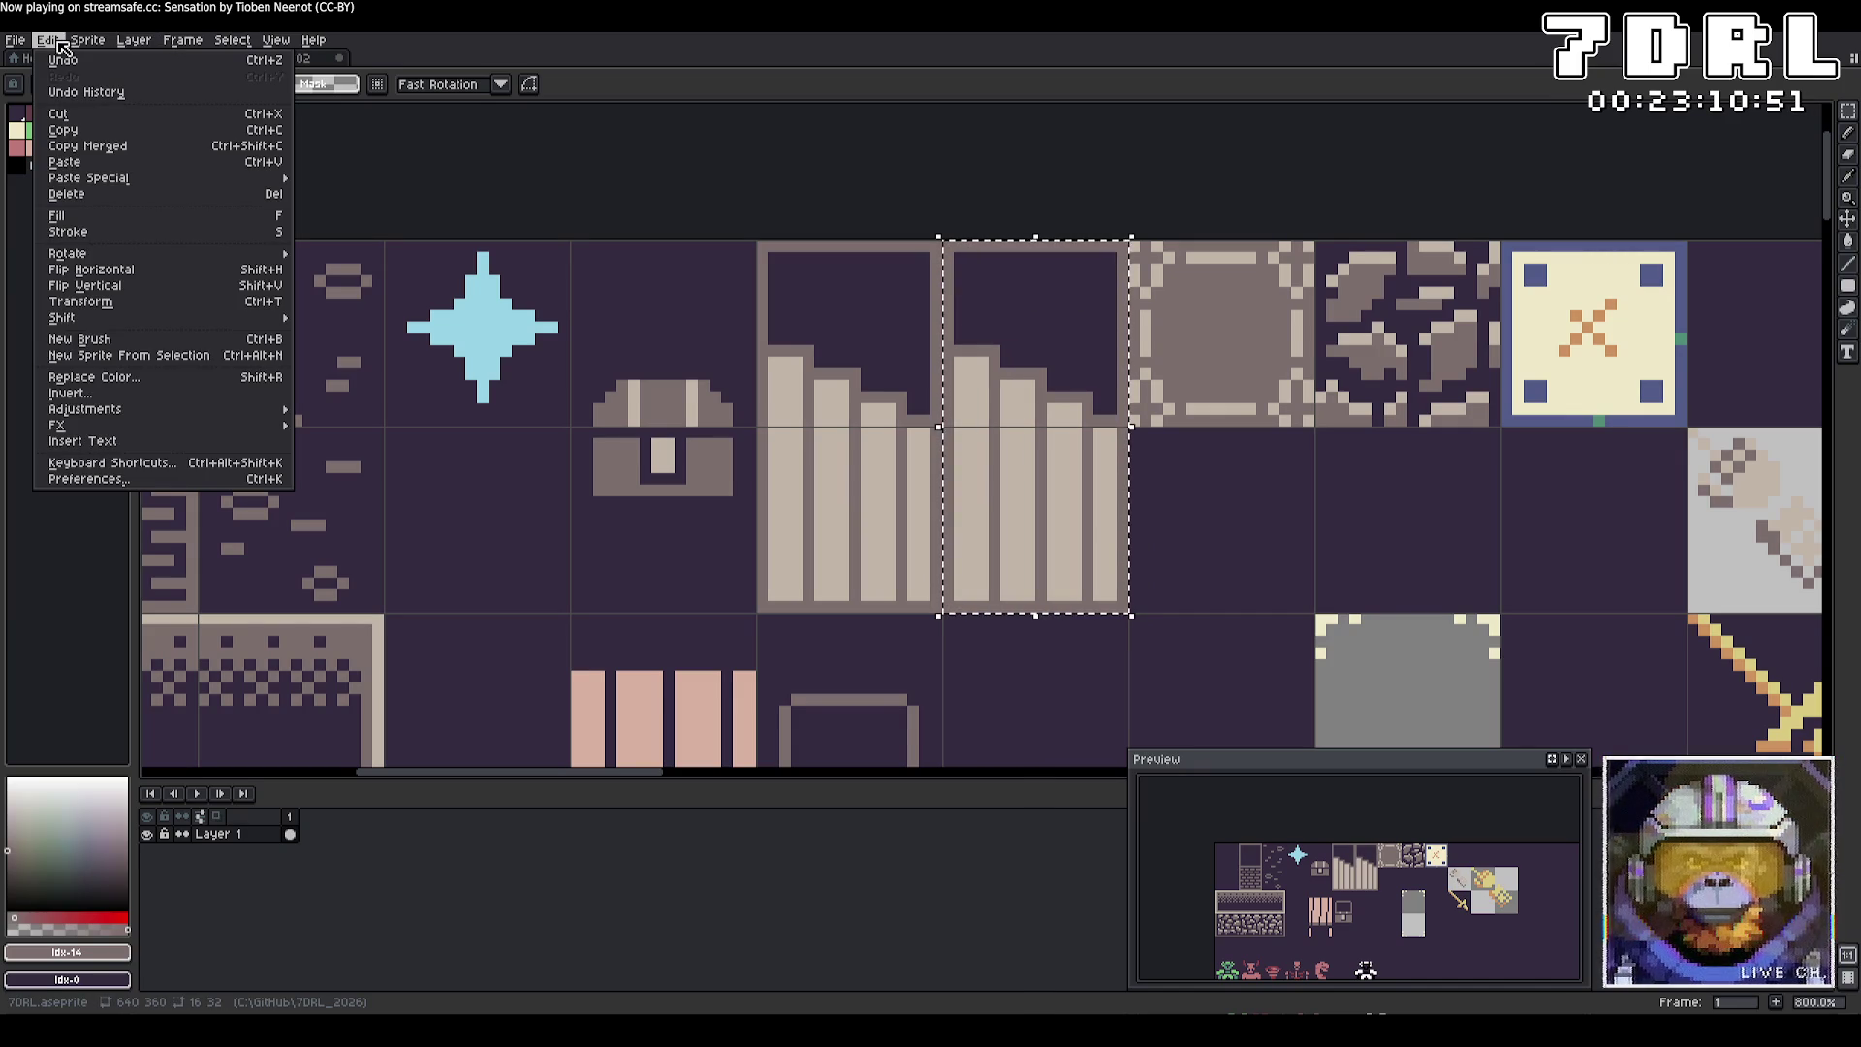
click(85, 286)
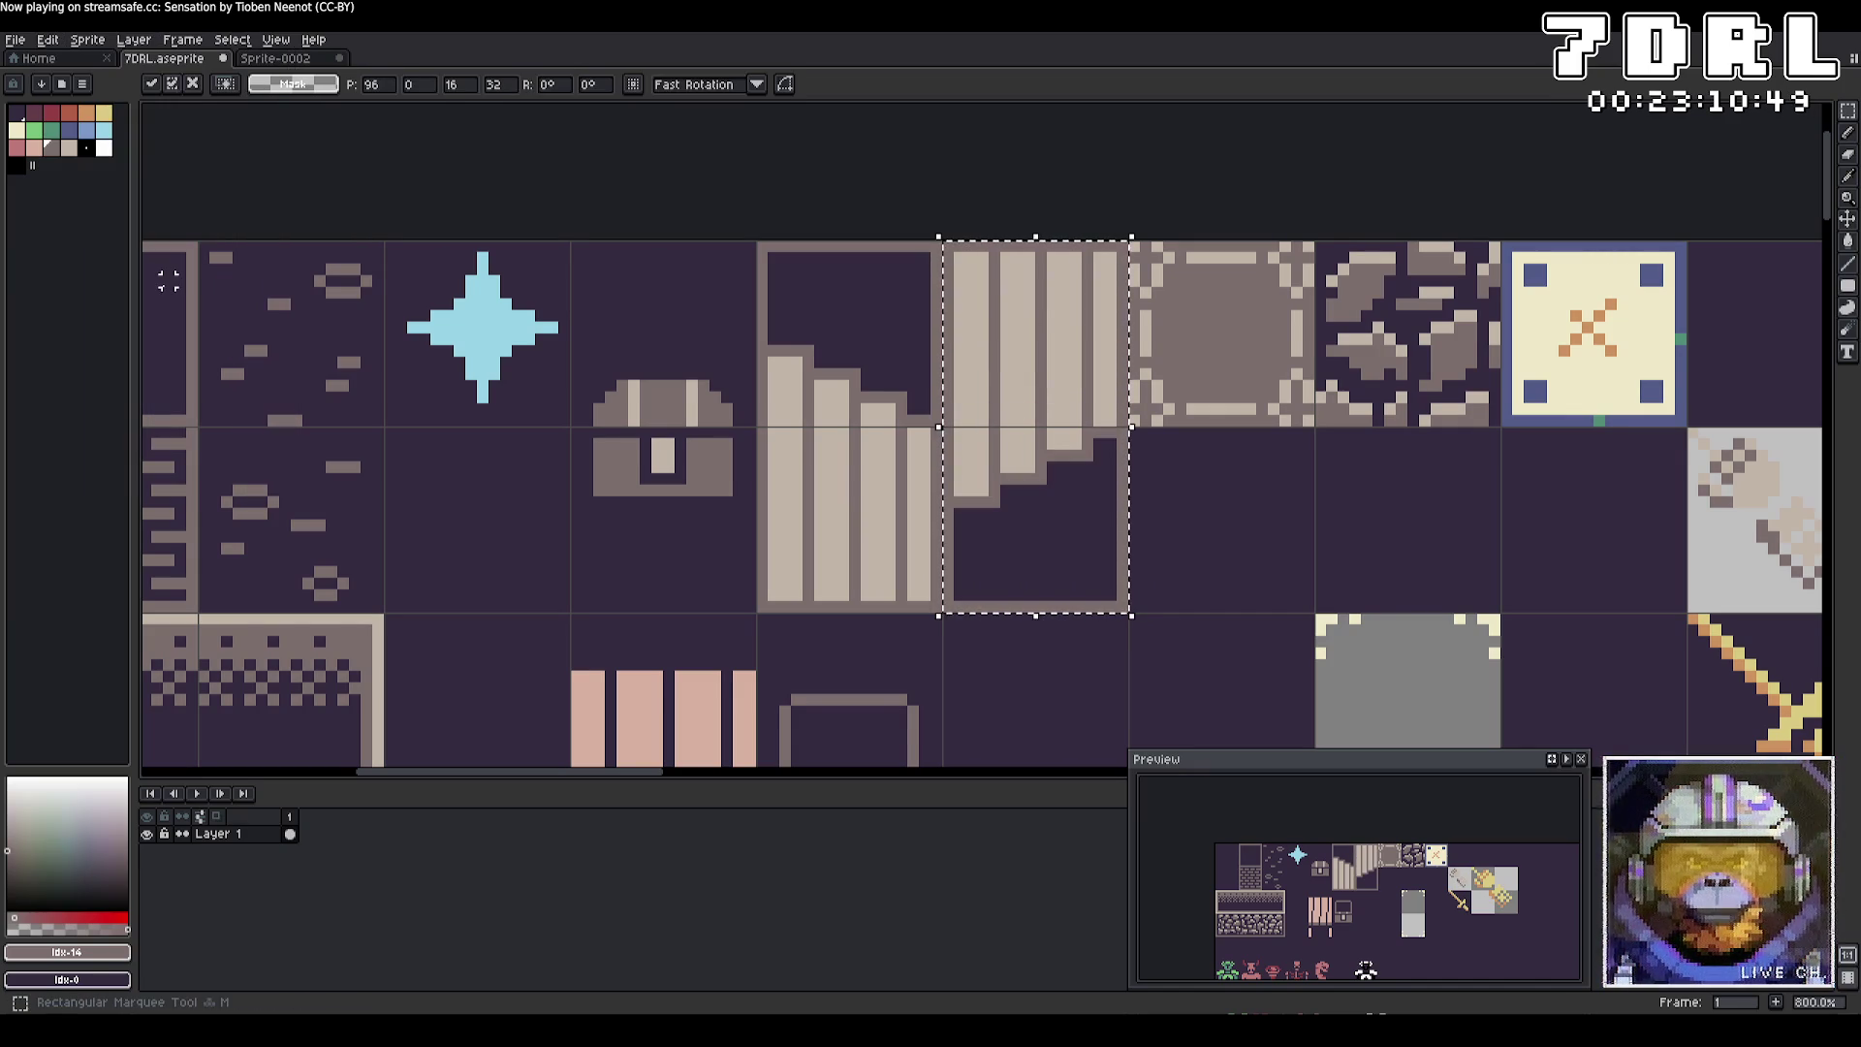
click(1181, 549)
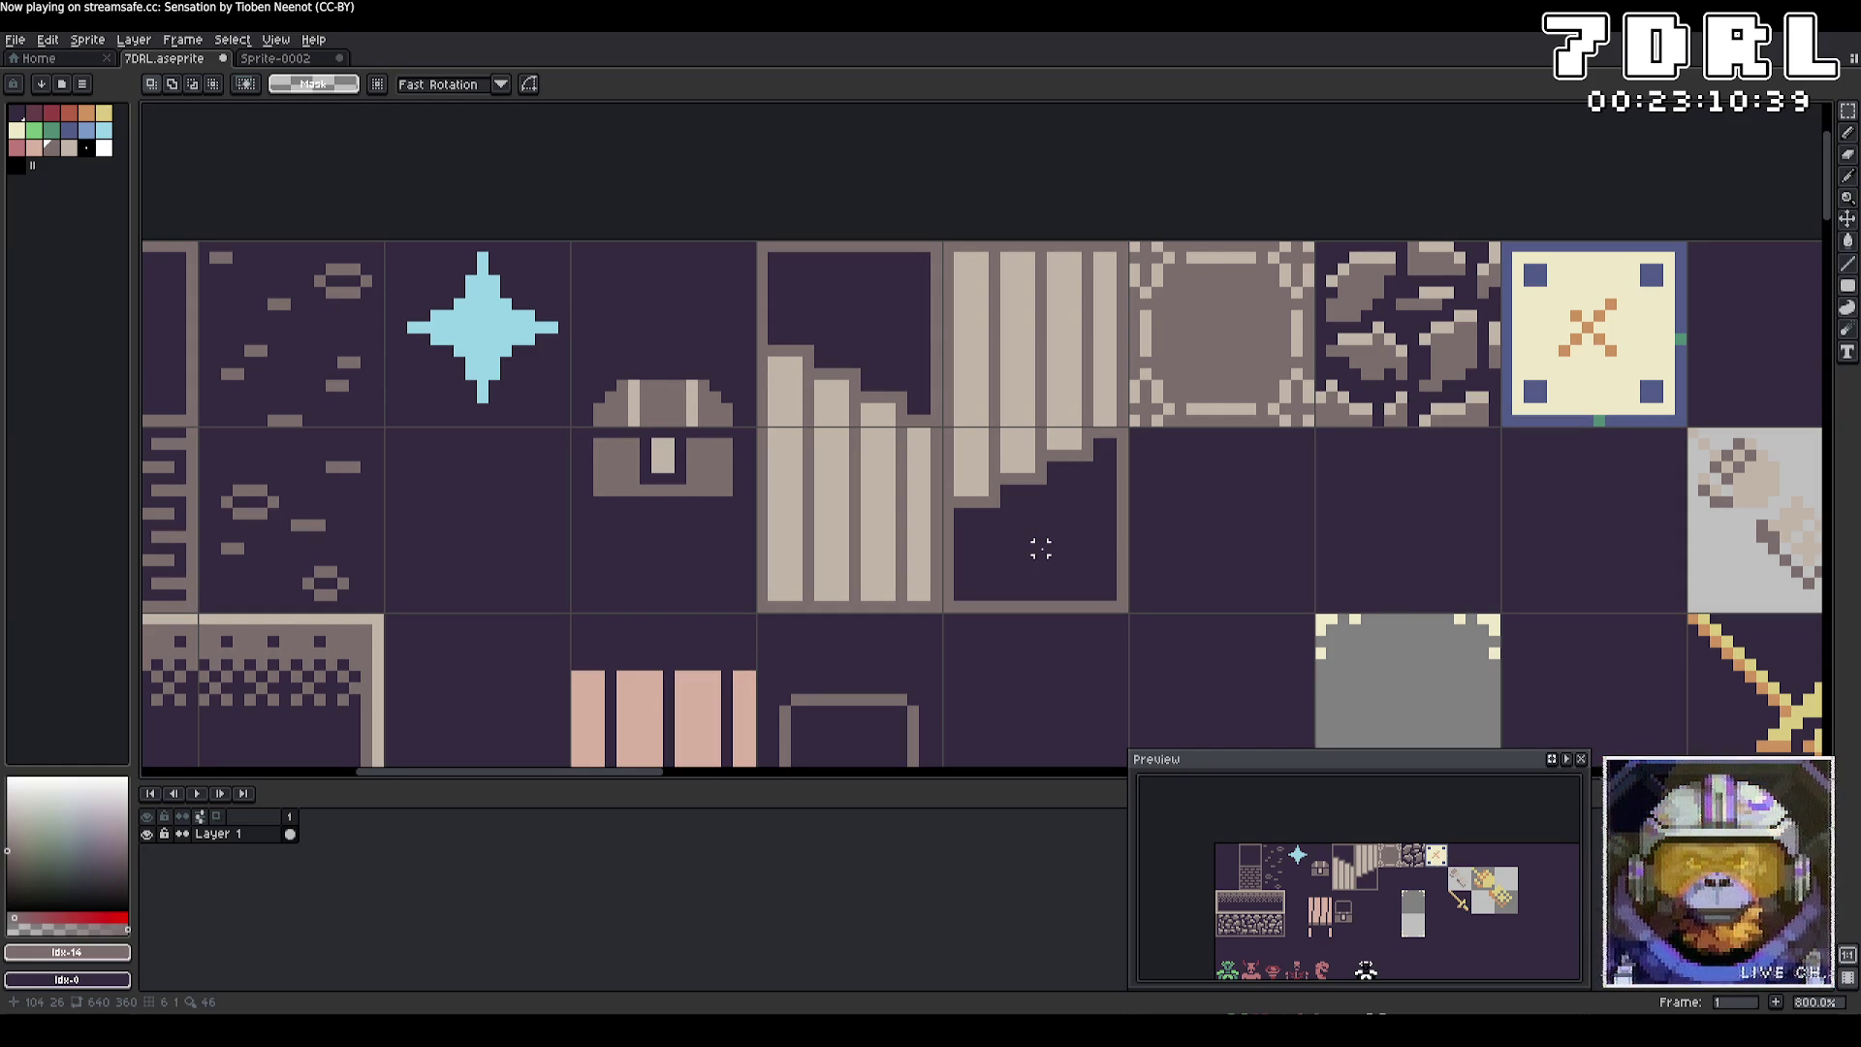
drag(1042, 549, 1039, 546)
key(shift+v)
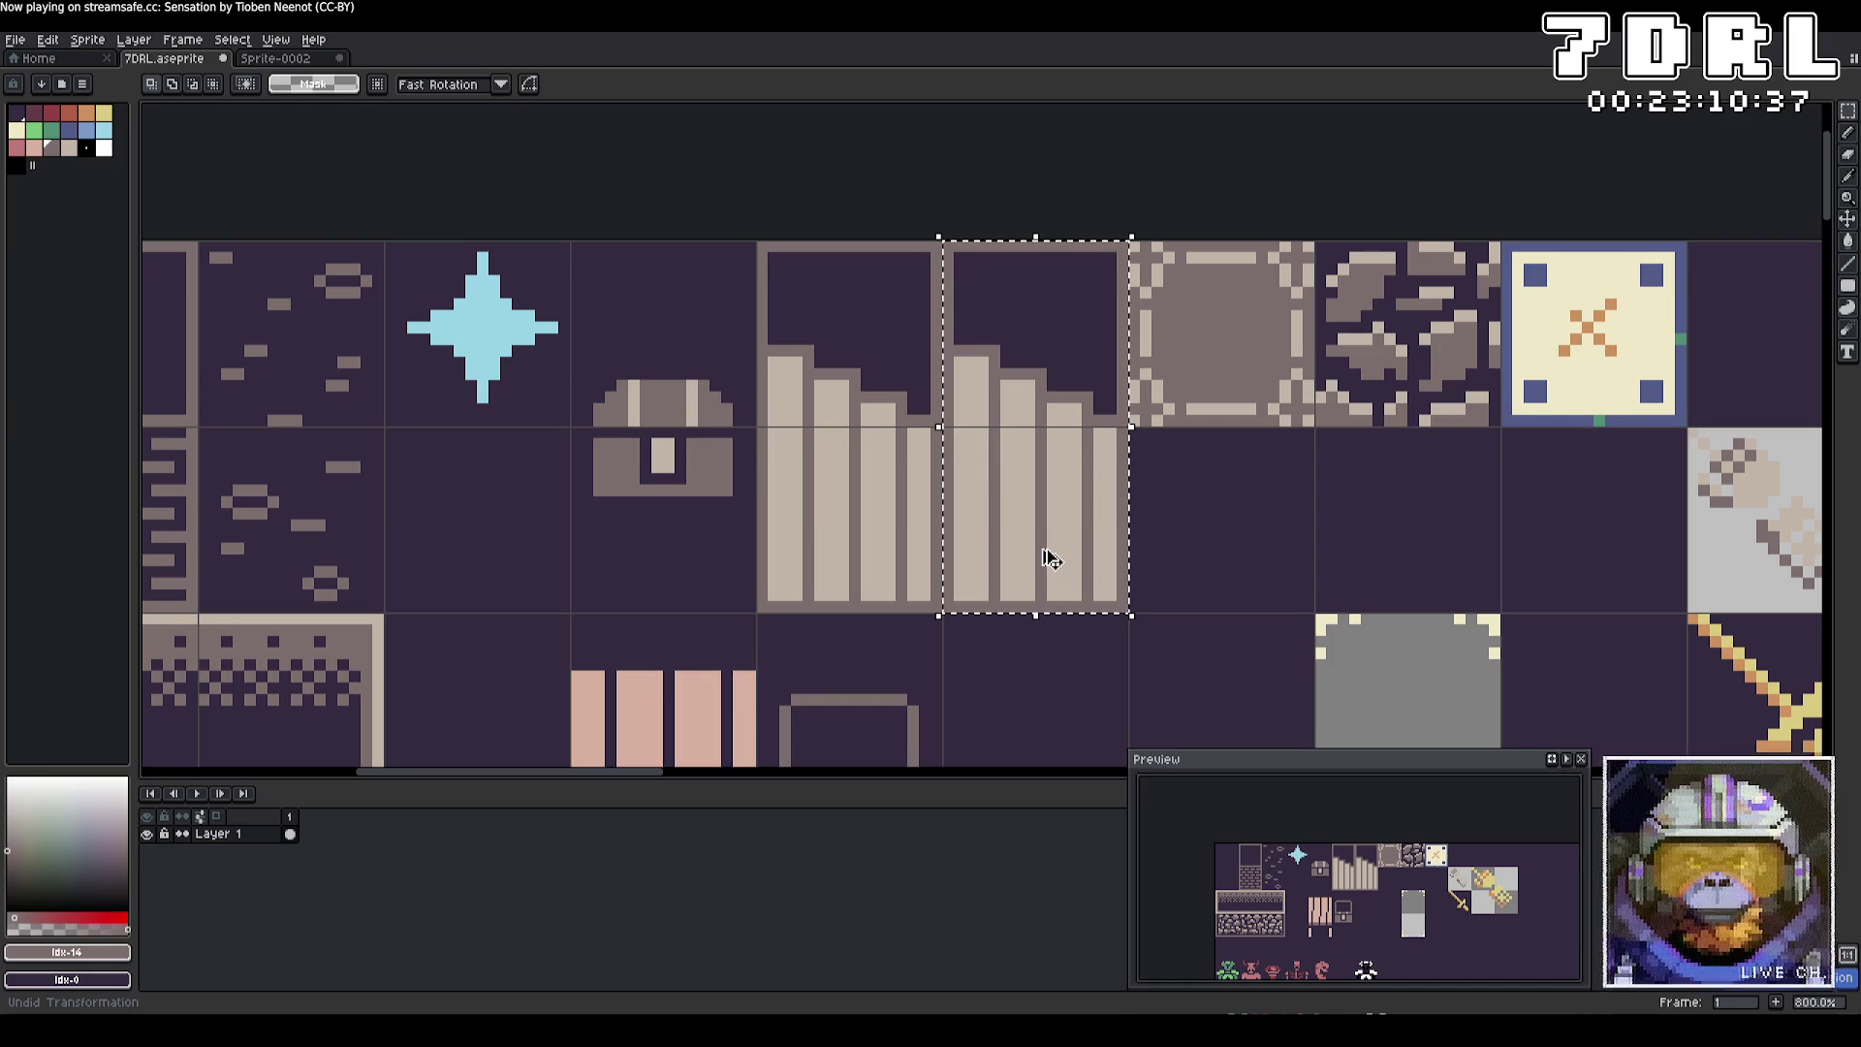
key(ctrl+d)
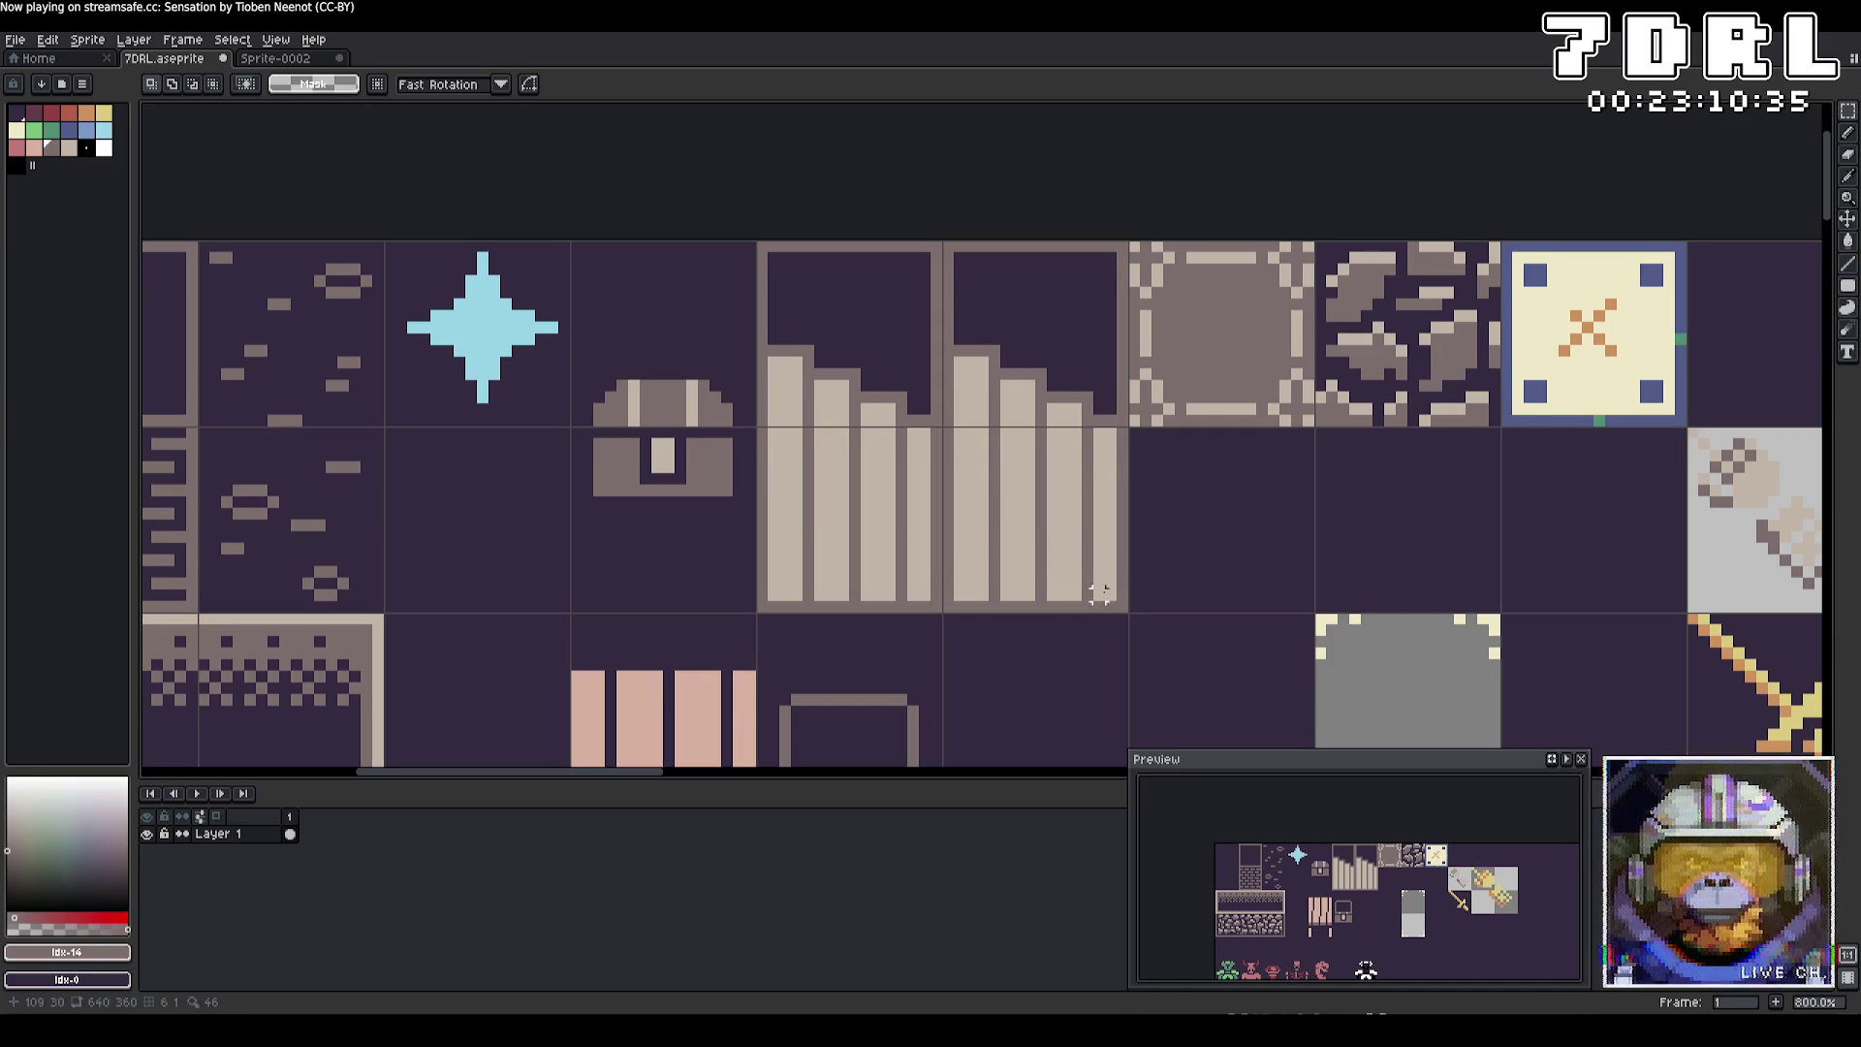
click(1100, 582)
click(87, 40)
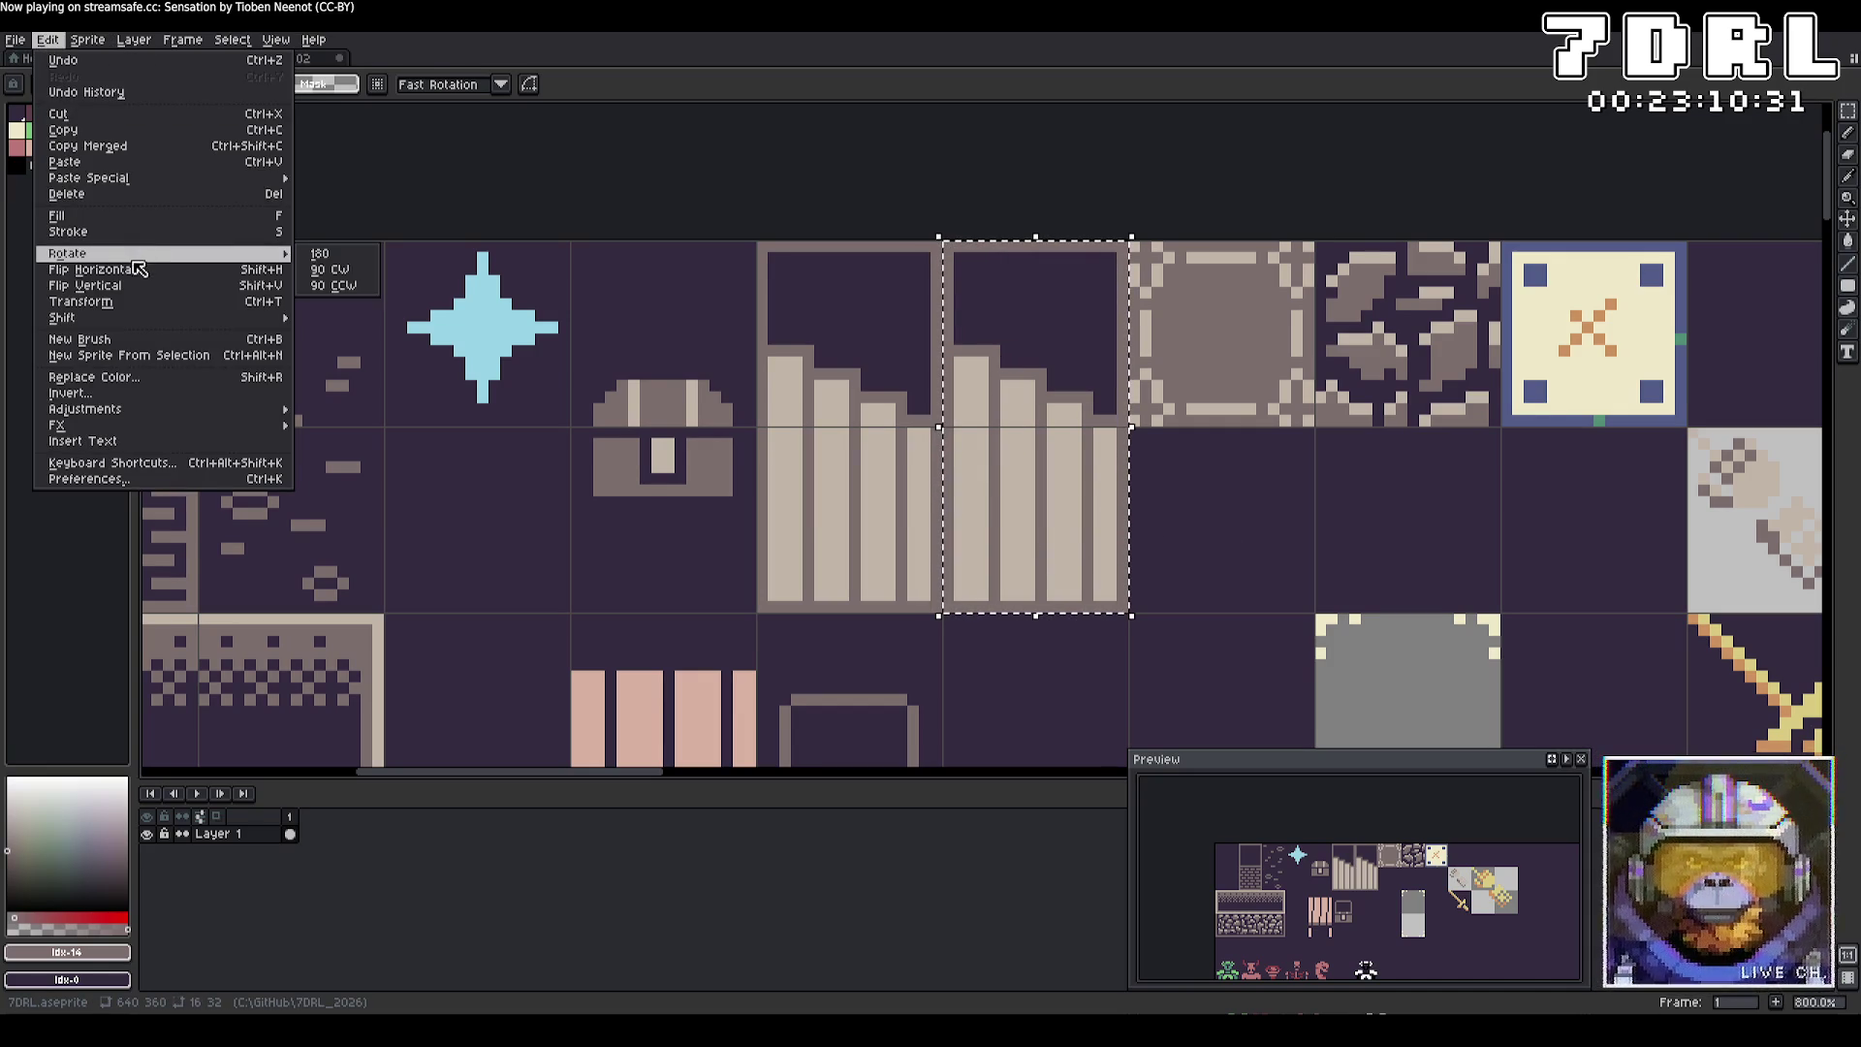
Flip the selected right stair tile horizontally and deselect it.
click(138, 269)
key(ctrl+d)
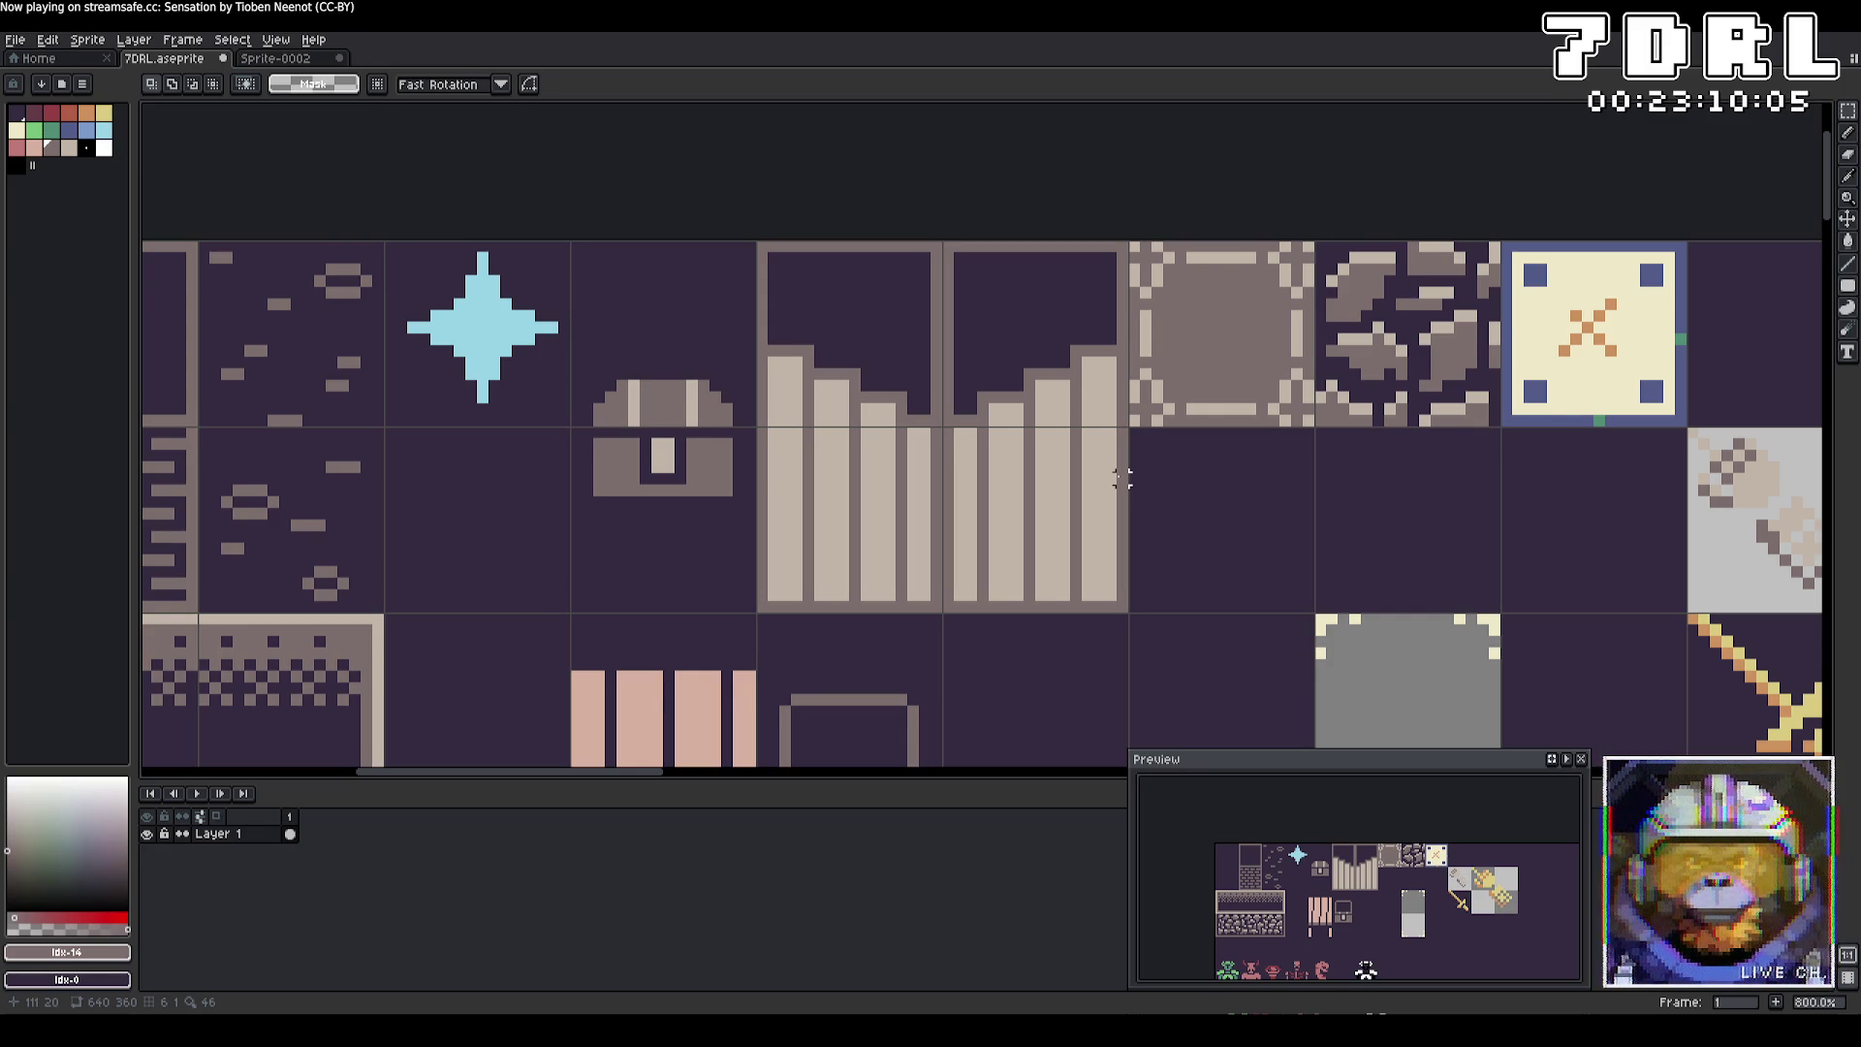
Pencil a diagonal arrow with an arrowhead onto a stair tile.
key(b)
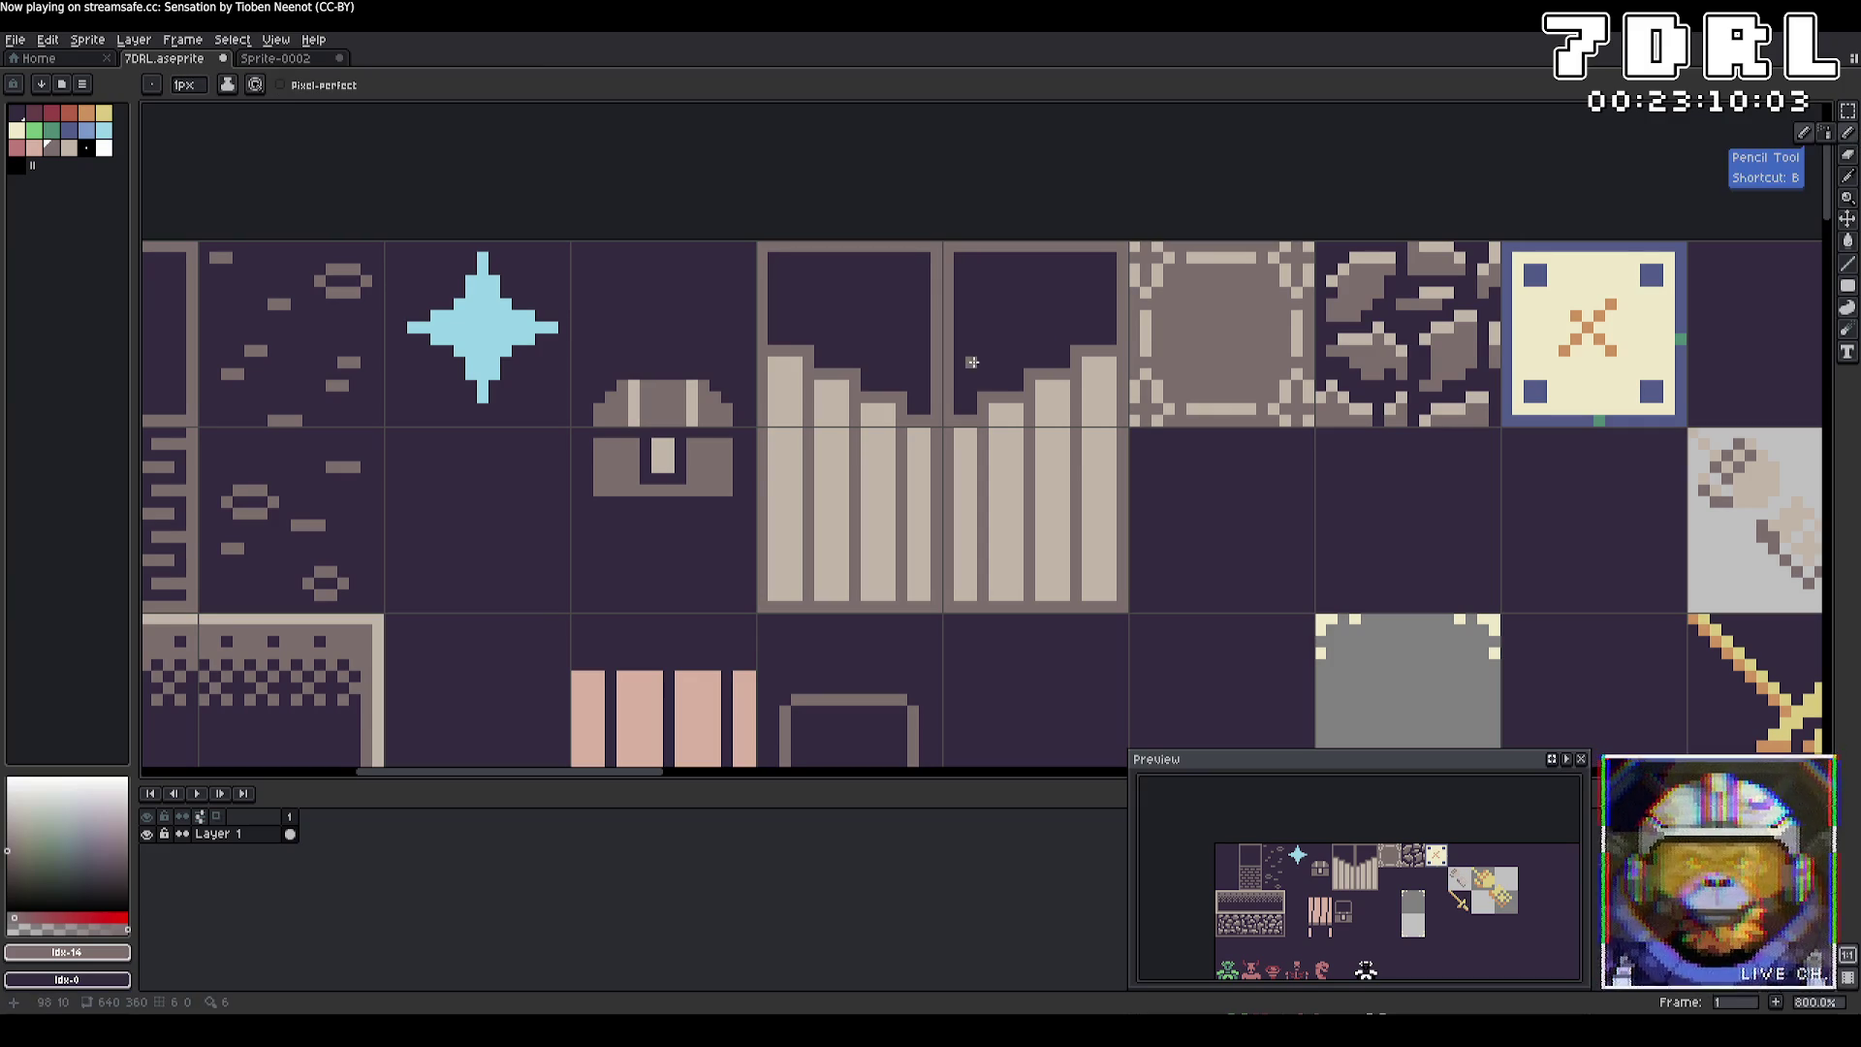
mouse_move(979, 351)
mouse_down()
mouse_move(1078, 291)
mouse_move(1041, 277)
mouse_up()
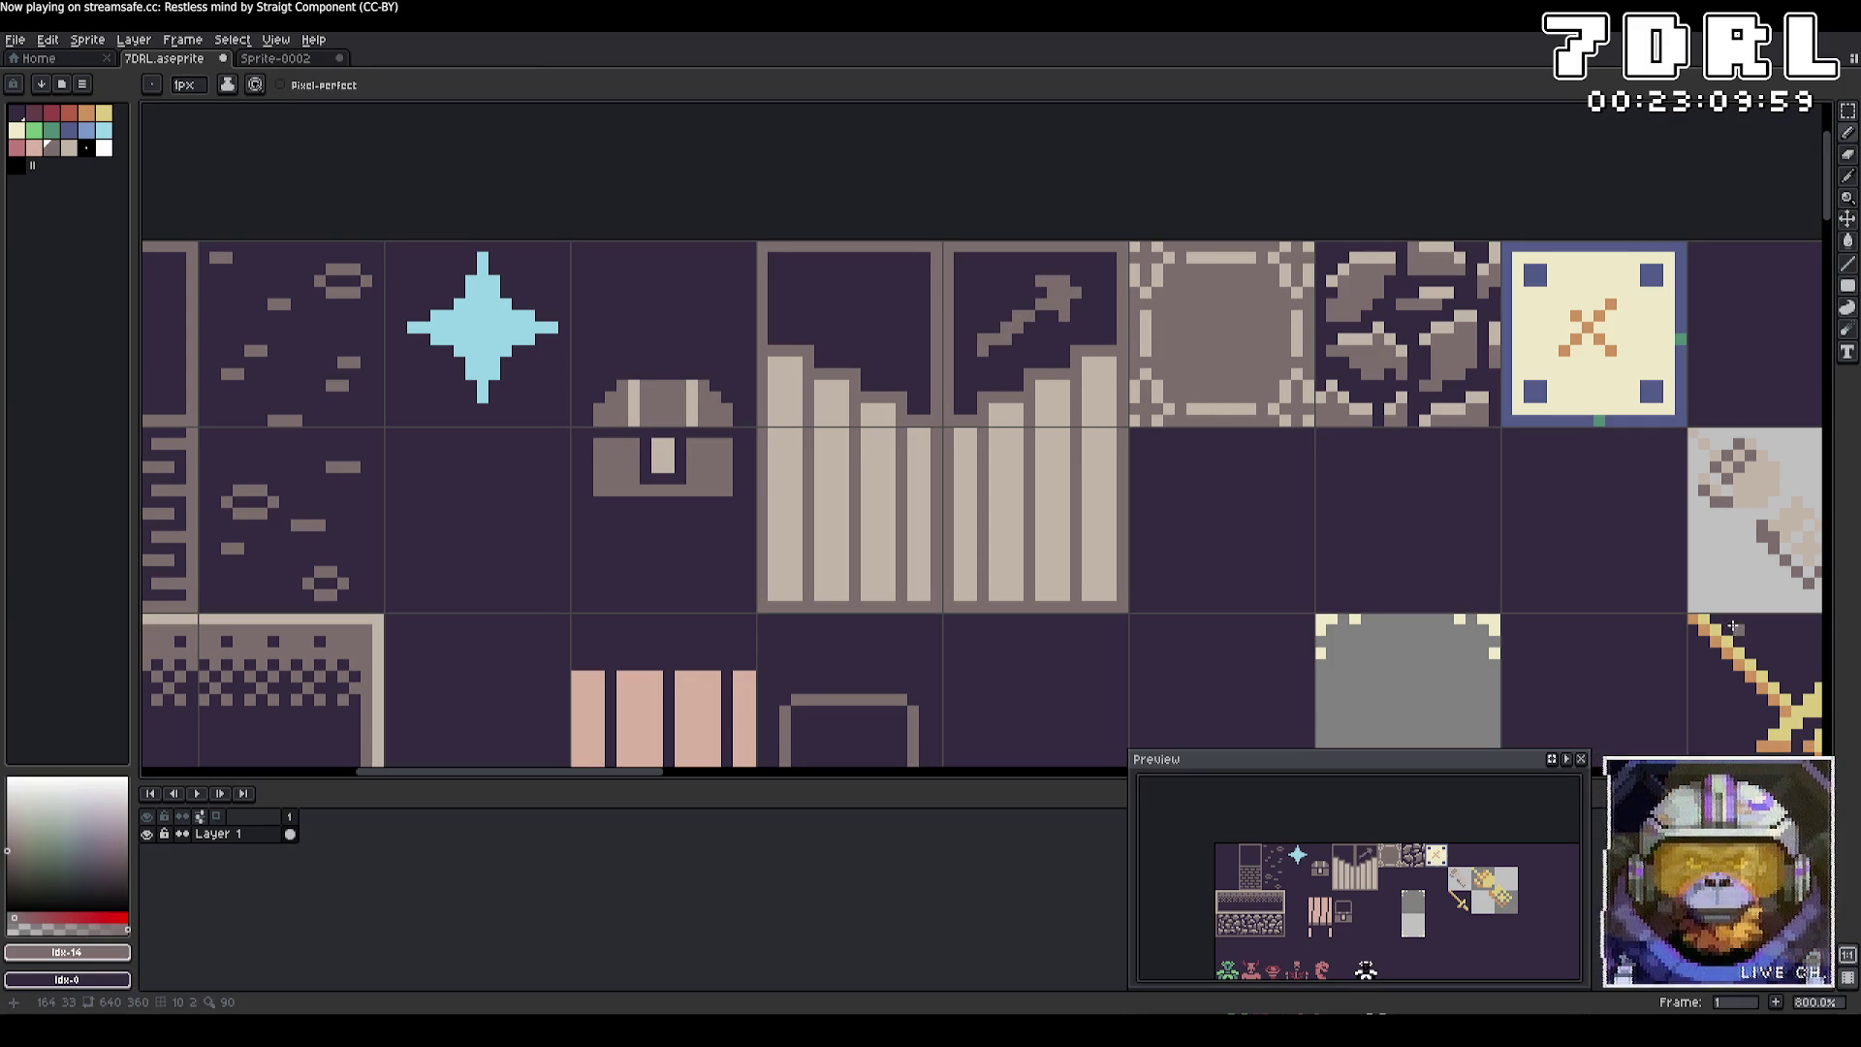
key(ctrl+z)
key(ctrl+z)
drag(981, 341, 1021, 300)
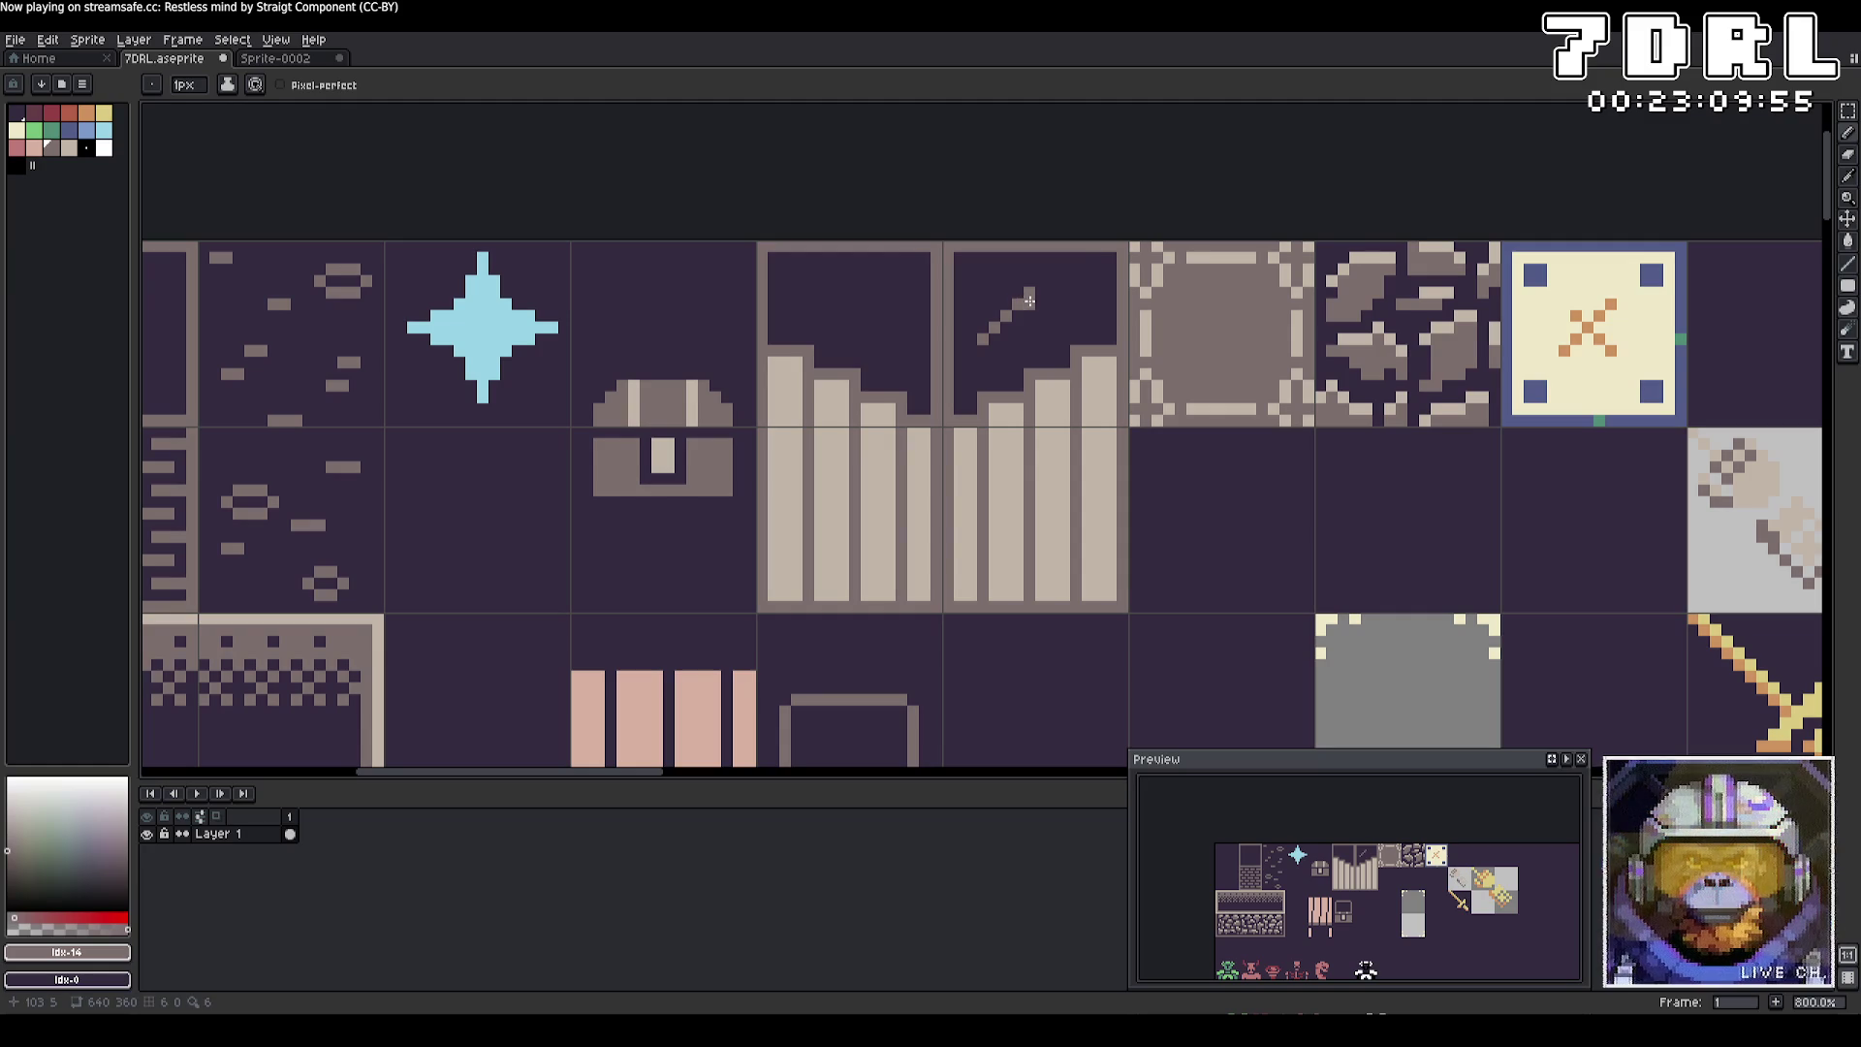
click(1041, 290)
drag(1016, 281, 1045, 281)
Flip the selected arrow vertically, move it onto the other stair tile, and save 7DRL.aseprite.
key(m)
mouse_move(967, 265)
mouse_down()
mouse_move(1072, 363)
mouse_move(1014, 320)
mouse_move(851, 320)
mouse_up()
click(47, 40)
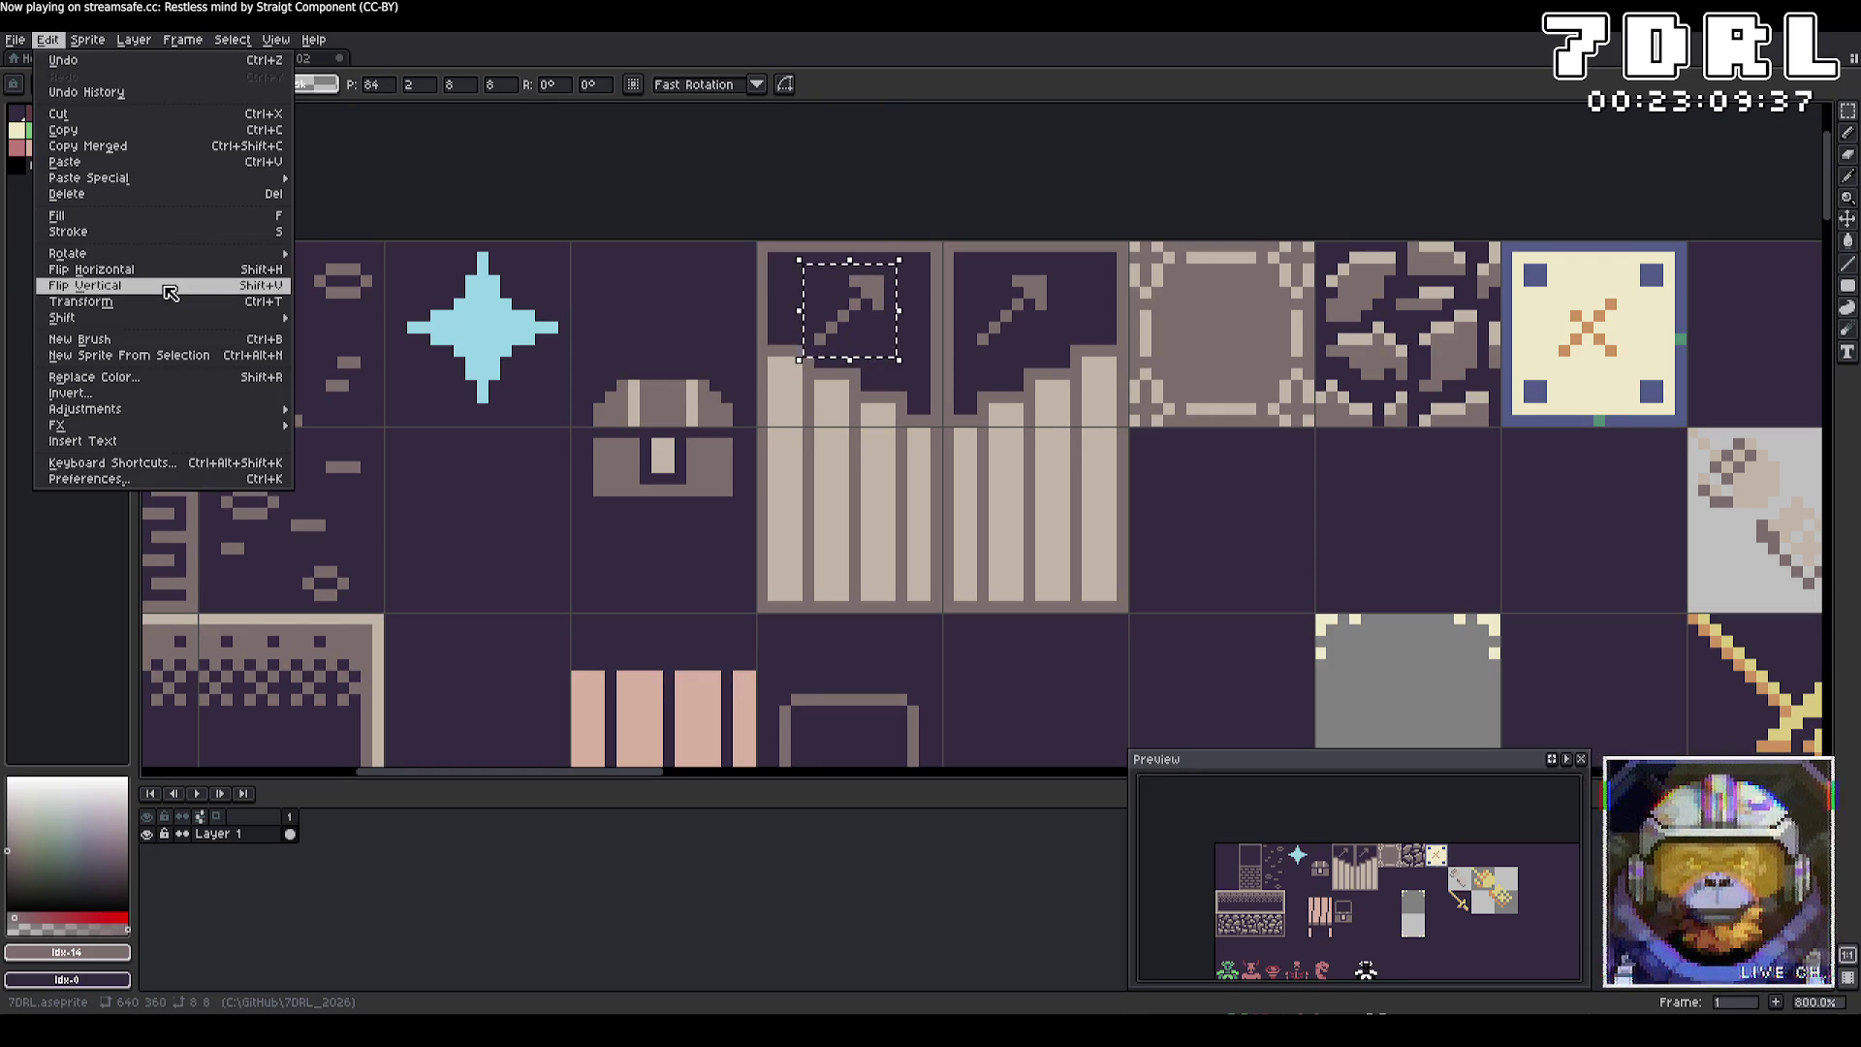
click(97, 291)
drag(876, 342, 969, 342)
key(Left)
key(Left)
key(Left)
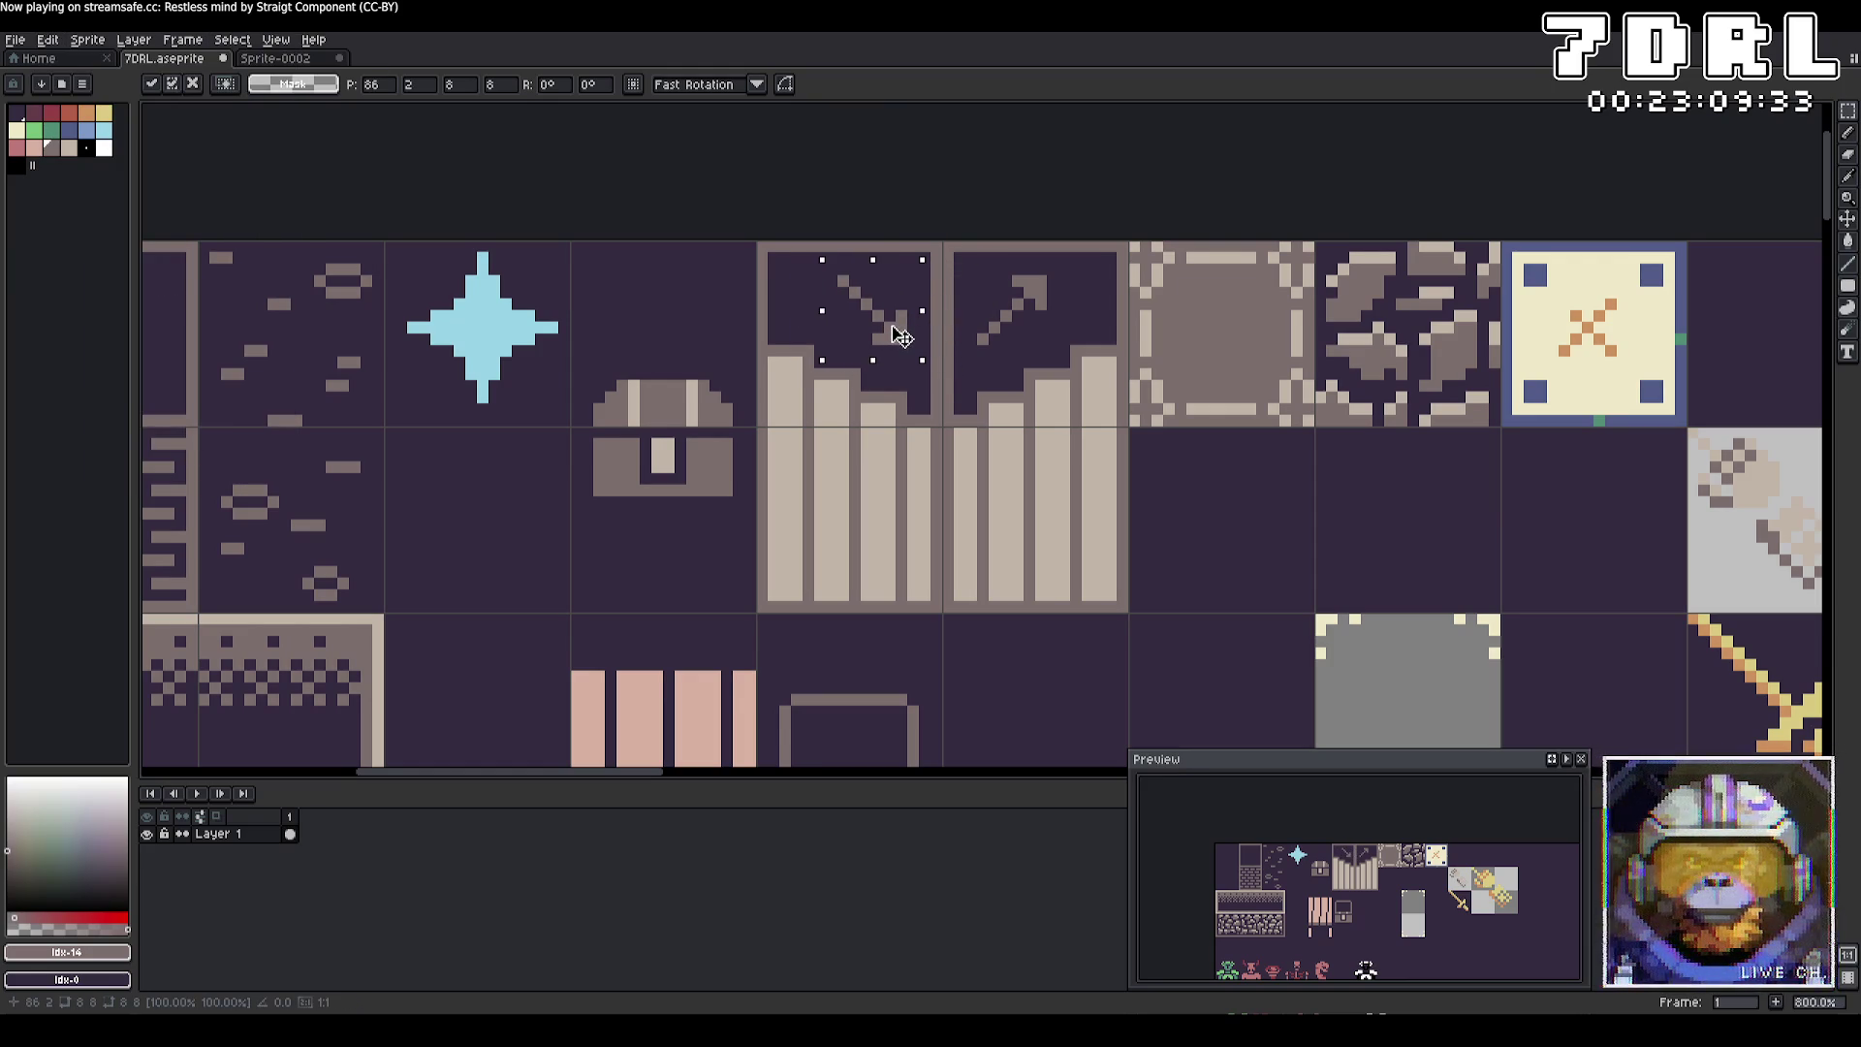
key(ctrl+d)
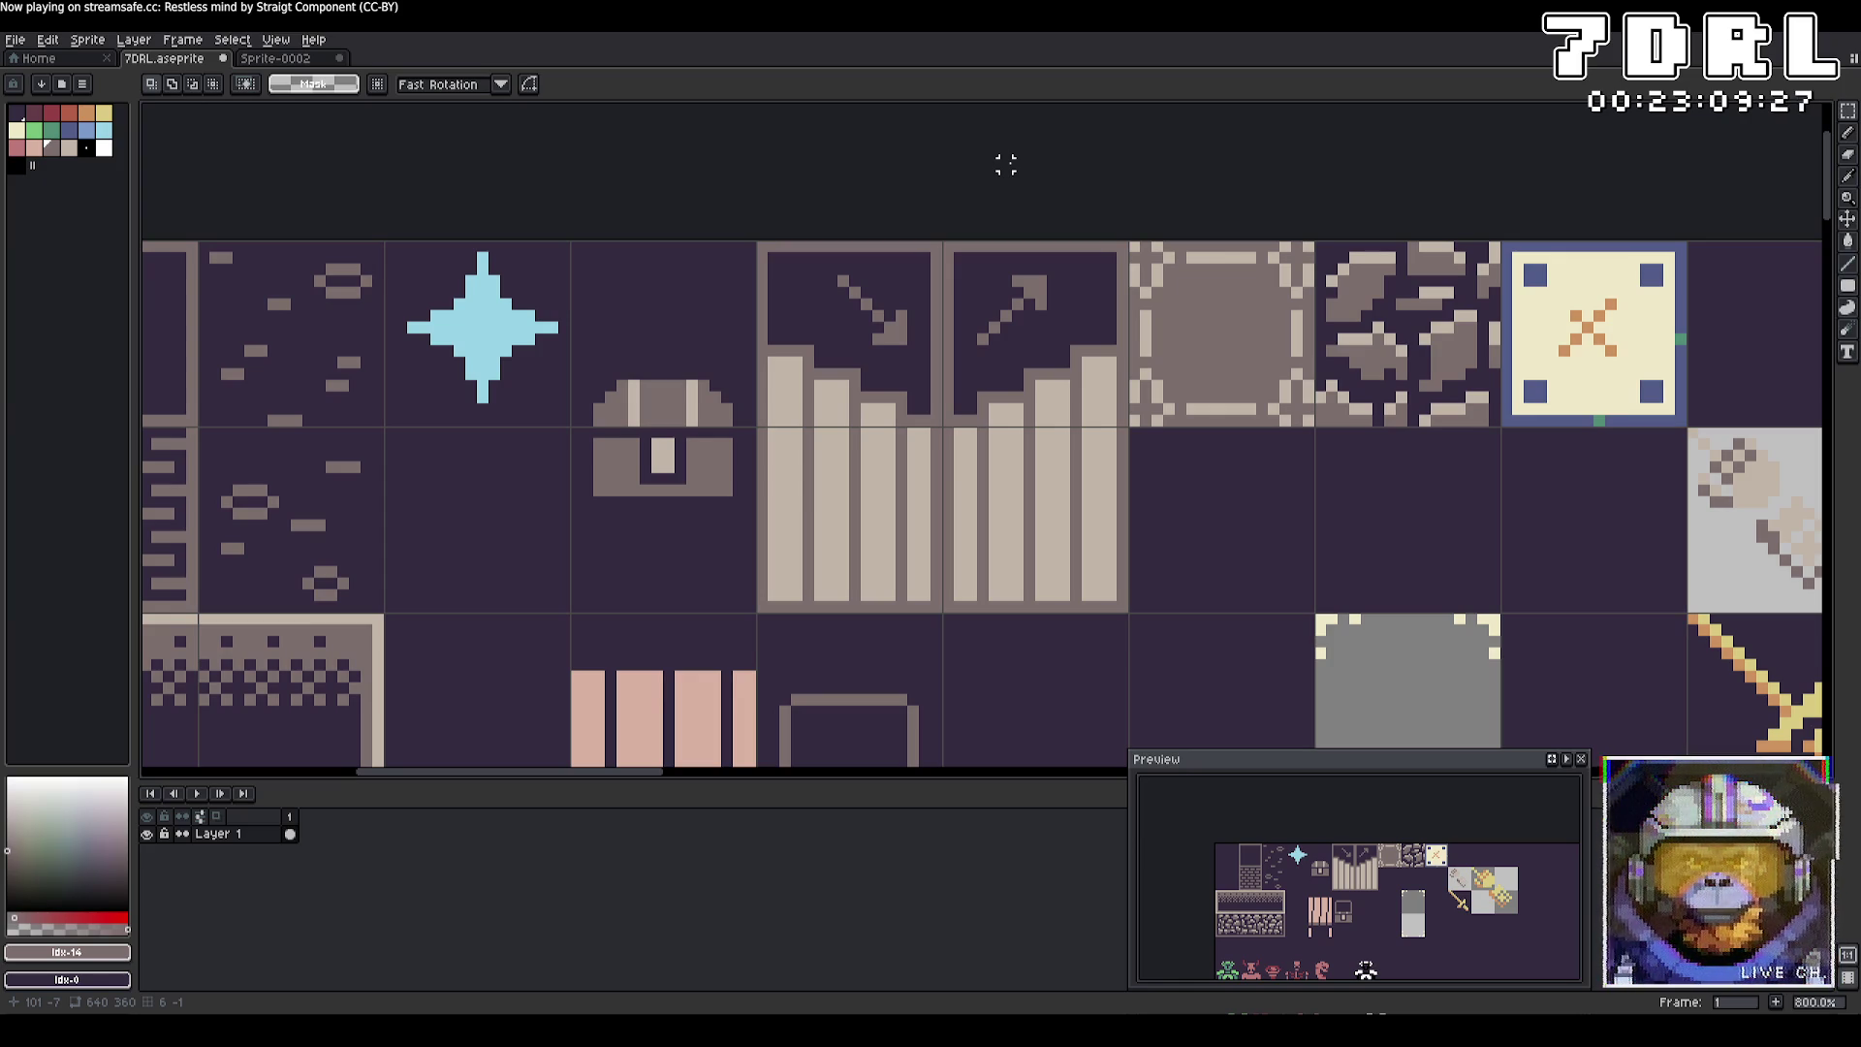
key(ctrl+s)
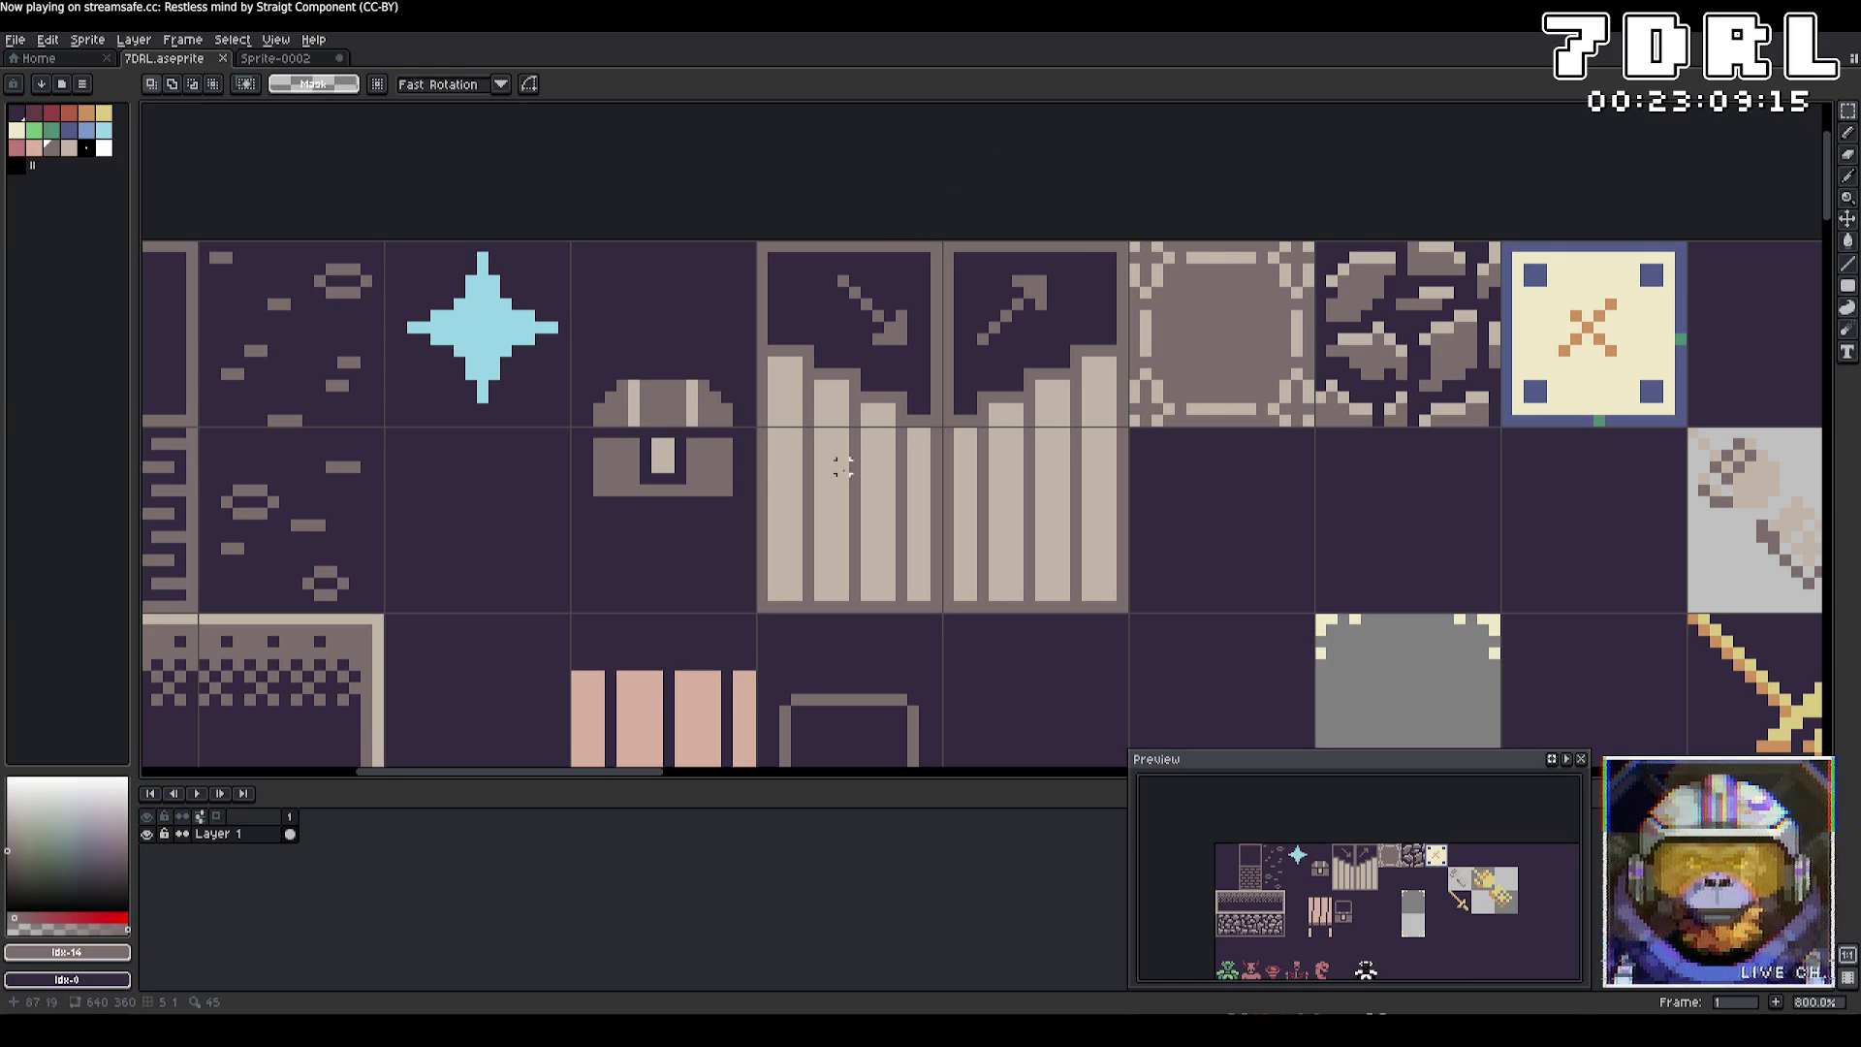
Select the skeleton sprite and export the selection as Skeleton.png.
mouse_move(1258, 686)
mouse_down()
mouse_move(1250, 656)
mouse_move(1405, 388)
mouse_move(829, 349)
mouse_up()
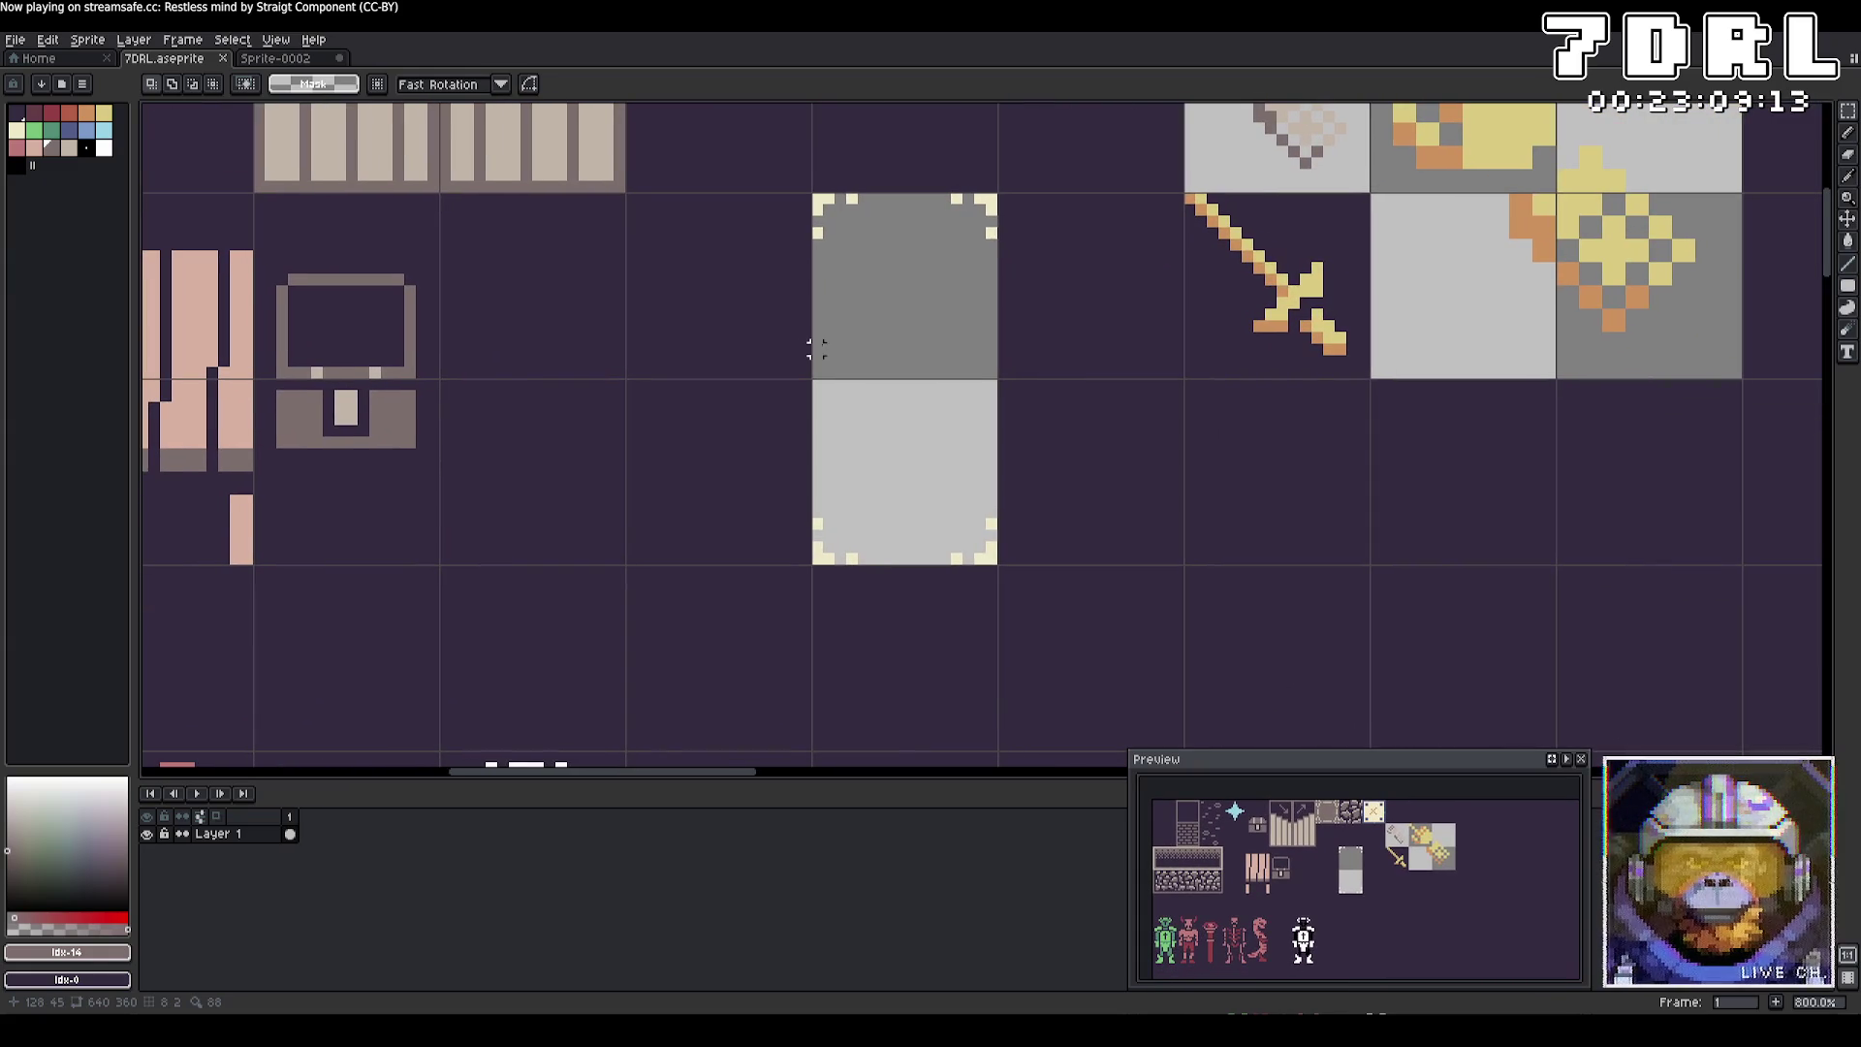
mouse_move(967, 279)
mouse_down()
mouse_move(1198, 632)
mouse_move(753, 487)
mouse_move(850, 272)
mouse_move(1399, 303)
mouse_up()
drag(803, 562, 779, 299)
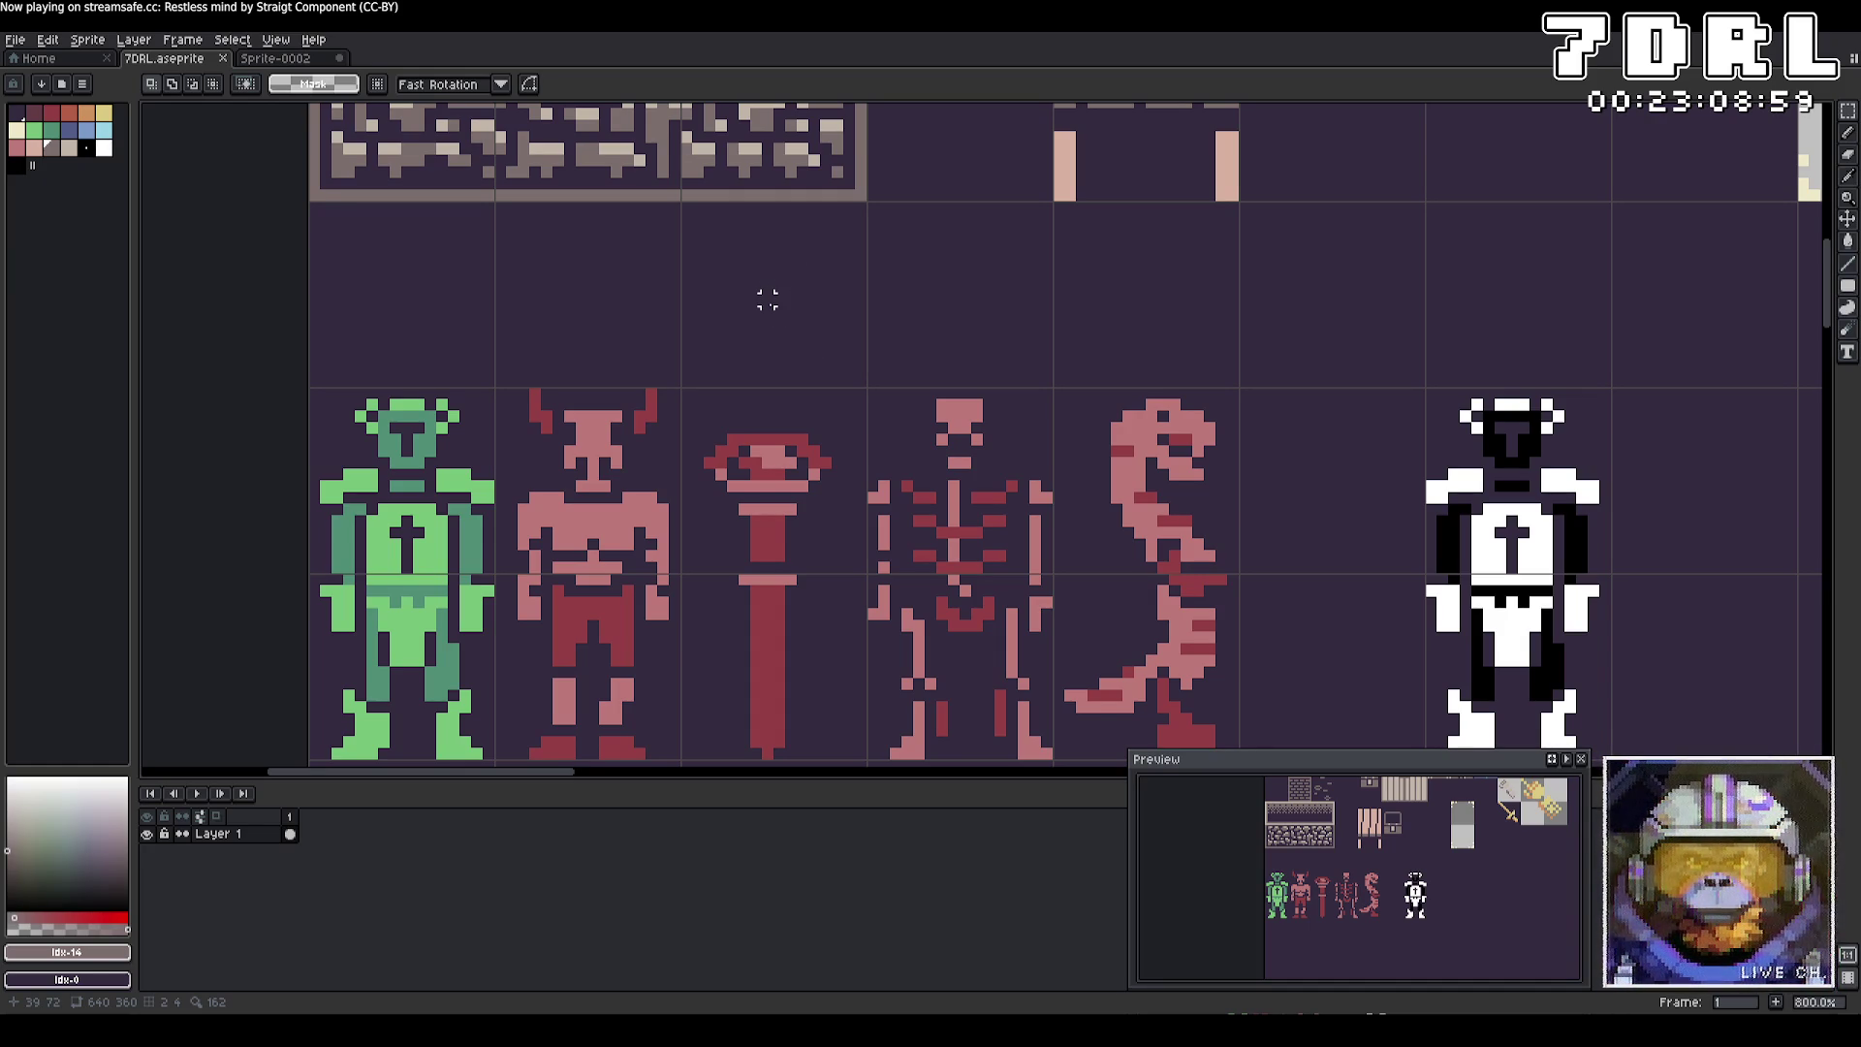
scroll(976, 346, down, 3)
mouse_move(821, 247)
mouse_down()
mouse_move(935, 431)
mouse_move(1005, 667)
mouse_move(1006, 619)
mouse_up()
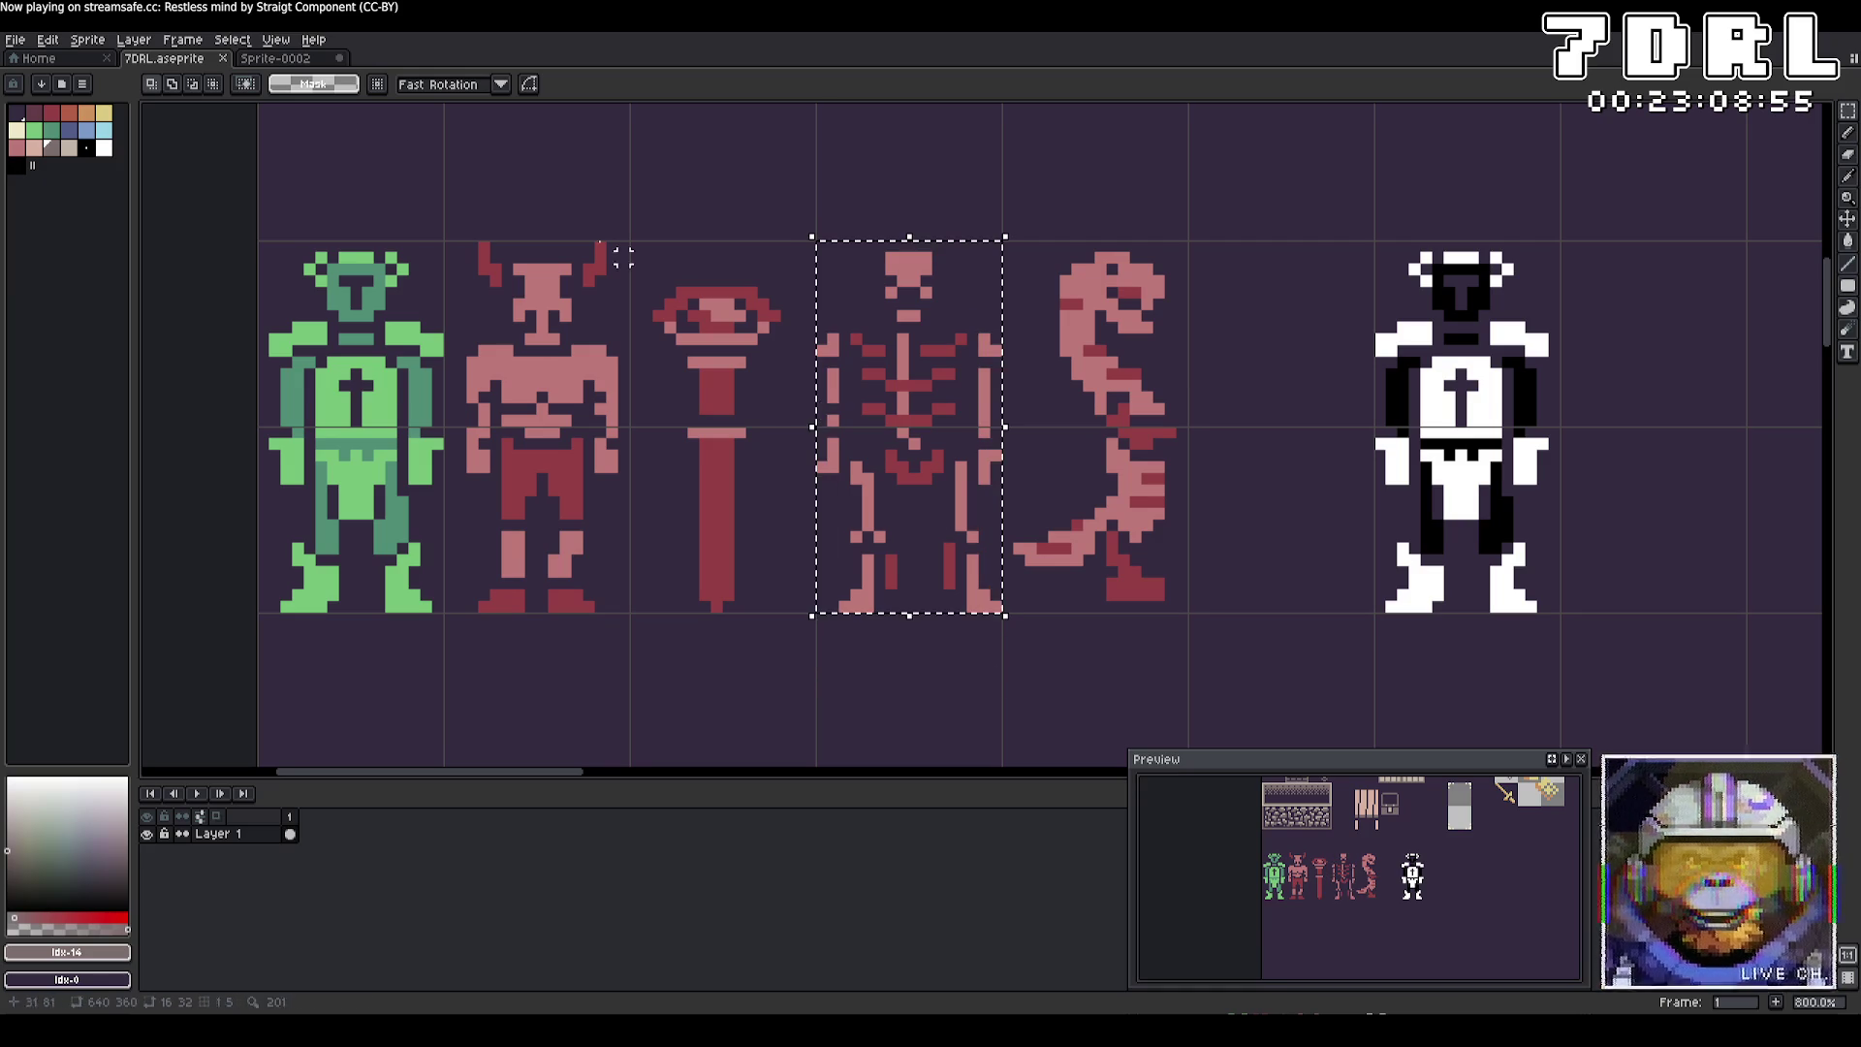
click(16, 40)
mouse_move(38, 201)
click(213, 201)
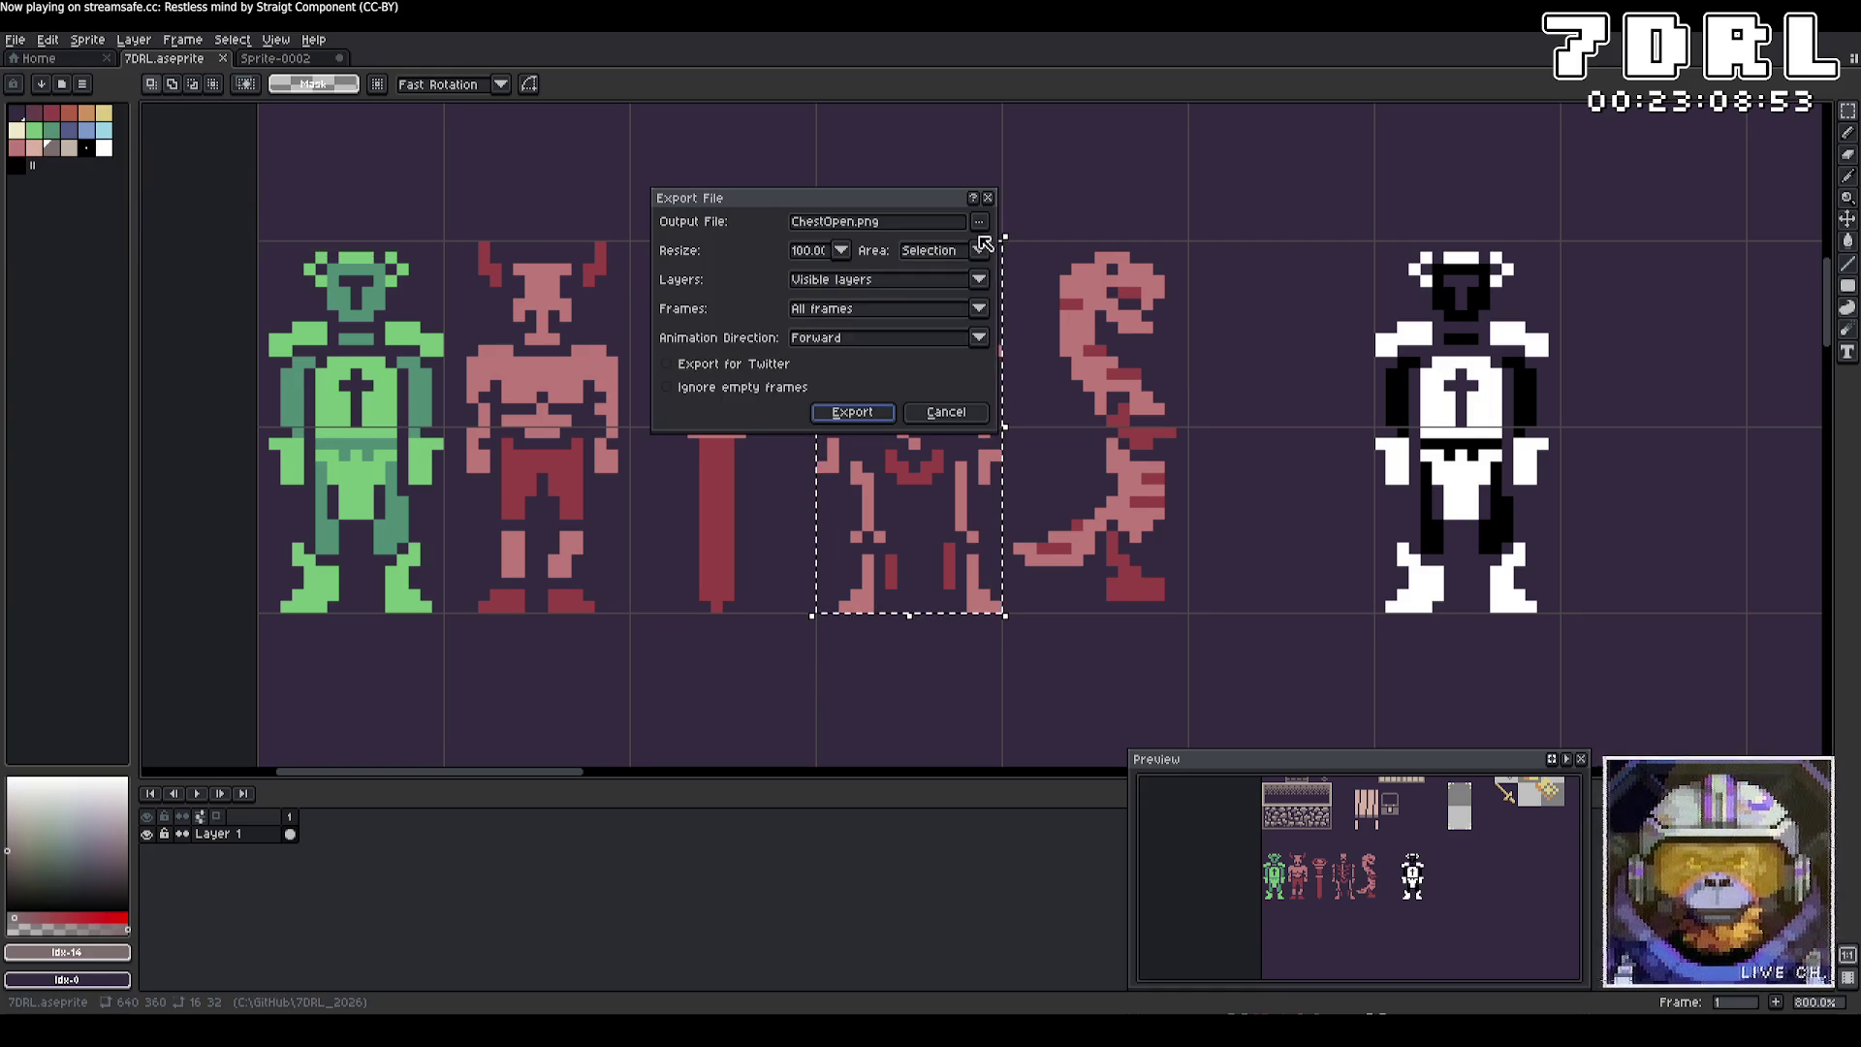
click(979, 223)
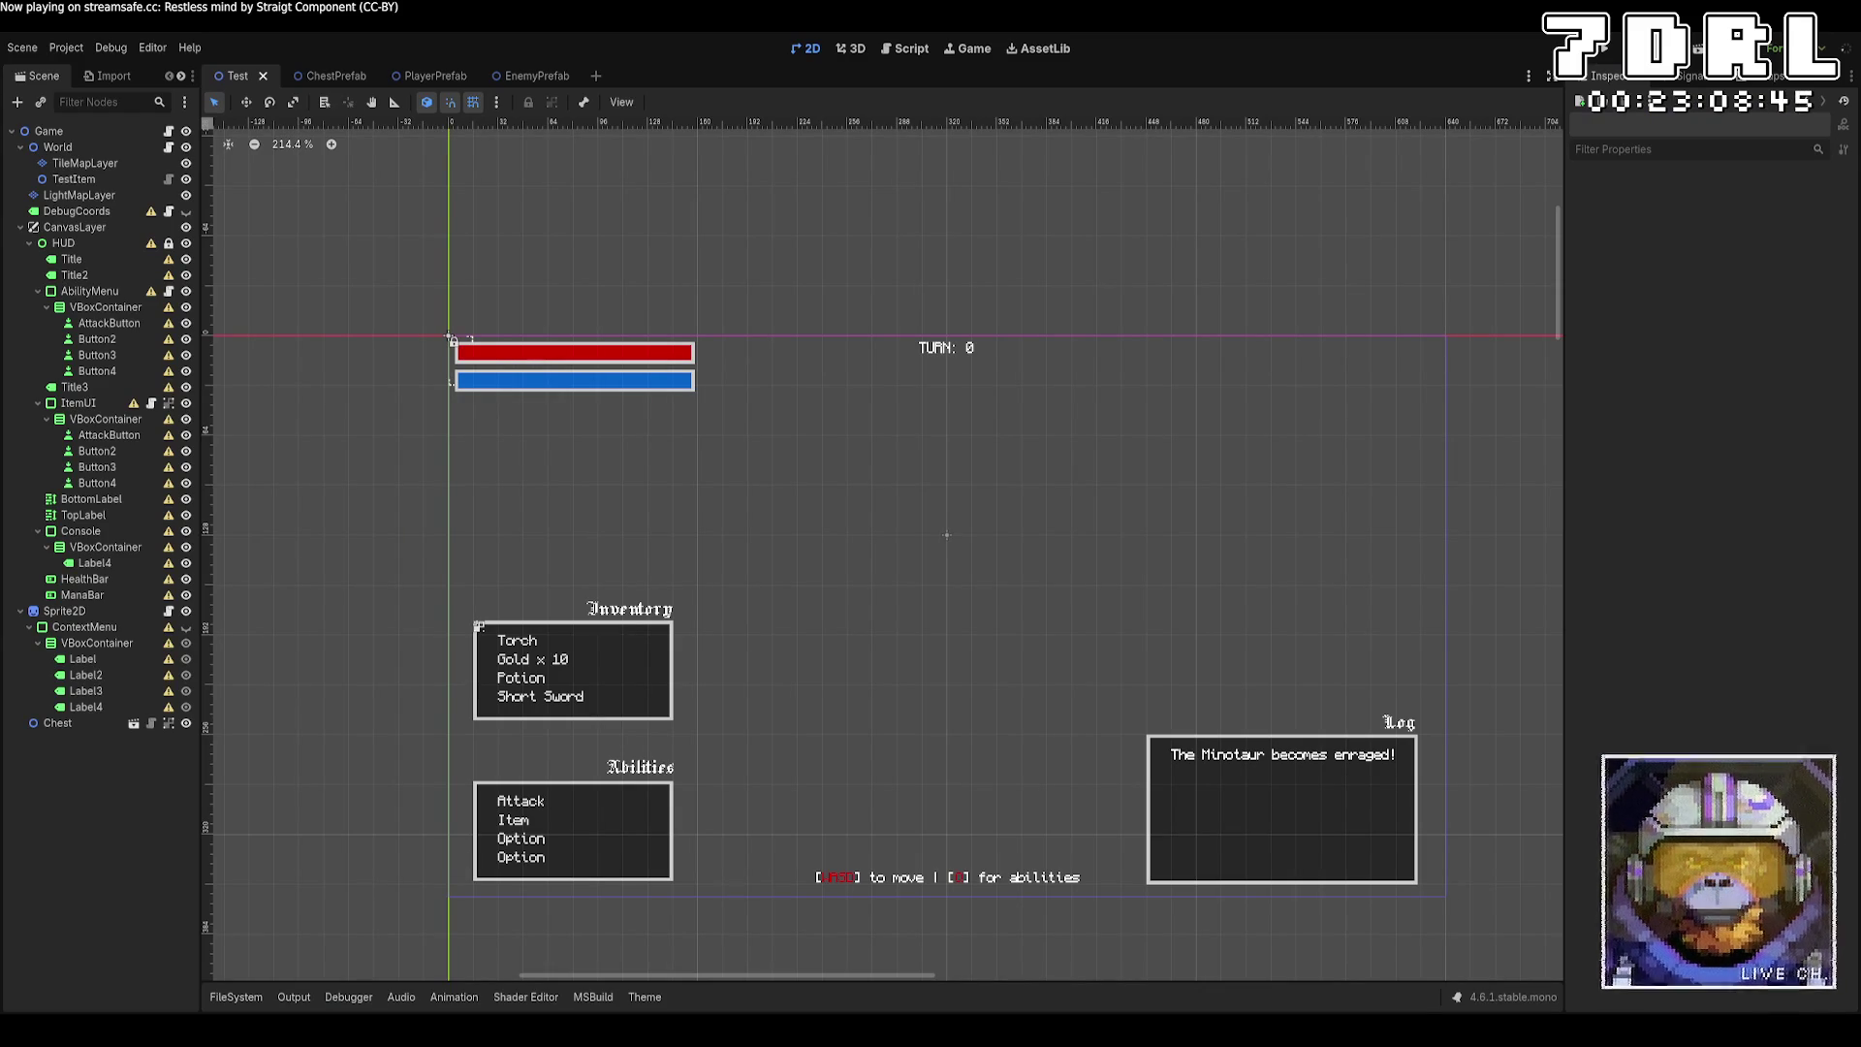
key(alt+Tab)
click(851, 411)
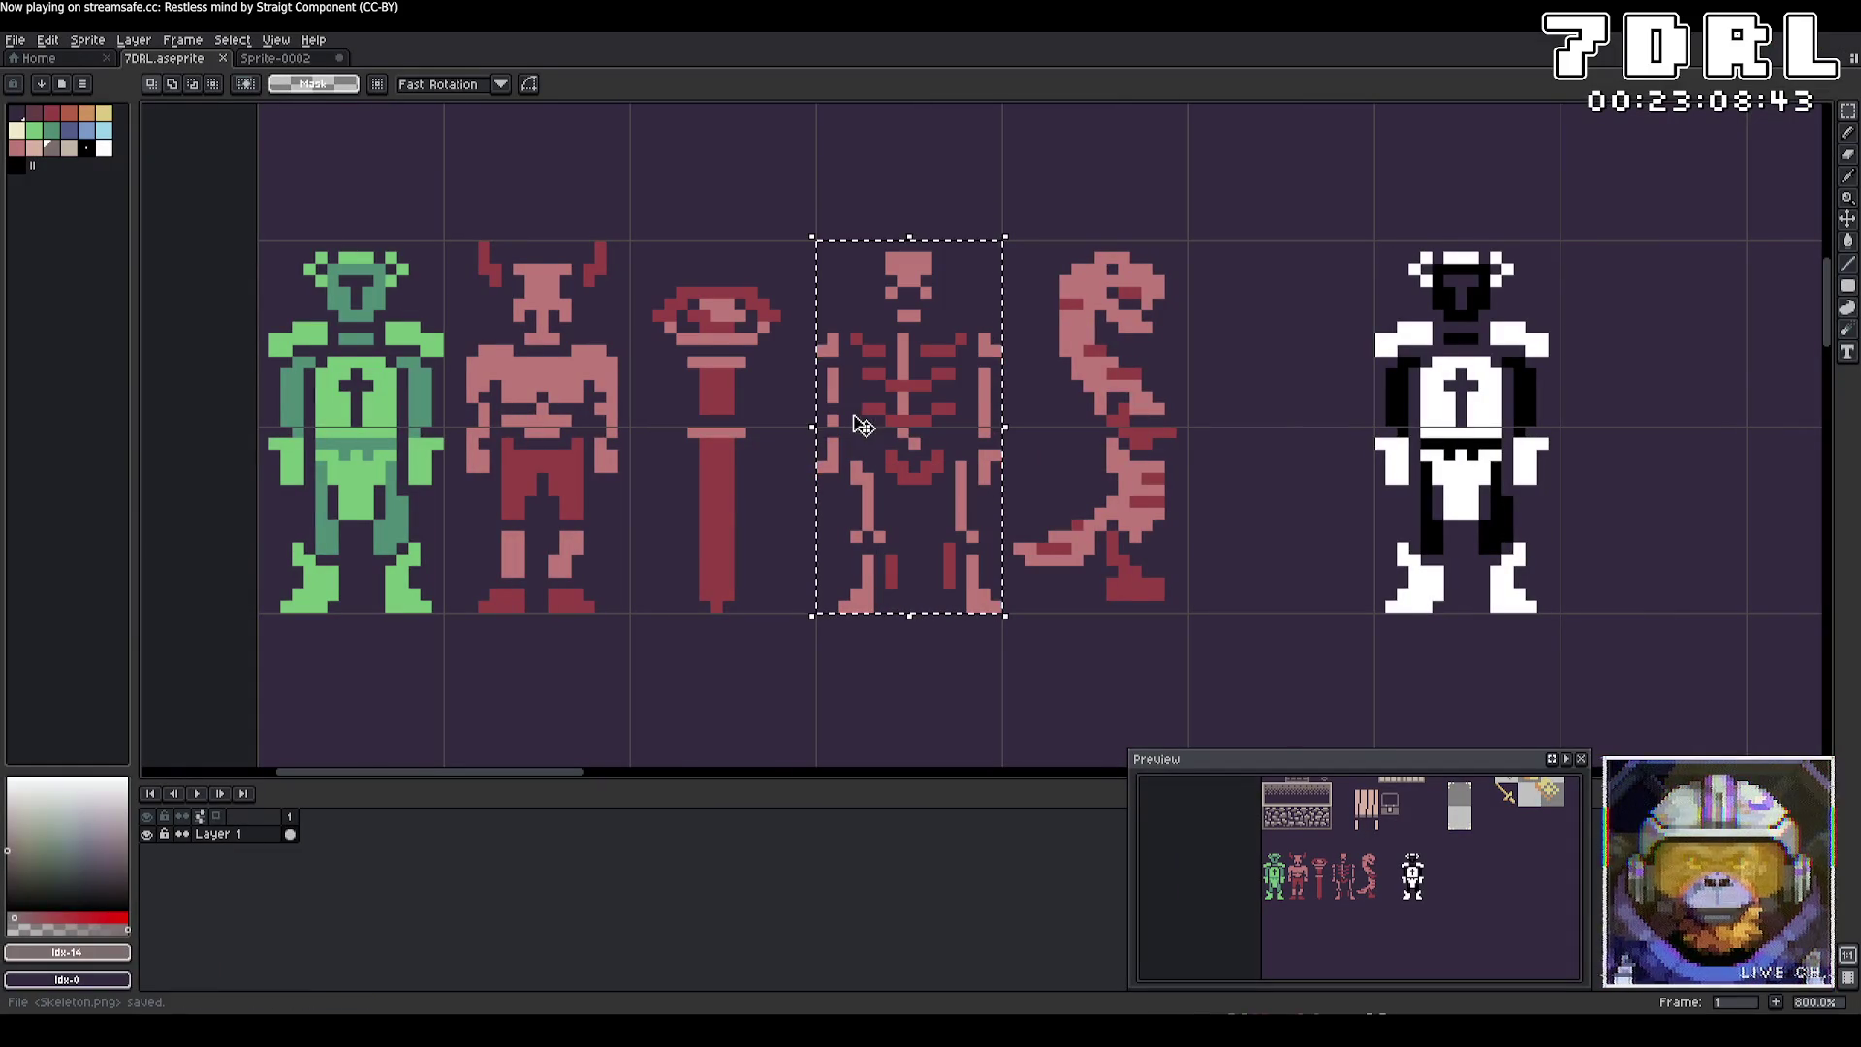
Select the serpent sprite and export the selection as Snake.png.
drag(1202, 596, 1016, 257)
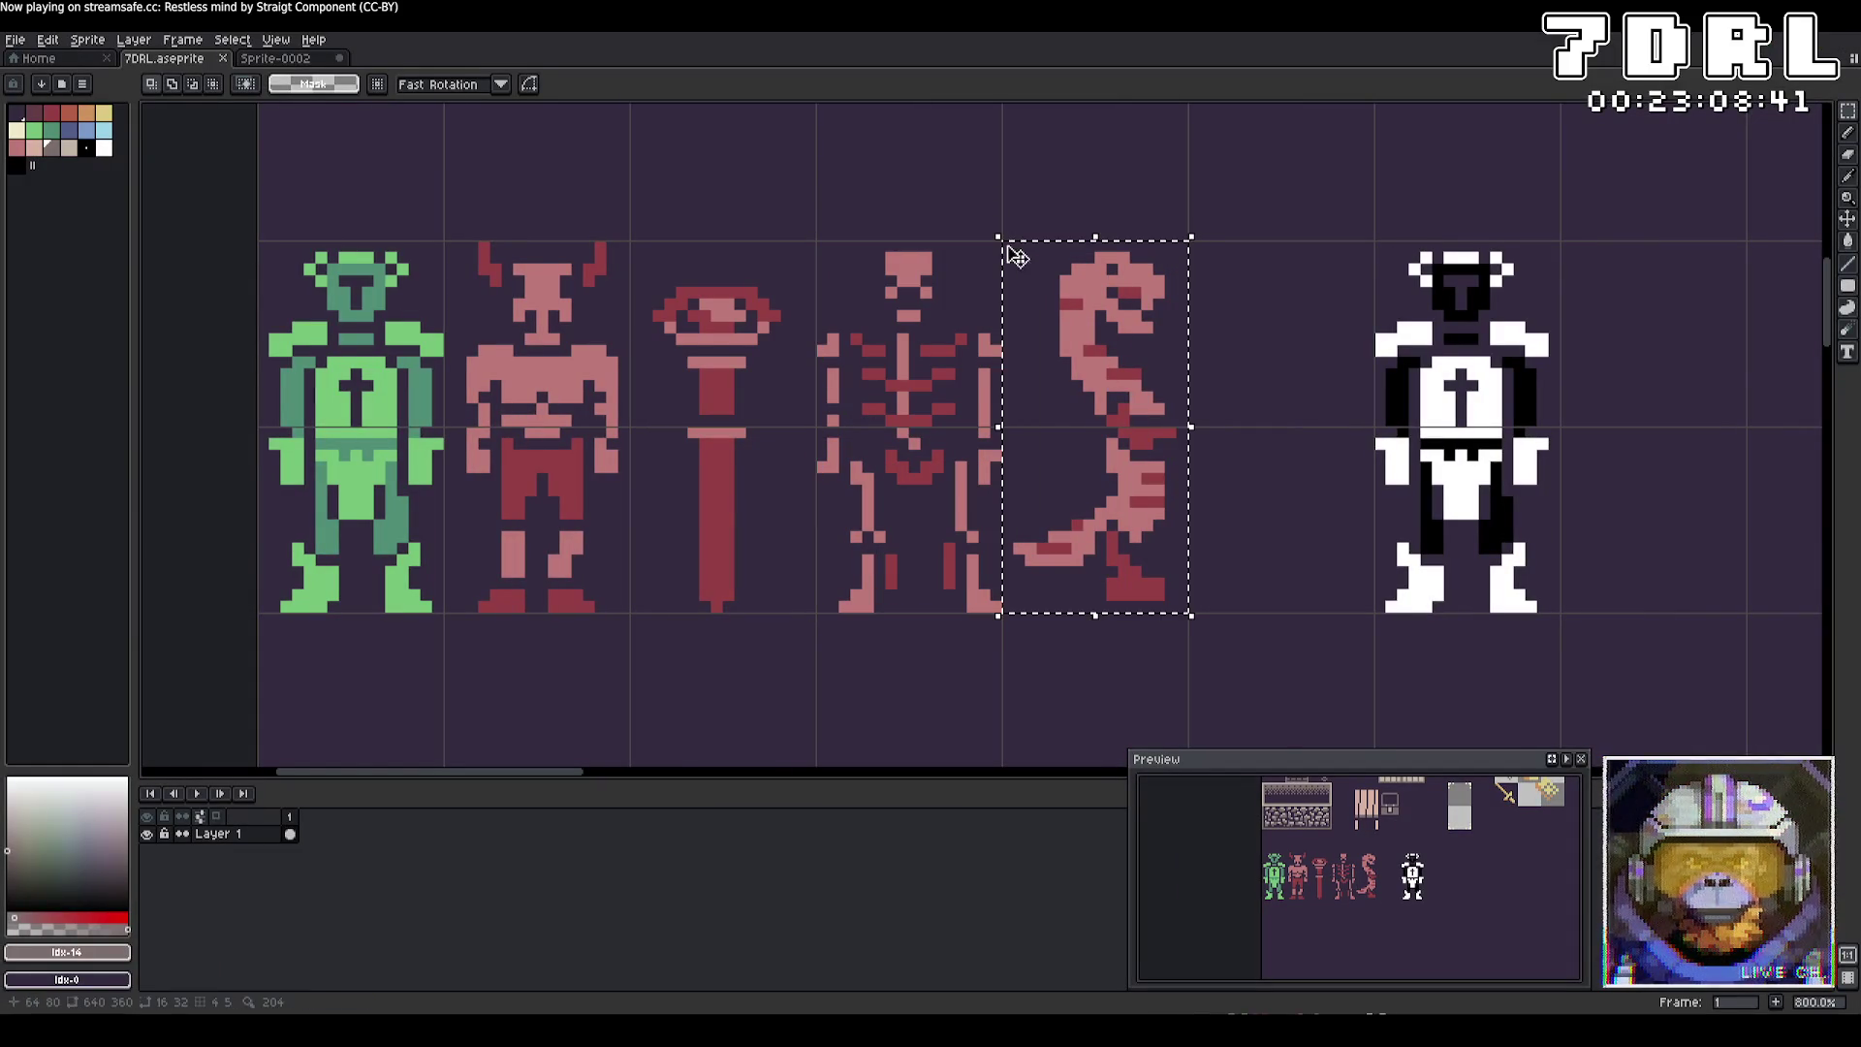
click(14, 39)
mouse_move(88, 192)
click(201, 180)
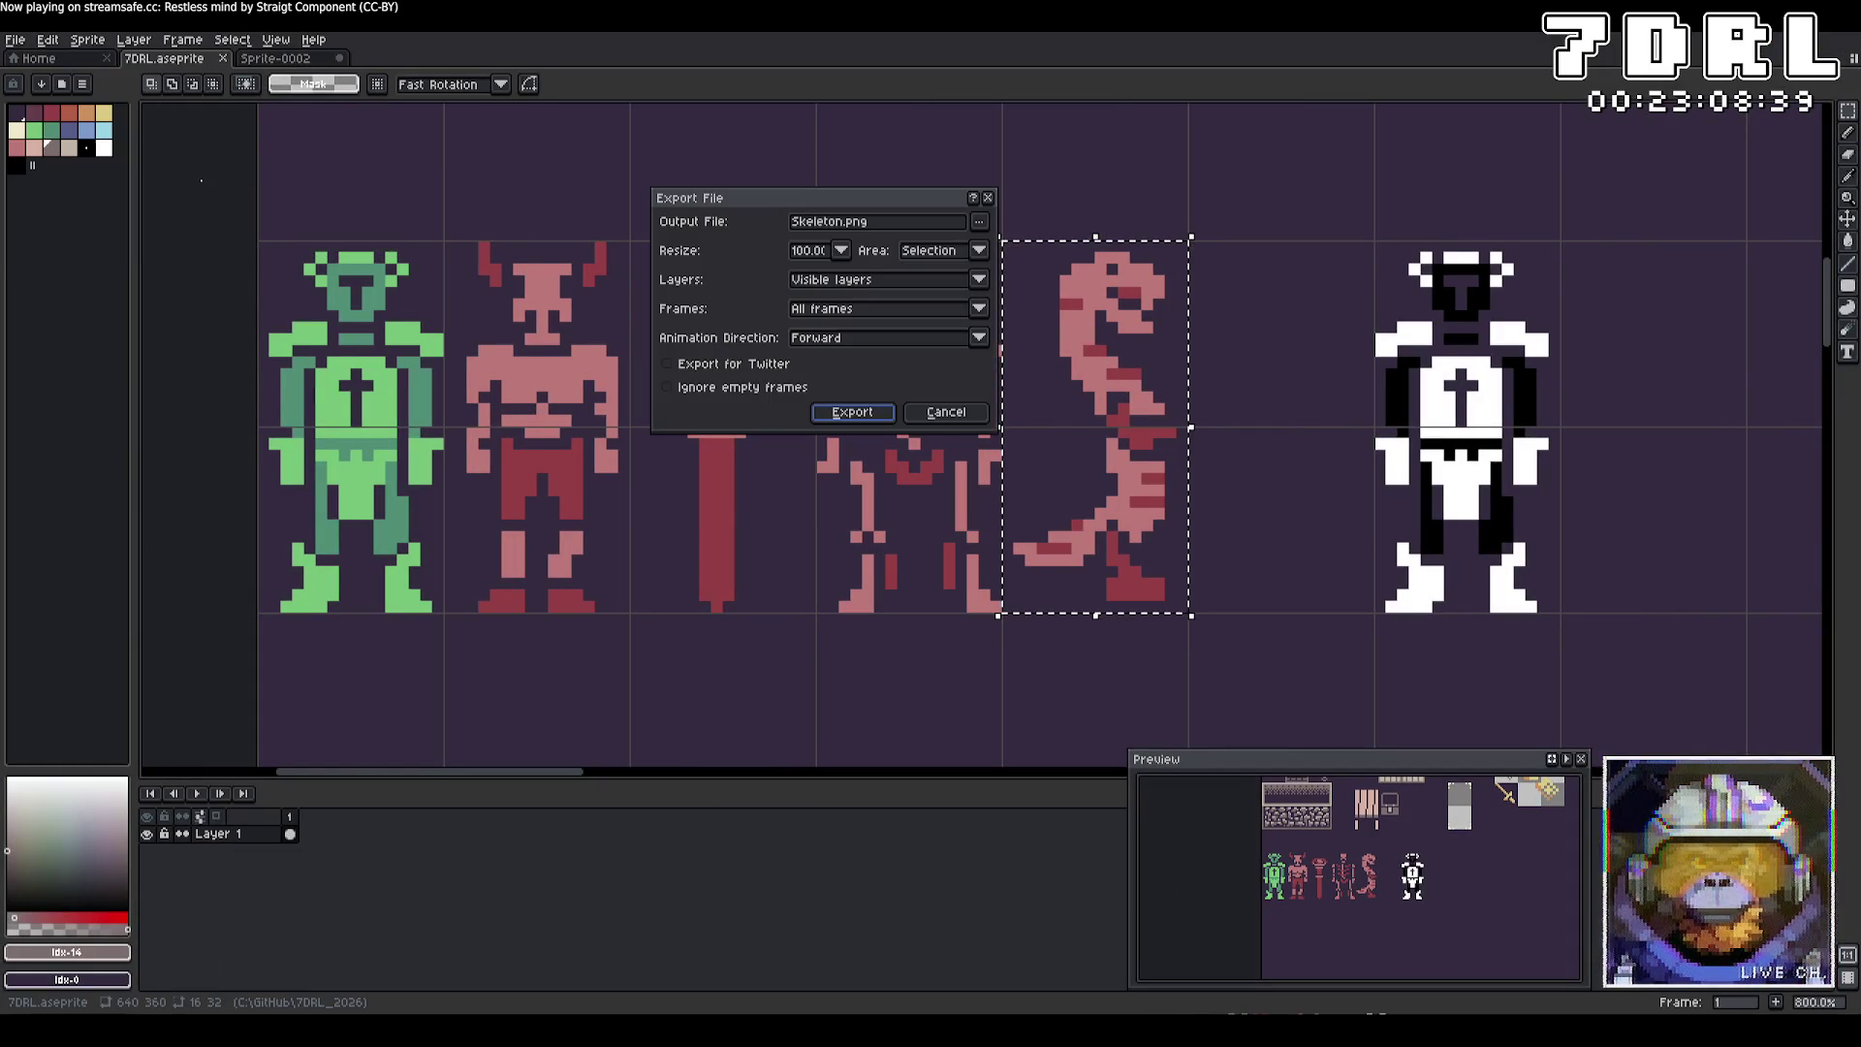
click(902, 224)
key(ctrl+a)
text(Snake.png)
key(Return)
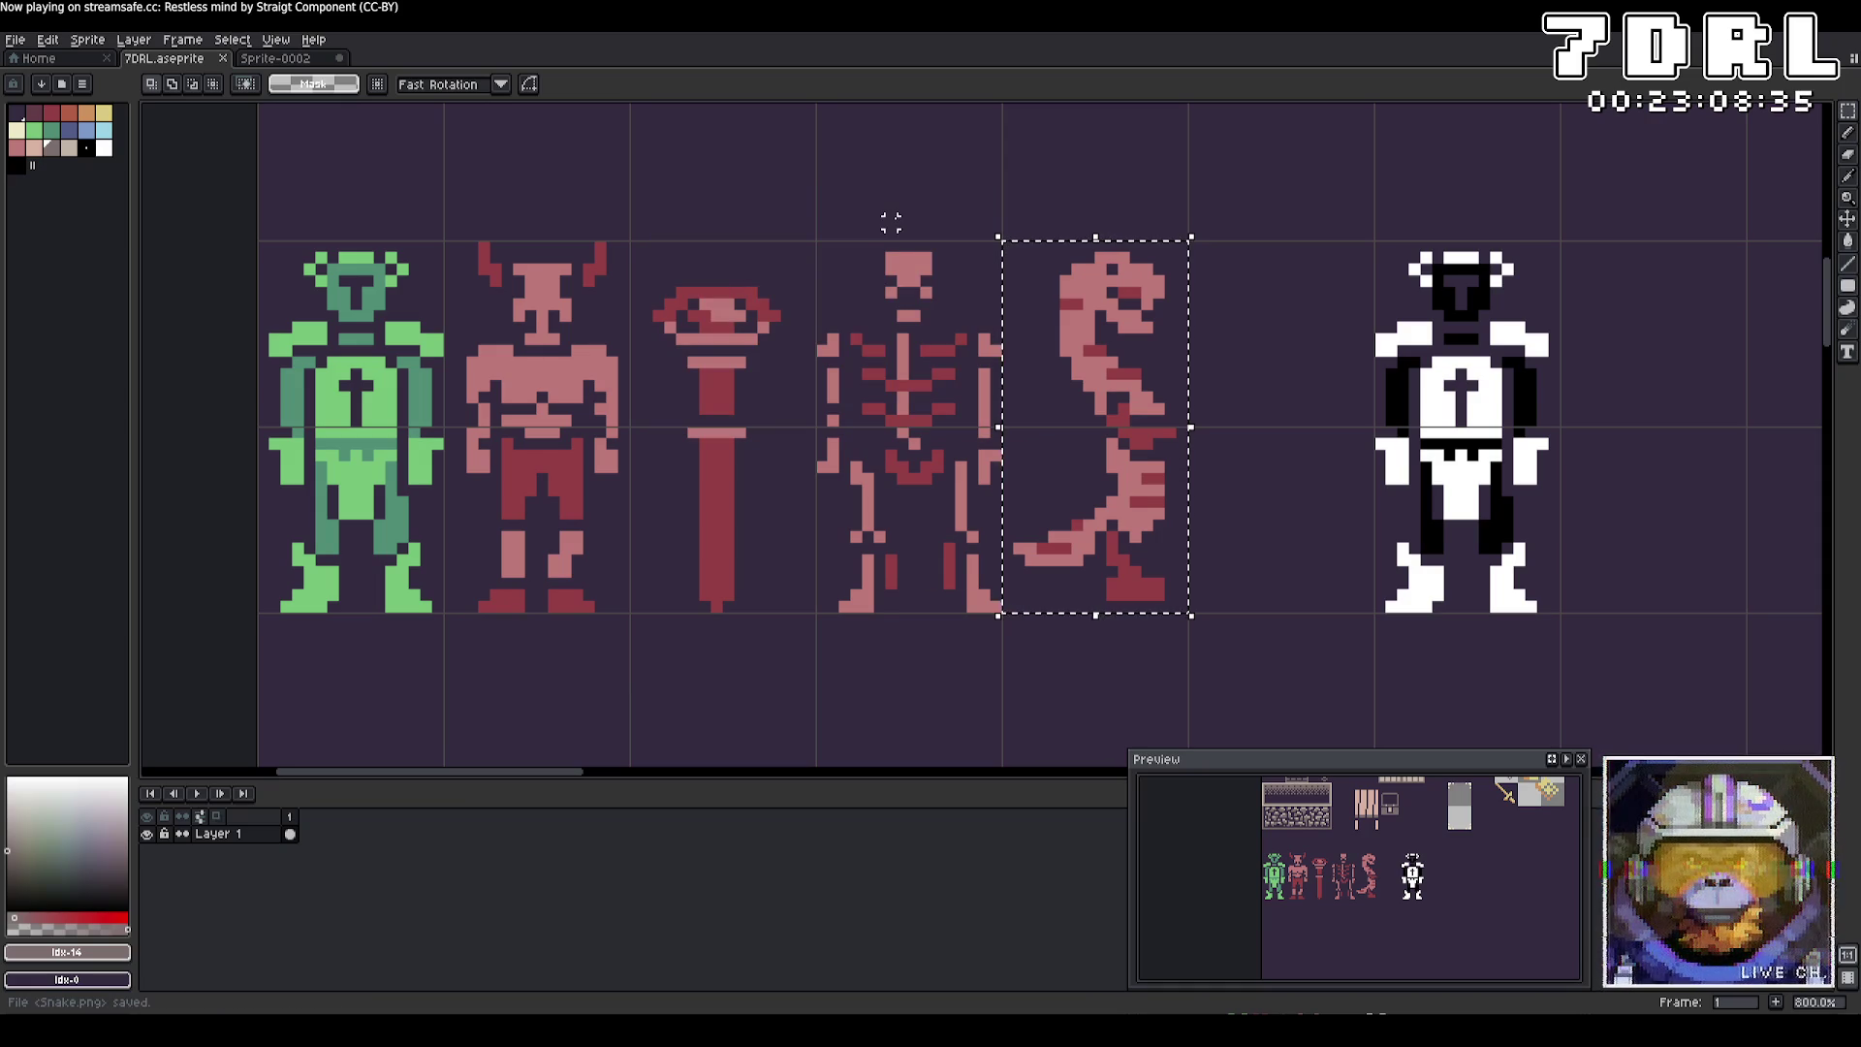
key(alt+Tab)
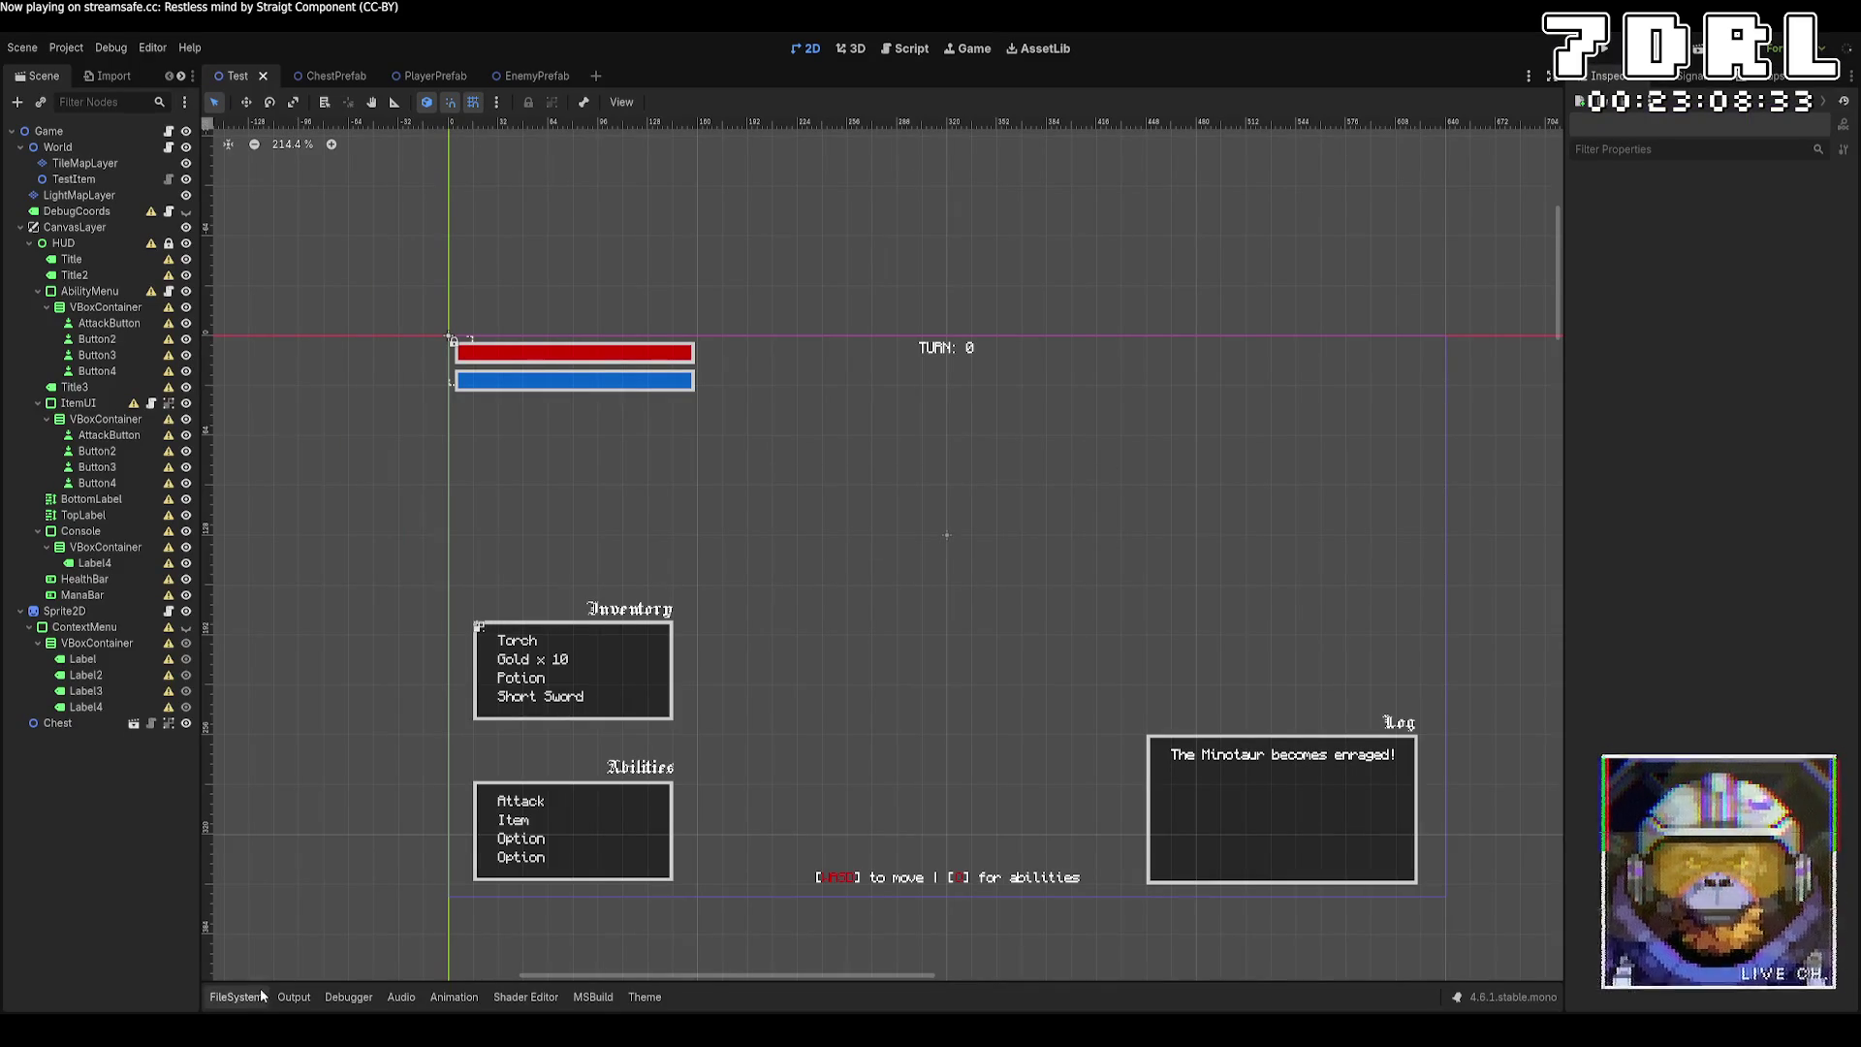
Show the FileSystem panel and scroll to find Skeleton.png and Snake.png in res://.
click(260, 995)
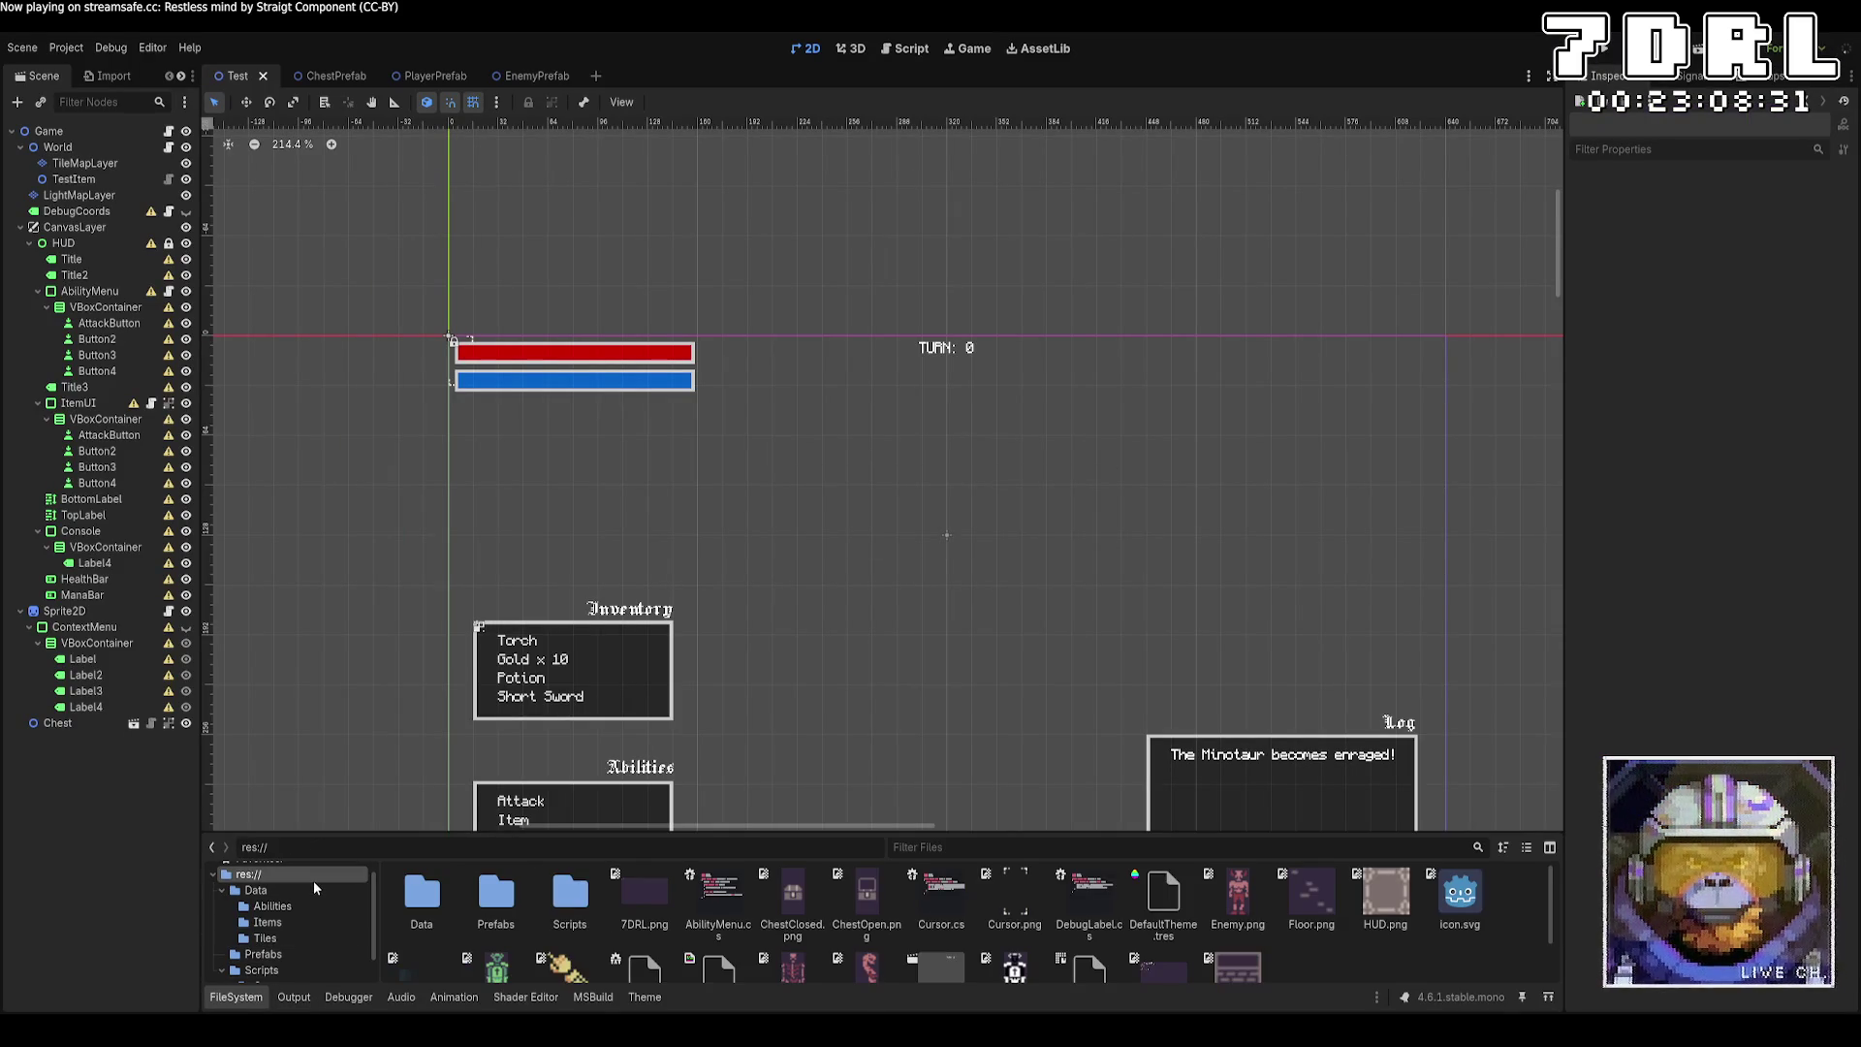
scroll(572, 911, down, 2)
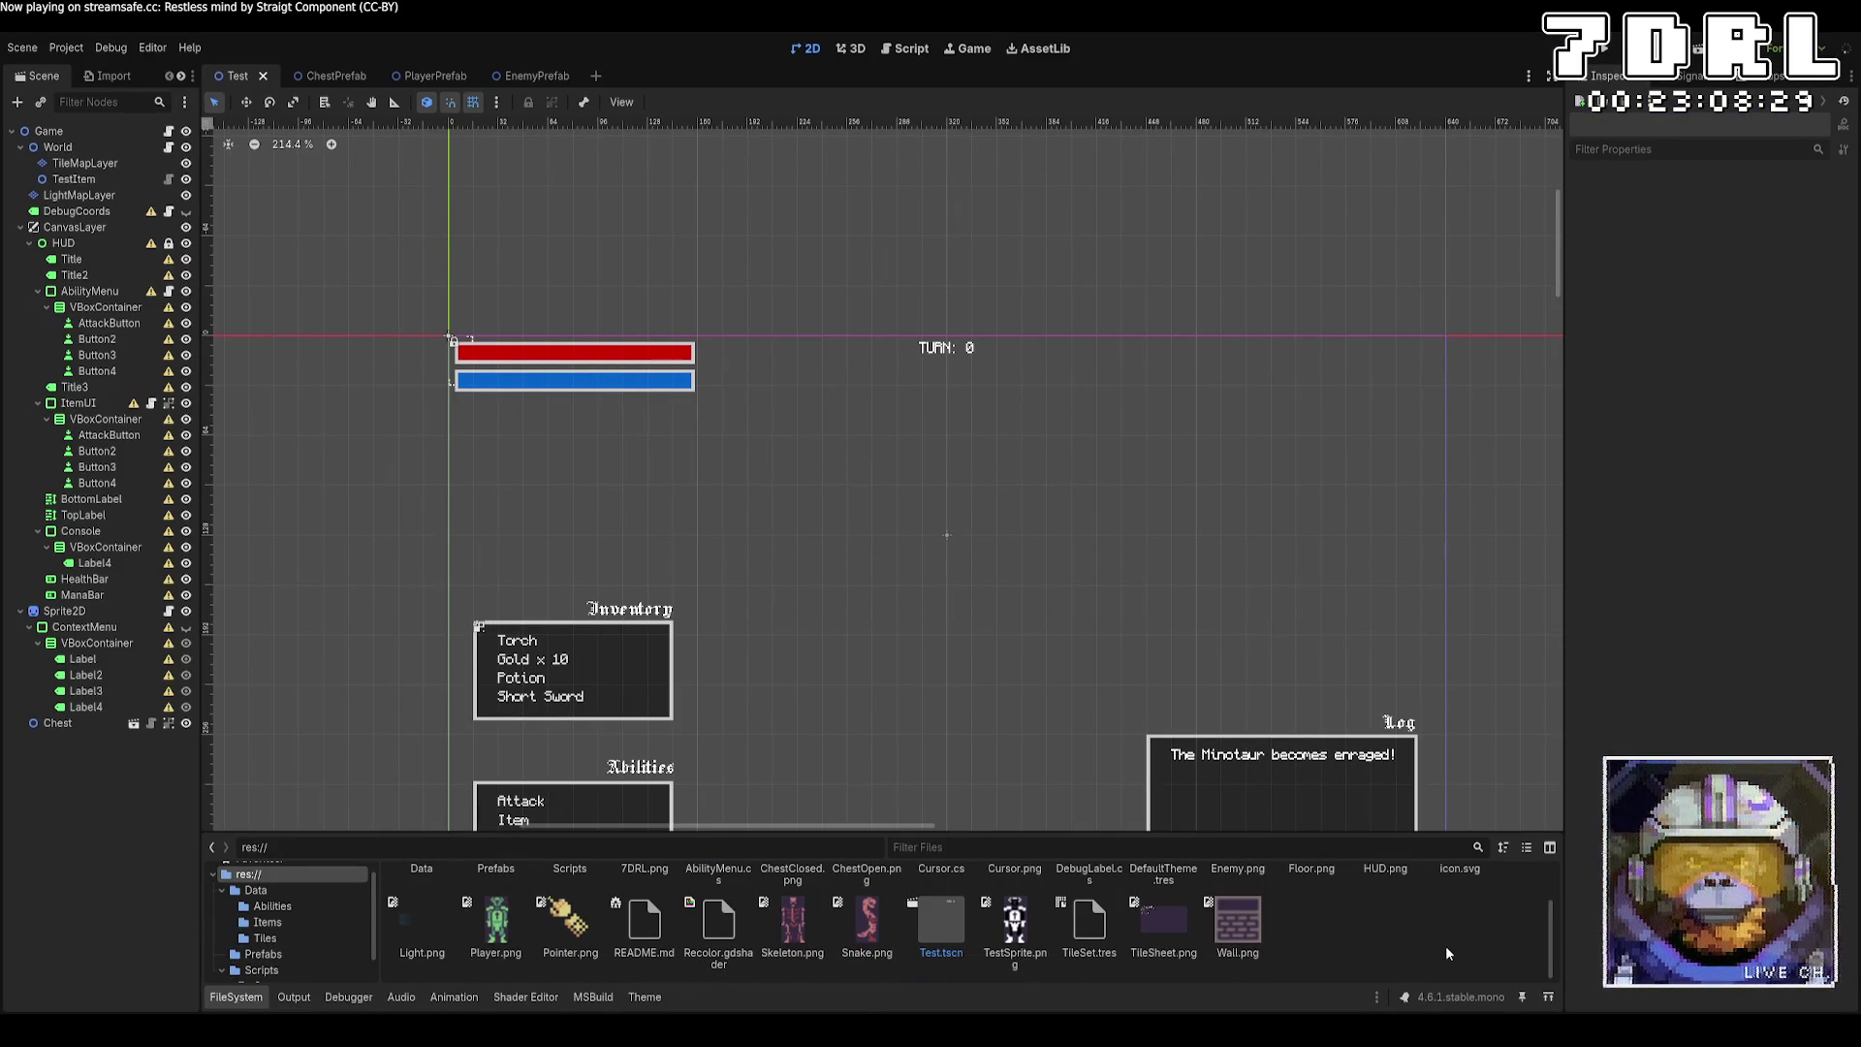
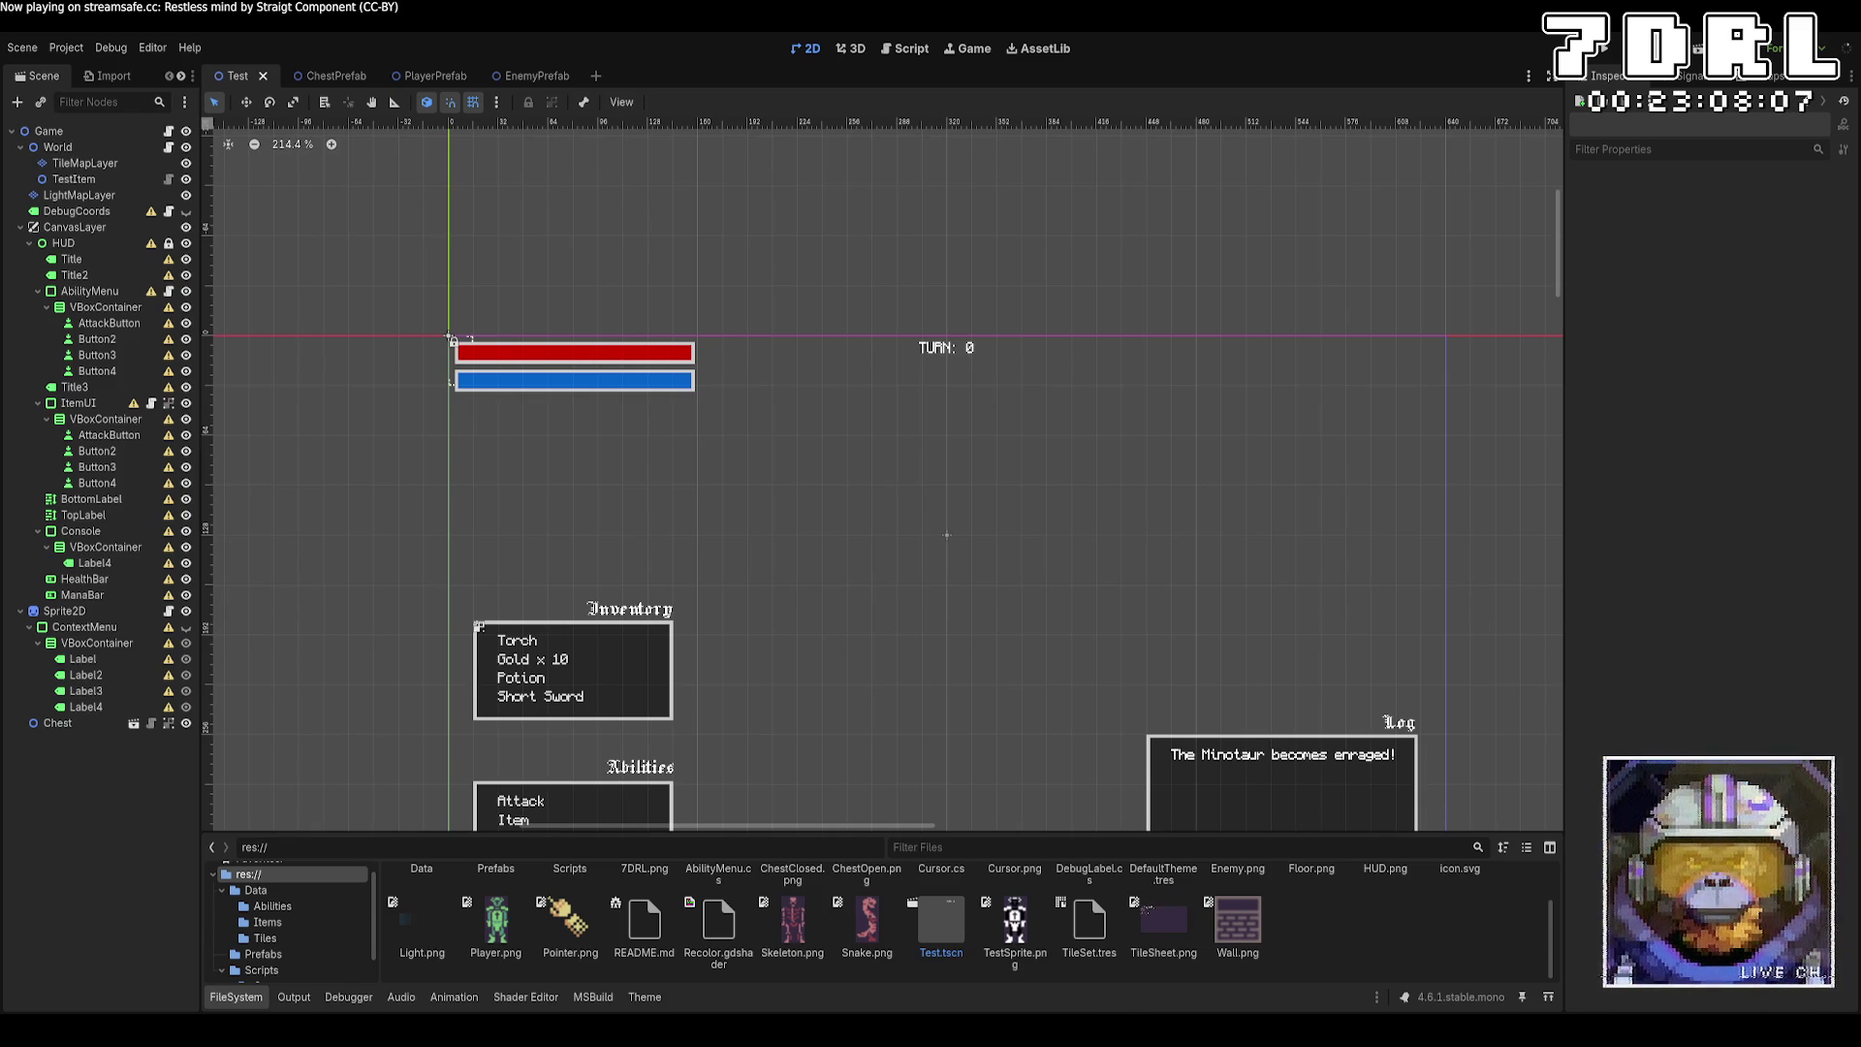
In Aseprite, clear the selection and export the monster sheet to TileSheet.png, then return to Godot.
key(alt+Tab)
click(13, 44)
click(35, 41)
key(ctrl+d)
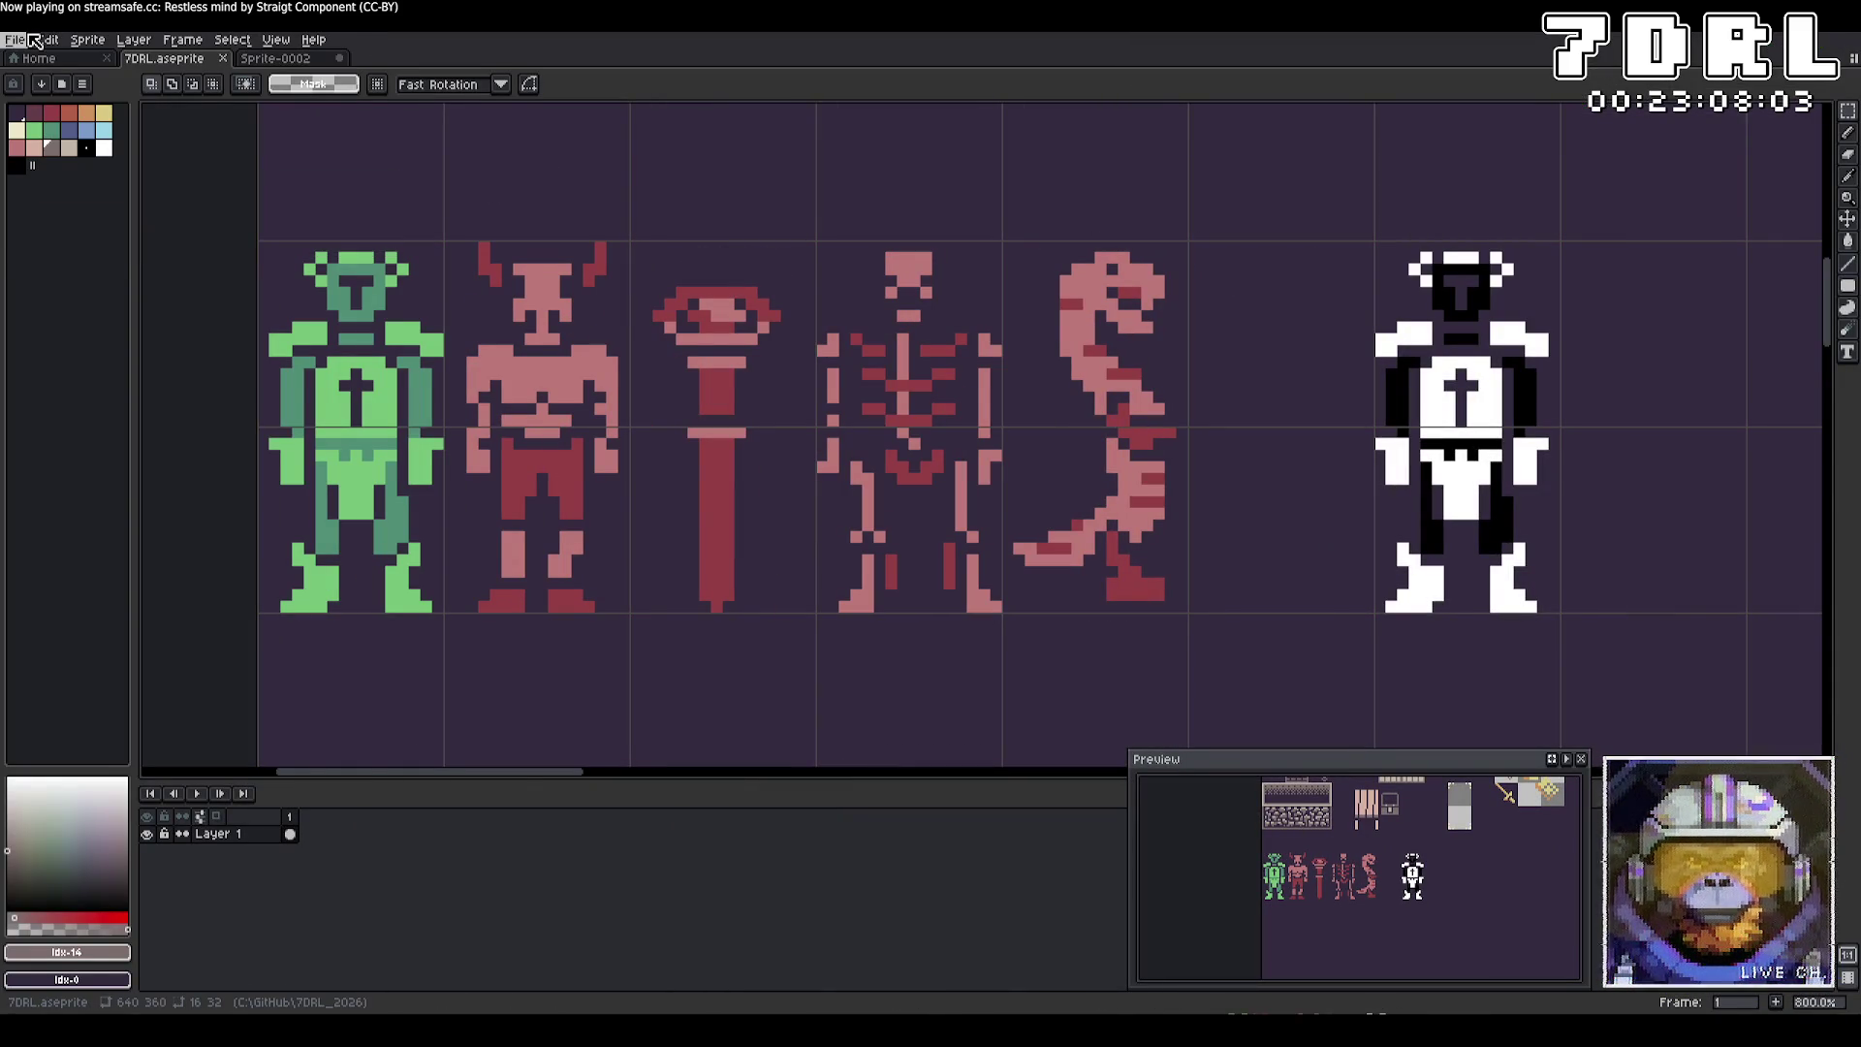
click(30, 37)
mouse_move(86, 187)
click(232, 187)
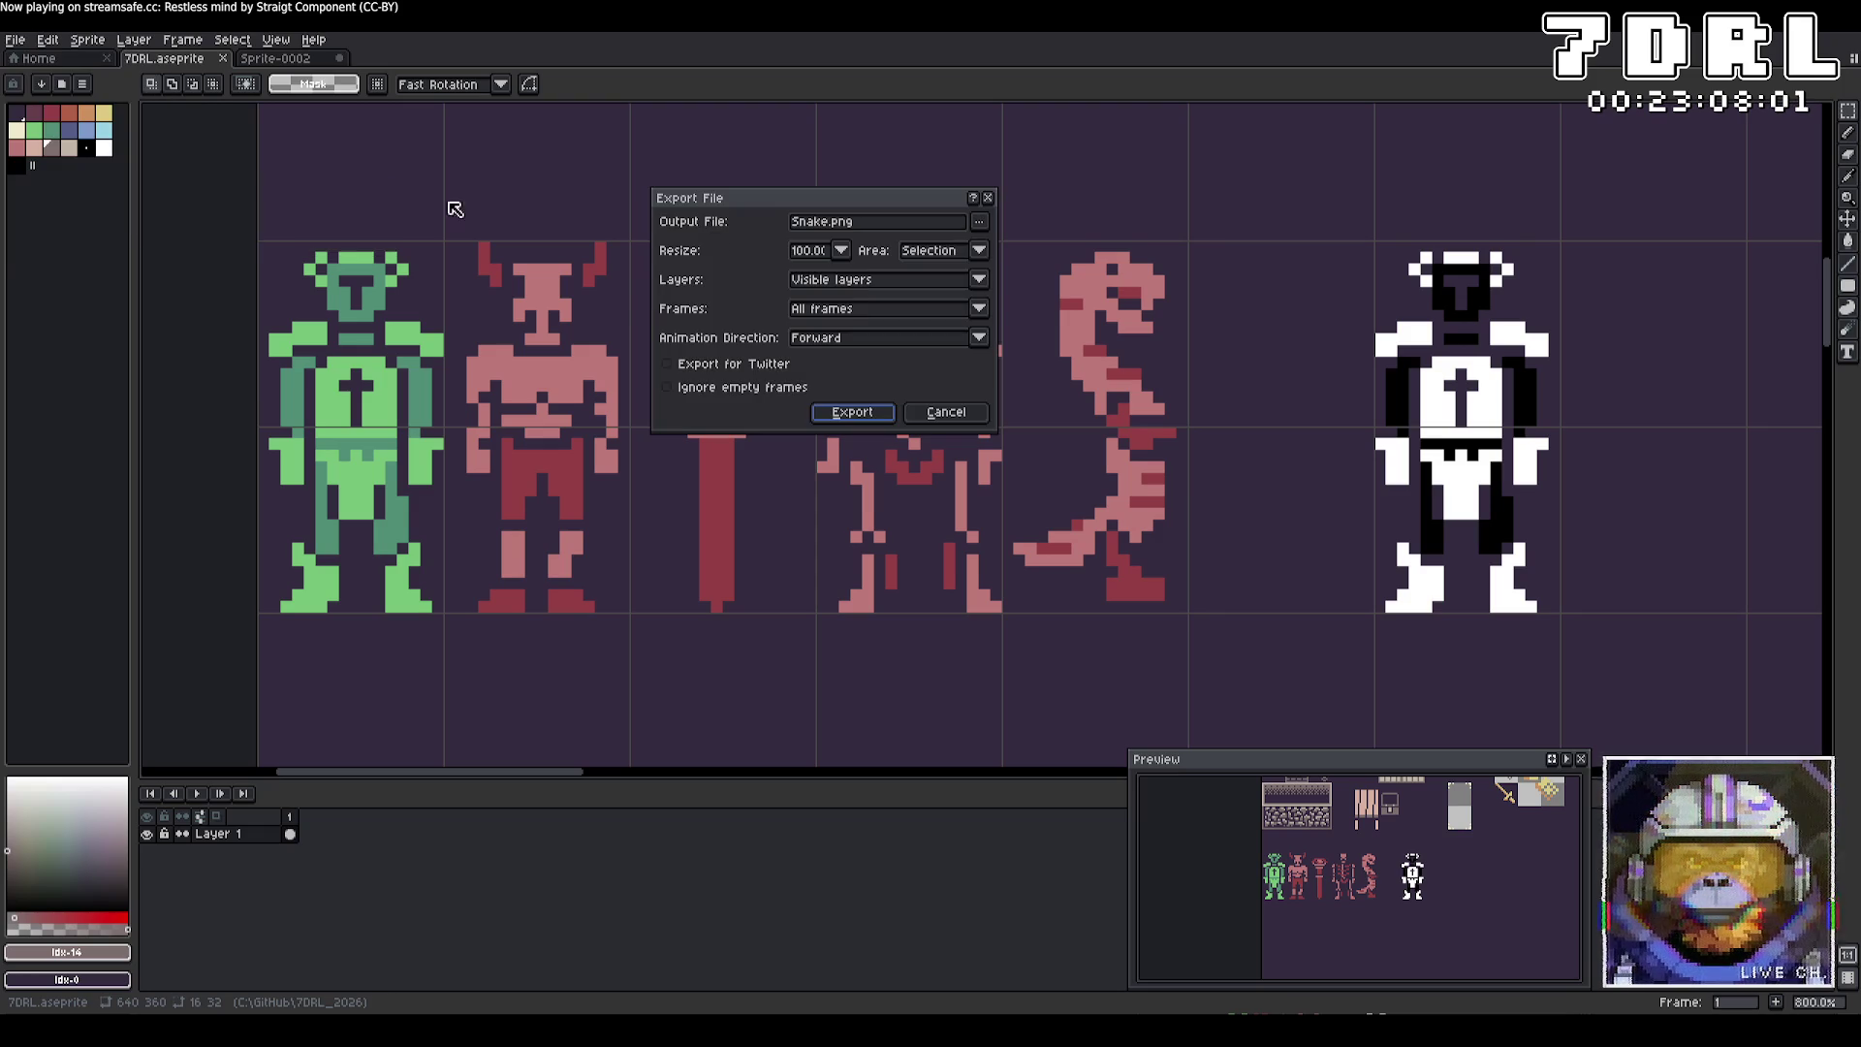
click(980, 222)
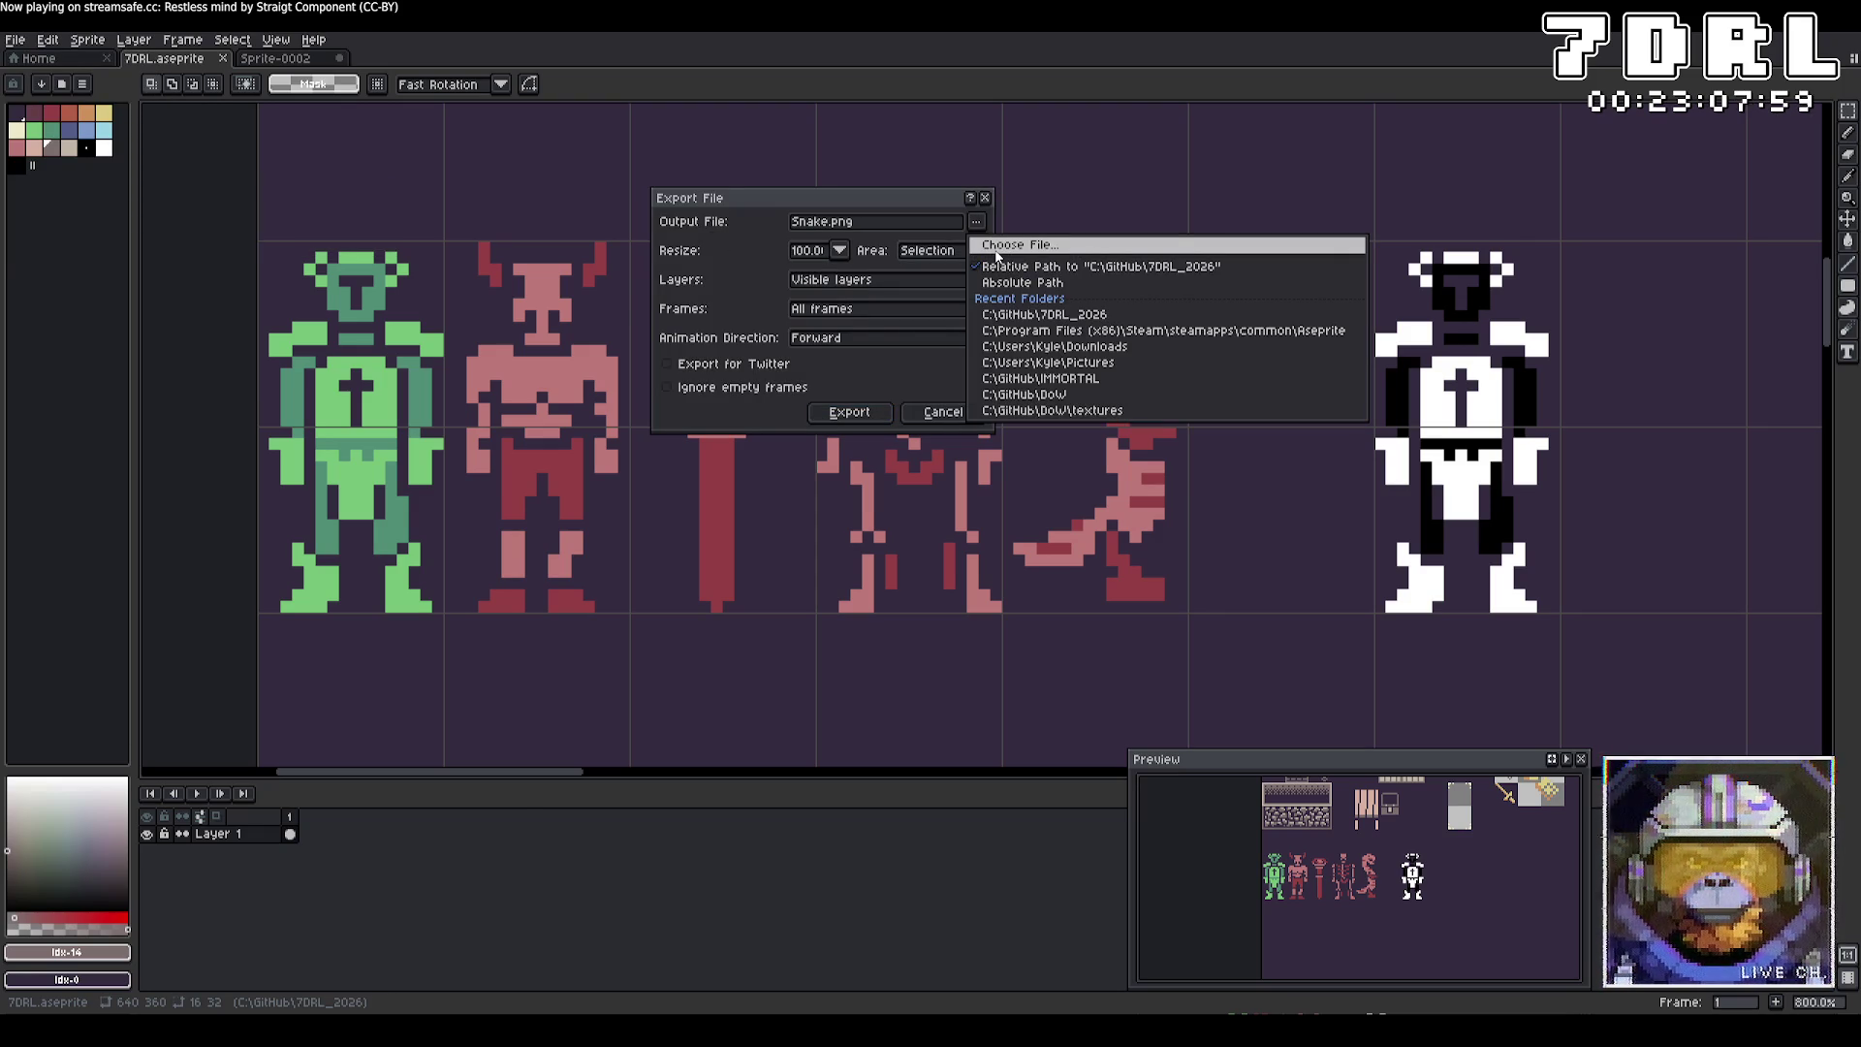
key(alt+Tab)
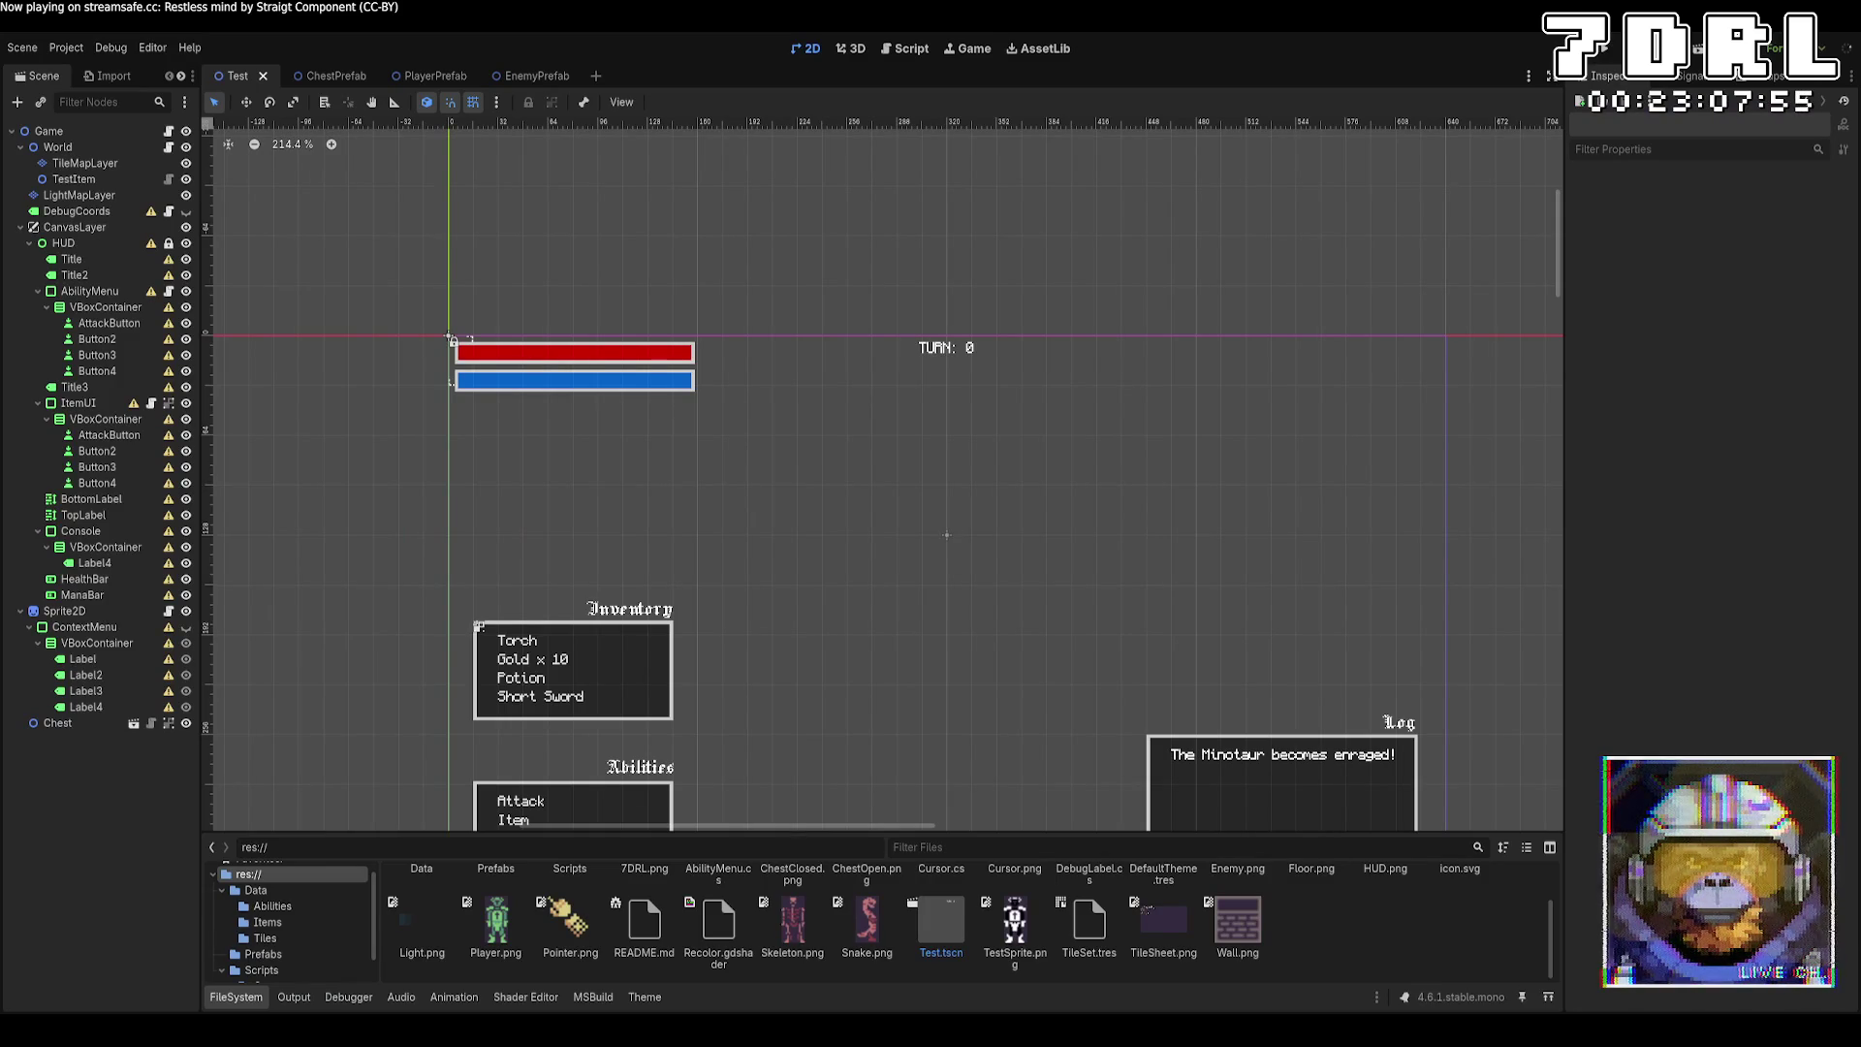
key(alt+Tab)
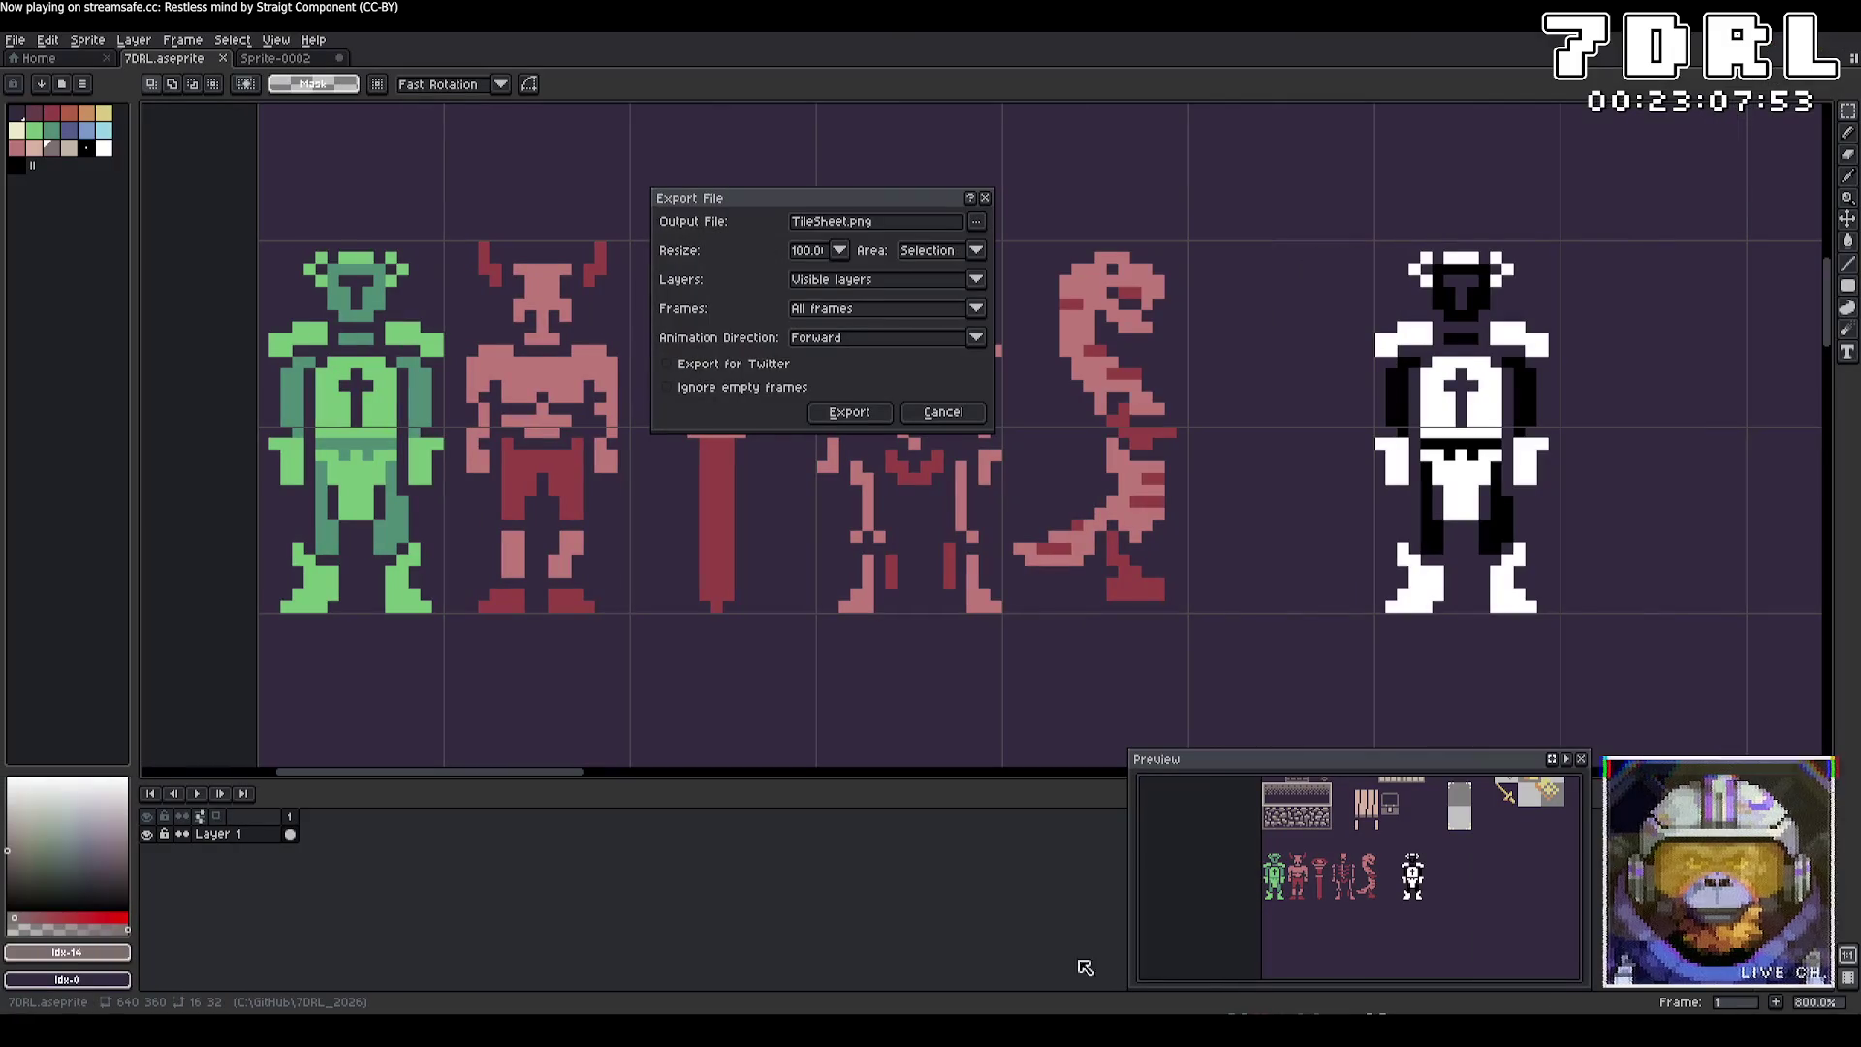
click(852, 411)
key(alt+Tab)
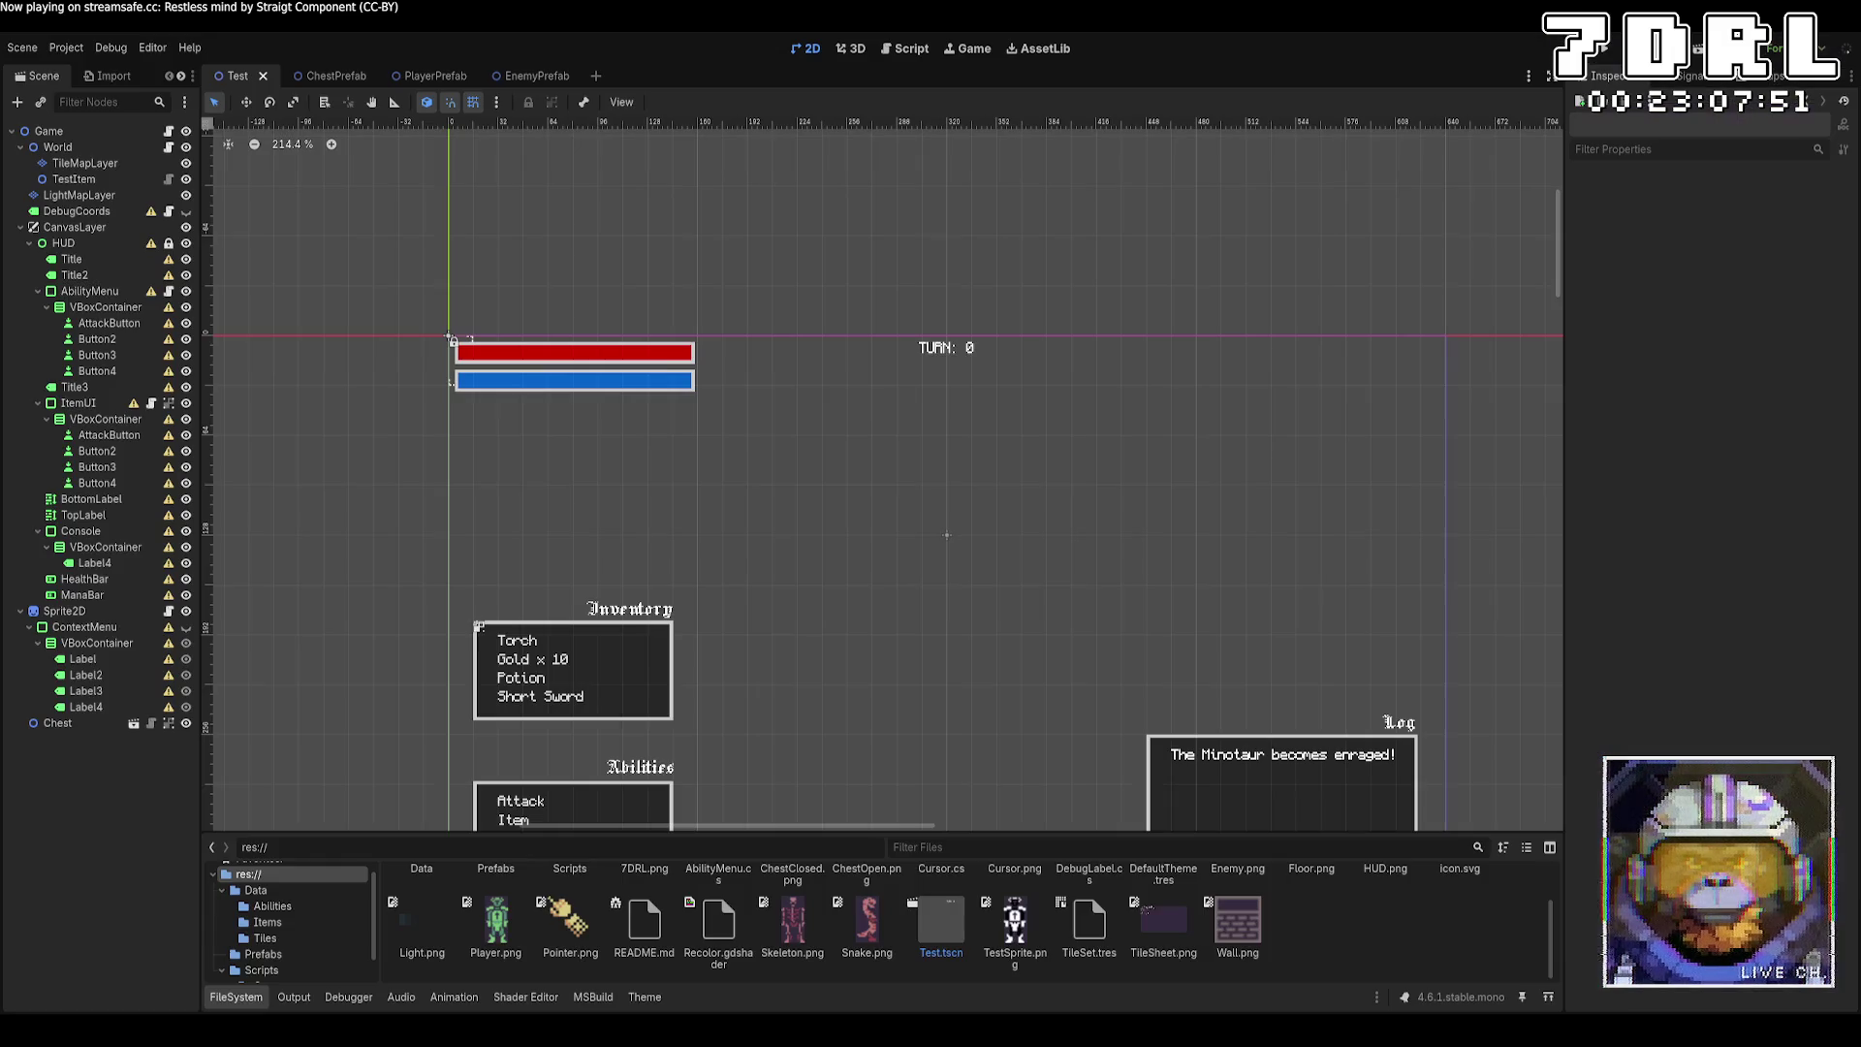
In VS Code, jump to the BOUNDARY tile type definition via the symbol search.
key(alt+Tab)
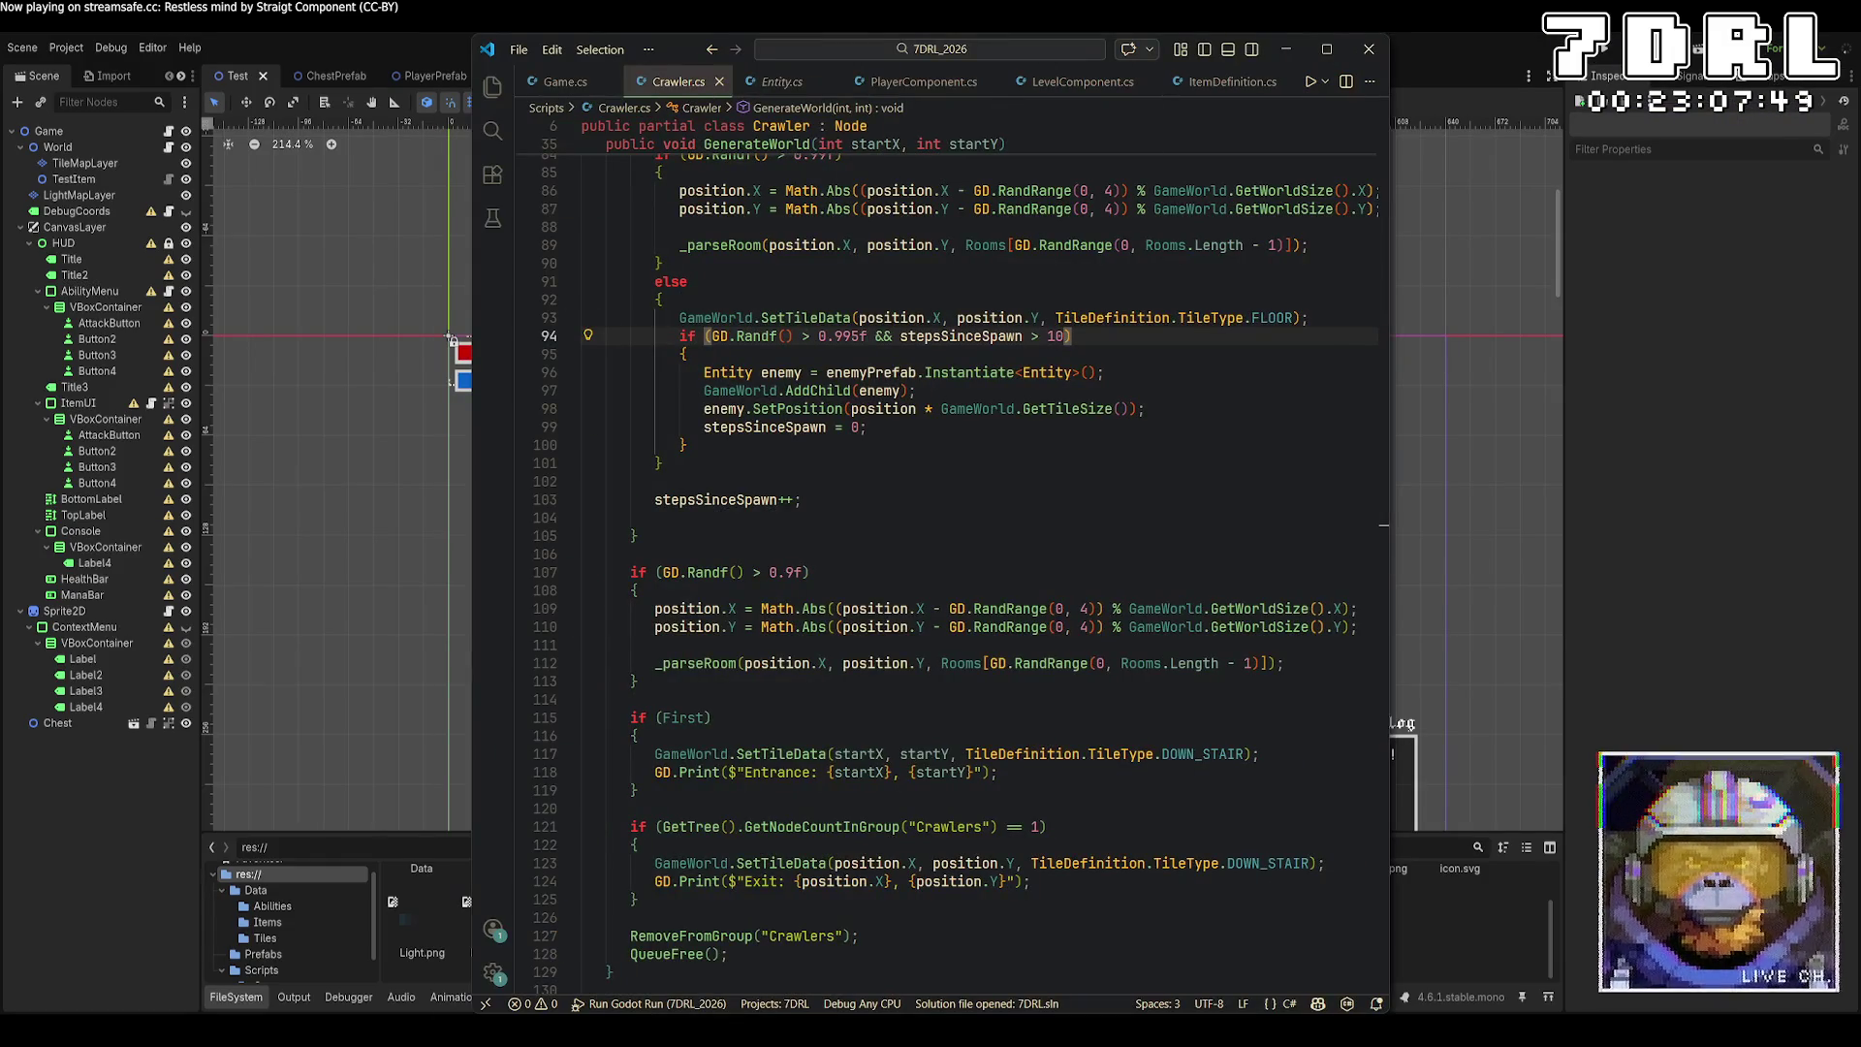
key(ctrl+t)
text(BOUNDARY)
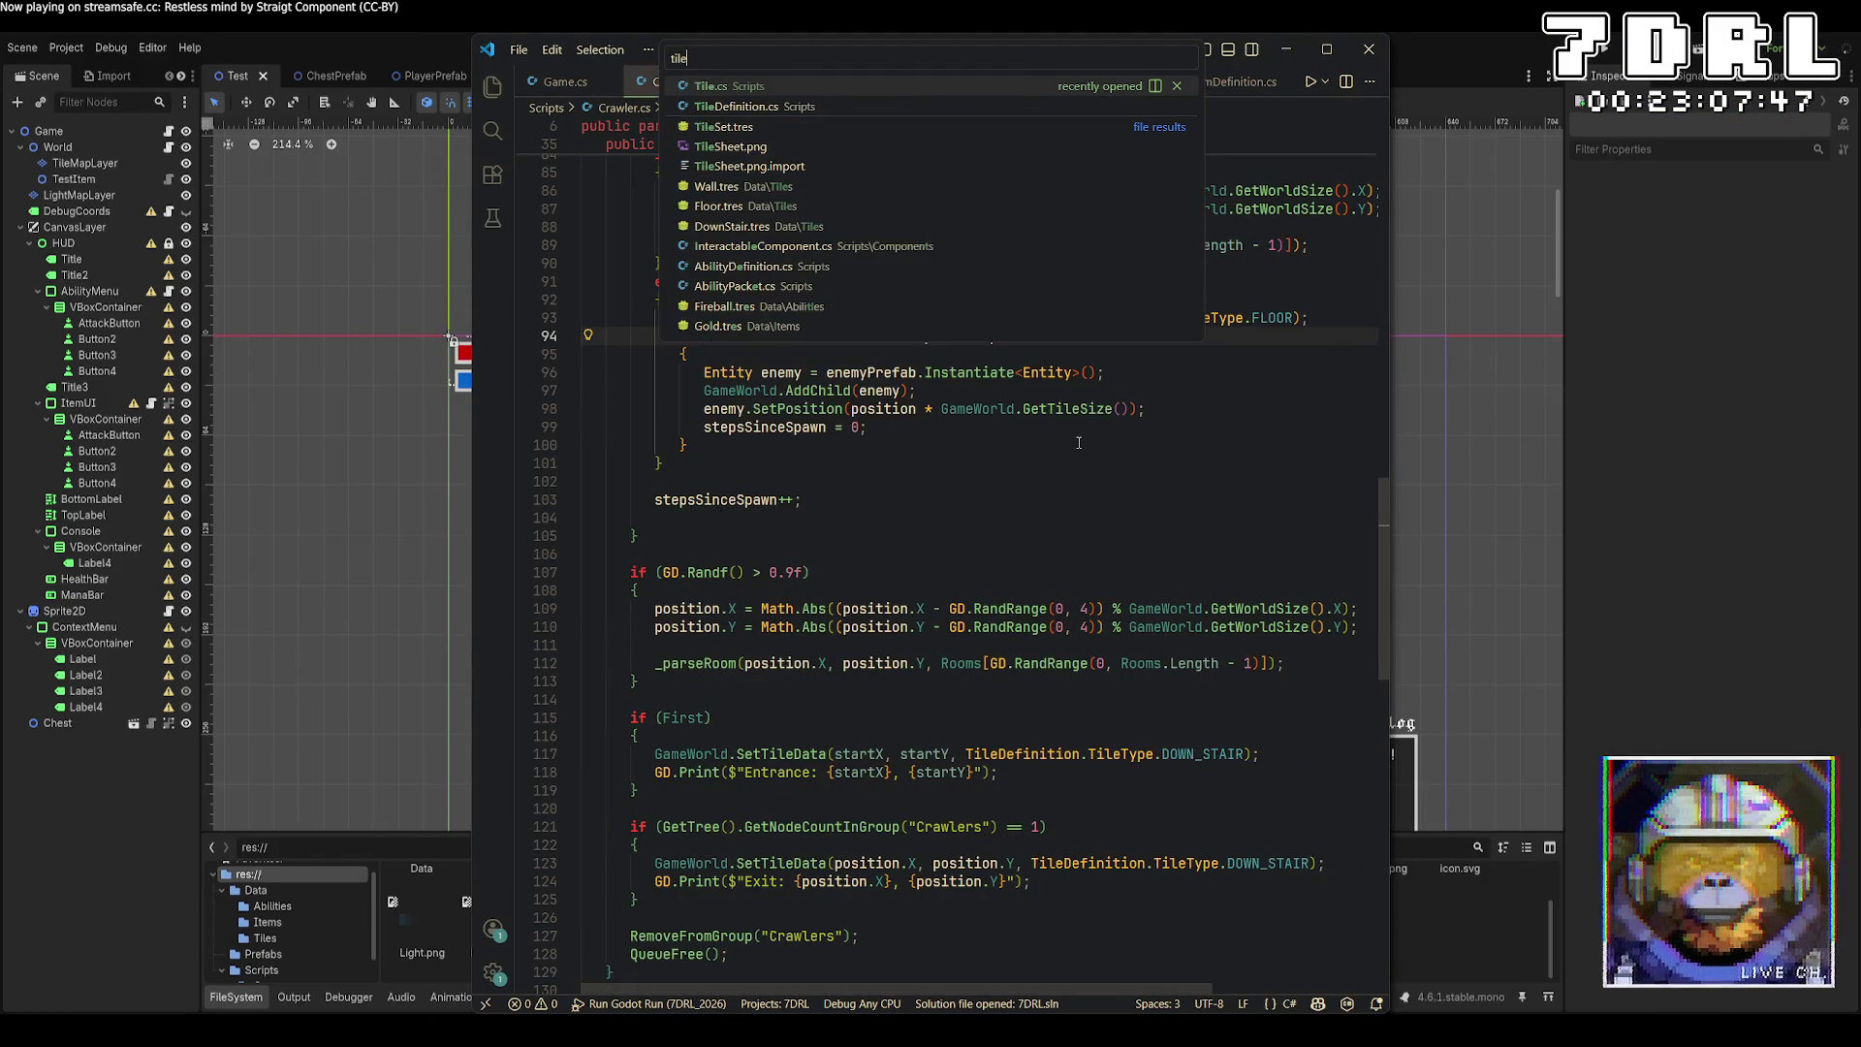
key(Return)
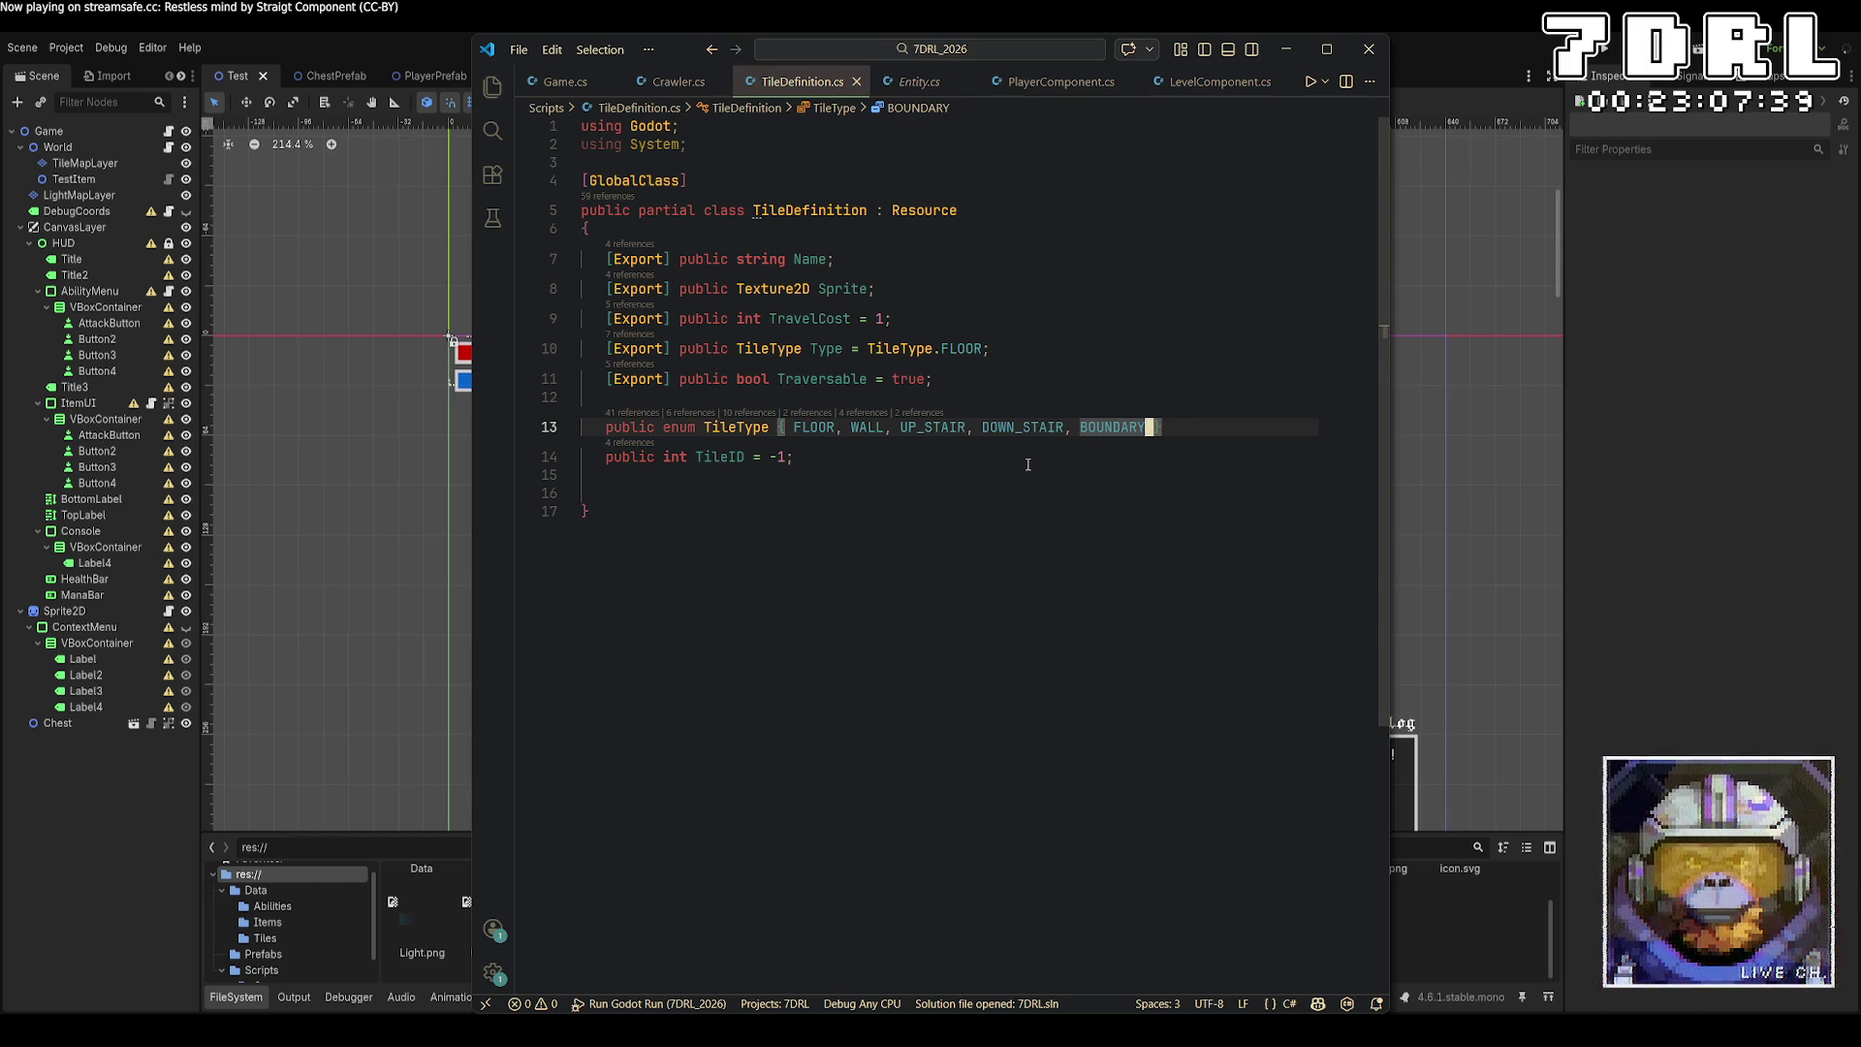
Open Game.cs from the file search, closing the duplicate broken tab.
key(ctrl+p)
text(tilere)
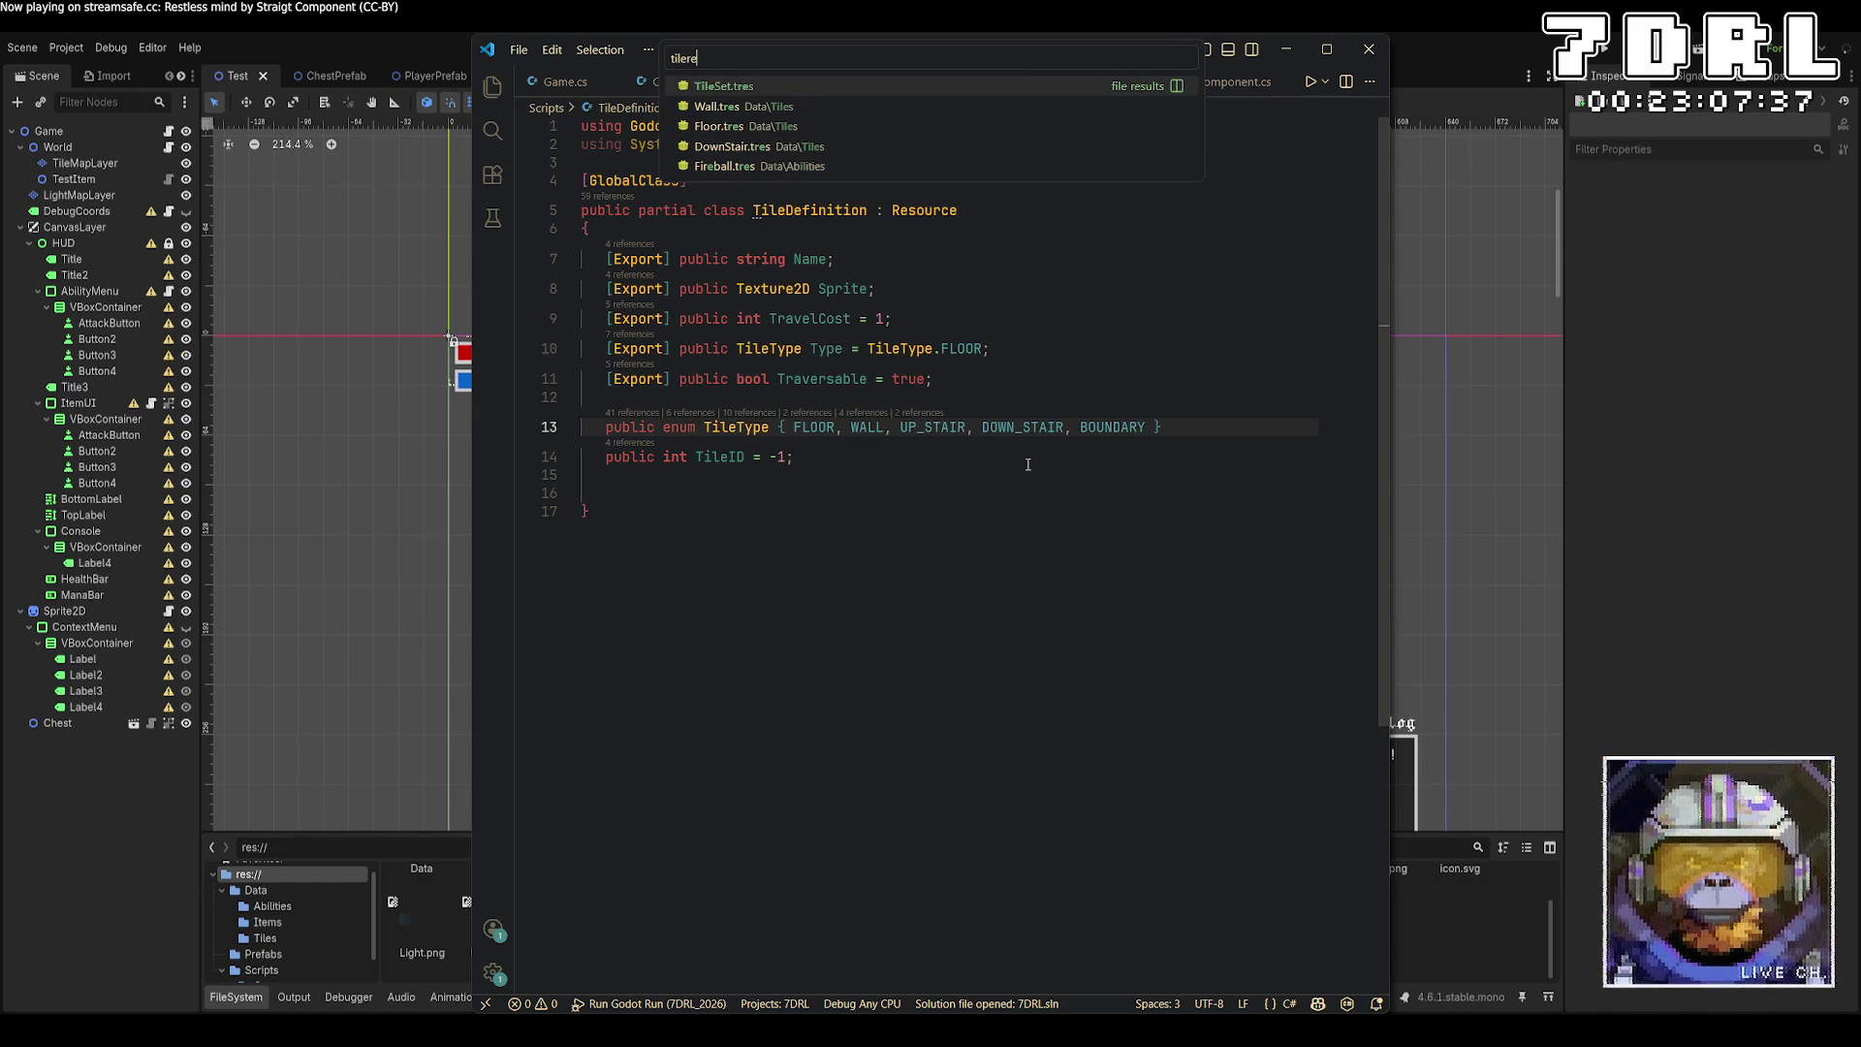
key(Return)
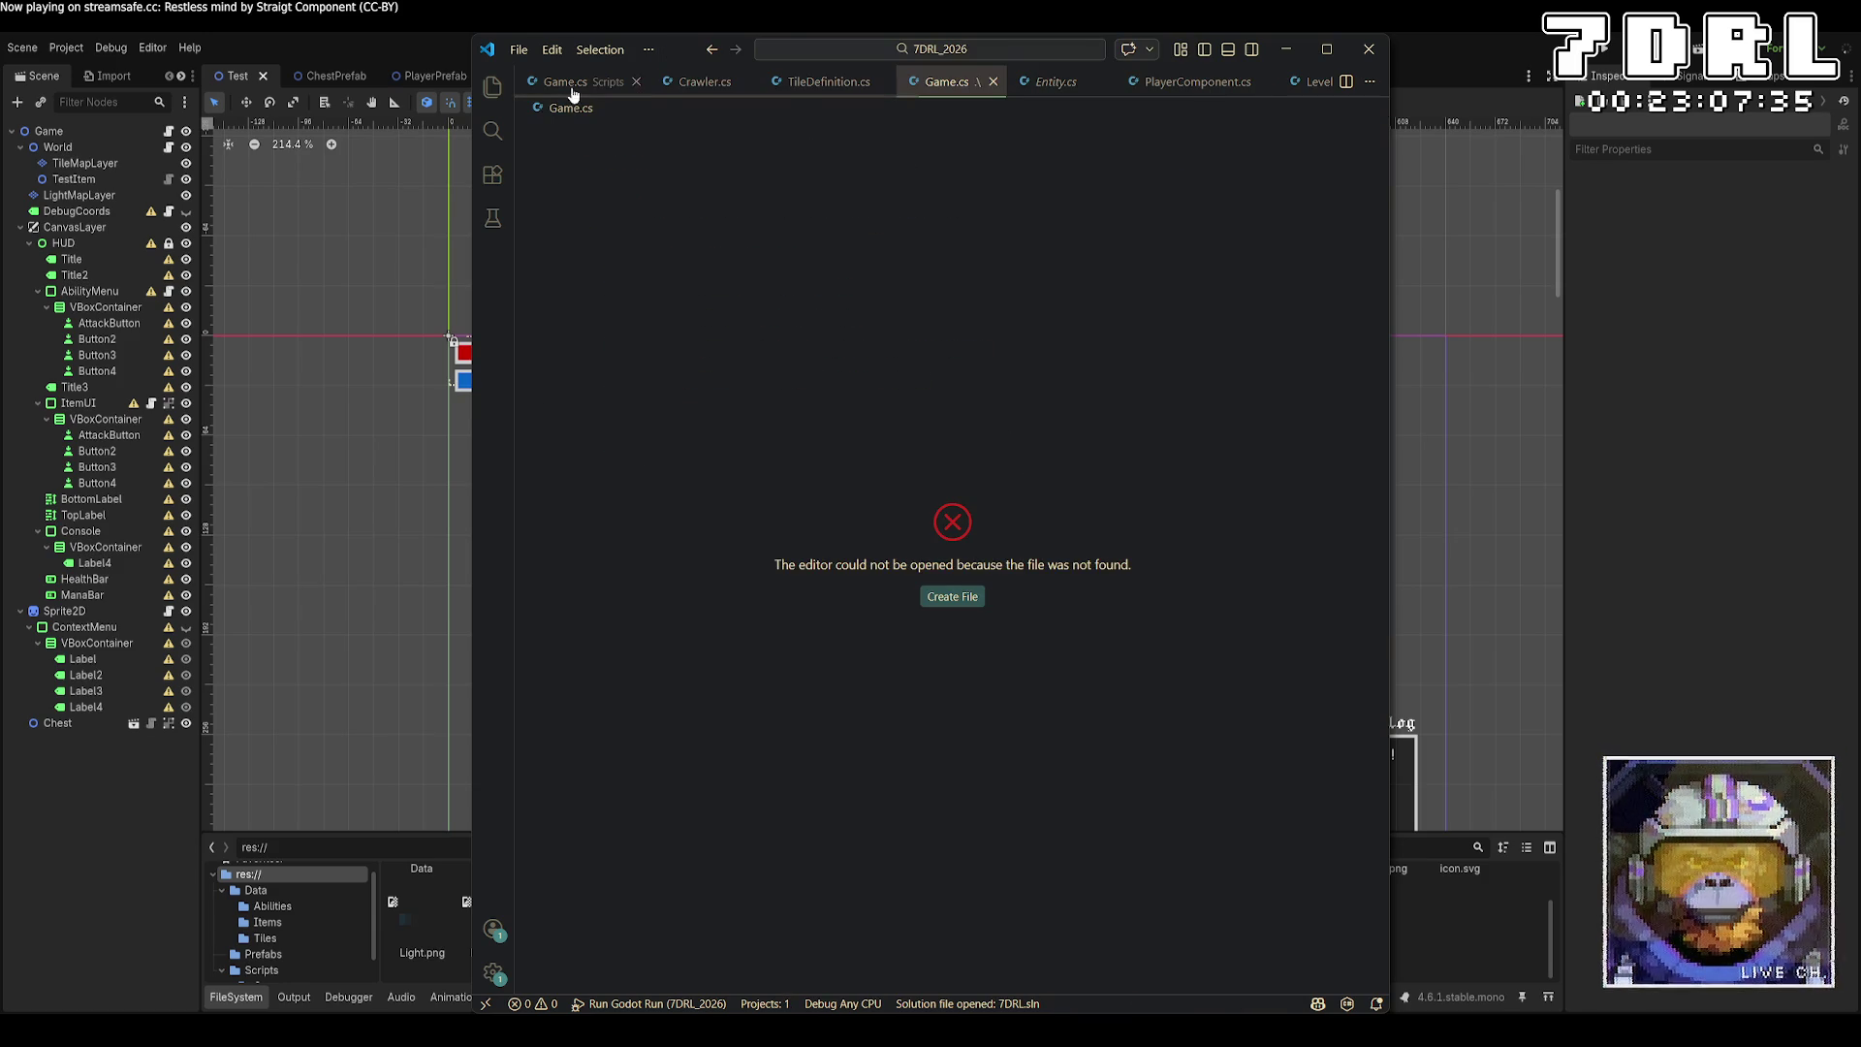
key(ctrl+w)
click(977, 82)
scroll(1035, 572, down, 5)
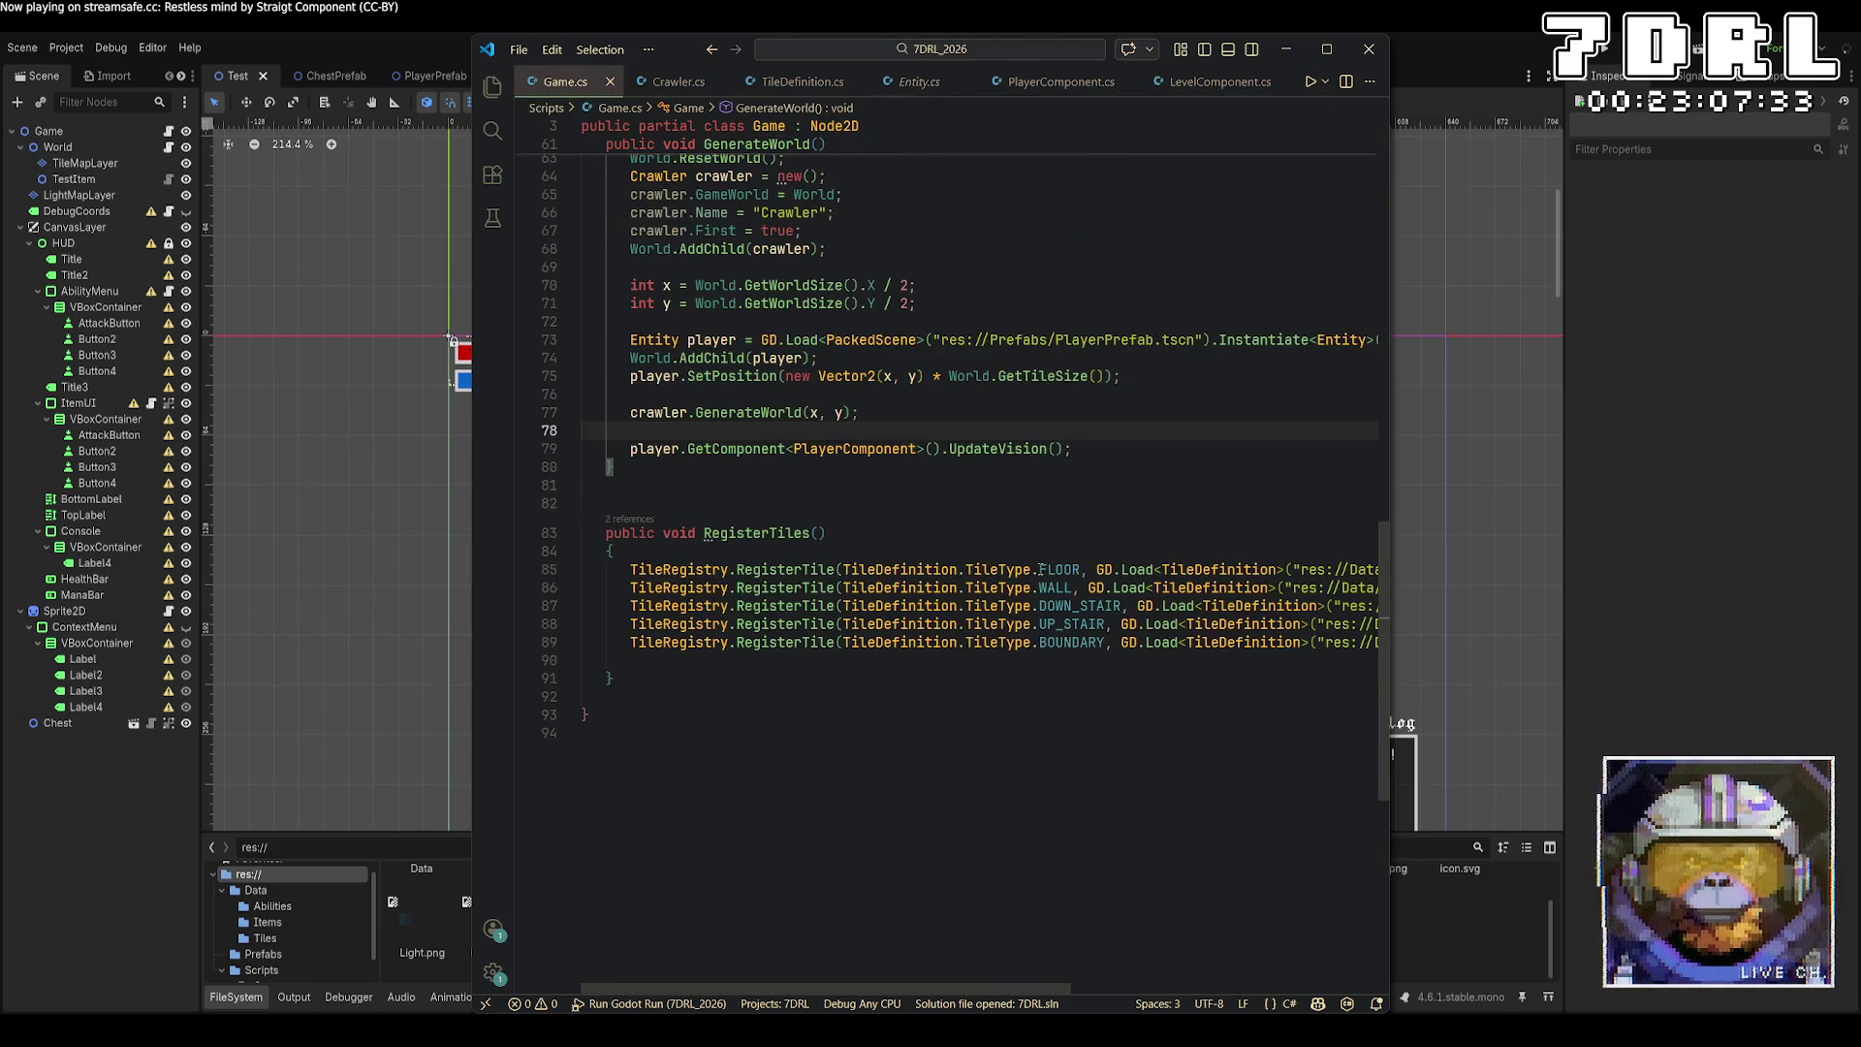
scroll(1026, 979, right, 5)
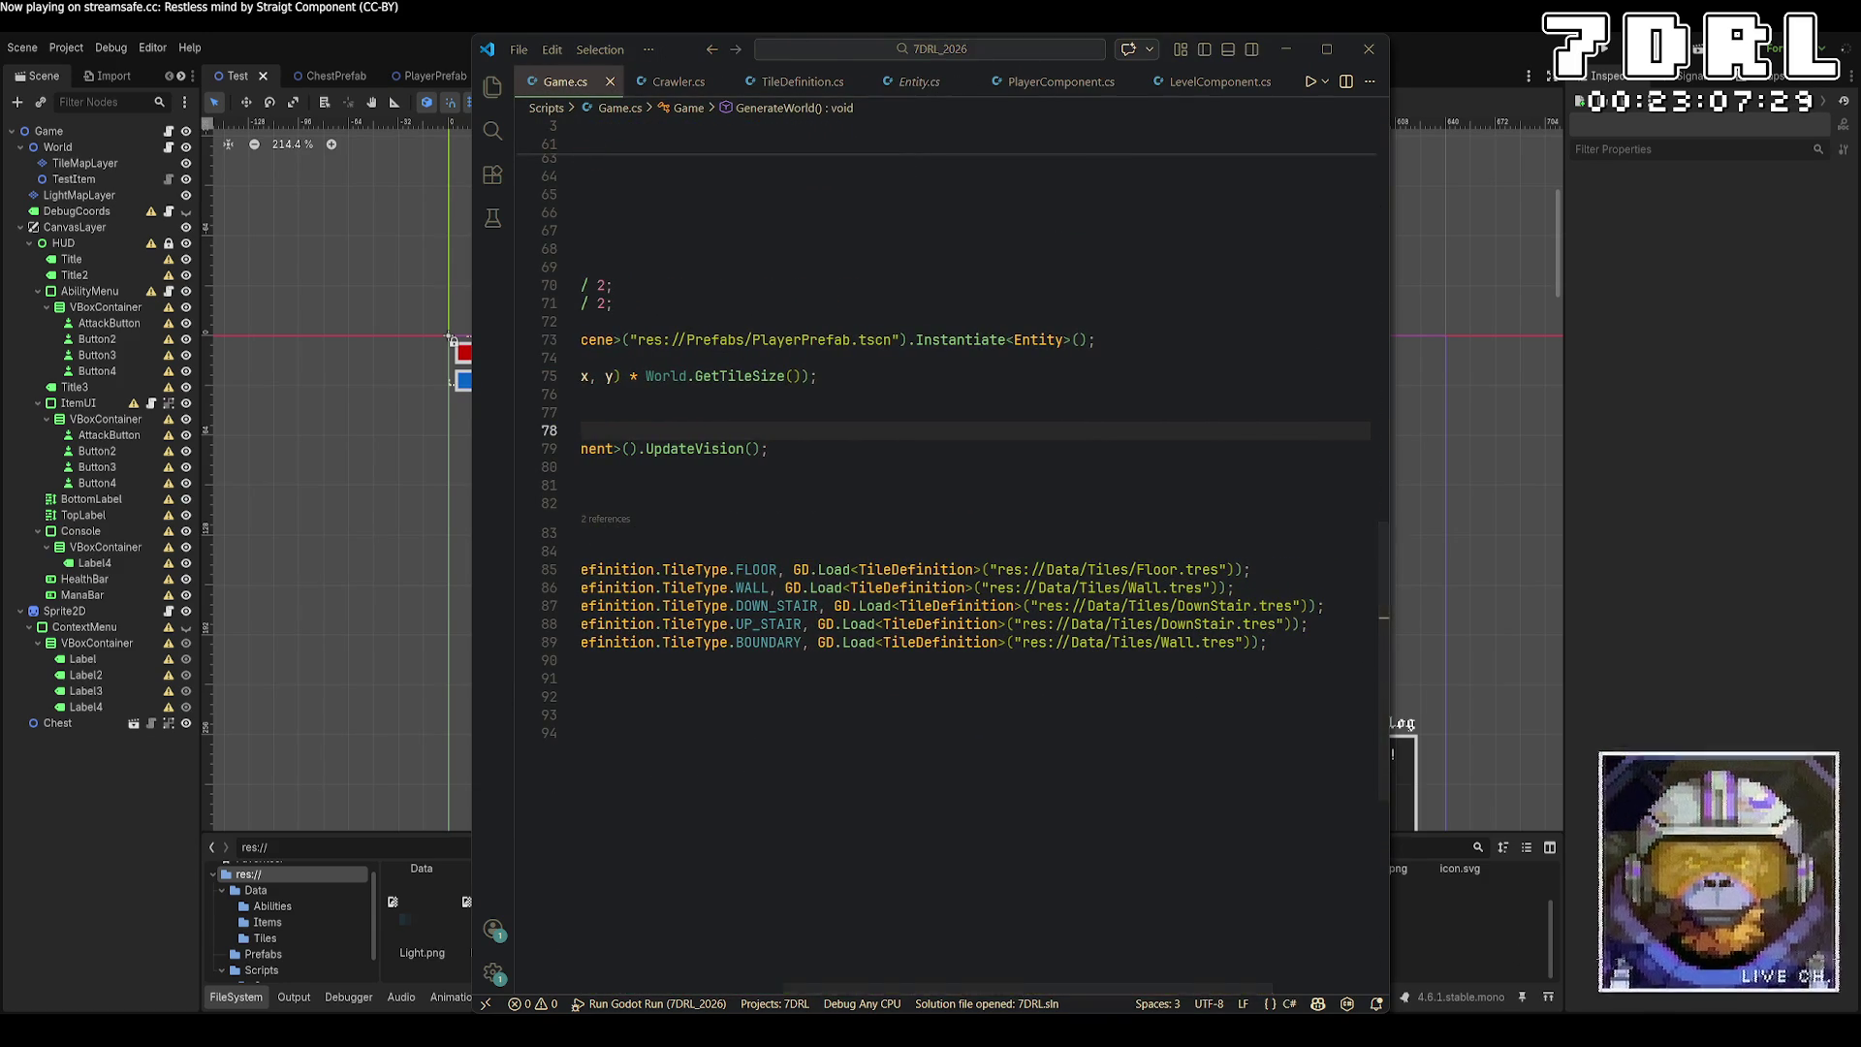
Review Game.cs's World, Player and GameLog fields, then switch to the Crawler.cs tab.
key(alt+Tab)
scroll(625, 929, up, 1)
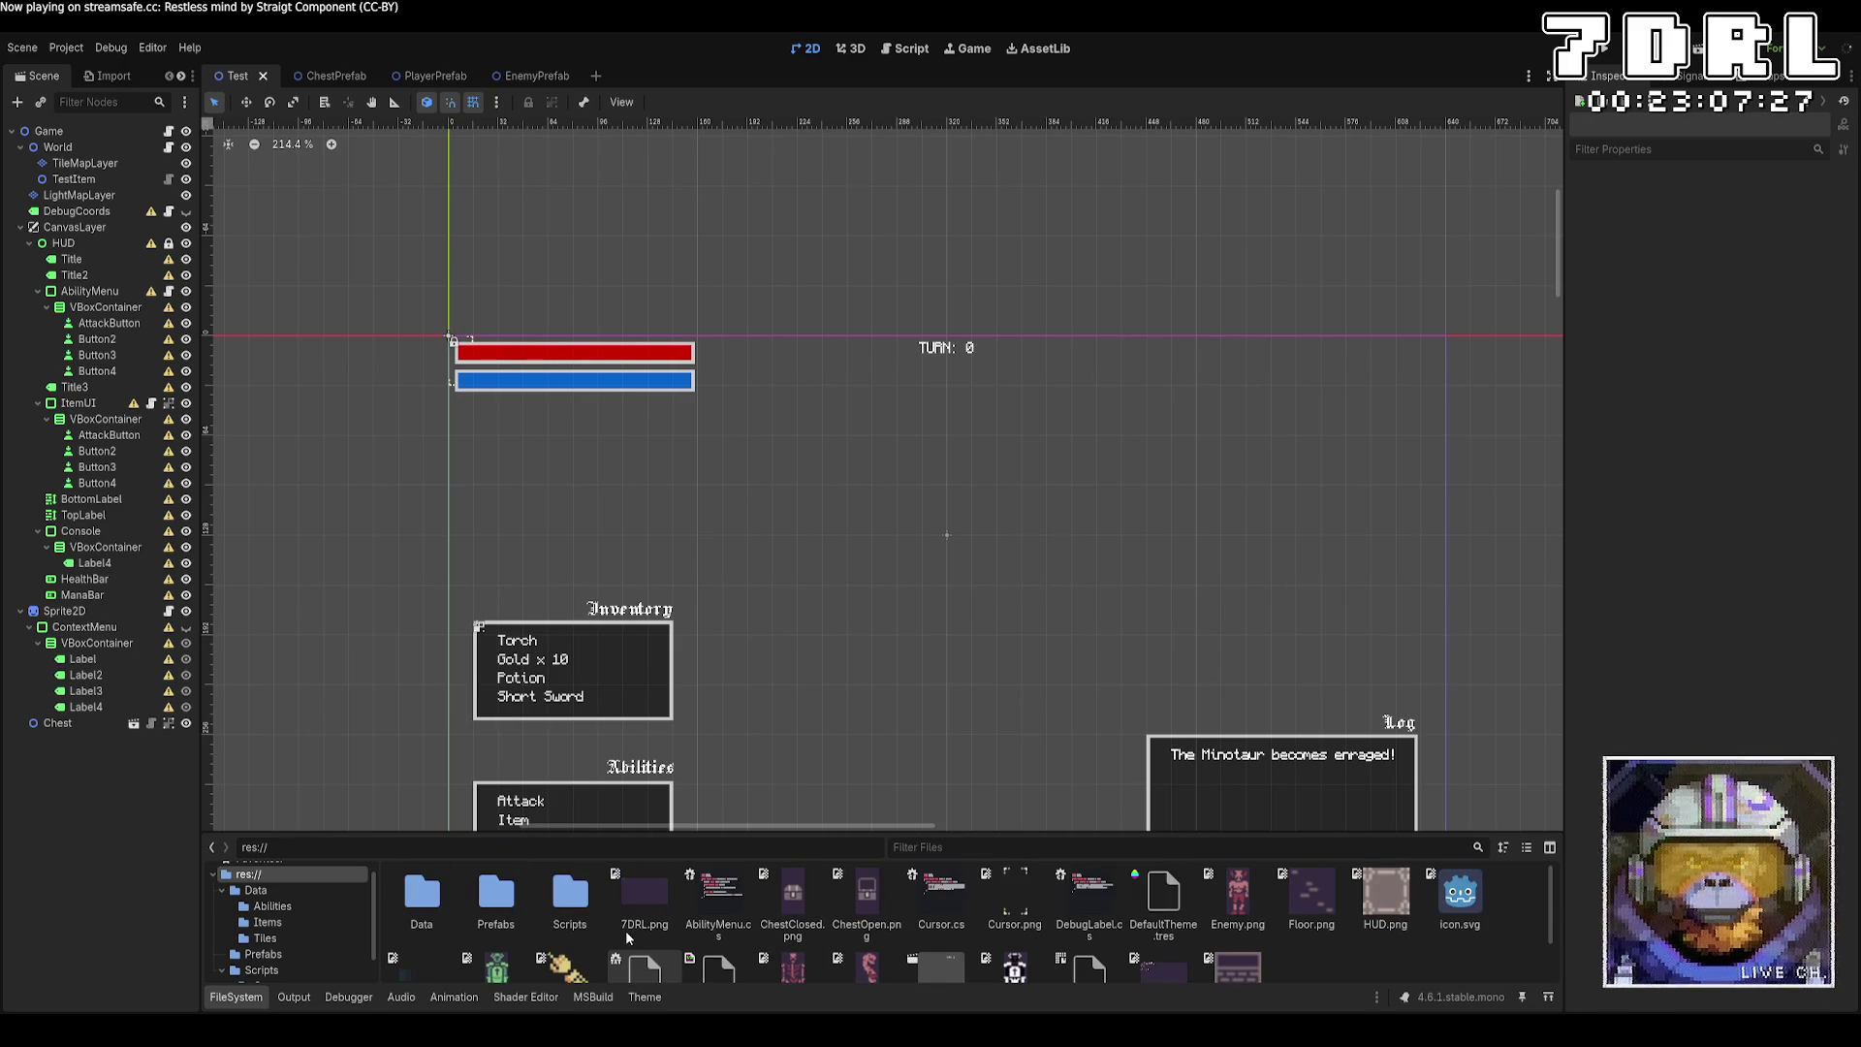
key(alt+Tab)
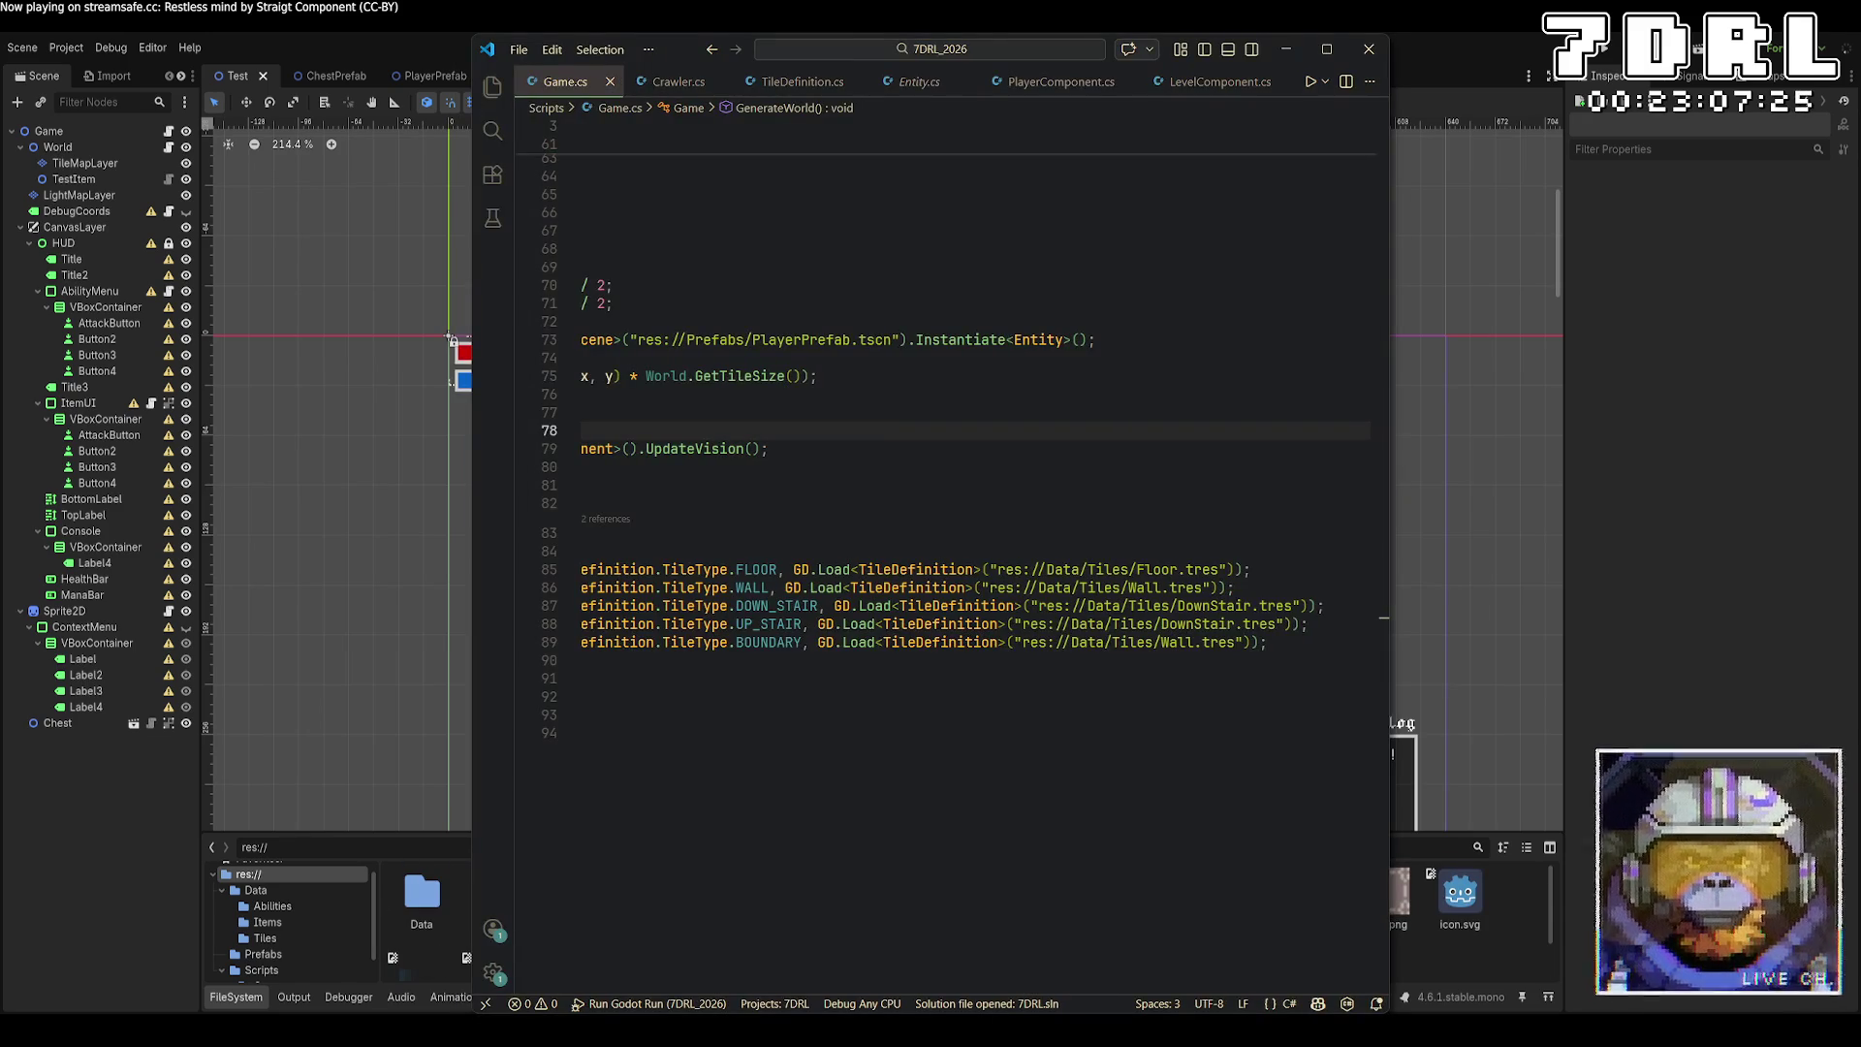
scroll(1064, 866, left, 5)
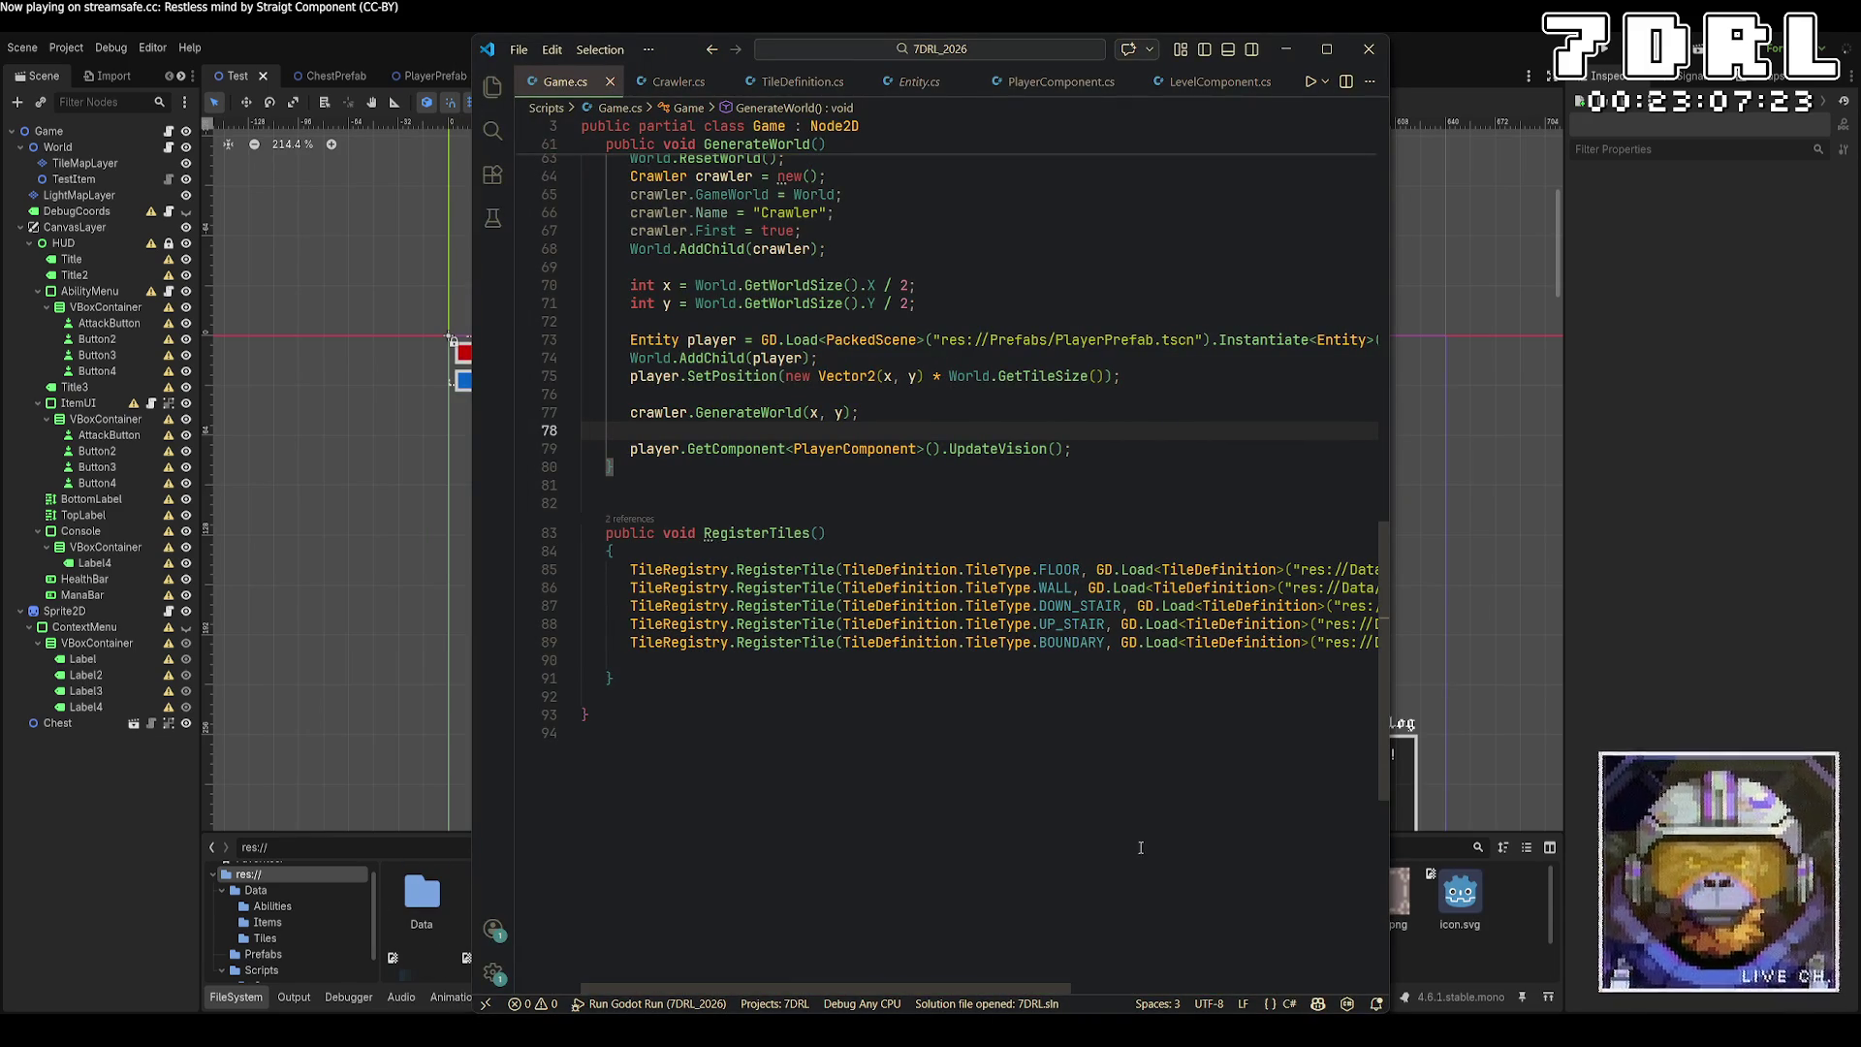
scroll(1102, 513, up, 20)
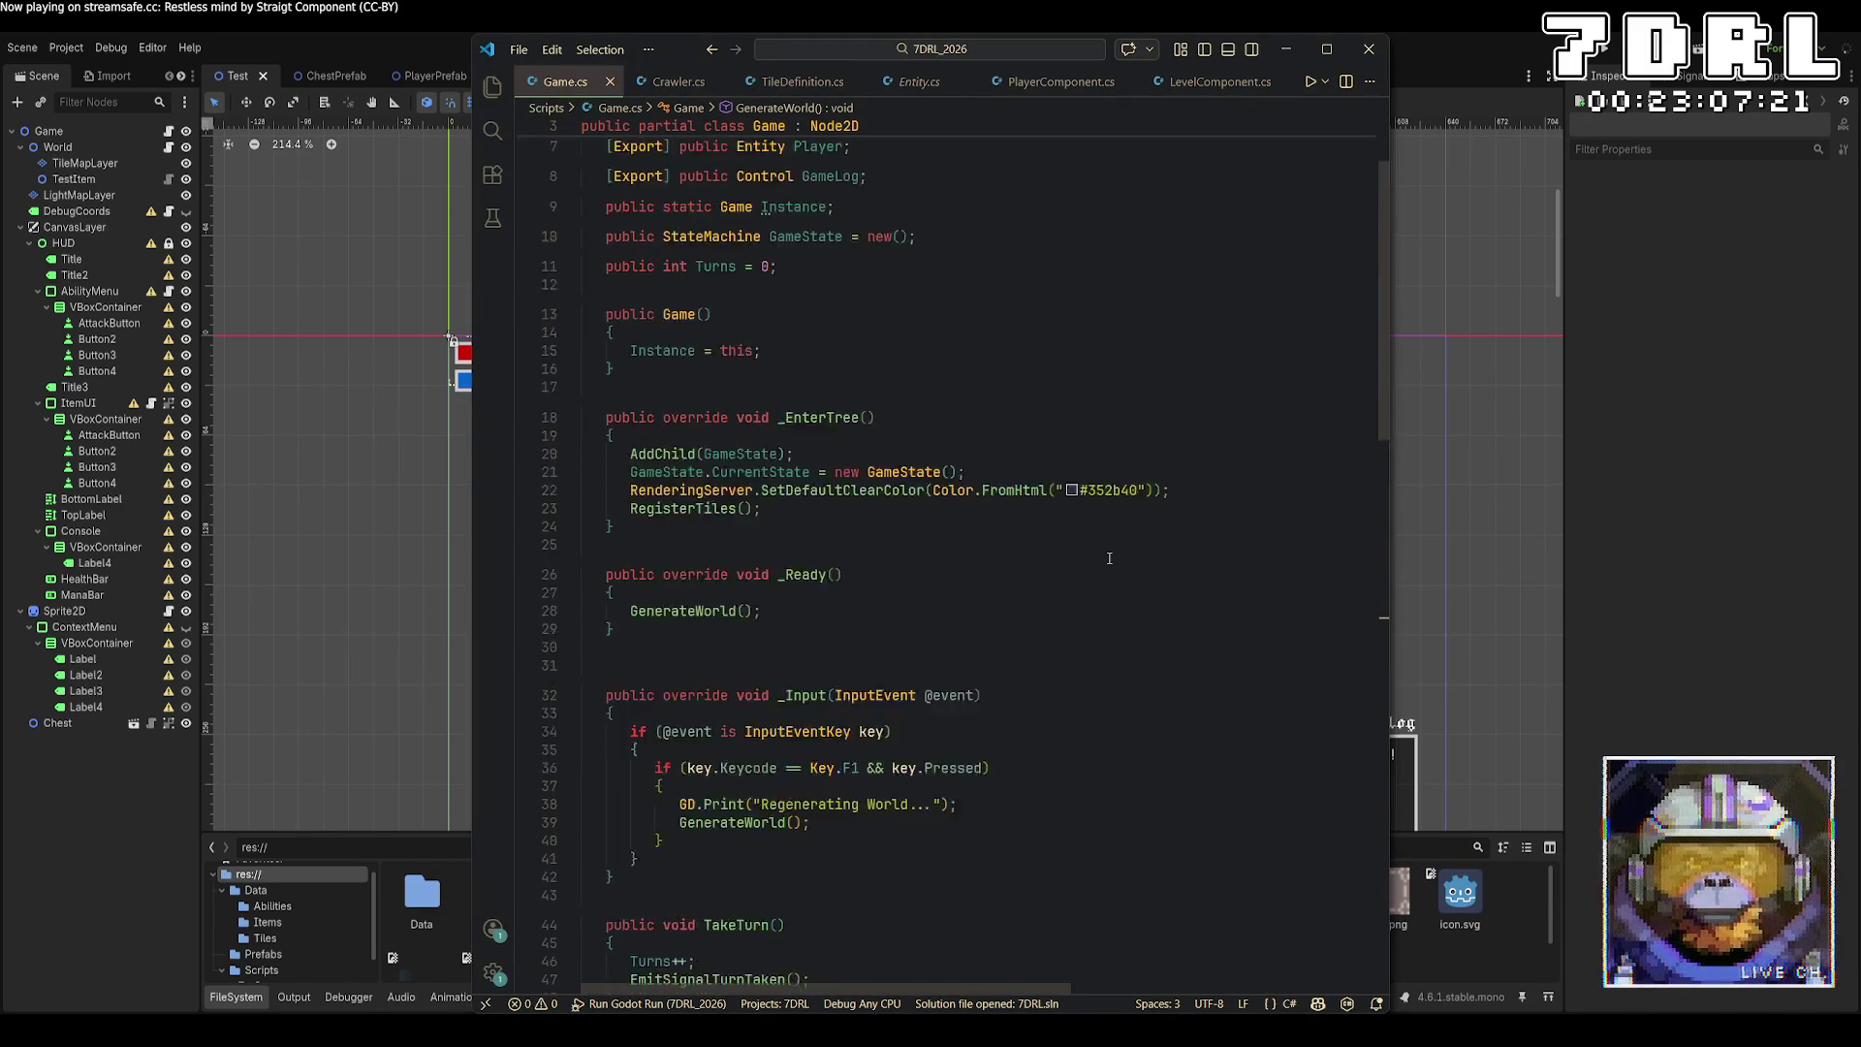
scroll(1109, 558, down, 1)
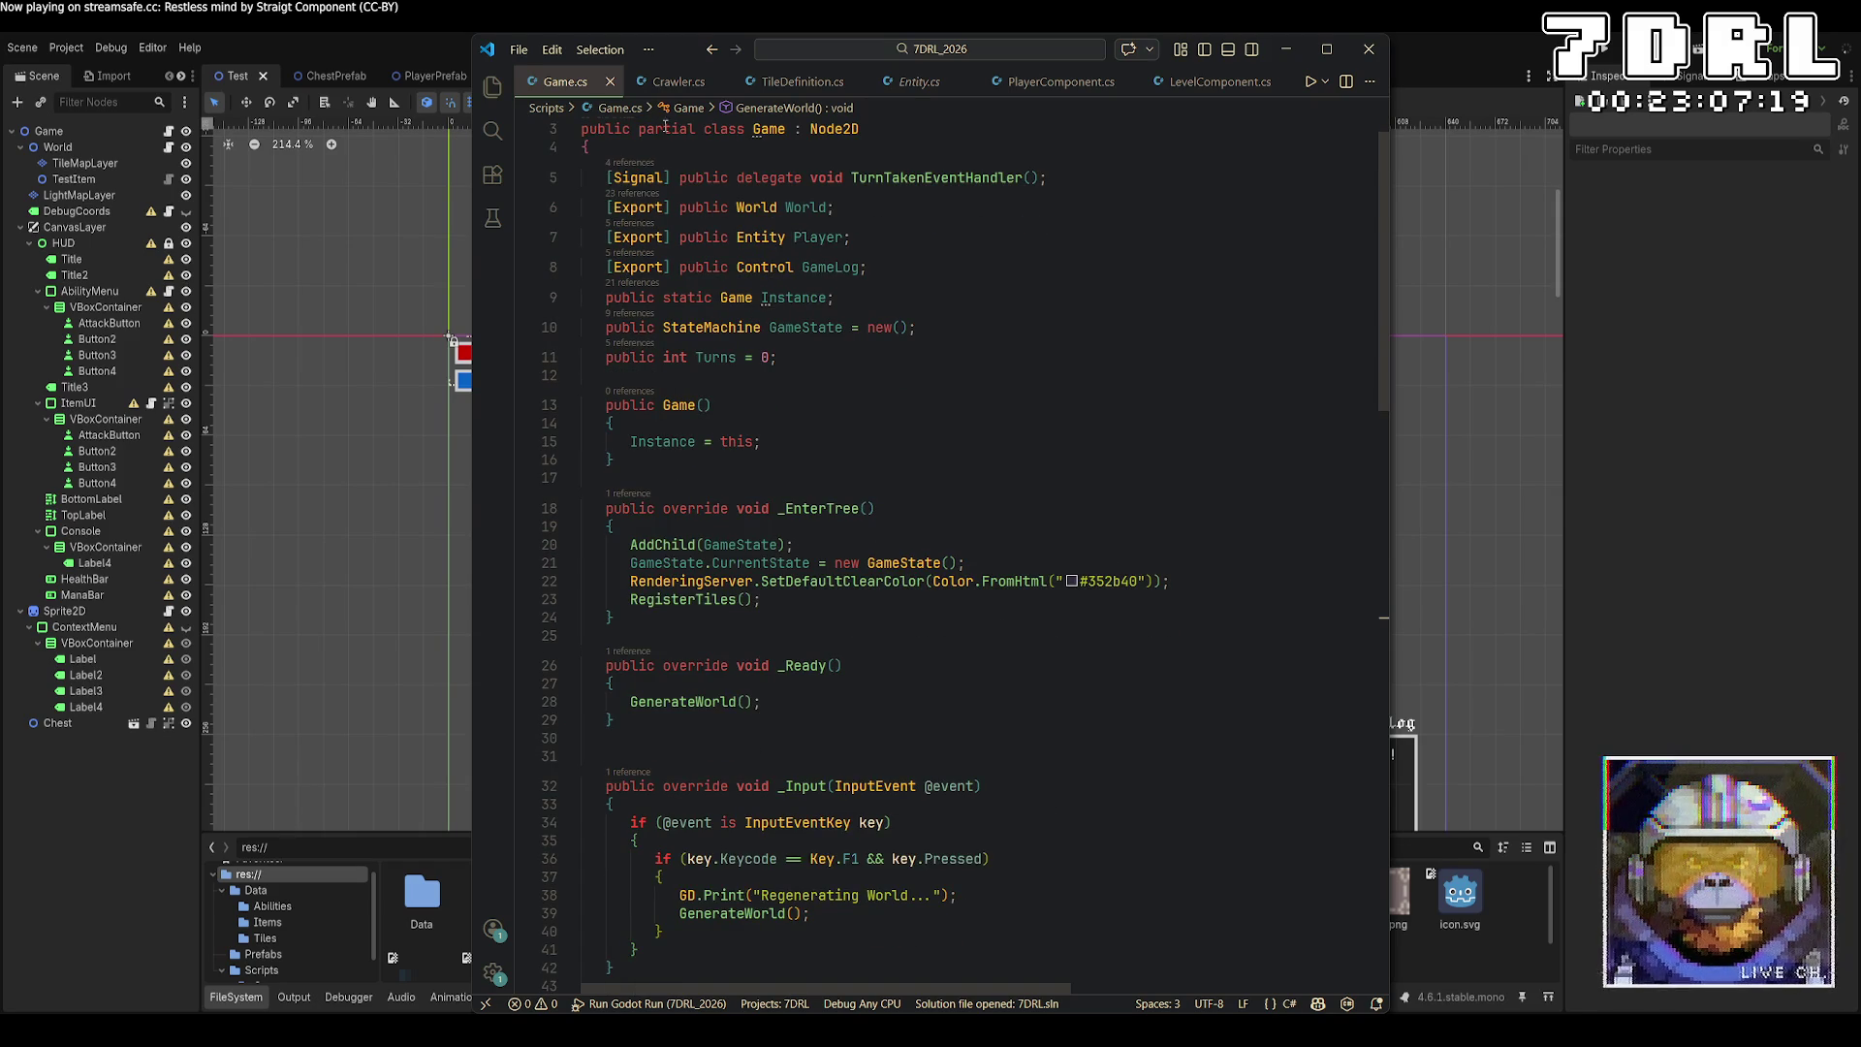
click(679, 81)
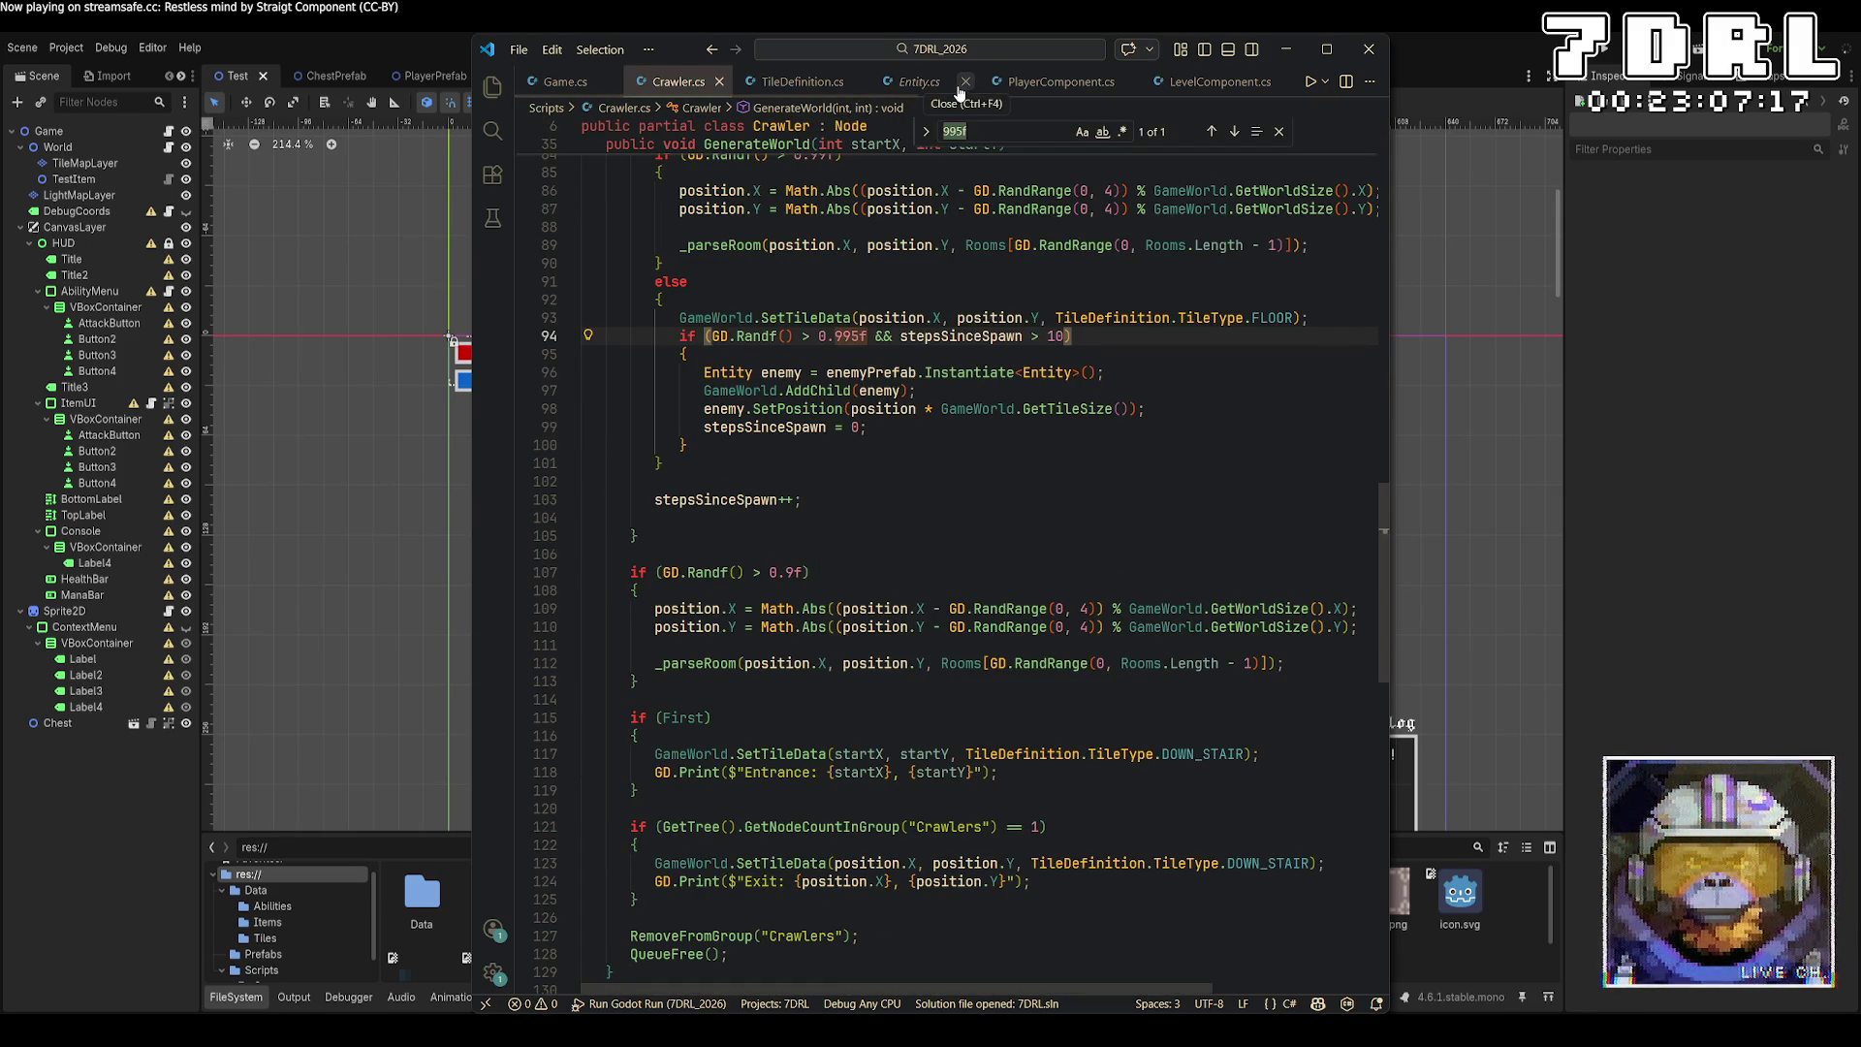
Open World.cs, reopening it after closing a broken tab.
key(Escape)
key(Down)
key(Down)
key(Down)
key(ctrl+p)
text(worl)
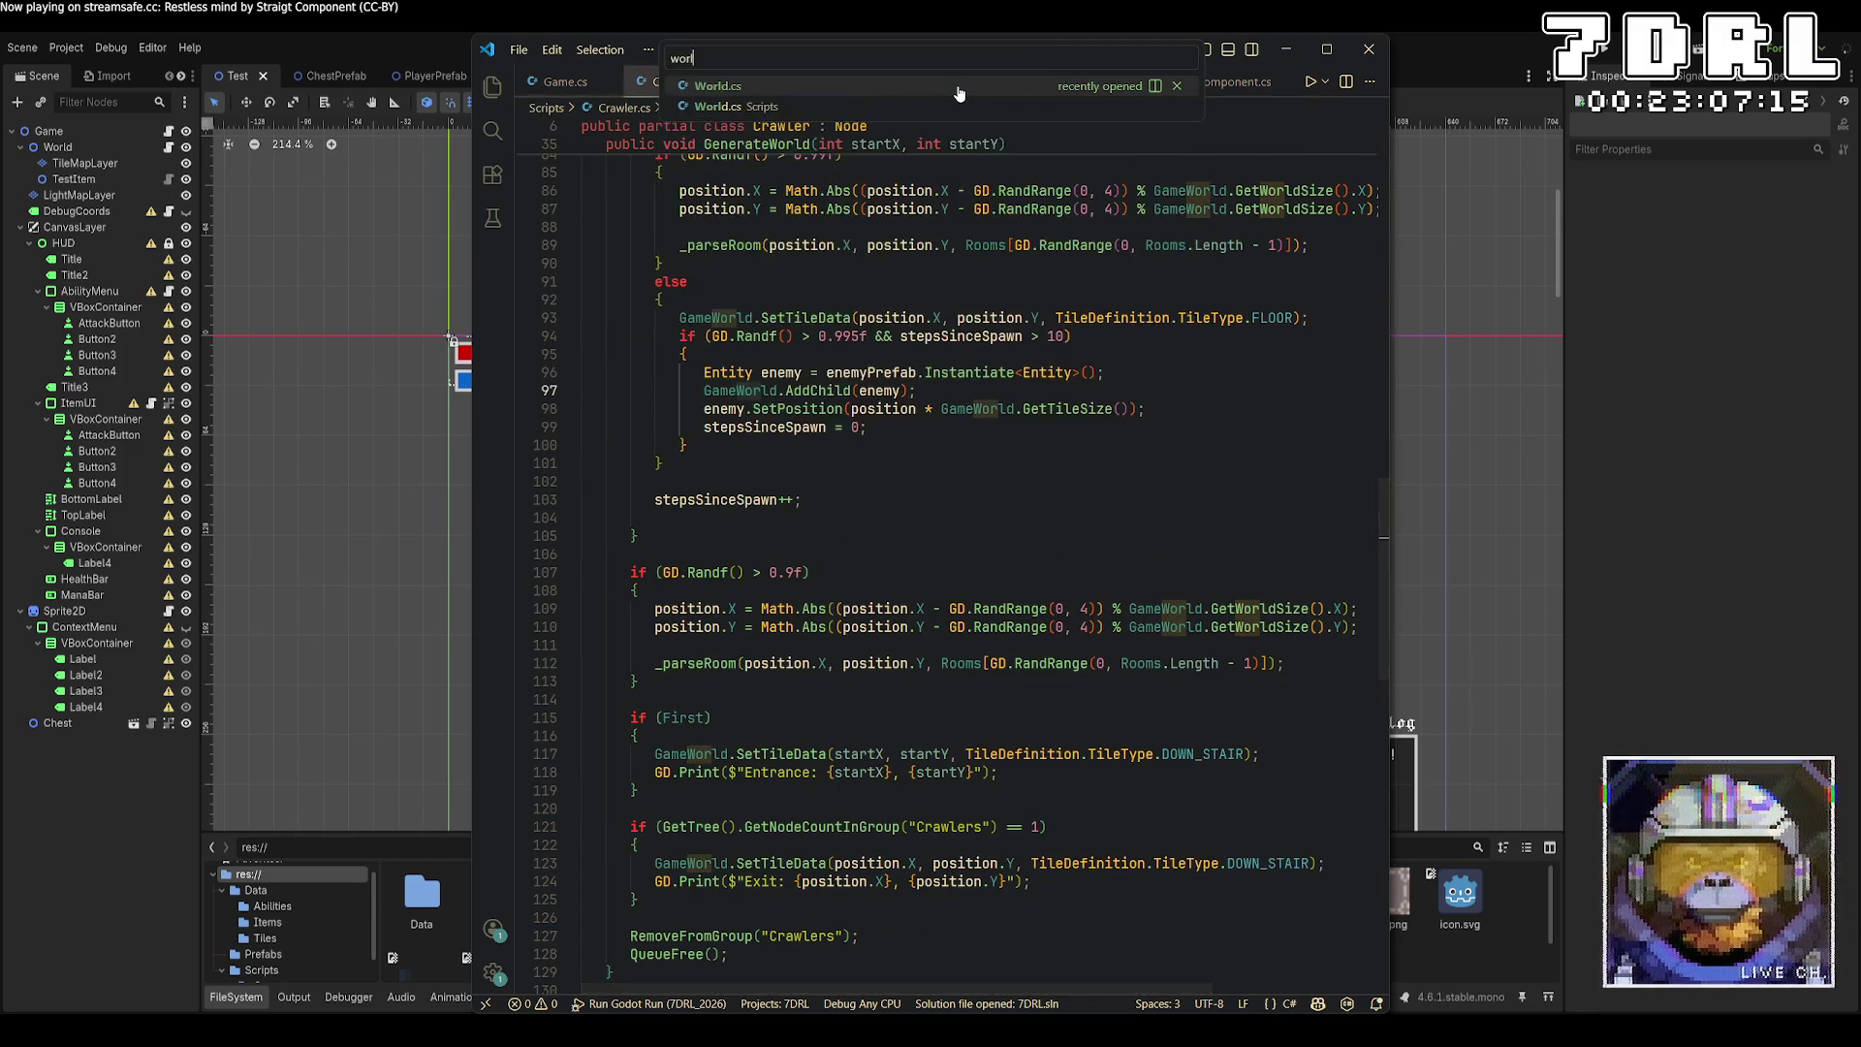
key(Return)
key(ctrl+w)
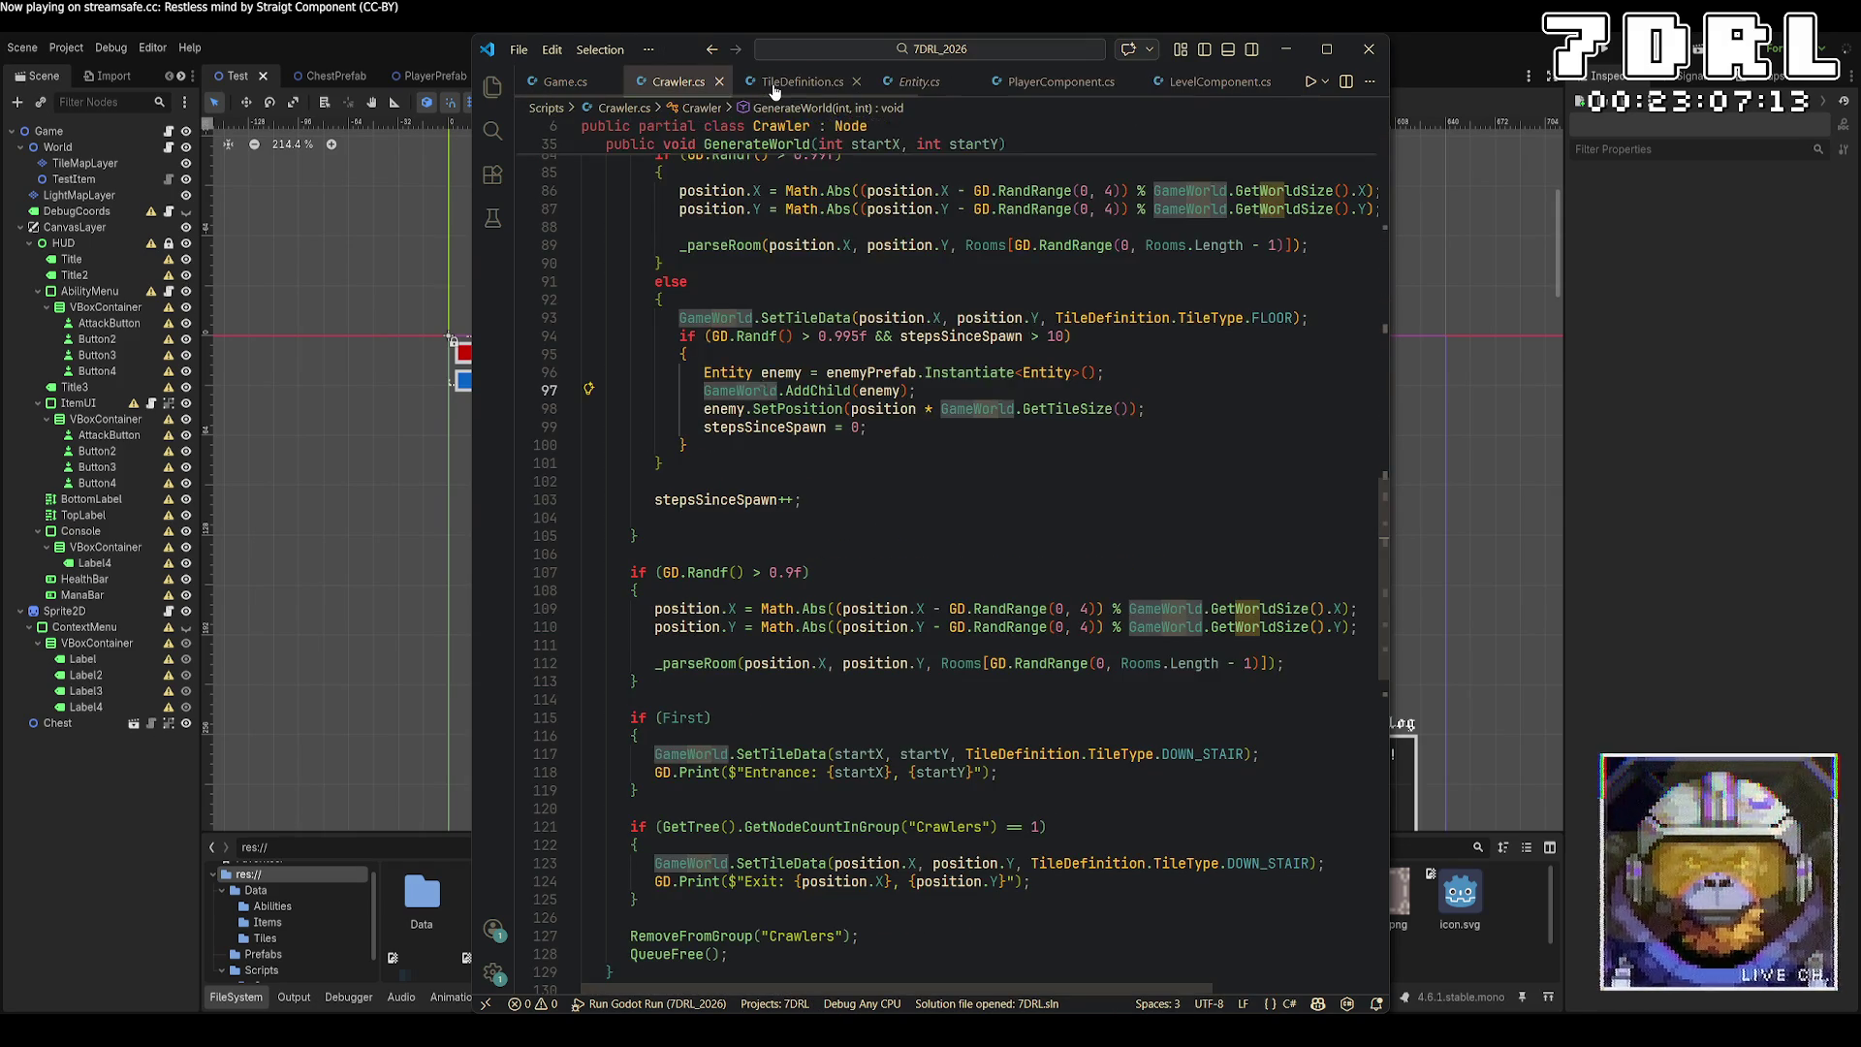
key(ctrl+p)
text(worl)
key(Return)
scroll(1130, 531, up, 15)
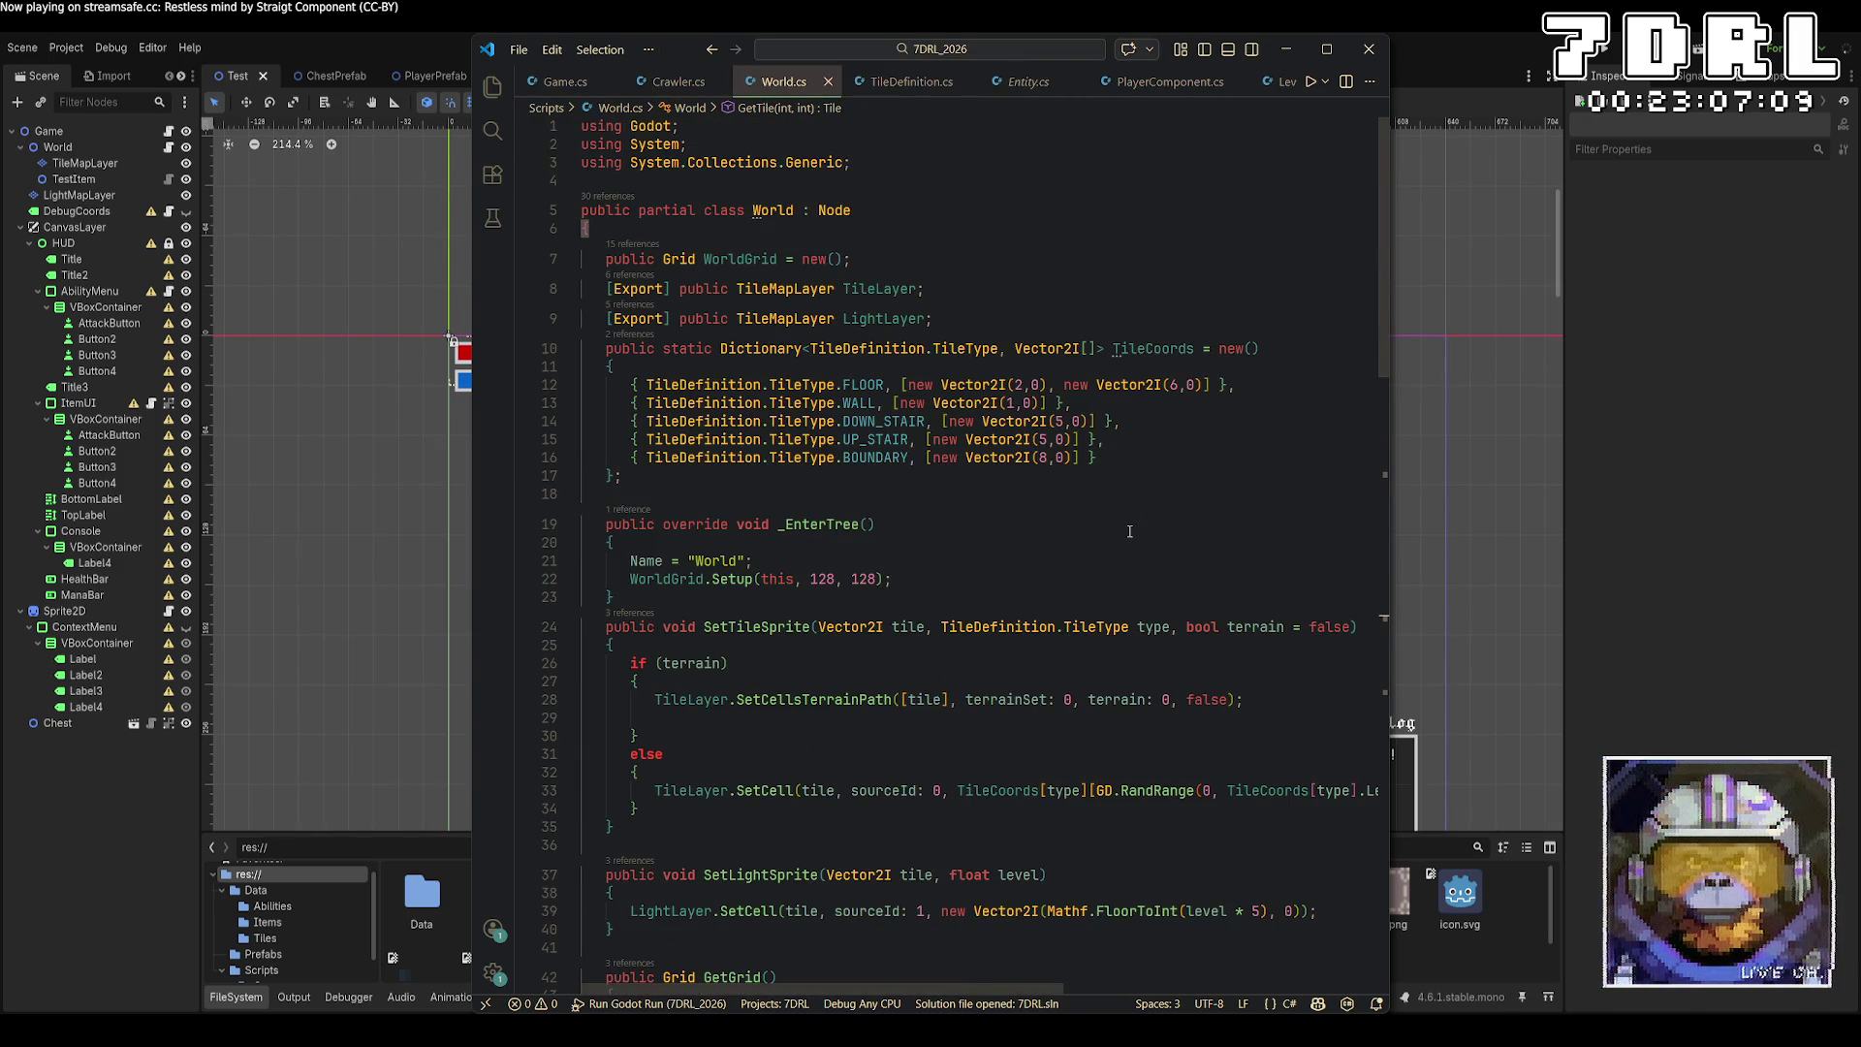
Change UP_STAIR's coordinate on line 15 from Vector2I(5,0) to (6,0) and run the game.
click(645, 480)
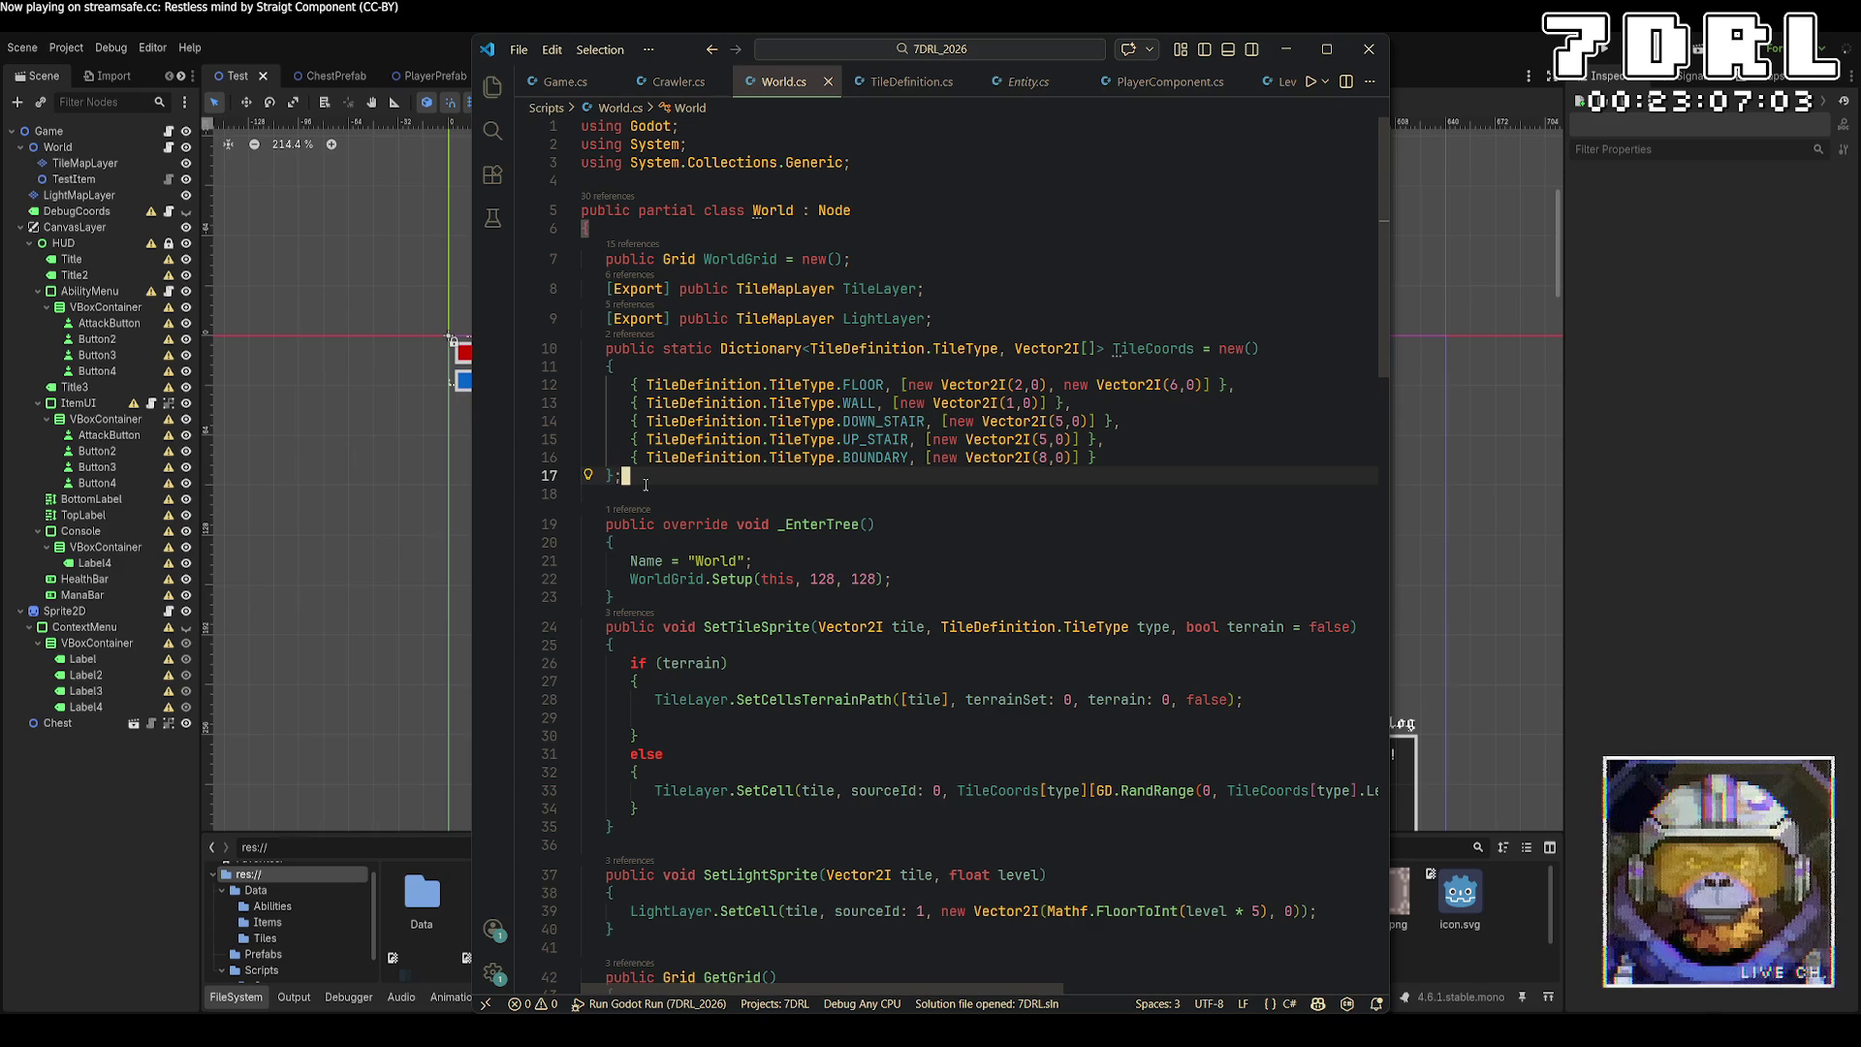
click(1069, 439)
key(Left)
key(Left)
key(Left)
key(BackSpace)
text(6)
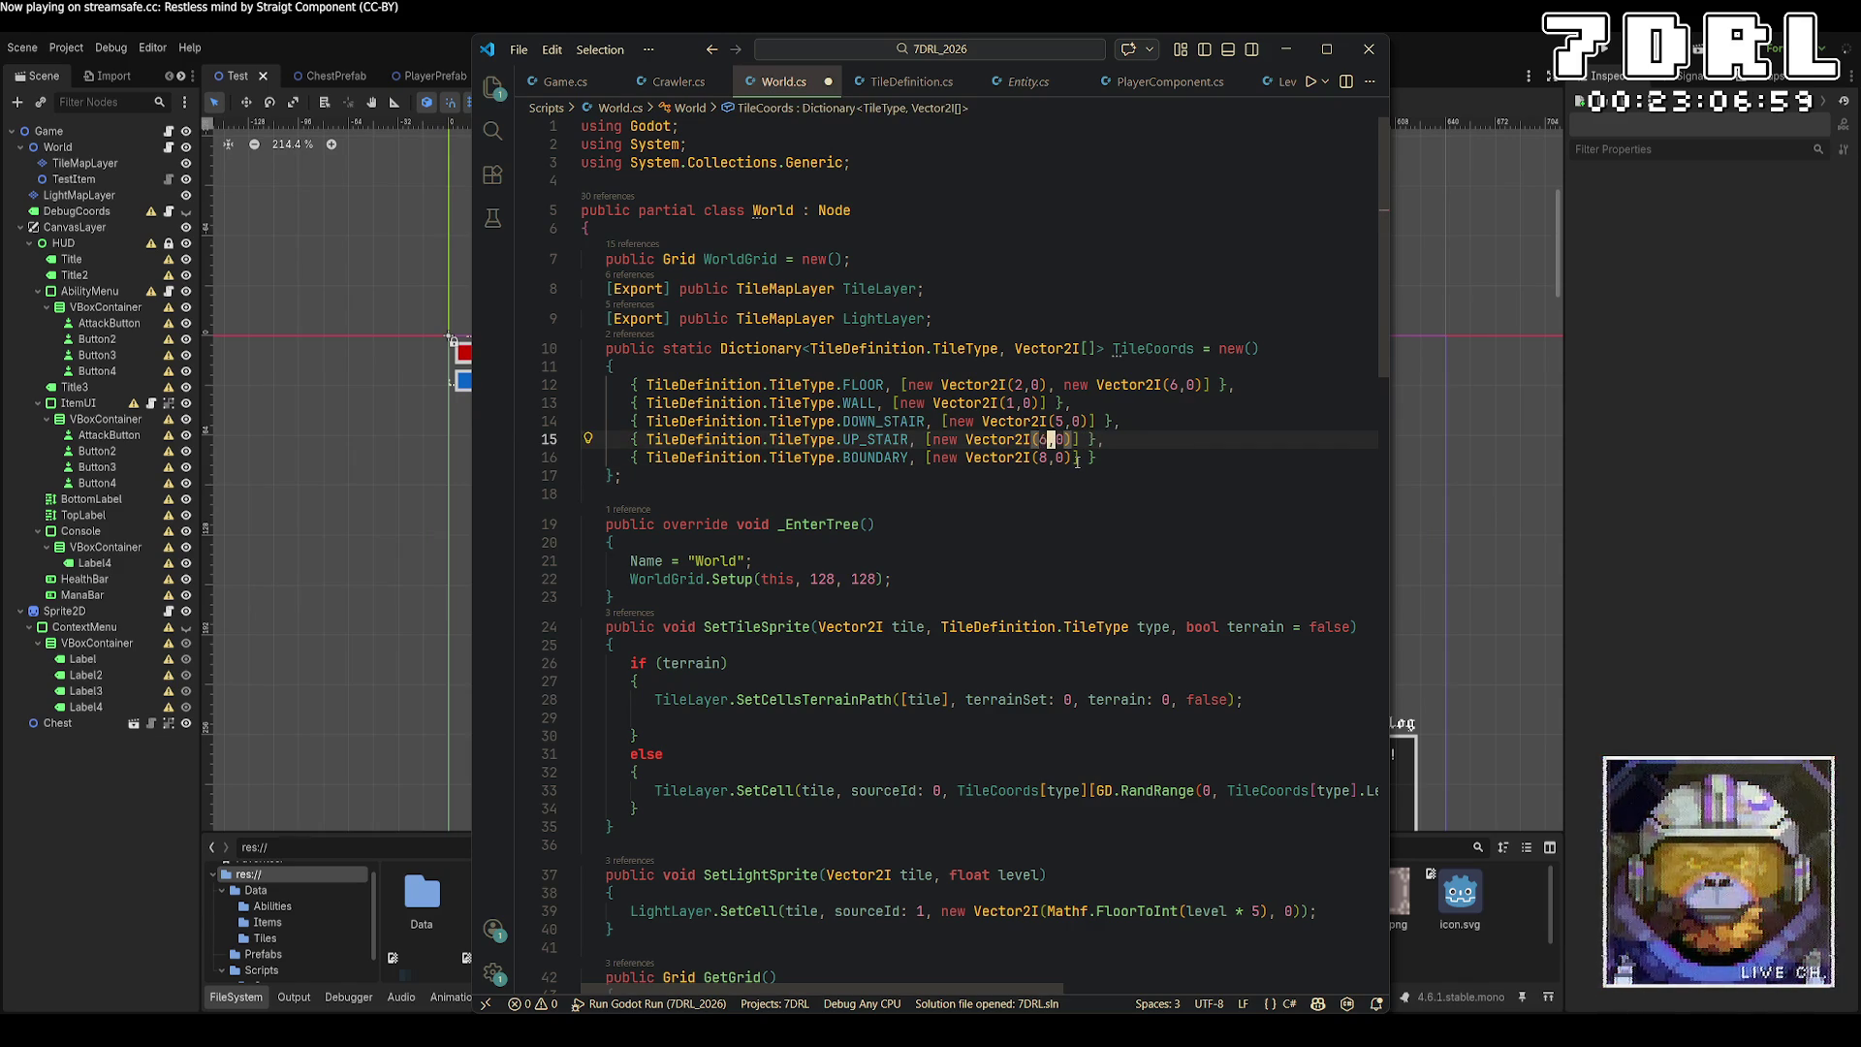
click(1606, 50)
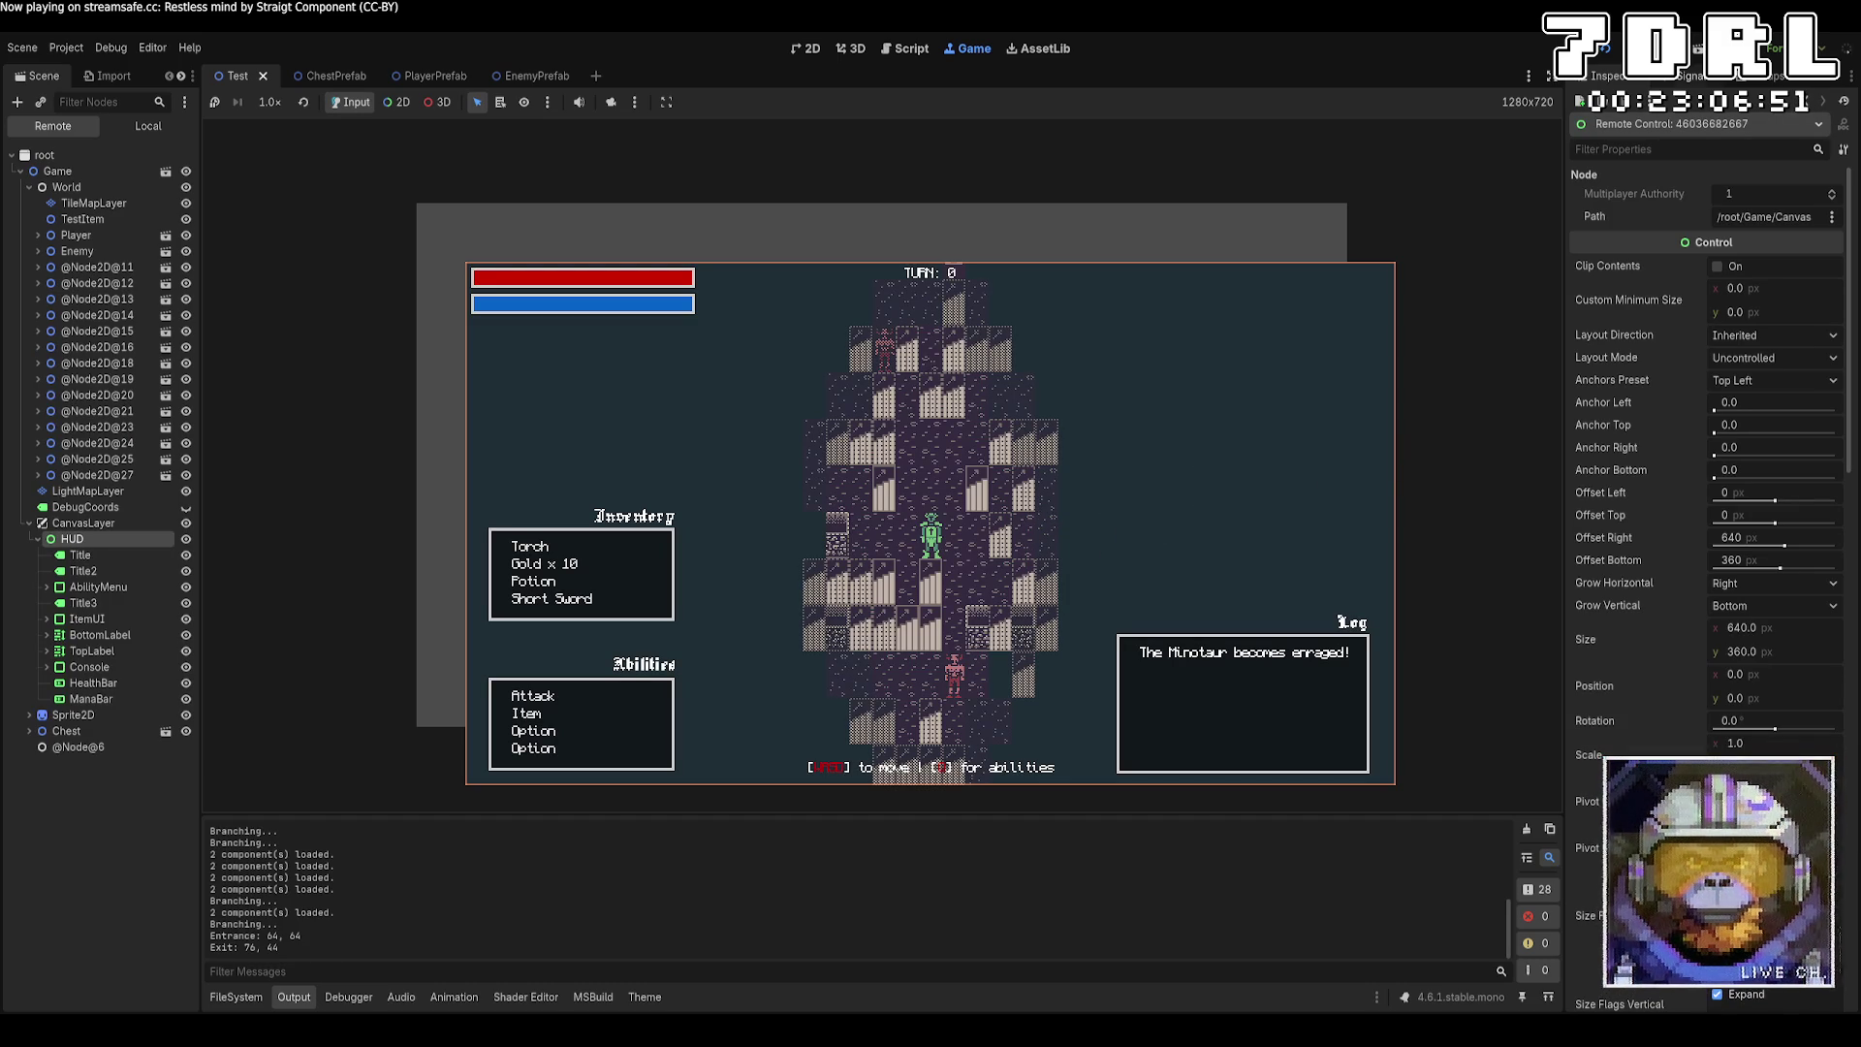
Stop the running game and inspect the TileMapLayer node's tile set atlas.
key(F8)
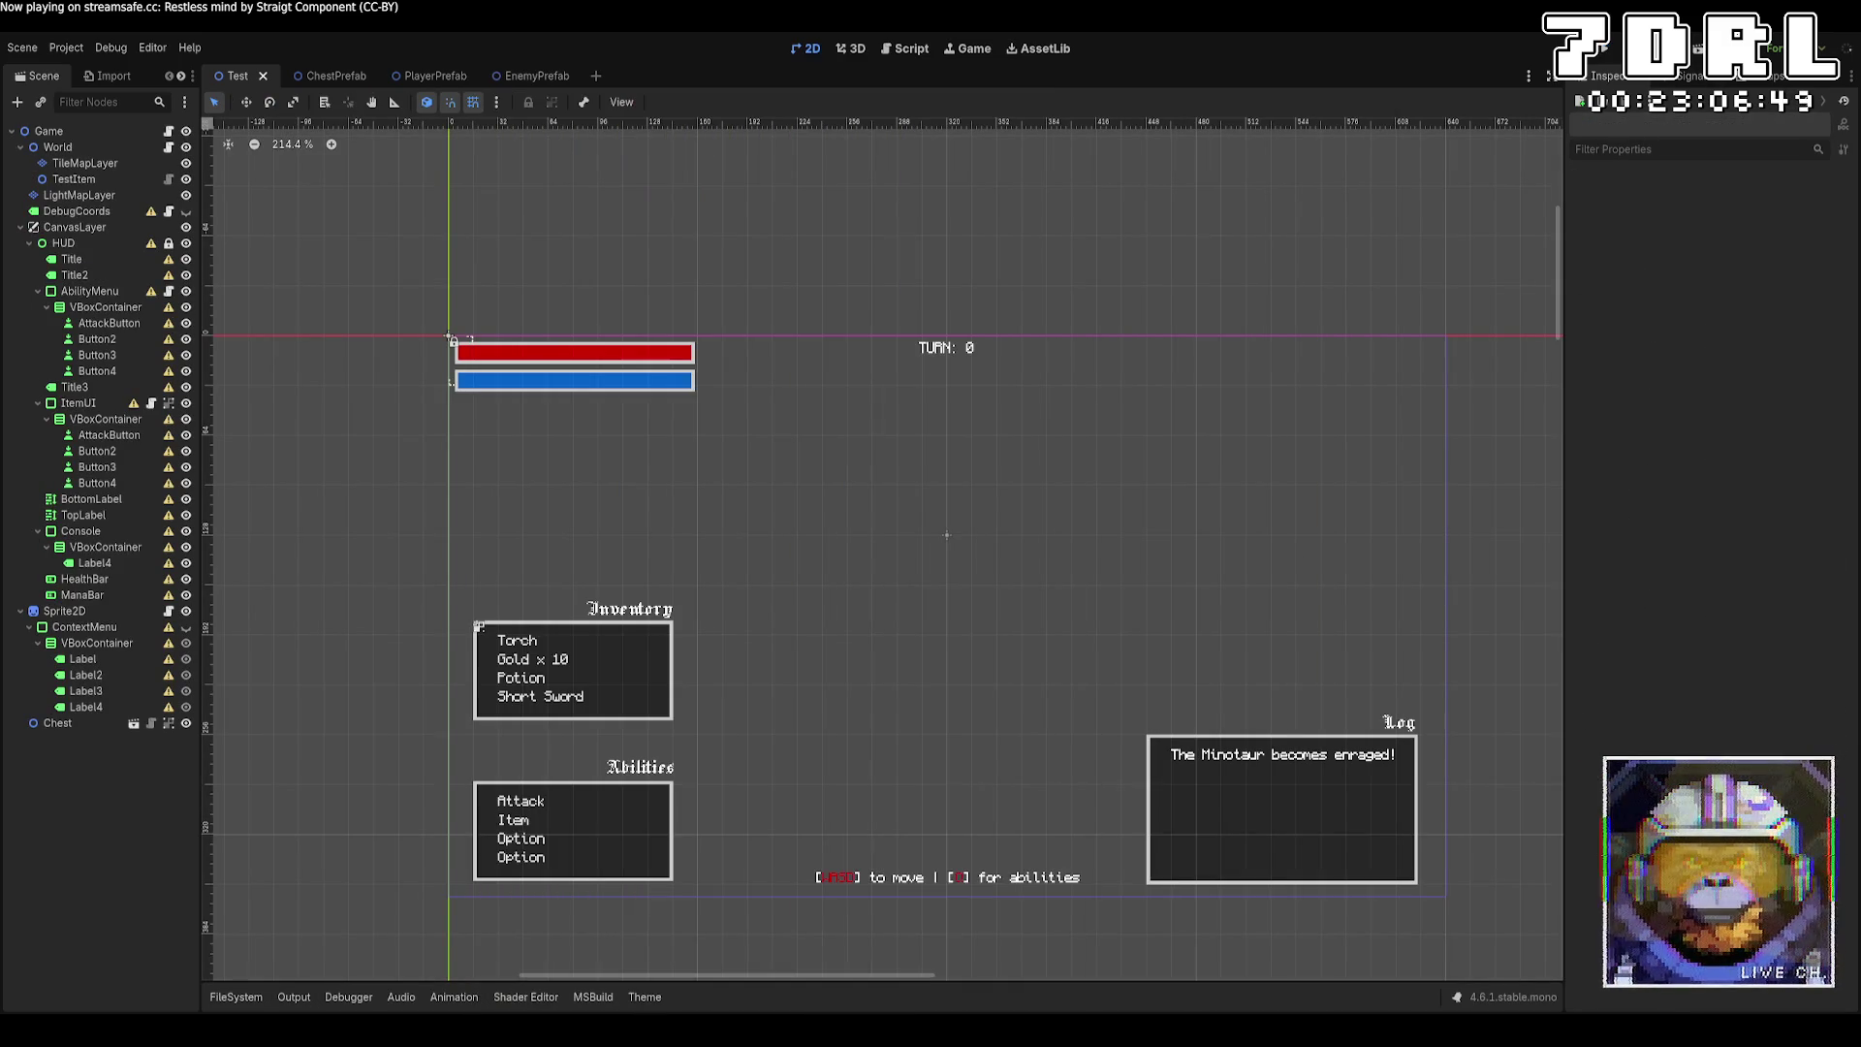
click(236, 997)
click(236, 996)
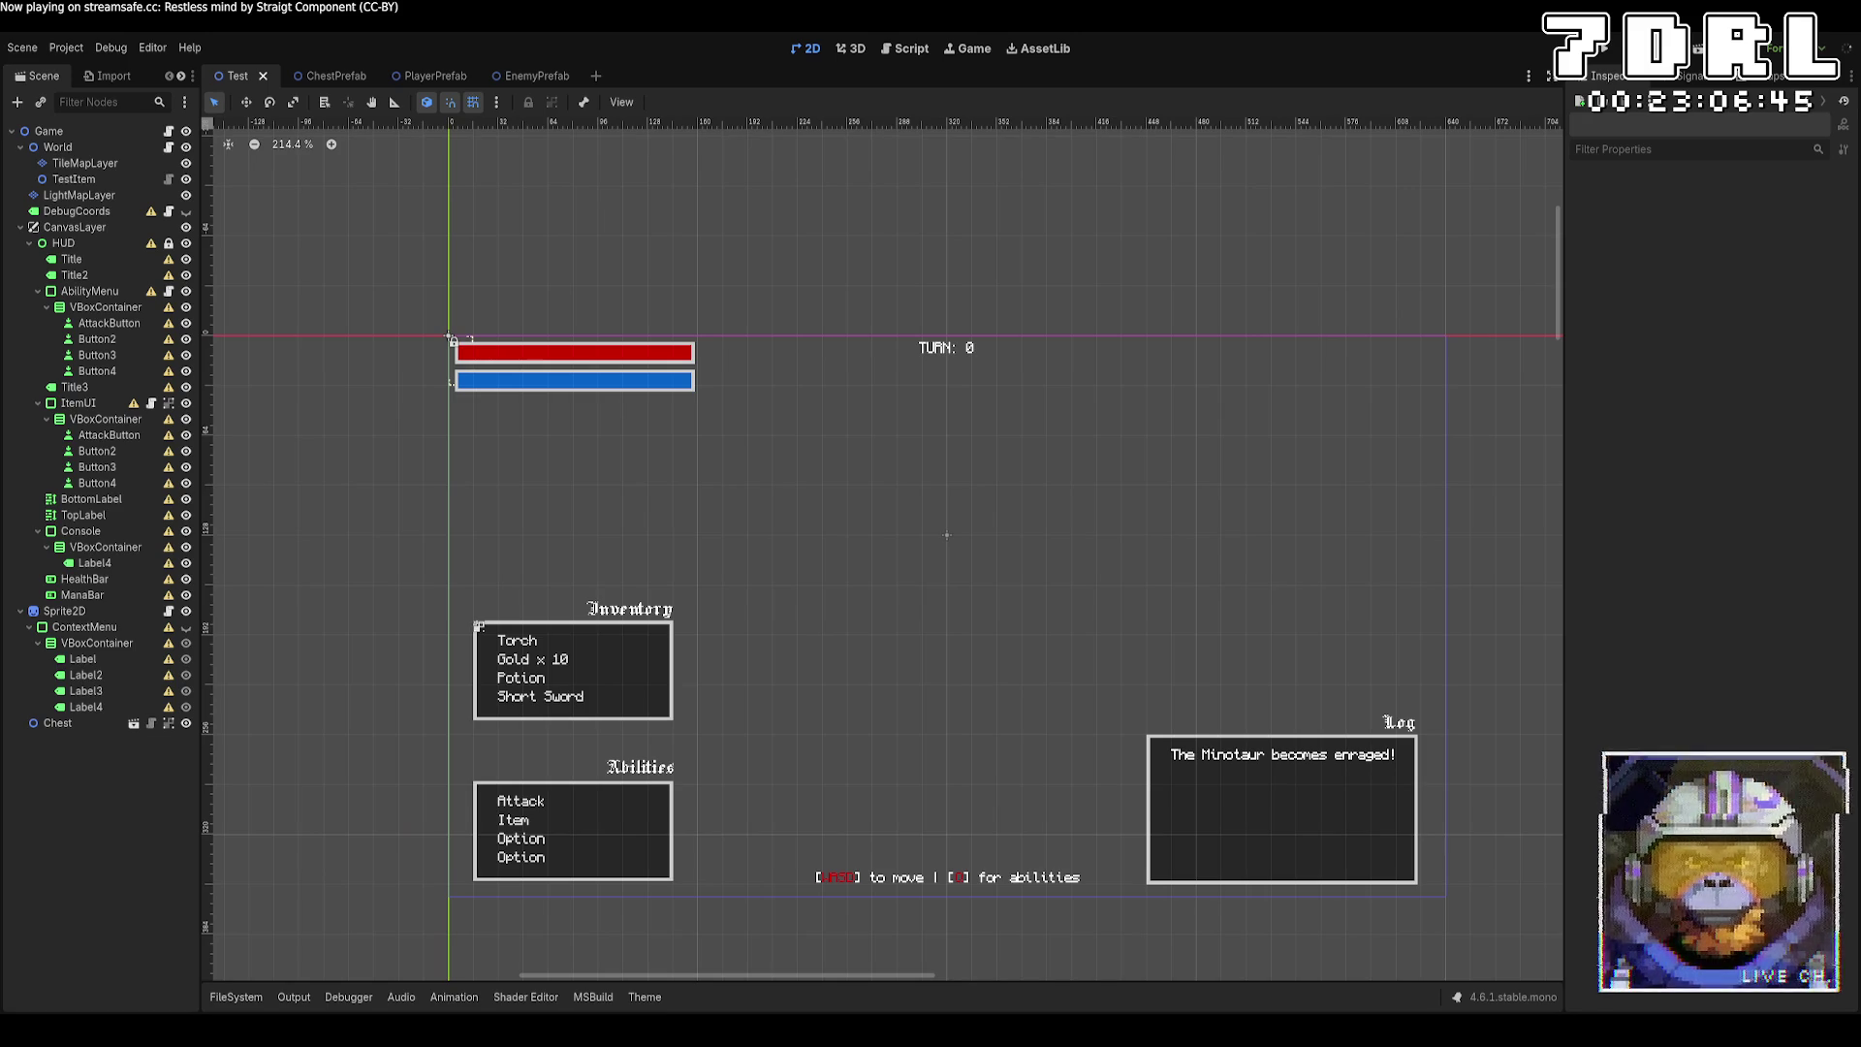
click(85, 163)
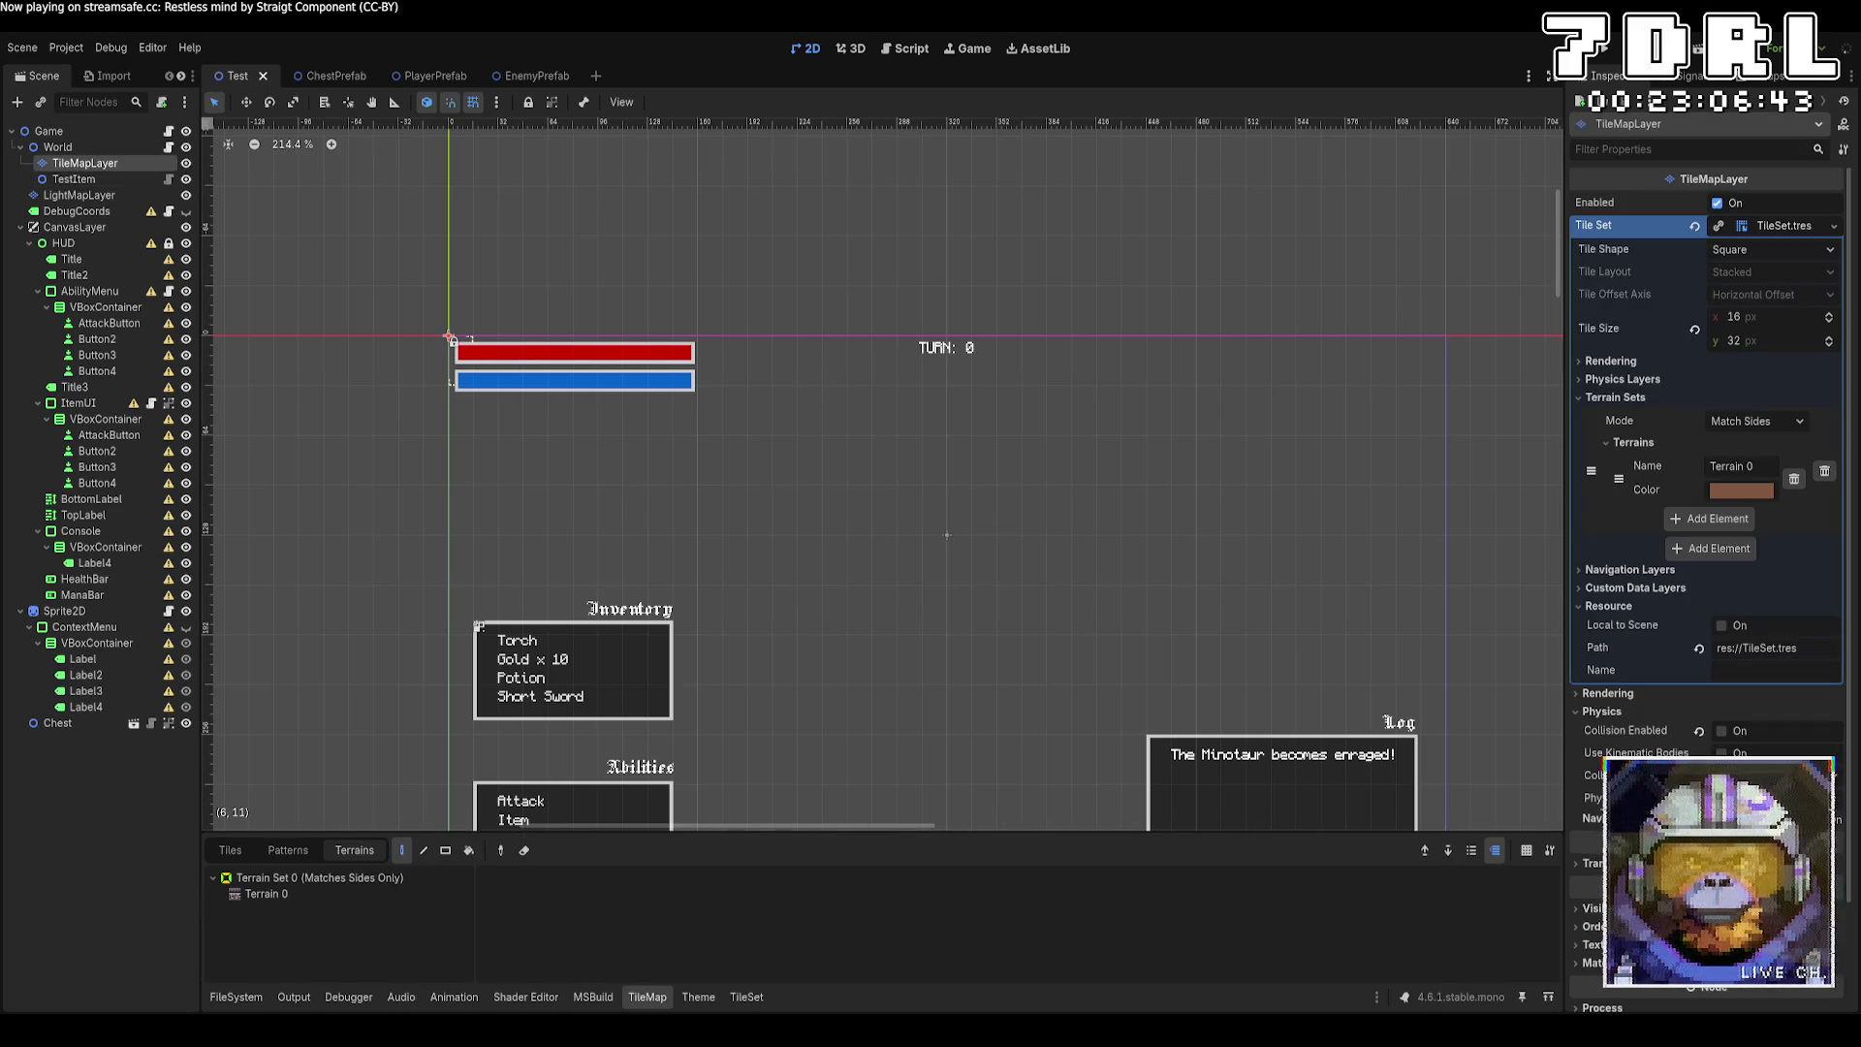
click(749, 1001)
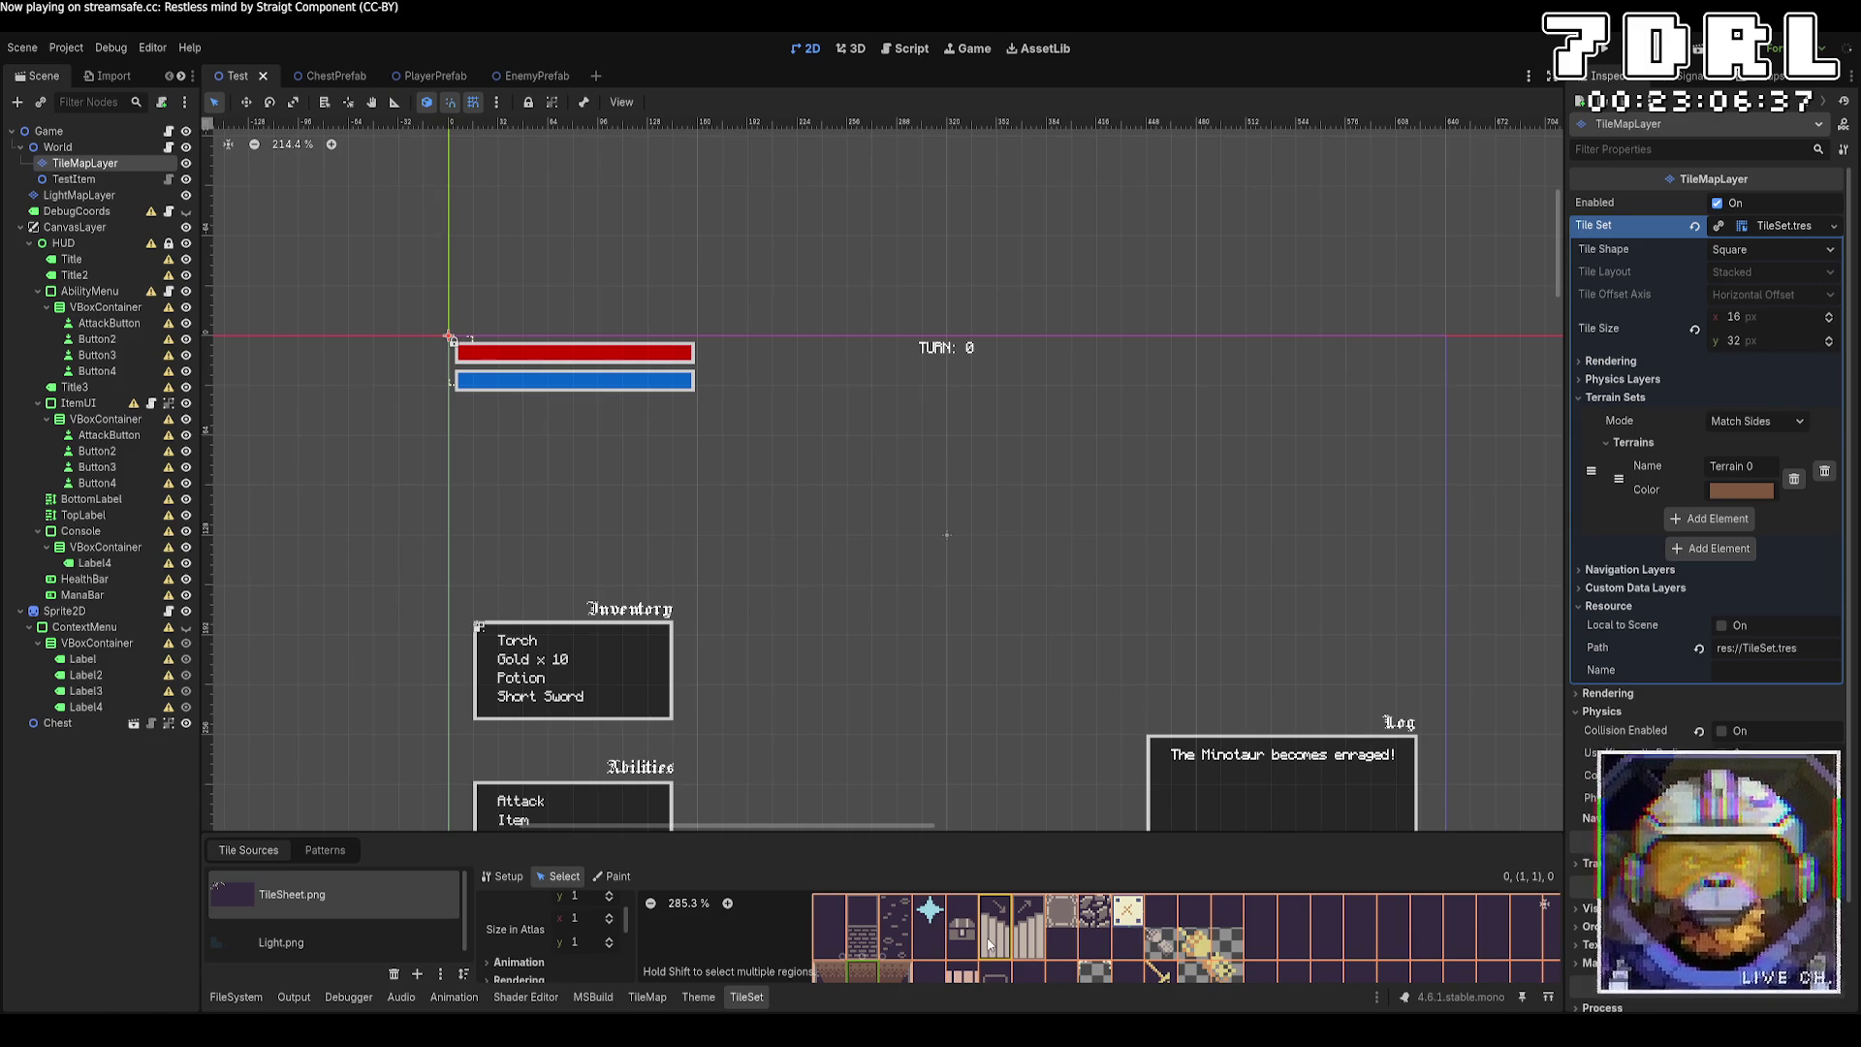
Compare World.cs's tile table against the atlas, then return to Godot to build.
key(alt+Tab)
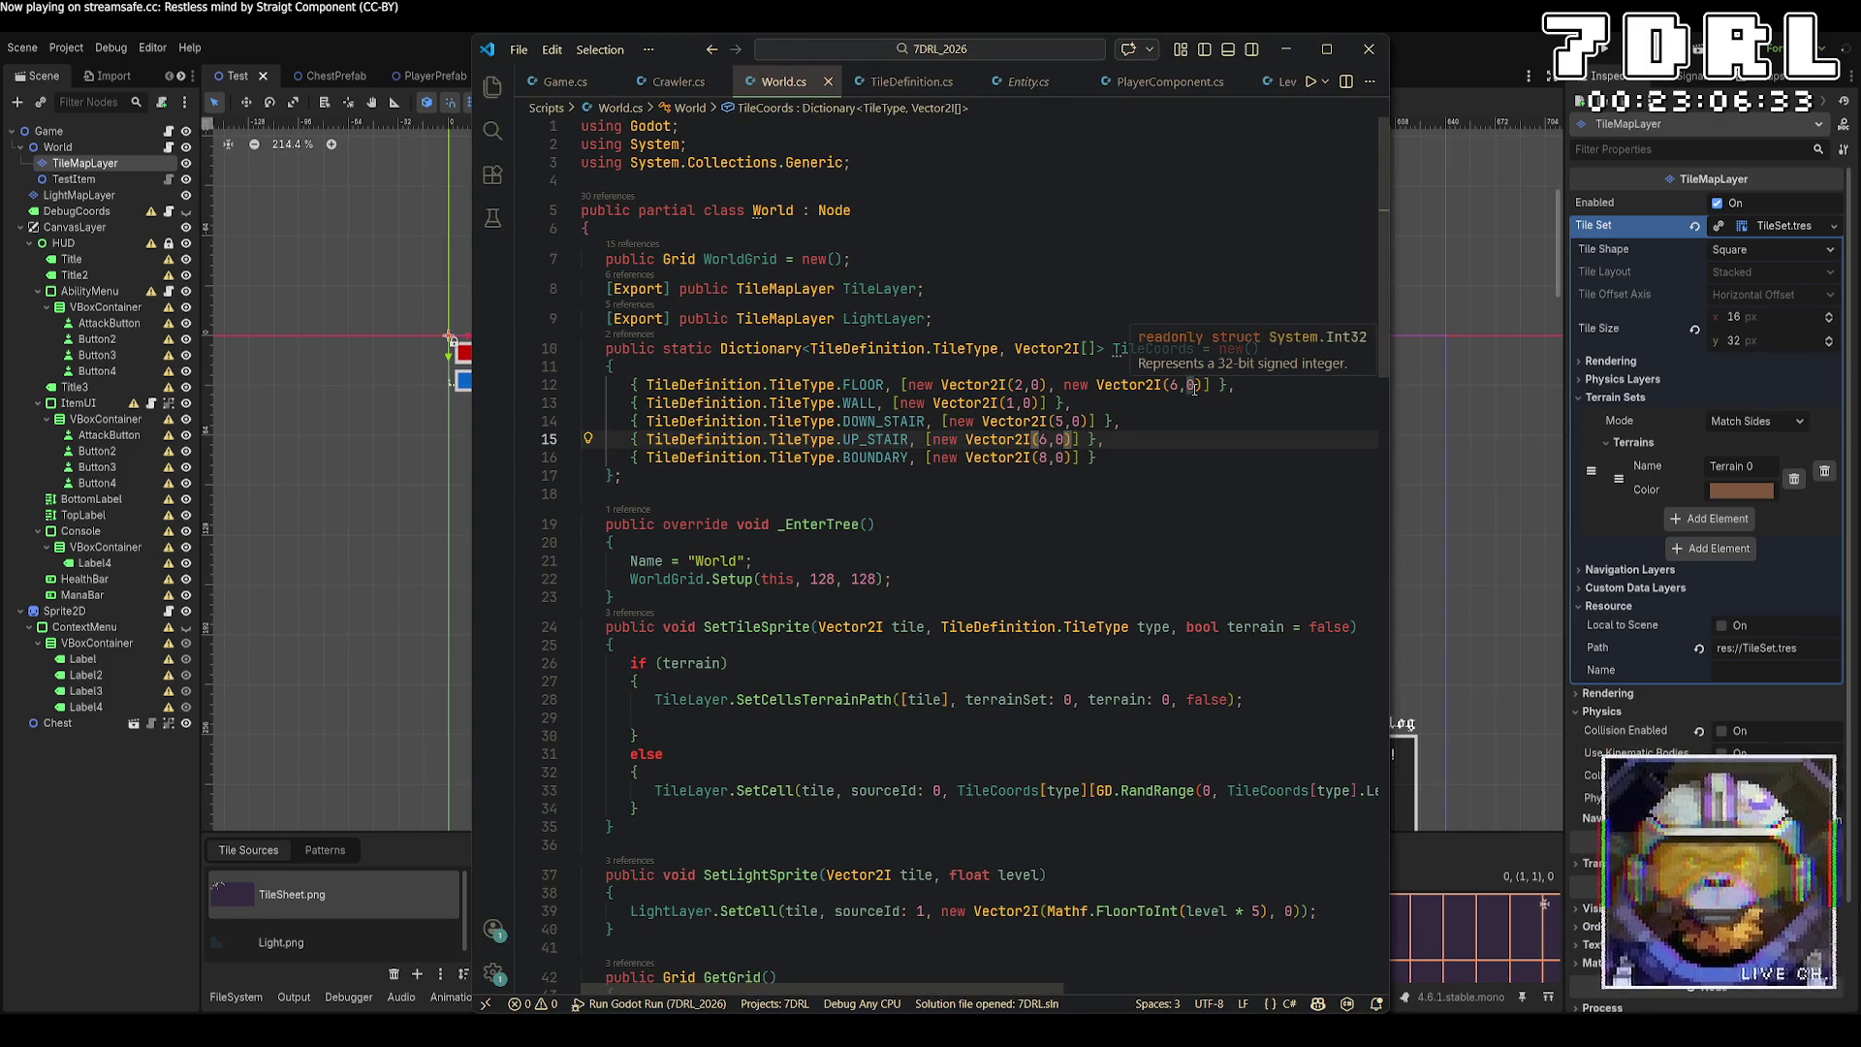
key(alt+Tab)
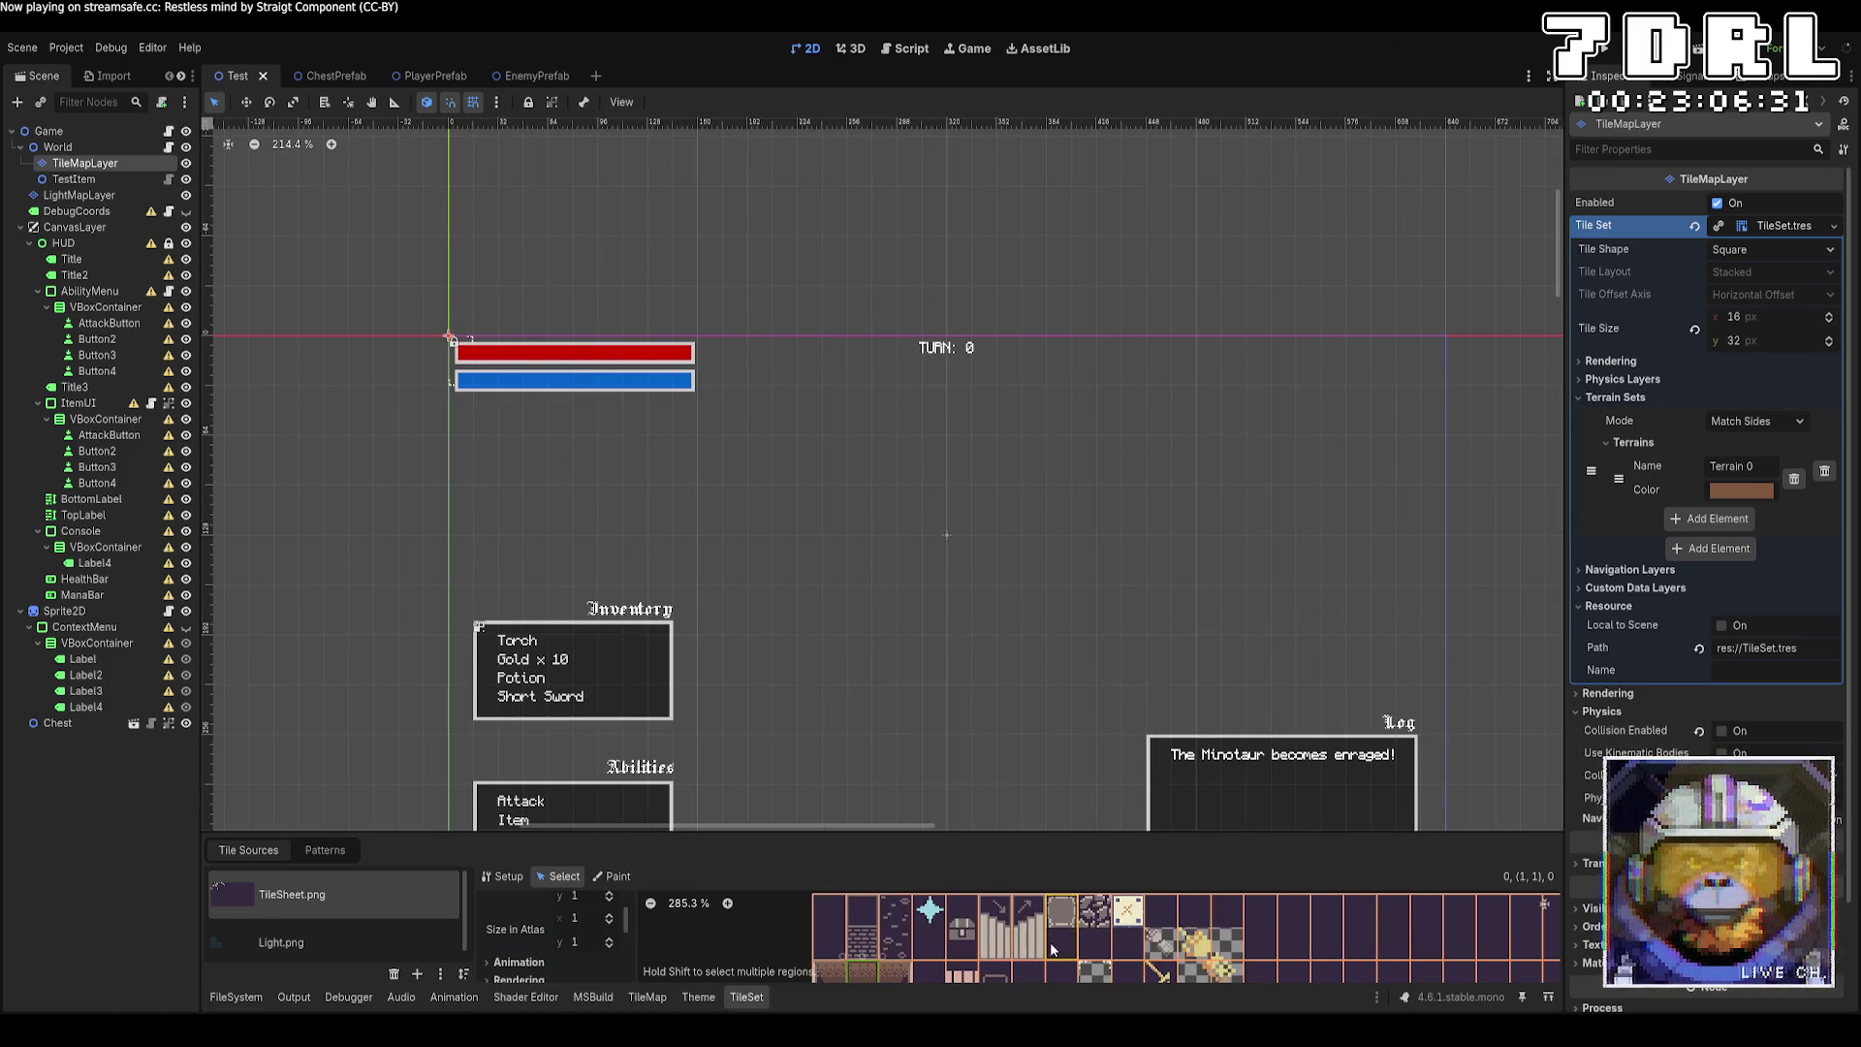
key(alt+Tab)
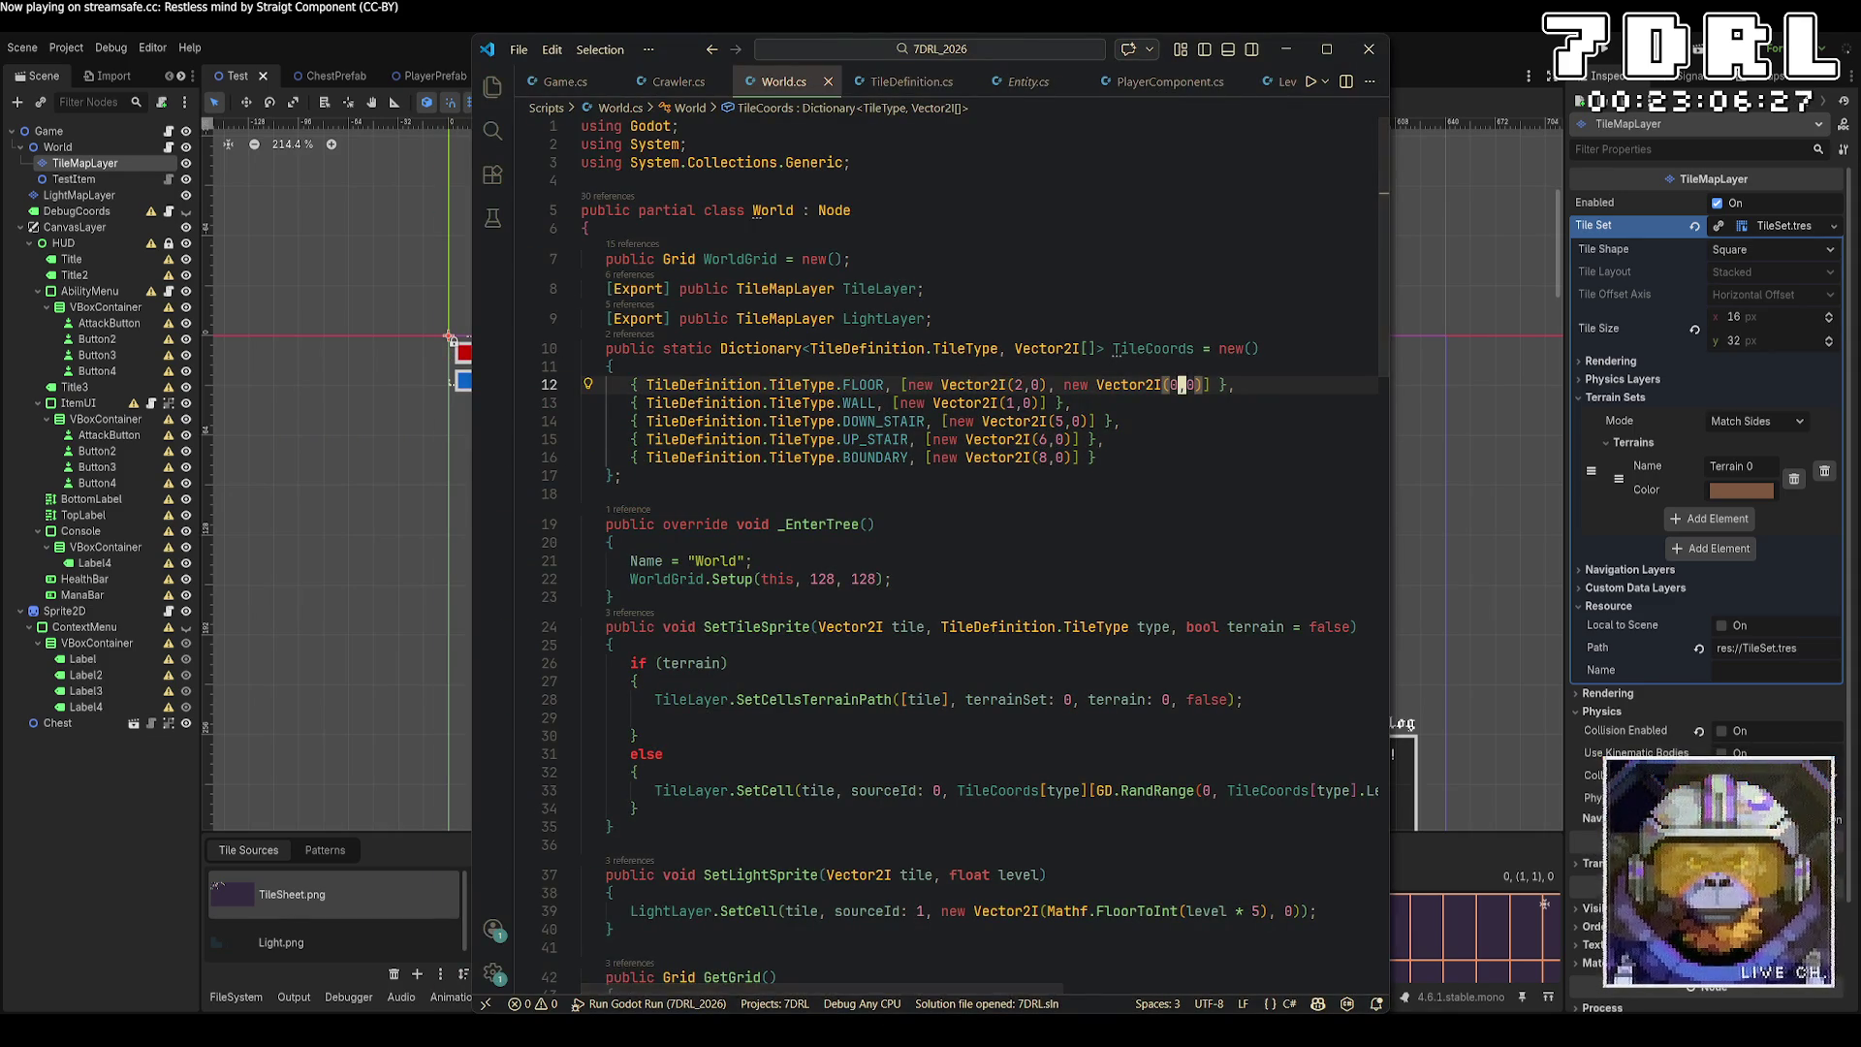
key(alt+Tab)
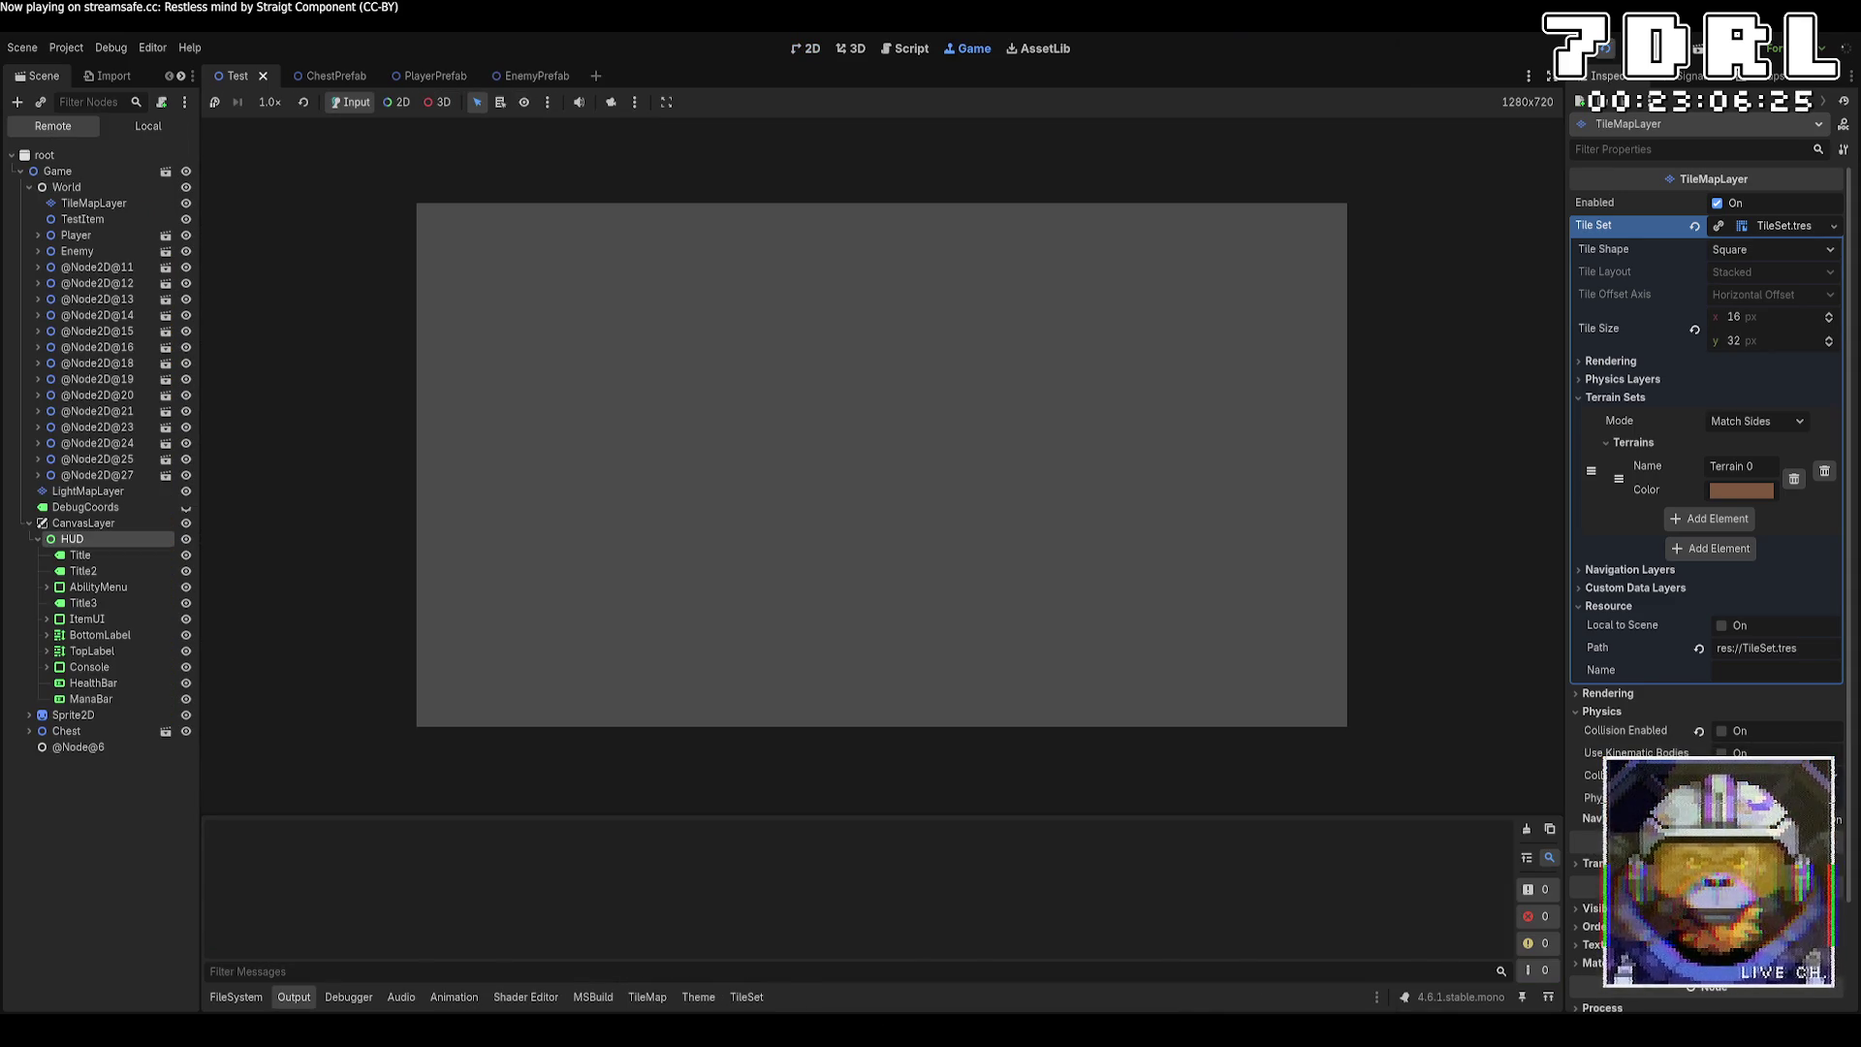
Walk the player with WASD through the dungeon corridors and rooms past enemies, then stop with F8.
key(w)
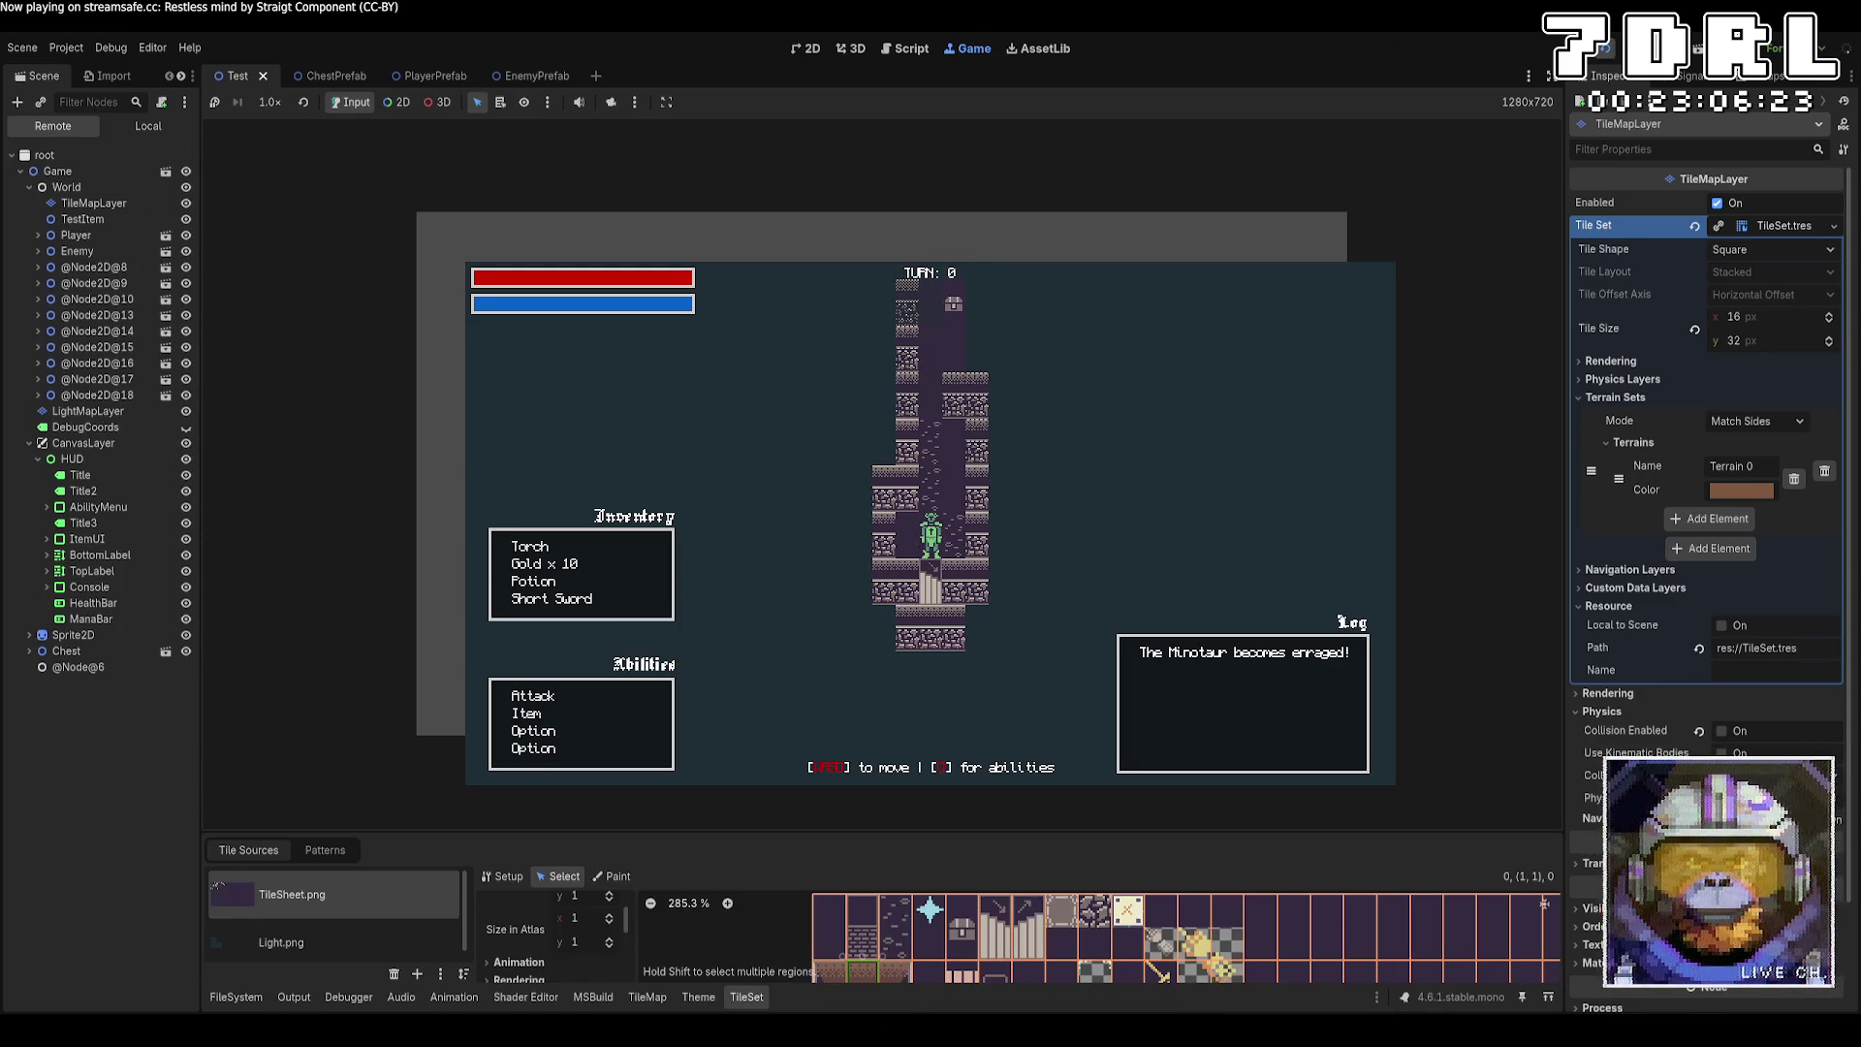
key(w)
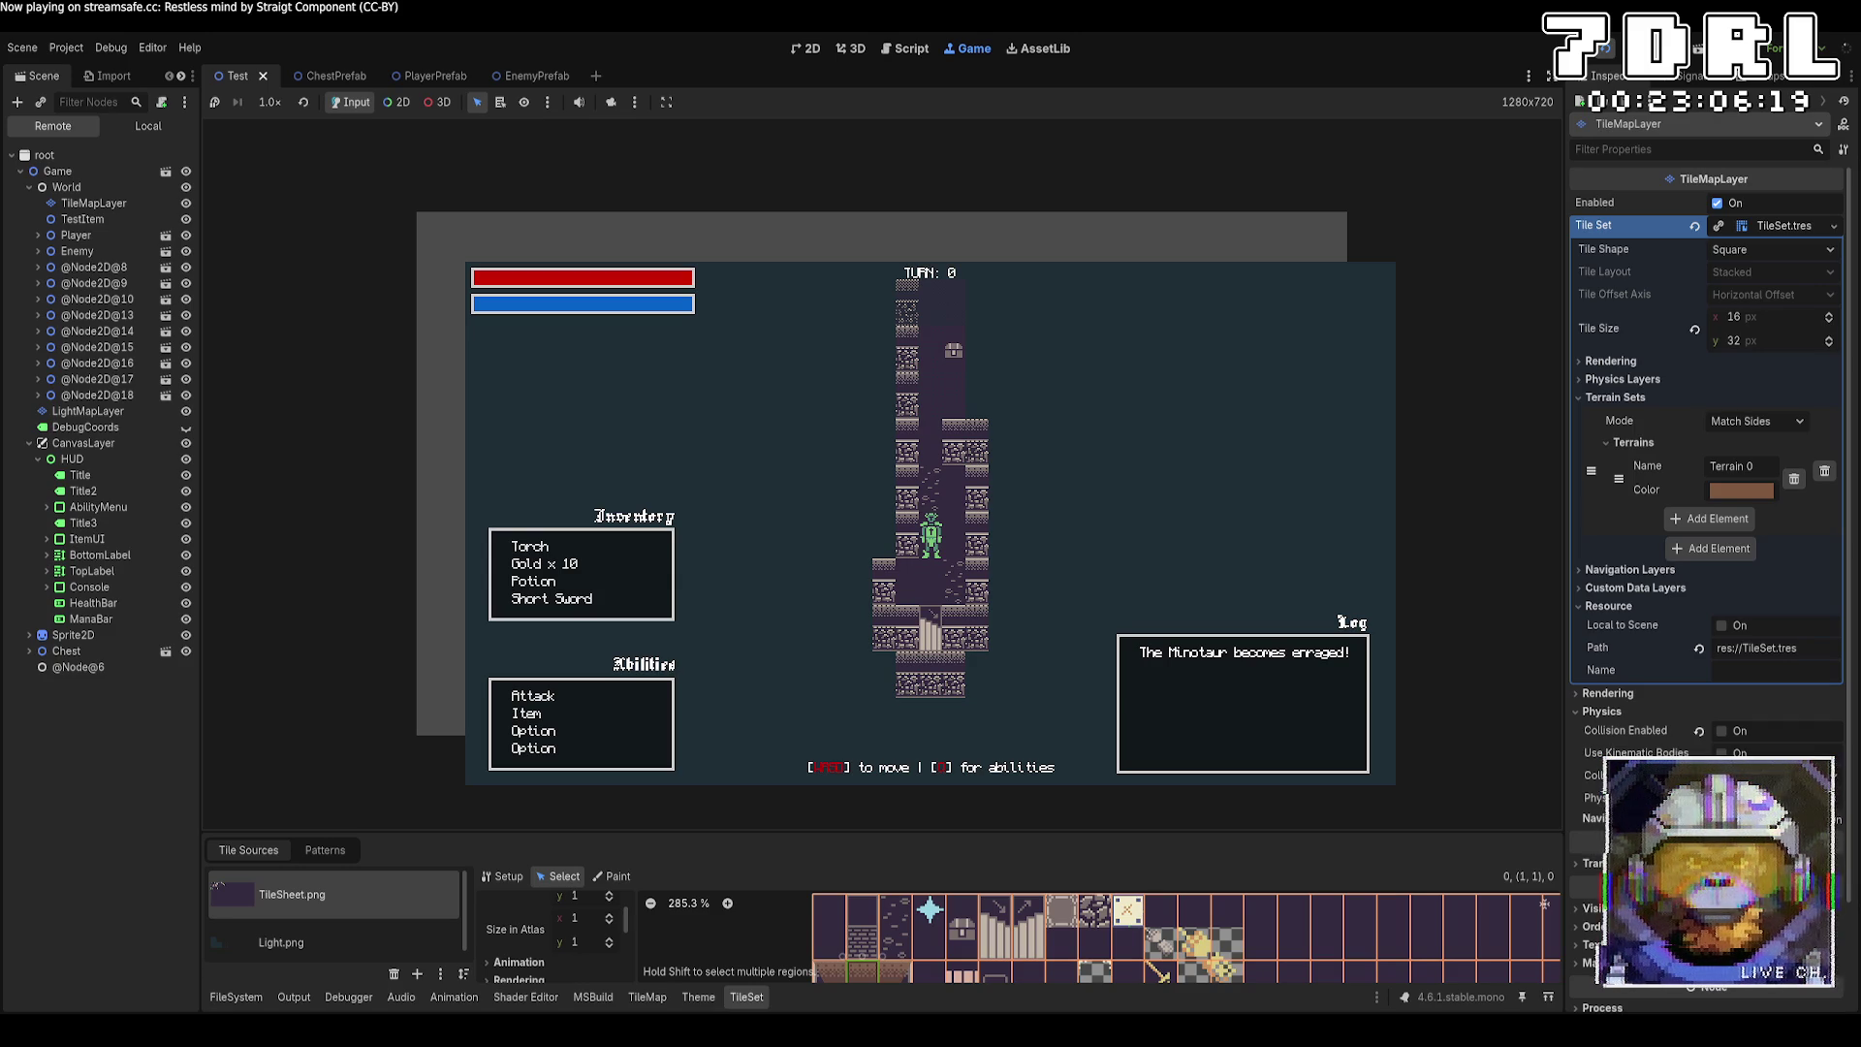
key(w)
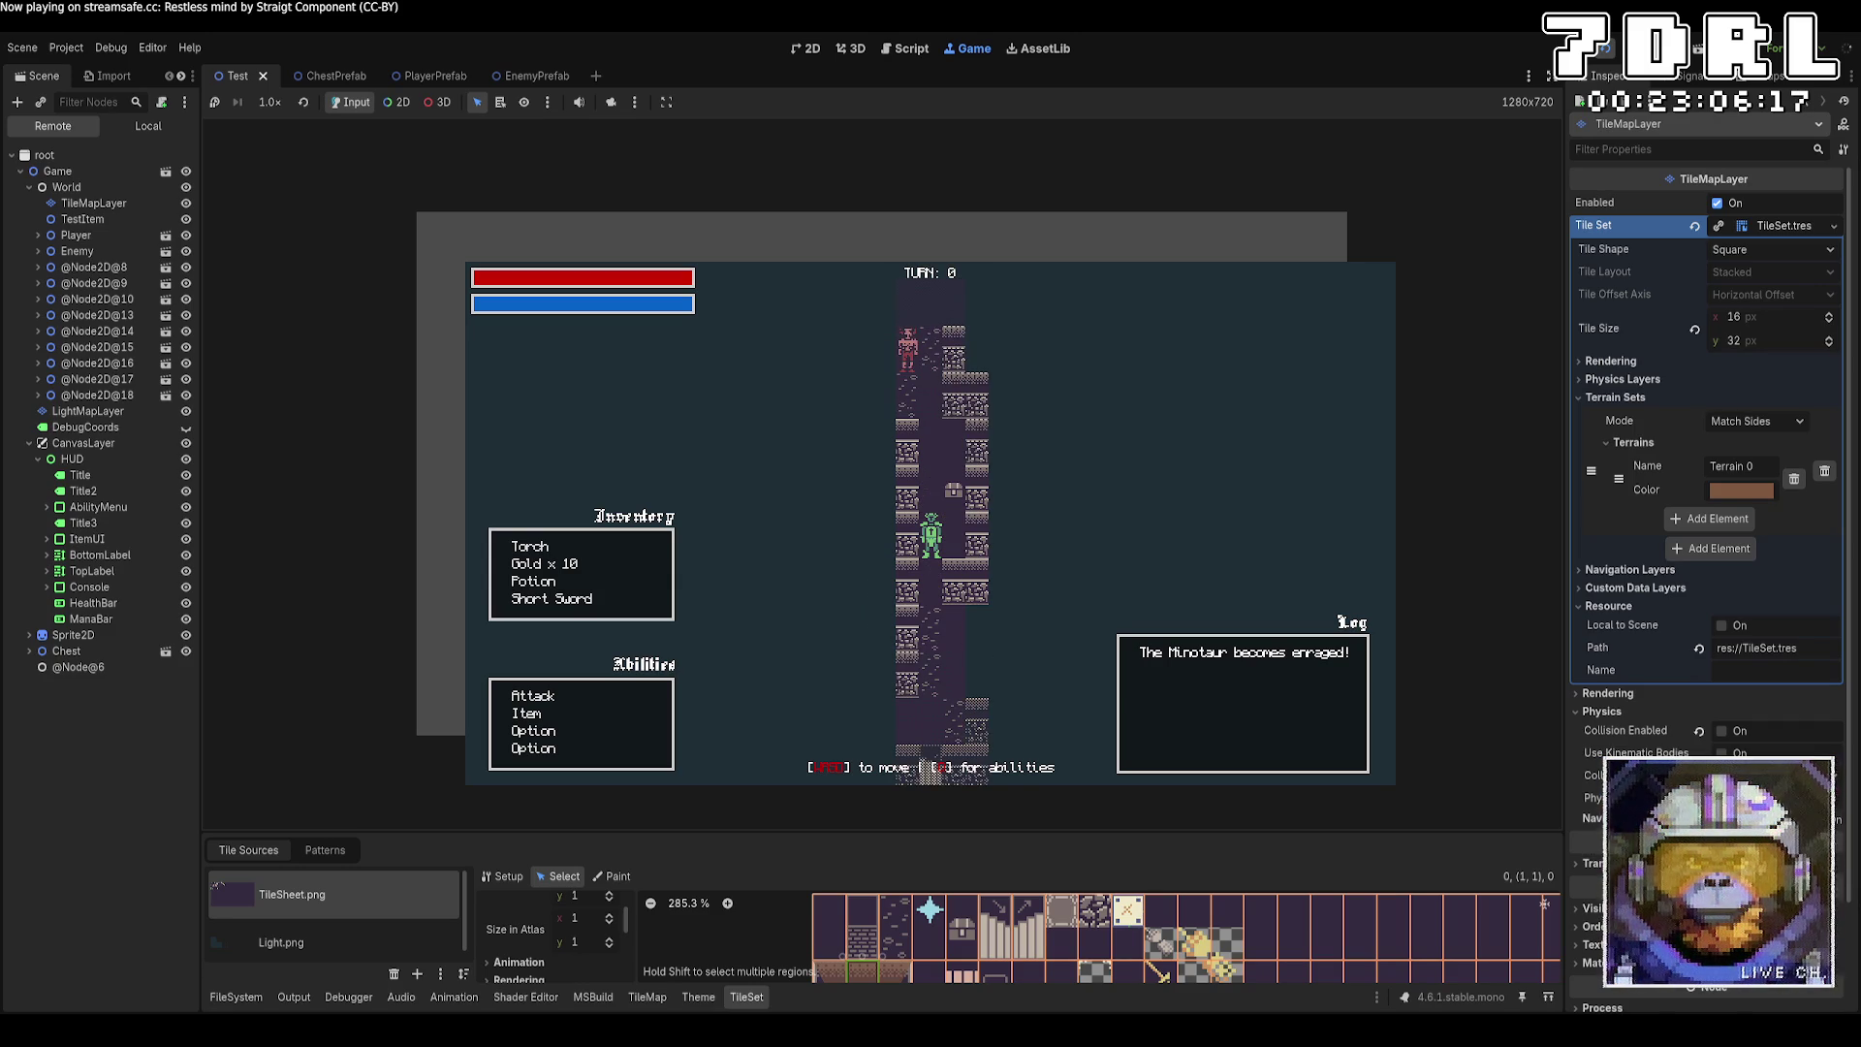
key(s)
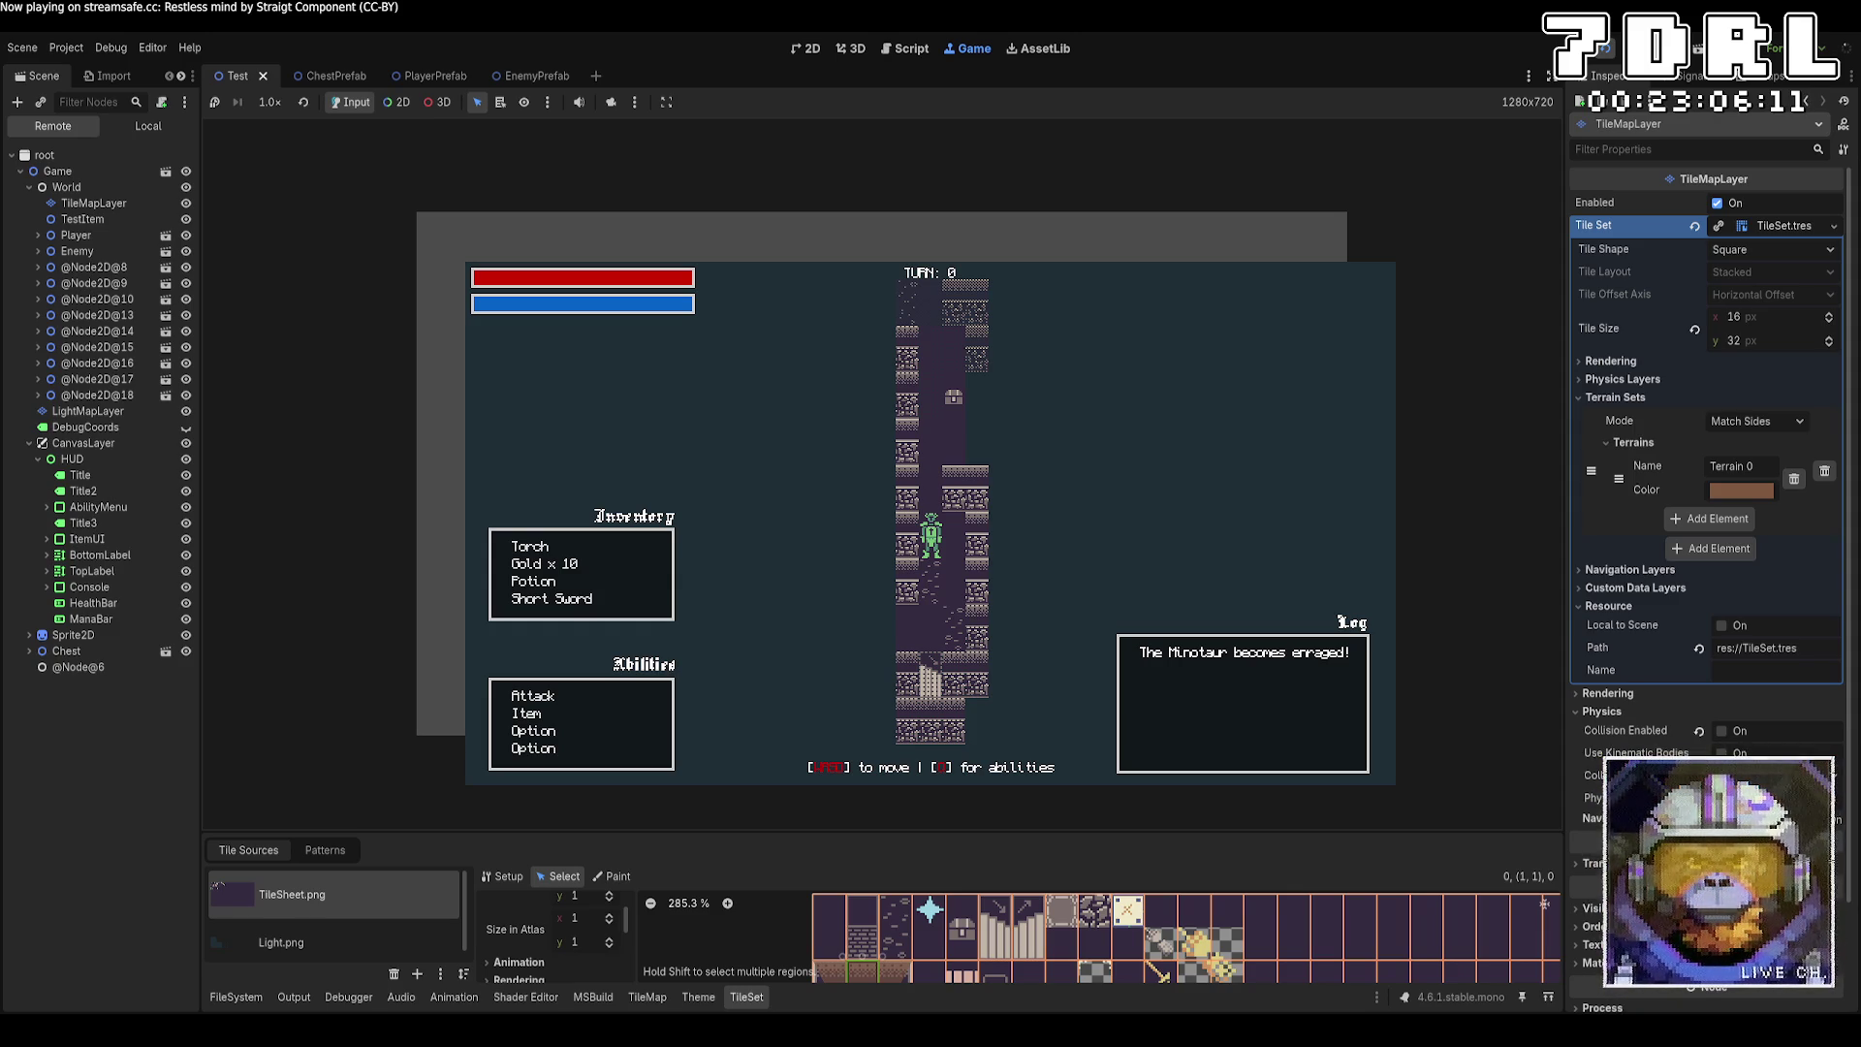
key(w)
key(w)
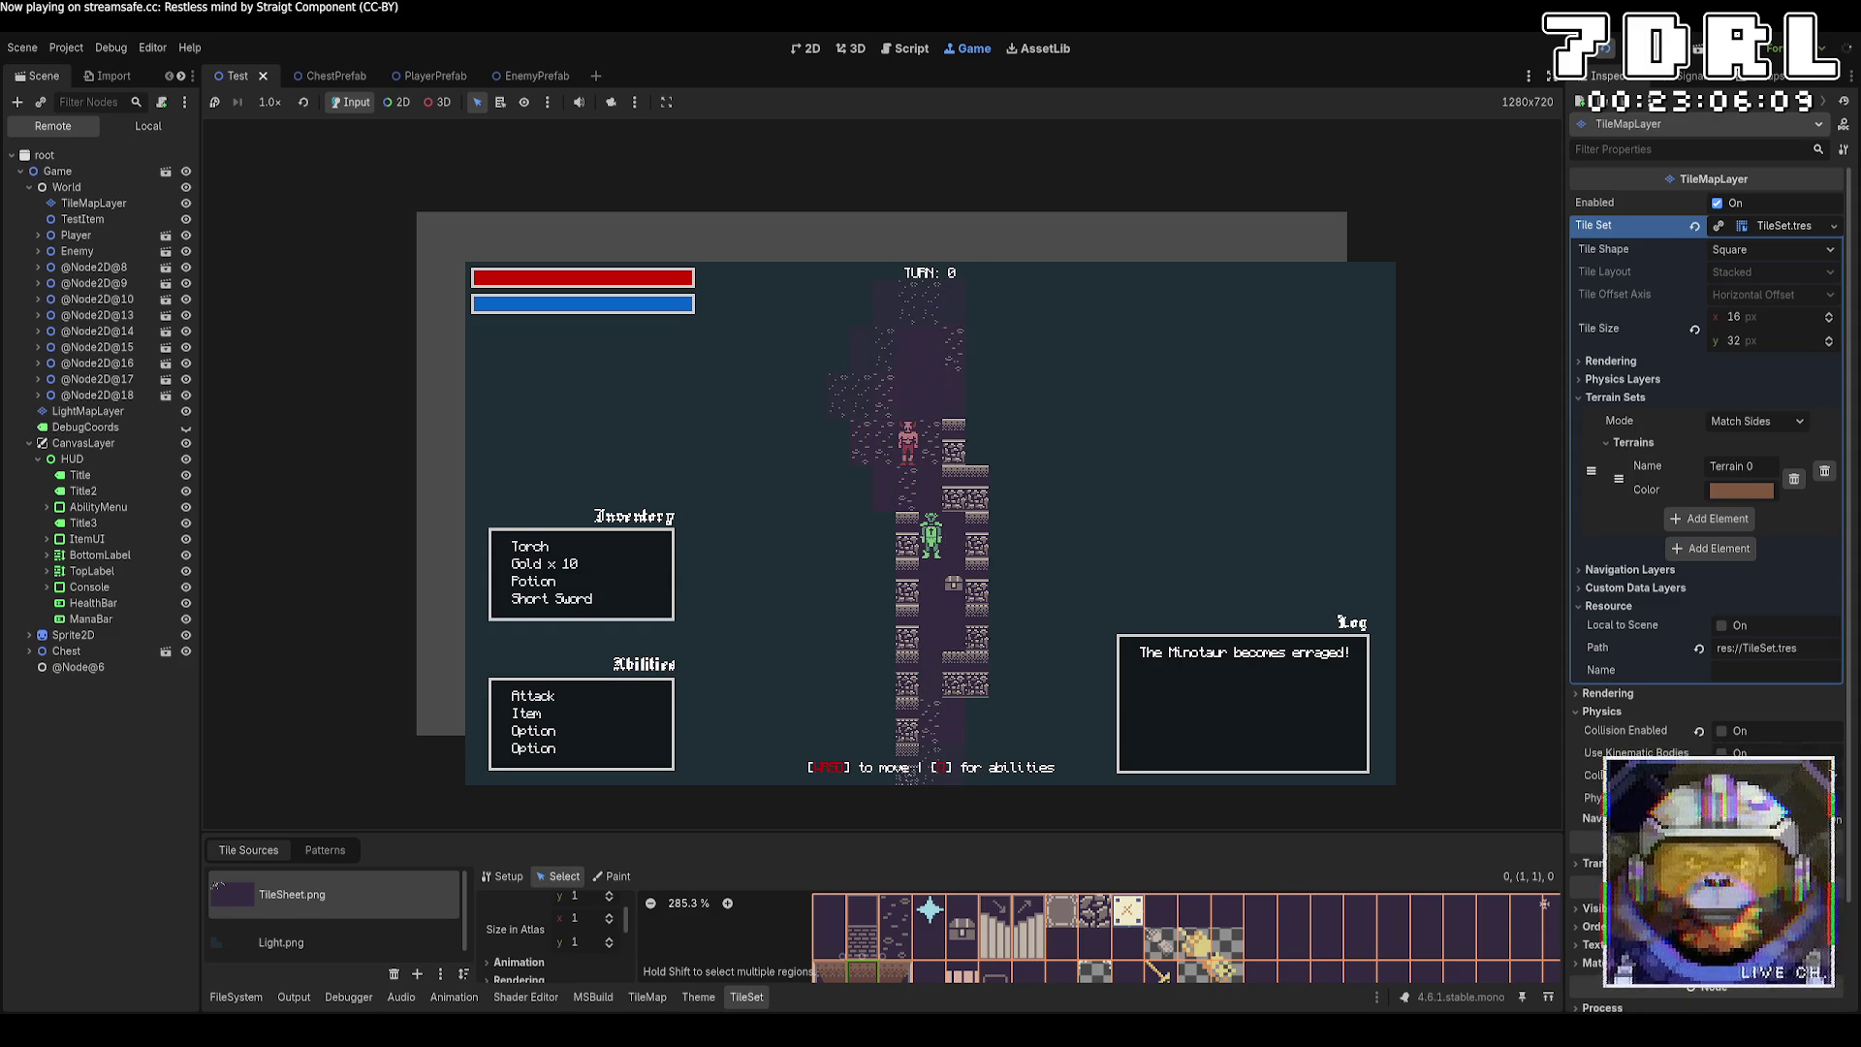
key(w)
key(w)
key(w)
key(w)
key(w)
key(w)
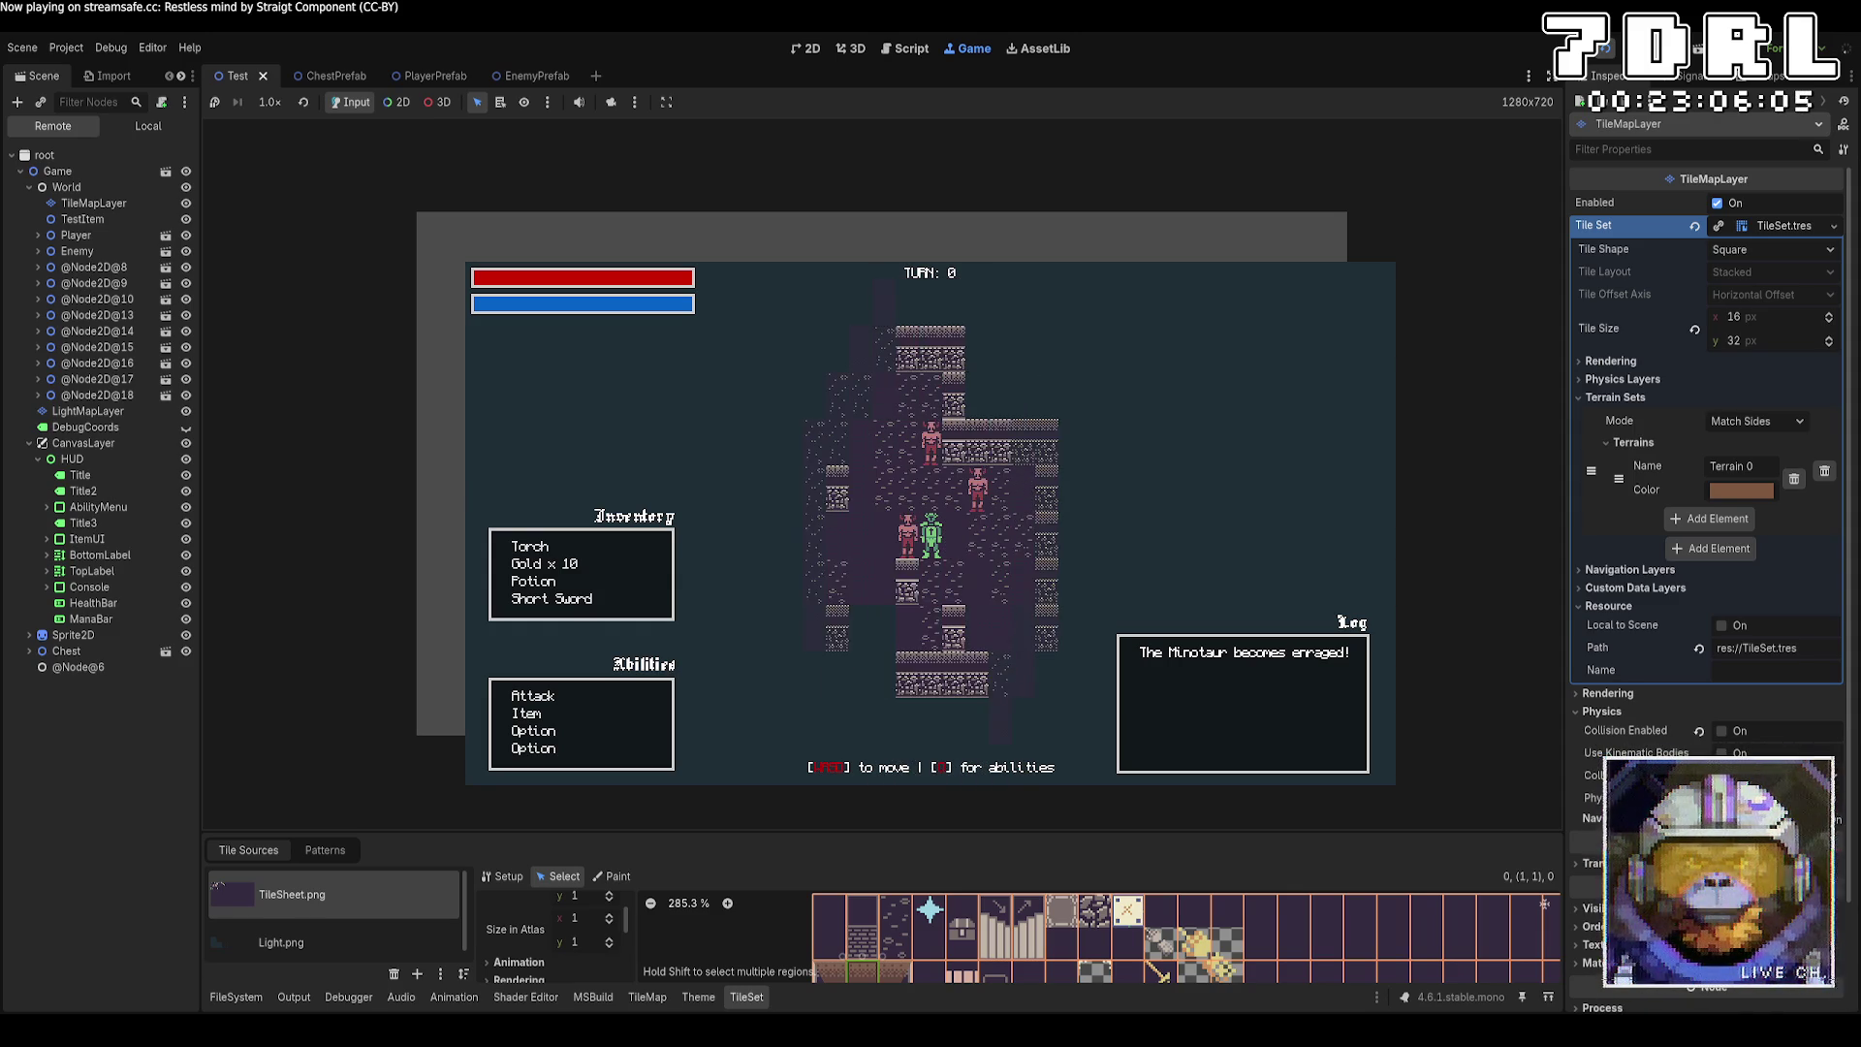
key(w)
key(w)
key(w)
key(a)
key(a)
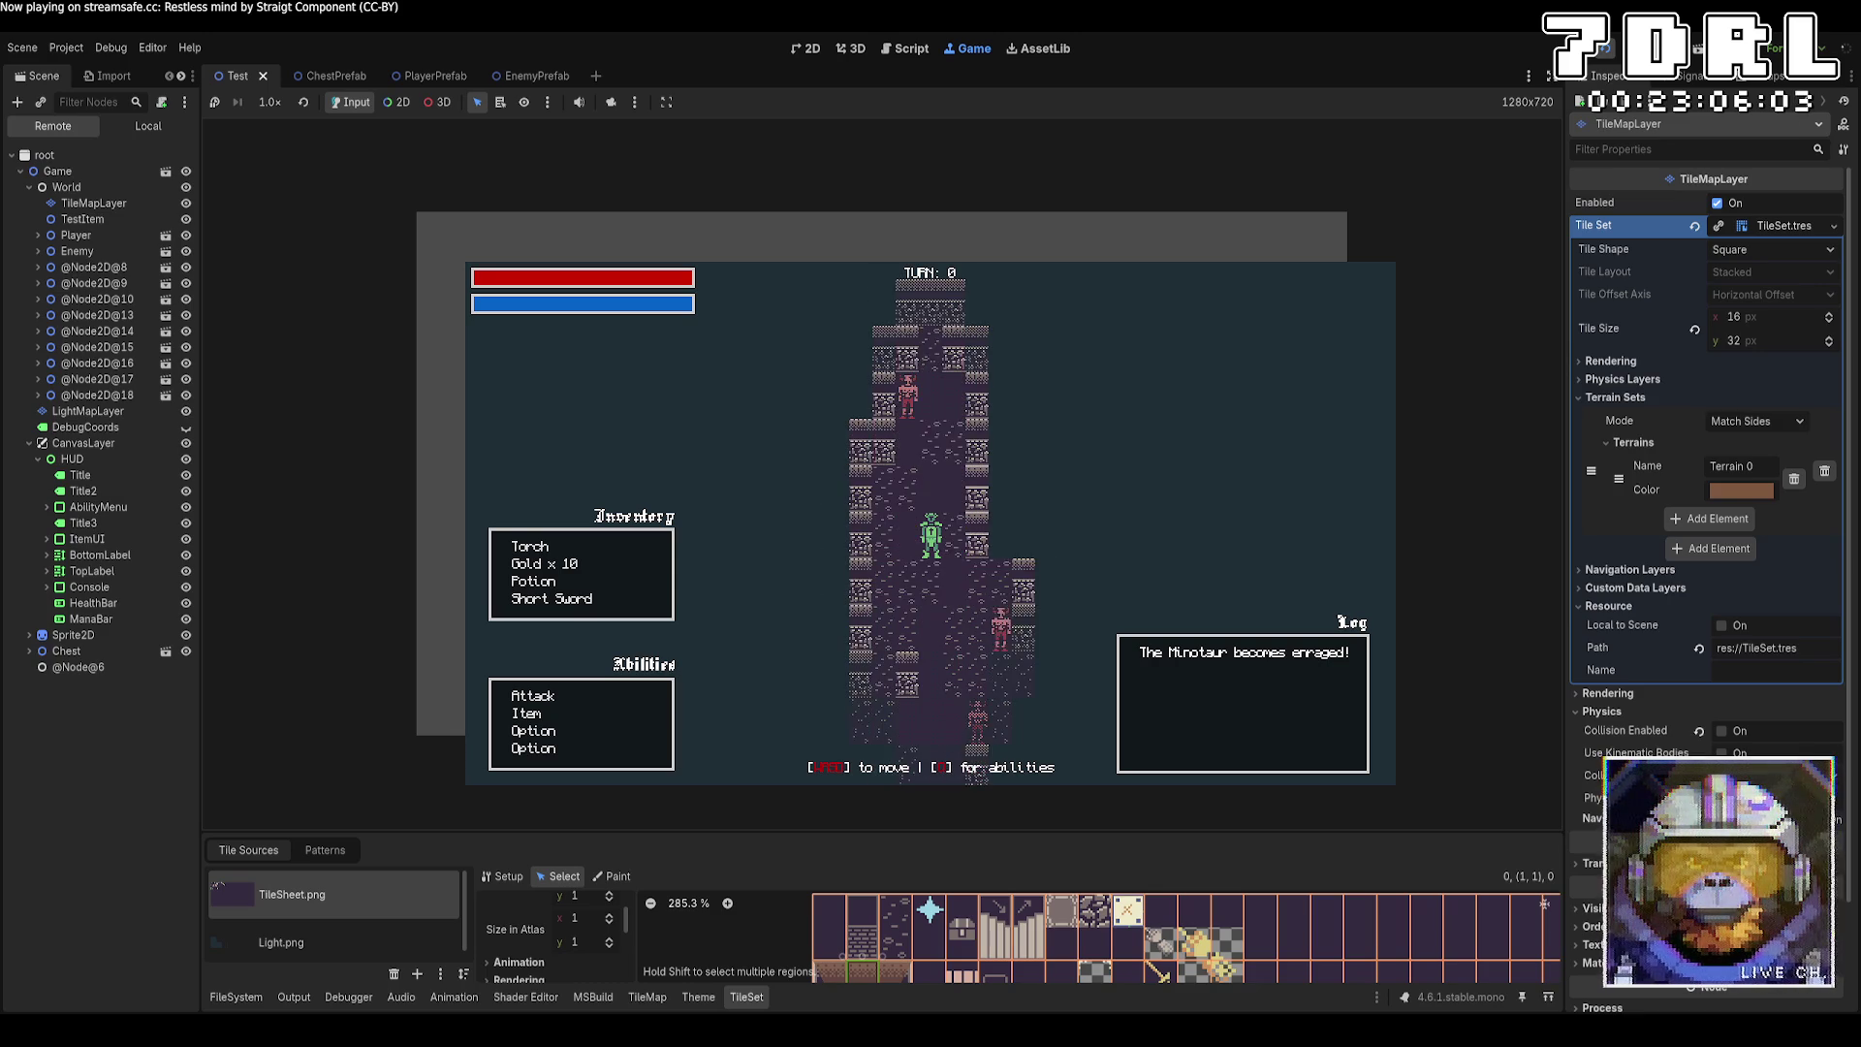
key(s)
key(s)
key(s)
key(a)
key(w)
key(a)
key(w)
key(w)
key(w)
key(d)
key(w)
key(w)
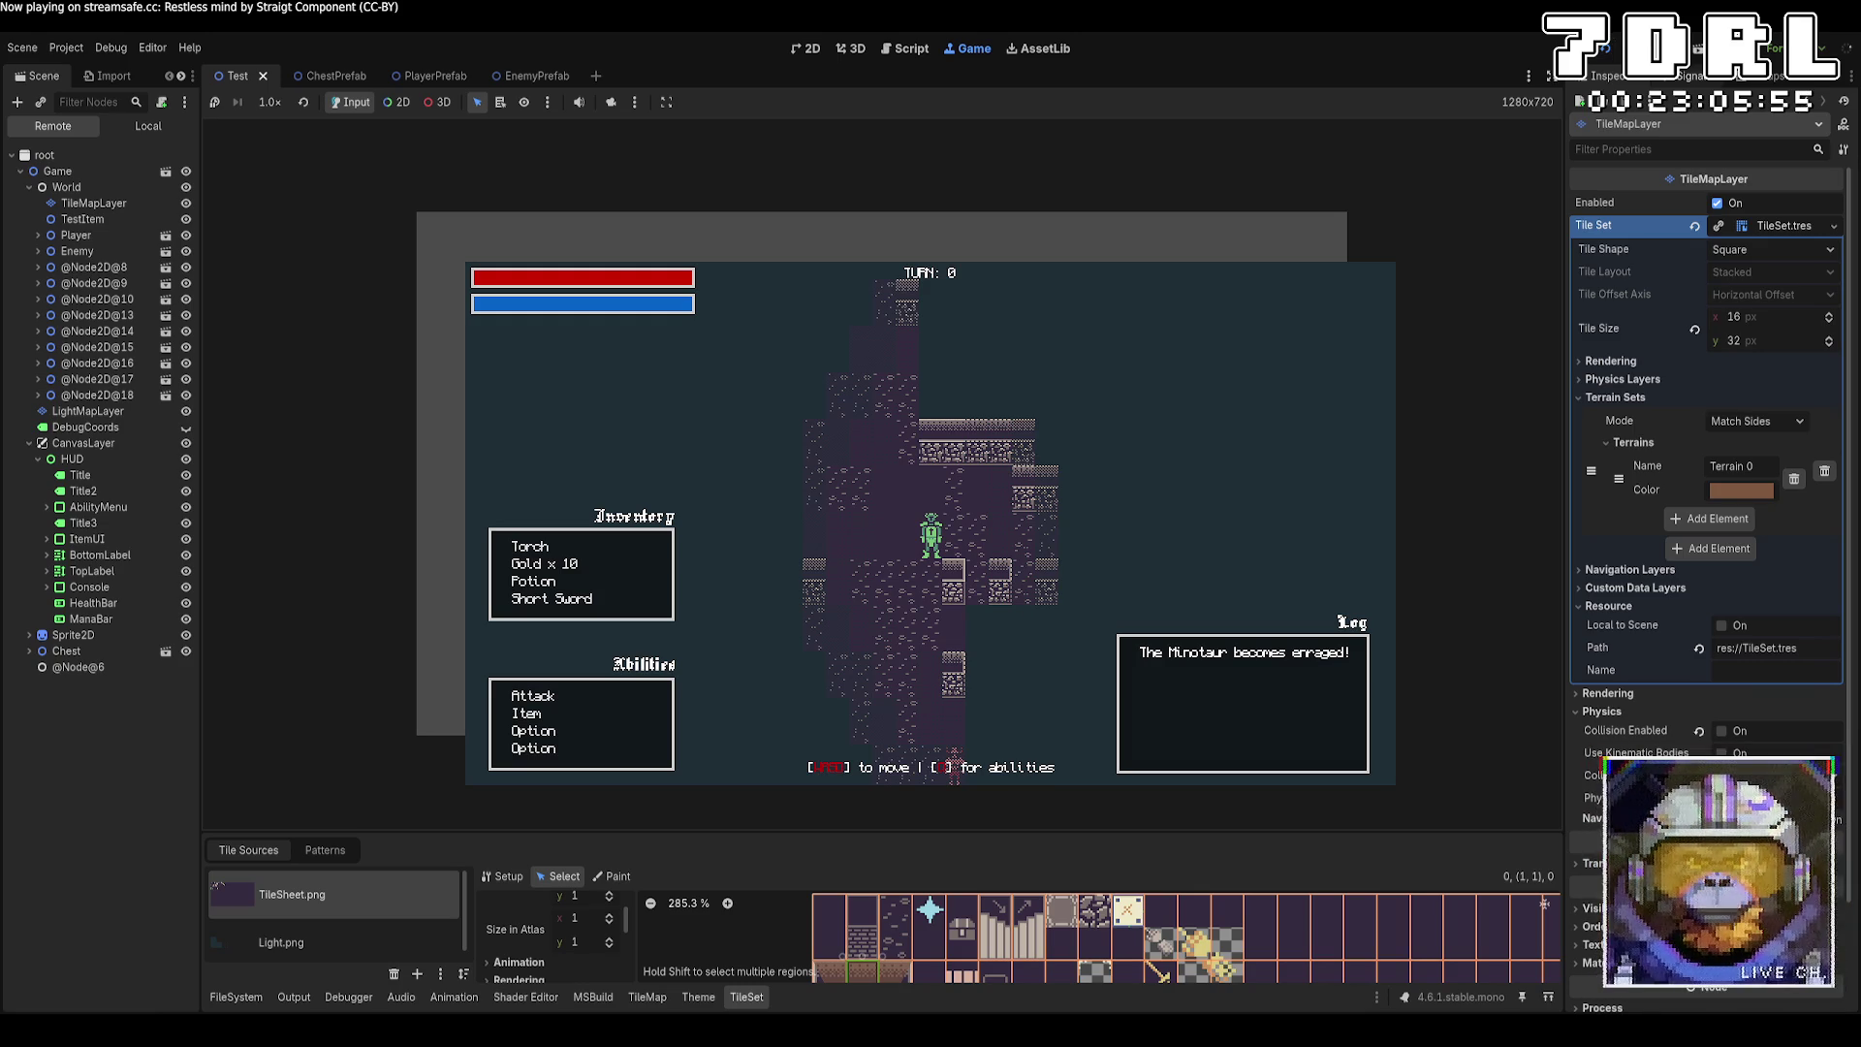
key(F8)
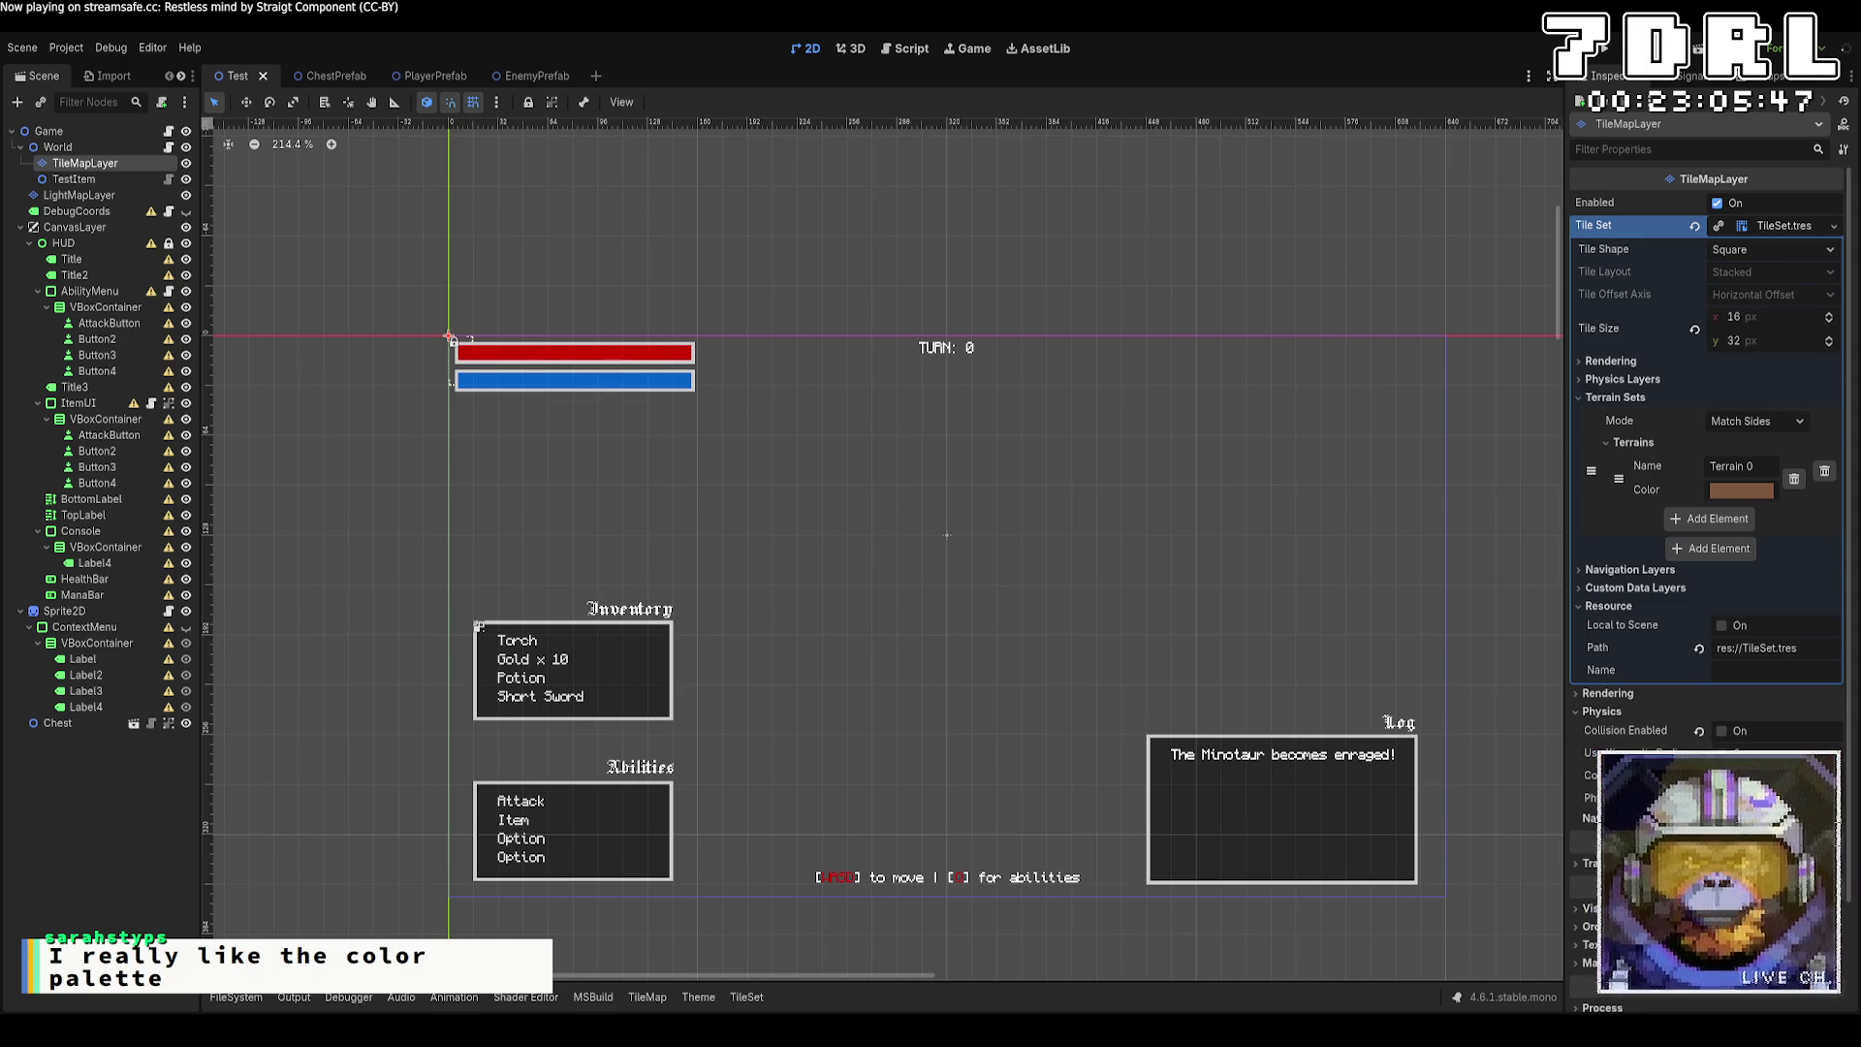
In PlayerComponent.cs, delete the R-key vision refresh line.
key(alt+Tab)
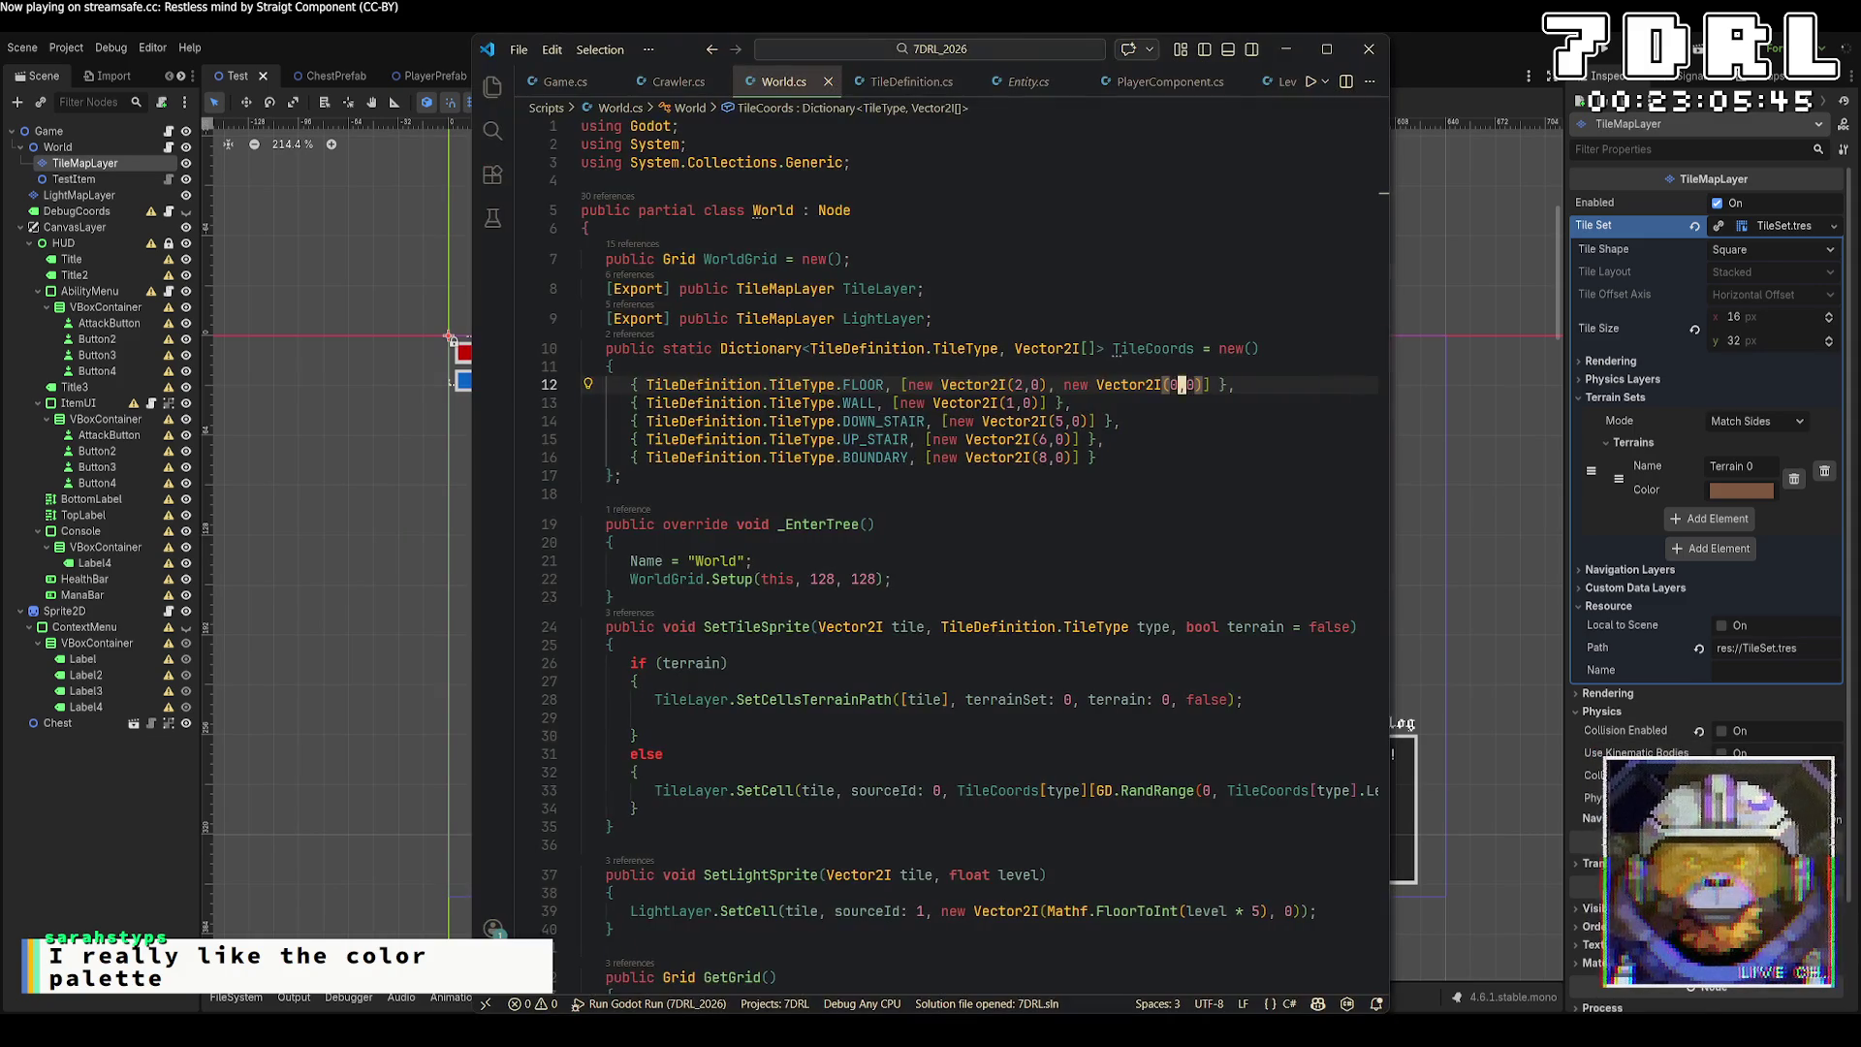
click(1115, 87)
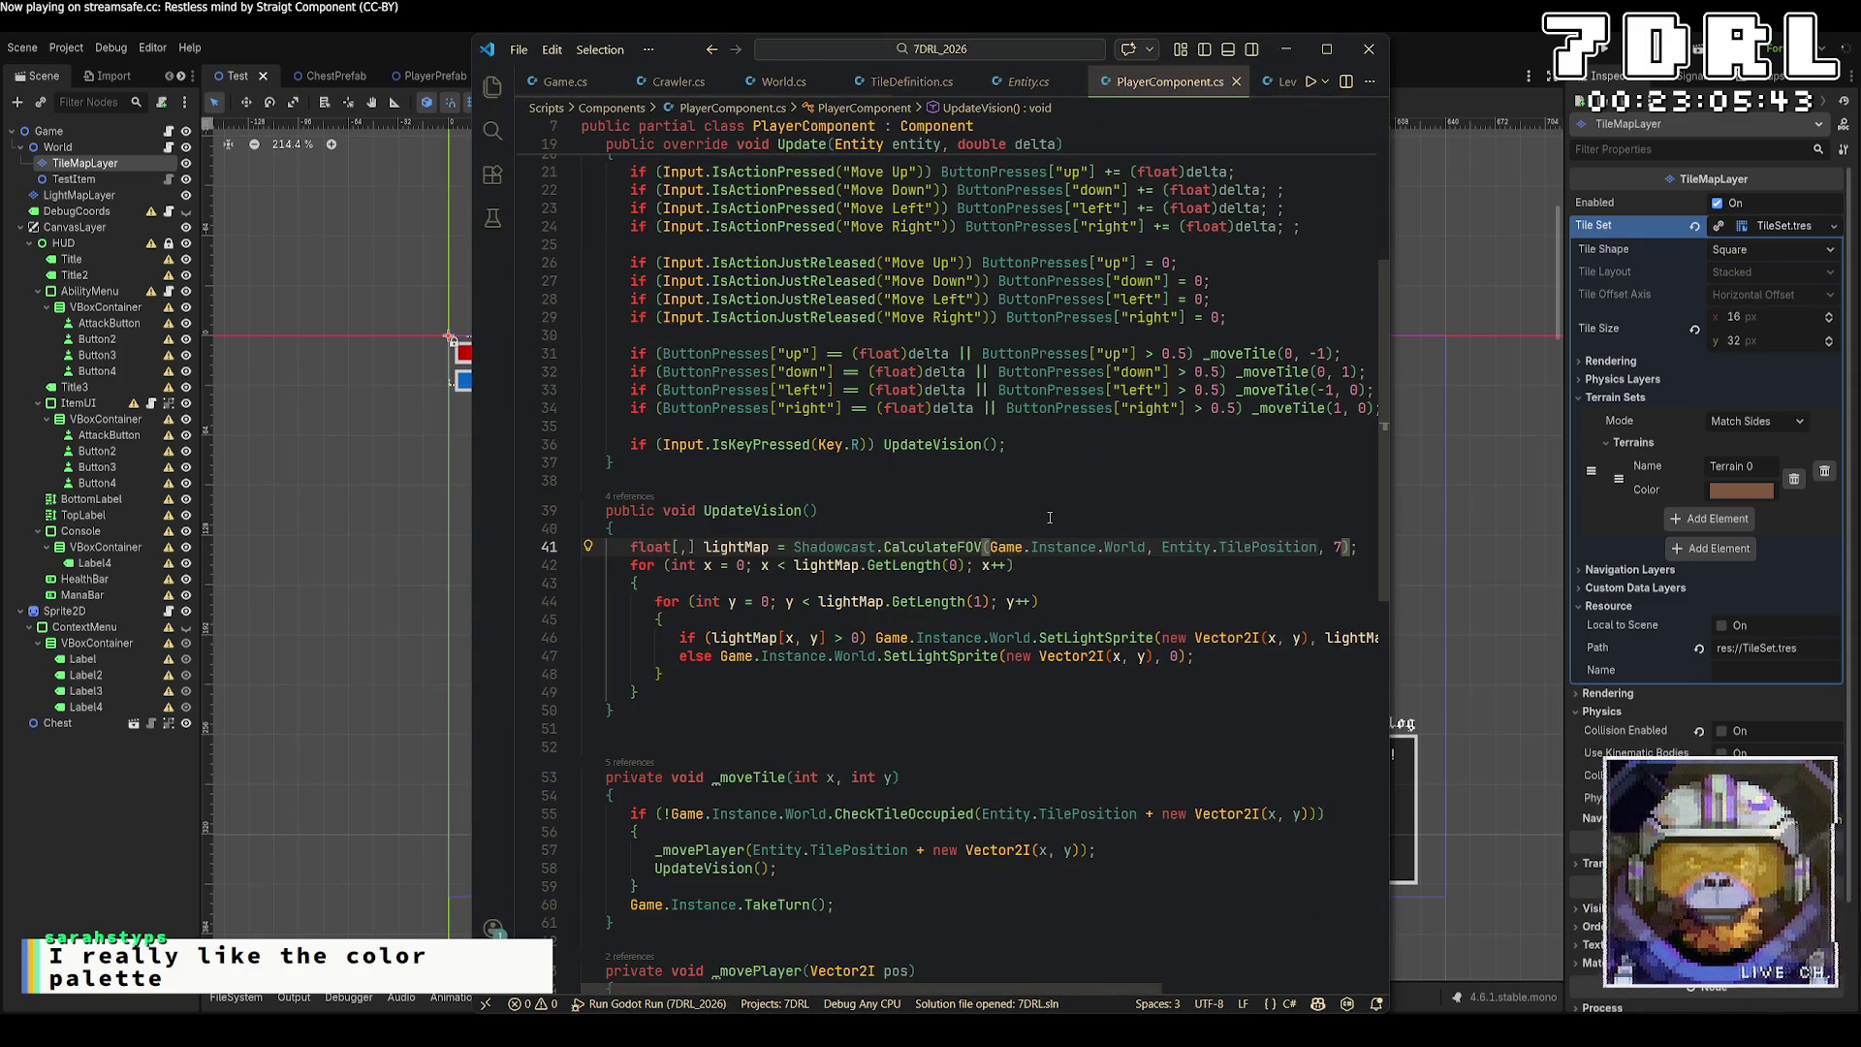
scroll(1050, 519, up, 7)
scroll(1050, 518, down, 10)
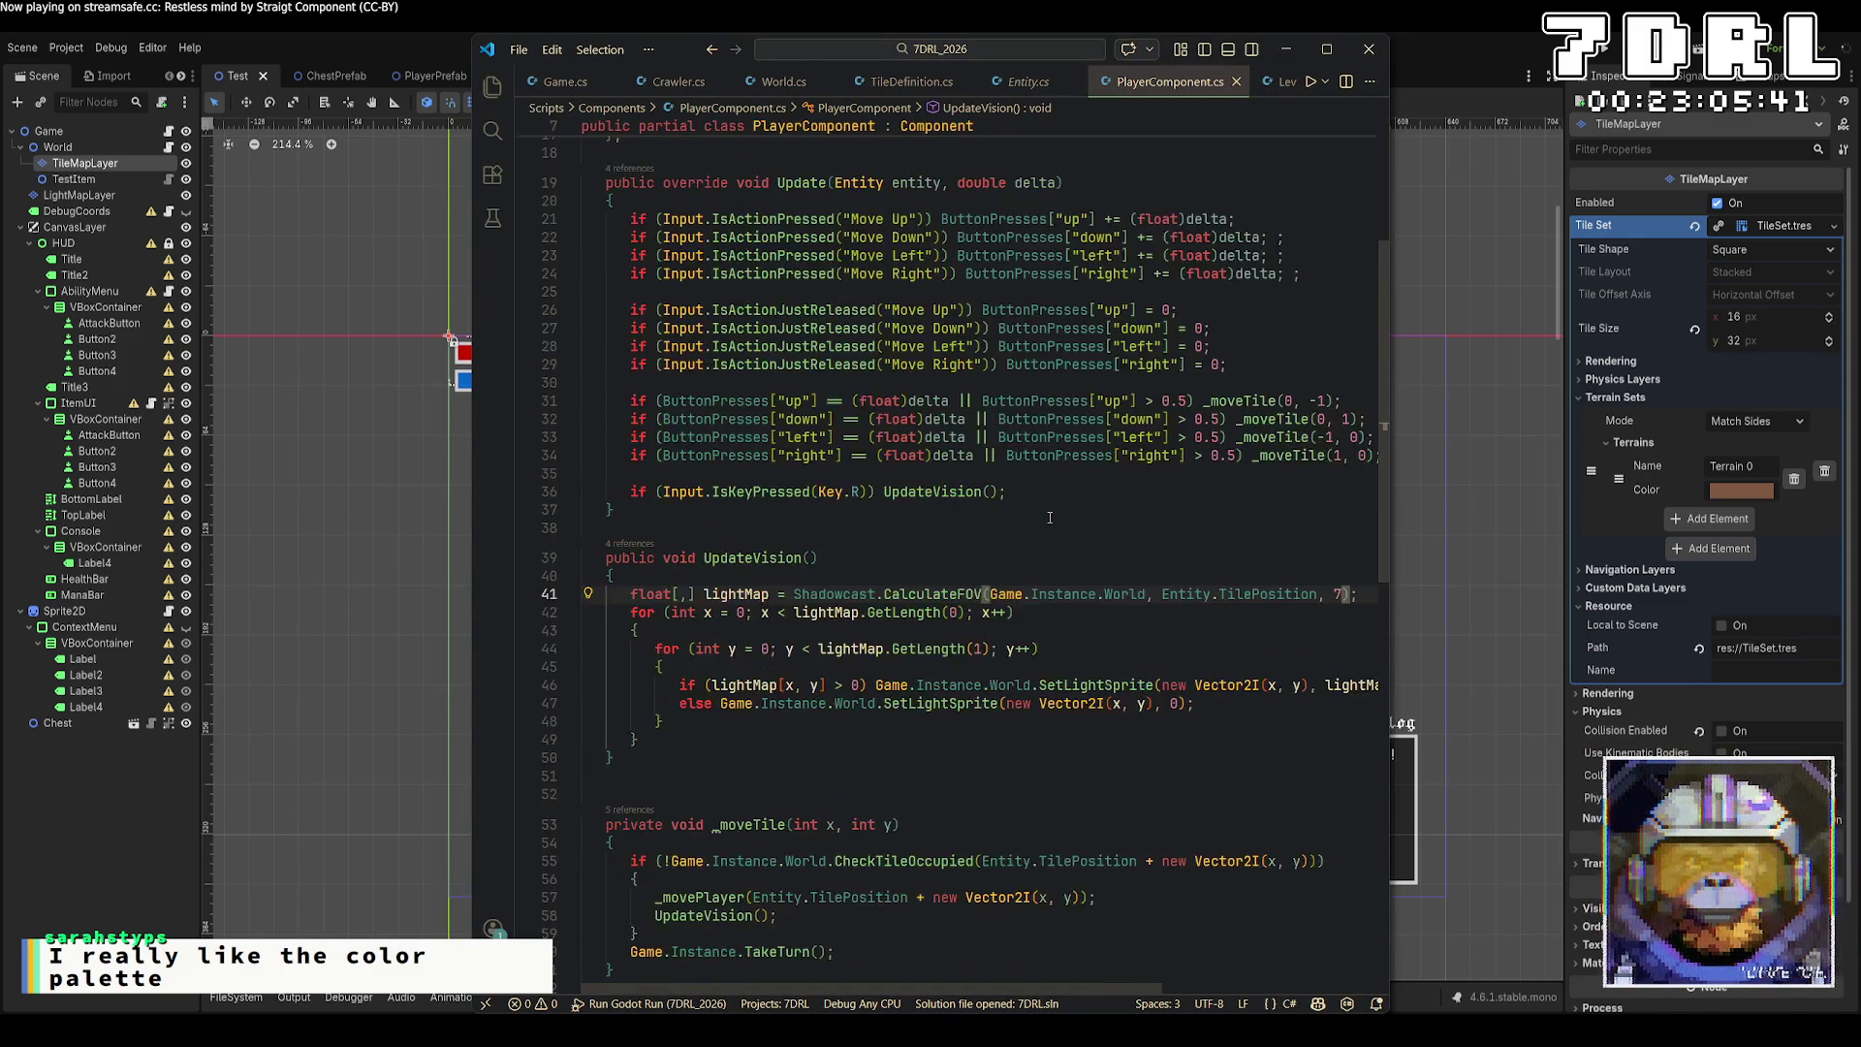
scroll(1050, 519, up, 4)
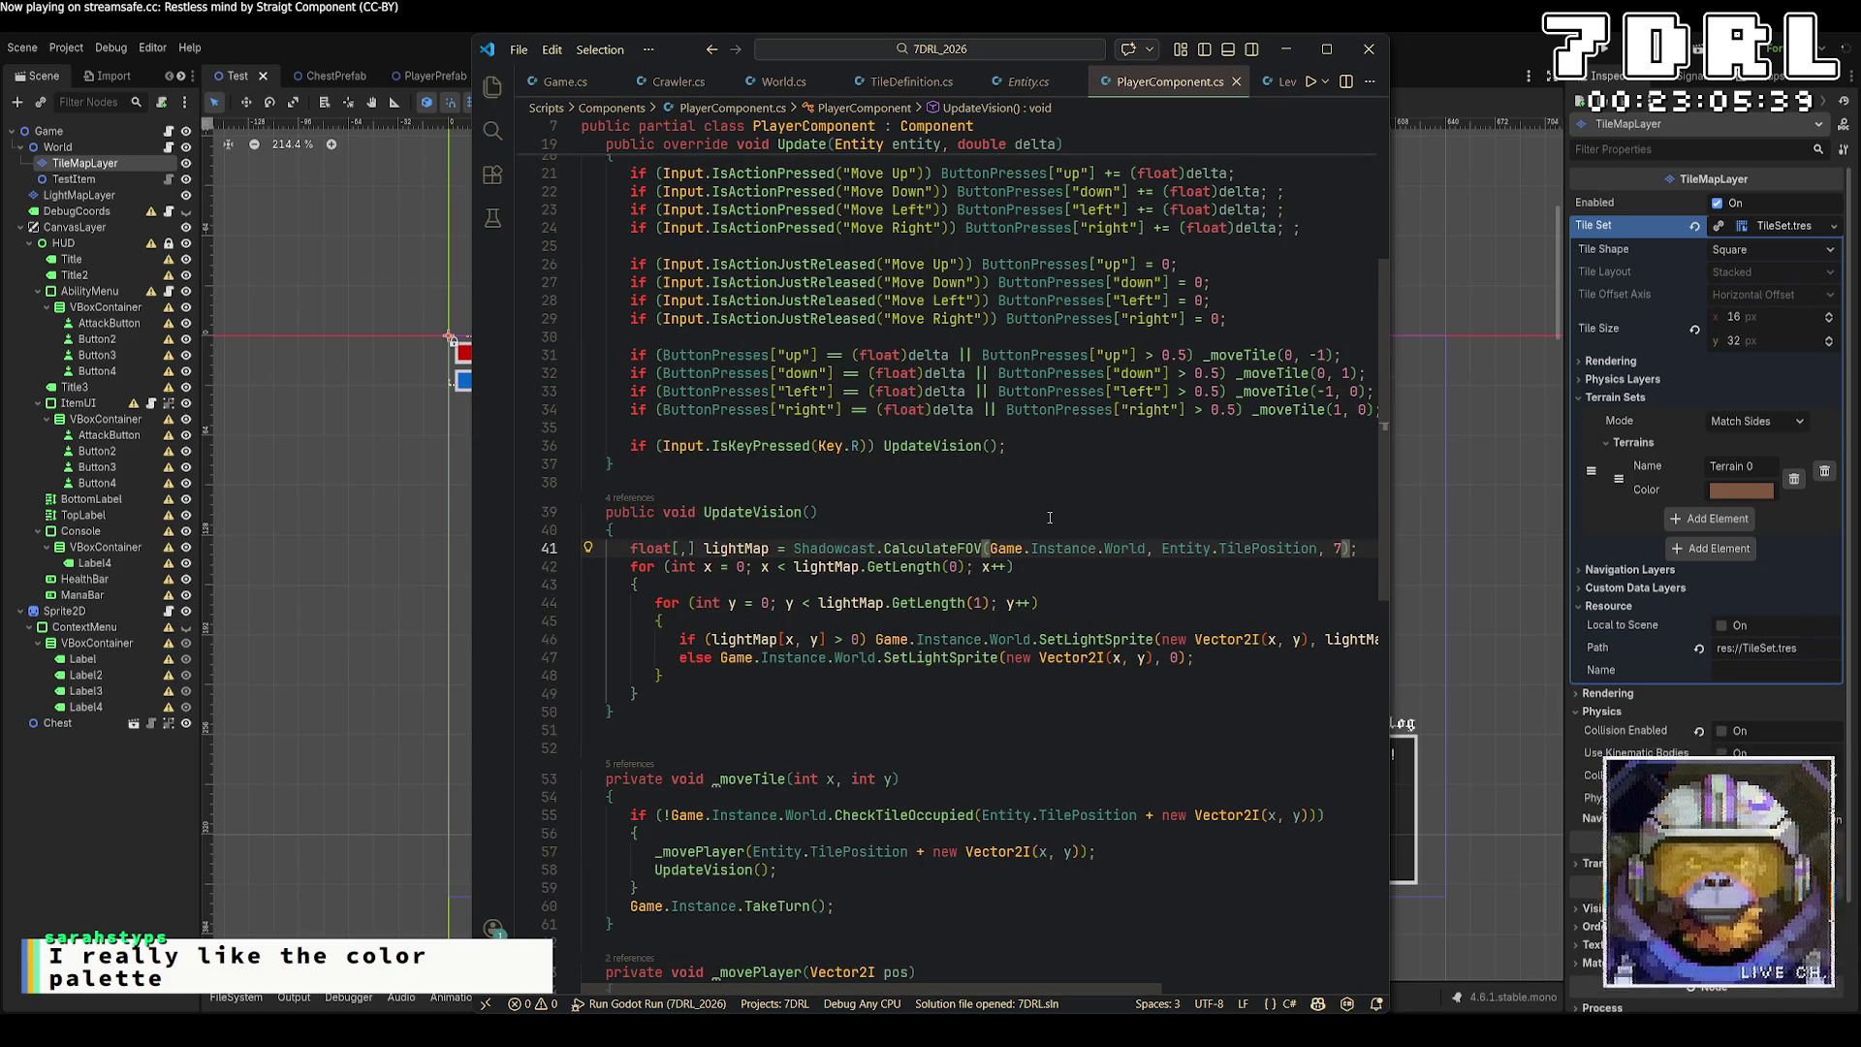
scroll(1050, 518, up, 5)
scroll(1050, 518, down, 4)
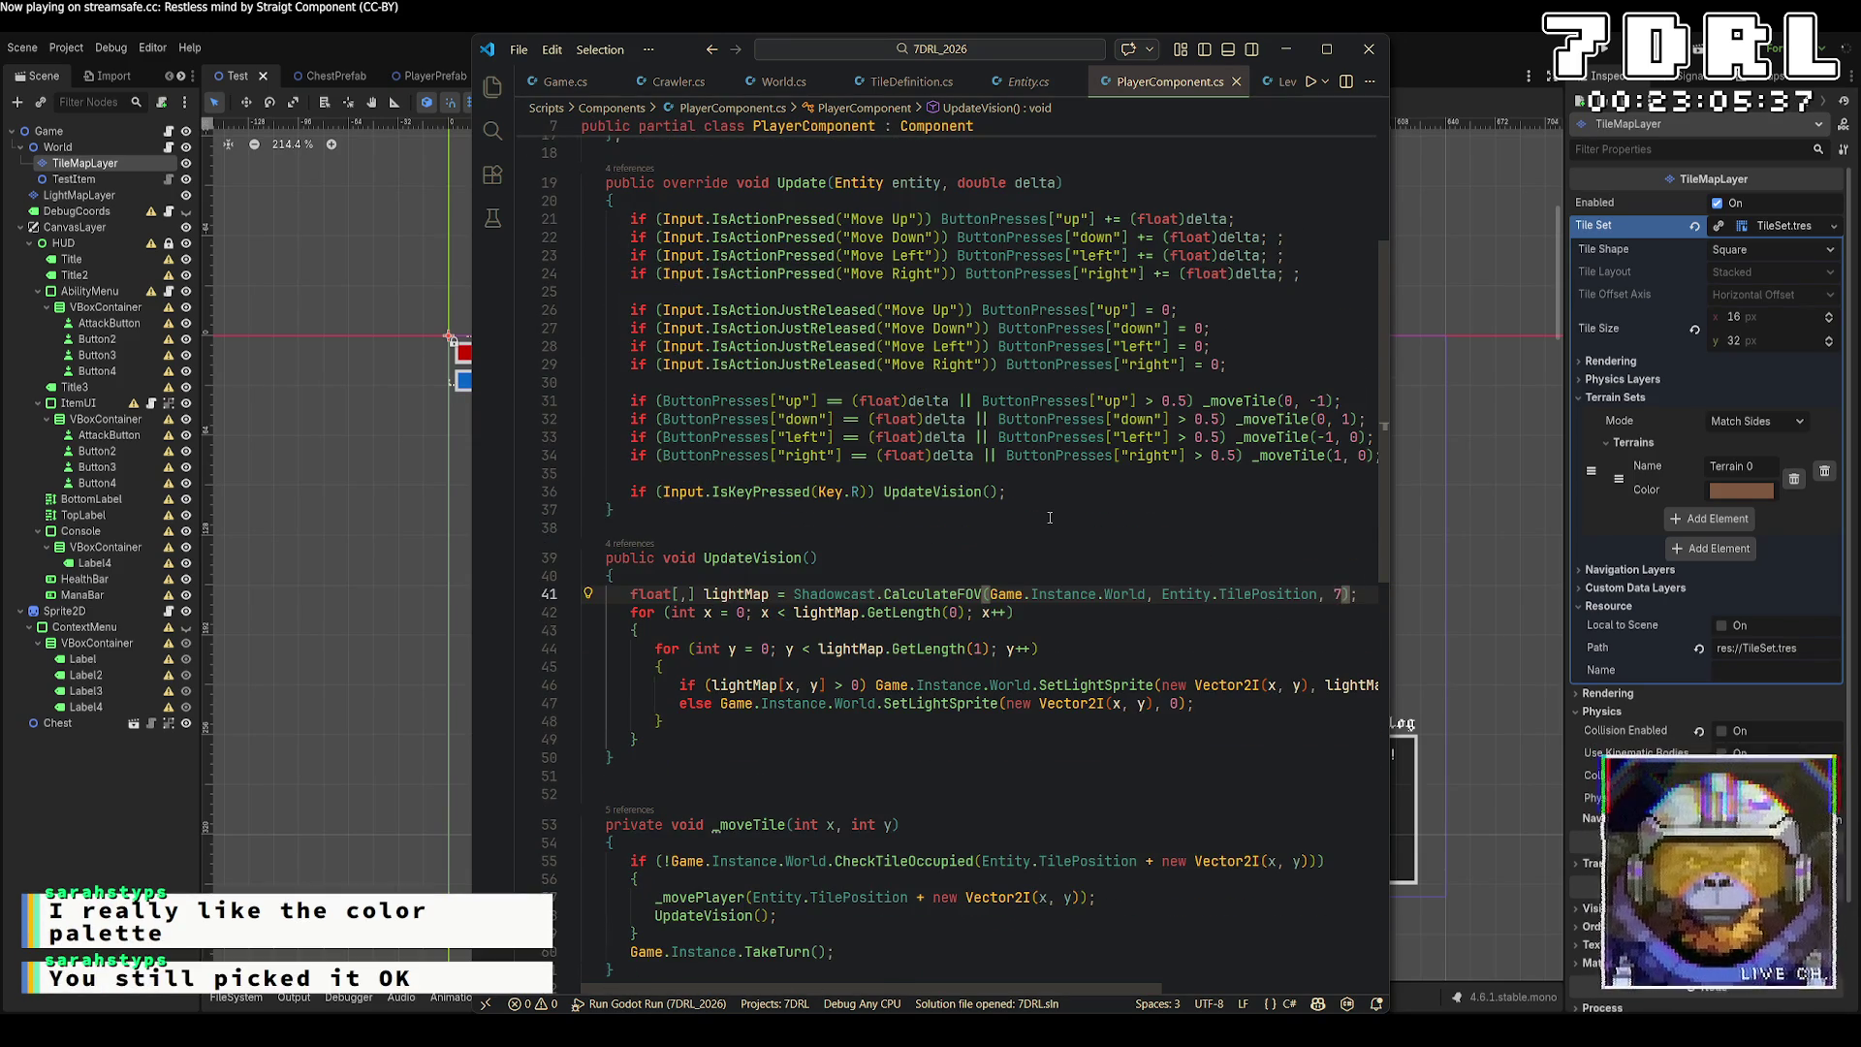
click(1057, 496)
key(shift+Home)
key(BackSpace)
Add an if (Input.IsActionJustPressed("Interact")) block in its place.
text(if ()
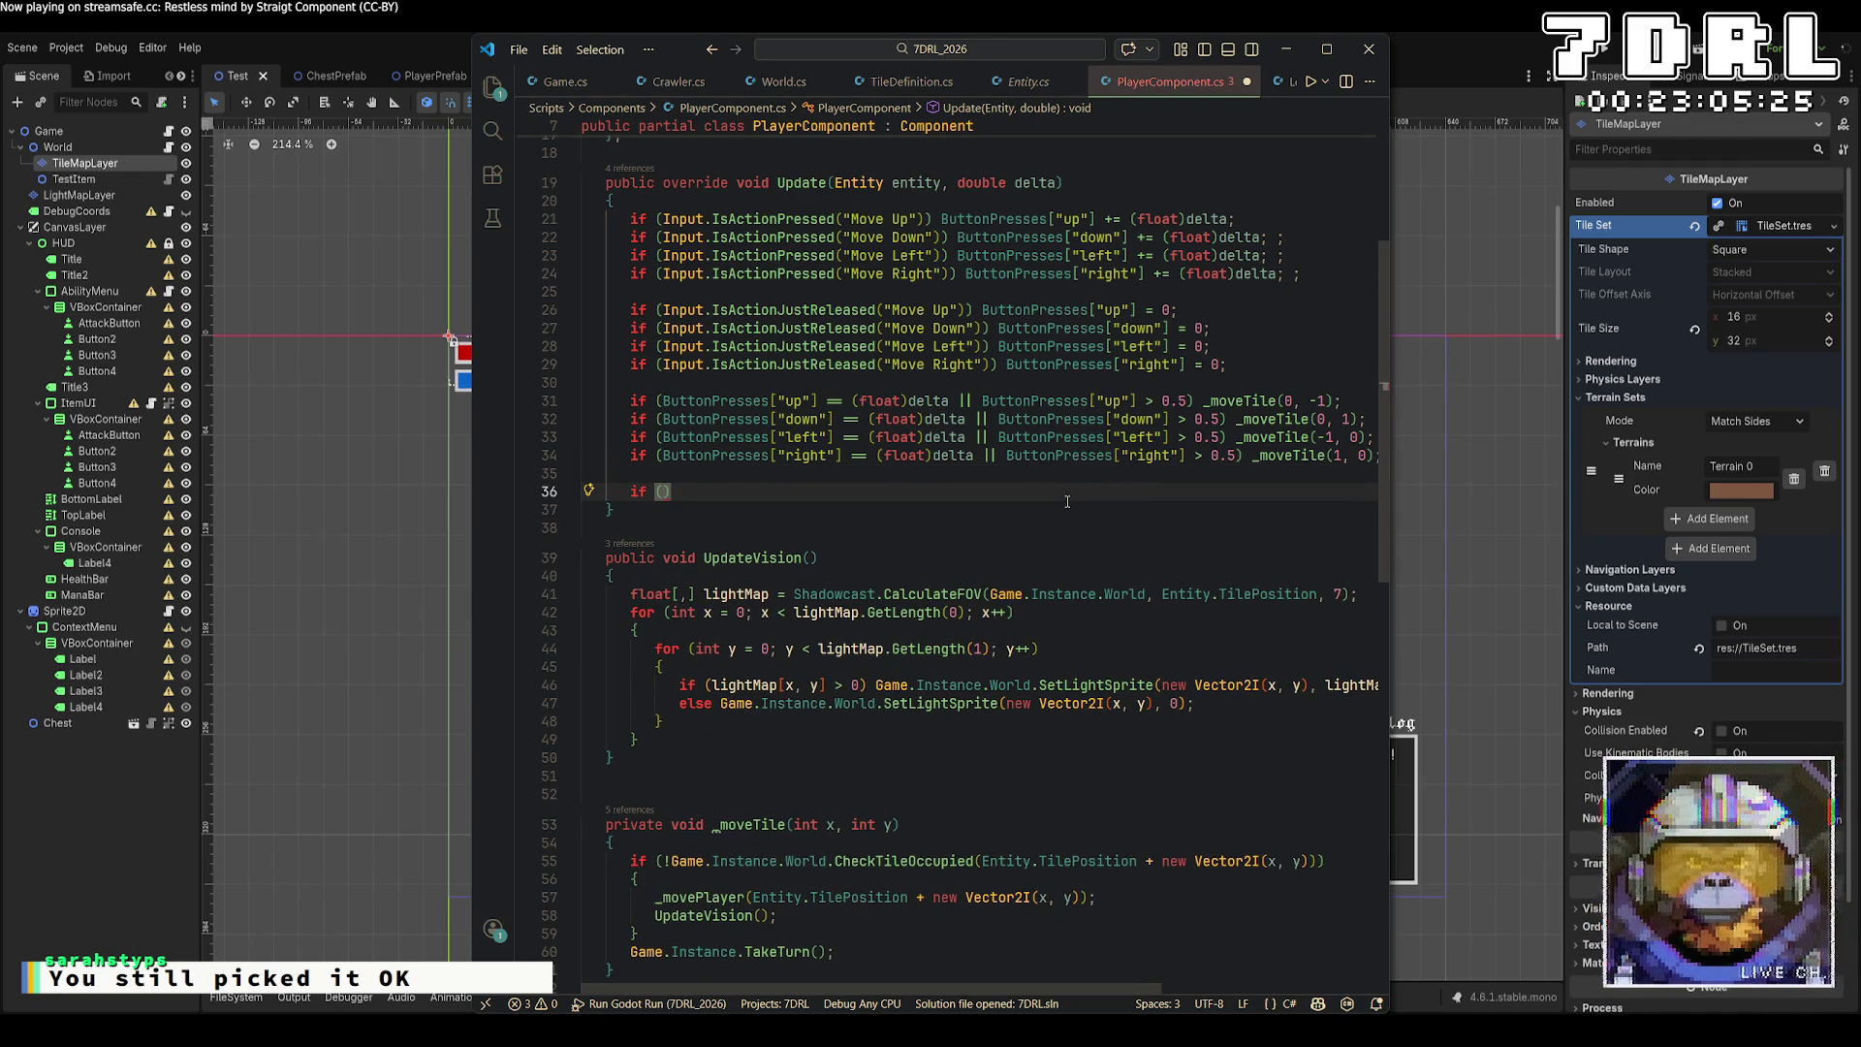
text(Inpu)
text(t.IsActionJust)
key(Tab)
text((")
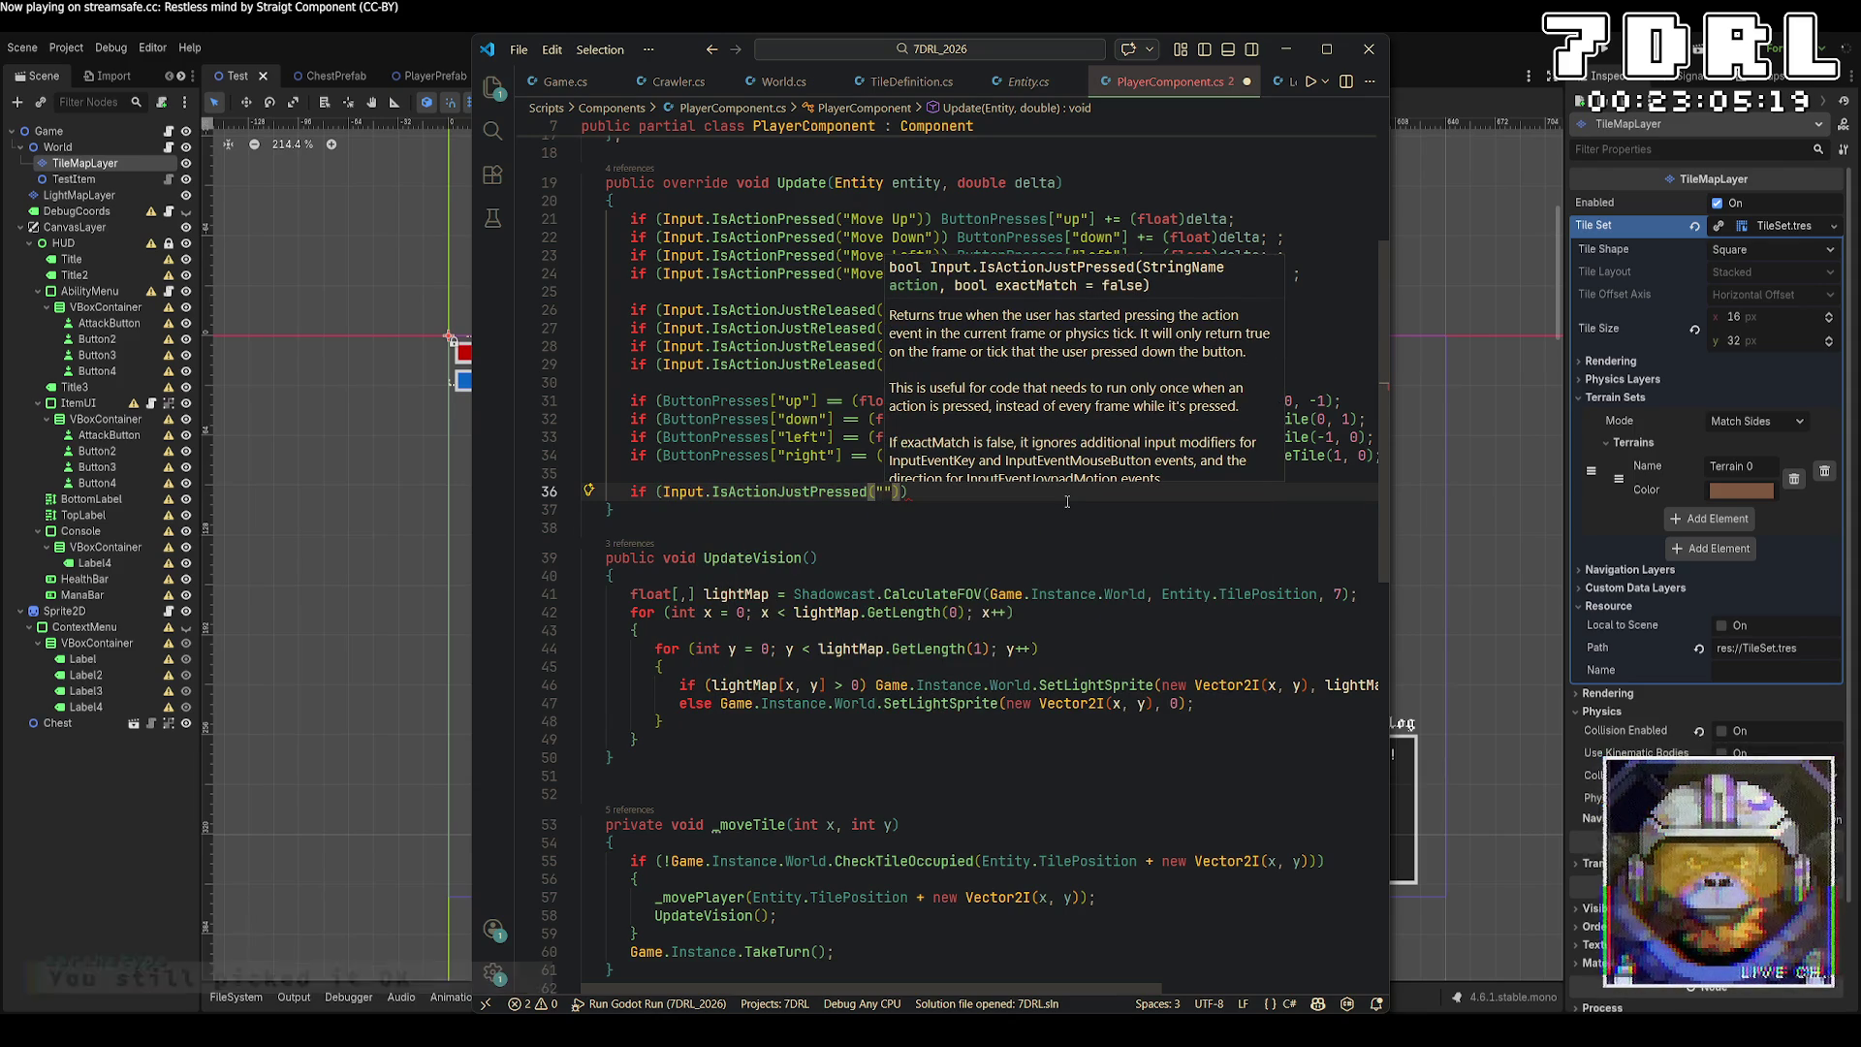
text(Interact)
key(End)
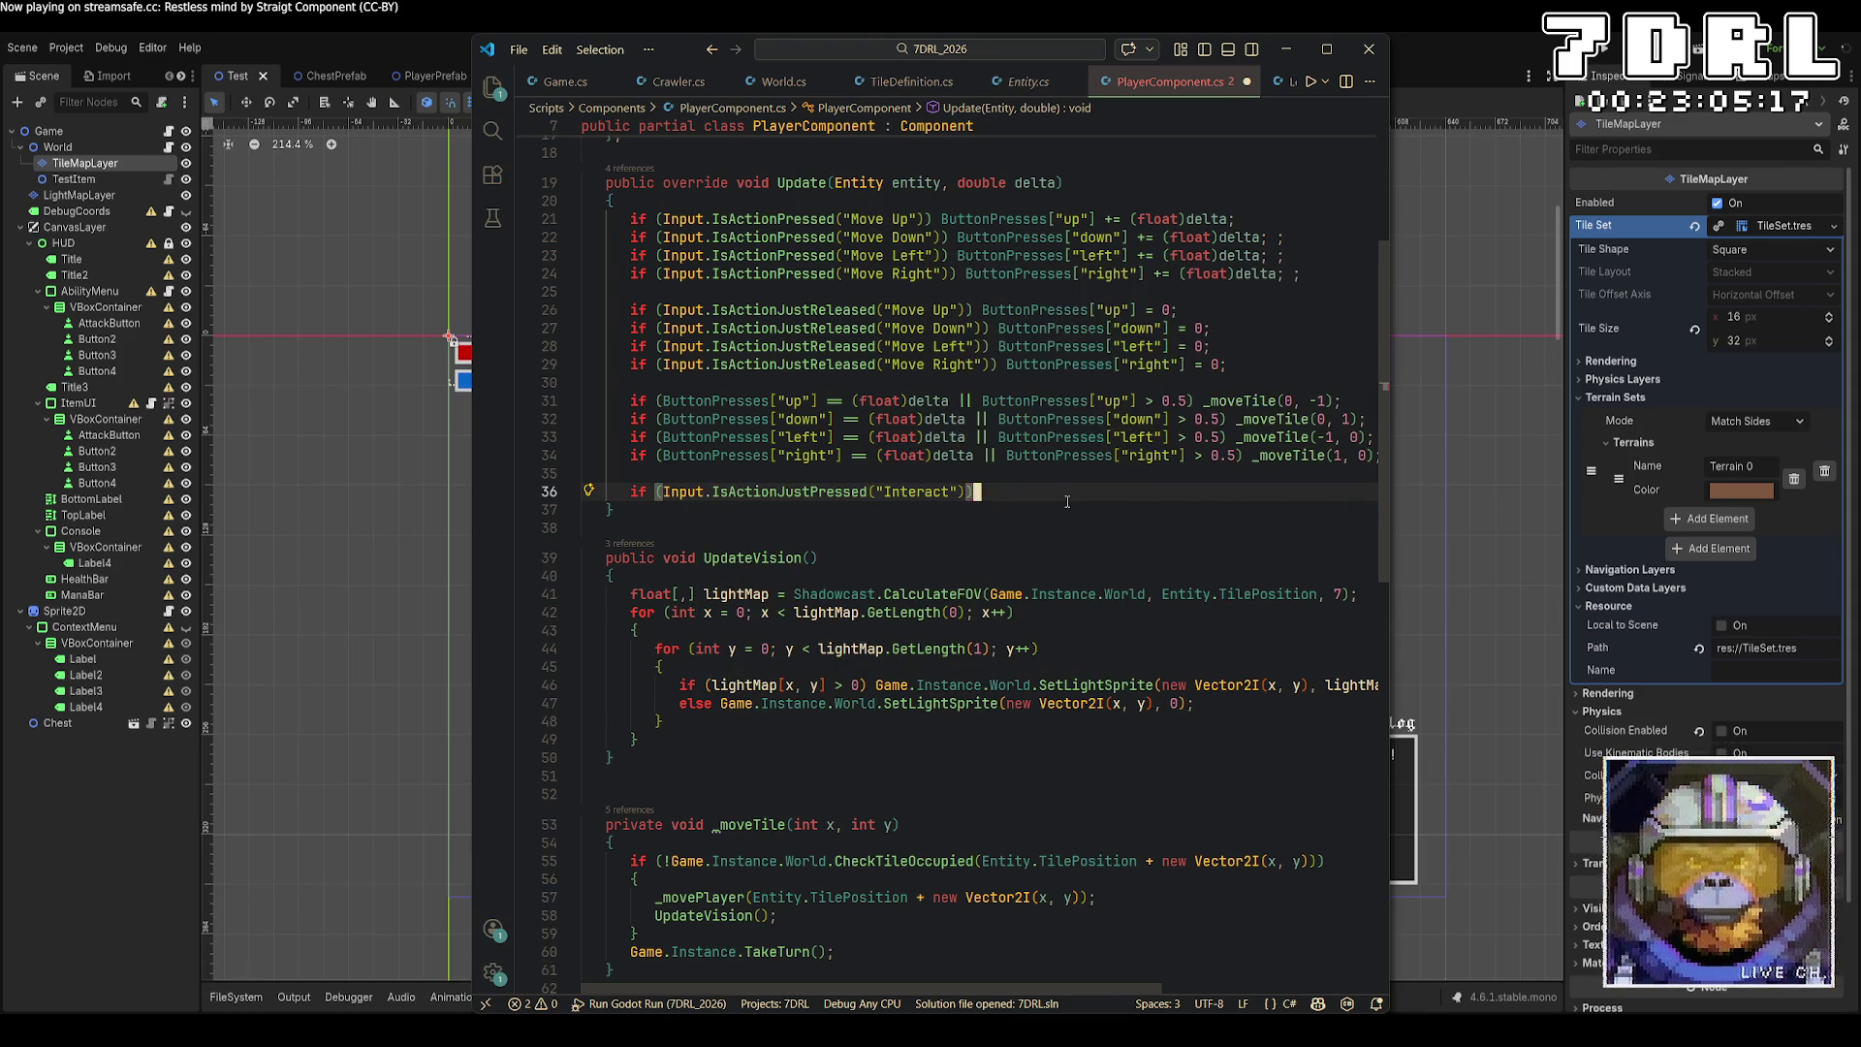
key(Return)
text({)
key(Return)
Inside it, start an if on Game.Instance.World.GetTile(Entity.TilePosition.X, Entity.TilePosition.Y).
text(if )
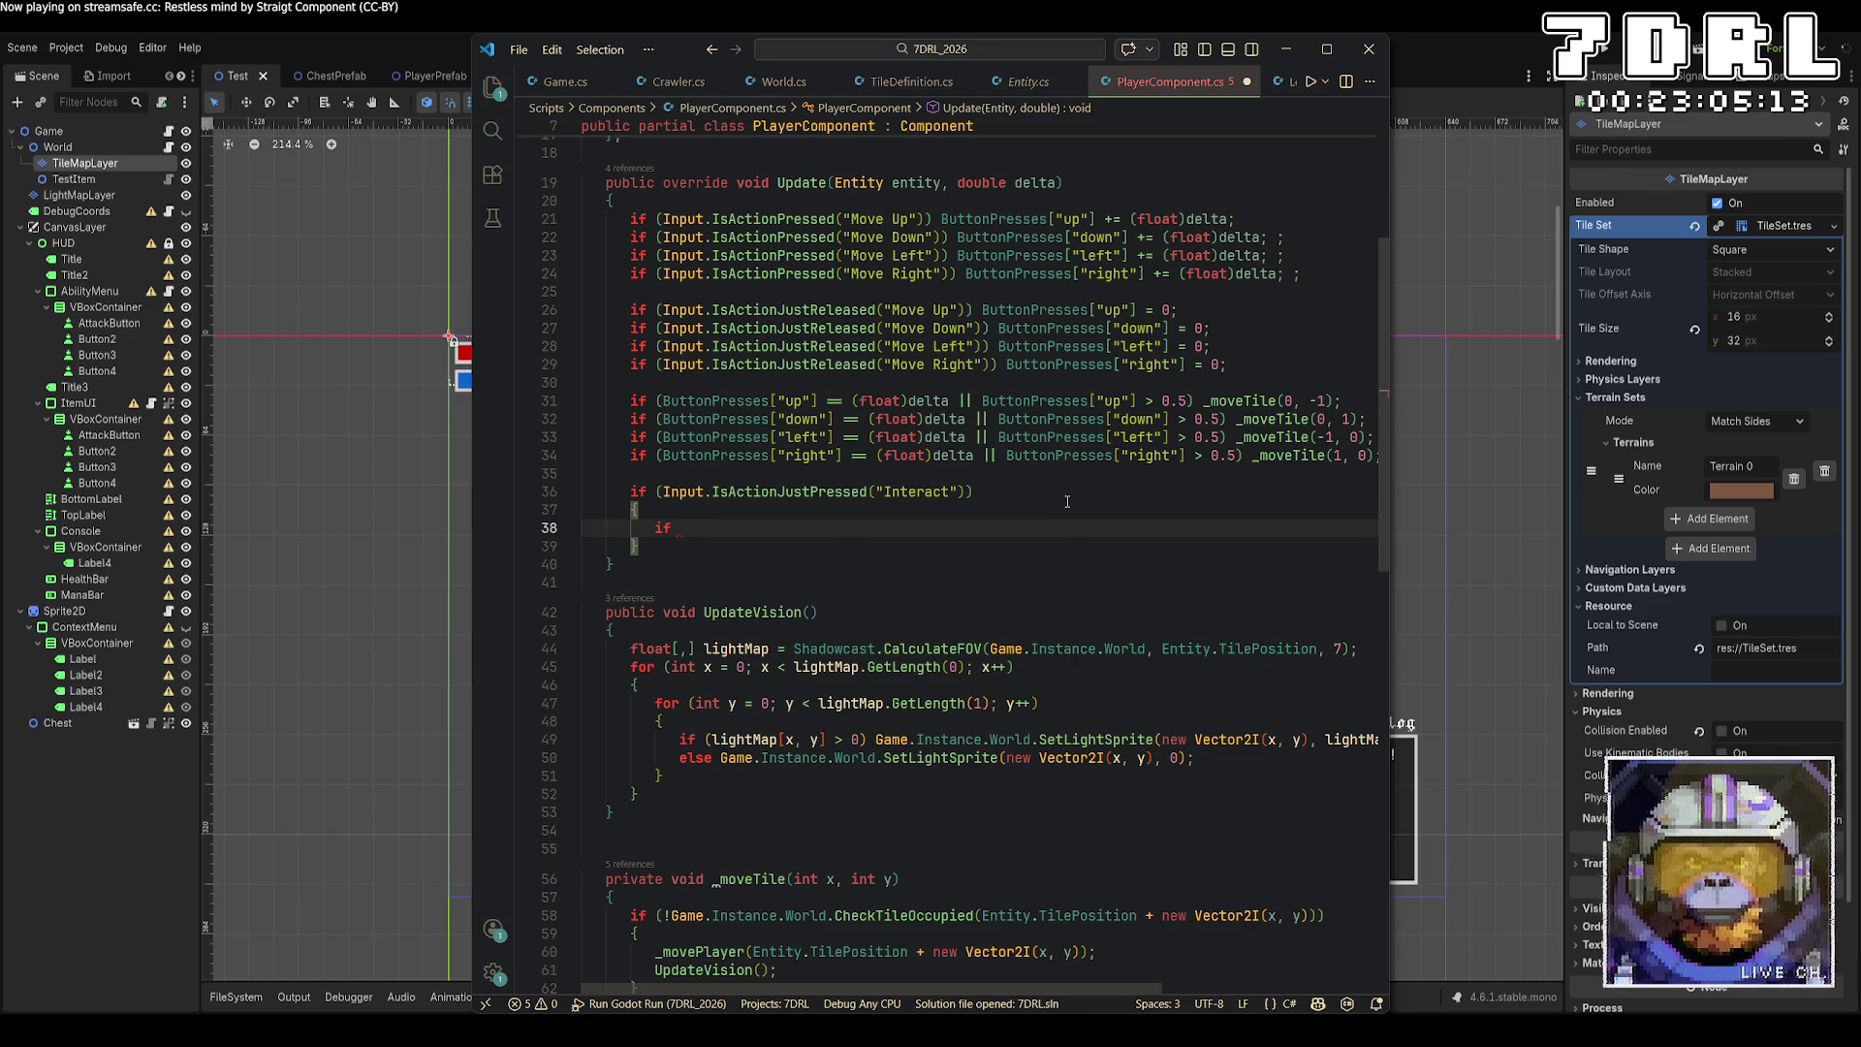
text(Game.Instance.World)
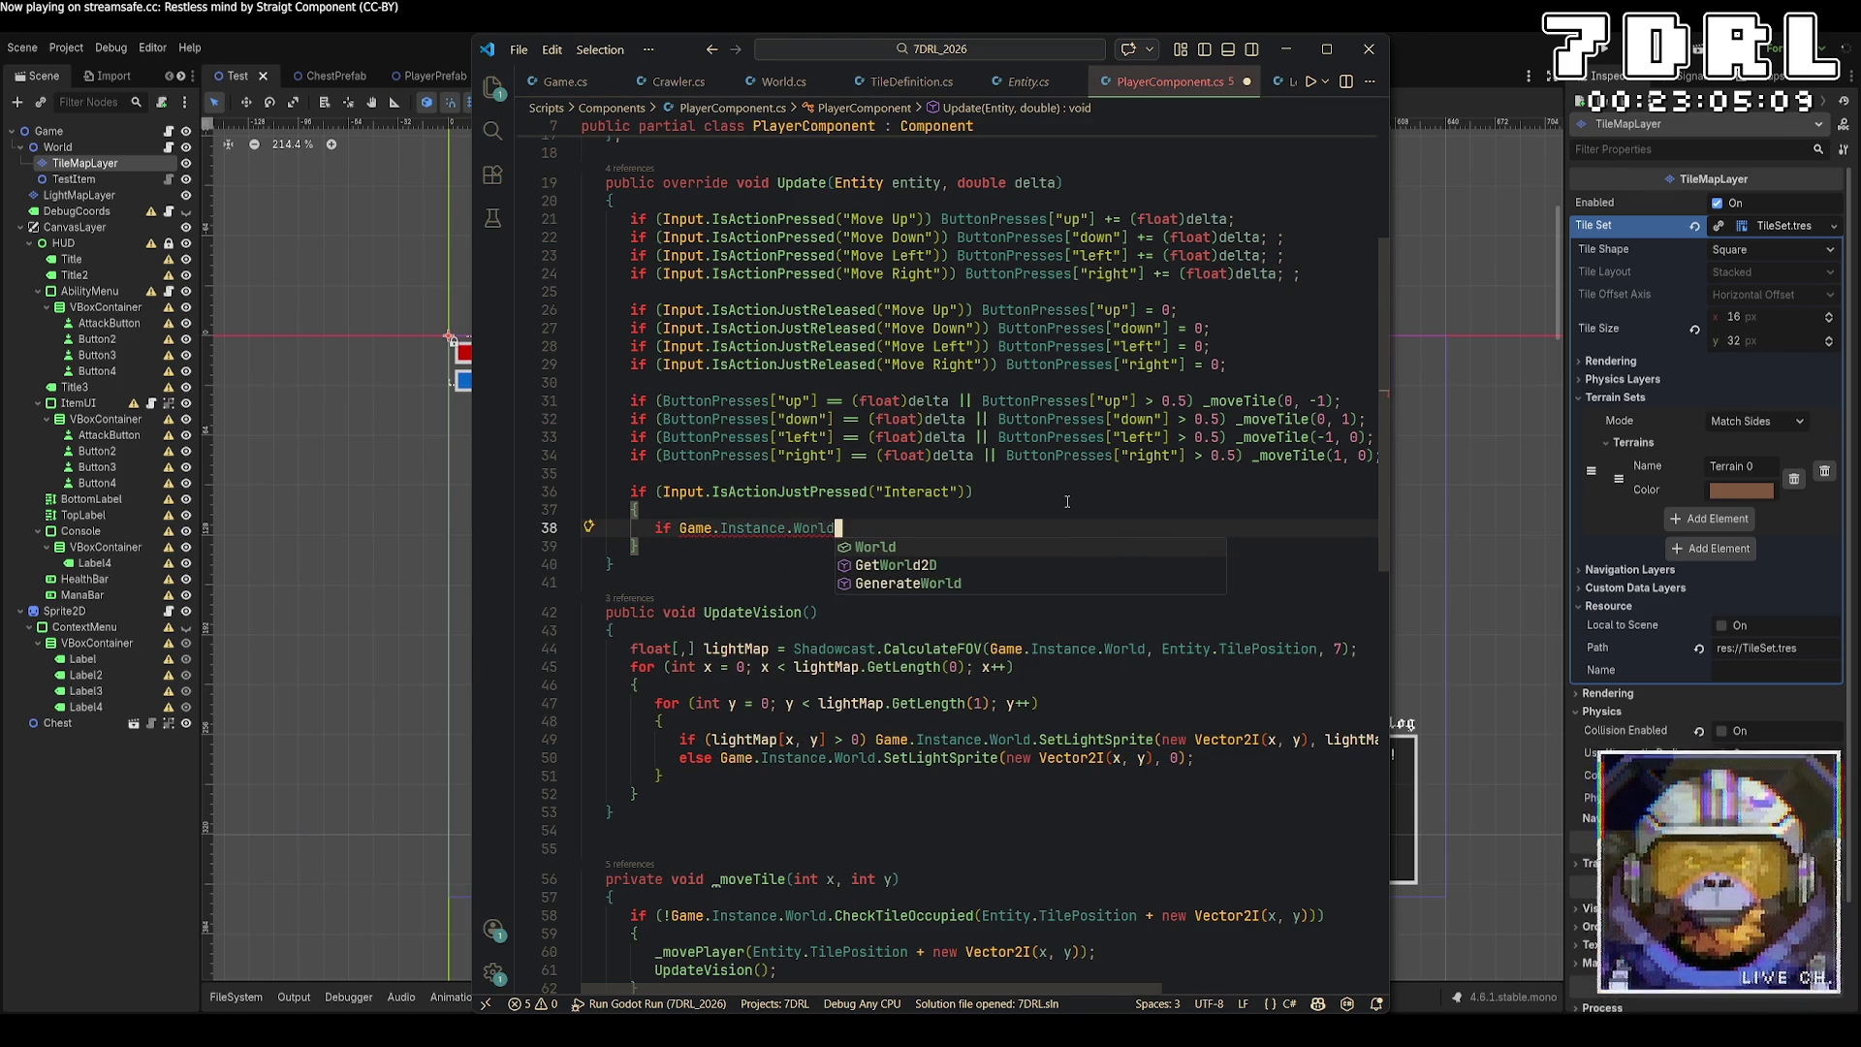
text(.)
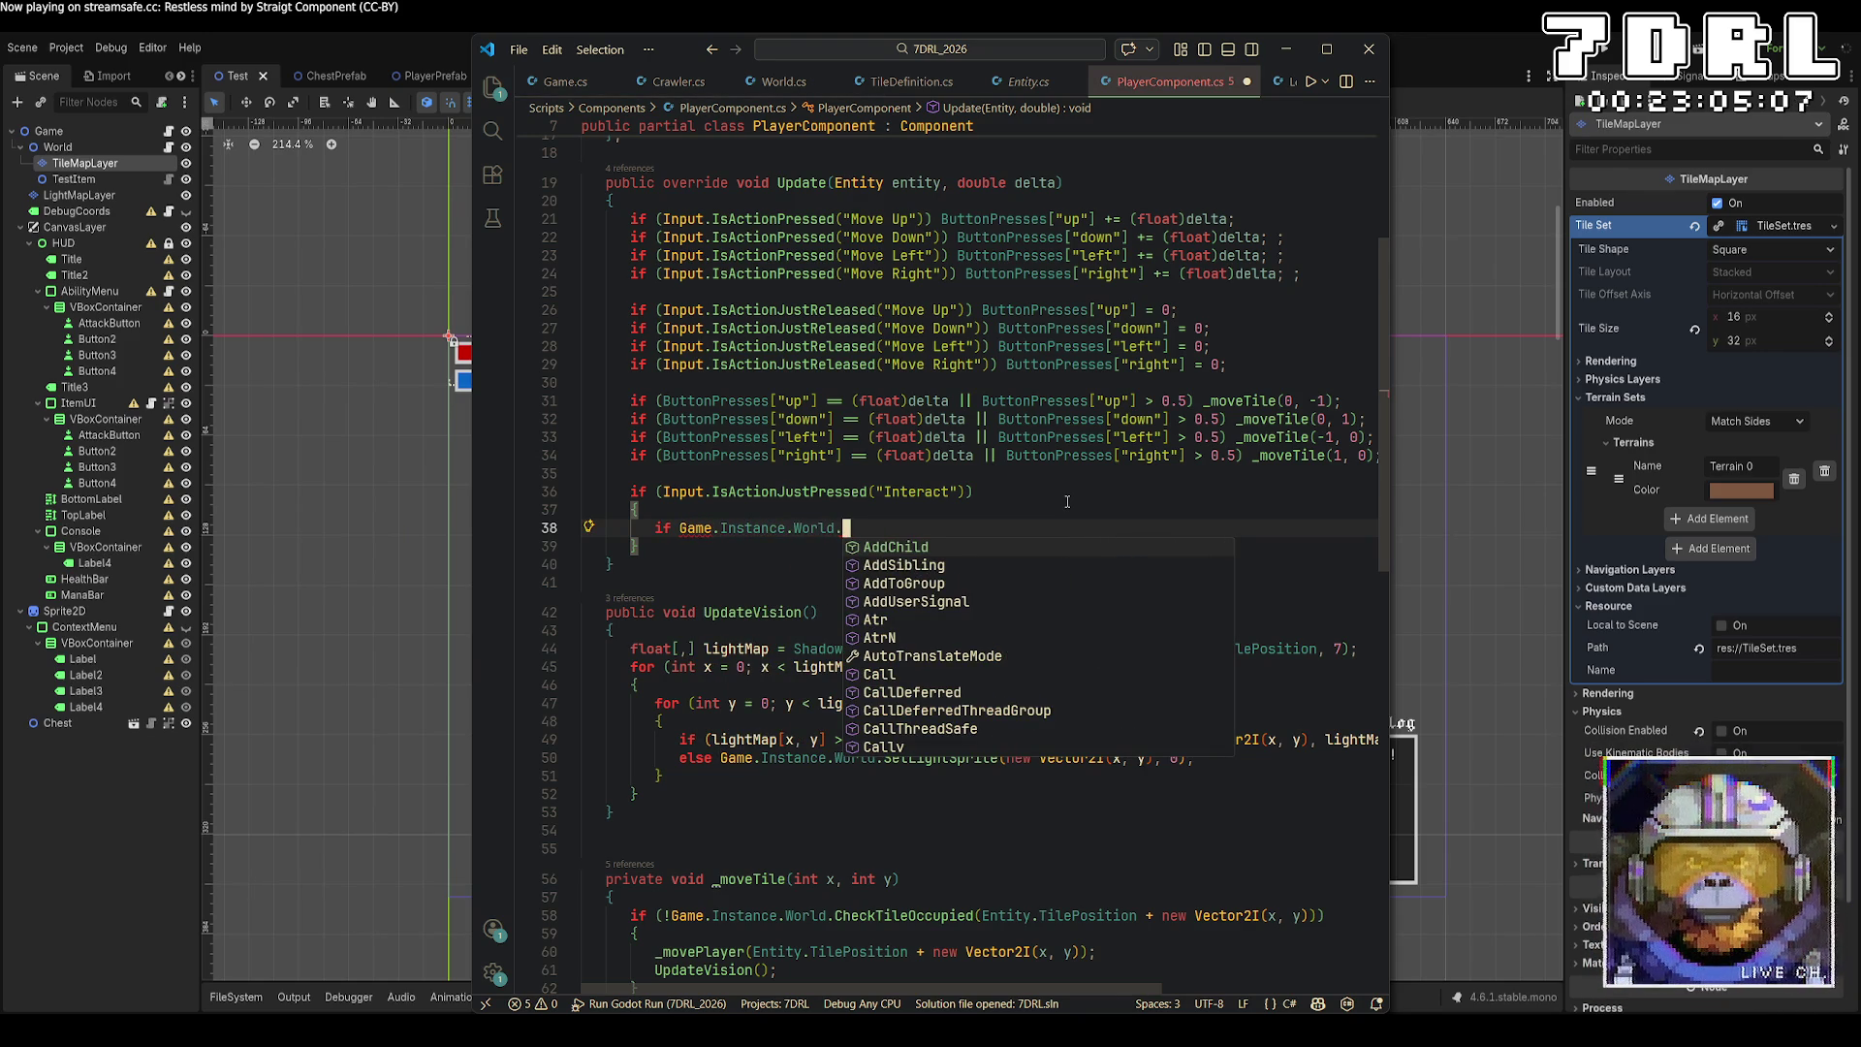
text(GetTile)
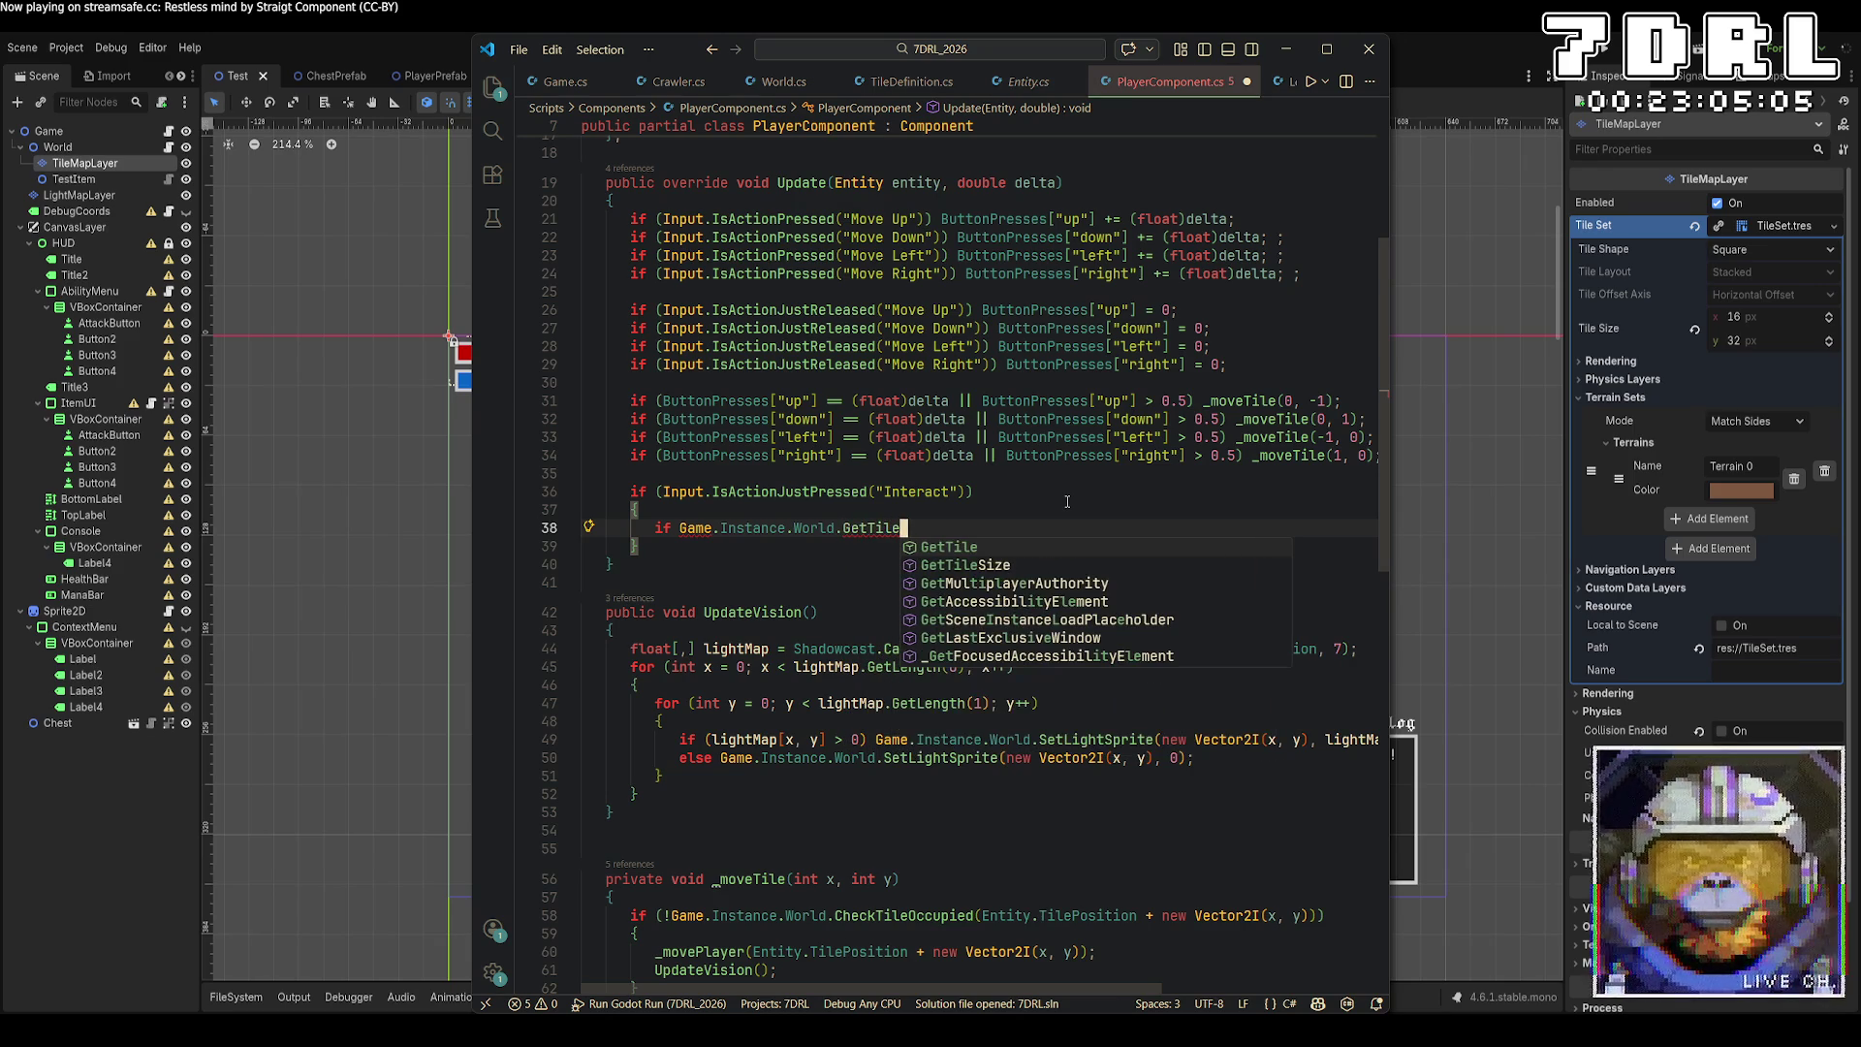
key(Escape)
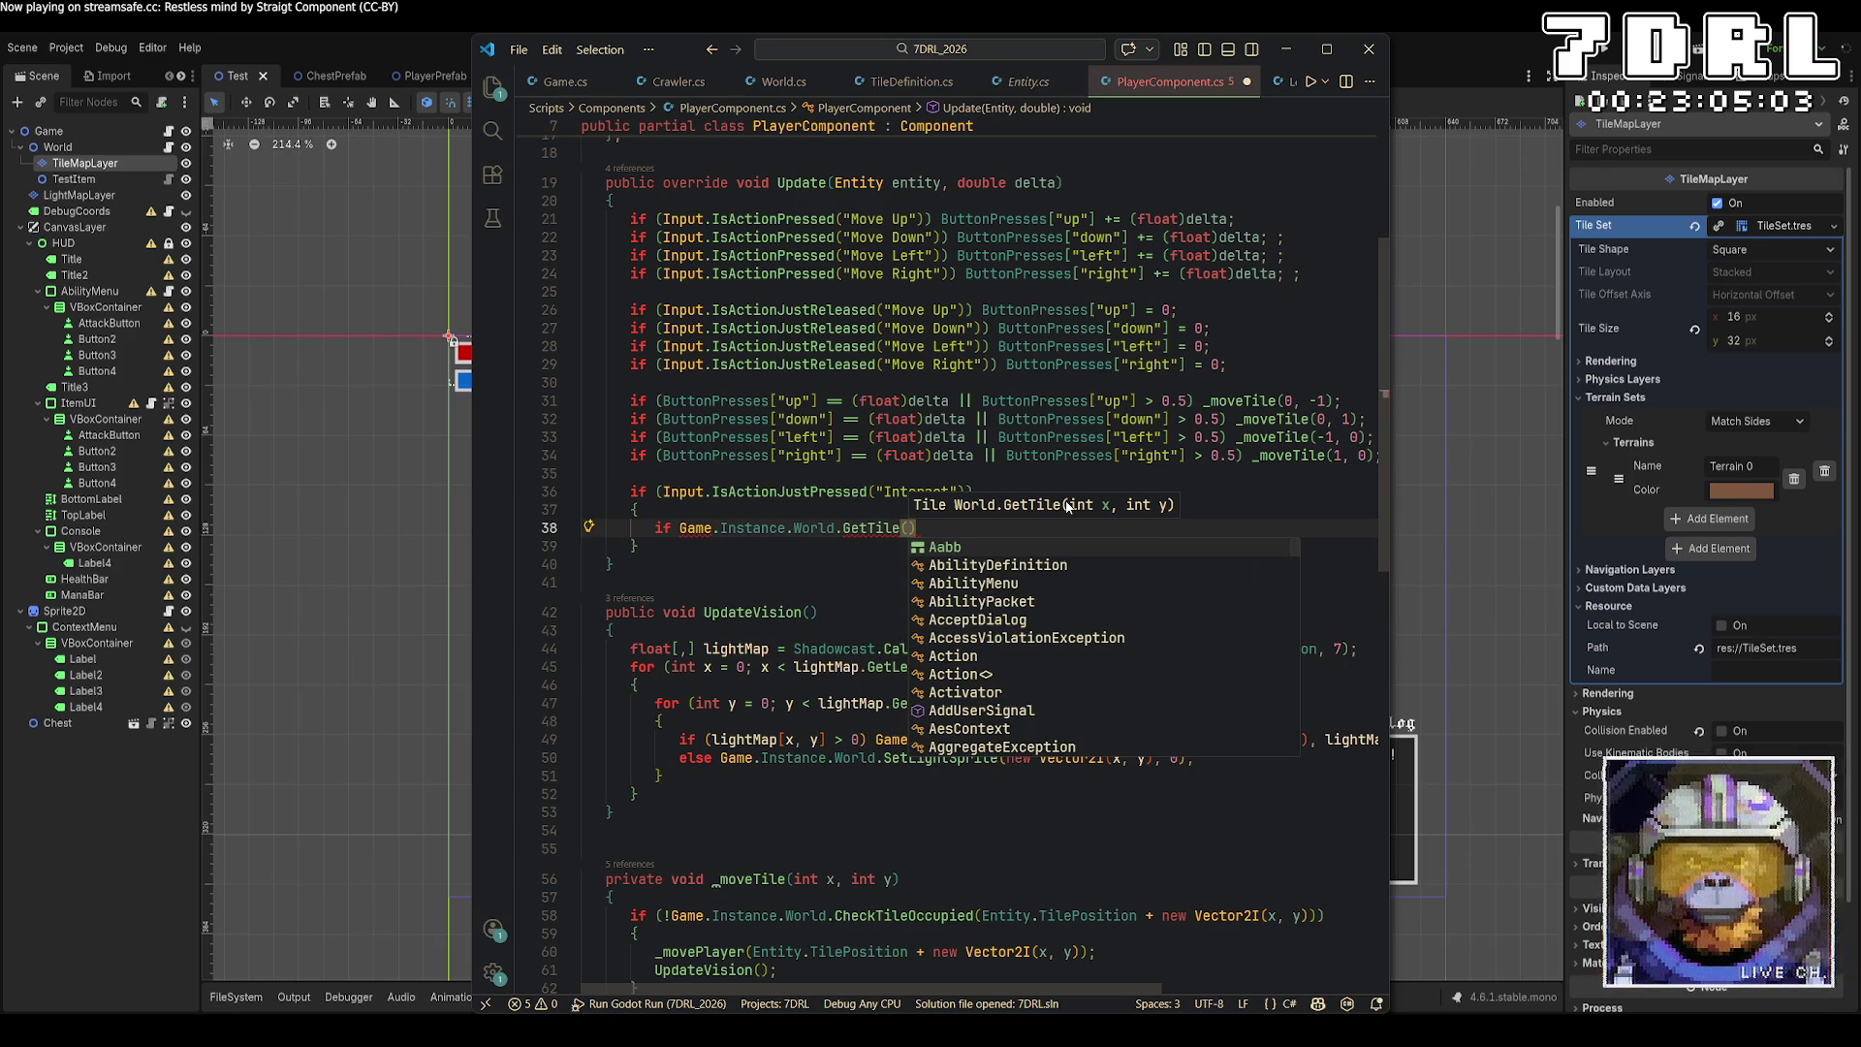
text(tilep)
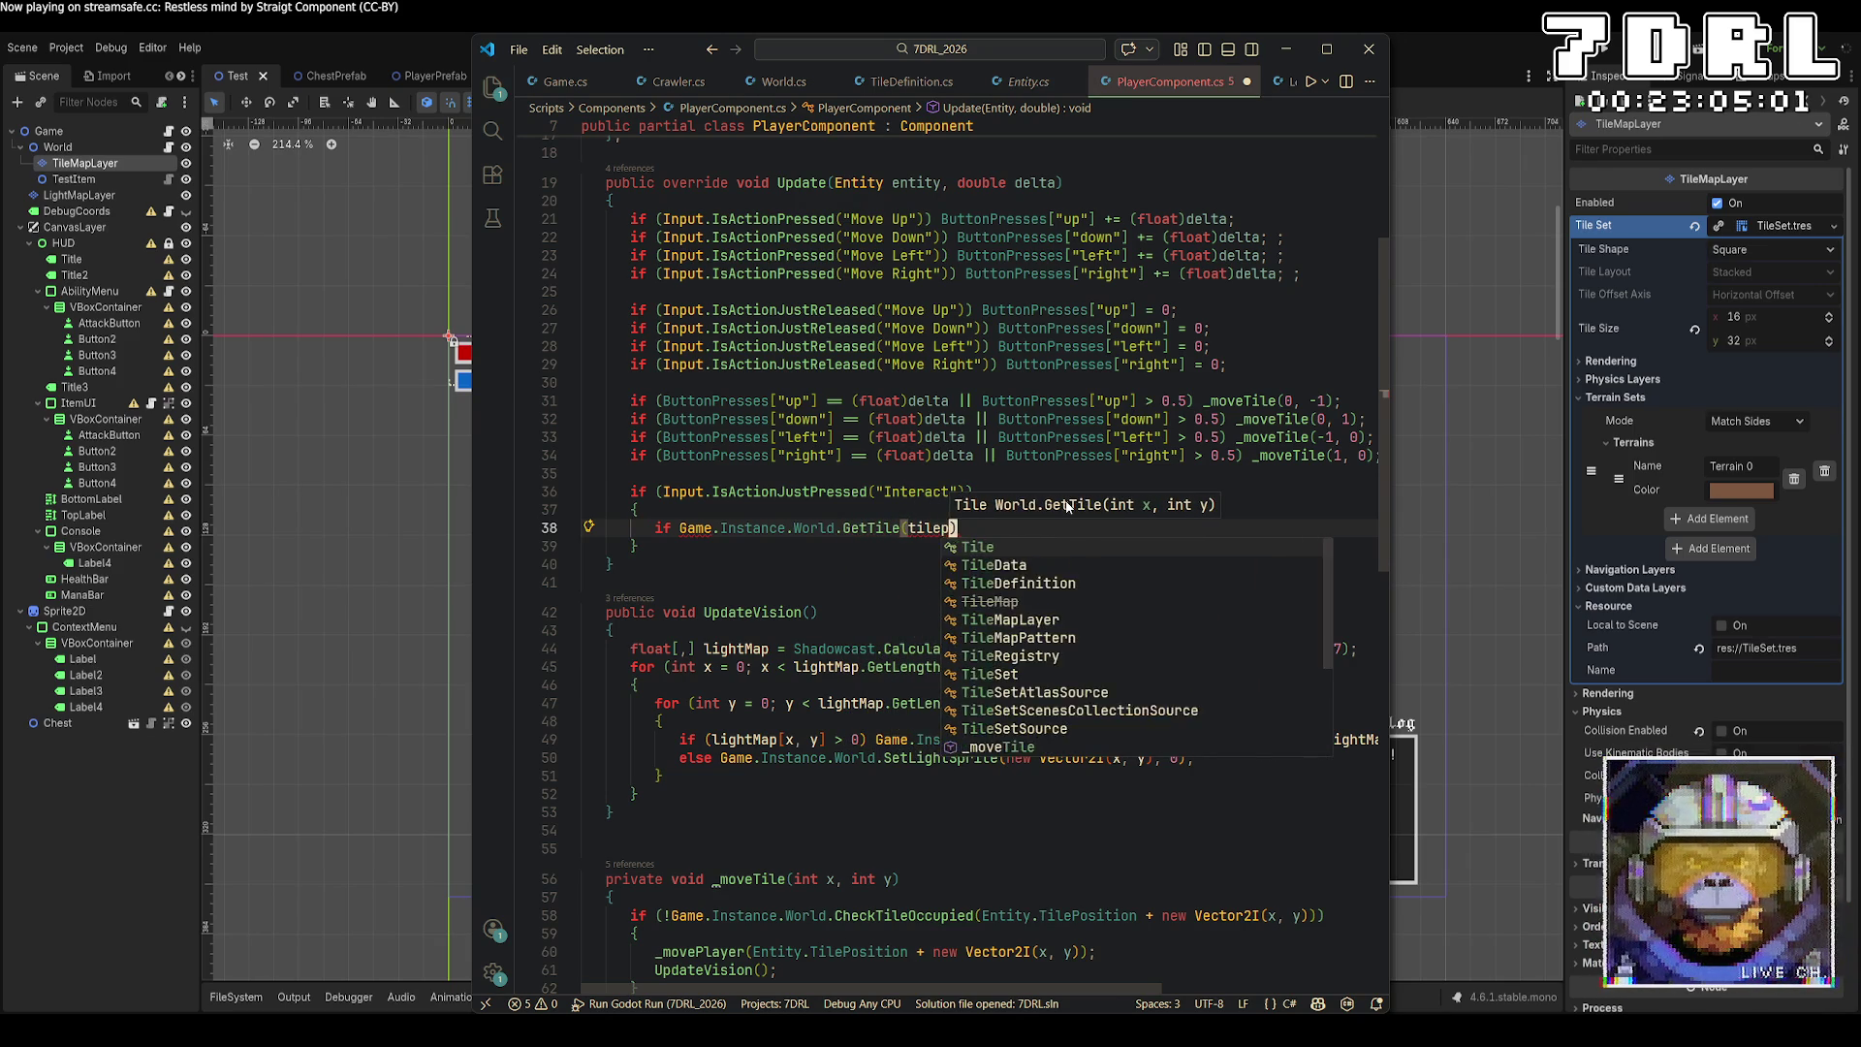
key(BackSpace)
key(BackSpace)
key(BackSpace)
text(Tilepo)
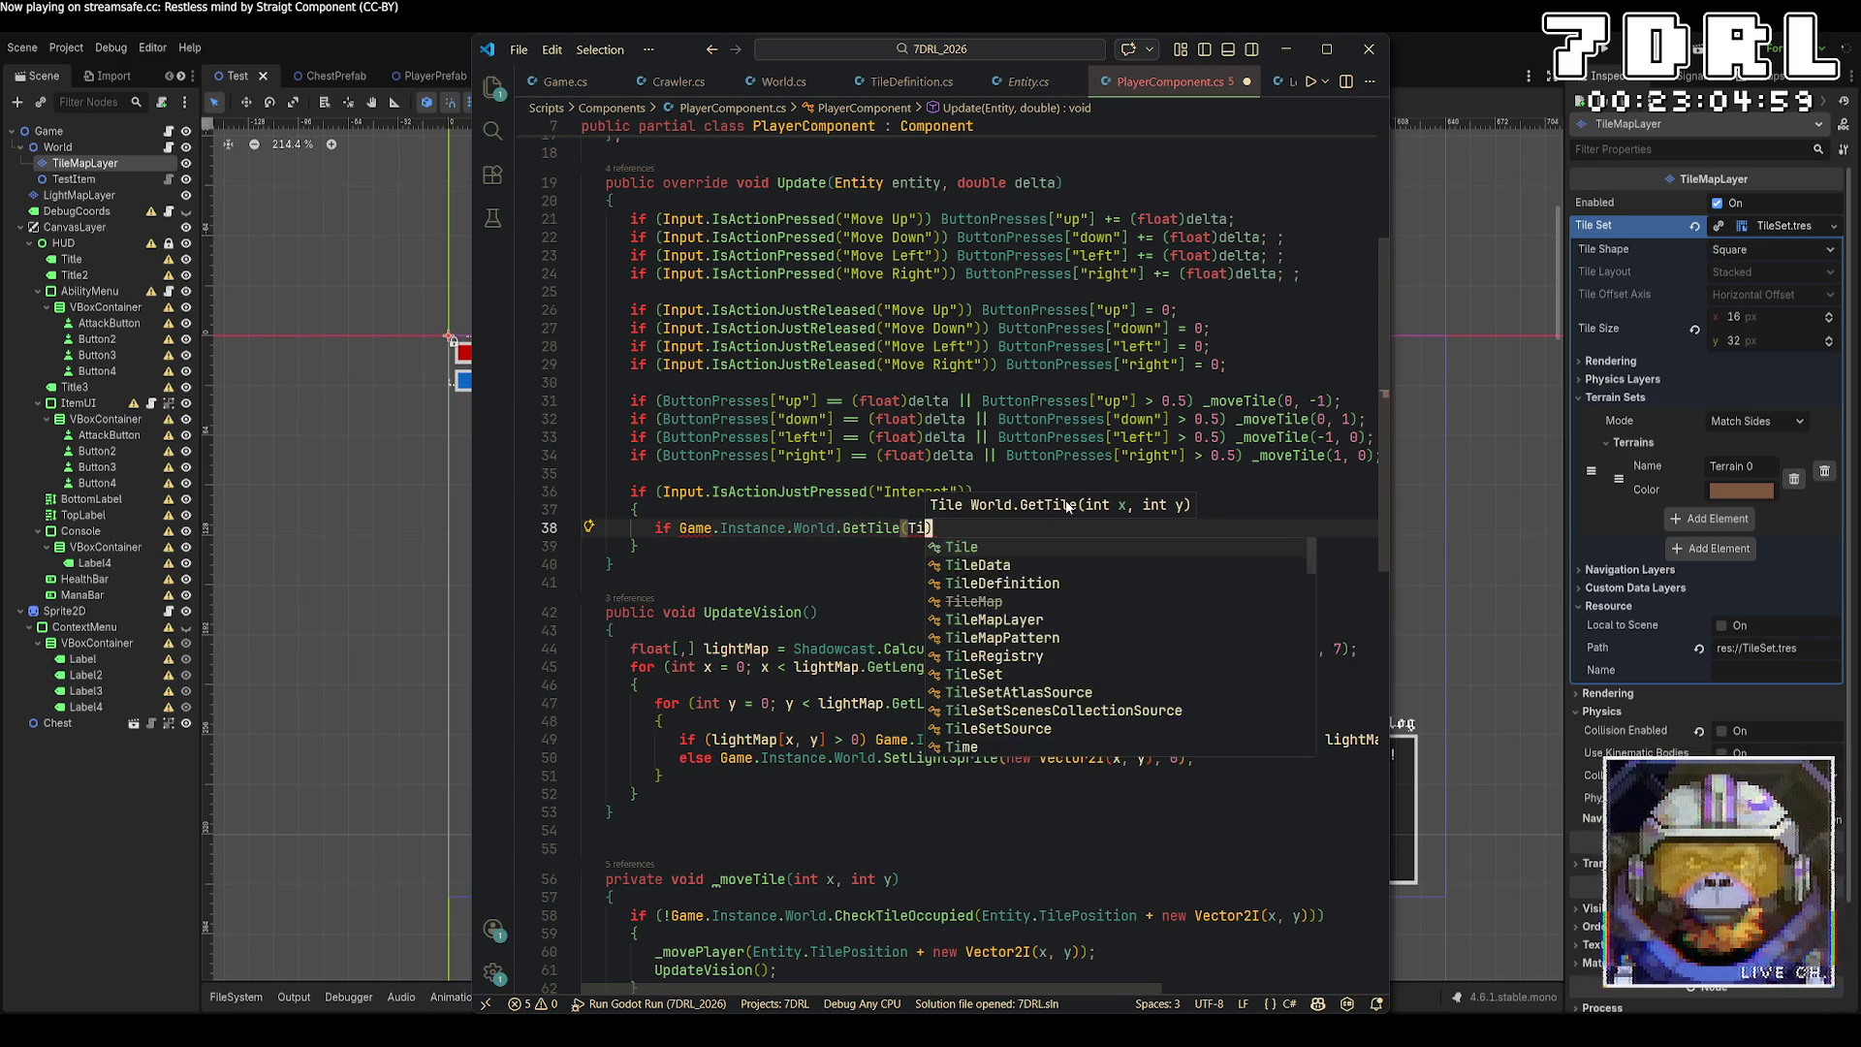
key(BackSpace)
key(BackSpace)
key(BackSpace)
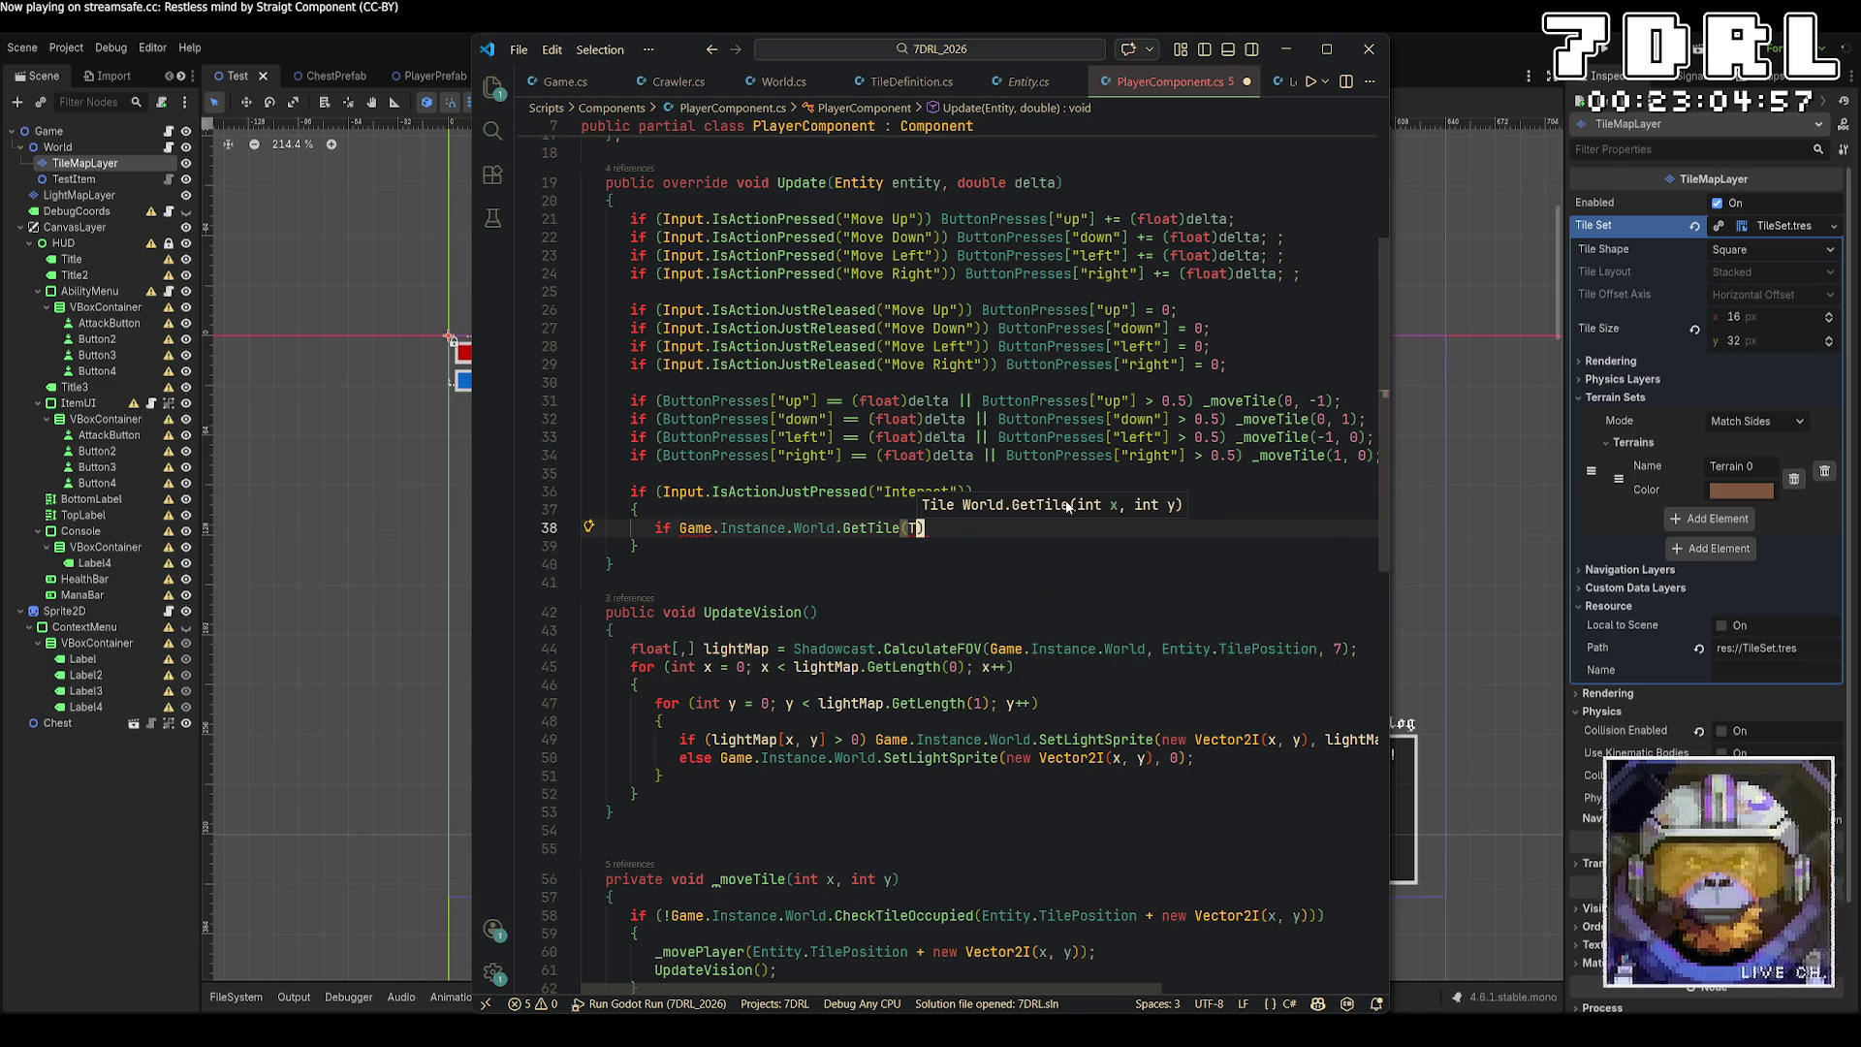
text(Entity.)
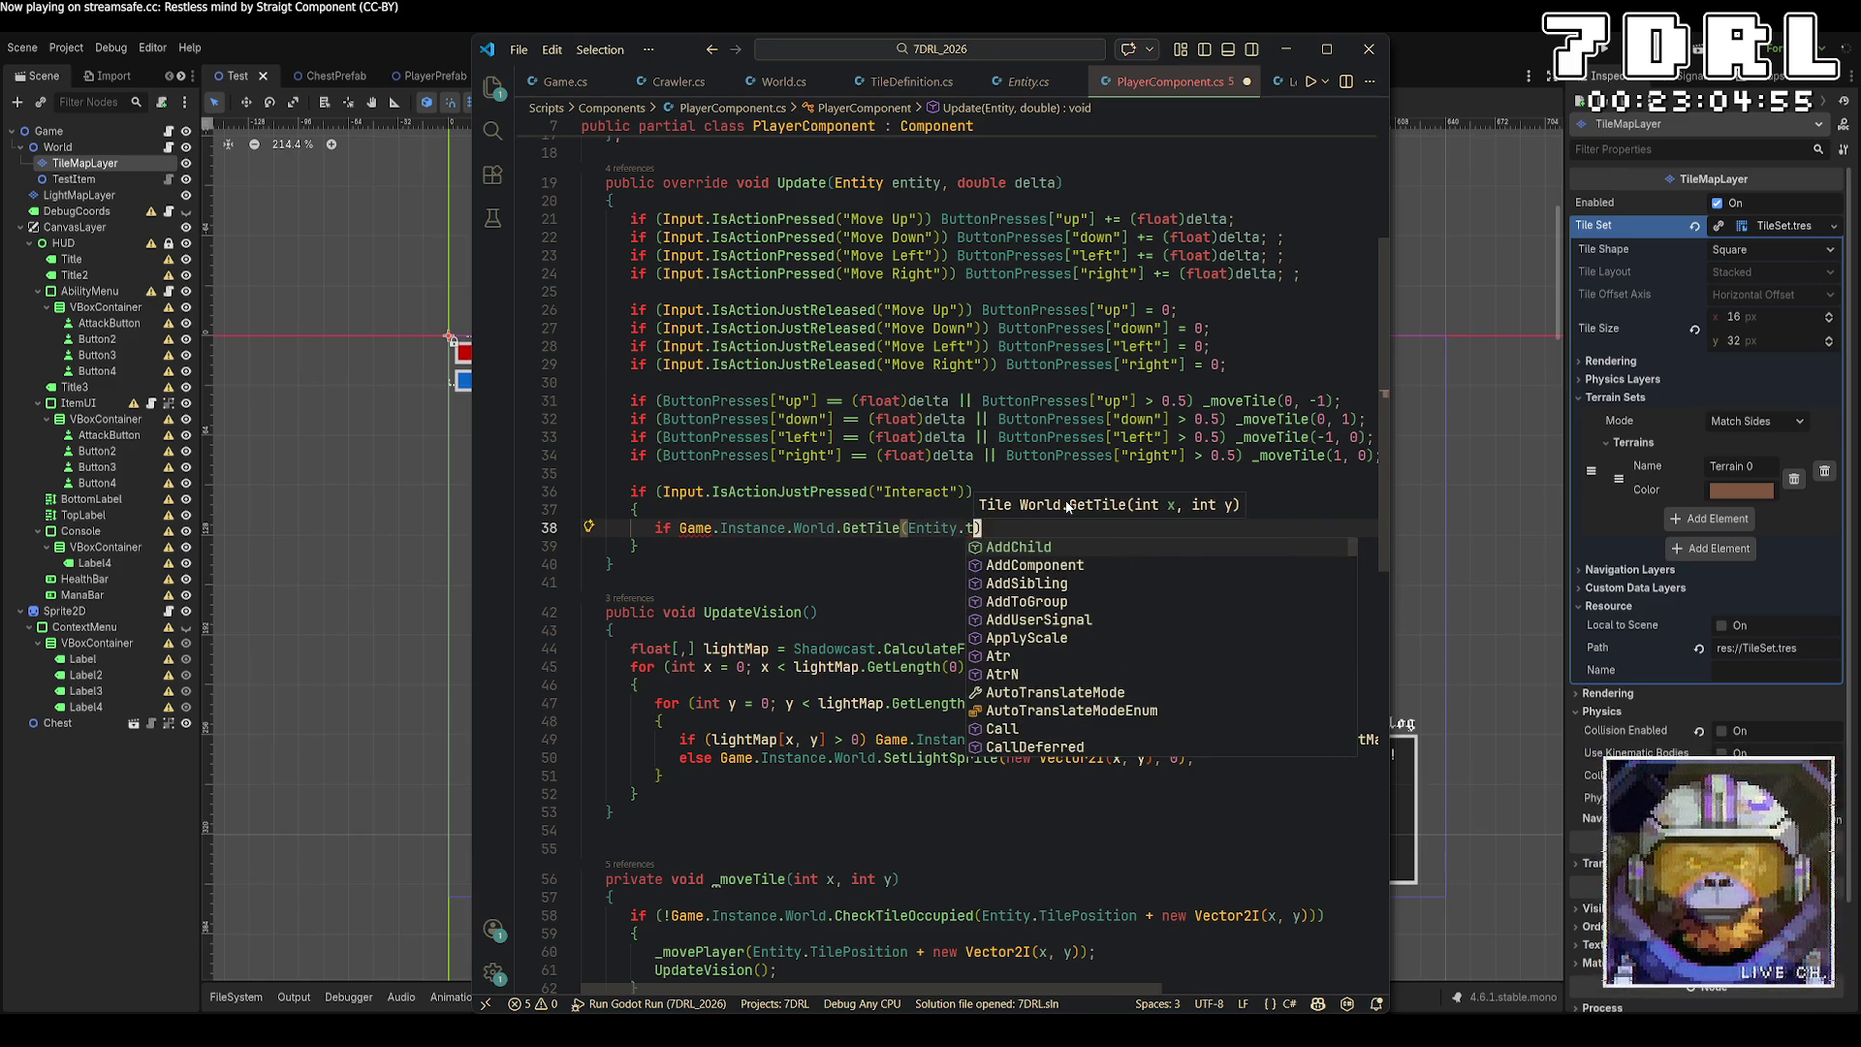
text(TilePosition.X)
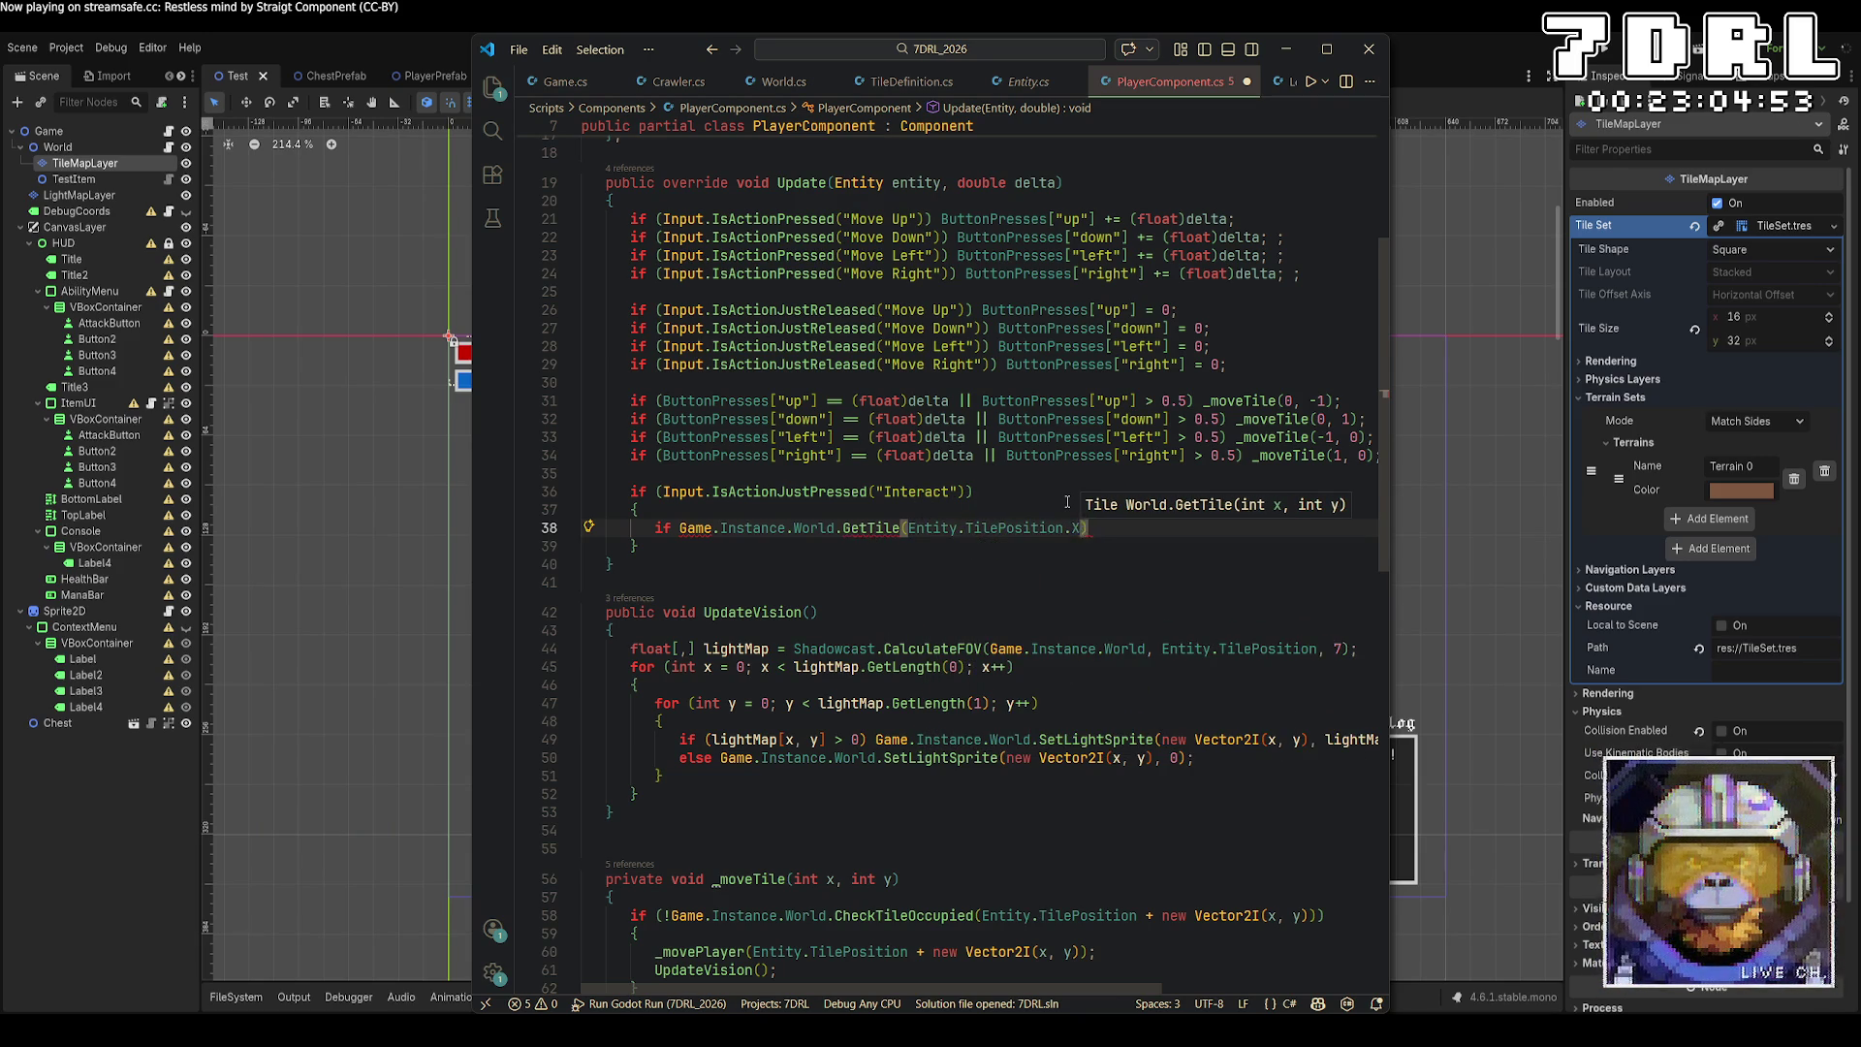
text(, Entity.TilePosition.Y)
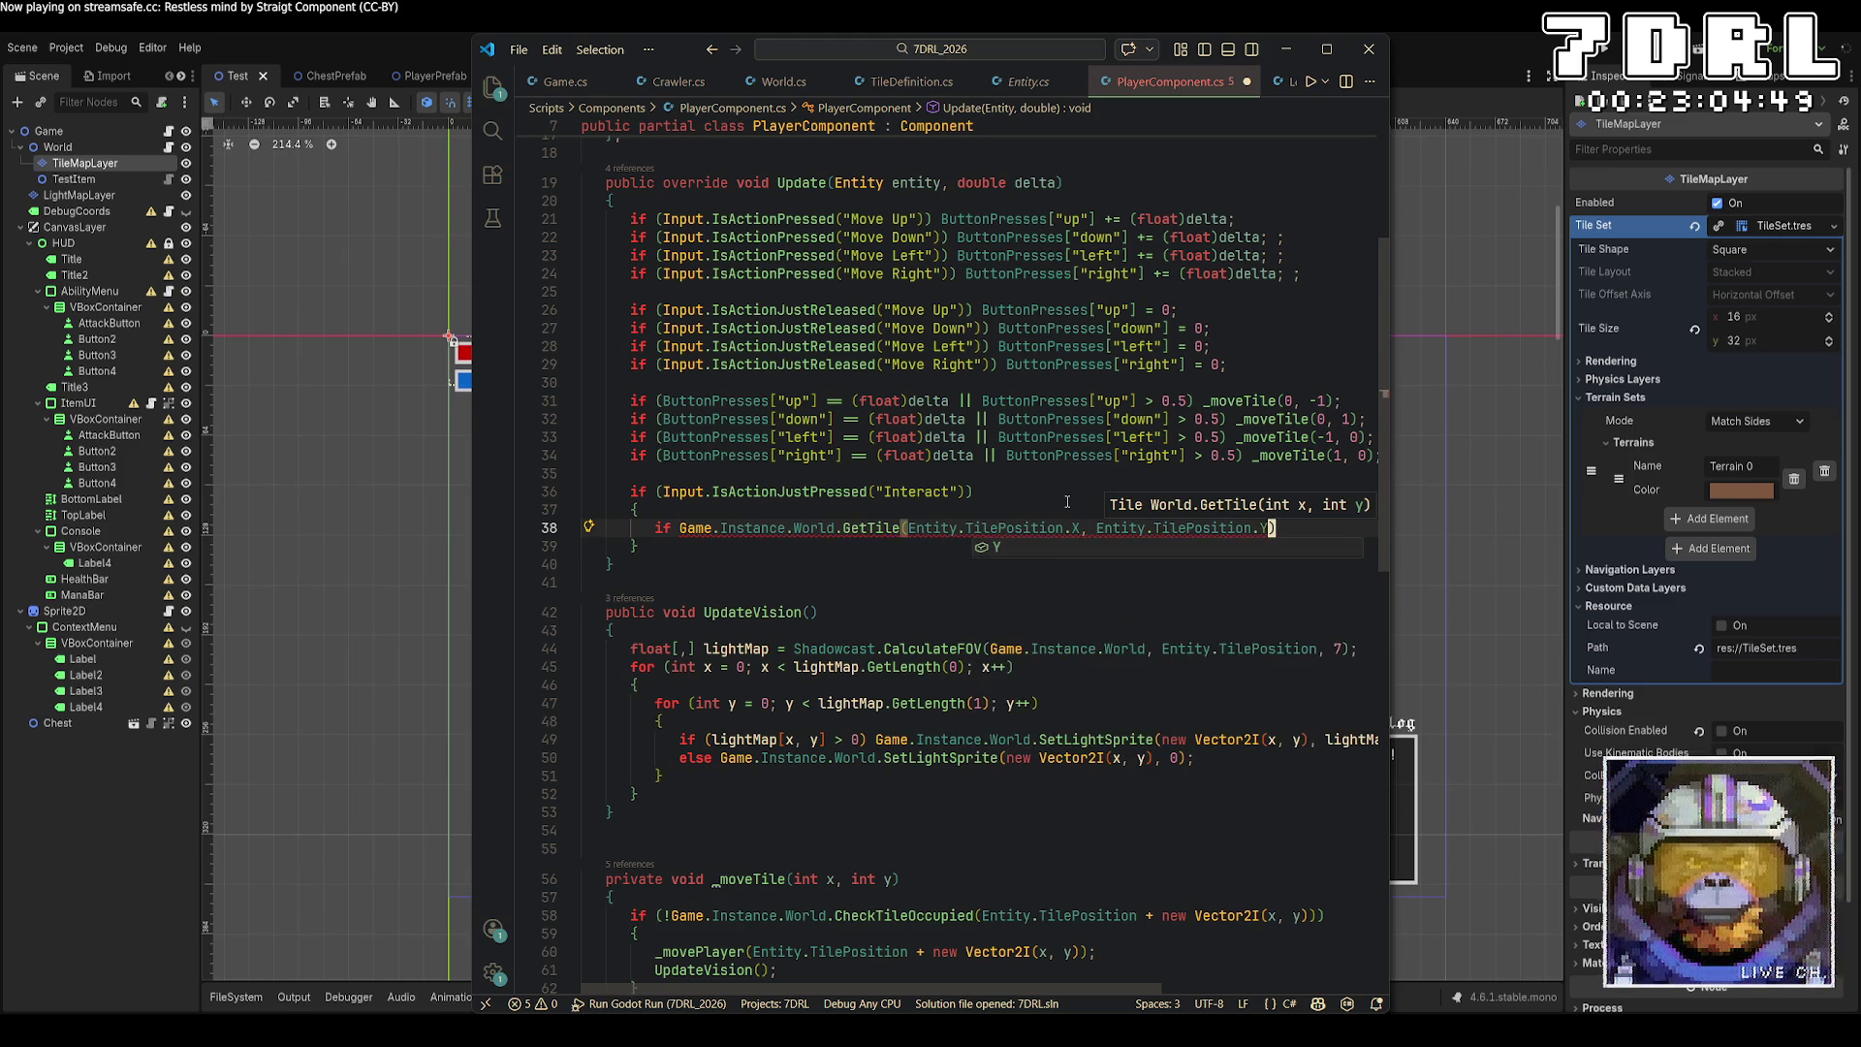
text())
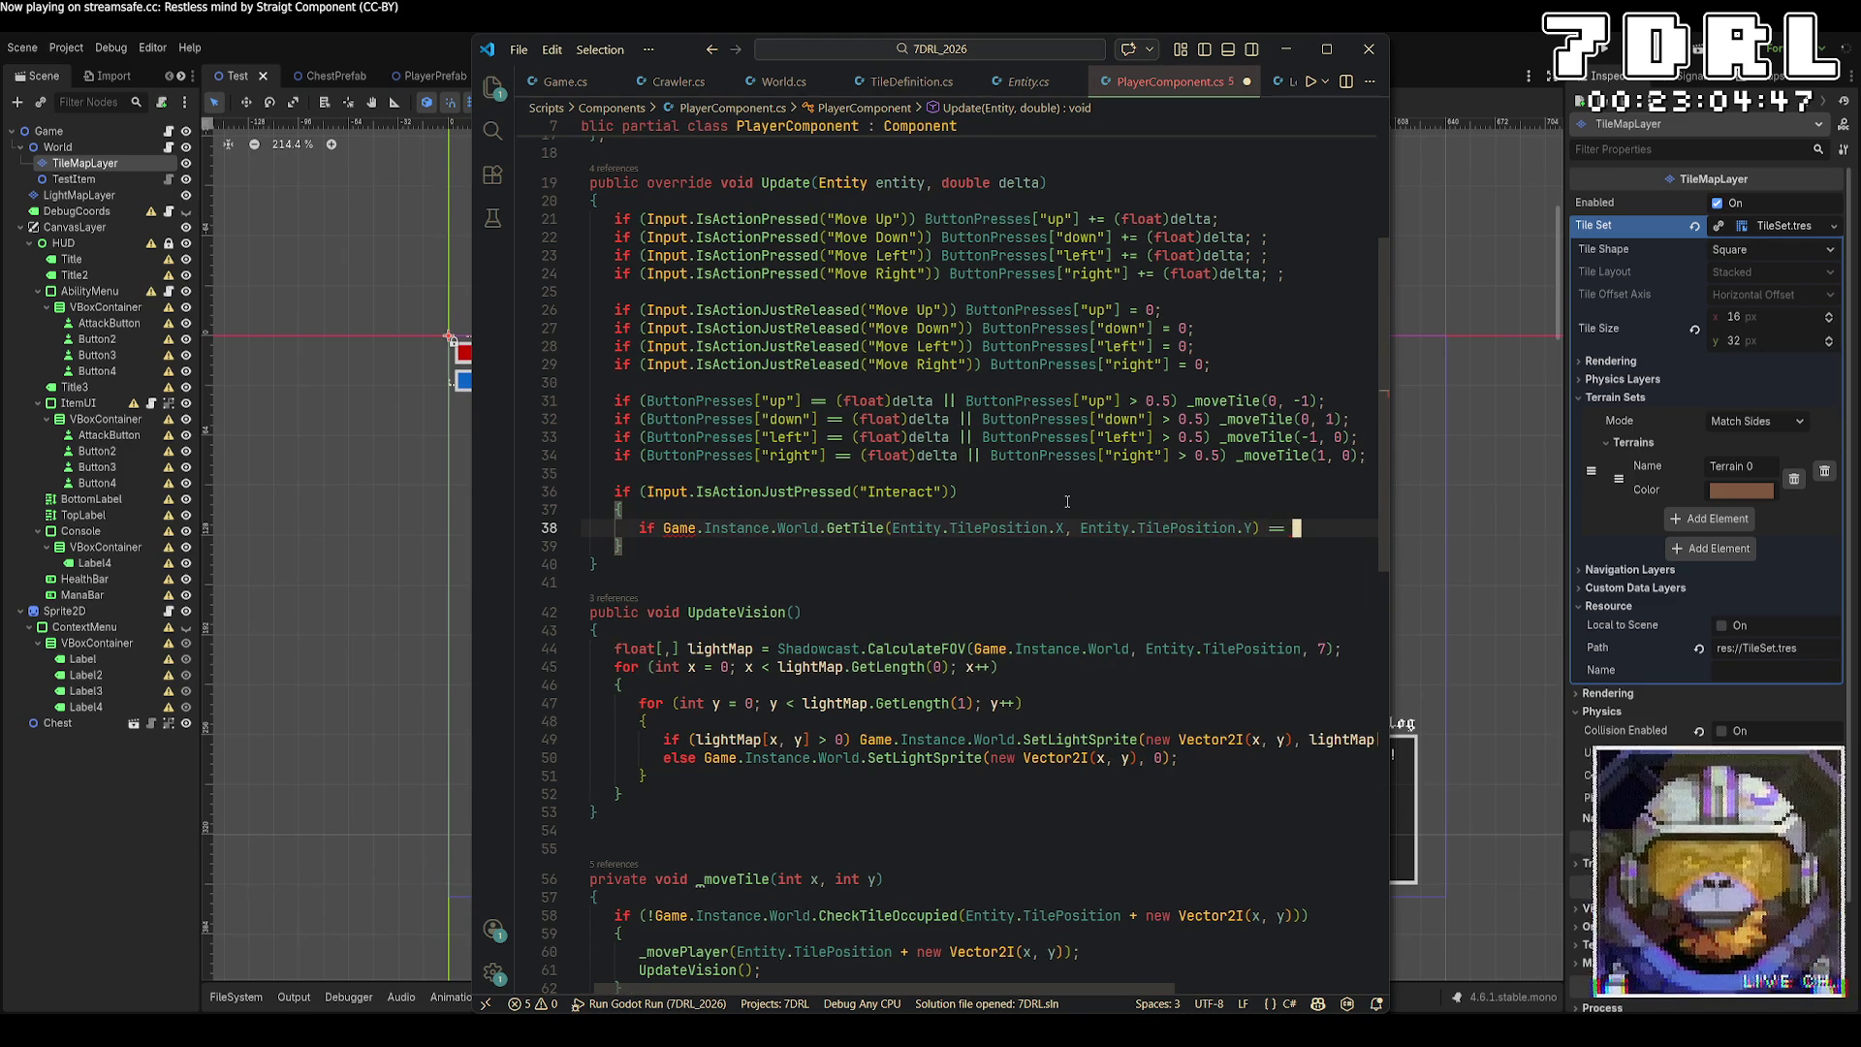
Try member completions after the GetTile call, then open its context menu.
key(BackSpace)
text(.T)
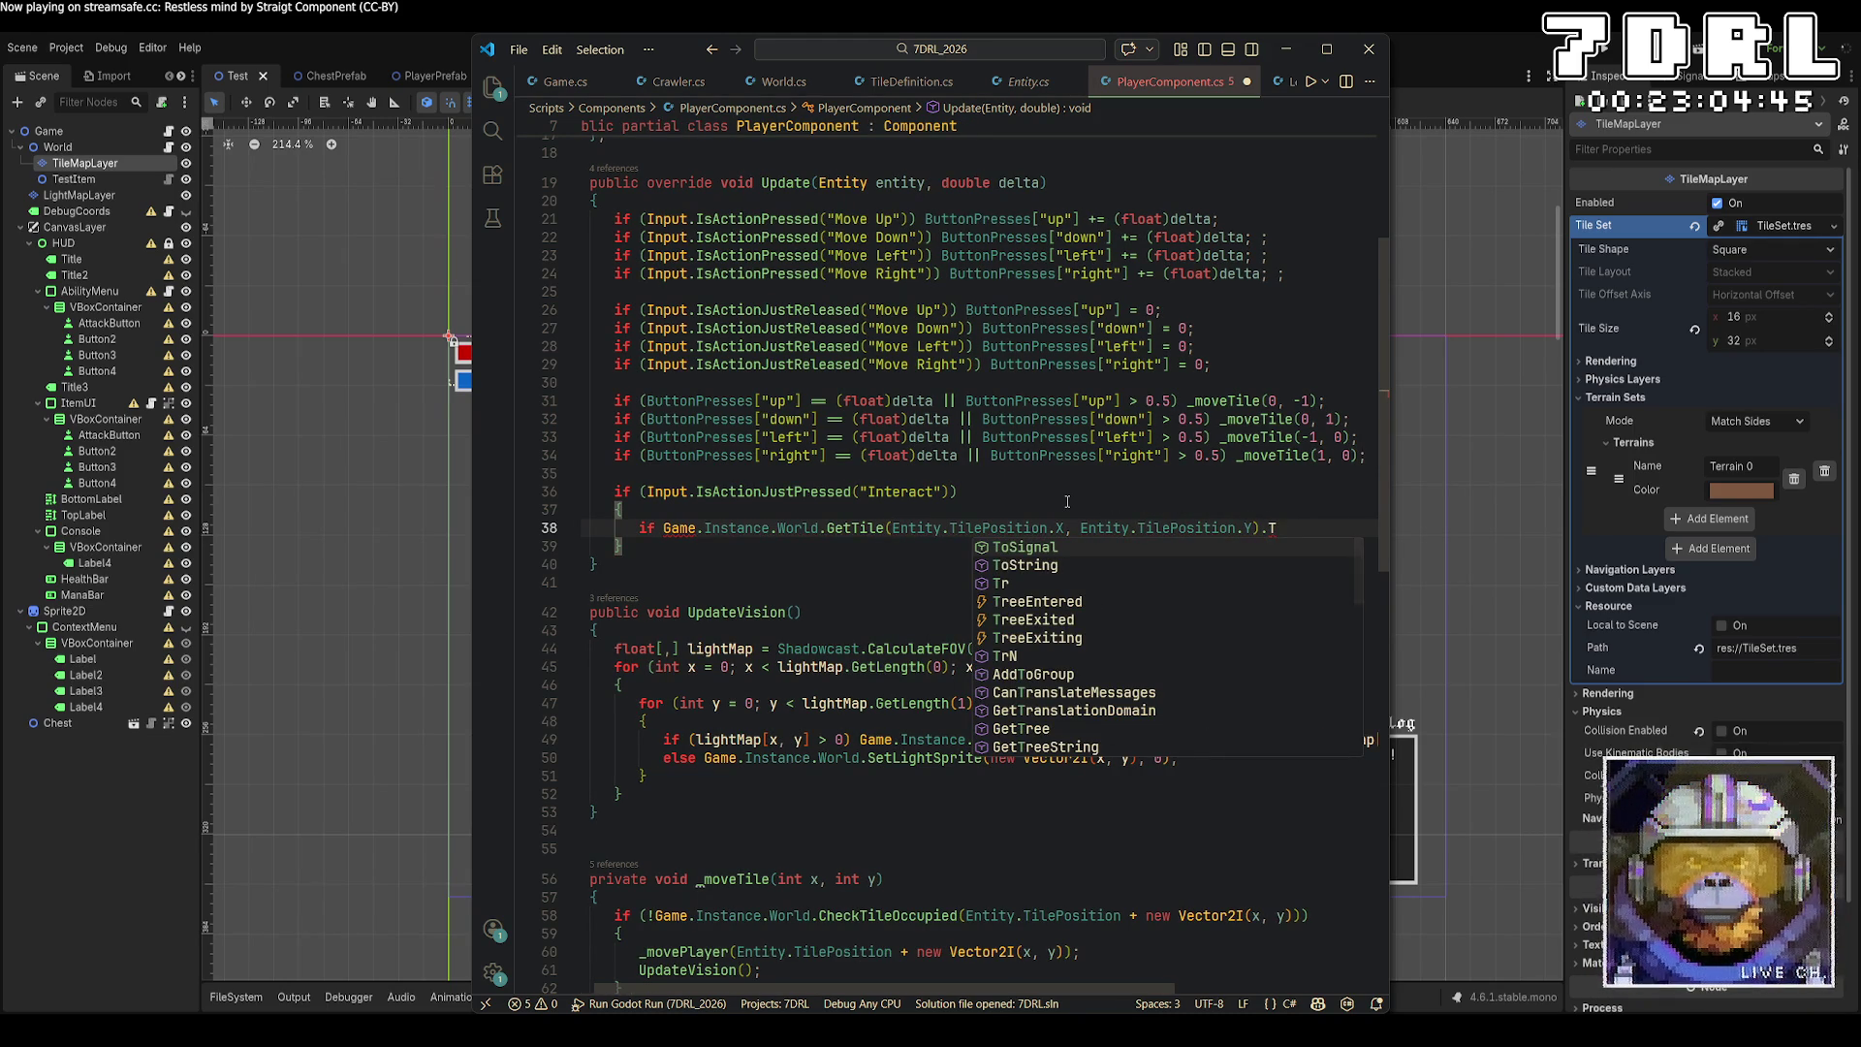
text(ype)
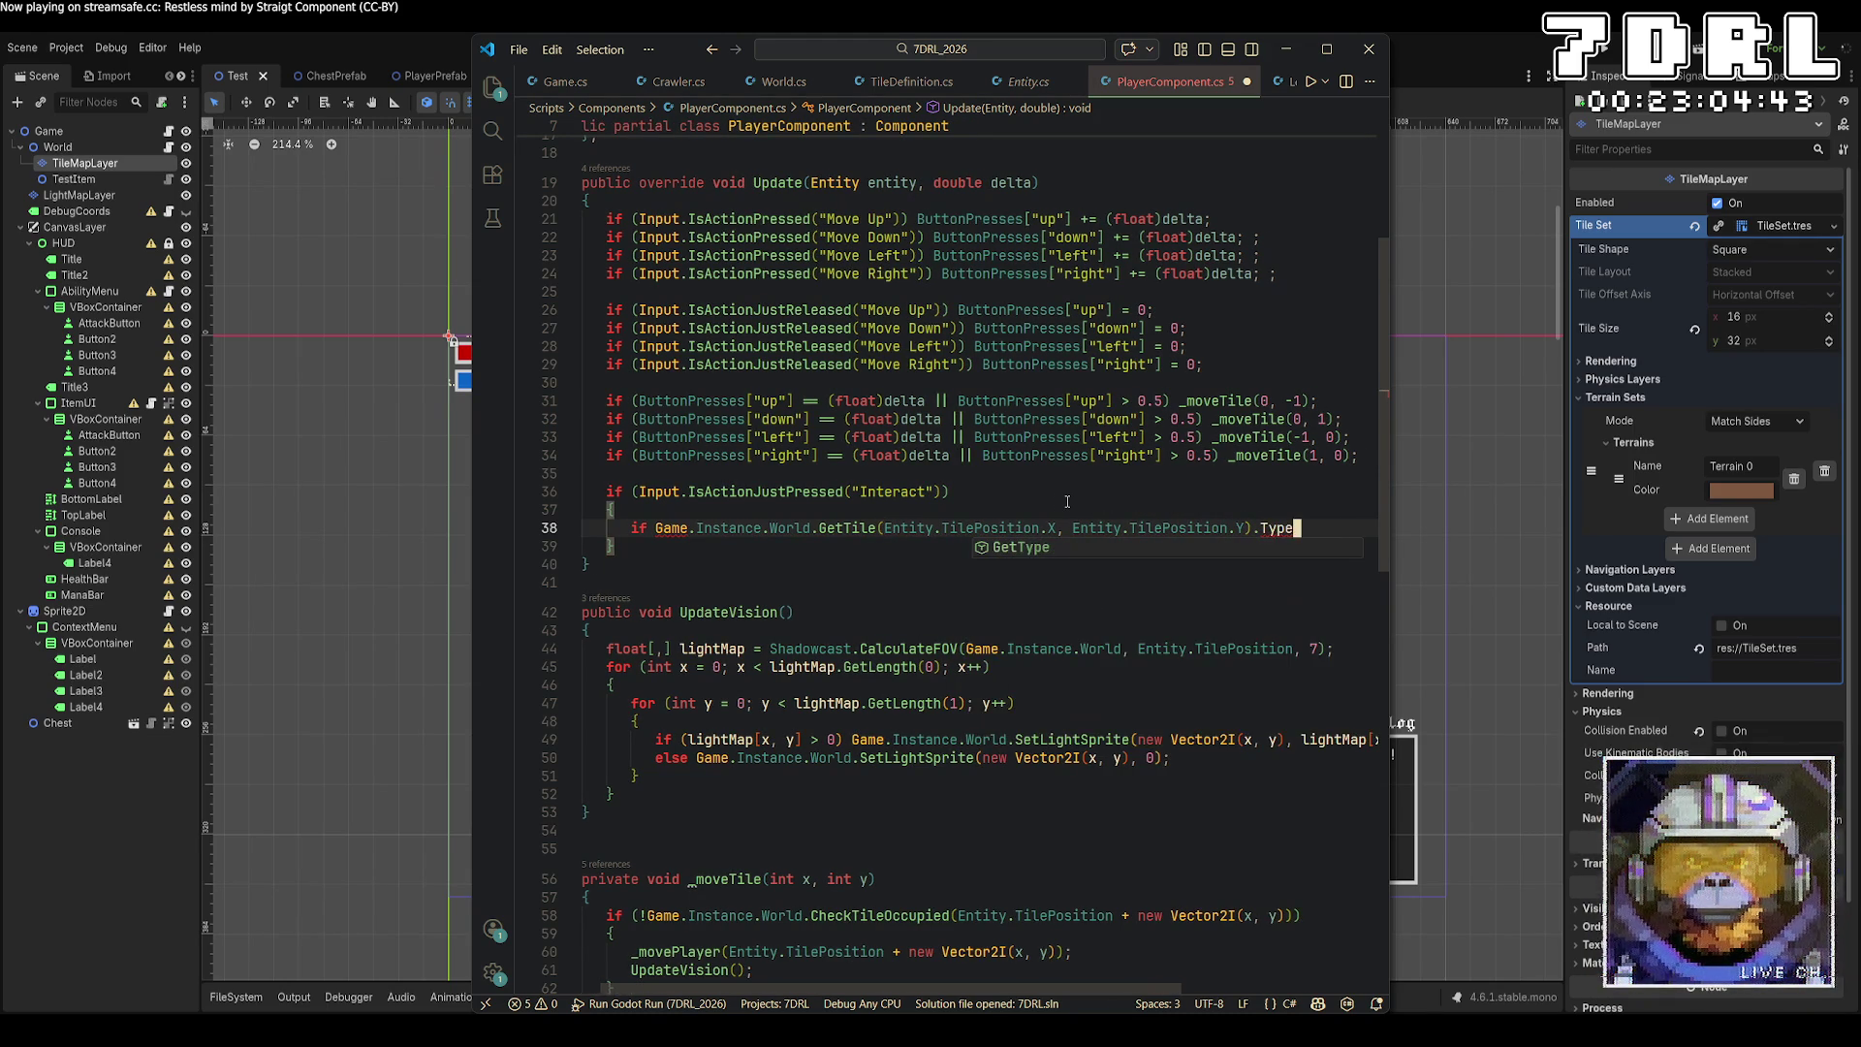
key(Tab)
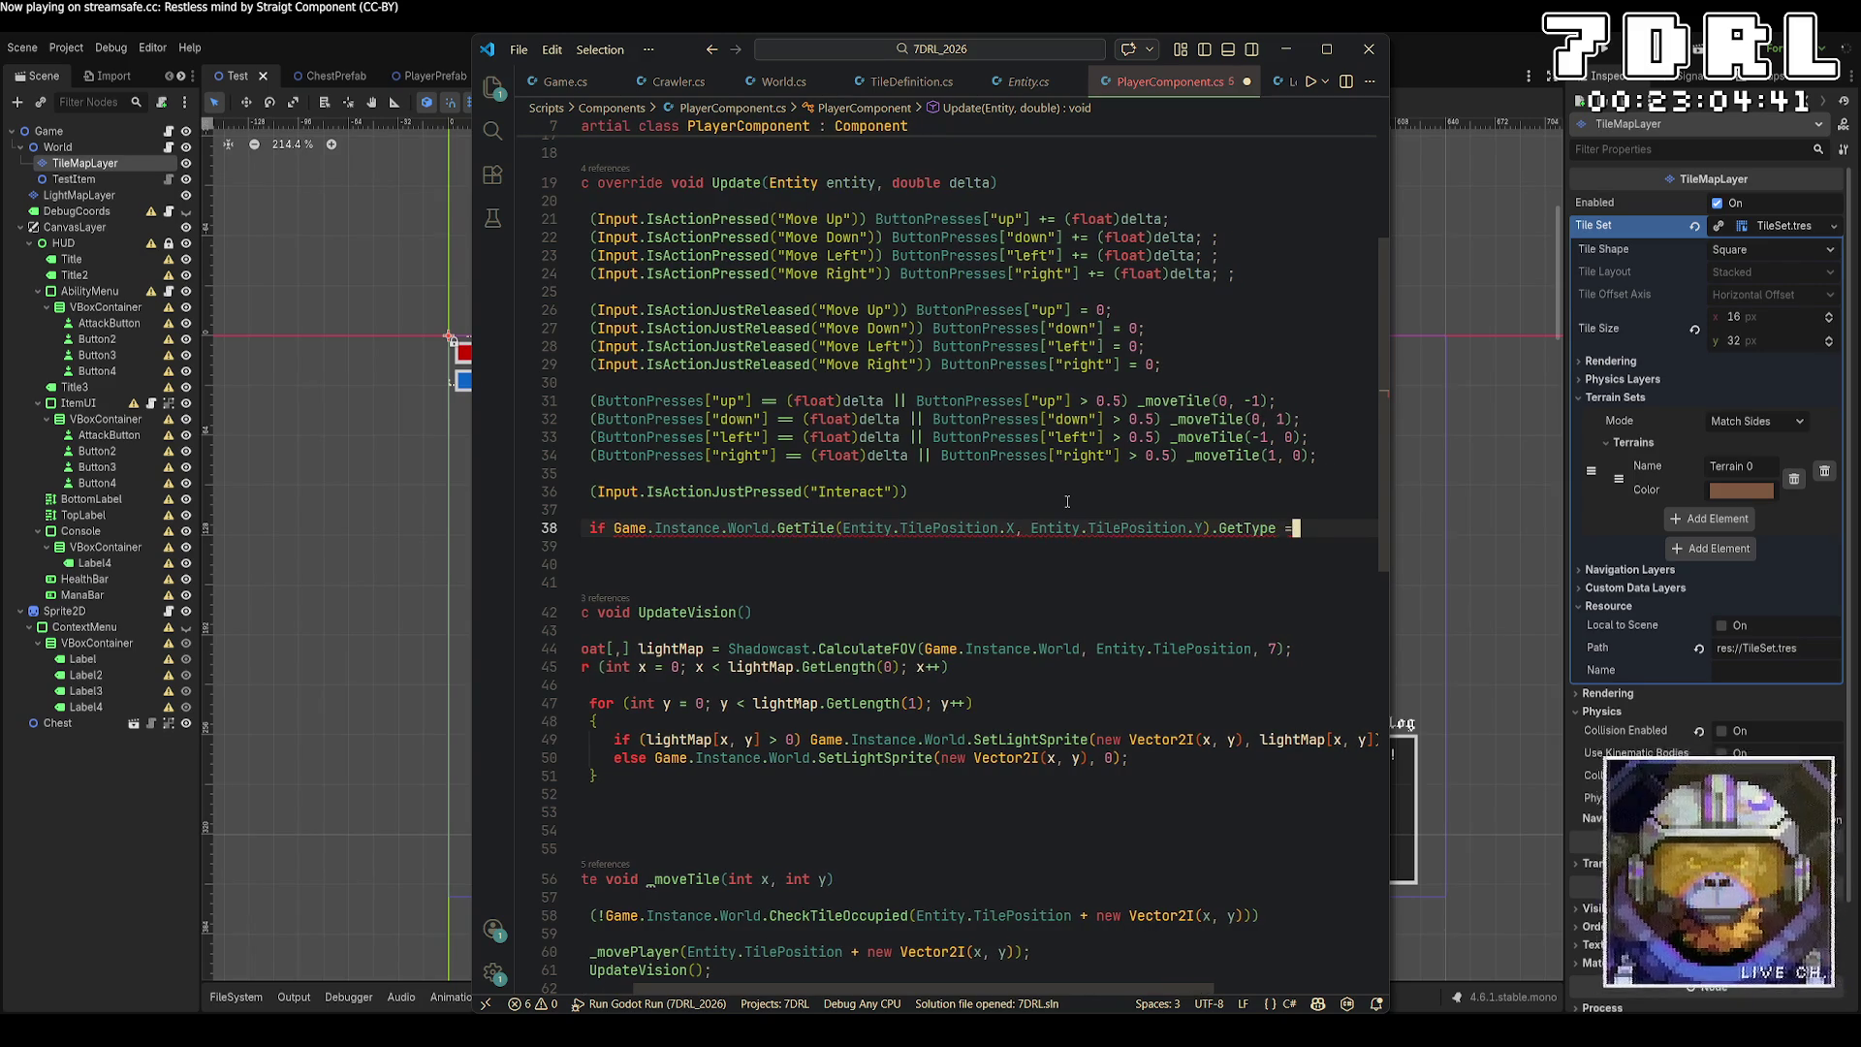
key(BackSpace)
key(BackSpace)
key(BackSpace)
key(BackSpace)
key(BackSpace)
key(BackSpace)
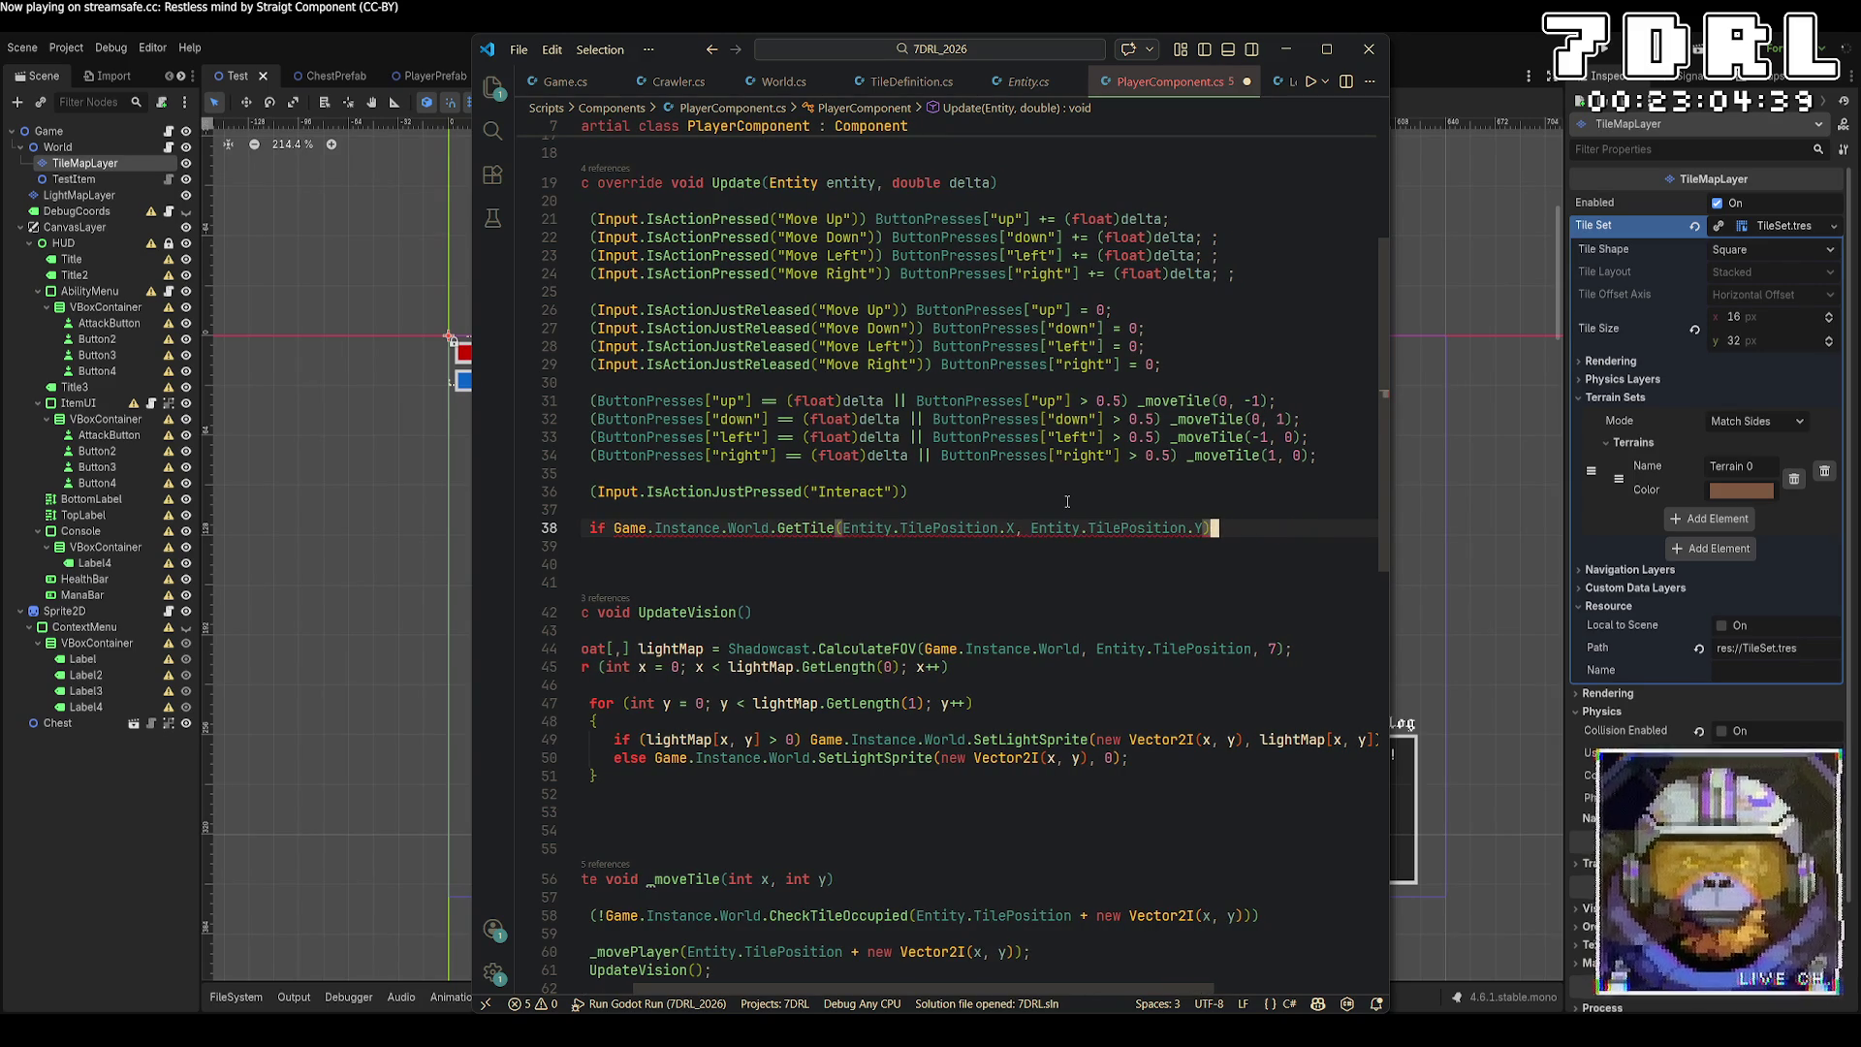
text(.T)
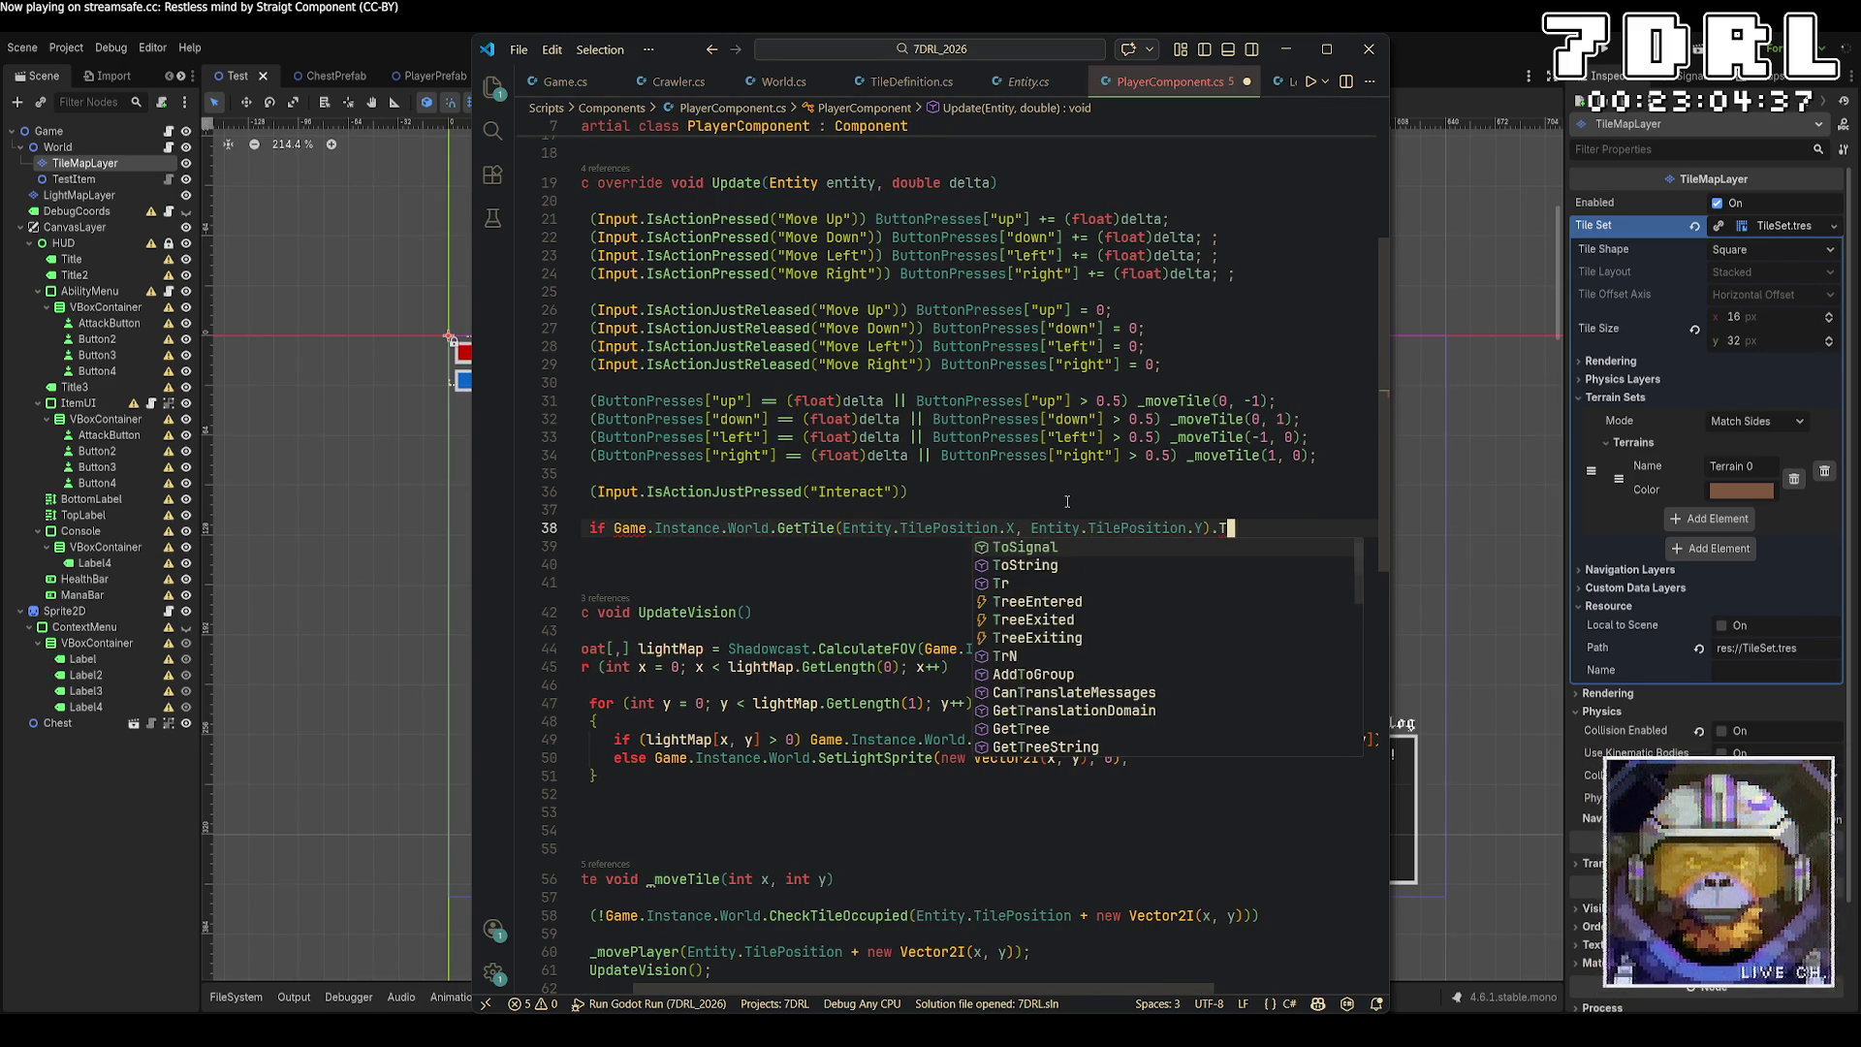
text(il)
key(BackSpace)
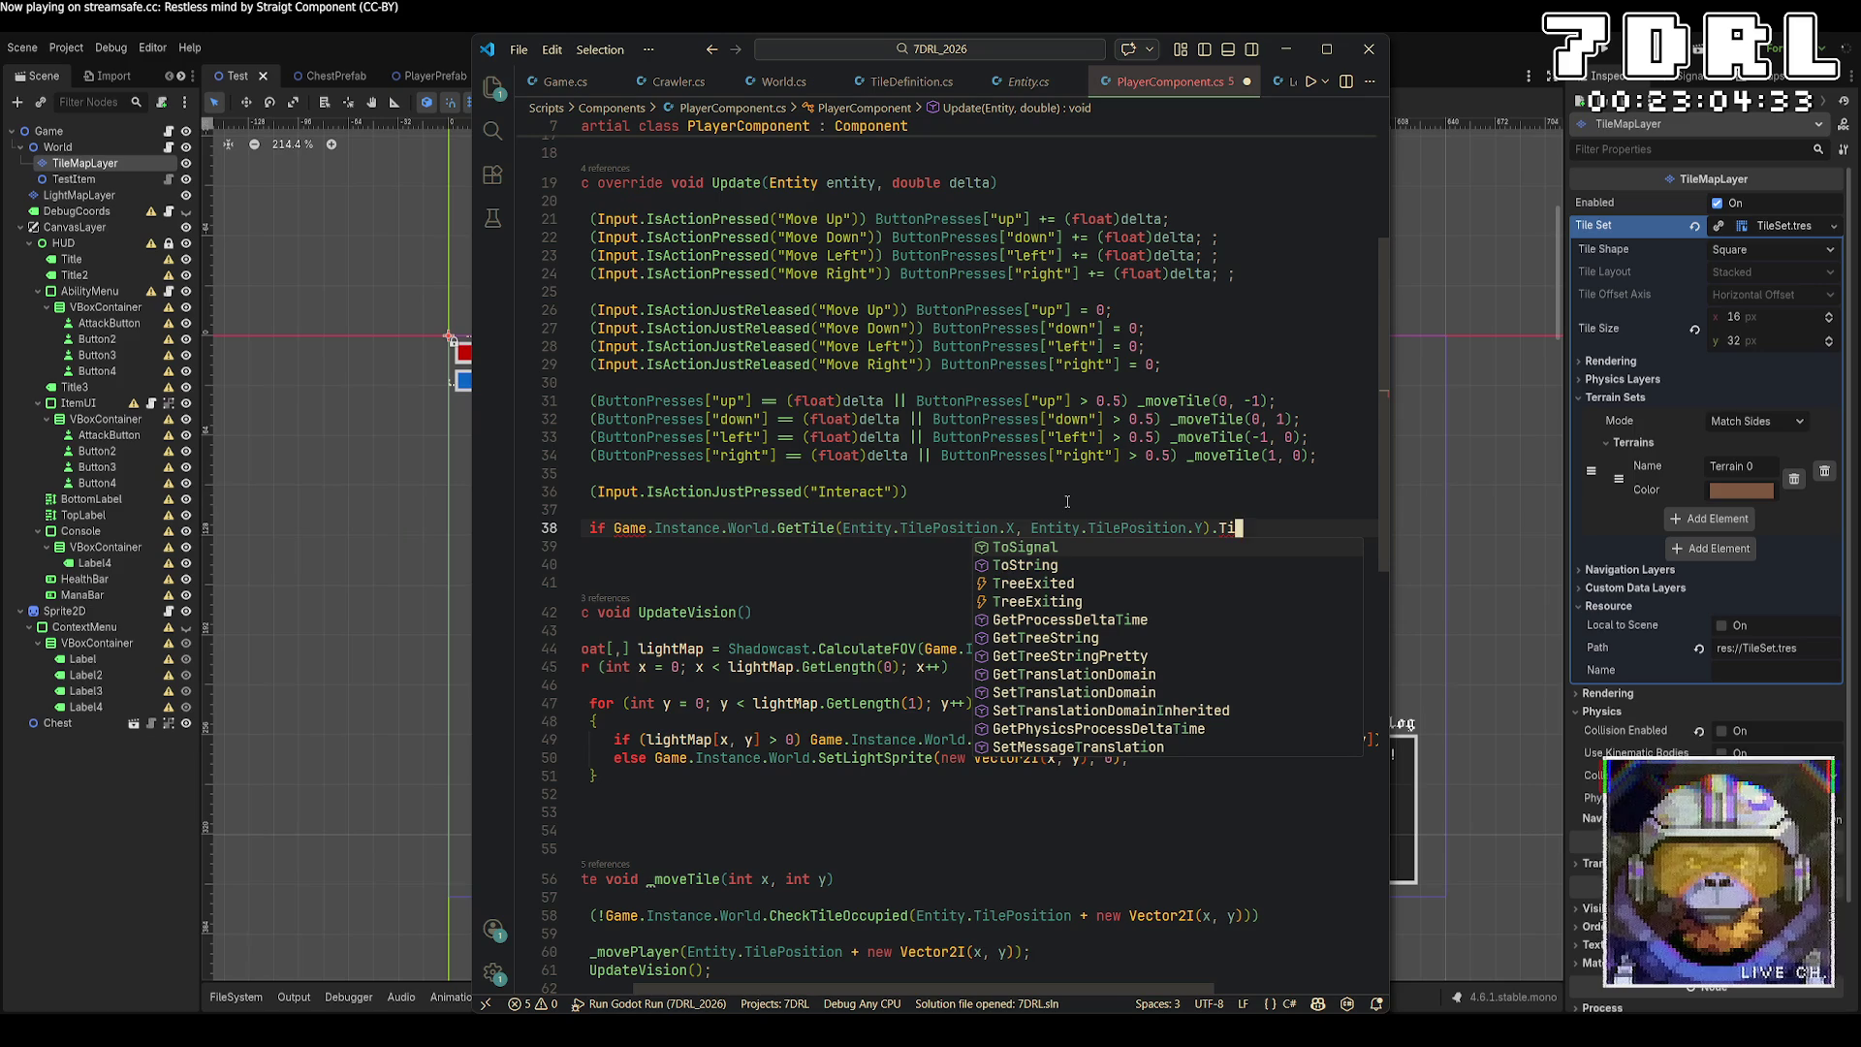
right_click(813, 528)
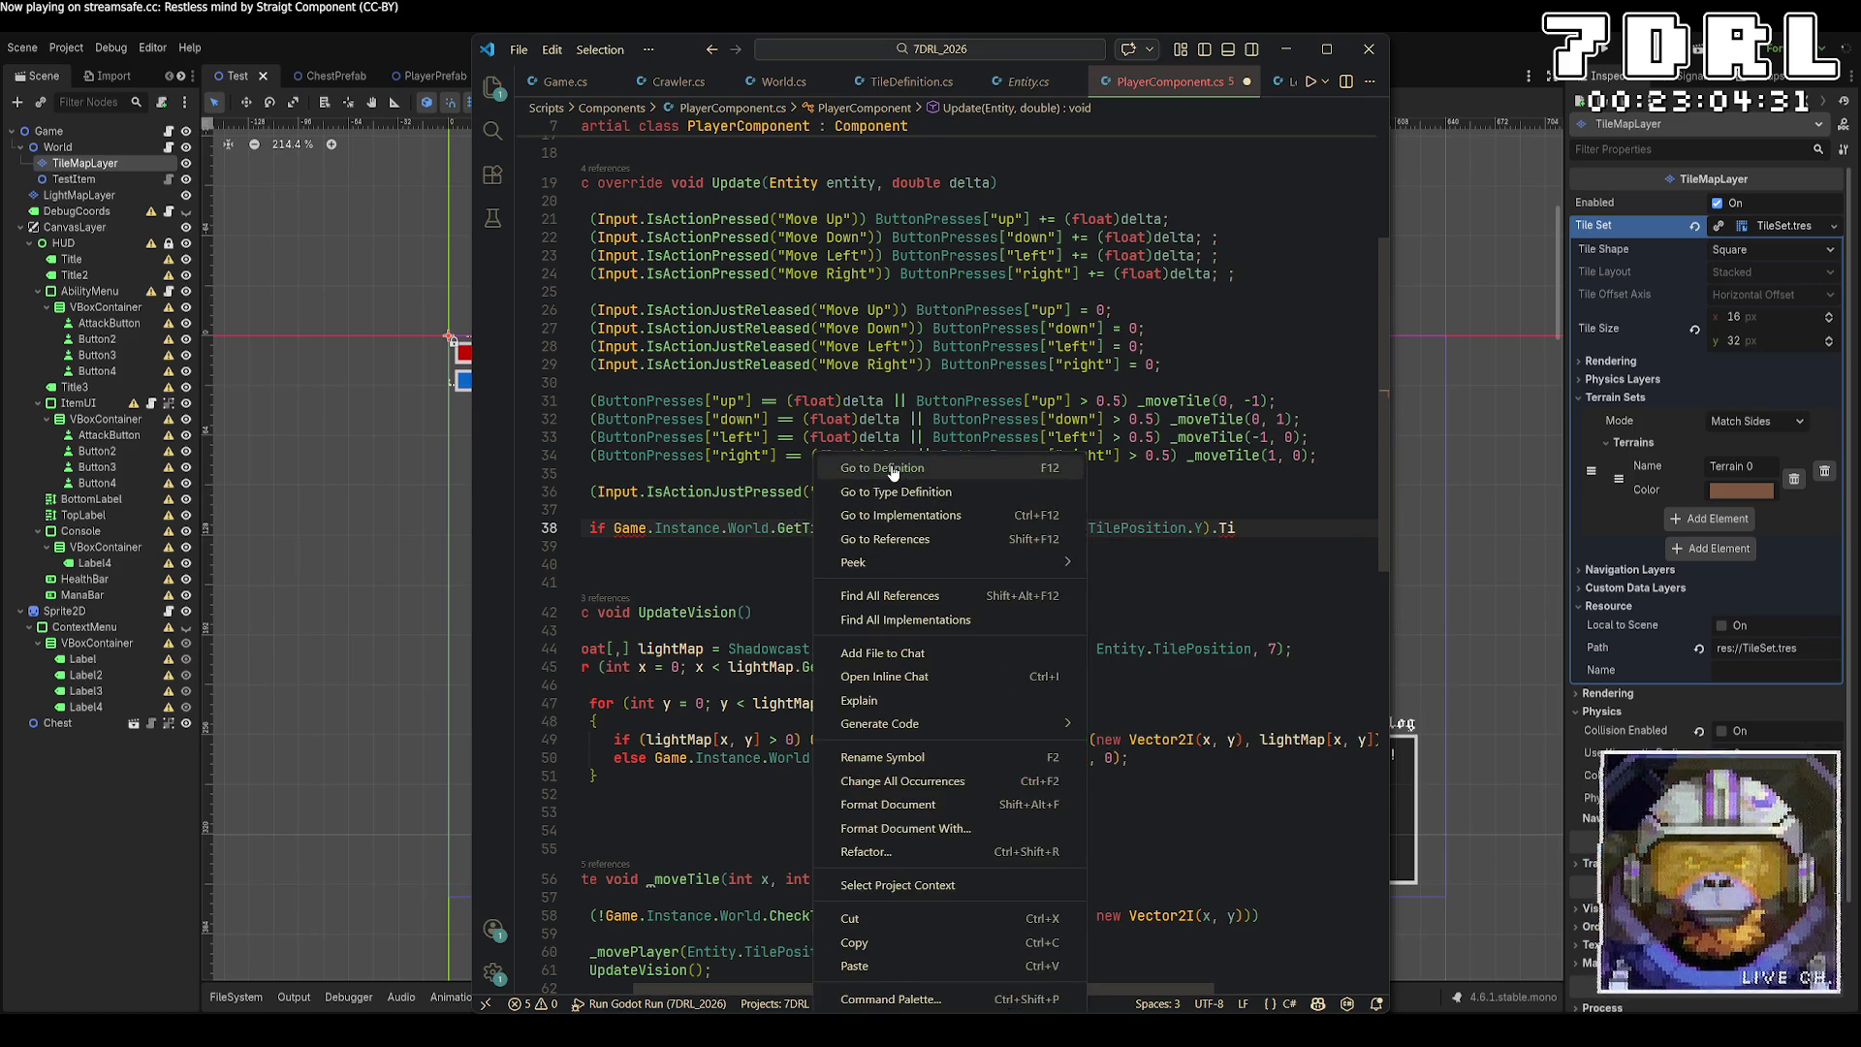
Inspect the GetTile and Tile definitions, then navigate back to PlayerComponent.cs.
click(776, 470)
right_click(679, 392)
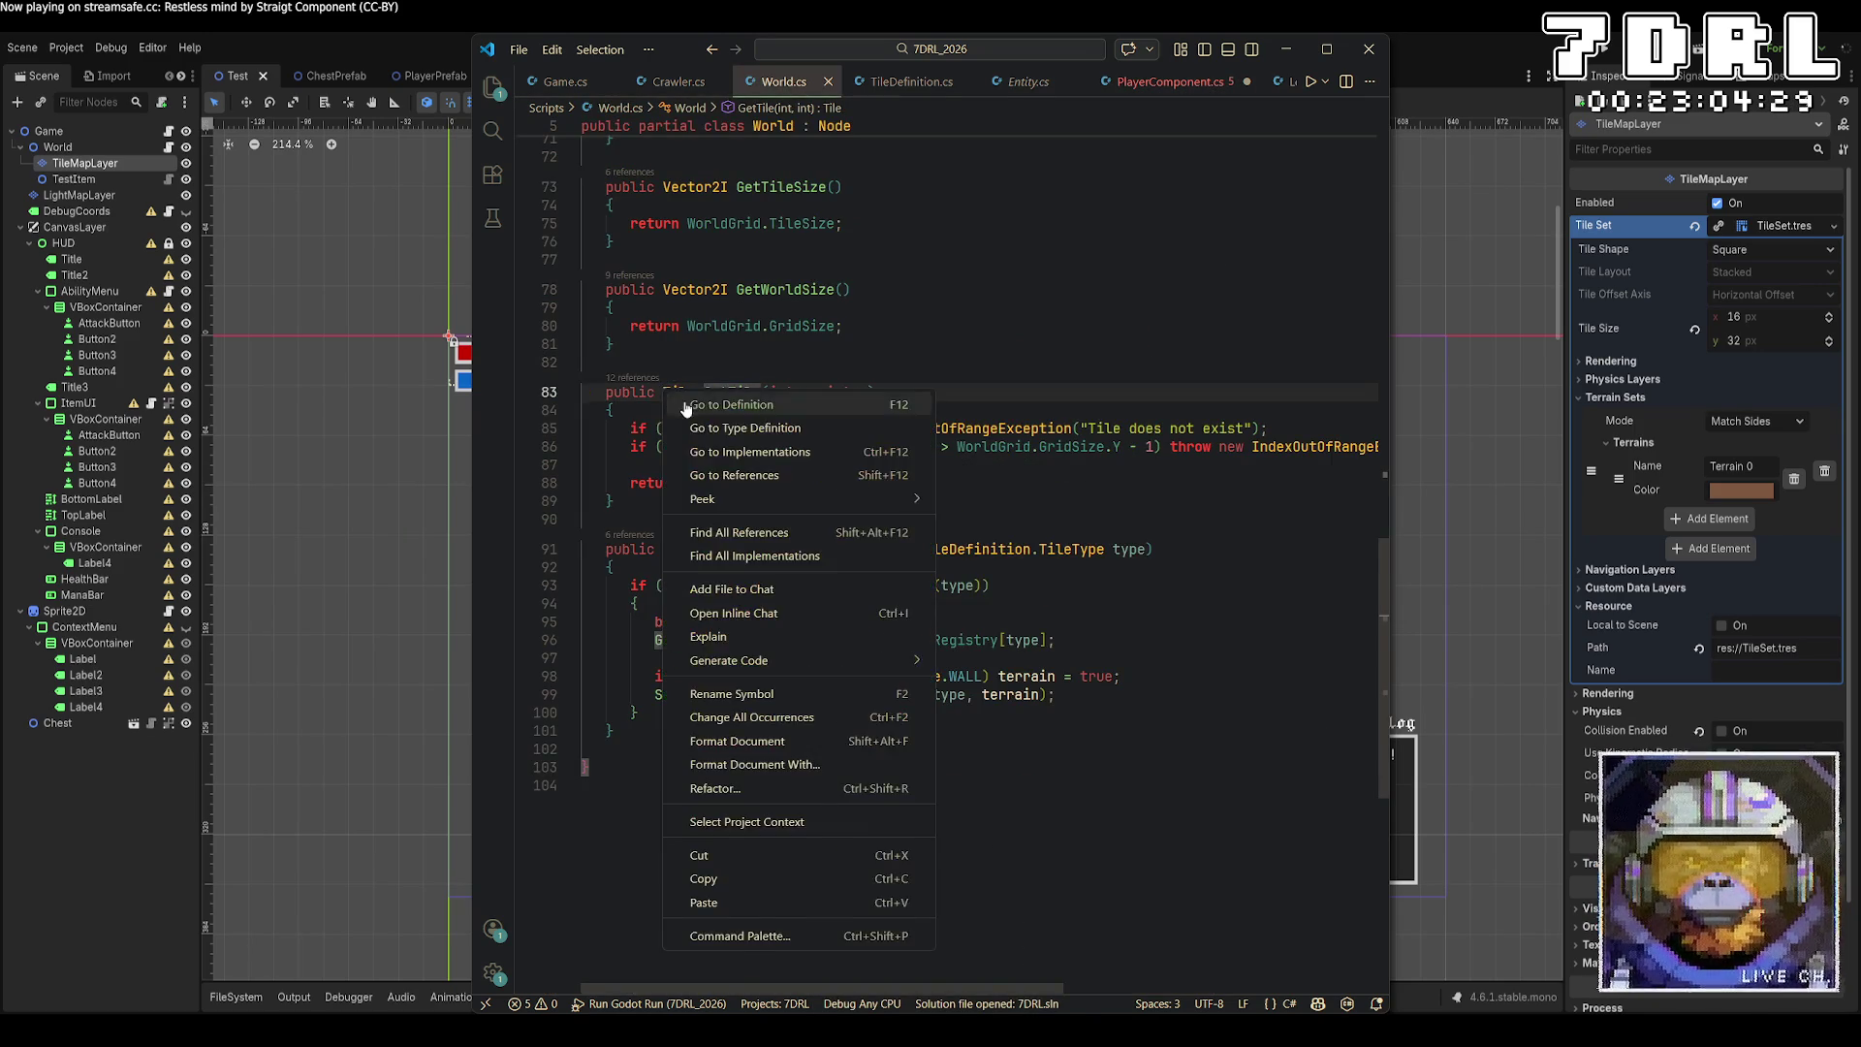
click(685, 401)
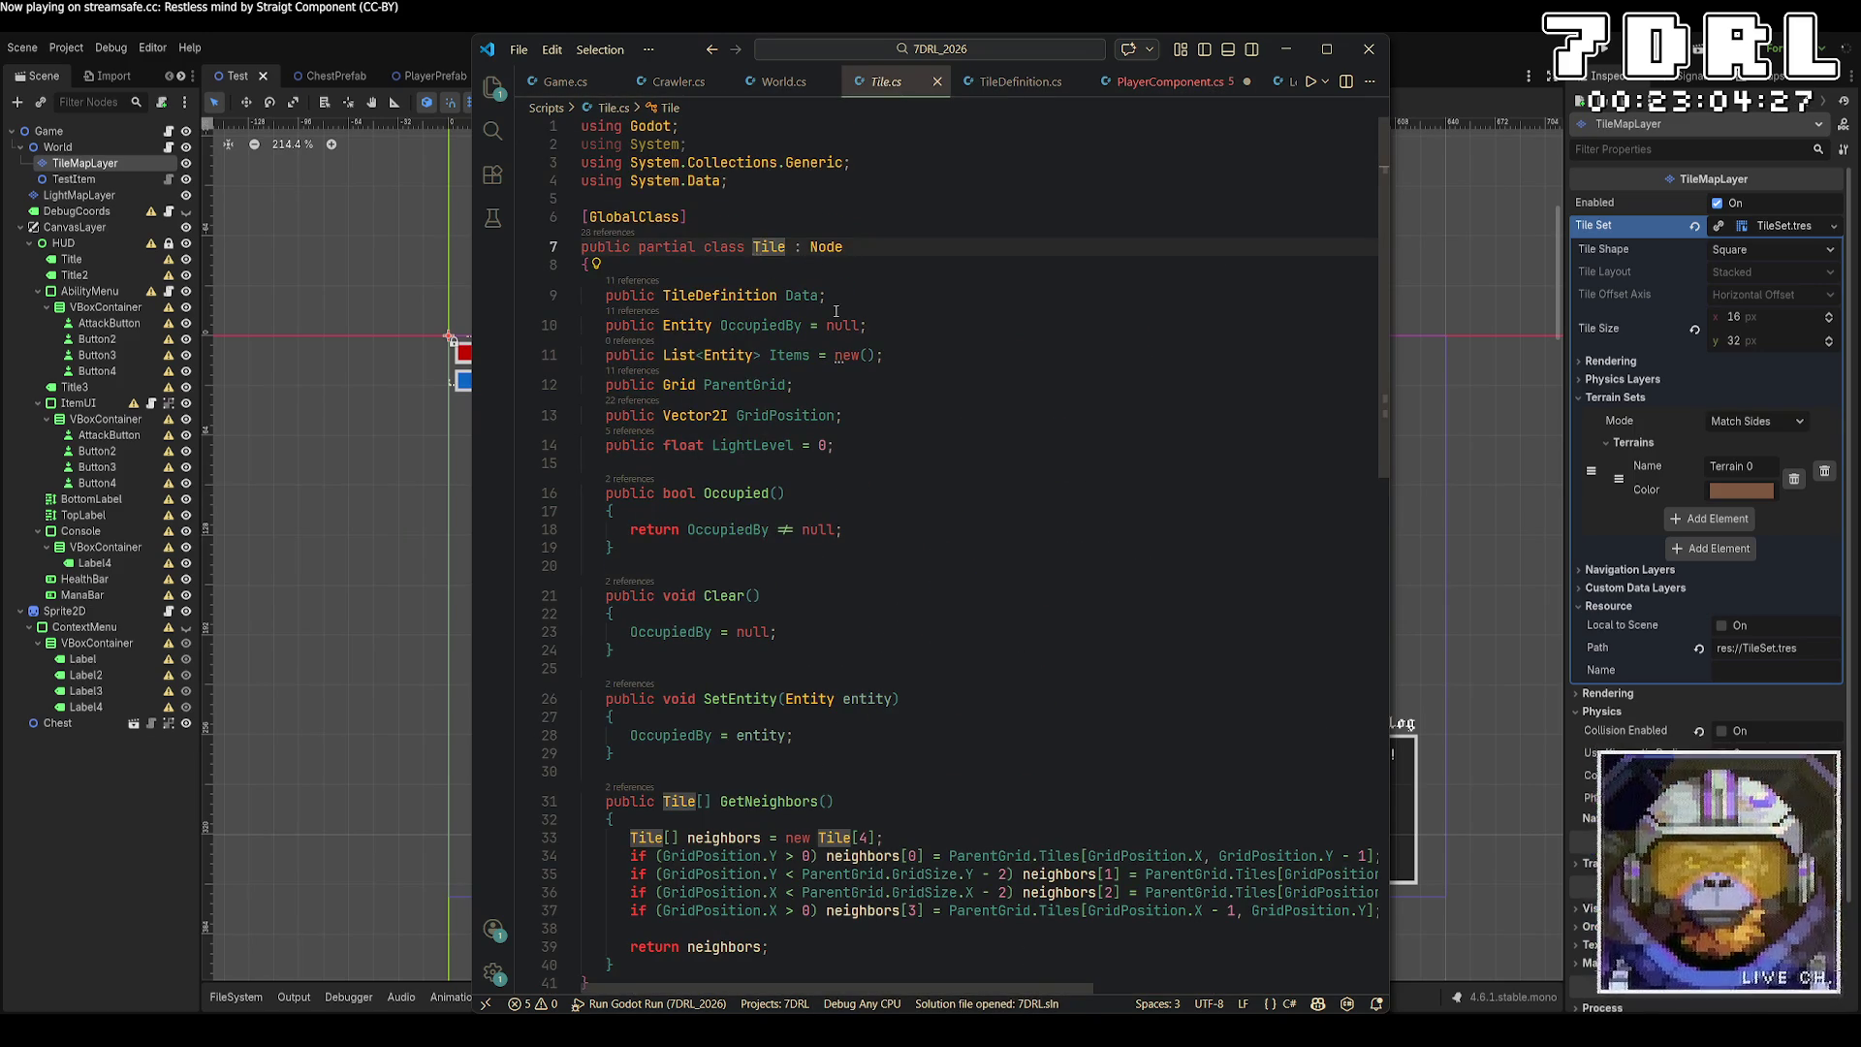
click(712, 51)
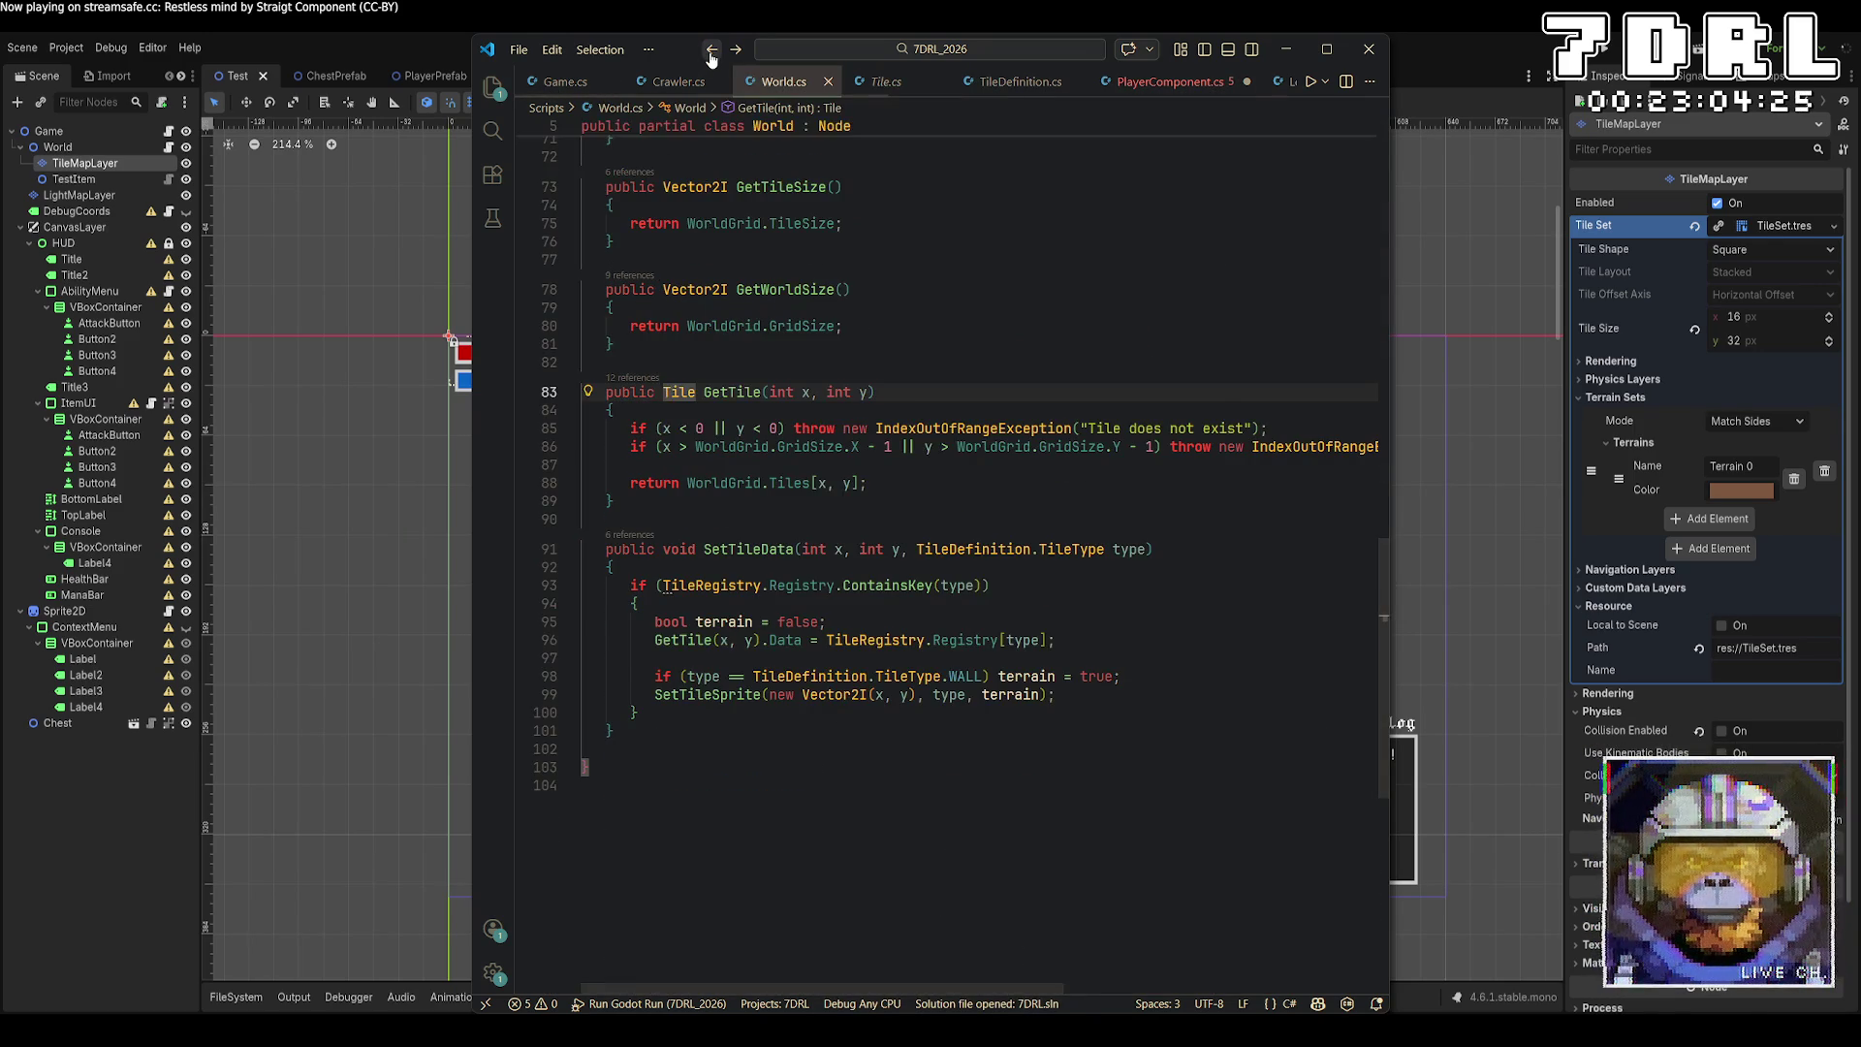
click(712, 51)
Complete the condition with .Data.Type == TileDefinition.TileType.DOWN_STAIR.
text(.Data.Type ==)
key(Tab)
text(.)
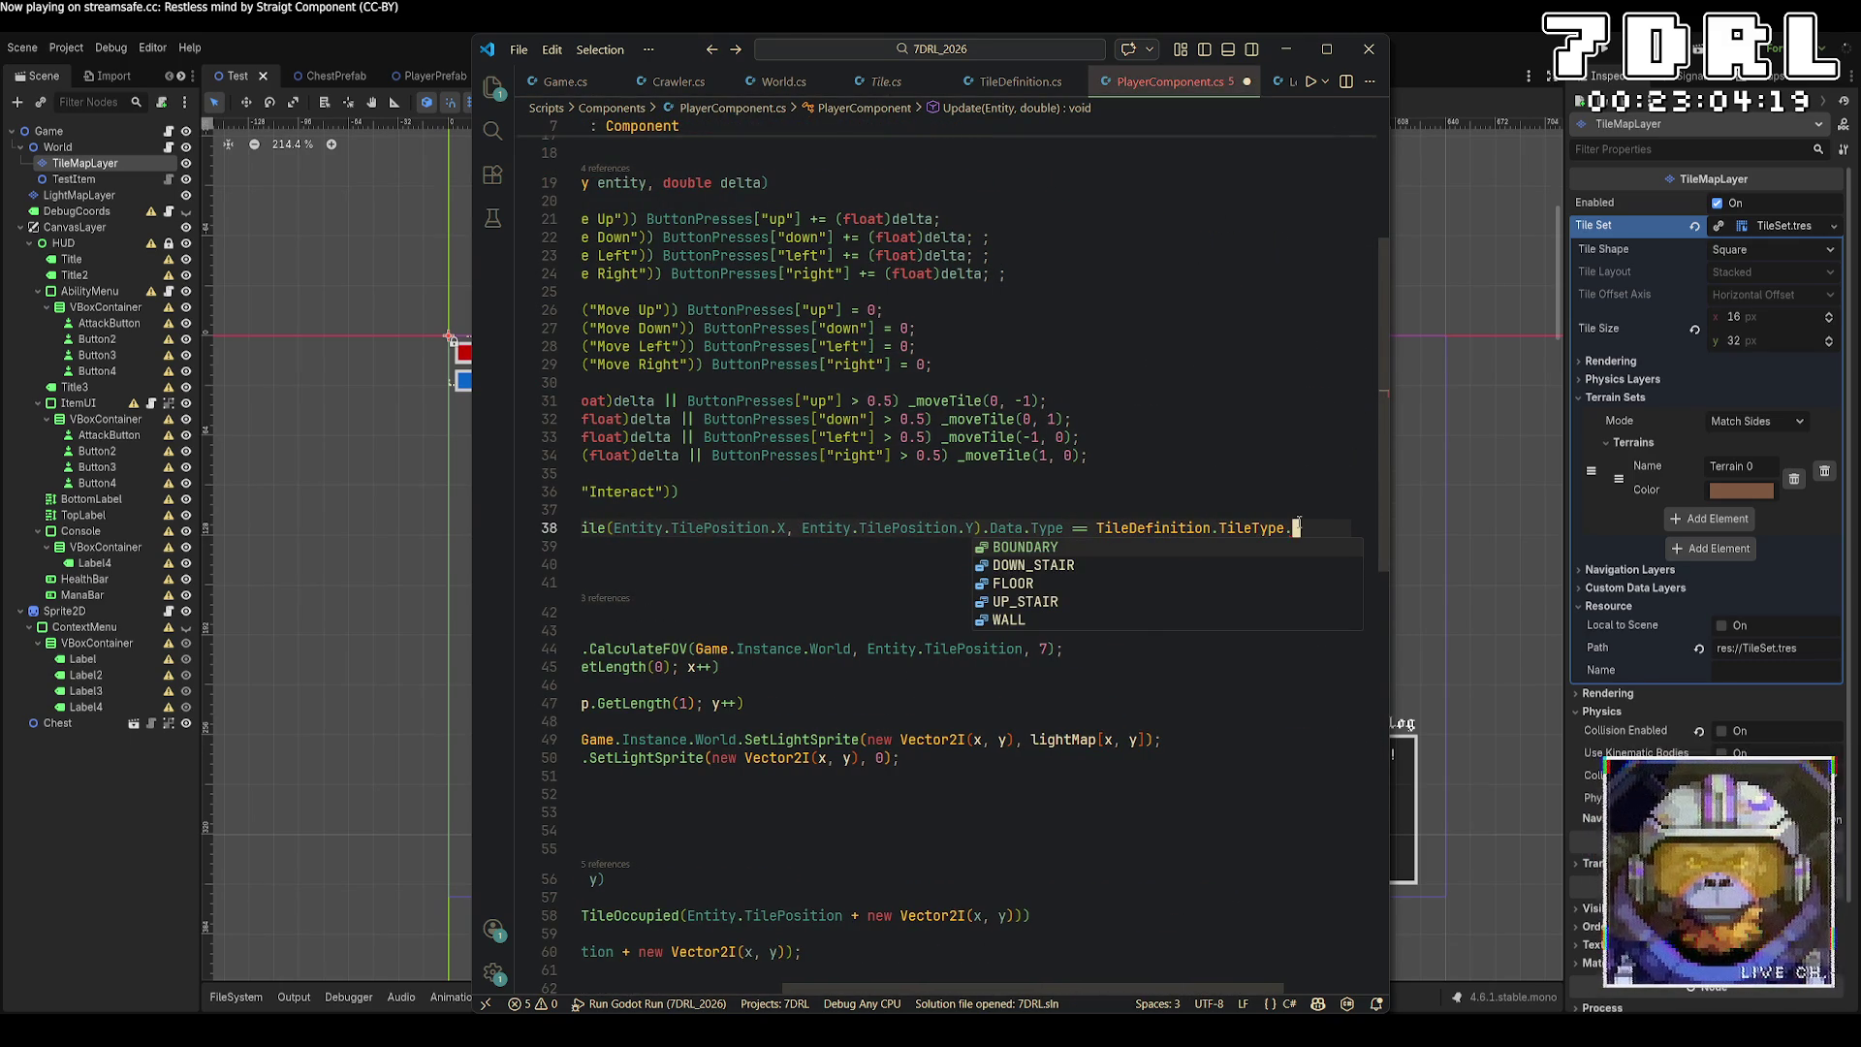
key(Down)
key(Tab)
text(||)
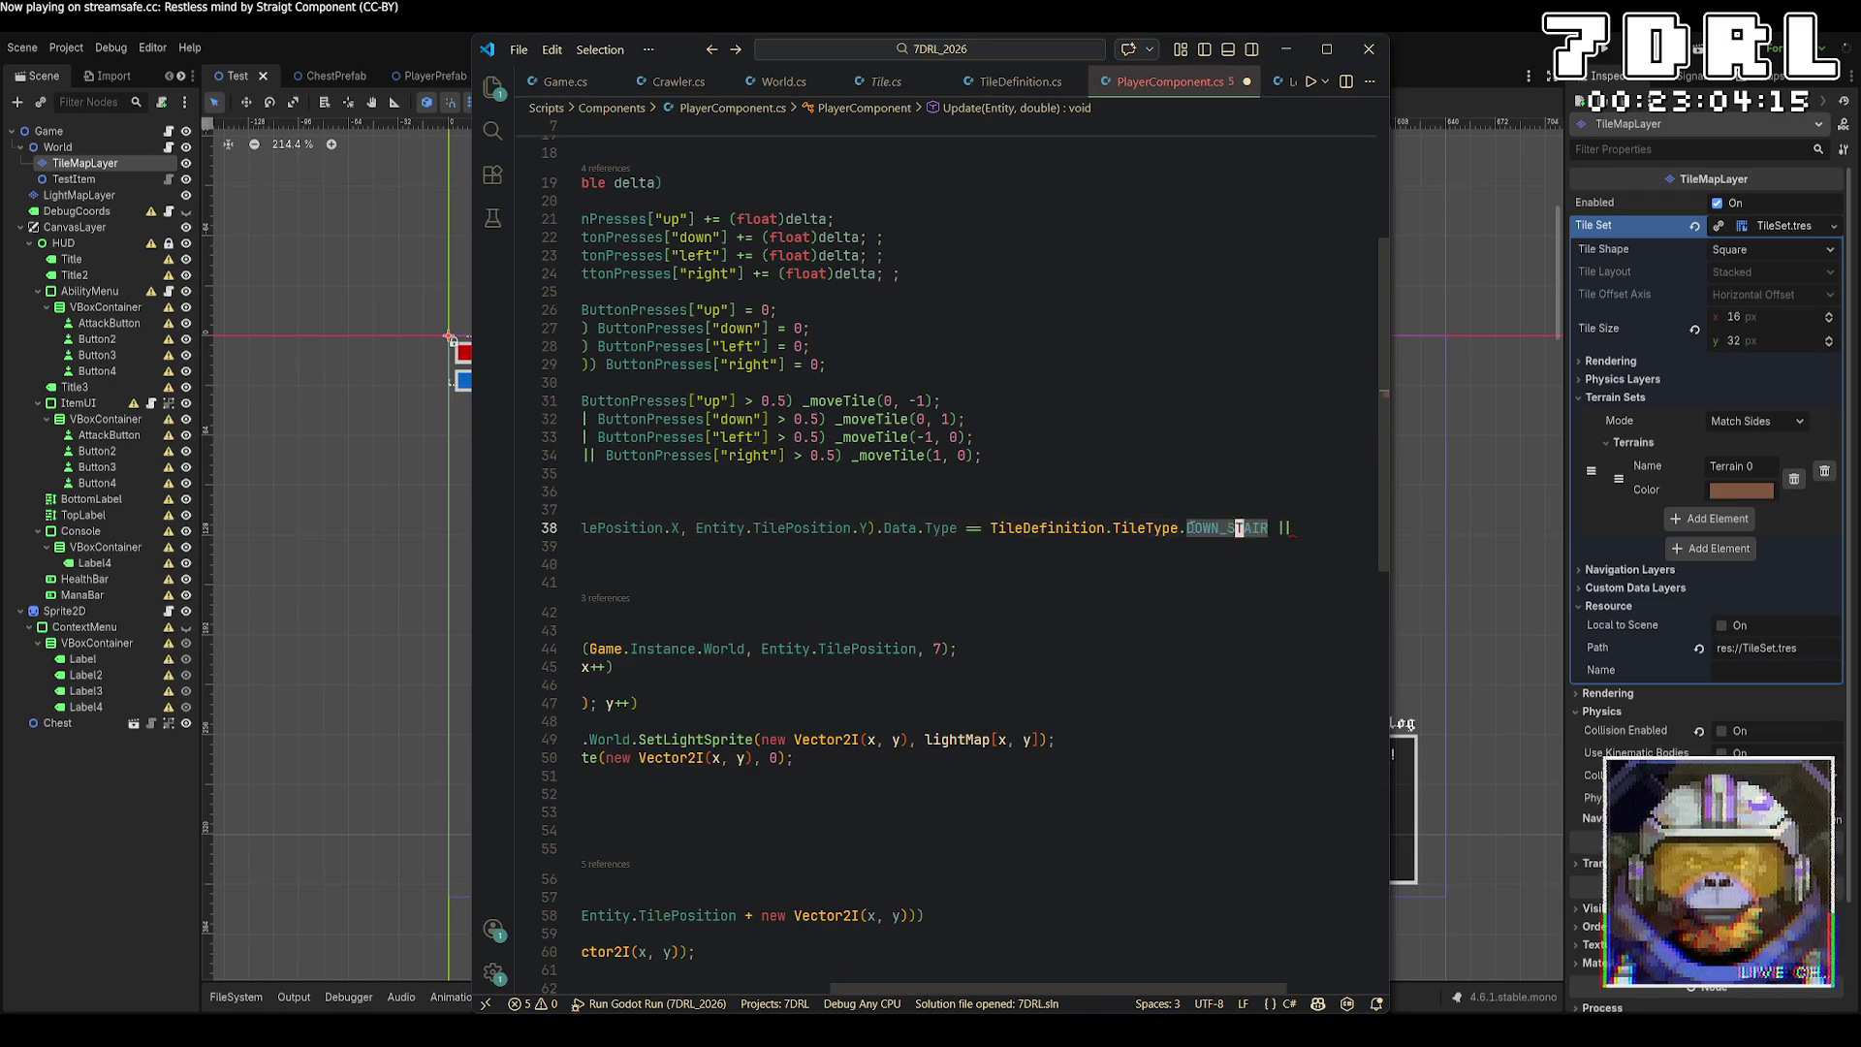
Try duplicating the DOWN_STAIR condition onto a new line, then undo the duplicate.
key(Home)
key(Right)
key(Right)
key(Right)
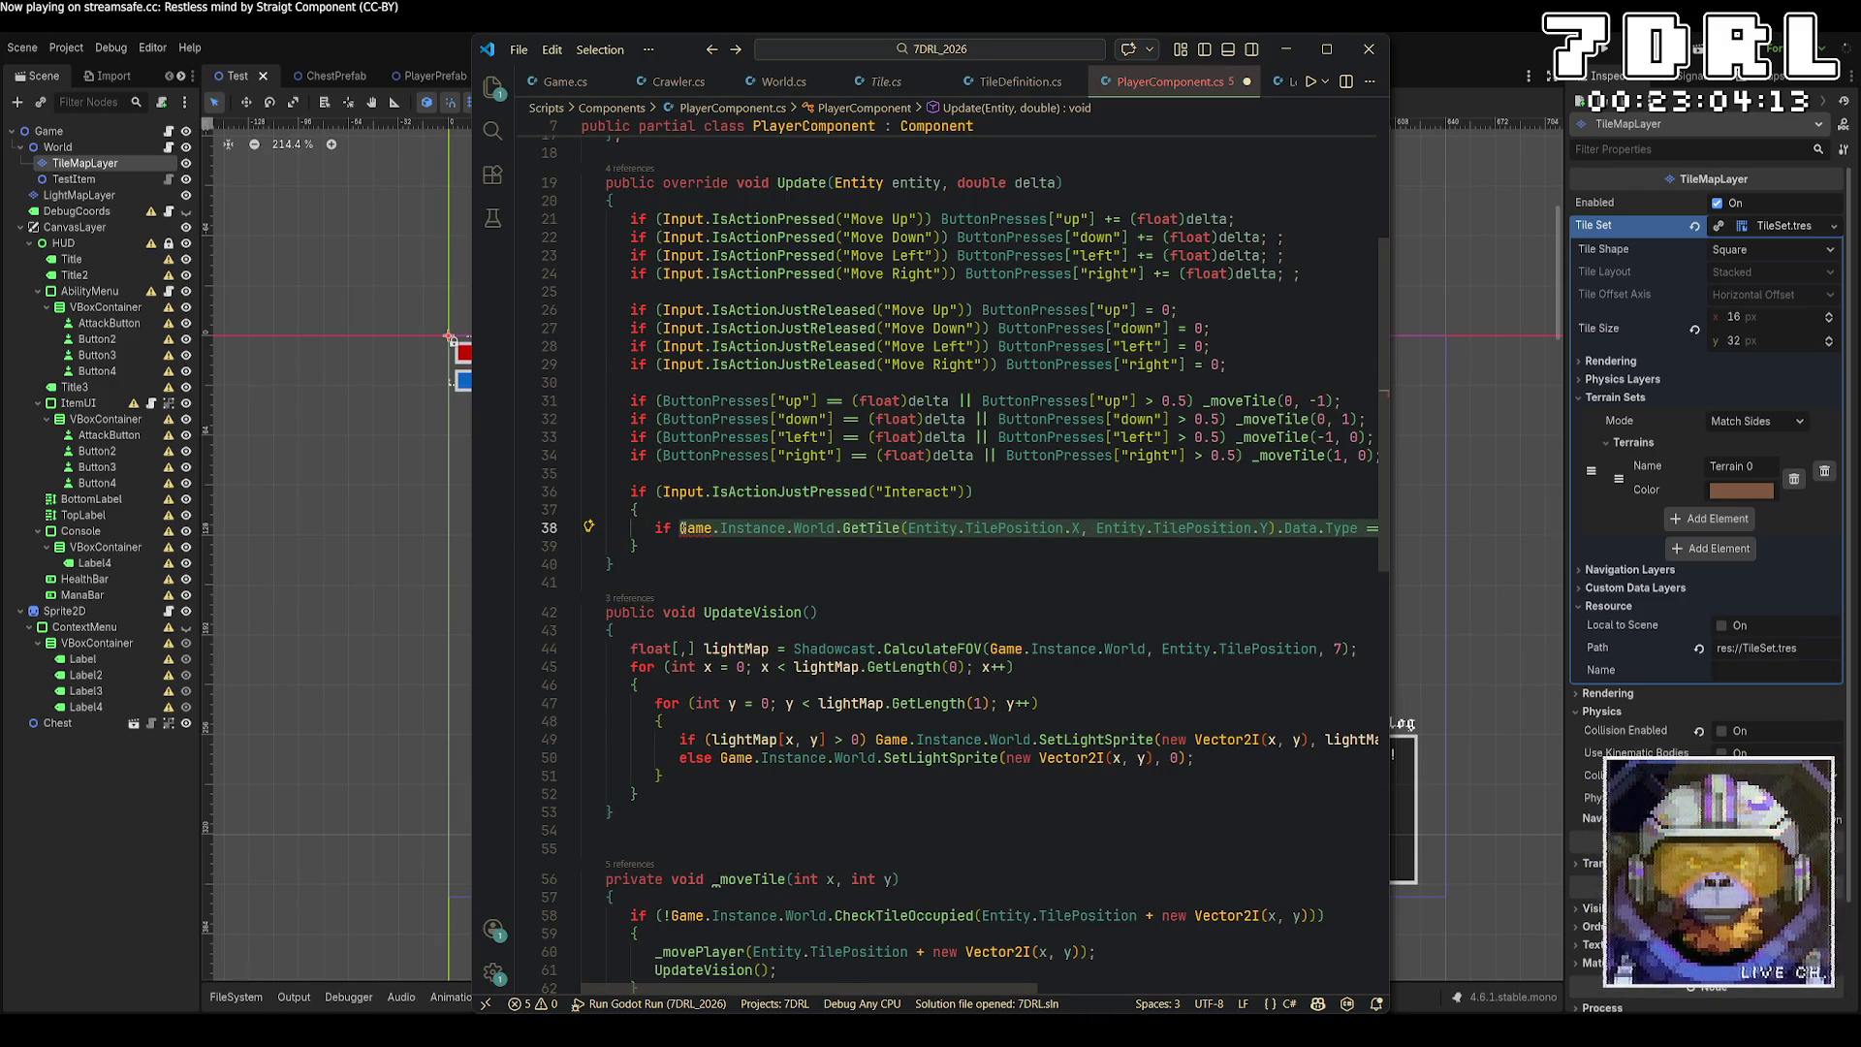
key(shift+End)
key(ctrl+c)
key(End)
key(Return)
key(ctrl+v)
key(BackSpace)
key(BackSpace)
key(BackSpace)
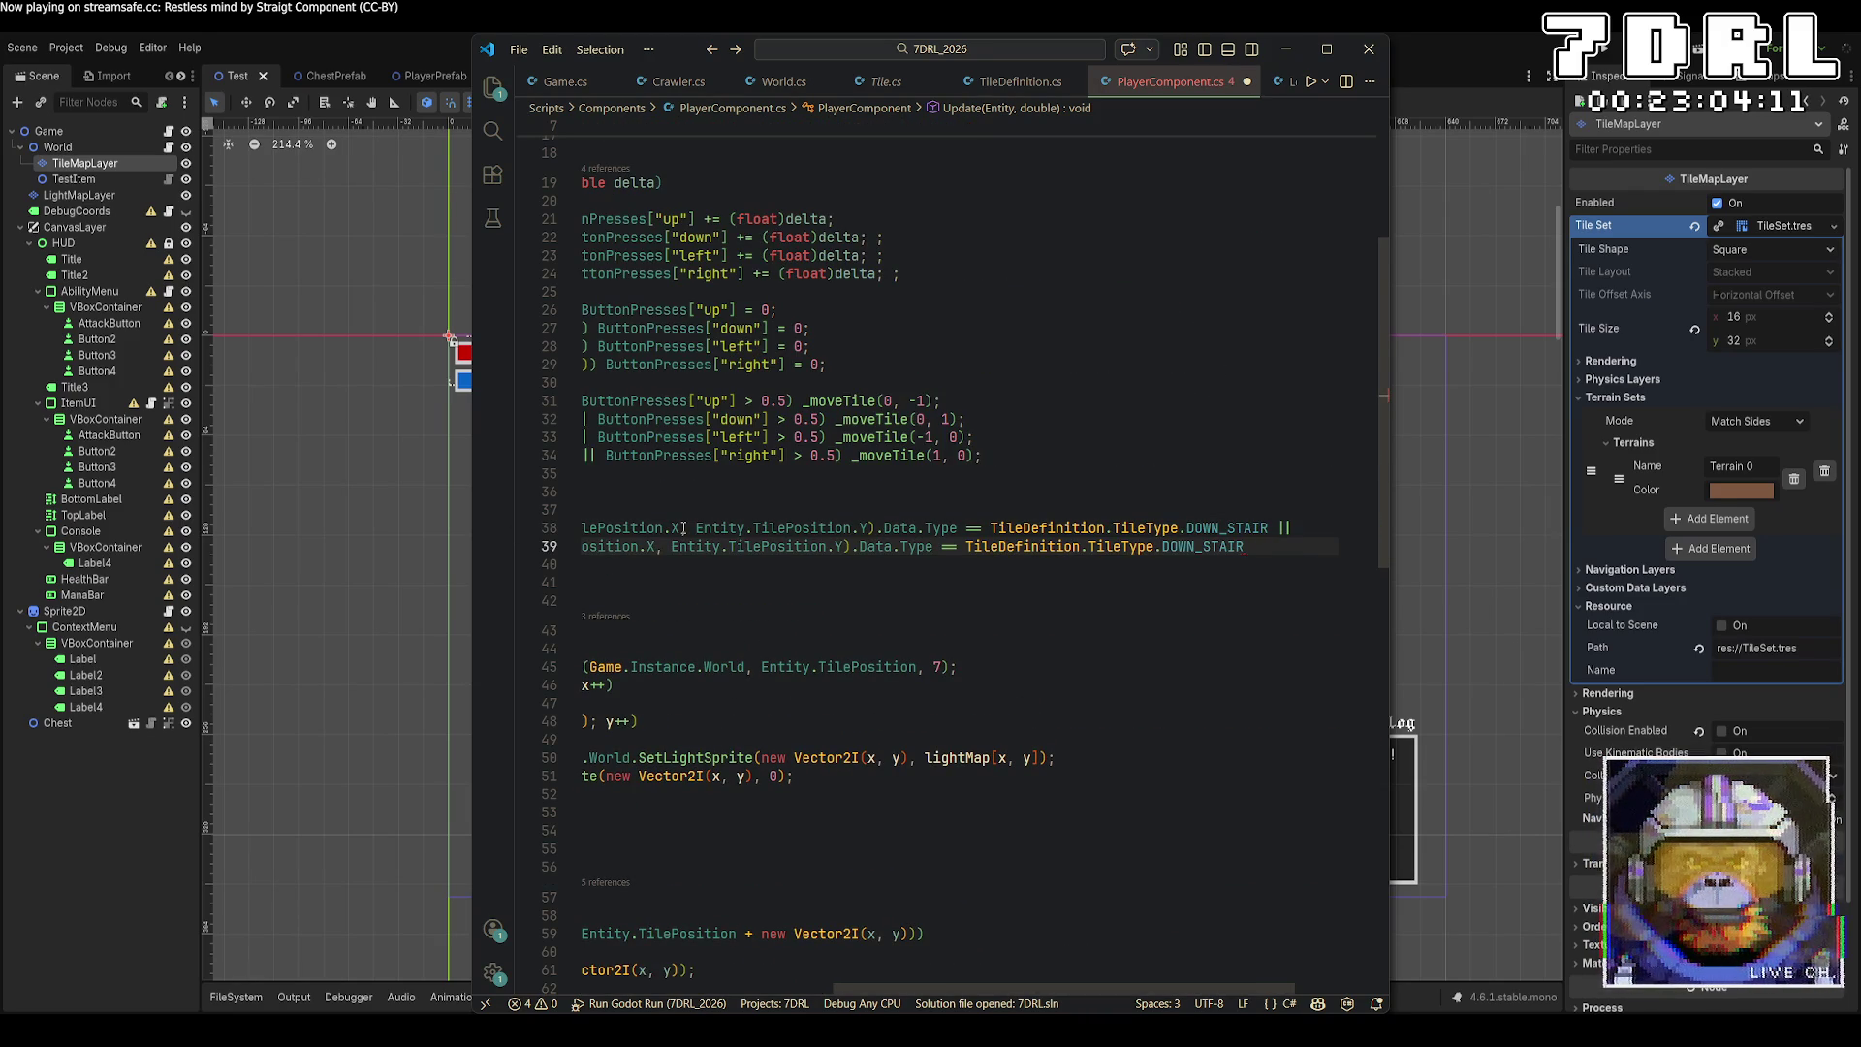
key(ctrl+z)
key(ctrl+z)
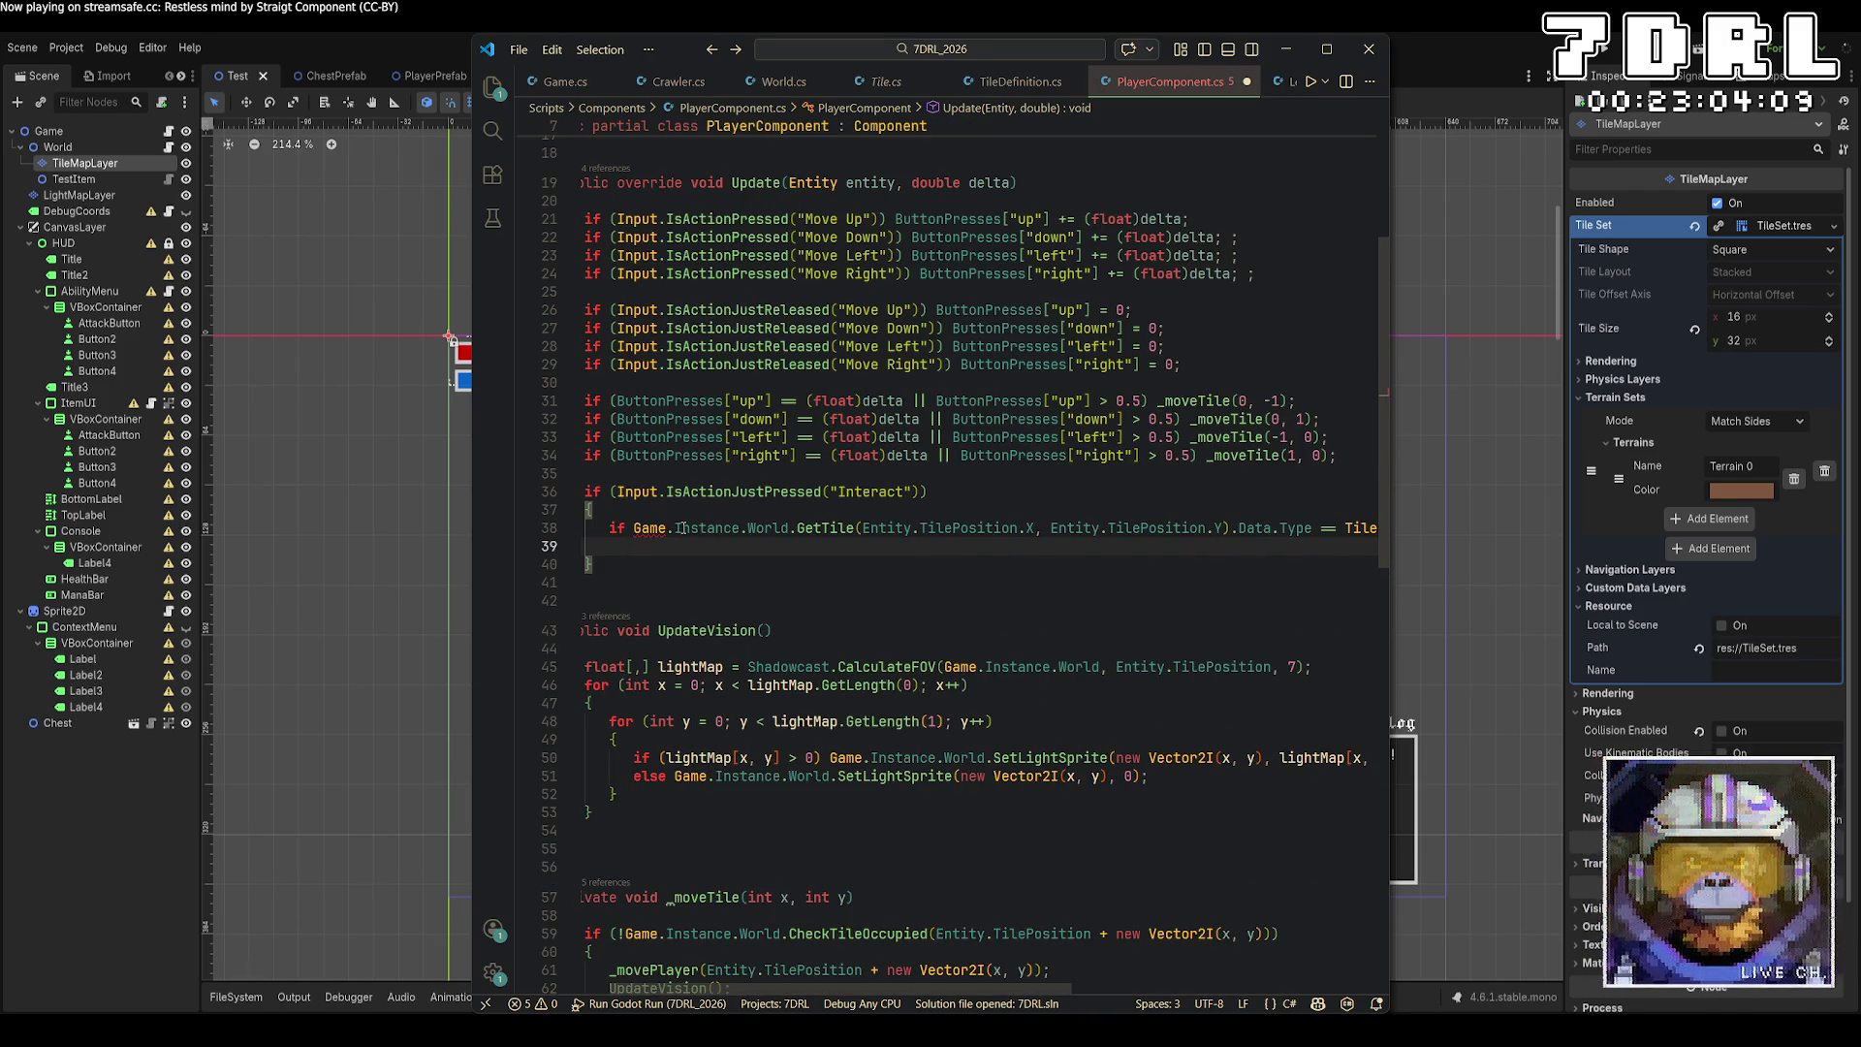
key(ctrl+z)
key(ctrl+y)
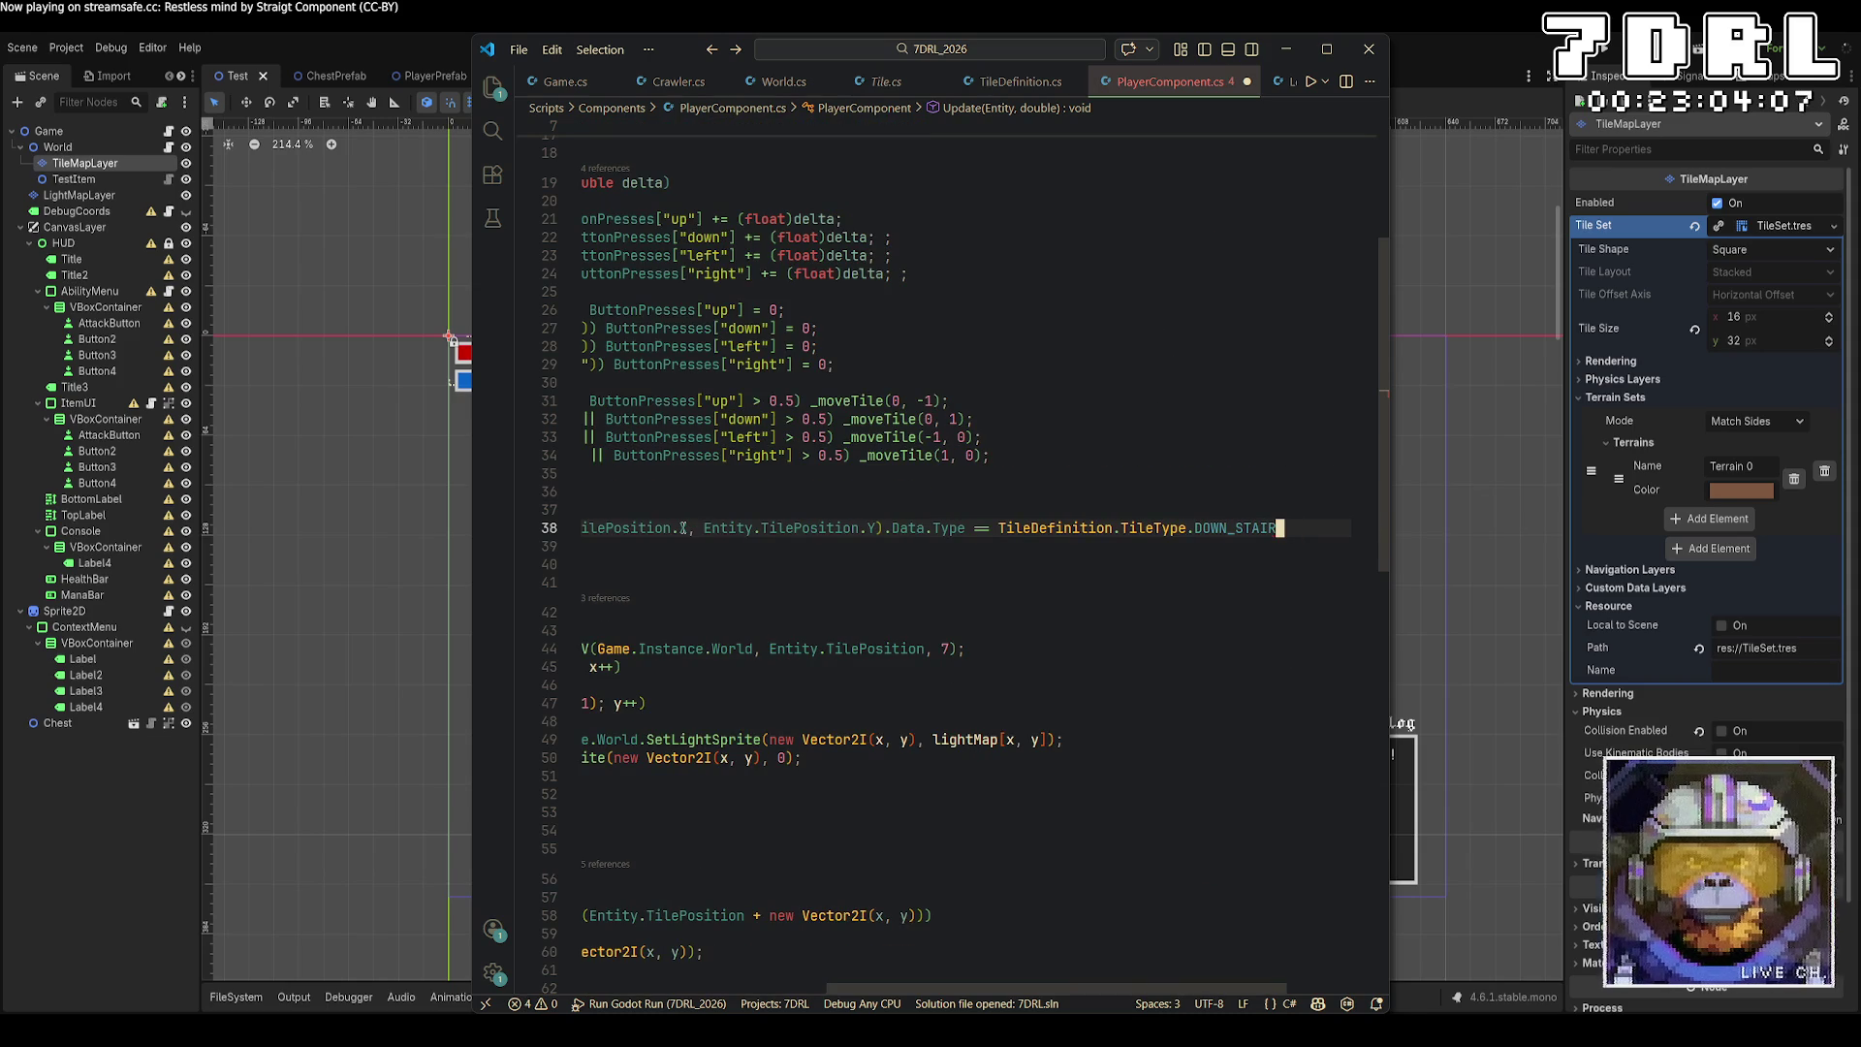
Give the if statement an empty brace block, check the line 38 error, and switch to Game.cs.
text({)
key(Return)
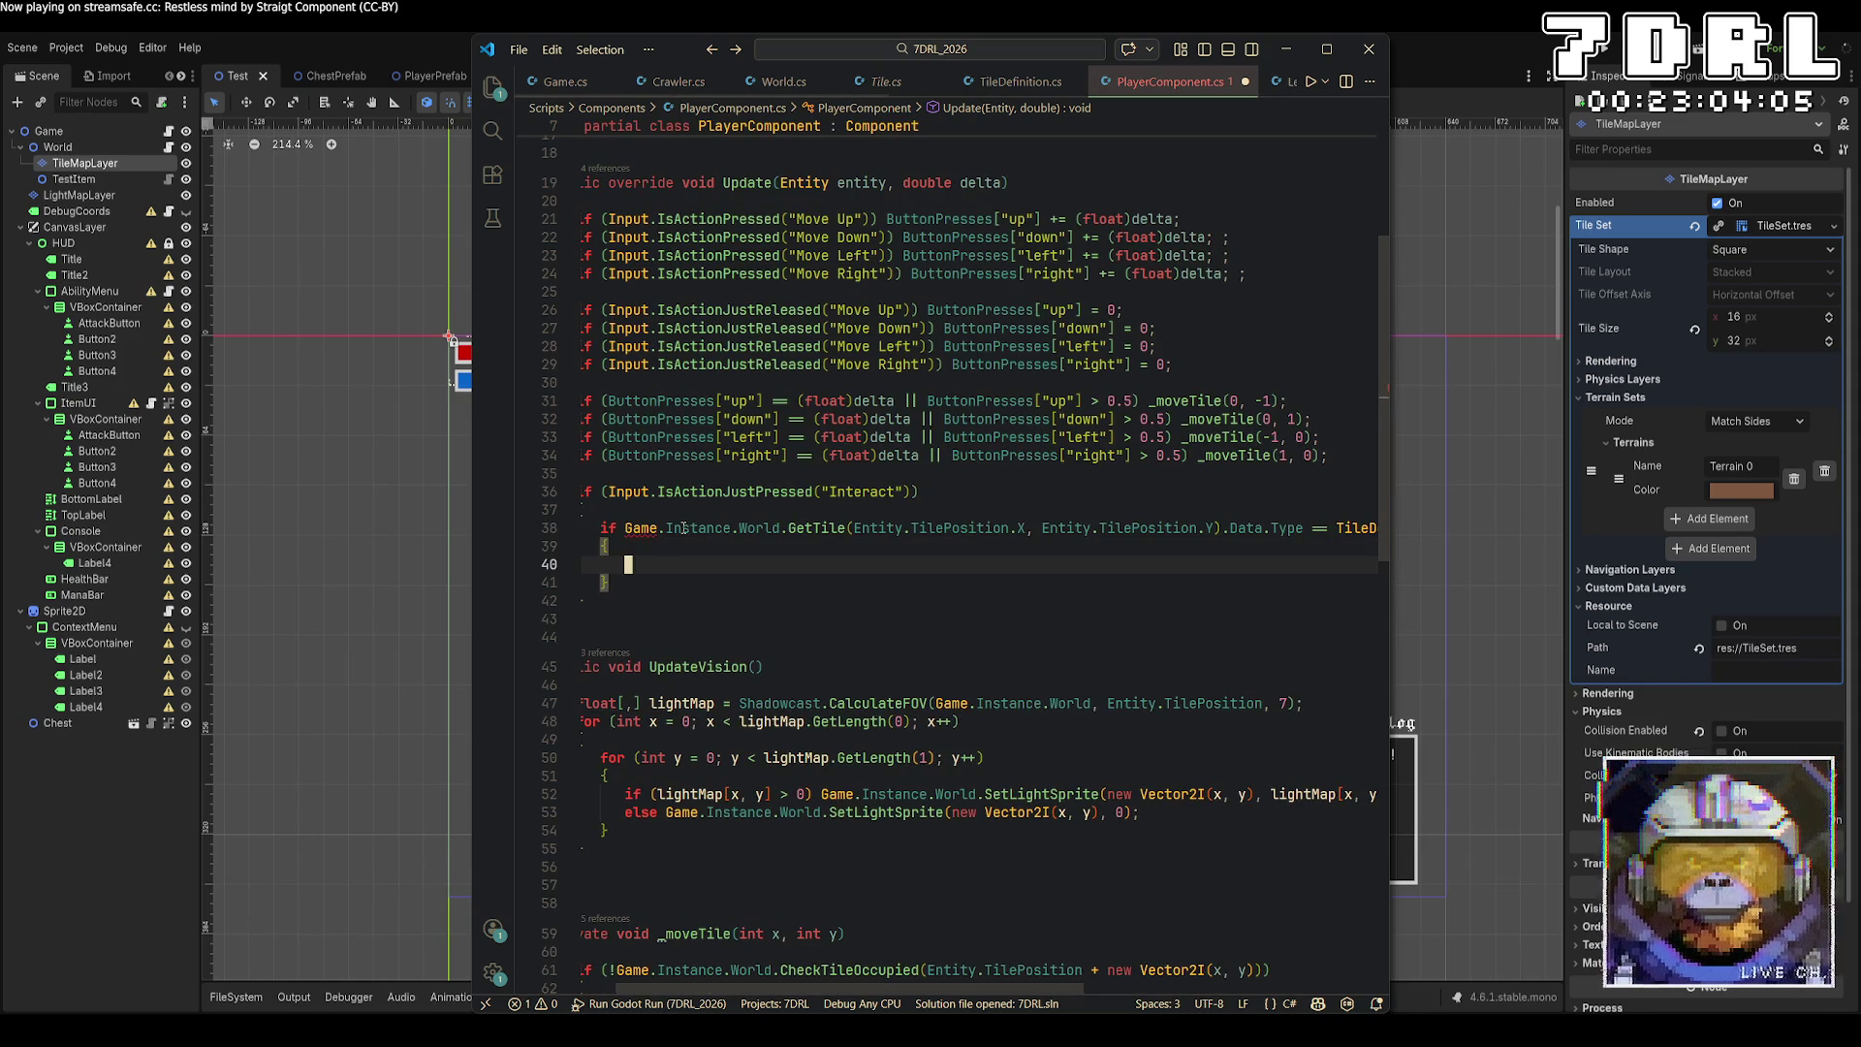
click(624, 528)
text(()
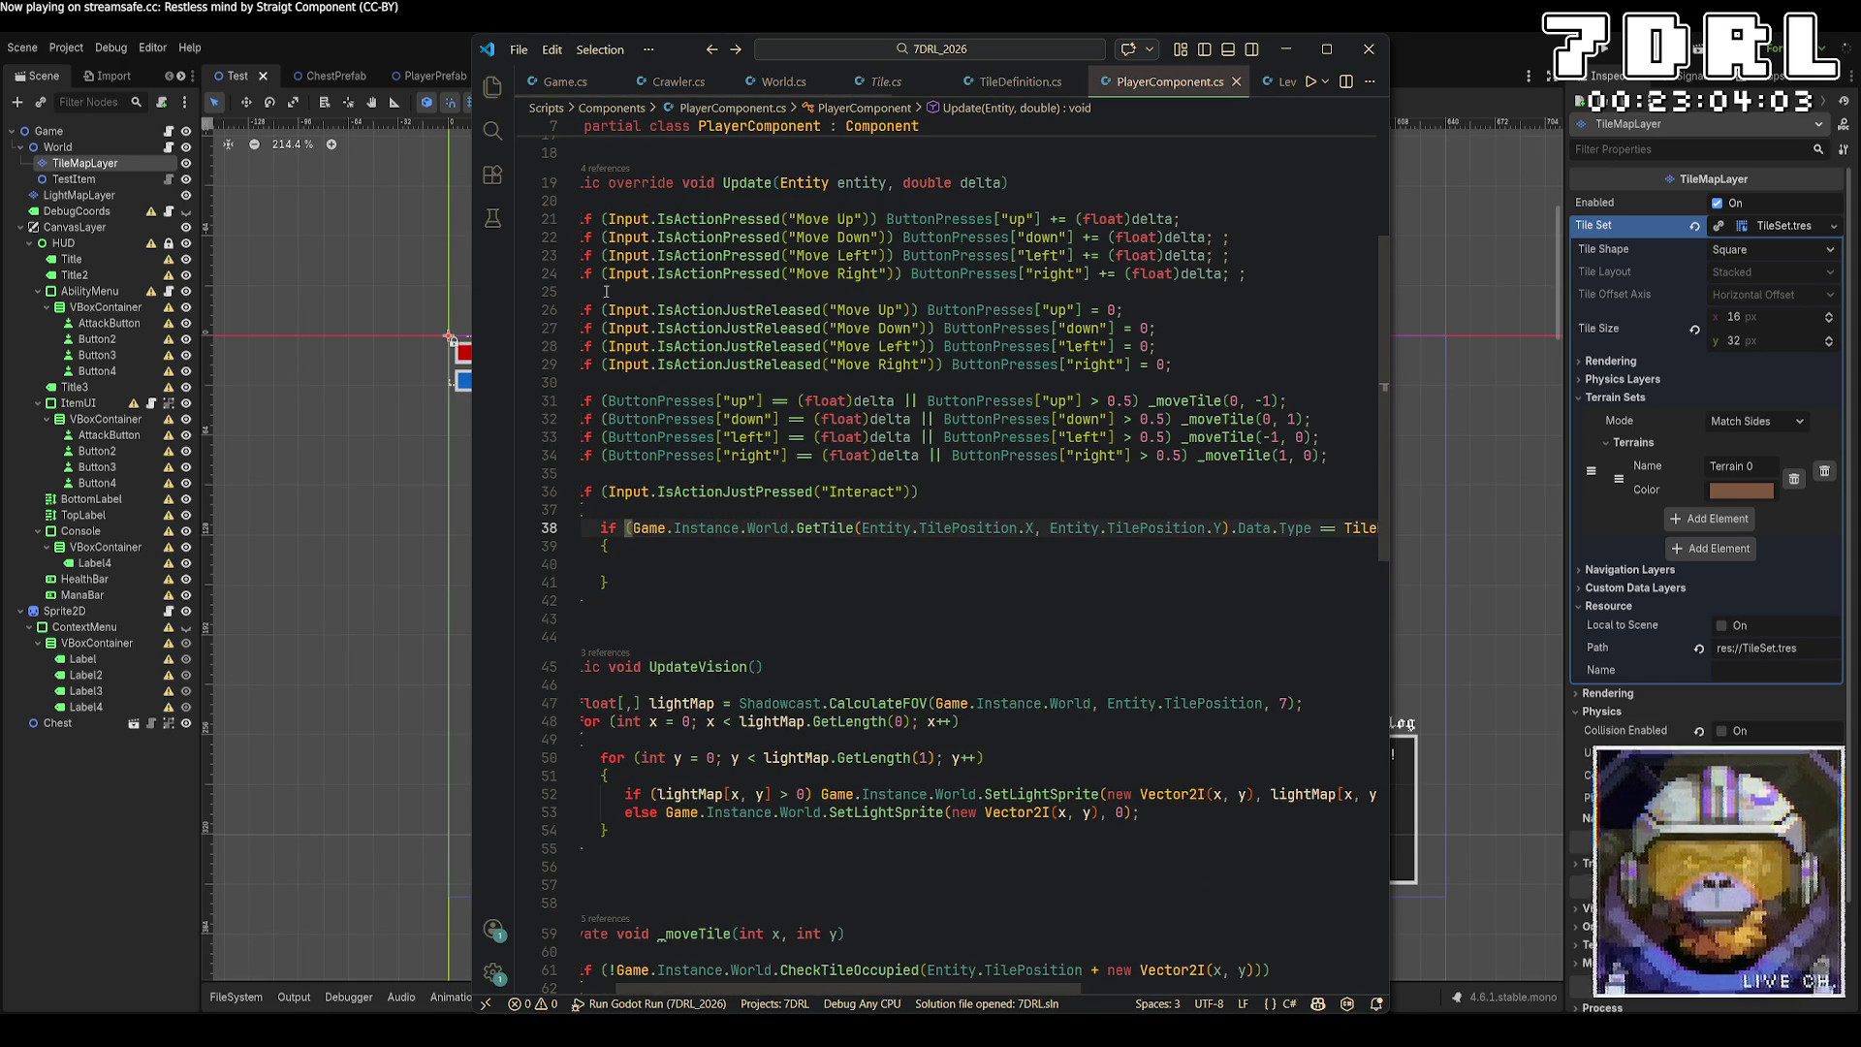
ctrl+click(635, 528)
scroll(967, 419, up, 1)
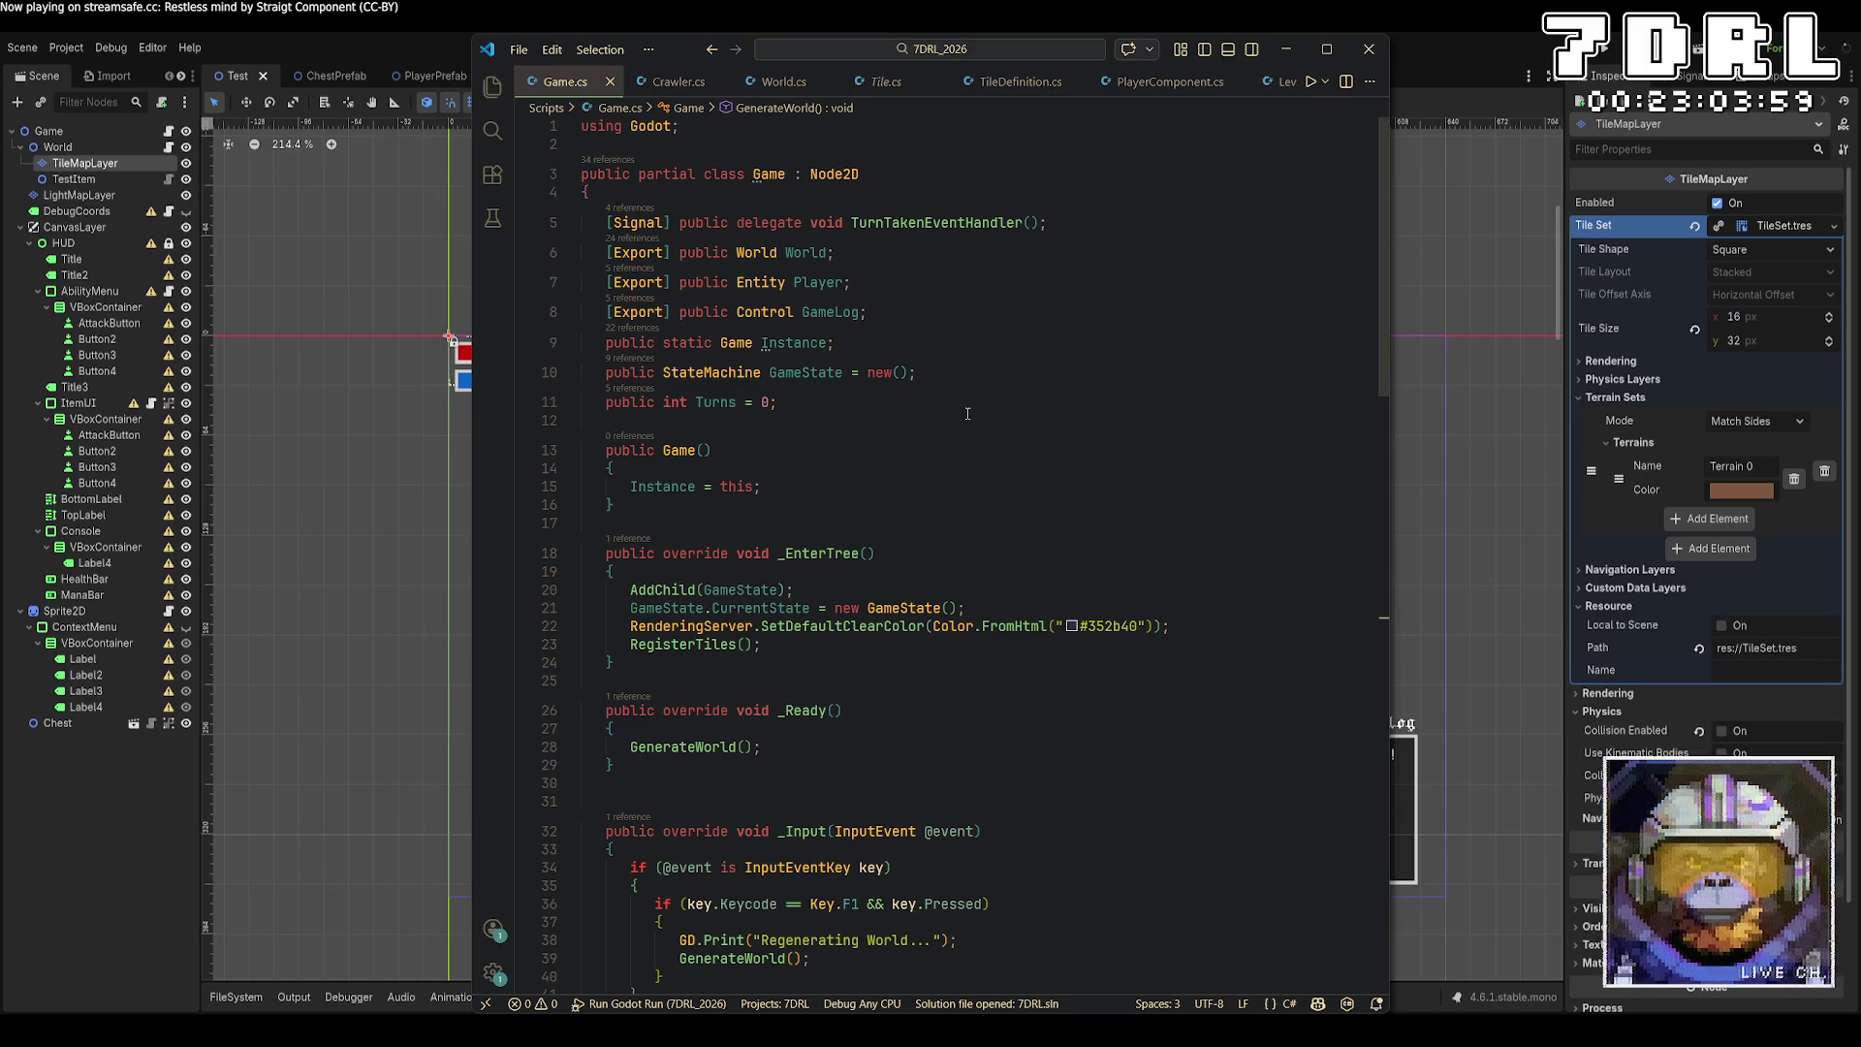
Show World.cs from the top, read the TileMapLayer docs, and place the cursor in the line 7 WorldGrid declaration.
click(784, 82)
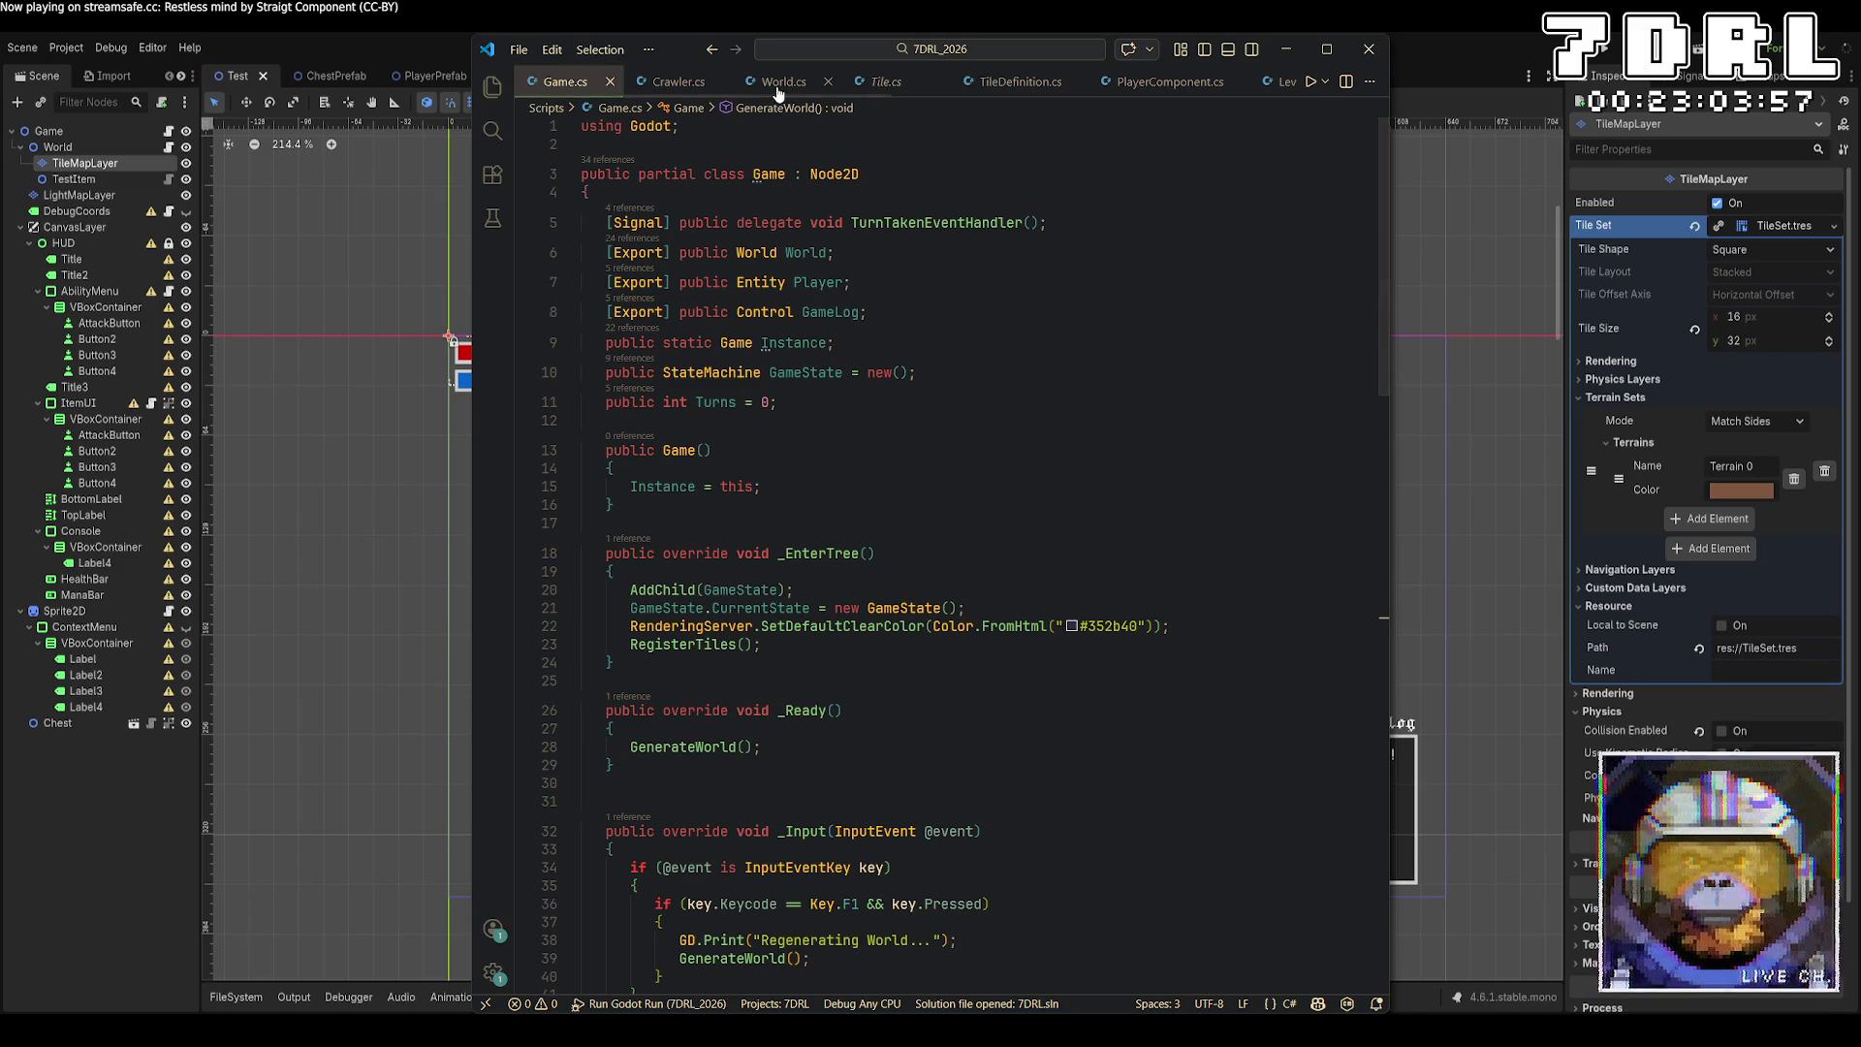
scroll(1021, 441, up, 10)
scroll(1022, 441, up, 10)
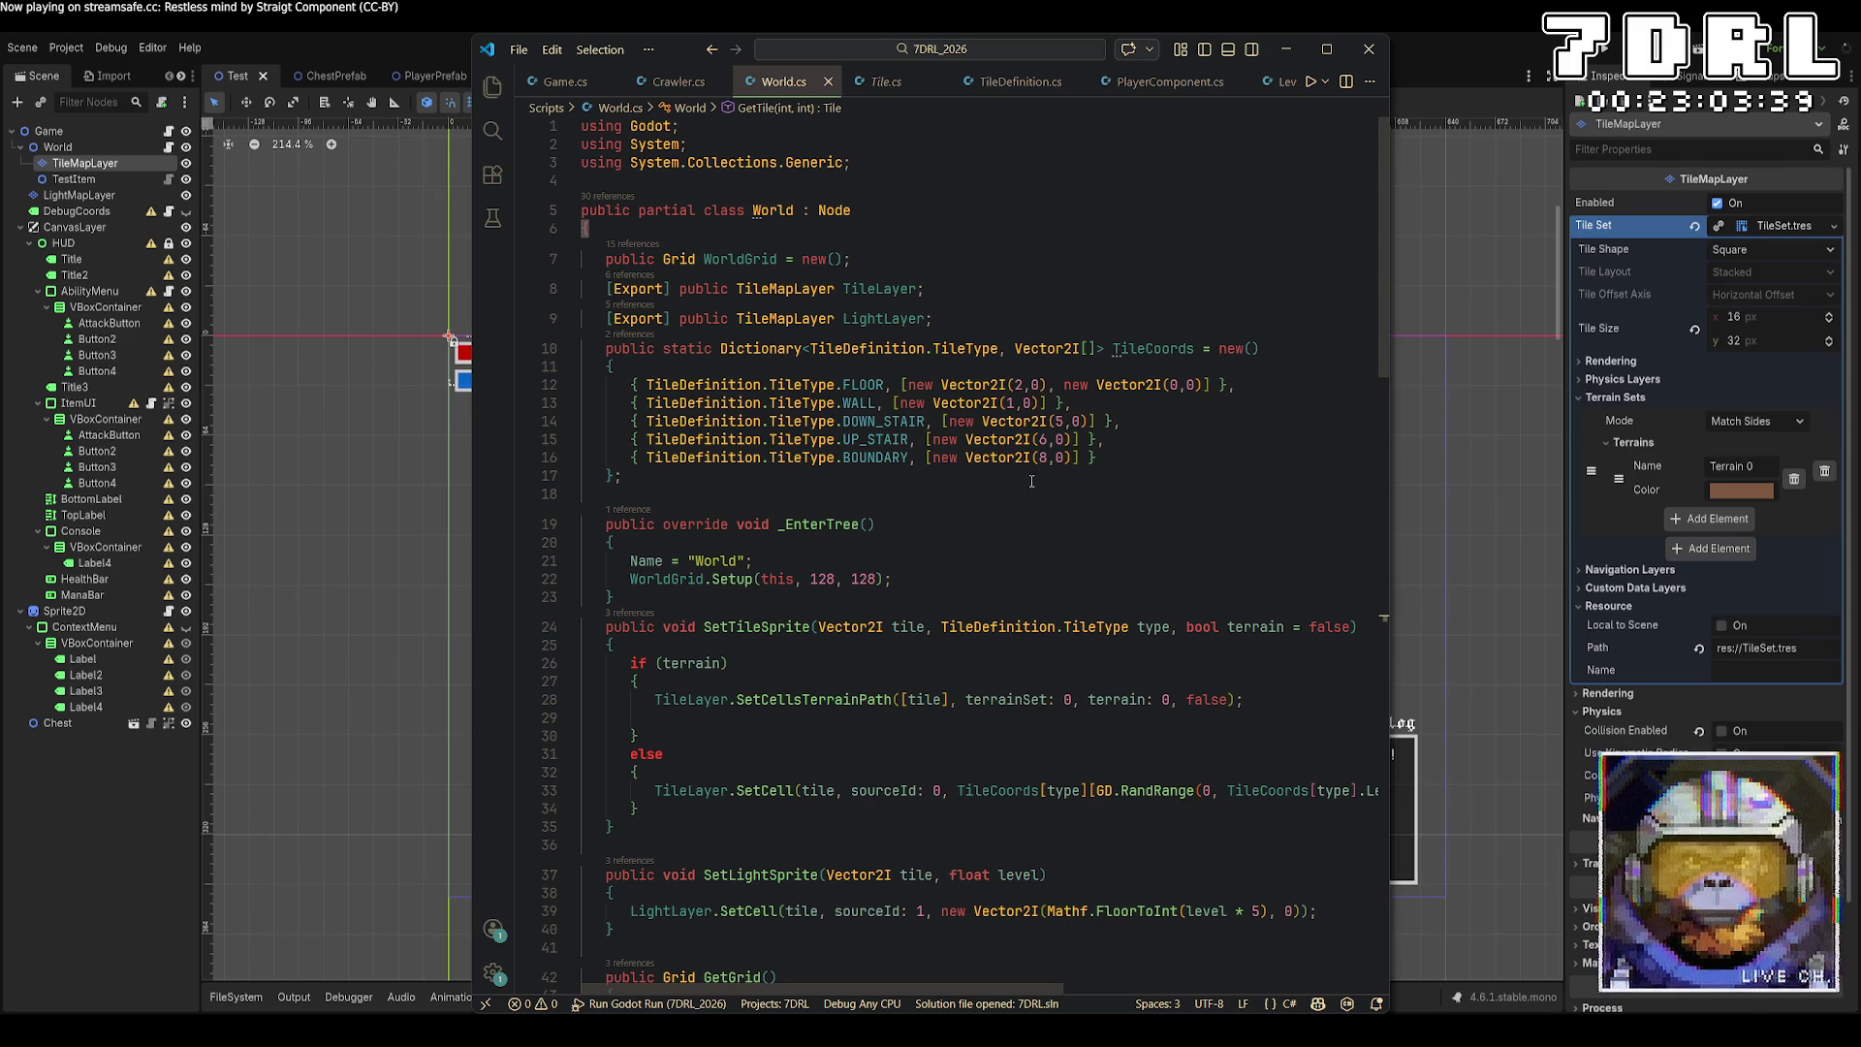
mouse_move(772, 284)
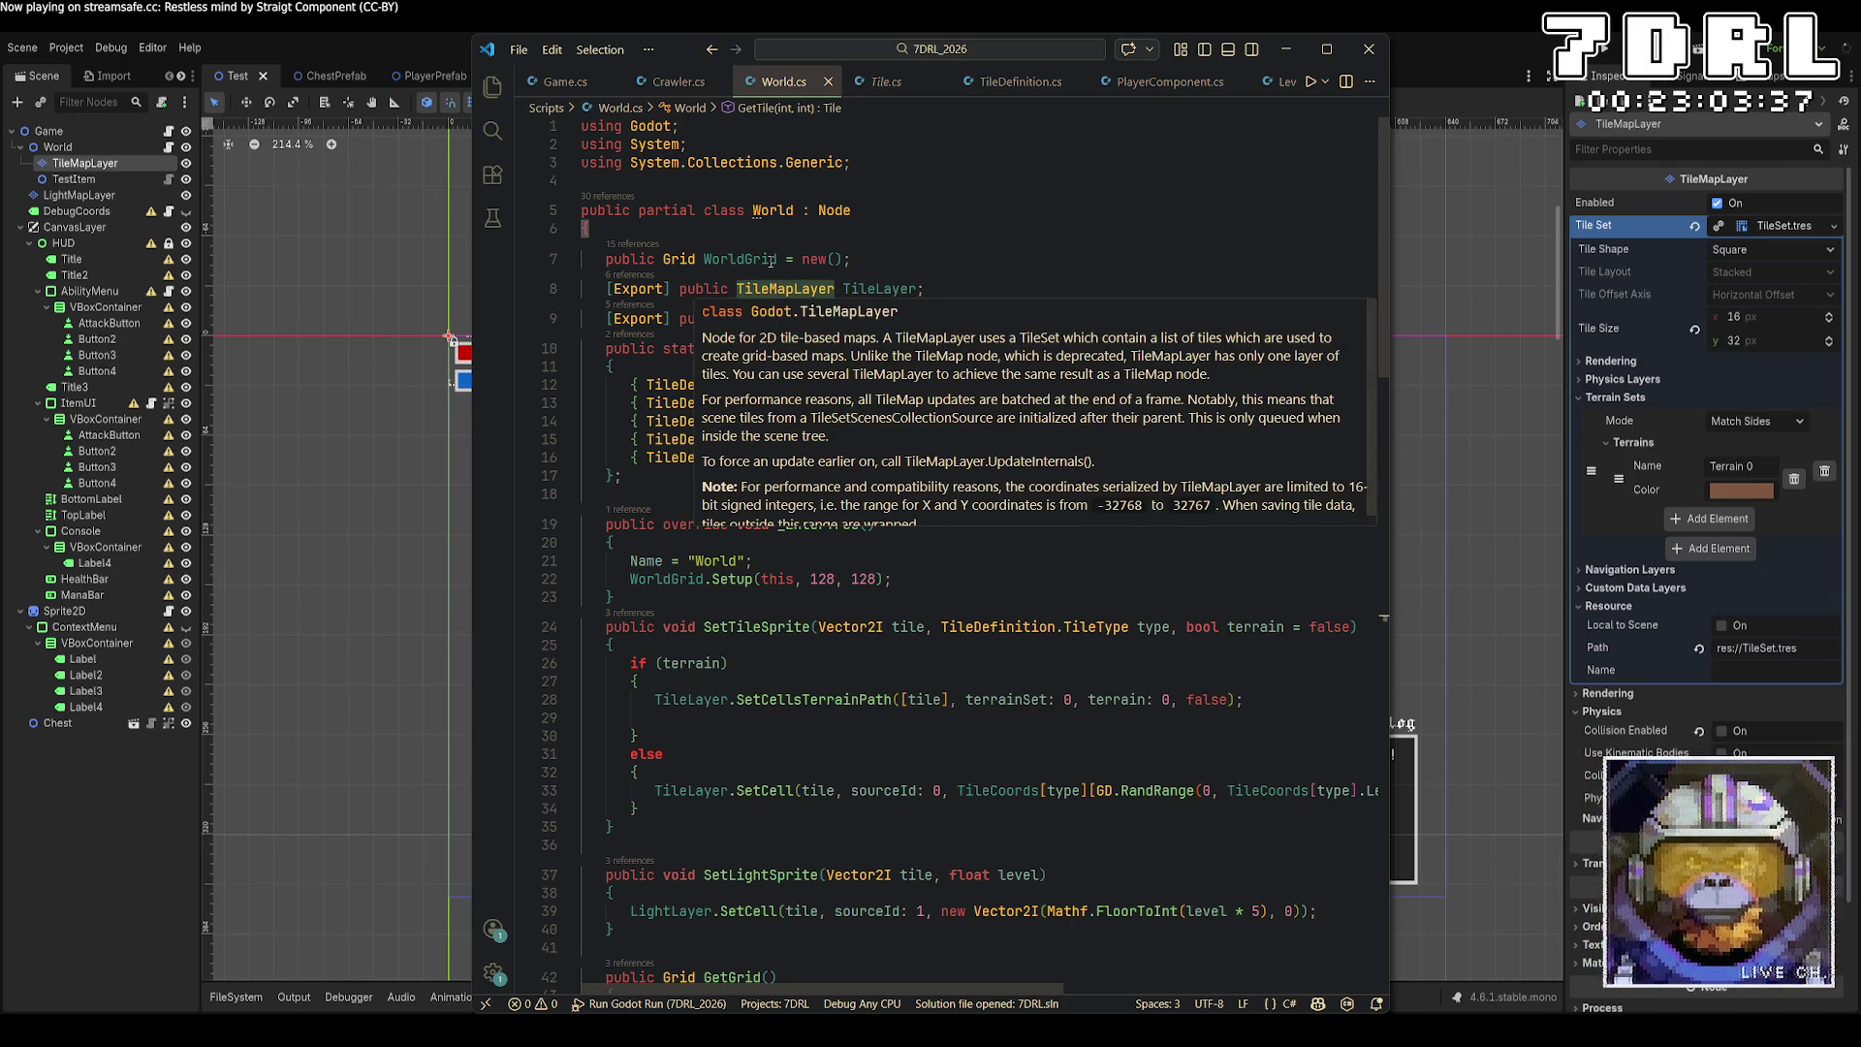
click(779, 259)
Declare WorldGrid as a Grid[] allocated with new Grid[9], and save World.cs.
text([)
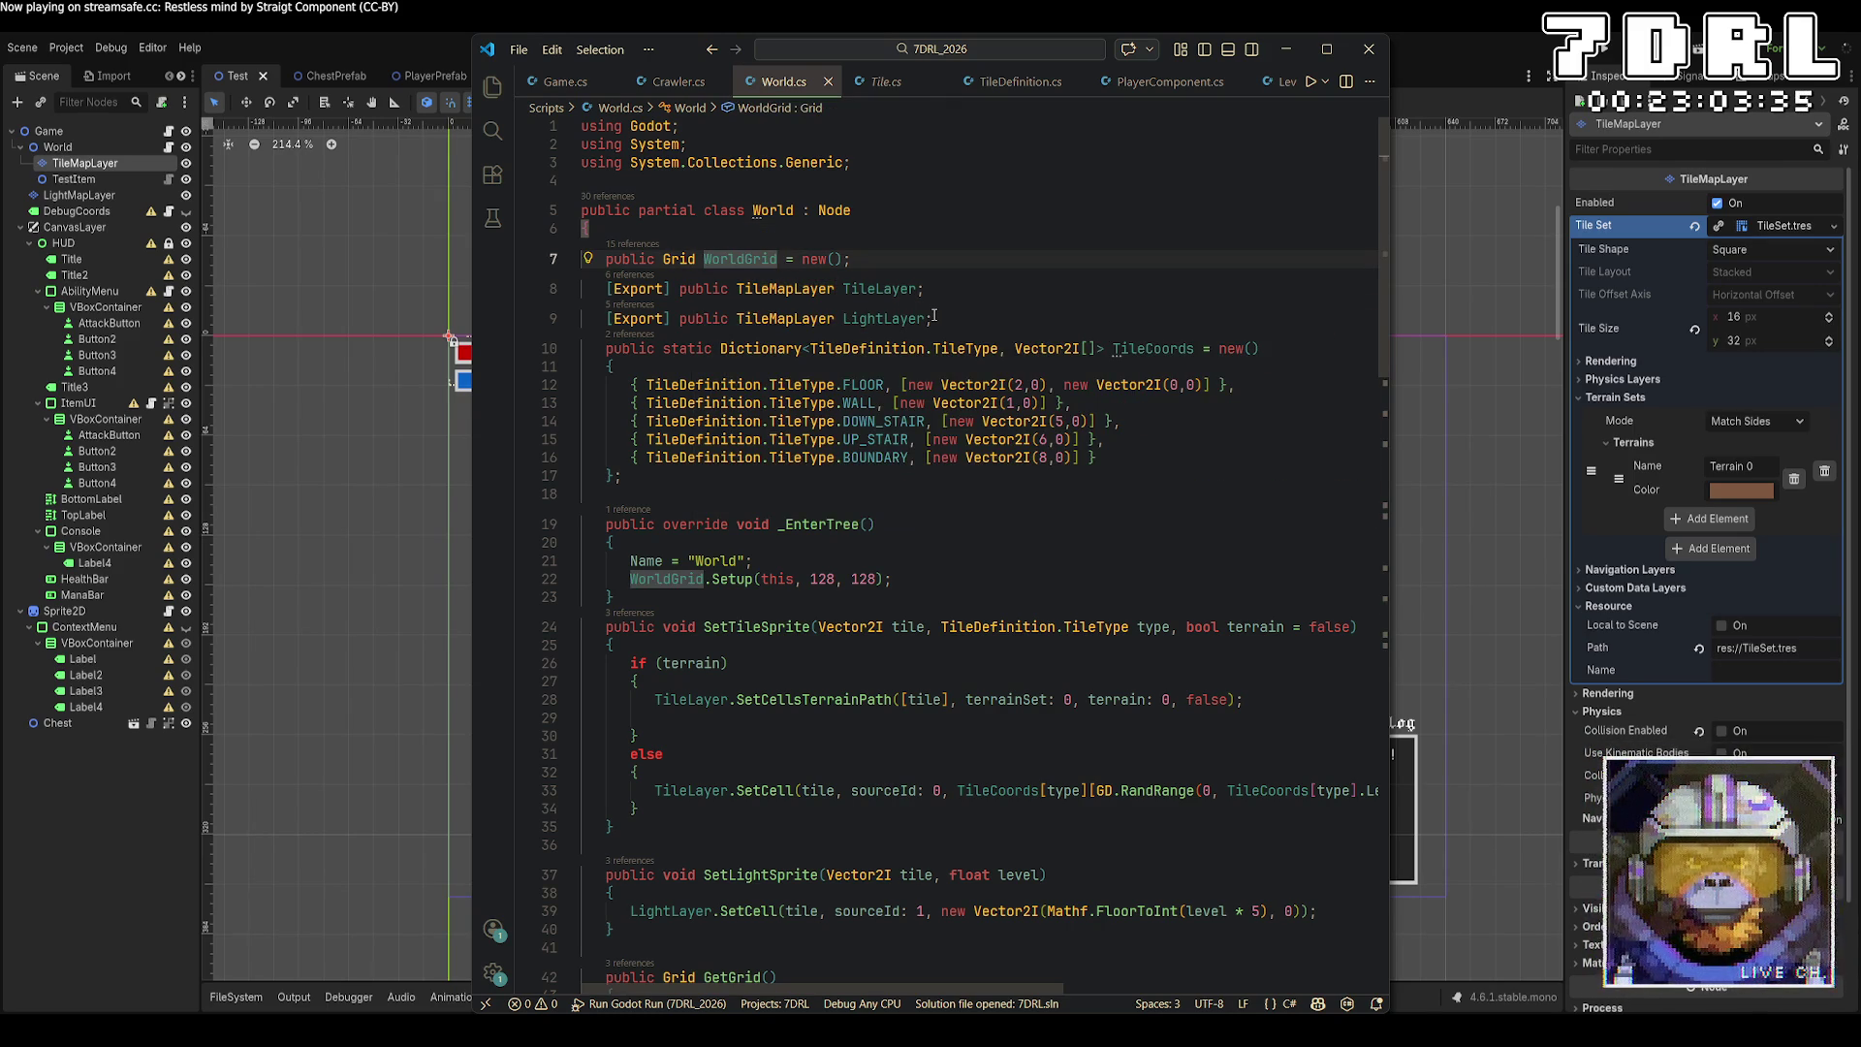
key(BackSpace)
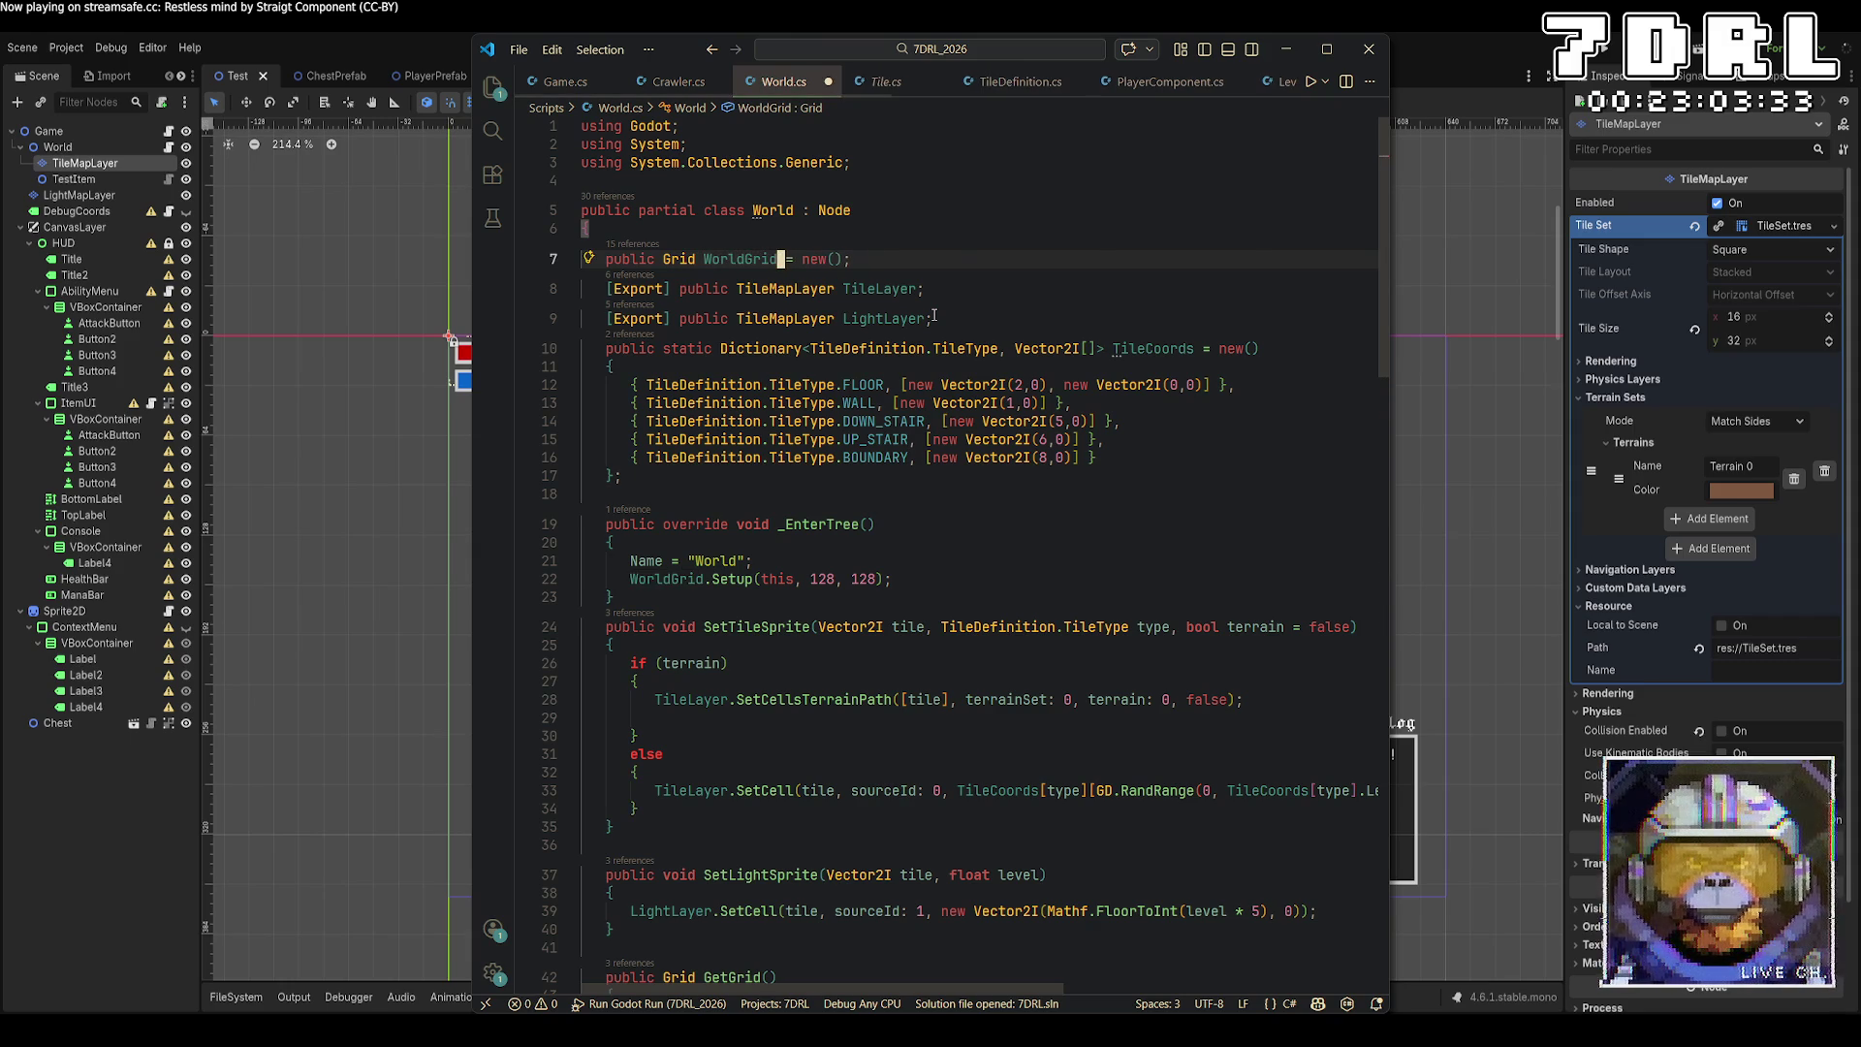
key(Left)
key(Left)
key(Left)
text([])
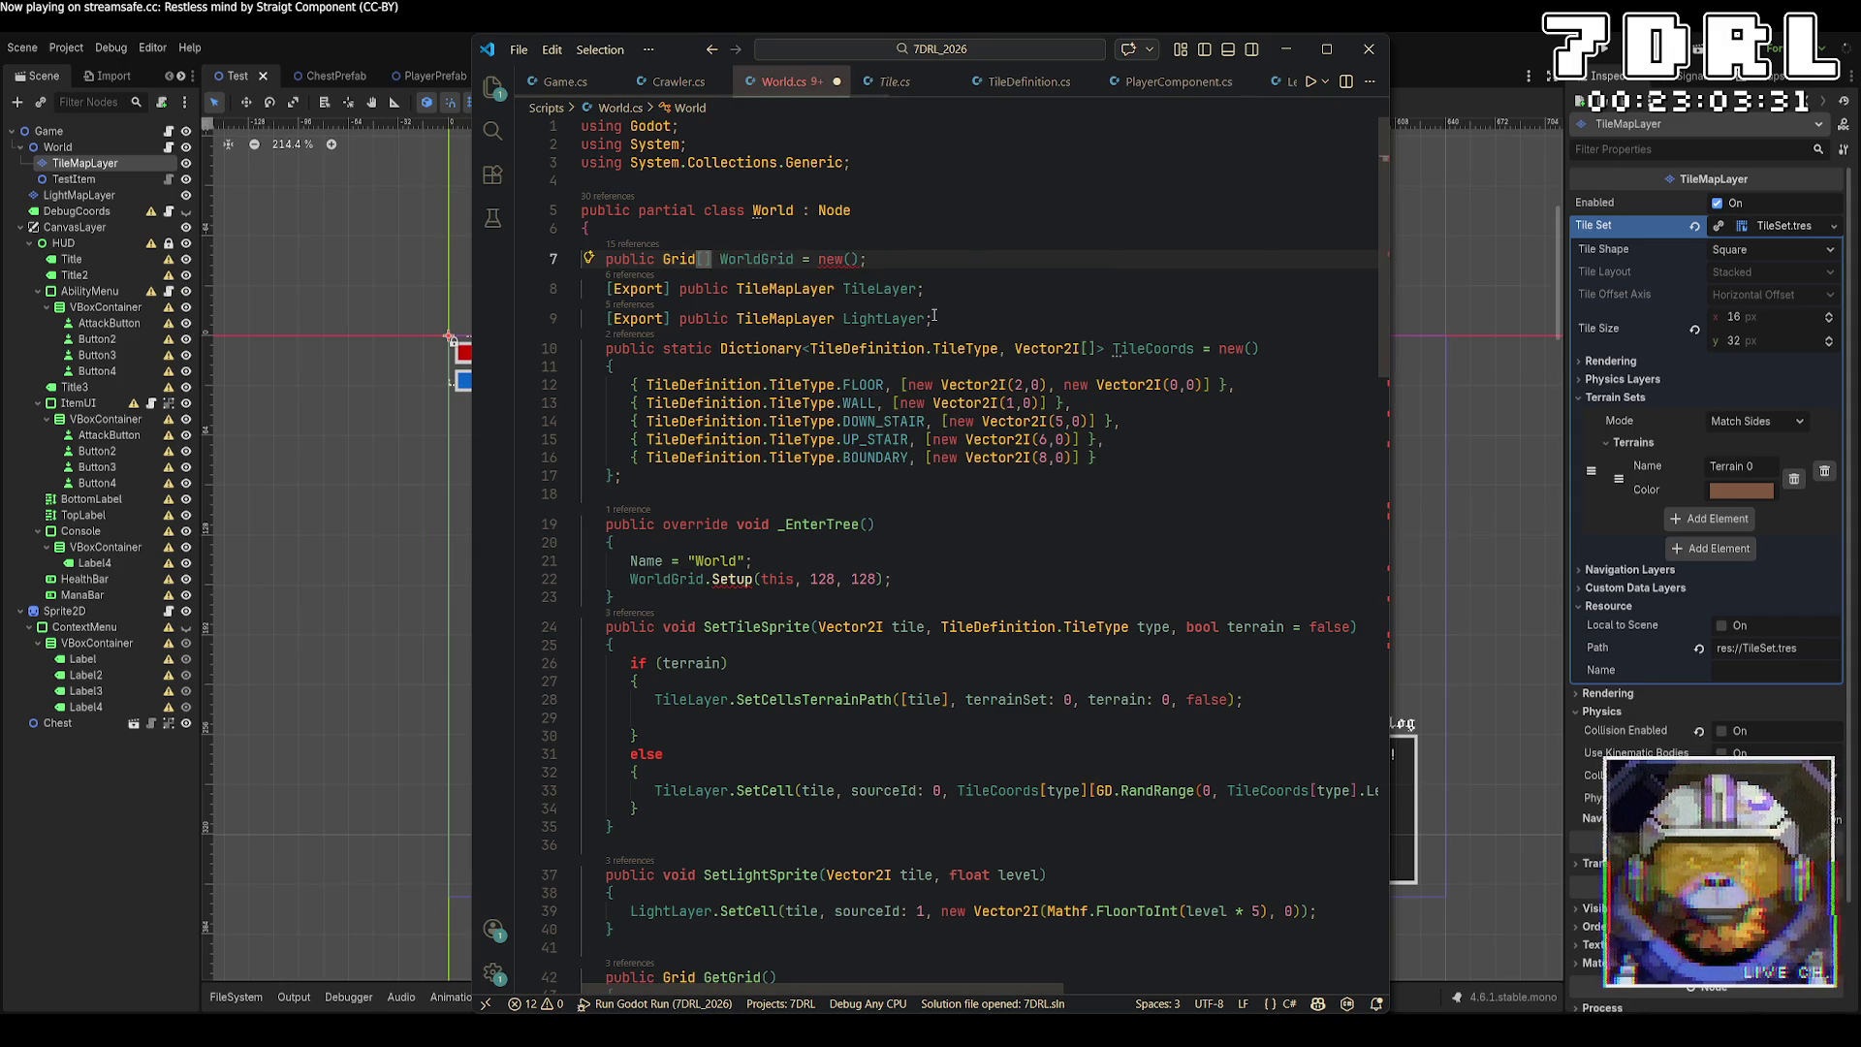
key(ctrl+Right)
key(ctrl+Right)
key(ctrl+Right)
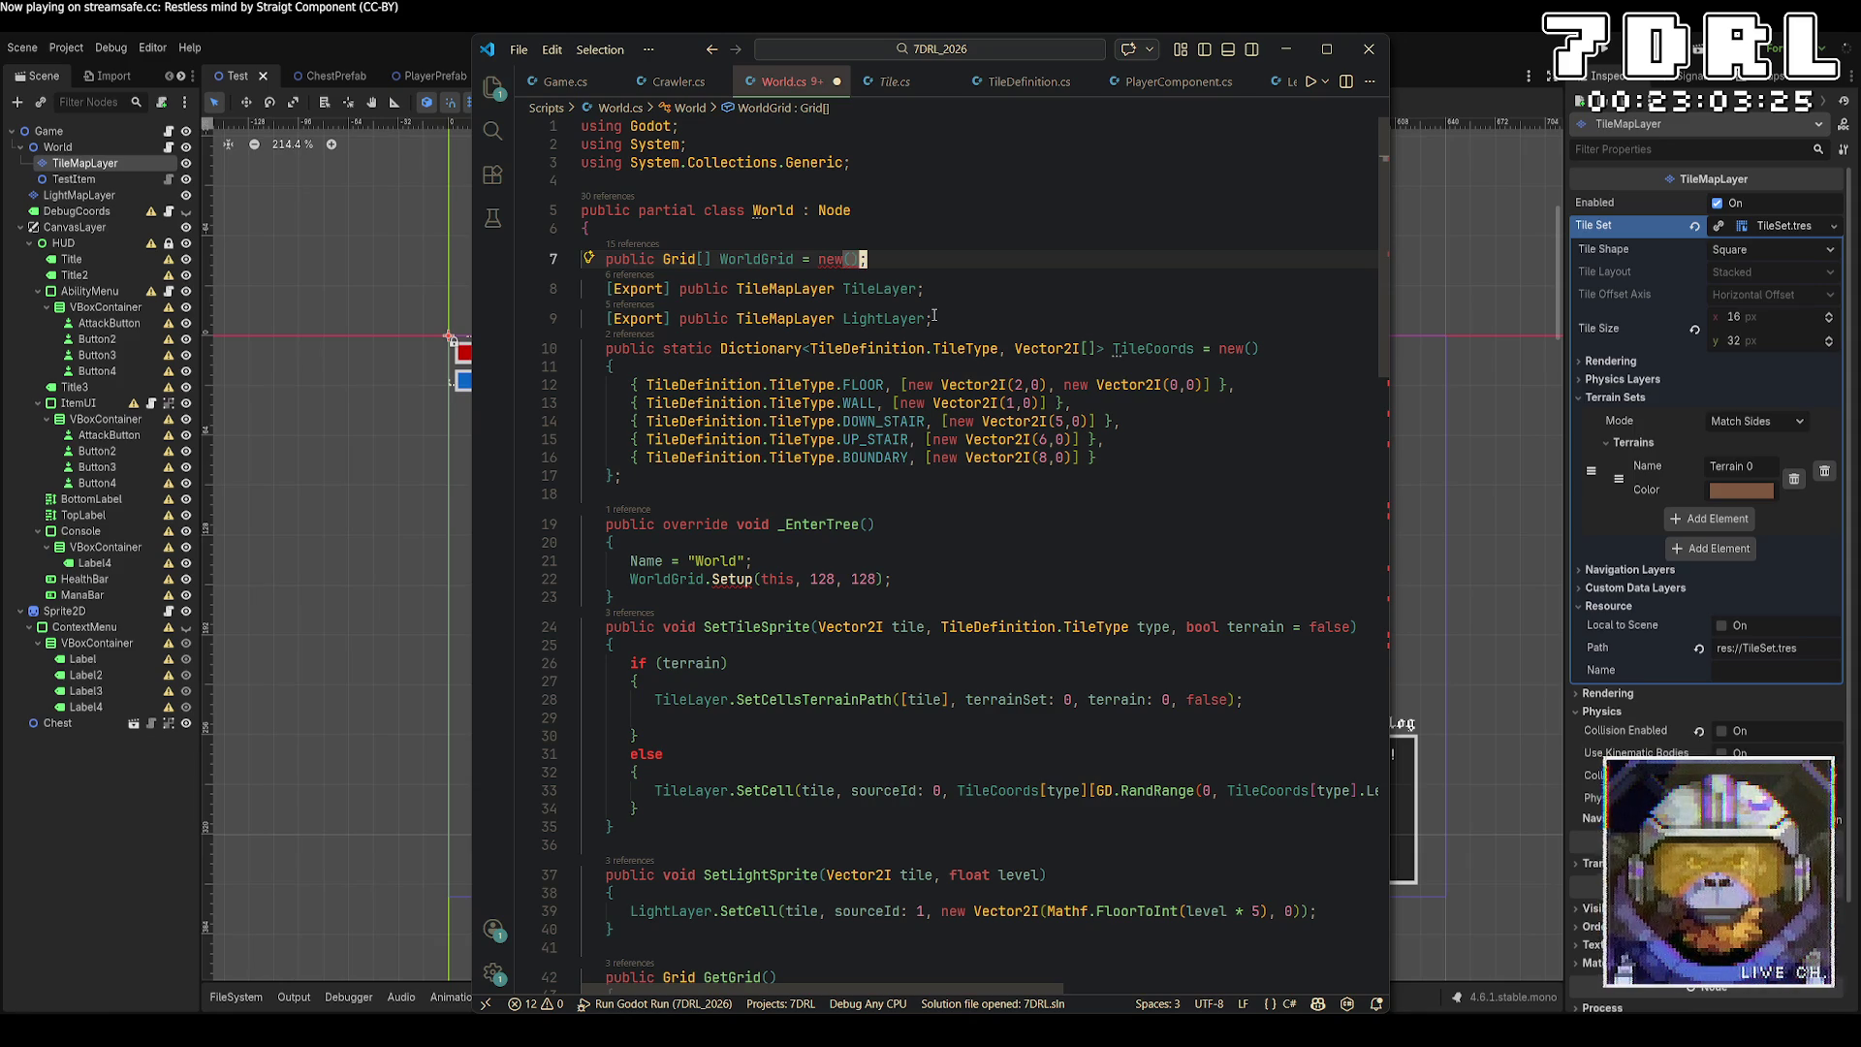
key(BackSpace)
text([])
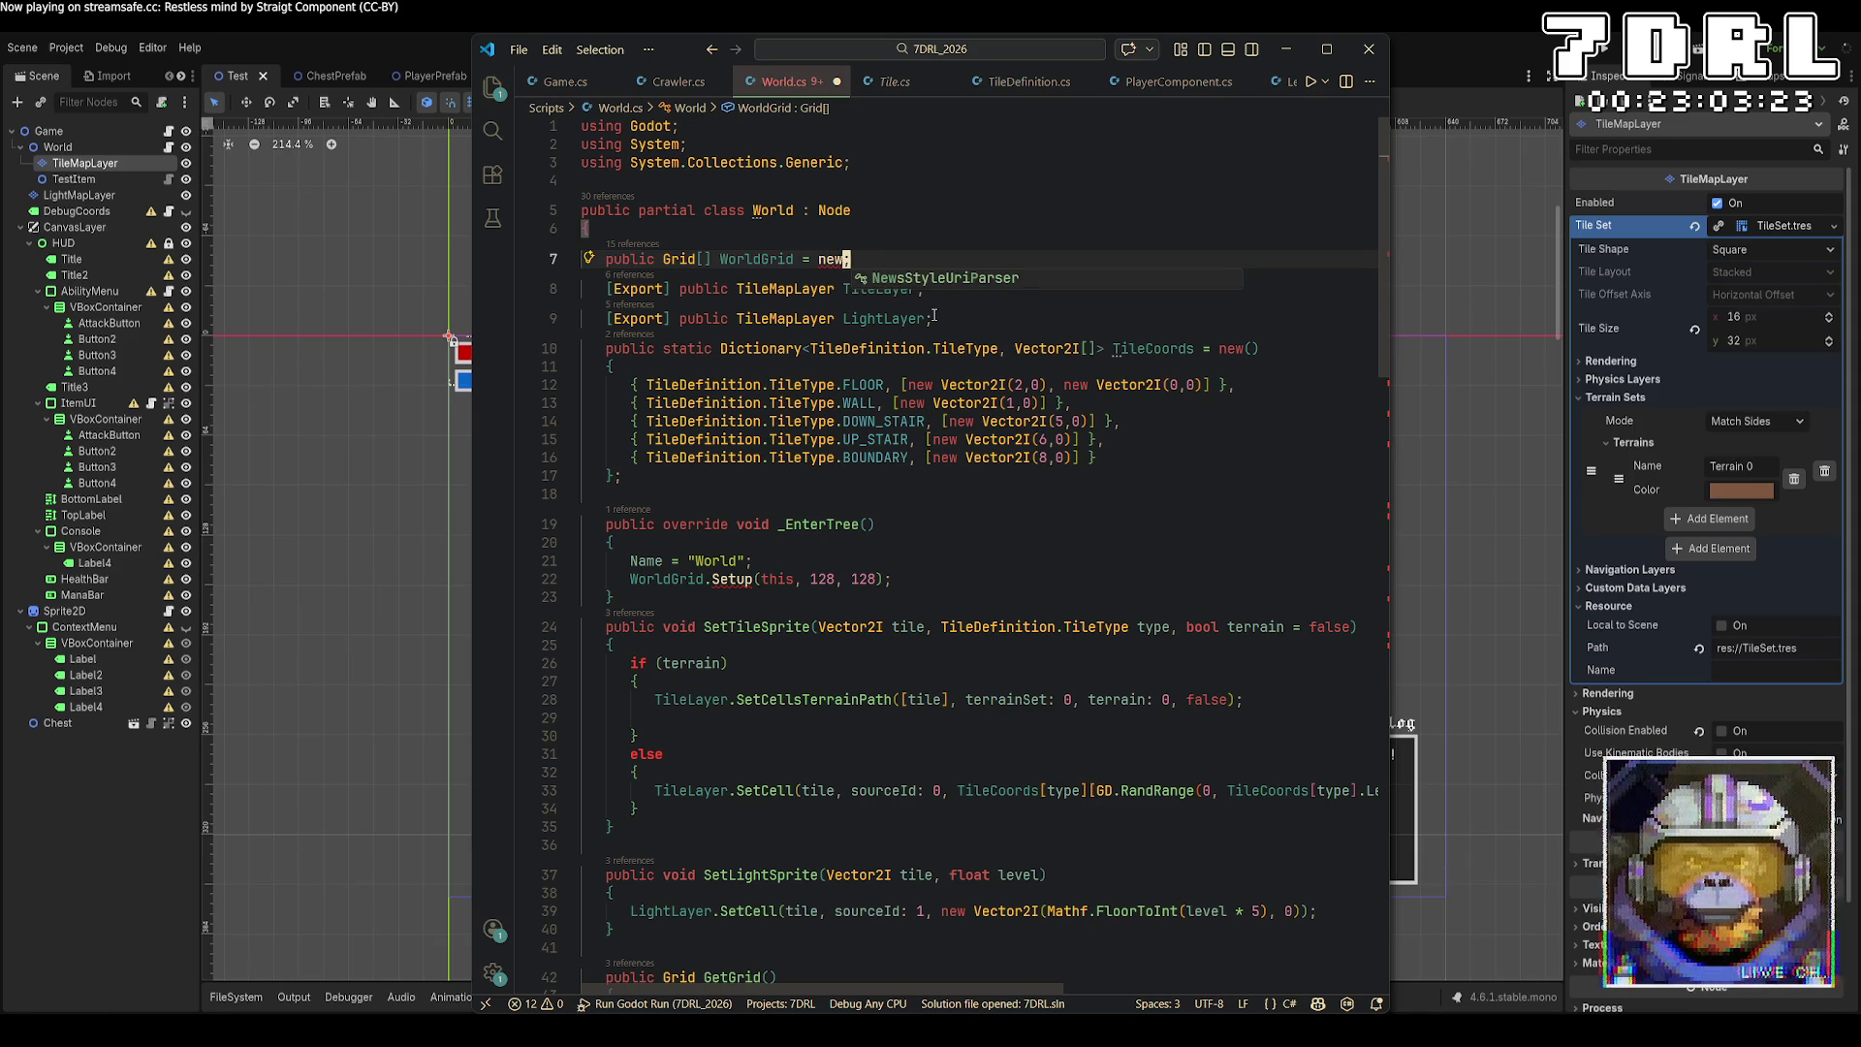
key(ctrl+z)
text(()[)
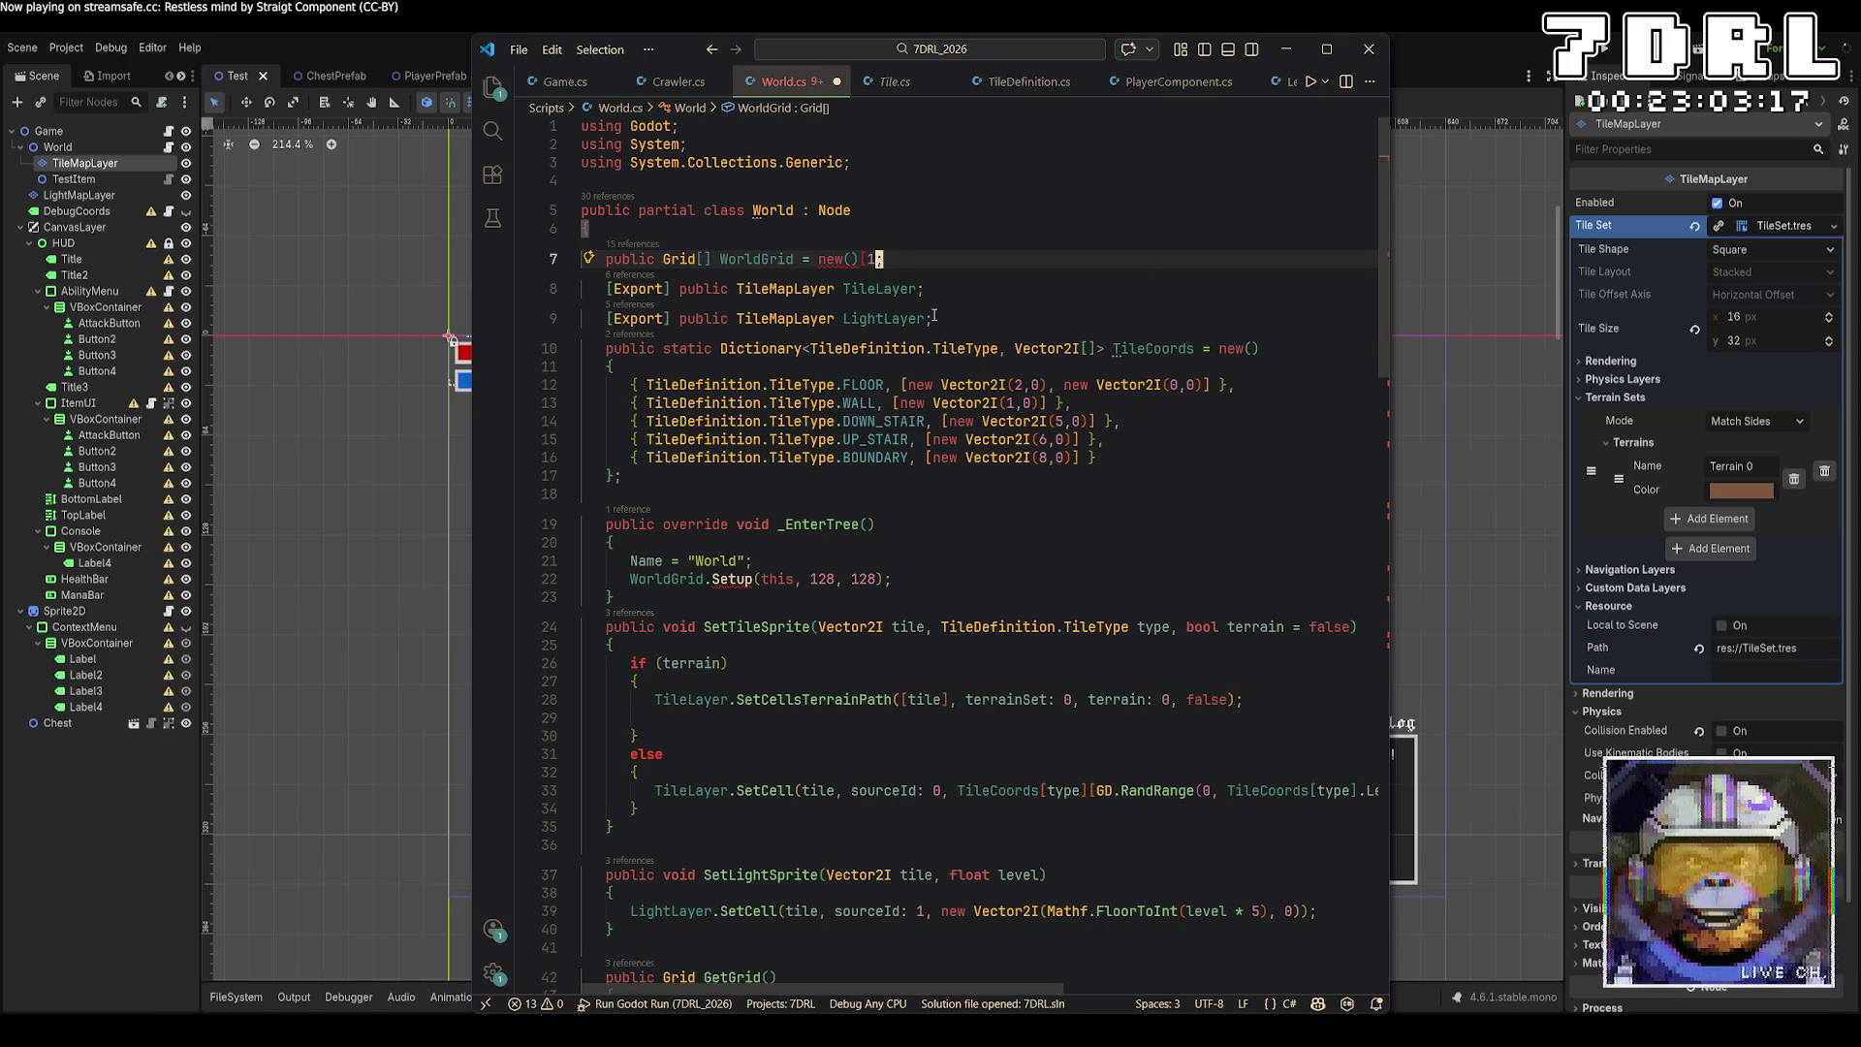
key(BackSpace)
key(BackSpace)
text(Grid[1)
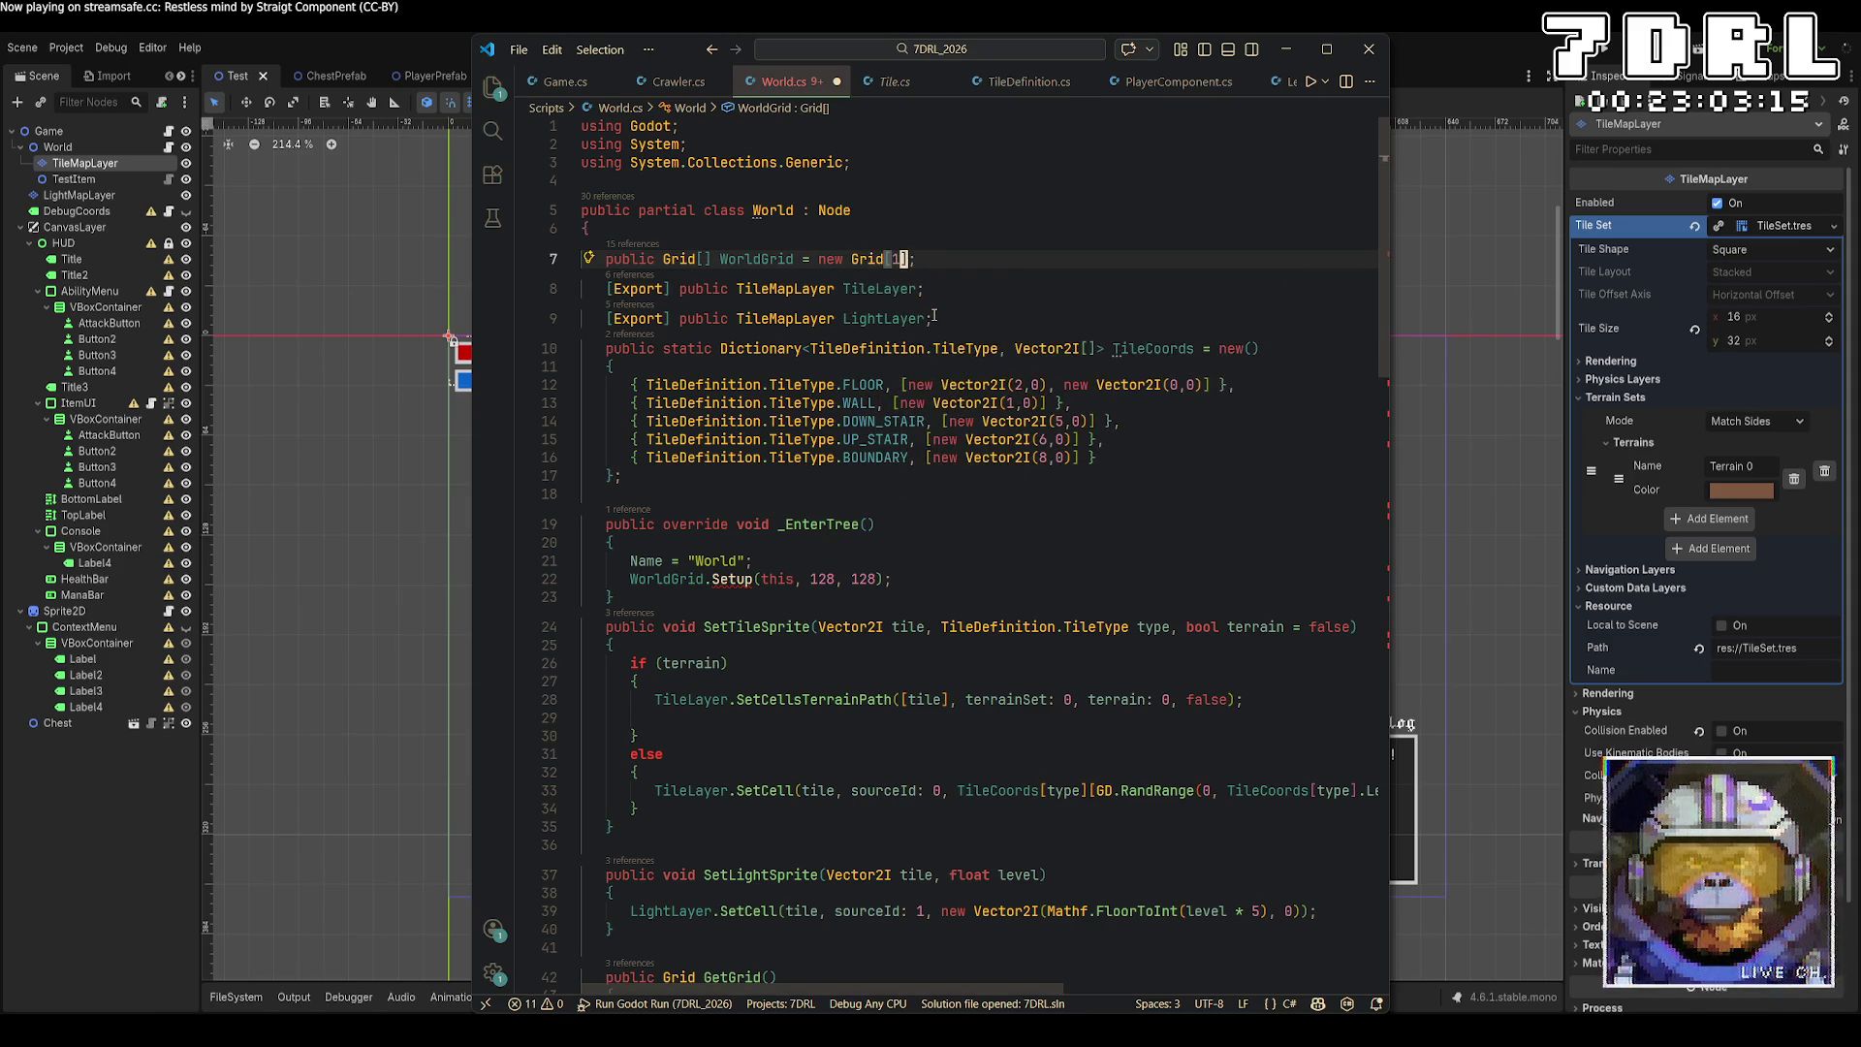
text(0)
key(BackSpace)
key(BackSpace)
text(9)
key(ctrl+s)
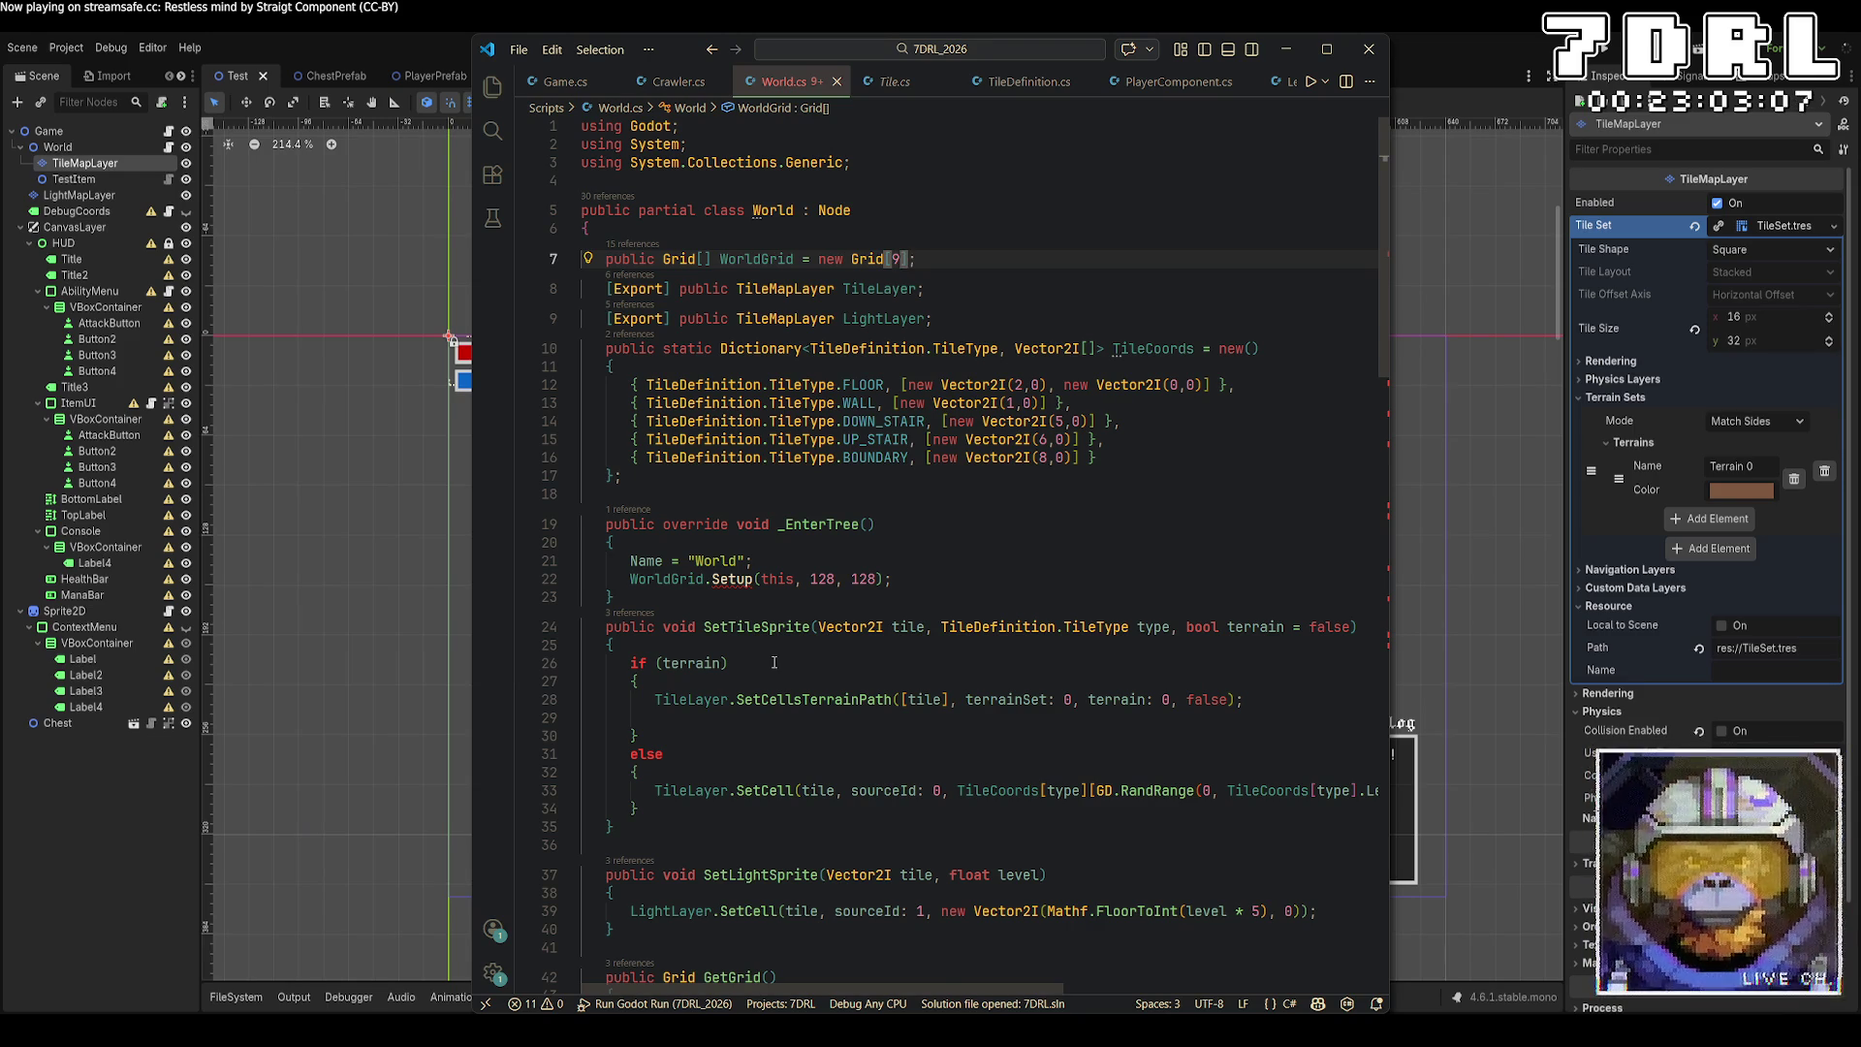
Make _EnterTree call Setup on WorldGrid[0], and save.
right_click(676, 582)
click(698, 471)
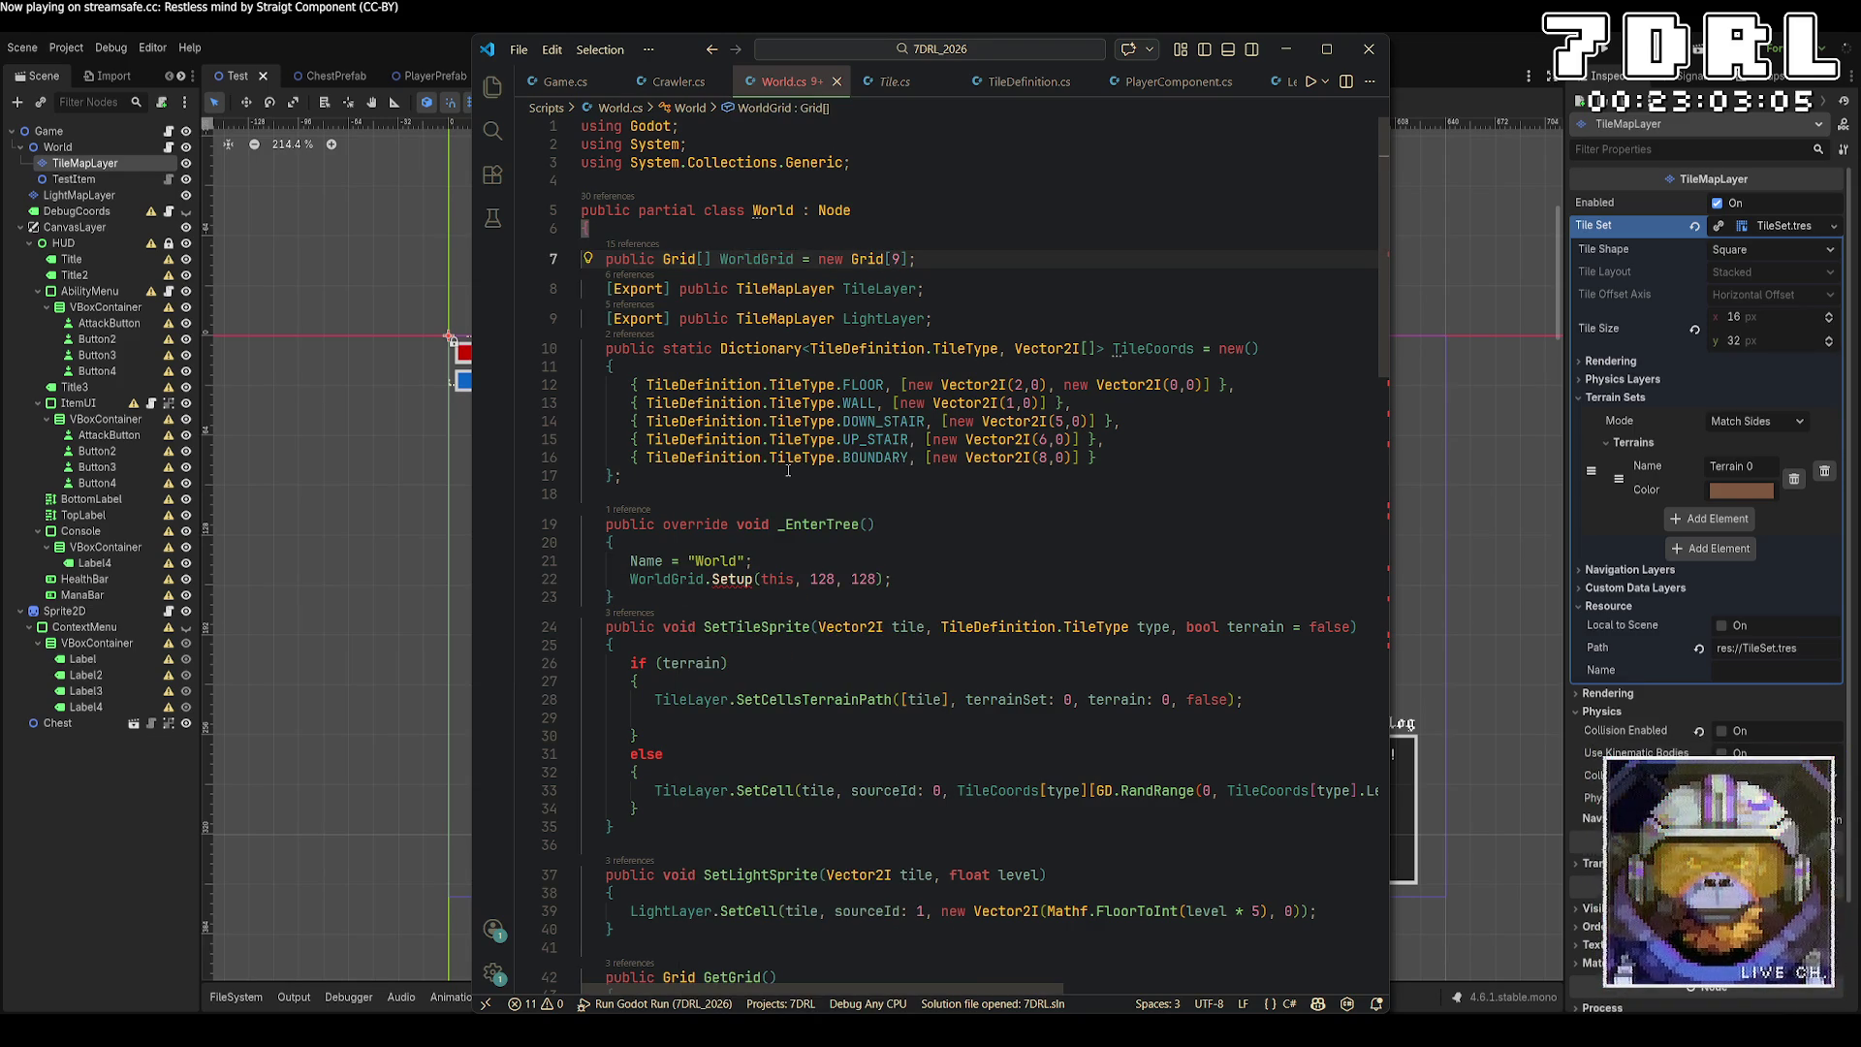
click(706, 579)
text([0])
key(ctrl+s)
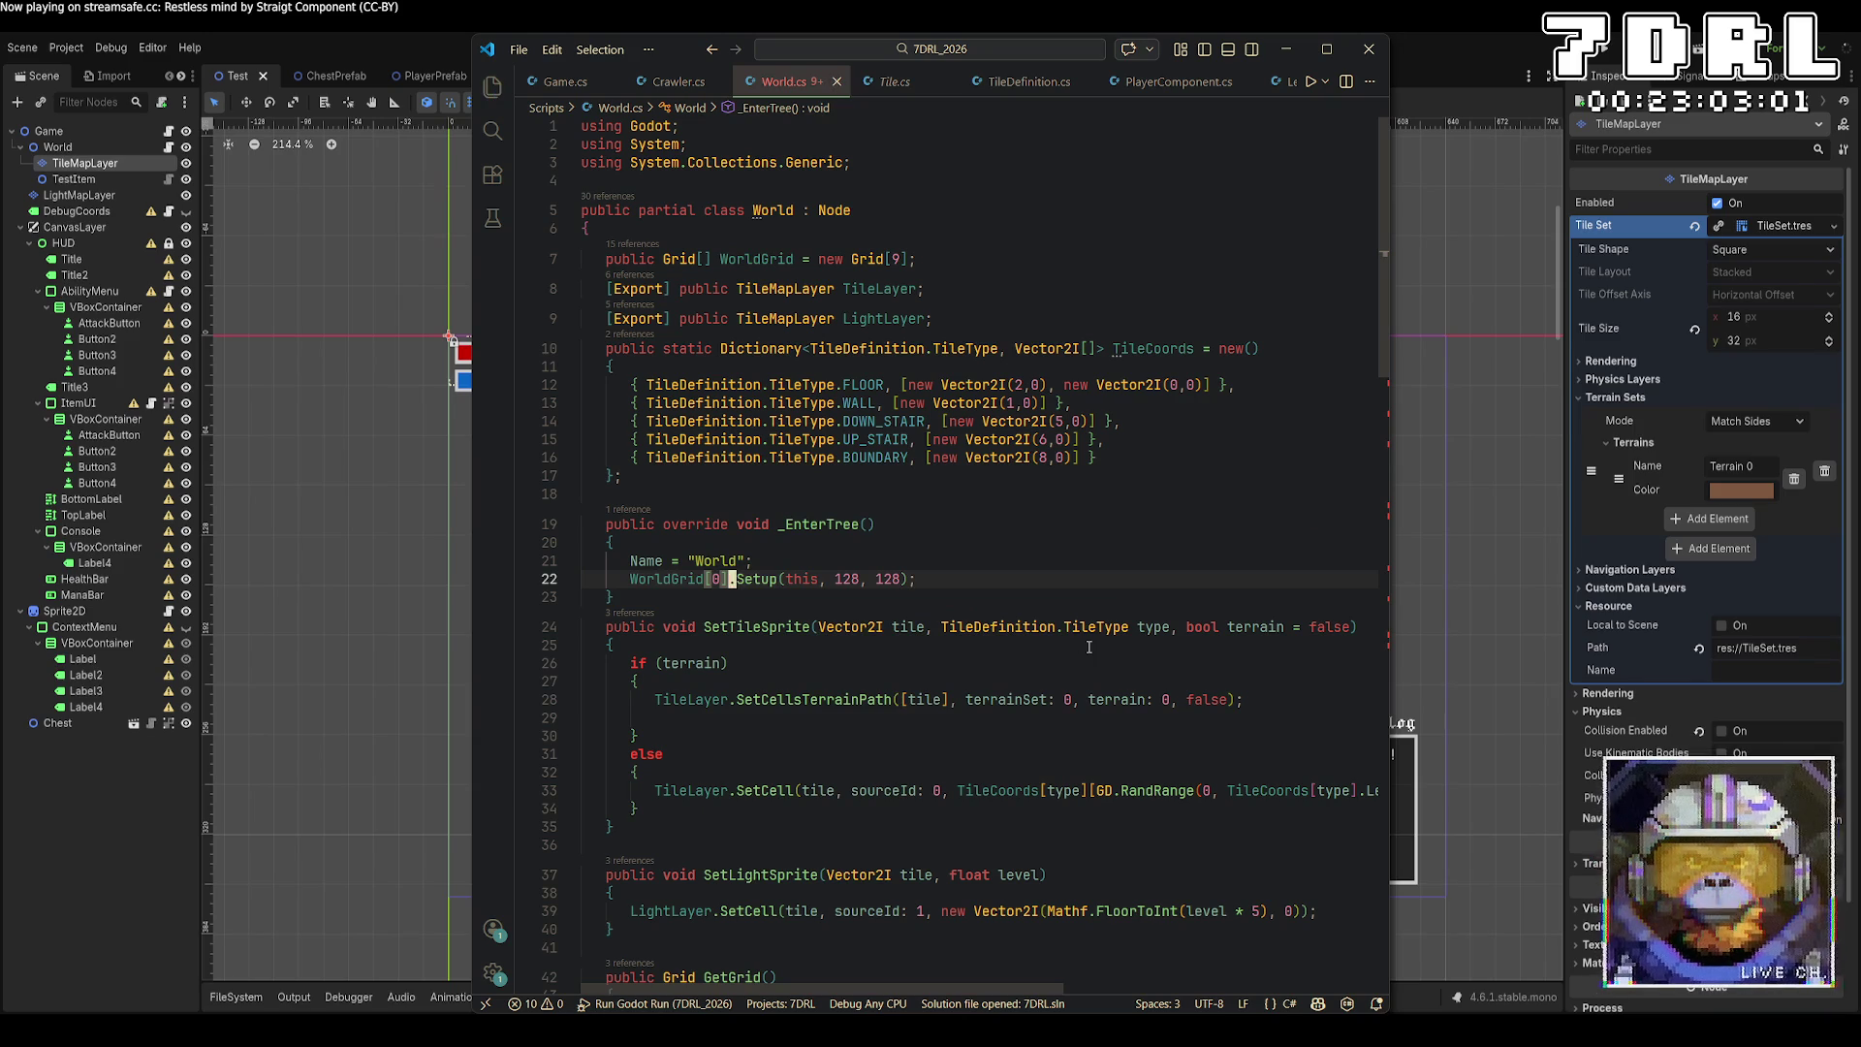
Give GetGrid an int index parameter and have it return WorldGrid[index].
scroll(1088, 632, down, 7)
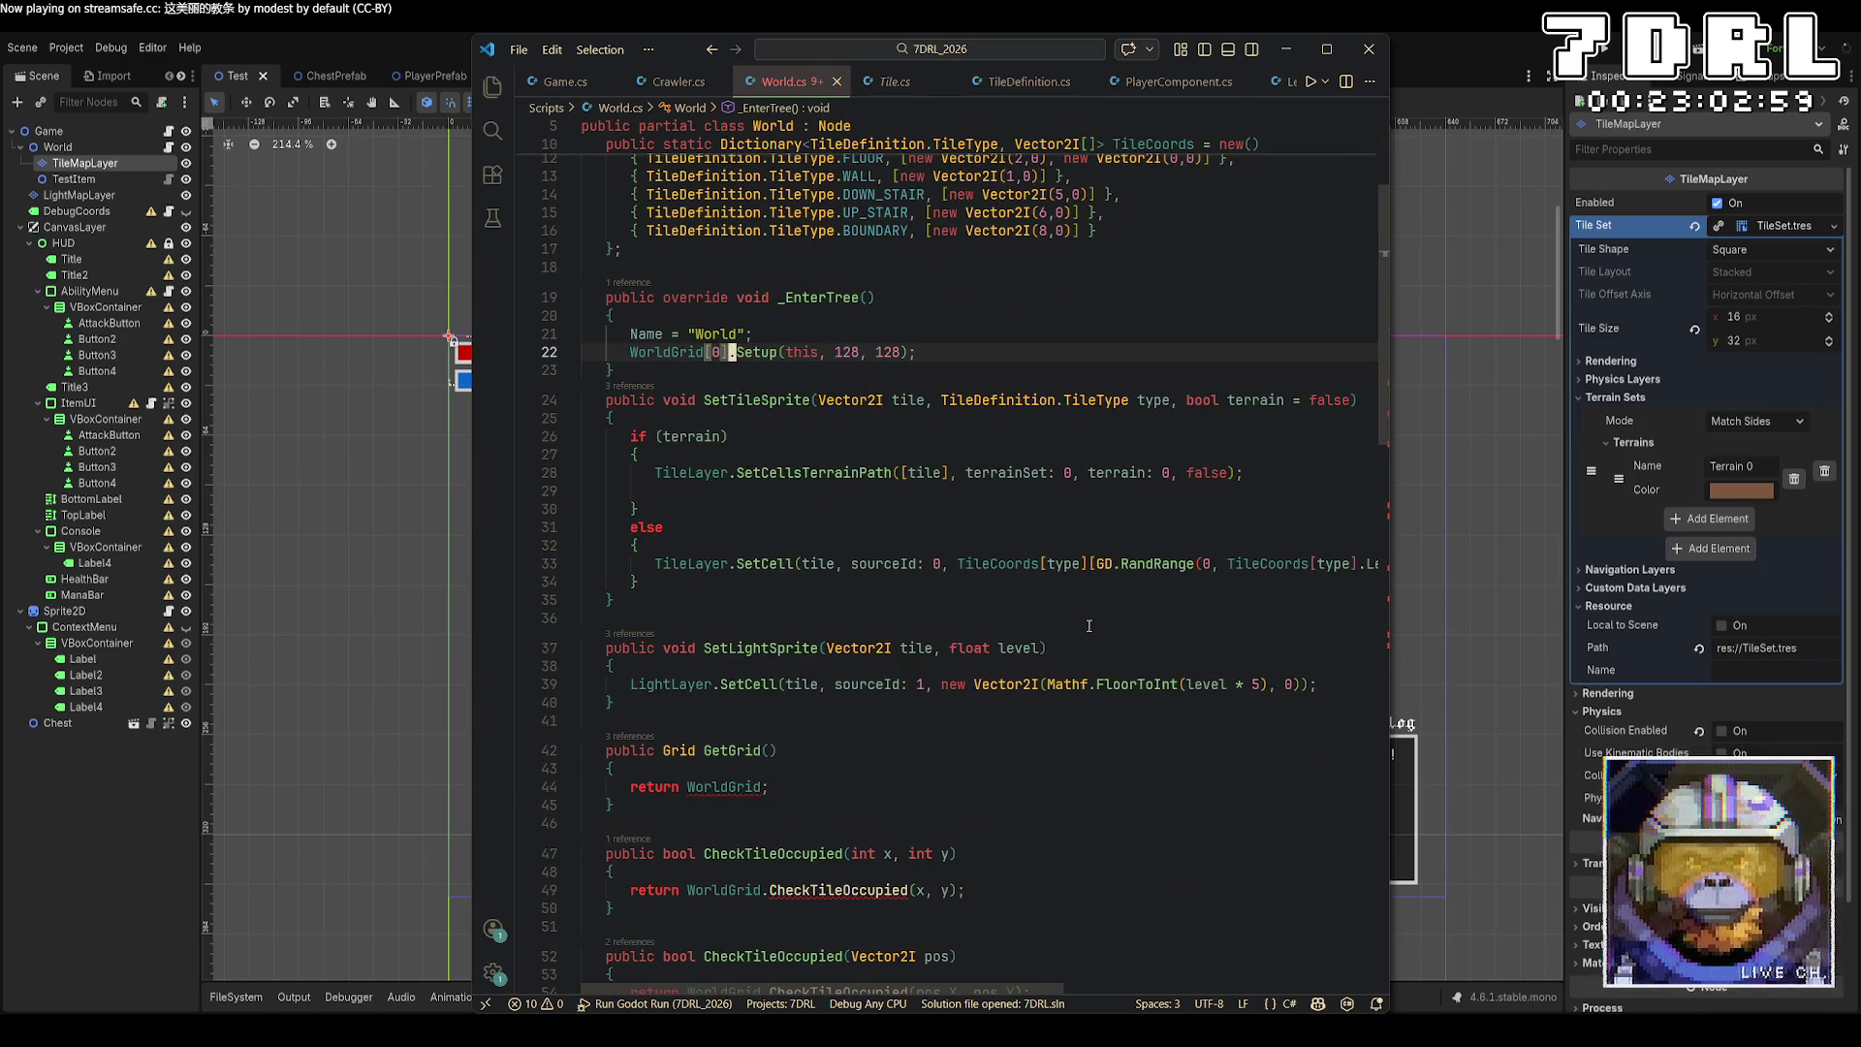
click(795, 569)
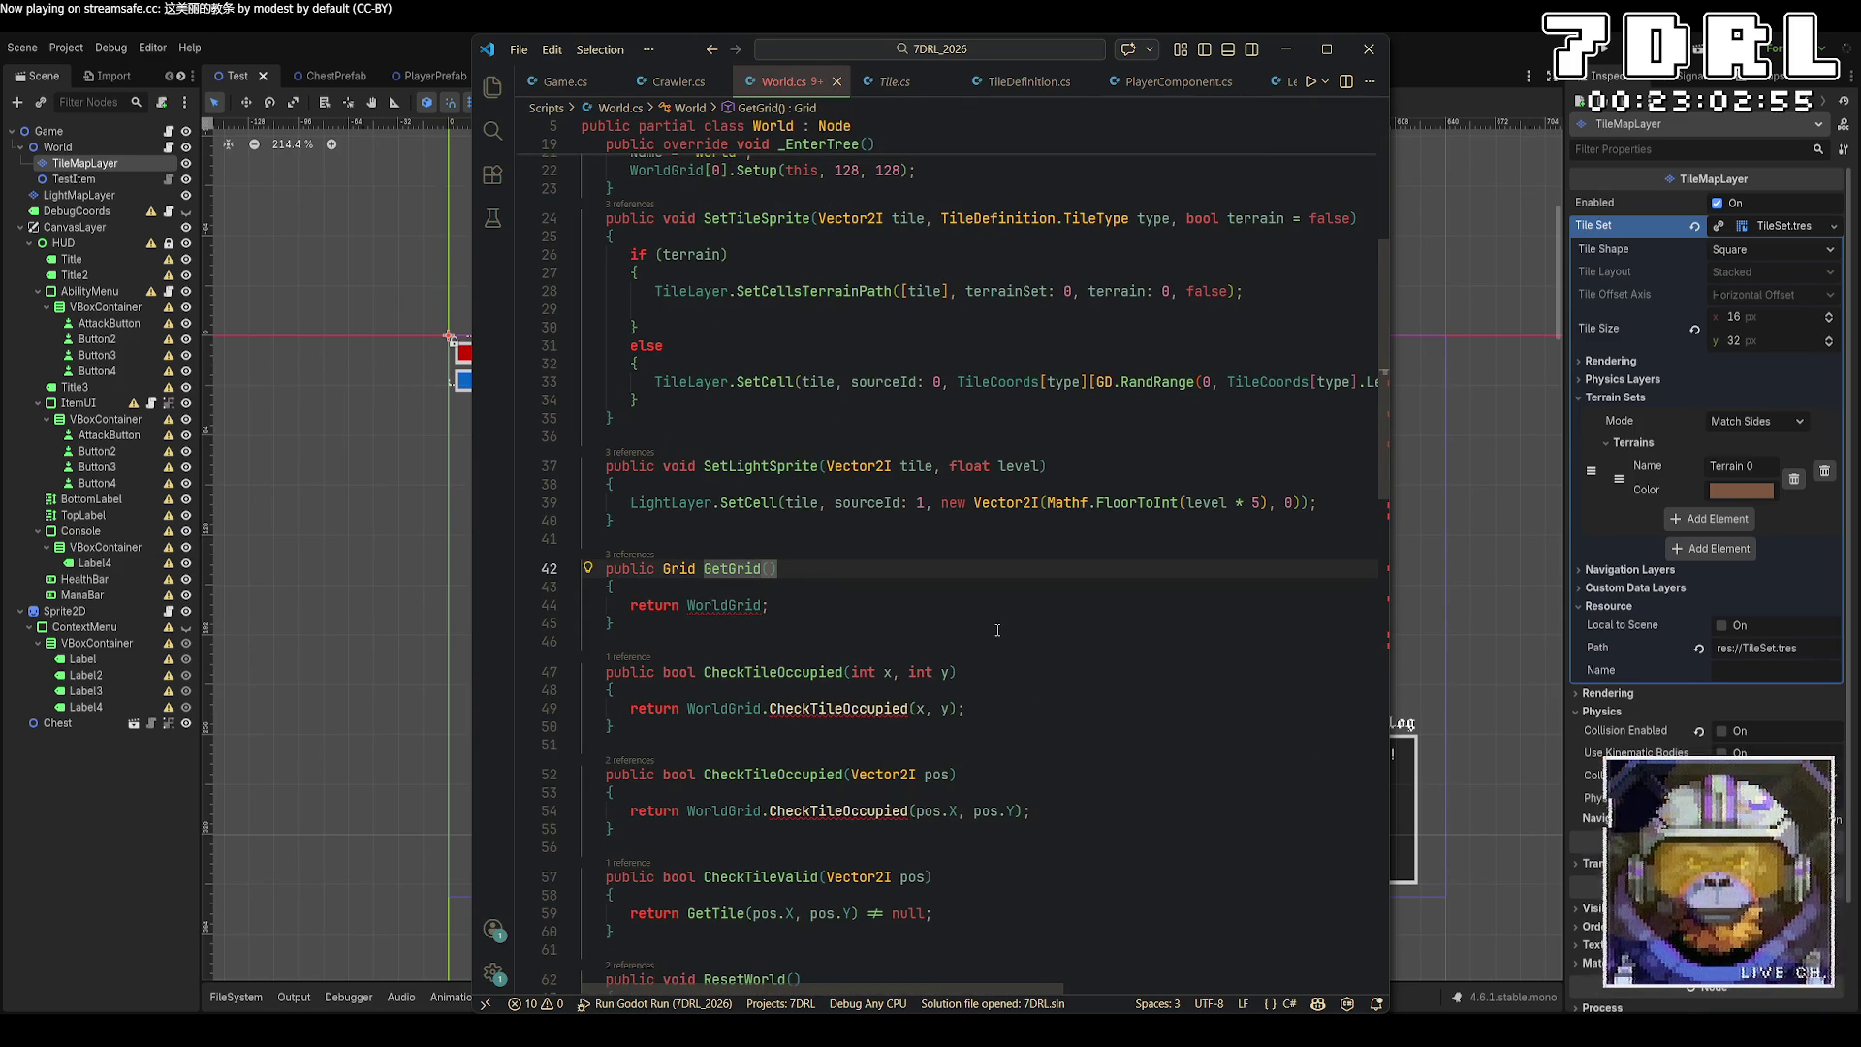
key(Left)
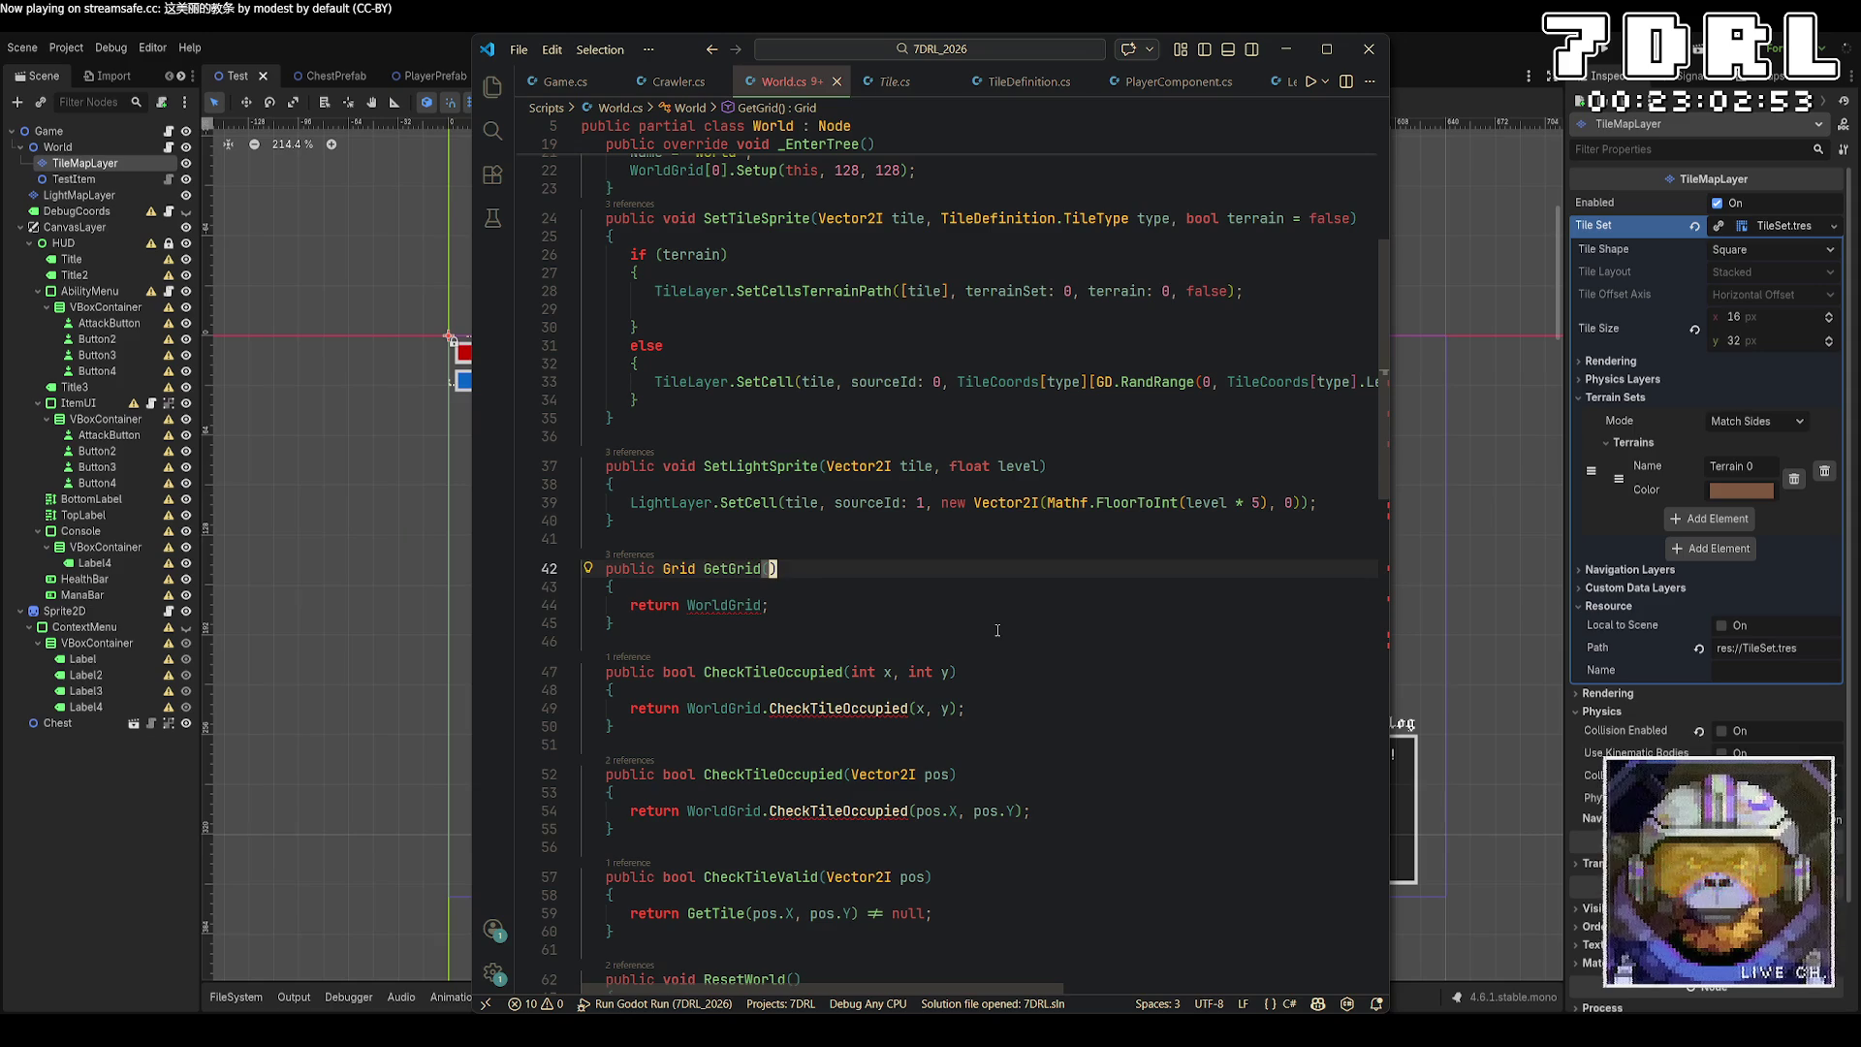
text(int index)
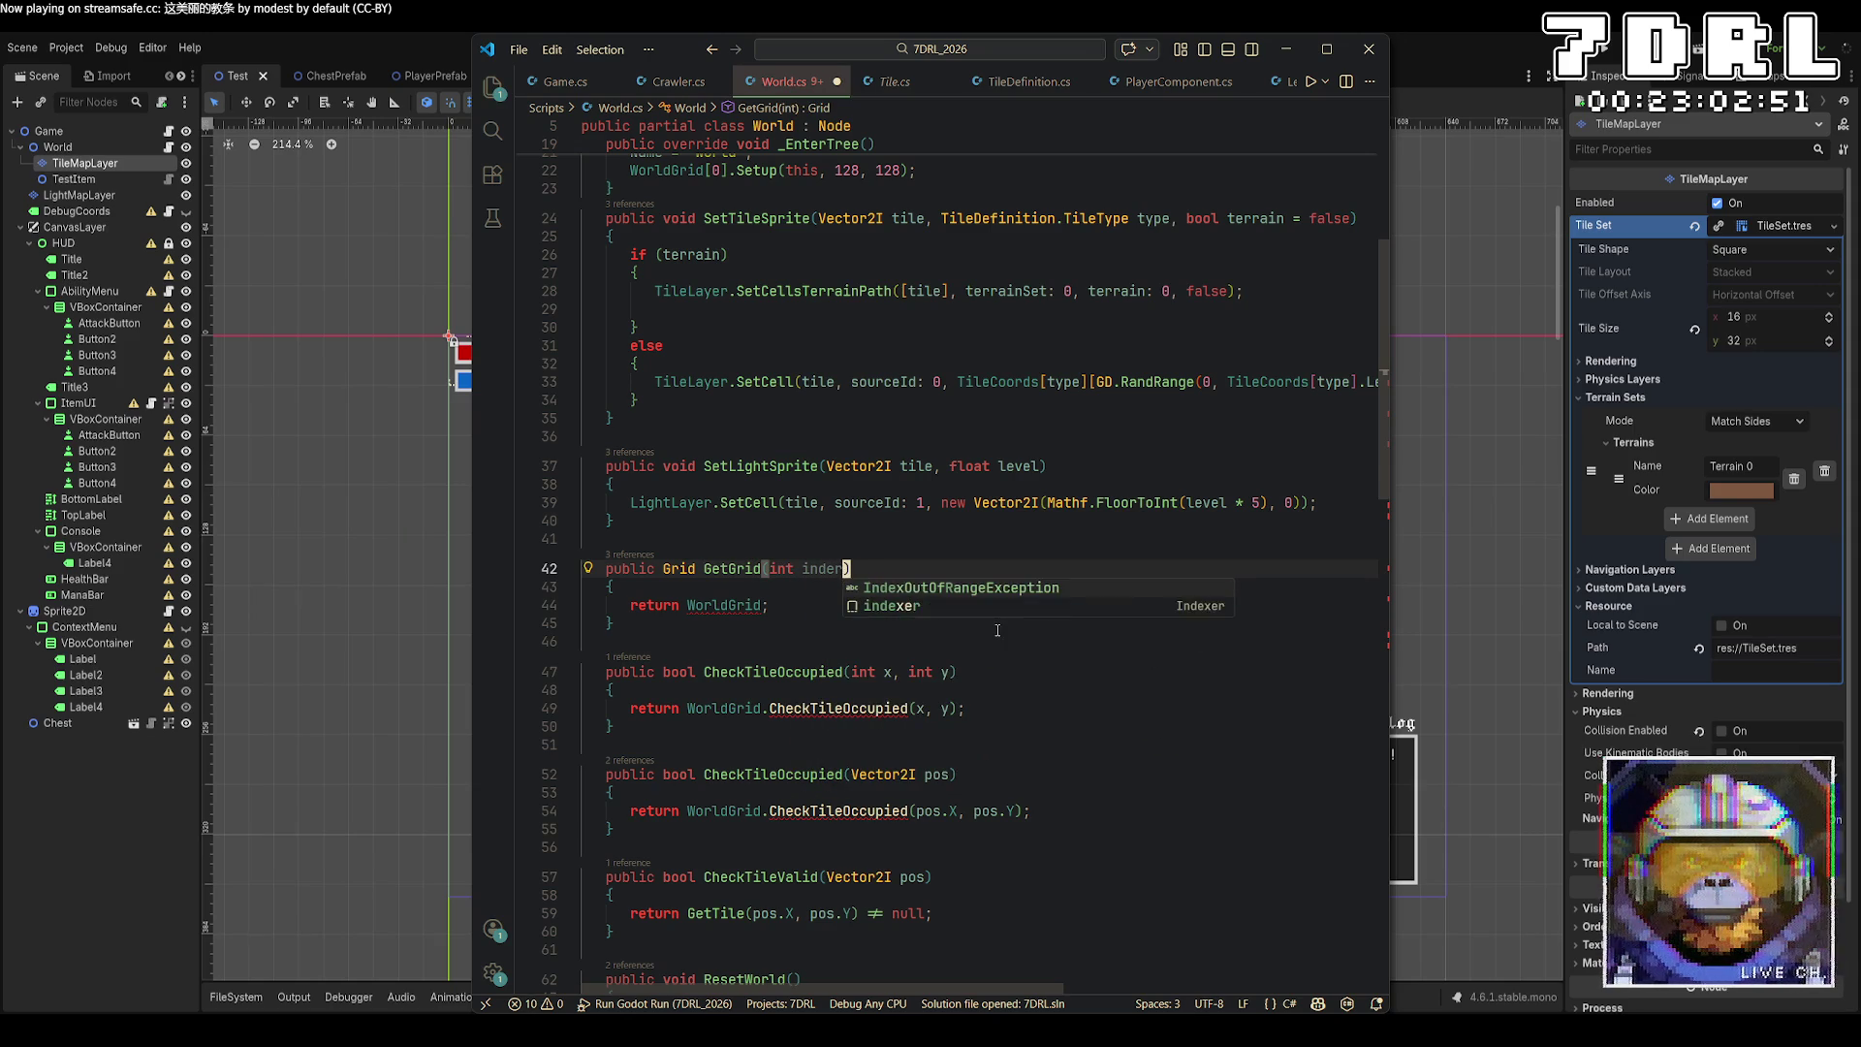
key(Escape)
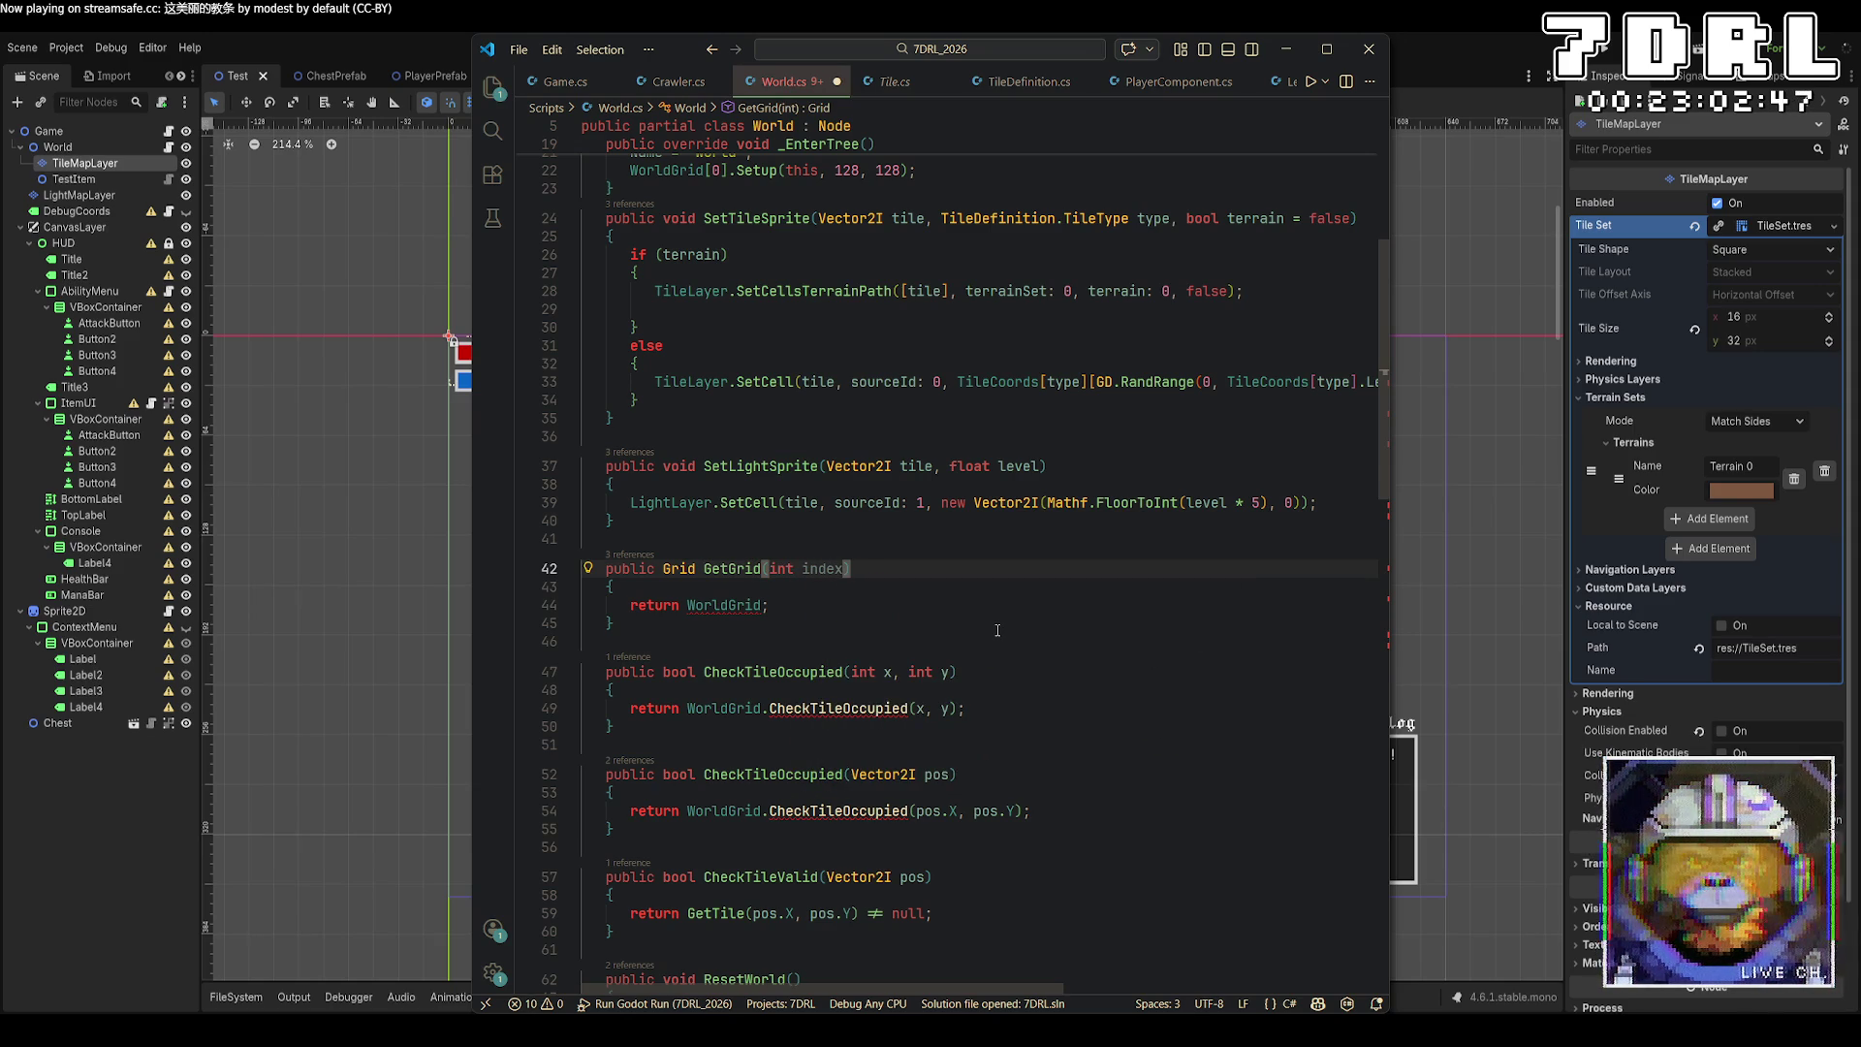
key(Down)
key(Down)
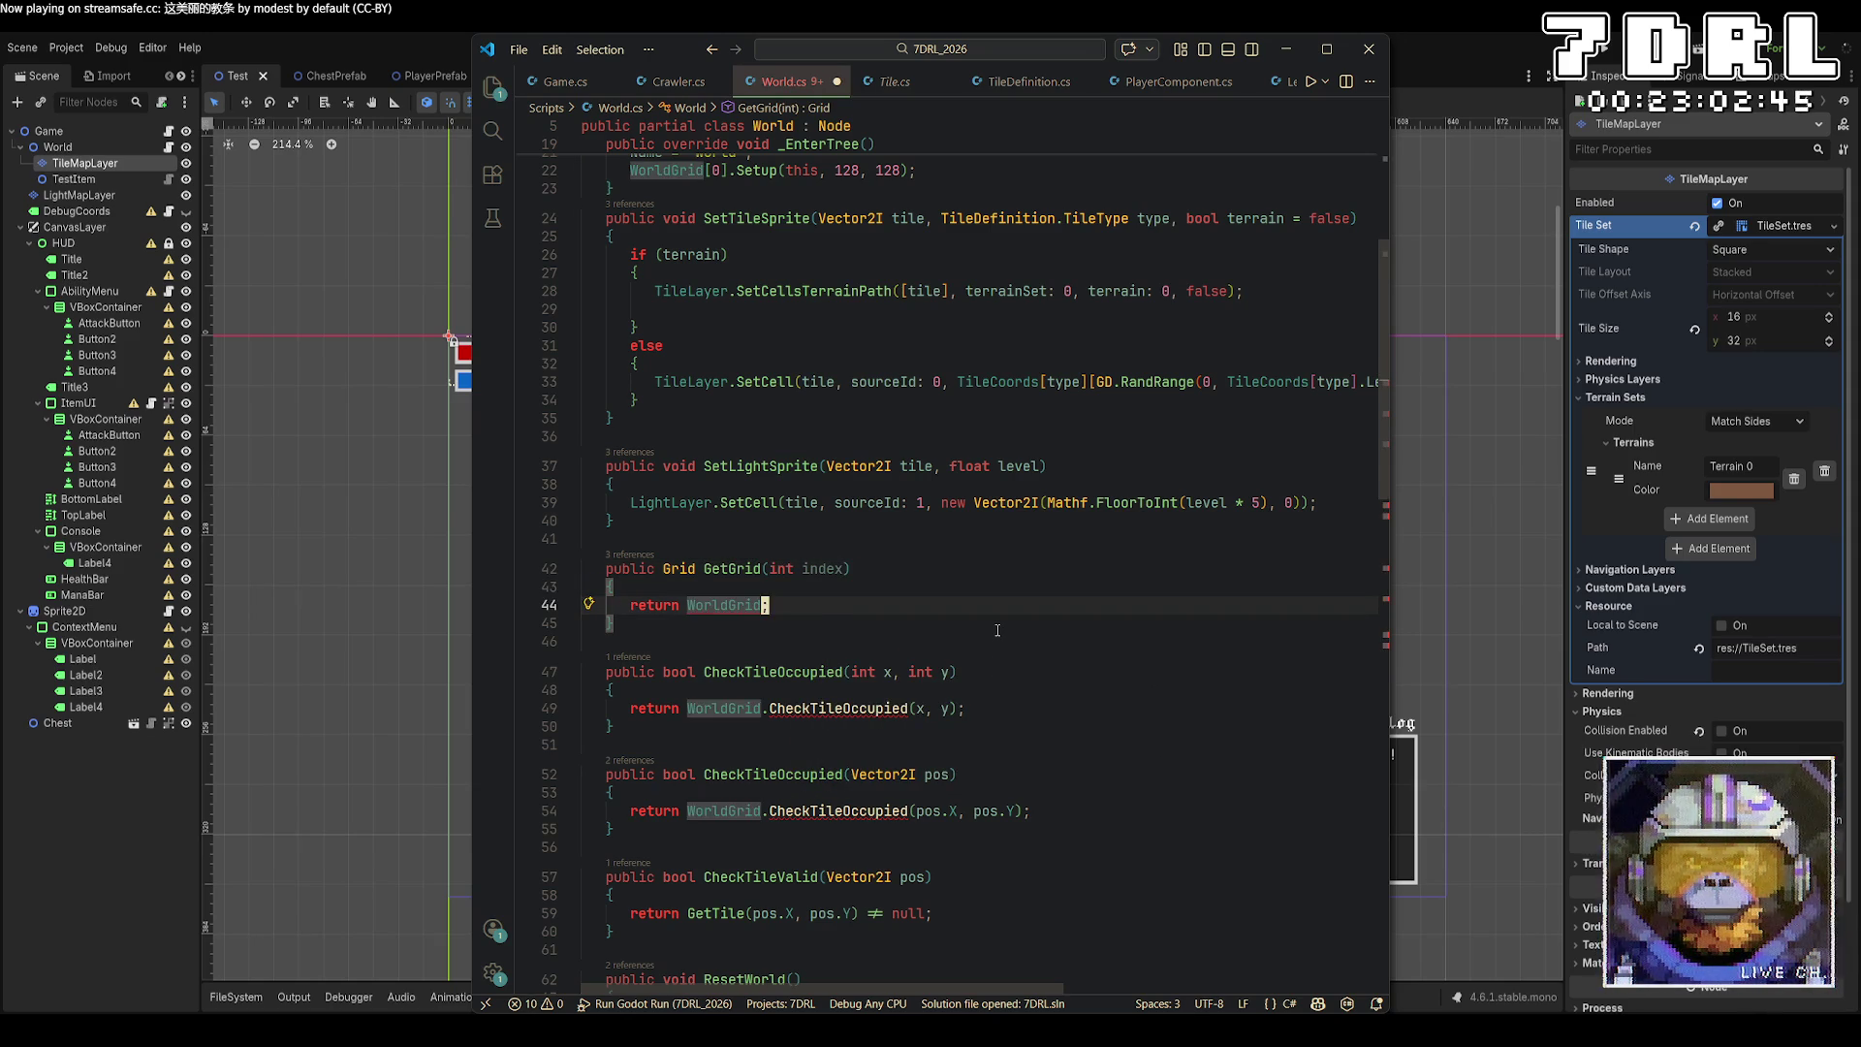
text([index])
key(Down)
key(Down)
key(Down)
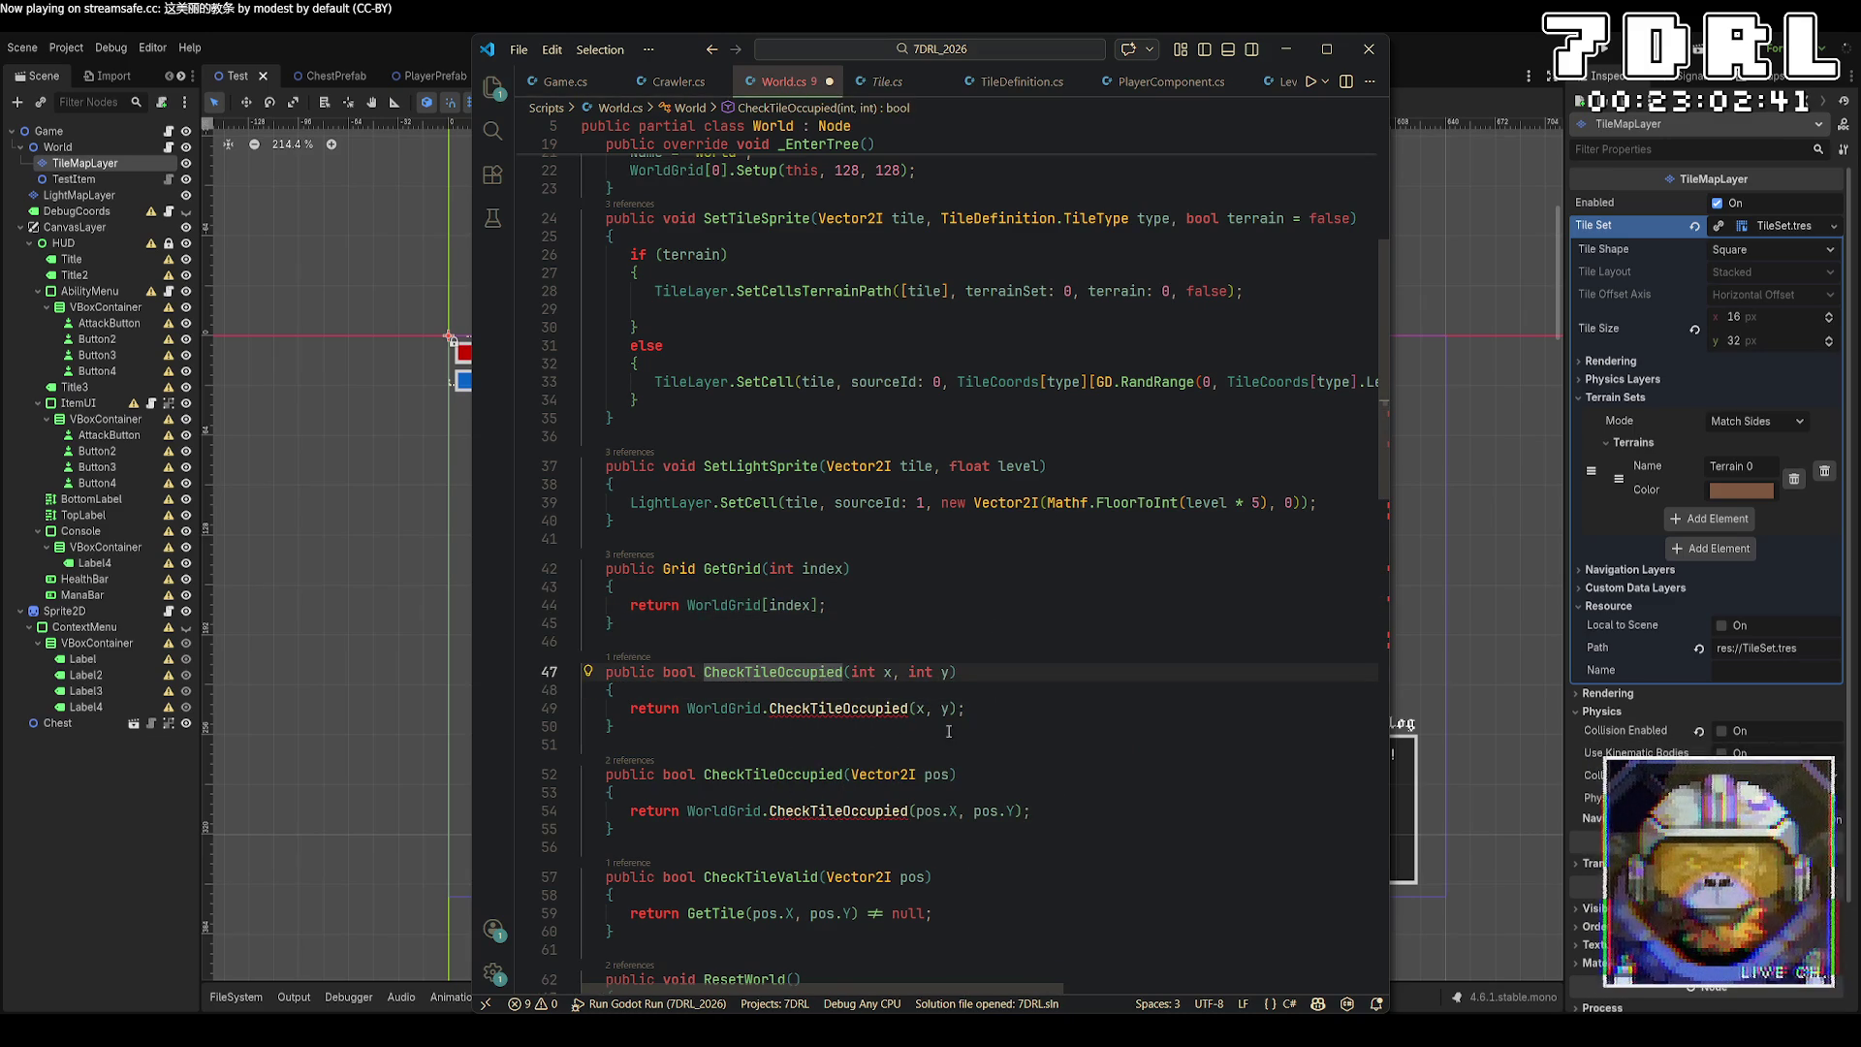
scroll(969, 722, down, 3)
Add an int layer parameter to the first CheckTileOccupied, renaming GetGrid's index to layer and passing layer along.
key(Right)
key(Right)
key(Right)
text(int index)
key(BackSpace)
key(BackSpace)
key(BackSpace)
text(layer, int x,)
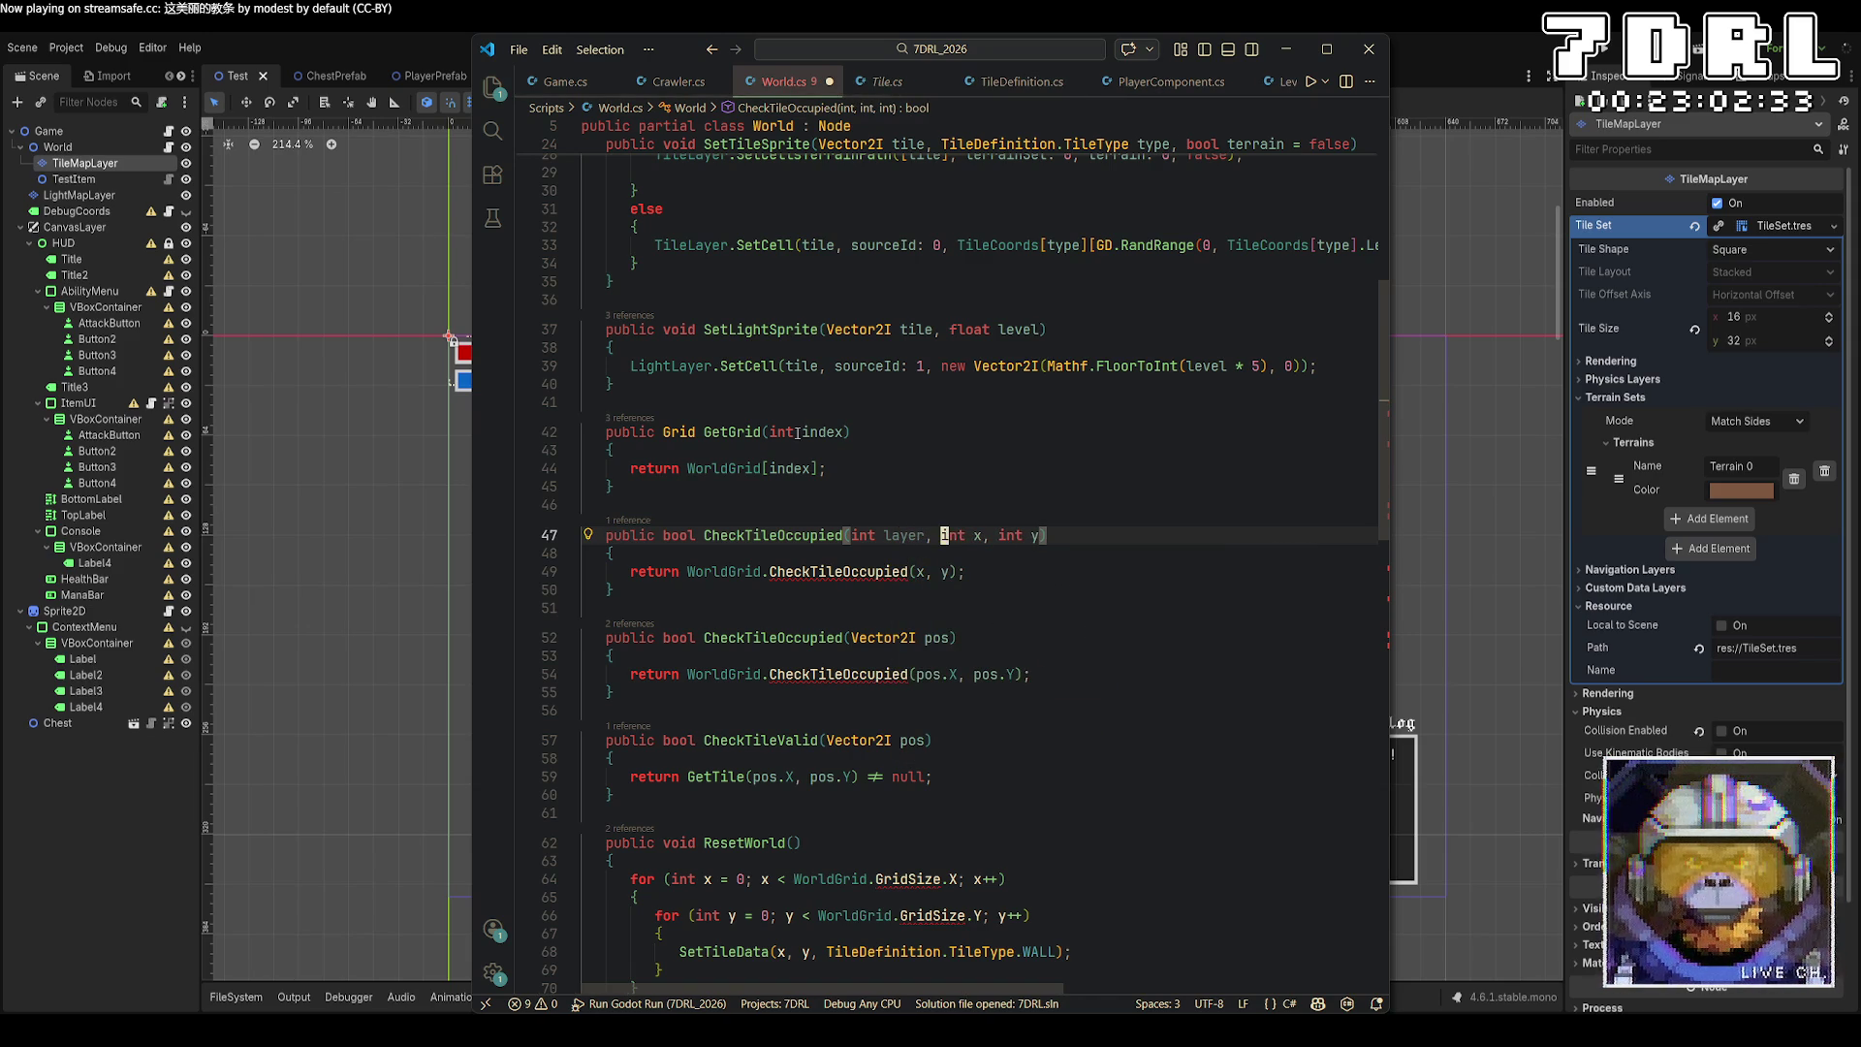
double_click(819, 432)
key(ctrl+d)
text(layer)
key(Escape)
double_click(918, 572)
text(layer, x)
Give the Vector2I CheckTileOccupied overload an int layer parameter and pass layer before pos.X.
click(911, 674)
text(TileLayer,)
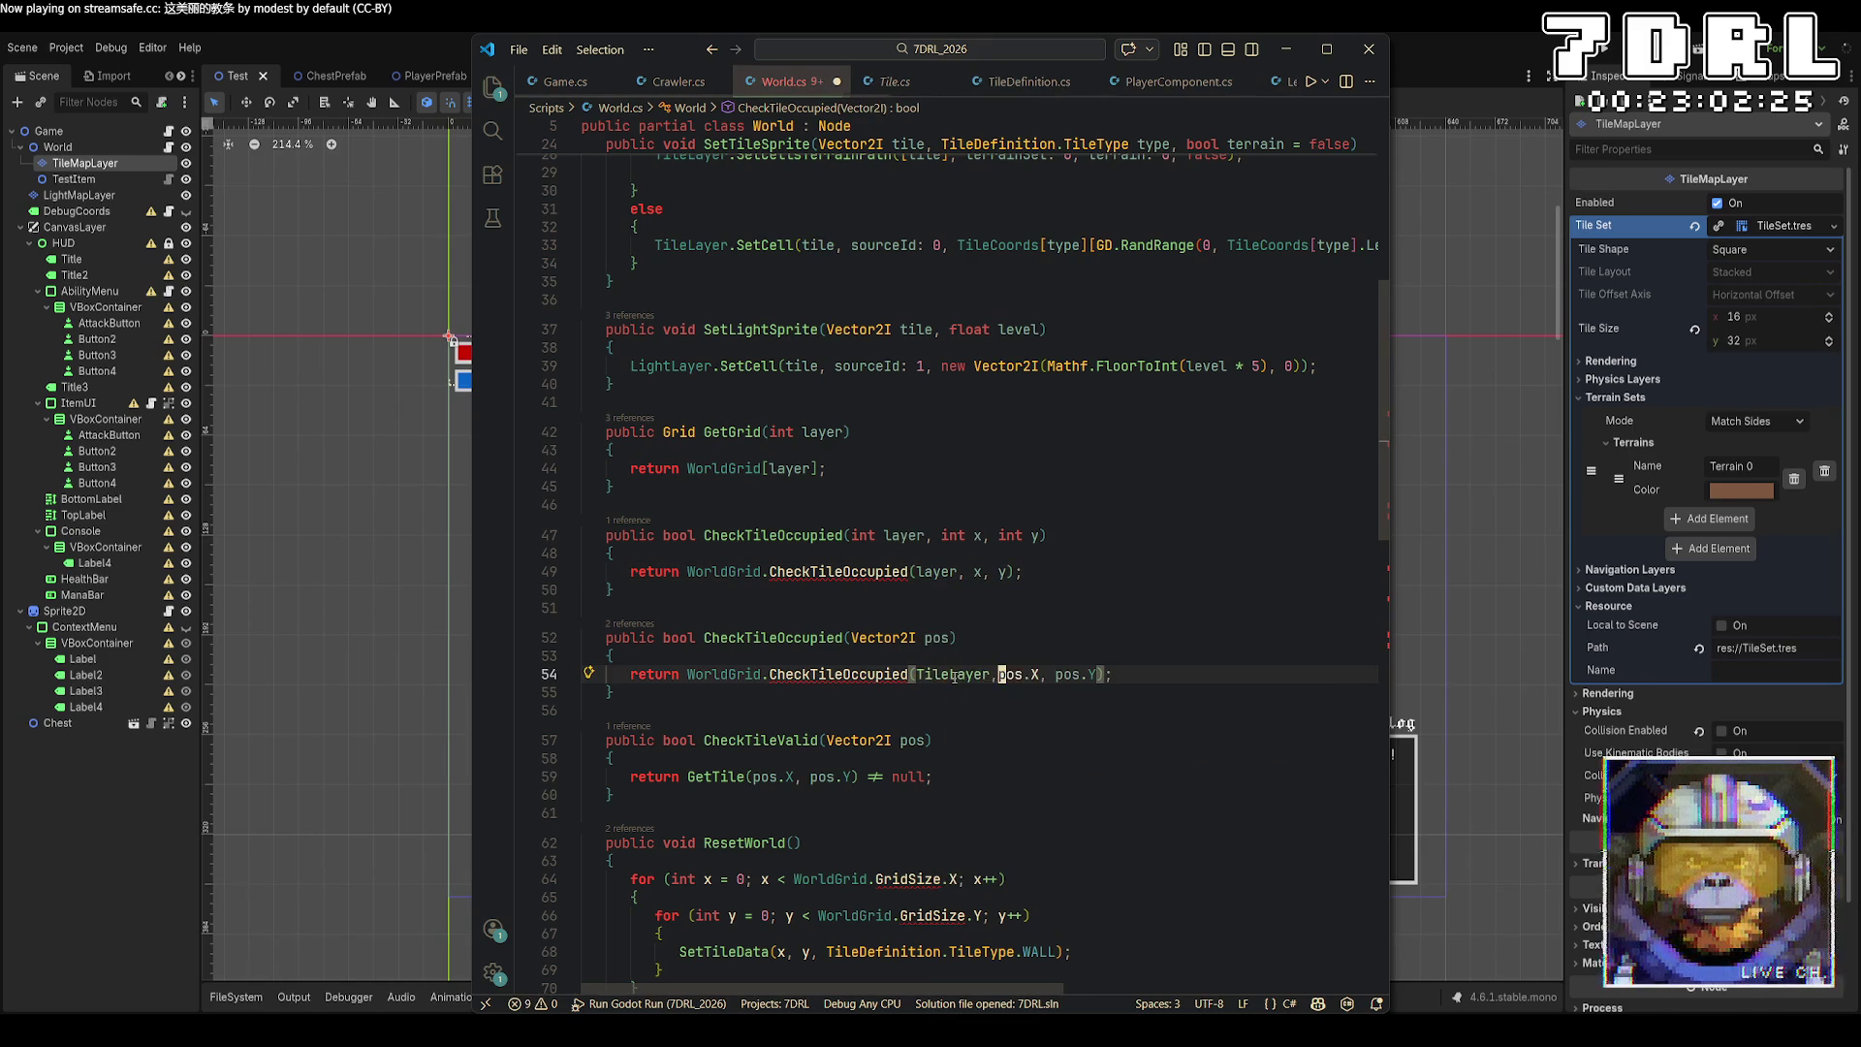
key(ctrl+z)
click(852, 637)
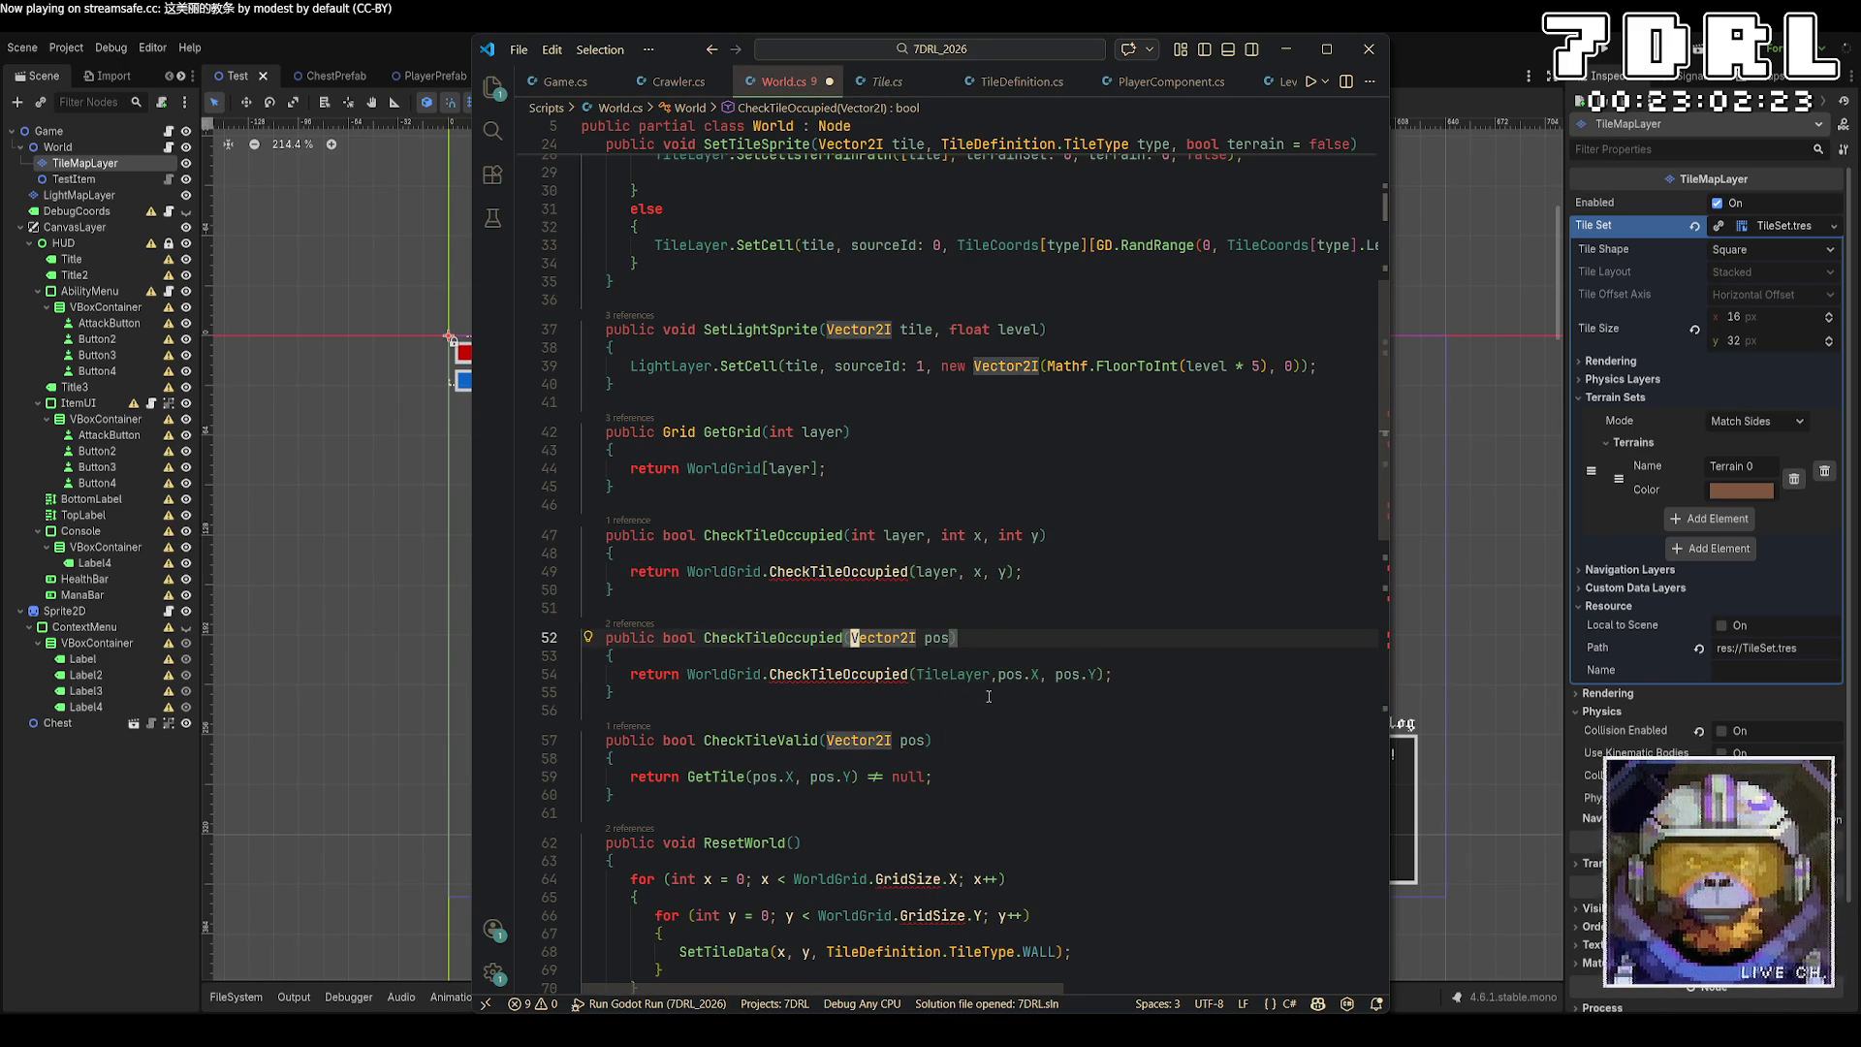
text(int layer,)
double_click(966, 676)
text(layer,)
click(1199, 630)
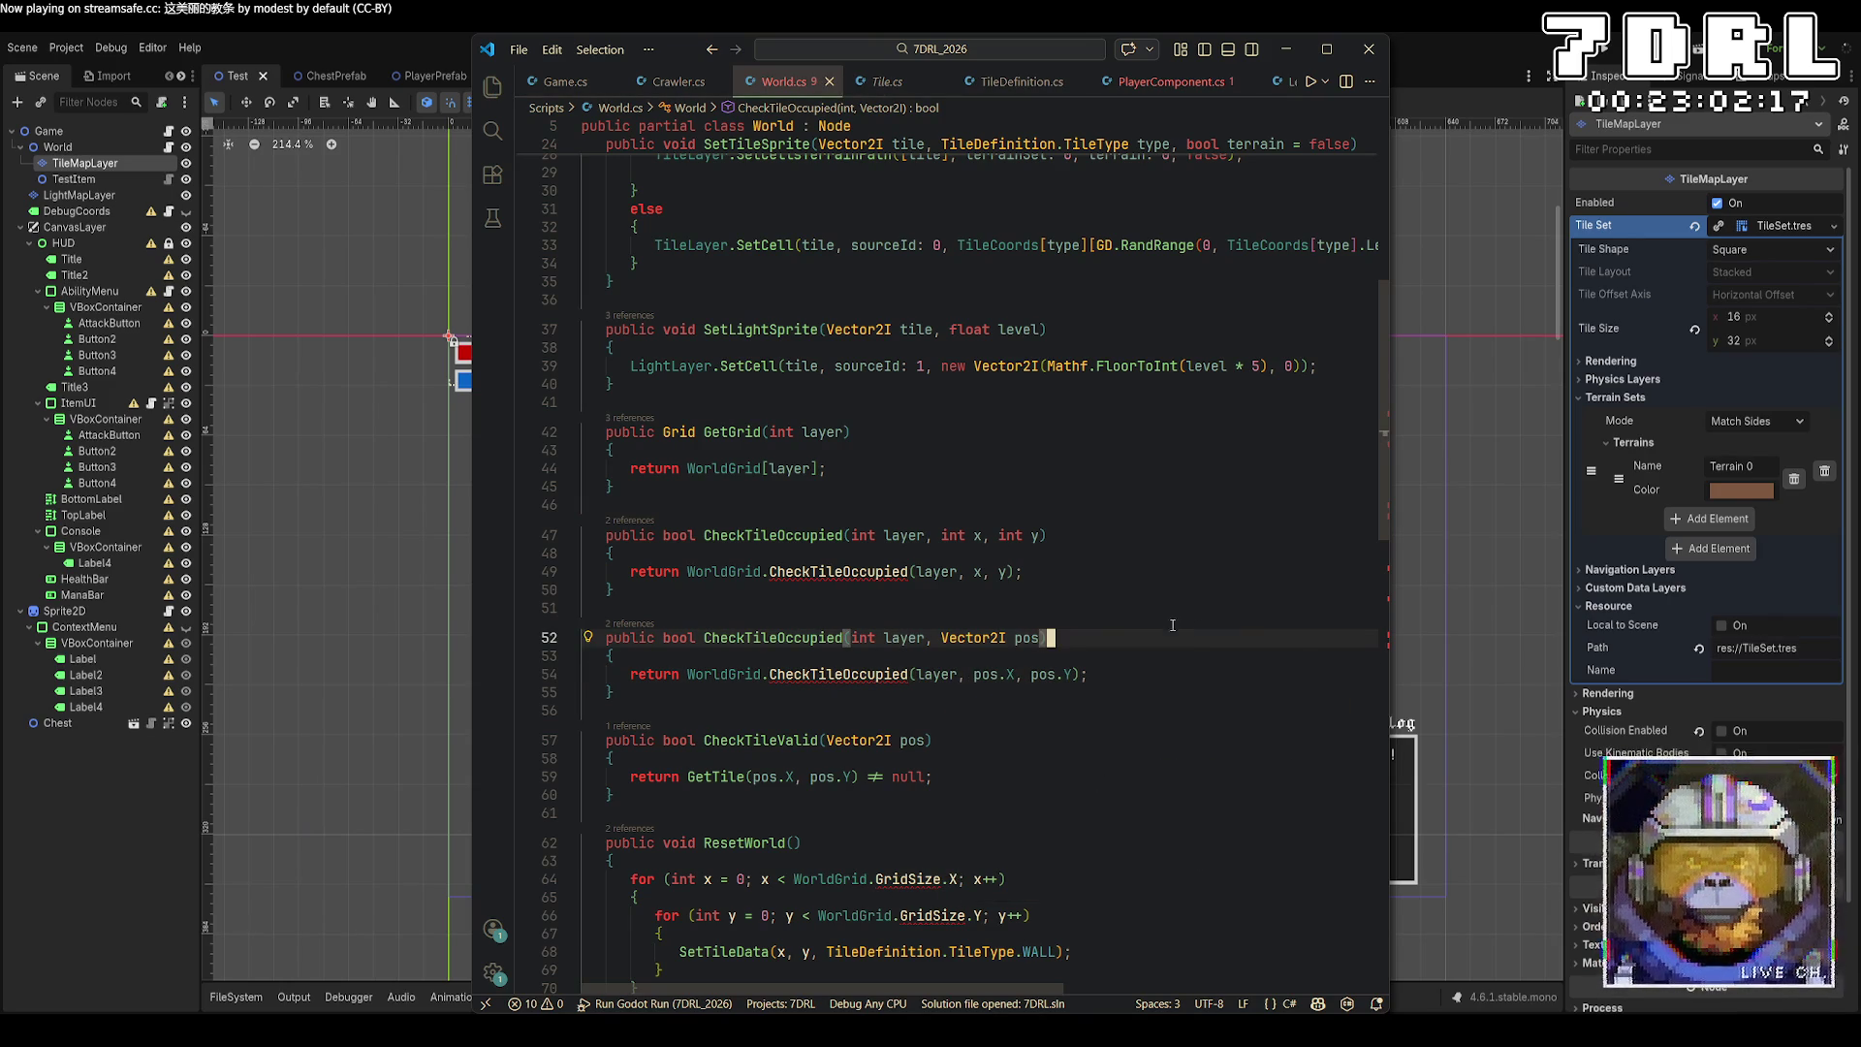
Make line 49 call WorldGrid[layer].CheckTileOccupied with only x and y.
right_click(857, 572)
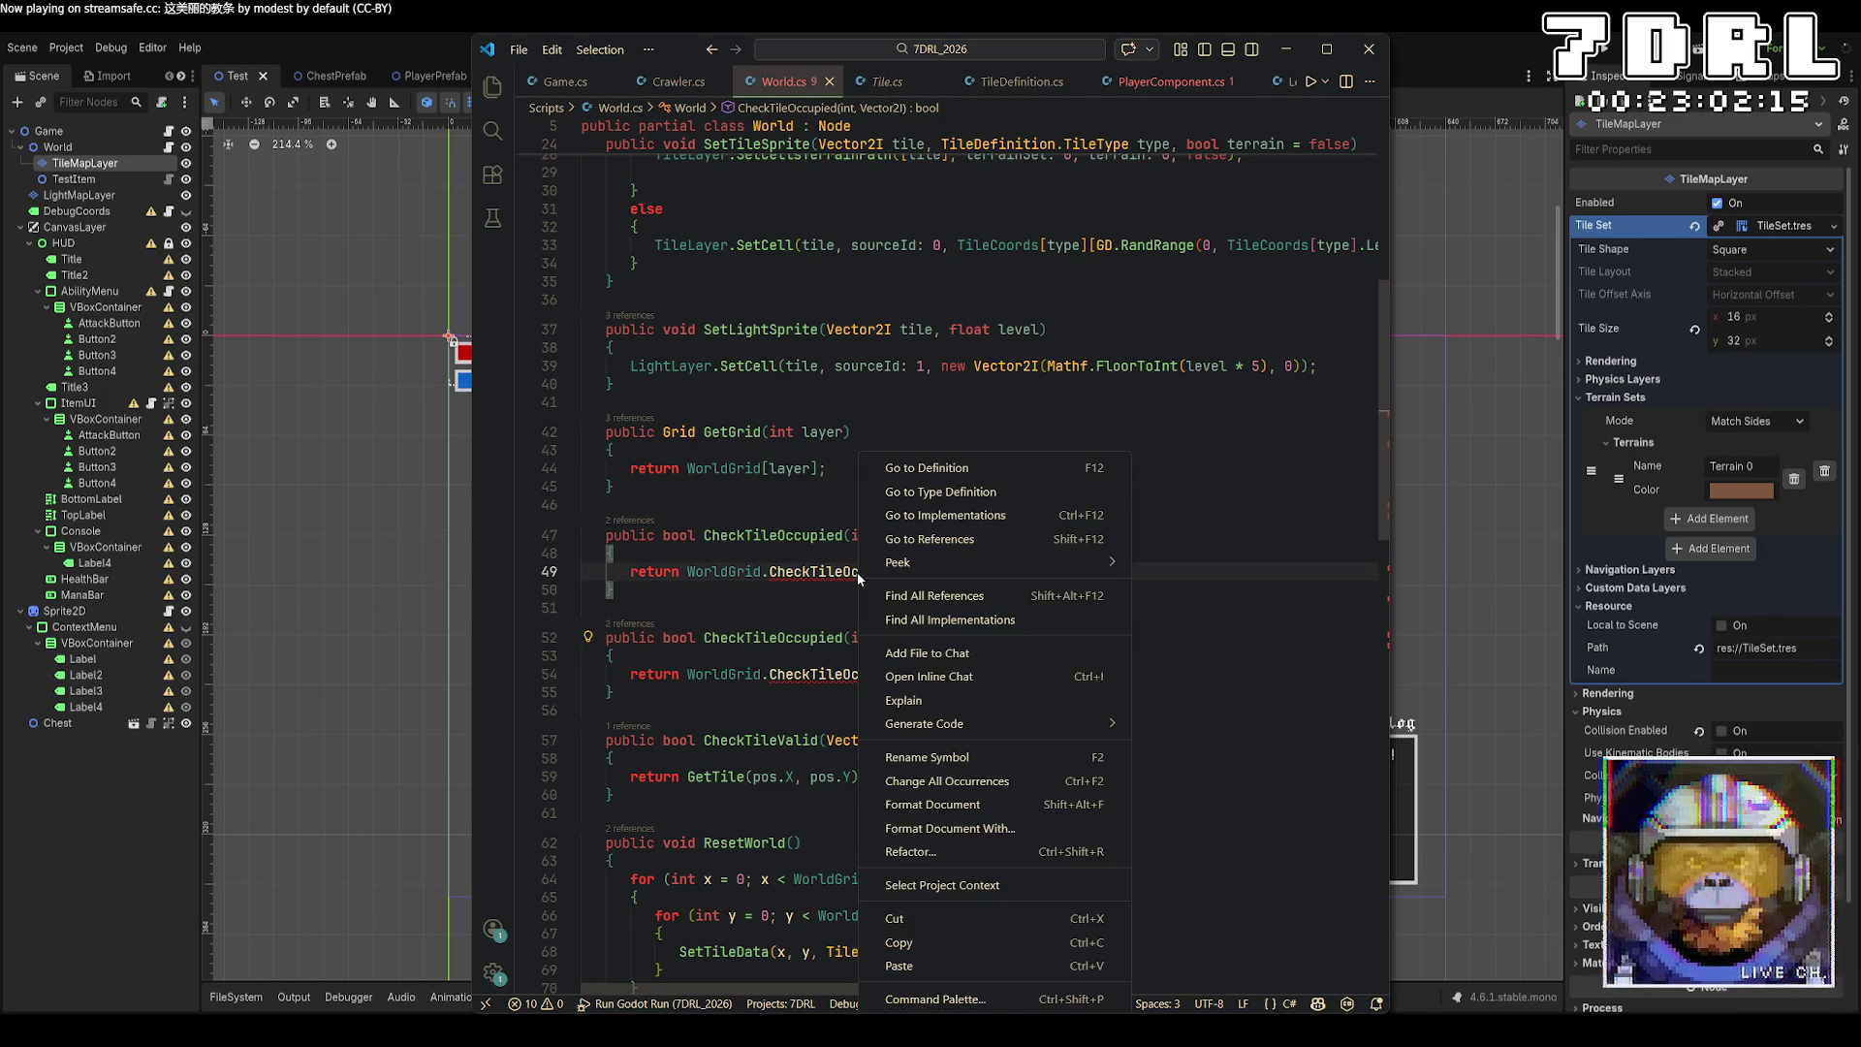
click(931, 477)
right_click(701, 572)
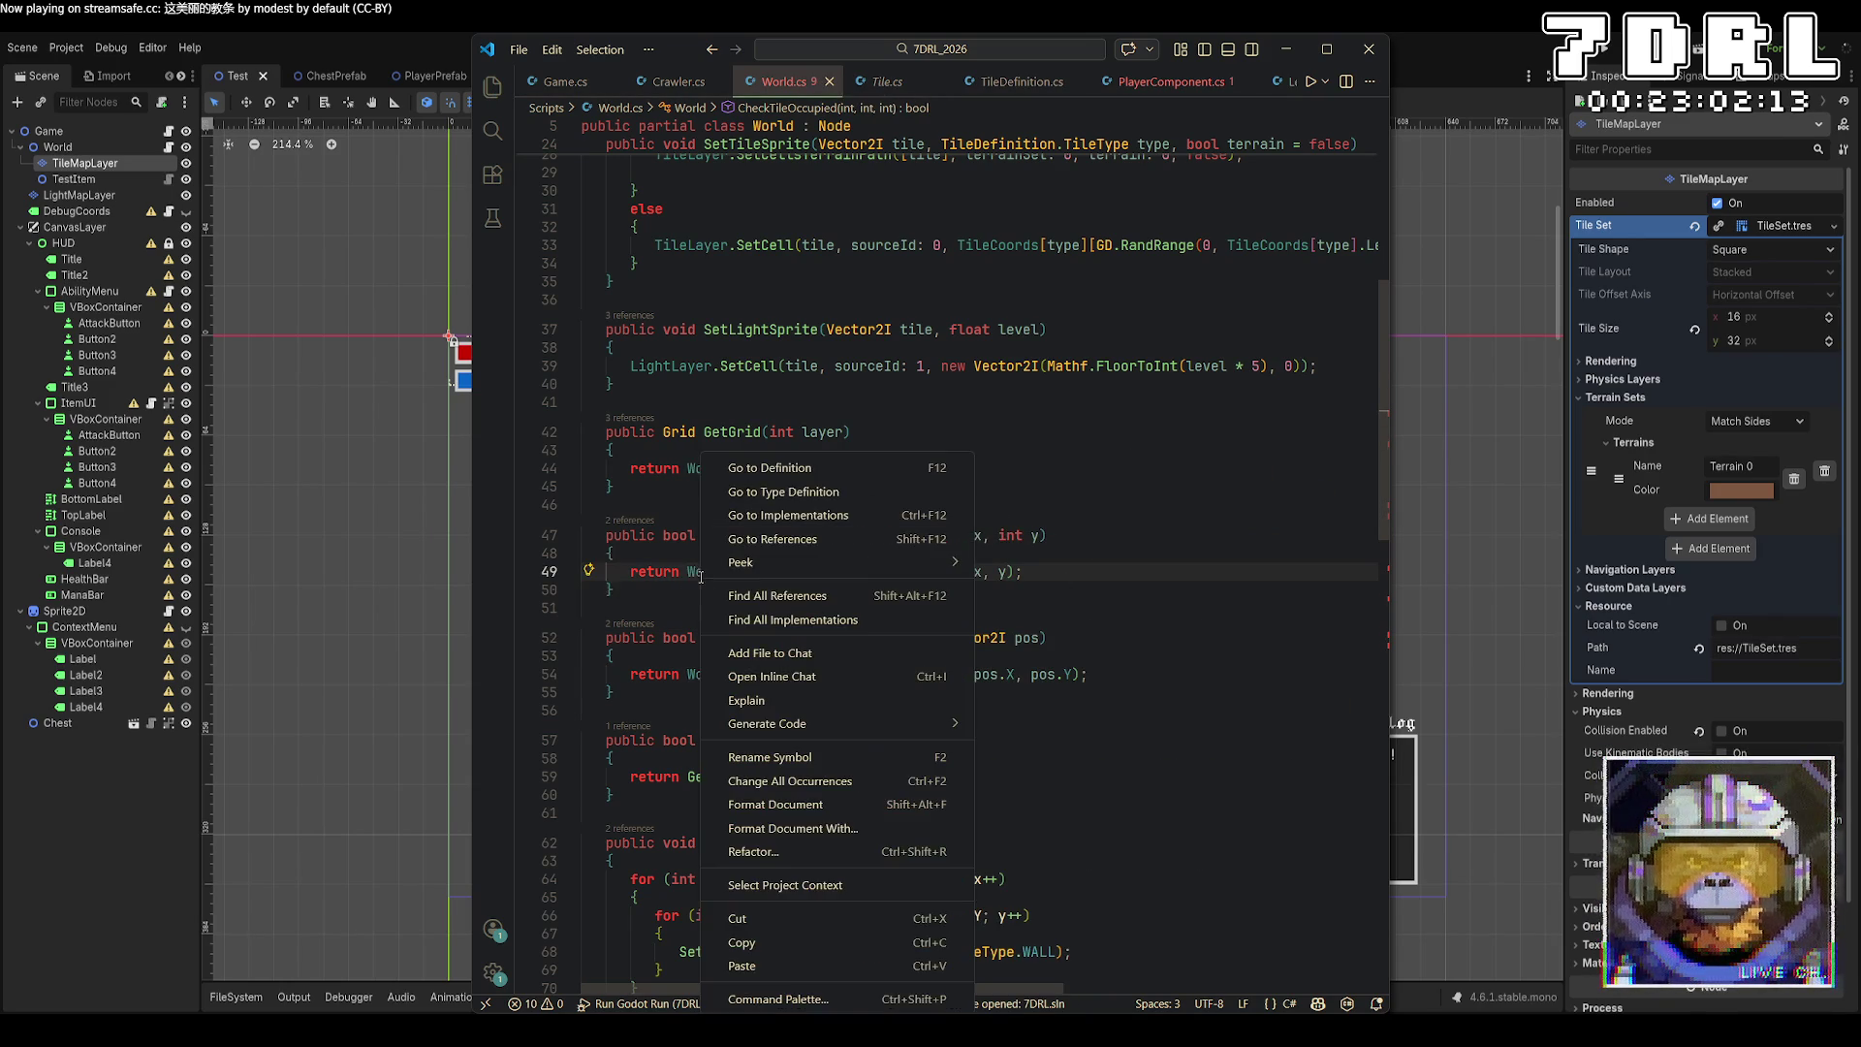
click(770, 482)
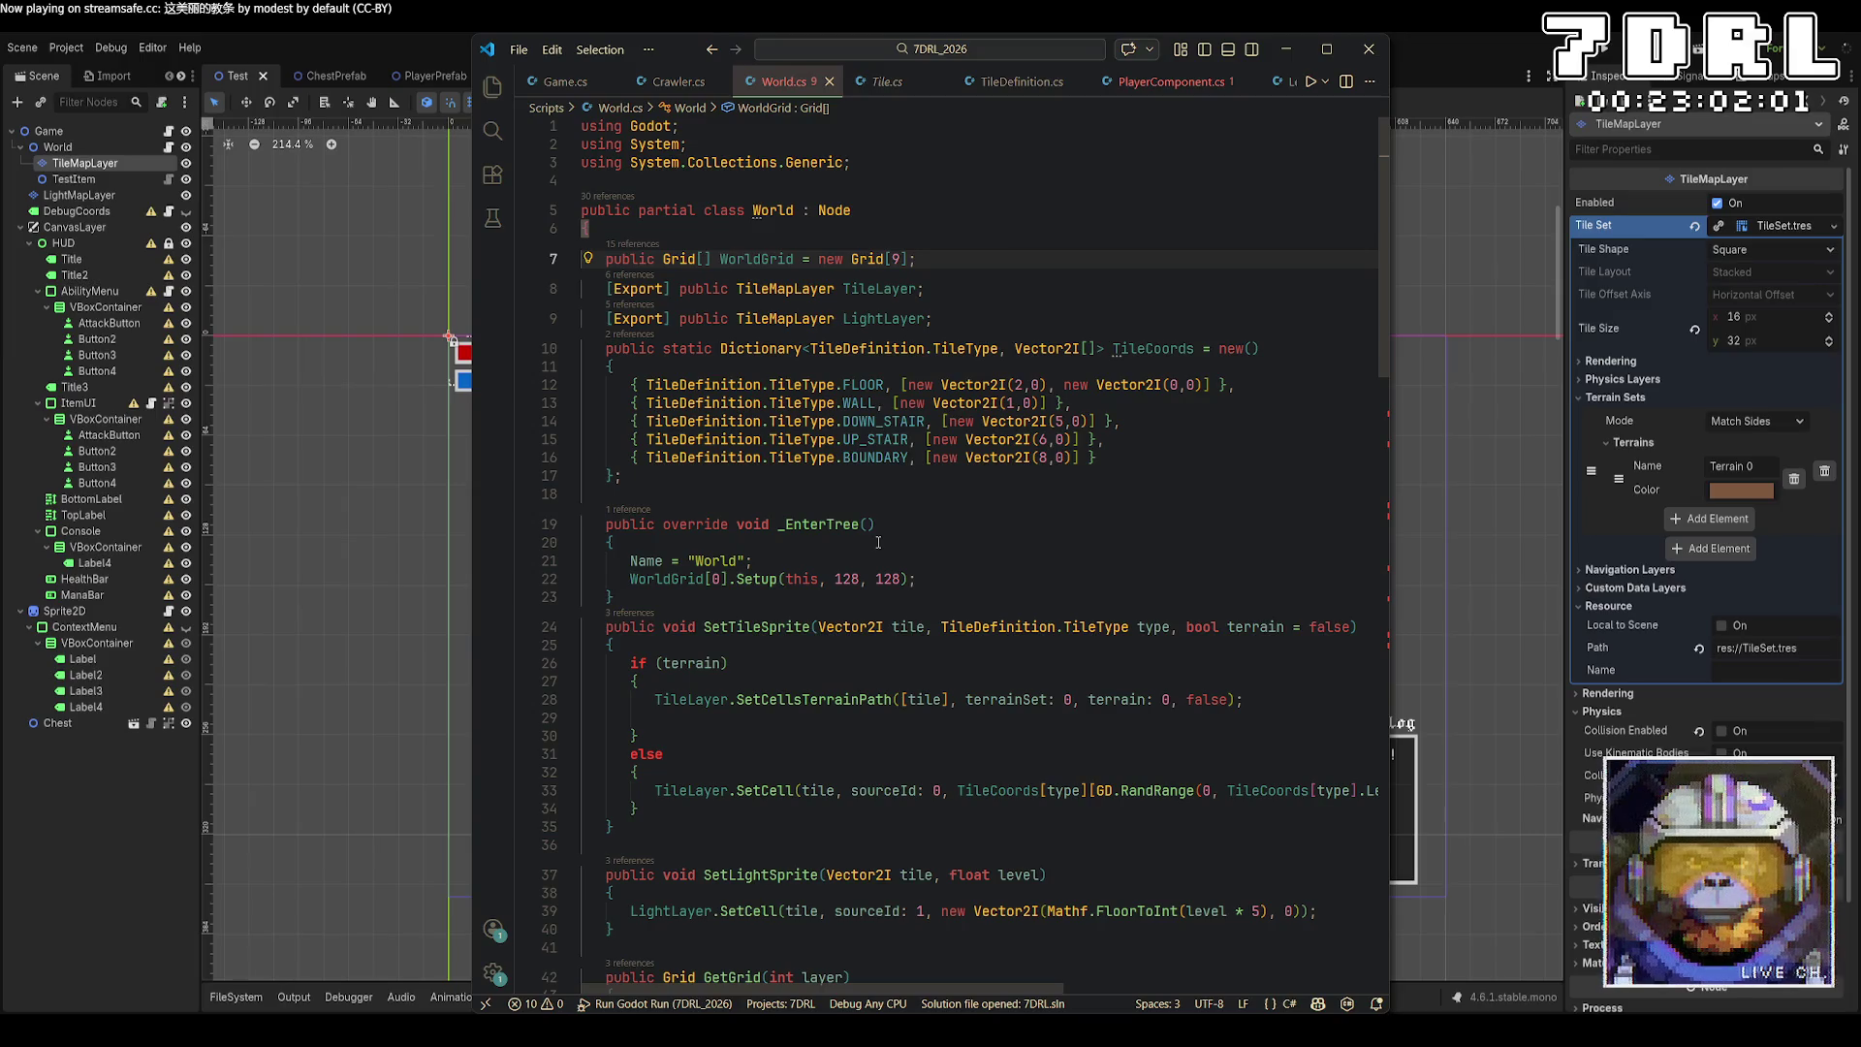
scroll(878, 542, down, 7)
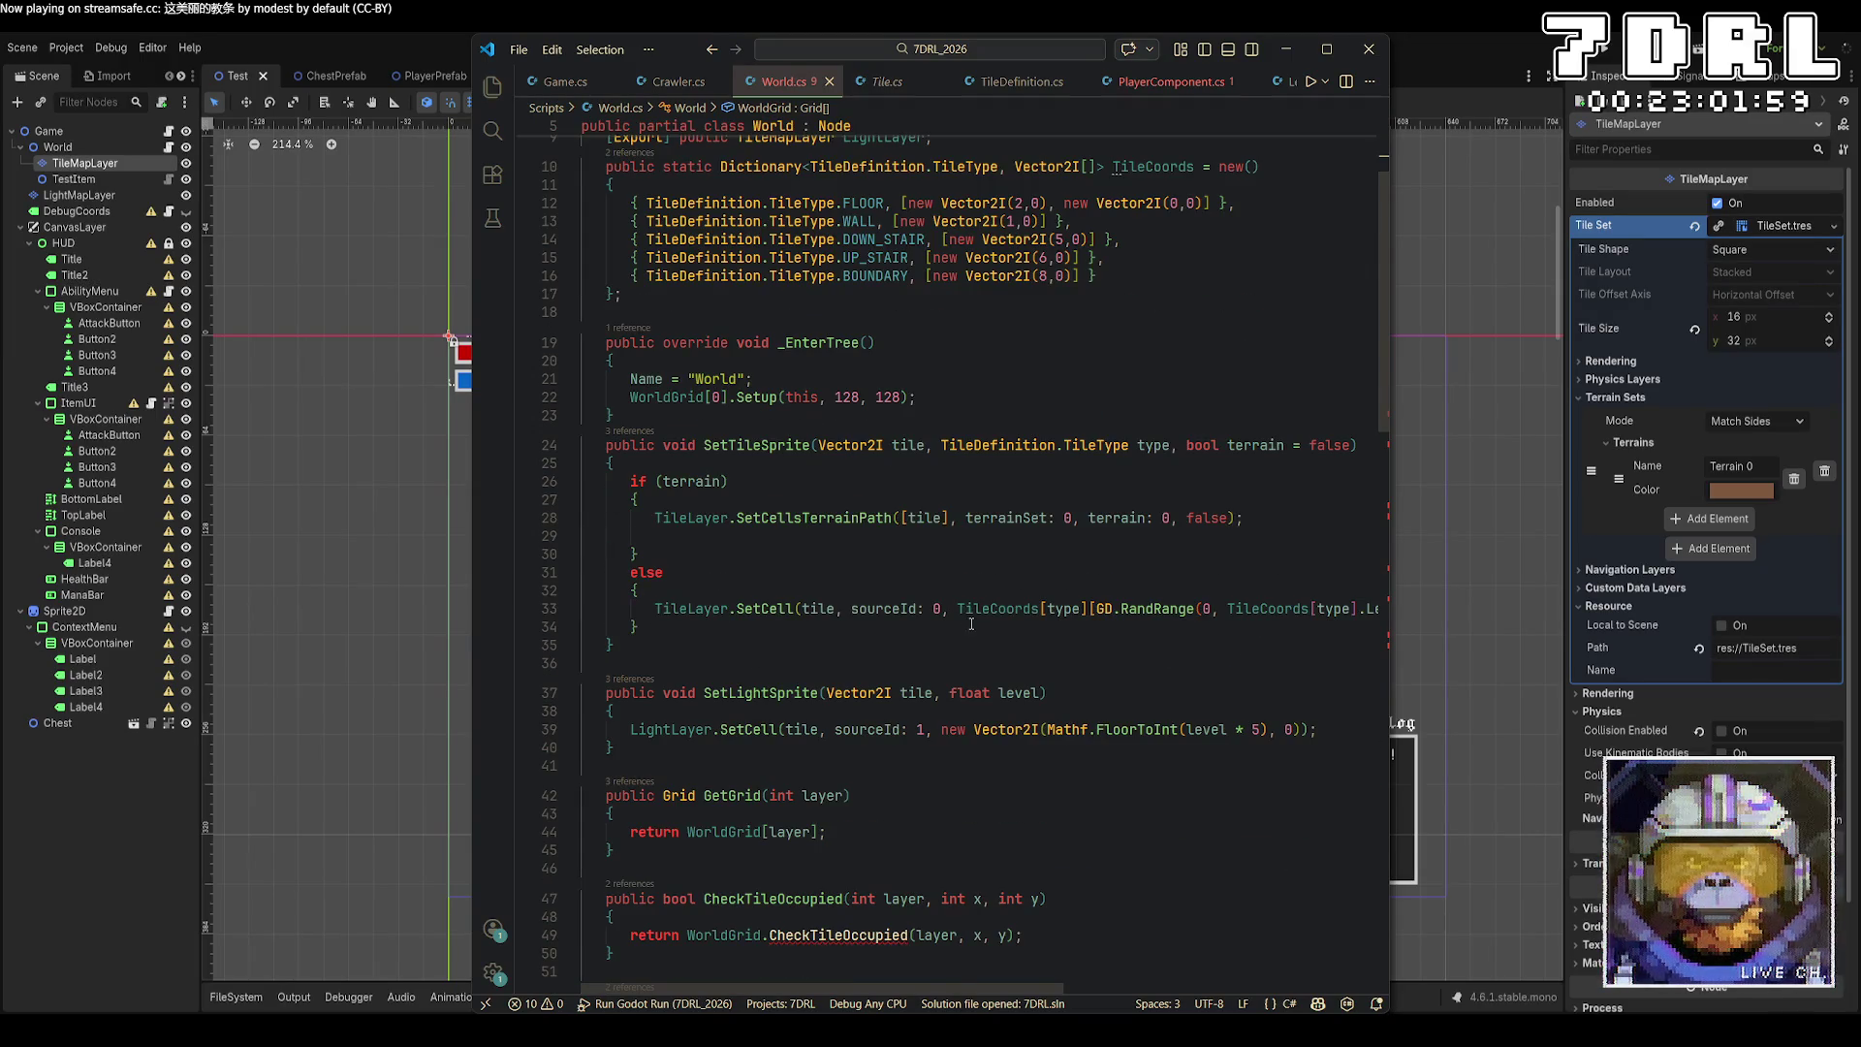
click(766, 663)
text([l)
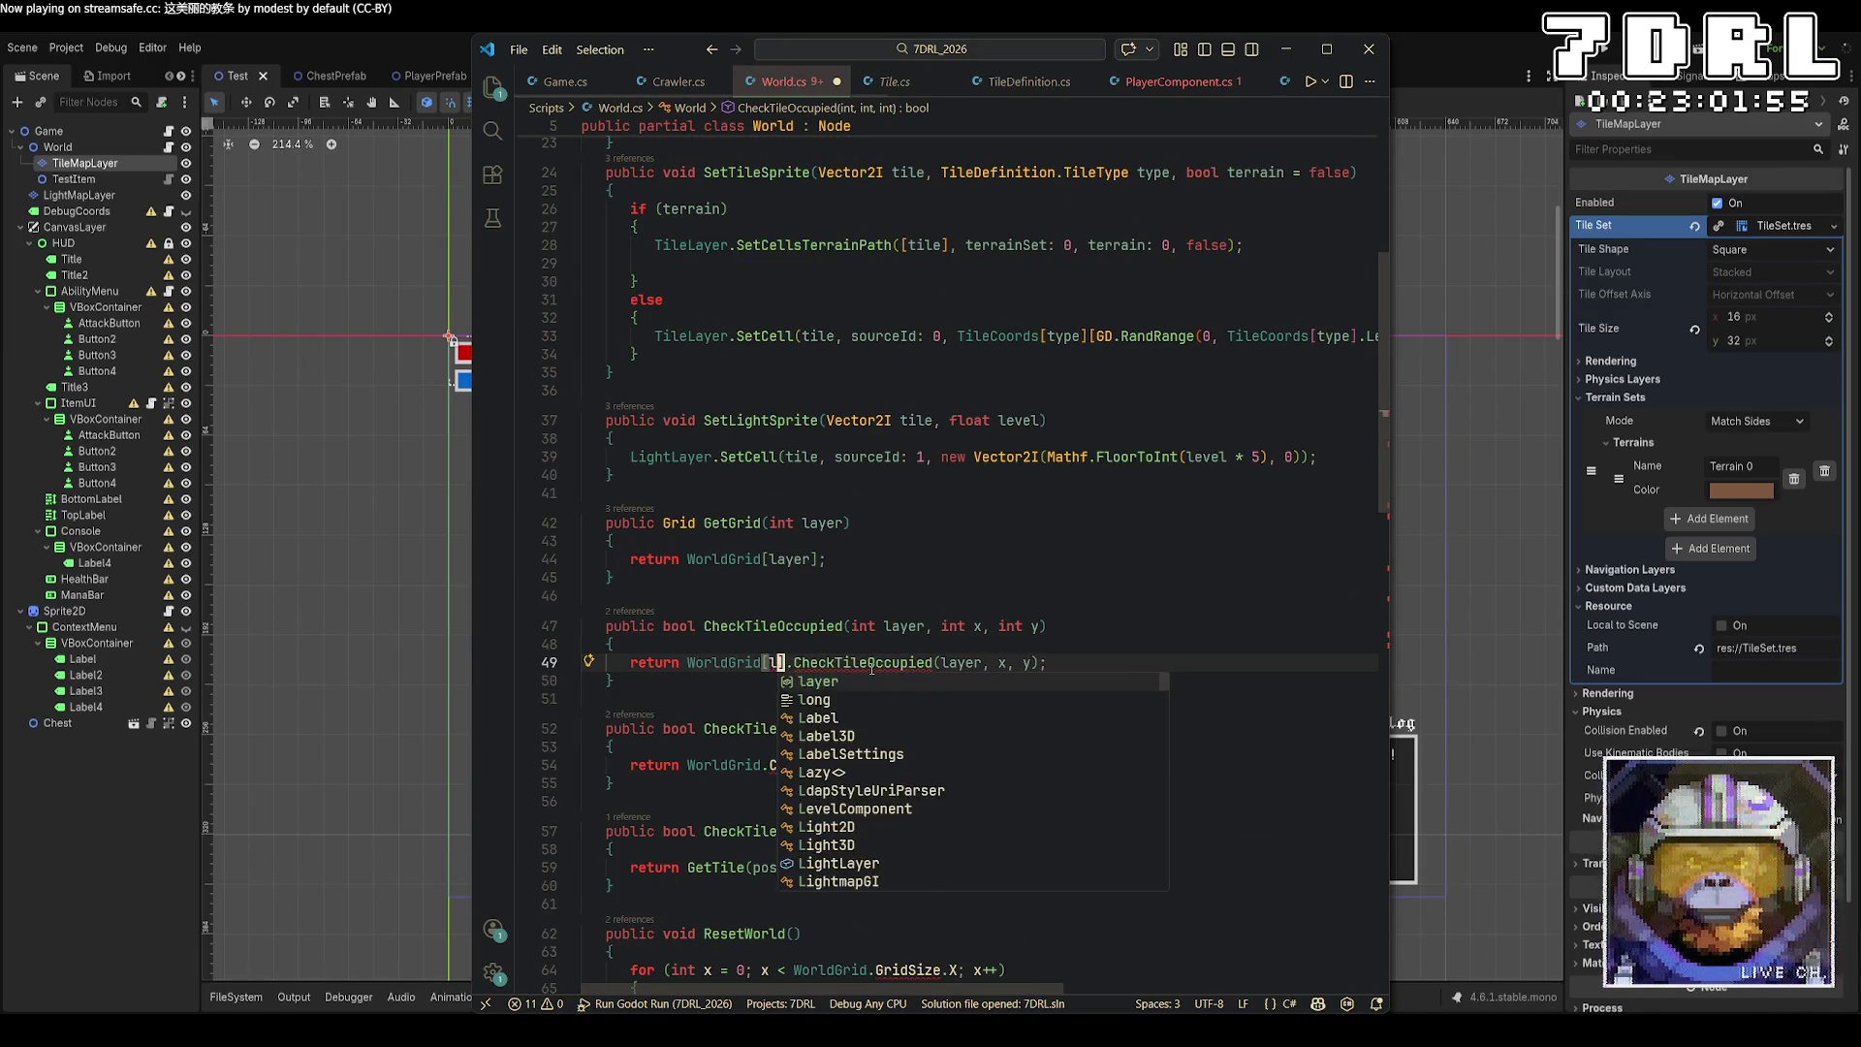
key(Tab)
click(1017, 663)
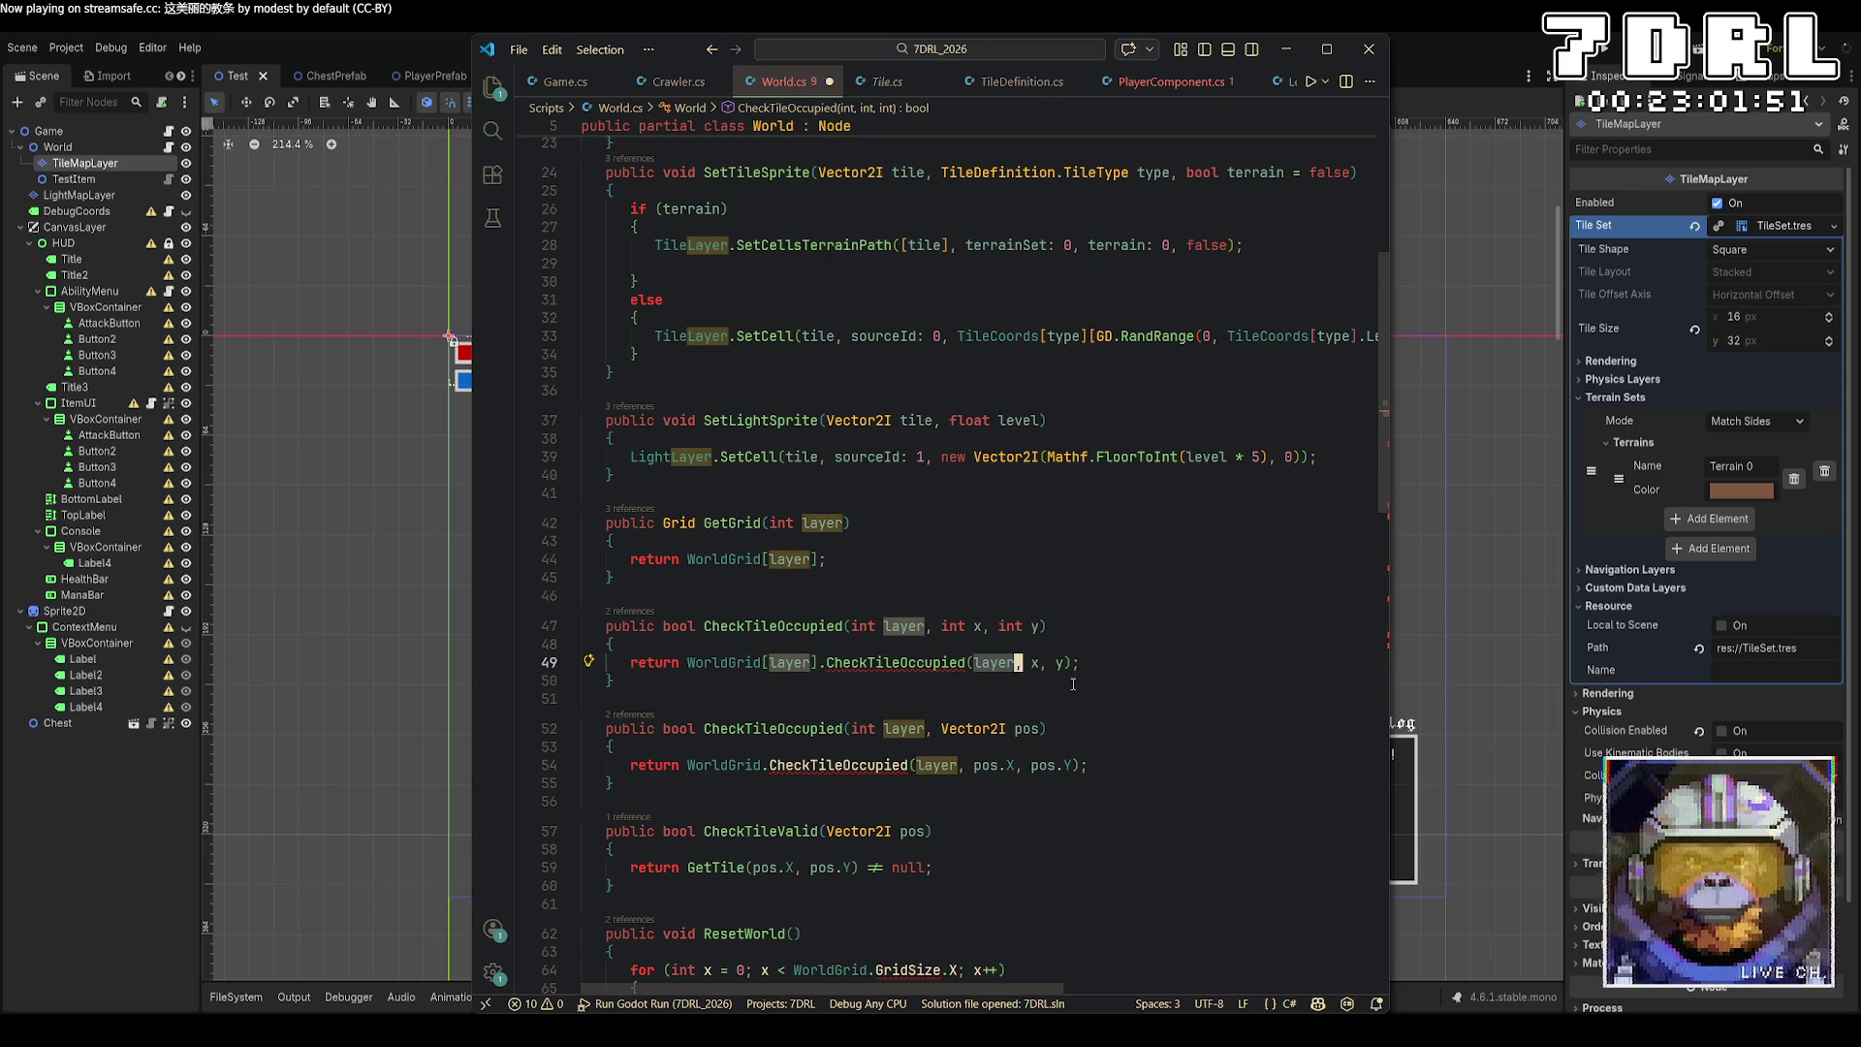
key(ctrl+BackSpace)
key(Delete)
key(Delete)
Make line 54 call WorldGrid[layer].CheckTileOccupied(pos.X, pos.Y) without the layer argument.
double_click(977, 664)
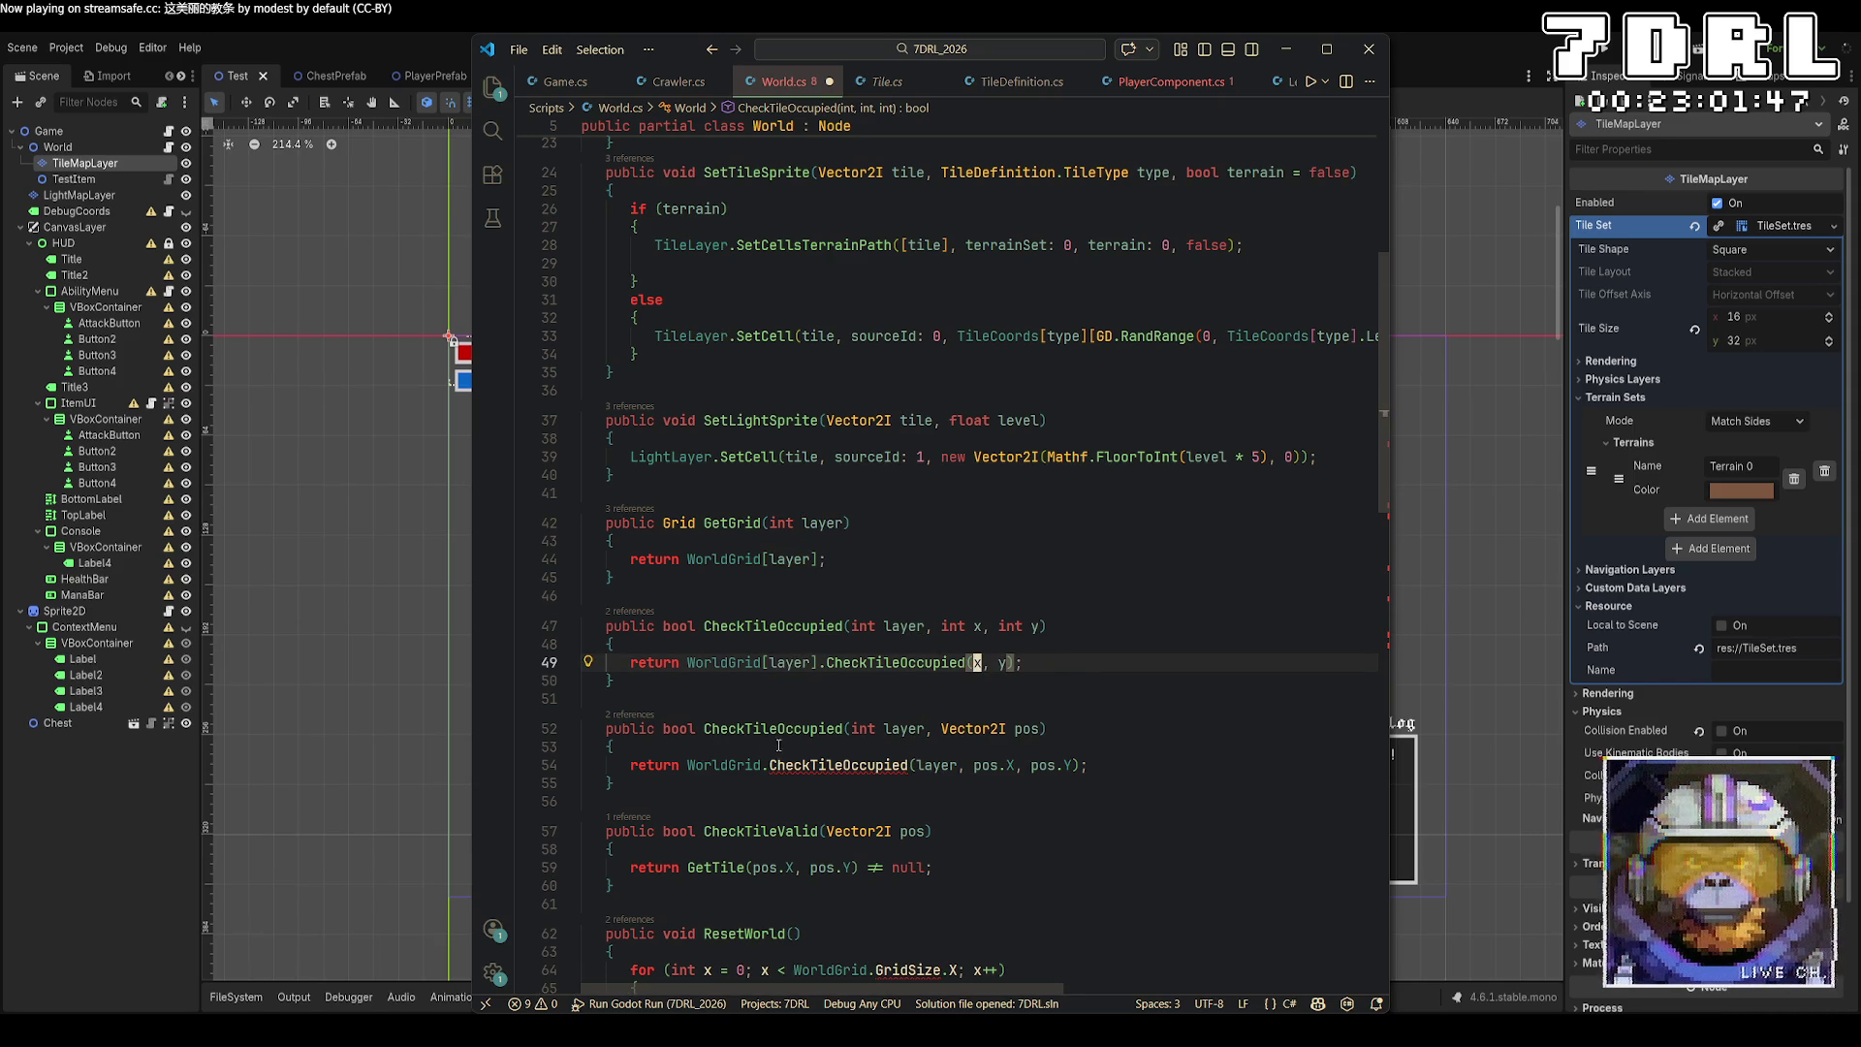
double_click(938, 765)
key(Delete)
key(Delete)
key(Delete)
key(Left)
key(Left)
key(Left)
key(Left)
text([layer])
scroll(1018, 749, down, 2)
scroll(1018, 749, down, 3)
click(870, 744)
alt+click(895, 781)
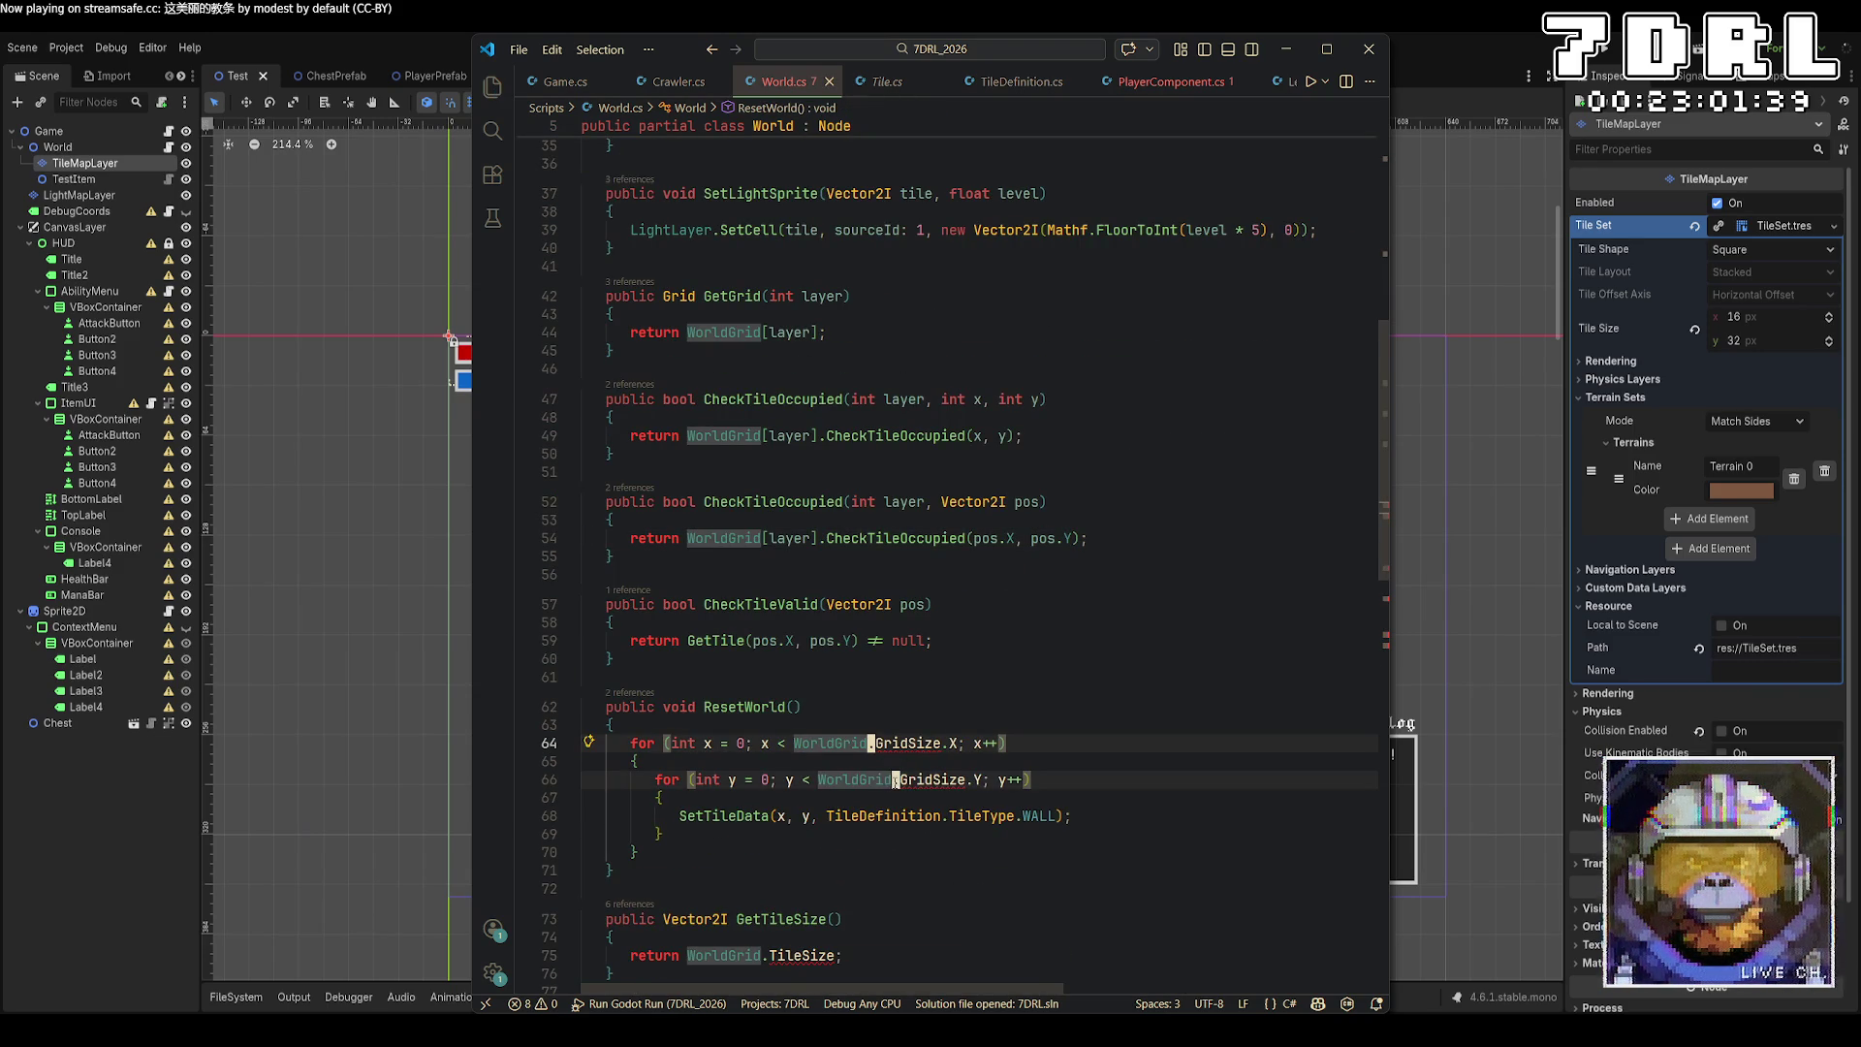
alt+click(765, 956)
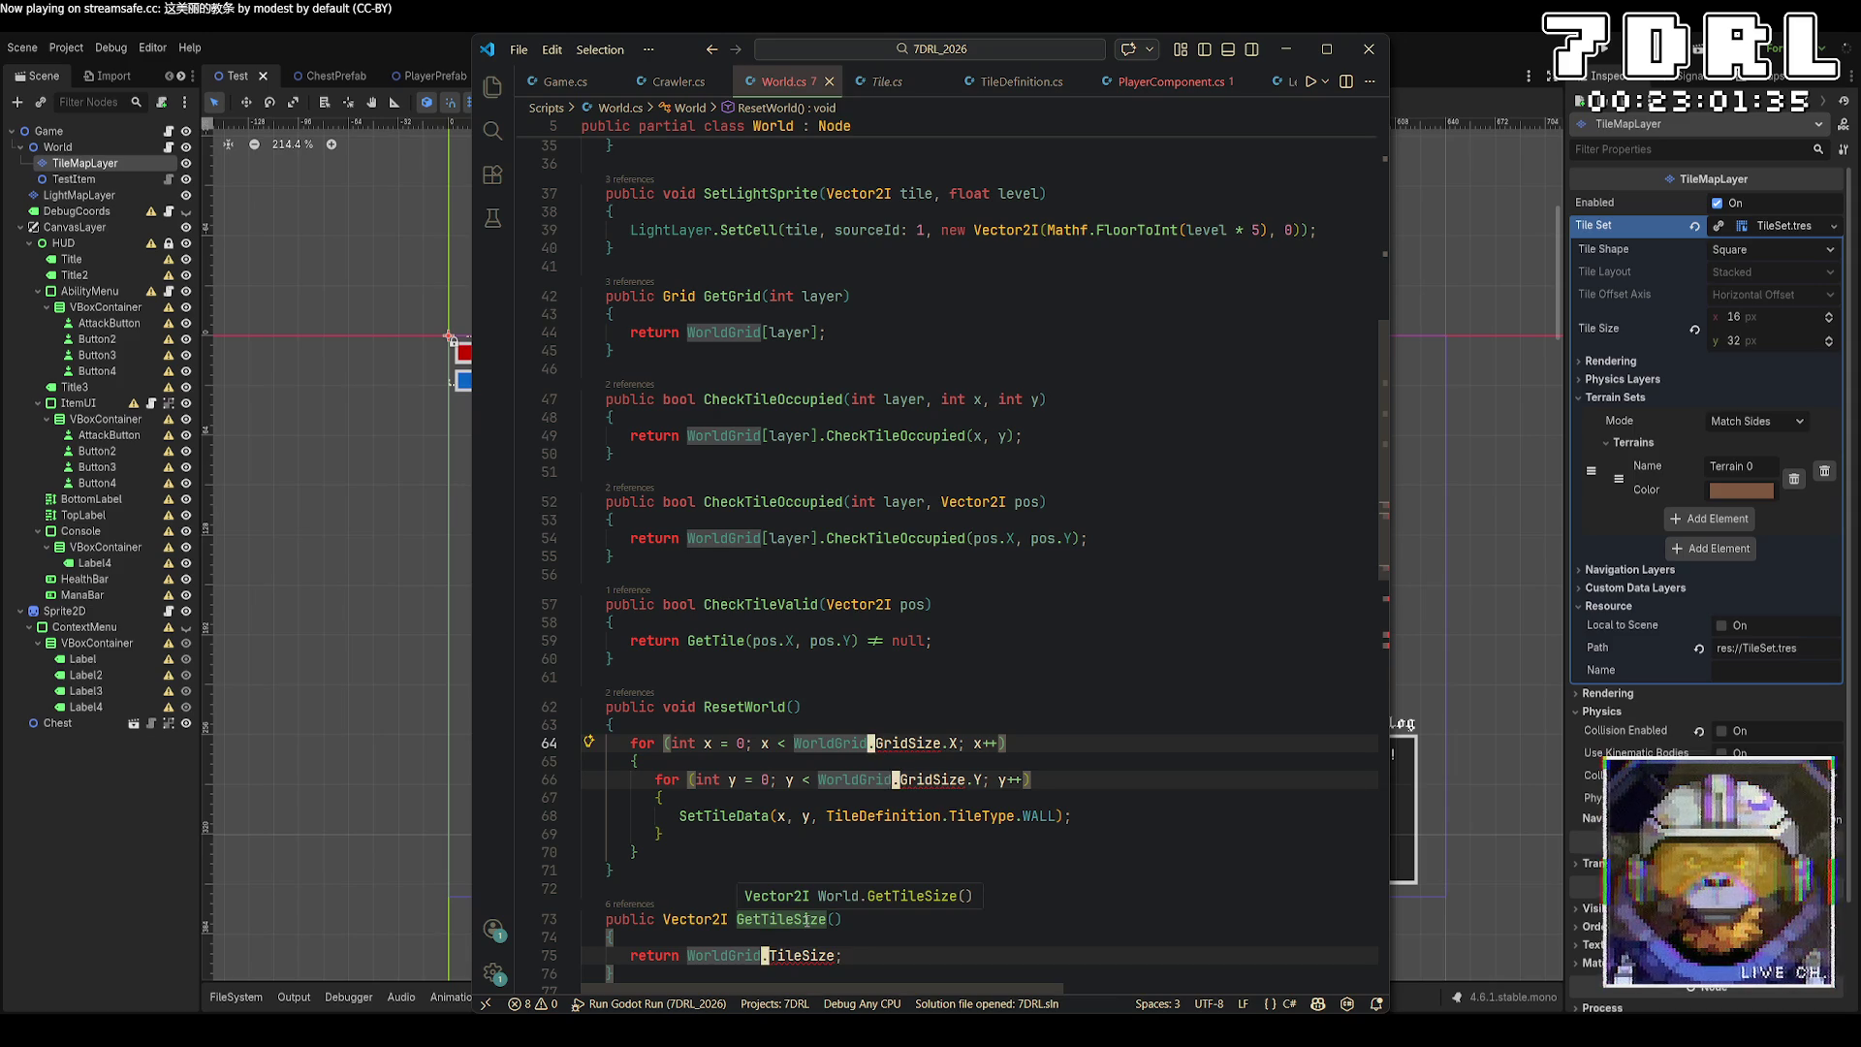
click(906, 555)
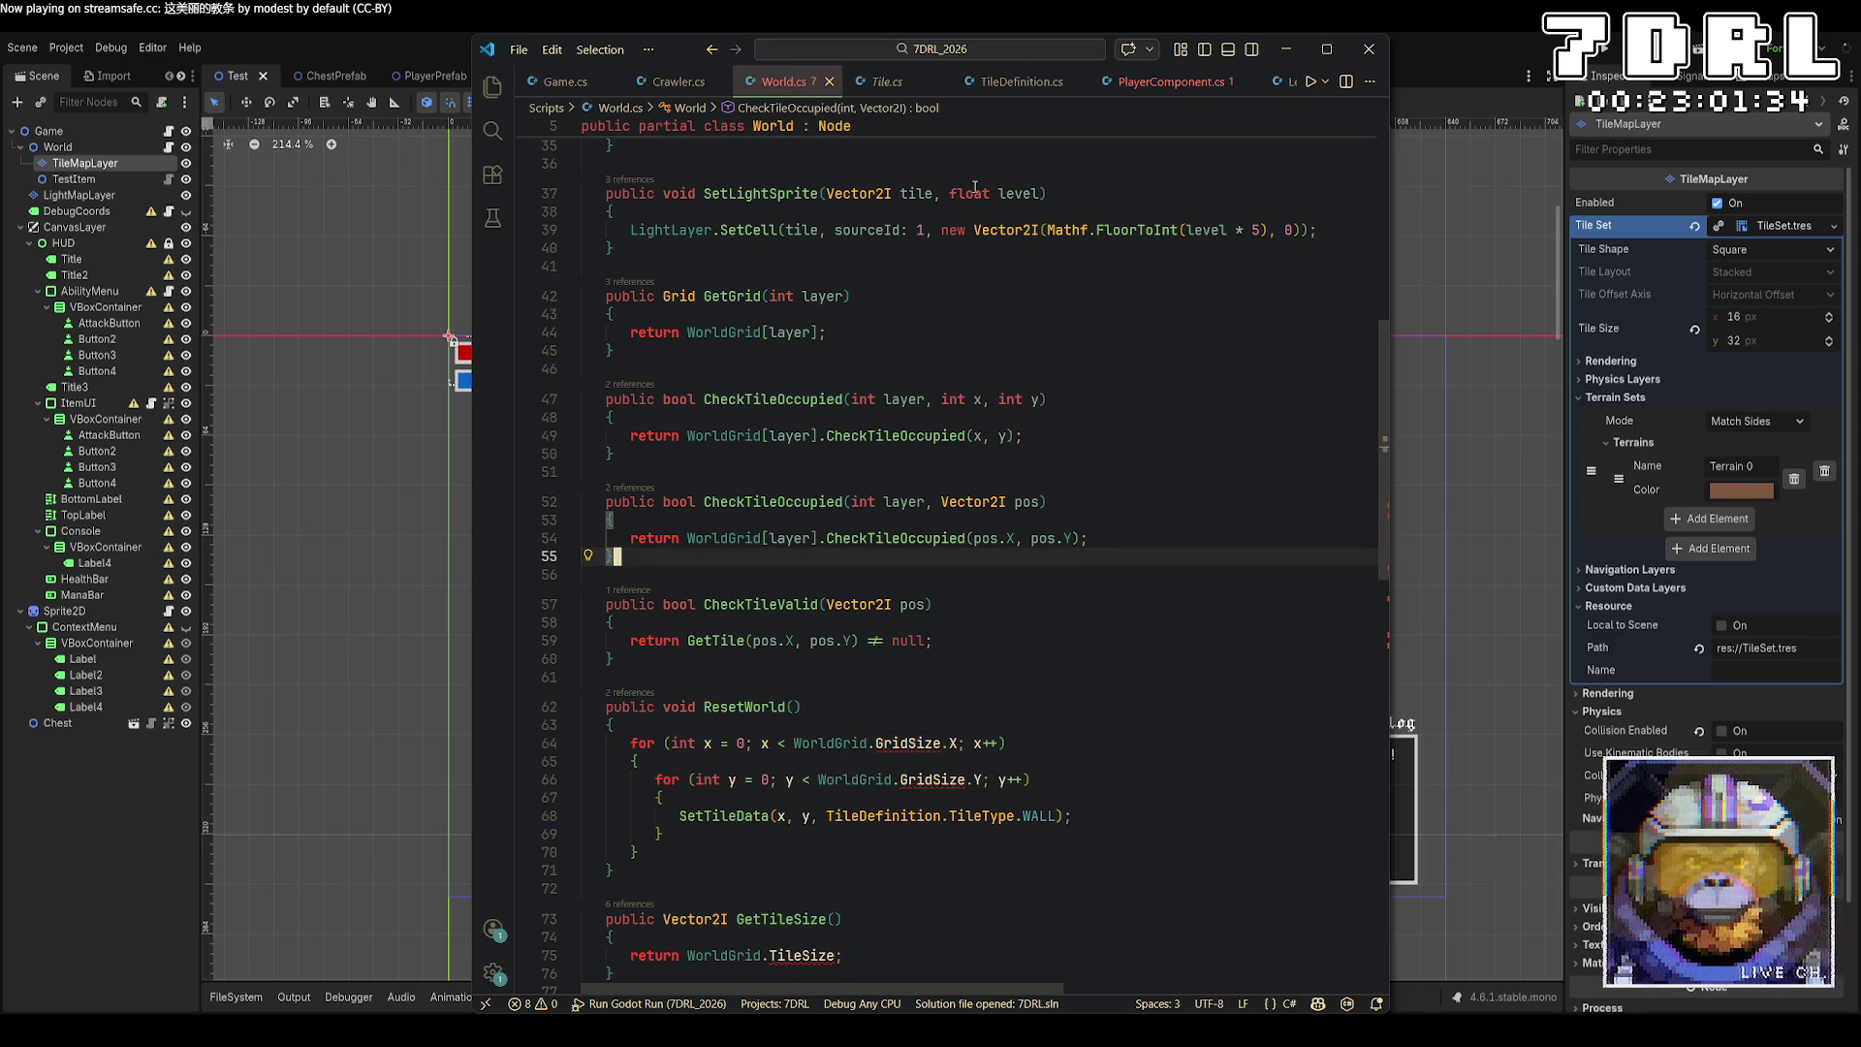
click(897, 83)
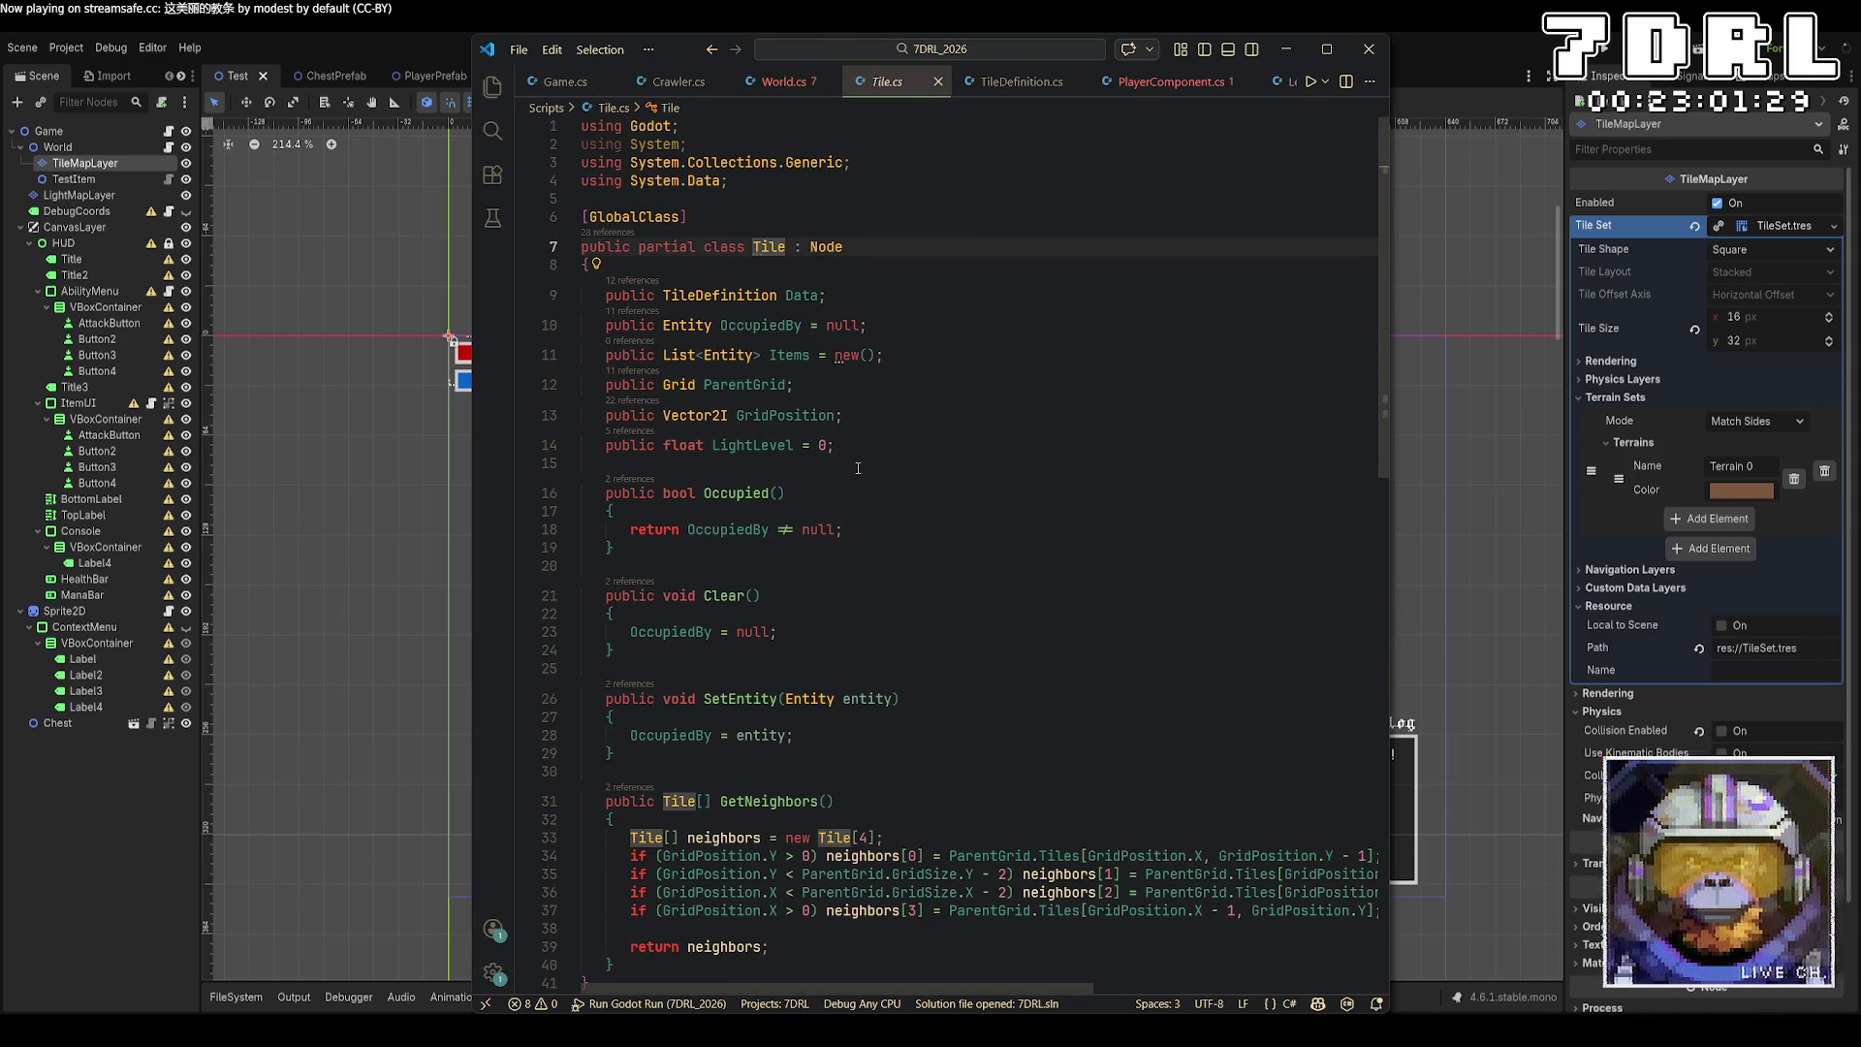
click(780, 81)
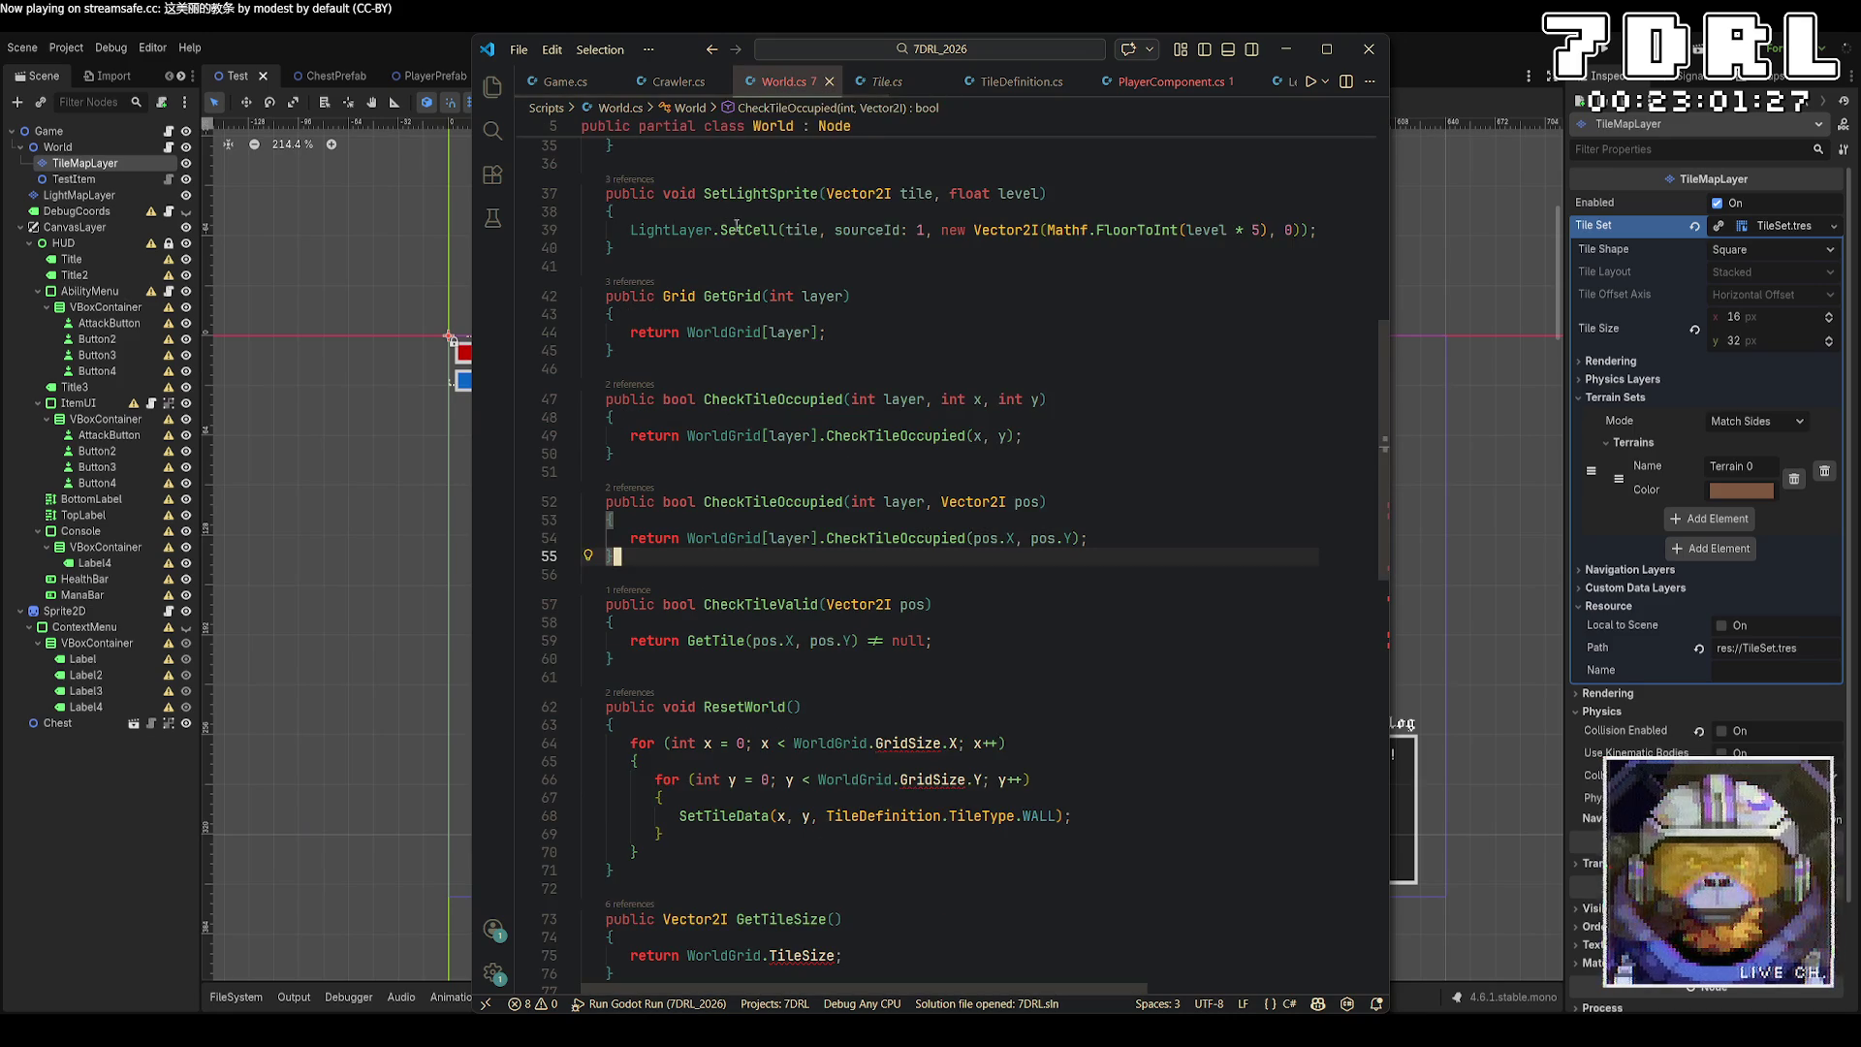
right_click(683, 309)
click(714, 320)
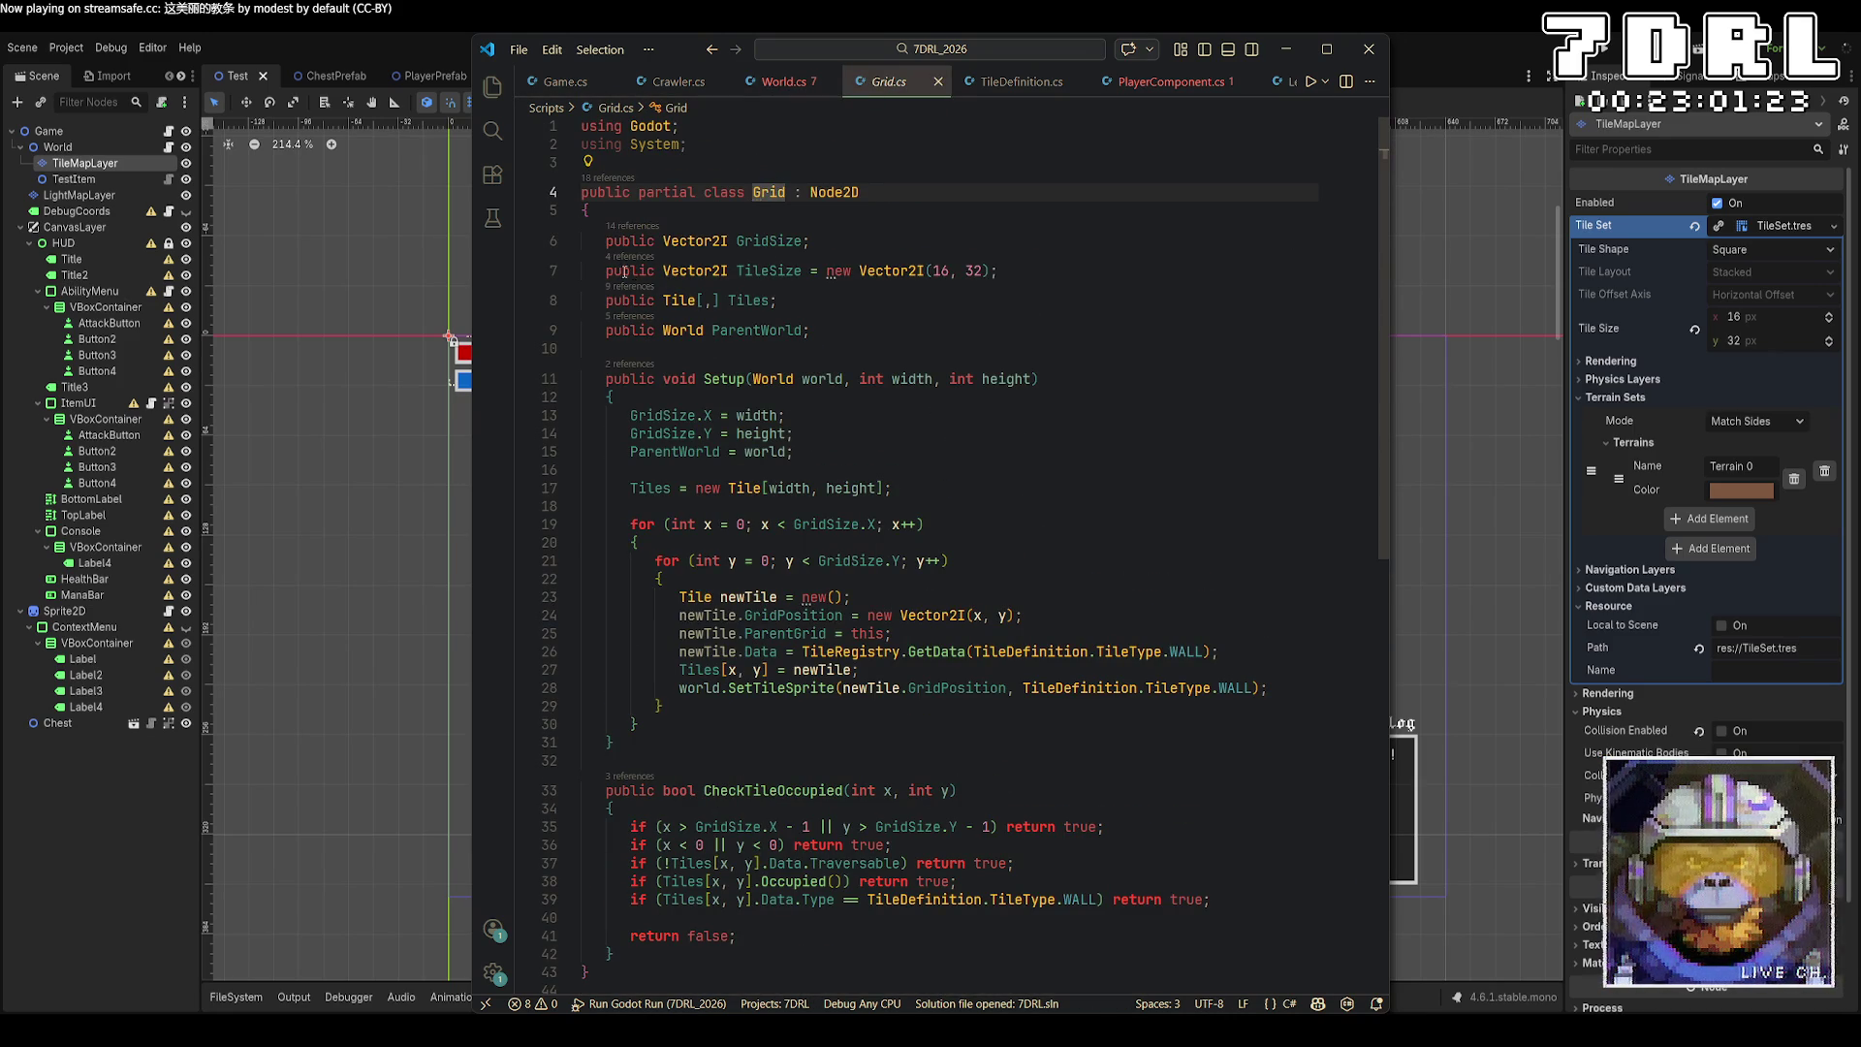
click(665, 271)
text(static)
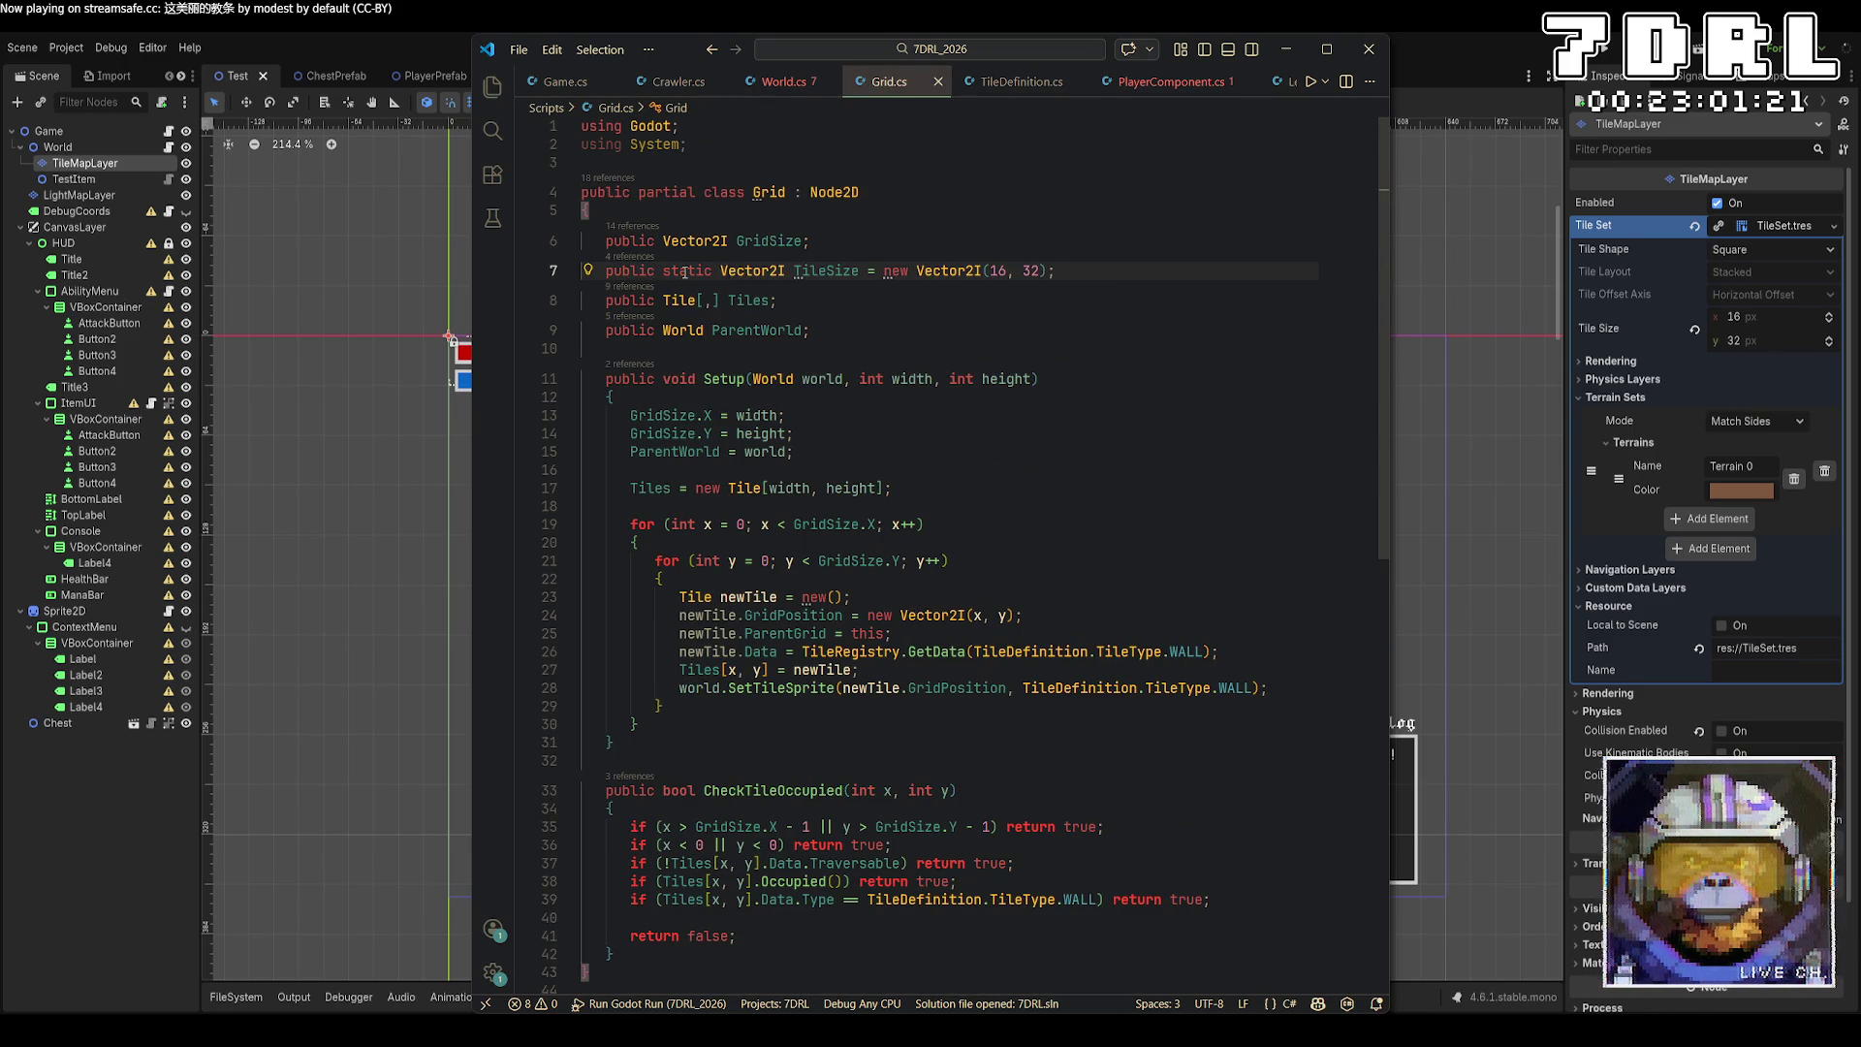
click(787, 84)
scroll(950, 485, down, 5)
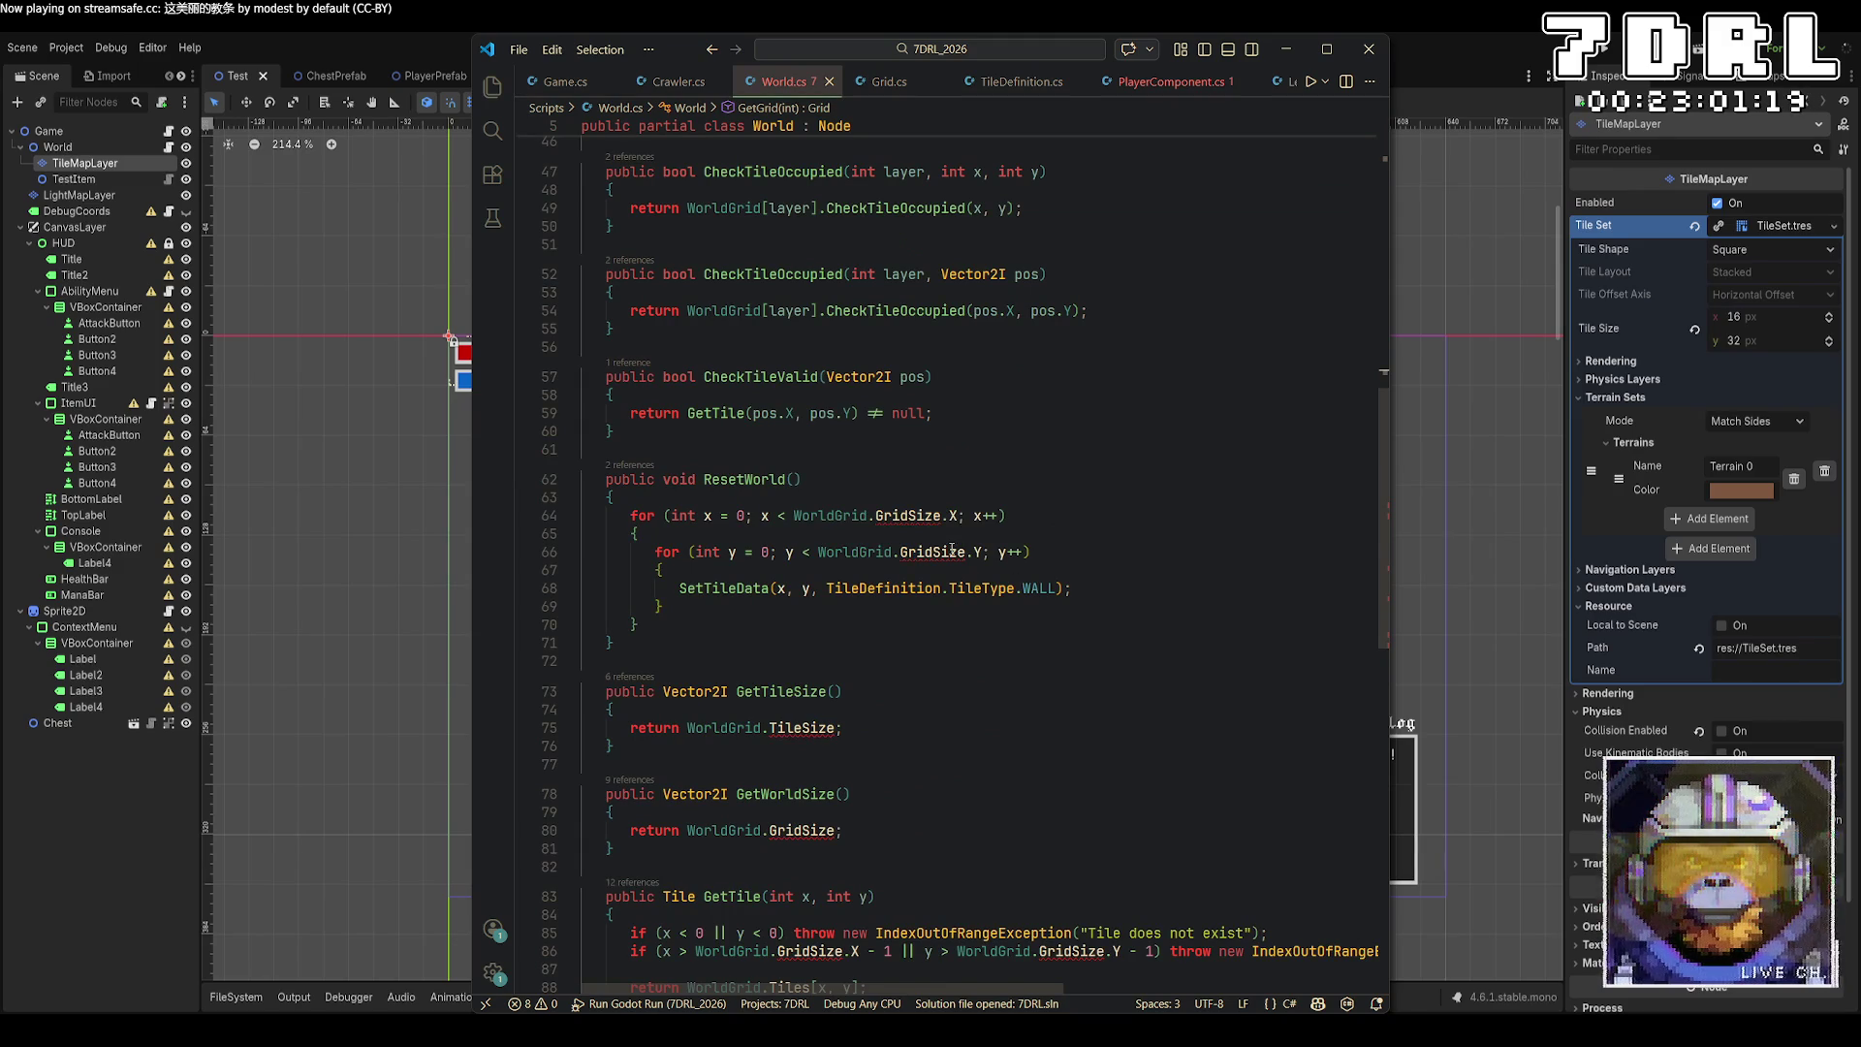
mouse_move(953, 552)
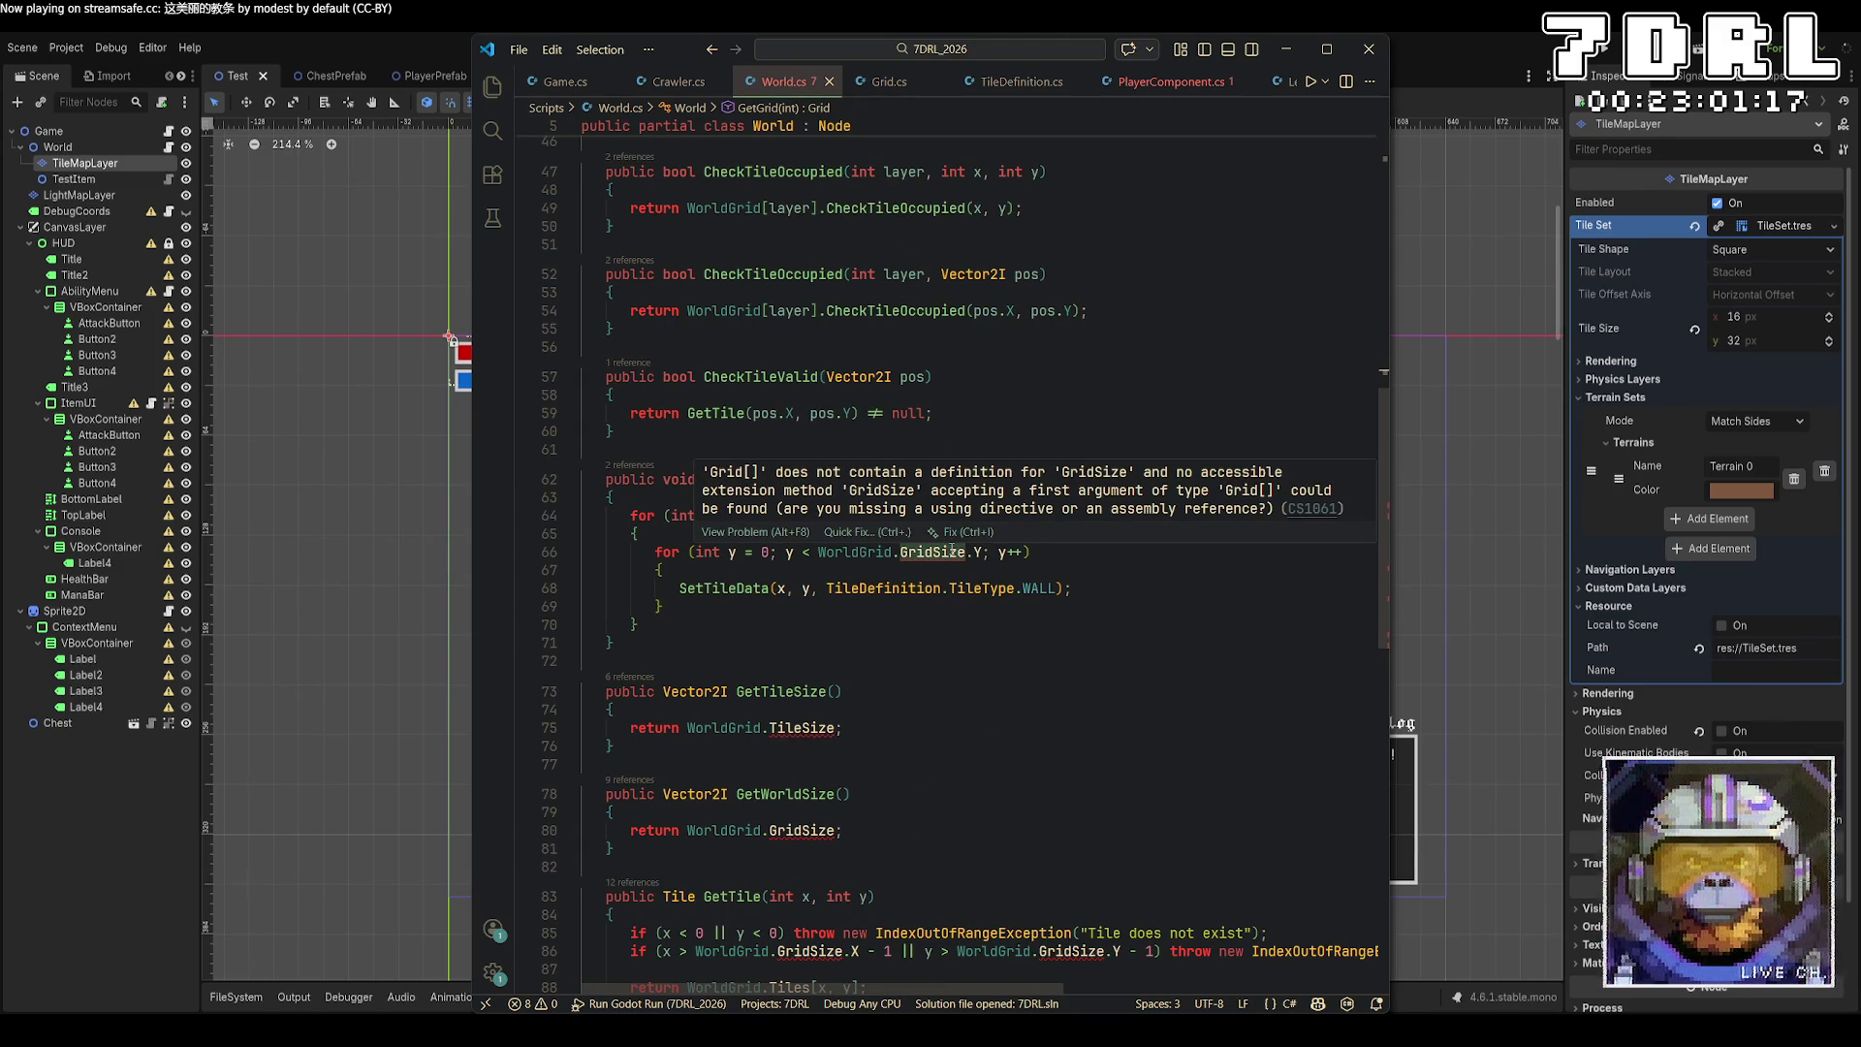
key(Escape)
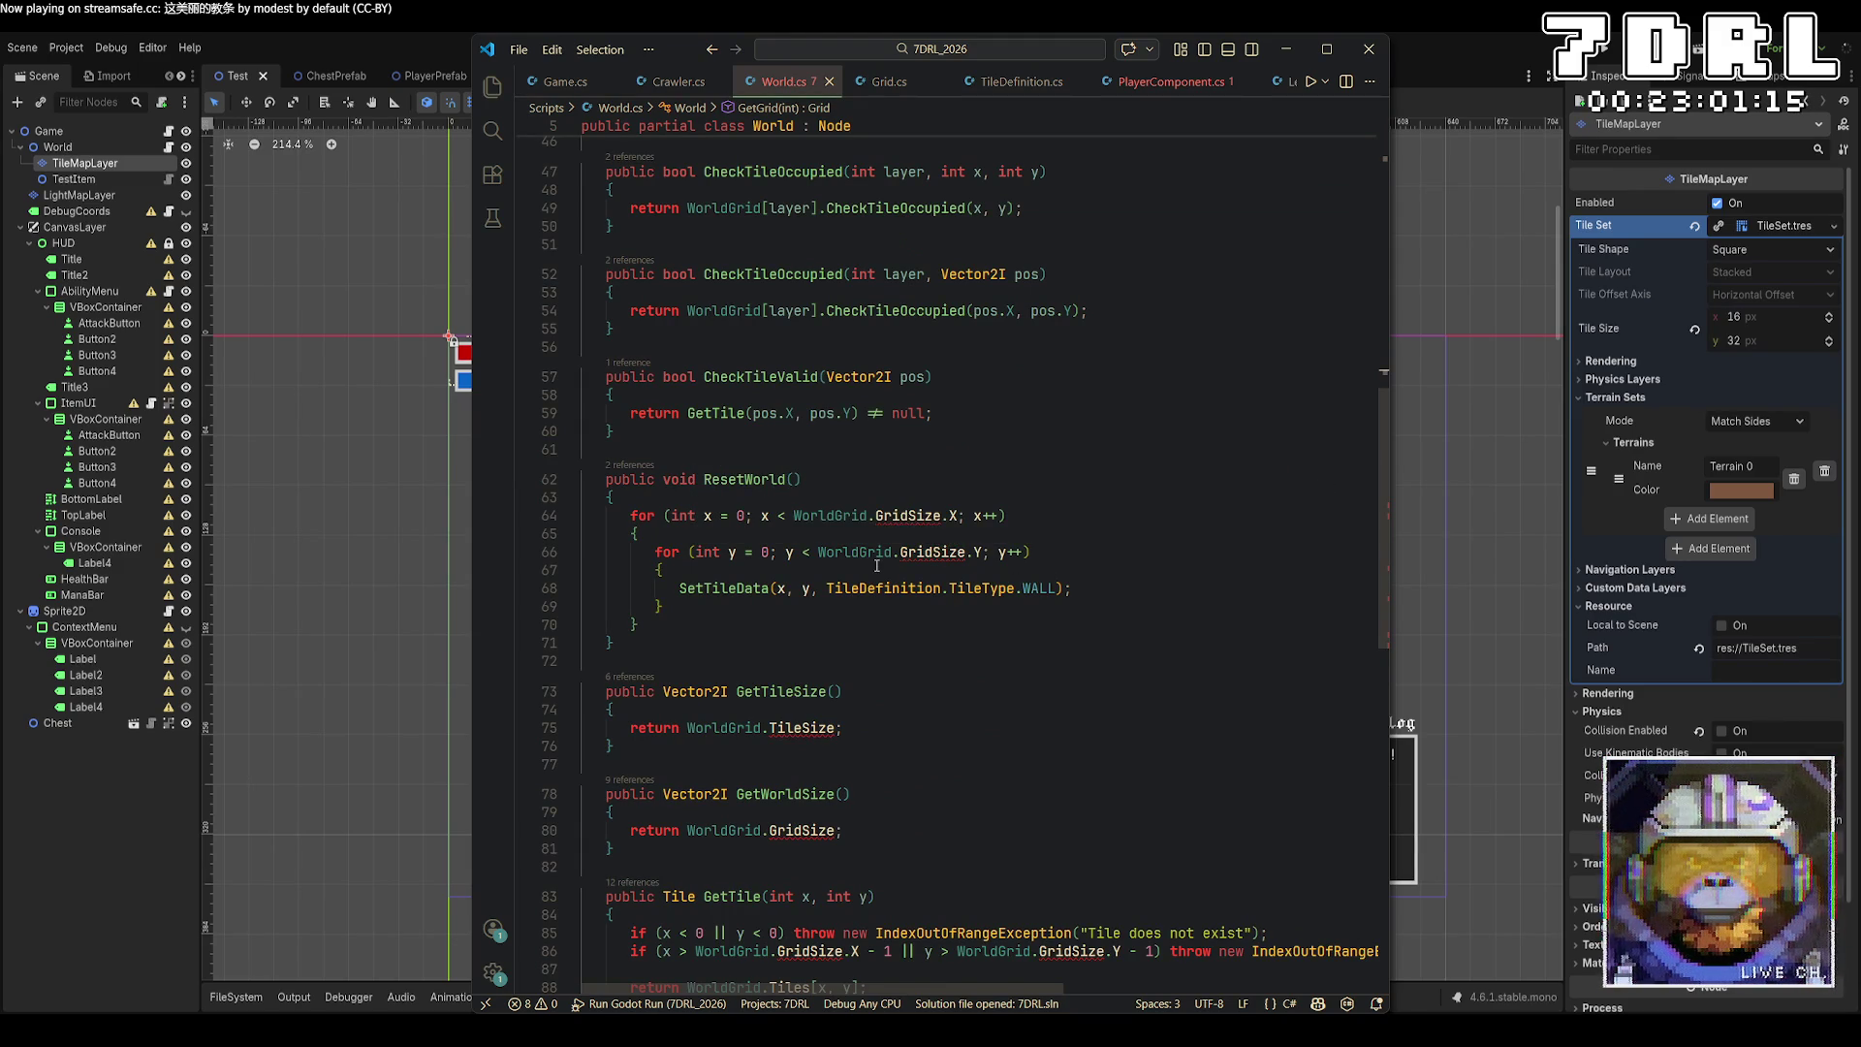
click(888, 82)
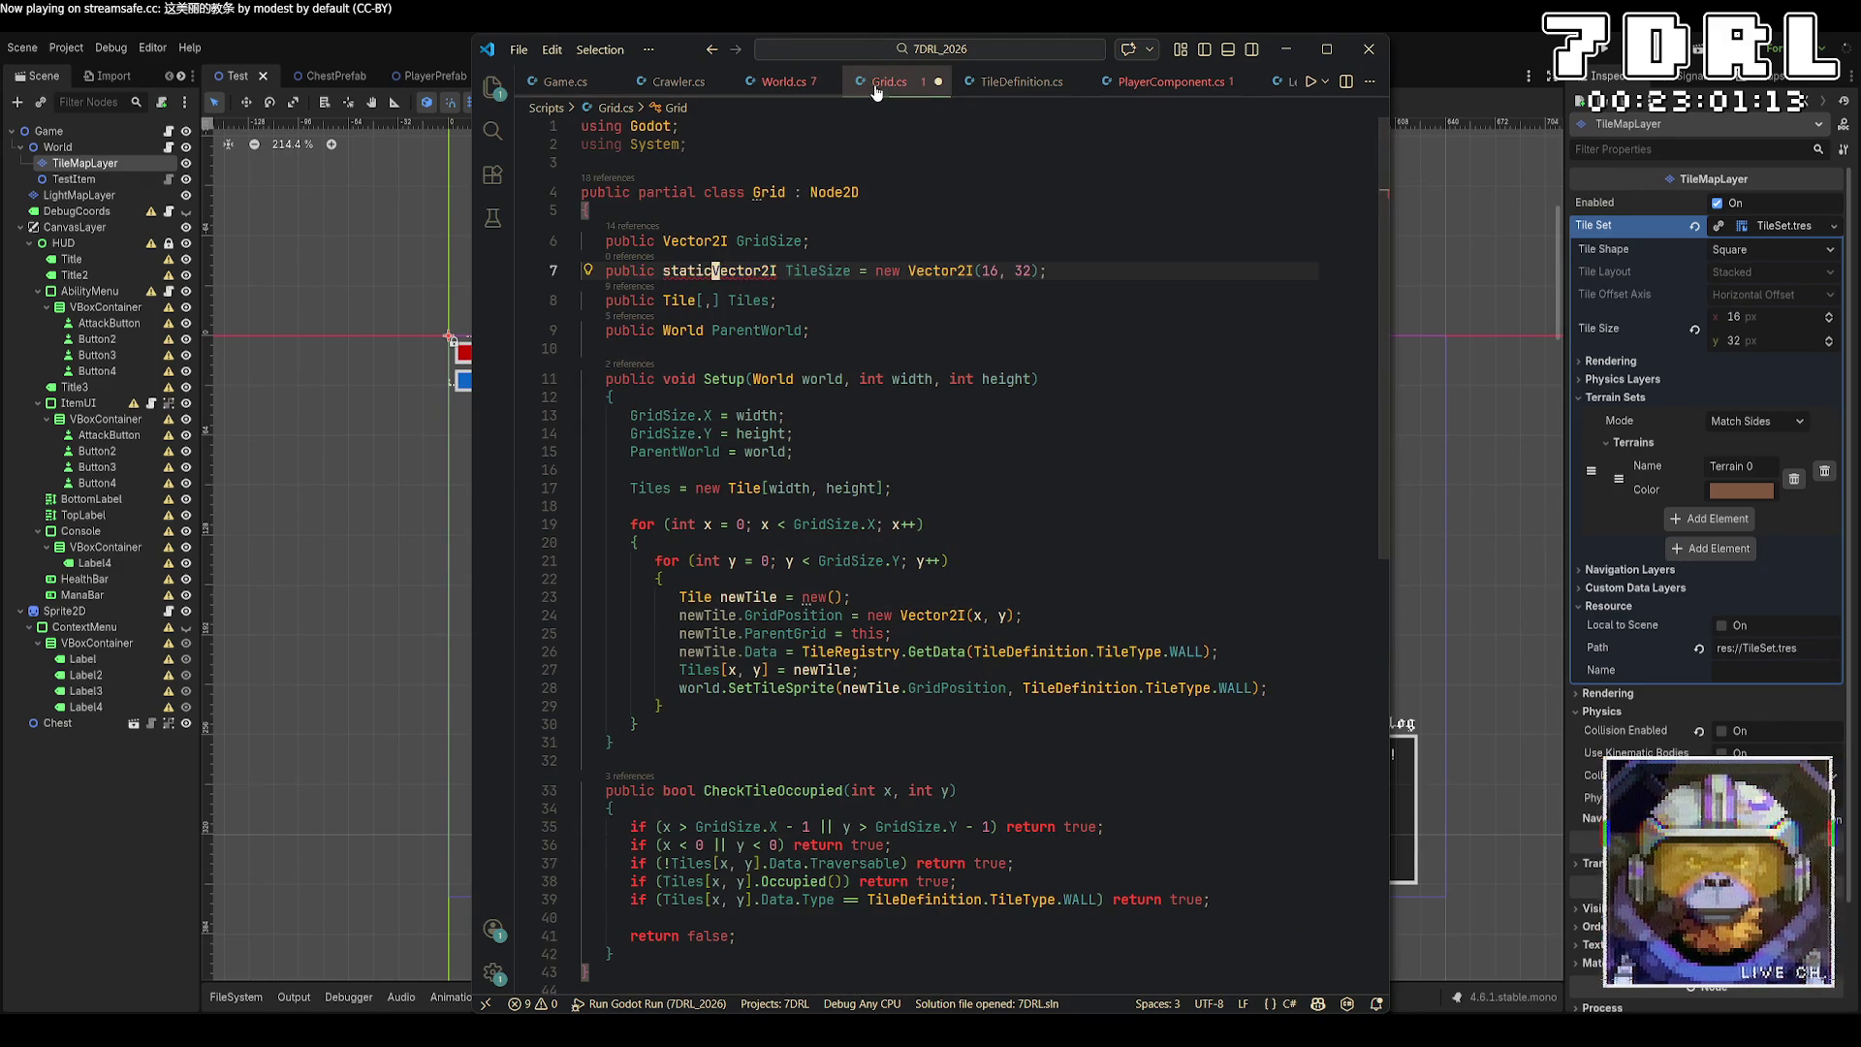
click(758, 81)
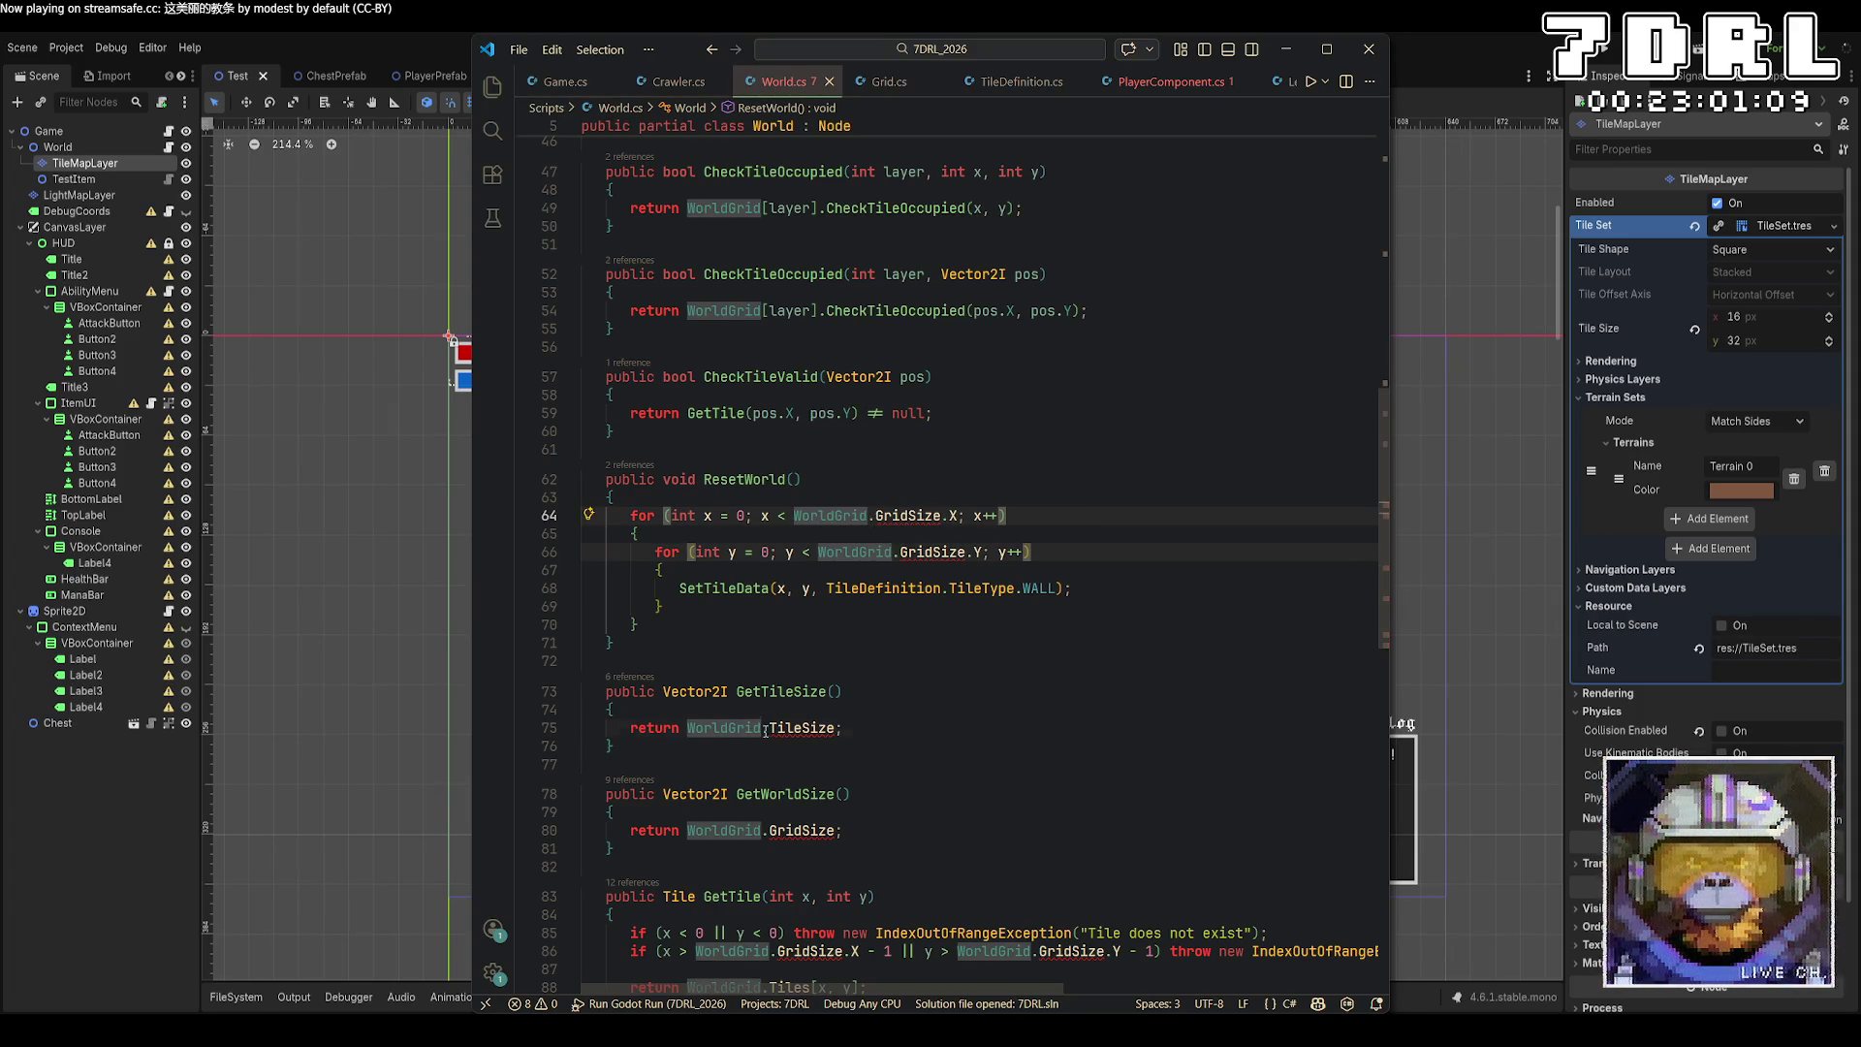
click(1008, 764)
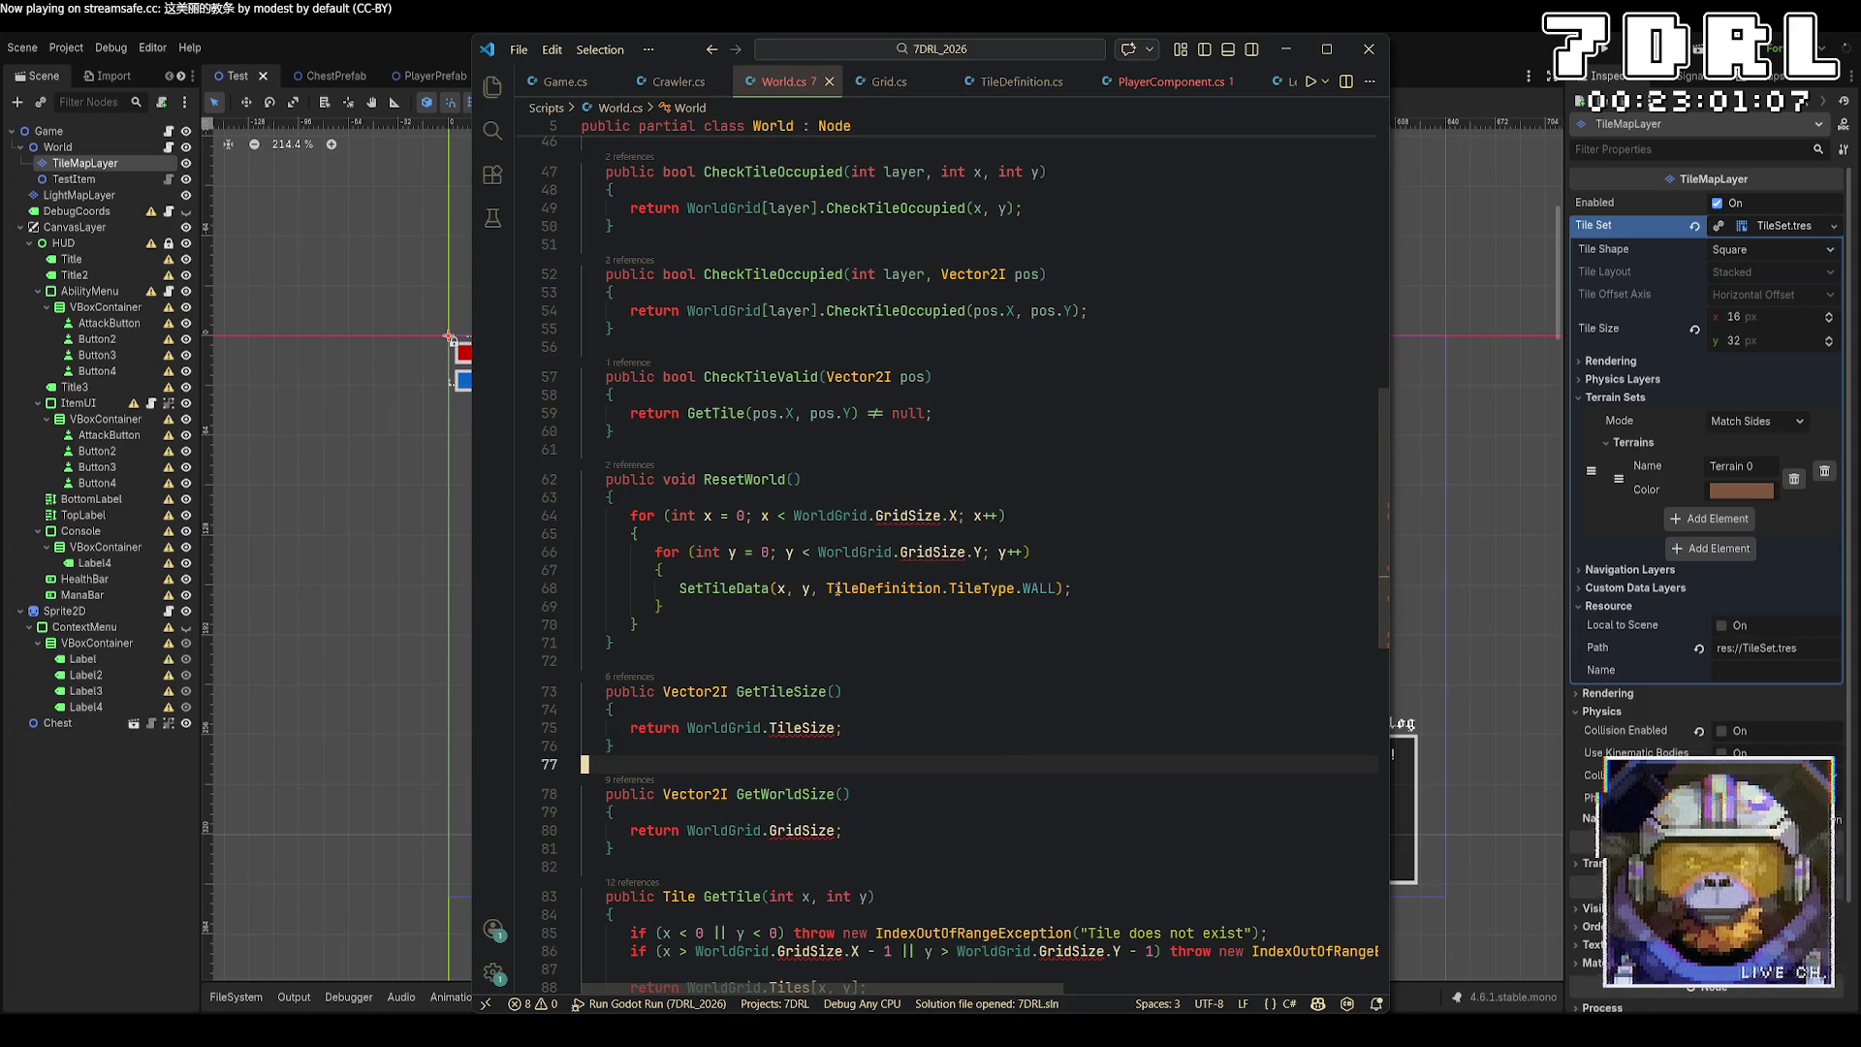
Rename ResetWorld to ResetLayer(int layer) and loop over WorldGrid[layer].
scroll(873, 611, down, 3)
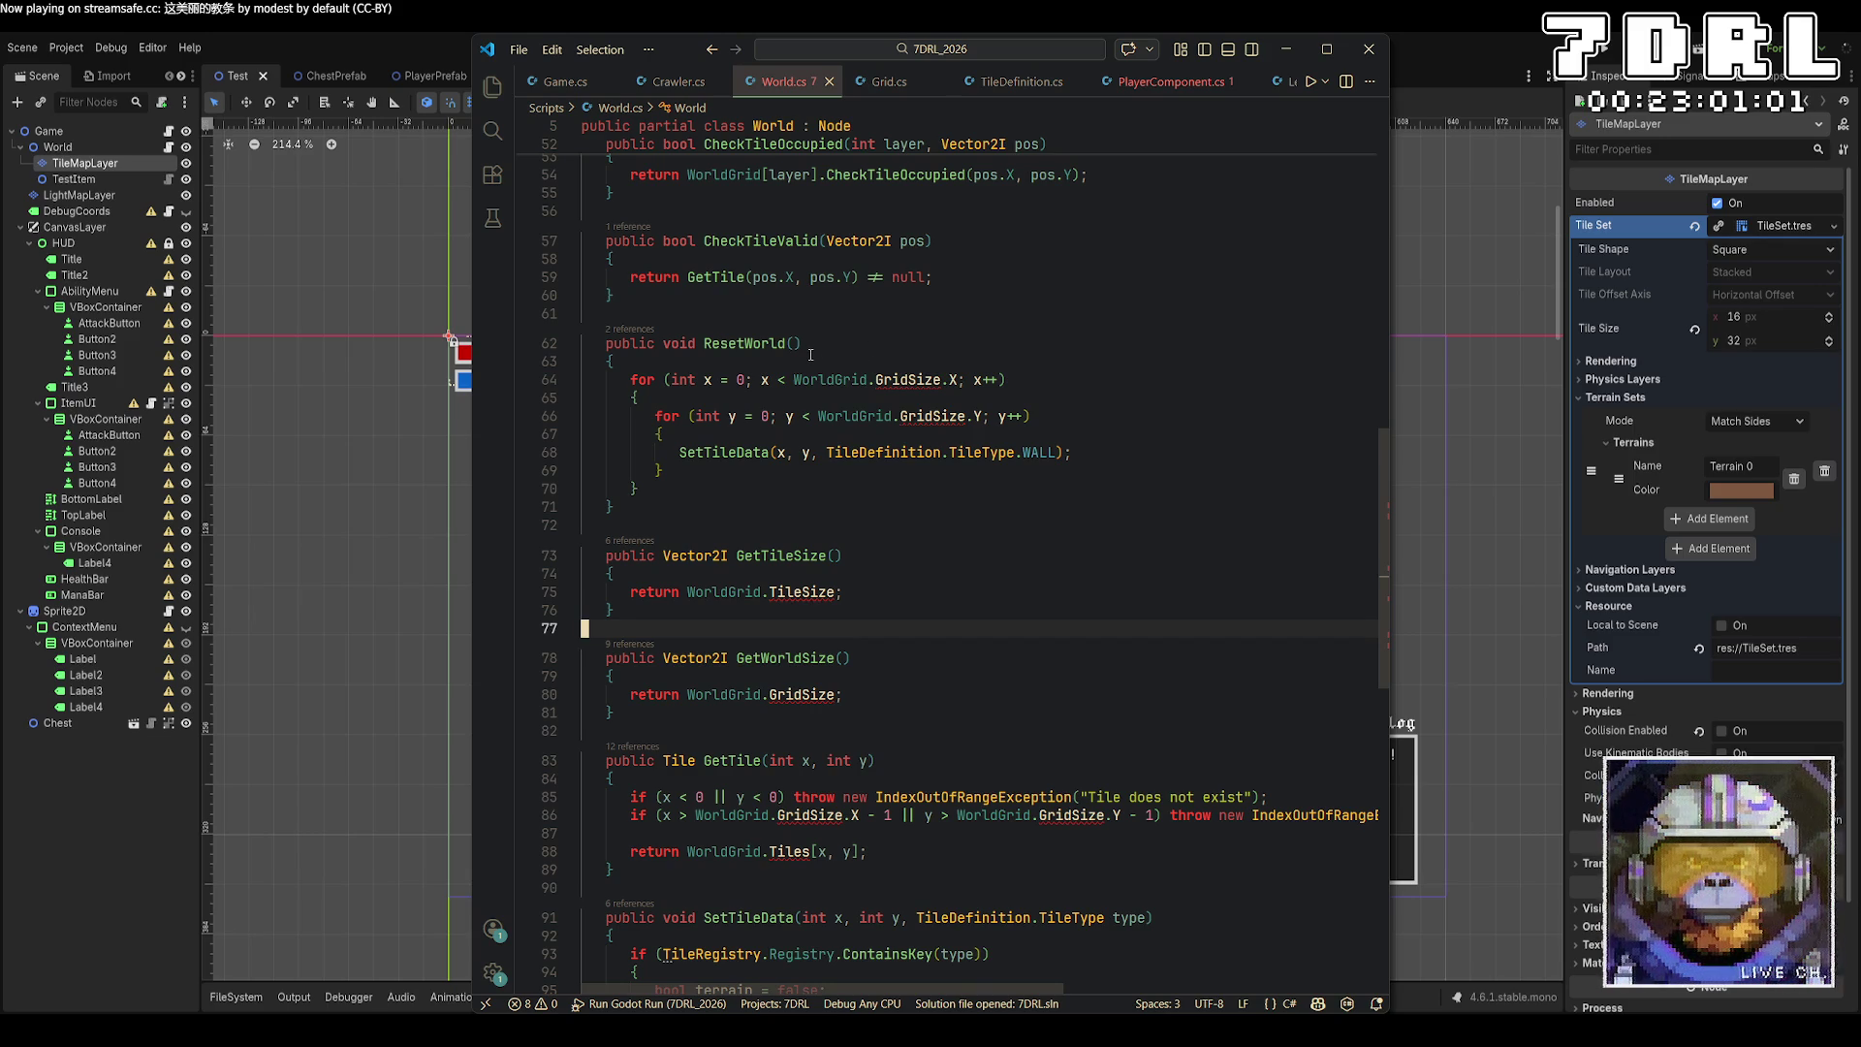
click(773, 343)
key(F2)
text(ResetLayer)
key(Return)
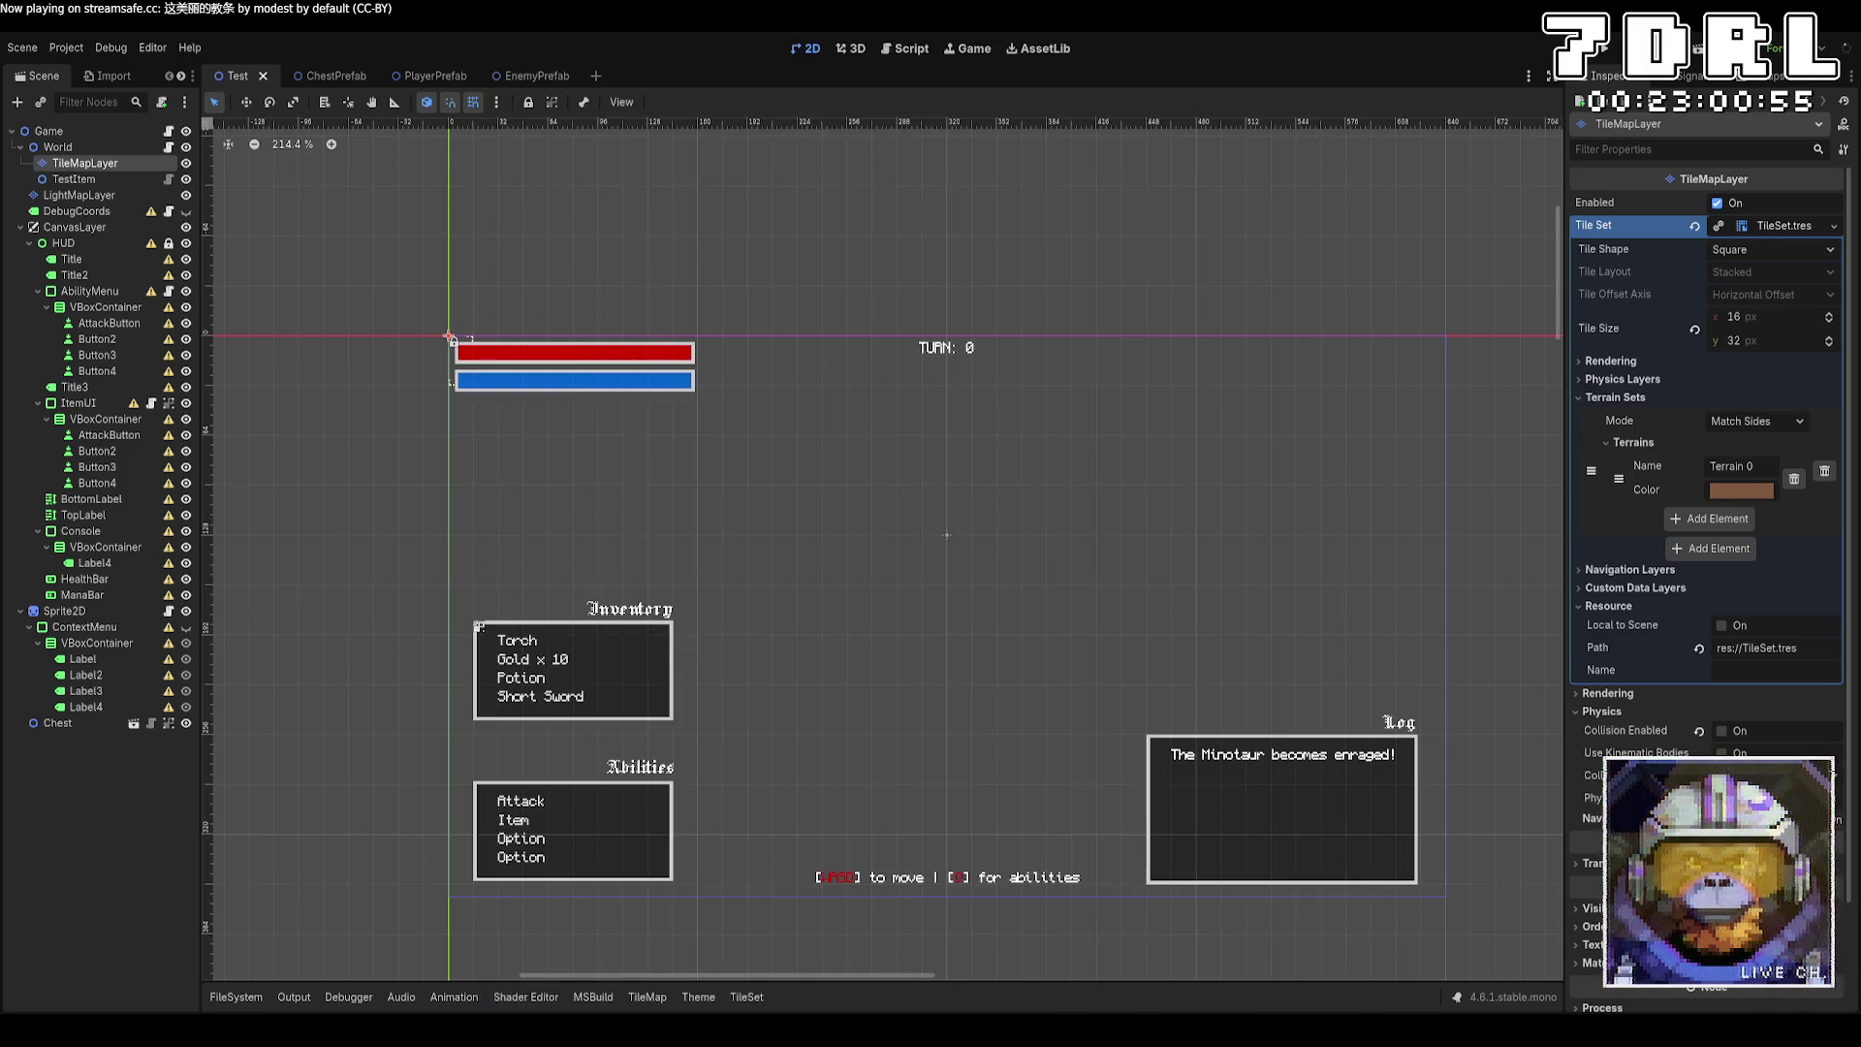
text(int layer)
key(Down)
key(Down)
key(Down)
click(869, 379)
text([lay)
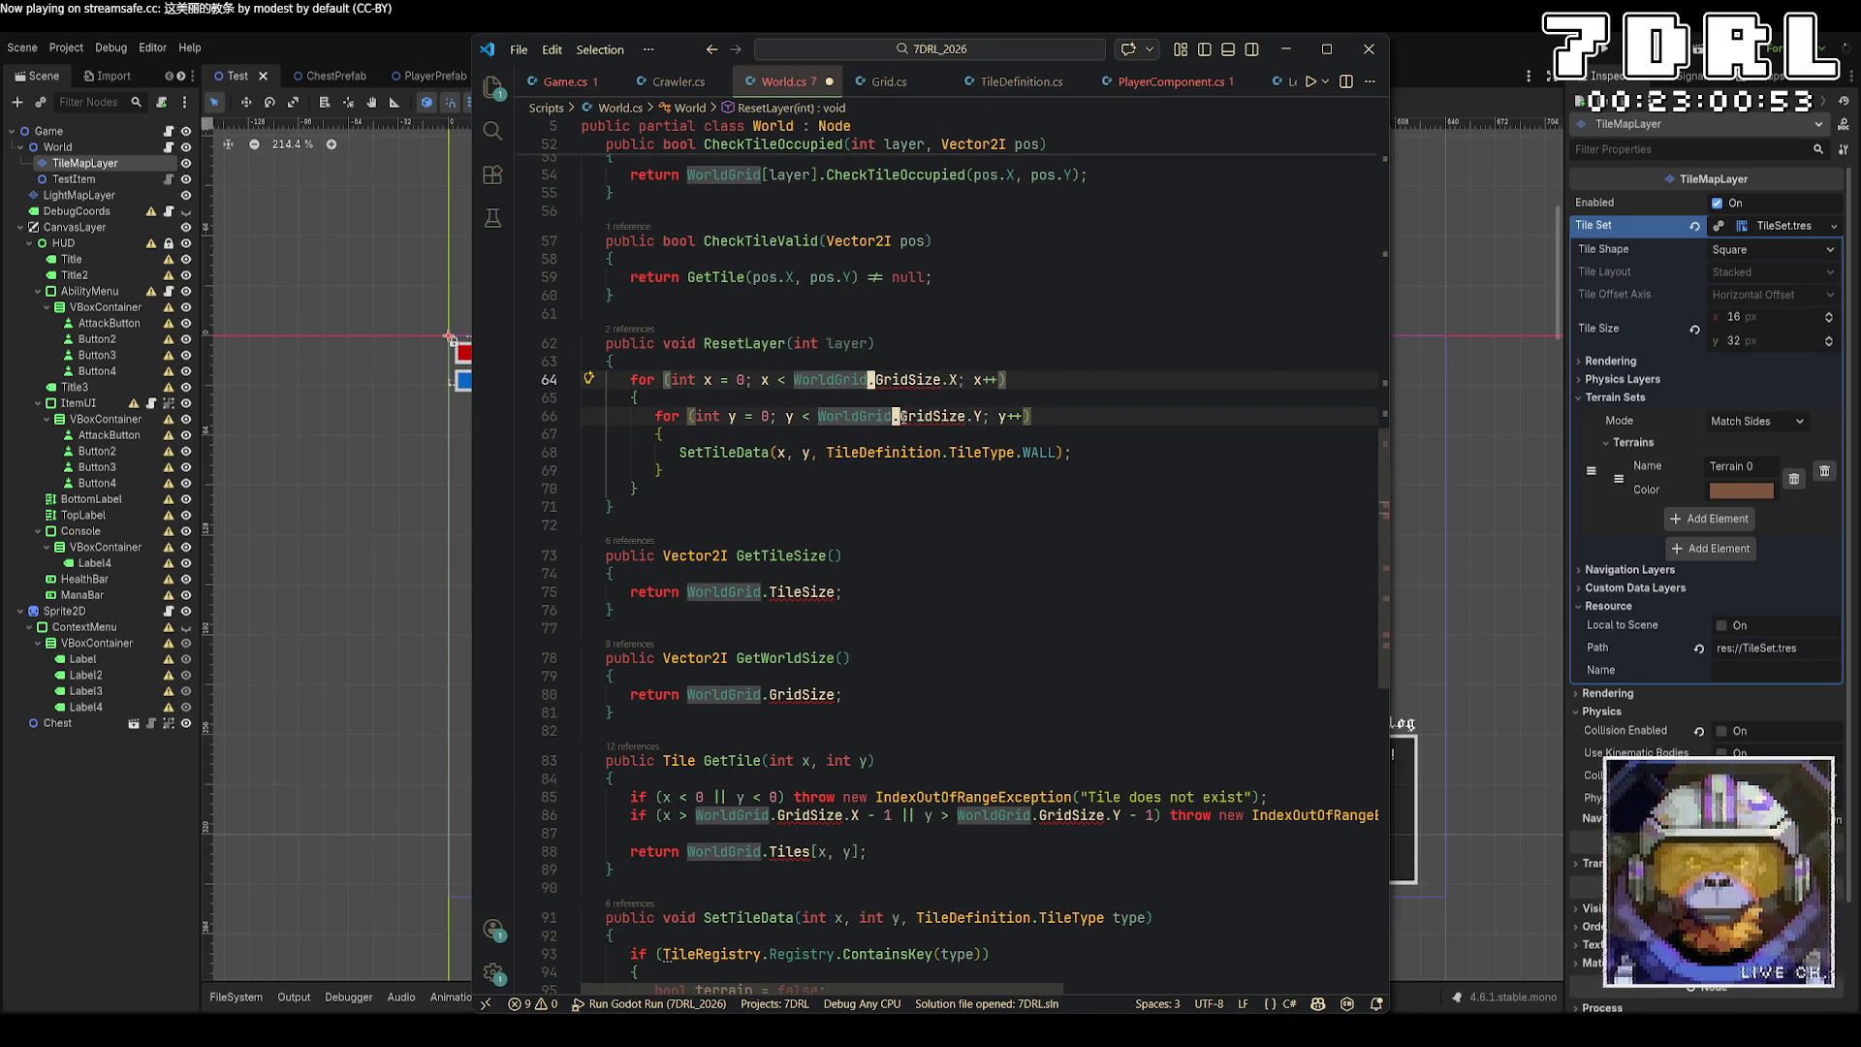
key(Return)
click(959, 514)
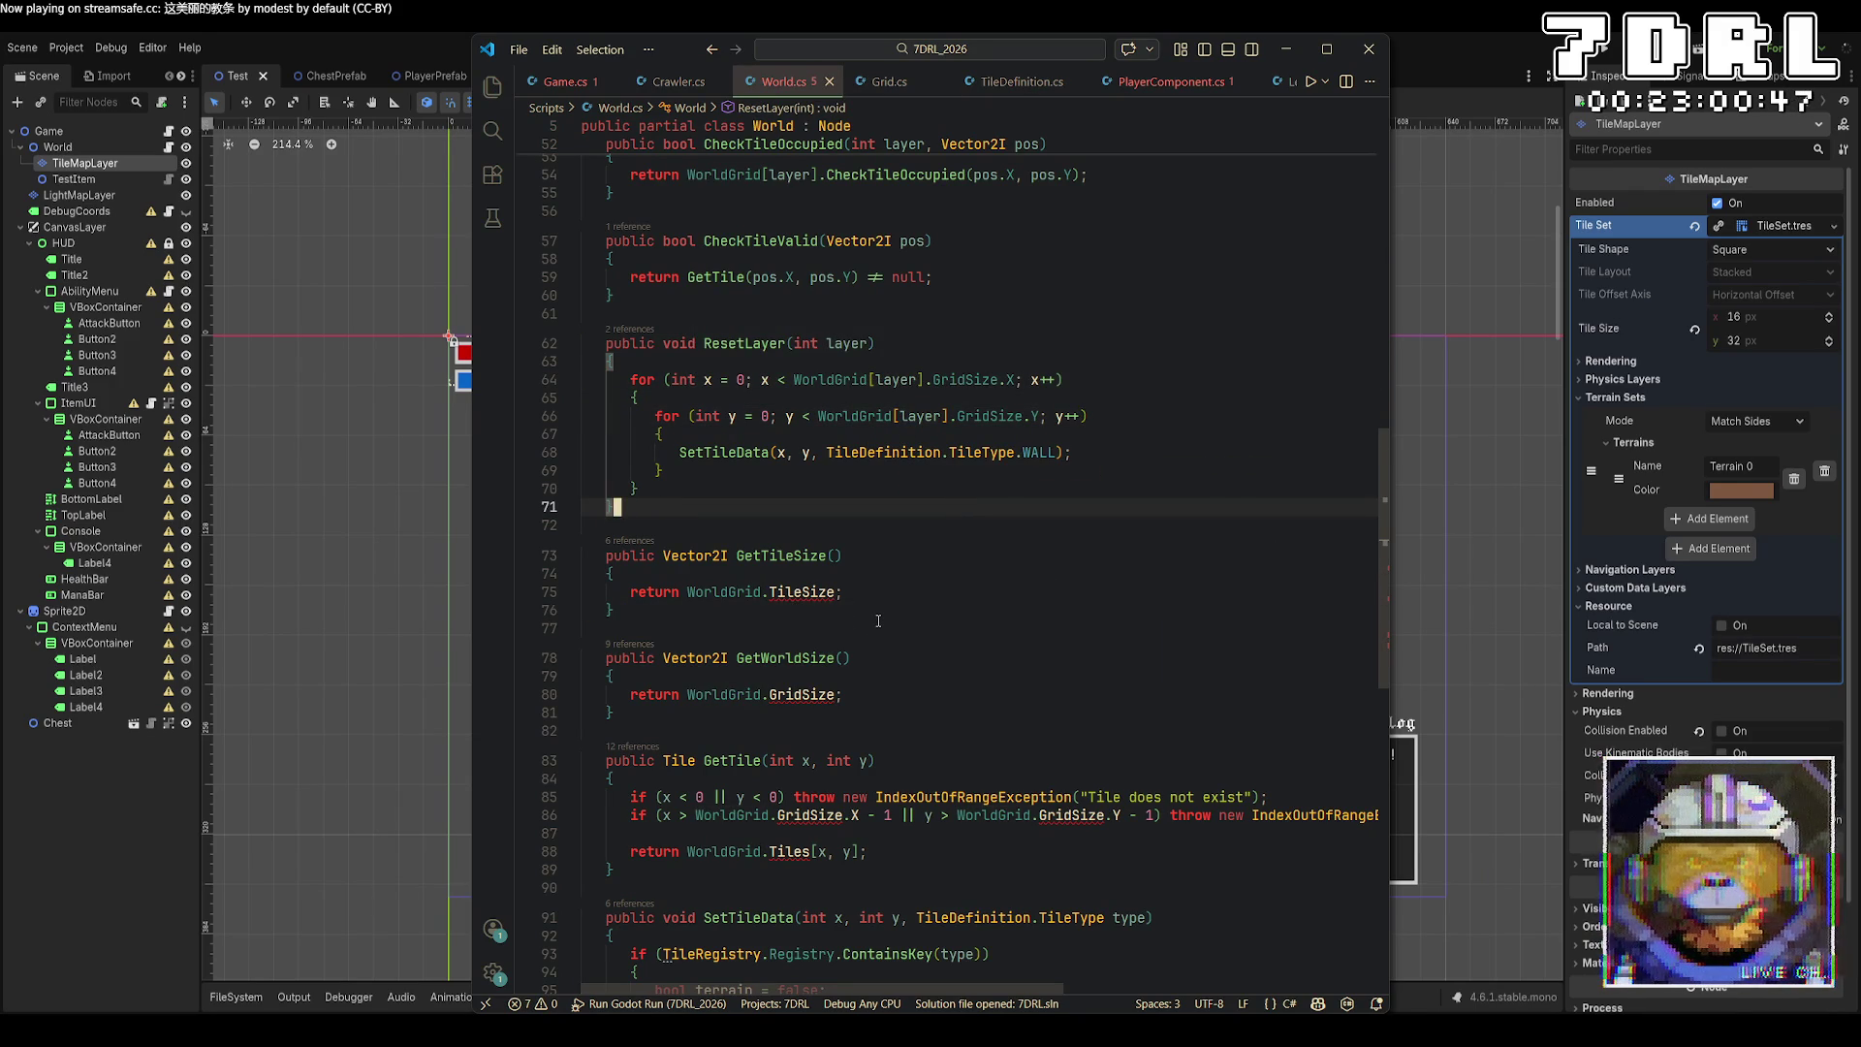
Make GetTileSize and GetWorldSize read from WorldGrid[0], and save.
click(764, 592)
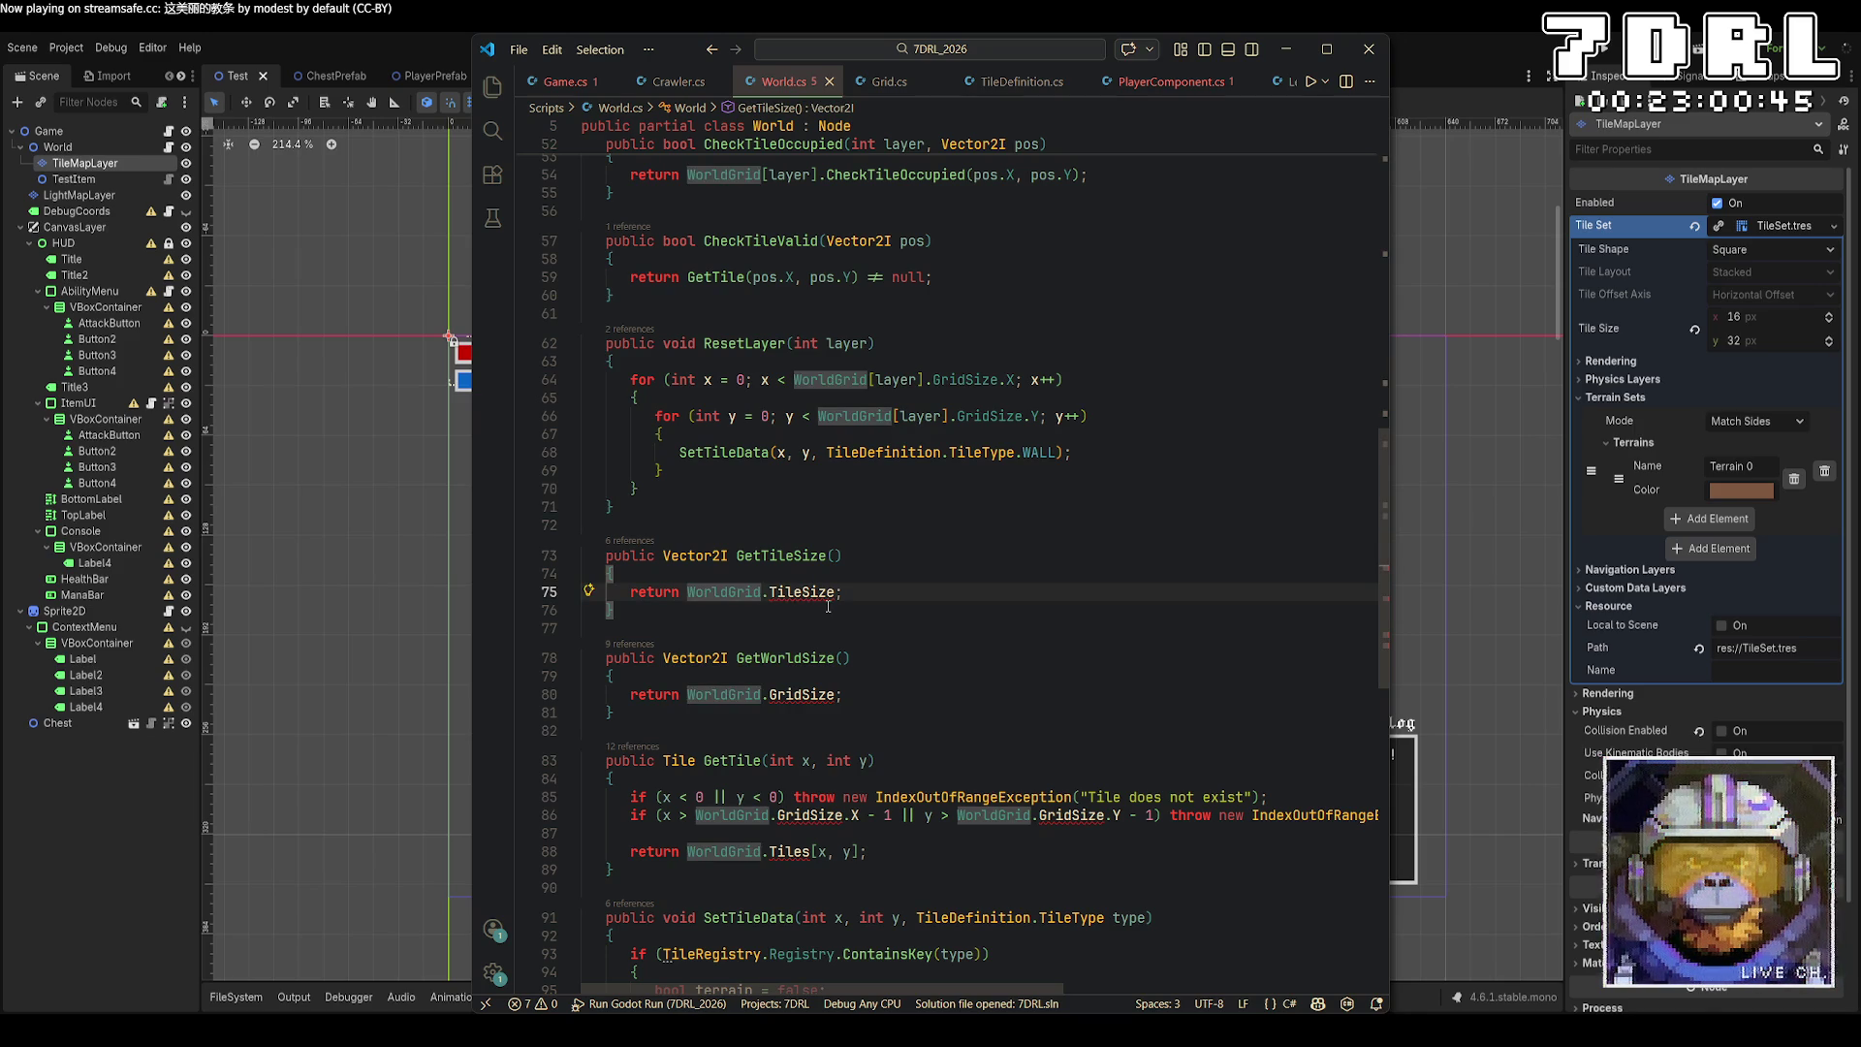
text([0)
click(764, 694)
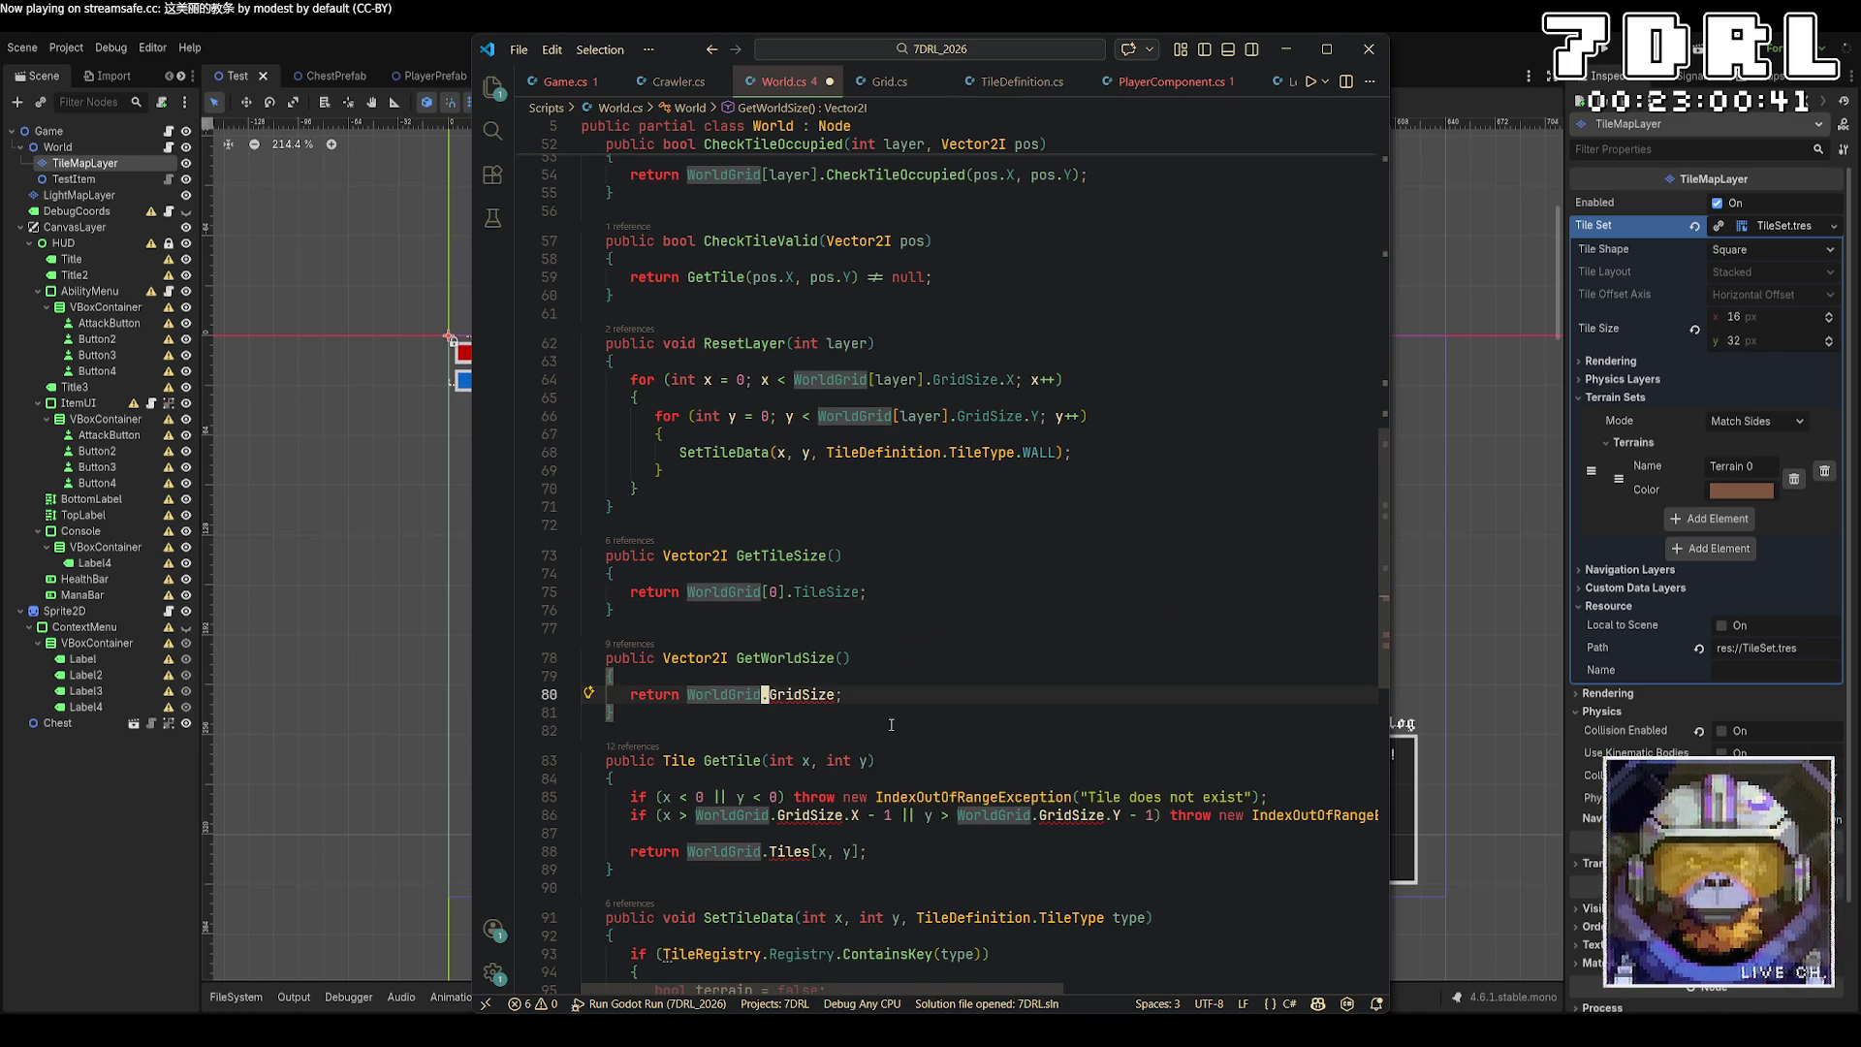
click(926, 716)
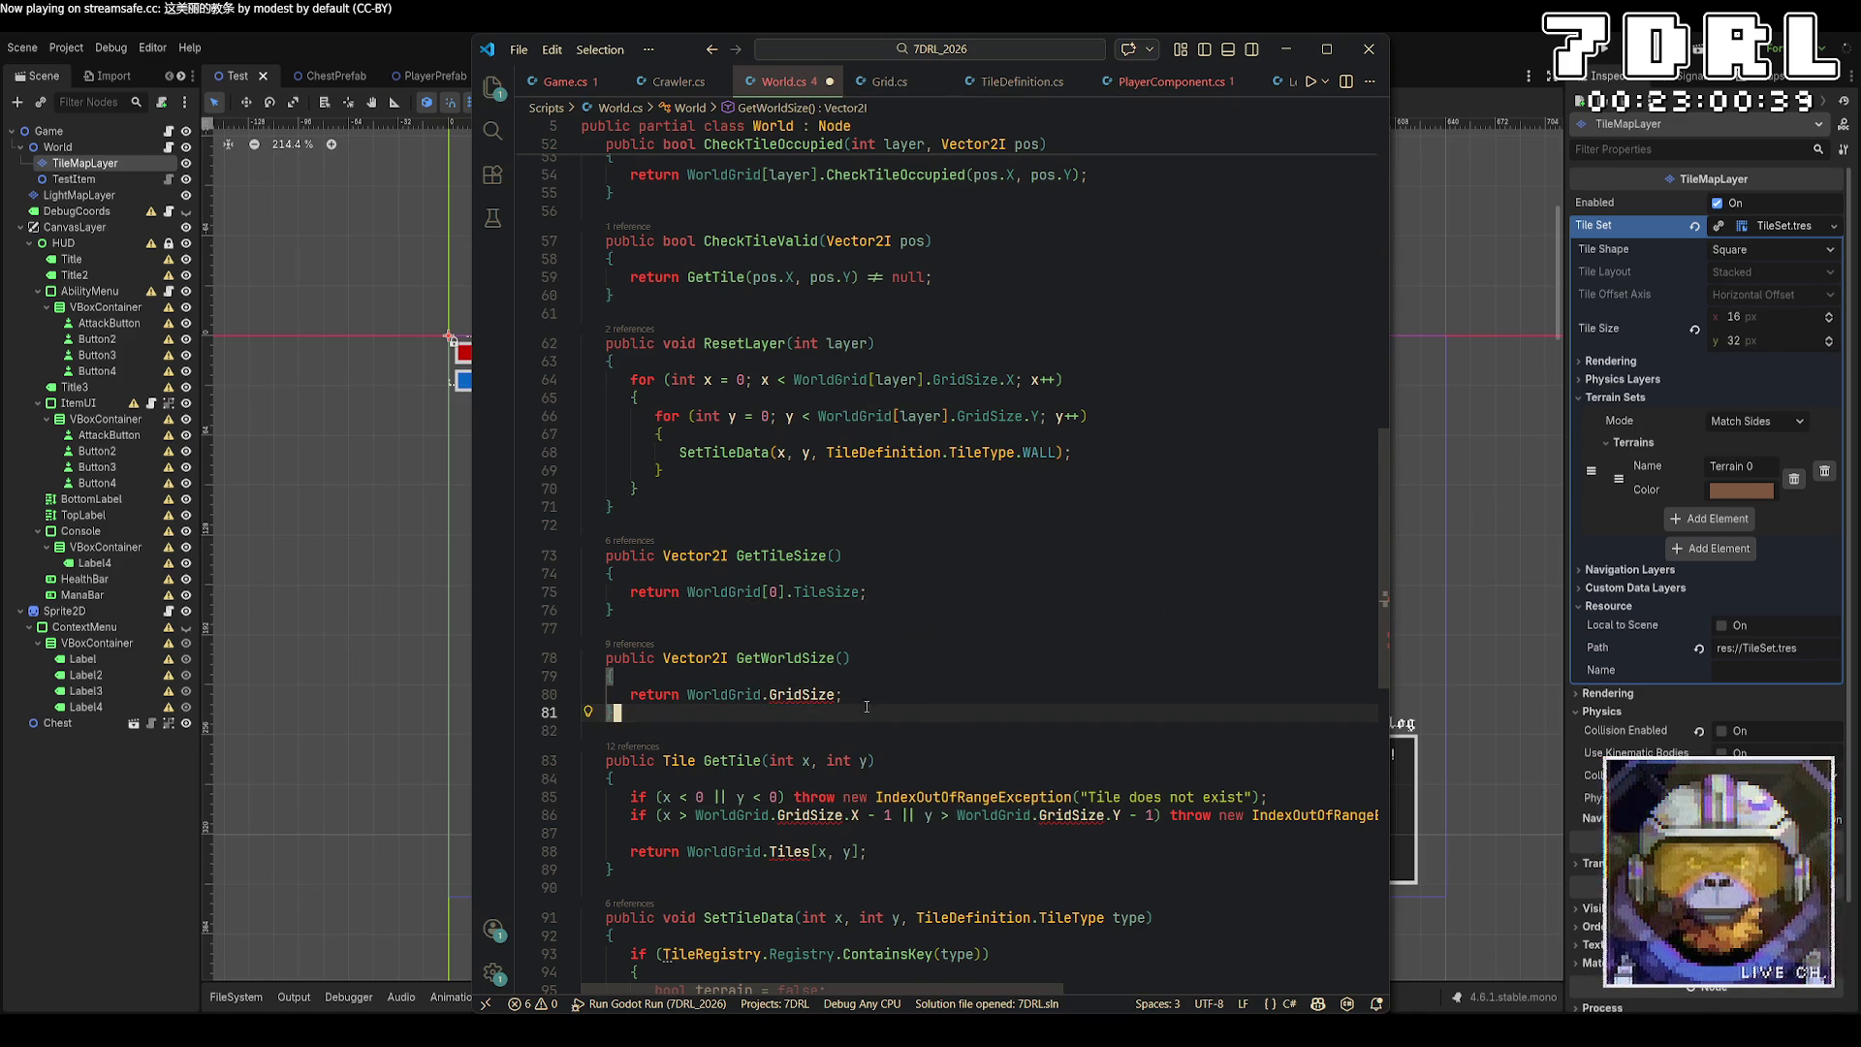
click(764, 695)
text([0])
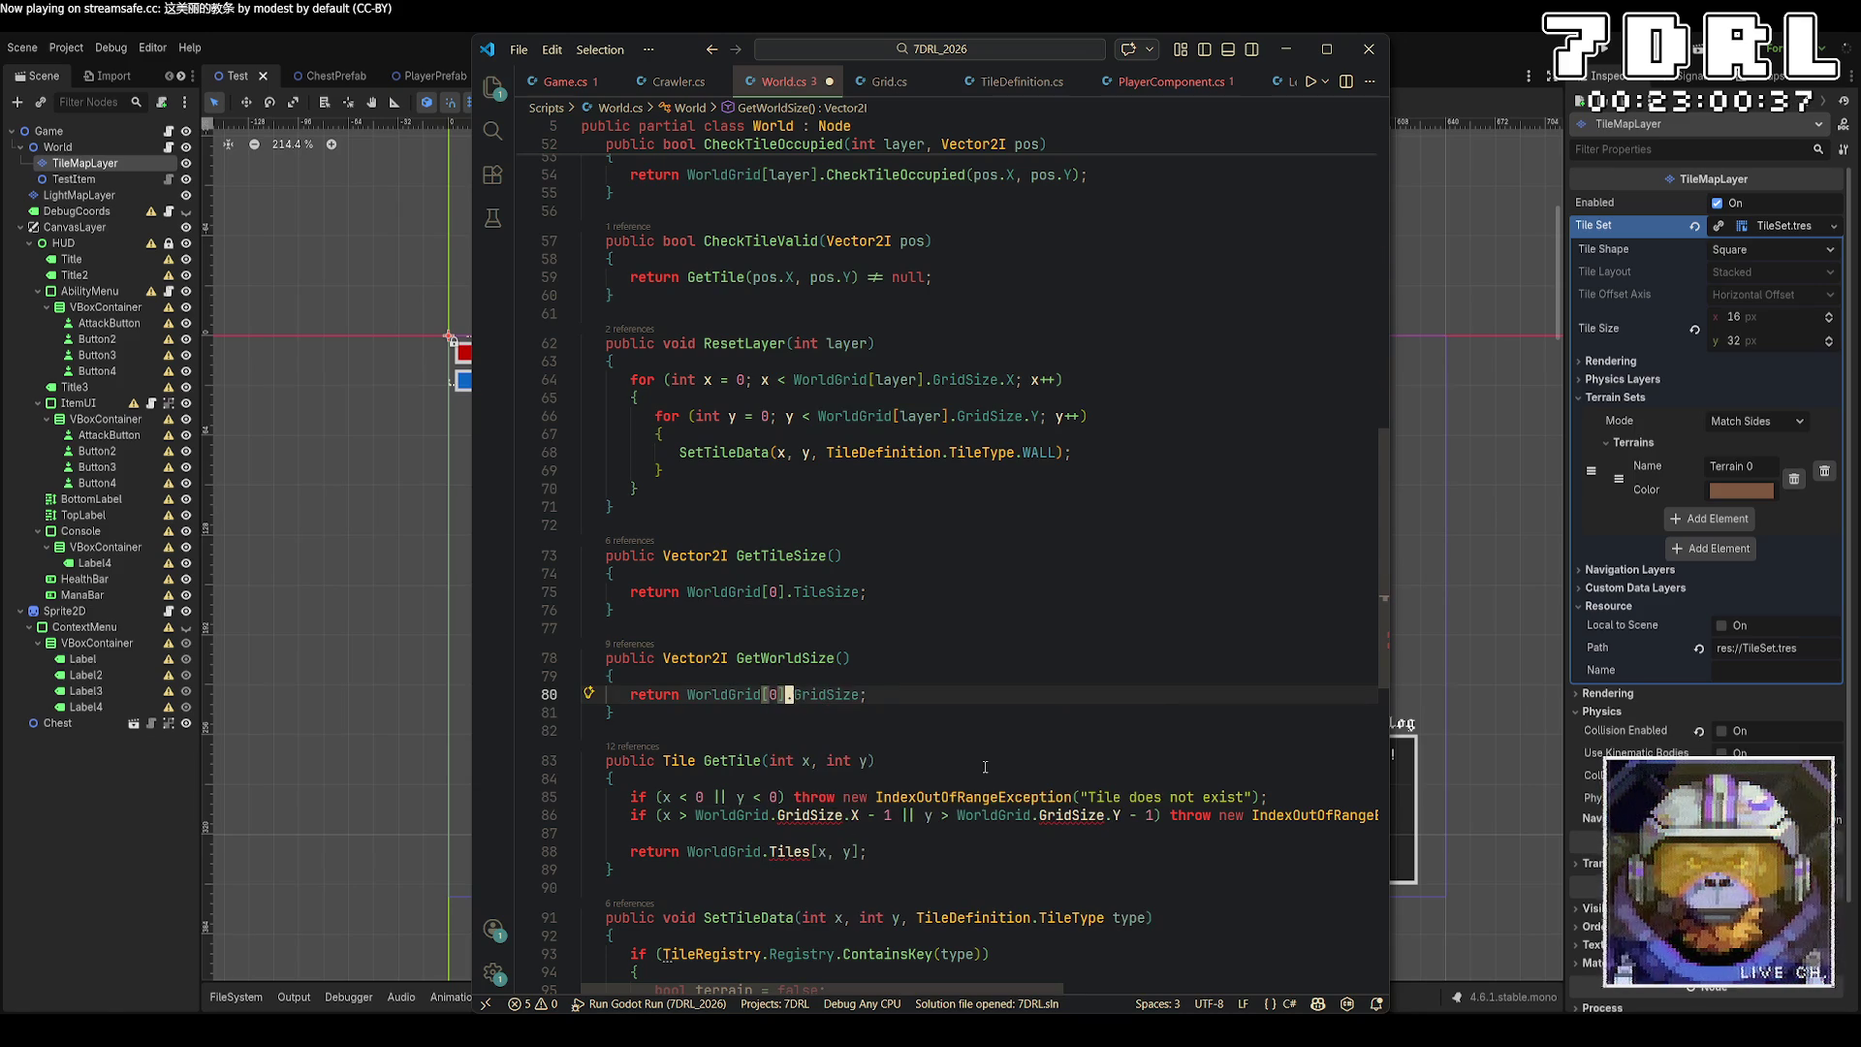
key(ctrl+s)
click(1018, 663)
Start a new public void ResetWorld() with a for loop over WorldGrid.Length.
click(709, 508)
key(Return)
key(Return)
text(public void ResetWorld())
key(Return)
text({)
key(Return)
text(for)
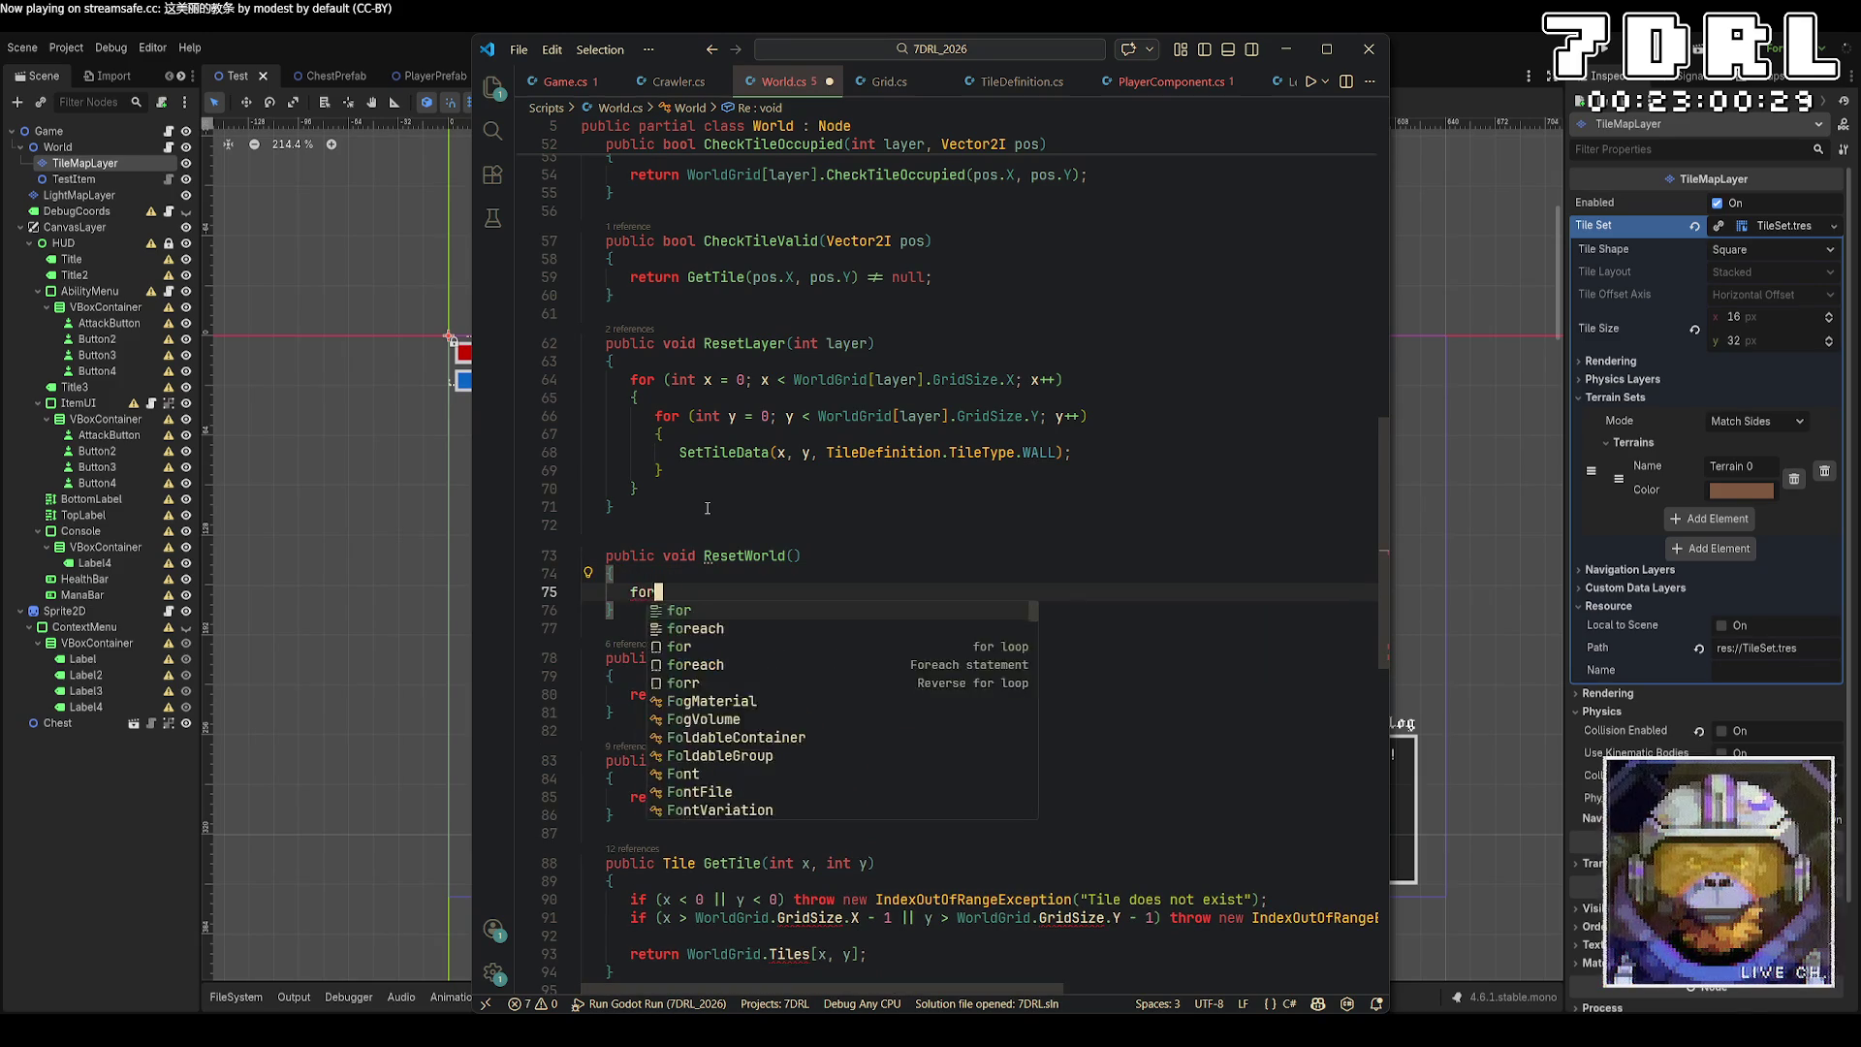
text( (int i = 0; i < )
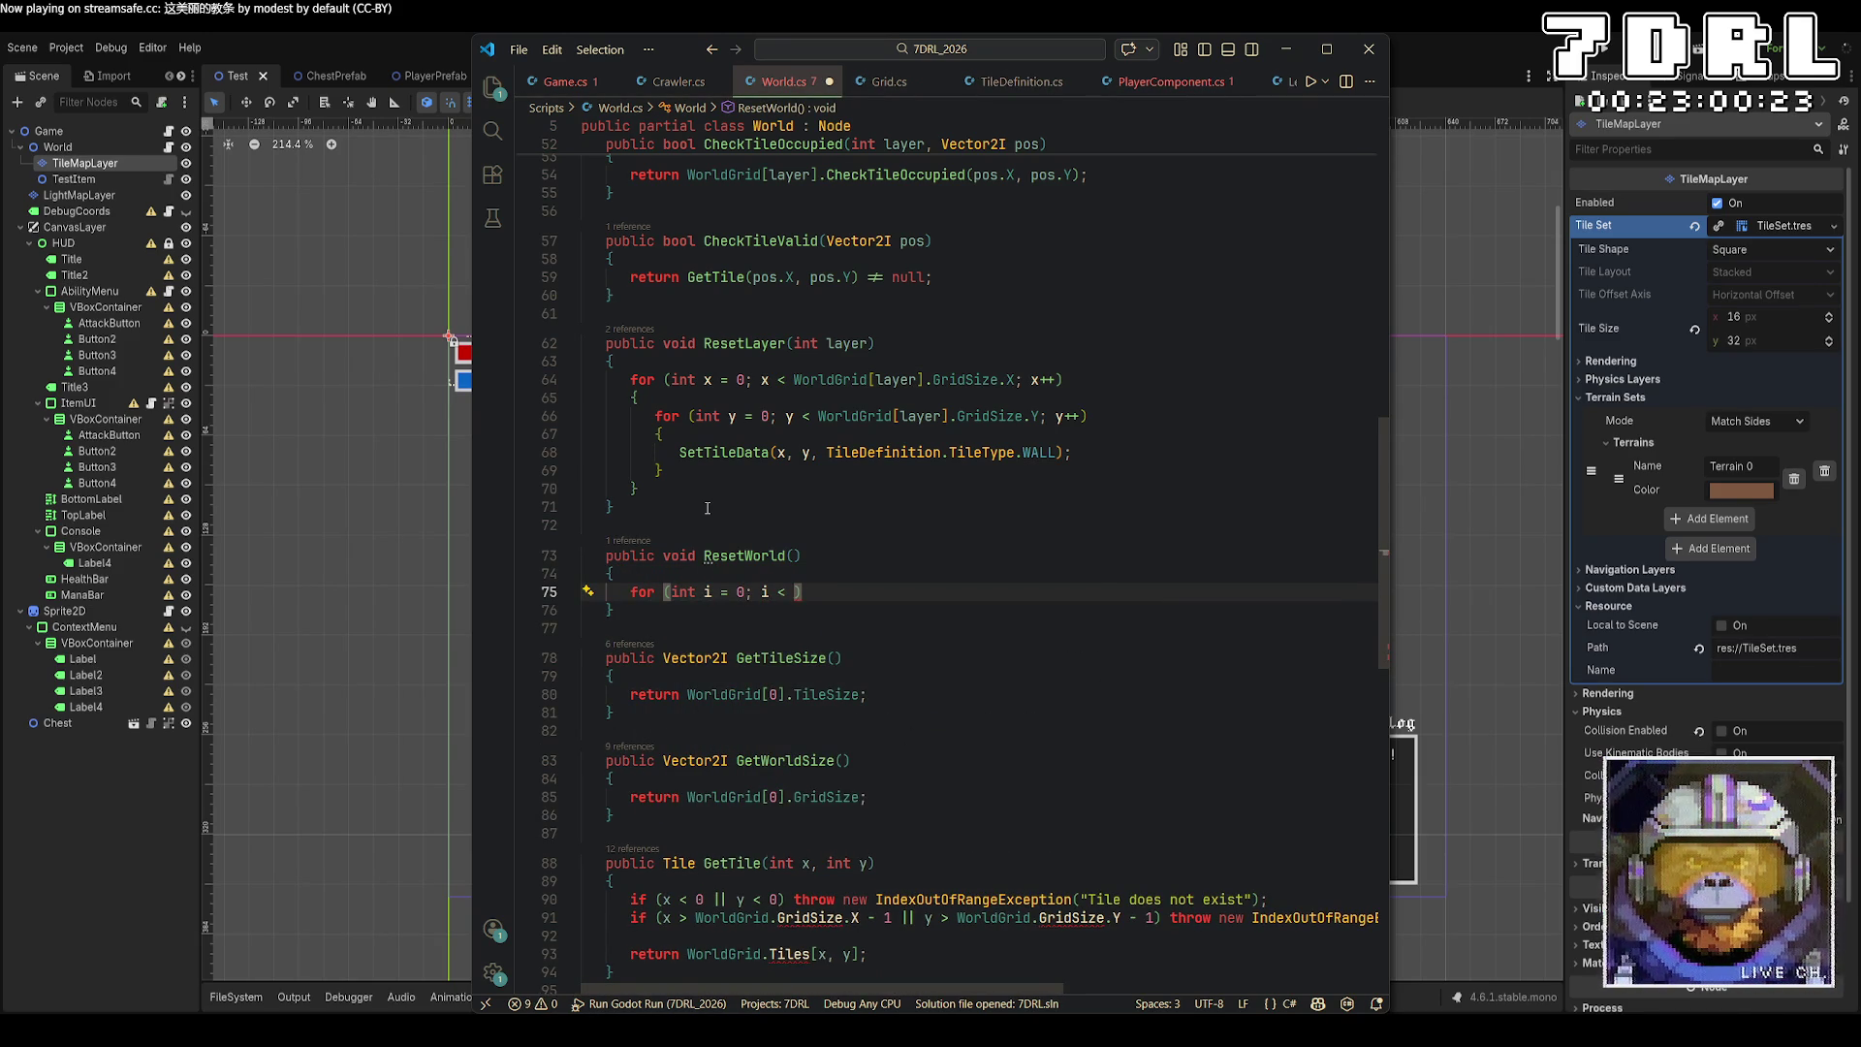
text(WorldGrid.le)
Complete ResetWorld's loop so it calls ResetLayer(i) for every grid.
key(Tab)
text(; i++)
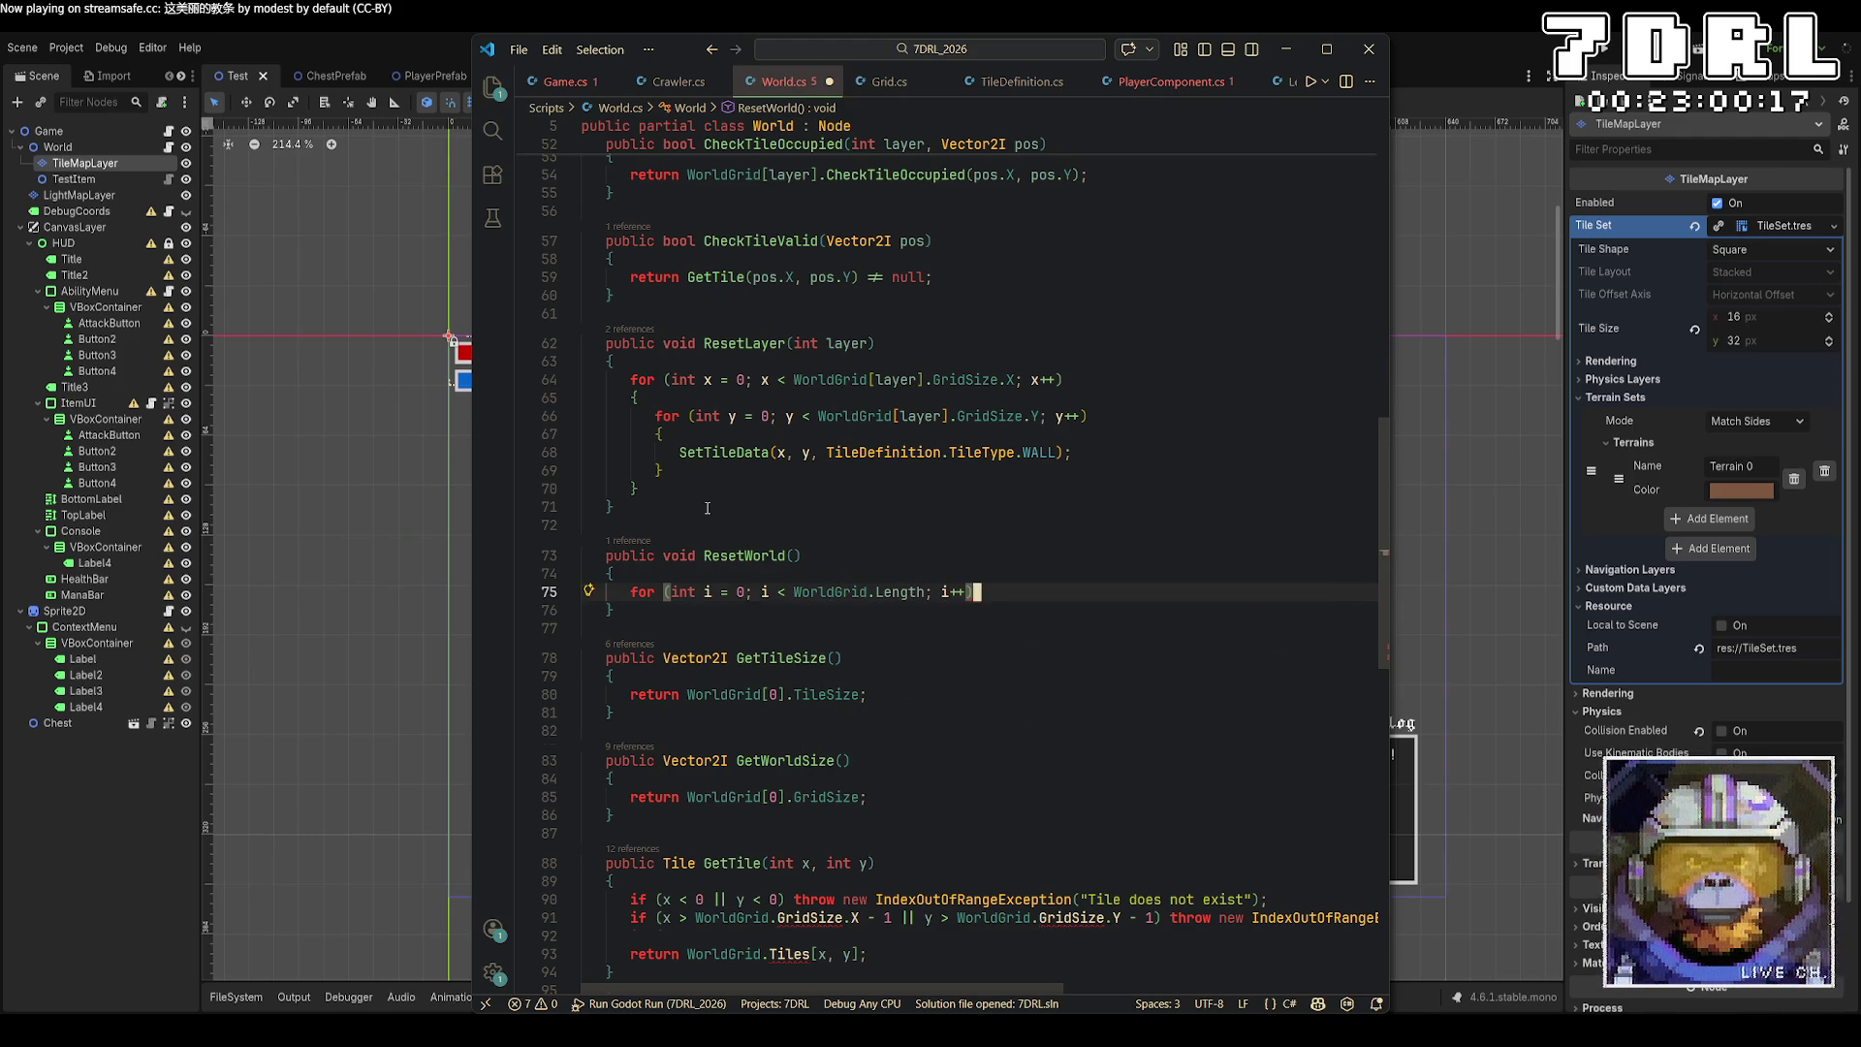
key(Return)
text({)
key(Return)
text(ResetLayer)
text(()
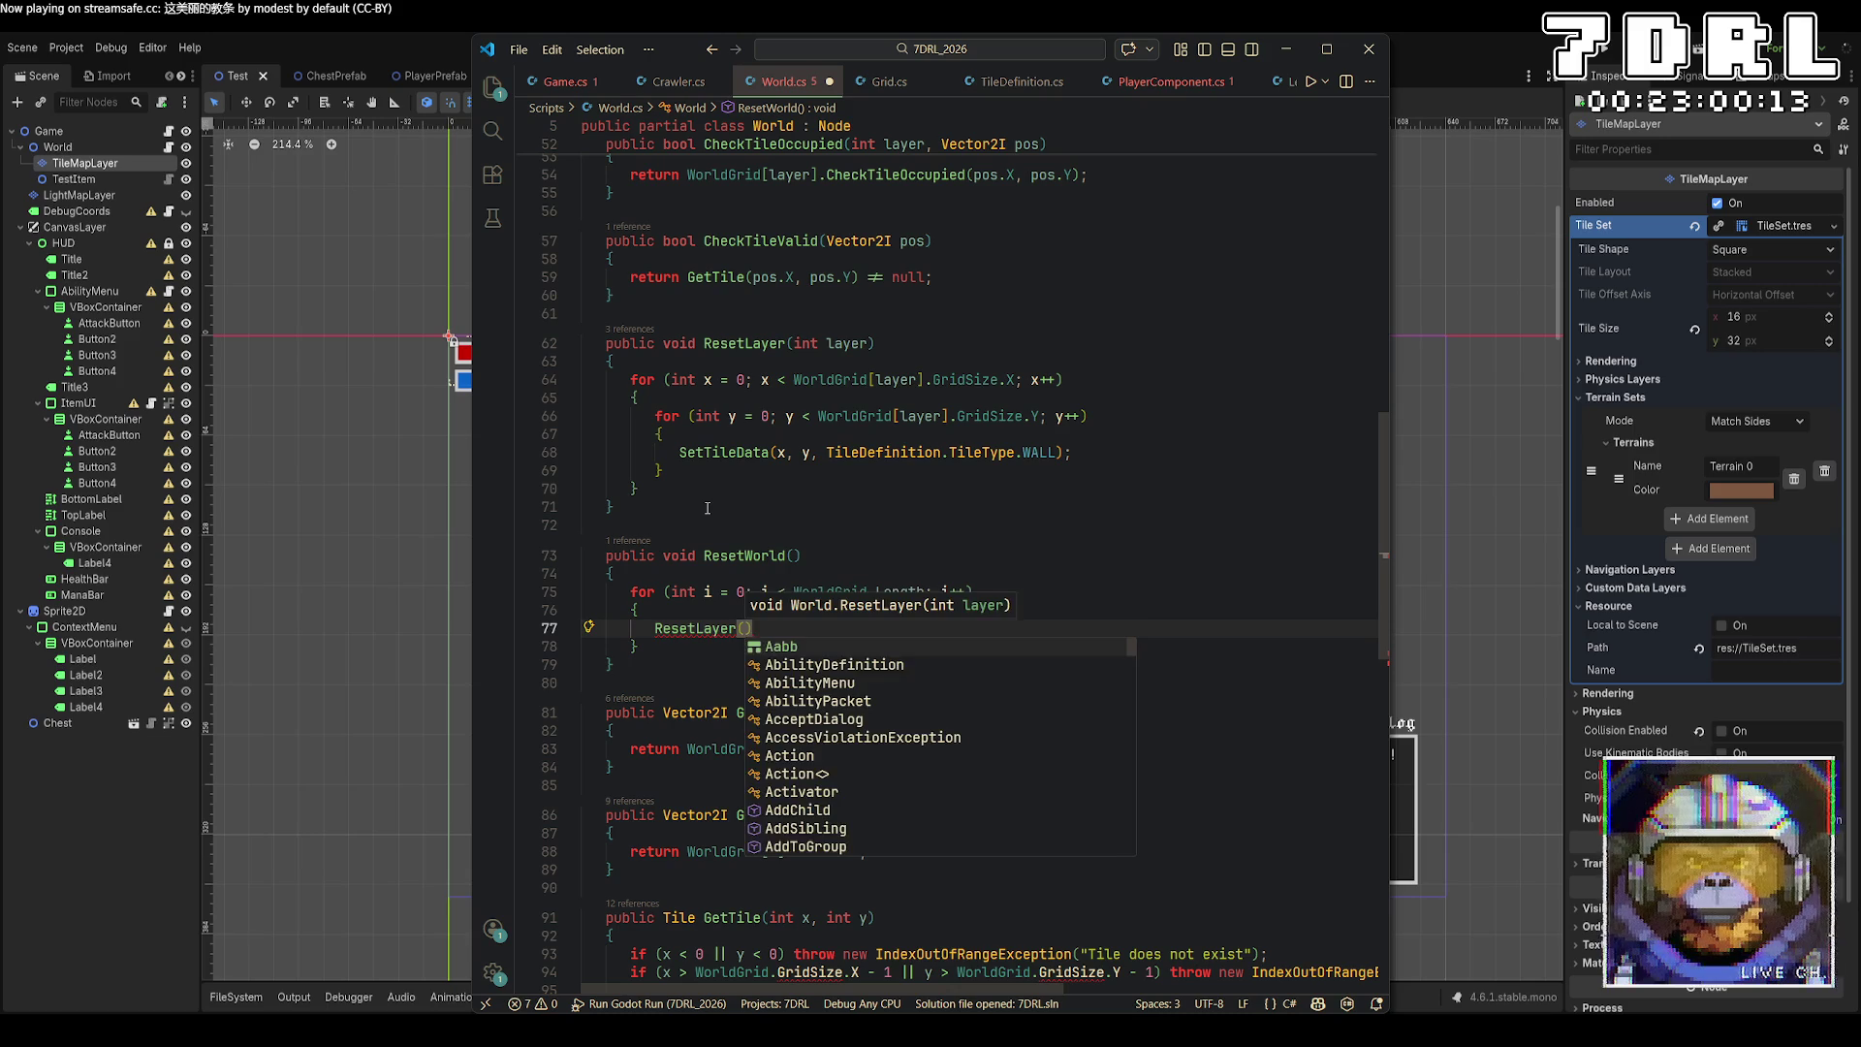
text(i);)
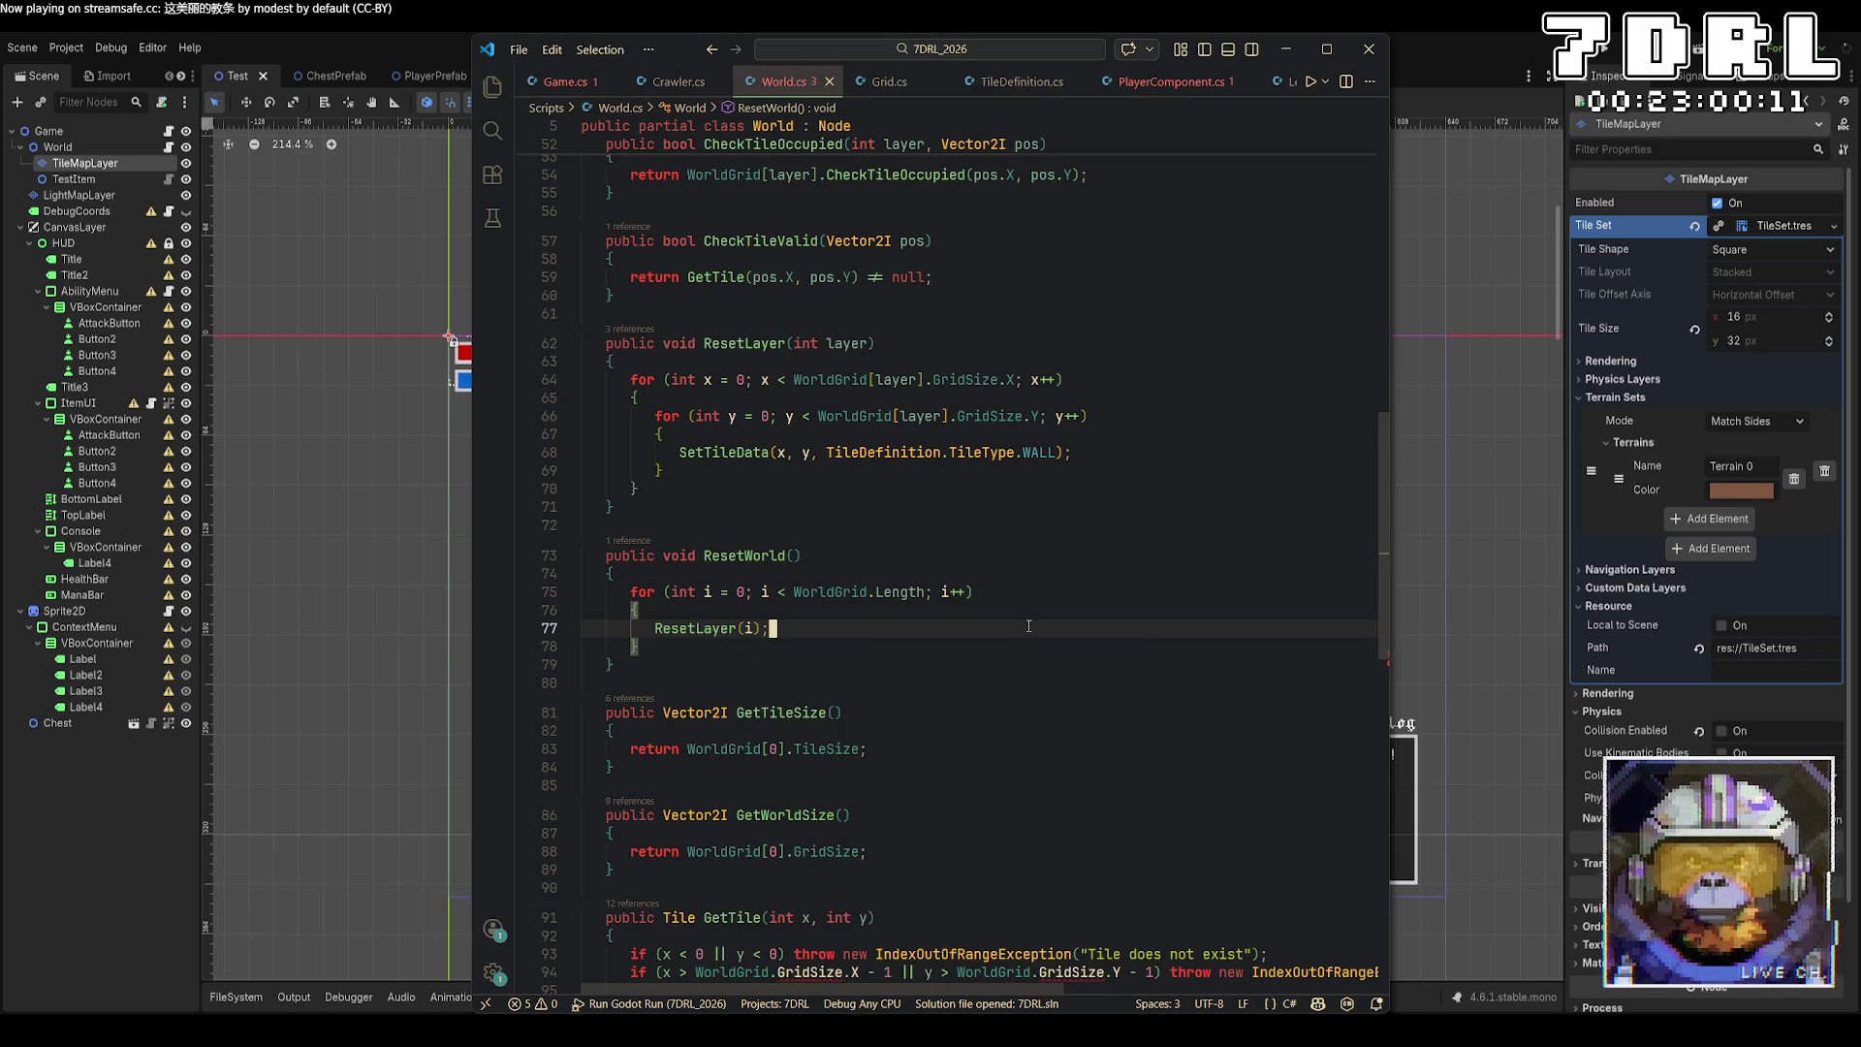
Give GetTile an int layer parameter and have it read from WorldGrid[layer].
scroll(965, 595, down, 3)
scroll(985, 605, down, 5)
click(773, 608)
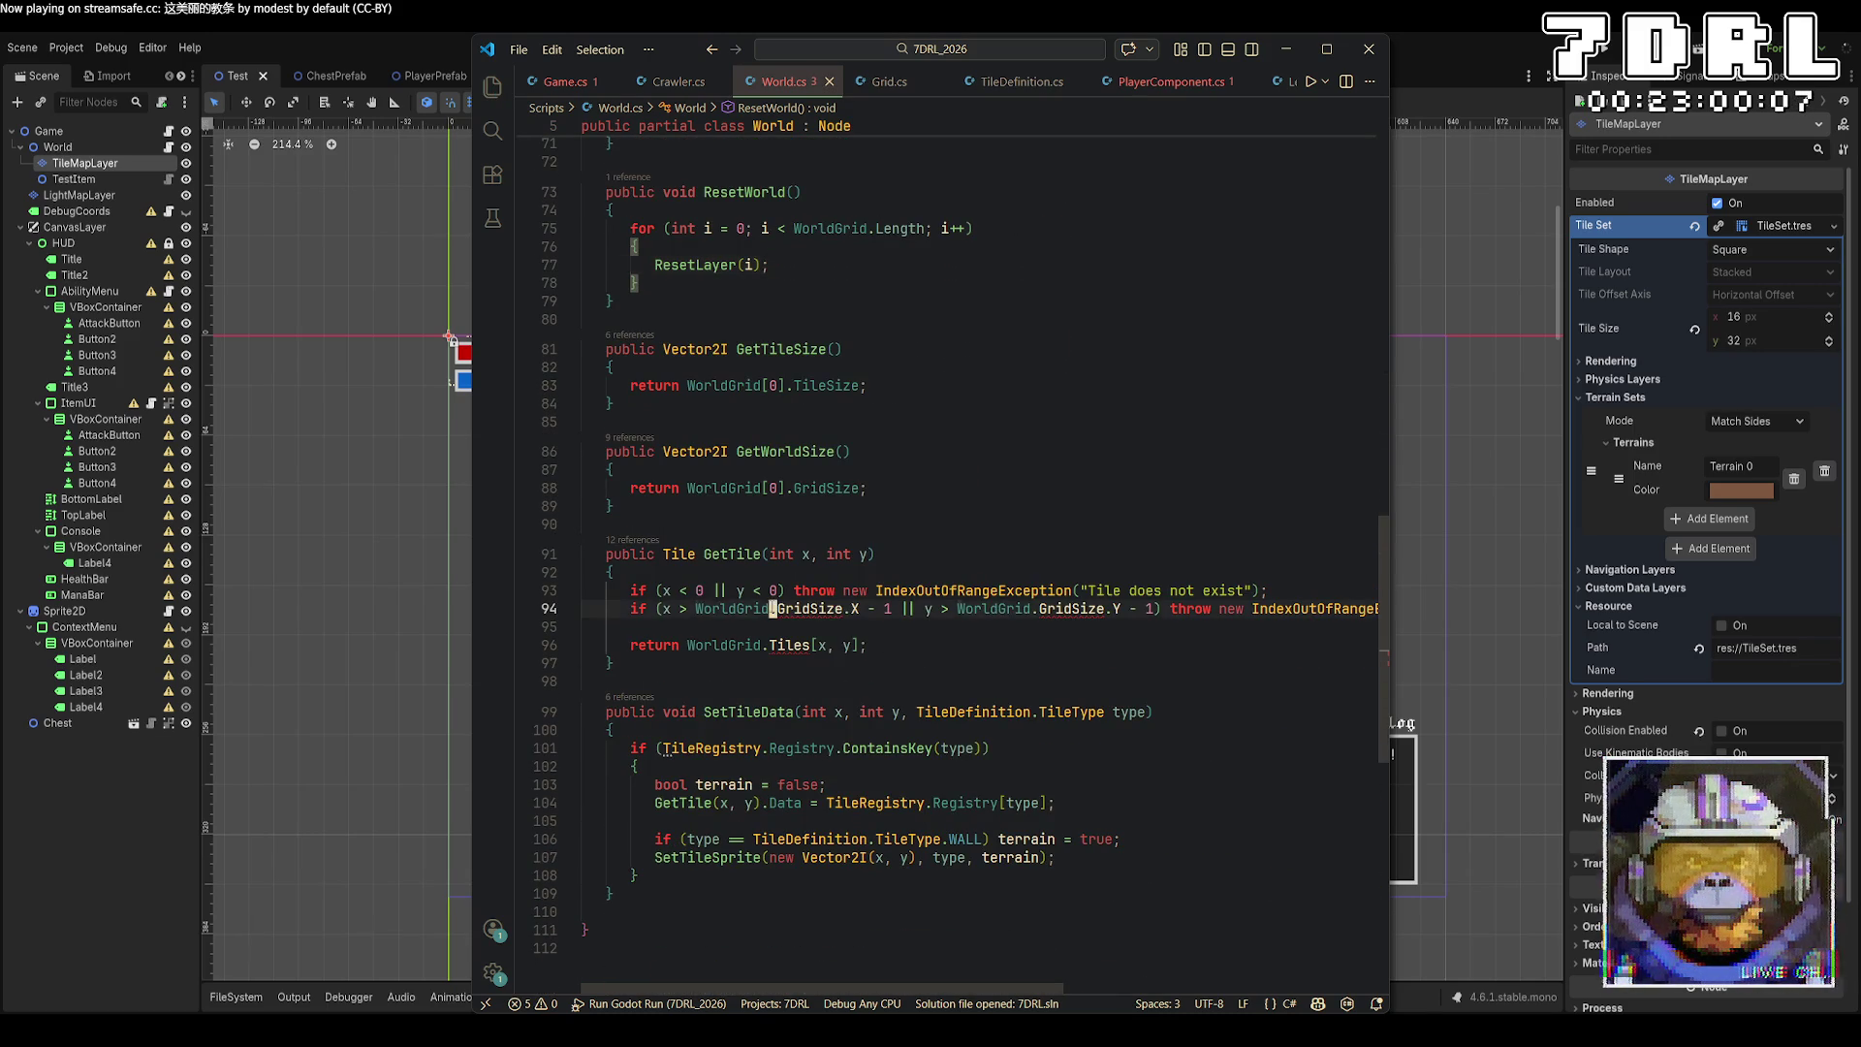
alt+click(1034, 608)
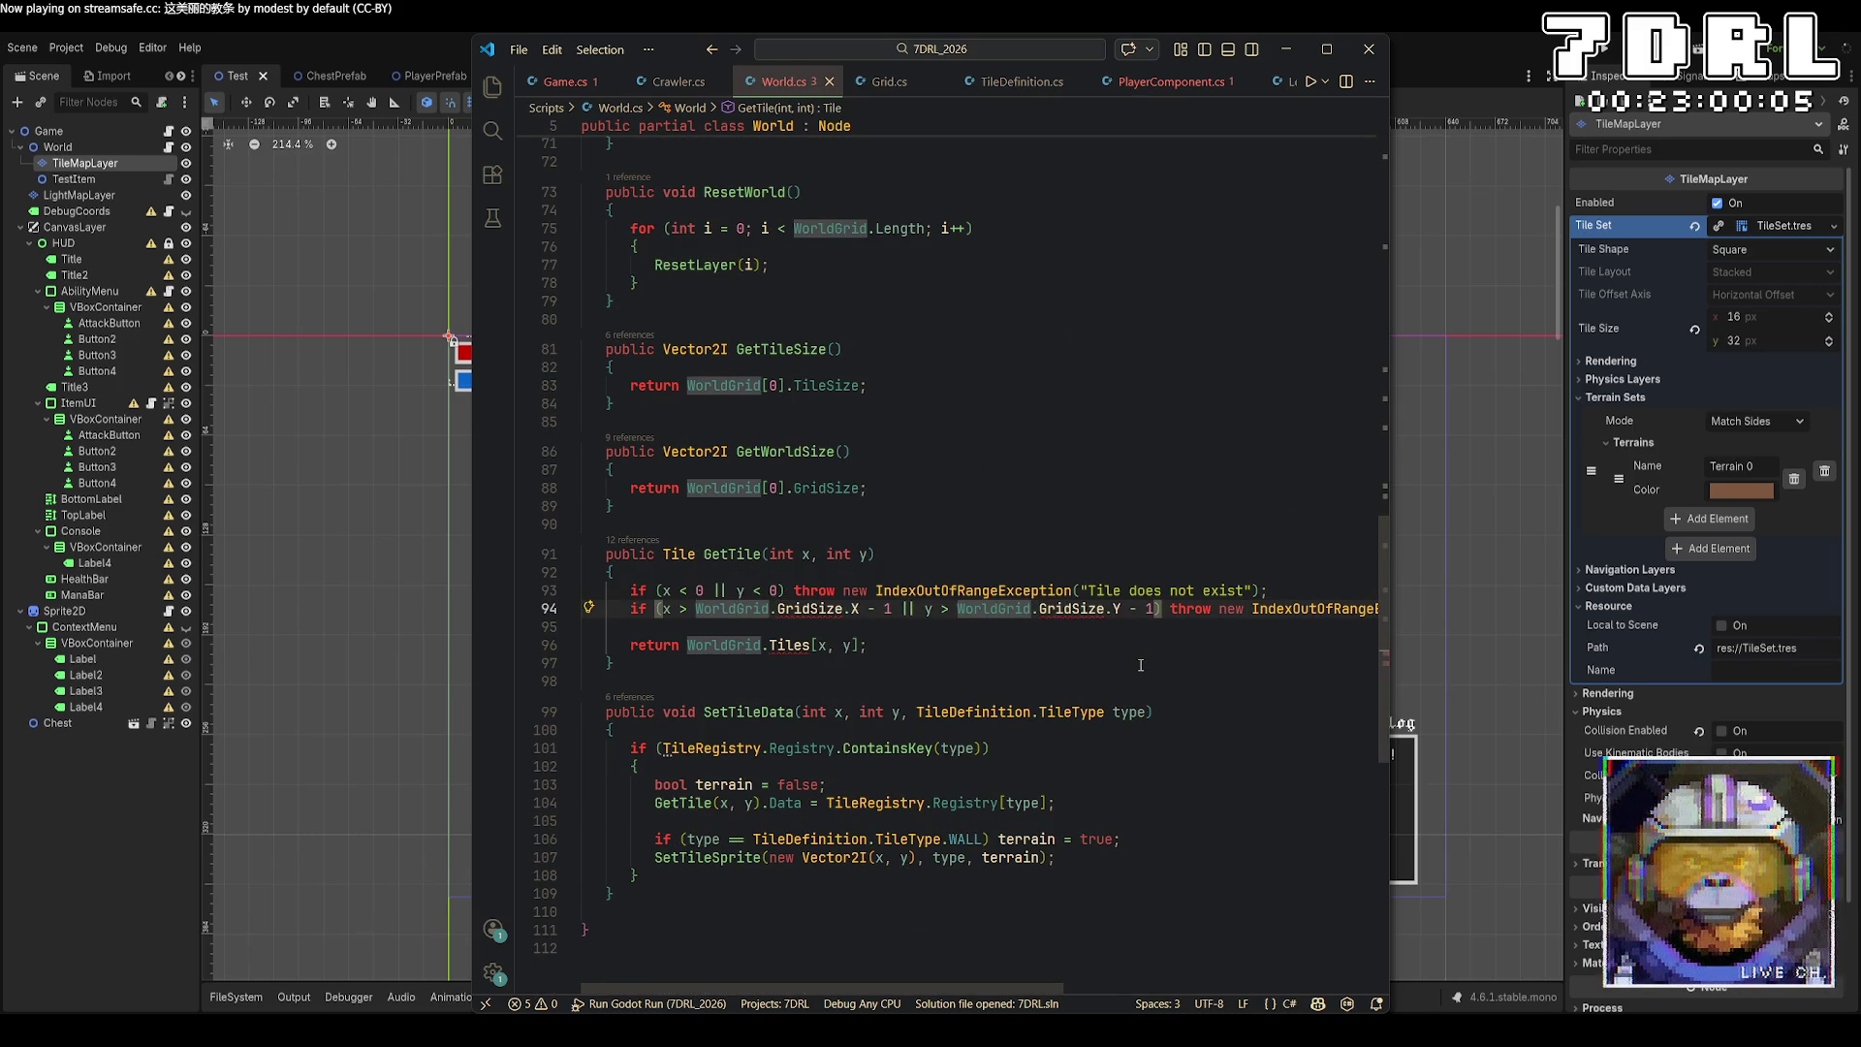
text([0])
click(767, 645)
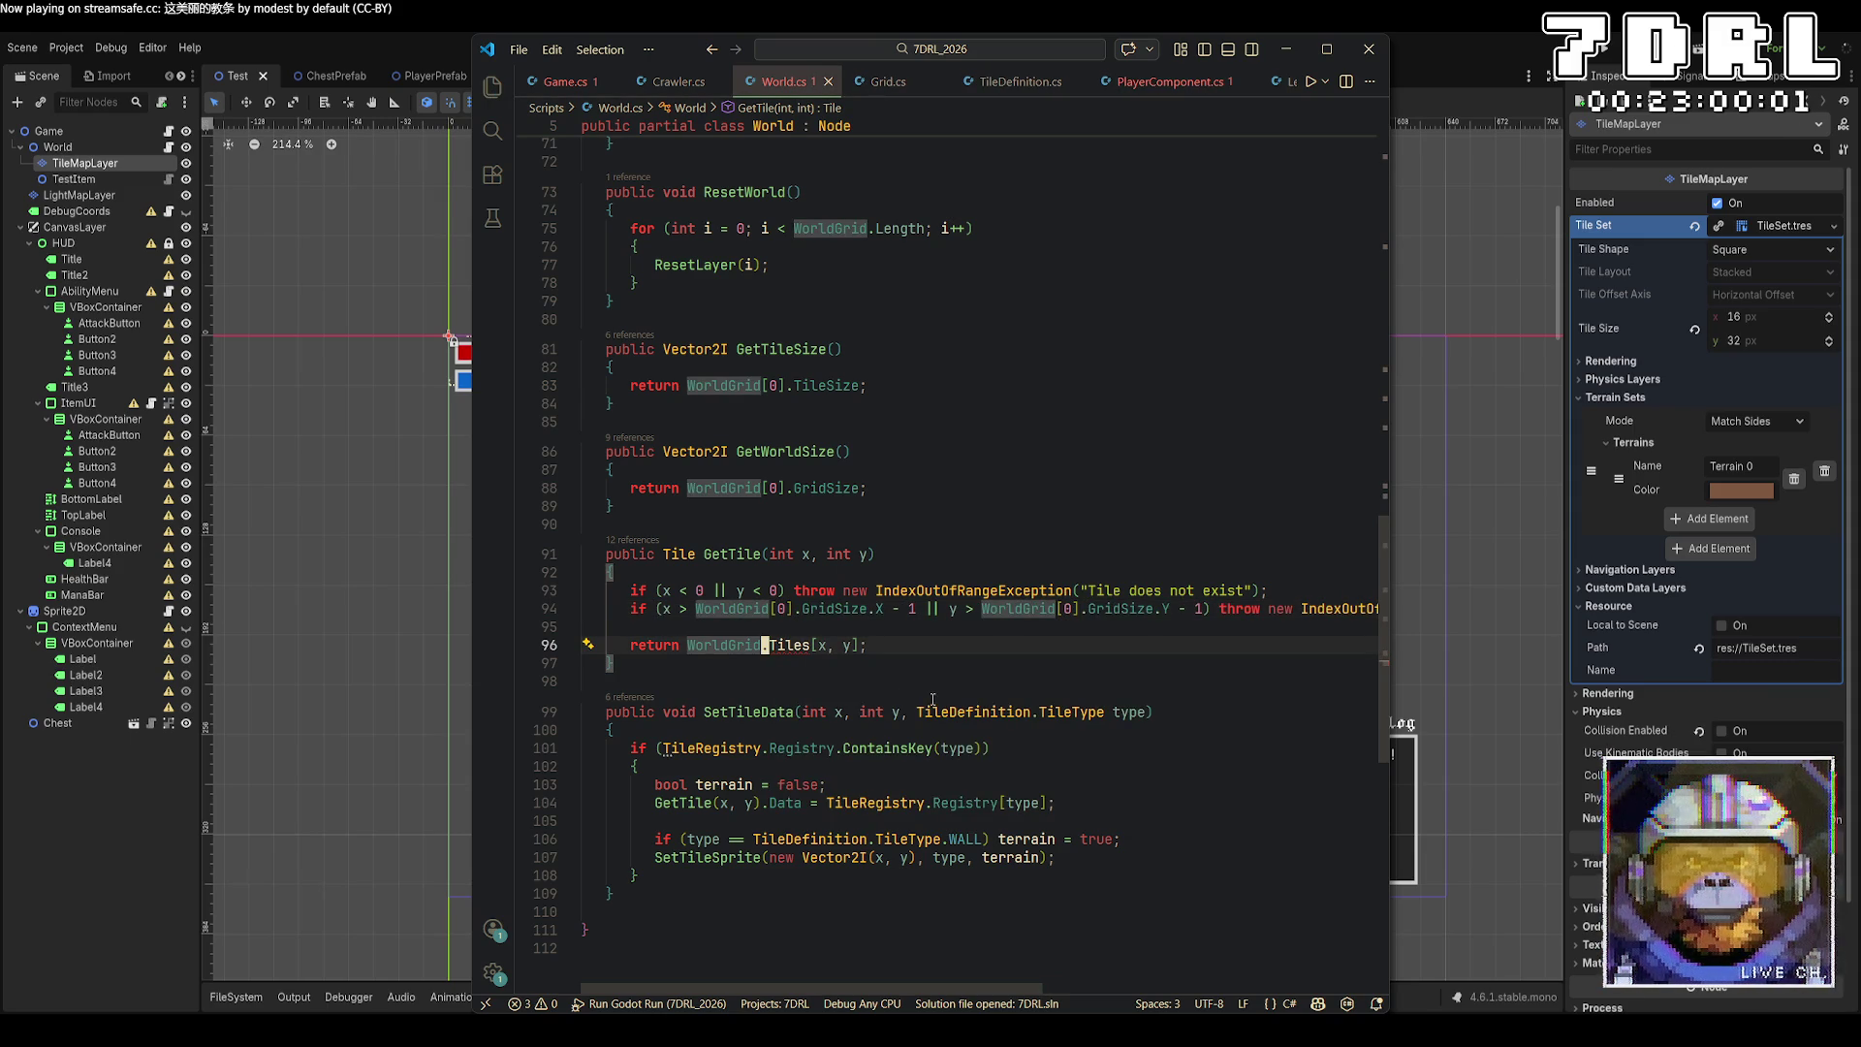
key(ctrl+z)
click(773, 554)
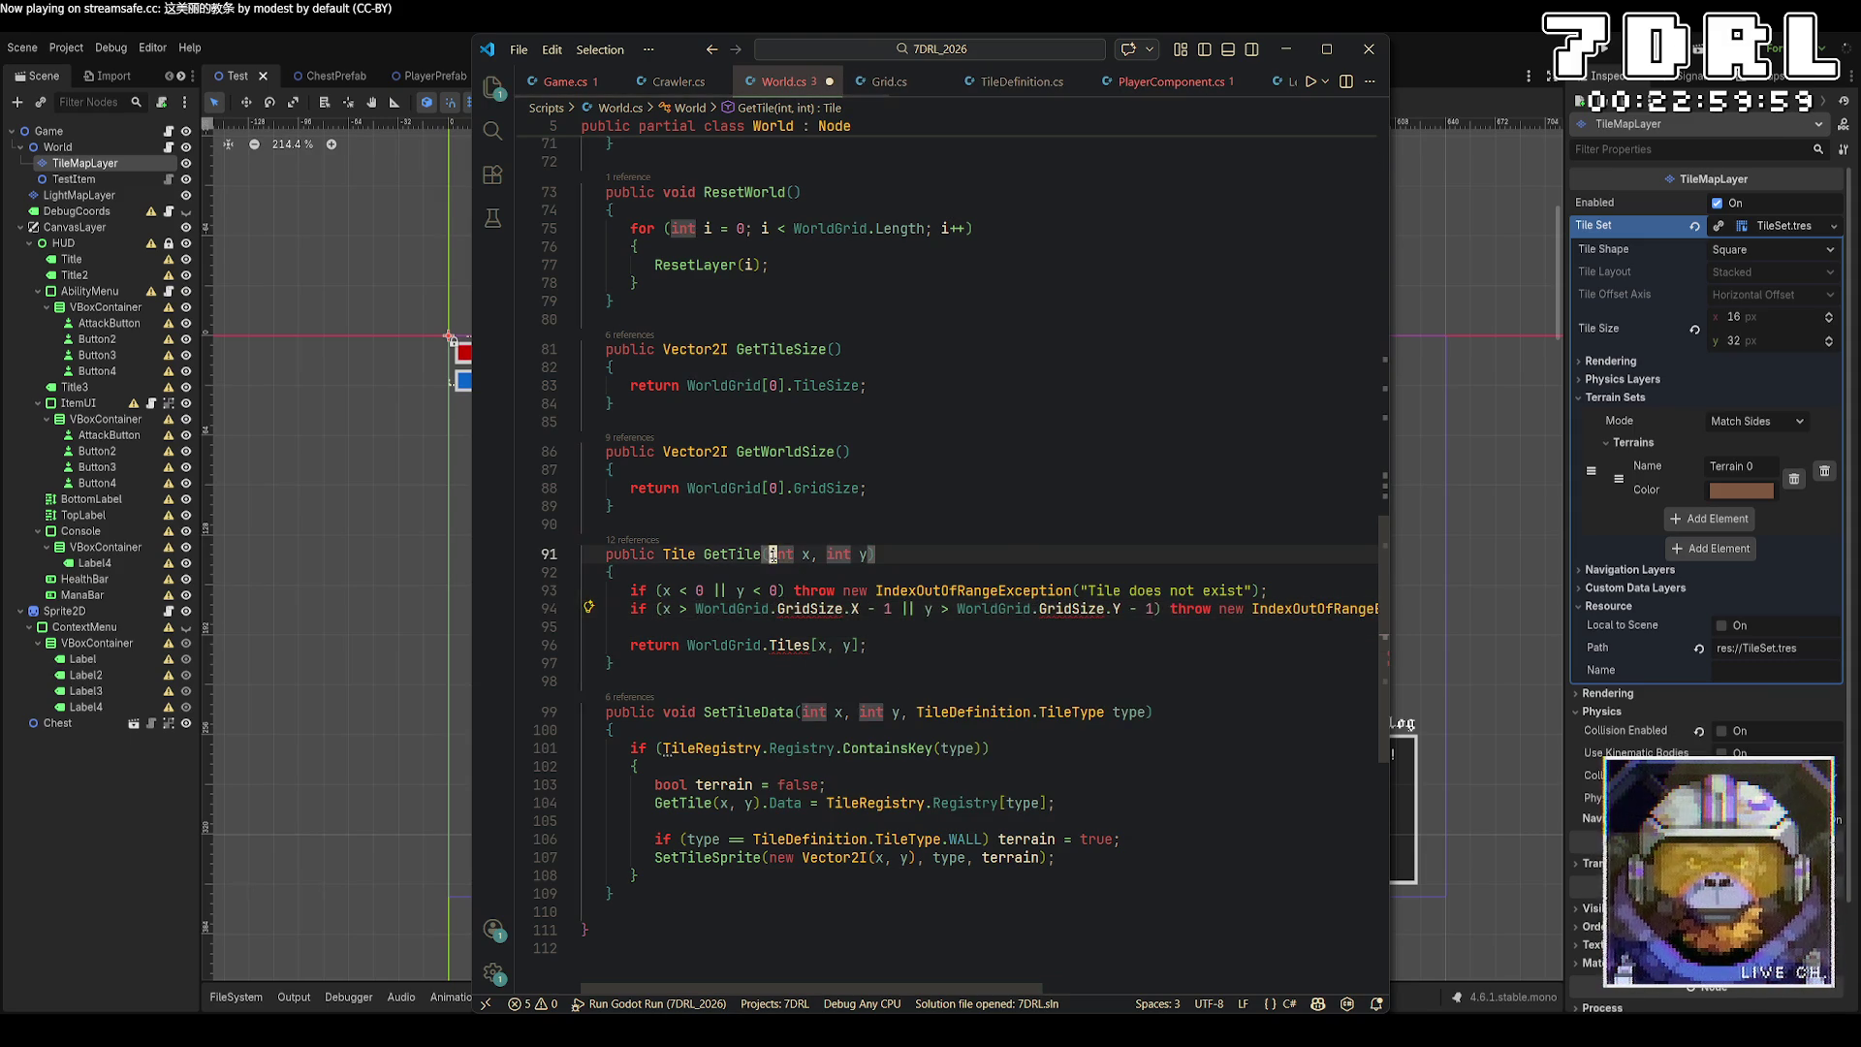
text(int layer, int)
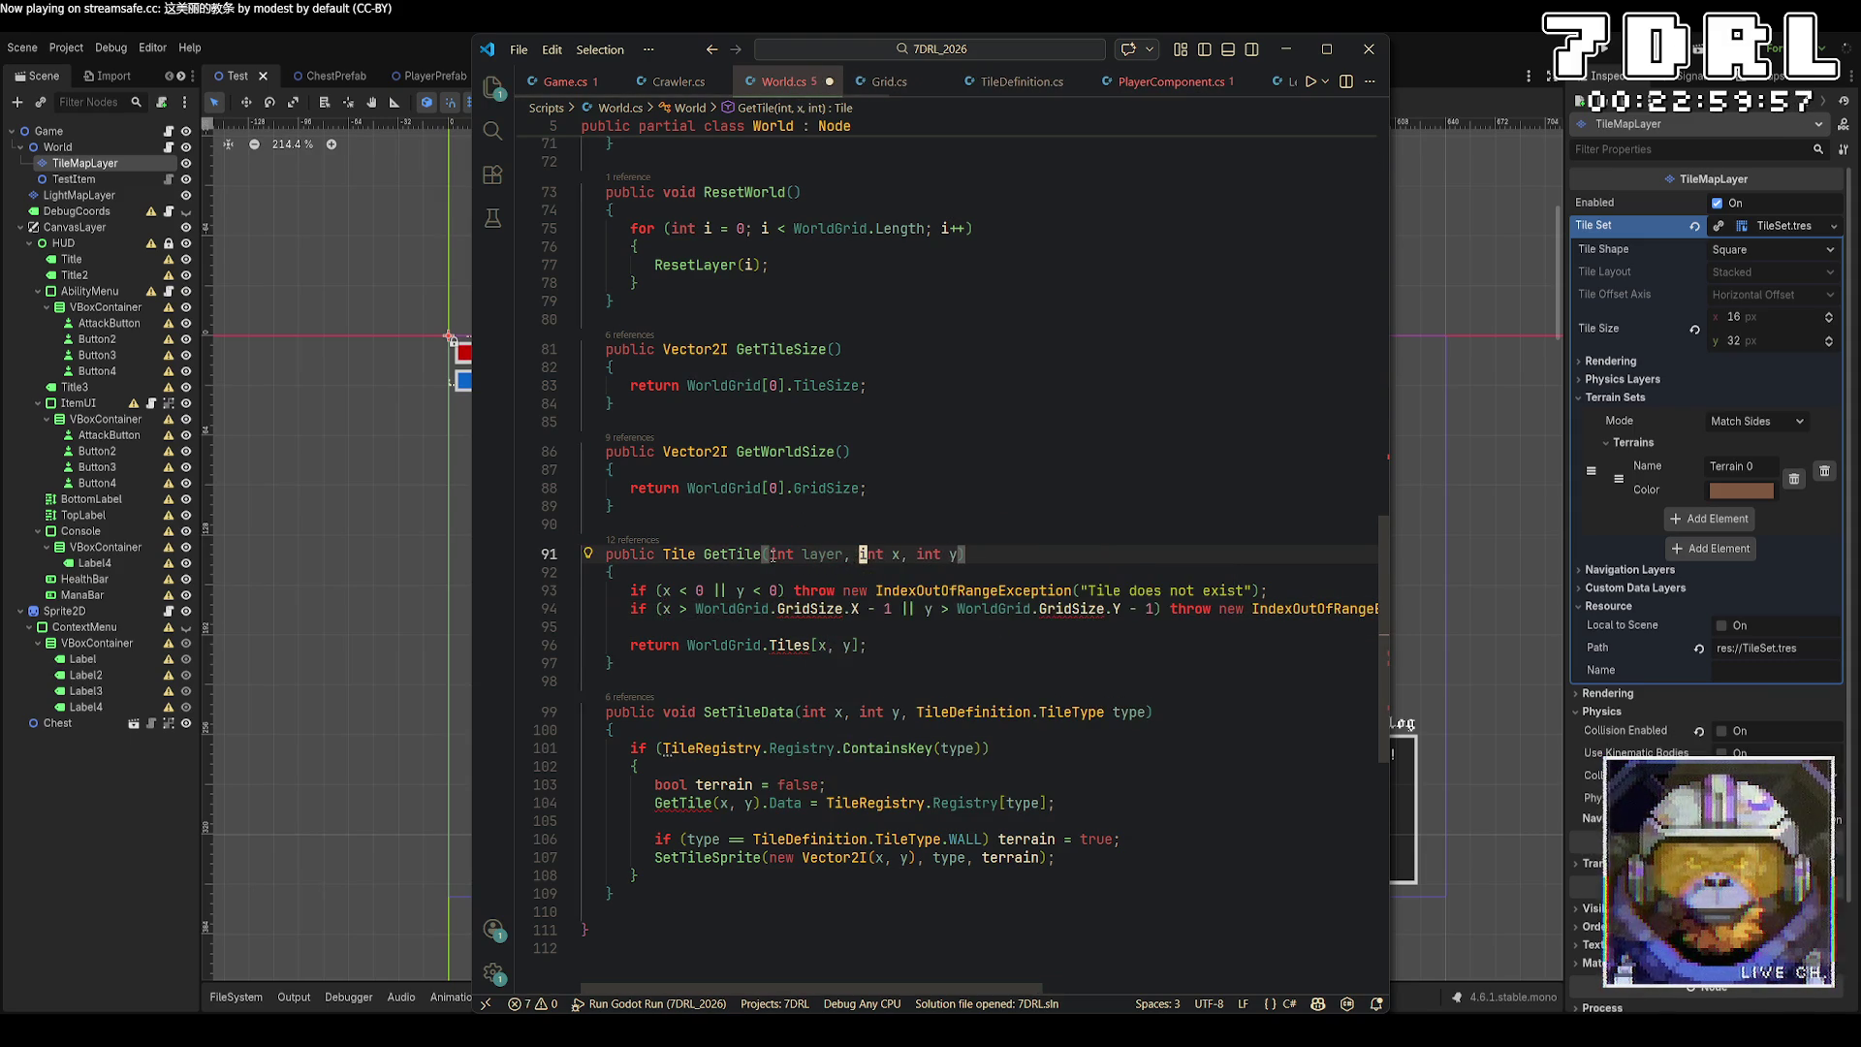
click(777, 611)
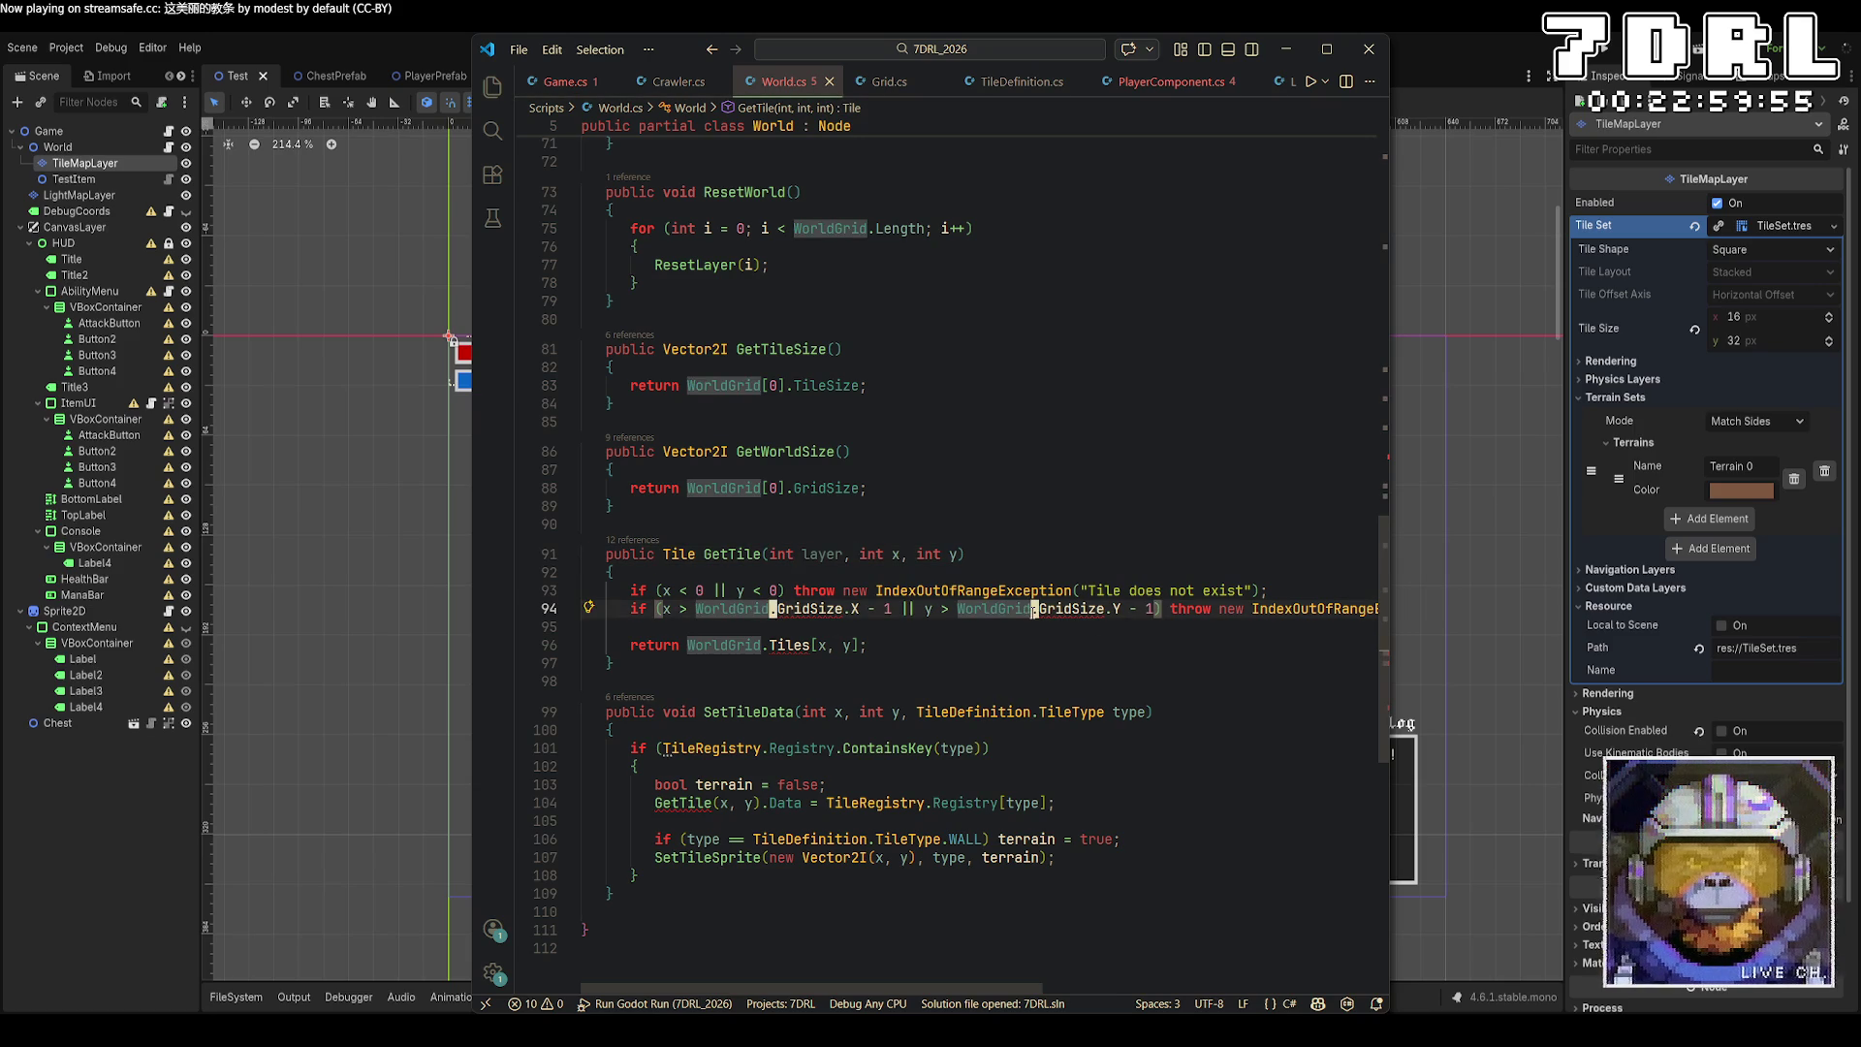
mouse_move(767, 647)
text([layer])
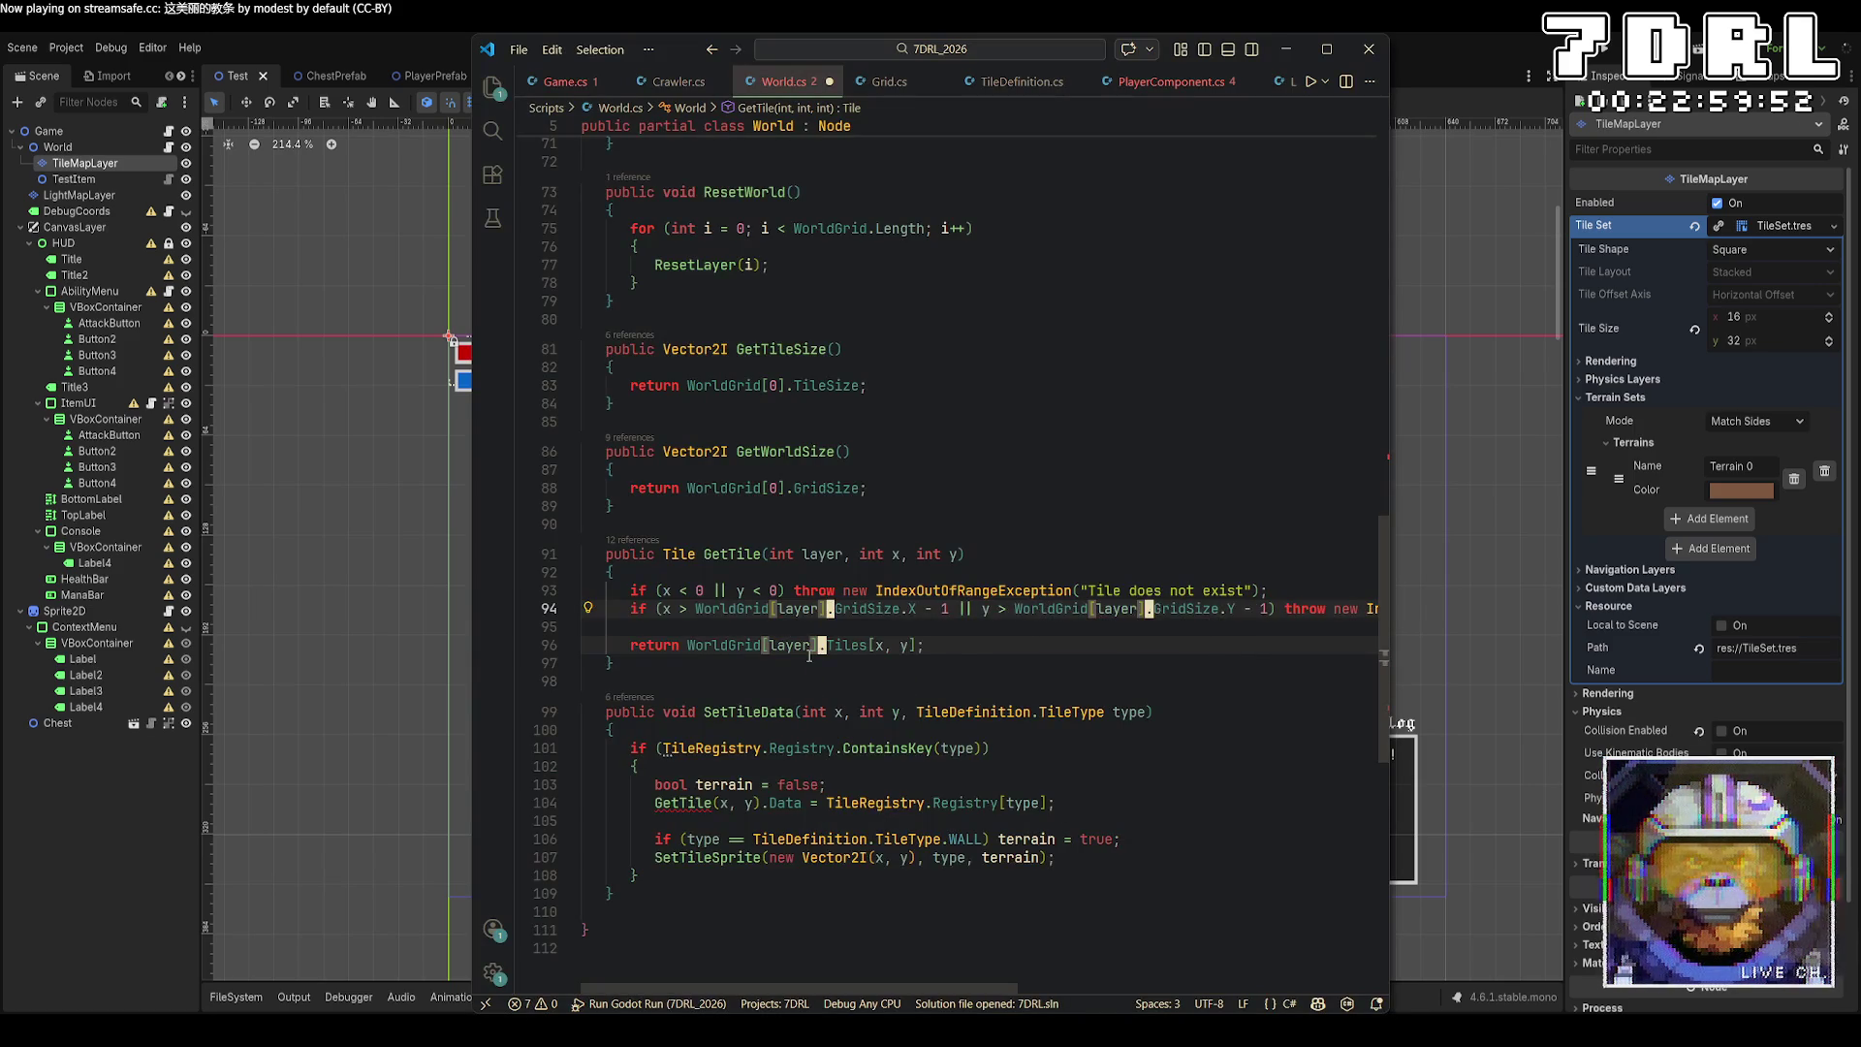
Add an int layer parameter to SetTileData.
scroll(809, 655, down, 4)
click(718, 766)
mouse_move(729, 667)
click(642, 585)
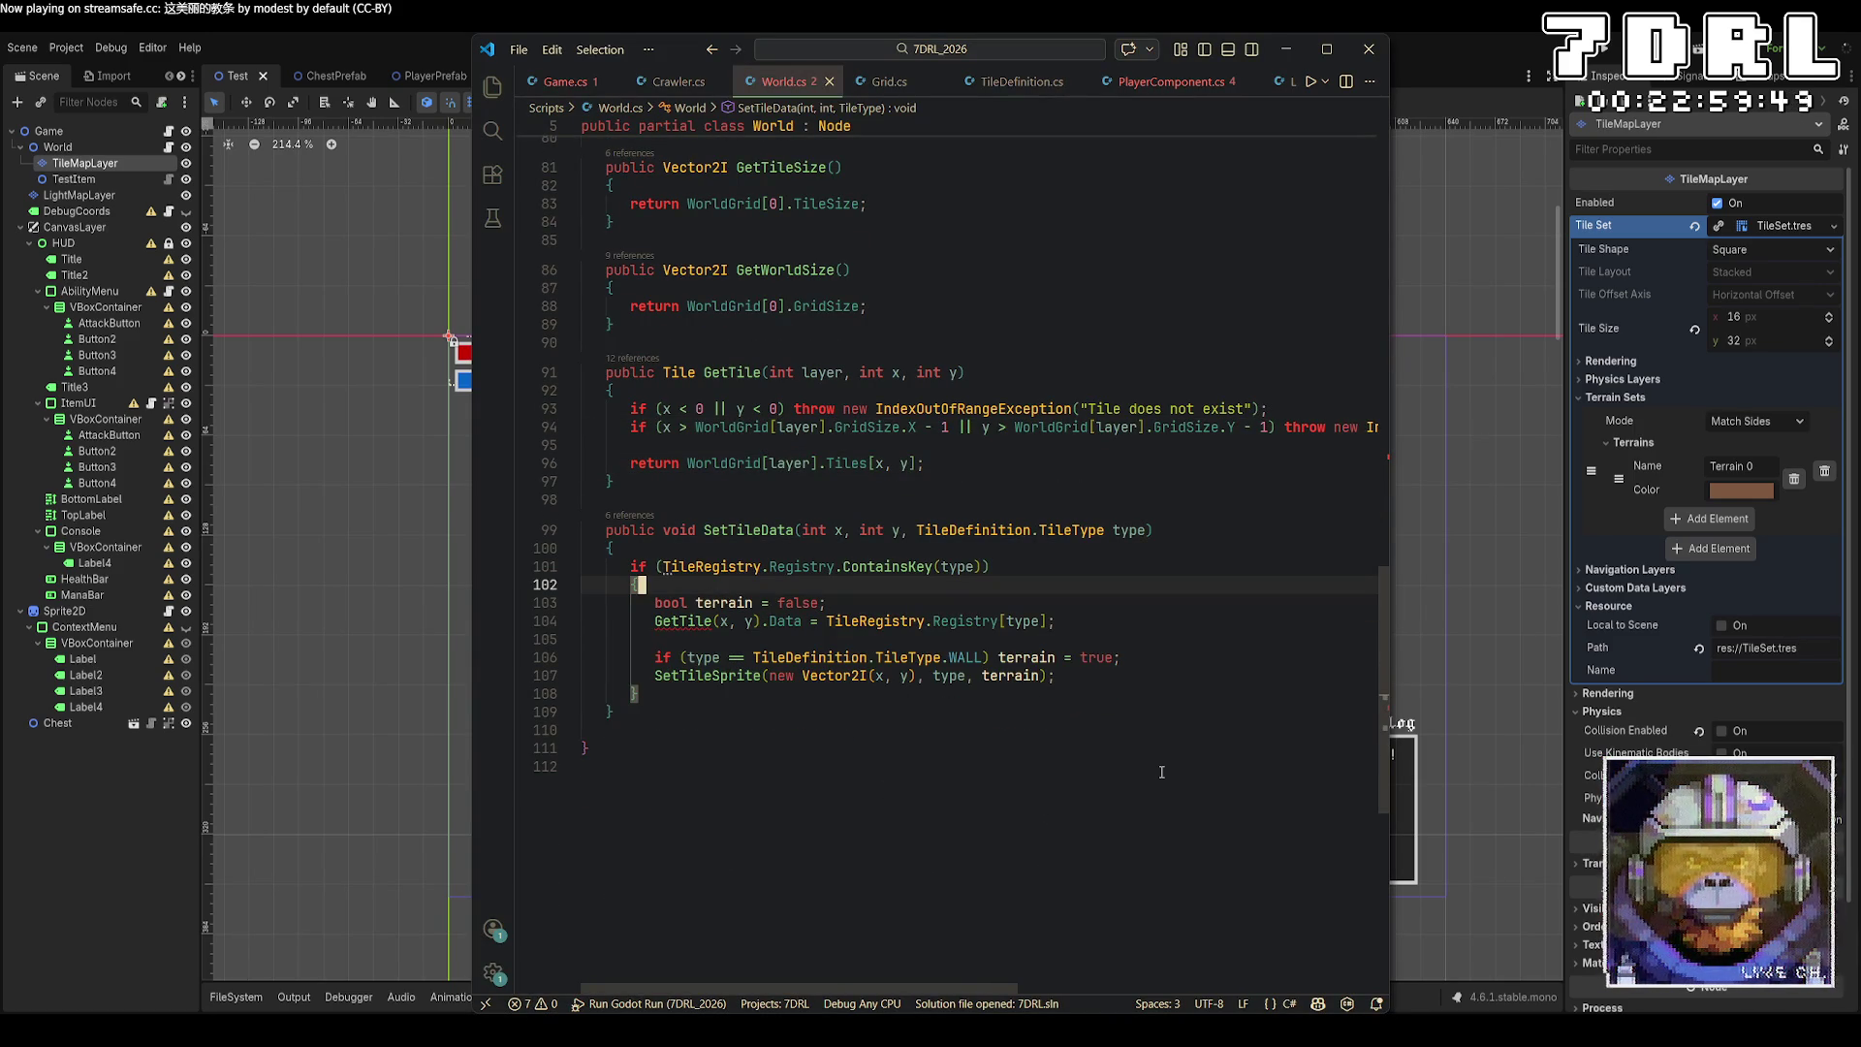
click(800, 529)
text(int layer,)
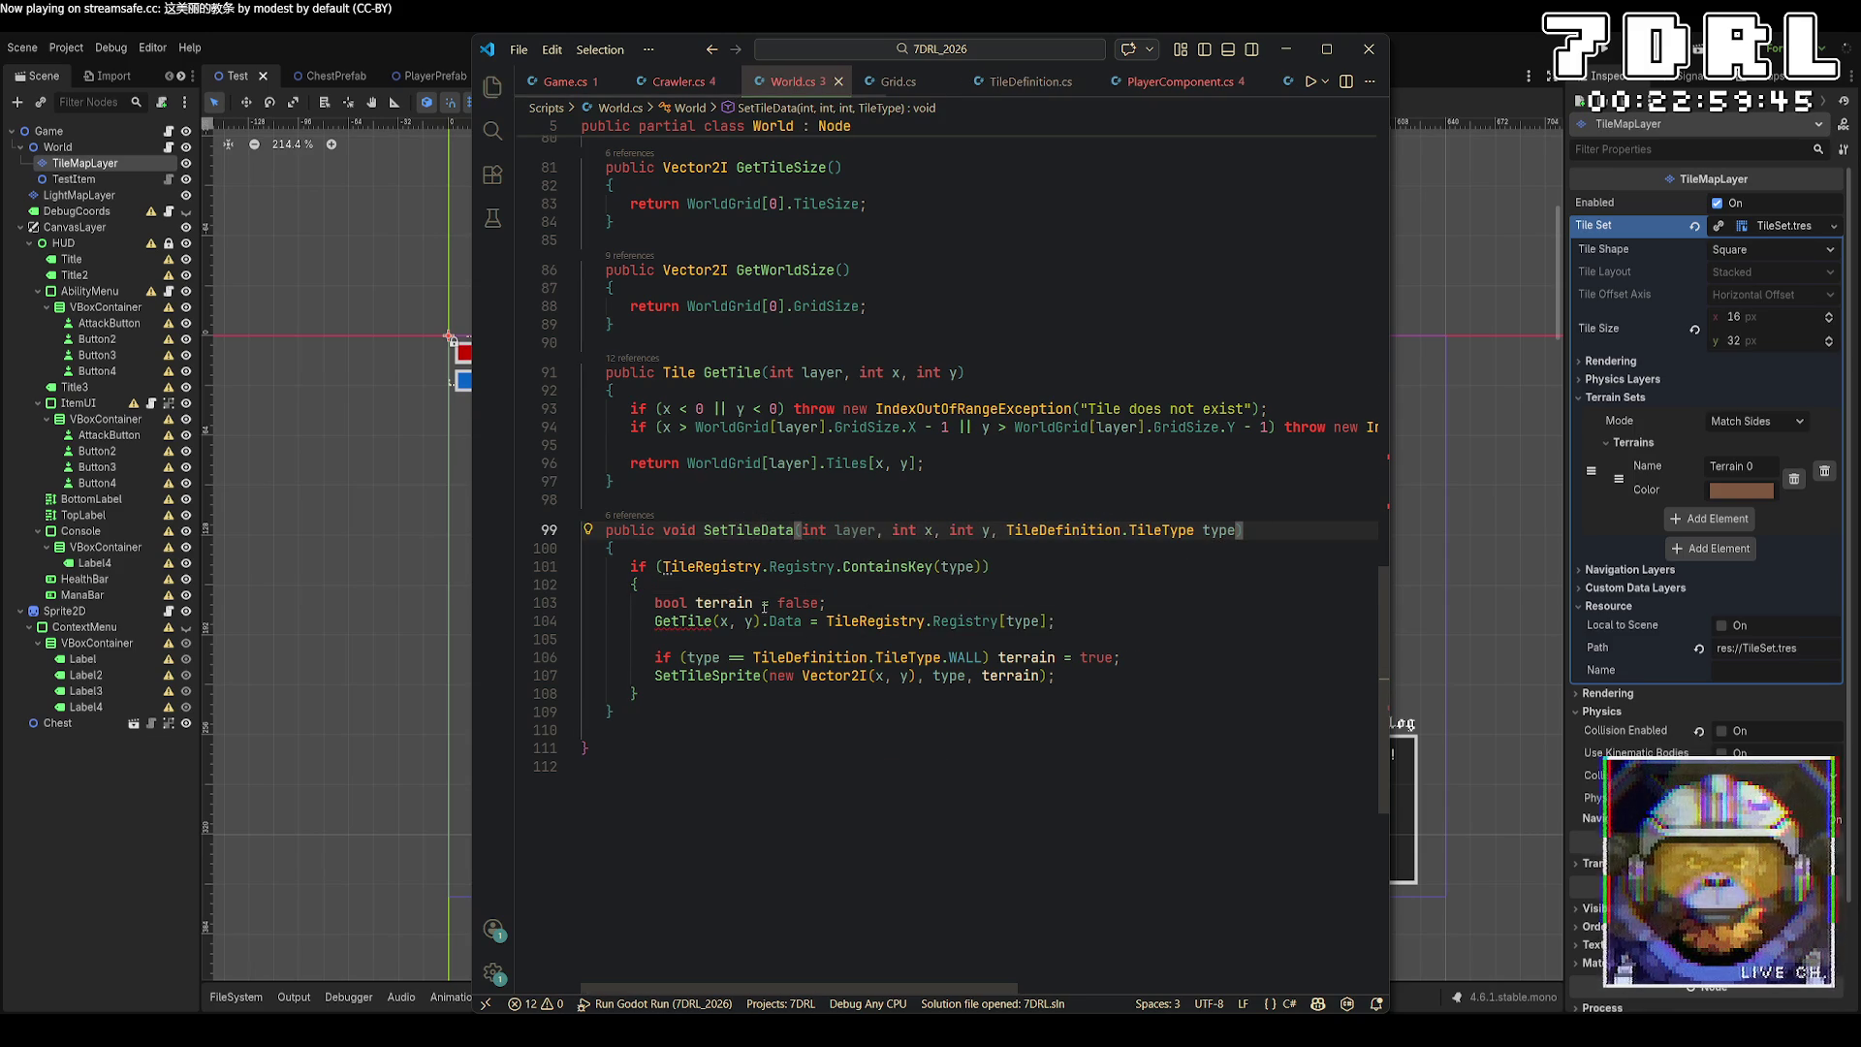
Pass layer as the first argument of SetTileData's GetTile call.
click(716, 622)
mouse_move(737, 662)
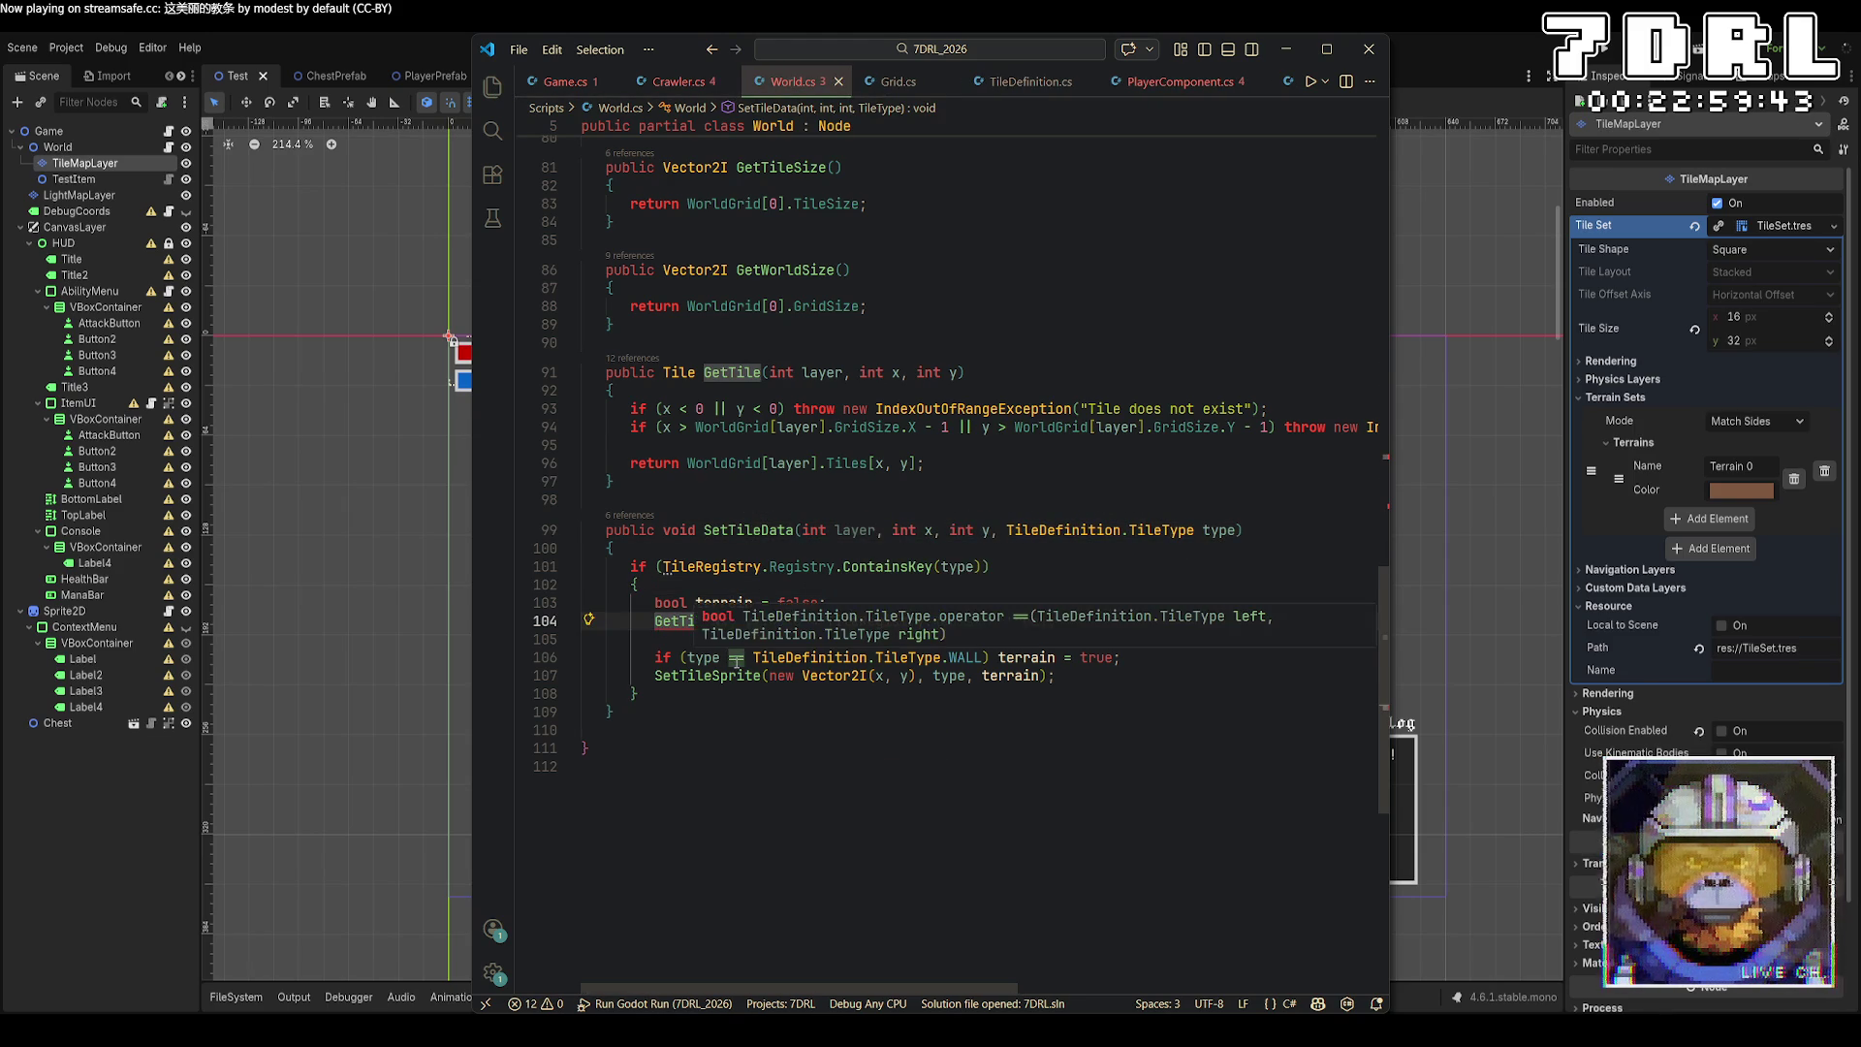
mouse_move(681, 616)
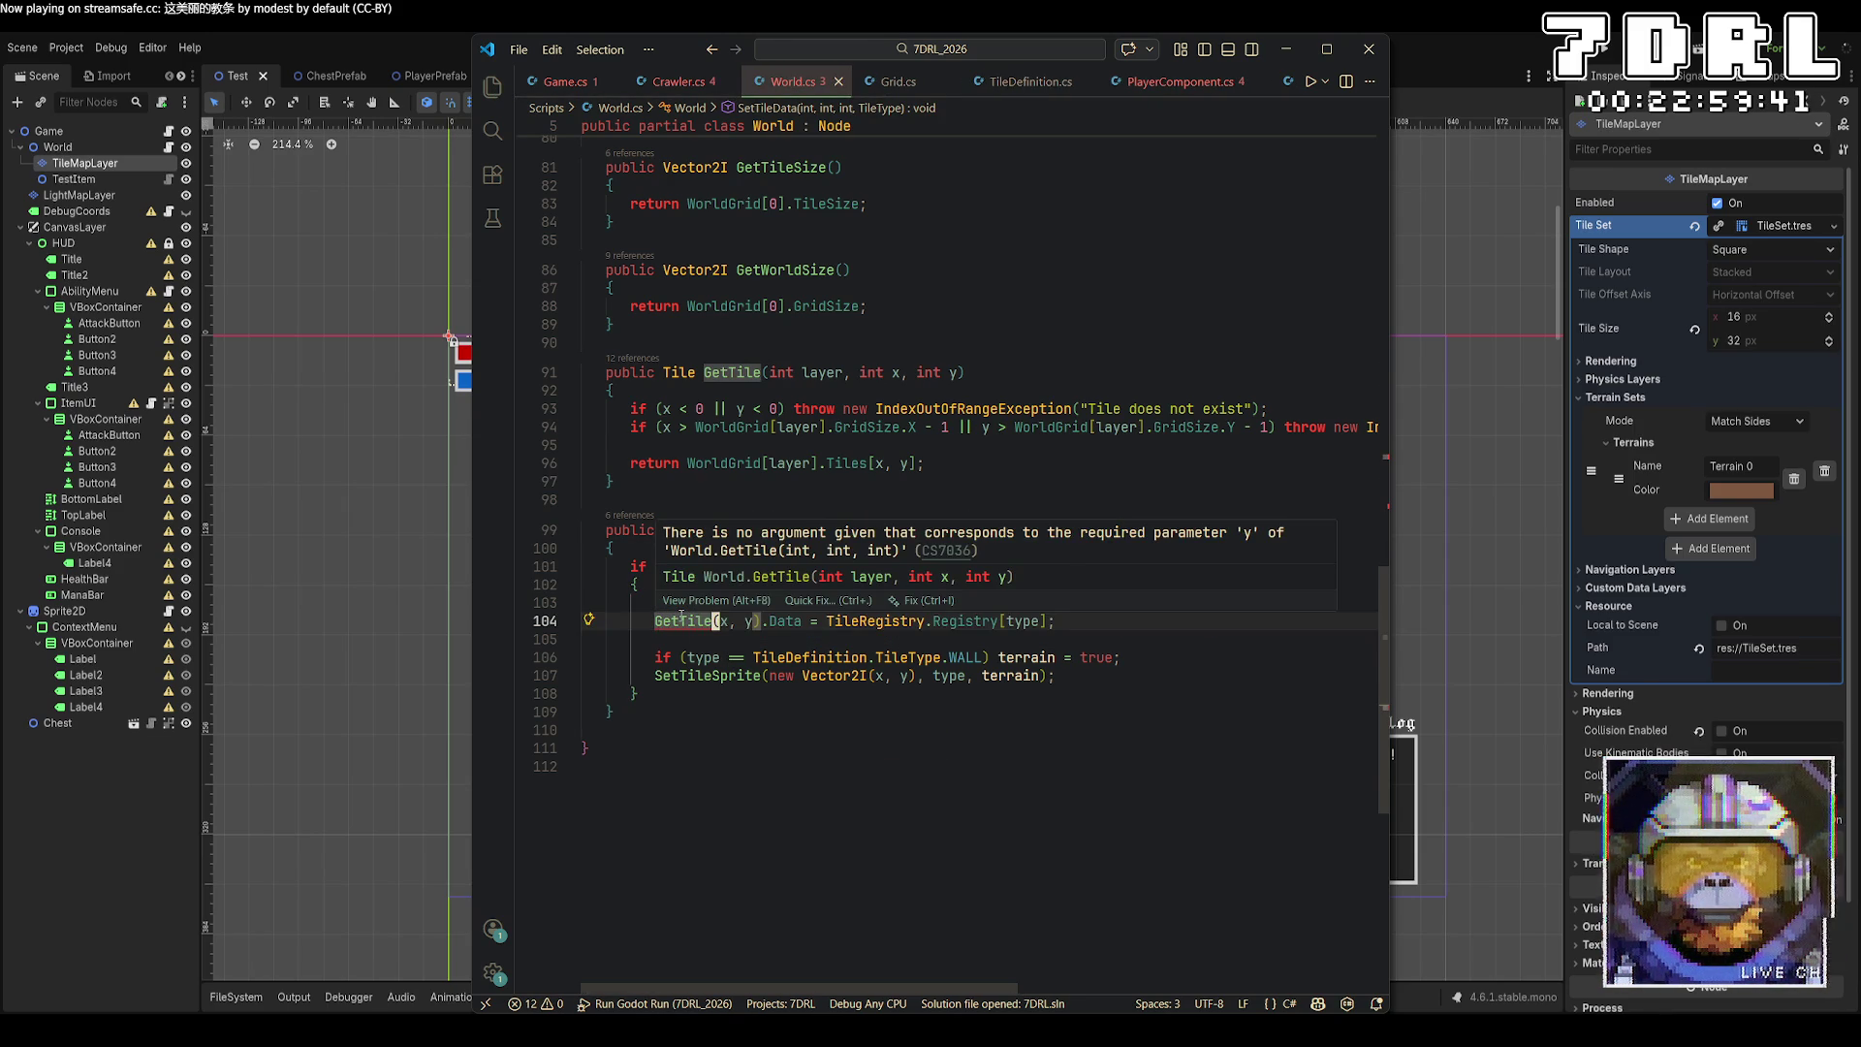
click(919, 788)
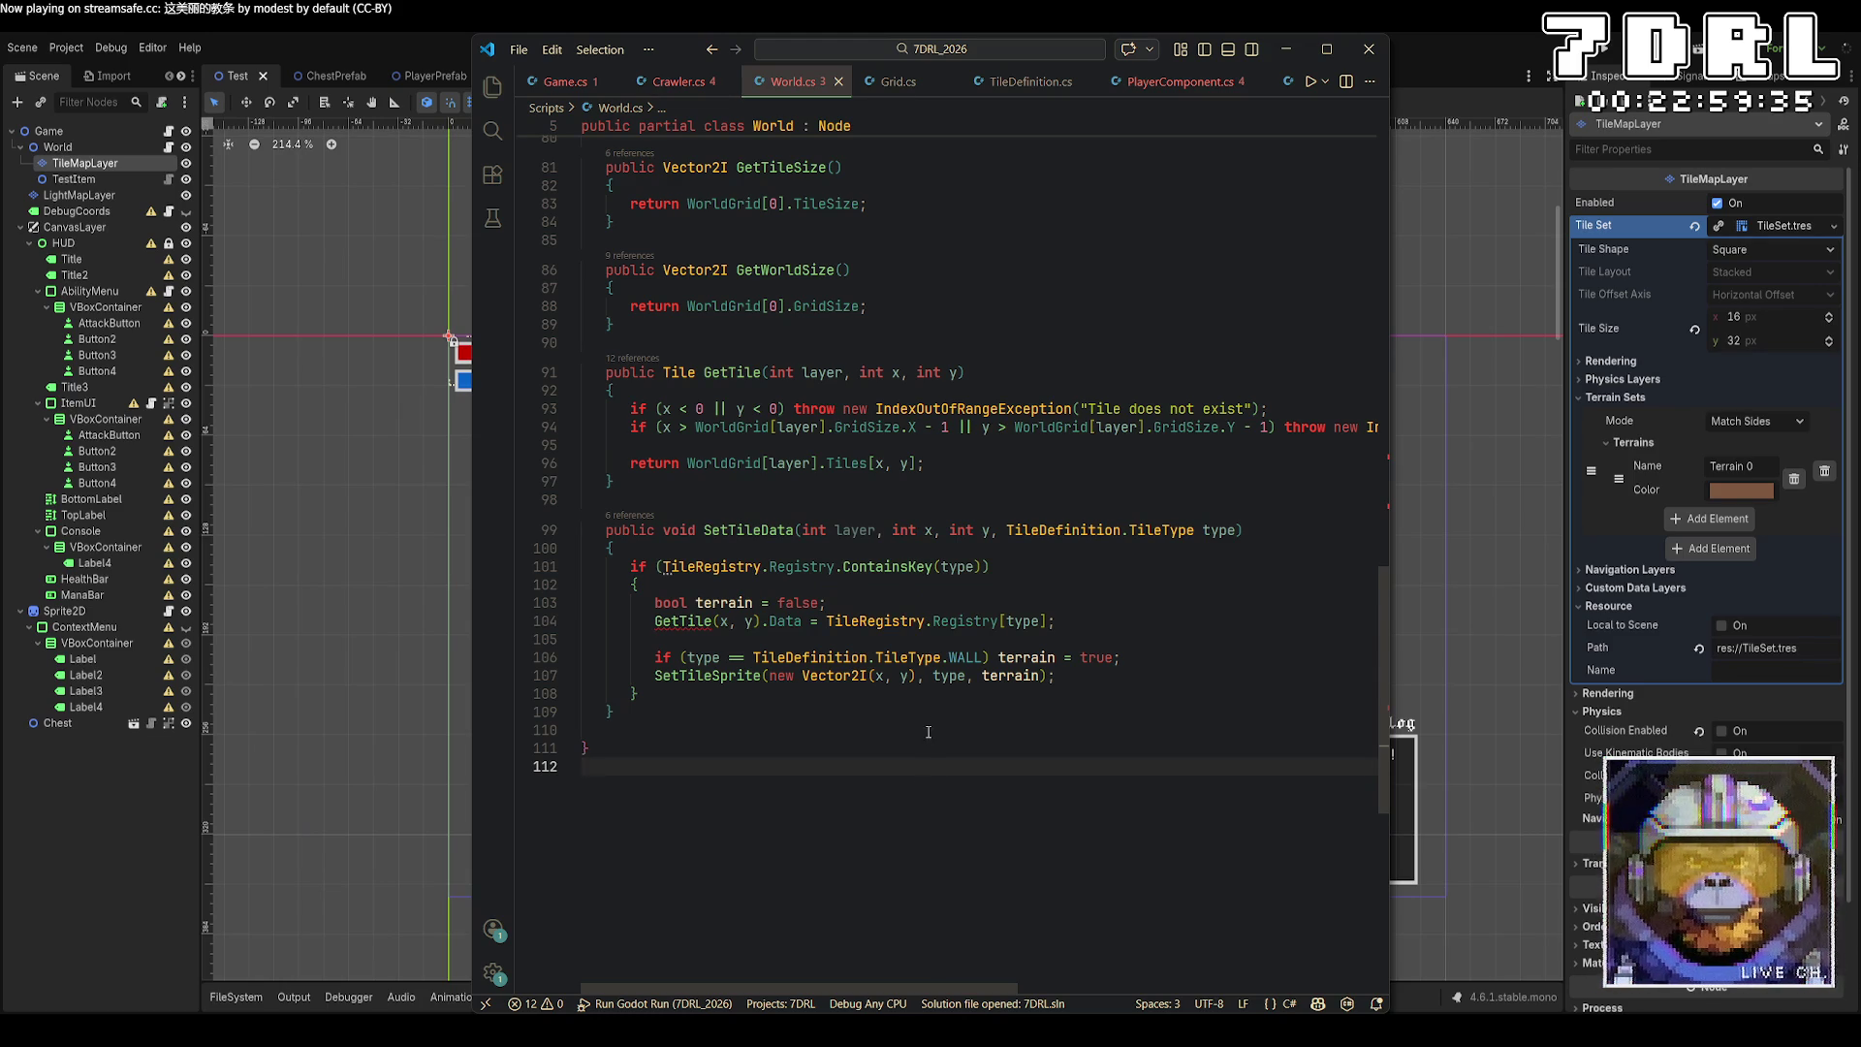
scroll(922, 750, up, 3)
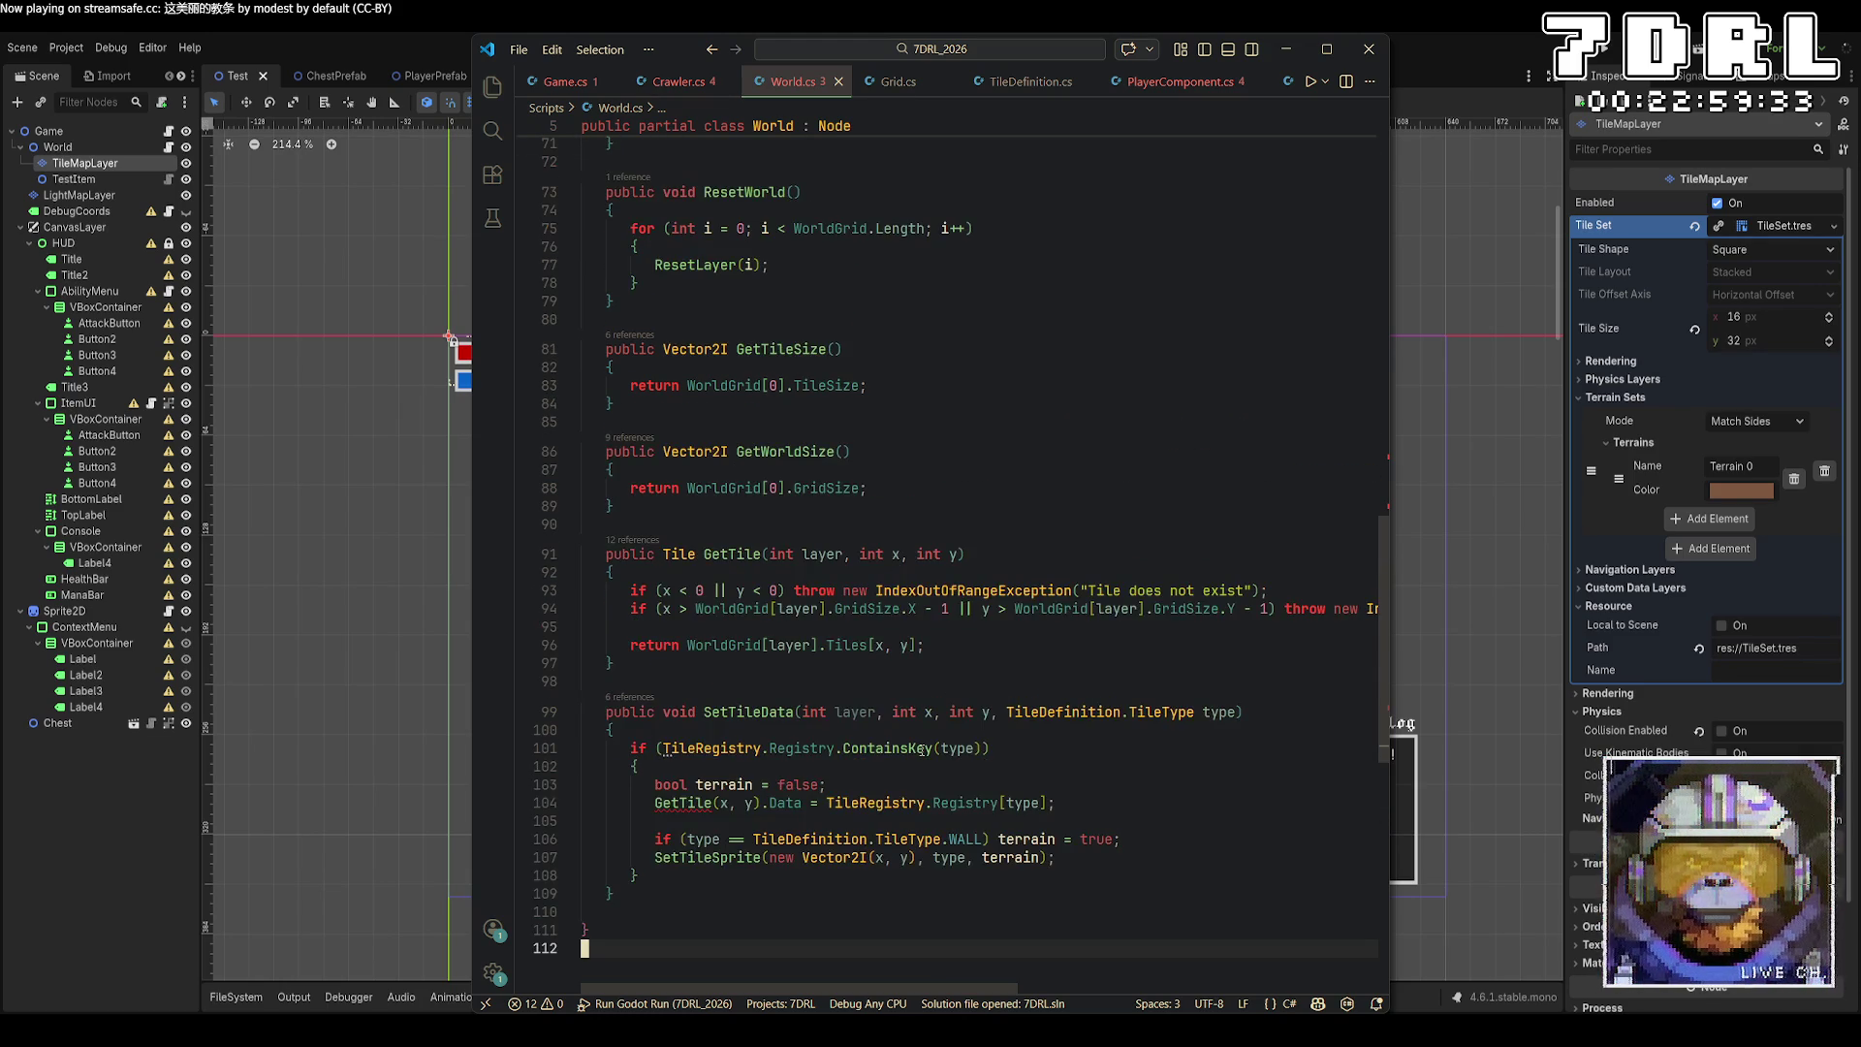
scroll(834, 698, down, 3)
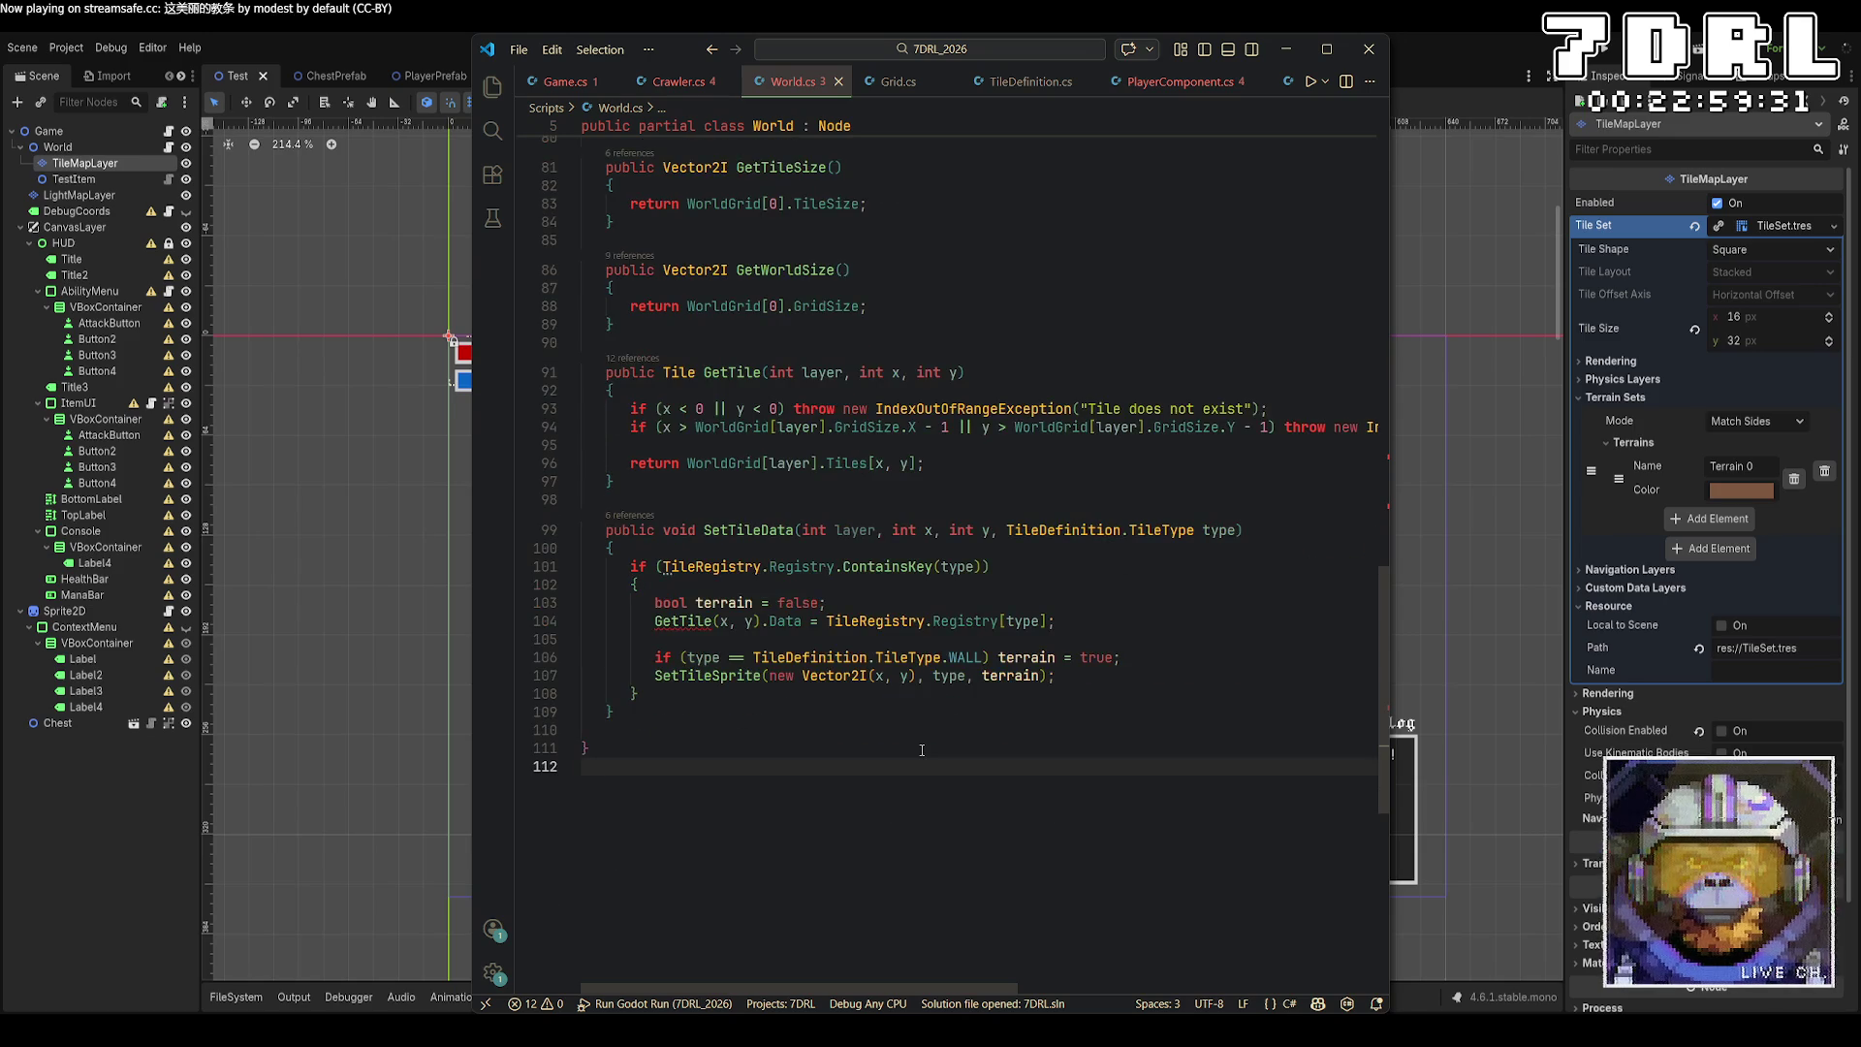
click(727, 622)
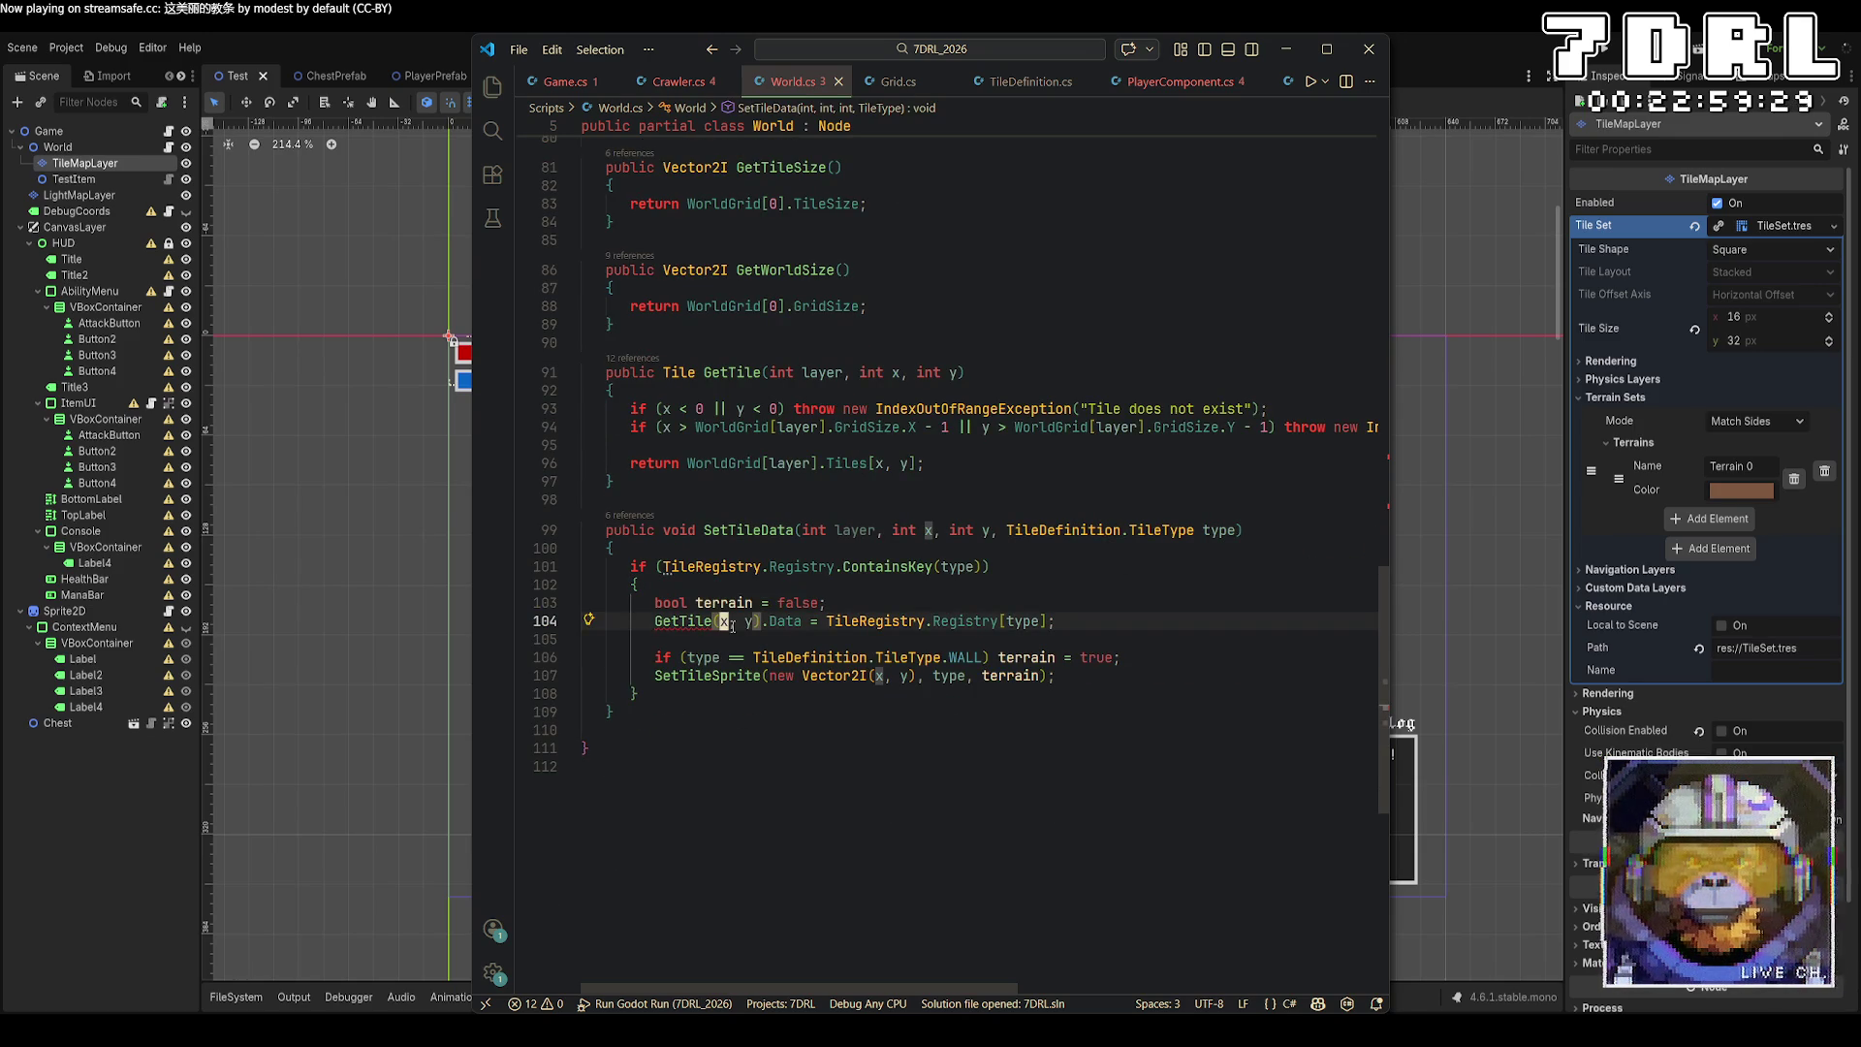
text(layer,)
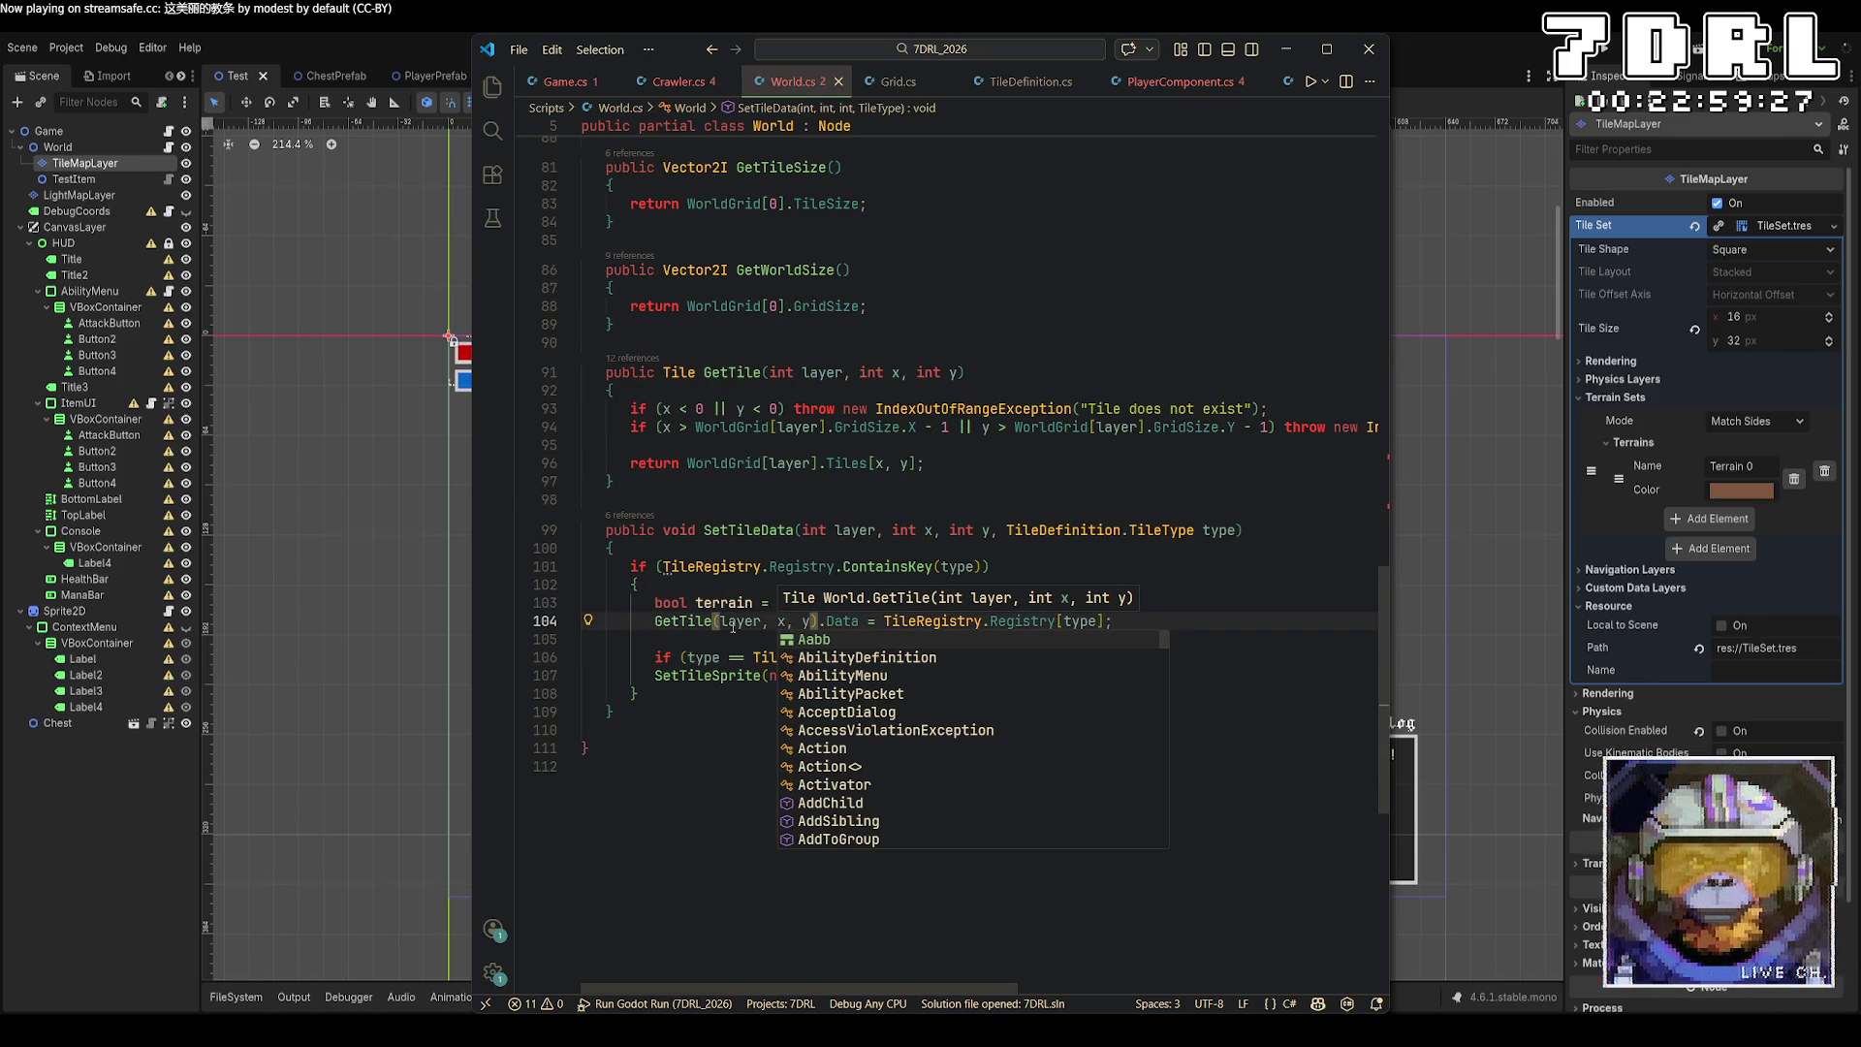
click(643, 896)
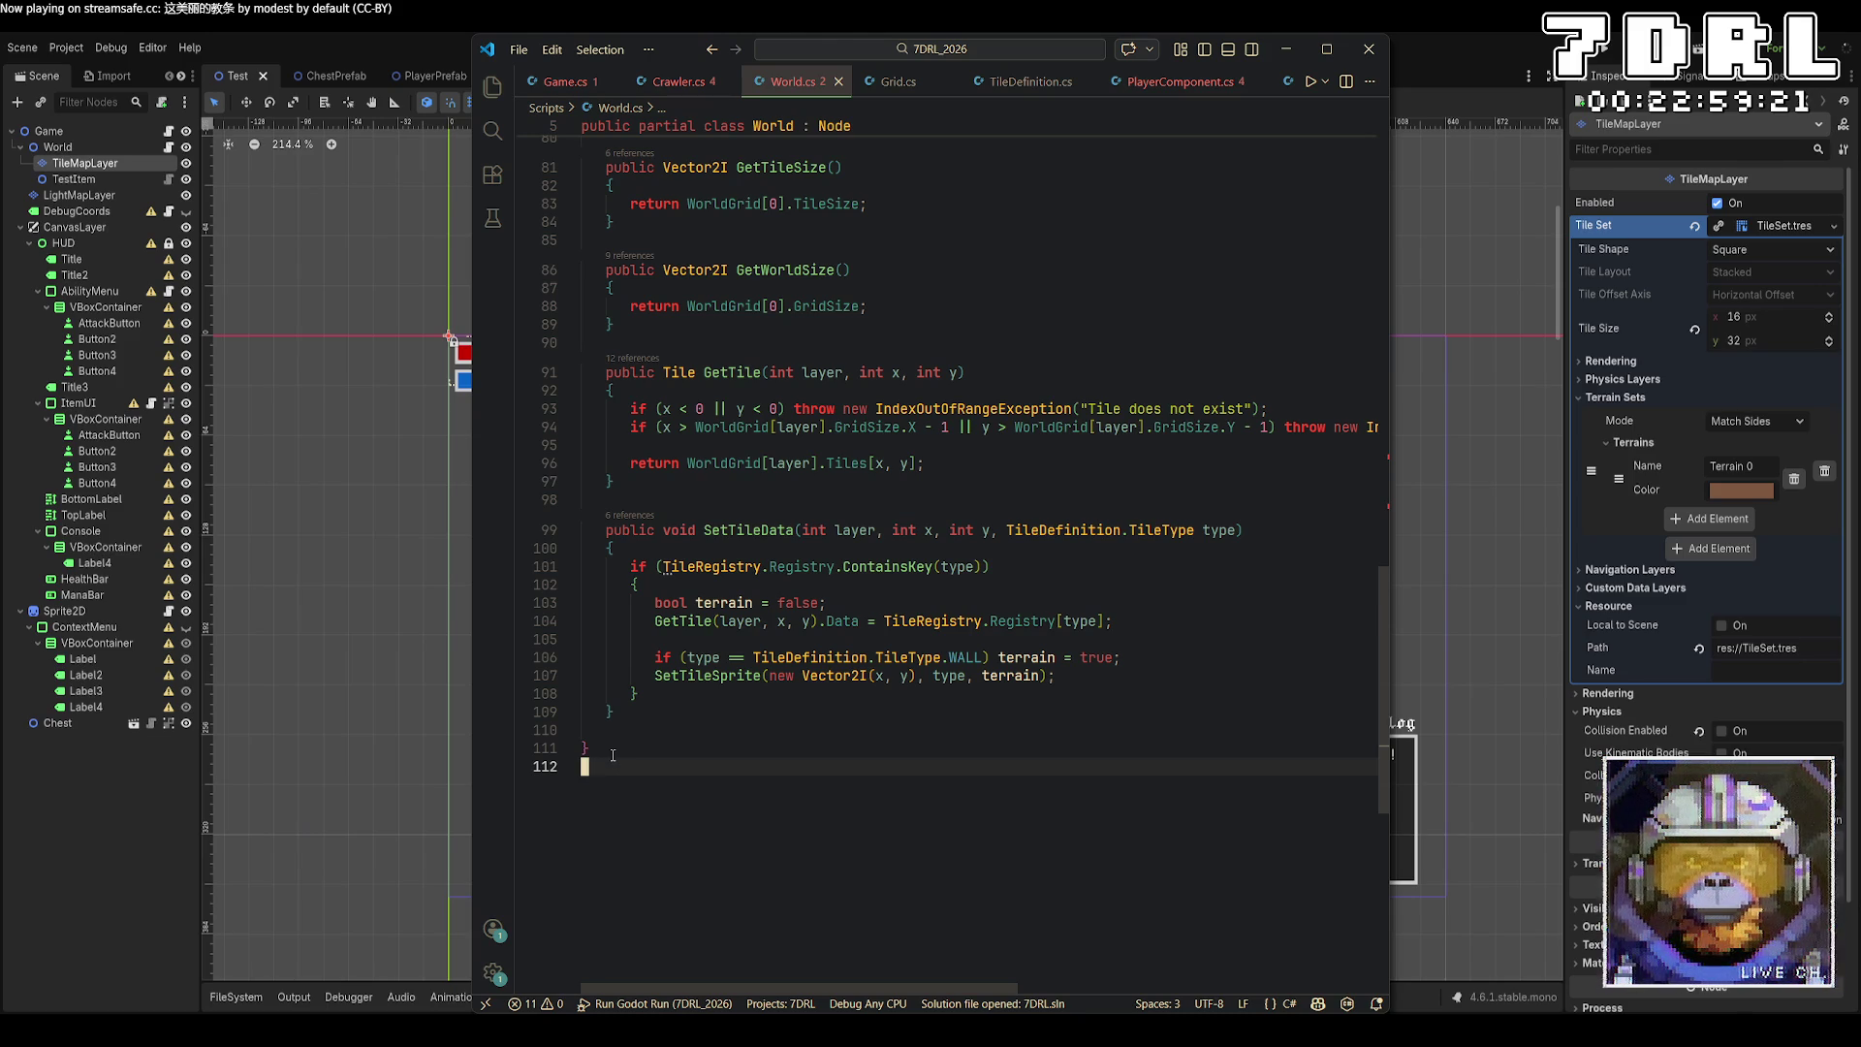
scroll(613, 756, up, 10)
Give CheckTileValid an int layer parameter, pass it into its GetTile call, and save.
scroll(821, 777, up, 1)
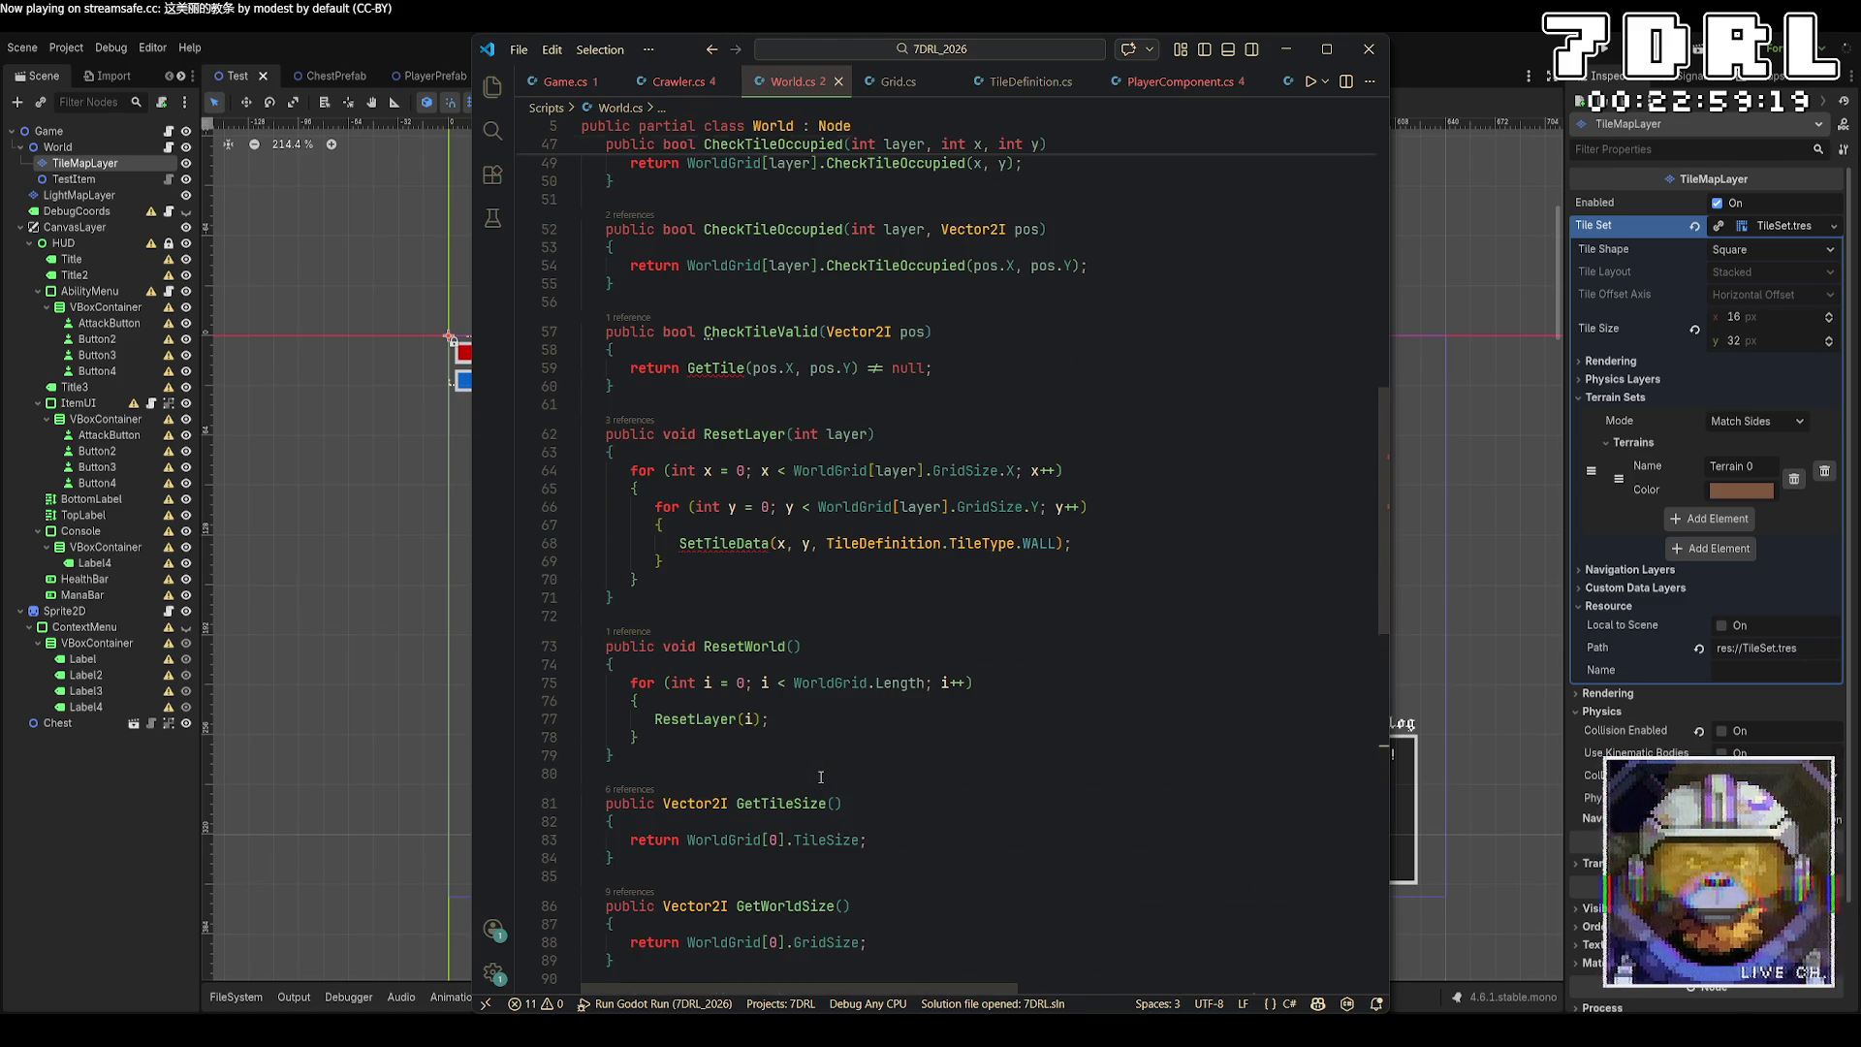
scroll(821, 777, up, 1)
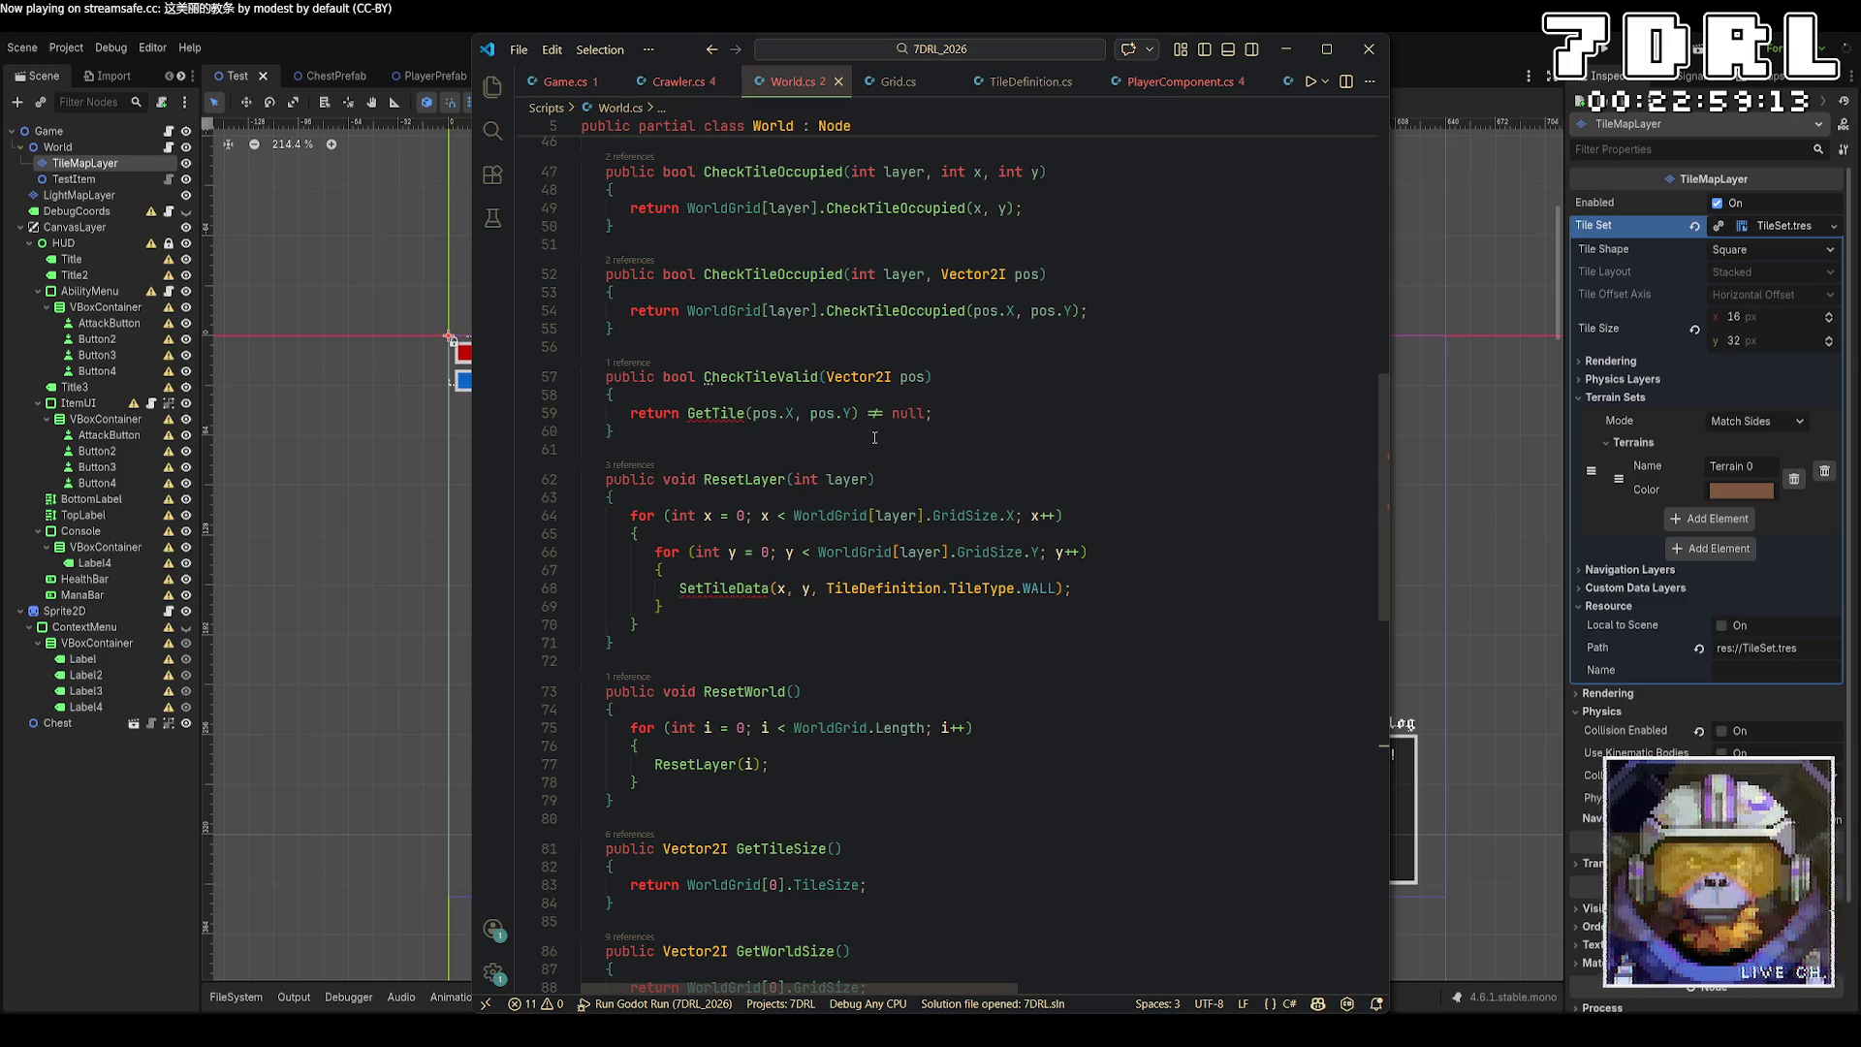
click(831, 378)
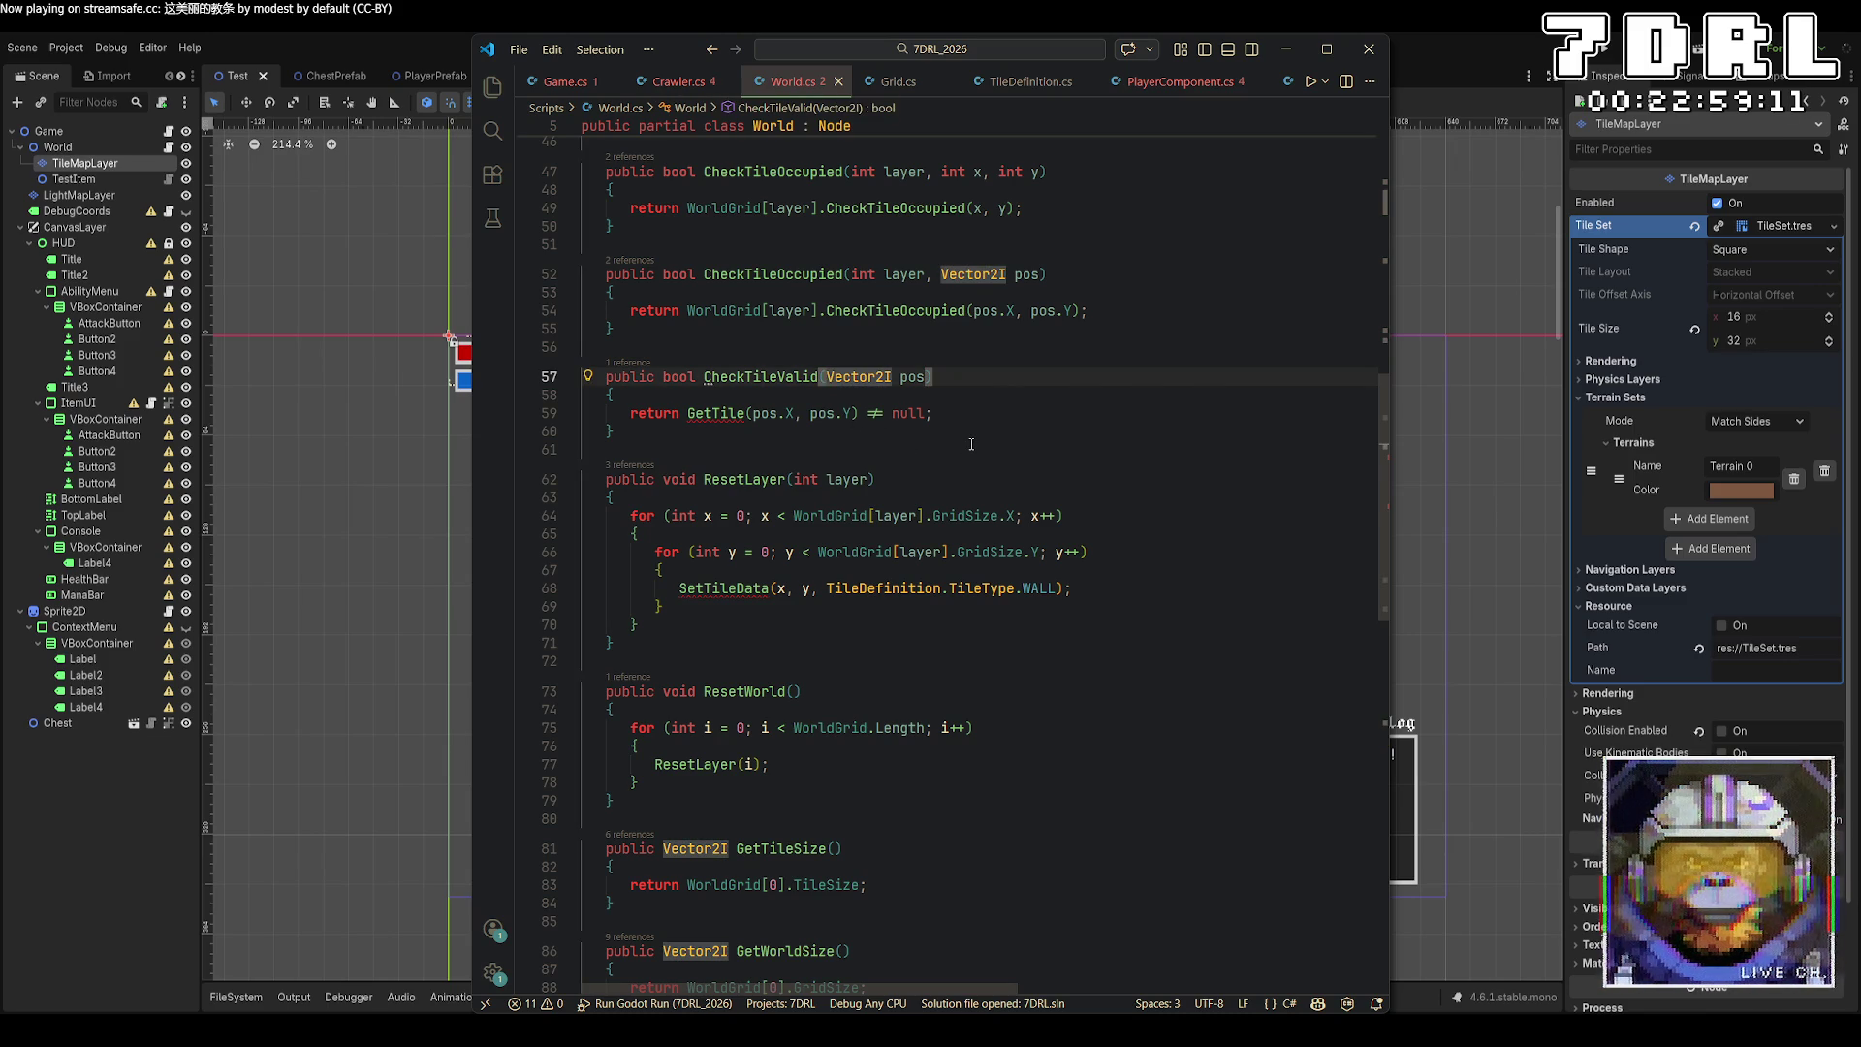
text(int layer,)
click(747, 415)
text(layer,)
key(ctrl+s)
Pass layer as the first argument to ResetLayer's SetTileData call.
click(691, 644)
mouse_move(711, 588)
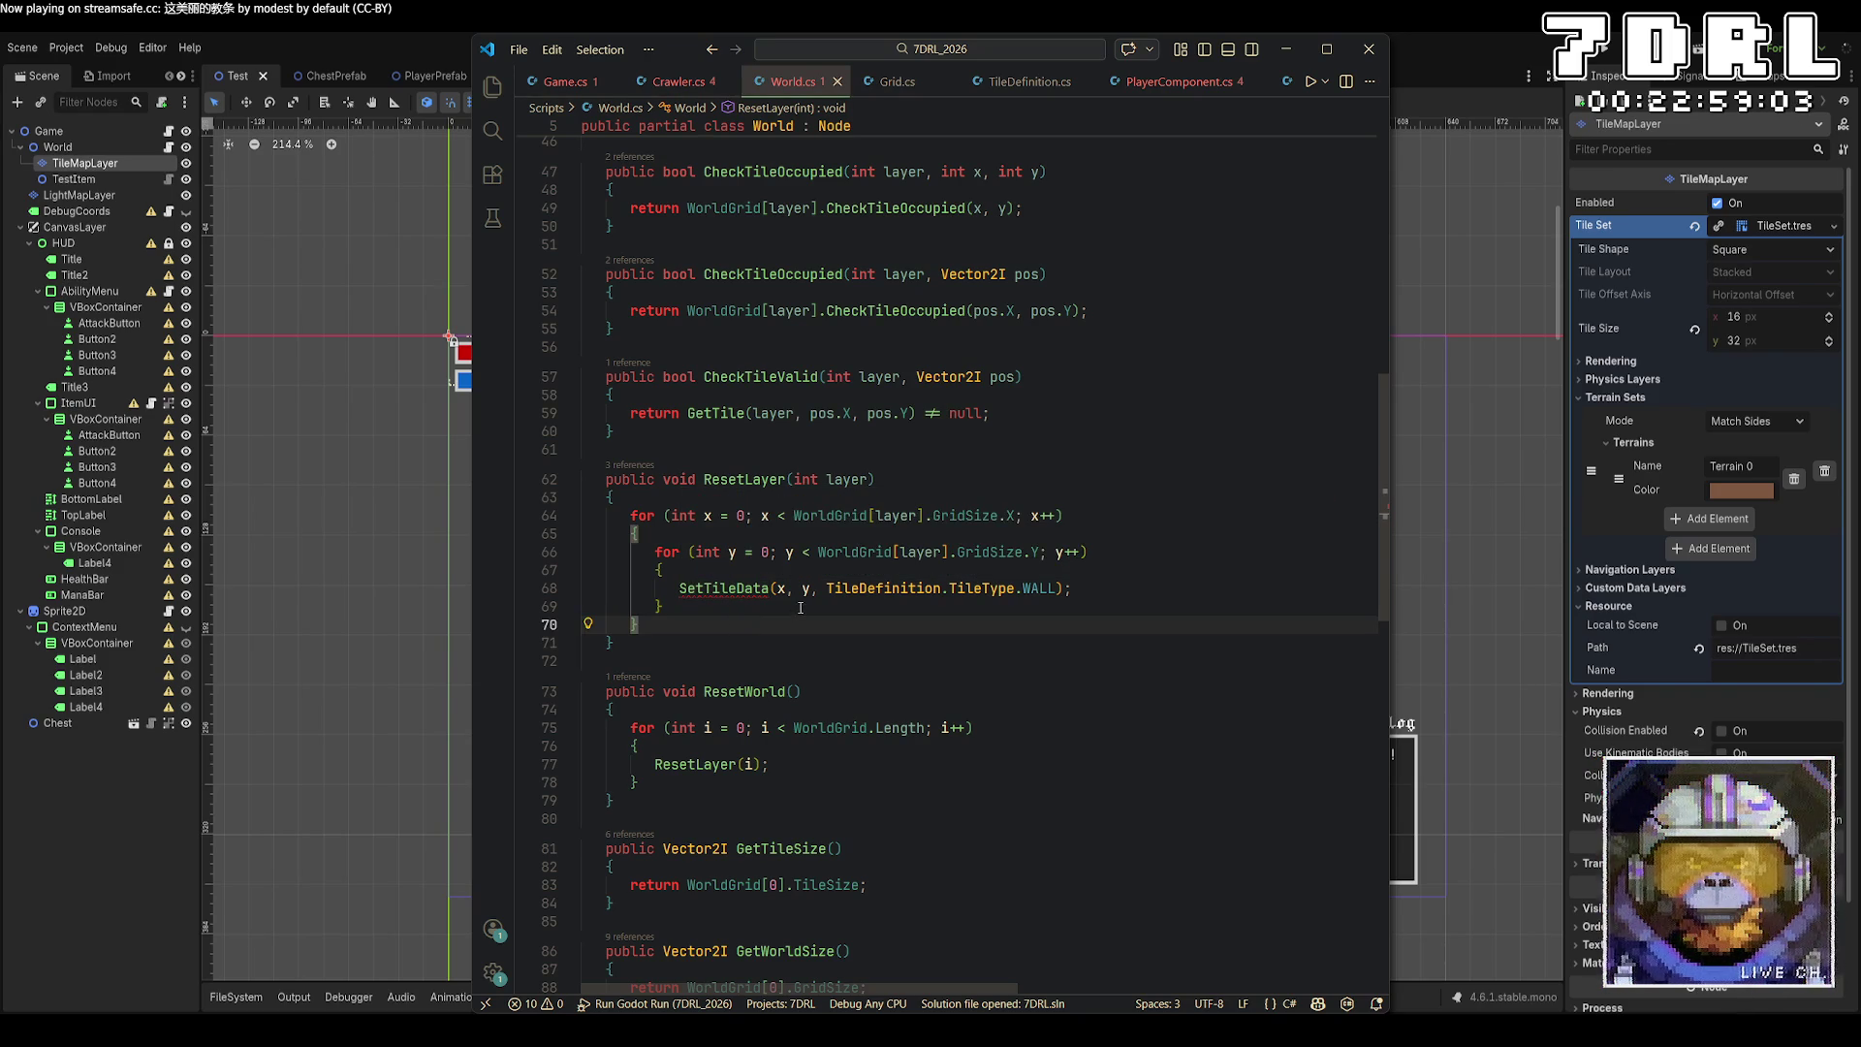
click(779, 588)
text(layer,)
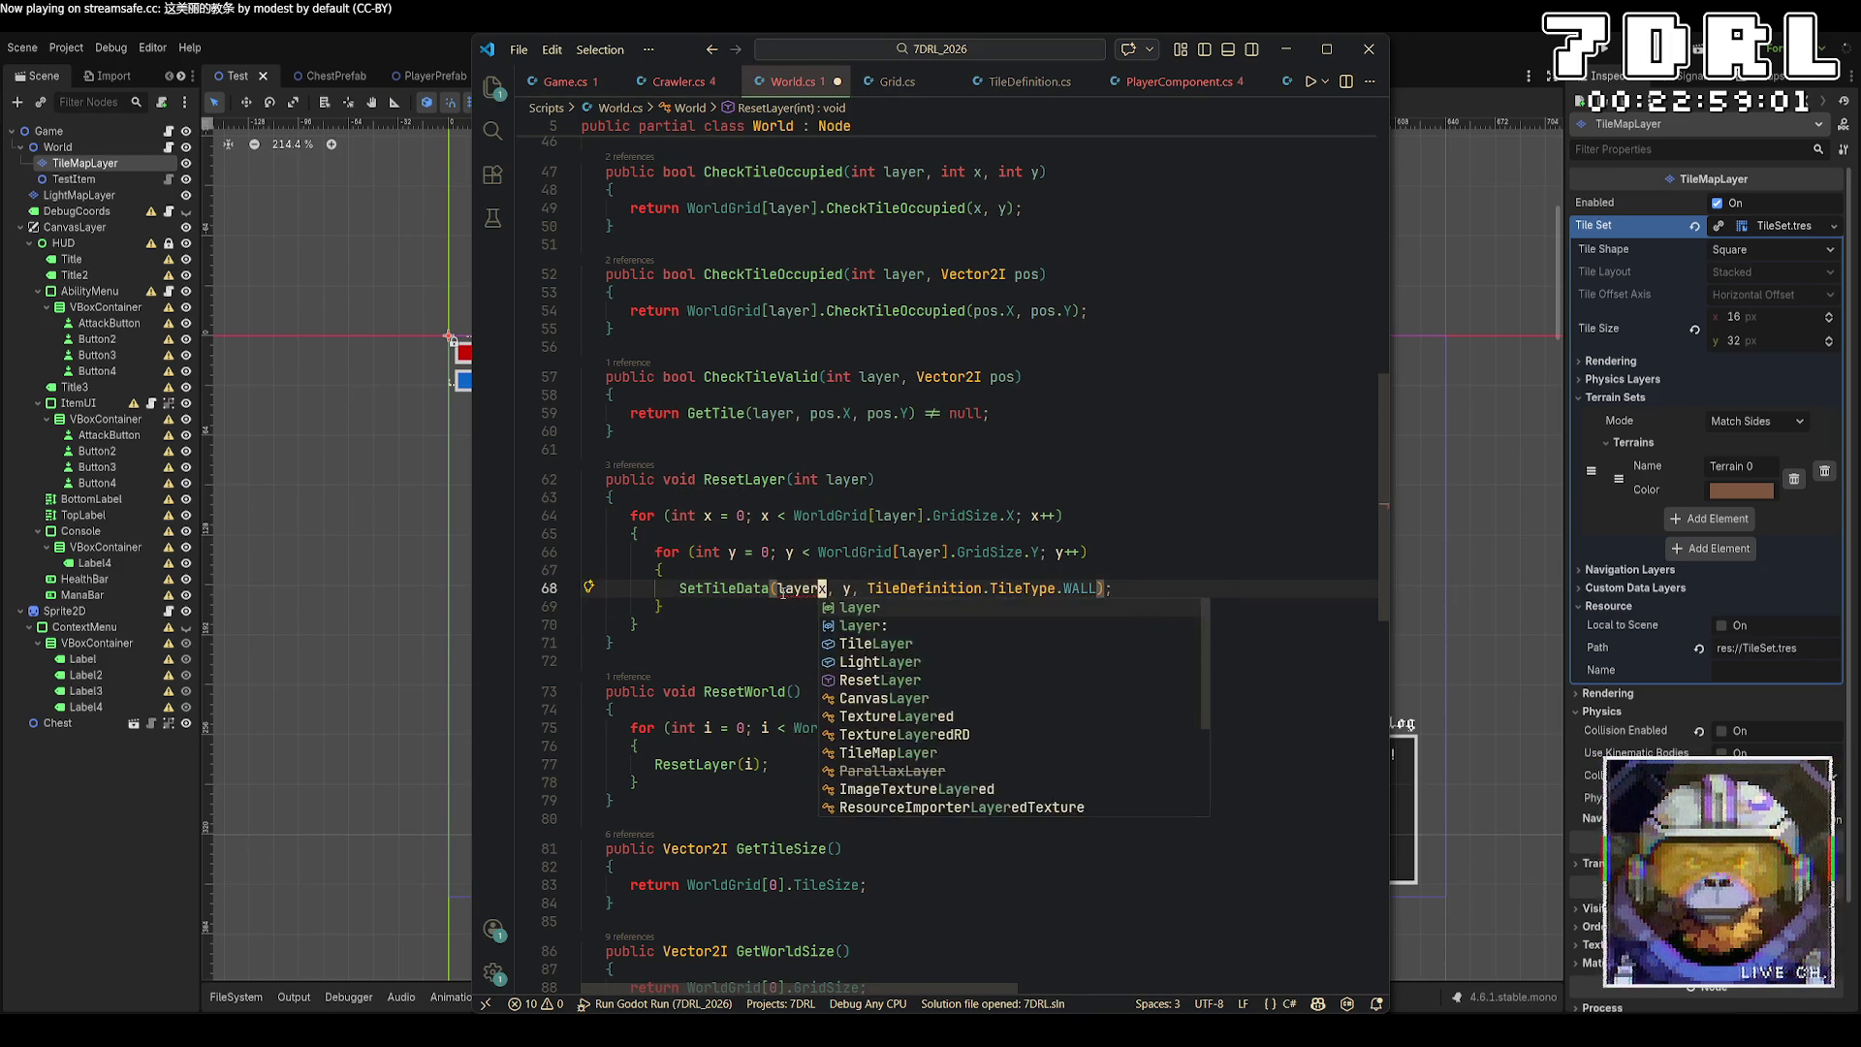
scroll(1206, 448, up, 10)
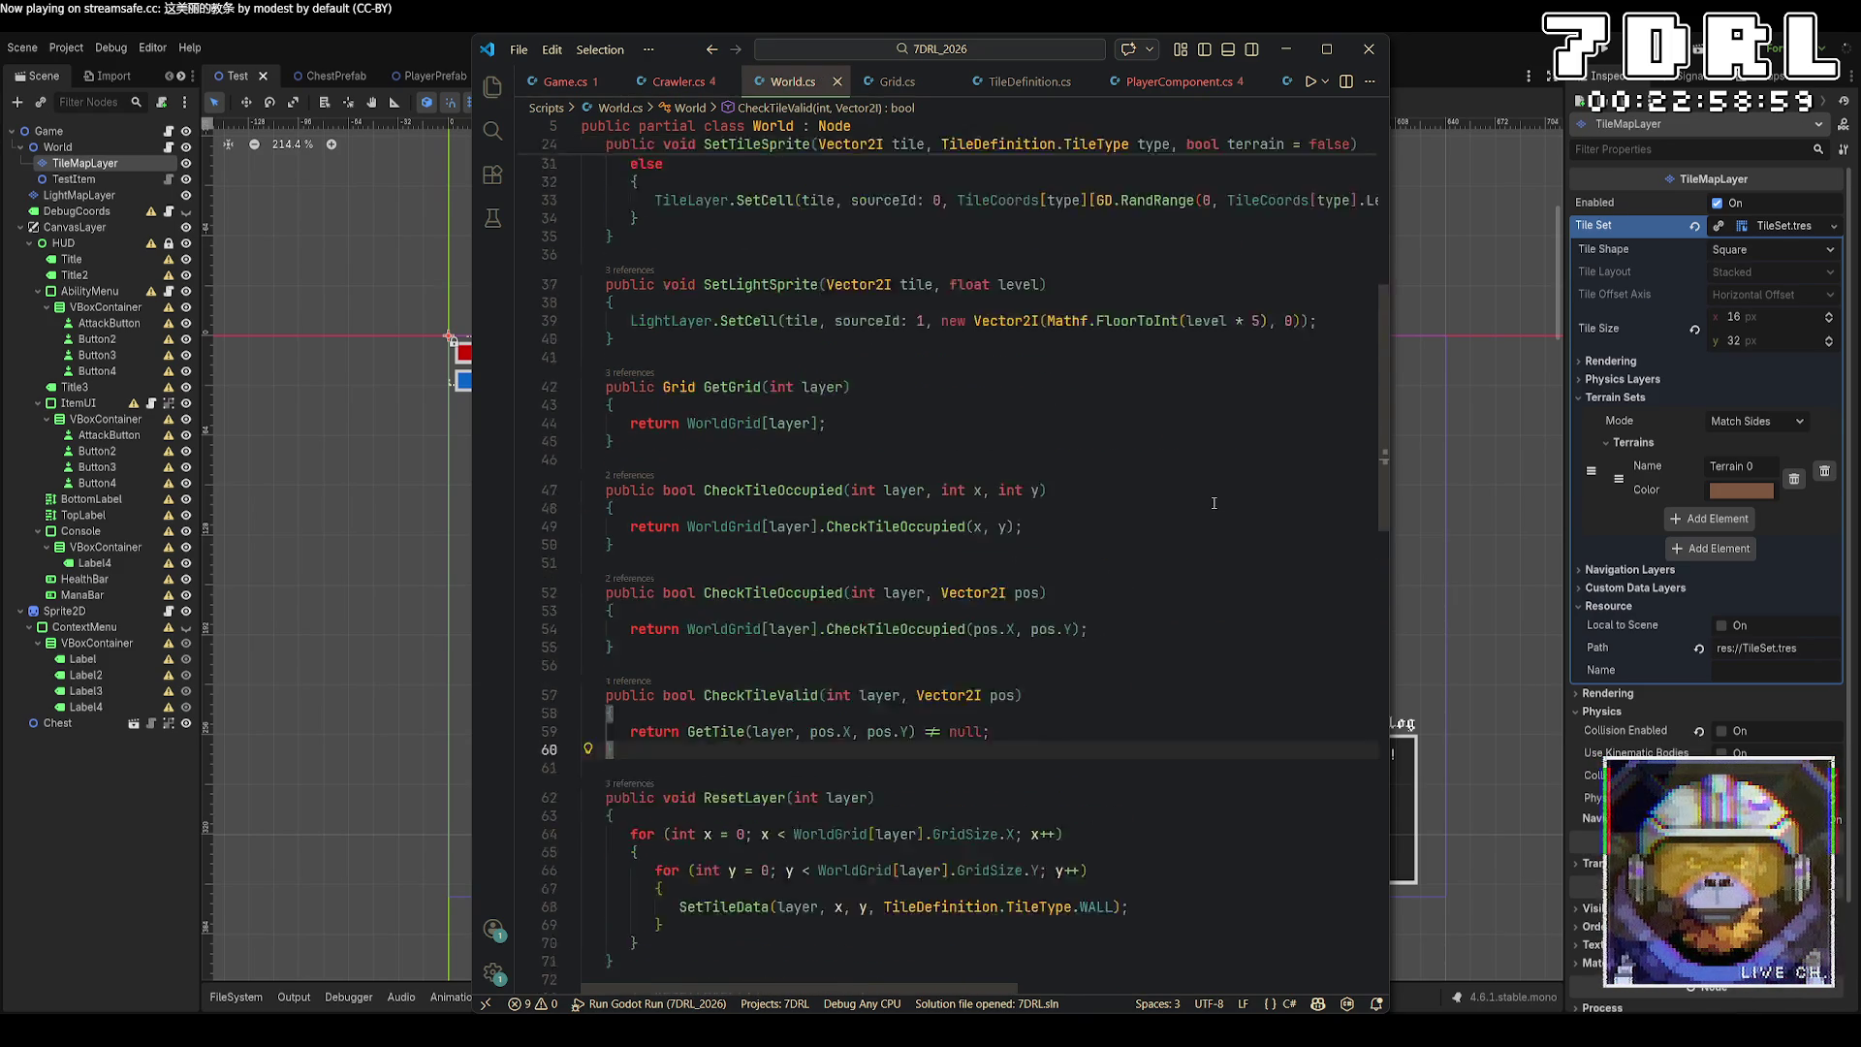
scroll(1206, 500, down, 20)
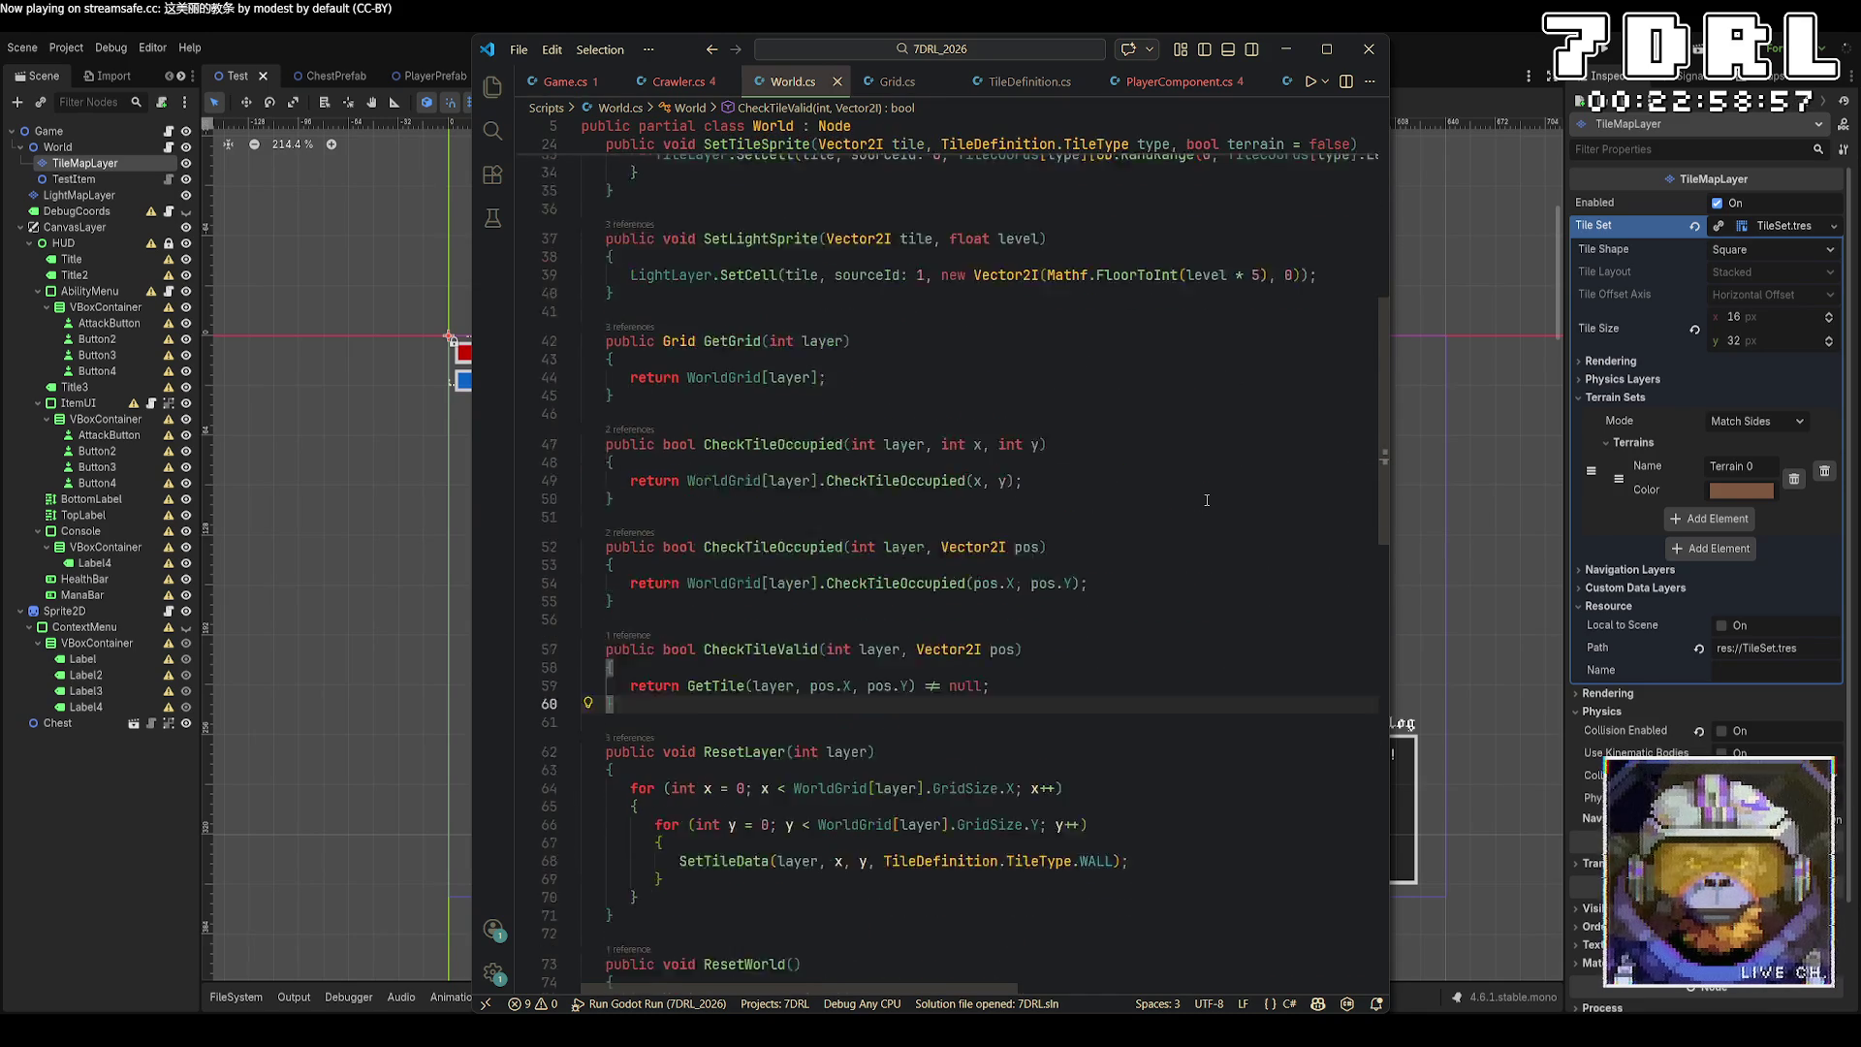
scroll(1206, 501, up, 10)
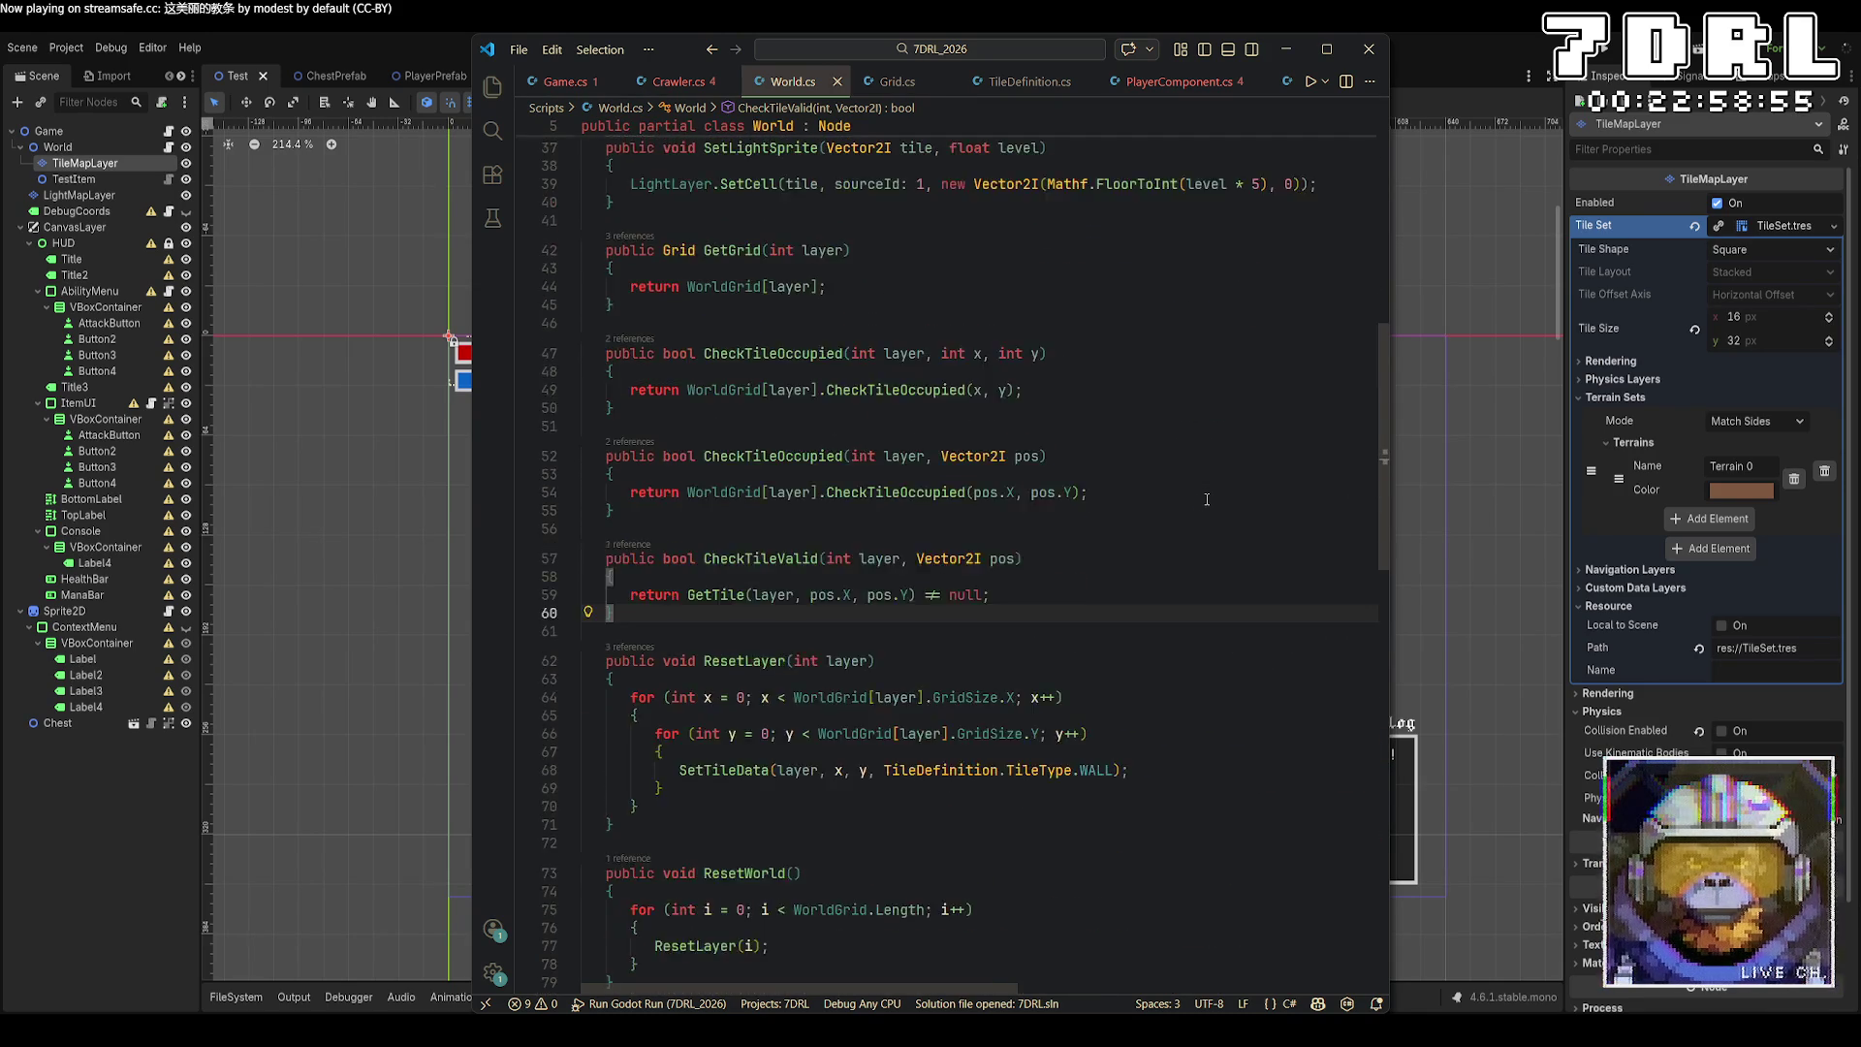
key(alt+Tab)
key(alt+Tab)
scroll(943, 609, up, 5)
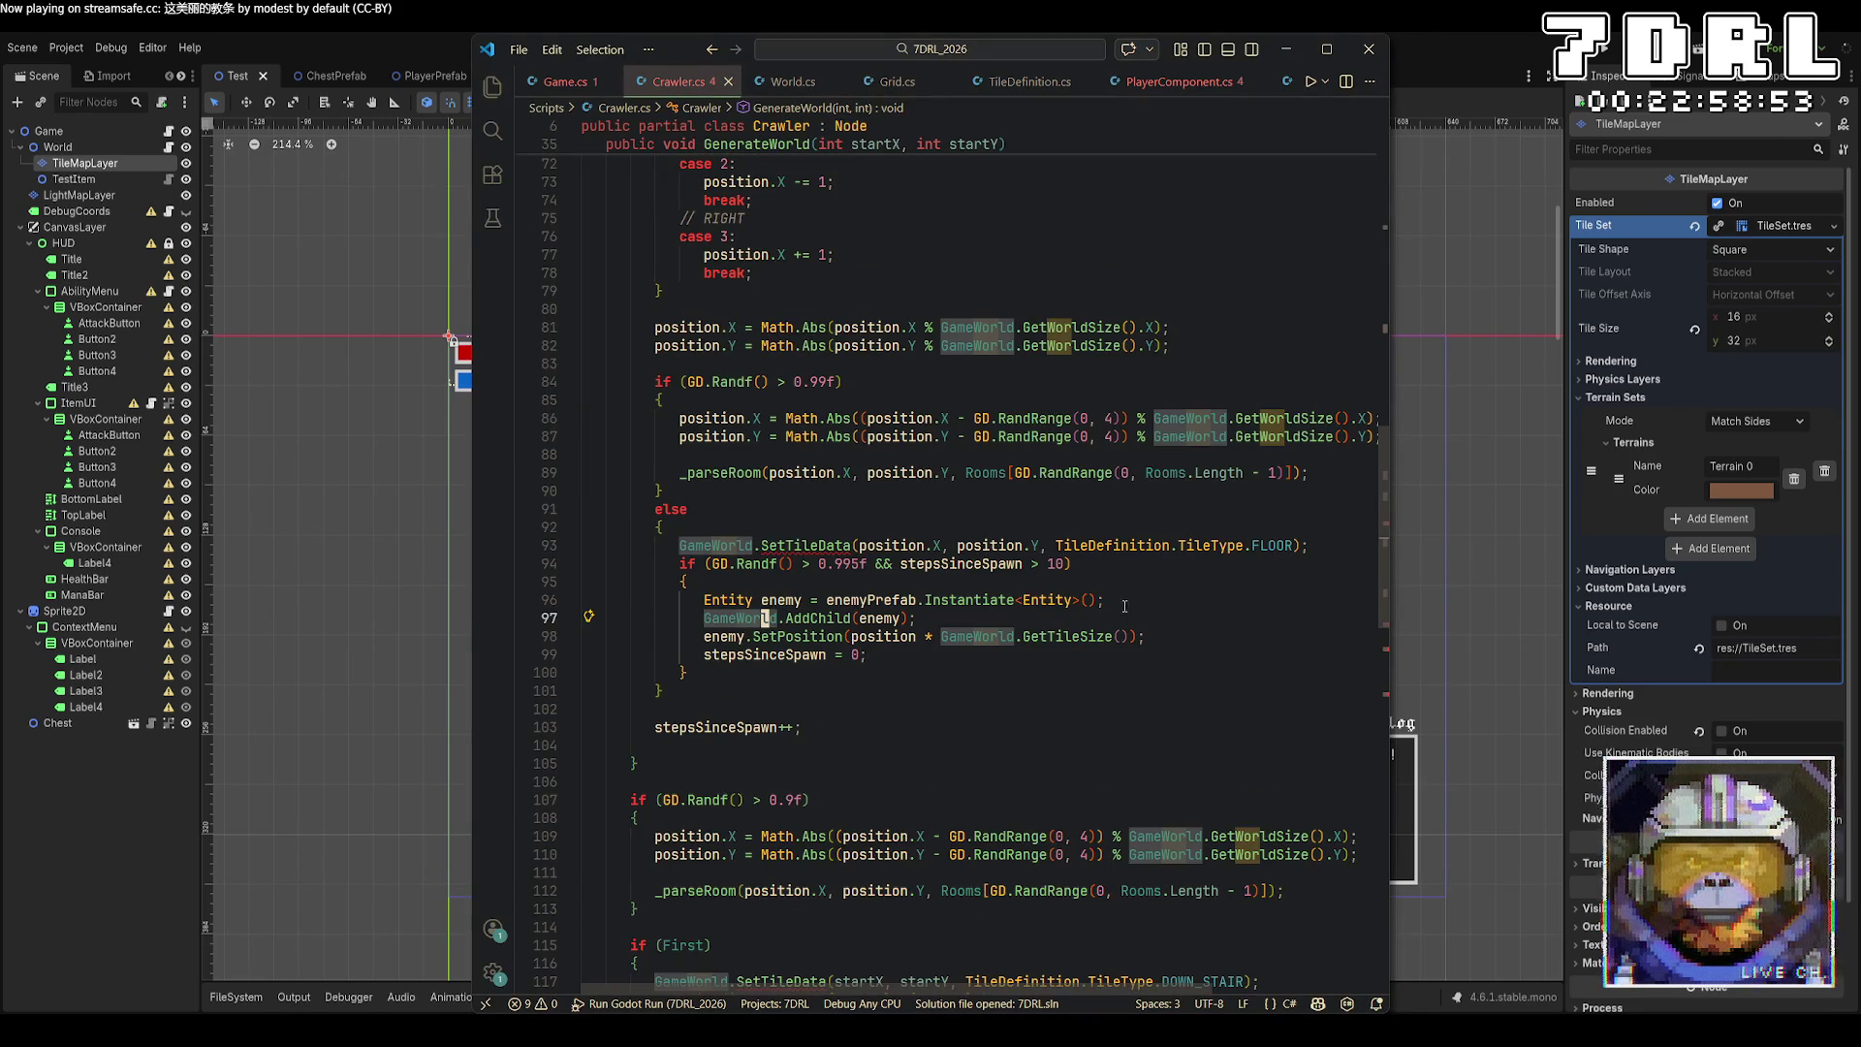
Read through Crawler.cs's world-generation code, then go back to World.cs's CheckTileValid method.
scroll(944, 609, up, 5)
scroll(943, 609, up, 18)
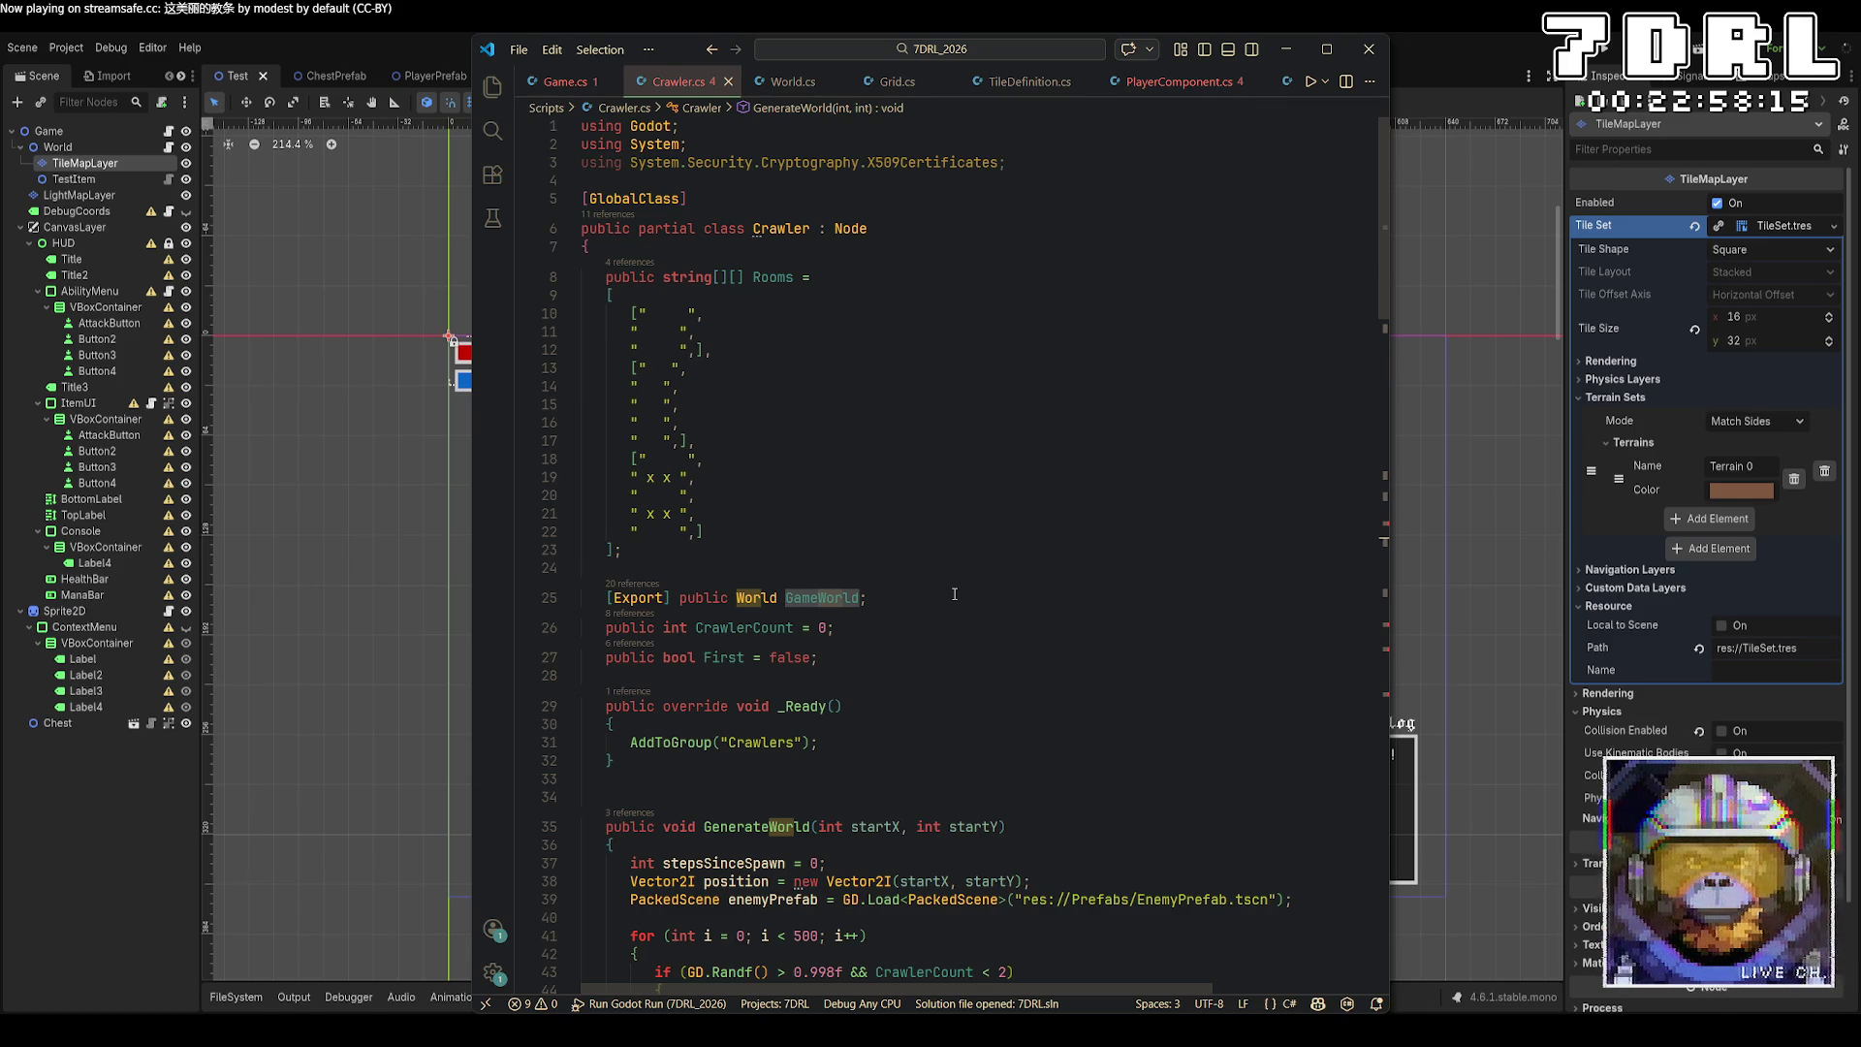
scroll(929, 526, down, 20)
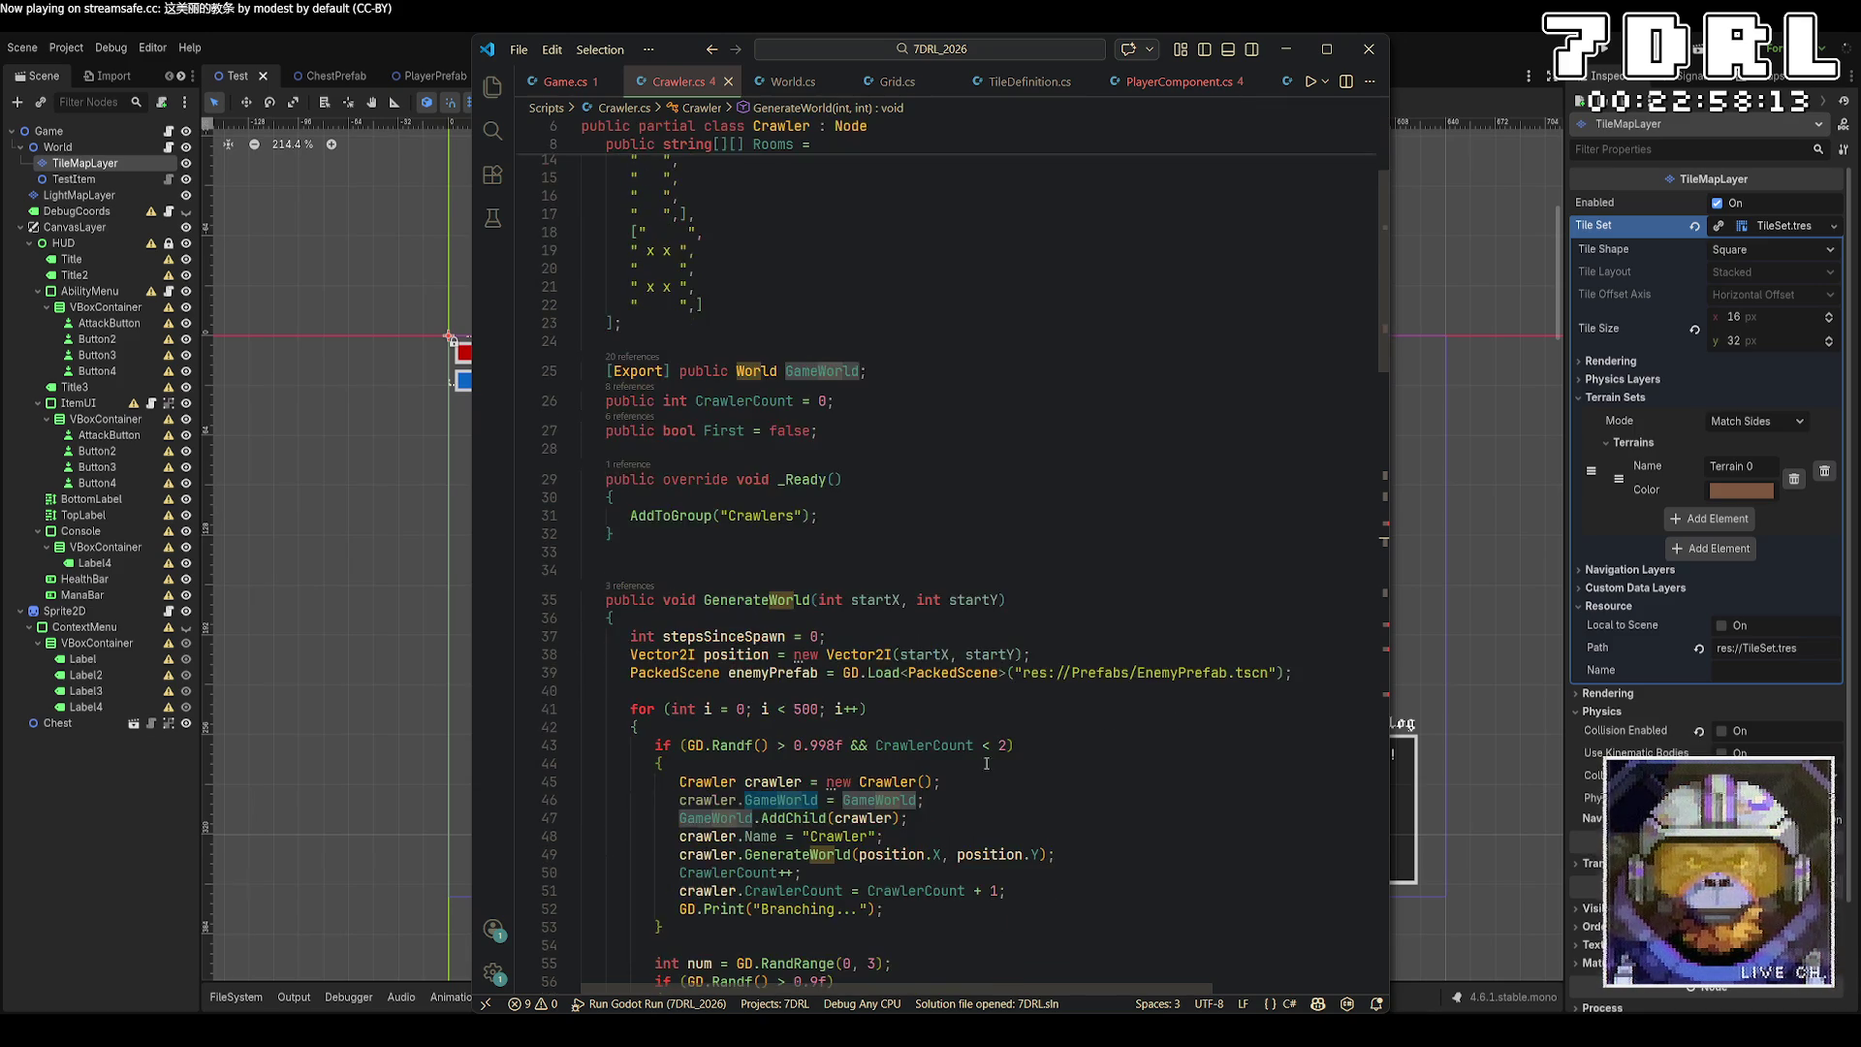
scroll(1099, 599, down, 5)
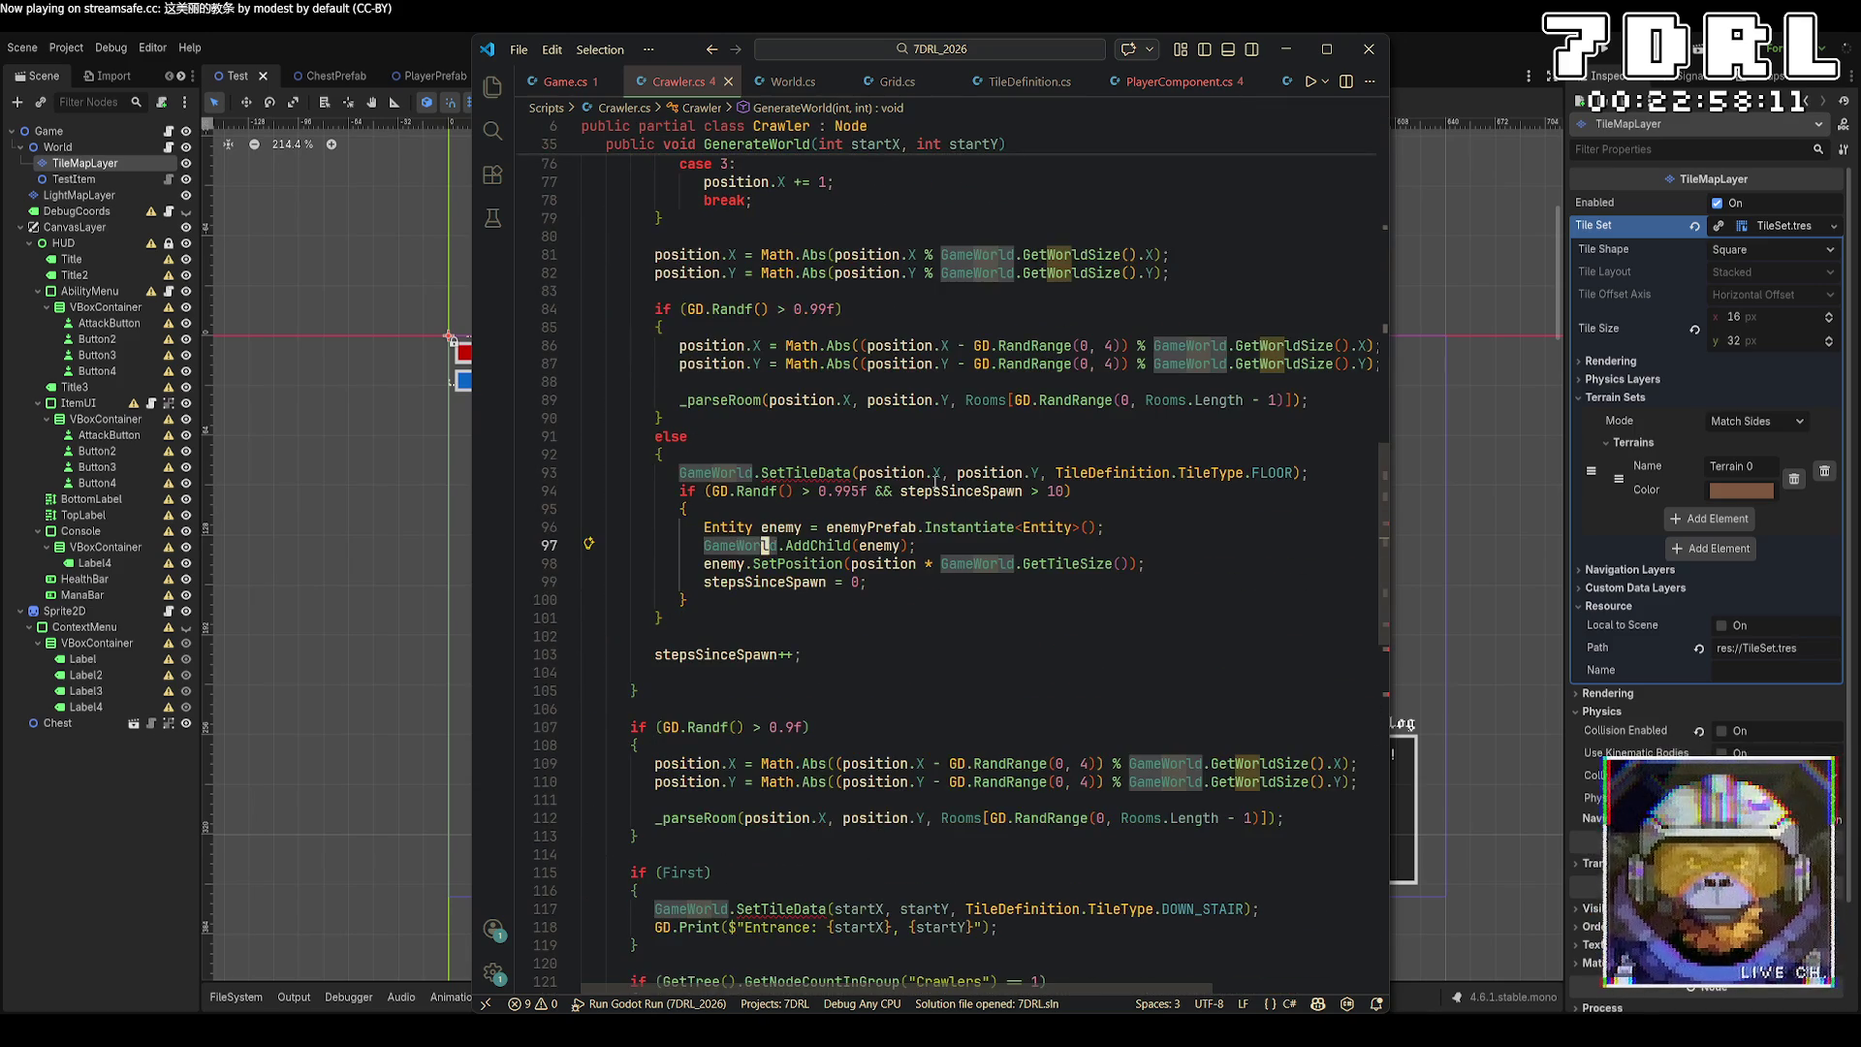
scroll(1115, 669, up, 4)
scroll(1135, 748, up, 4)
scroll(1136, 747, up, 13)
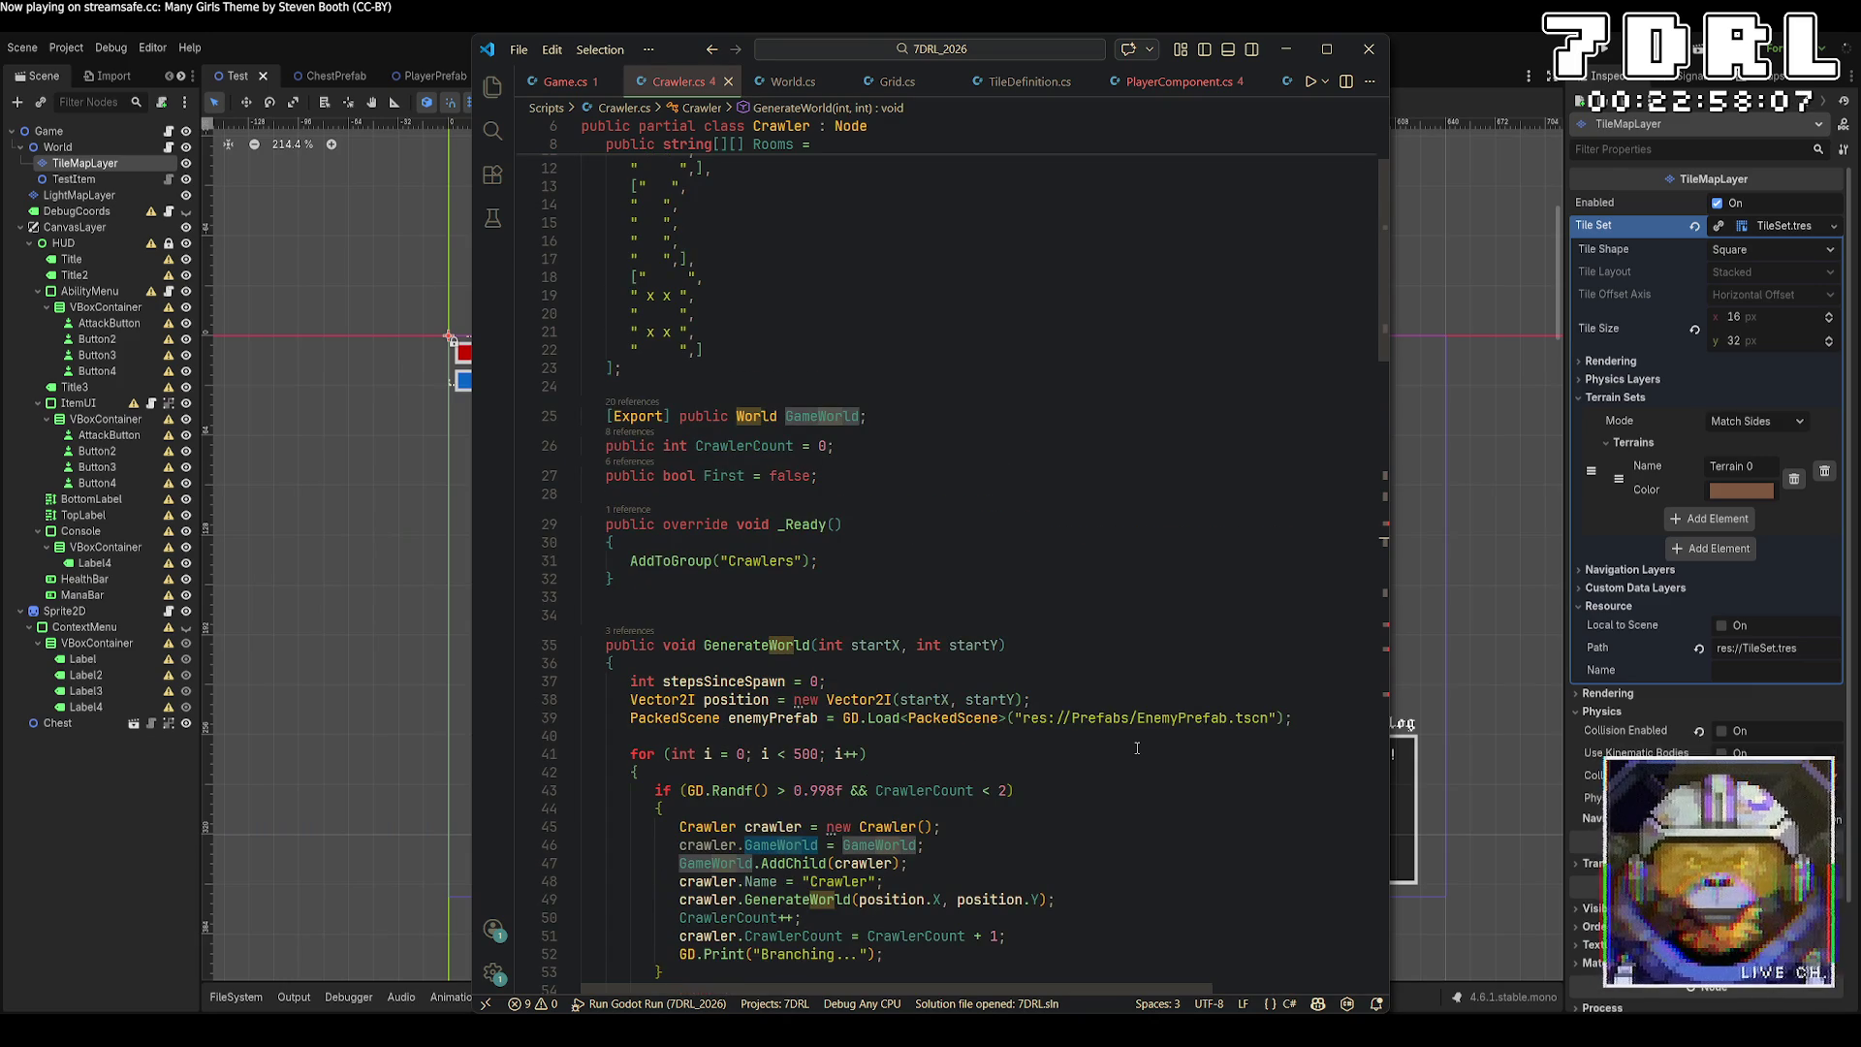
scroll(1044, 700, down, 4)
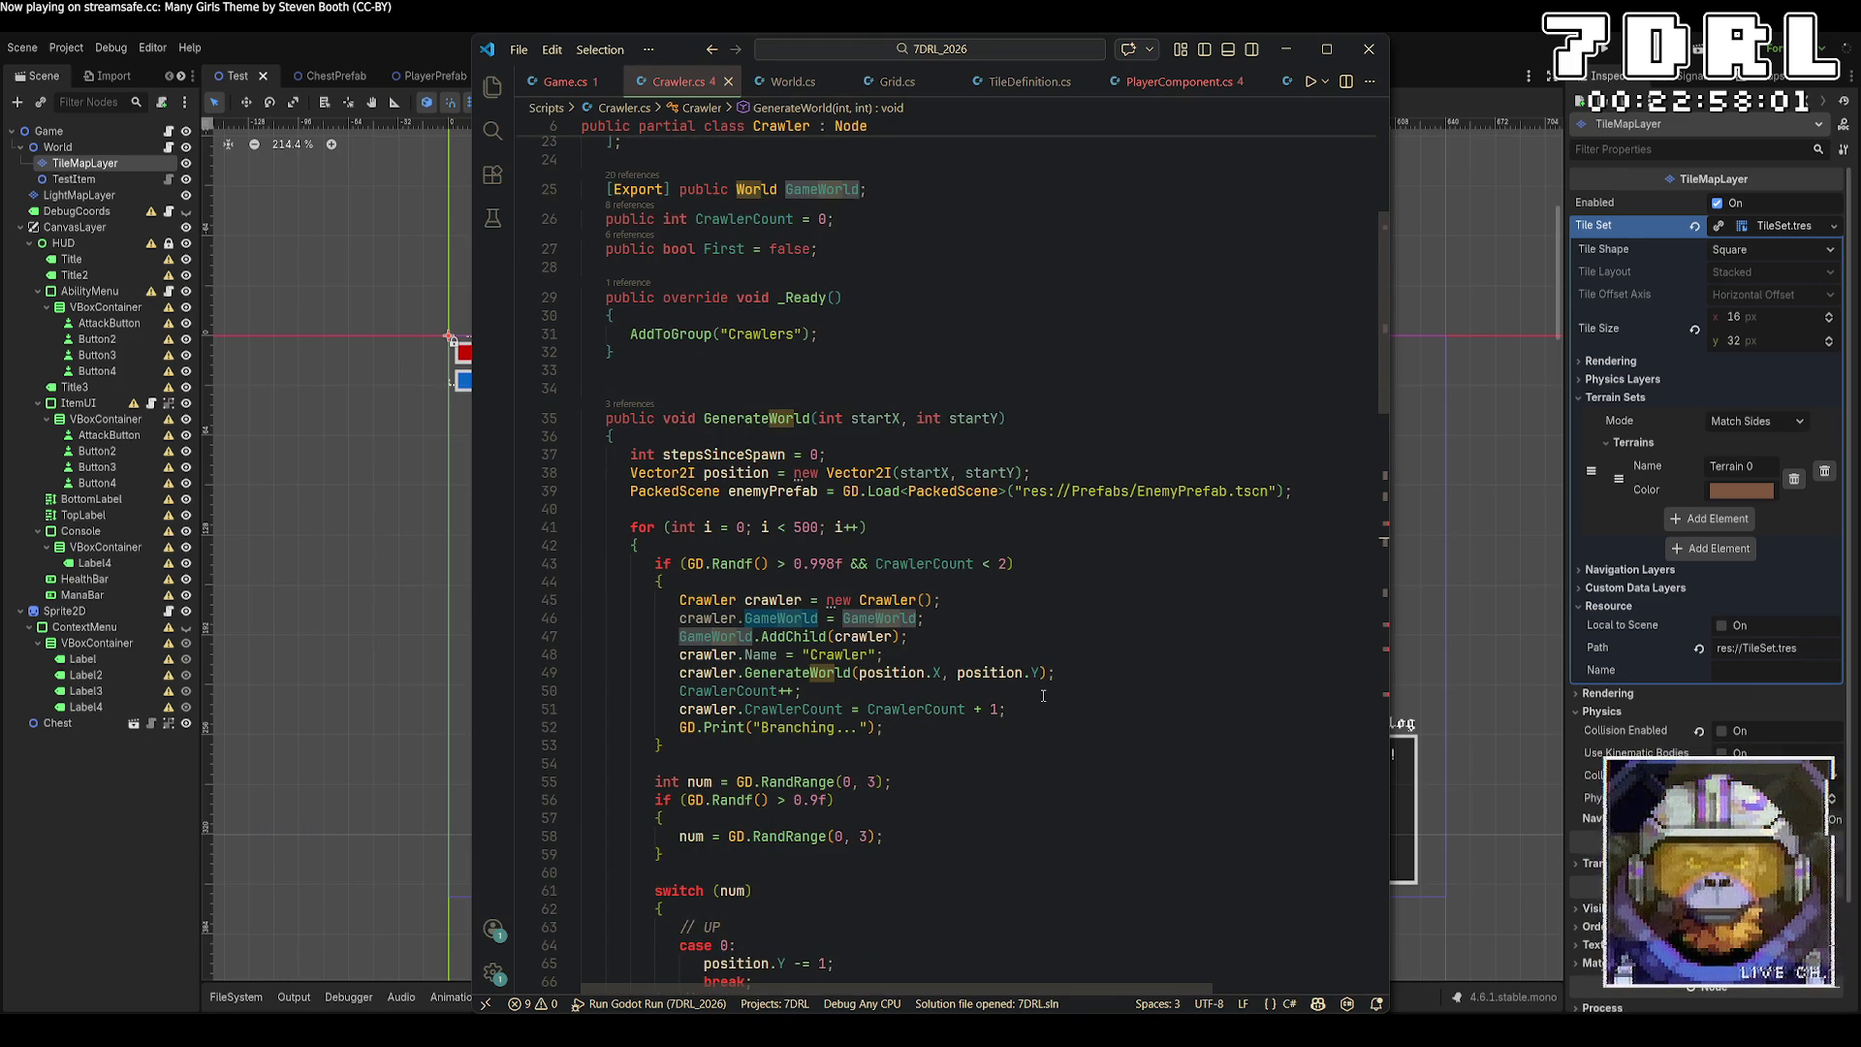
scroll(1043, 690, up, 7)
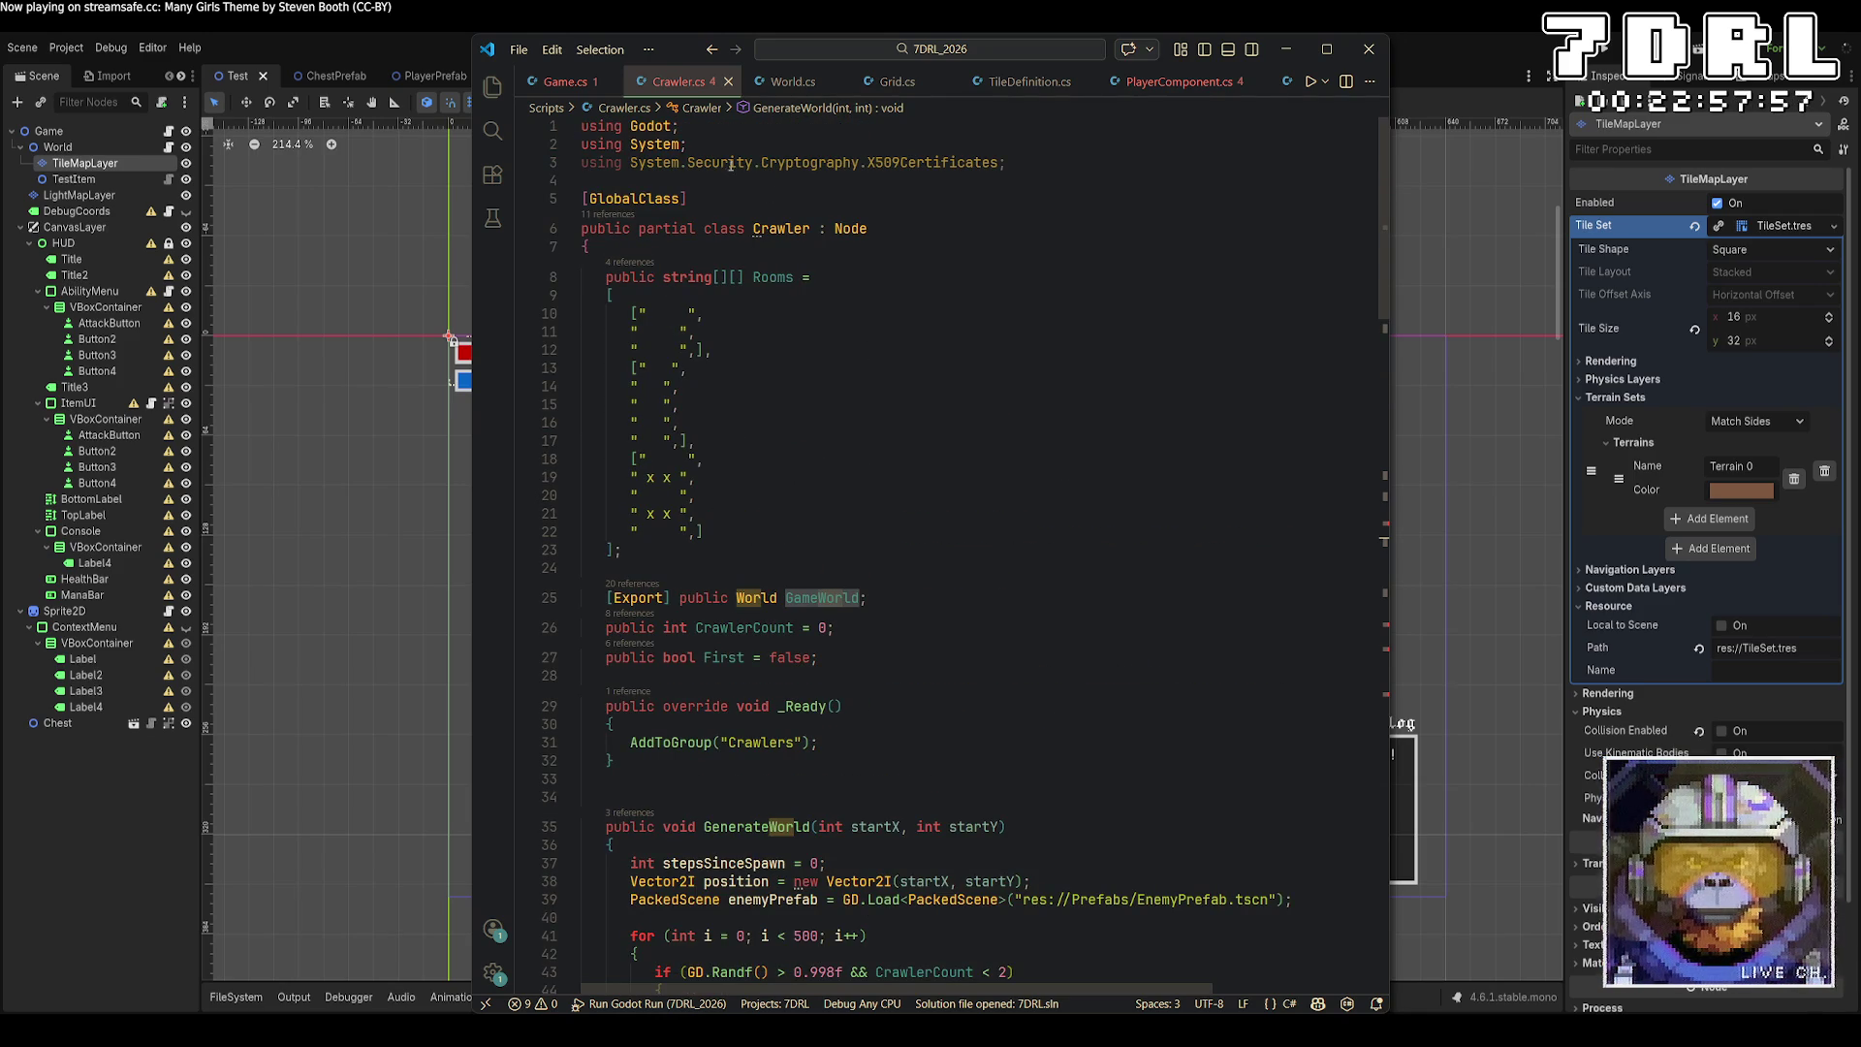
click(791, 81)
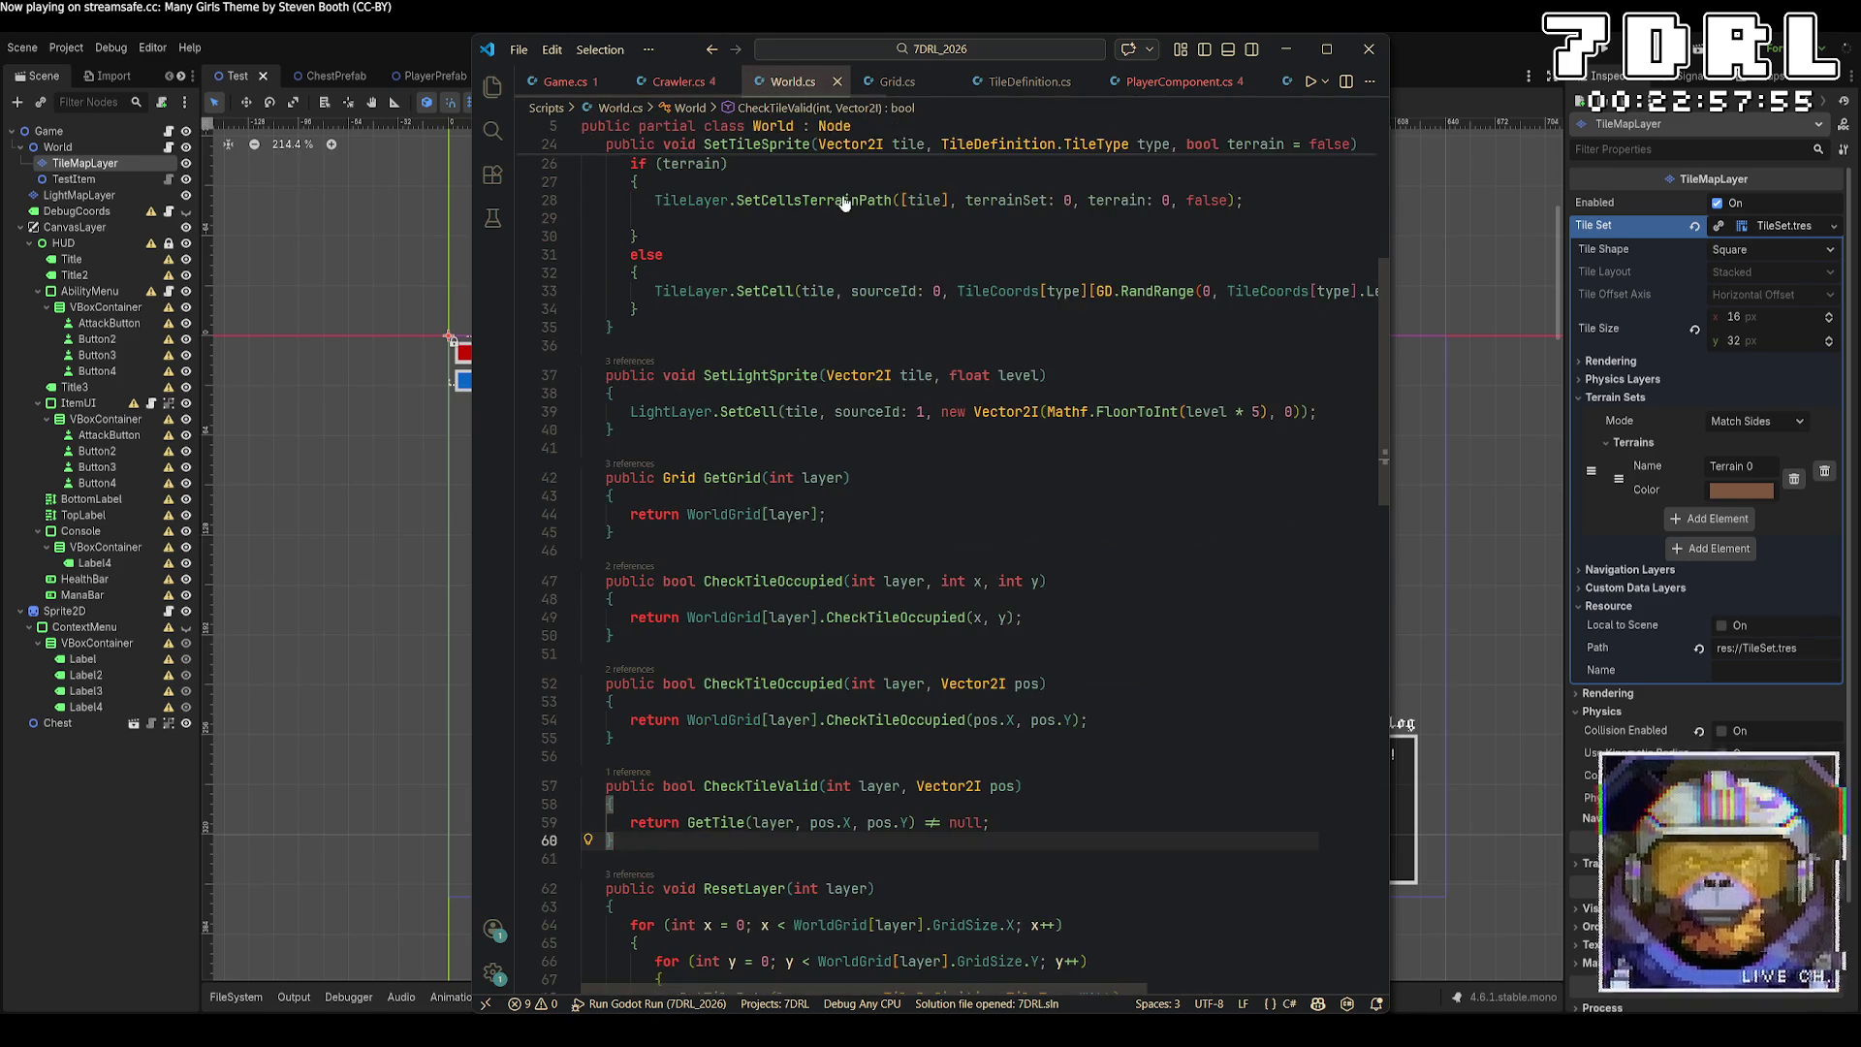
Add 'public int CurrentLayer = 0' beside the WorldGrid declaration in World.cs and save it.
scroll(1052, 608, up, 8)
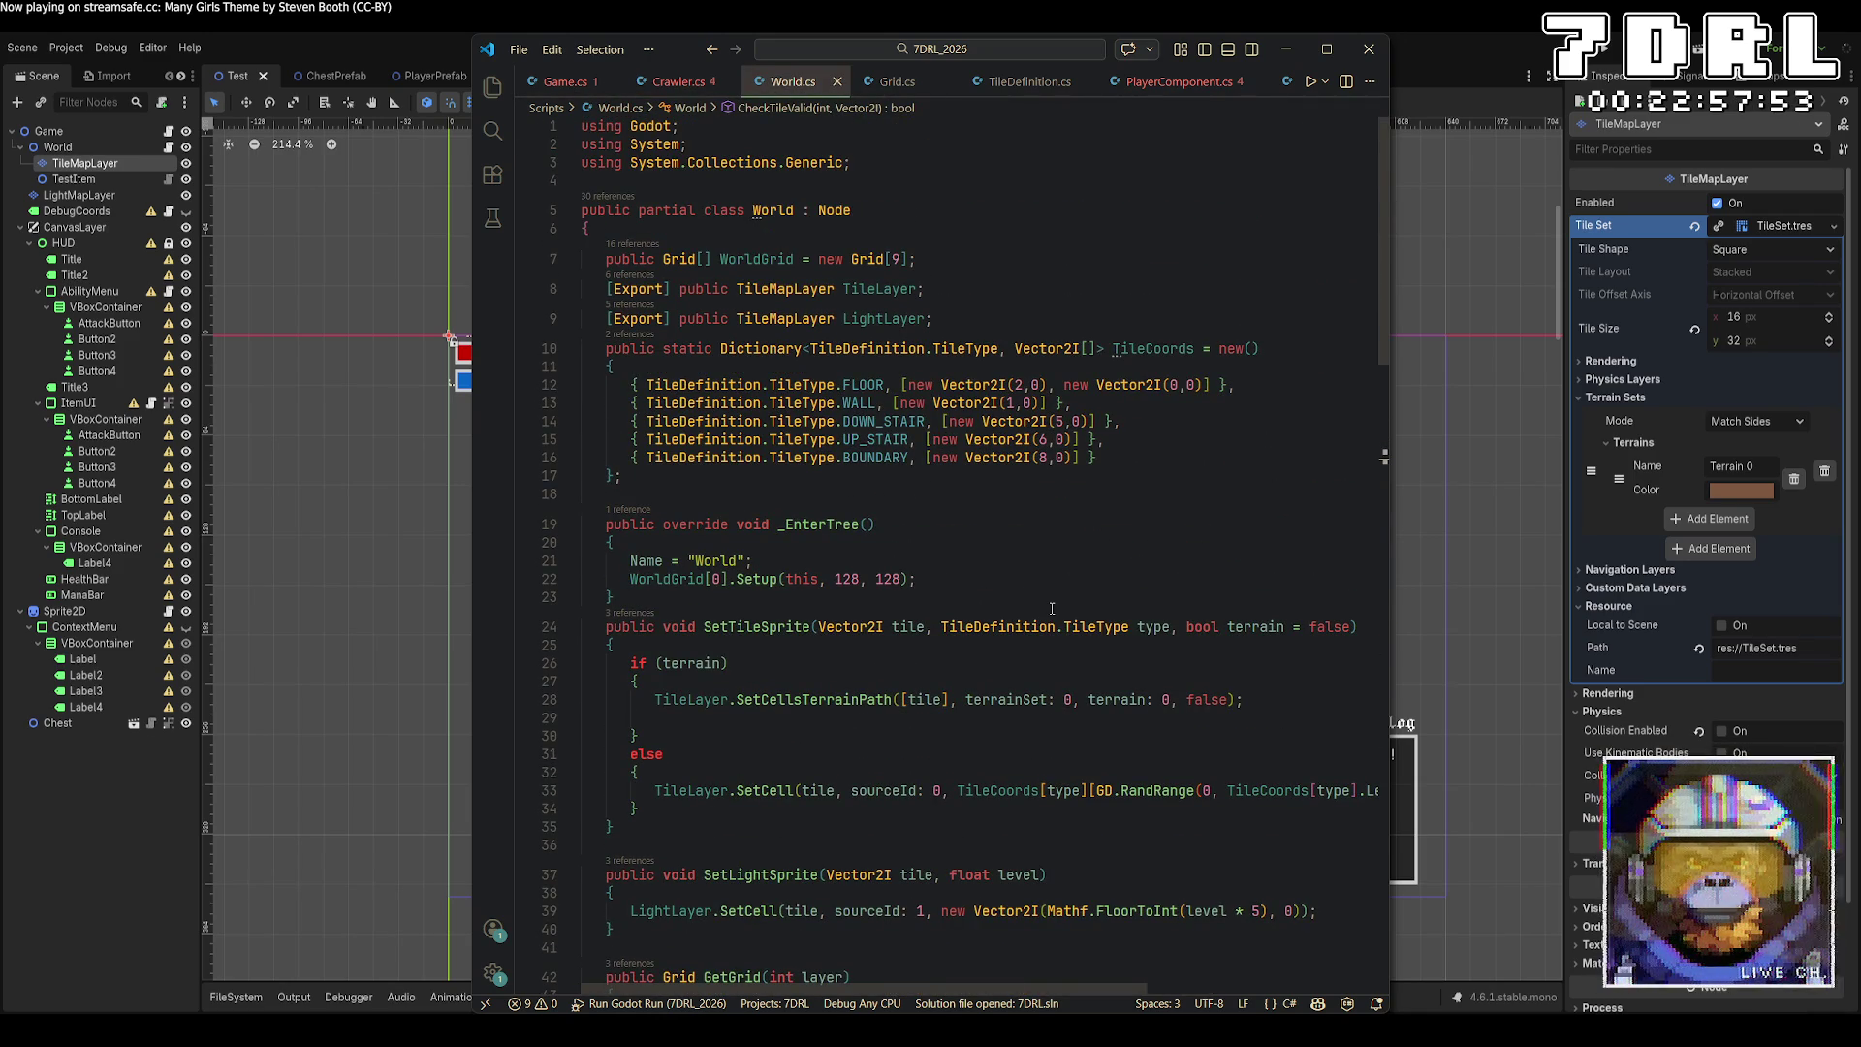
click(1033, 320)
key(Up)
key(Up)
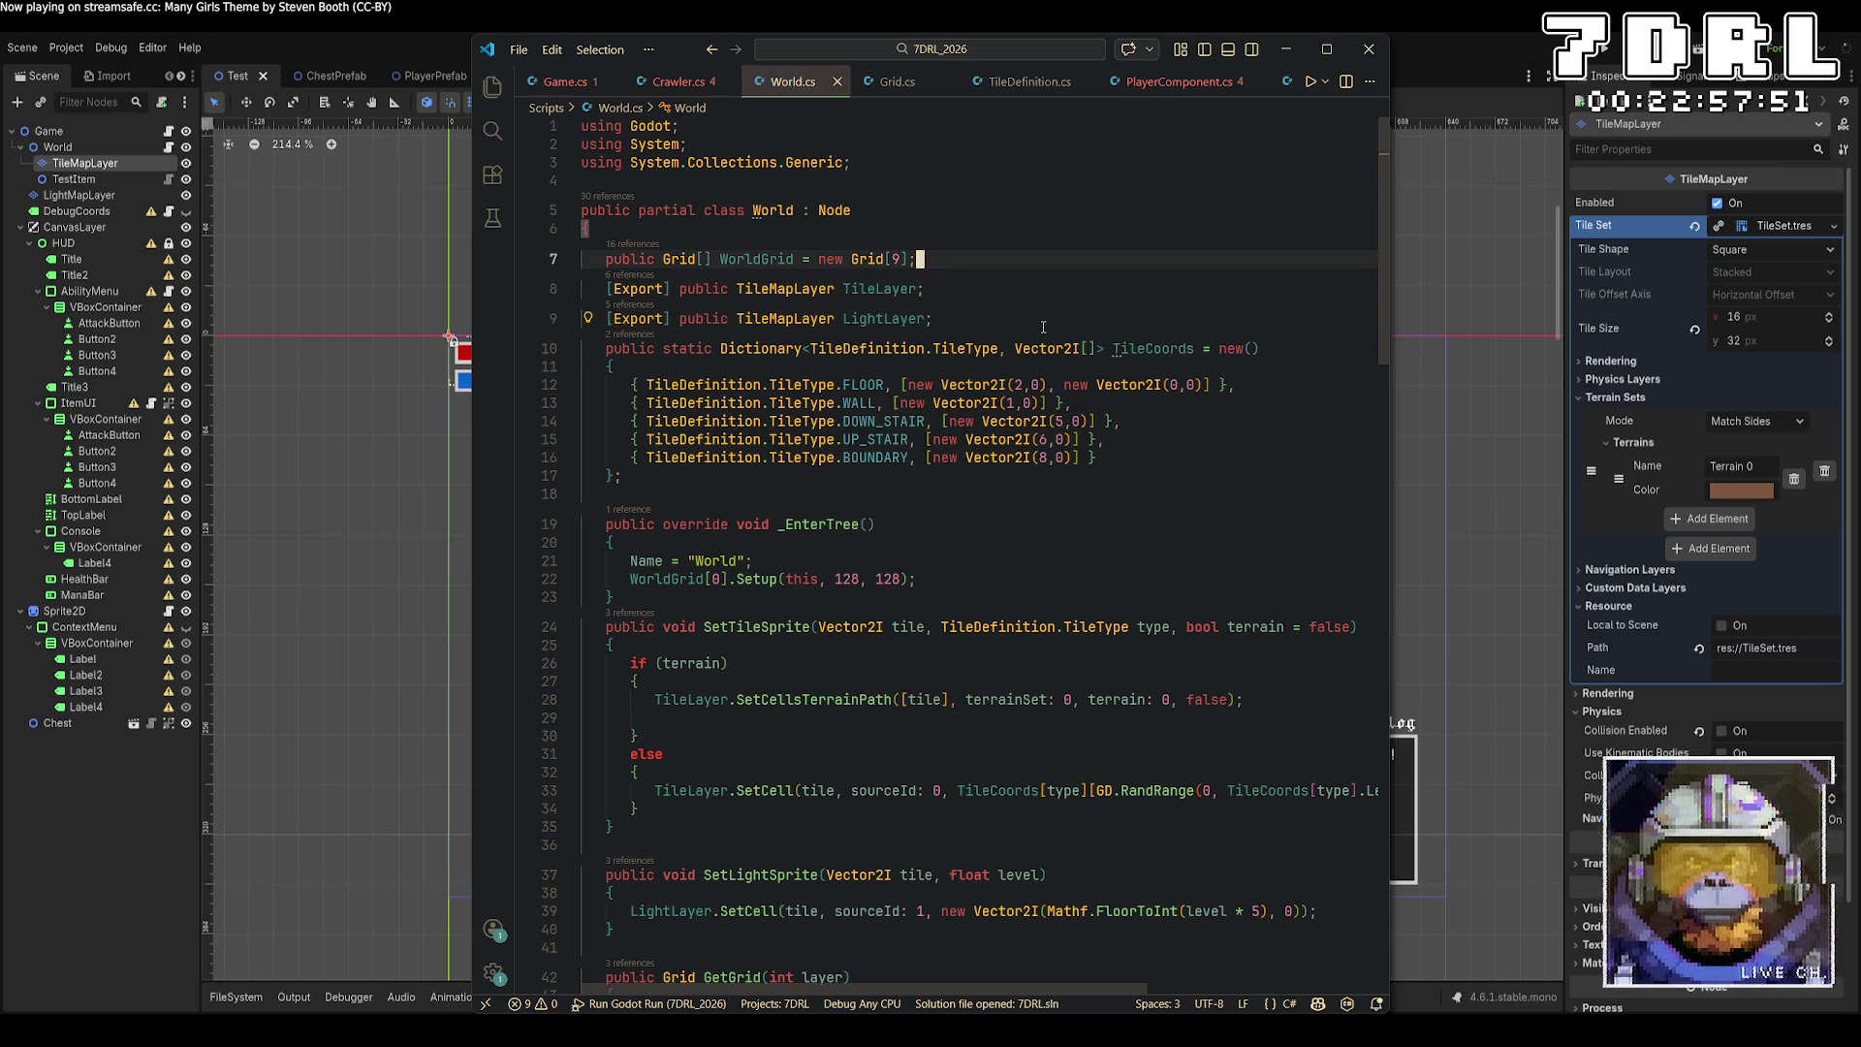
key(Return)
text(pub)
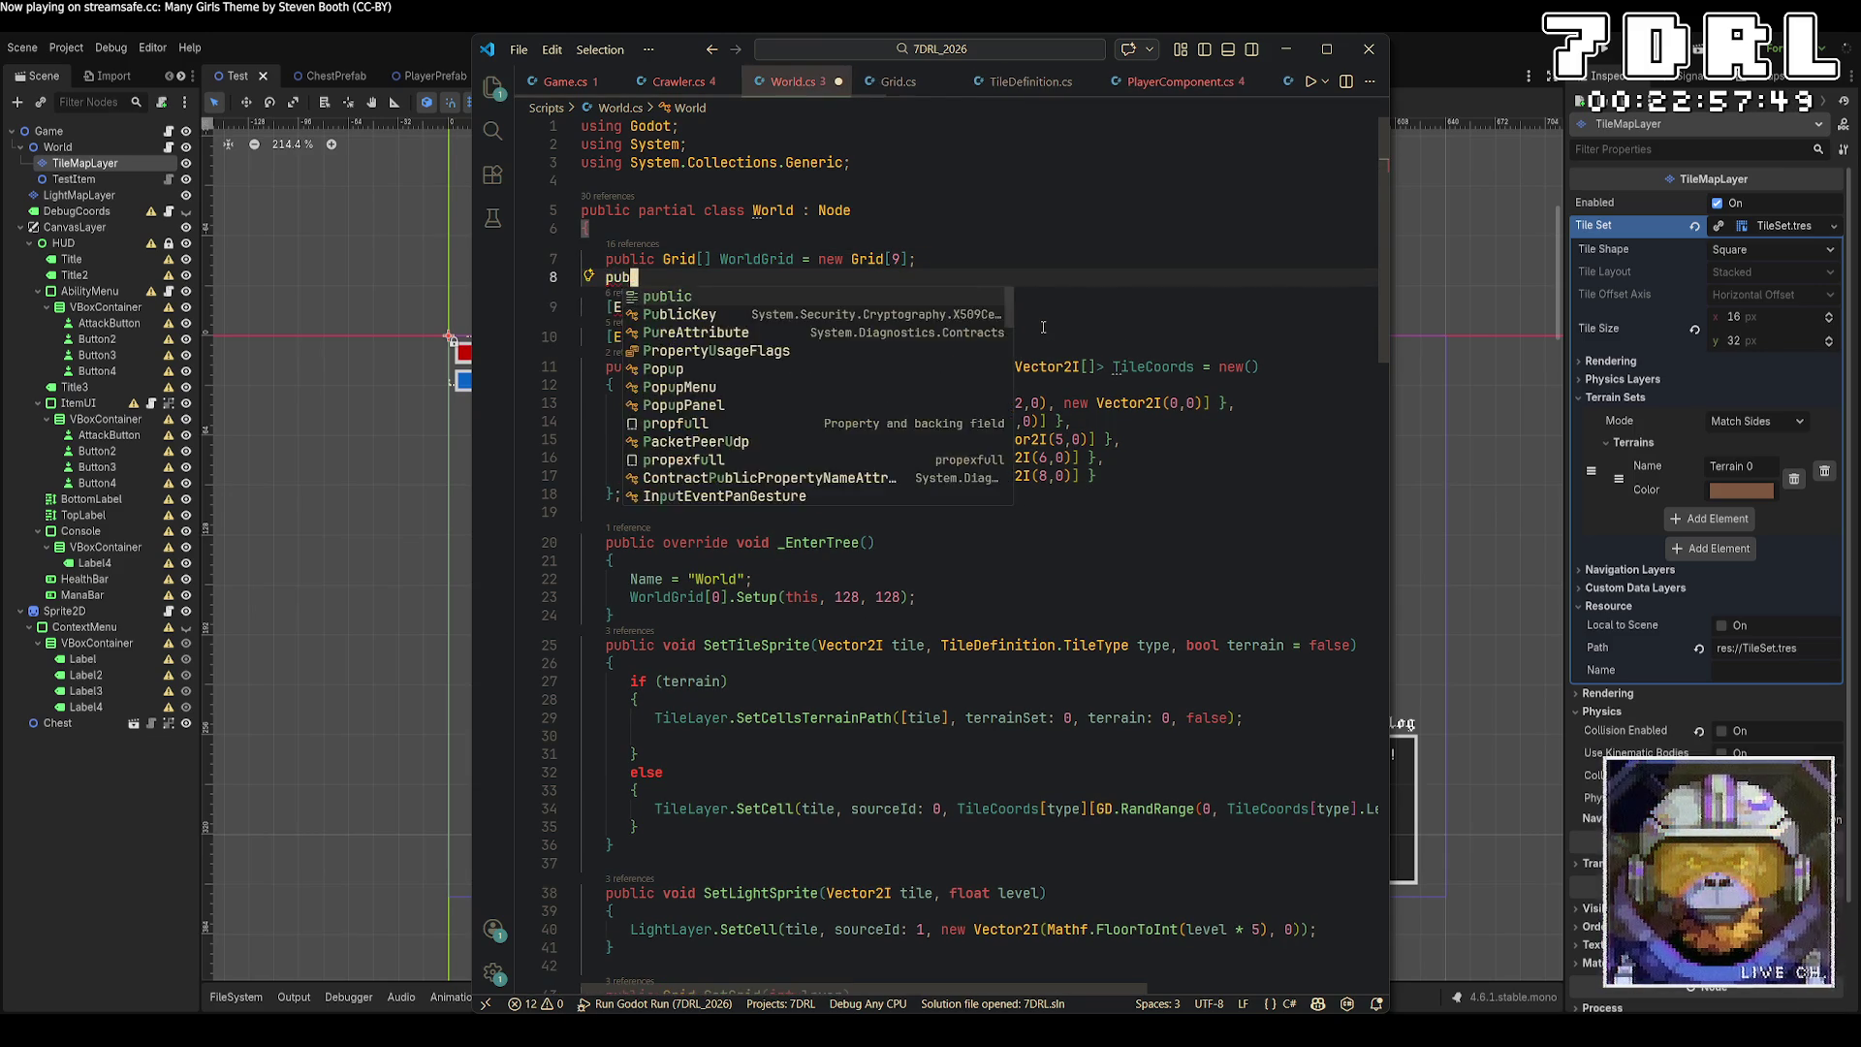
text(lic current)
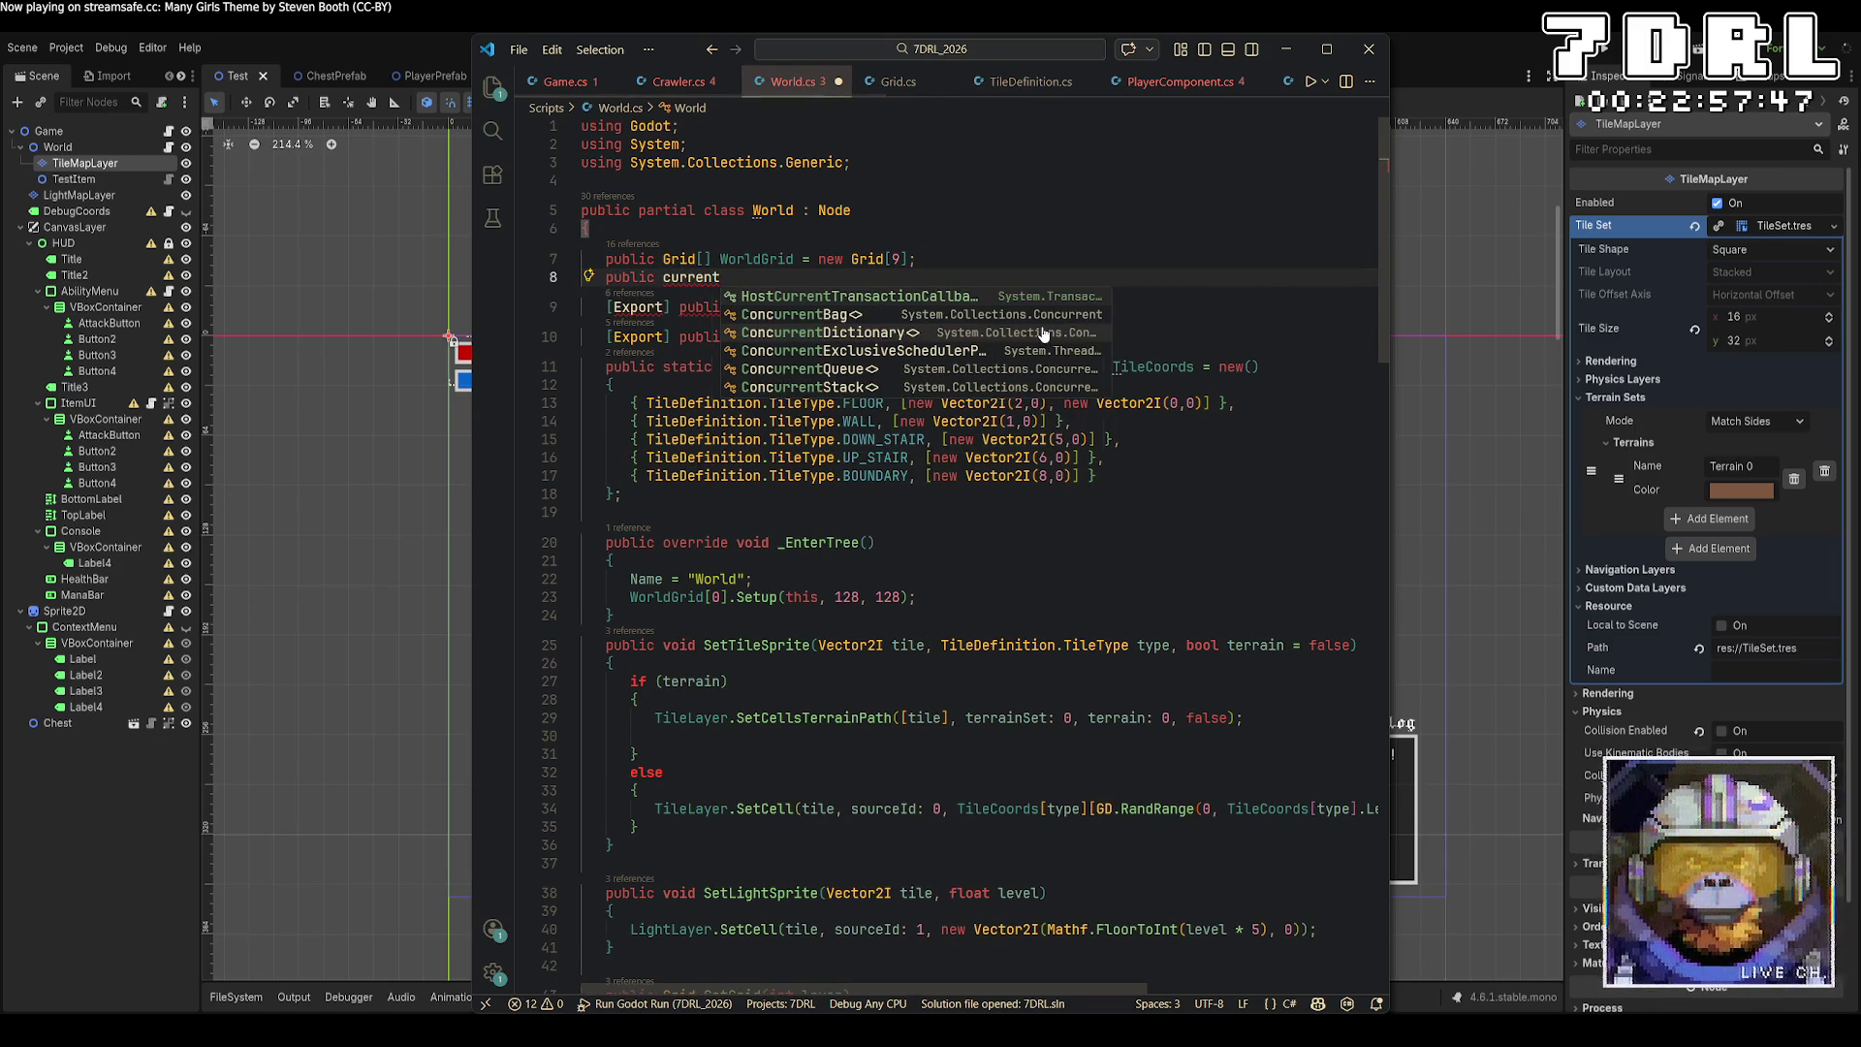
key(BackSpace)
key(BackSpace)
key(BackSpace)
text(int CurrentLayer = 0)
key(ctrl+s)
key(ctrl+Tab)
scroll(919, 369, down, 8)
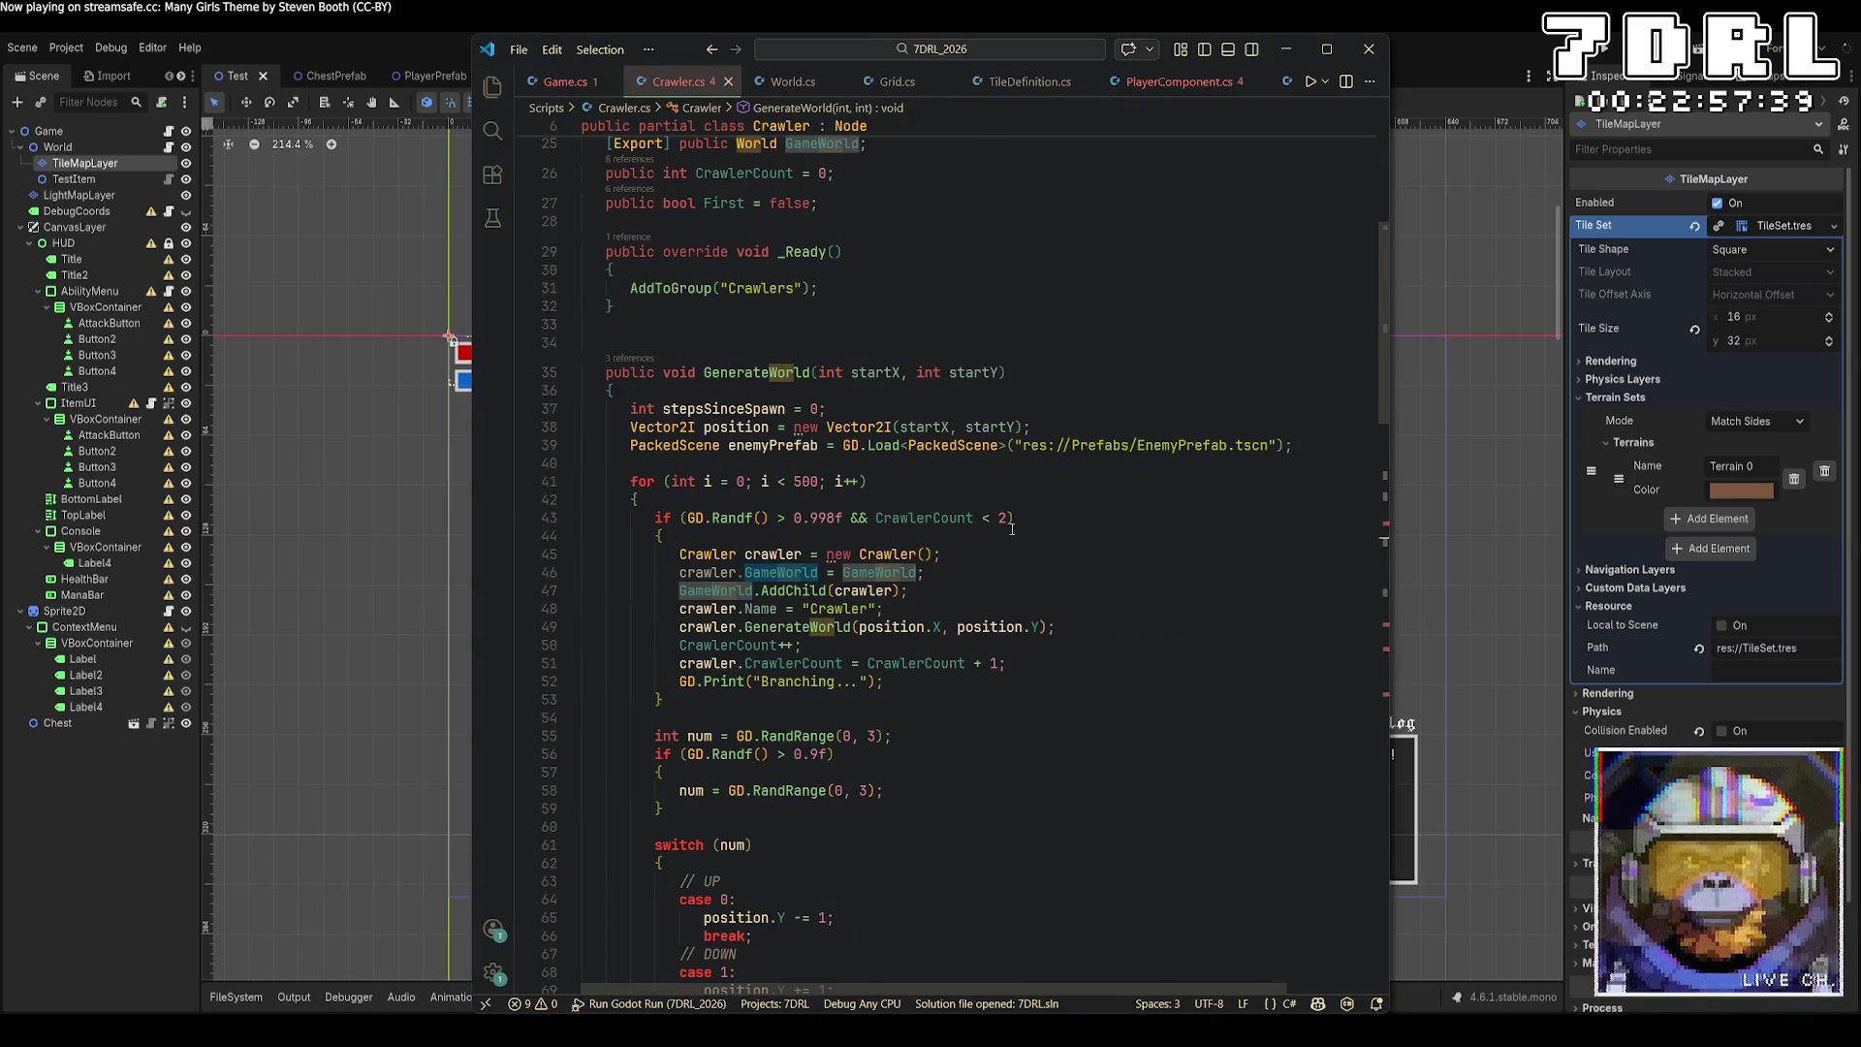
Pass GameWorld.CurrentLayer as the first argument of the FLOOR SetTileData call and save.
scroll(1012, 528, down, 14)
click(860, 608)
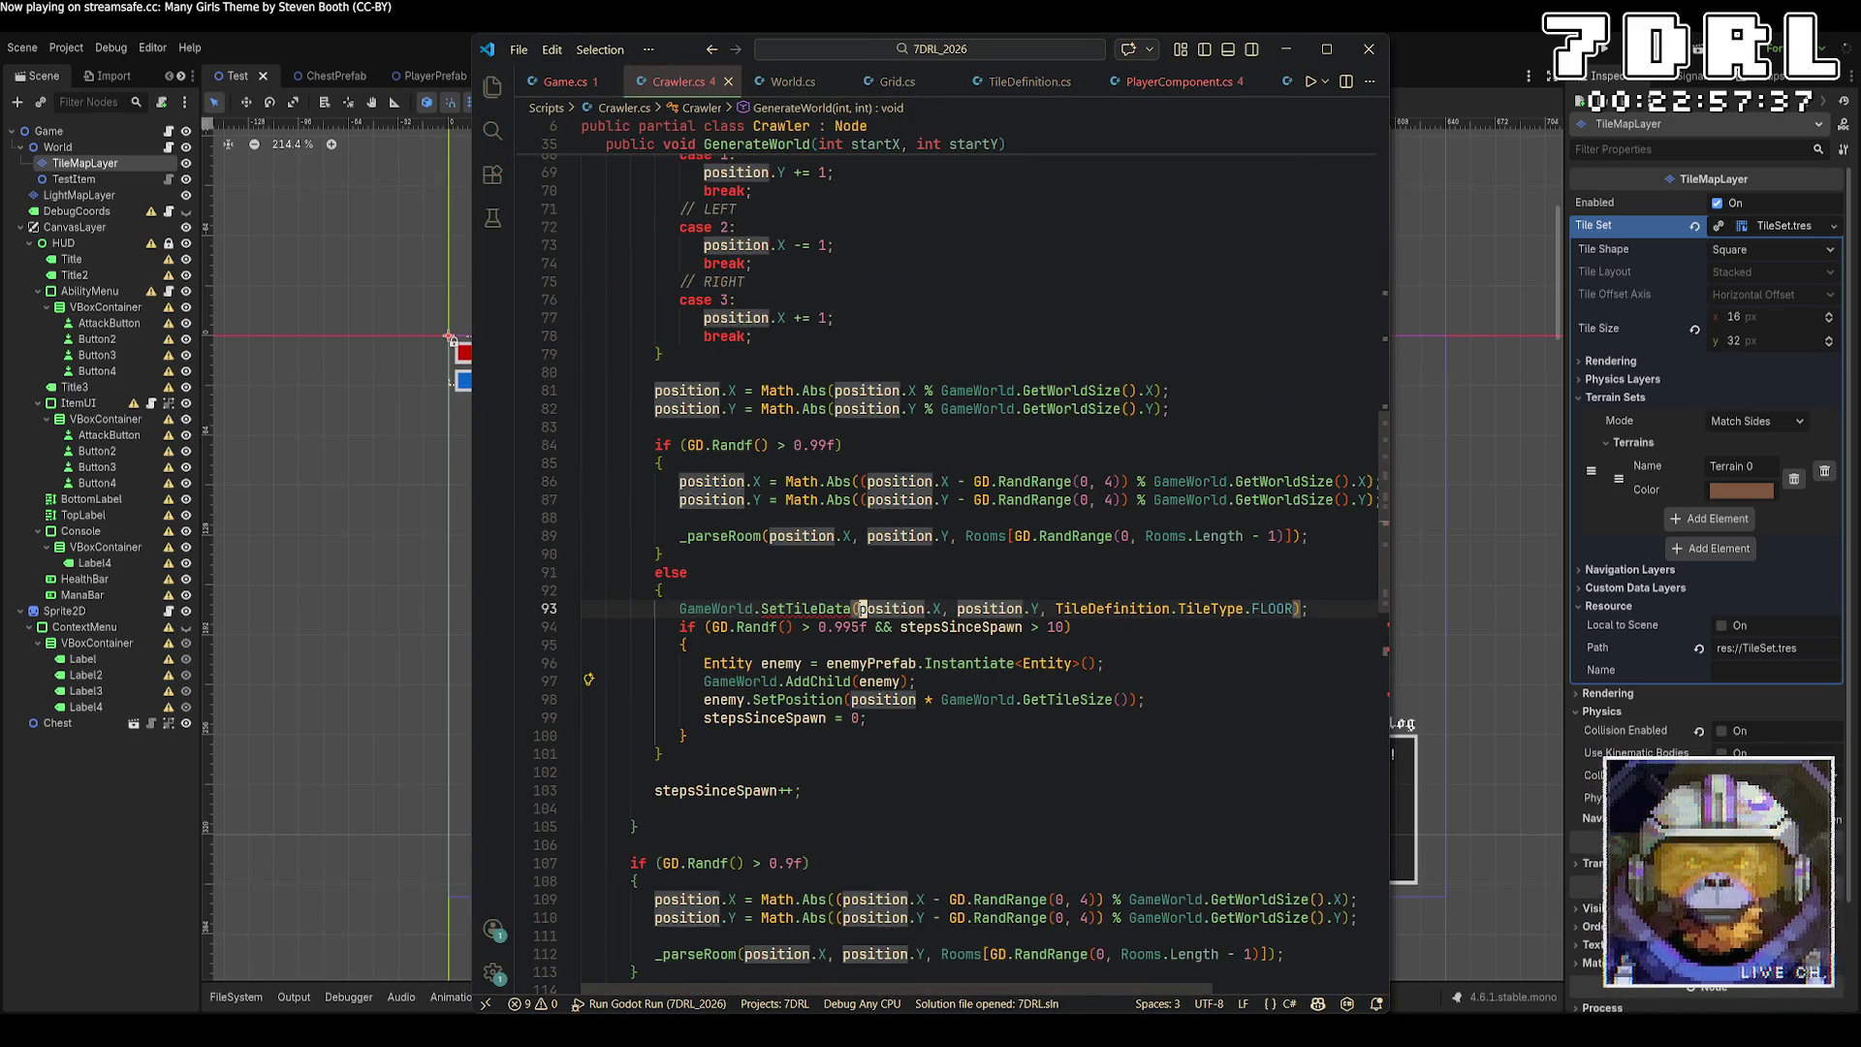
text(GameWorld.CurrentLayer,)
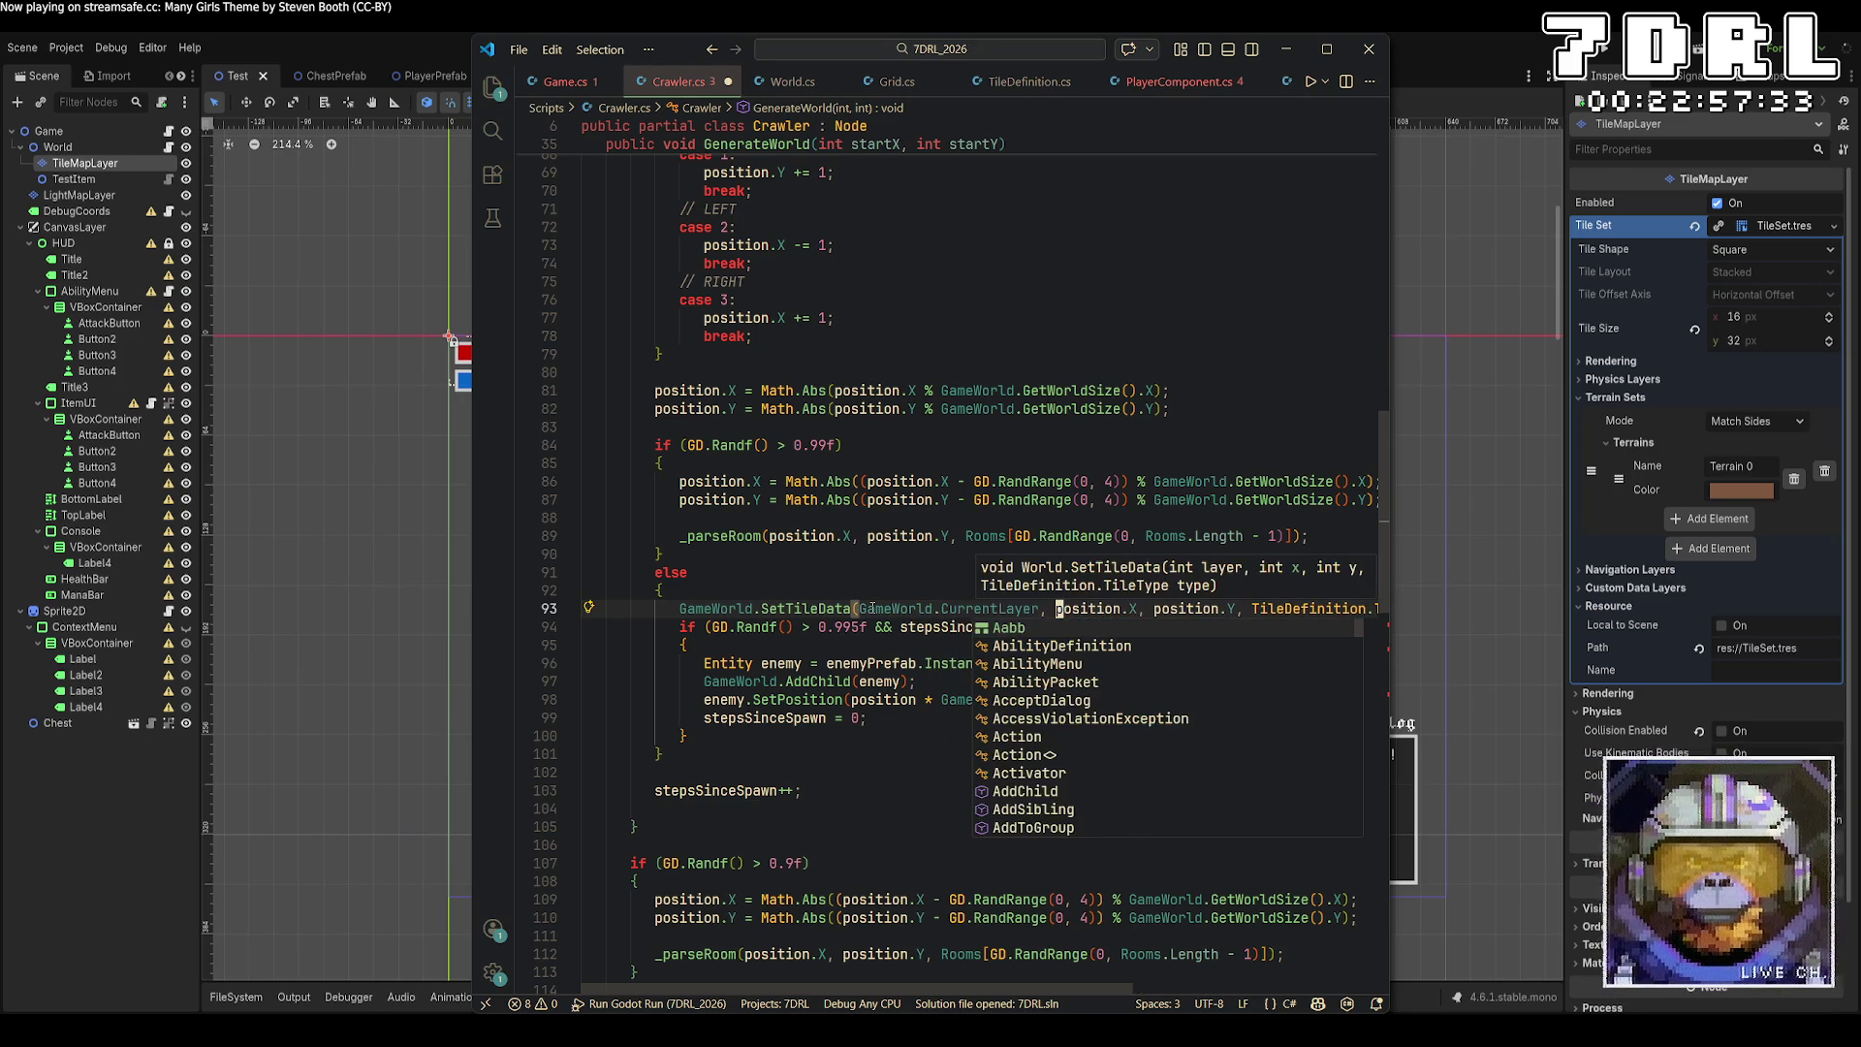
key(ctrl+s)
scroll(873, 608, down, 9)
Insert GameWorld.CurrentLayer first in the entrance and exit SetTileData calls on lines 117 and 123.
click(831, 546)
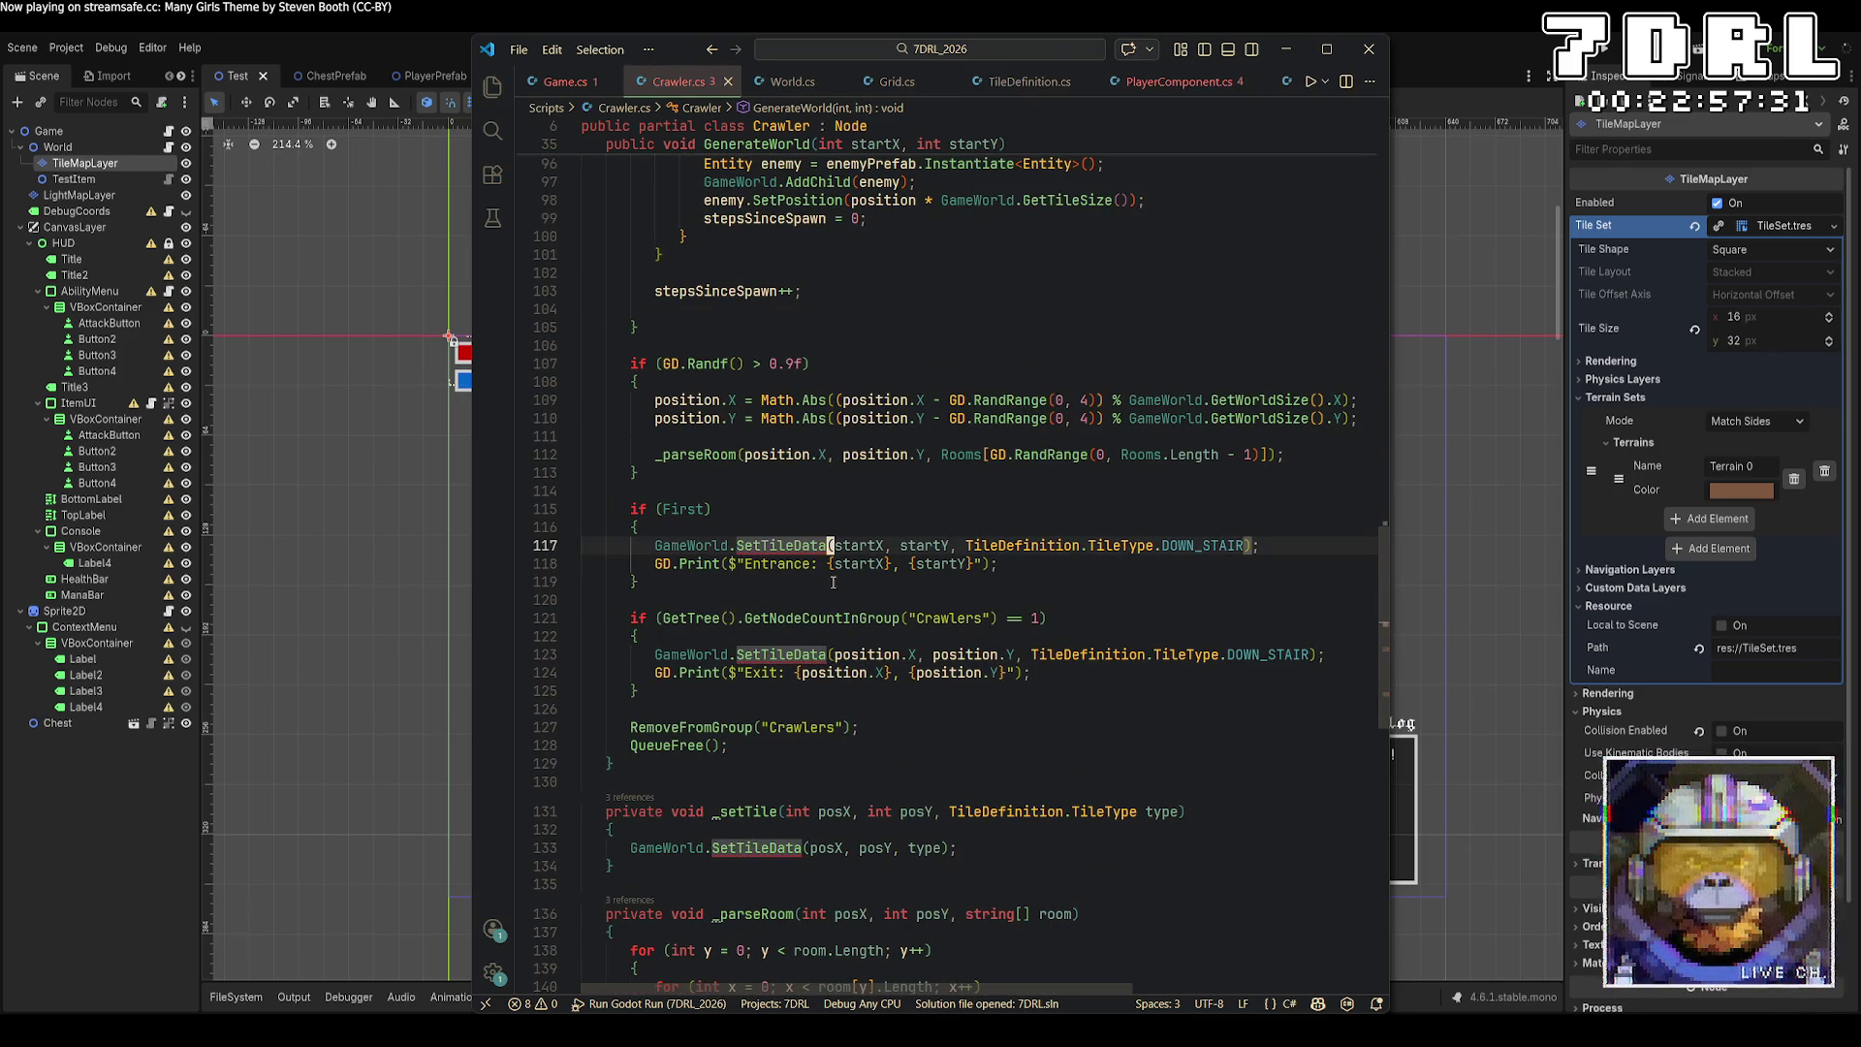
click(833, 655)
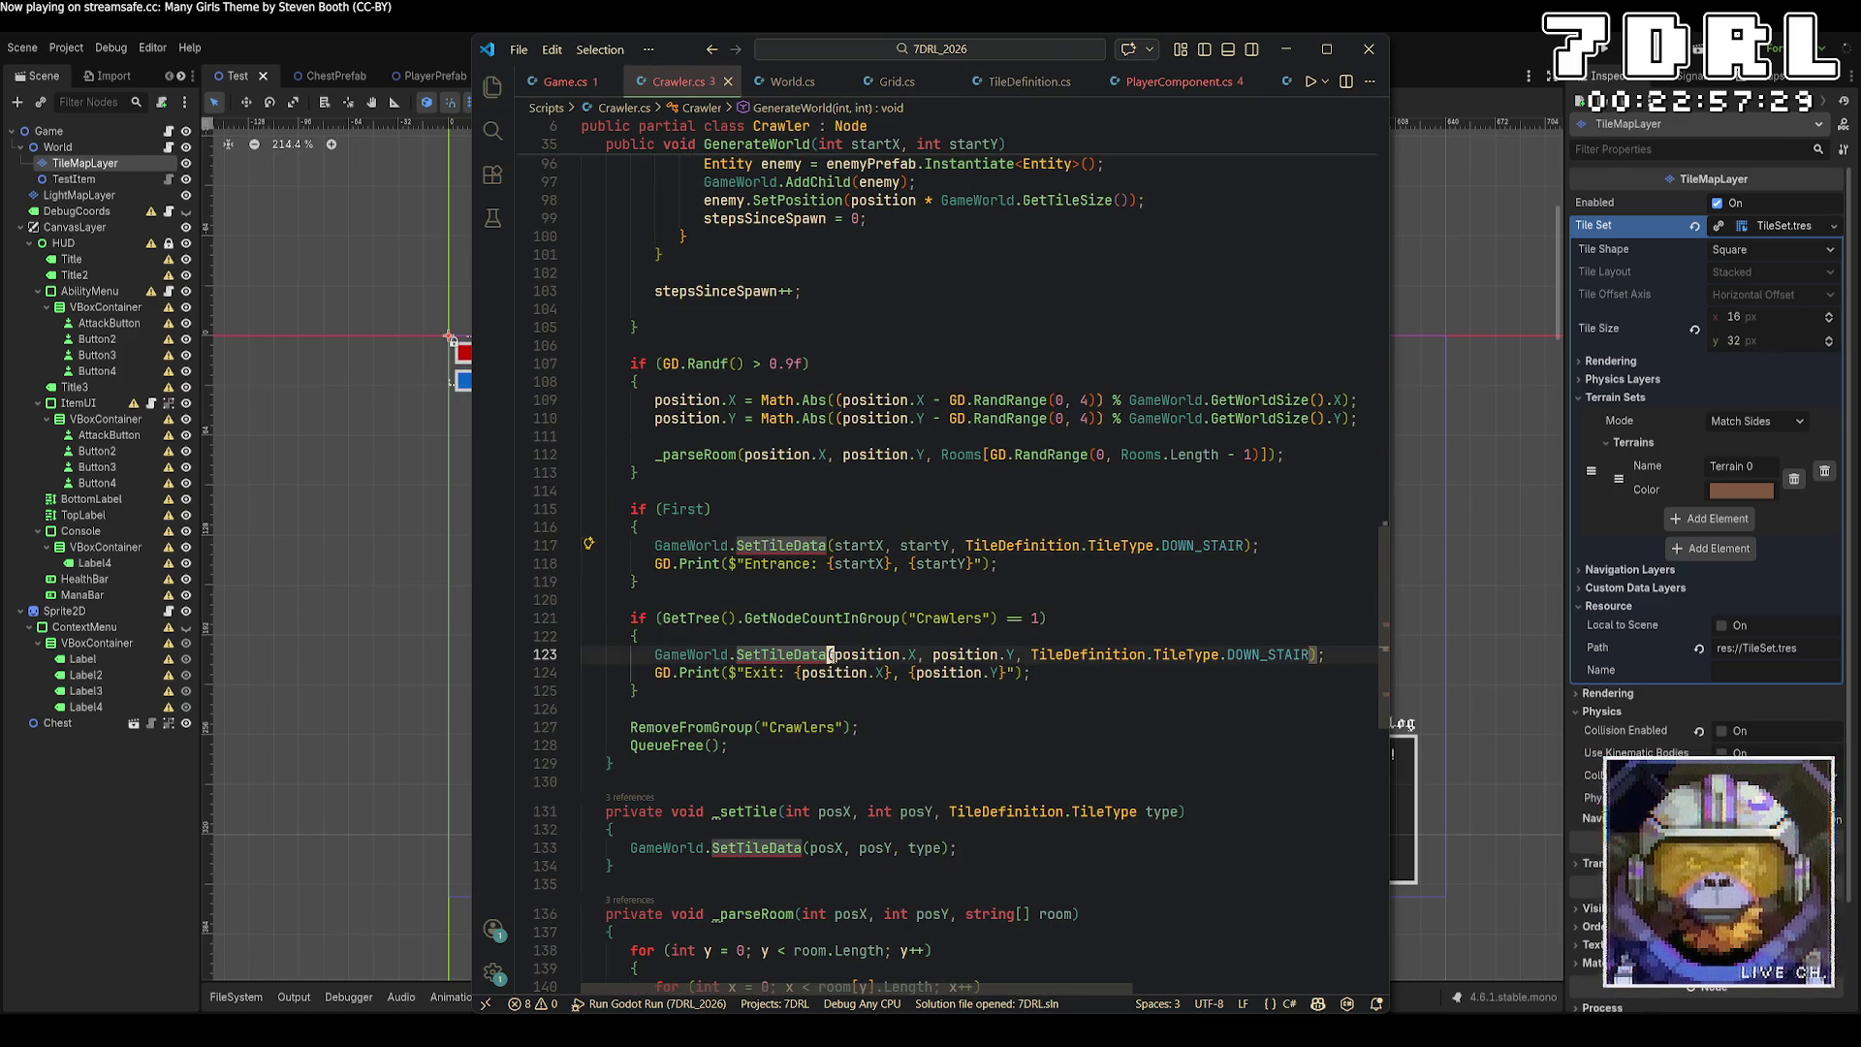
click(835, 546)
alt+click(834, 655)
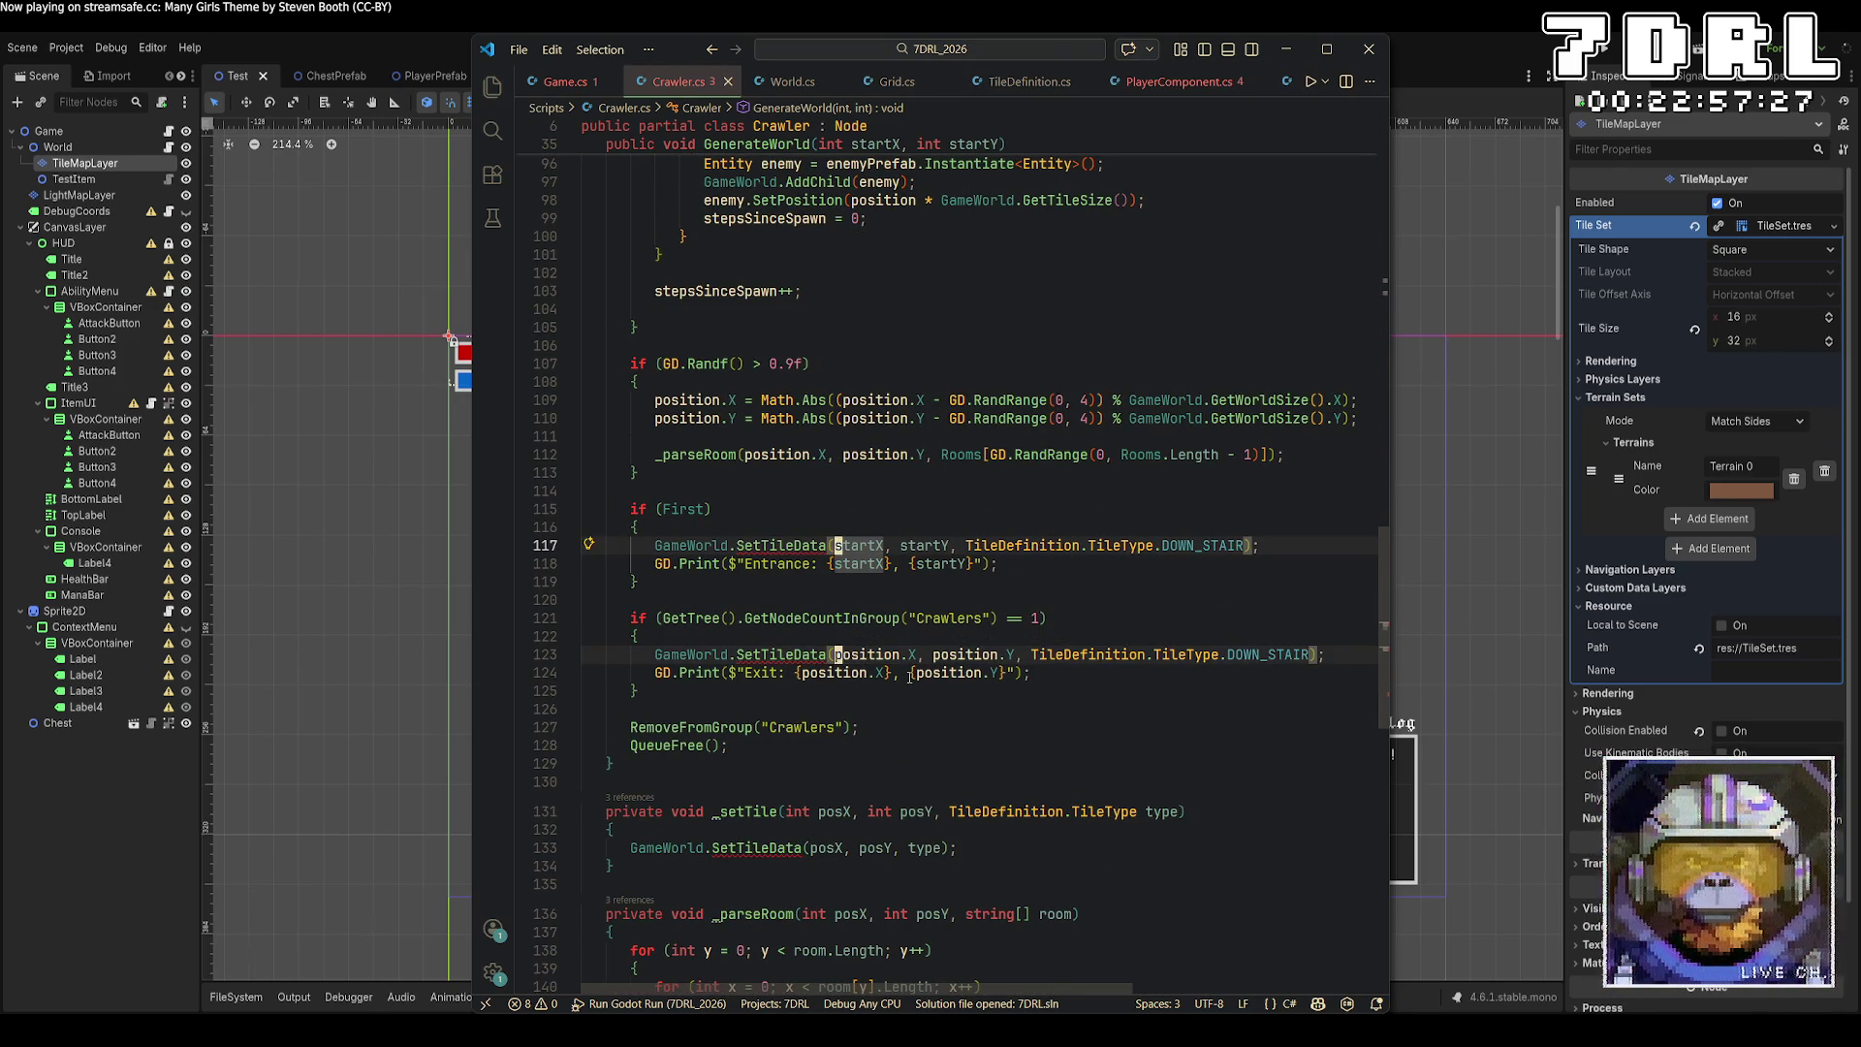
text(Current)
text(Layer,)
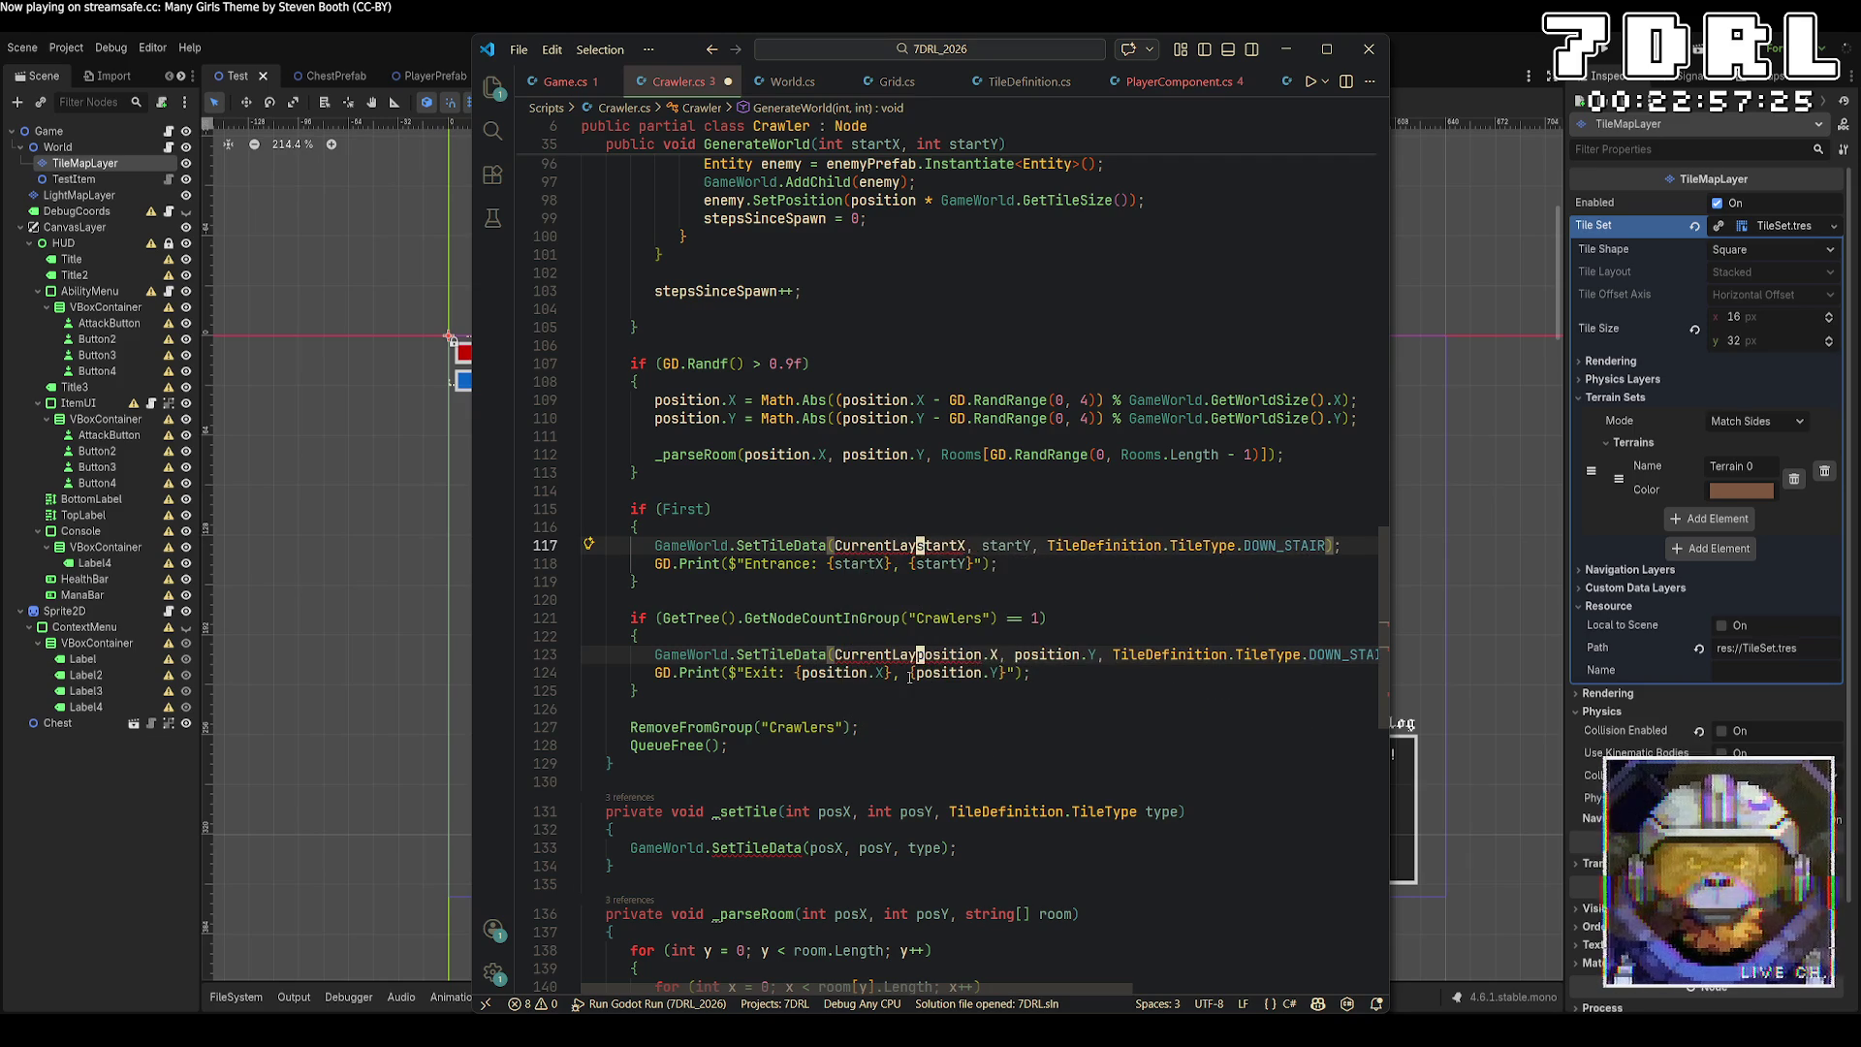
key(Escape)
key(ctrl+Left)
key(ctrl+Left)
text(GameWorld.)
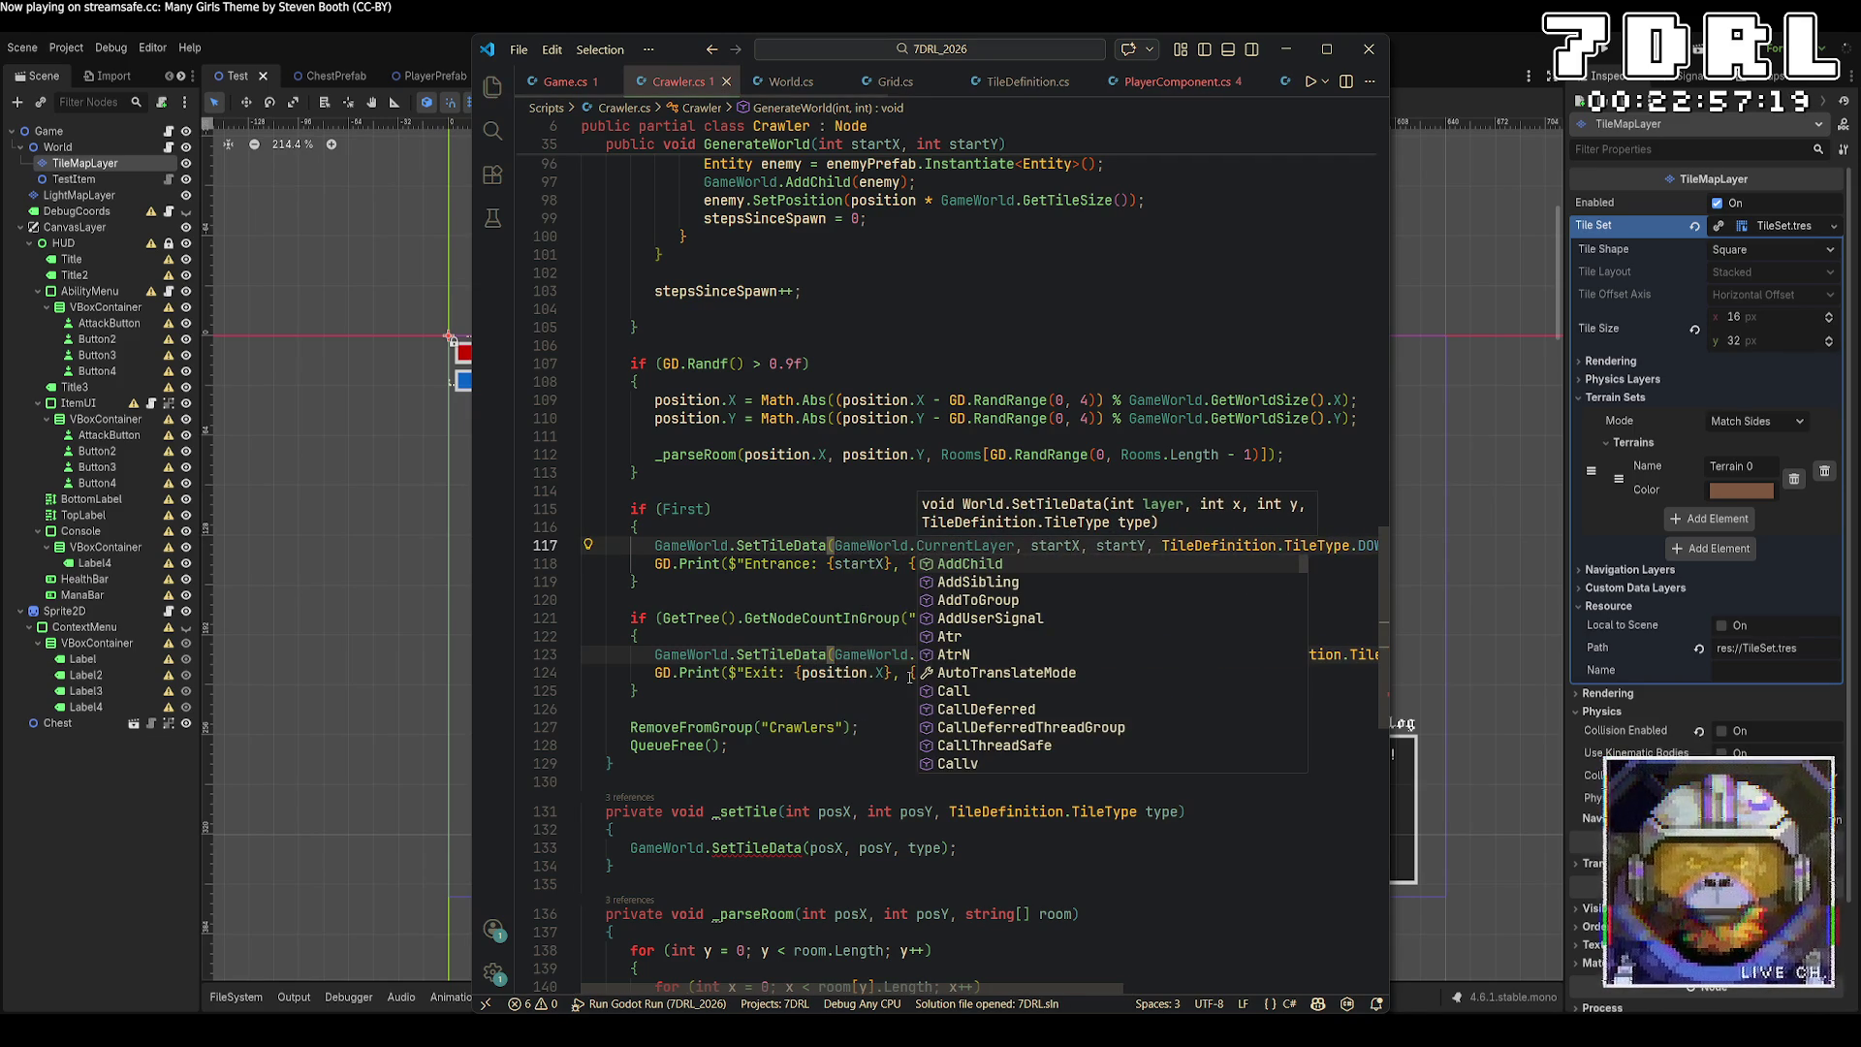
Pass GameWorld.CurrentLayer before posX in the _setTile SetTileData call.
scroll(873, 674, down, 3)
click(813, 679)
click(812, 667)
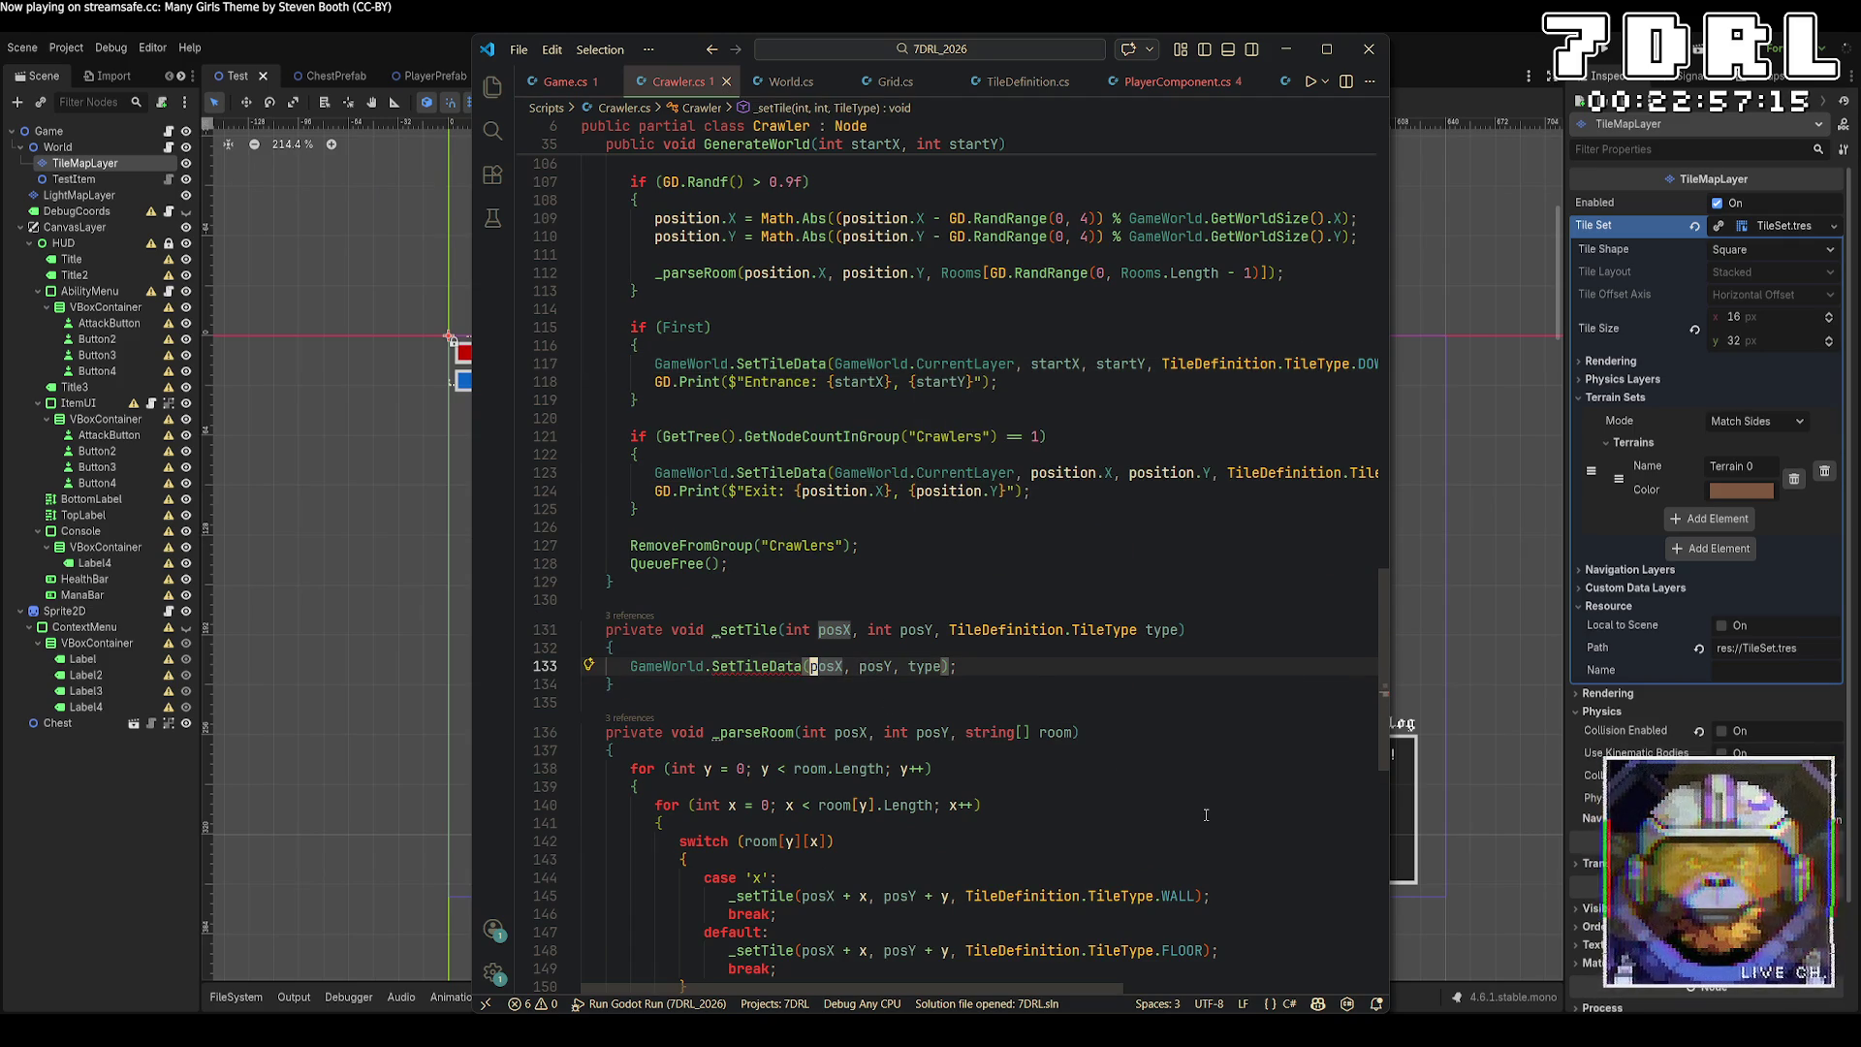
scroll(1206, 814, down, 3)
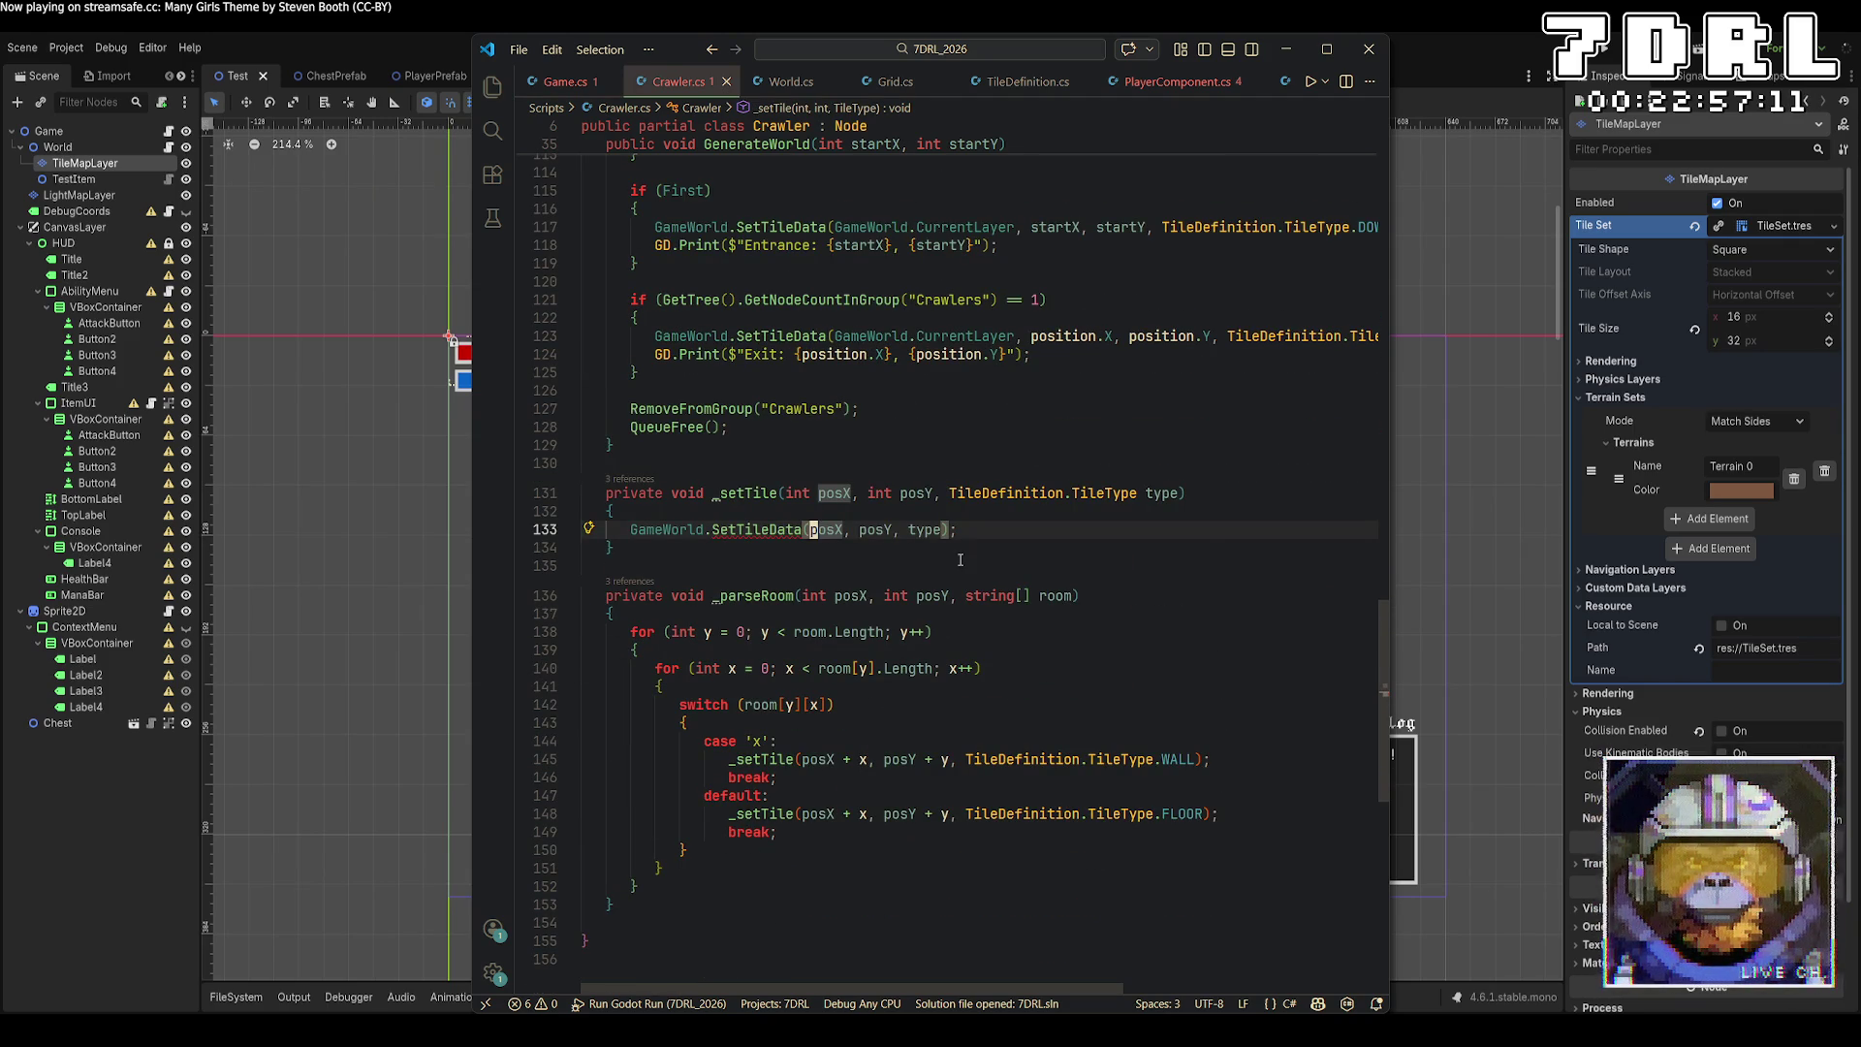
text(GameWorld.CurrentLayer)
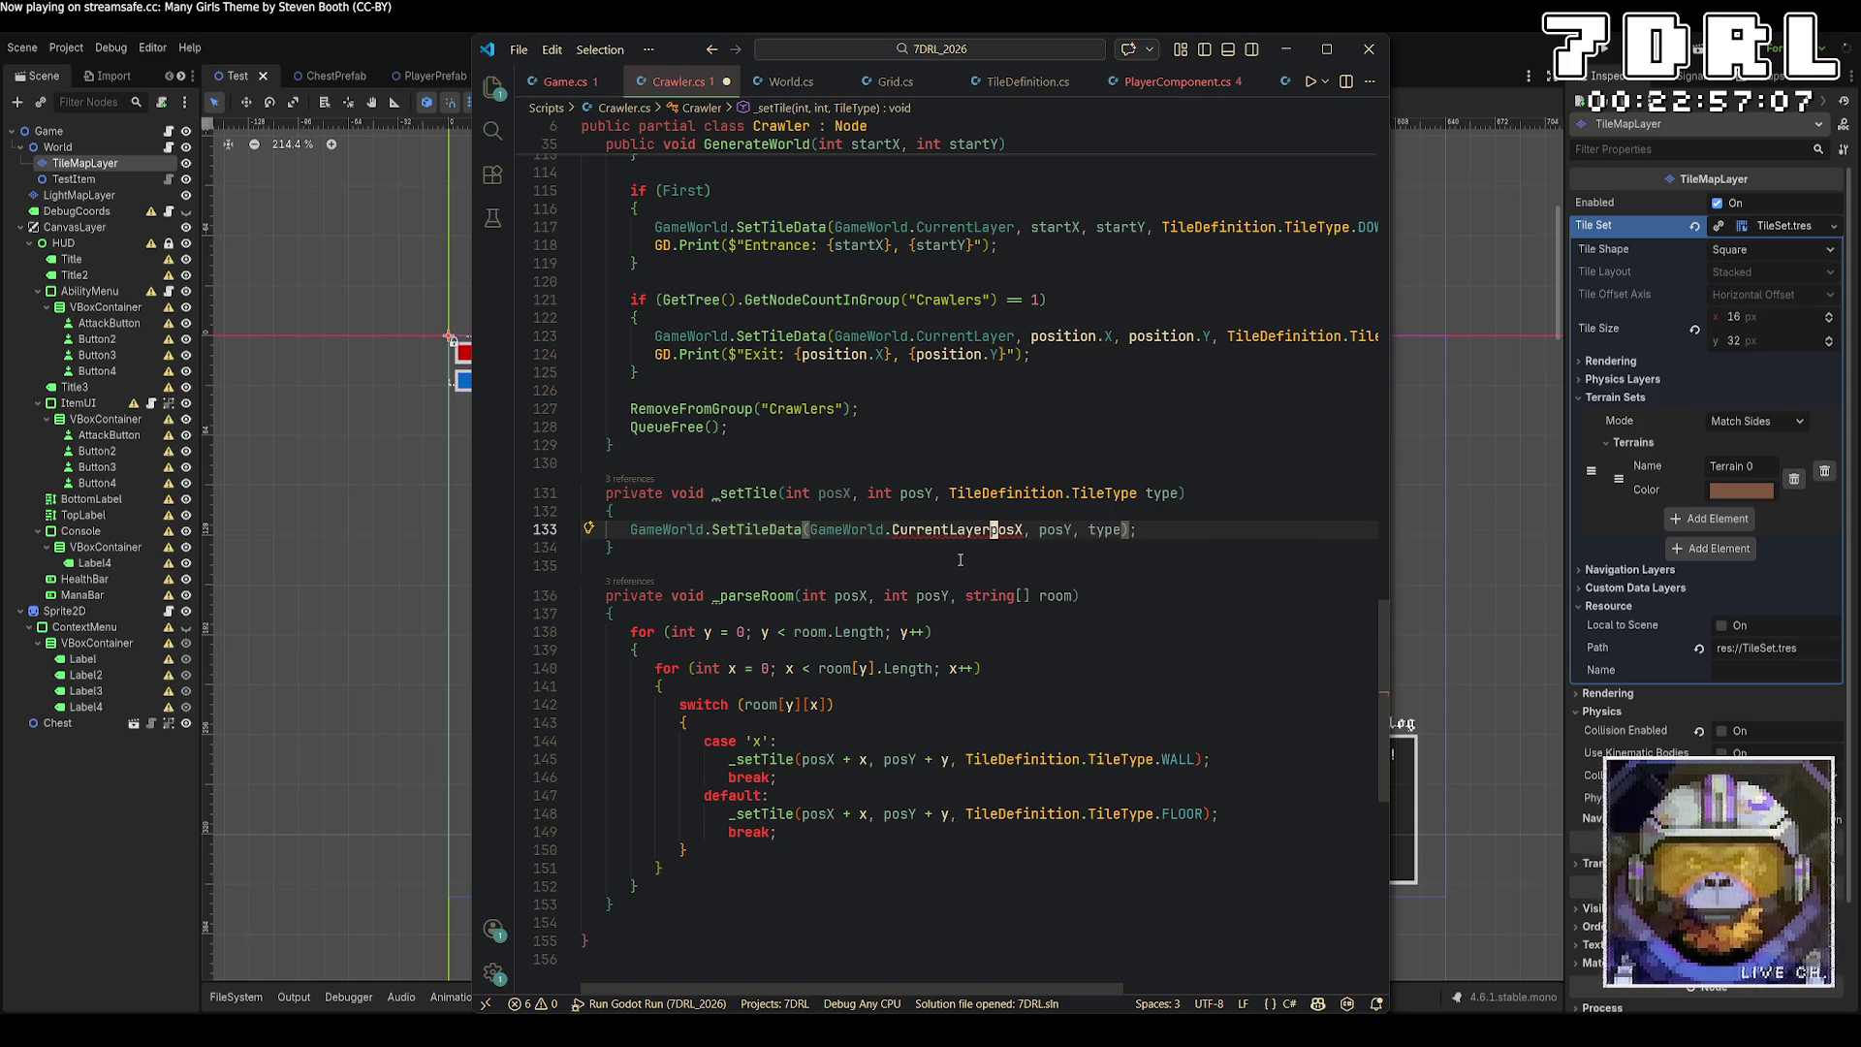
text(,)
scroll(877, 726, down, 5)
scroll(877, 726, up, 3)
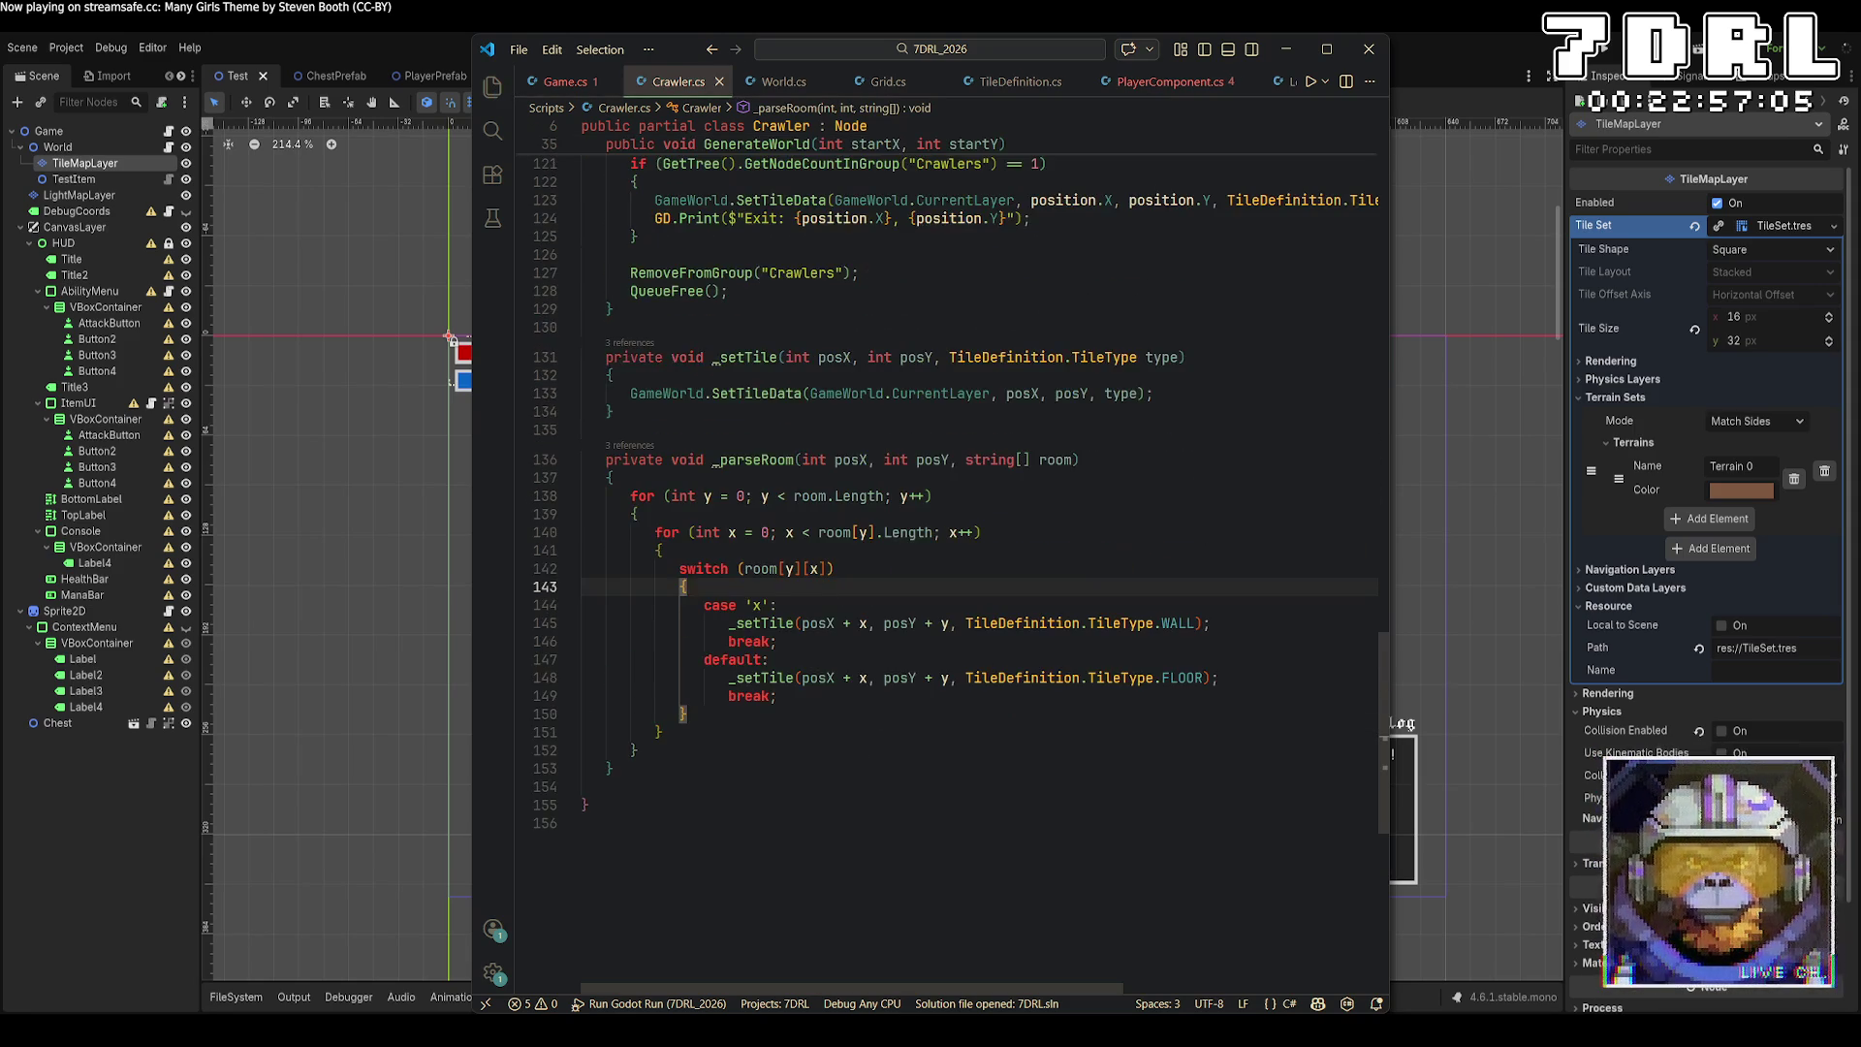
key(ctrl+Tab)
scroll(1017, 442, down, 15)
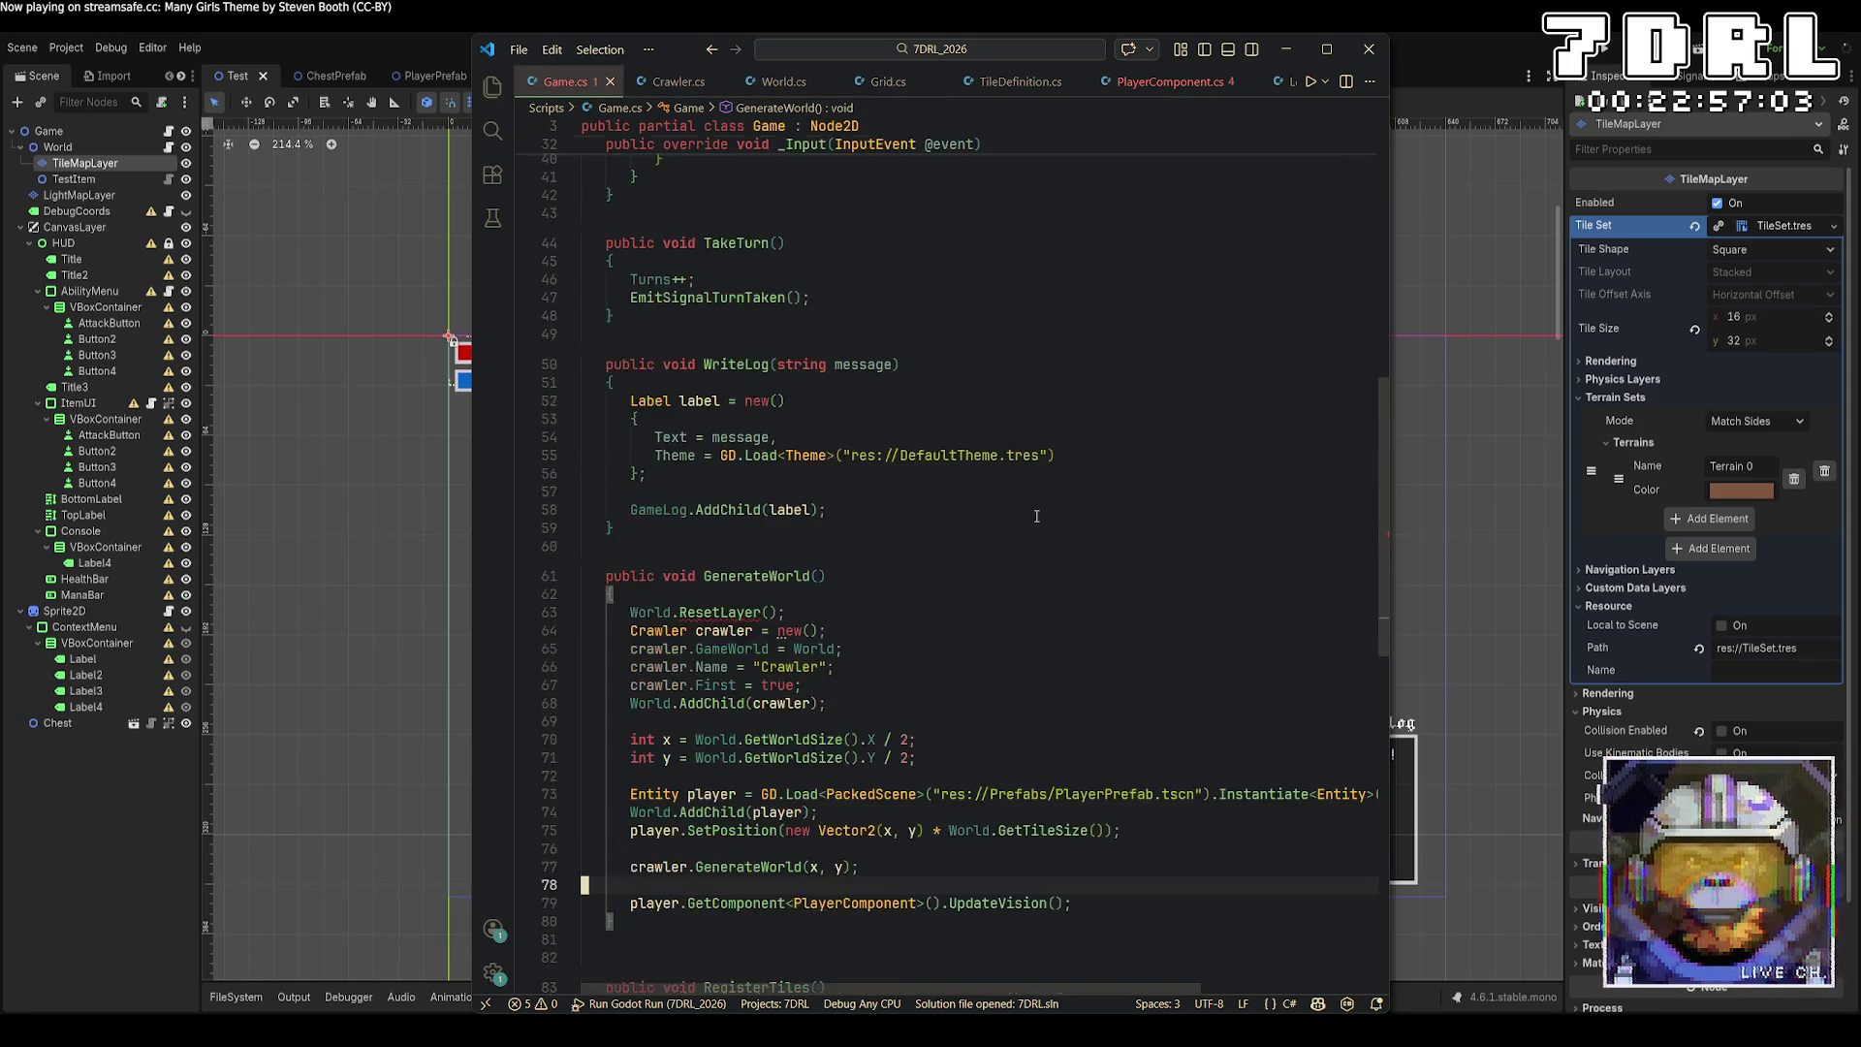
Pass World.CurrentLayer to ResetLayer() in Game.cs.
click(772, 340)
text(World.)
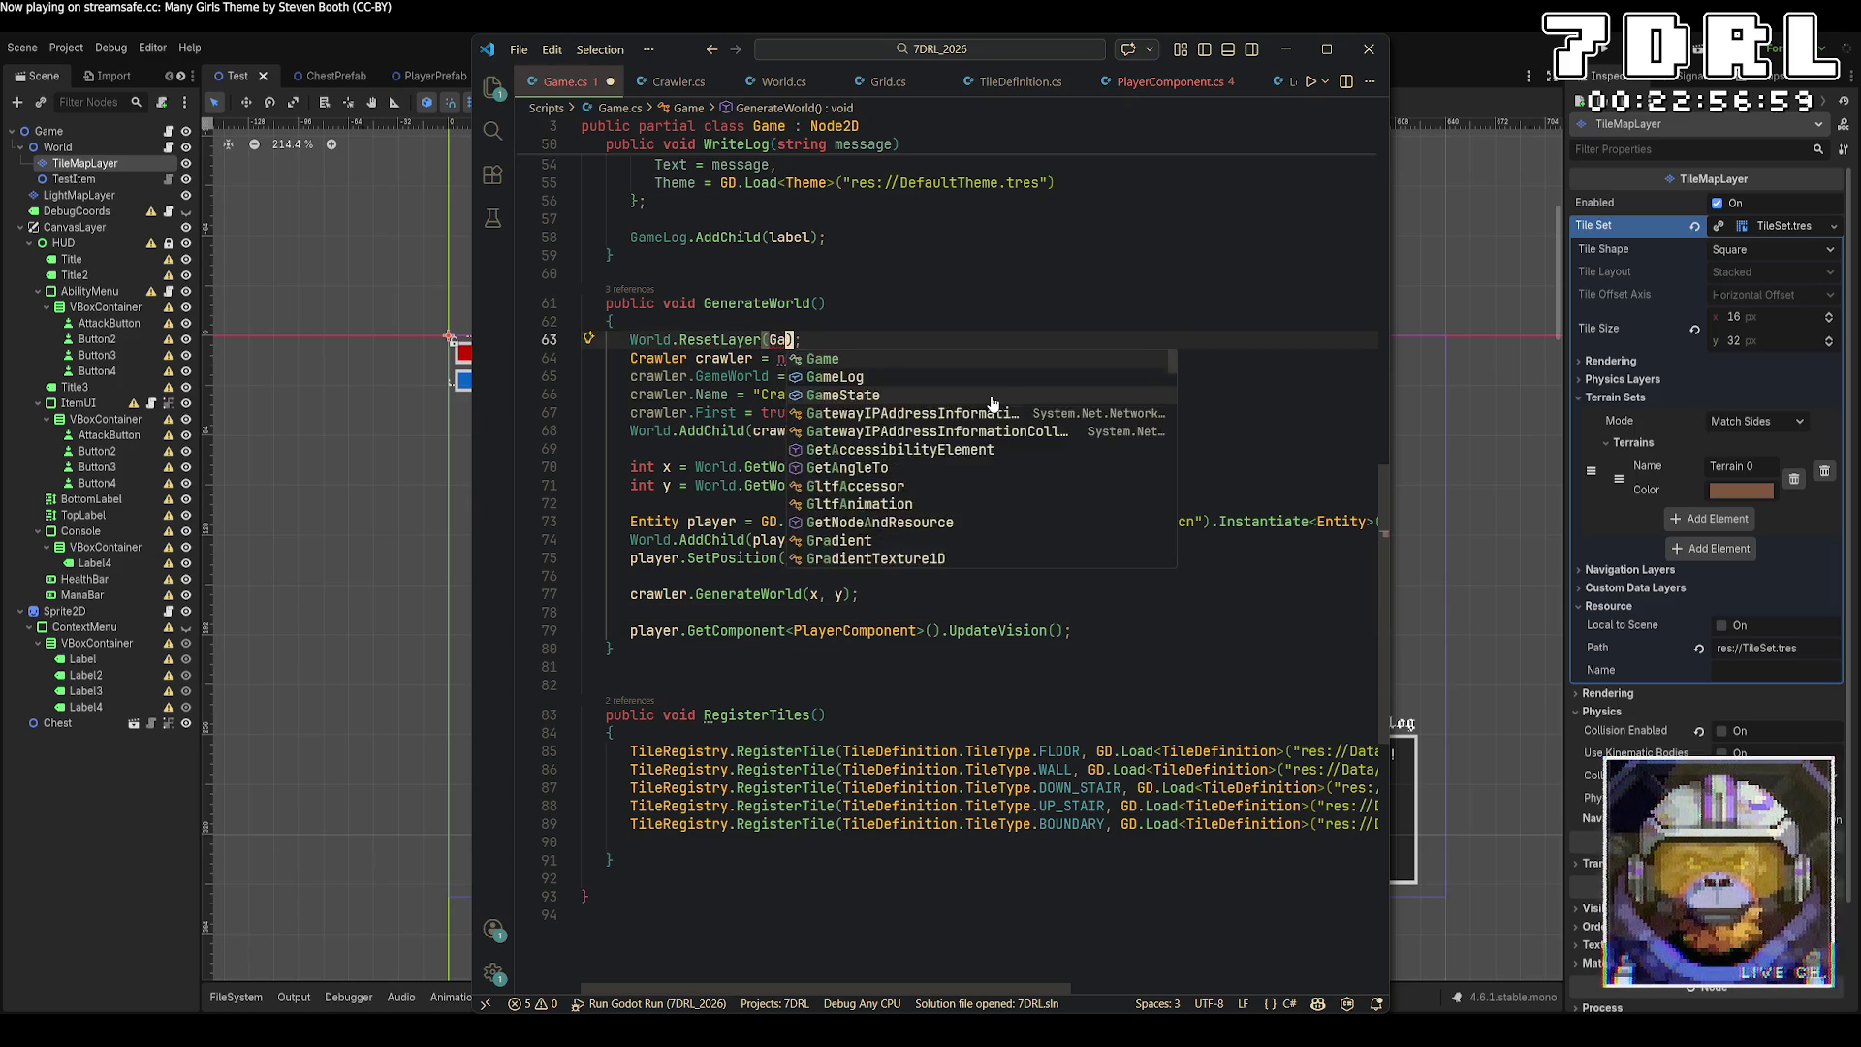
text(Curr)
key(Tab)
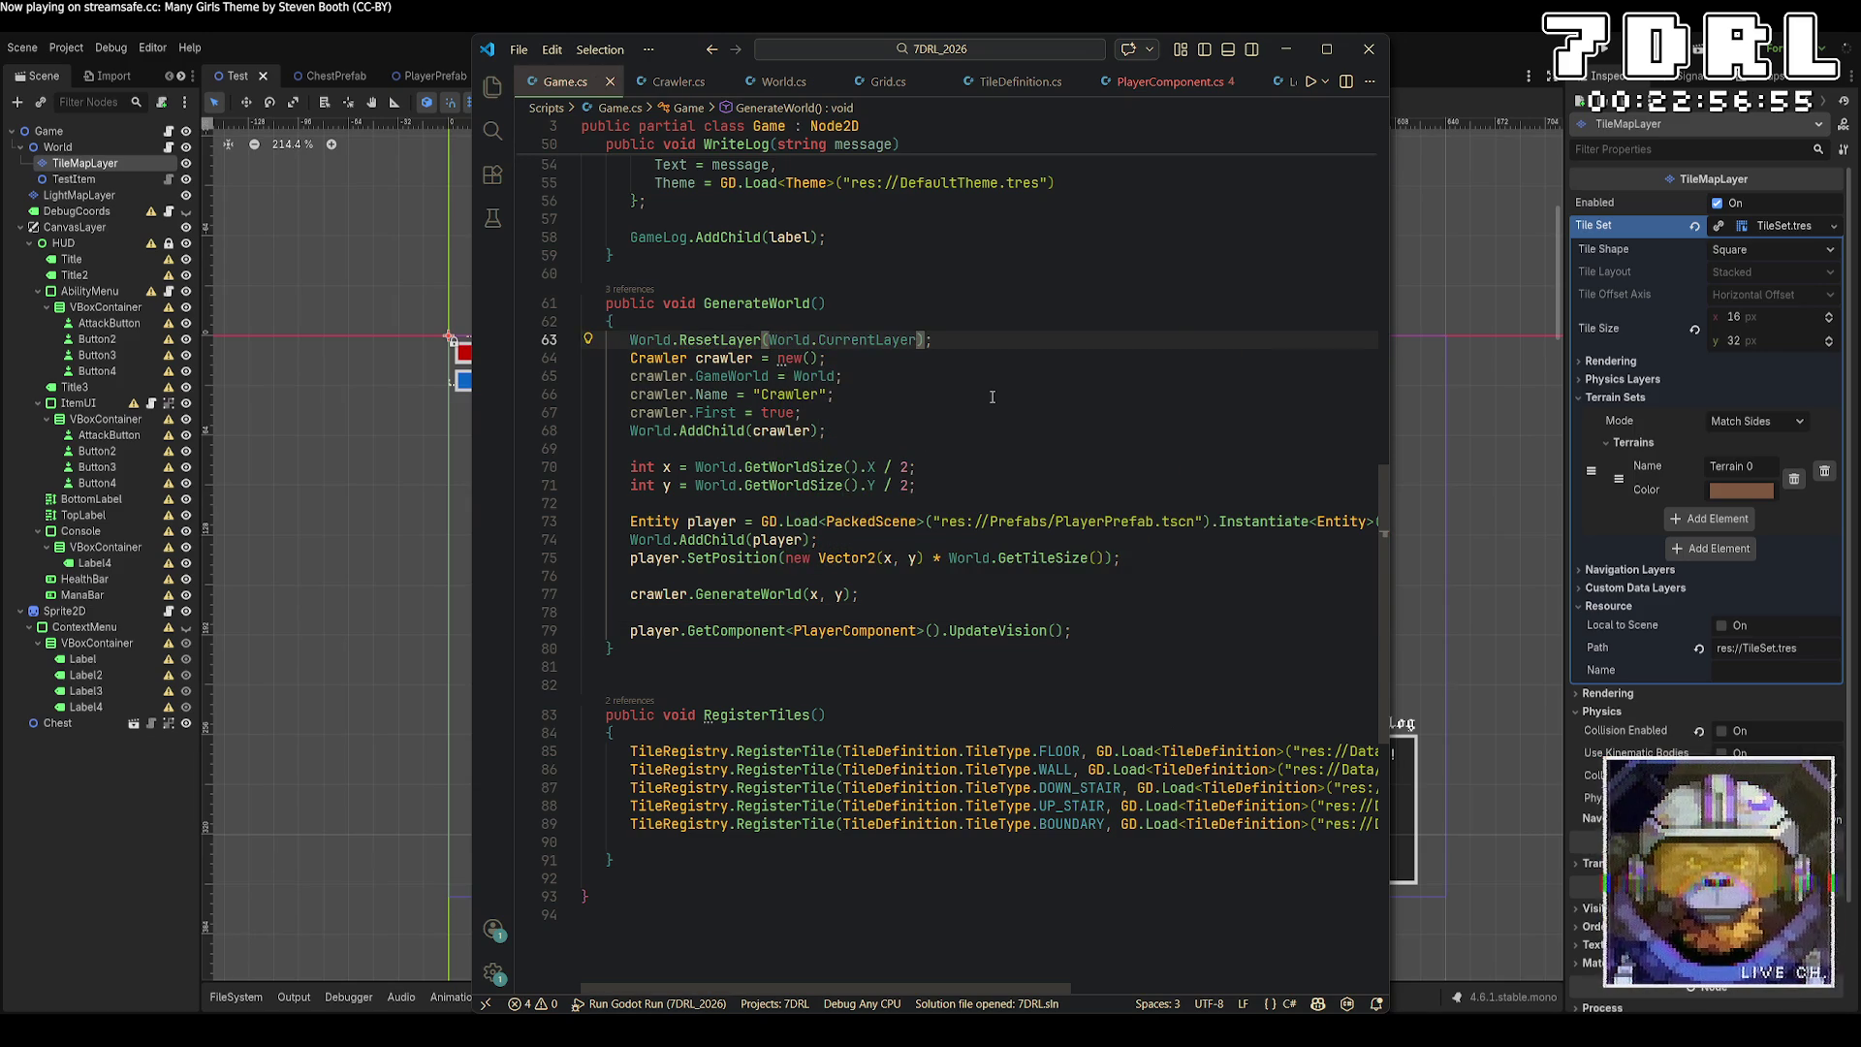
Add 'World world = Game.Instance.World;' at the top of PlayerComponent's Interact block.
key(ctrl+Tab)
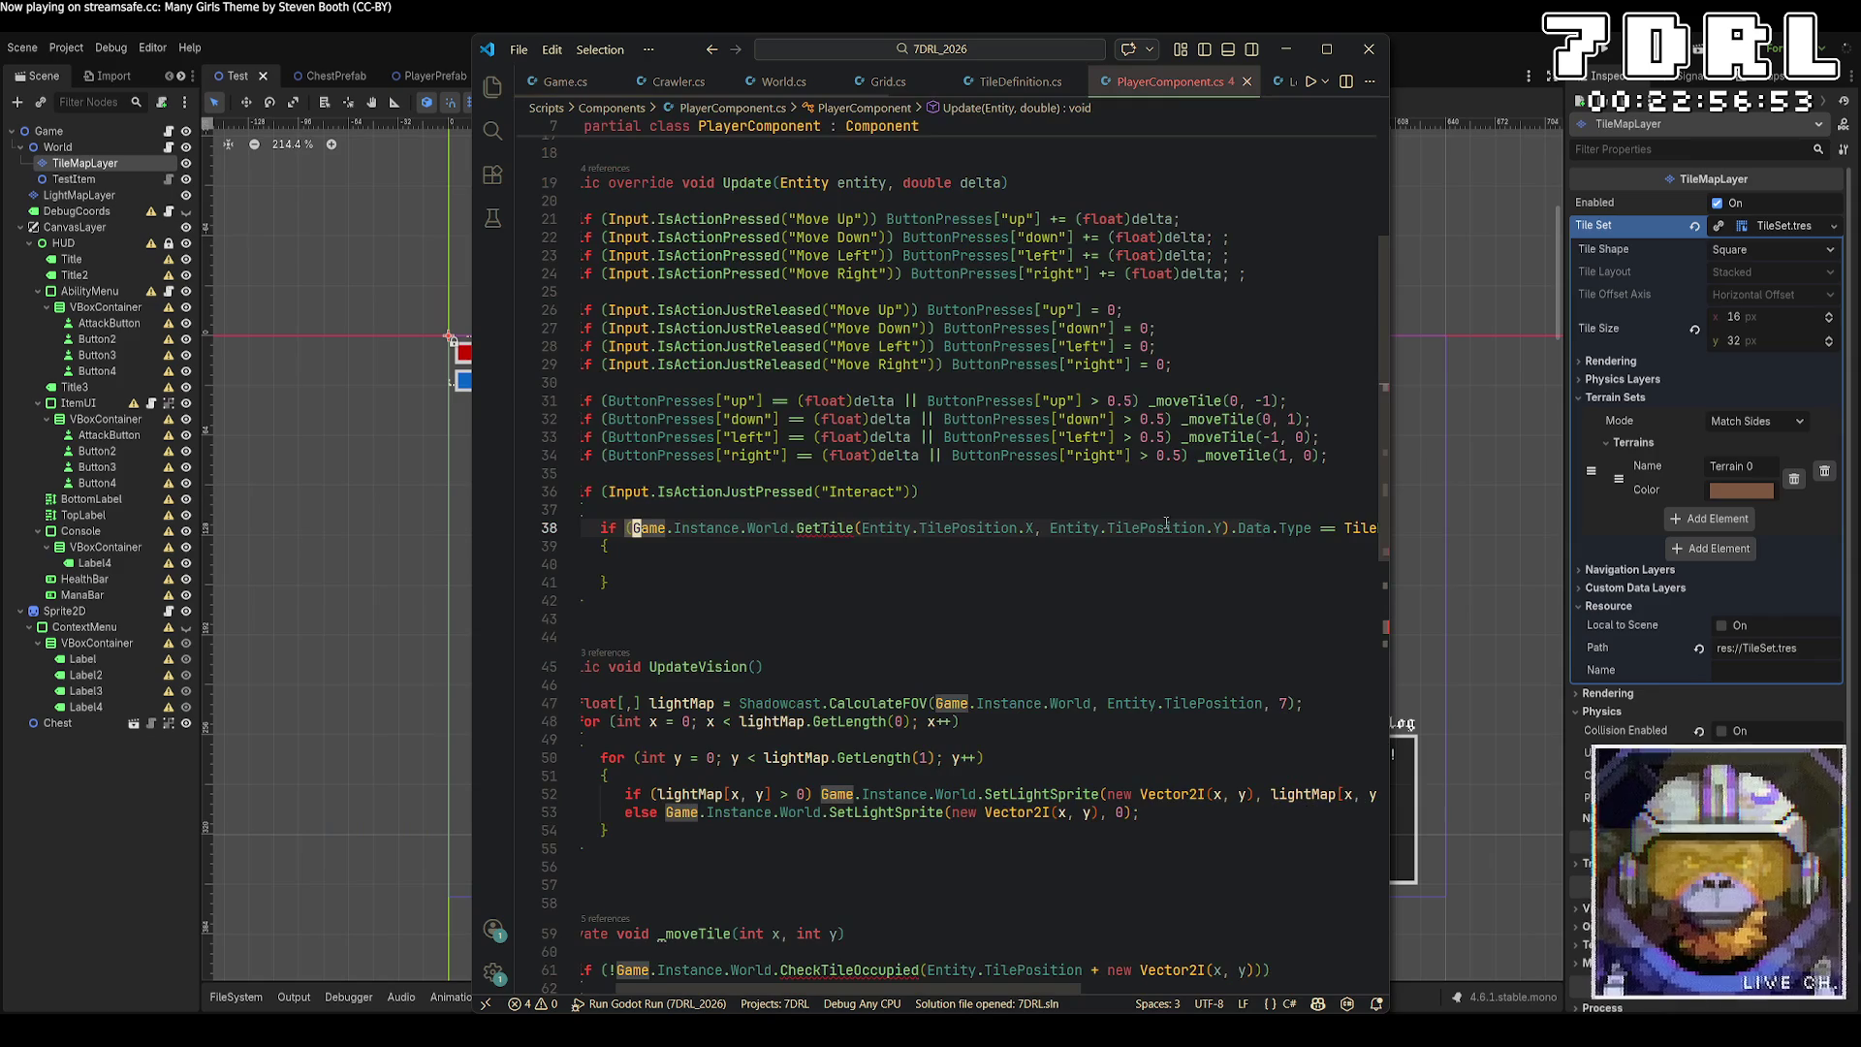
click(858, 531)
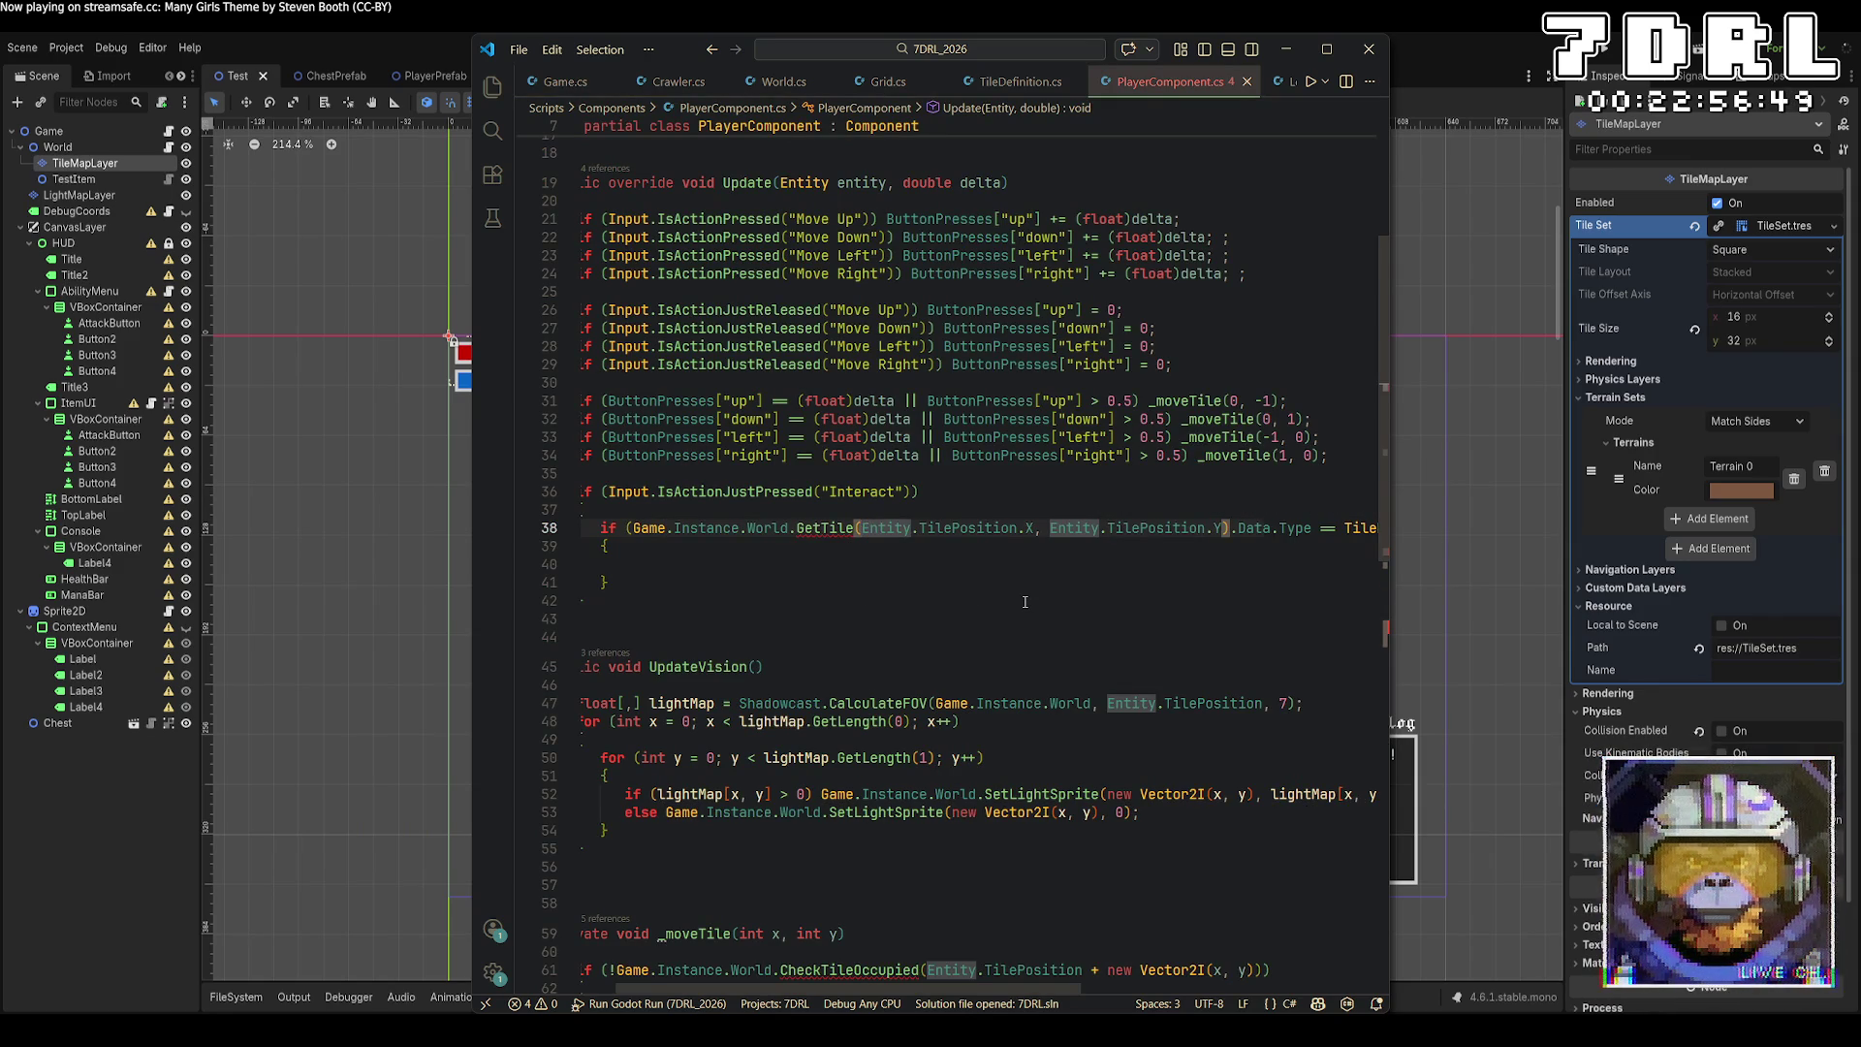
text(E)
key(BackSpace)
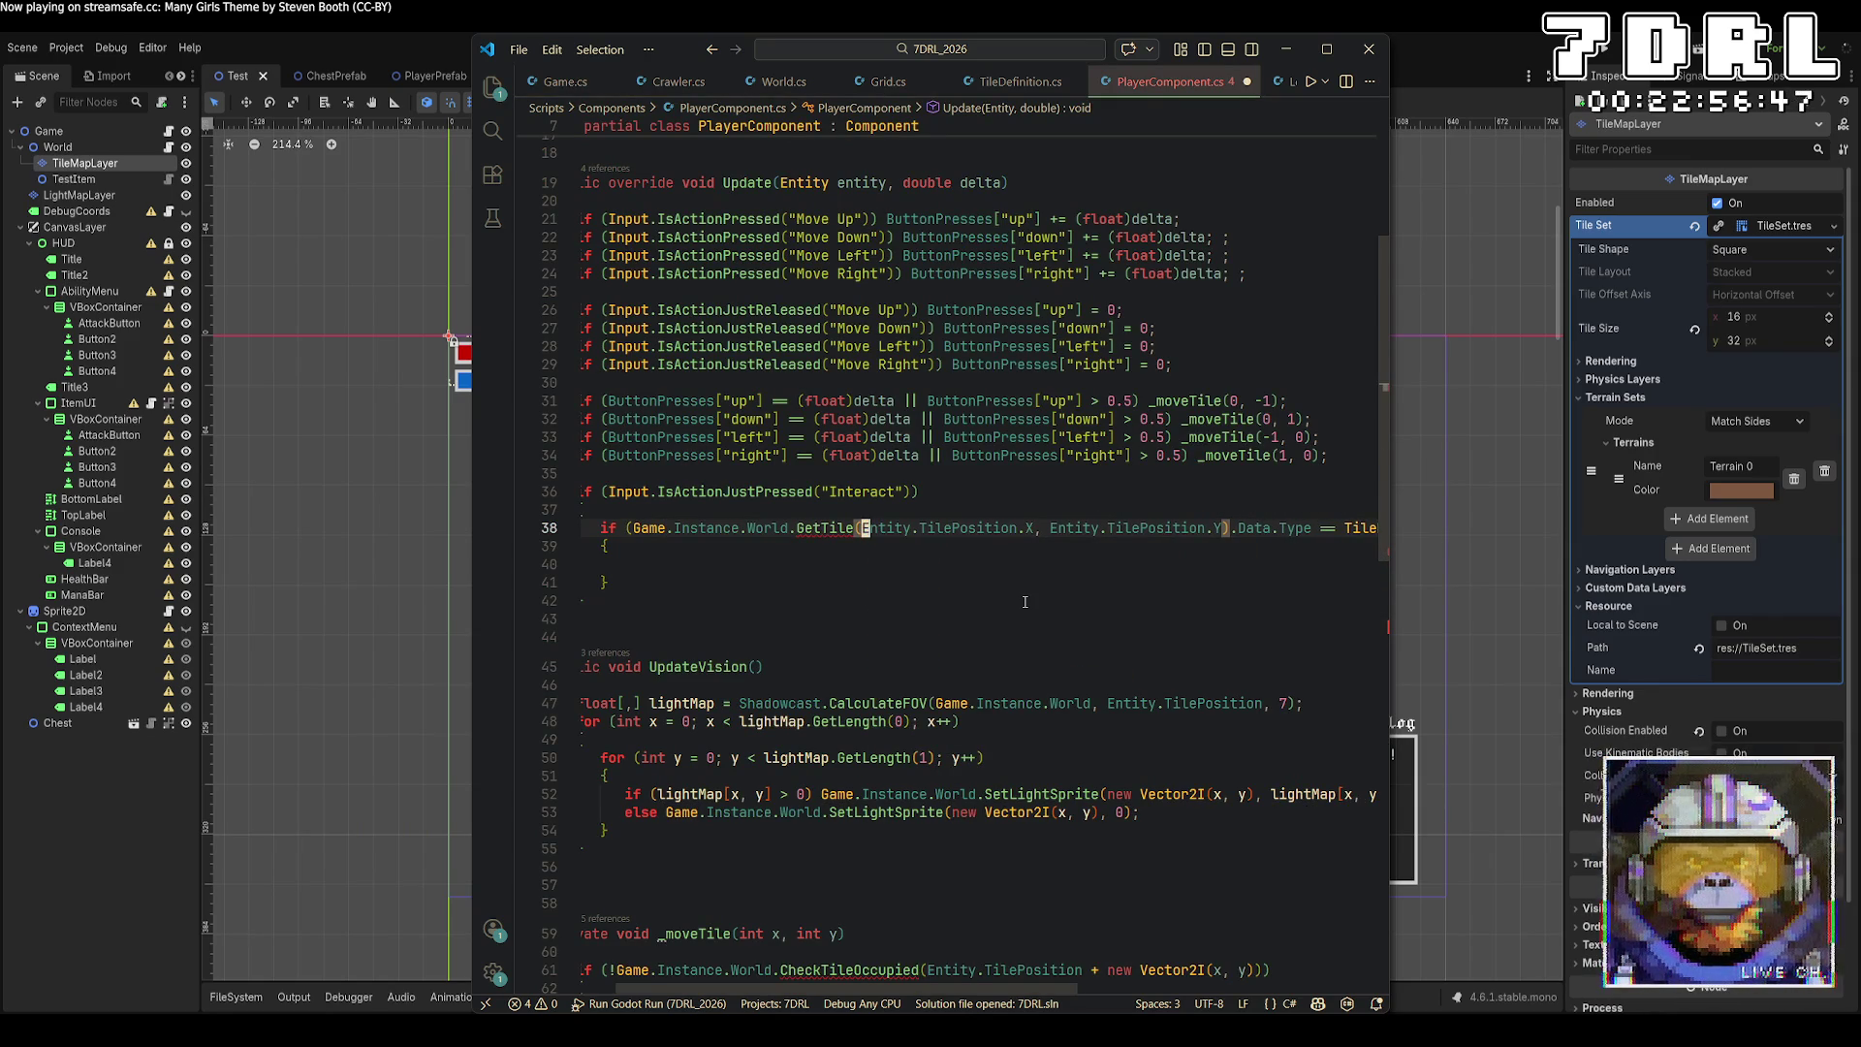
text(Game)
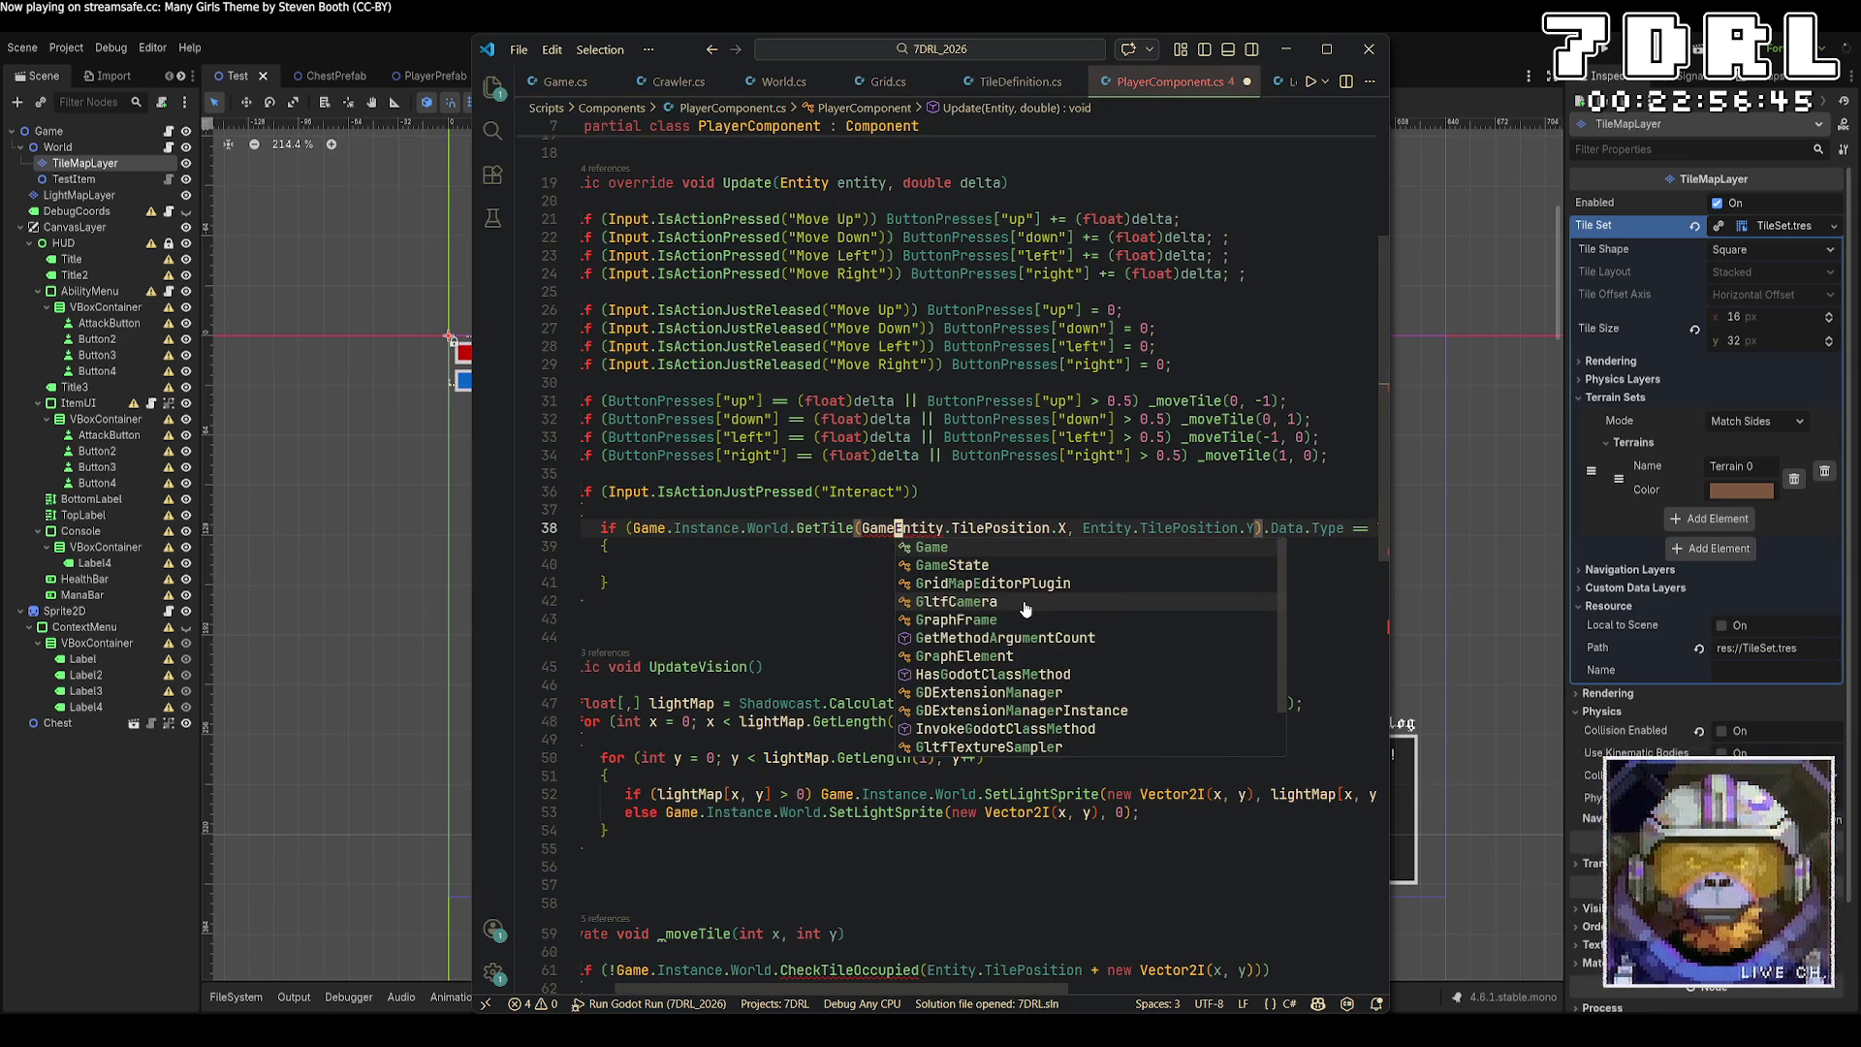
key(BackSpace)
key(BackSpace)
key(BackSpace)
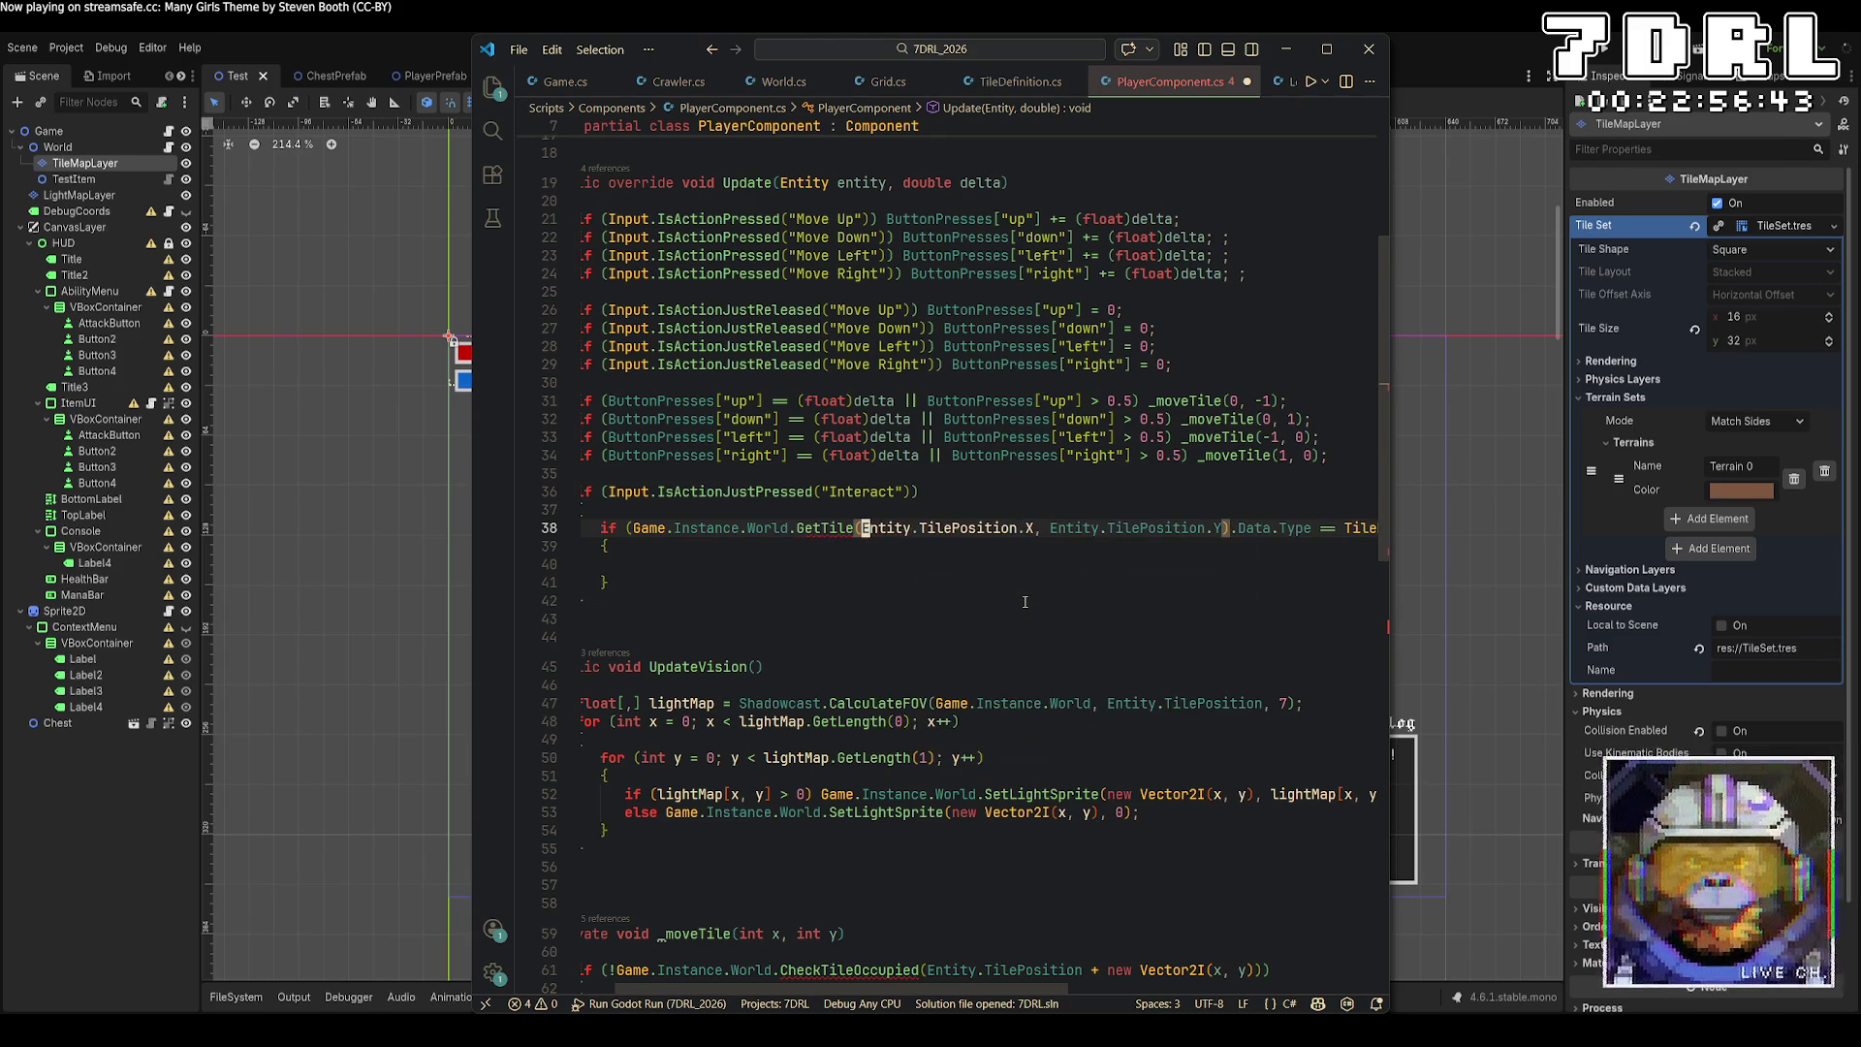
key(Up)
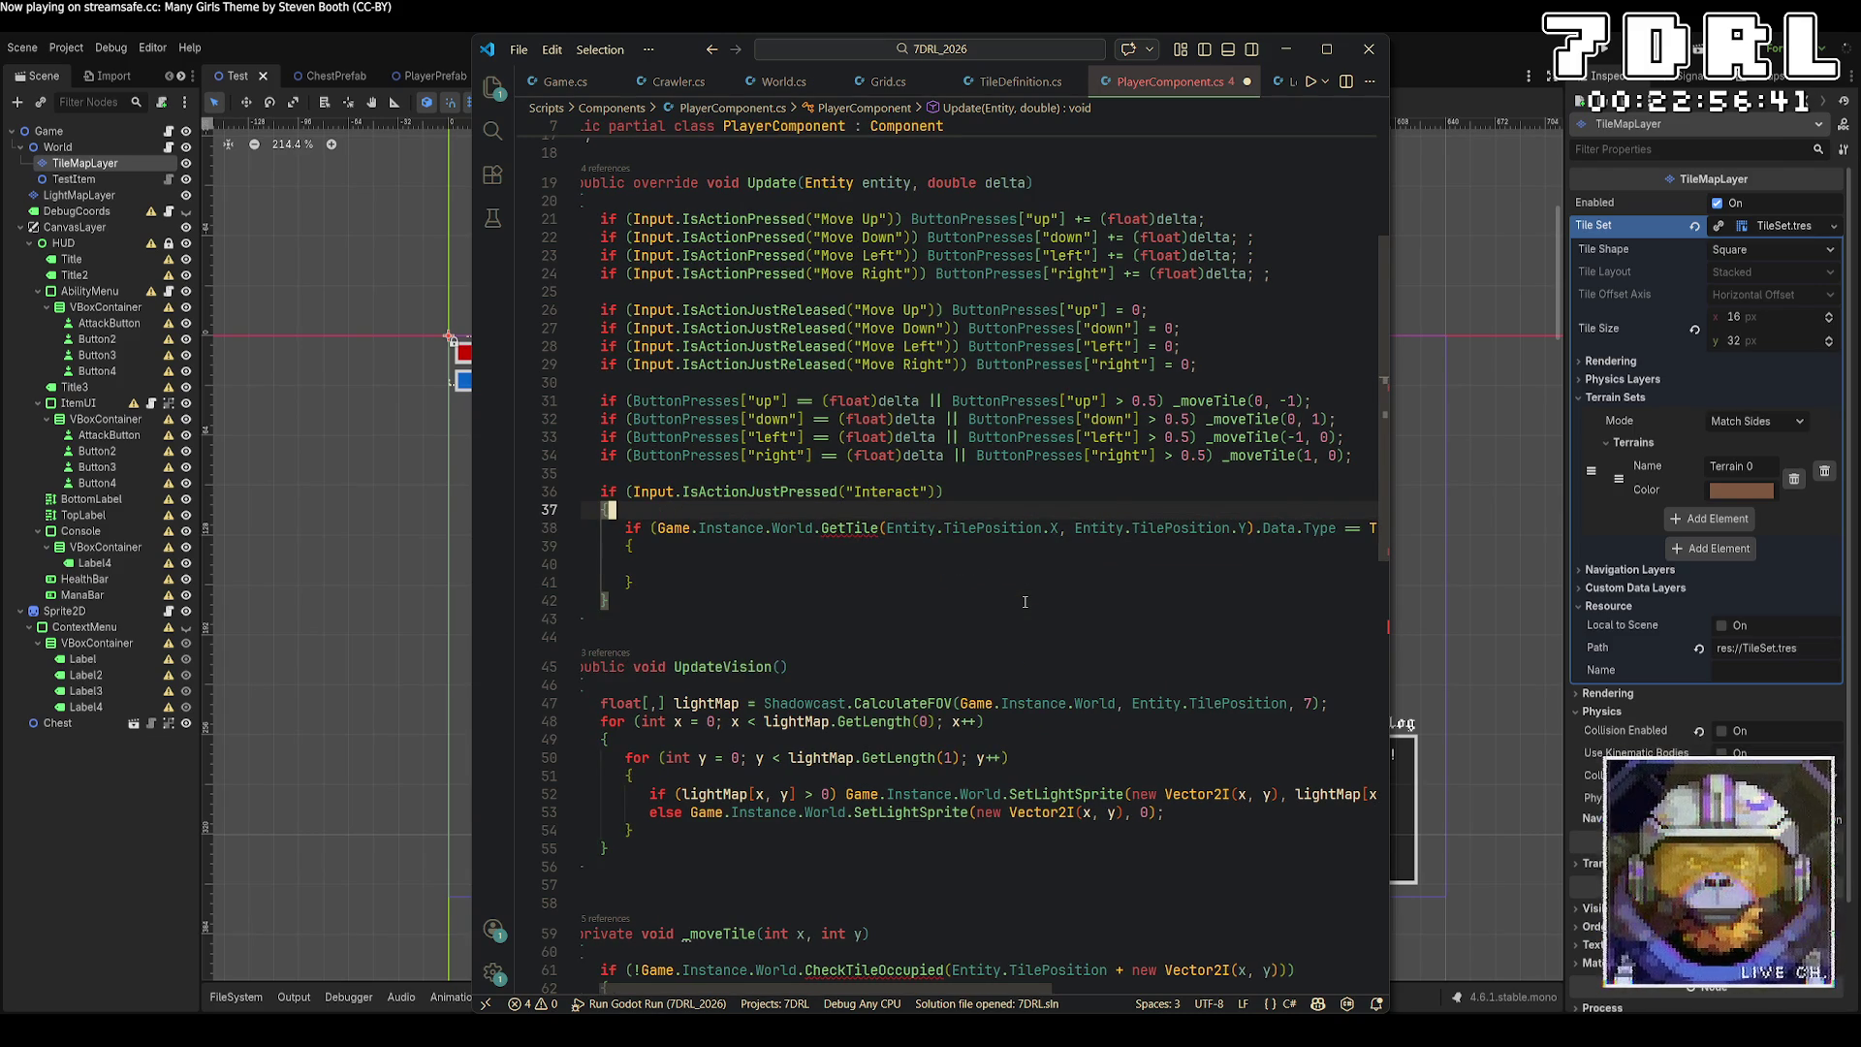
key(Return)
text(World)
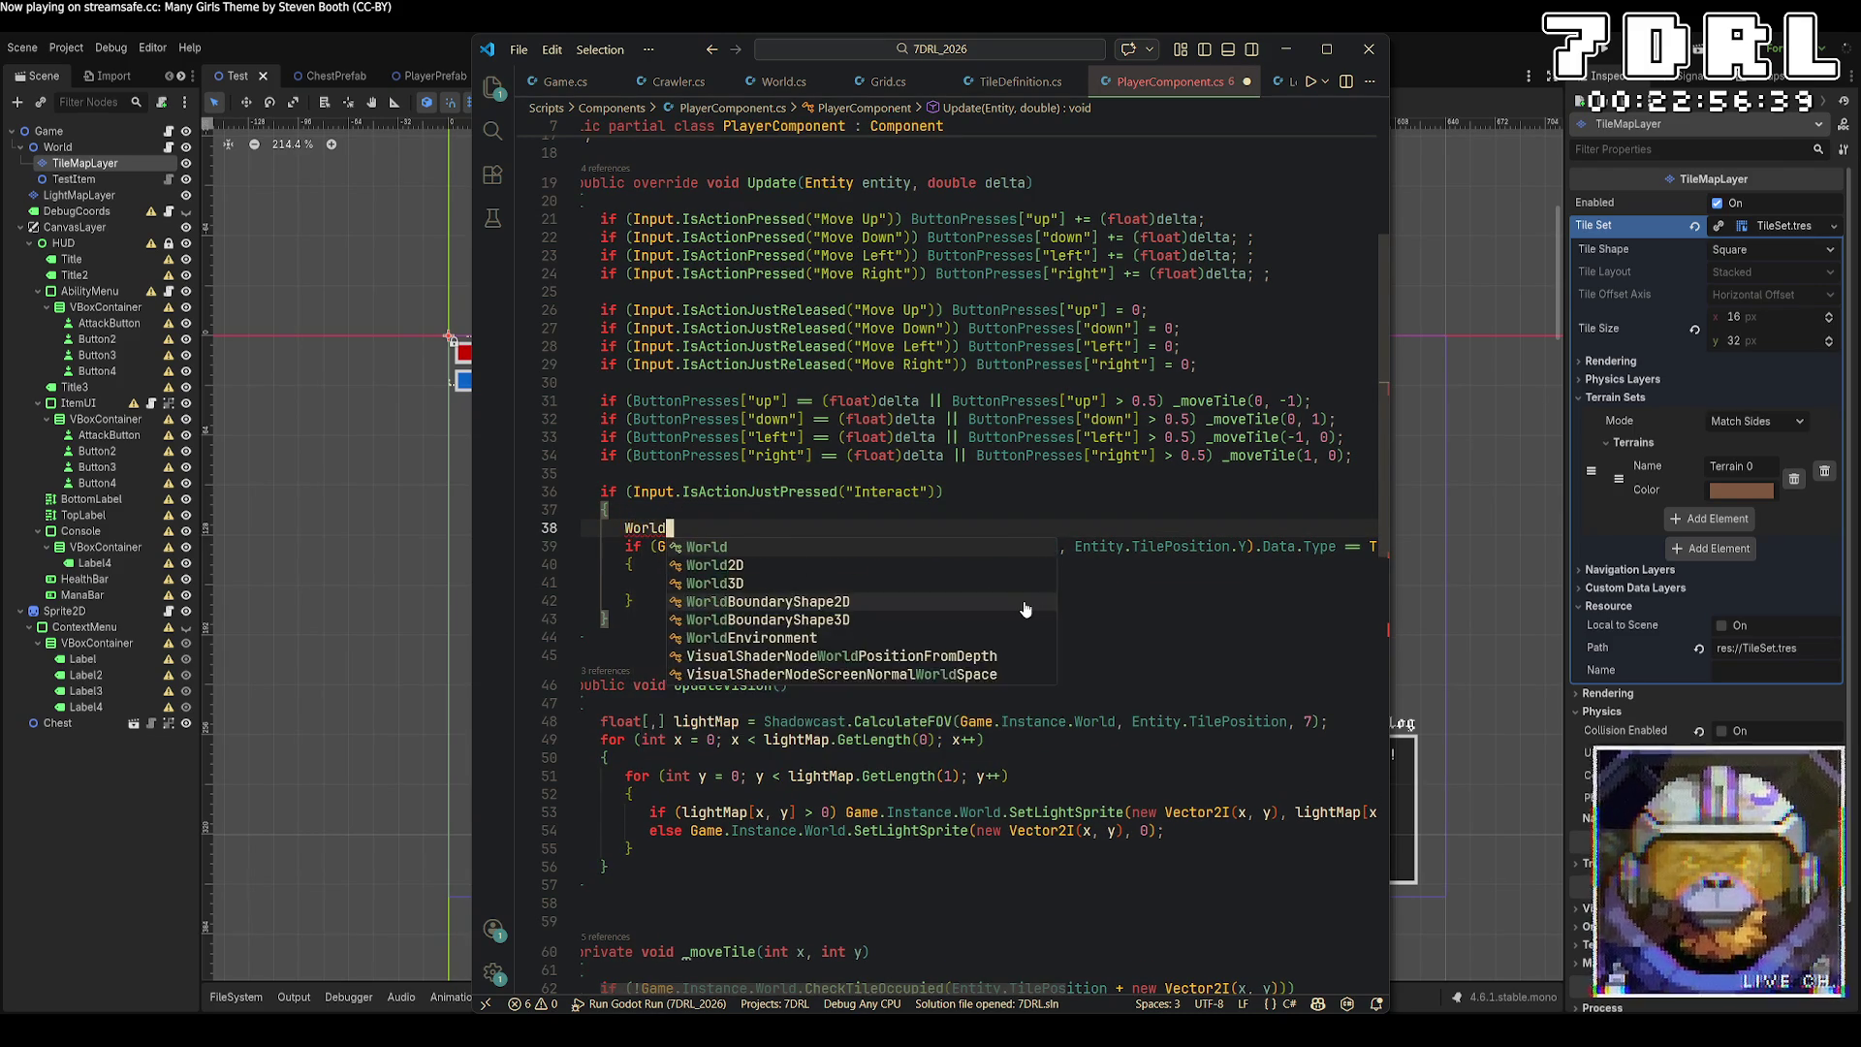
key(Escape)
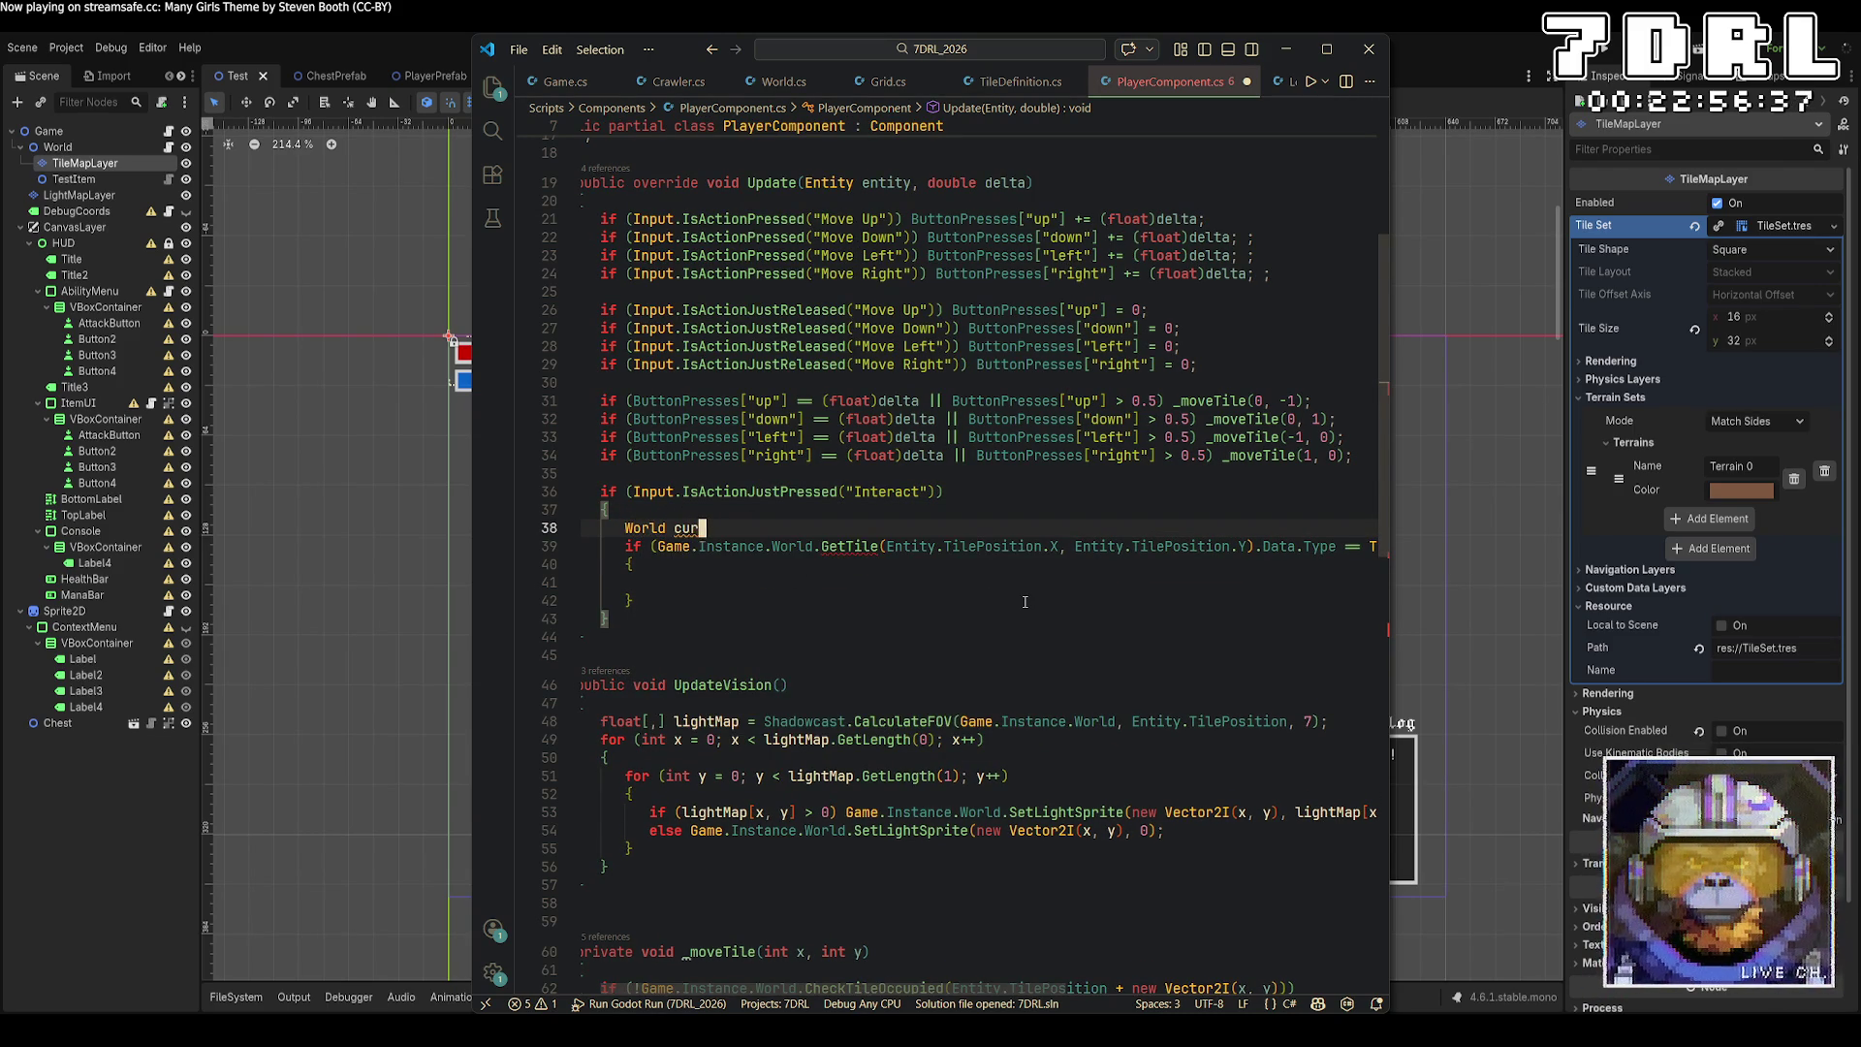
text(world = Game.I)
text(nstance.World;)
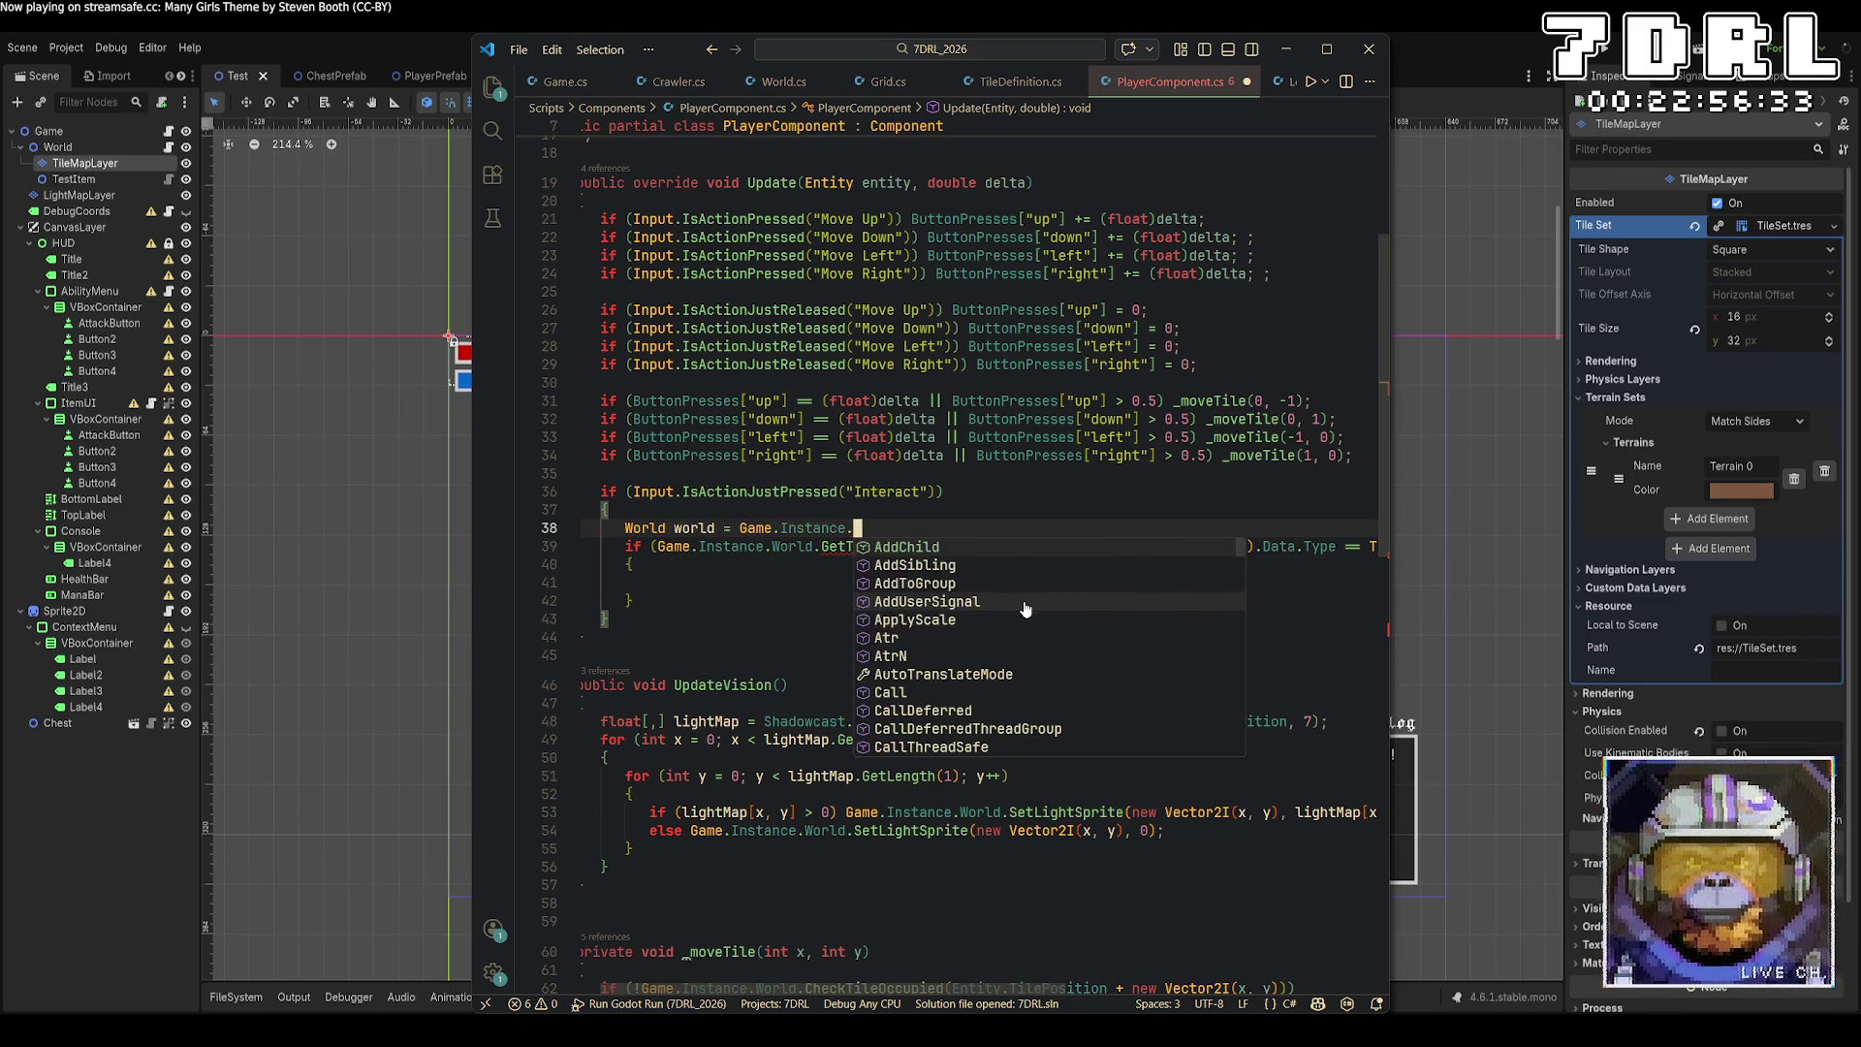
Change the Interact condition to world.GetTile(world.CurrentLayer, …).
key(Down)
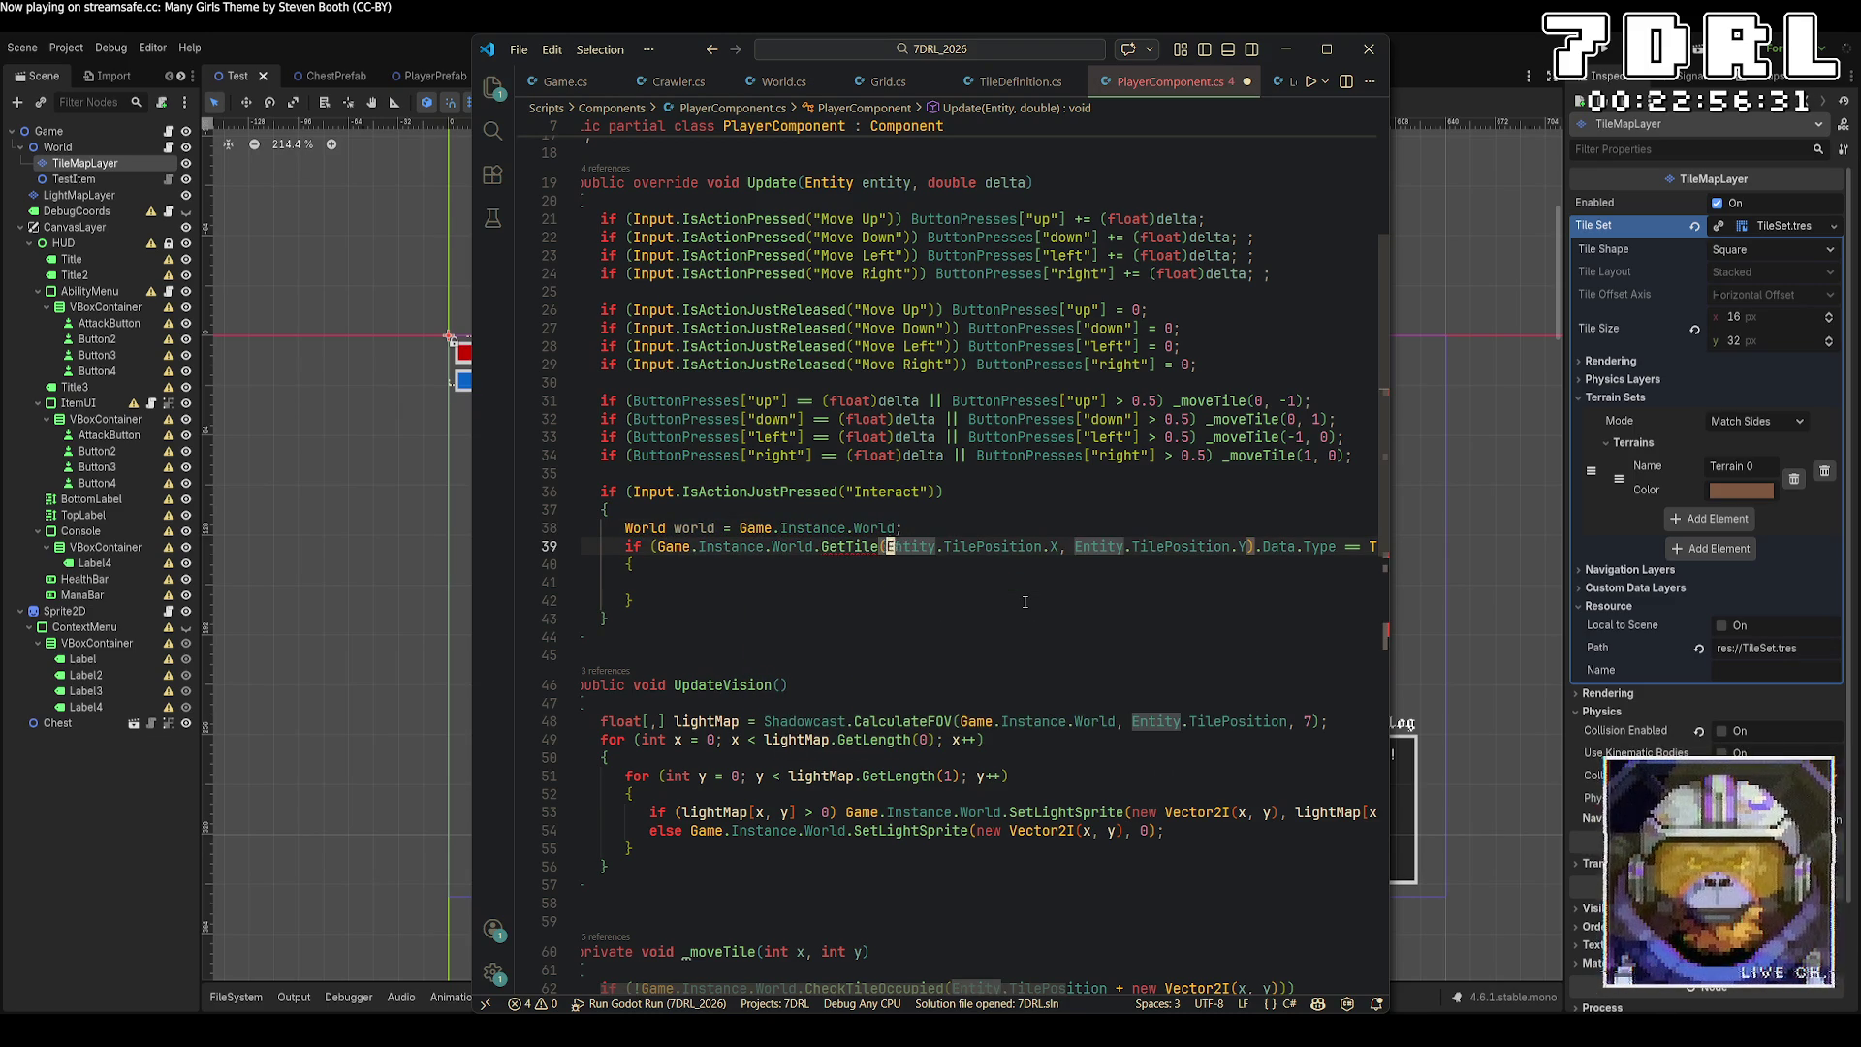
key(ctrl+Left)
key(ctrl+BackSpace)
key(ctrl+BackSpace)
key(ctrl+BackSpace)
key(ctrl+BackSpace)
text(world)
key(ctrl+Right)
key(Right)
text(world.cur)
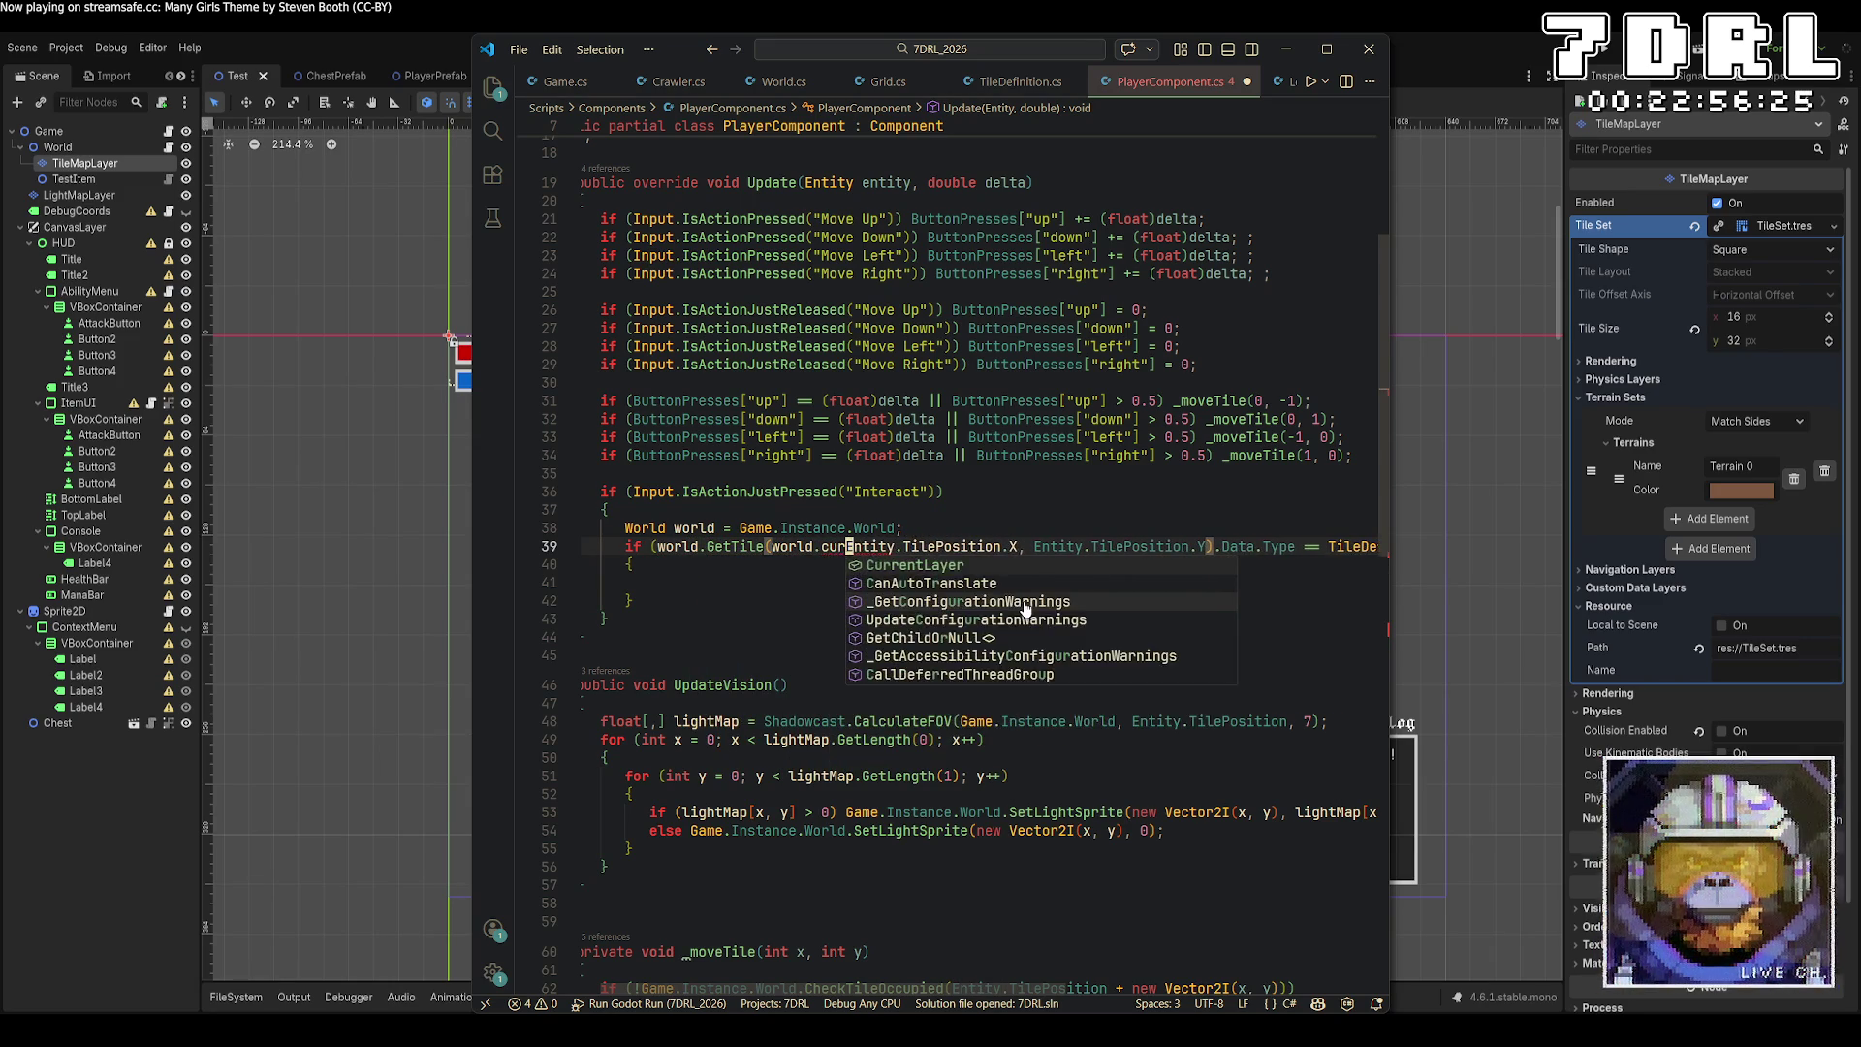
key(Tab)
text(,)
key(Escape)
key(Down)
key(Down)
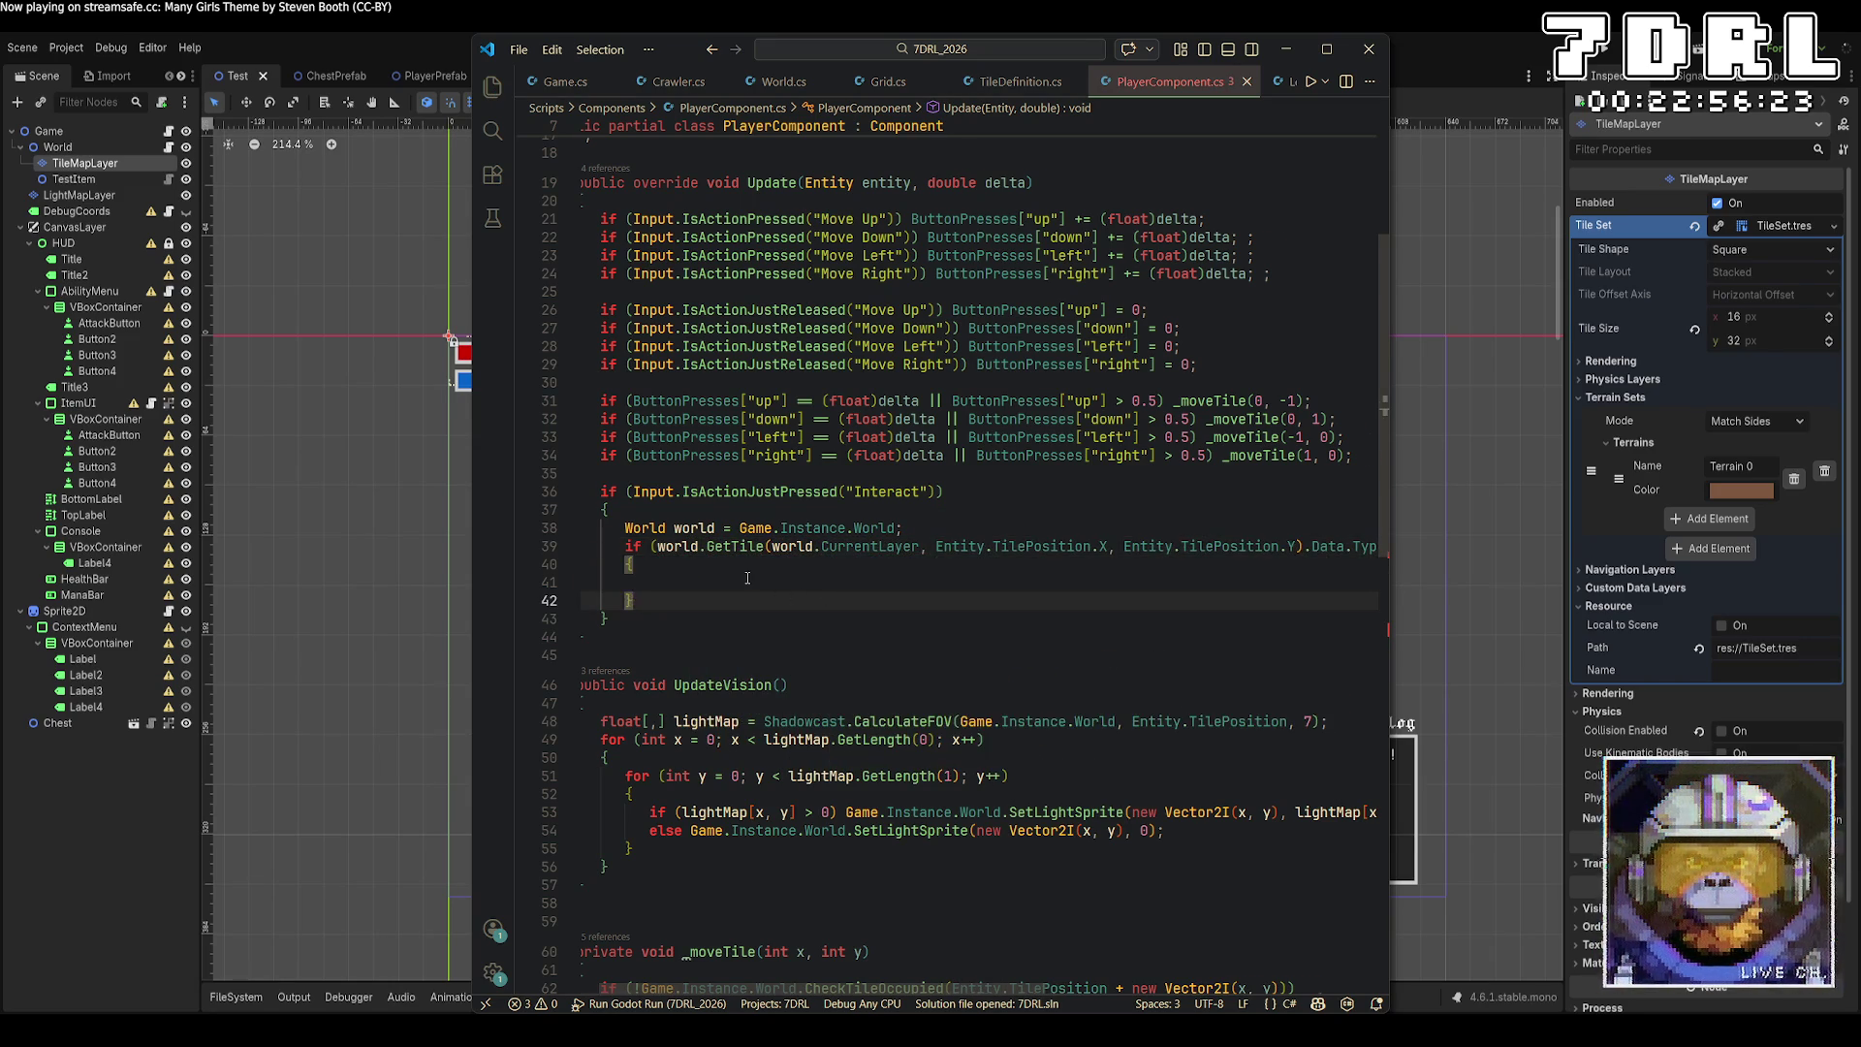
Call world.MoveDownLevel(); inside the DOWN_STAIR Interact block and save PlayerComponent.cs.
drag(940, 1002, 1215, 1006)
scroll(946, 686, left, 5)
key(Tab)
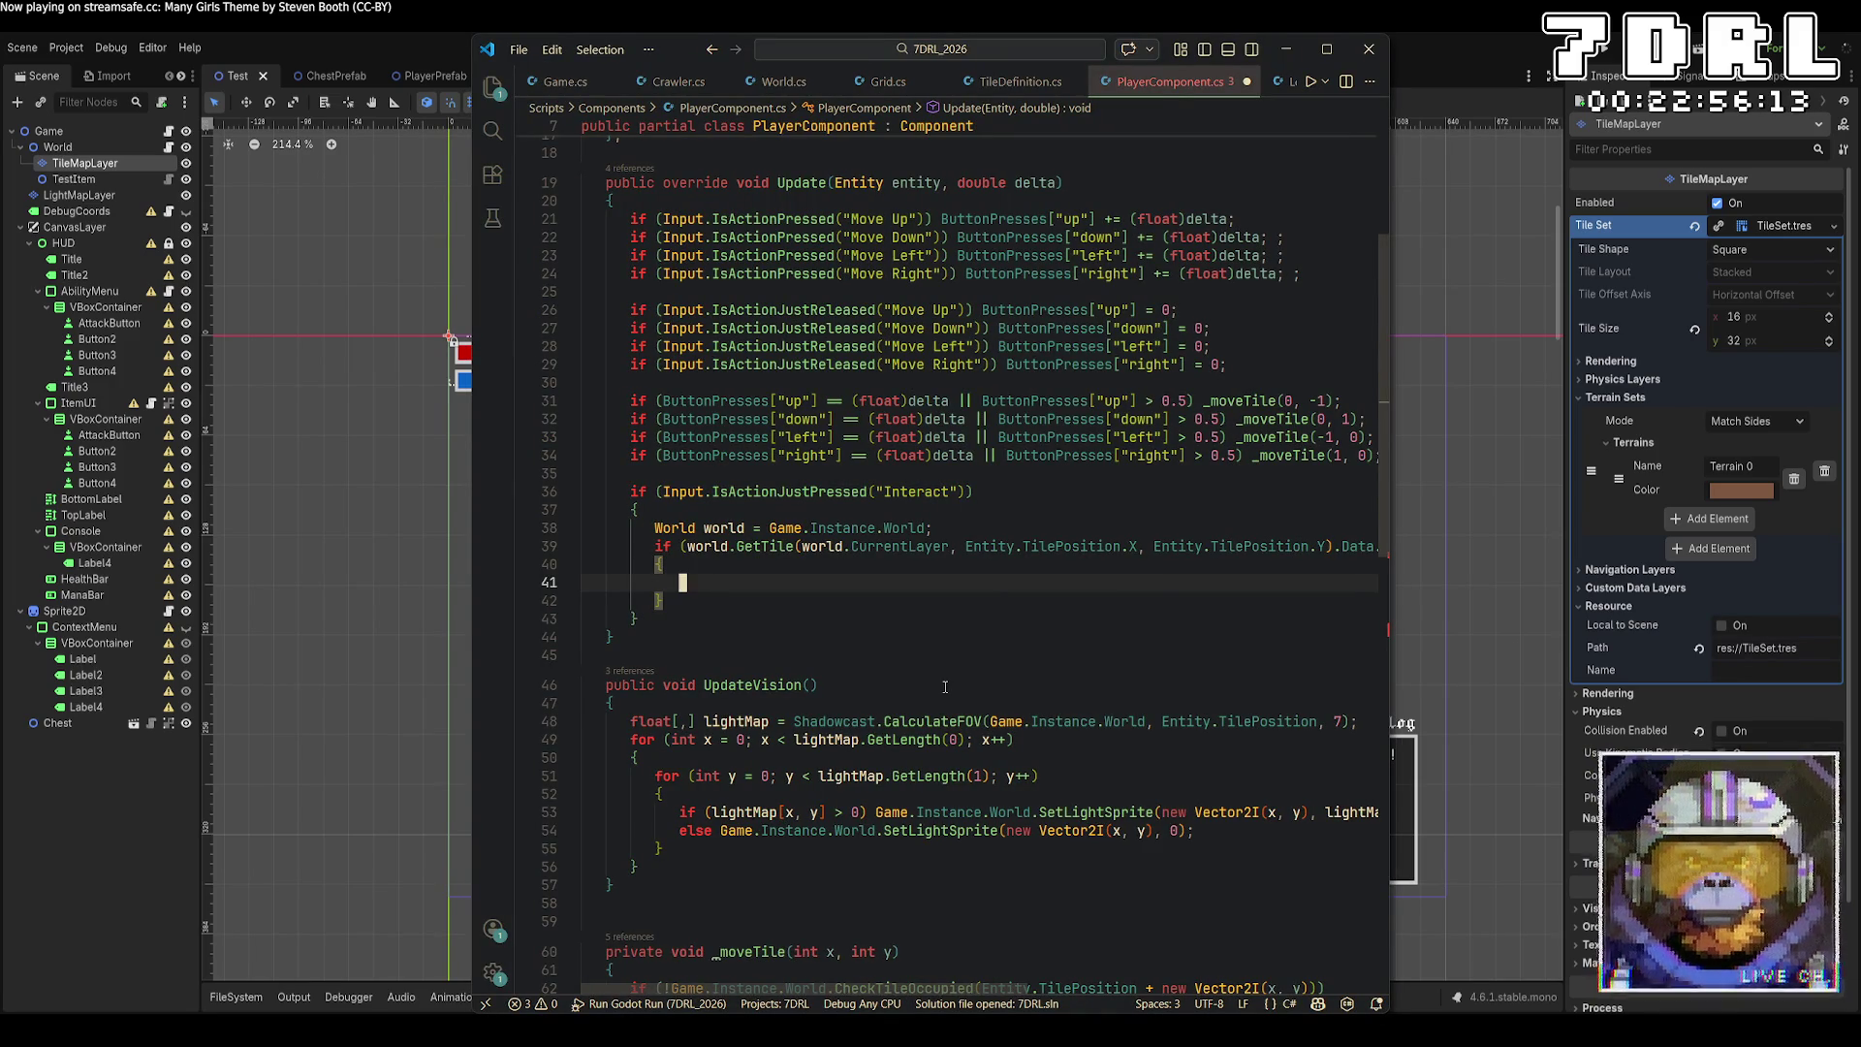
text(Wo)
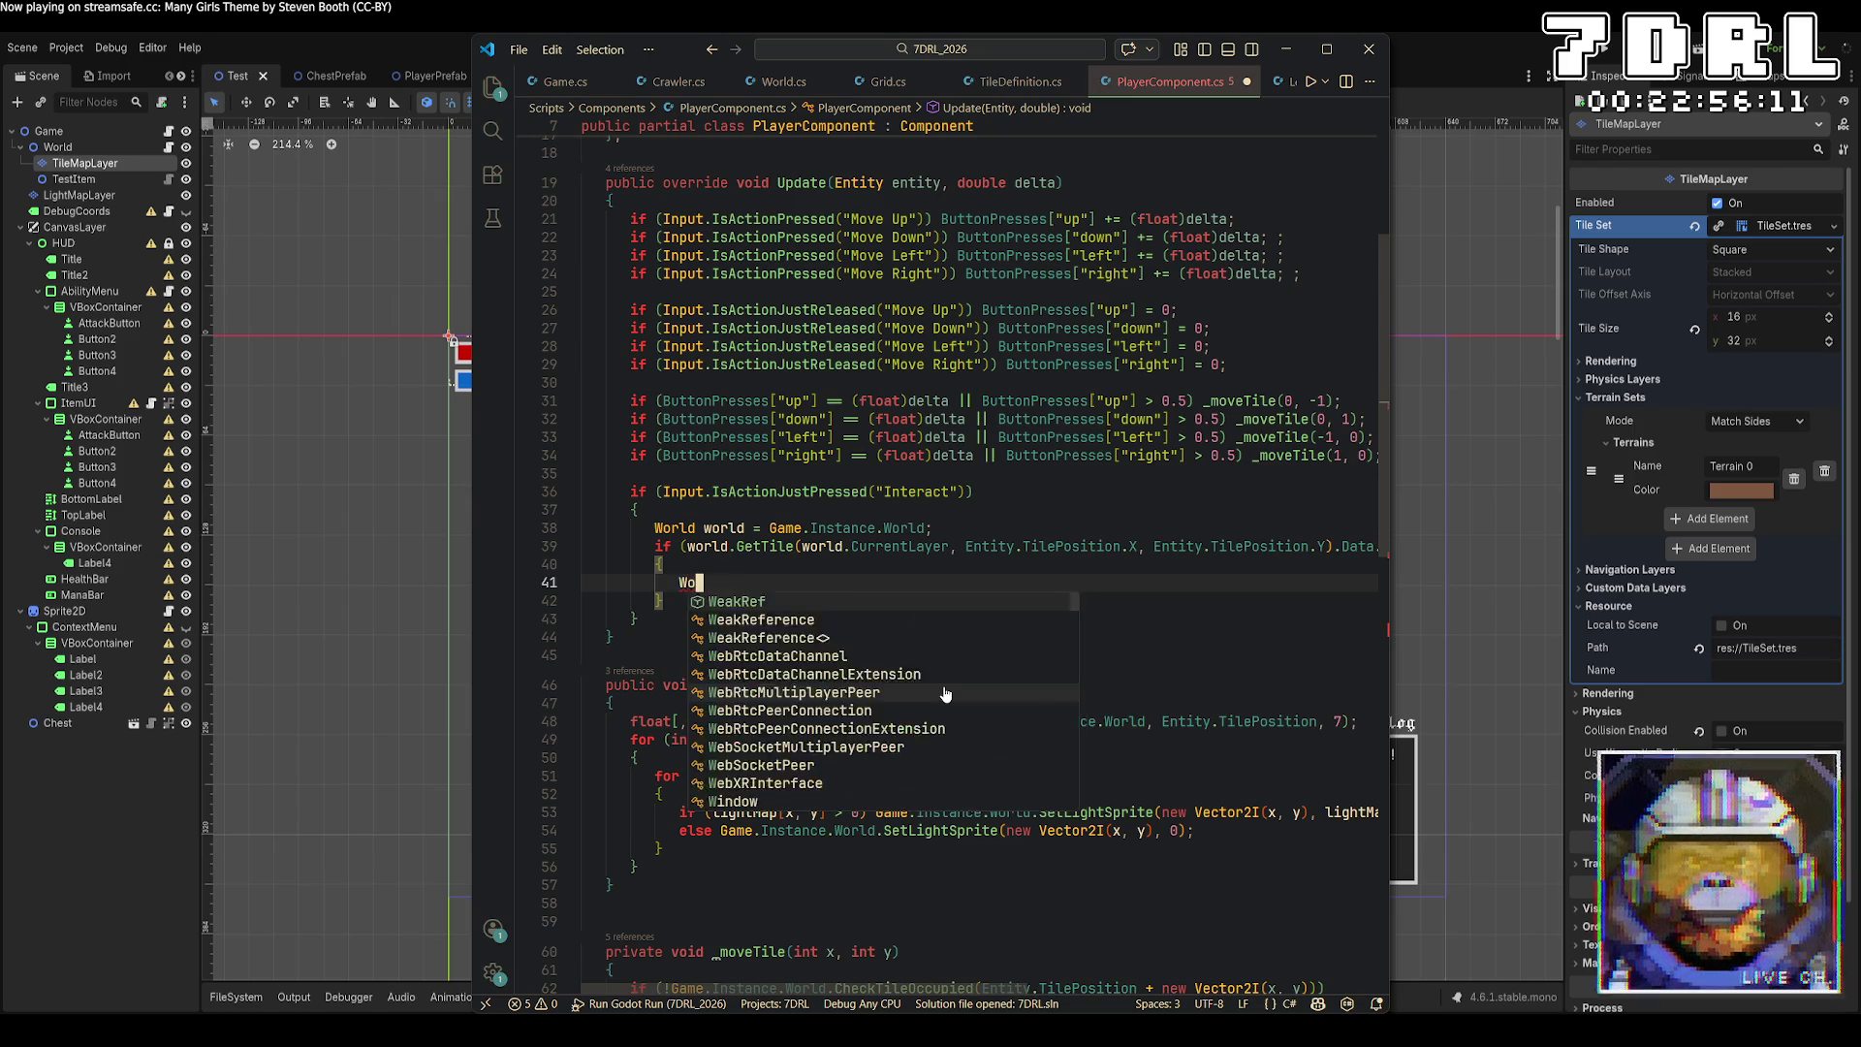
key(BackSpace)
key(BackSpace)
text(w)
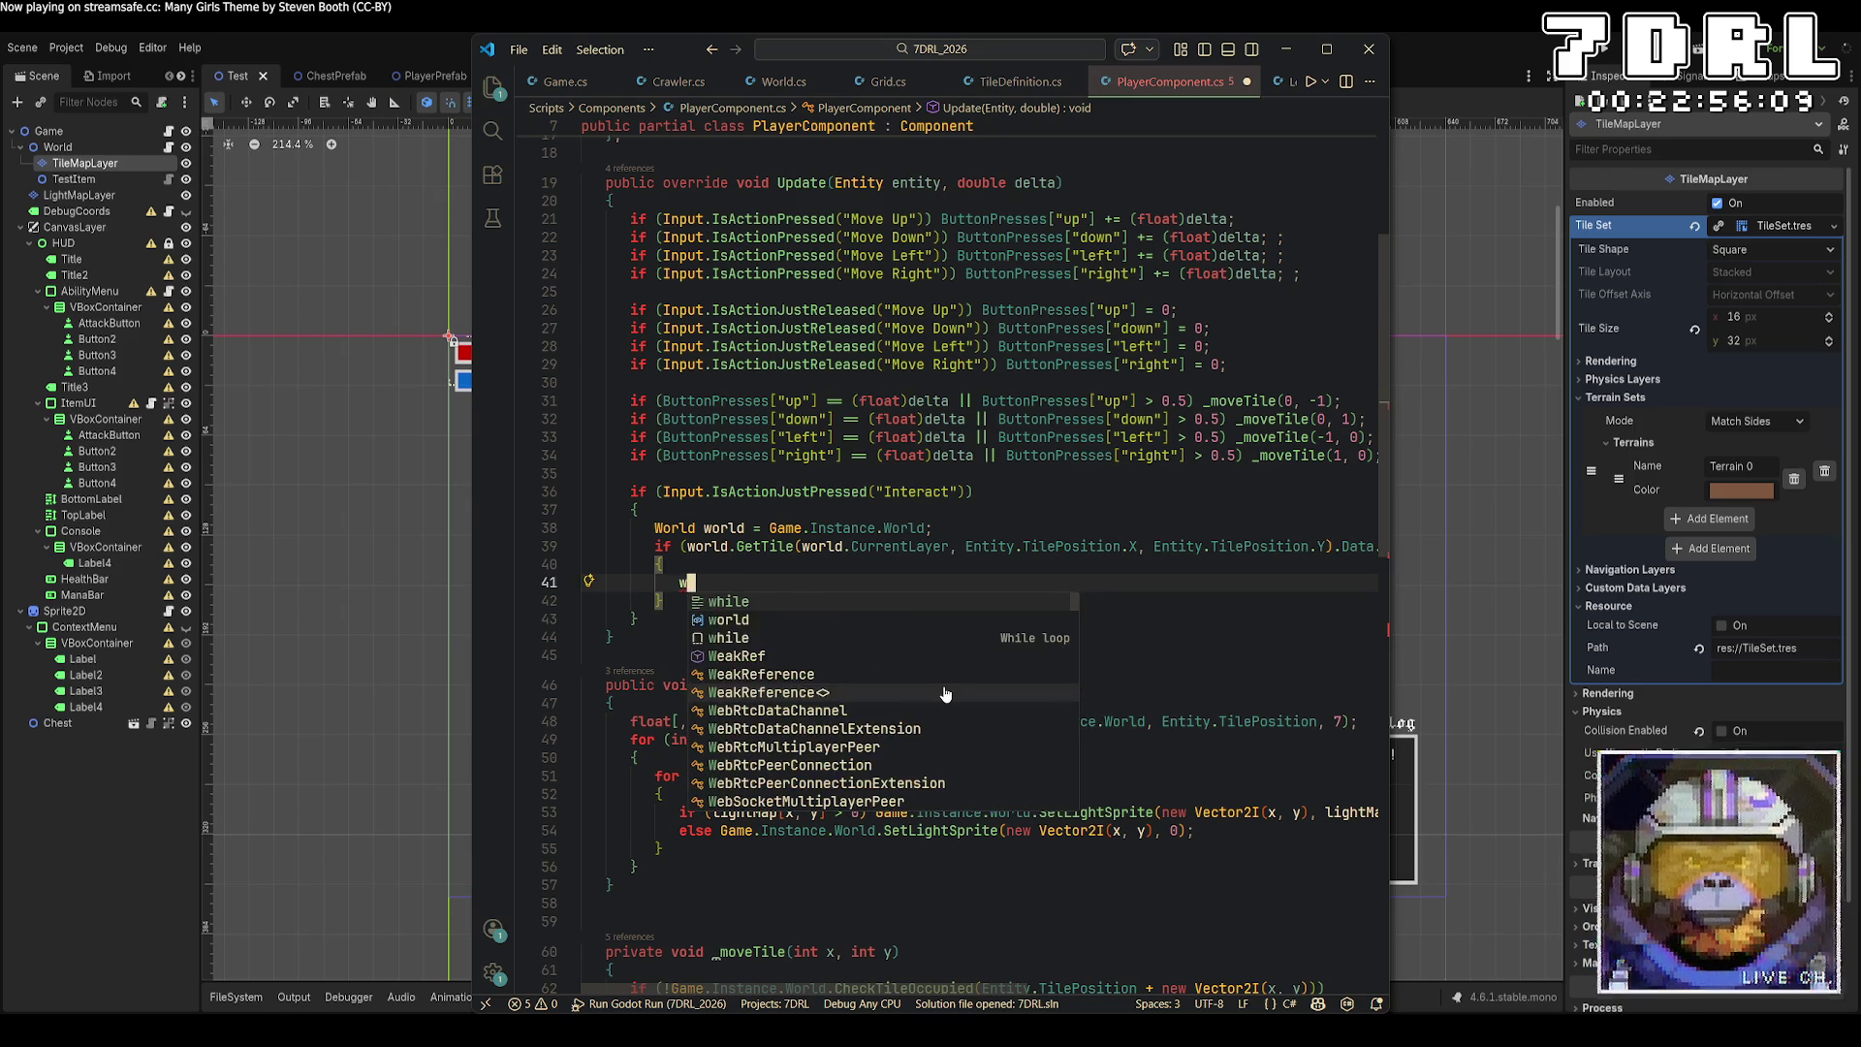
text(orld.Change)
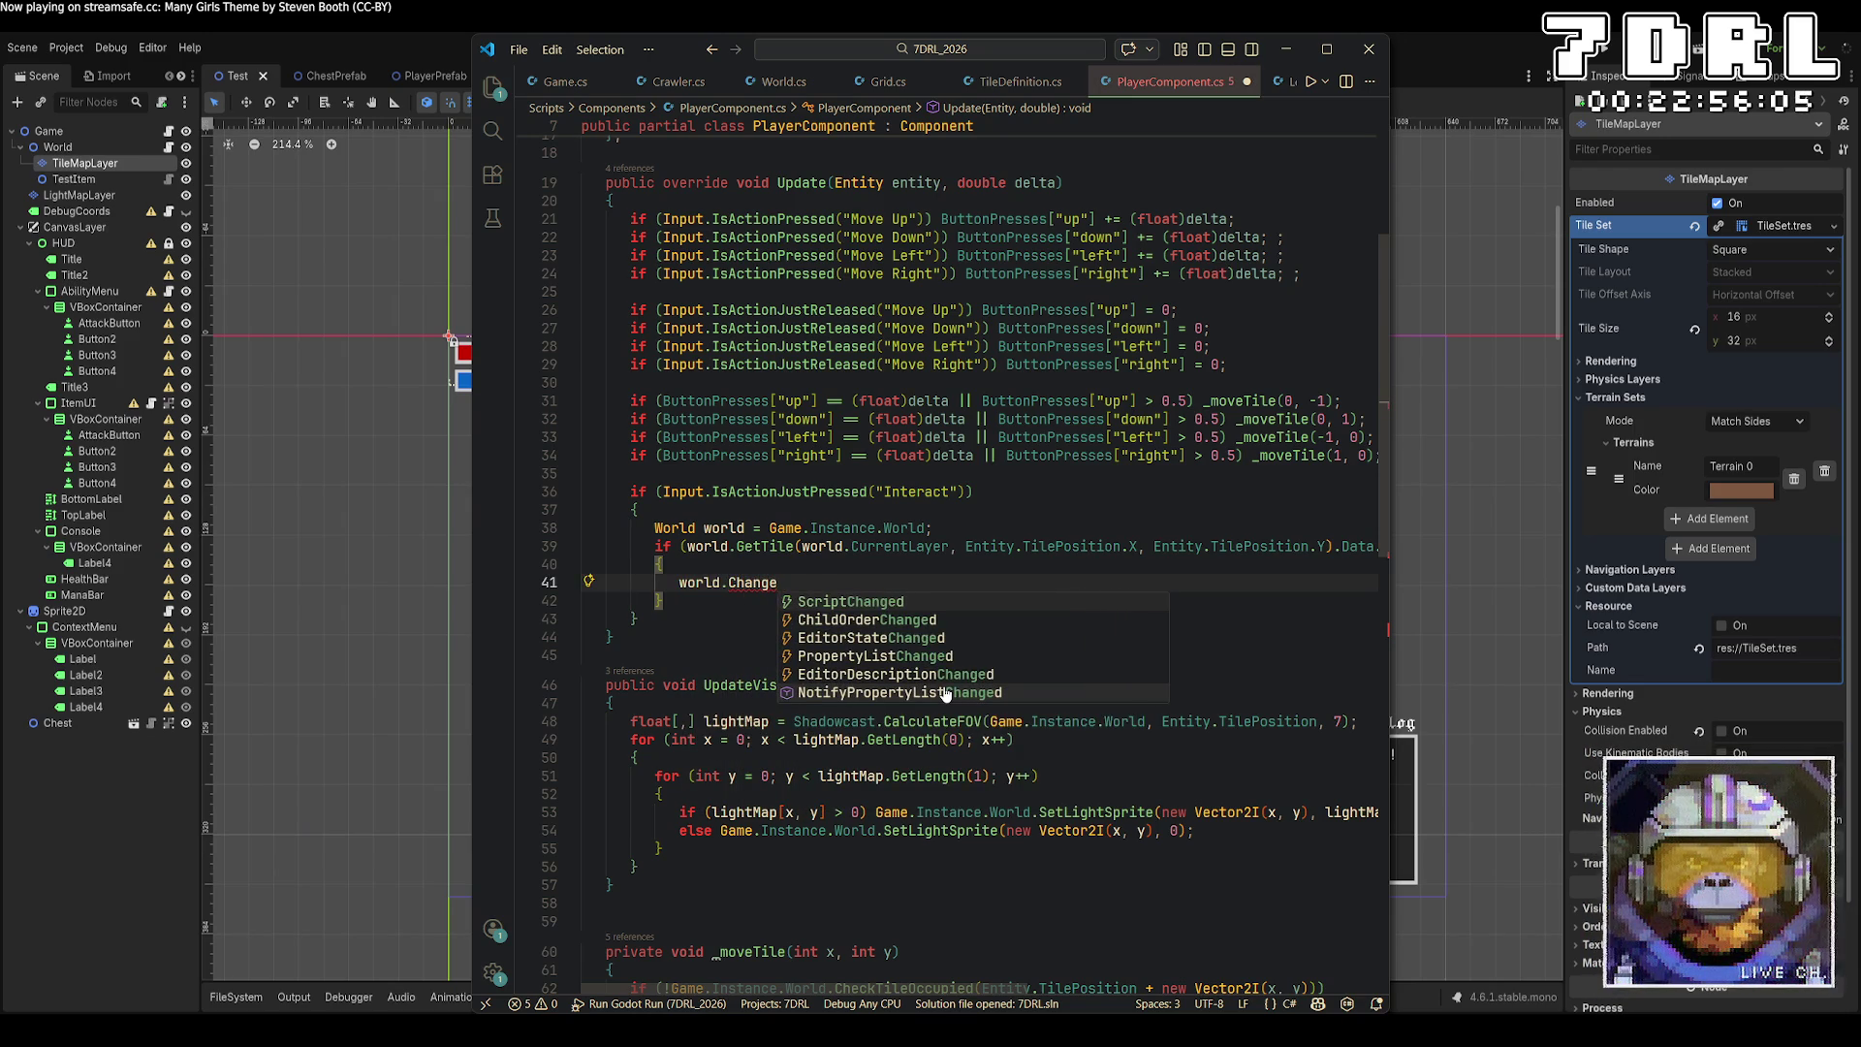
text(Level)
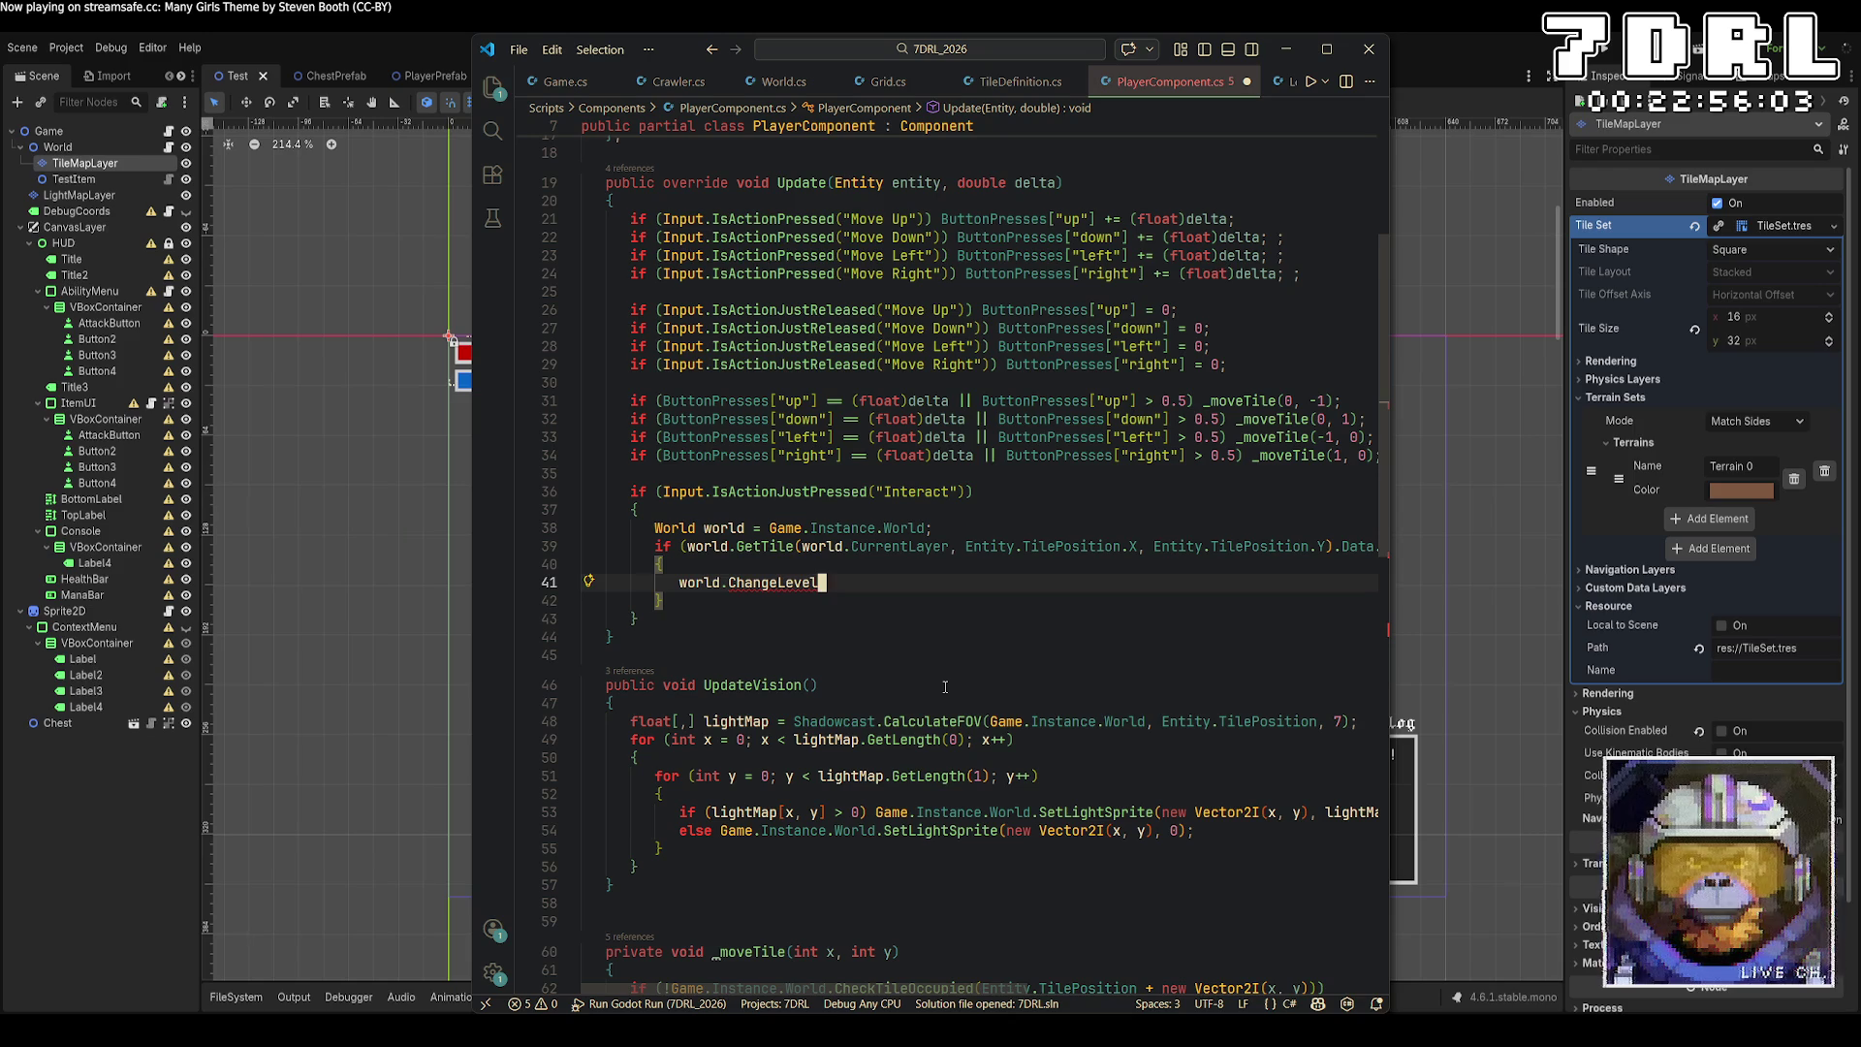
key(BackSpace)
key(BackSpace)
key(BackSpace)
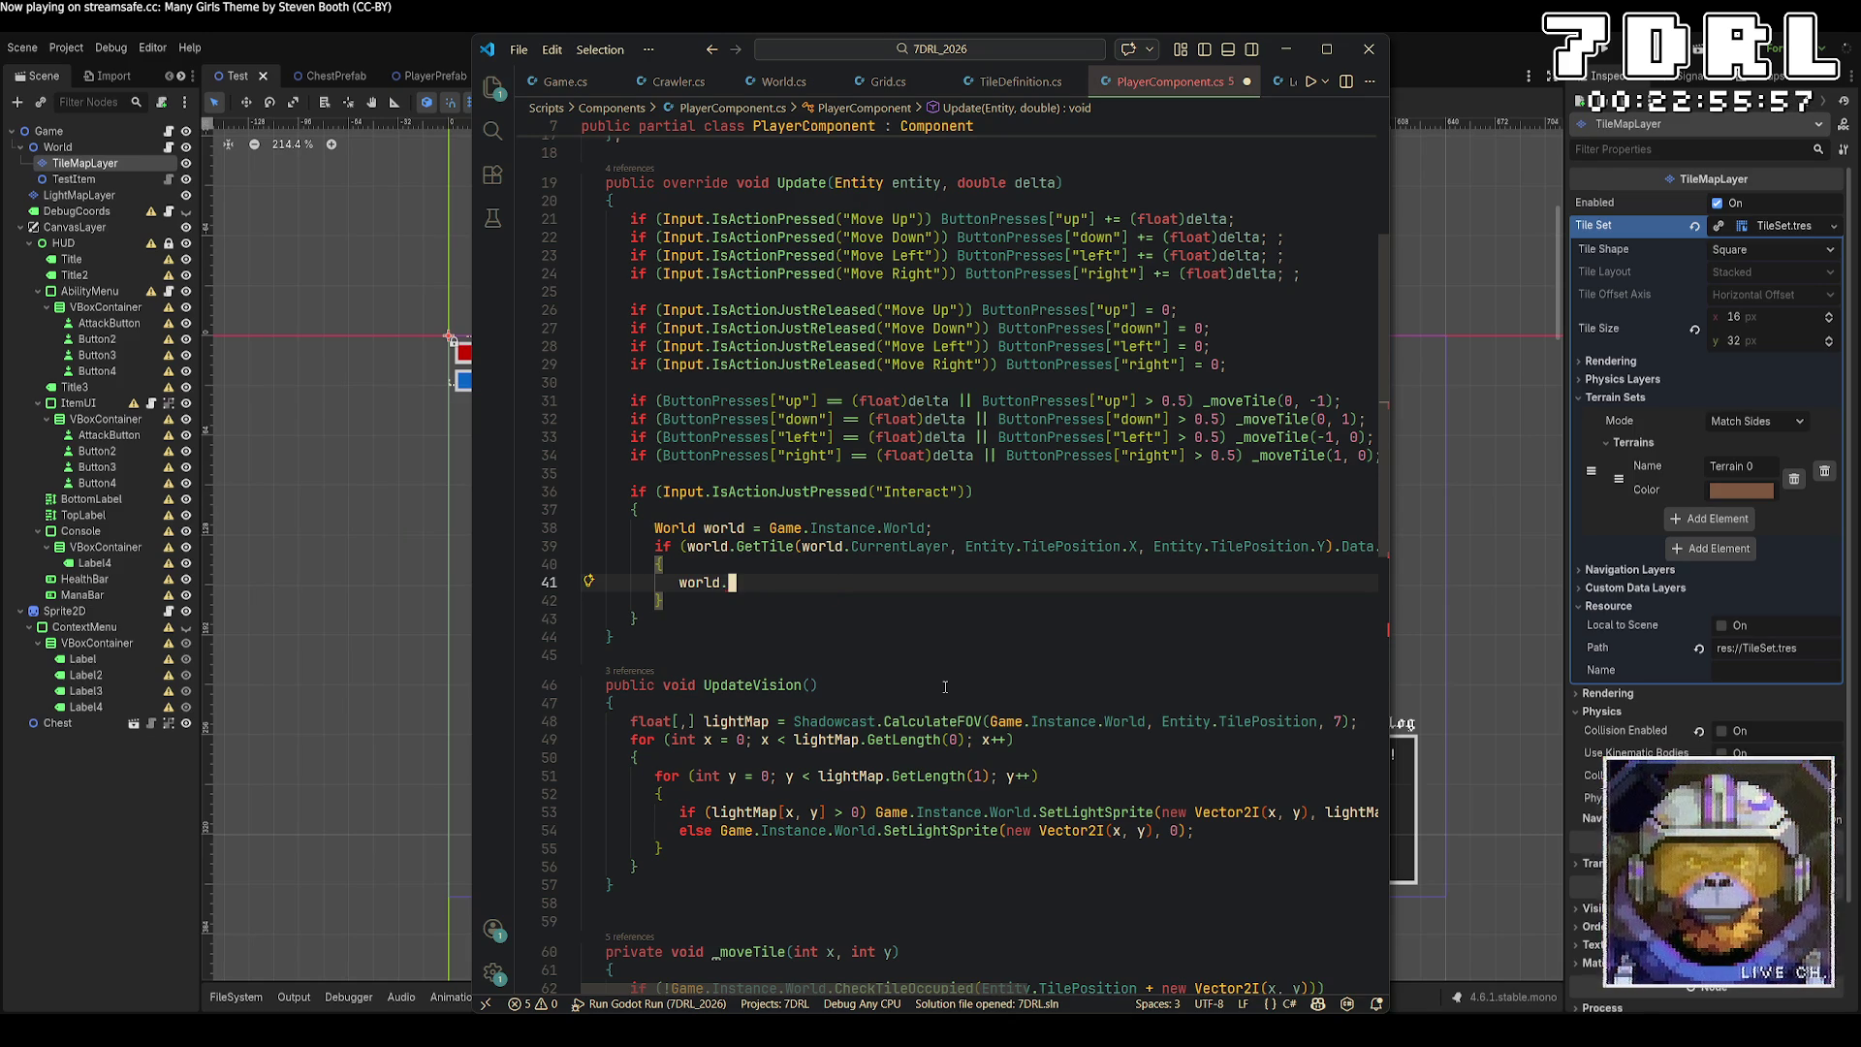
text(C)
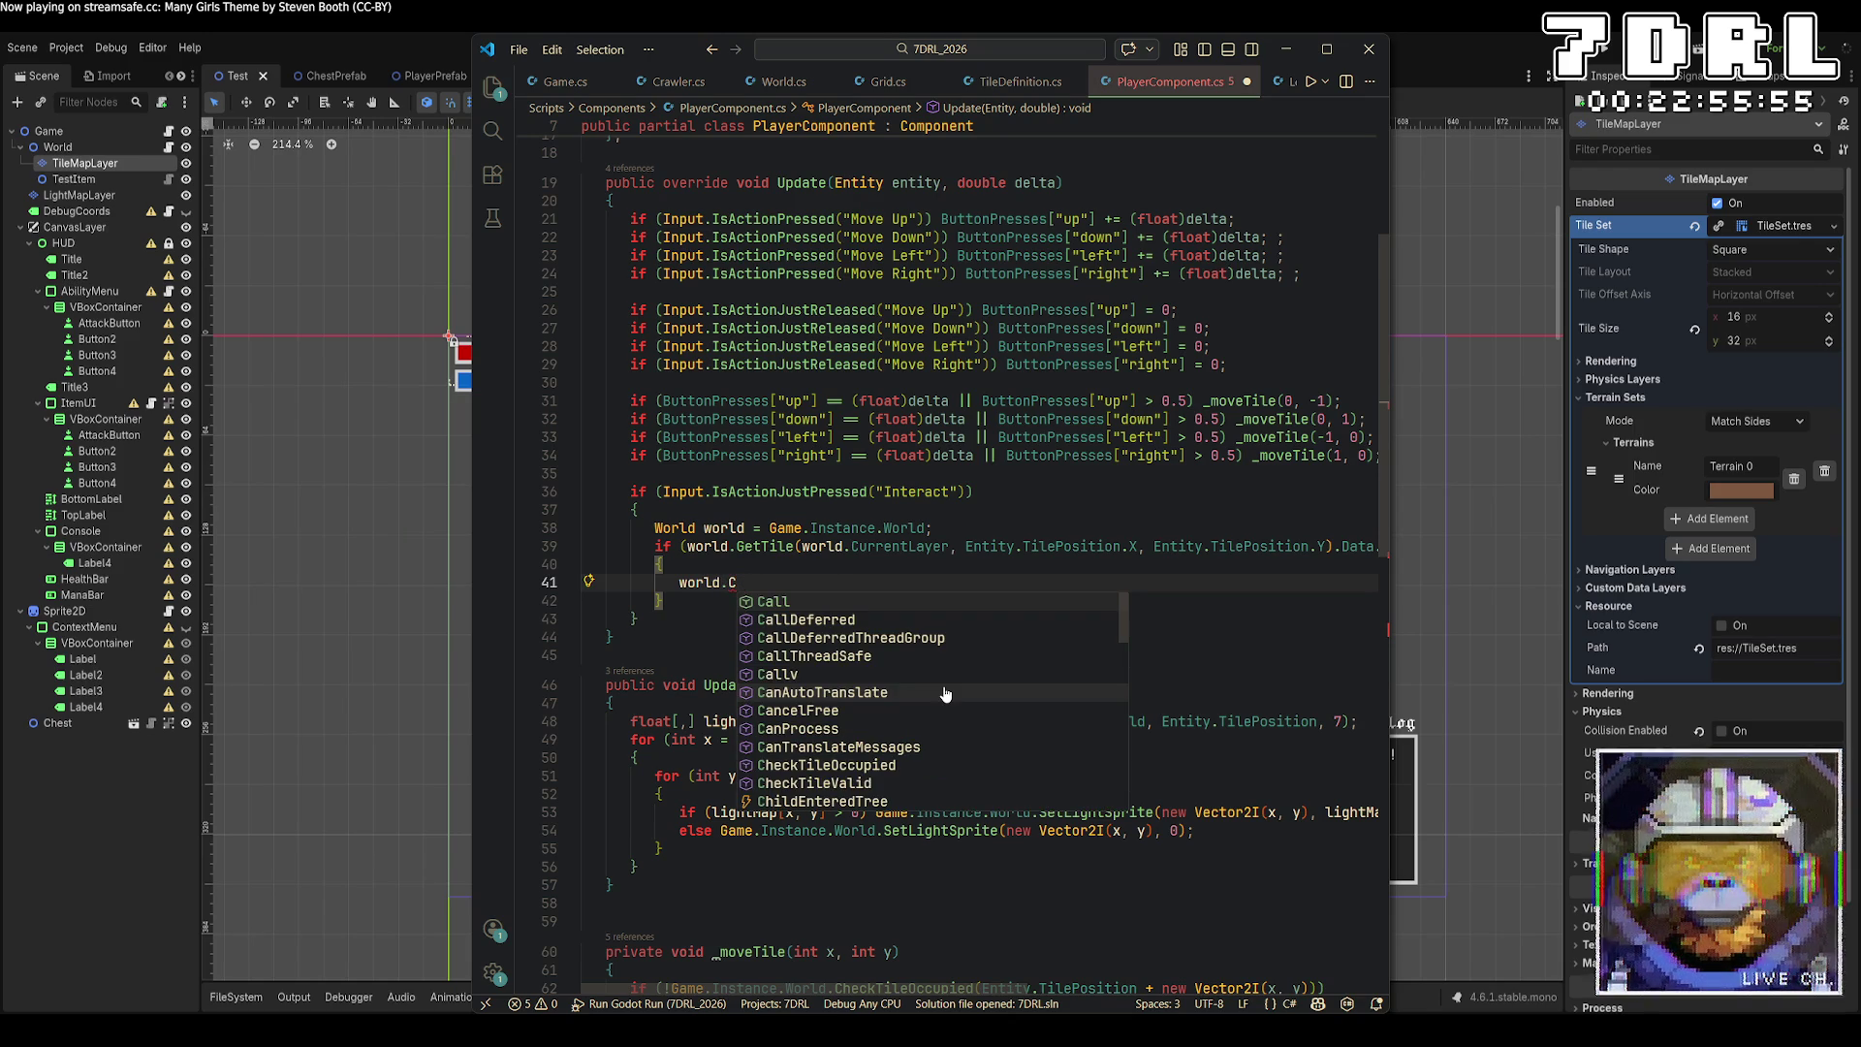
key(BackSpace)
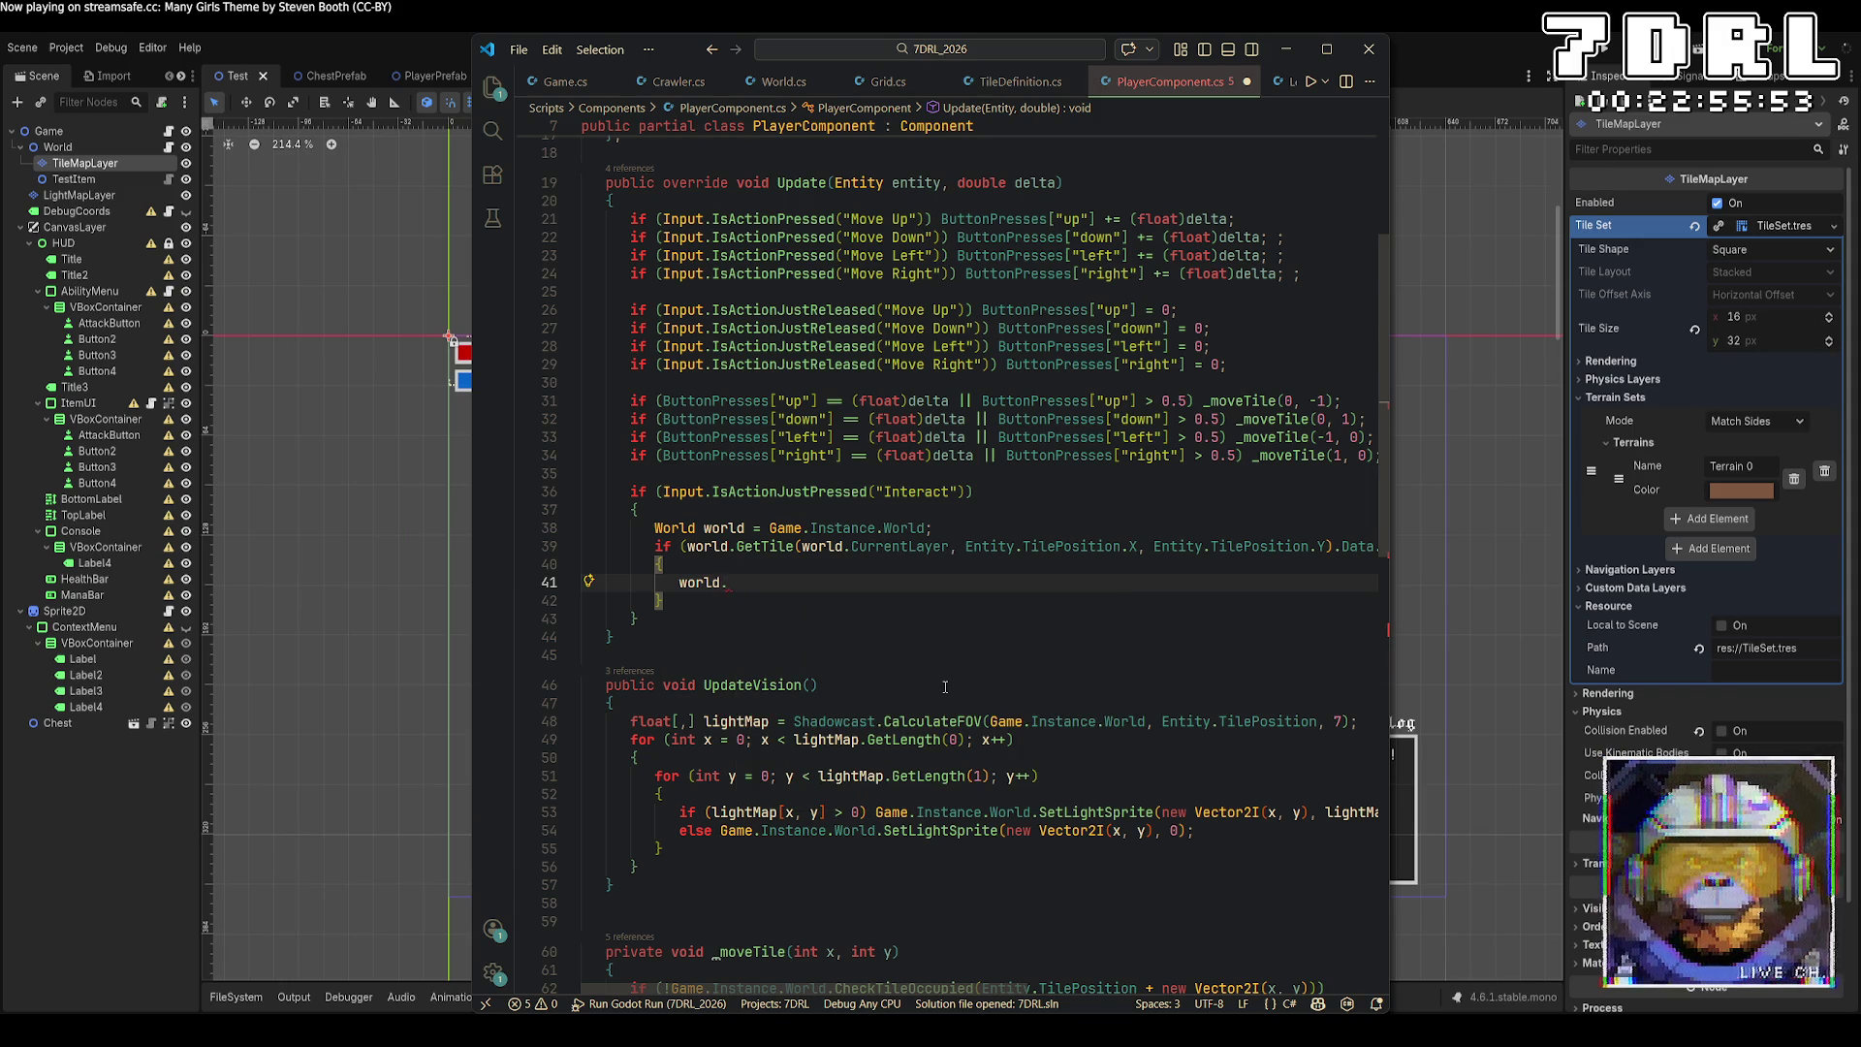
text(Move)
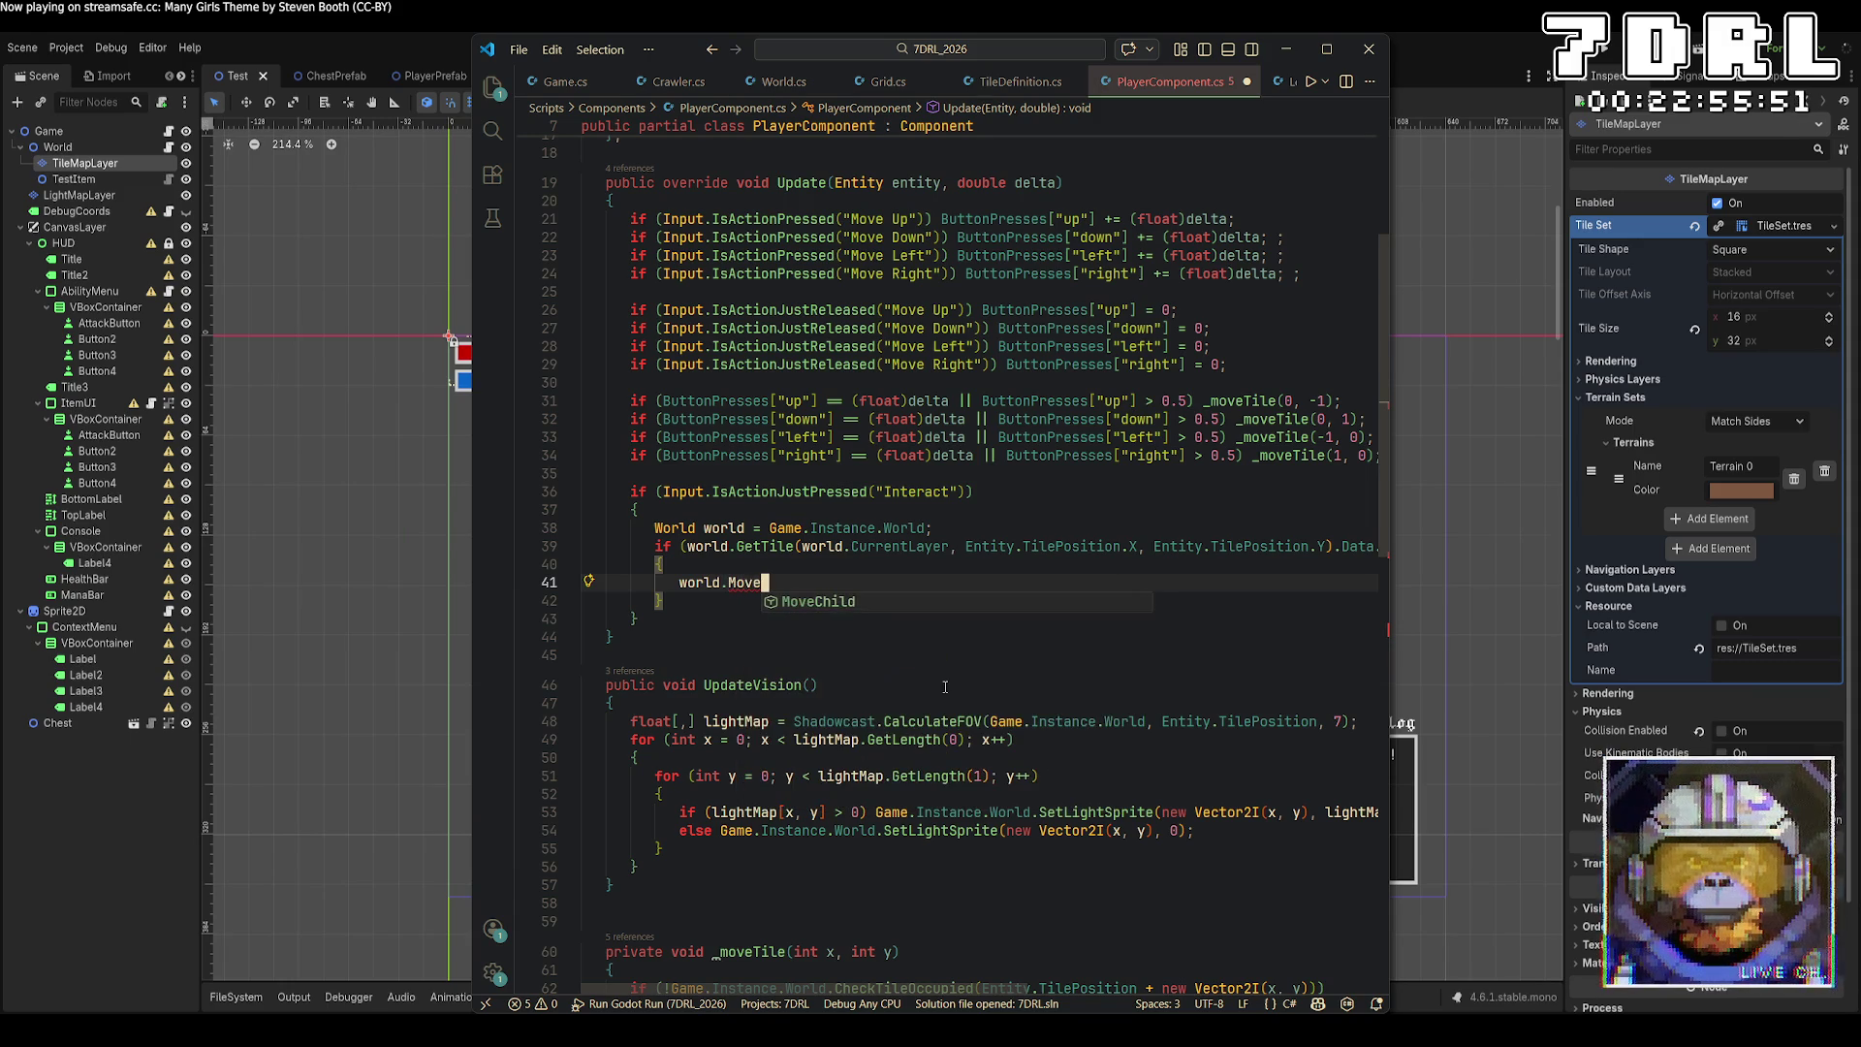
text(DownLevel();)
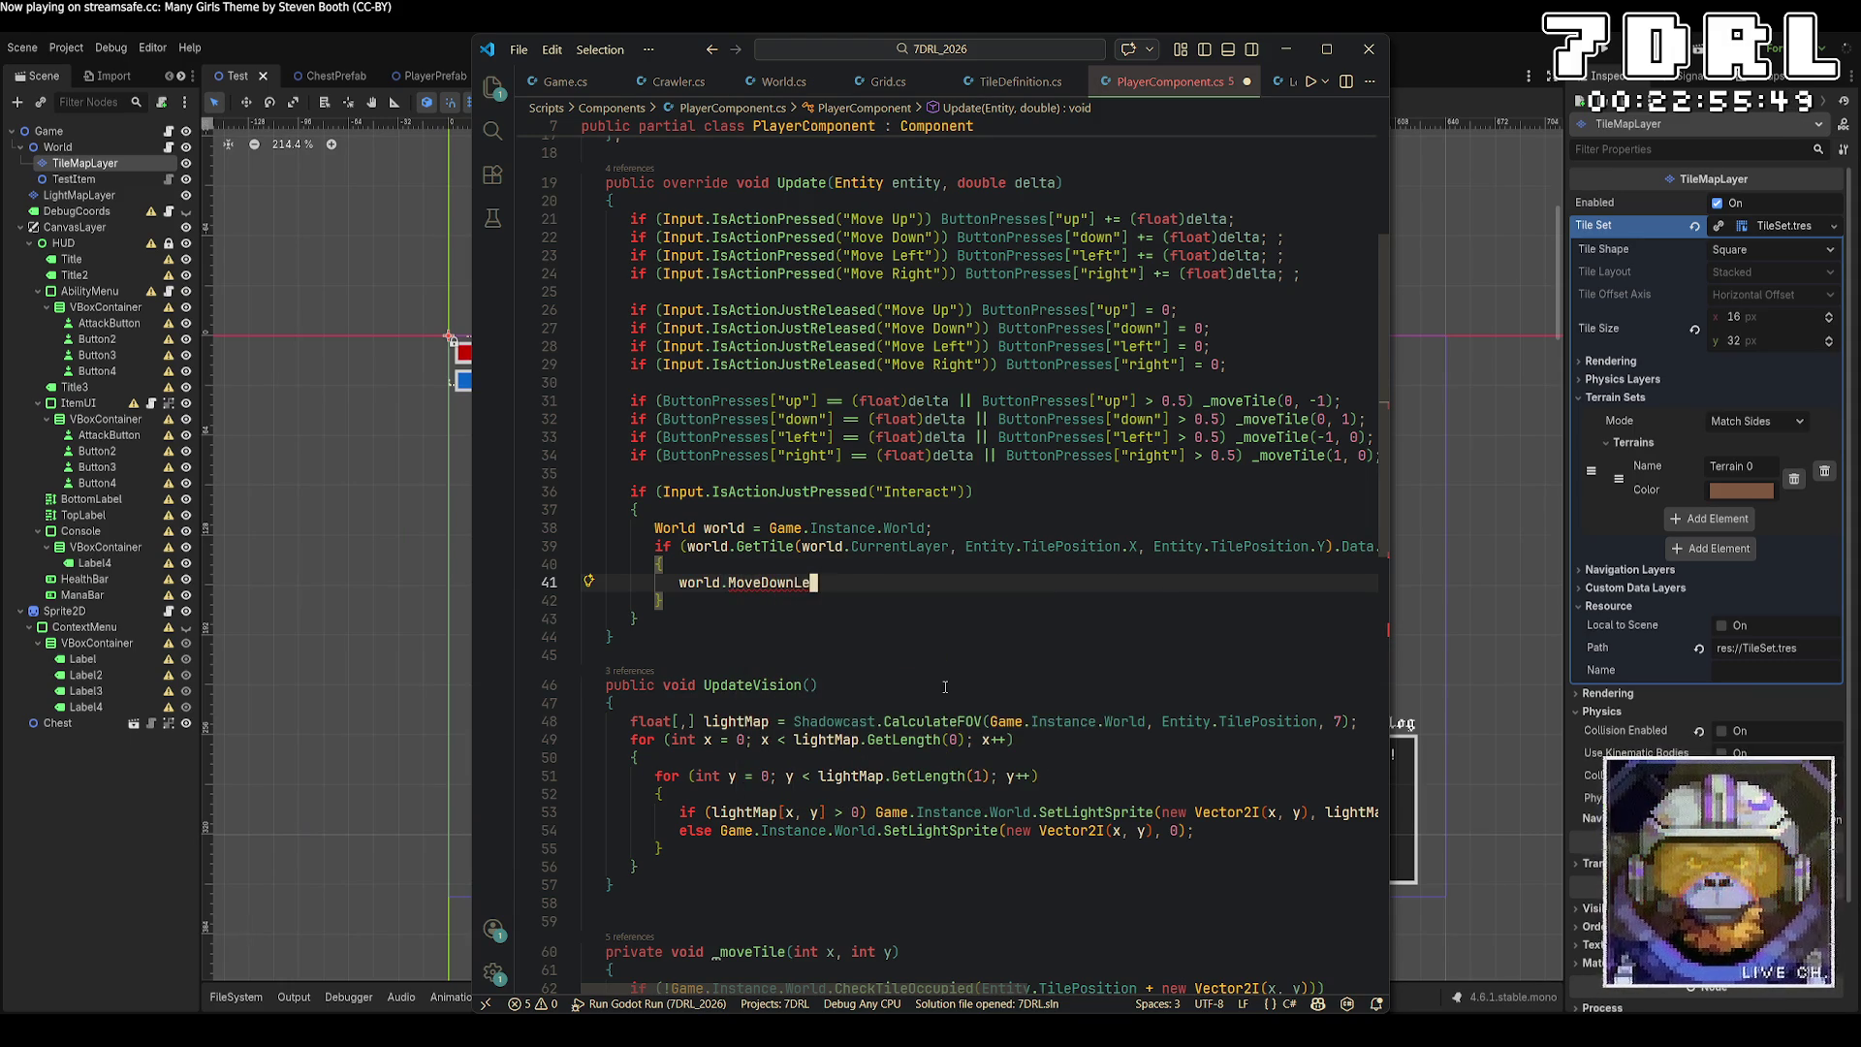
key(ctrl+s)
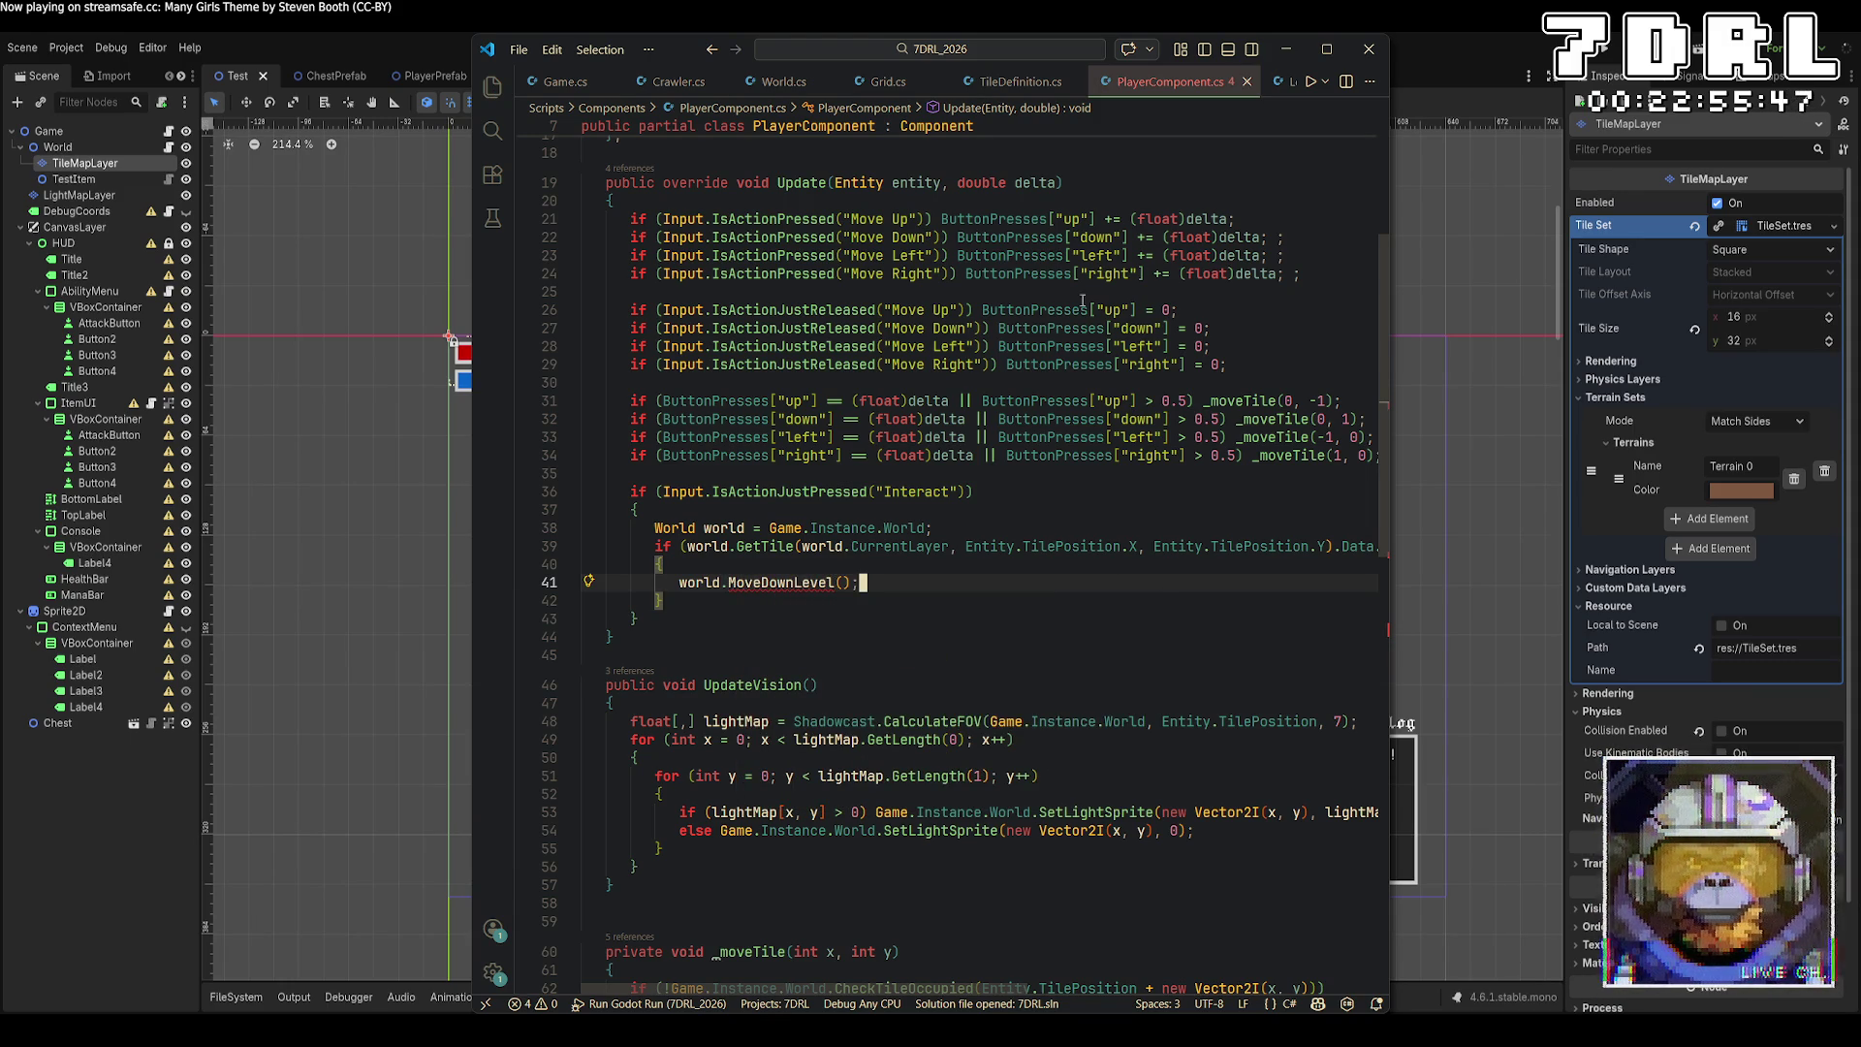
click(784, 81)
Add an empty public void MoveLevelDown() method after SetTileData in World.cs.
scroll(907, 402, down, 5)
scroll(907, 402, down, 10)
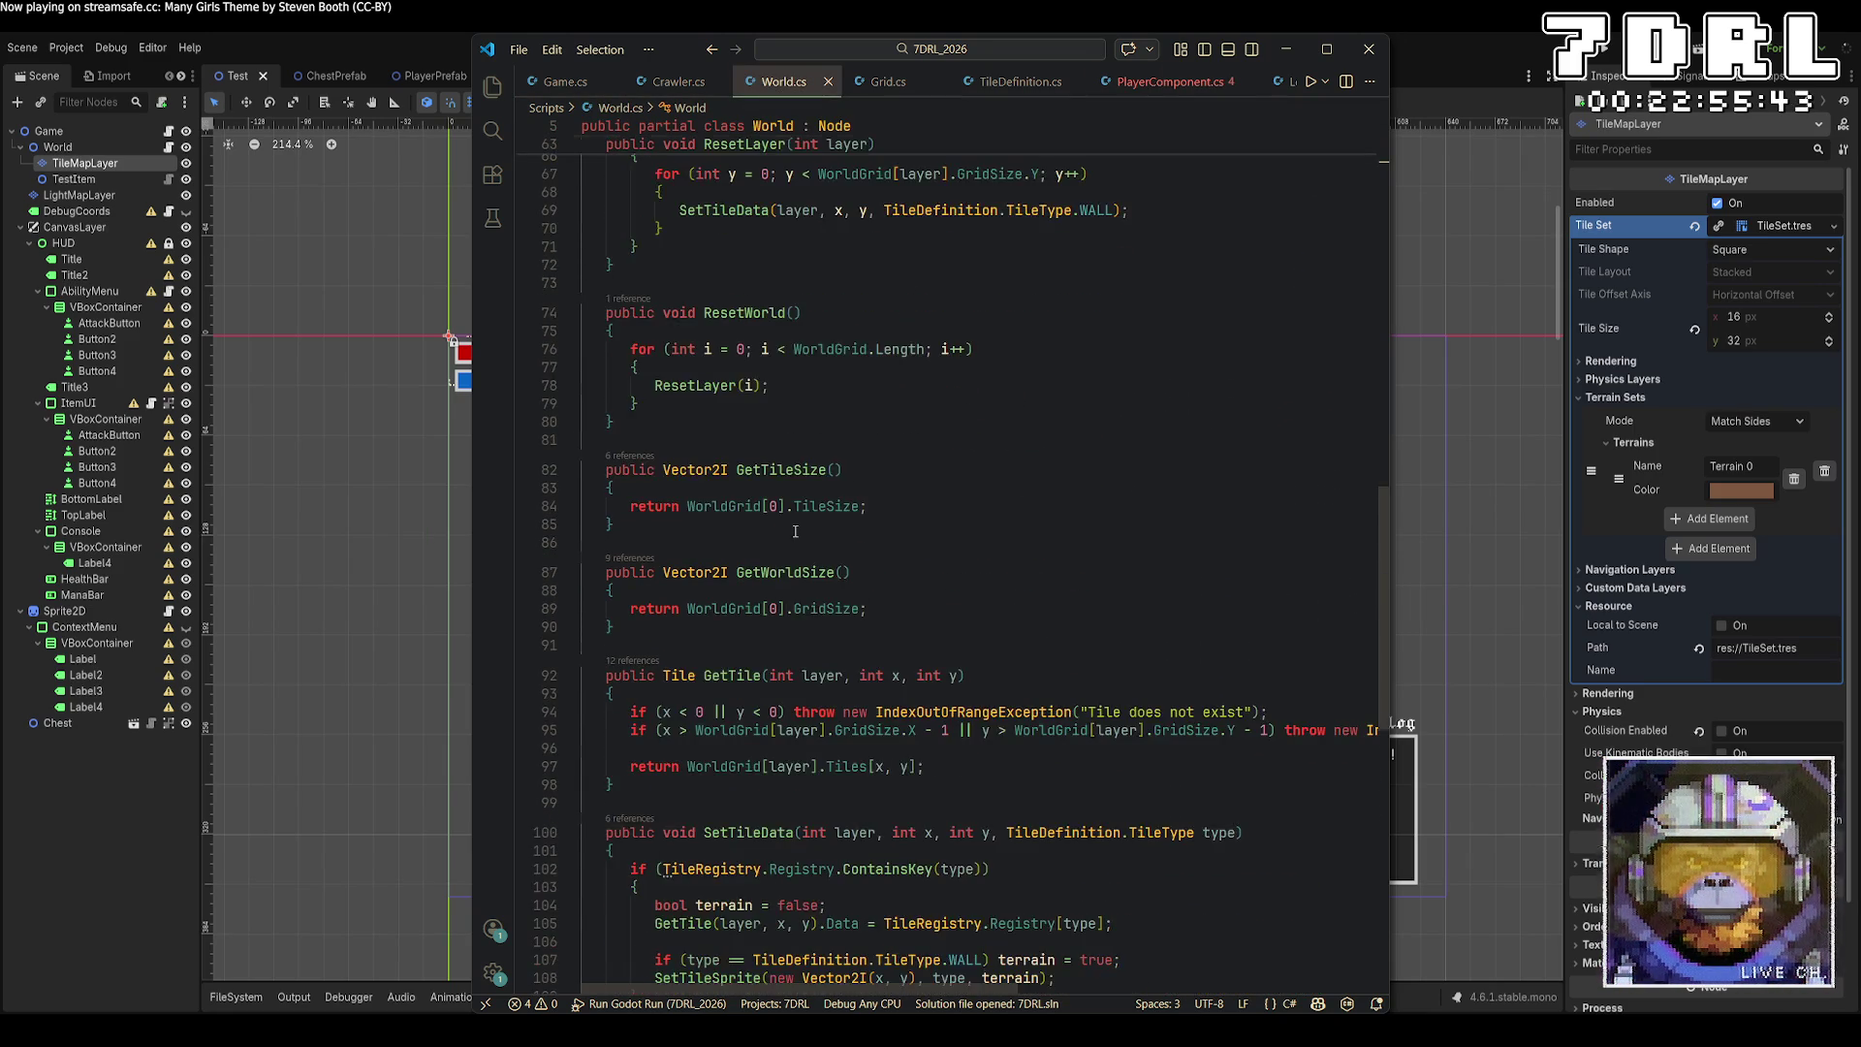
scroll(795, 533, down, 3)
click(765, 787)
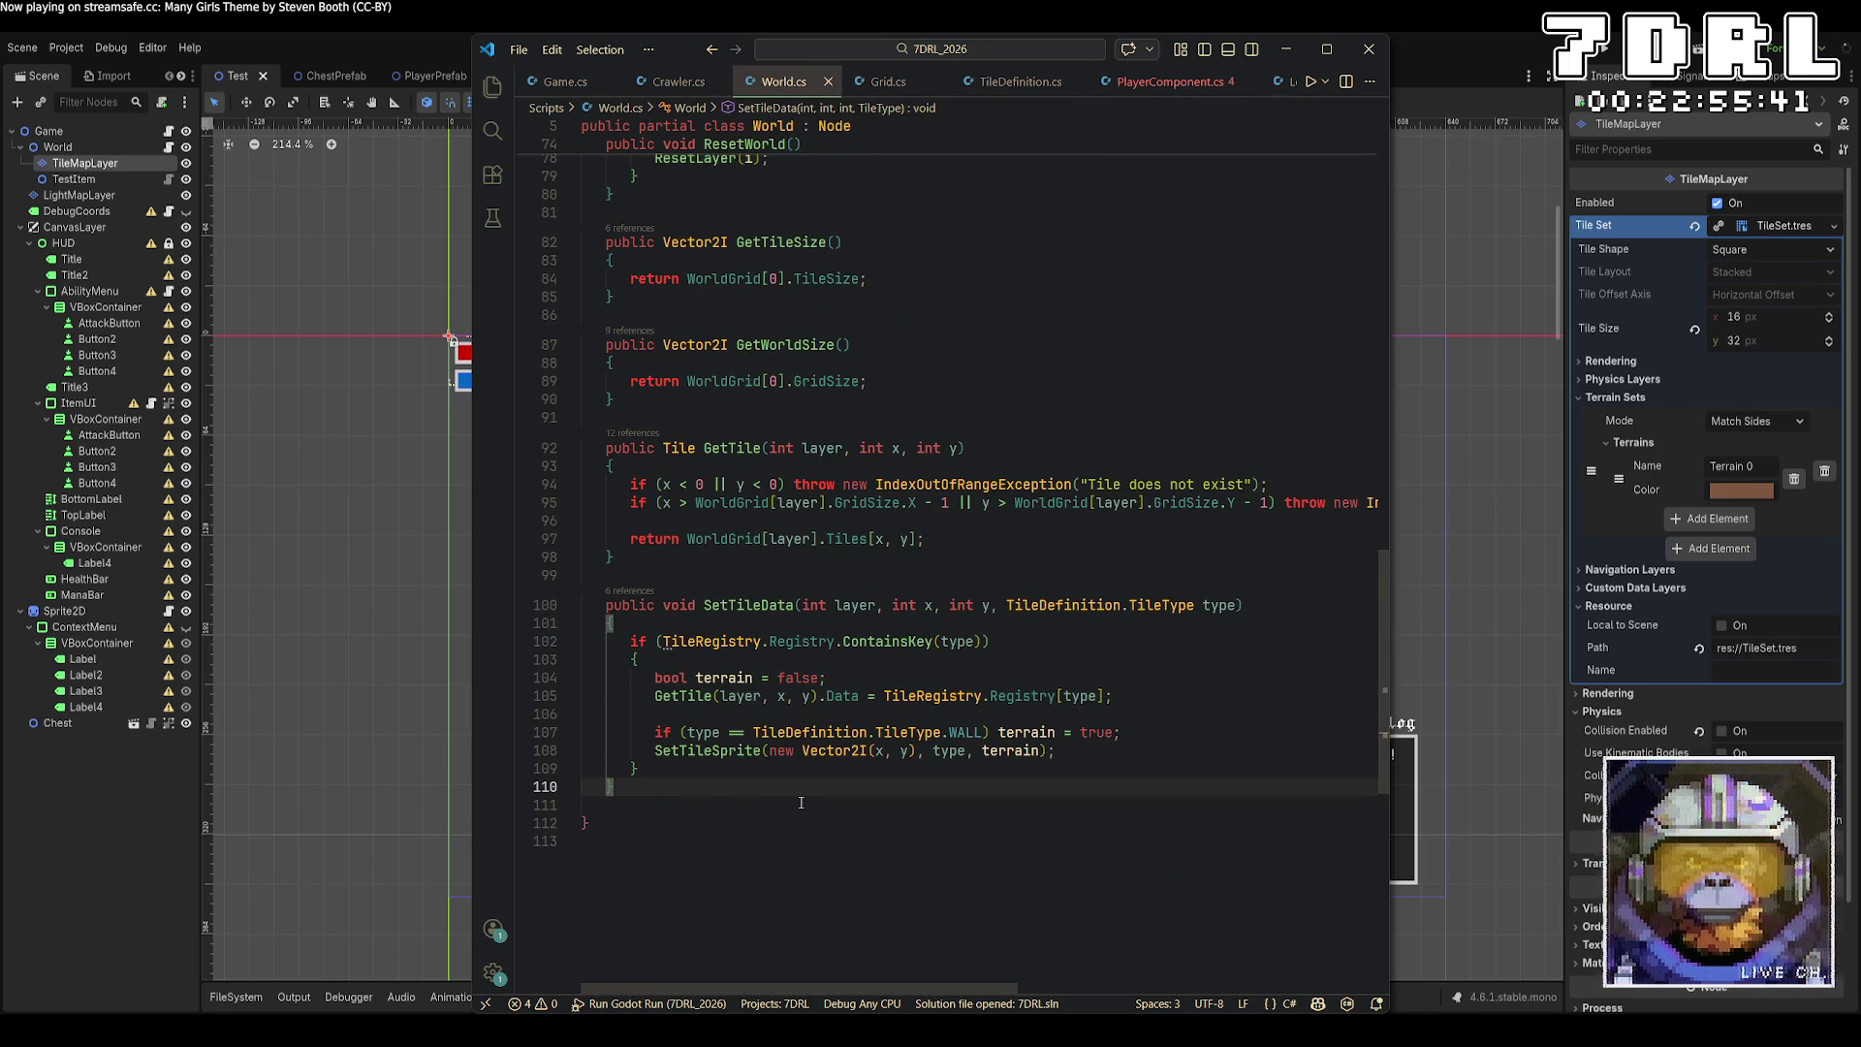
key(Return)
key(Return)
text(public void)
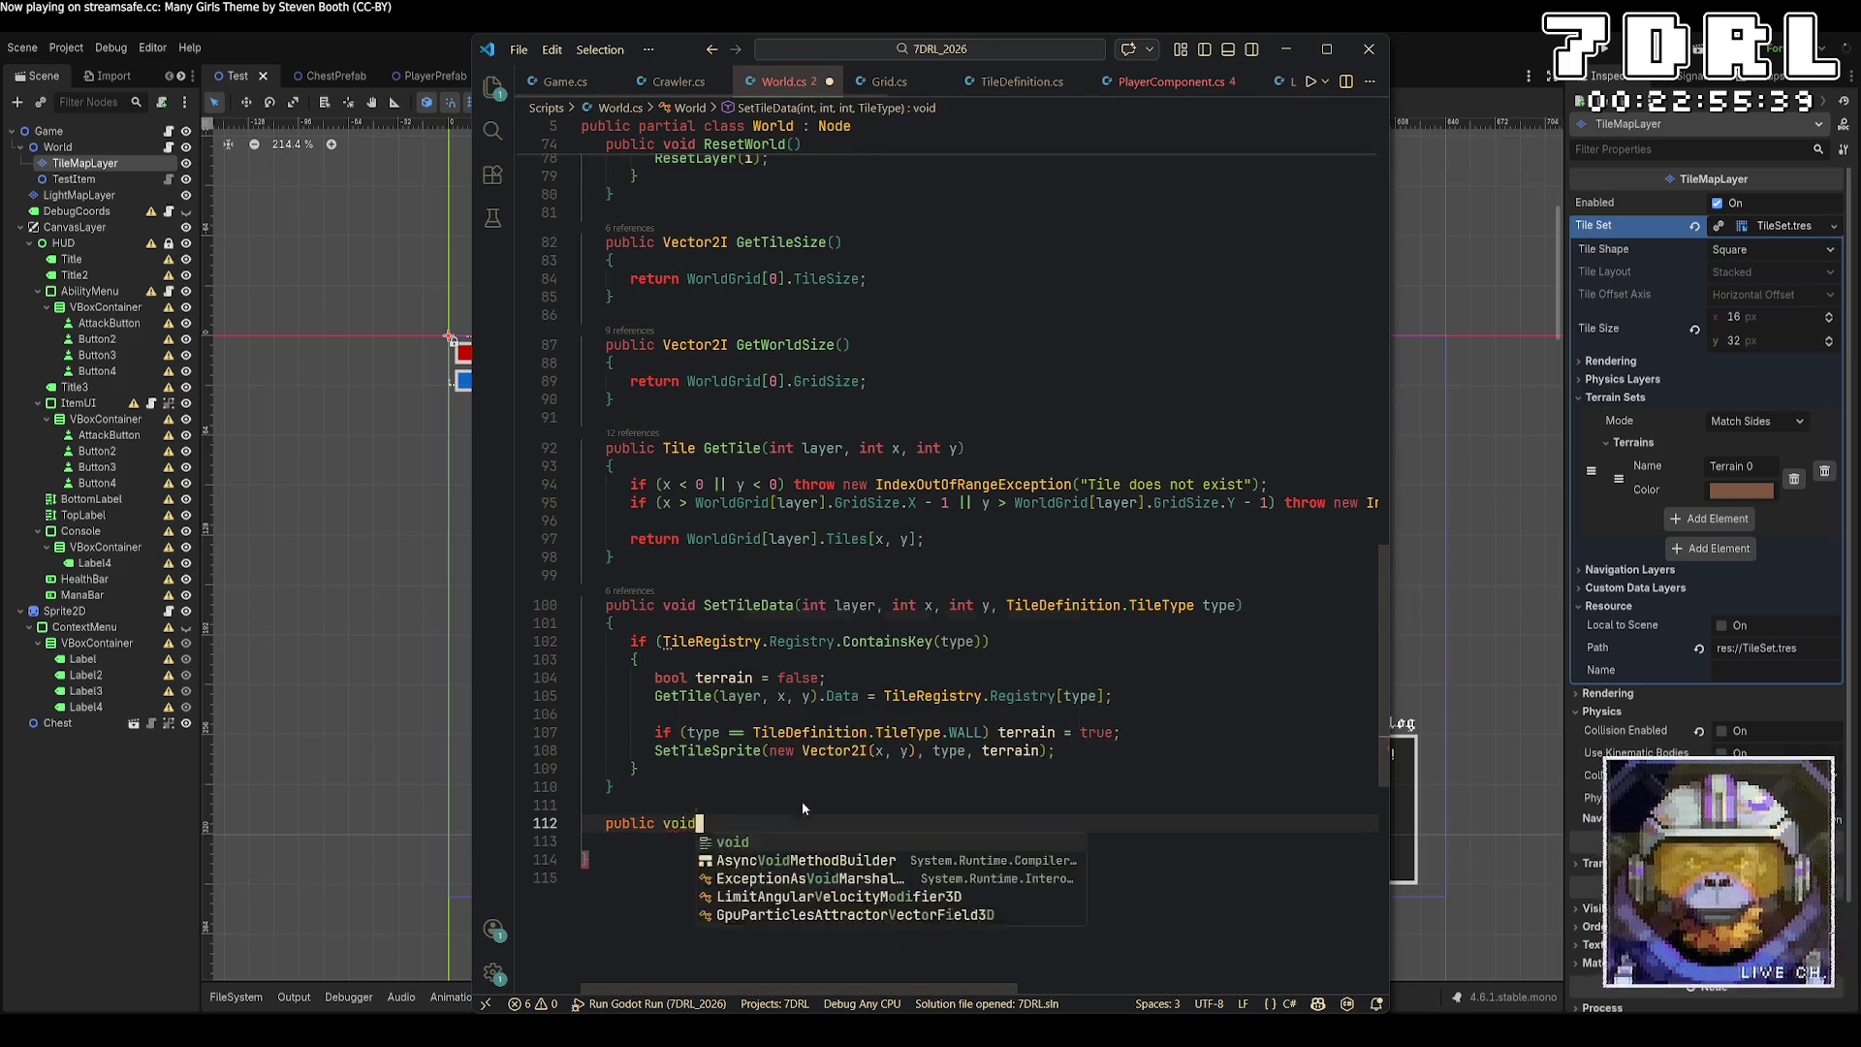
text( MoveDo)
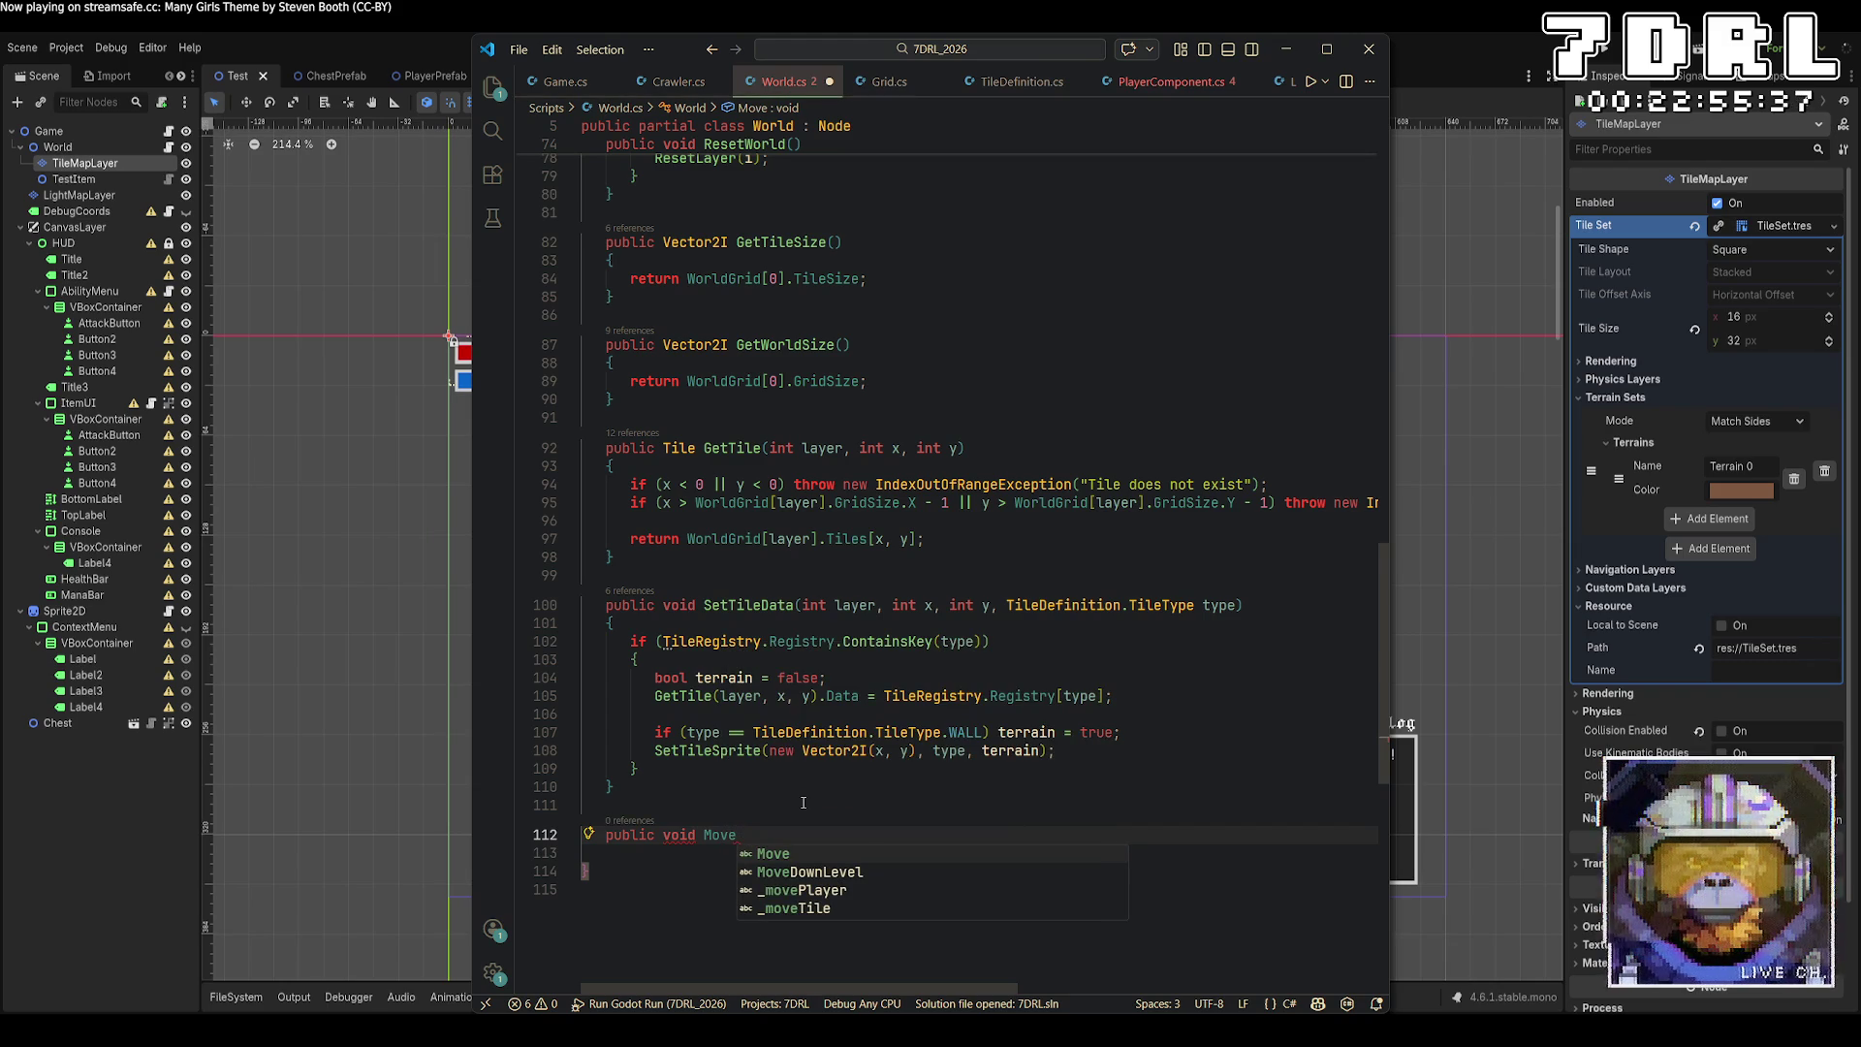
key(BackSpace)
key(BackSpace)
text(LevelDown())
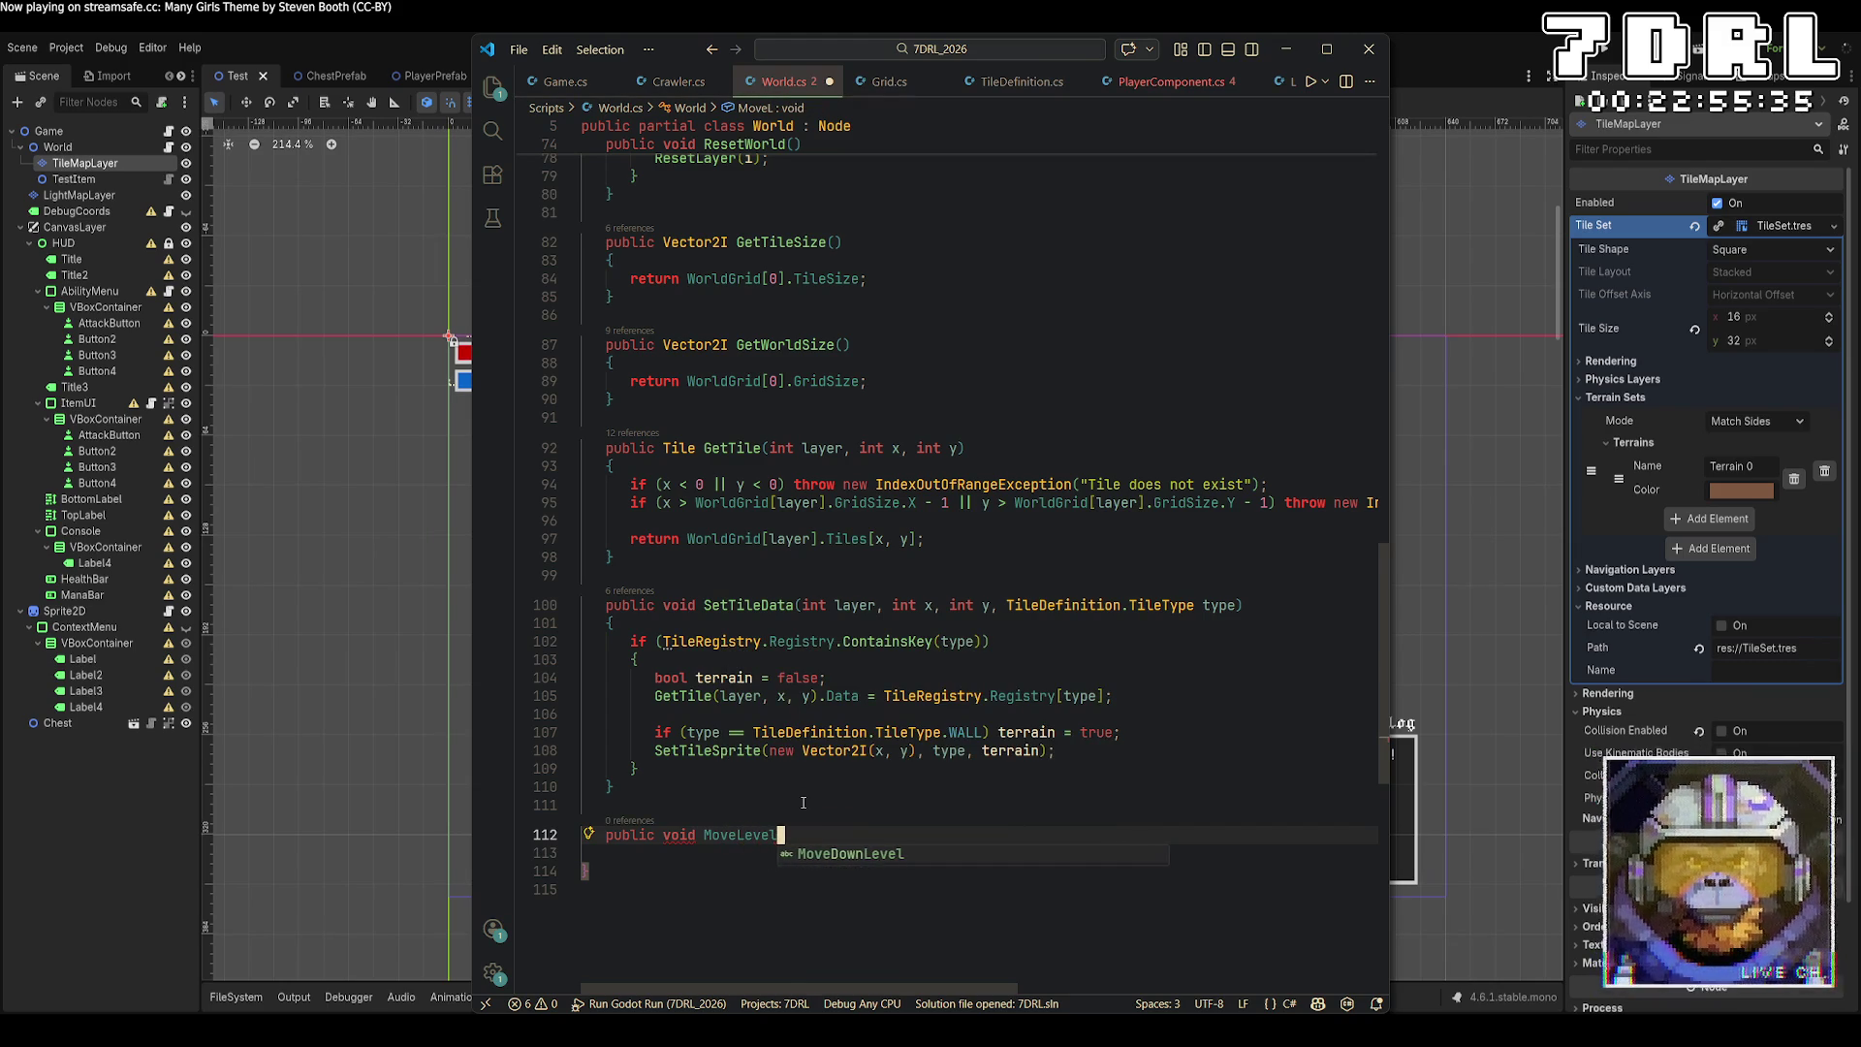
key(Return)
text({)
Add an empty public void MoveLevelUp() method below MoveLevelDown.
key(Return)
key(Return)
text(public void MoveLevel)
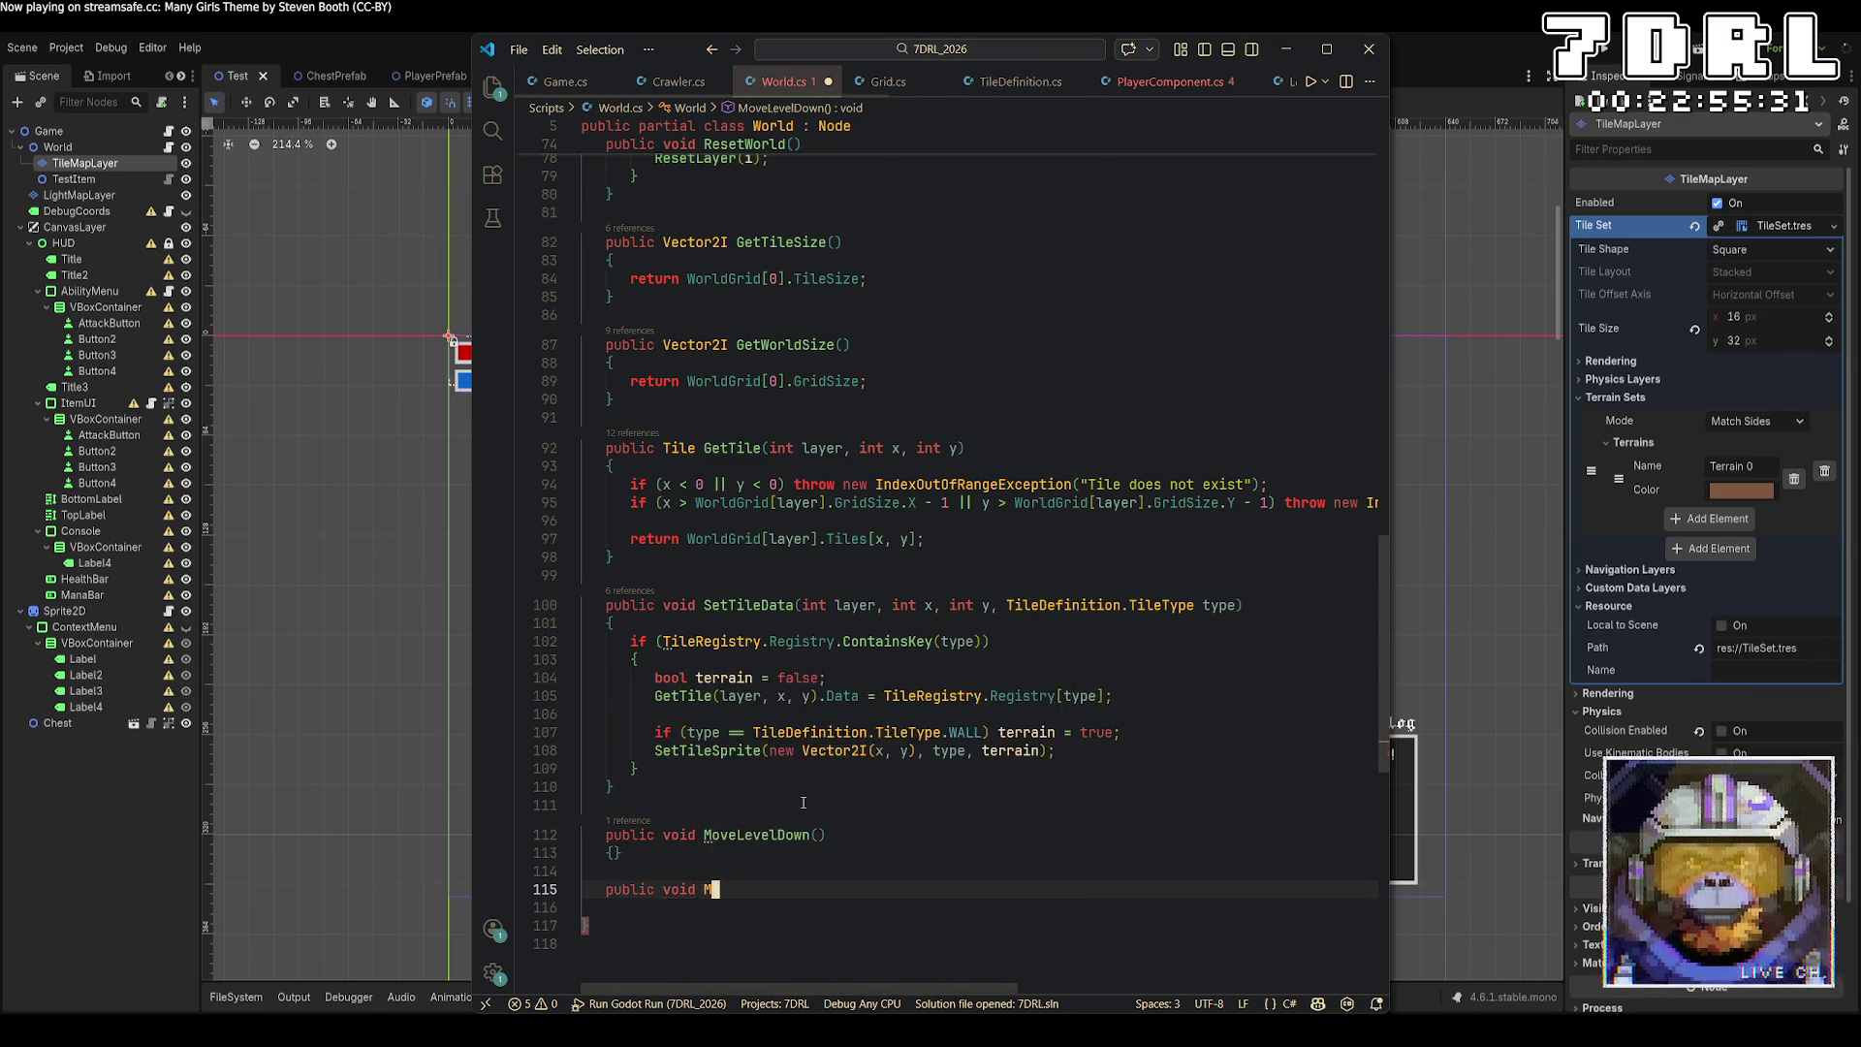
text(Up())
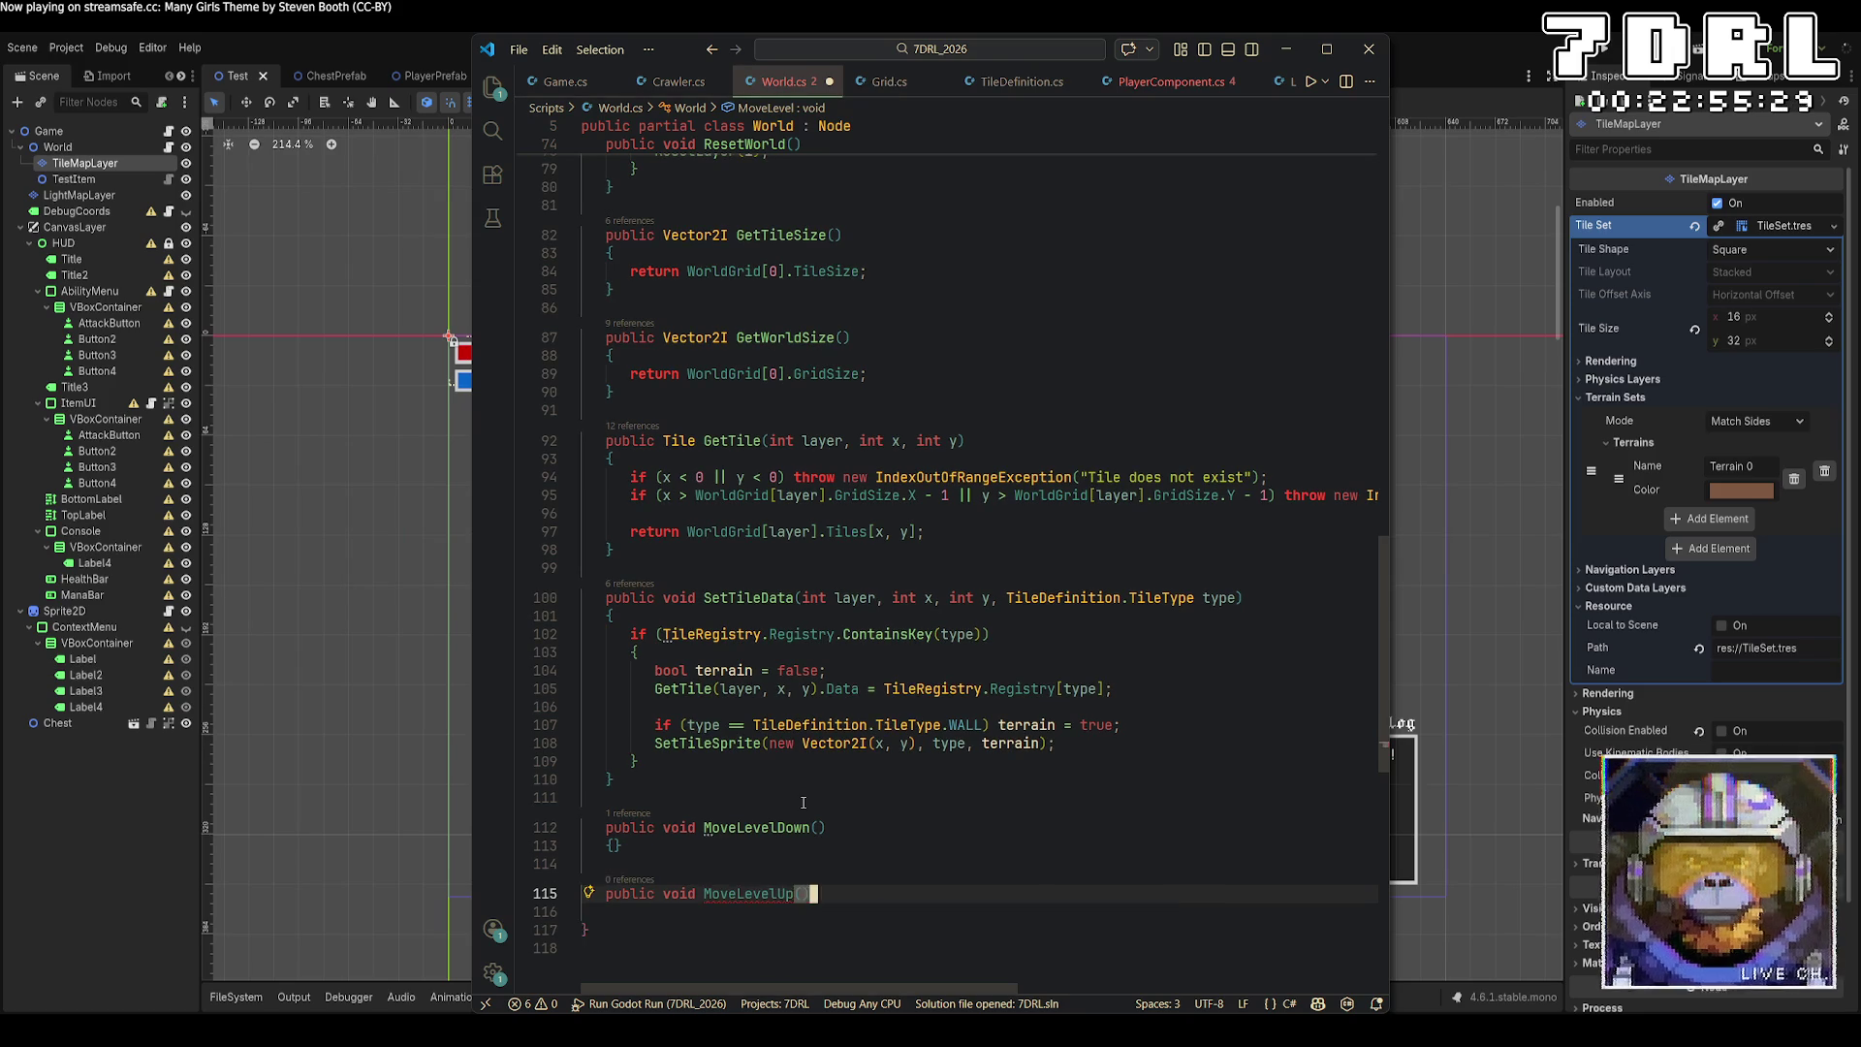
key(Return)
text({)
key(Up)
key(Up)
key(Up)
key(Return)
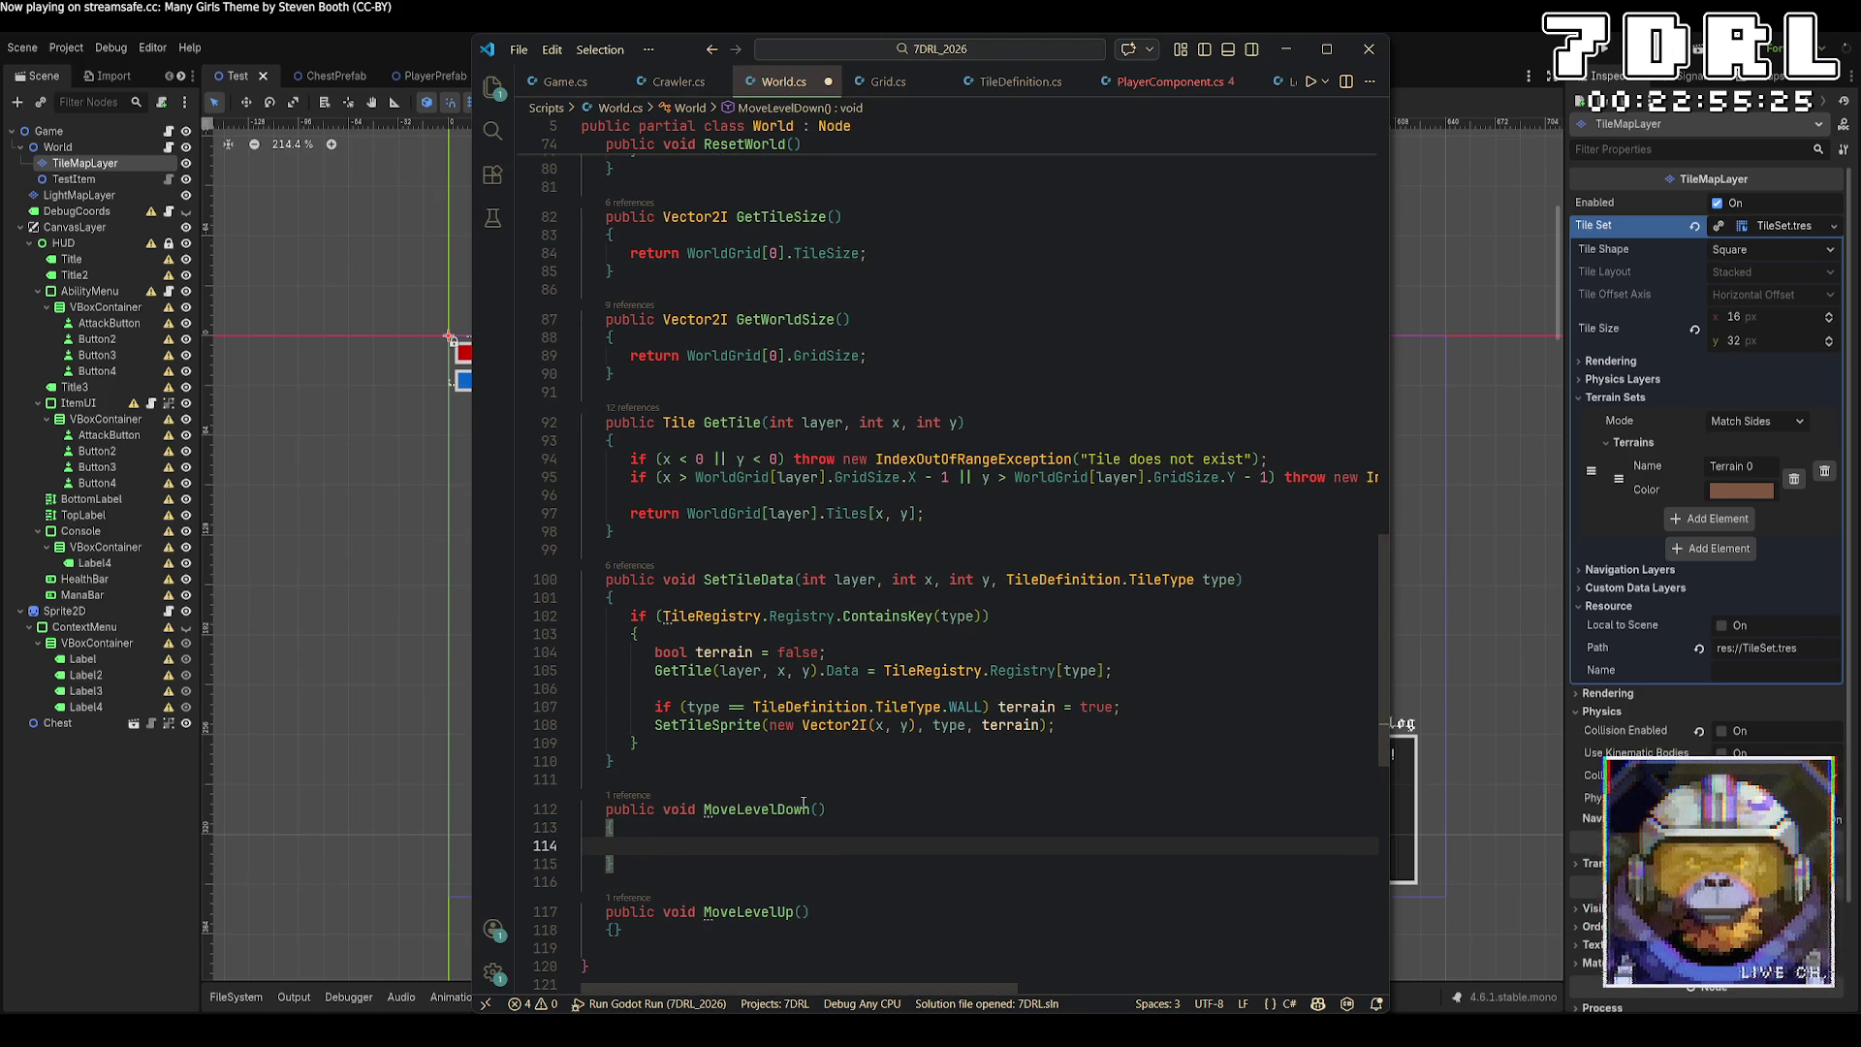
scroll(804, 803, up, 15)
scroll(793, 642, up, 10)
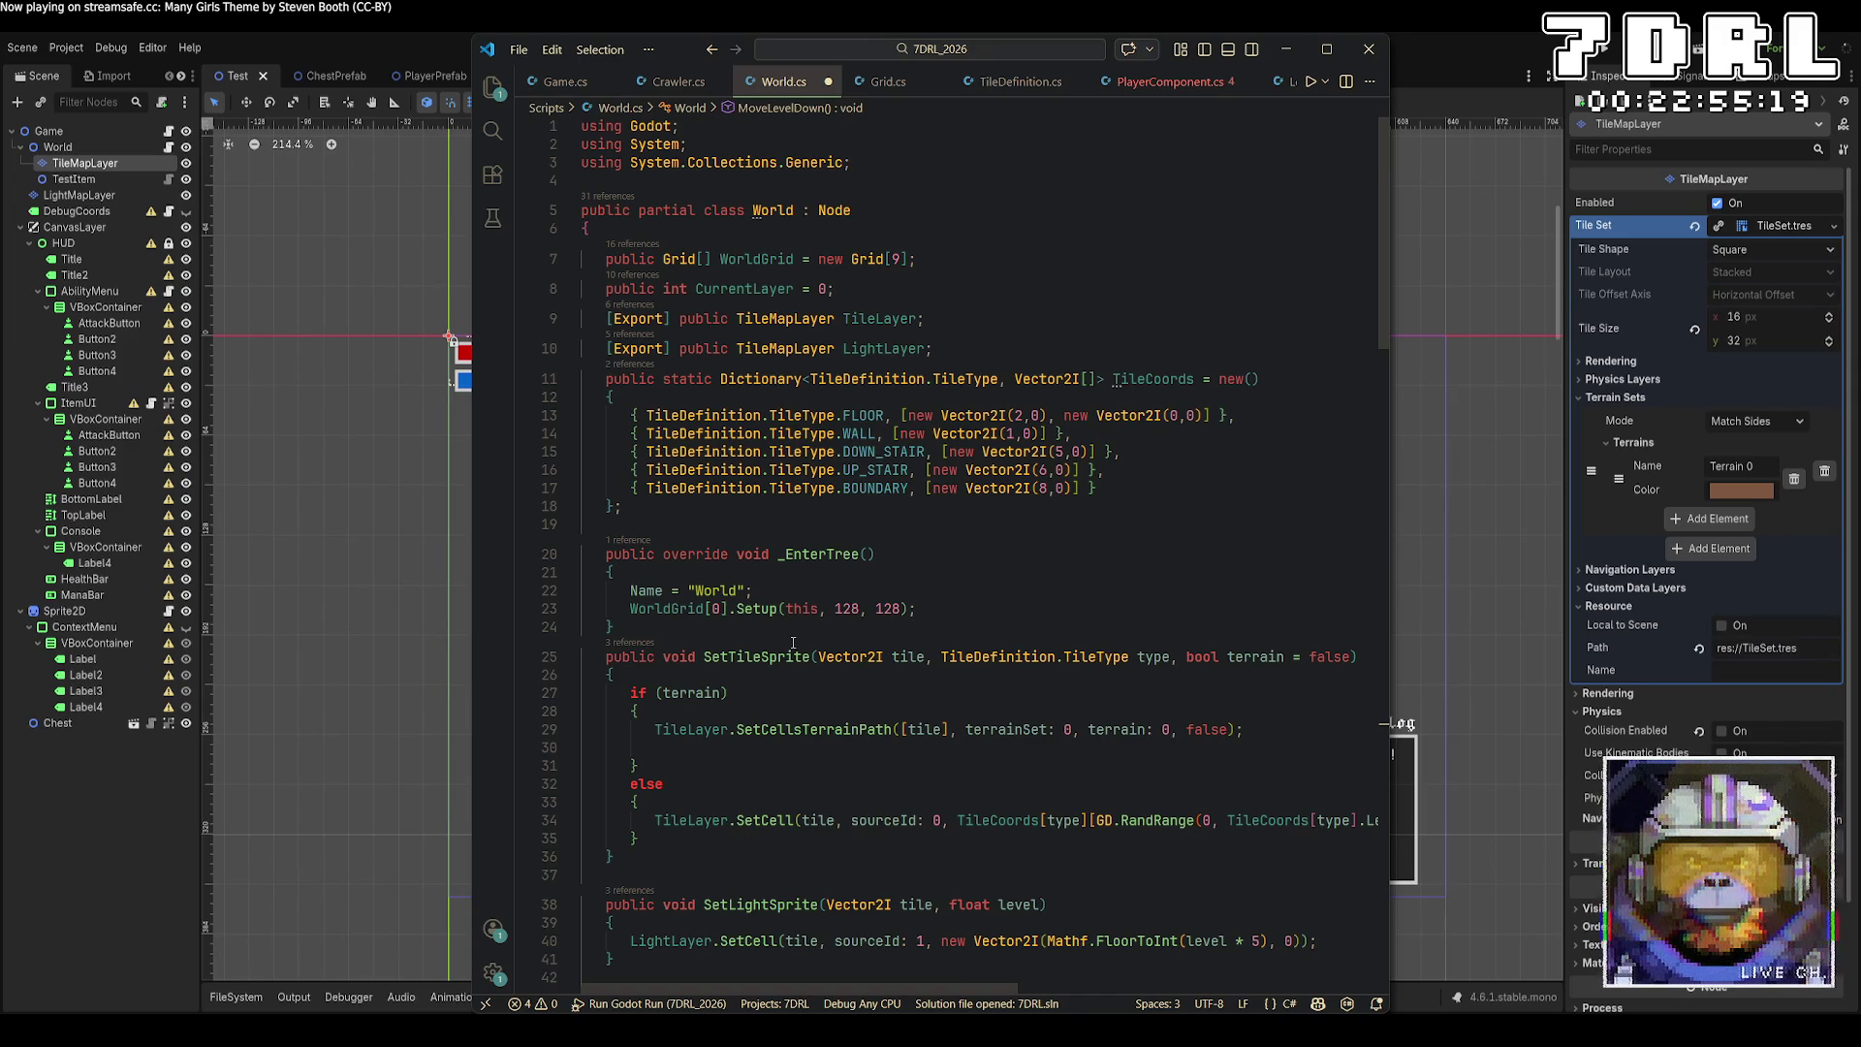
Inspect Game.cs's GenerateWorld, then type CurrentLayer--; into MoveLevelDown in World.cs.
click(562, 81)
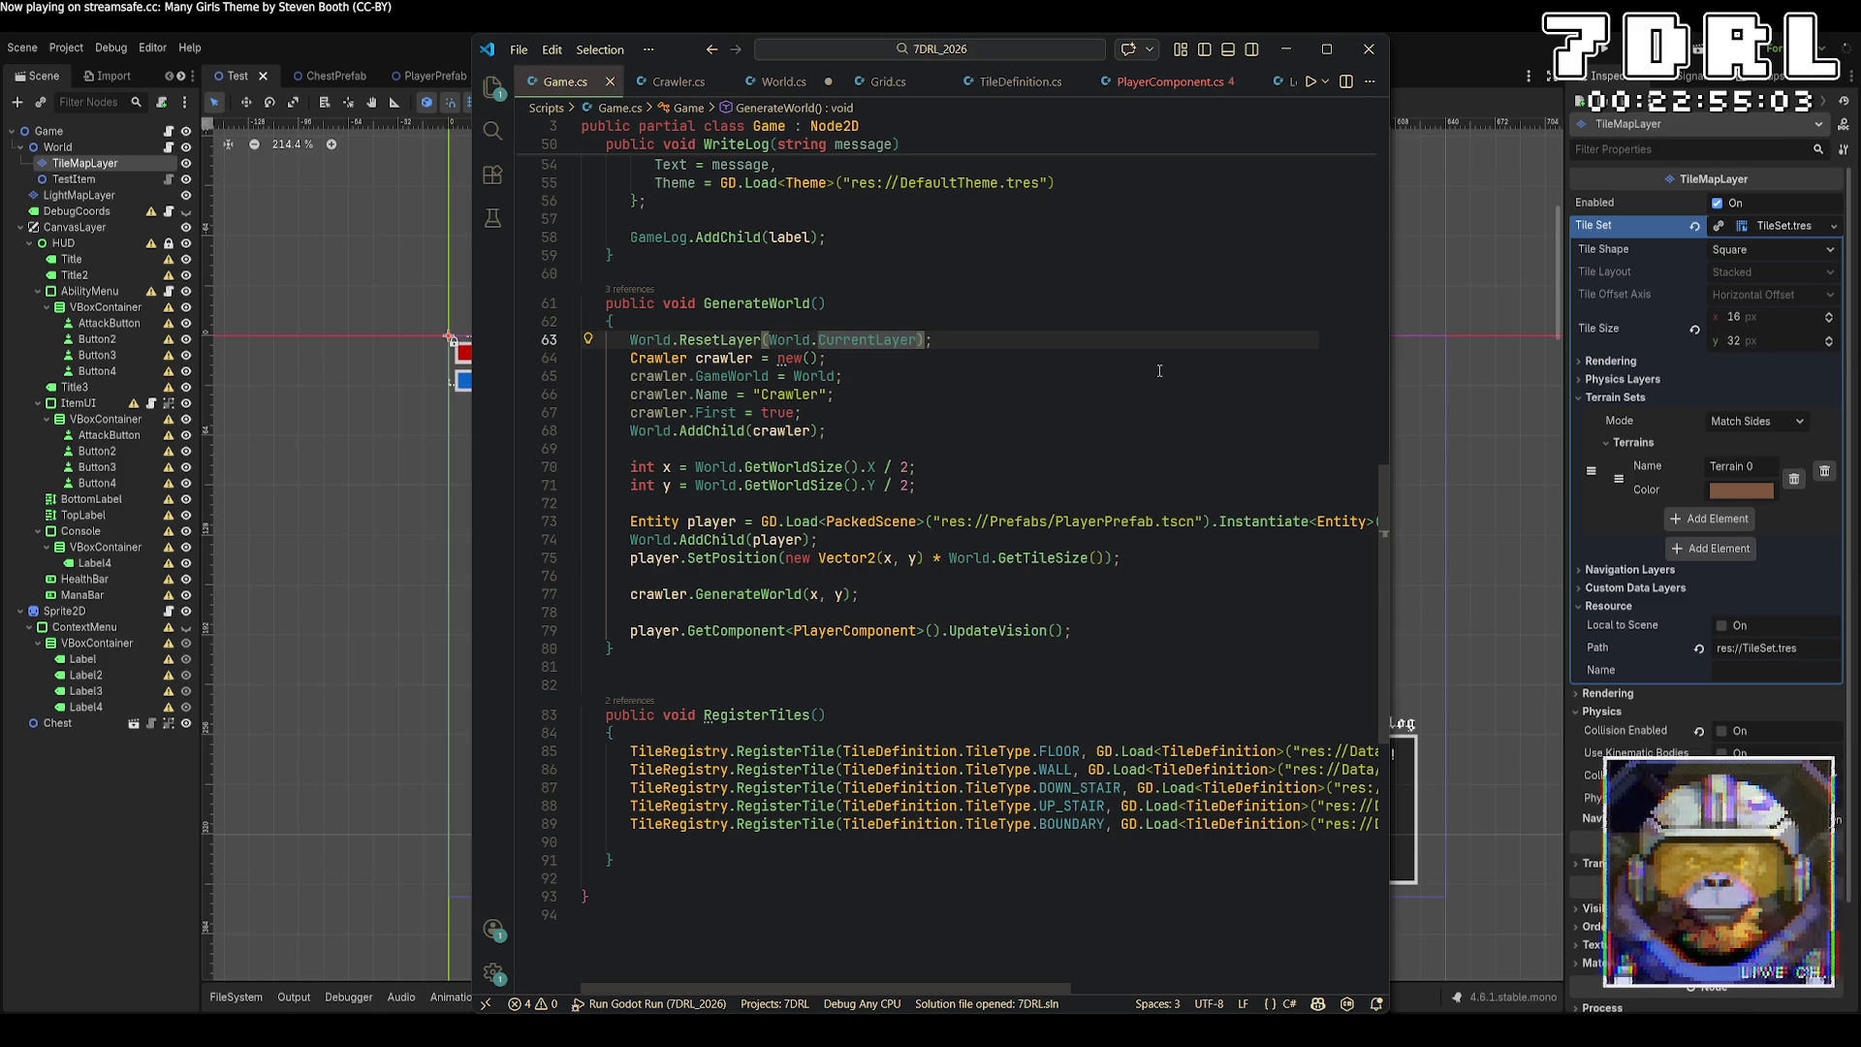
click(775, 81)
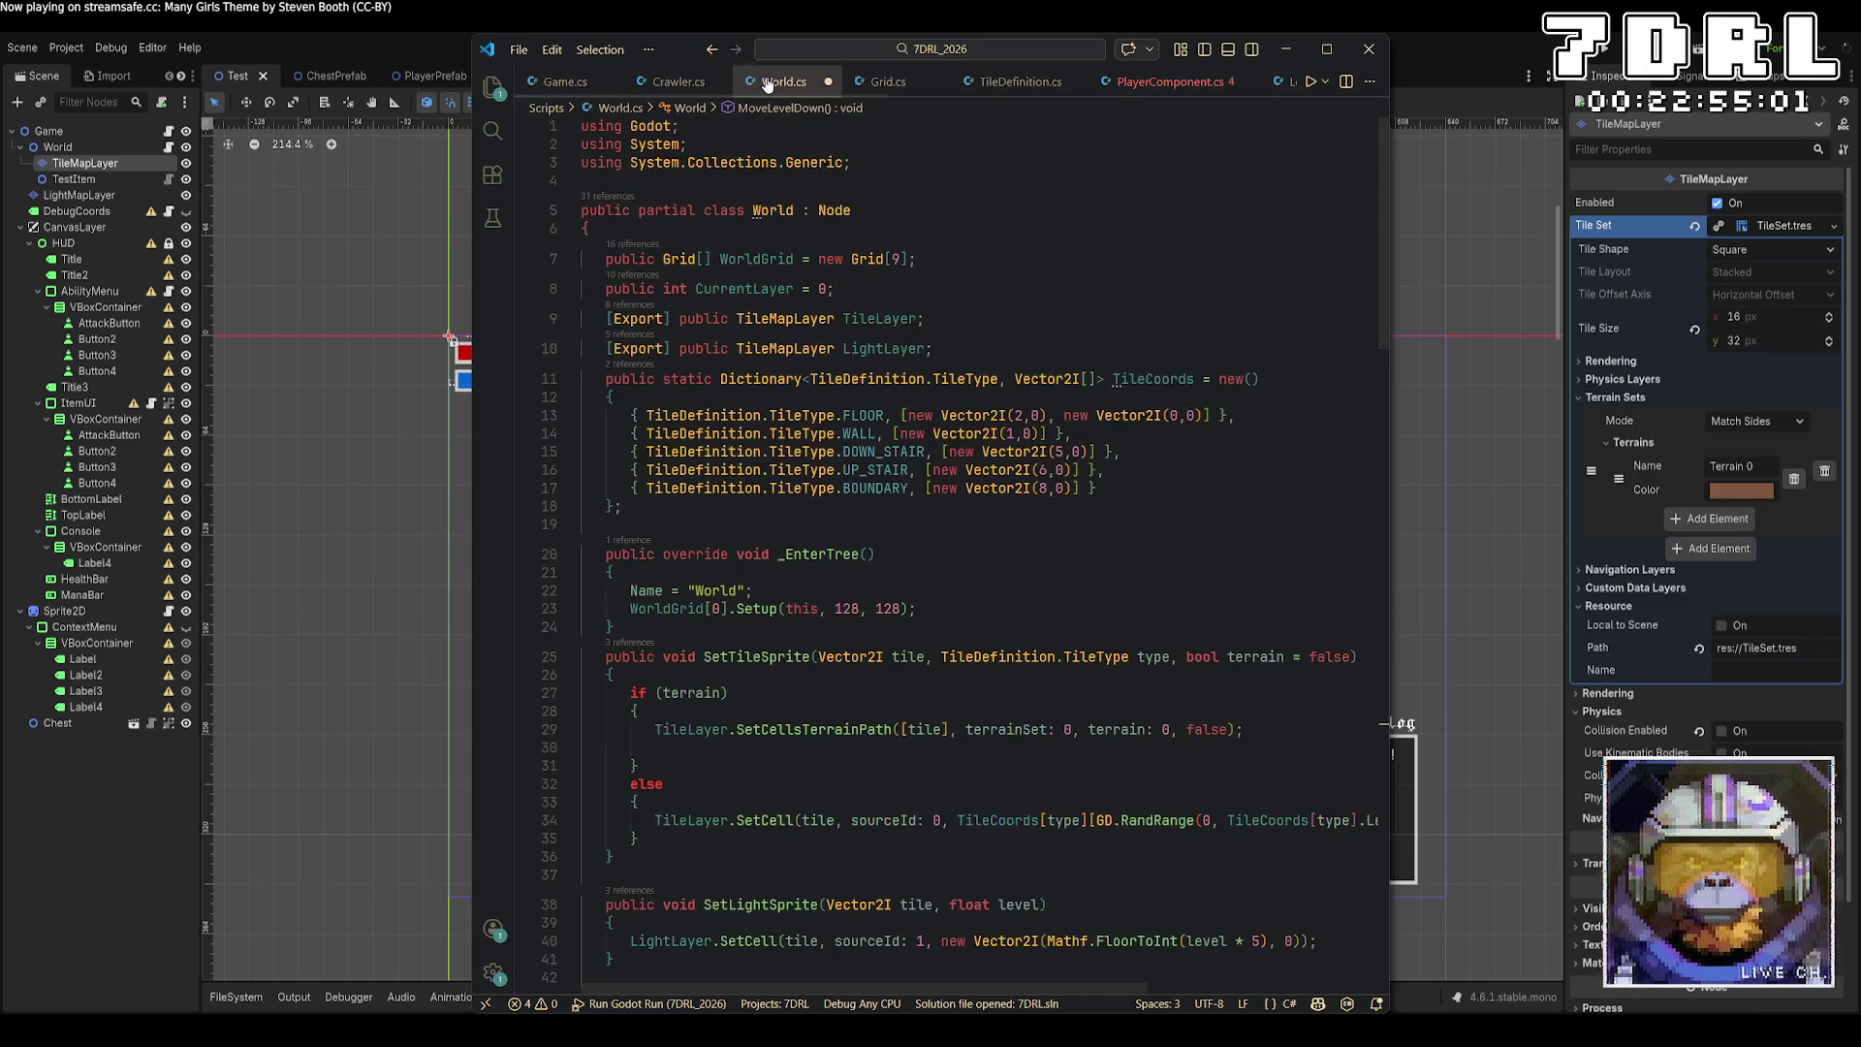
scroll(1012, 449, down, 5)
scroll(1011, 449, down, 15)
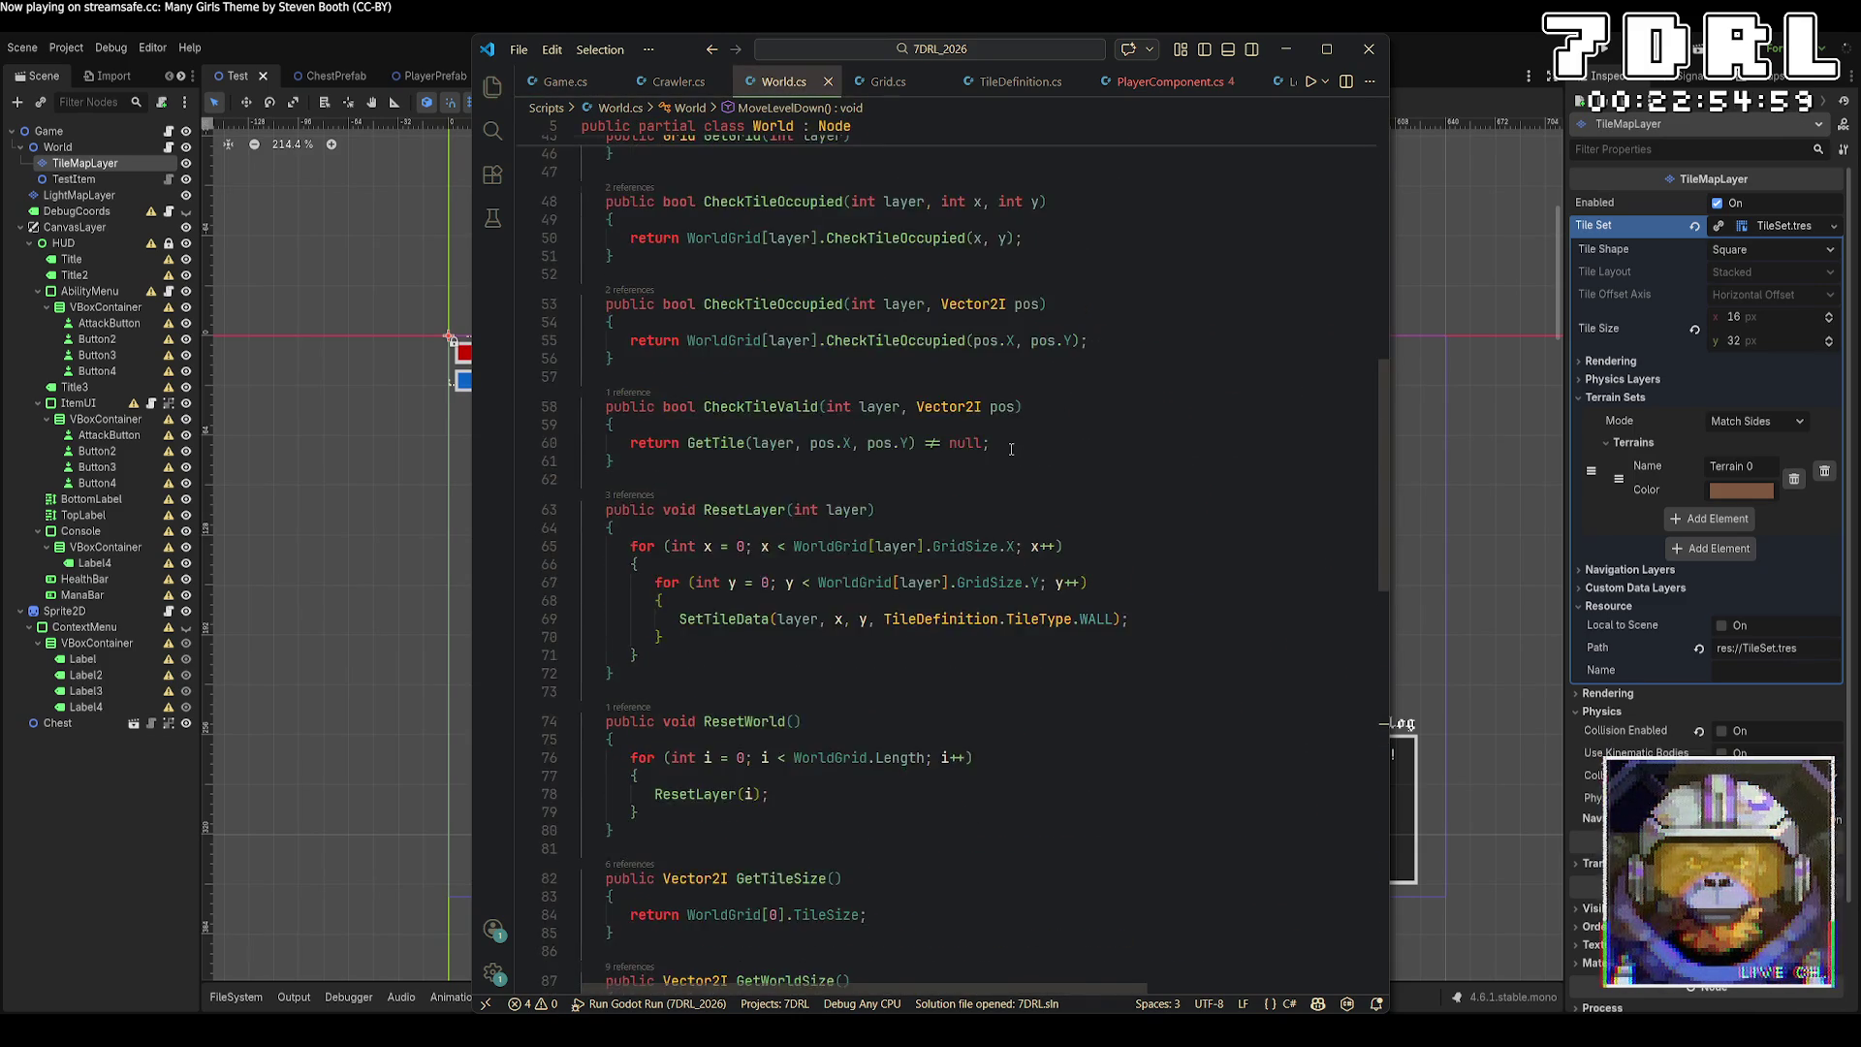
key(Tab)
key(Tab)
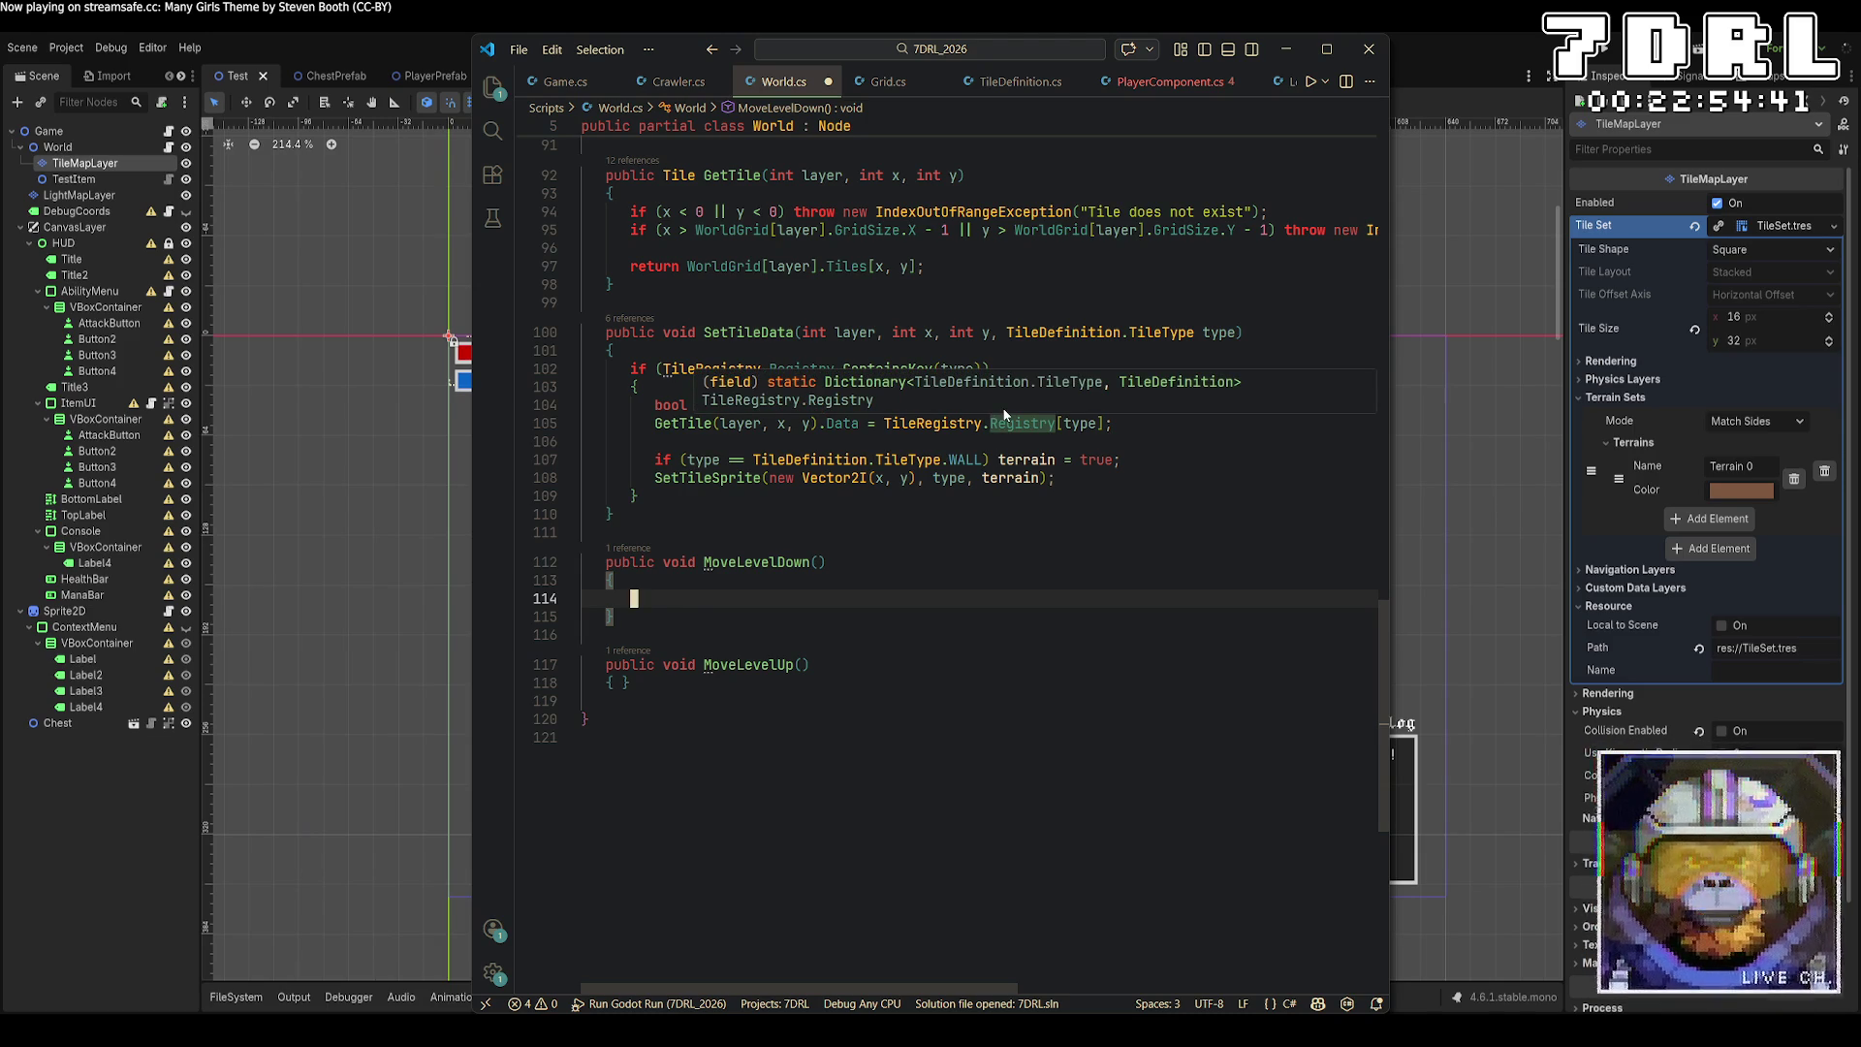
text(CurrentLayer)
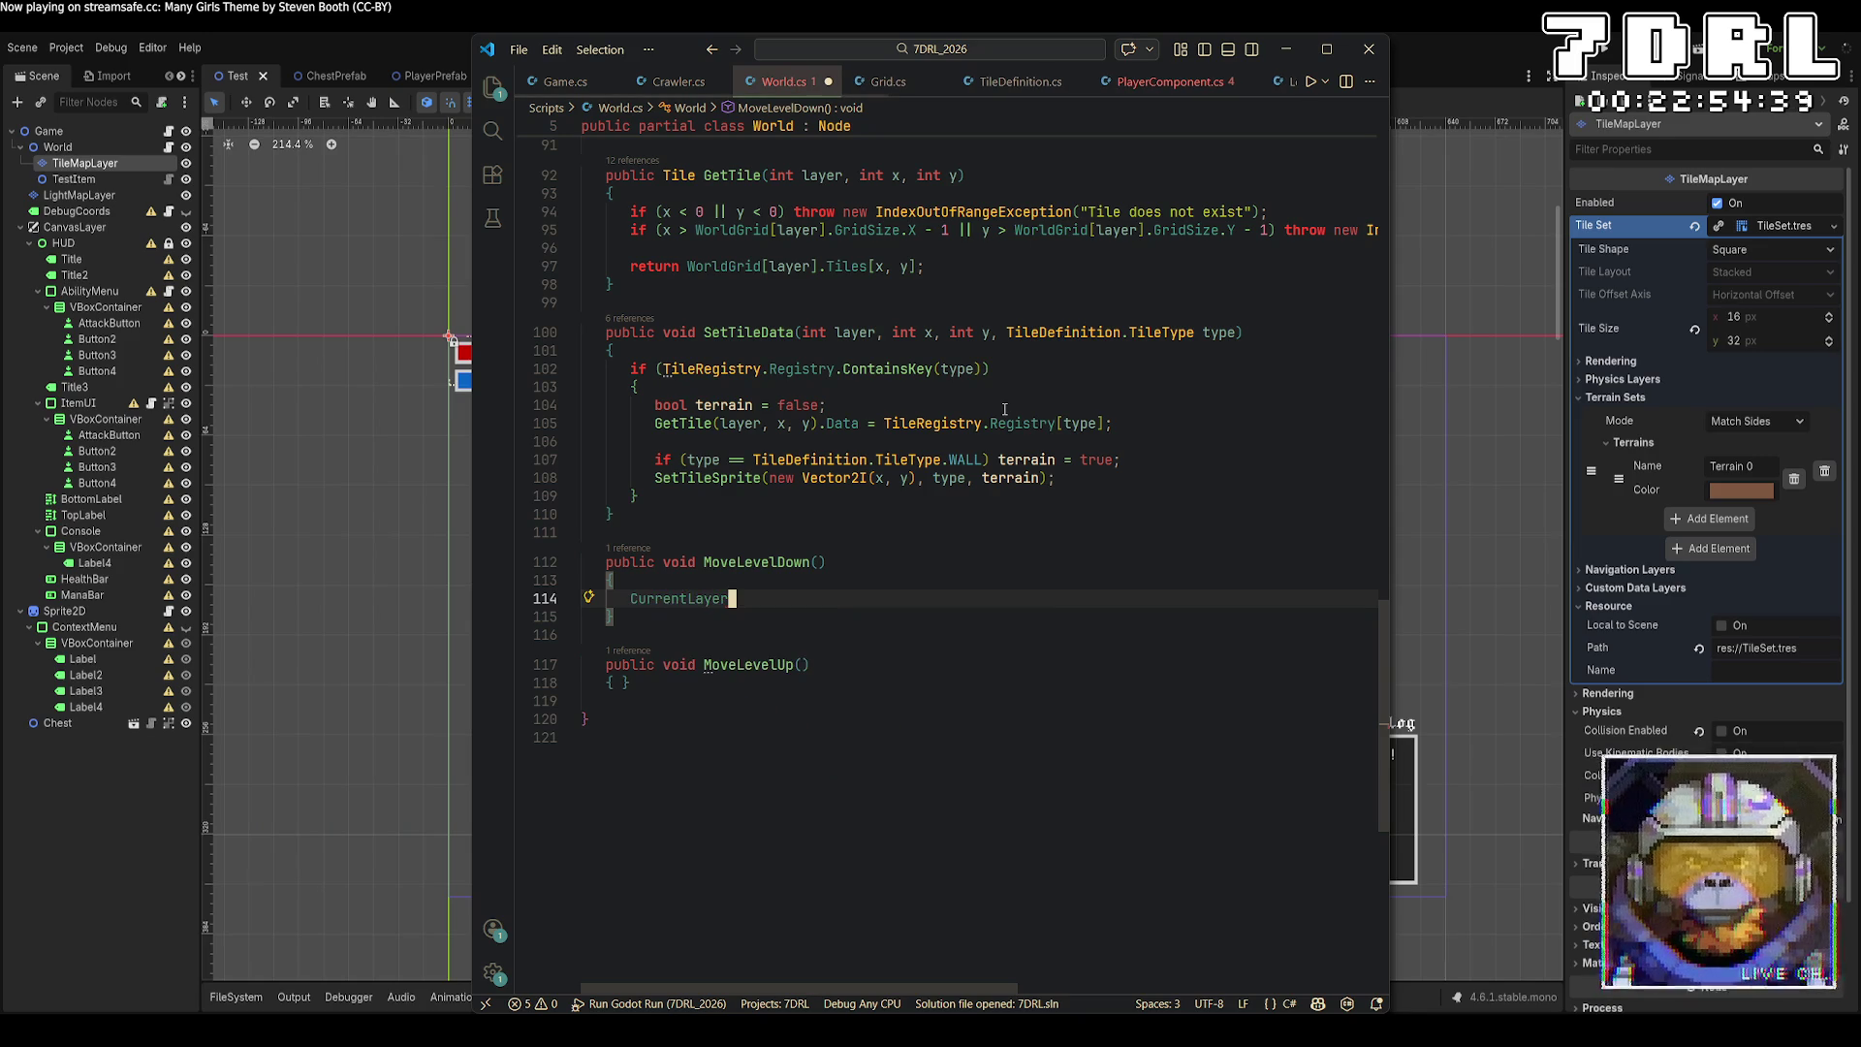
text(-)
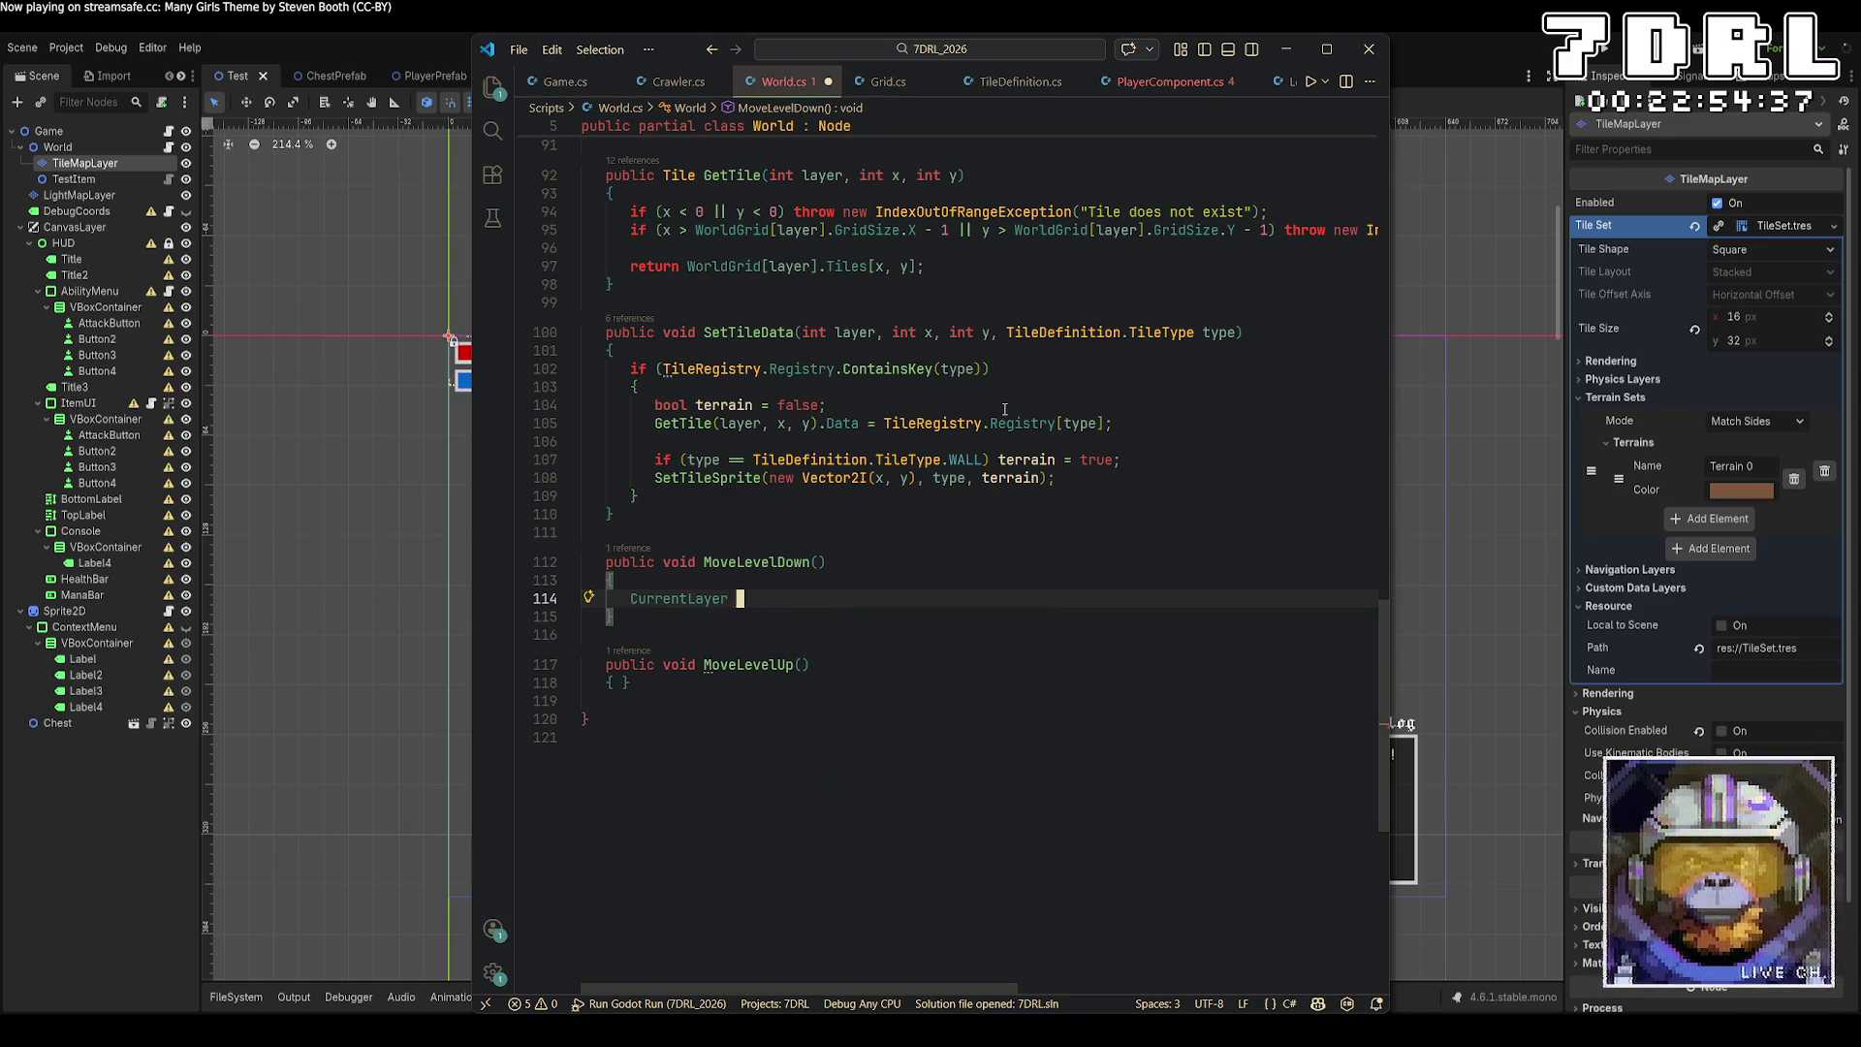
text(-;)
Finish the CurrentLayer--; line in MoveLevelDown with two new lines, then go to Grid.cs.
key(Return)
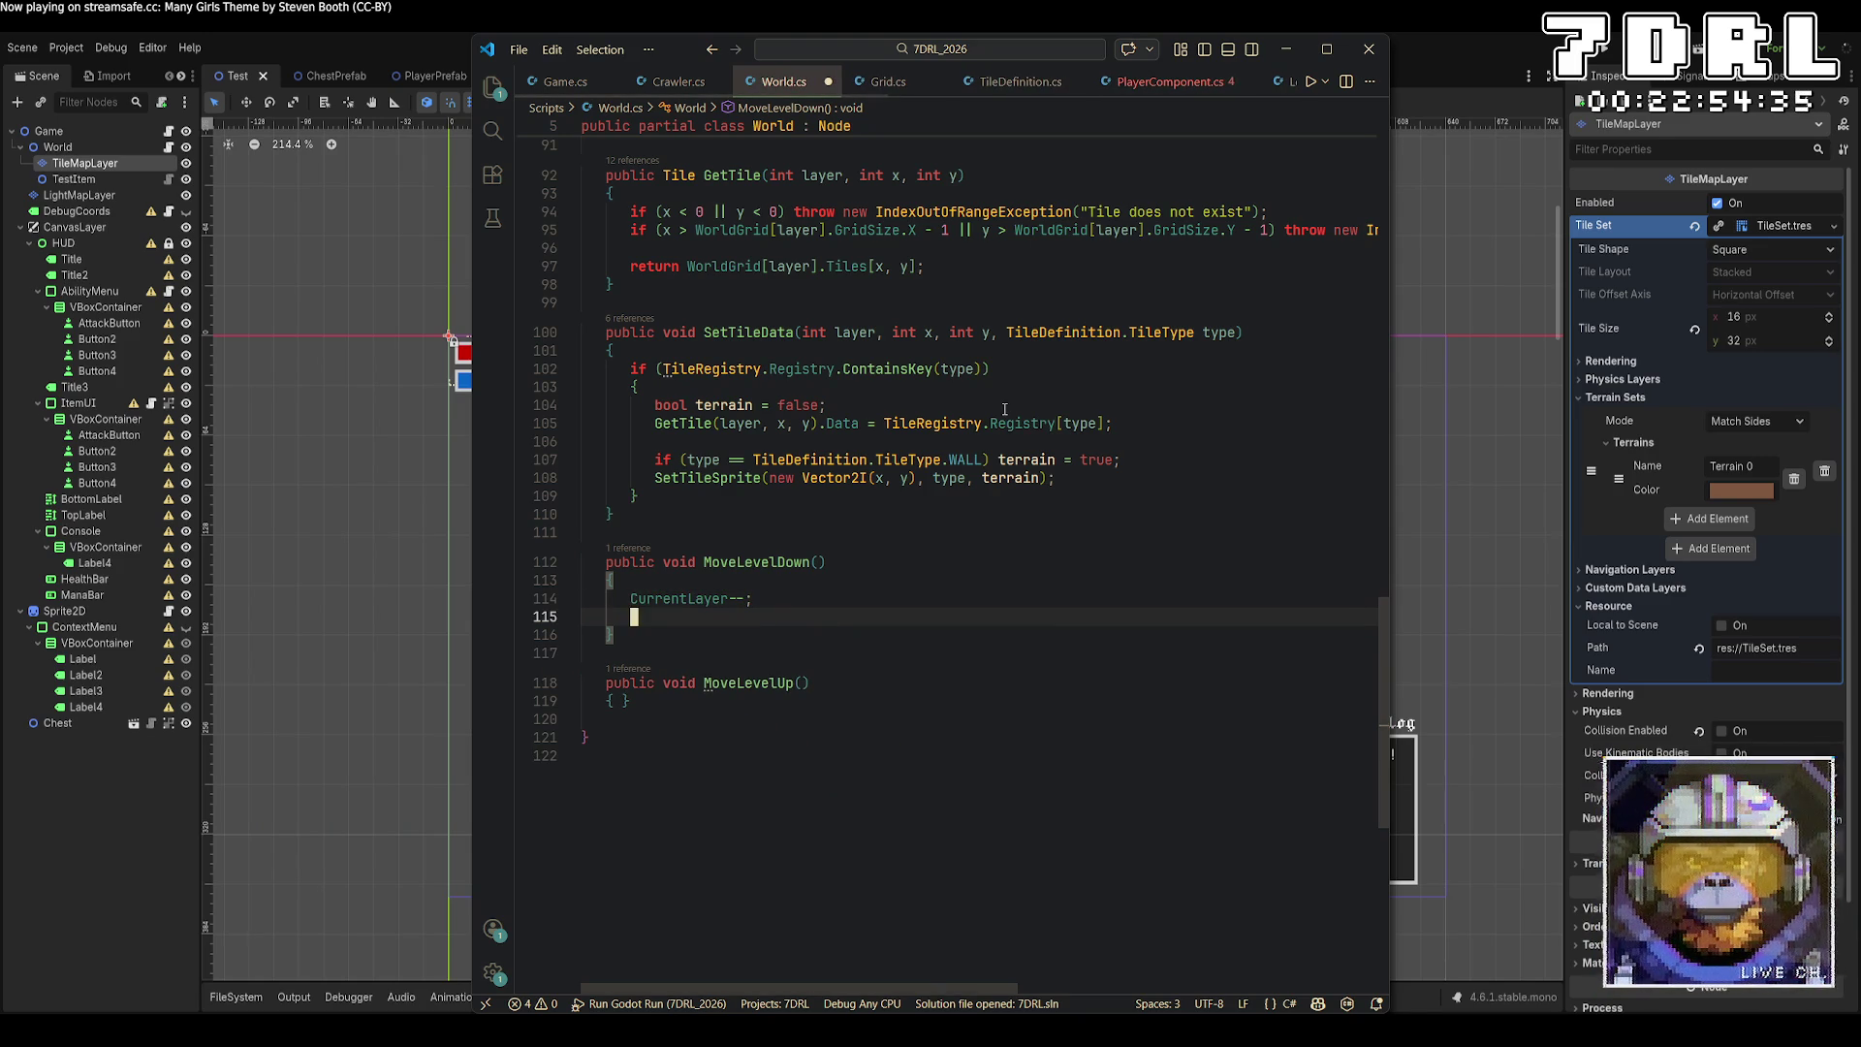
key(Return)
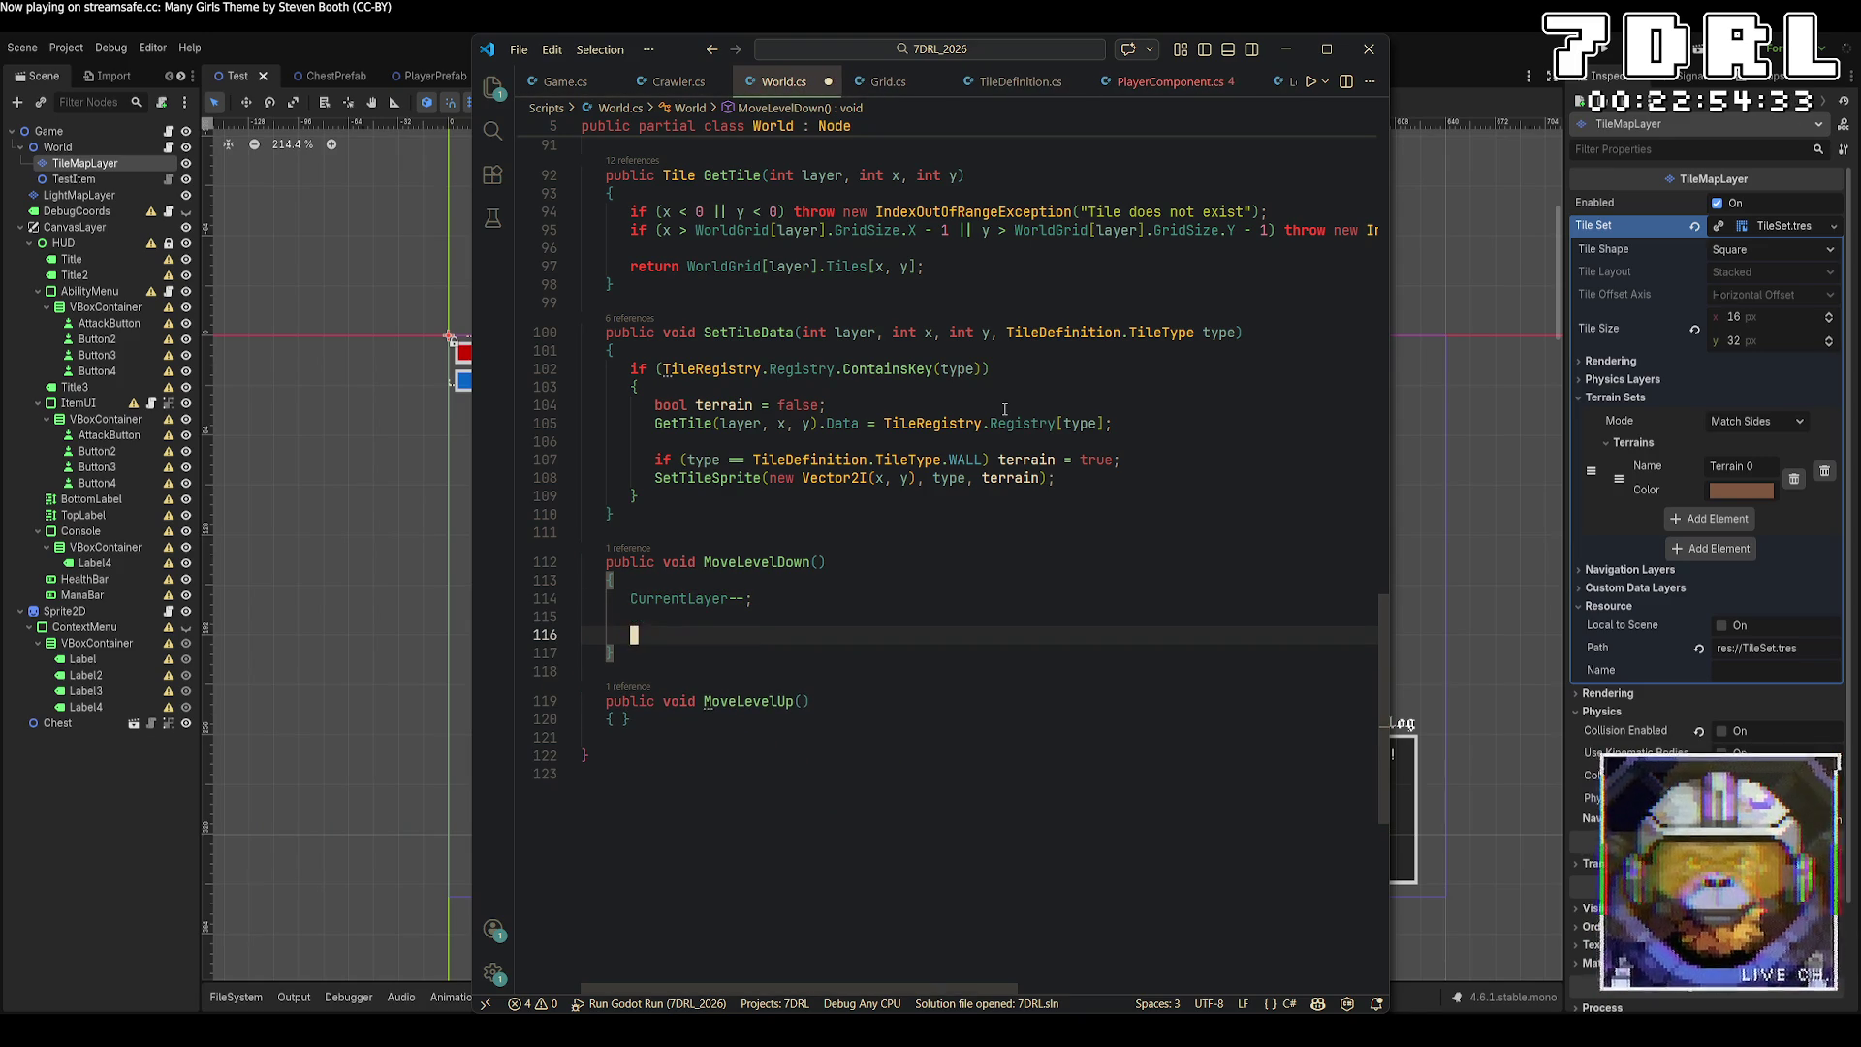
scroll(1005, 408, up, 20)
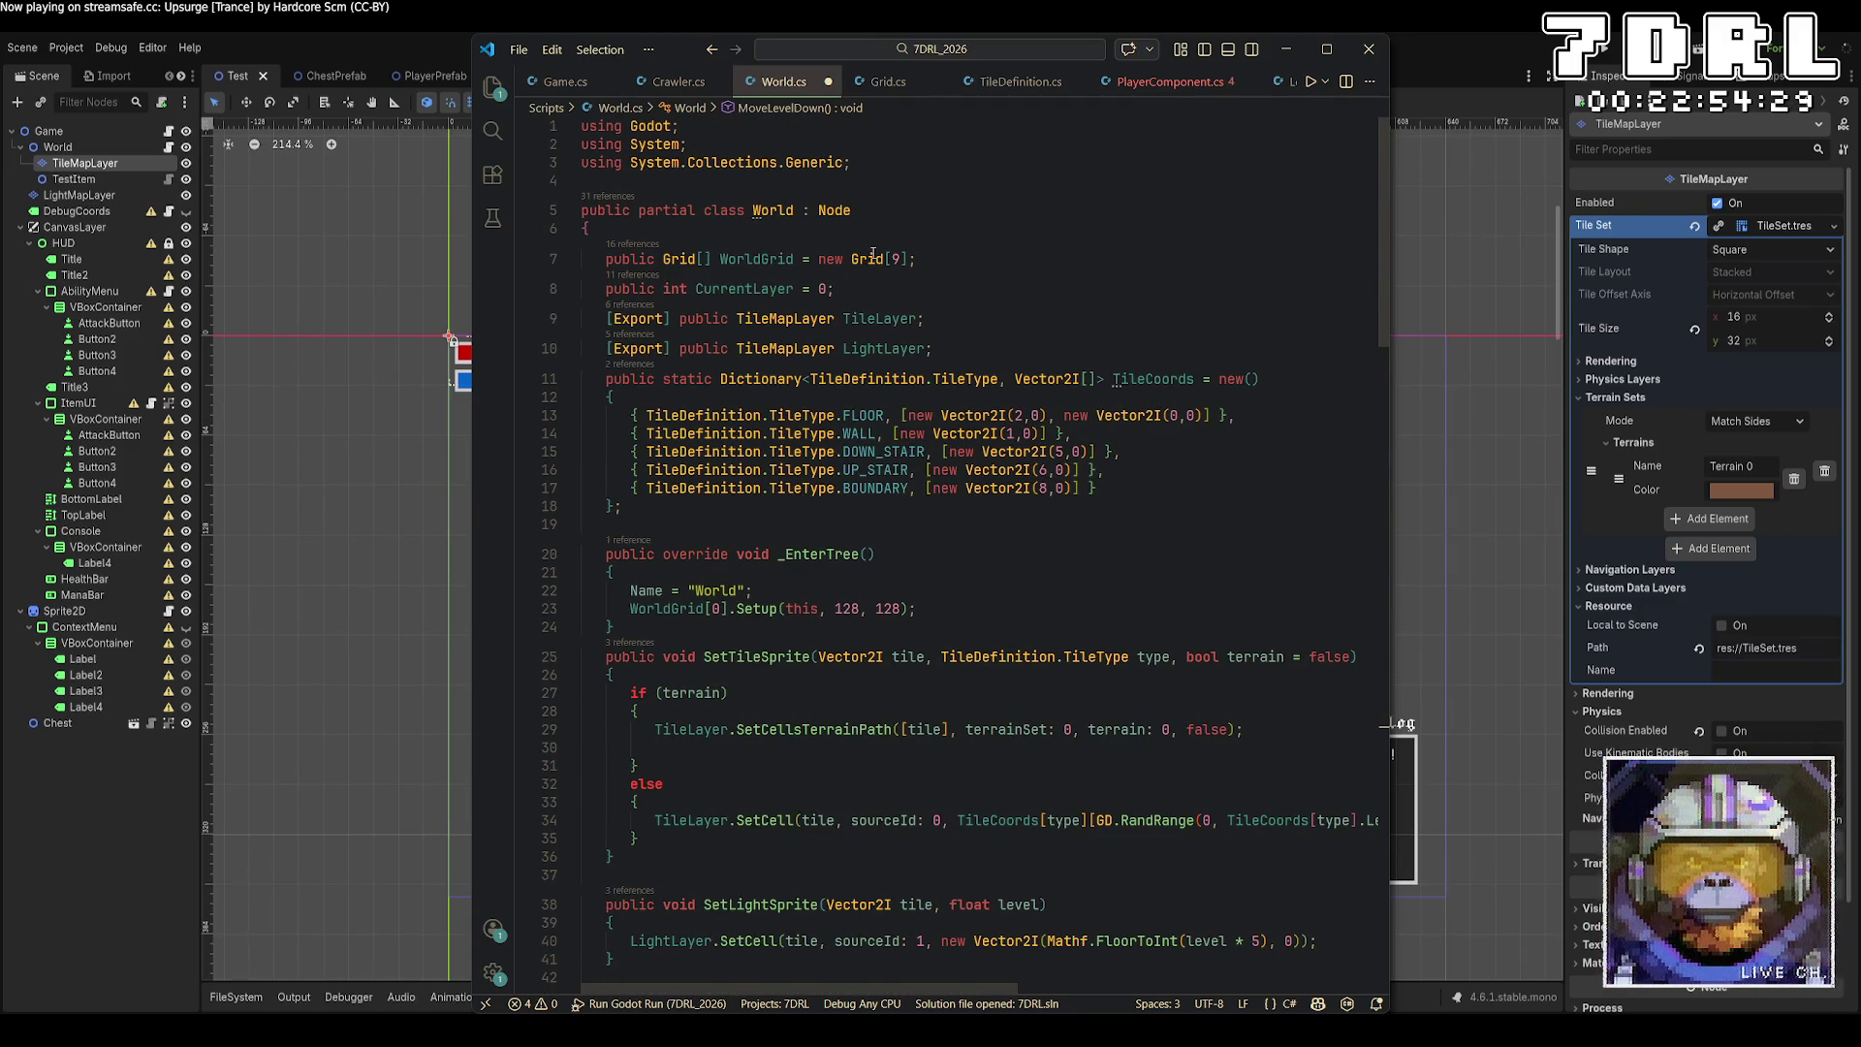
click(888, 81)
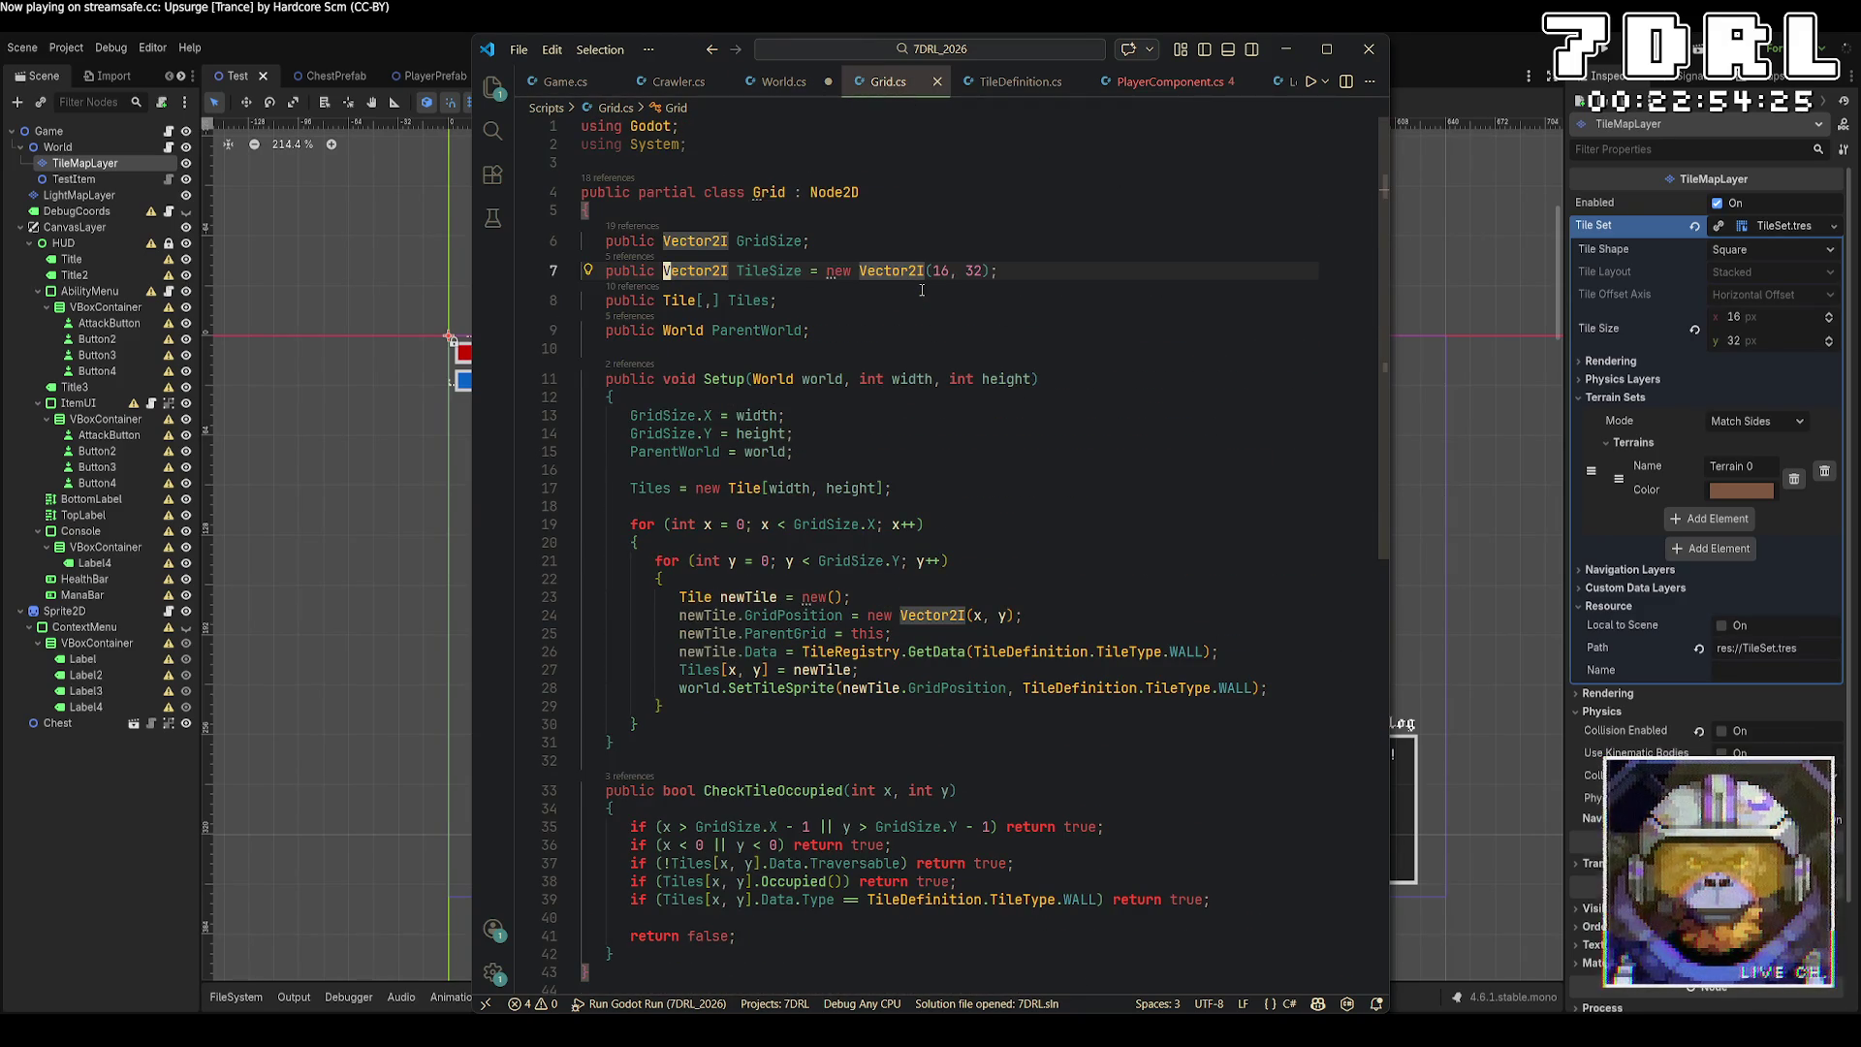
Compare World.cs with Grid.cs, ending on Grid.cs's GridSize, TileSize and Setup code.
click(785, 81)
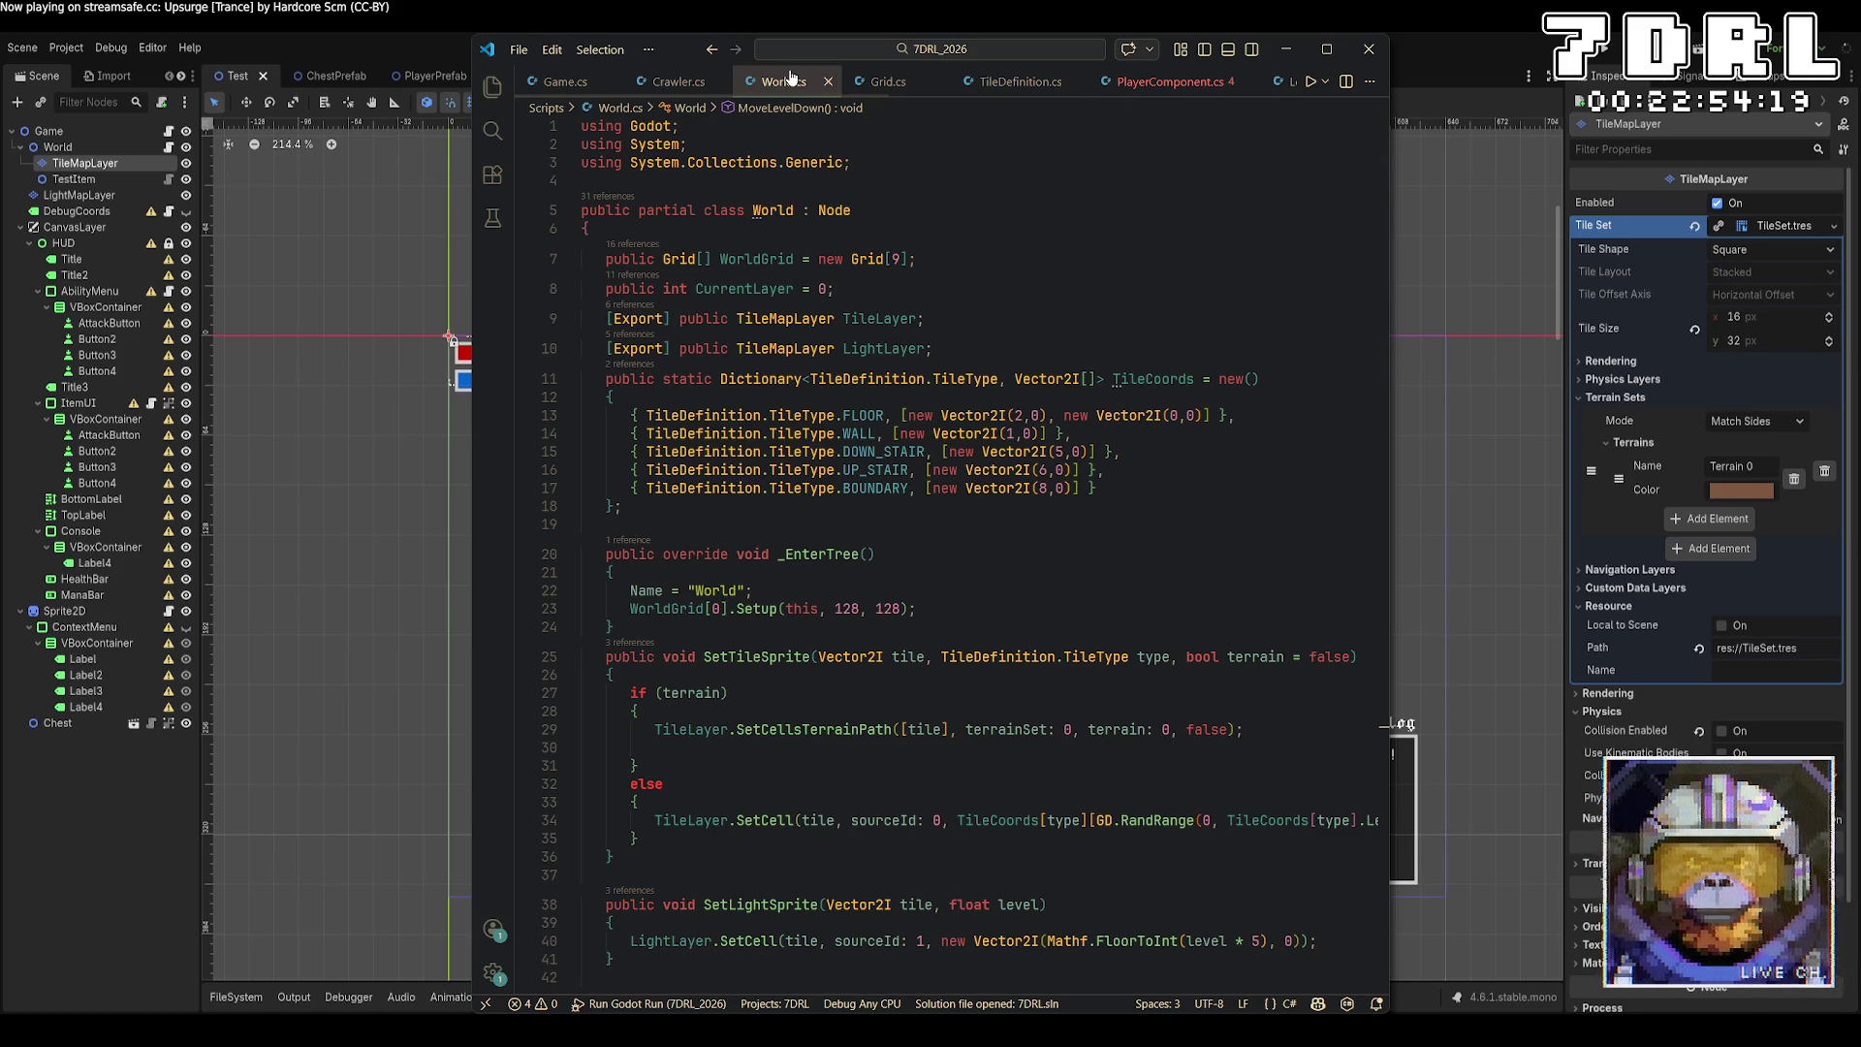
click(888, 88)
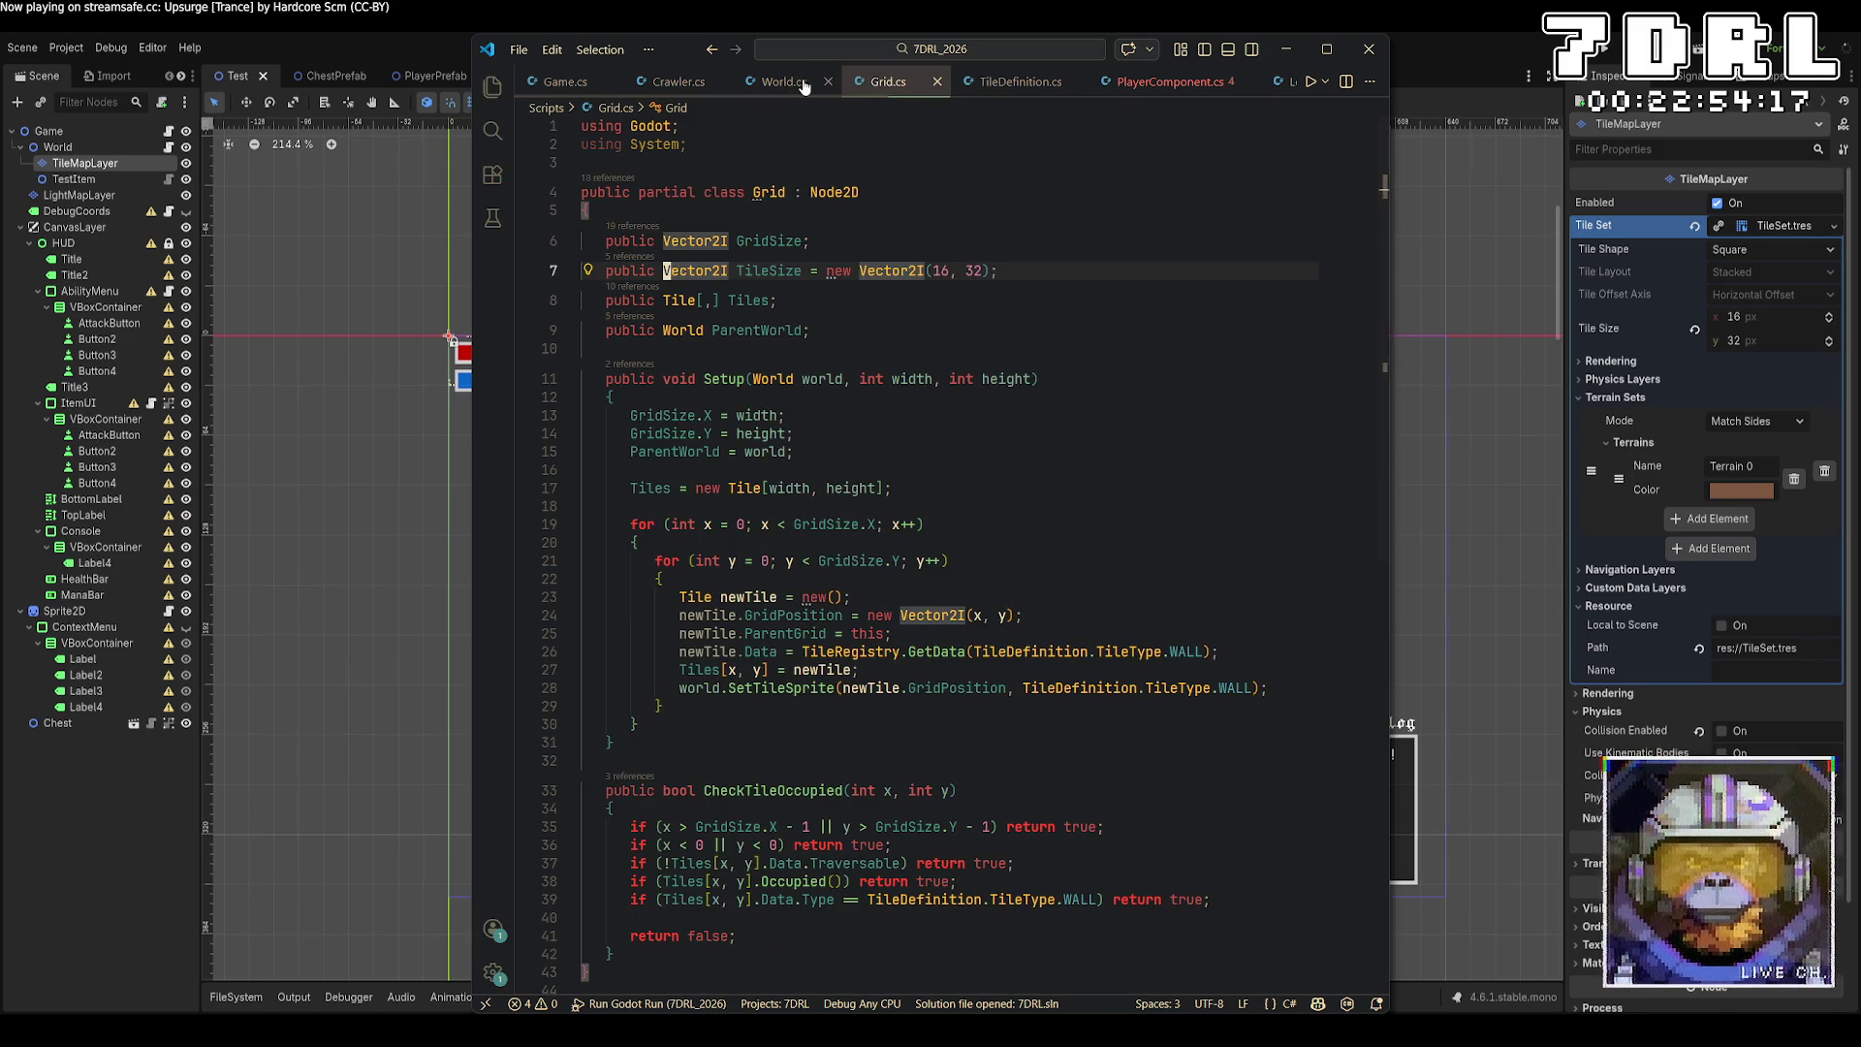
click(817, 85)
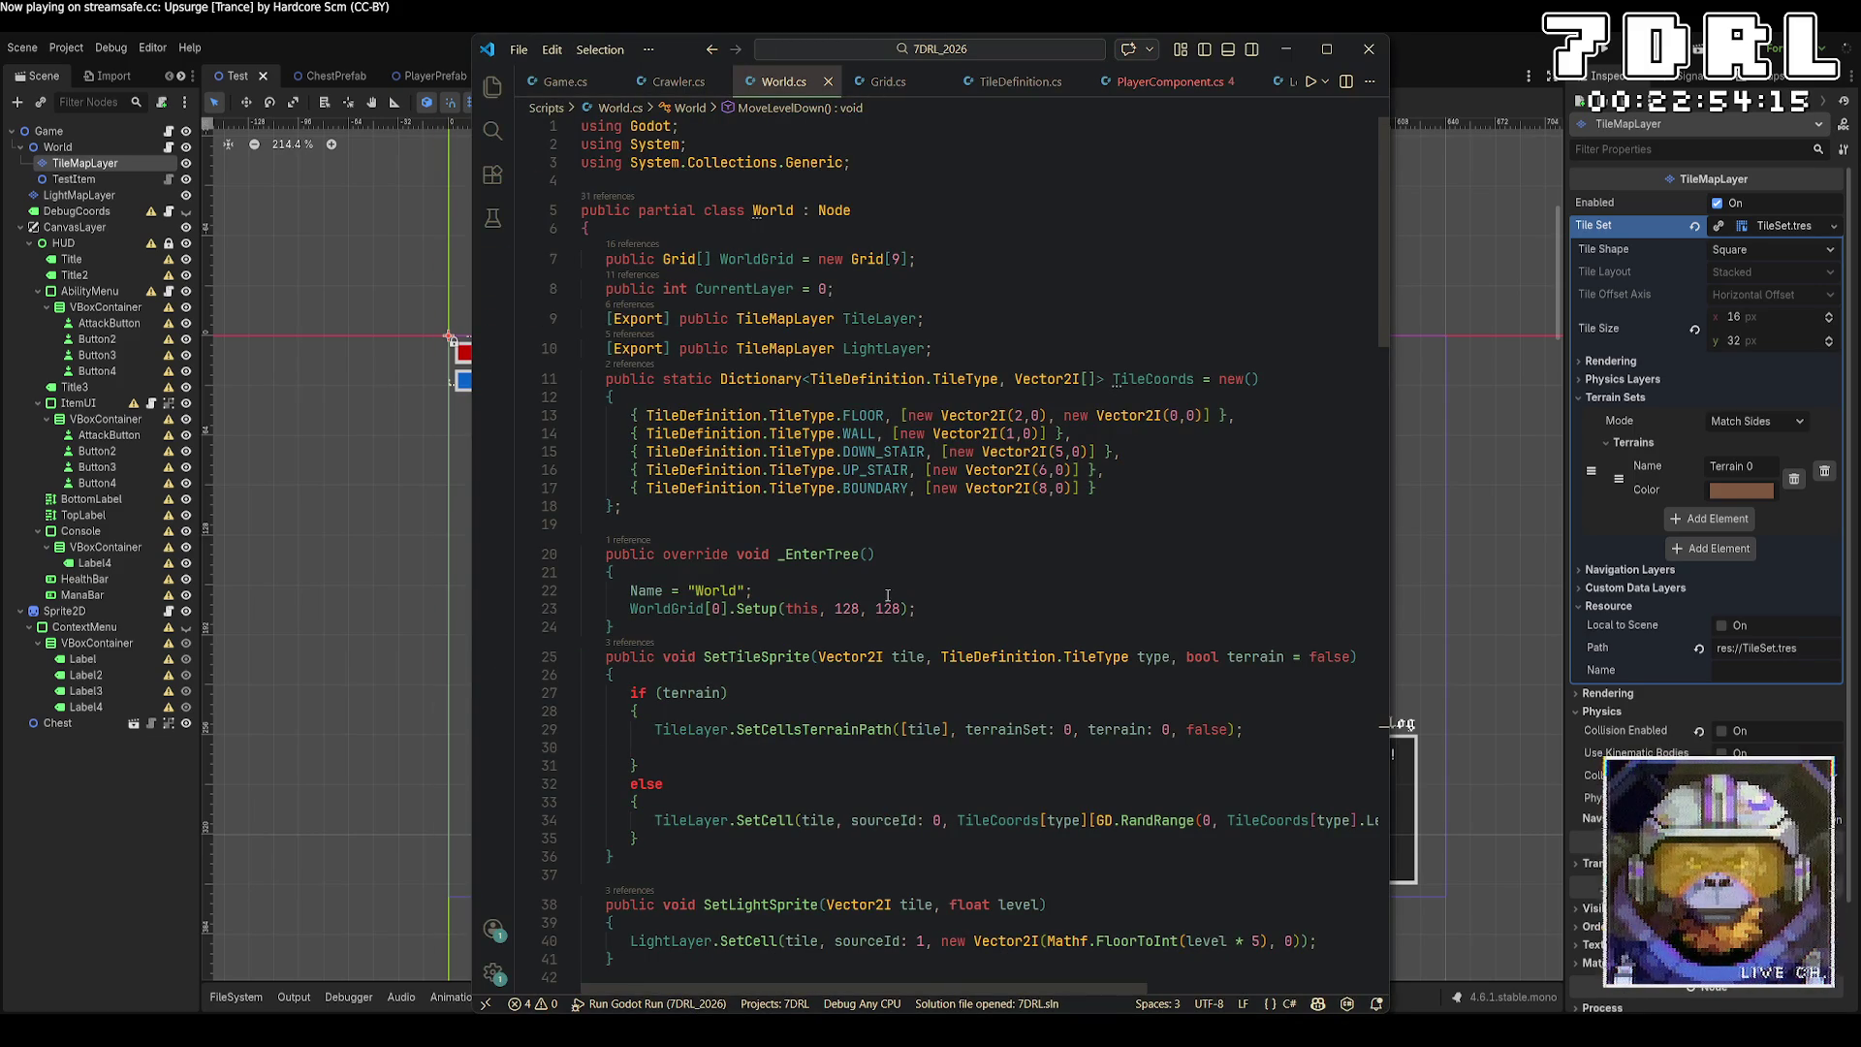
click(891, 89)
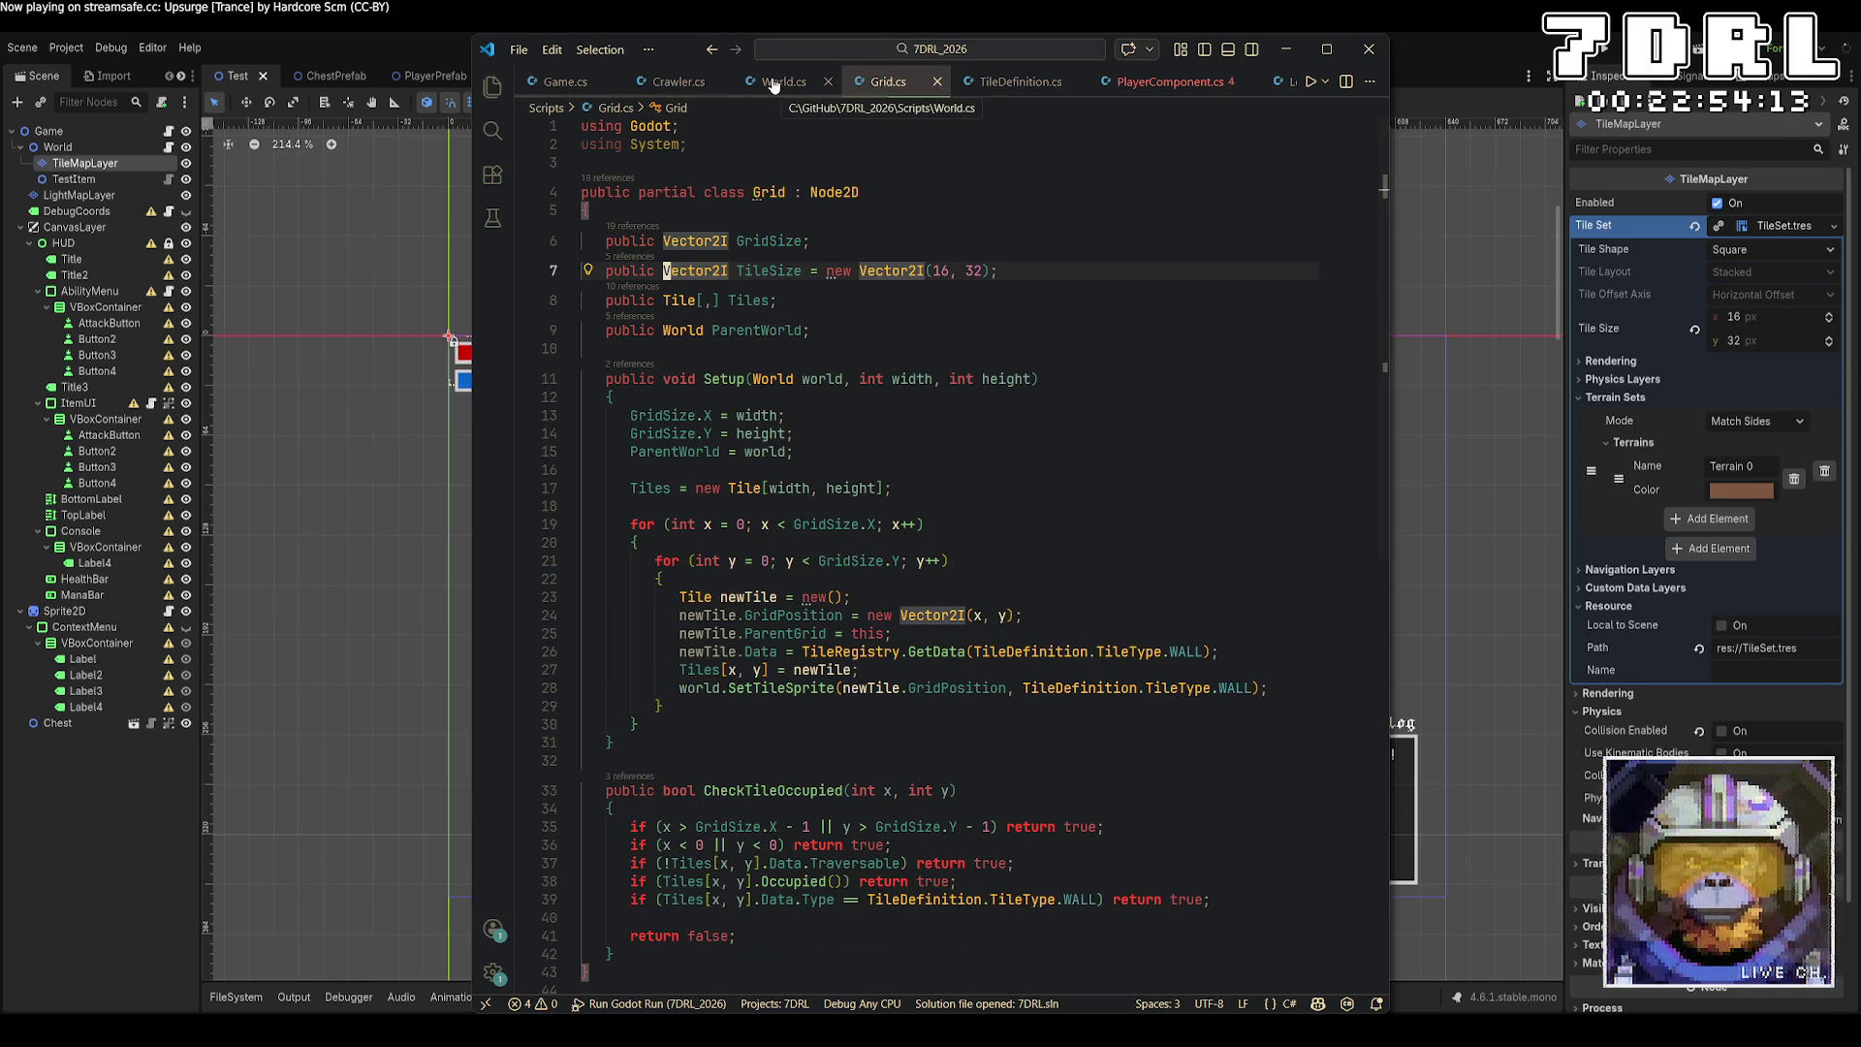
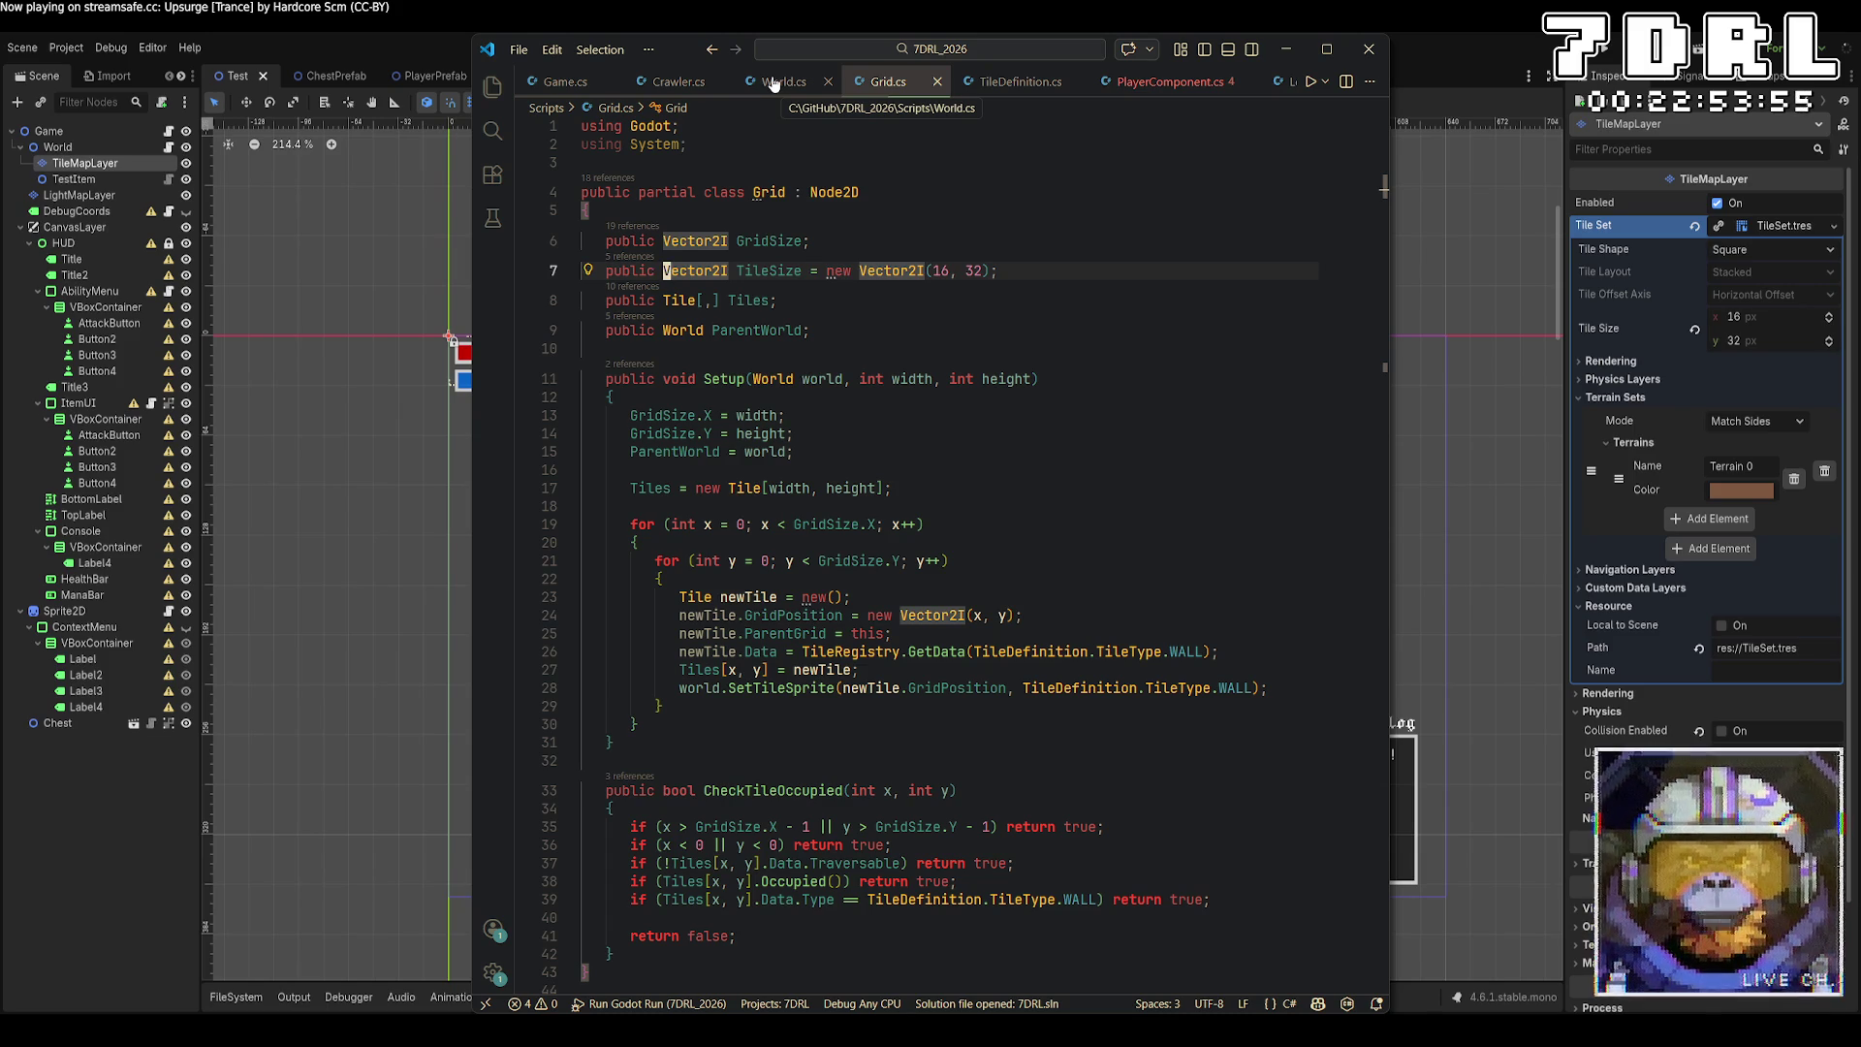
Review the World, Grid and PlayerComponent scripts, including the Name line in _EnterTree and the interact code.
click(774, 84)
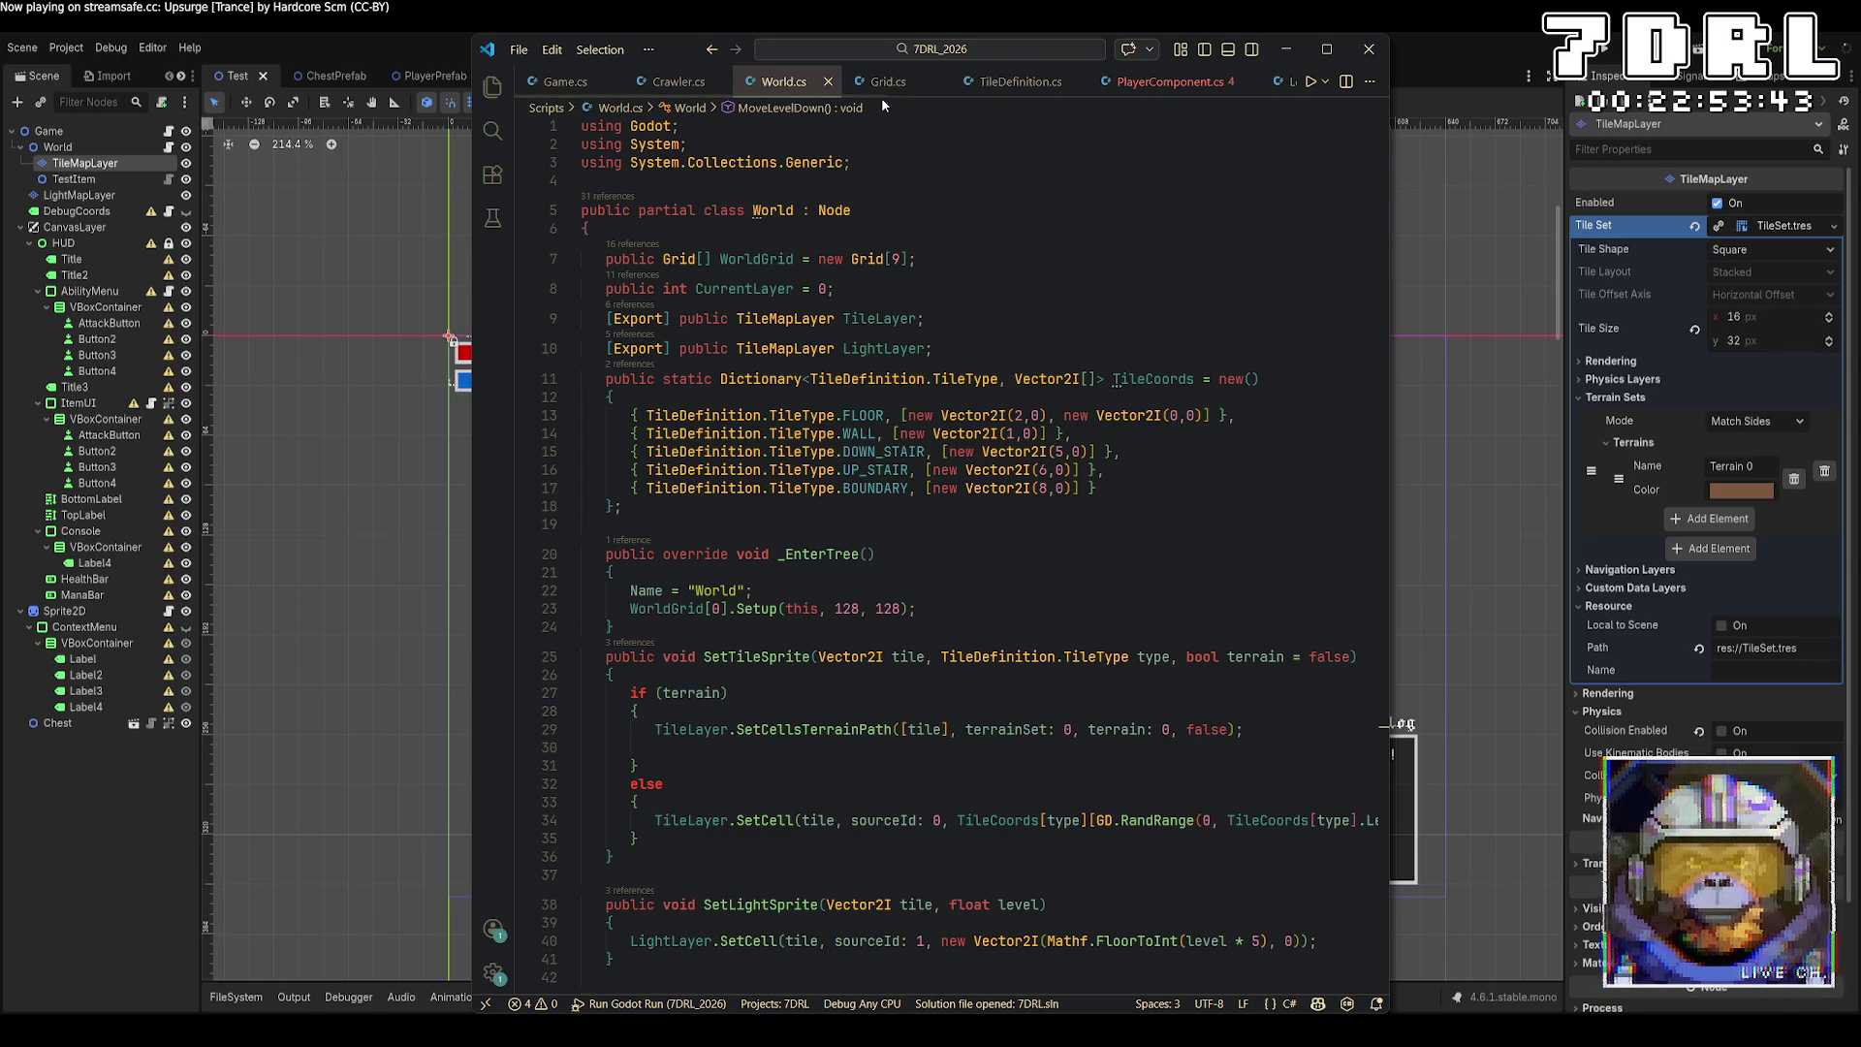
click(815, 593)
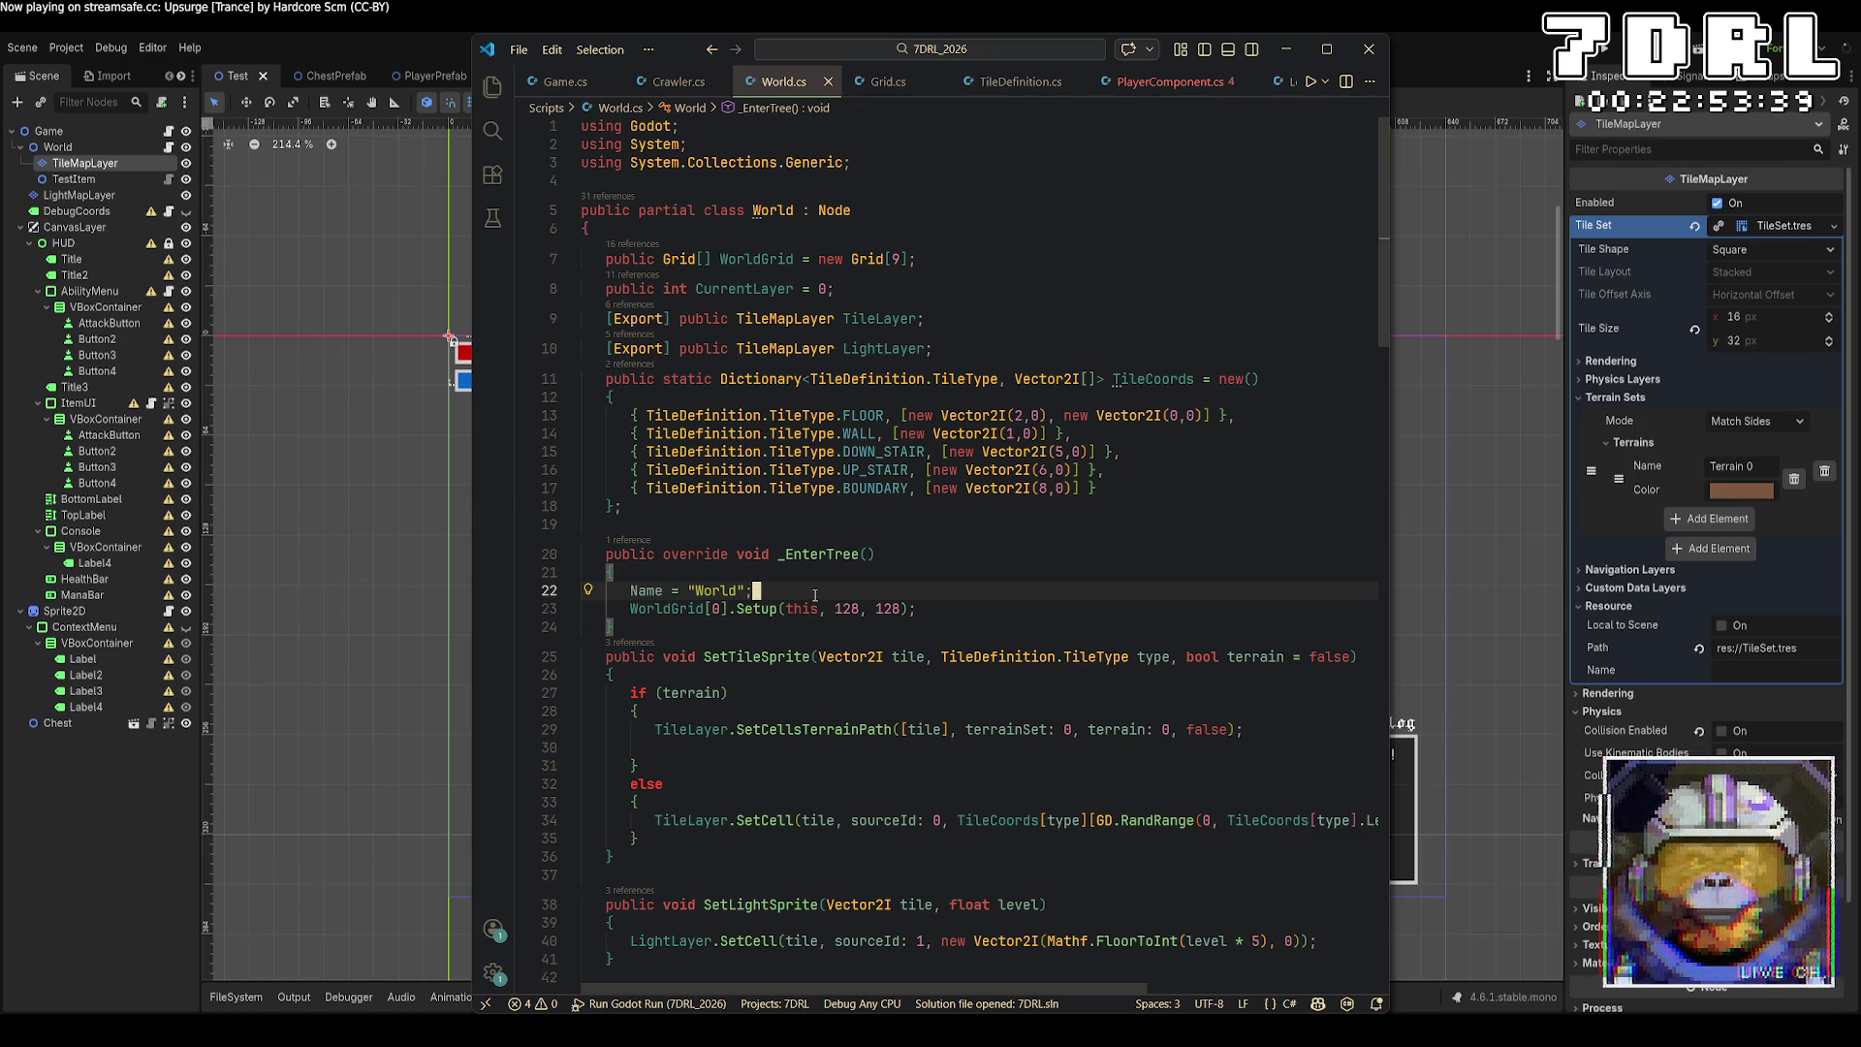
click(873, 81)
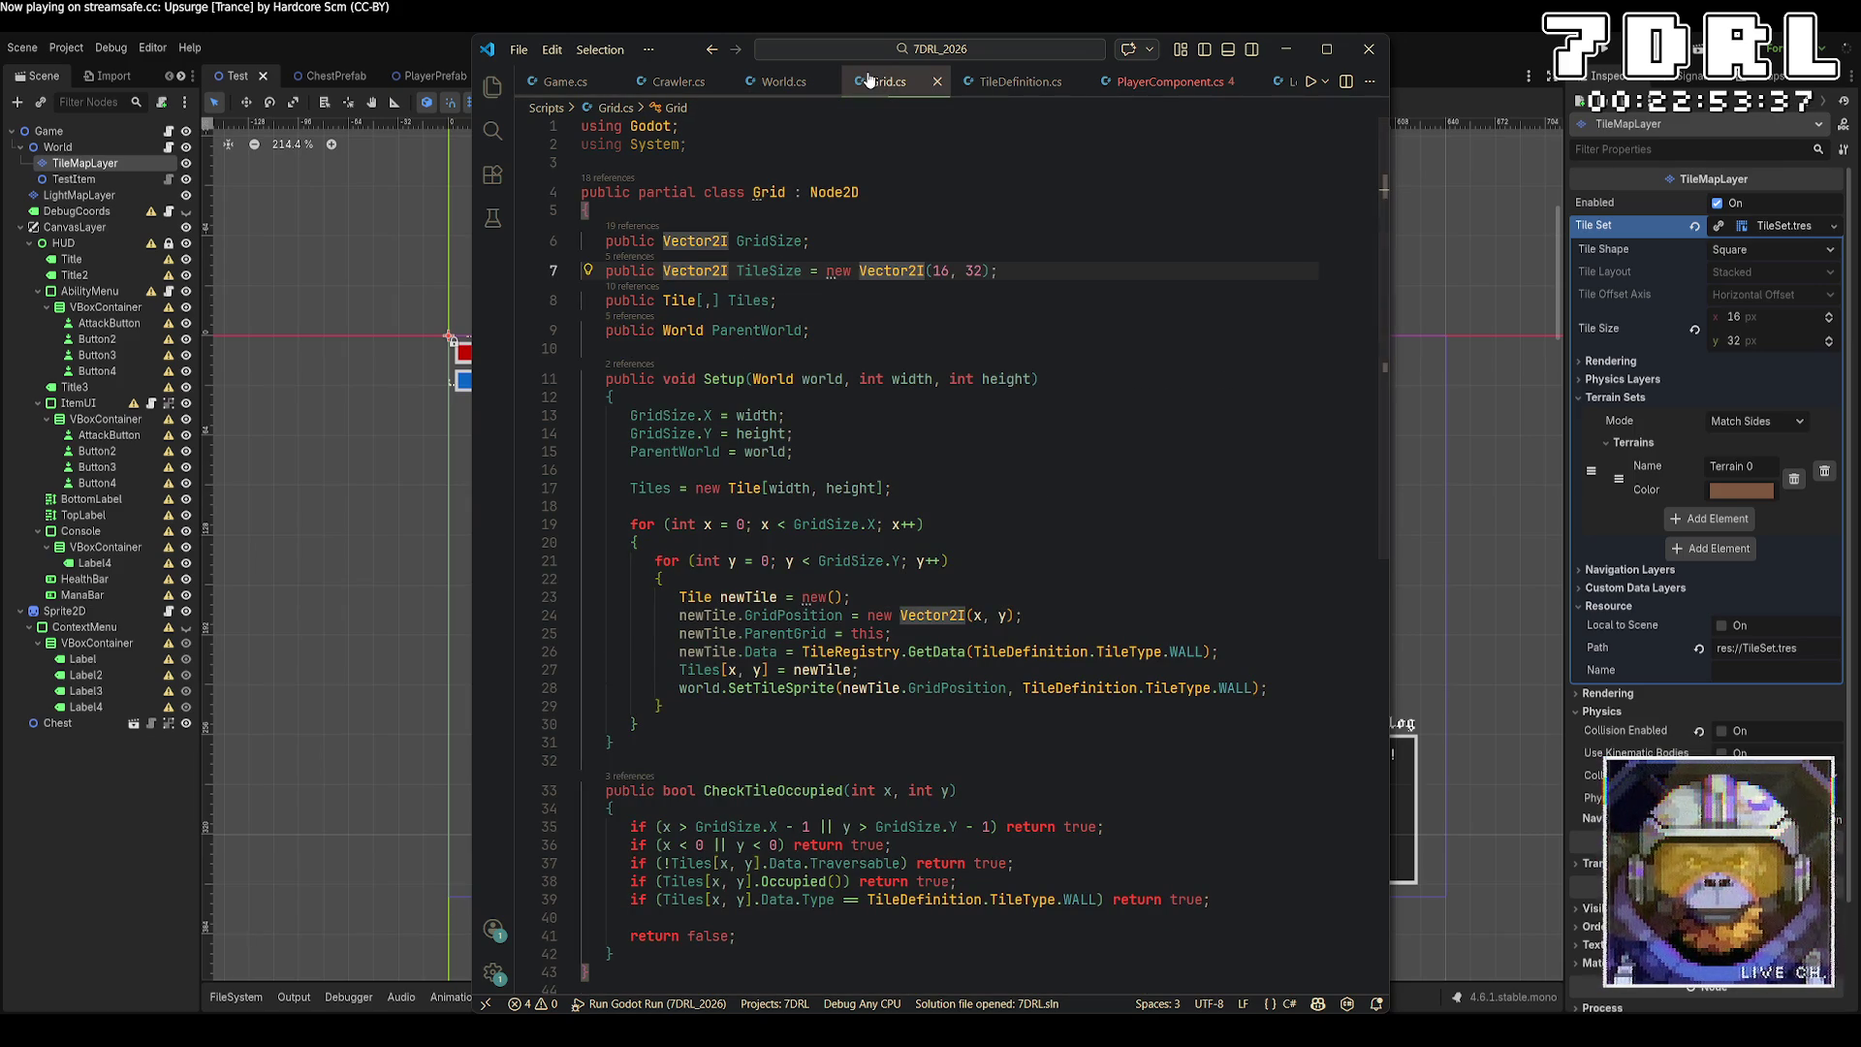
click(779, 89)
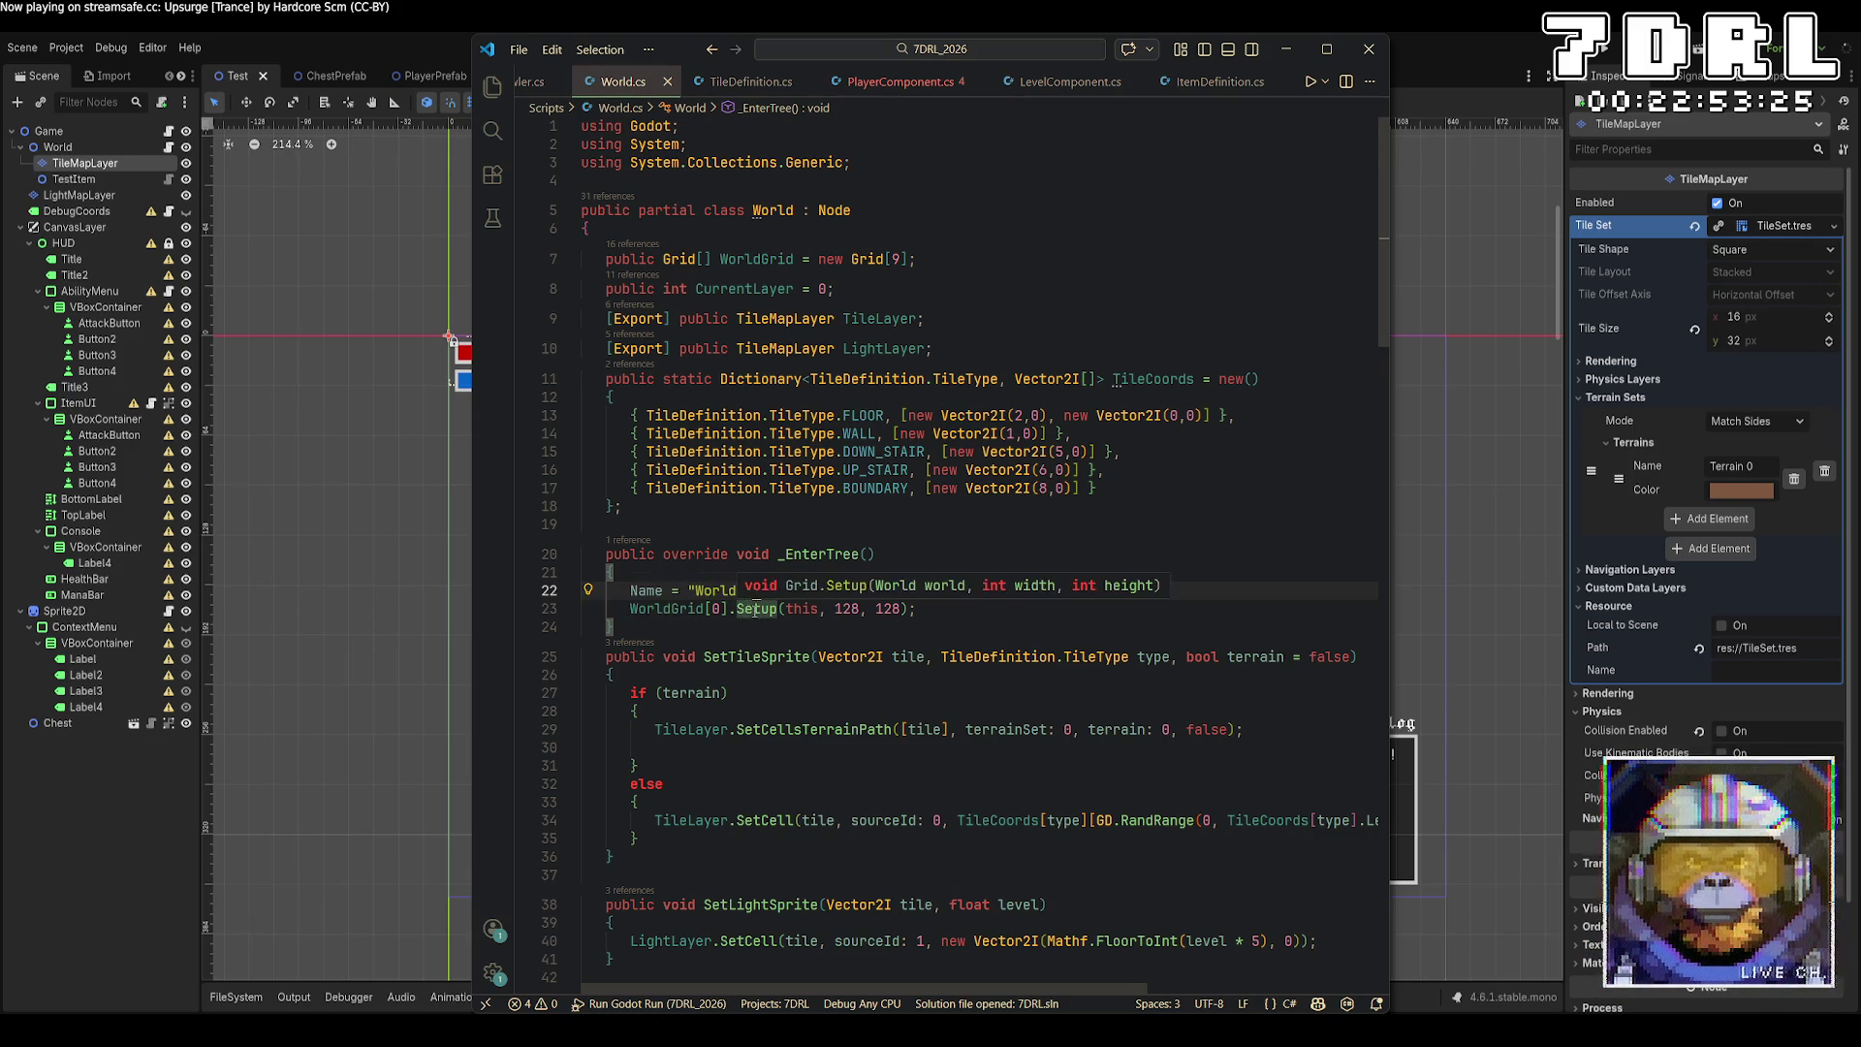
click(752, 82)
click(871, 83)
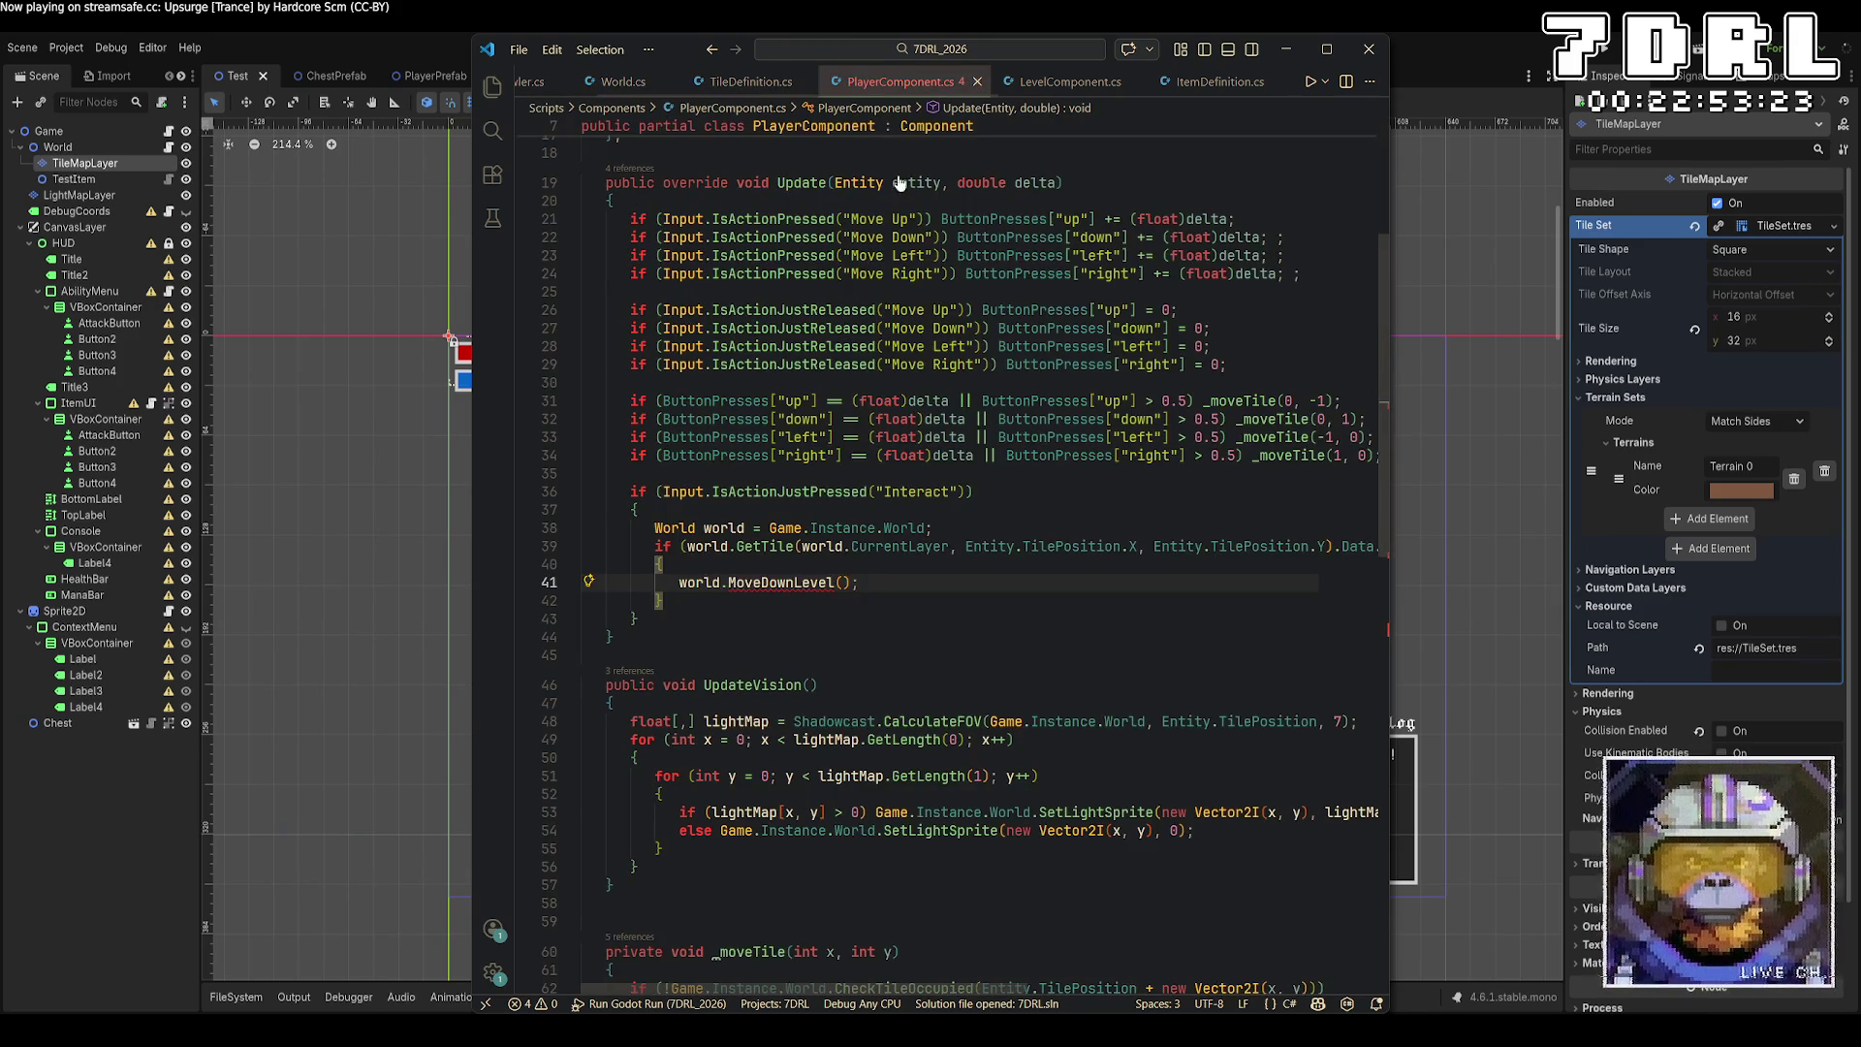
scroll(737, 290, up, 3)
click(623, 83)
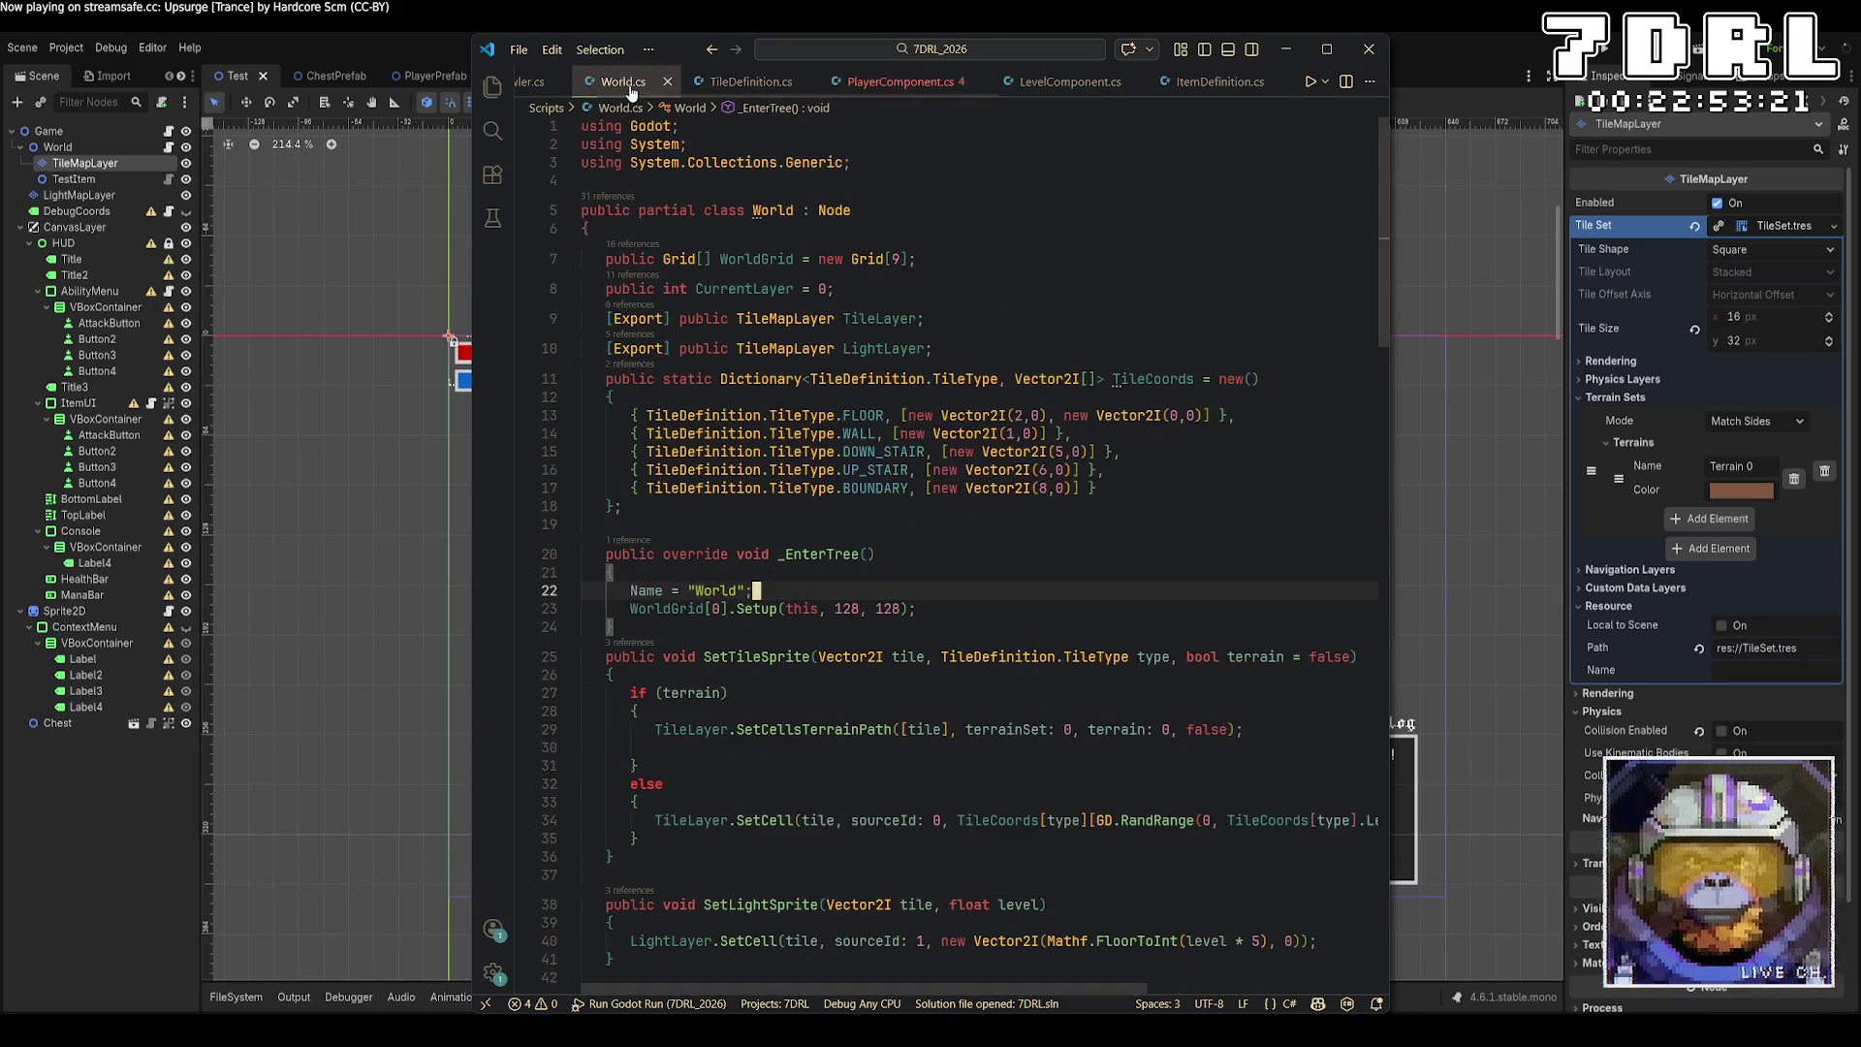
Jump to the Grid class definition from the Grid type in World.cs, then come back.
right_click(878, 259)
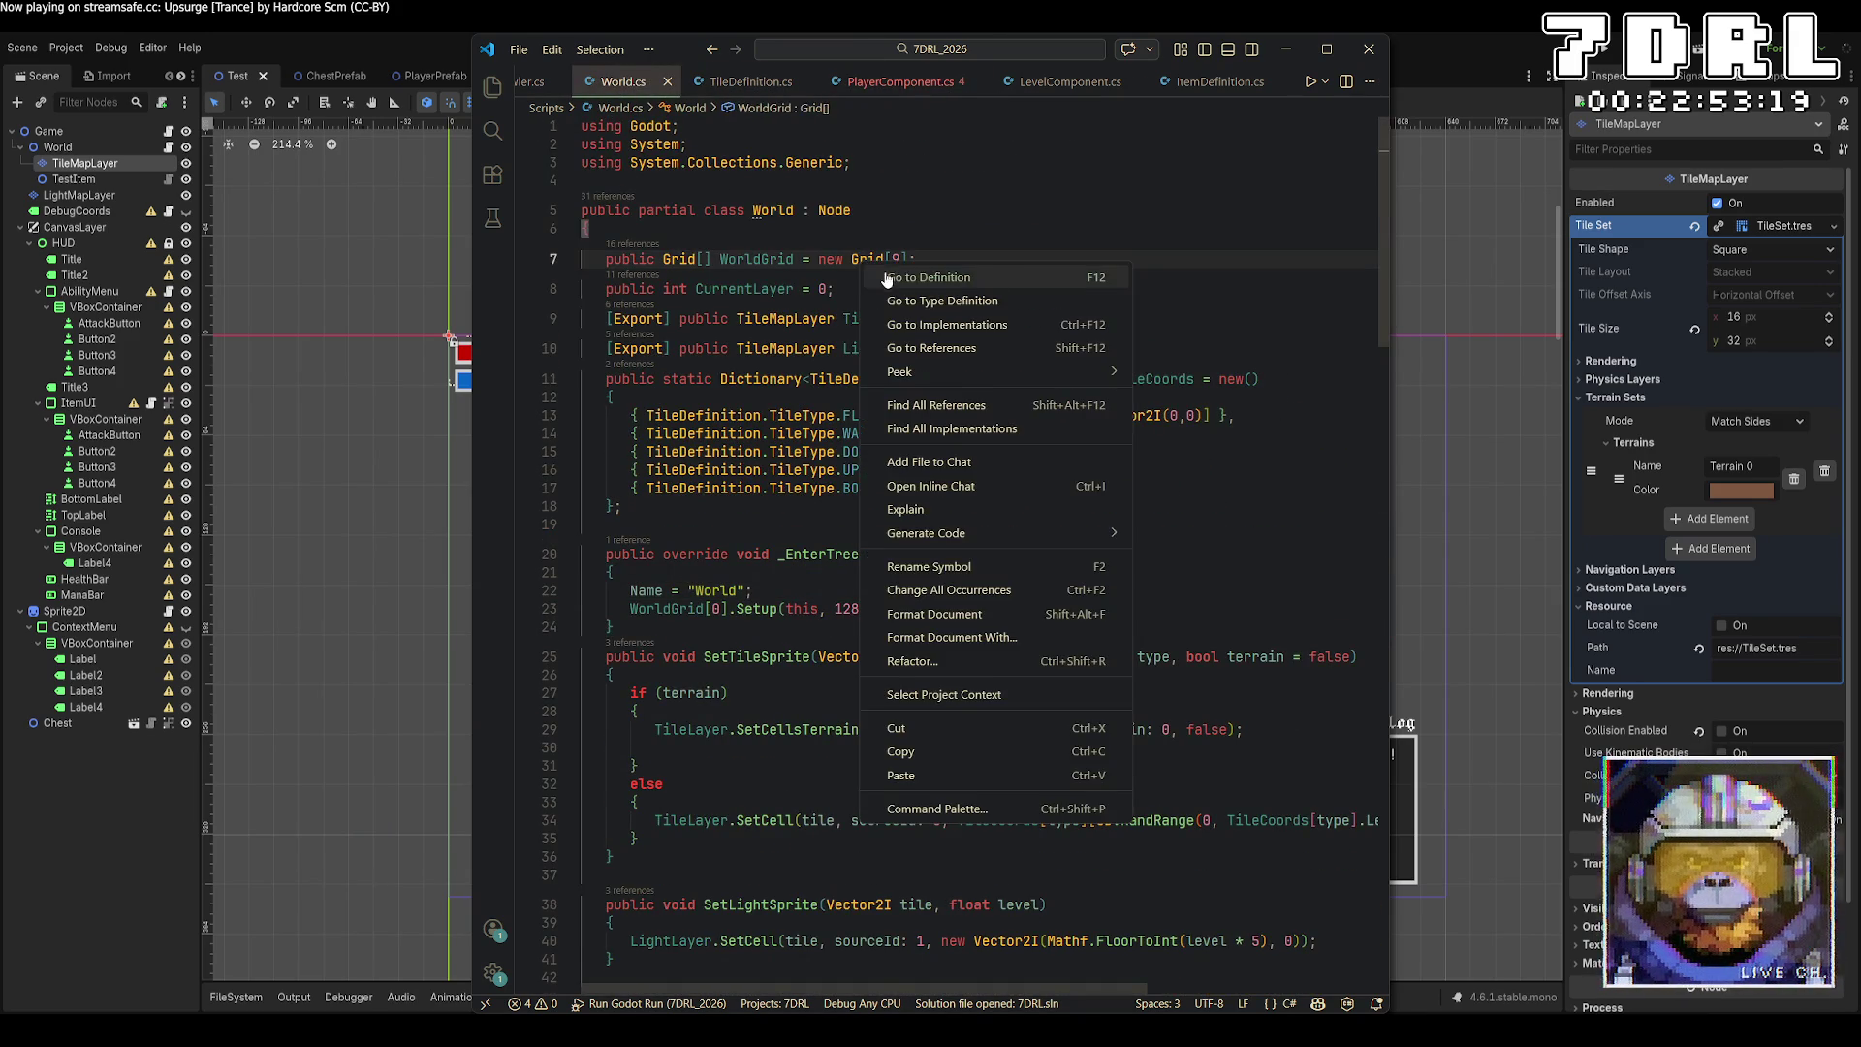
click(969, 276)
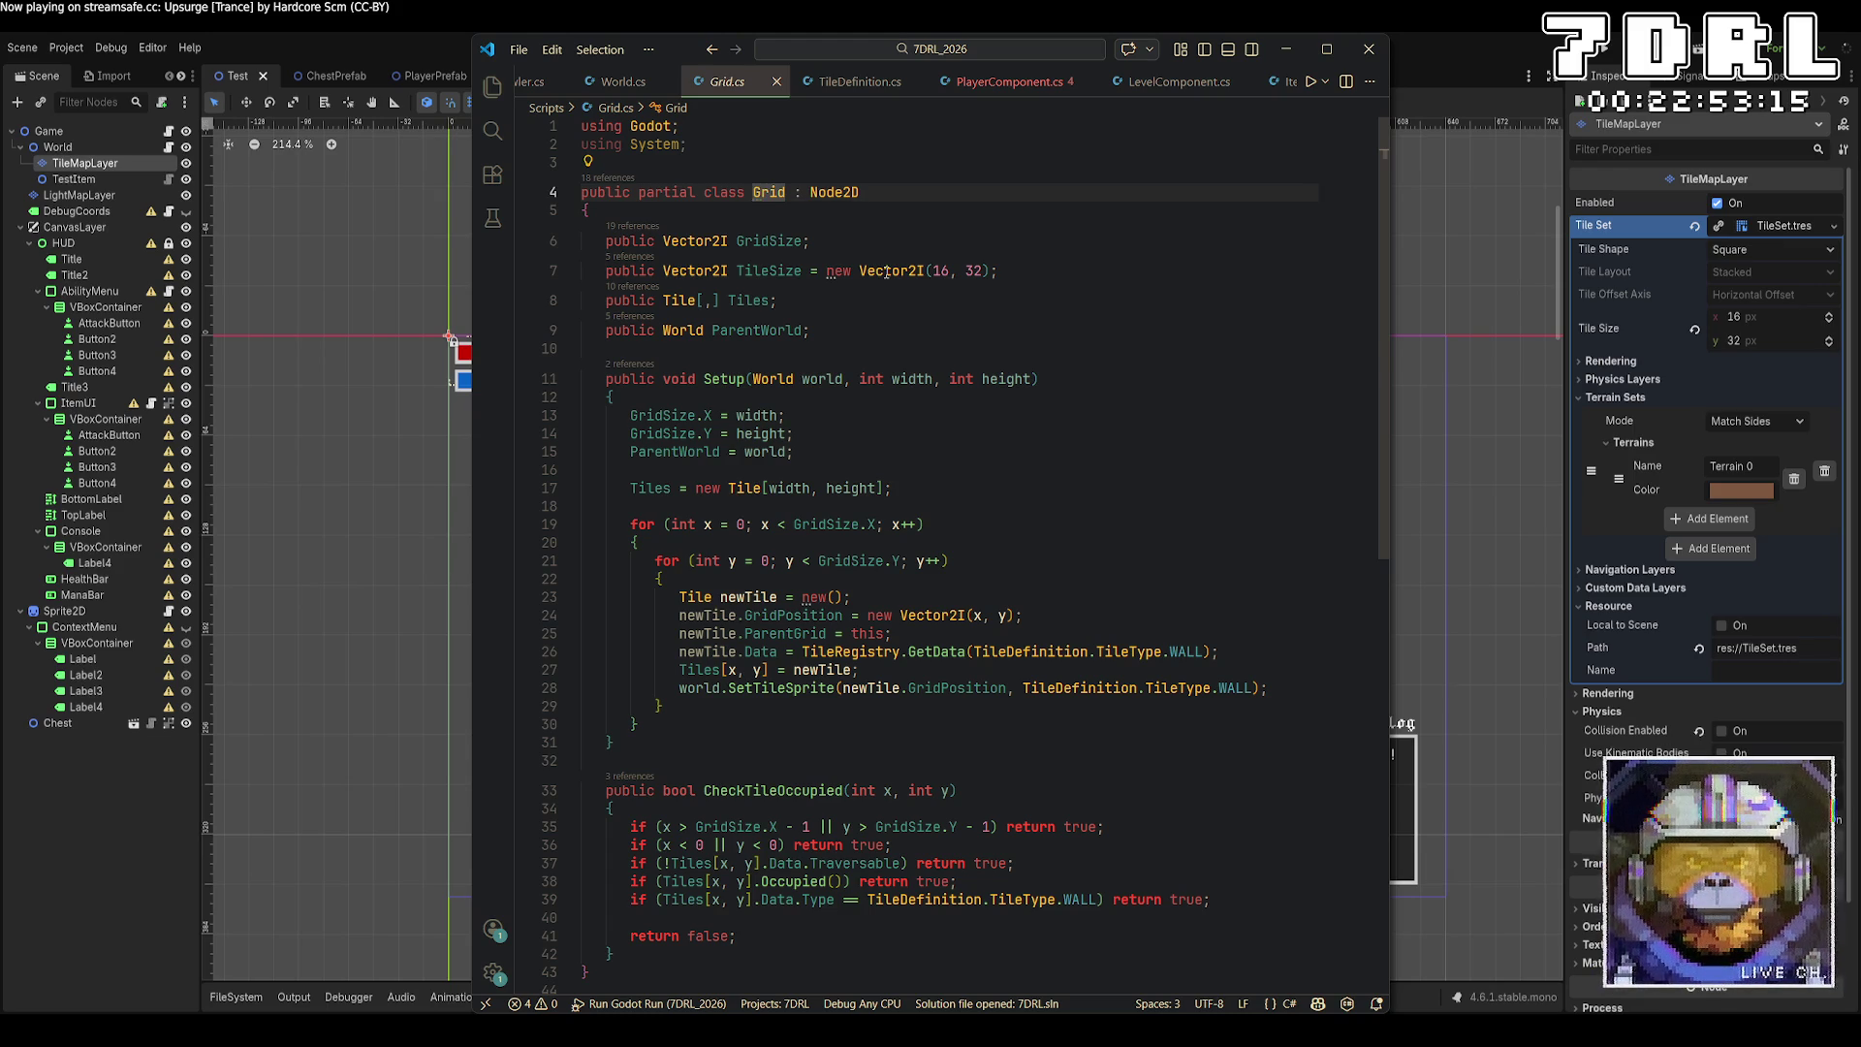
click(622, 84)
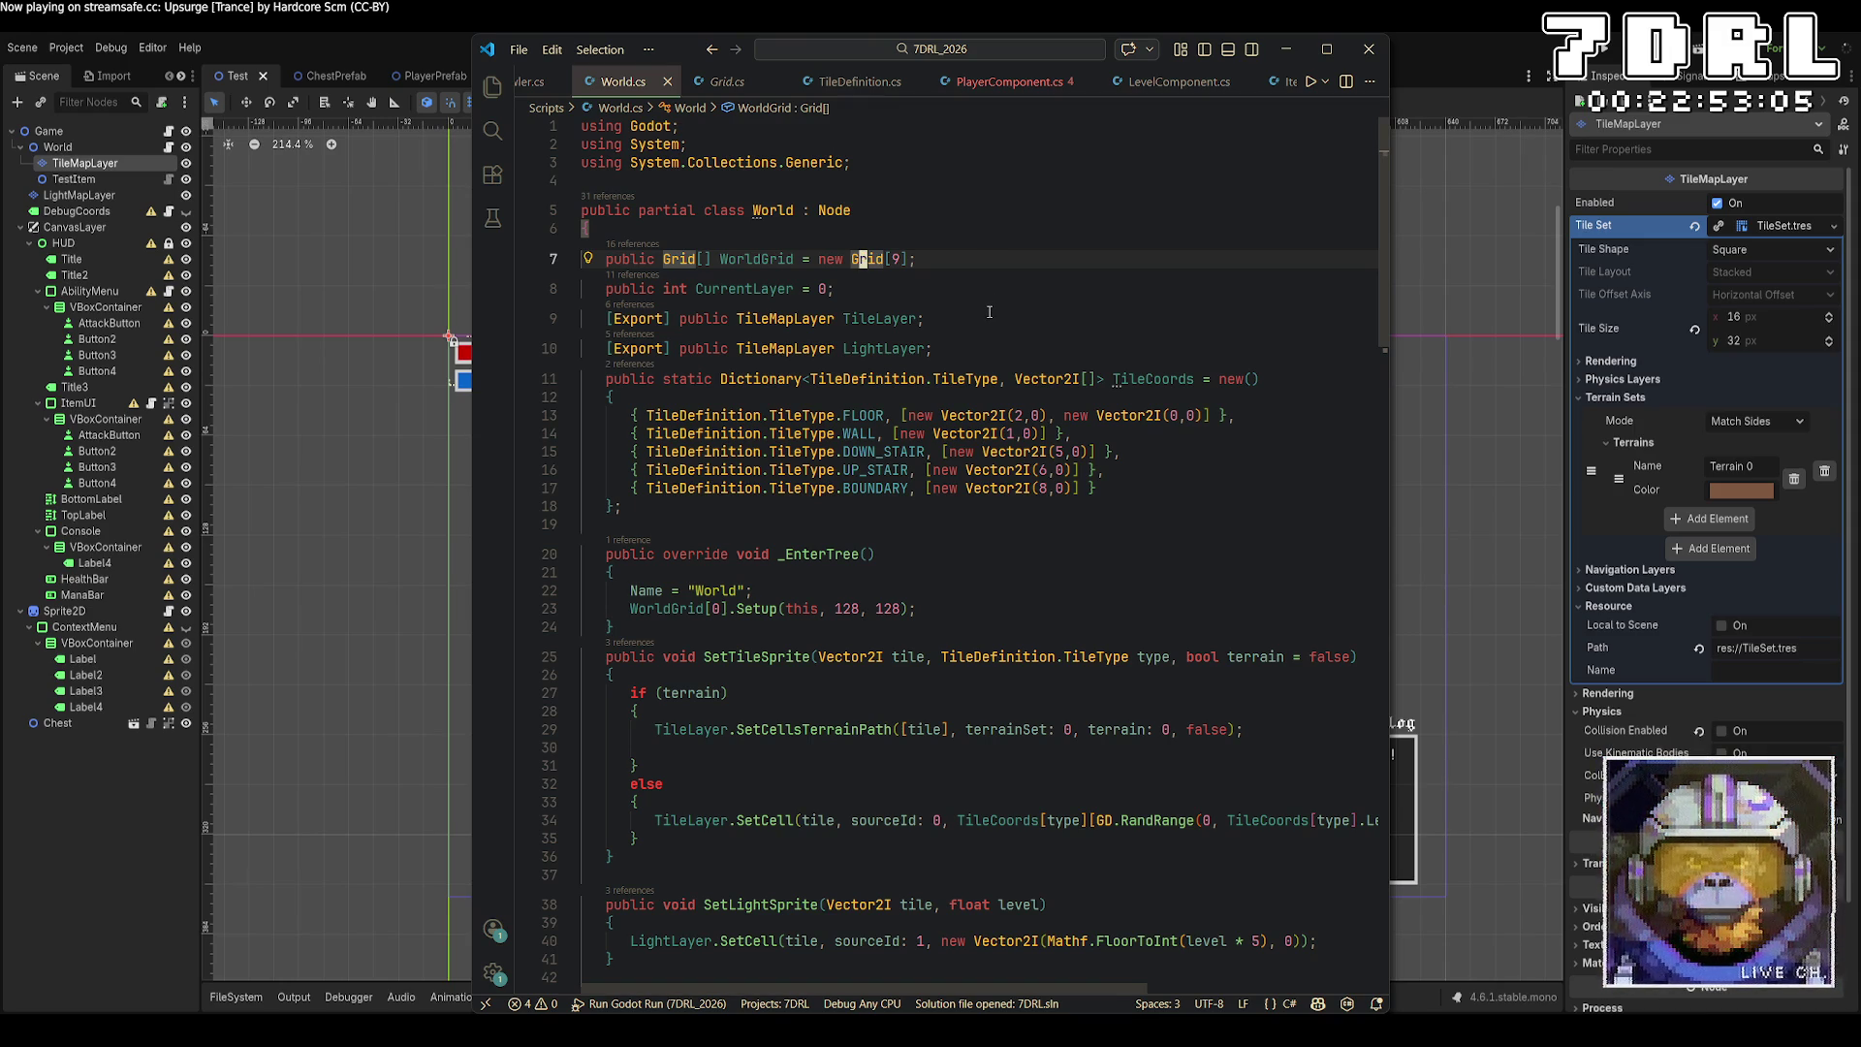
Wrap the Setup call in _EnterTree in a for loop over WorldGrid.Length.
click(820, 593)
key(Return)
text(for (int i = 0; i)
text( < )
text(WorldGrid.)
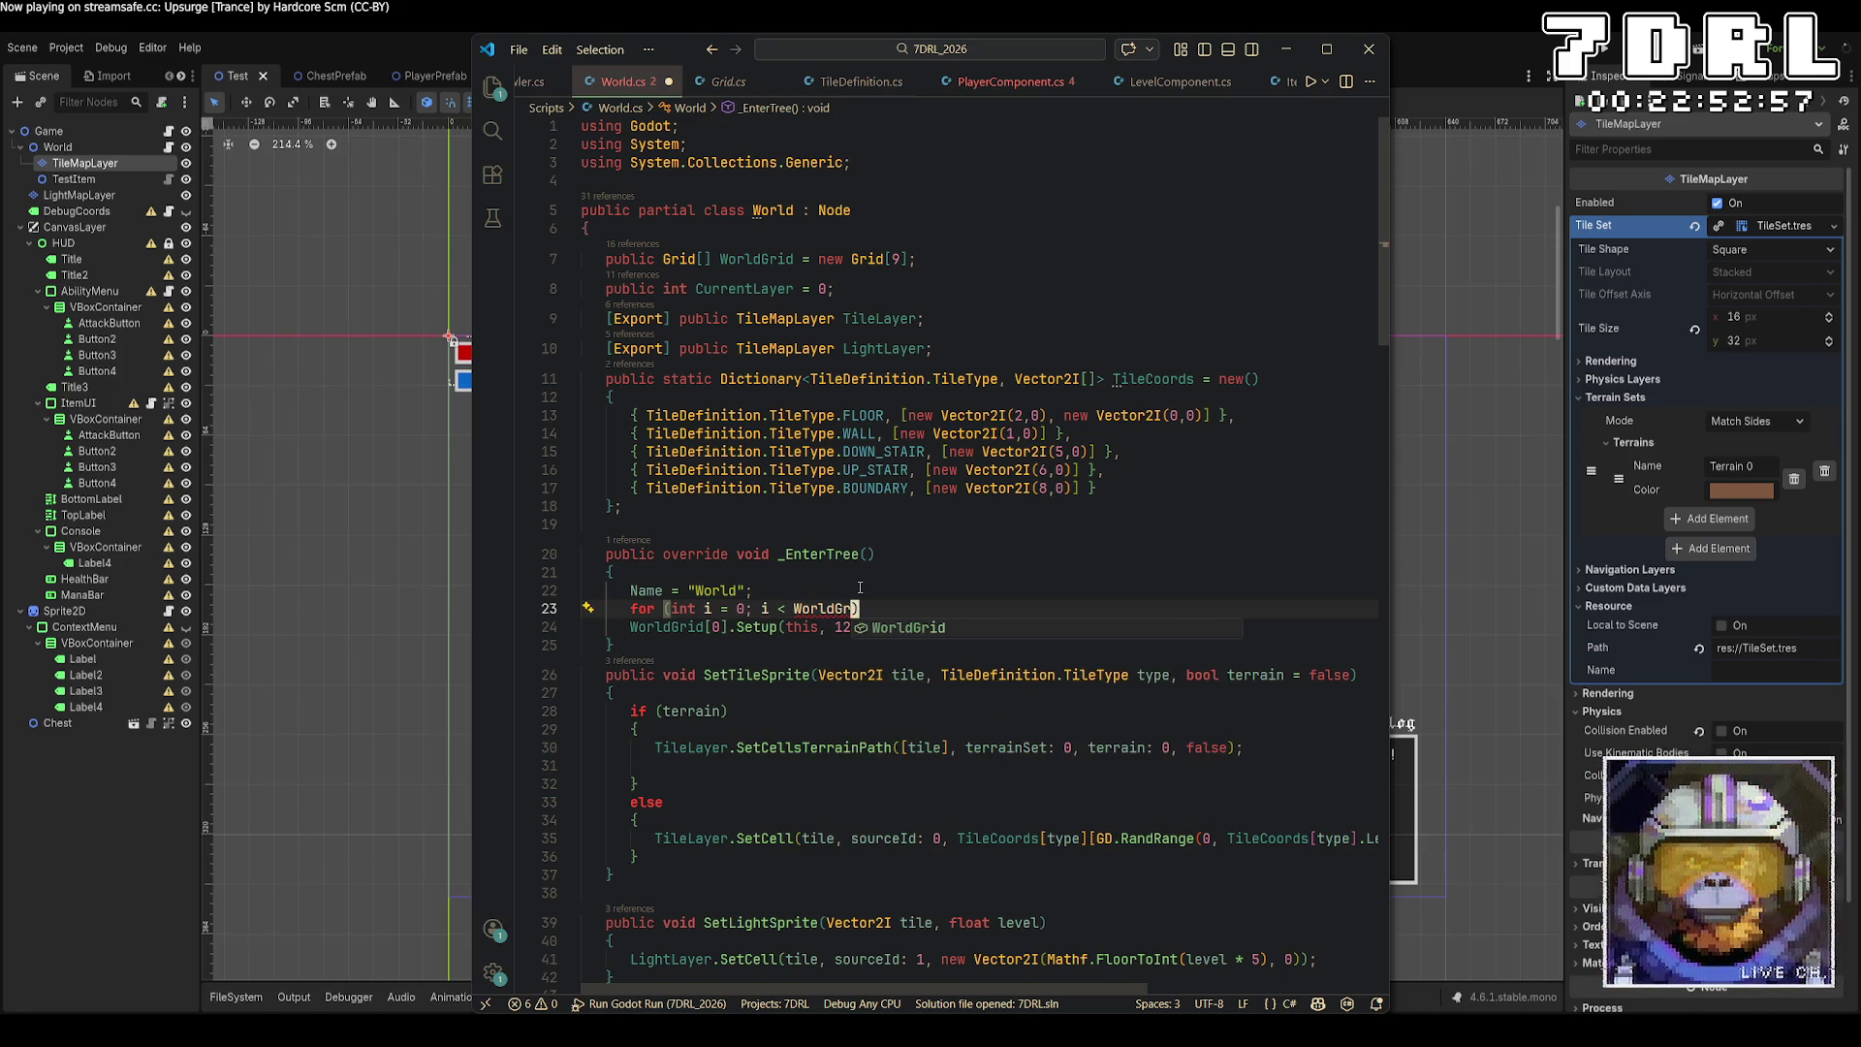
text(Length; i+)
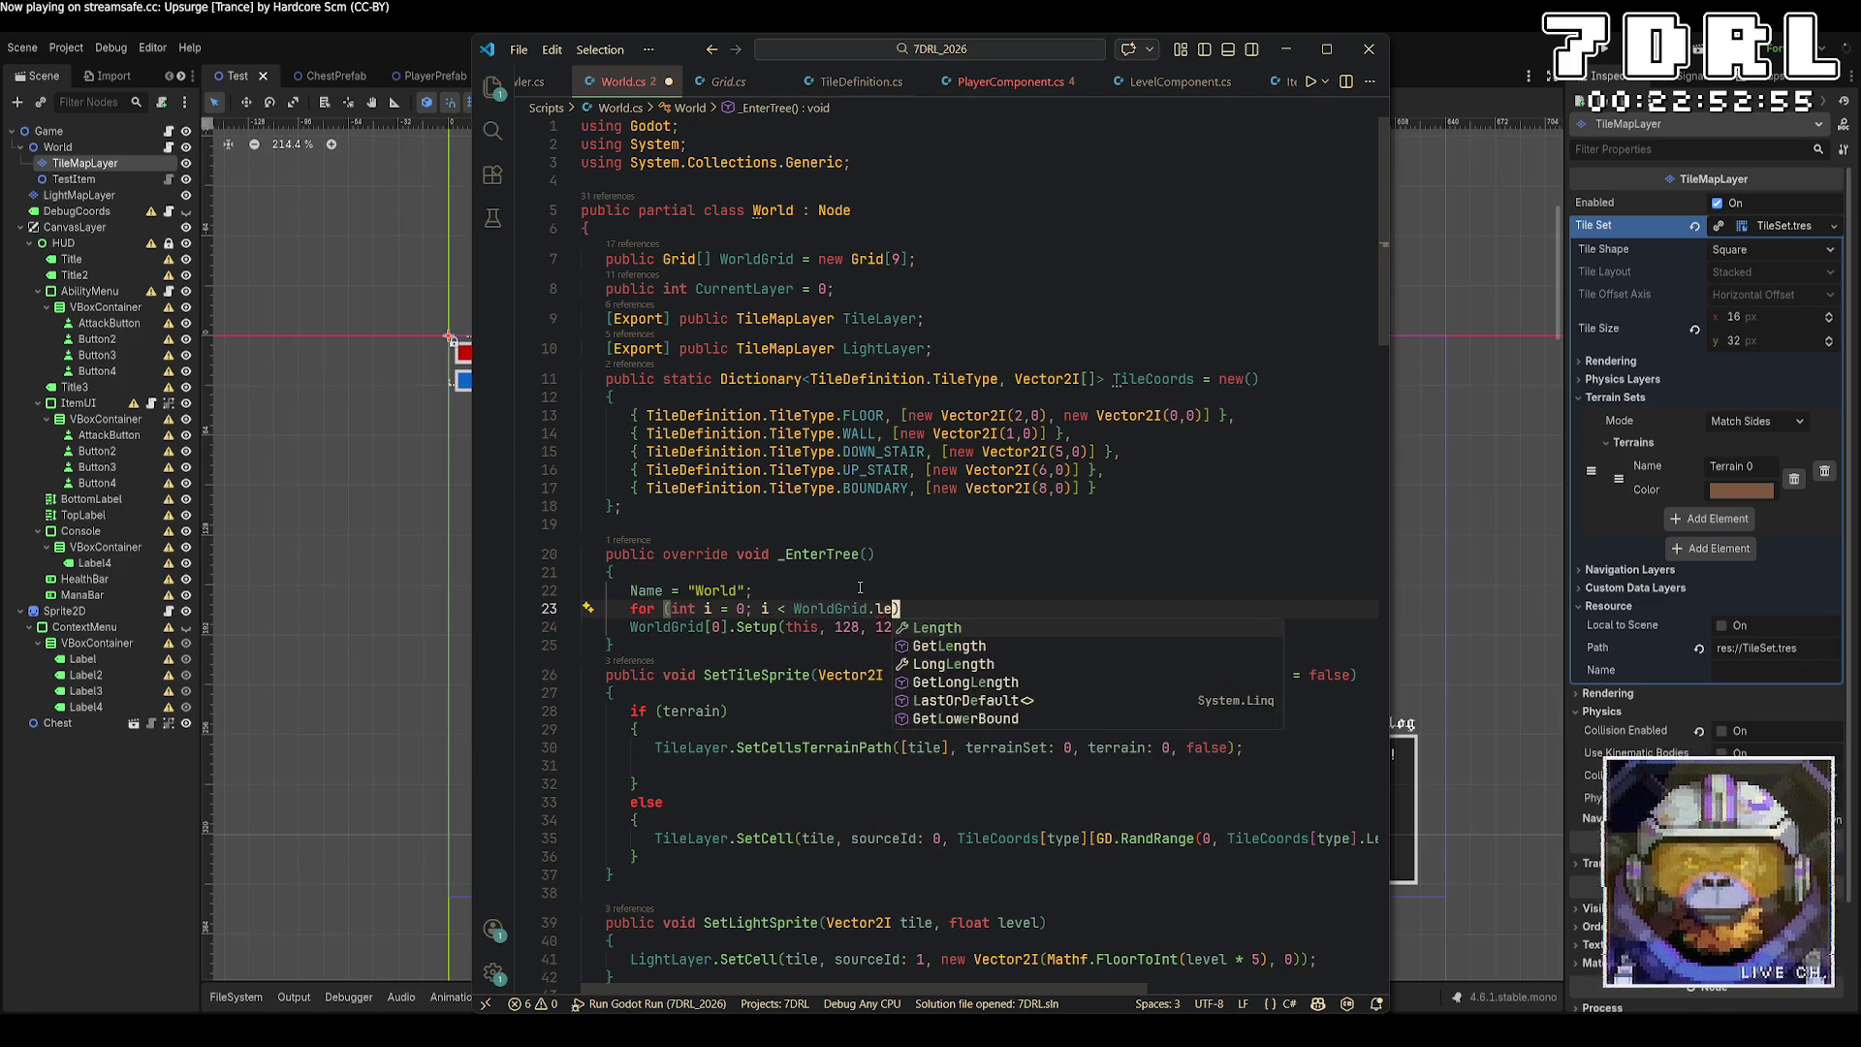
text(+)
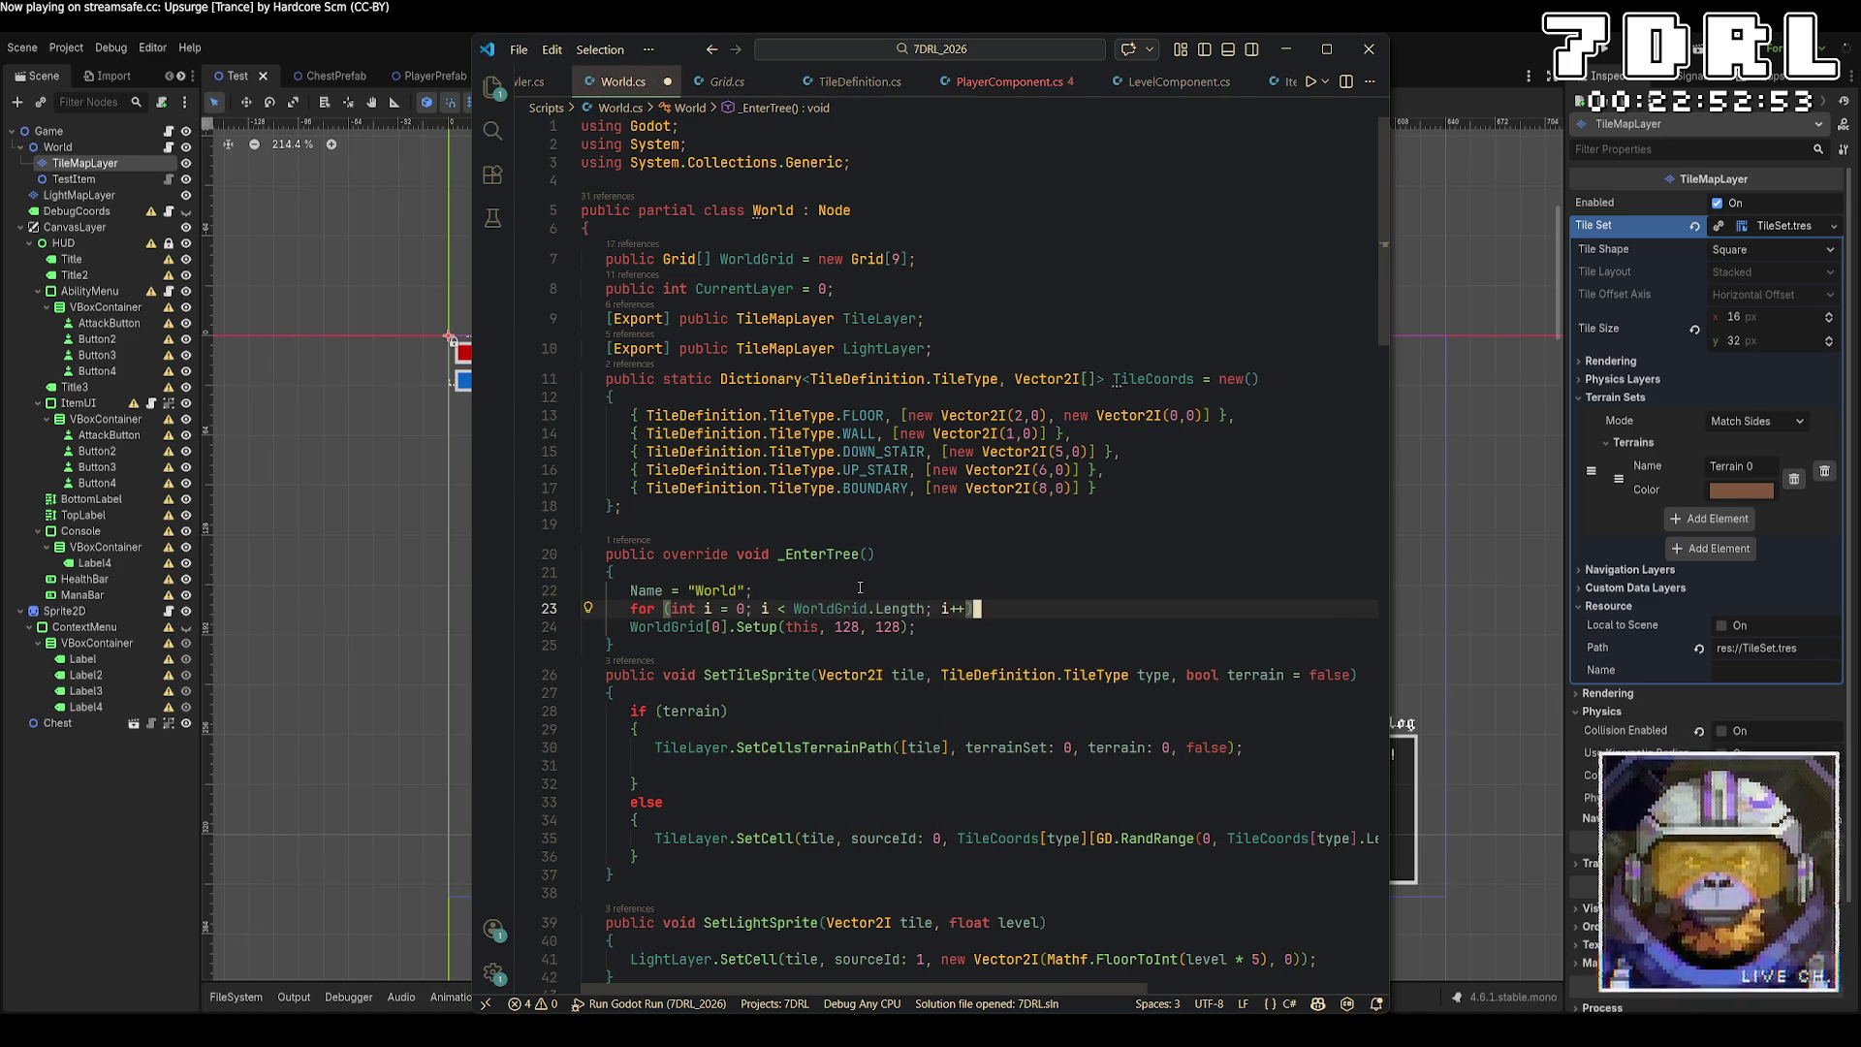
key(Return)
text({)
key(Down)
key(End)
key(Return)
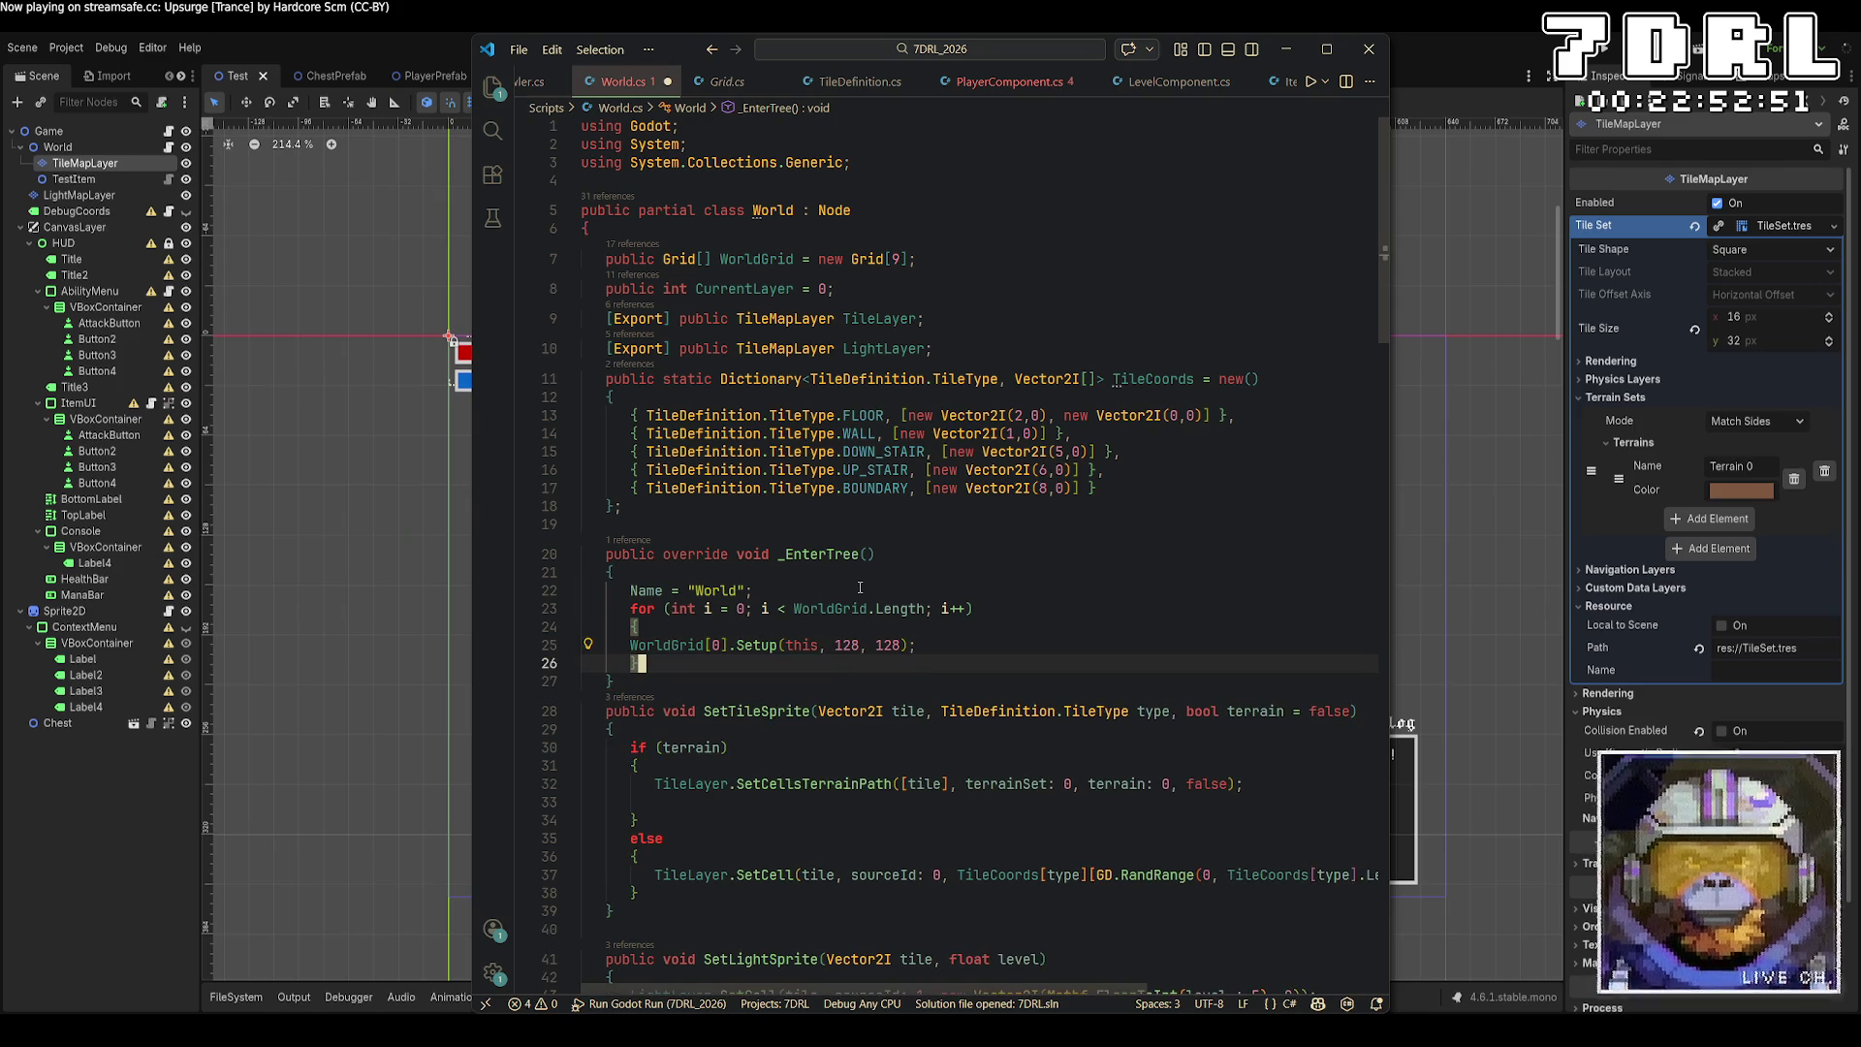
text(})
Change WorldGrid[0].Setup to WorldGrid[i].Setup so each grid gets set up at 128 by 128.
key(Up)
key(Right)
key(Right)
key(Right)
key(Delete)
text(i)
scroll(1033, 573, down, 20)
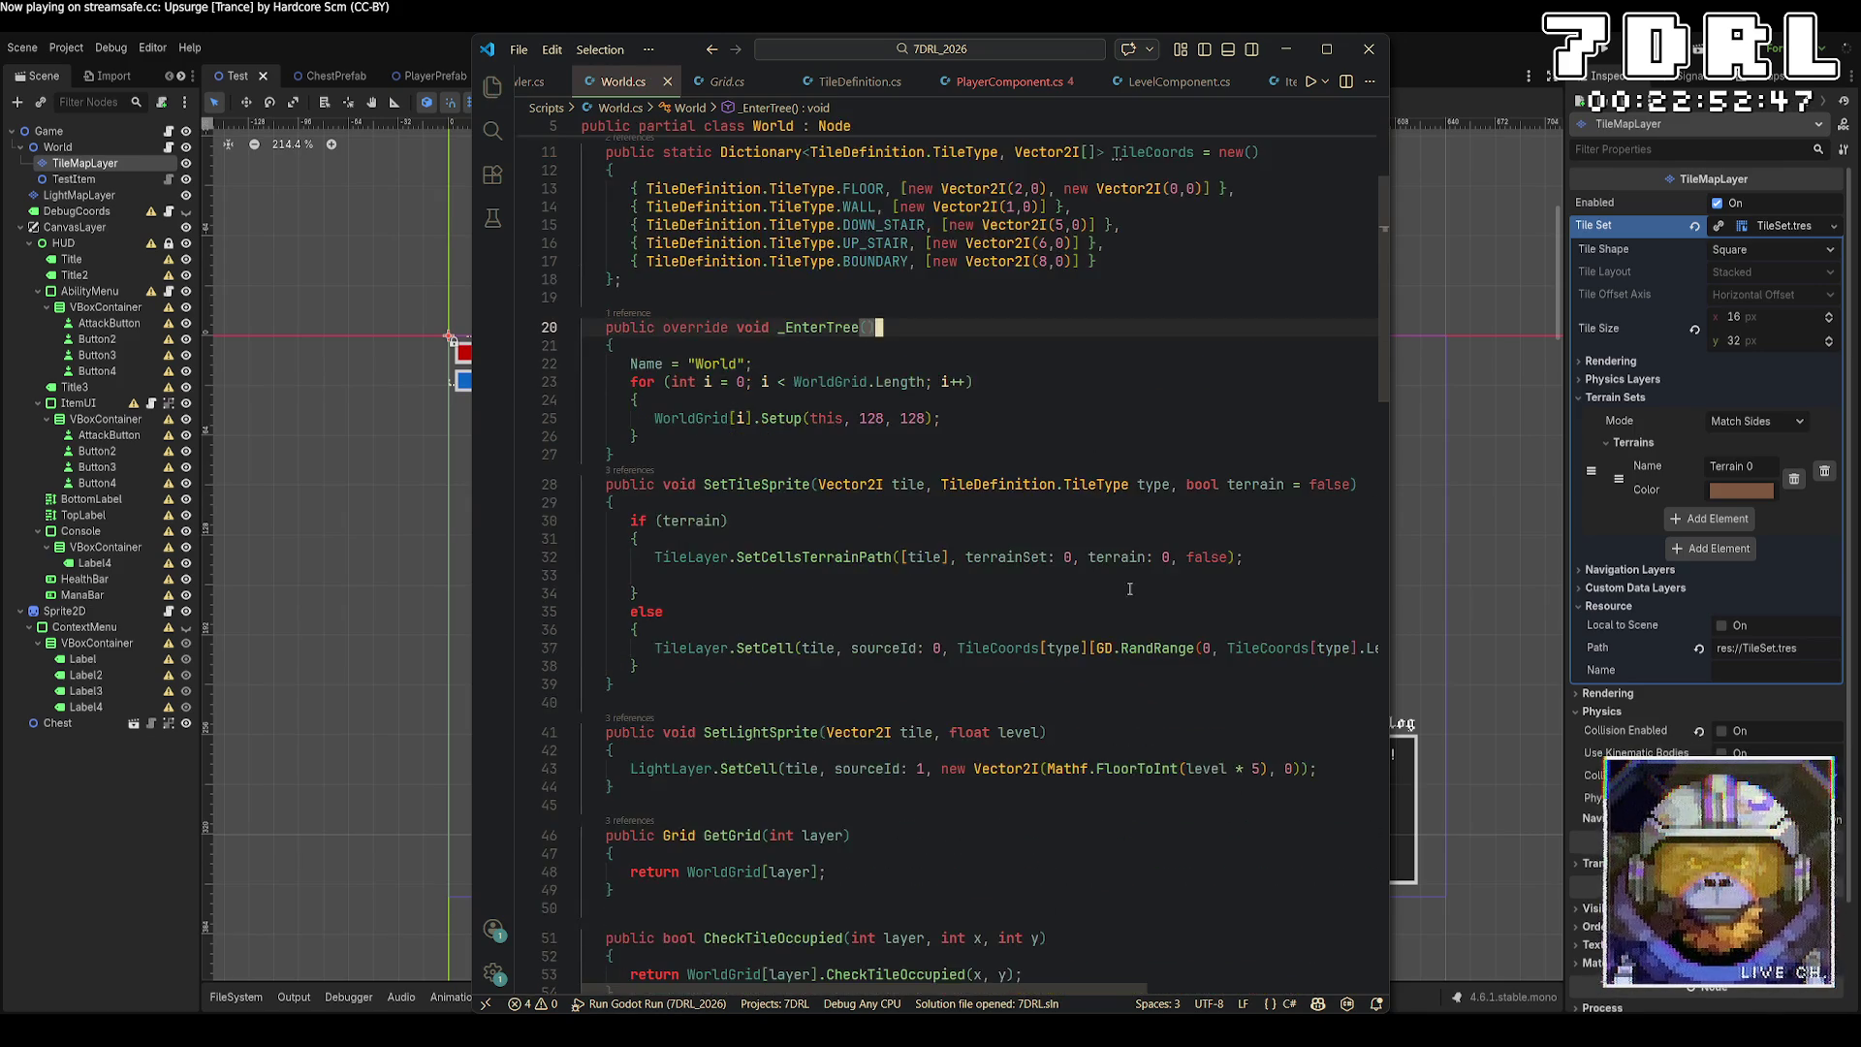
scroll(1191, 762, down, 5)
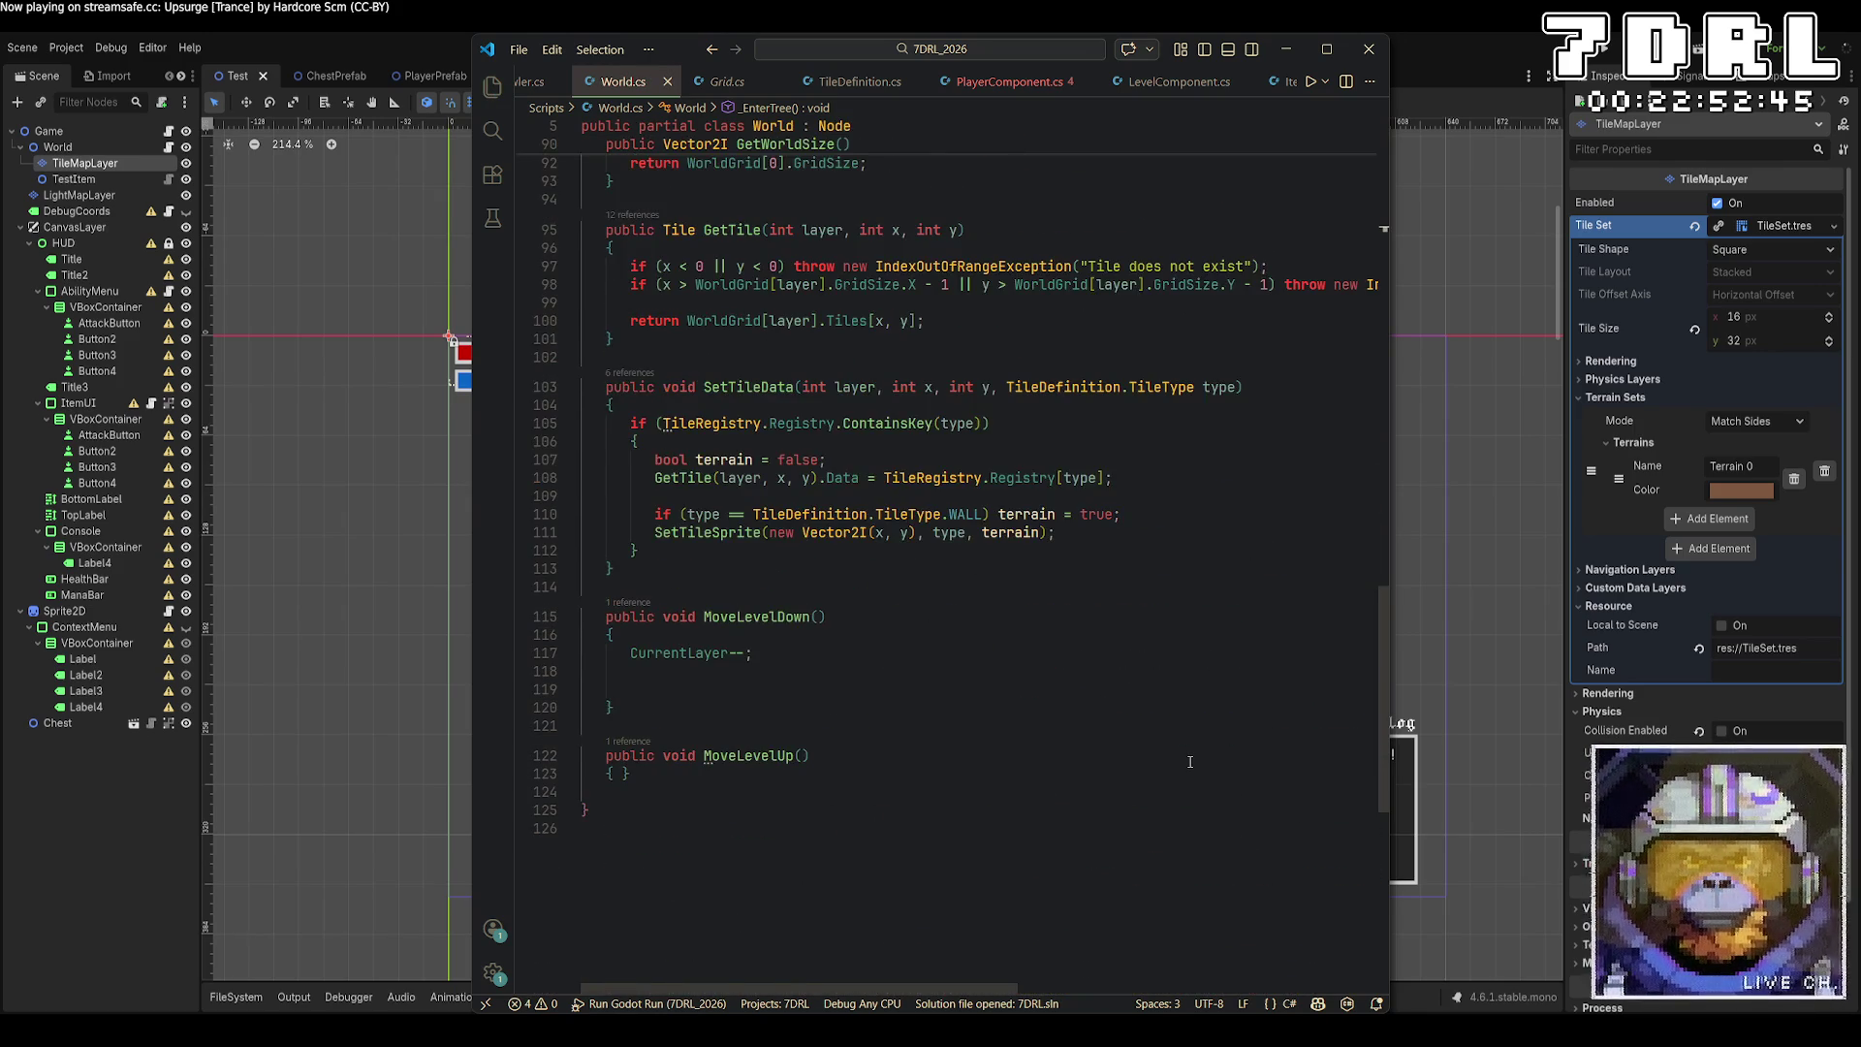
scroll(1190, 762, up, 4)
scroll(1191, 762, up, 20)
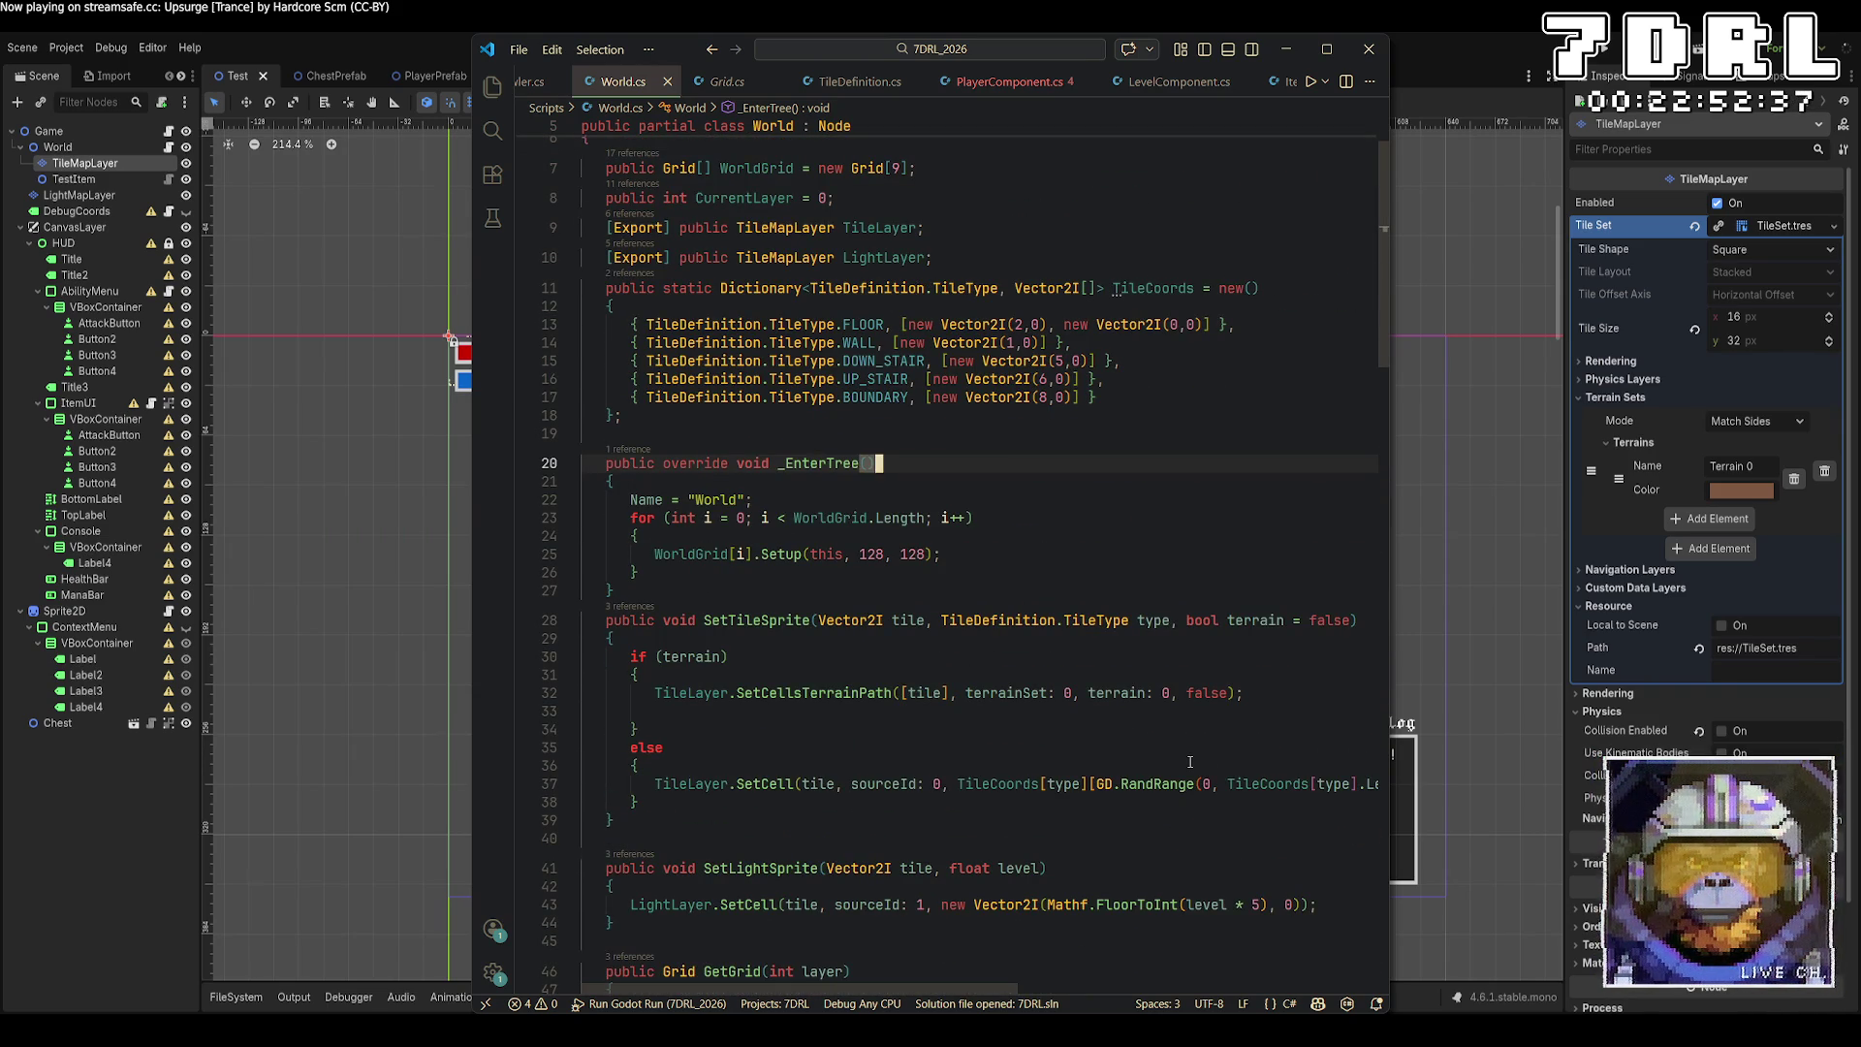
scroll(1191, 762, down, 4)
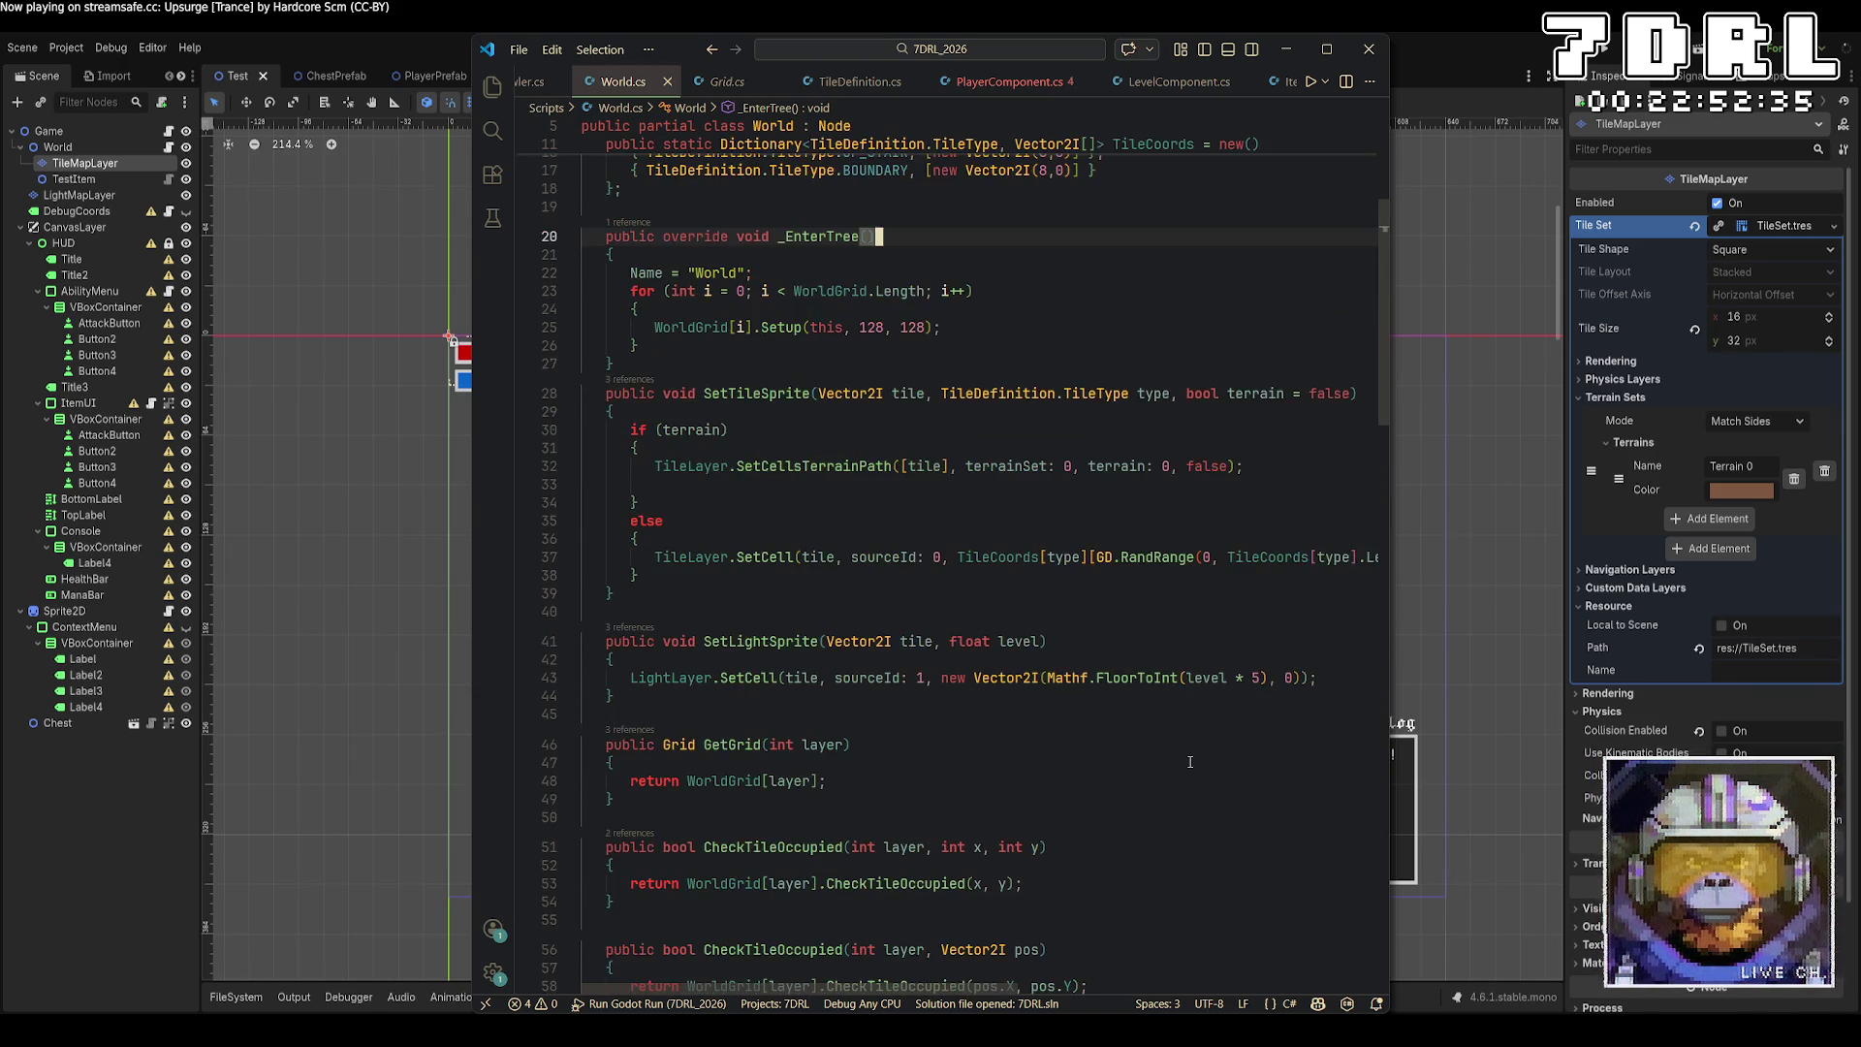
scroll(1190, 762, down, 3)
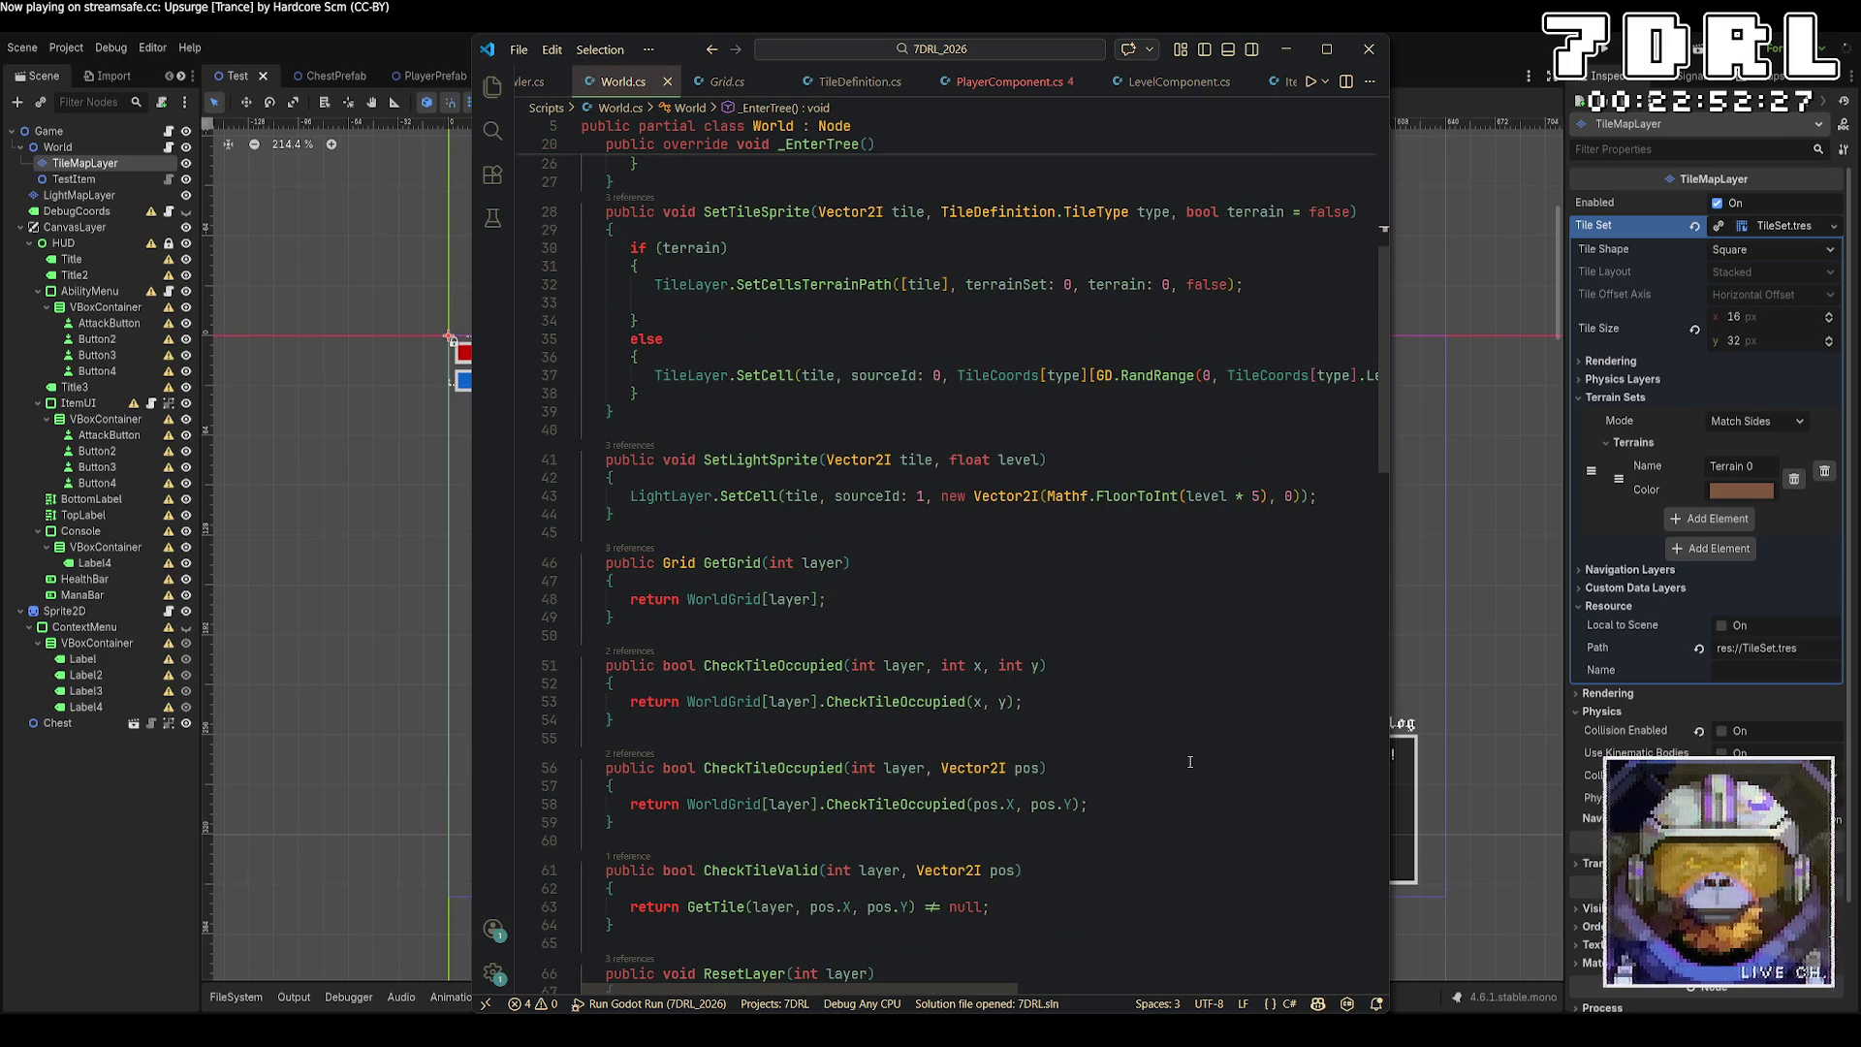
click(727, 81)
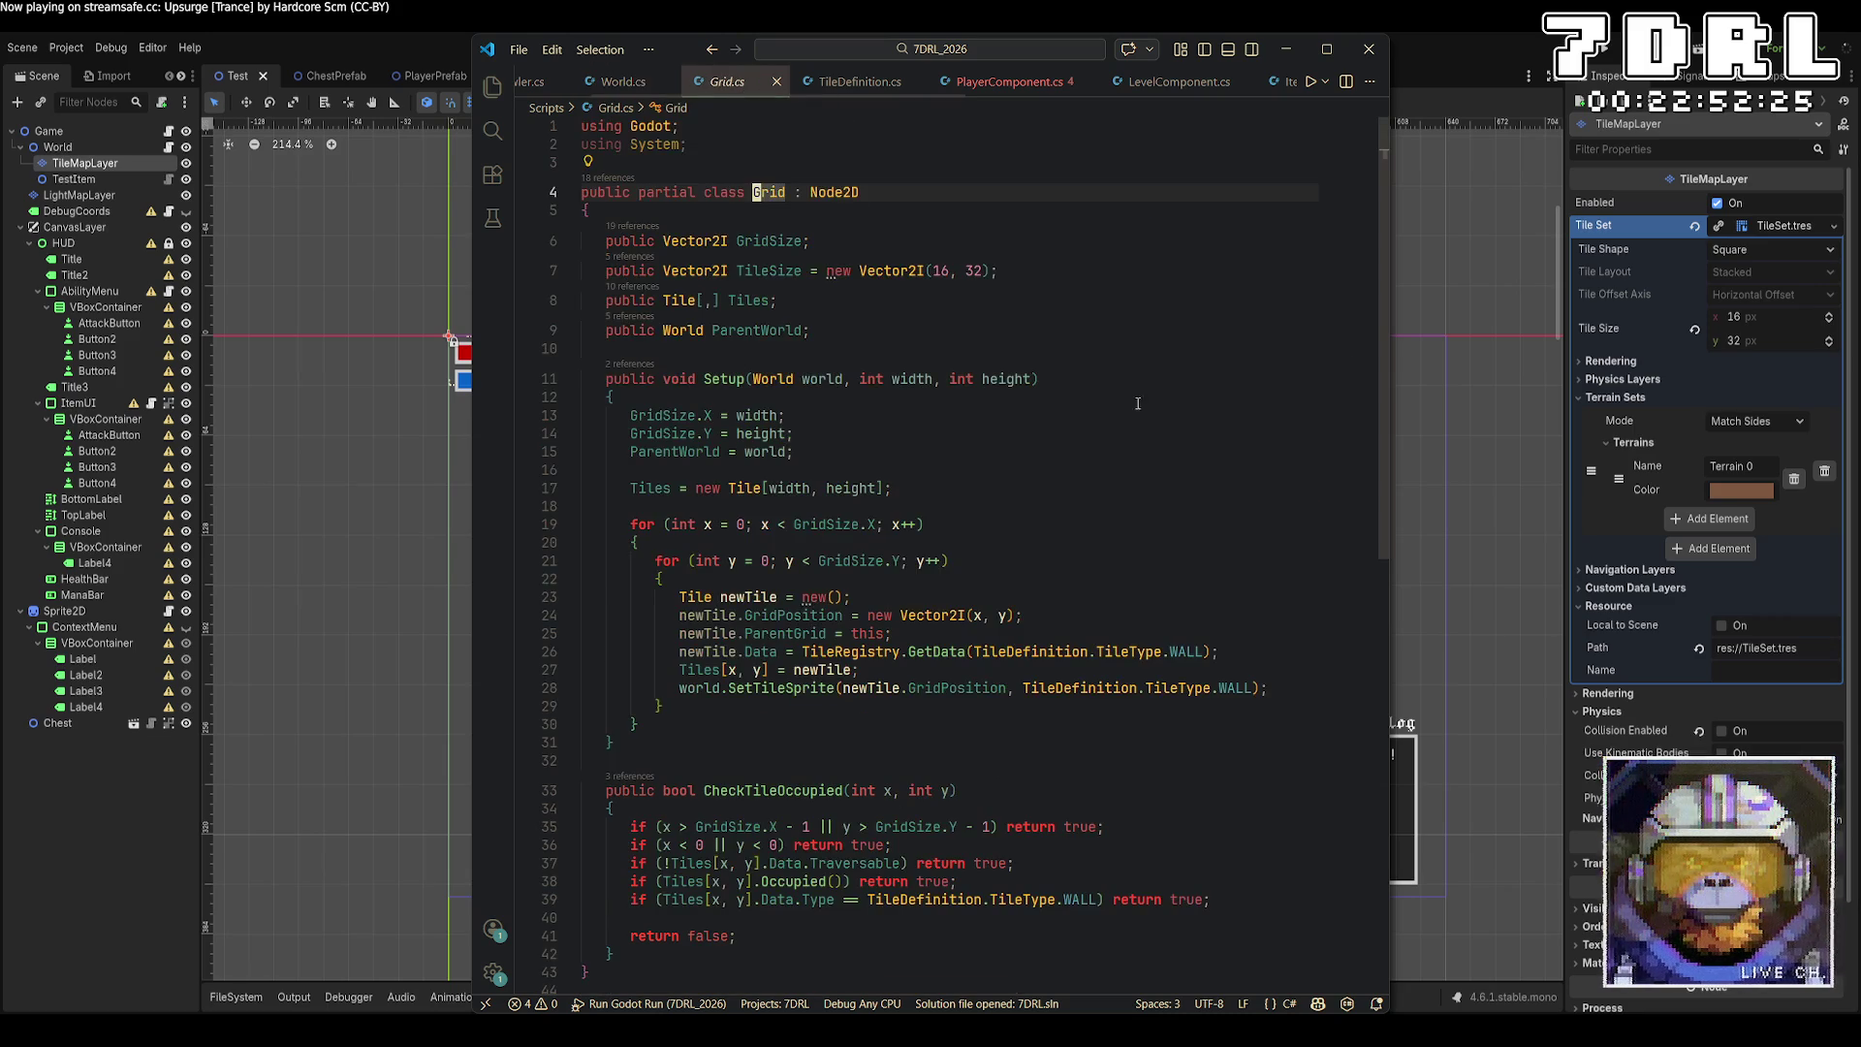
Add a 'public bool Generated = false;' field to the Grid class and save Grid.cs.
click(991, 344)
text(public g)
key(BackSpace)
text(bool Generated = false;)
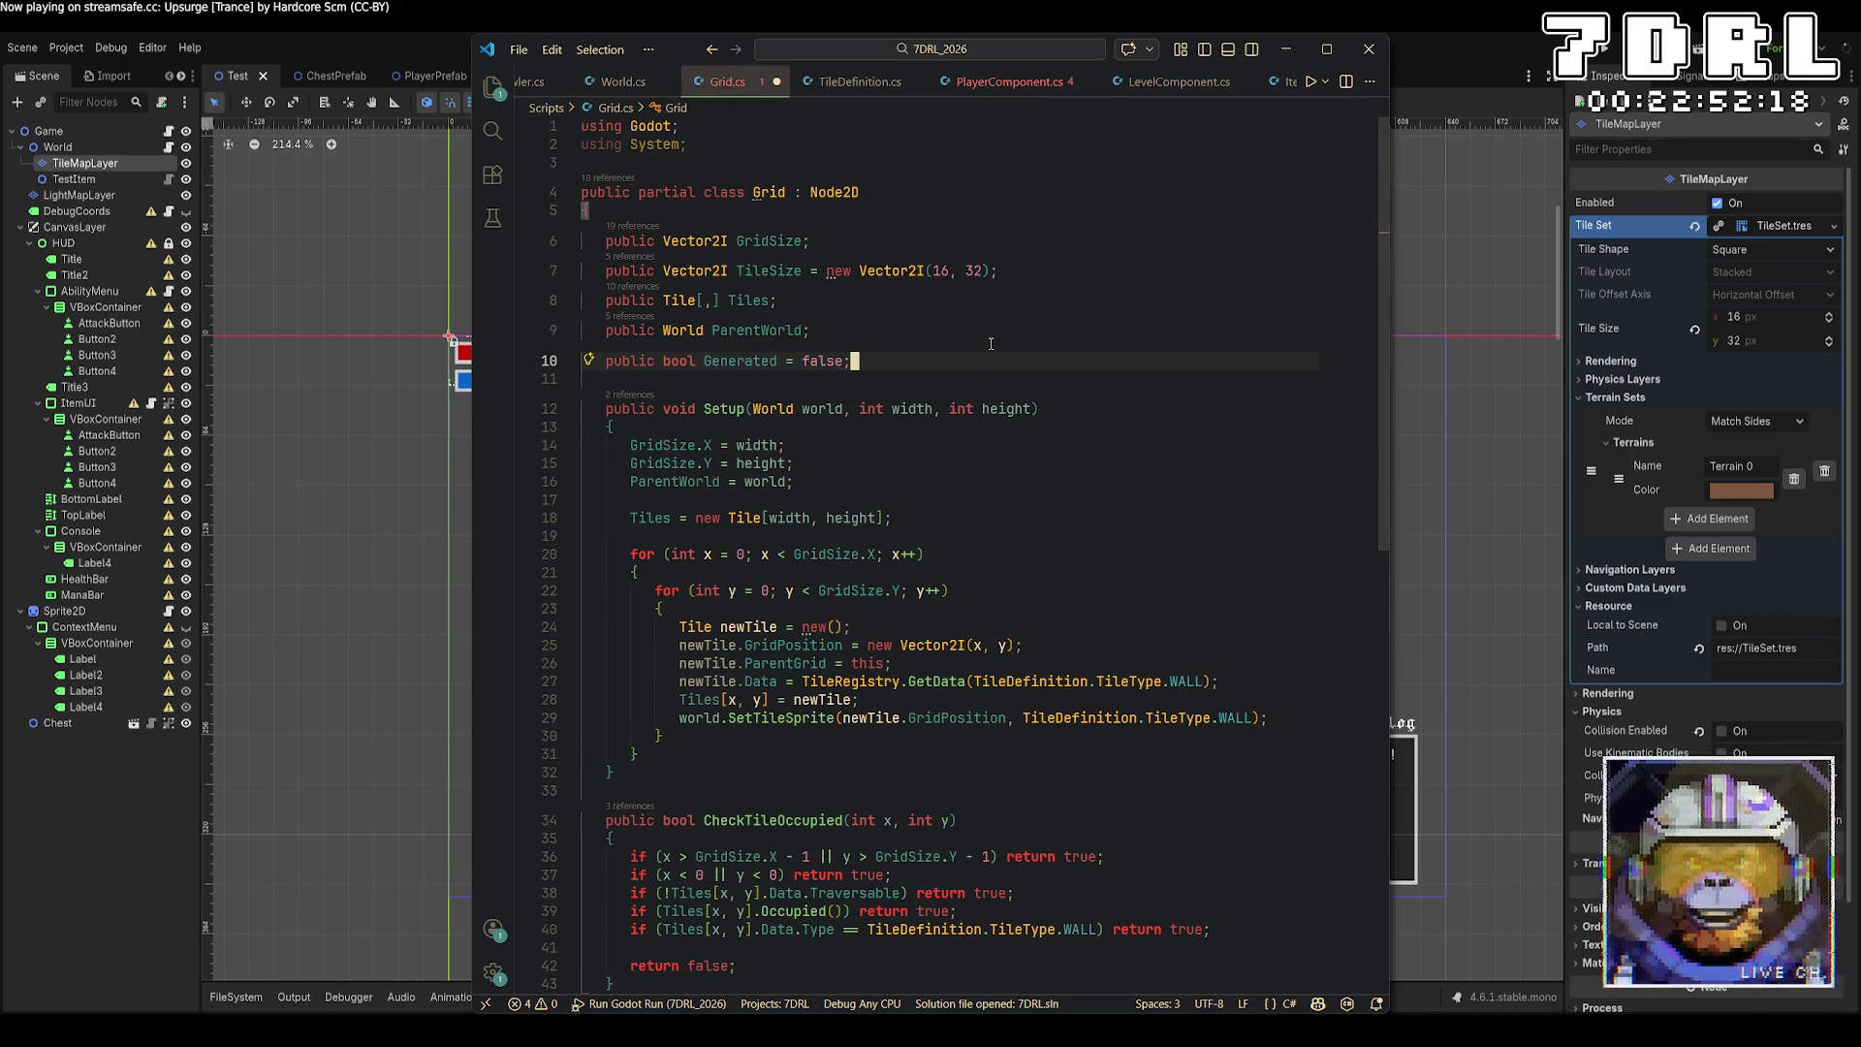
key(ctrl+s)
Look through Crawler.cs and World.cs, then bring up GenerateWorld in Game.cs.
click(614, 92)
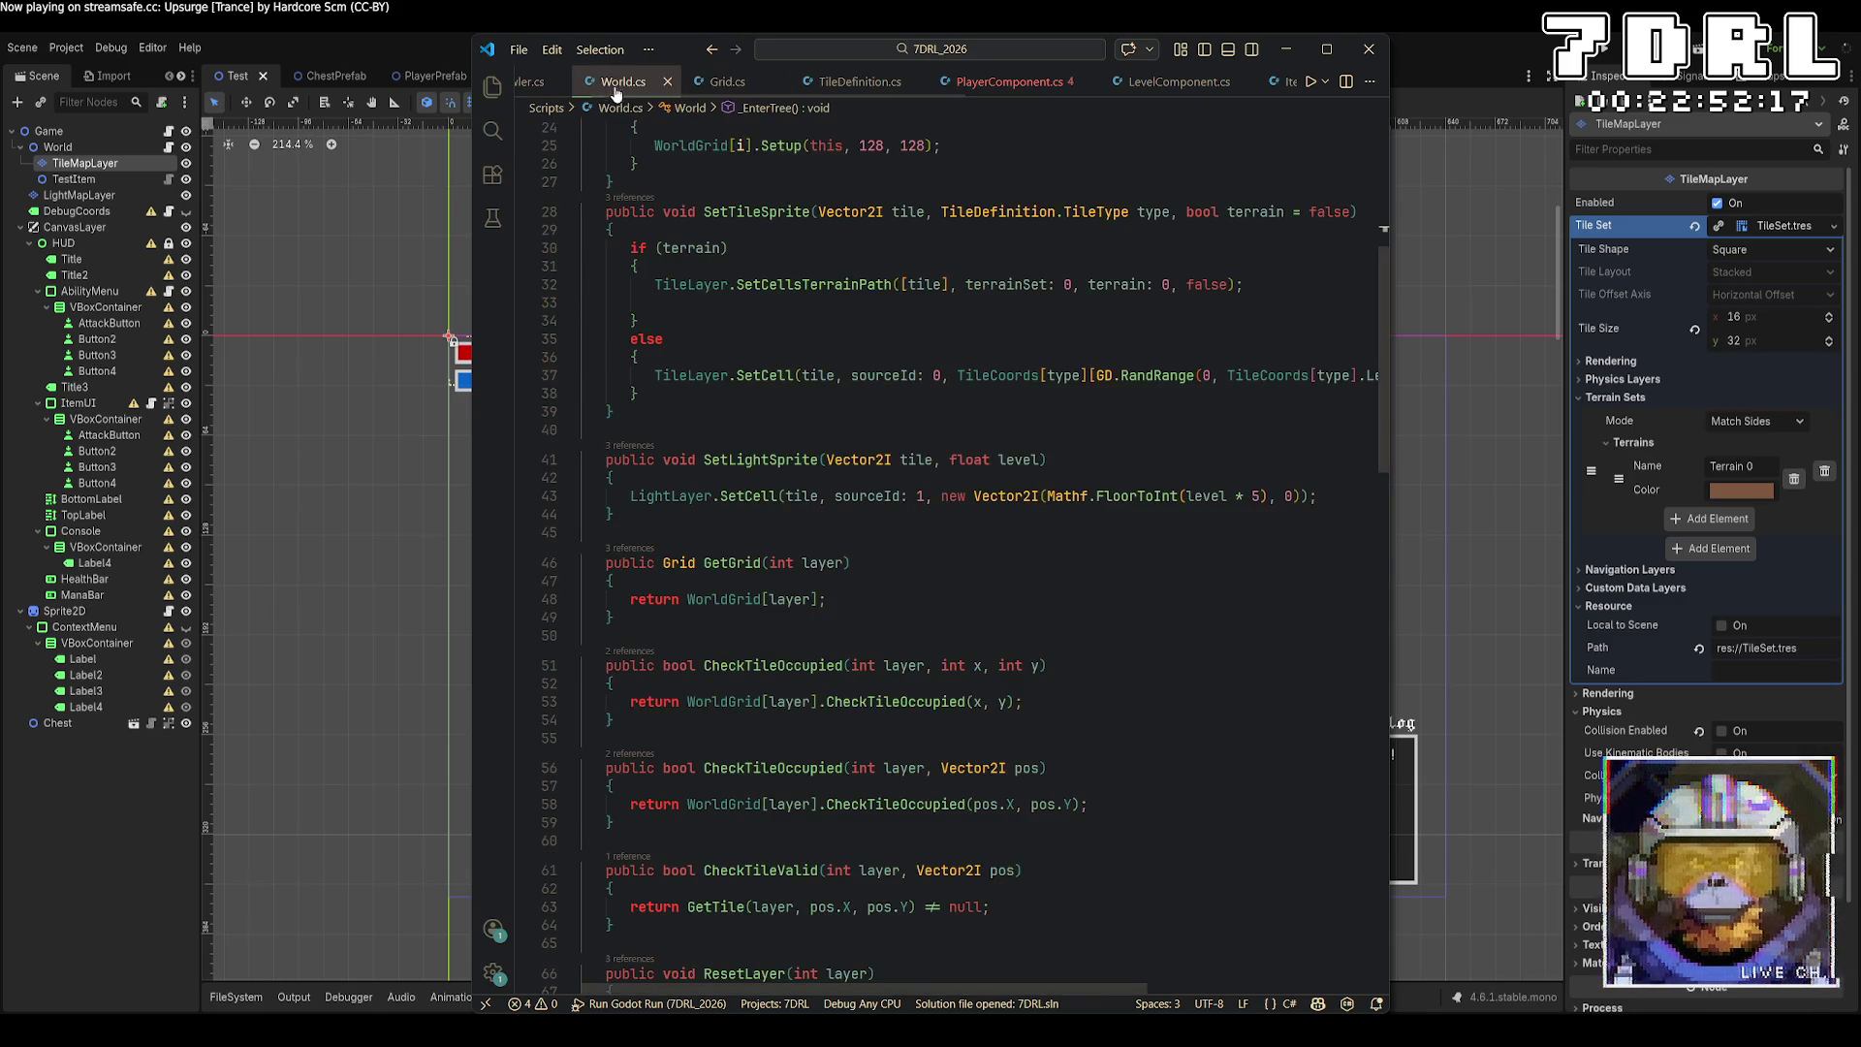
click(529, 81)
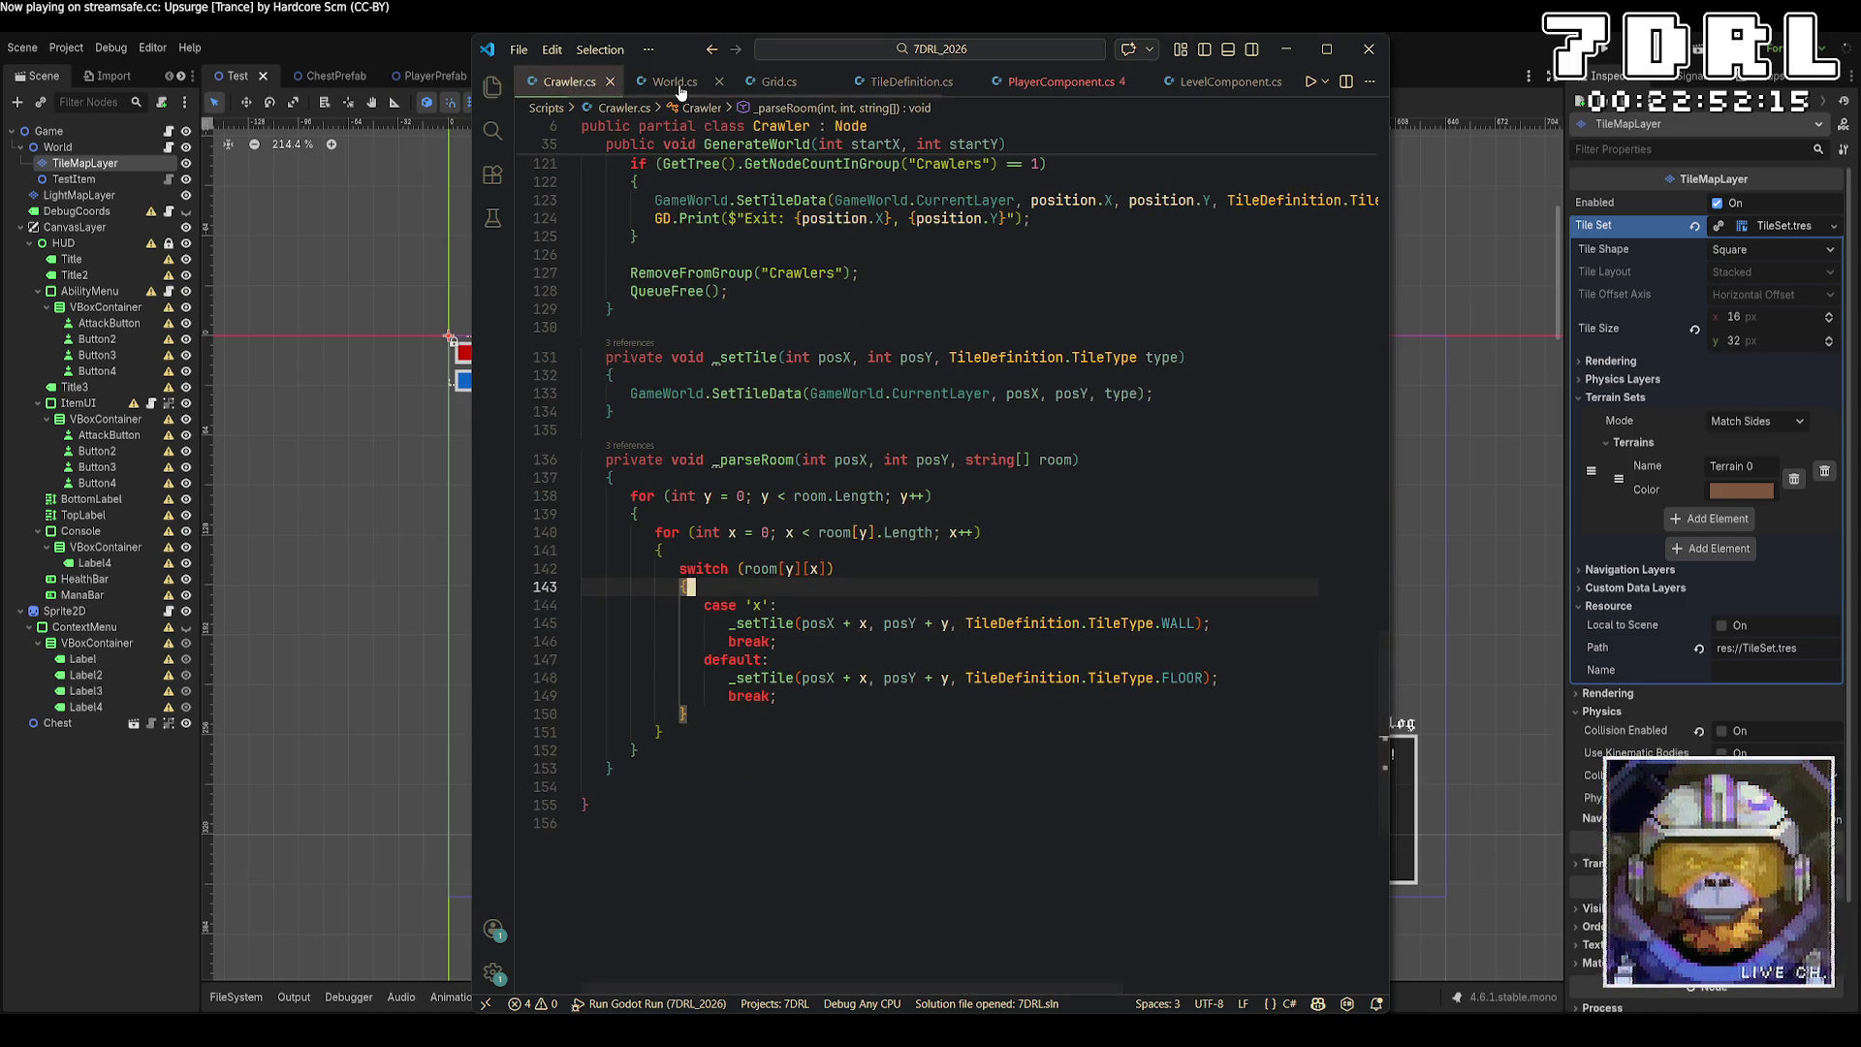
scroll(906, 318, up, 10)
scroll(907, 318, up, 15)
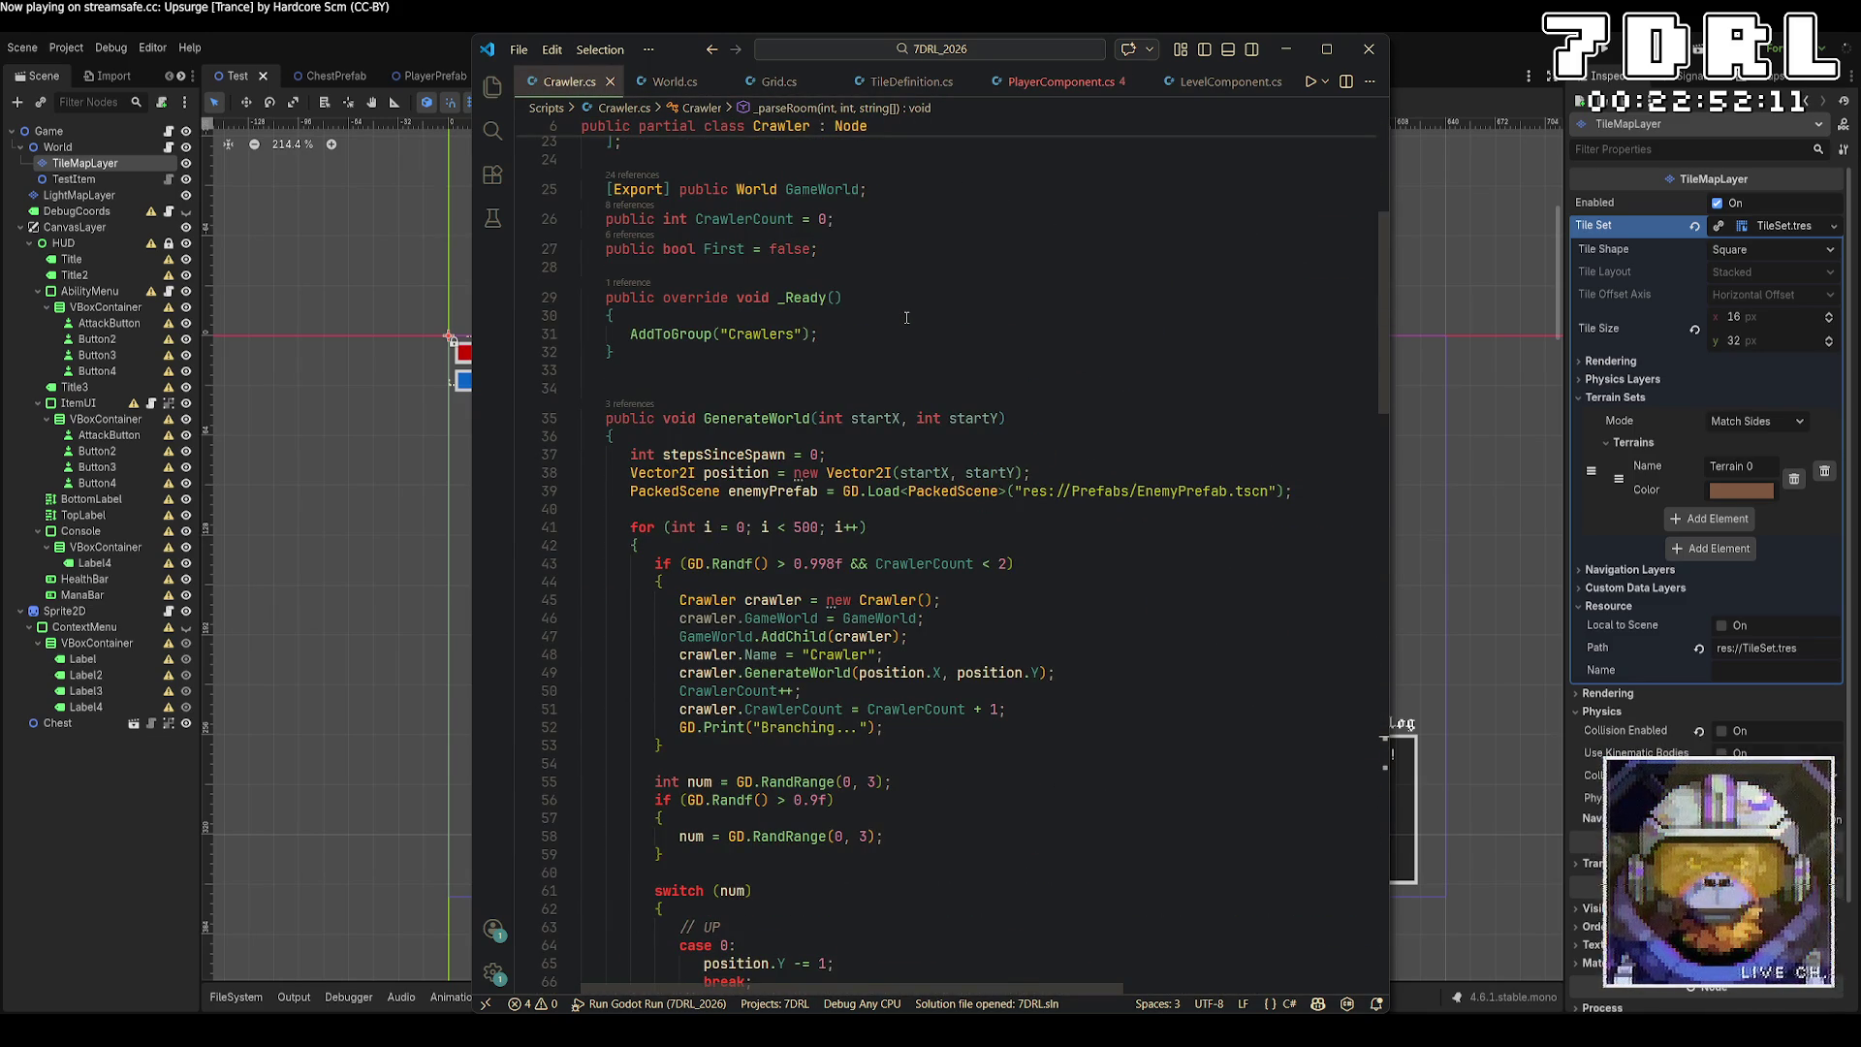
scroll(907, 318, up, 4)
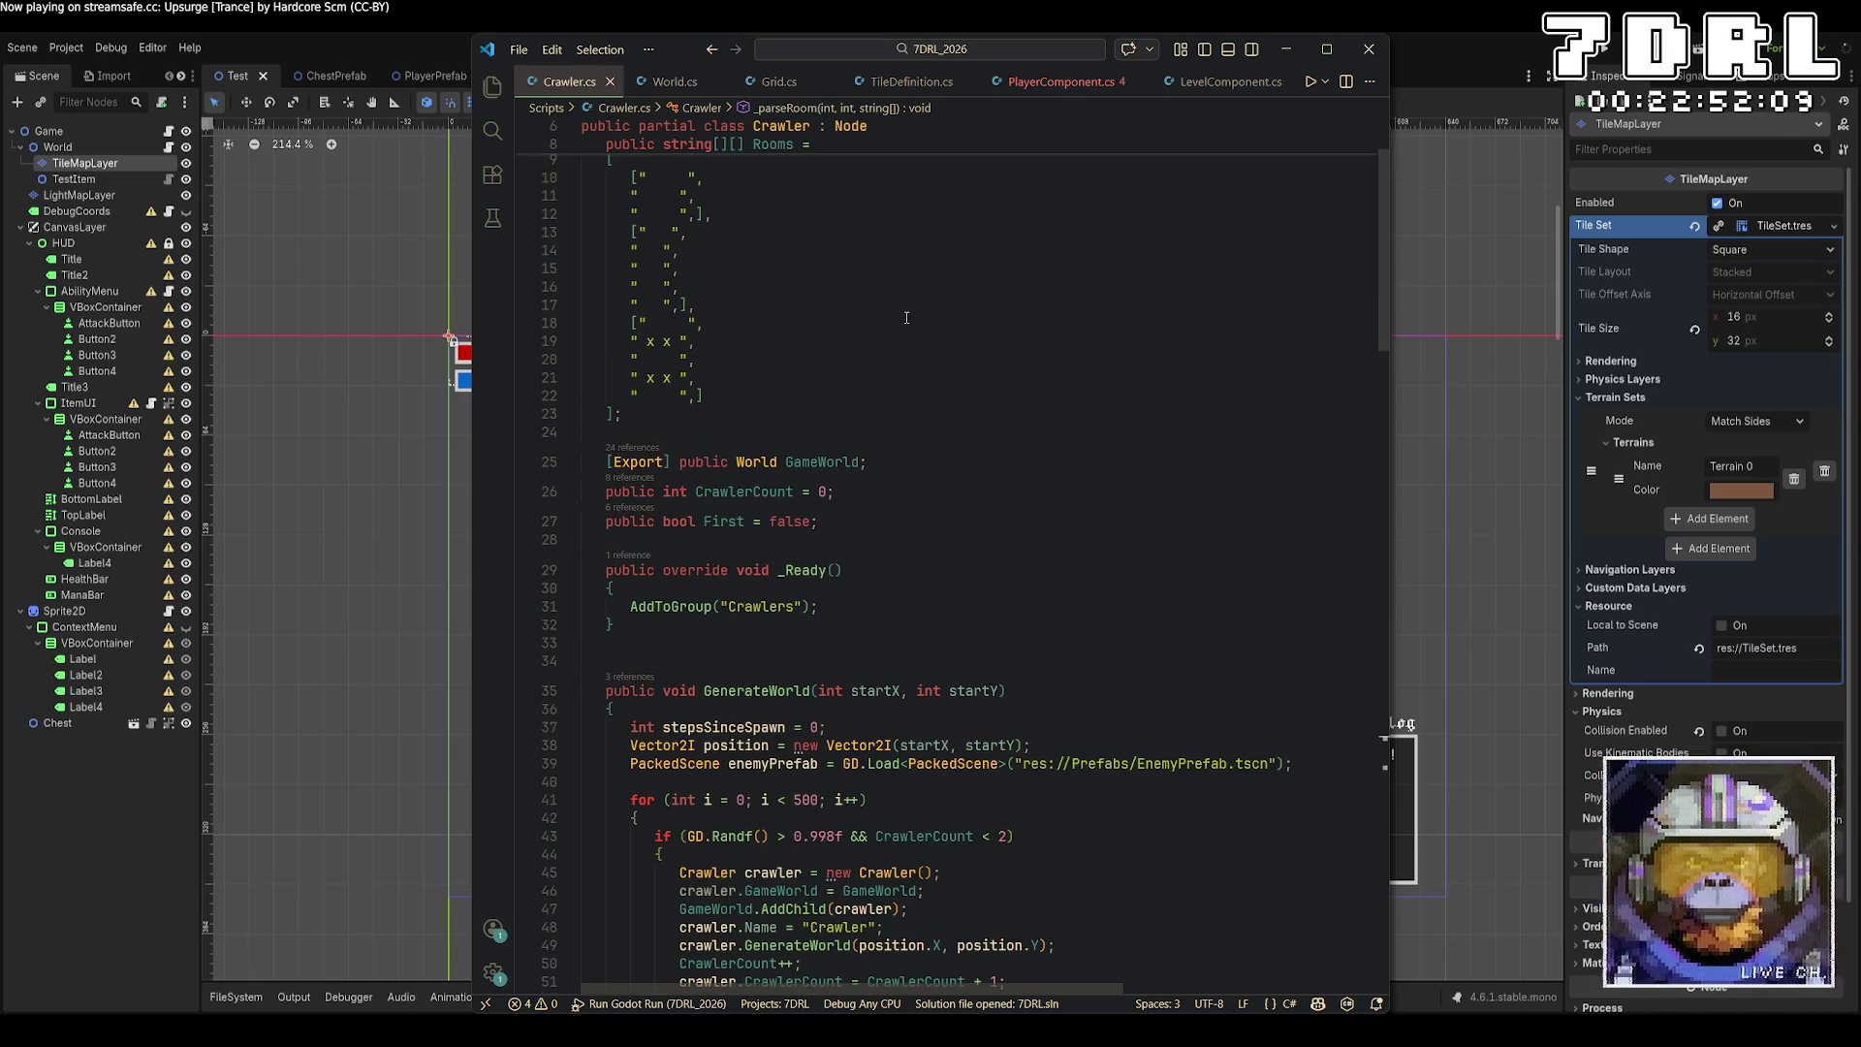
click(675, 81)
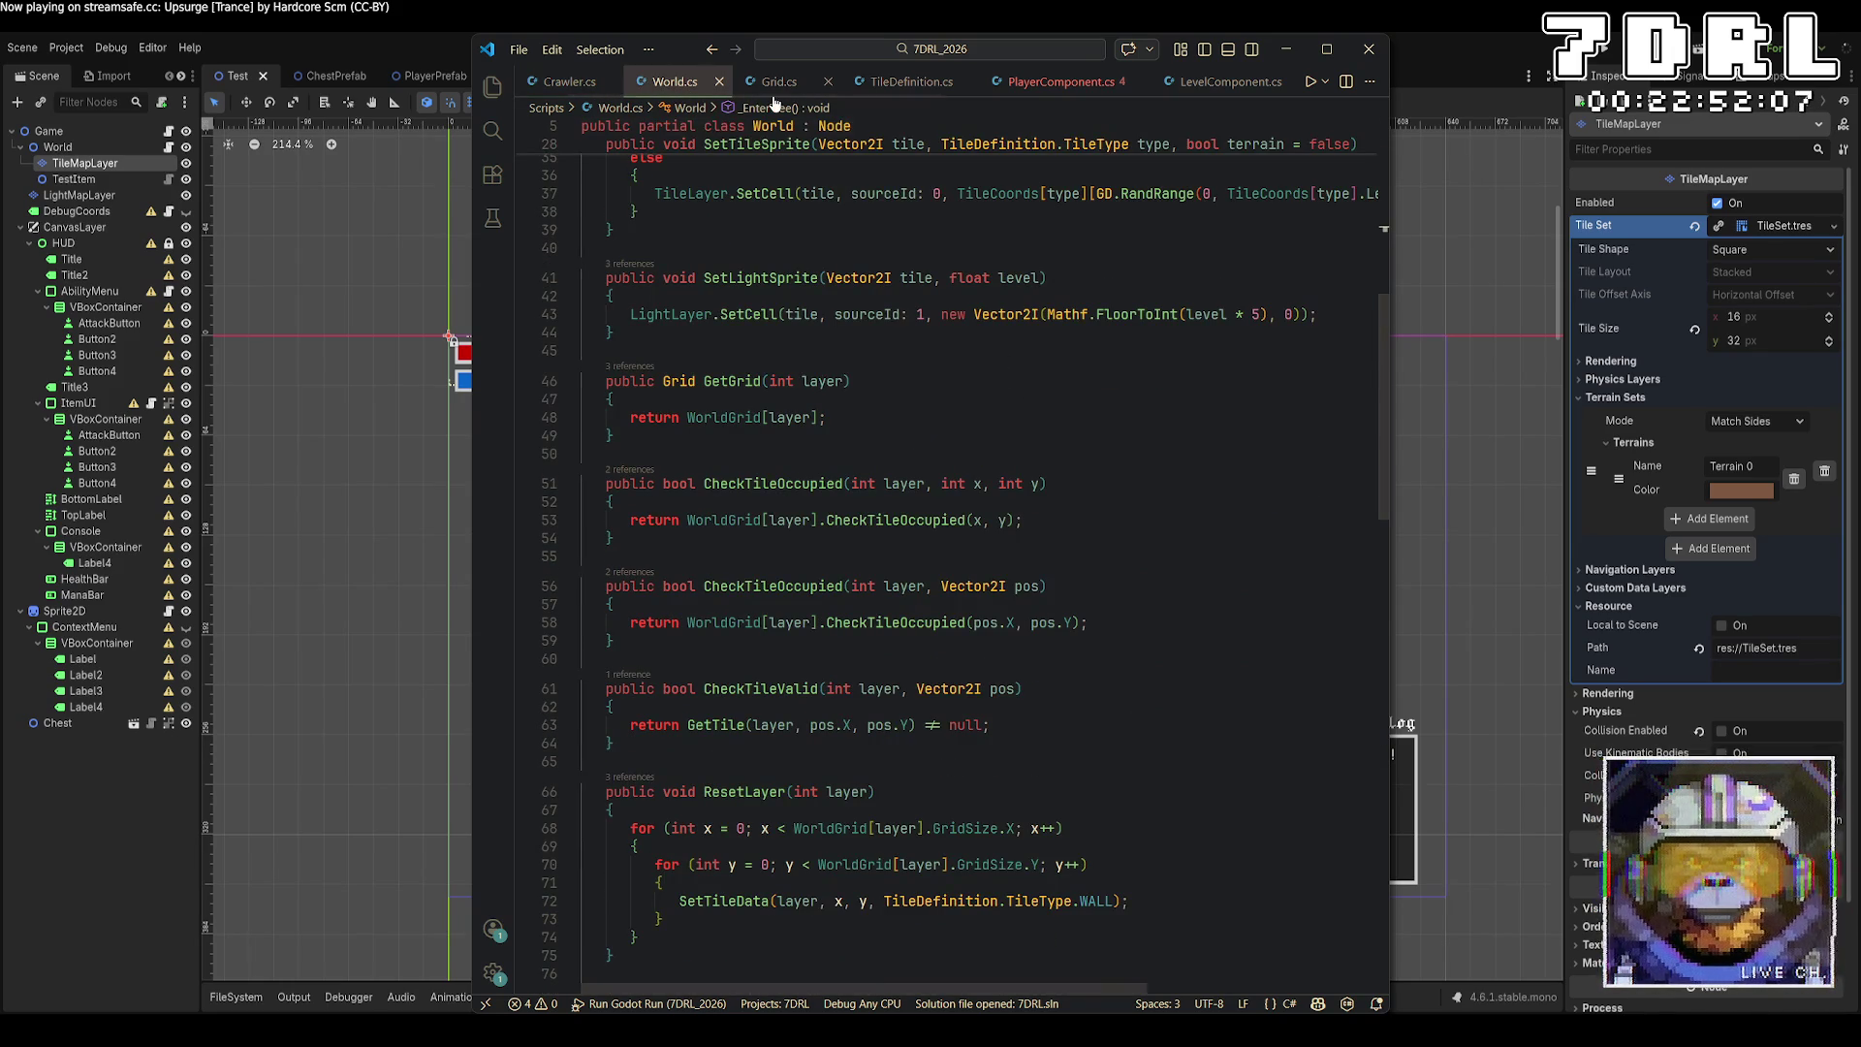
key(ctrl+shift+t)
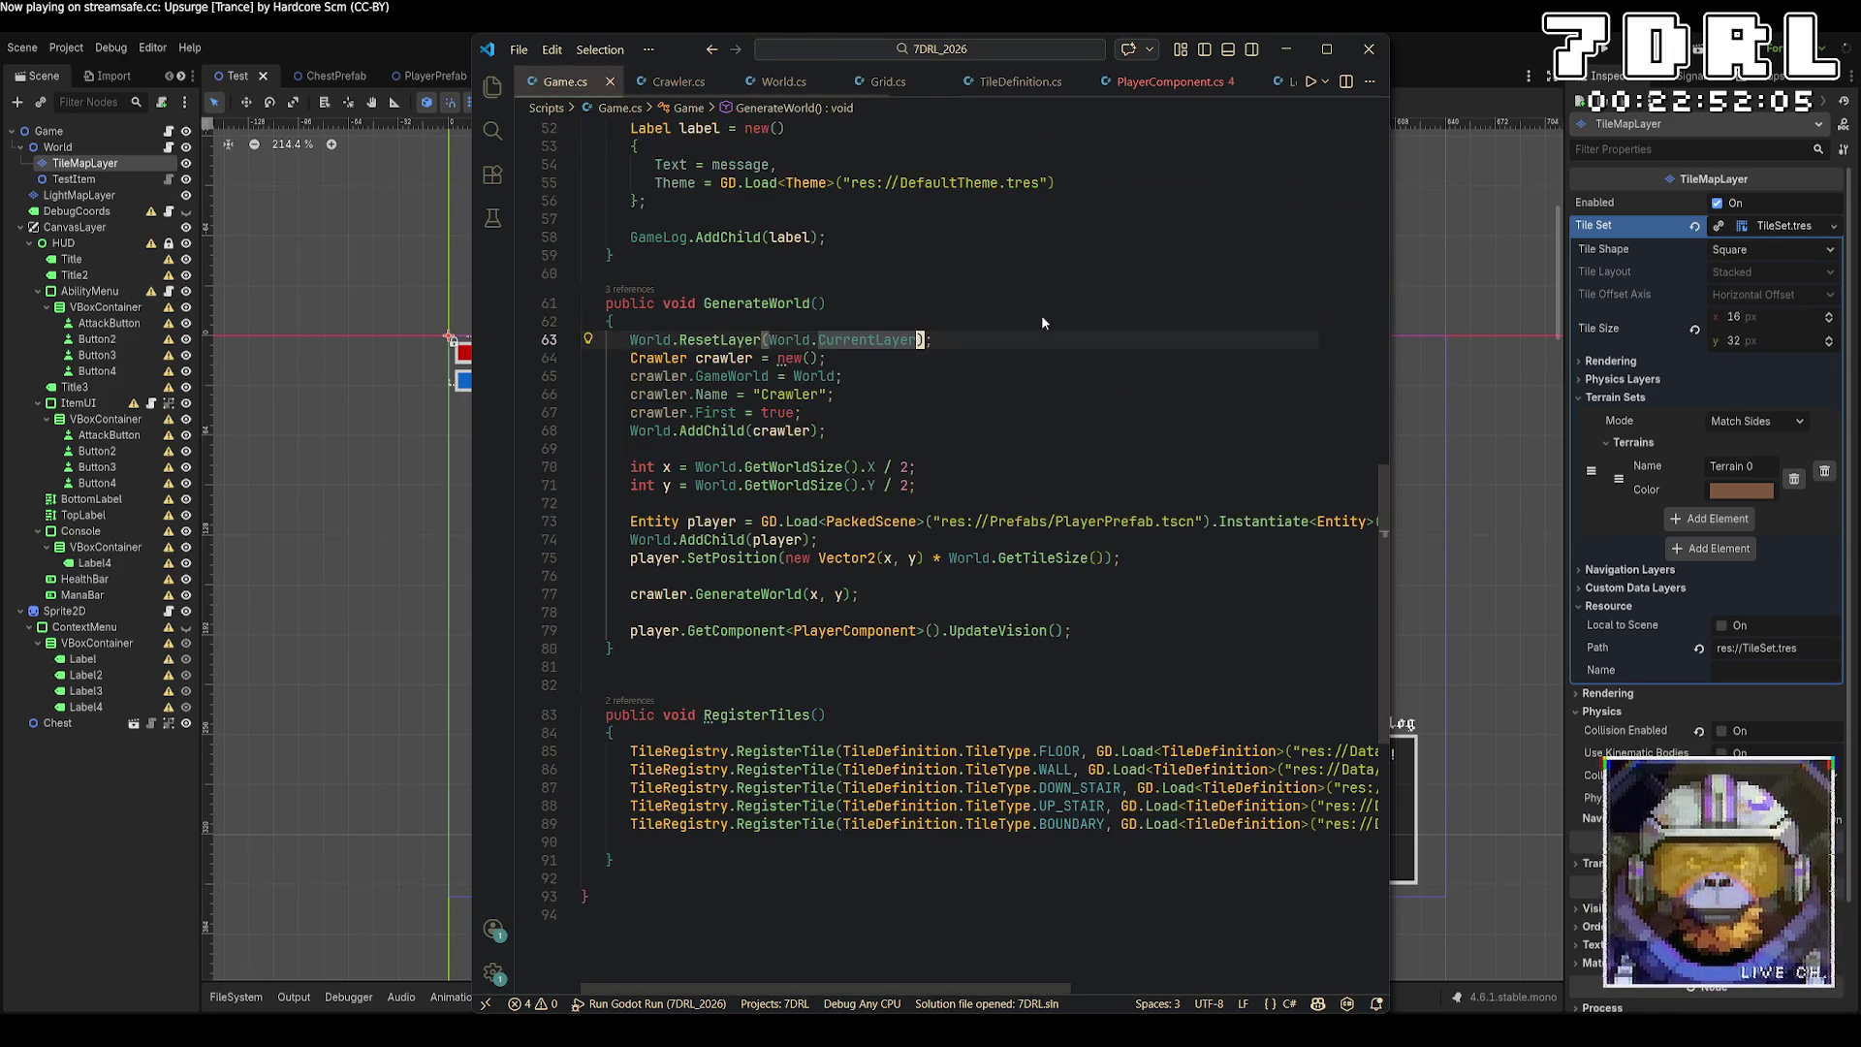
Check the crawler GameWorld assignment and ResetLayer call, then go to the UpdateVision call ending GenerateWorld.
click(1117, 379)
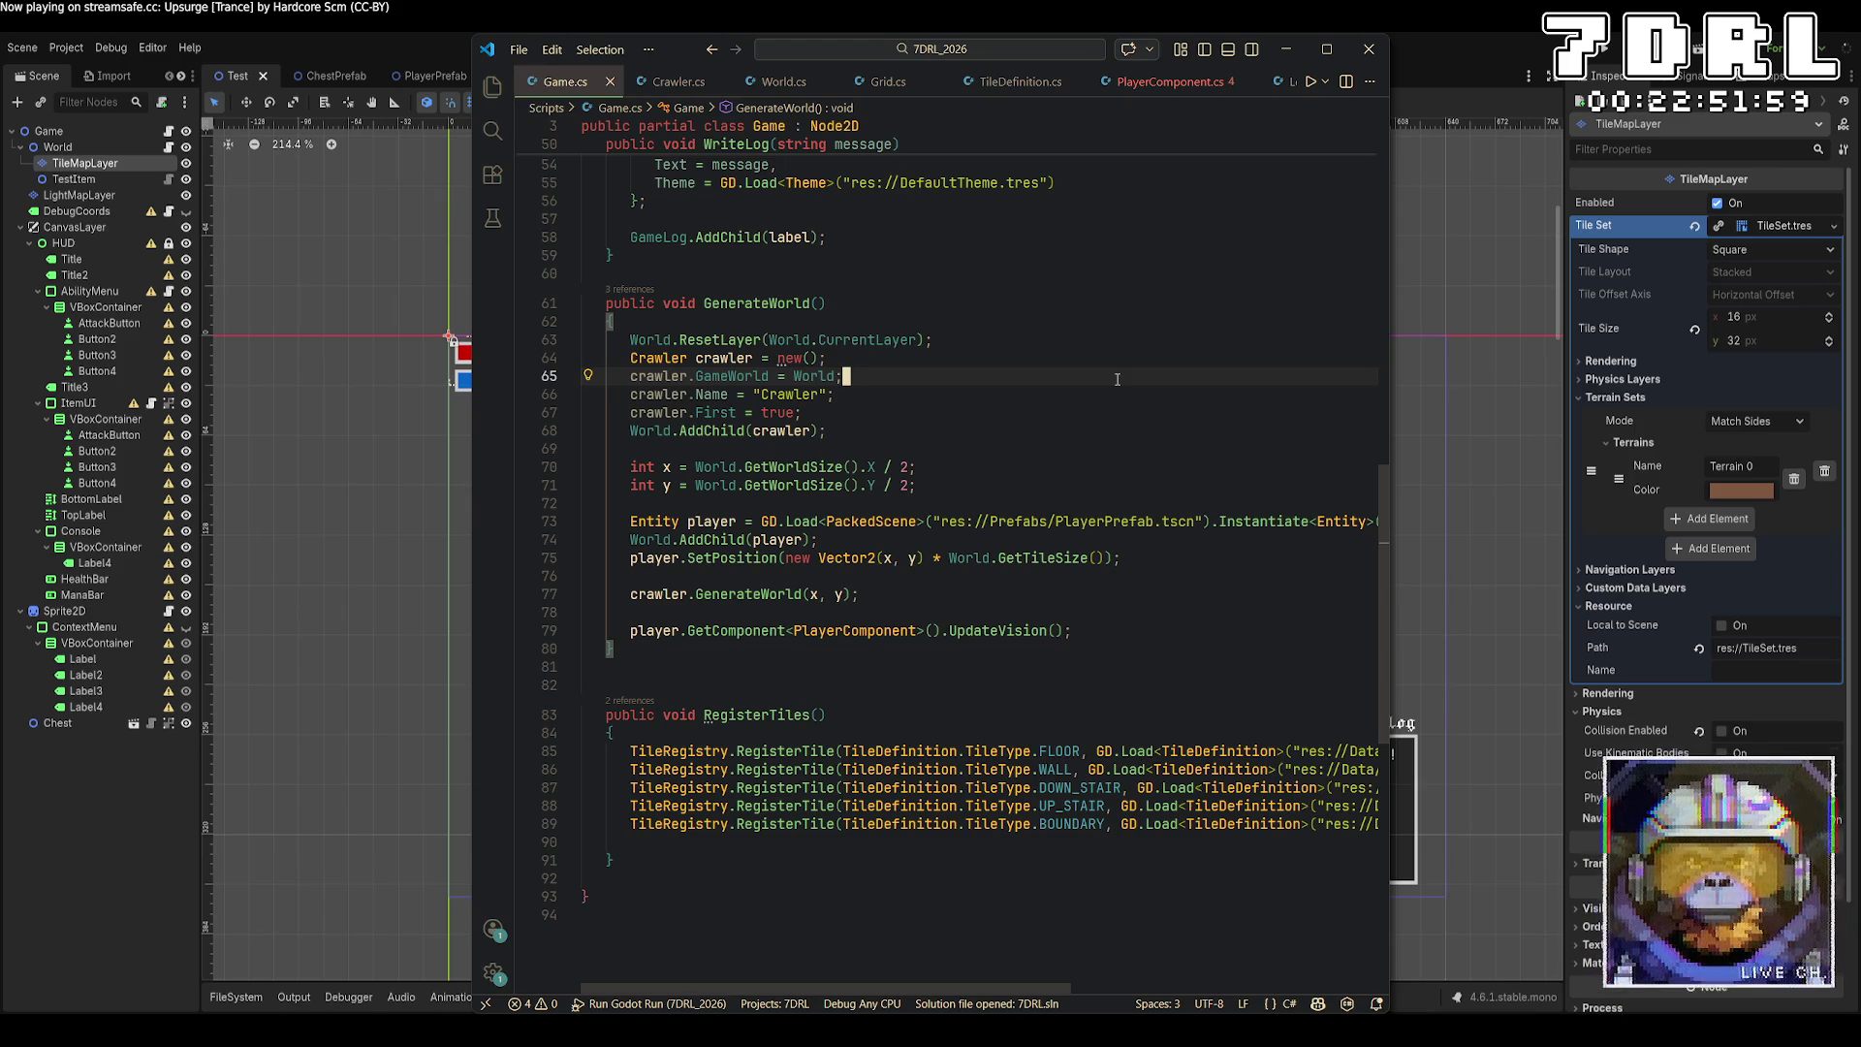
click(1083, 345)
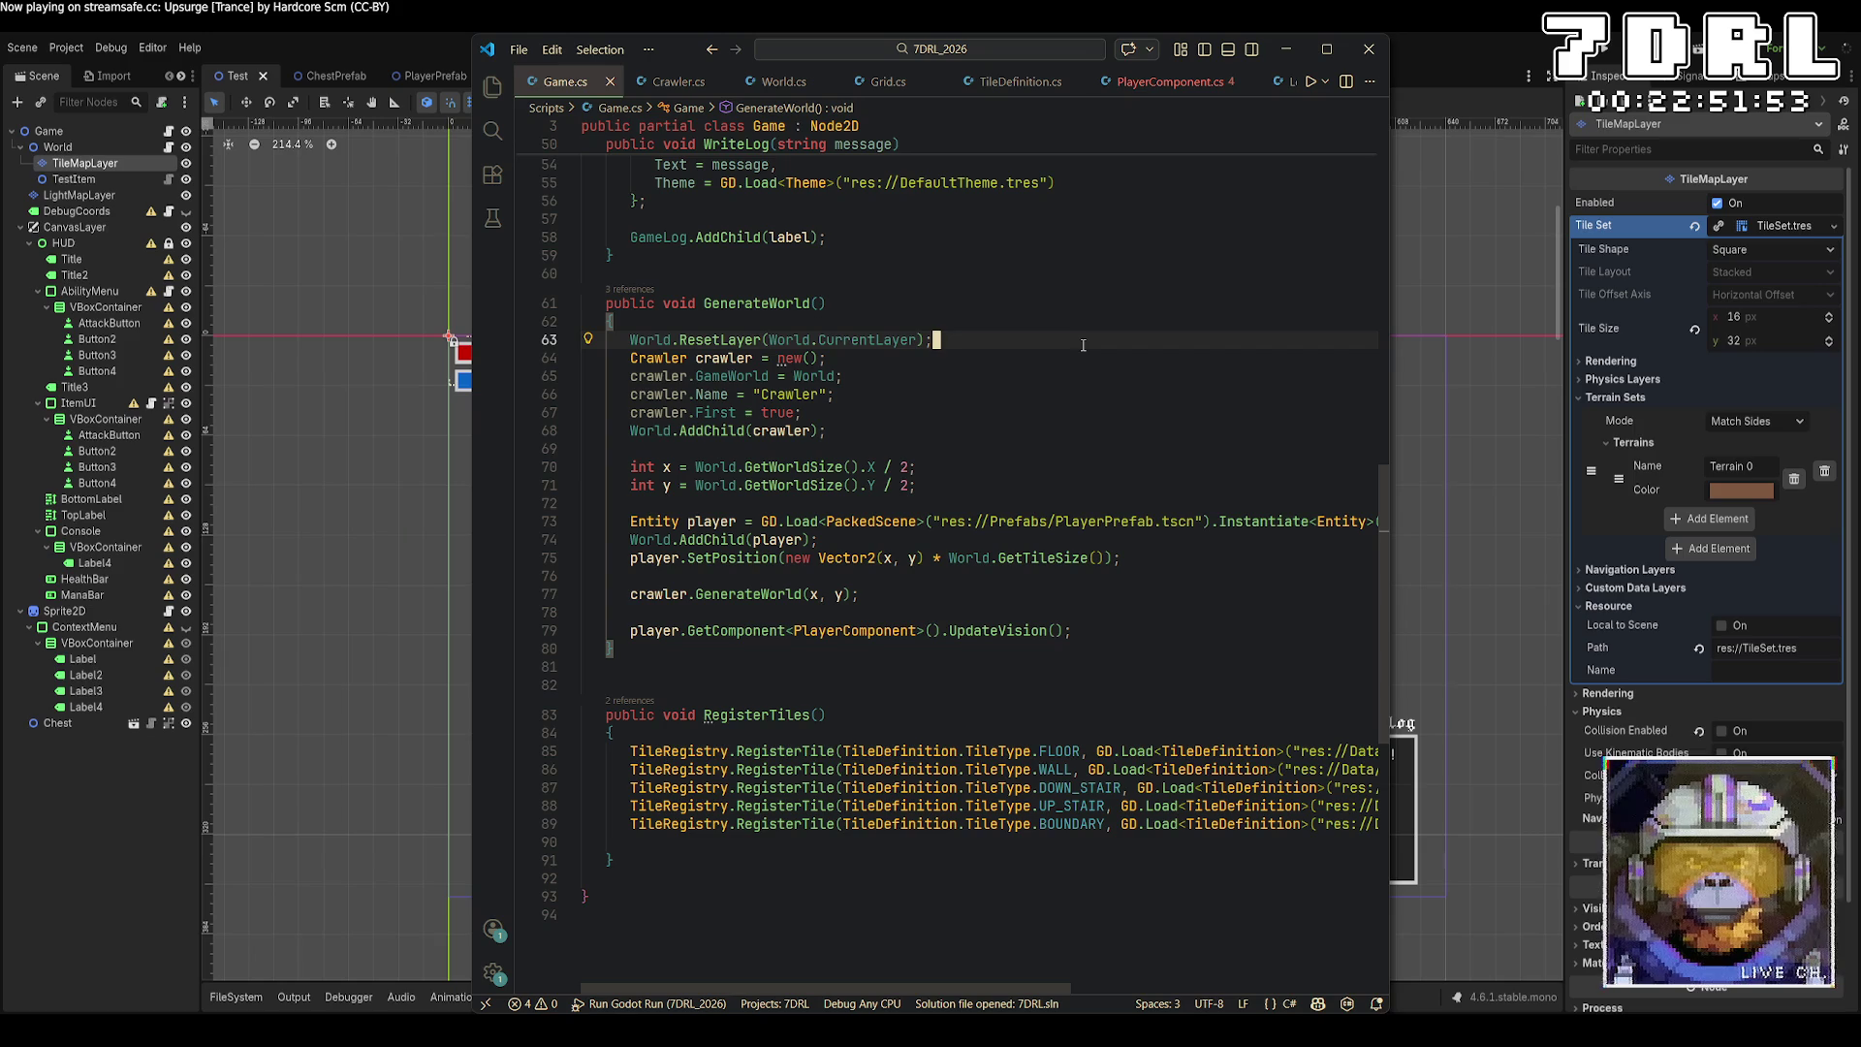
click(1013, 605)
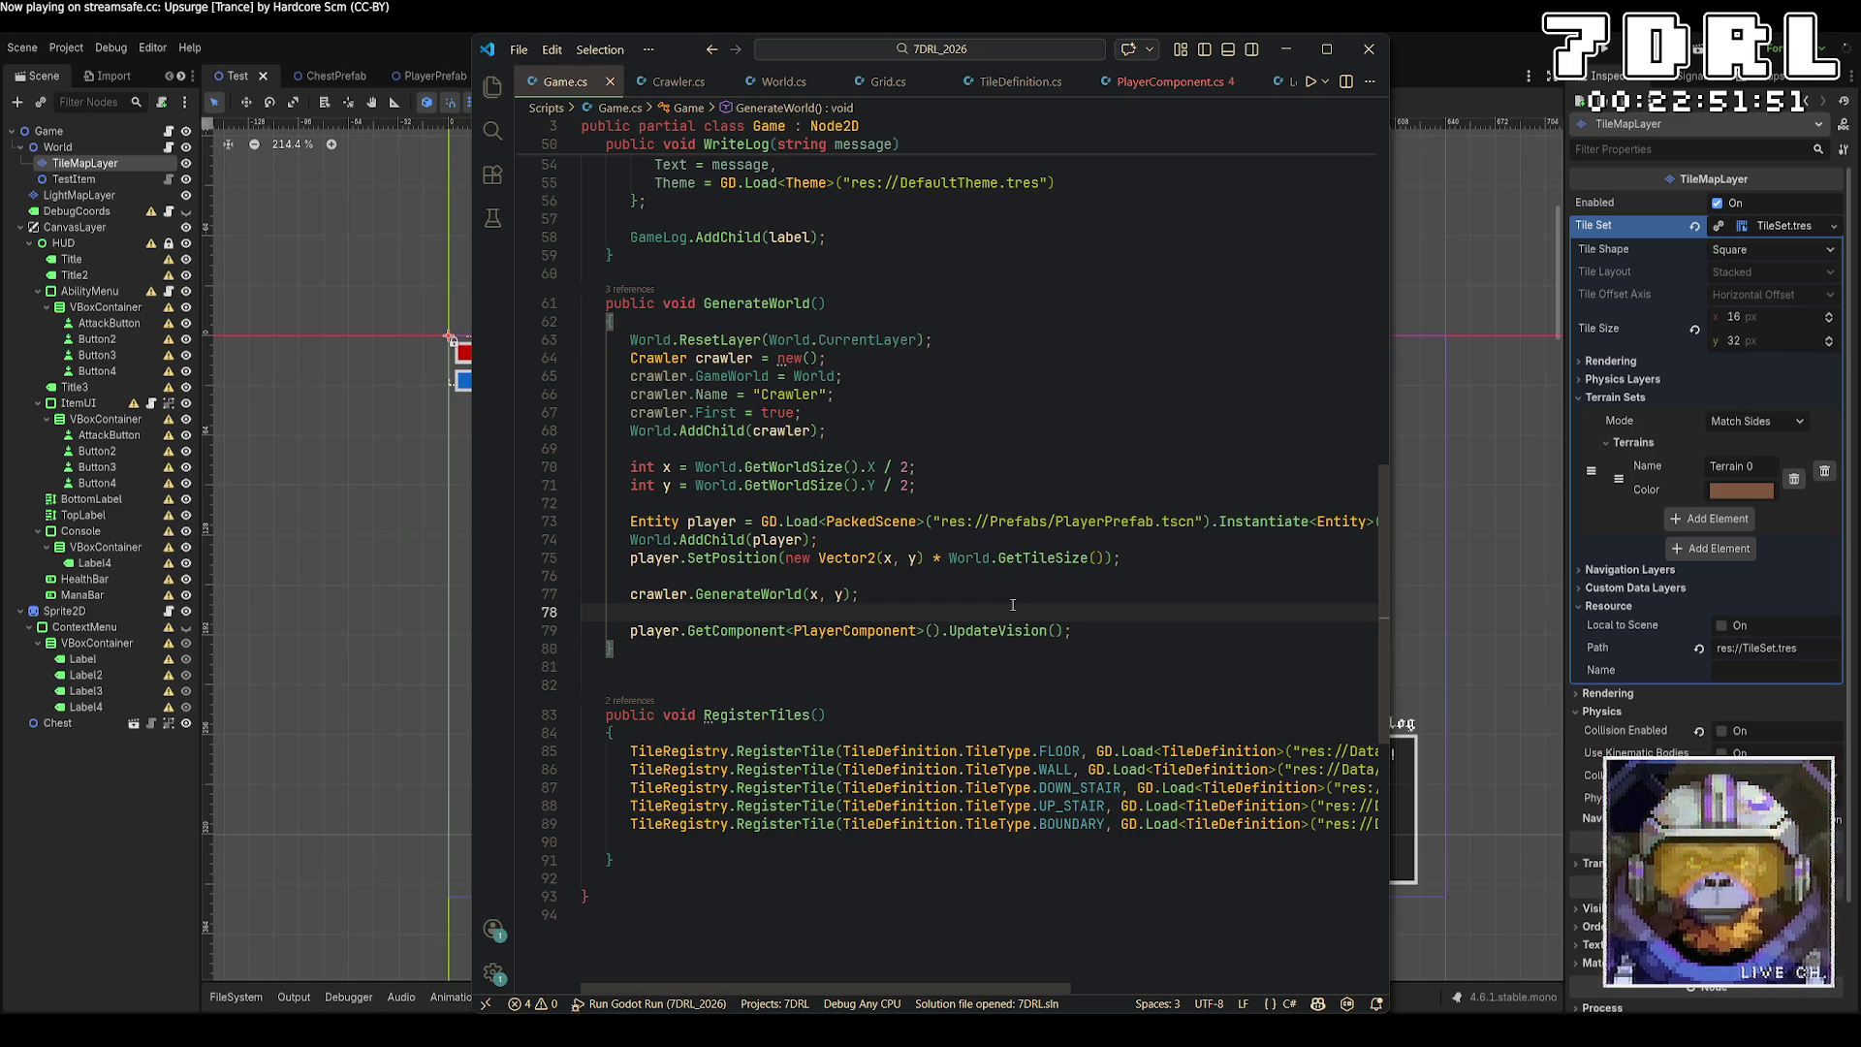
click(1122, 637)
Add 'World.WorldGrid[World.CurrentLayer].Generated = true;' after UpdateVision and save Game.cs.
key(Return)
text(W)
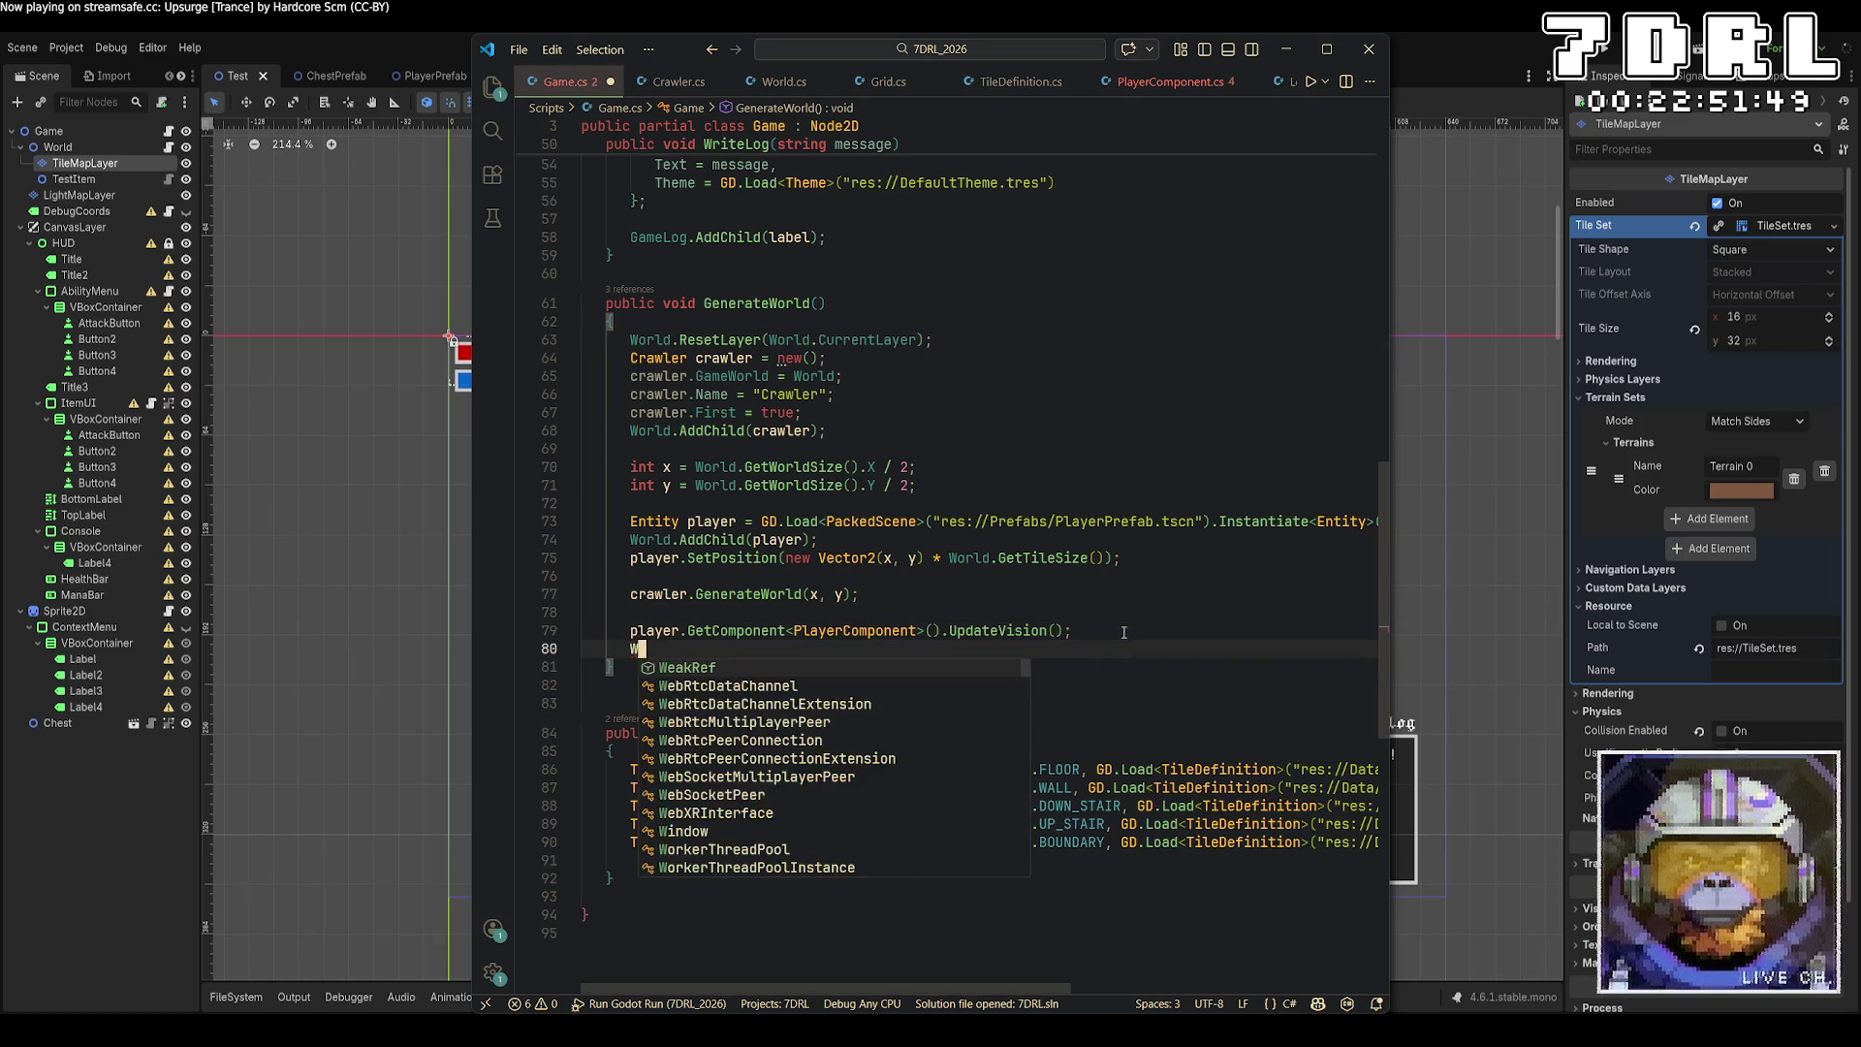
text(orld.World)
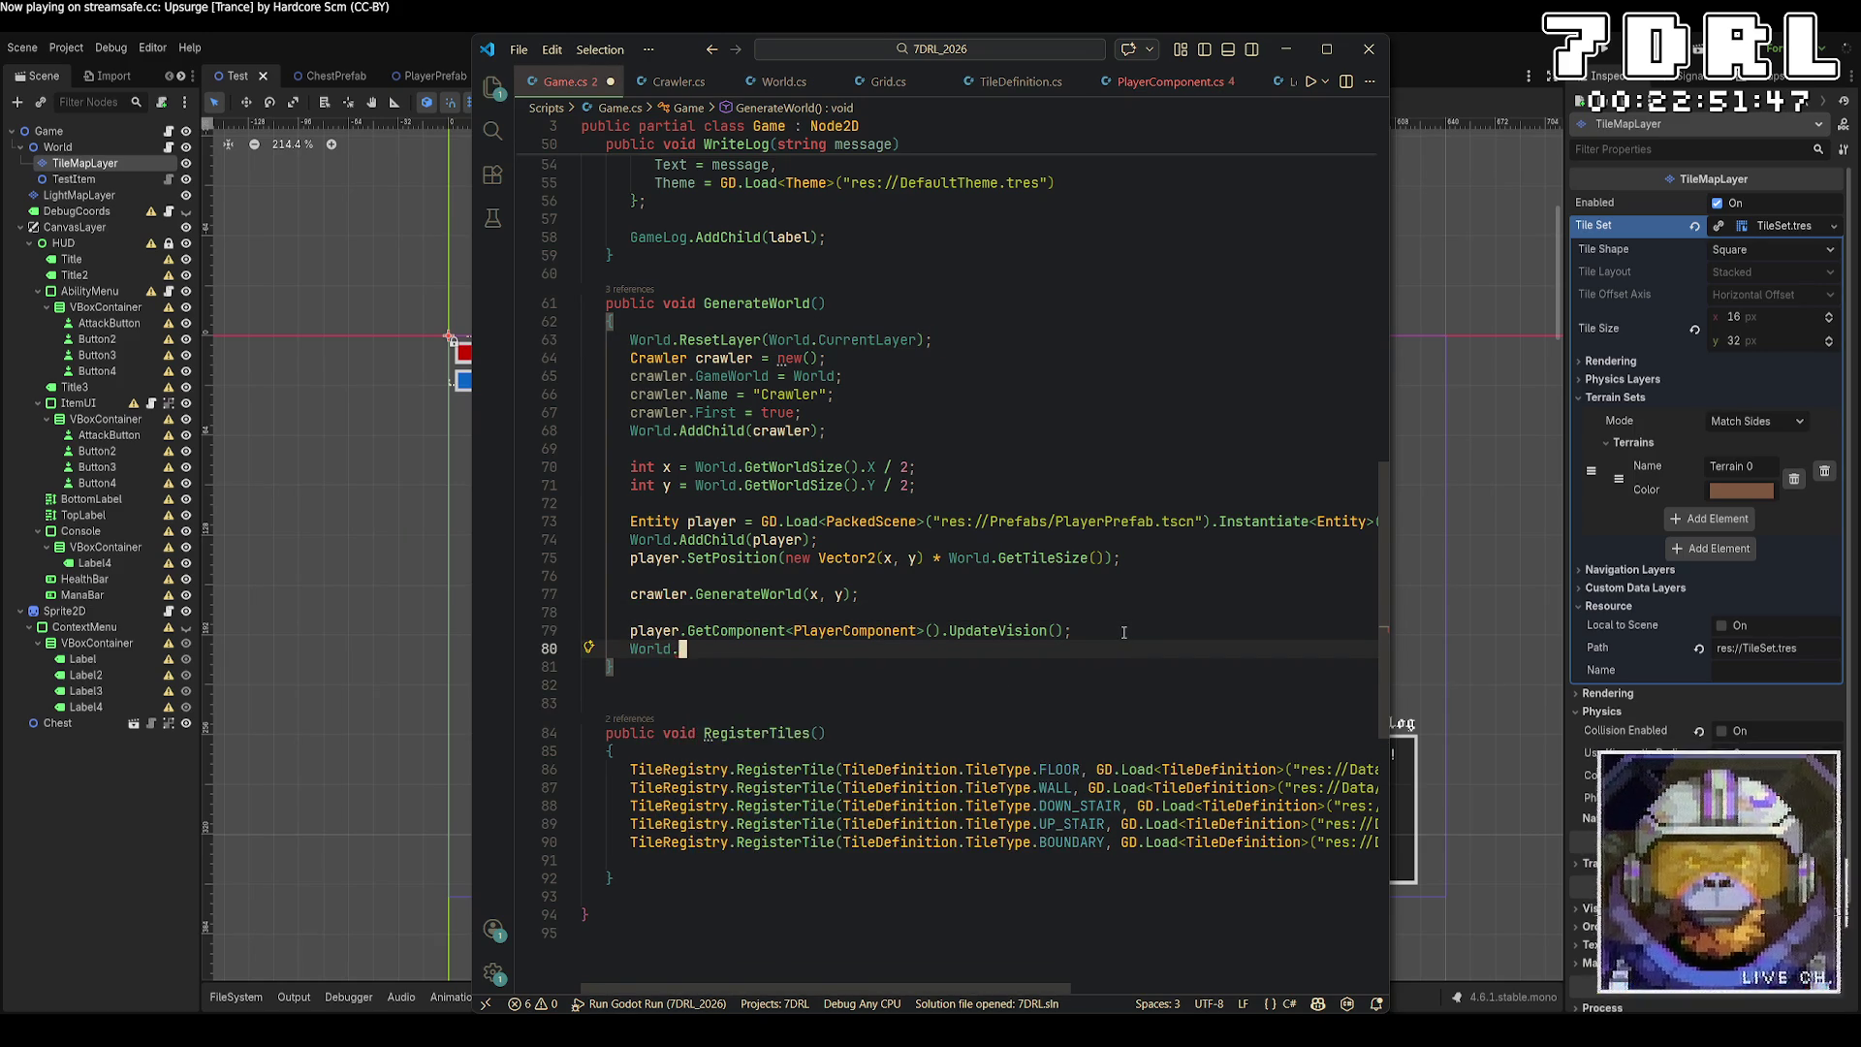
key(Tab)
text([World.C)
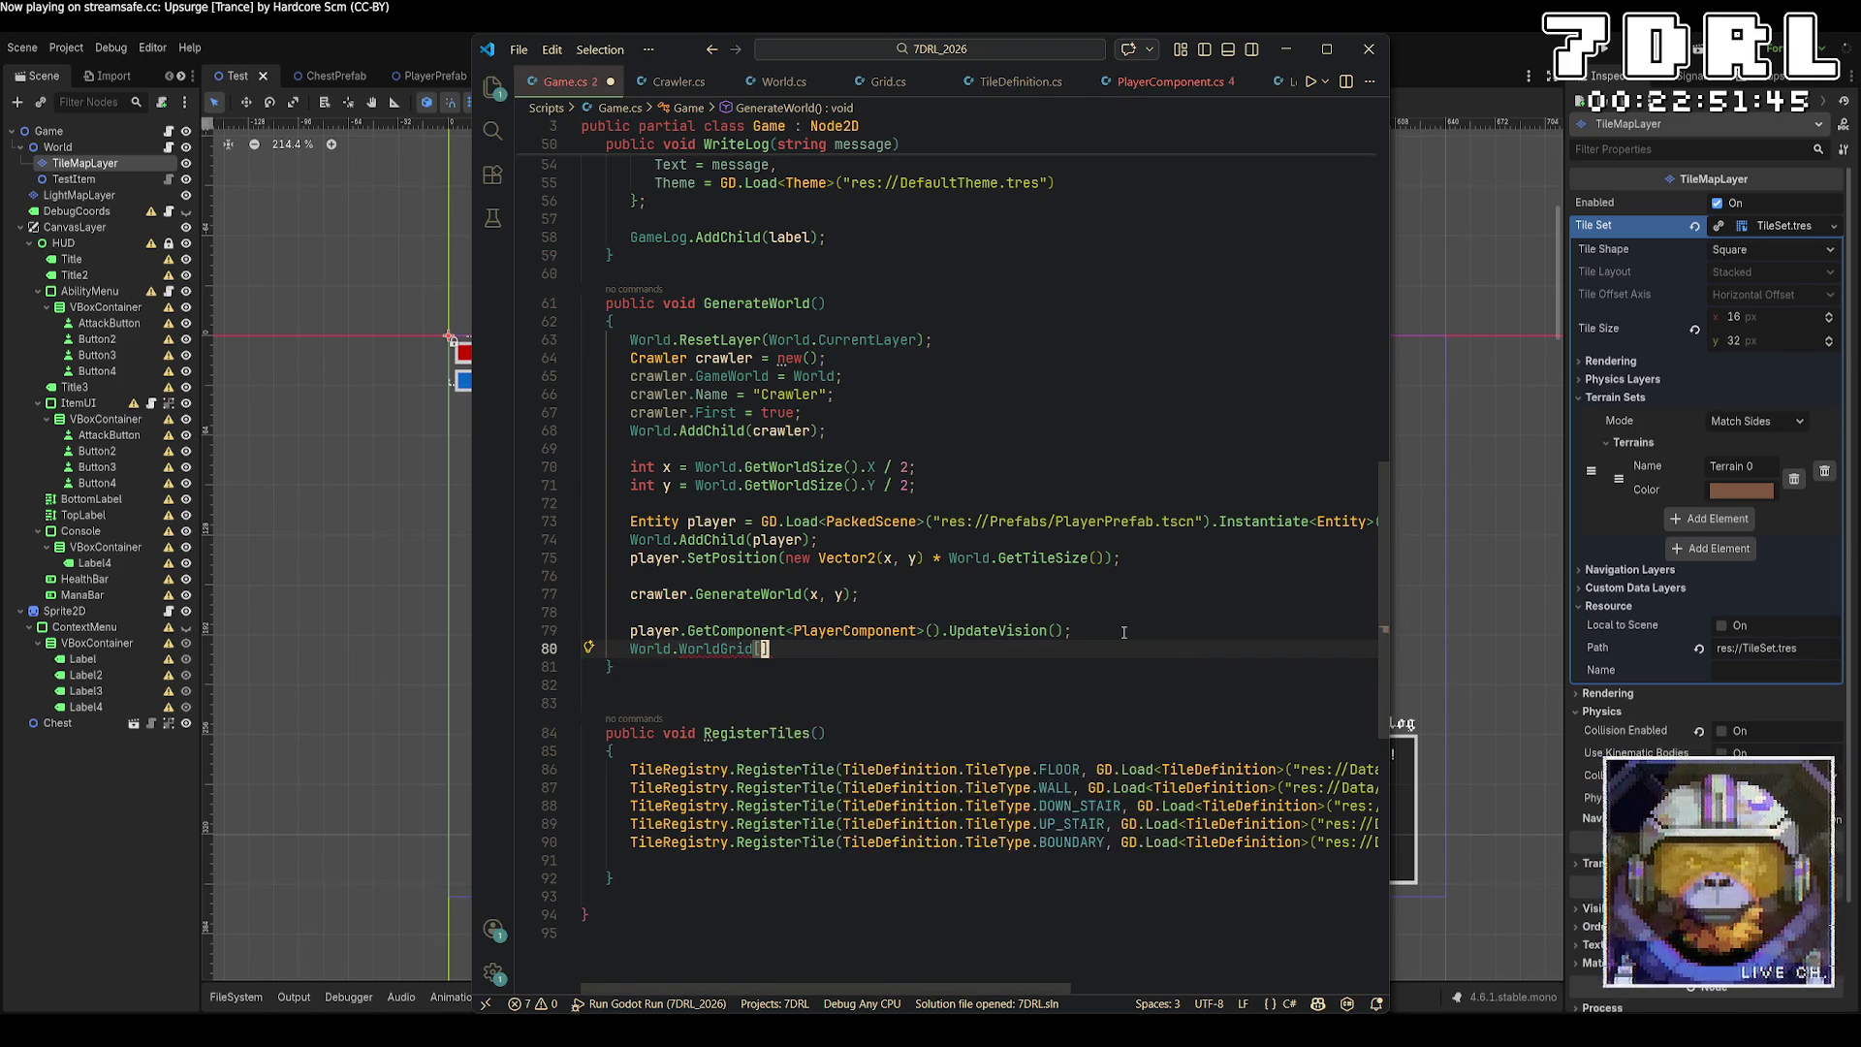
text(urre)
key(Tab)
text(].Gen)
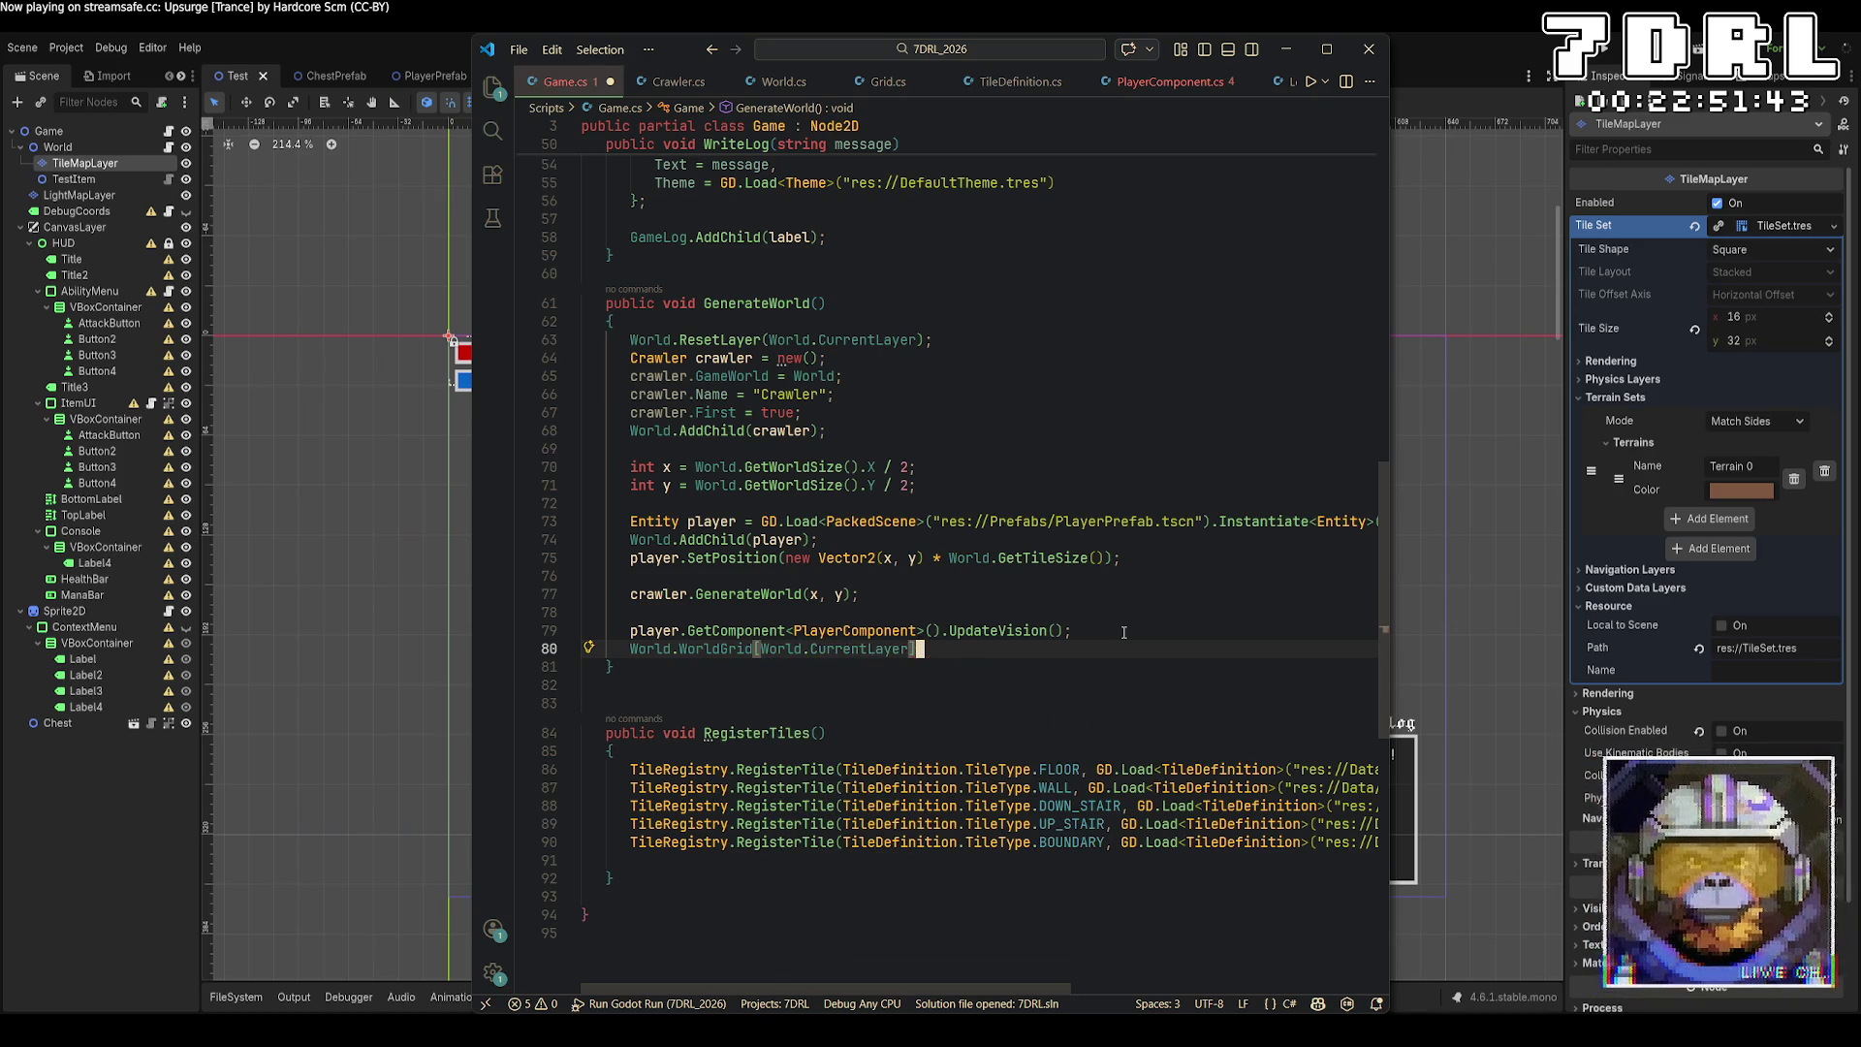
key(Tab)
text(= true;)
key(ctrl+s)
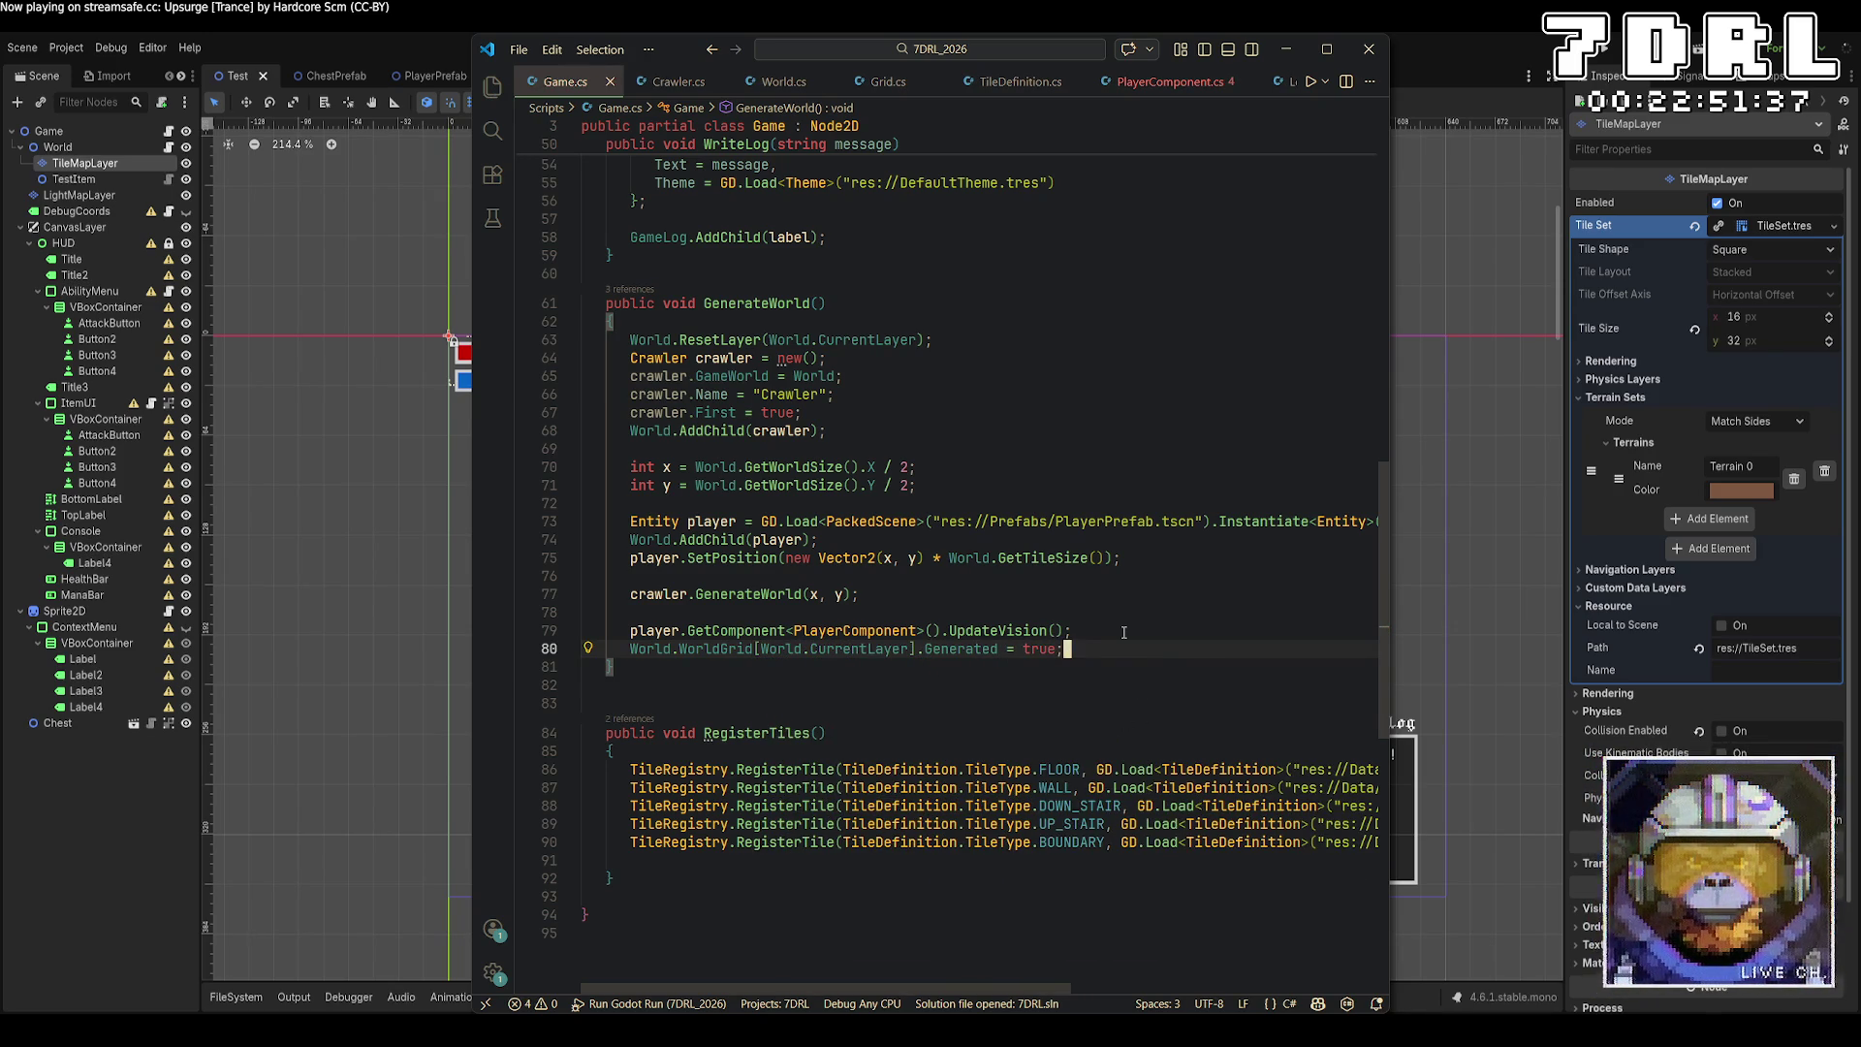
scroll(1066, 601, up, 5)
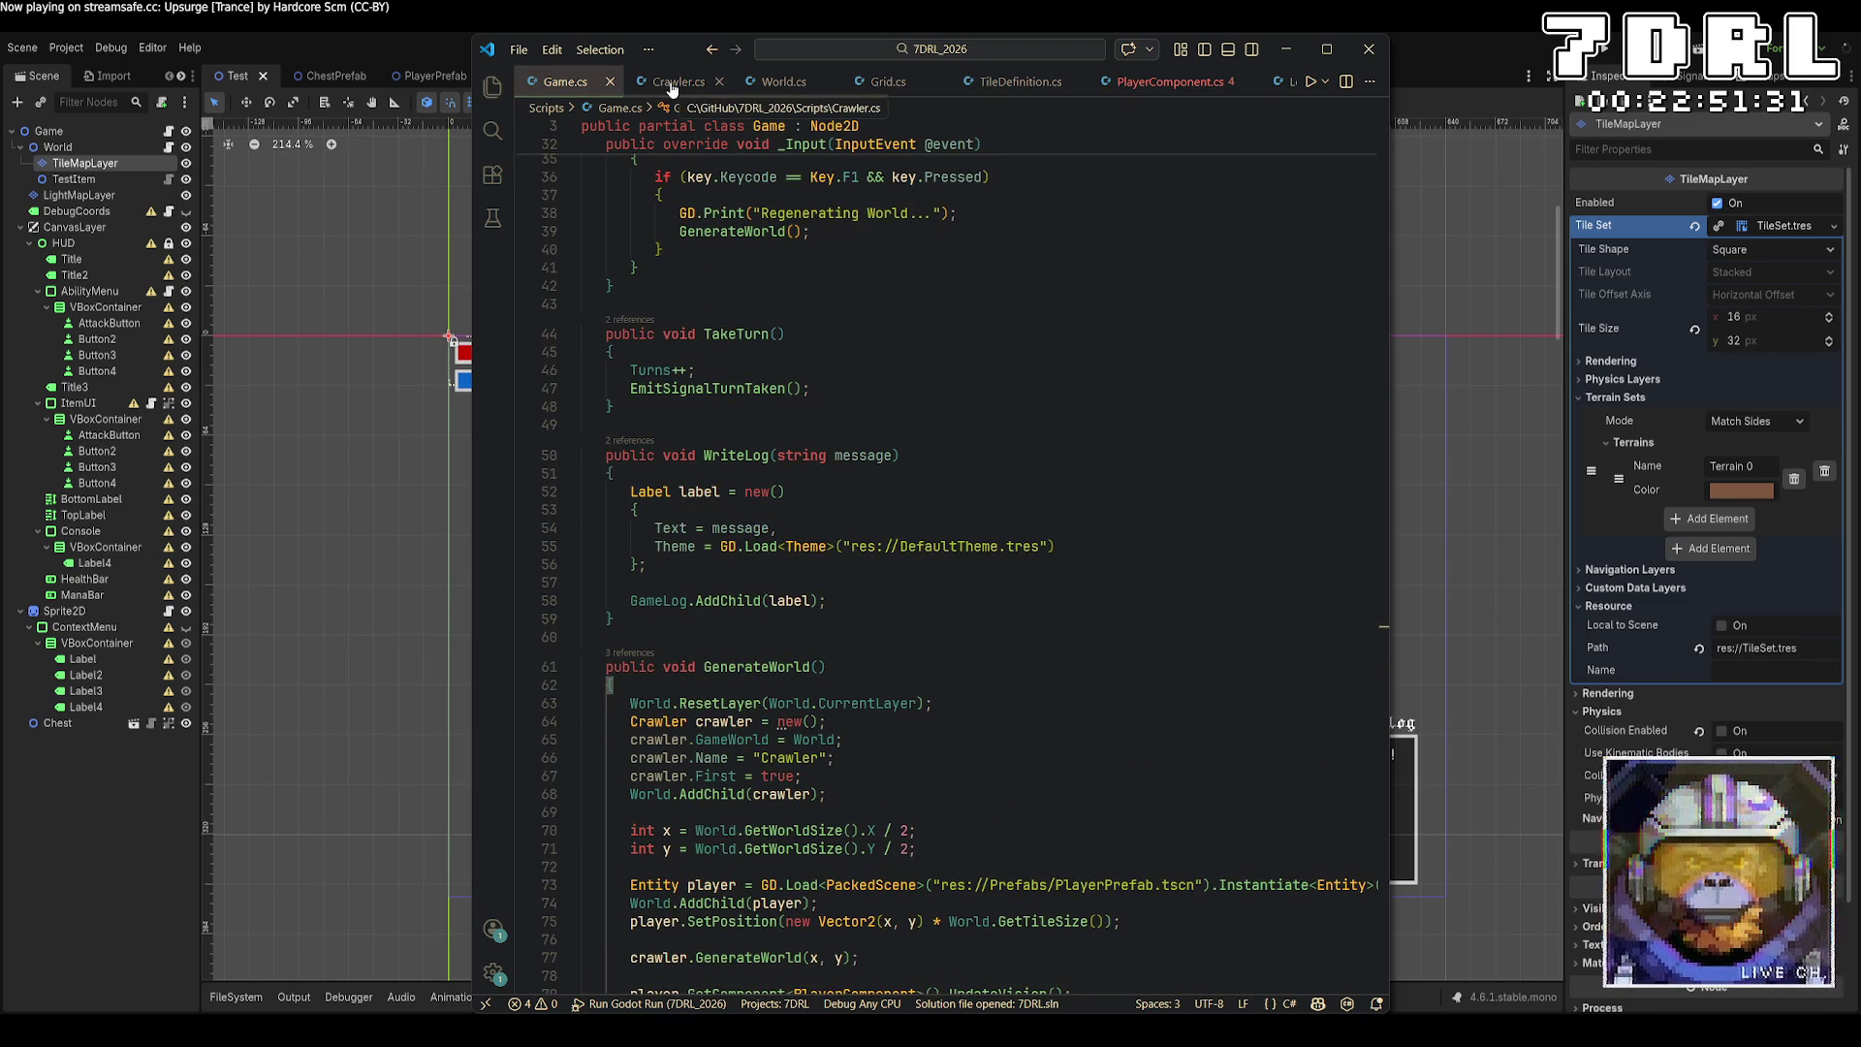
click(776, 82)
Under CurrentLayer-- in MoveLevelDown, add an 'if (!WorldGrid[CurrentLayer].Generated)' block.
scroll(1064, 581, down, 1)
scroll(1063, 581, down, 15)
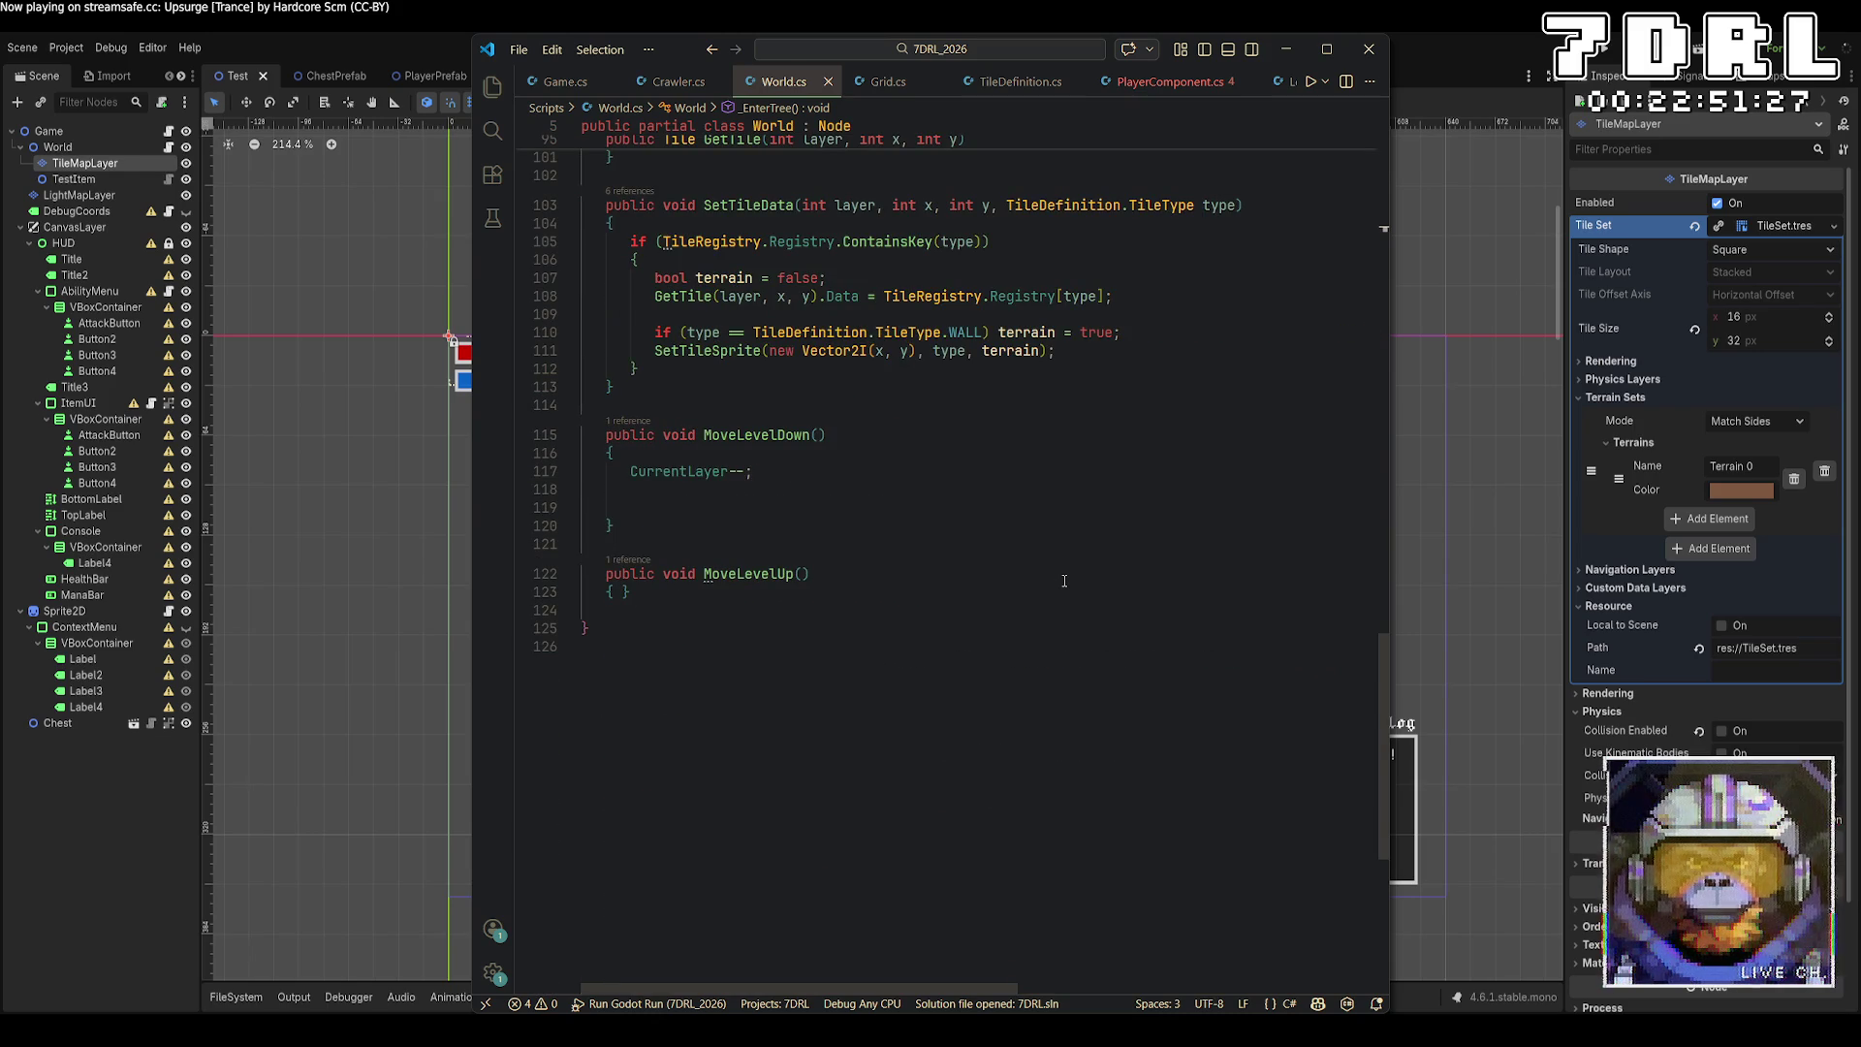
click(899, 473)
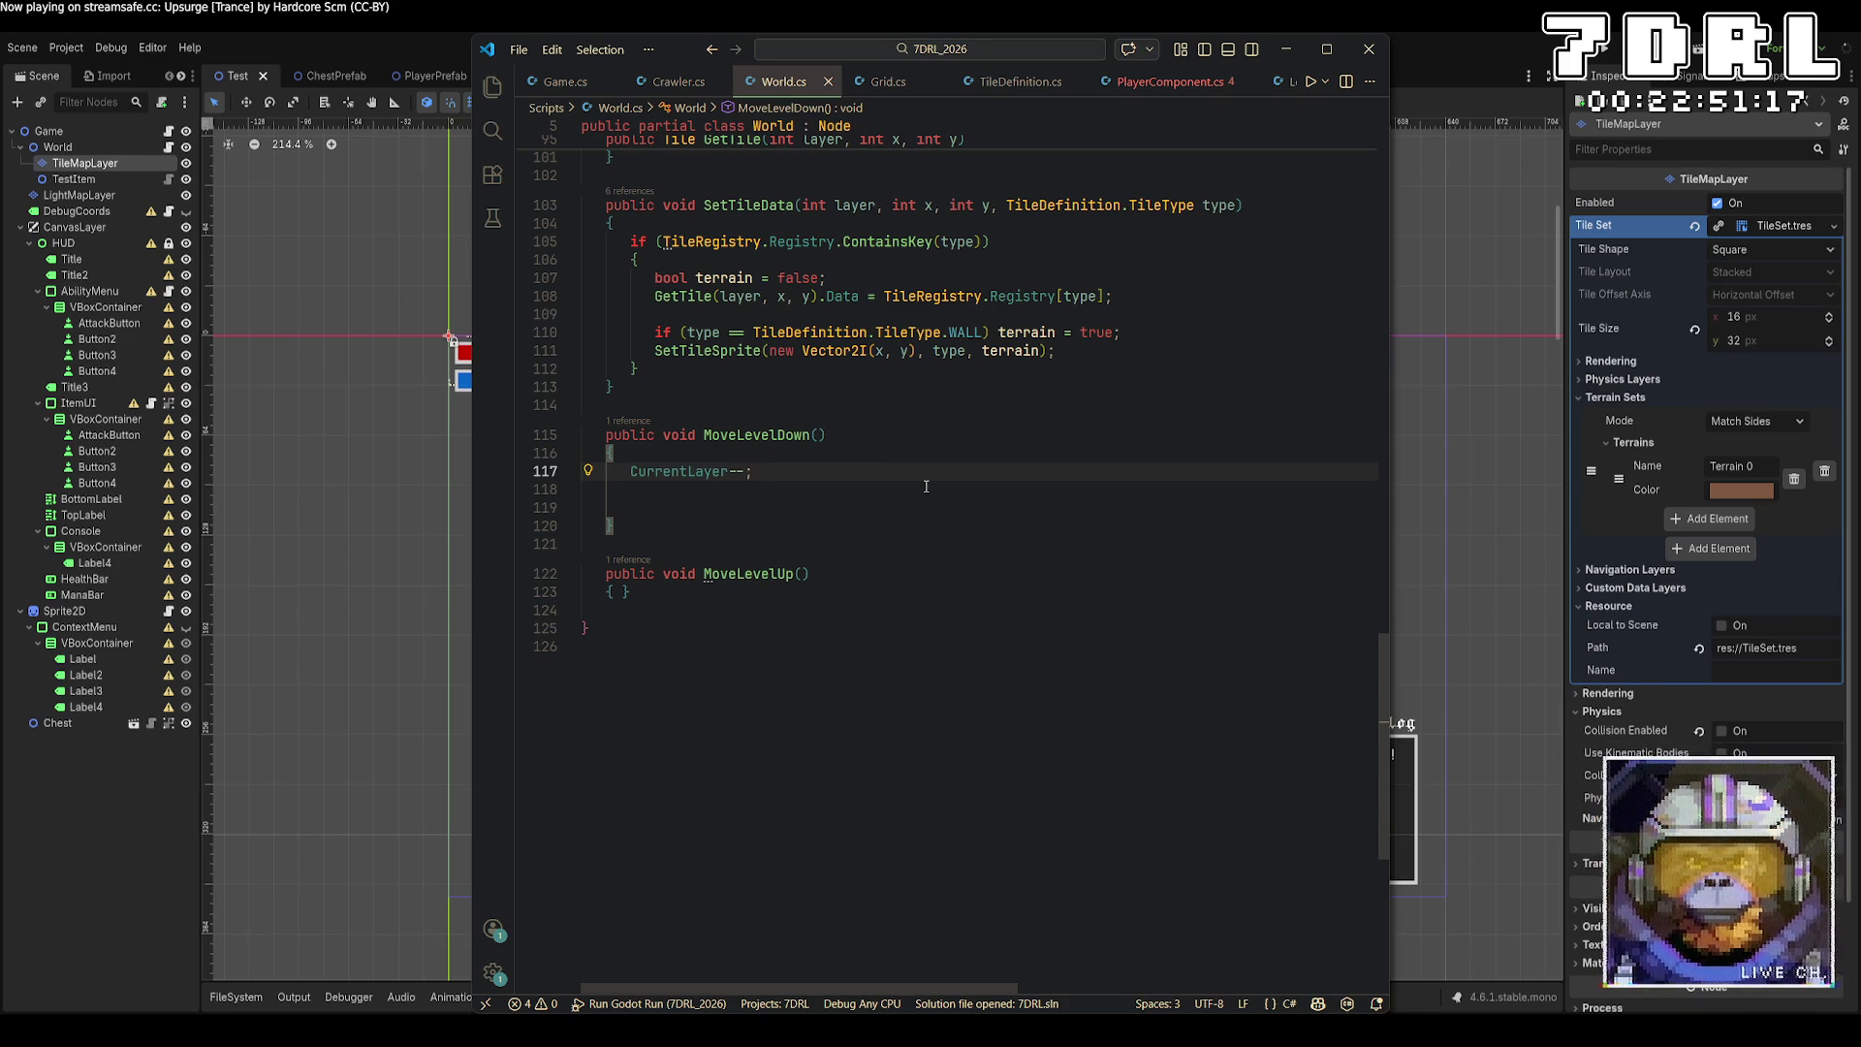
key(Return)
text(if ()
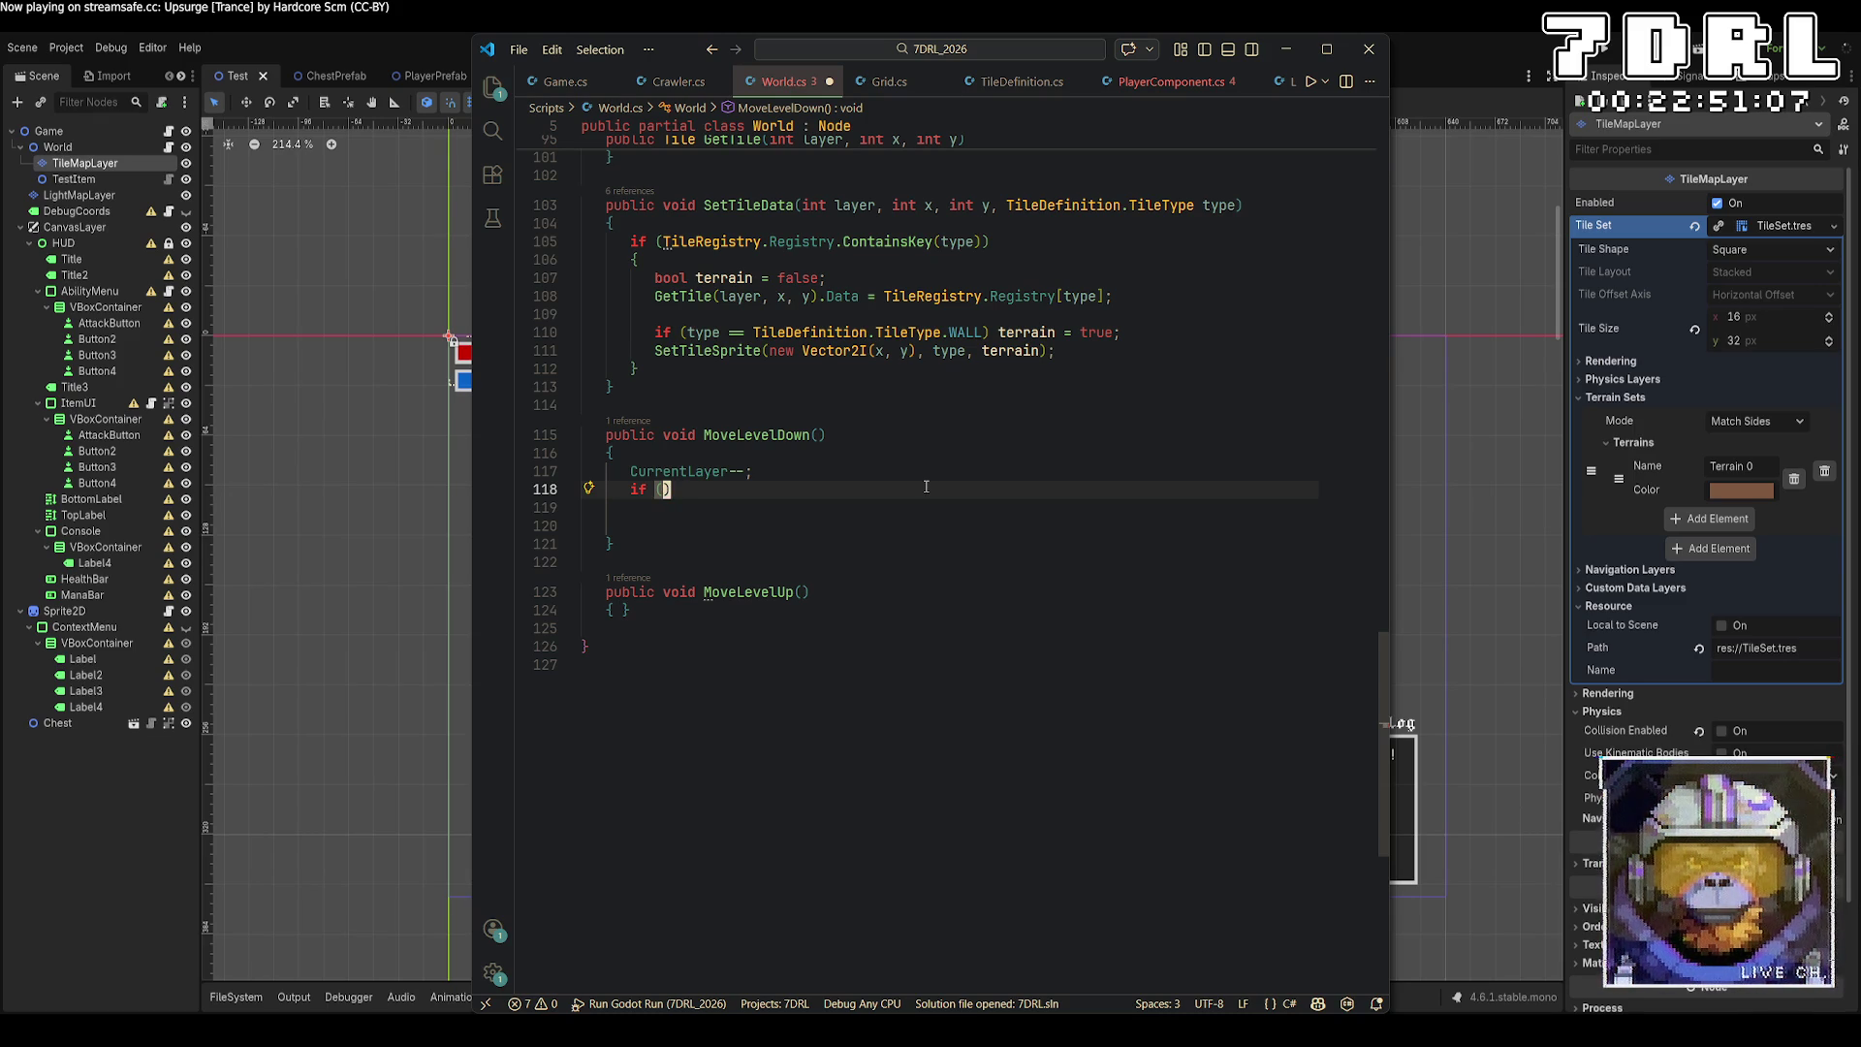
text(WorldGrid)
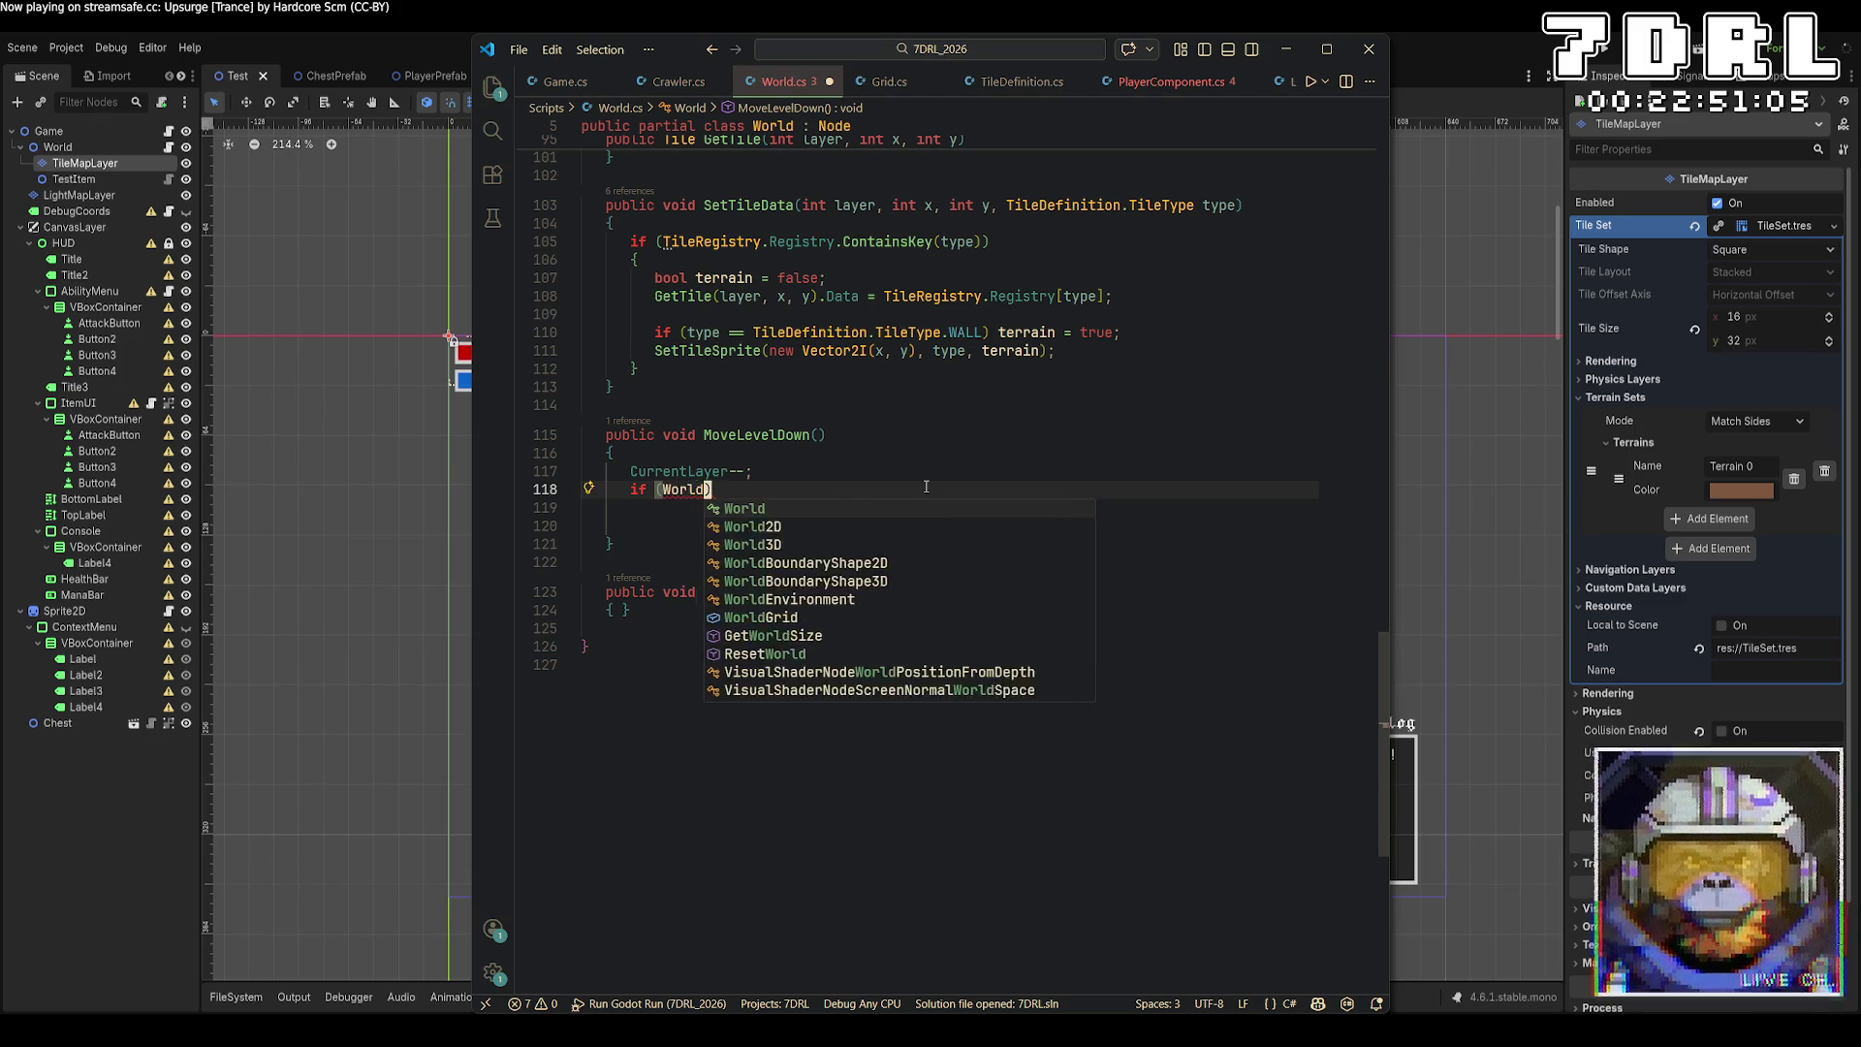
text([CurrentLayer)
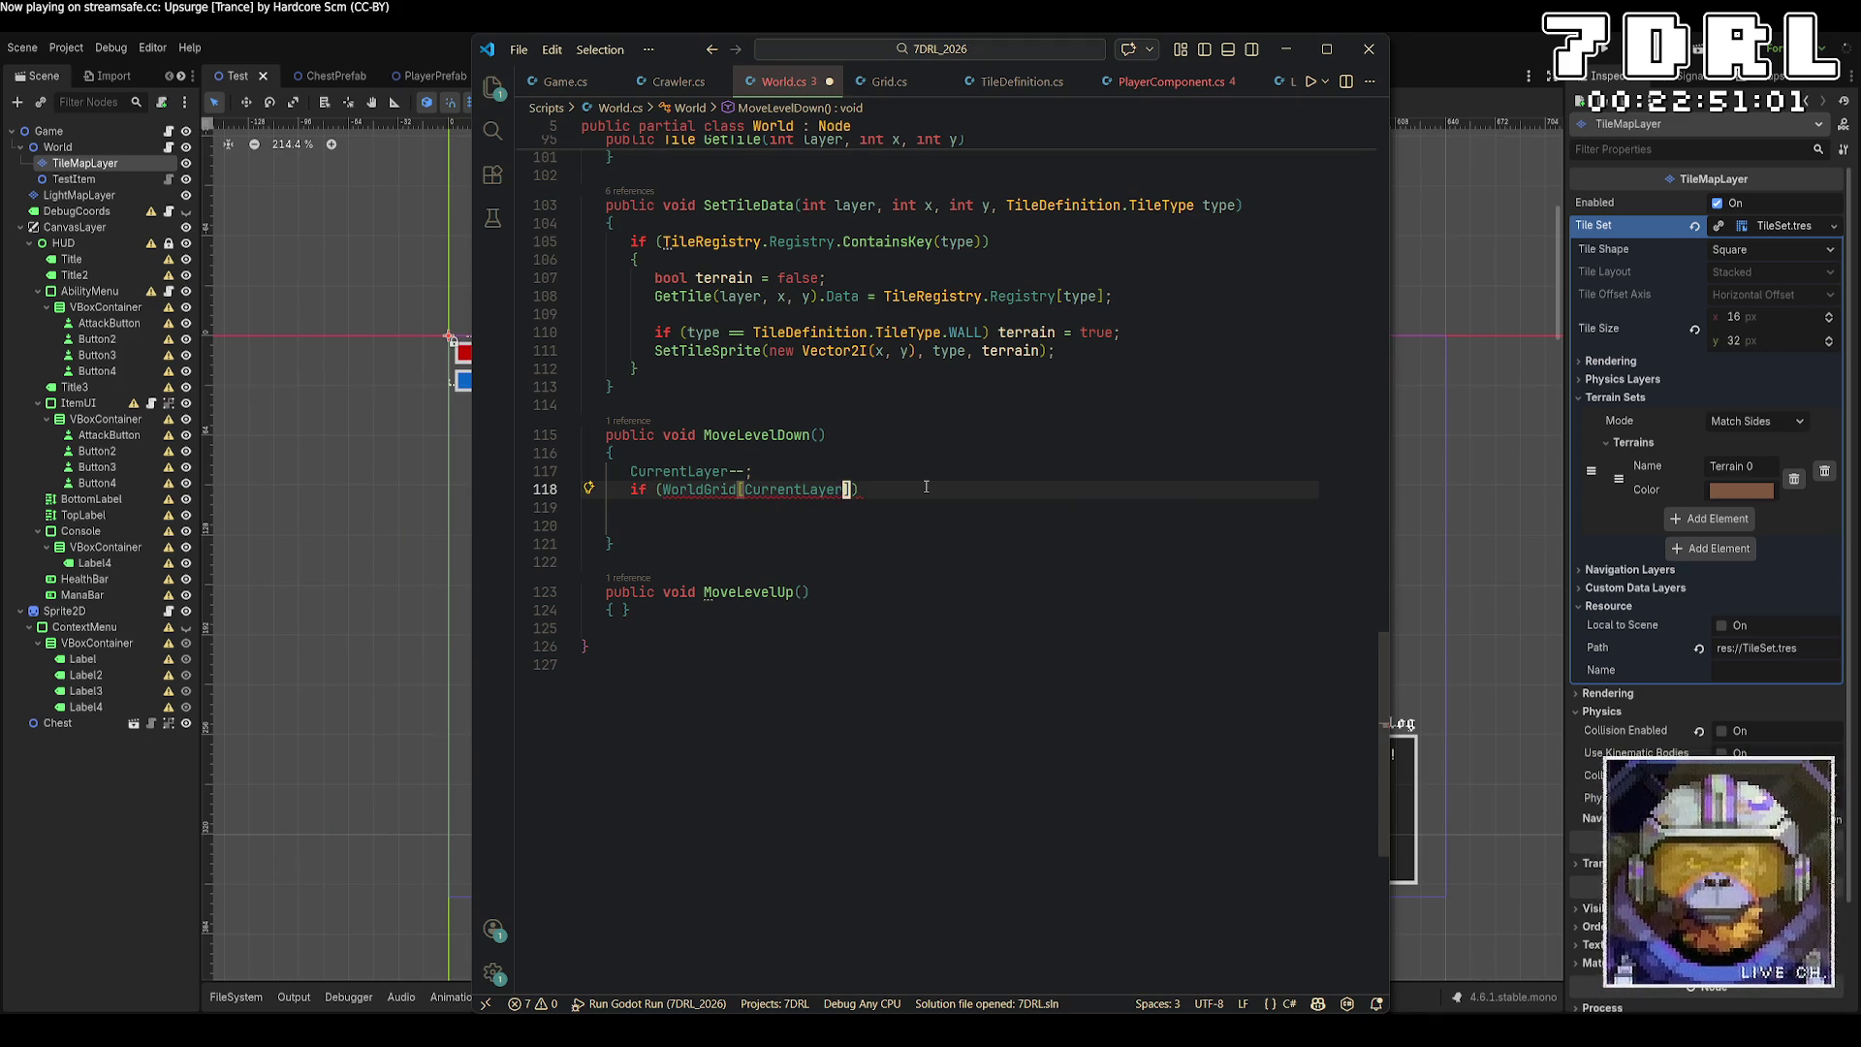
text(].Generate)
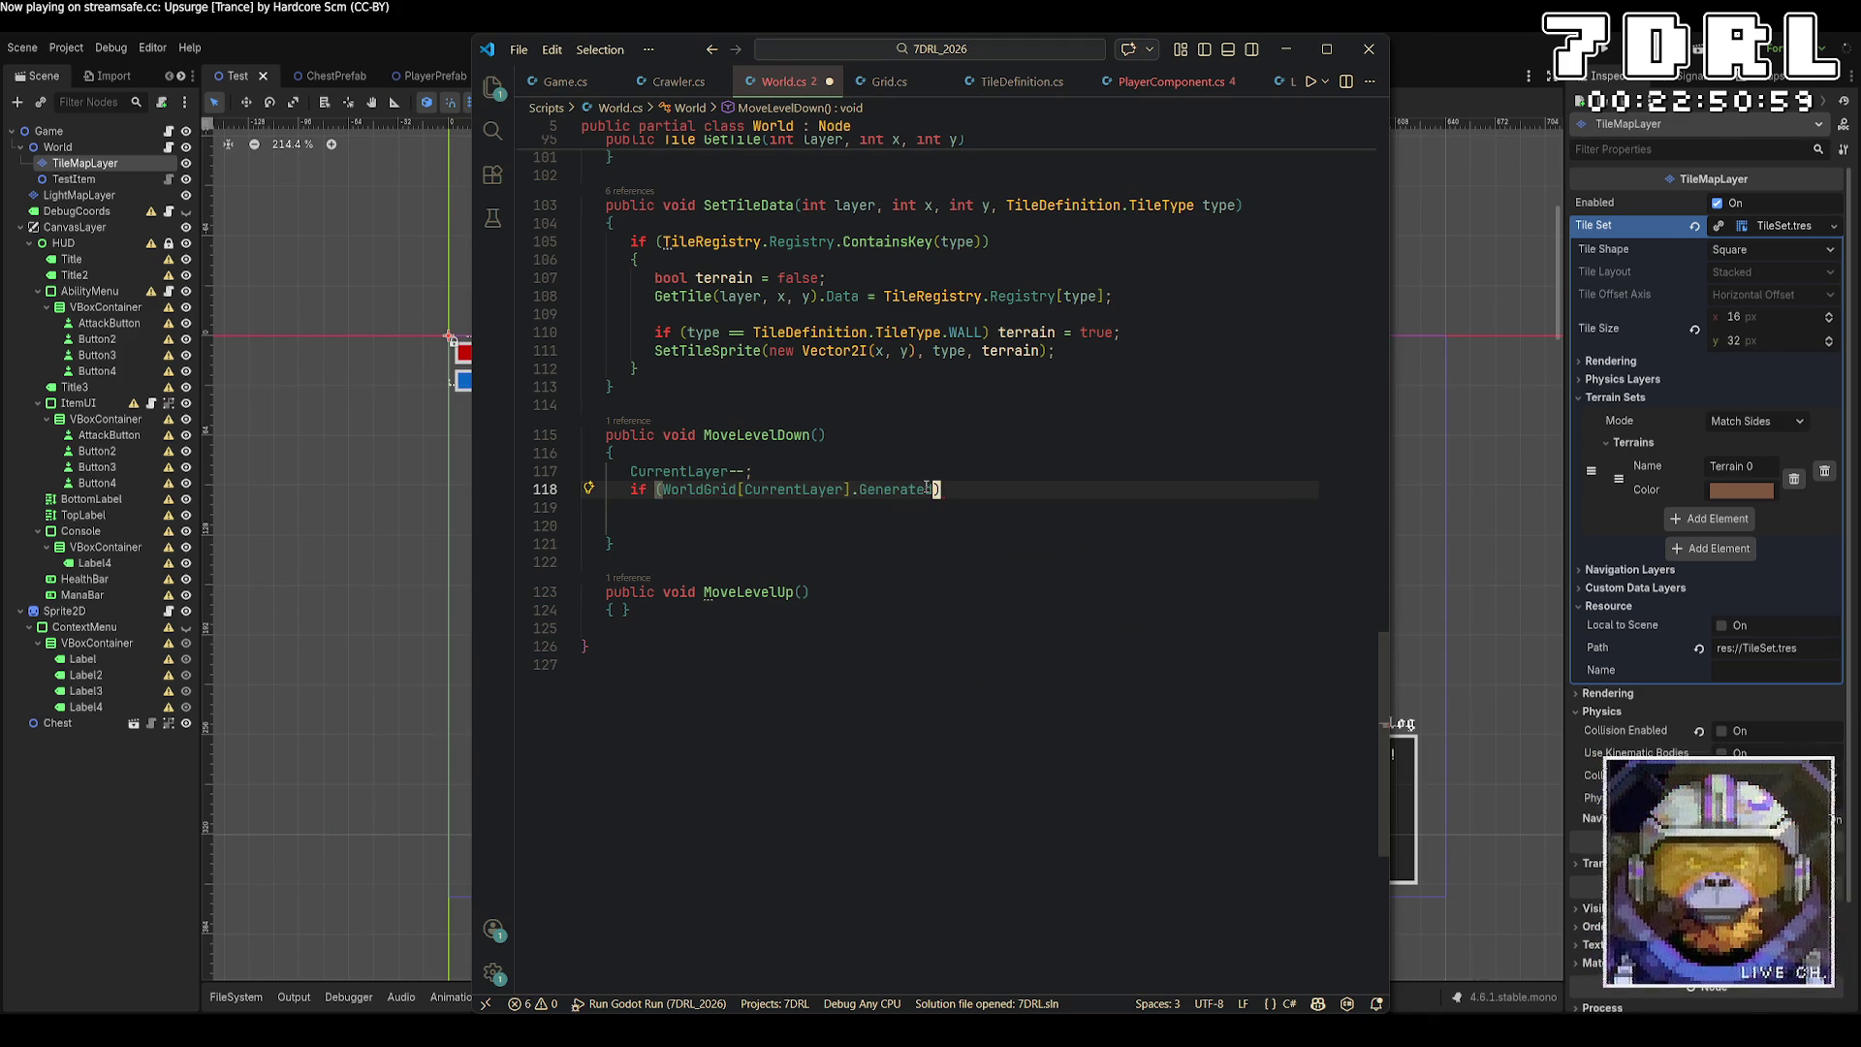
text(d)
key(Home)
key(Right)
key(Right)
key(Right)
text(!)
key(End)
key(Return)
text({)
key(Return)
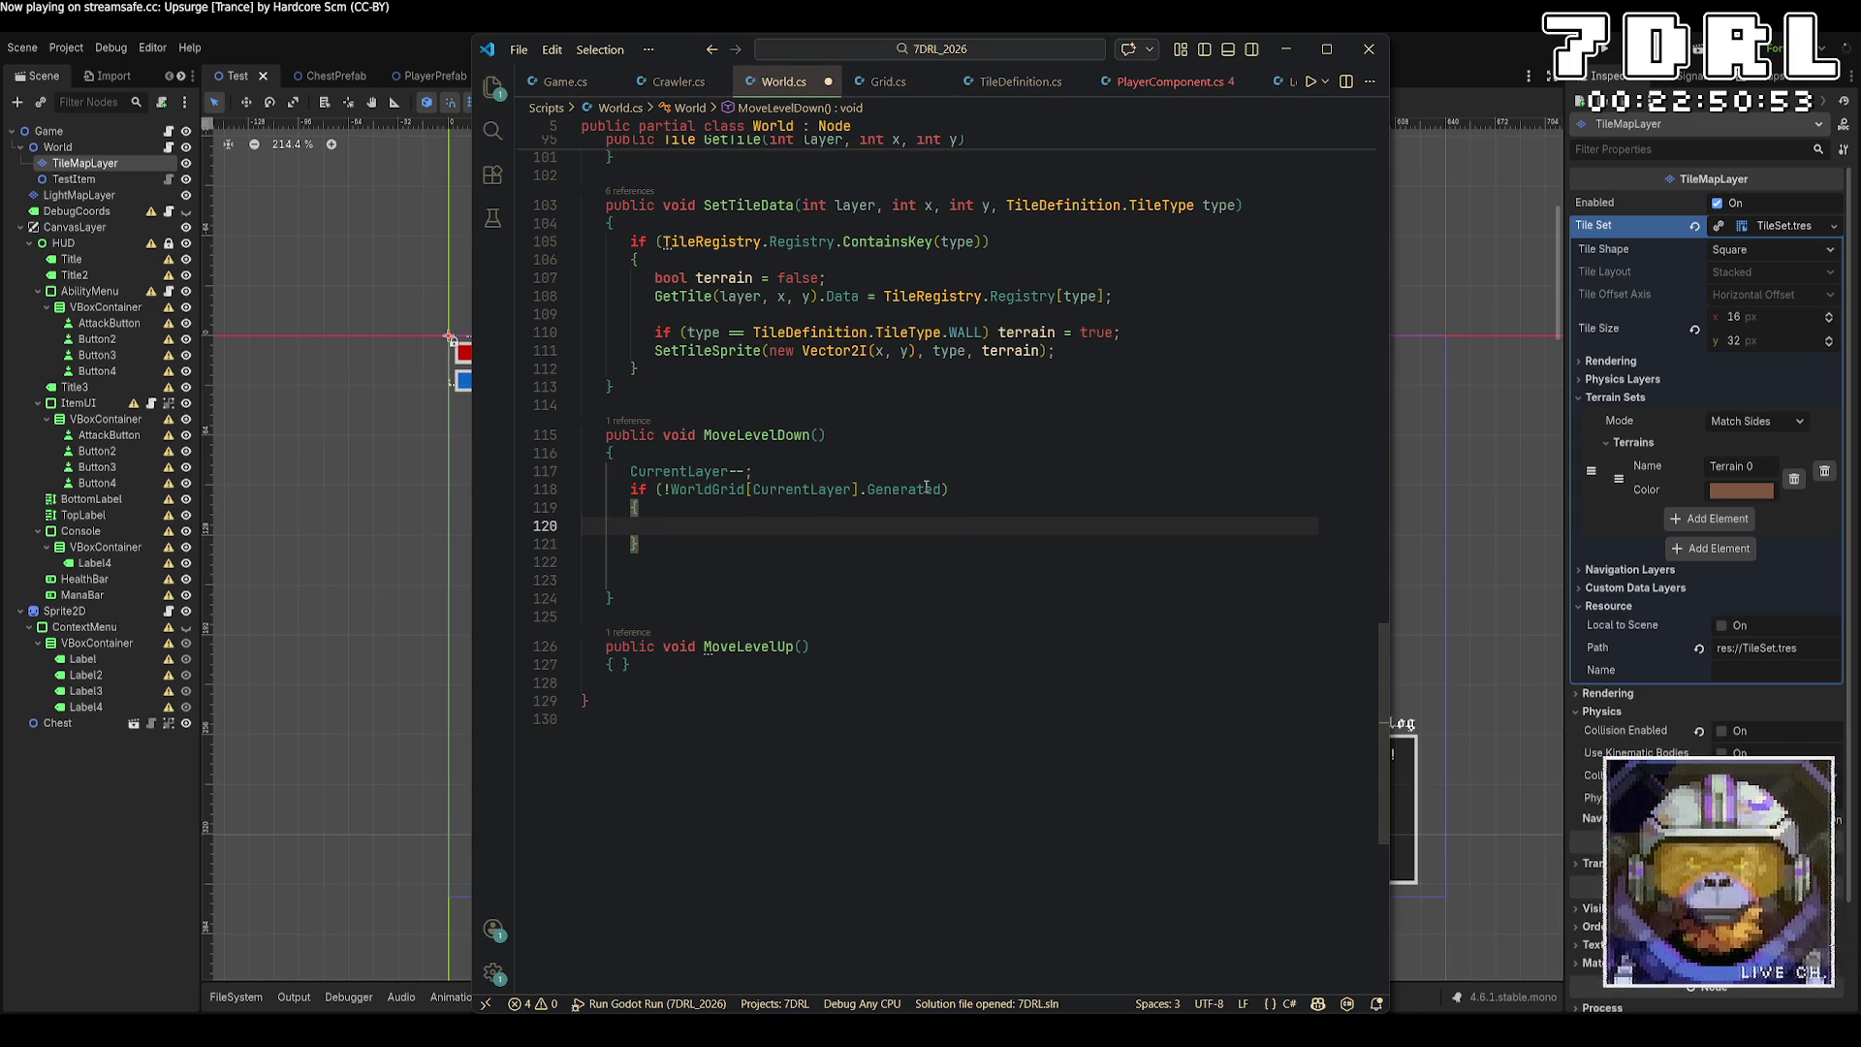
Call Game.Instance.GenerateWorld() inside the if block and save World.cs.
text(Game.Game)
key(BackSpace)
key(BackSpace)
key(BackSpace)
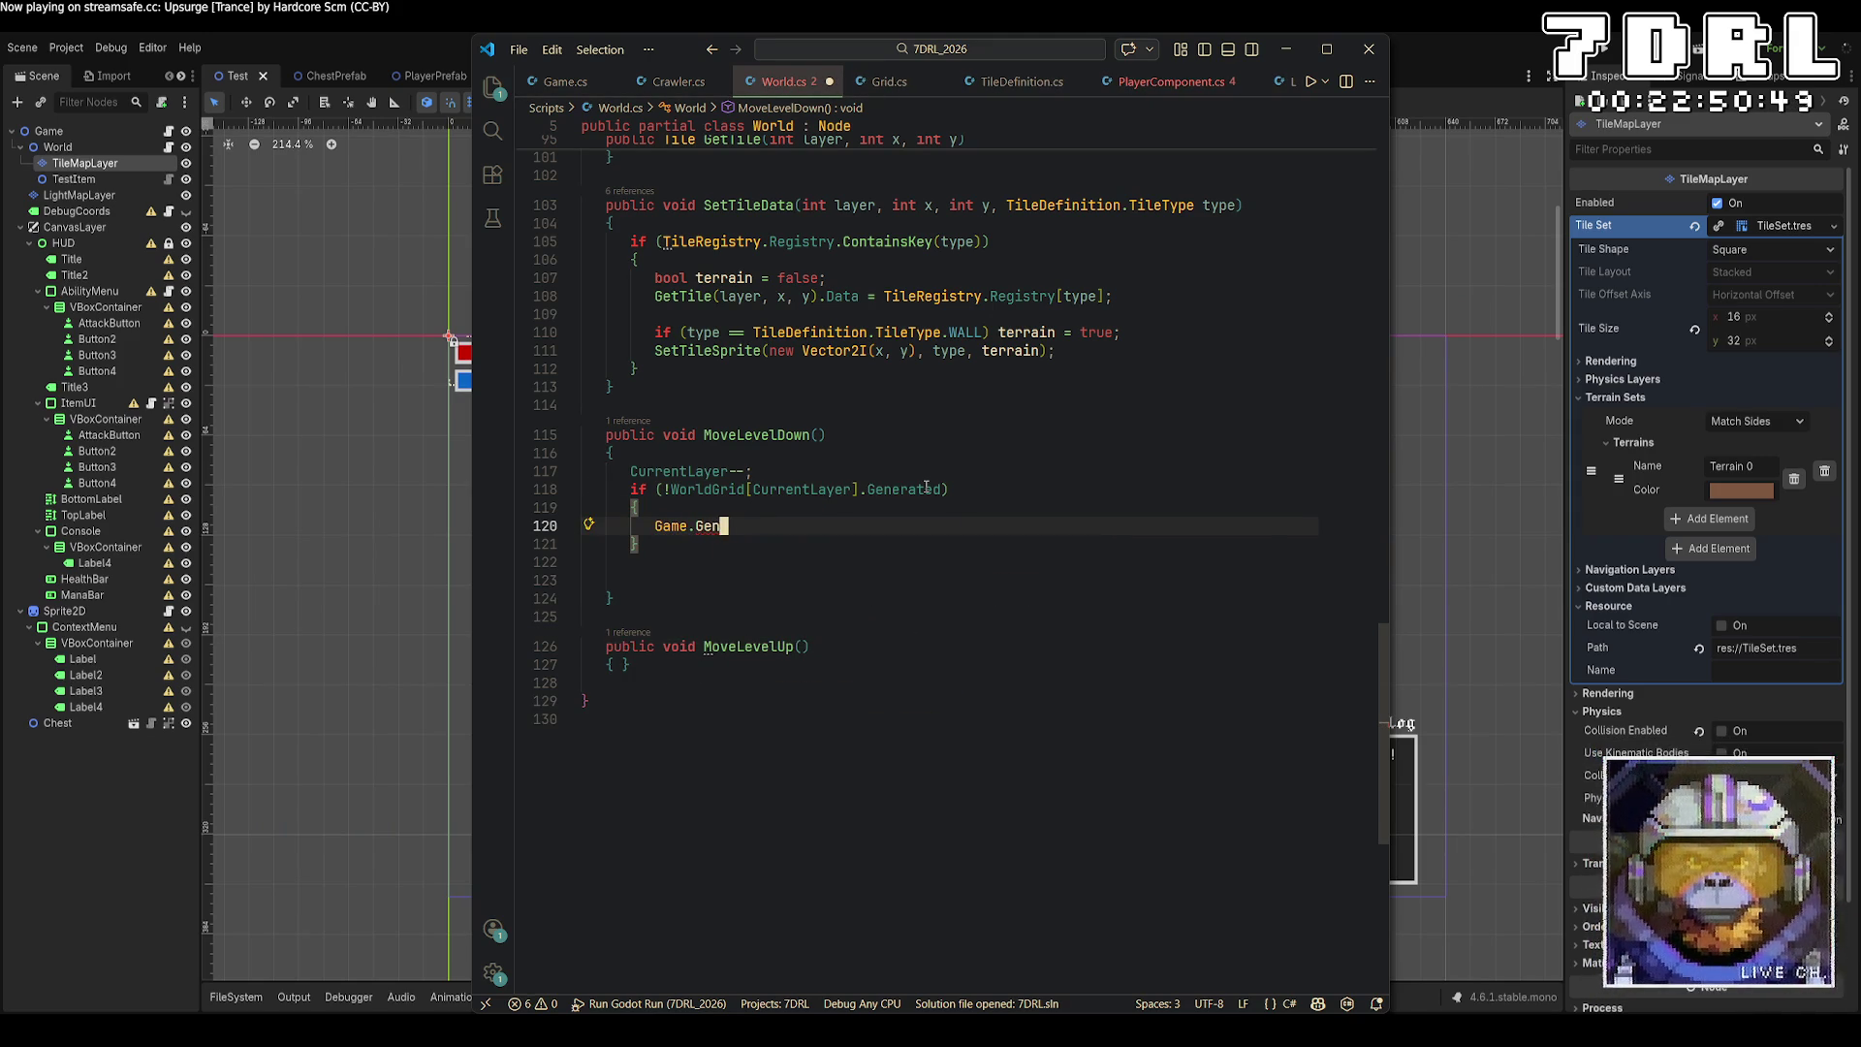
text(Inst)
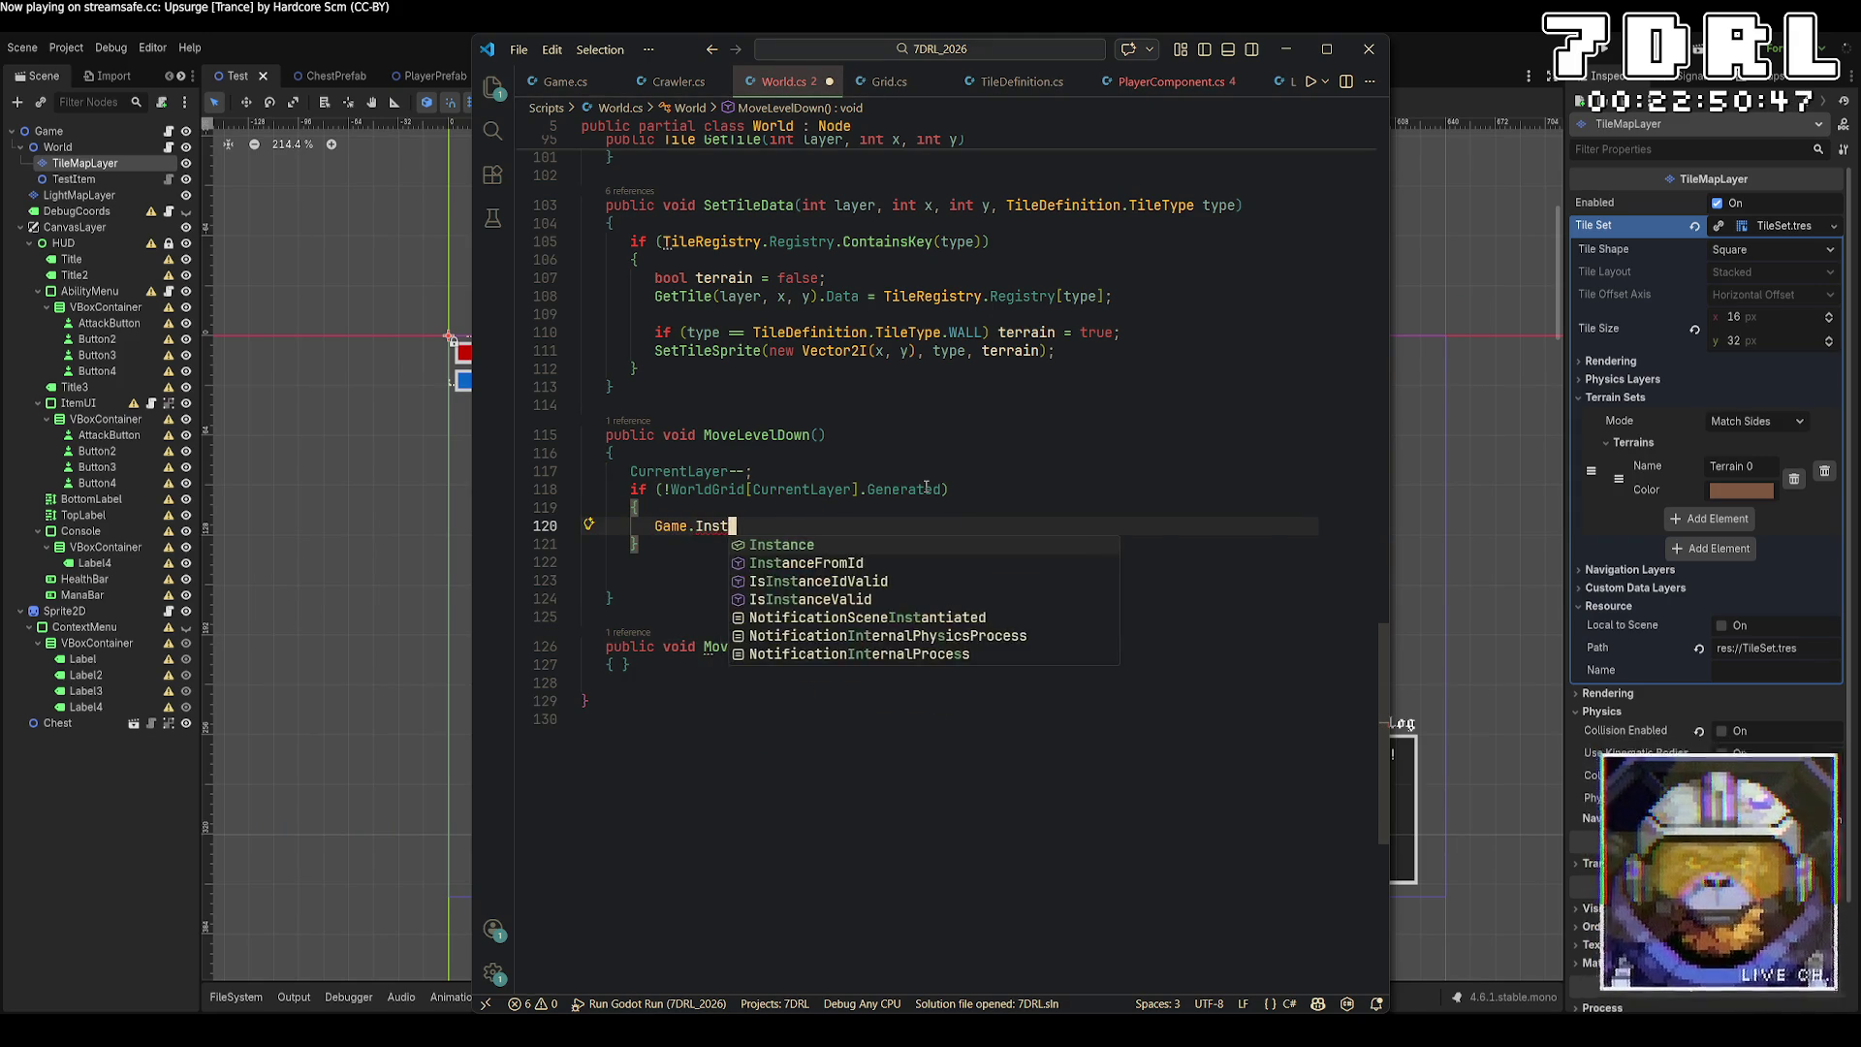
text(ance.Gen)
key(Tab)
text(();)
key(ctrl+s)
key(Down)
key(Down)
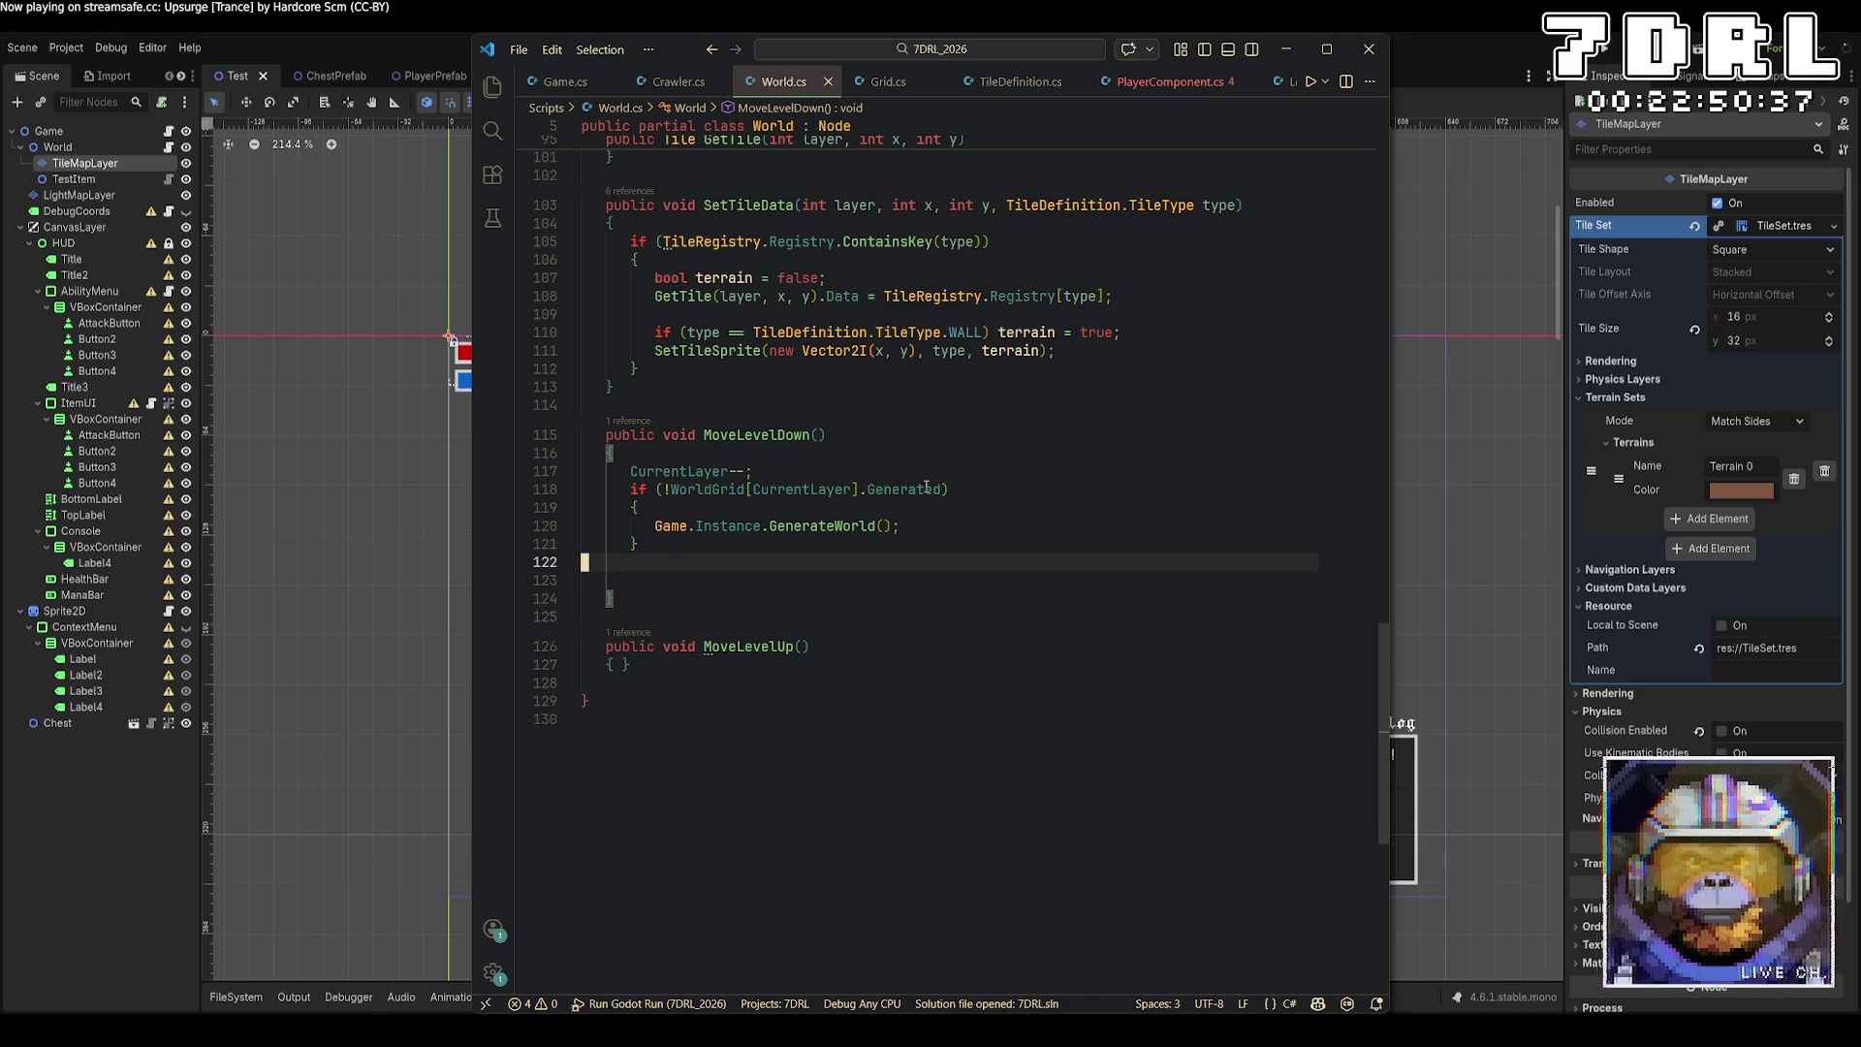
scroll(921, 465, up, 3)
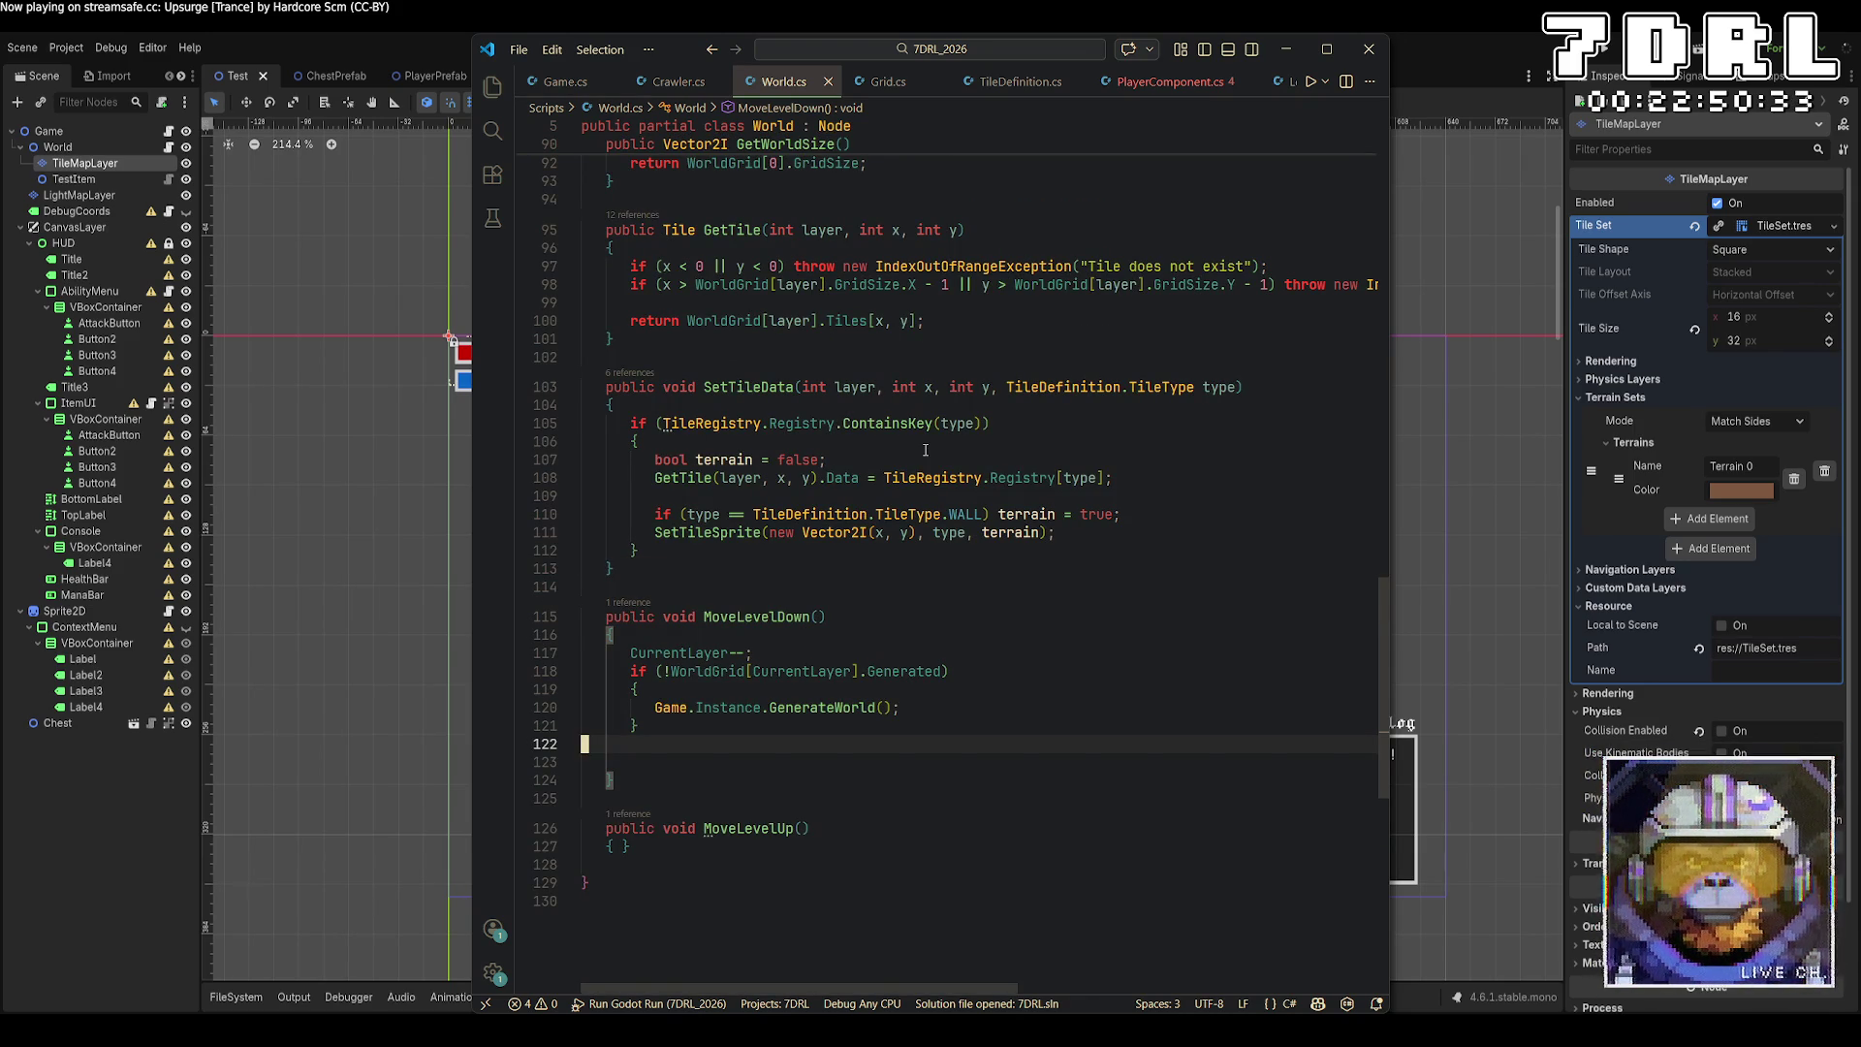
scroll(926, 449, up, 6)
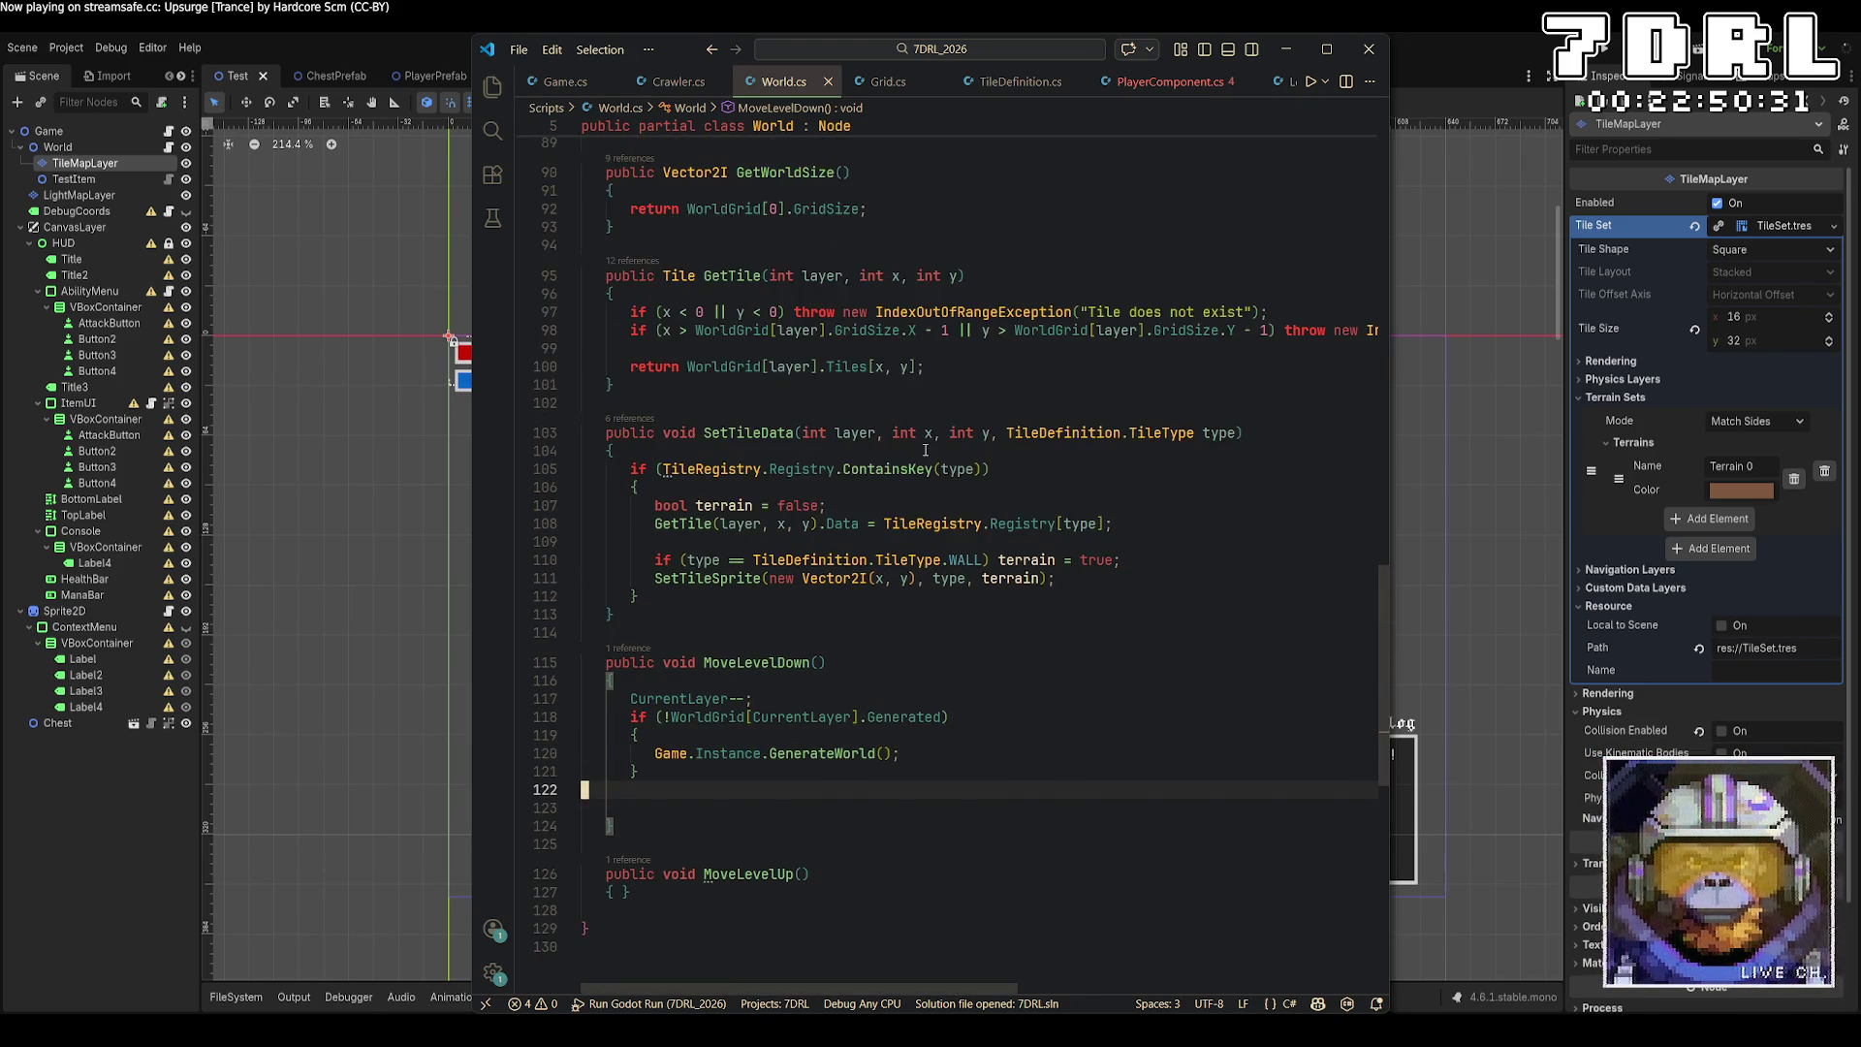
scroll(926, 450, up, 20)
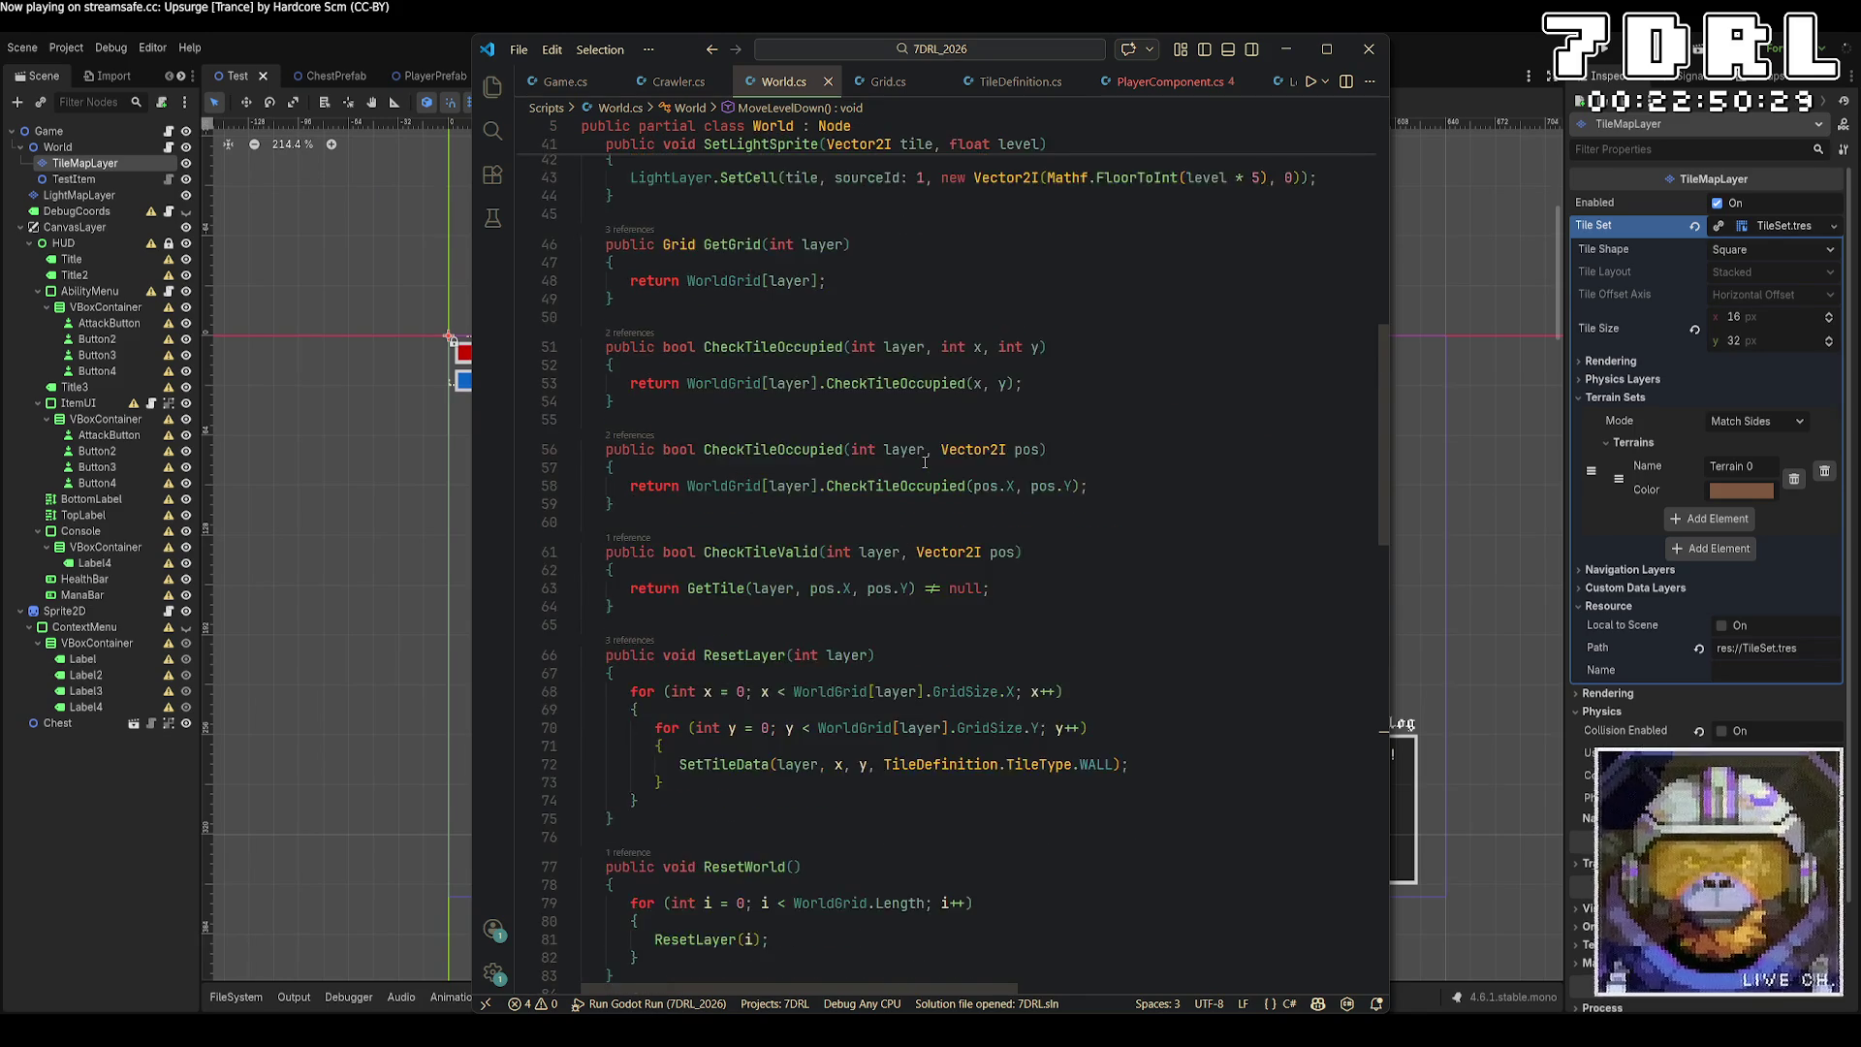
scroll(978, 466, up, 3)
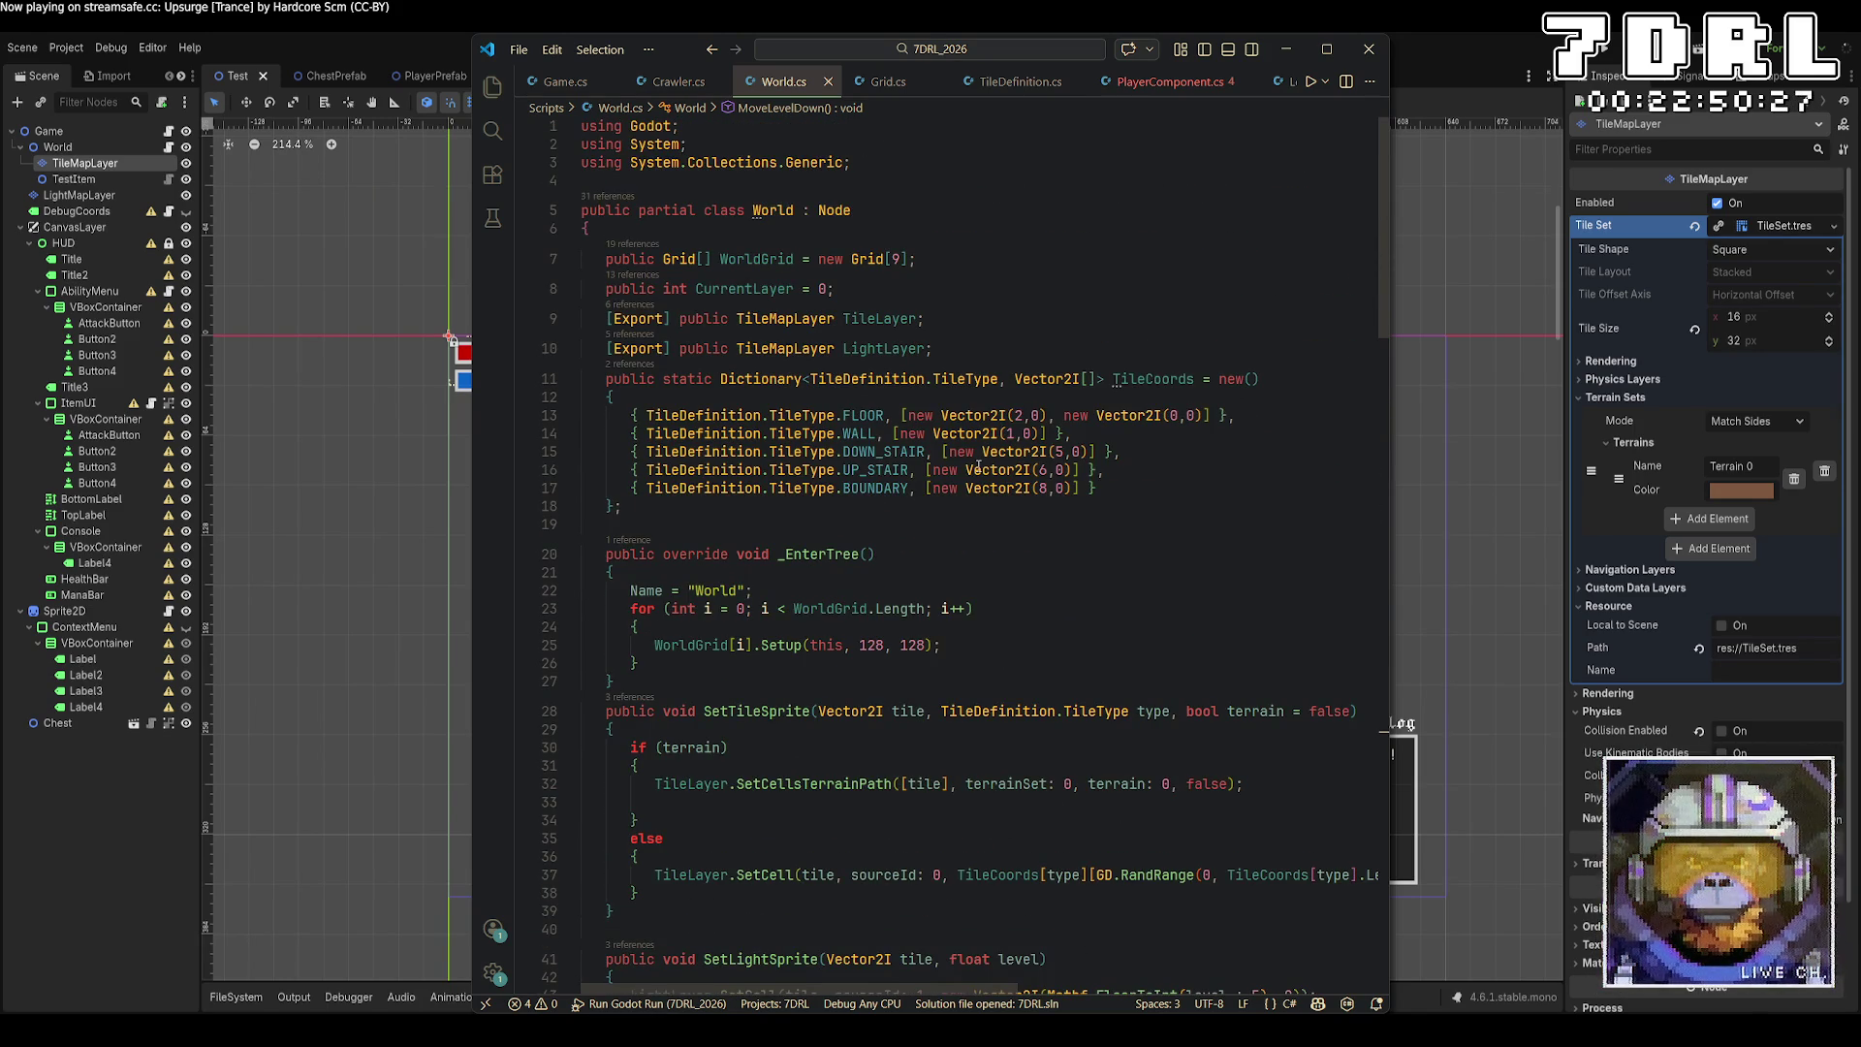
scroll(978, 466, down, 20)
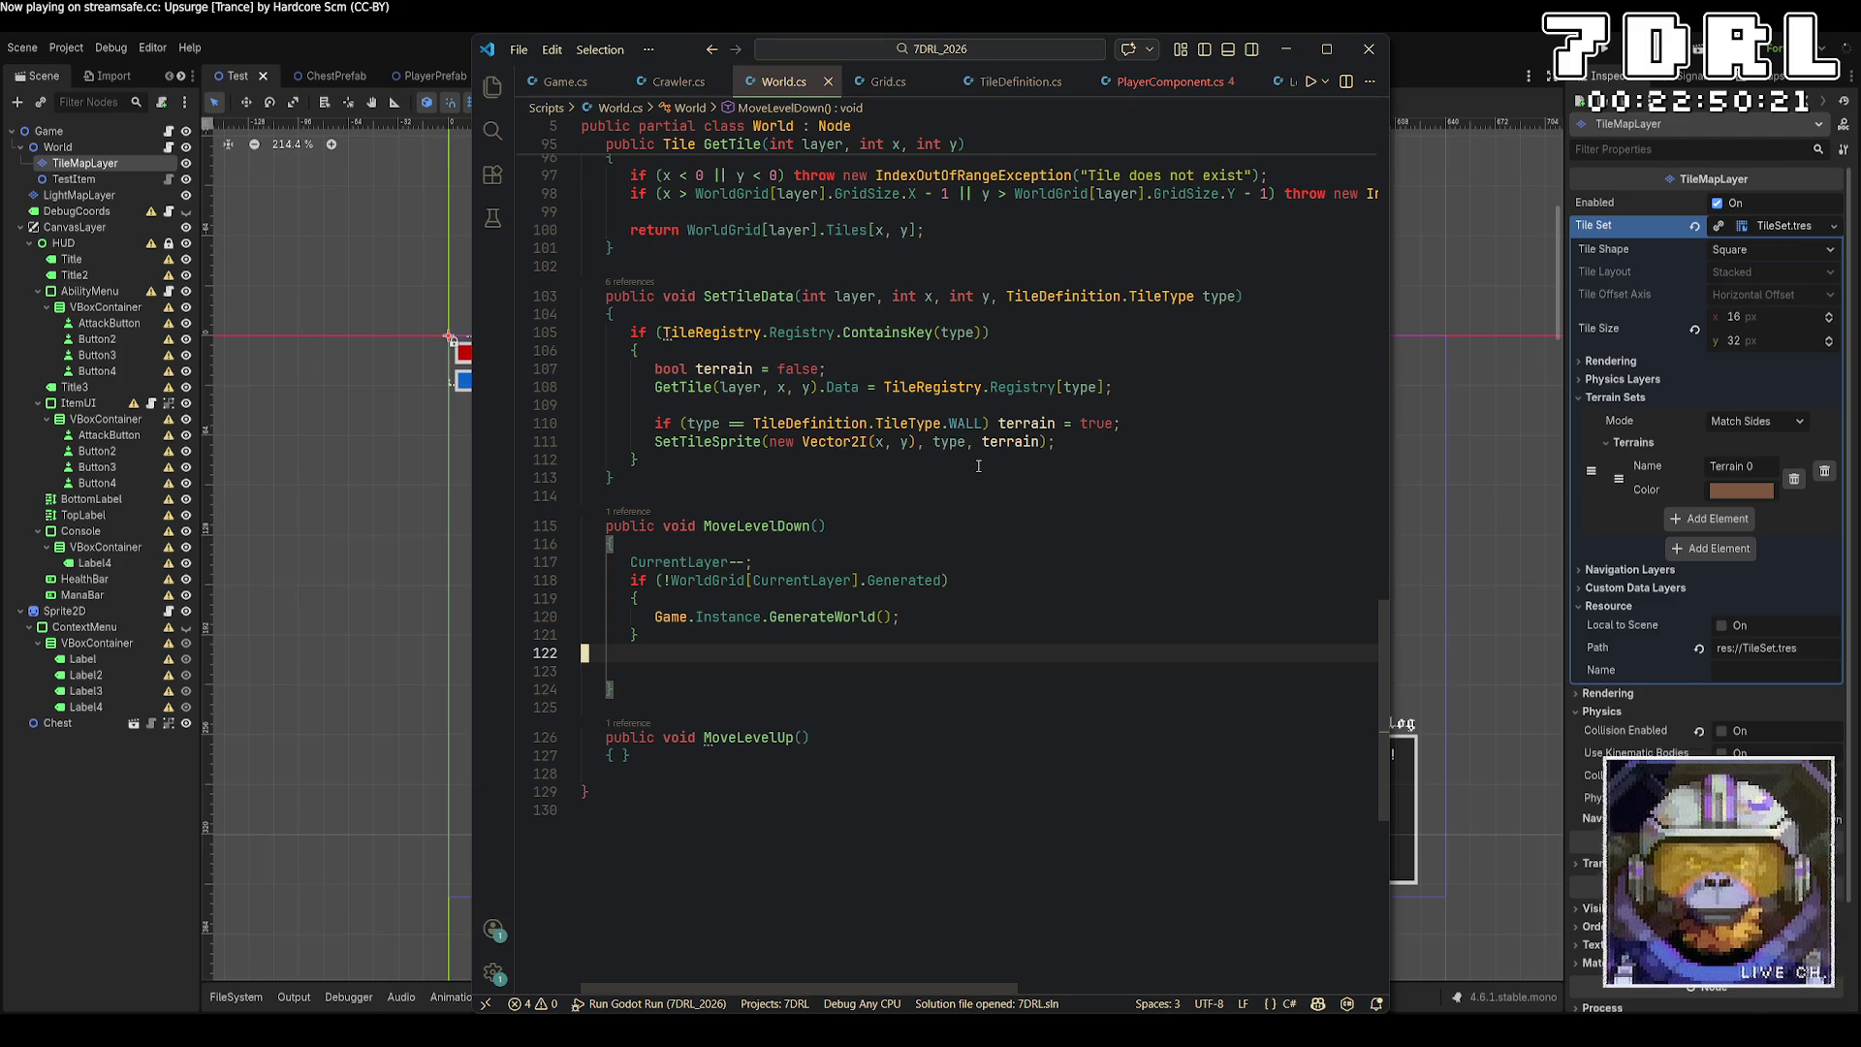
key(ctrl+Tab)
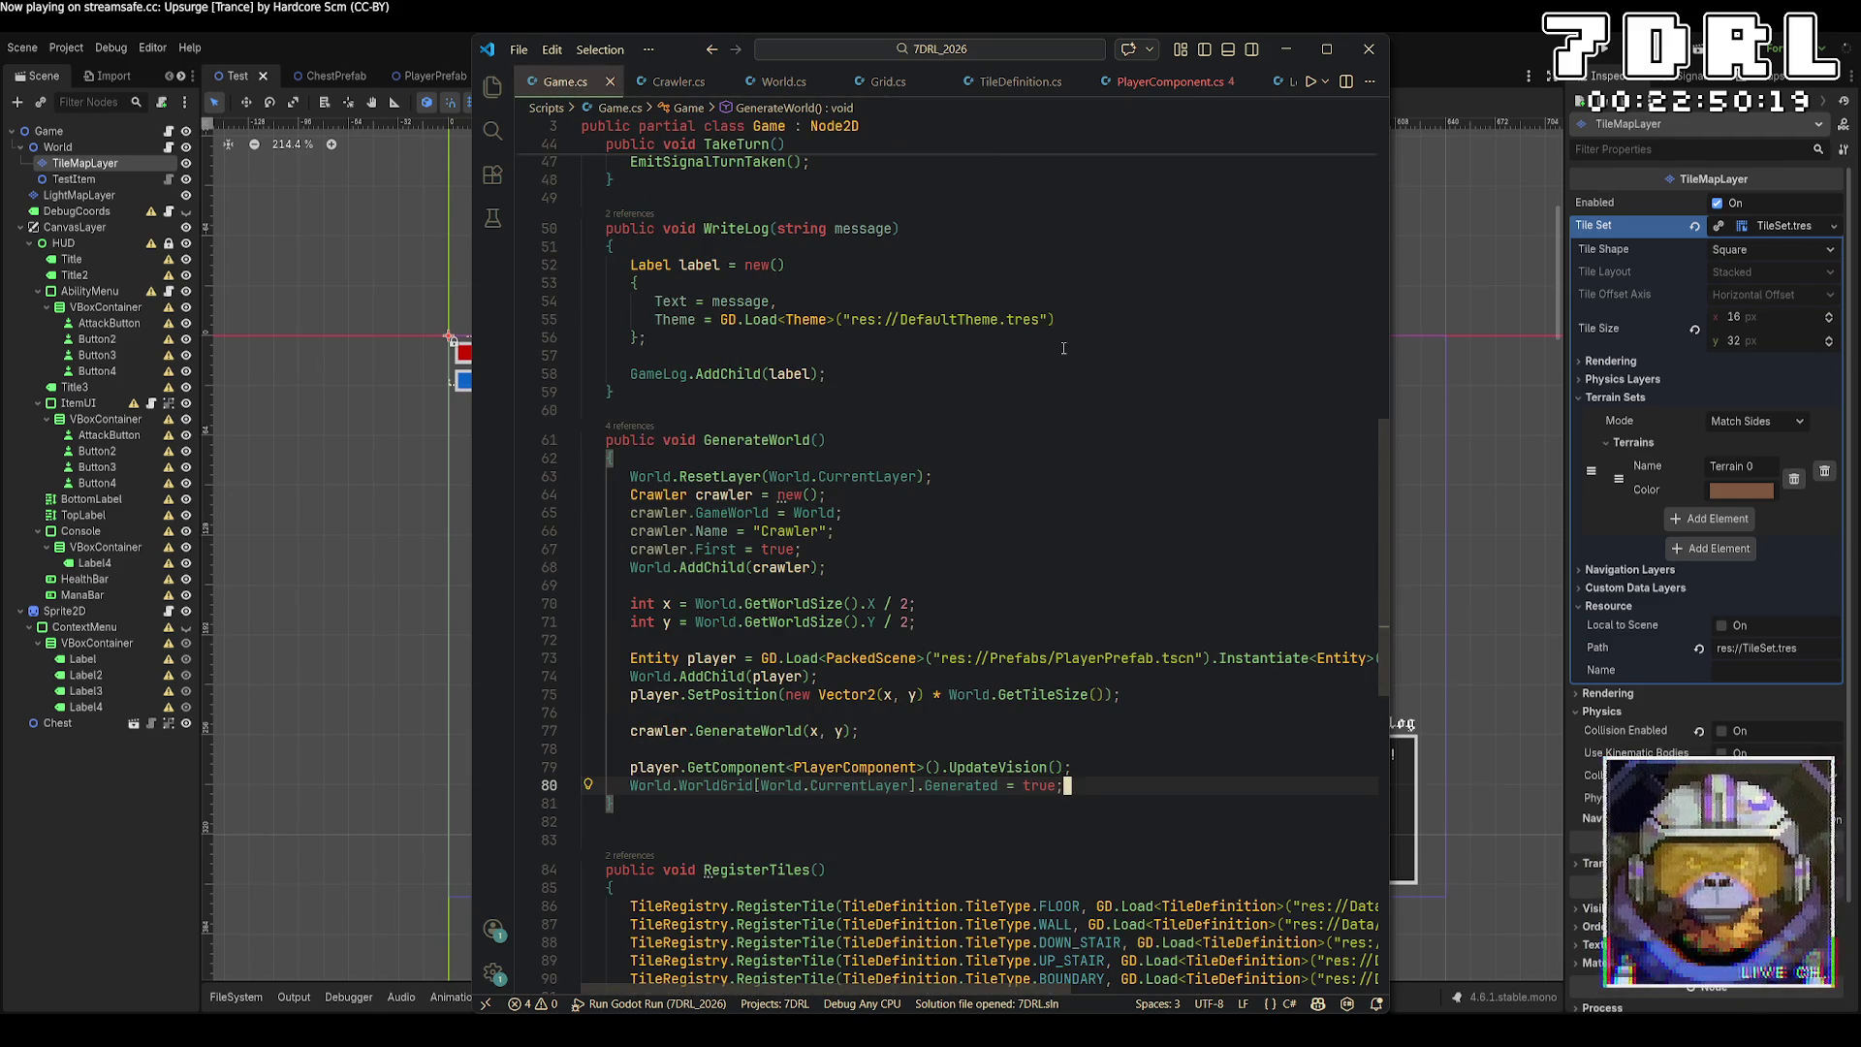
scroll(1064, 348, down, 5)
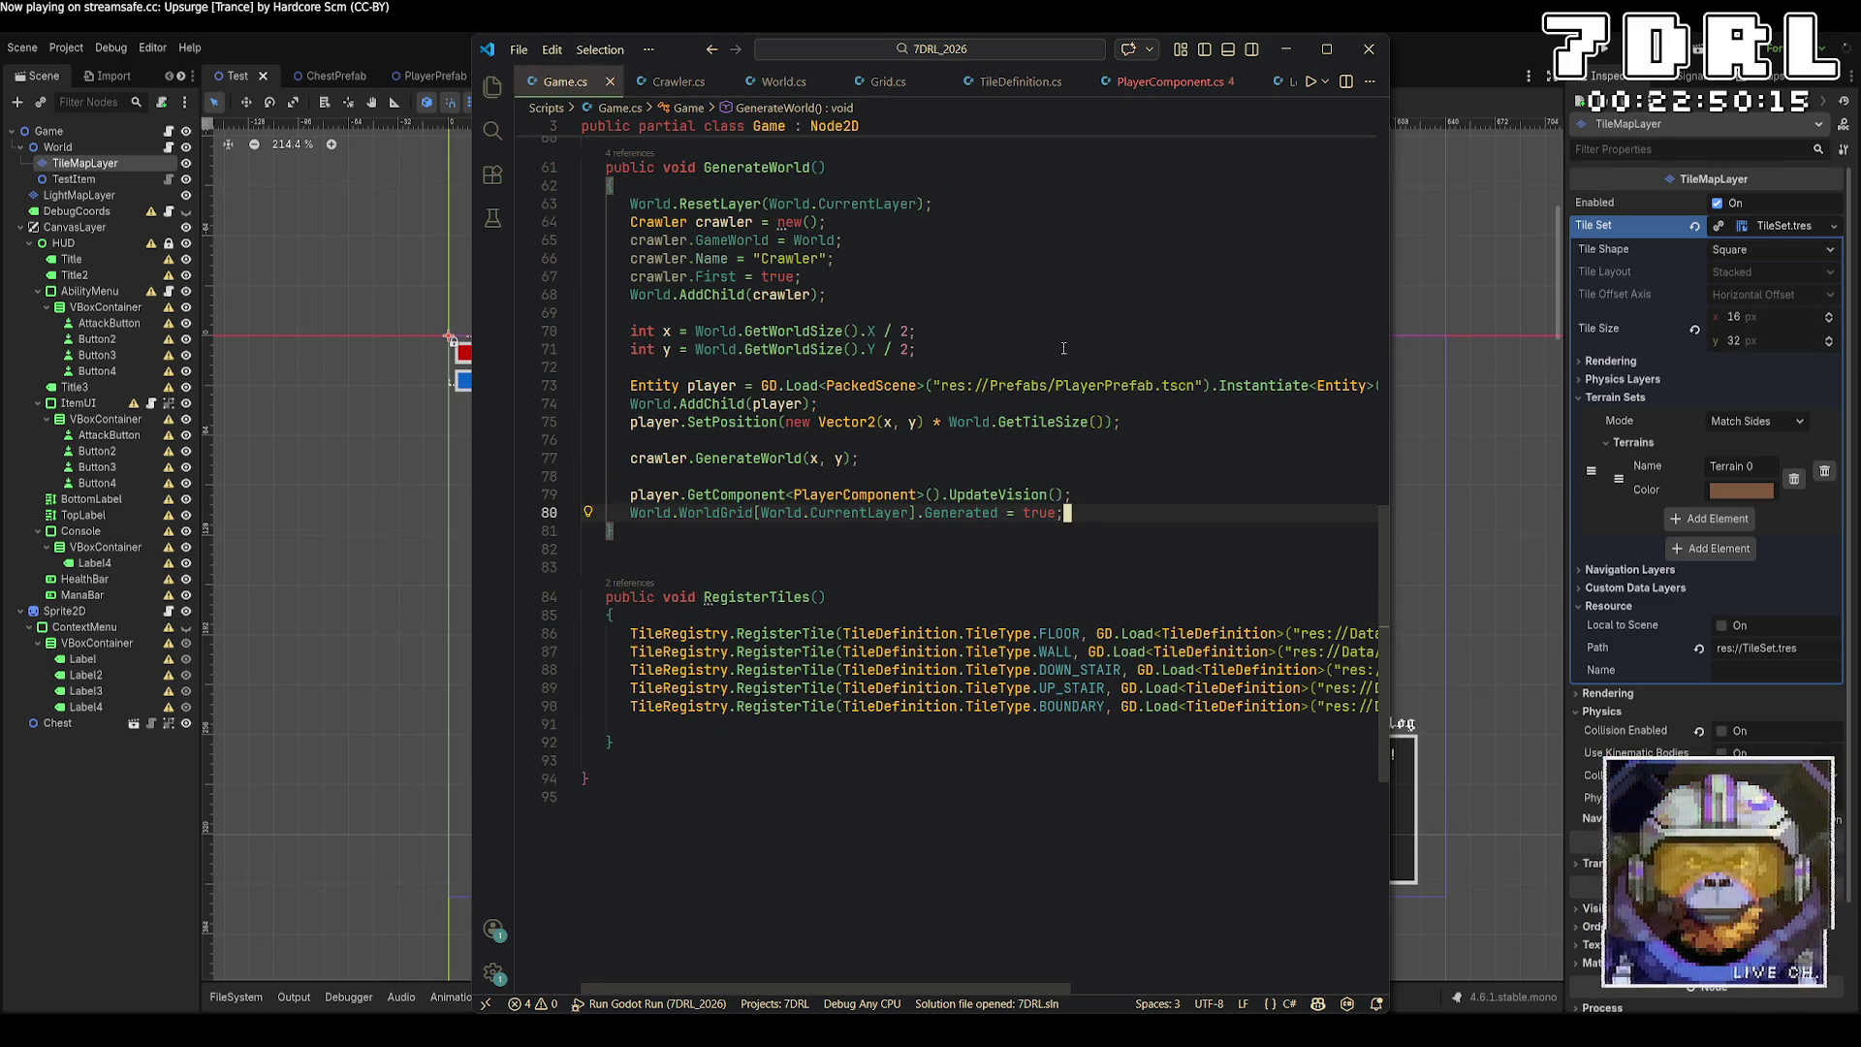
click(882, 82)
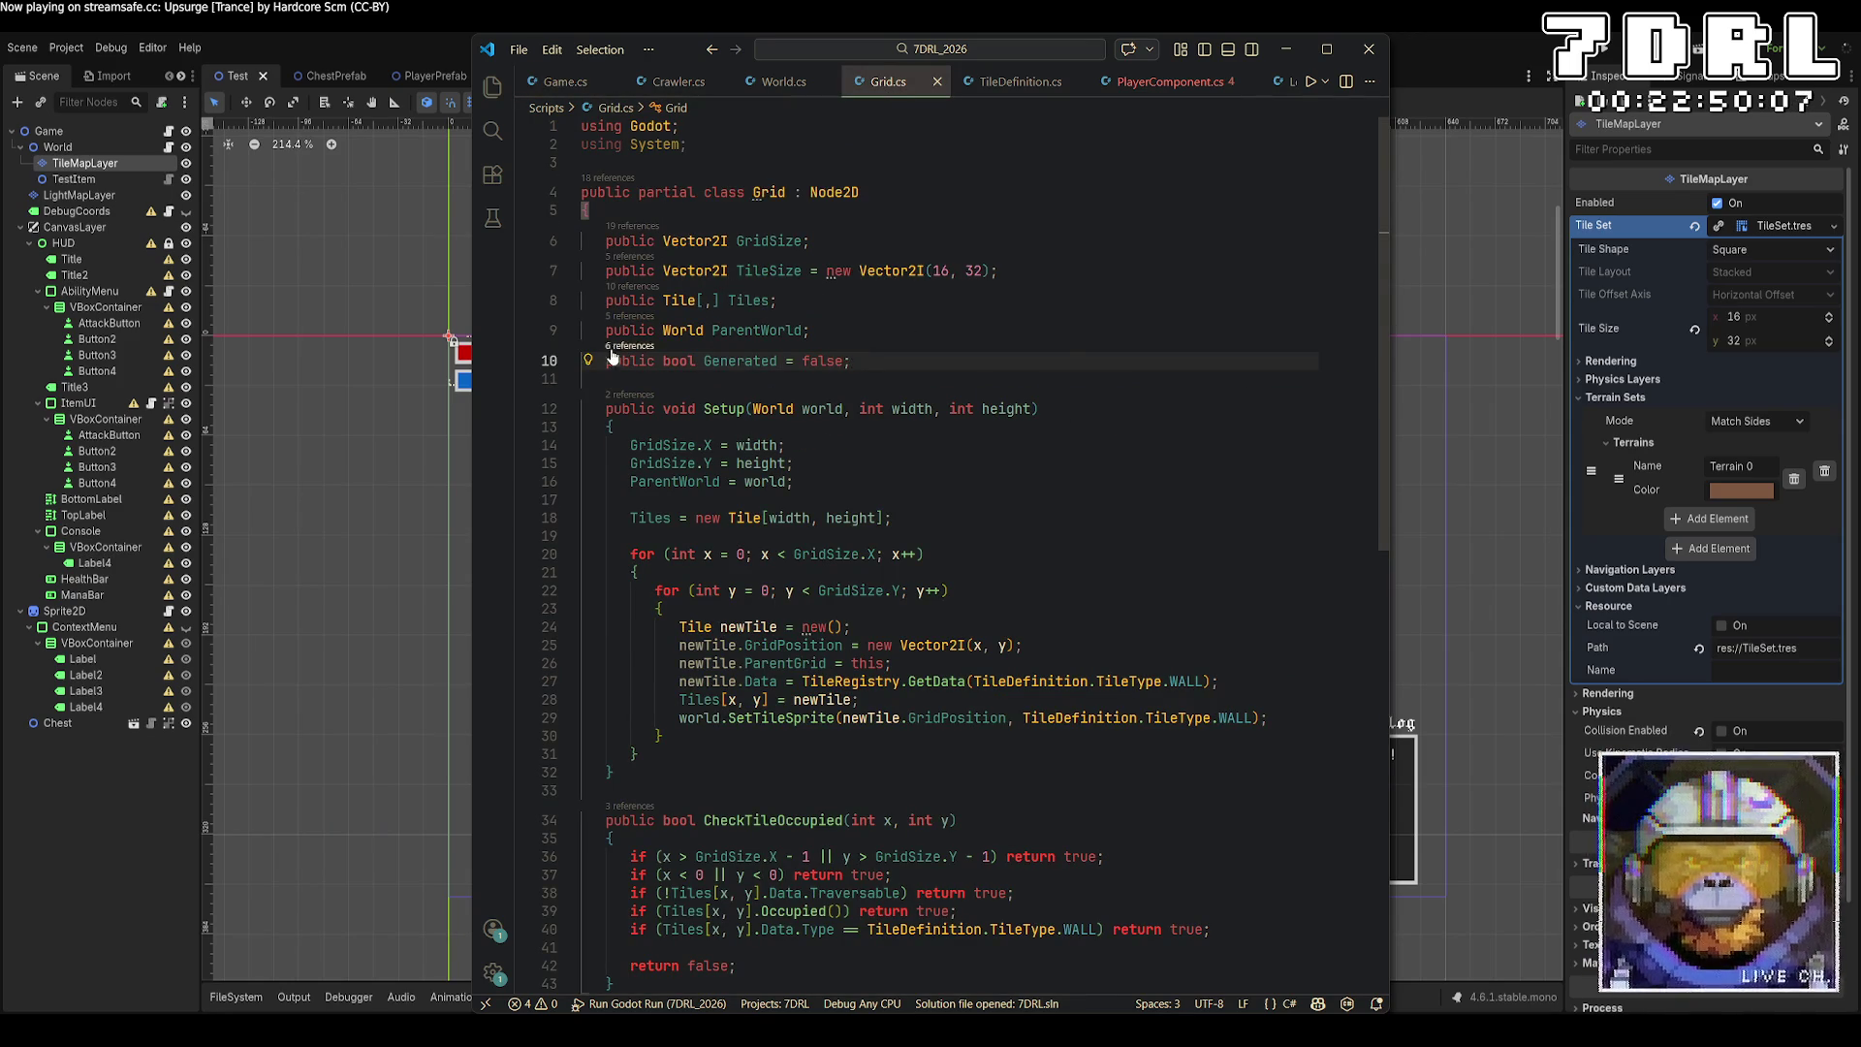
scroll(1238, 667, down, 4)
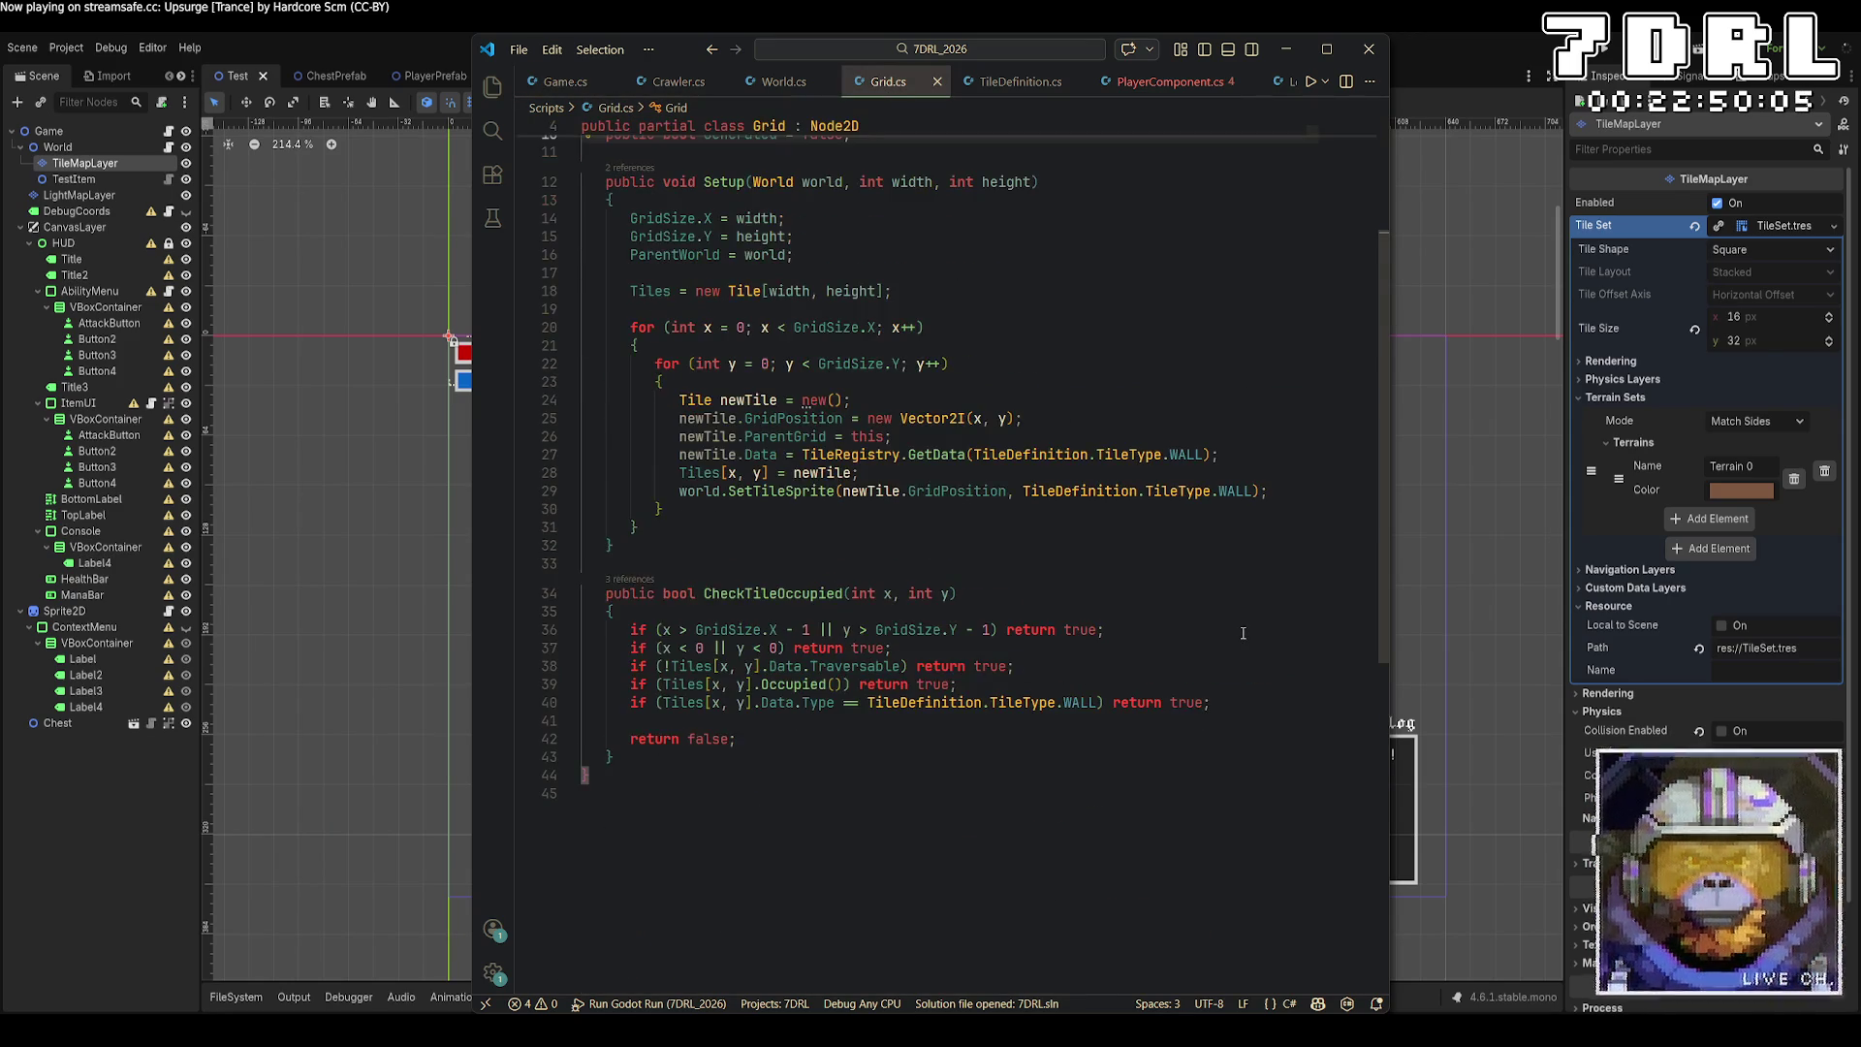
scroll(1245, 621, up, 2)
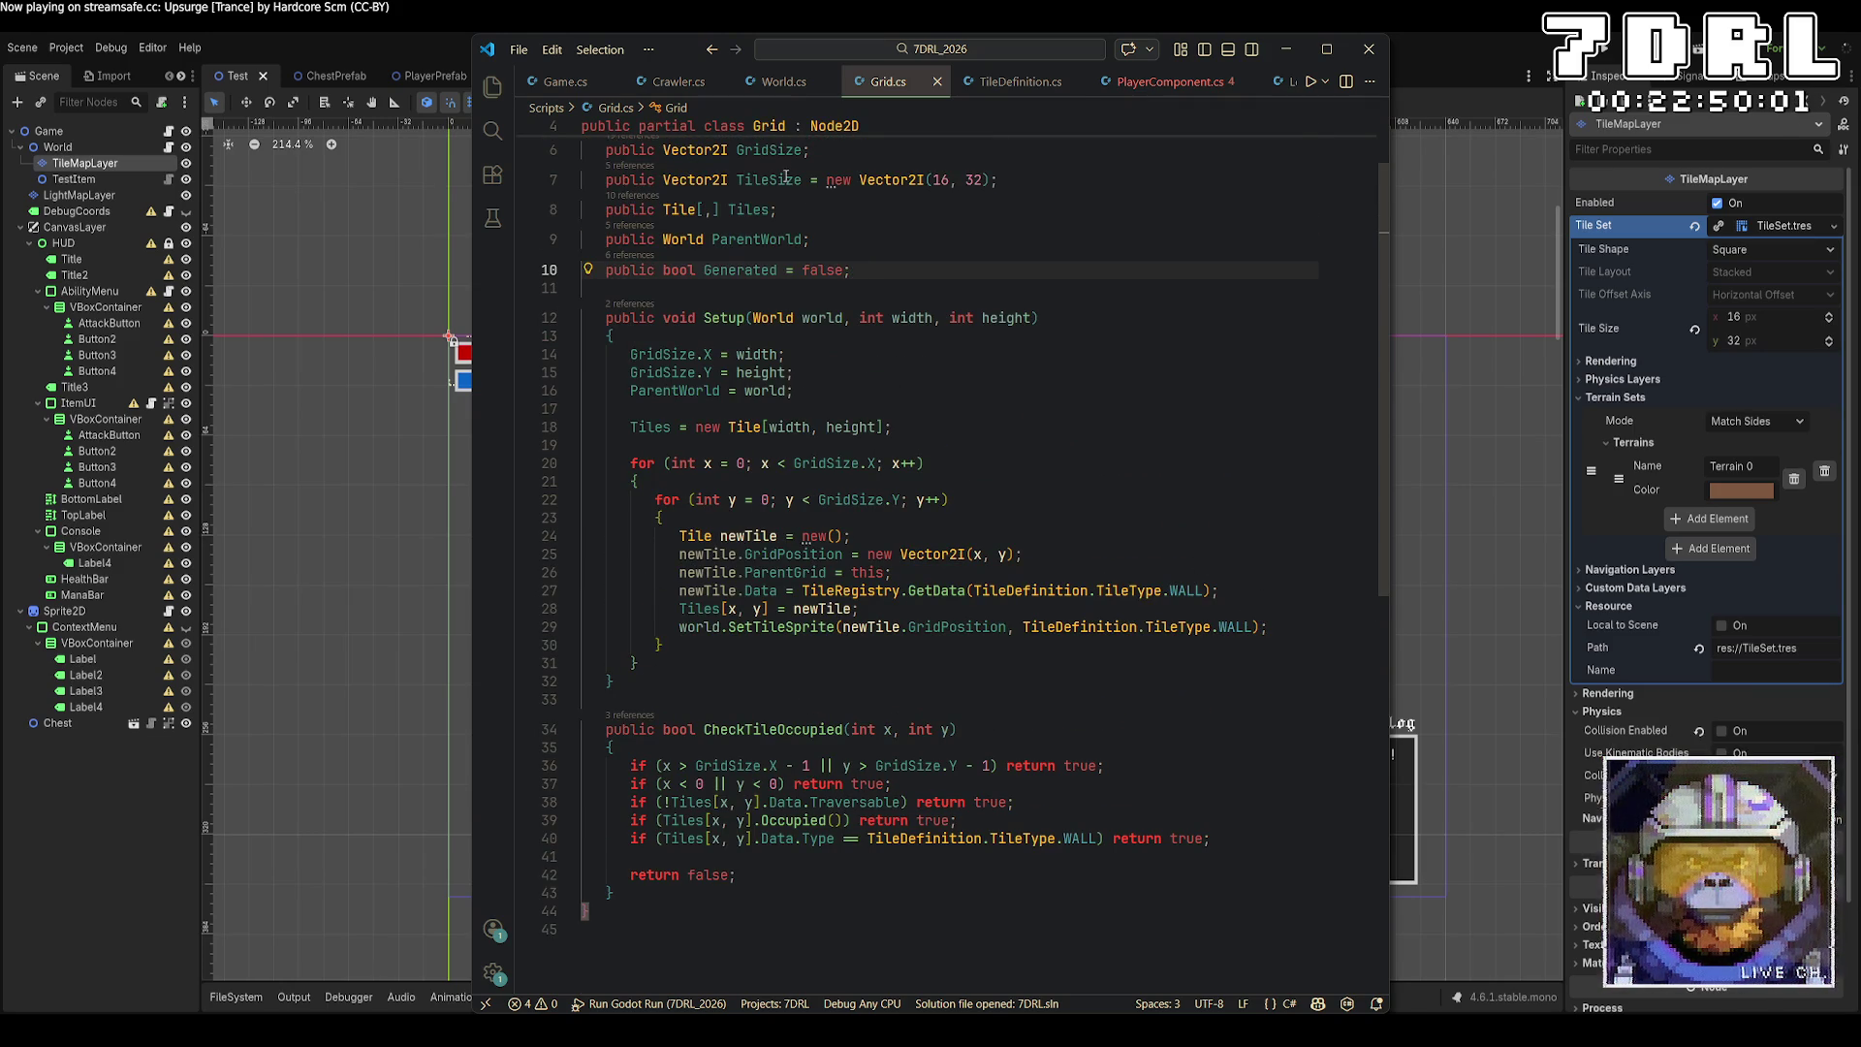
click(781, 84)
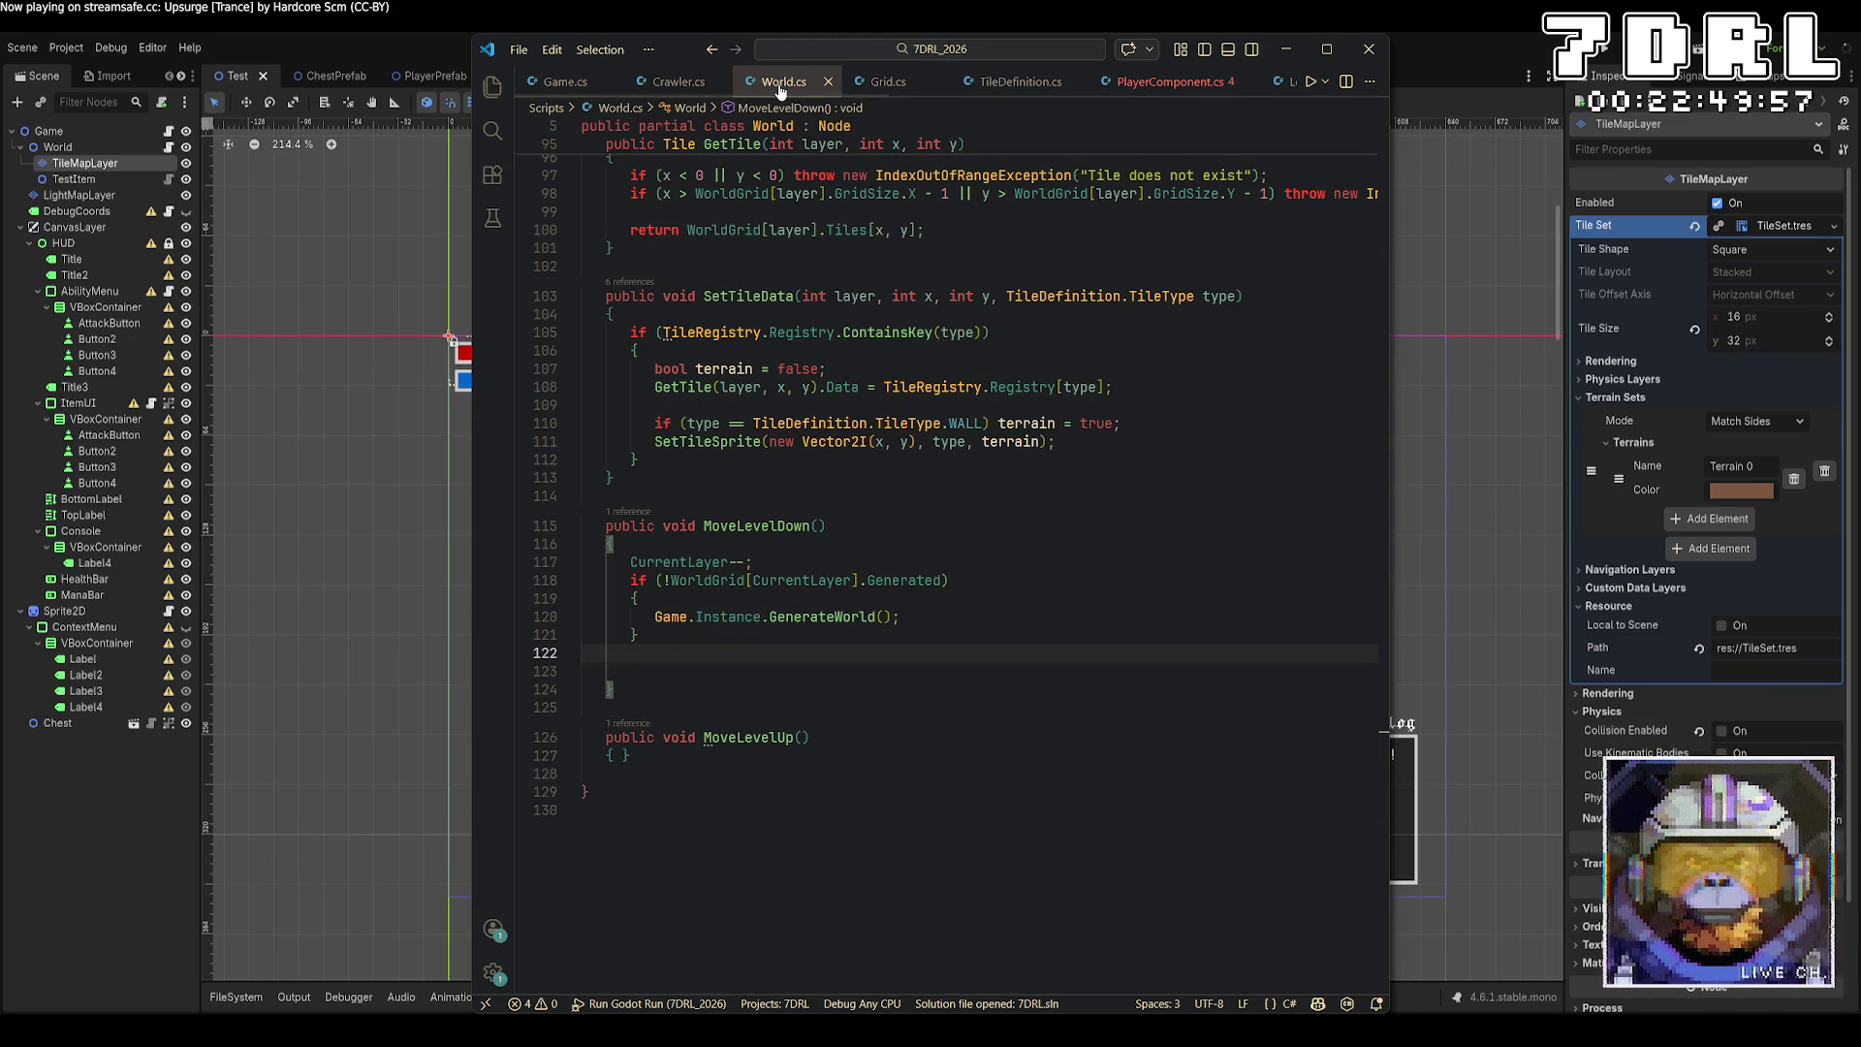
scroll(998, 552, up, 10)
scroll(998, 552, down, 9)
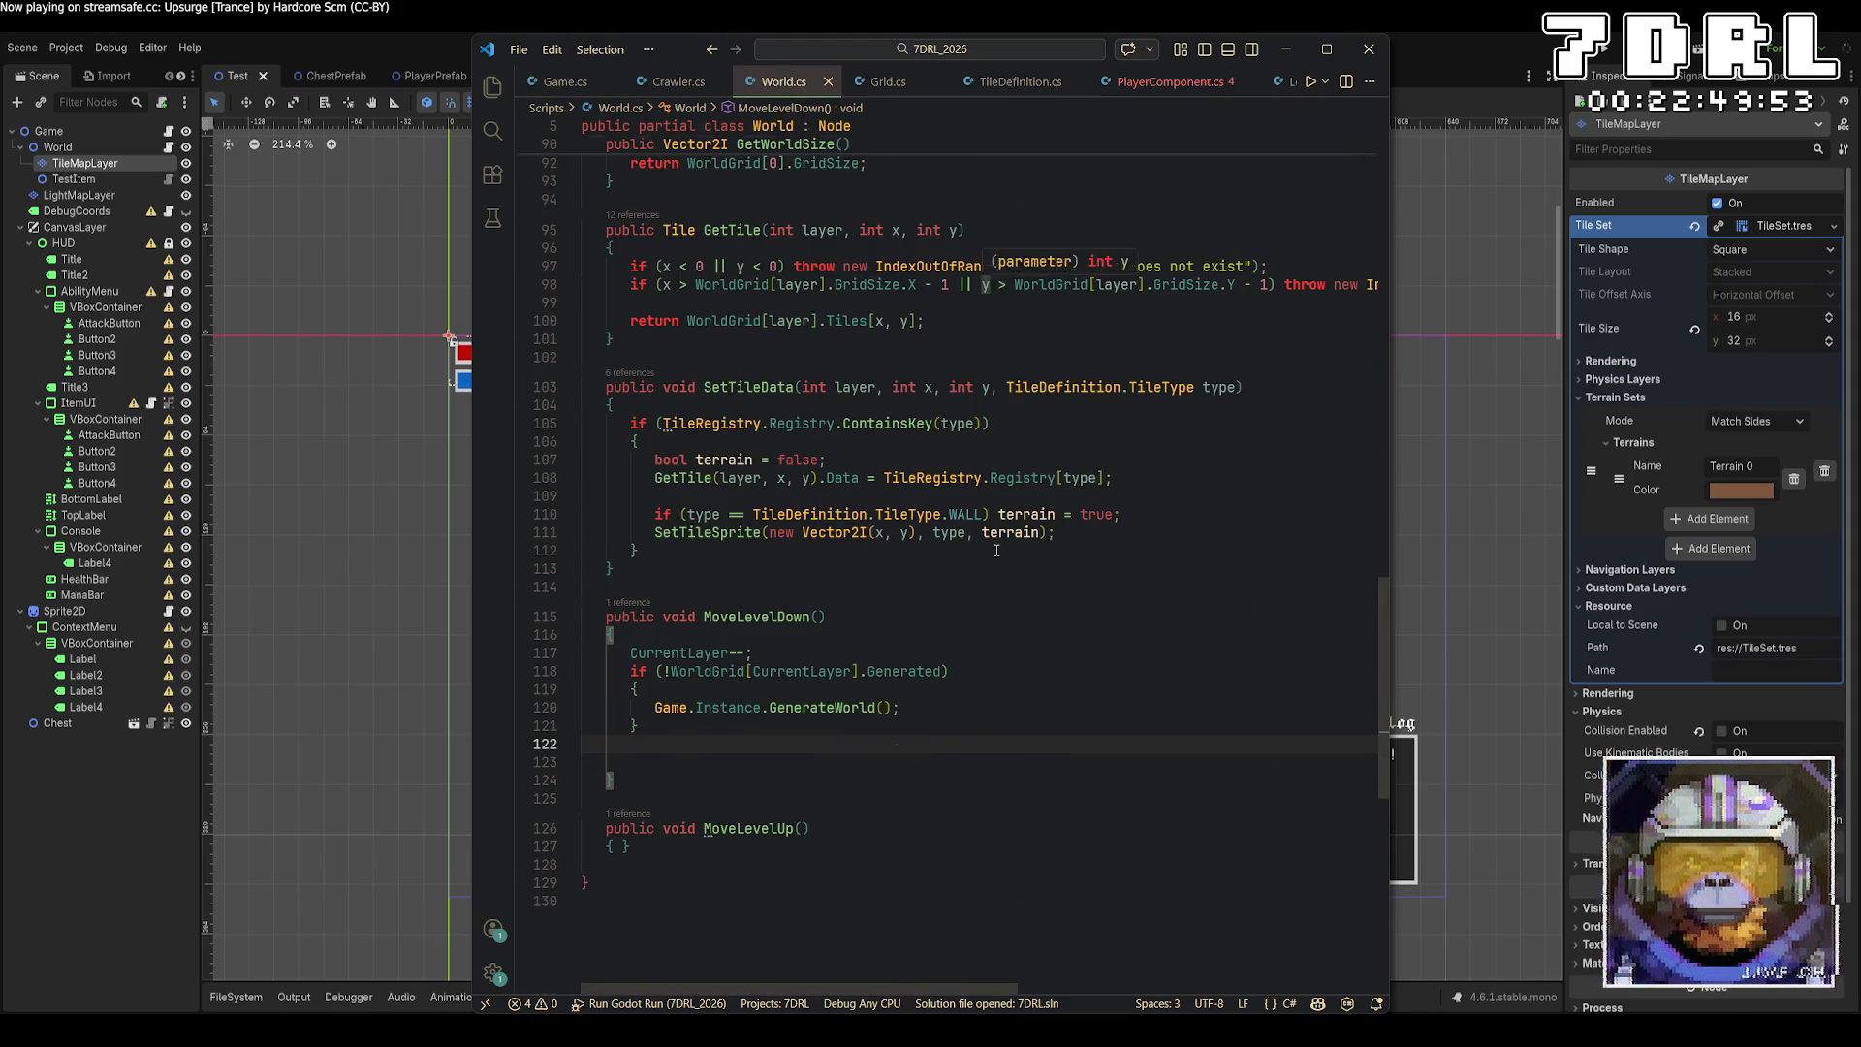
scroll(997, 547, up, 20)
scroll(998, 541, up, 1)
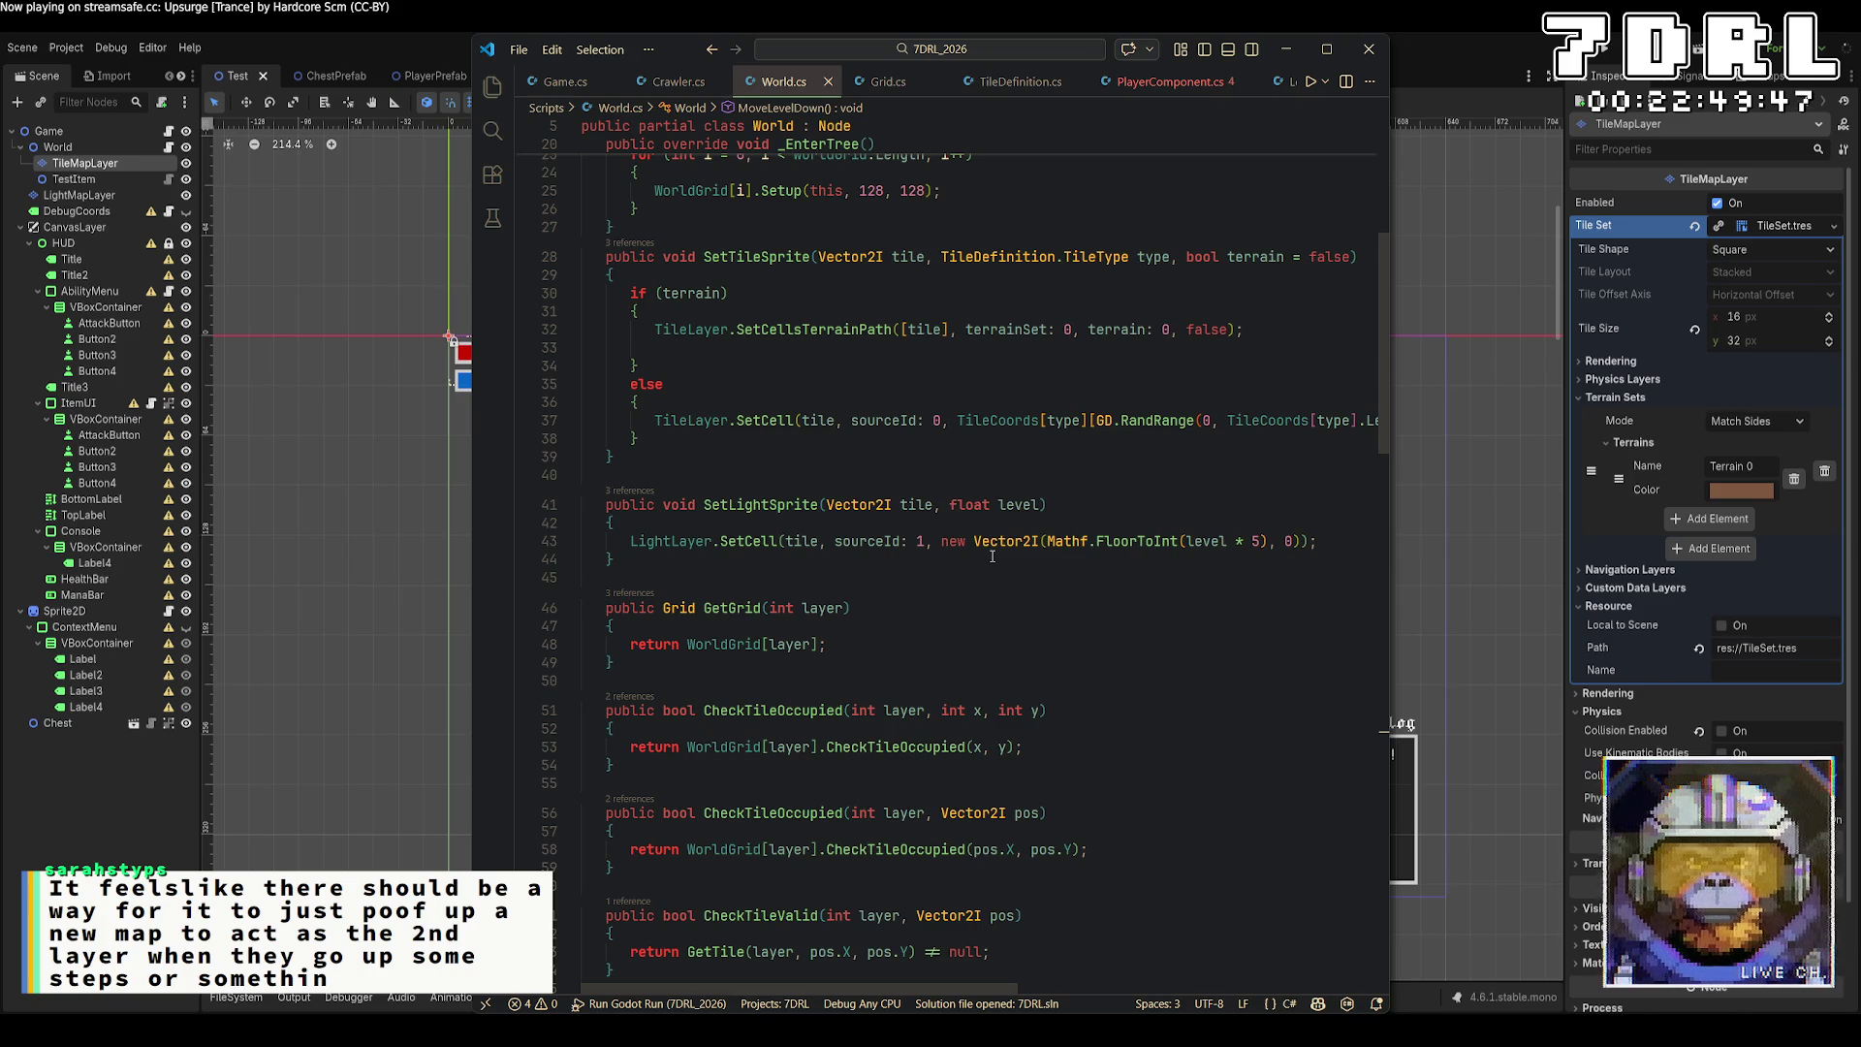
scroll(992, 554, up, 2)
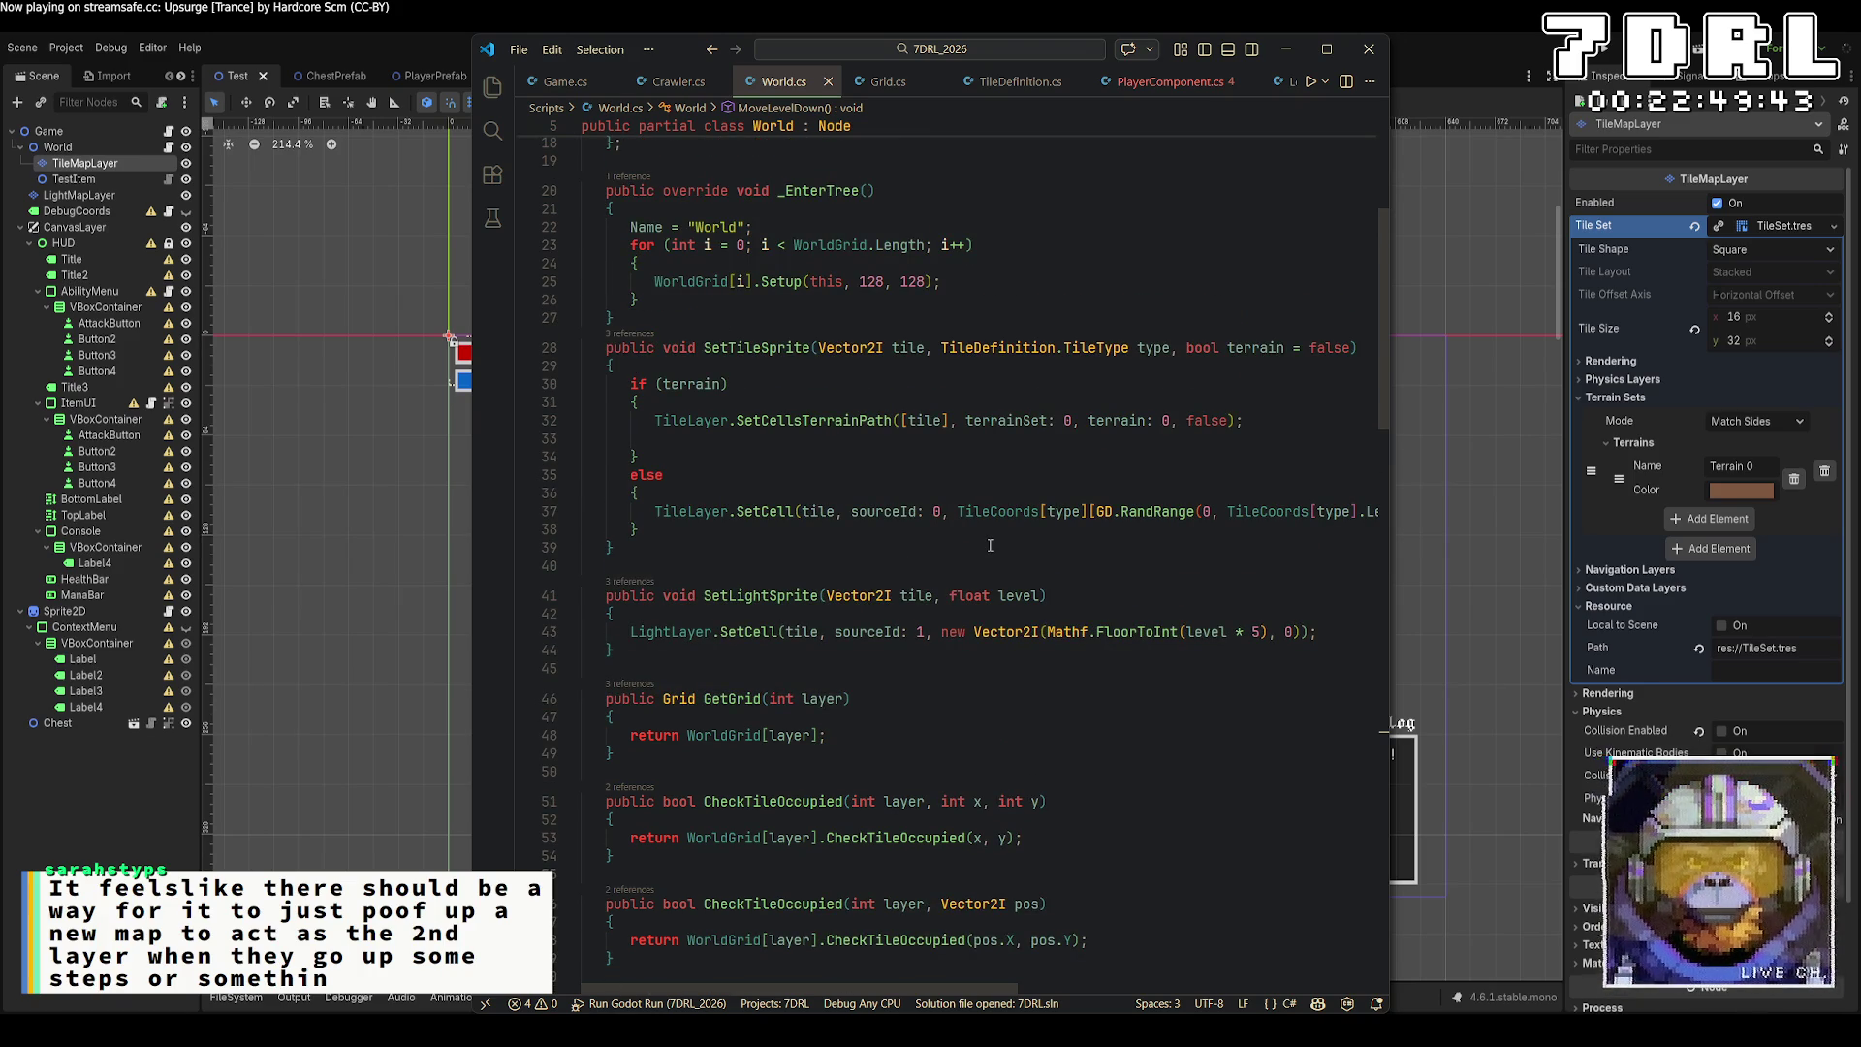
scroll(989, 544, up, 3)
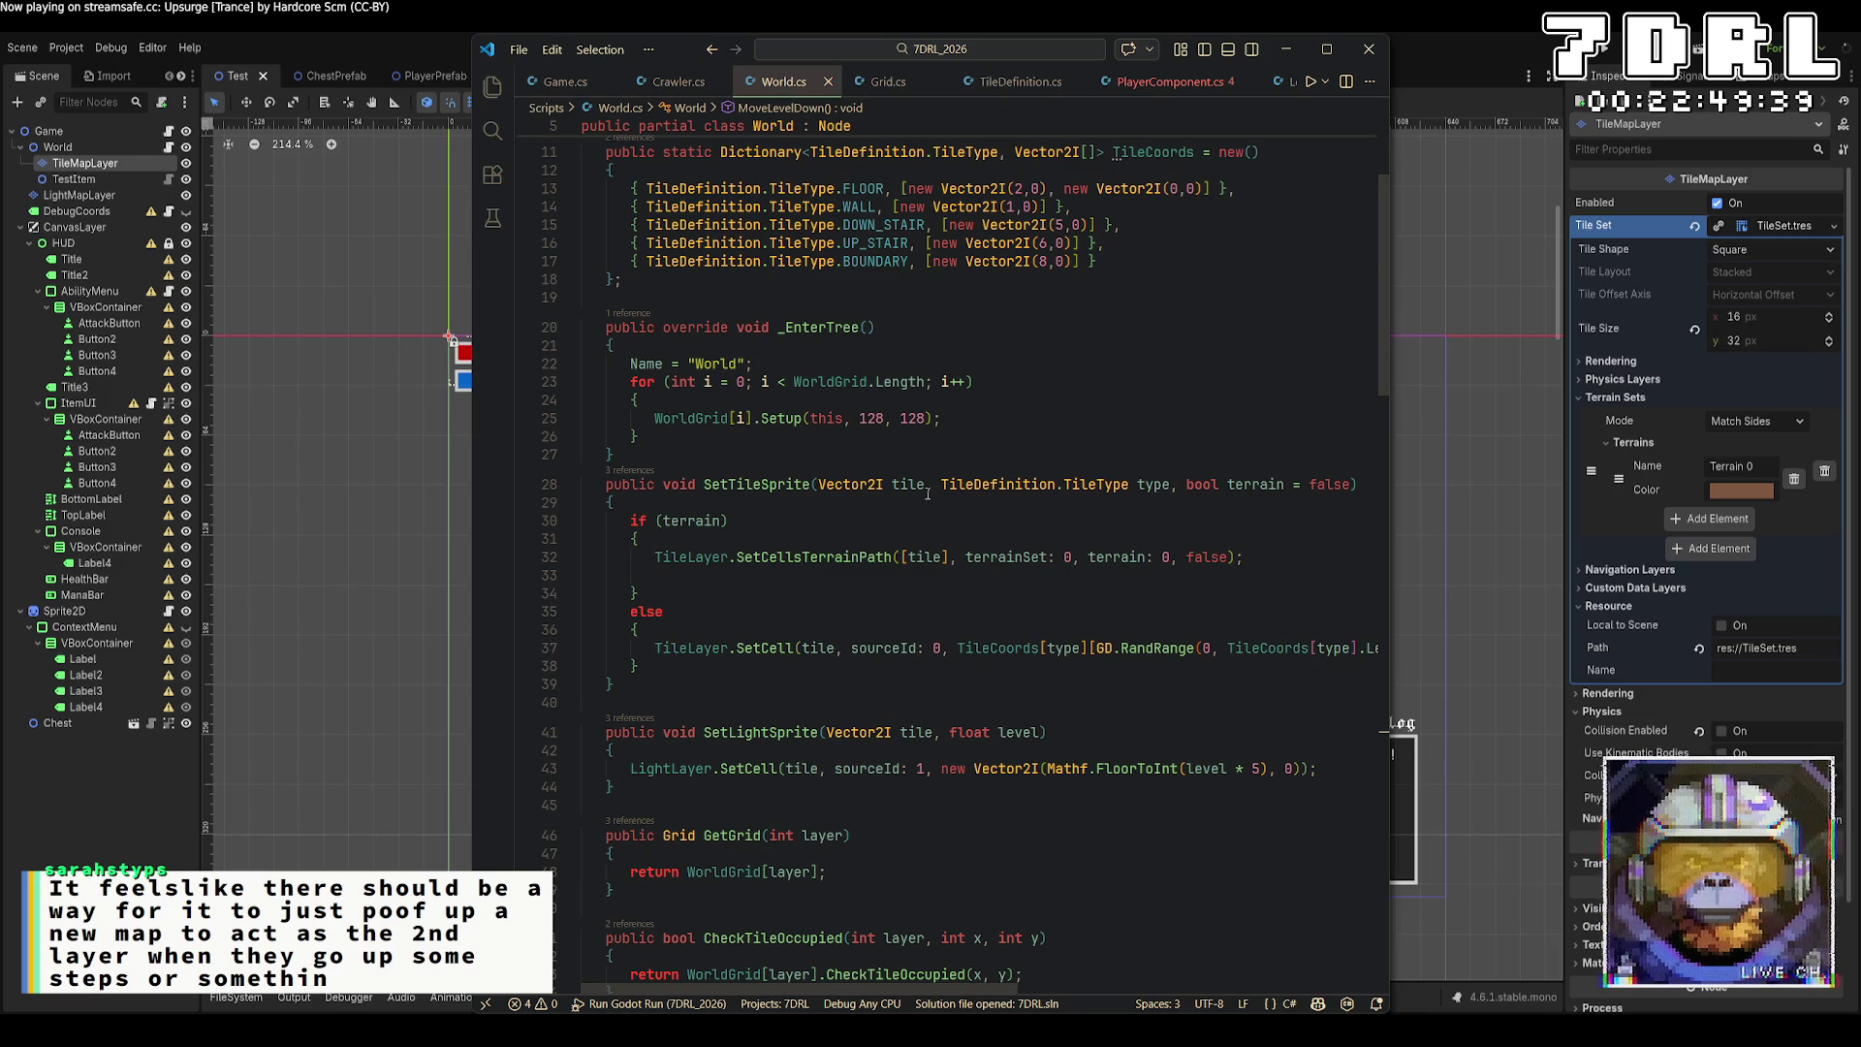
scroll(928, 494, up, 2)
scroll(928, 494, down, 5)
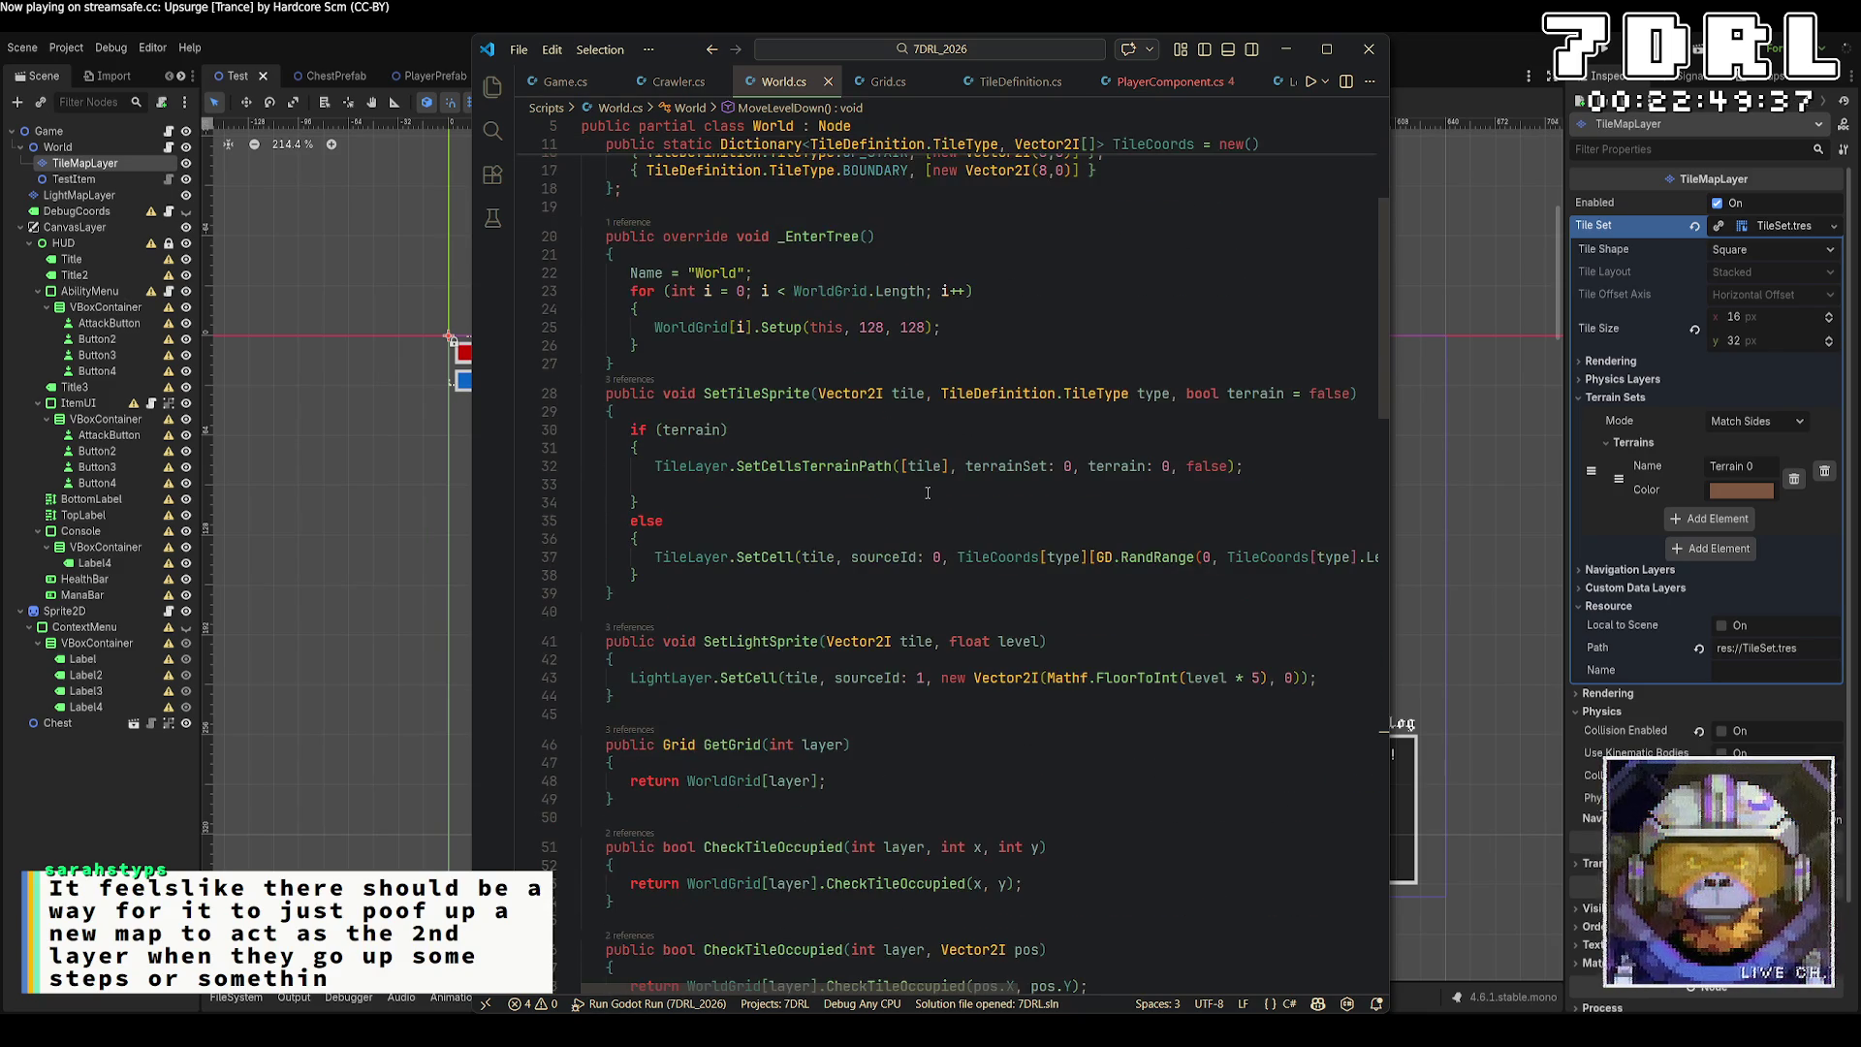
scroll(928, 492, down, 11)
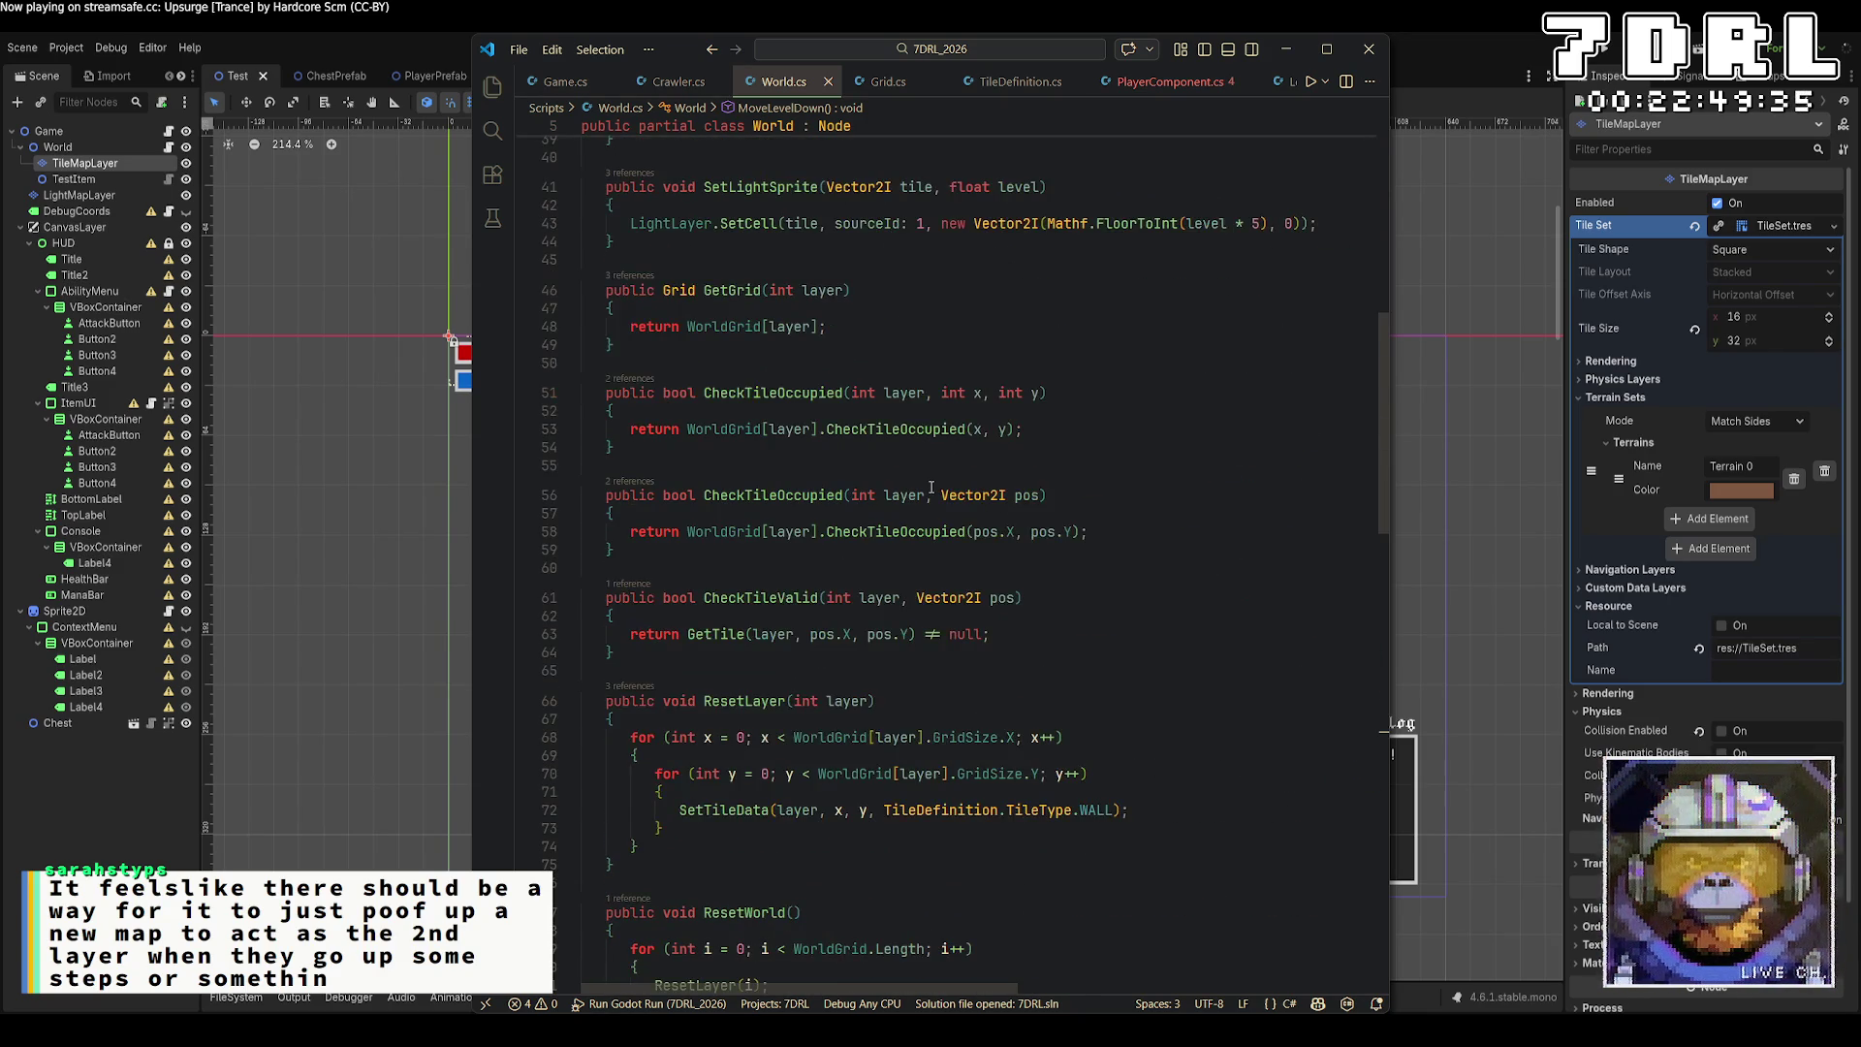
scroll(931, 487, down, 11)
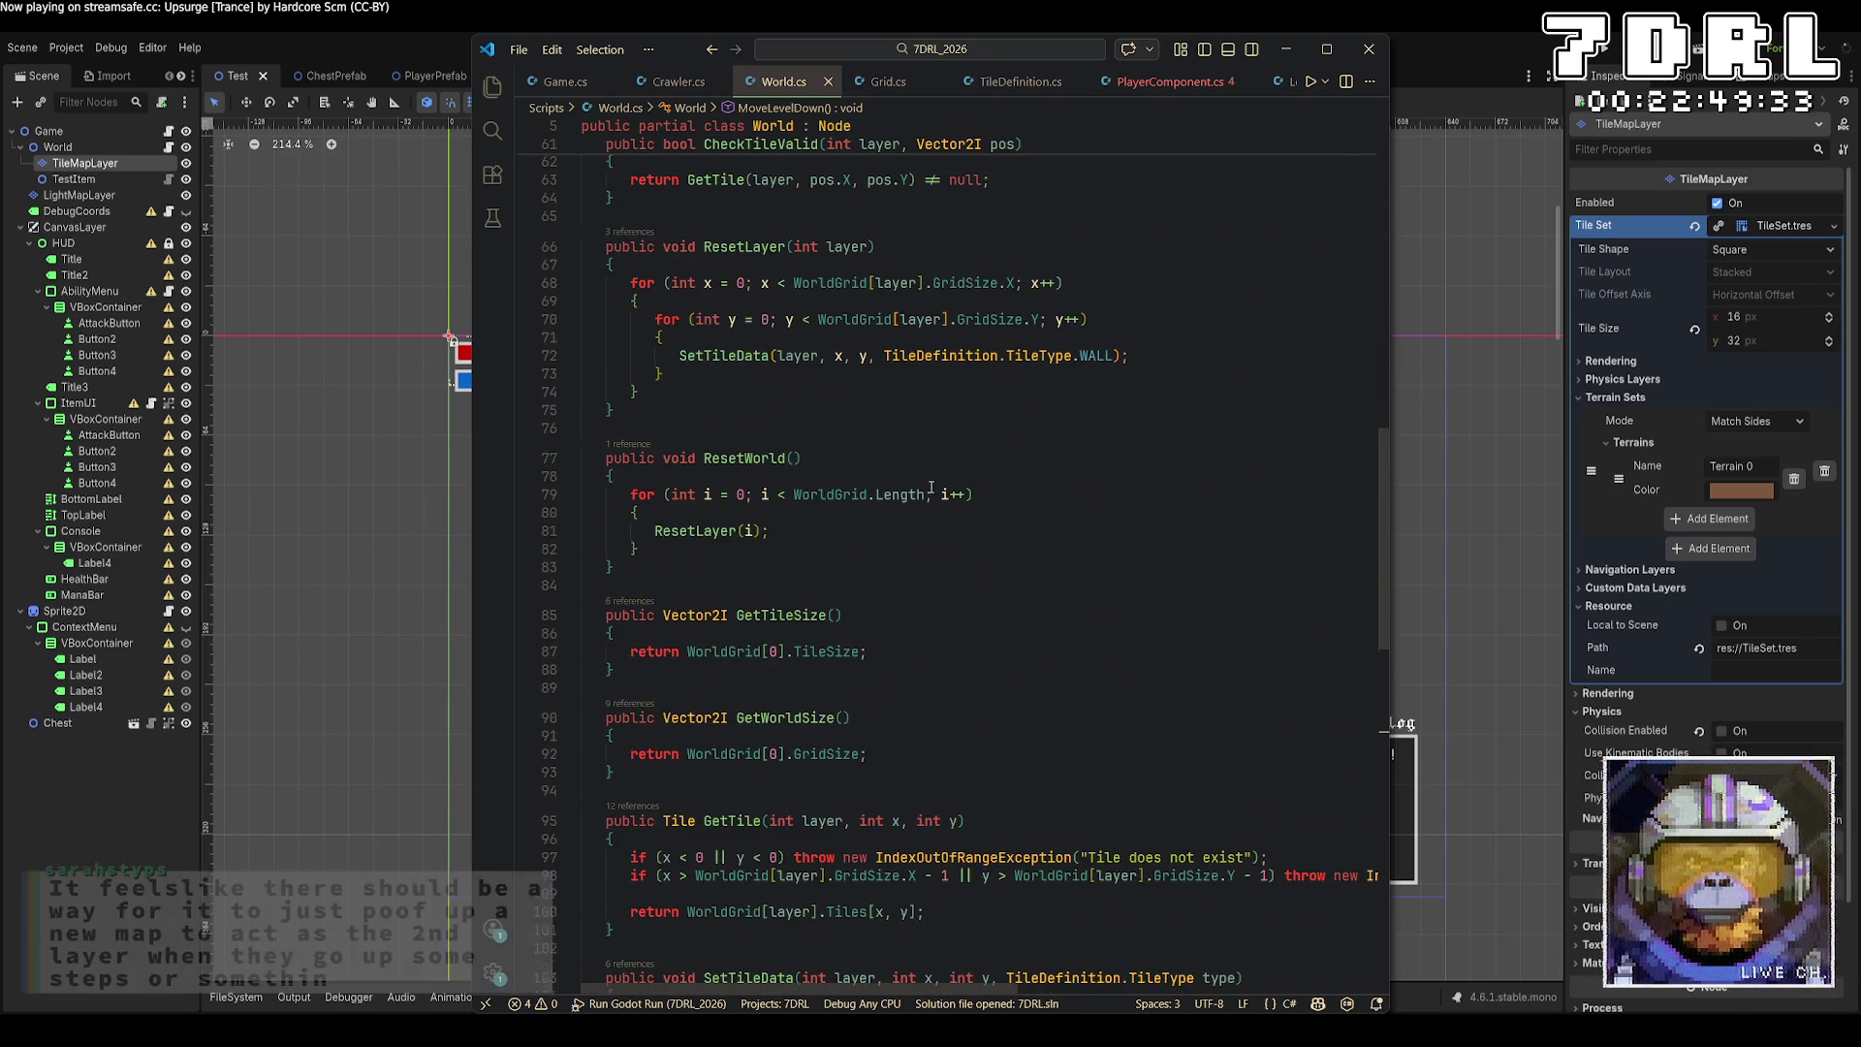
scroll(931, 488, down, 2)
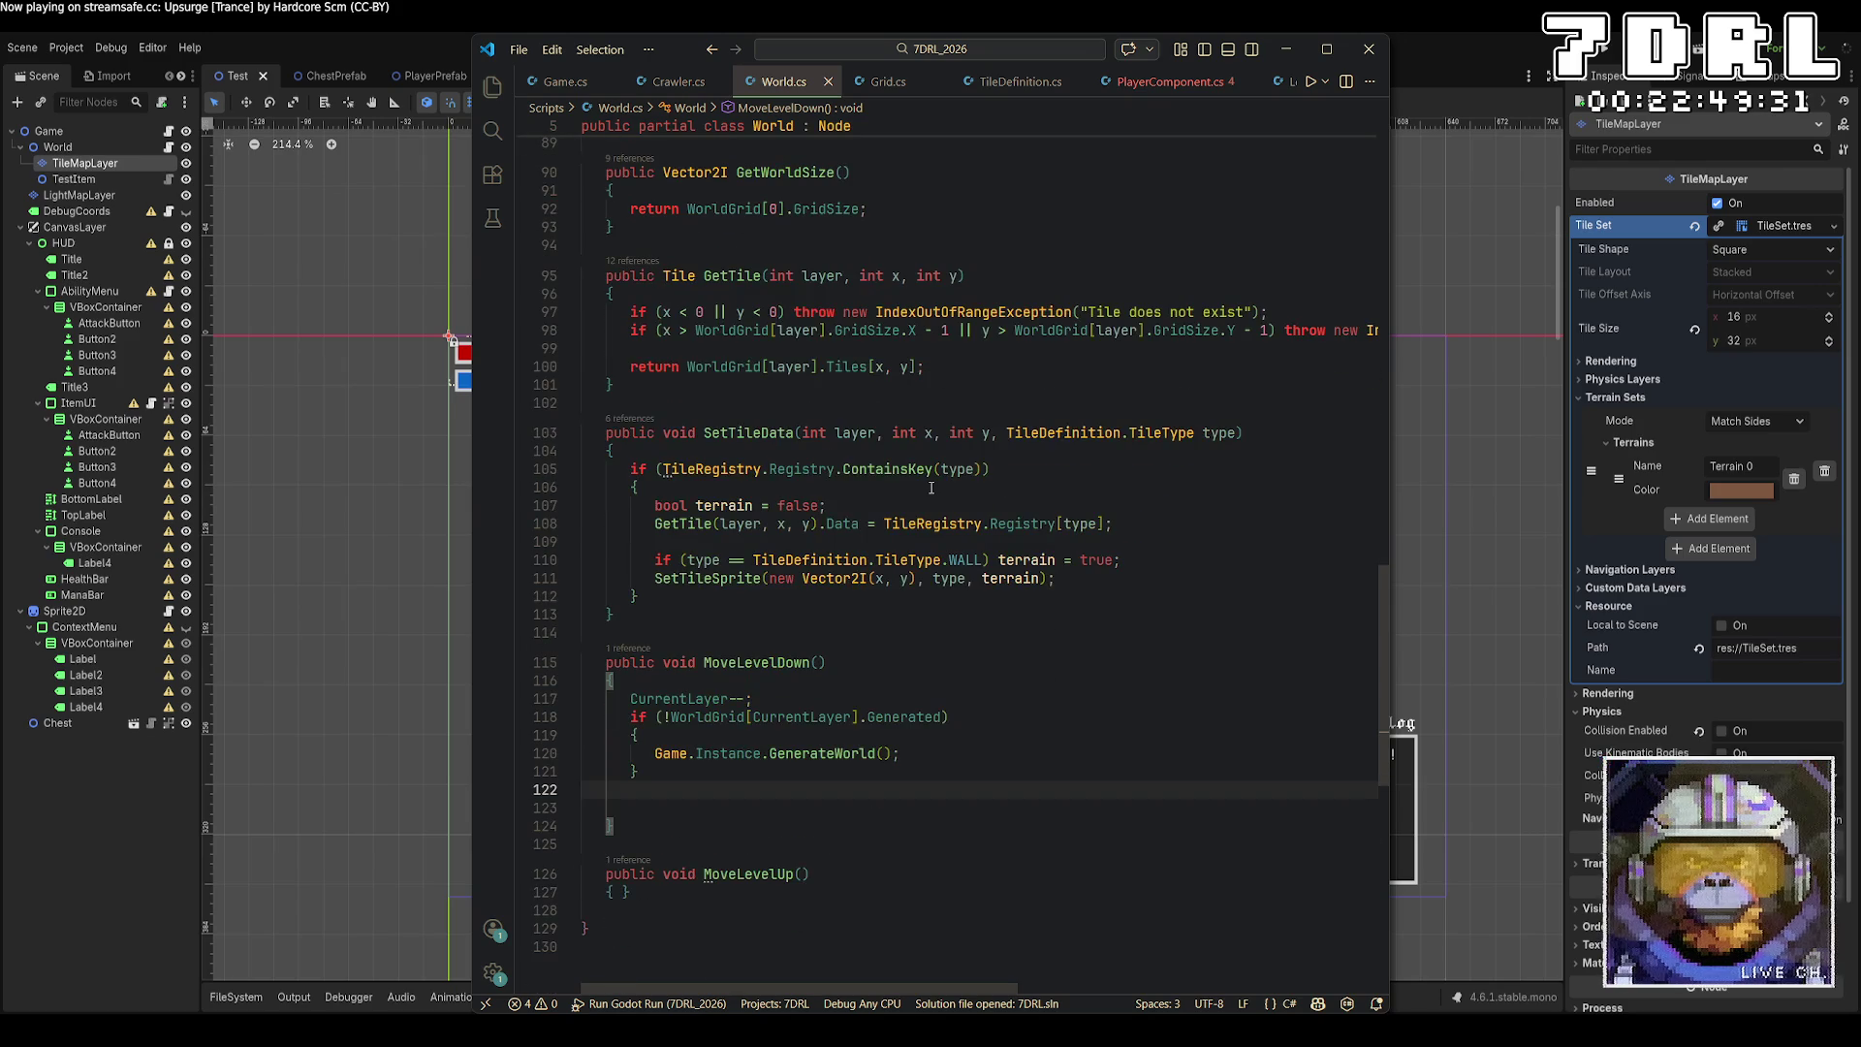
click(679, 615)
Declare an empty 'public void RedrawLayer()' method below SetTileData.
key(Return)
key(Return)
text(public void D)
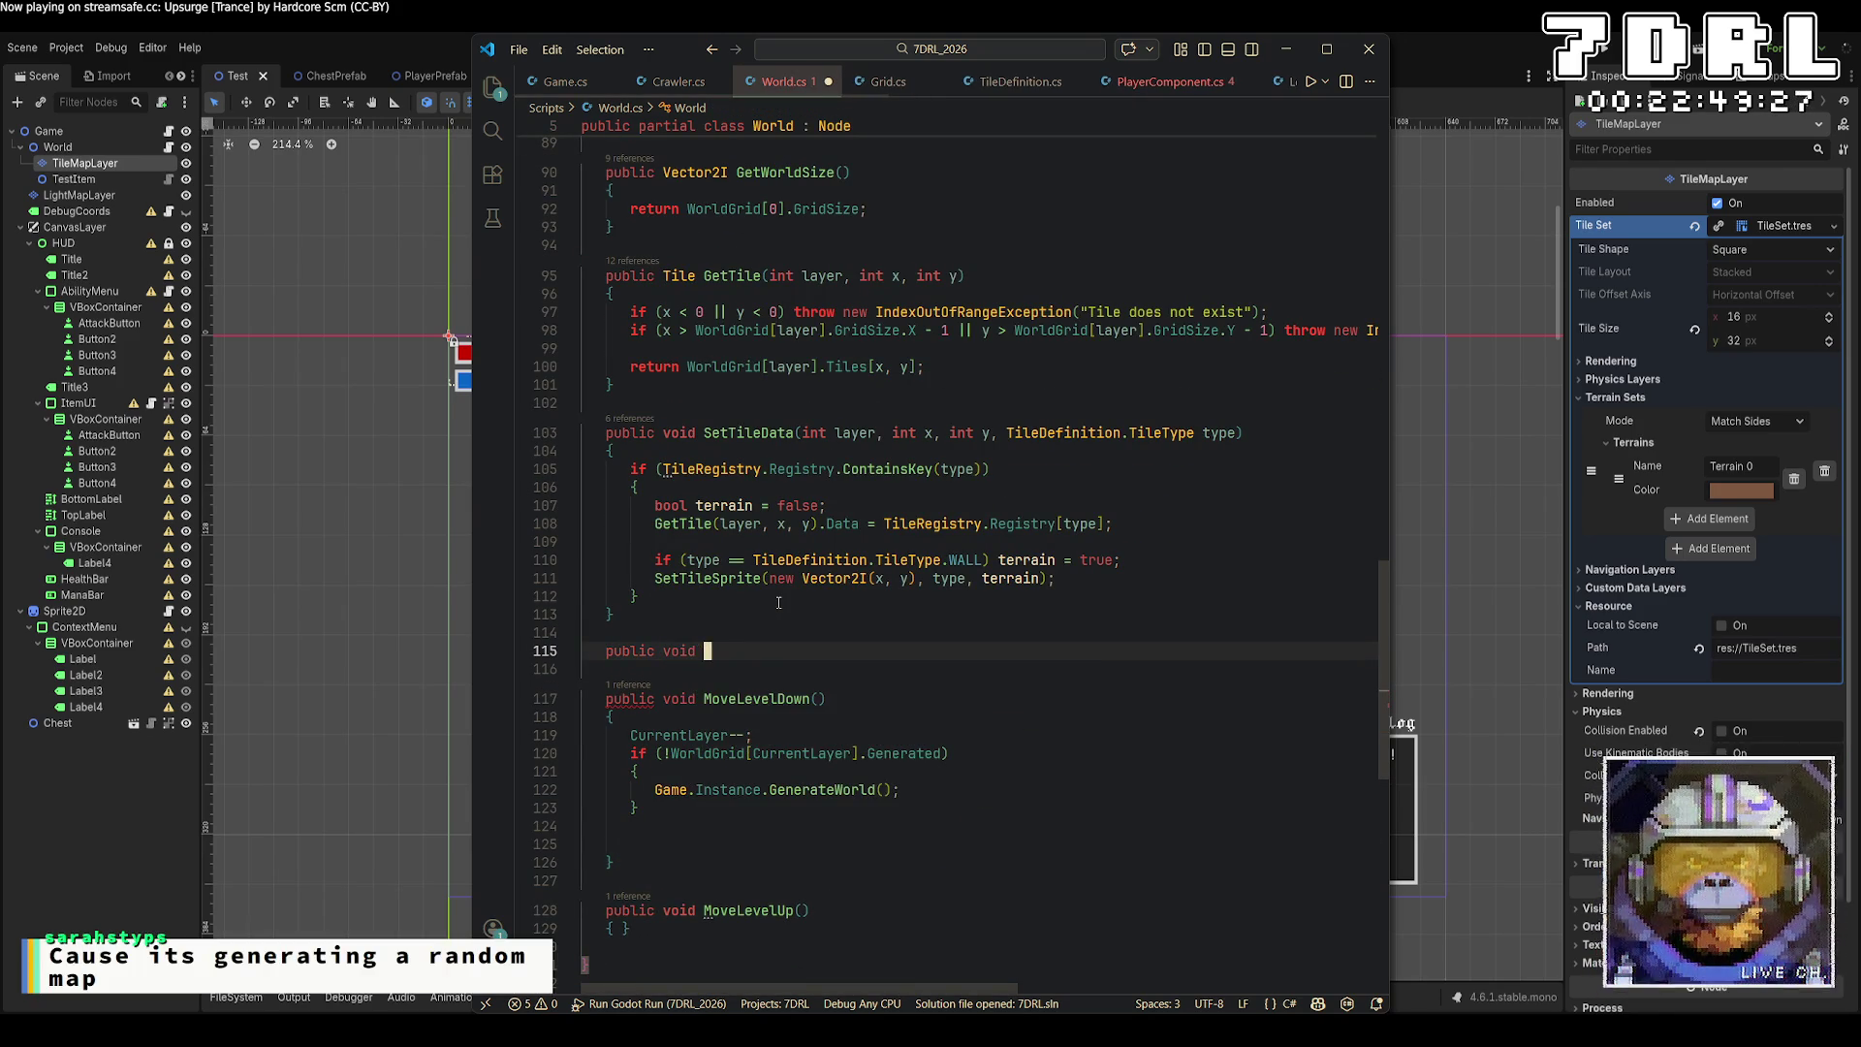
text(rawLayer()
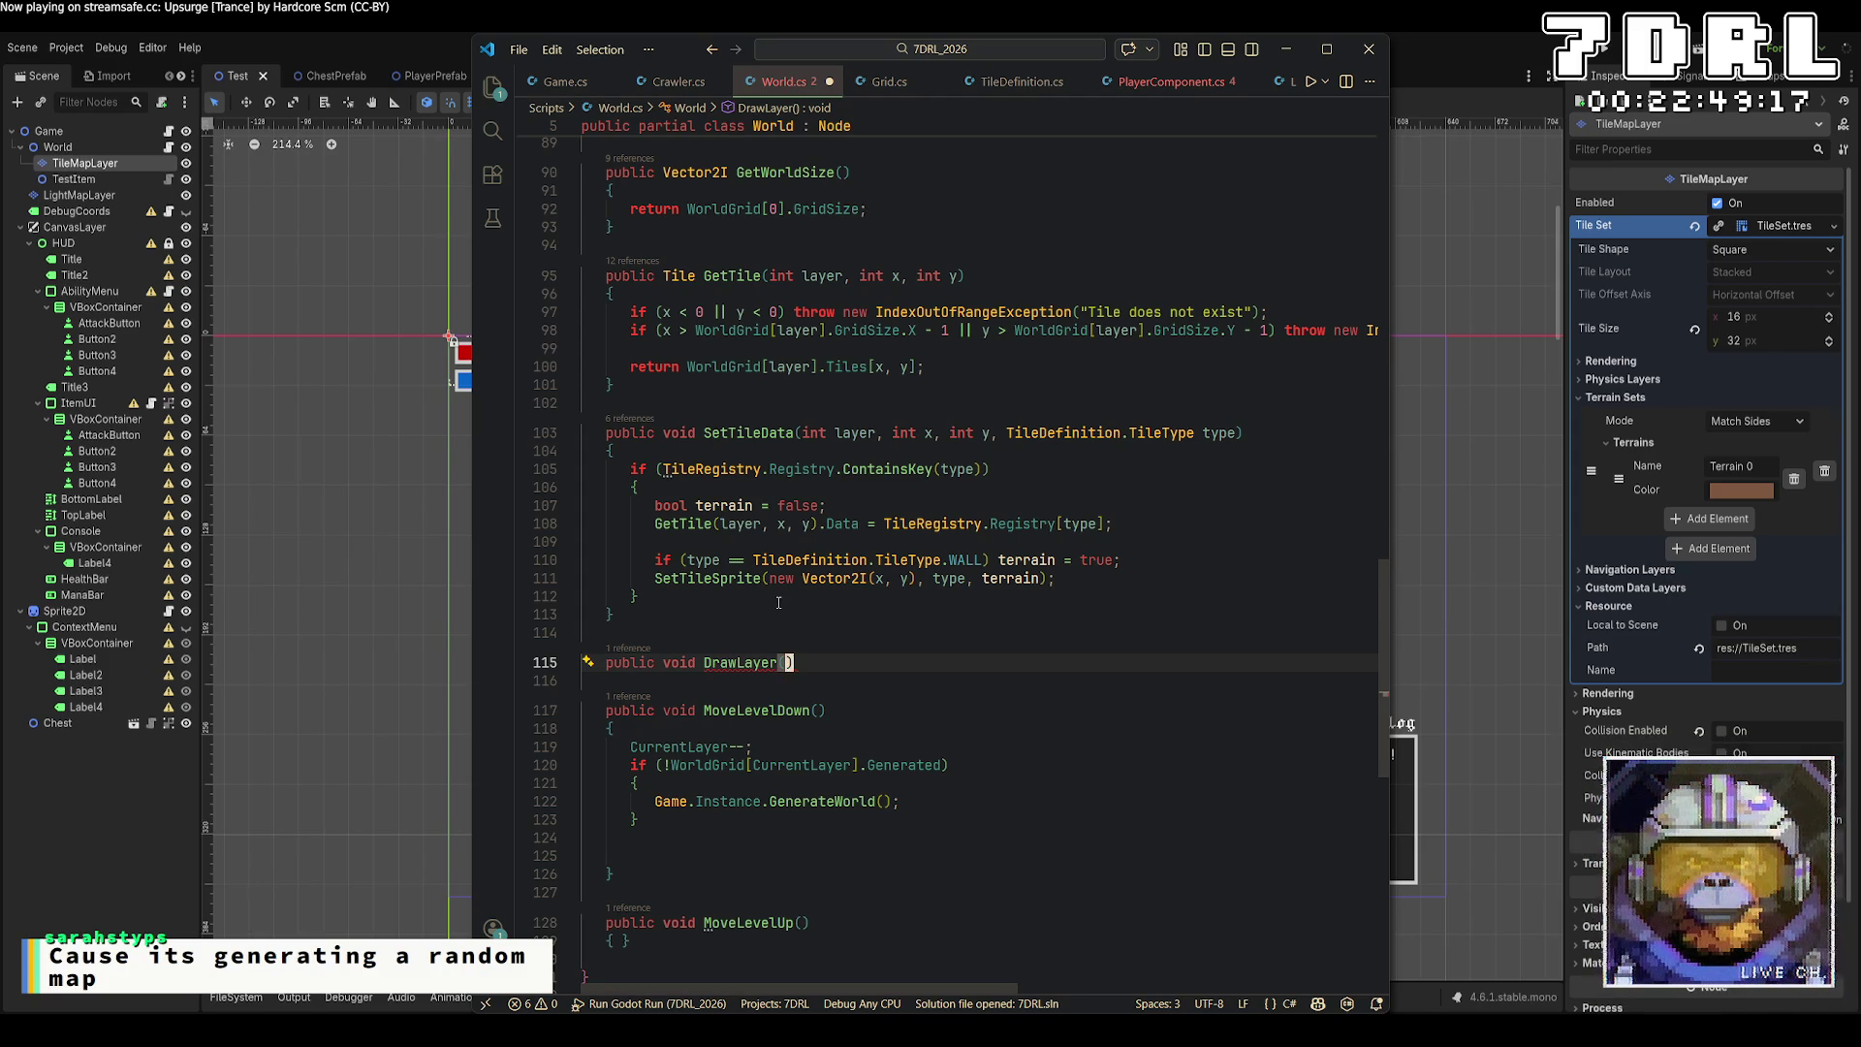
key(Left)
key(Left)
key(Left)
key(Delete)
text(Red)
key(End)
key(Return)
text({)
key(Return)
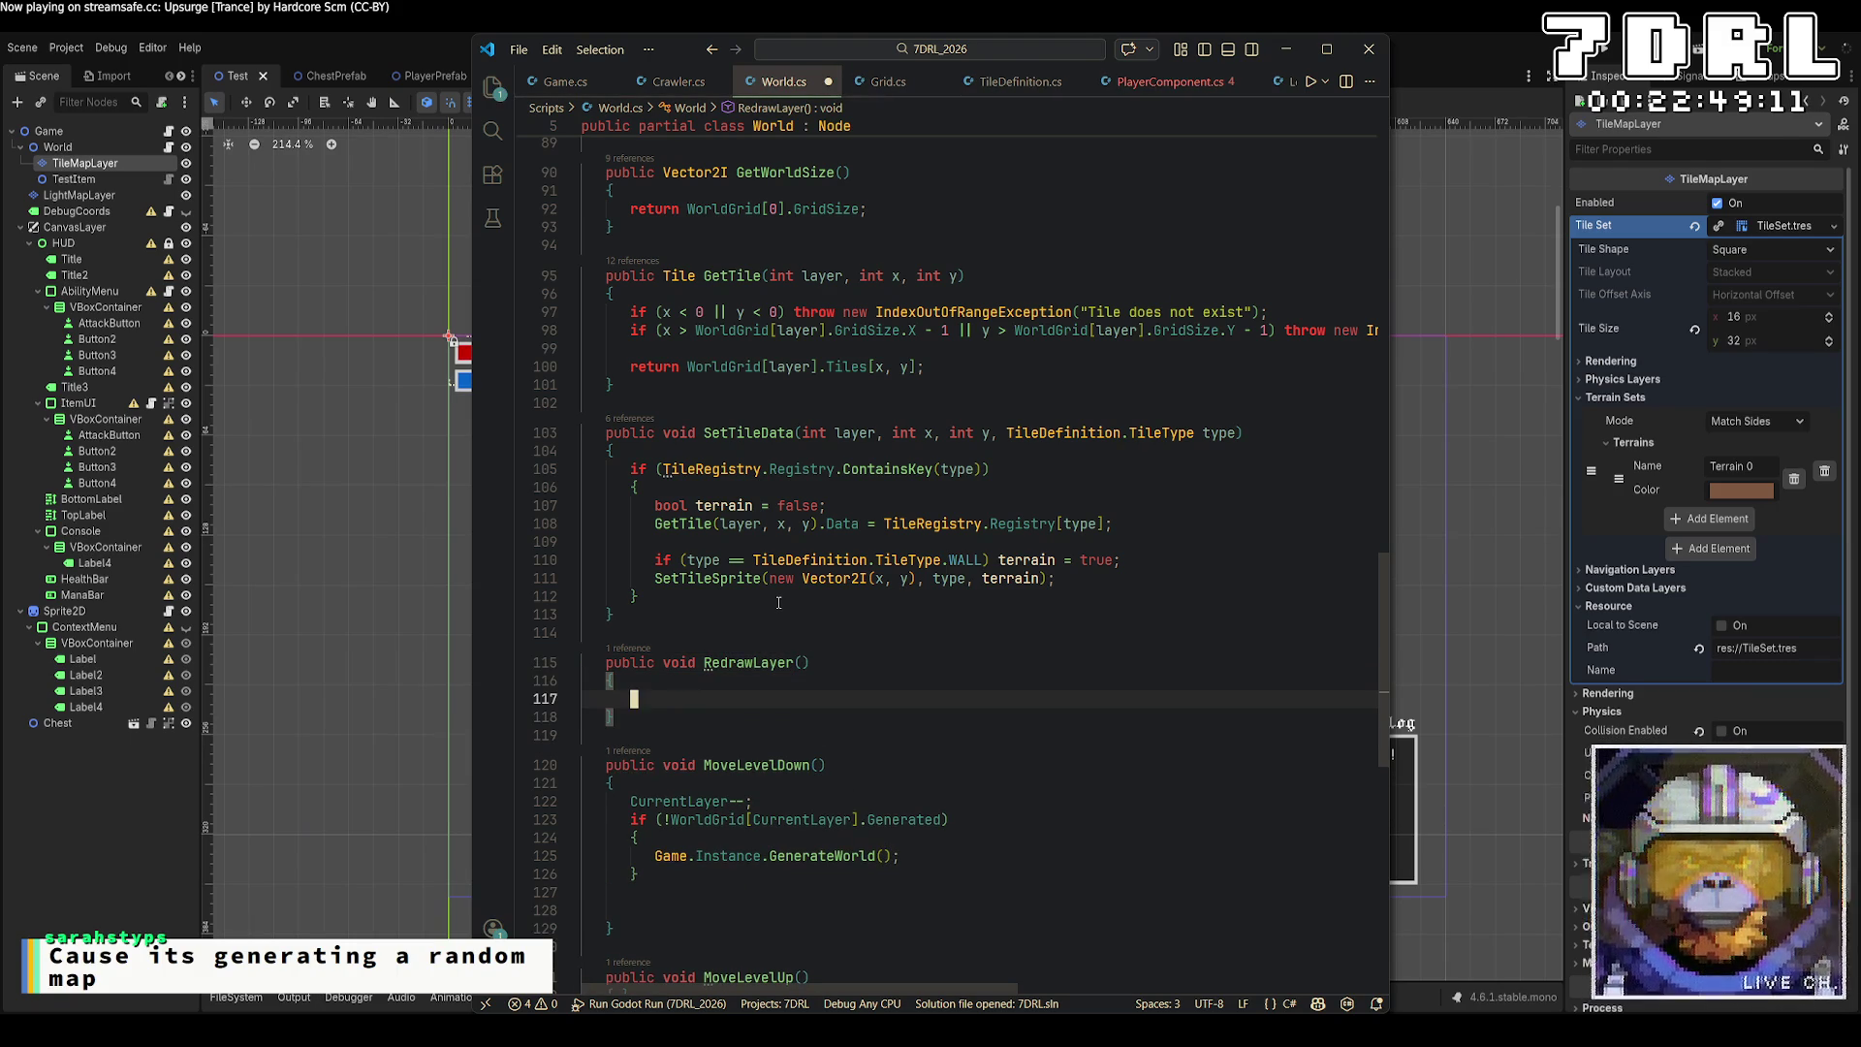
Begin a 'for (int x = 0; x < WorldGrid[CurrentLayer].GridSize.X; x++)' loop in RedrawLayer.
text(for (int i = 0)
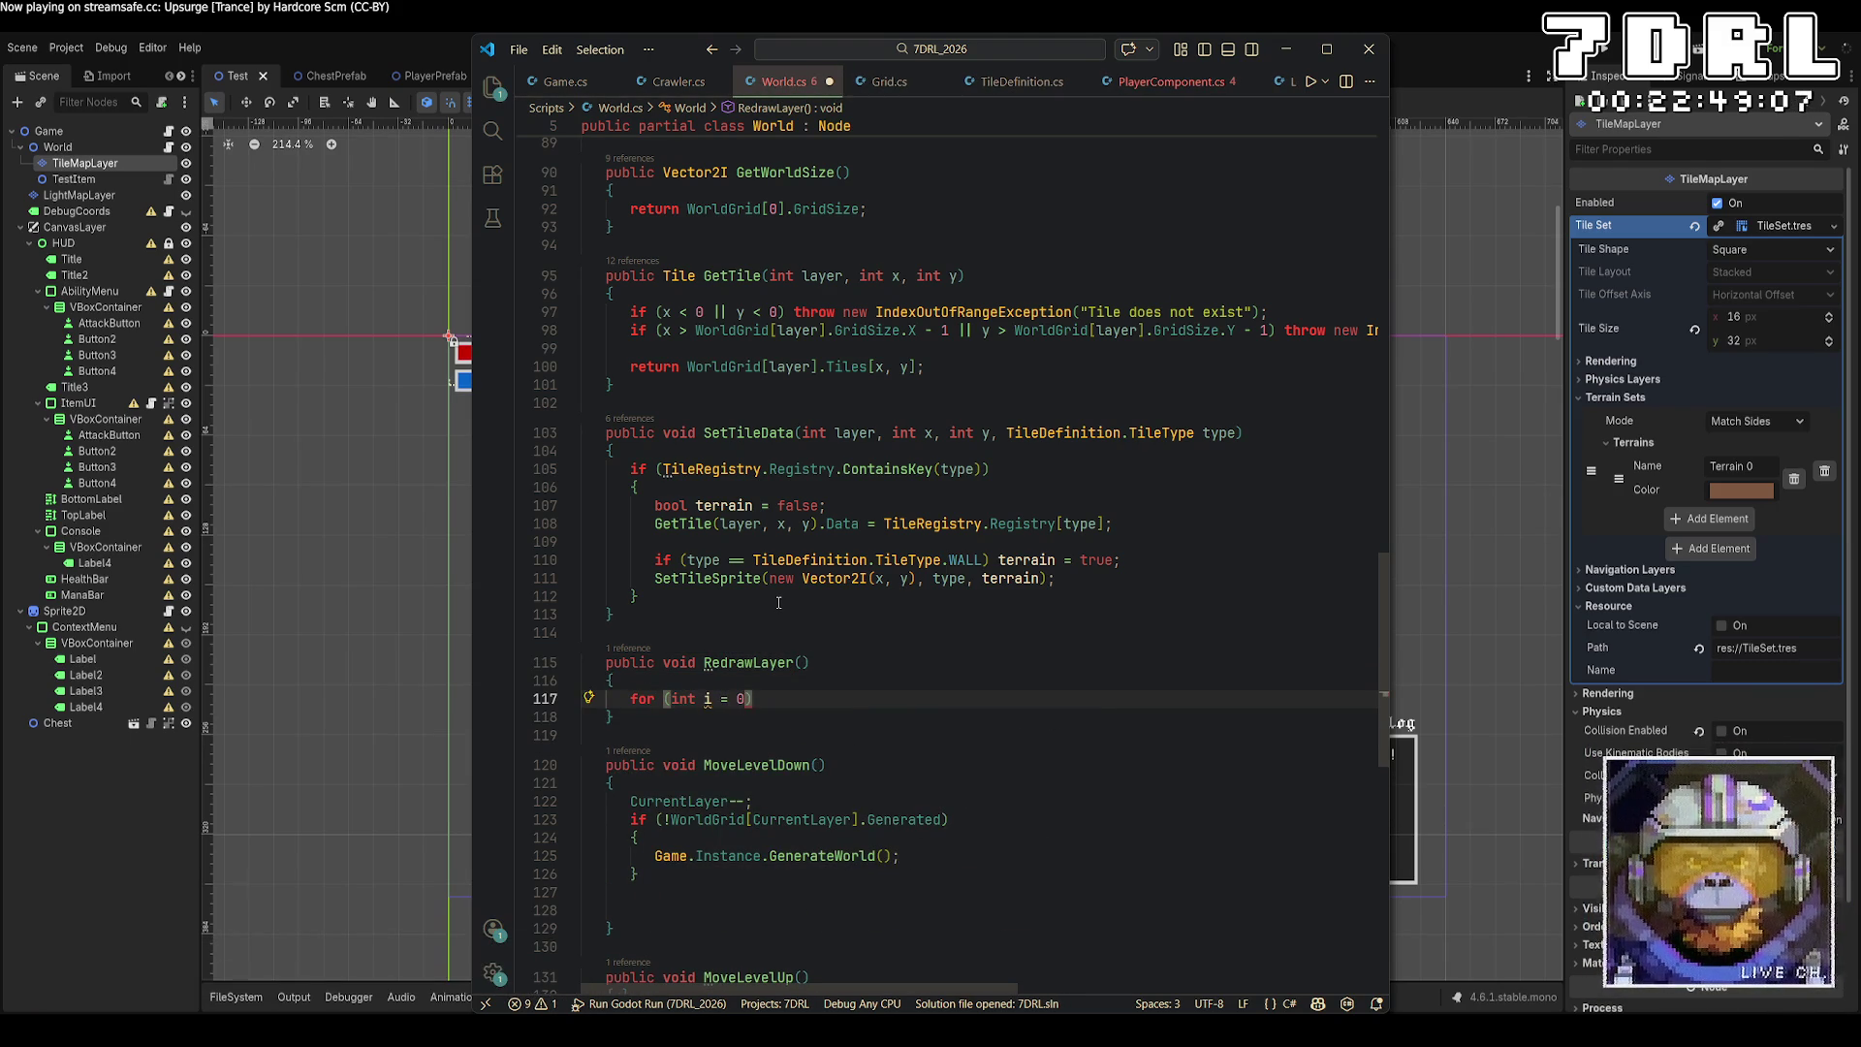
key(BackSpace)
key(BackSpace)
key(BackSpace)
text(x = )
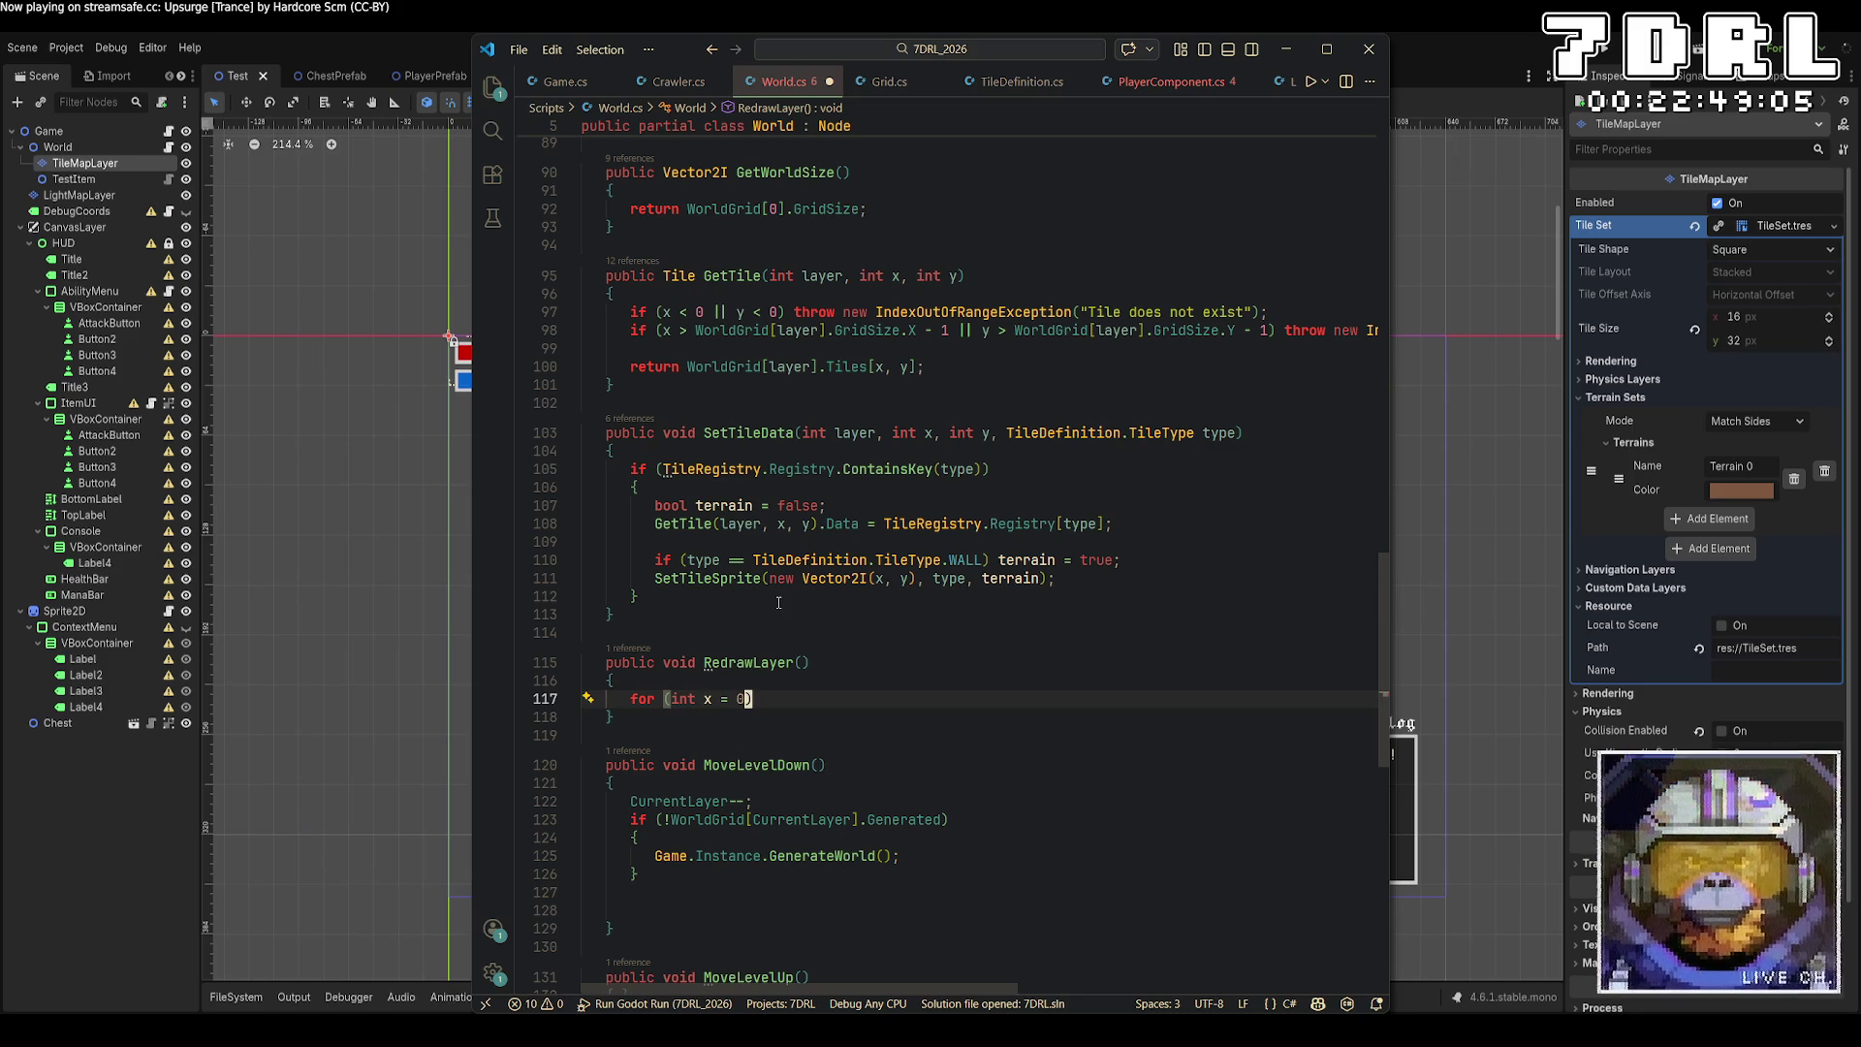
text(0; x < )
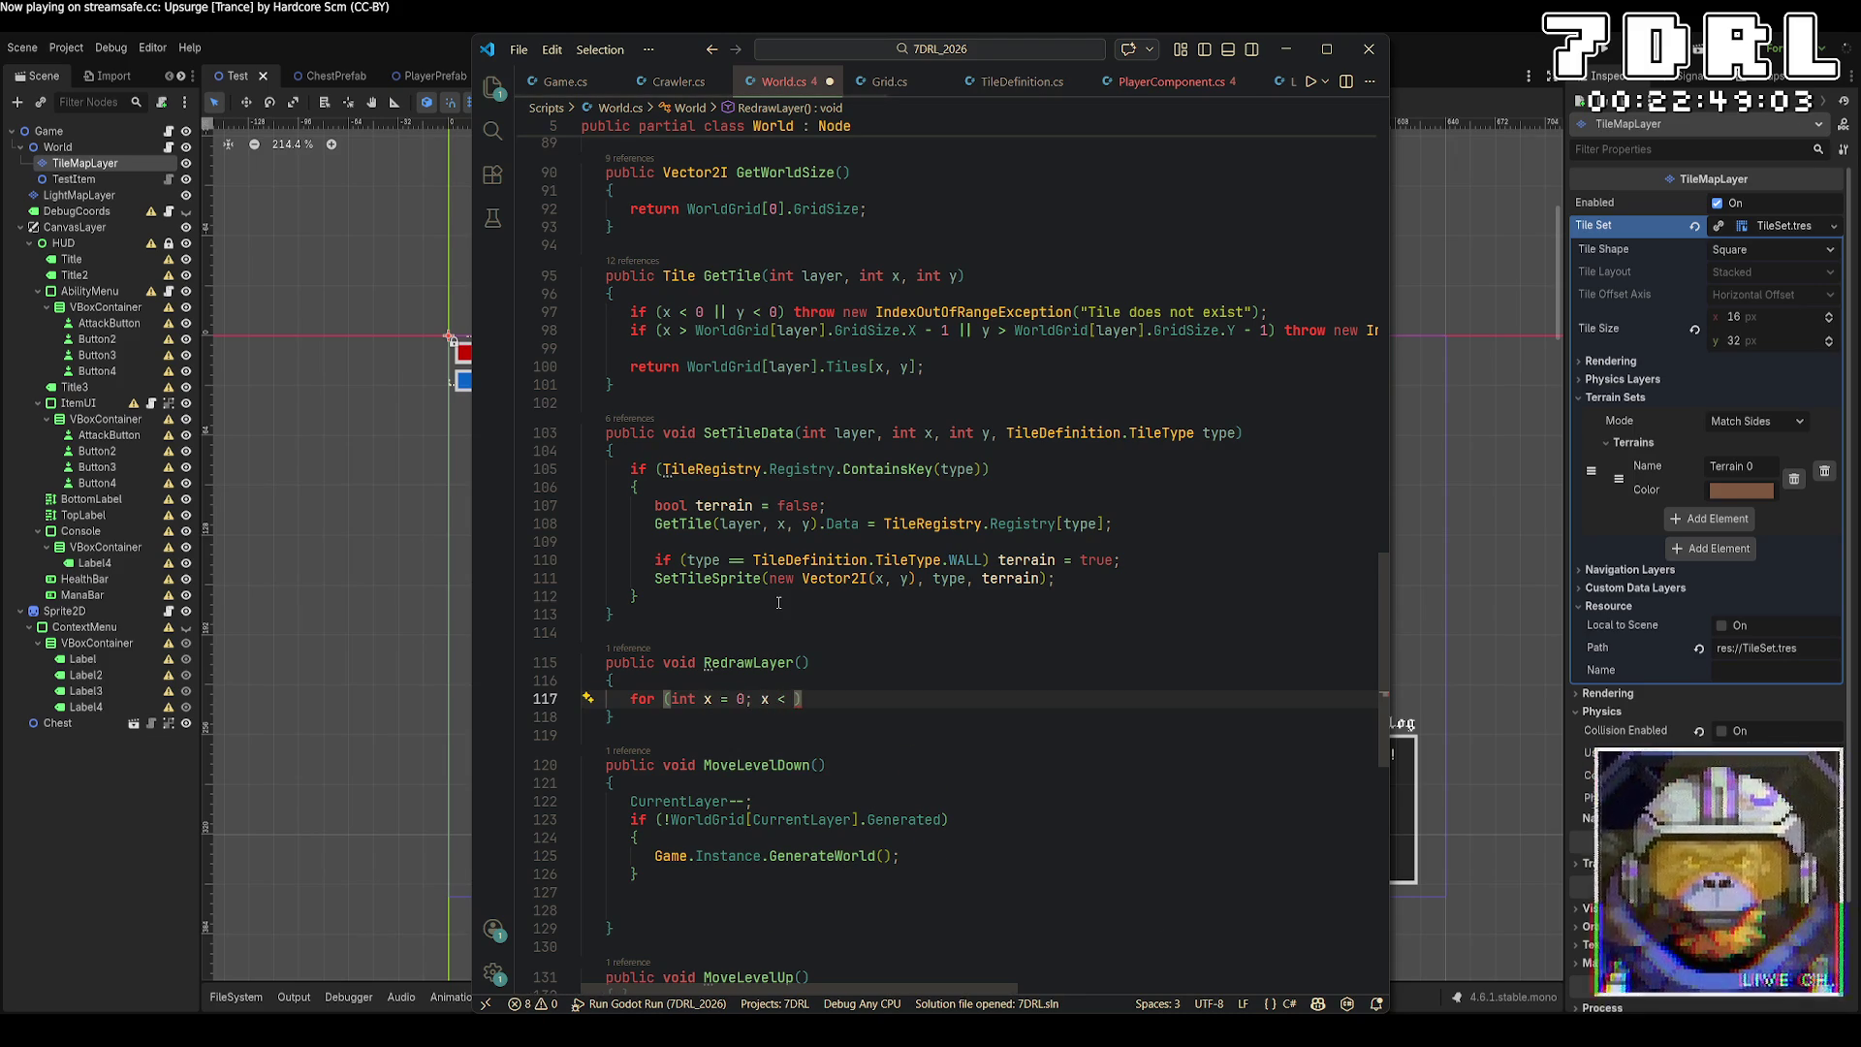
text(Griod)
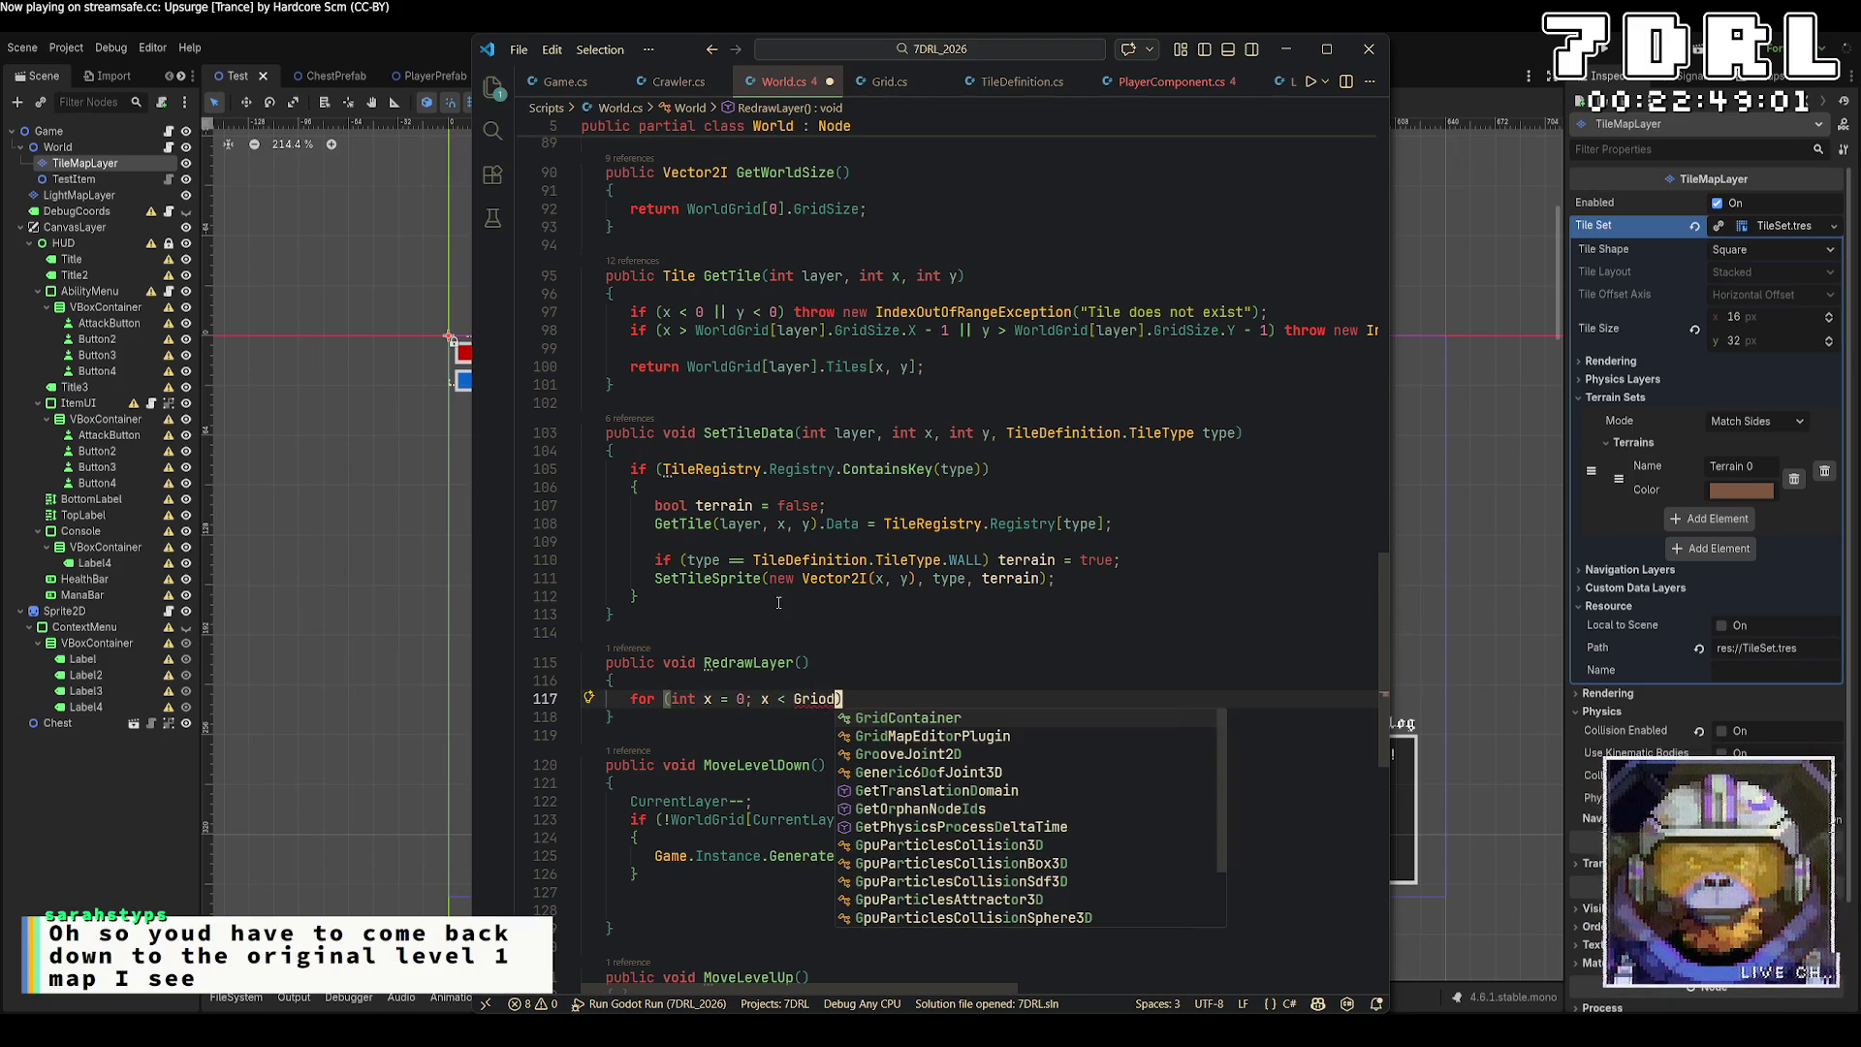
key(BackSpace)
key(BackSpace)
text(d)
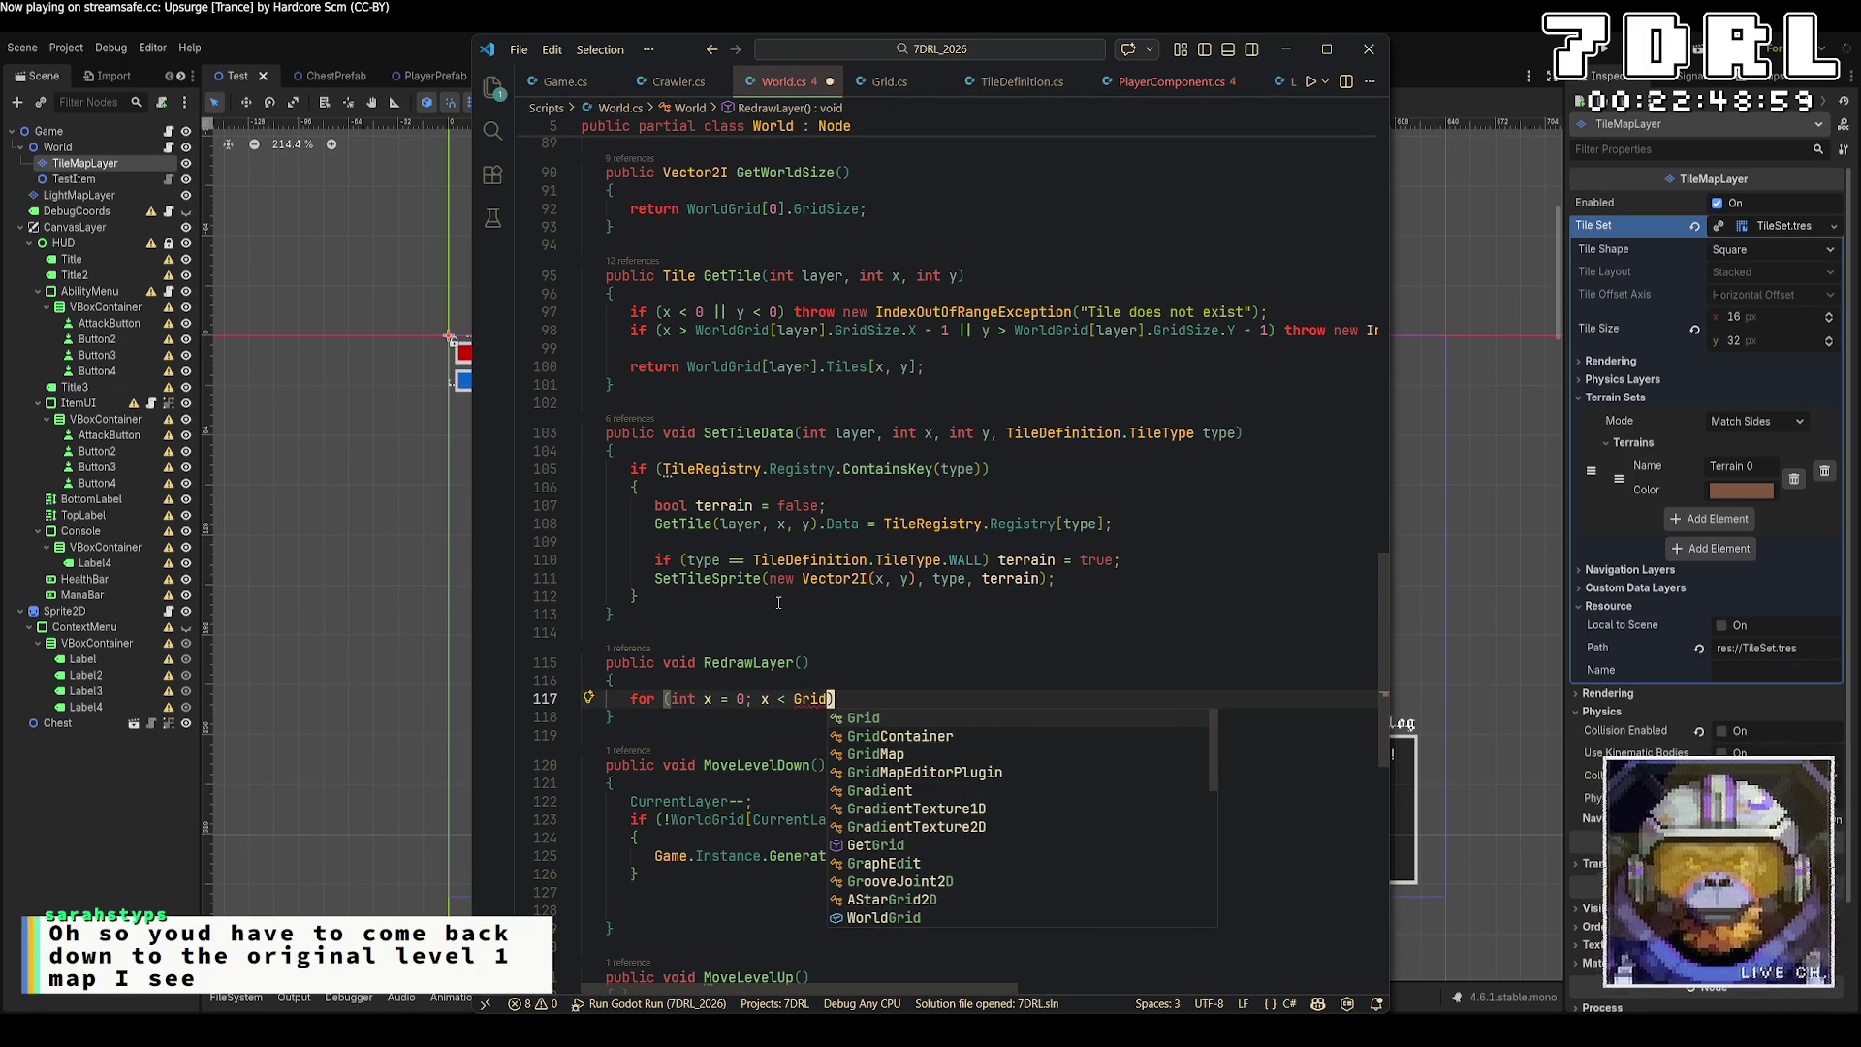
key(BackSpace)
key(BackSpace)
key(BackSpace)
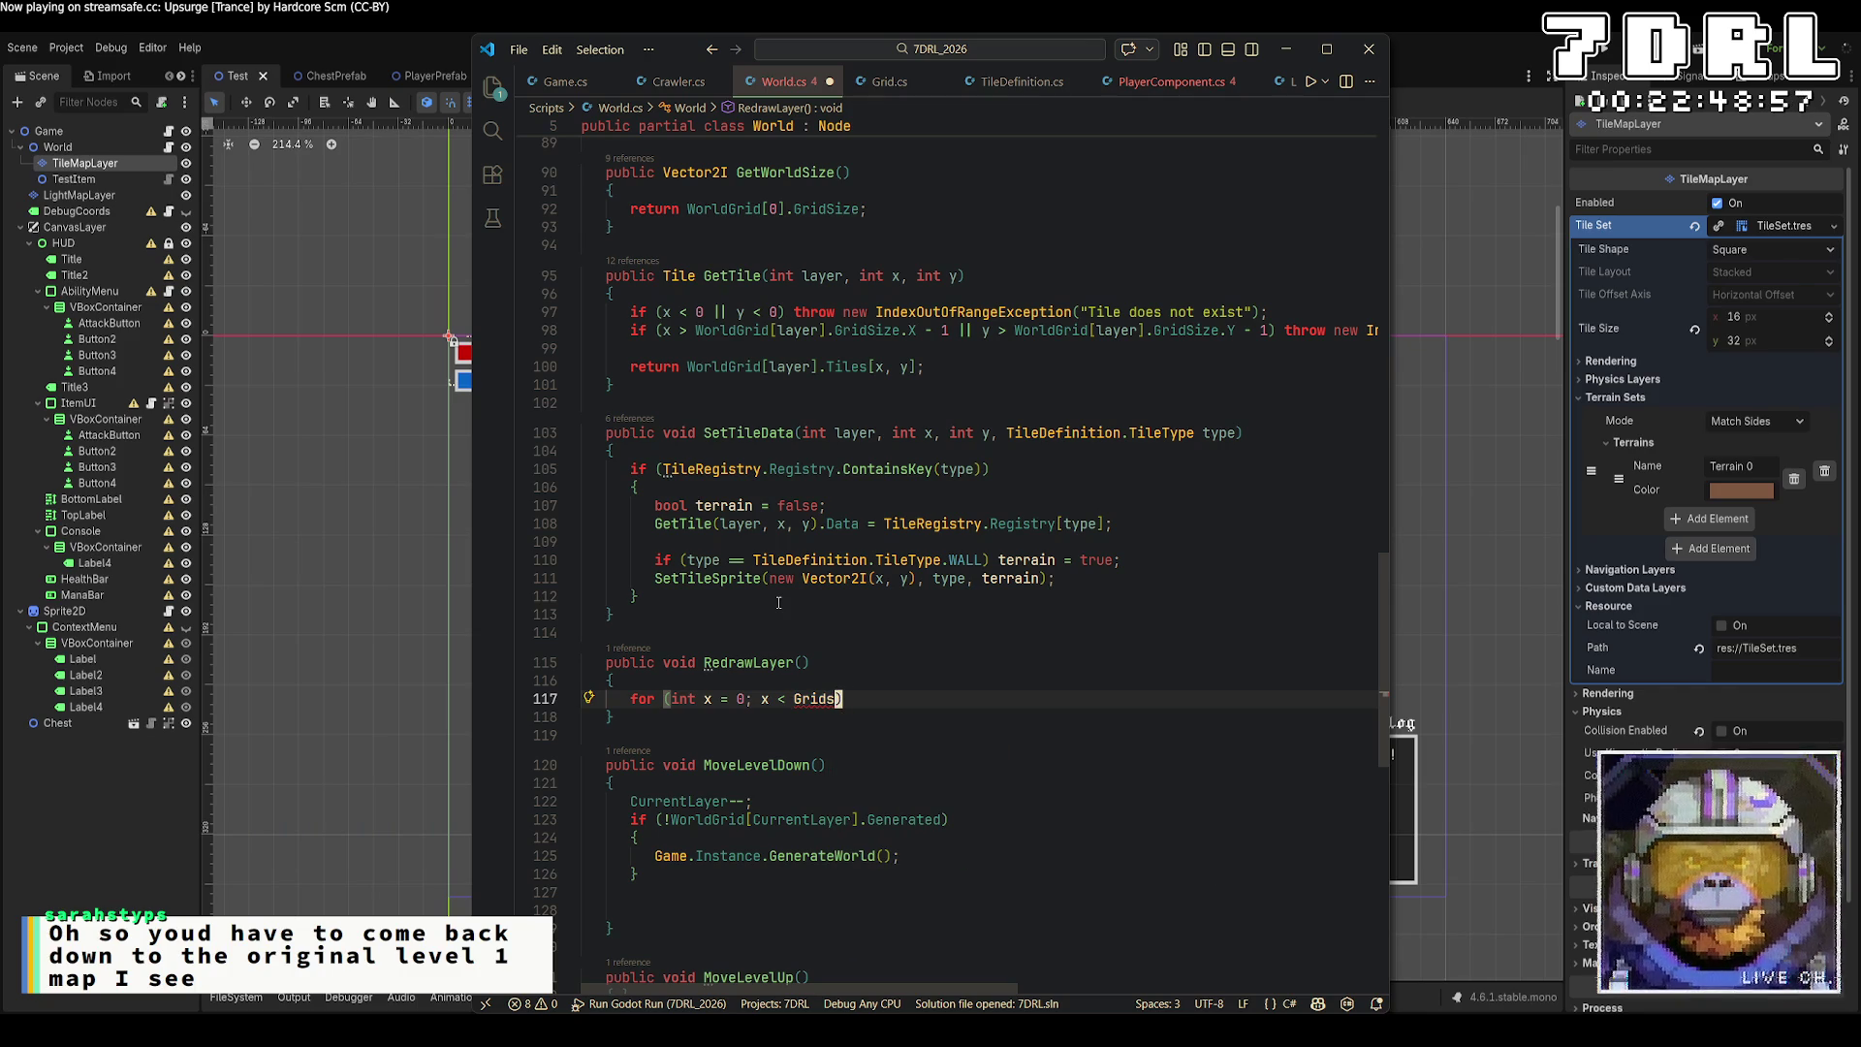
text(Maps)
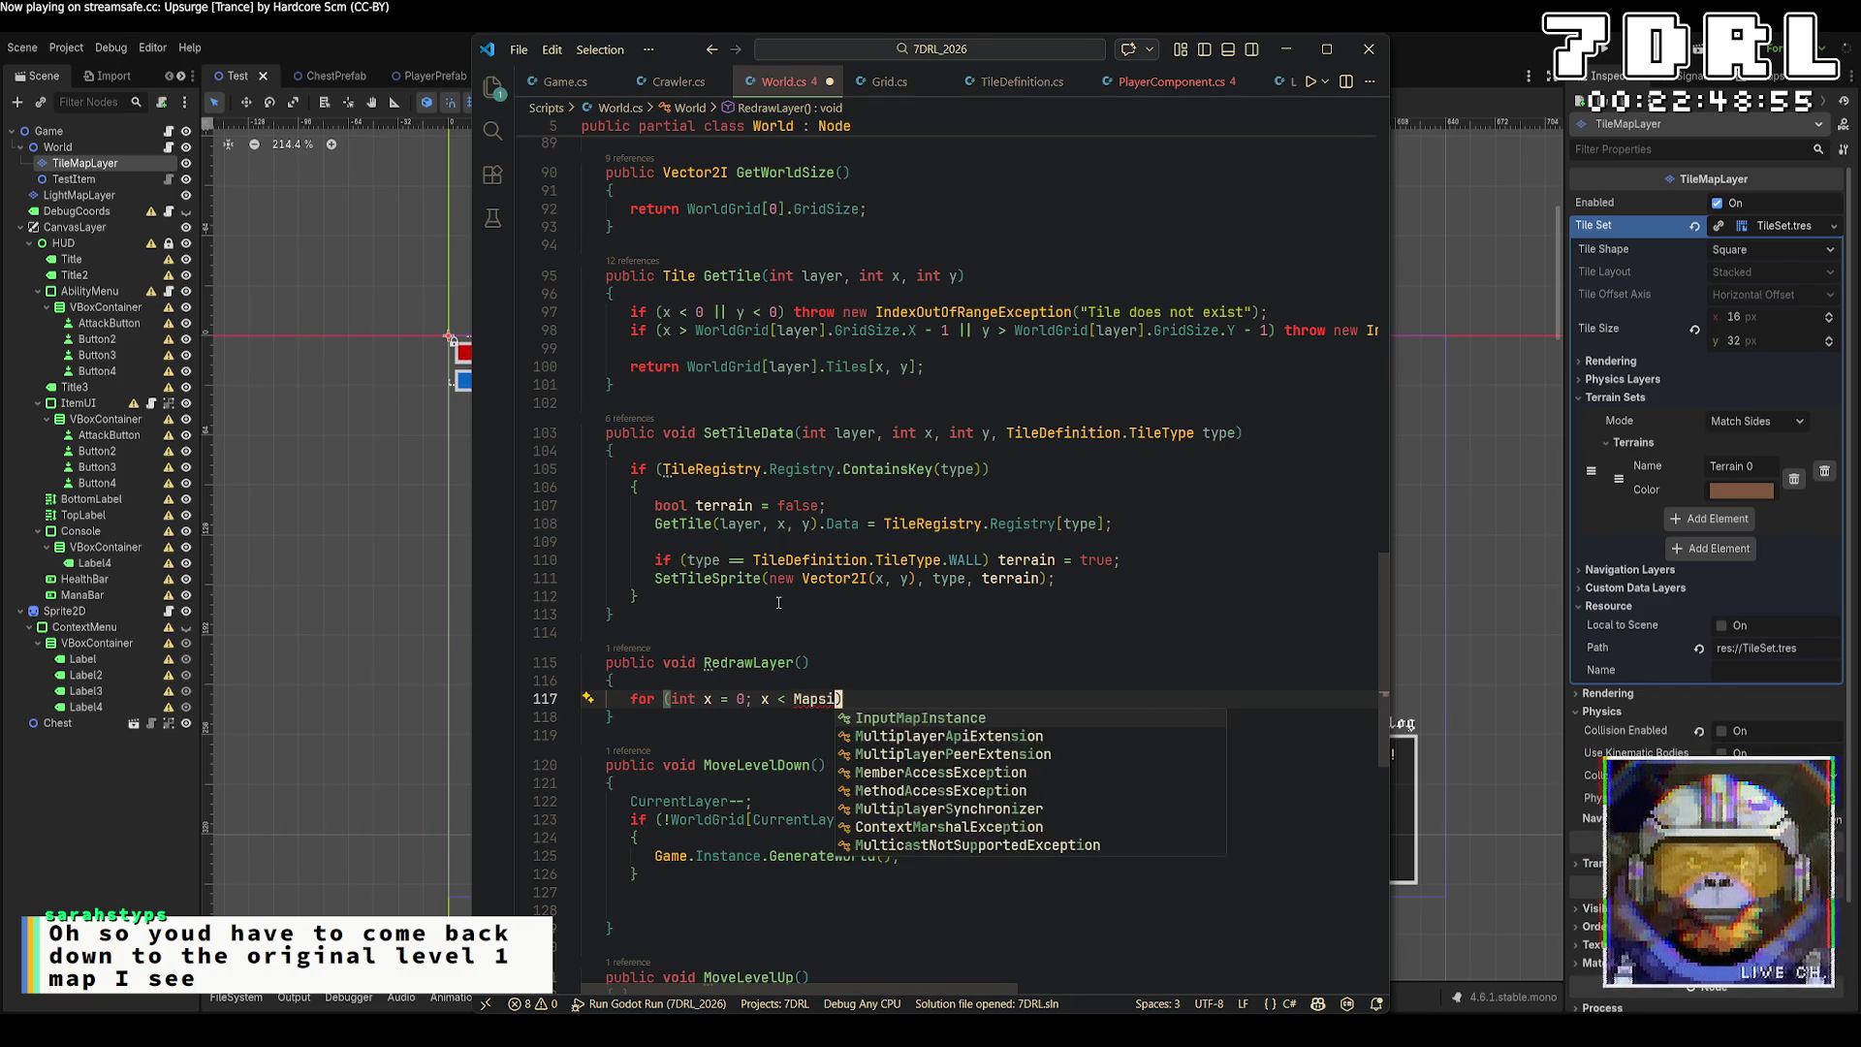
key(BackSpace)
key(BackSpace)
scroll(794, 567, up, 4)
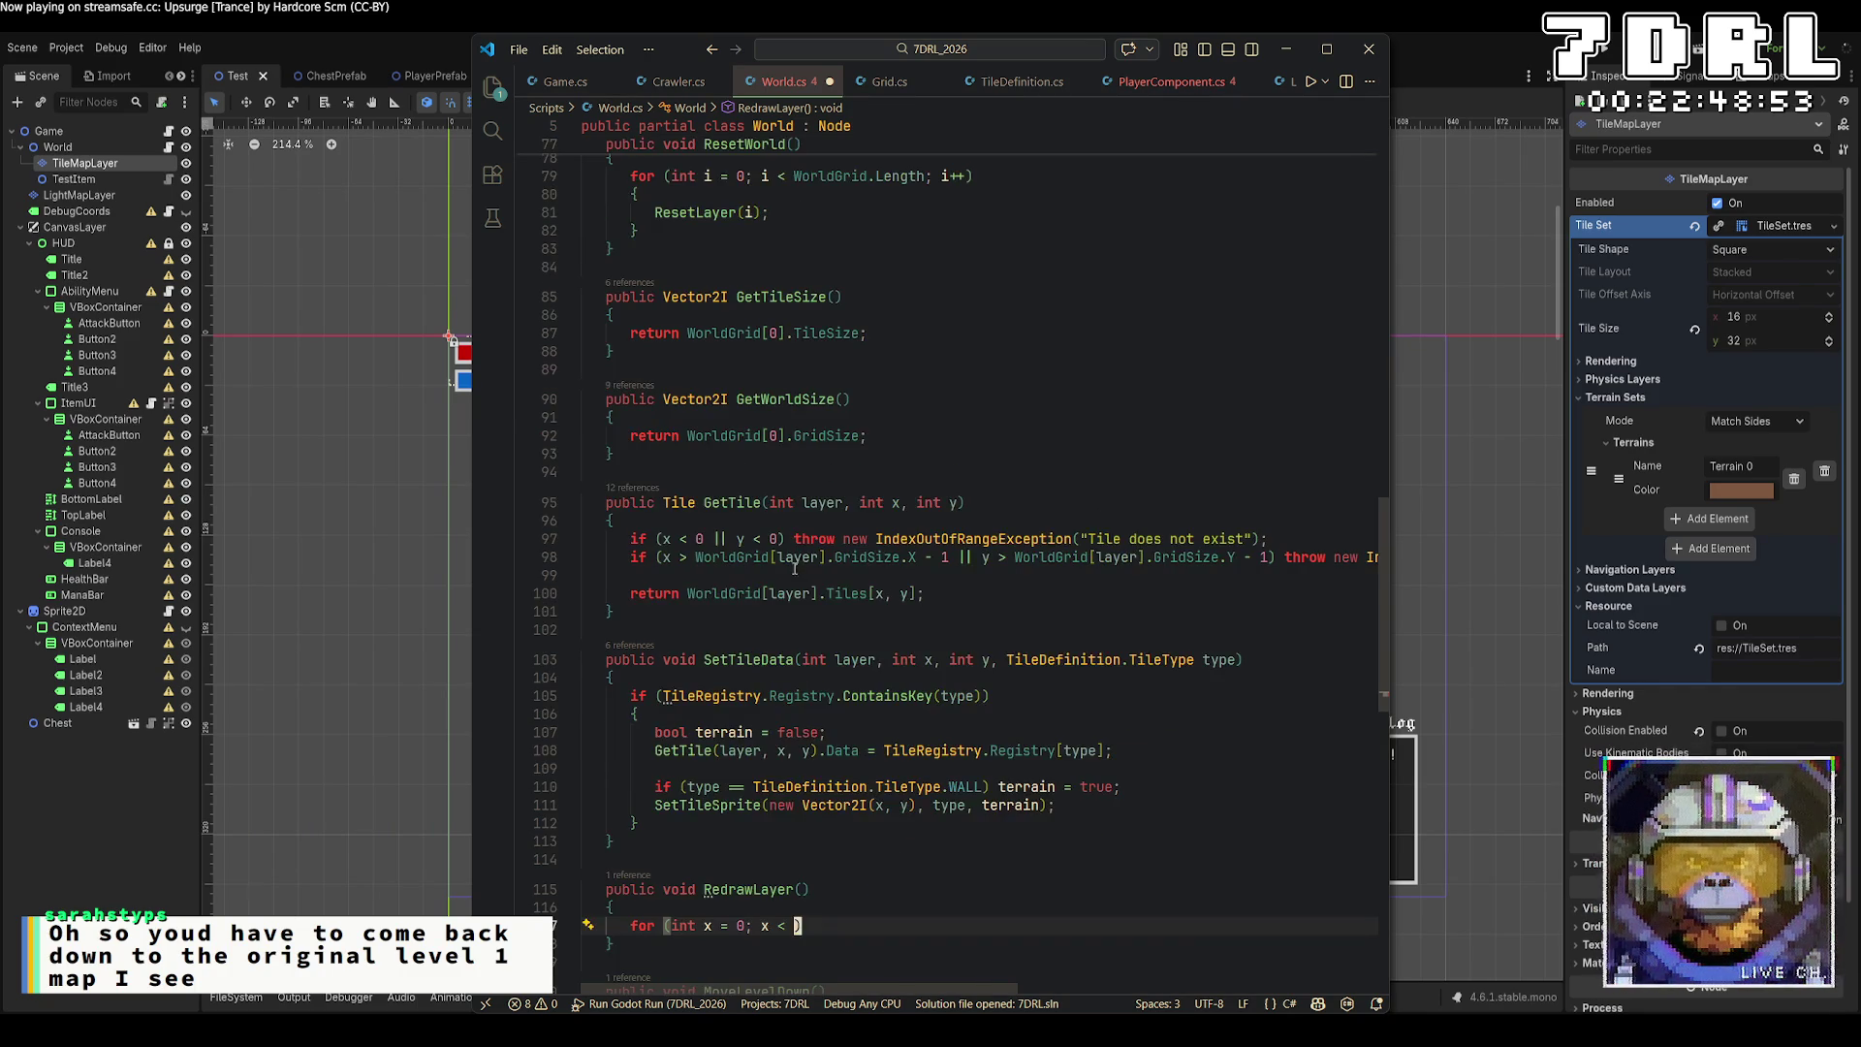
scroll(853, 594, down, 2)
scroll(873, 601, up, 20)
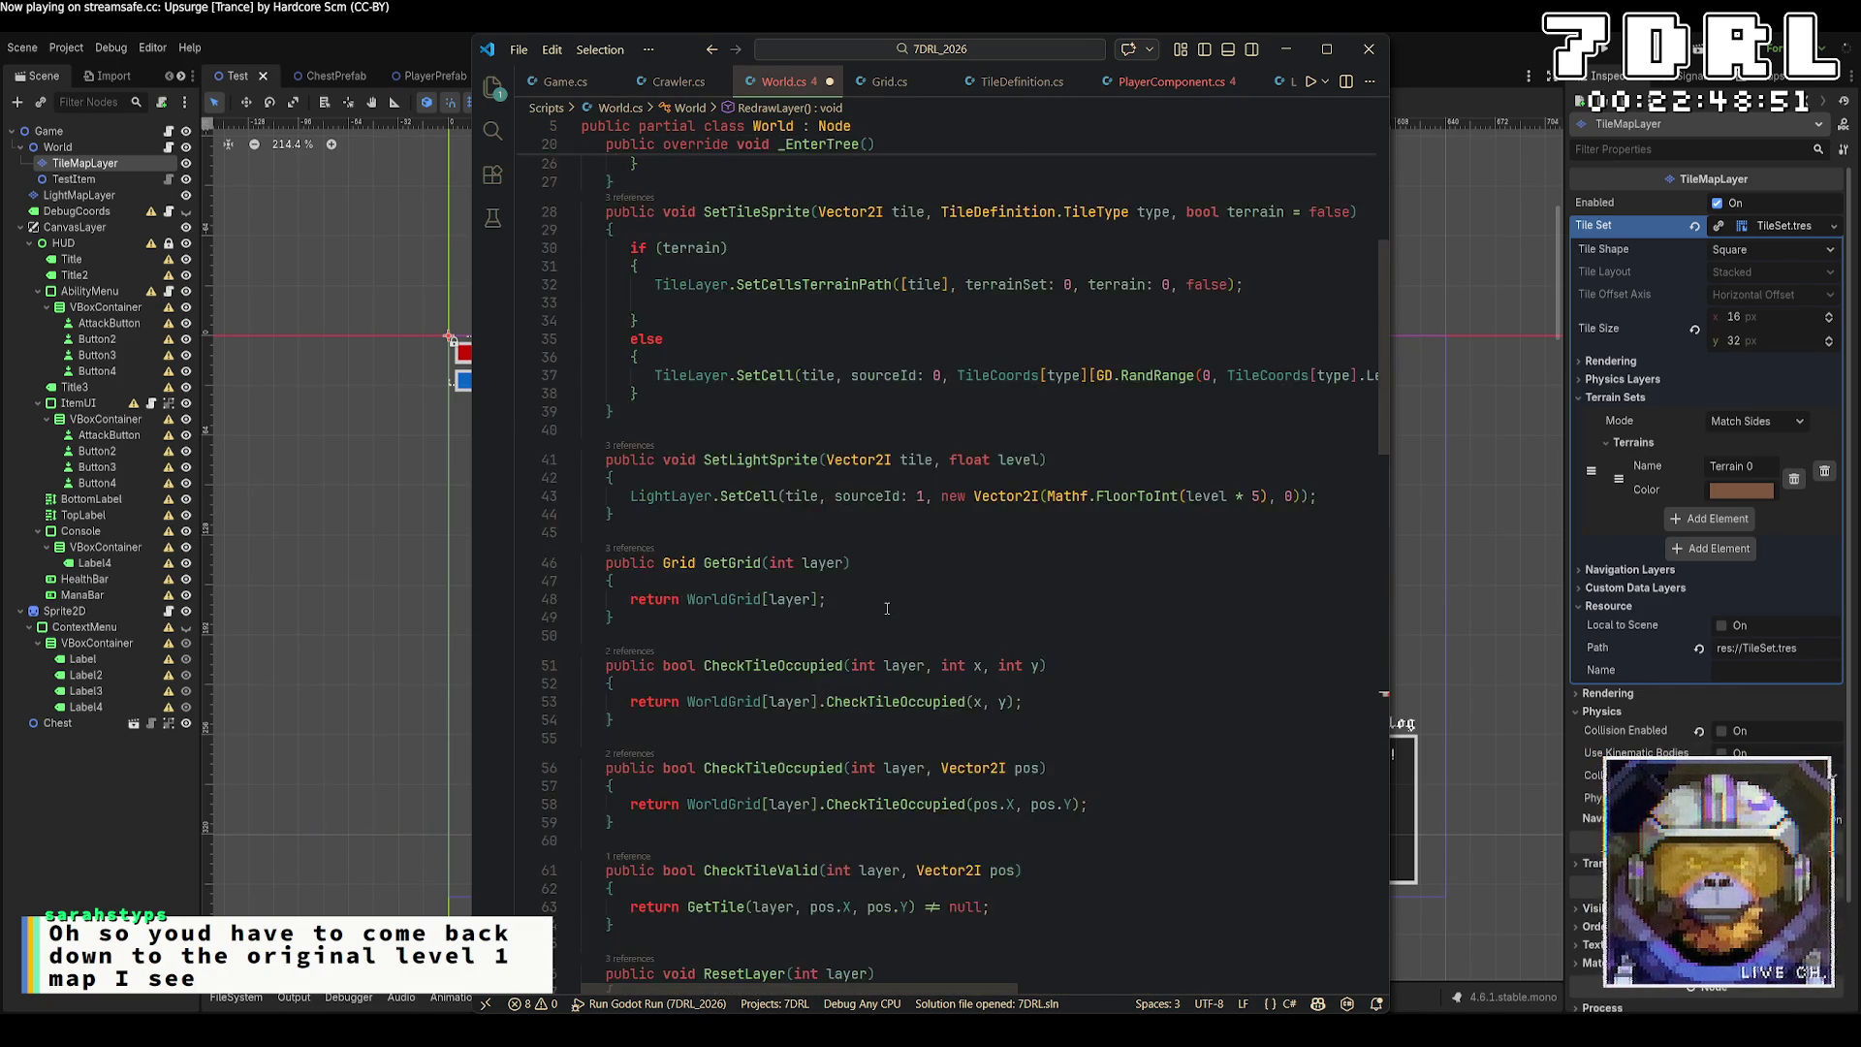
scroll(887, 608, down, 20)
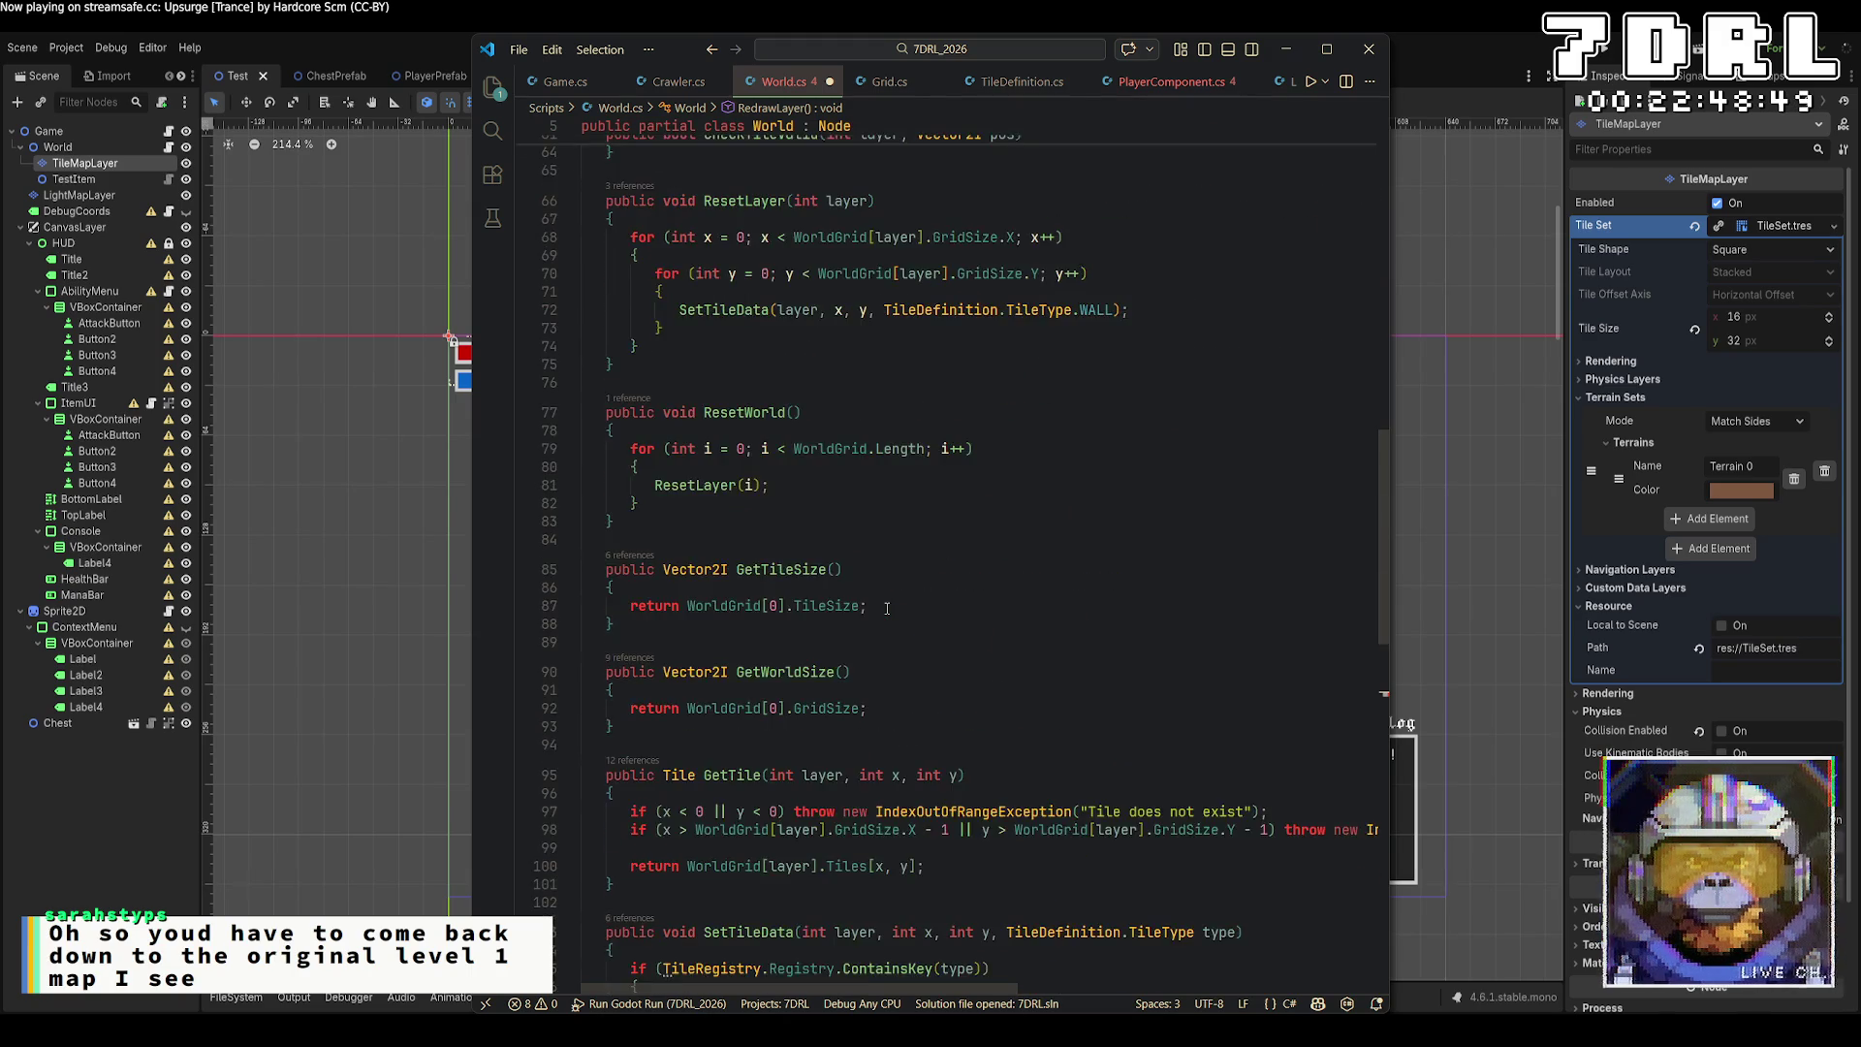
scroll(887, 608, down, 4)
text(World)
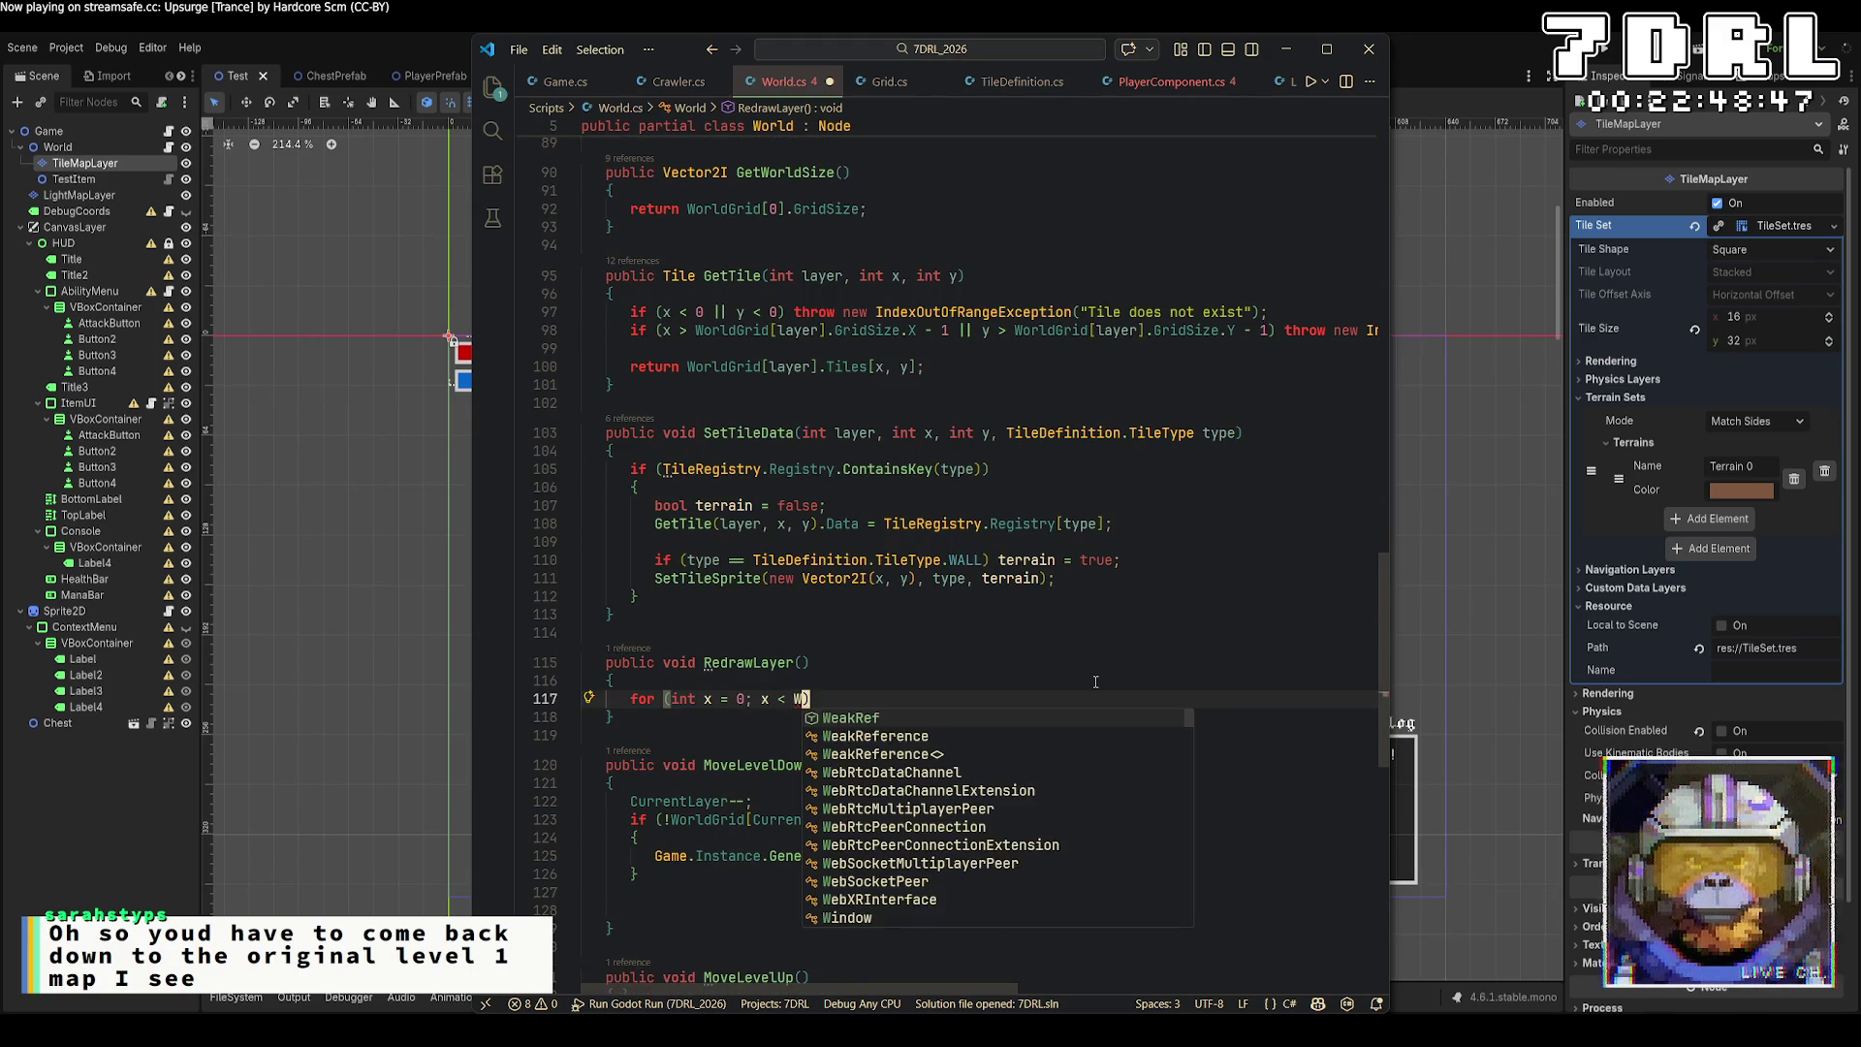
text(Grid[C)
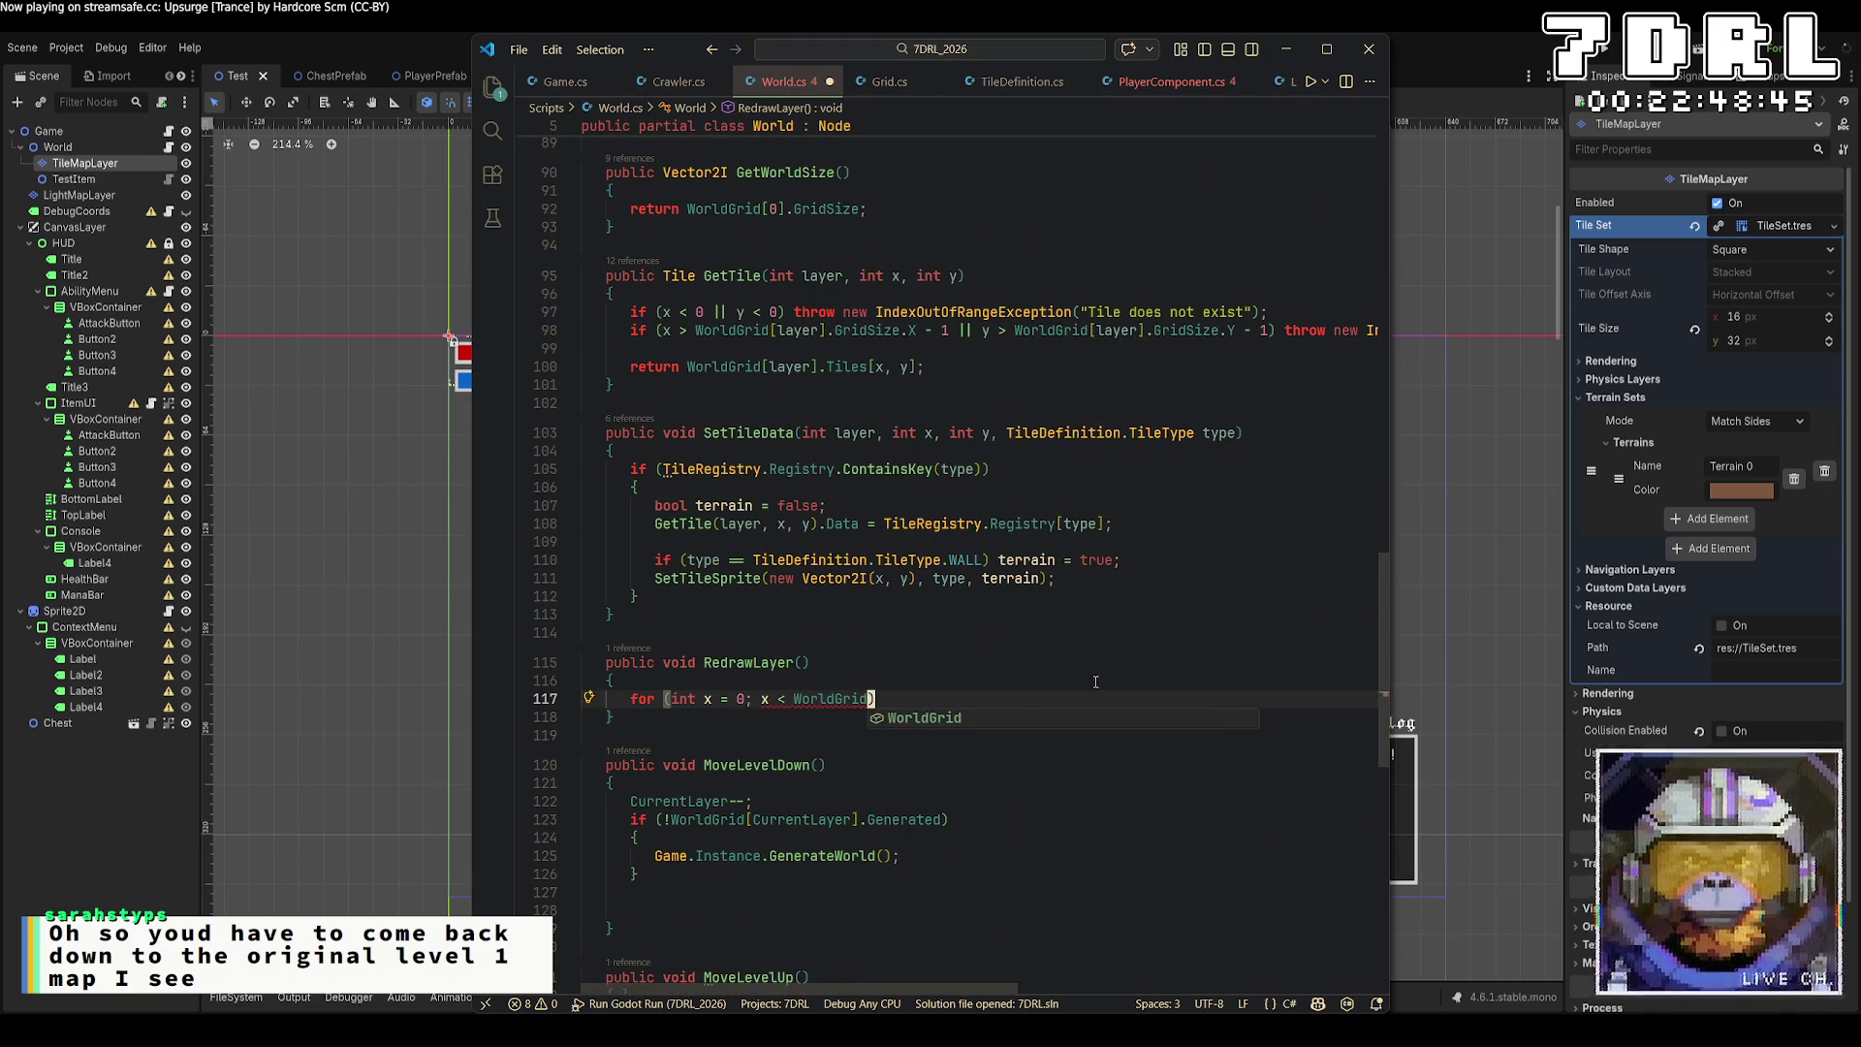
text(urrentLayer].)
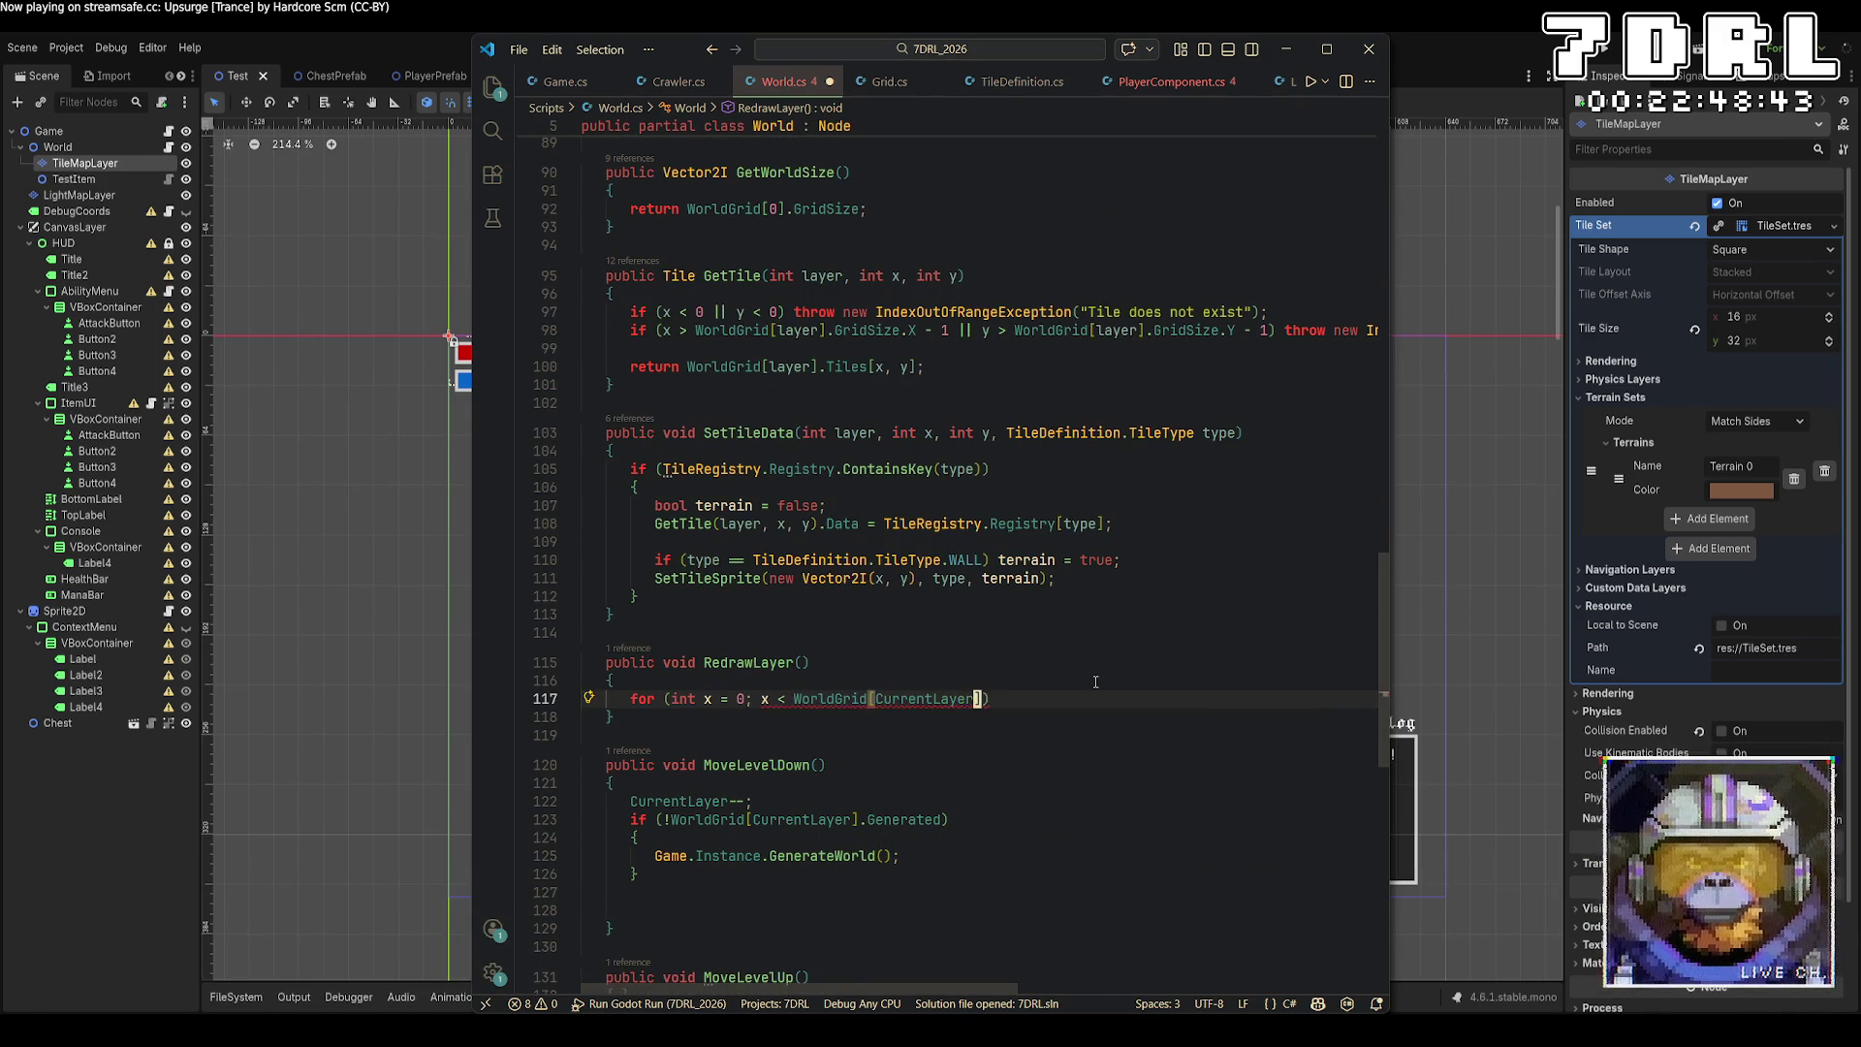
text(GridSize.X)
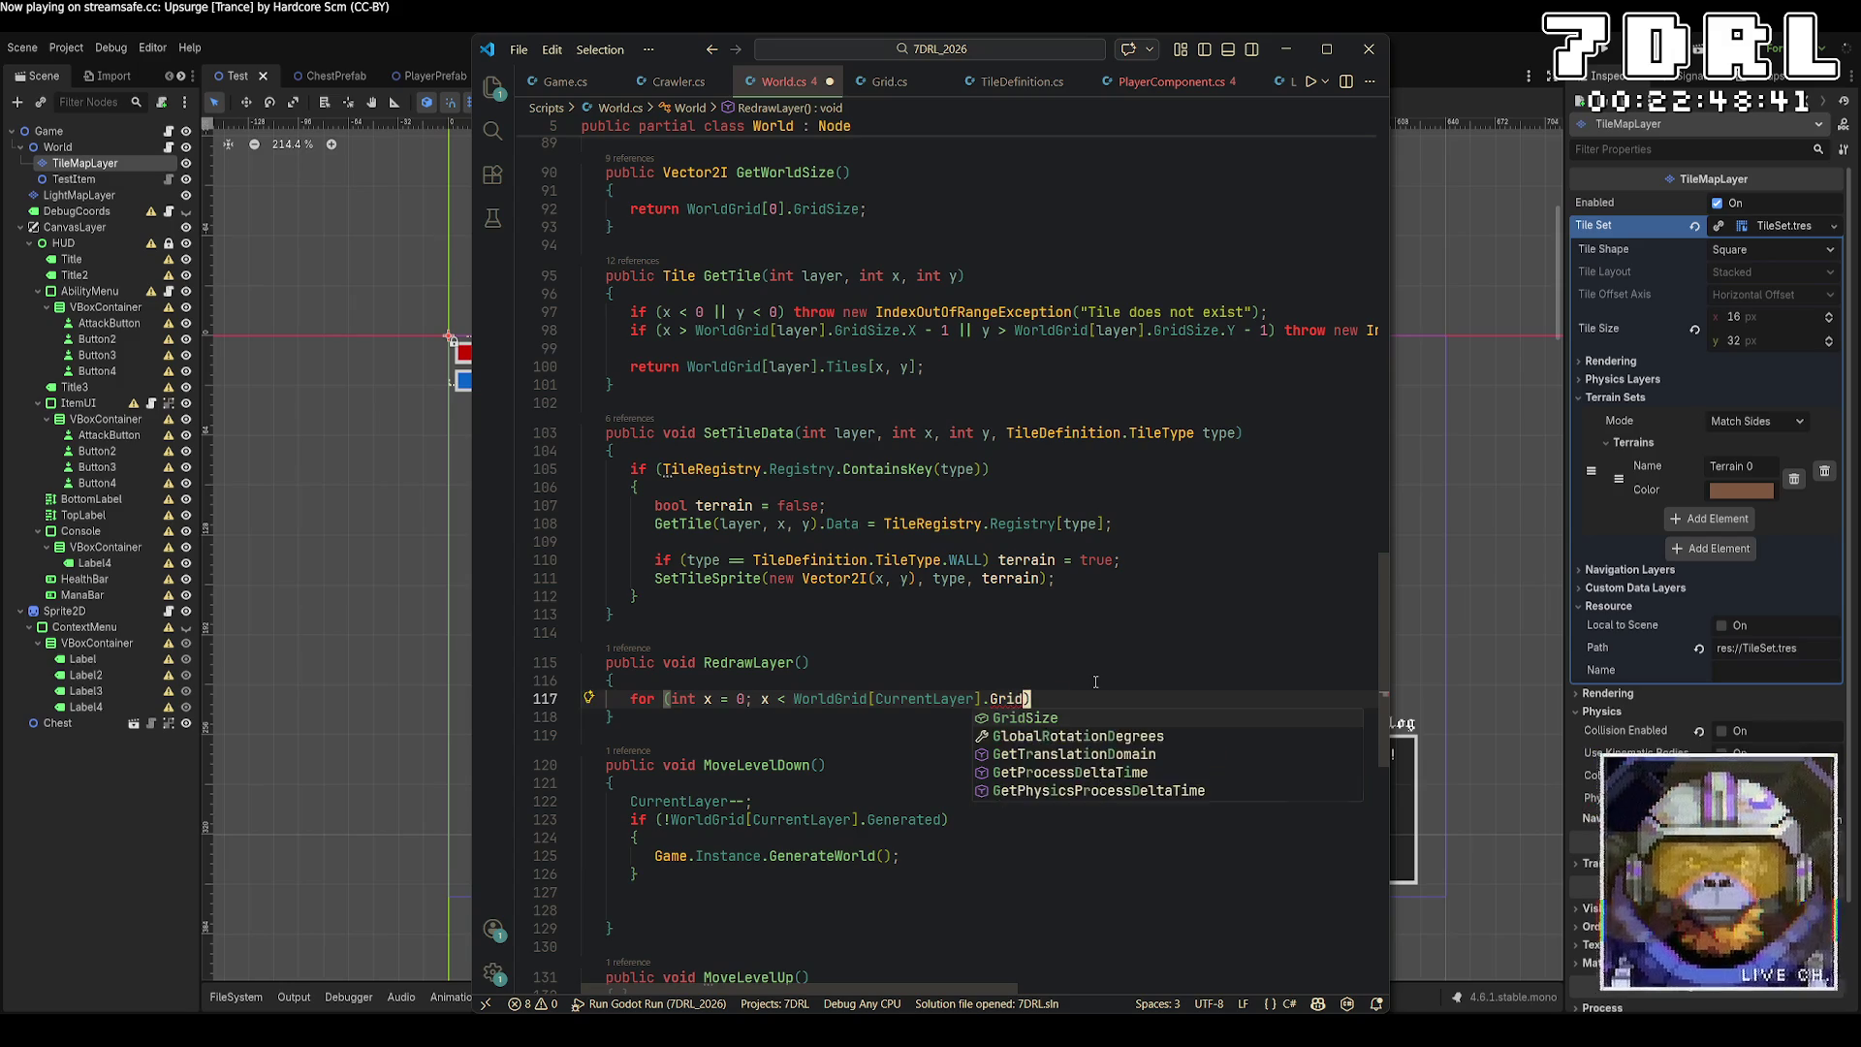
text(; x++)
Open the x loop's body in RedrawLayer and nest a copy of the loop inside it.
key(End)
key(Return)
text({)
key(Return)
key(shift+alt+Right)
key(shift+alt+Right)
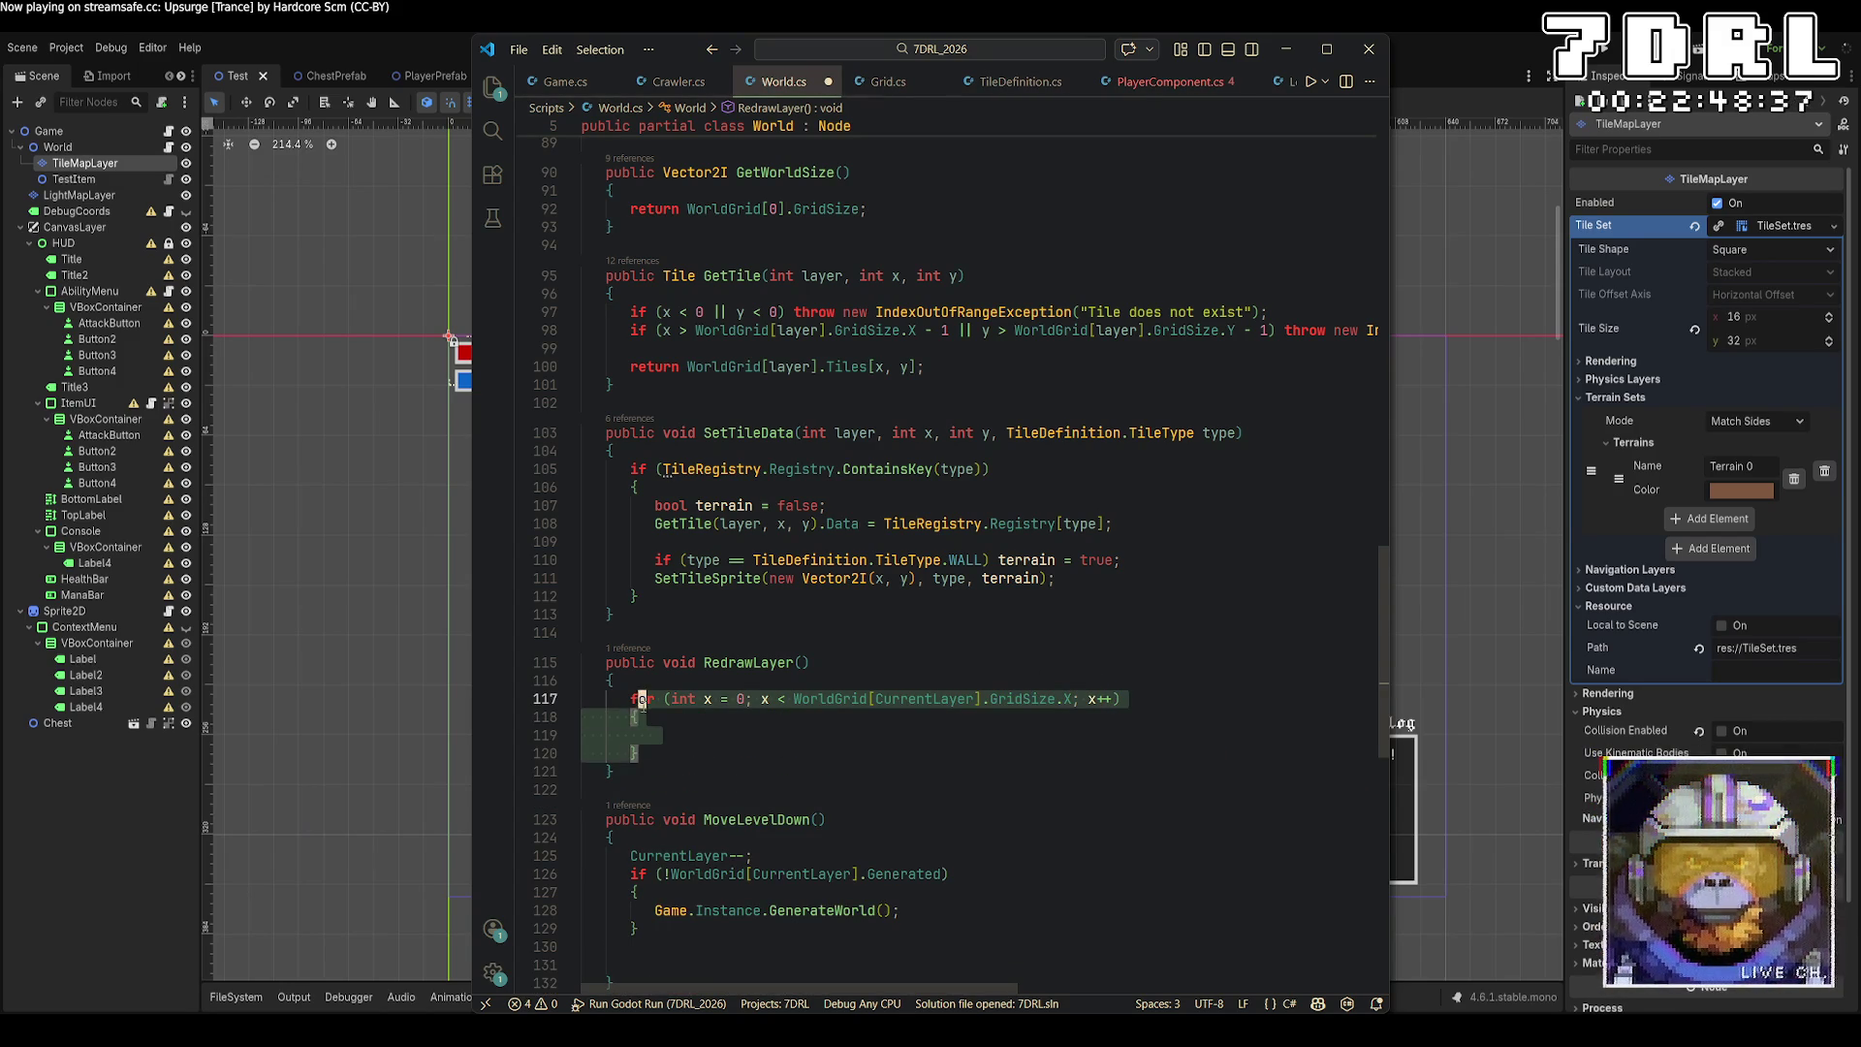
key(ctrl+c)
click(655, 732)
key(ctrl+v)
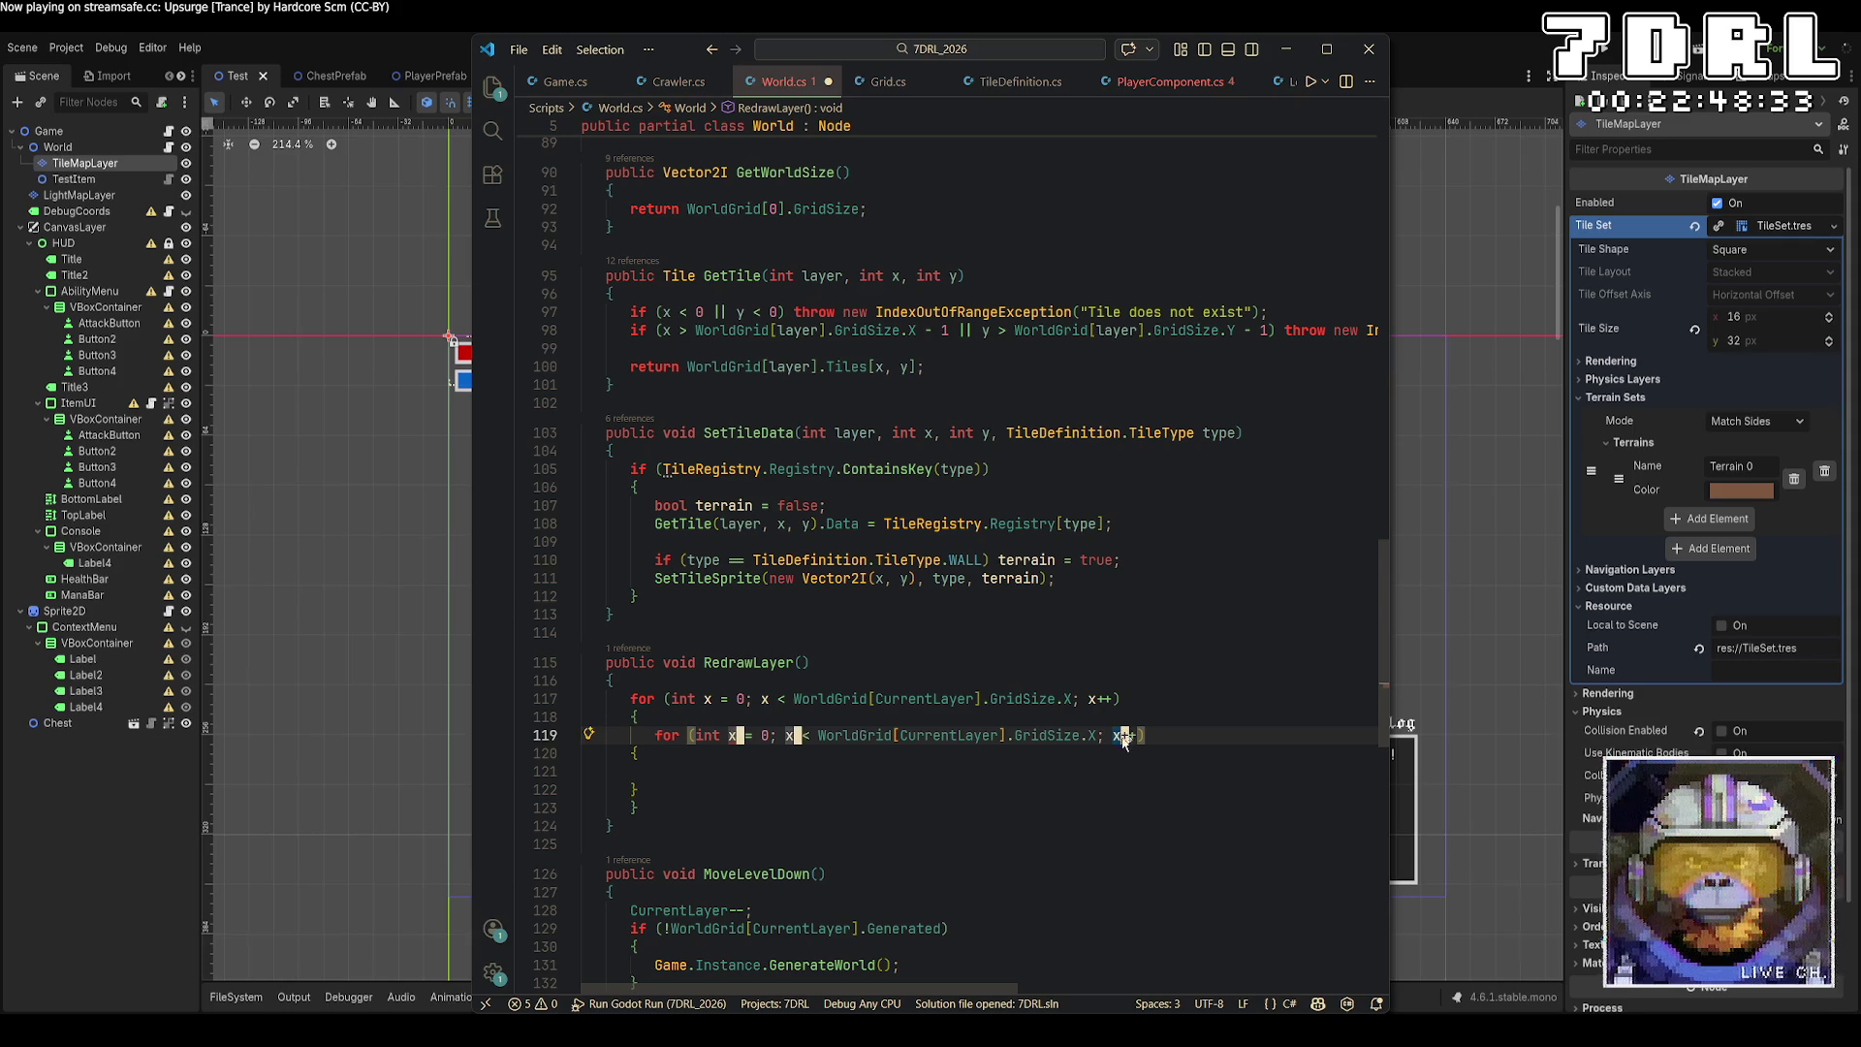
Turn the inner loop into a y loop bounded by GridSize.Y and save World.cs.
text(y = Y)
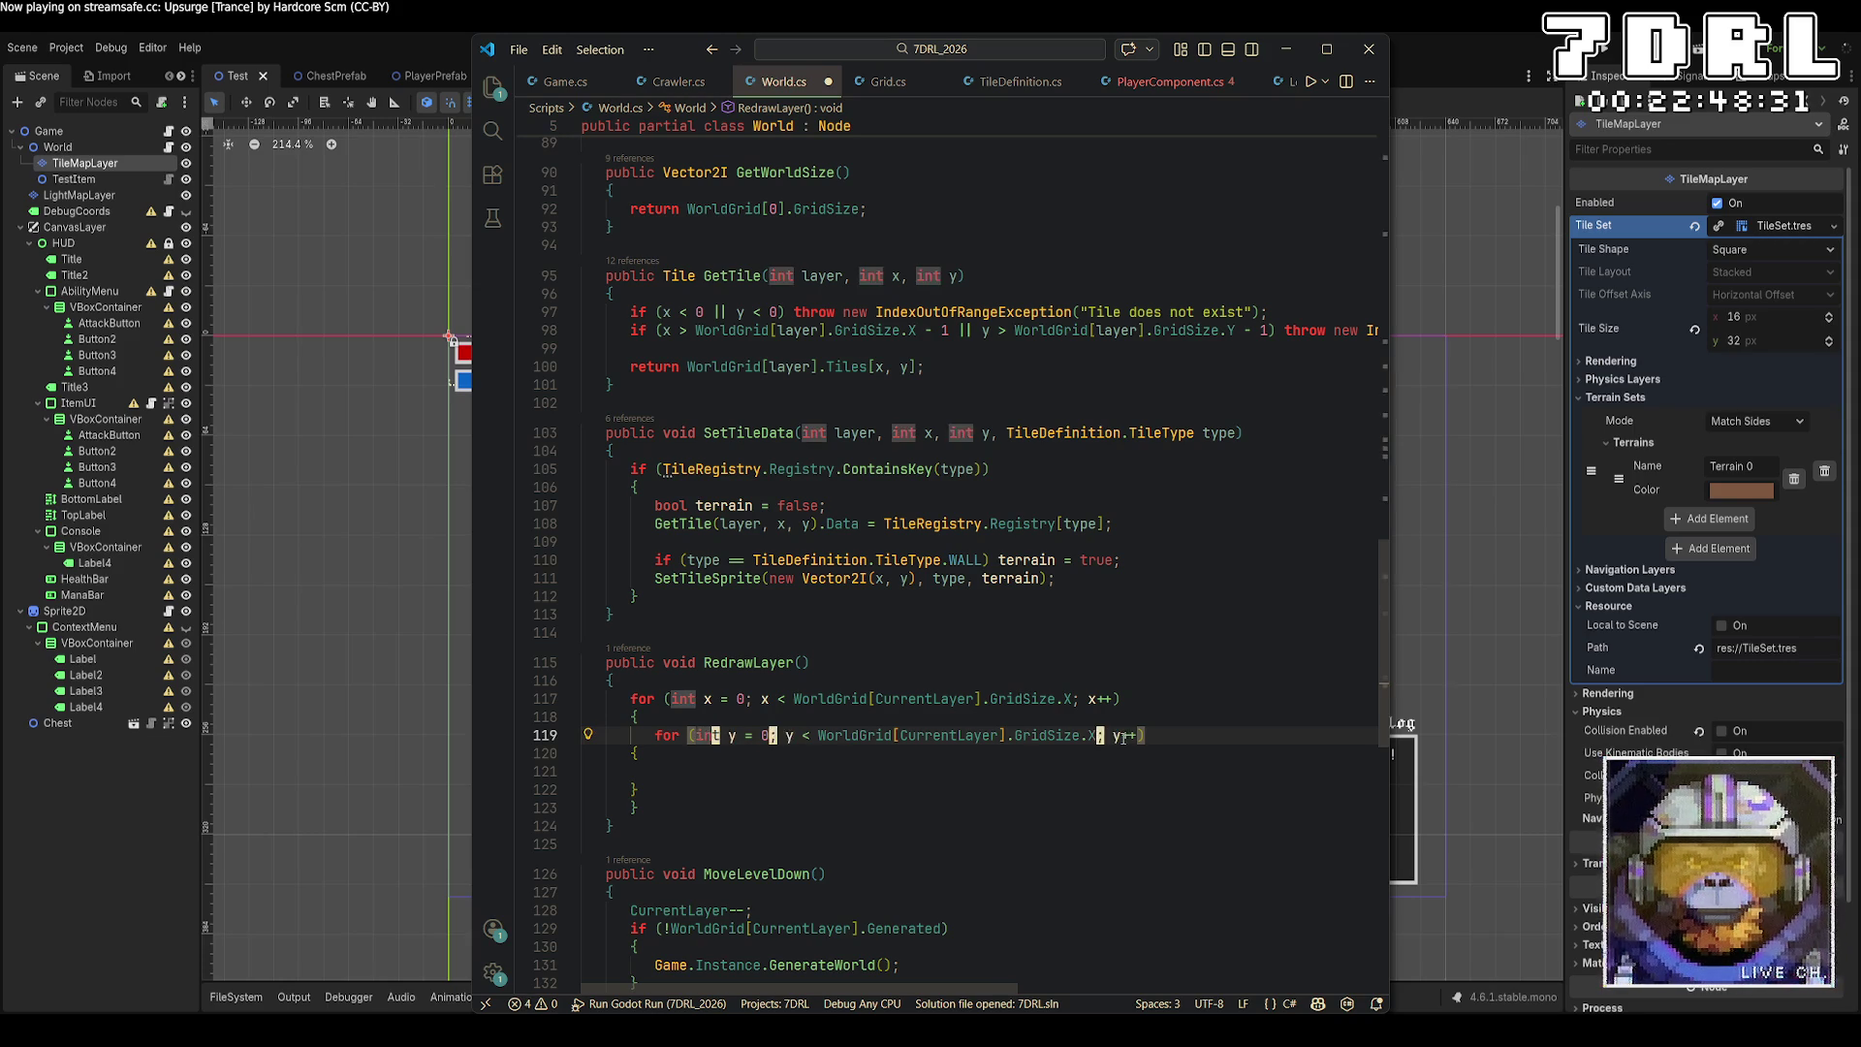
key(ctrl+z)
key(ctrl+z)
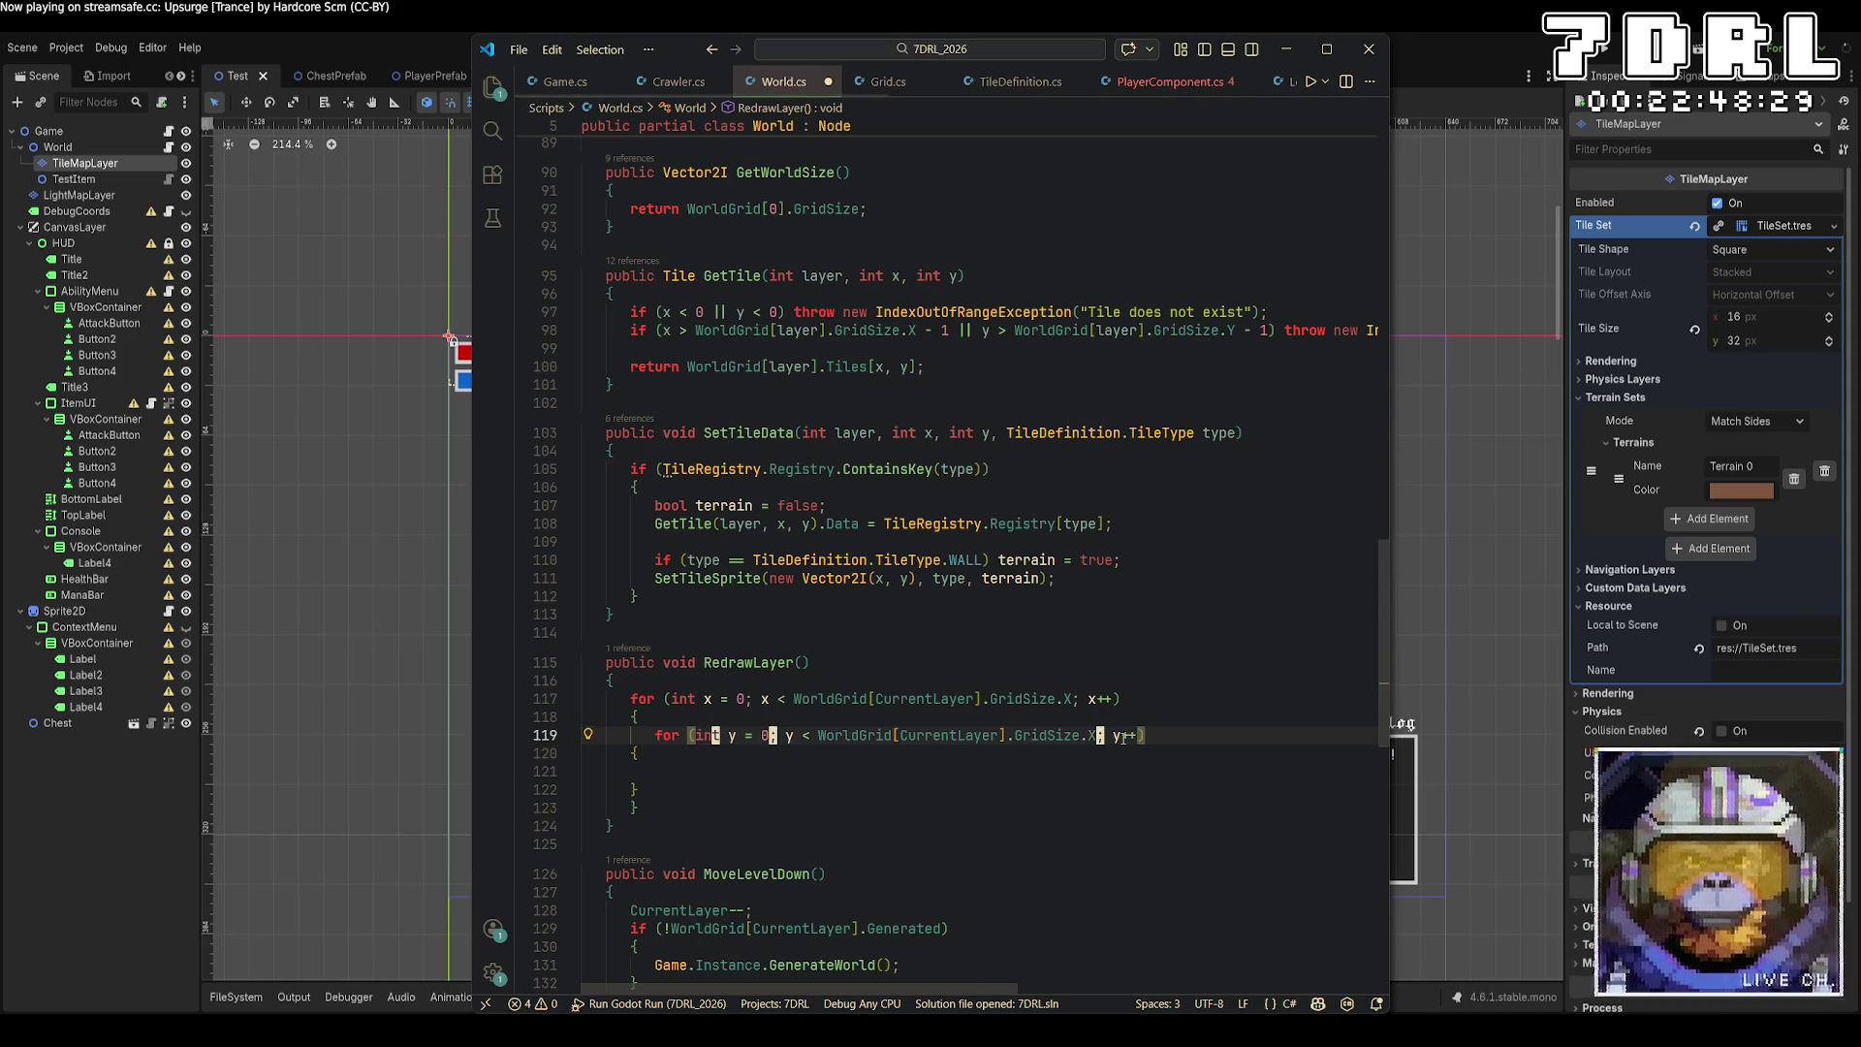
double_click(1093, 735)
text(Y)
key(ctrl+s)
click(889, 776)
key(Tab)
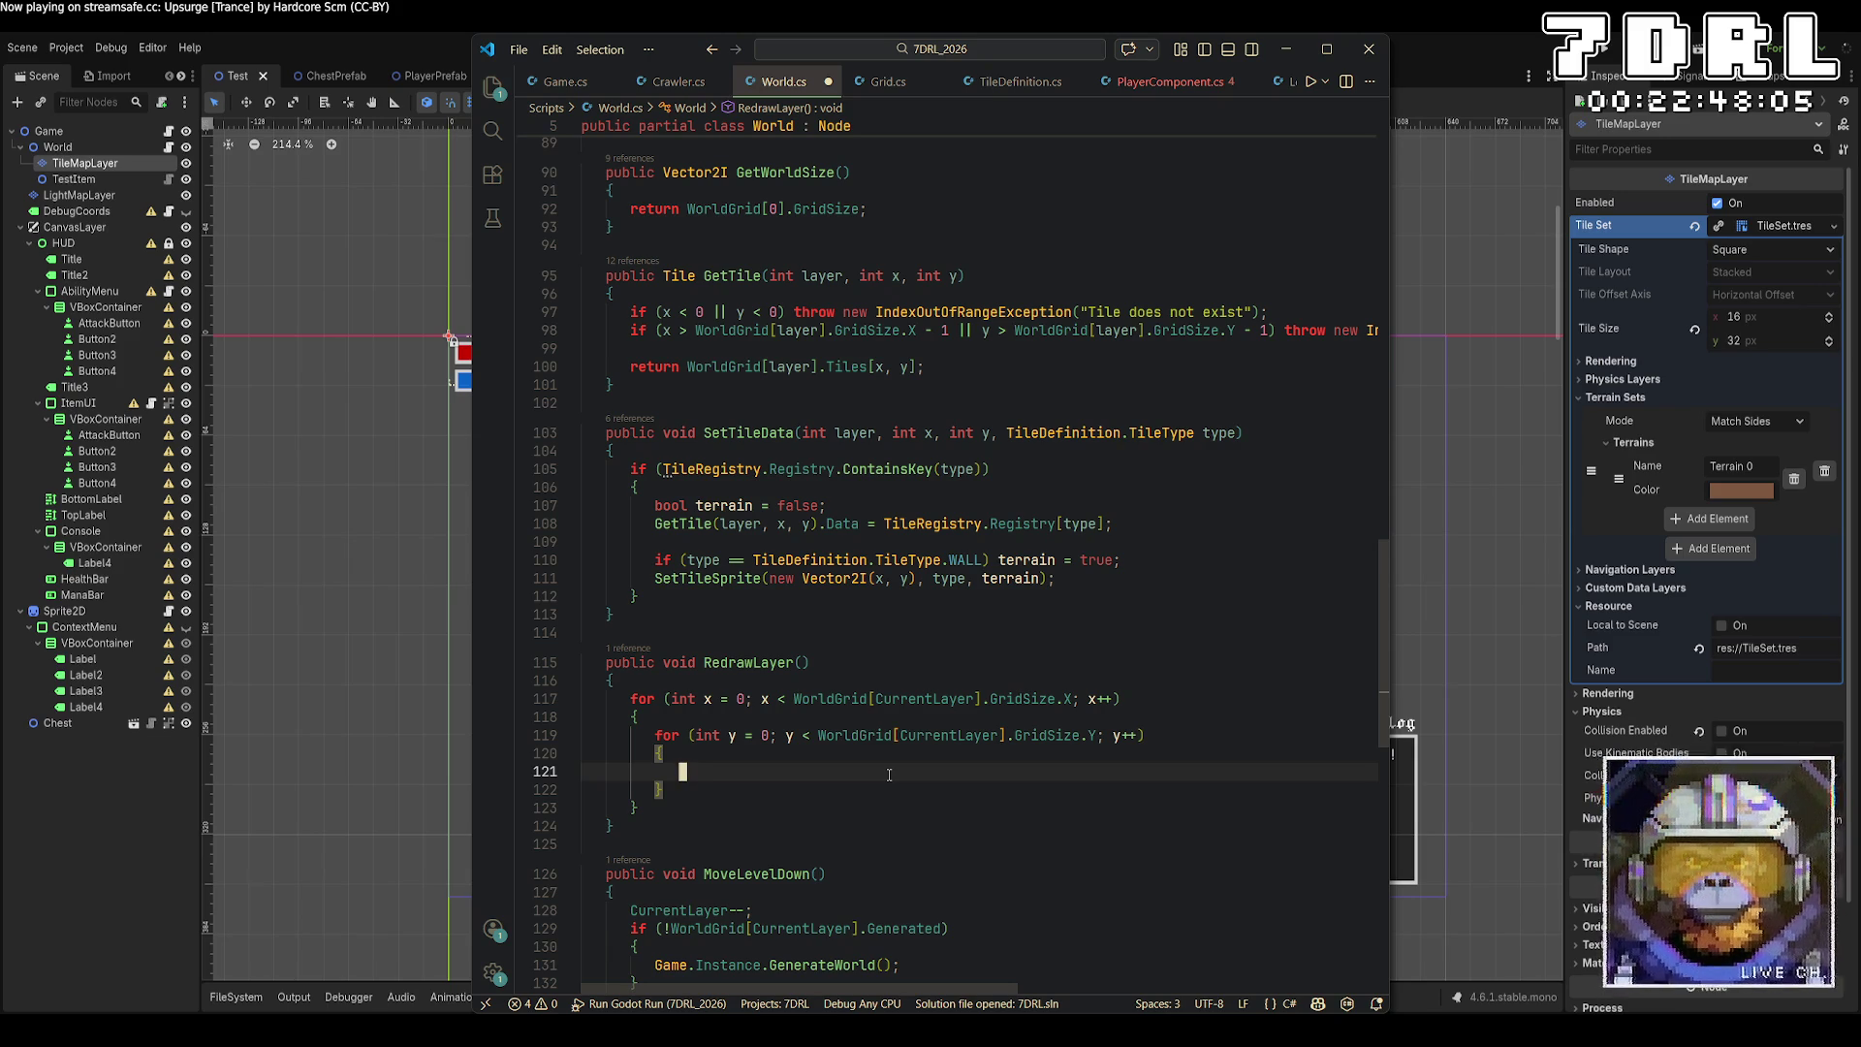
Start a SetTileSprite(new Vector2I(x, y), ...) call inside the inner loop.
text(SetTileS)
key(Tab)
text(()
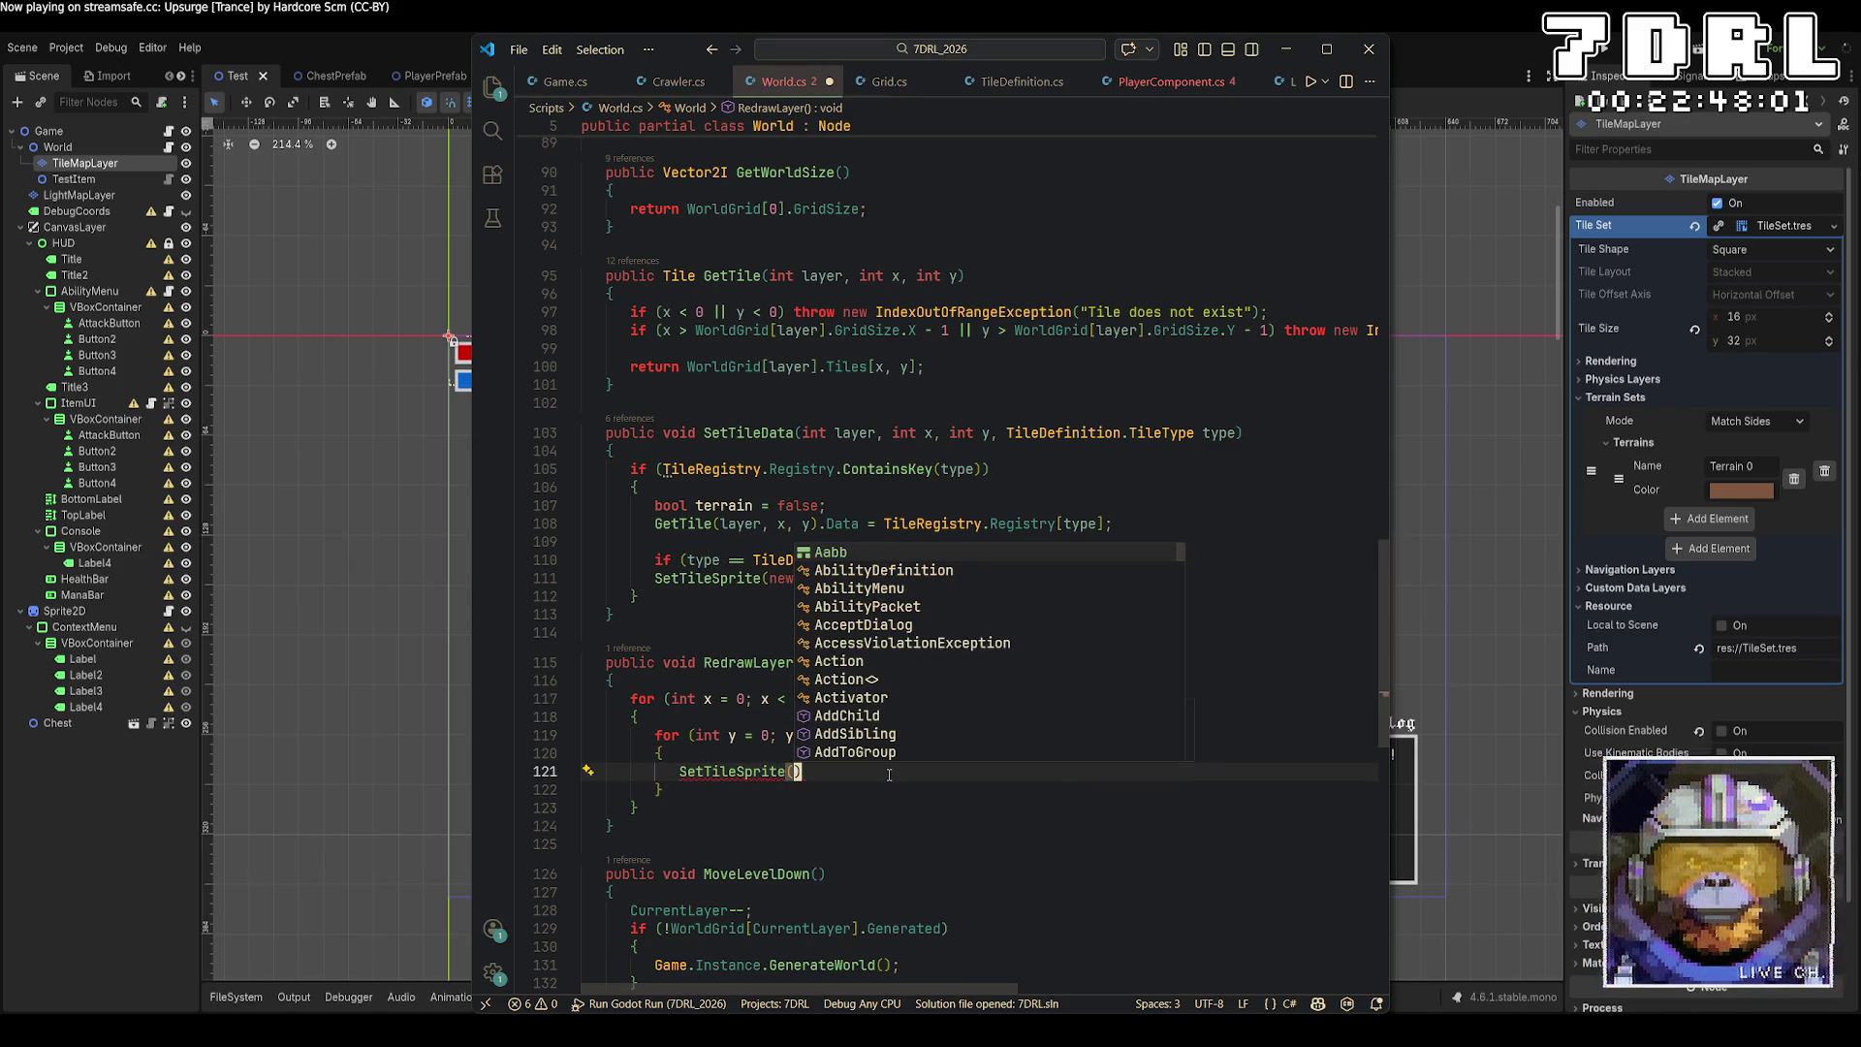
key(Escape)
text(x,y)
key(BackSpace)
key(BackSpace)
key(BackSpace)
text(new Vec)
key(Tab)
text((x,y,)
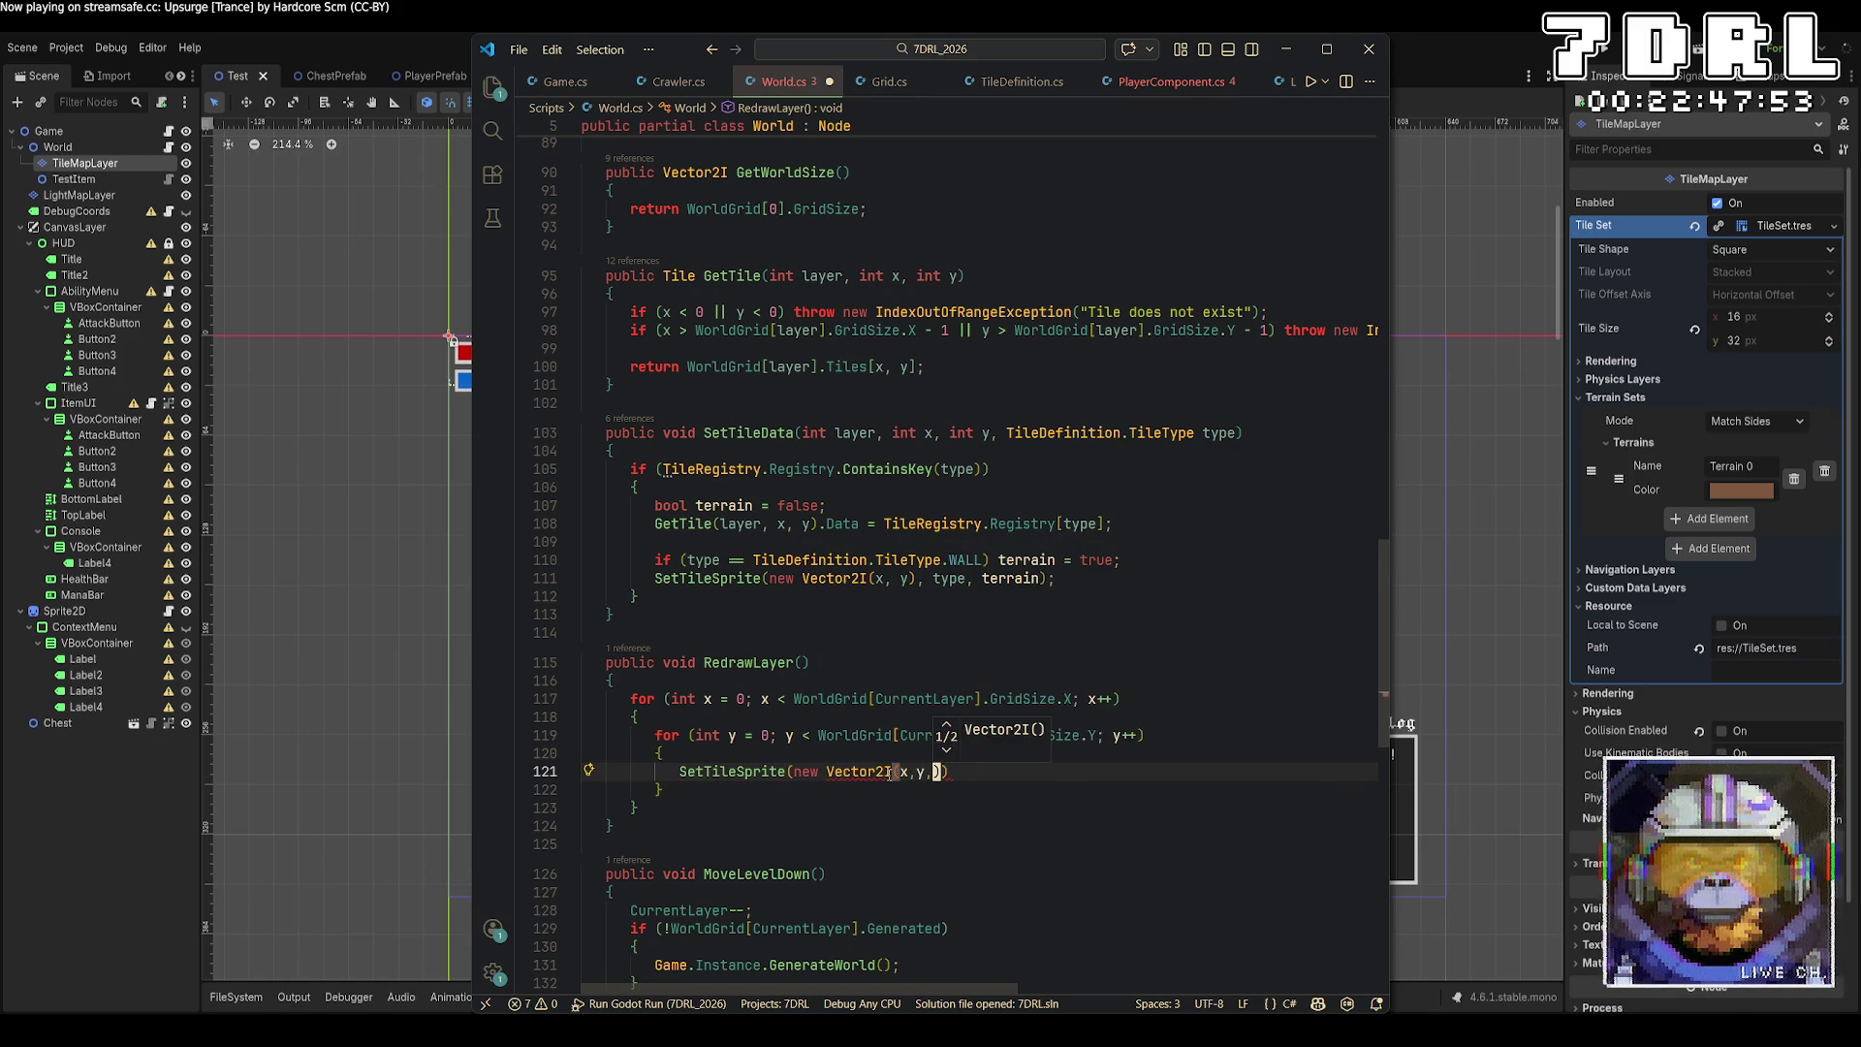
key(BackSpace)
Pass GetTile(CurrentLayer, x, y).Data.Type as the sprite type and save World.cs.
text())
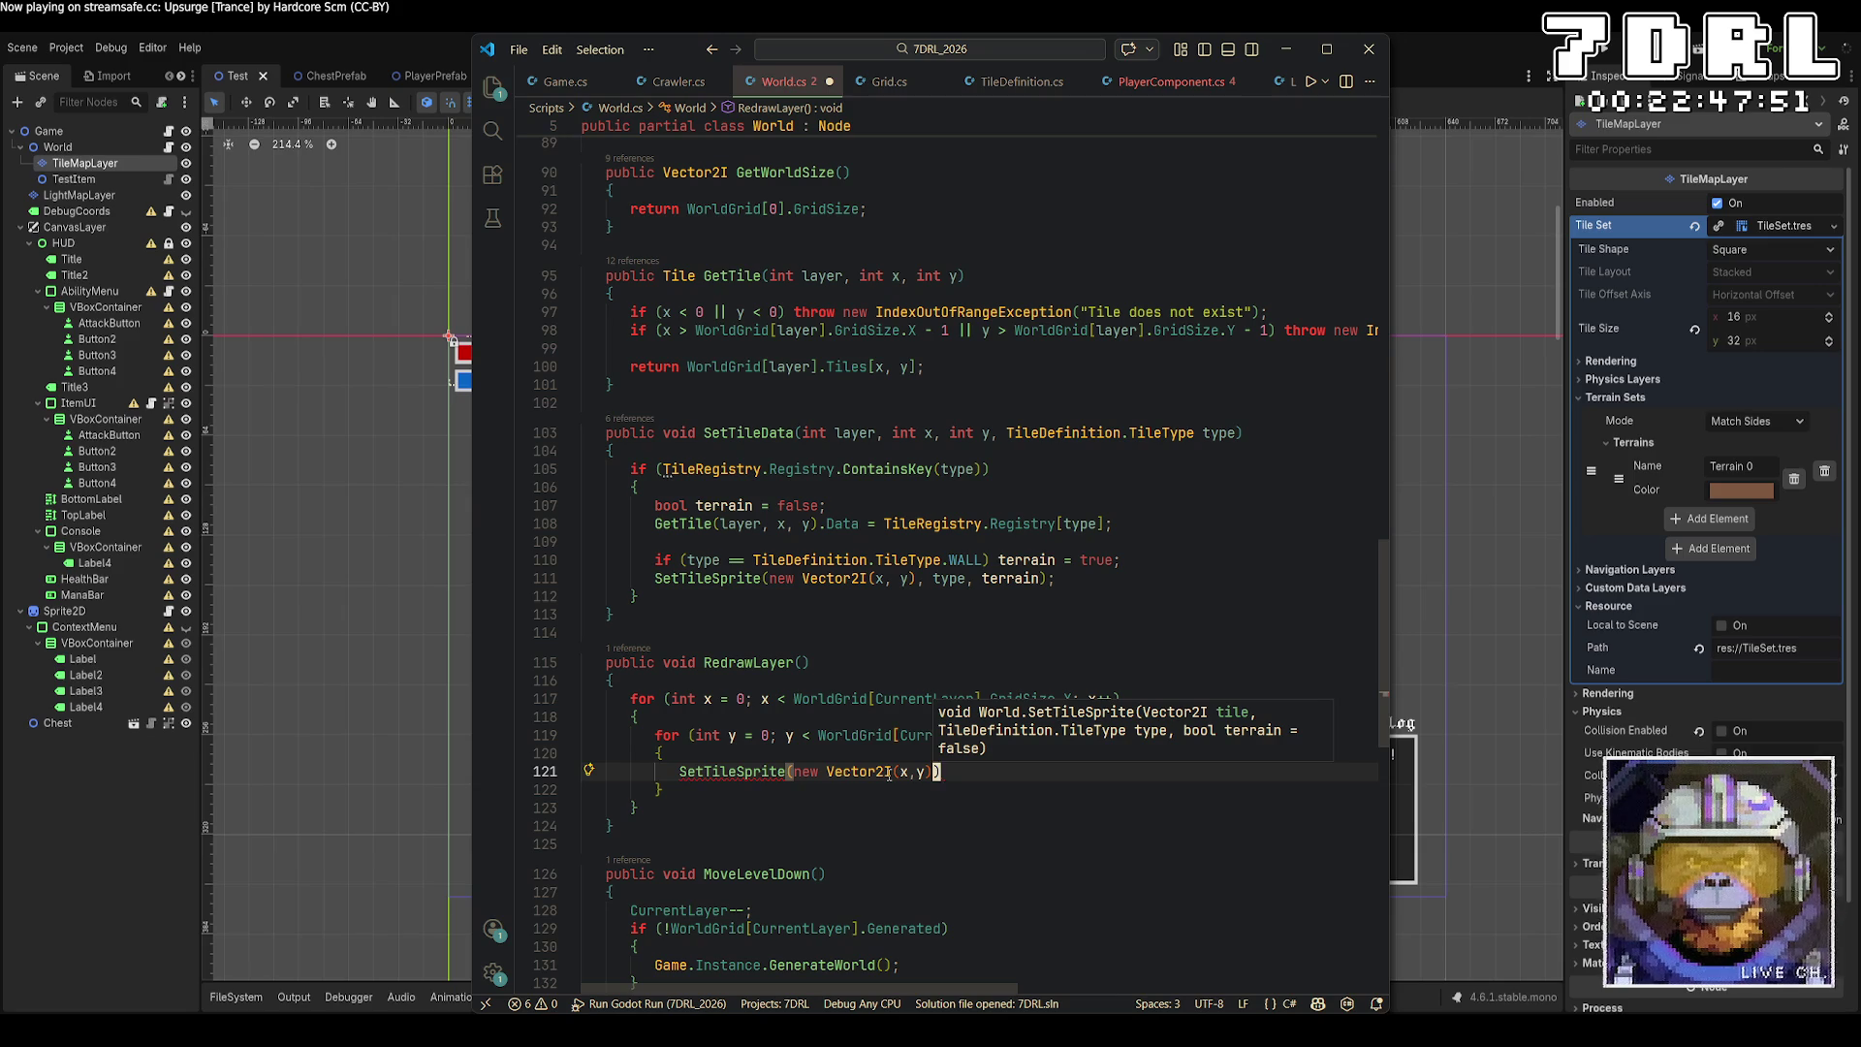
text(, W)
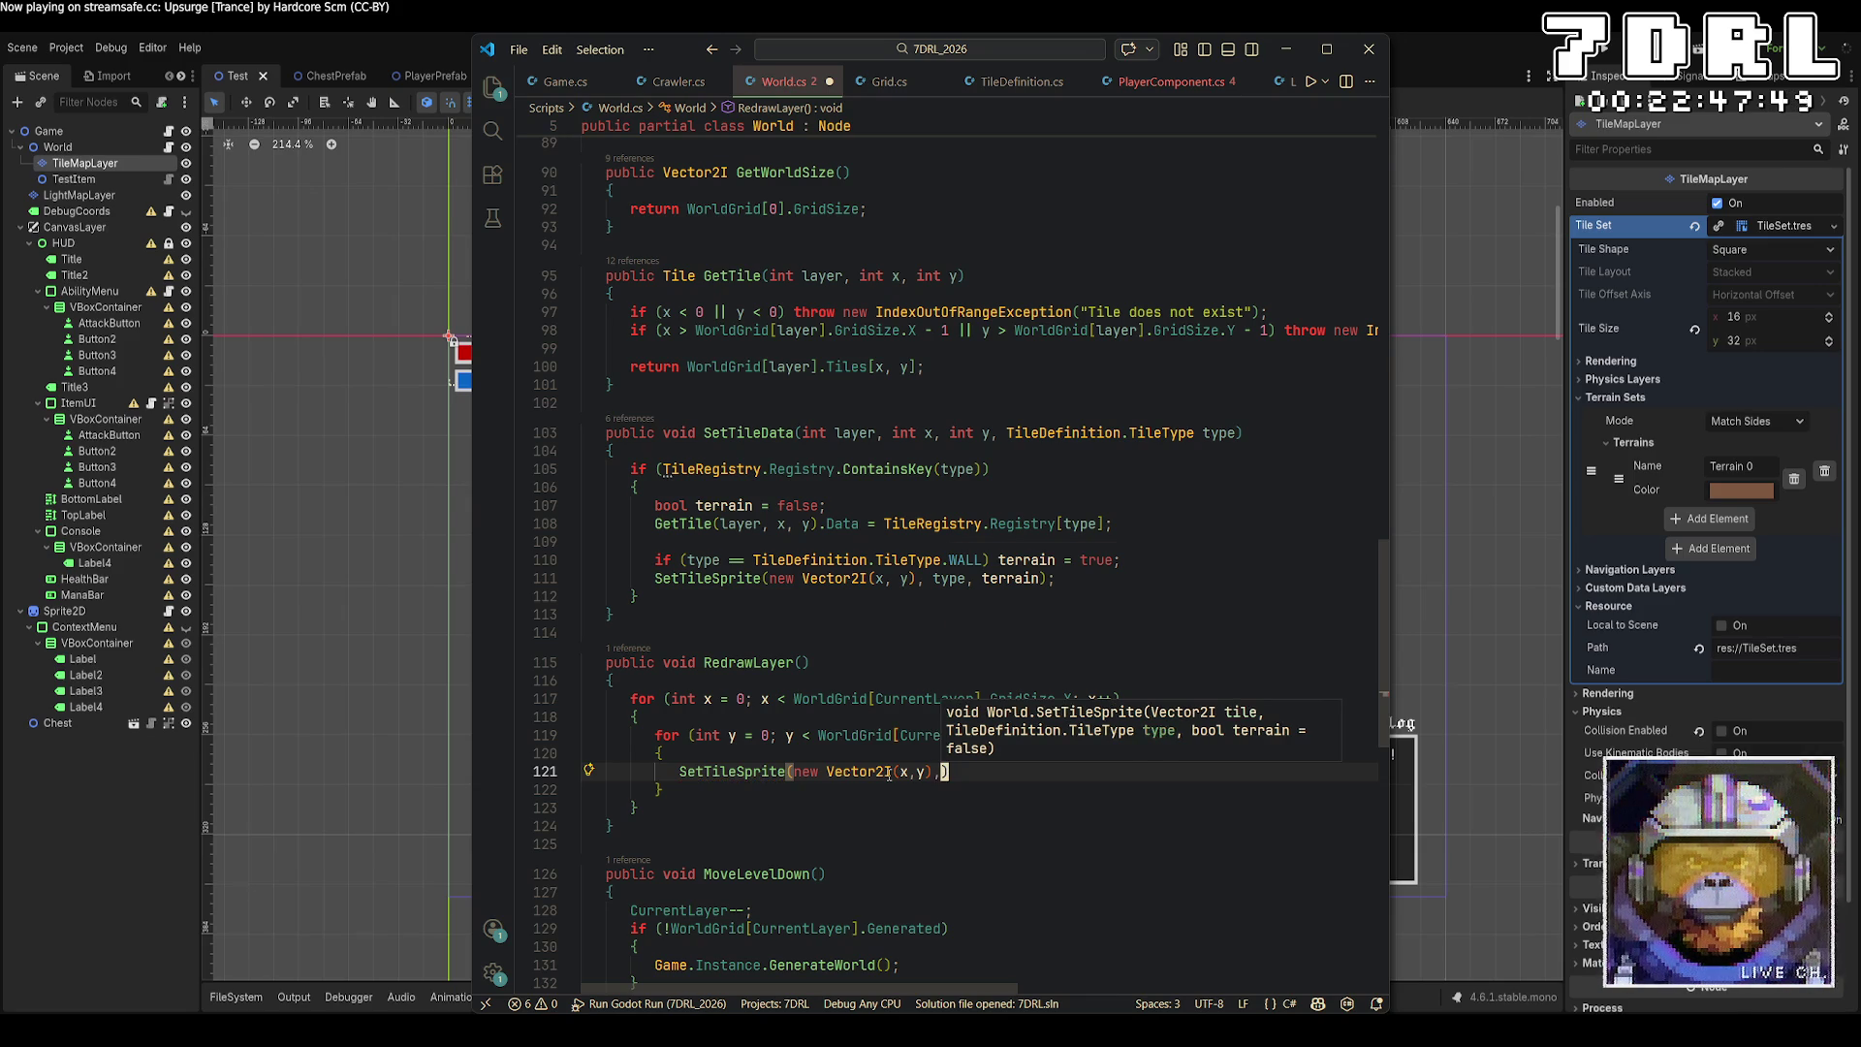
text(orldGrid)
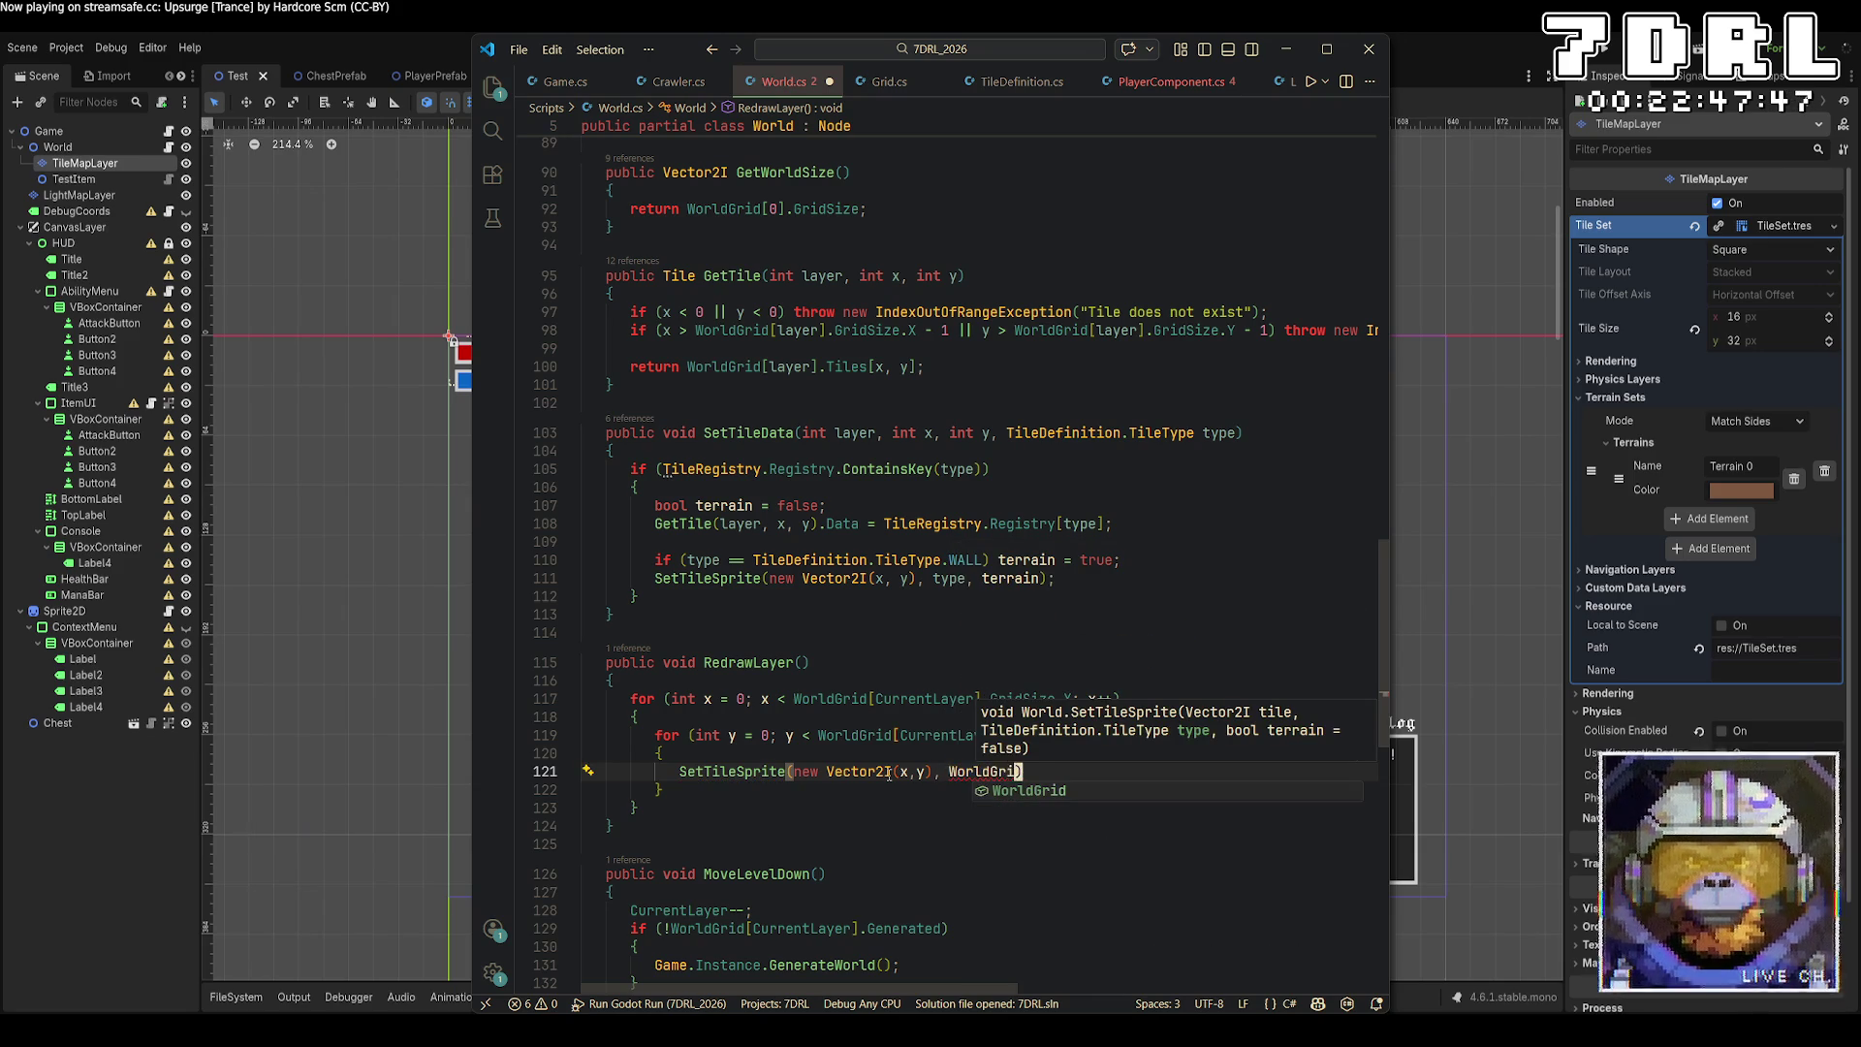
text([Curren)
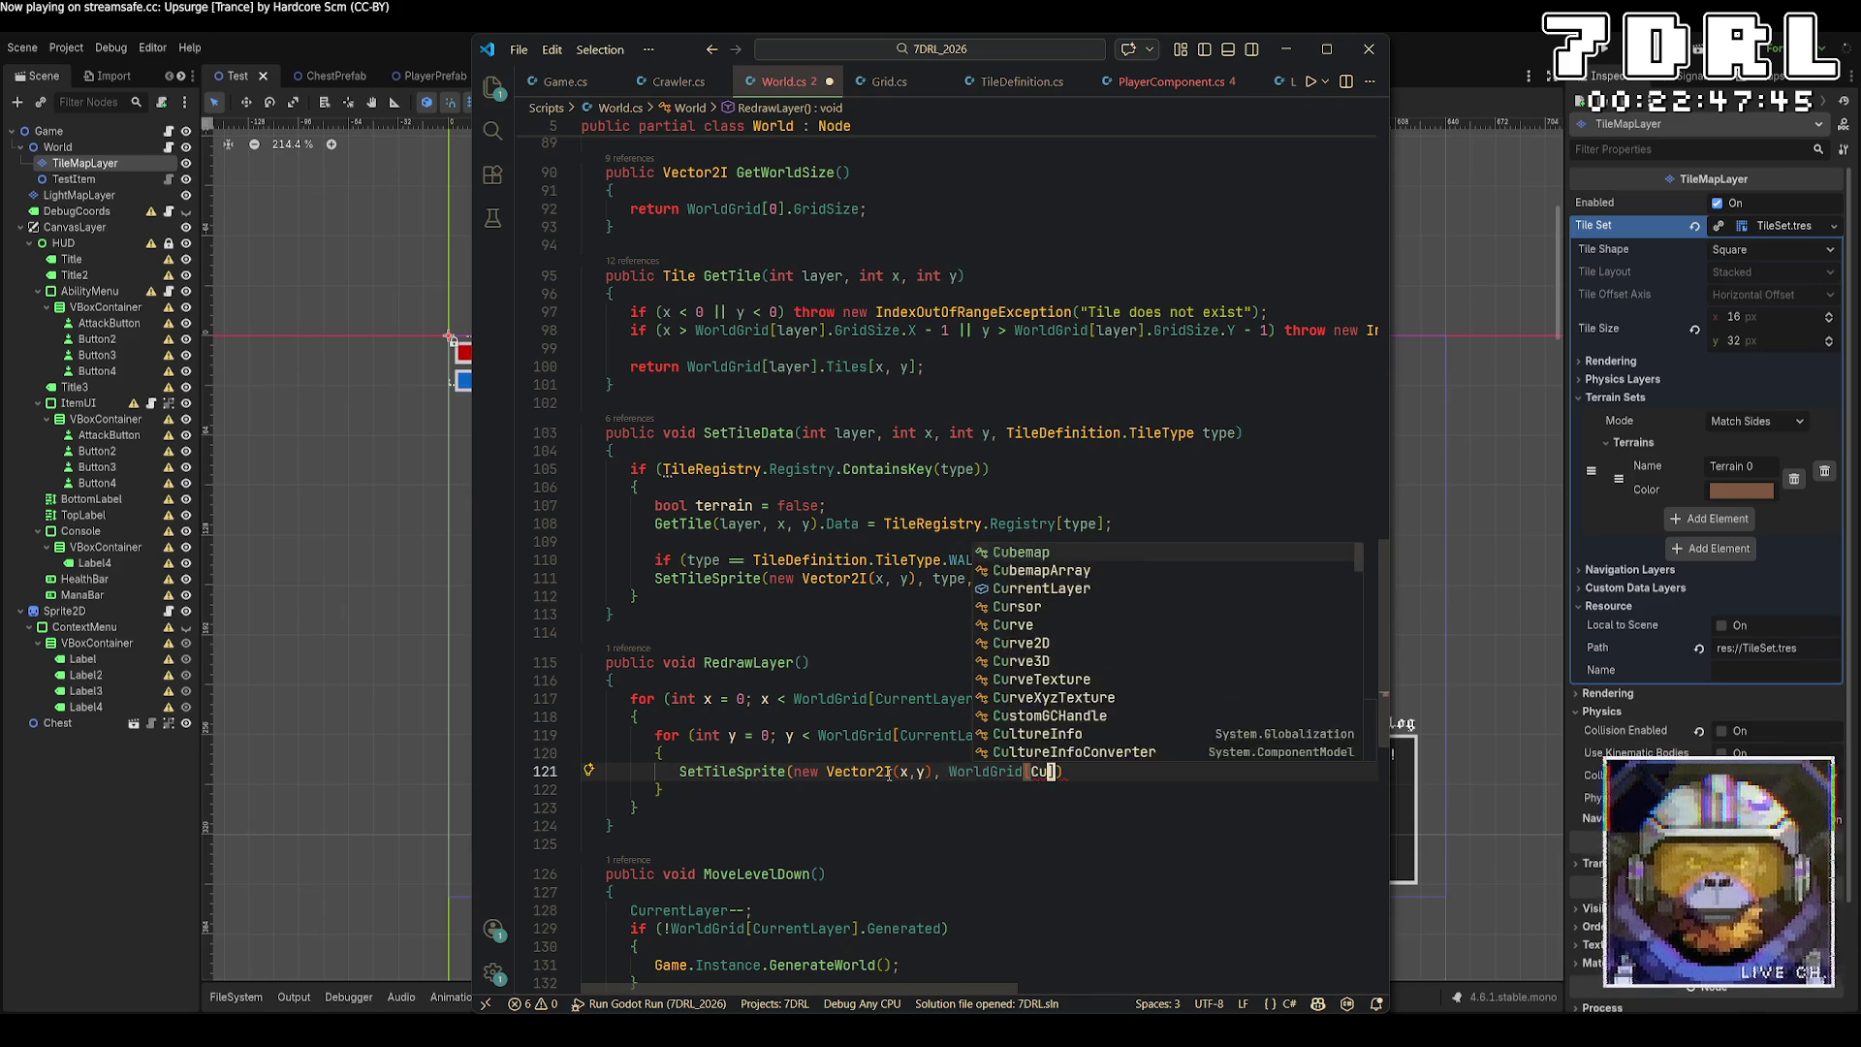
text(t)
key(Tab)
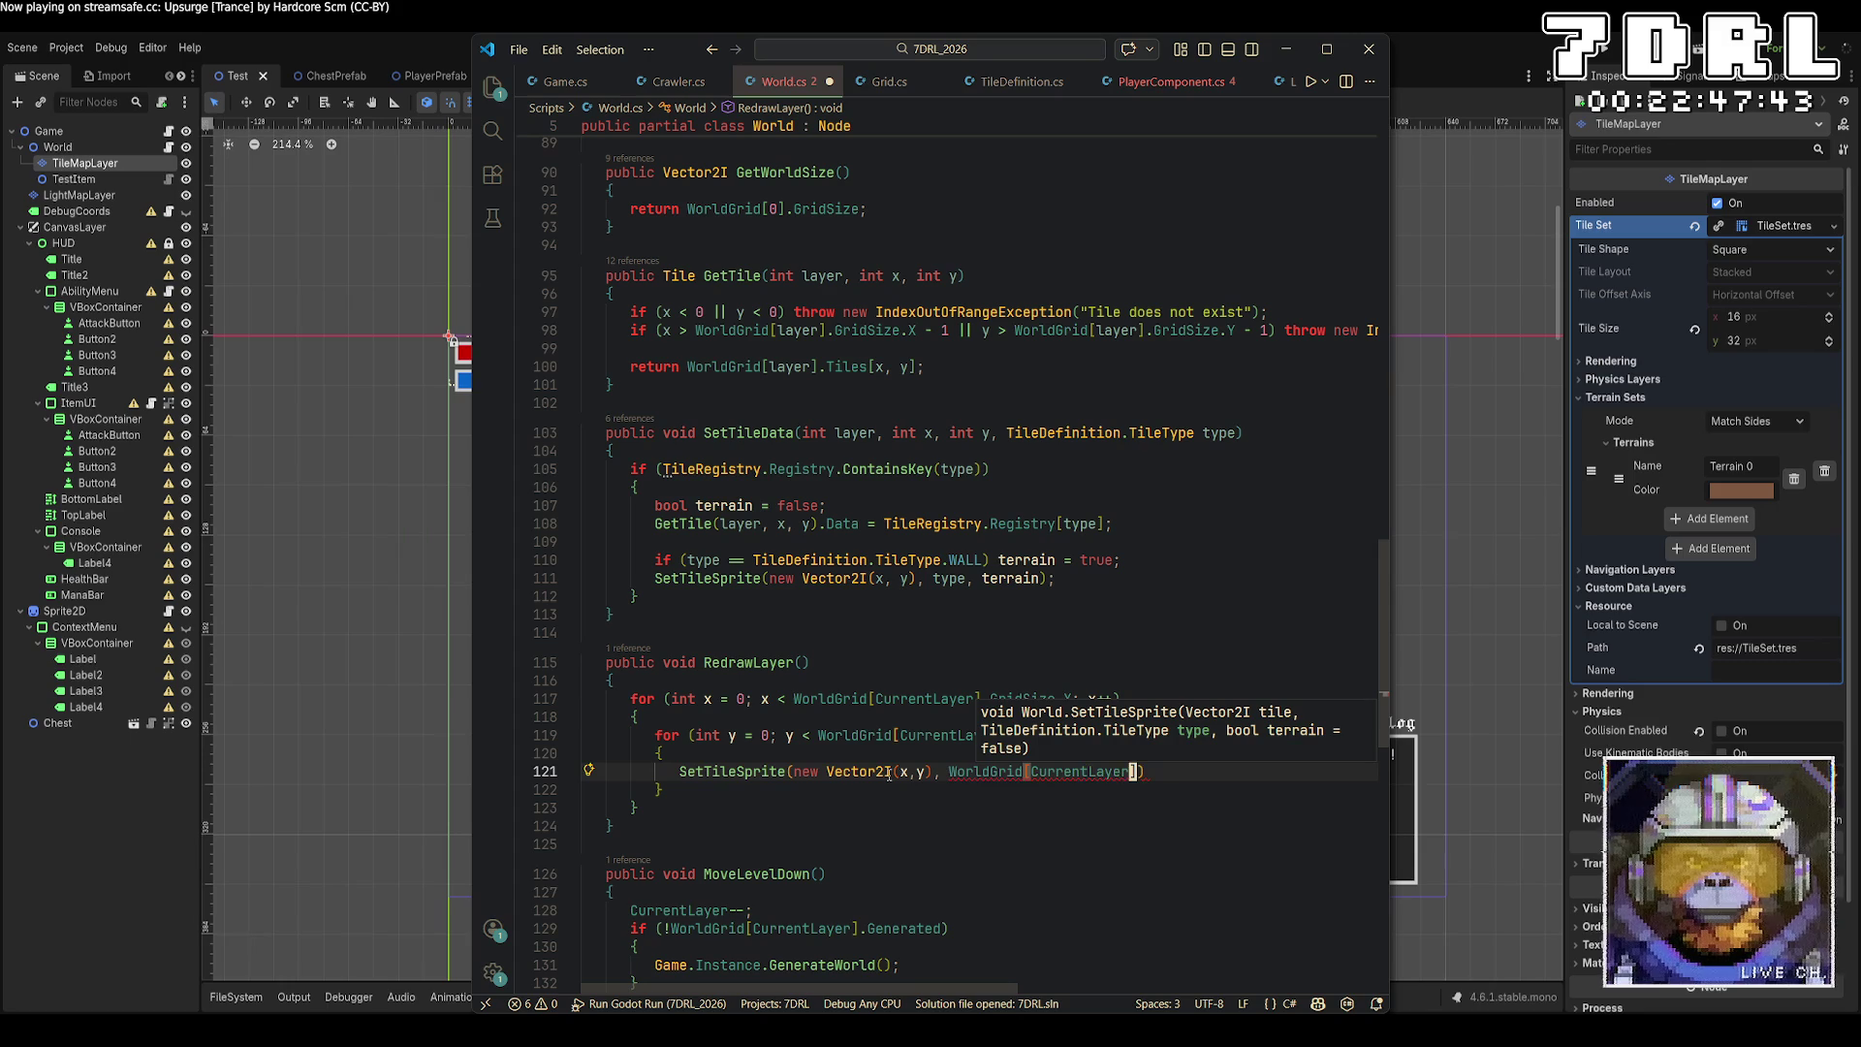
text(].GetTile)
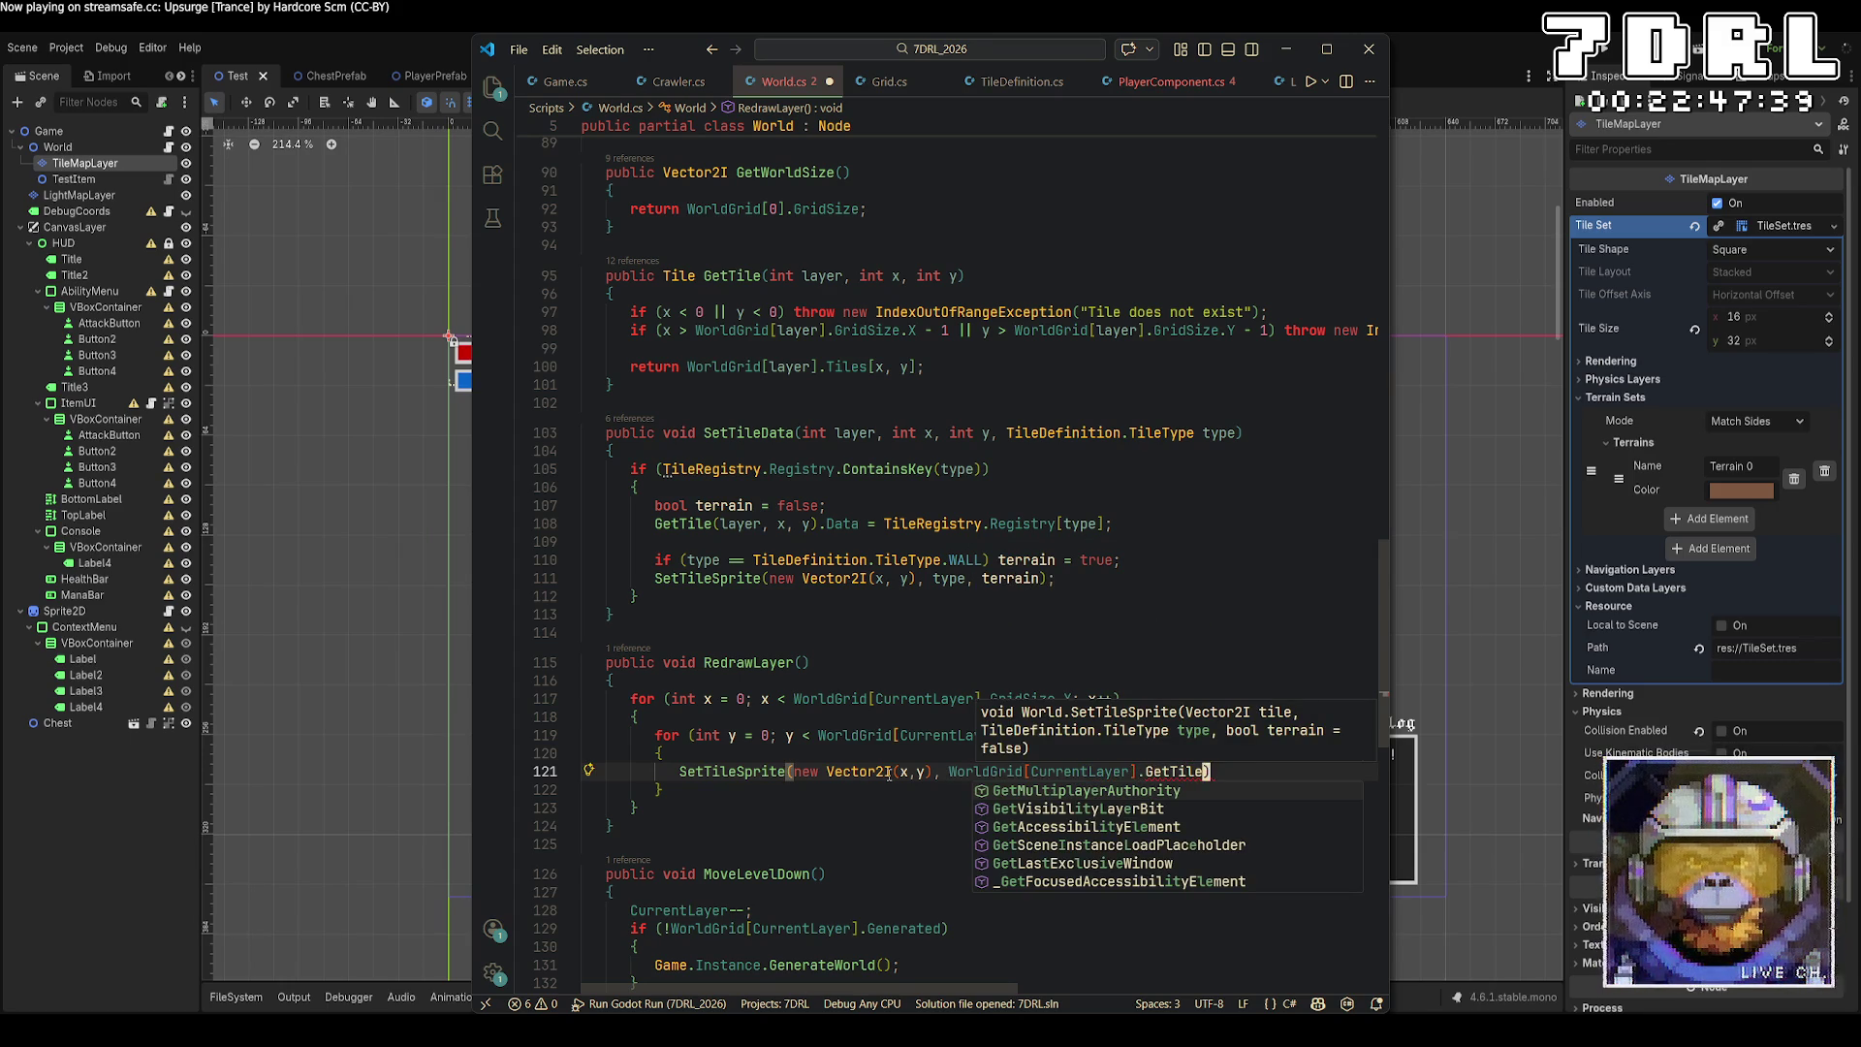
key(BackSpace)
key(BackSpace)
key(BackSpace)
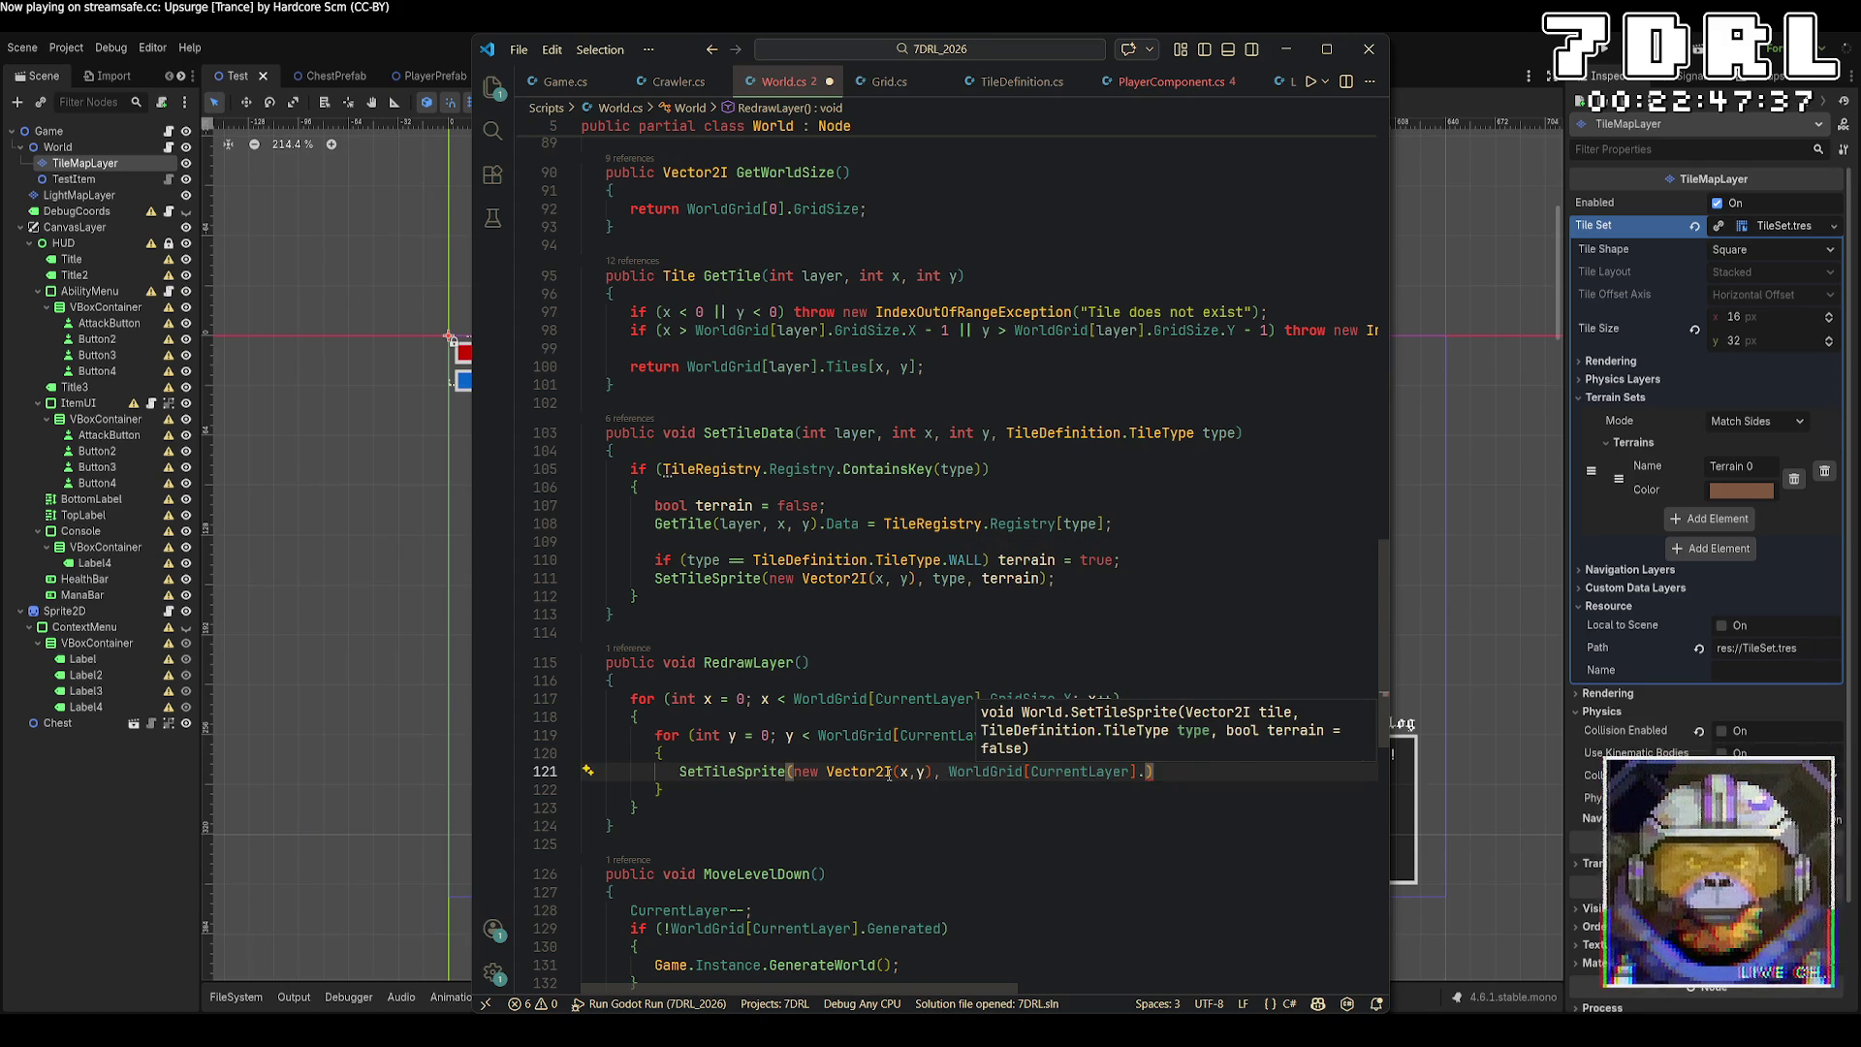
key(BackSpace)
text(.Ge)
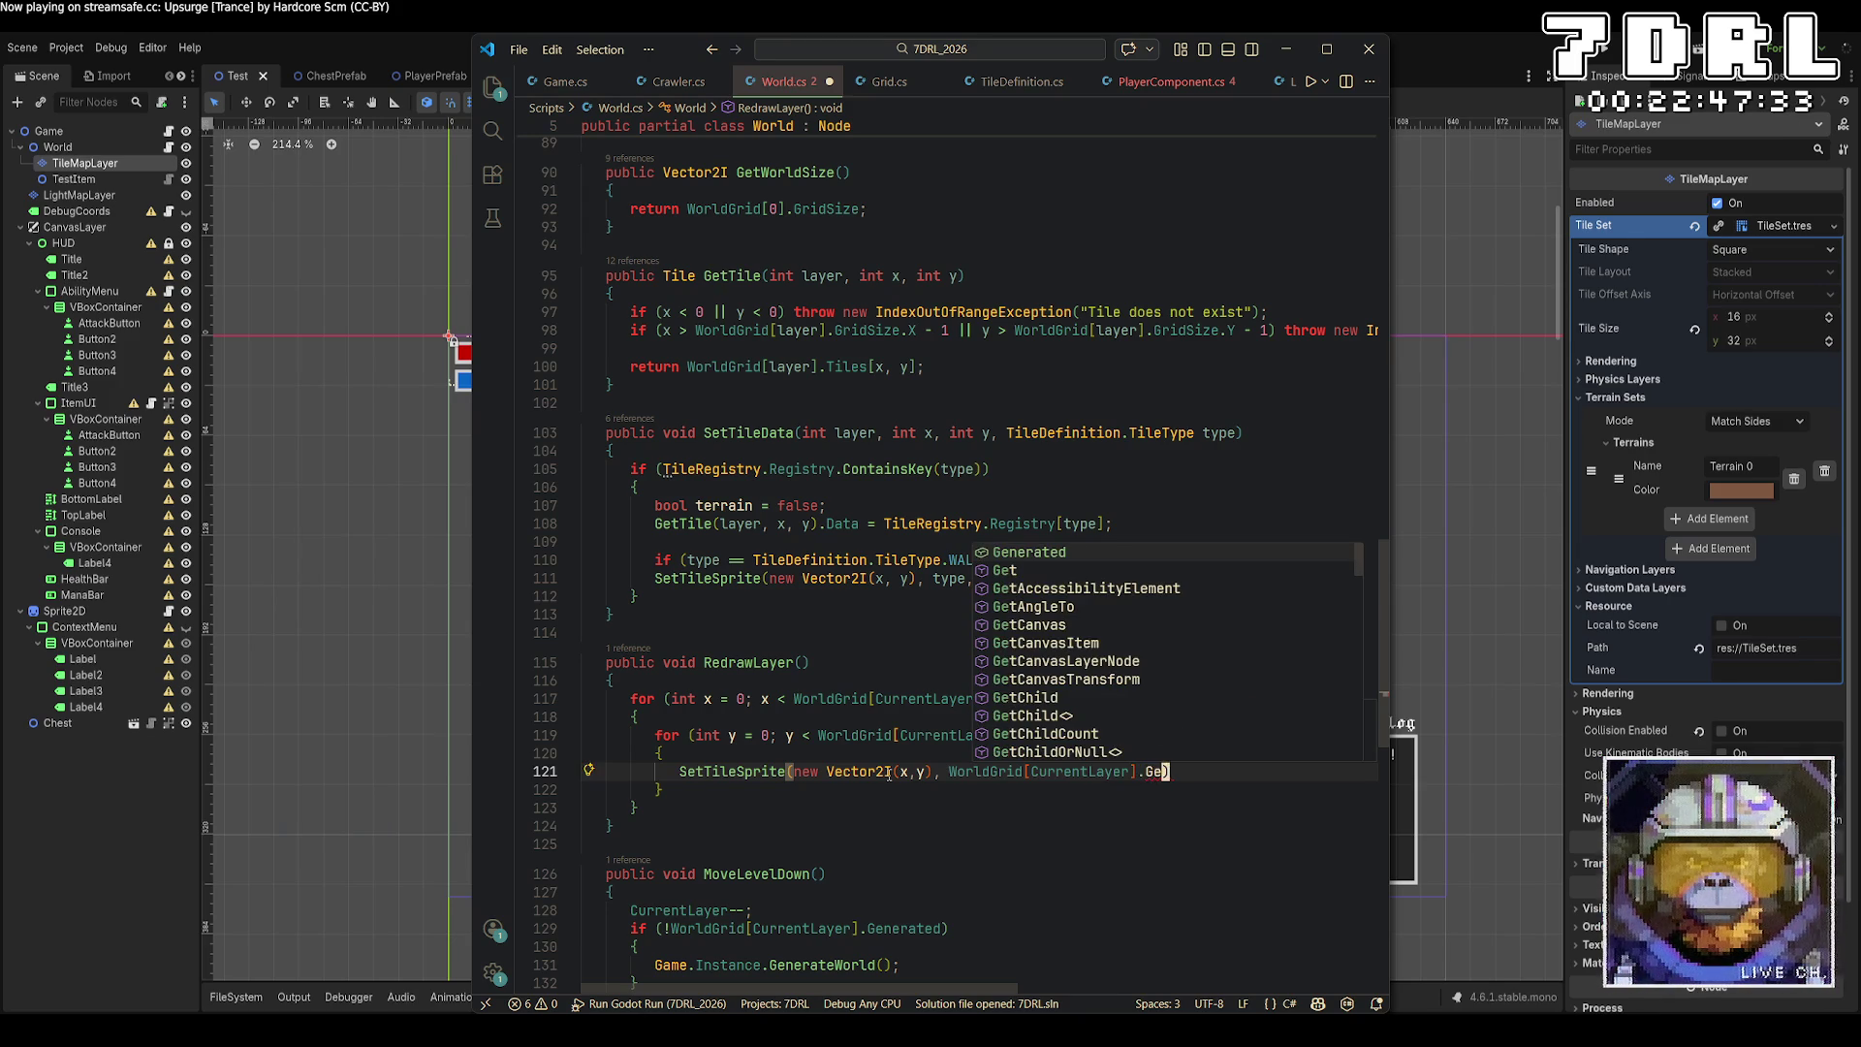
text(t)
key(BackSpace)
key(BackSpace)
key(BackSpace)
text(Tile)
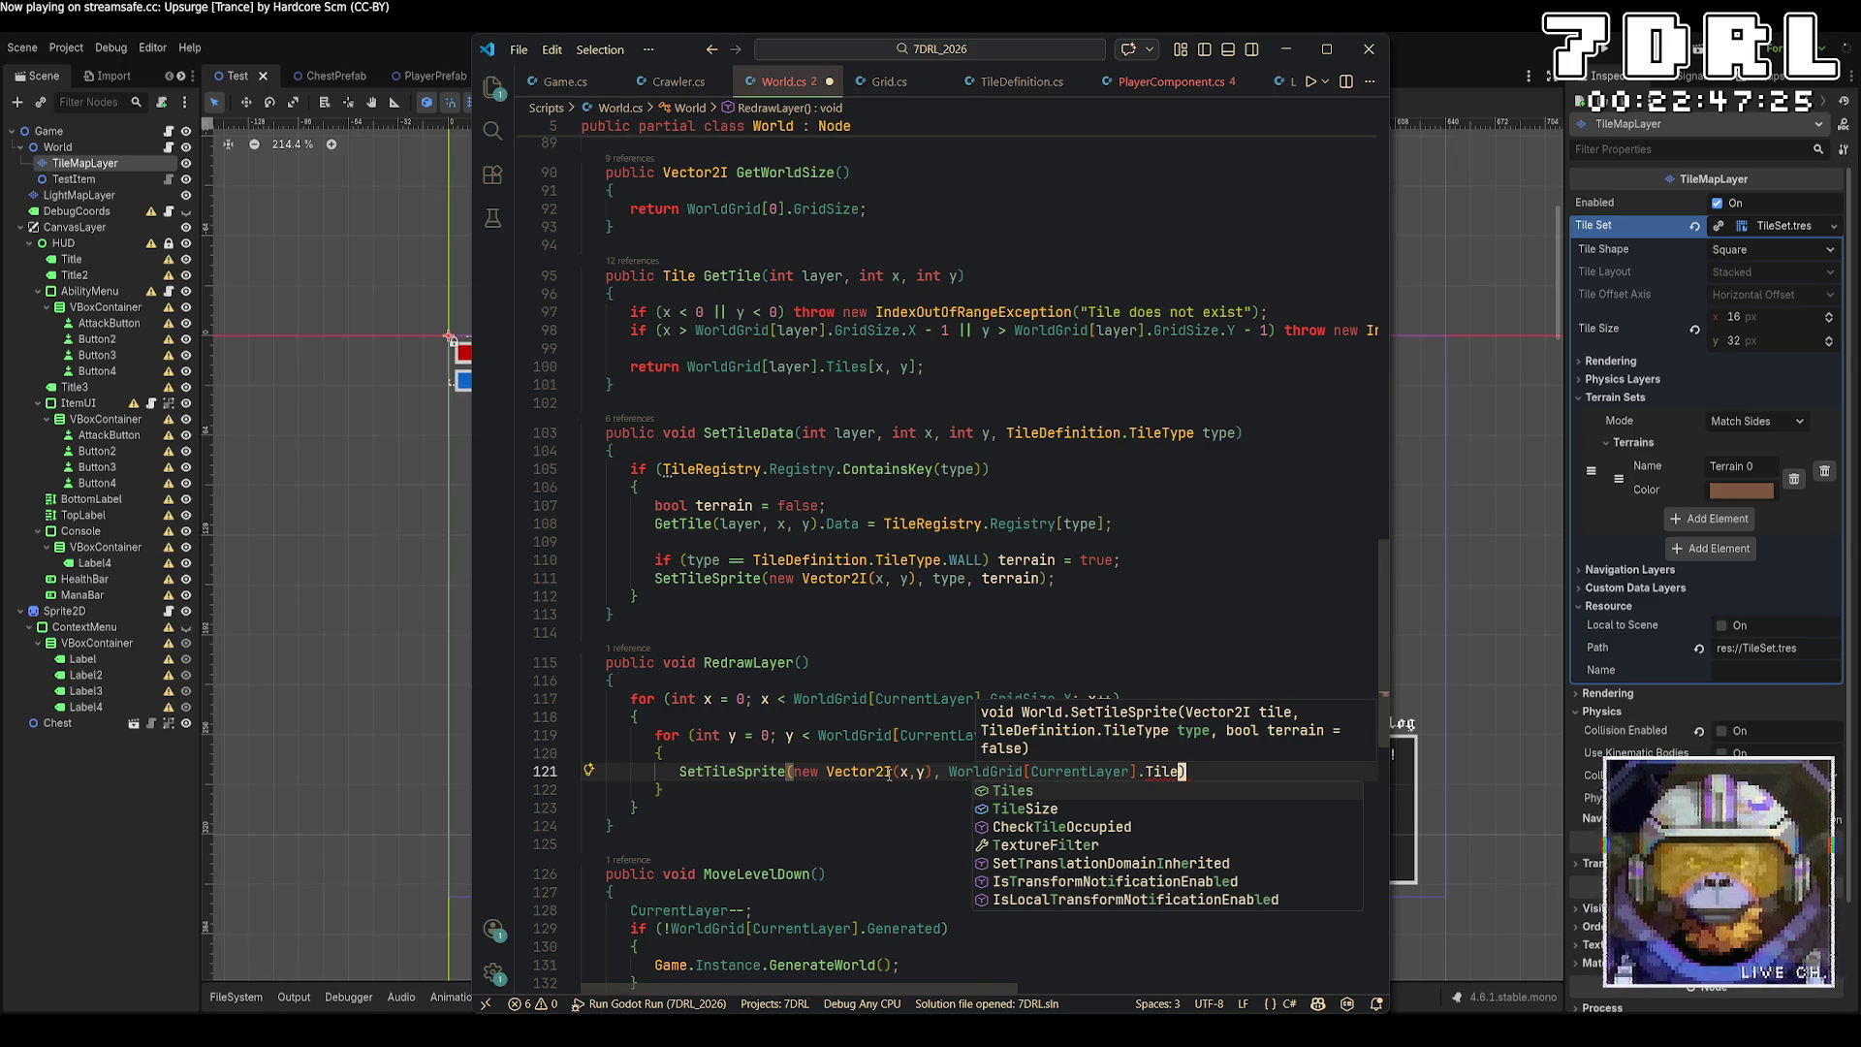
key(ctrl+BackSpace)
key(ctrl+BackSpace)
key(ctrl+BackSpace)
text(GetTile)
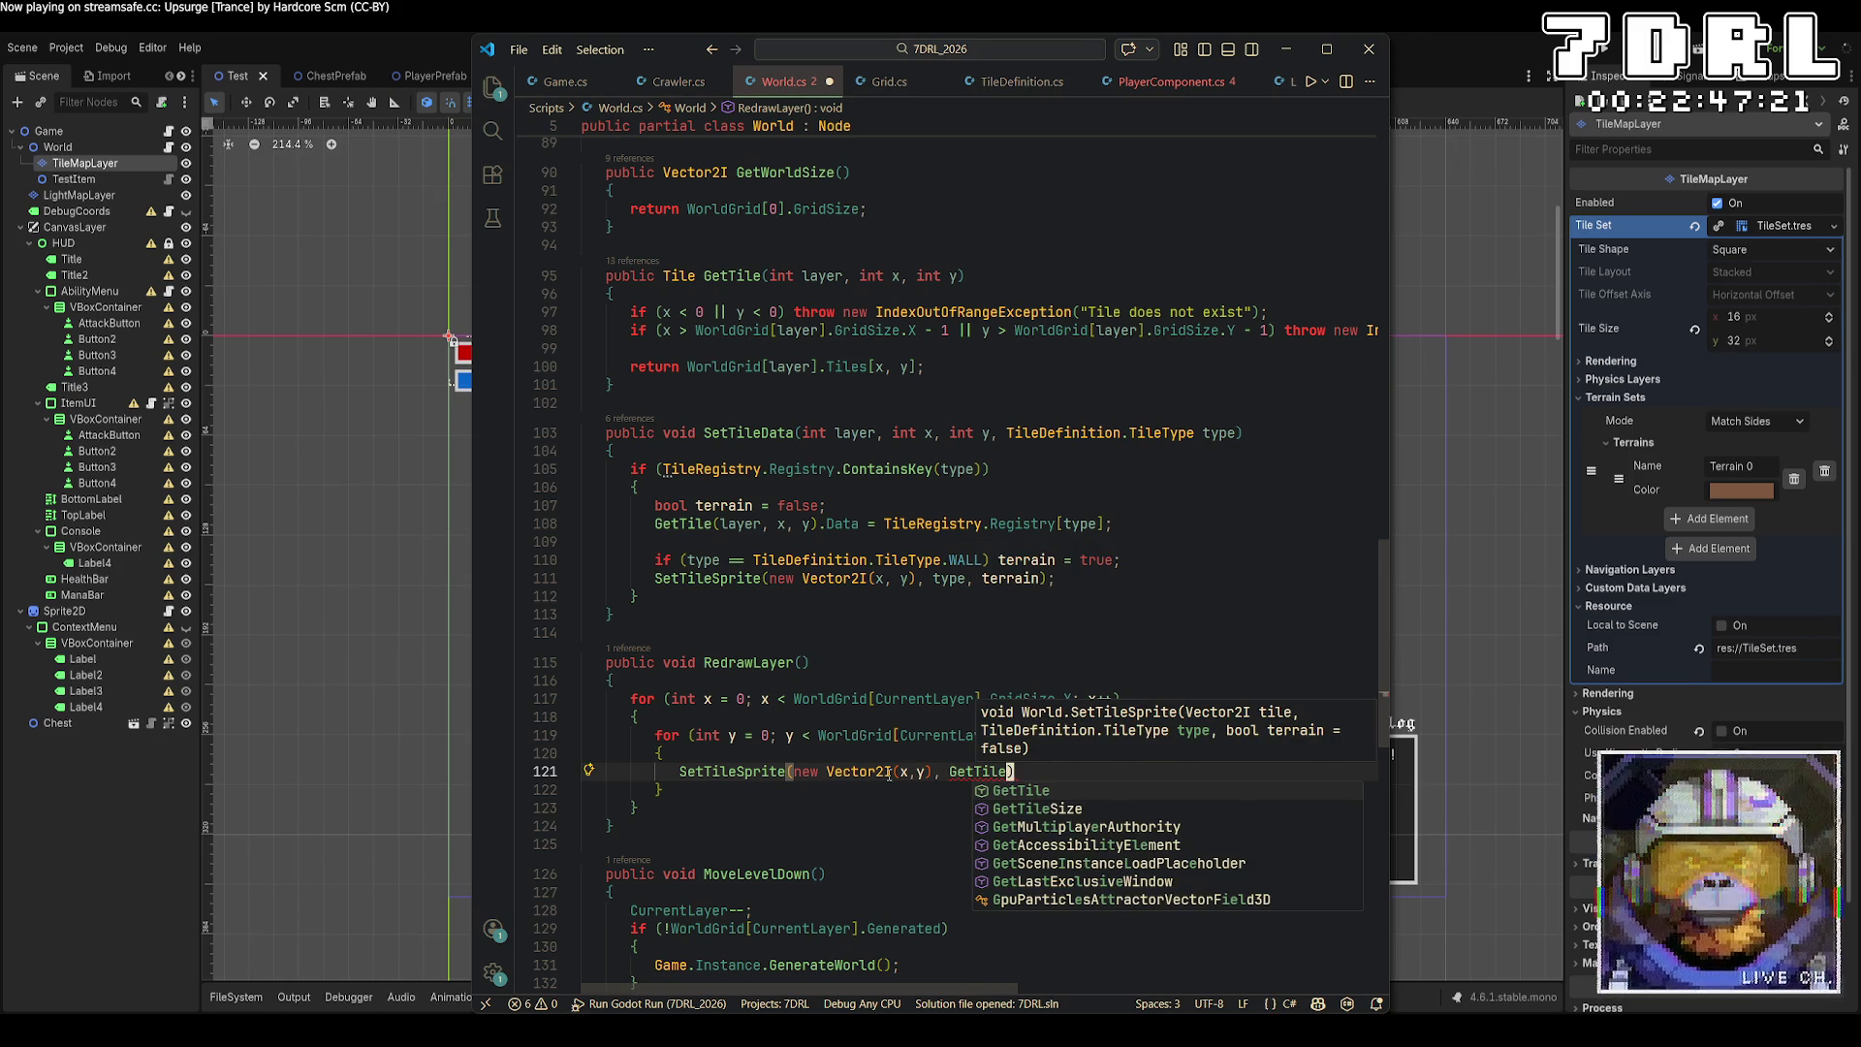
text((x)
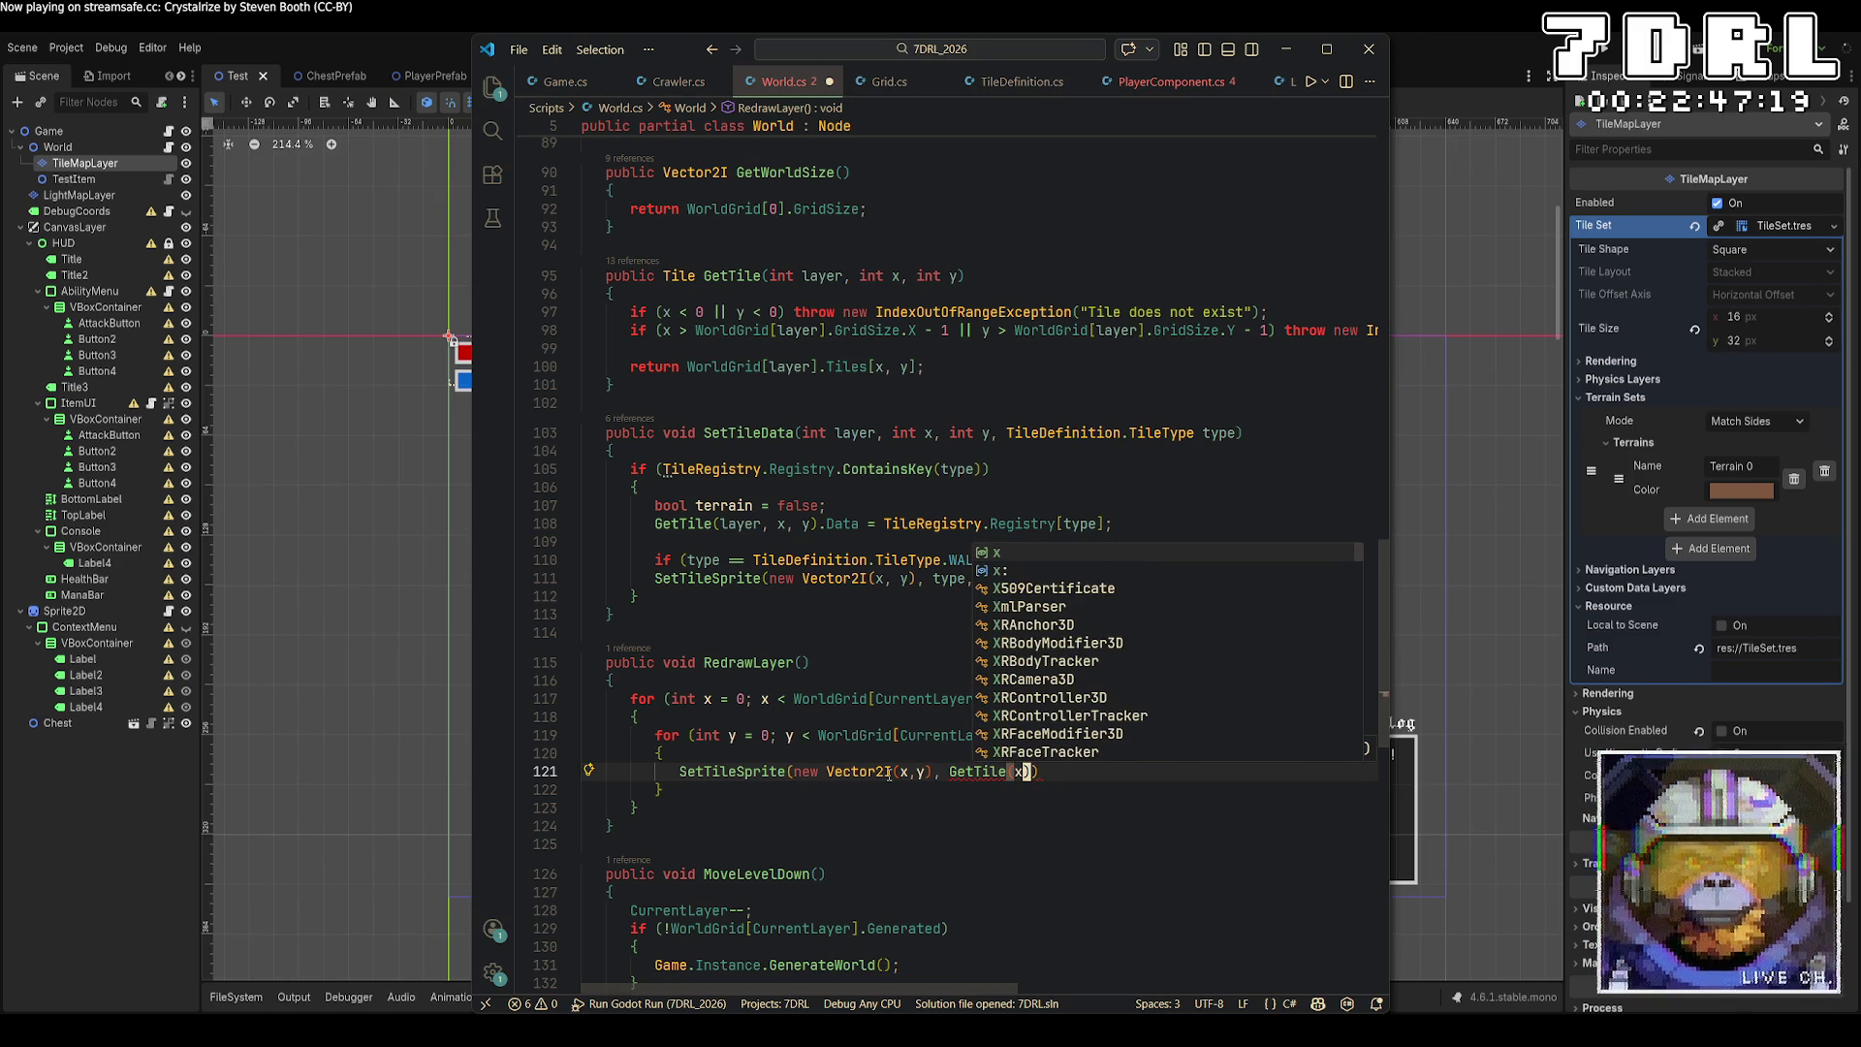
key(BackSpace)
text(CurrentLay)
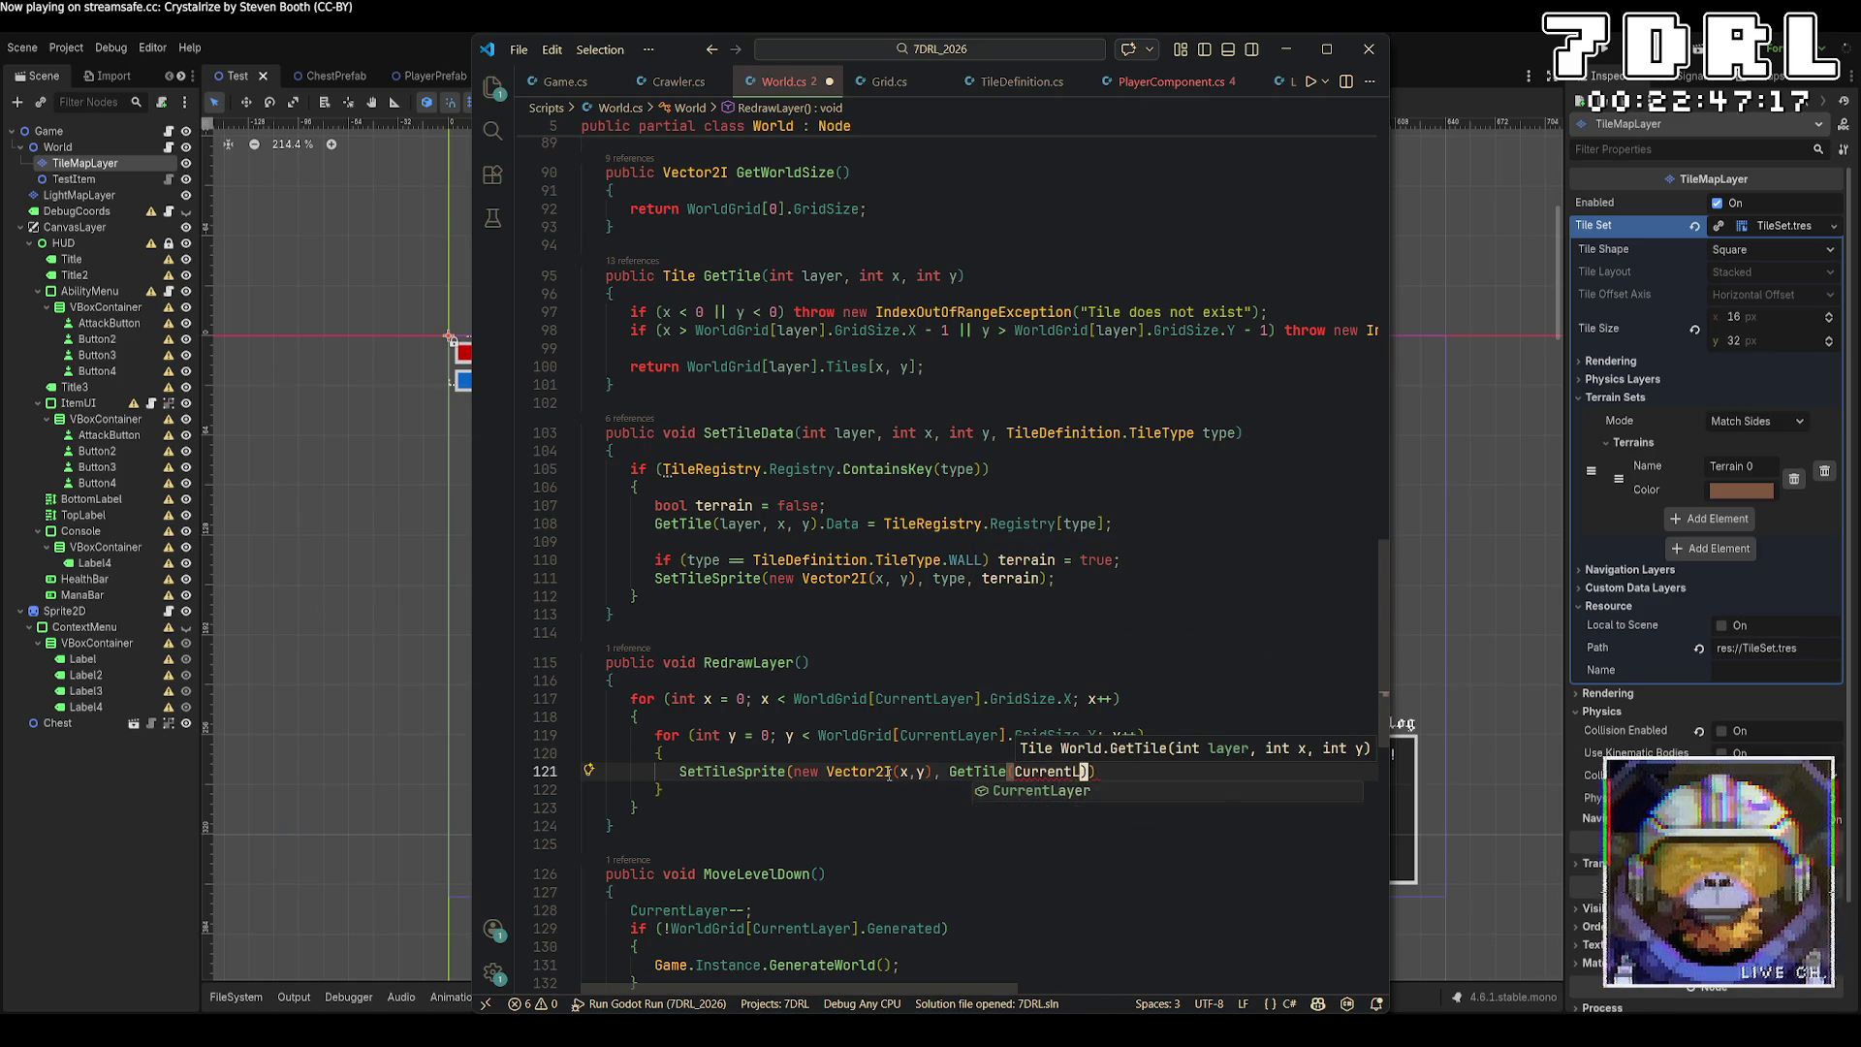
text(er, x, y)
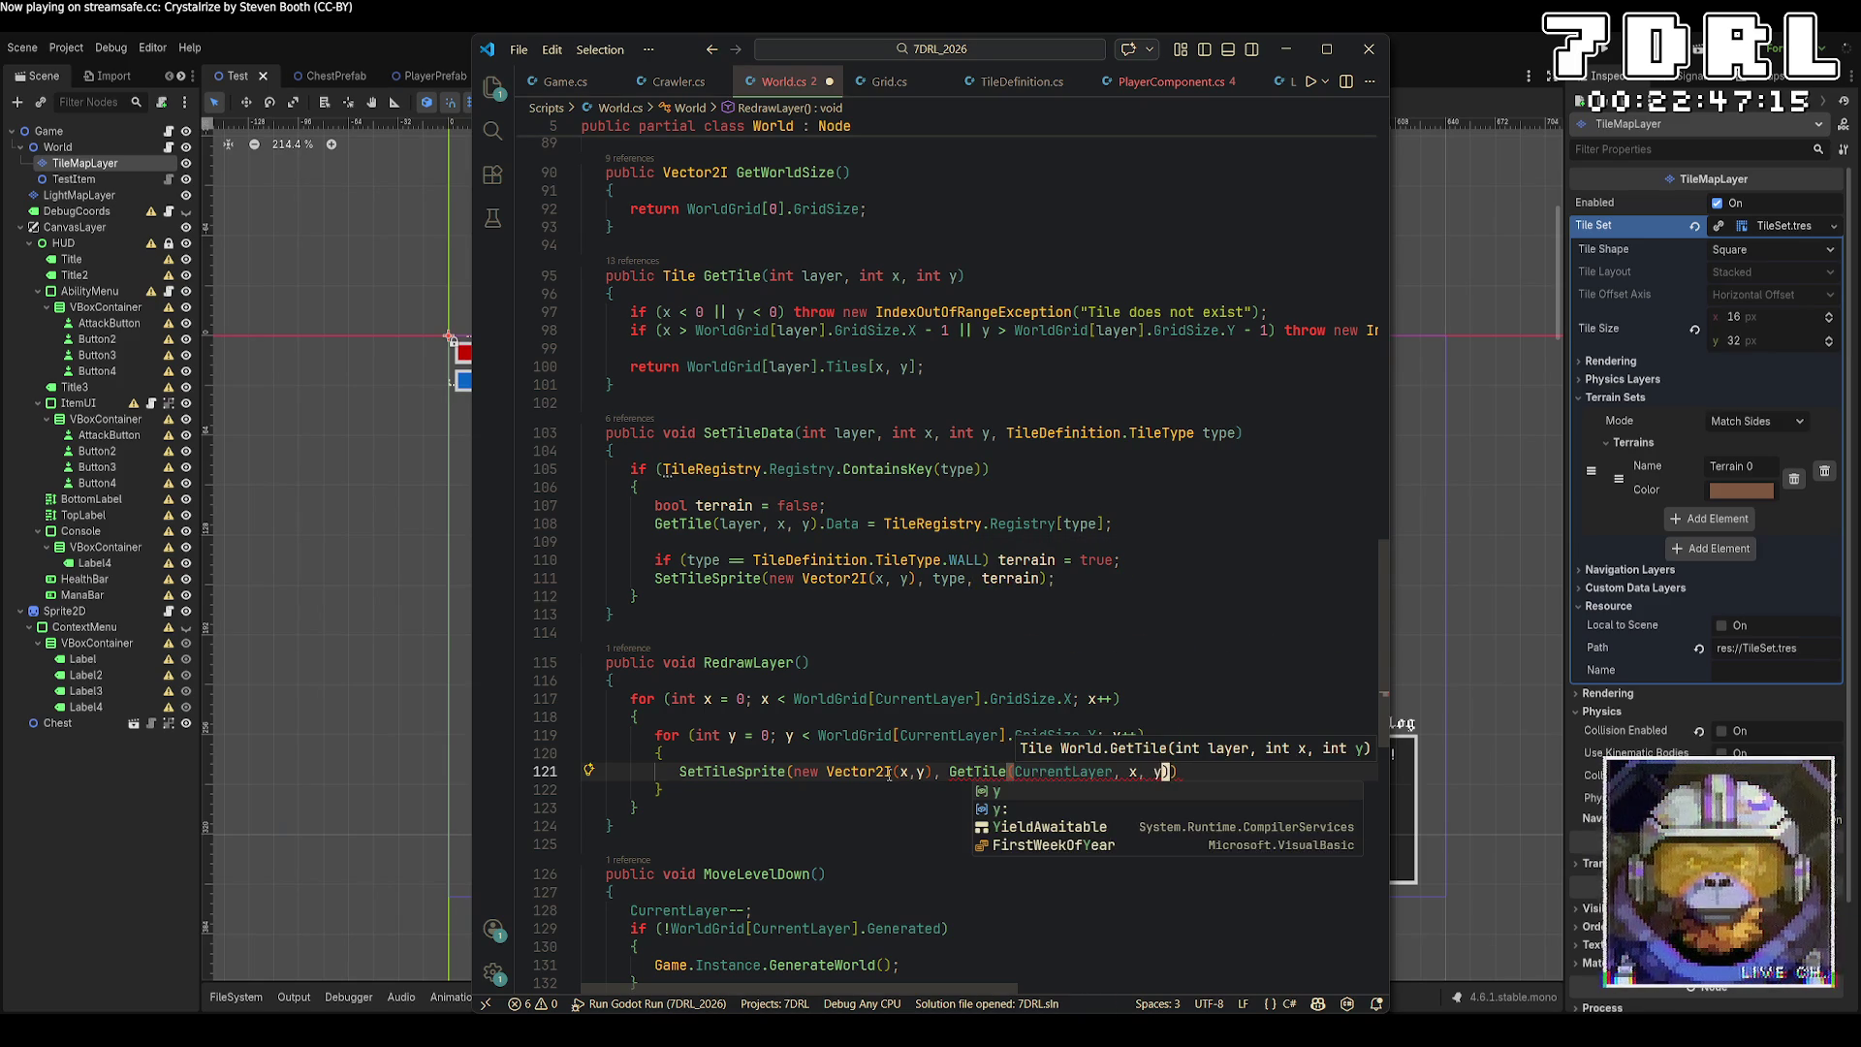
text().)
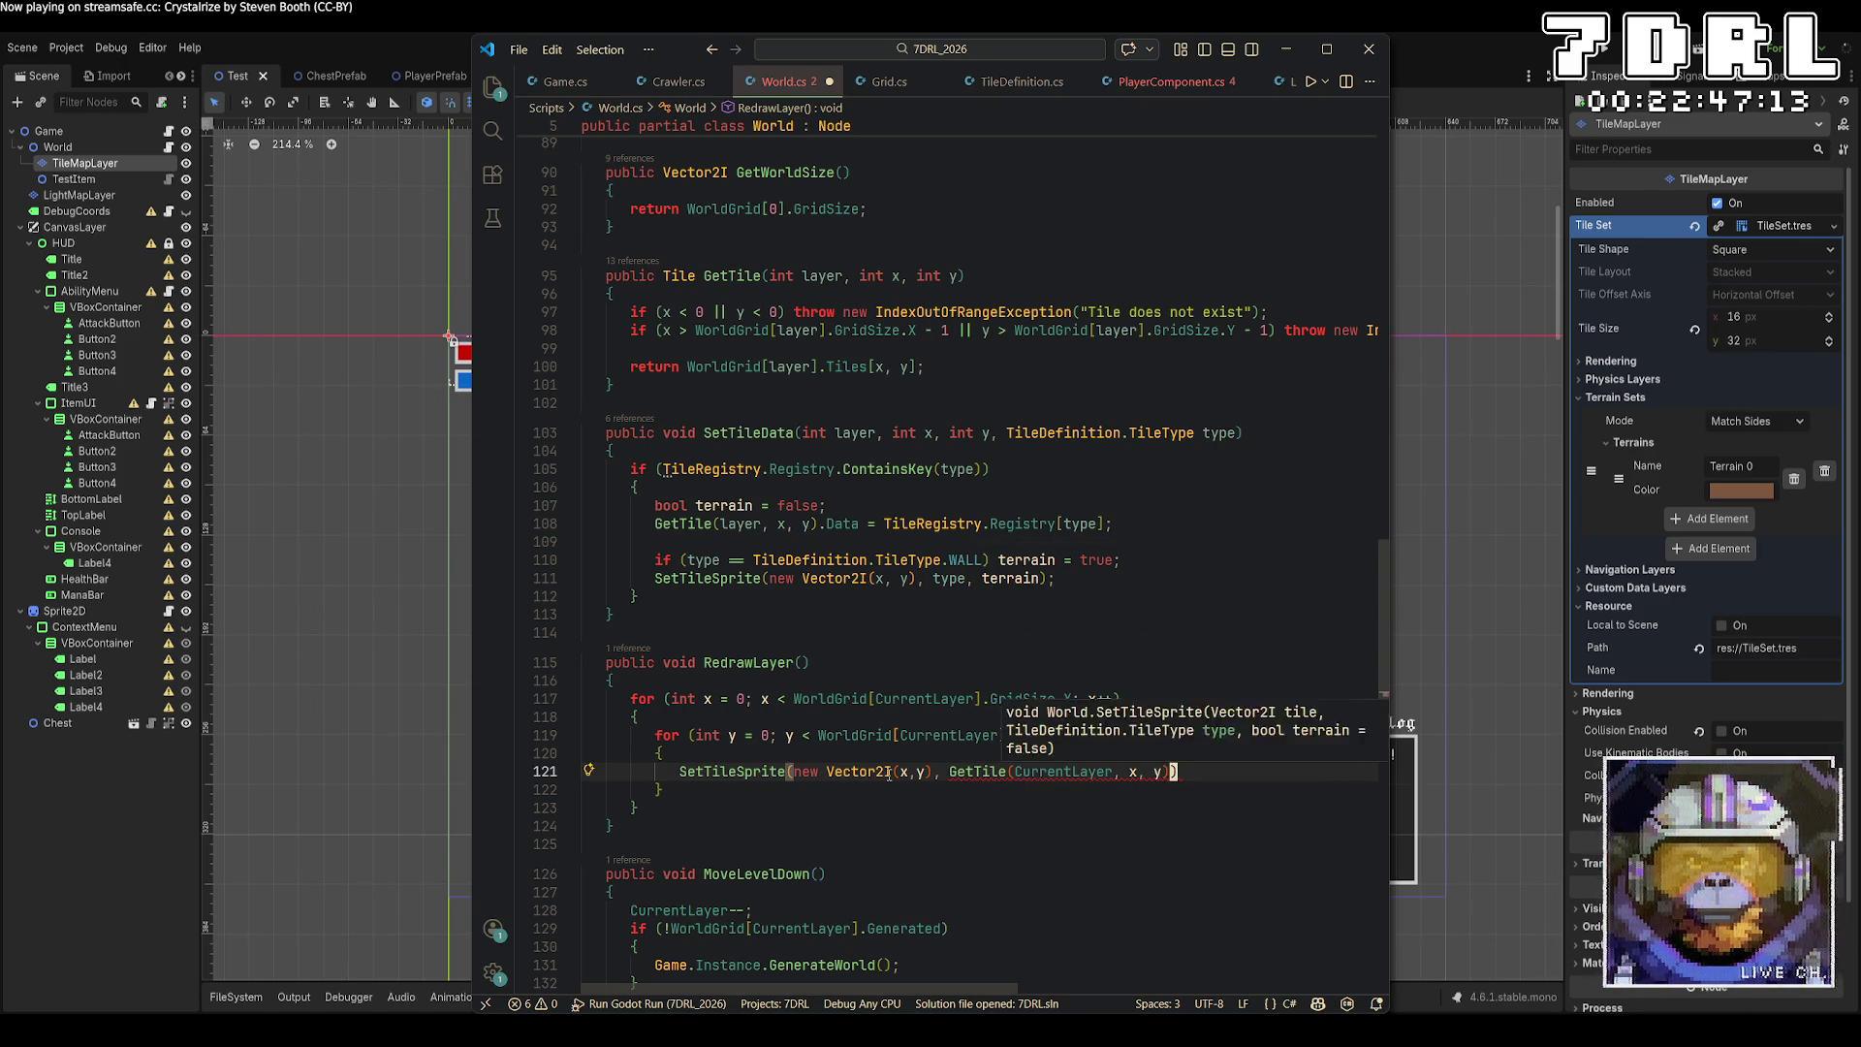
text(typ)
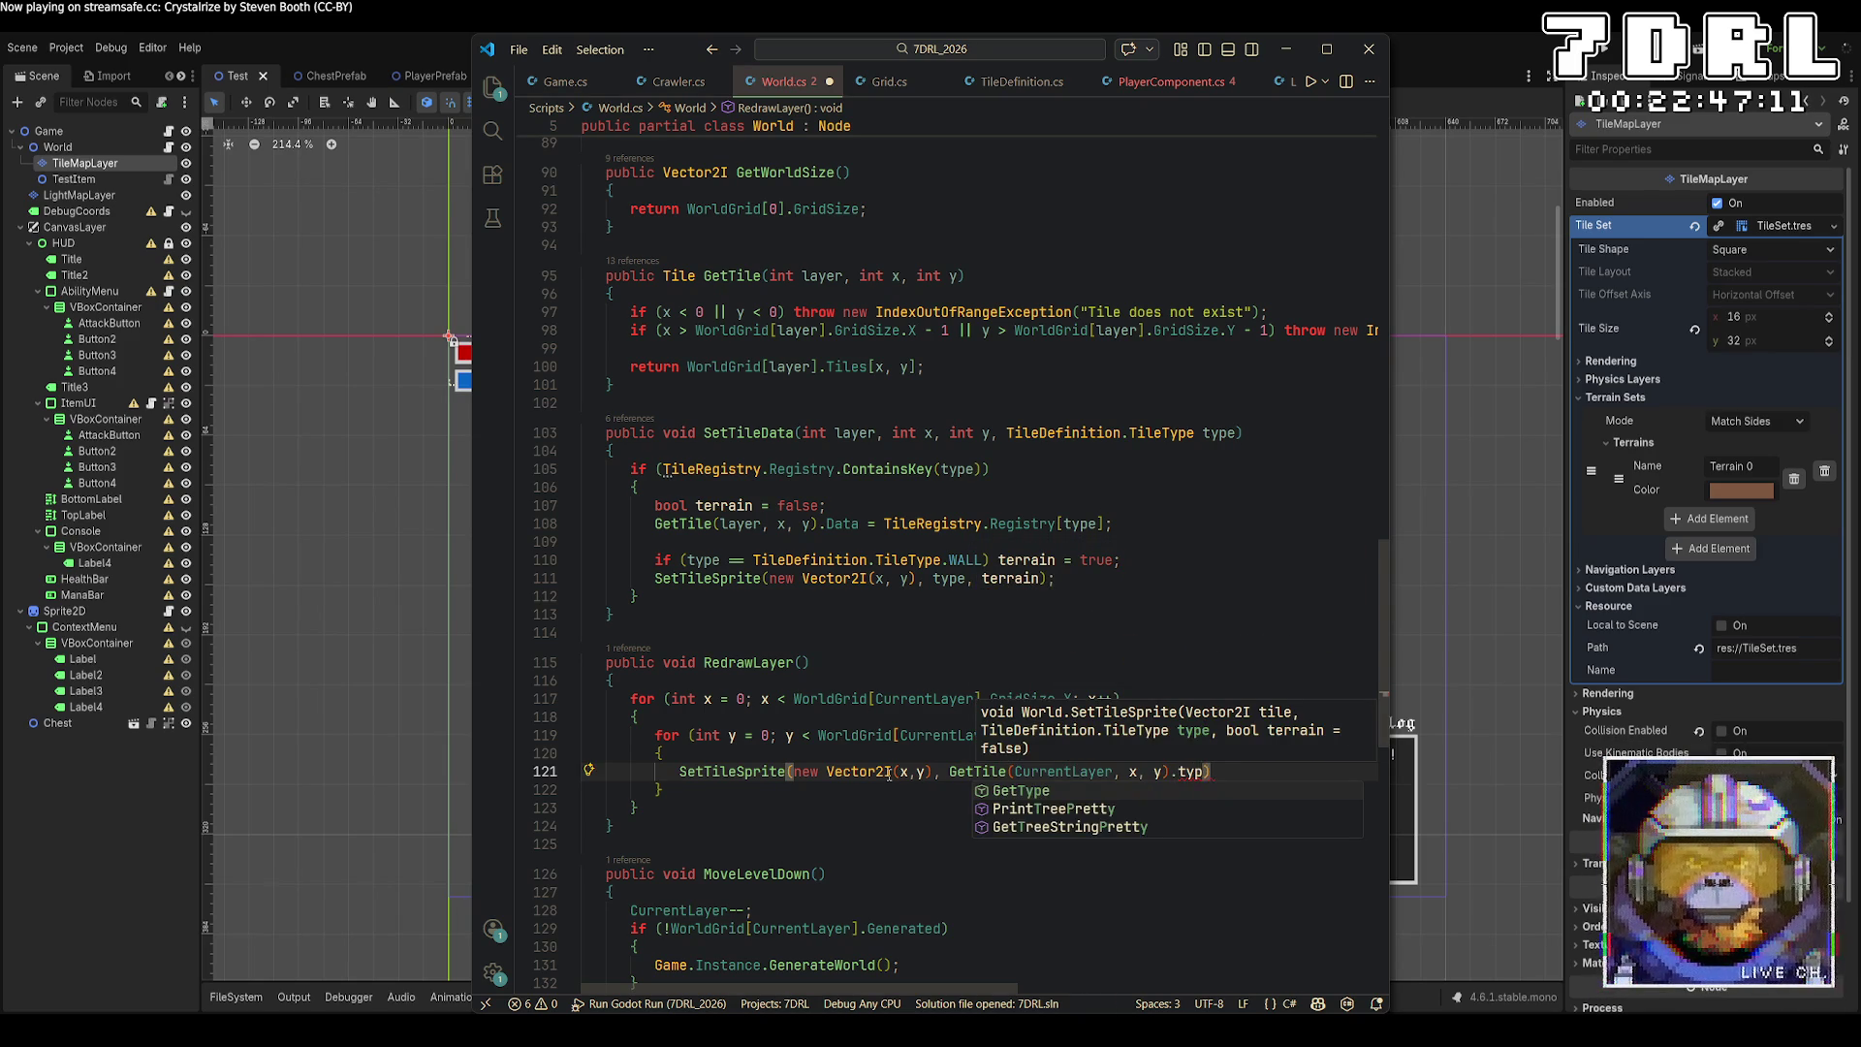
key(BackSpace)
key(BackSpace)
key(BackSpace)
text(Data.Type,)
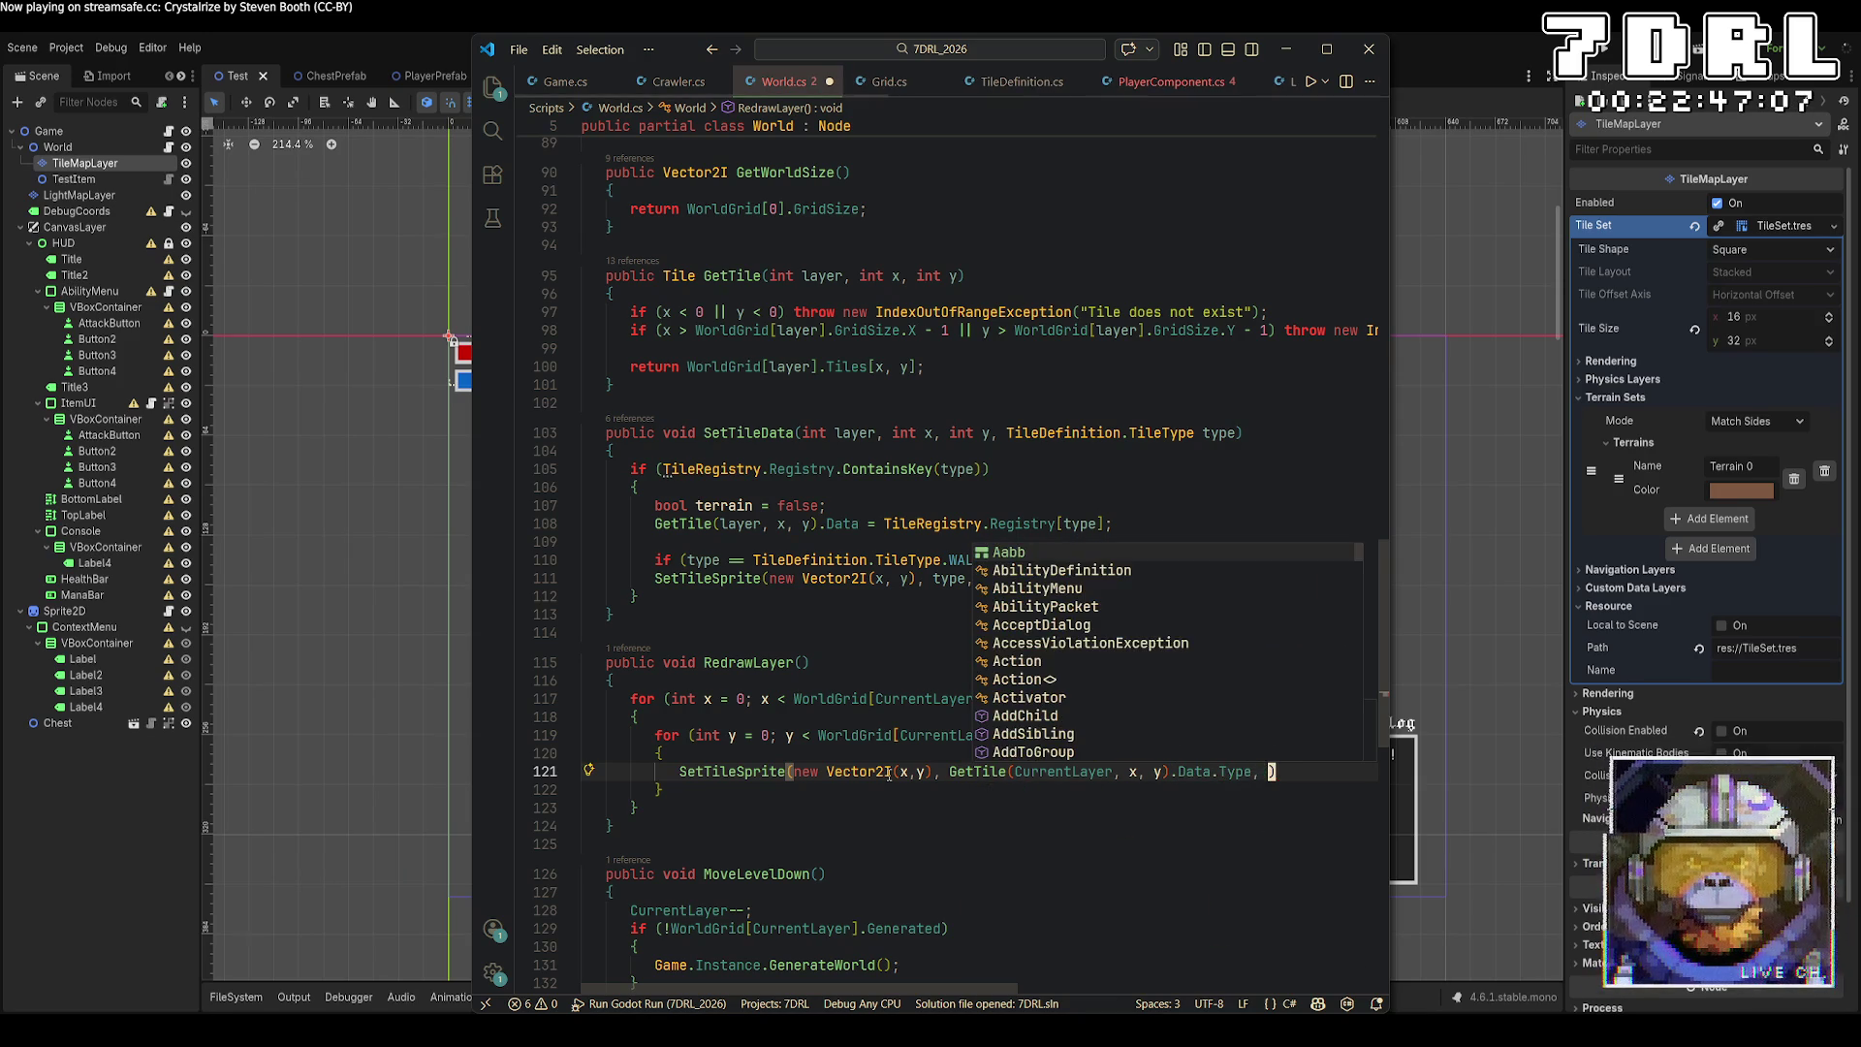
key(Escape)
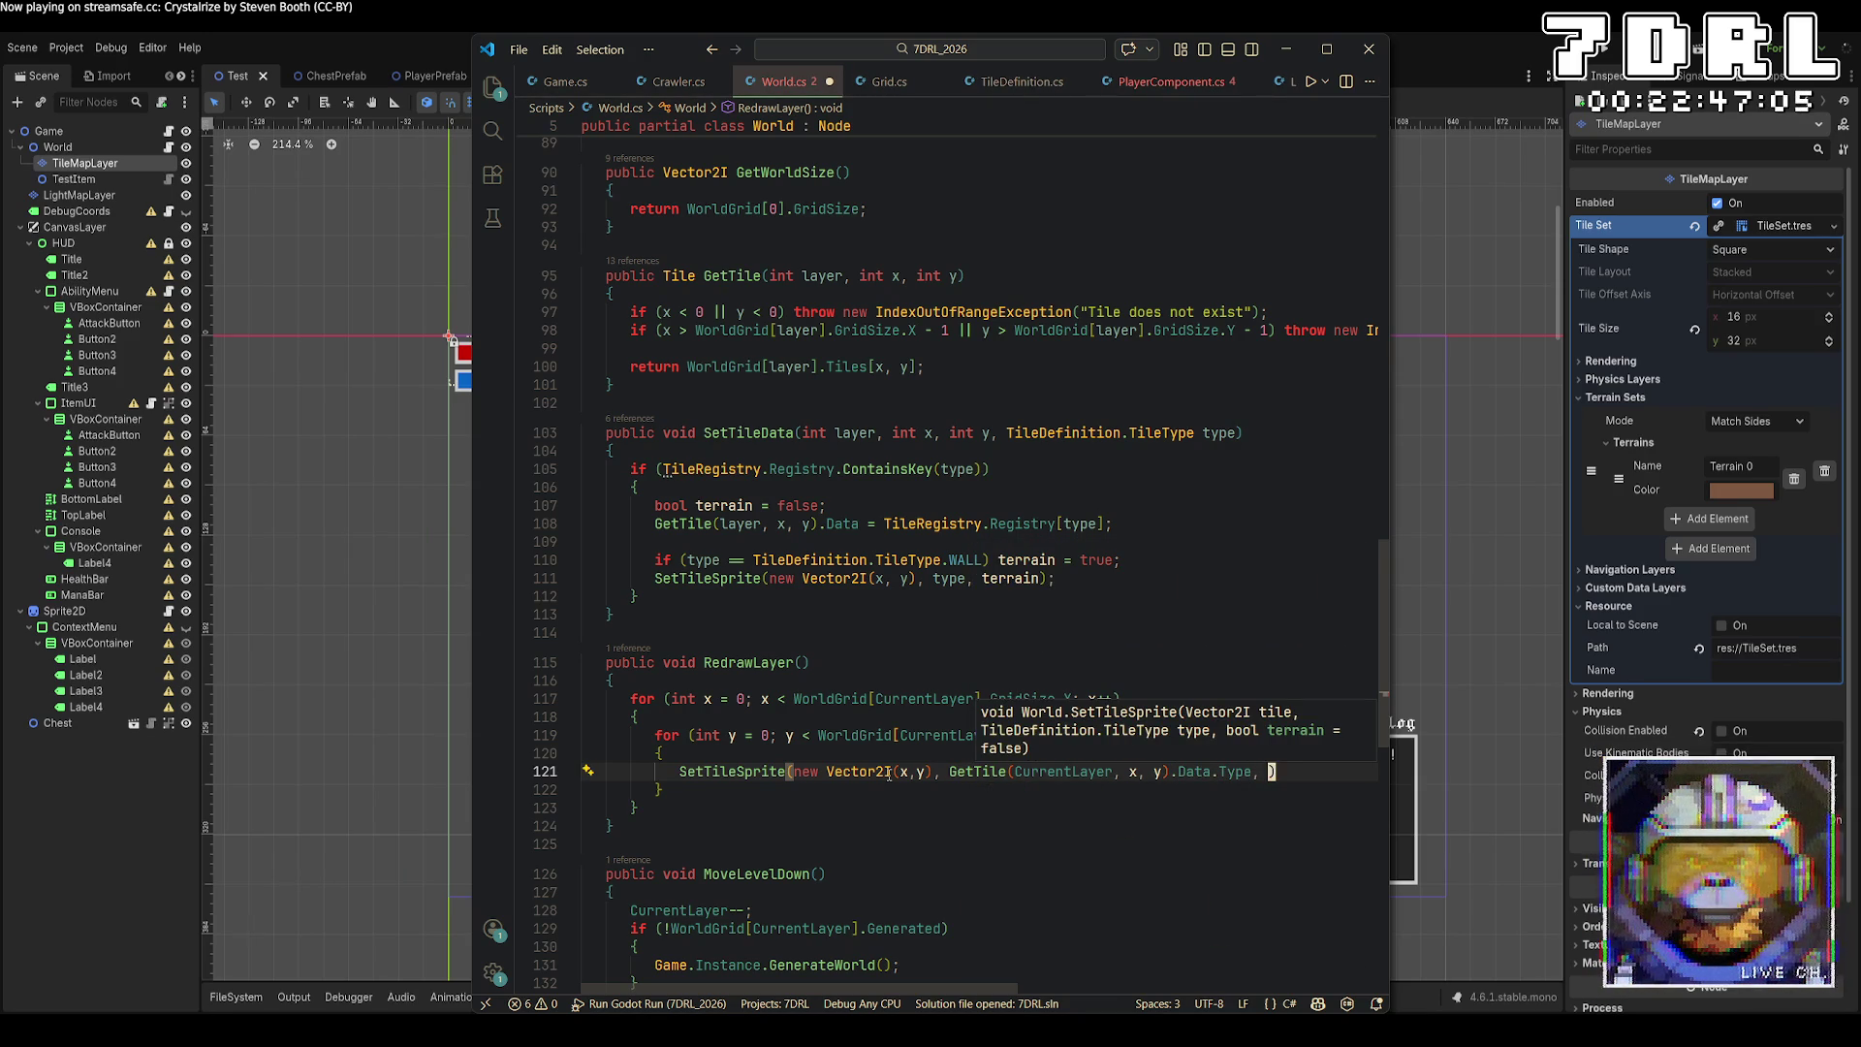
key(BackSpace)
key(BackSpace)
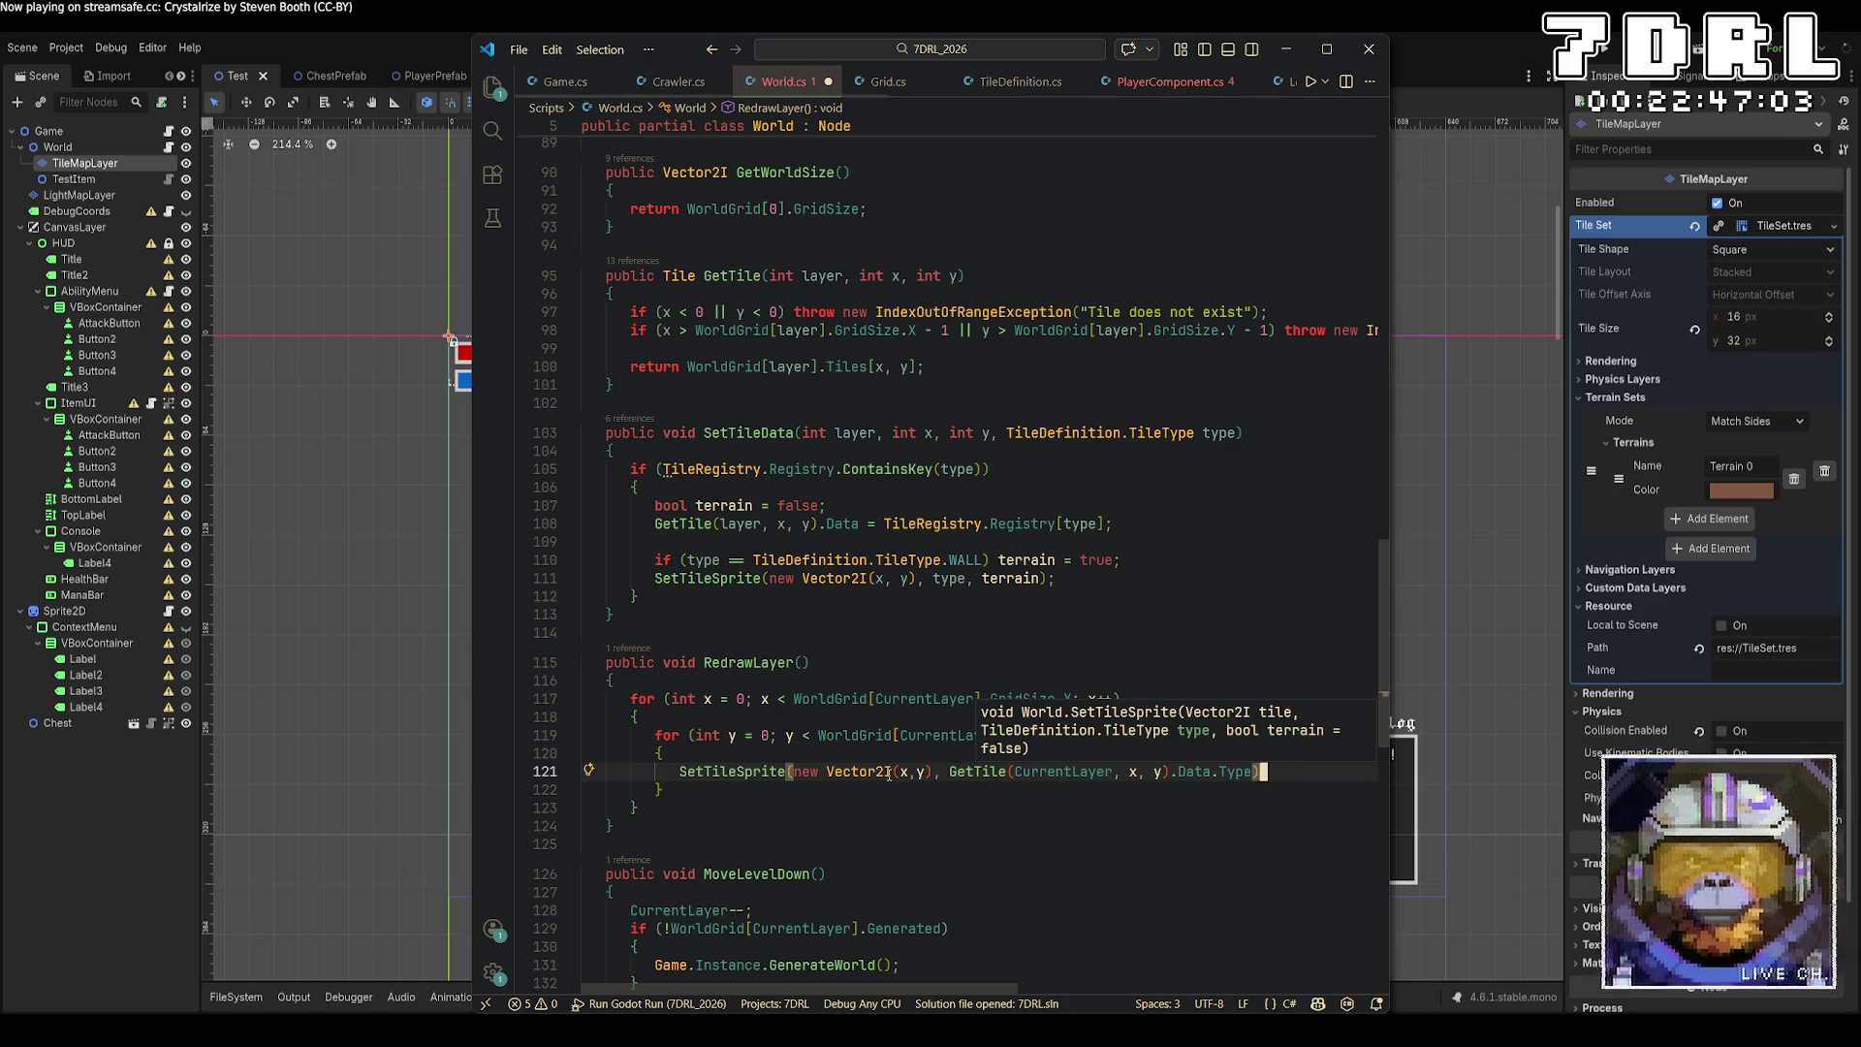
text();)
key(ctrl+s)
scroll(792, 614, down, 5)
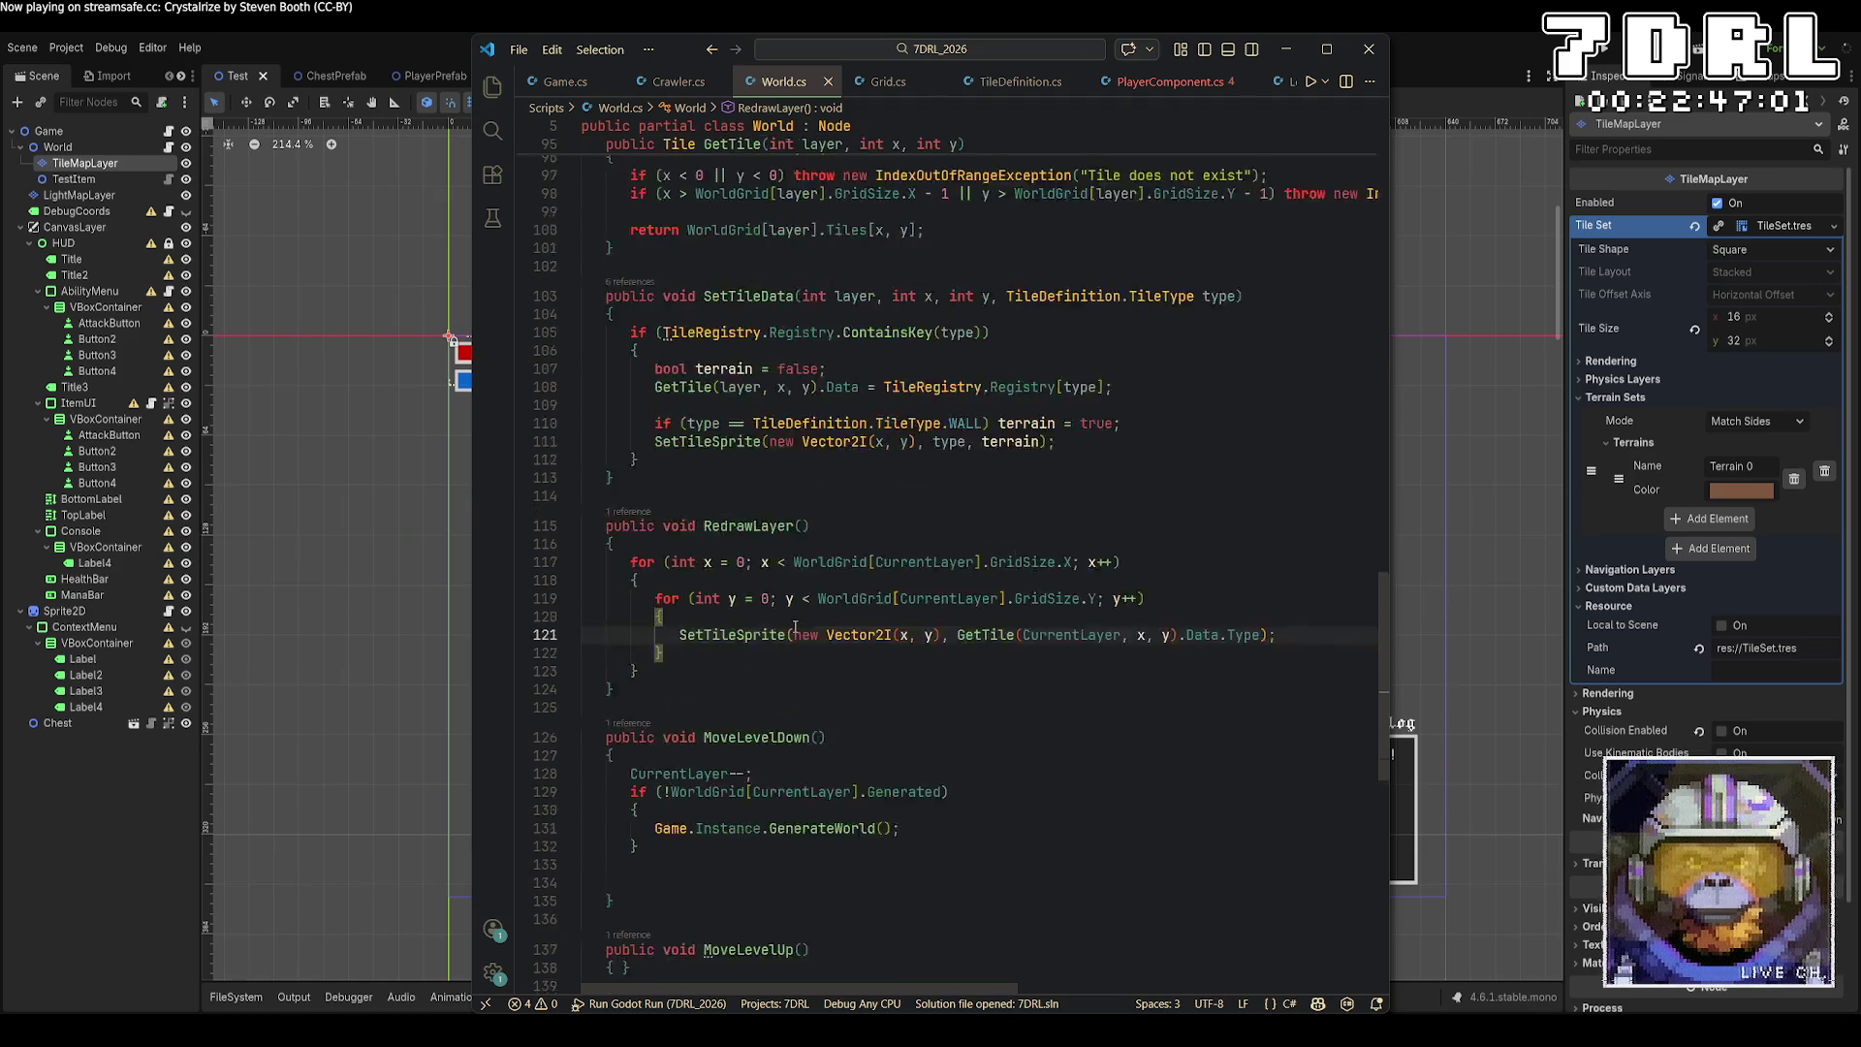
Add else { RedrawLayer(); } after MoveLevelDown's if block, then check Godot's build problems.
click(965, 603)
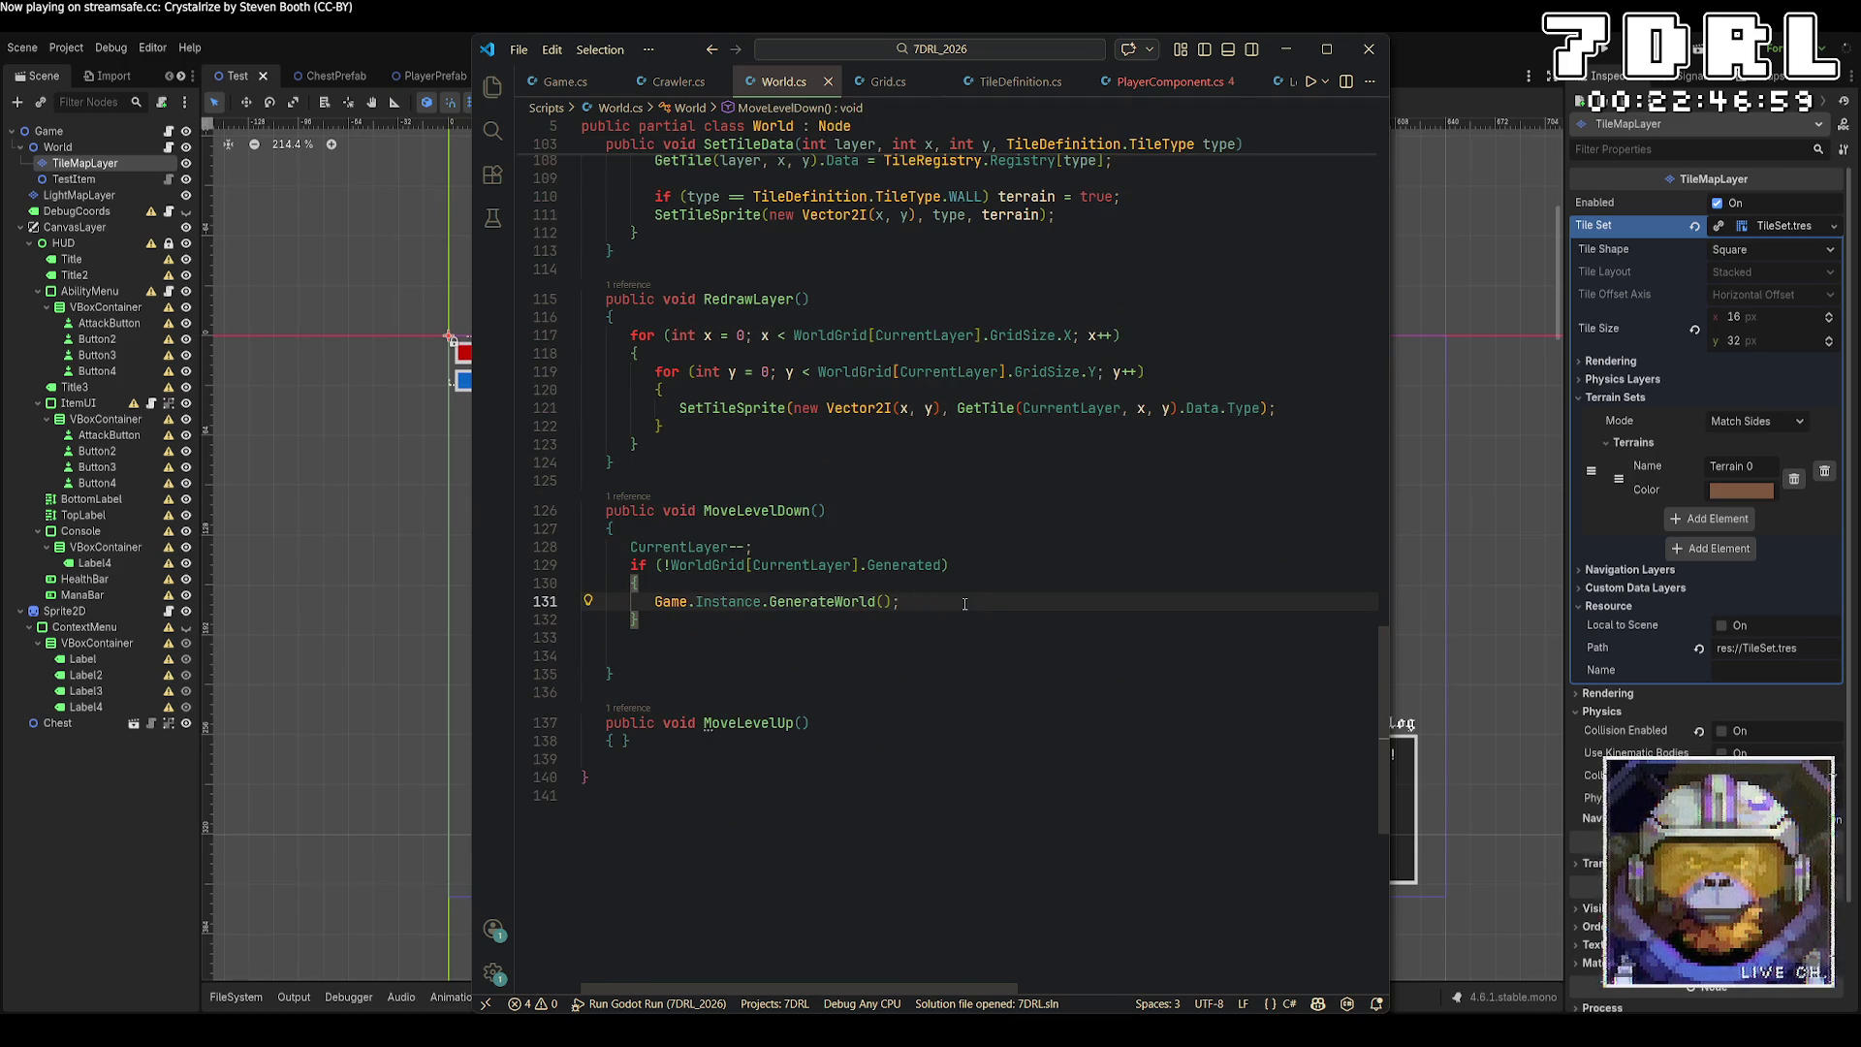
click(868, 622)
key(Return)
text(else)
key(Return)
text({)
key(Return)
text(RedrawLayer();)
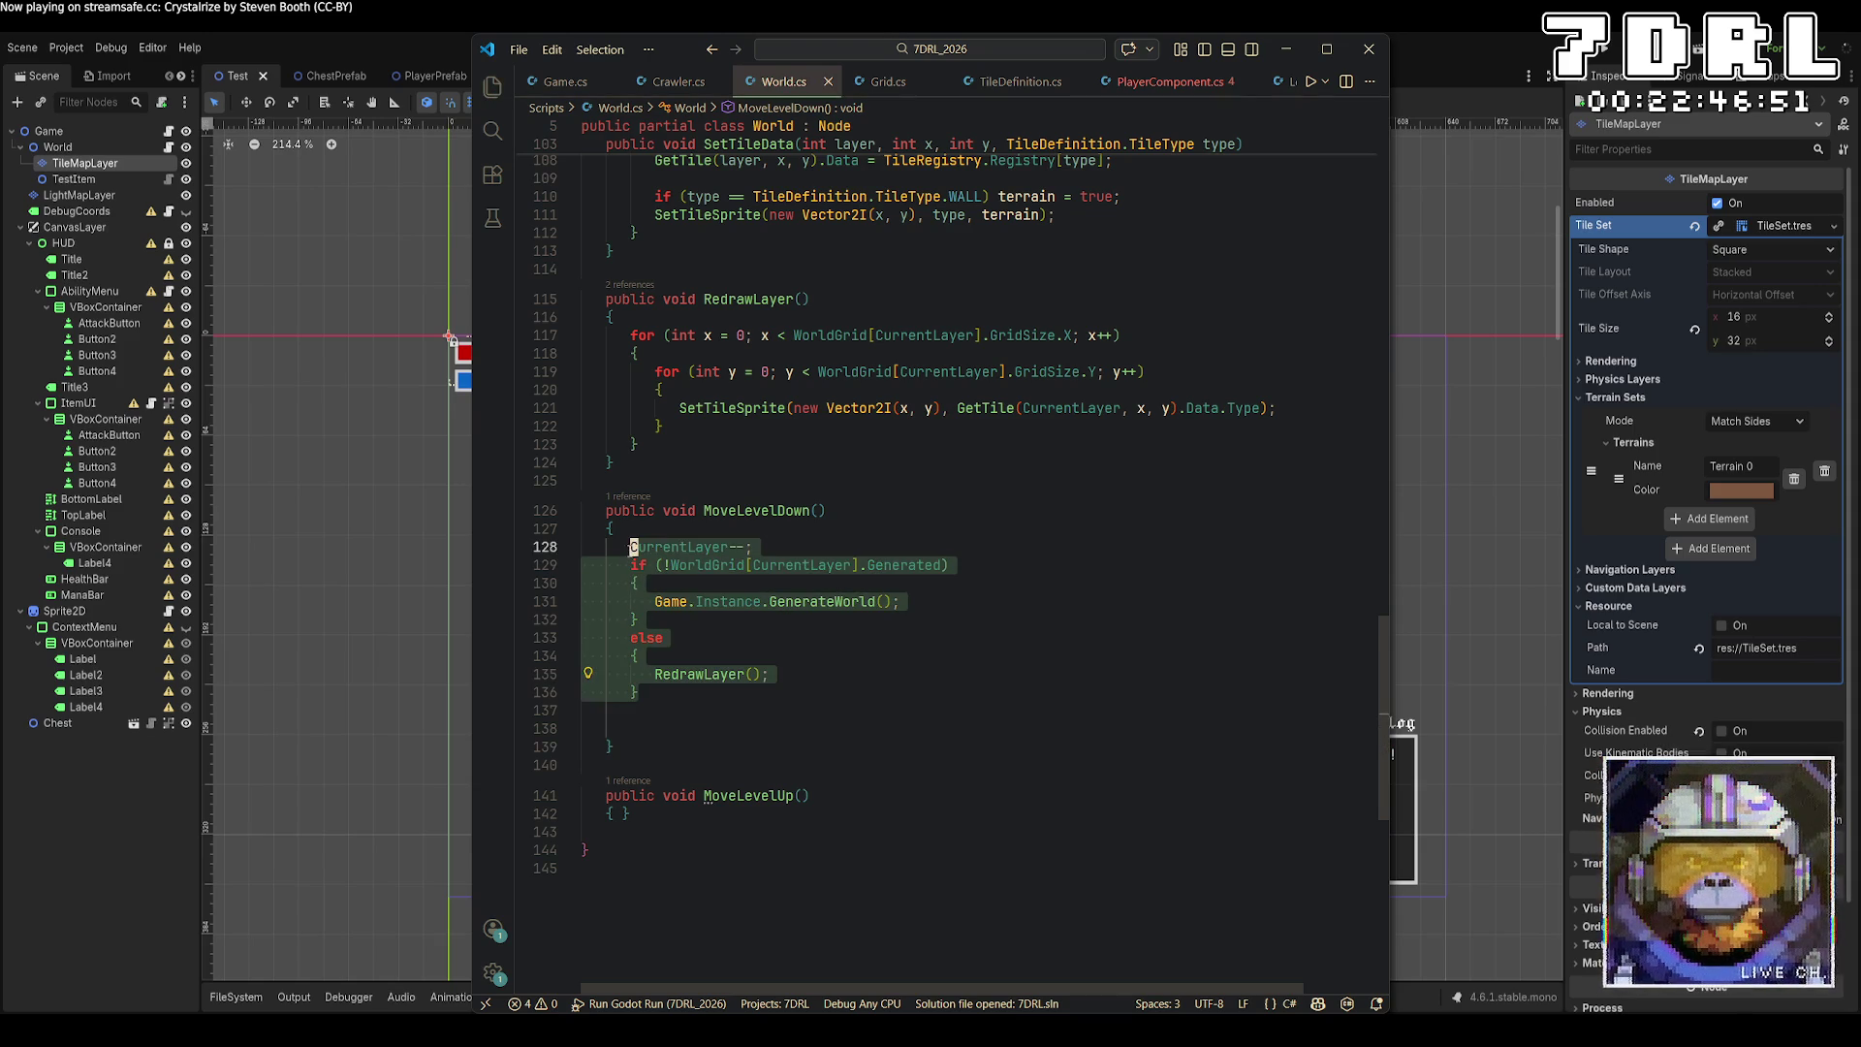
click(621, 813)
click(1608, 61)
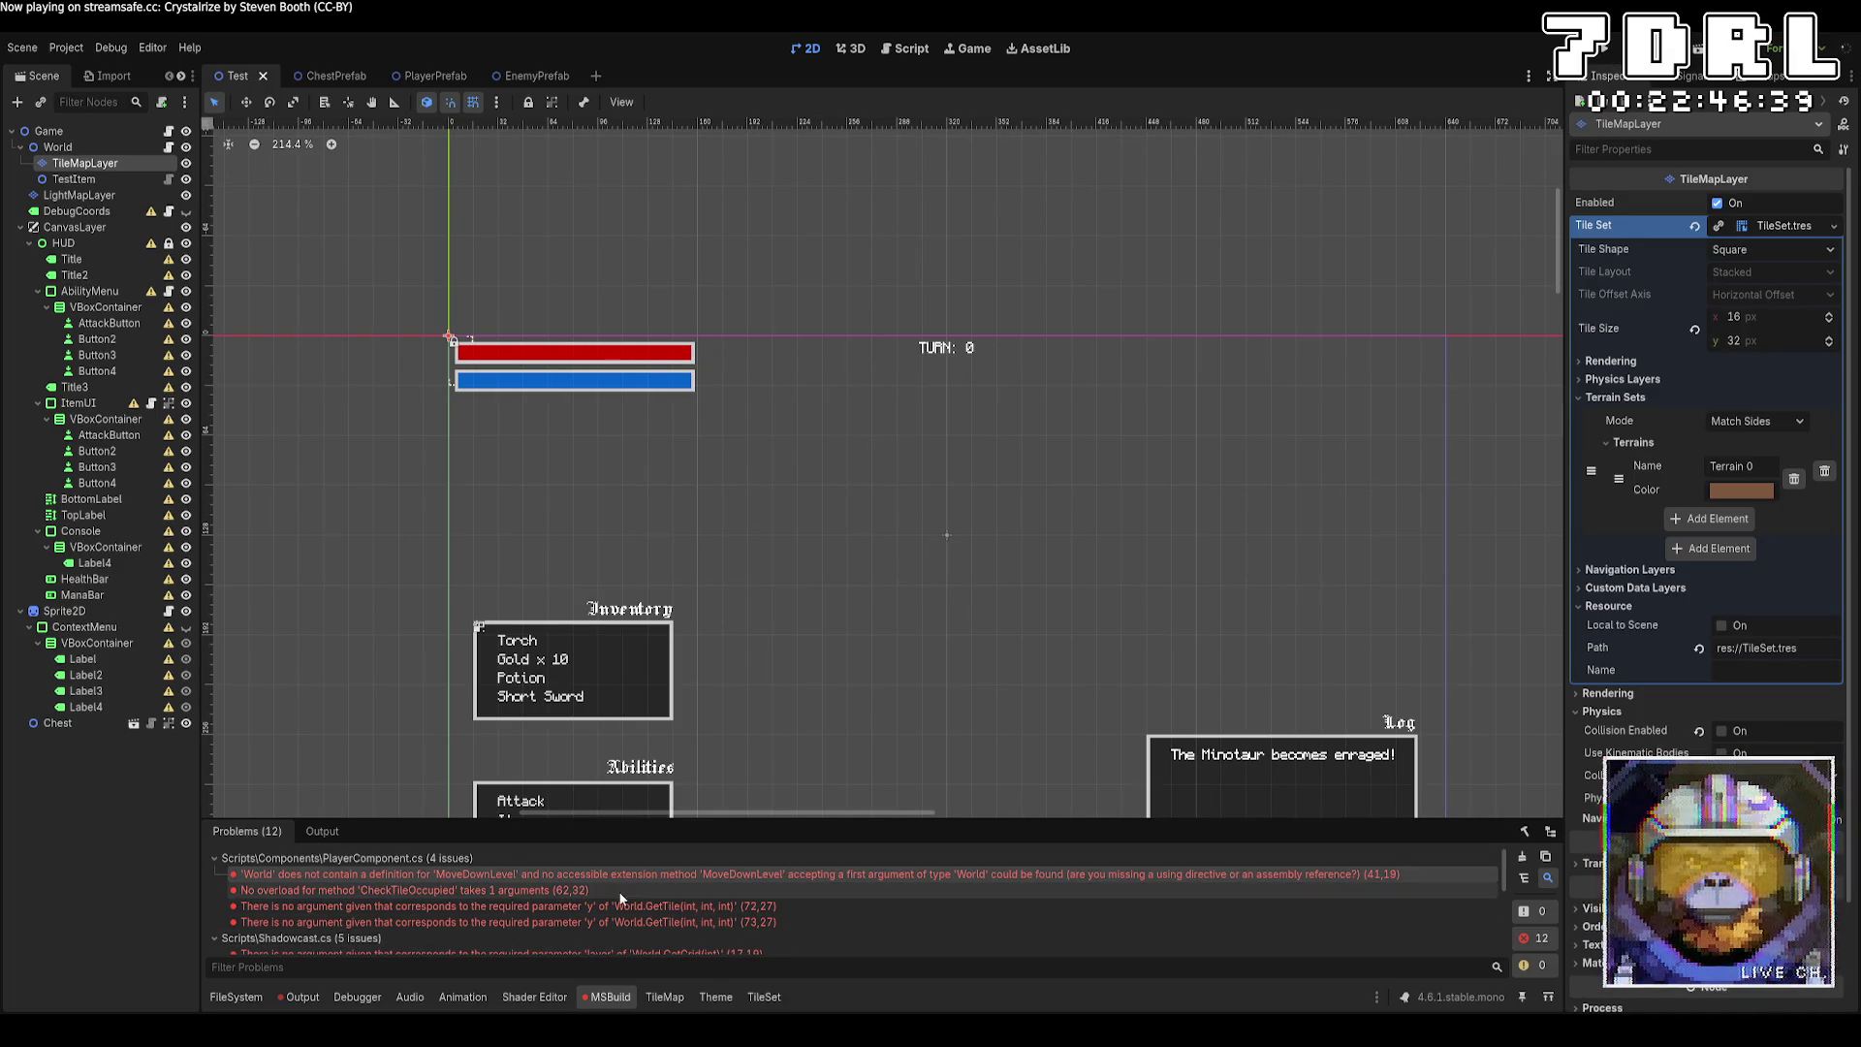
Pass Game.Instance.World.CurrentLayer as CheckTileOccupied's first argument on line 62.
double_click(549, 893)
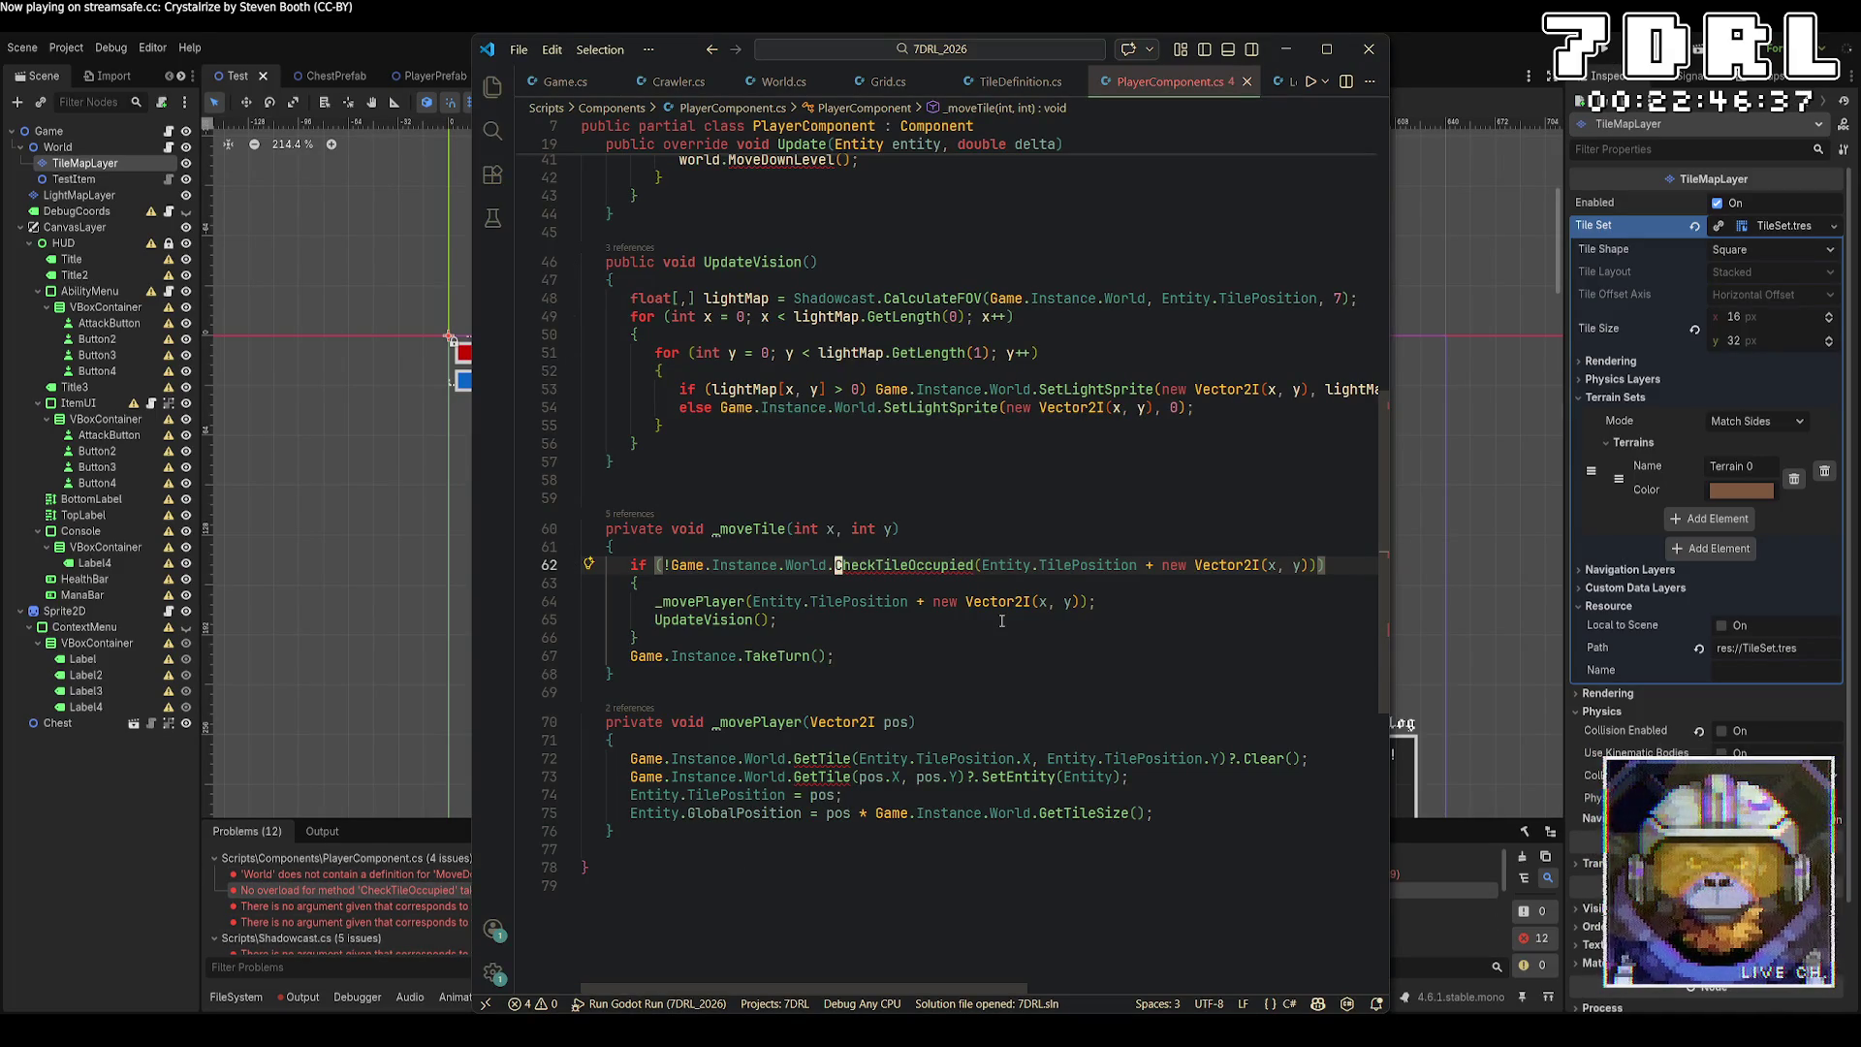
mouse_move(902, 565)
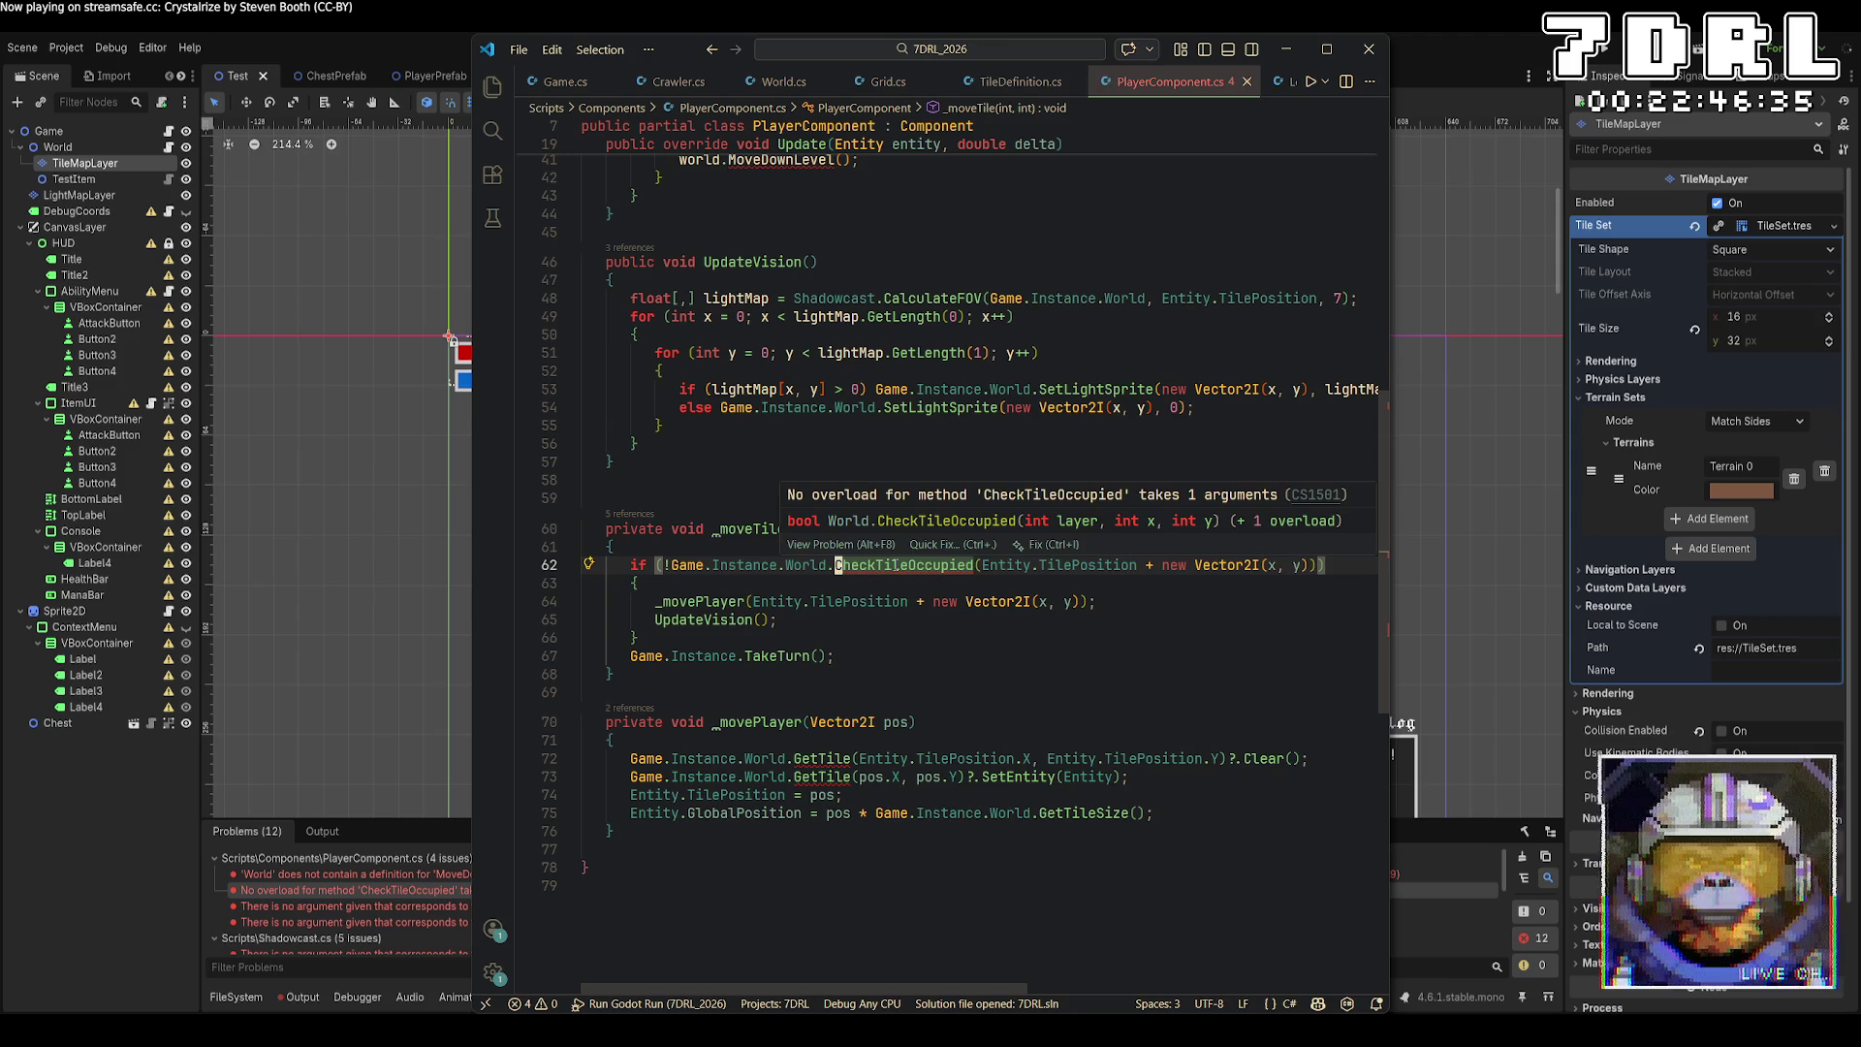
click(1117, 656)
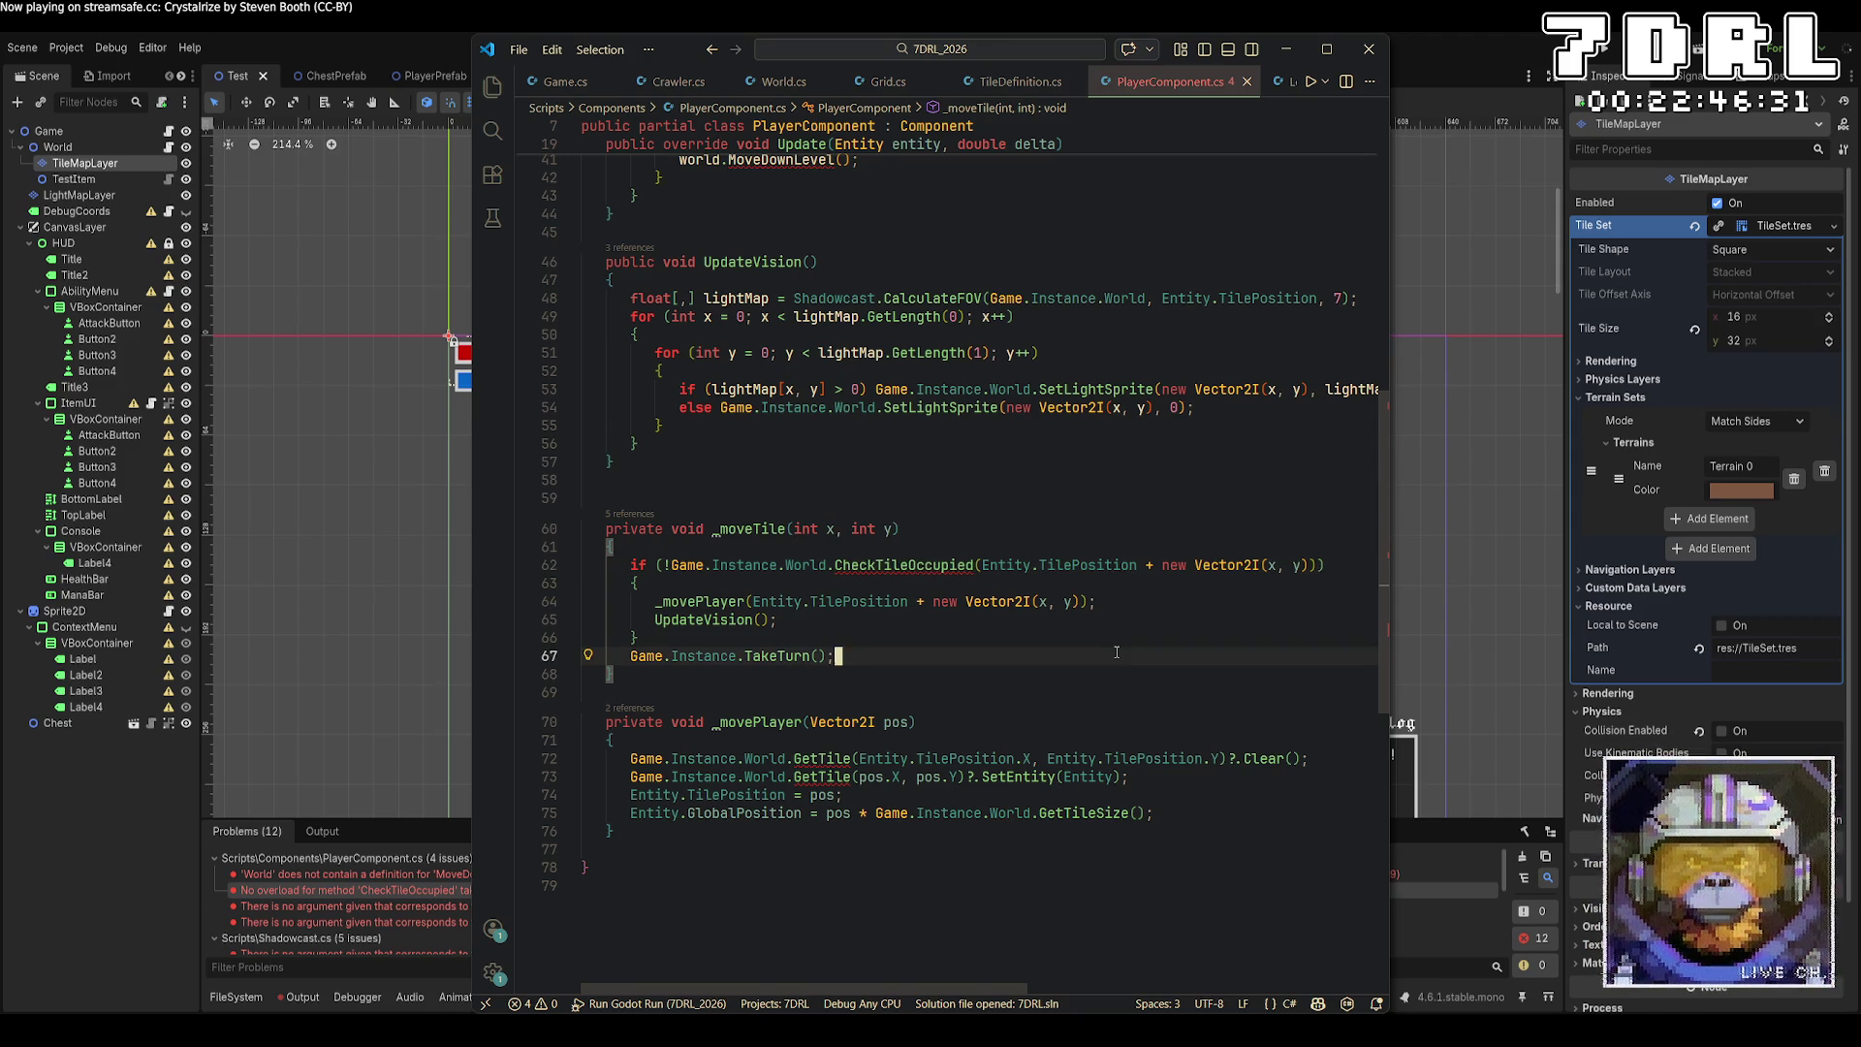
scroll(1062, 642, up, 1)
click(981, 613)
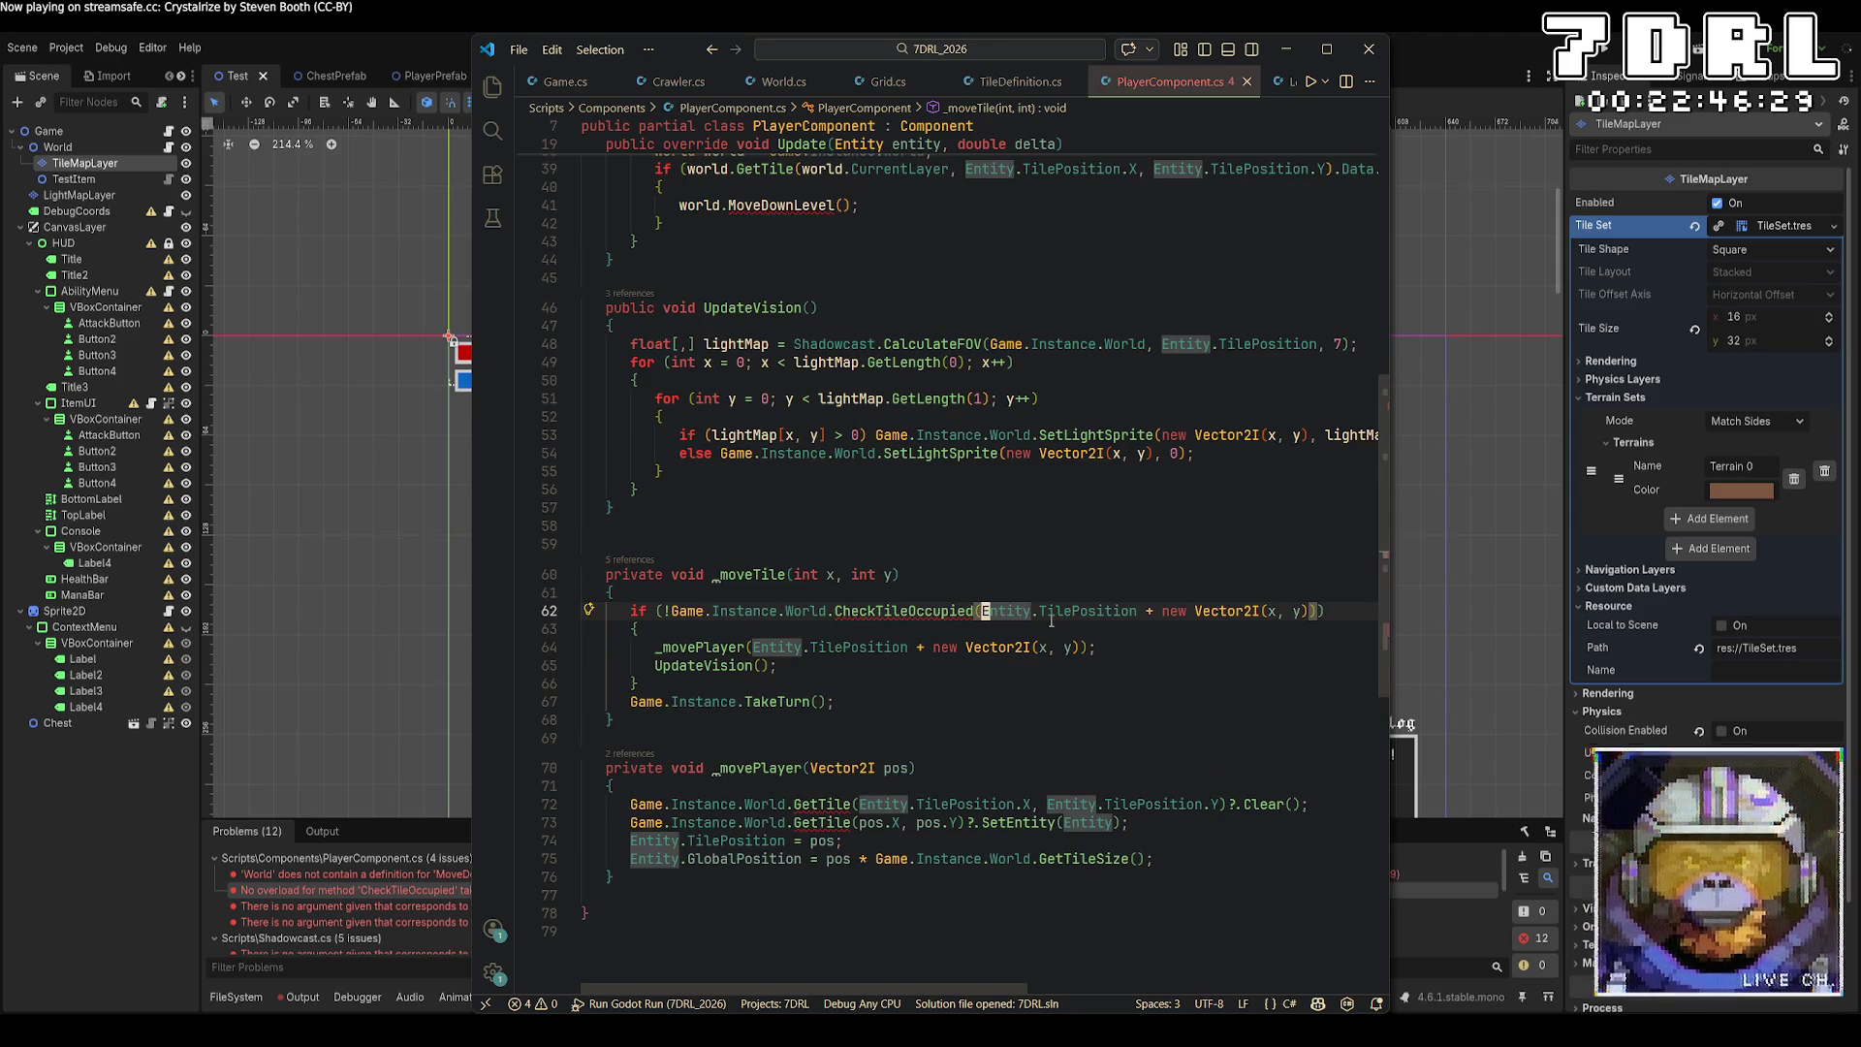
text(Instance)
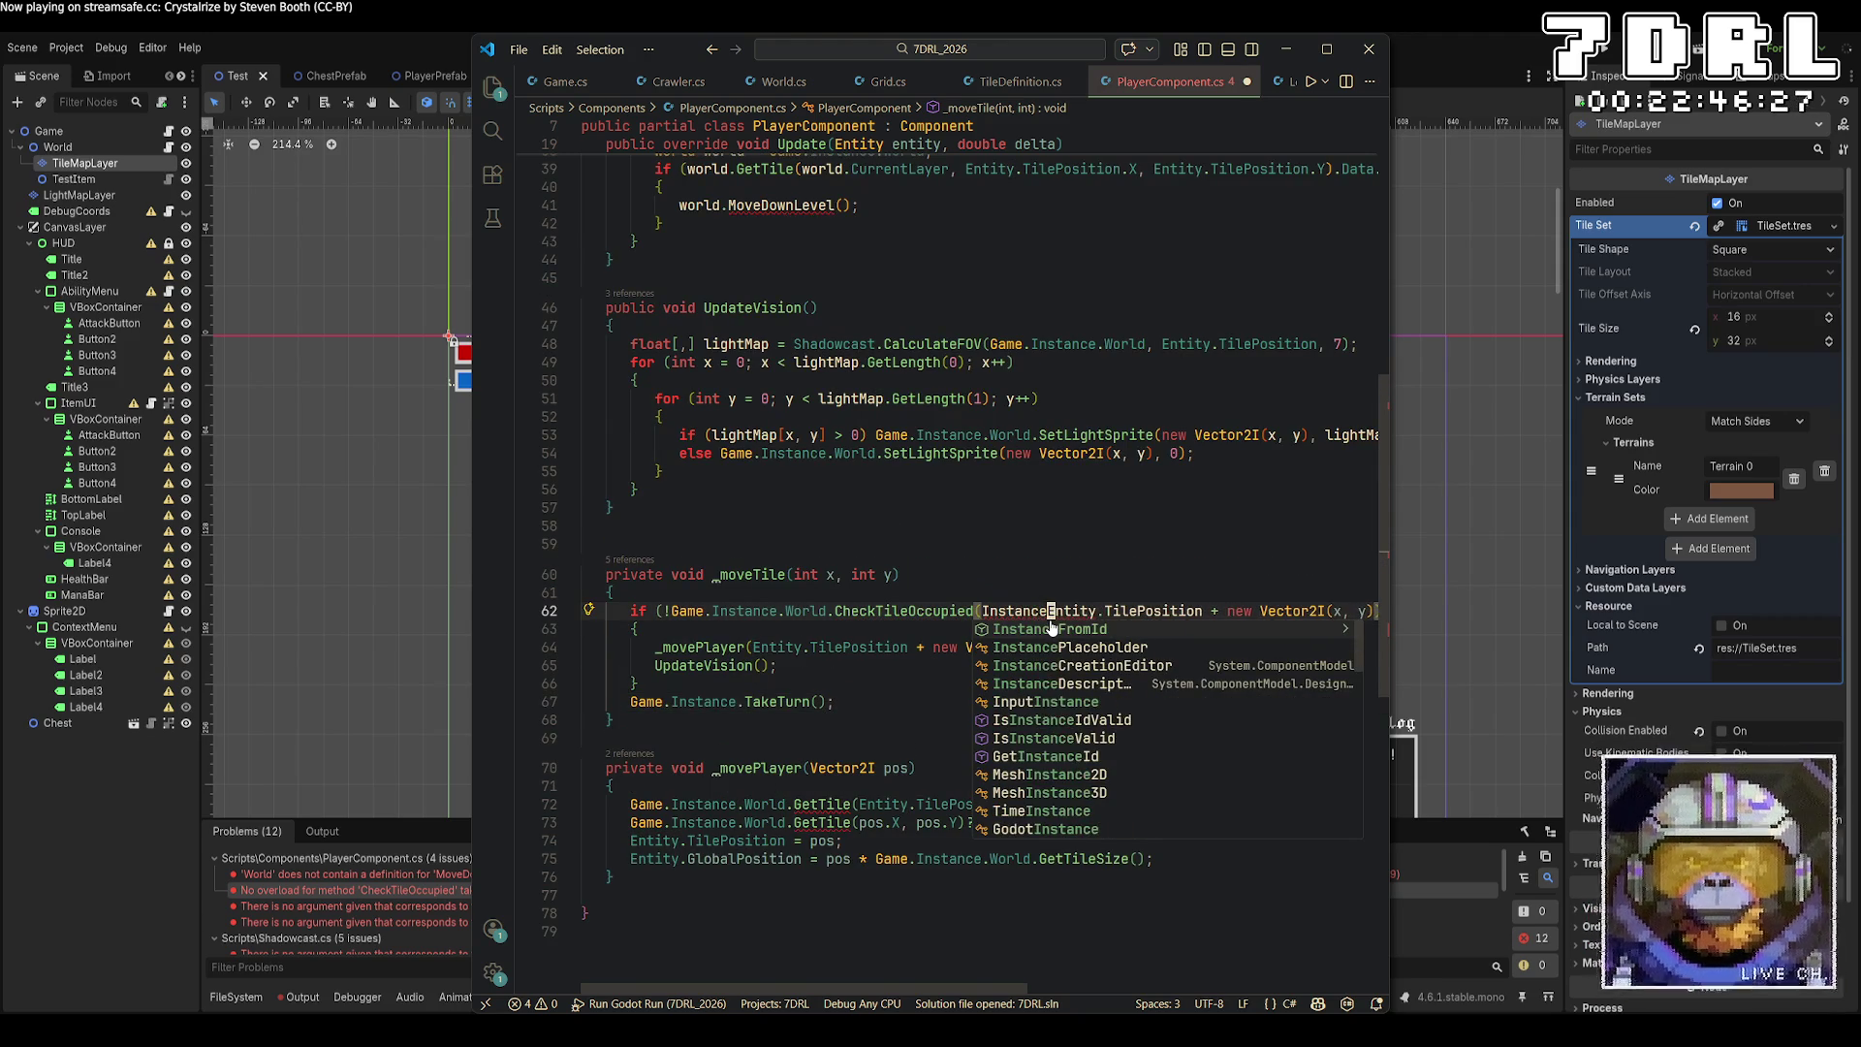
key(BackSpace)
key(BackSpace)
key(BackSpace)
text(Game.Instance.)
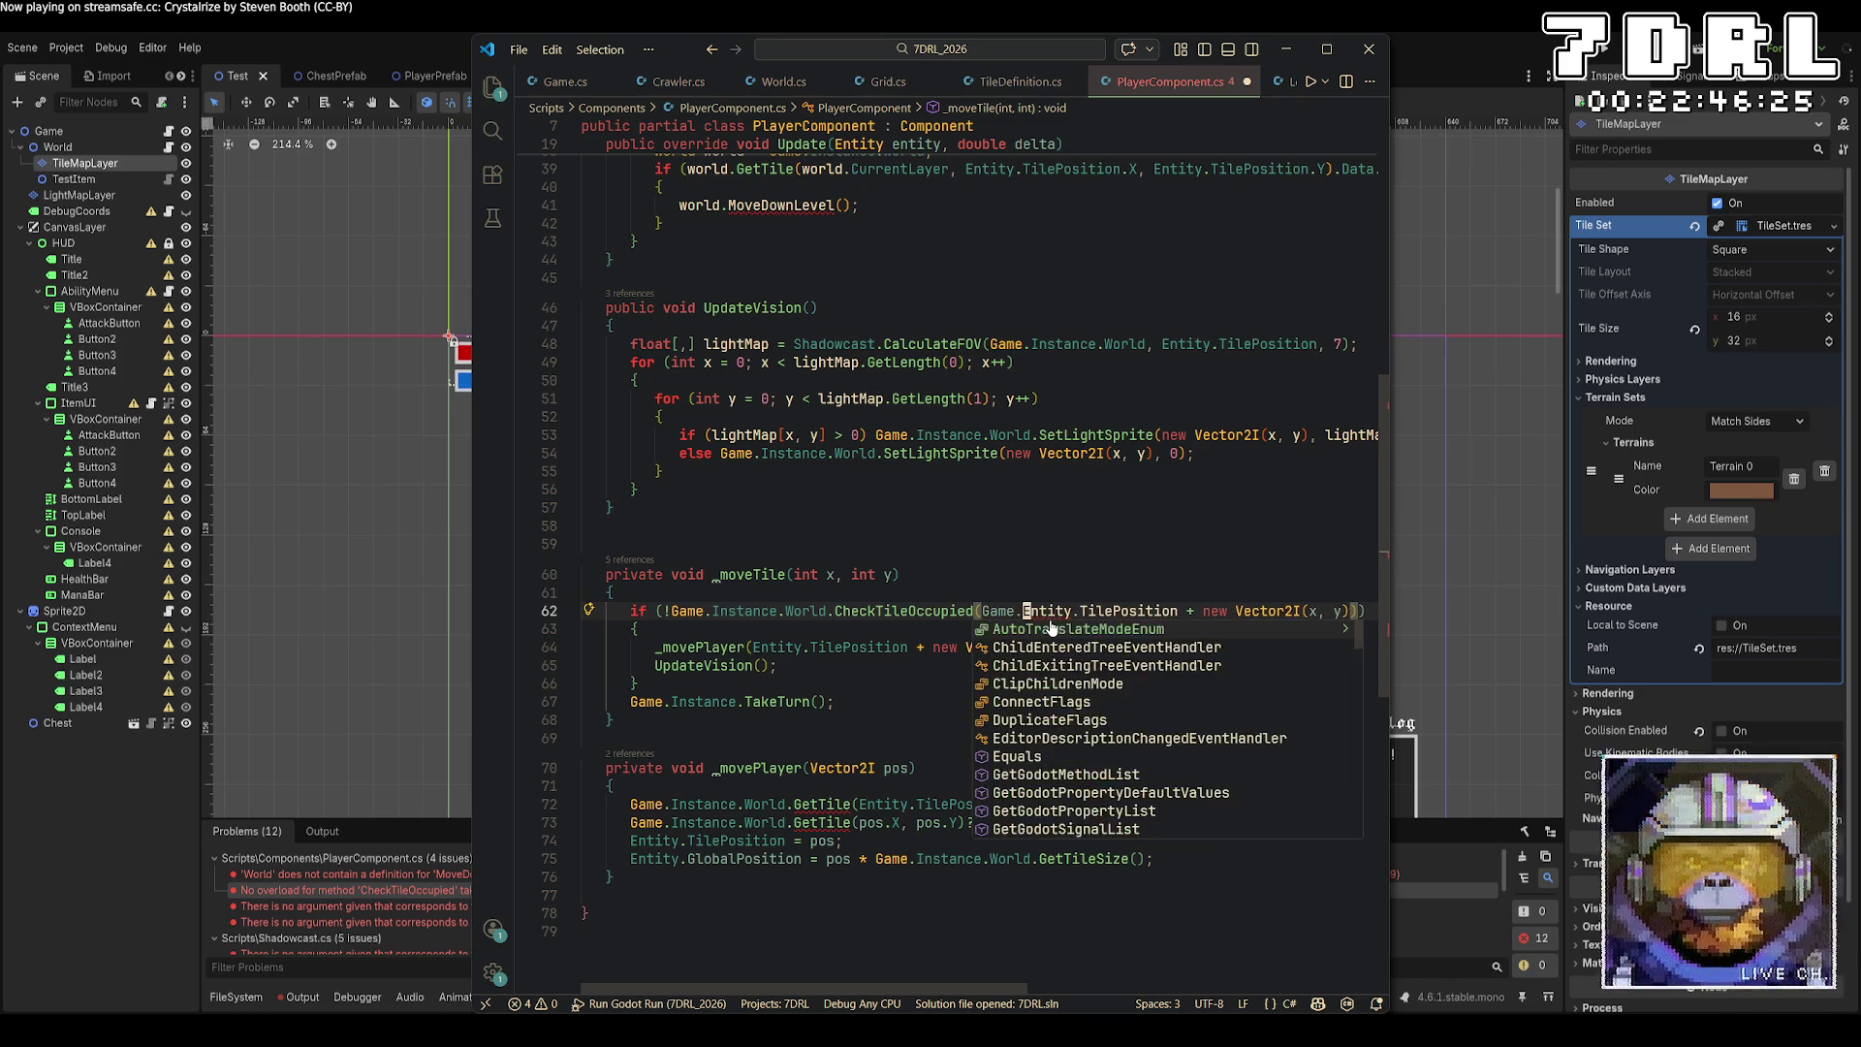
text(World.CurrentLayer,)
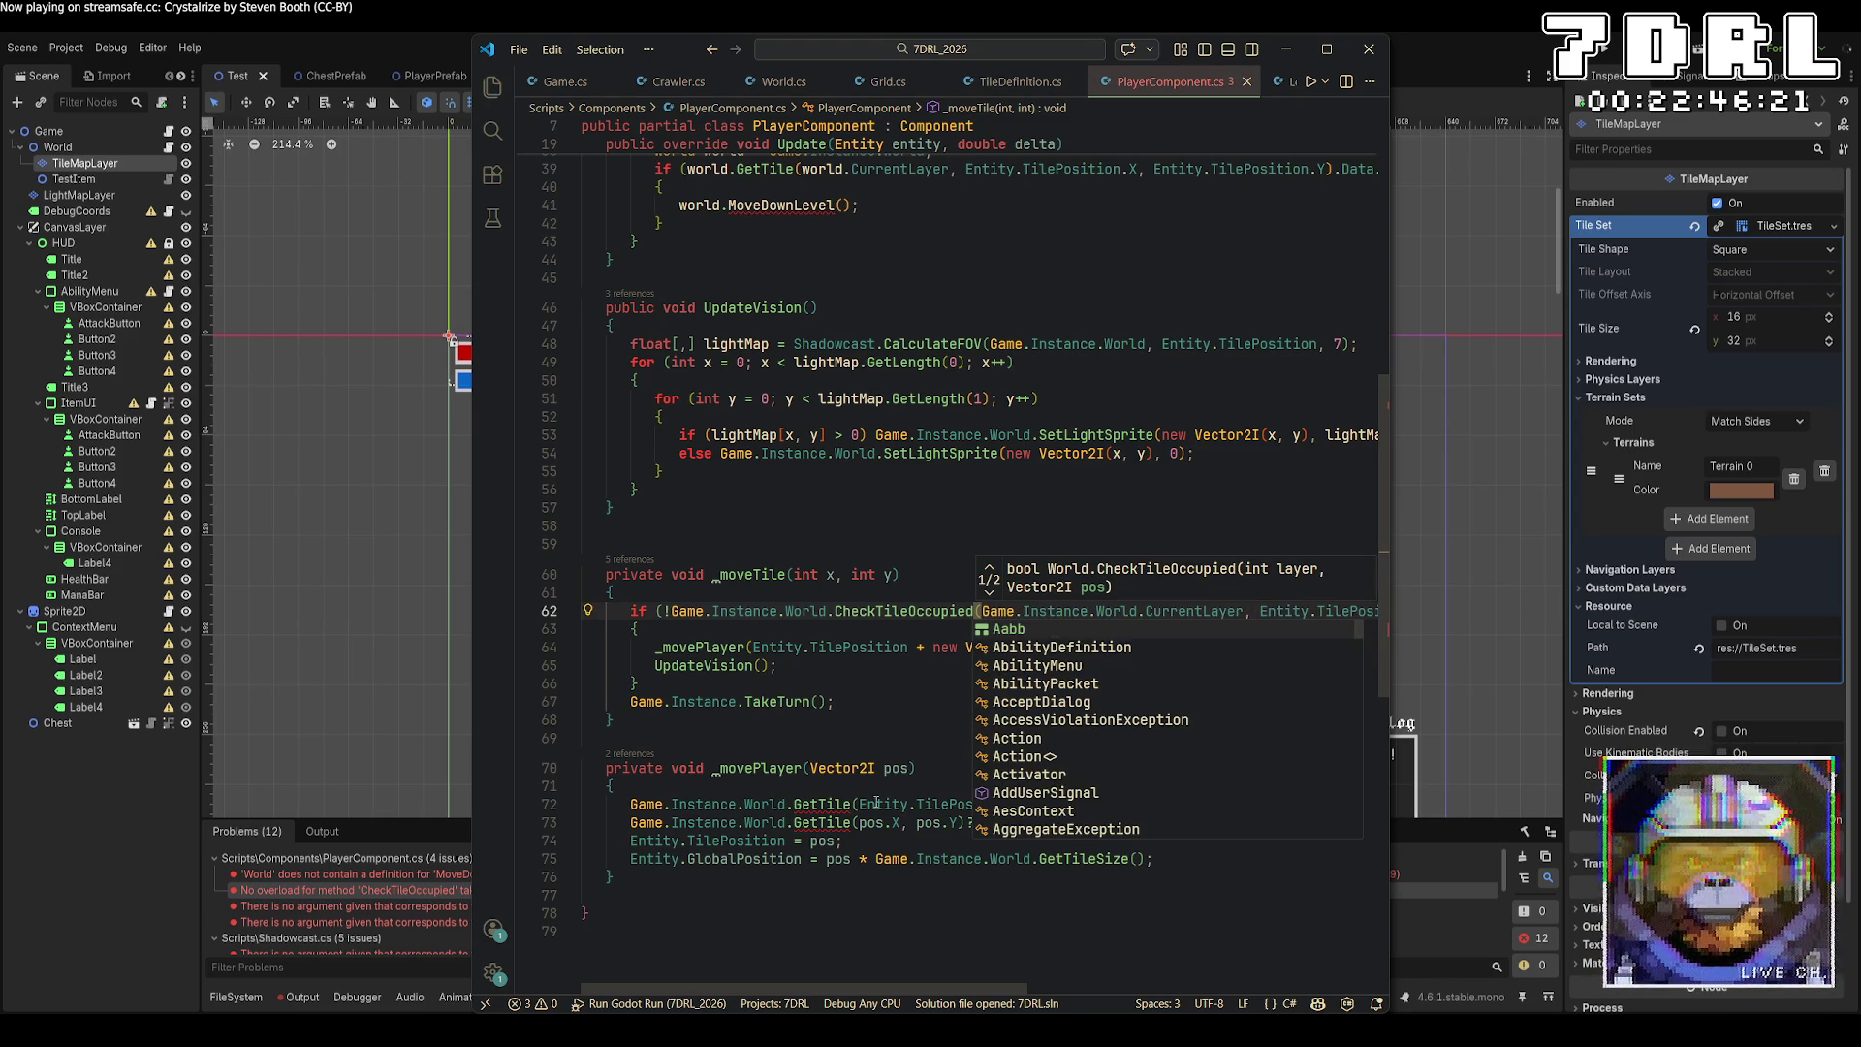
click(911, 877)
click(902, 907)
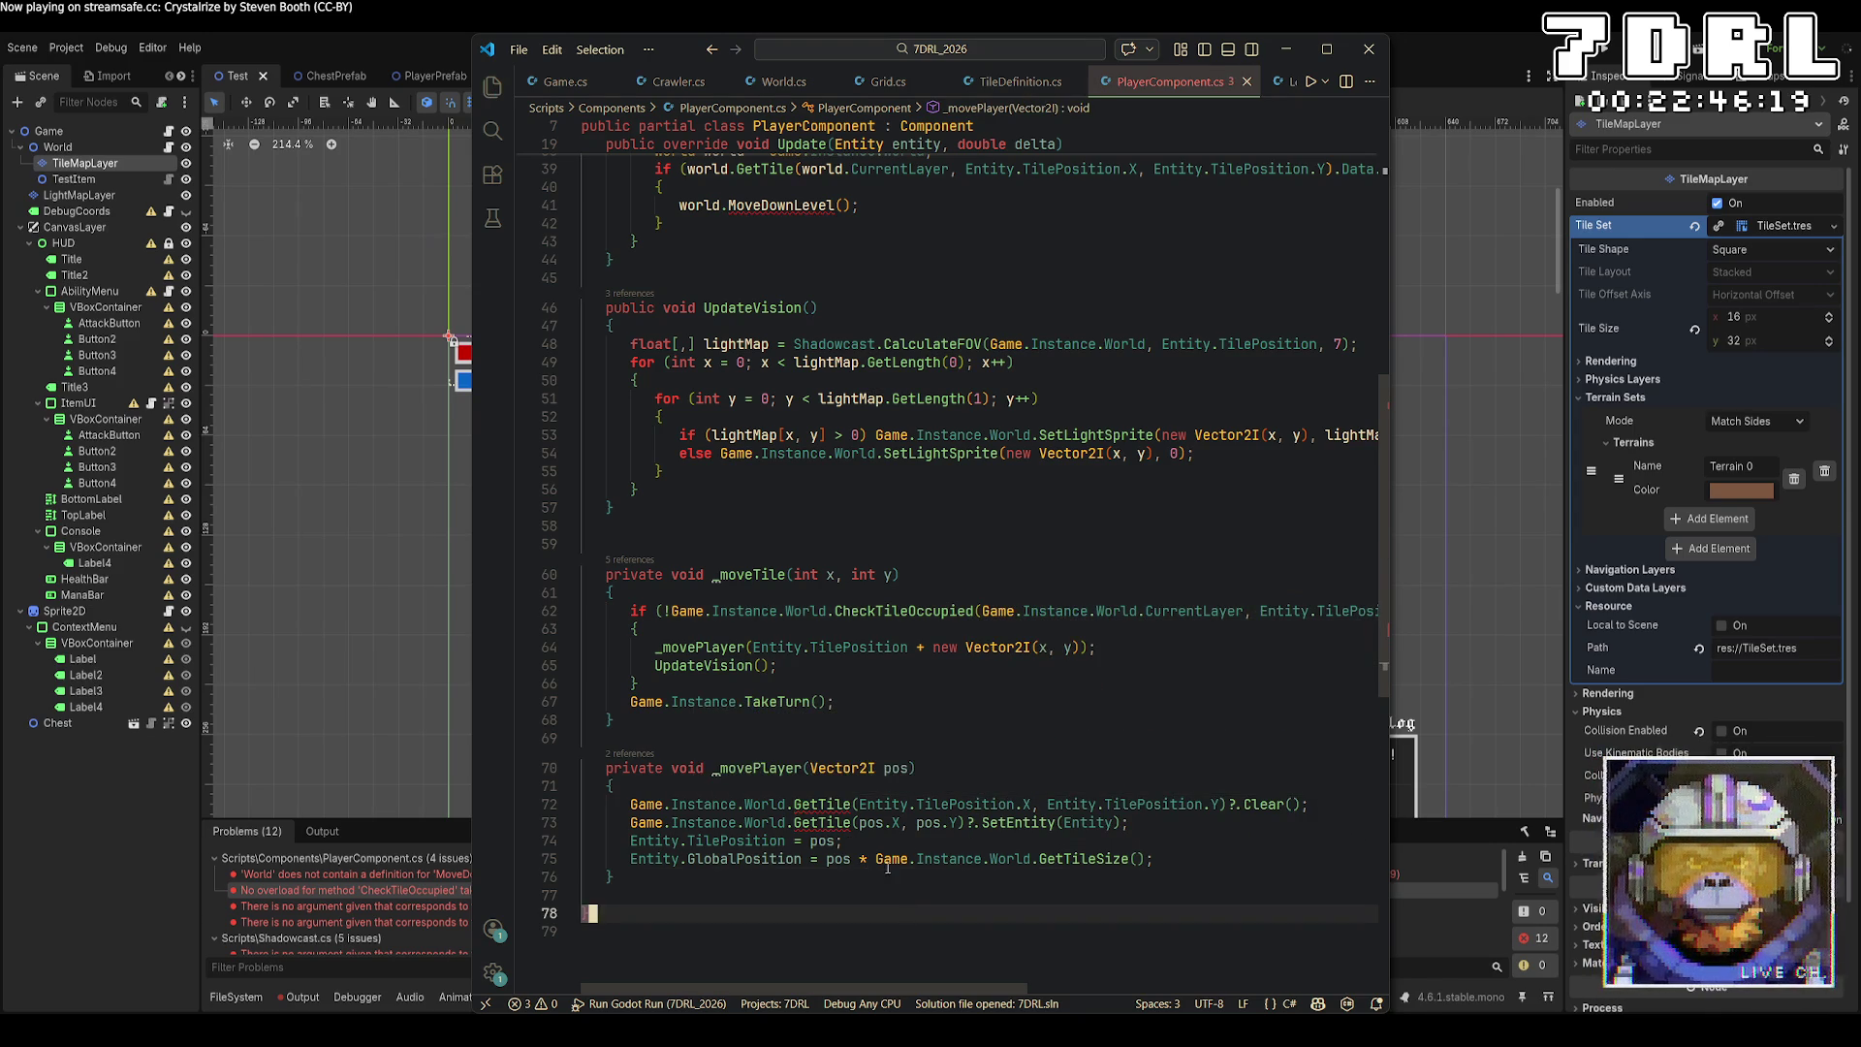
Add Game.Instance.World.CurrentLayer as the first GetTile argument on lines 72 and 73, and save.
click(858, 805)
text(Game.I)
text(nstance.World.Cu)
key(Tab)
text(,)
key(Escape)
drag(1125, 805, 859, 805)
key(ctrl+c)
click(858, 823)
key(ctrl+v)
key(ctrl+s)
Rename the MoveDownLevel call on line 41 to MoveLevelDown, save, and rebuild in Godot.
scroll(762, 639, up, 7)
click(782, 572)
key(BackSpace)
key(BackSpace)
key(BackSpace)
key(Delete)
click(809, 572)
text(Down)
key(ctrl+s)
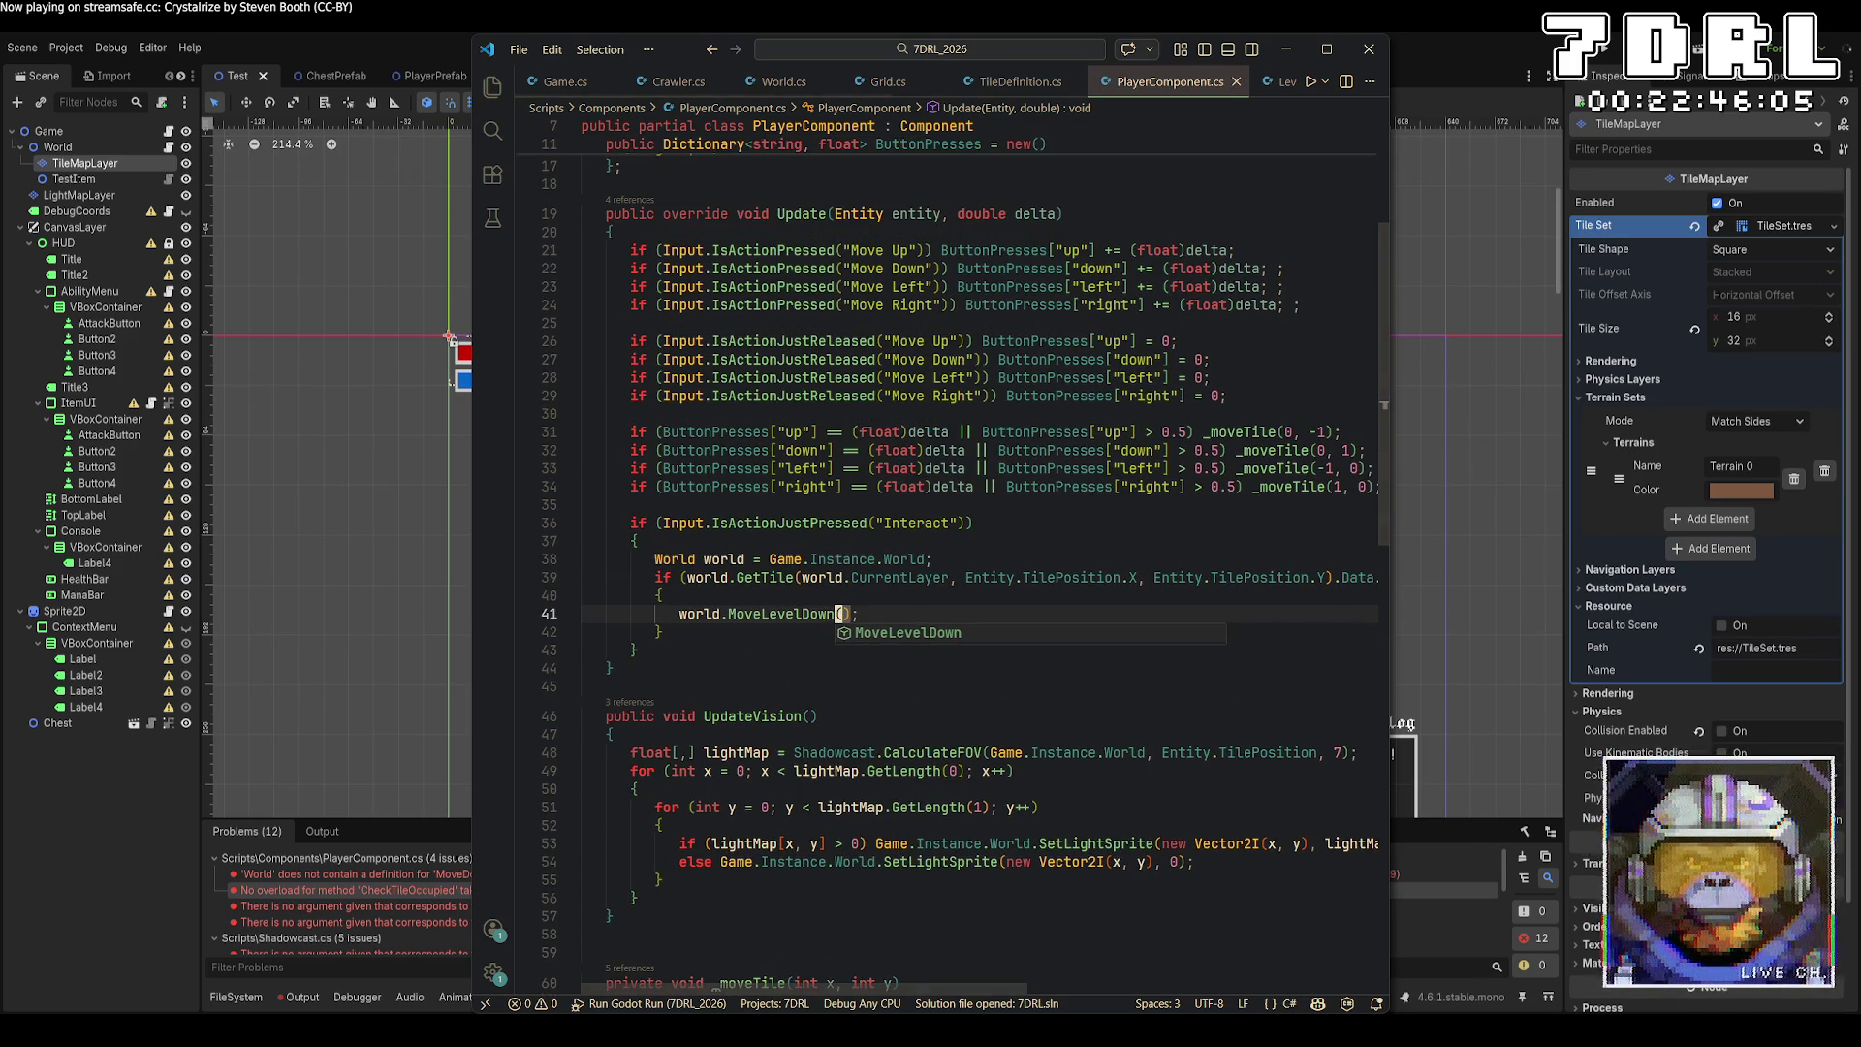
click(1601, 53)
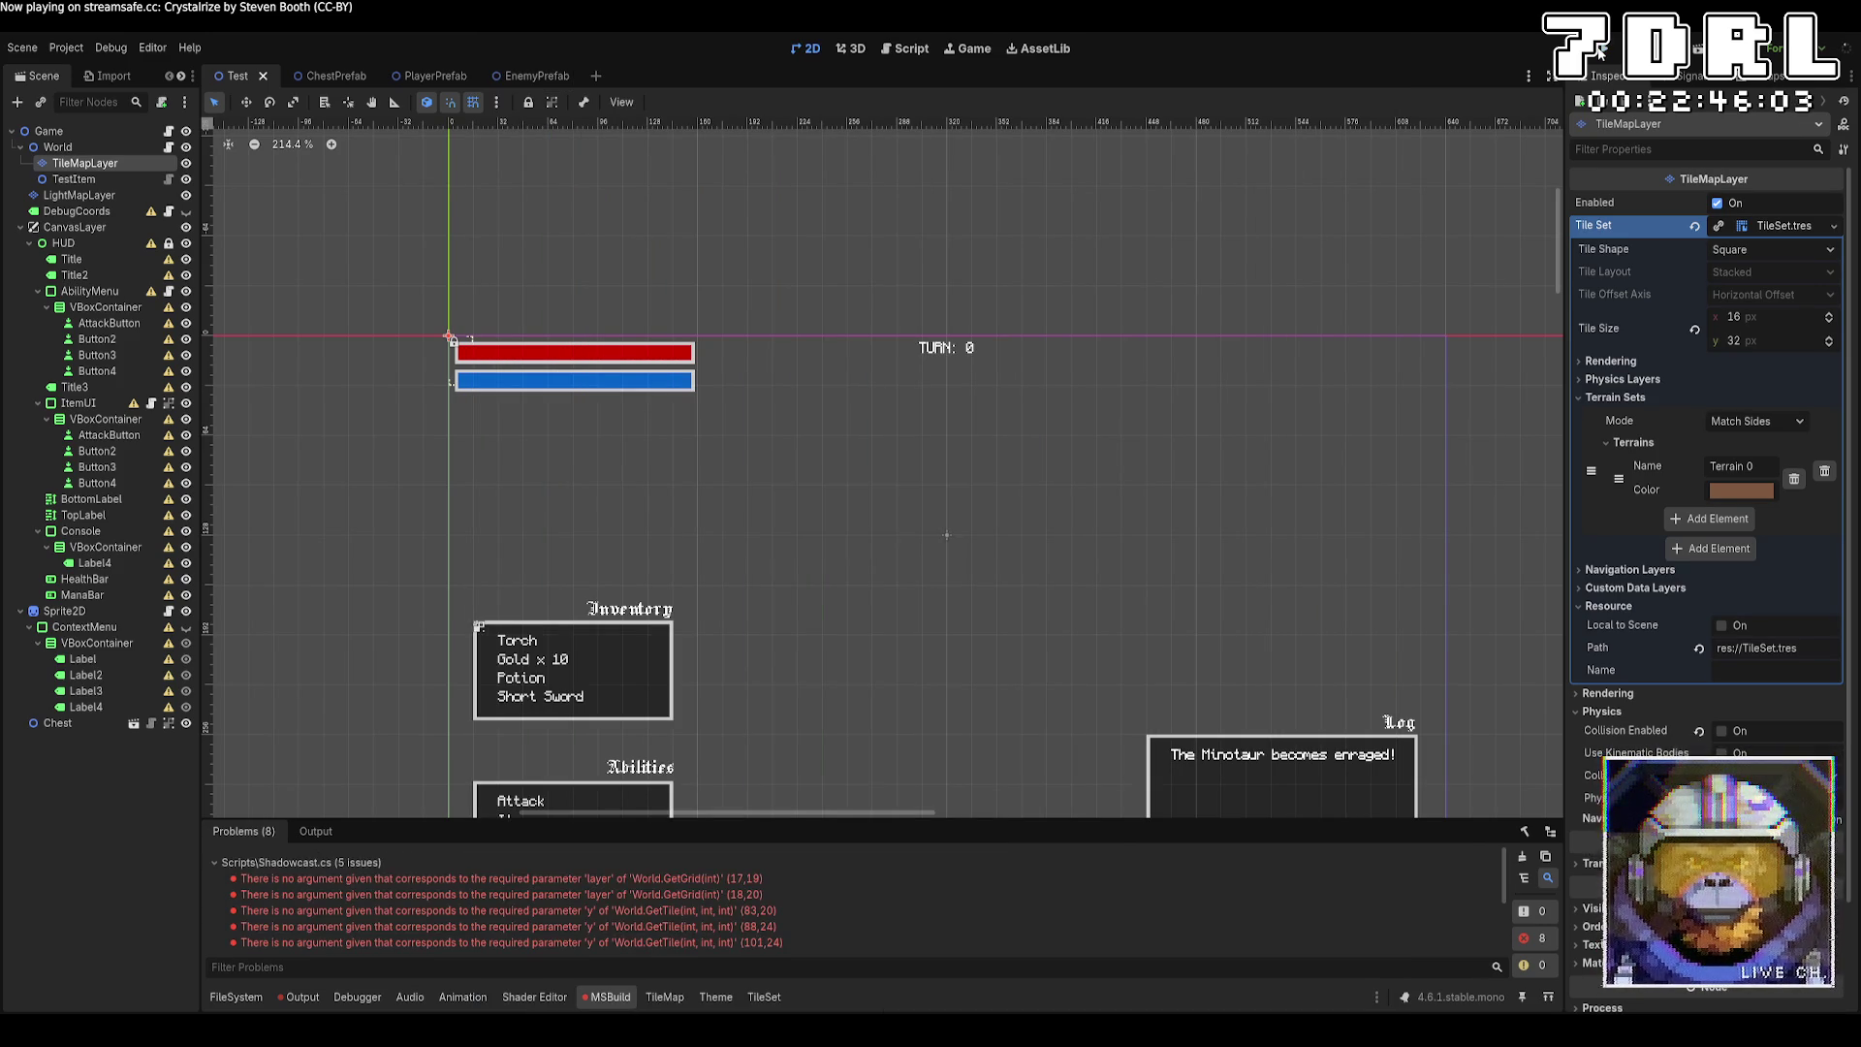
In Shadowcast.cs, pass Map.CurrentLayer as GetTile's first argument on lines 83, 88 and 101.
double_click(730, 908)
click(1019, 618)
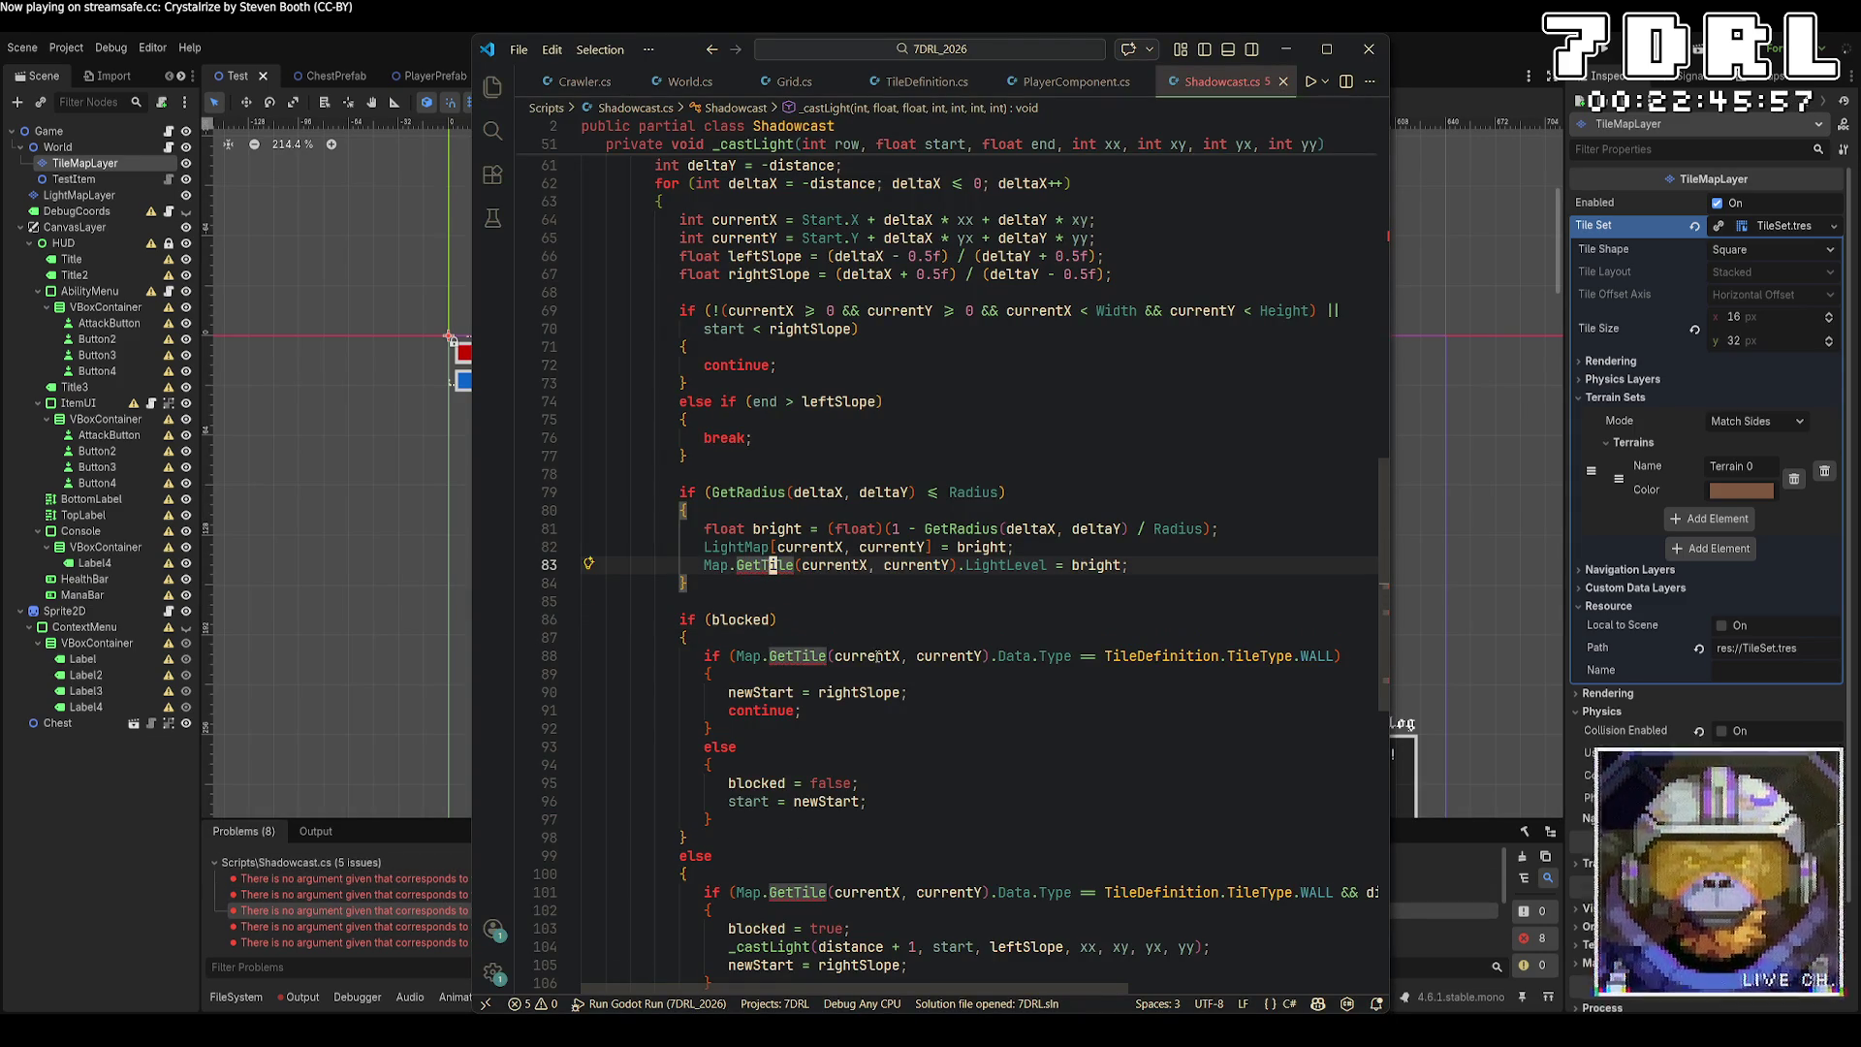
click(804, 566)
text(Map.CurrentLayer)
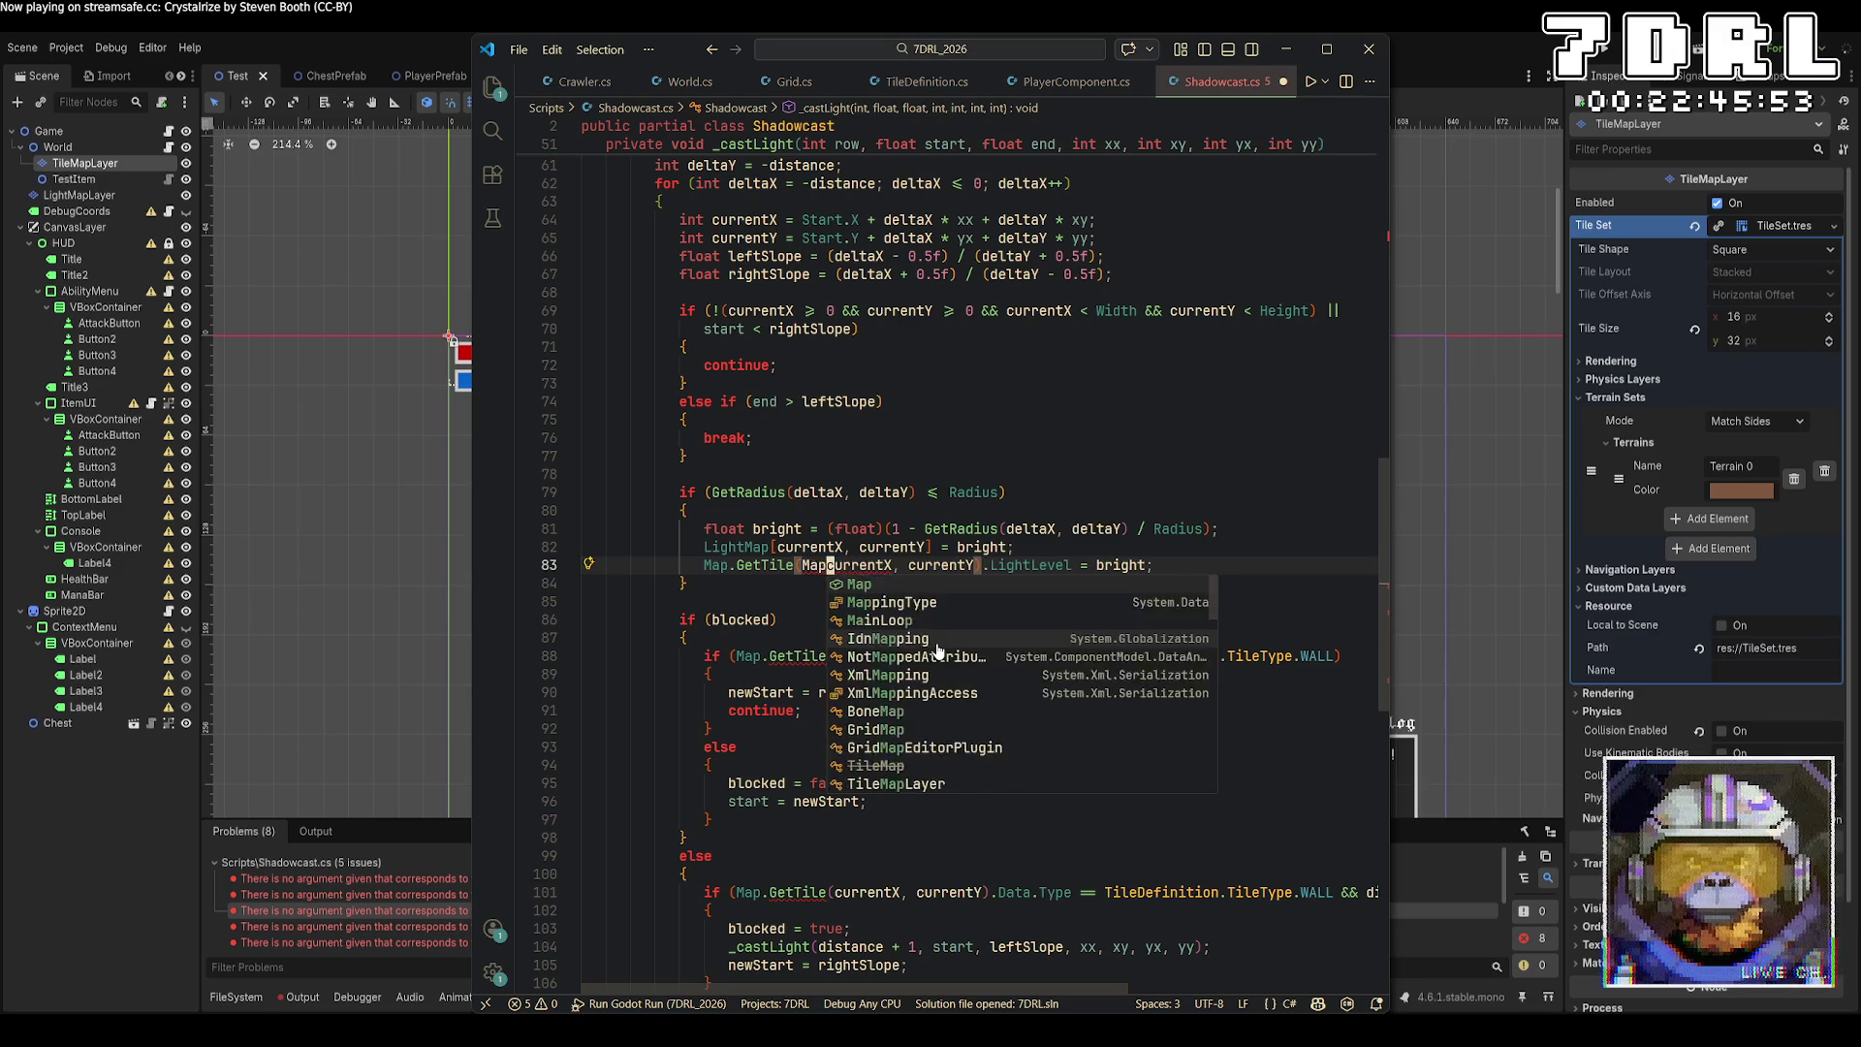
text(,)
key(ctrl+s)
click(836, 656)
text(Map.CurrentLayer, currentX,)
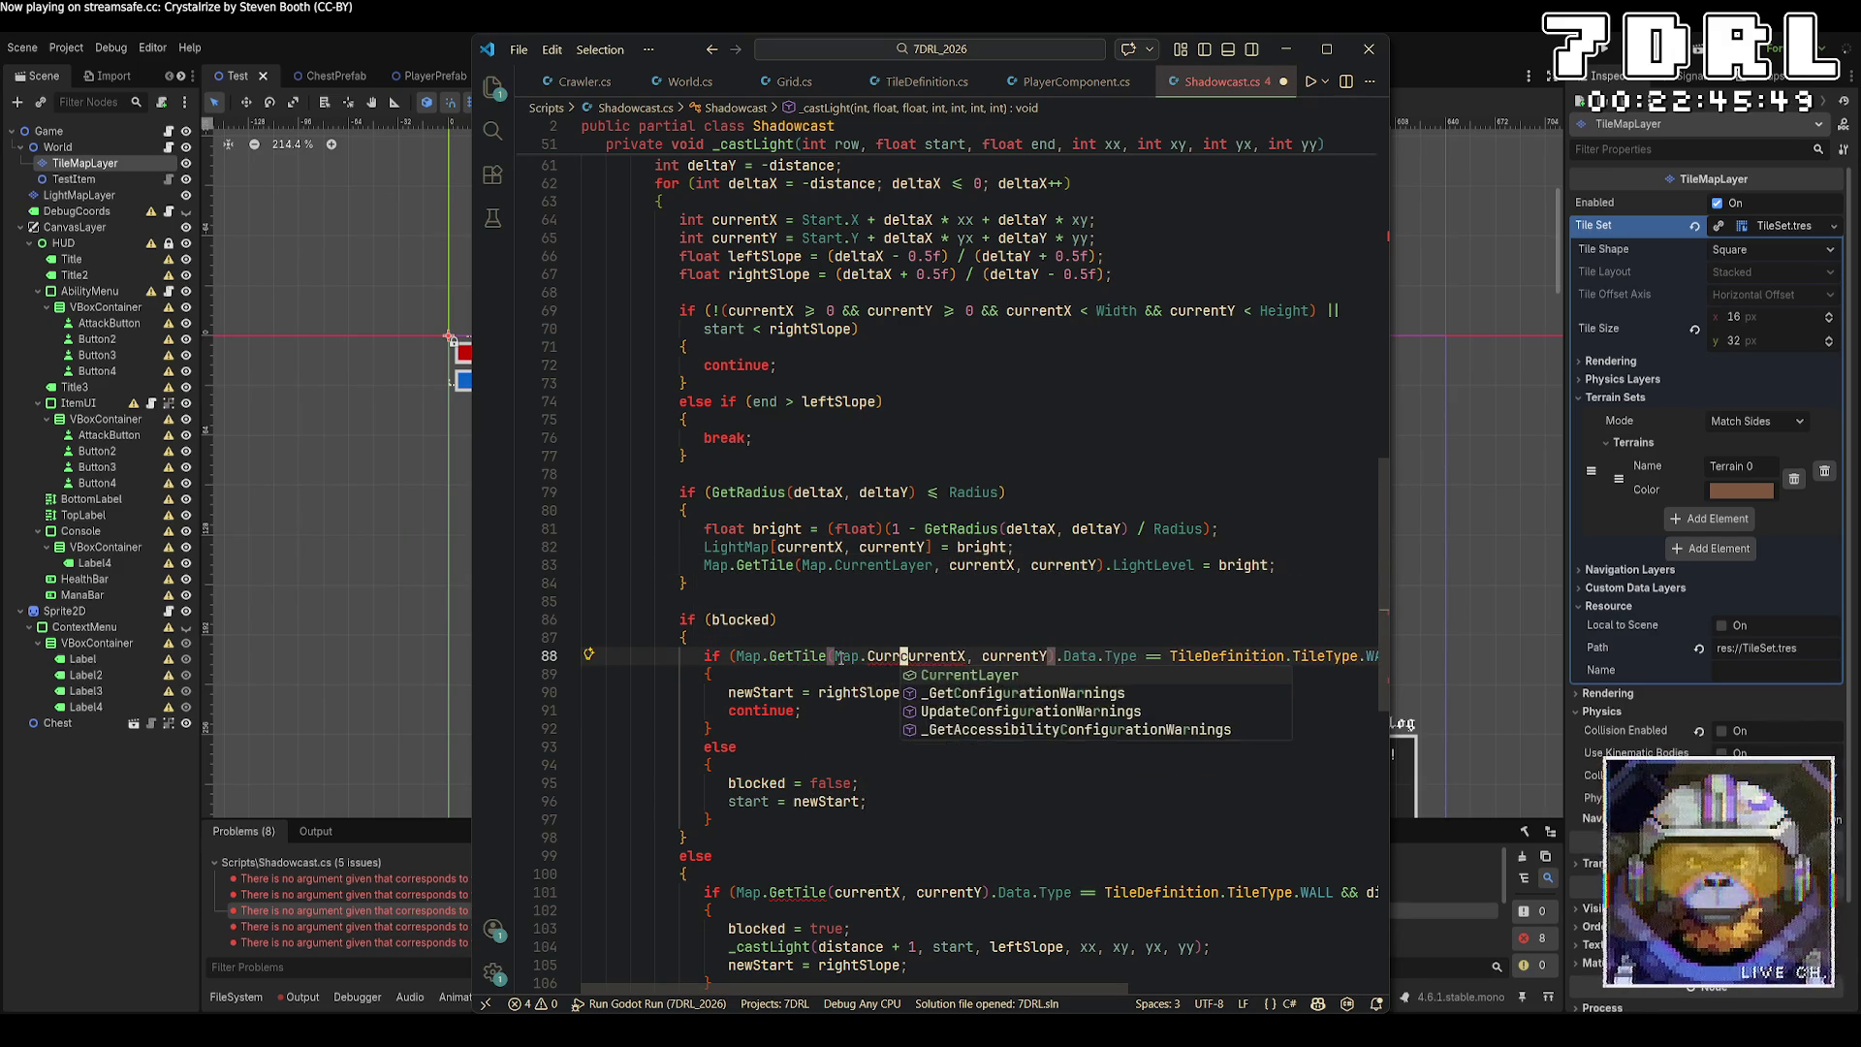
key(ctrl+s)
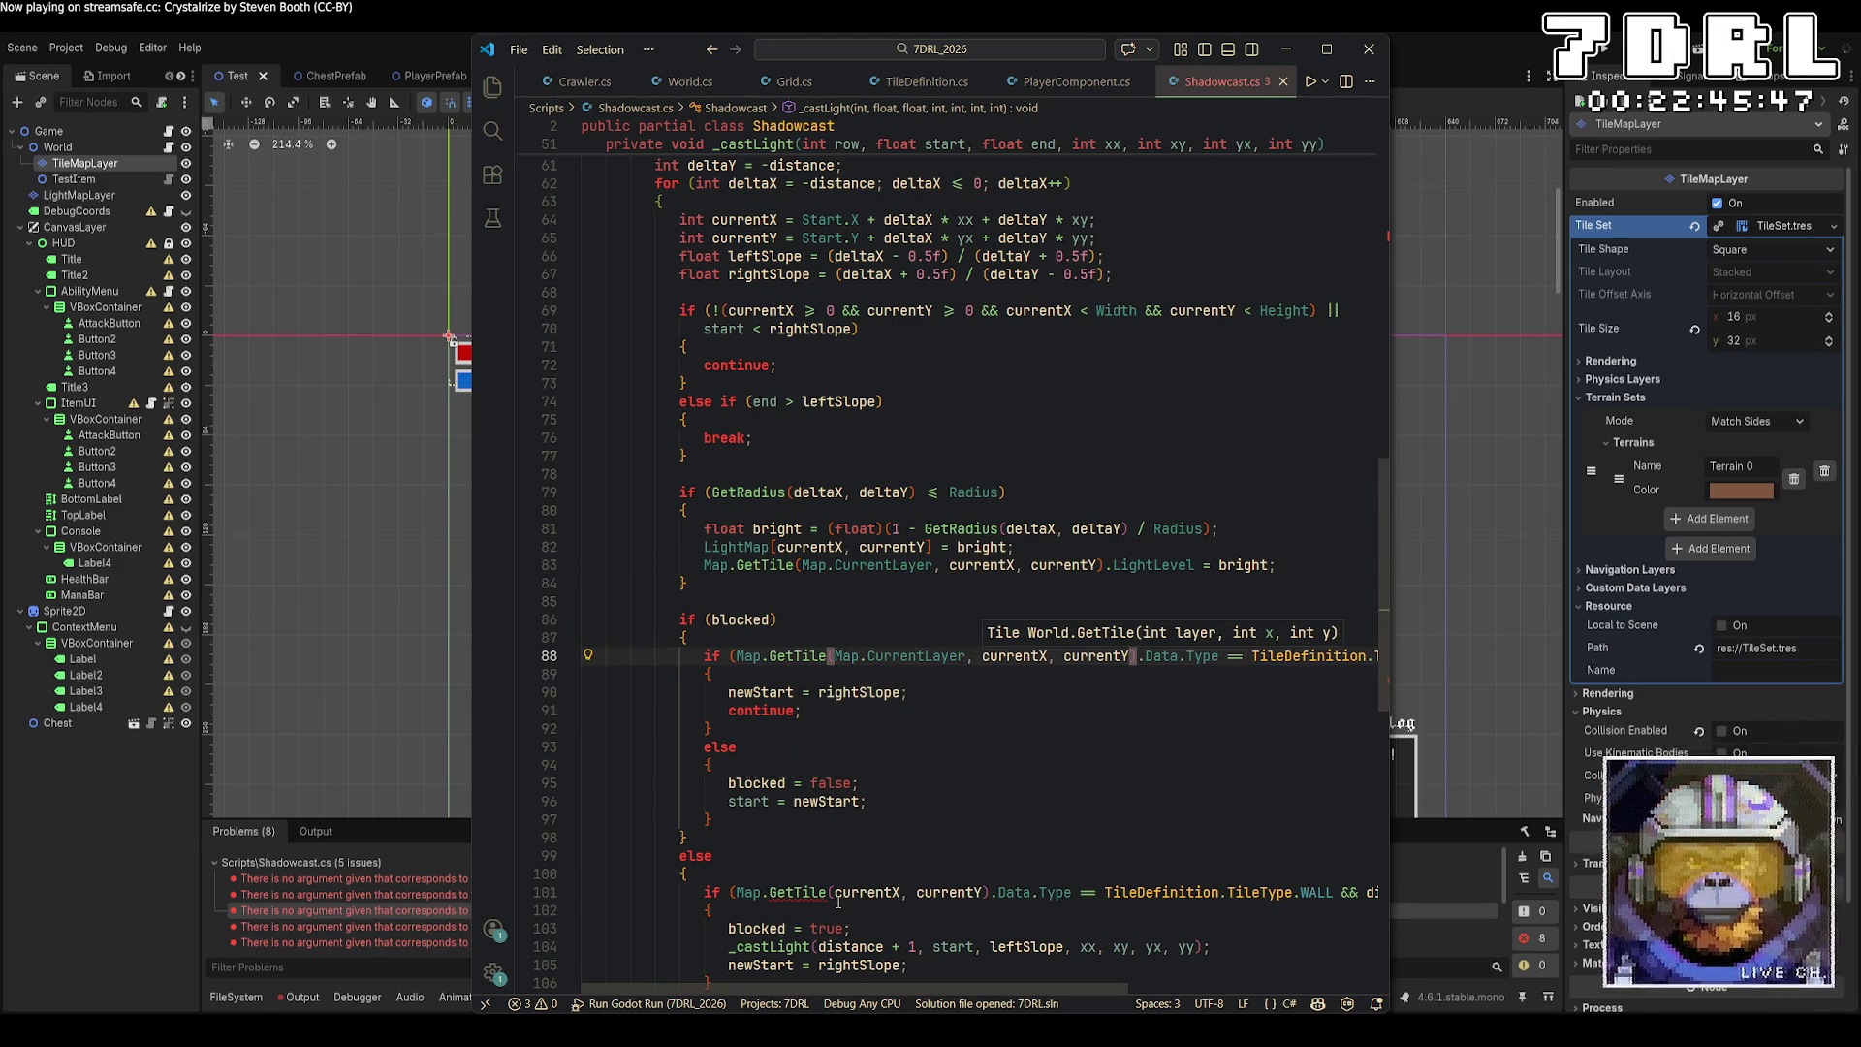
click(836, 893)
text(Map.Curre)
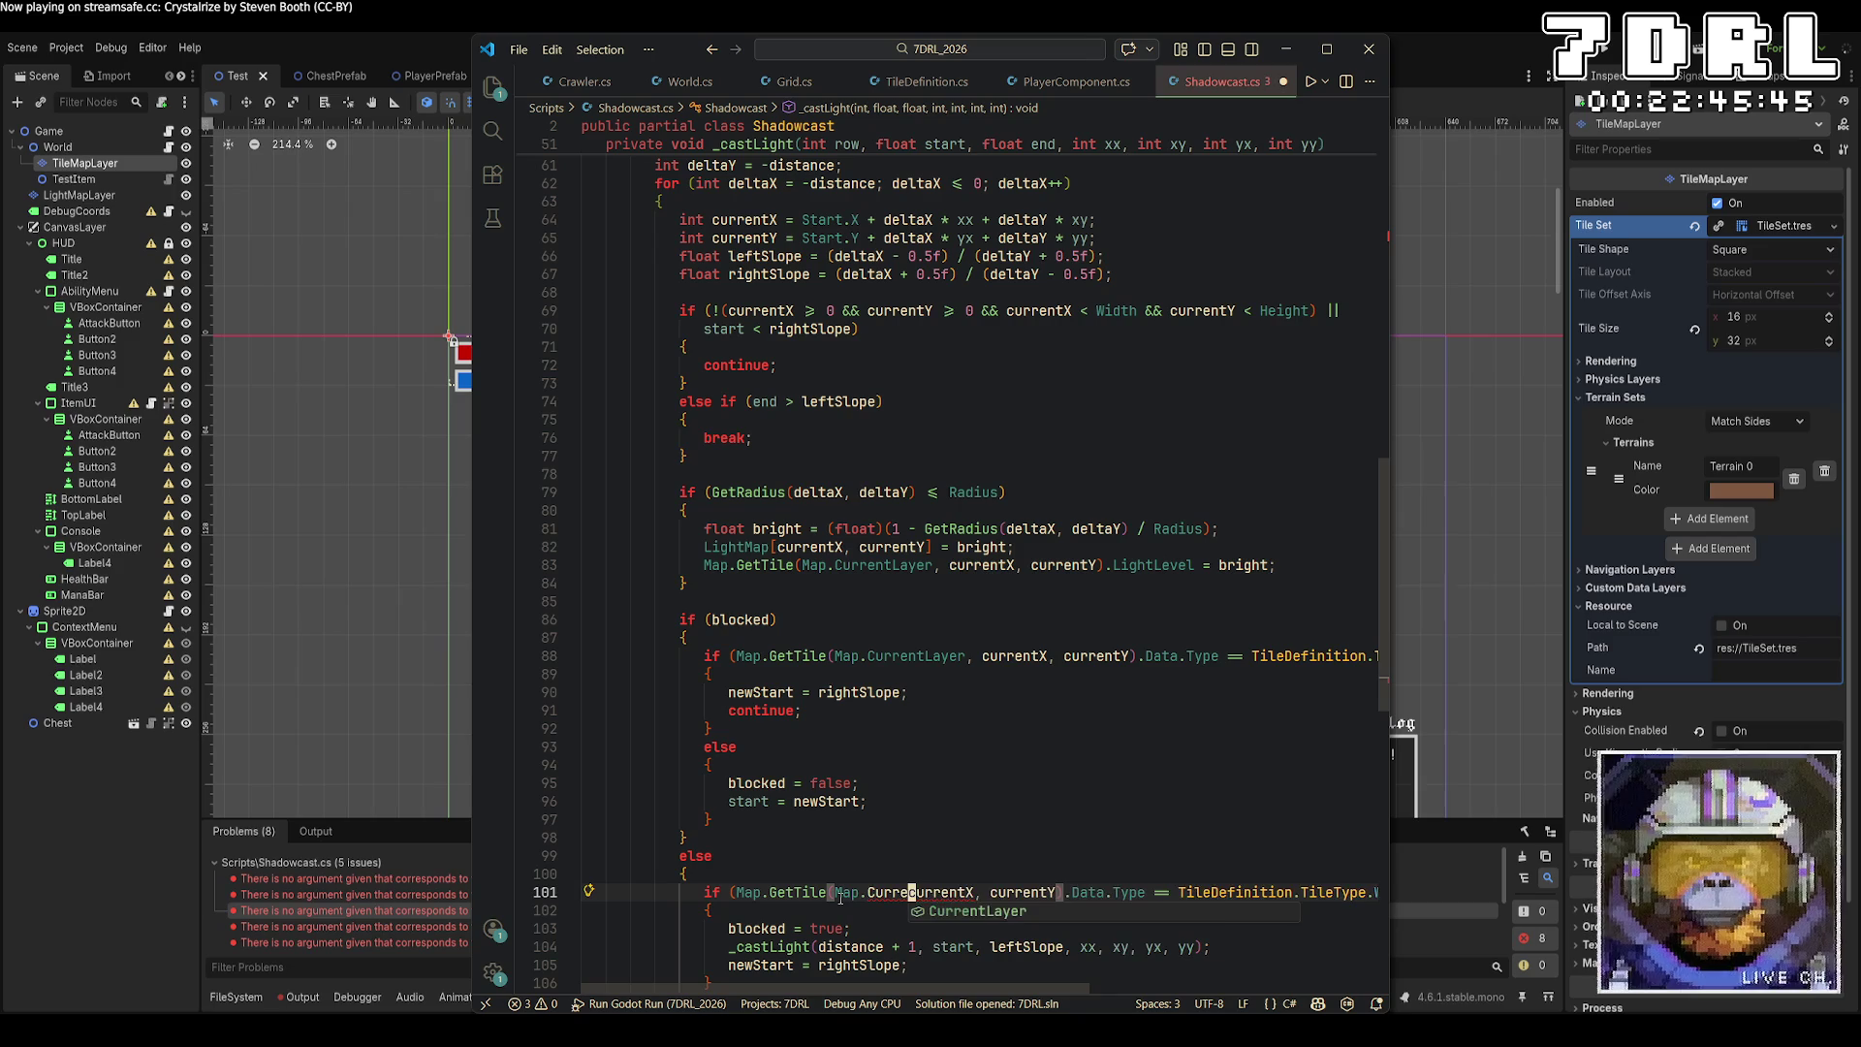
key(Tab)
text(,)
key(ctrl+s)
Make the GetGrid calls on lines 17 and 18 take map.CurrentLayer, and save Shadowcast.cs.
scroll(939, 646, down, 5)
scroll(940, 646, up, 5)
scroll(939, 646, up, 15)
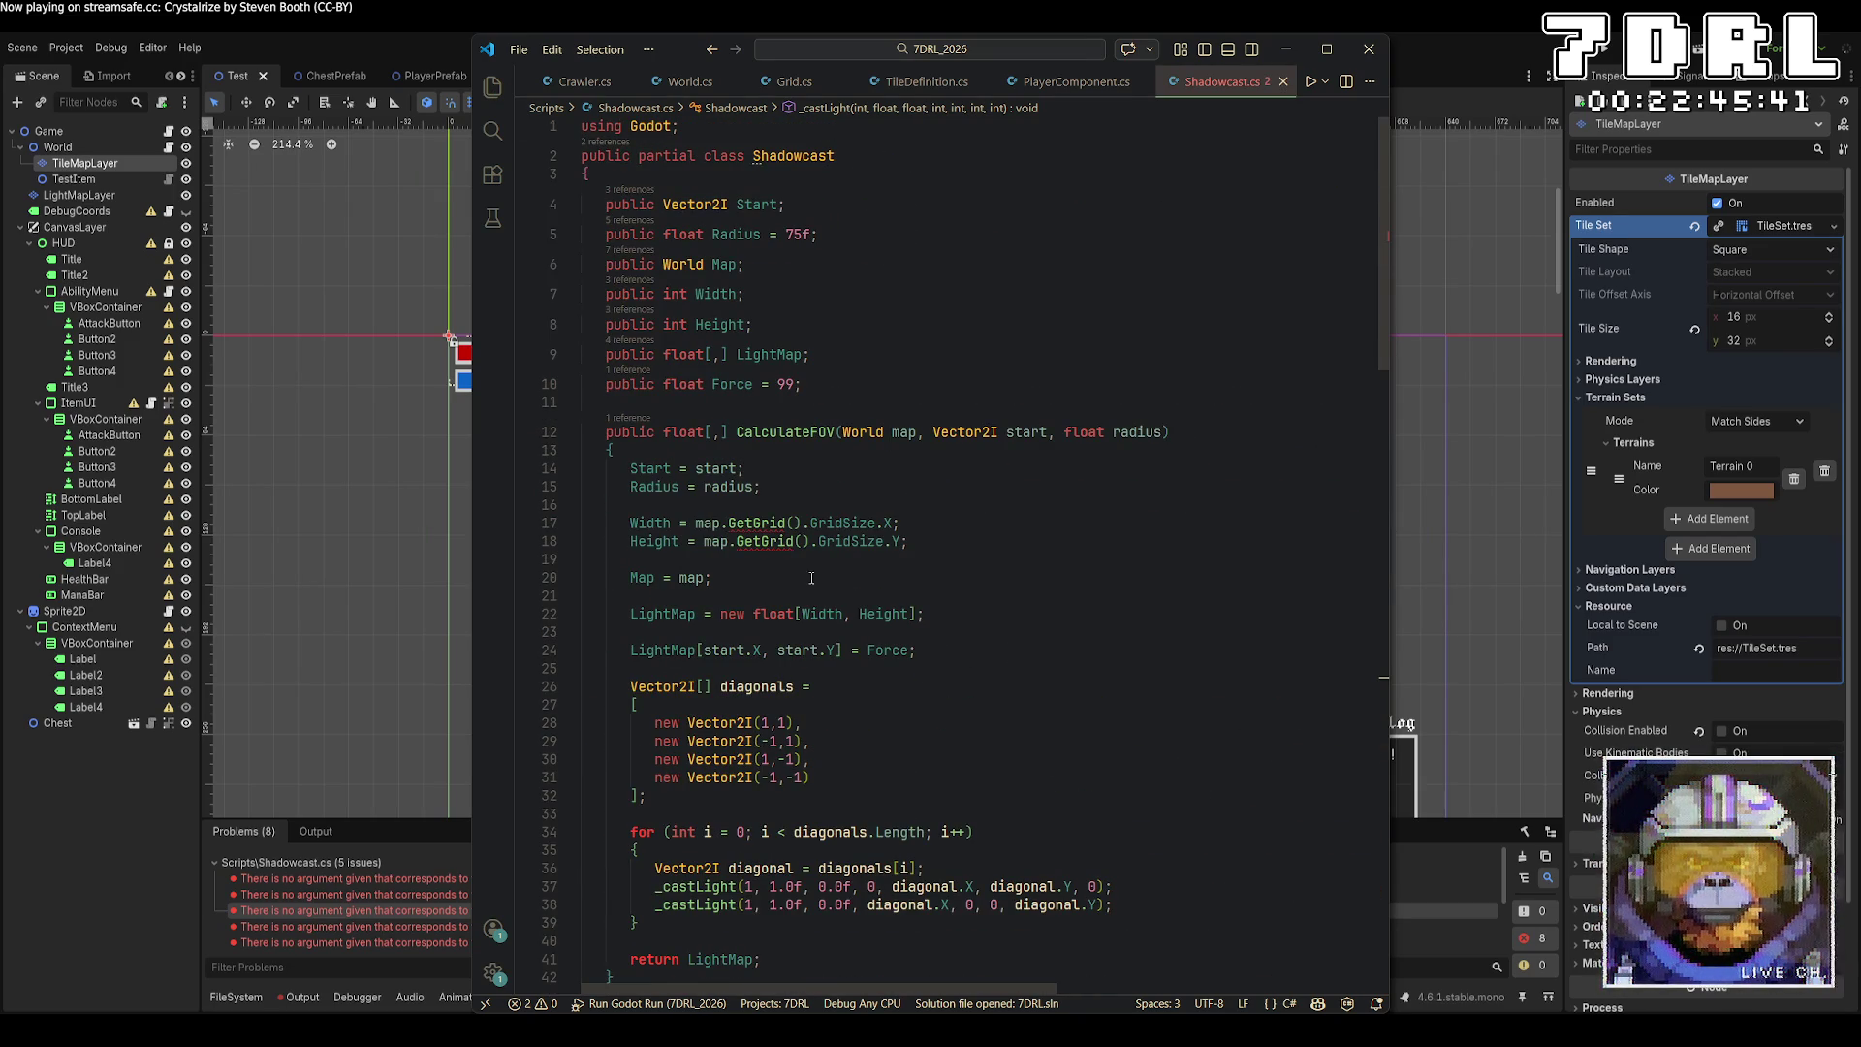
click(725, 523)
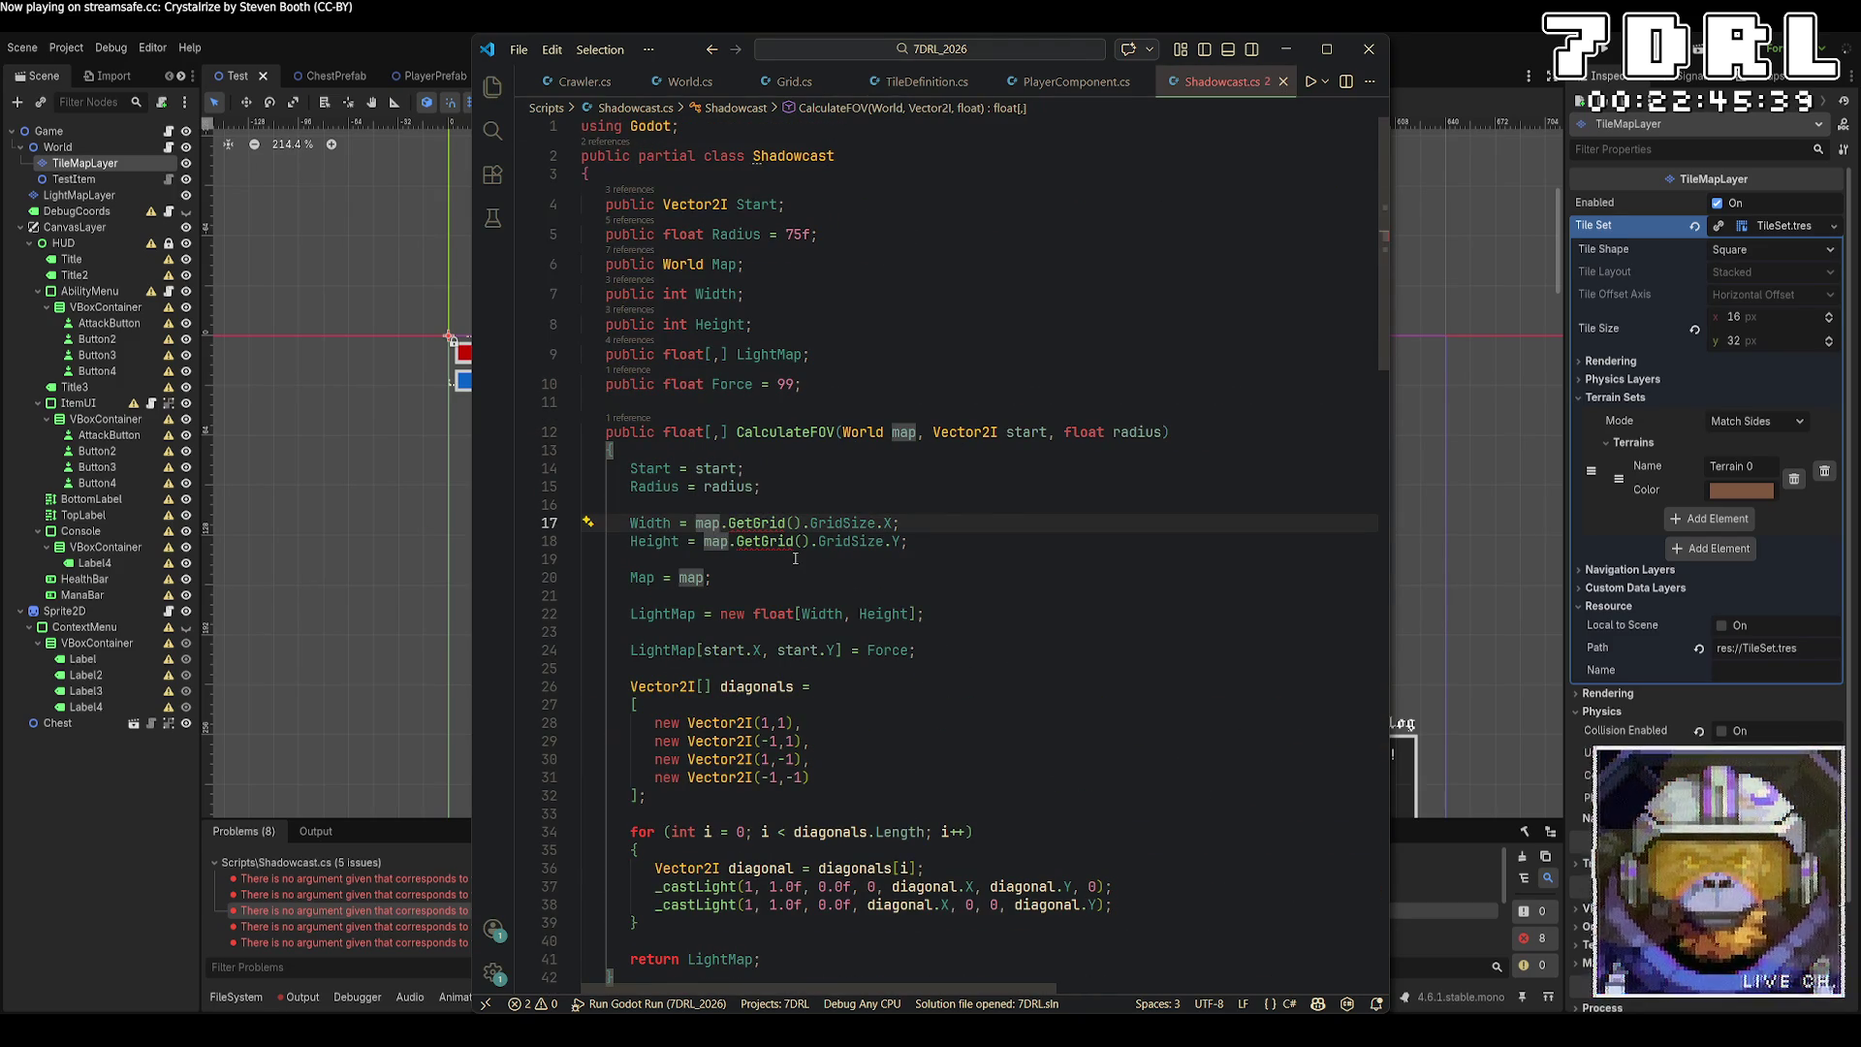
text(.)
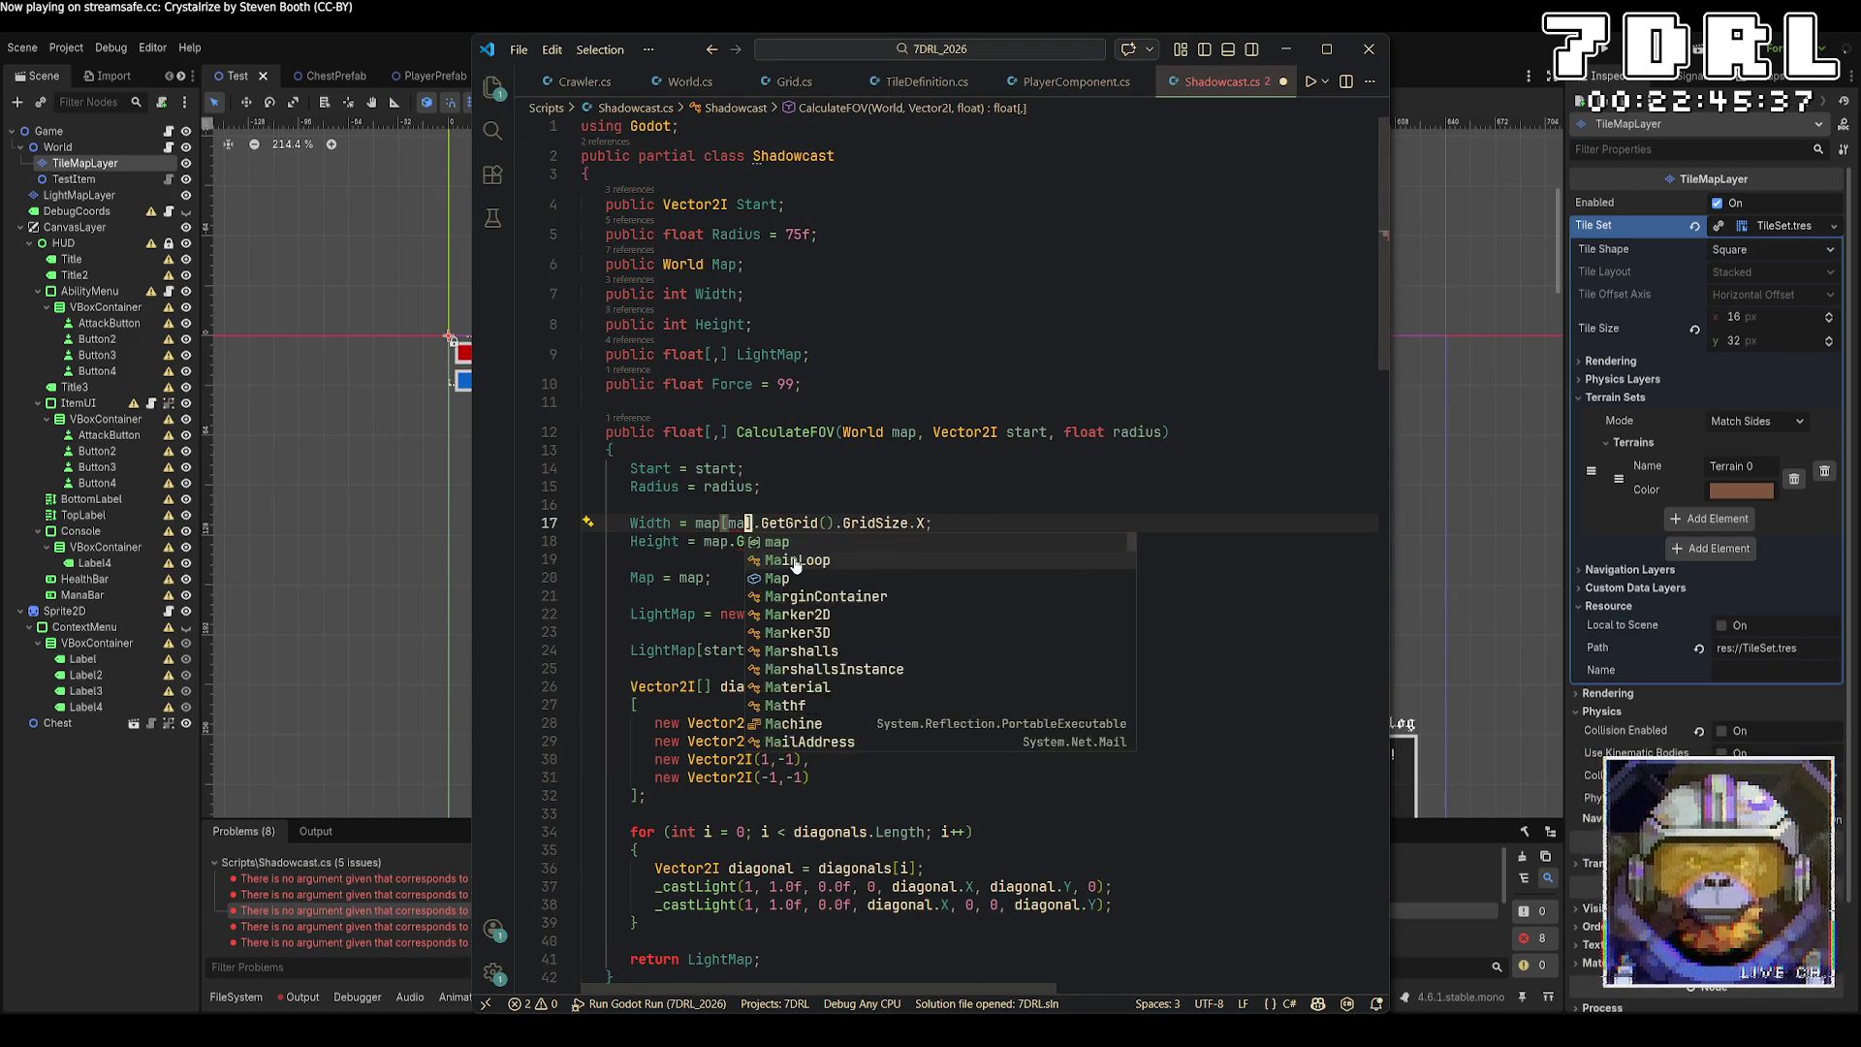
key(BackSpace)
text([map.CurrentLayer)
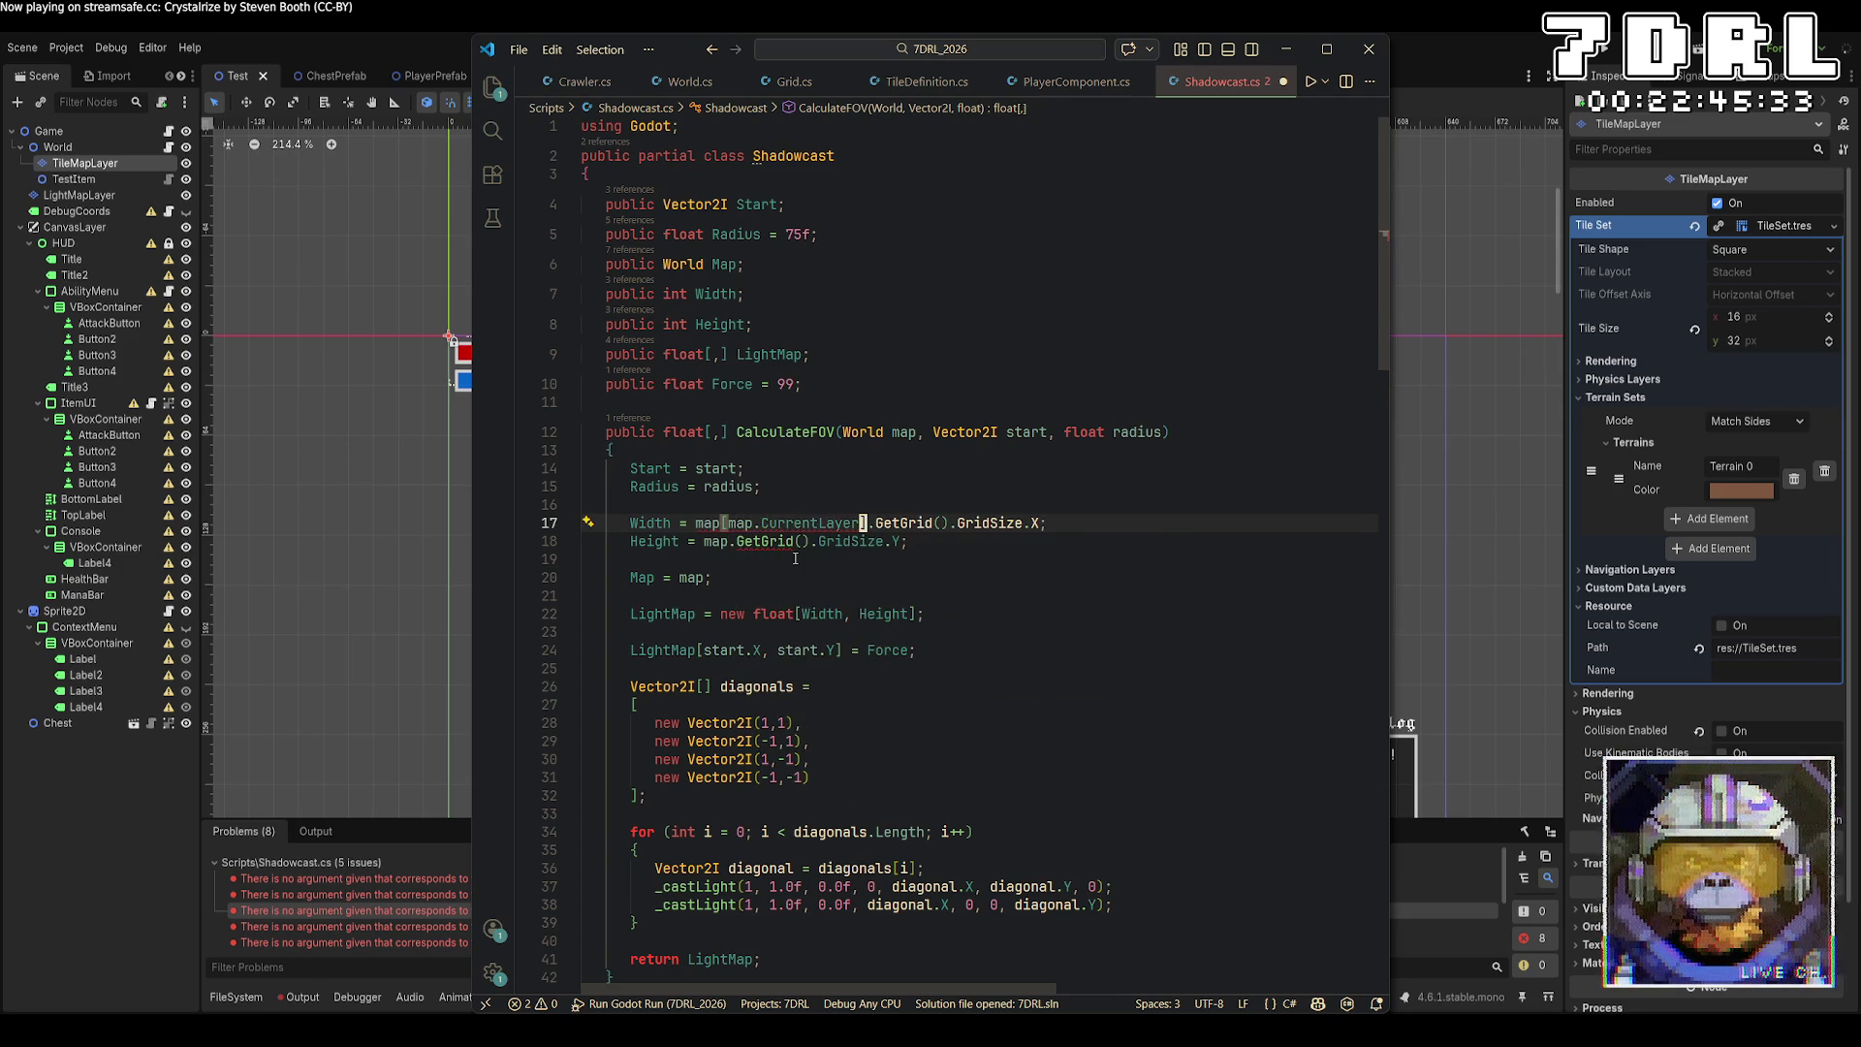
key(ctrl+BackSpace)
key(ctrl+BackSpace)
key(ctrl+BackSpace)
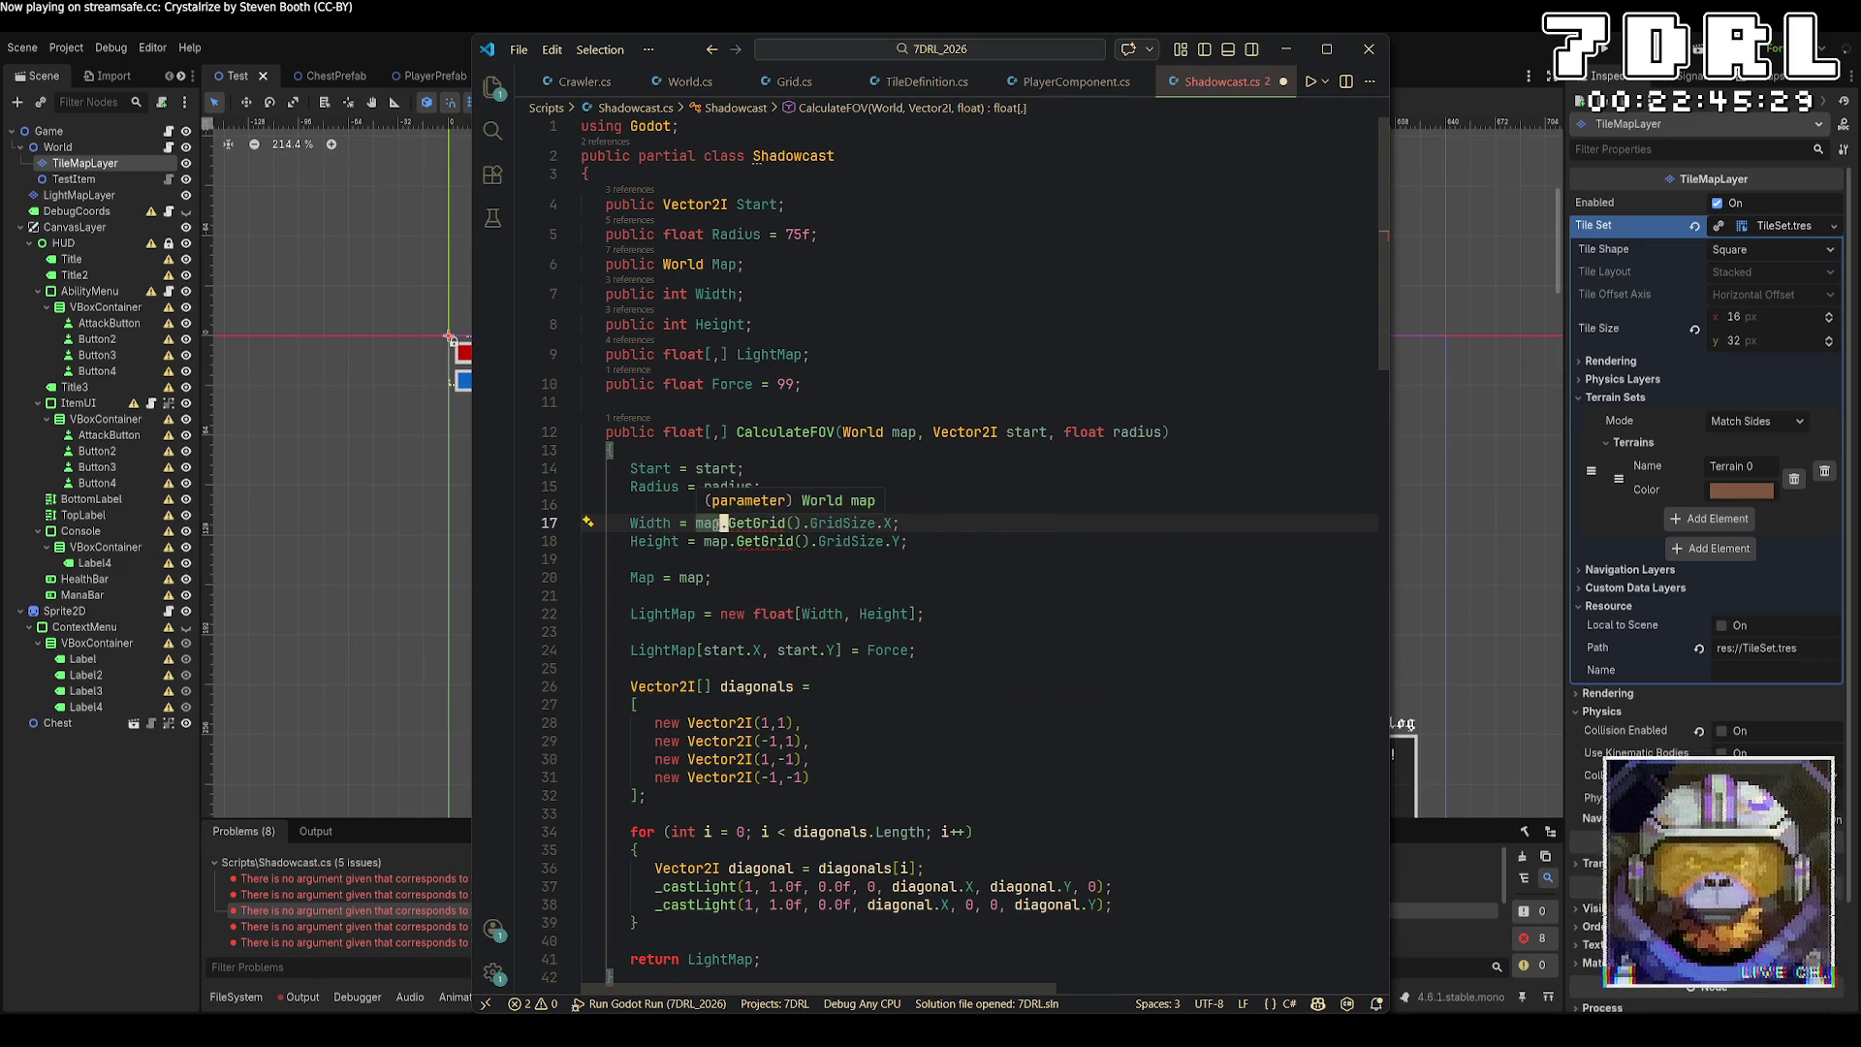
key(Right)
click(794, 523)
text(map.cu)
key(Tab)
click(805, 541)
text(map.cu)
key(Tab)
key(ctrl+s)
Rebuild, then pass Game.Instance.World.CurrentLayer to GetTile on Entity.cs line 107 and rebuild.
click(985, 646)
scroll(1041, 649, down, 5)
click(1605, 49)
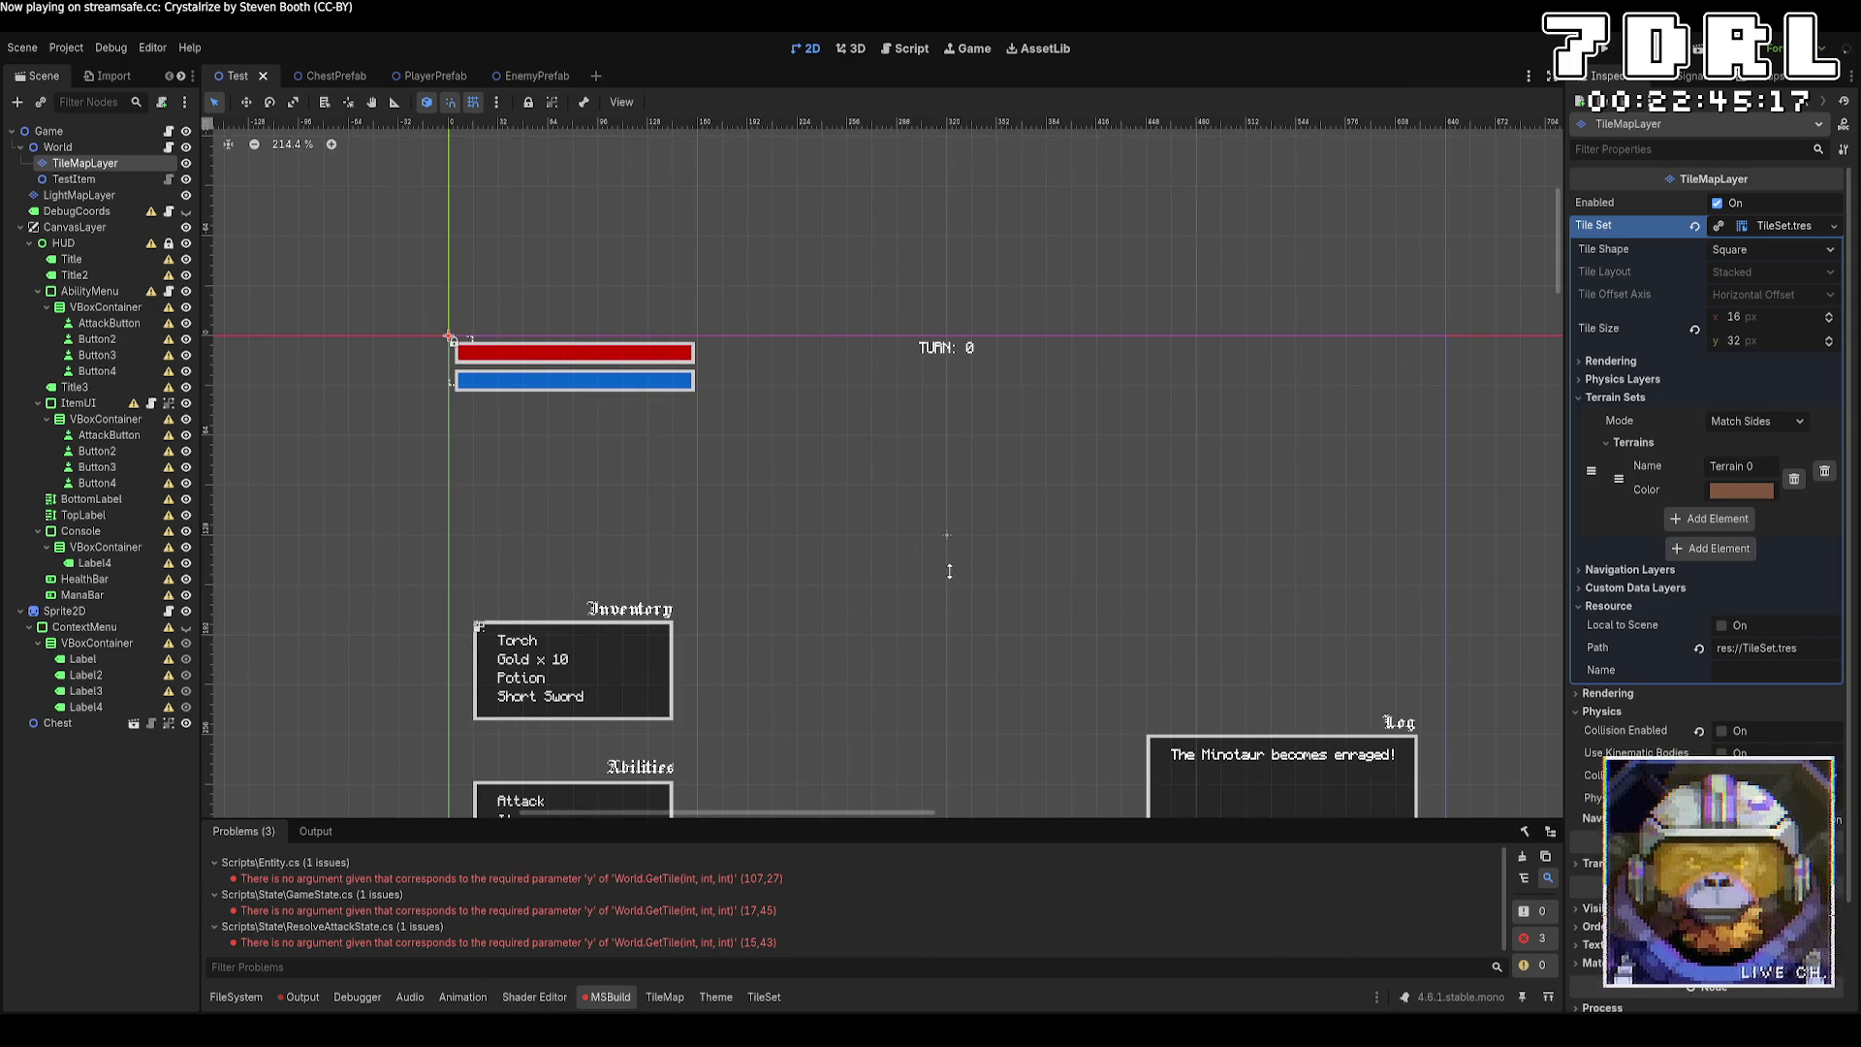
double_click(776, 879)
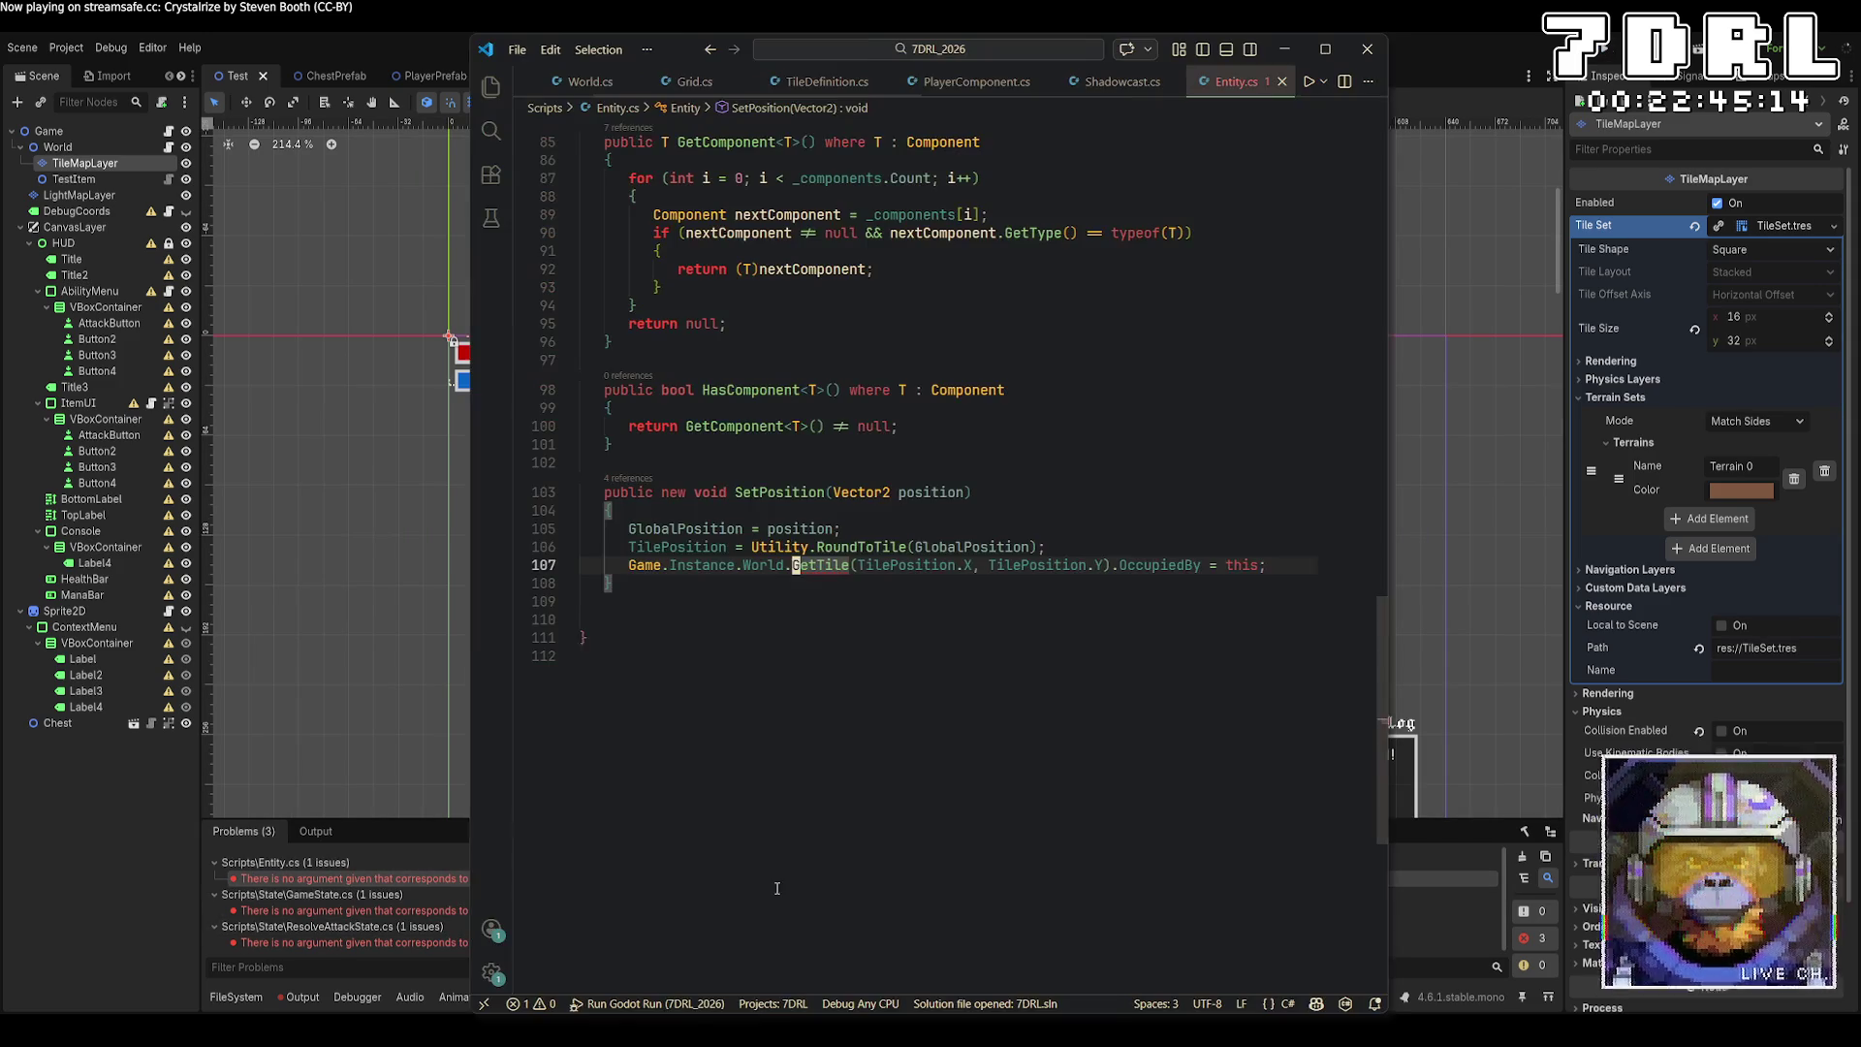
click(860, 565)
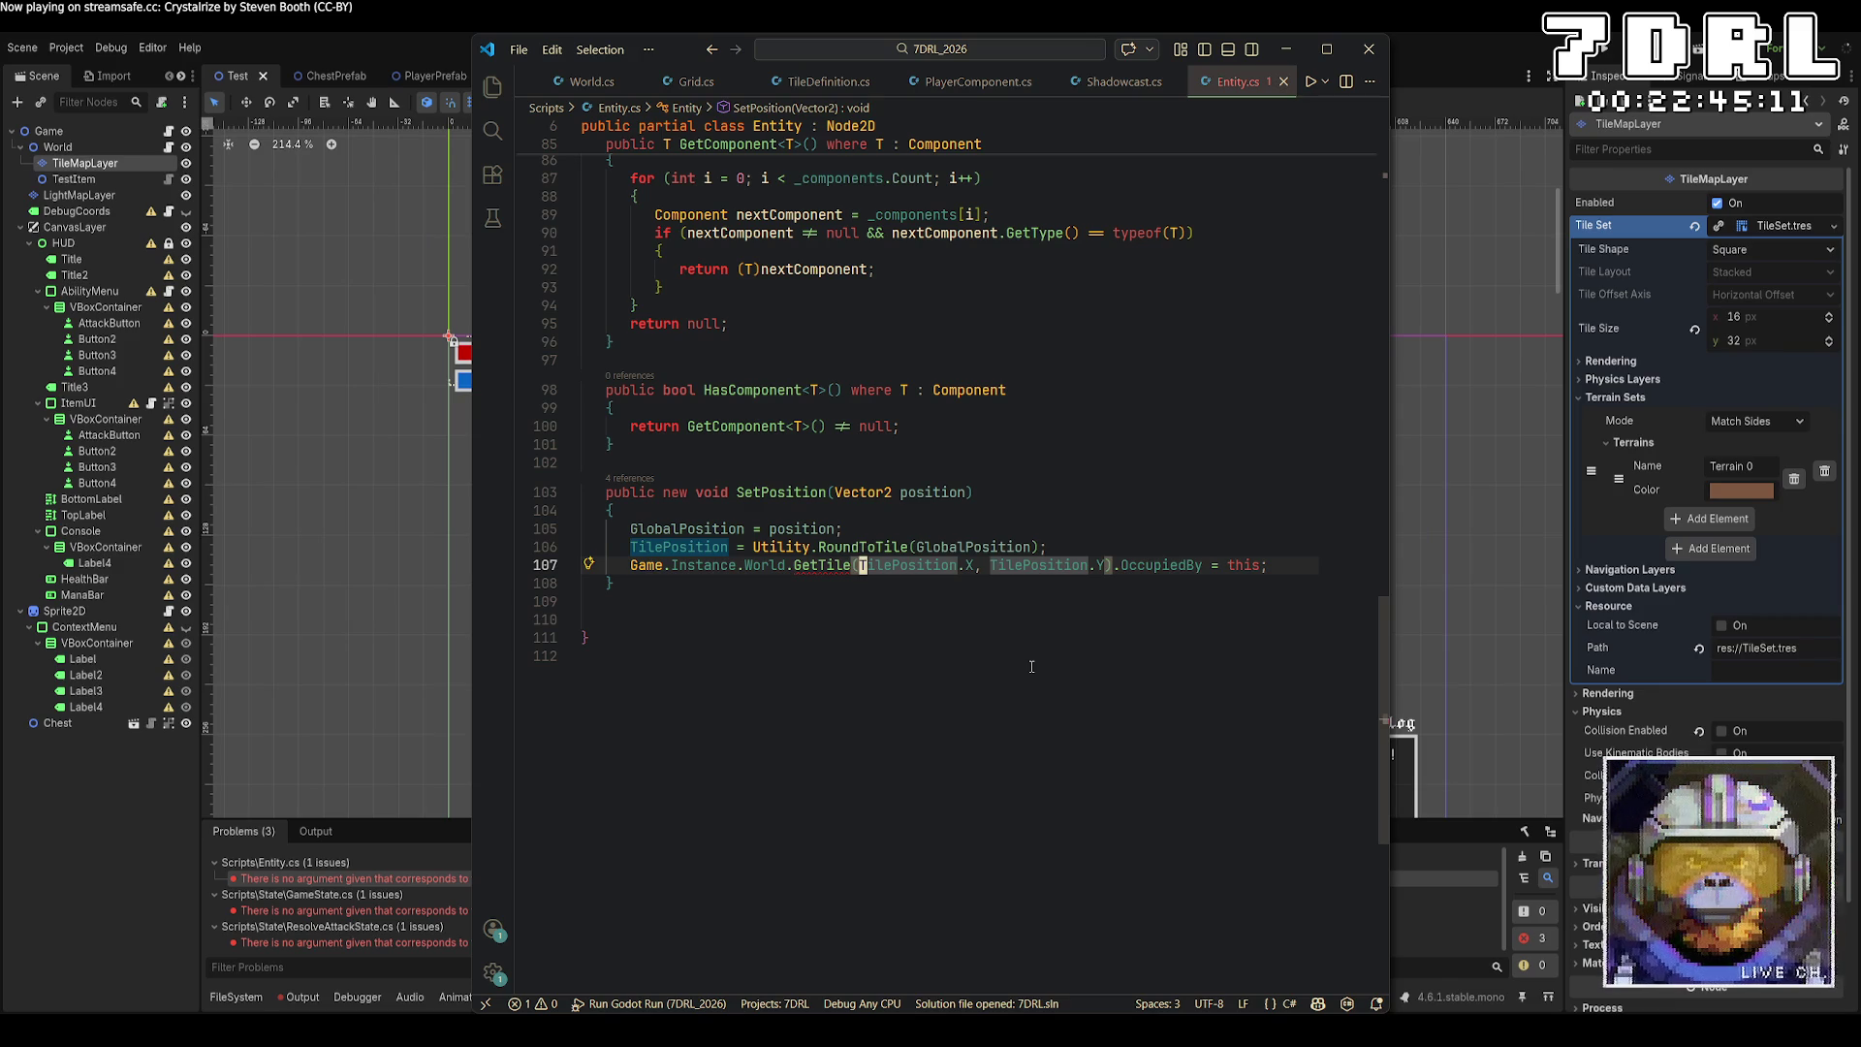
text(Game.Instance.wopr)
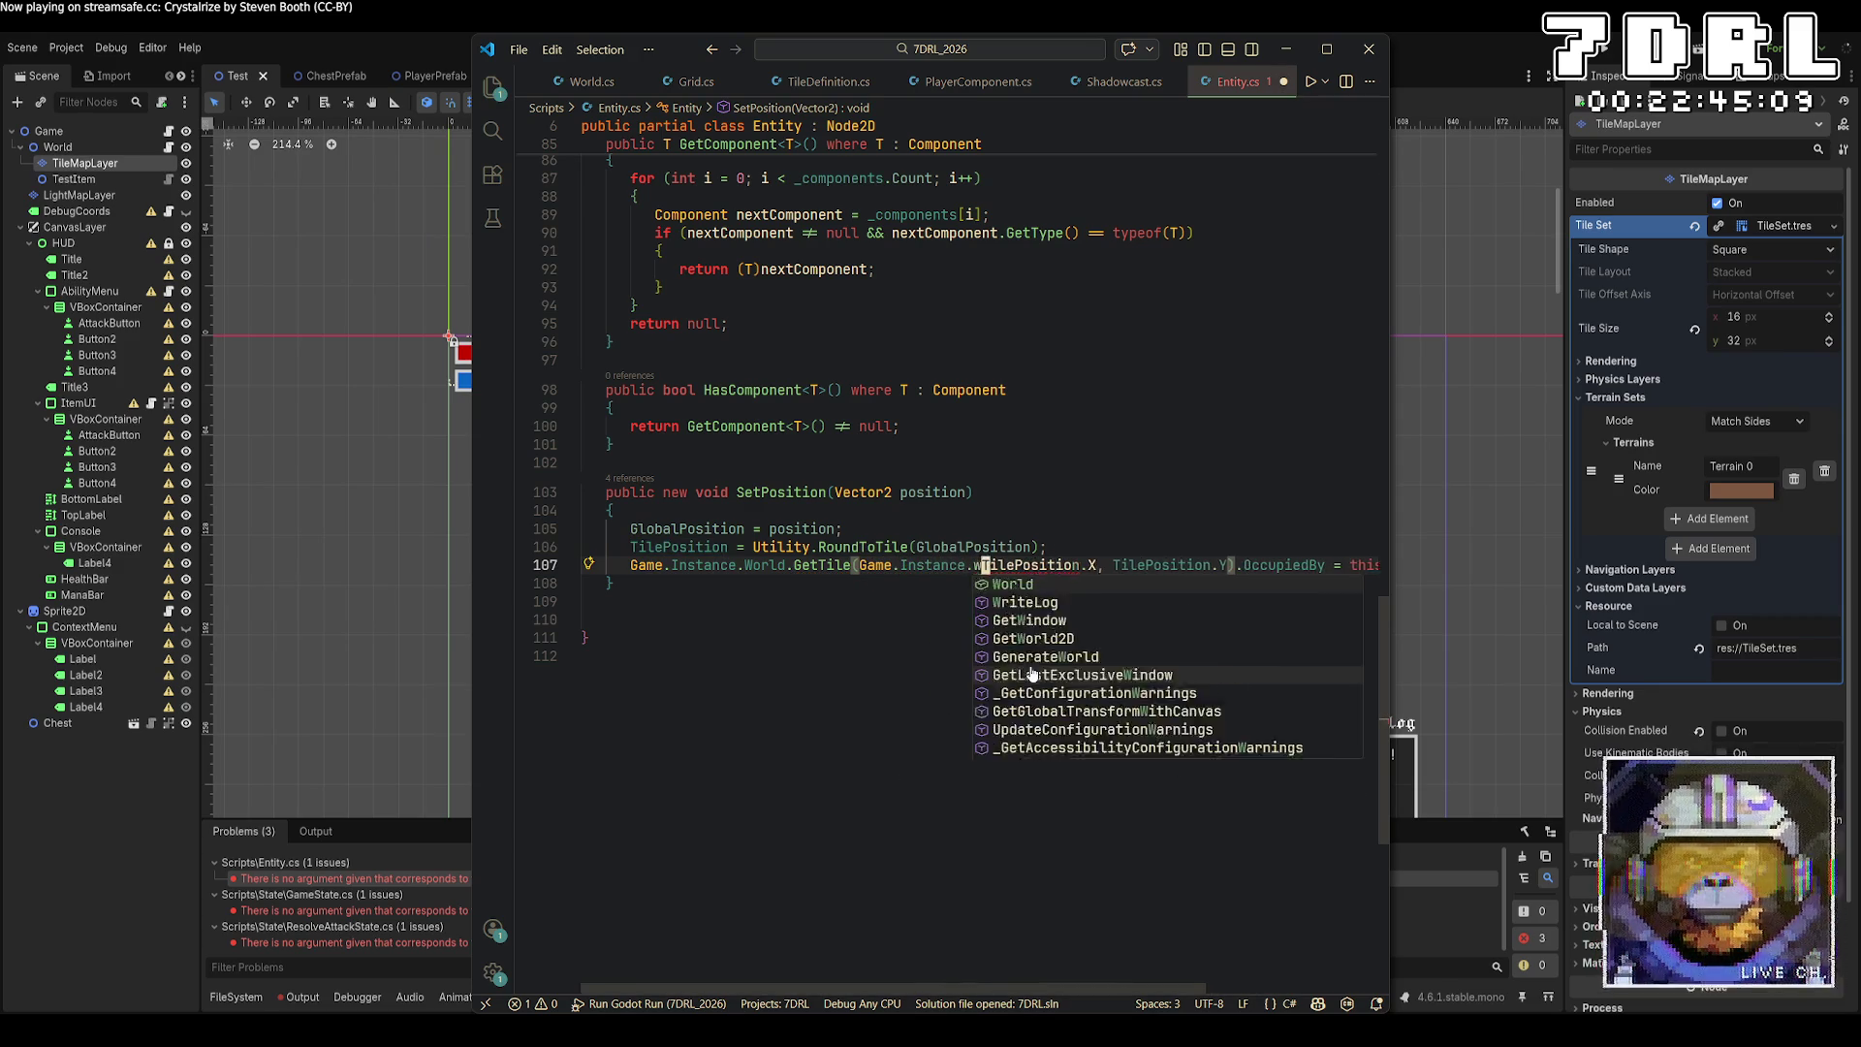
key(BackSpace)
key(BackSpace)
text(rl)
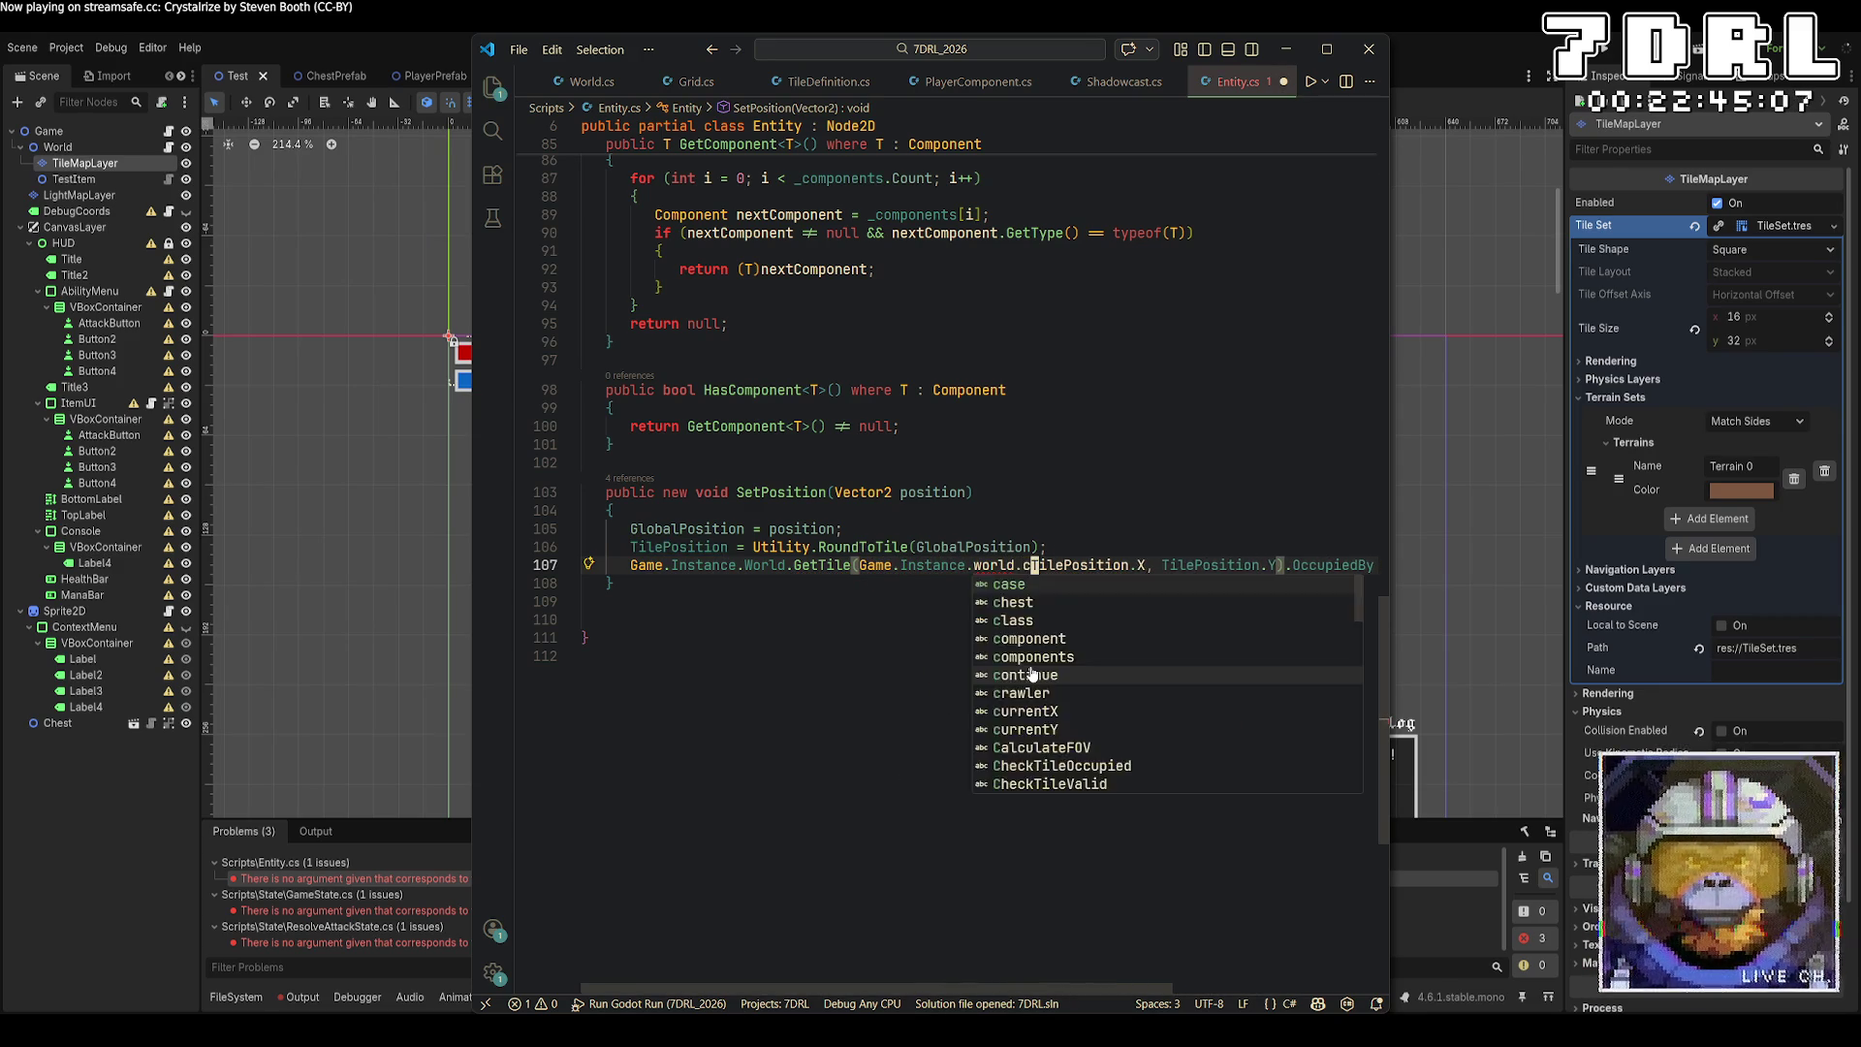
text(d.)
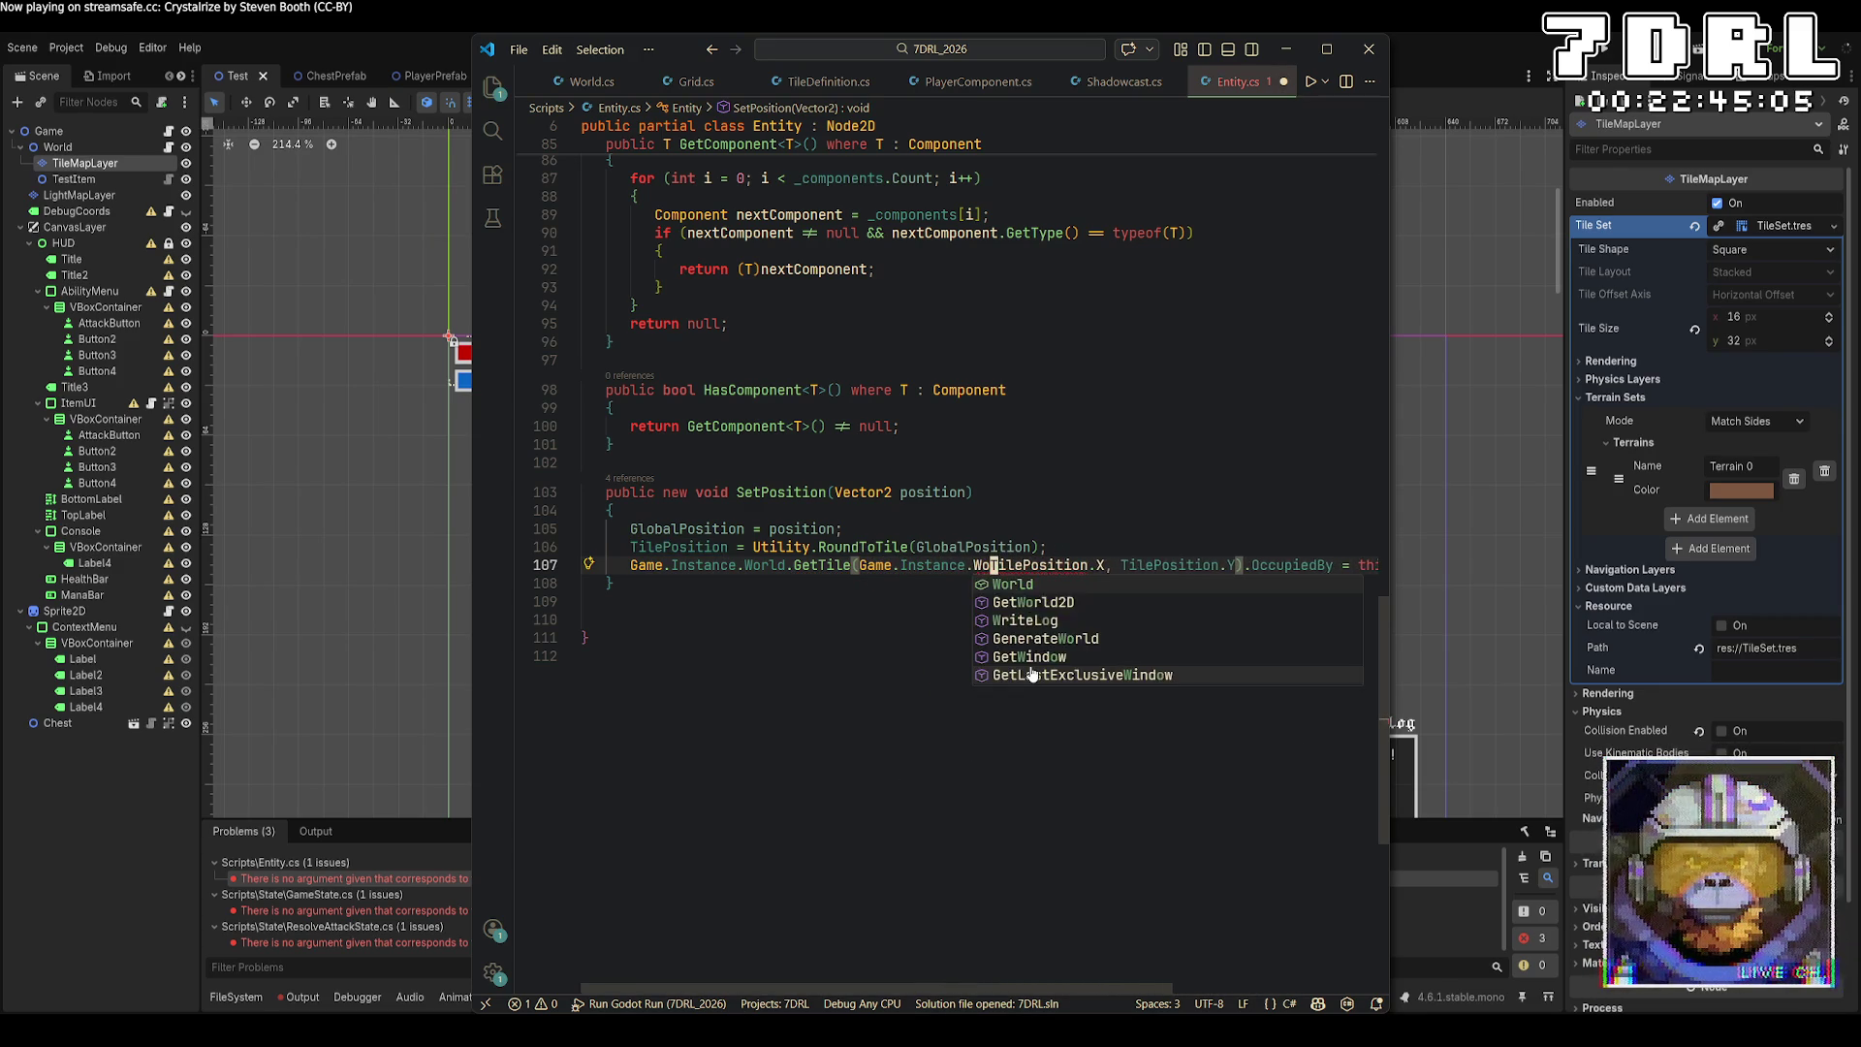
text(CurrentLayer,)
key(ctrl+s)
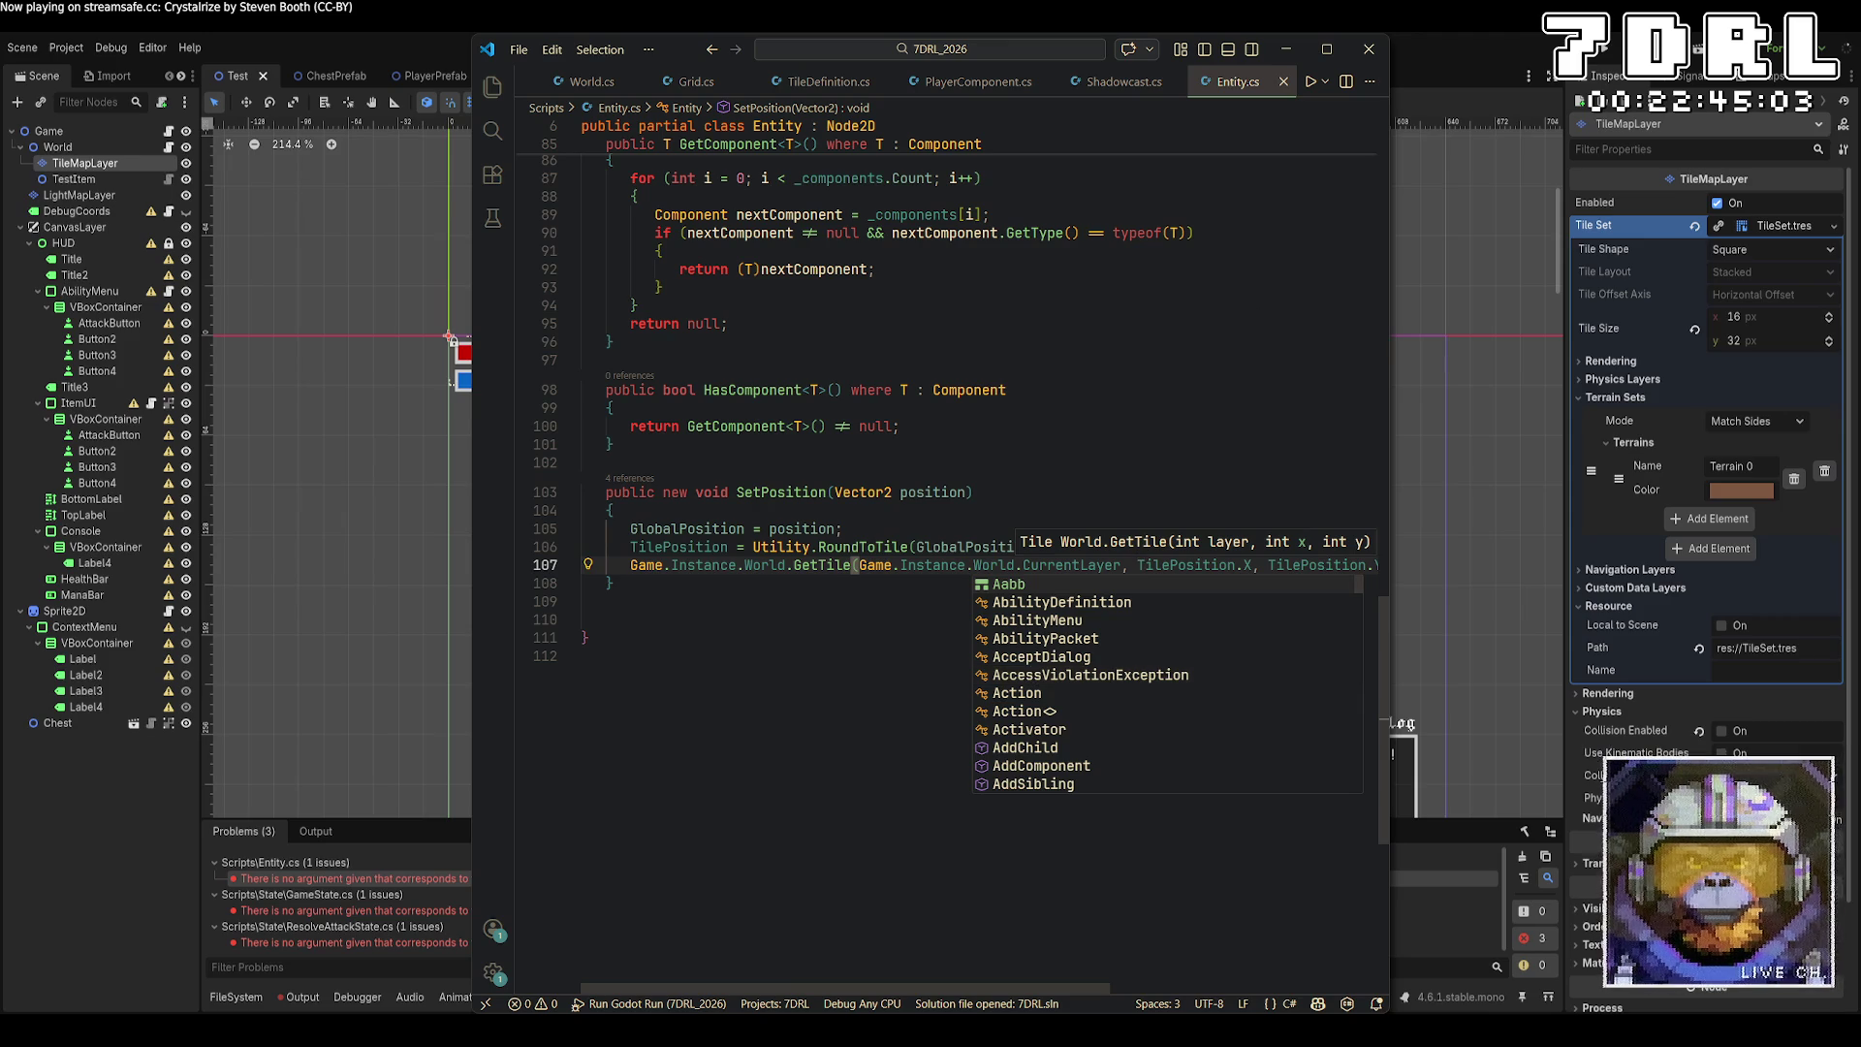
click(1590, 58)
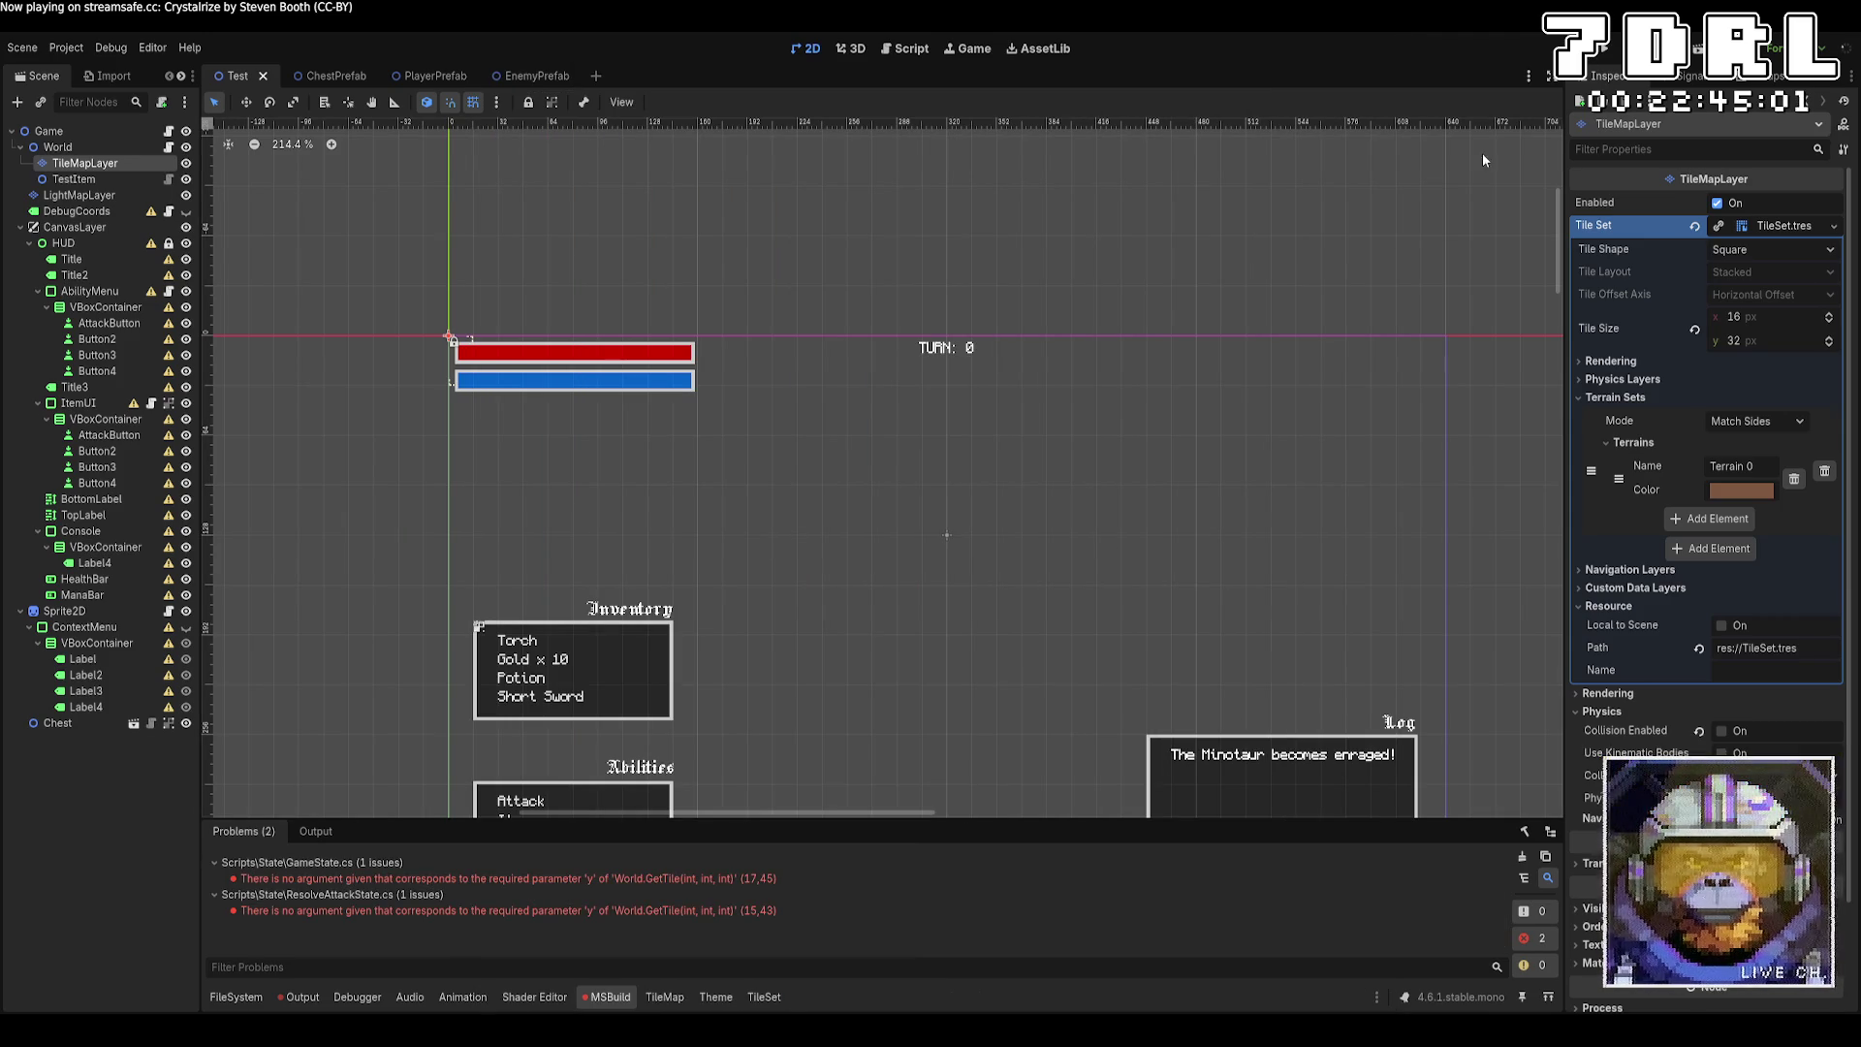
Pass Game.Instance.World.CurrentLayer to GetTile on GameState.cs line 17 and save.
double_click(566, 879)
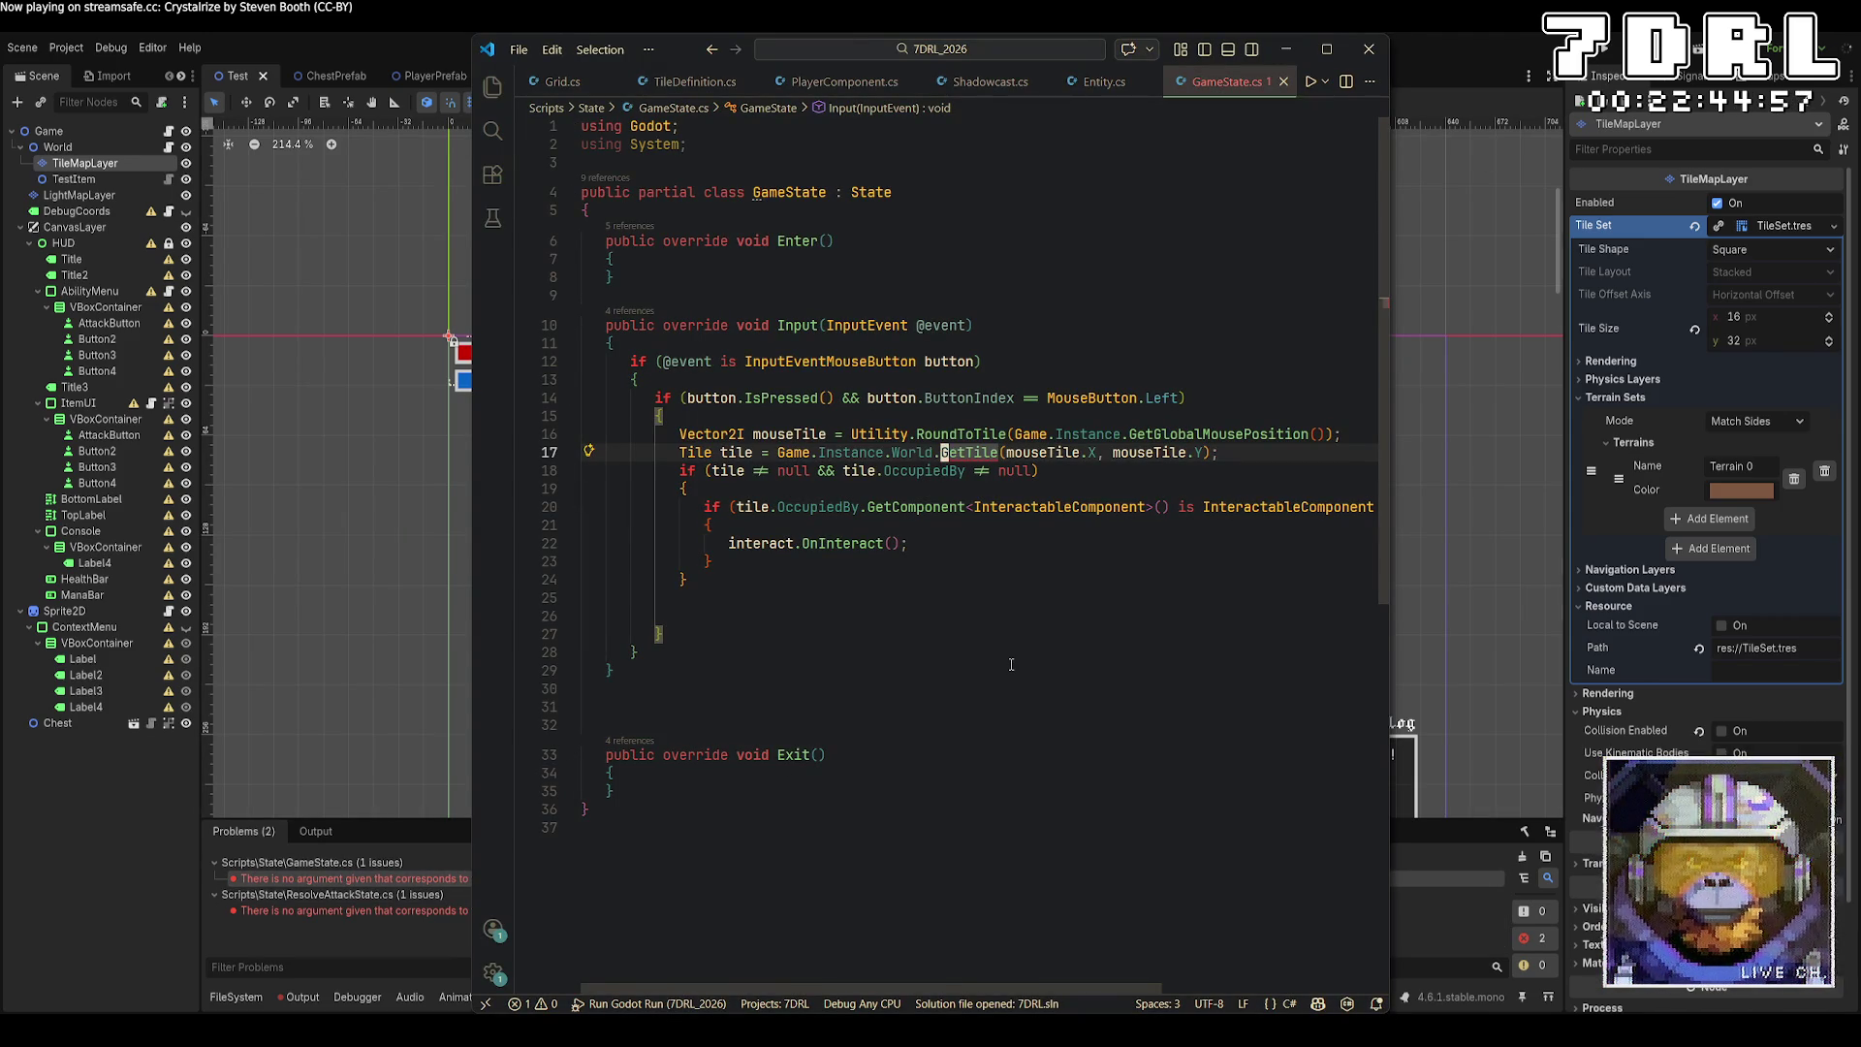
click(1004, 452)
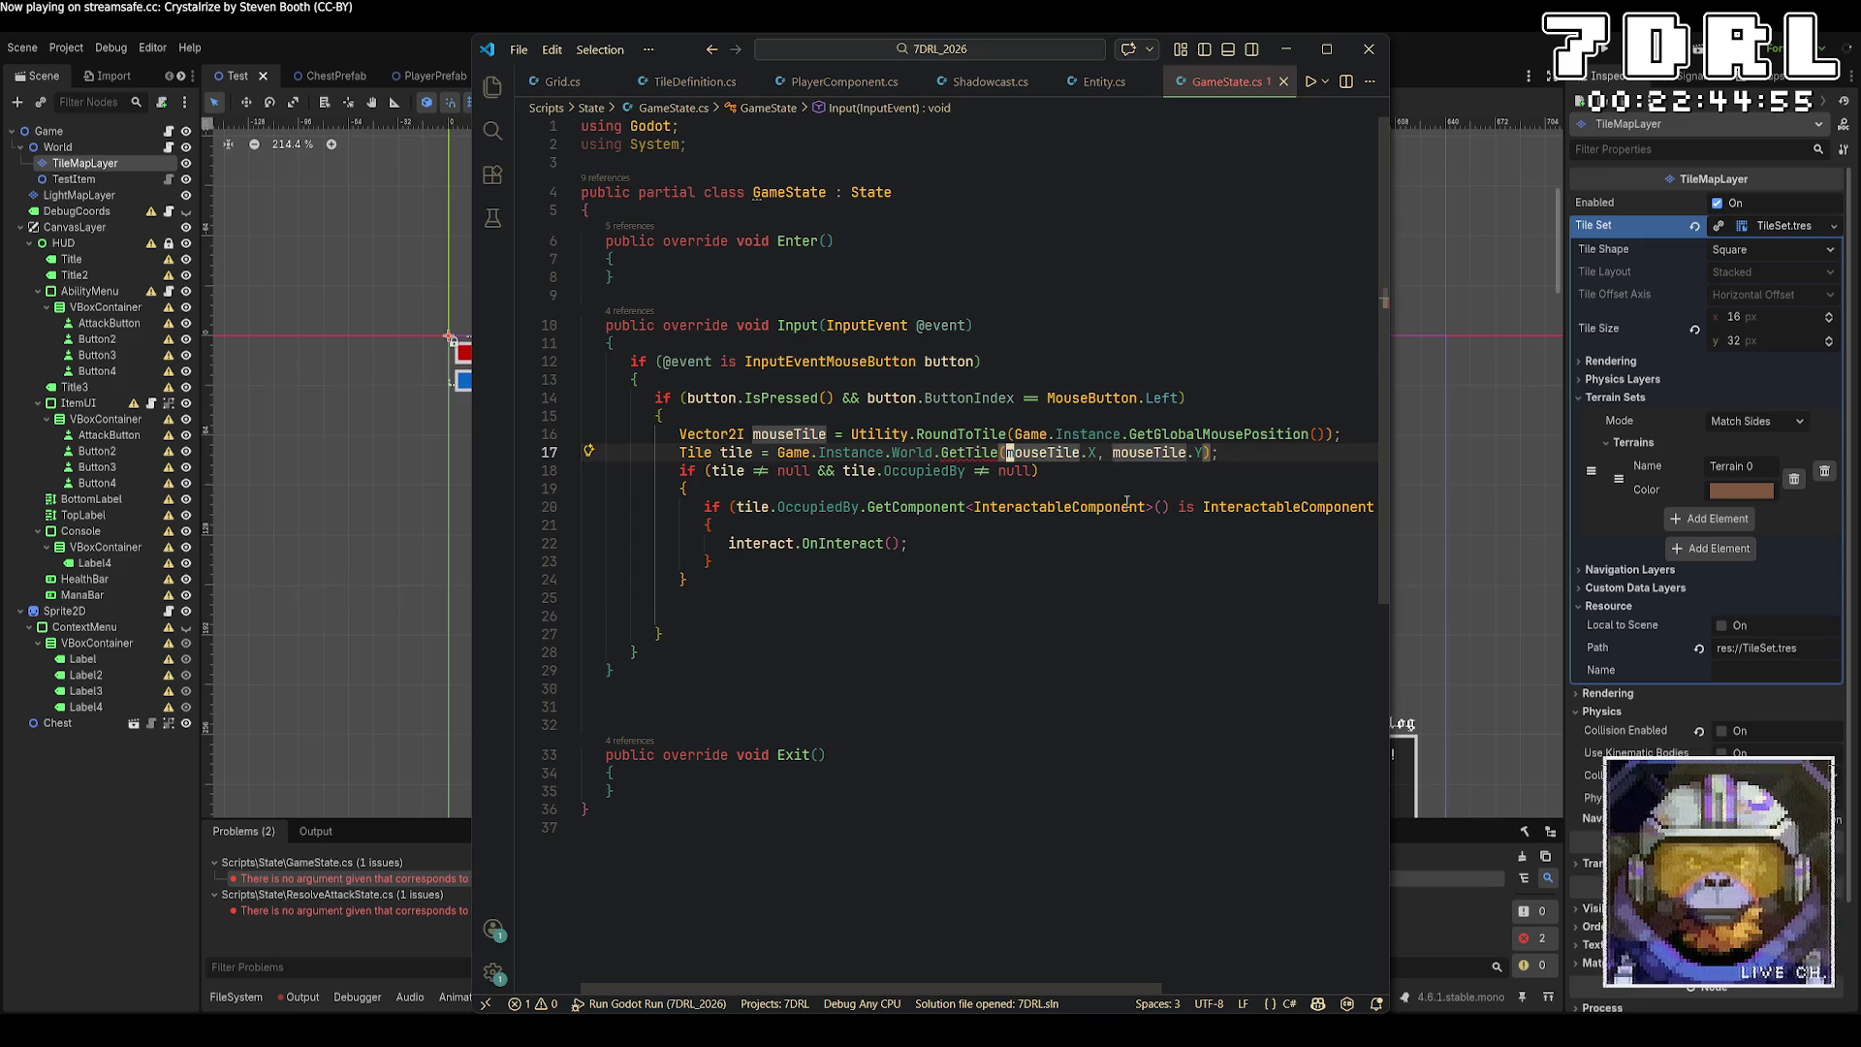
text(Game.Instance.)
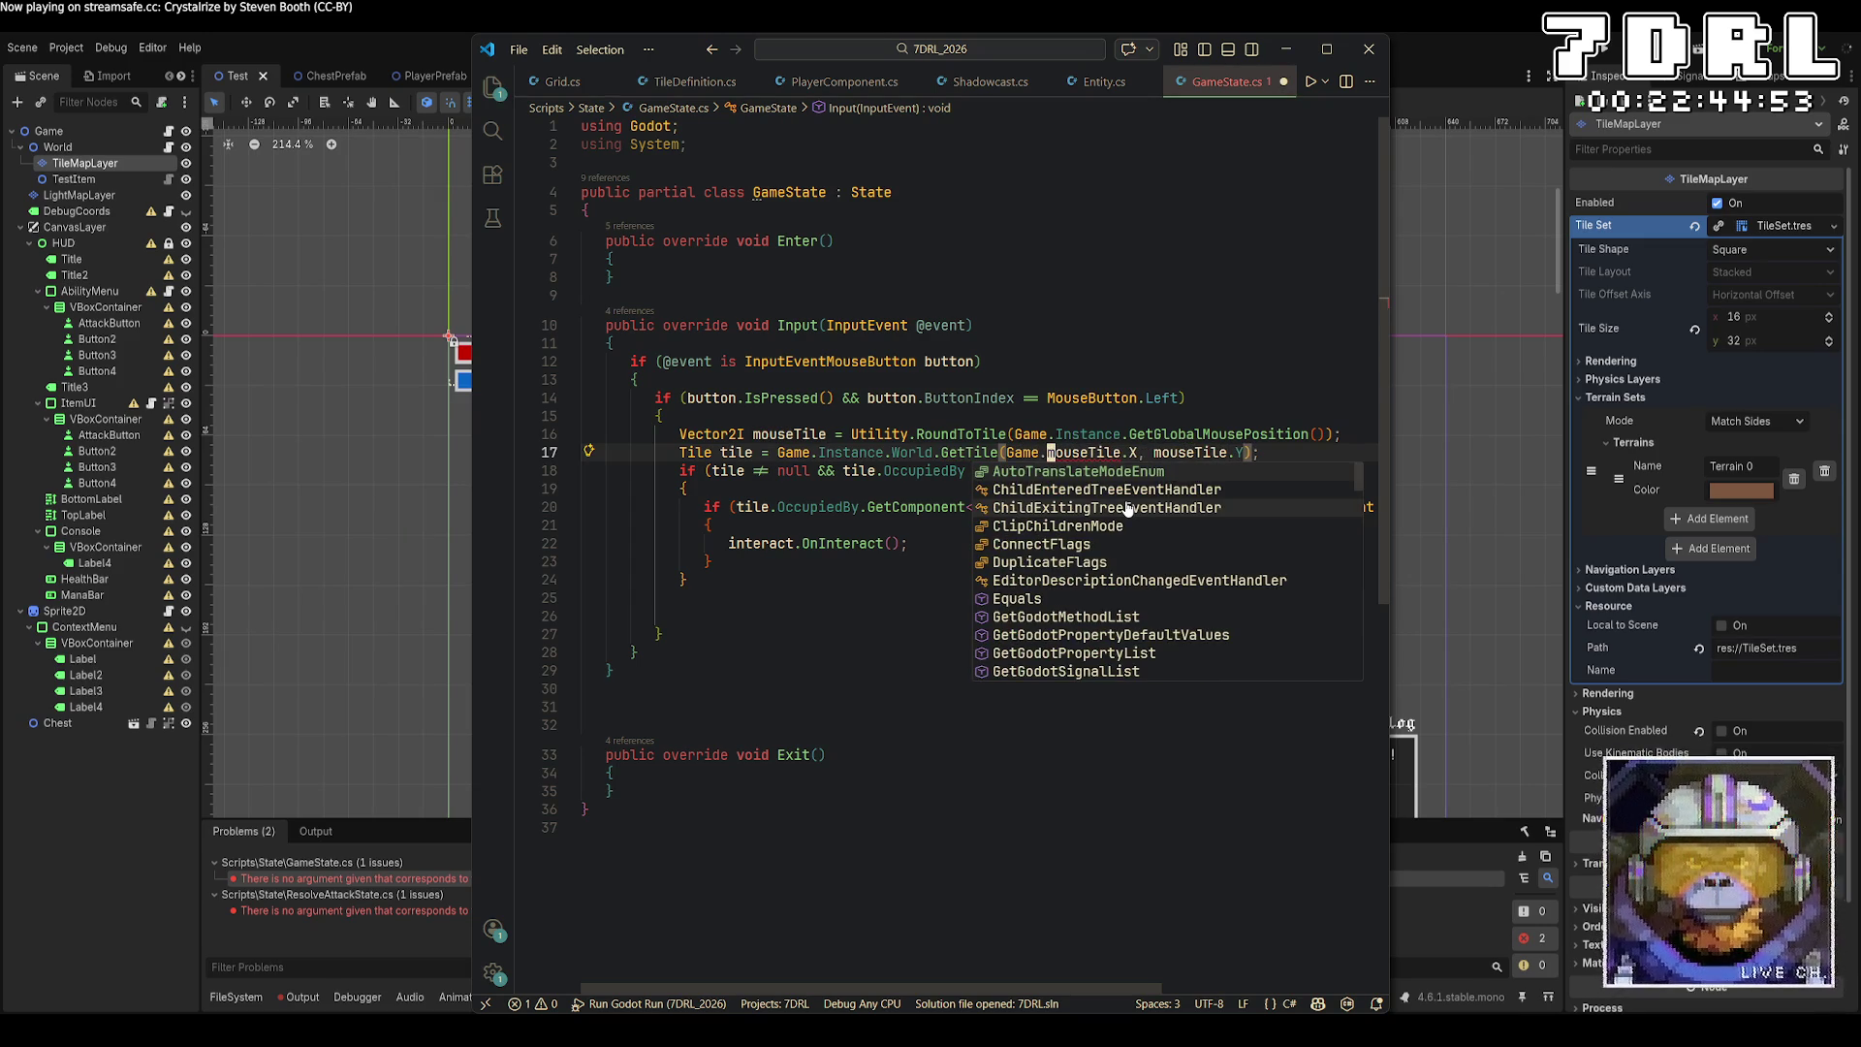
text(d.CurrentLayer,)
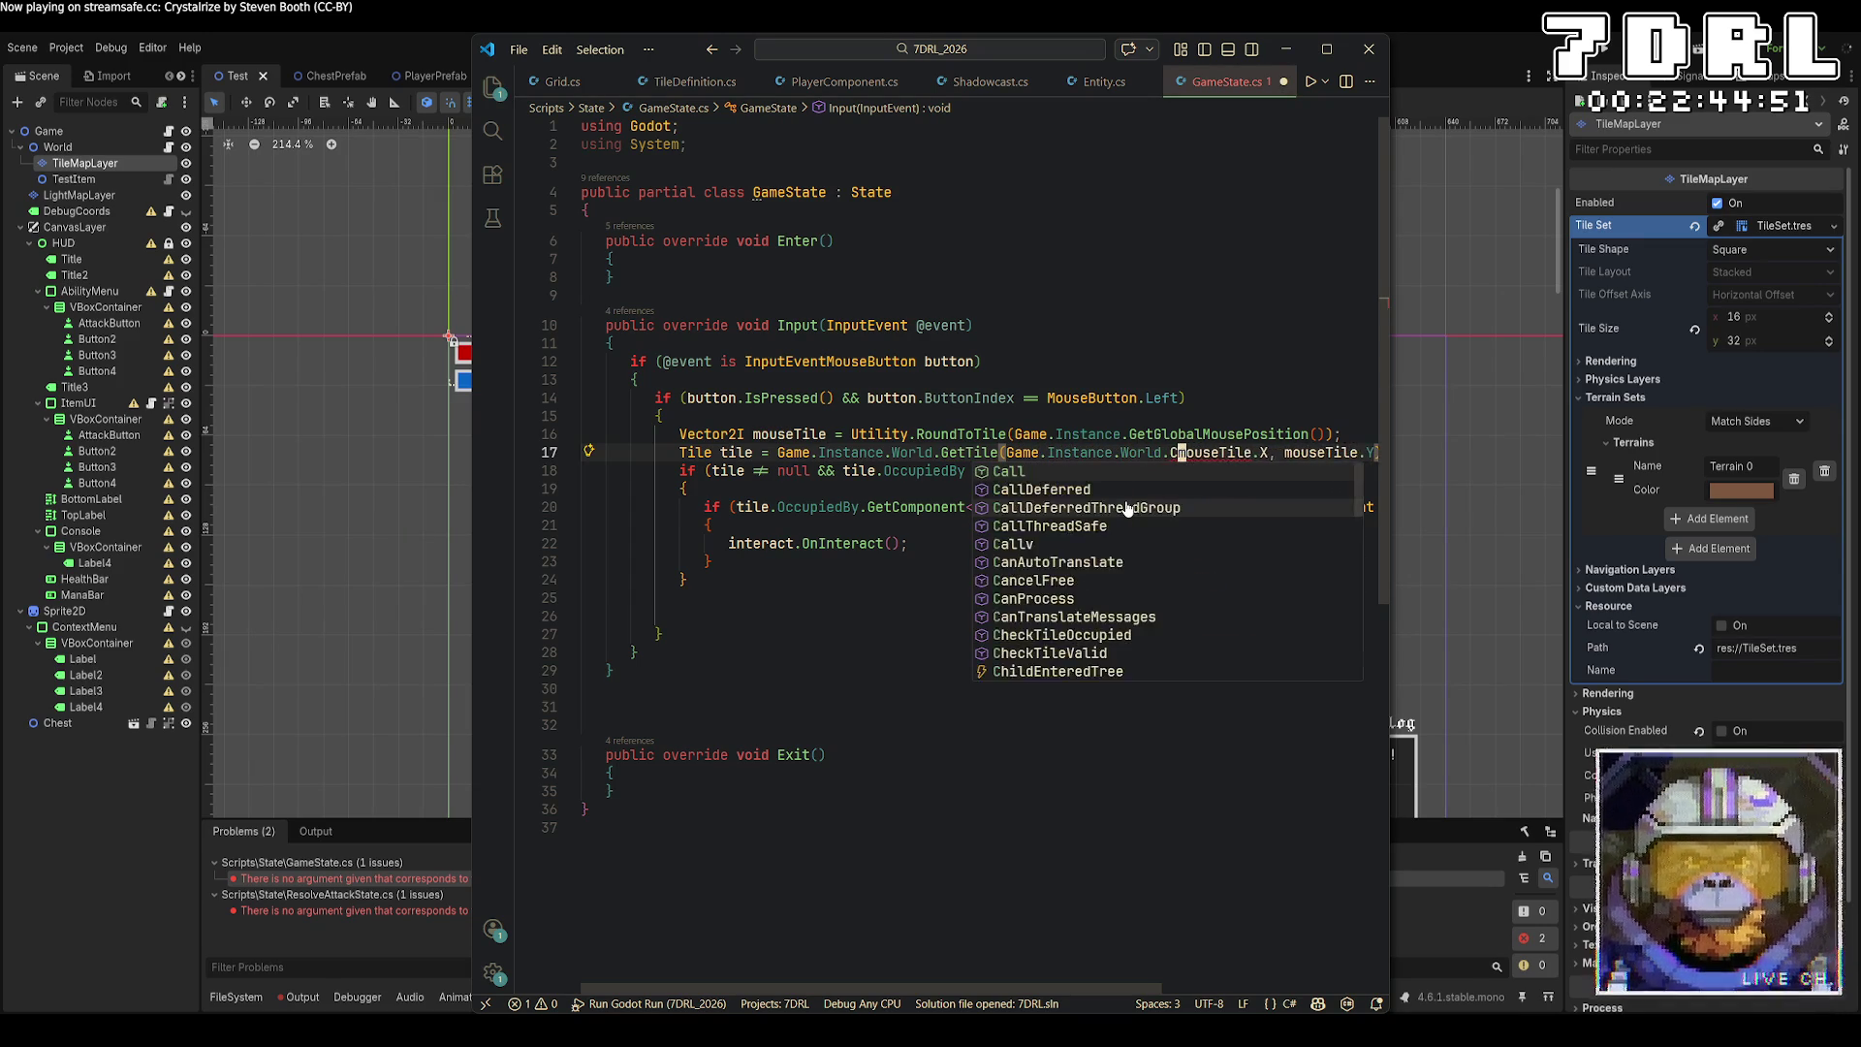
key(ctrl+s)
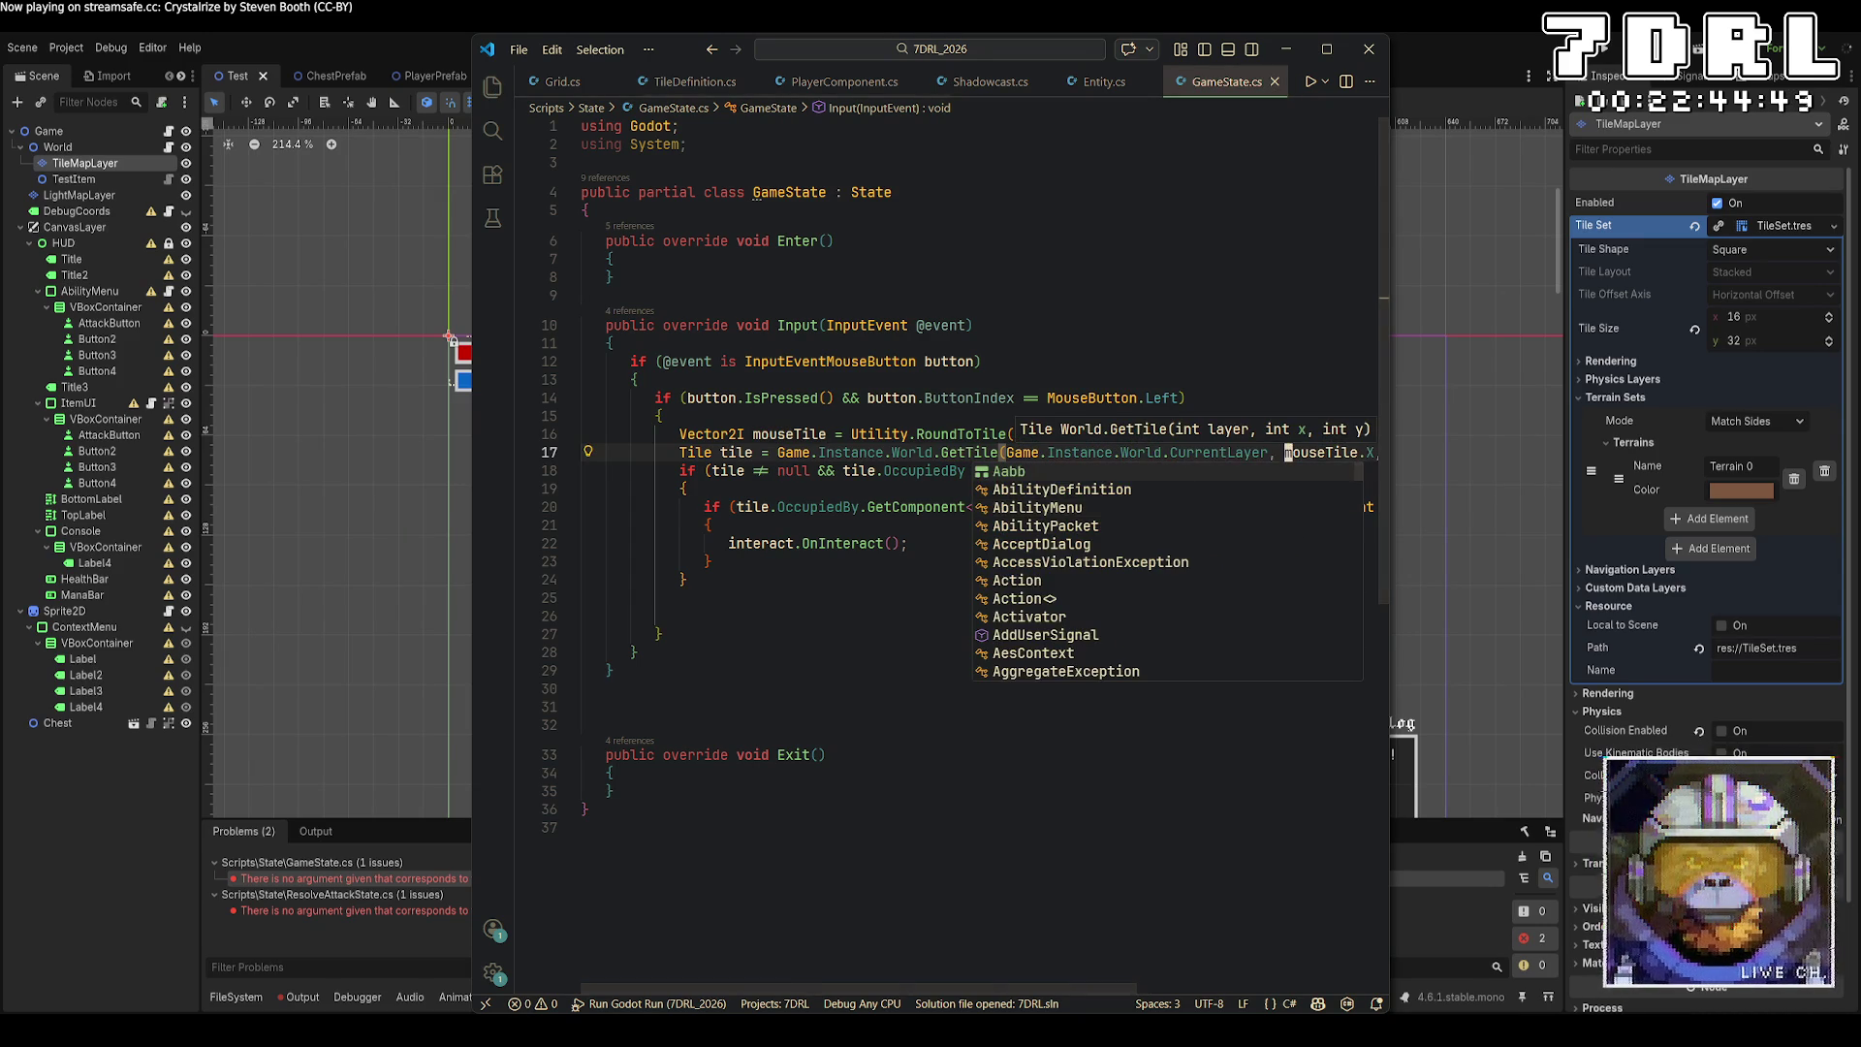
key(alt+Tab)
Add Game.Instance.World.CurrentLayer to GetTile in ResolveAttackState.cs line 15, then launch the game.
double_click(349, 912)
click(988, 428)
text(Game.Instance.World.GetTile(Game.IsPacket.Target.X, Packet.Target.Y).Occupie)
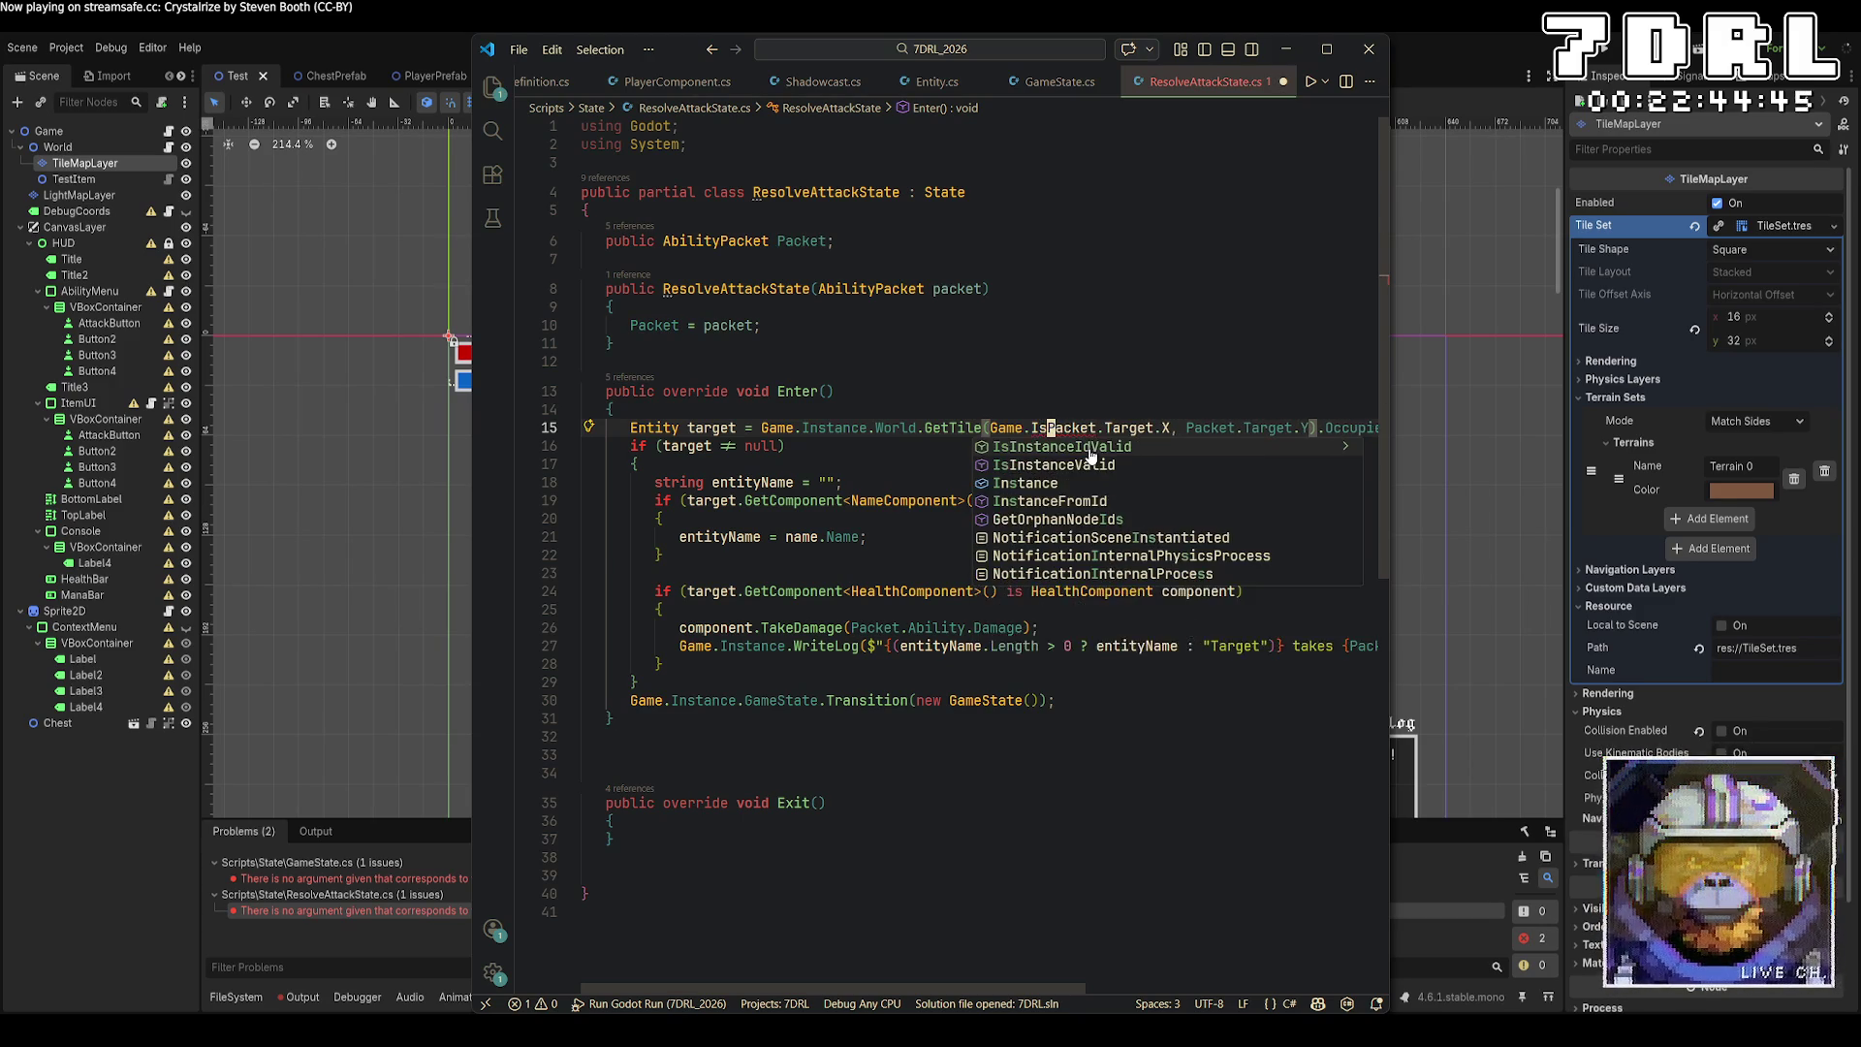
text(CurrentLayer,)
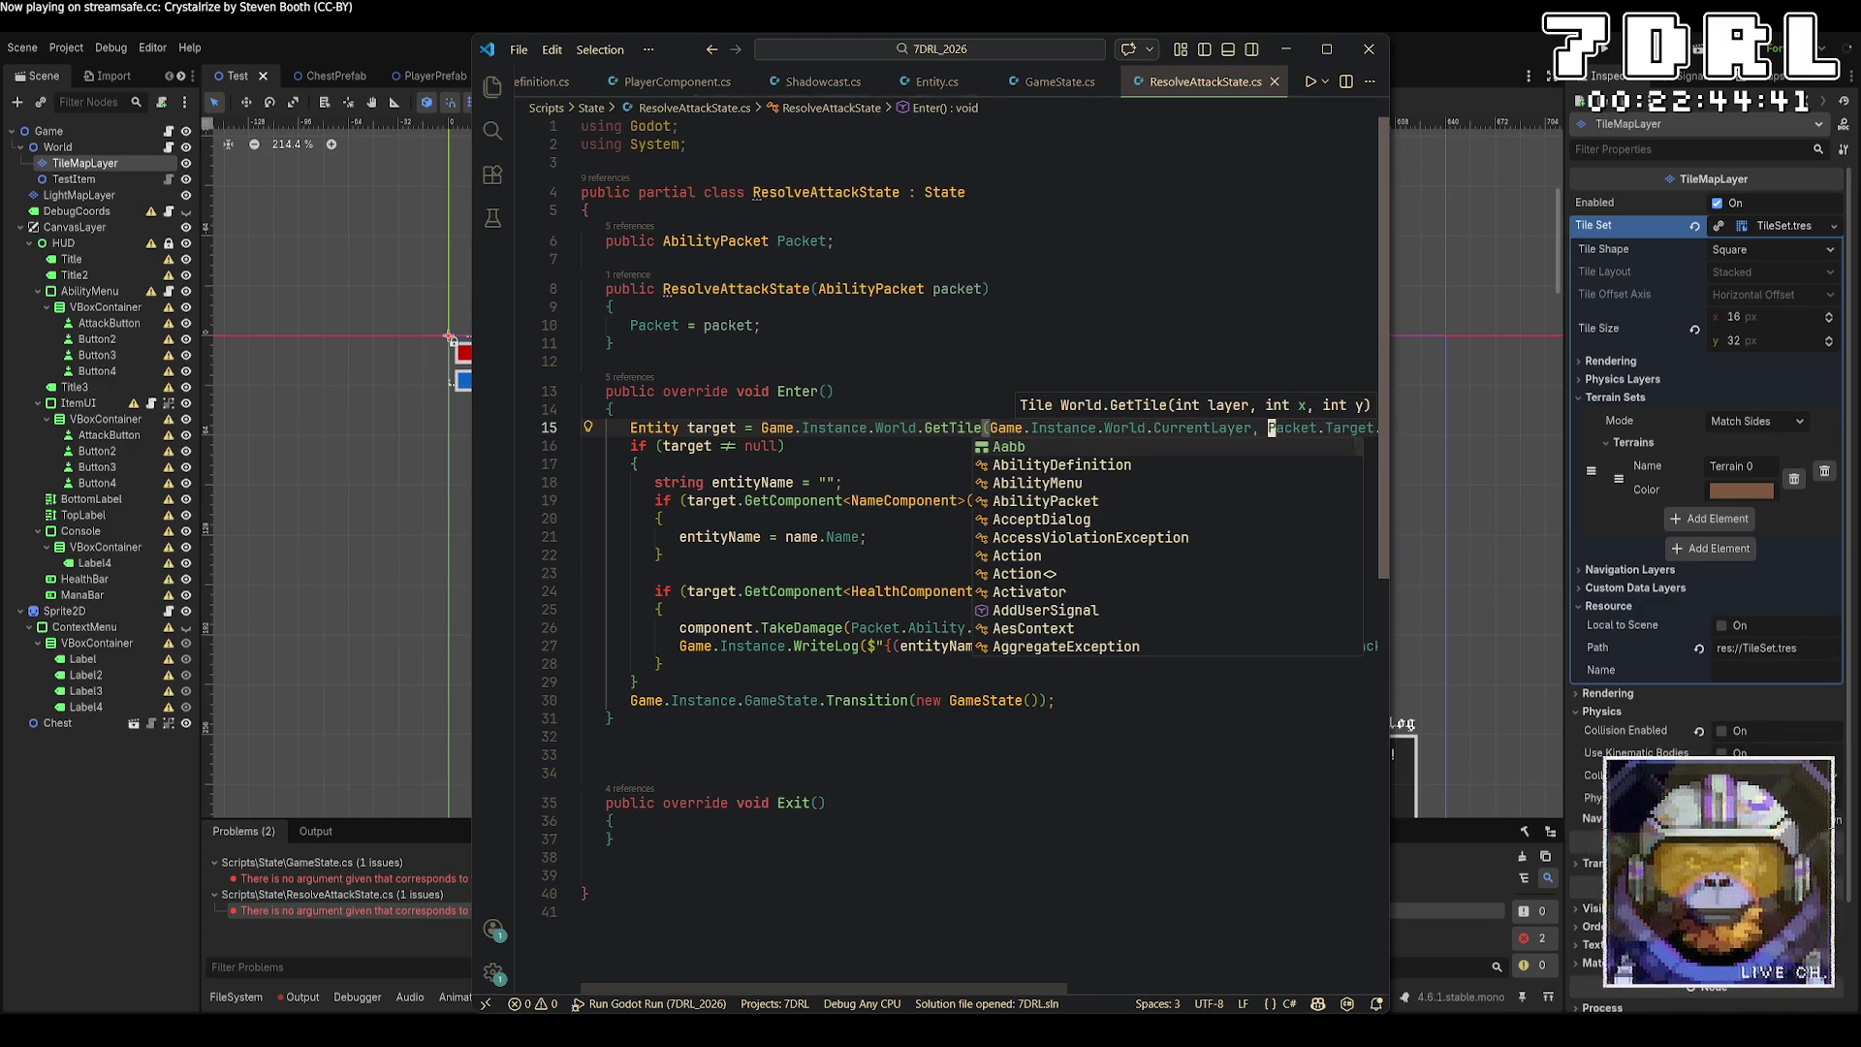
click(1612, 51)
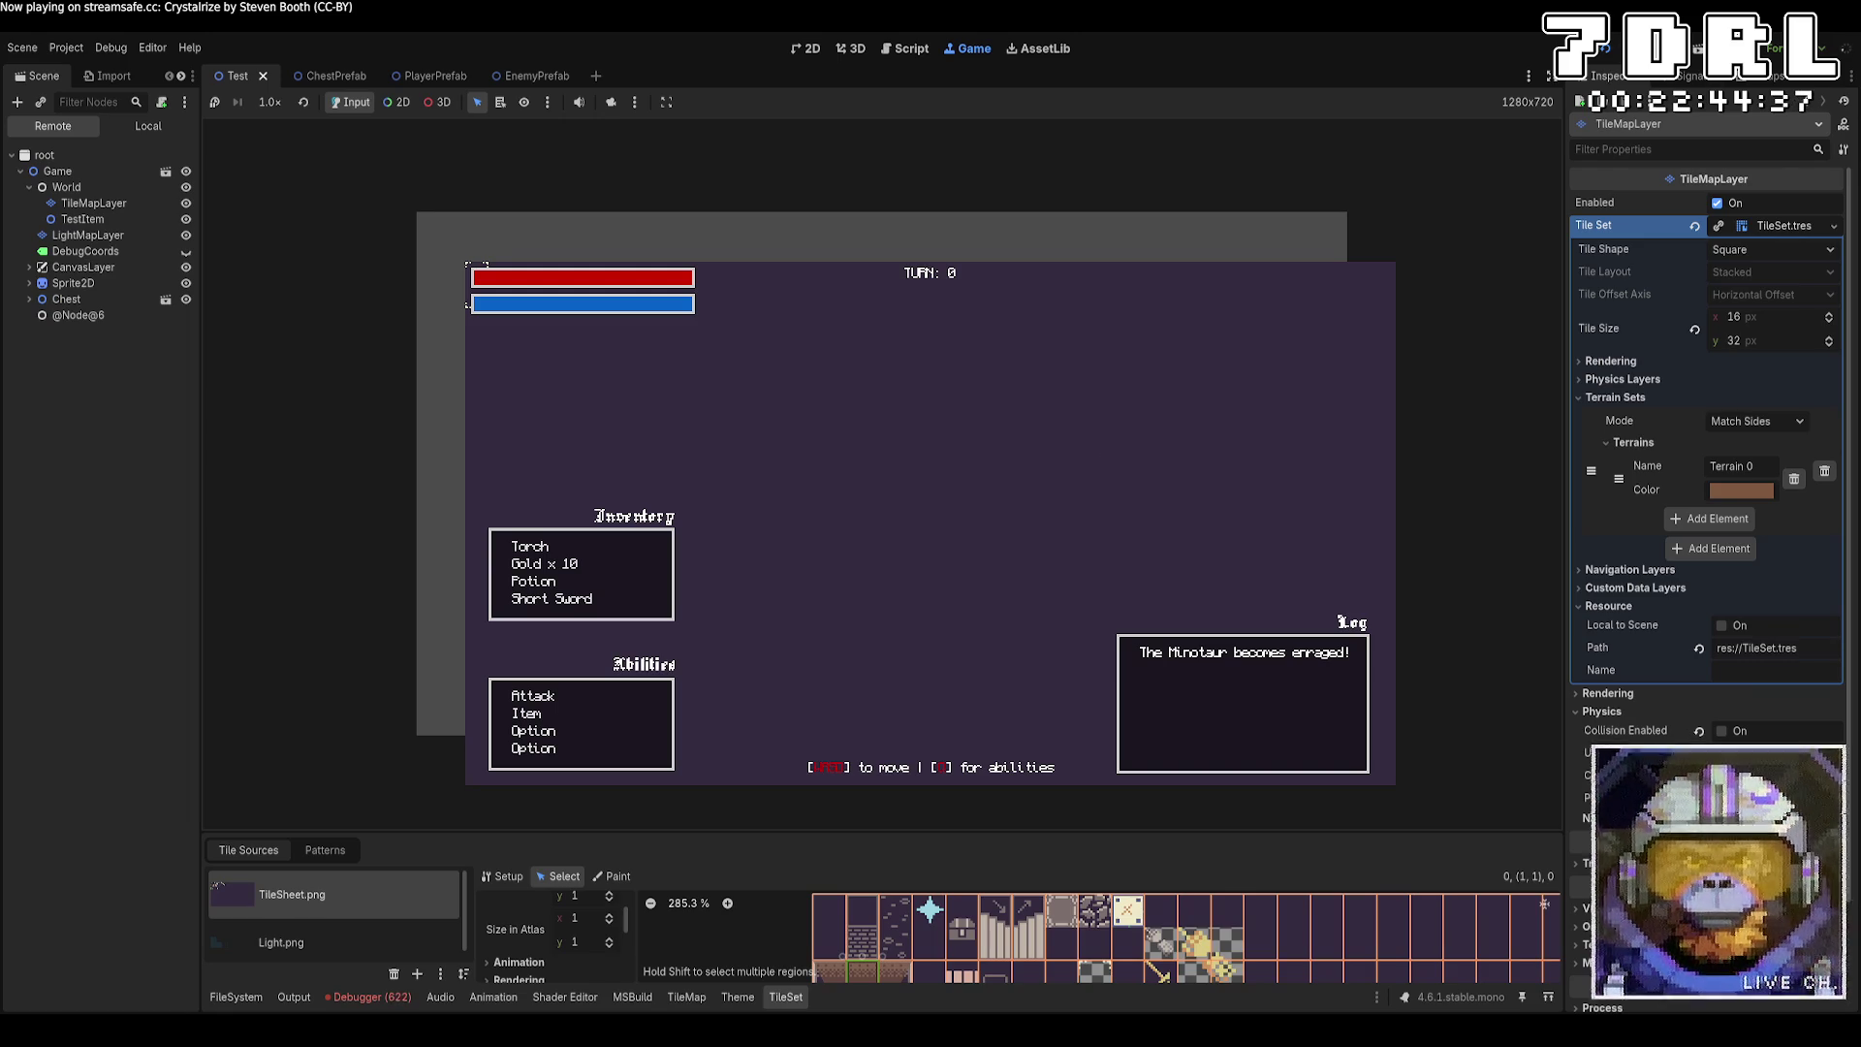
Stop the running game and jump to the code behind the GetTileSize error in World.cs.
key(F8)
click(371, 997)
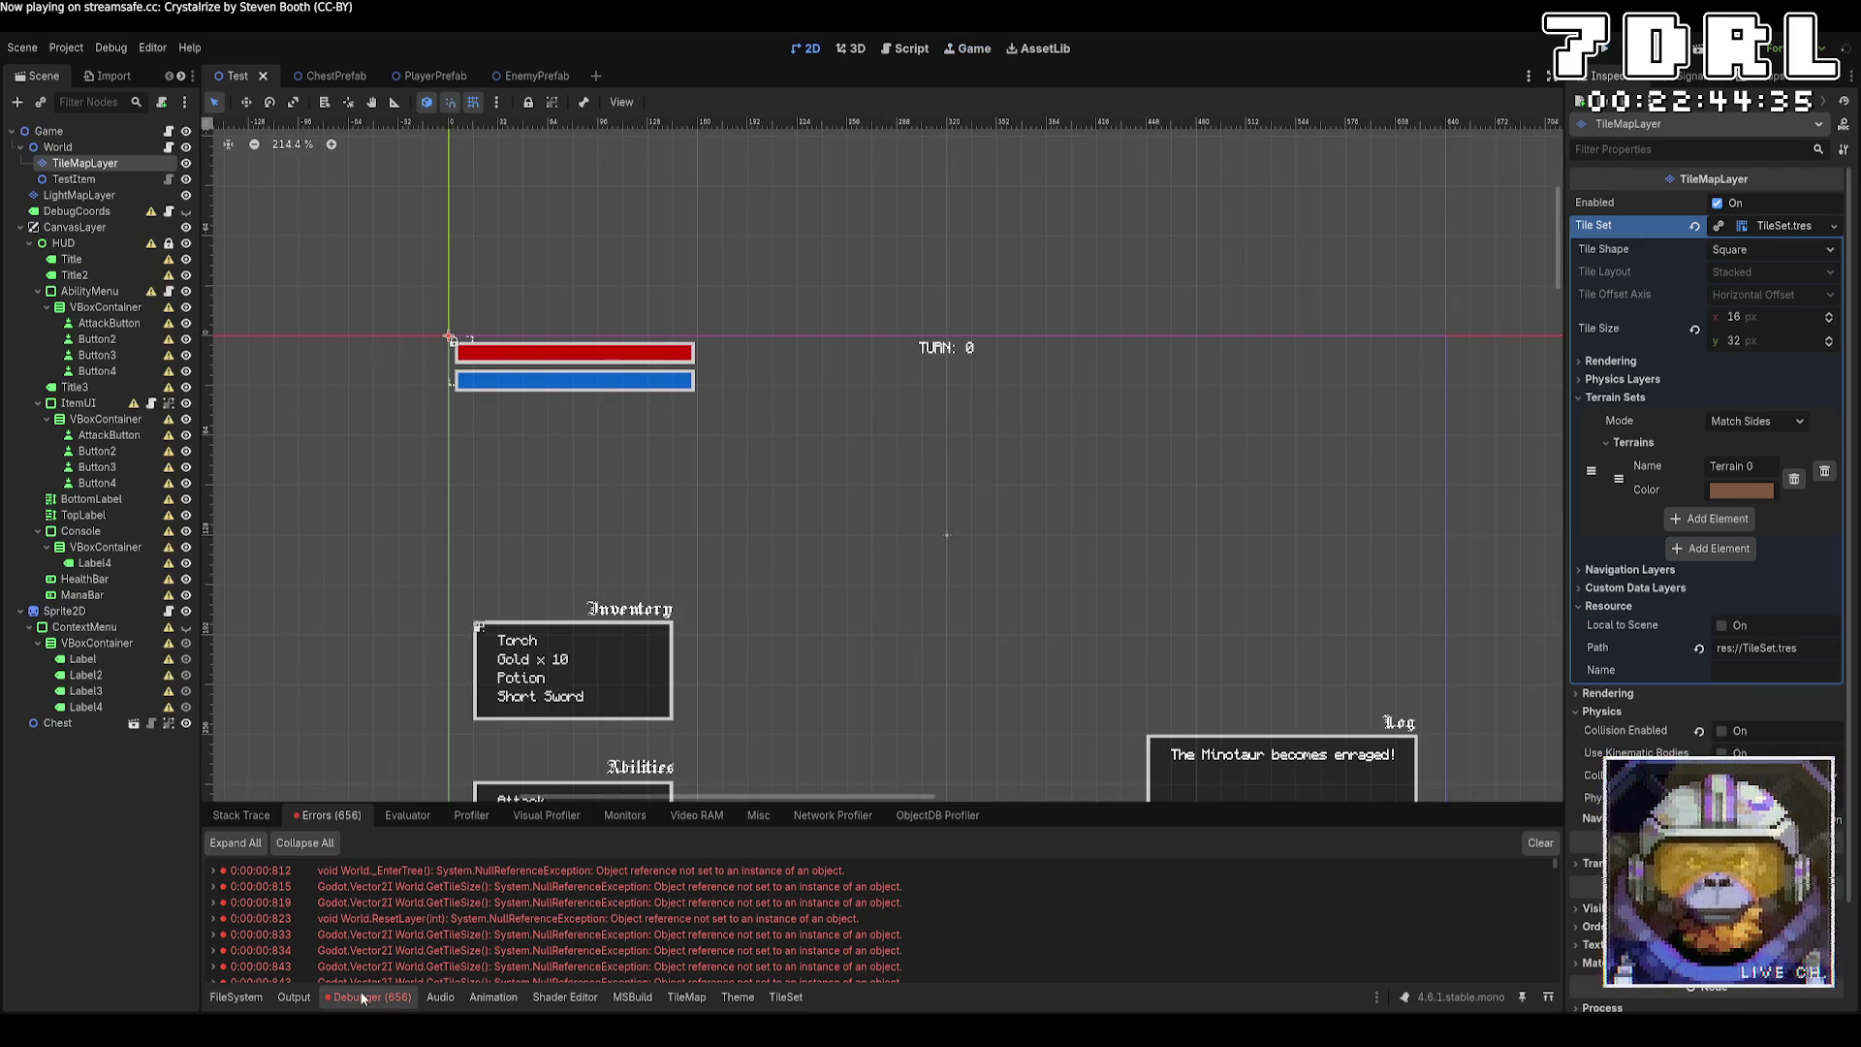
double_click(686, 898)
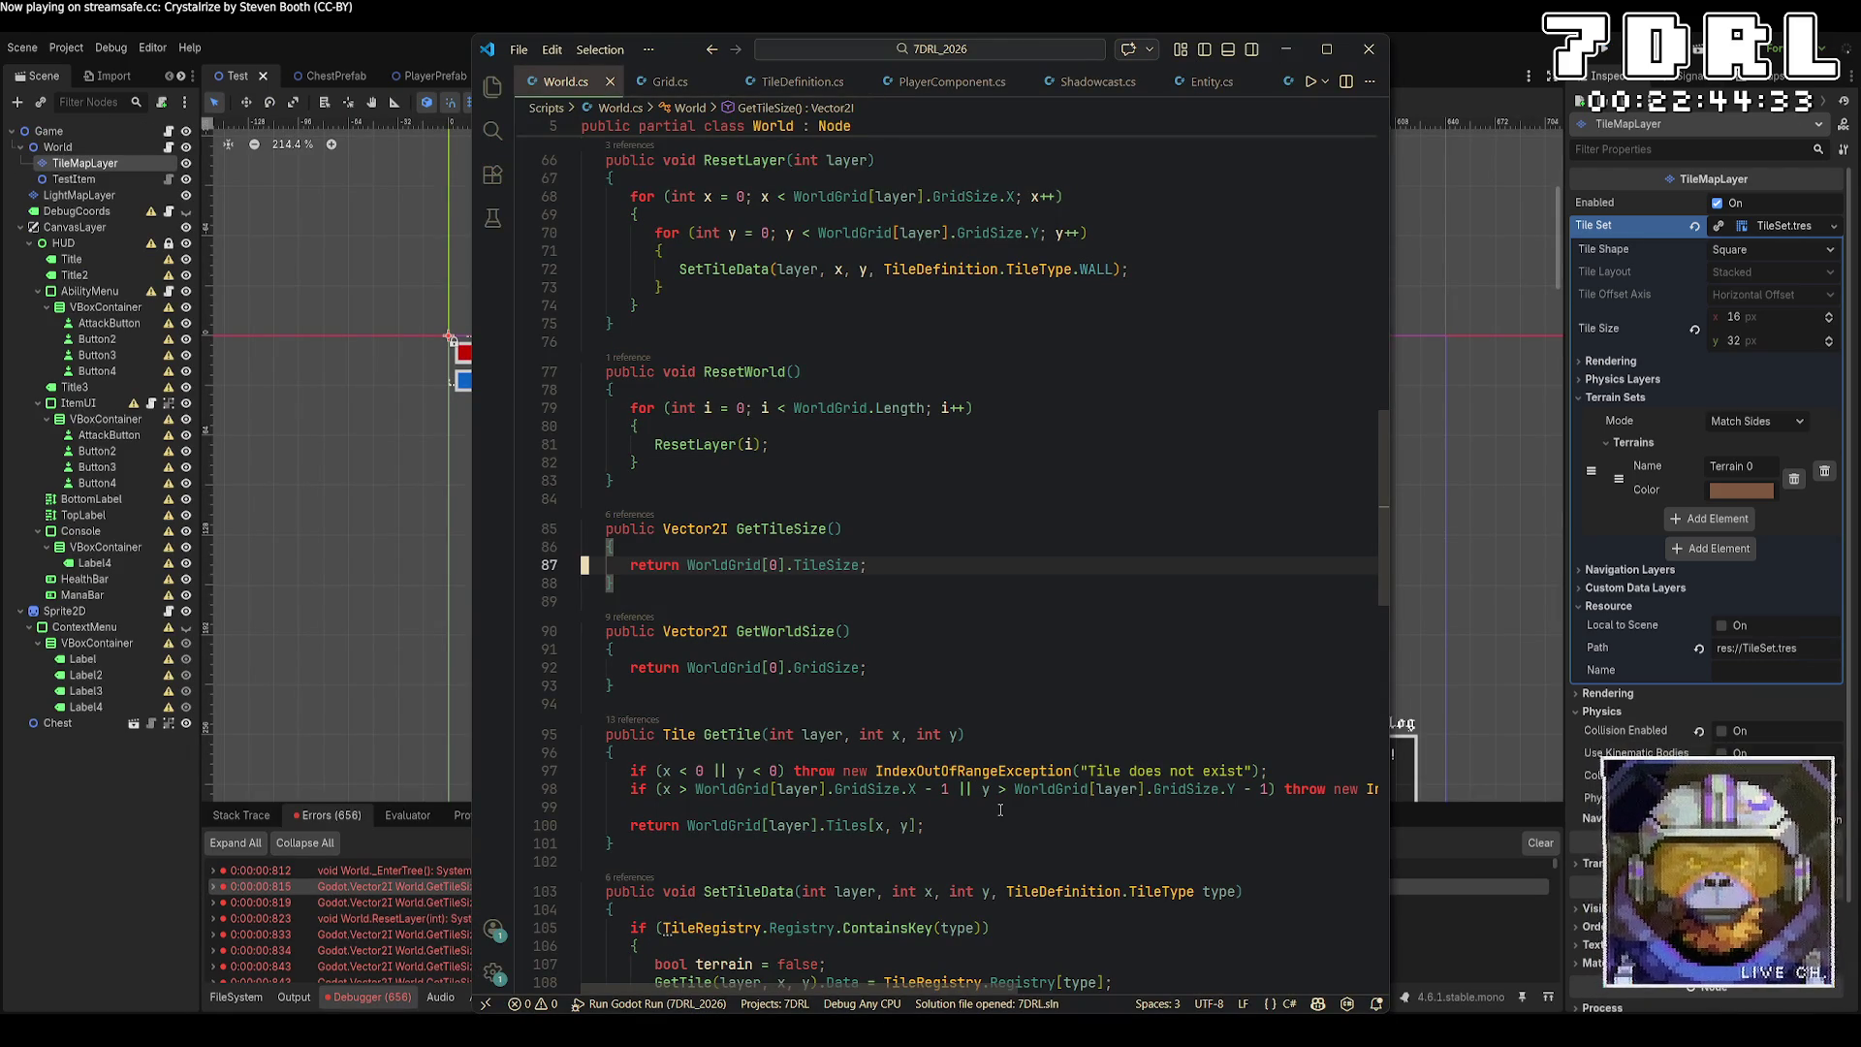
mouse_move(1004, 793)
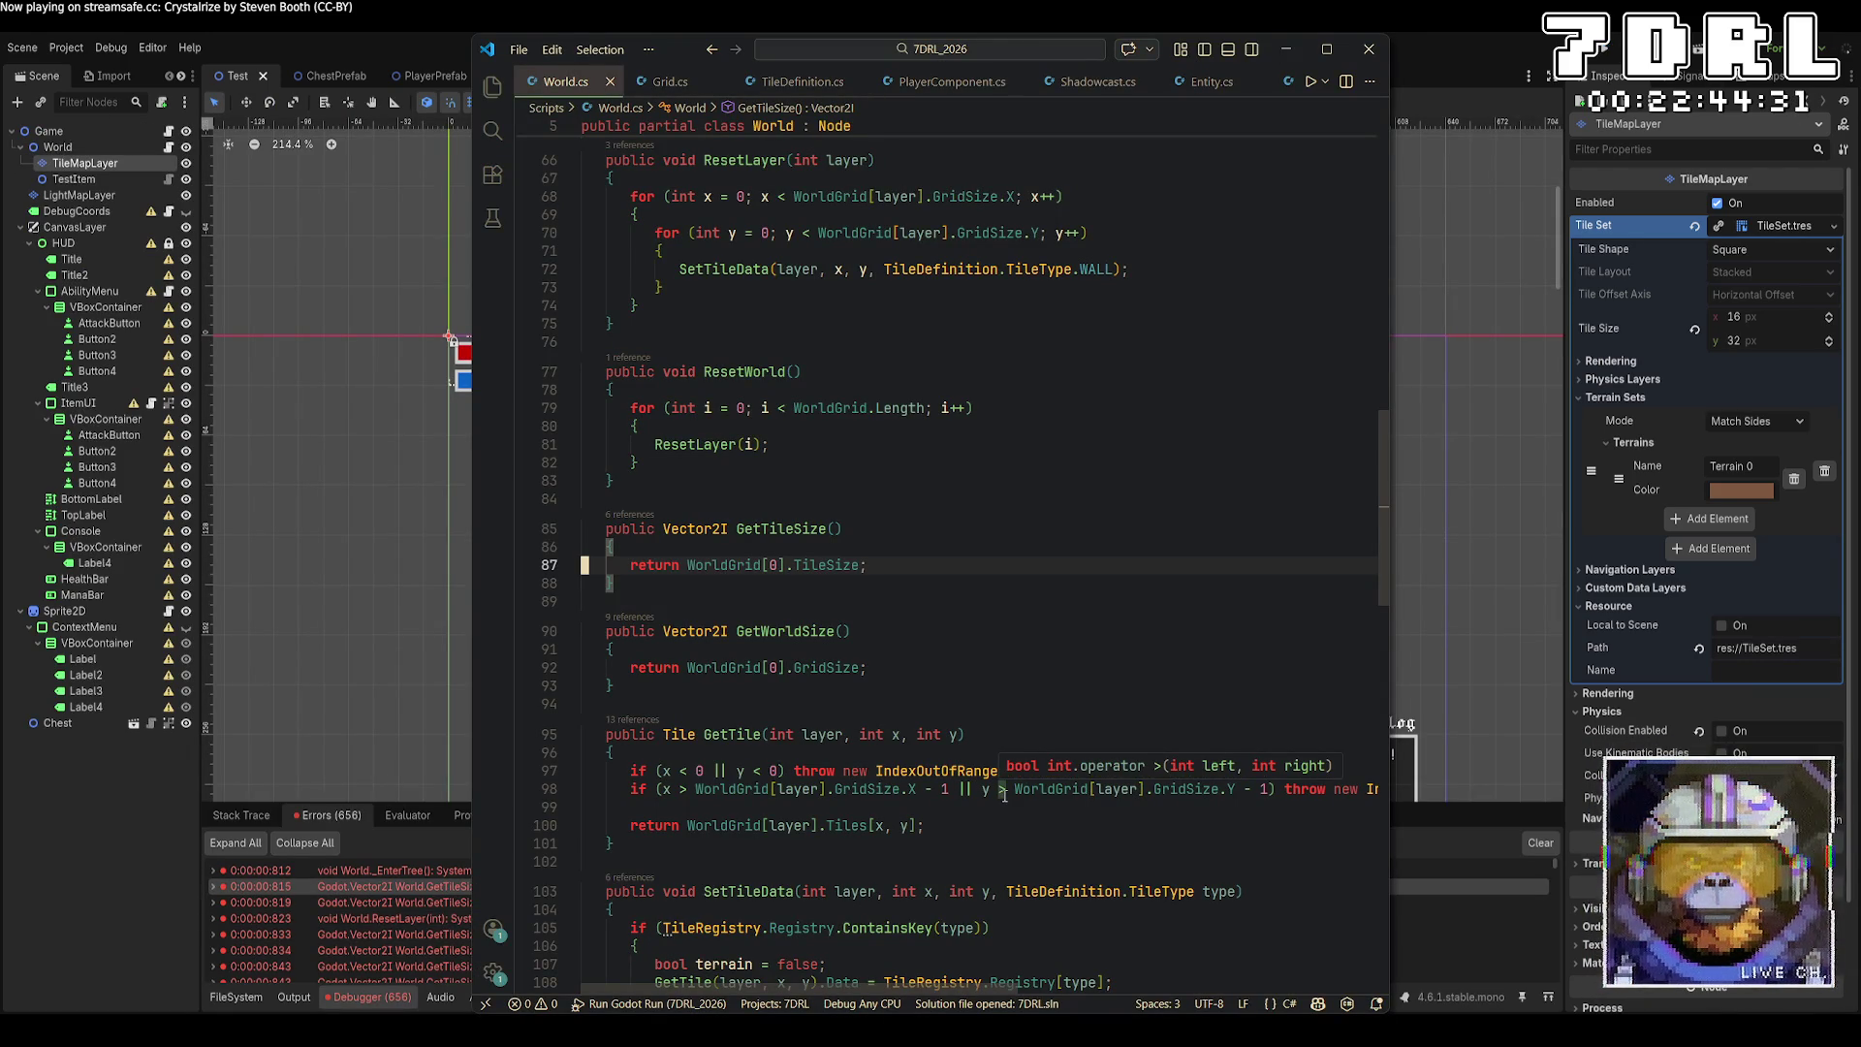
scroll(1004, 793, up, 15)
scroll(1048, 784, down, 10)
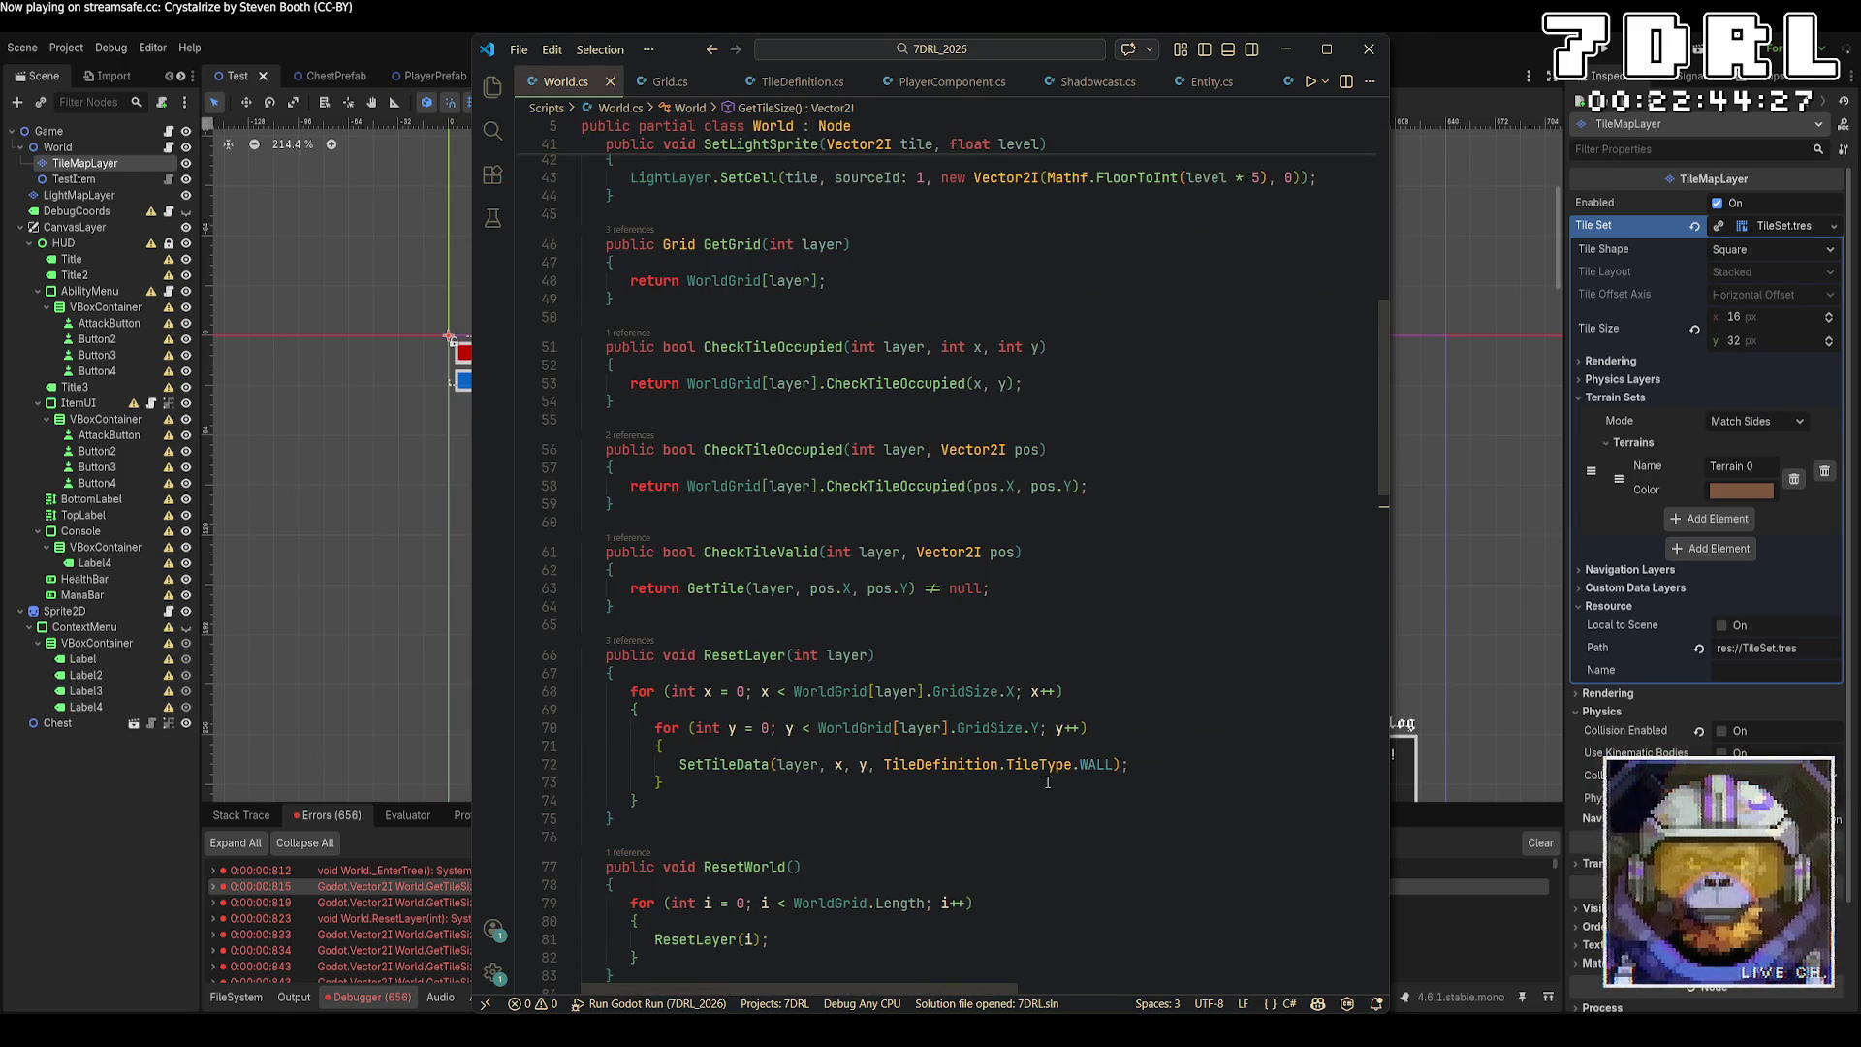
scroll(1048, 784, up, 10)
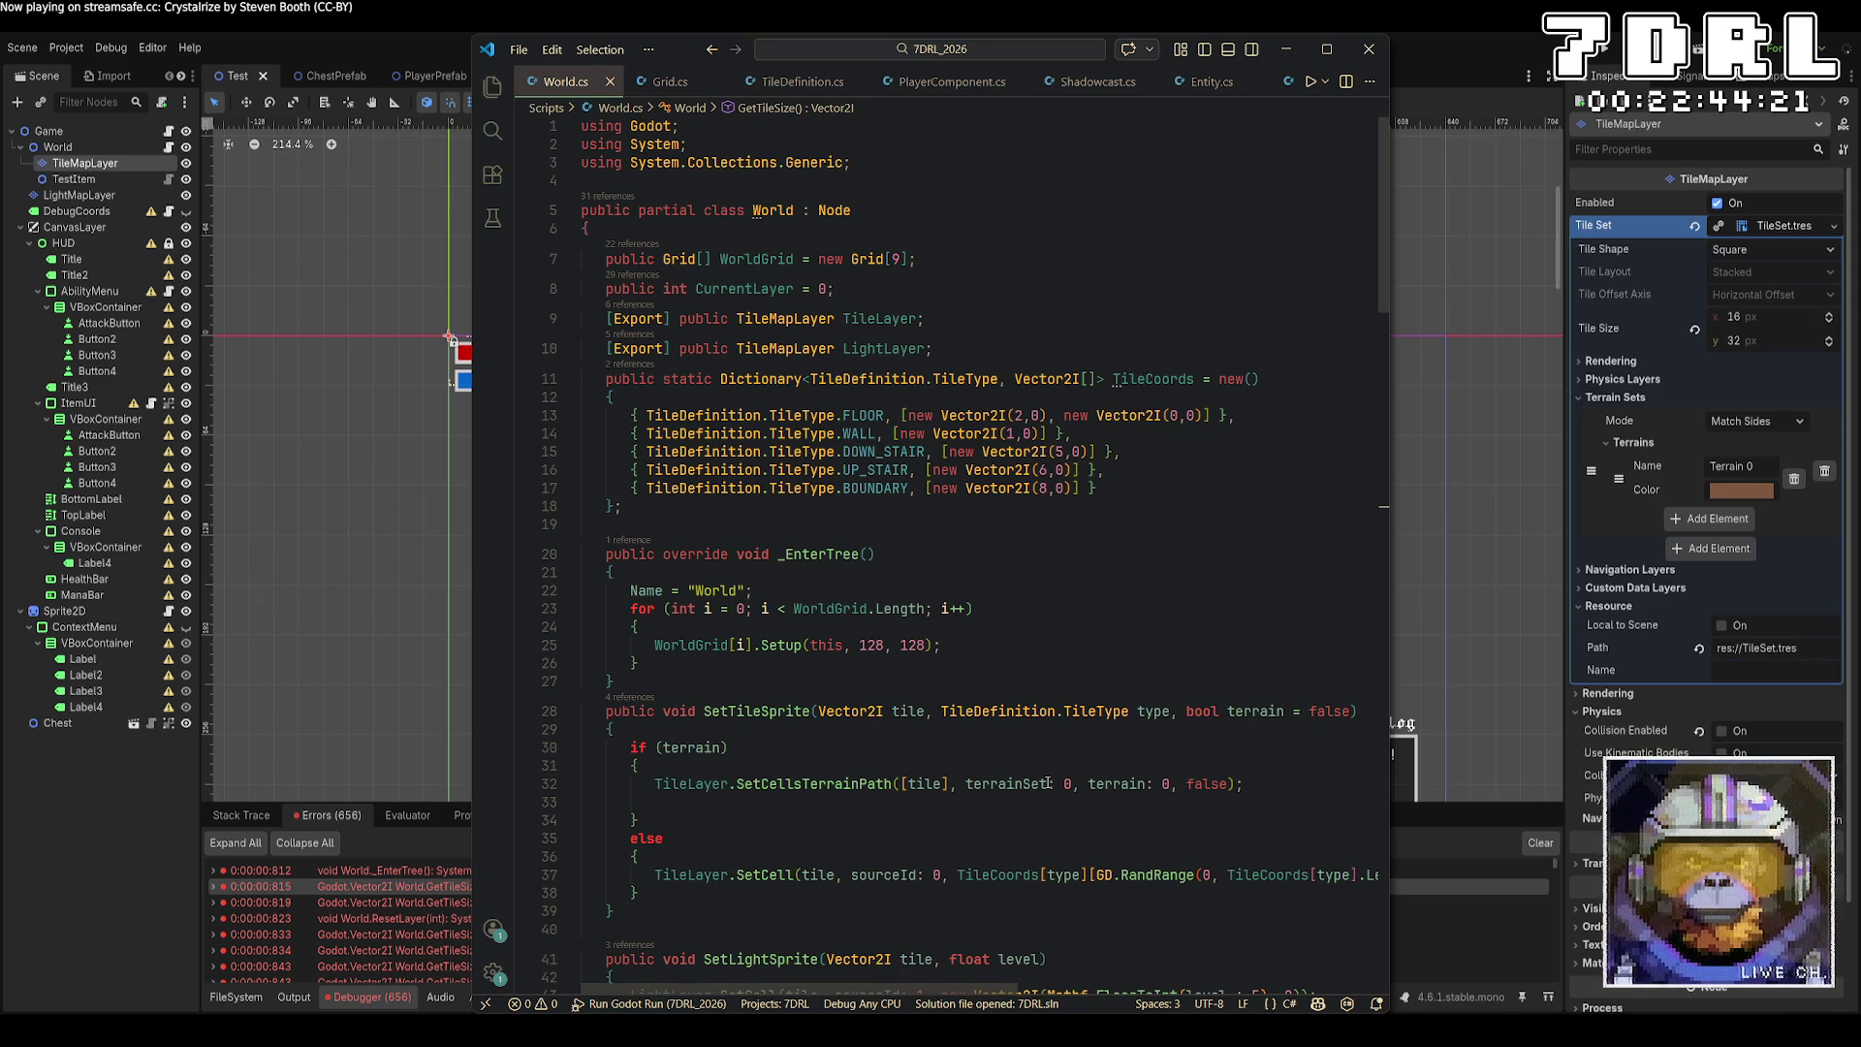
Add 'WorldGrid[i] = new();' inside _EnterTree's setup loop, save World.cs, and relaunch the game.
click(945, 626)
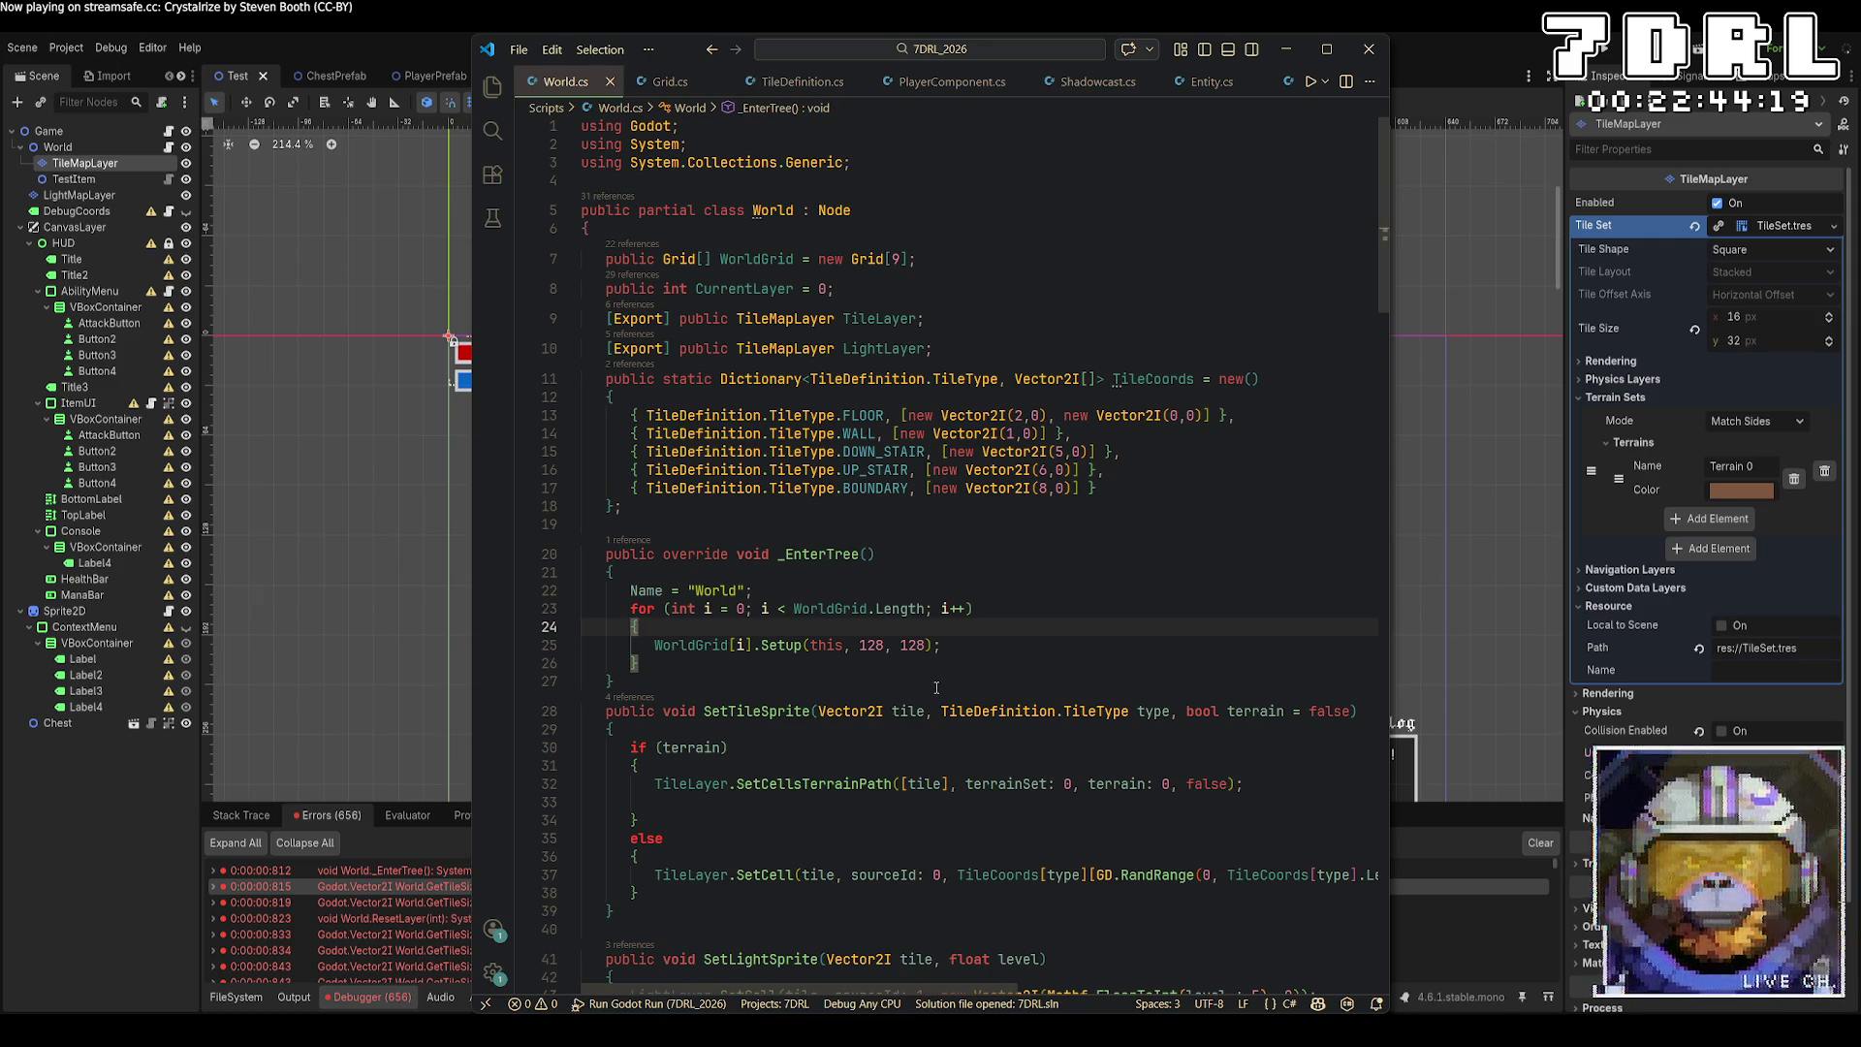
key(Return)
text(World)
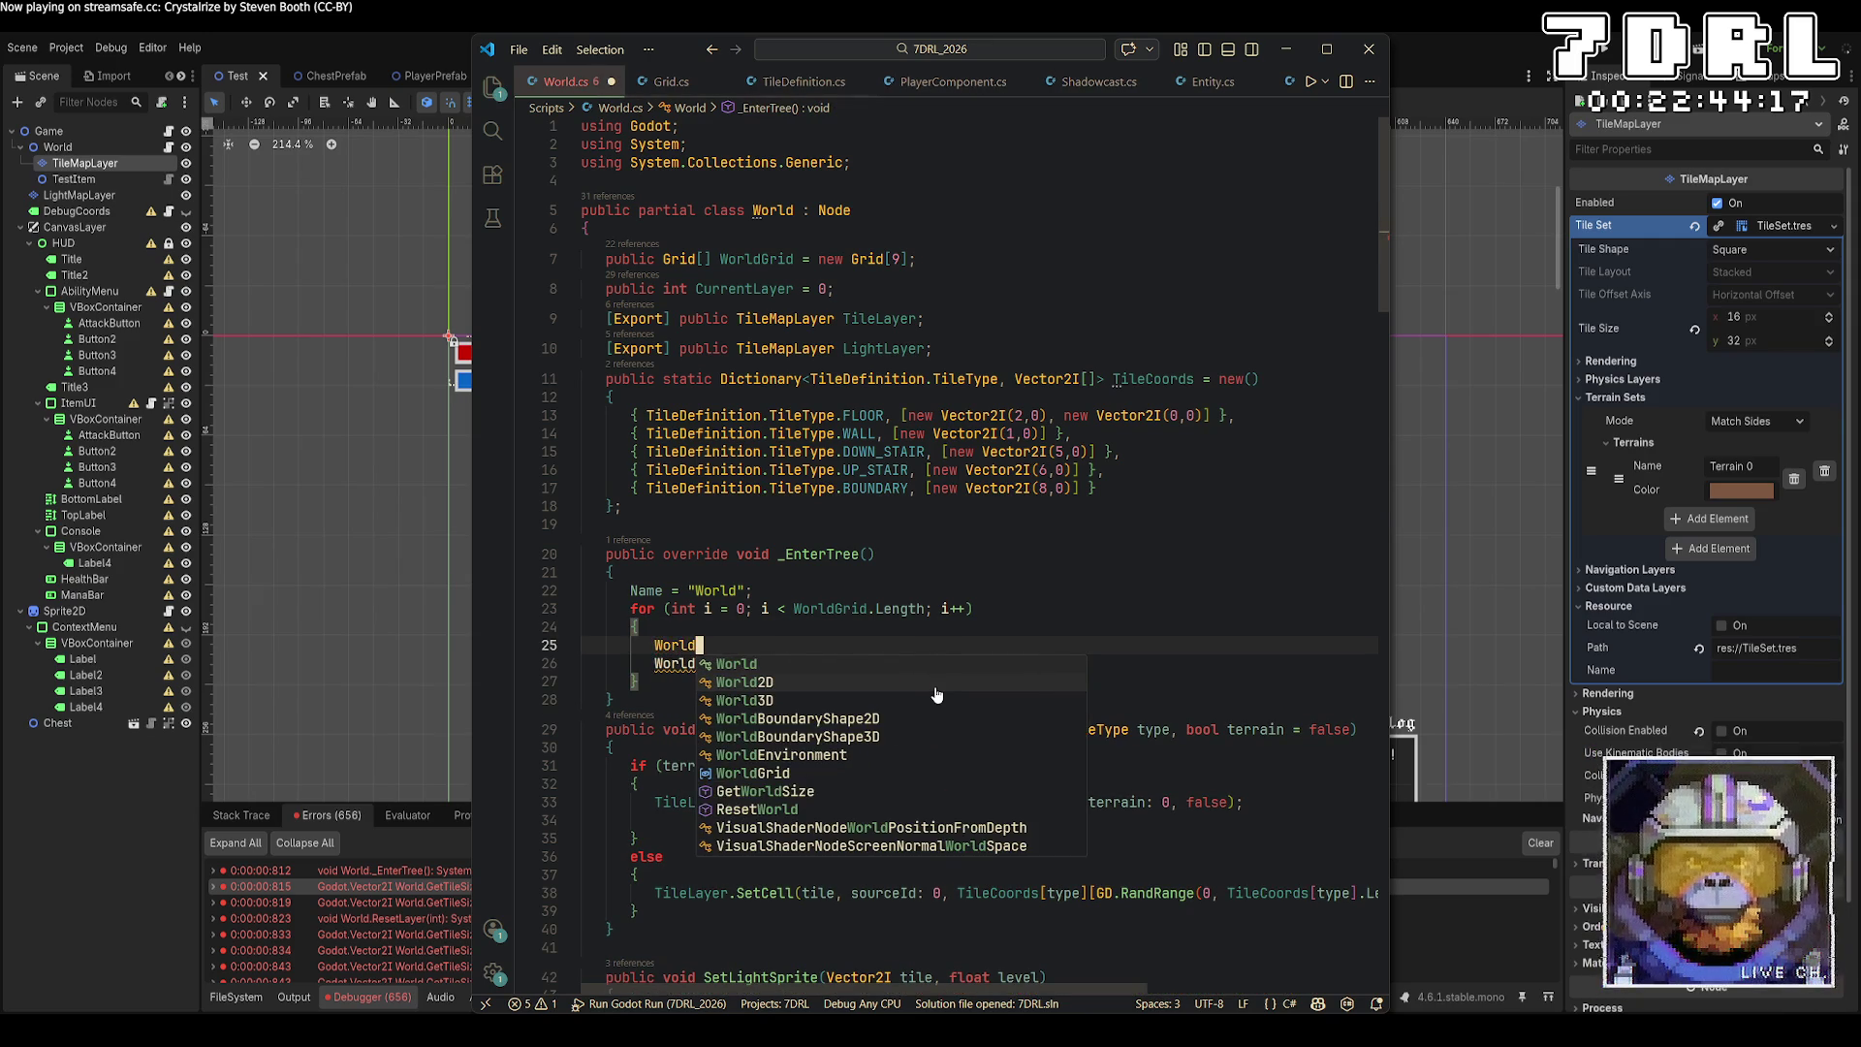
text(Grid[i][)
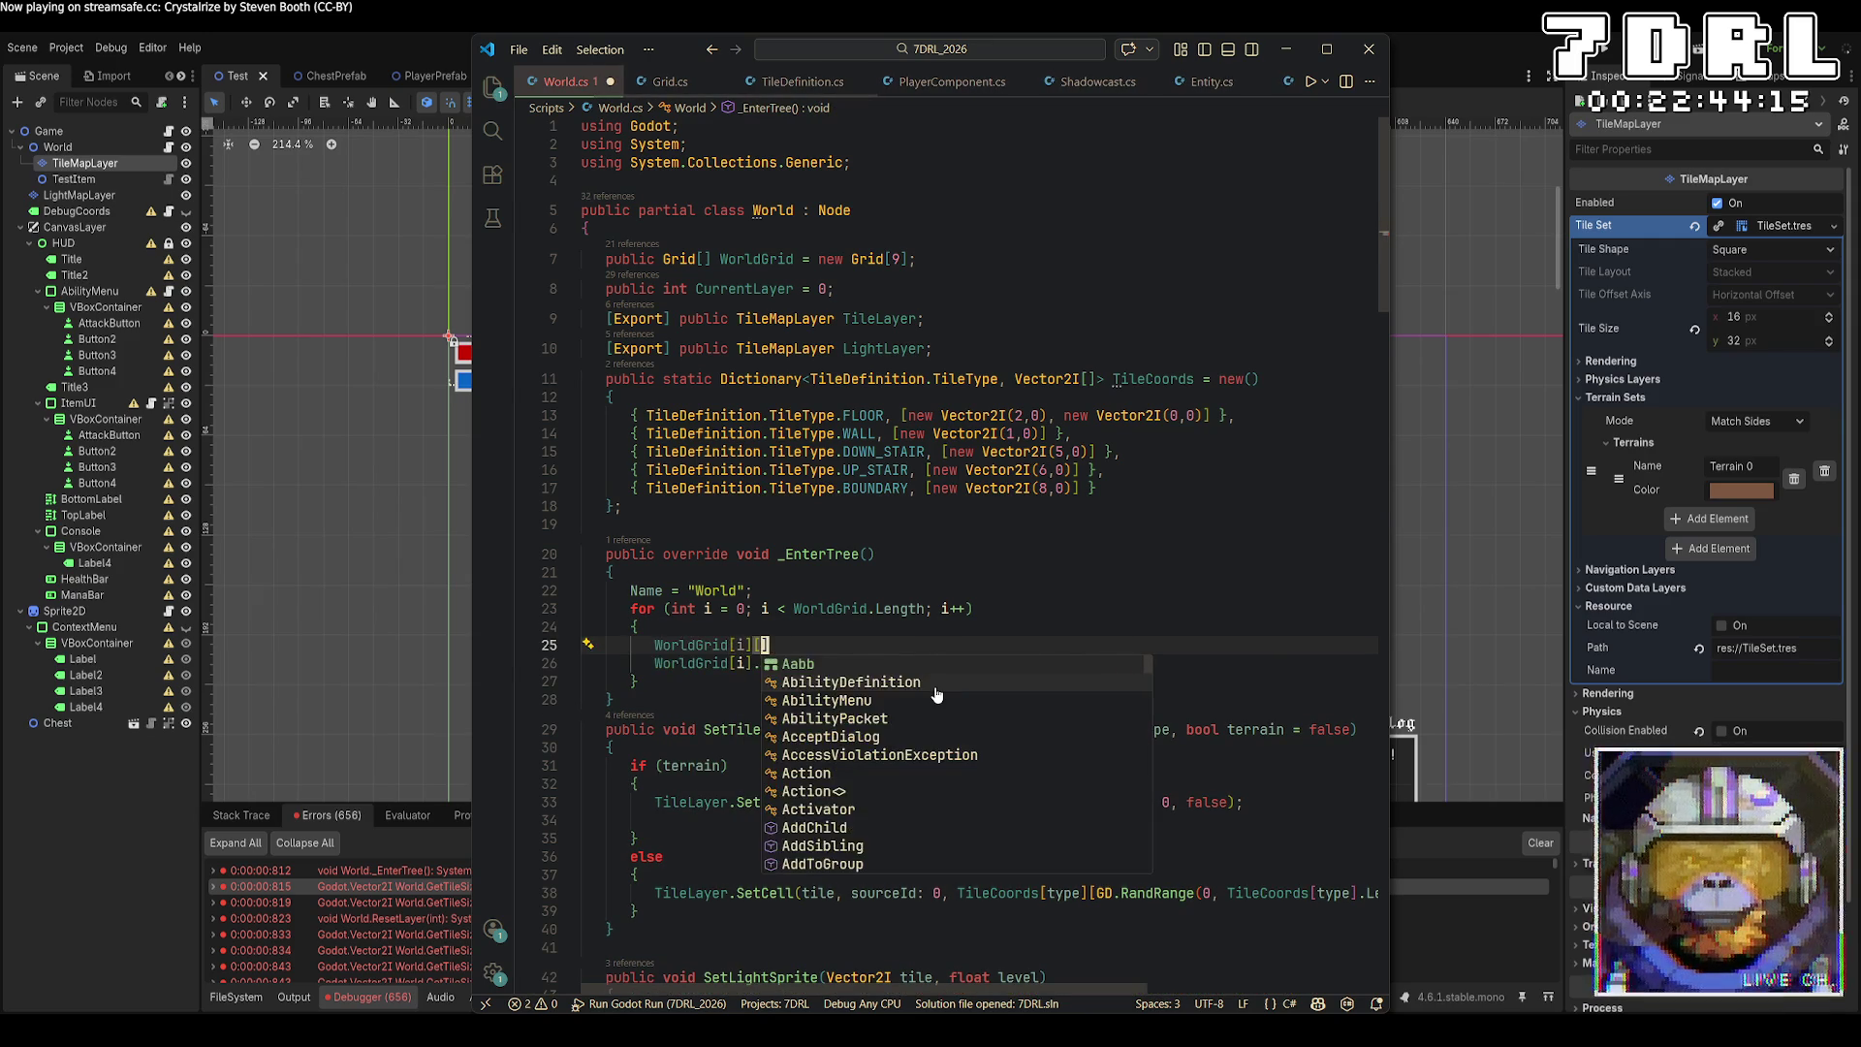
key(BackSpace)
text(= new();)
key(ctrl+s)
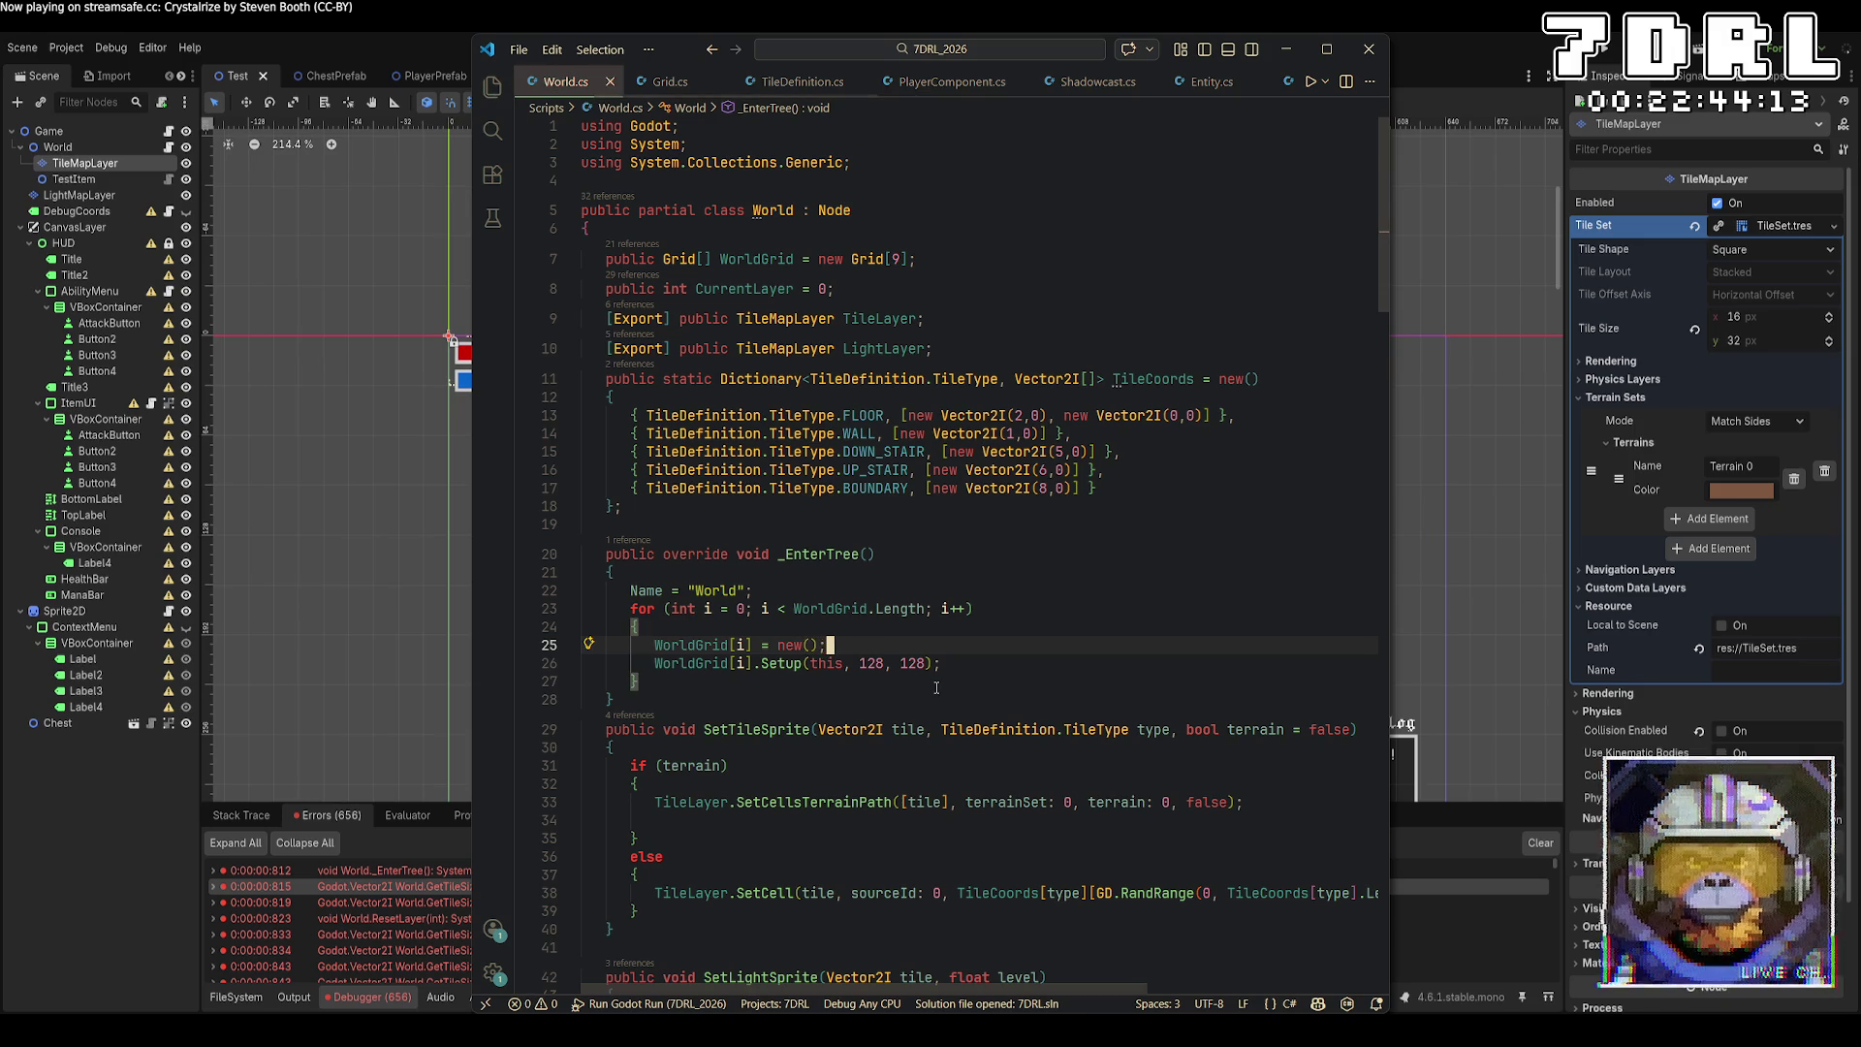
click(1606, 55)
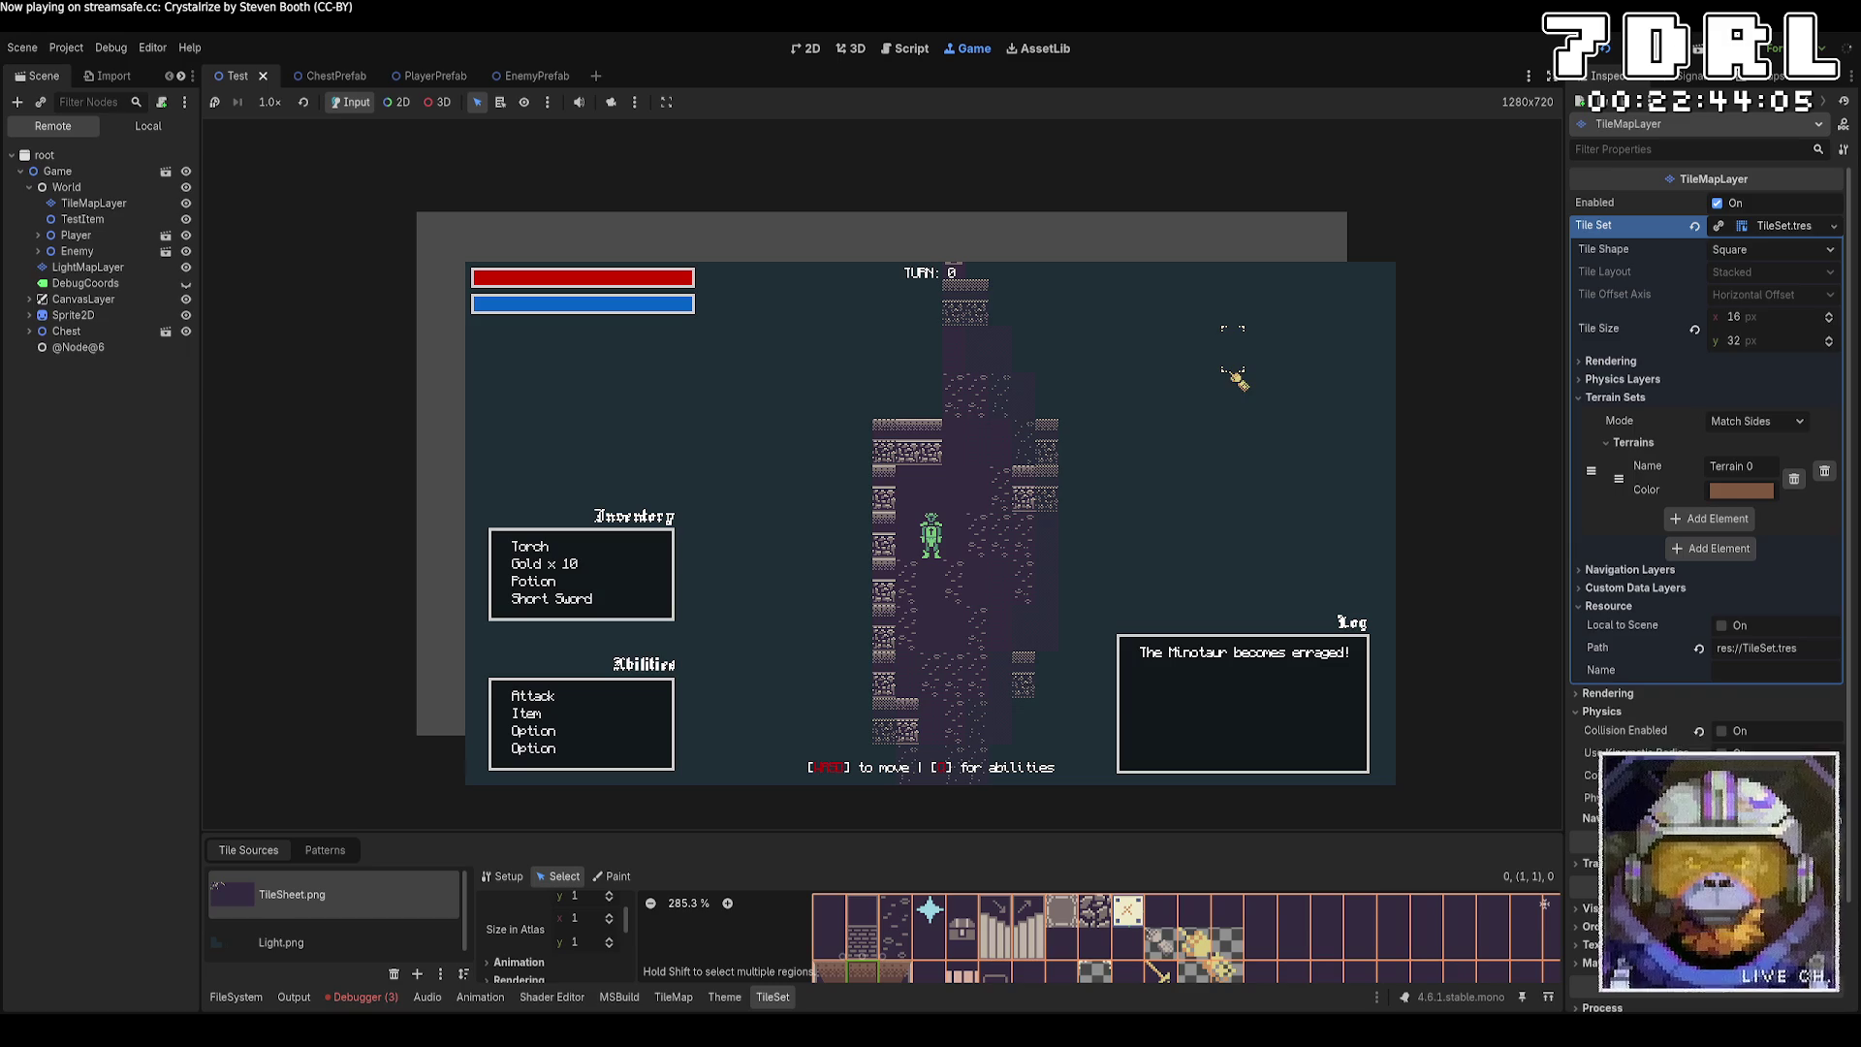
Restart the game to see a new dungeon level (entrance 64, 64, exit 31, 58), then rebuild it.
click(1605, 48)
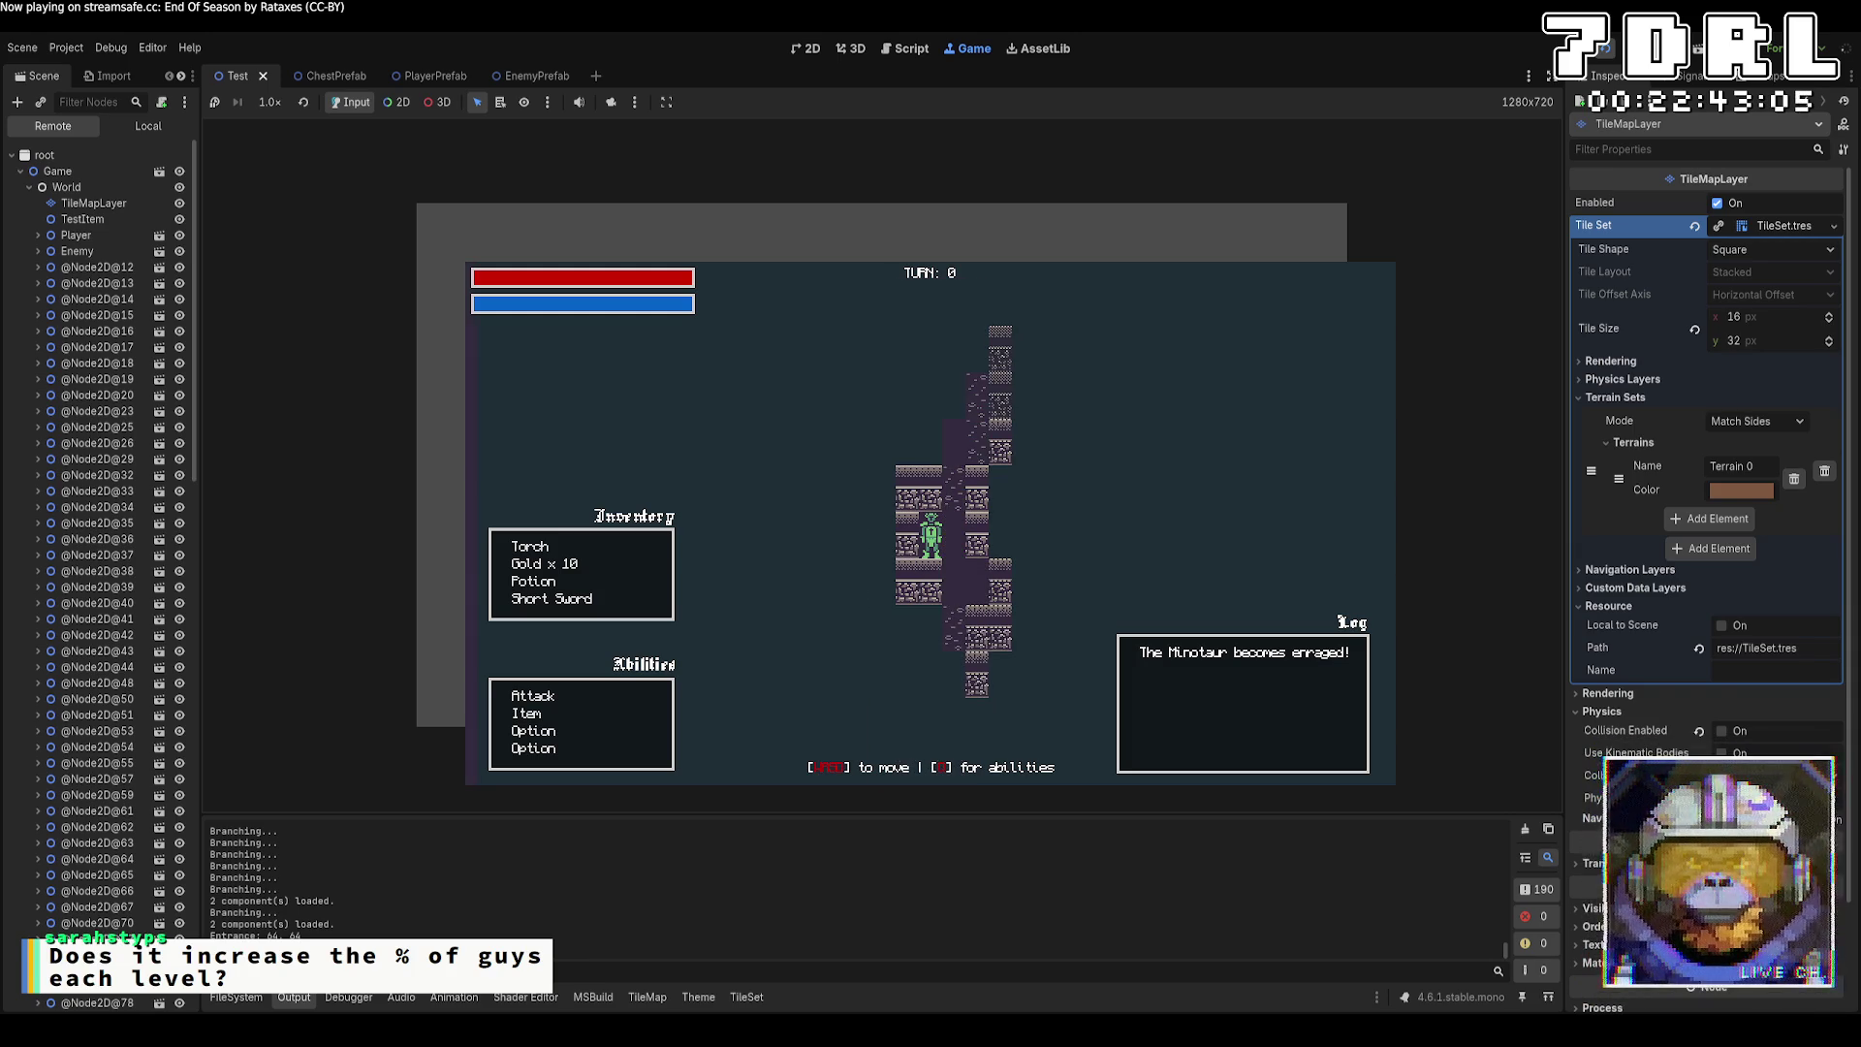
key(F5)
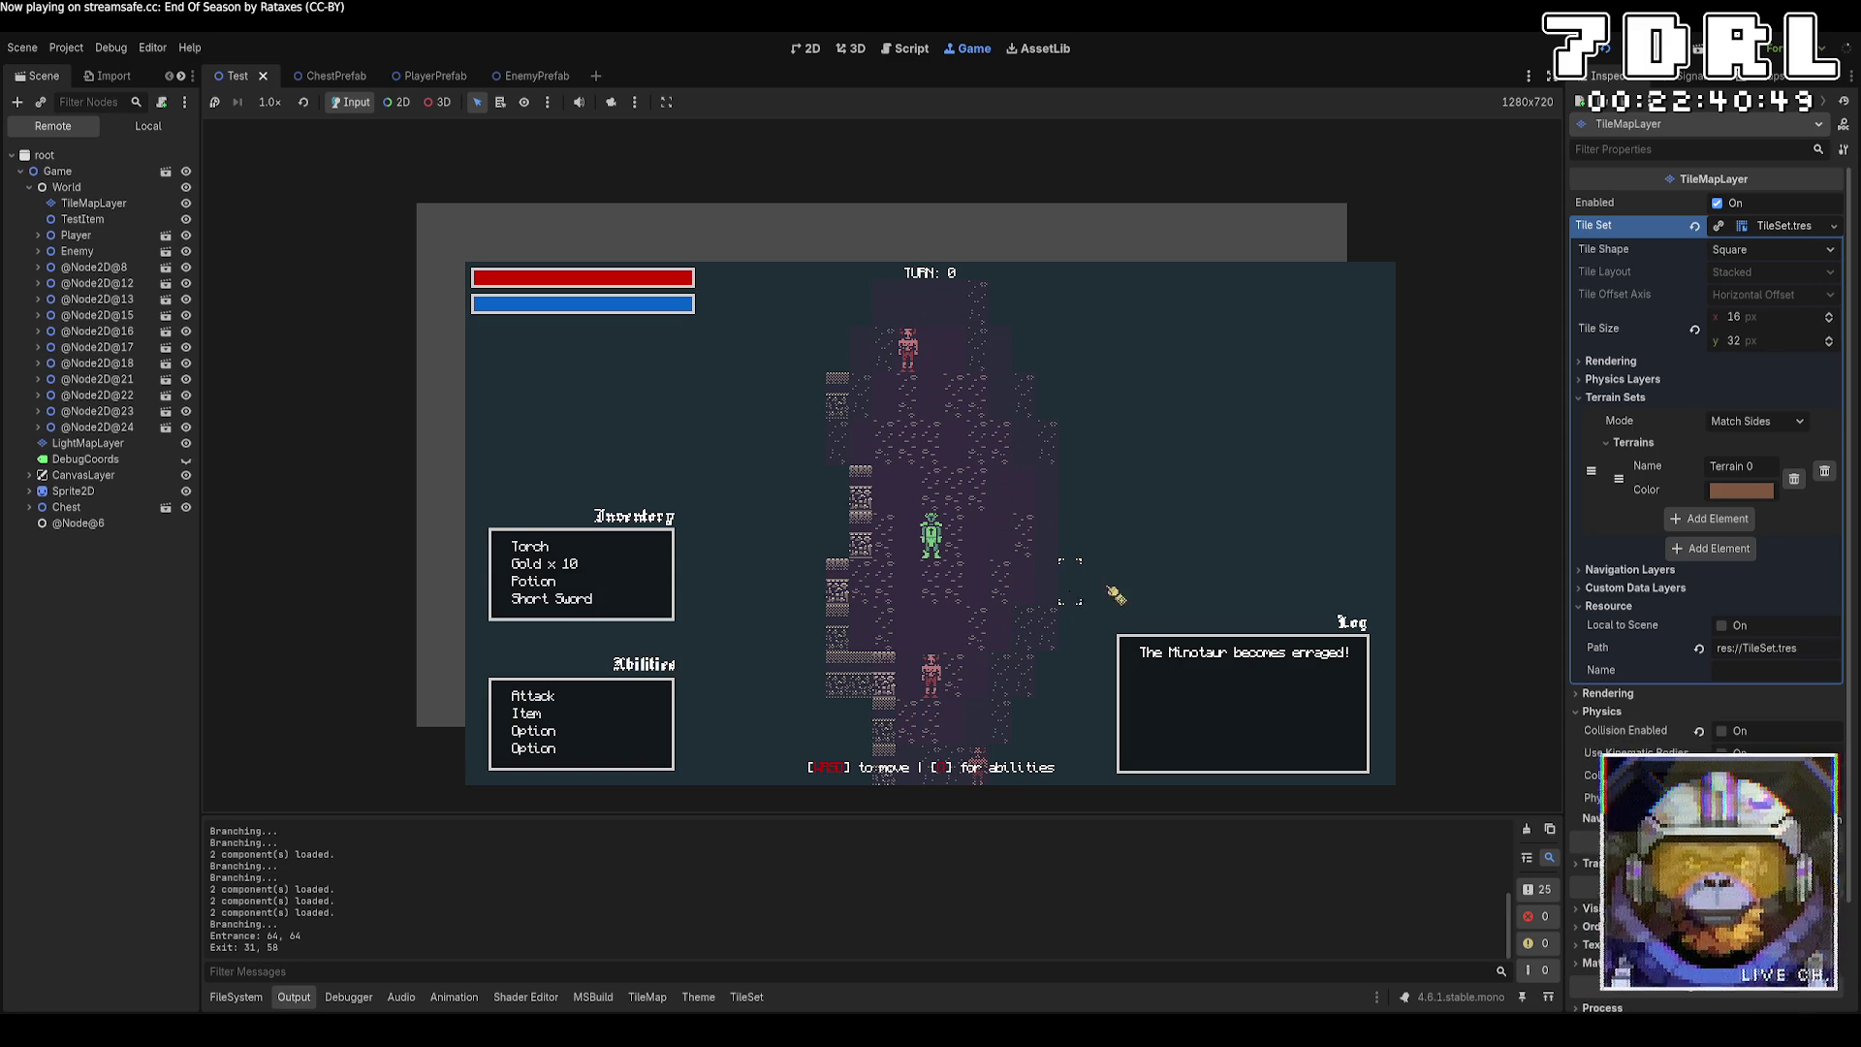
Launch the game and walk the player east and north until it stands next to the stairs.
click(1606, 49)
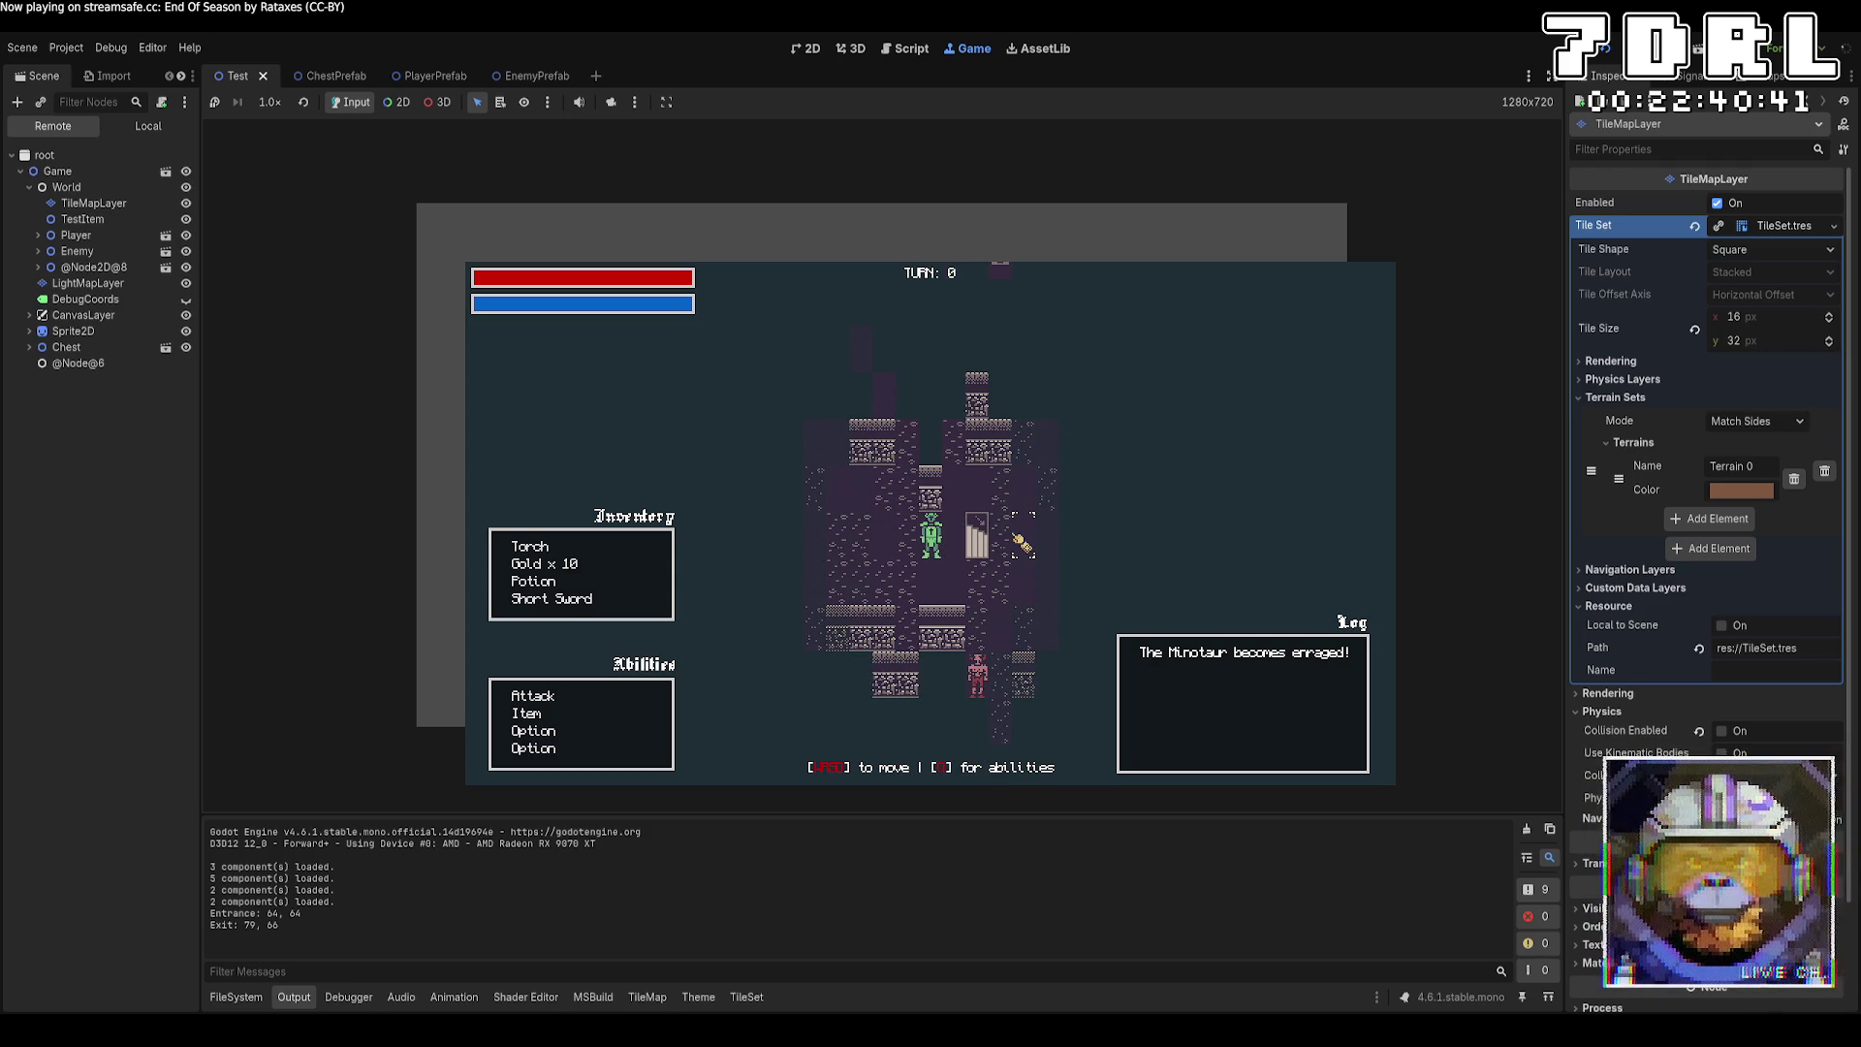
key(d)
key(d)
key(d)
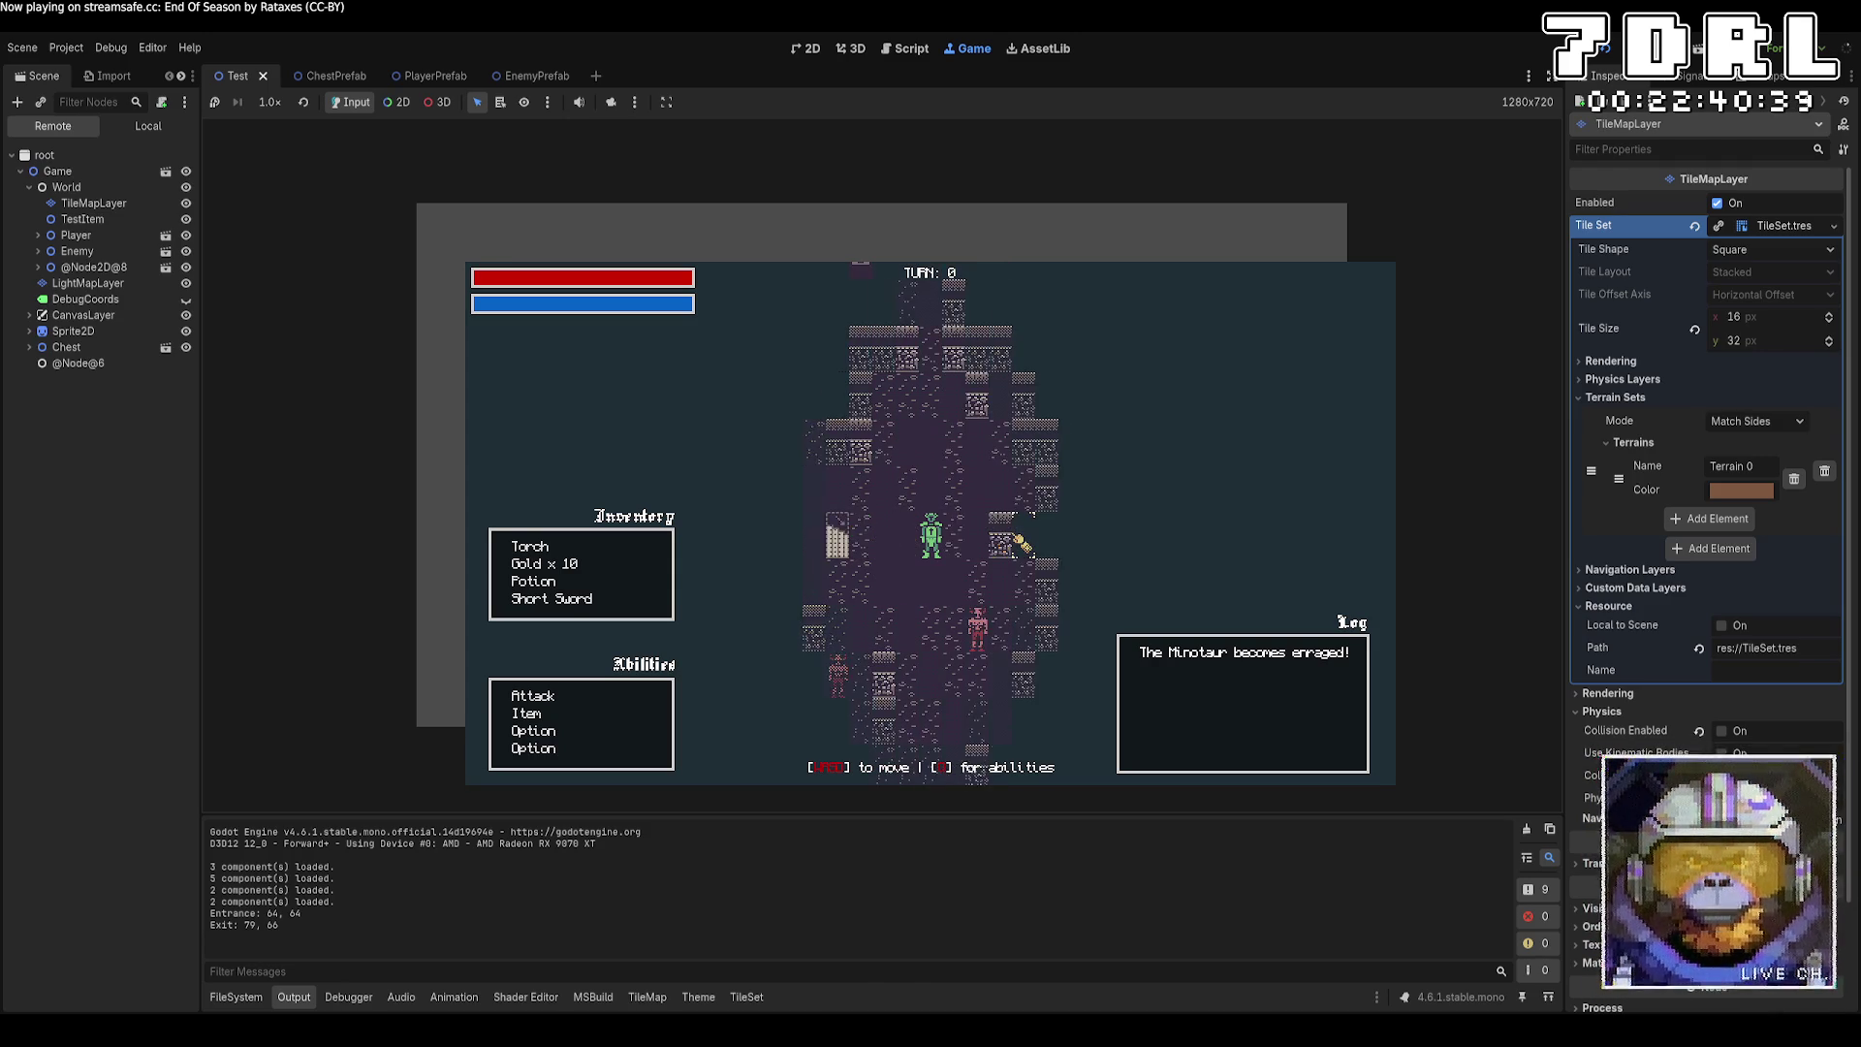
key(d)
key(d)
key(s)
key(a)
key(s)
key(s)
key(a)
key(s)
key(s)
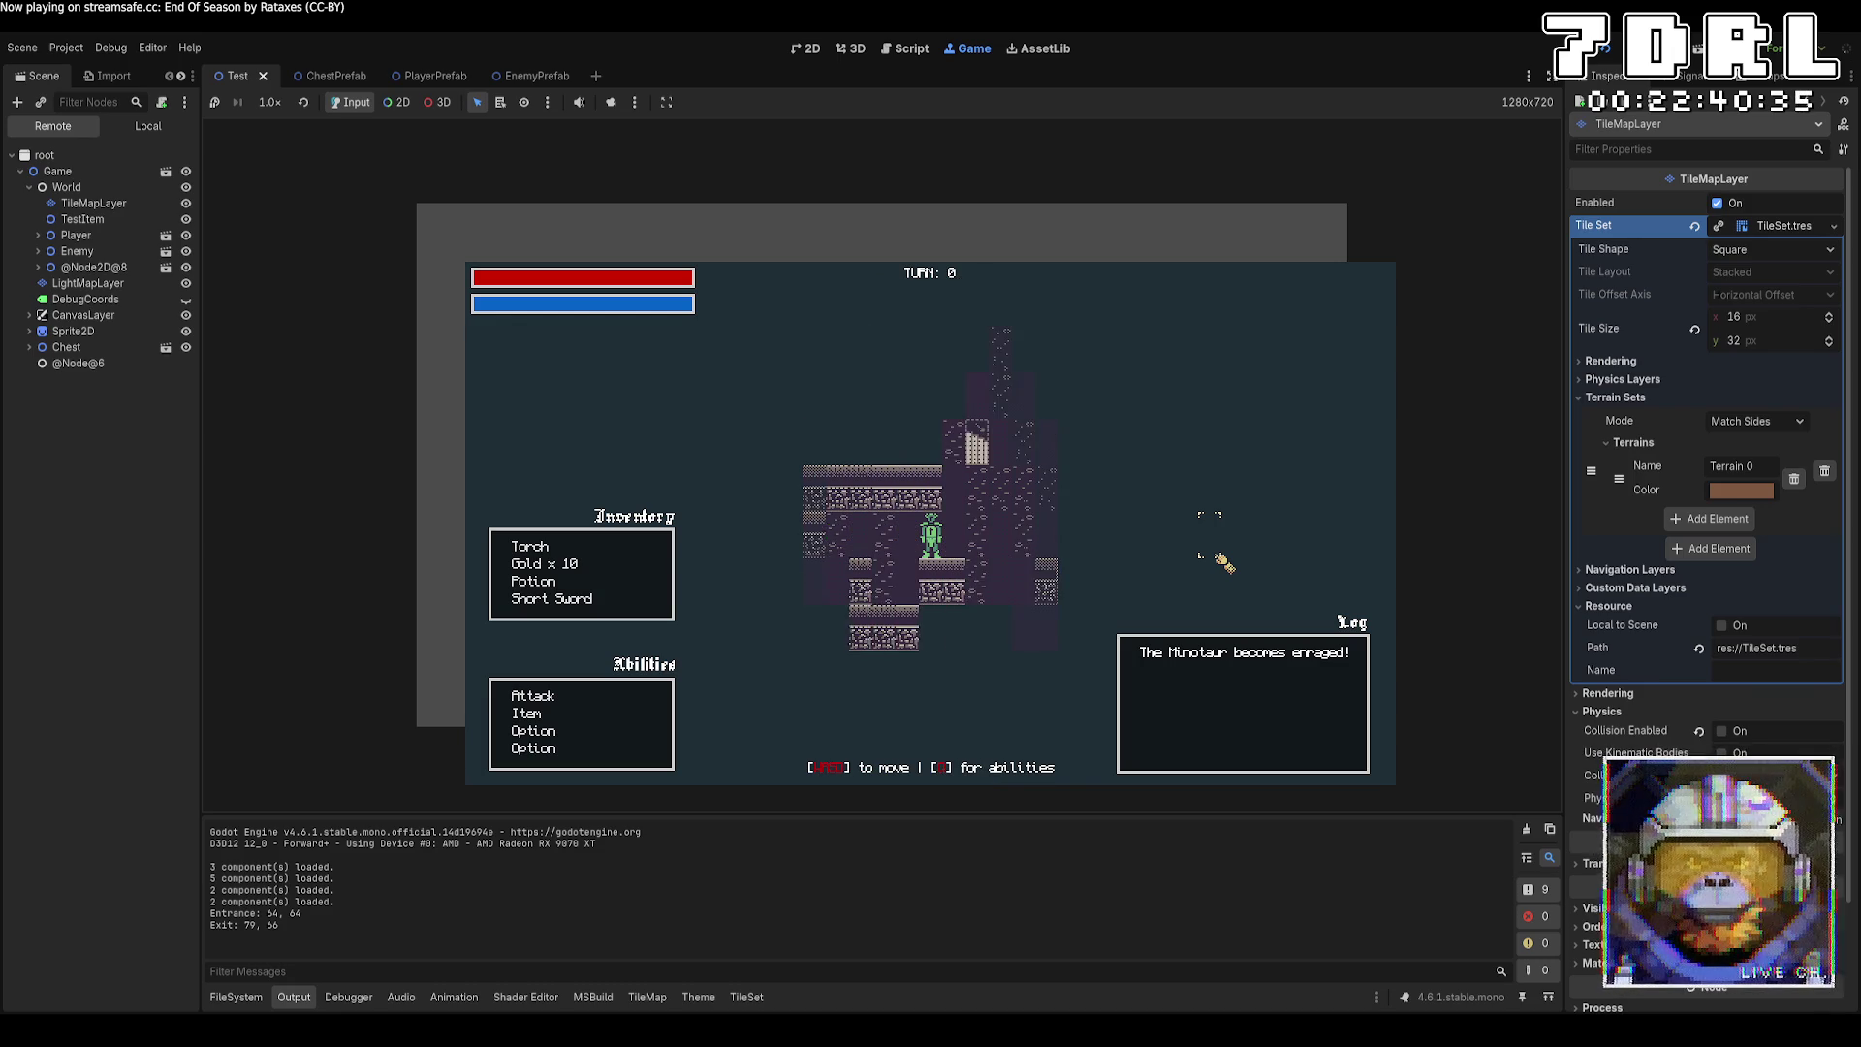
key(d)
key(w)
key(d)
key(w)
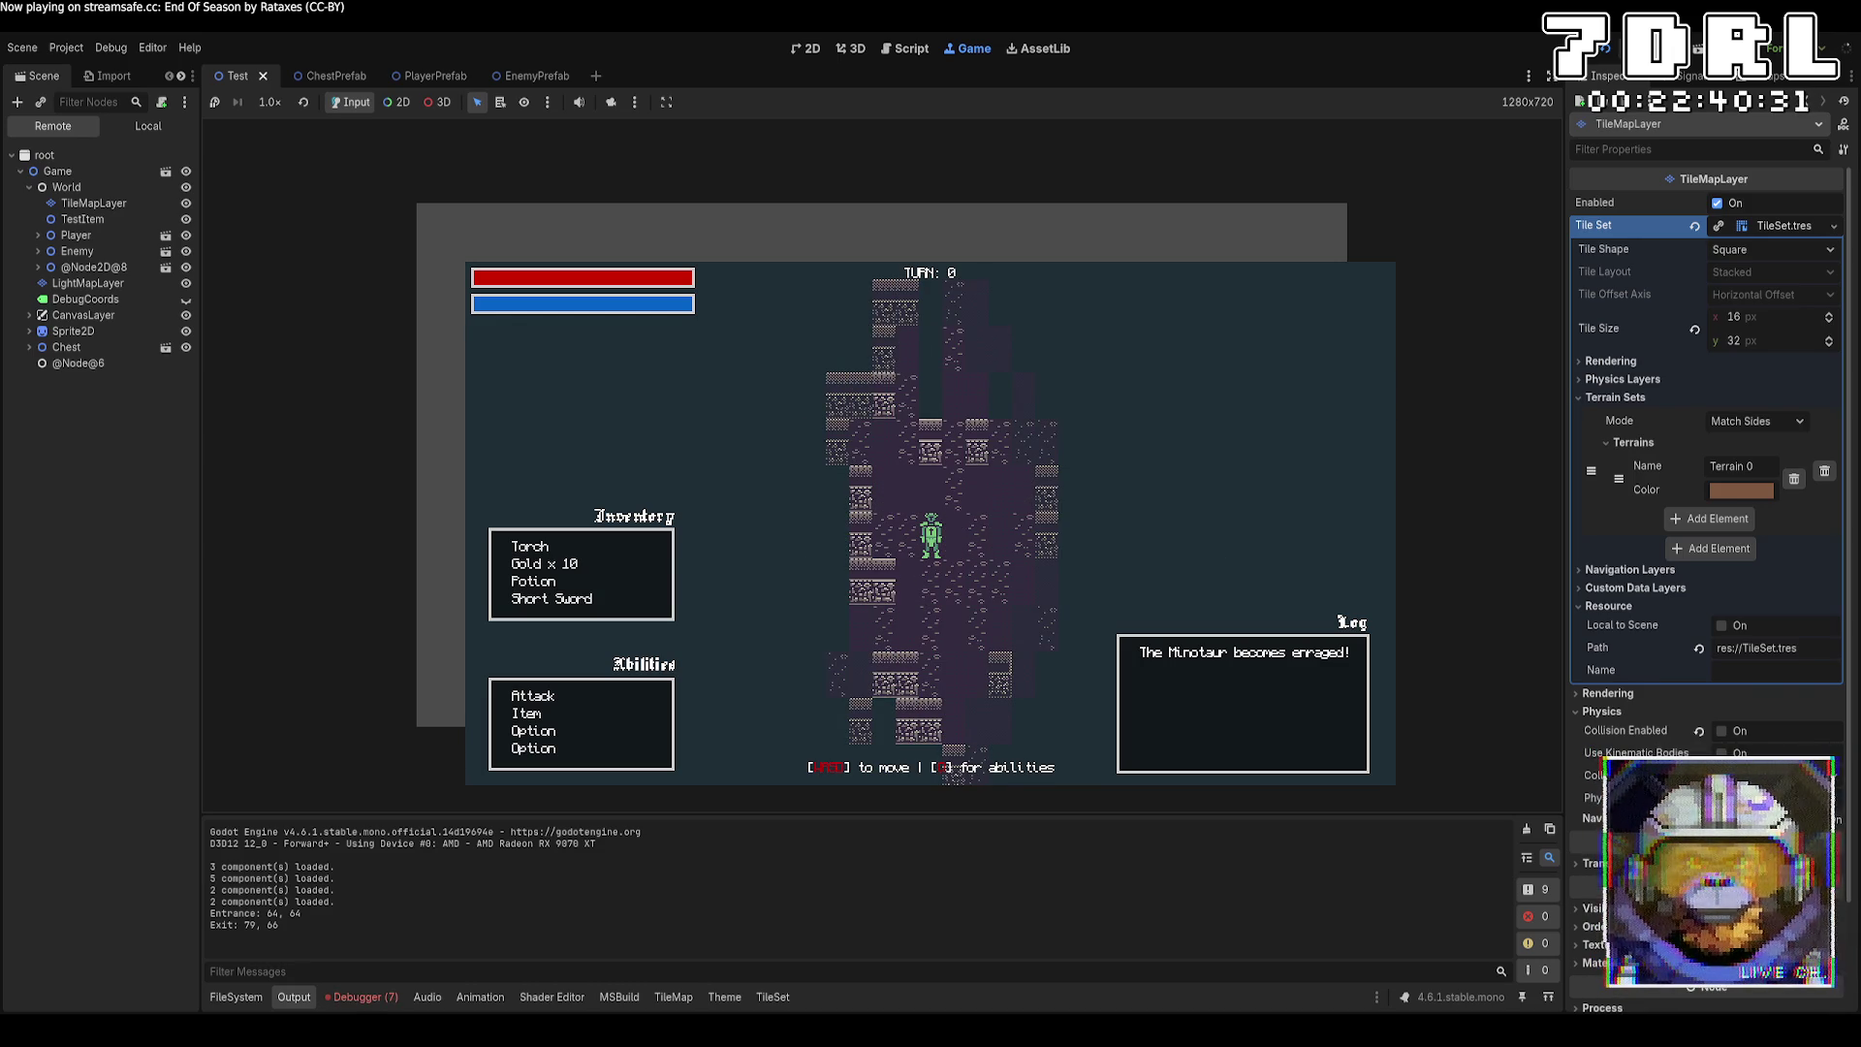
Restart the game, then stop it and return to World.cs in VS Code.
key(F5)
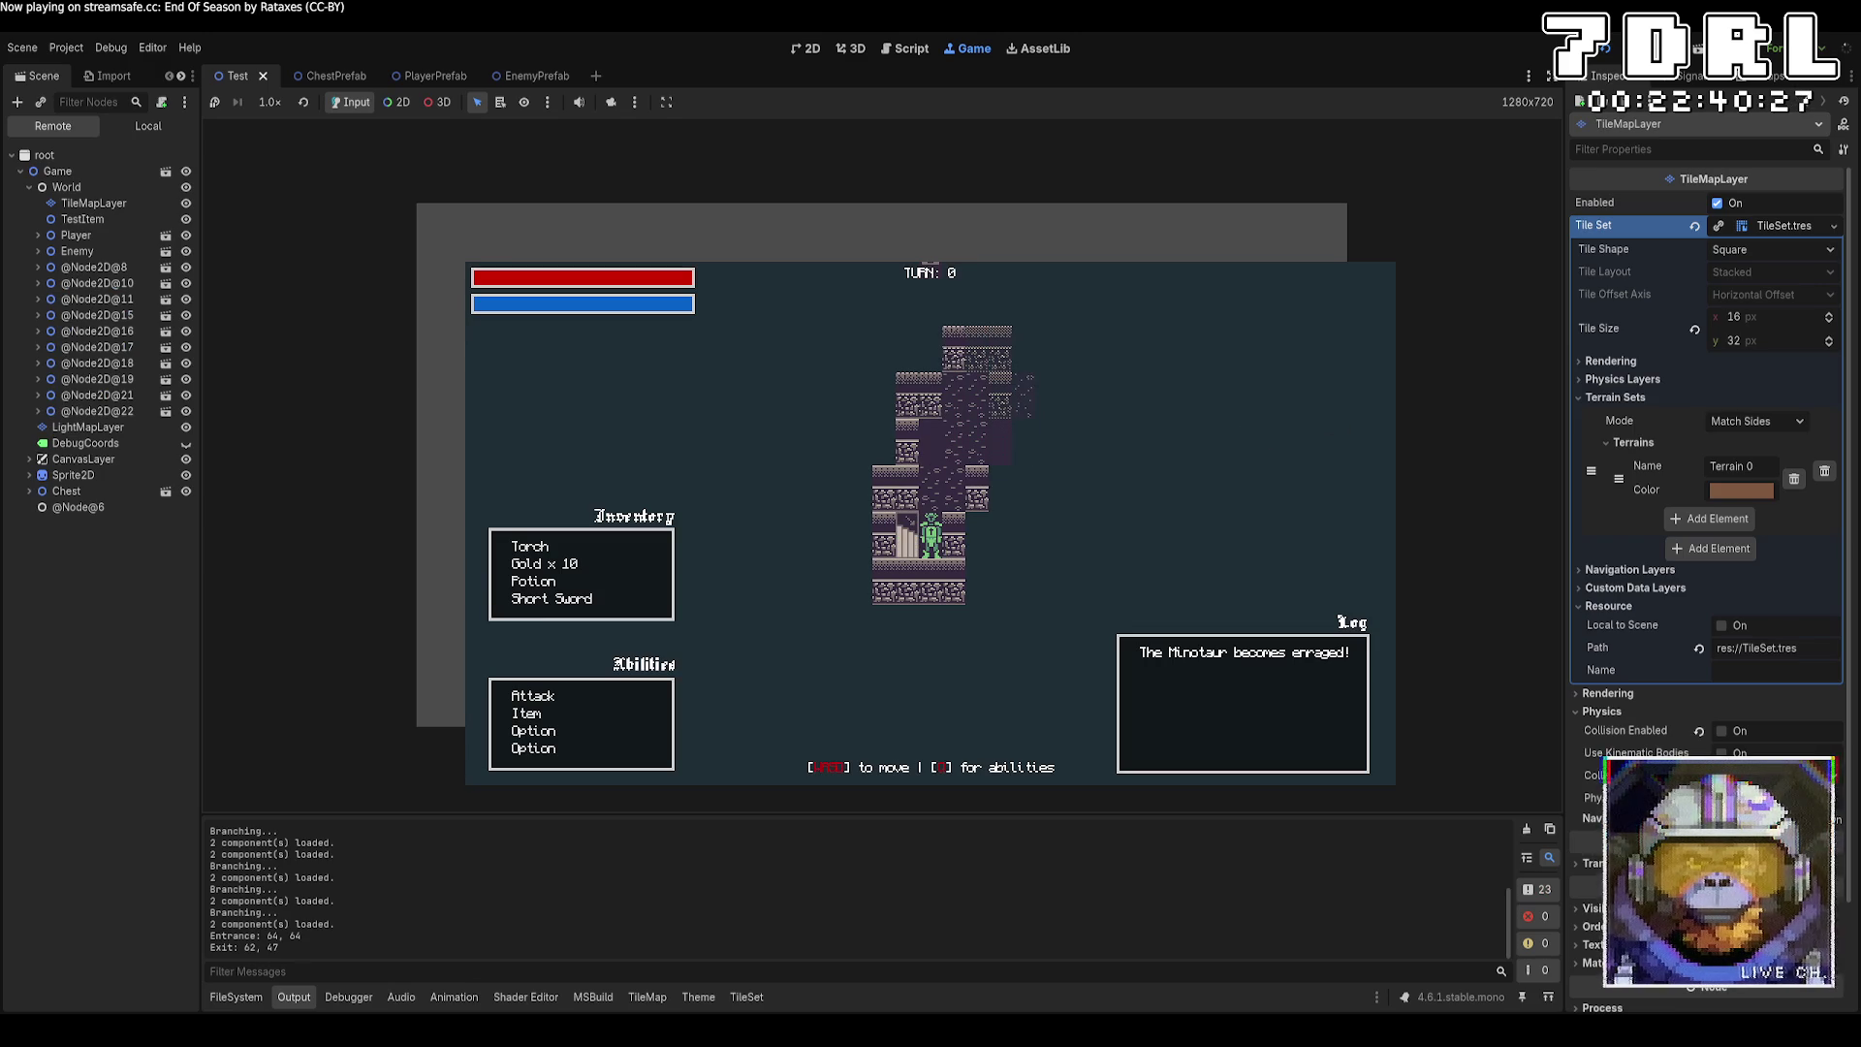
key(F8)
key(alt+Tab)
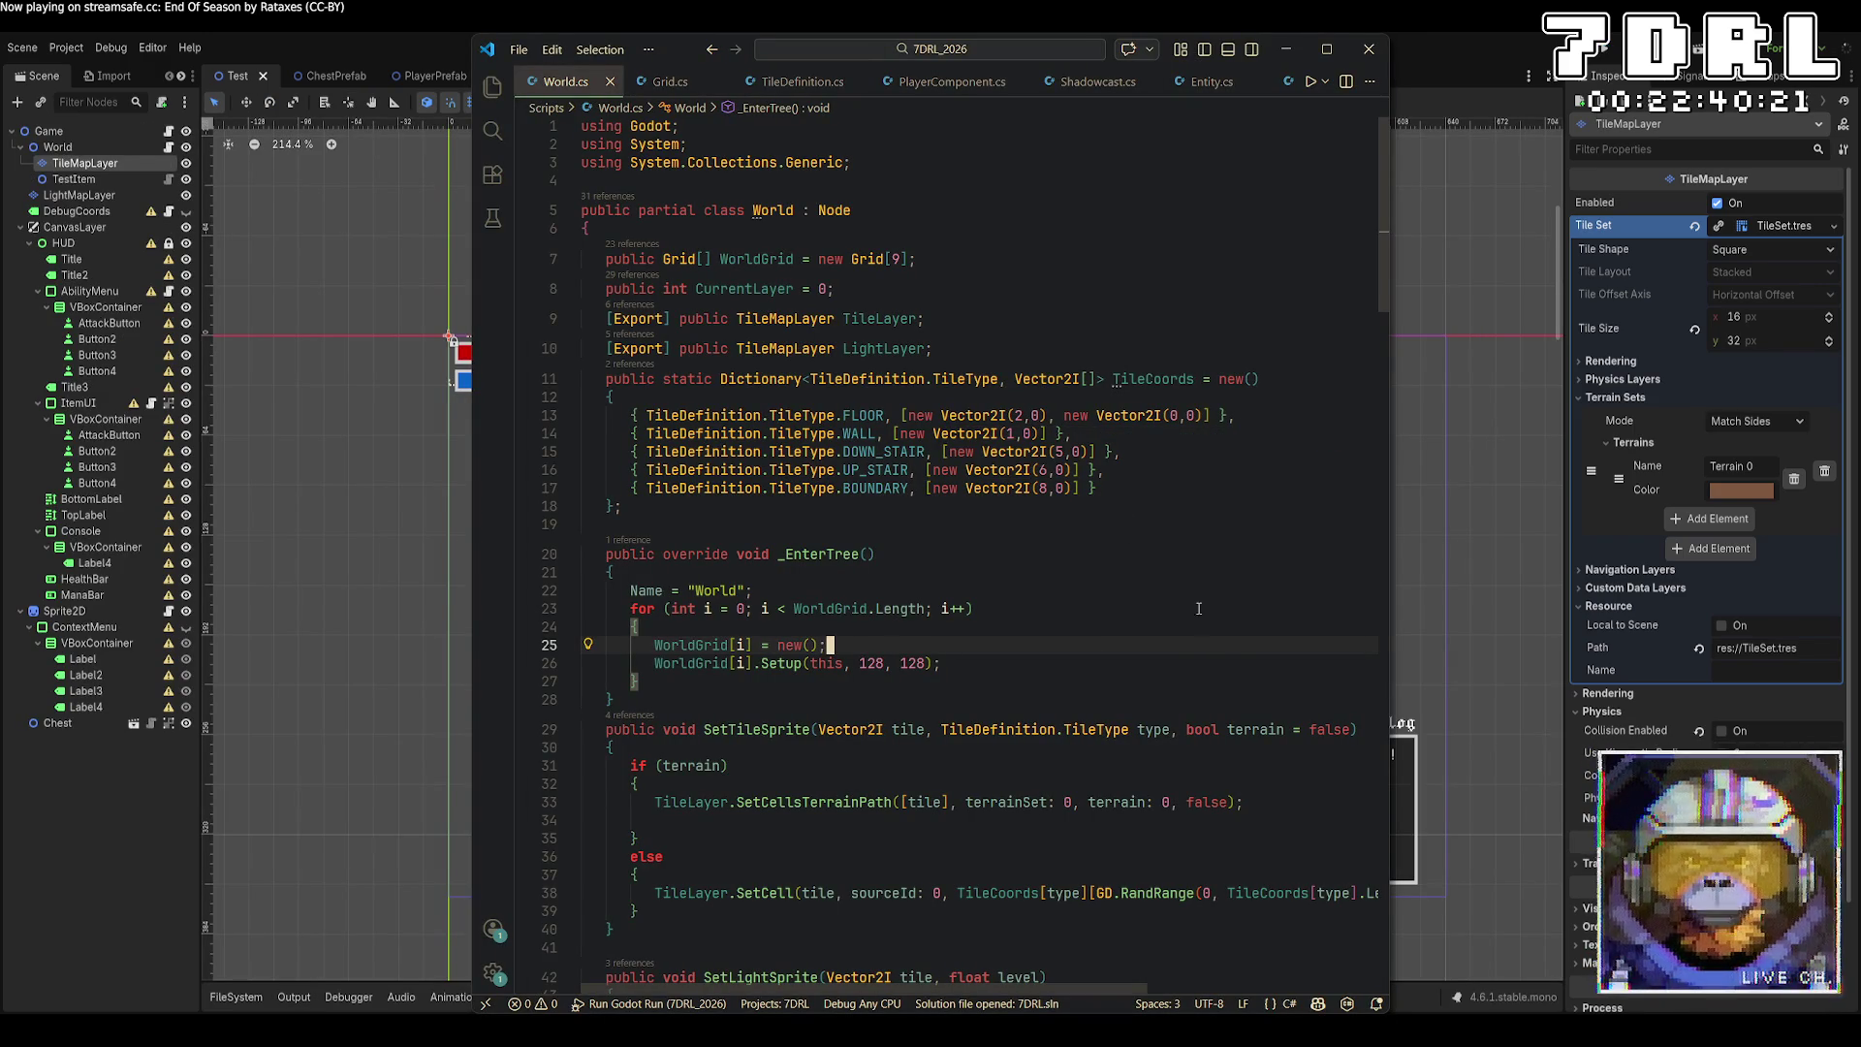
In Game.cs, change line 89's UP_STAIR path from DownStair.tres to UpStair.tres.
click(795, 82)
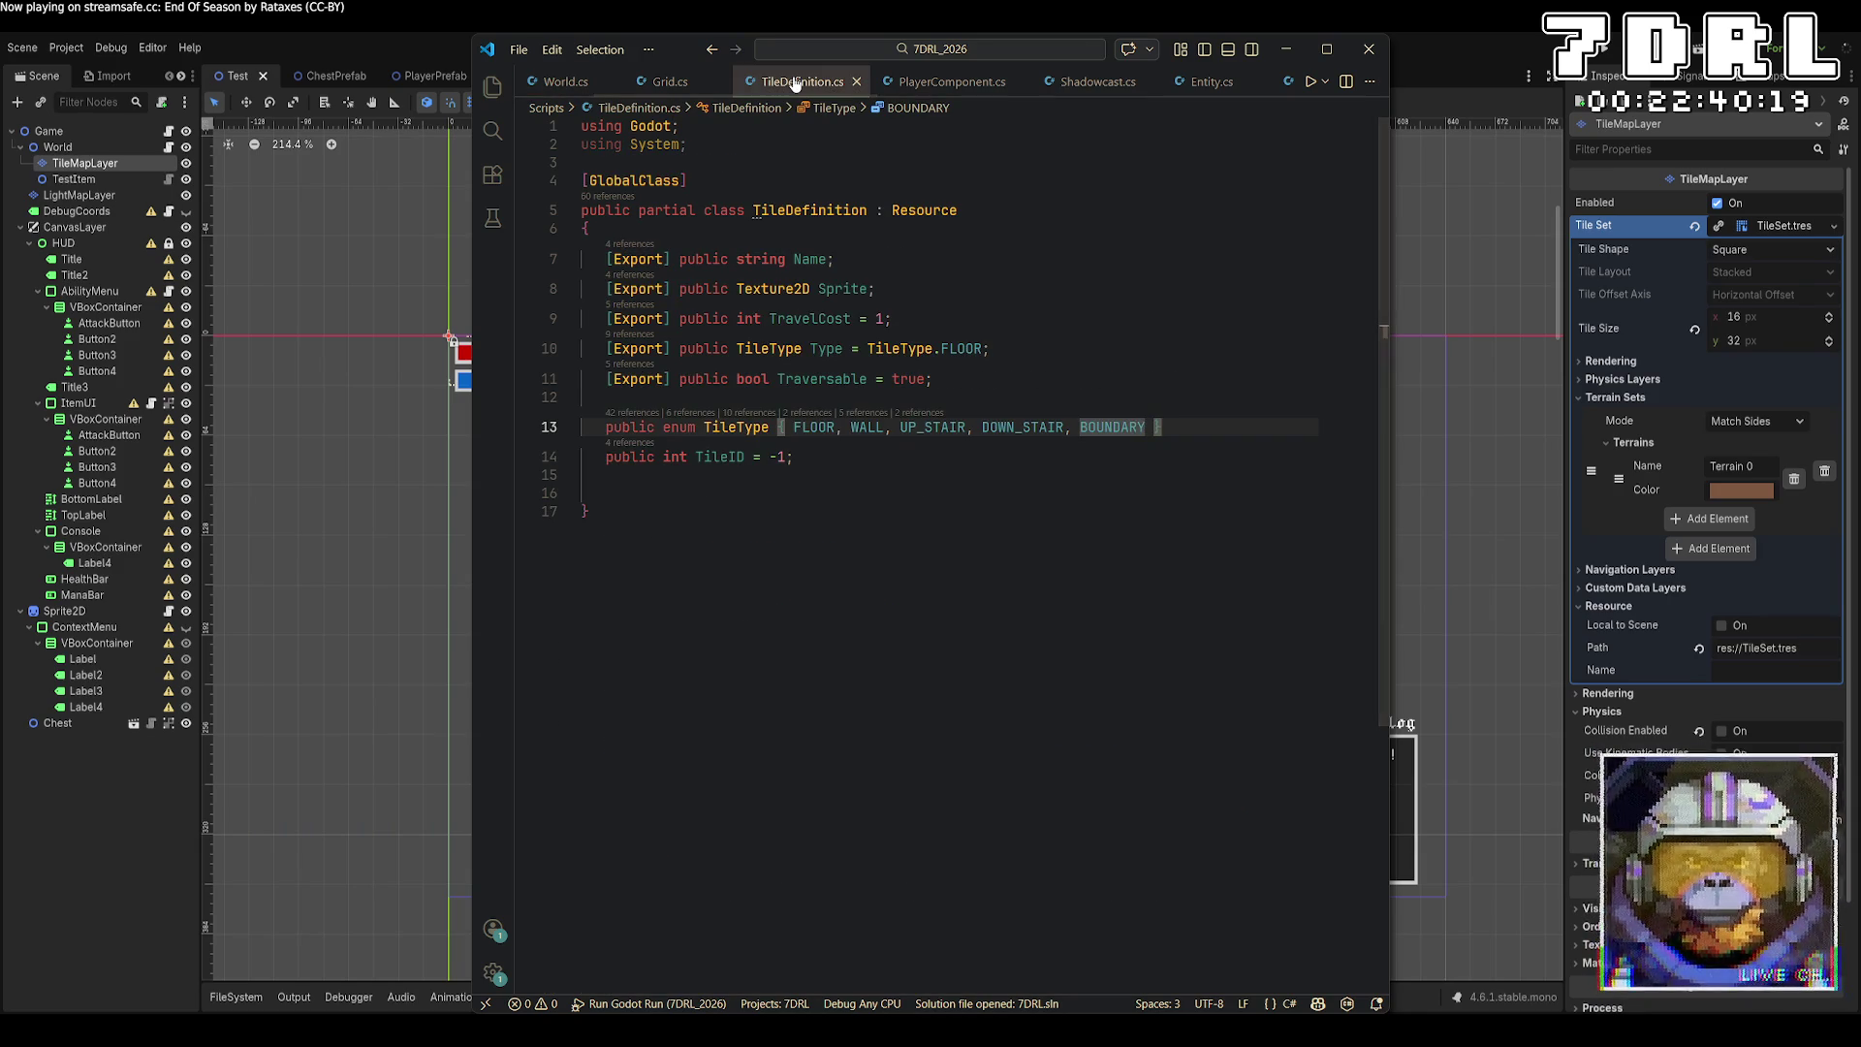
click(667, 82)
scroll(640, 82, up, 3)
click(568, 82)
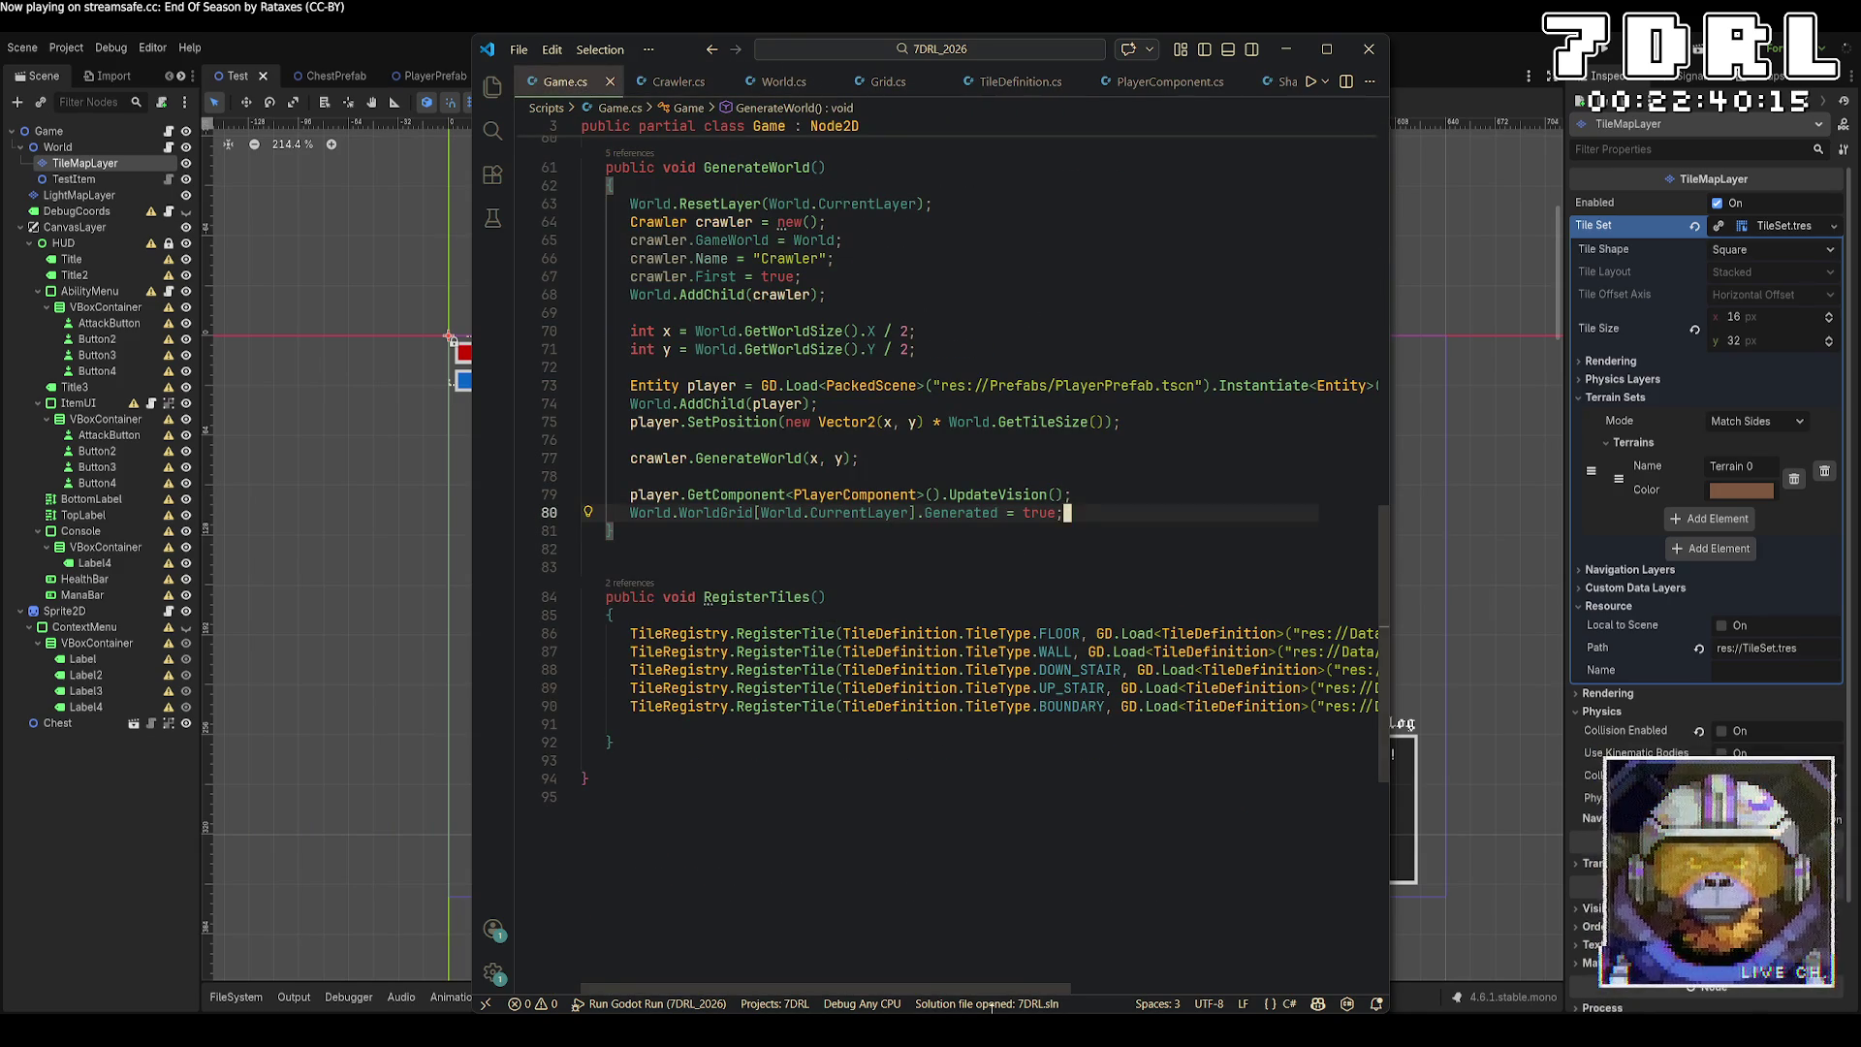
drag(1006, 989, 1151, 989)
click(1274, 688)
key(BackSpace)
key(BackSpace)
key(BackSpace)
key(Delete)
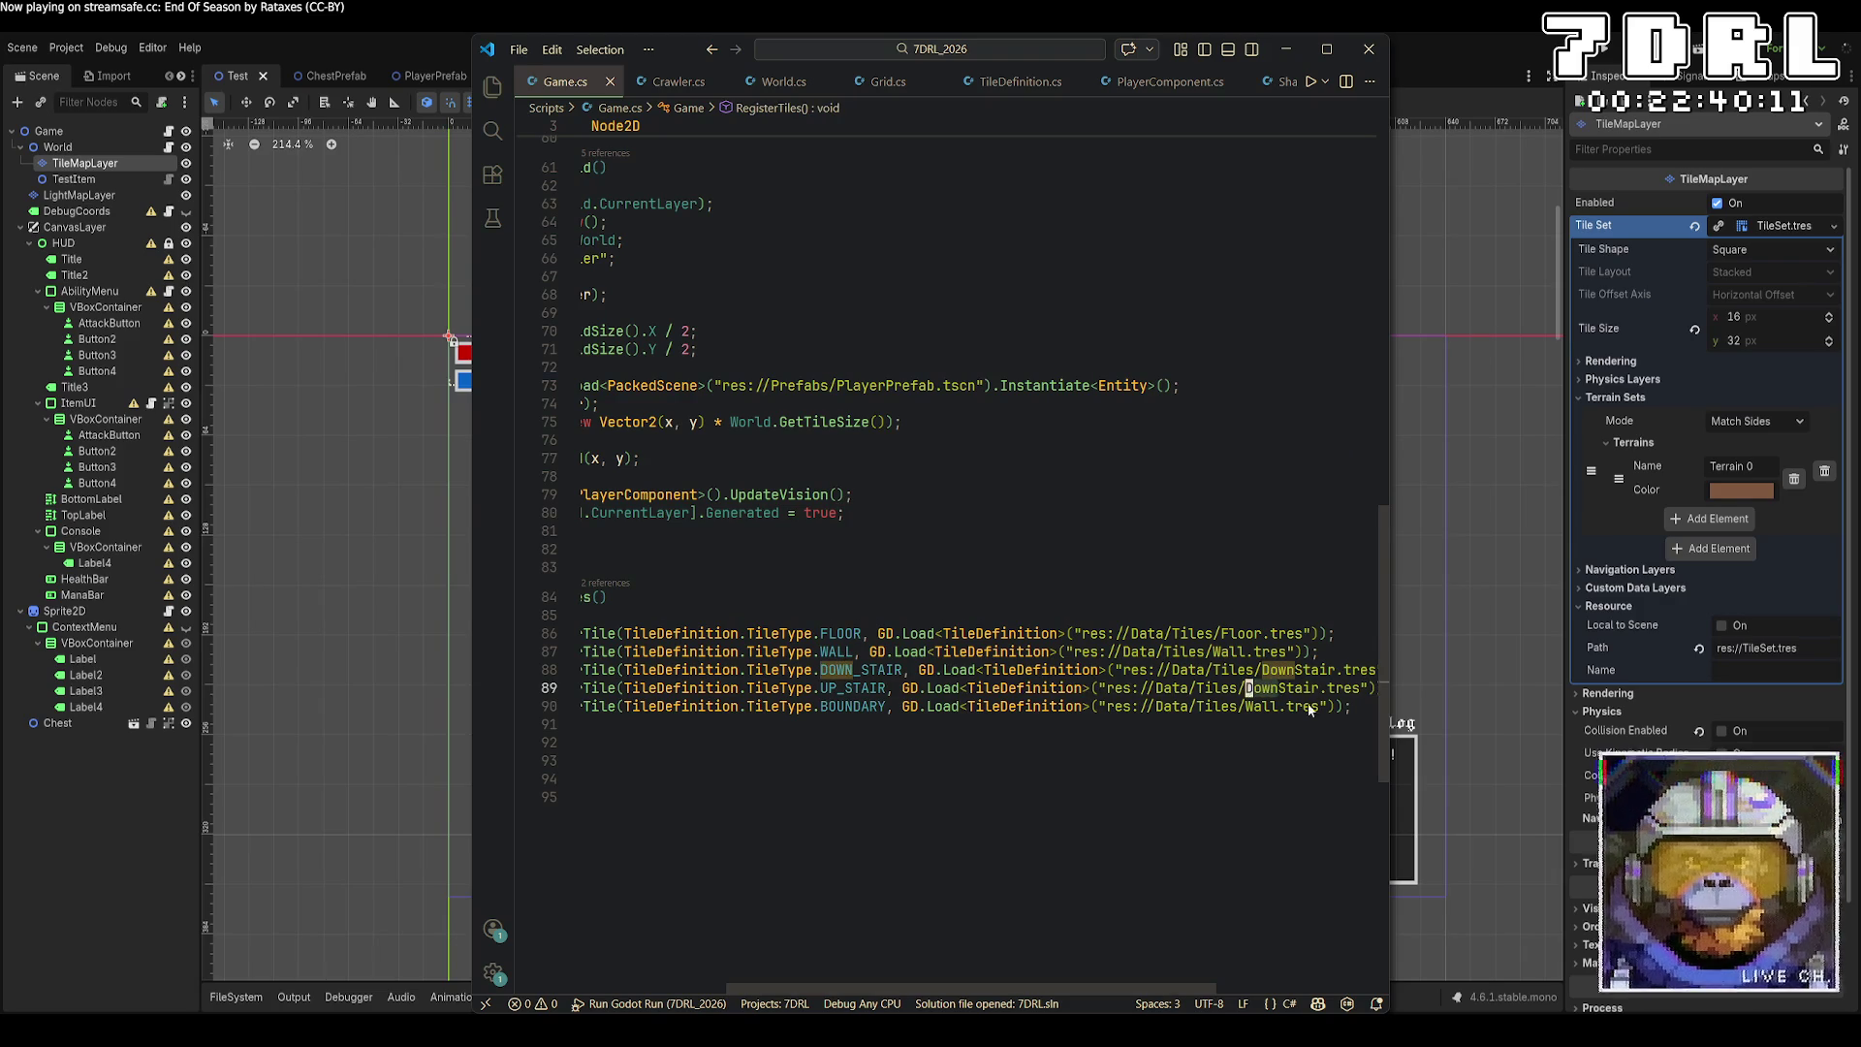
text(Up)
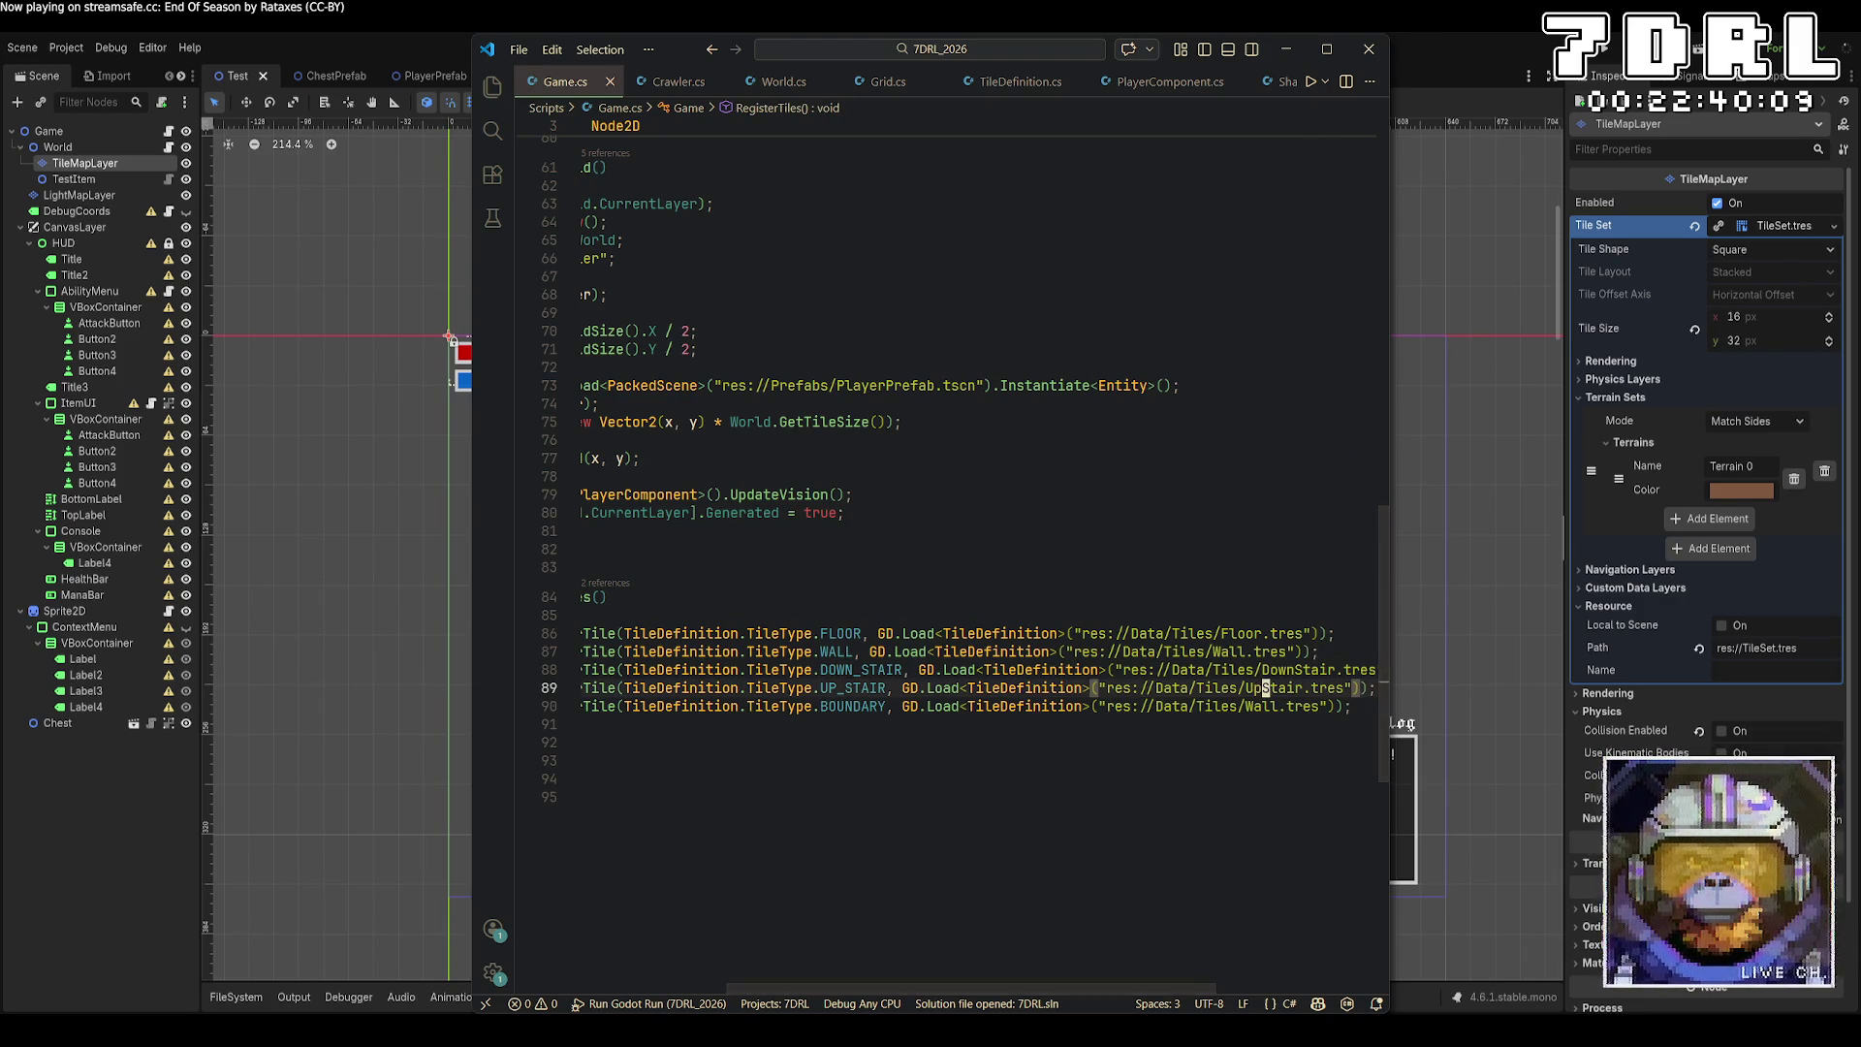
Save and run the game, check the UpStair.tres loading errors, stop it, and open FileSystem.
key(F5)
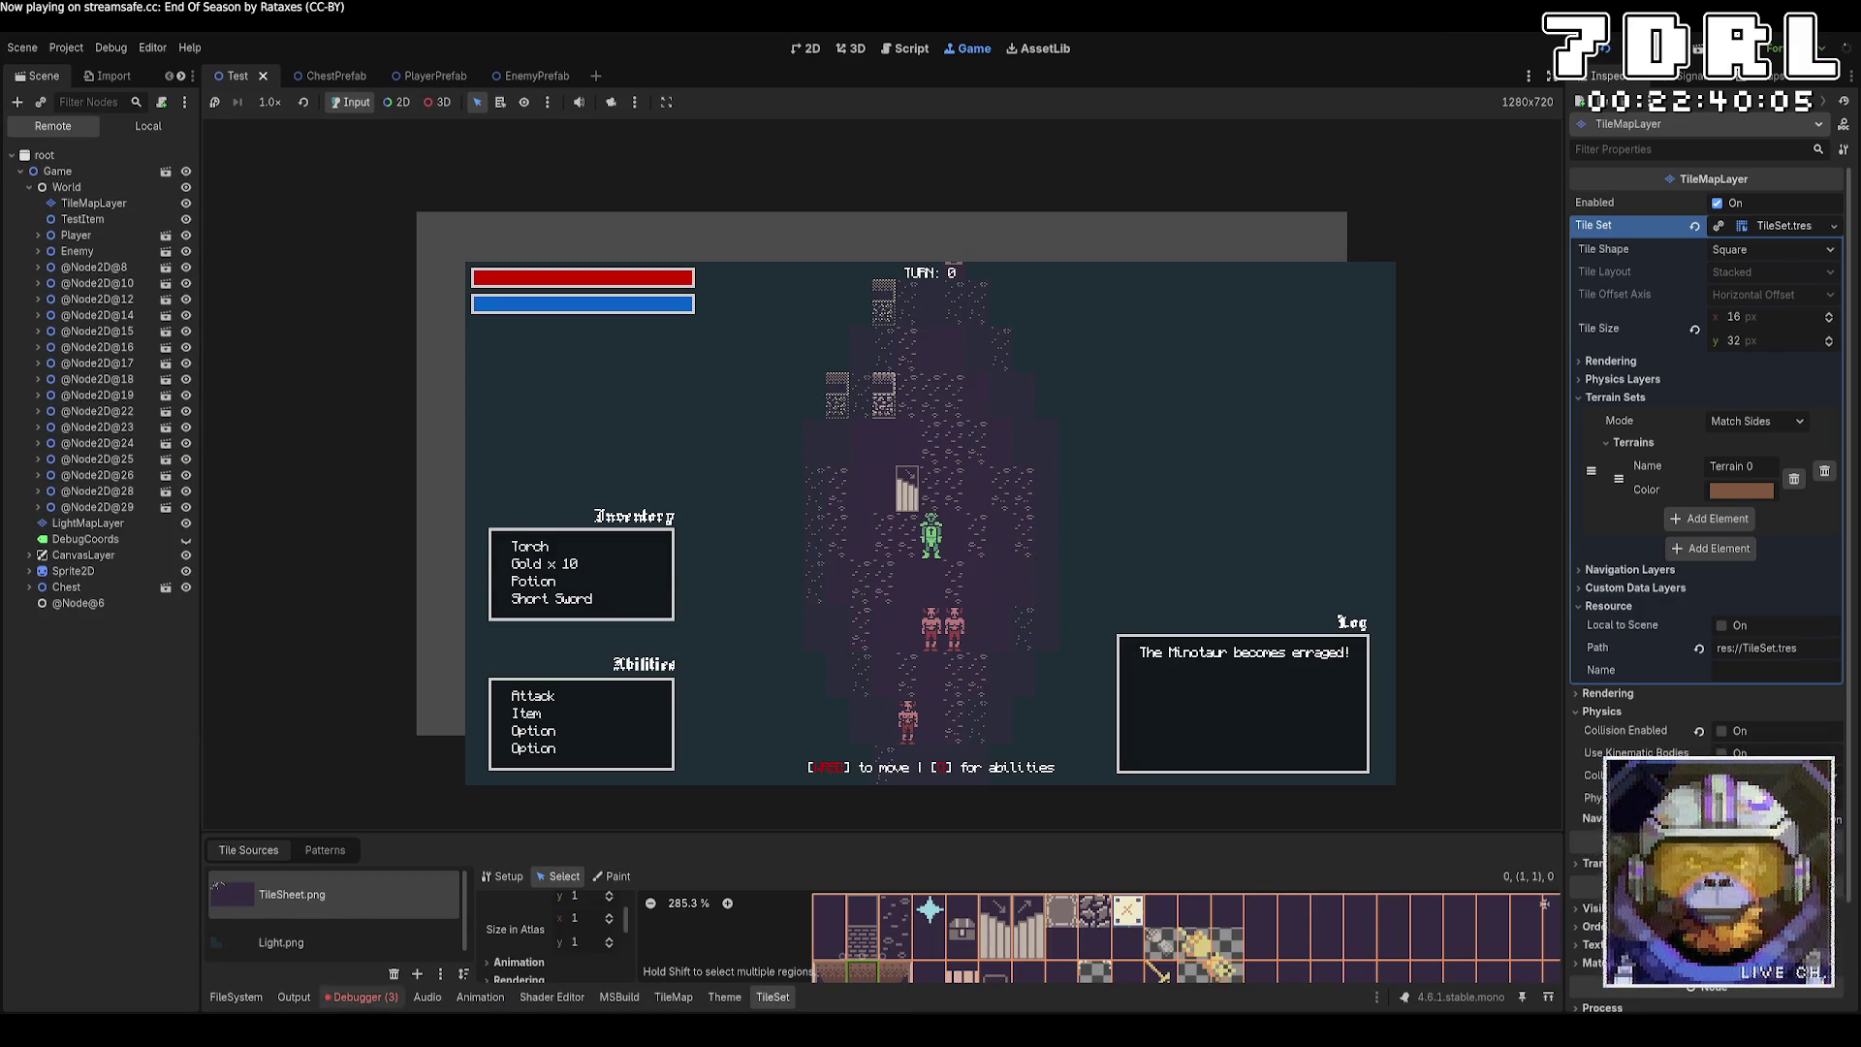
click(359, 998)
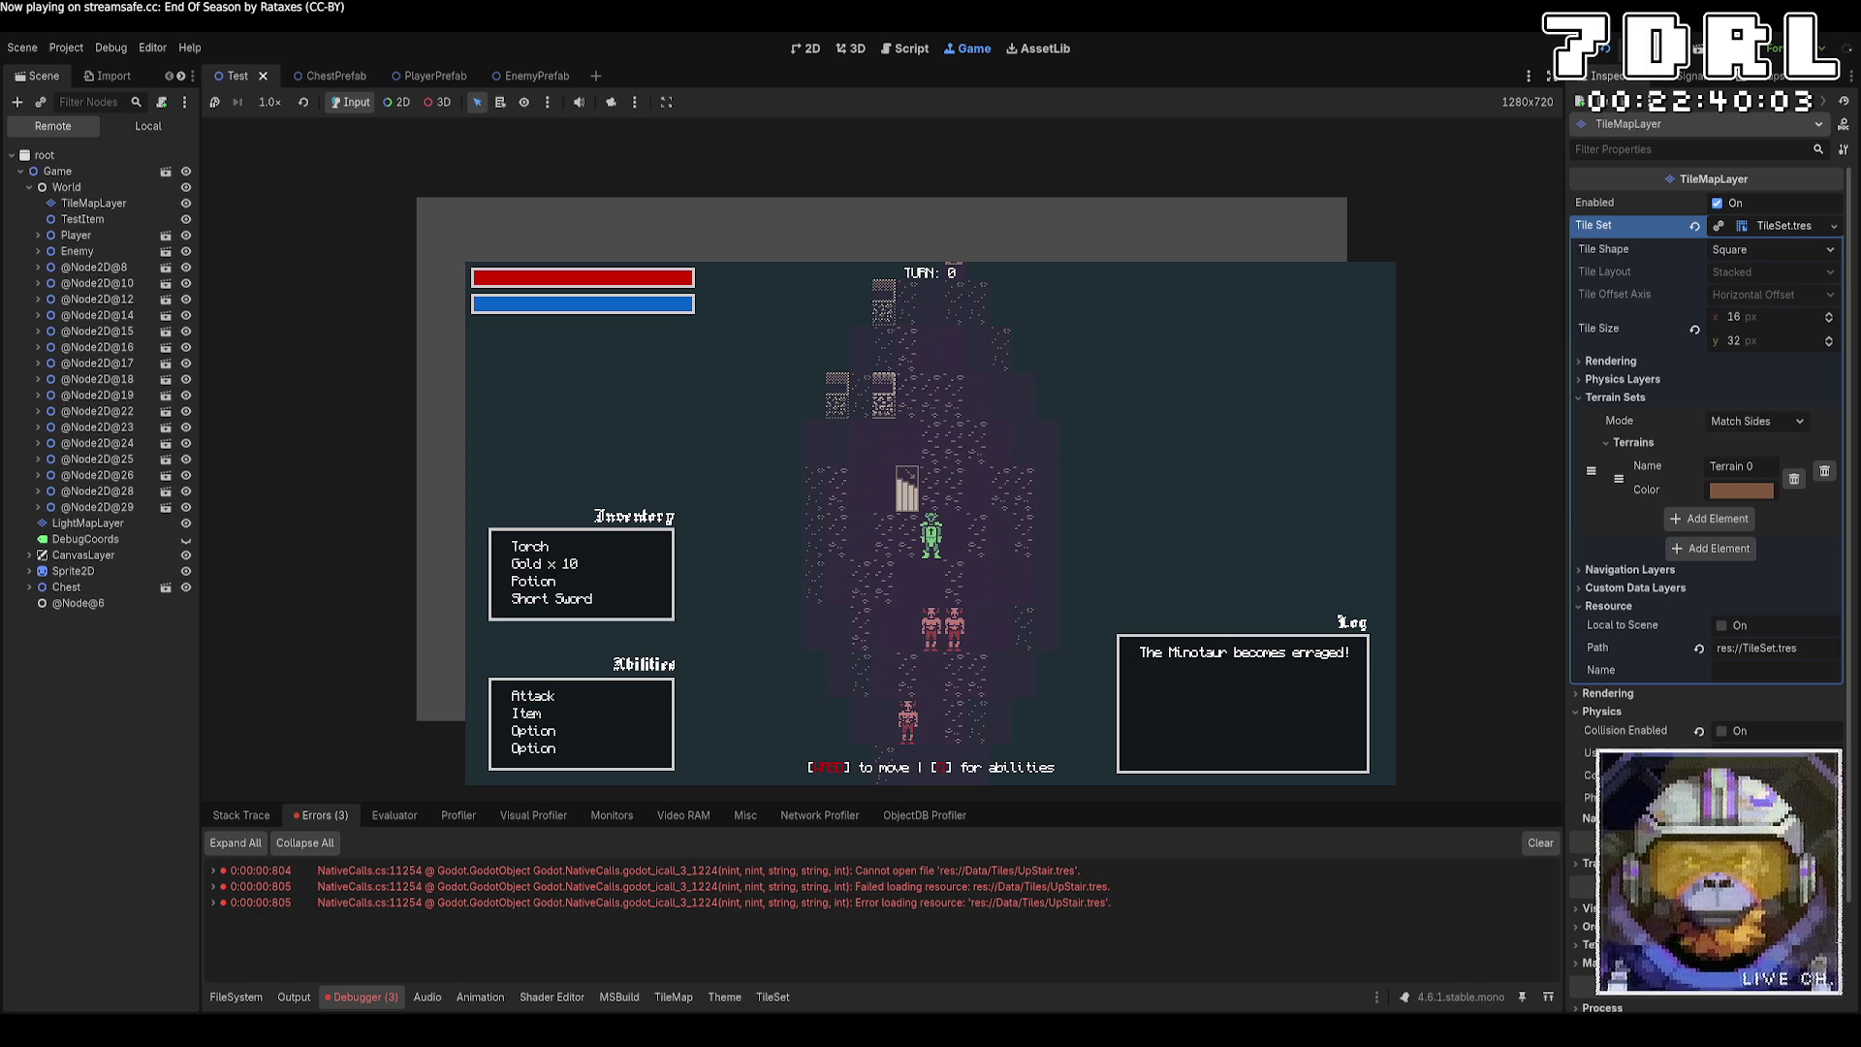
click(1620, 48)
click(235, 997)
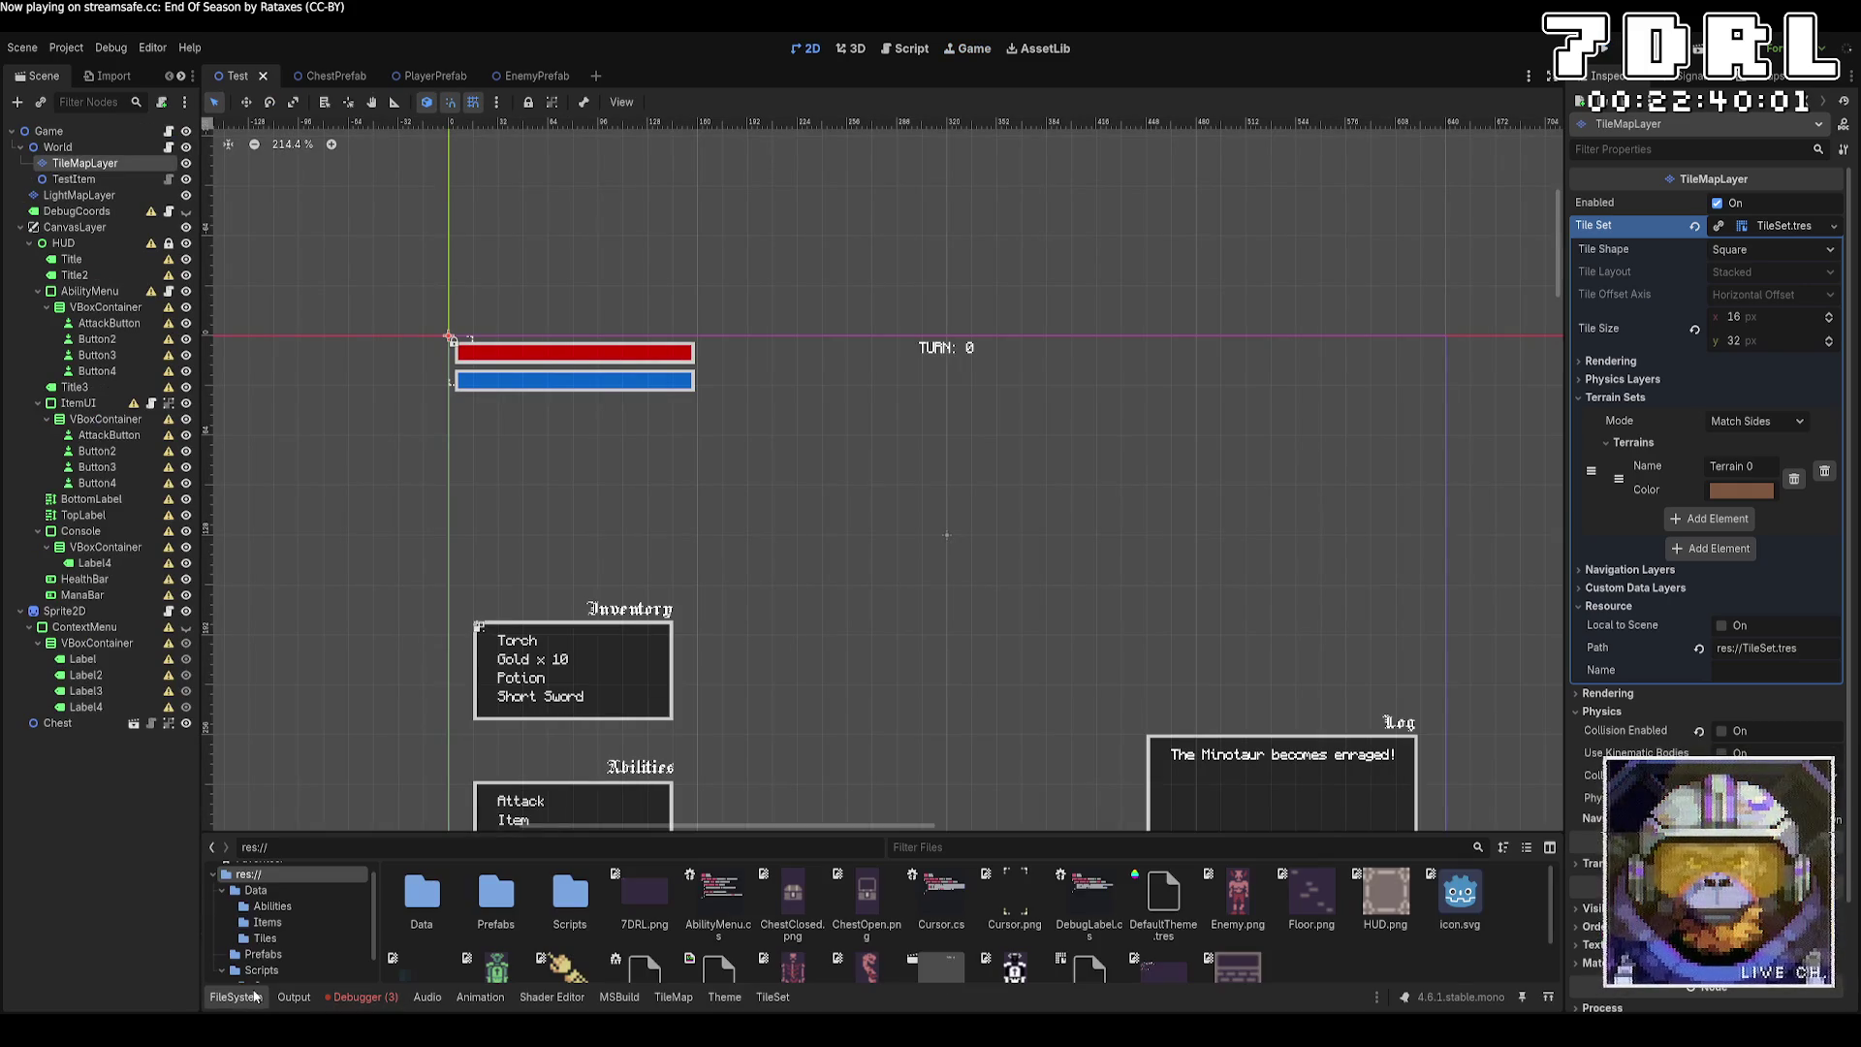
Open Data/Tiles/UpStair.tres, name it 'Up Stair', set its type to UP_STAIR, and run the game.
click(256, 890)
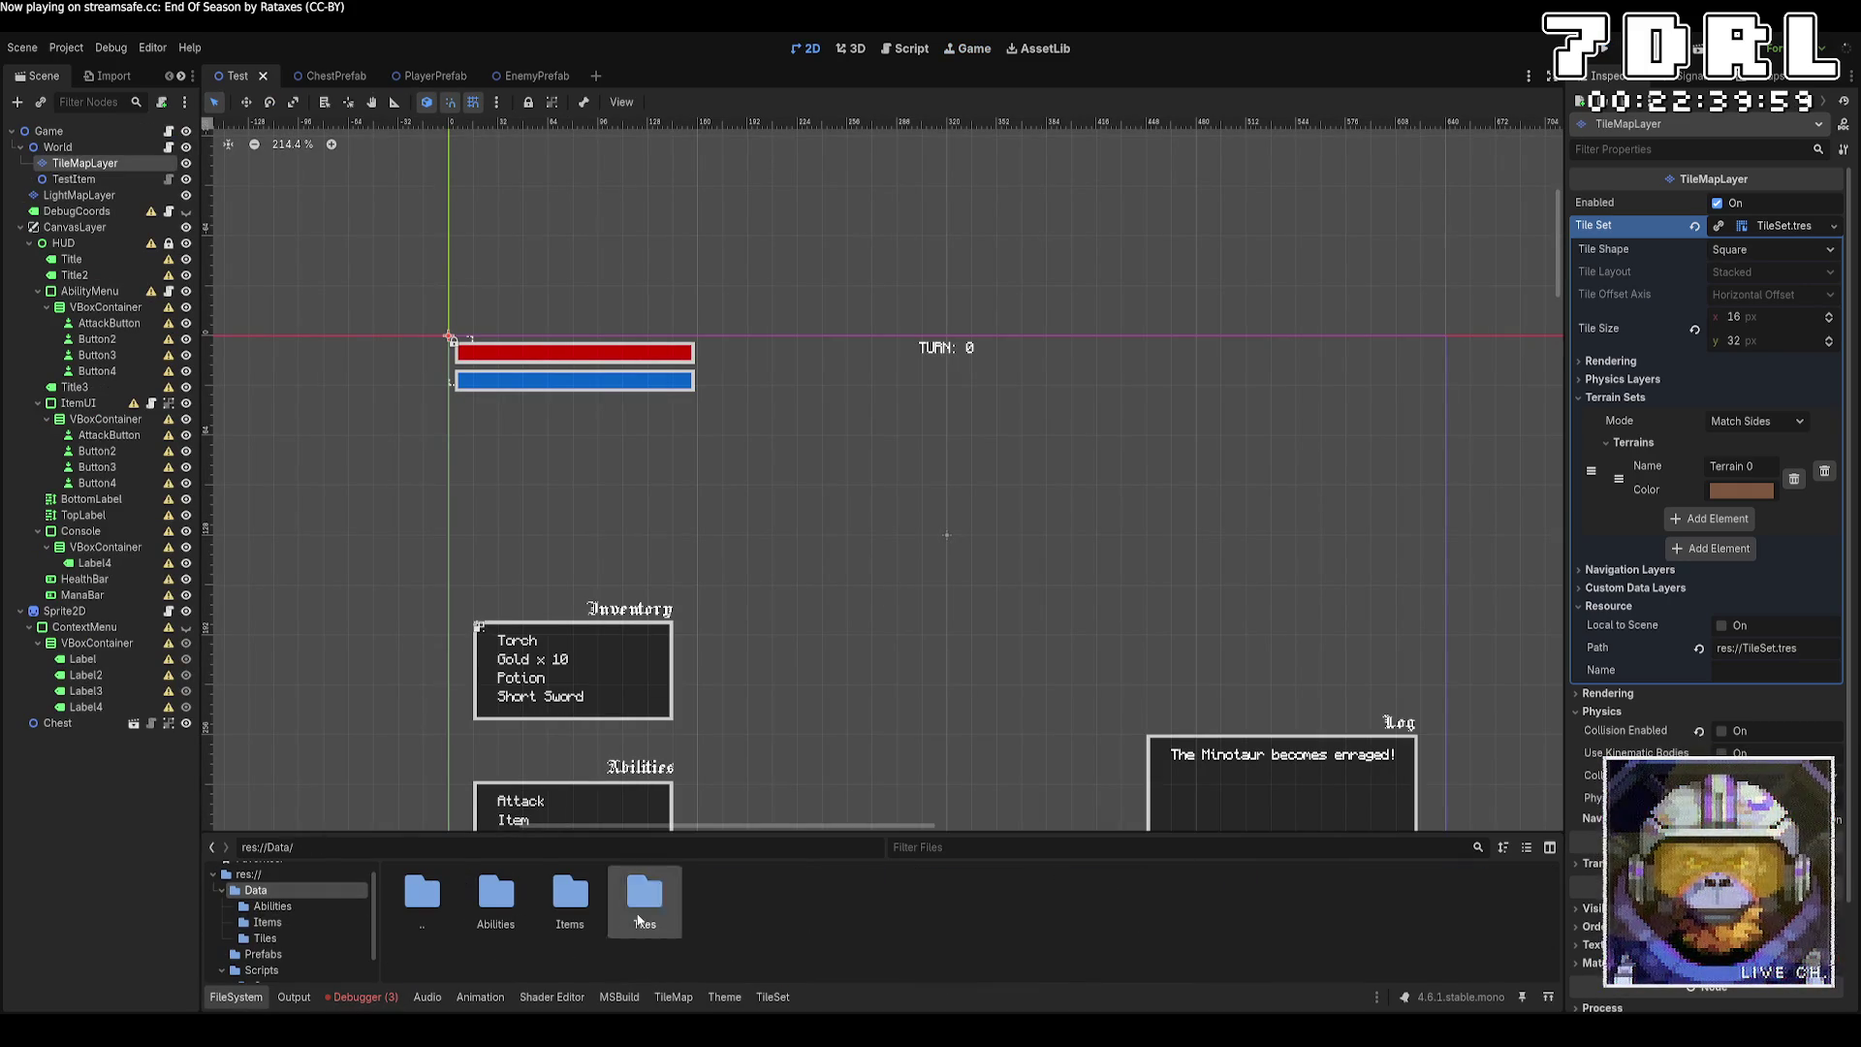
double_click(644, 893)
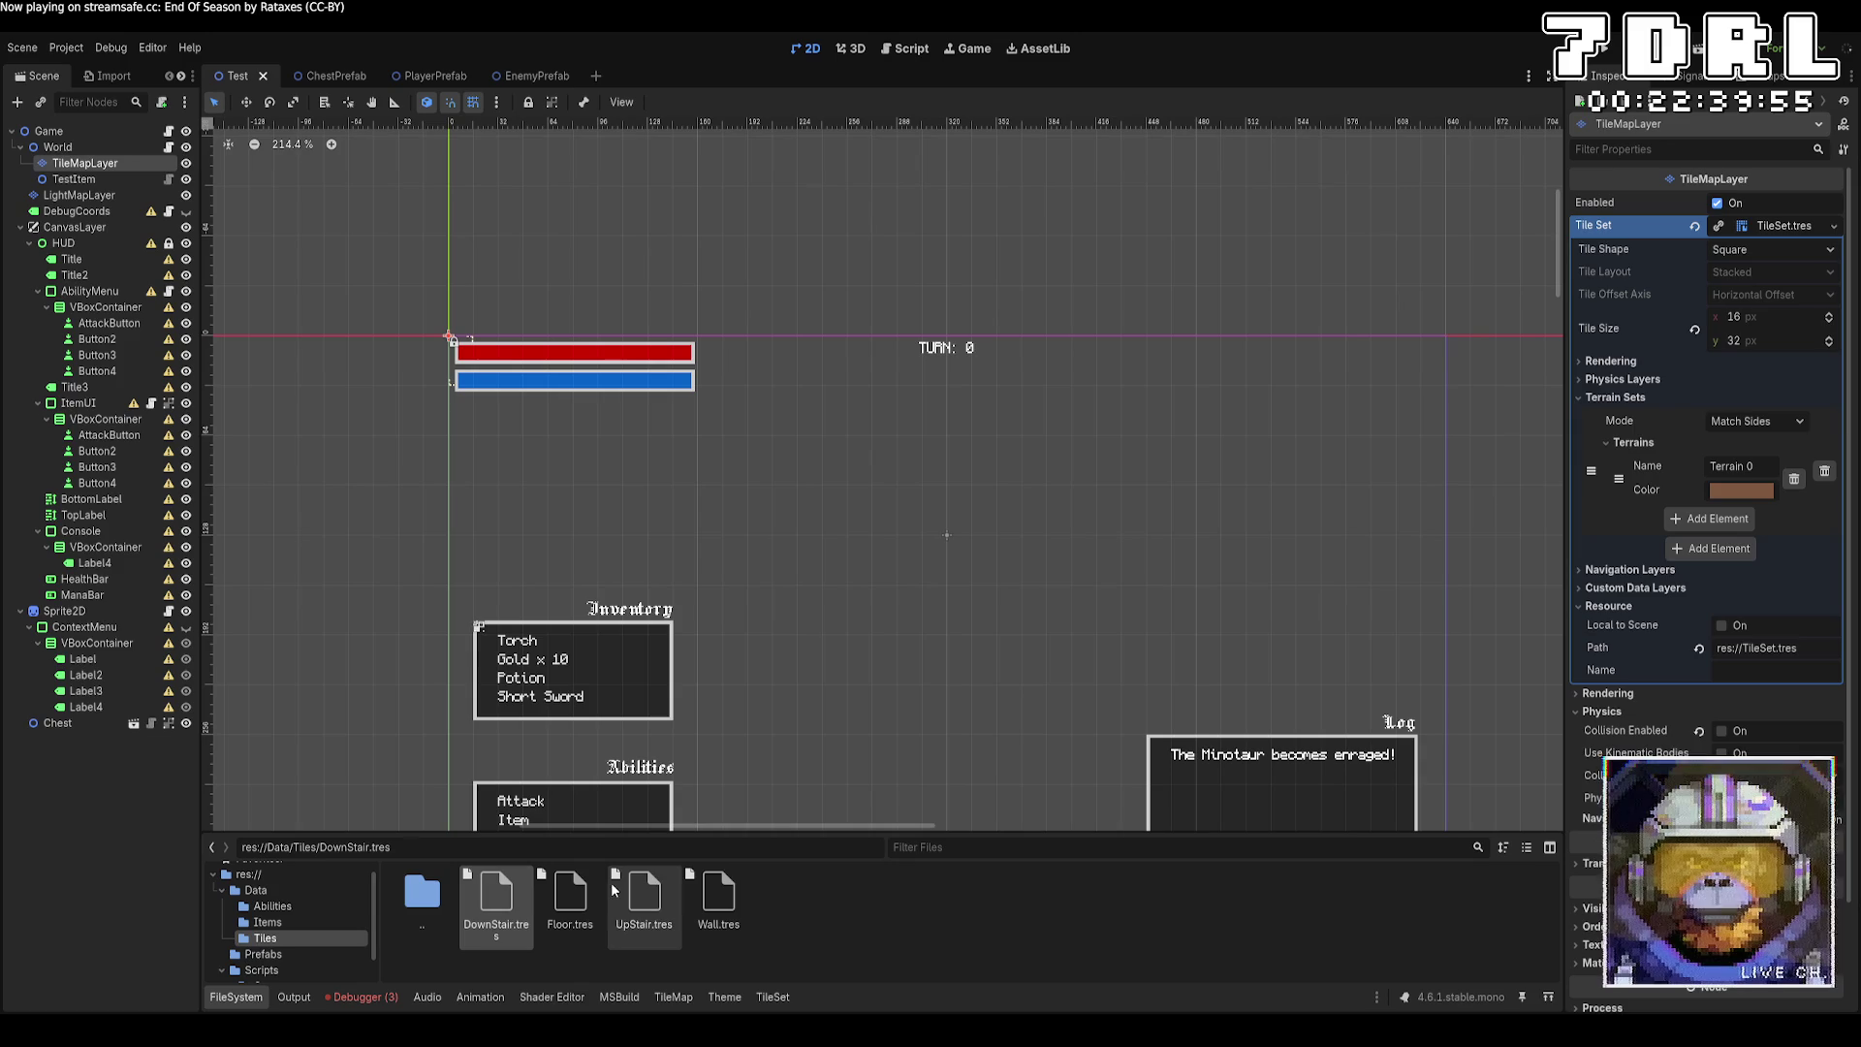
click(644, 896)
click(1681, 199)
text(Up Stair)
click(1807, 275)
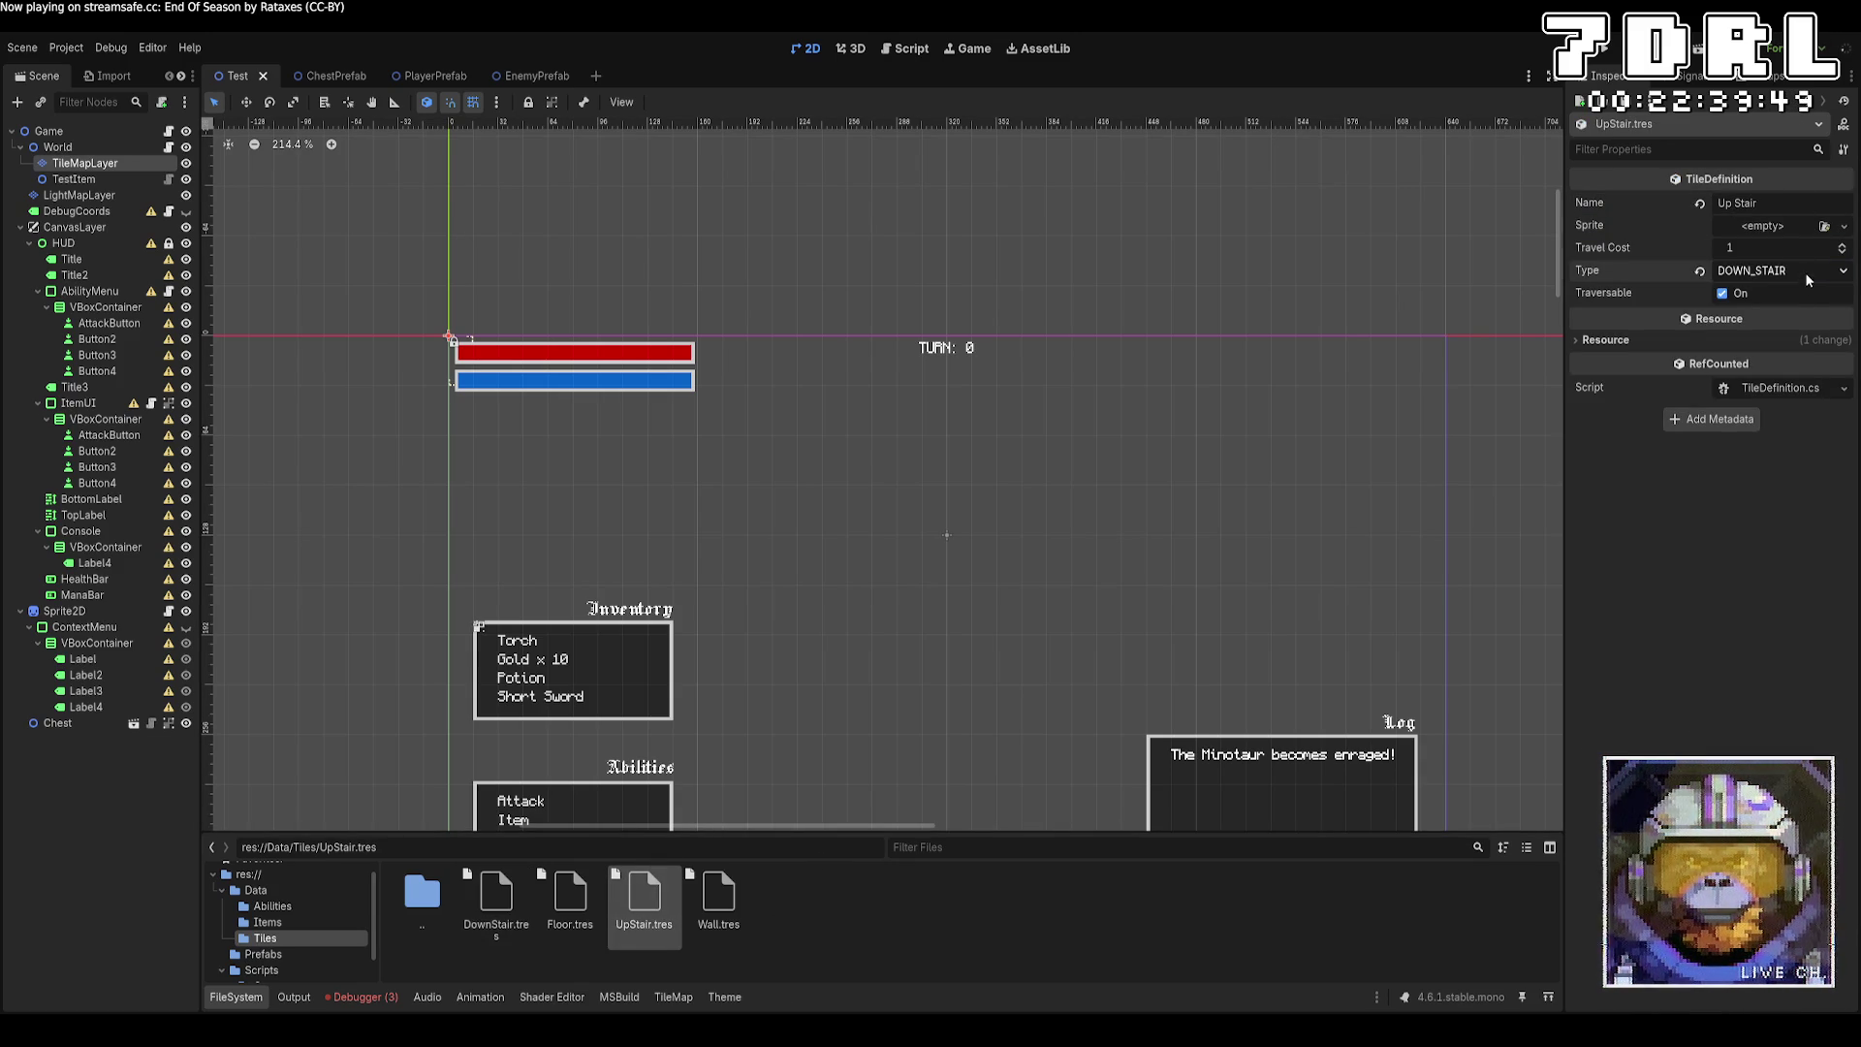
click(1797, 351)
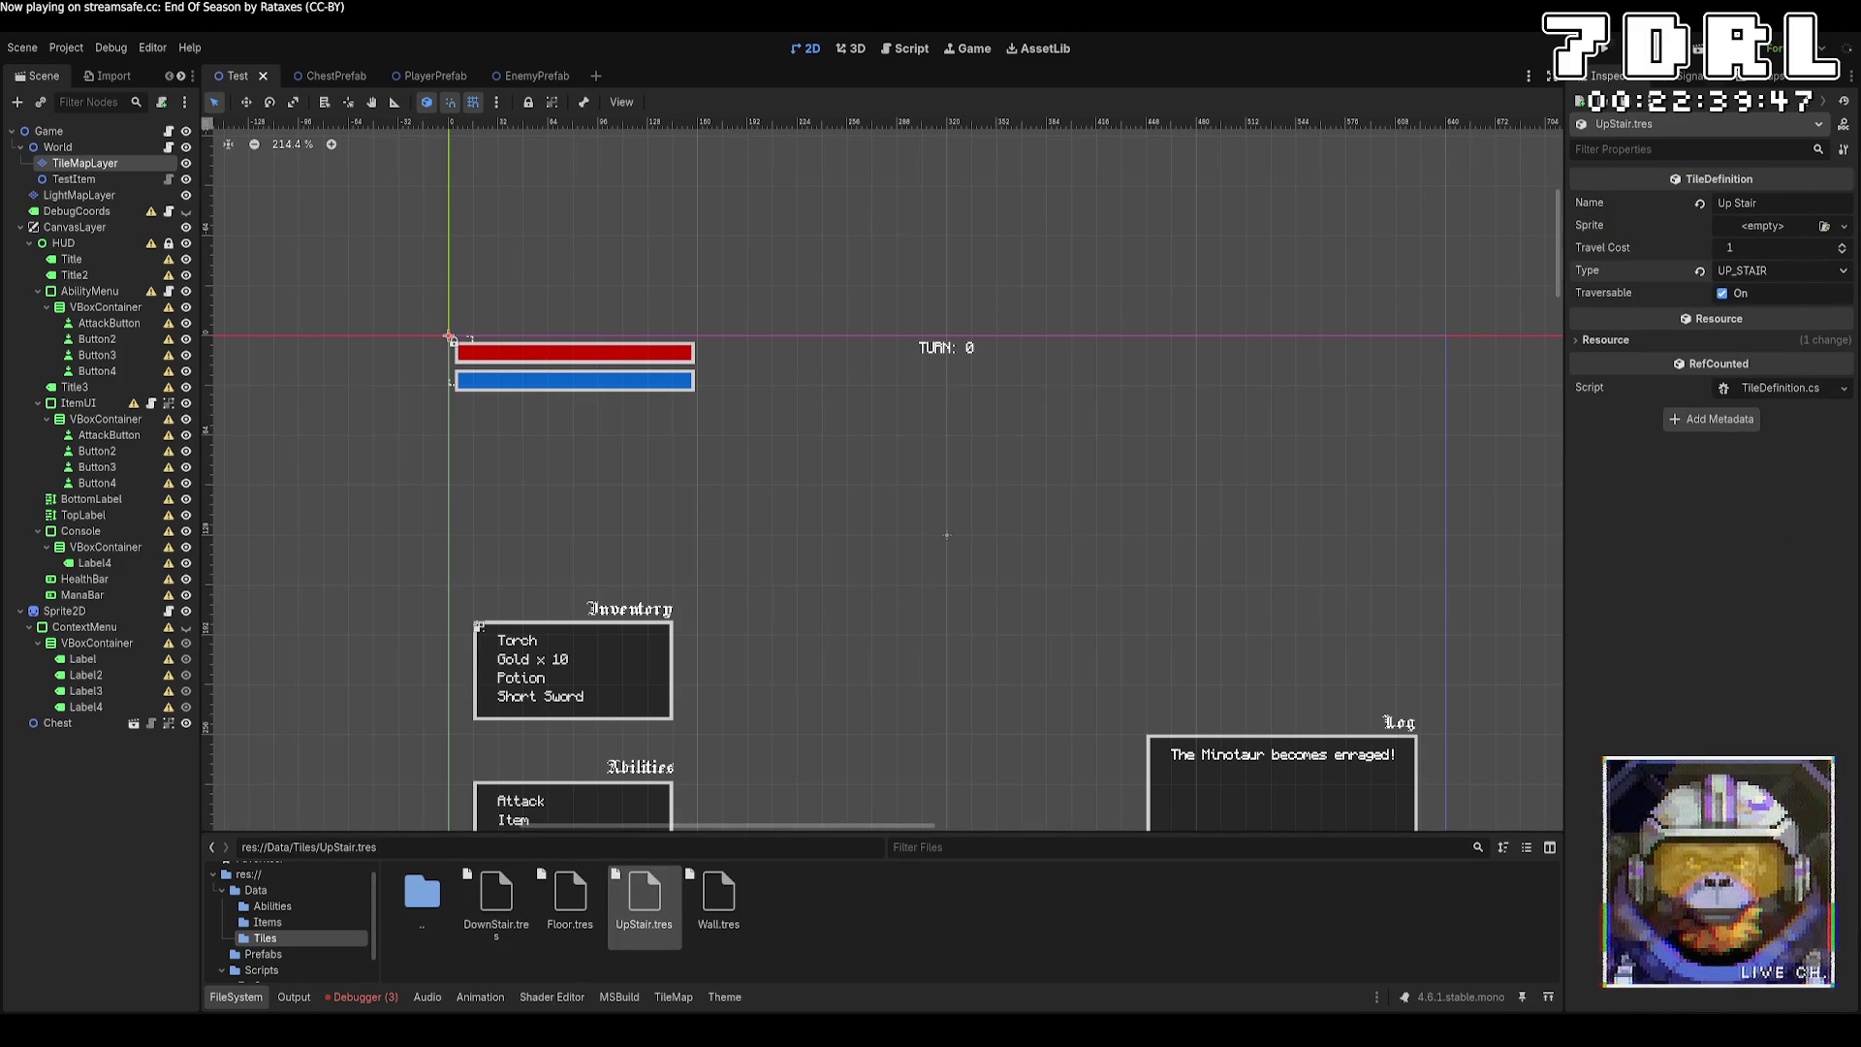
click(1612, 57)
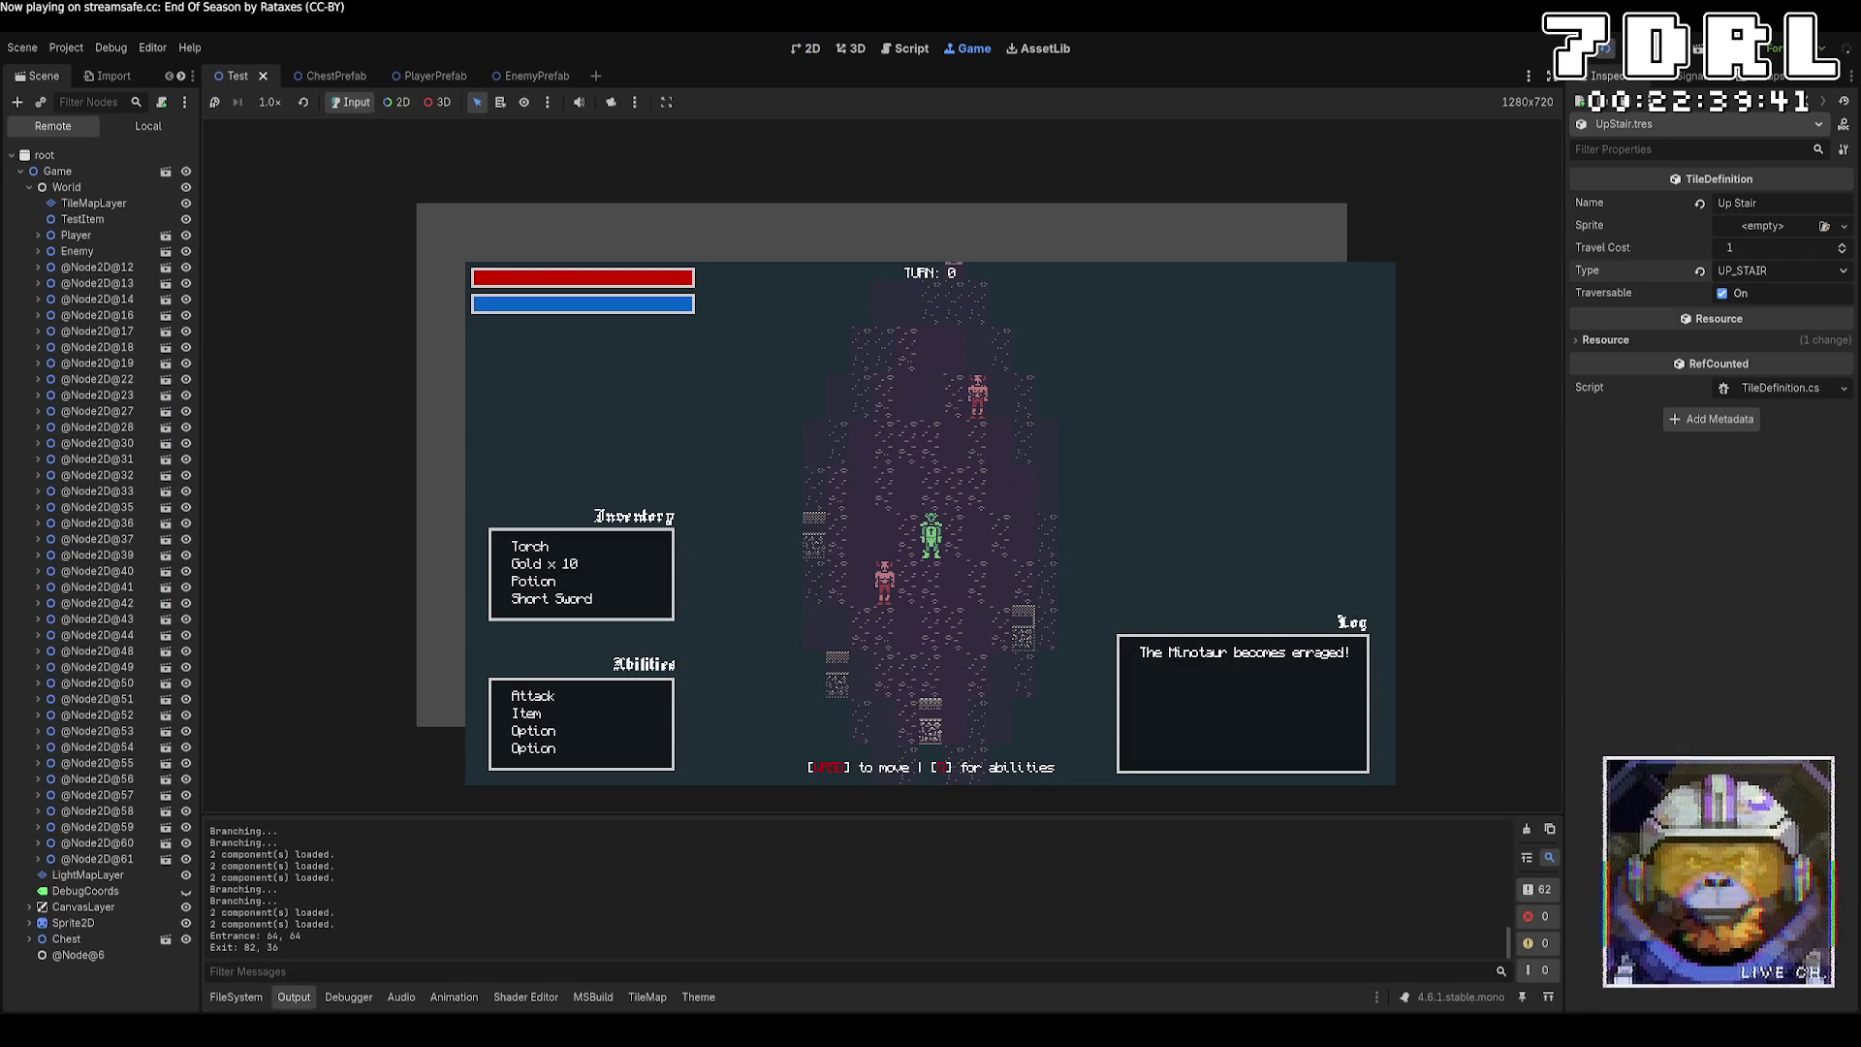
Walk the player past the minotaur and down a corridor onto the up stair, use it, then stop the game.
key(w)
key(d)
key(w)
key(d)
key(w)
key(d)
key(w)
key(d)
key(w)
key(d)
key(w)
key(d)
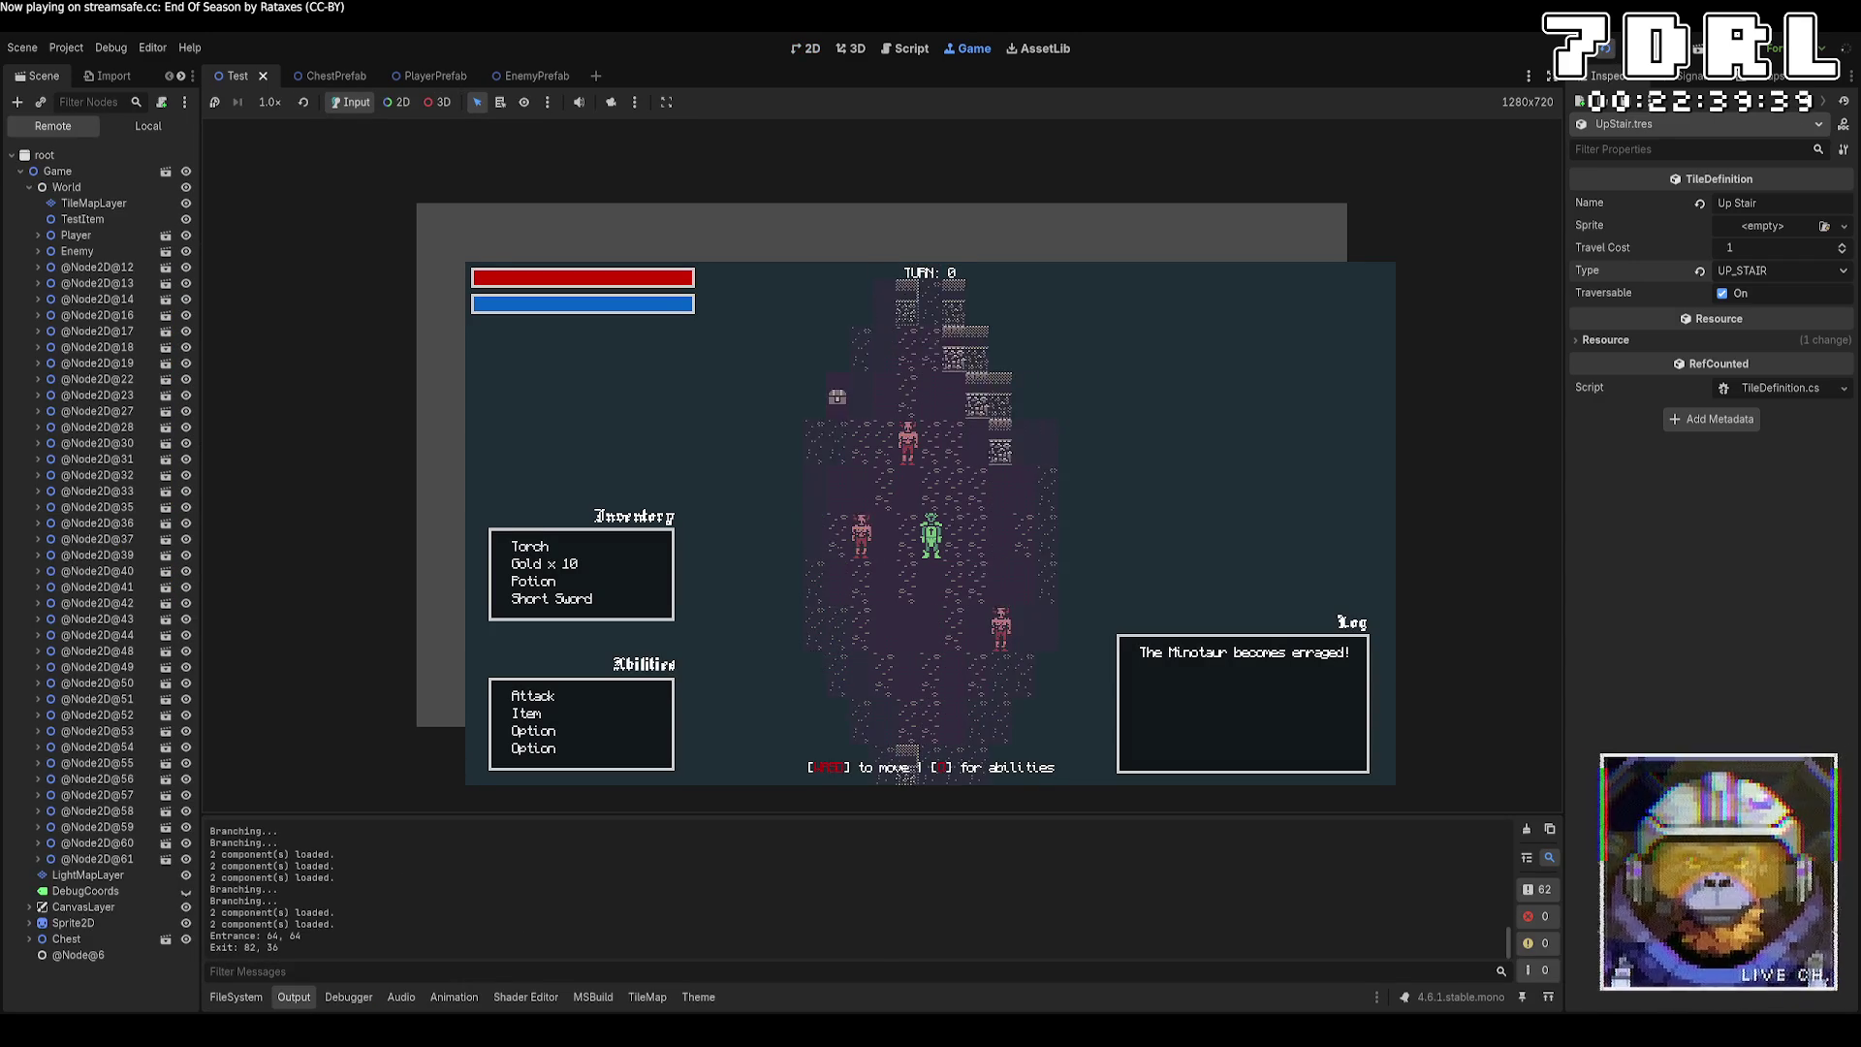
key(d)
key(s)
key(d)
key(s)
key(d)
key(s)
key(d)
key(s)
key(d)
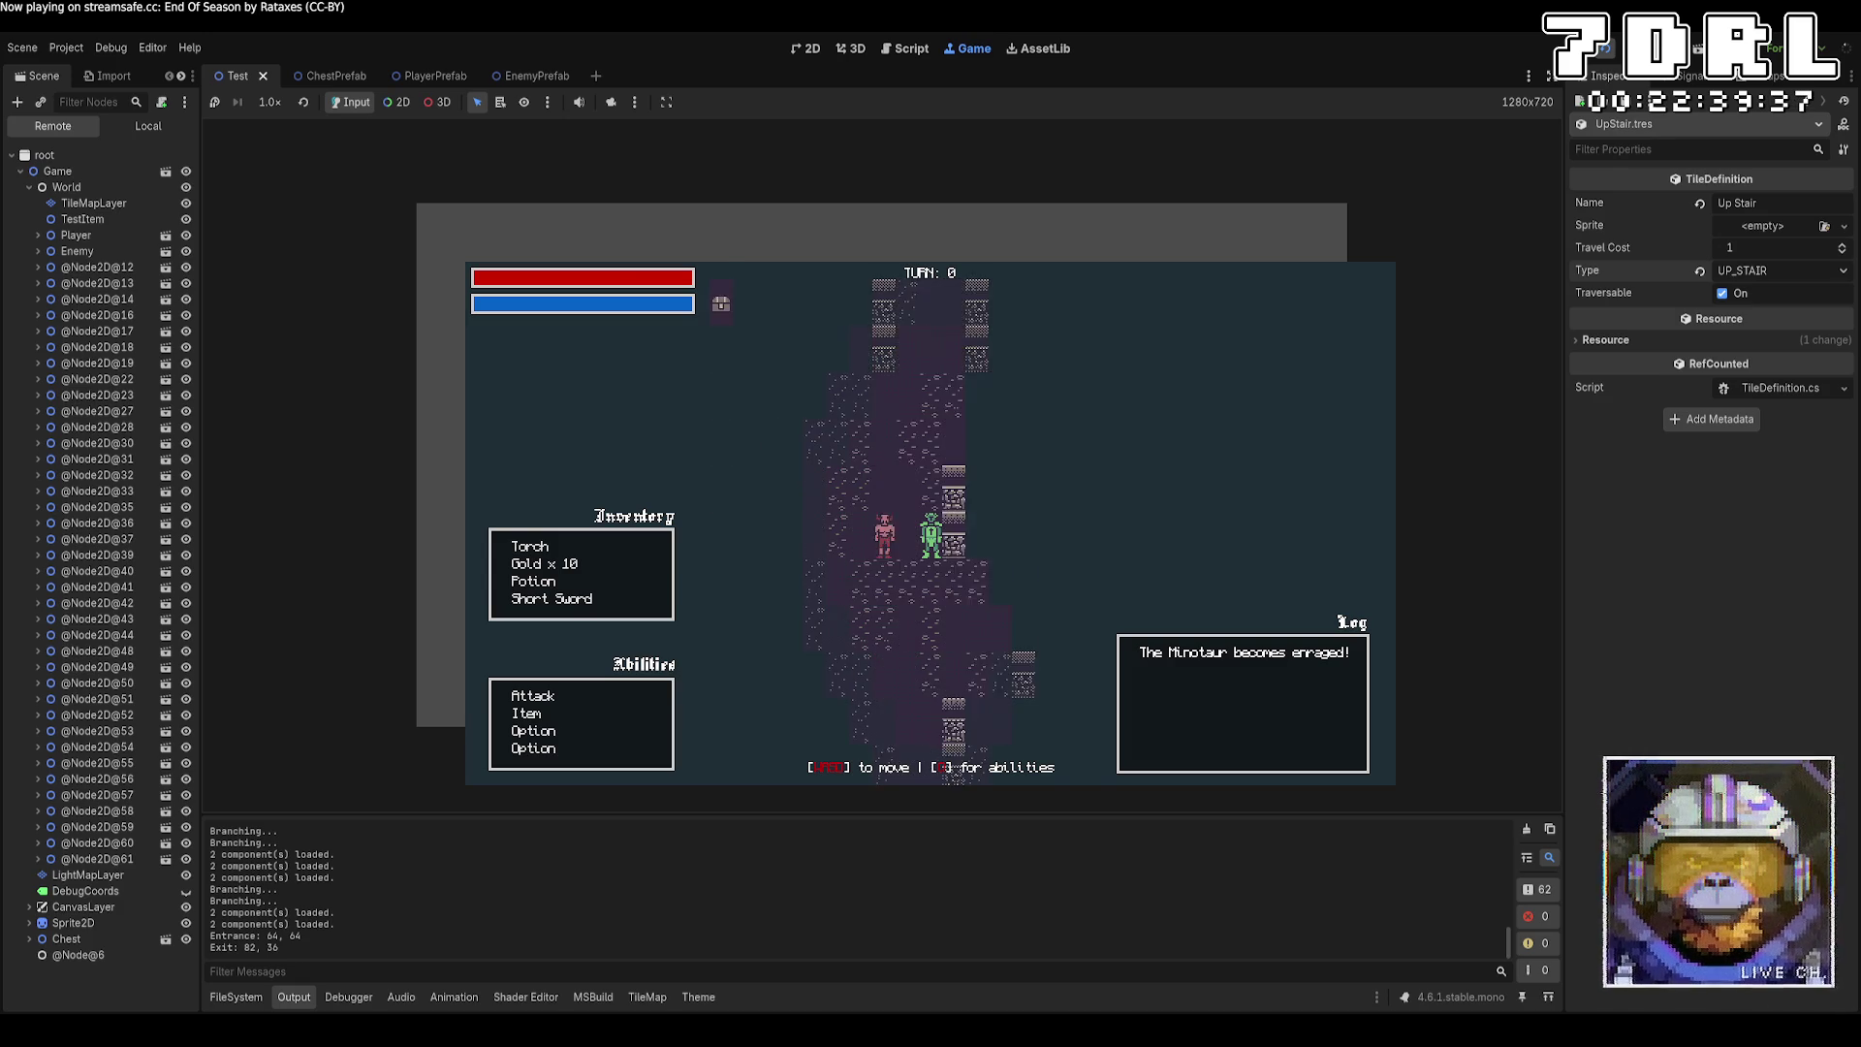
key(w)
key(d)
key(w)
key(d)
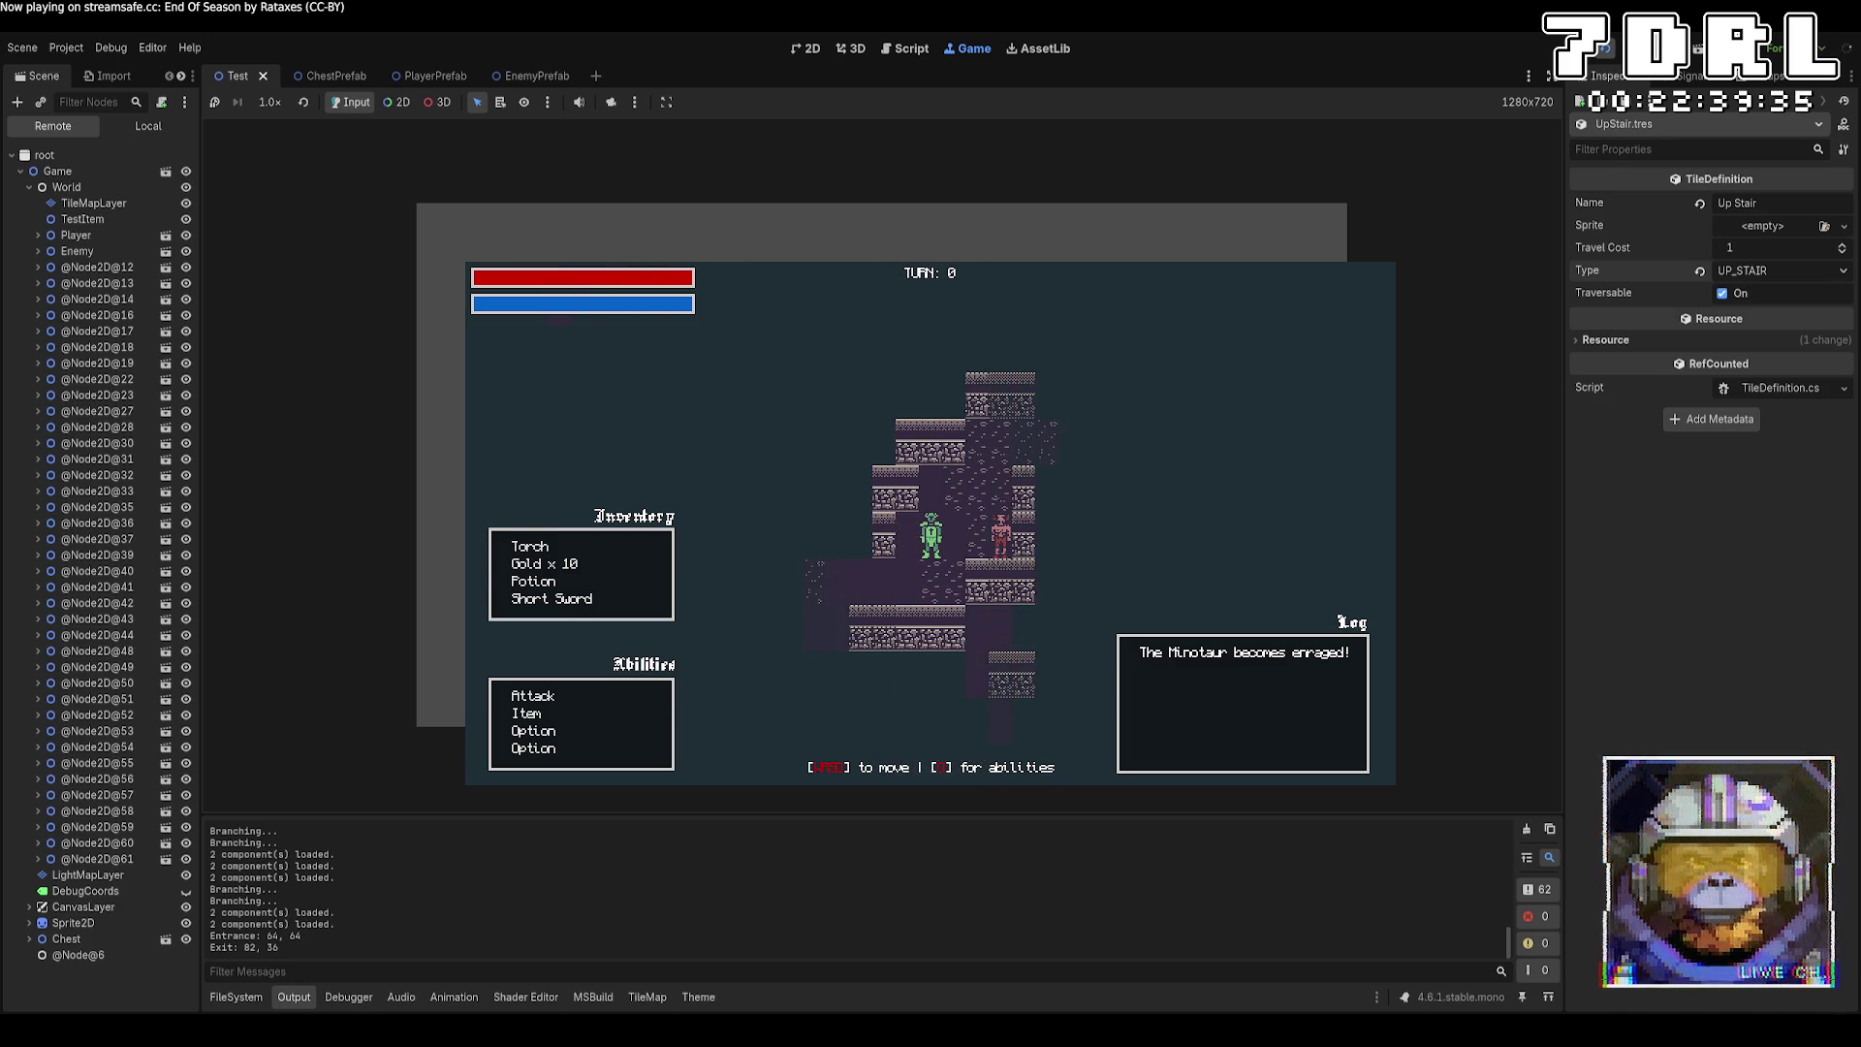
key(w)
key(d)
key(w)
key(d)
key(w)
key(d)
key(w)
key(w)
key(w)
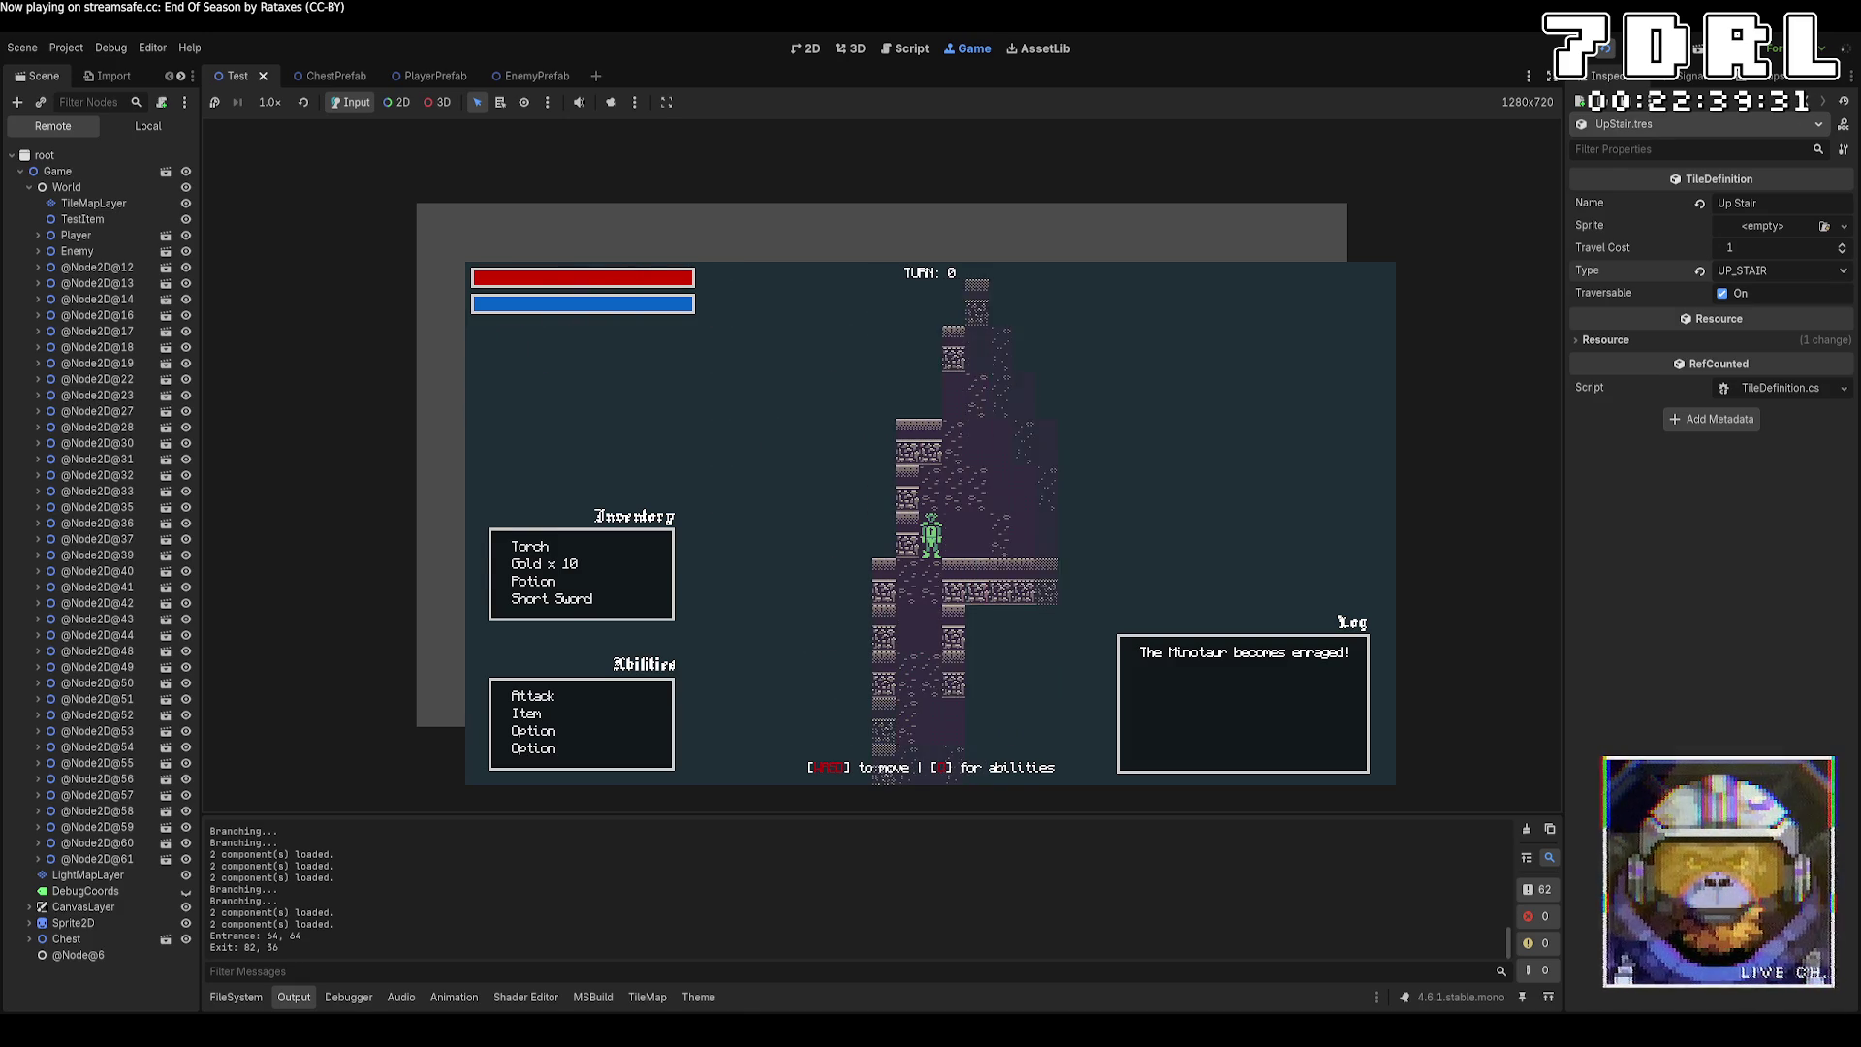
key(w)
key(w)
key(w)
key(a)
key(s)
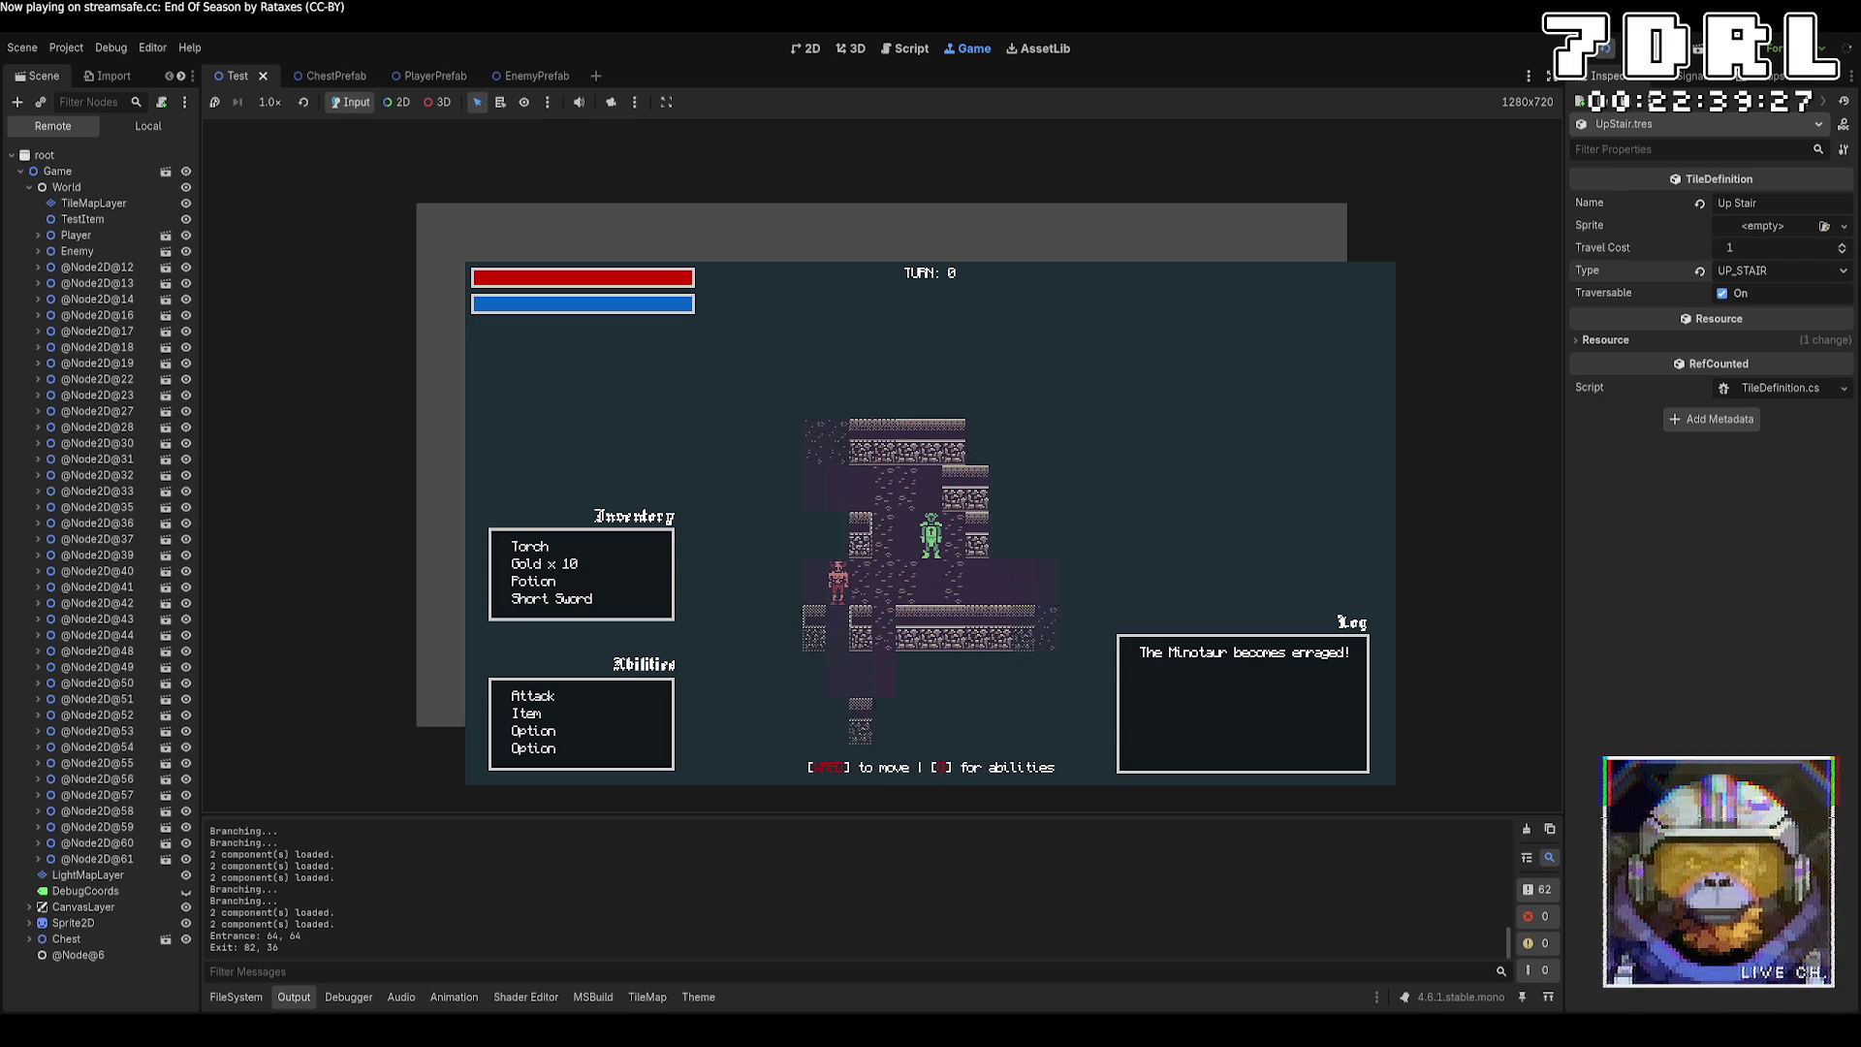
key(s)
key(s)
key(w)
key(w)
key(w)
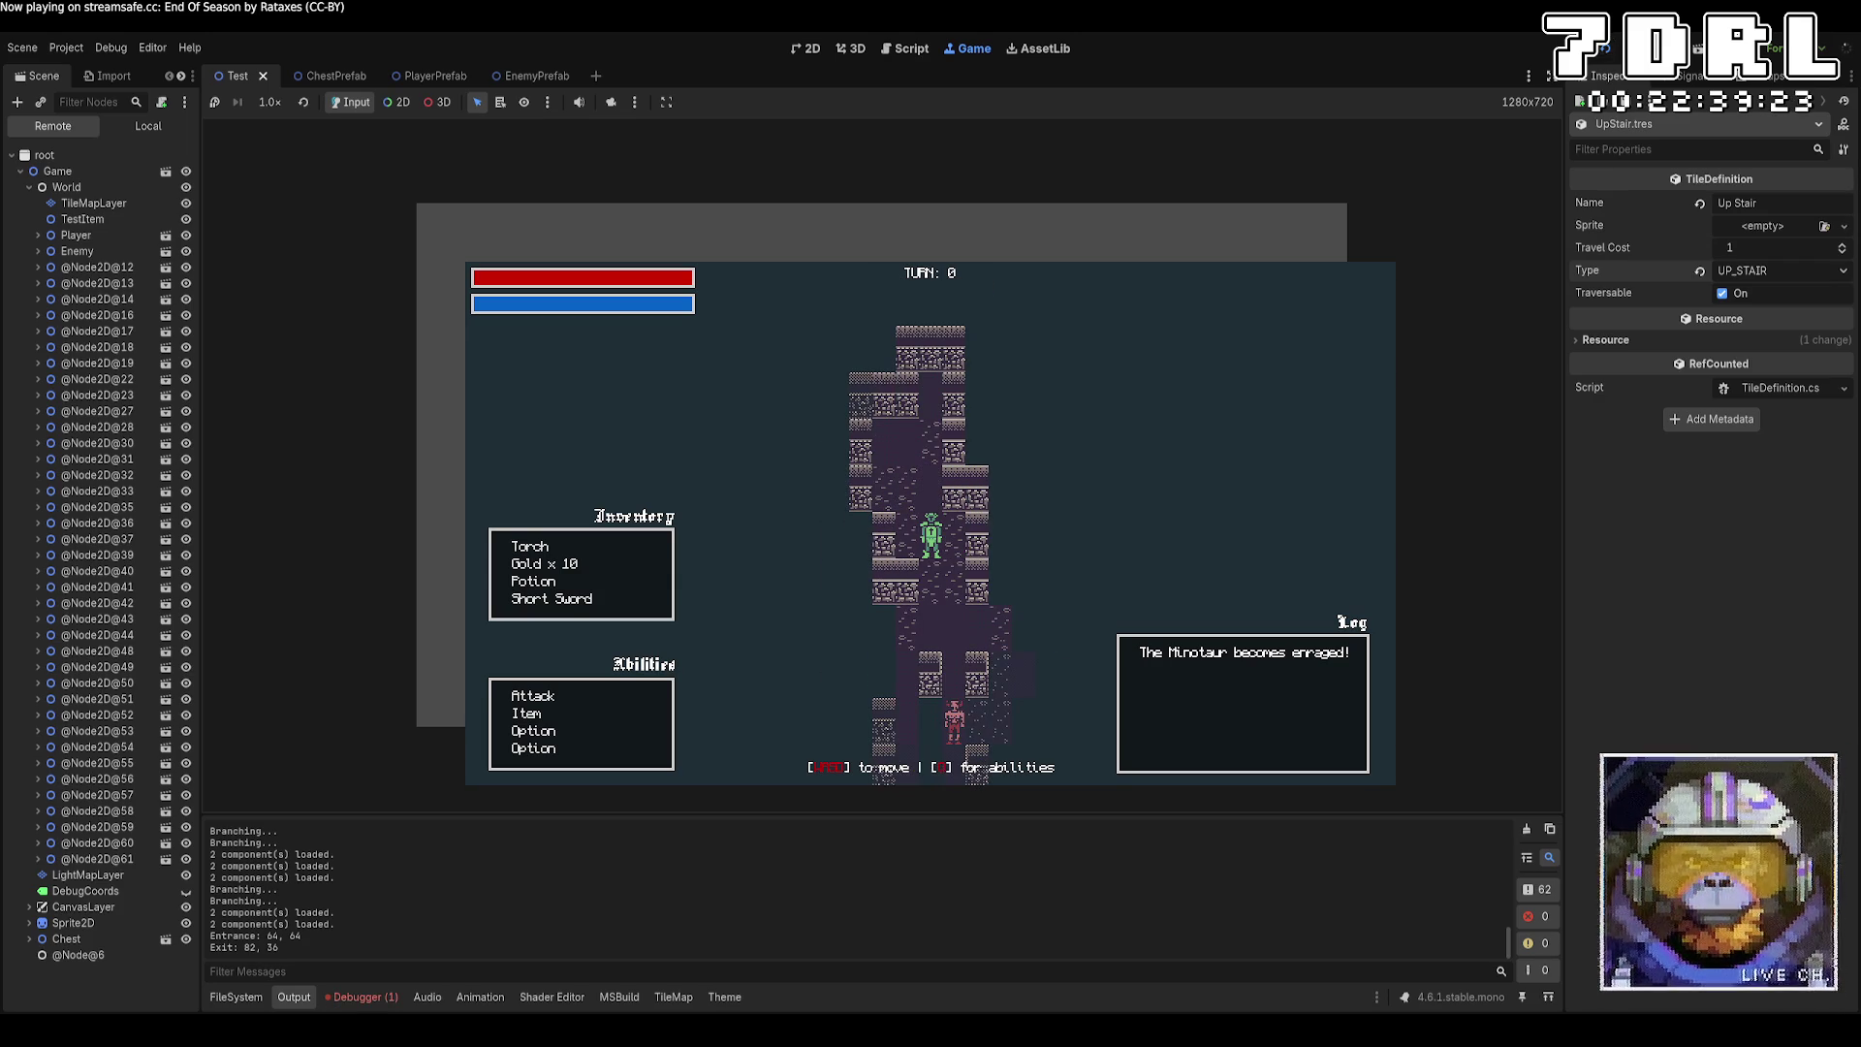
key(F8)
Change Crawler.cs line 123's exit tile from DOWN_STAIR to UP_STAIR and relaunch the game.
key(alt+Tab)
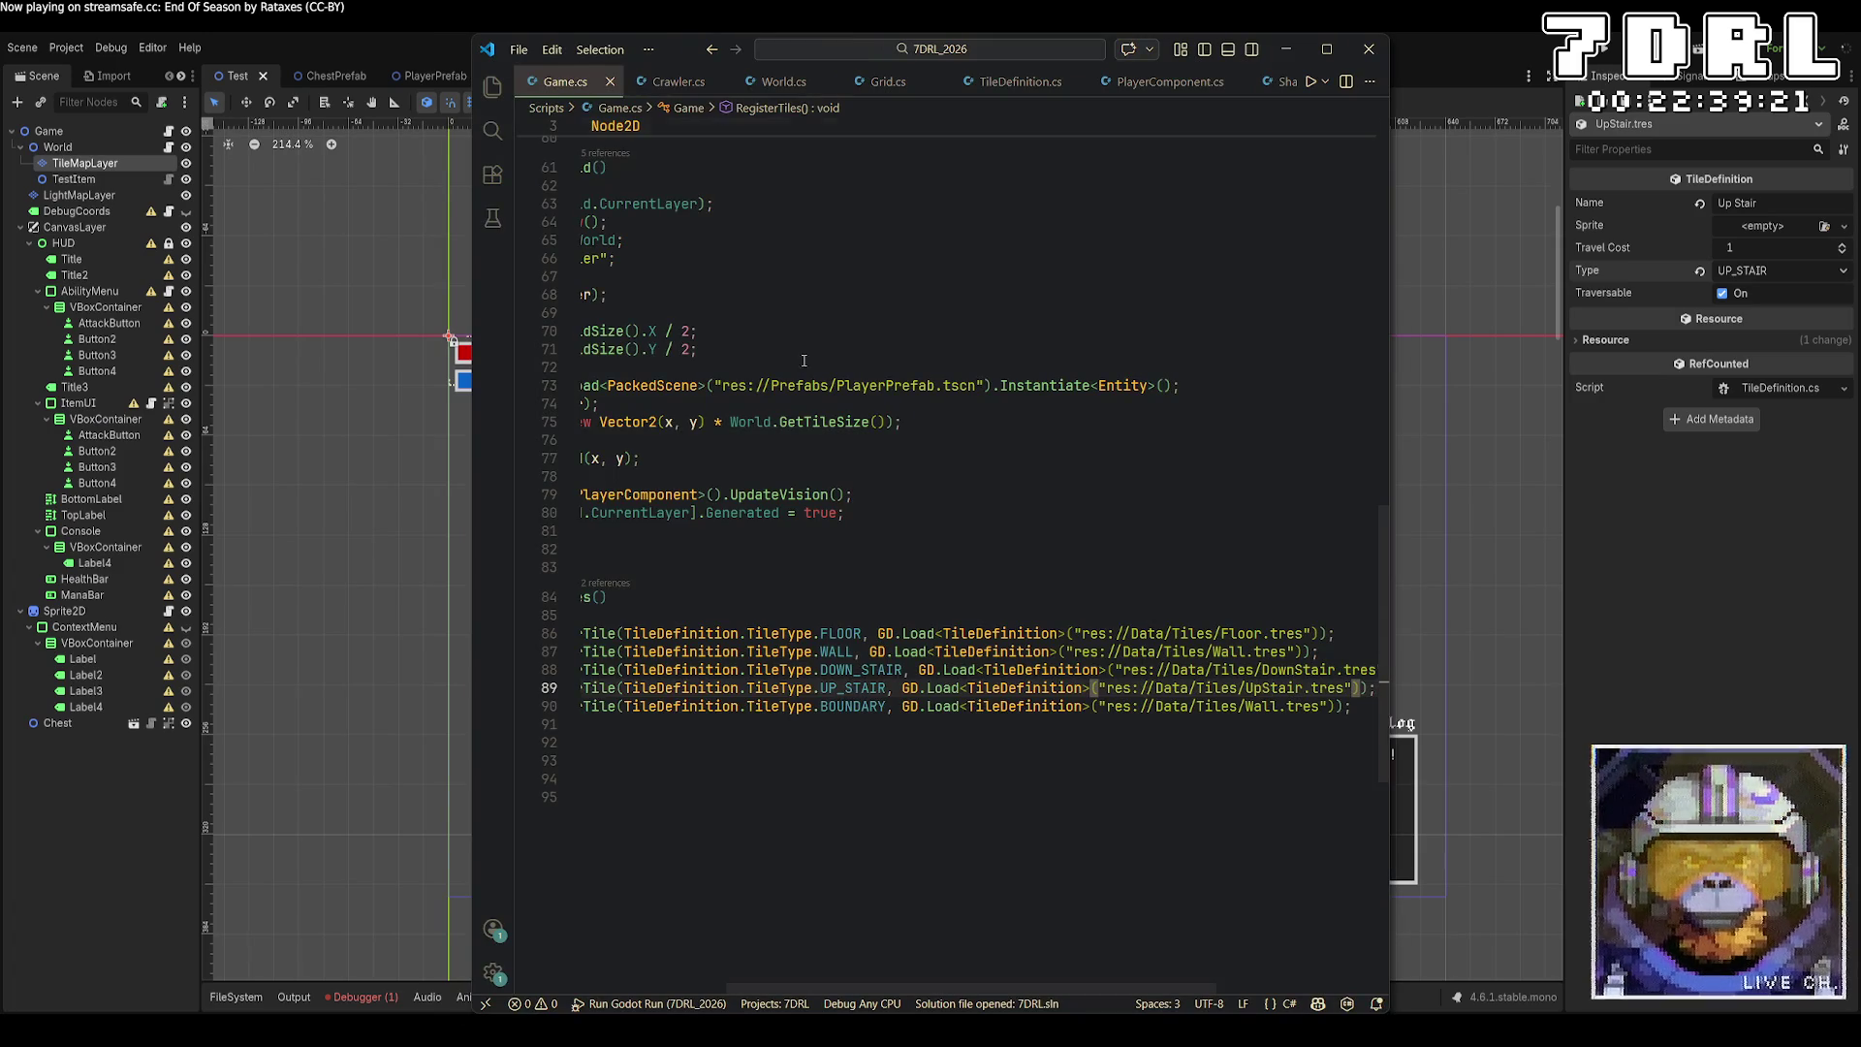
scroll(900, 333, down, 5)
scroll(900, 334, down, 13)
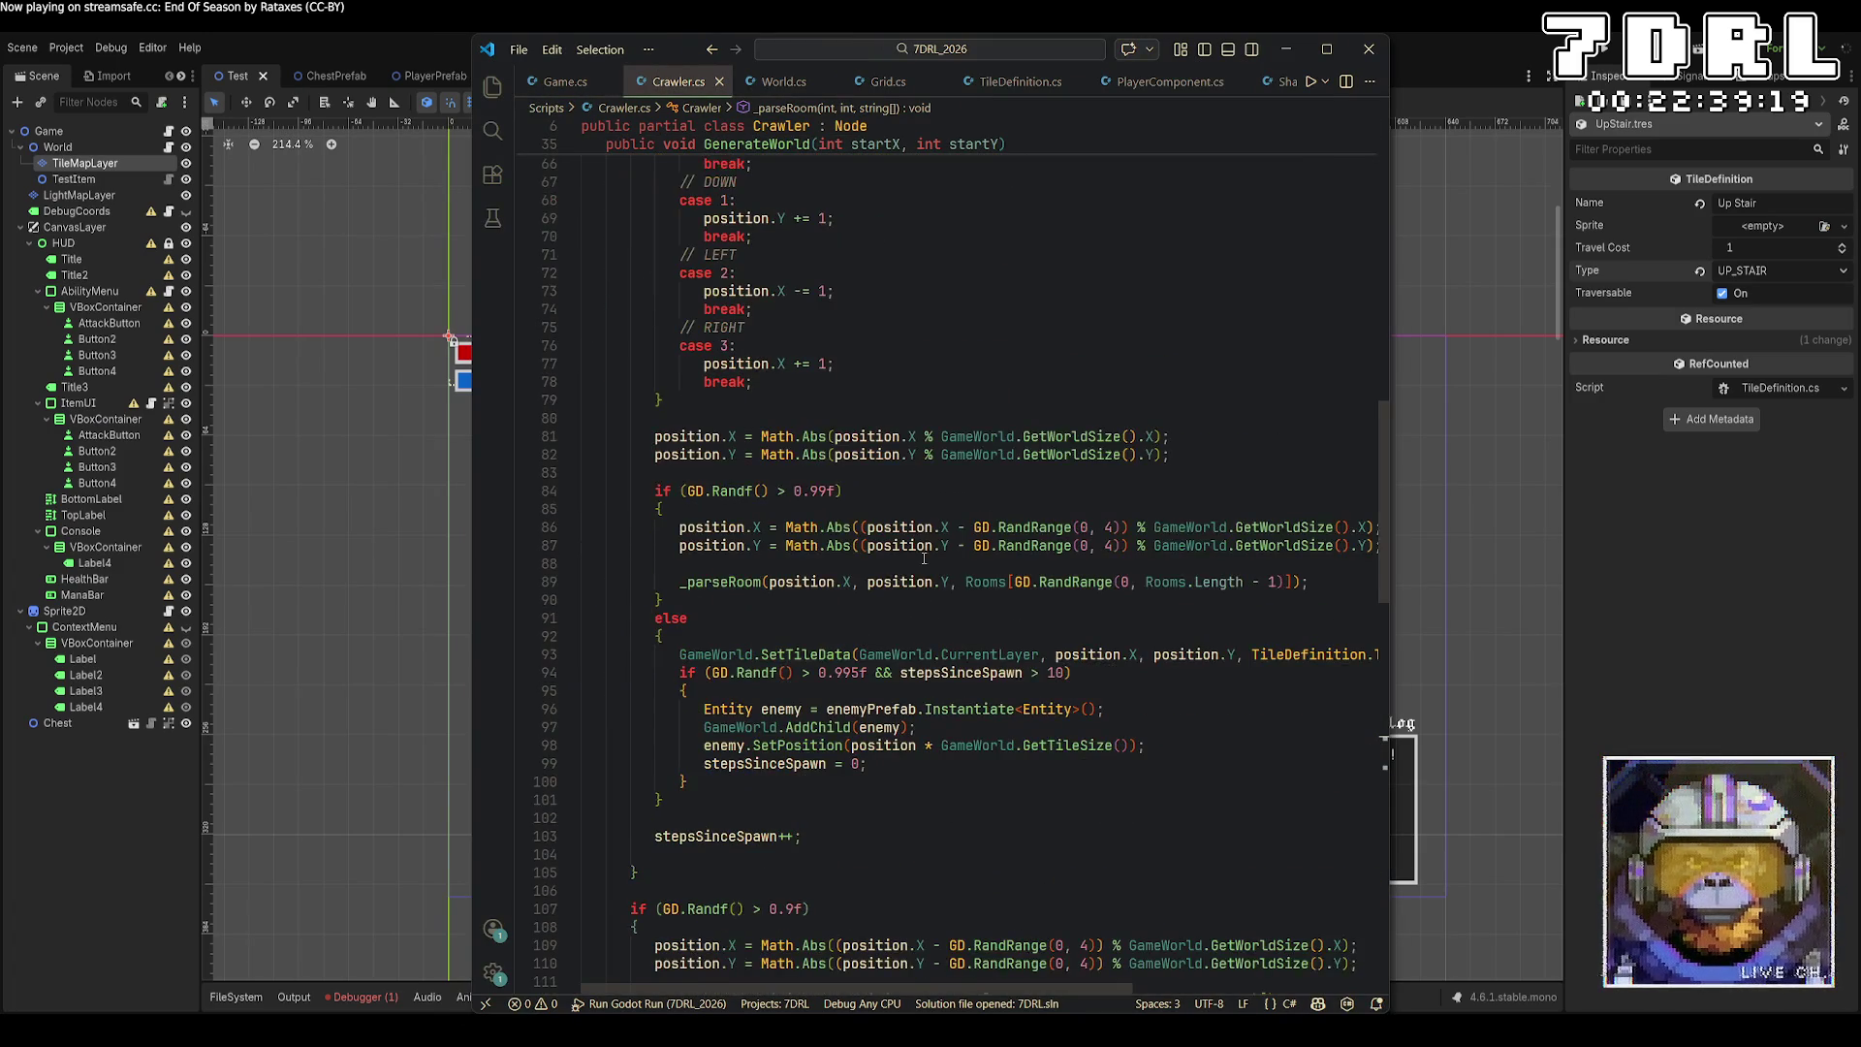
scroll(924, 559, down, 10)
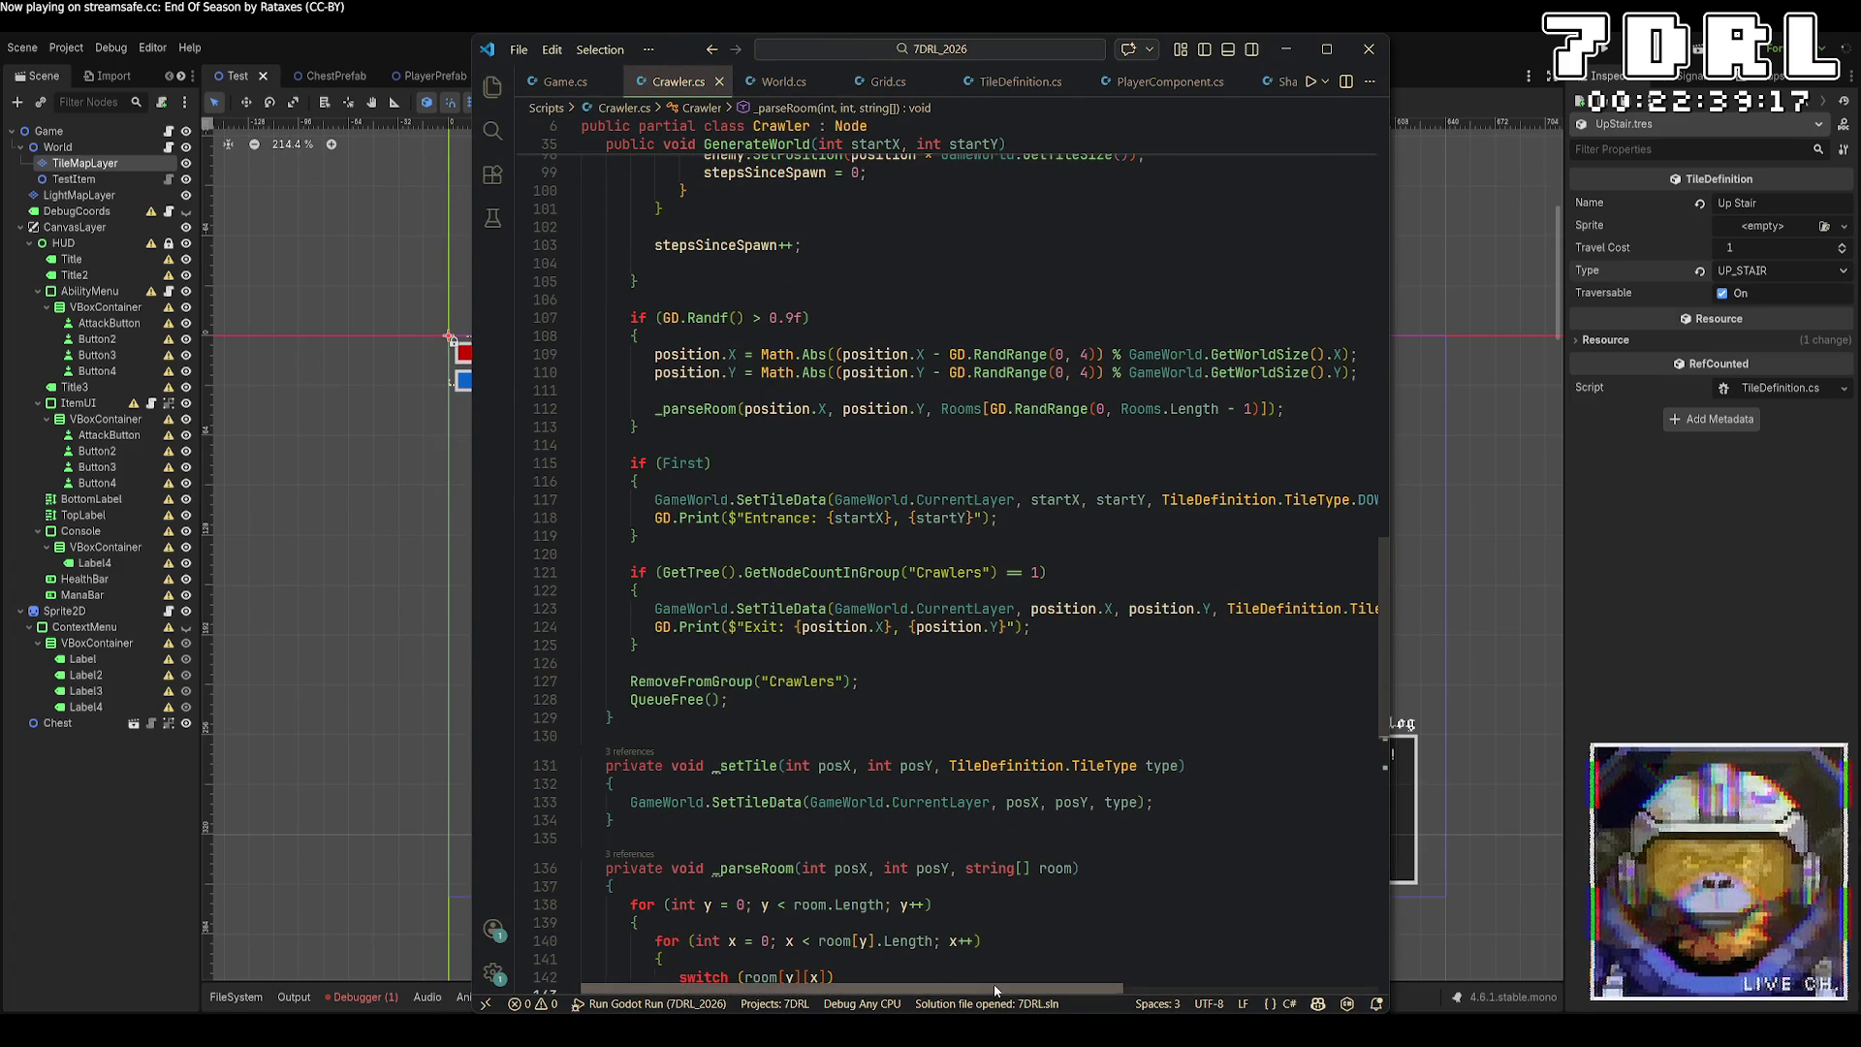
drag(995, 983, 1170, 985)
click(1210, 609)
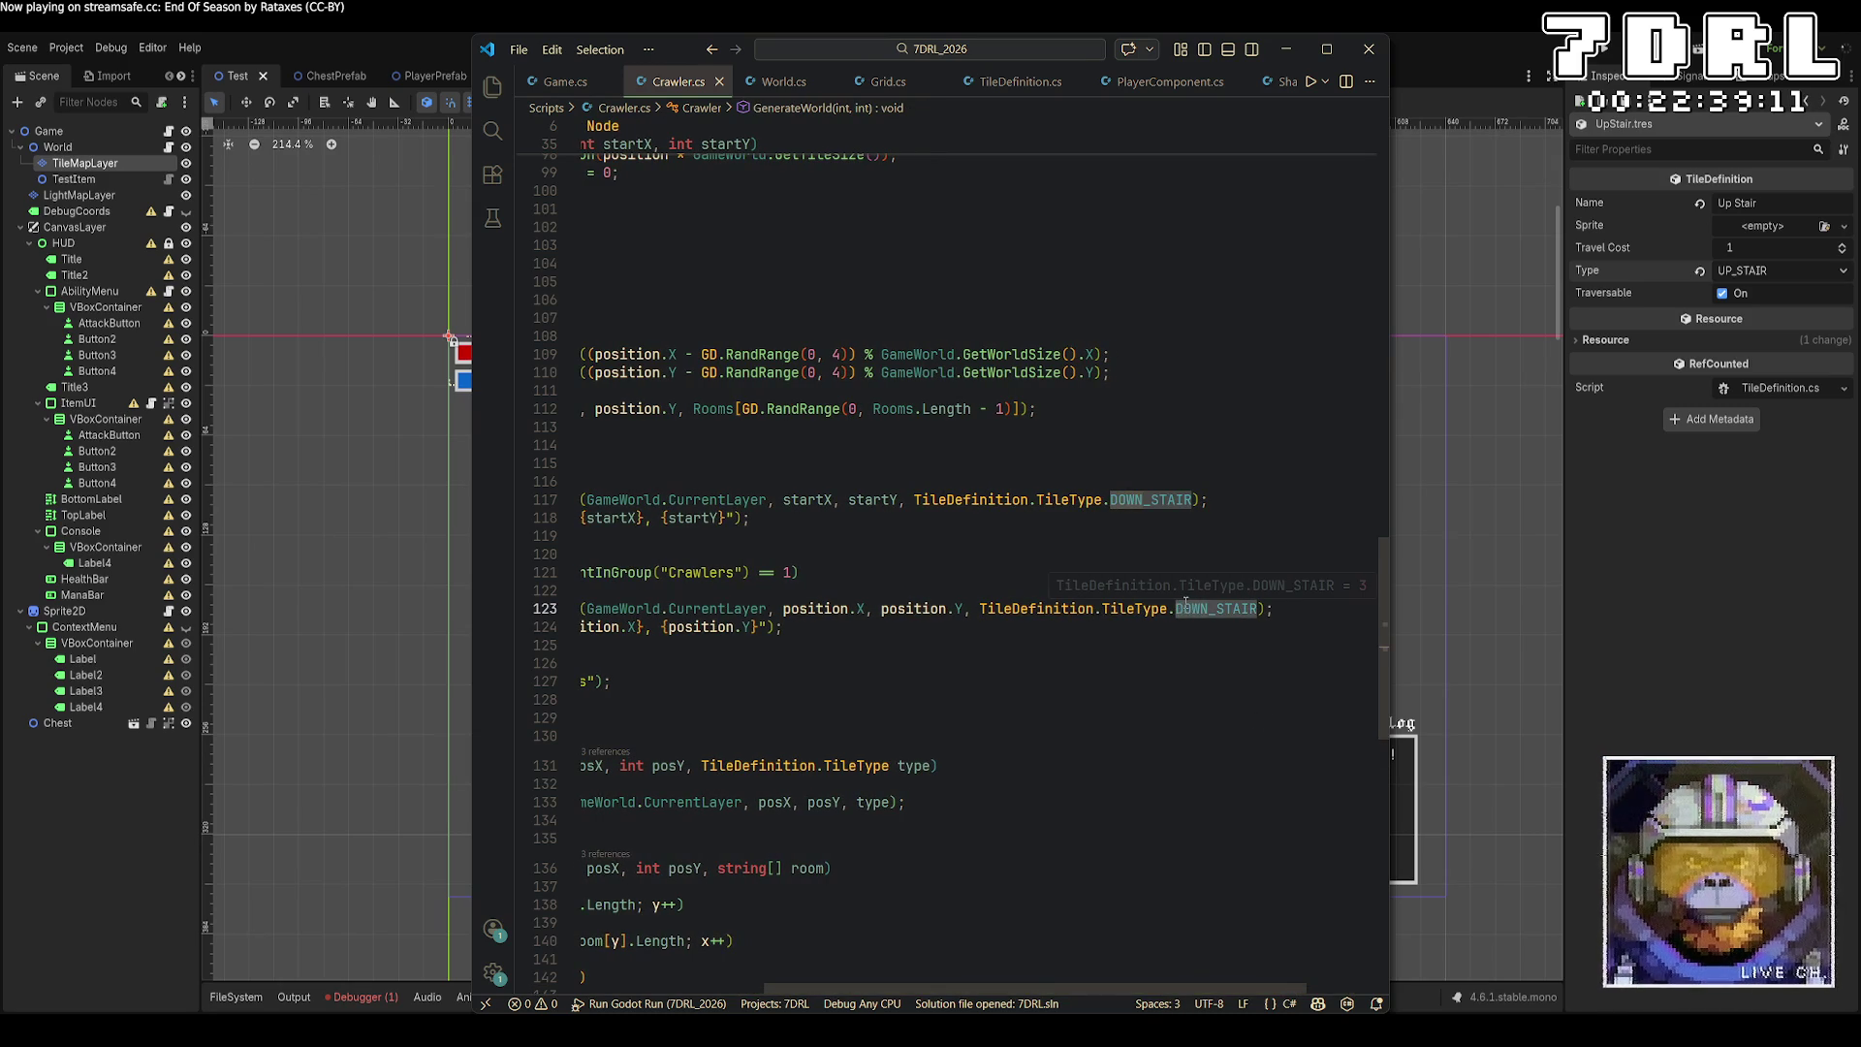
key(BackSpace)
key(BackSpace)
key(BackSpace)
text(UP)
click(1607, 50)
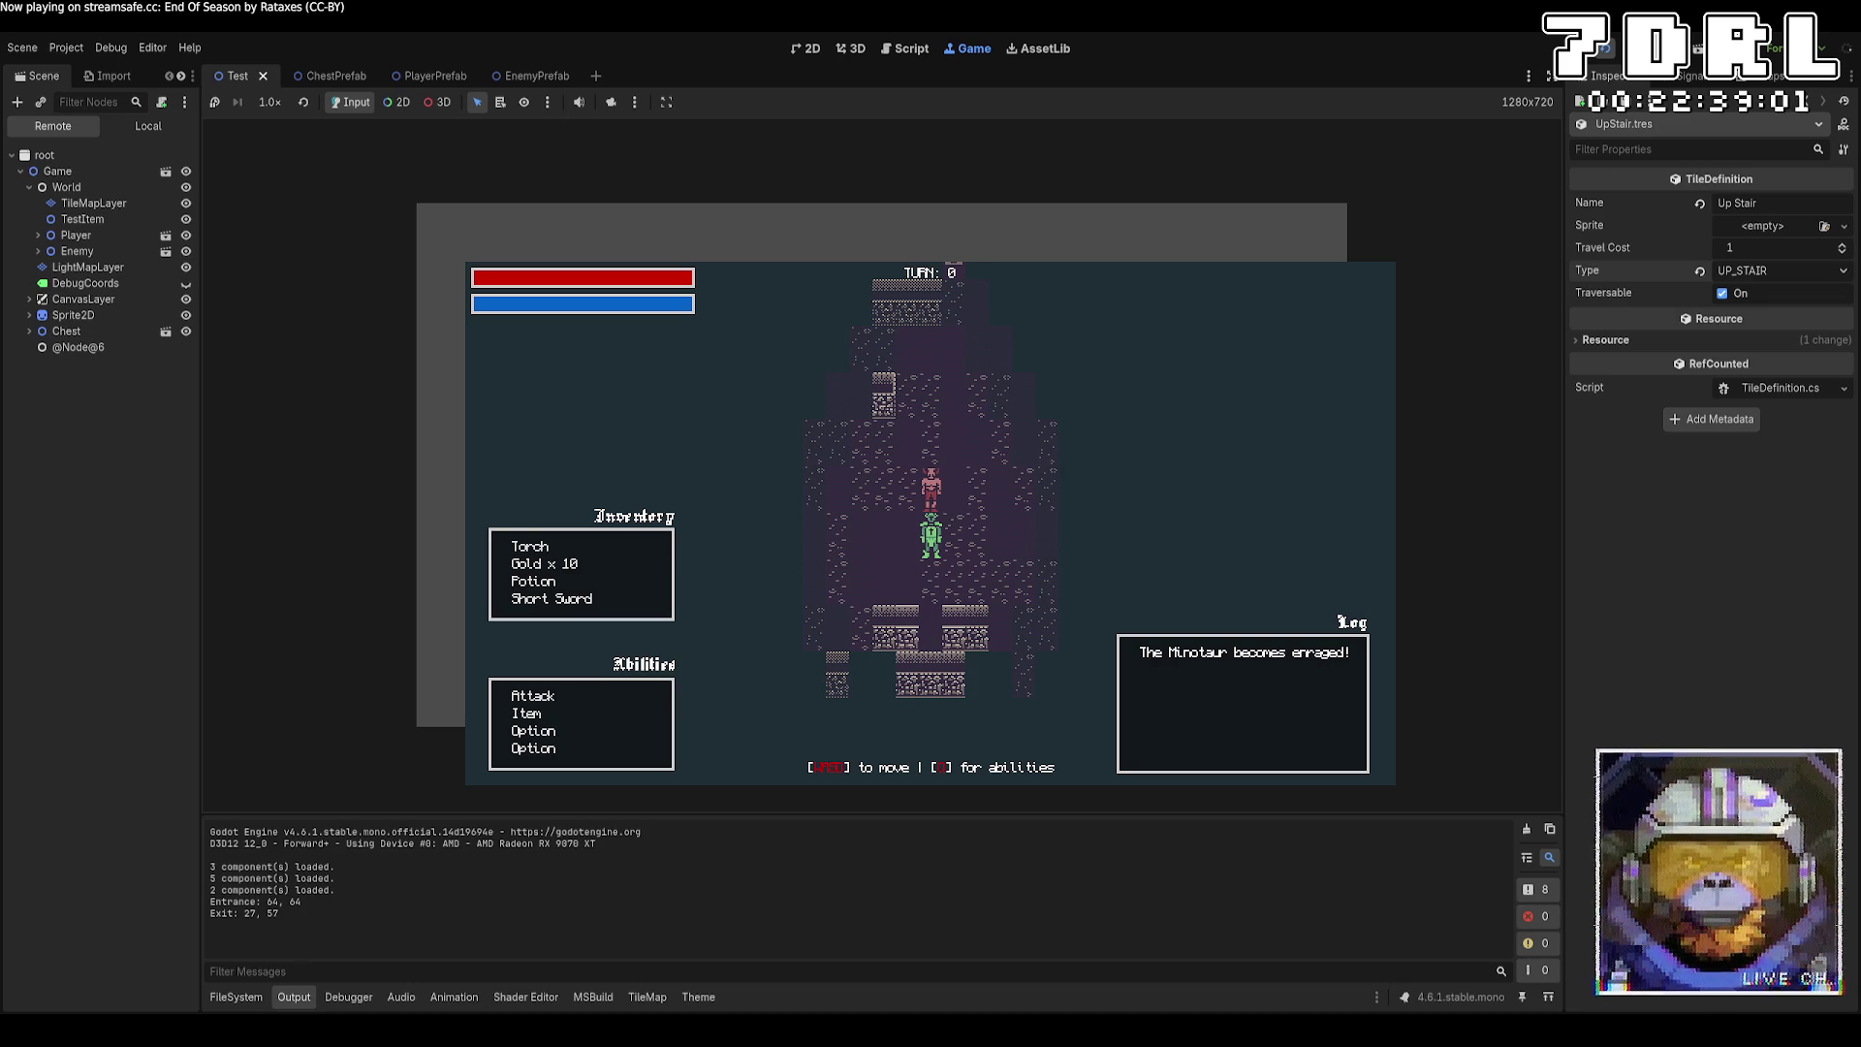
Walk the player through a narrow corridor beside the Minotaur and onto the stairs to change levels.
key(w)
key(w)
key(w)
key(d)
key(d)
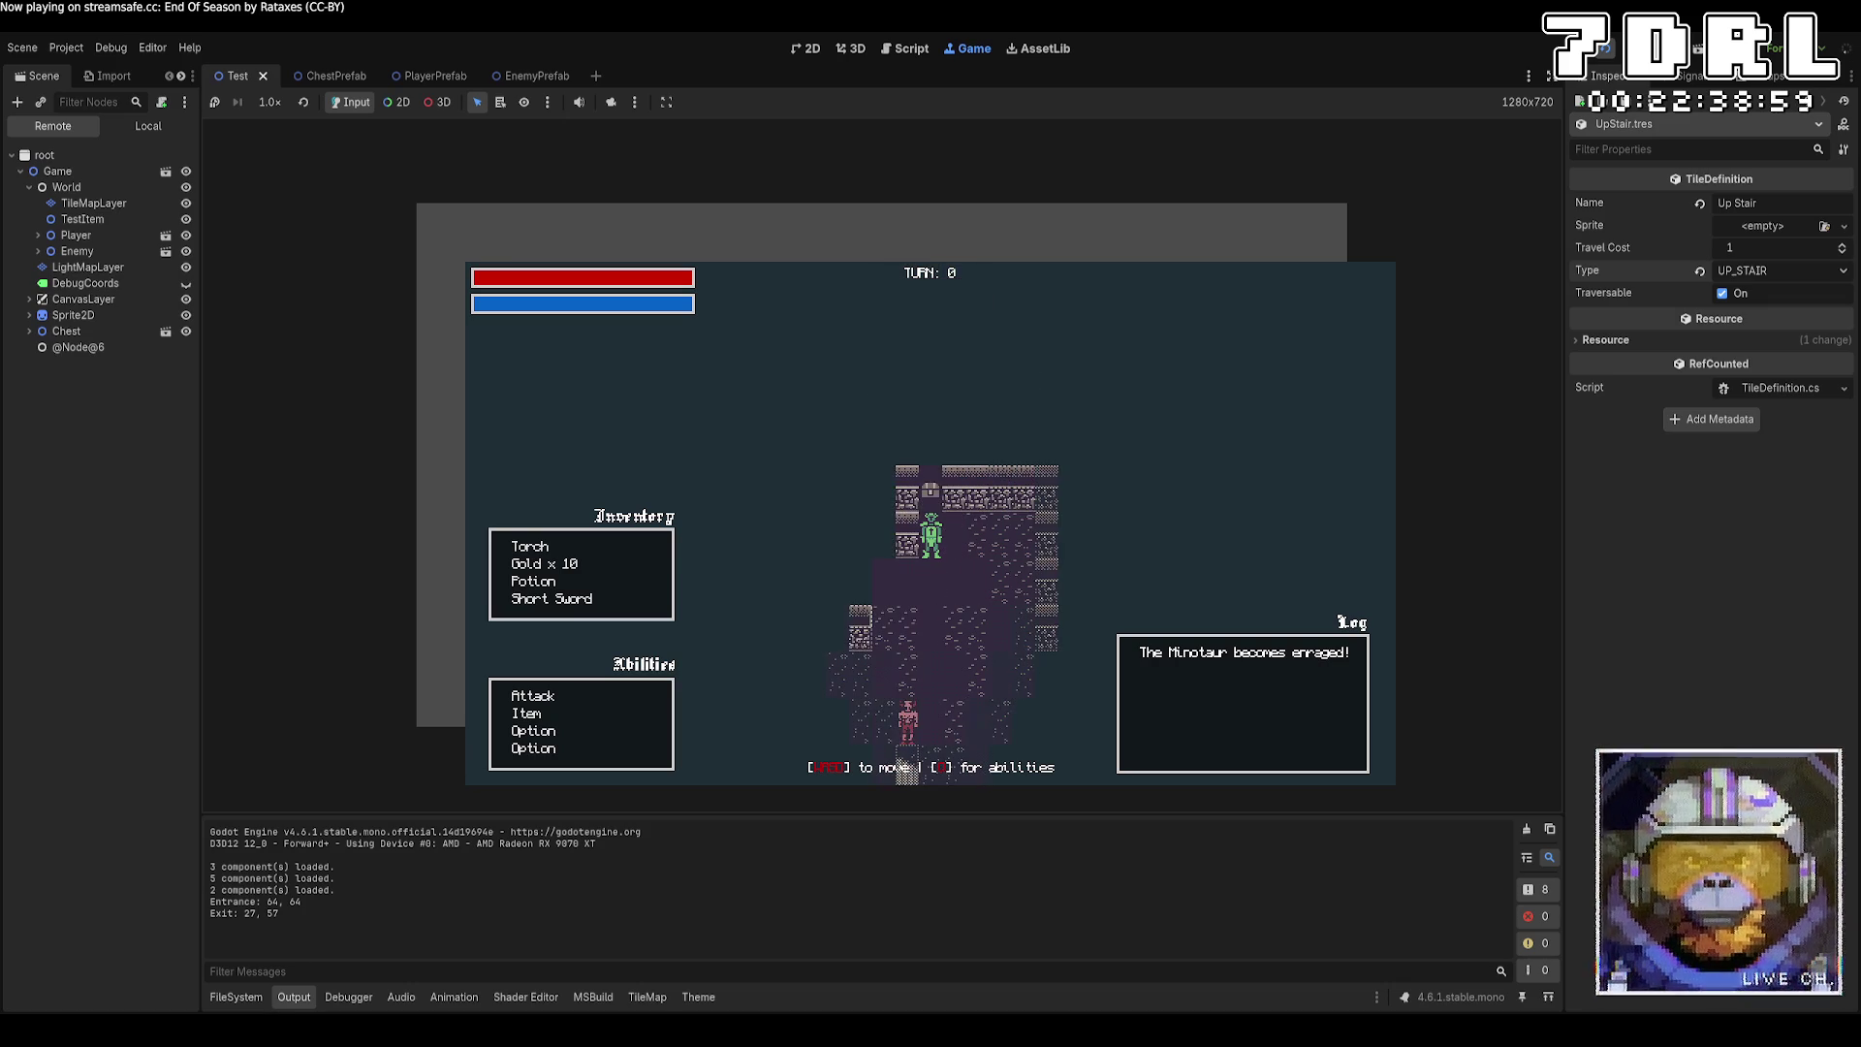
key(s)
key(s)
key(s)
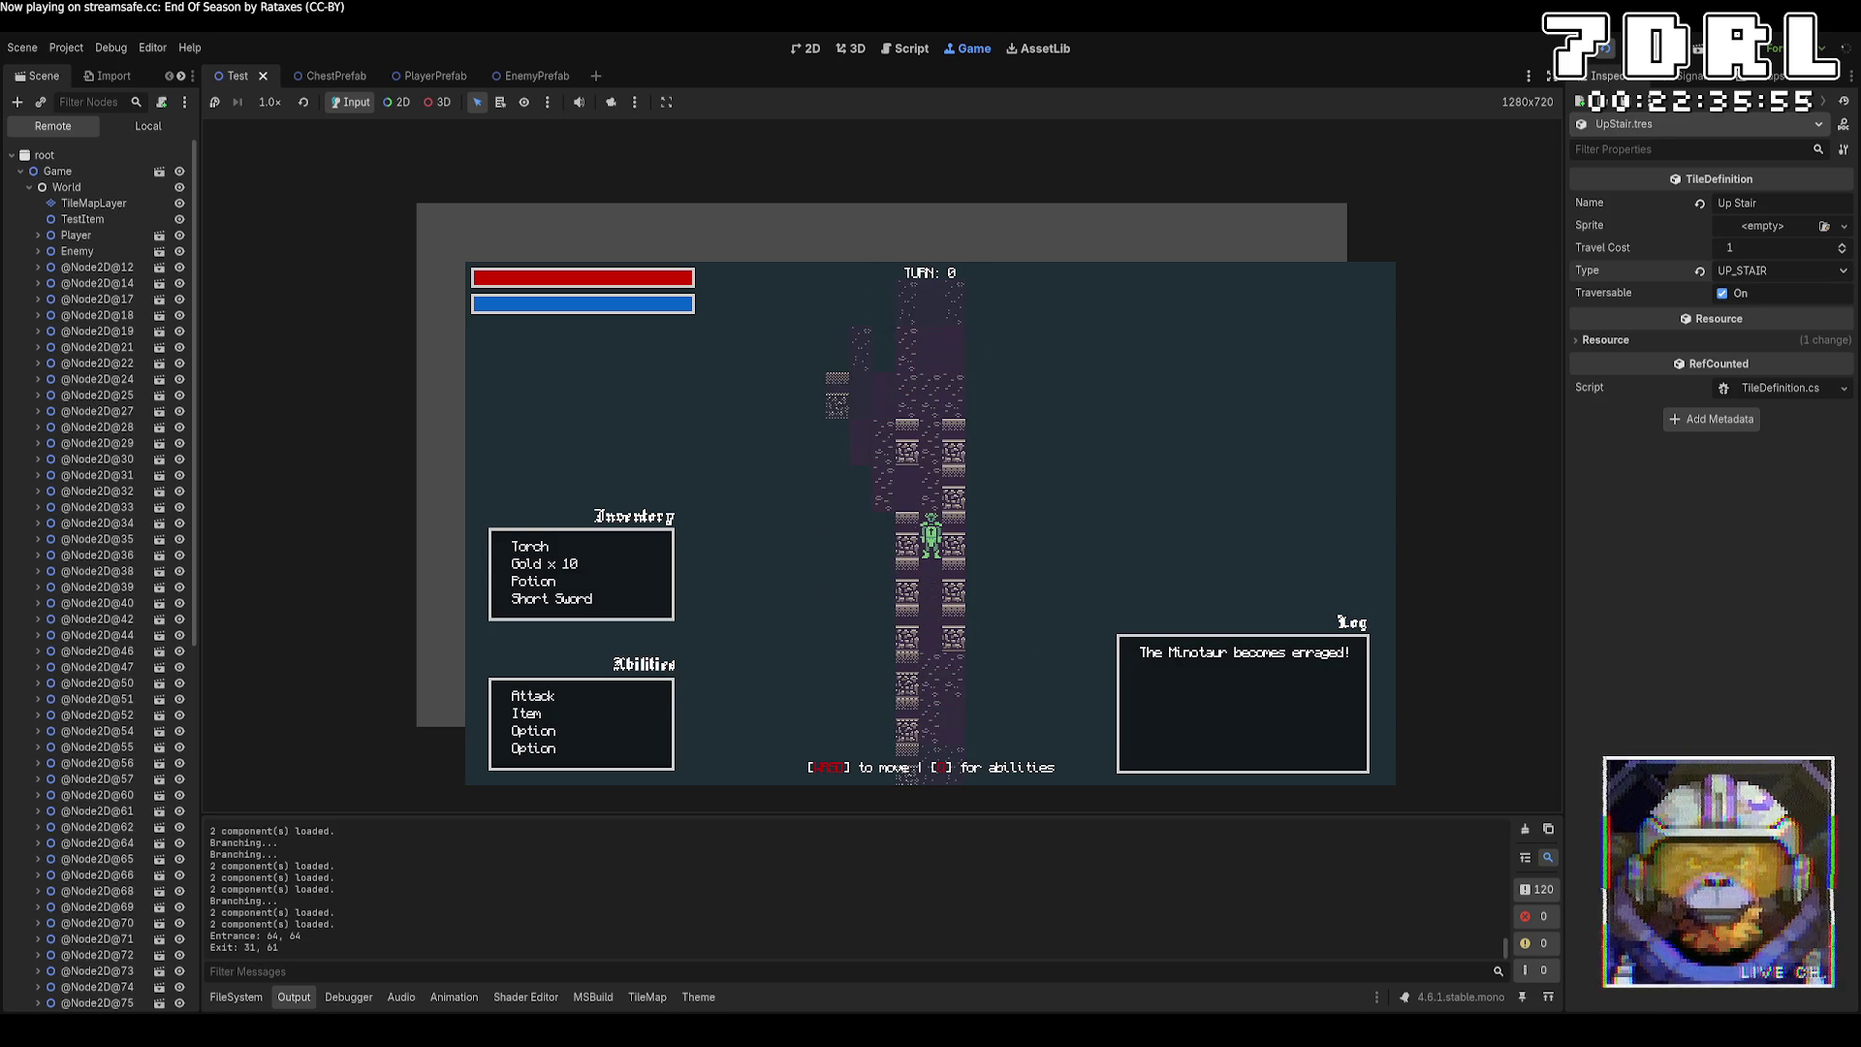
key(s)
key(s)
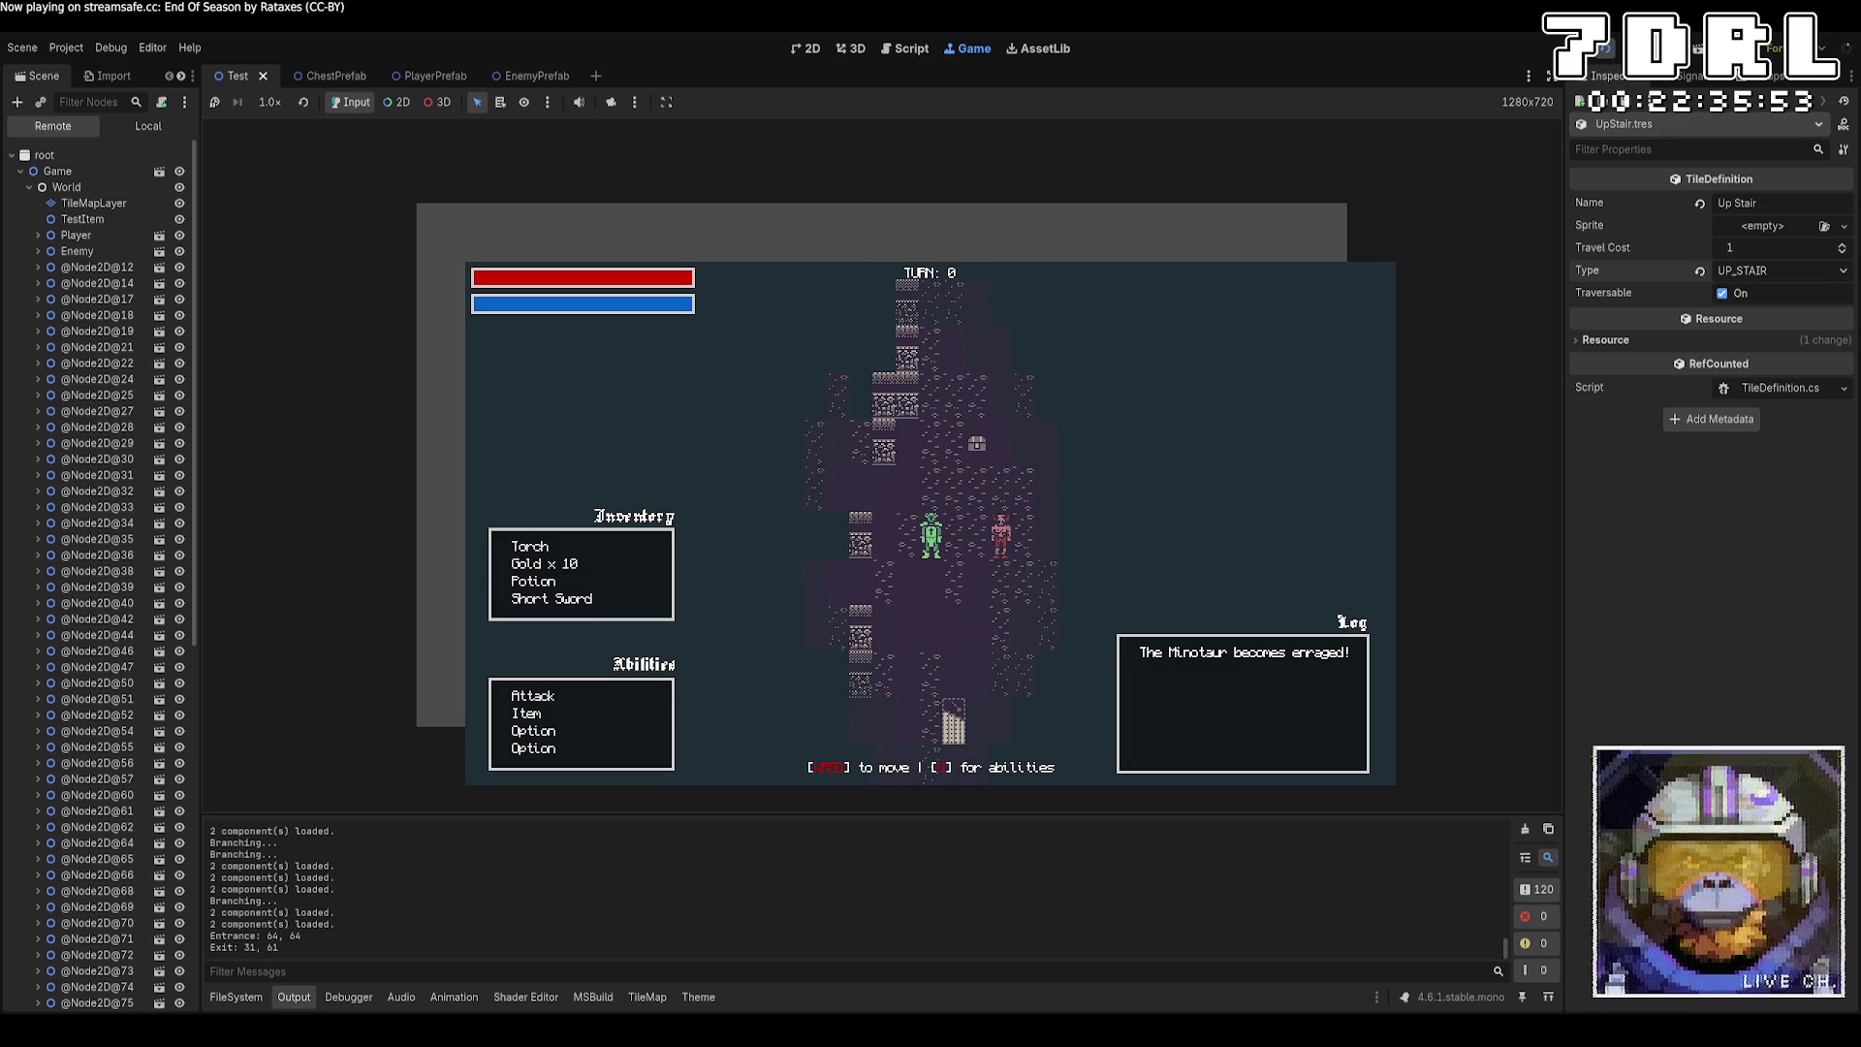
key(s)
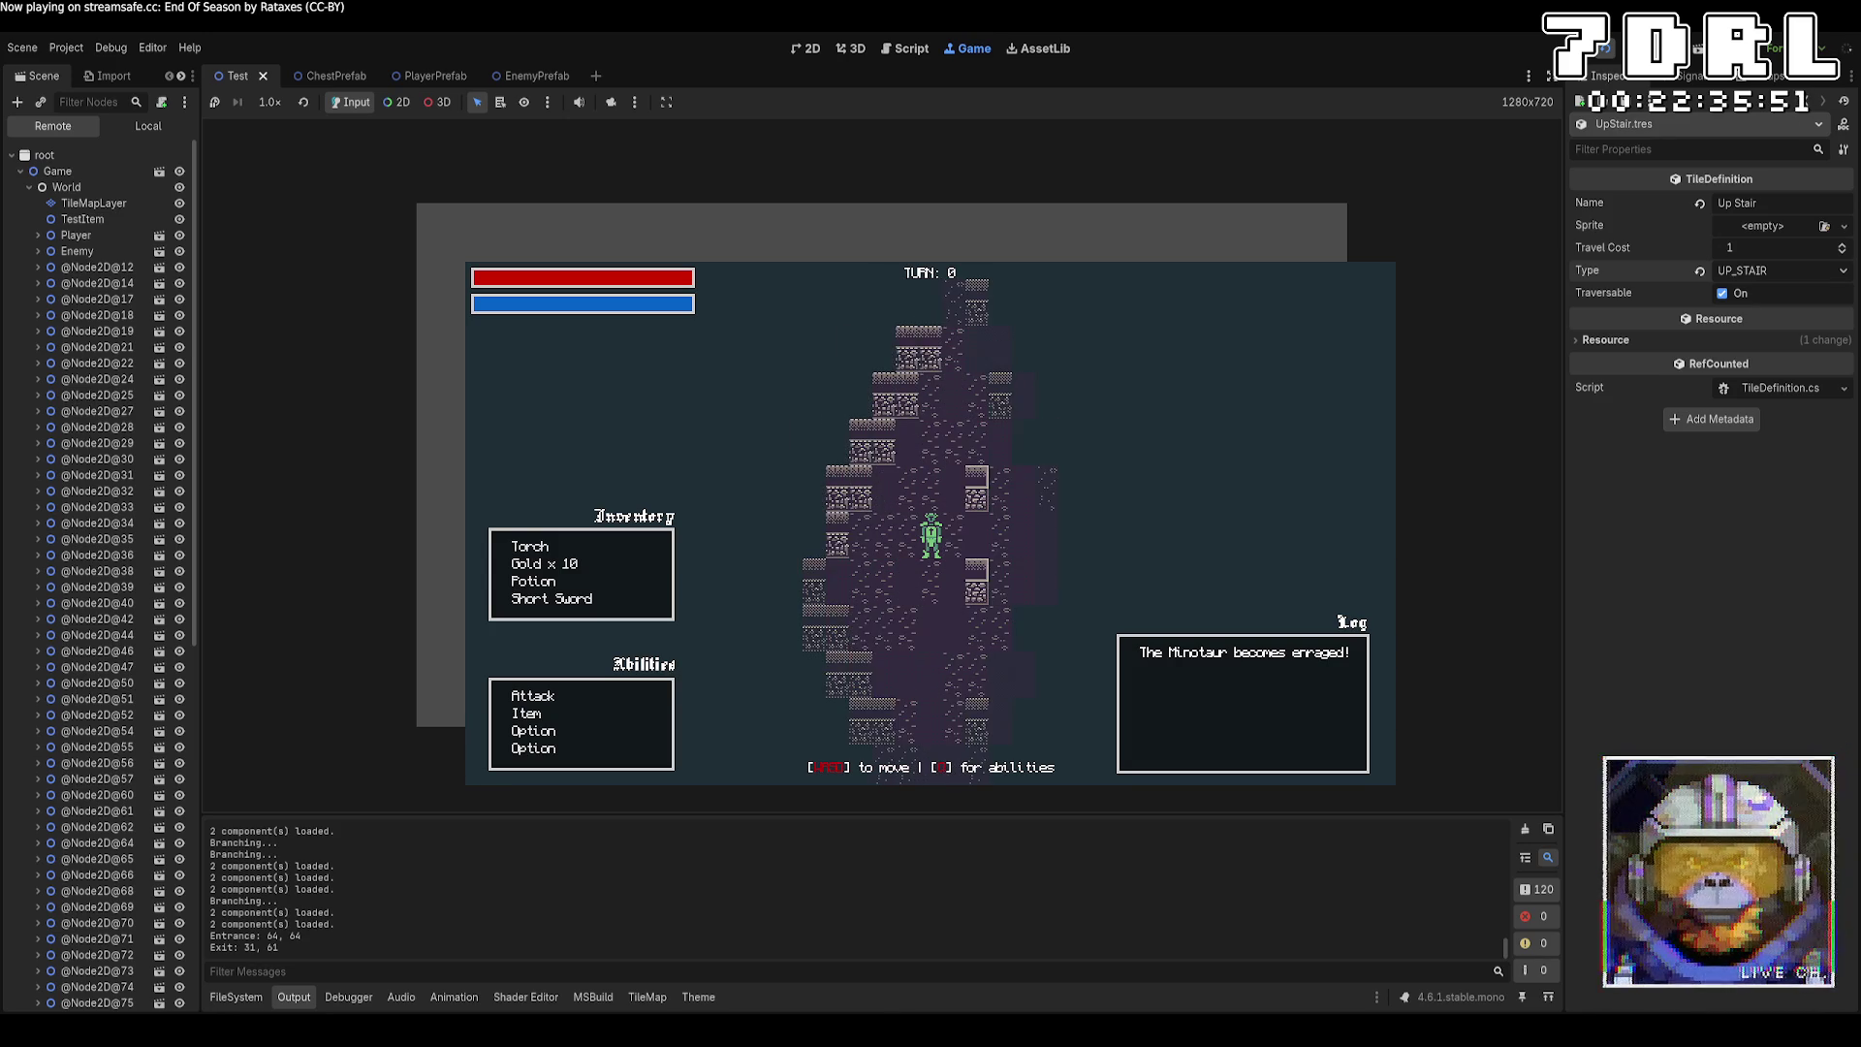
key(w)
key(w)
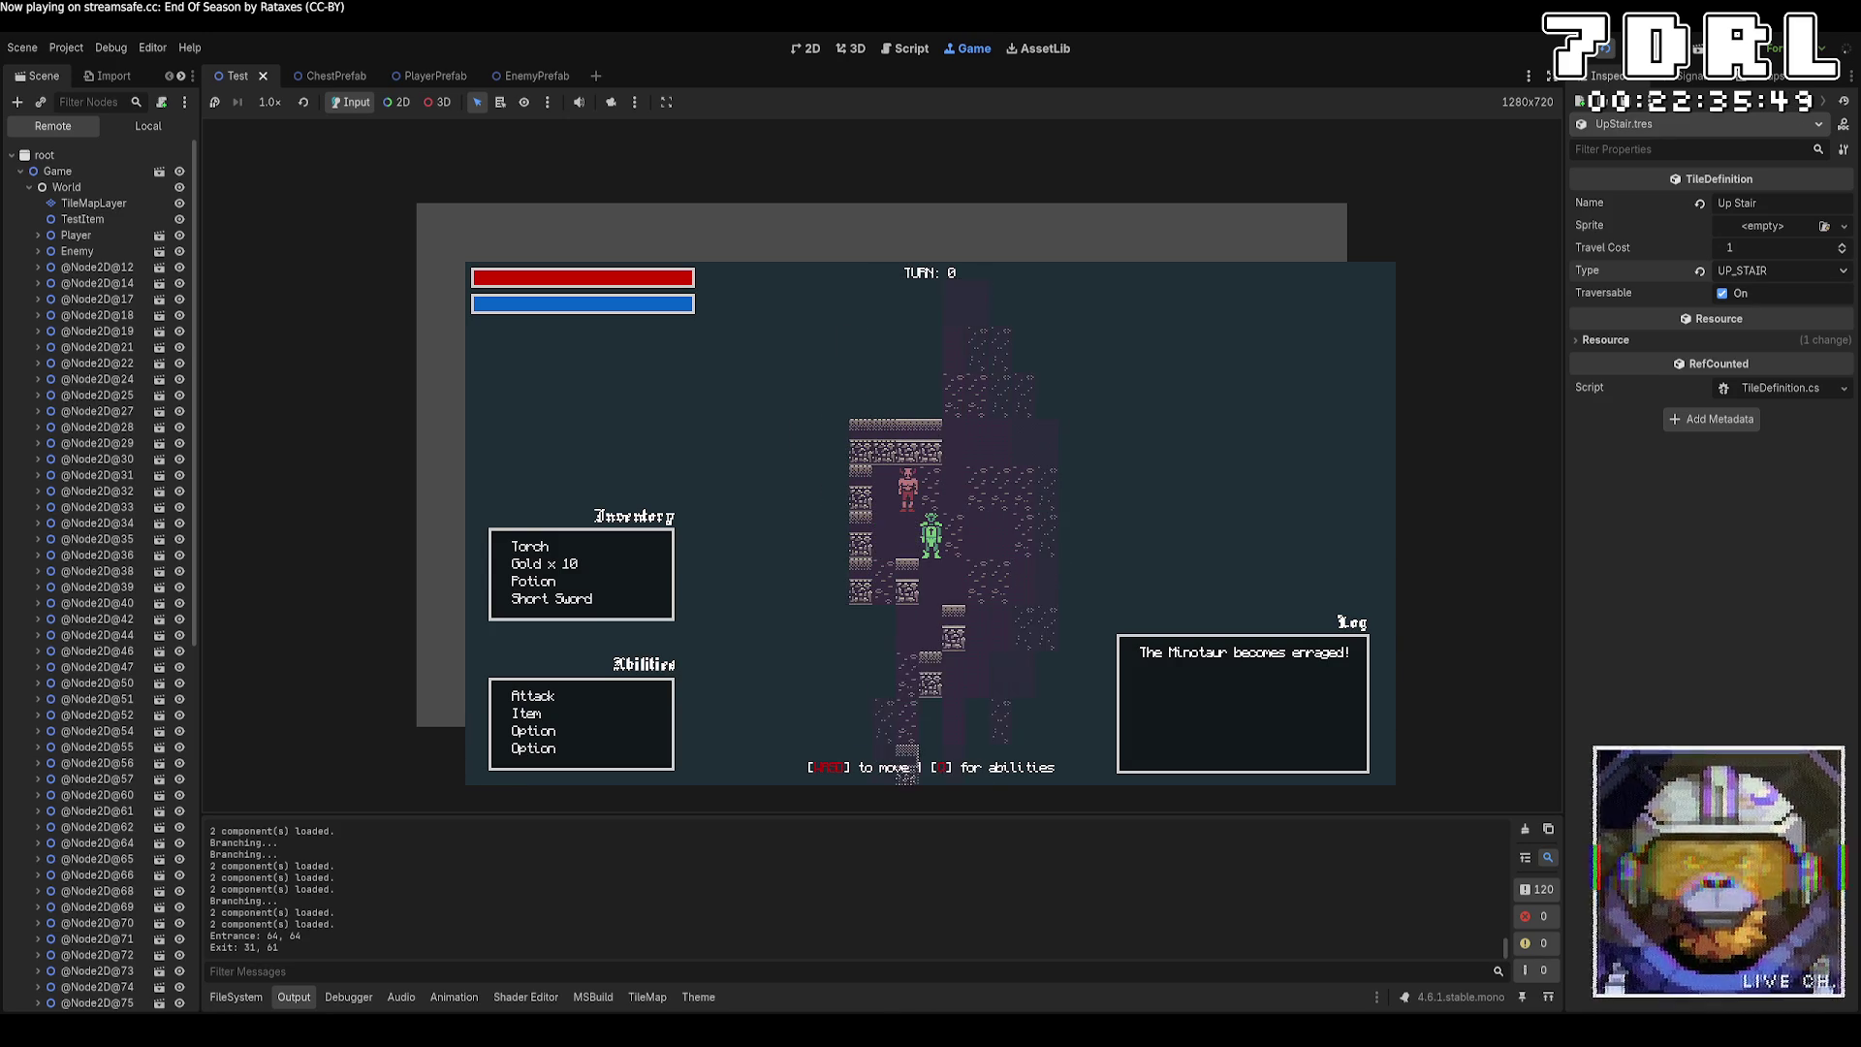
key(w)
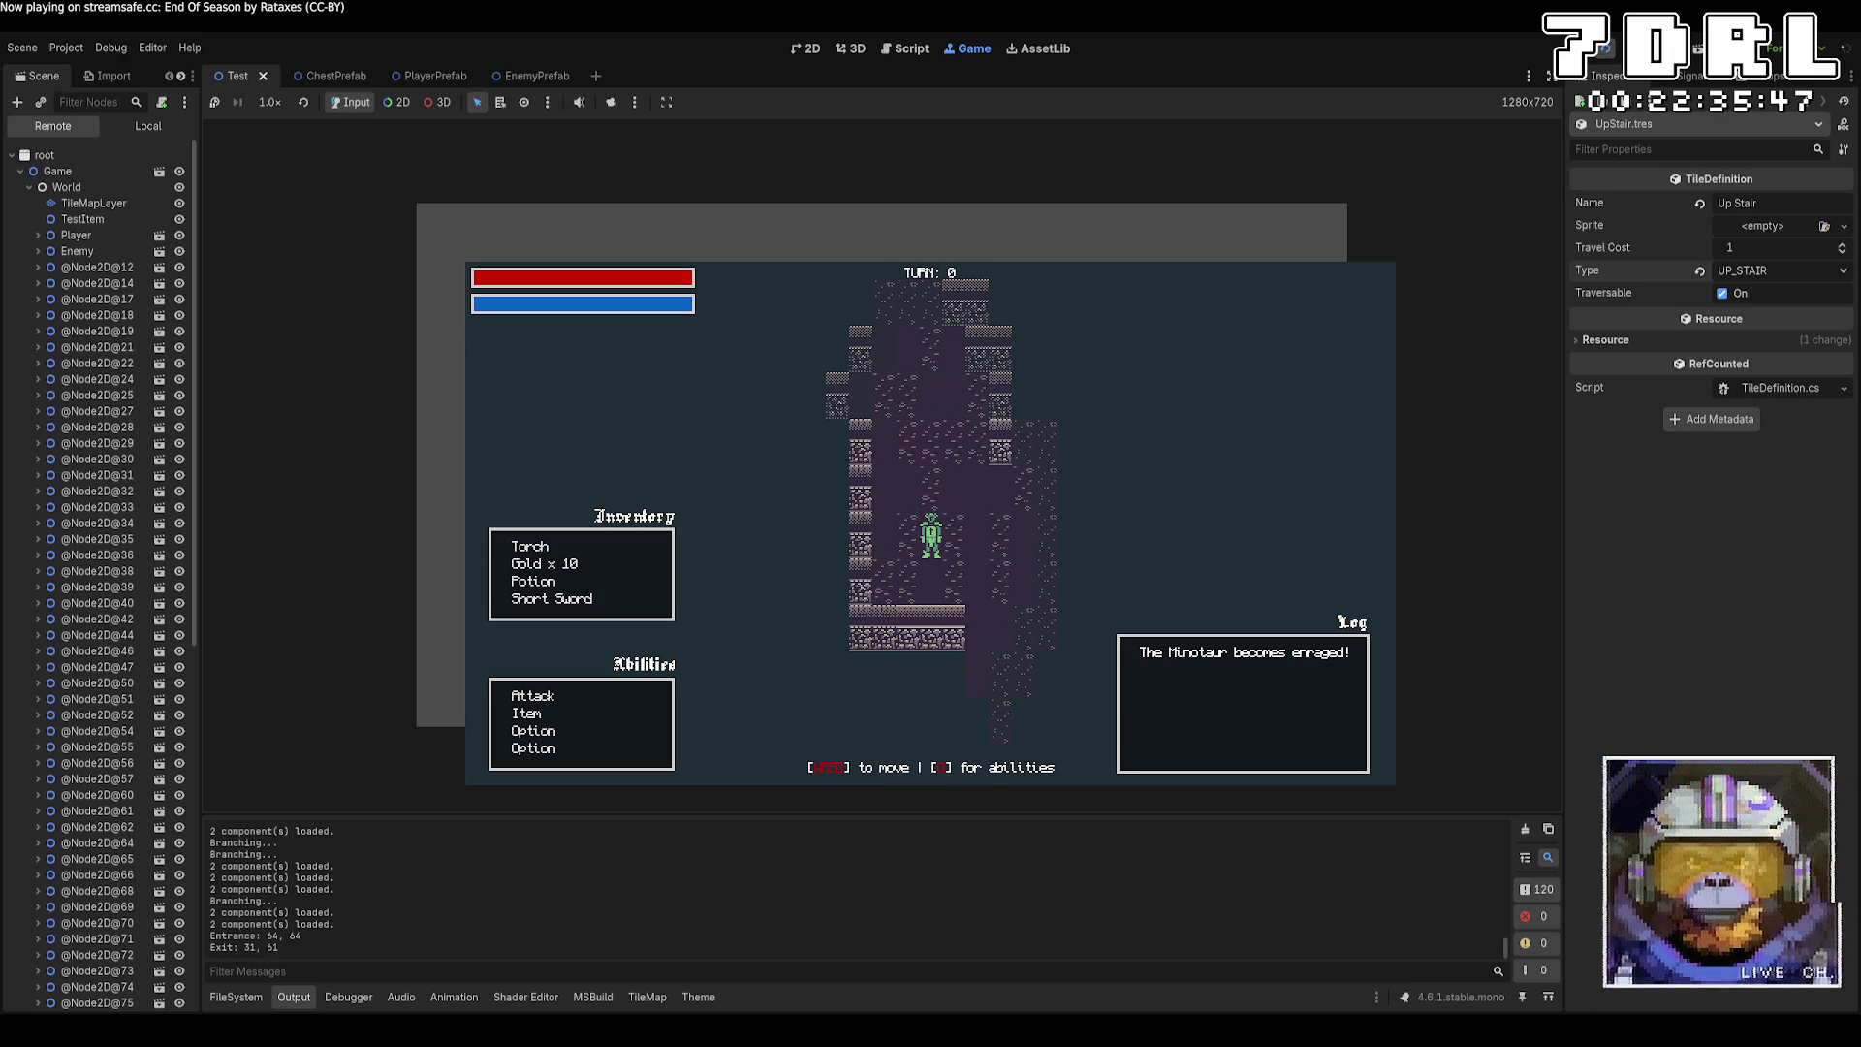
key(w)
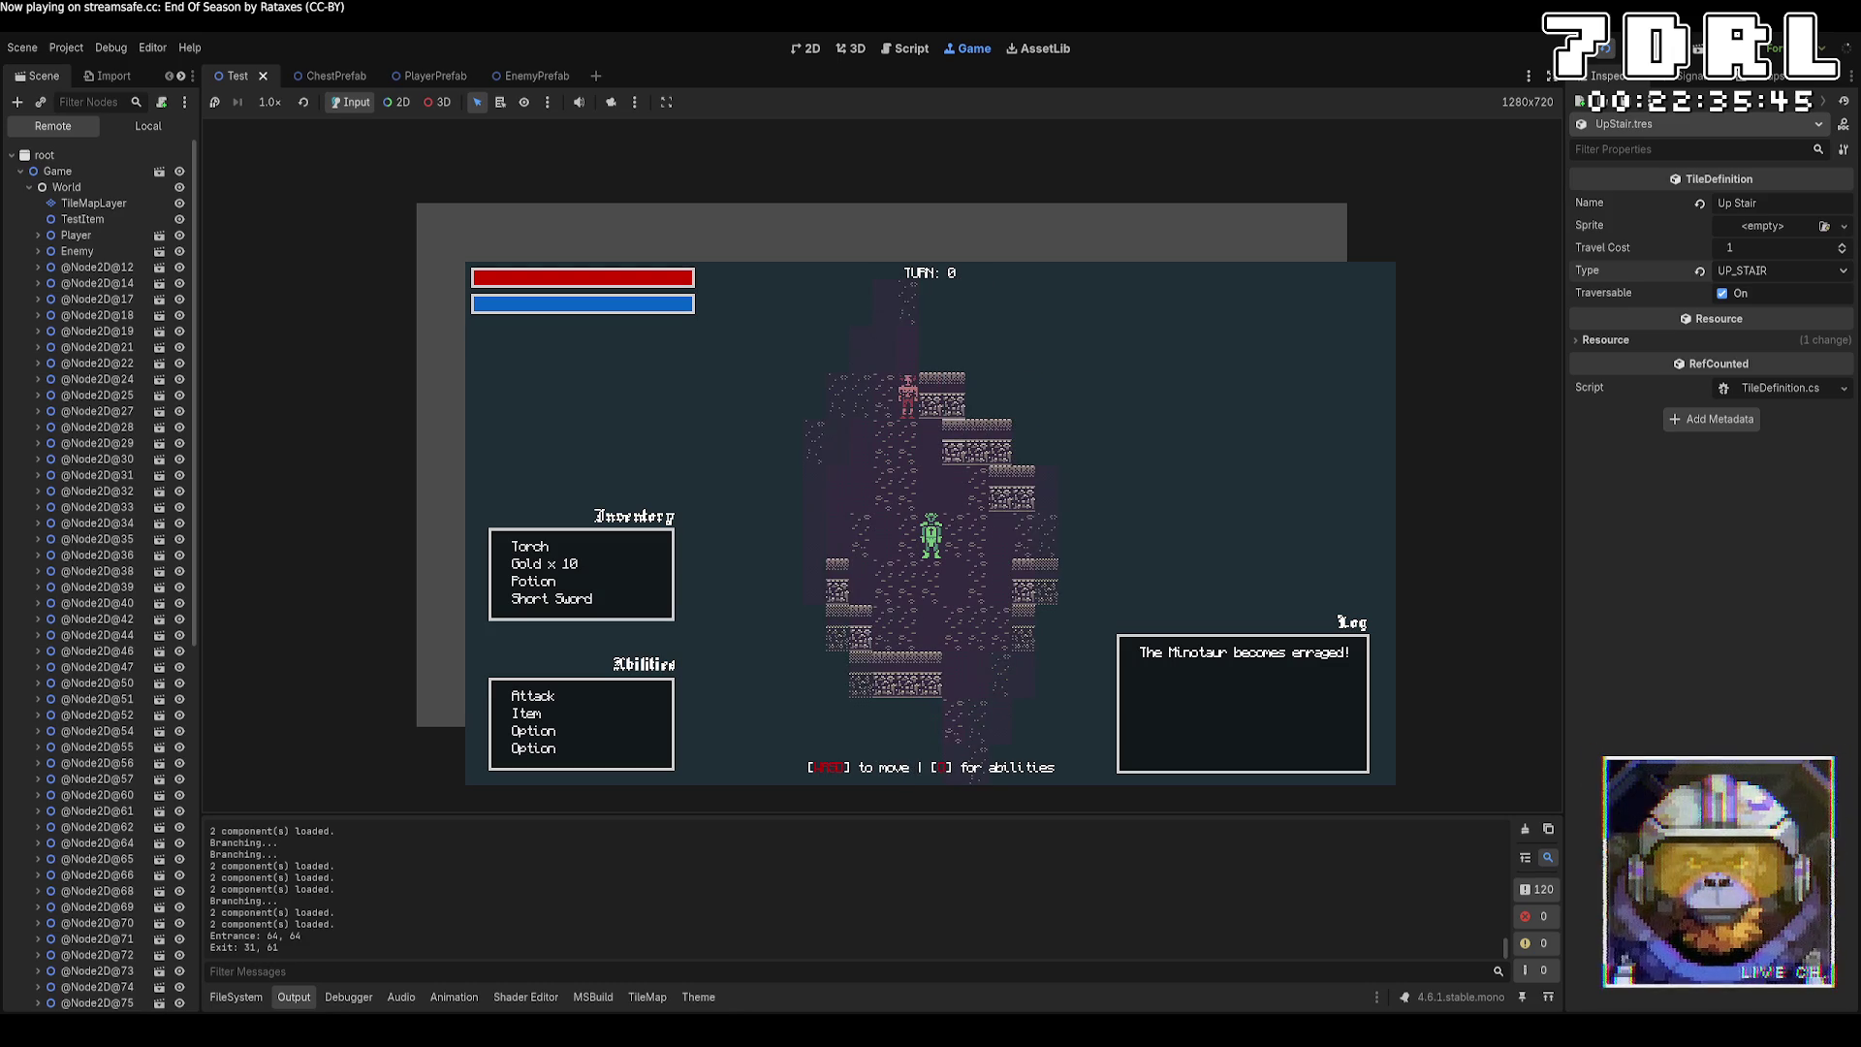
key(w)
key(s)
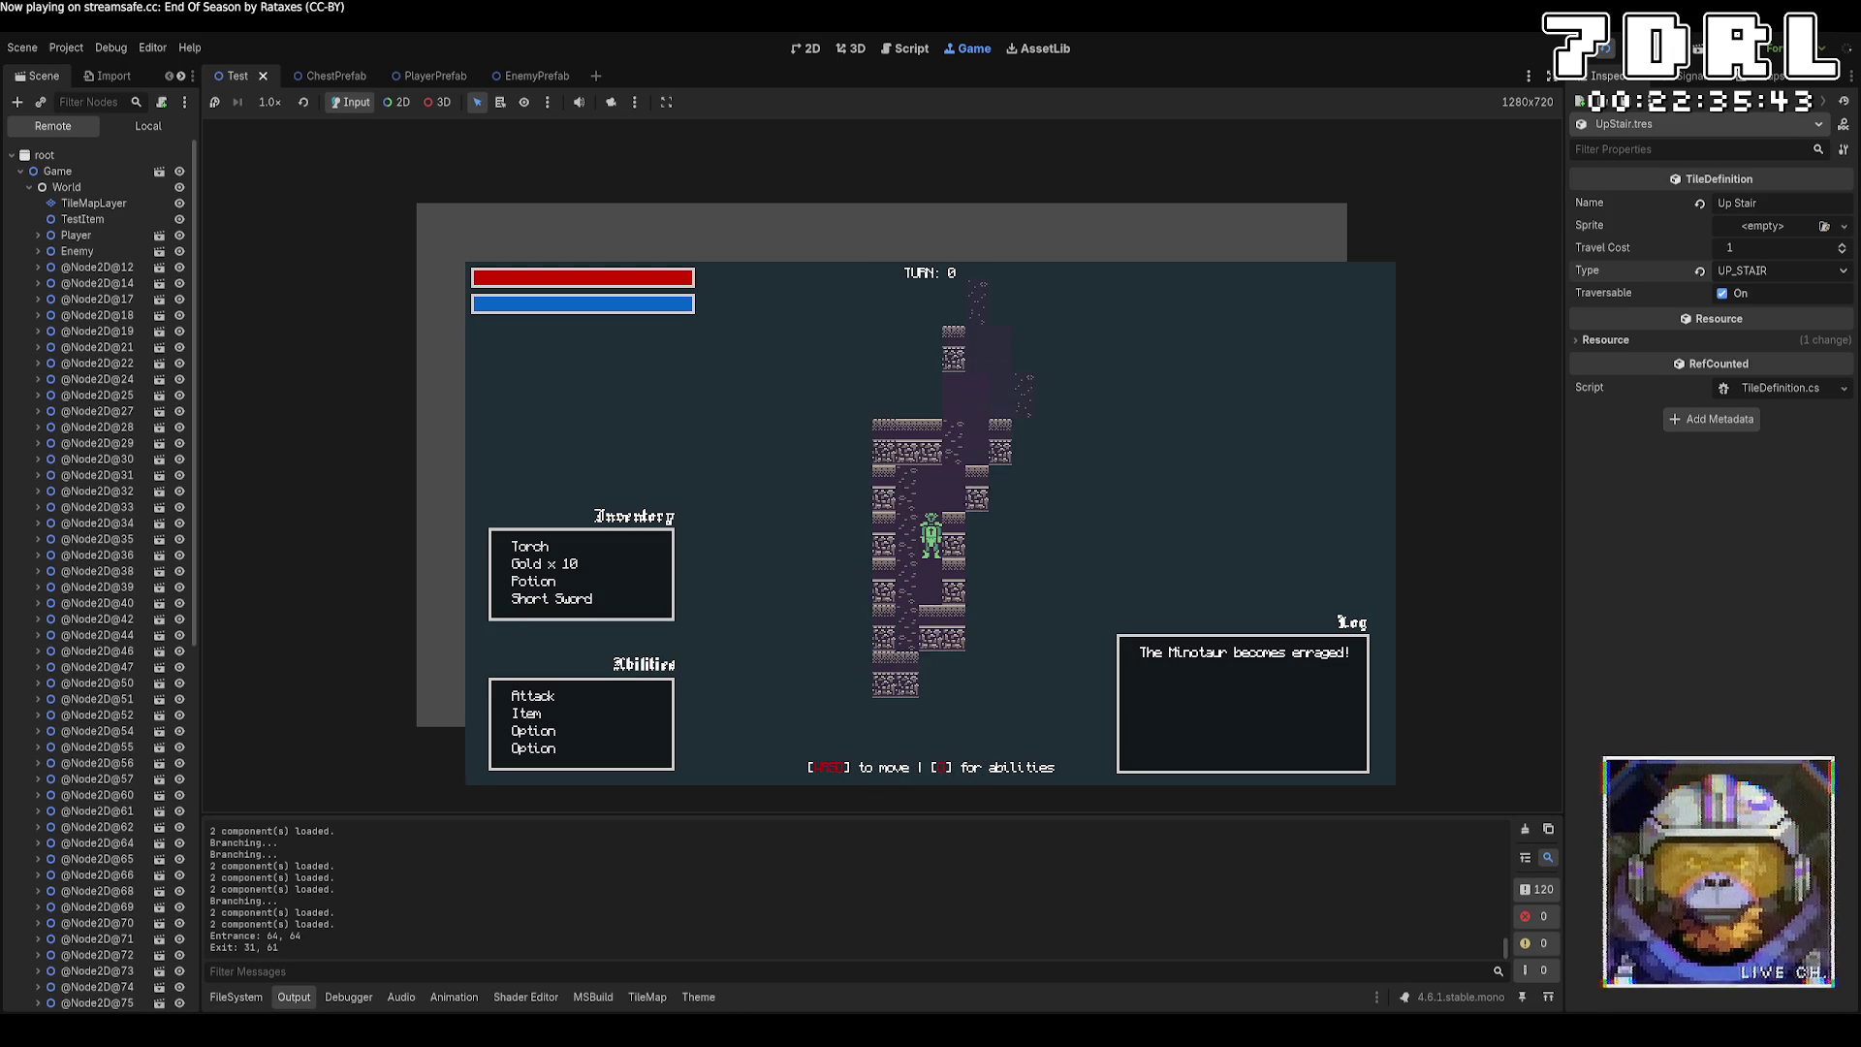
key(w)
key(w)
key(s)
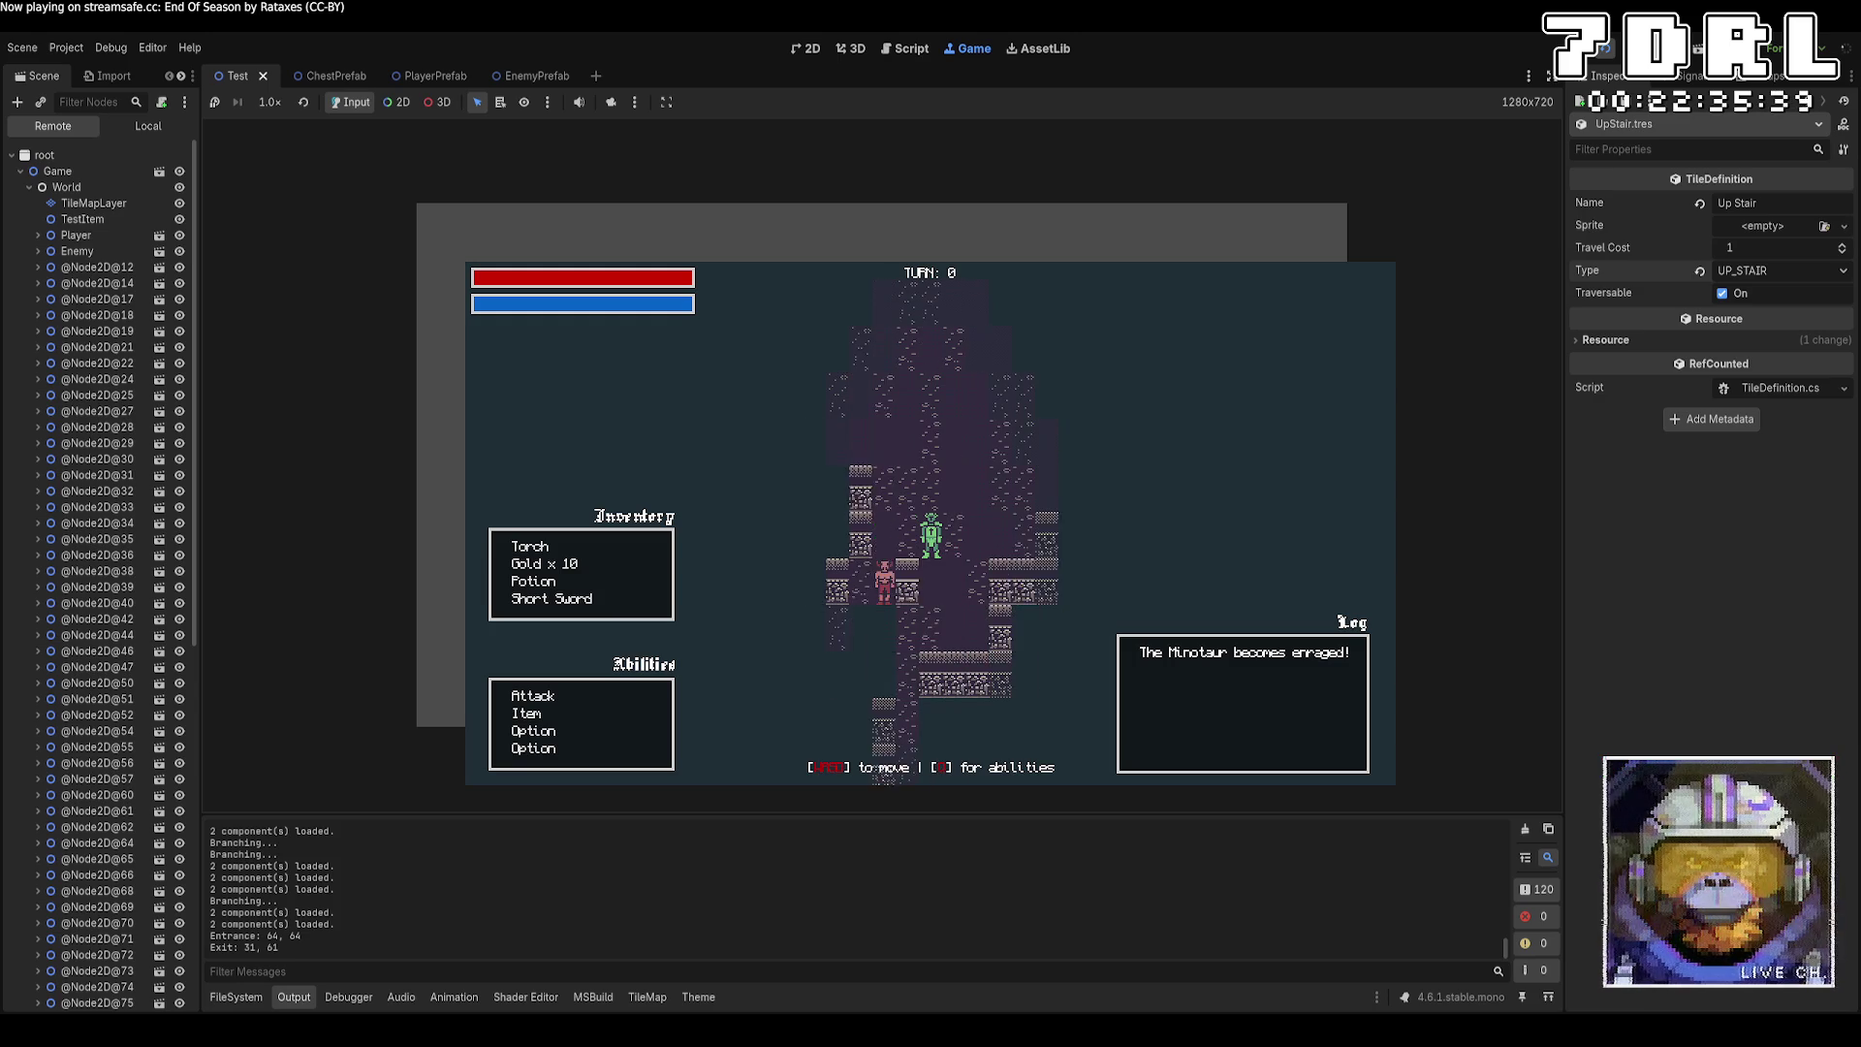
key(s)
key(s)
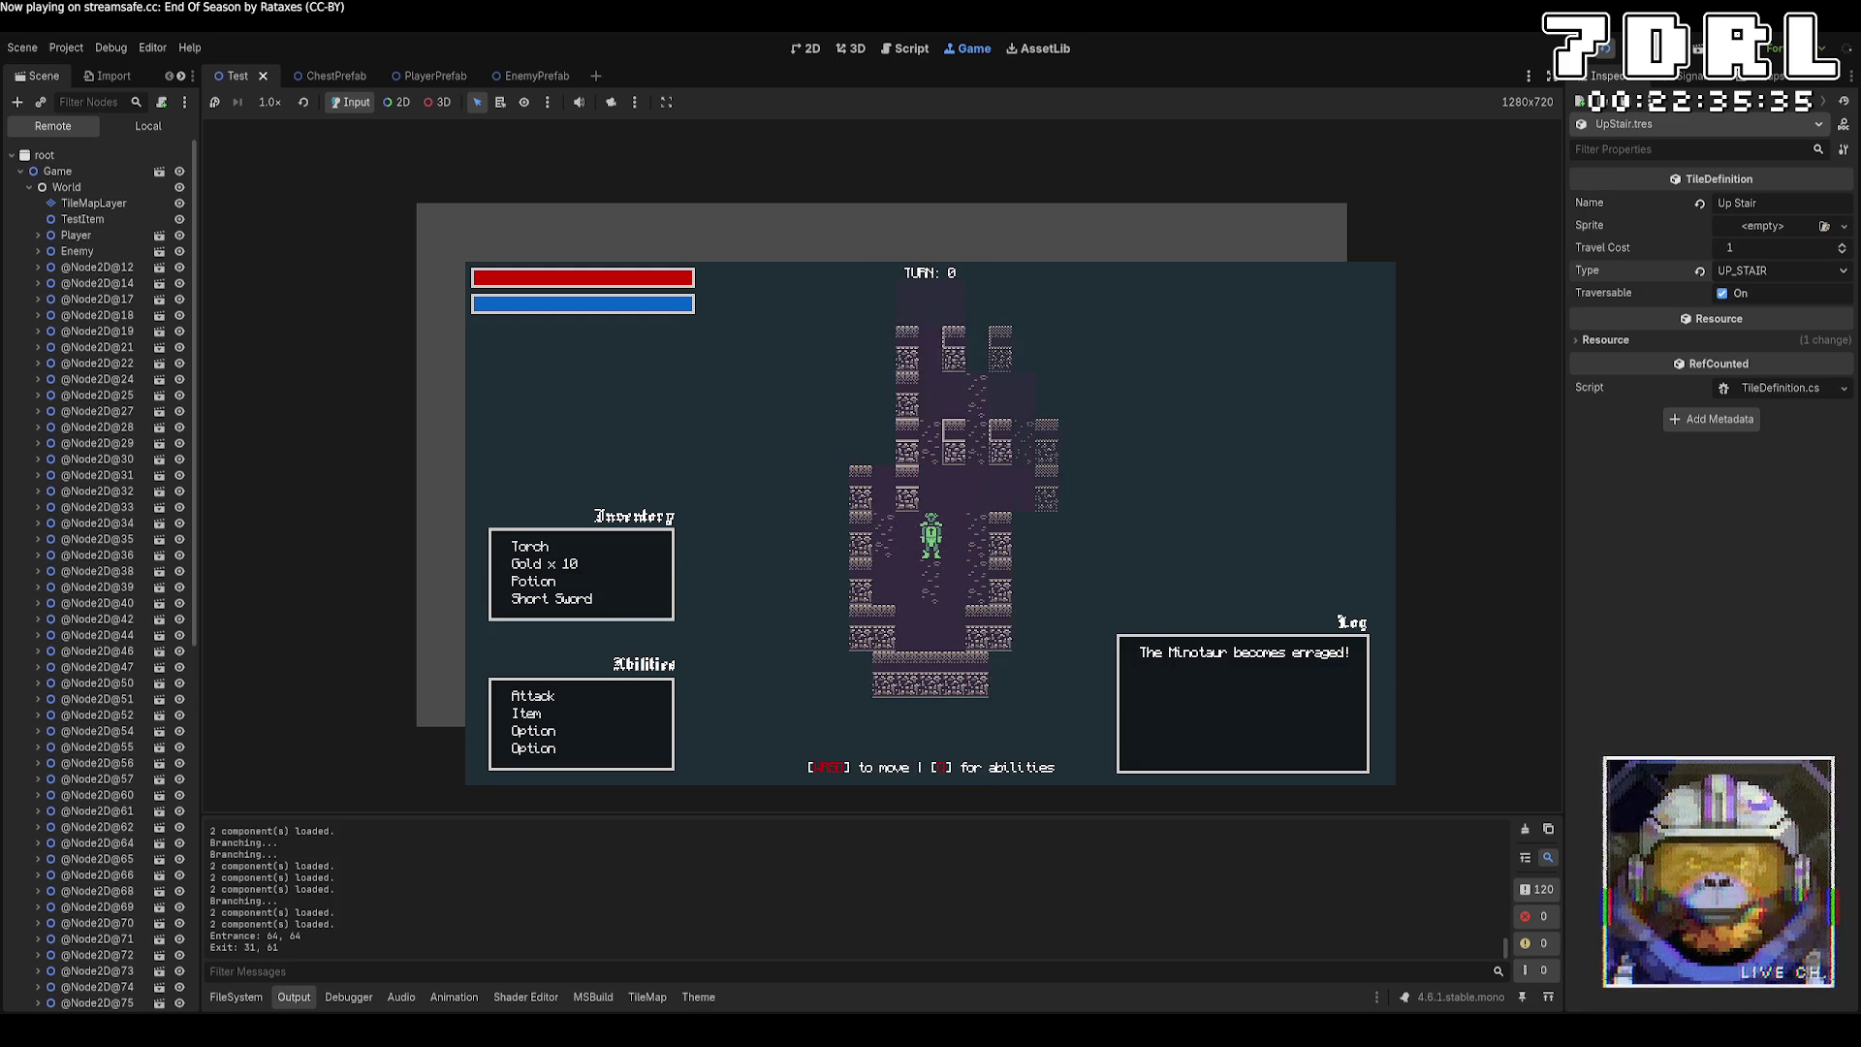
Keep stepping on and off the stairs to switch levels, then move on through the new dungeon.
key(d)
key(s)
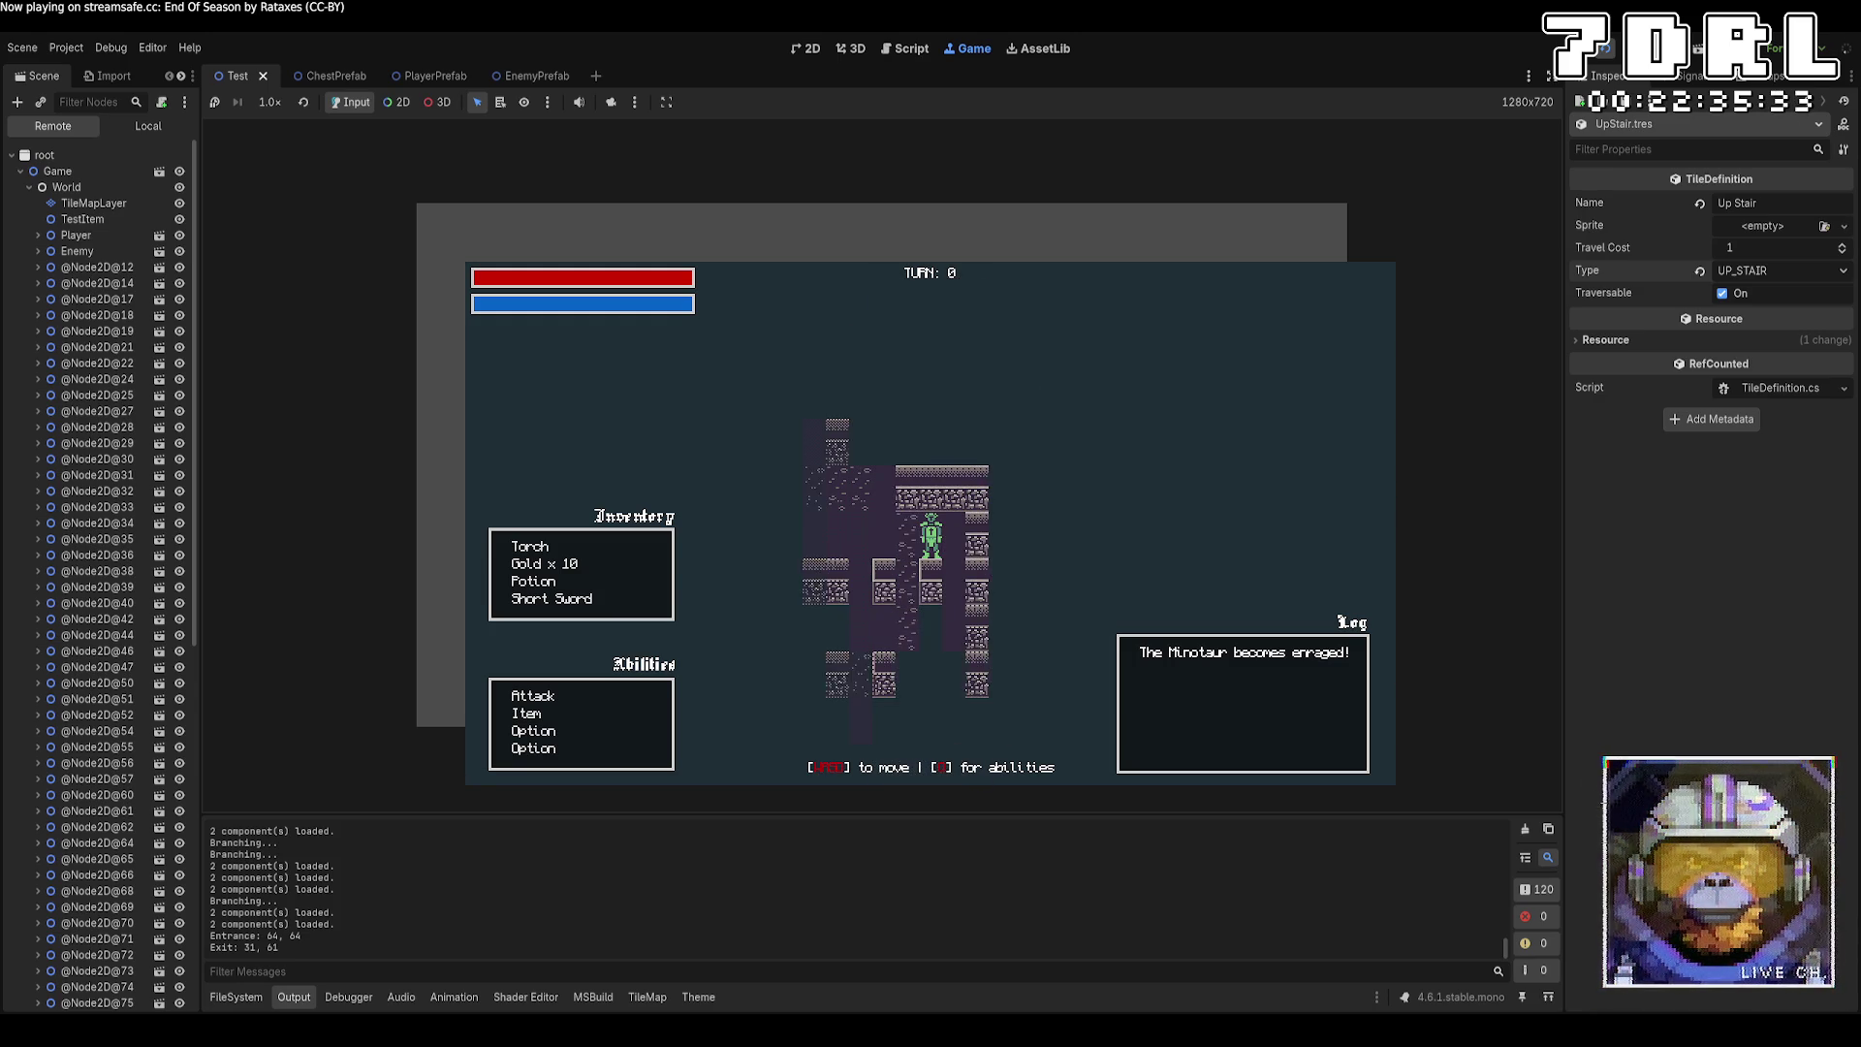
key(a)
key(w)
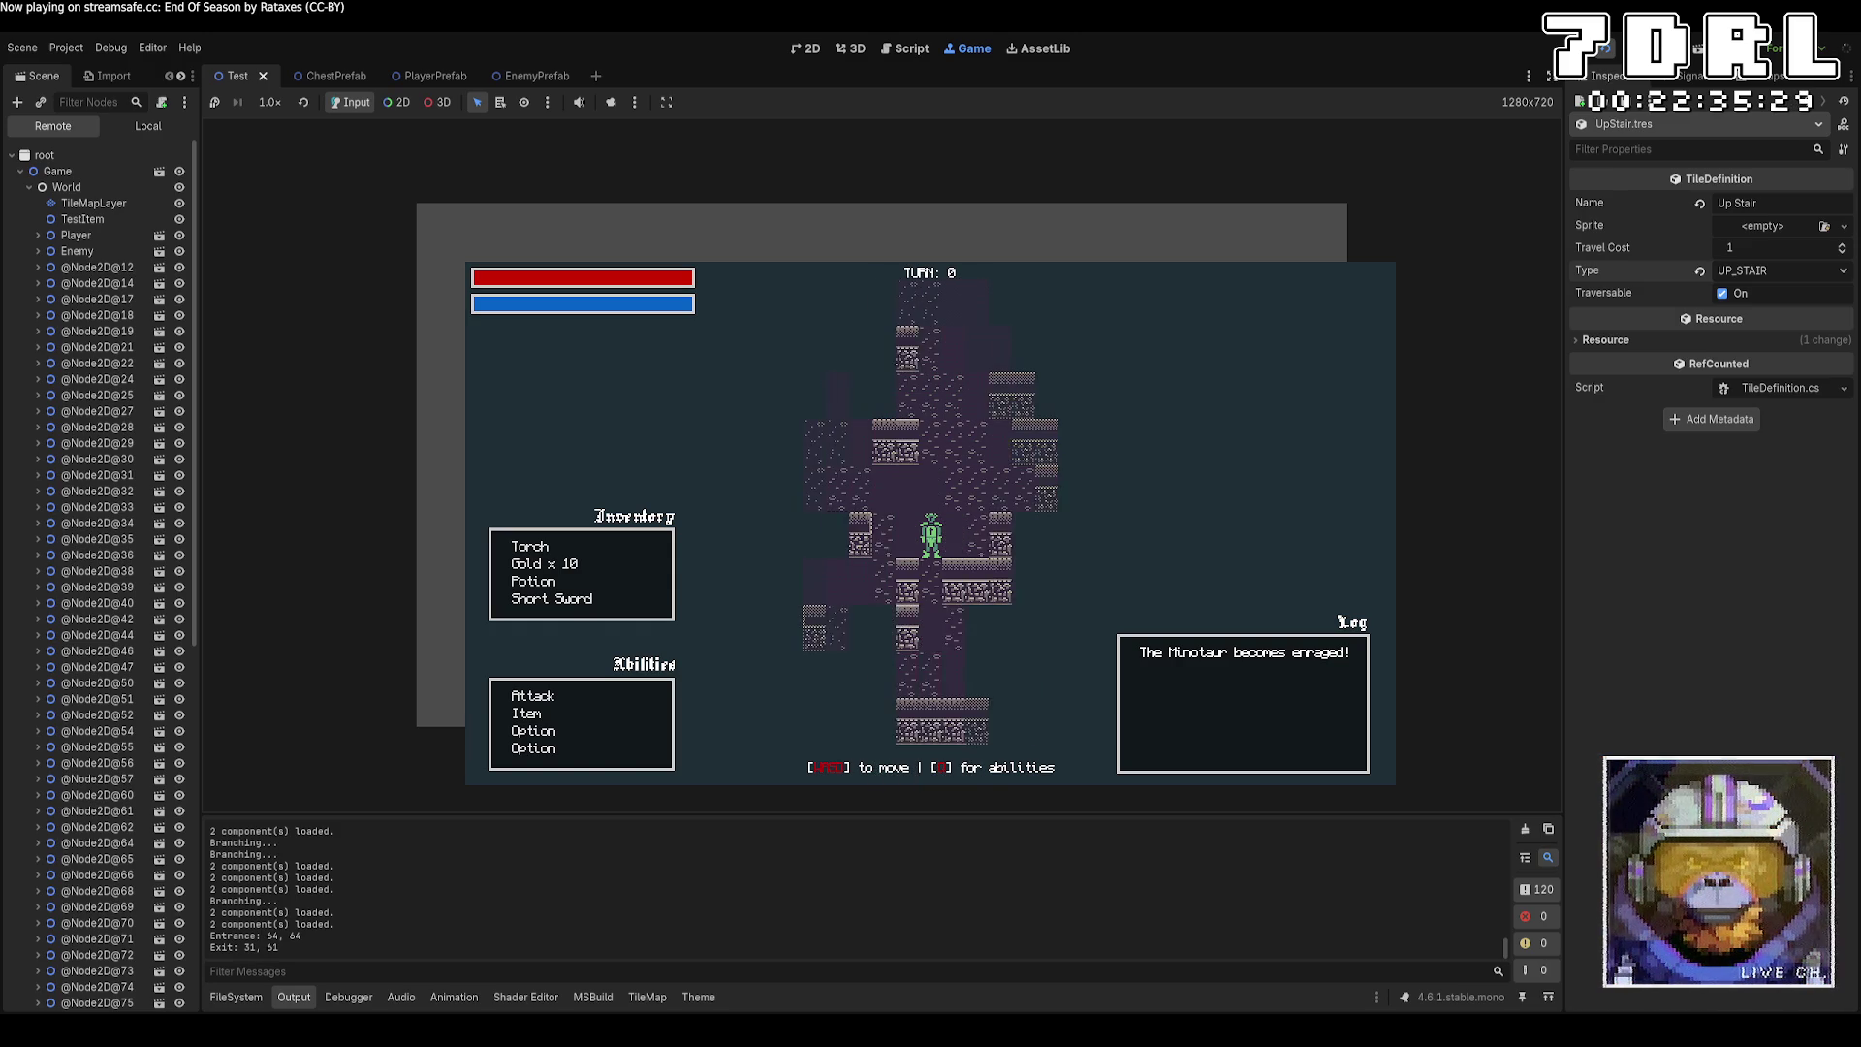
key(s)
key(a)
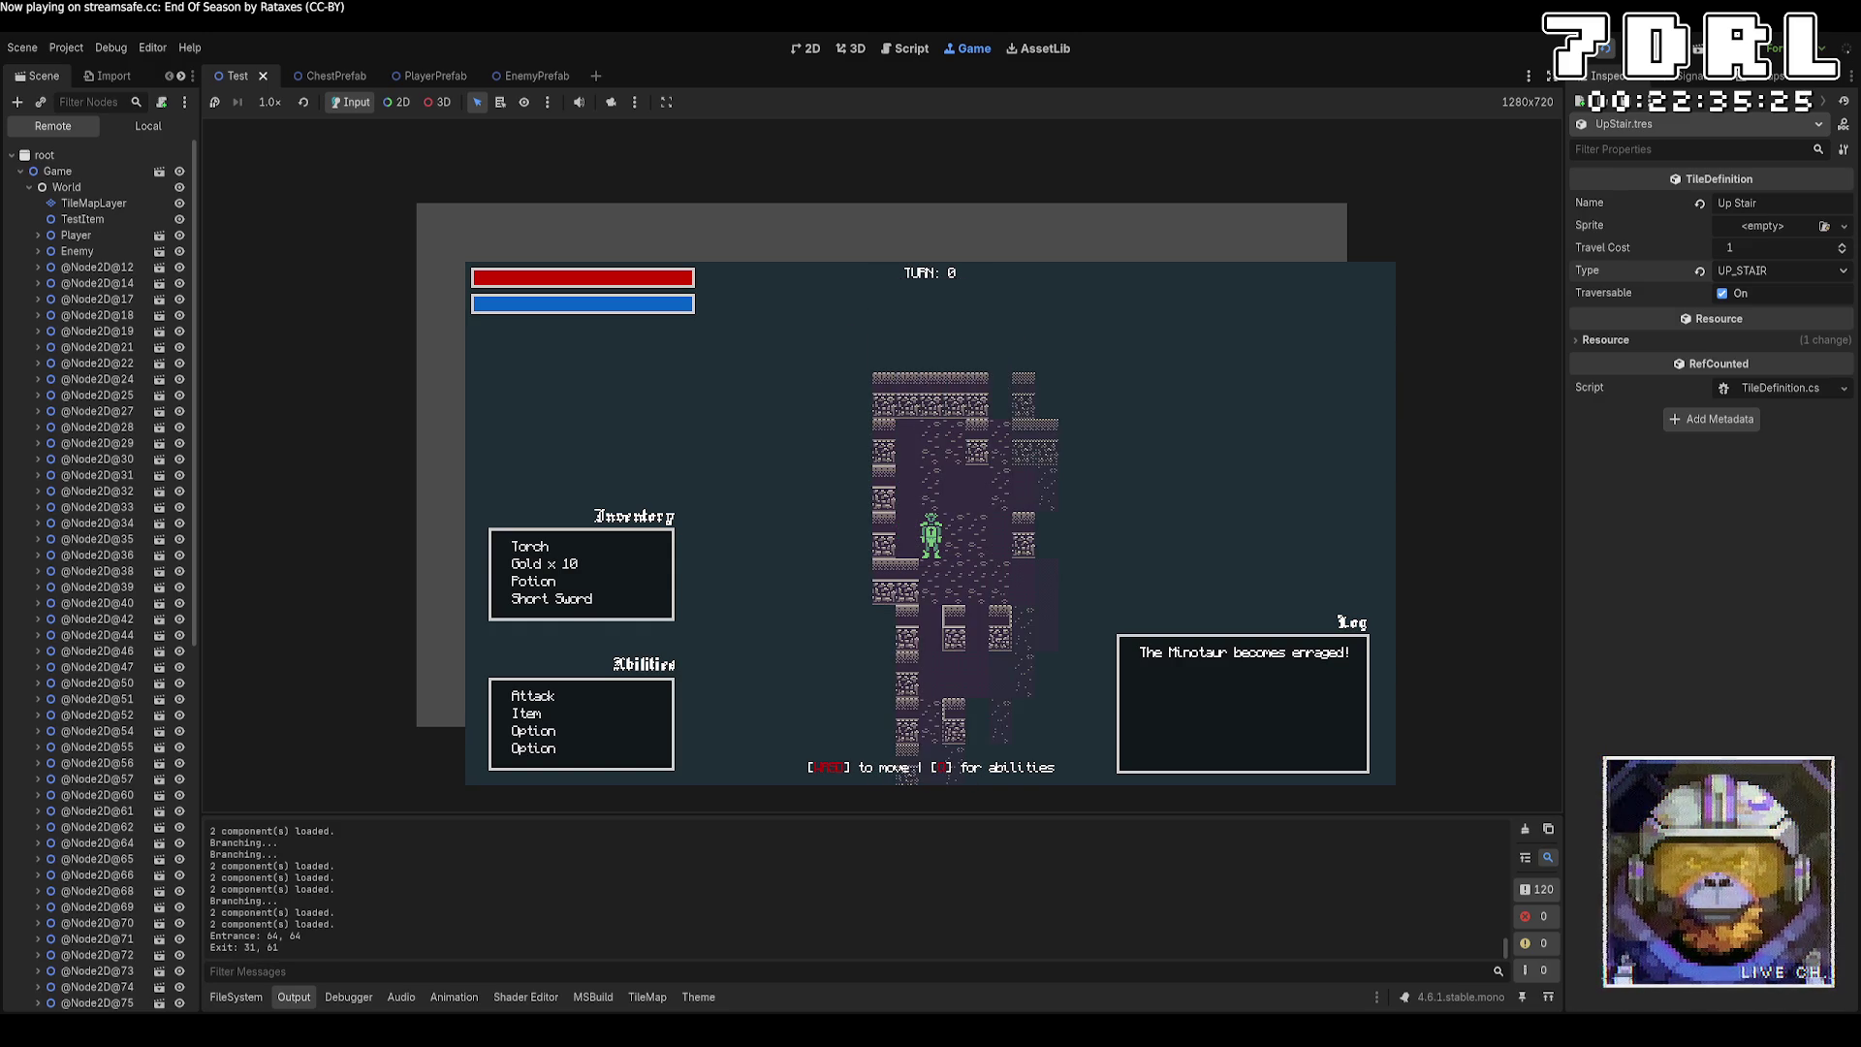
key(w)
key(w)
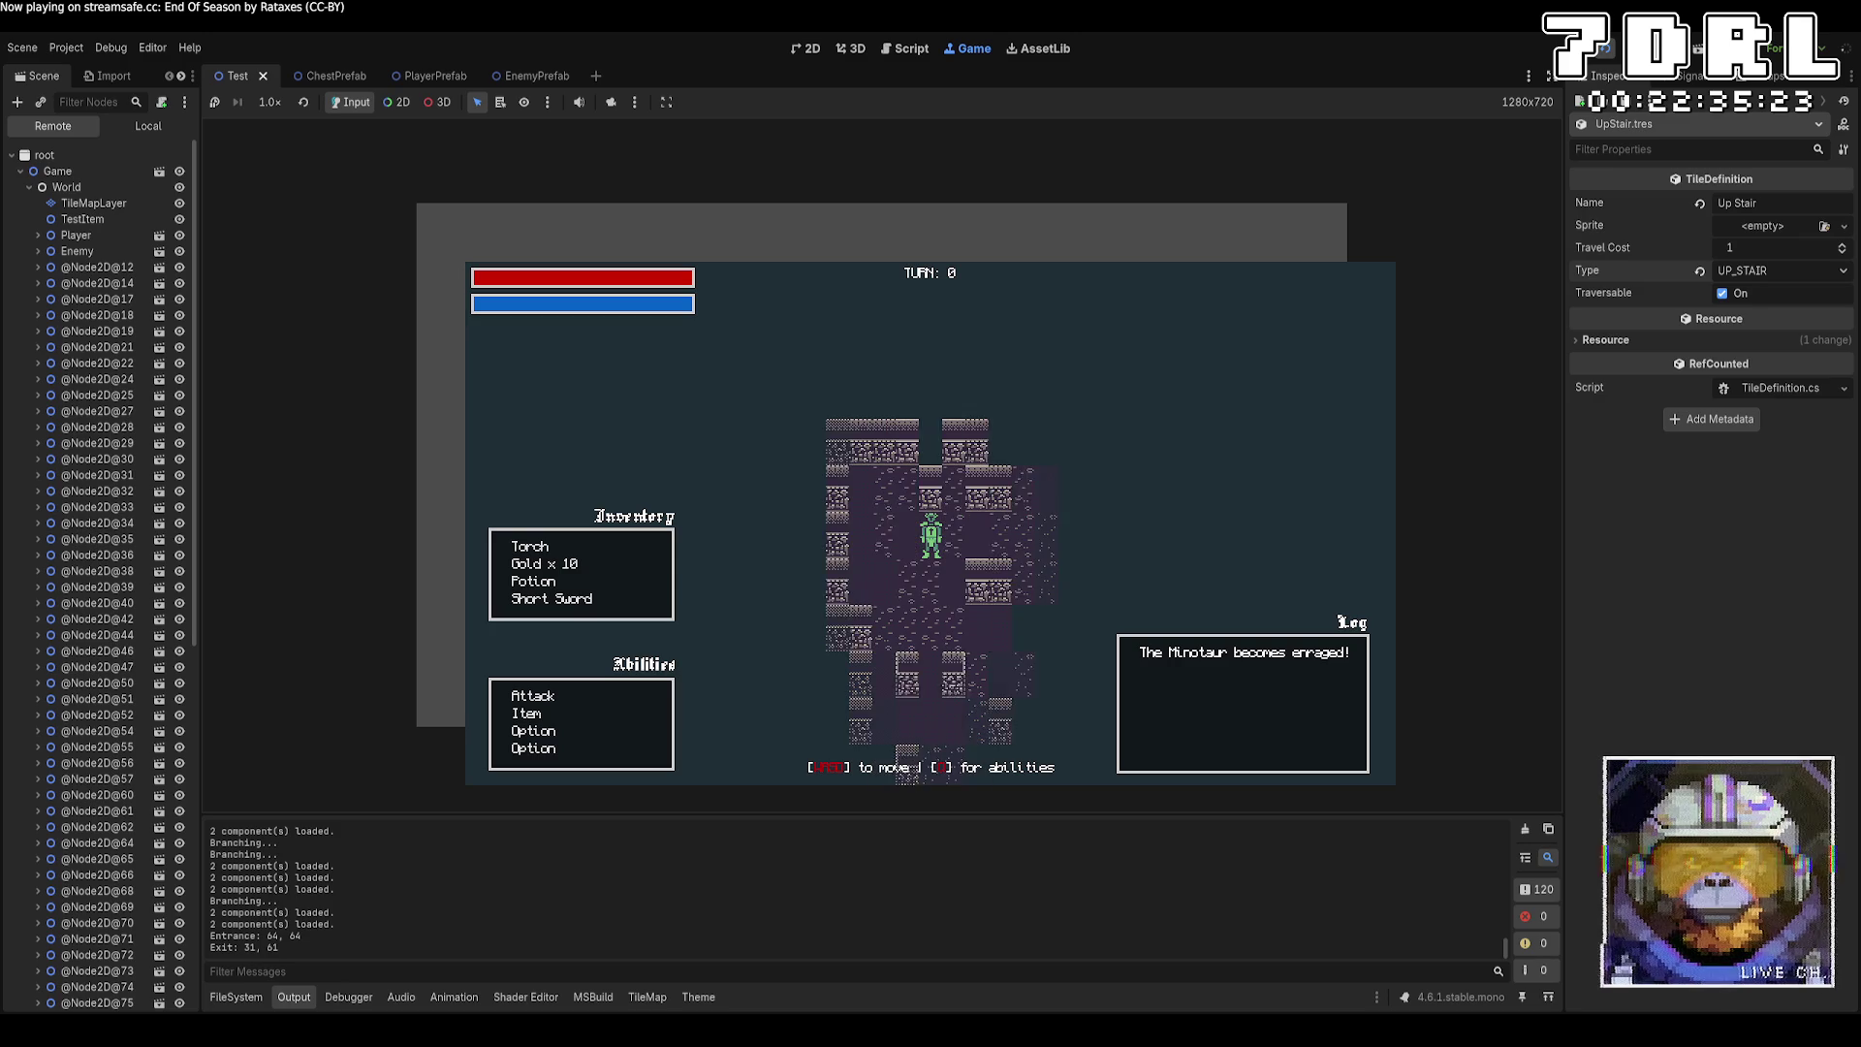
key(d)
key(d)
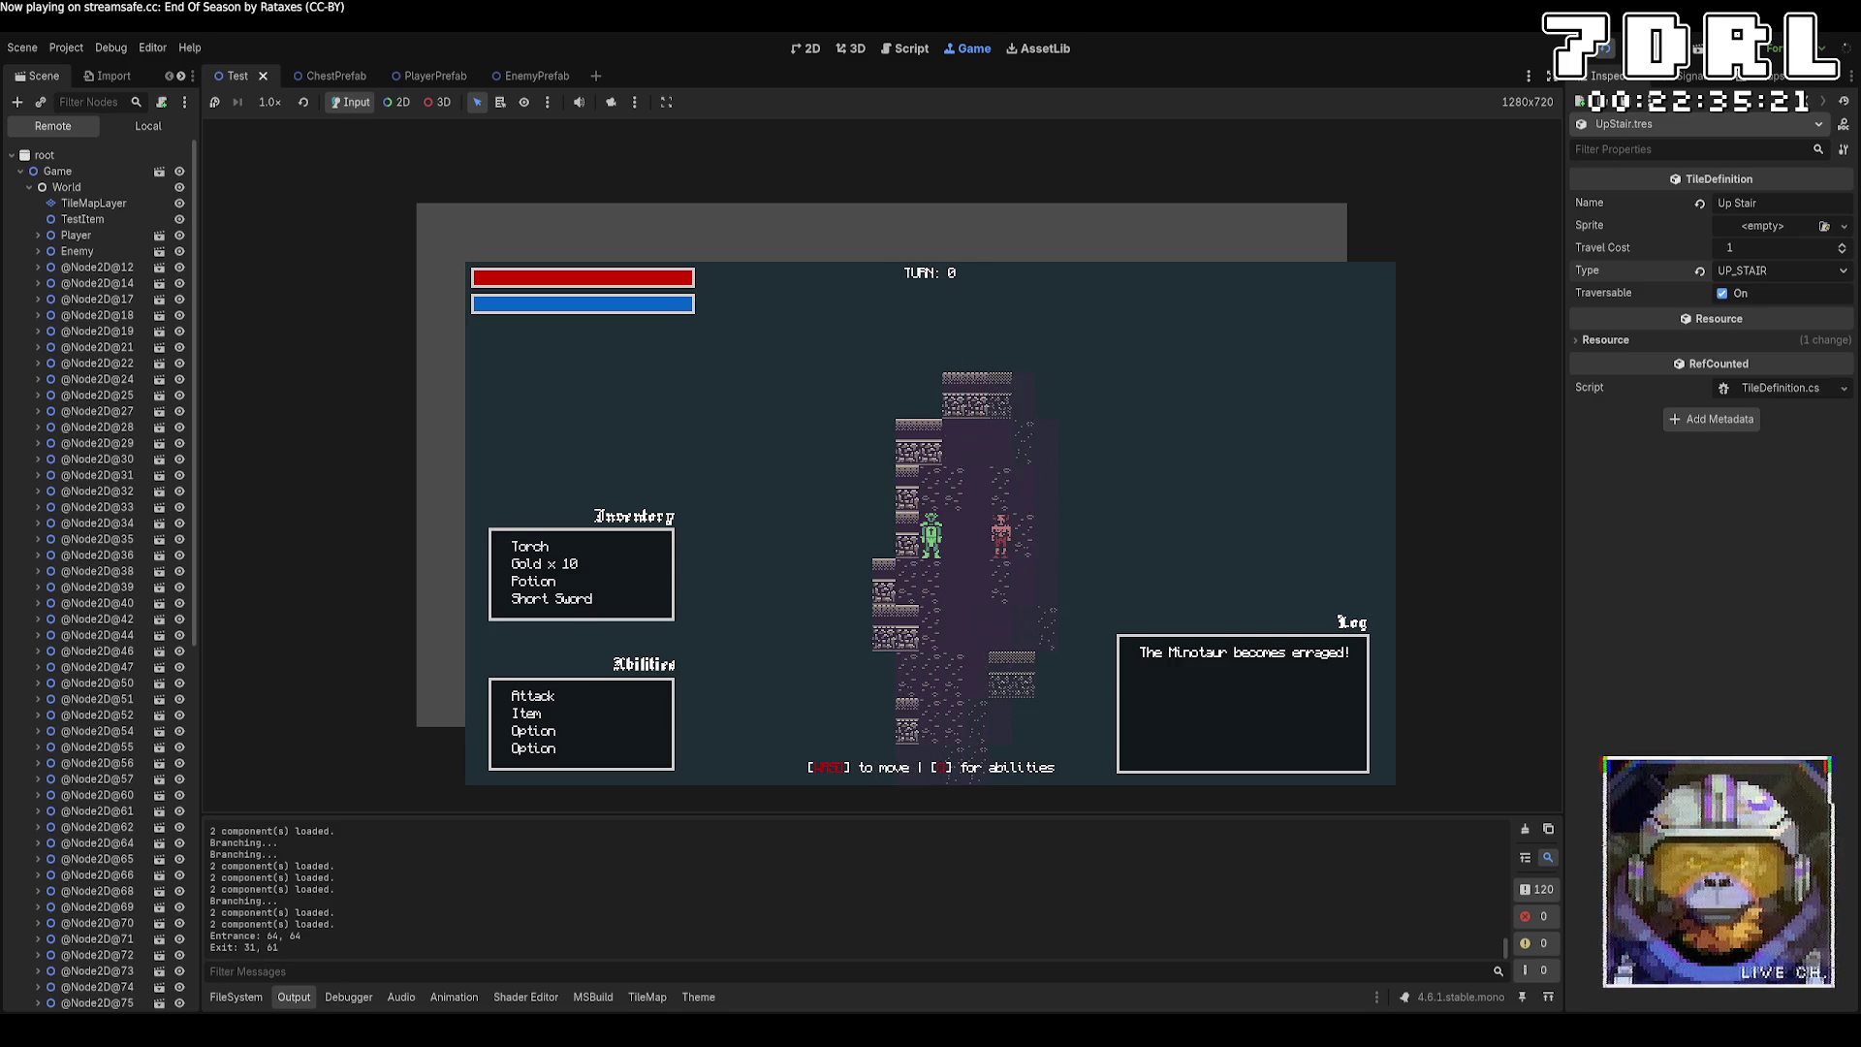
key(w)
key(d)
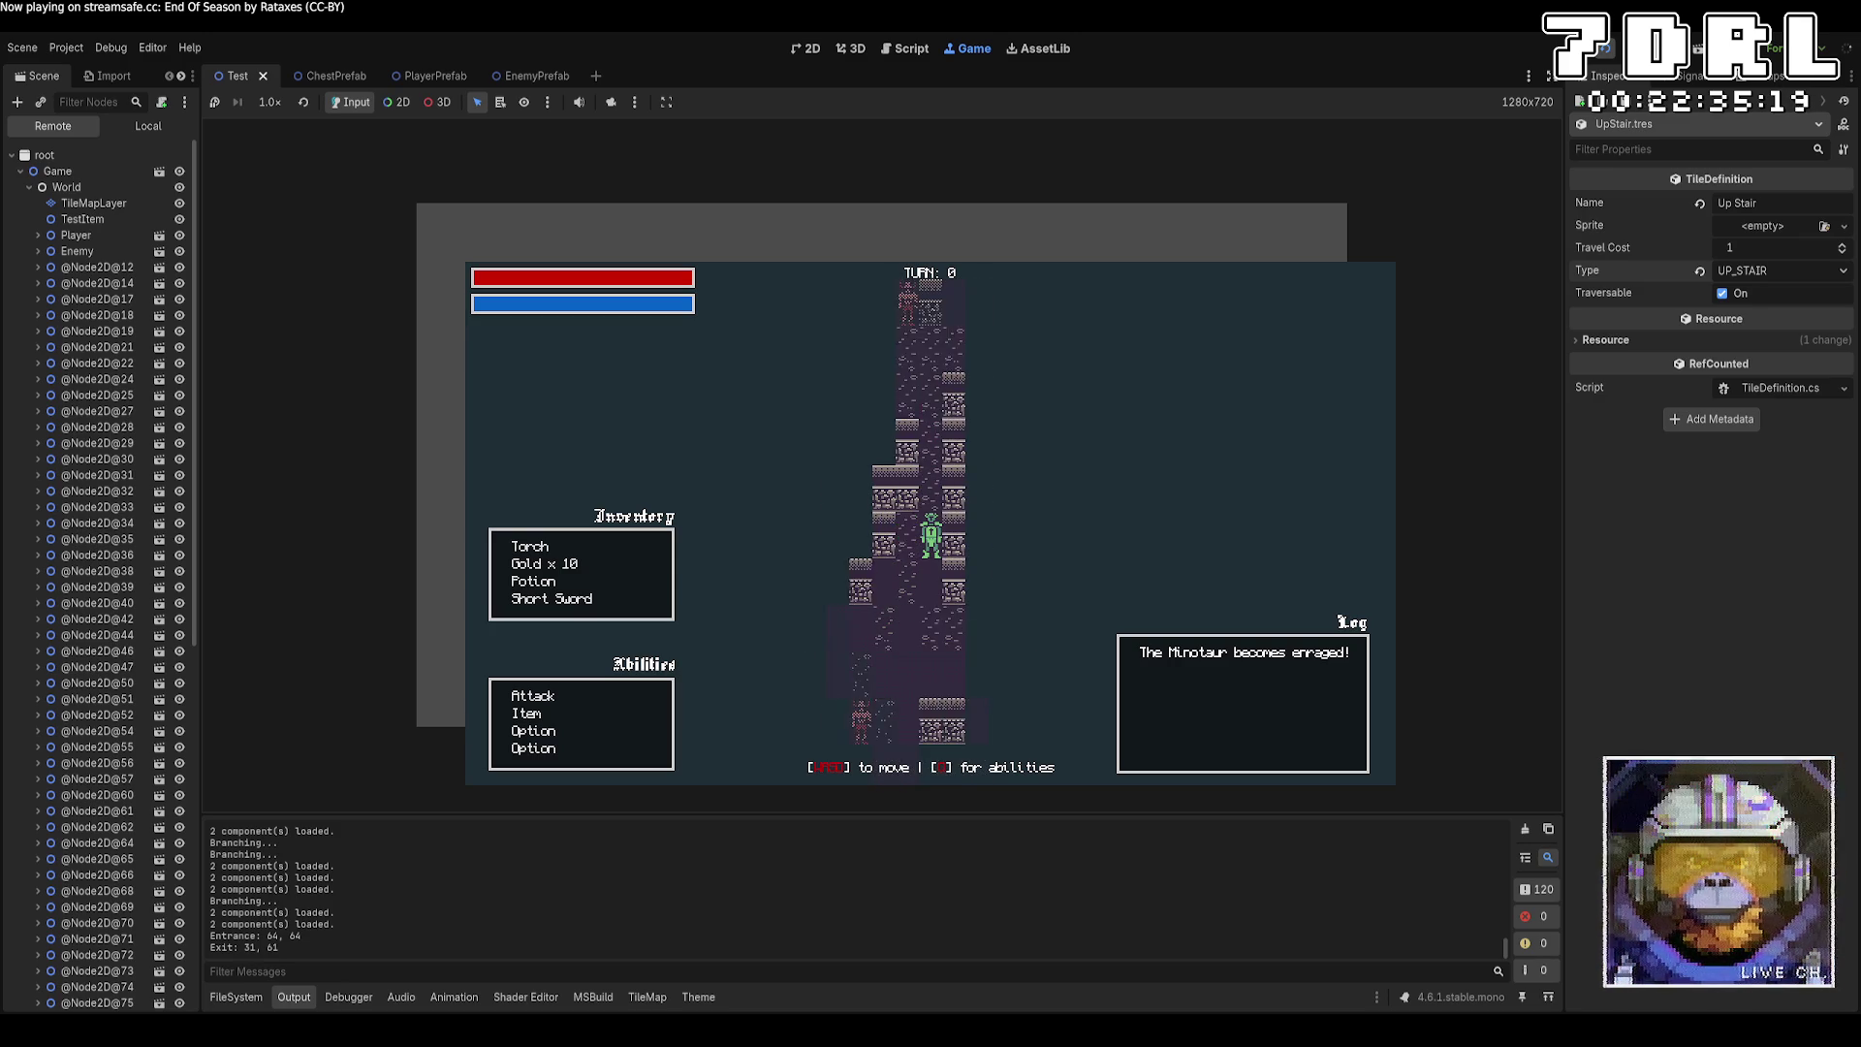
key(w)
key(w)
key(w)
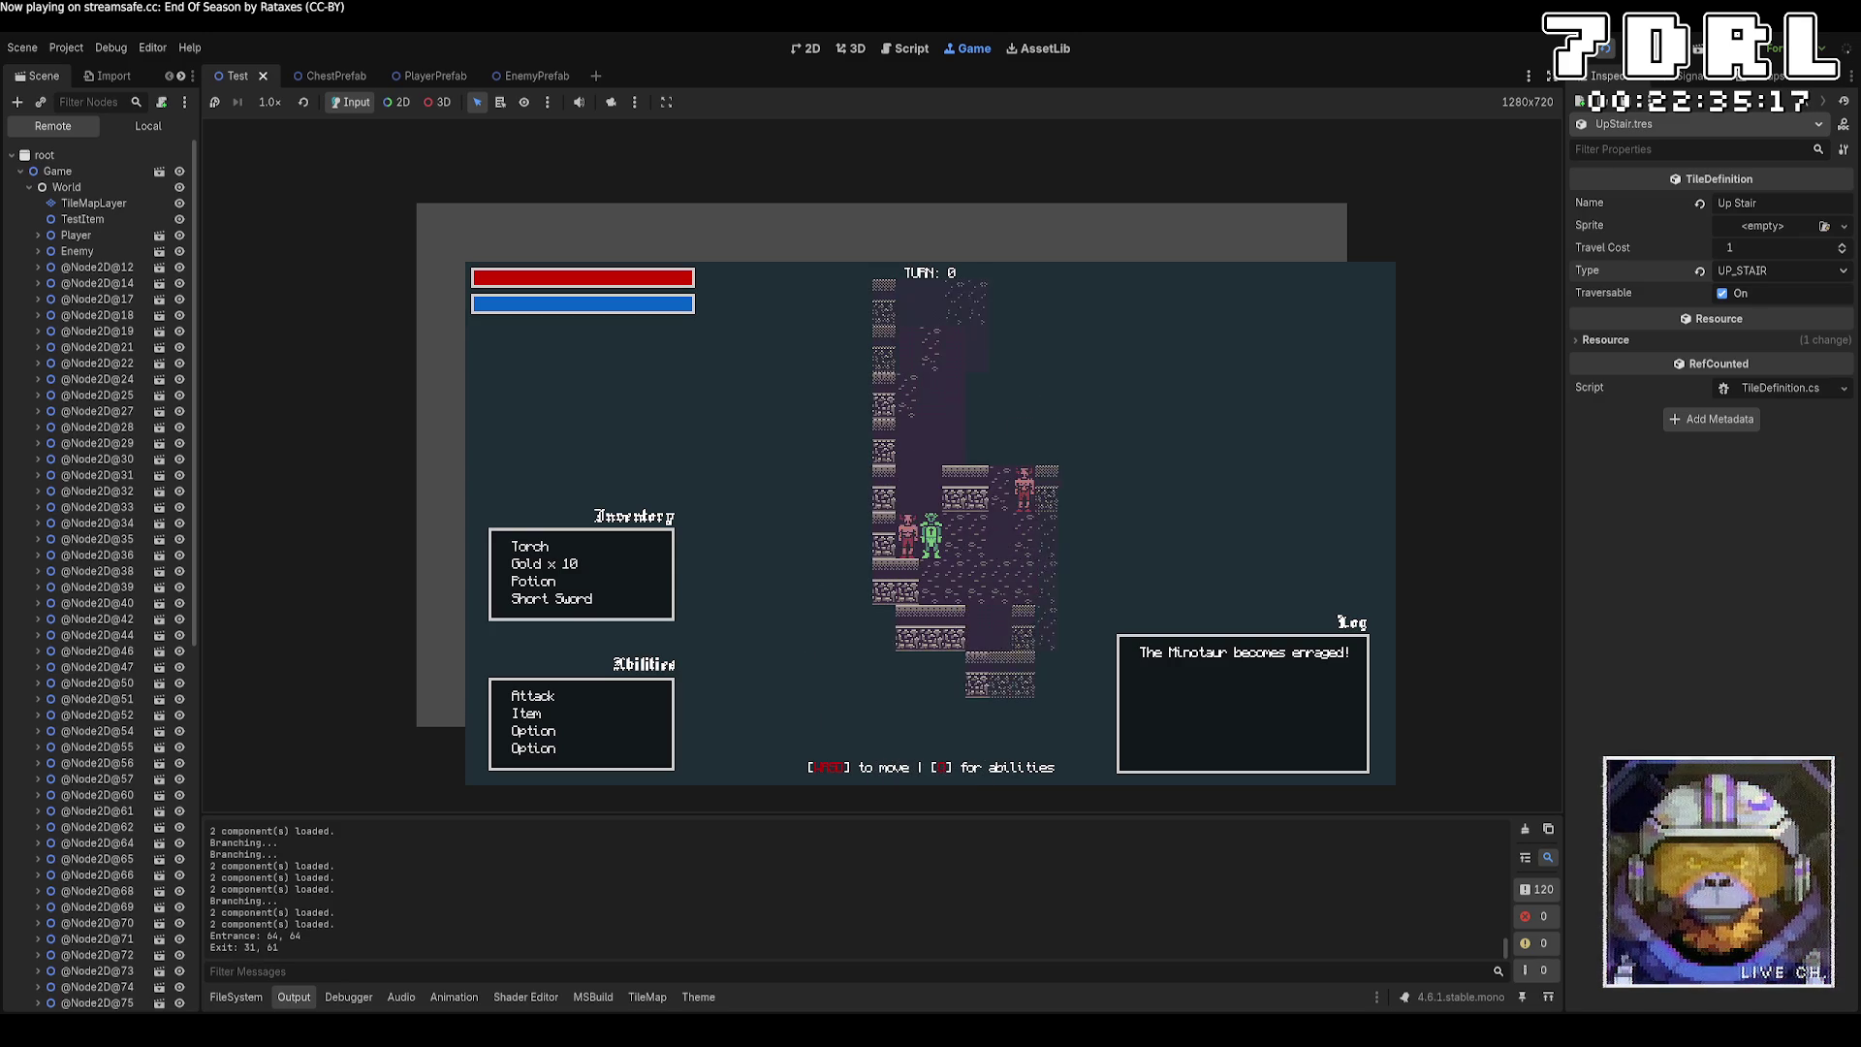
key(w)
key(w)
key(w)
key(w)
key(w)
key(w)
key(w)
key(w)
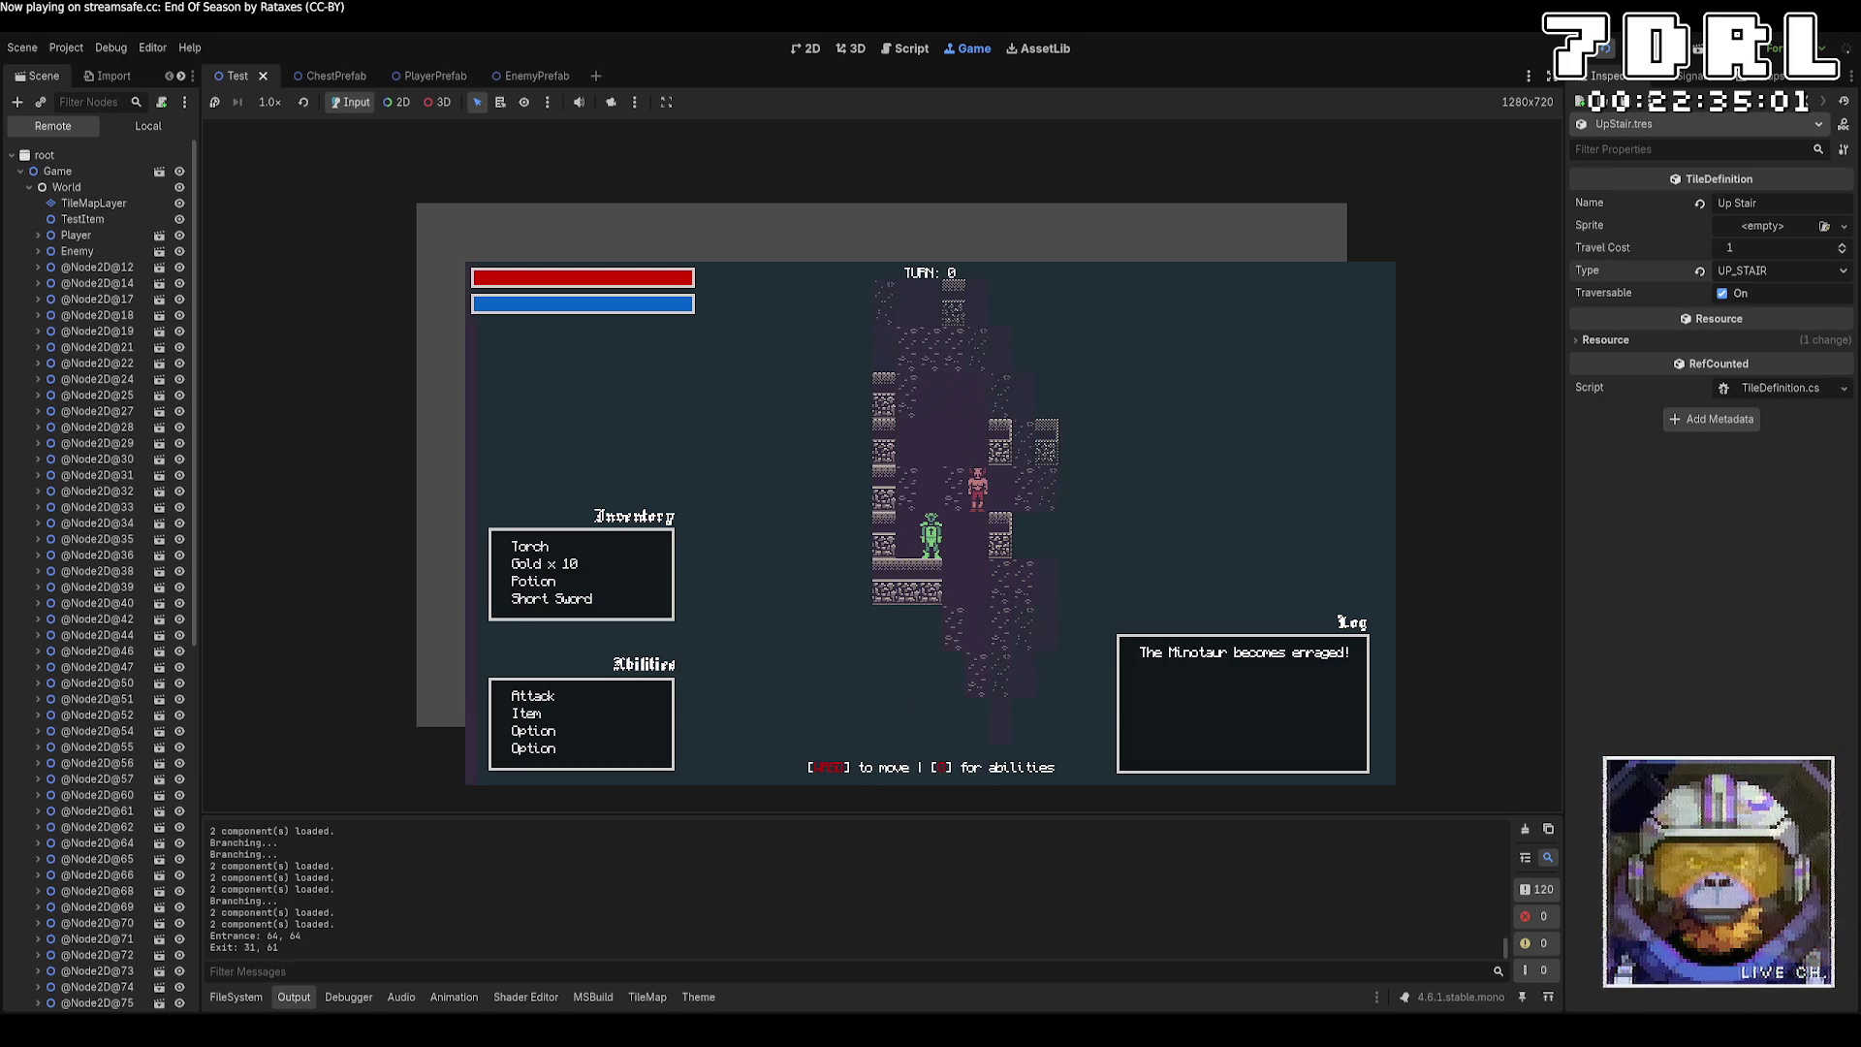
Hide the running game's LightMapLayer from the Remote tree and give input back to the game.
click(396, 101)
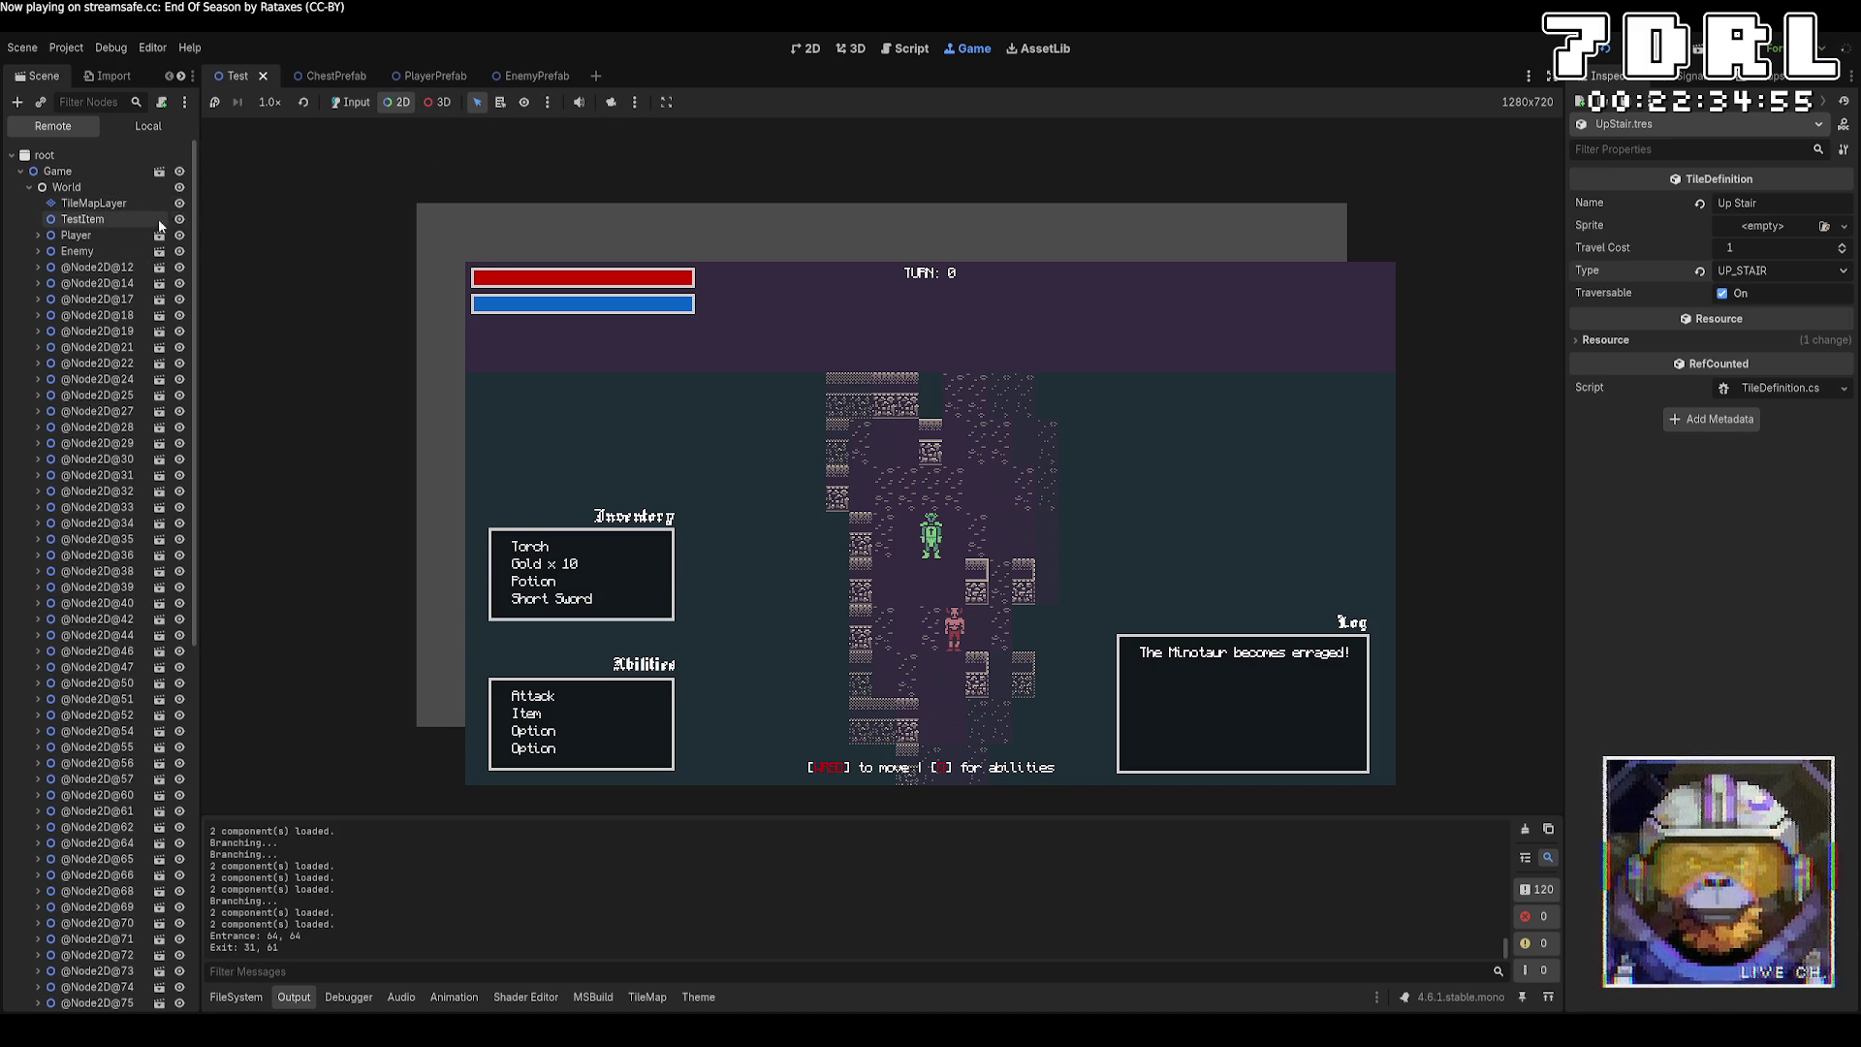
scroll(97, 240, down, 10)
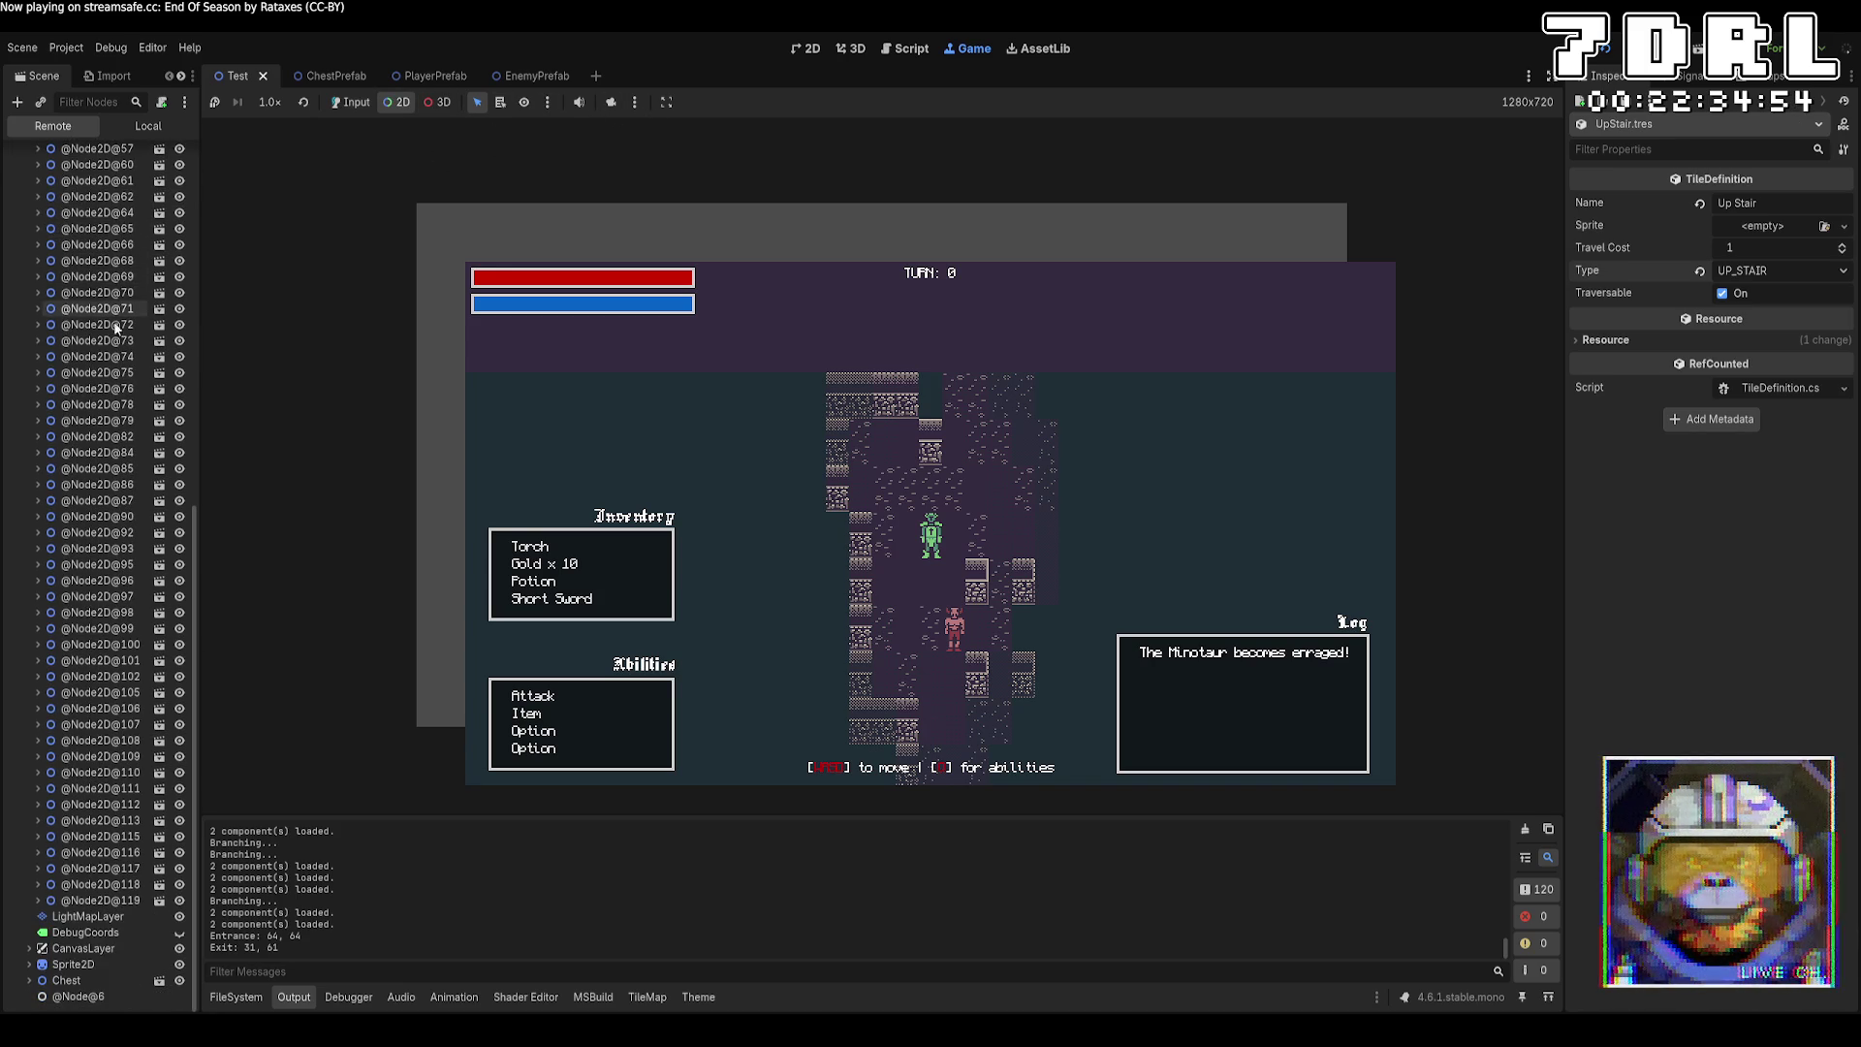
click(180, 916)
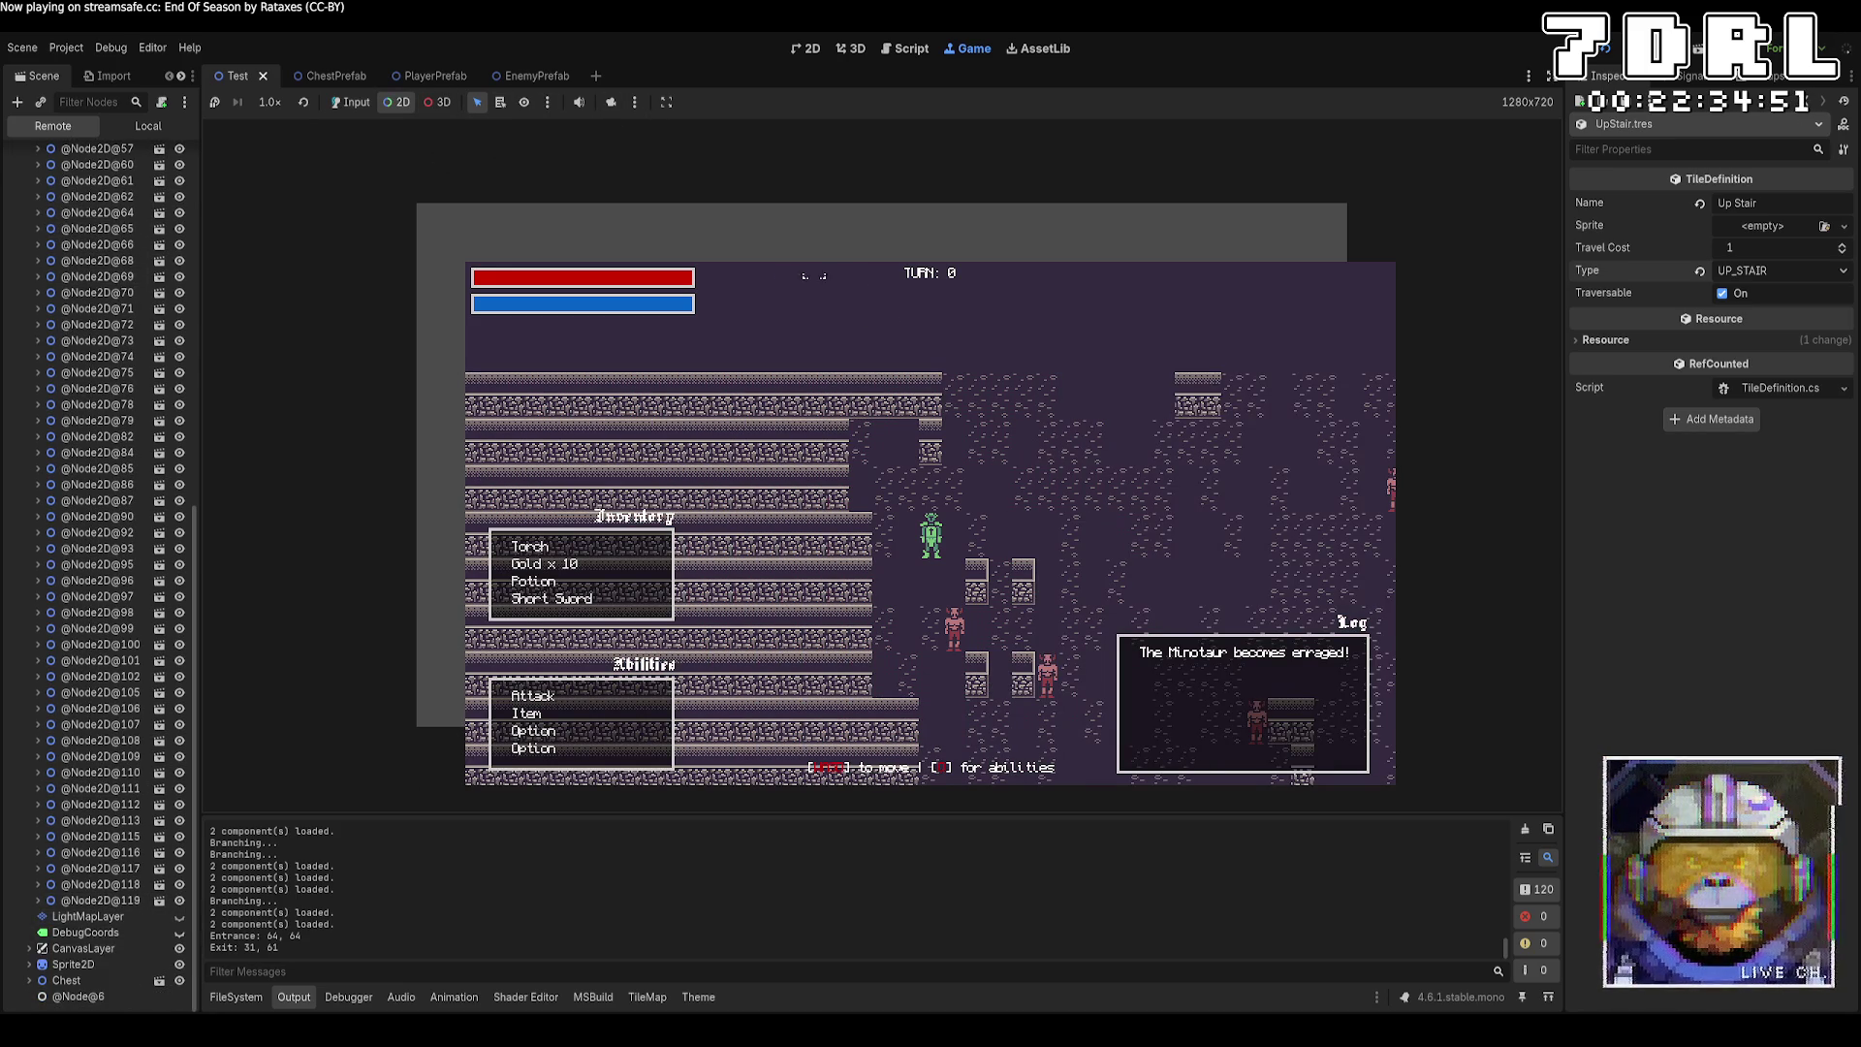
click(350, 102)
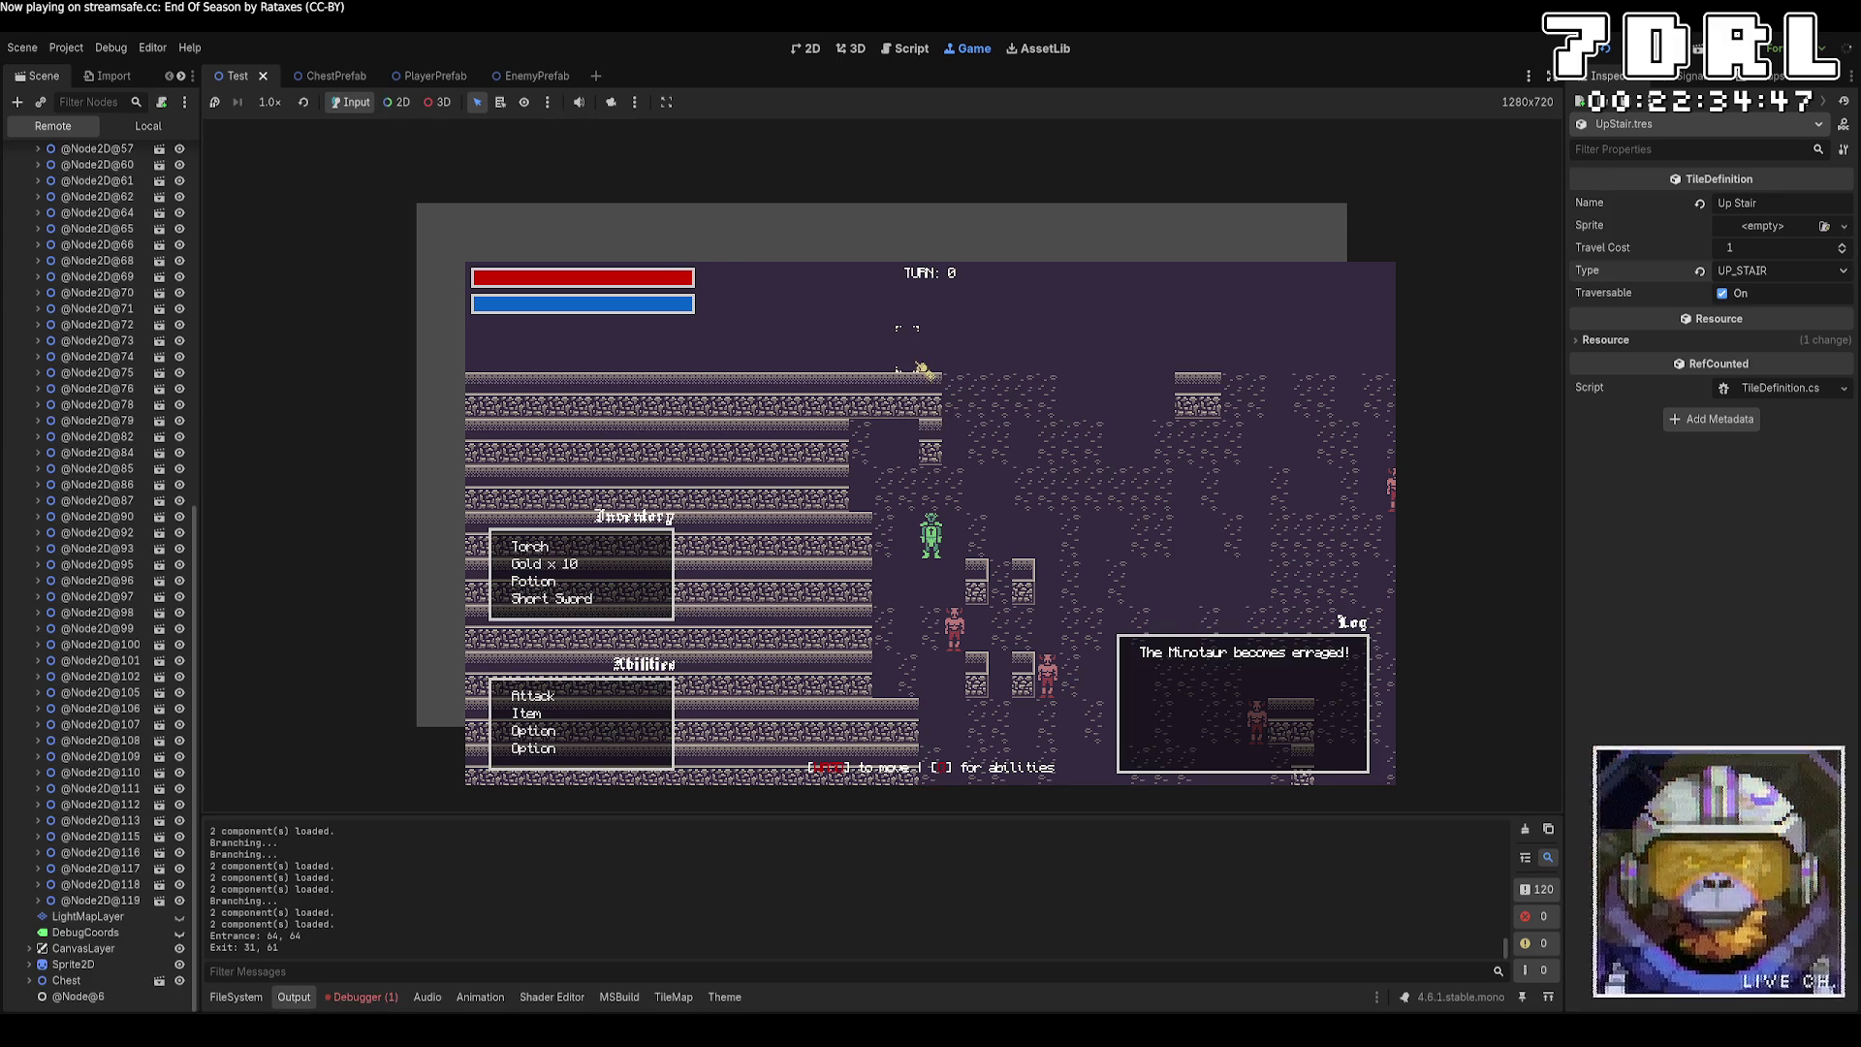
Walk the player across the unlit dungeon with the arrow keys, then show the runtime errors.
key(Right)
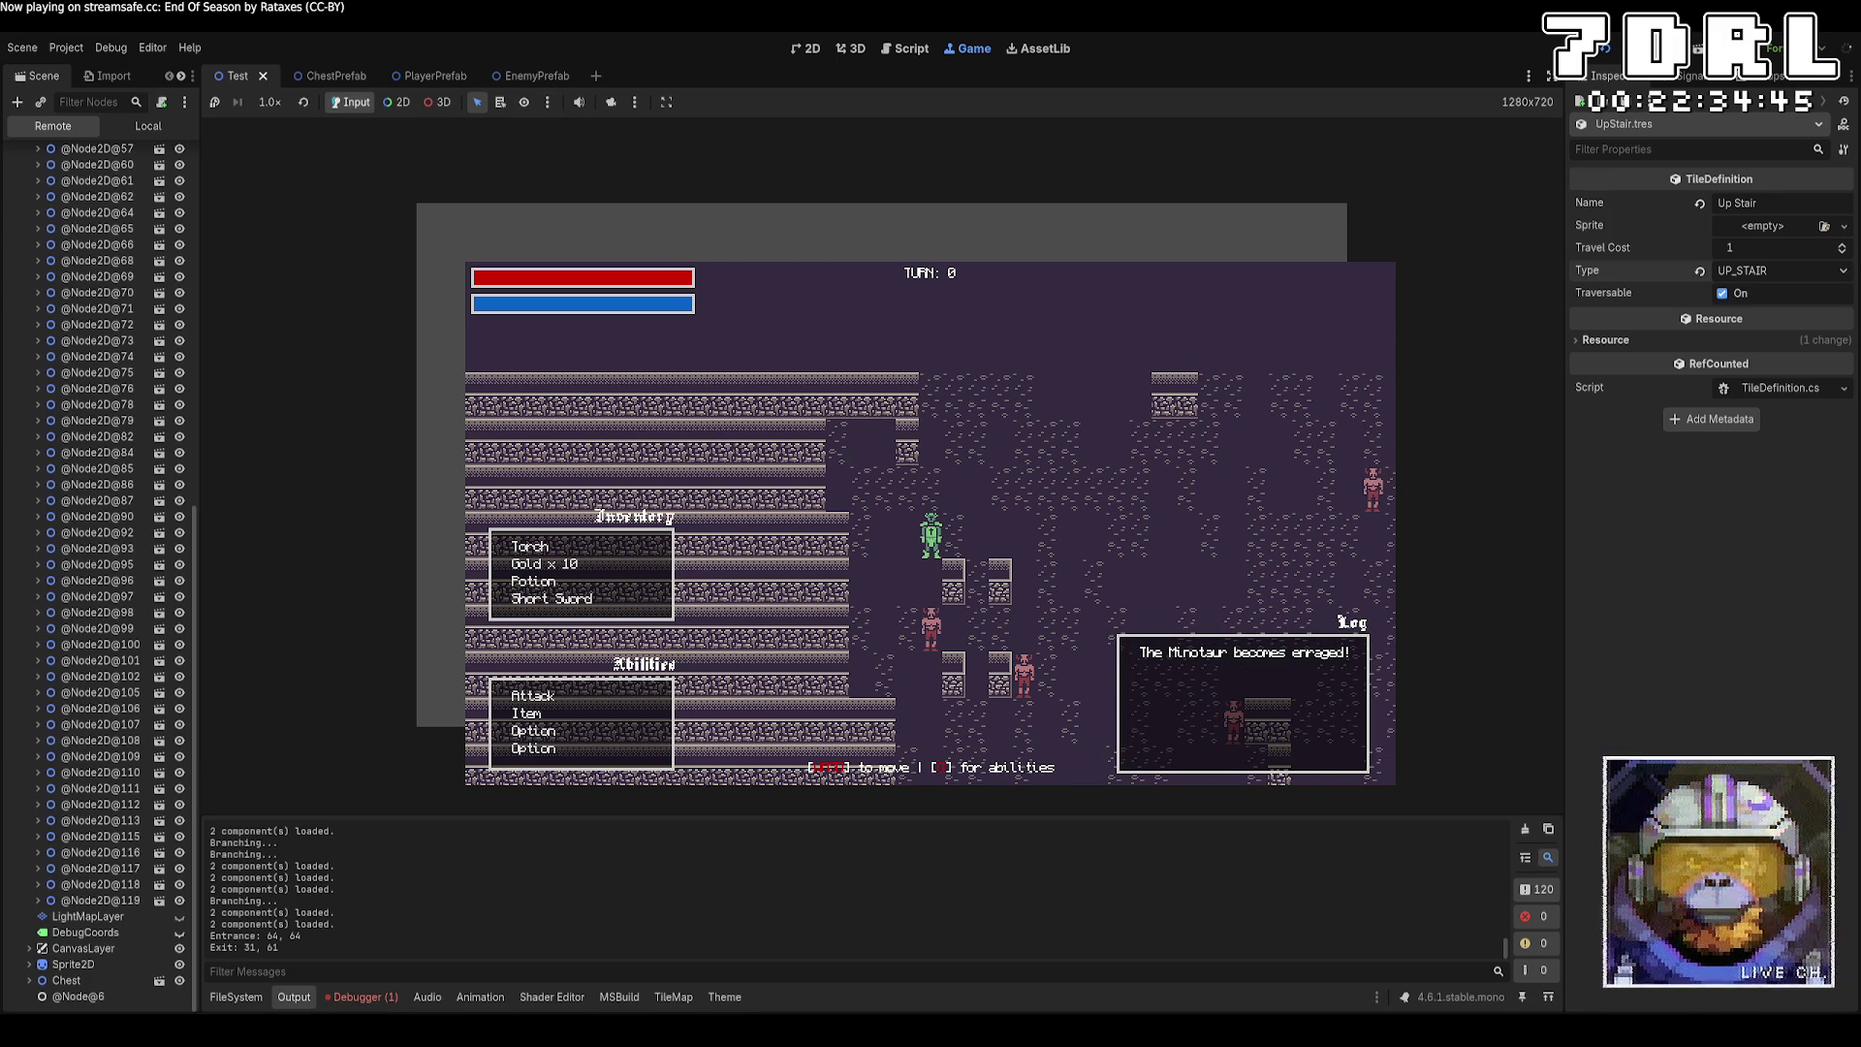
key(Right)
key(Down)
key(Down)
key(Down)
key(Down)
key(Down)
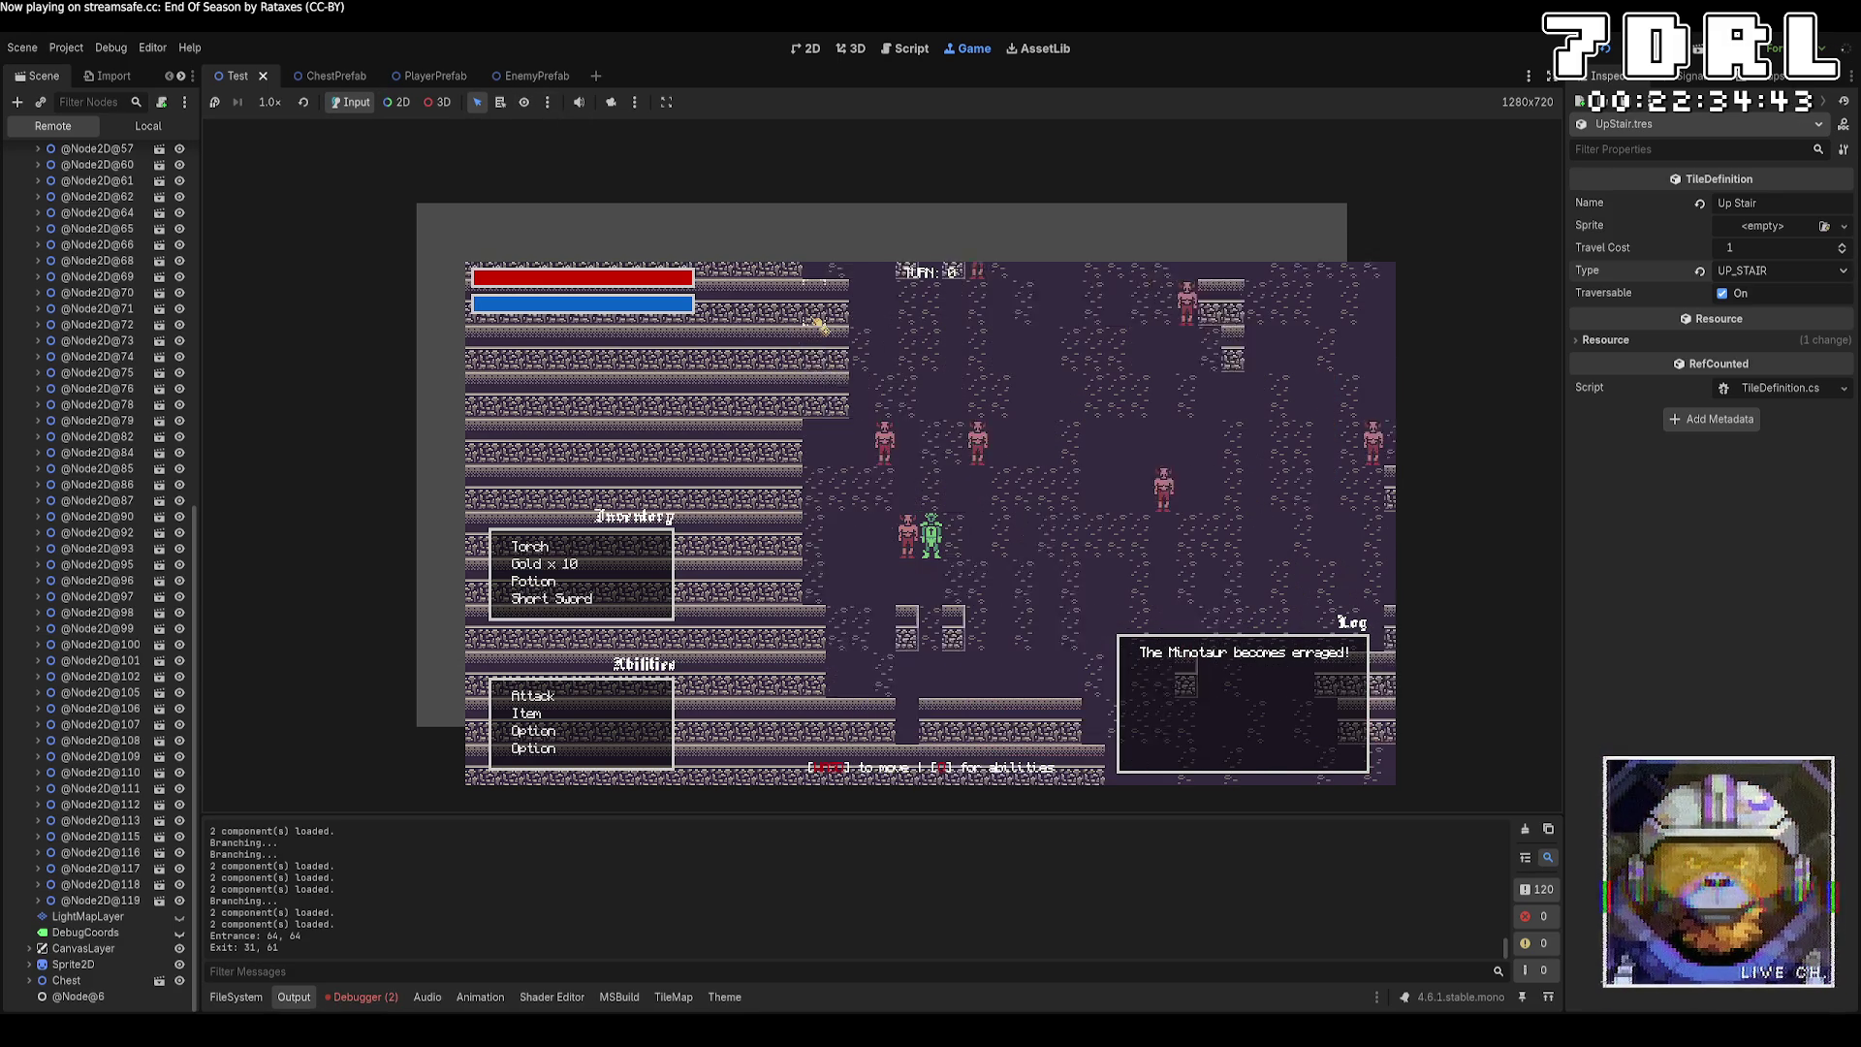
key(Down)
key(Down)
key(Down)
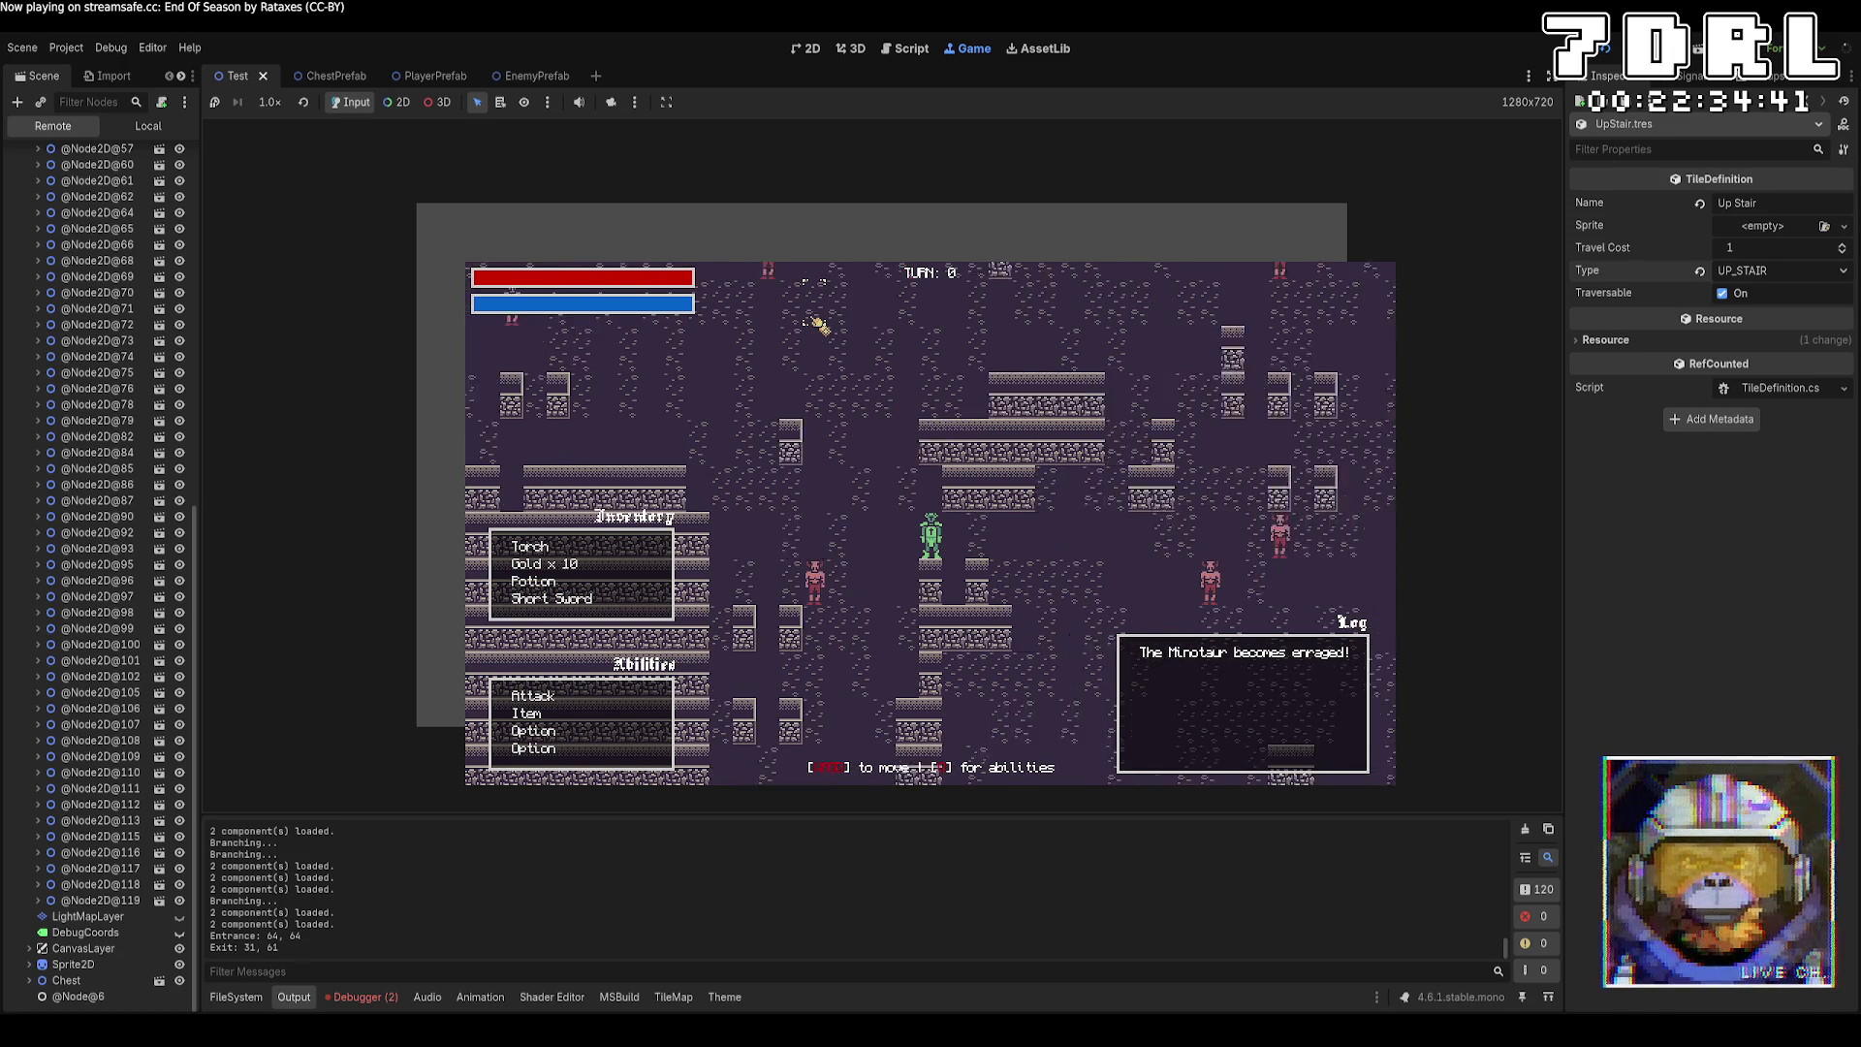
key(Down)
key(Down)
key(Down)
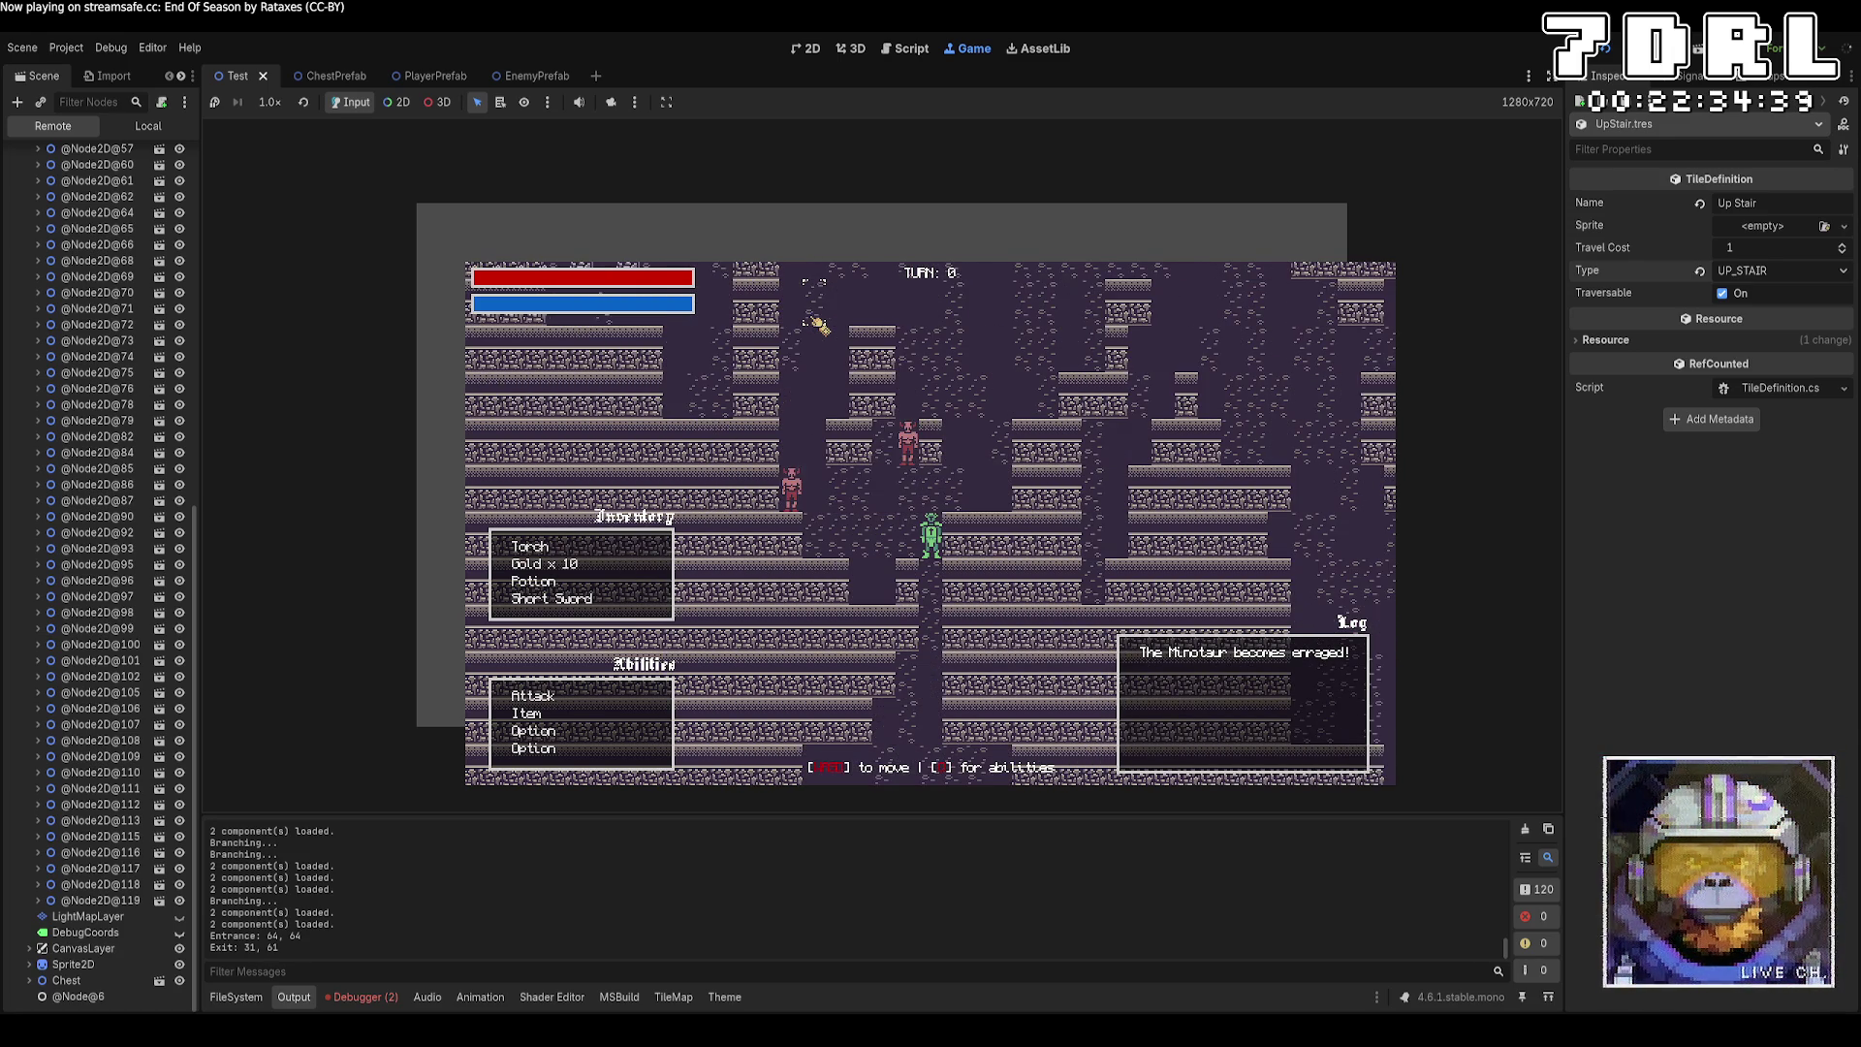
key(Down)
key(Down)
key(Down)
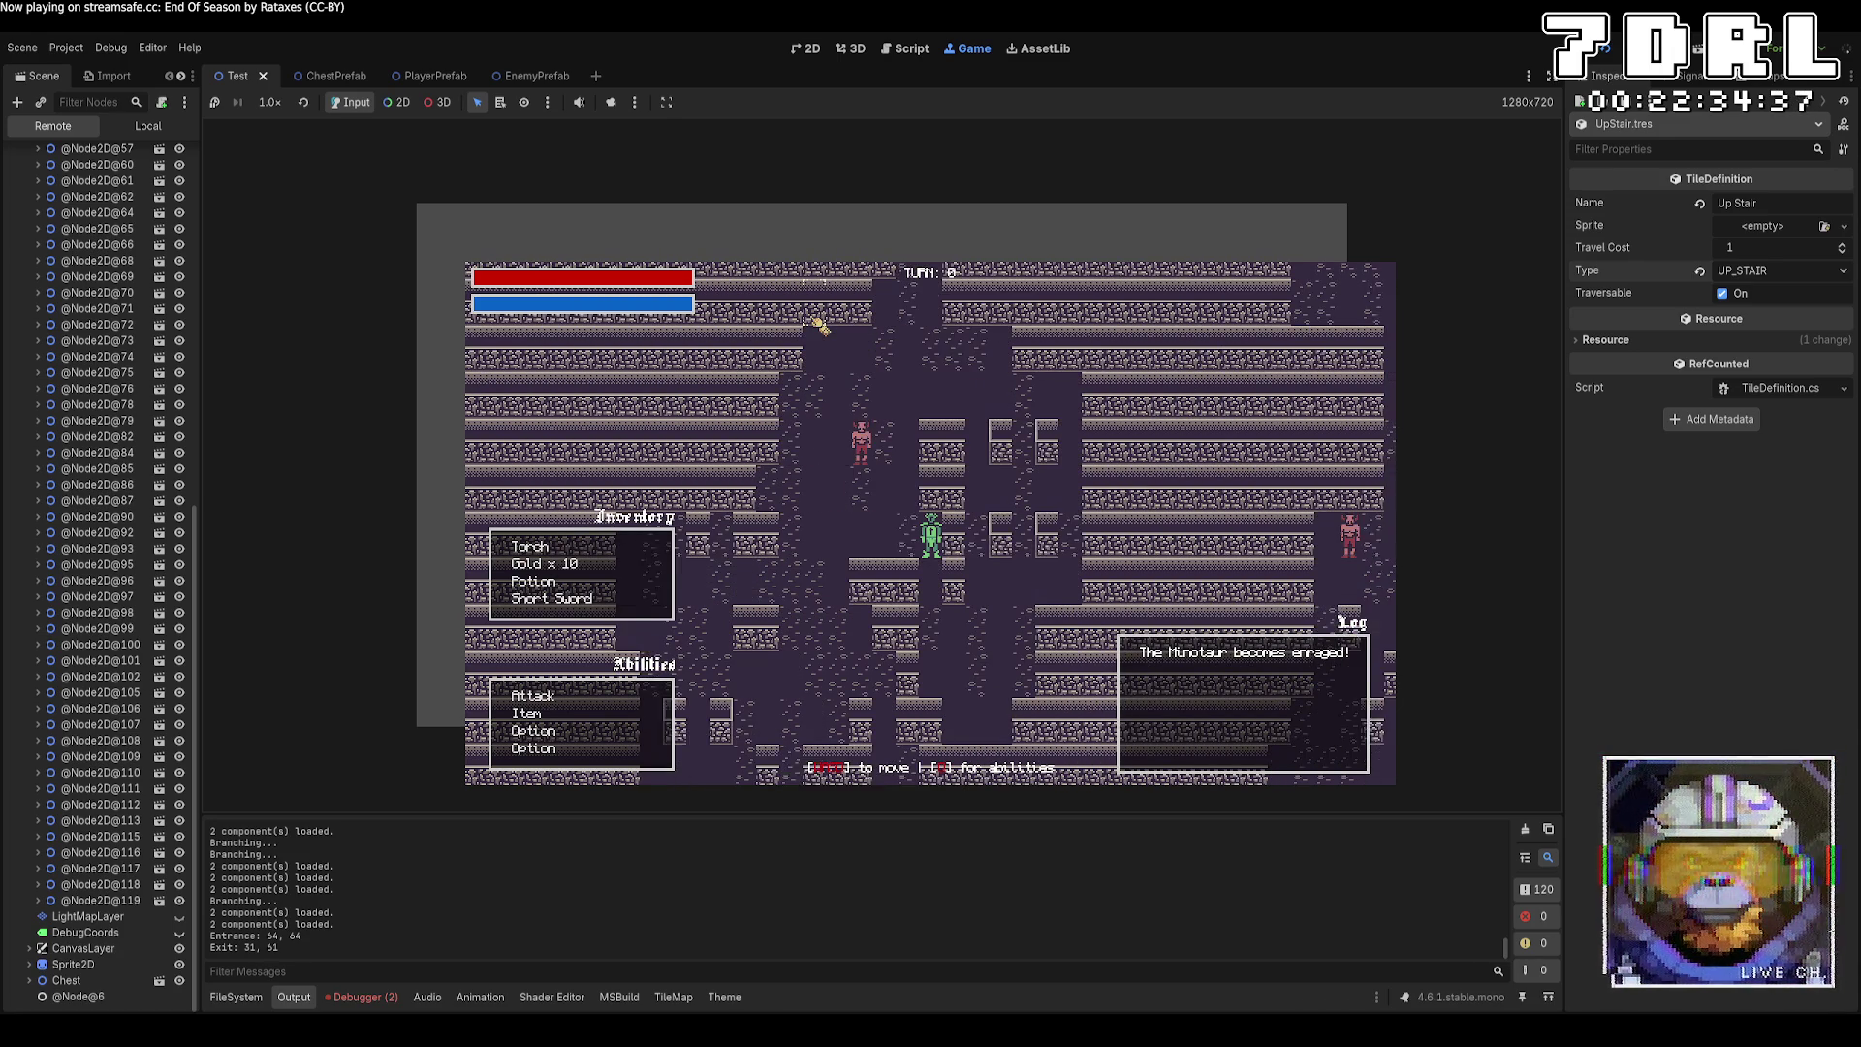
key(Left)
key(Left)
key(Left)
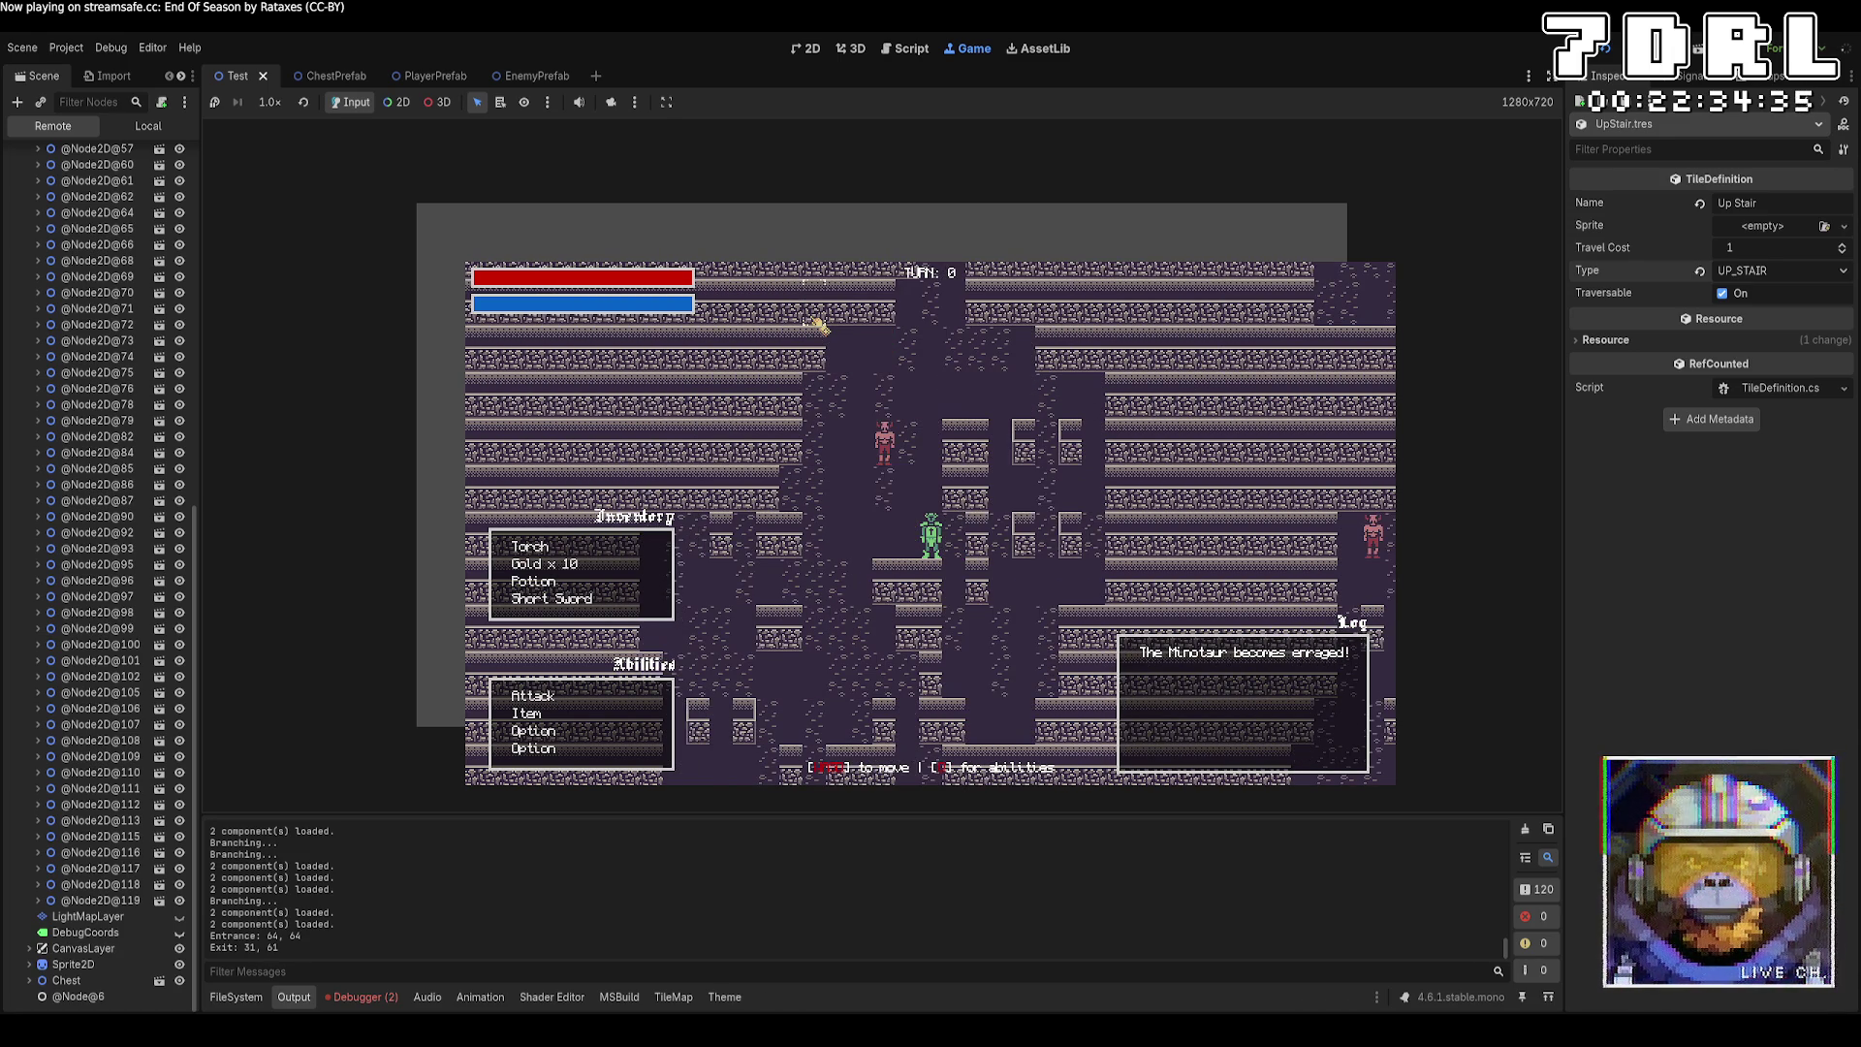
key(Down)
key(Down)
key(Down)
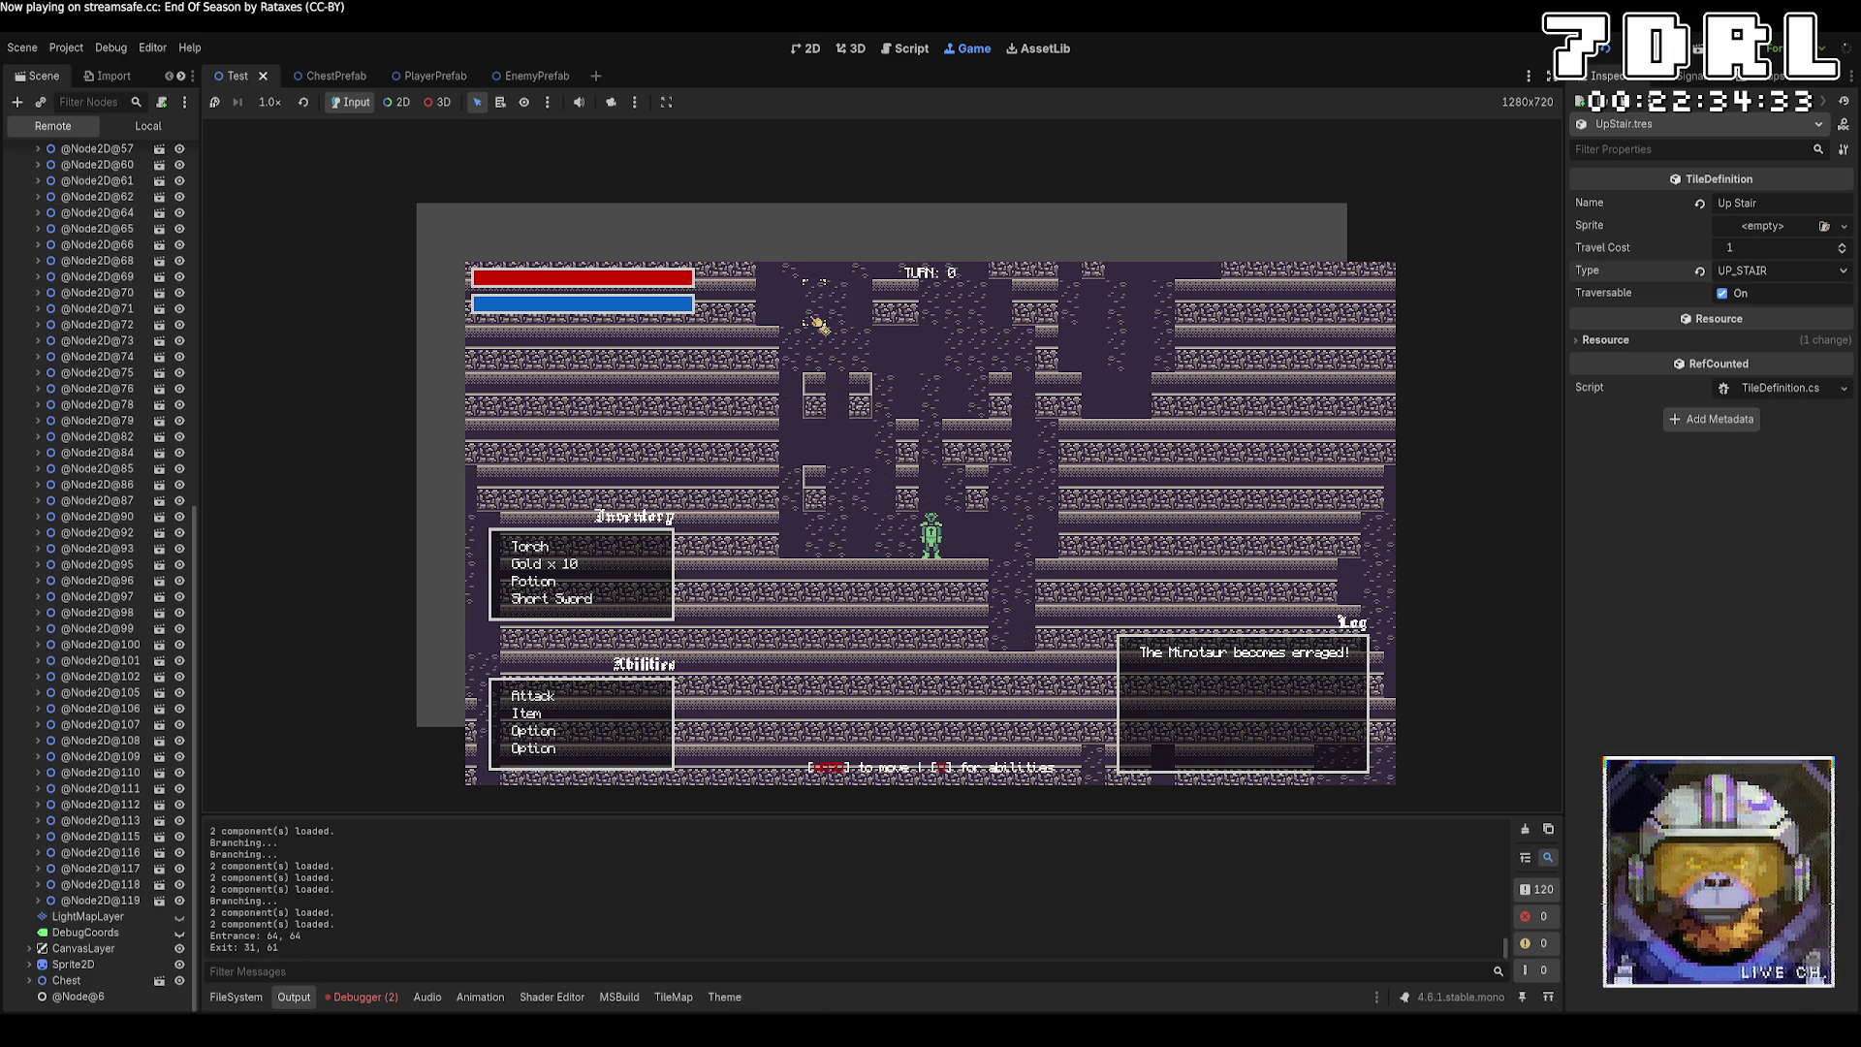
key(Right)
key(Right)
key(Right)
click(349, 996)
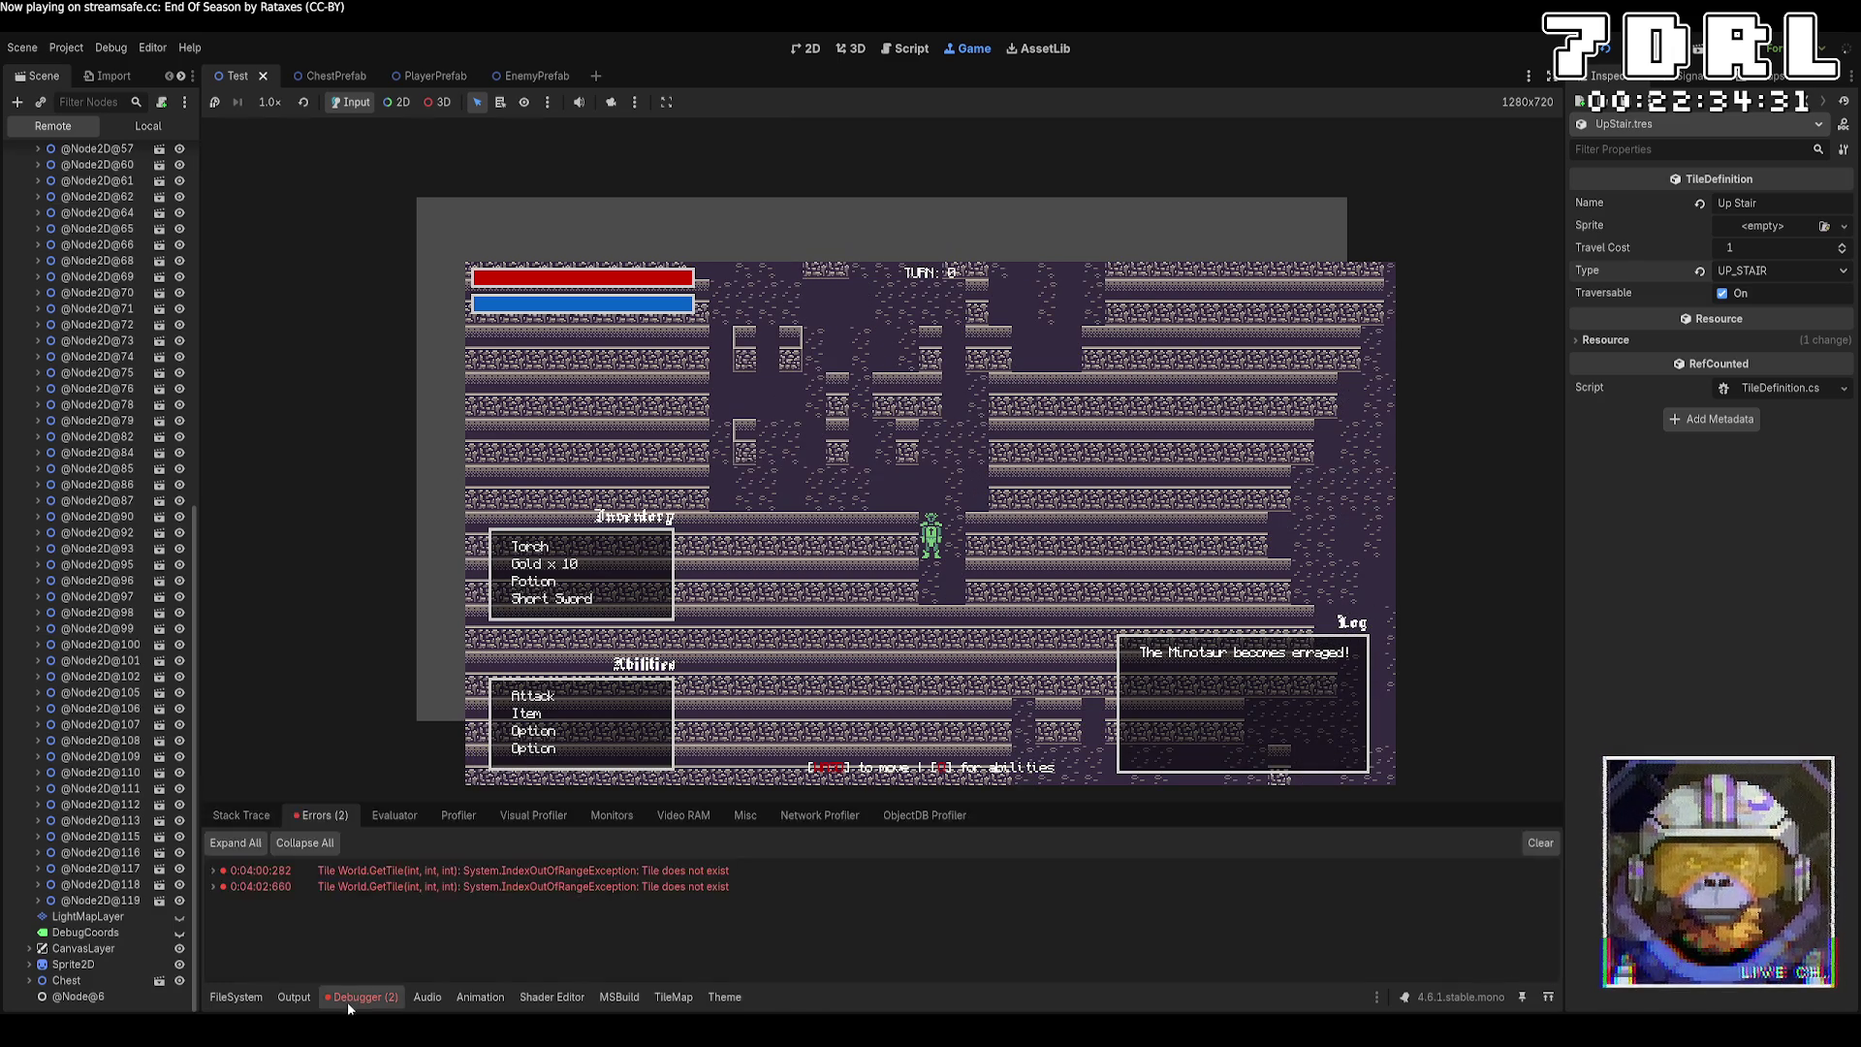
Bring up the two 'Tile does not exist' errors and collapse the first to reveal the World.cs line 98 trace.
click(241, 1002)
key(Up)
key(Up)
key(Right)
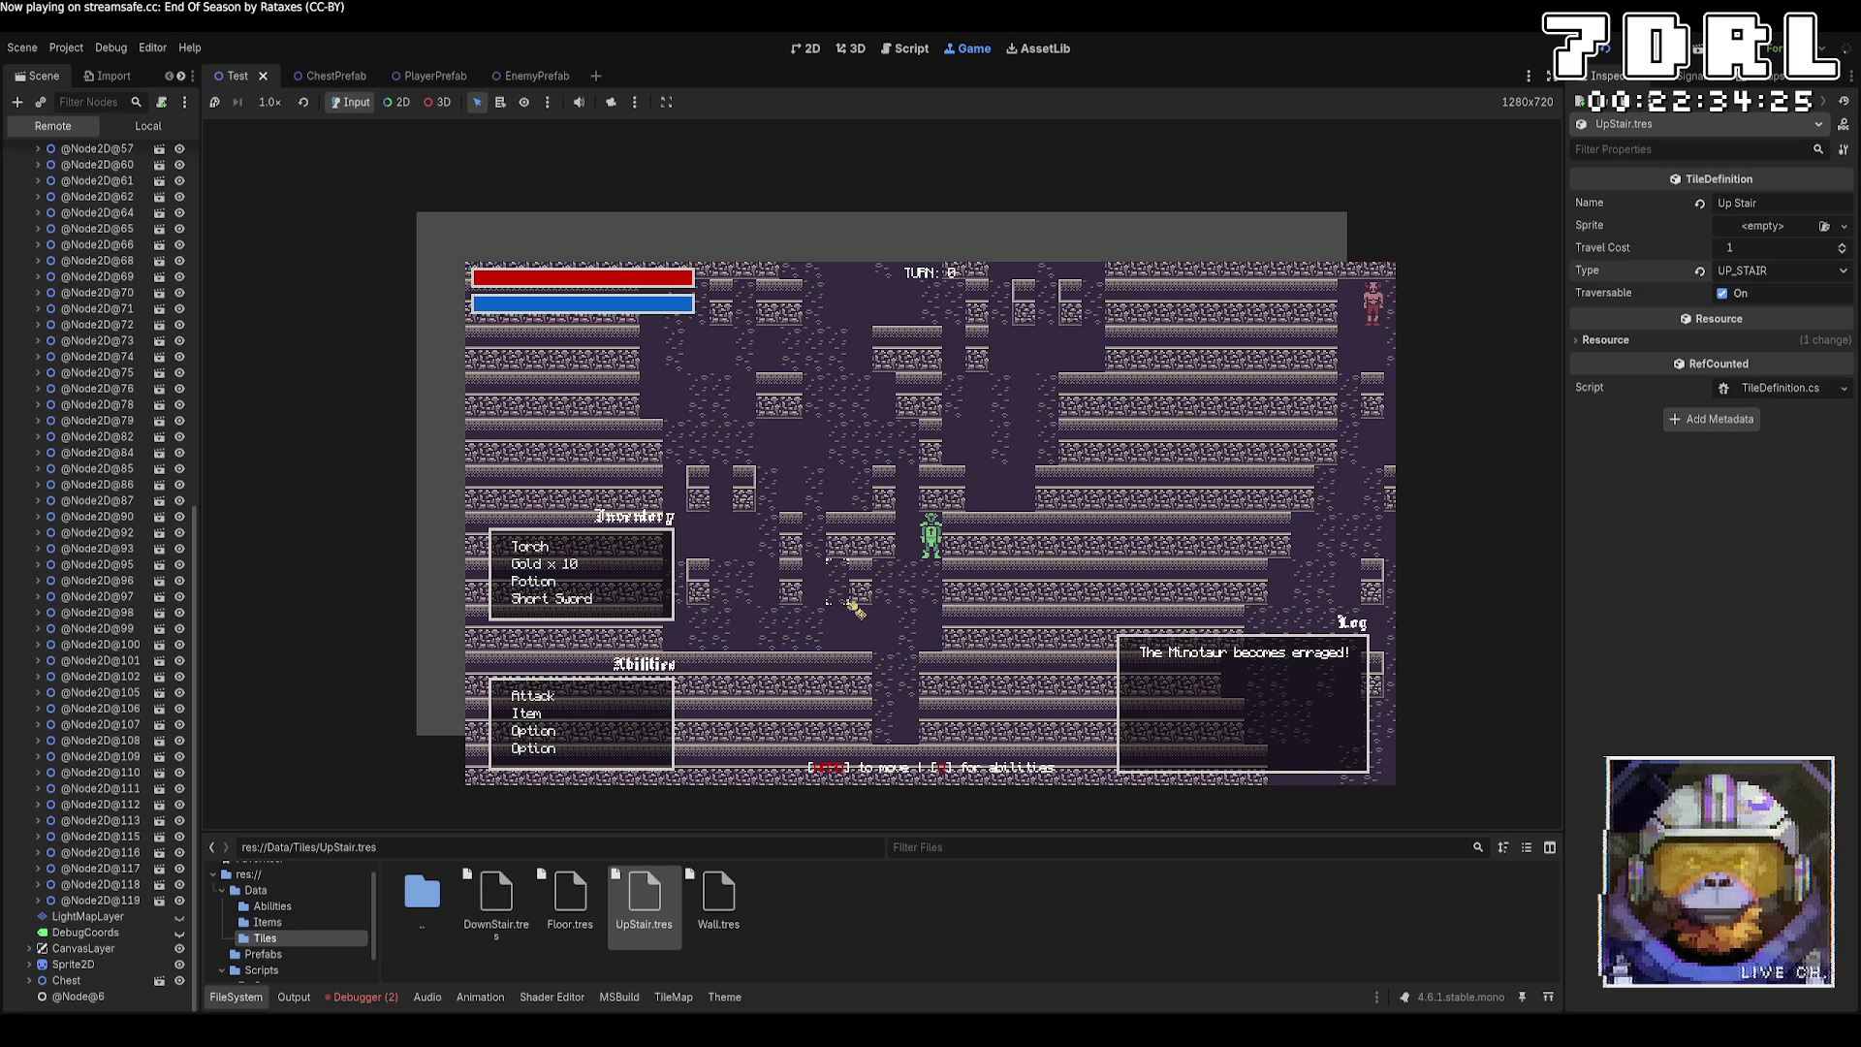
key(Up)
key(Up)
key(Left)
click(354, 996)
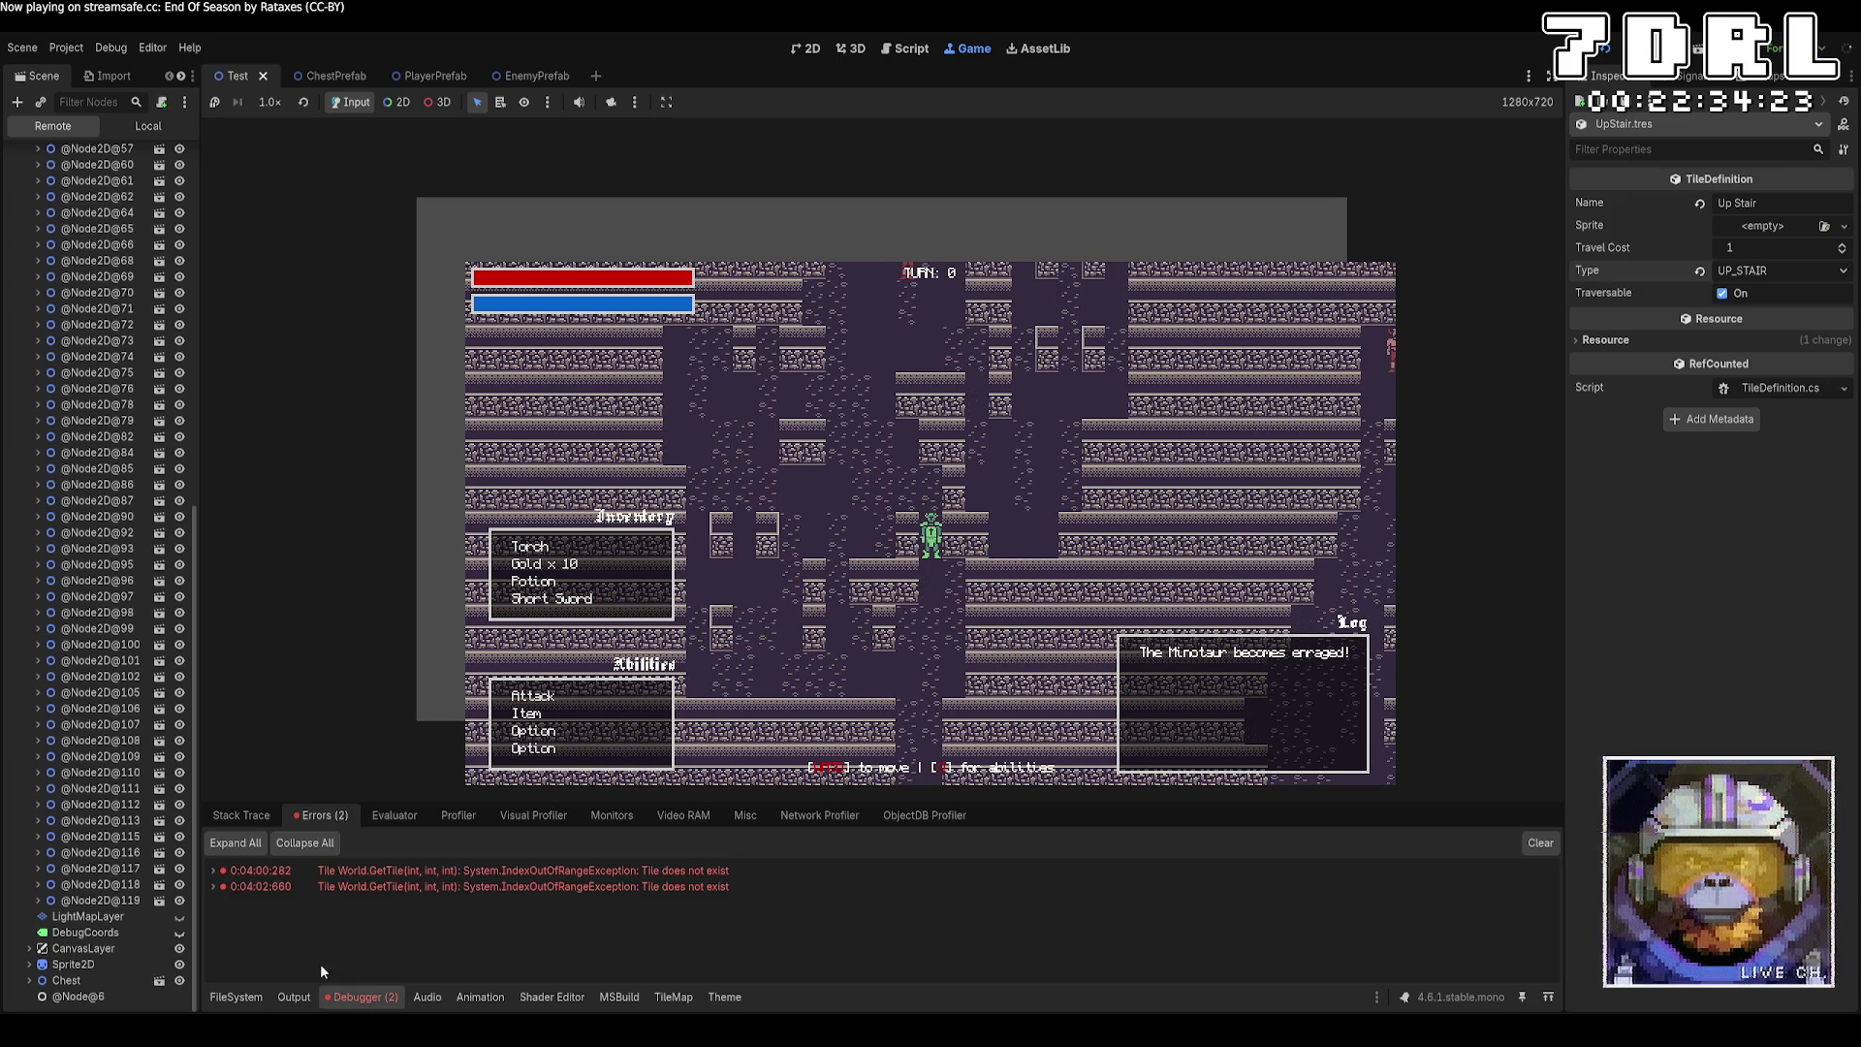
click(215, 872)
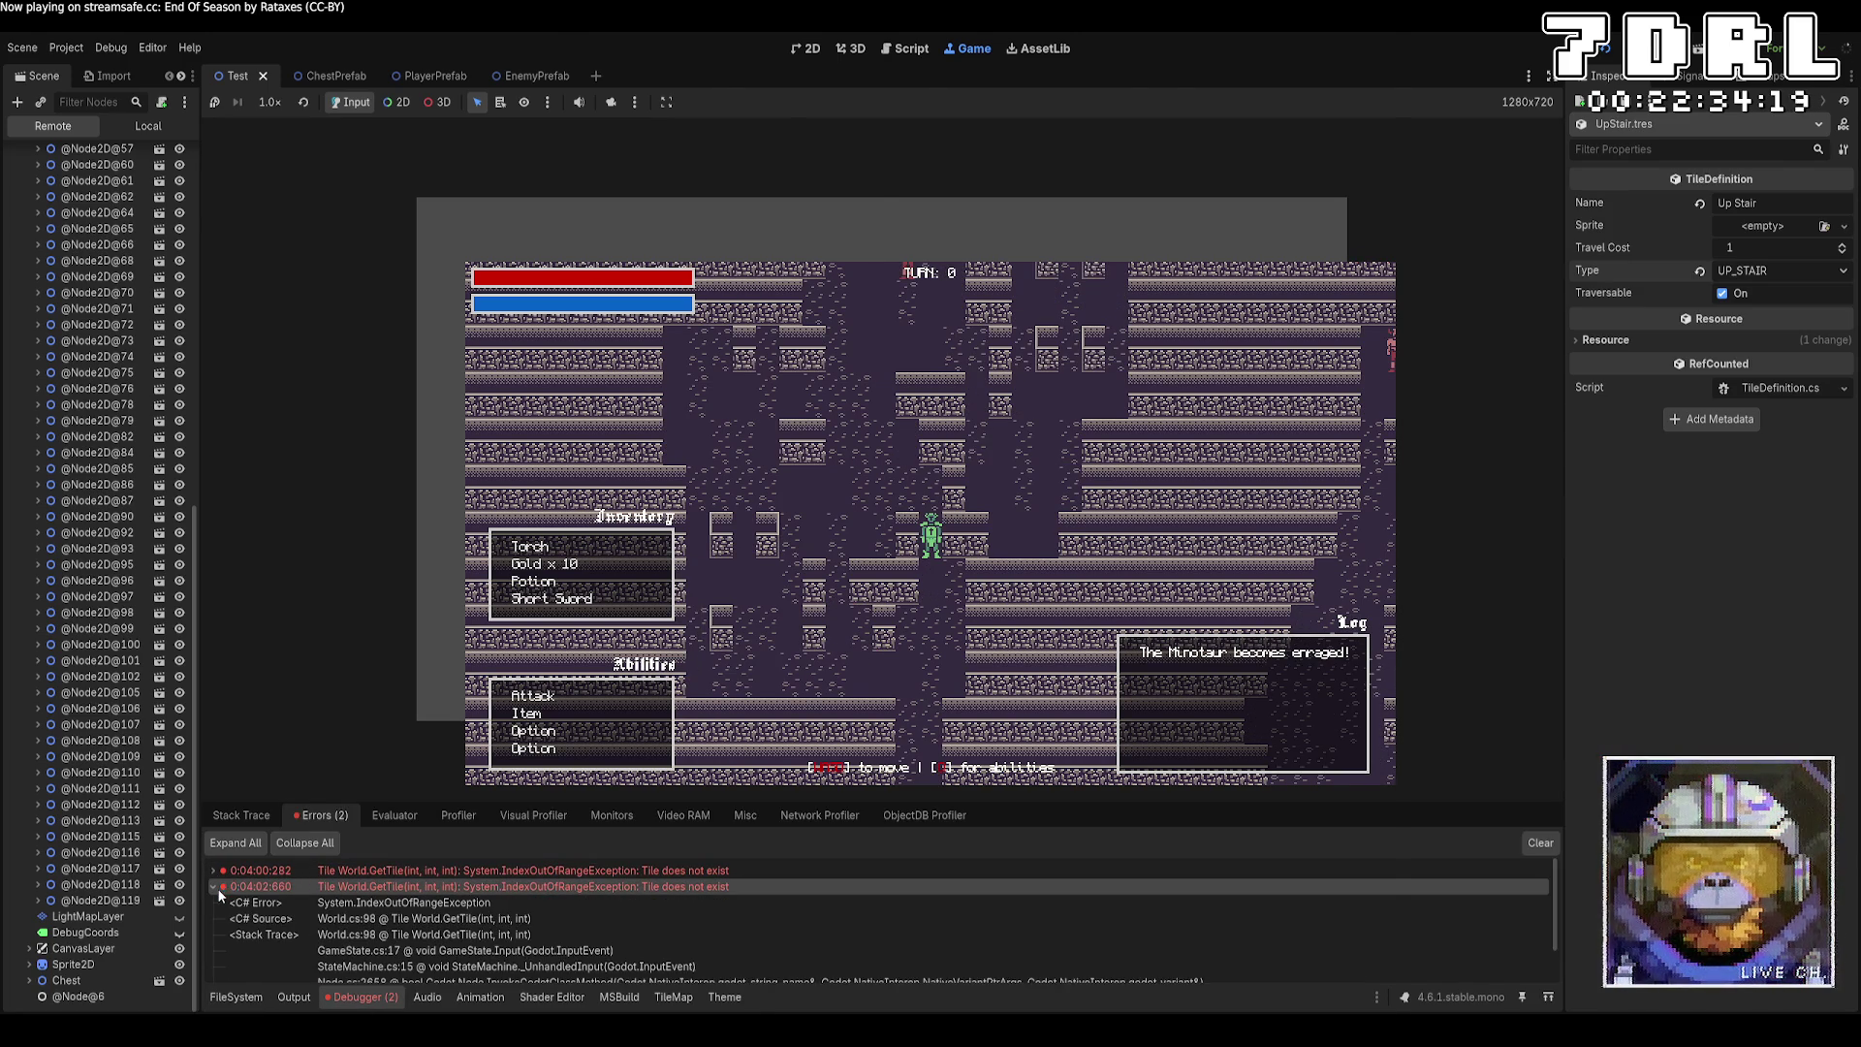
Look at the failing GetTile code, then walk the player through the dungeon in the running game.
double_click(217, 888)
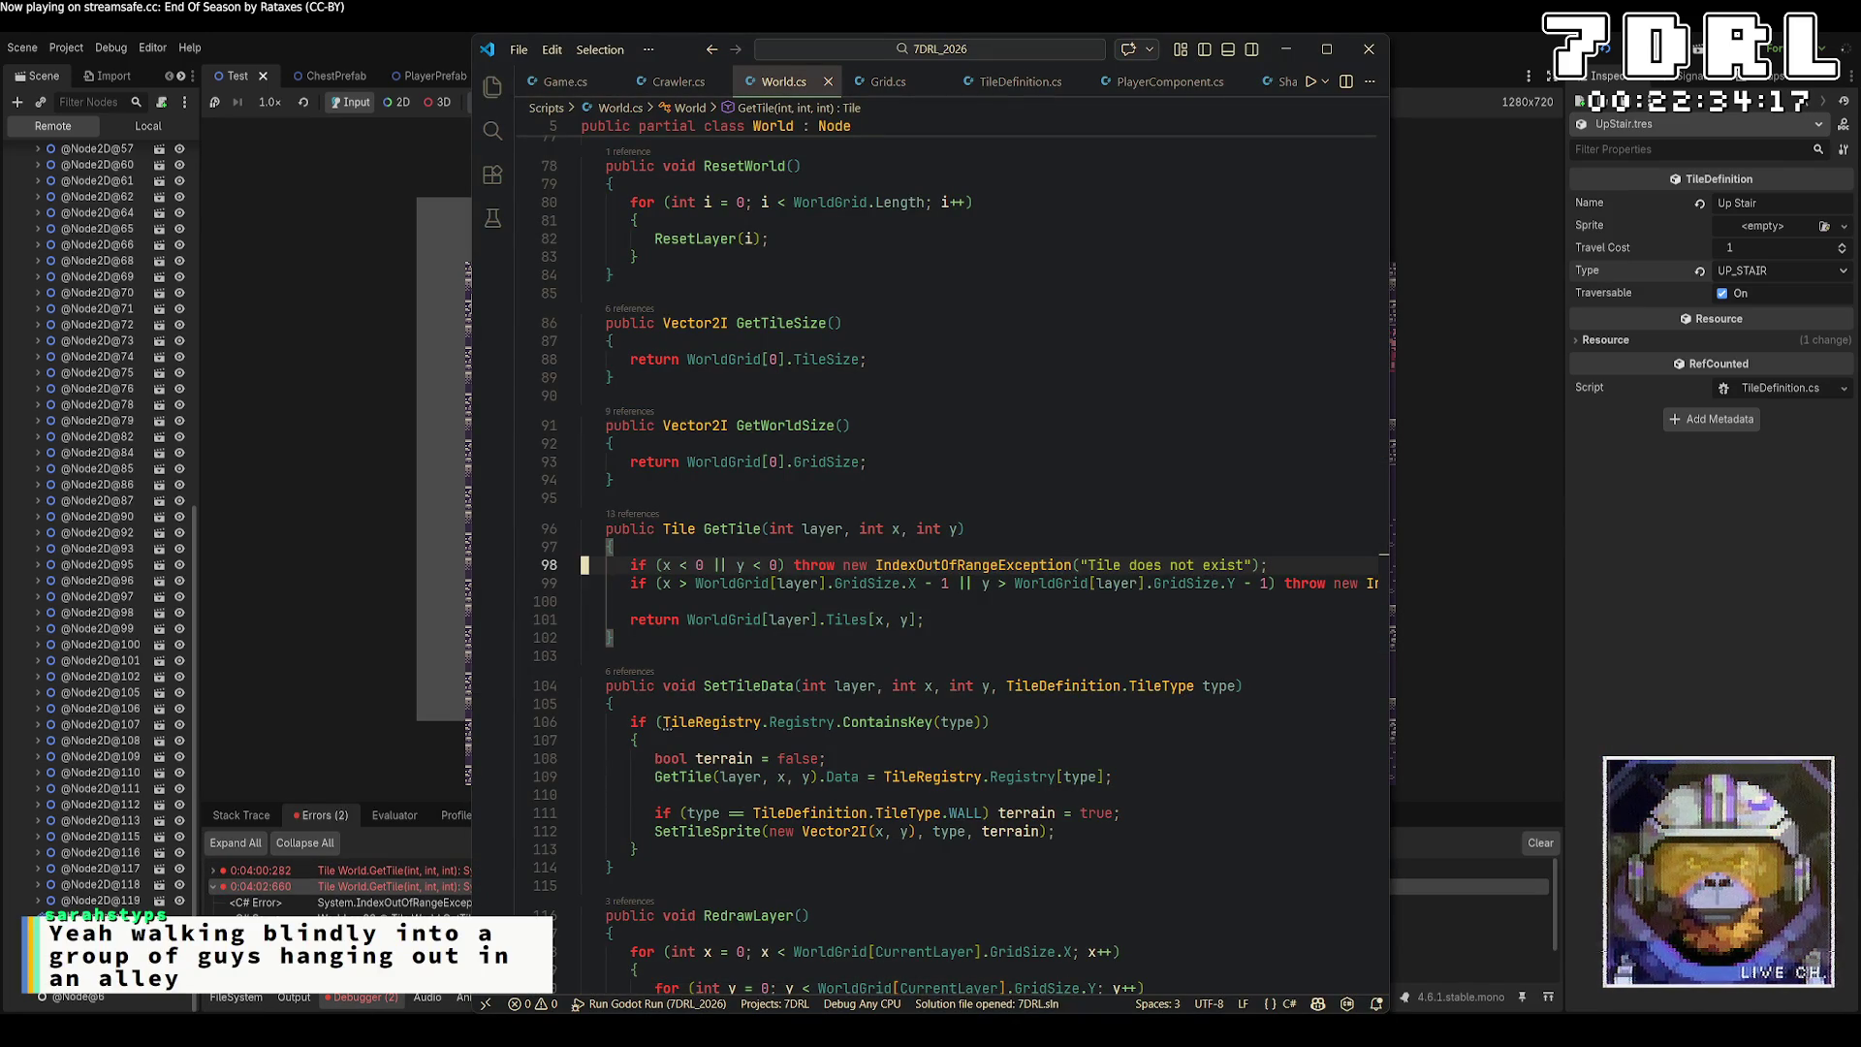
click(346, 603)
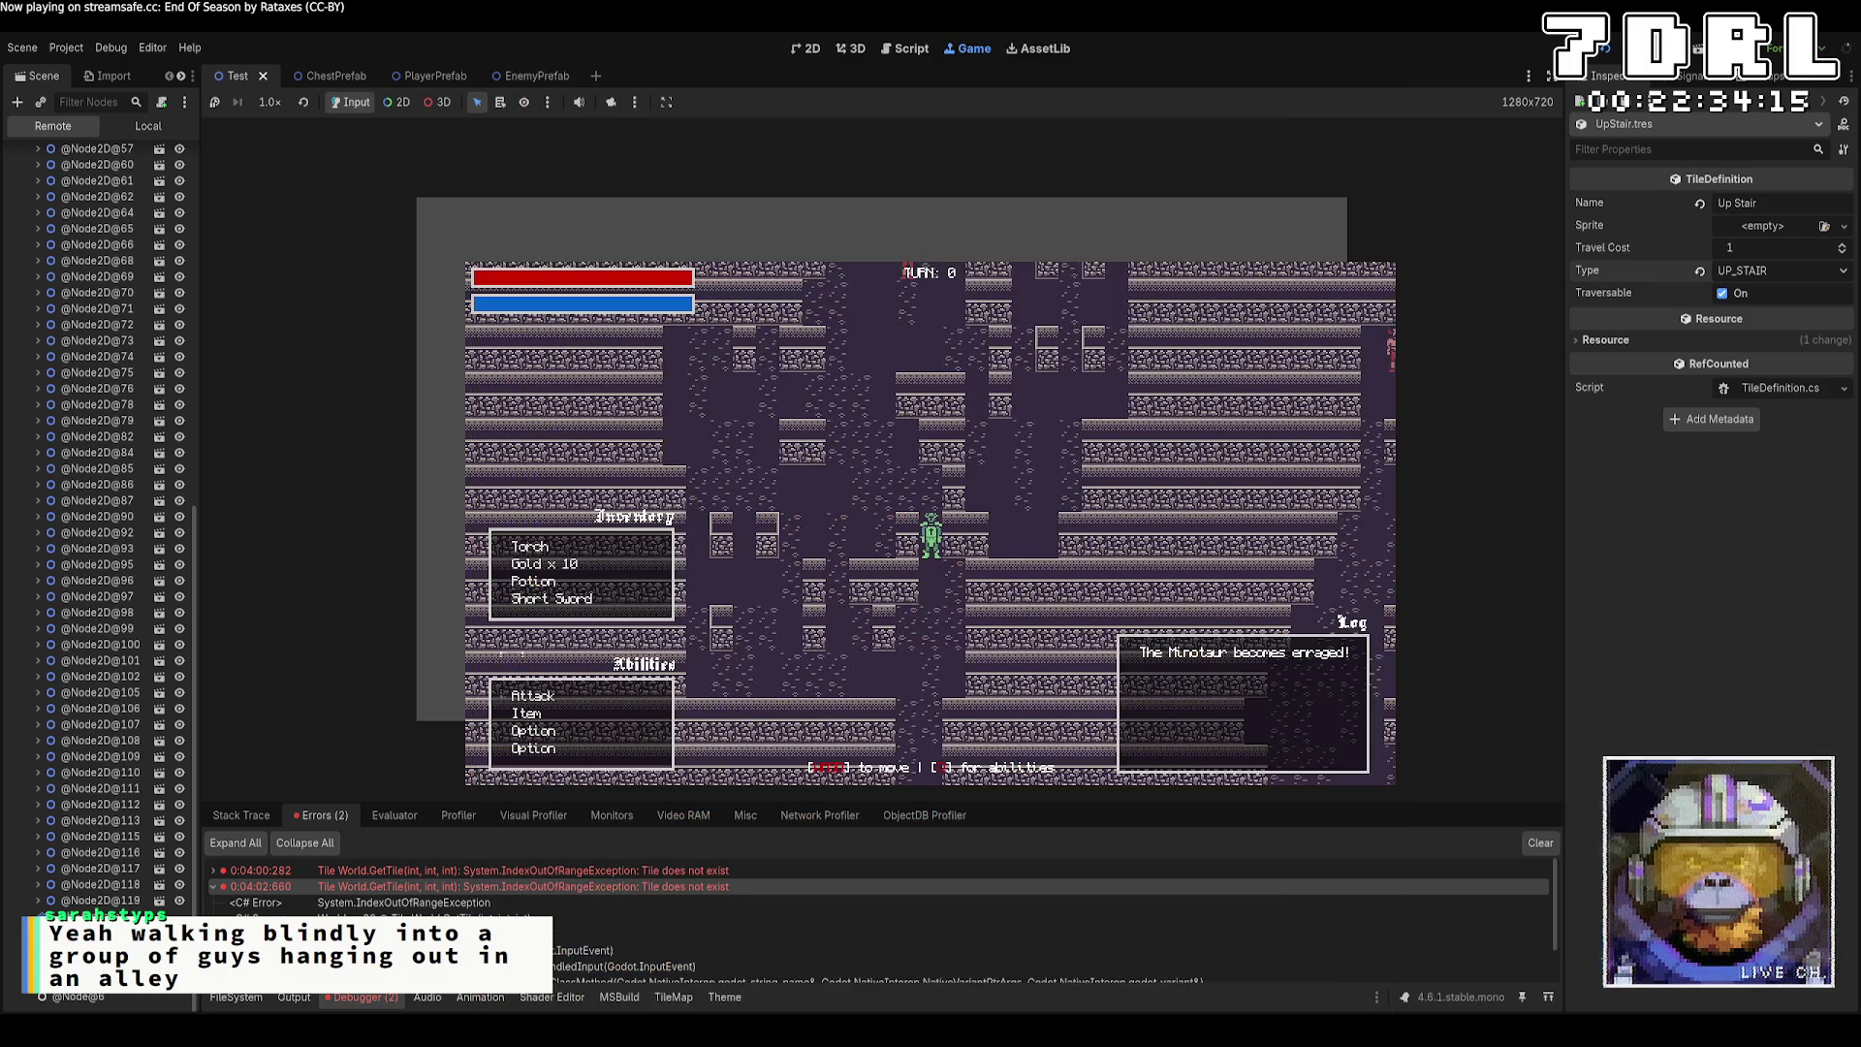
key(Up)
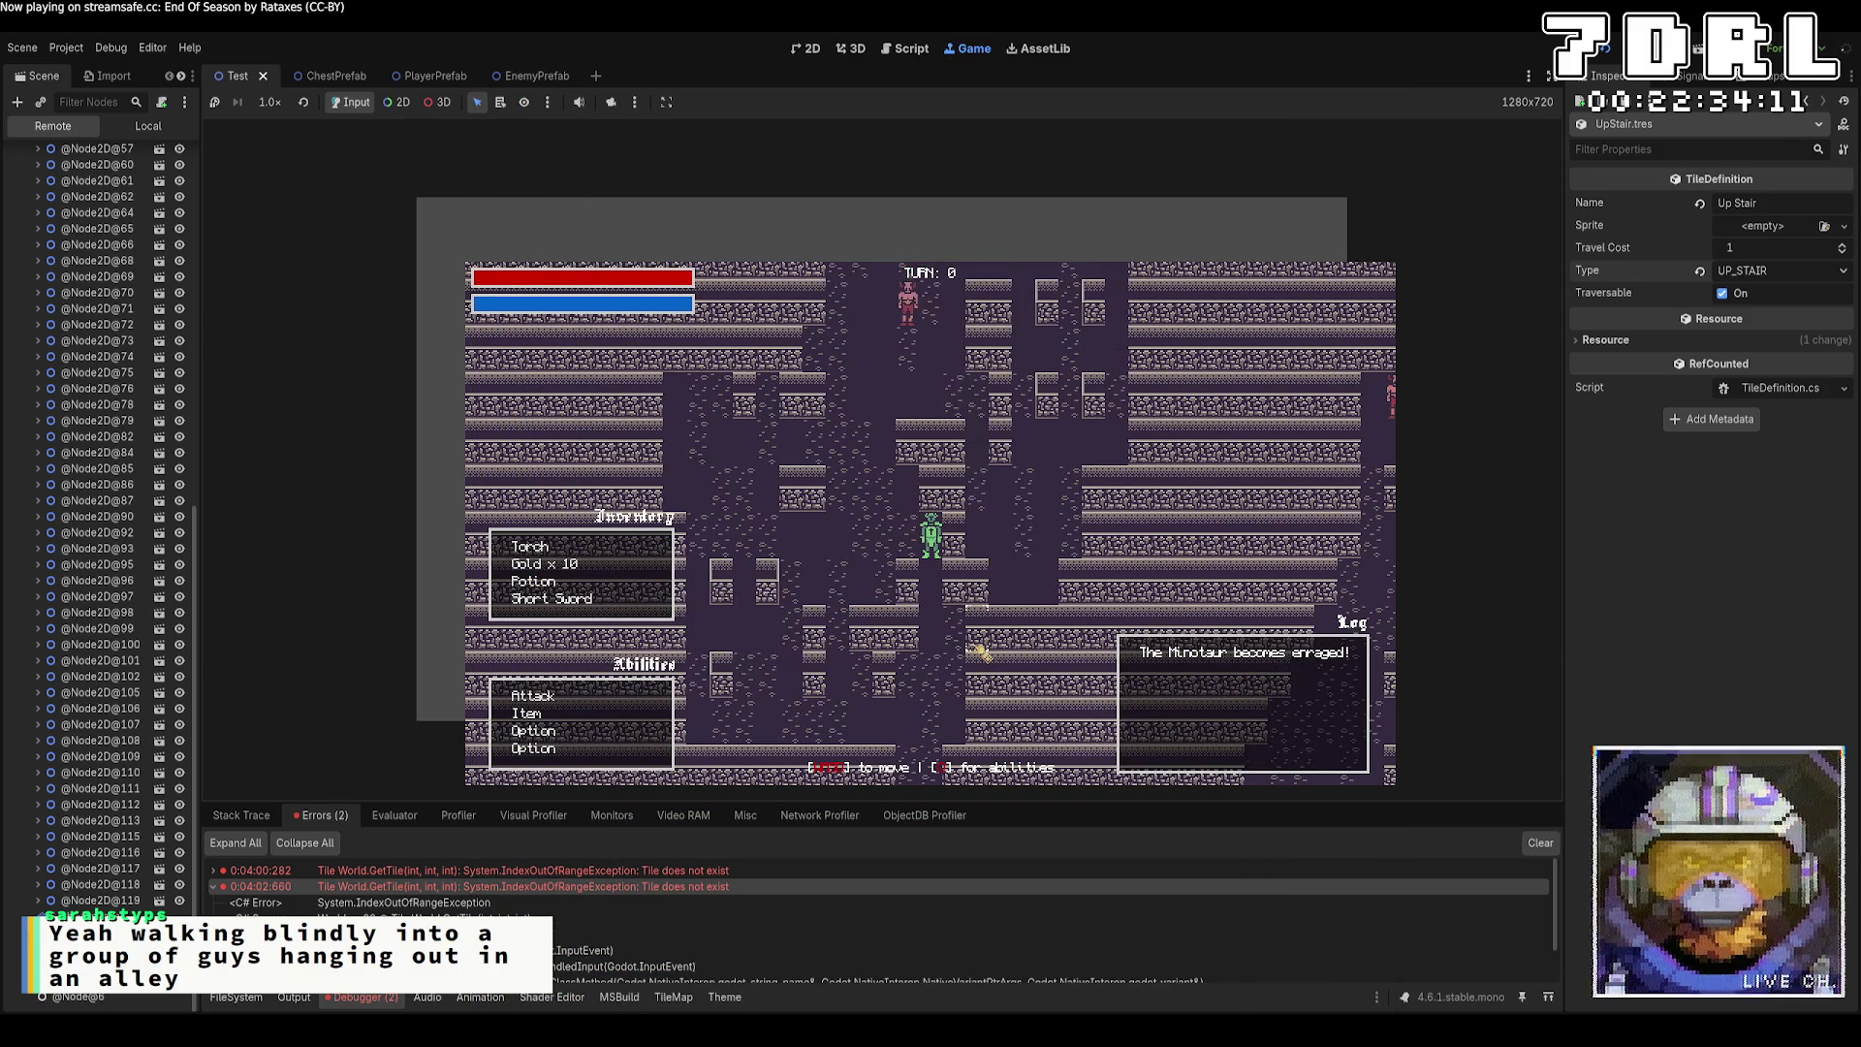
key(Down)
key(Up)
key(Up)
key(Up)
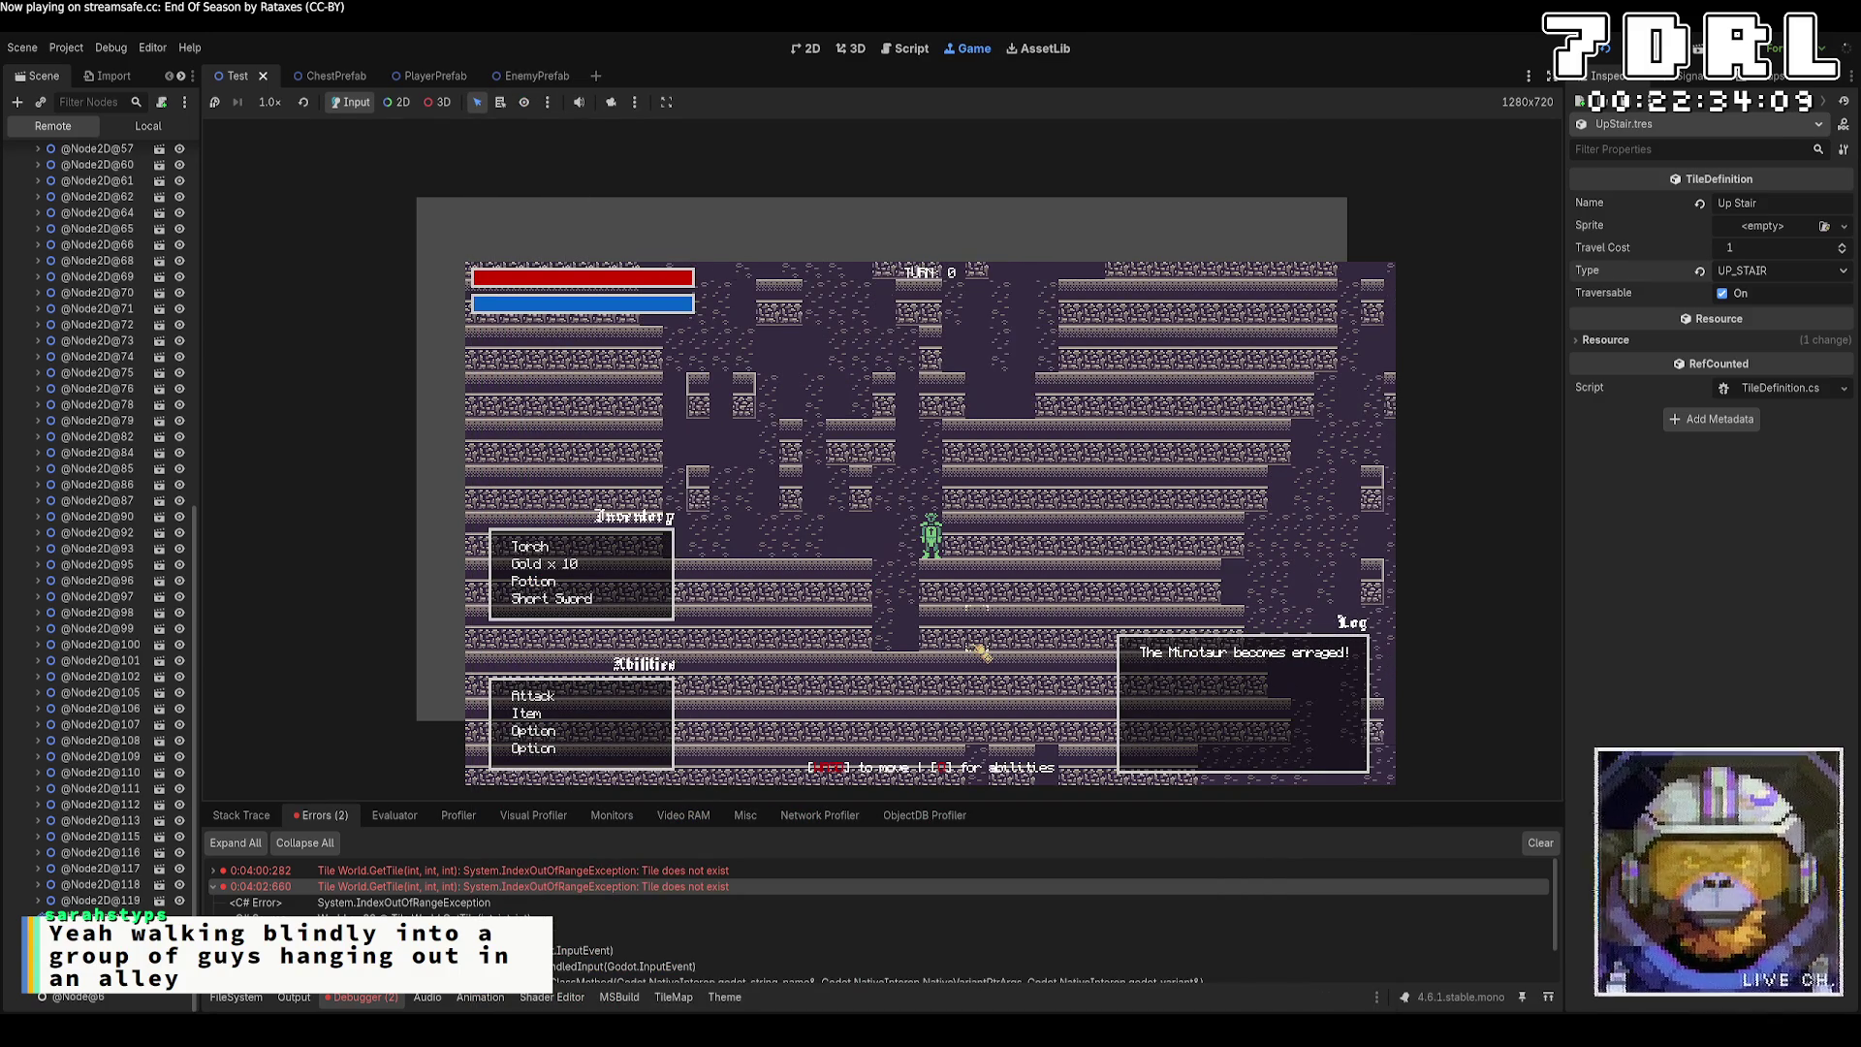
key(Up)
key(Up)
key(Right)
key(Right)
key(Right)
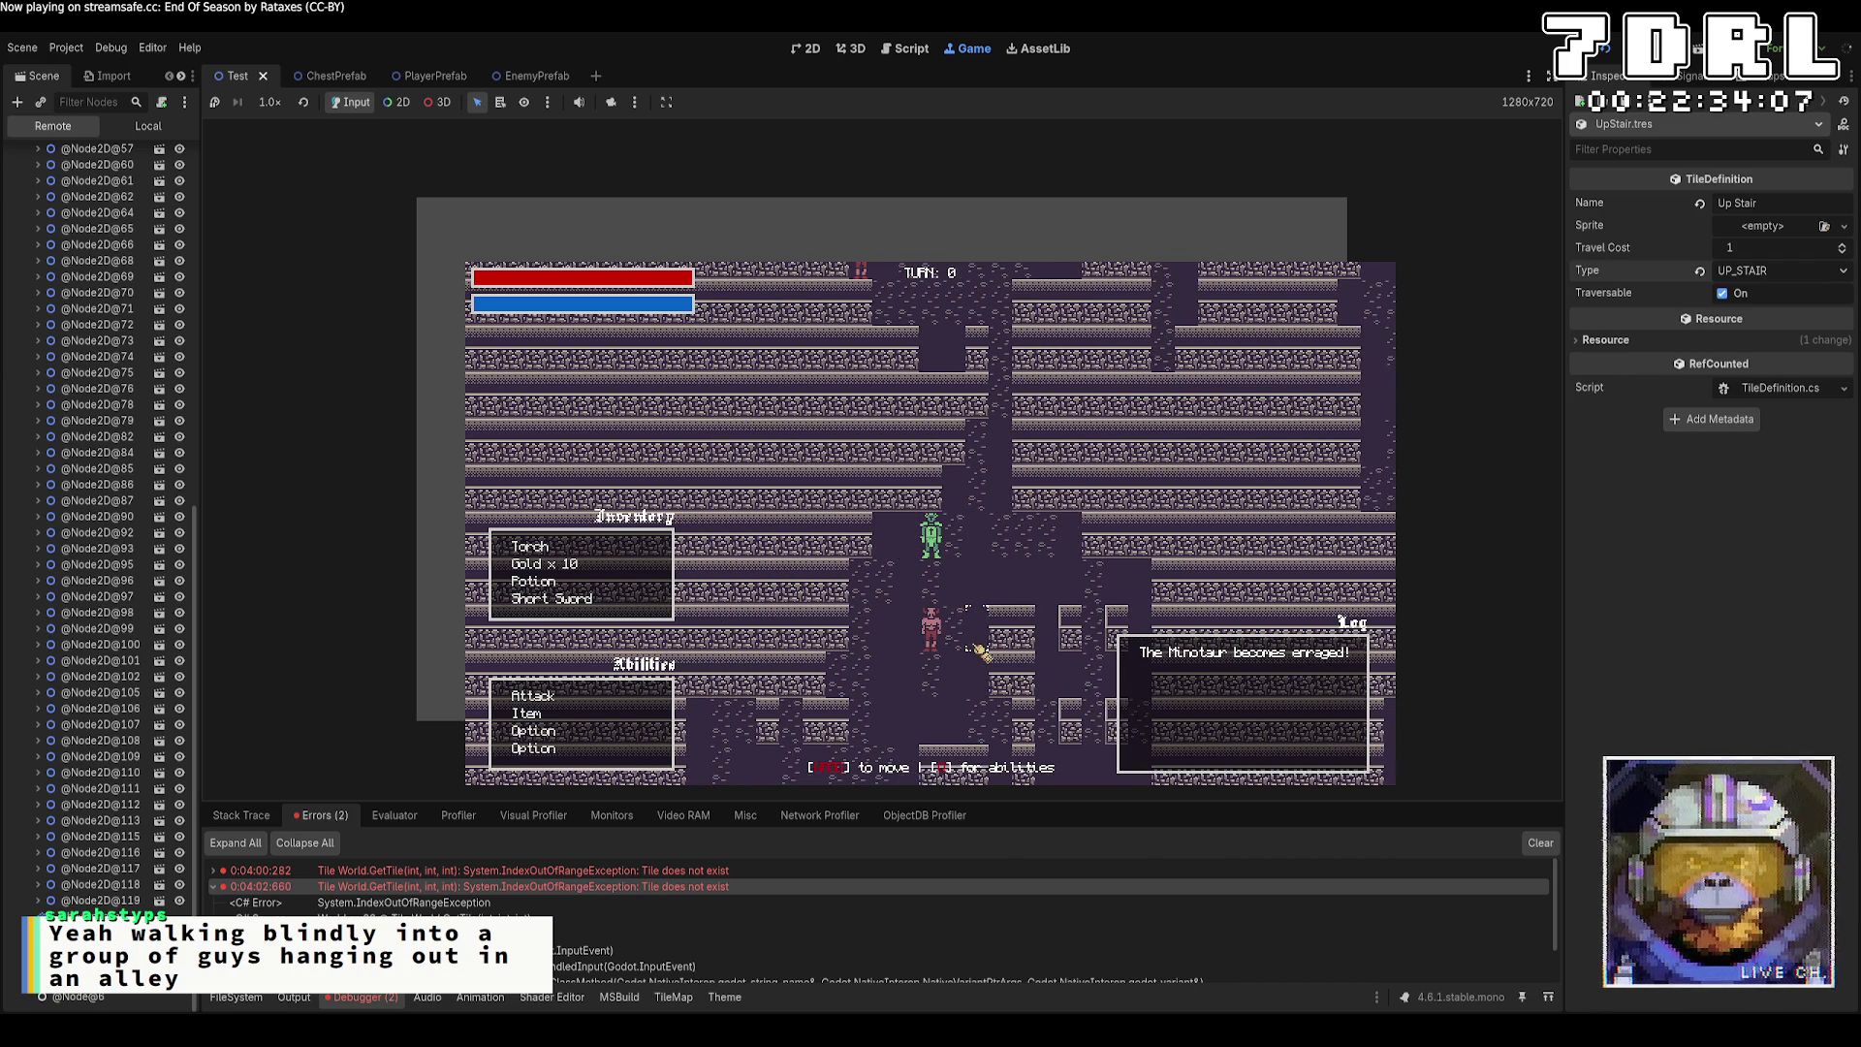
key(Down)
key(Down)
key(Down)
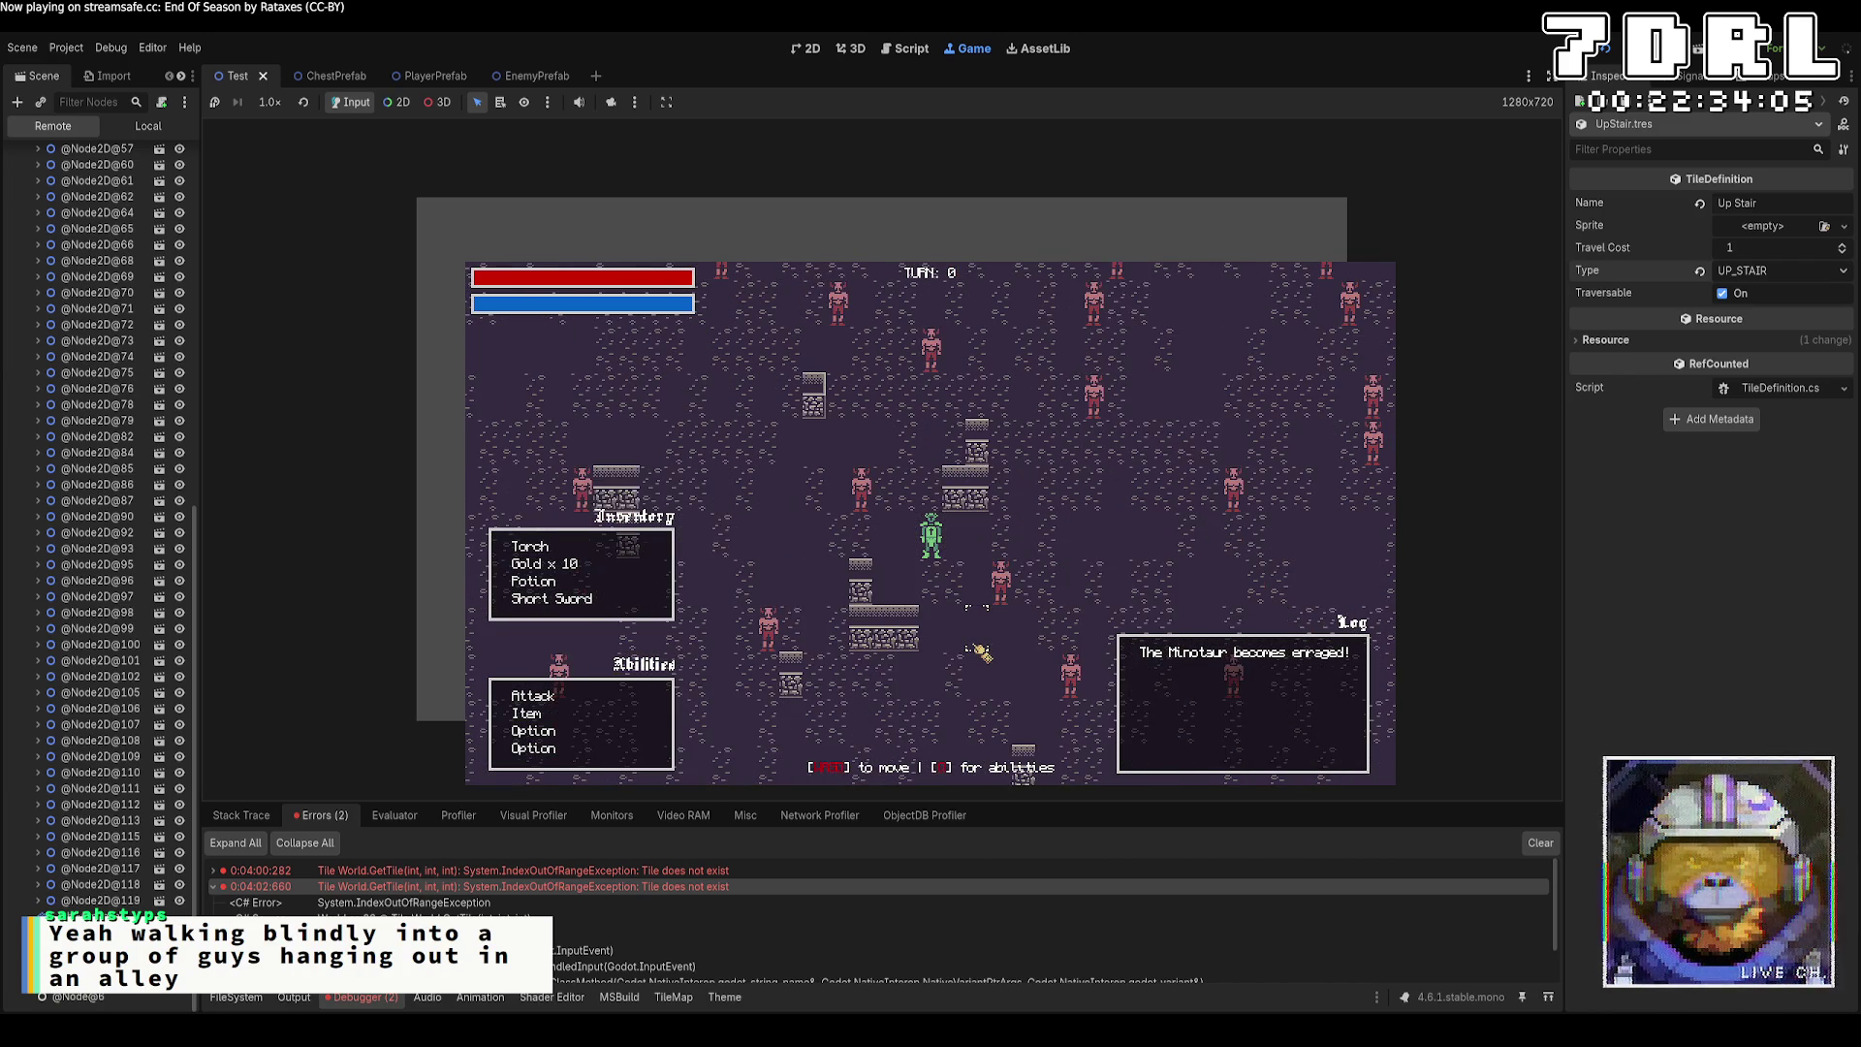
key(Down)
key(Down)
key(Down)
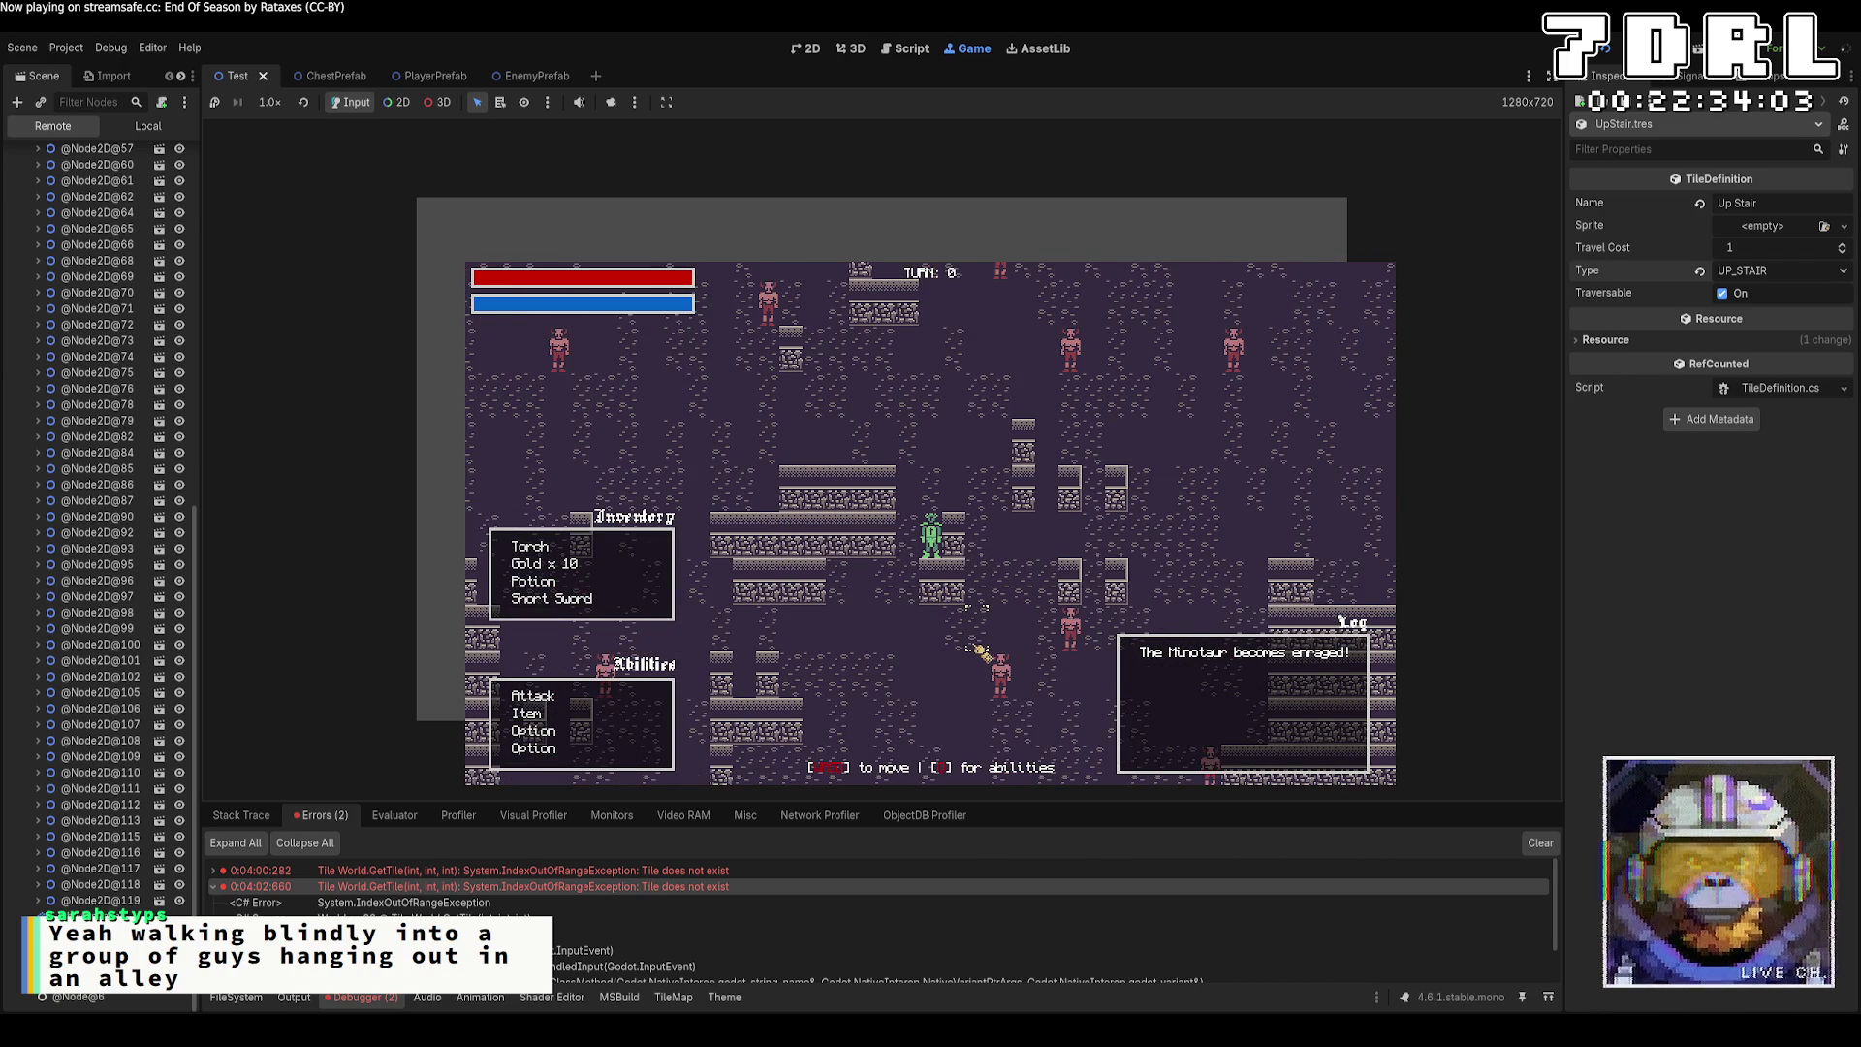
key(Down)
key(Down)
key(Down)
key(Right)
key(Right)
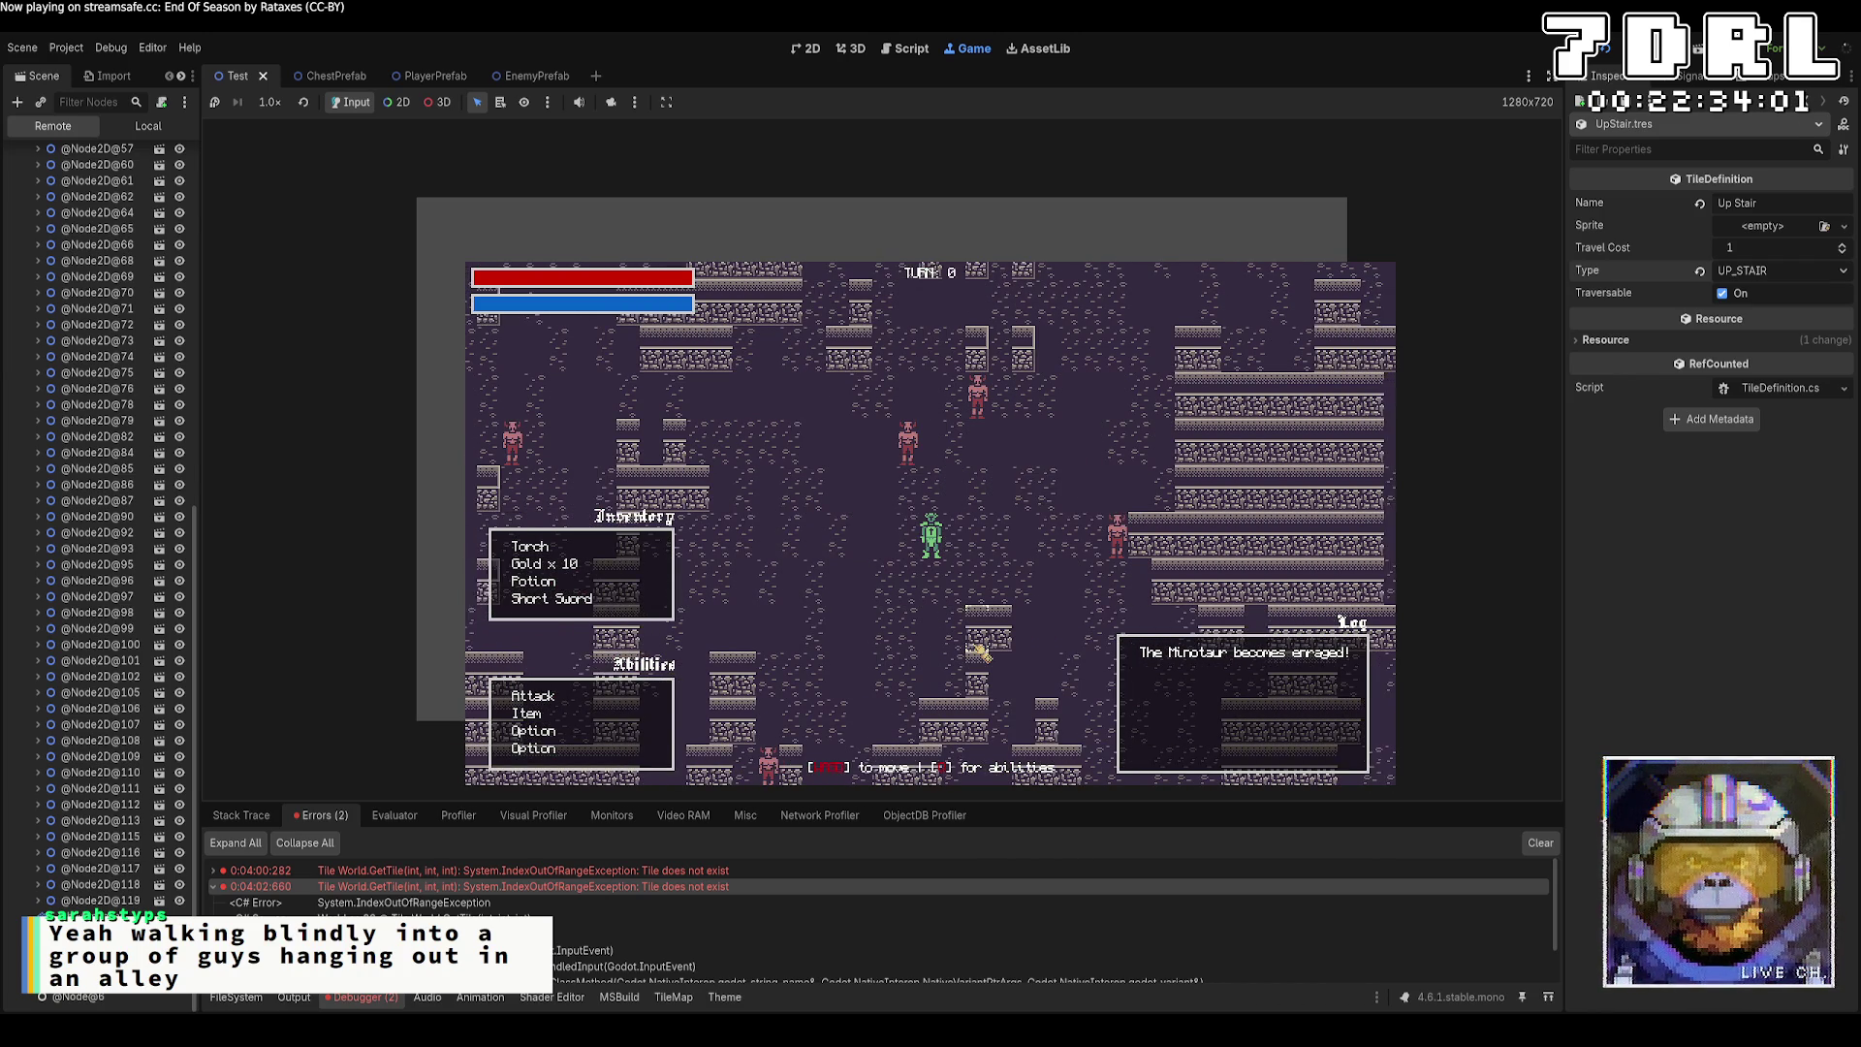
key(Right)
key(Right)
key(Right)
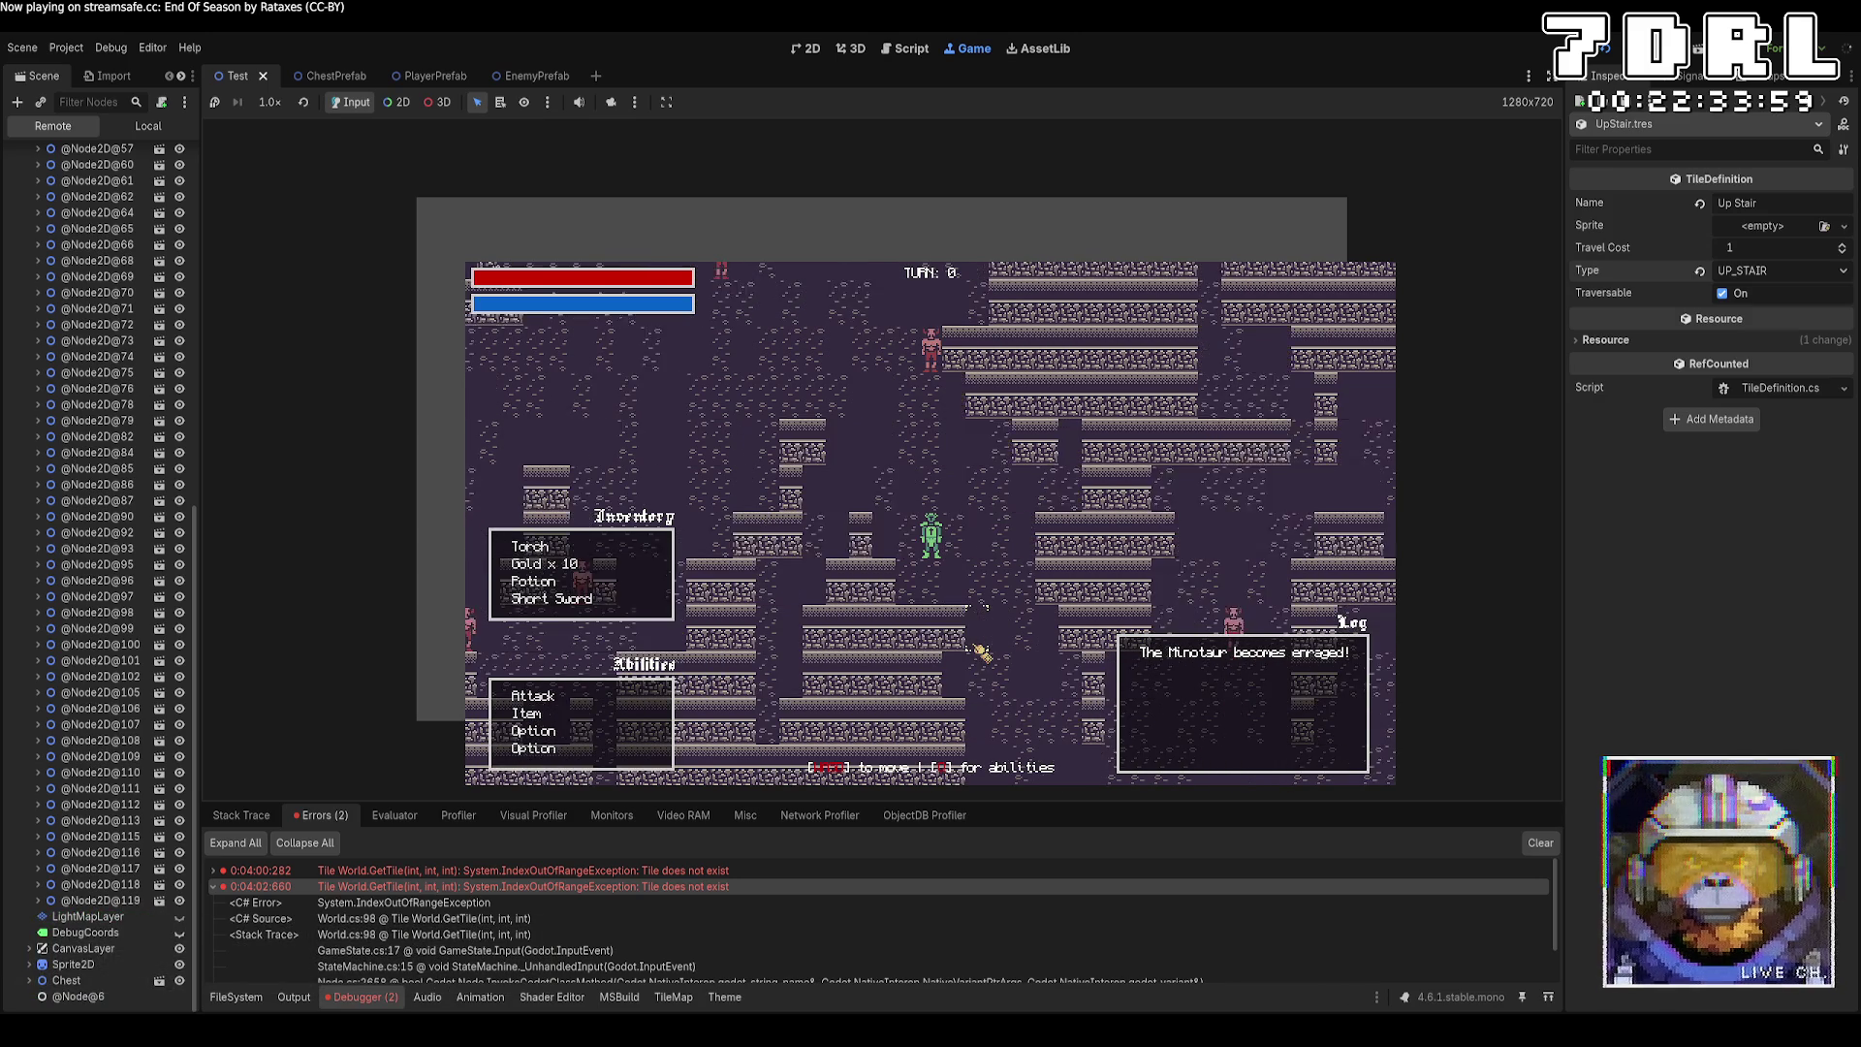
Walk the player up beside the stair tile, then stop the running game.
key(Right)
key(Right)
key(Right)
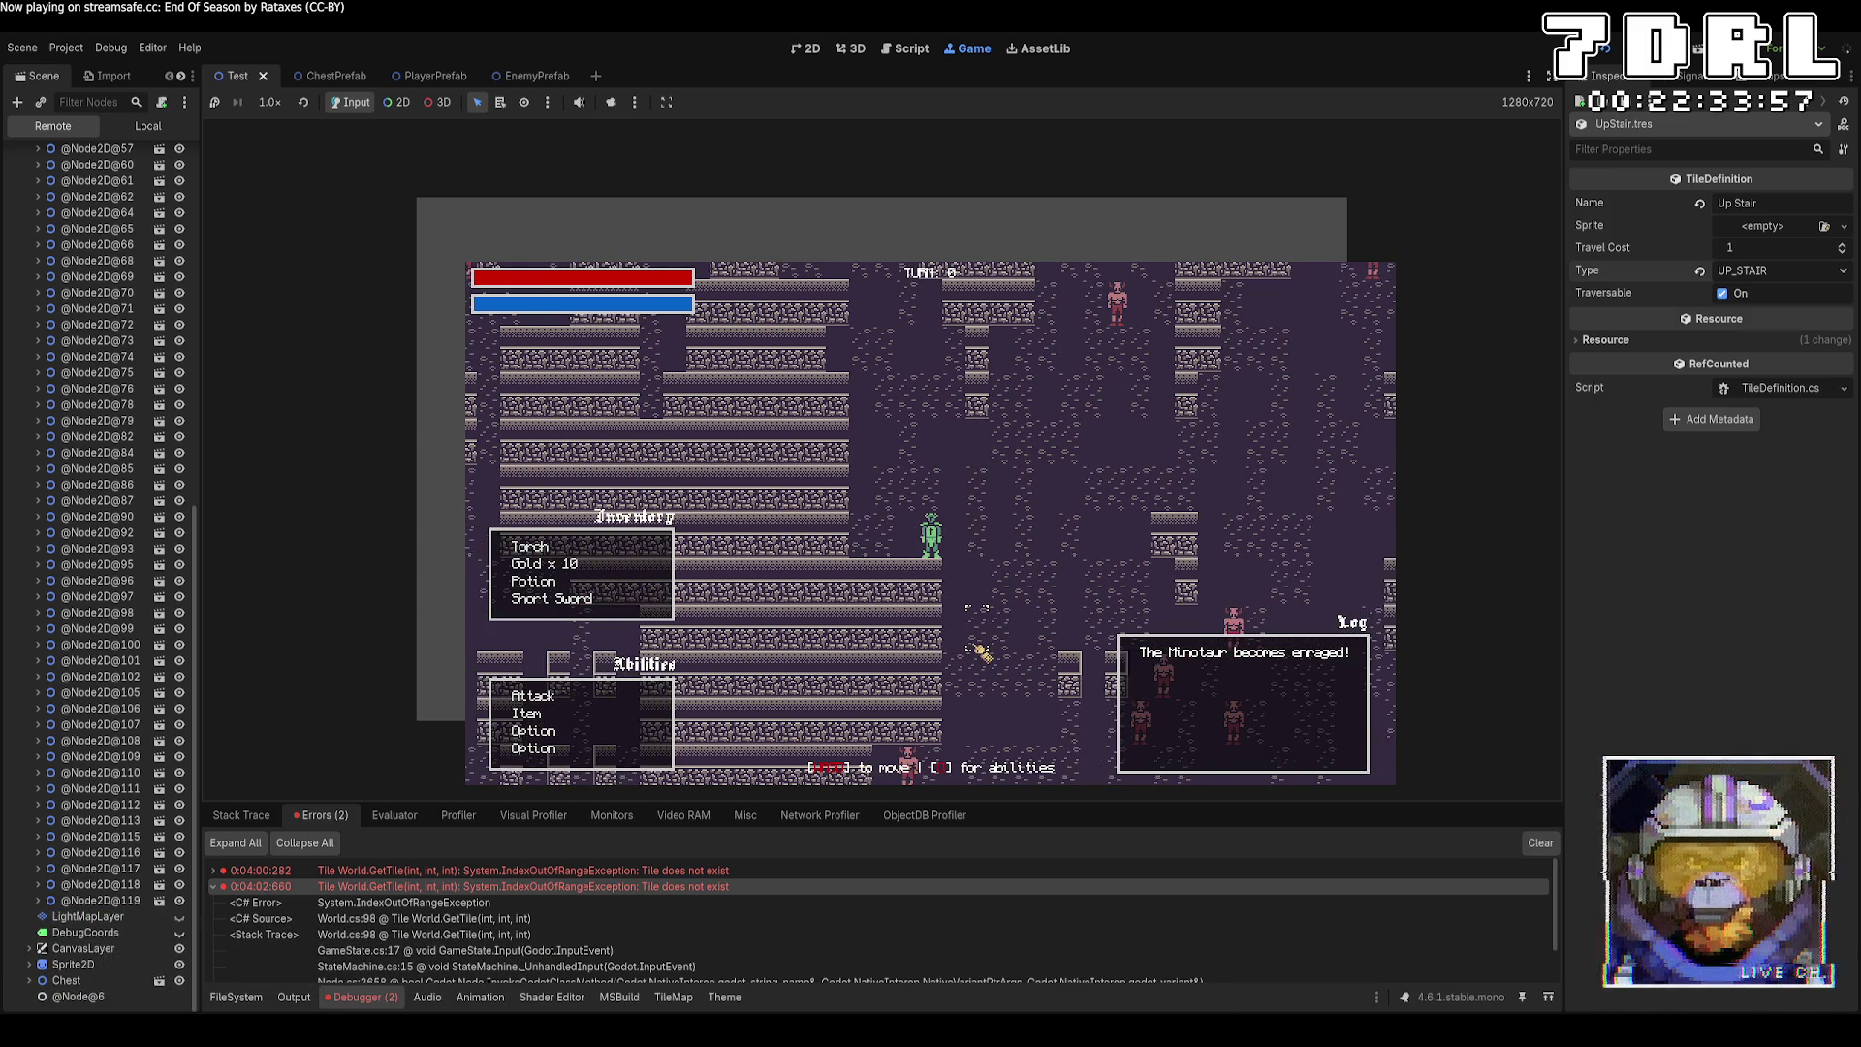
key(Left)
key(Left)
key(Left)
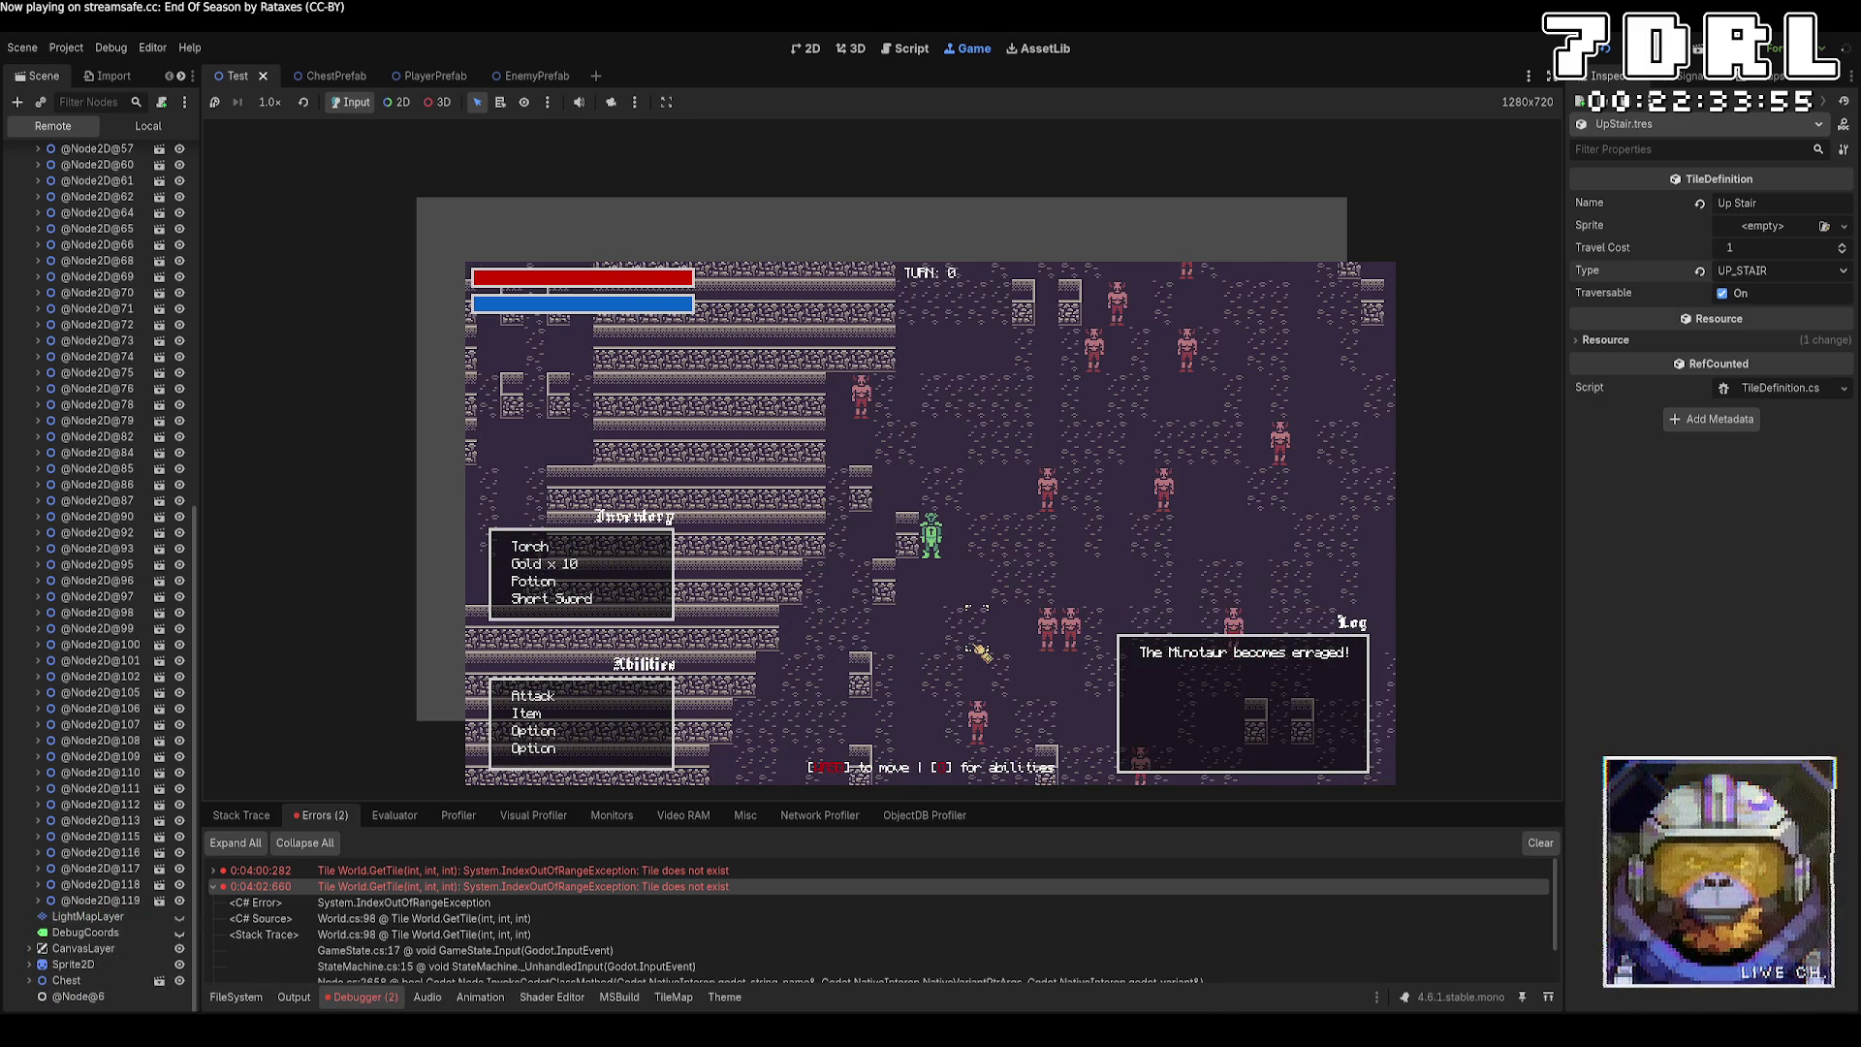
key(Up)
key(Up)
key(Up)
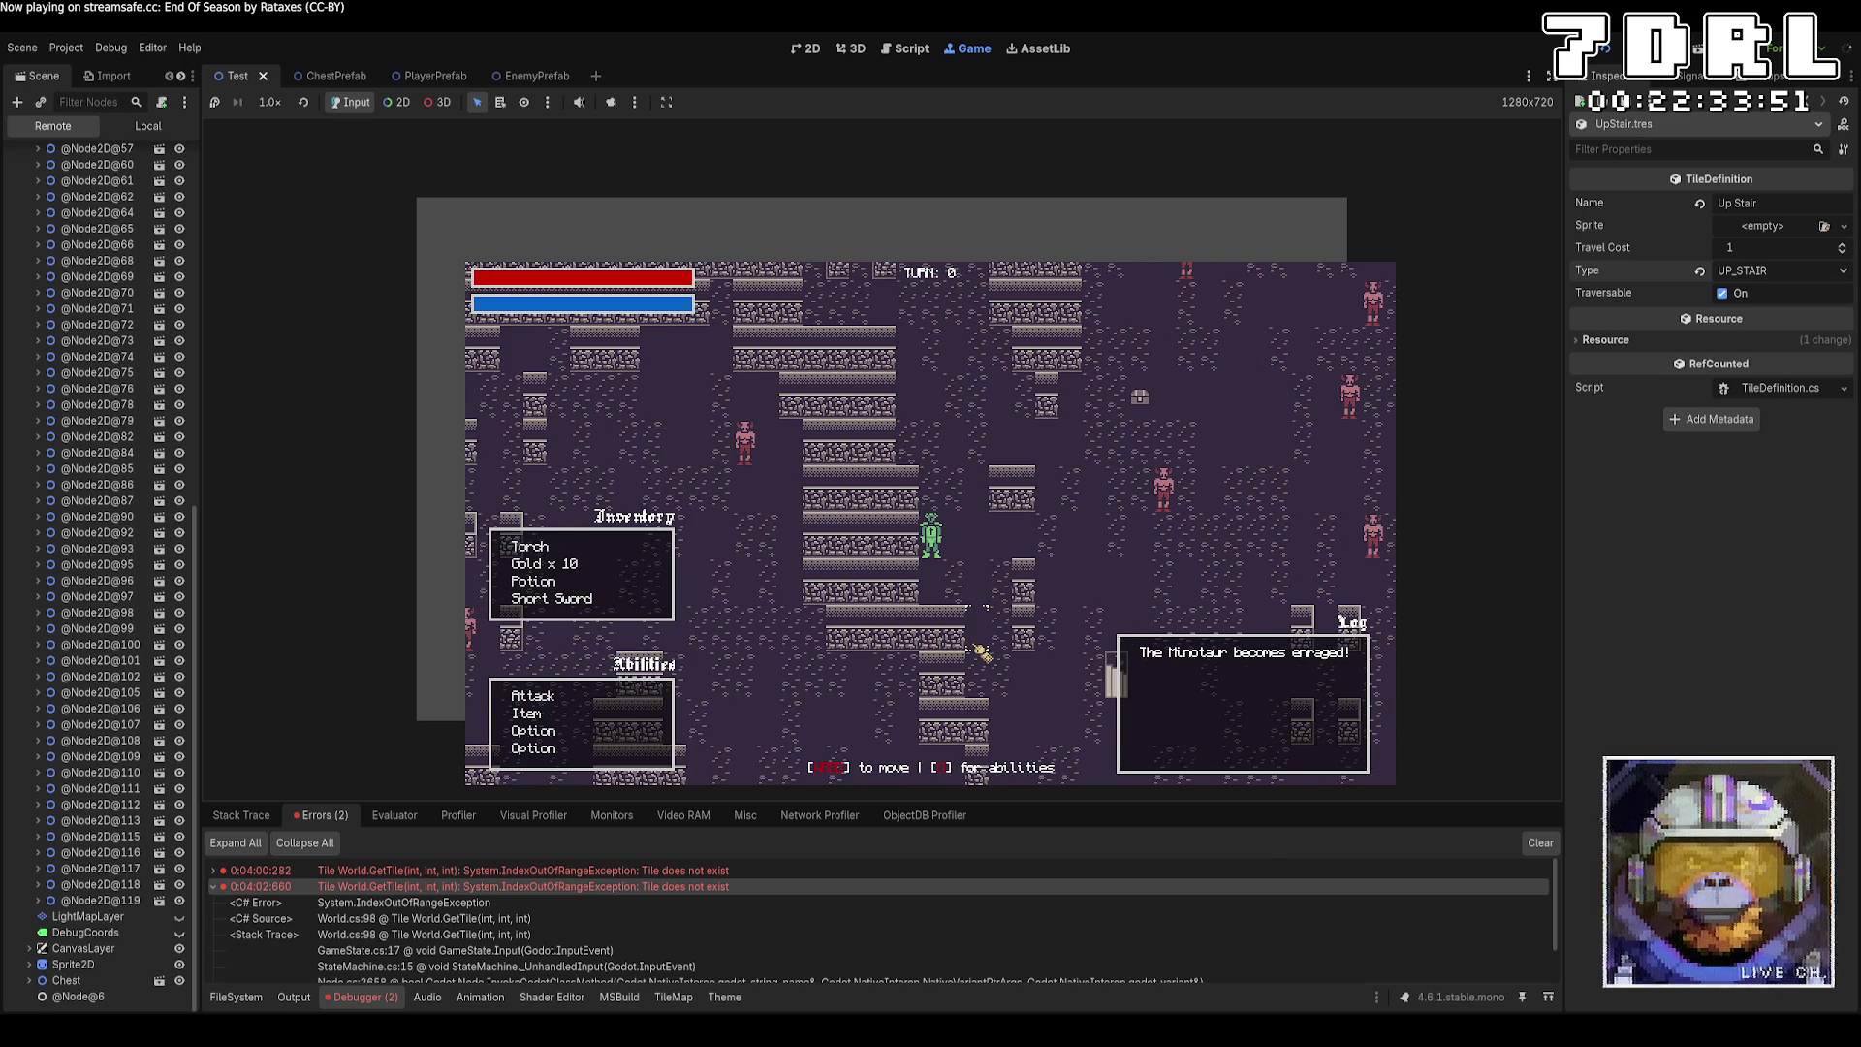
key(Up)
key(Up)
key(Up)
key(Left)
key(Left)
key(Left)
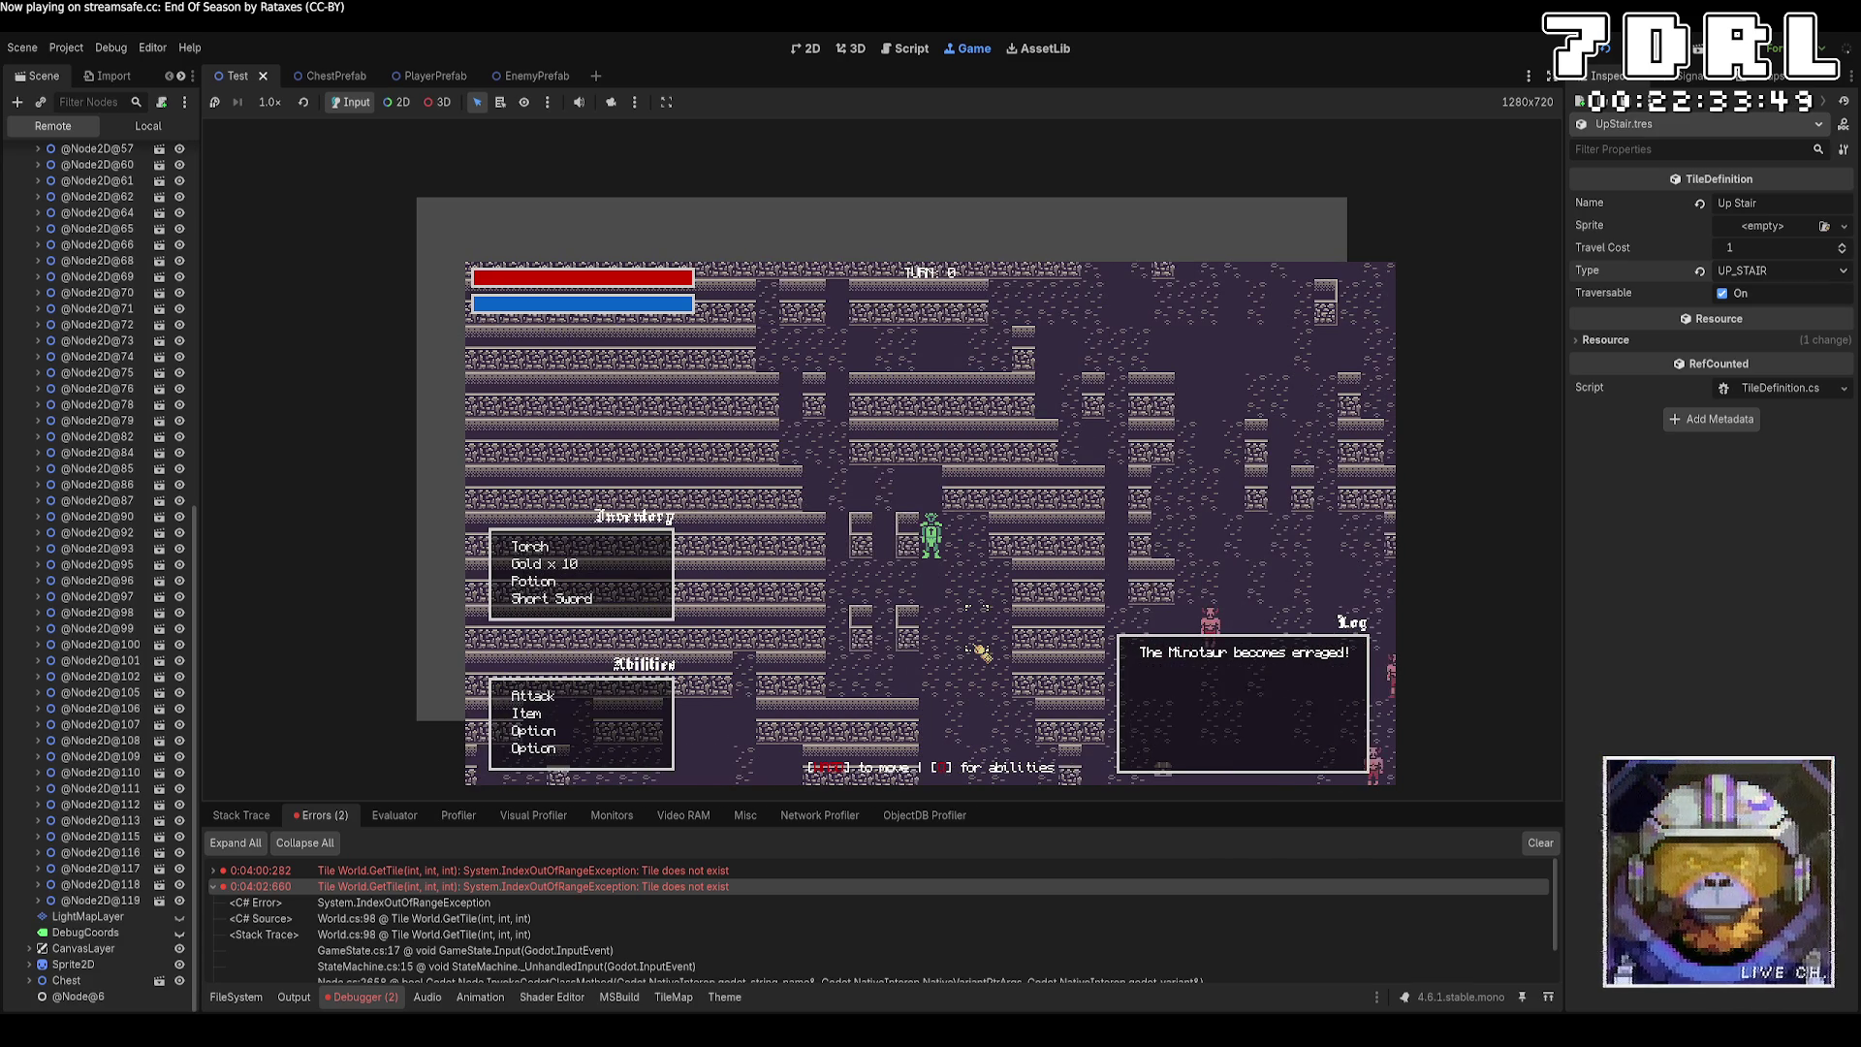
key(Down)
key(Down)
key(Down)
key(Down)
key(Down)
key(Down)
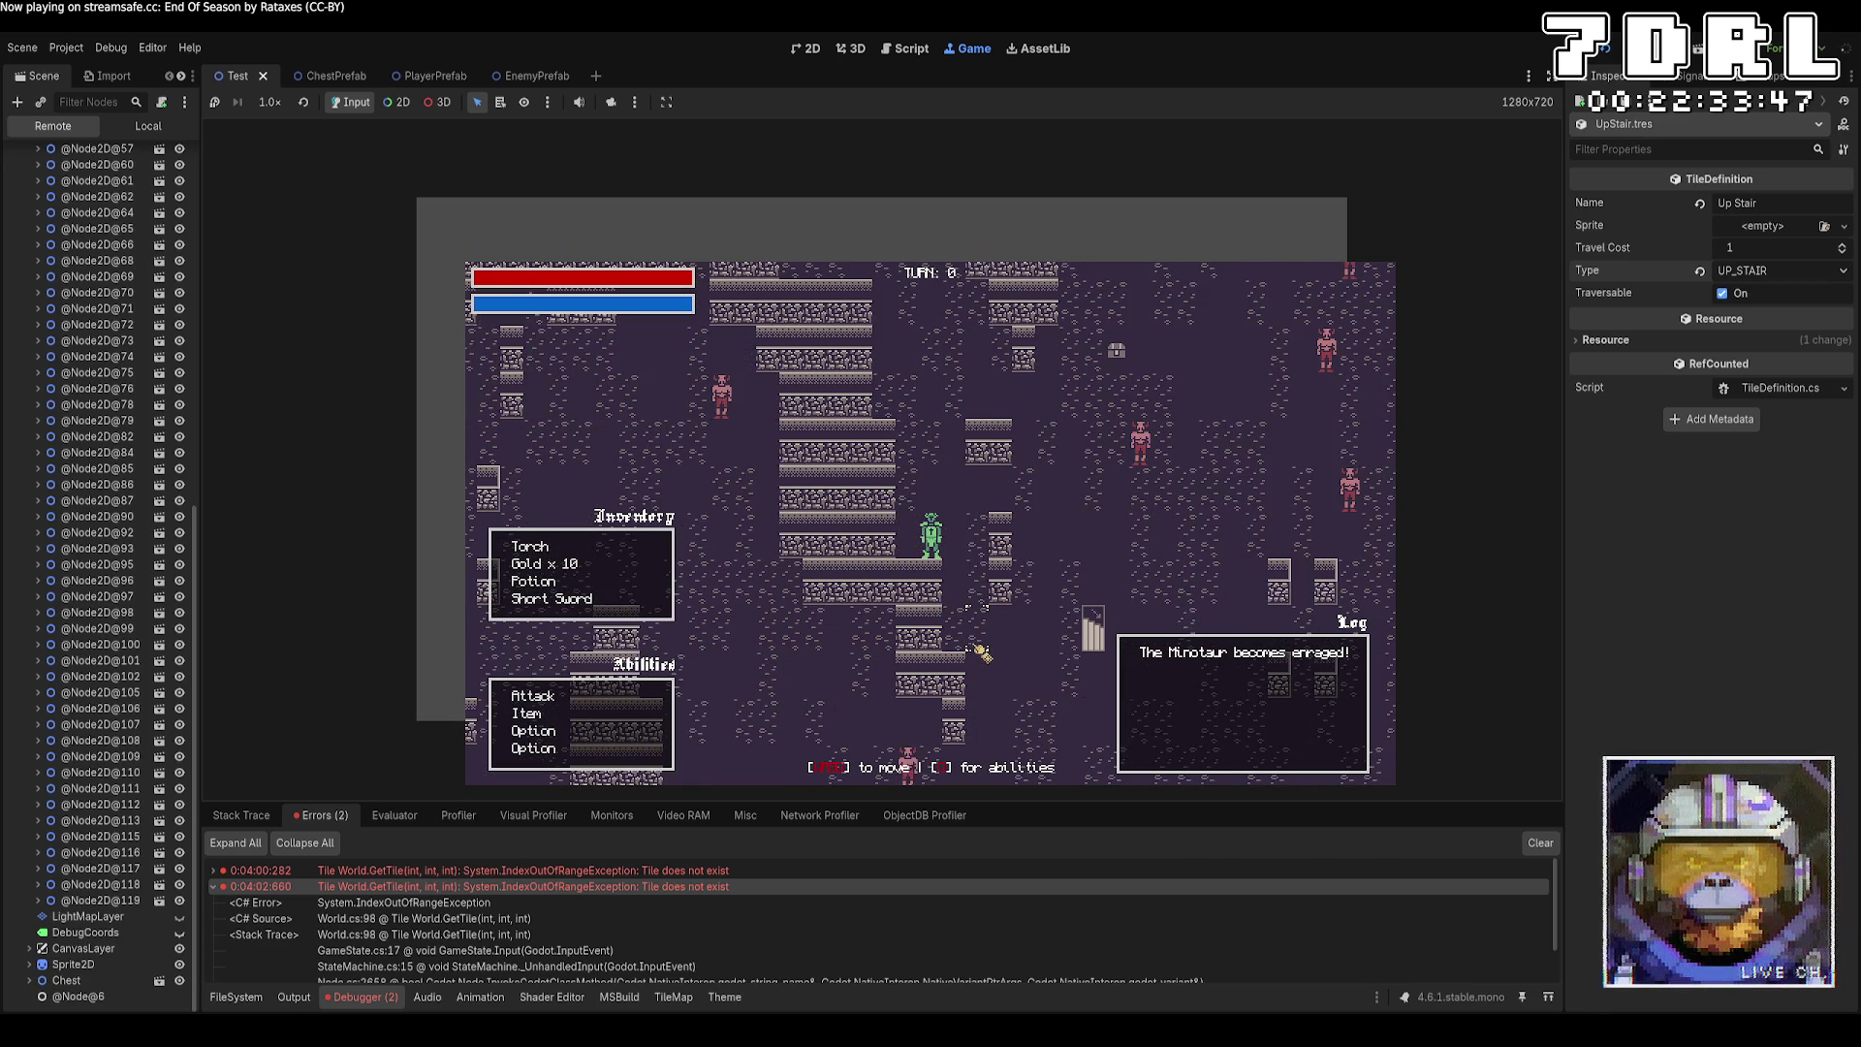
key(Right)
key(Right)
key(Right)
key(Left)
key(Left)
key(Left)
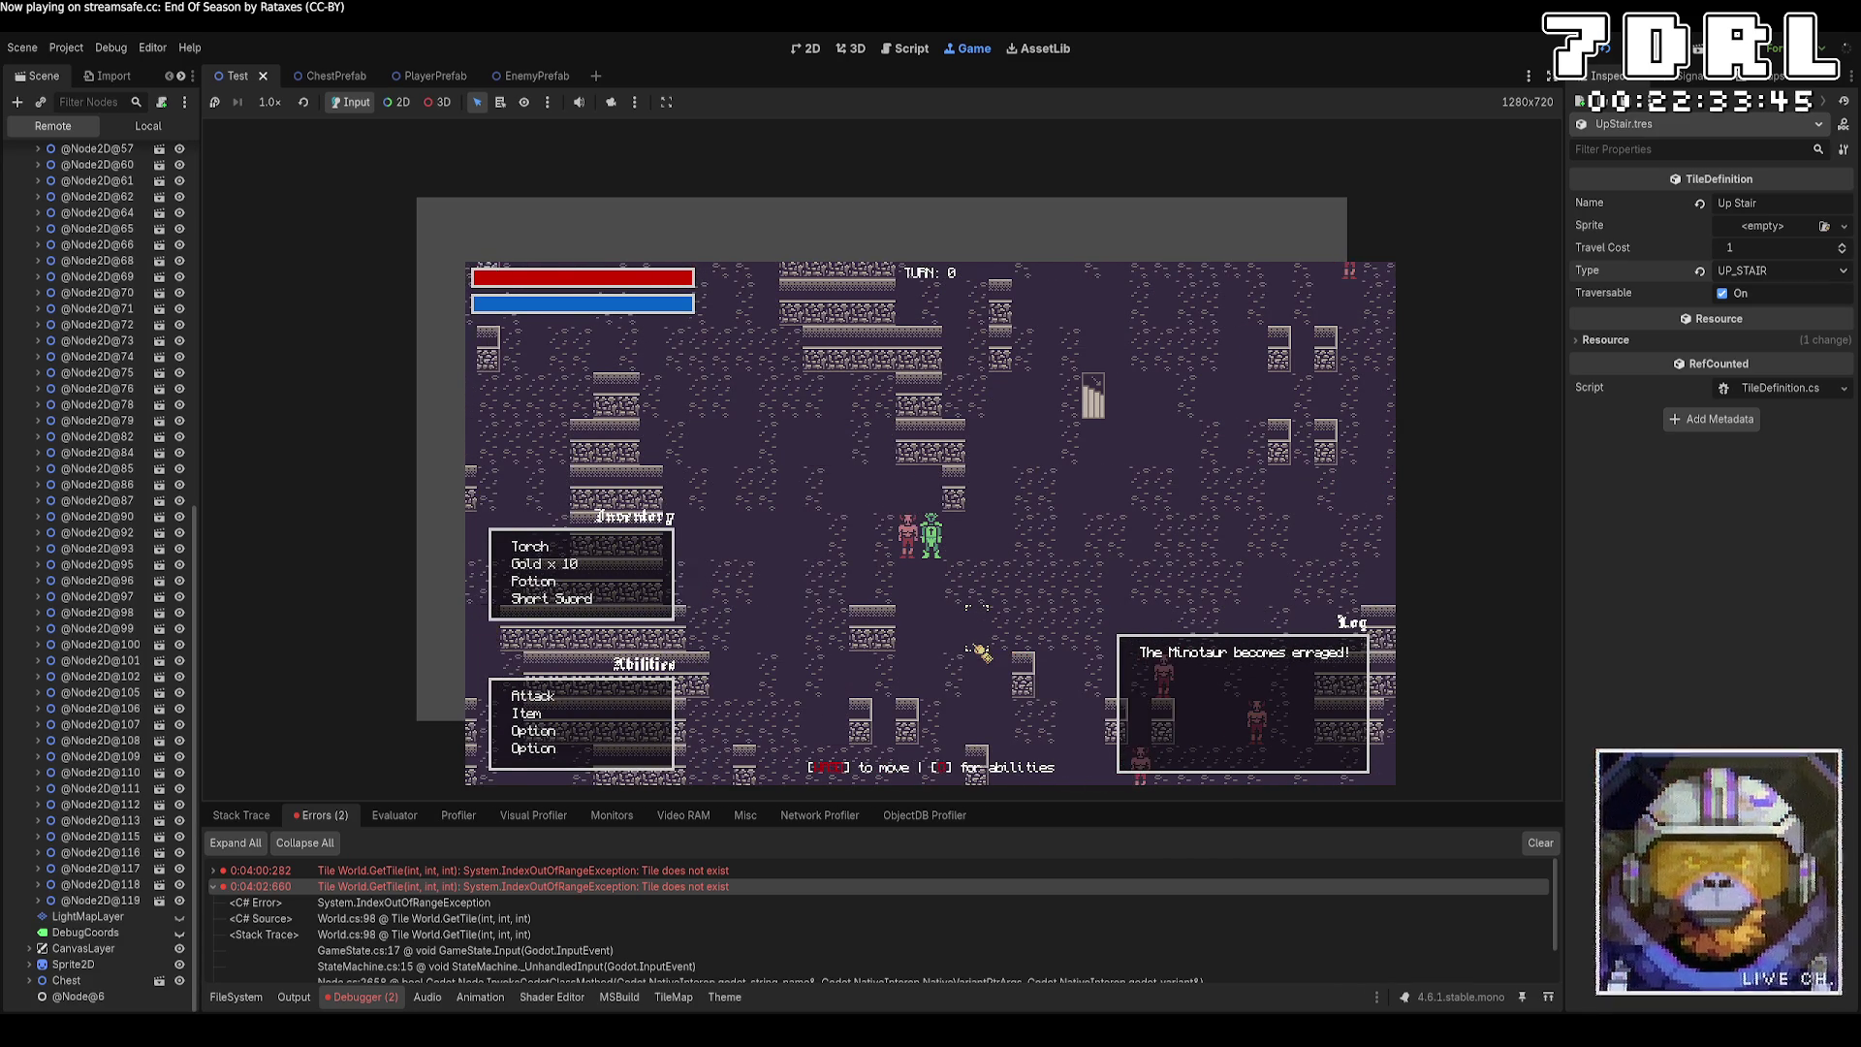
key(Up)
key(Up)
key(Up)
key(Up)
key(Up)
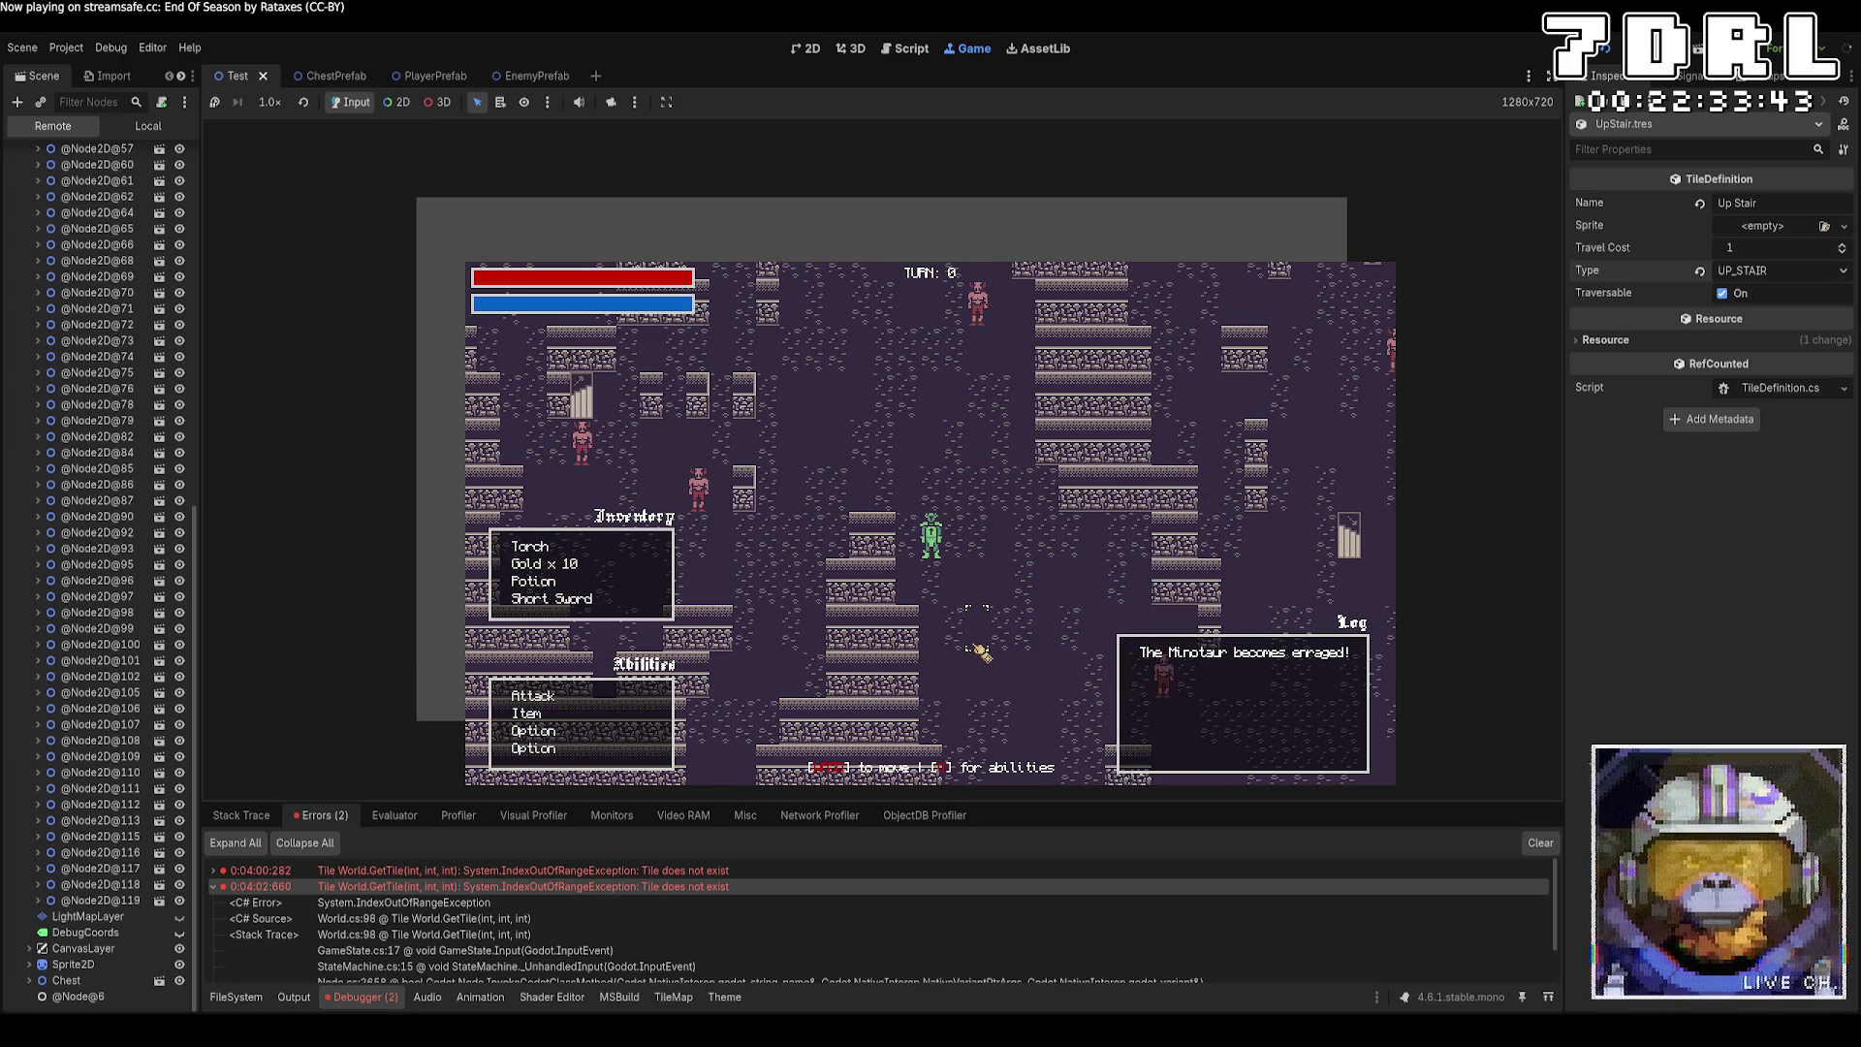
key(Left)
key(Left)
key(Left)
key(Left)
key(Left)
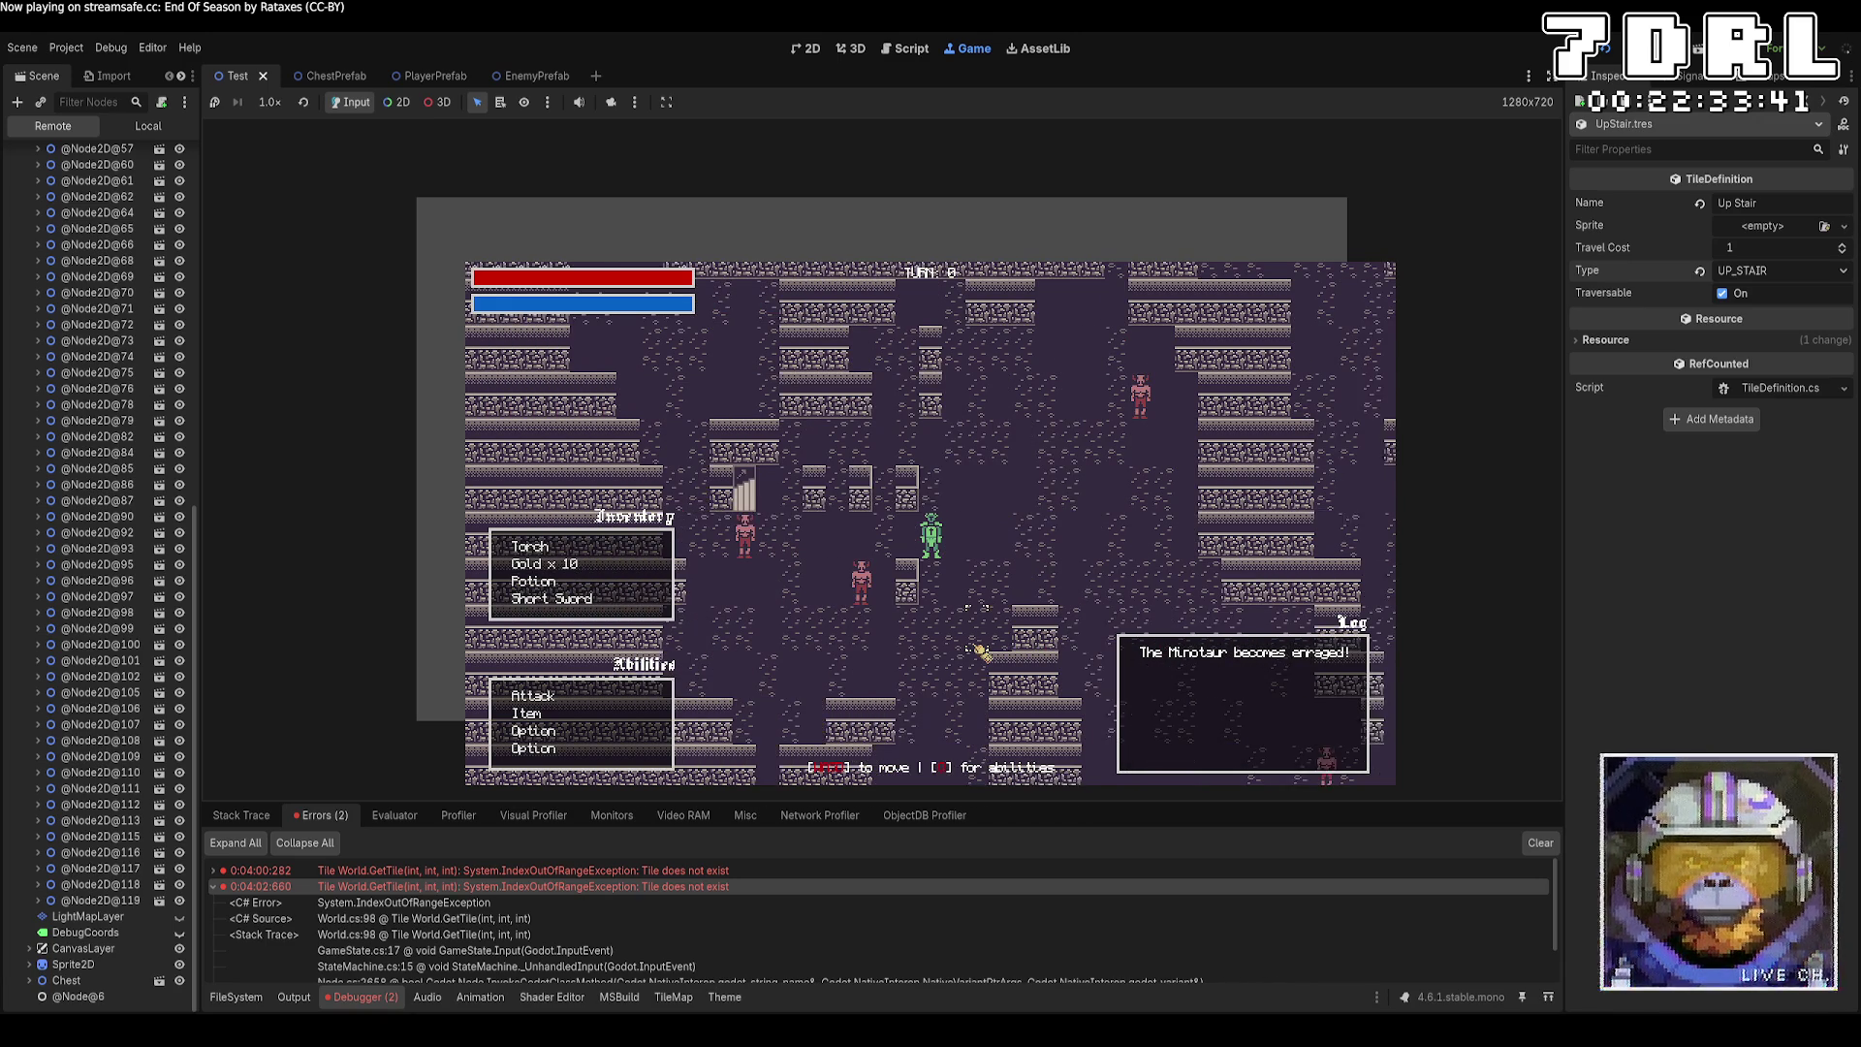
key(Up)
key(Up)
key(Up)
key(Left)
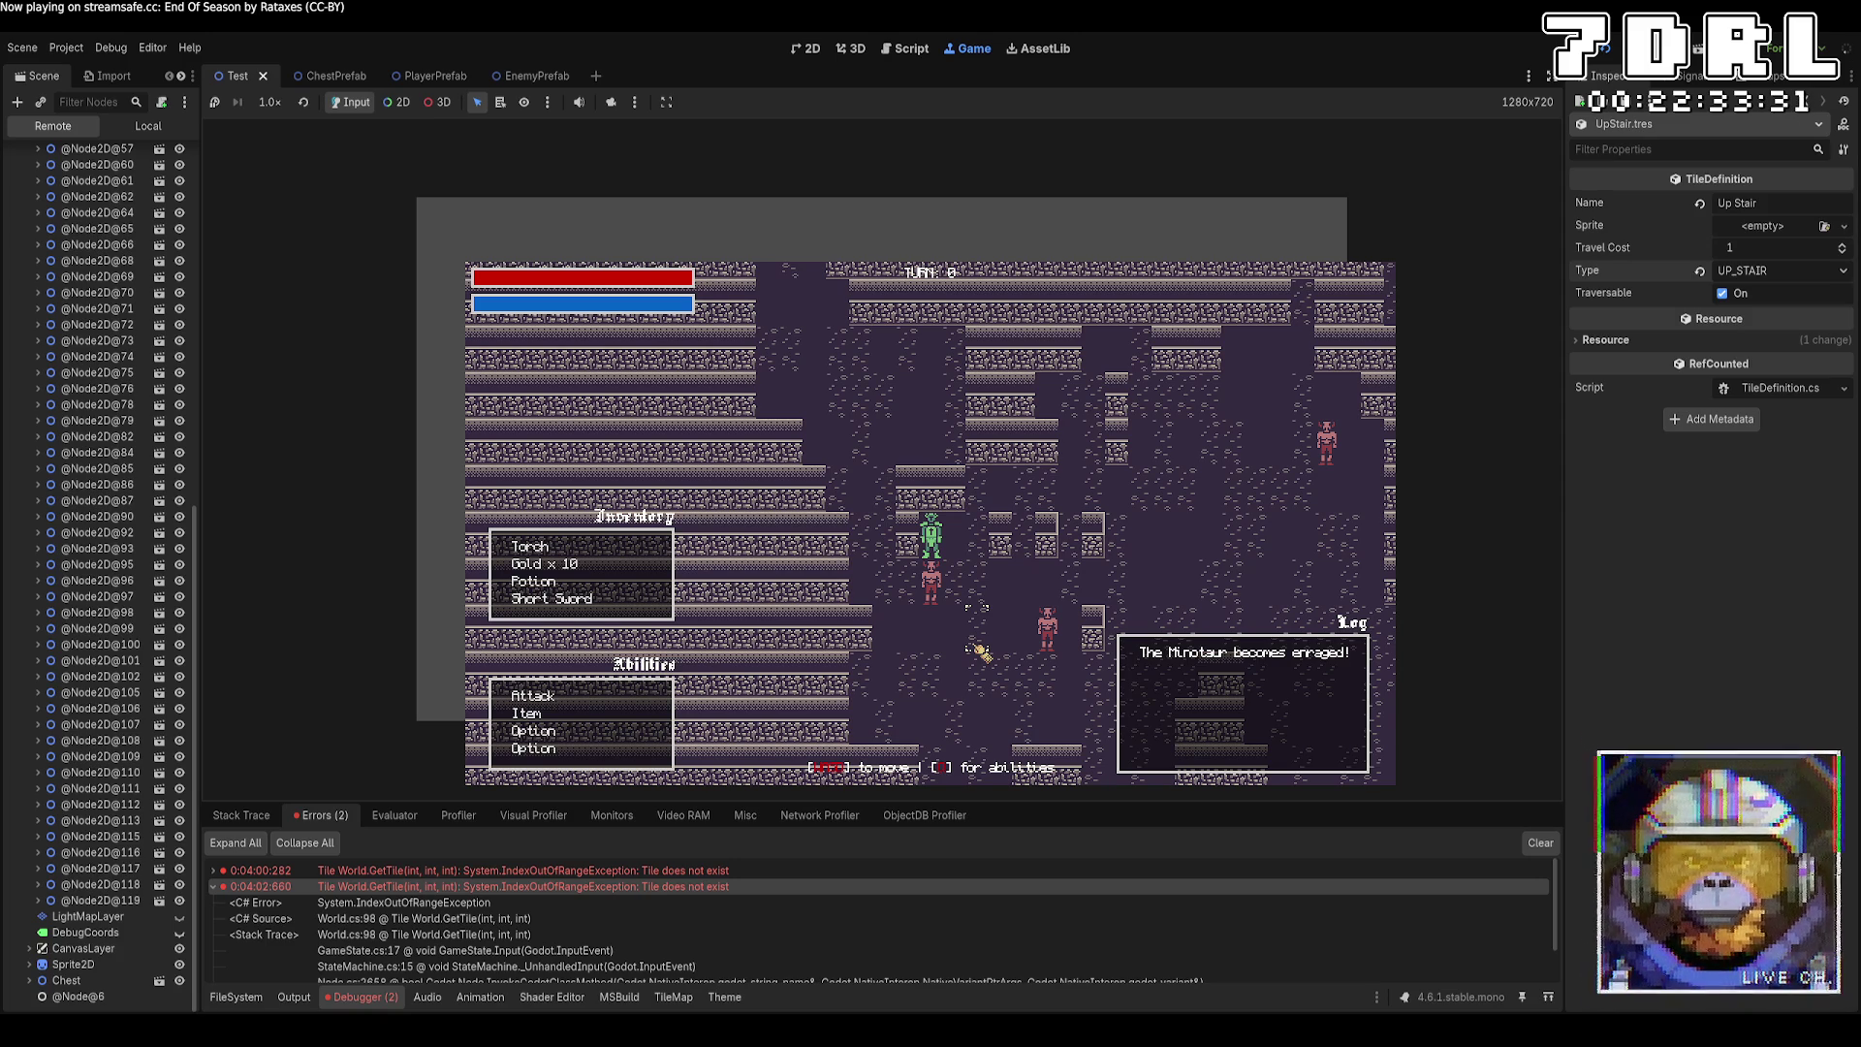
click(1687, 50)
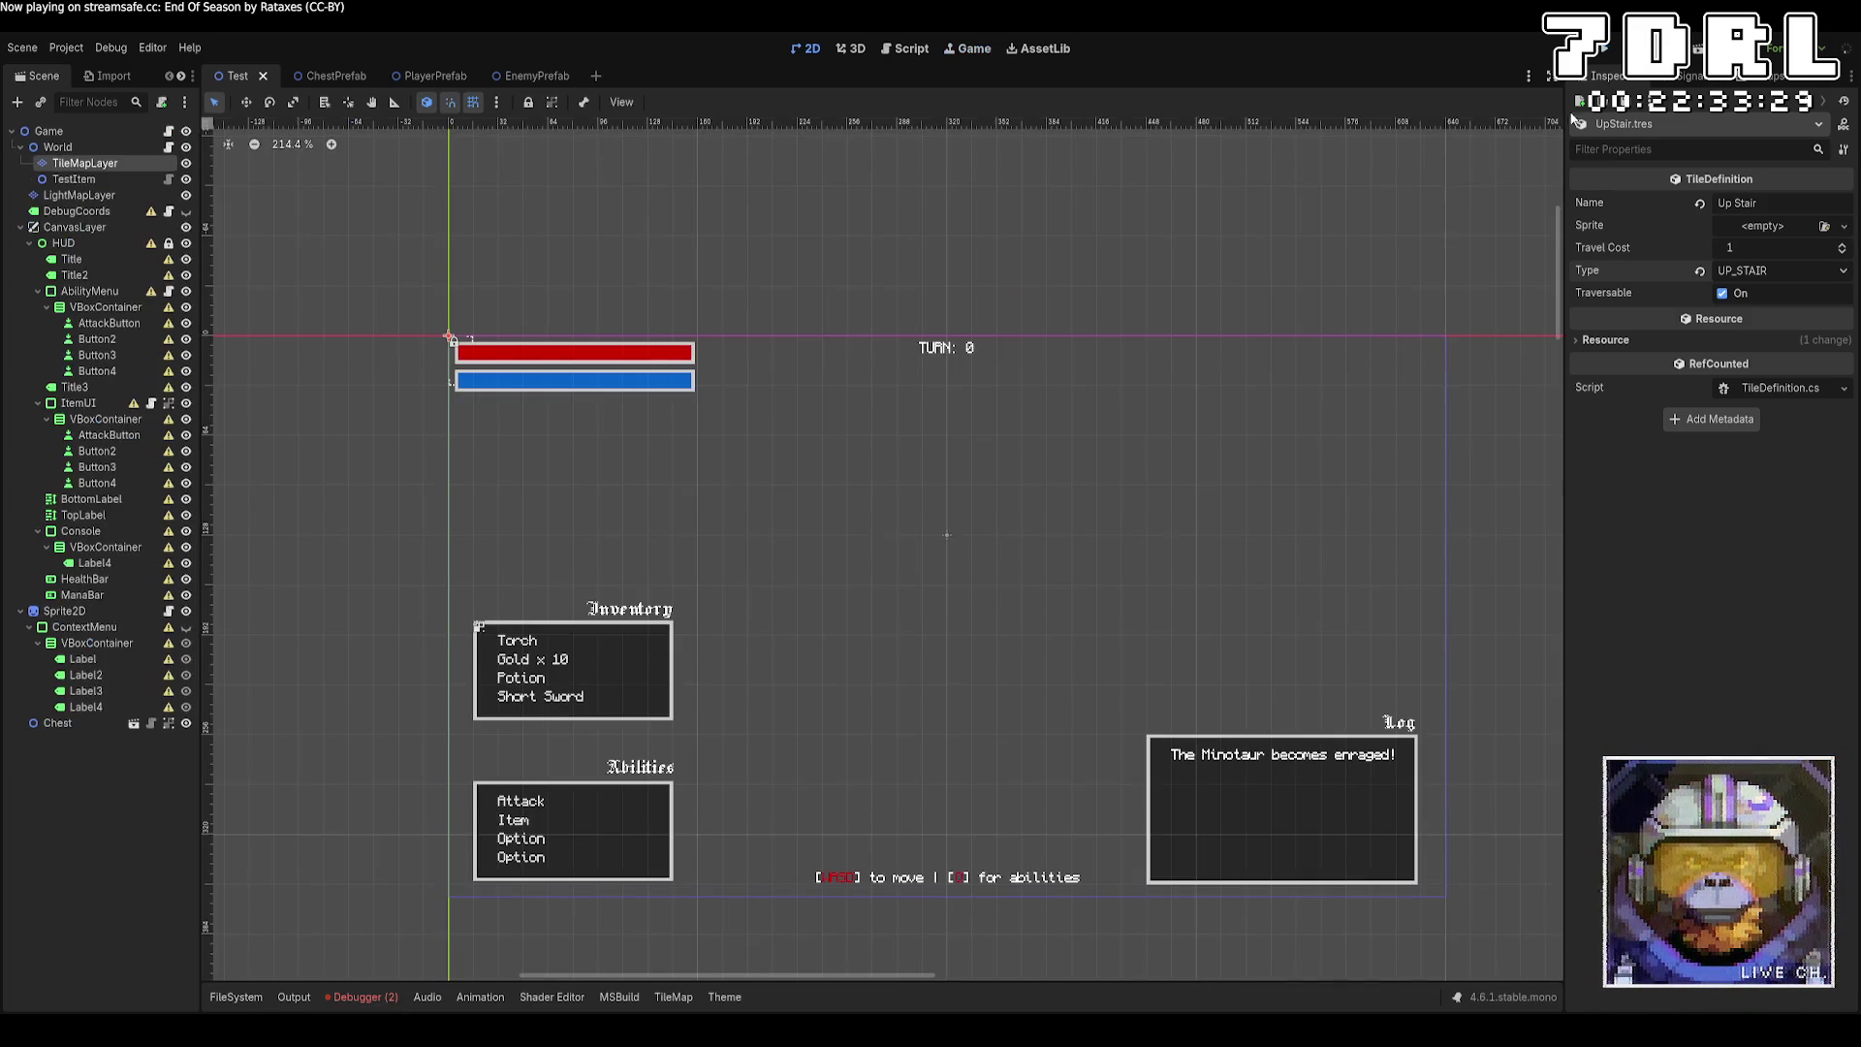
In PlayerComponent.cs, duplicate the DOWN_STAIR check below itself as an 'else if' and save.
key(alt+Tab)
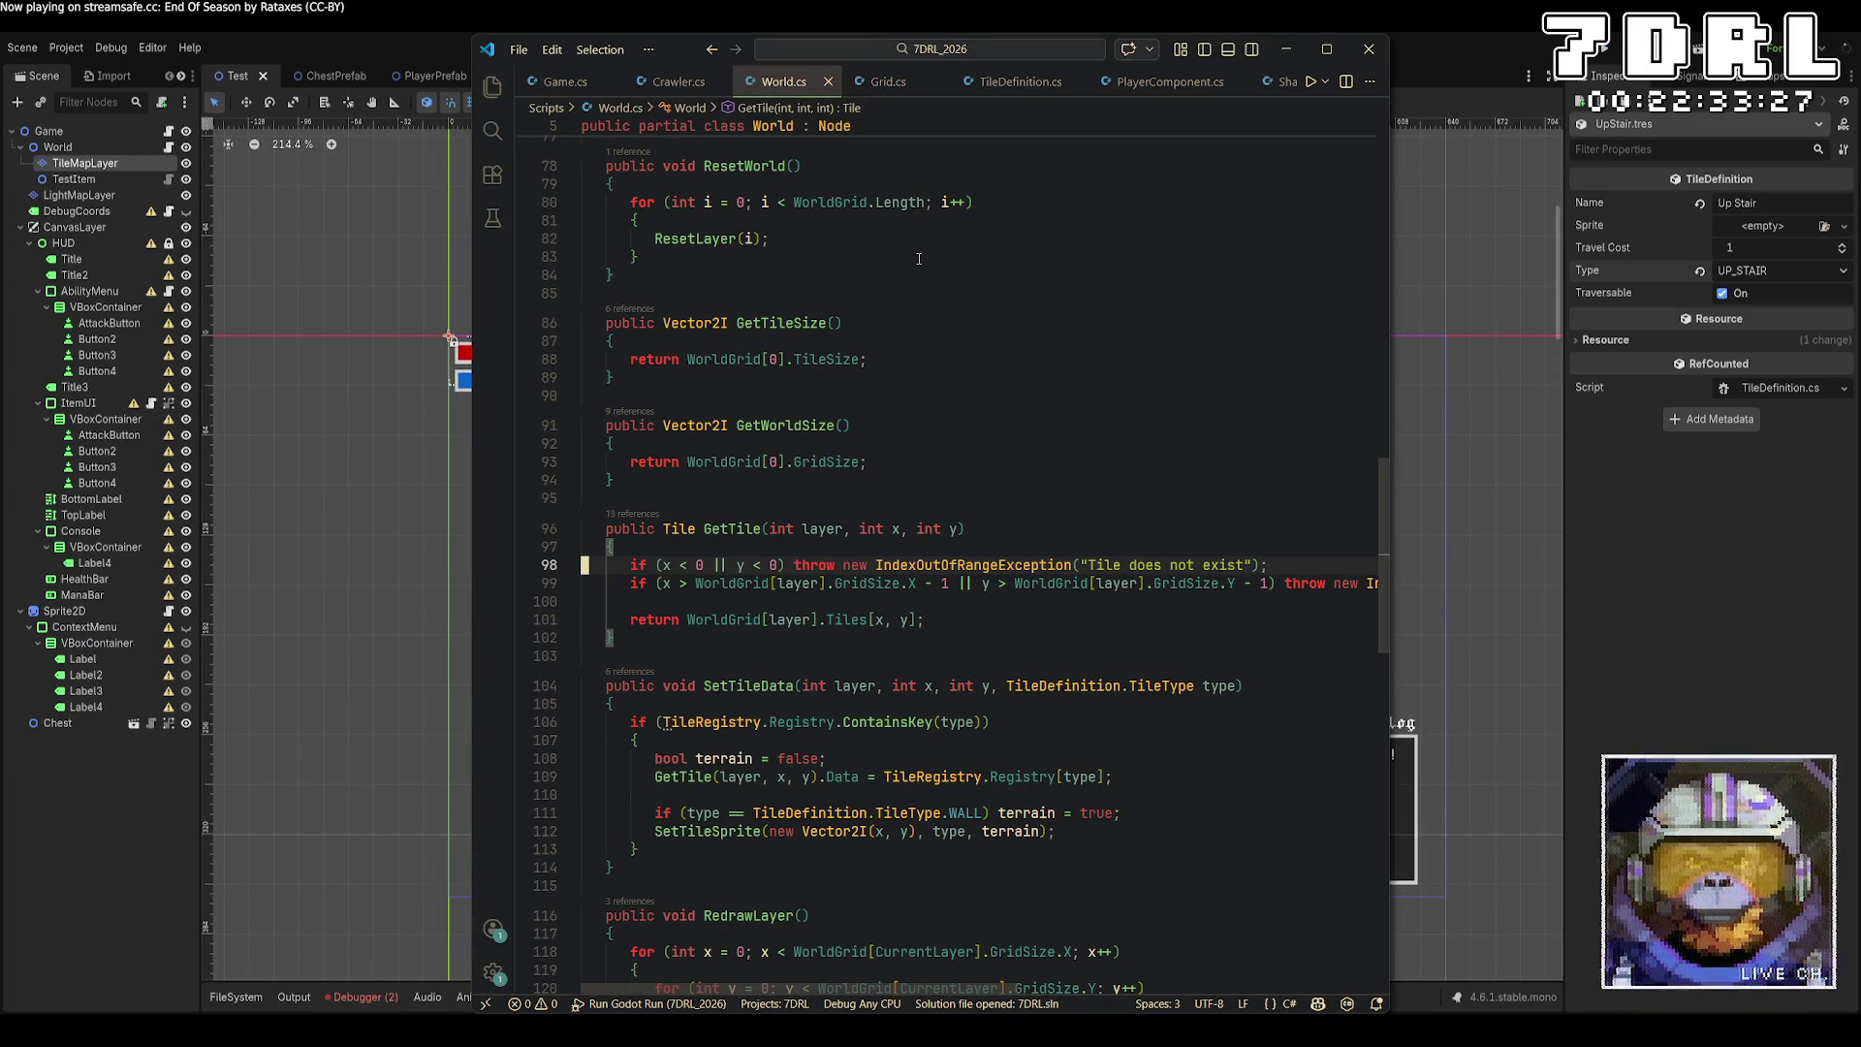
click(1159, 83)
drag(718, 634, 601, 572)
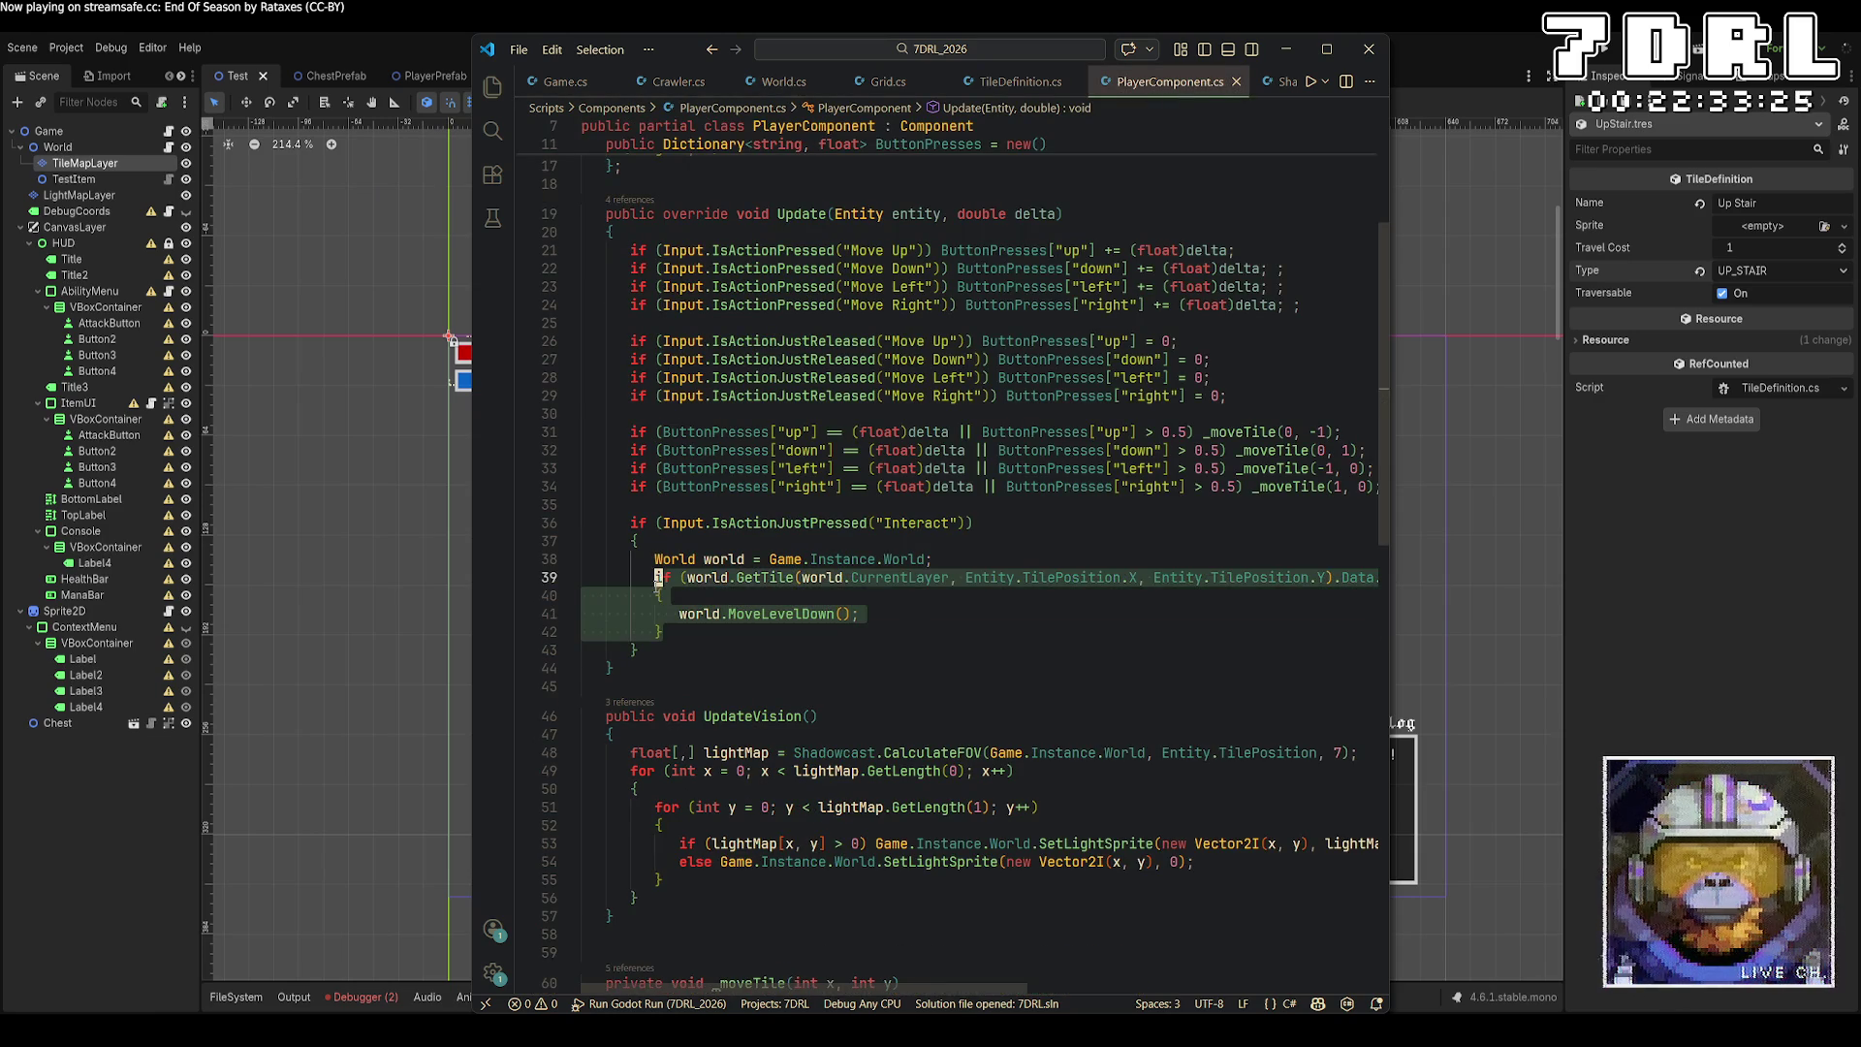
click(719, 634)
key(Return)
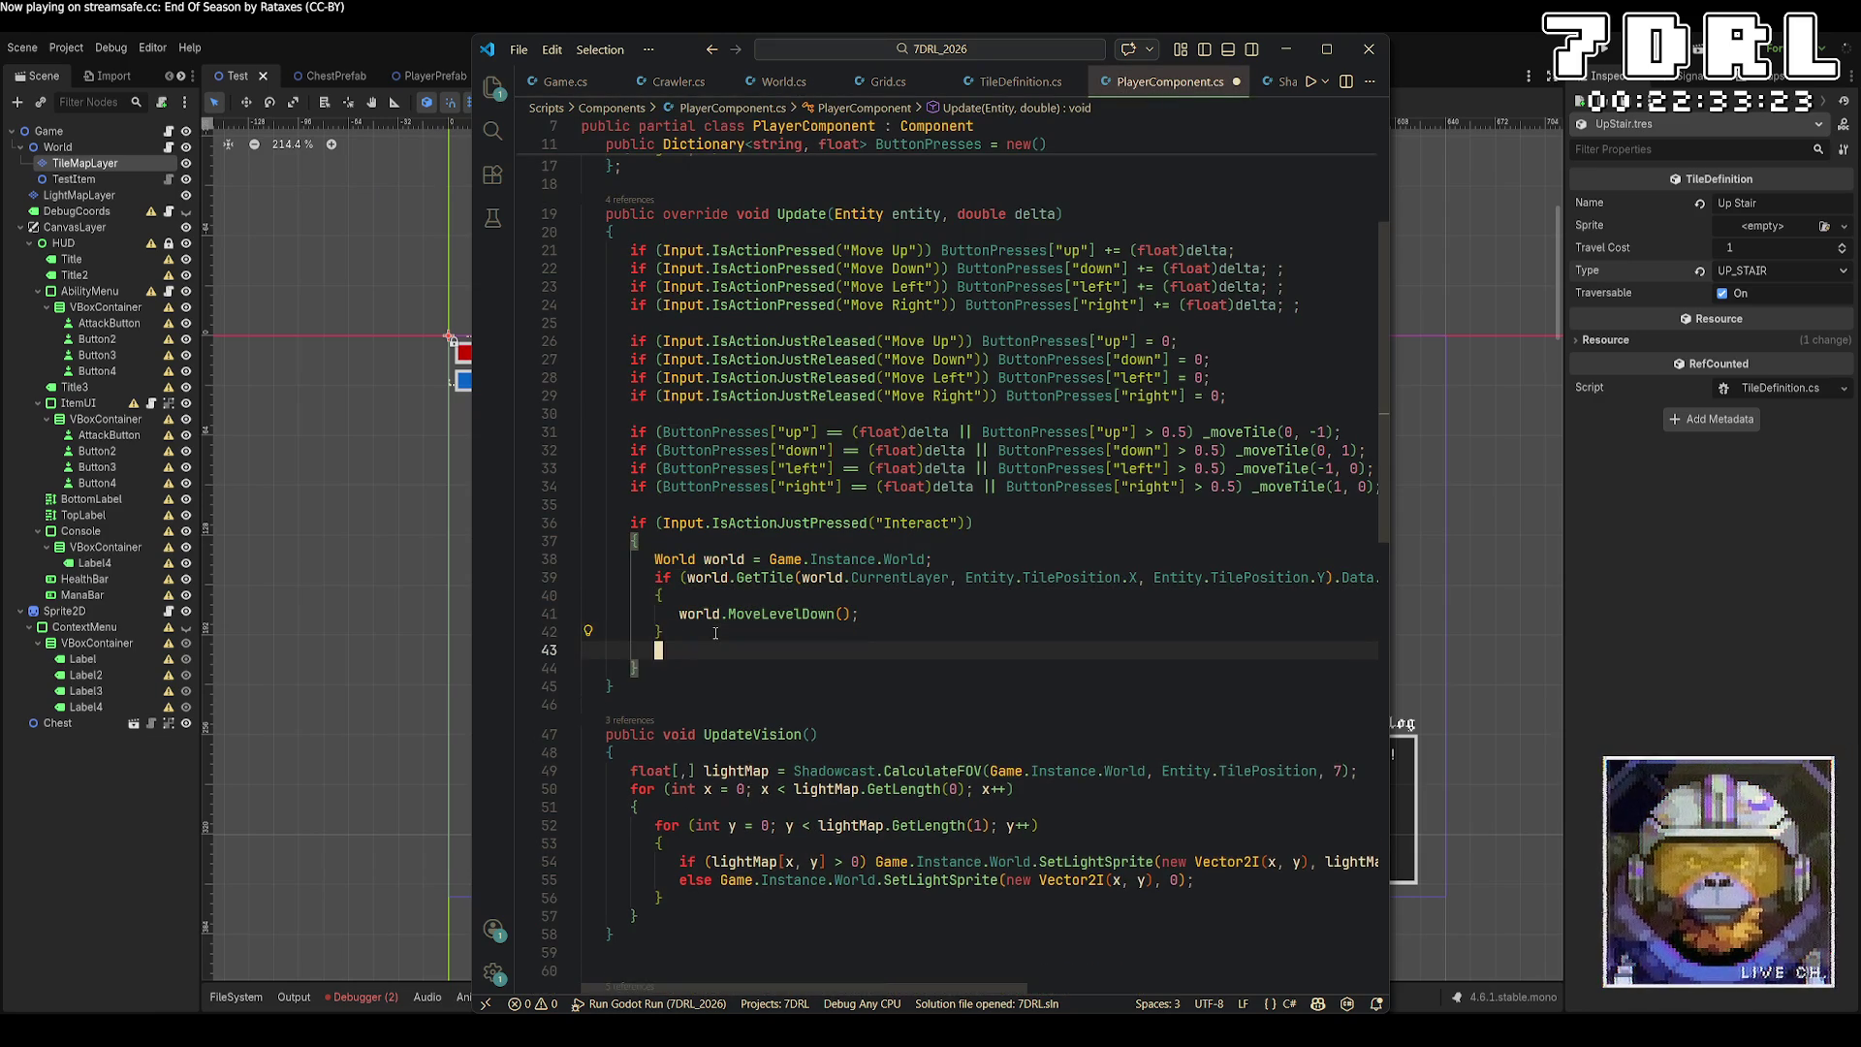
key(ctrl+v)
double_click(663, 651)
text(else if)
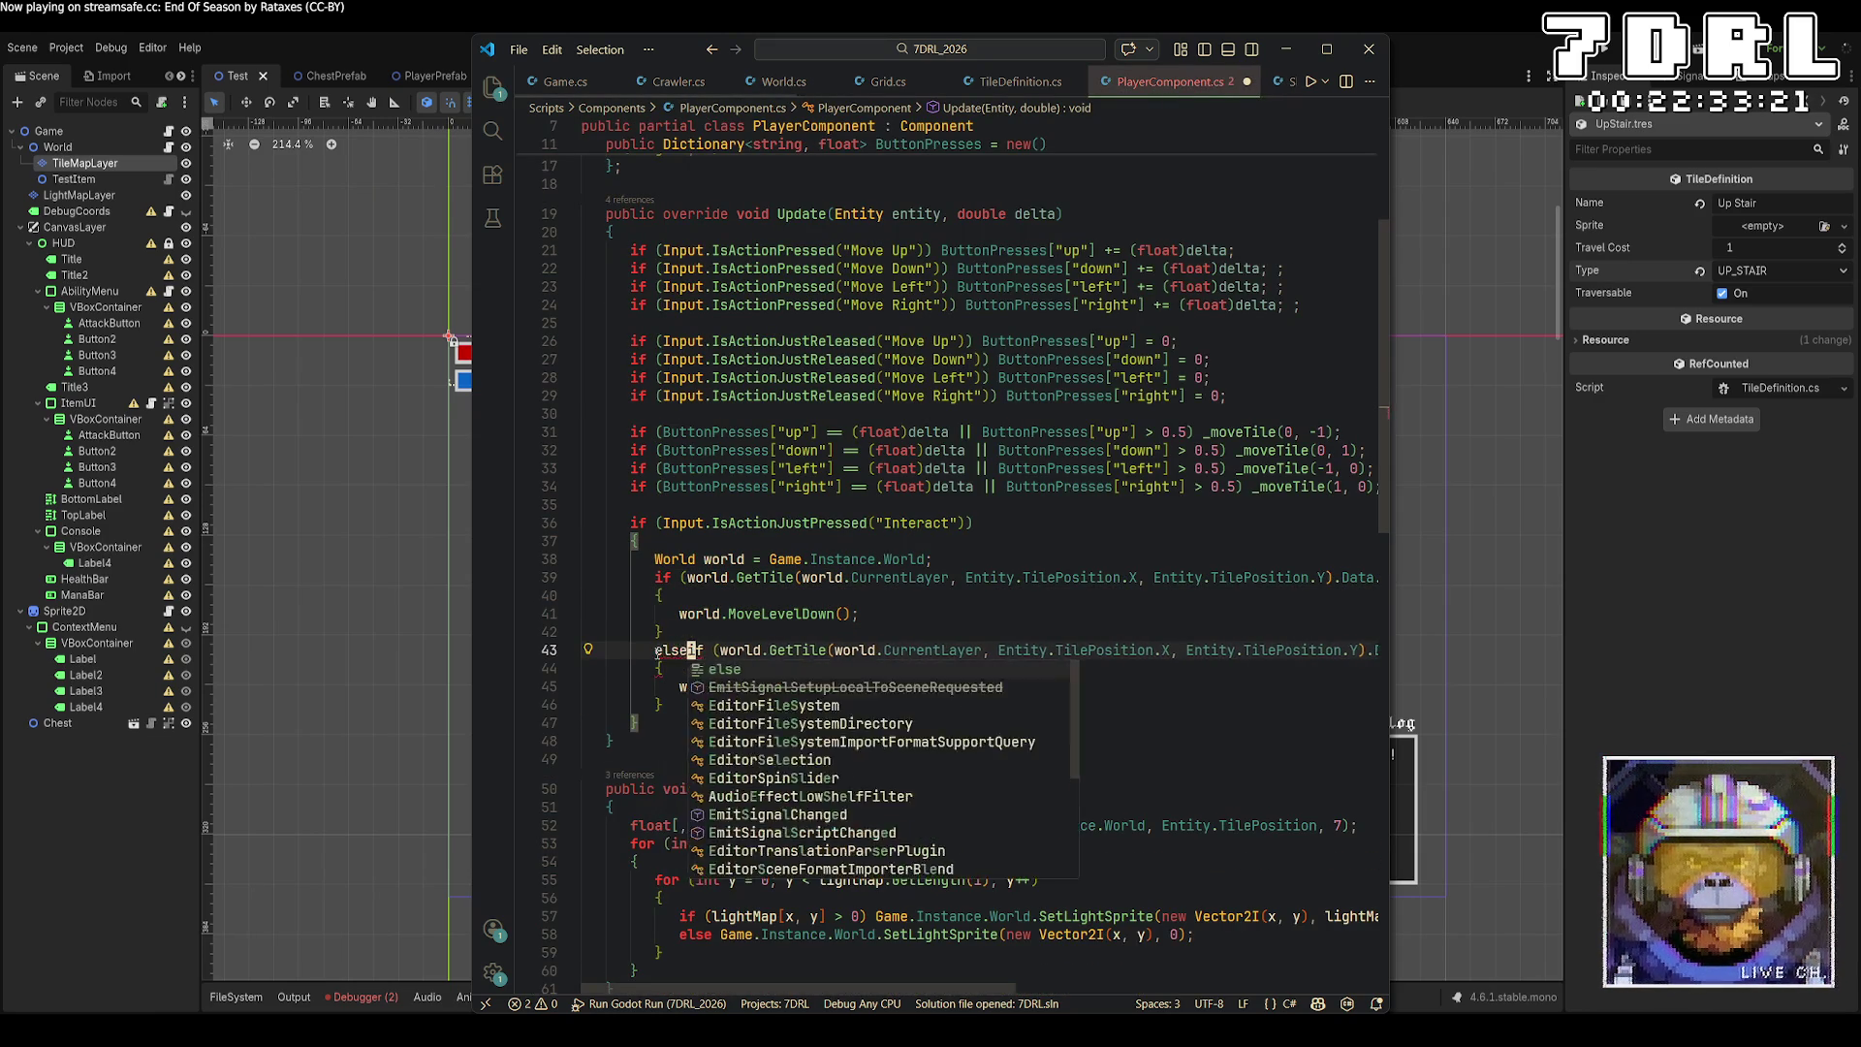
key(ctrl+s)
Change DOWN to UP in the copied check, save, and relaunch the game.
scroll(1231, 720, right, 5)
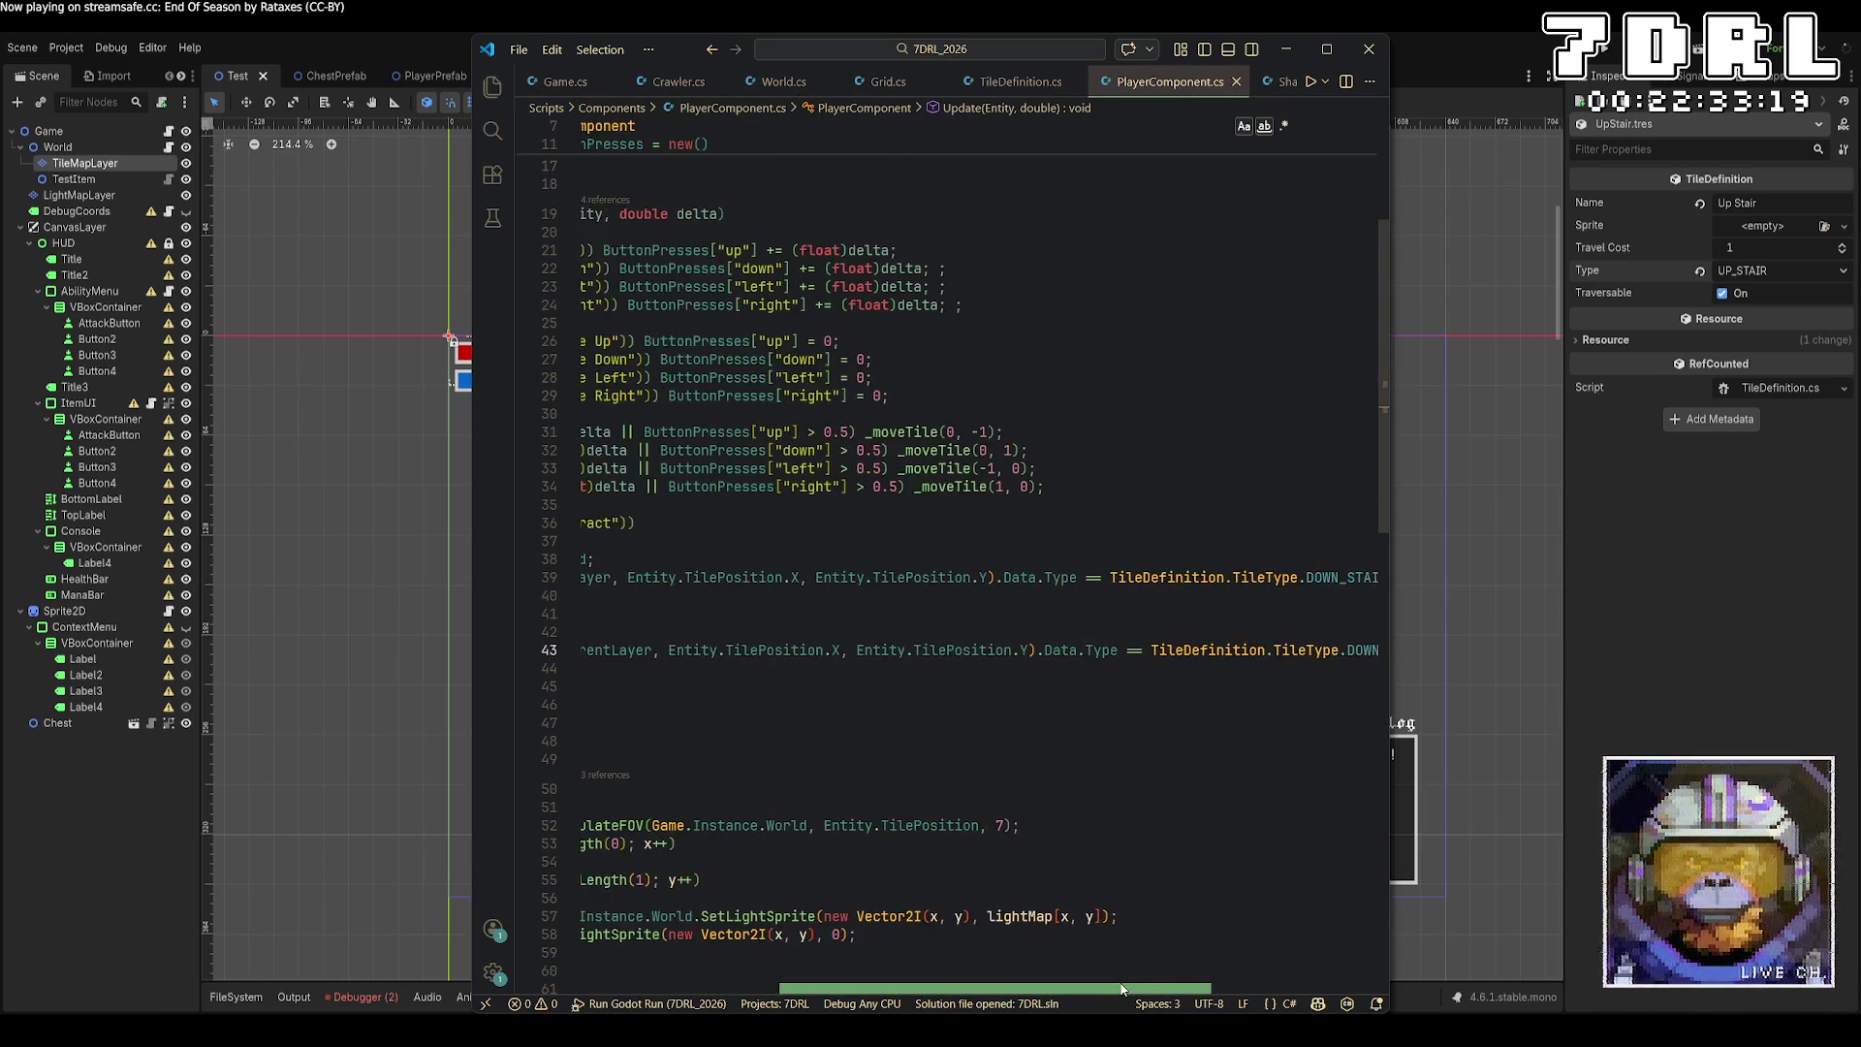
drag(1221, 651, 1184, 653)
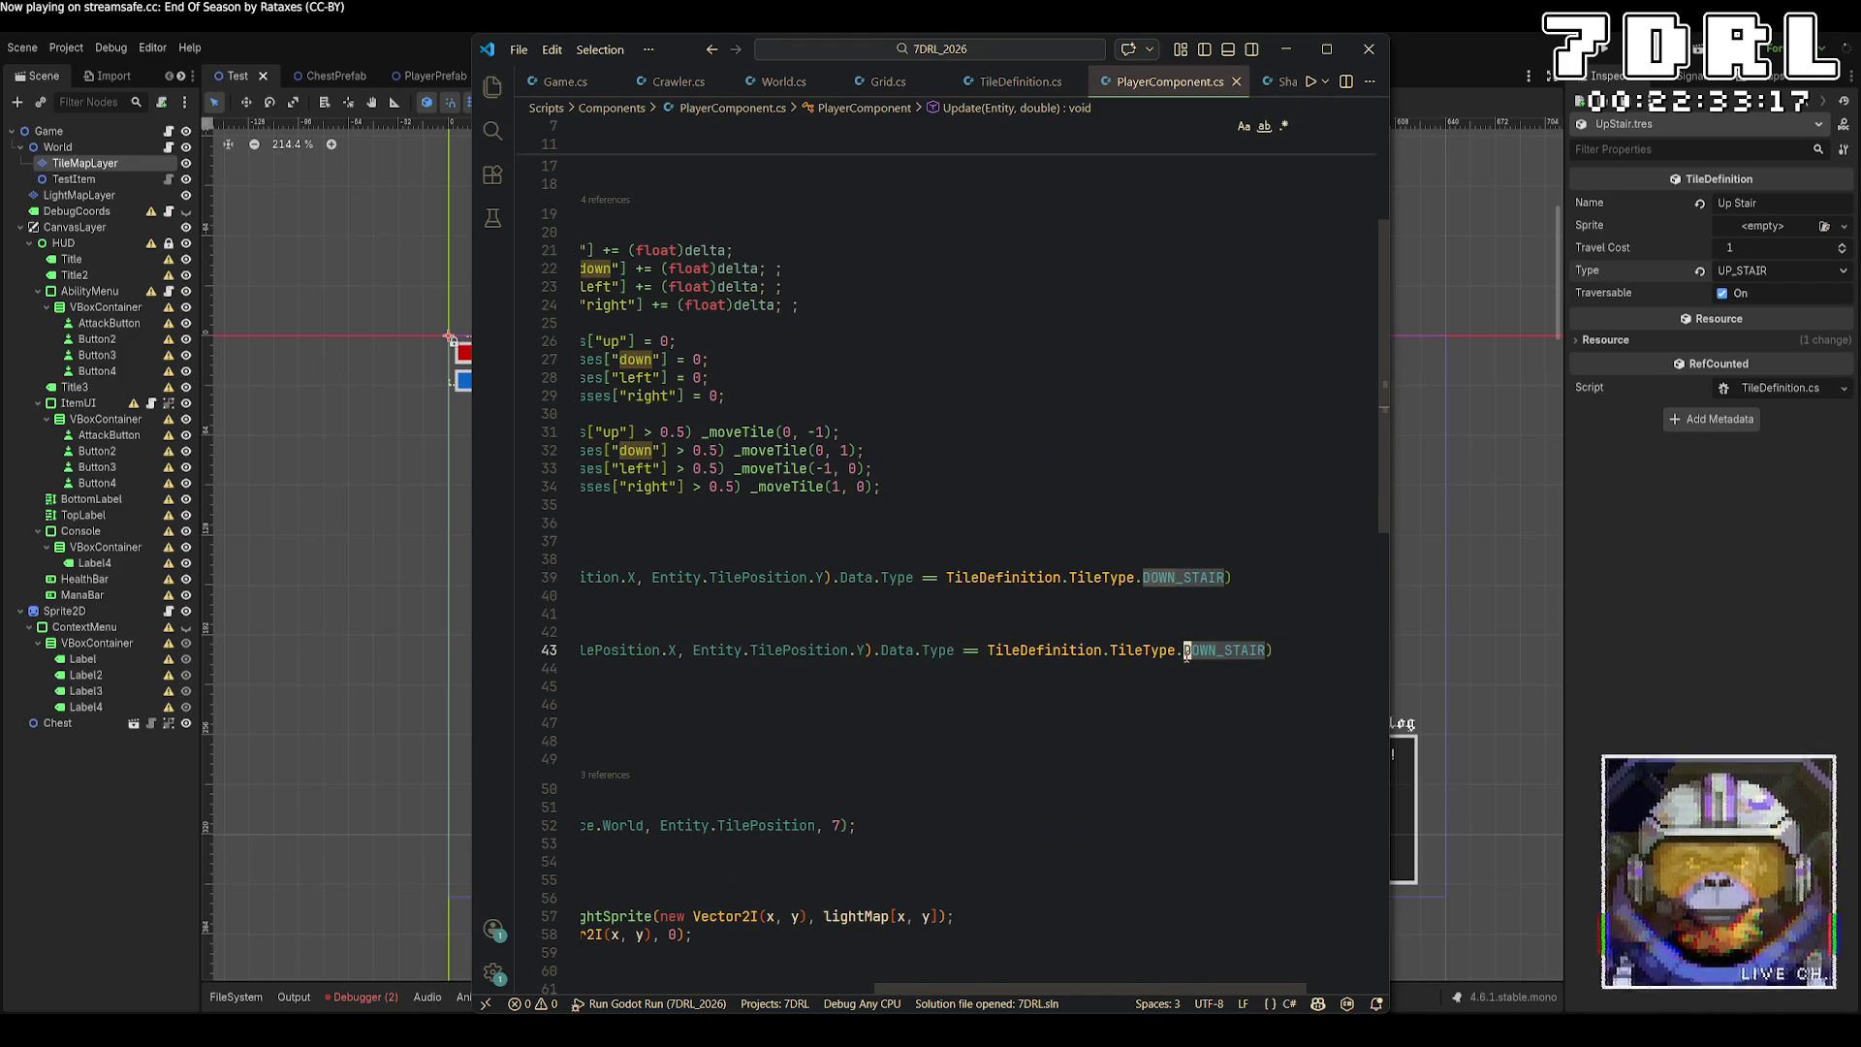
text(UP)
key(ctrl+s)
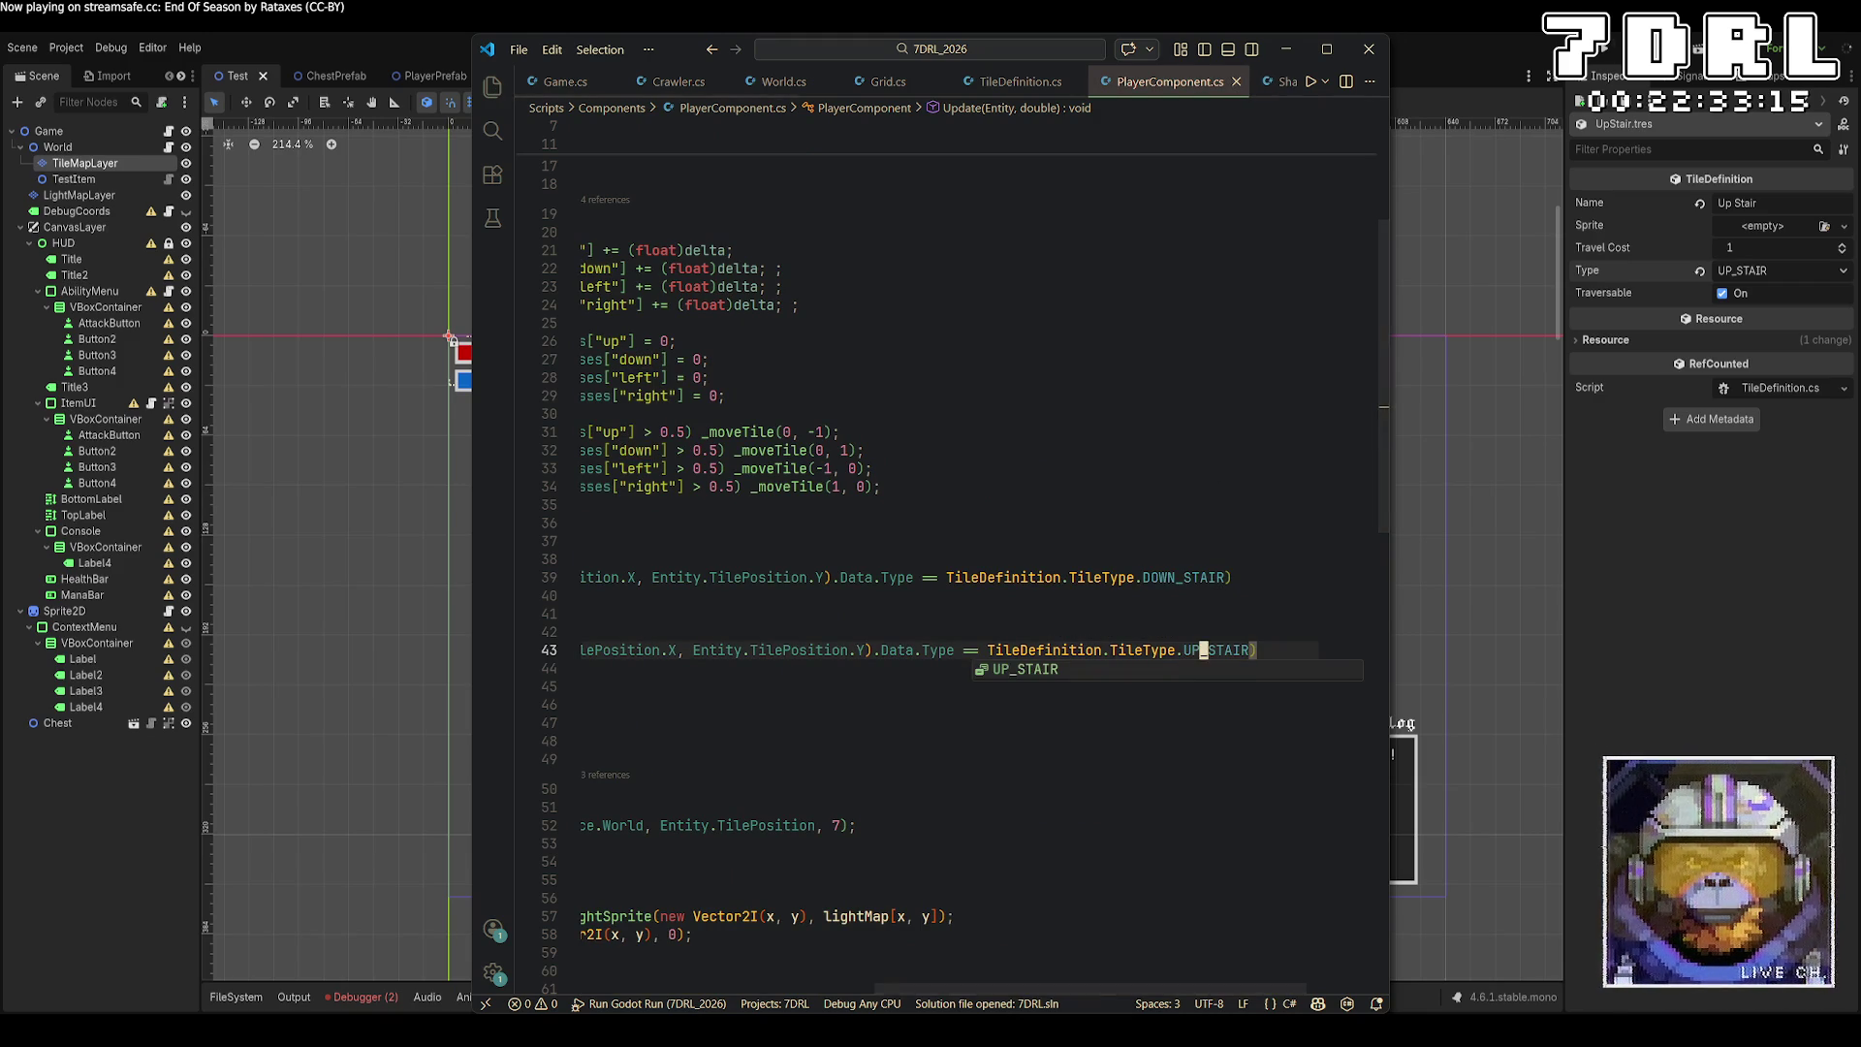
click(1606, 58)
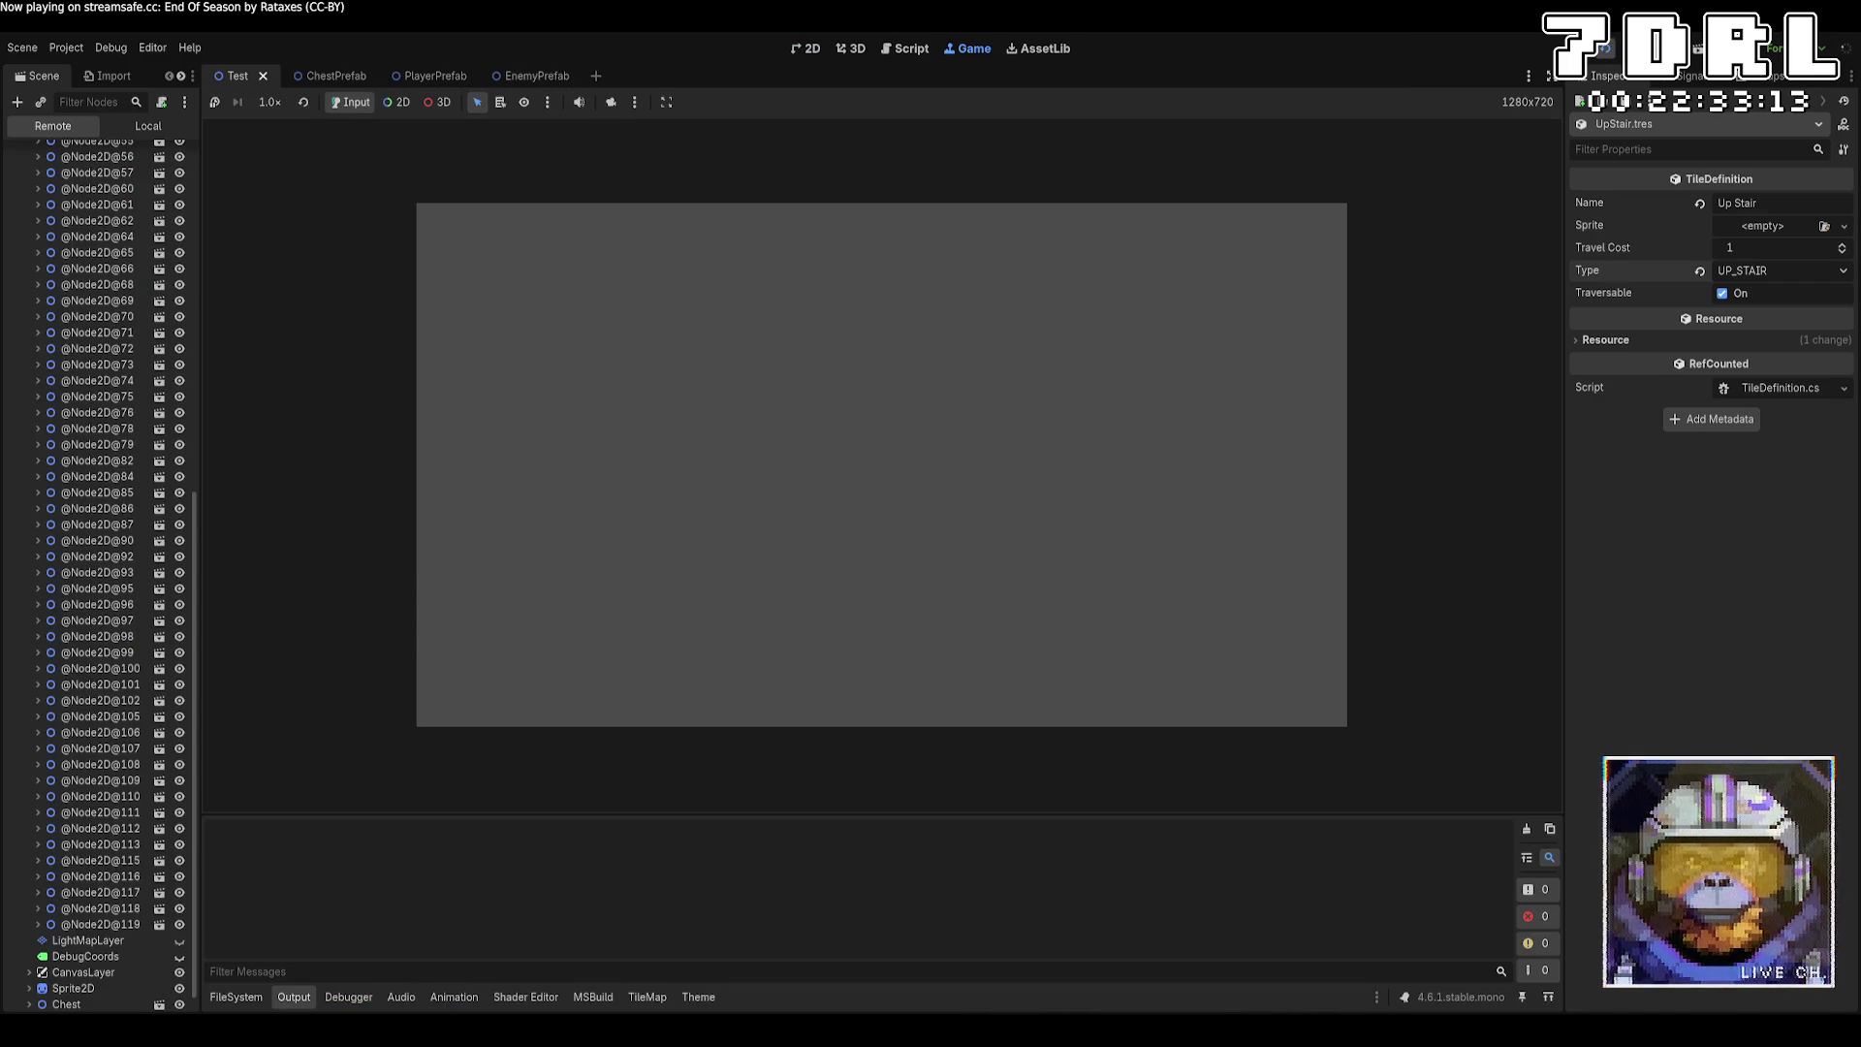
Walk the player with WASD onto the stair, use it, and view the two IndexOutOfRangeException errors.
key(d)
key(d)
key(d)
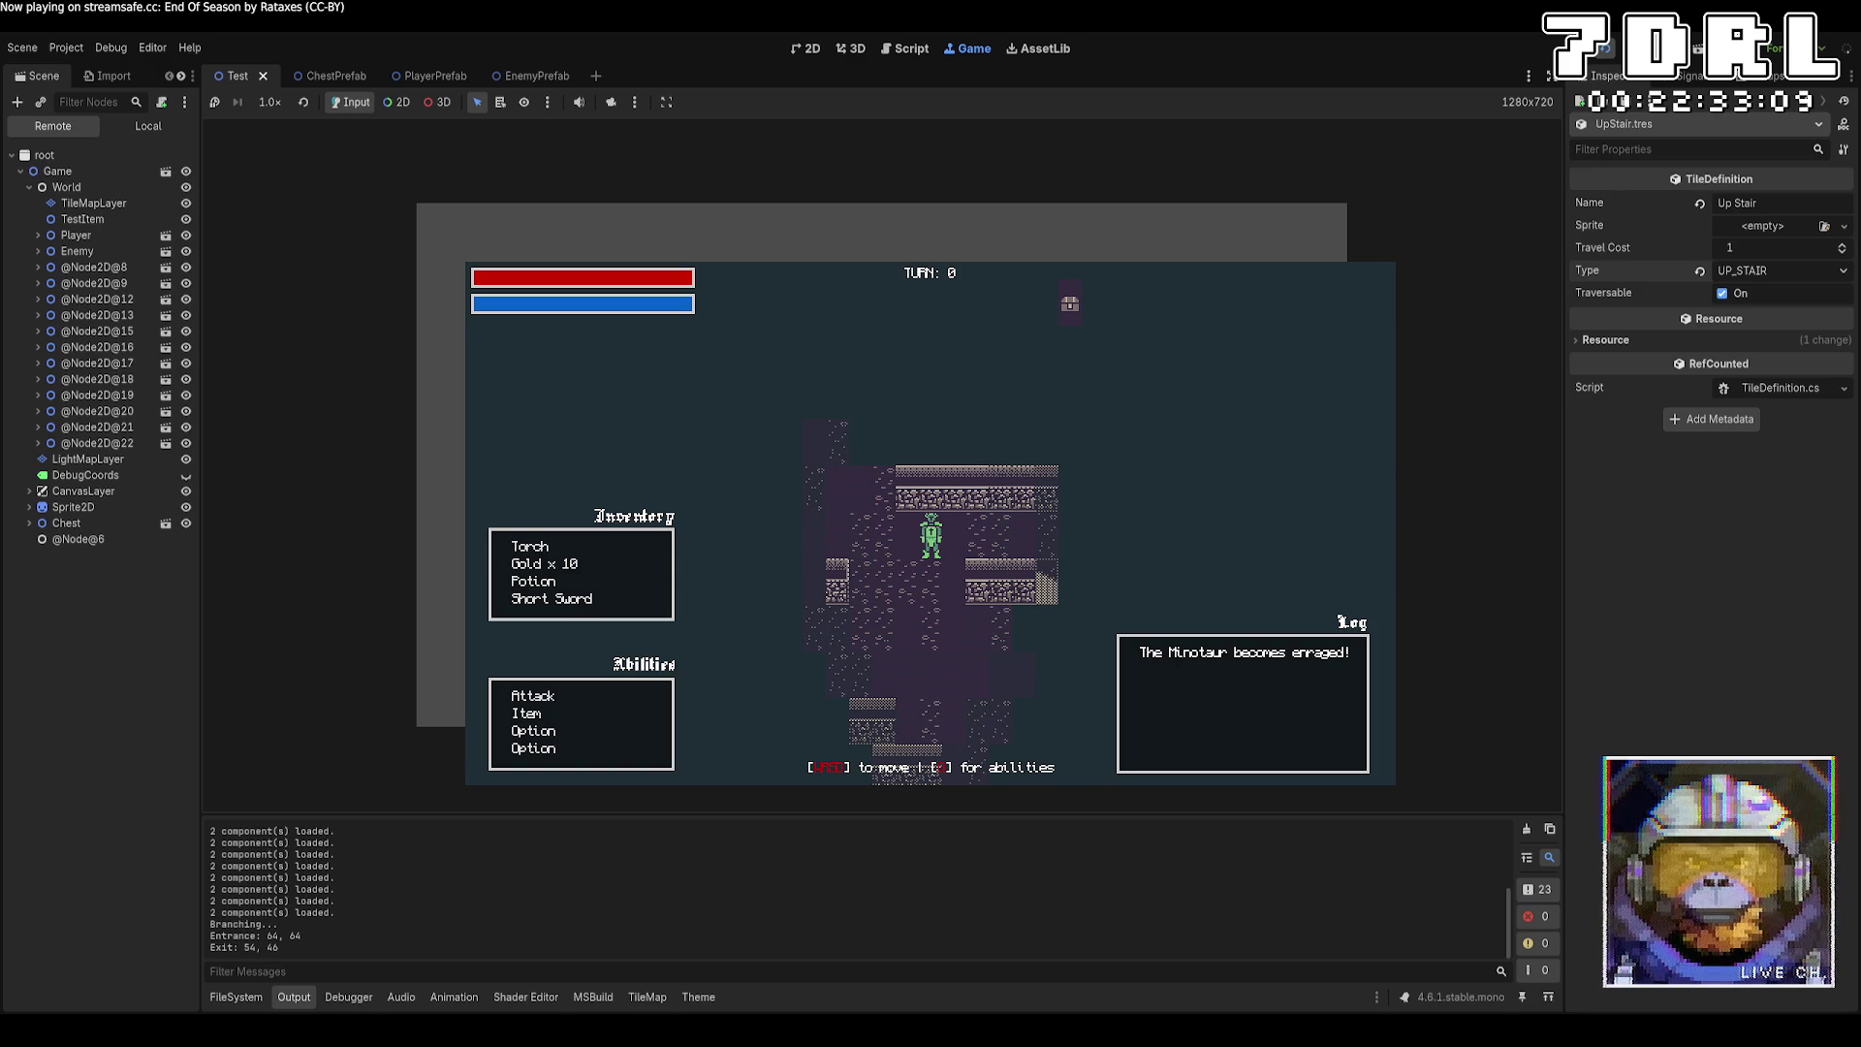
key(s)
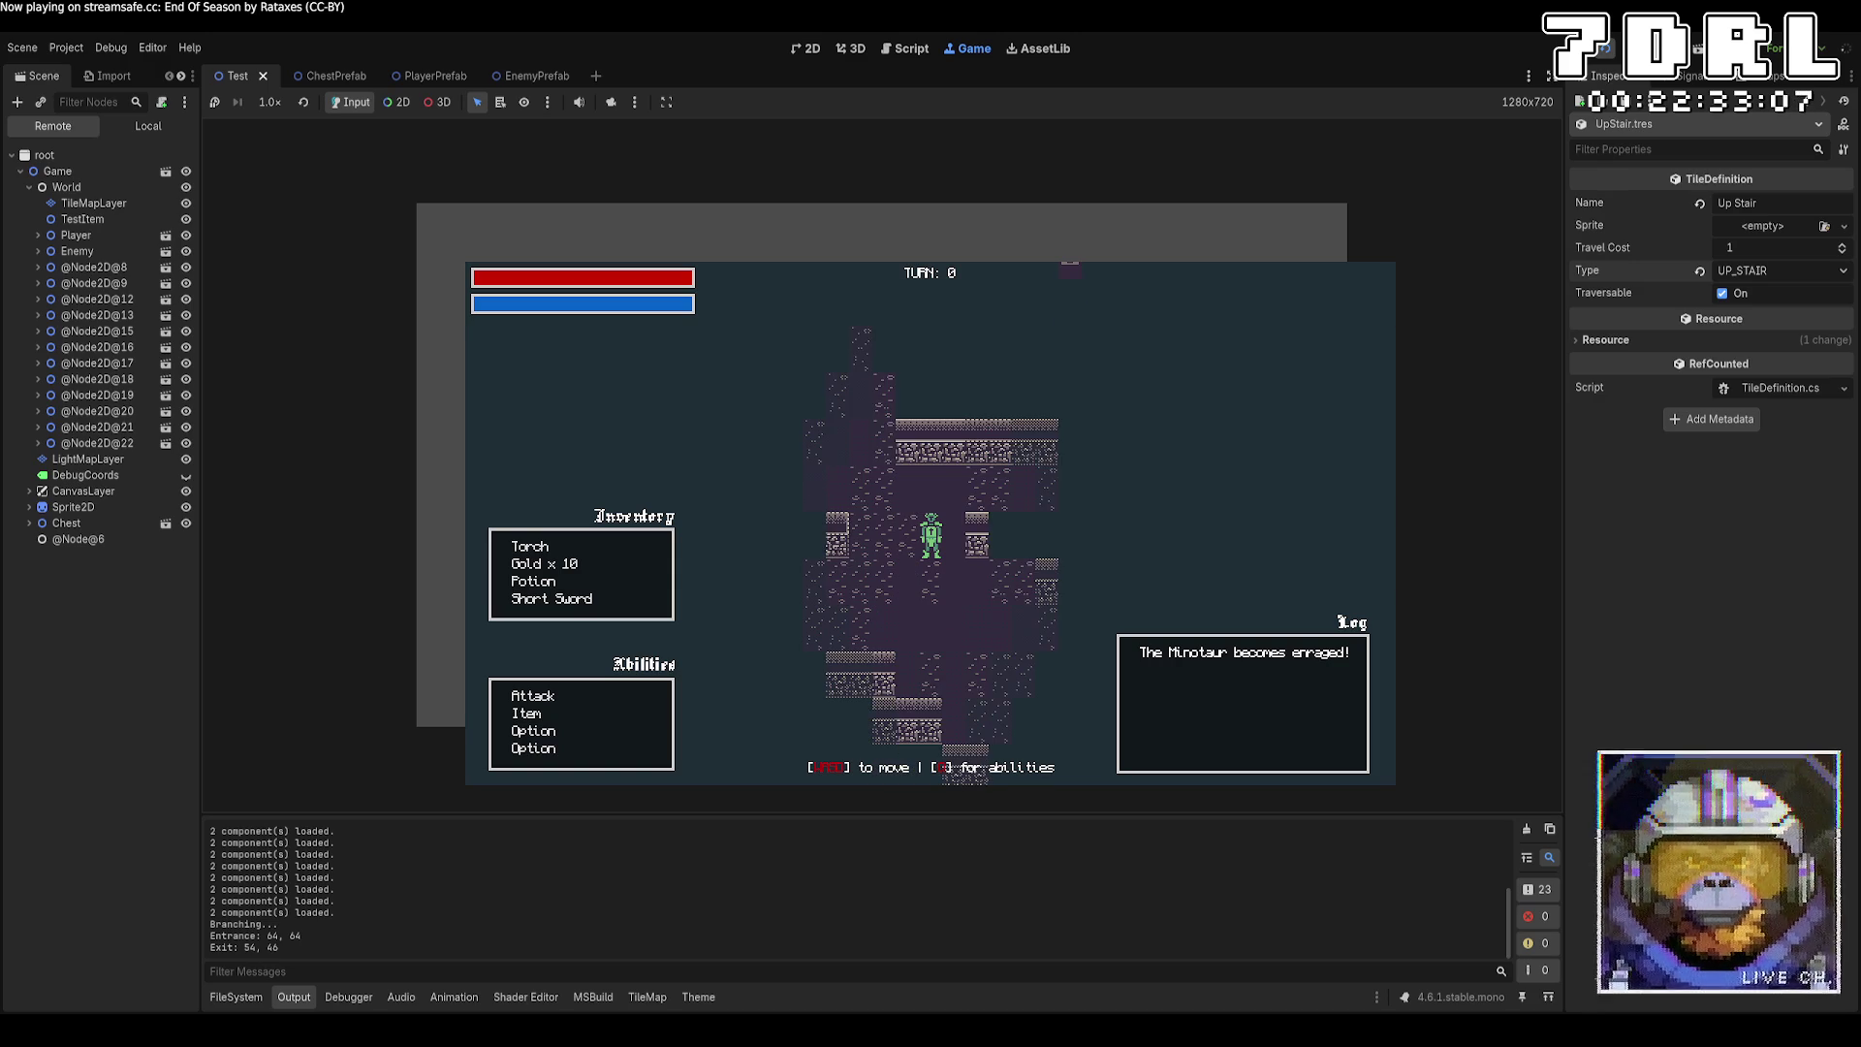
key(w)
key(a)
key(a)
key(a)
key(w)
key(w)
key(w)
key(a)
key(a)
key(a)
key(a)
key(a)
key(a)
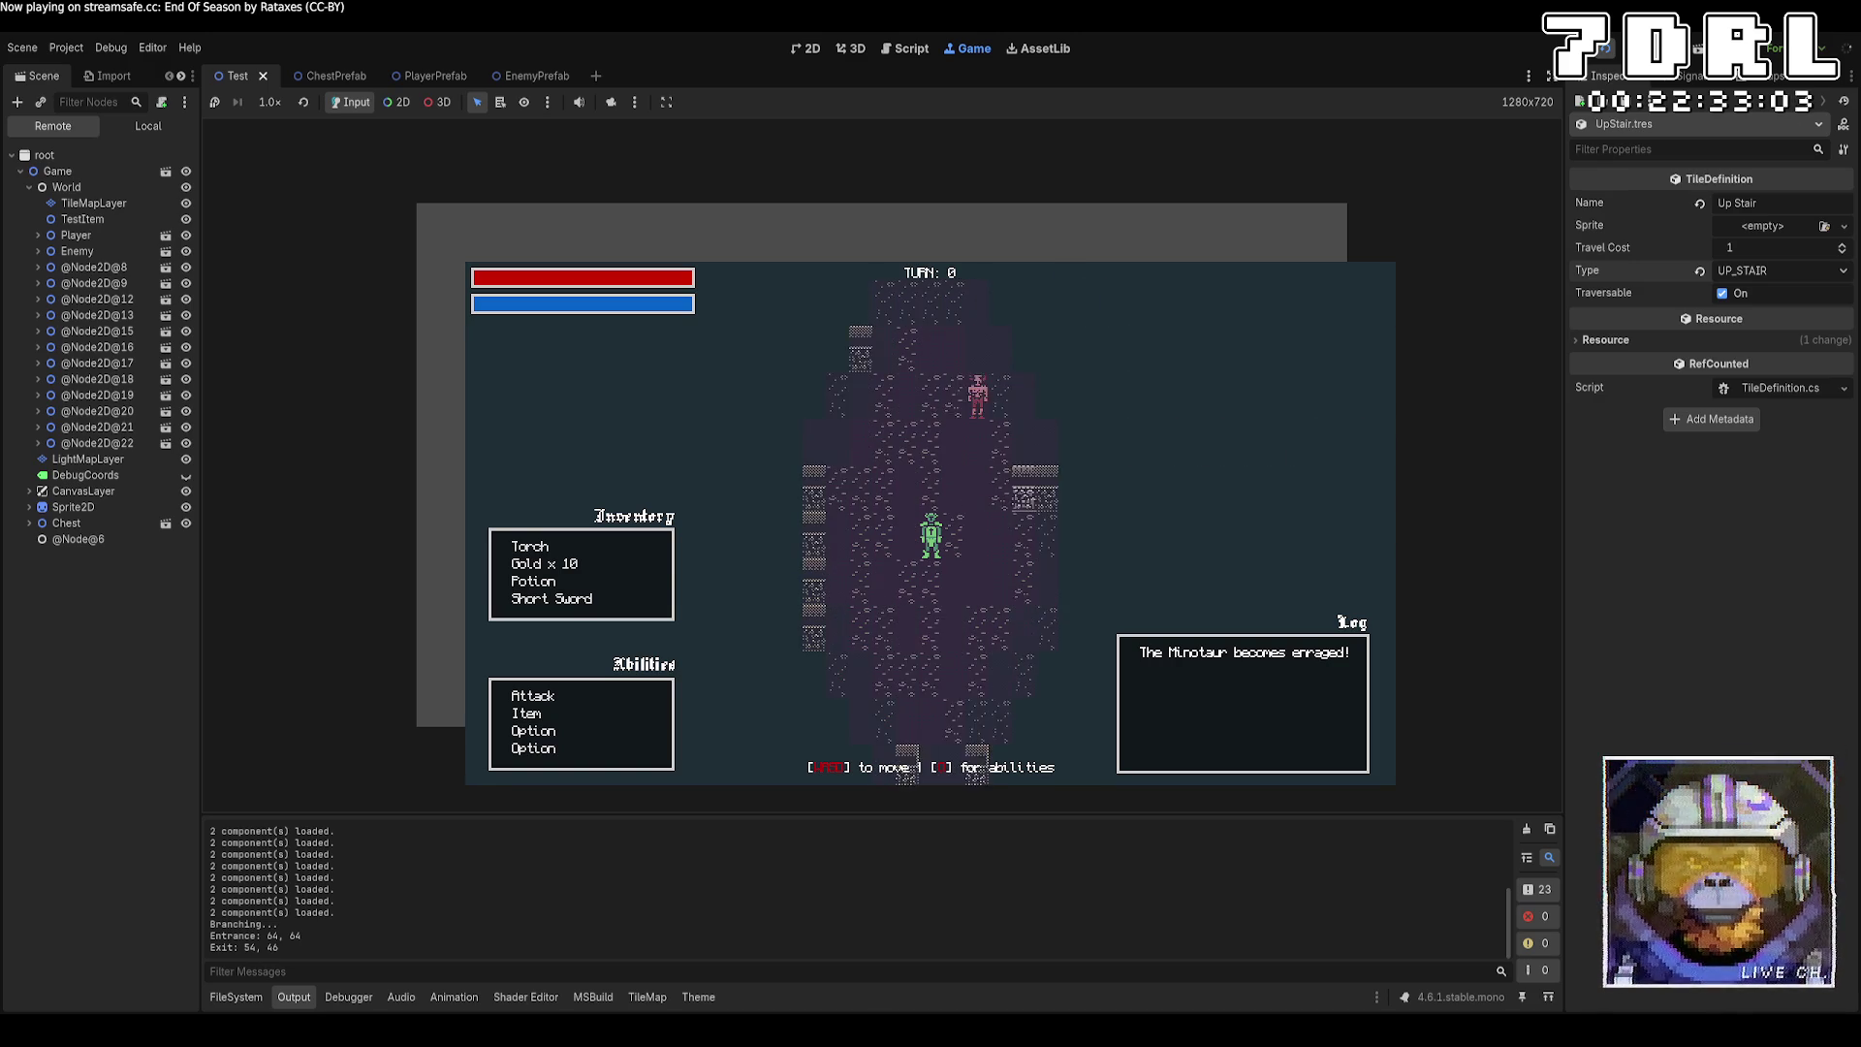
key(d)
key(d)
key(w)
key(w)
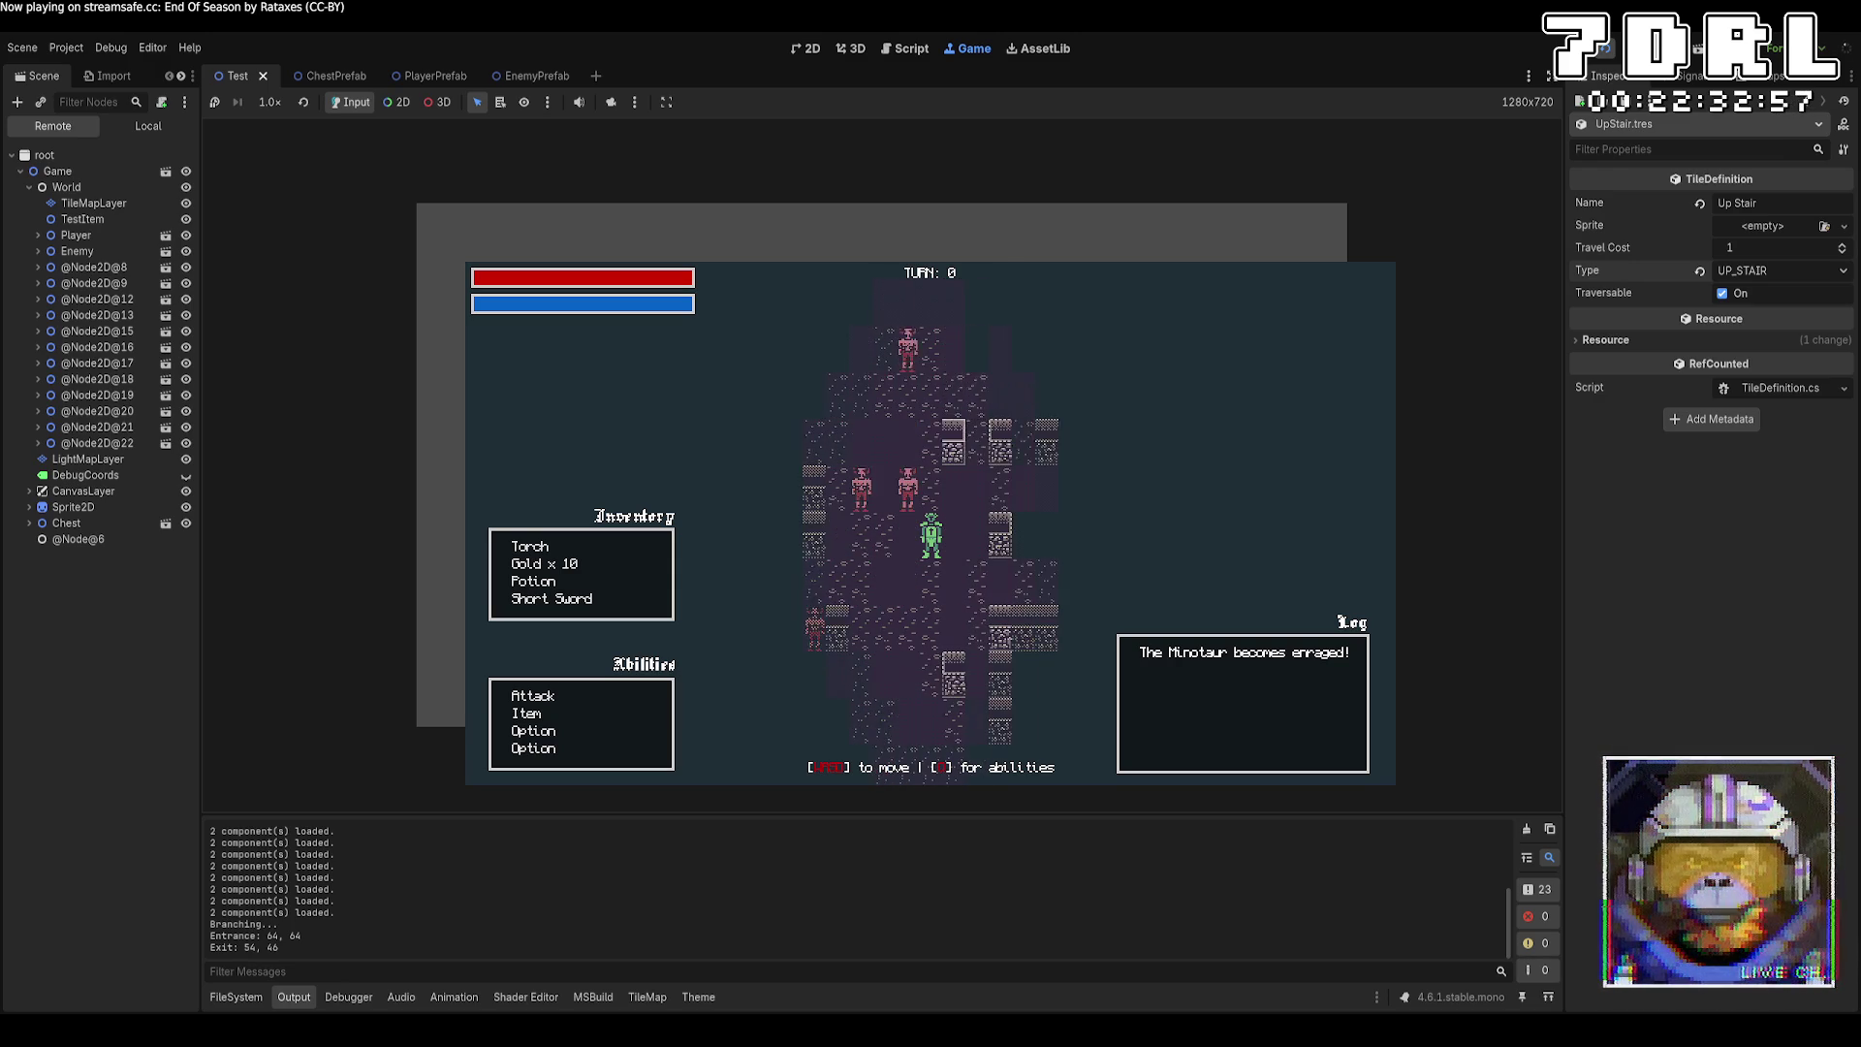
key(w)
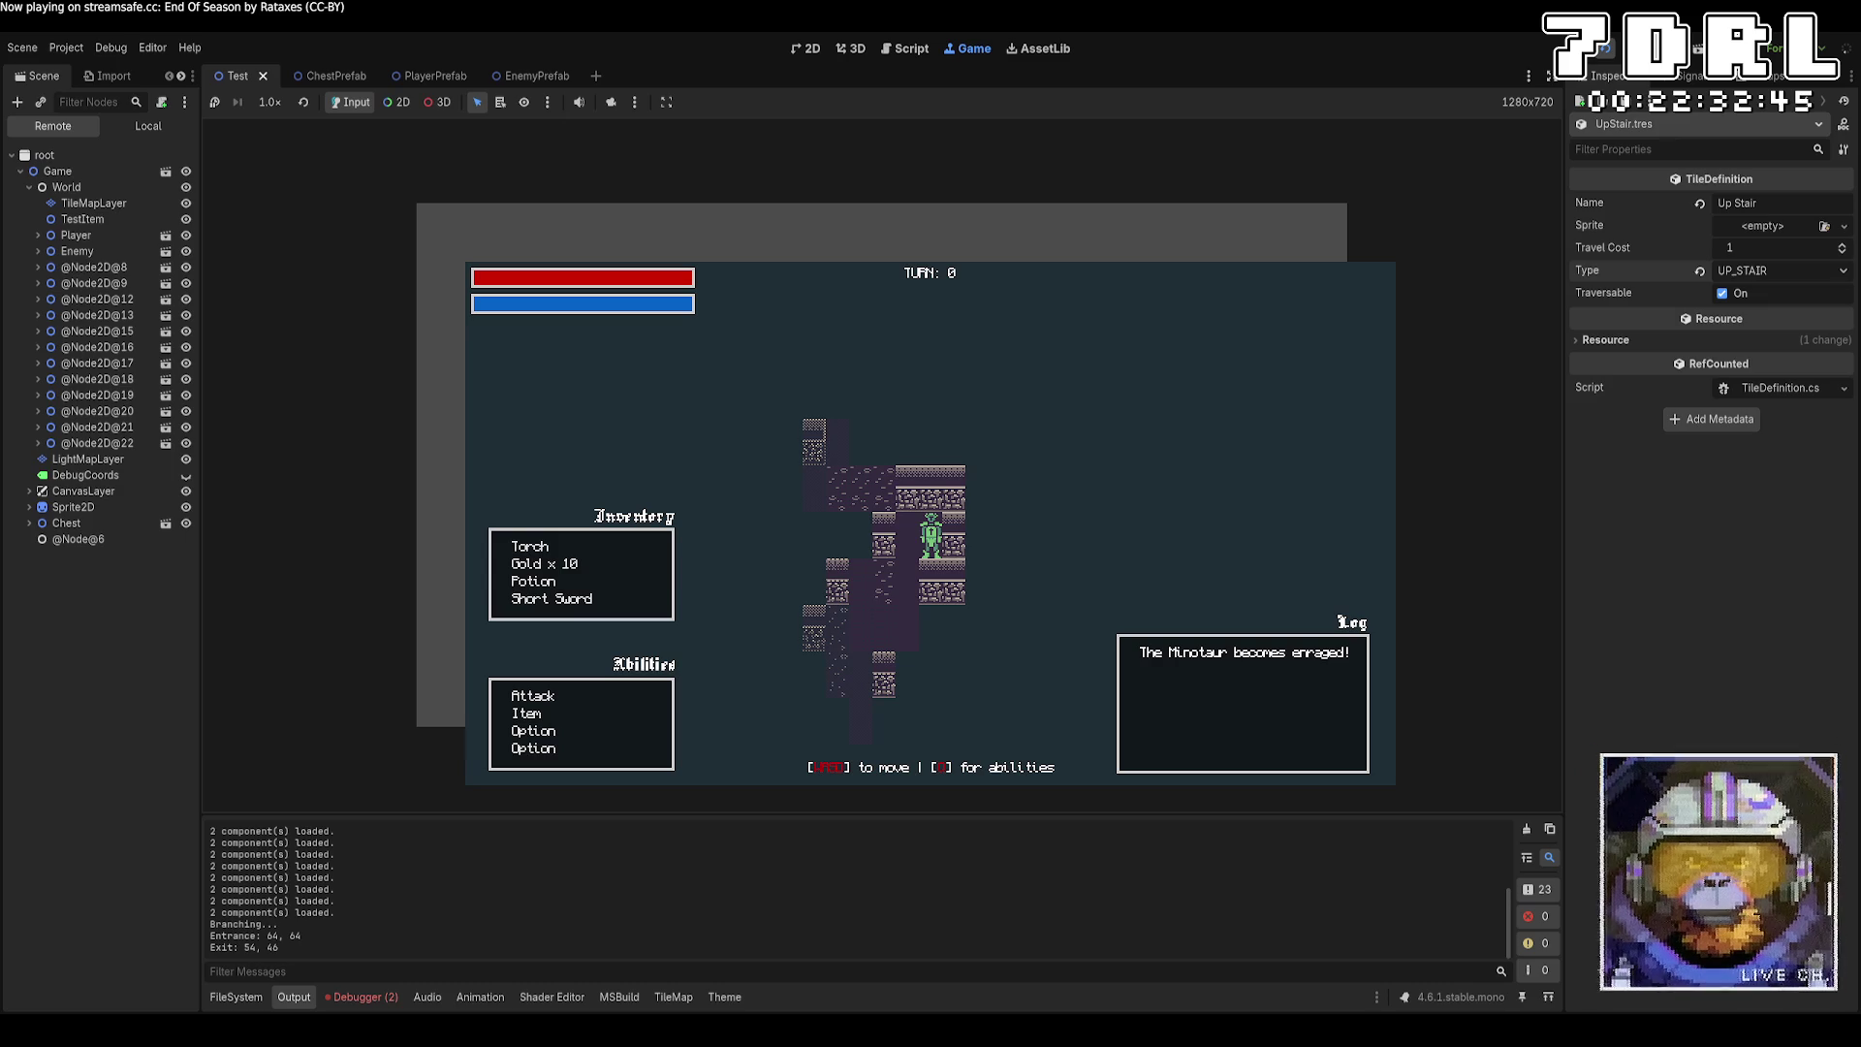
click(366, 998)
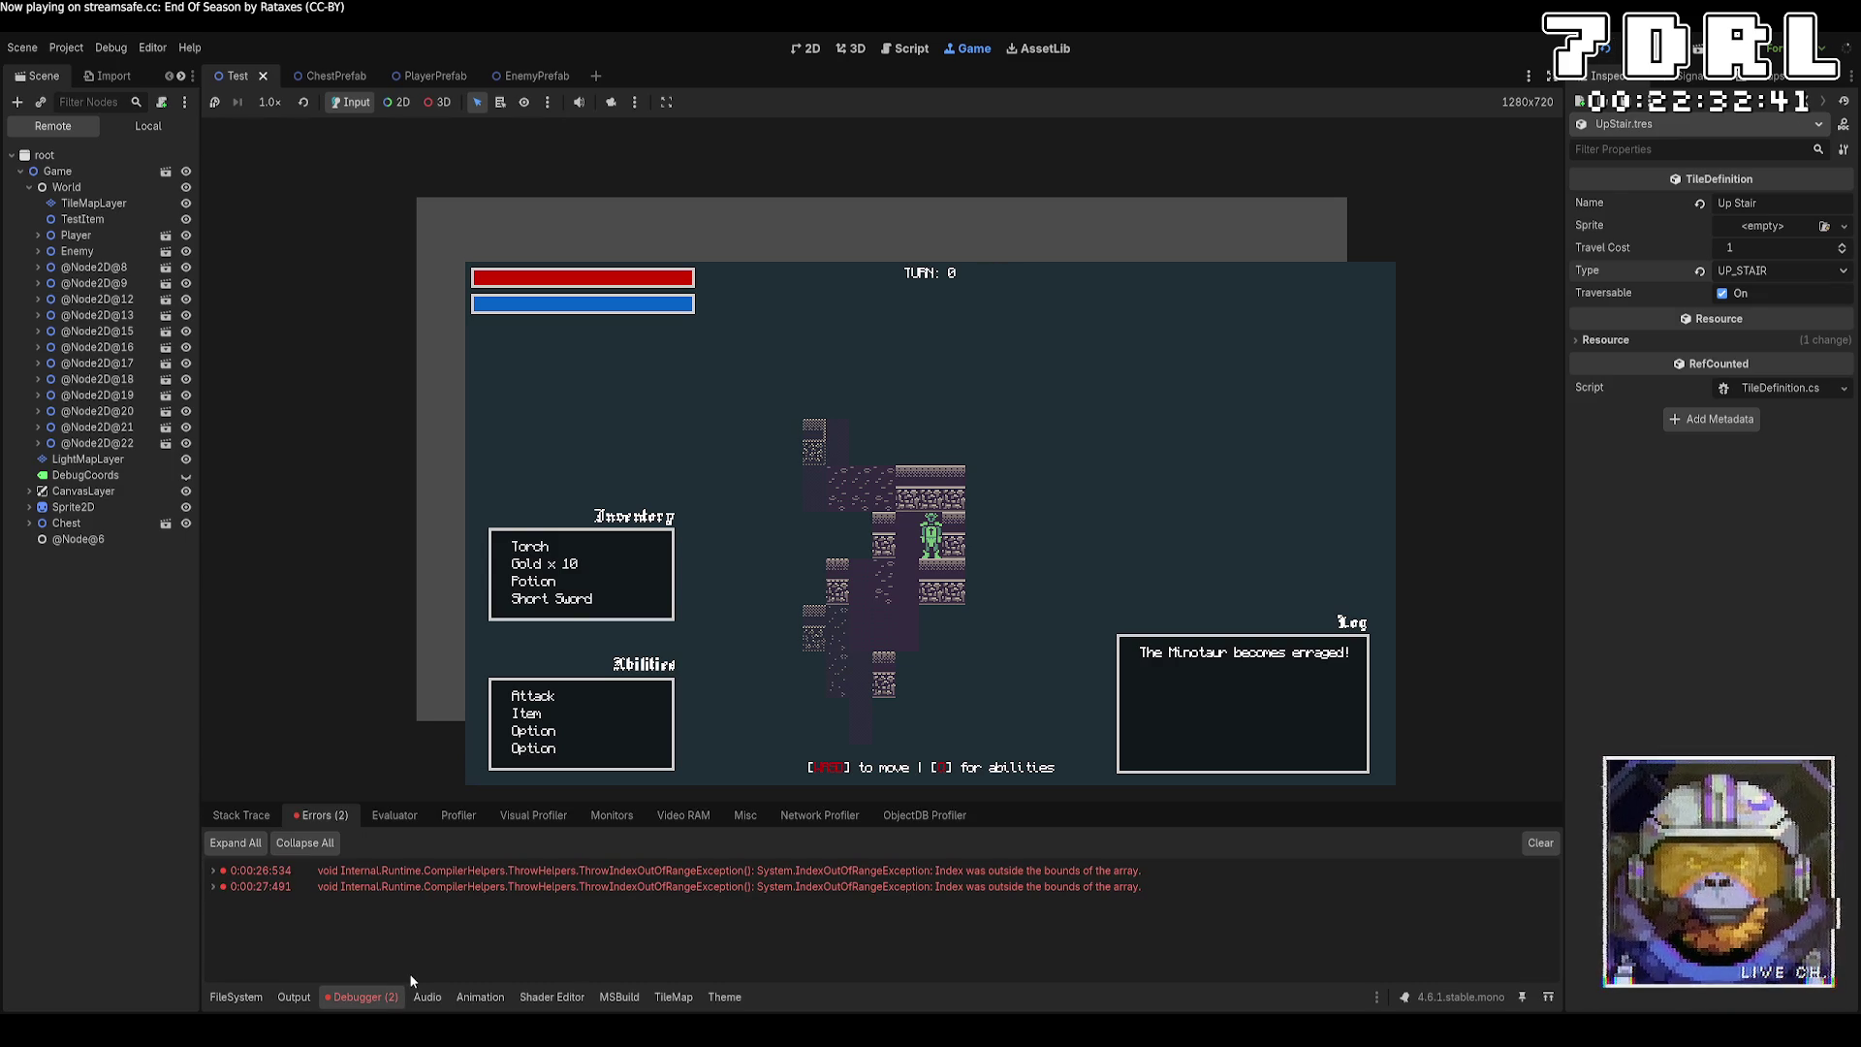
Expand the first IndexOutOfRange error, follow its PlayerComponent.cs:45 stack line, then return to the 2D scene.
click(211, 871)
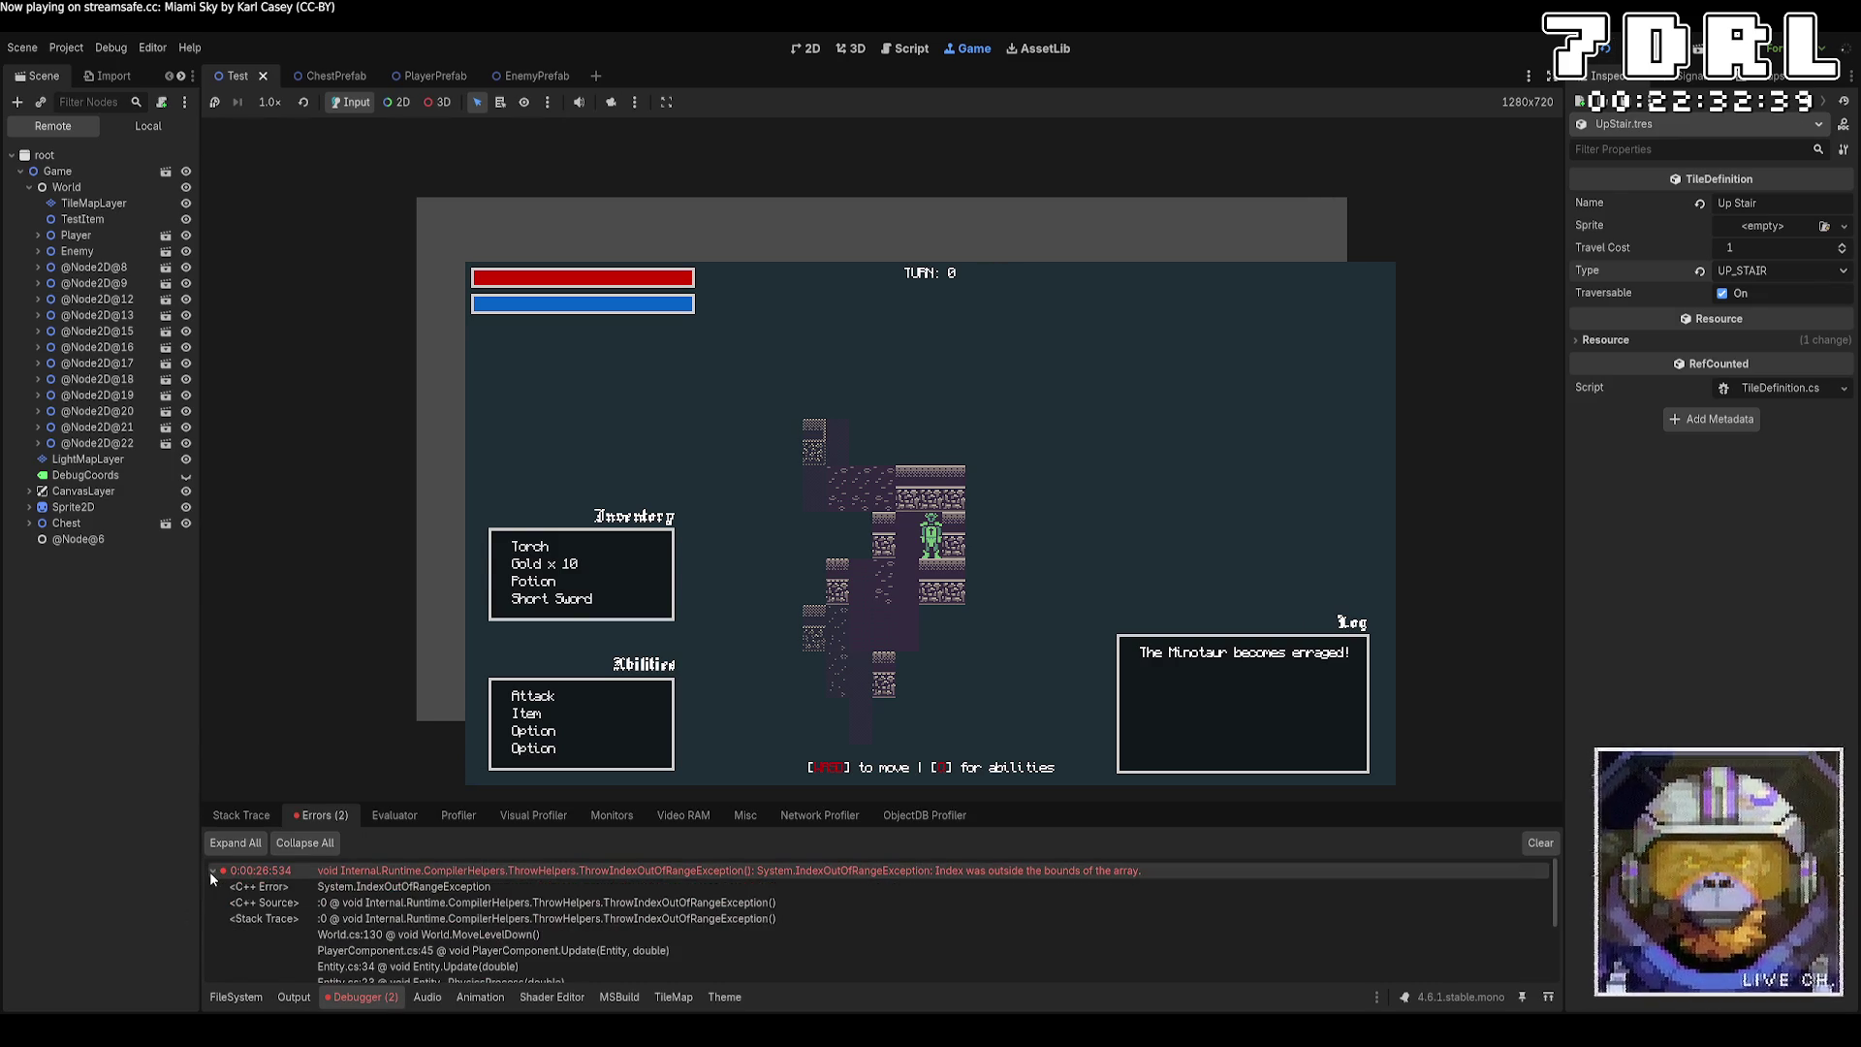
double_click(911, 949)
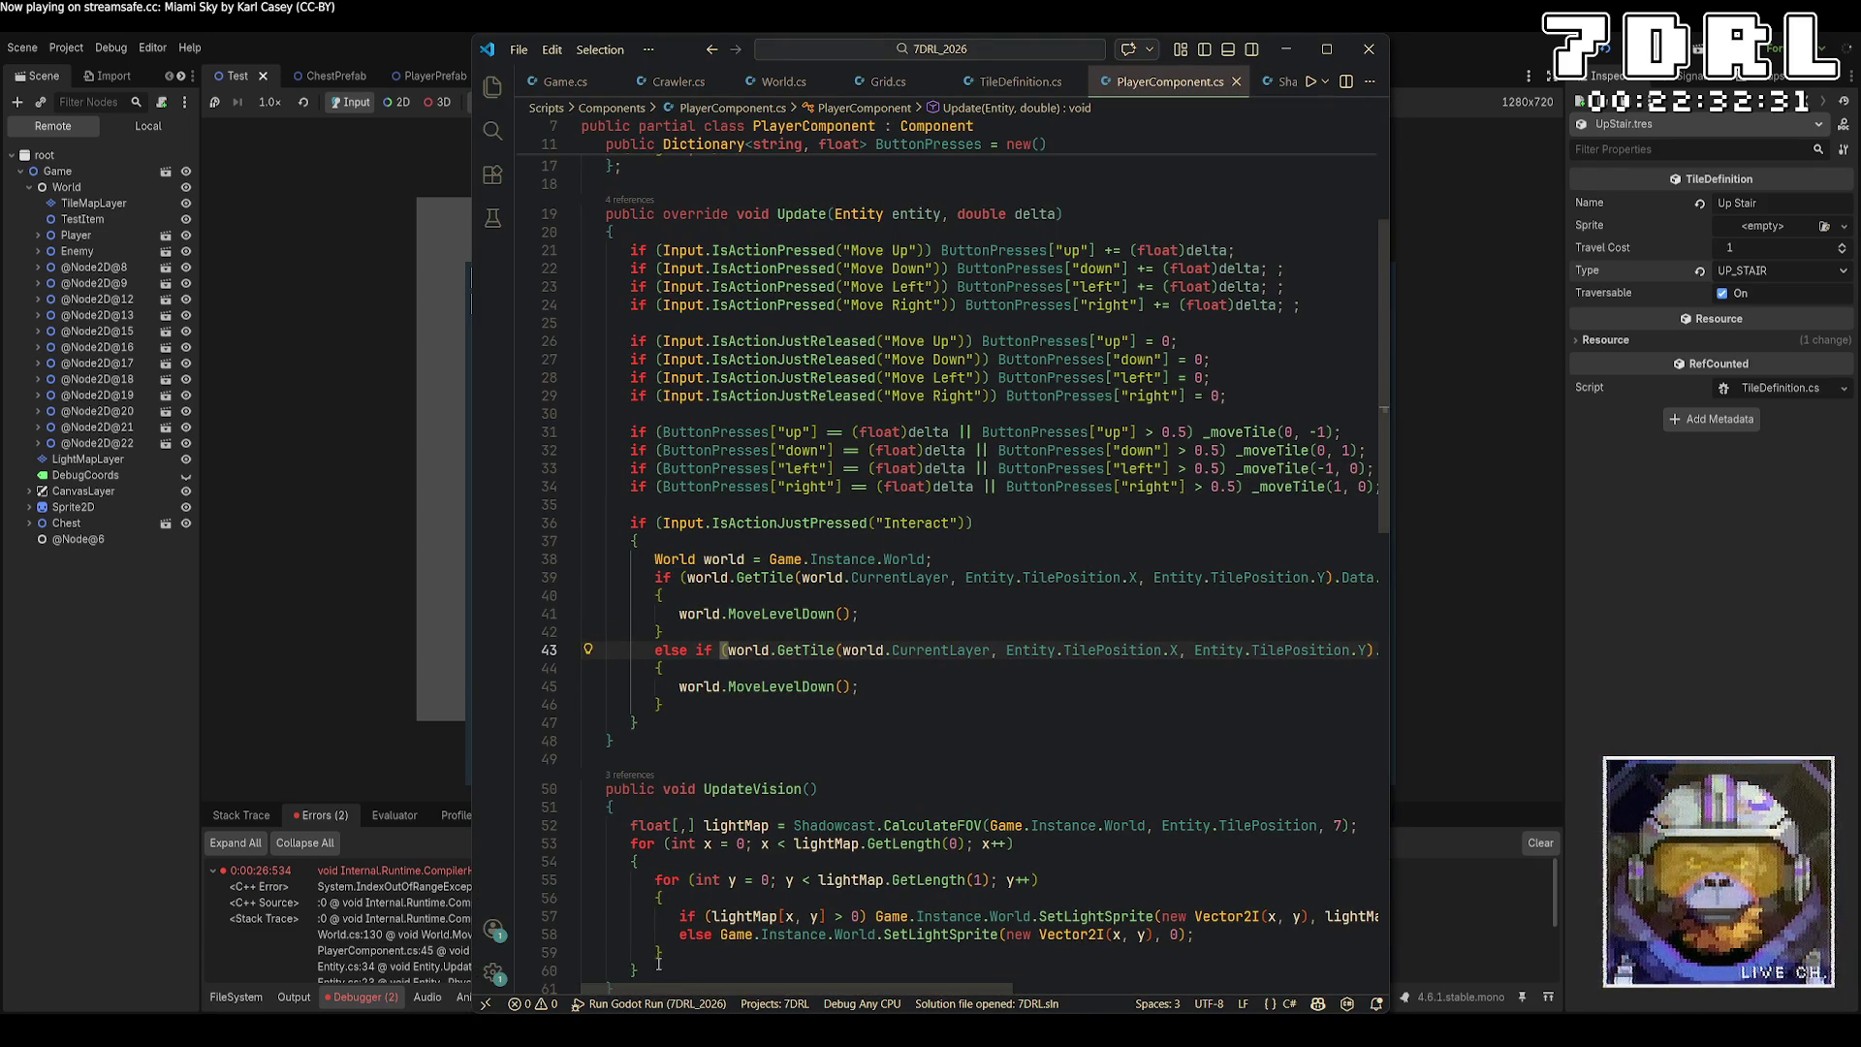
click(265, 633)
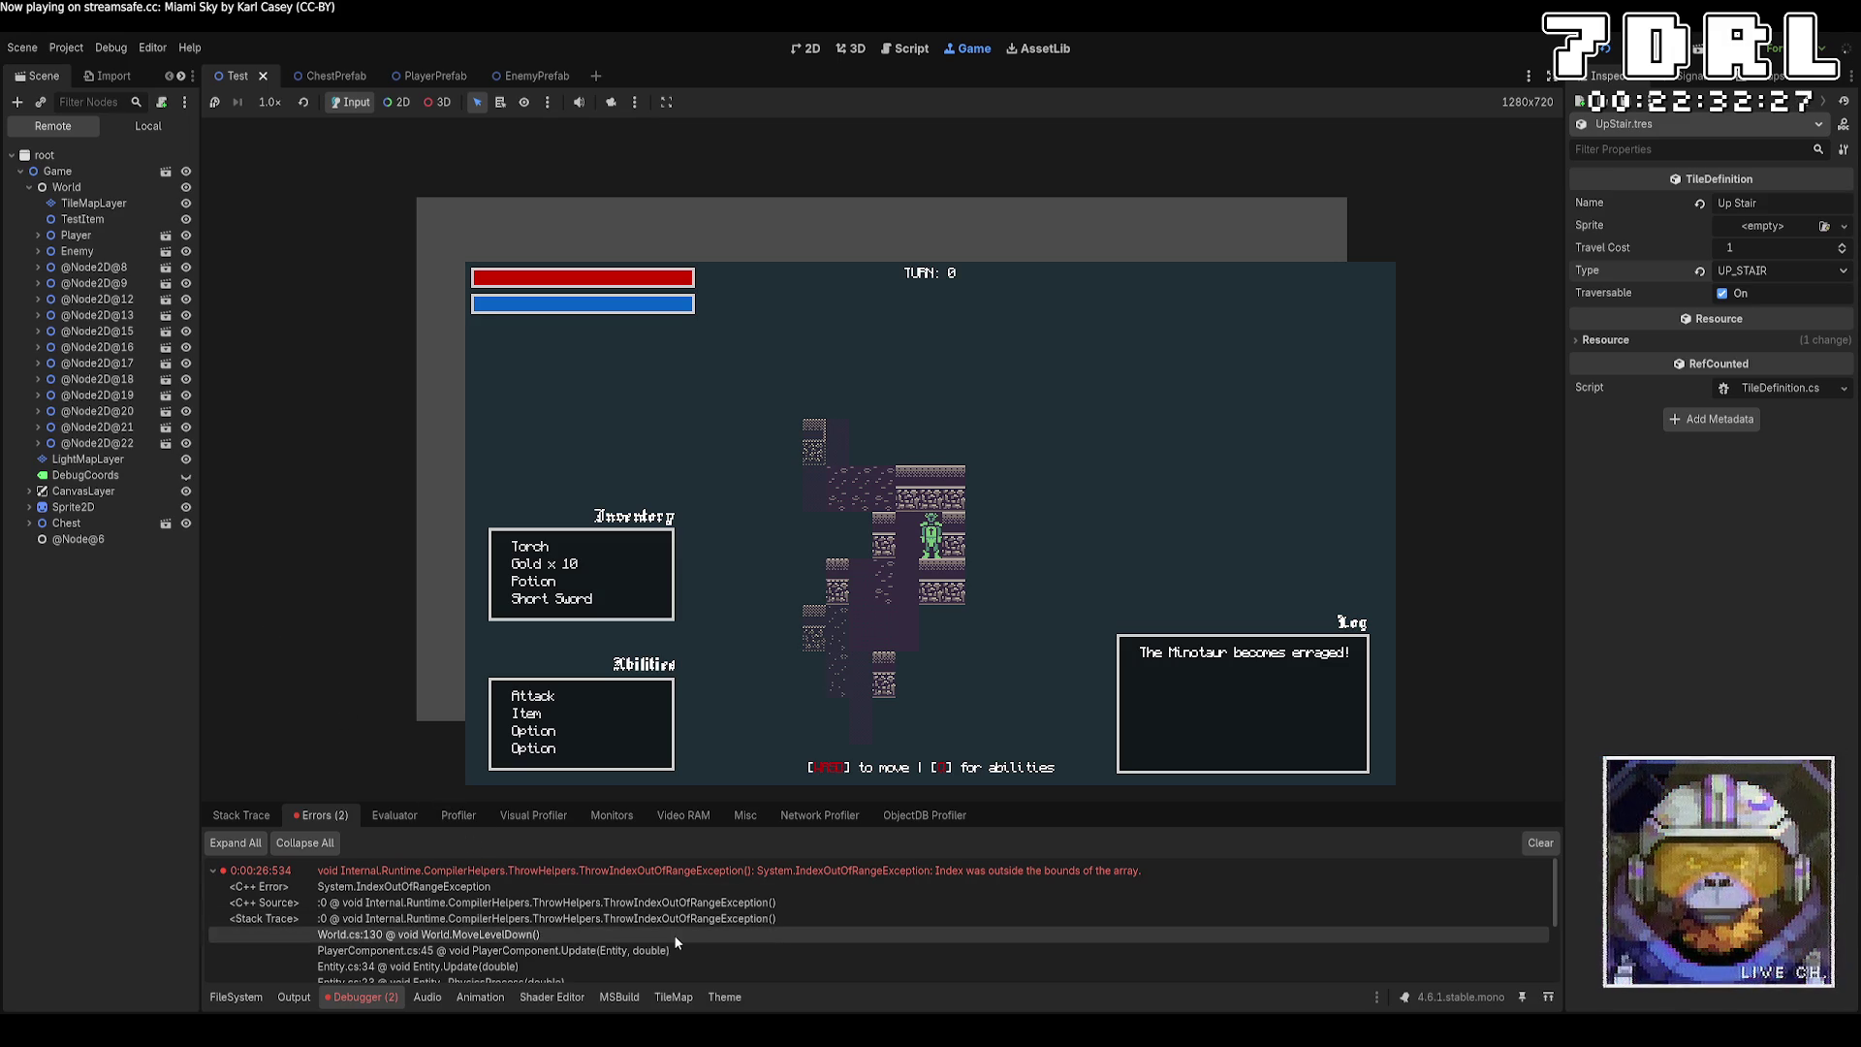
scroll(676, 941, down, 1)
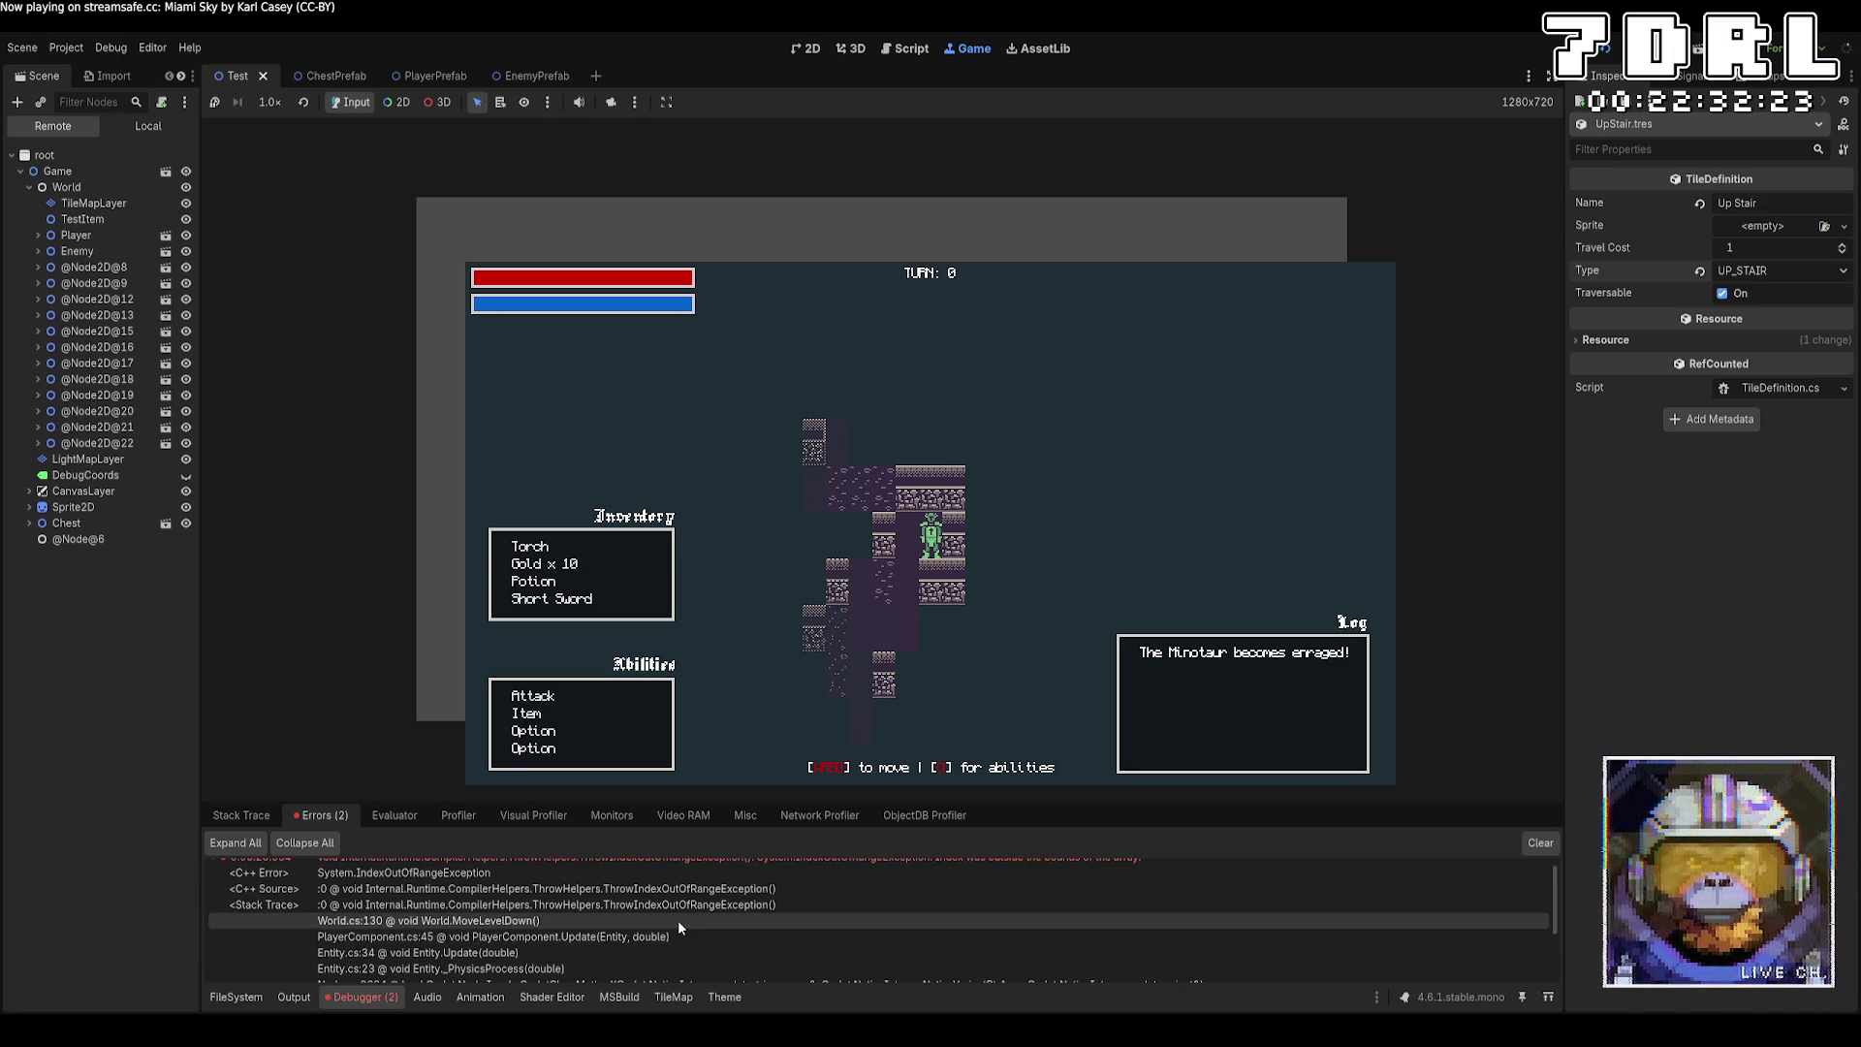
click(677, 921)
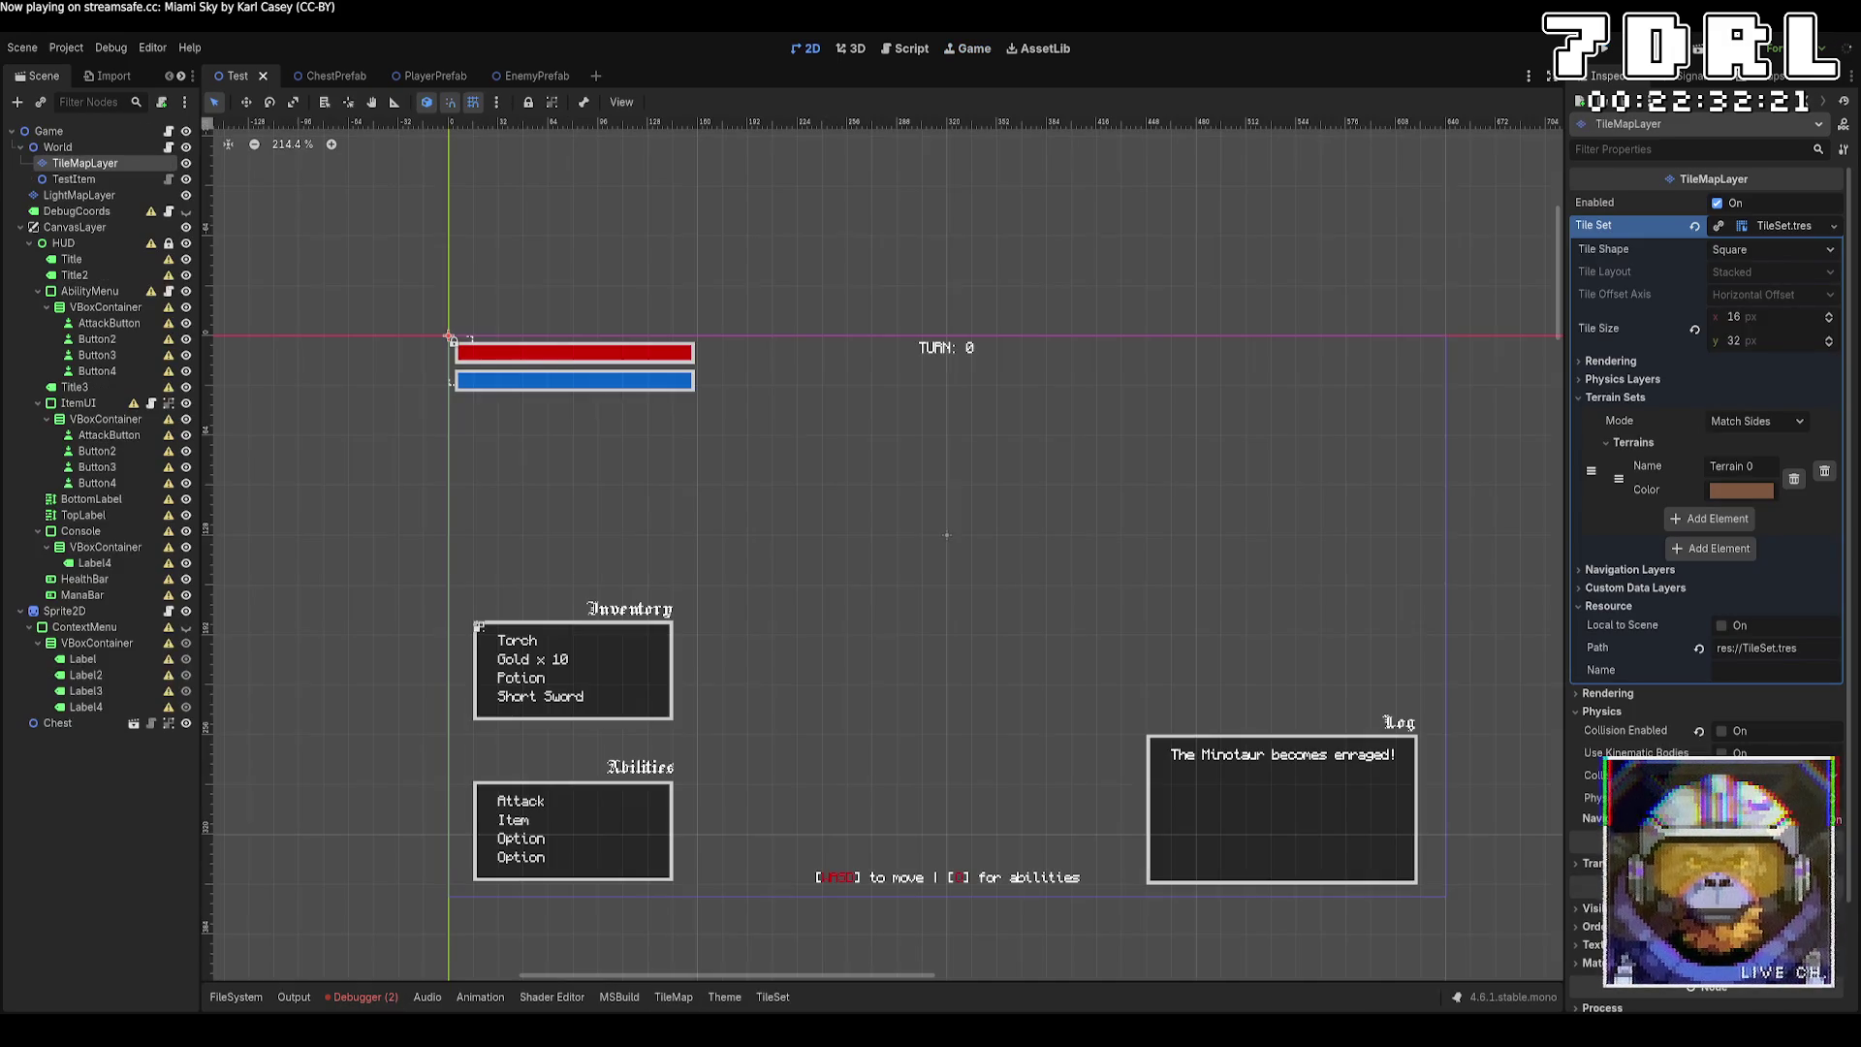
Switch to World.cs and scroll to GetTile's bounds checks and the MoveLevelDown method.
scroll(859, 826, down, 10)
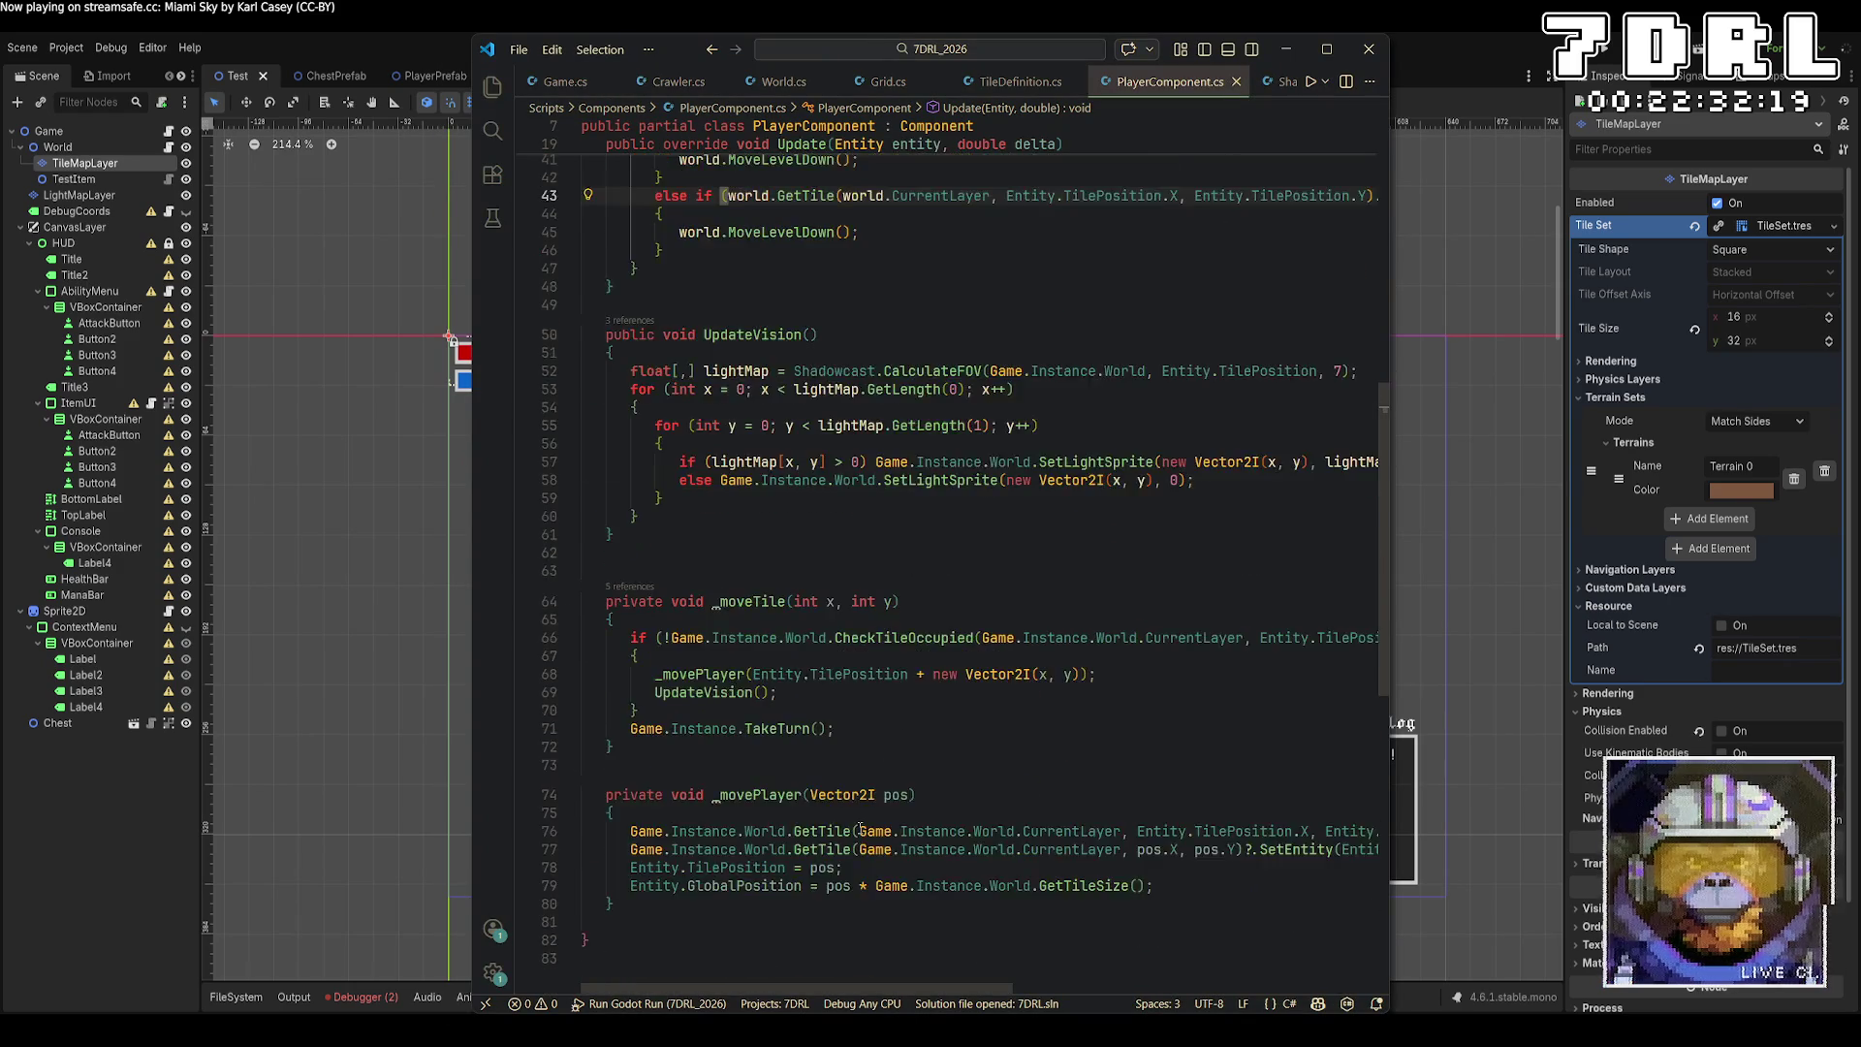
scroll(859, 826, up, 3)
click(781, 85)
scroll(856, 815, down, 12)
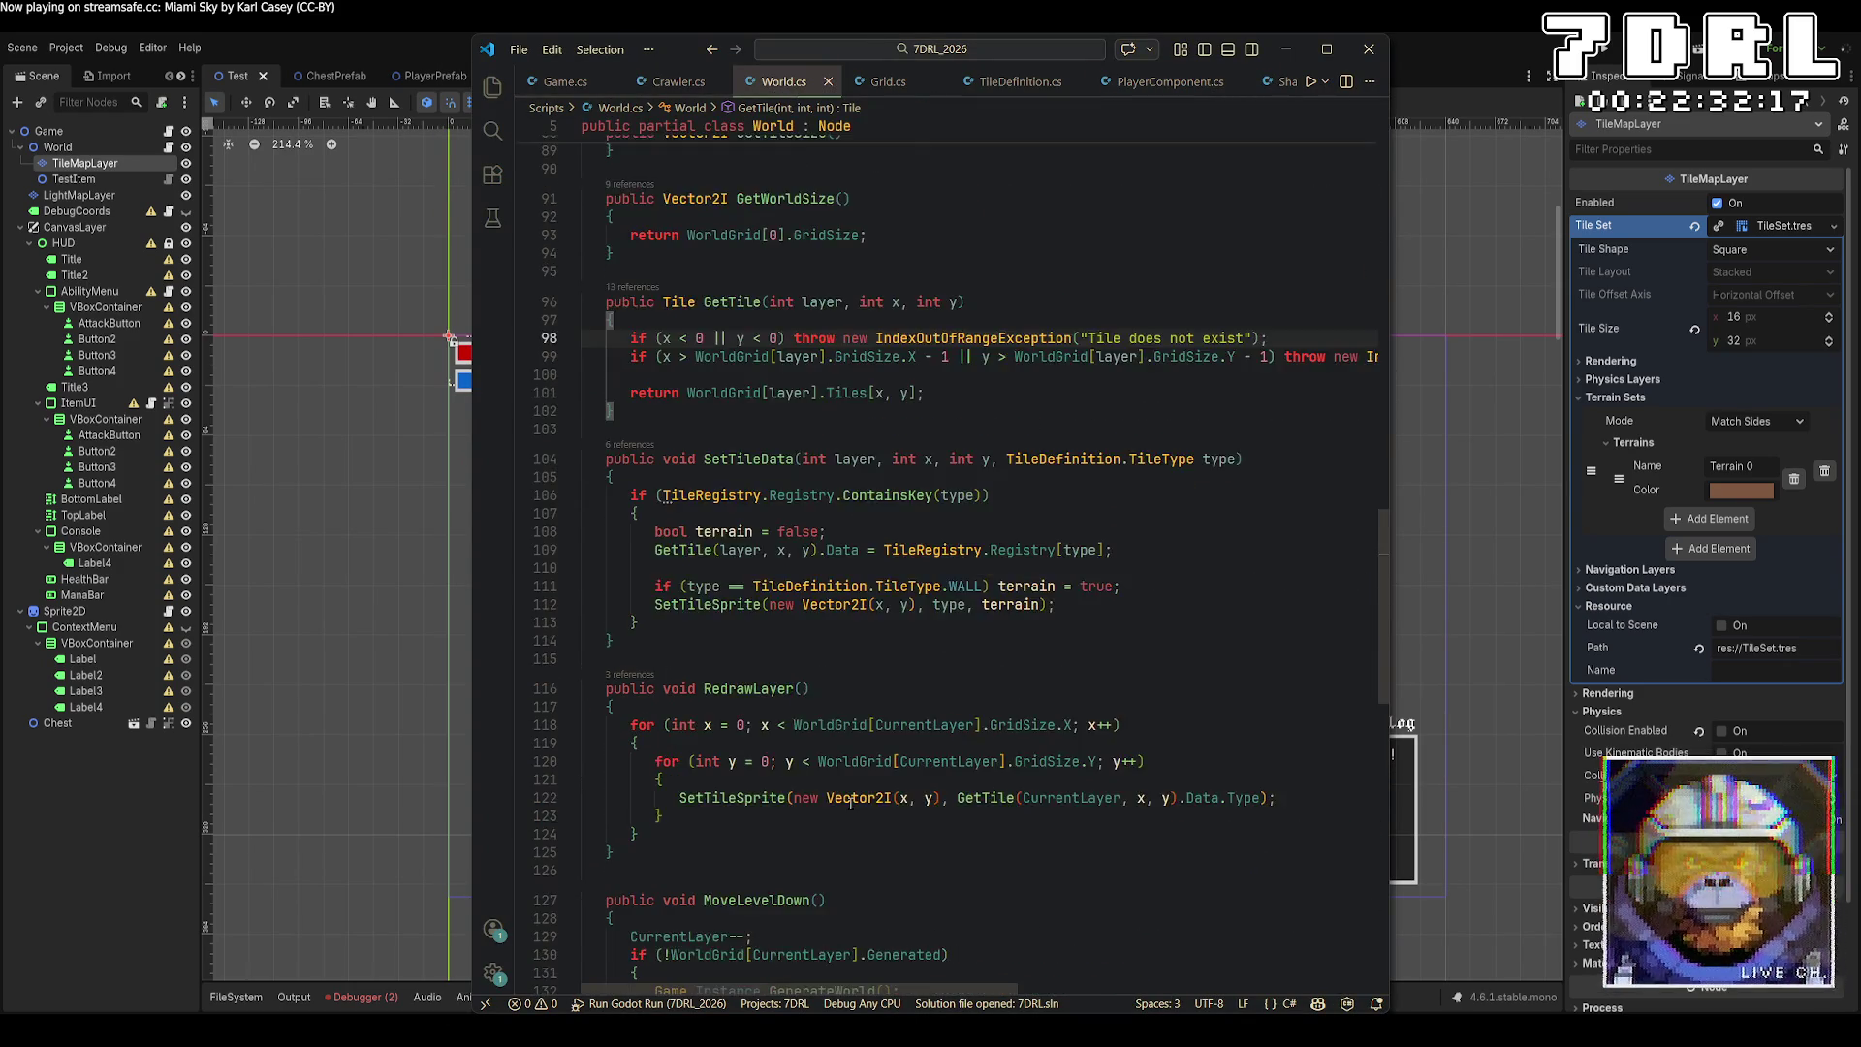
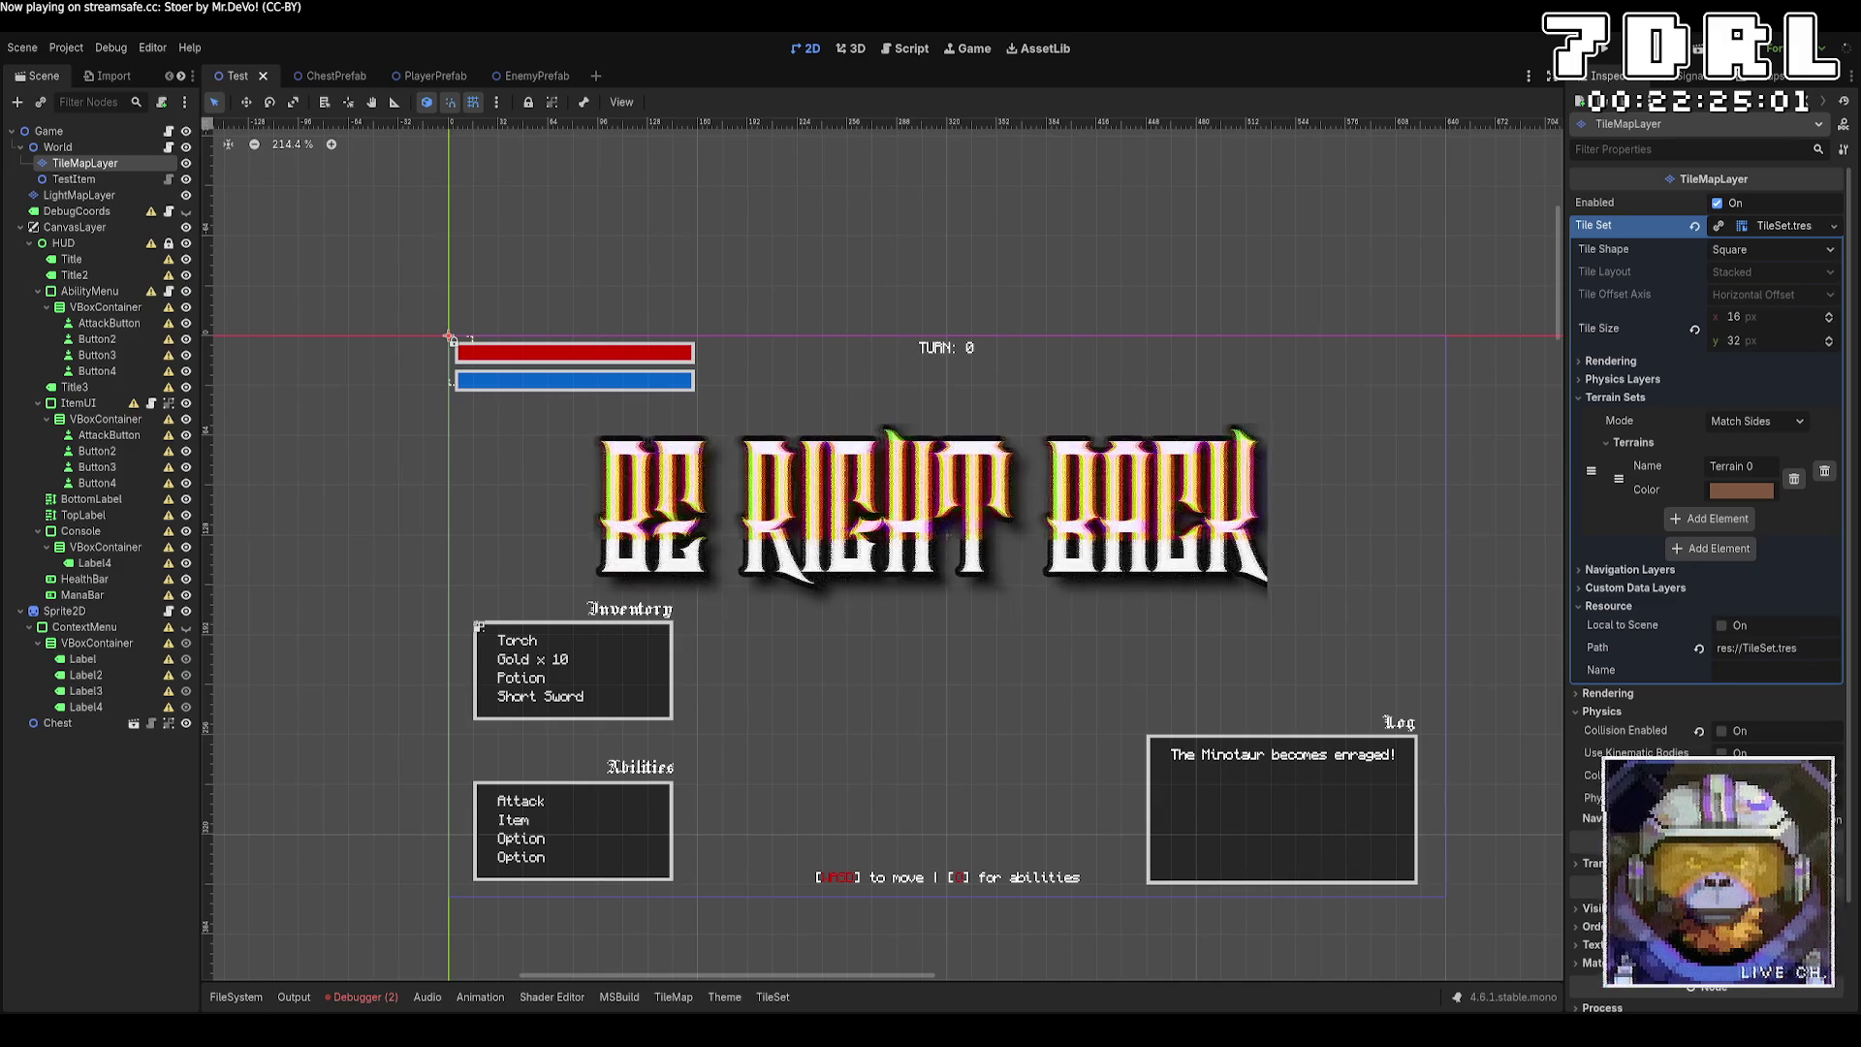
Delete the local stepsSinceSpawn declaration in Crawler.cs.
key(alt+Tab)
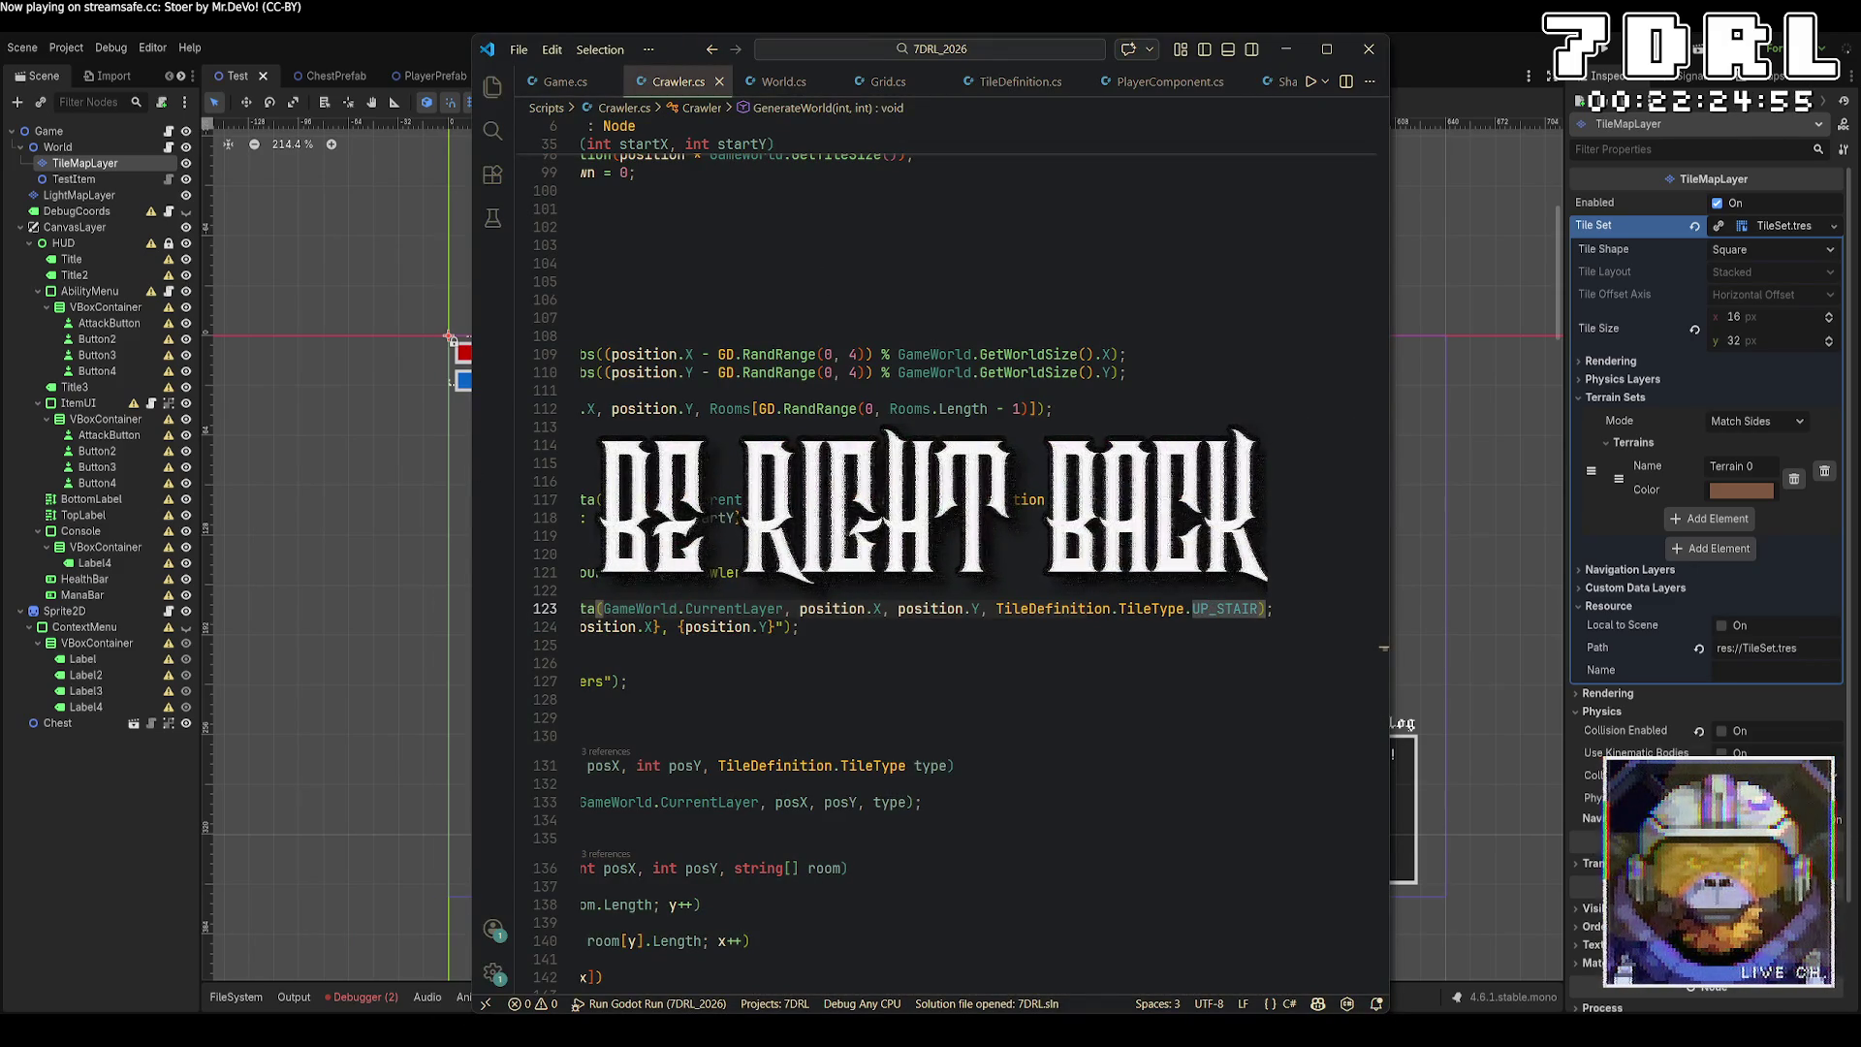
key(alt+Tab)
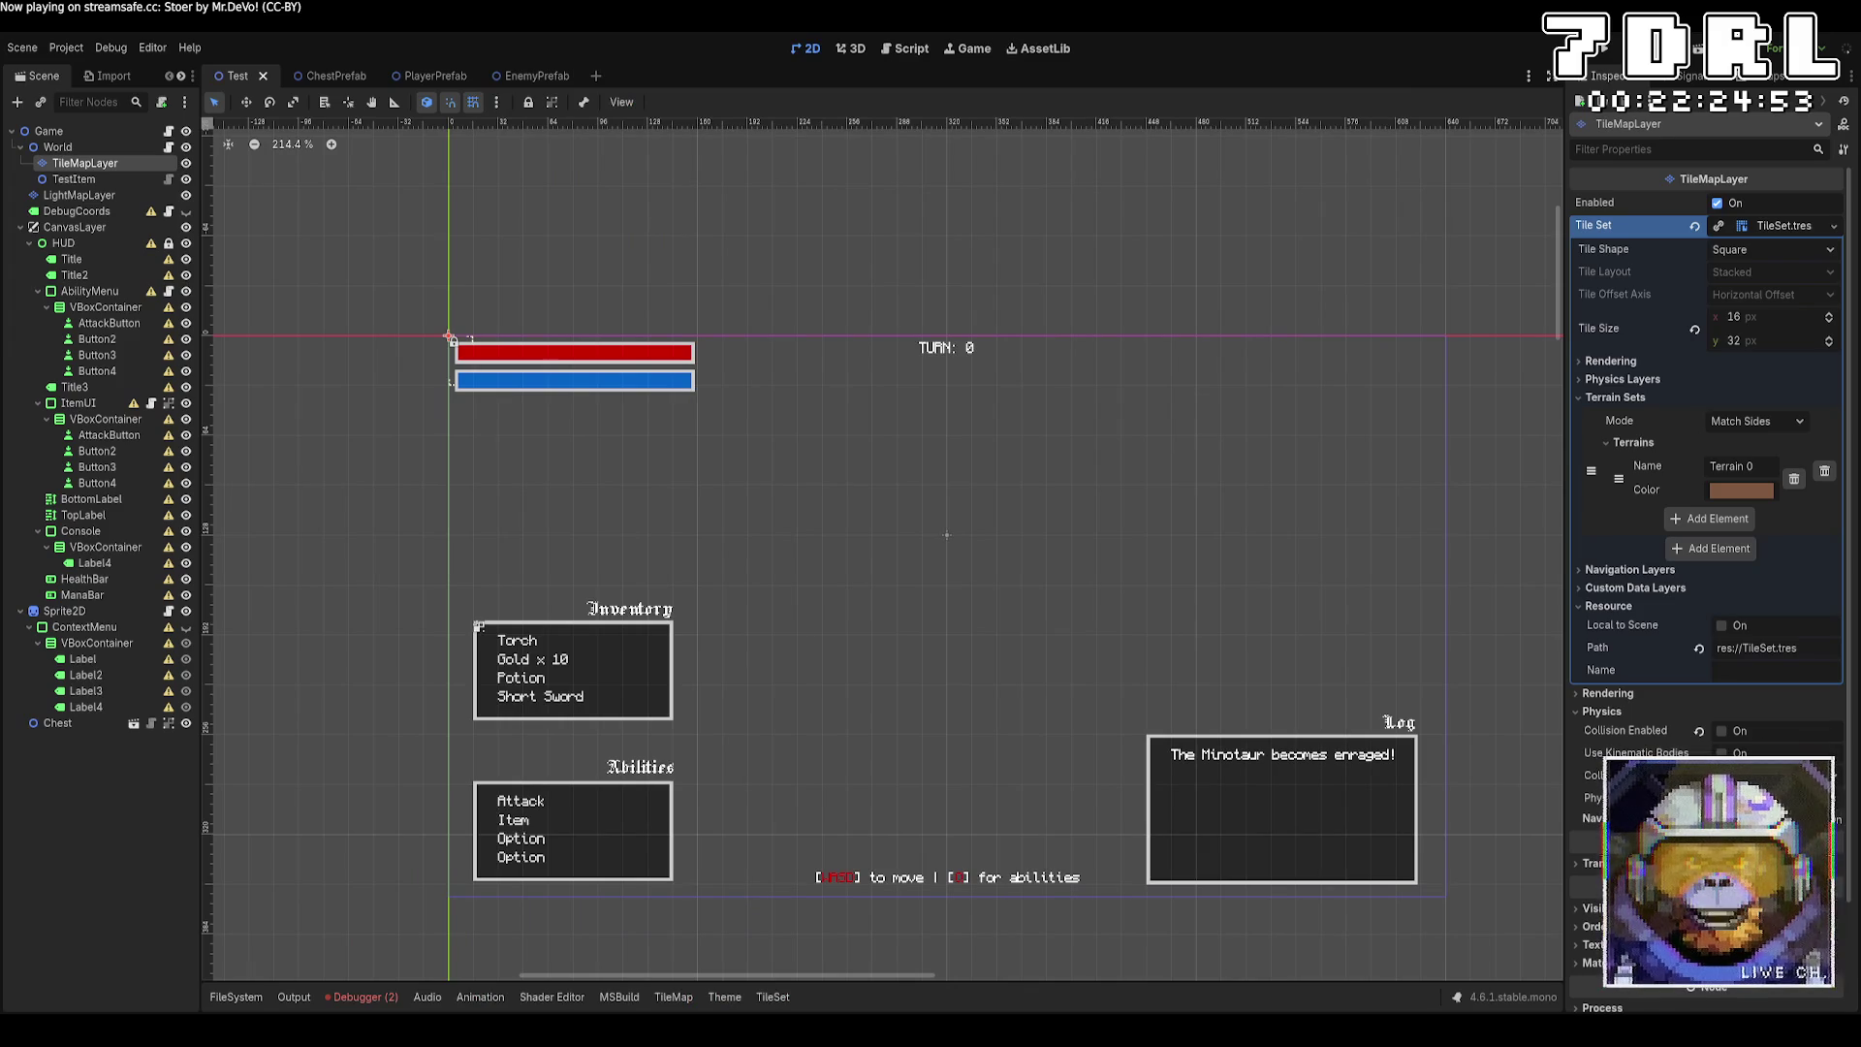
key(alt+Tab)
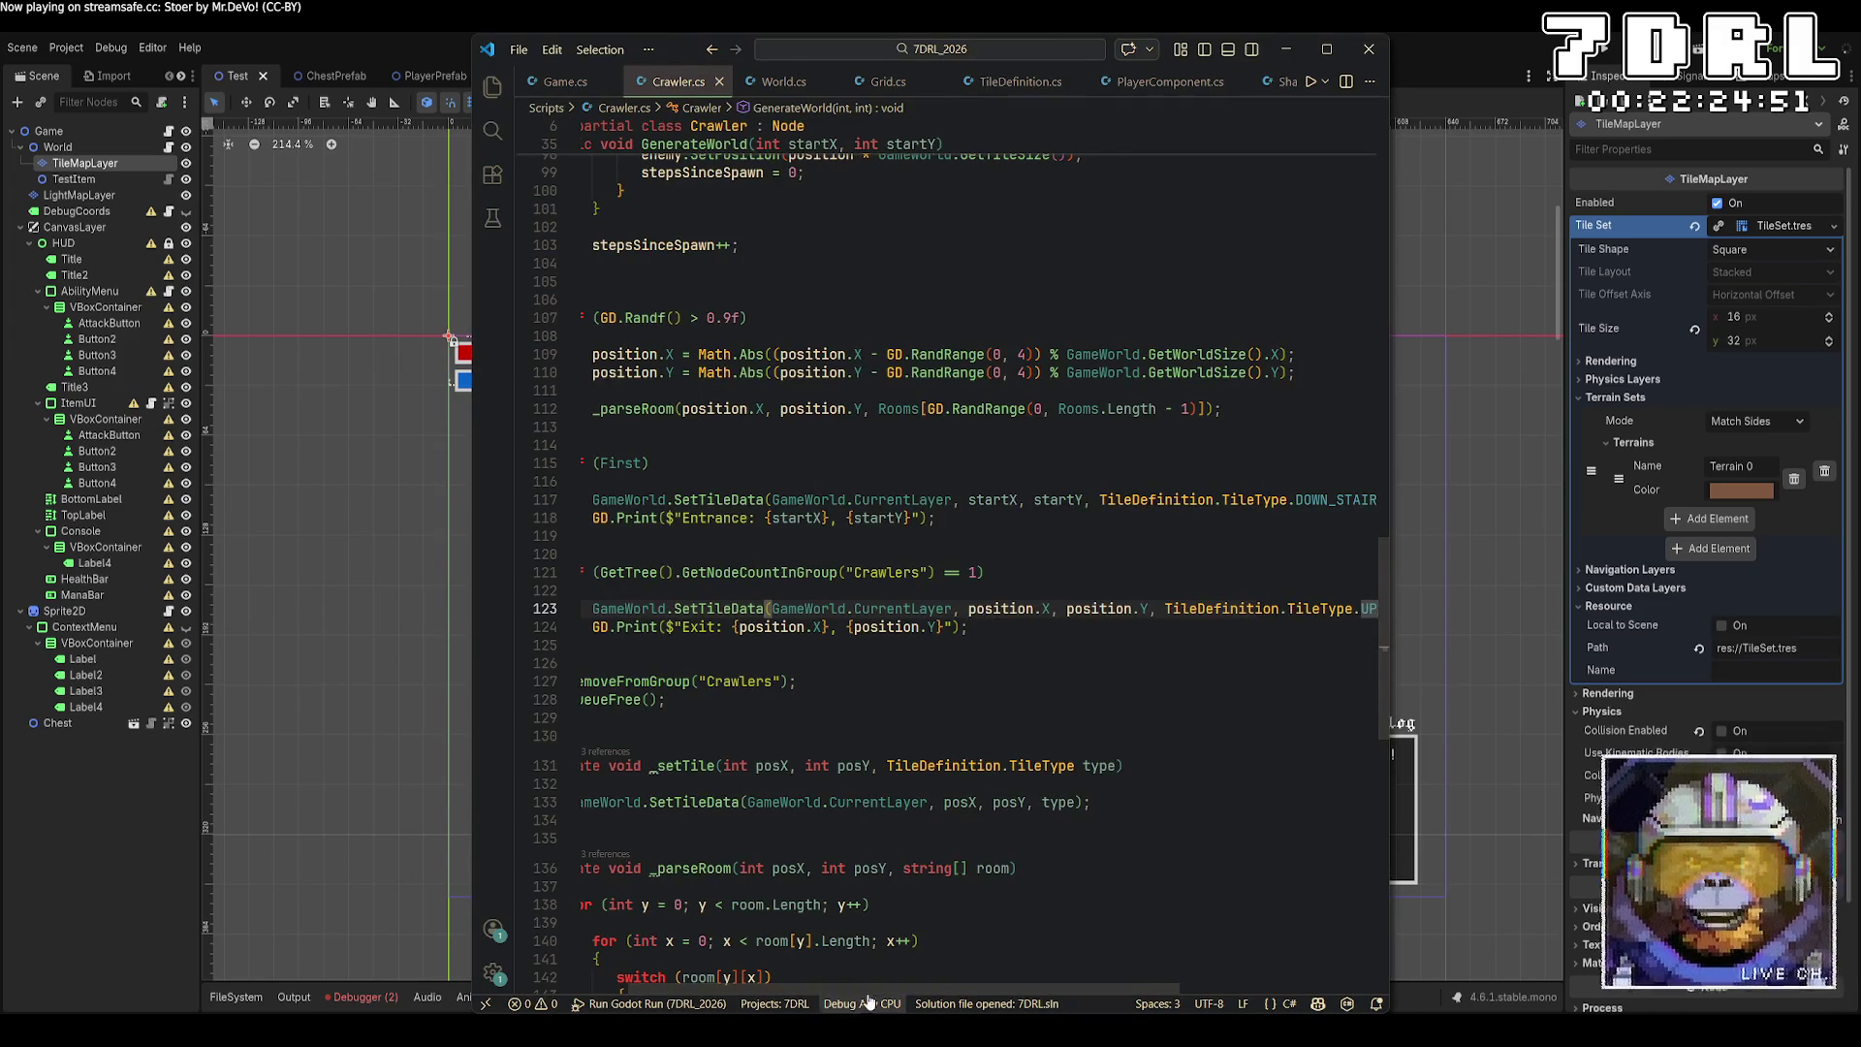
scroll(873, 463, up, 20)
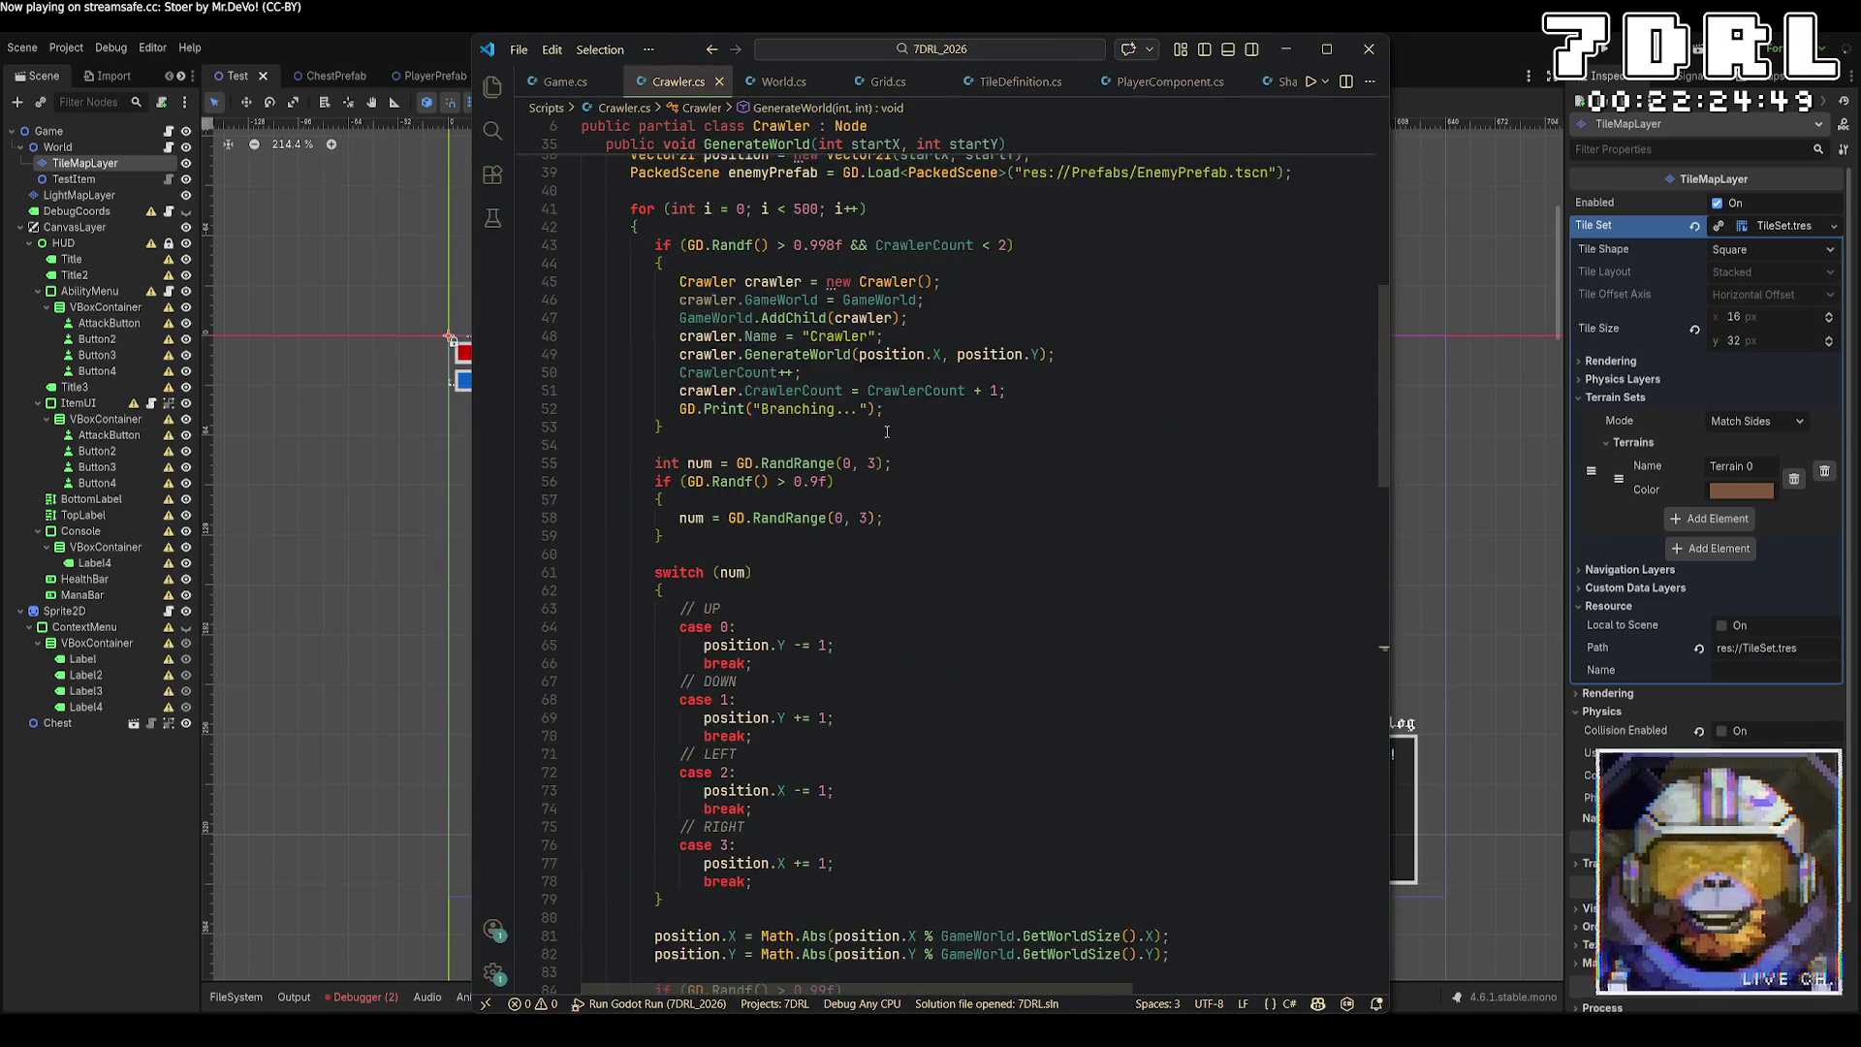
click(847, 364)
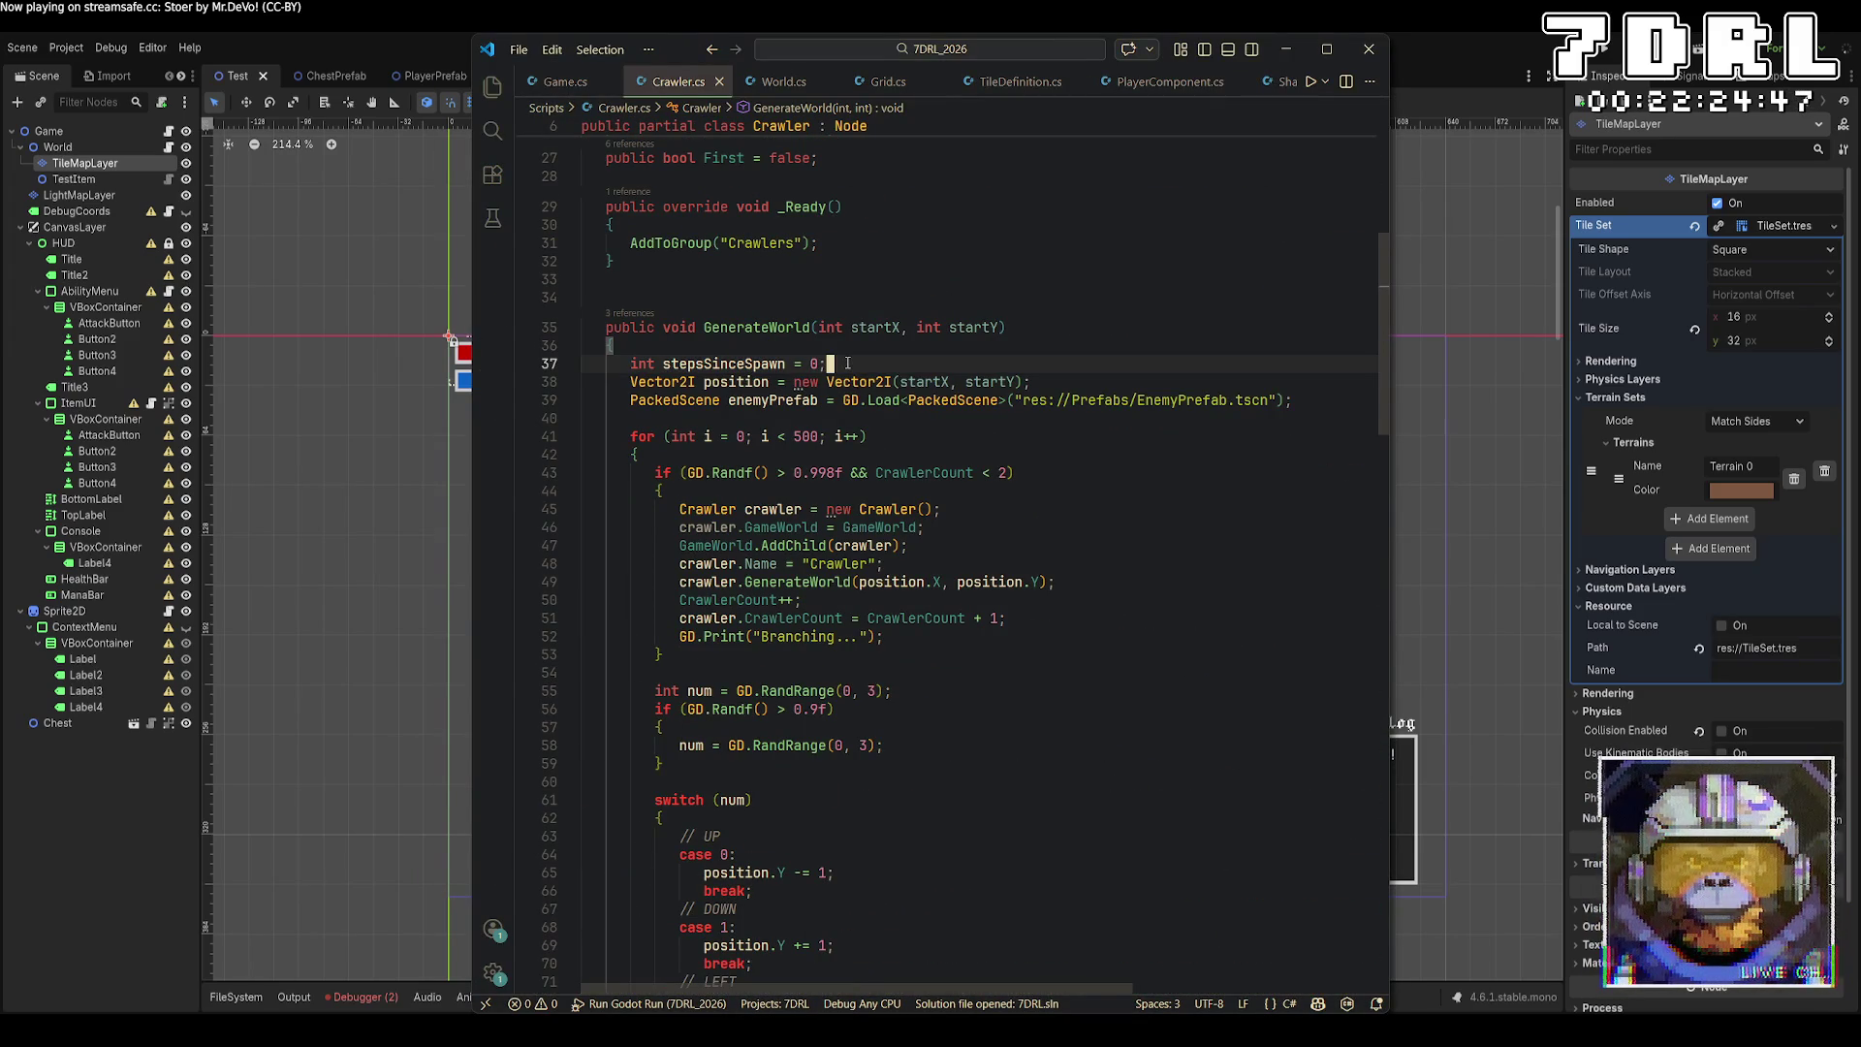
drag(847, 364, 498, 361)
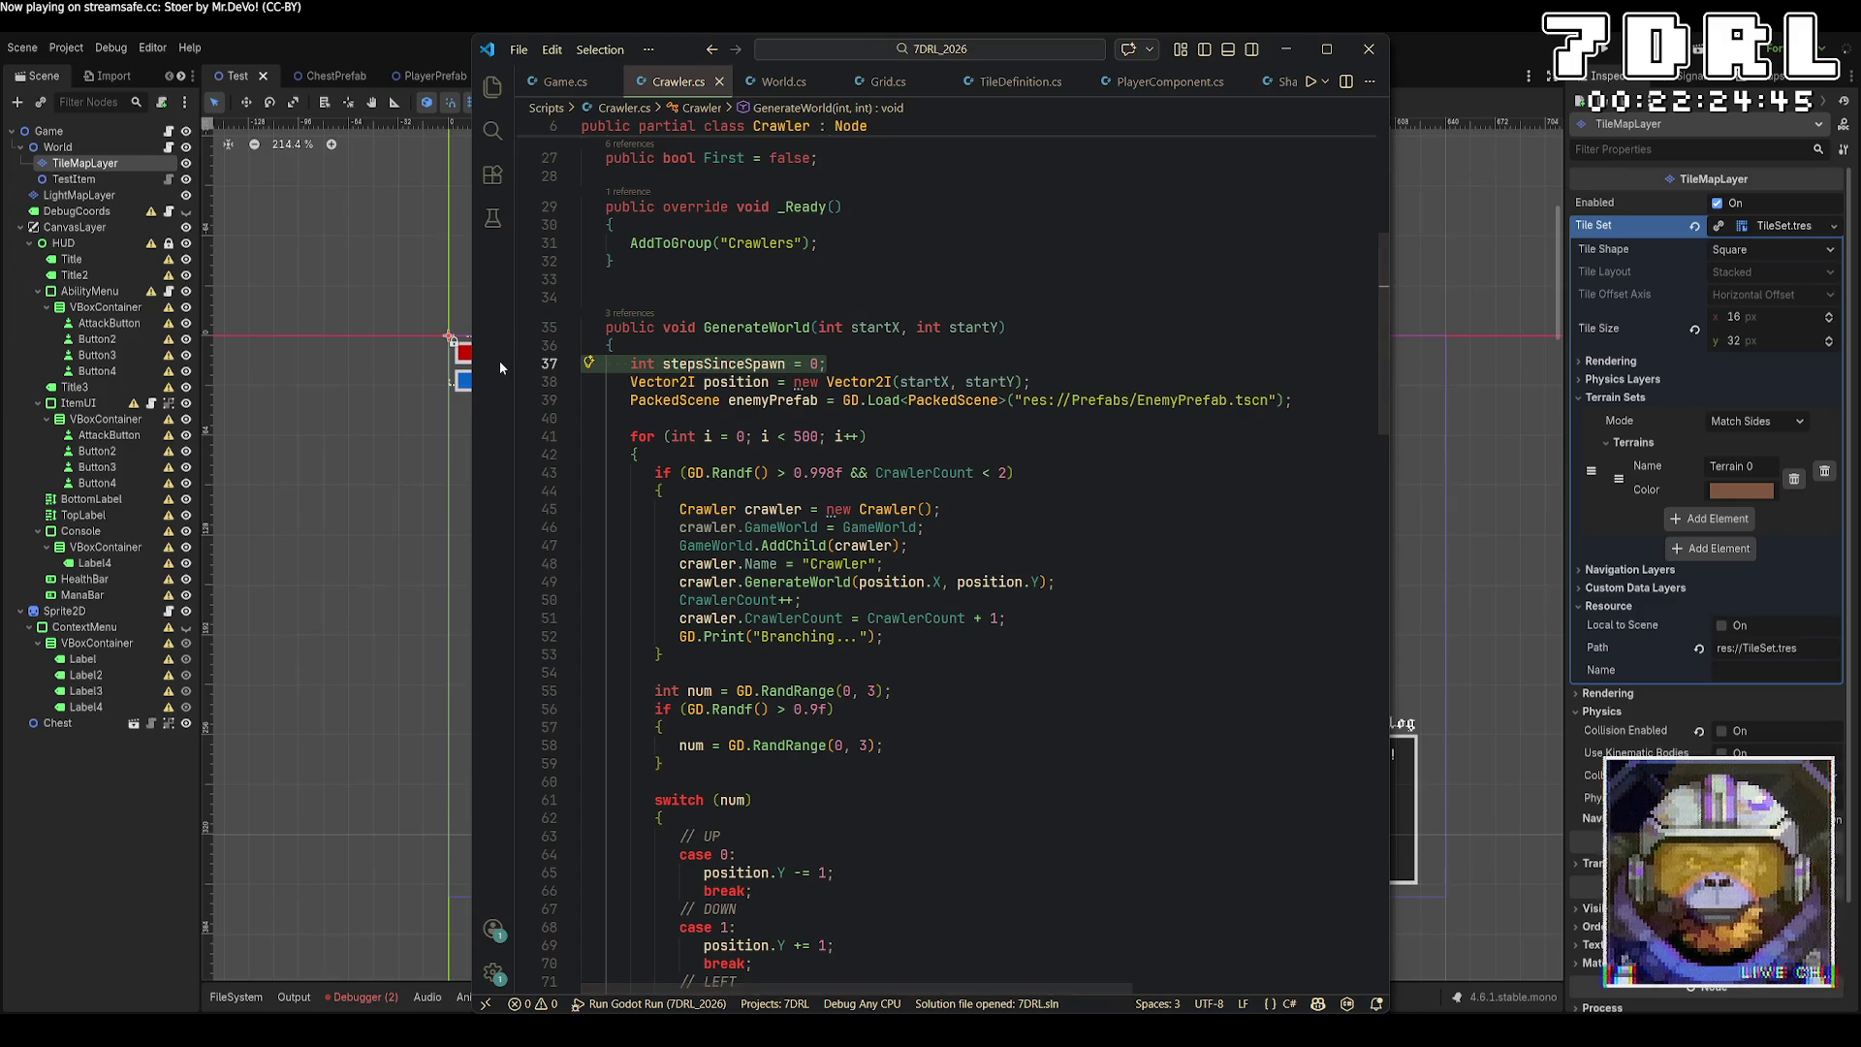
key(BackSpace)
key(BackSpace)
Add 'public static int StepsSinceSpawn = 0;' below the First field and save.
scroll(1028, 521, up, 8)
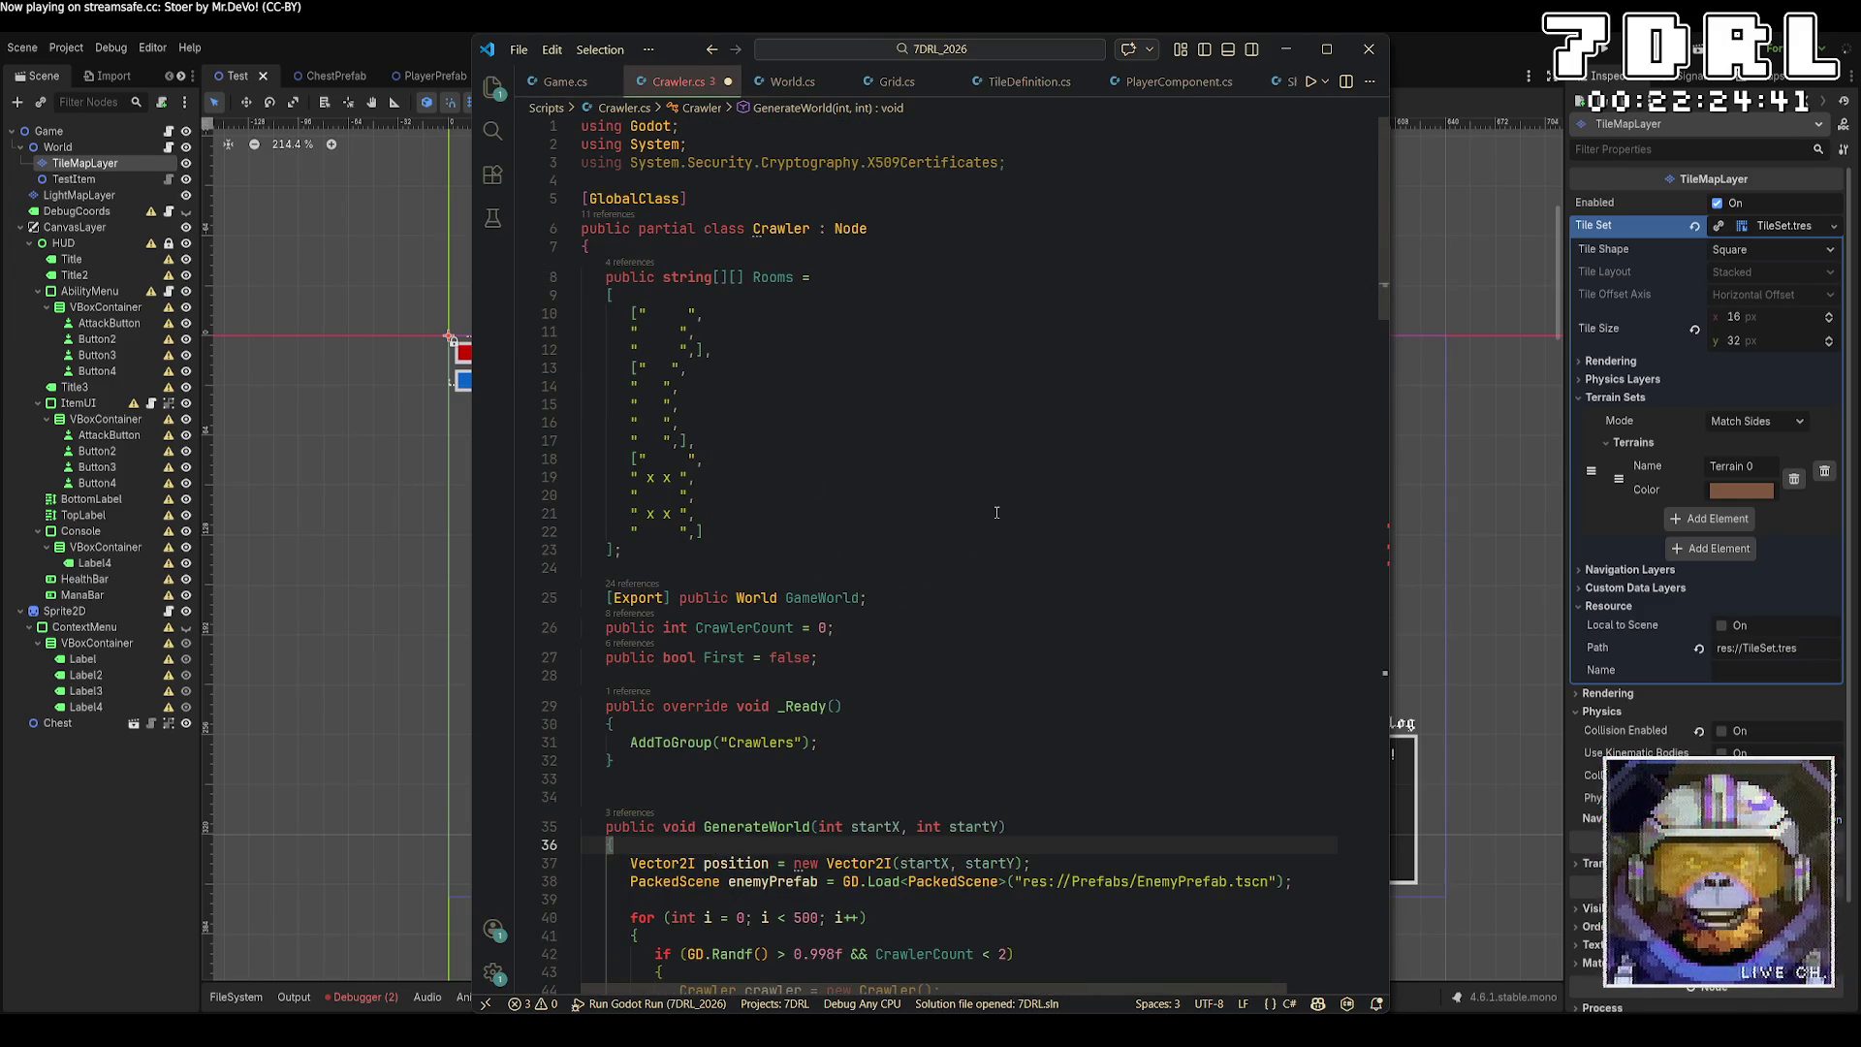
scroll(996, 512, down, 2)
click(996, 512)
key(Return)
text(public static int StepsSinceSpawn = )
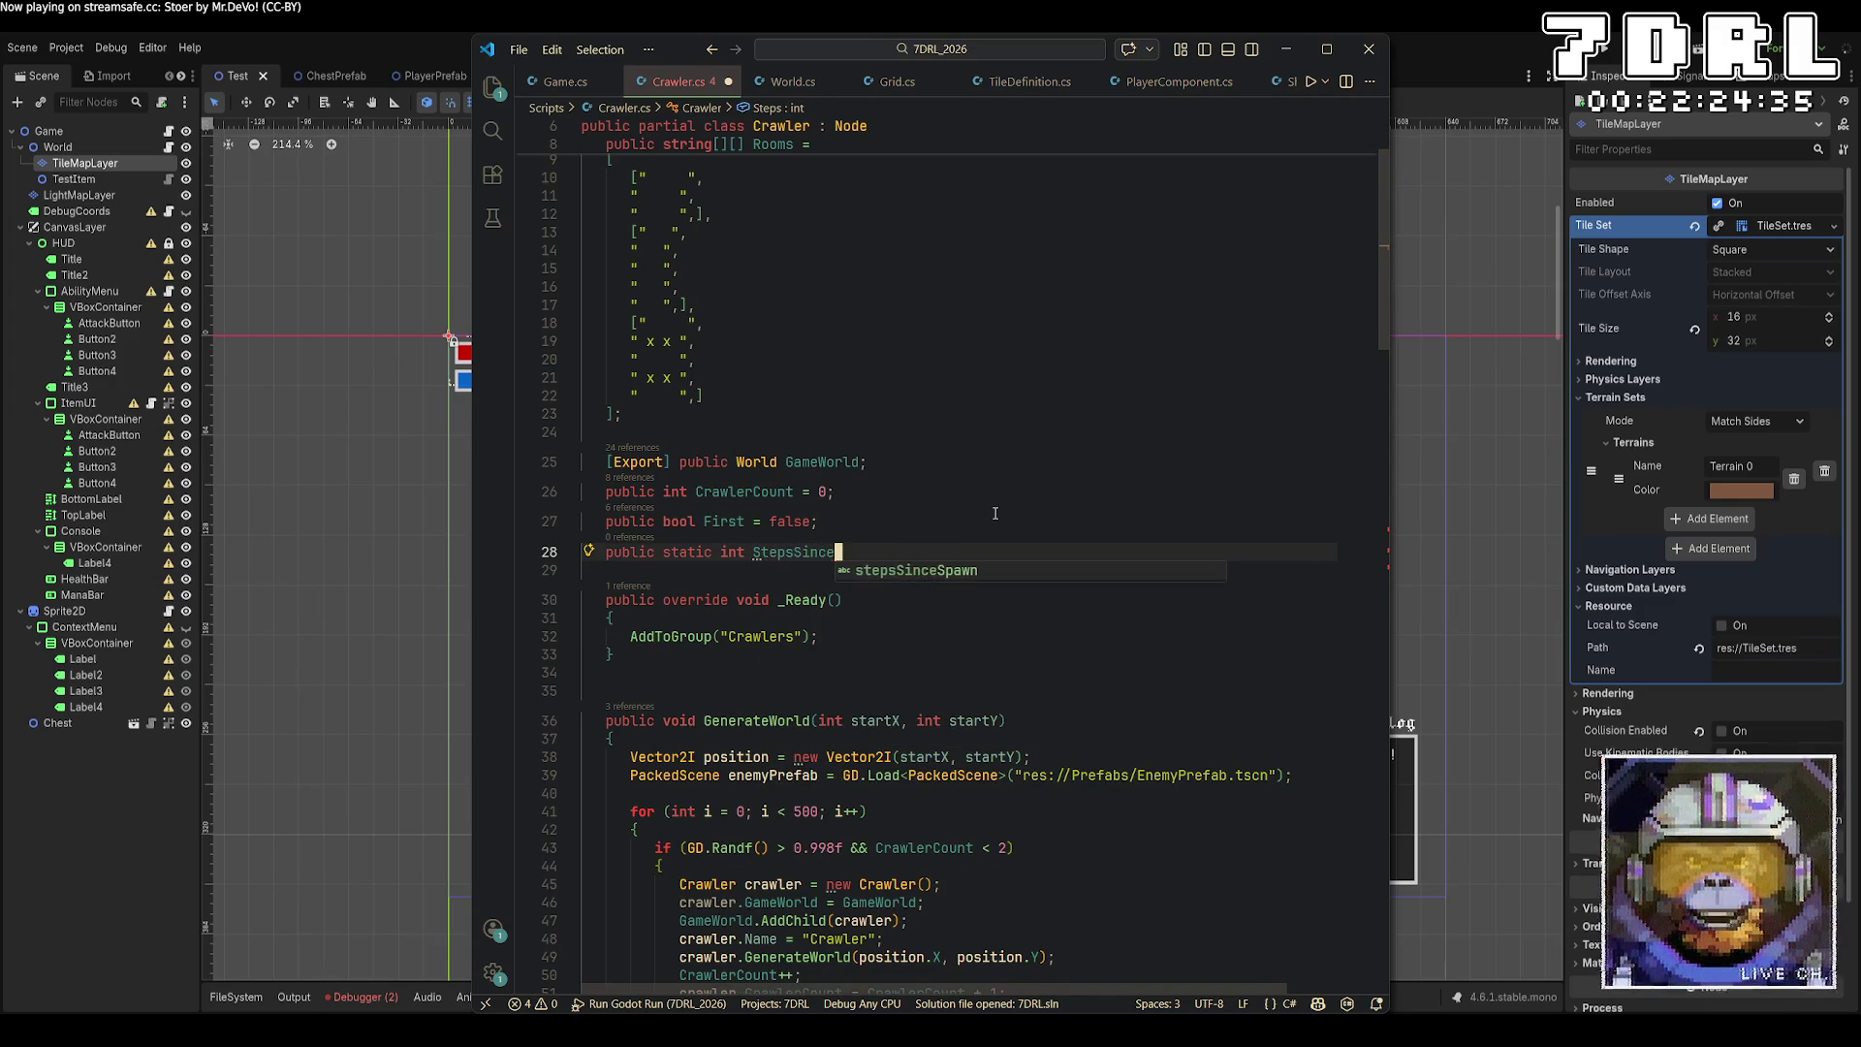
text(0;)
key(ctrl+s)
Rename the stepsSinceSpawn usages on lines 94, 99 and 103 to StepsSinceSpawn, then run the game.
scroll(1072, 637, down, 15)
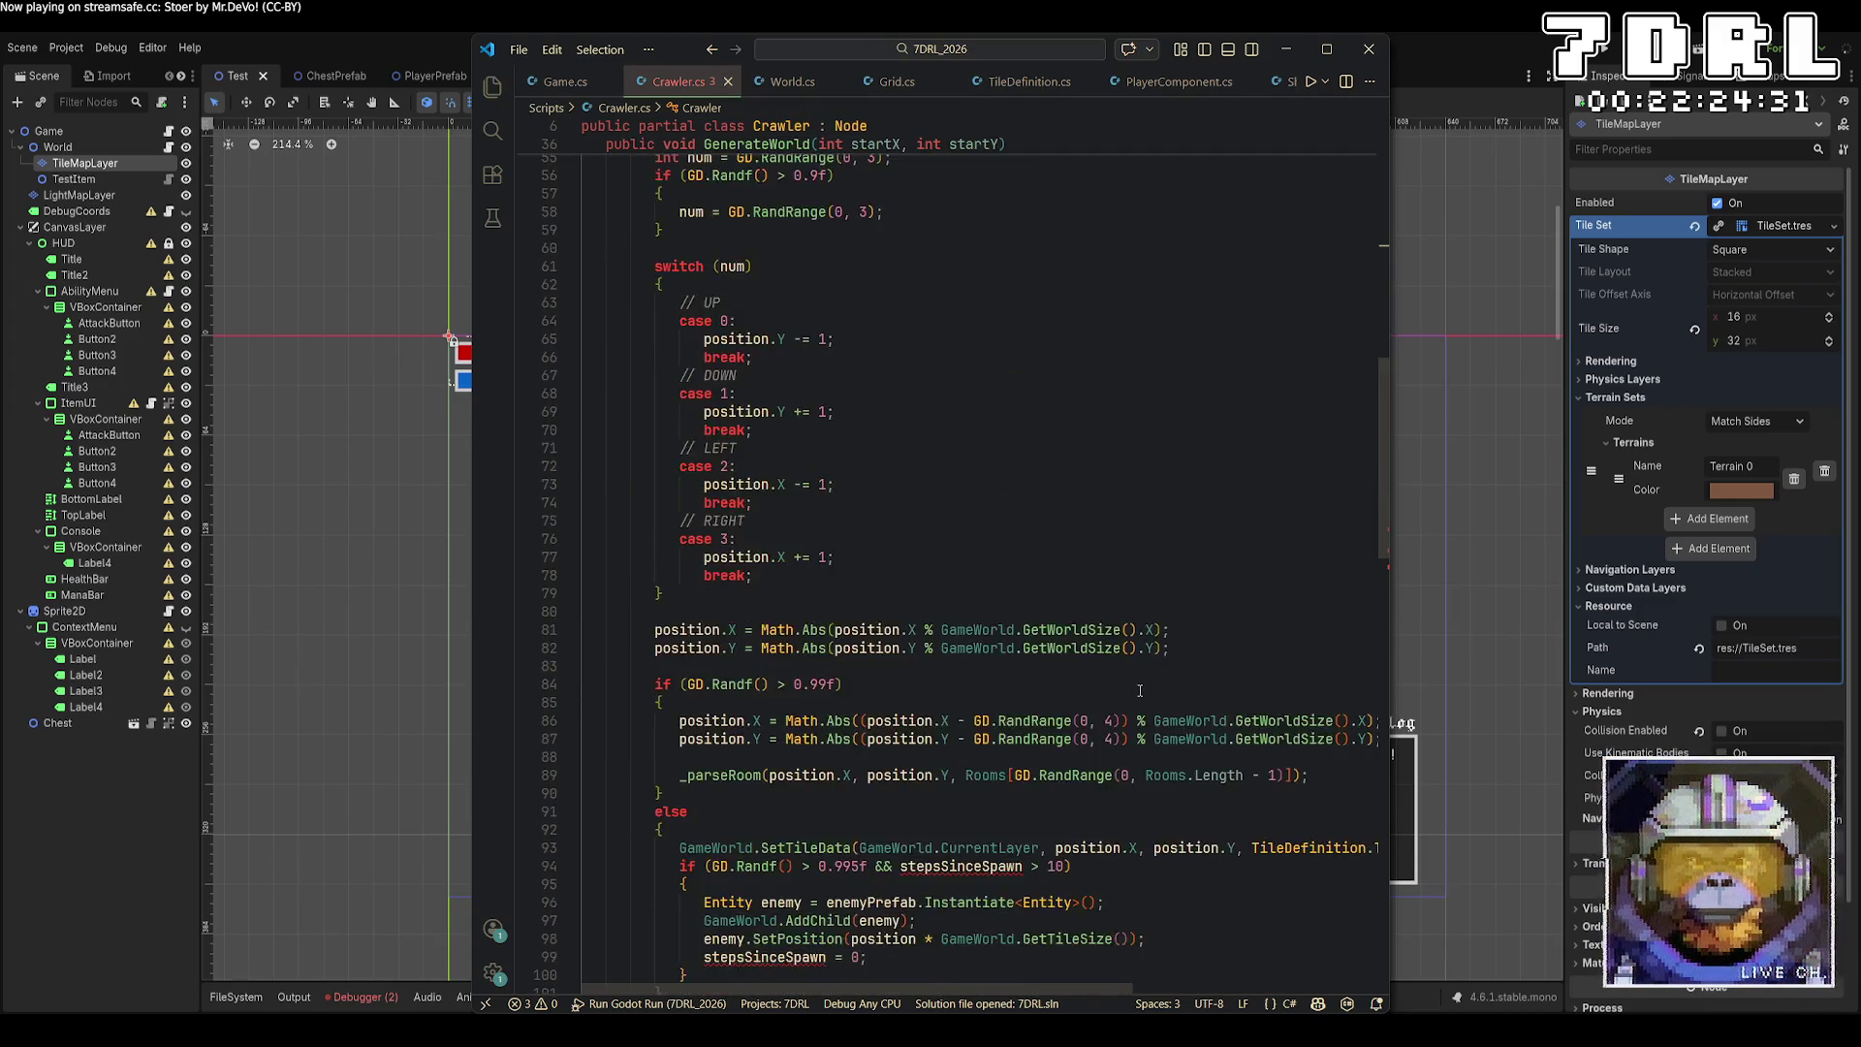
click(979, 547)
key(F2)
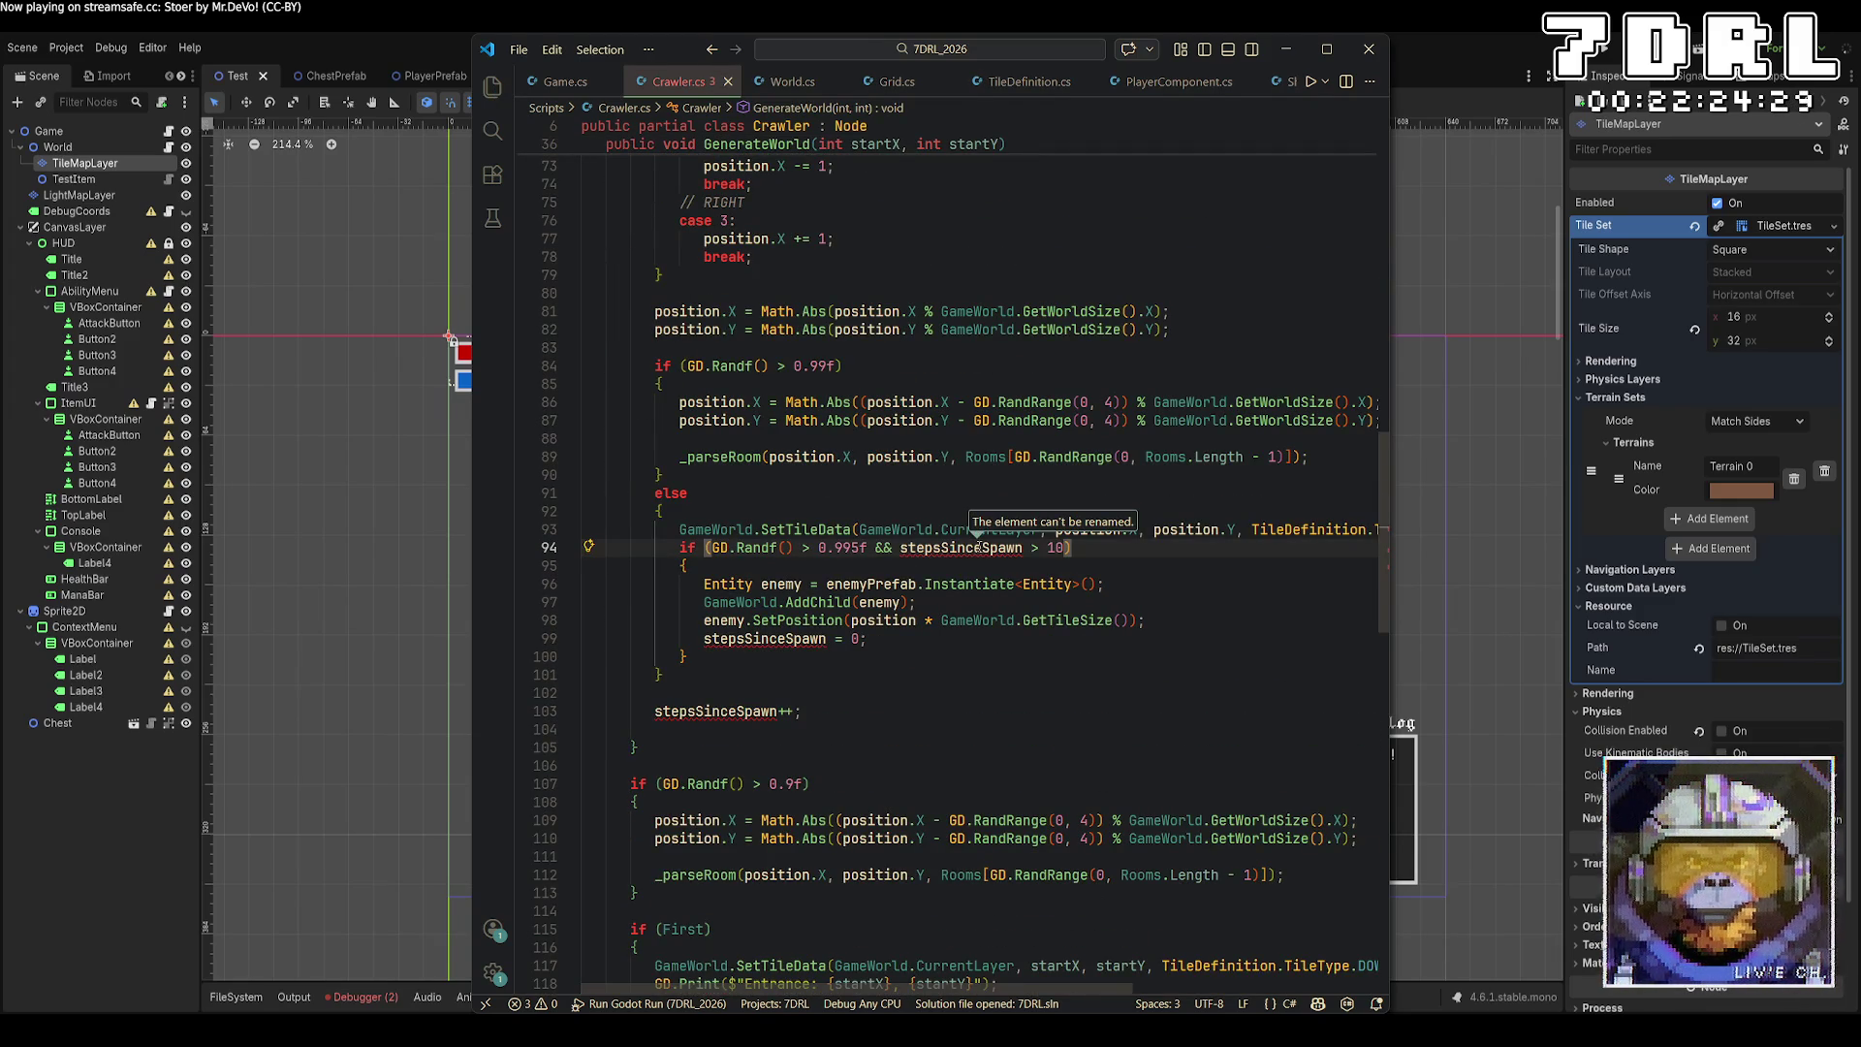
click(909, 548)
alt+click(714, 639)
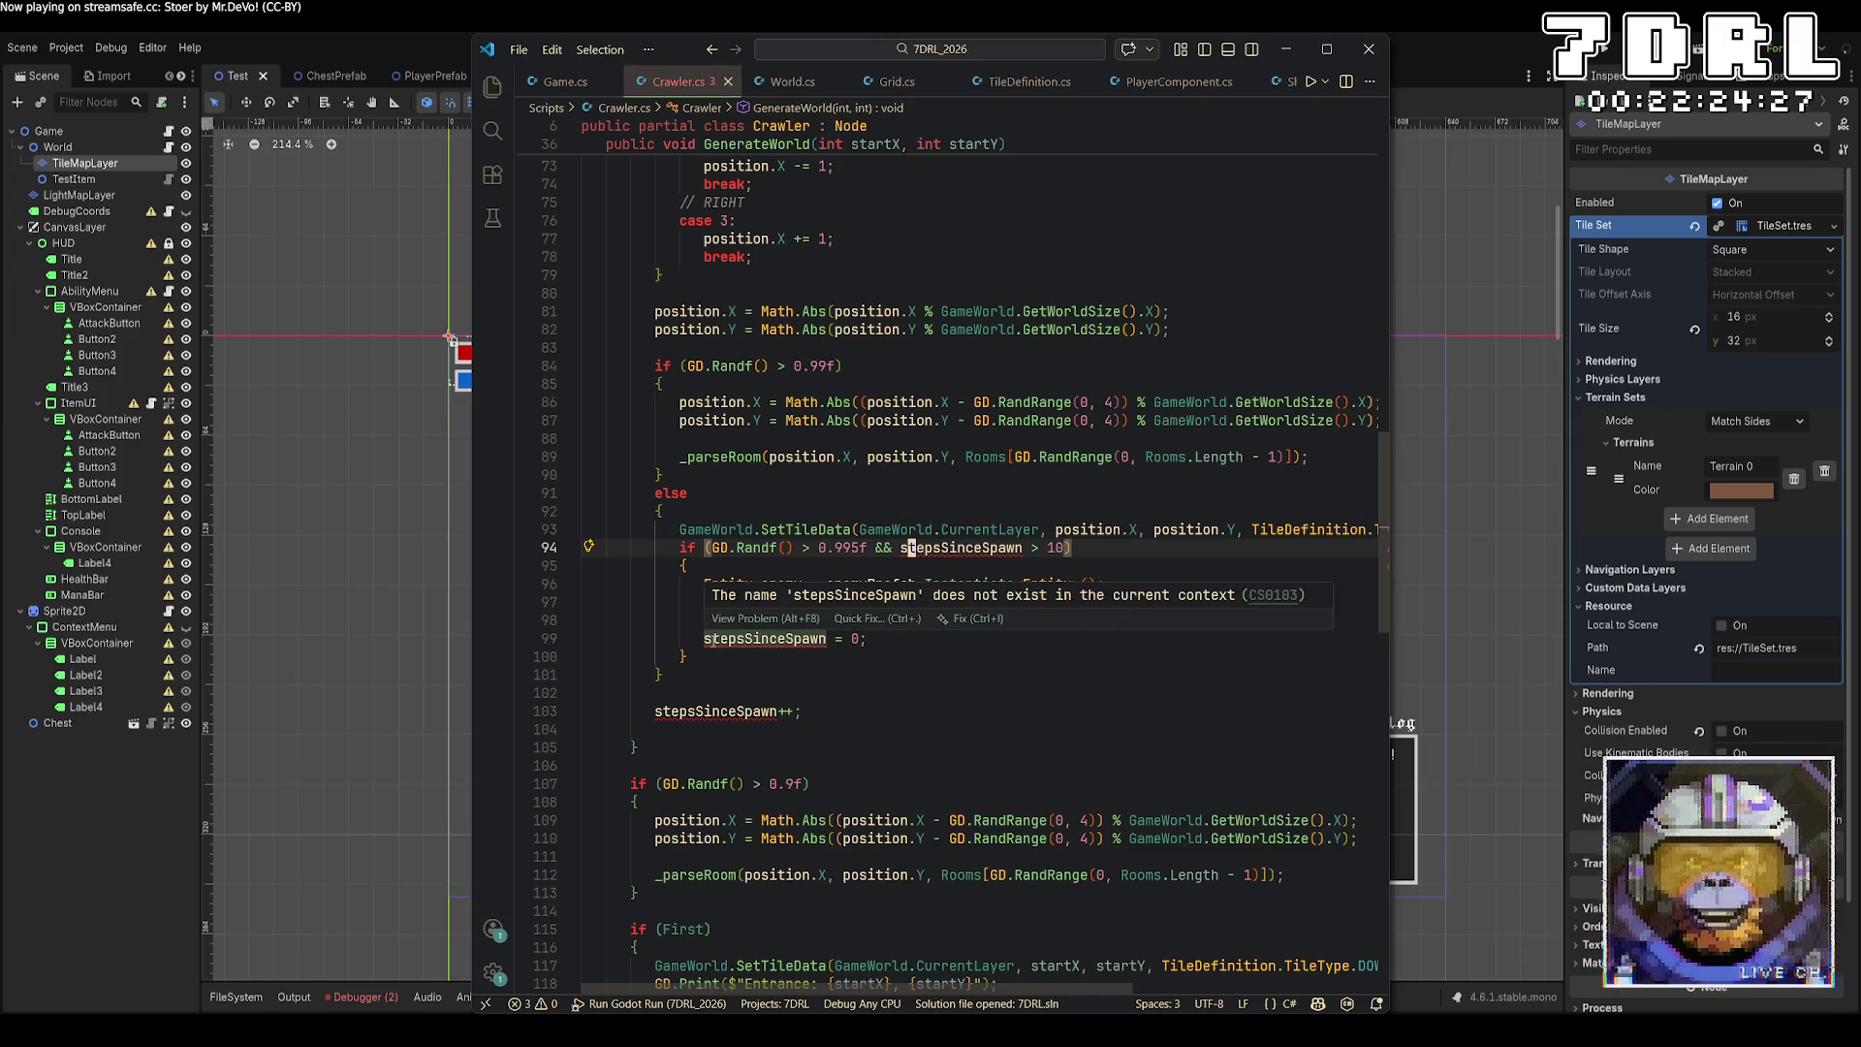
alt+click(667, 713)
key(BackSpace)
text(S)
click(809, 760)
scroll(809, 761, down, 15)
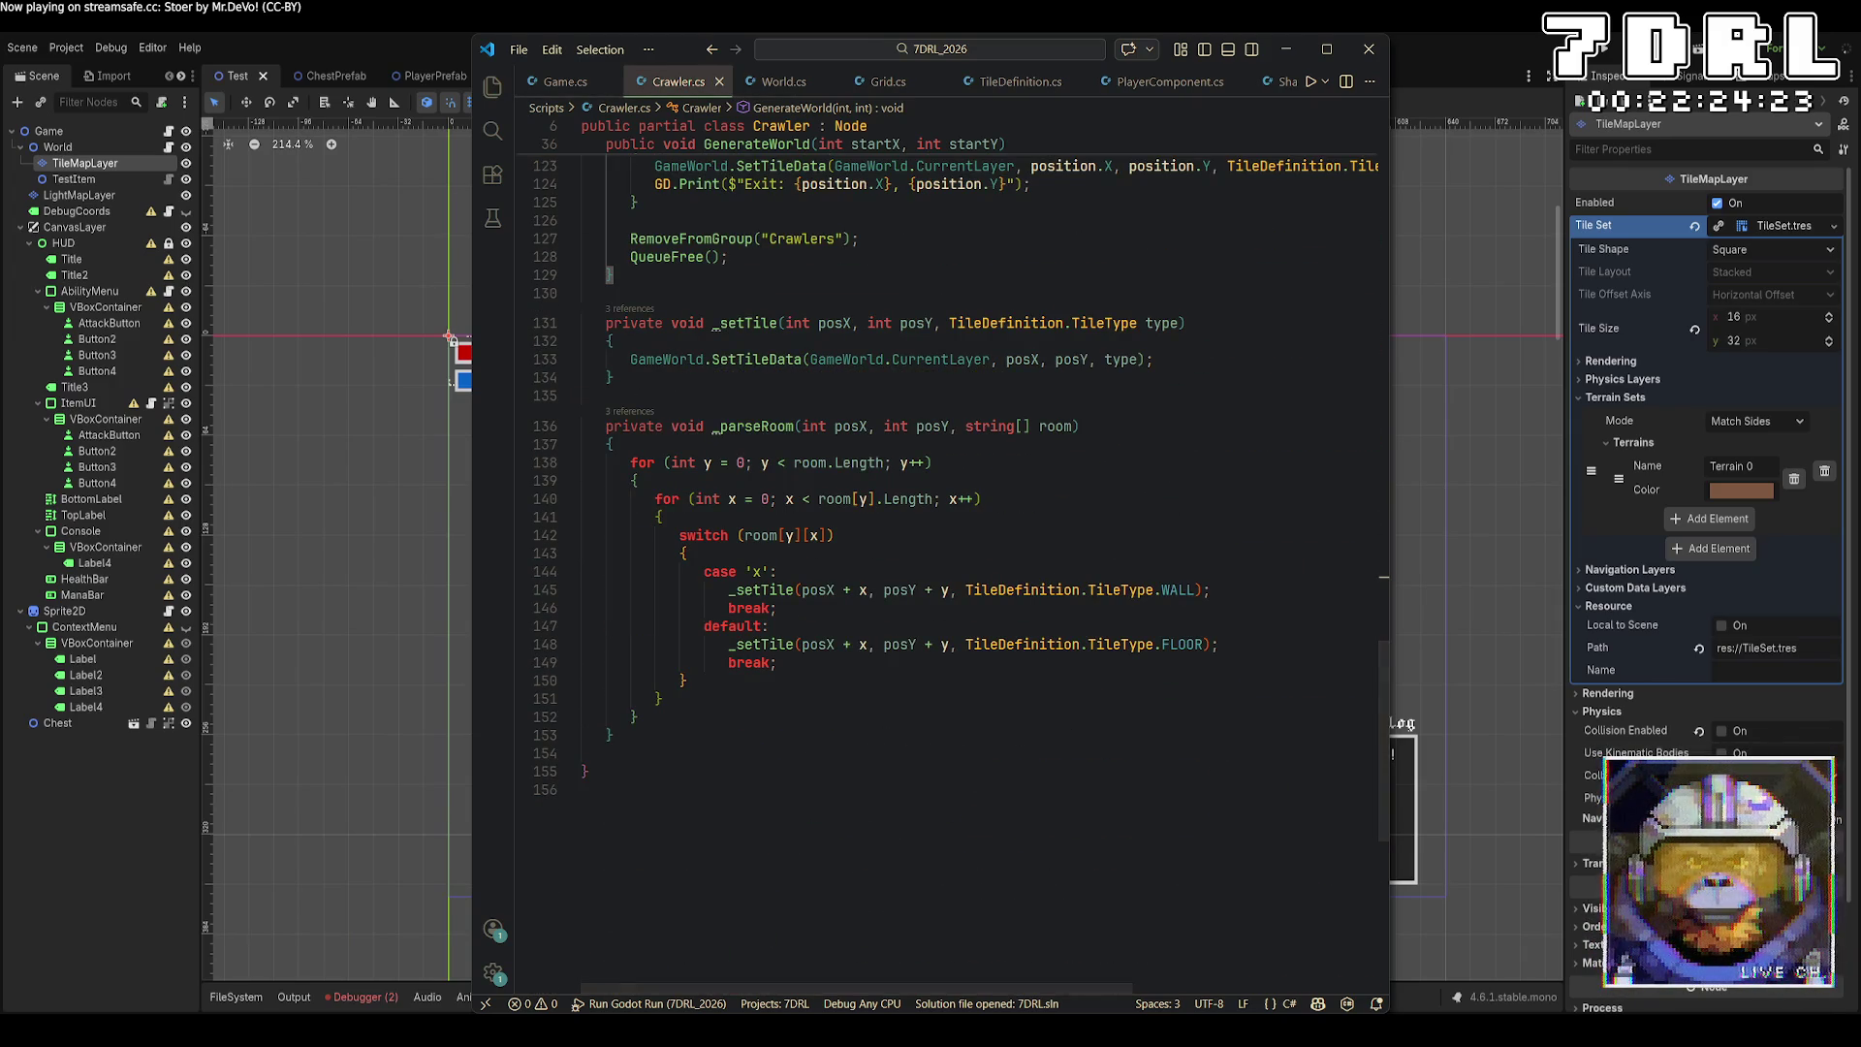
key(alt+Tab)
key(F5)
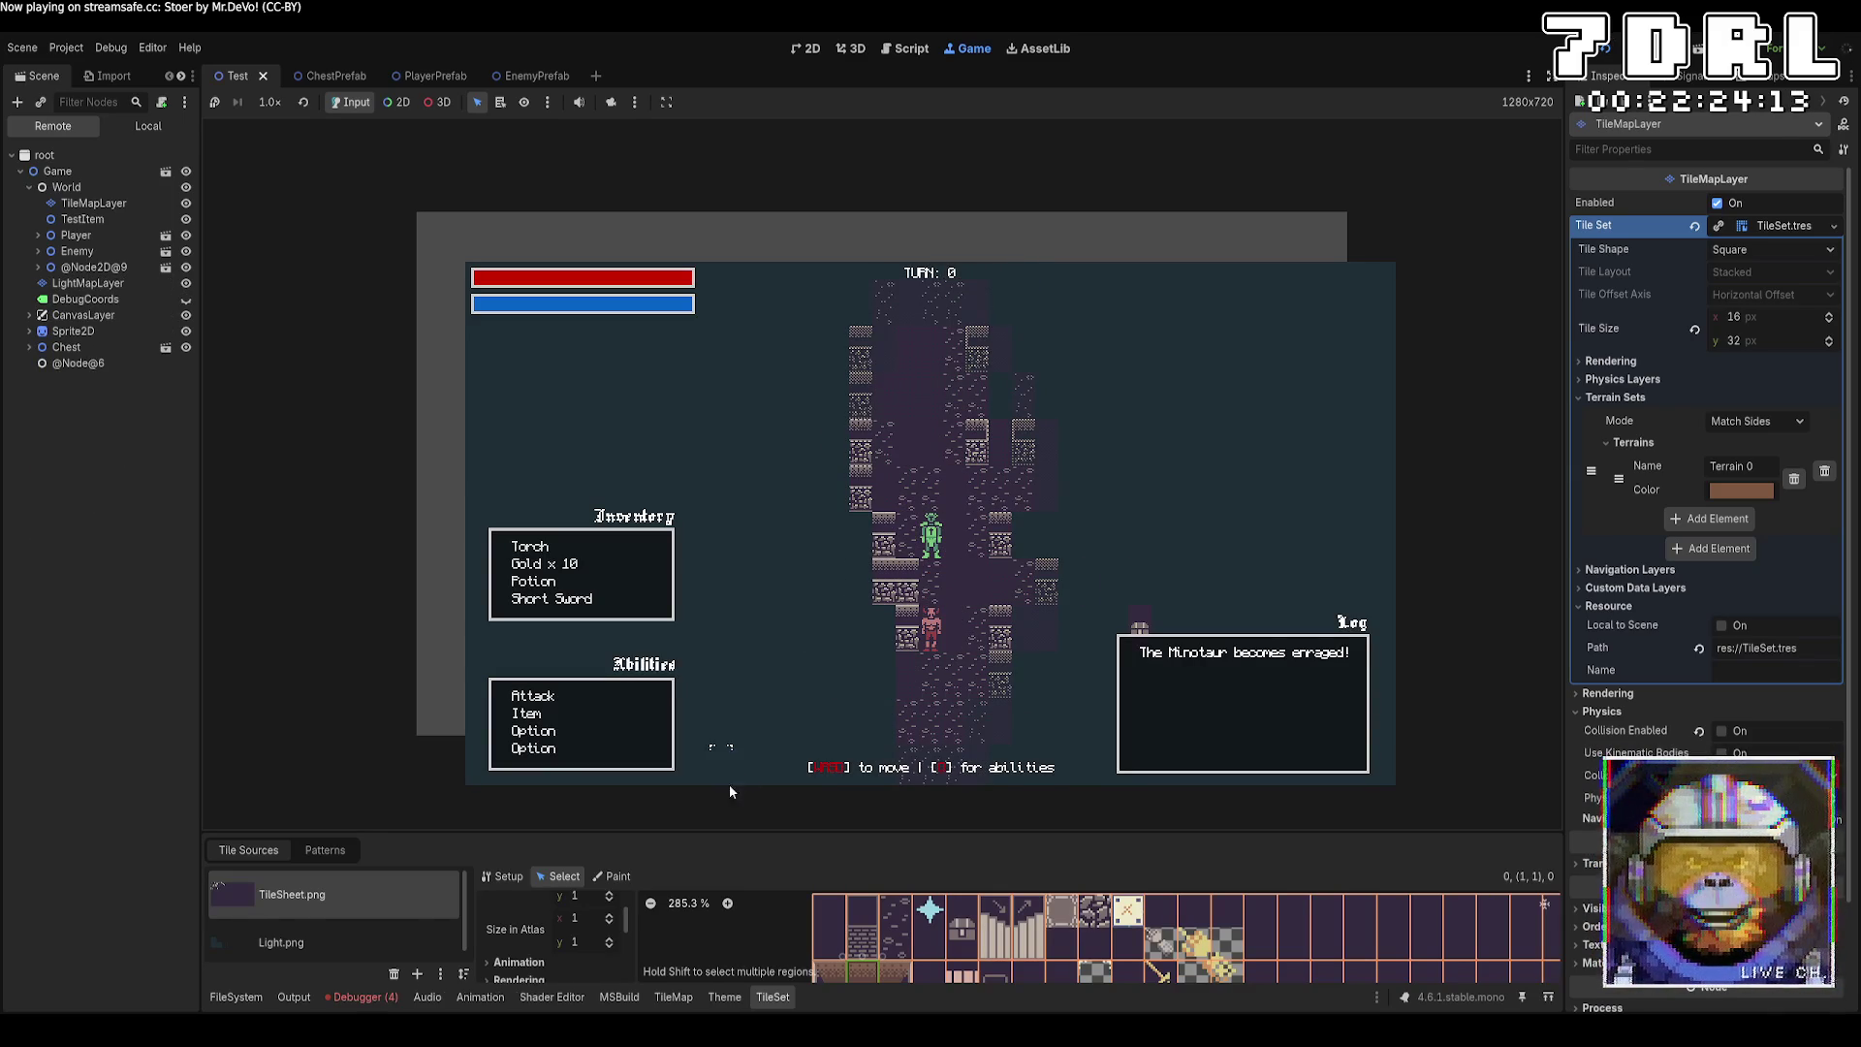
Trace the IndexOutOfRangeException in the debugger's Errors to World.MoveLevelDown at World.cs:130, then stop.
click(383, 997)
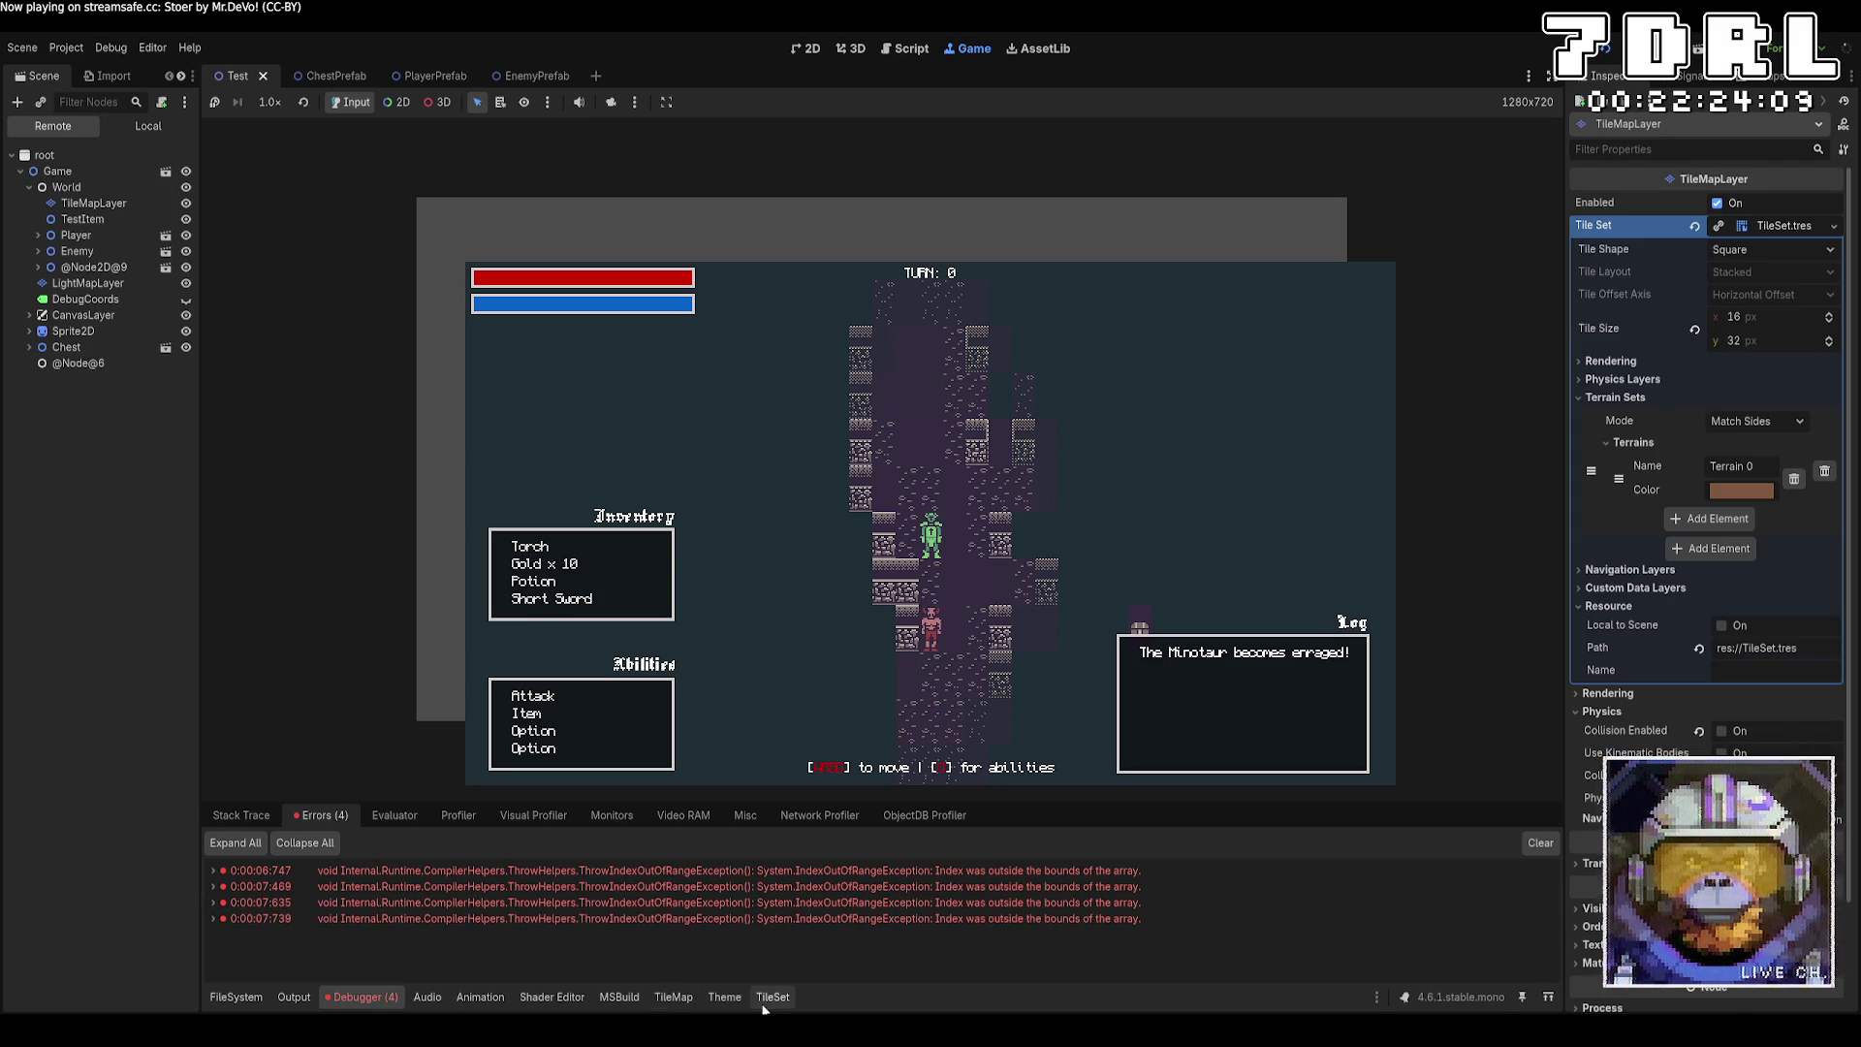
click(214, 872)
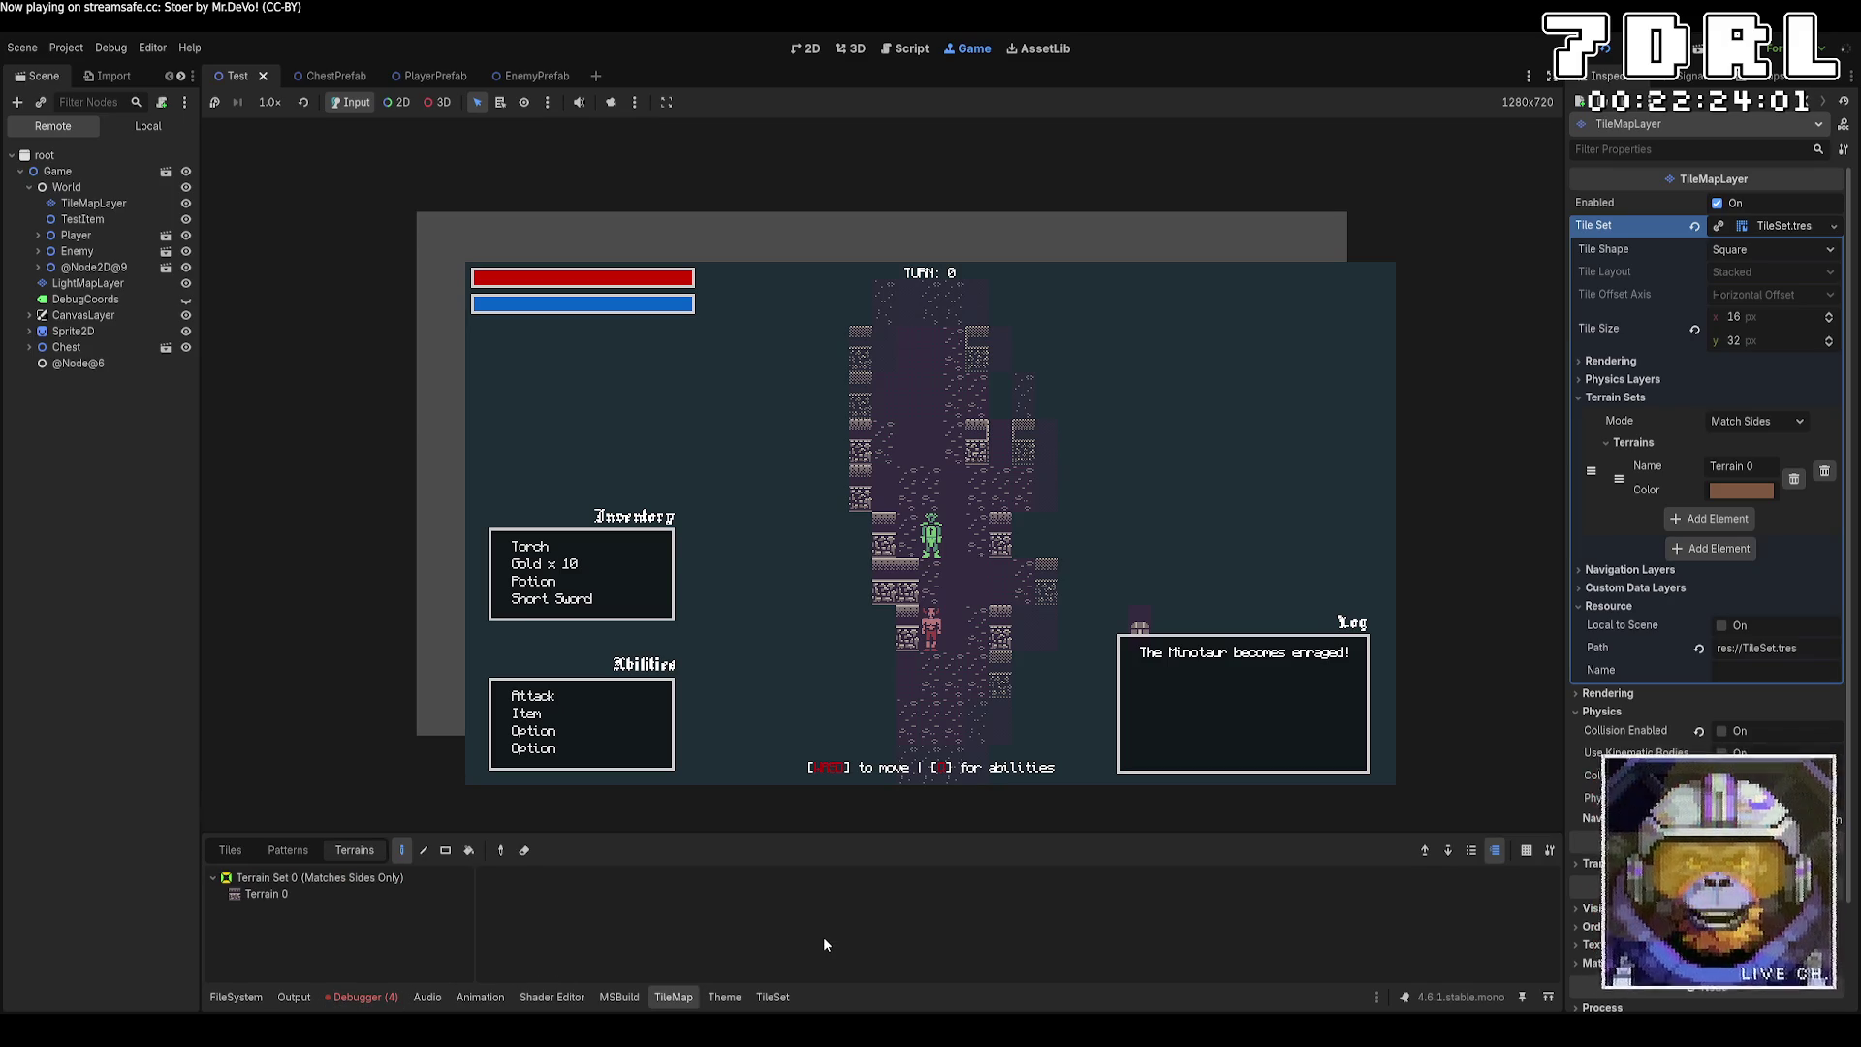
click(341, 998)
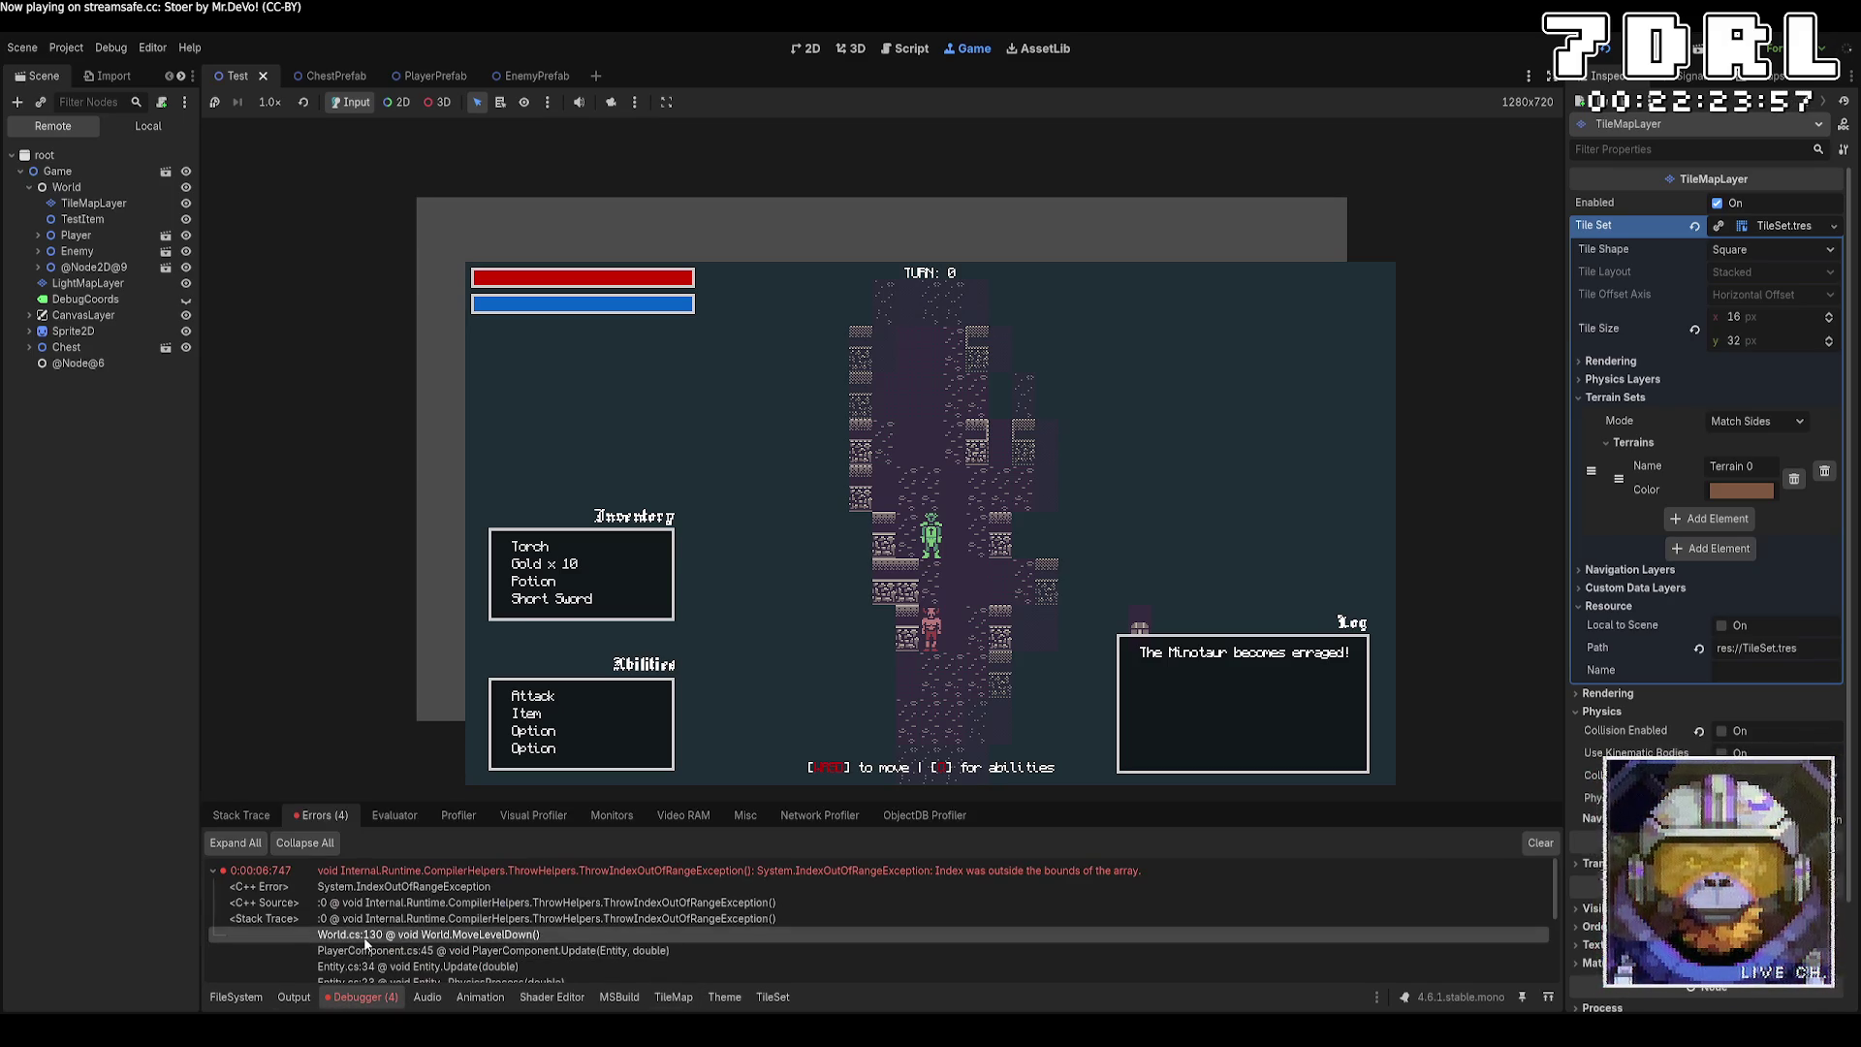
click(364, 999)
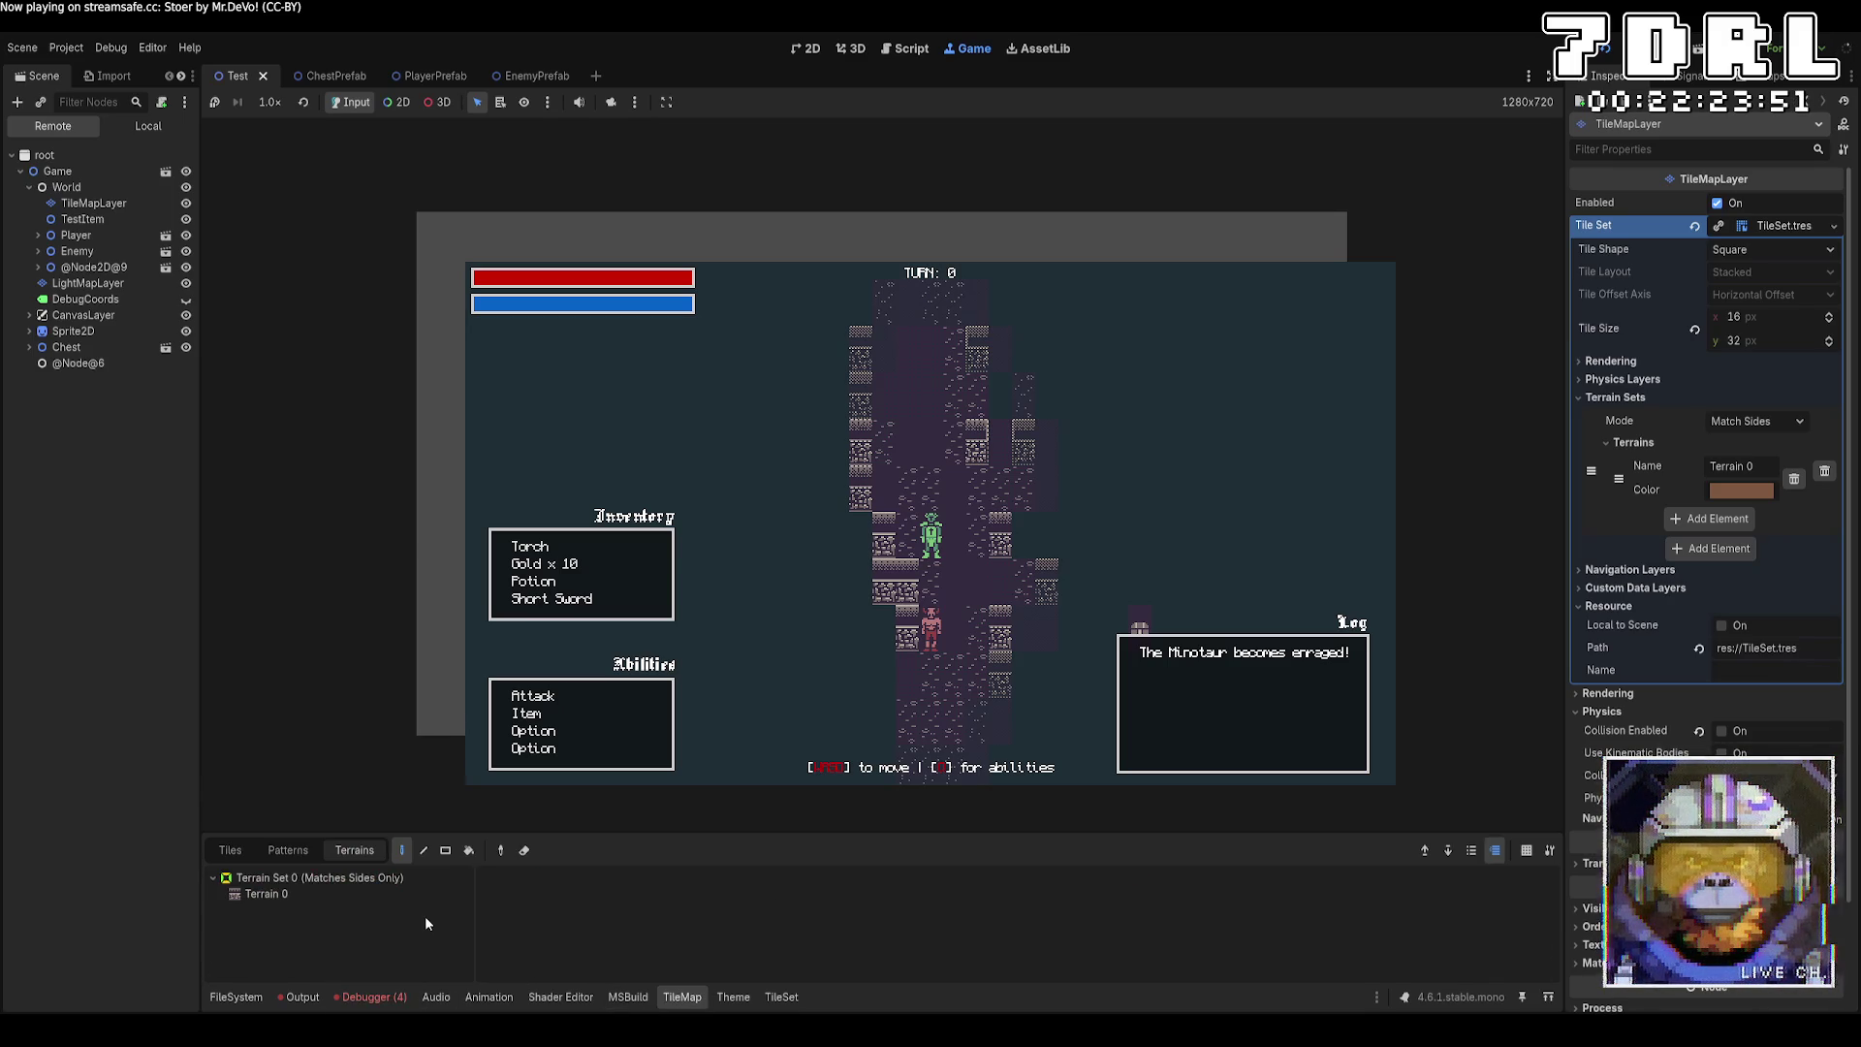
click(371, 999)
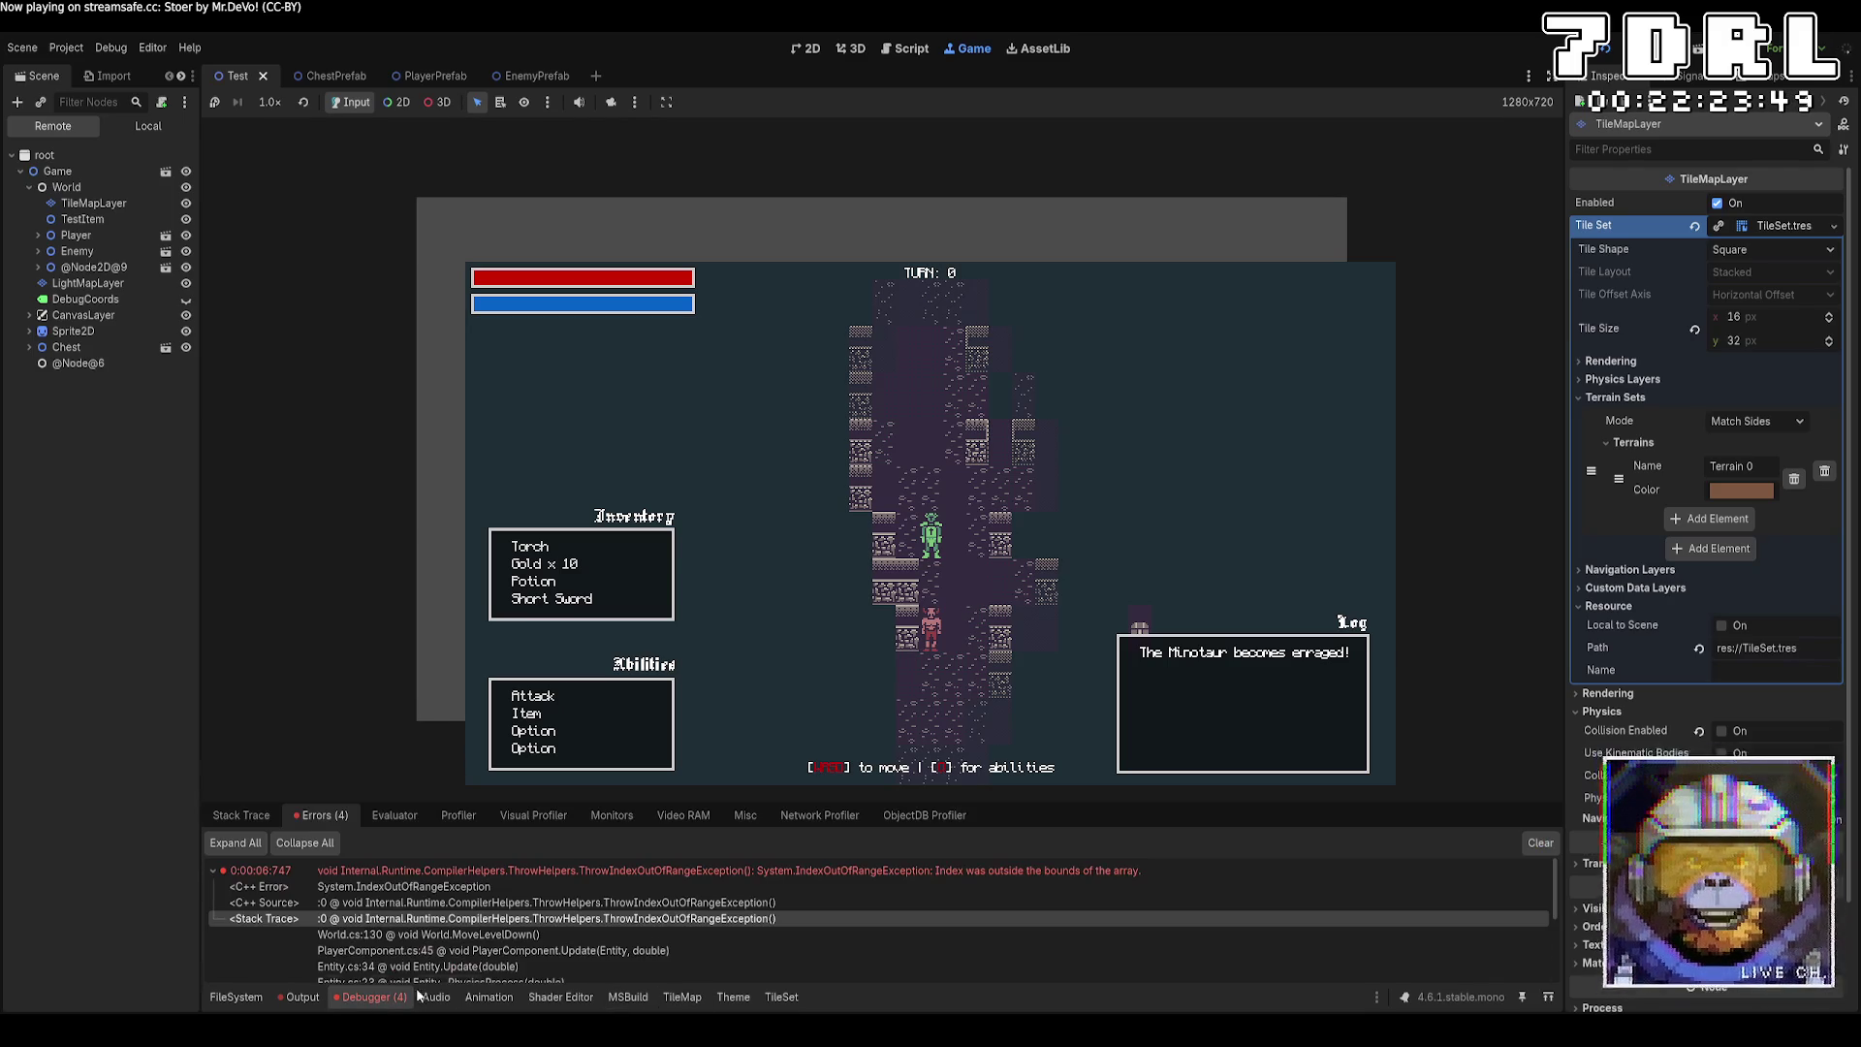
scroll(653, 949, down, 2)
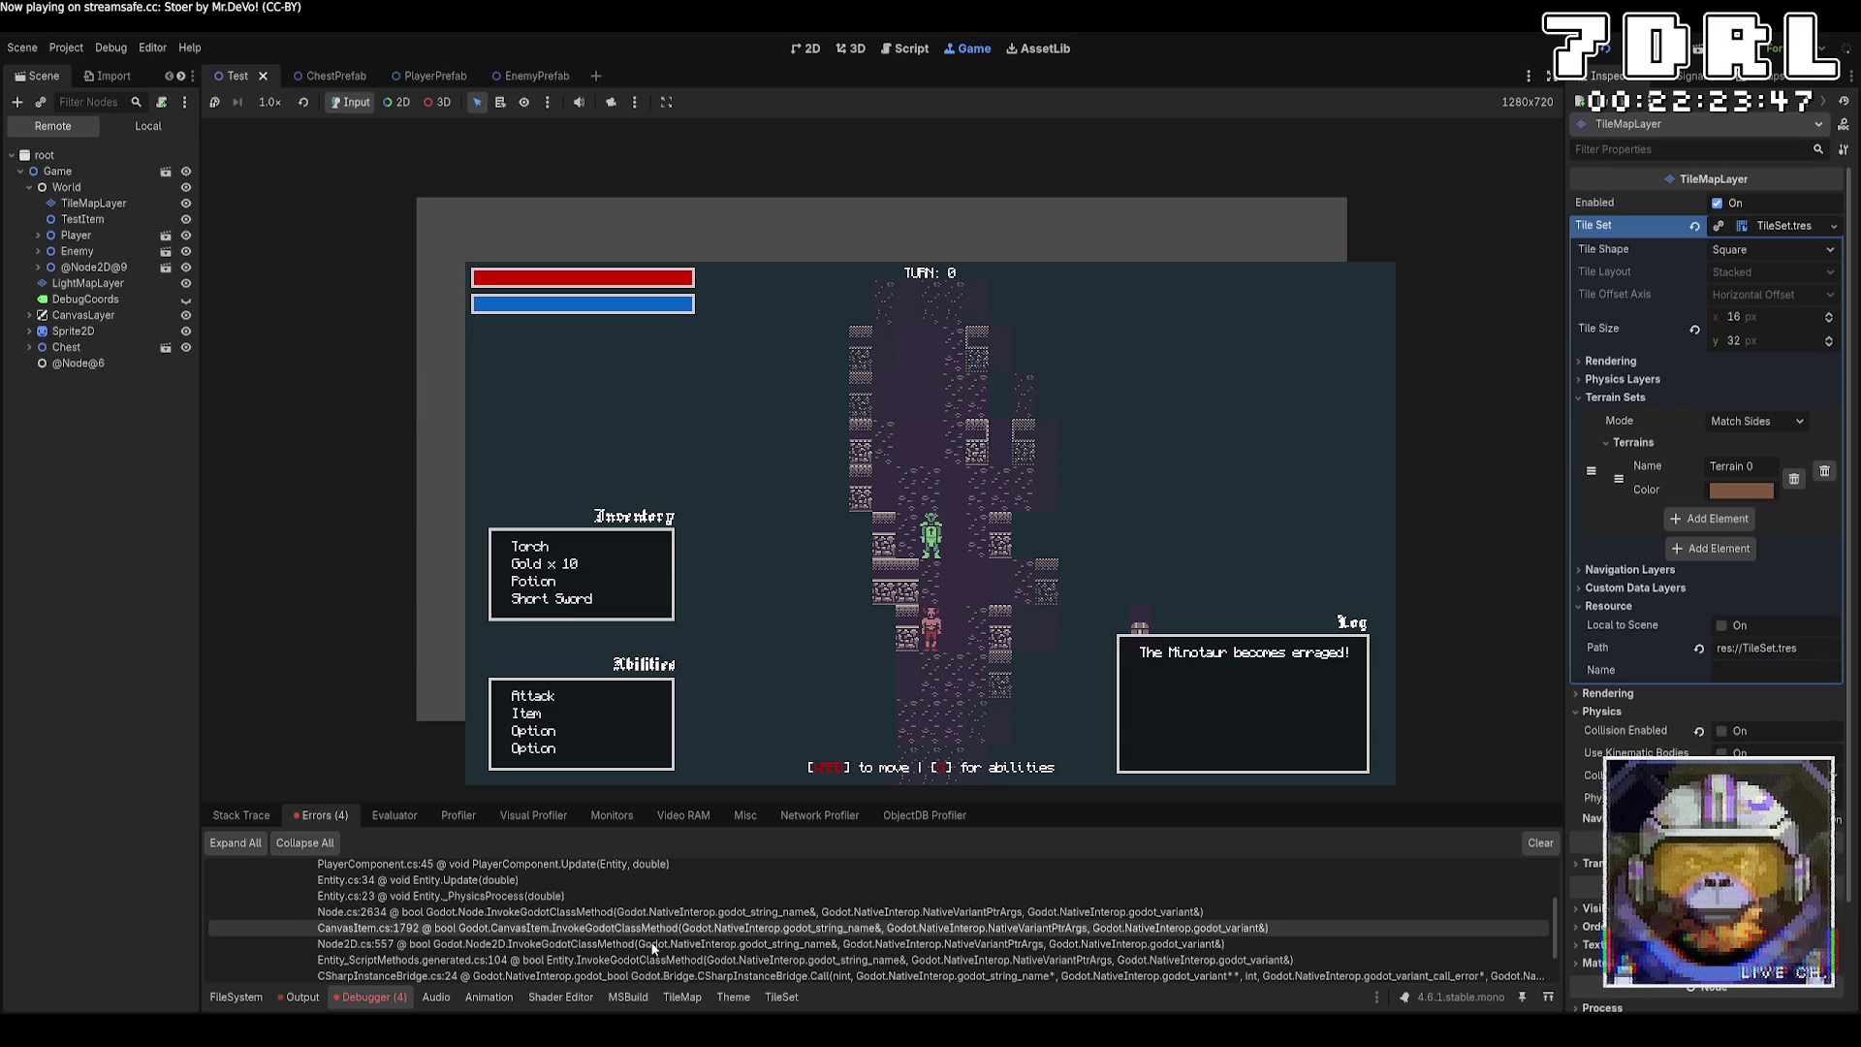
scroll(653, 948, down, 2)
scroll(653, 949, up, 4)
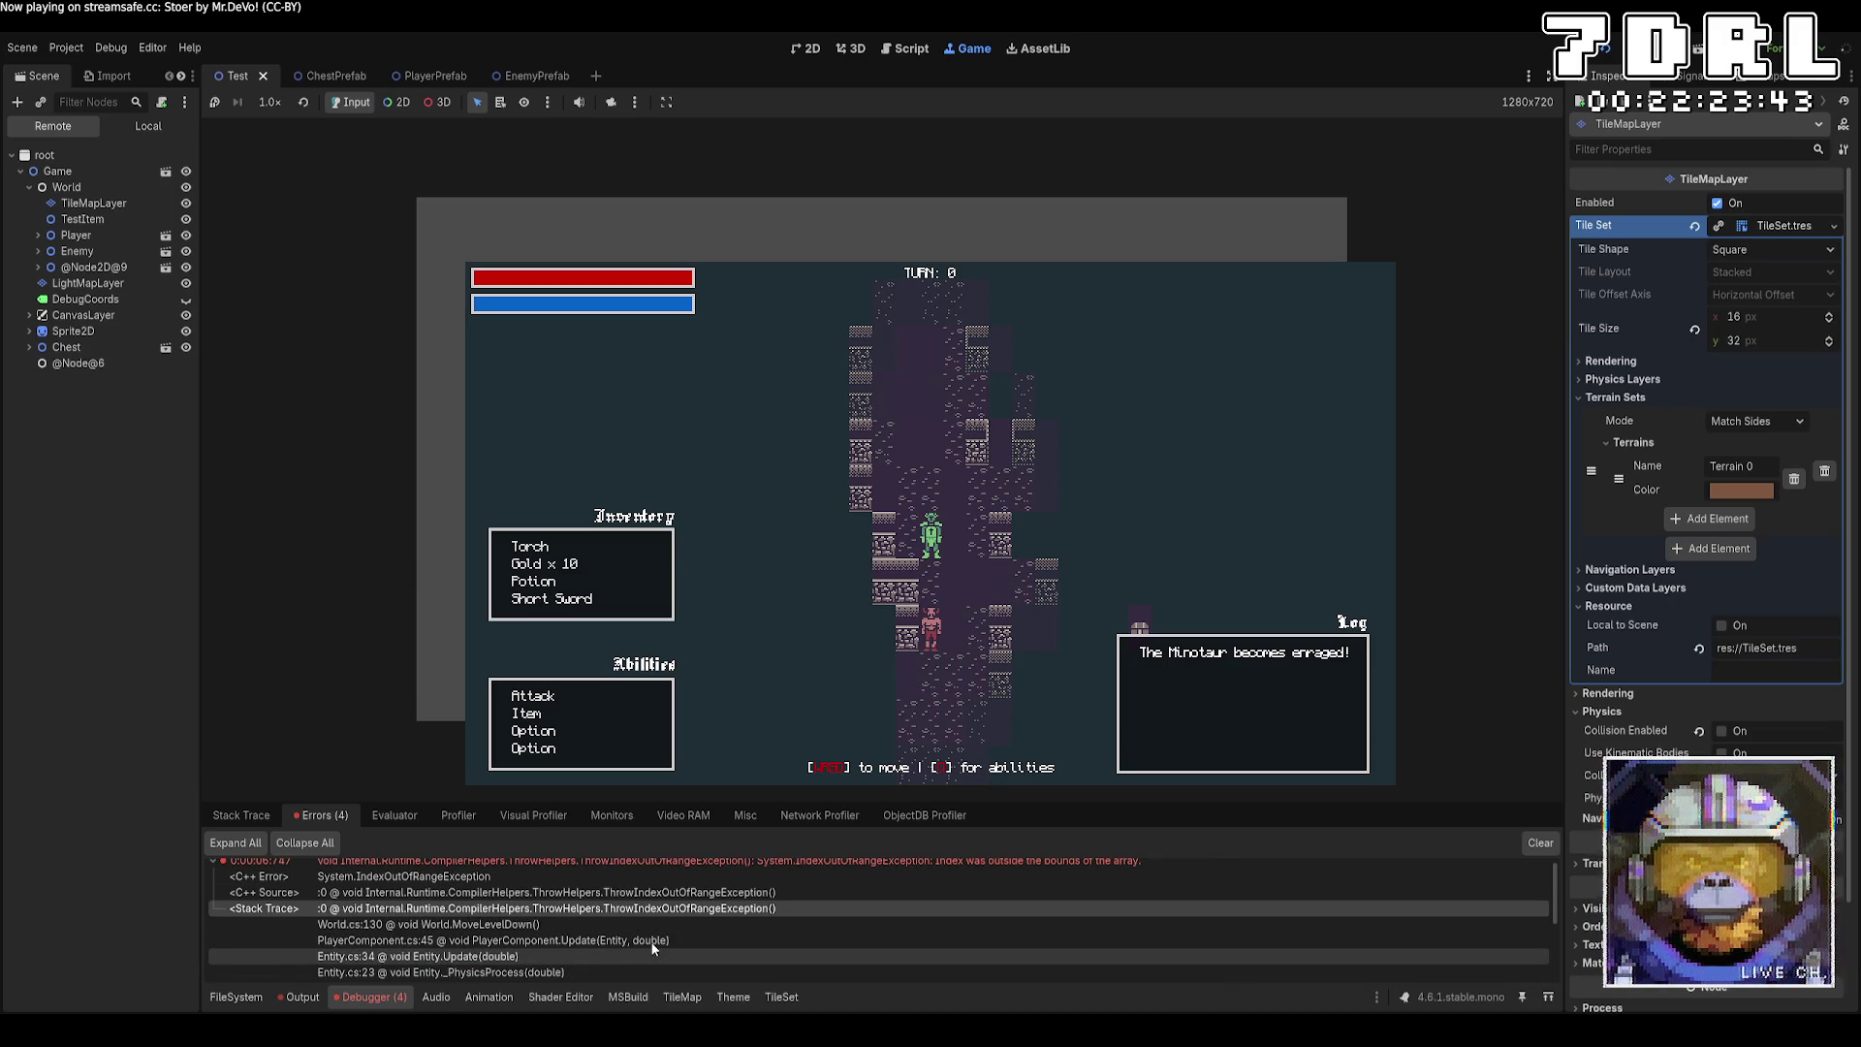
key(F8)
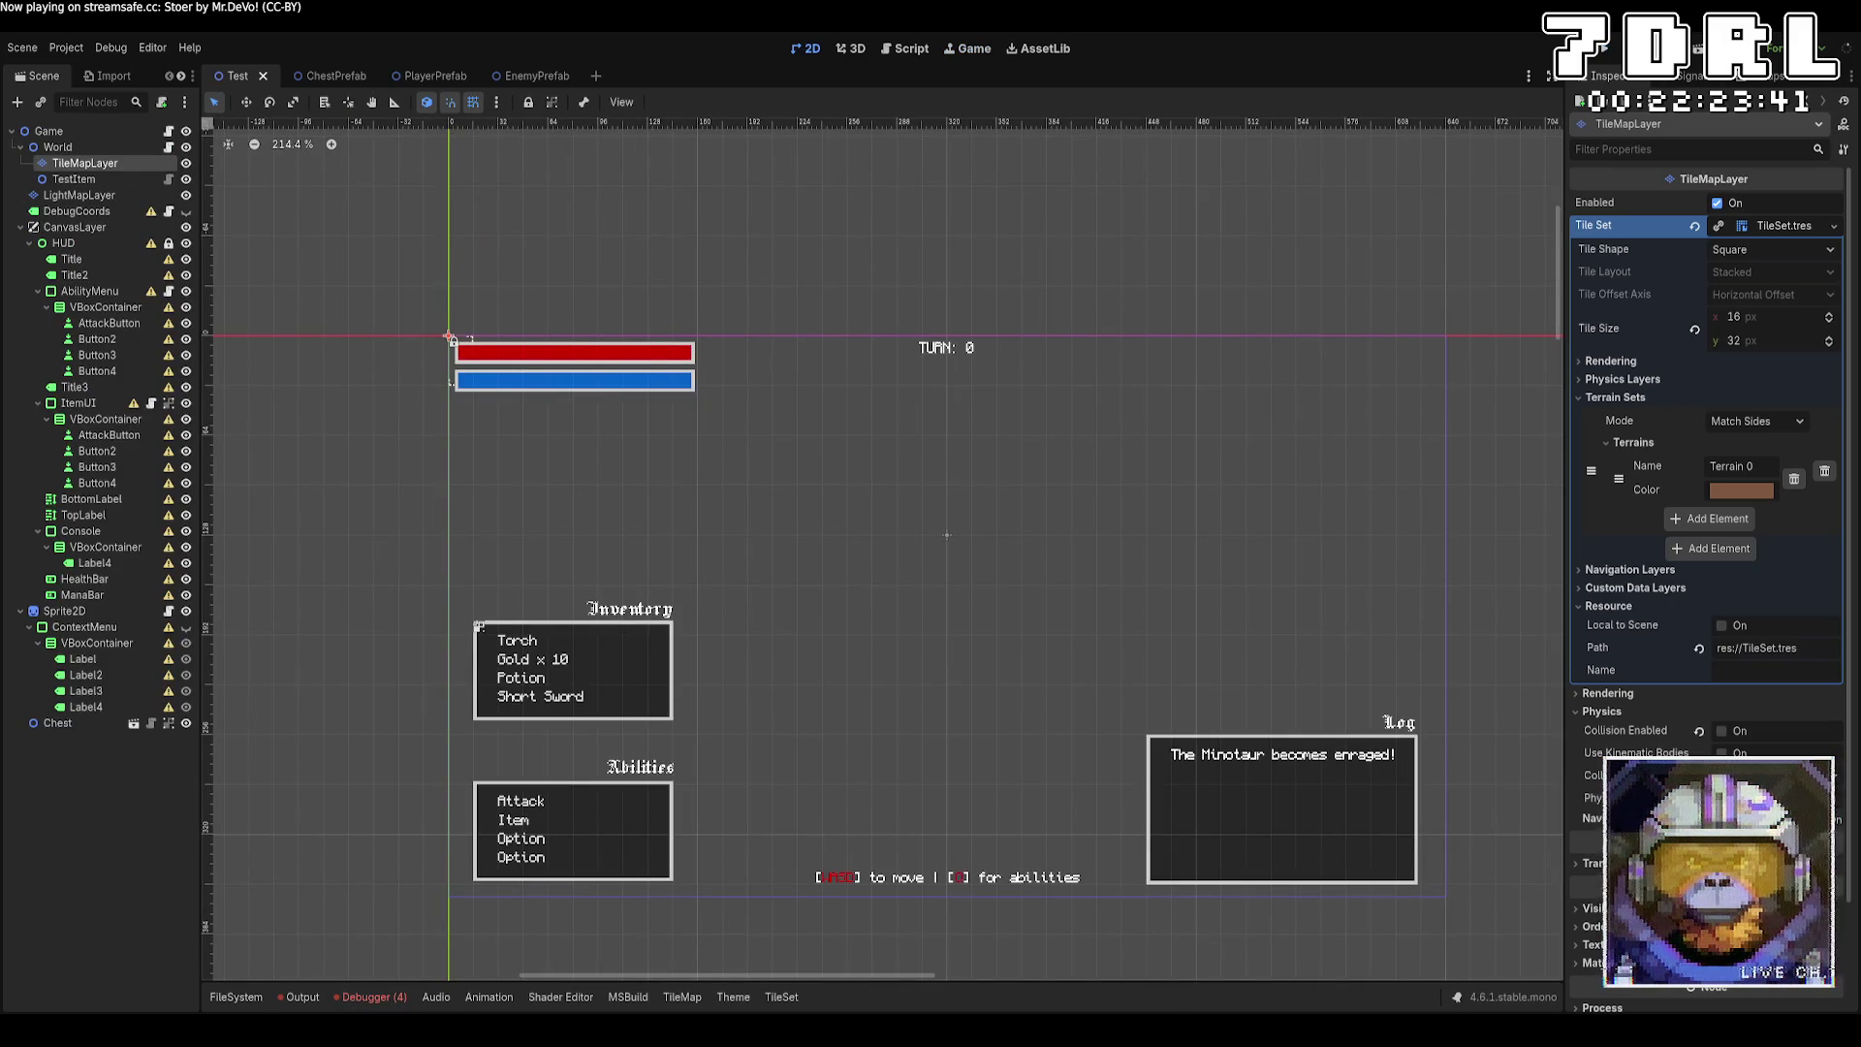
In World.cs MoveLevelDown, add the guard 'if (CurrentLayer - 1 > 0) return;' above the decrement.
key(alt+Tab)
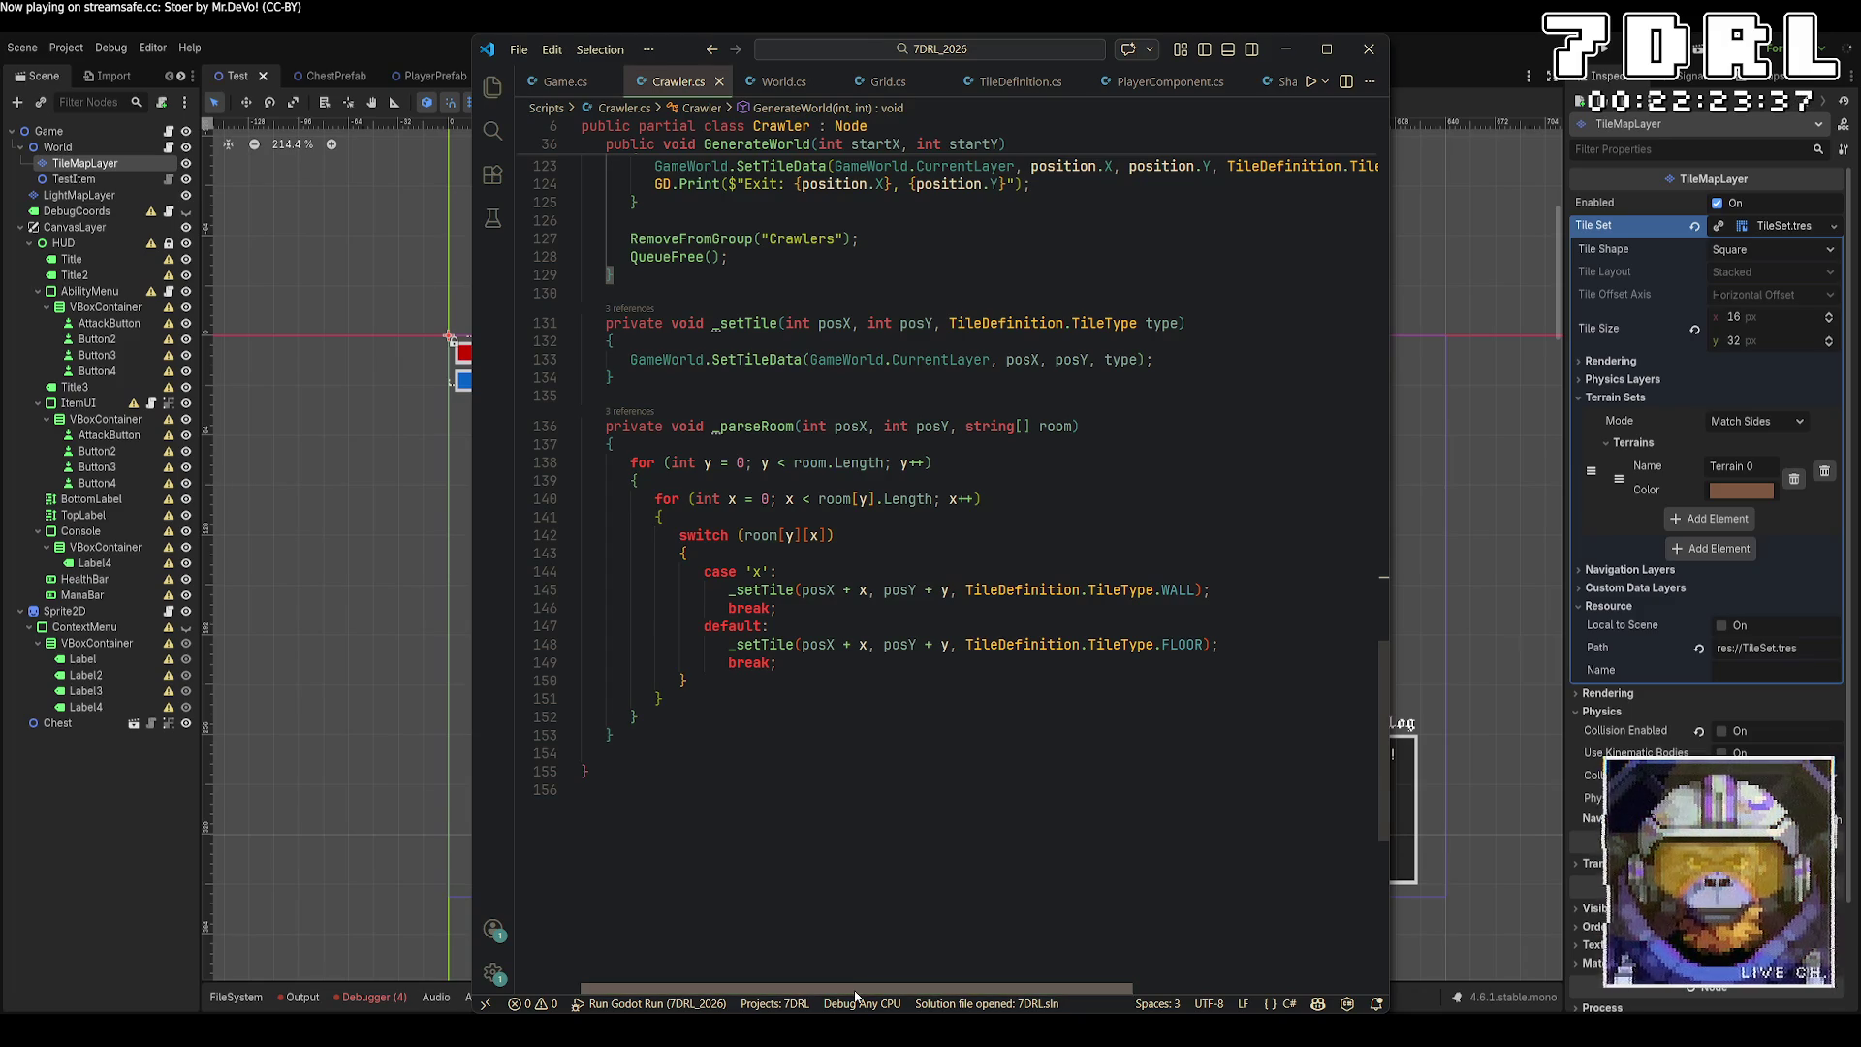
key(ctrl+Page_Down)
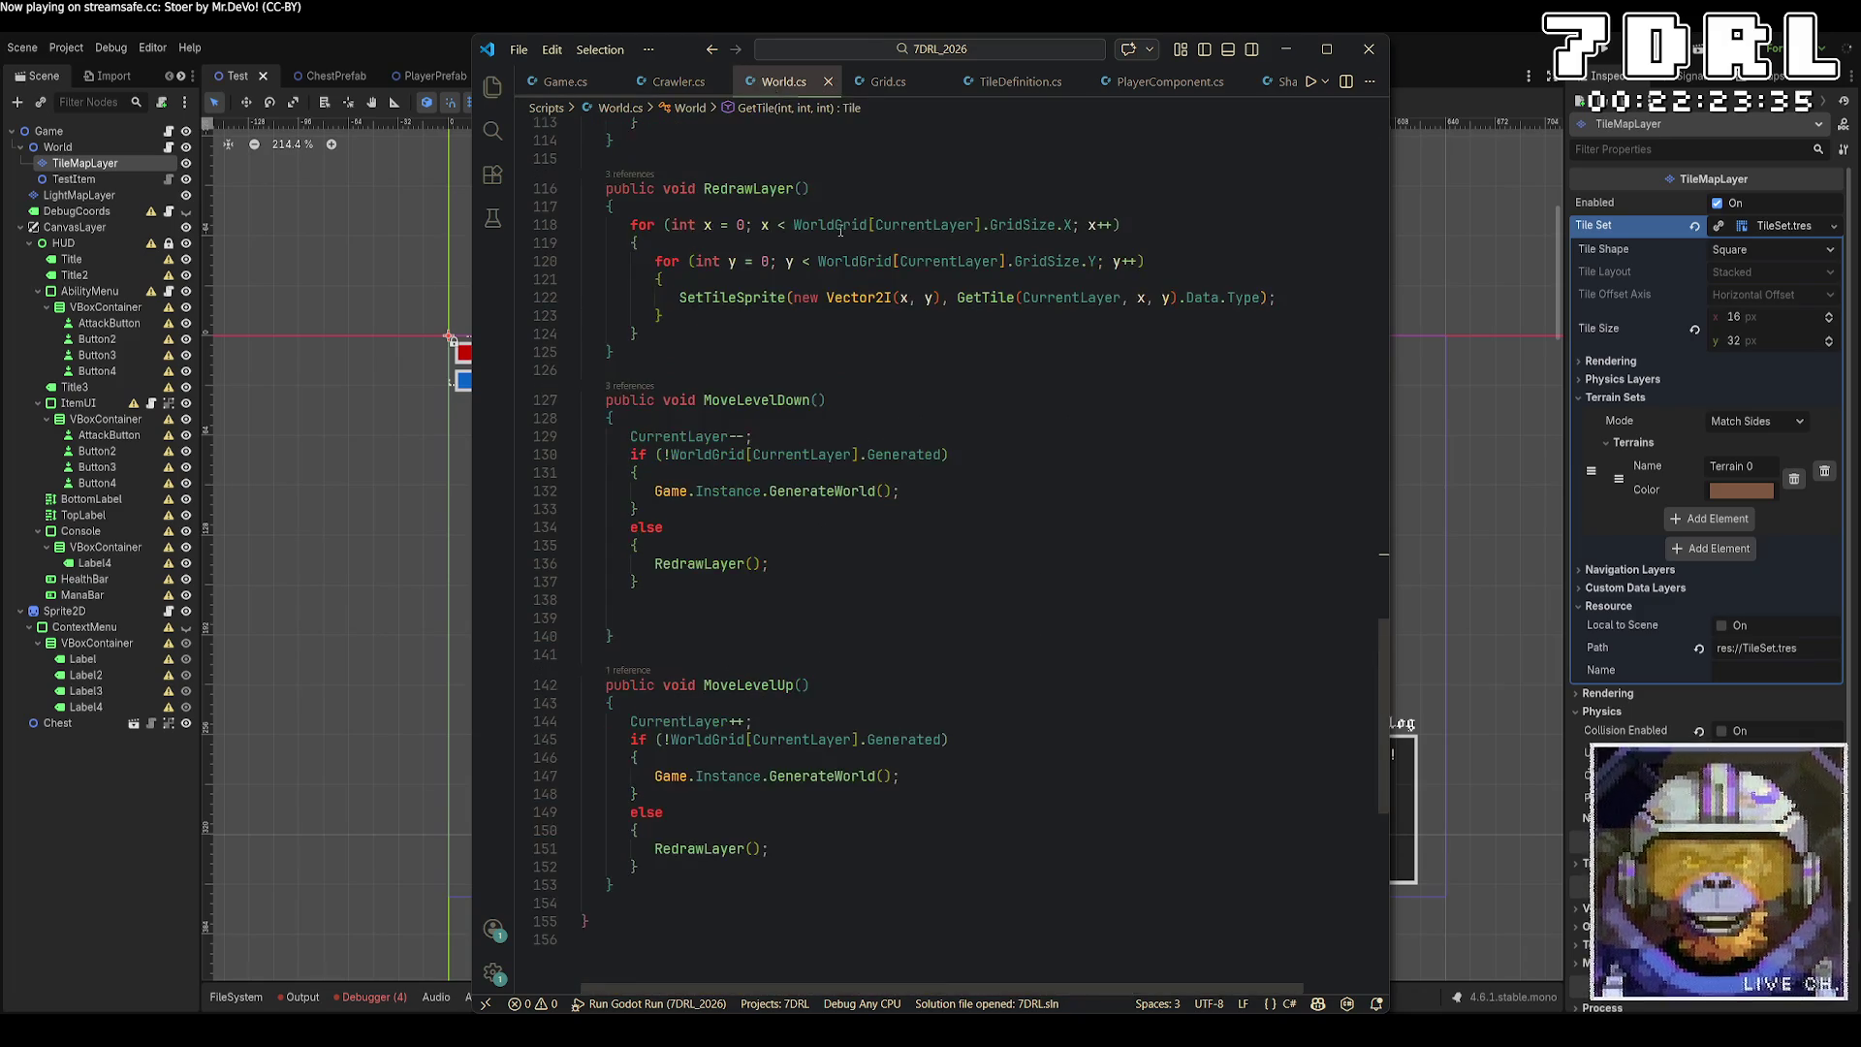
scroll(1134, 812, up, 3)
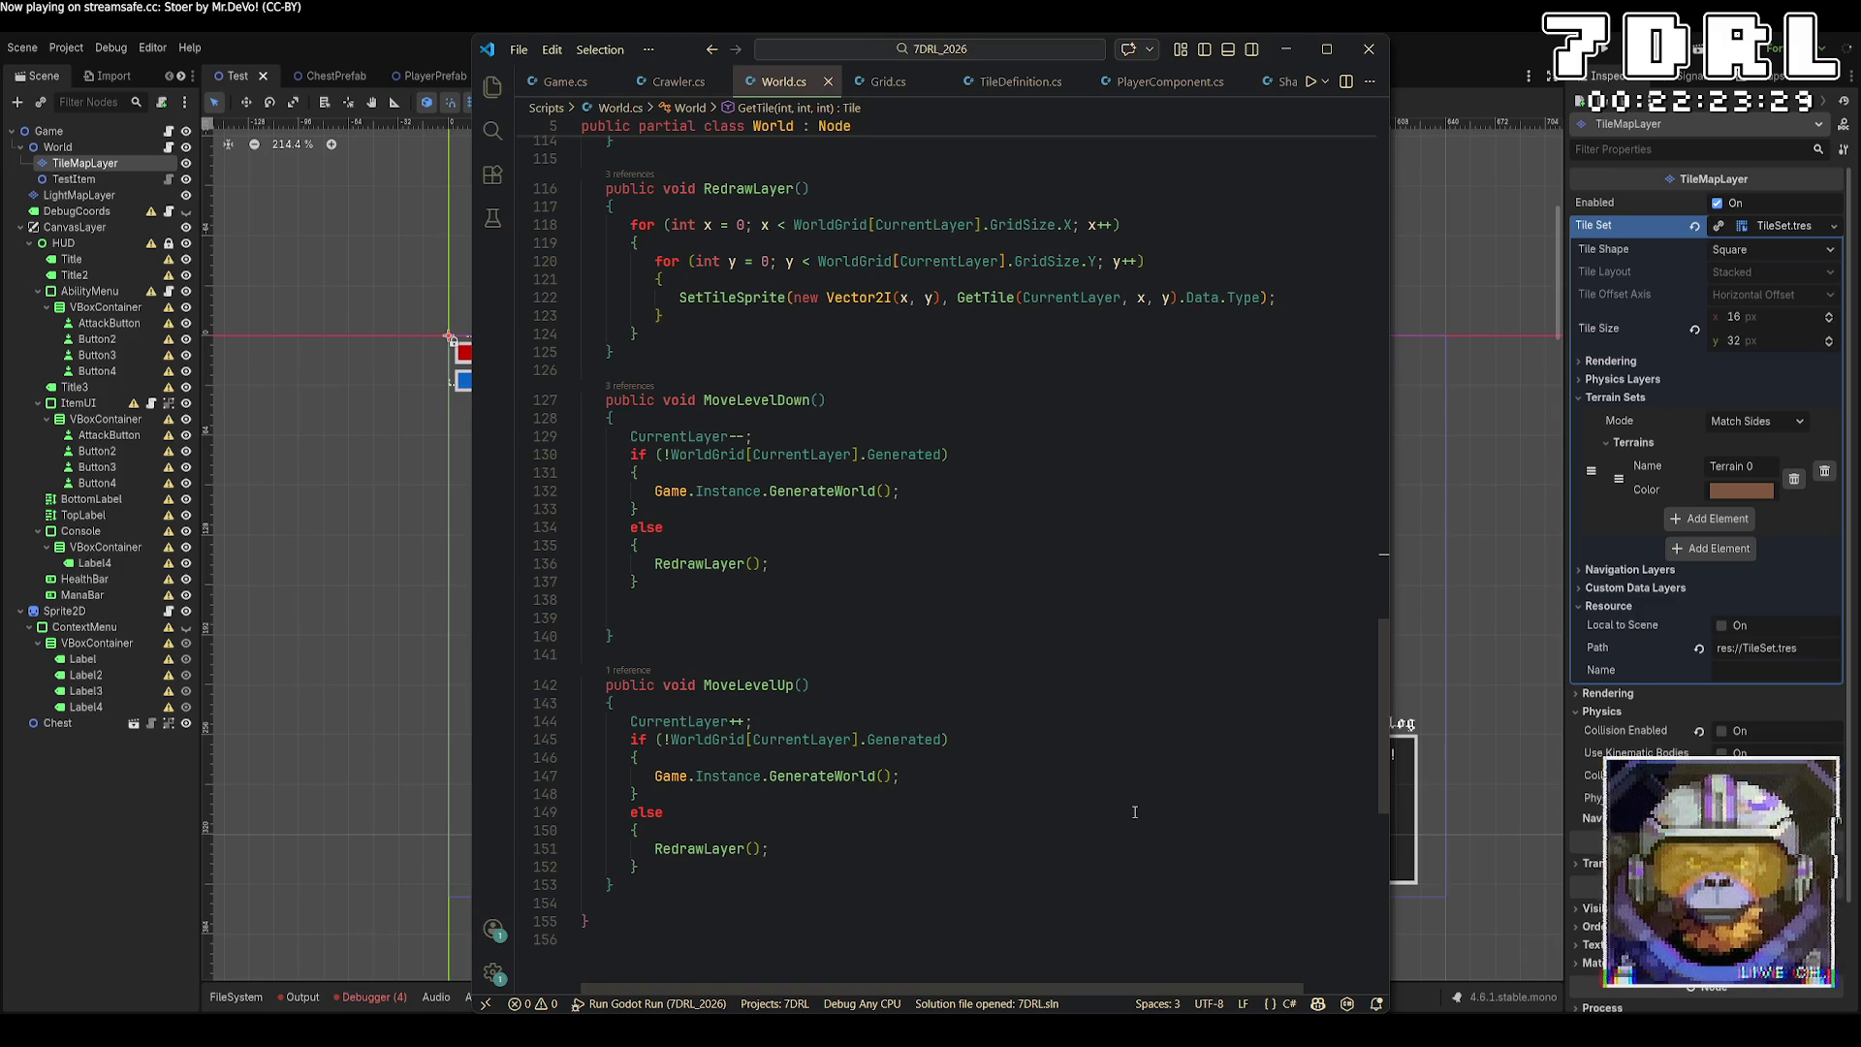
click(804, 439)
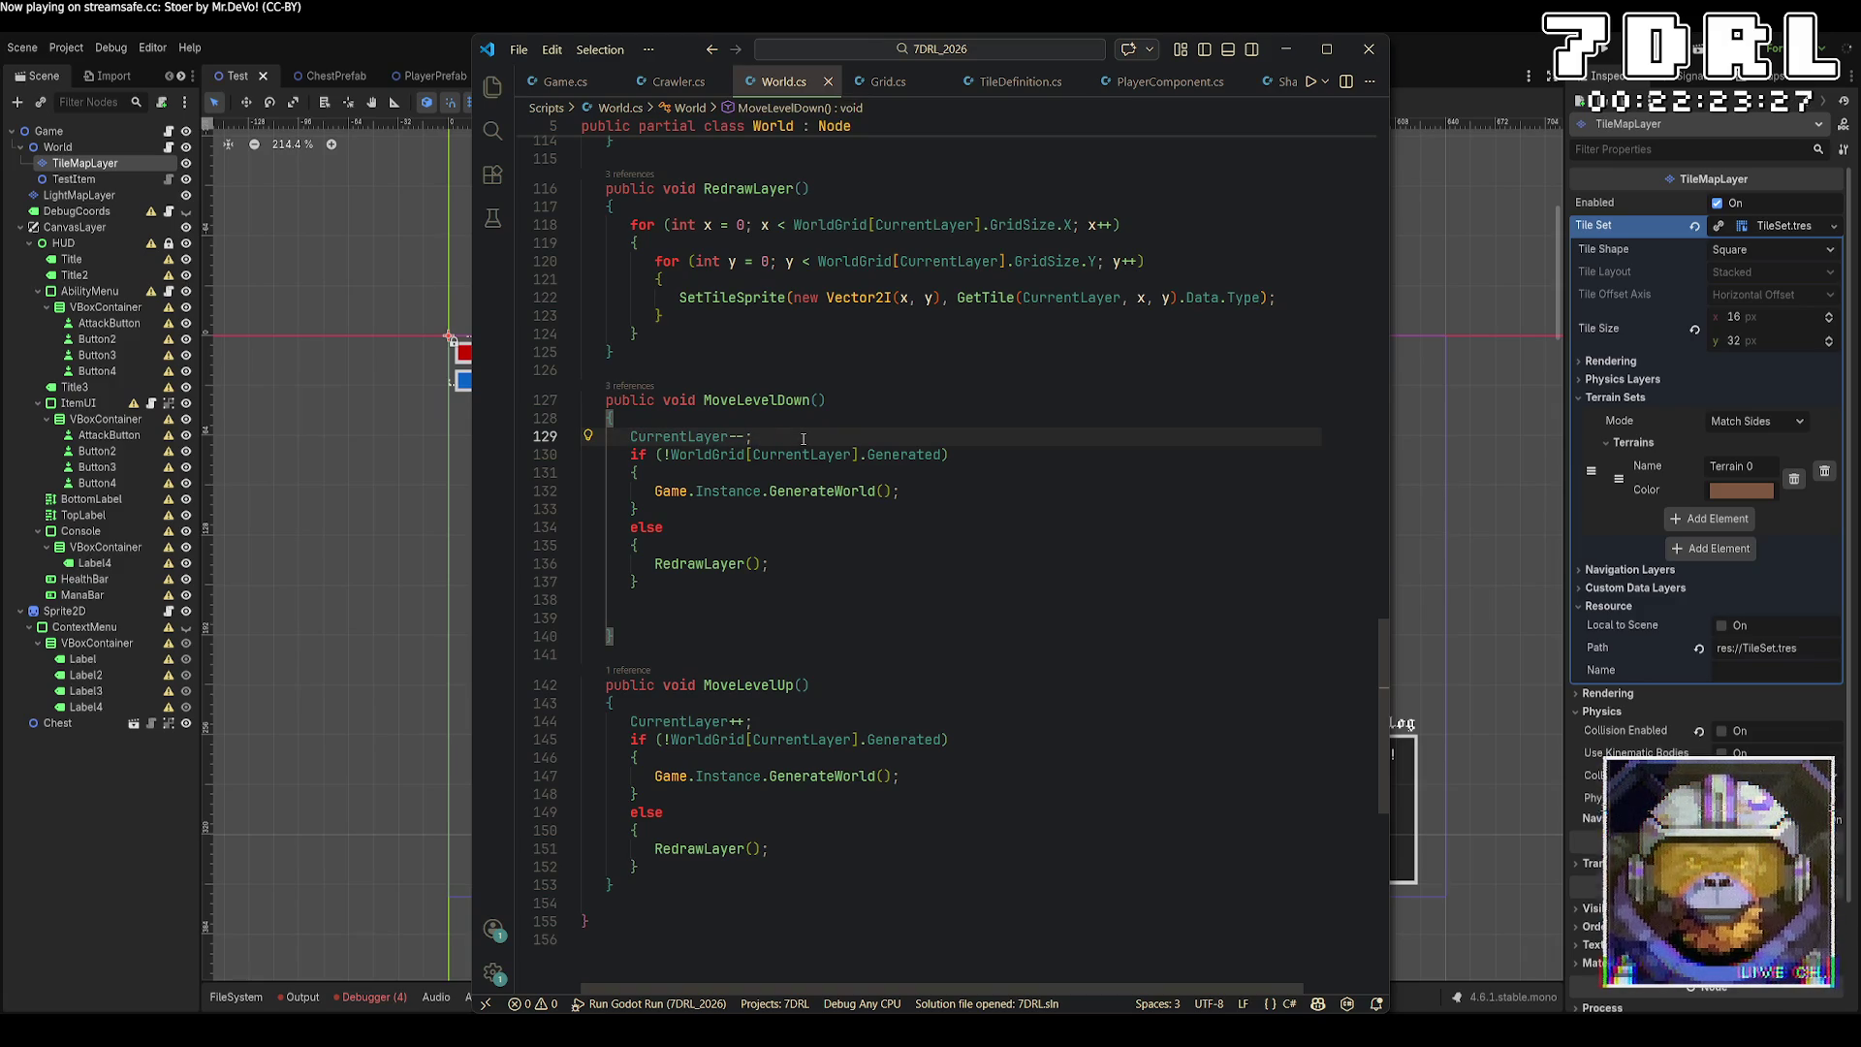
key(Return)
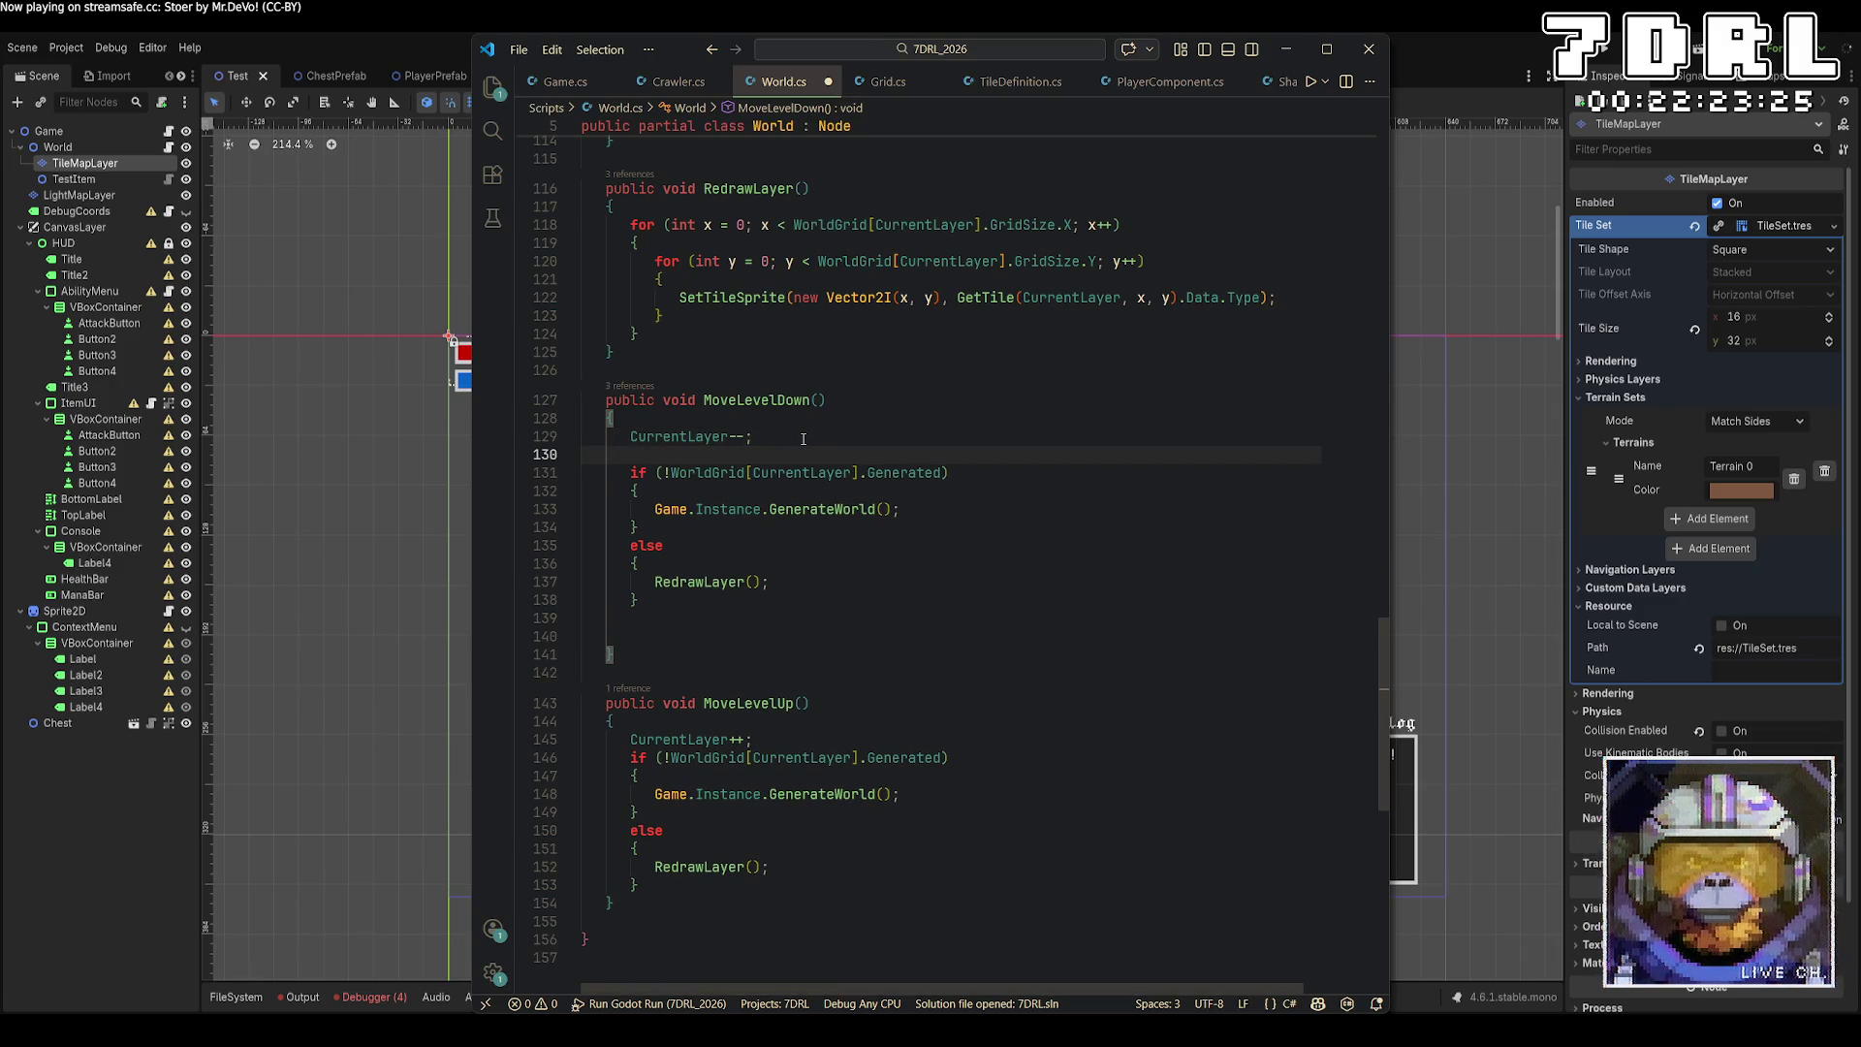
key(ctrl+z)
key(Up)
key(Return)
text(if (CurrentLayer )
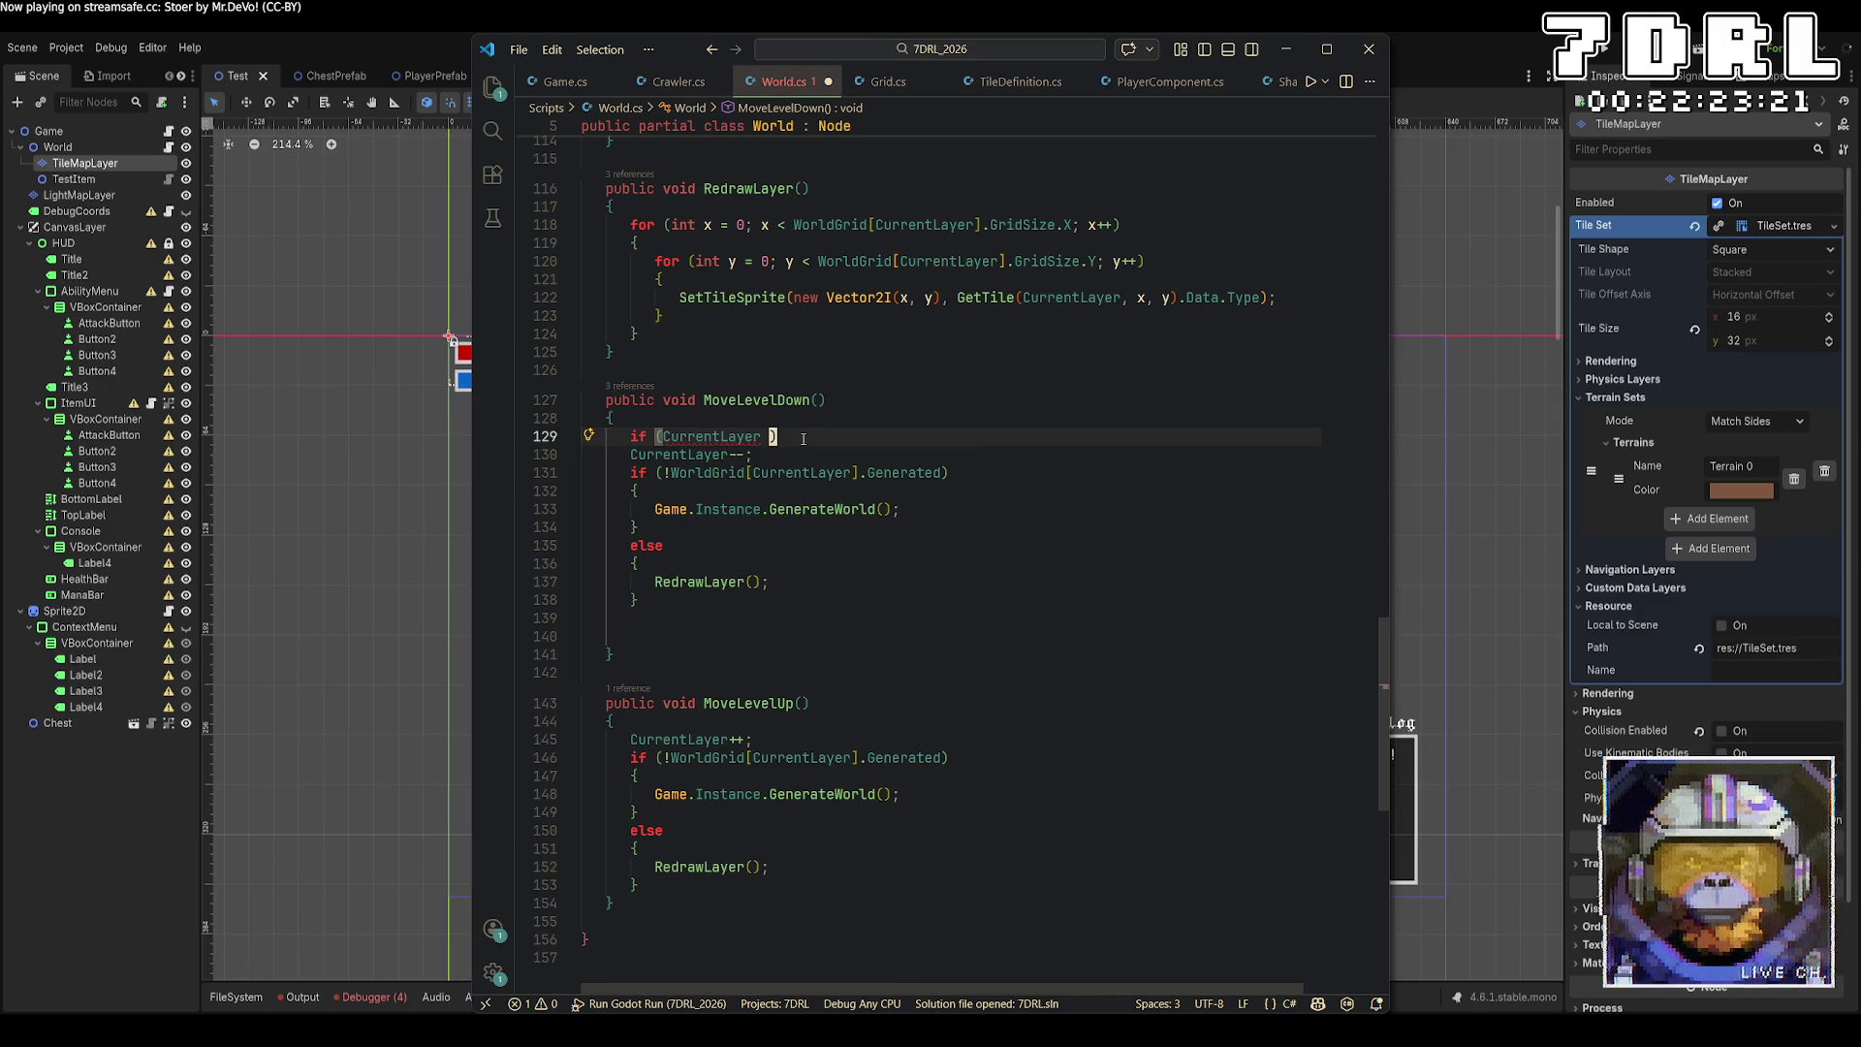
text(- 1 > 0) return;)
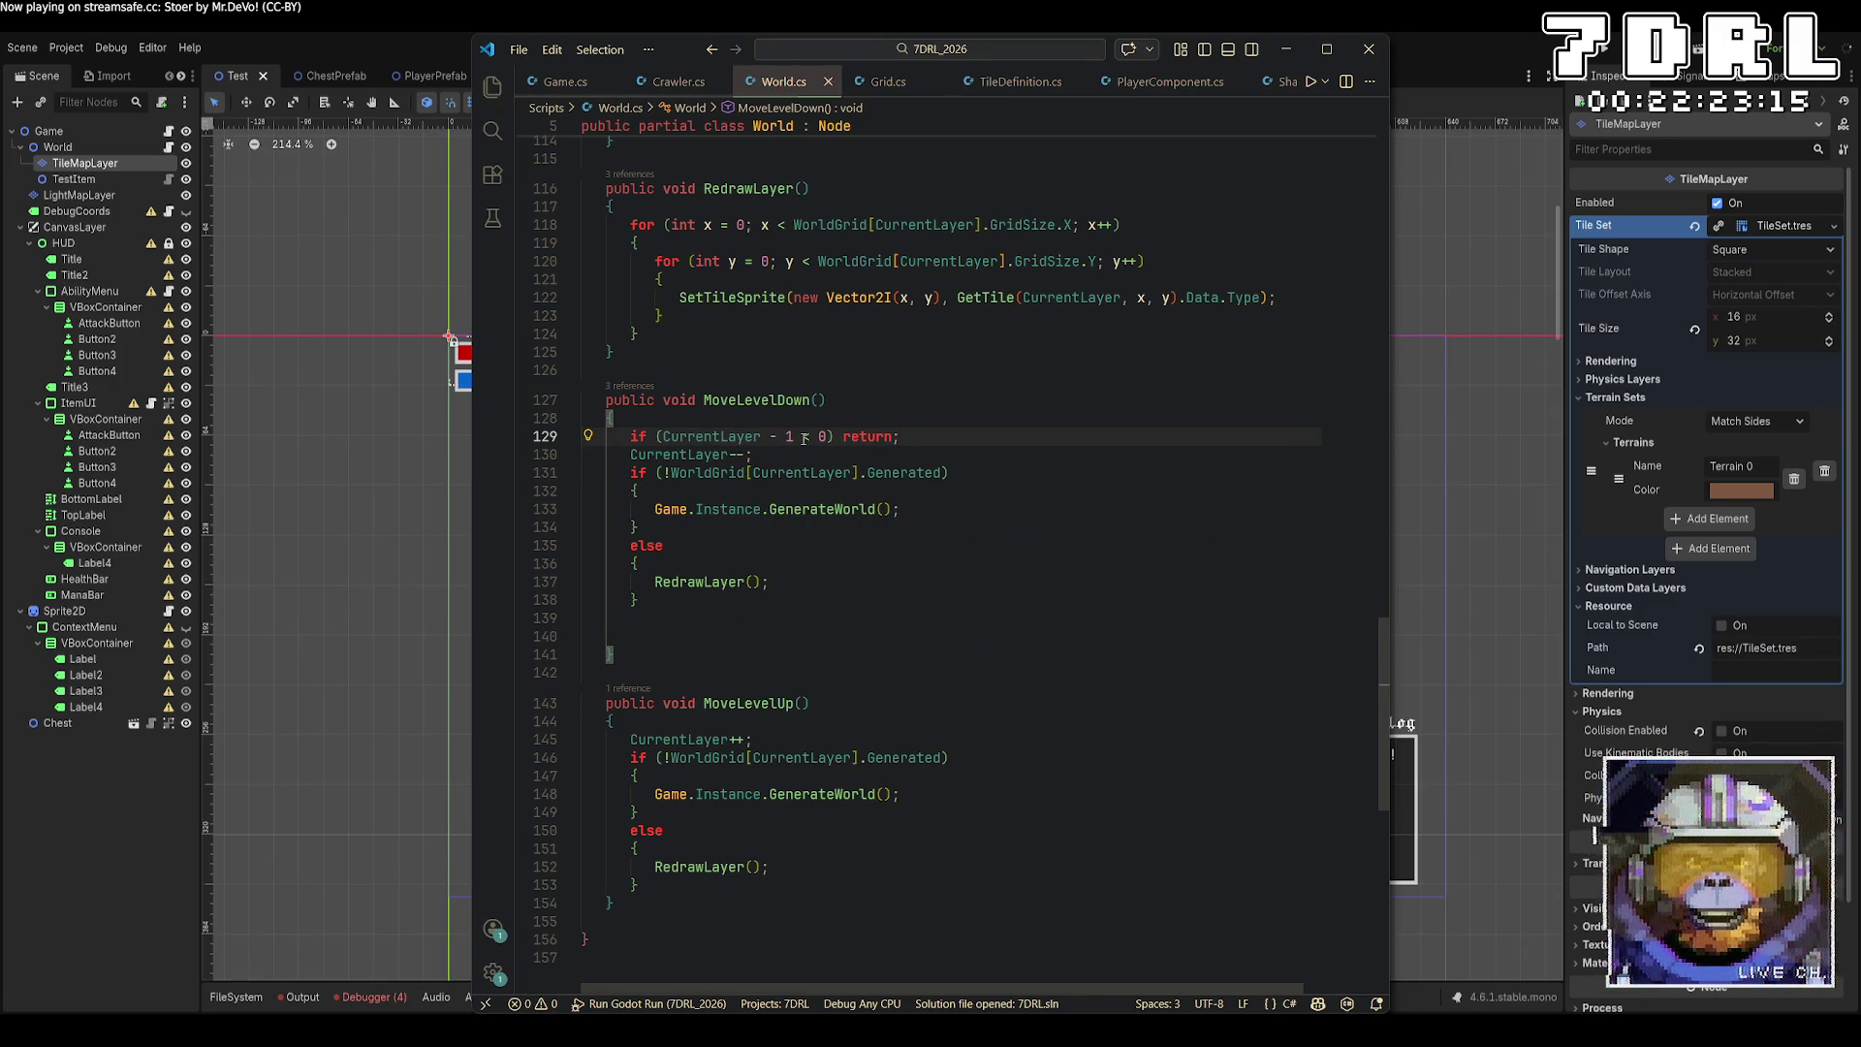
key(Return)
In MoveLevelUp, add the guard 'if (CurrentLayer + 1 >= WorldGrid.Length) return;'.
key(Down)
key(Down)
key(Down)
key(End)
key(Return)
text(if (CurrentLayer)
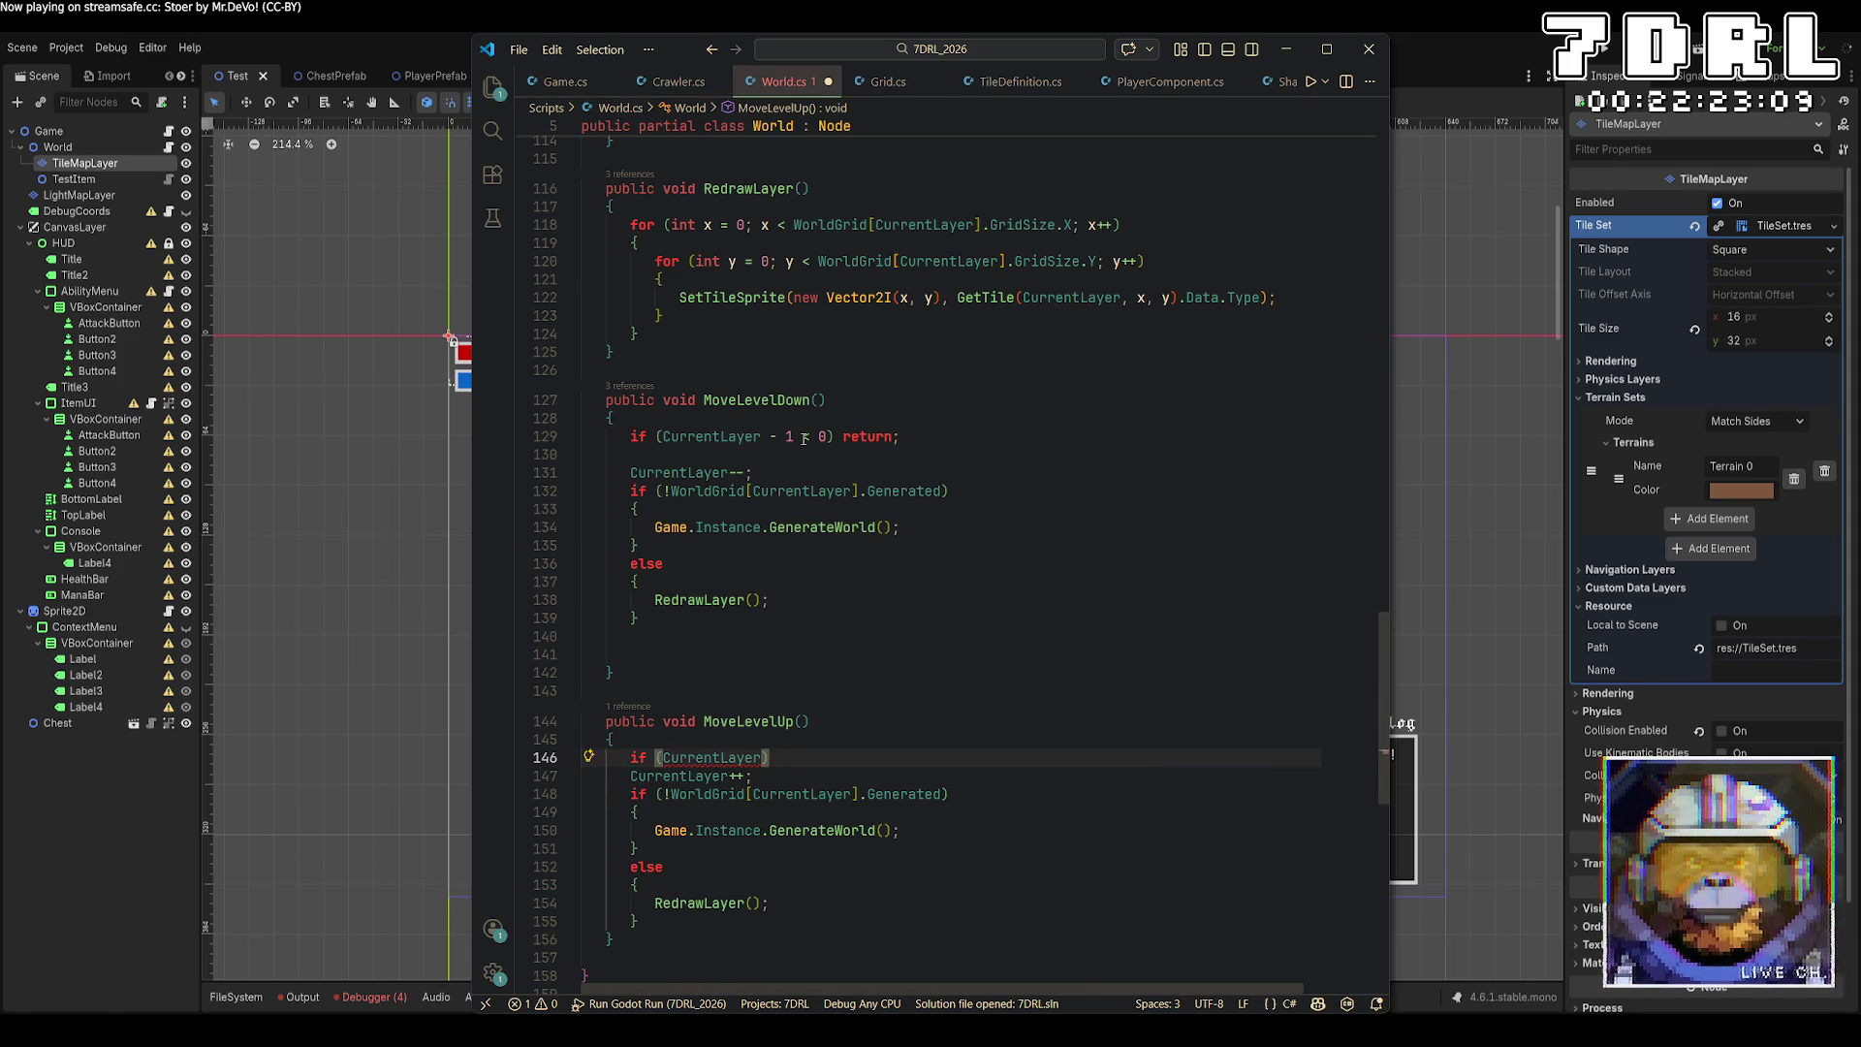
text( + 1 <)
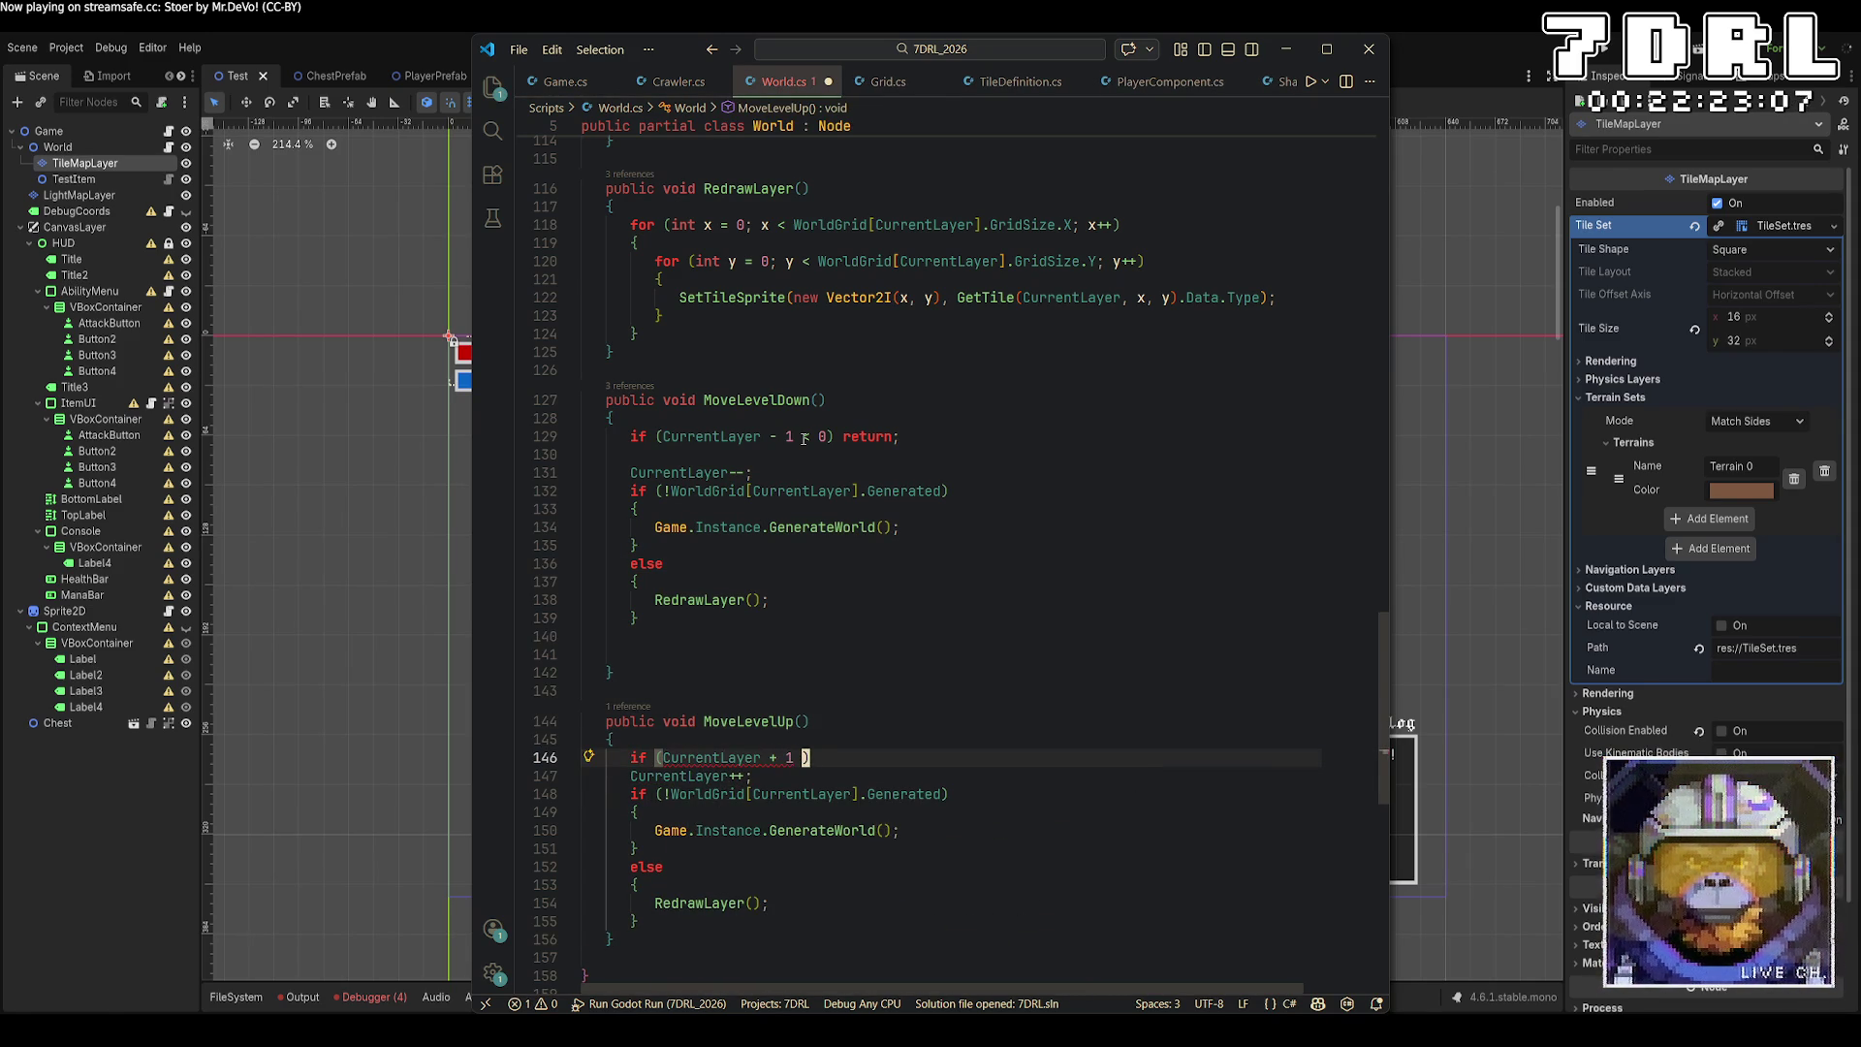
key(BackSpace)
text(>=)
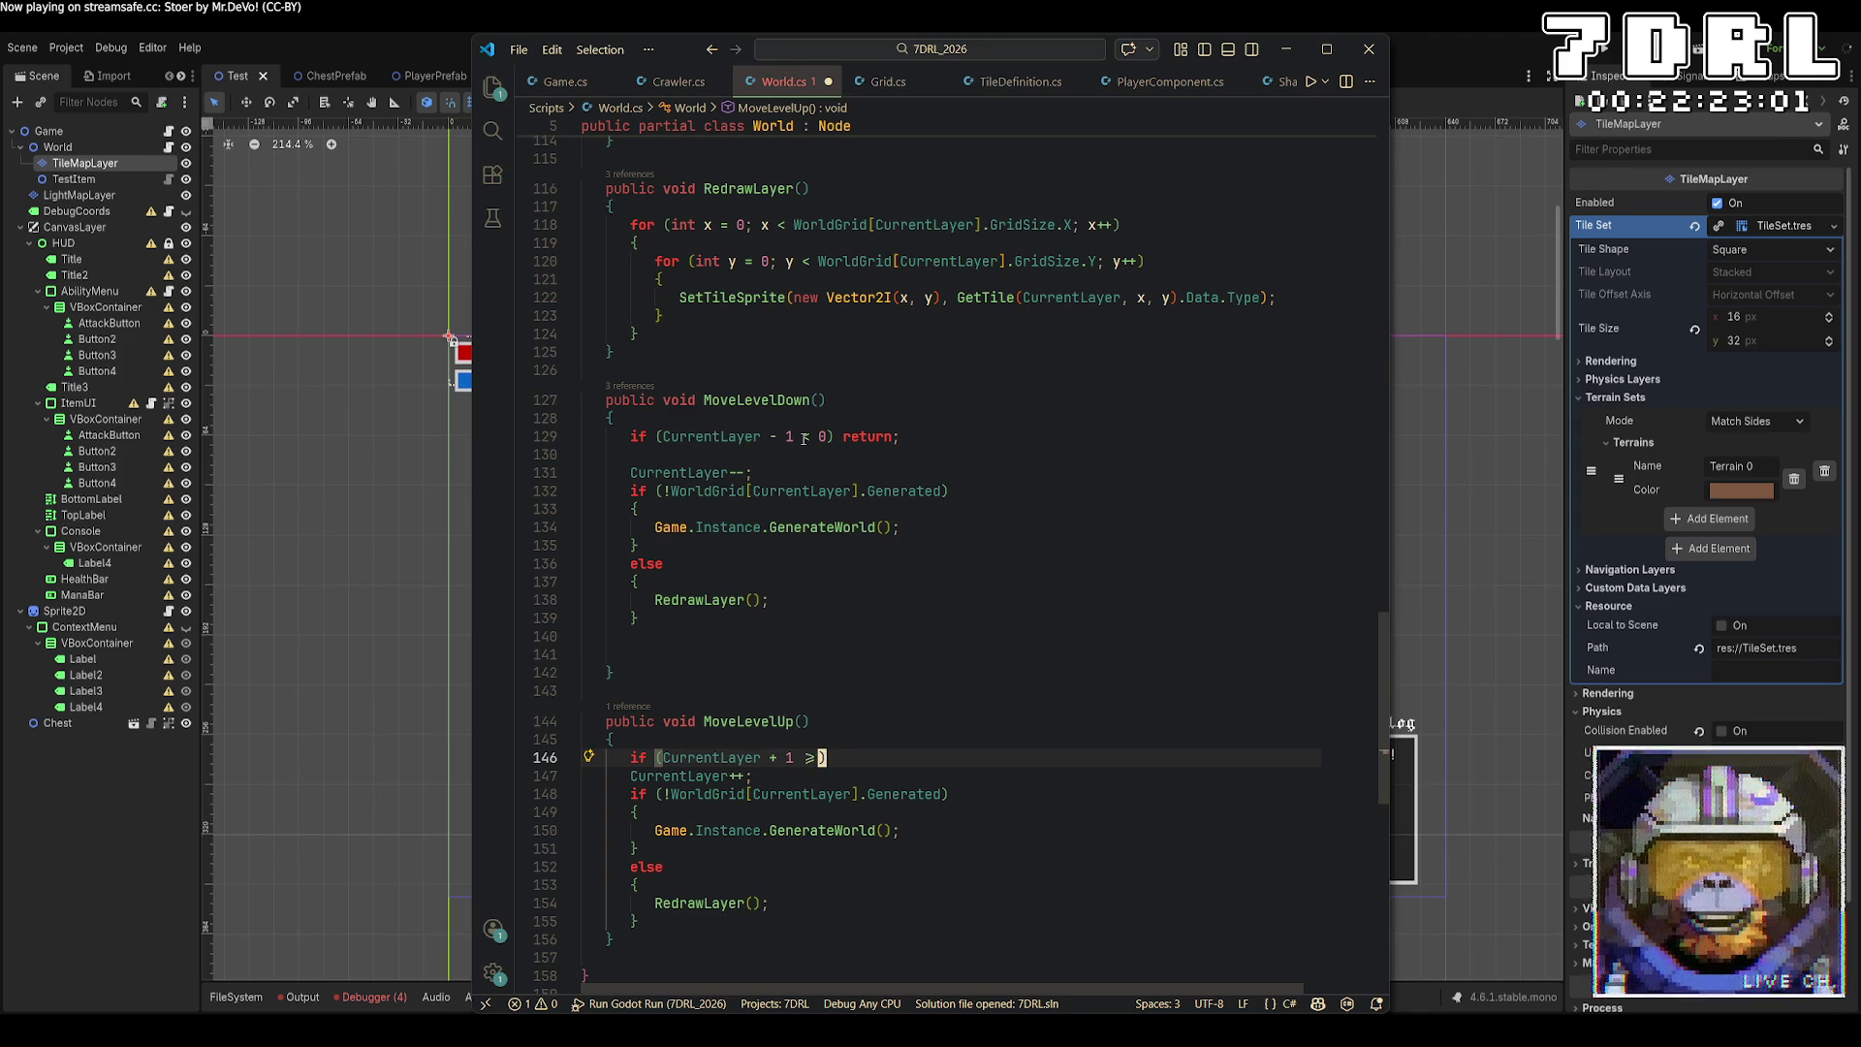
text( WorldGrid.L)
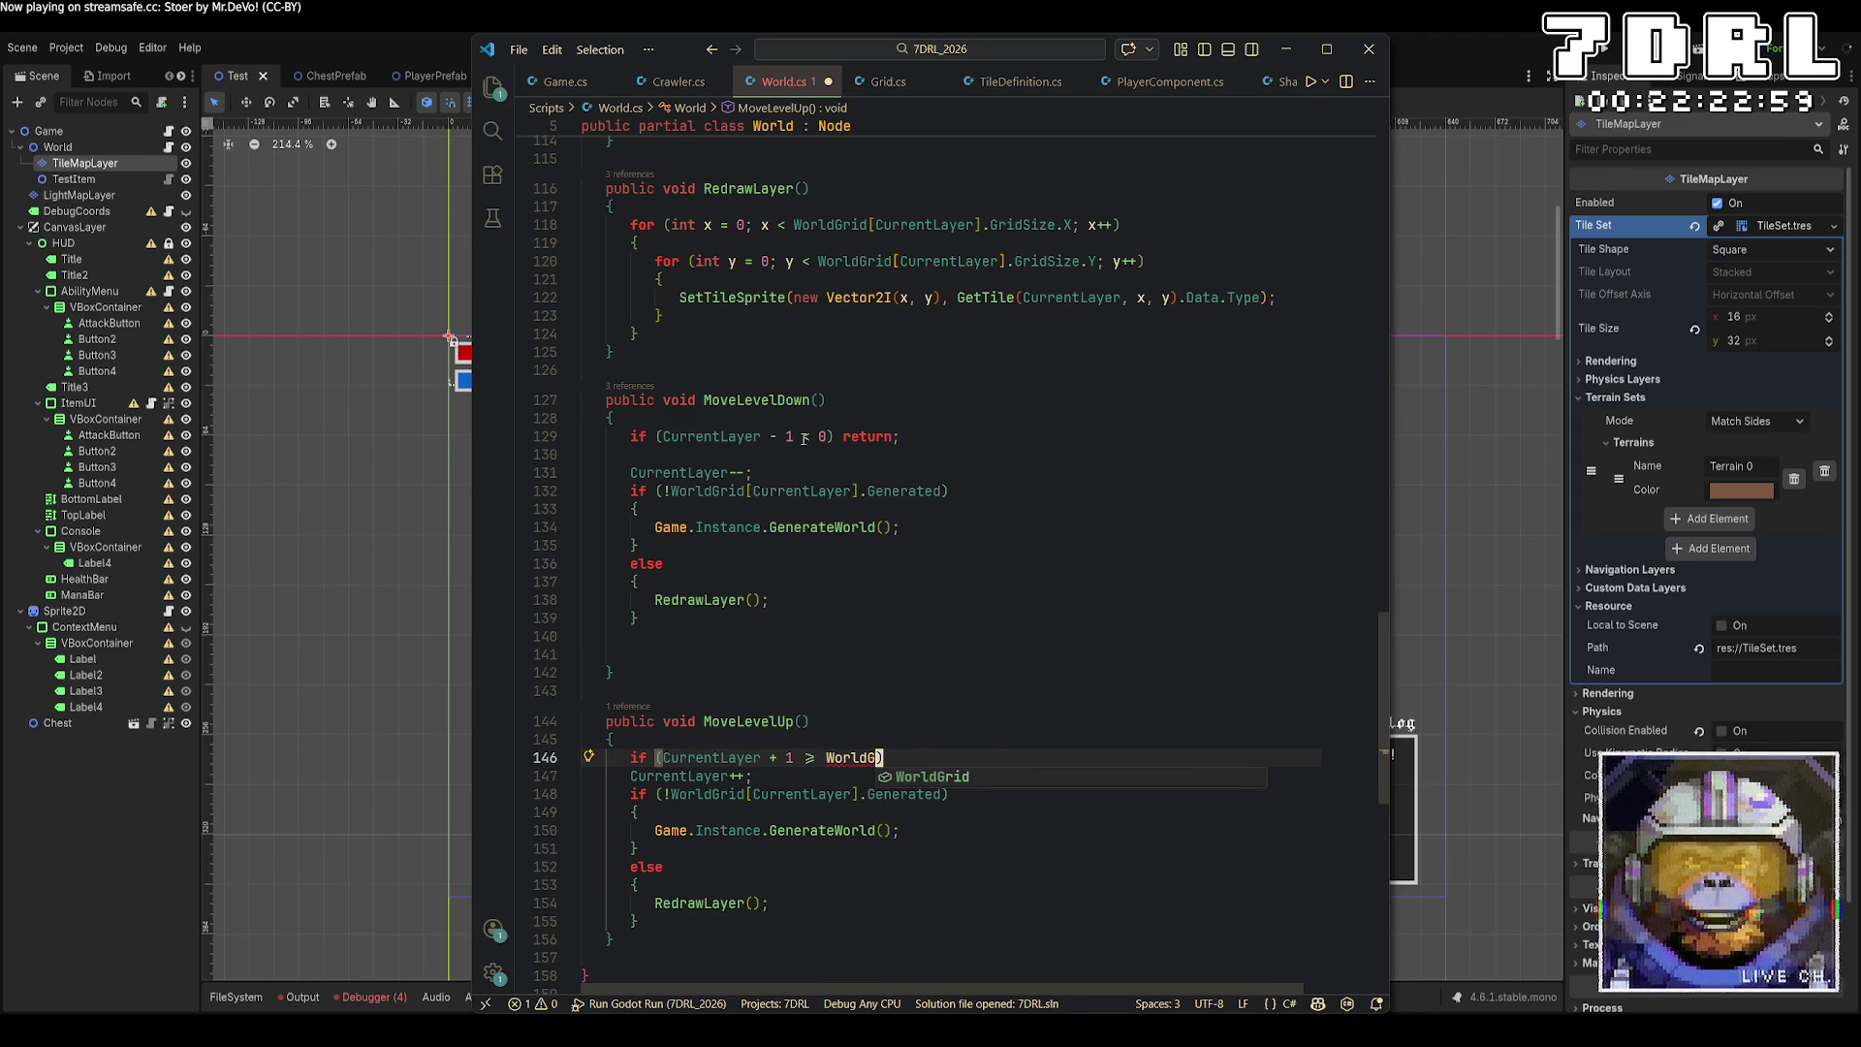
key(Tab)
text() return;)
key(Return)
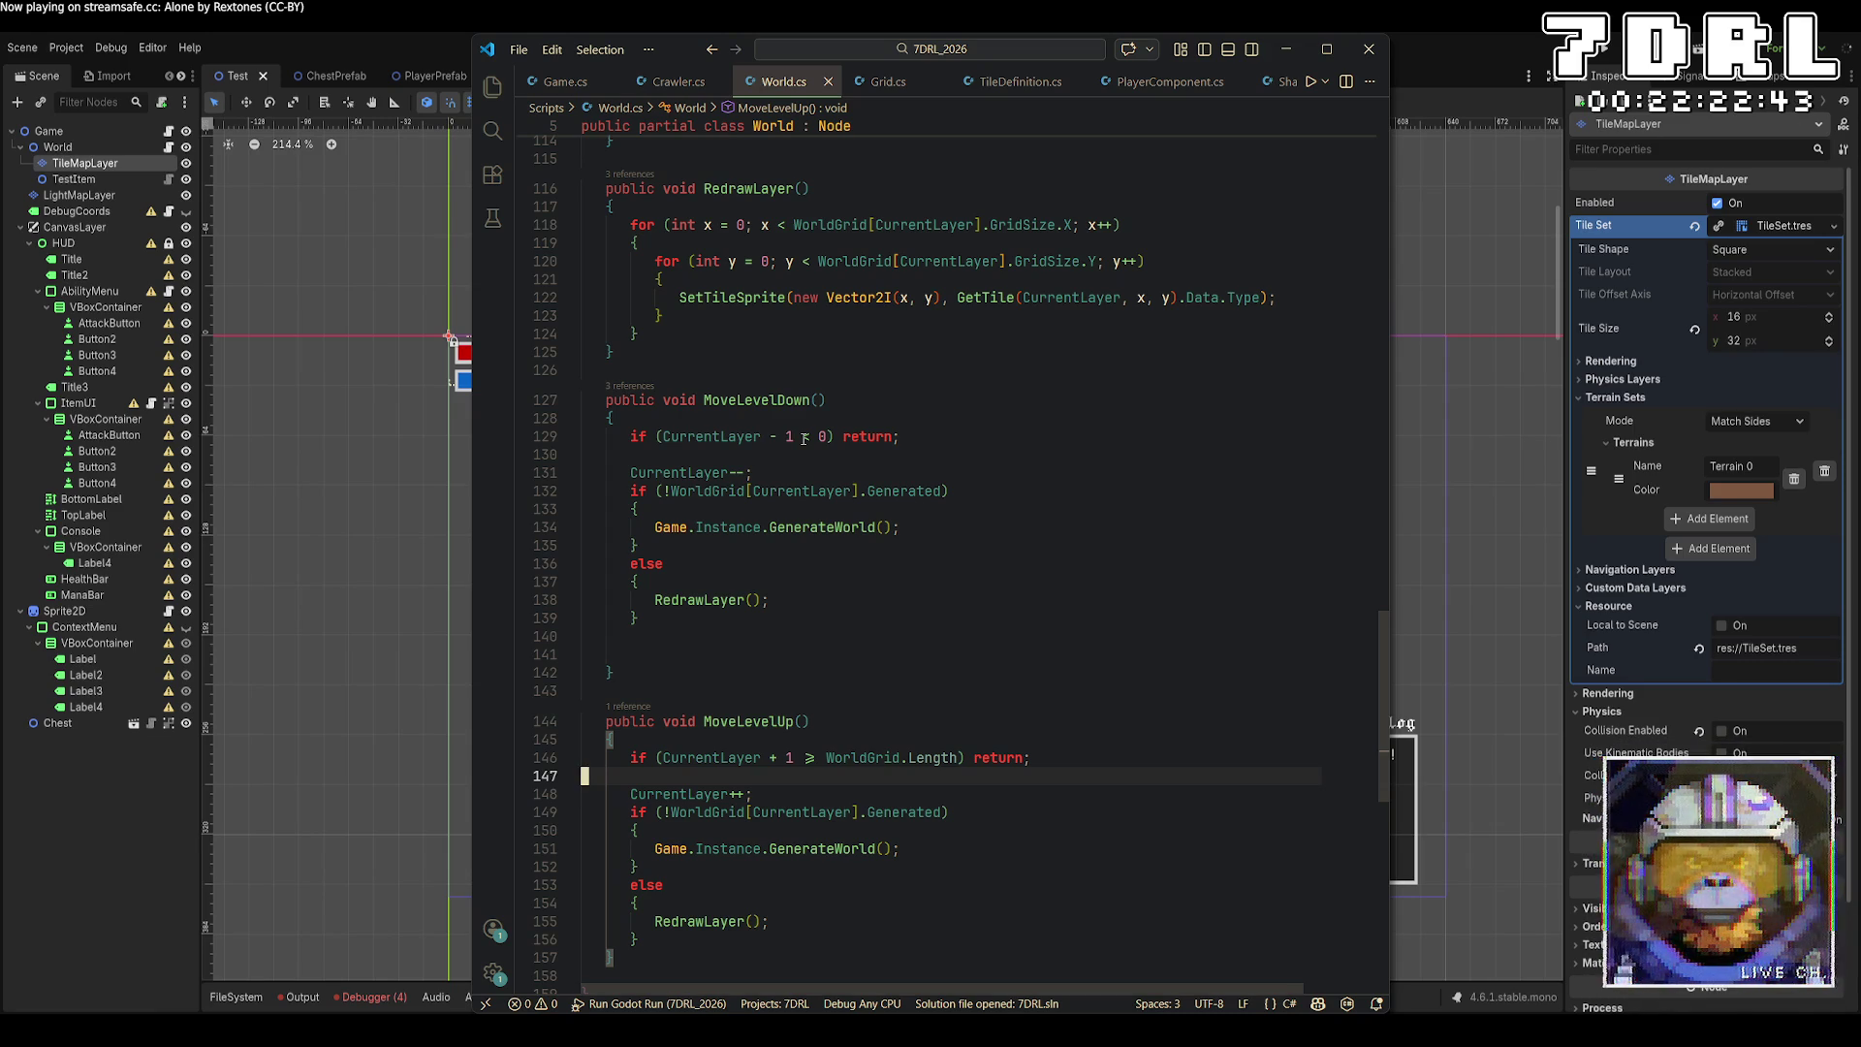
Review World.cs, then build and run the game in Godot to test the layer guards.
scroll(1165, 372, up, 15)
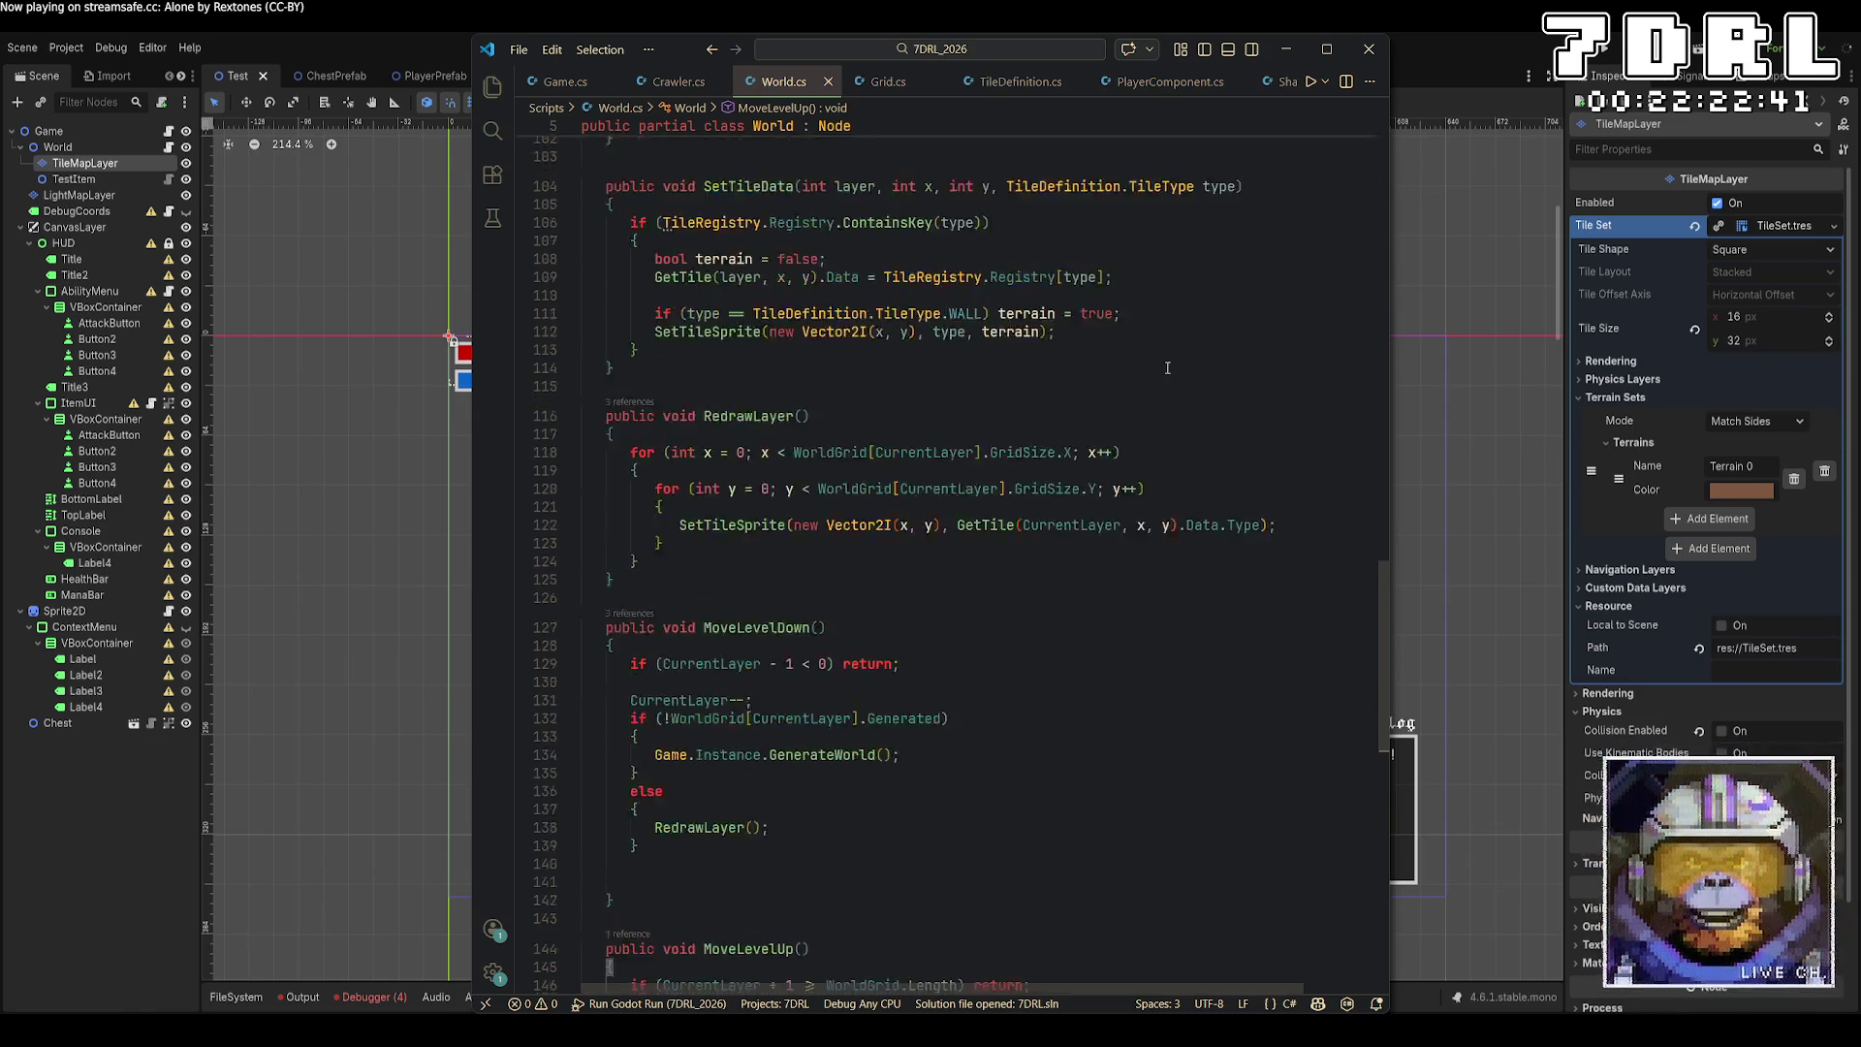
scroll(1166, 371, up, 13)
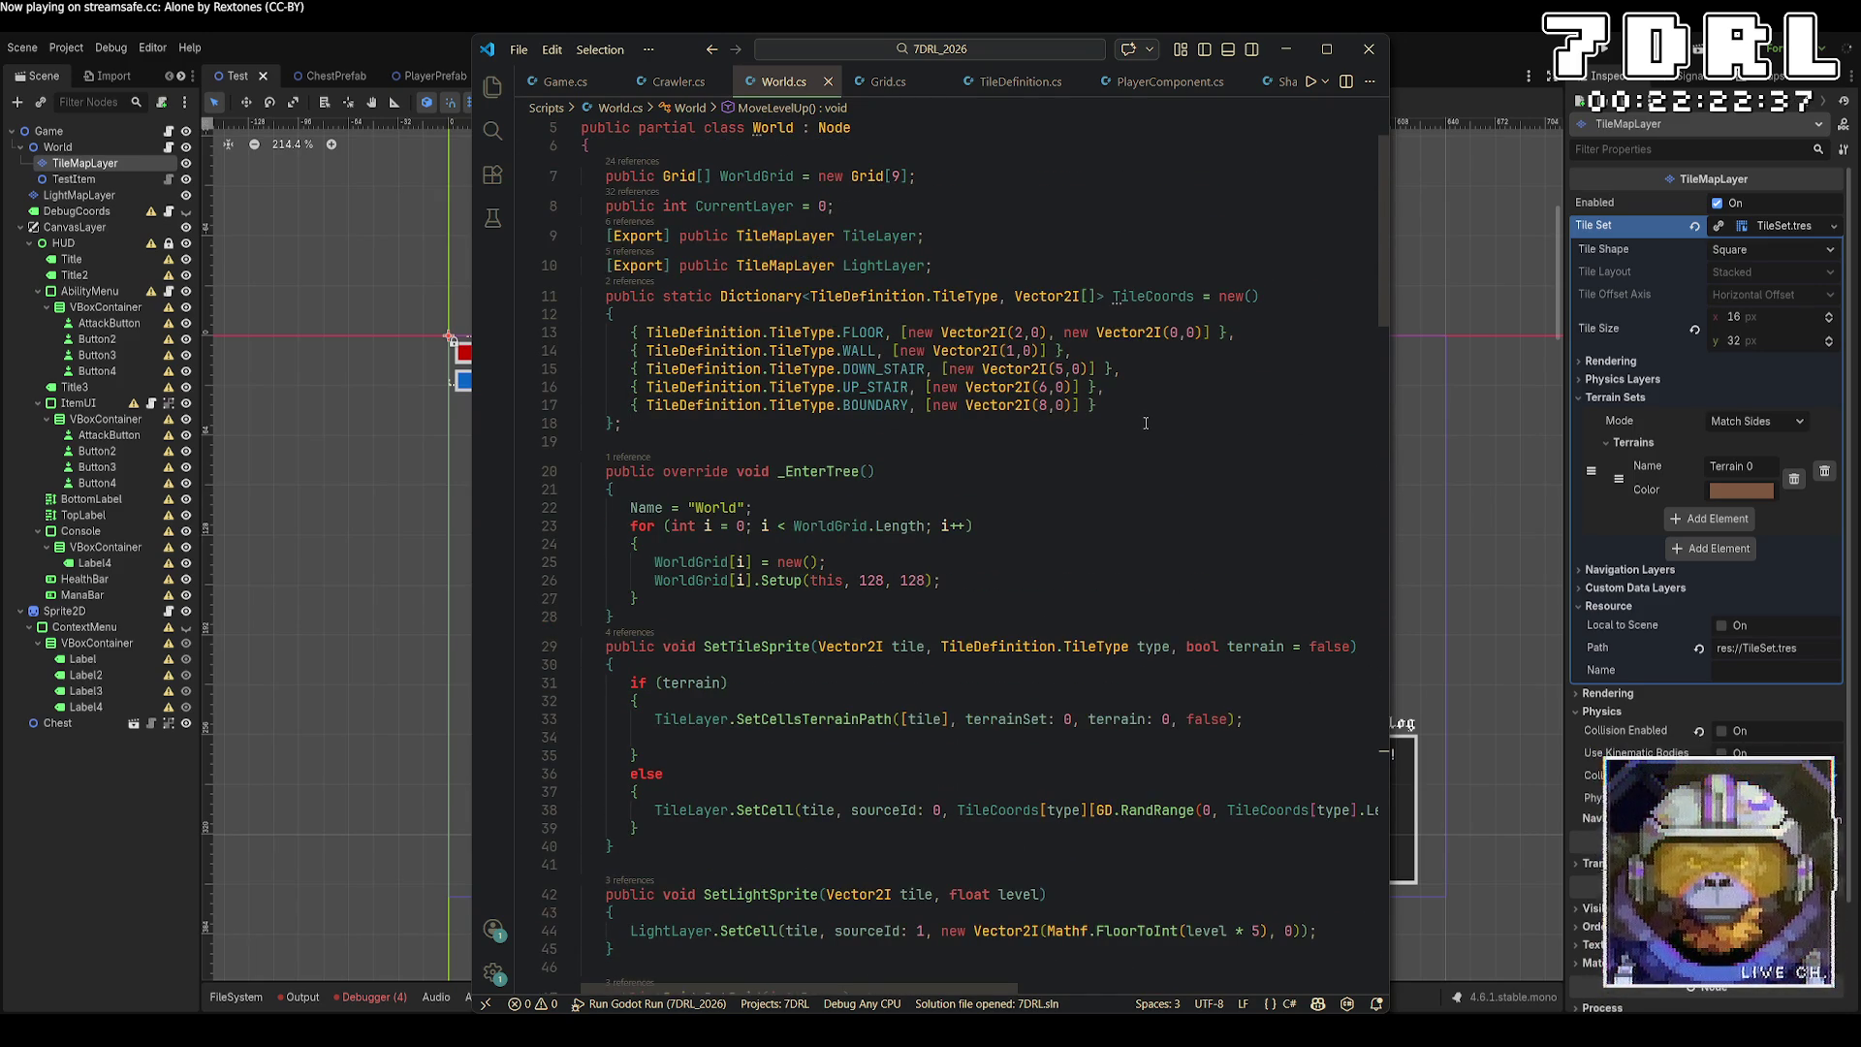
scroll(1146, 423, up, 2)
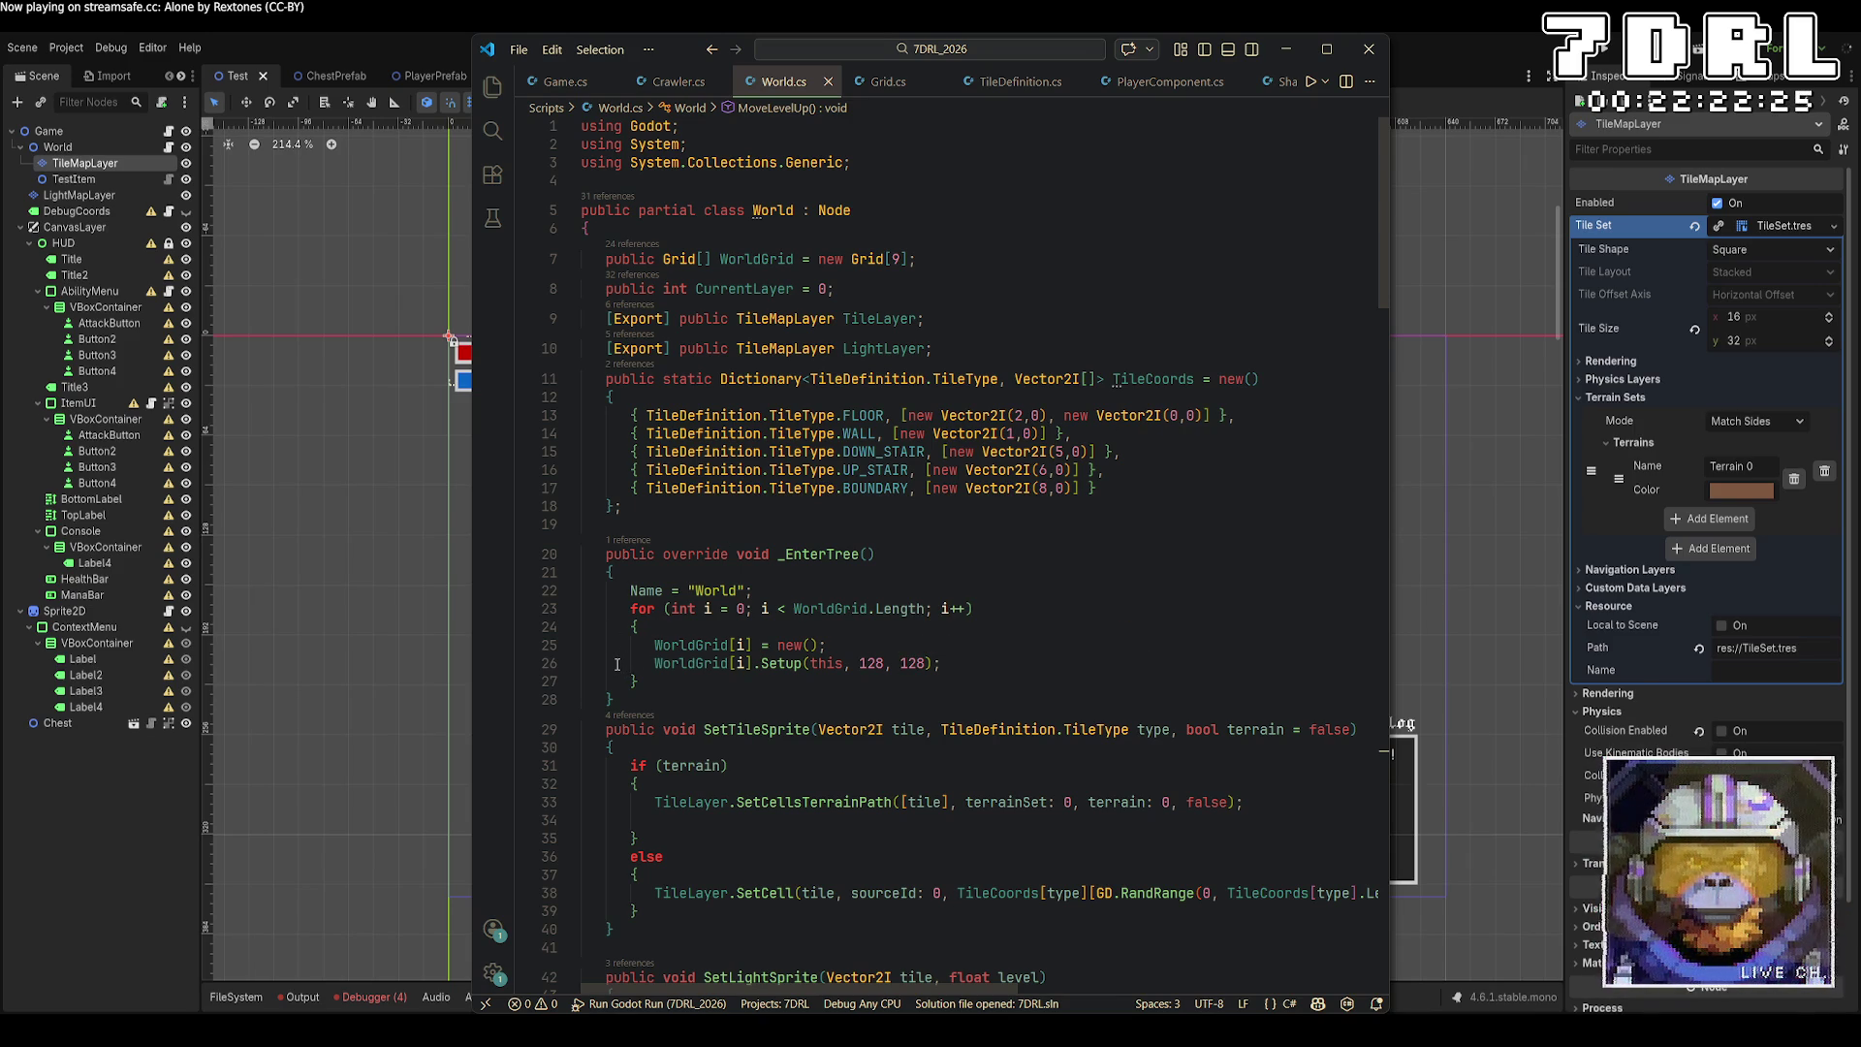
scroll(616, 664, down, 2)
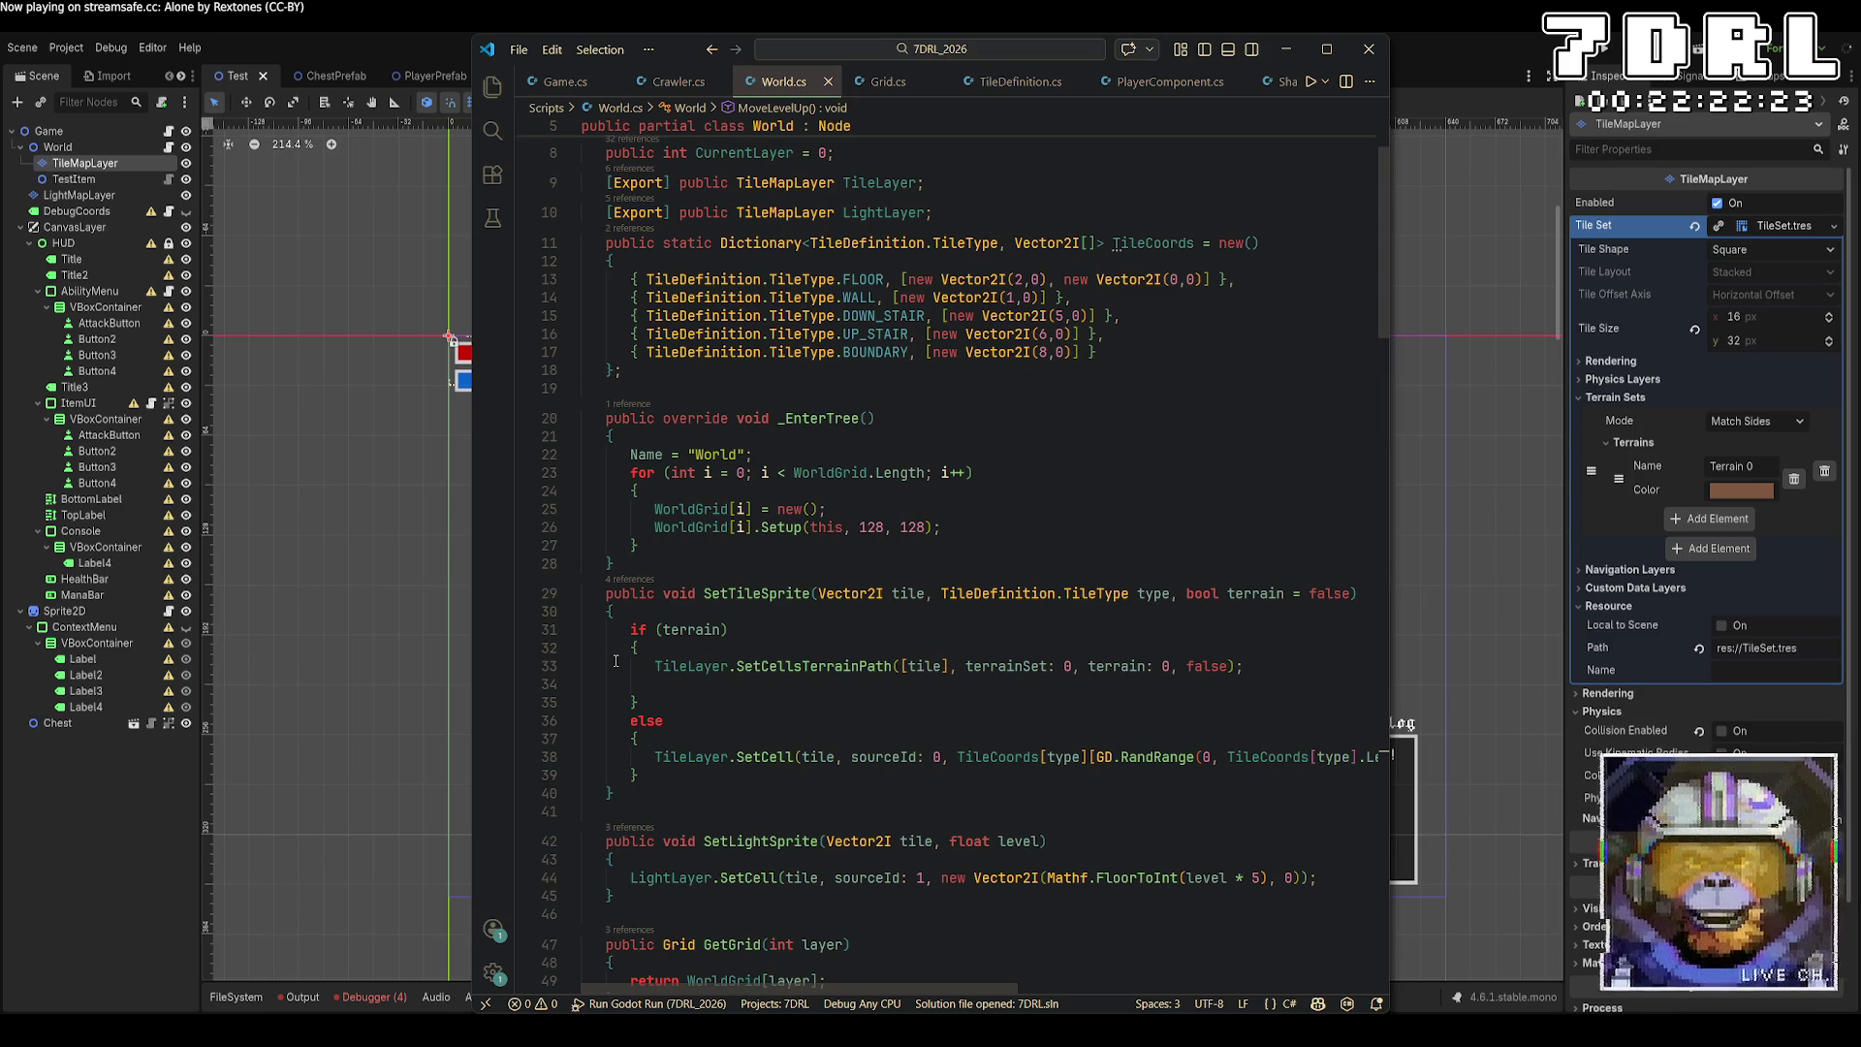
key(alt+Tab)
key(F5)
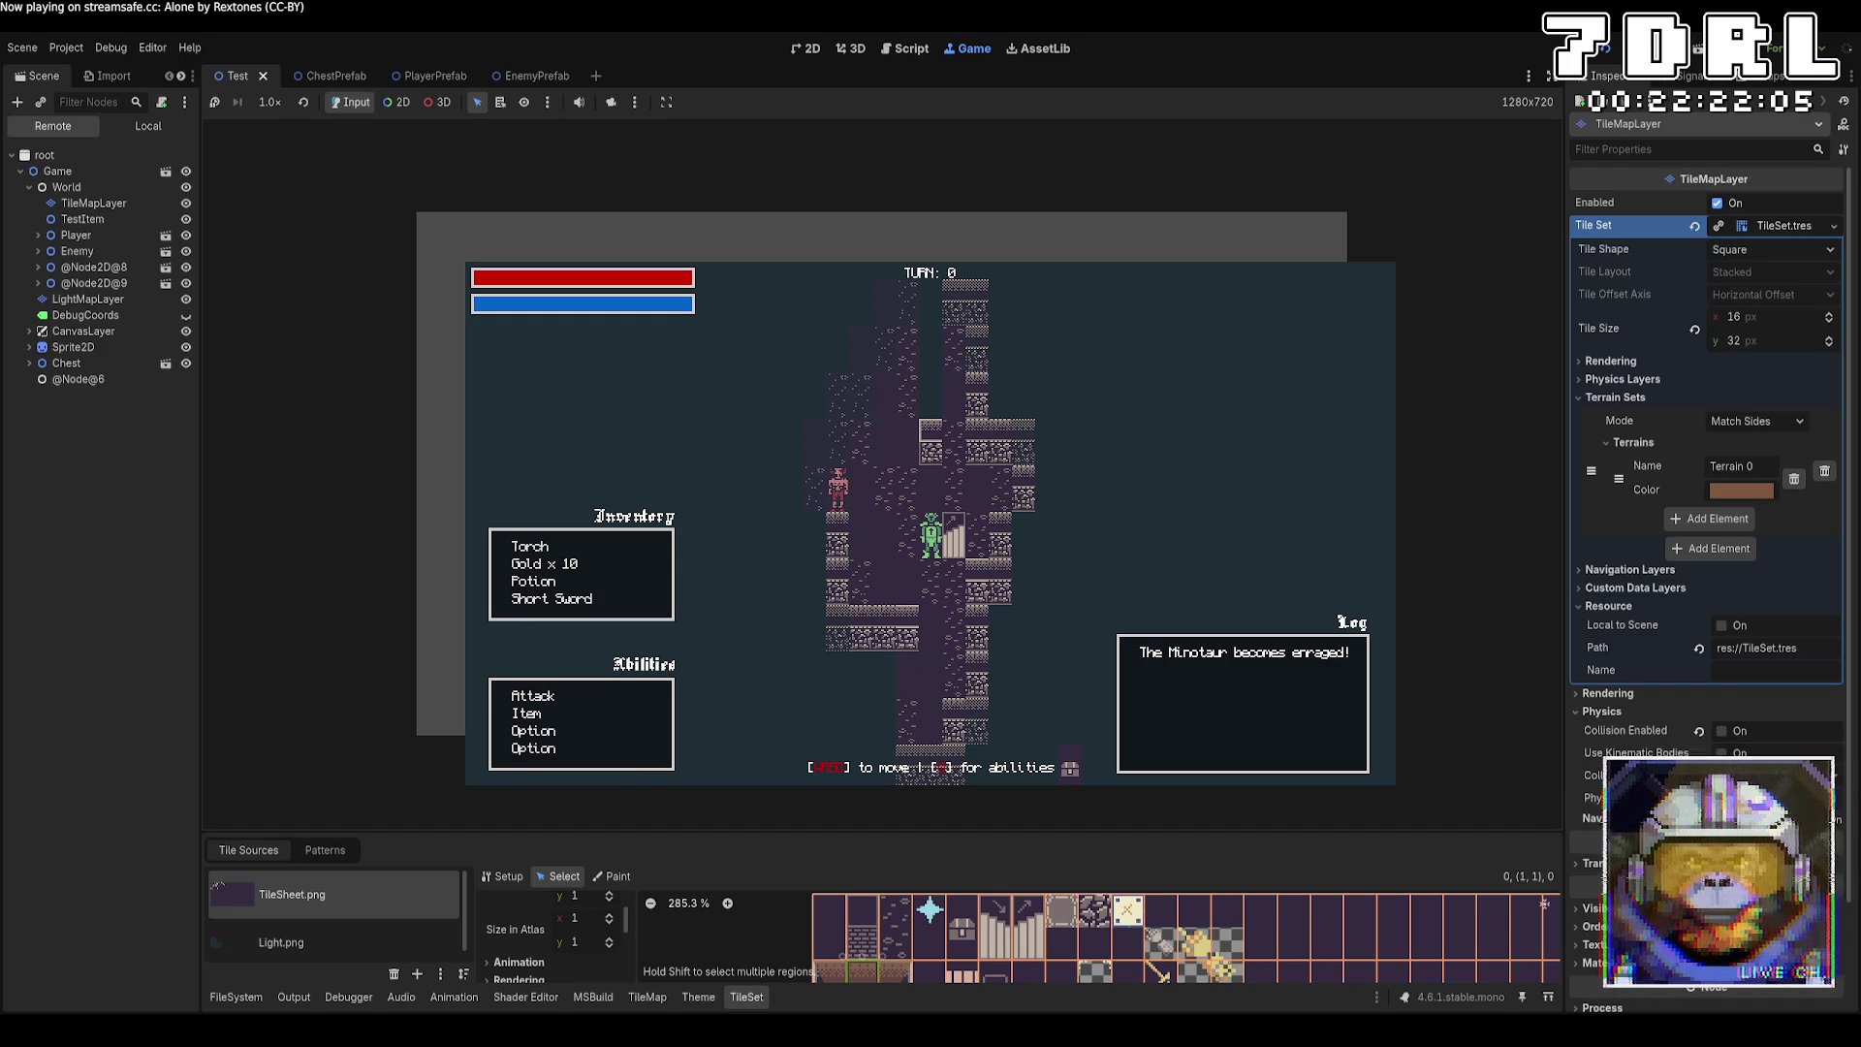
Stop the running game and go back to World.cs in the code editor.
key(F8)
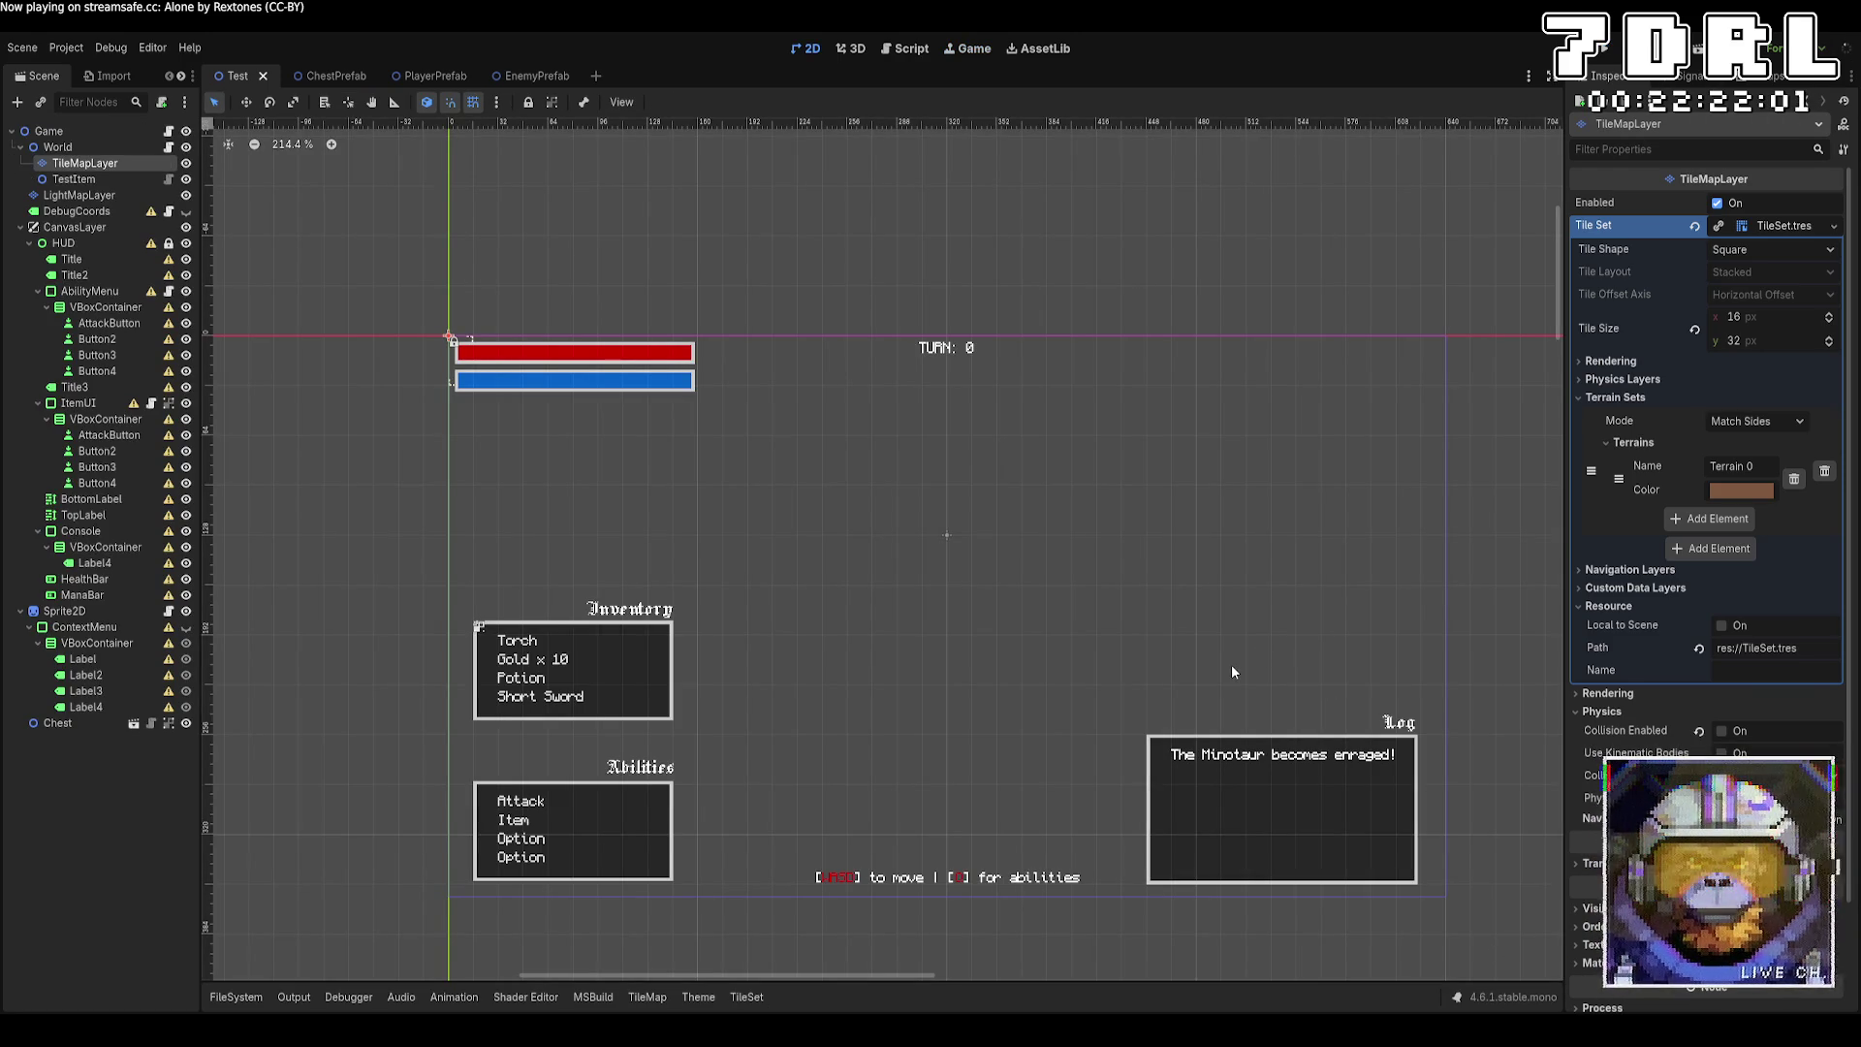
key(alt+Tab)
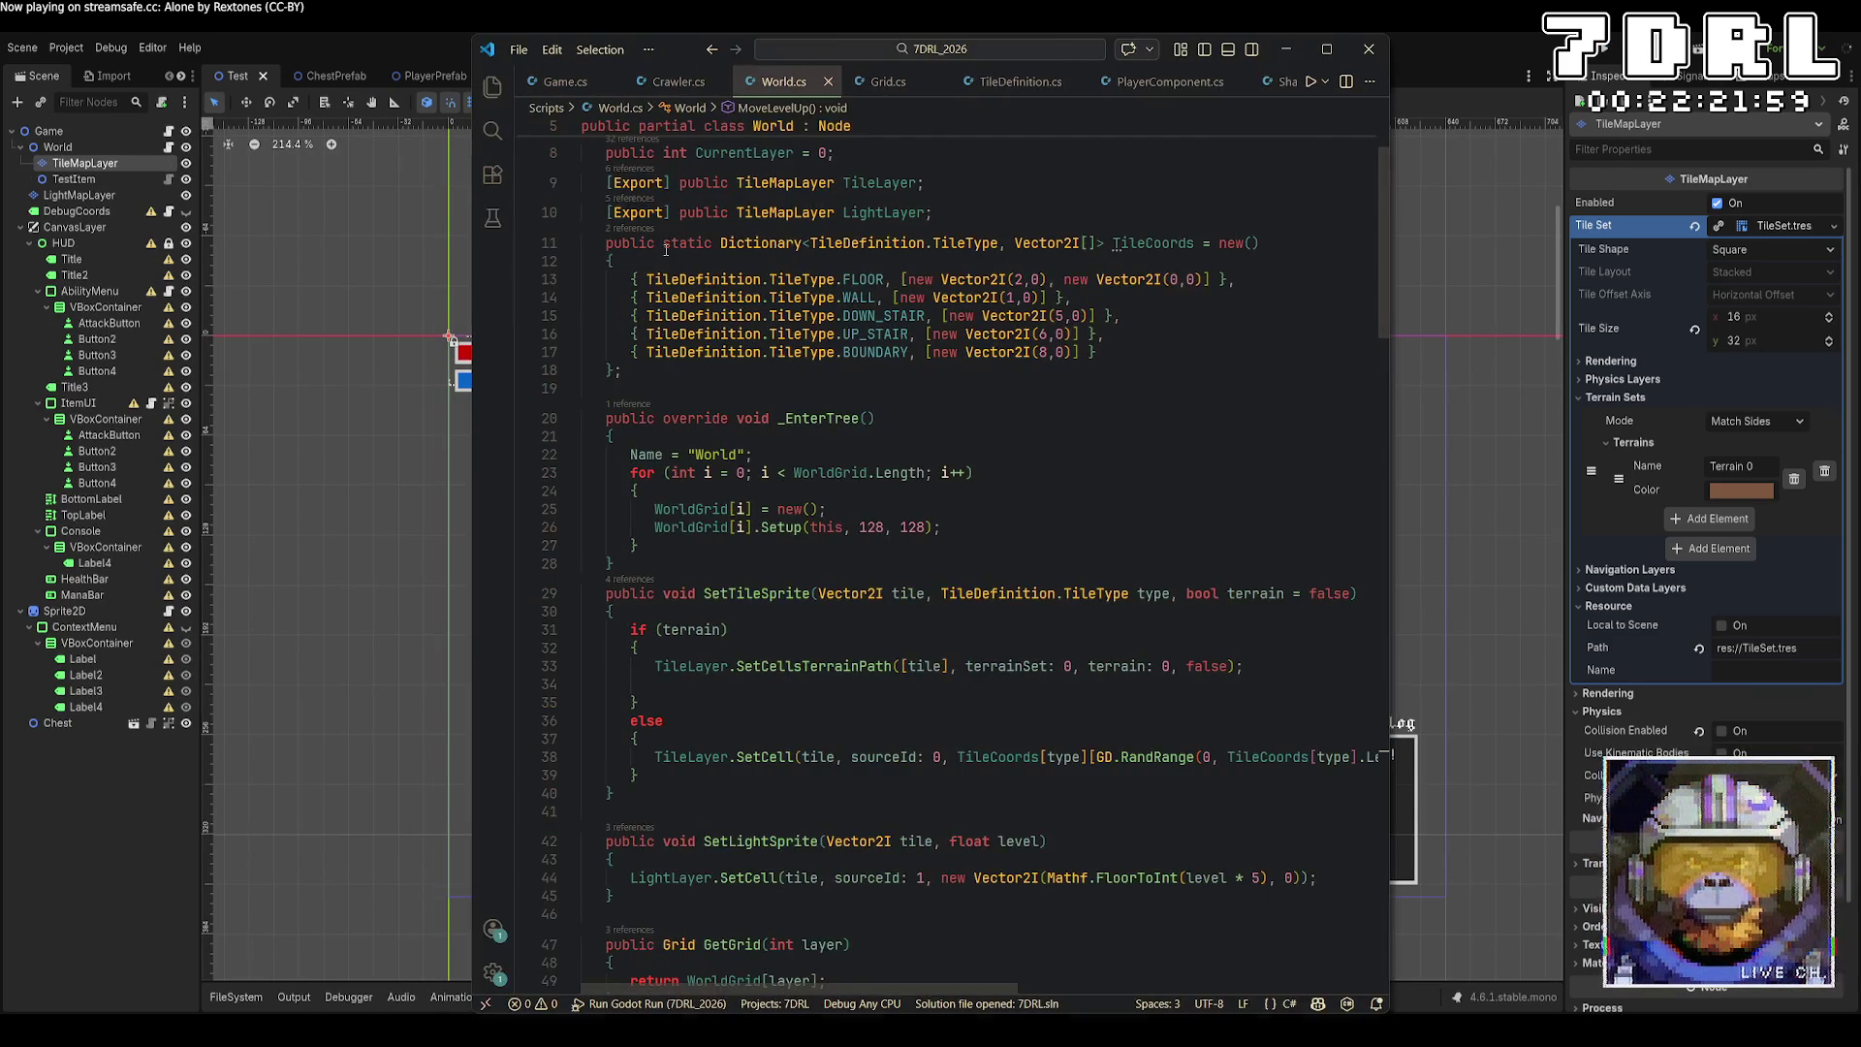
Add an '[Export] public Label TopLabel;' field below GameLog in Game.cs and save.
click(566, 82)
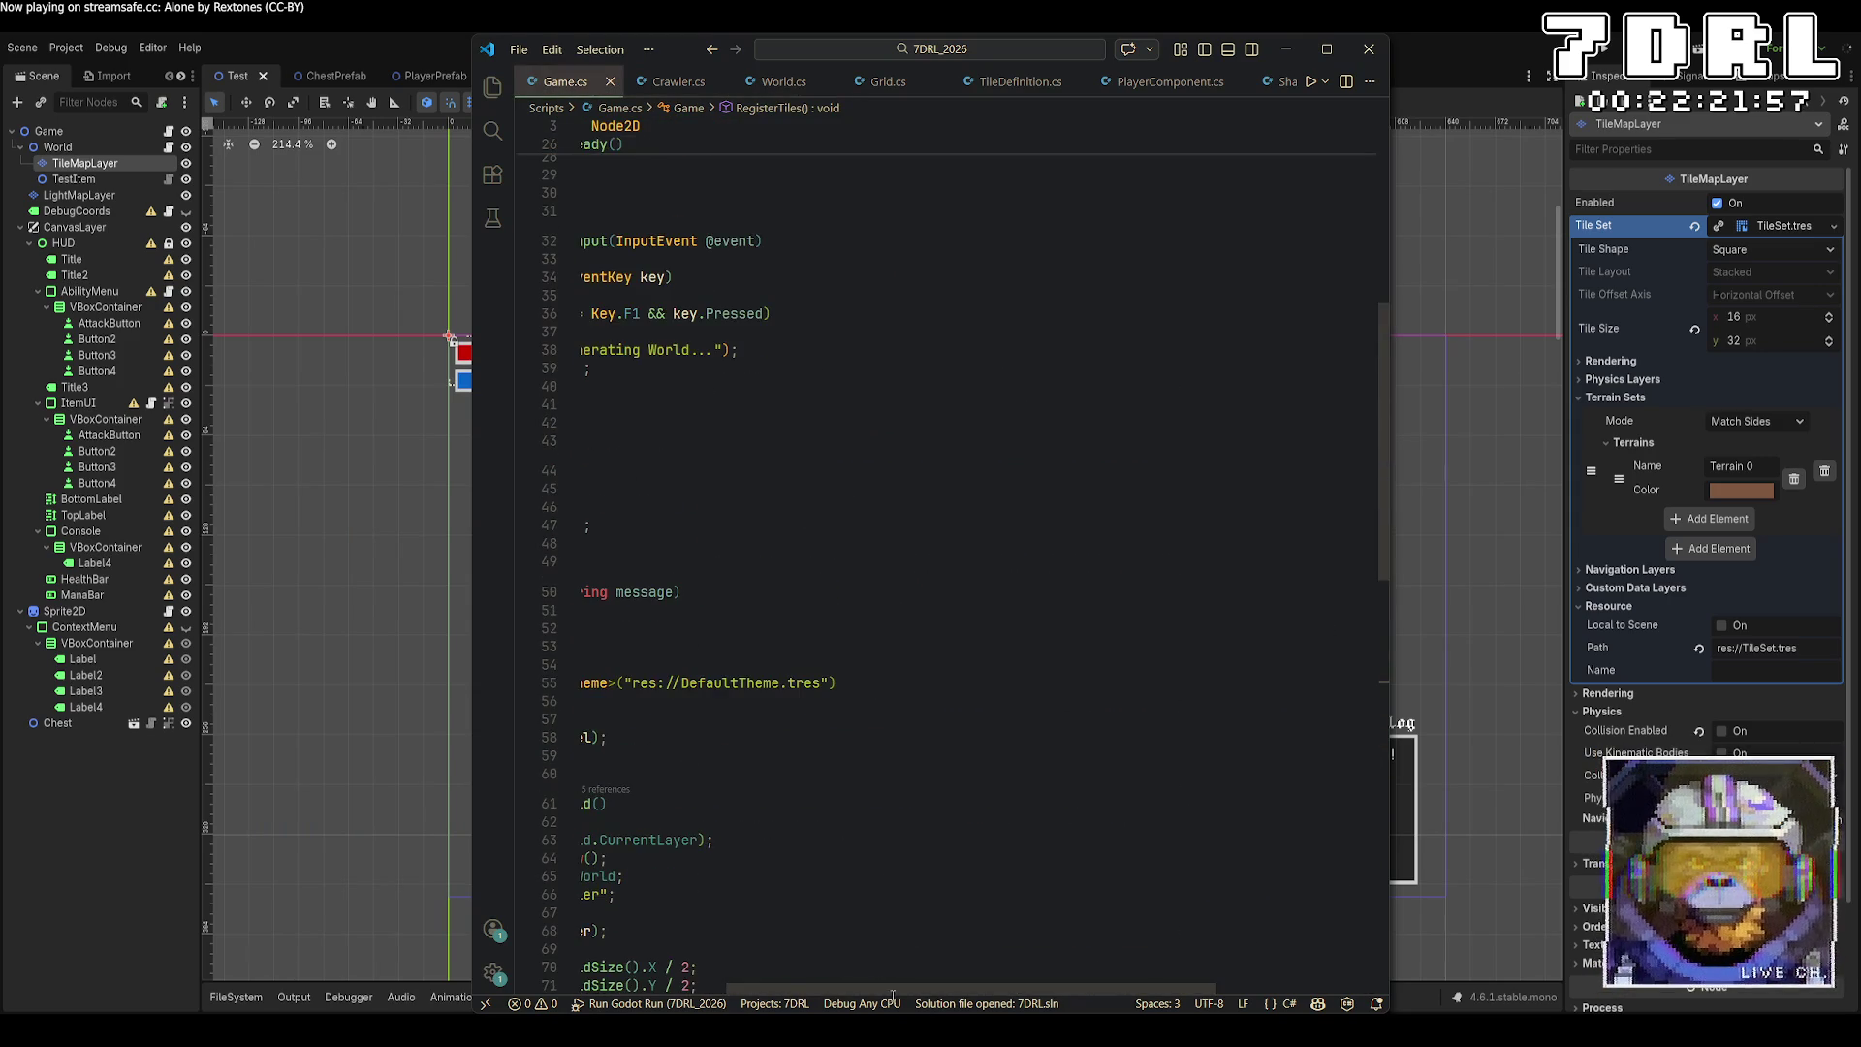
scroll(863, 824, up, 5)
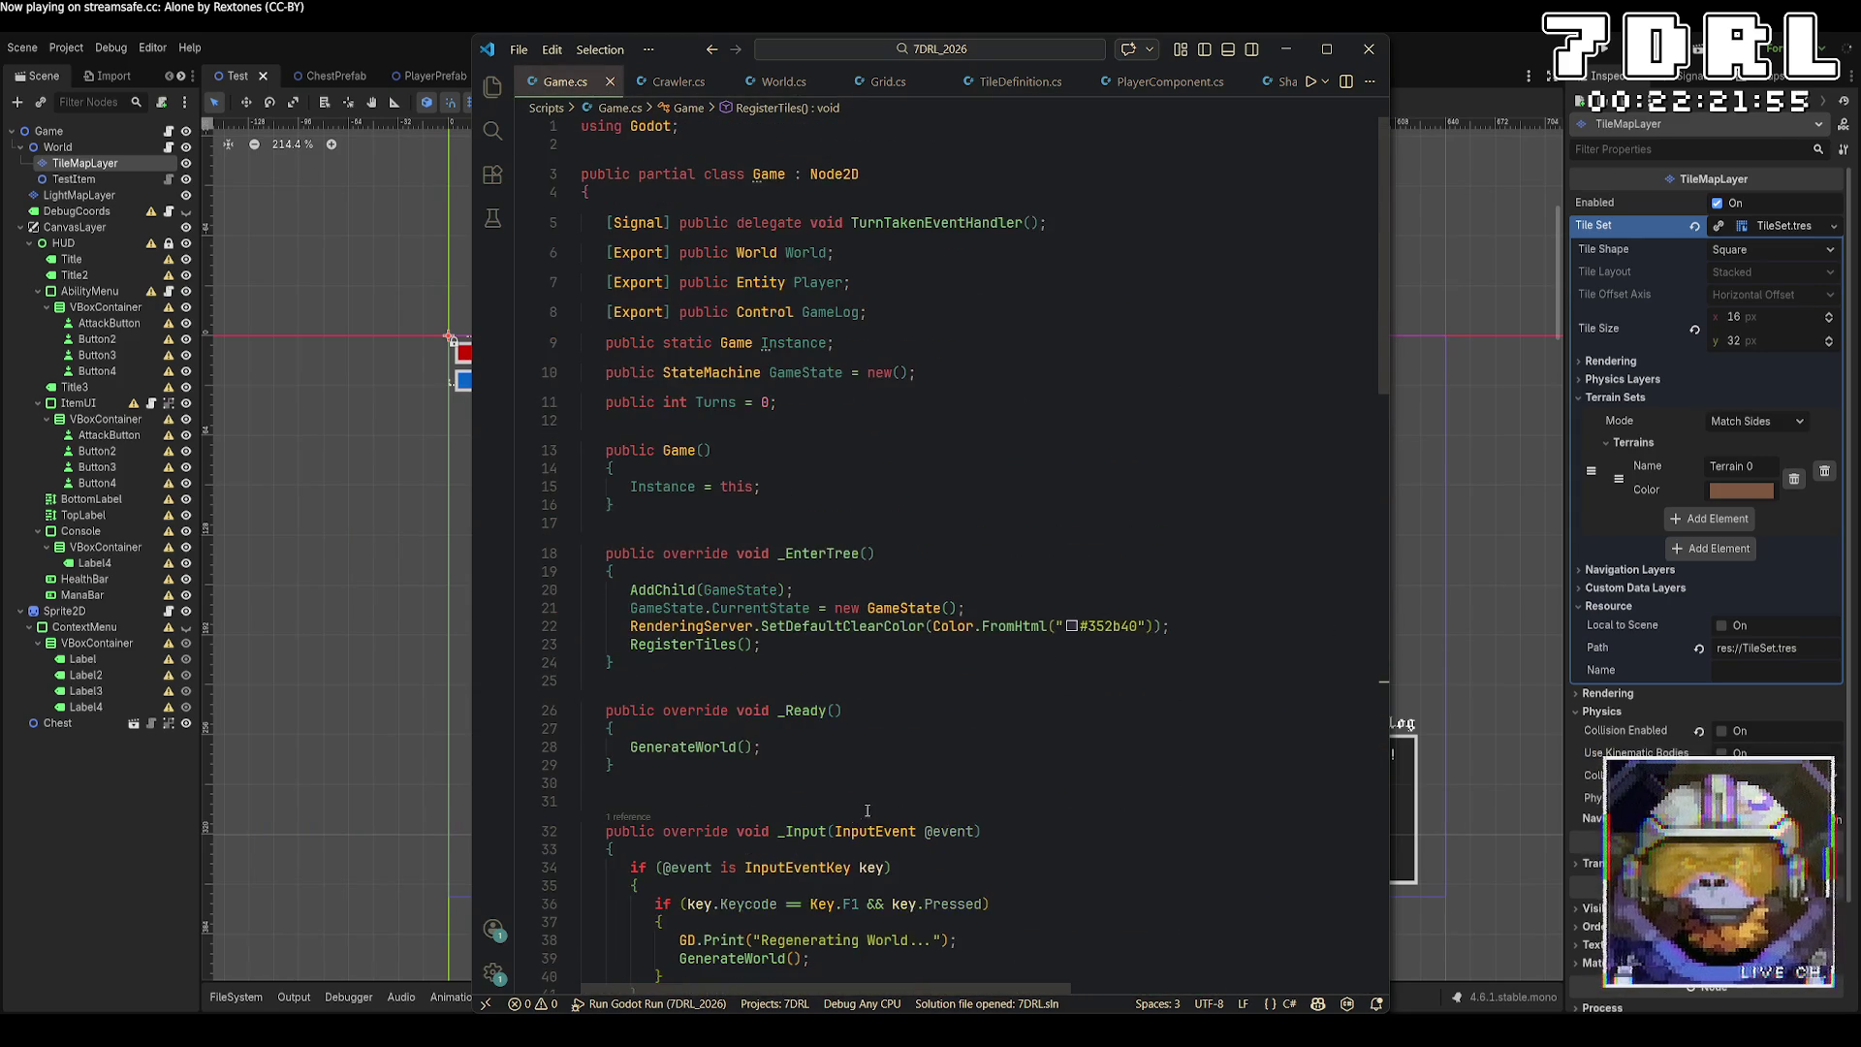
click(988, 314)
key(Return)
text([Export] public )
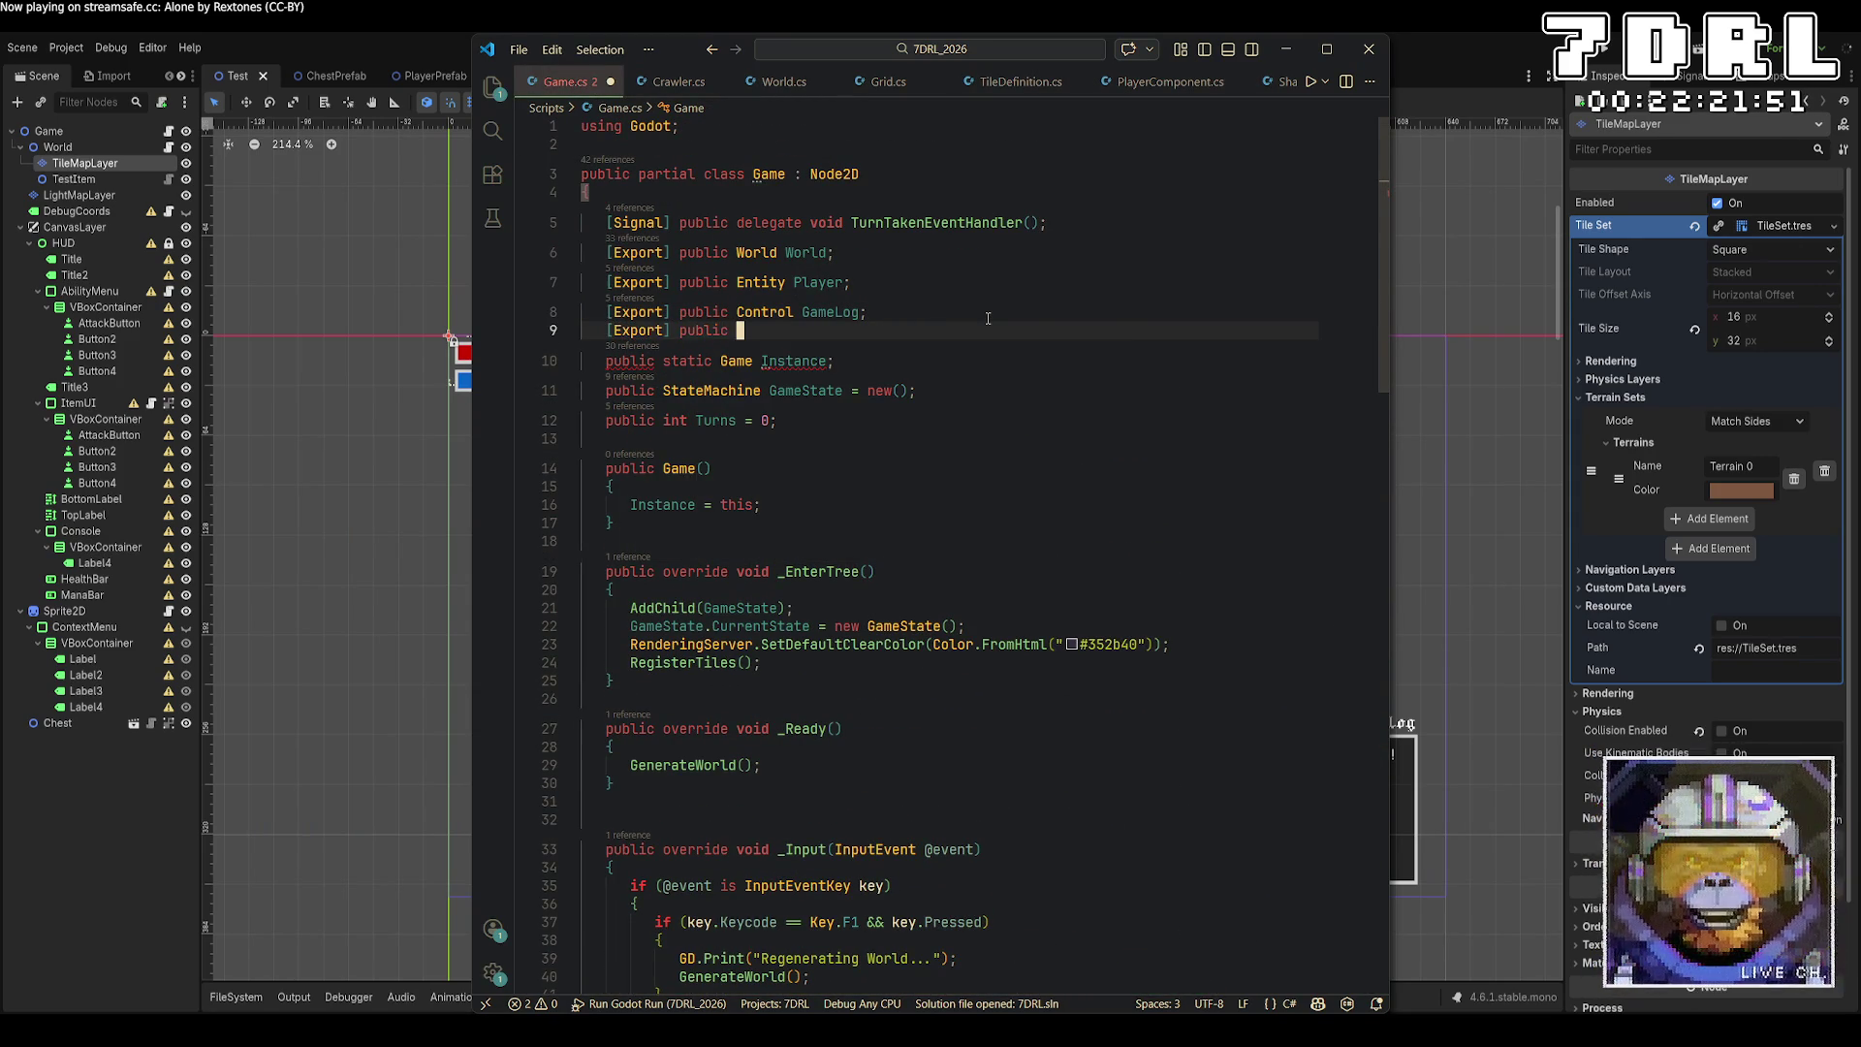
text(Label TopLabel;)
key(ctrl+s)
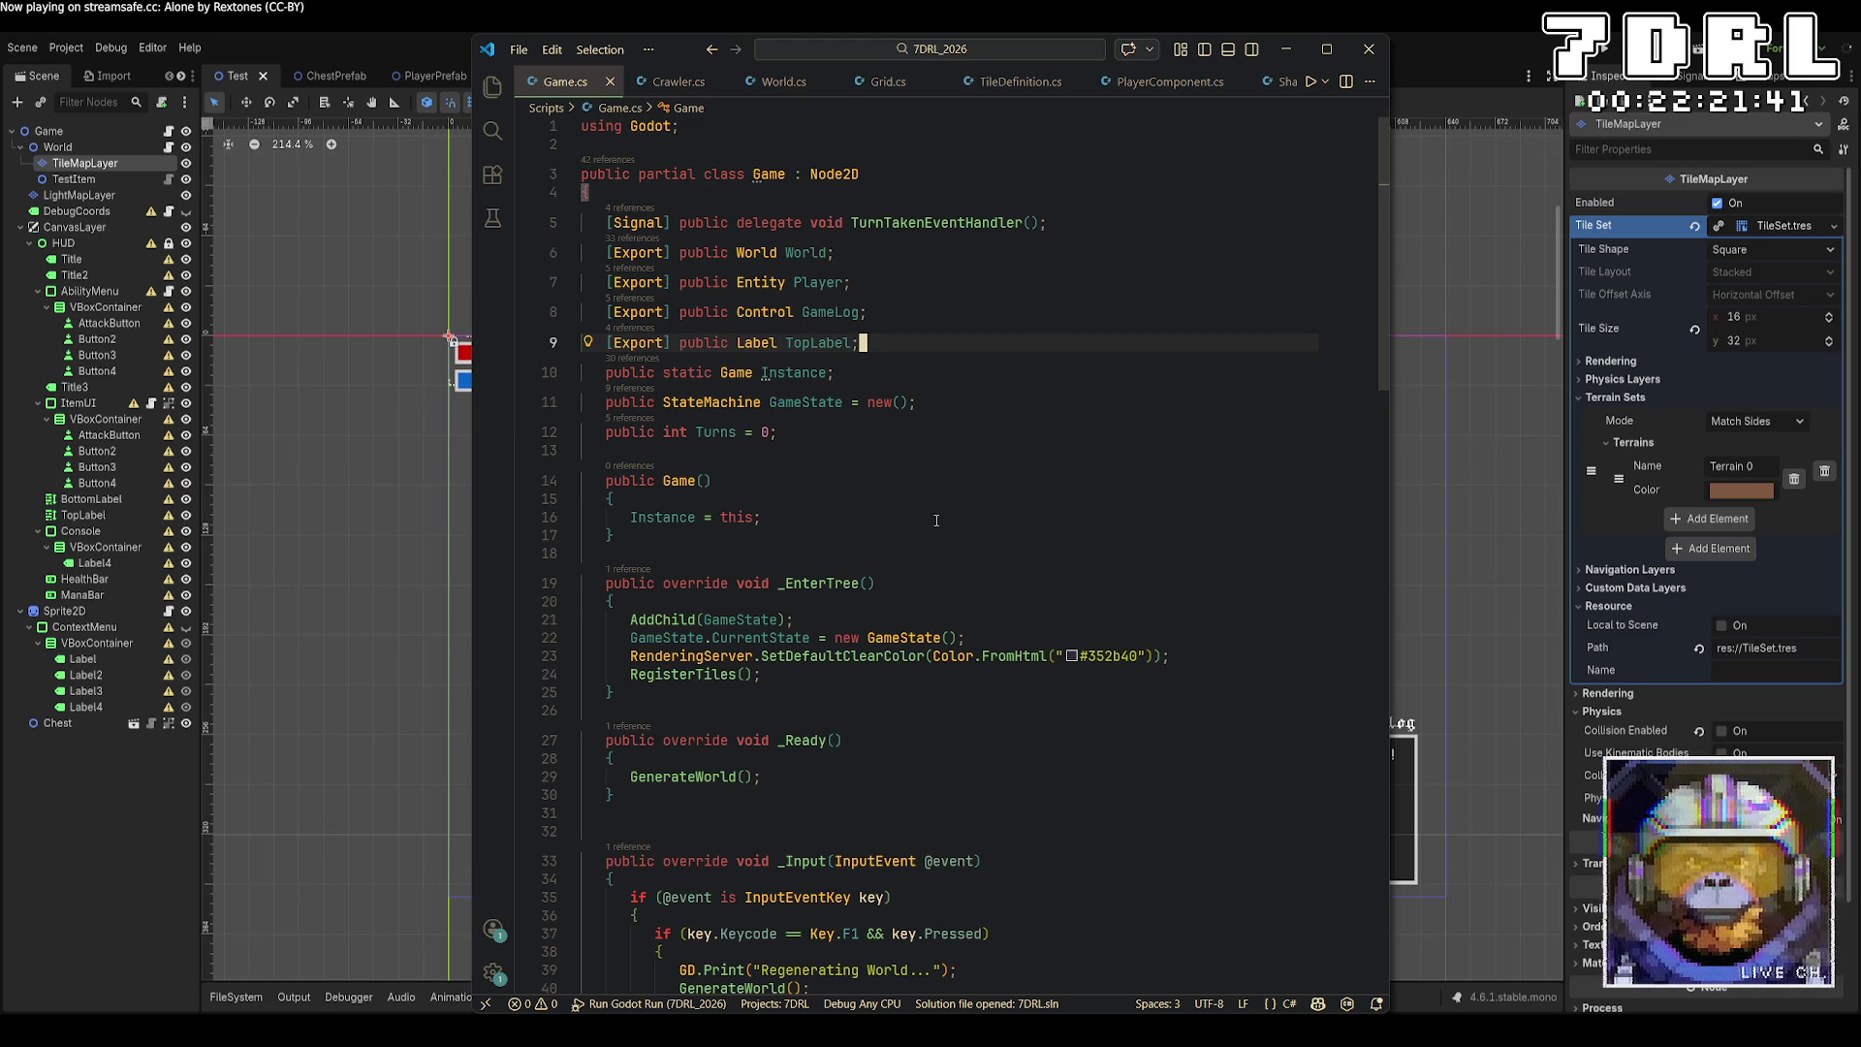
After Turns++, set TopLabel.Text to $"Turn: {Turns}, Layer: {World.CurrentLayer}".
scroll(937, 521, down, 5)
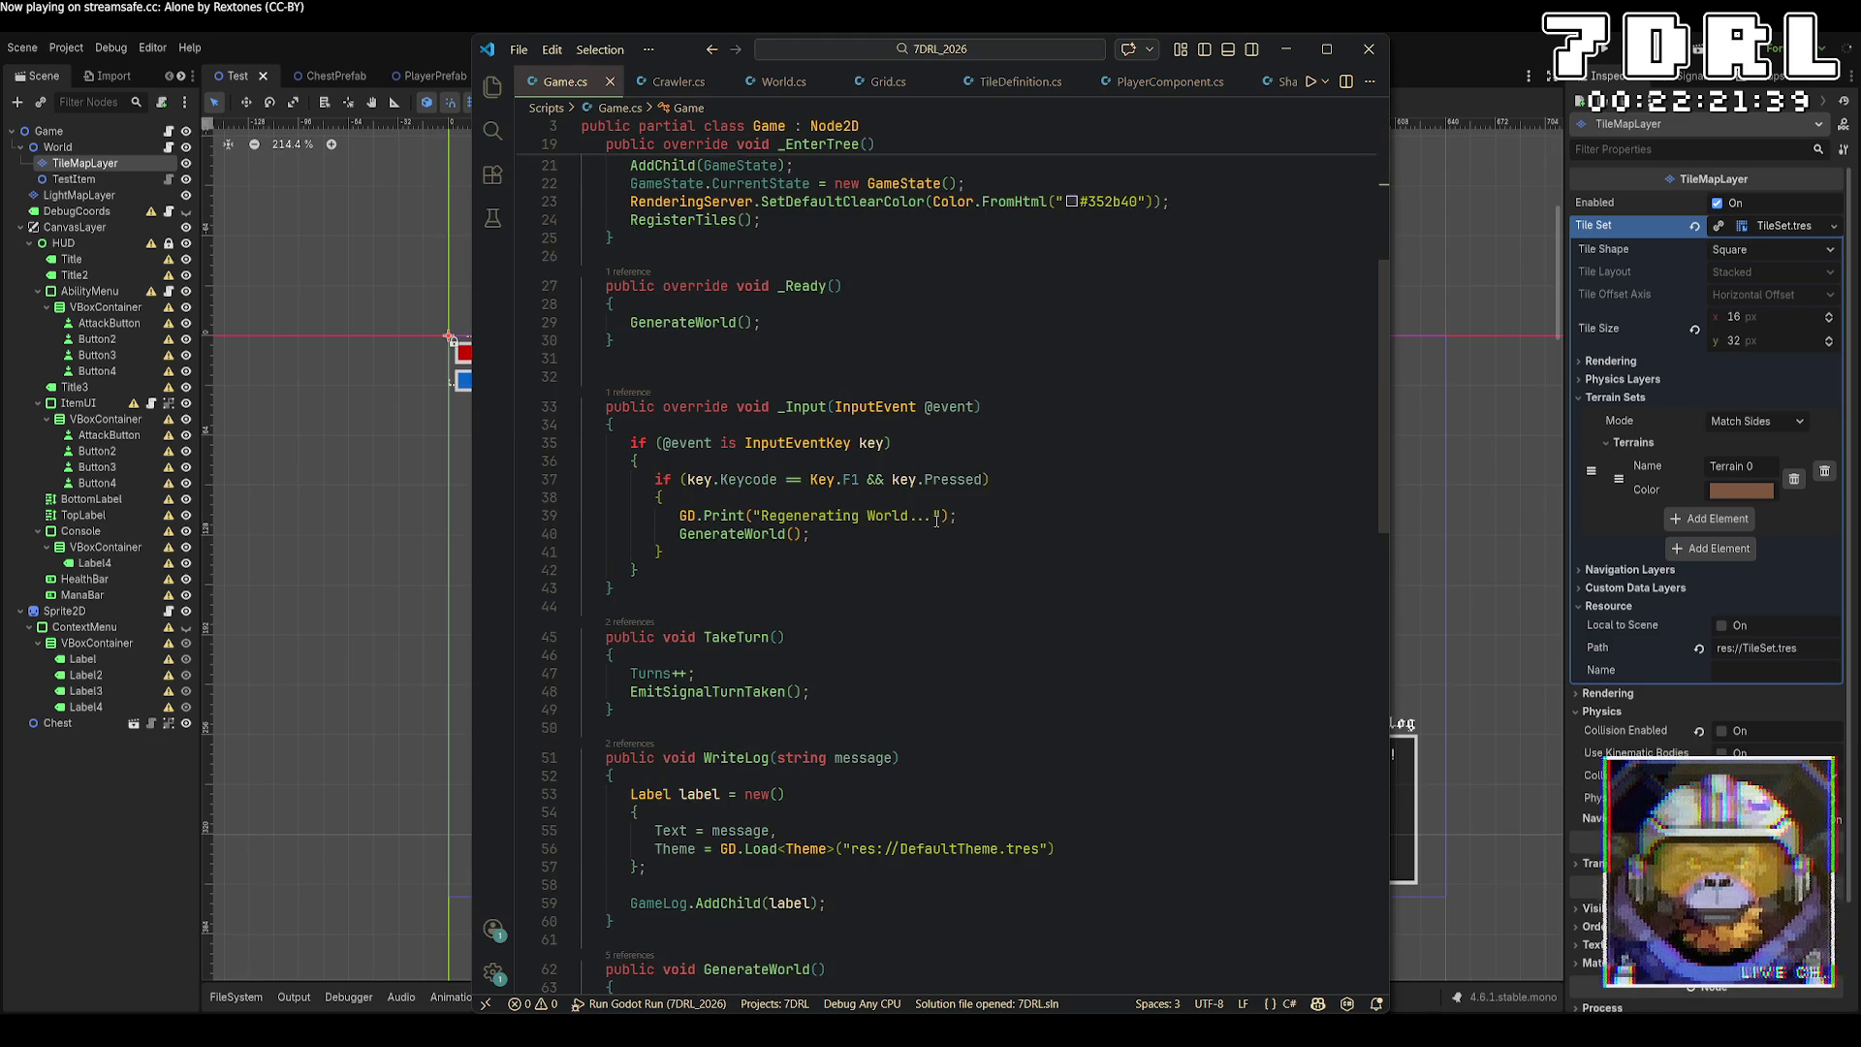
scroll(936, 518, down, 2)
click(963, 579)
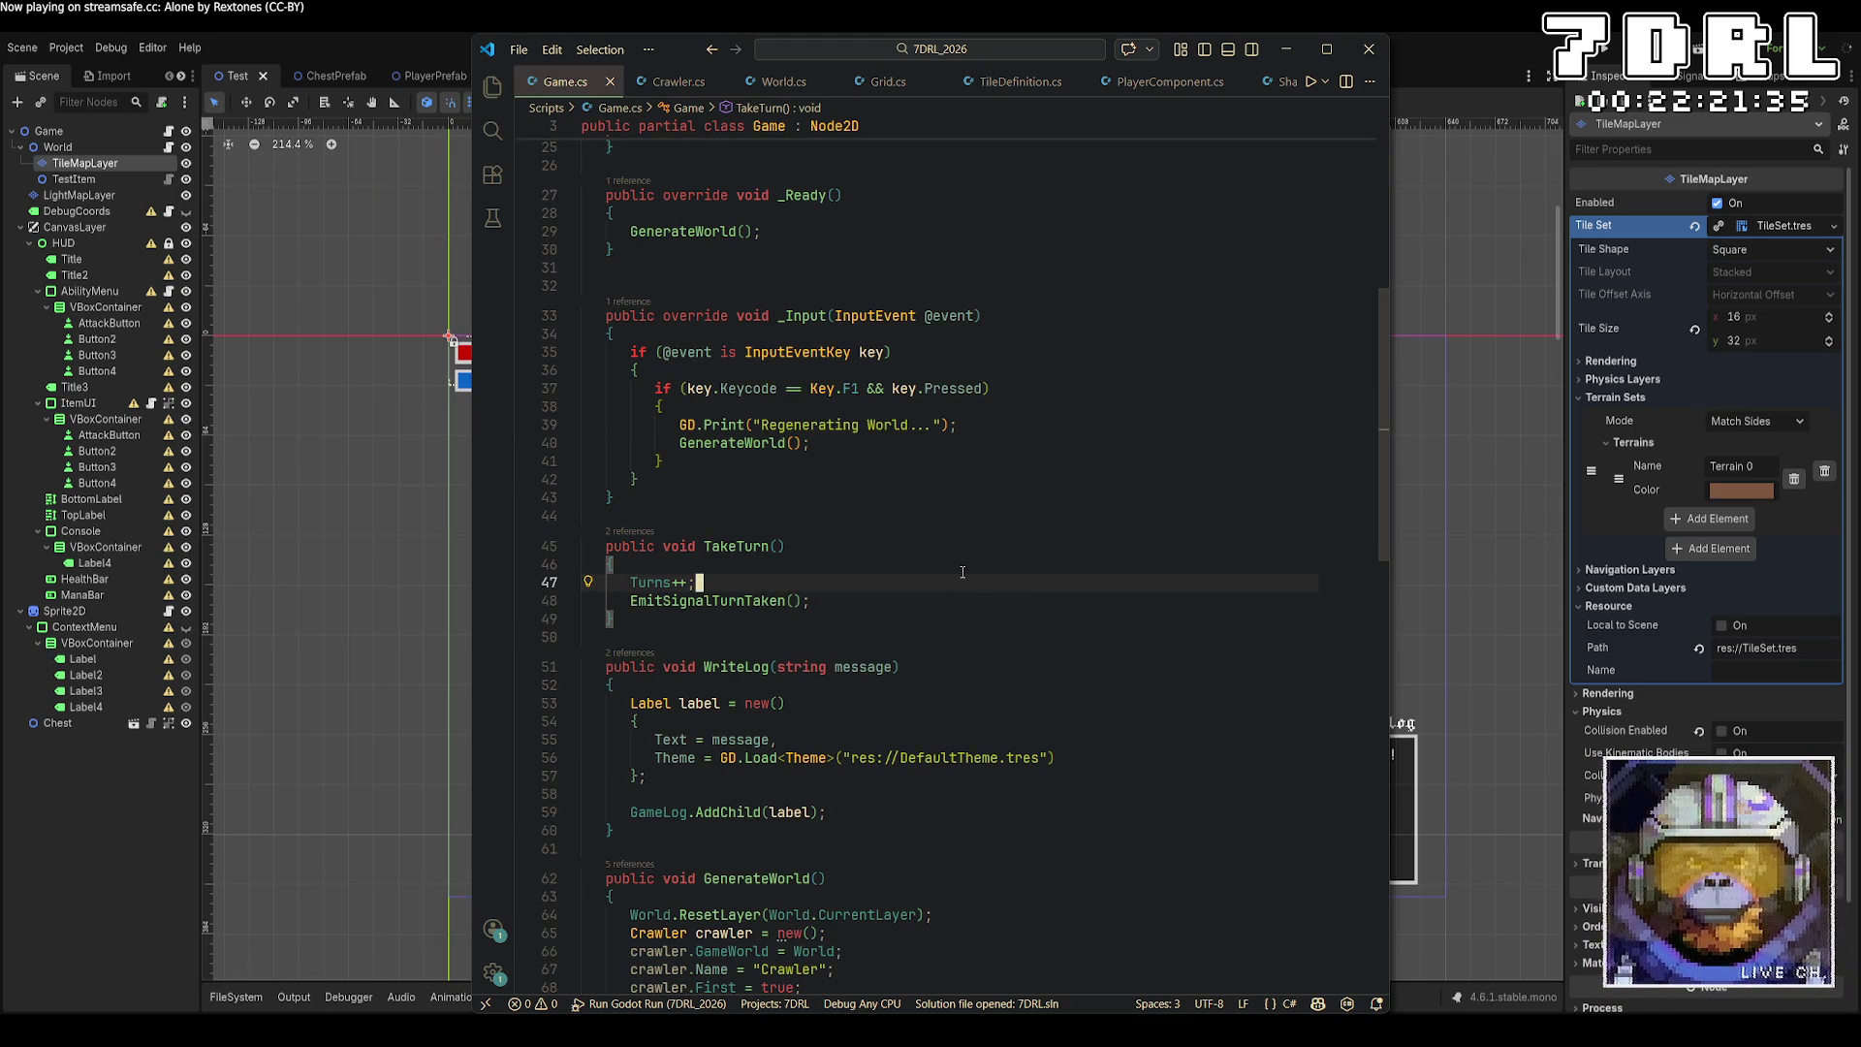
key(Return)
text(TopLa)
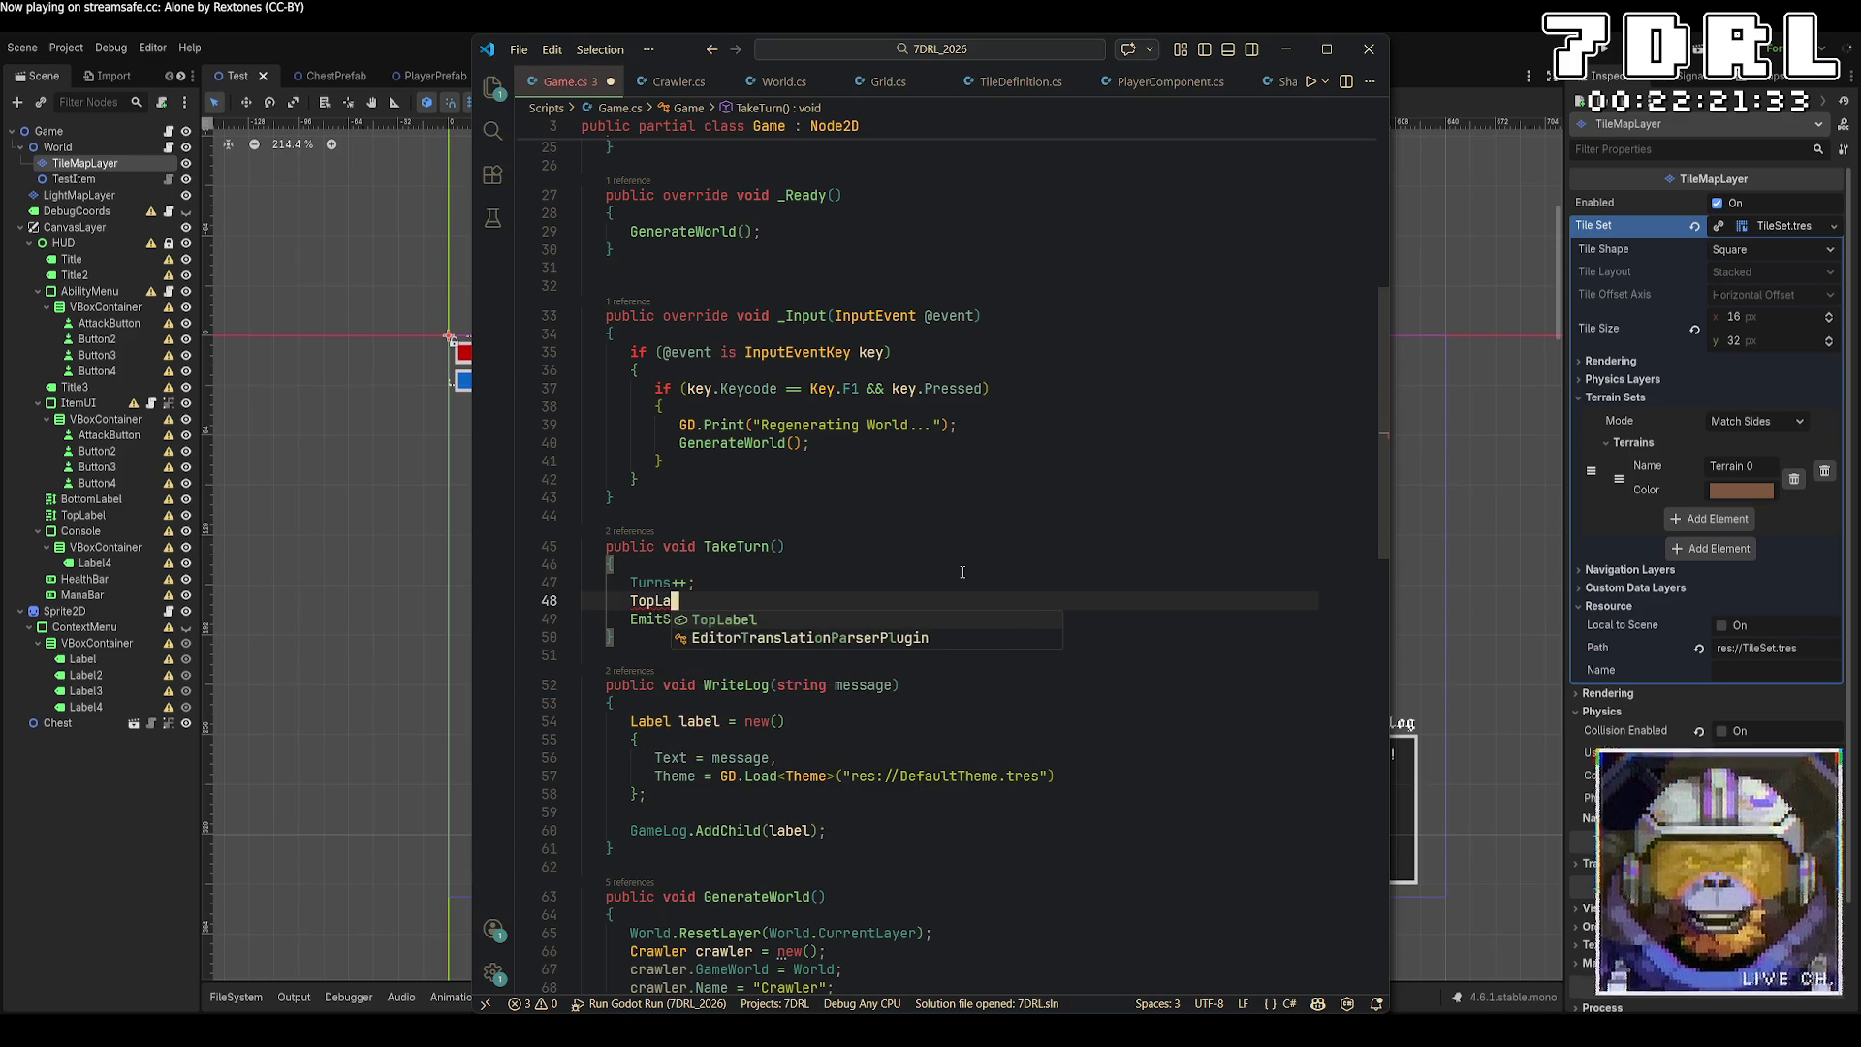
text(bel.Text)
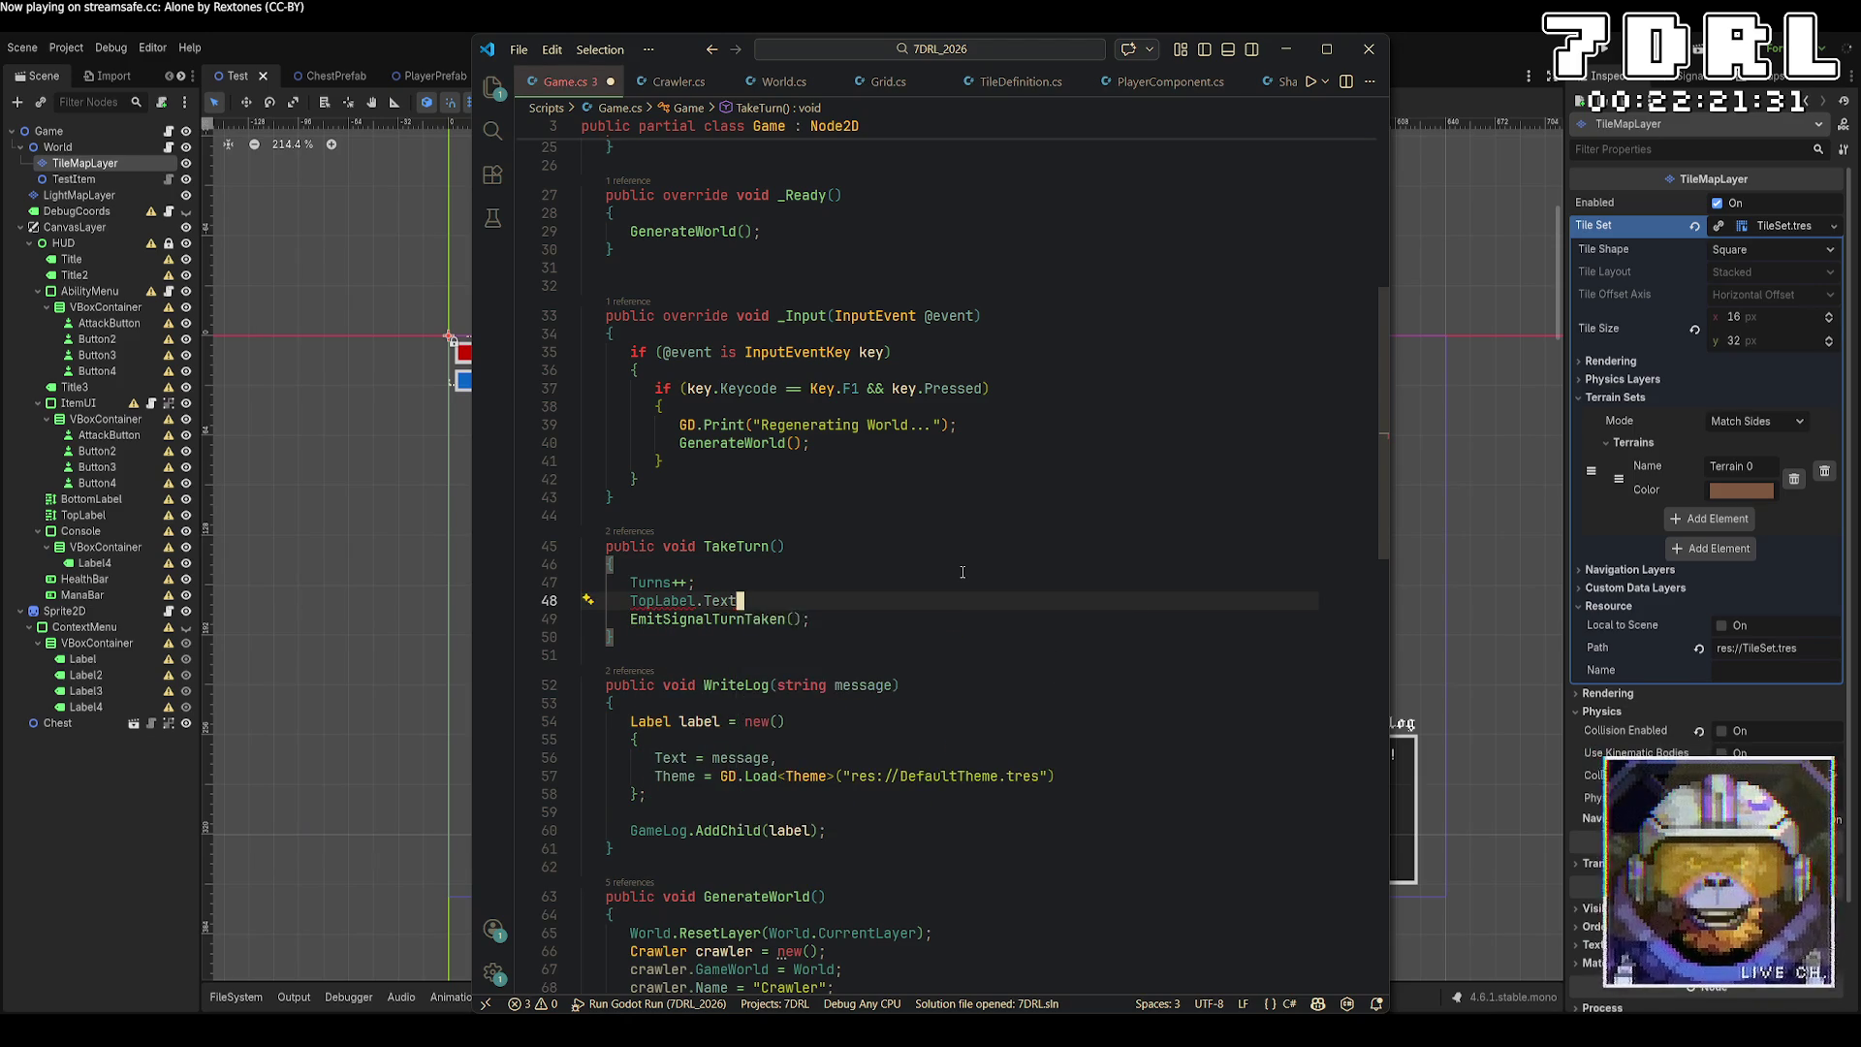
text( = $)
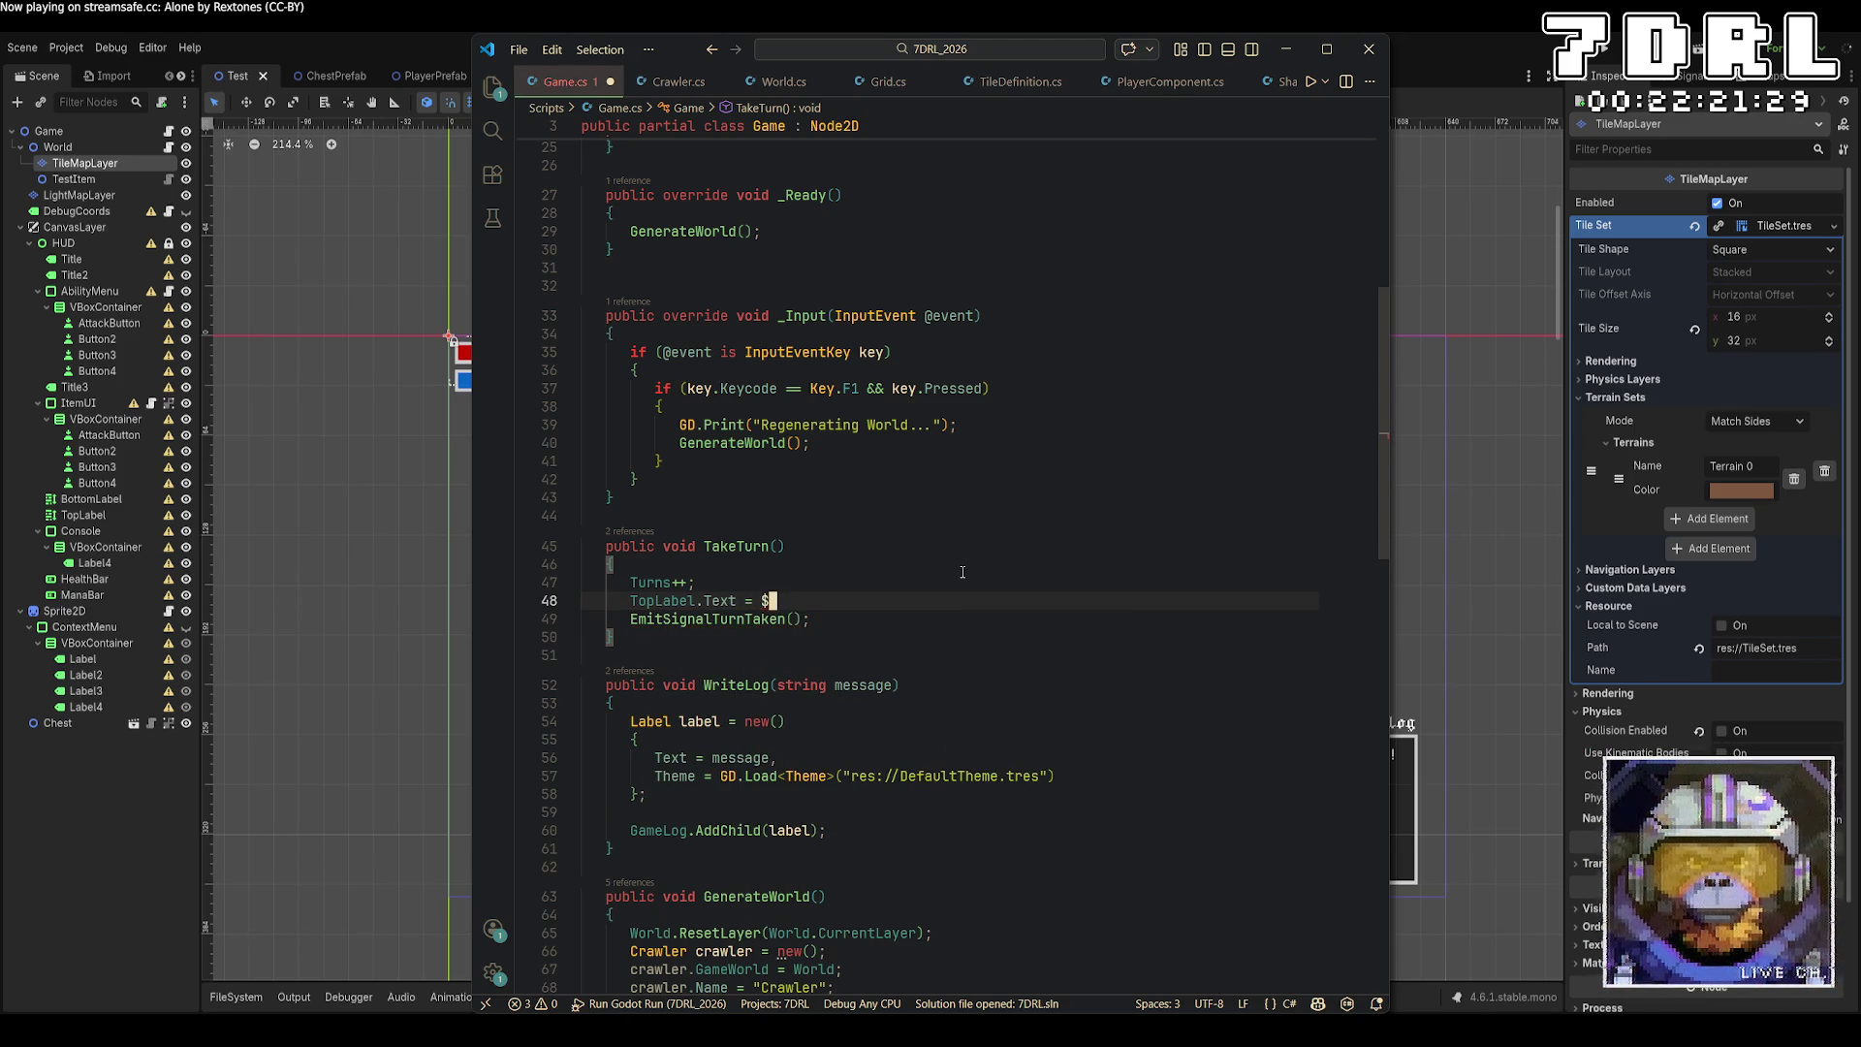
text("Turns: T)
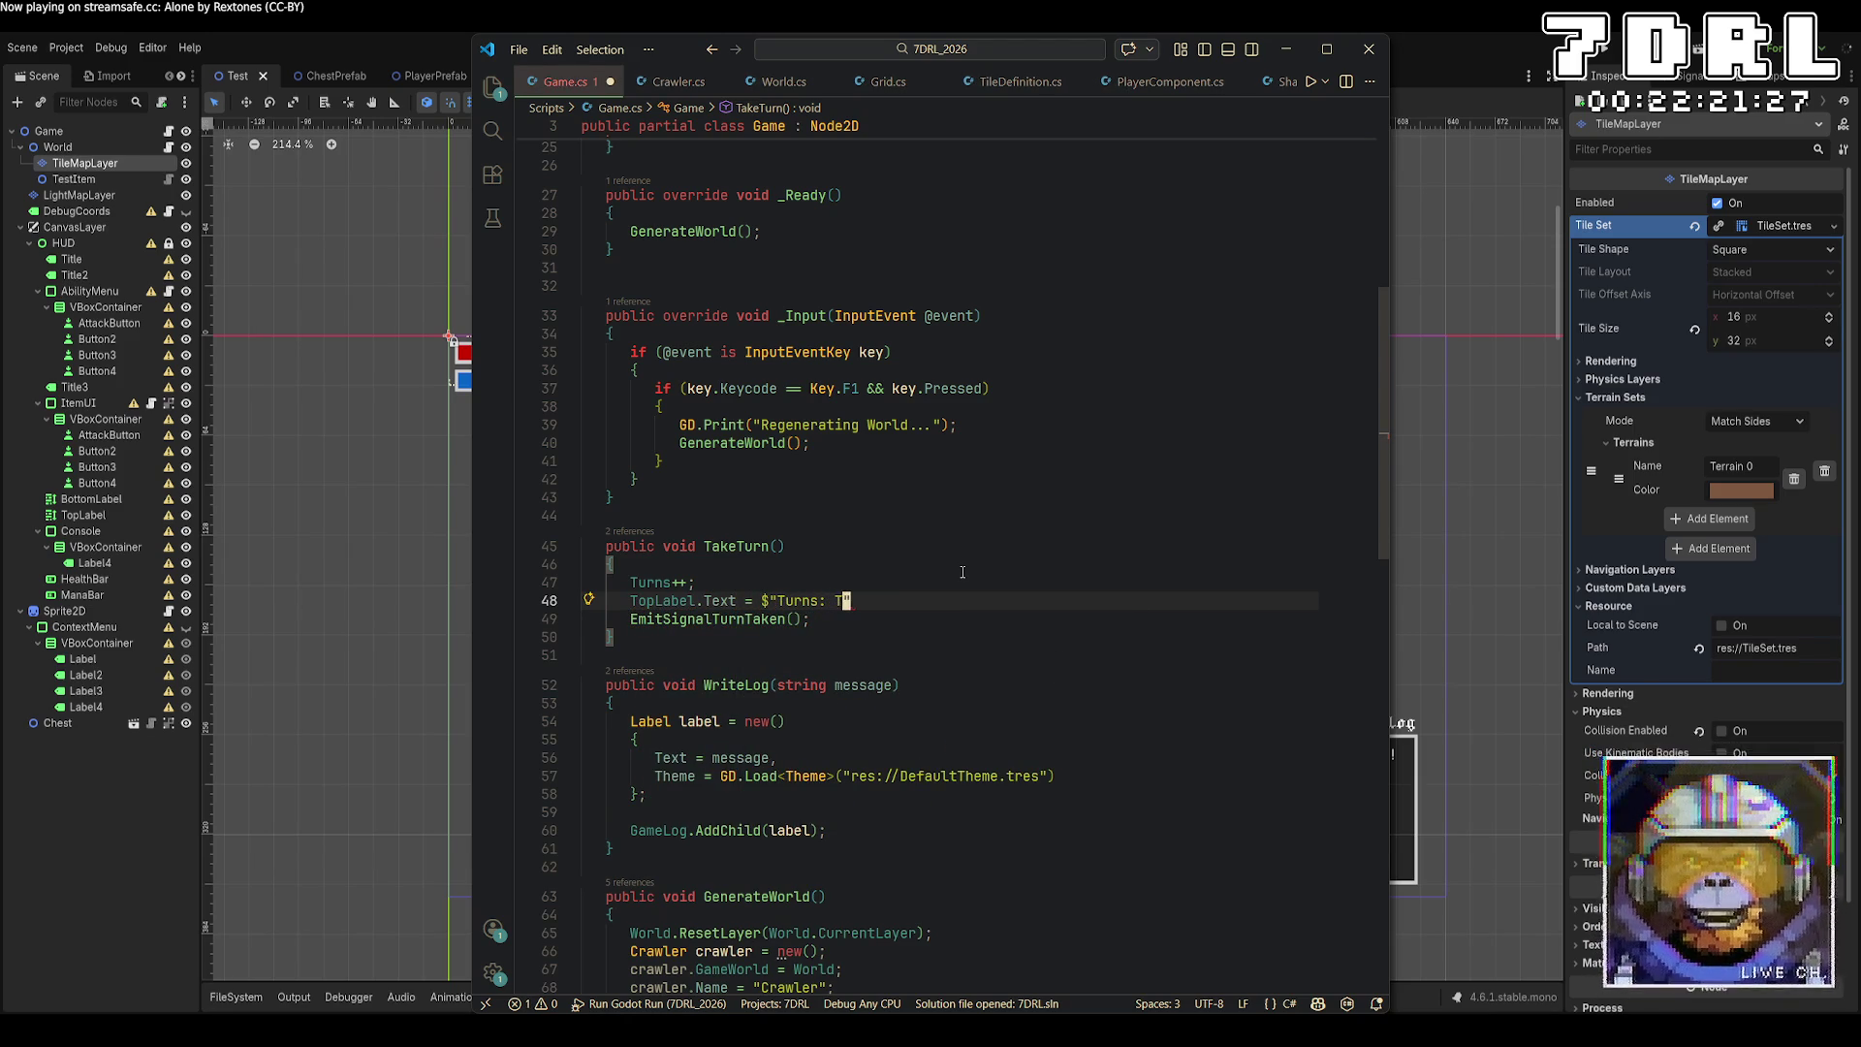
key(BackSpace)
text({Turns})
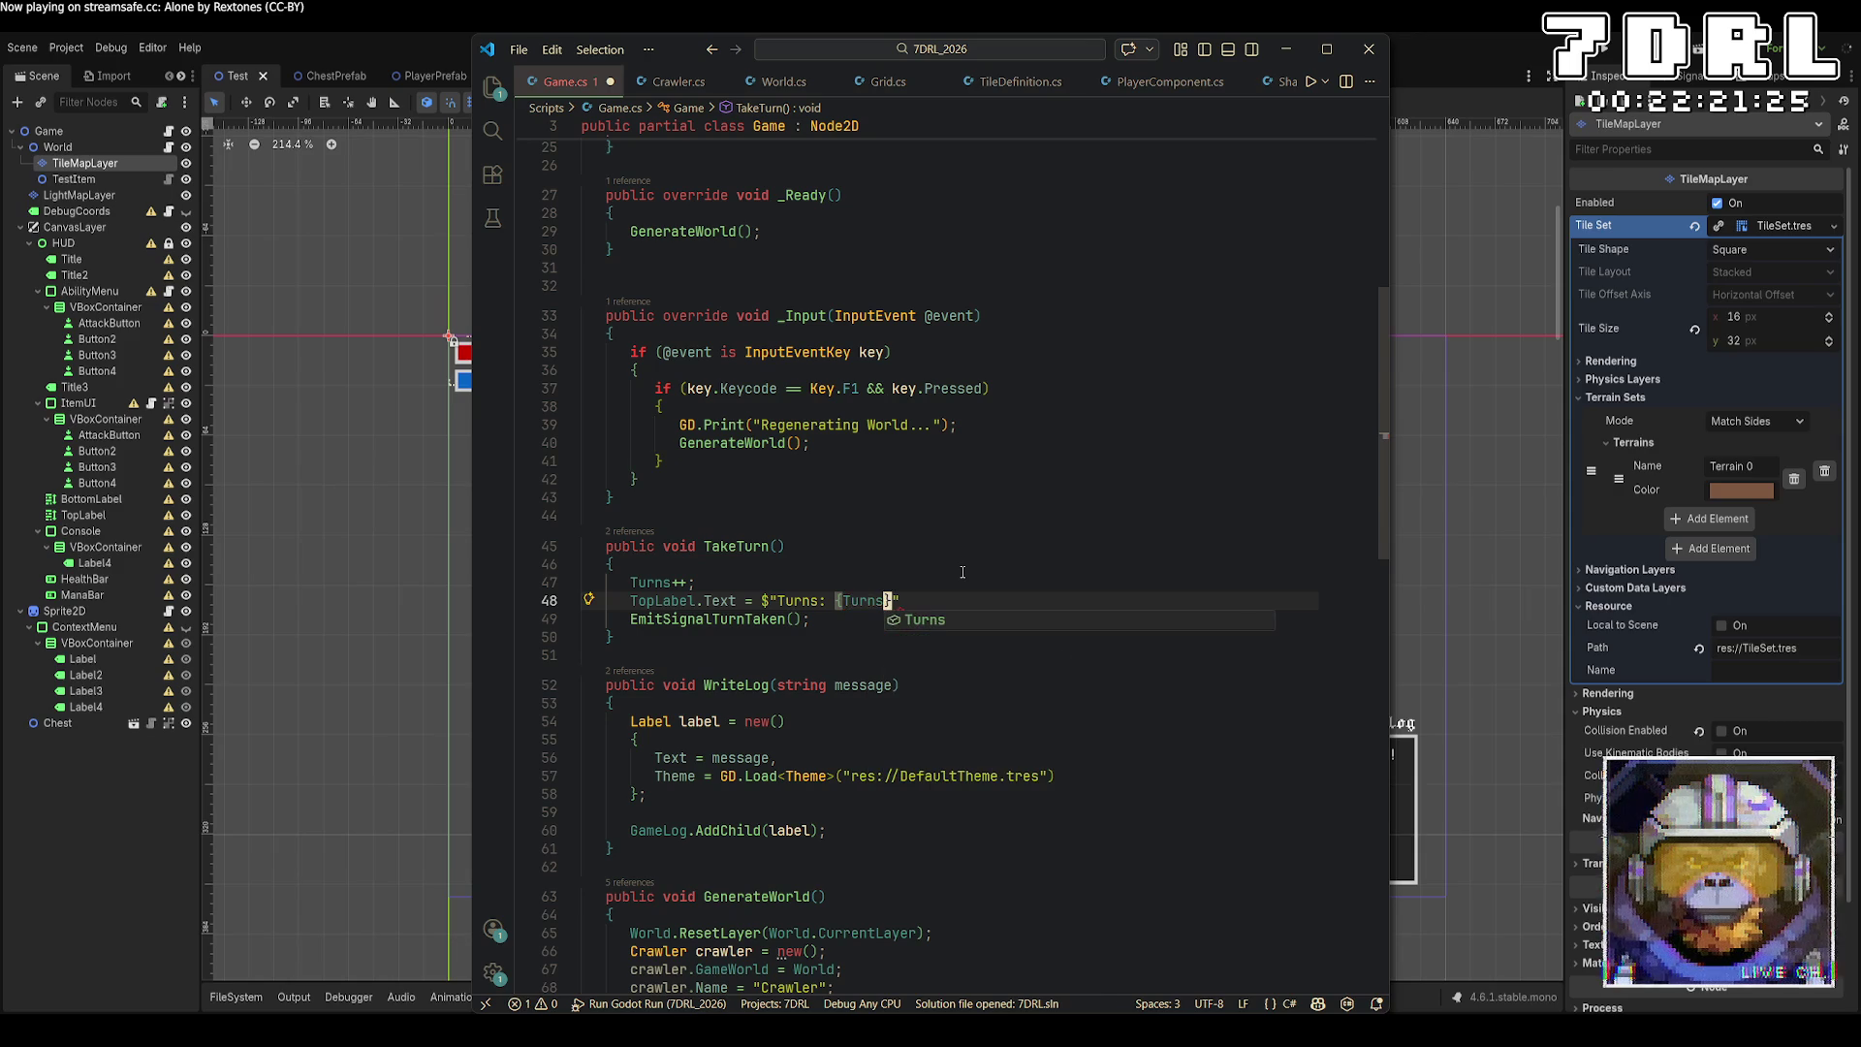
text(;)
key(Left)
key(Left)
key(Left)
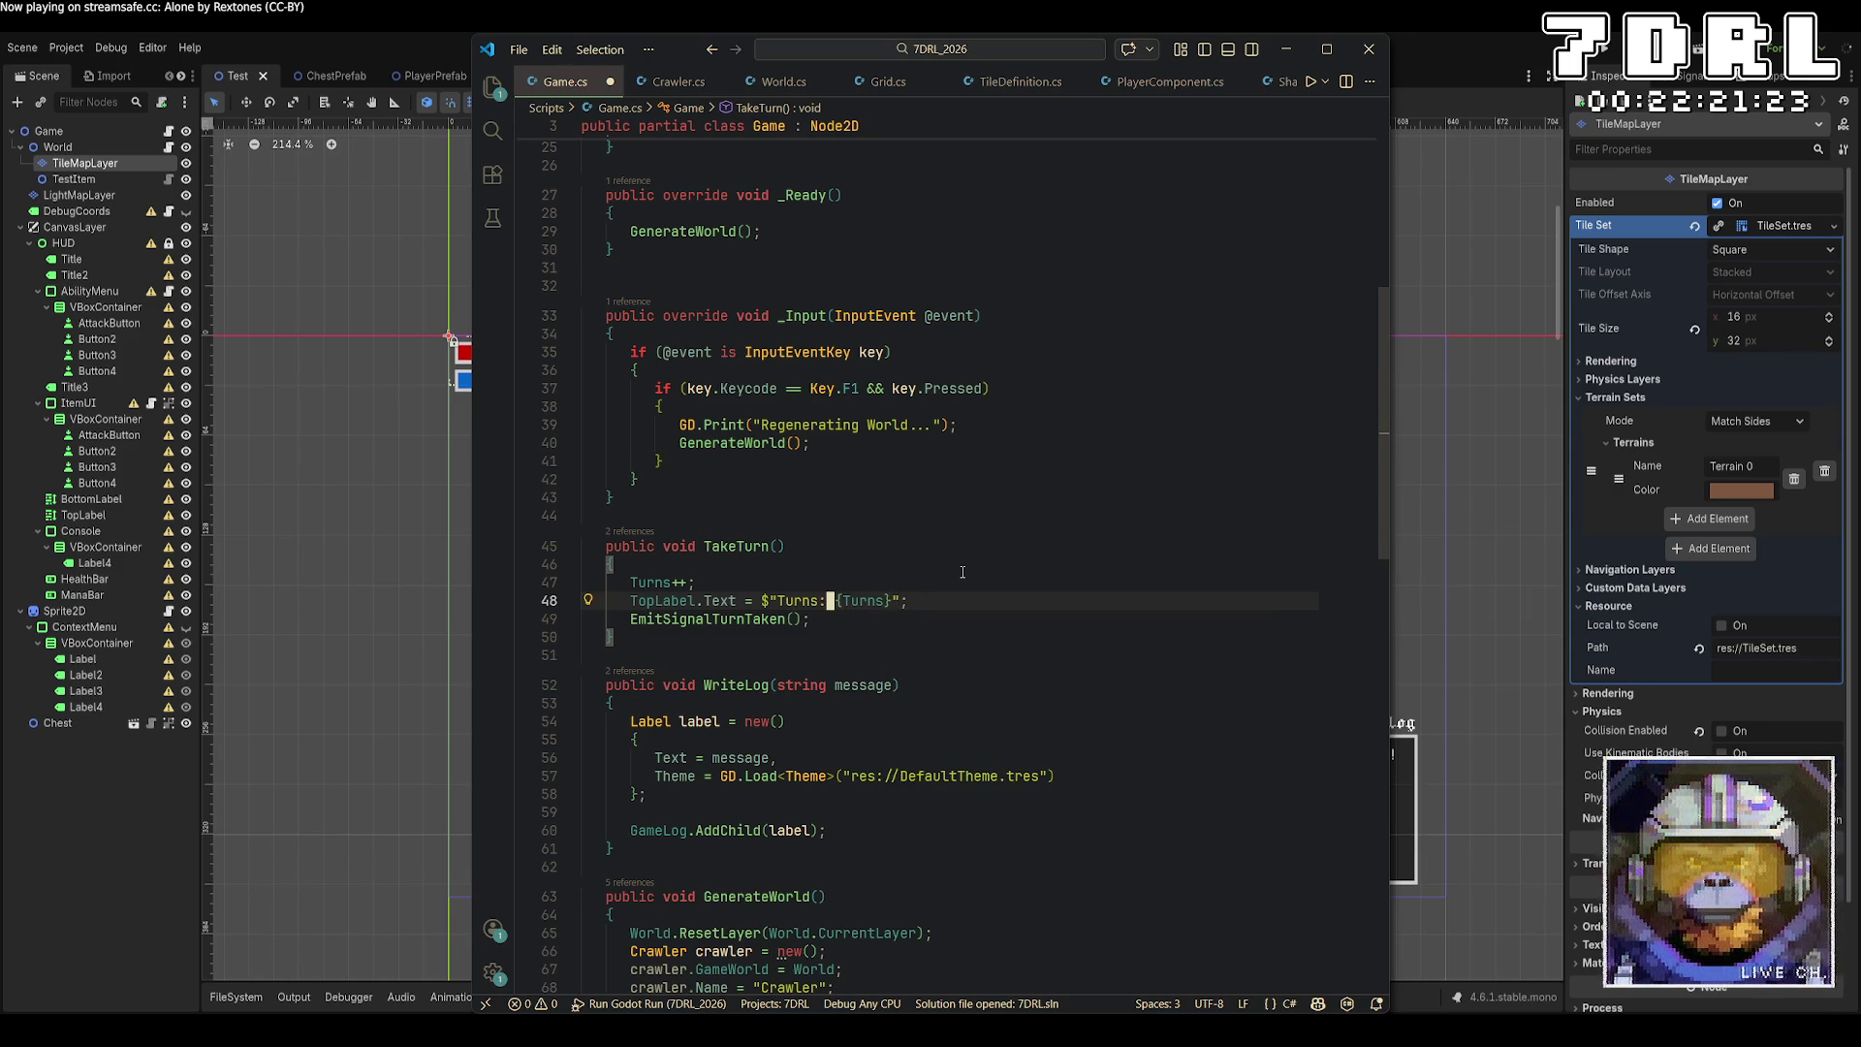
key(BackSpace)
key(Right)
key(Right)
key(Right)
key(Right)
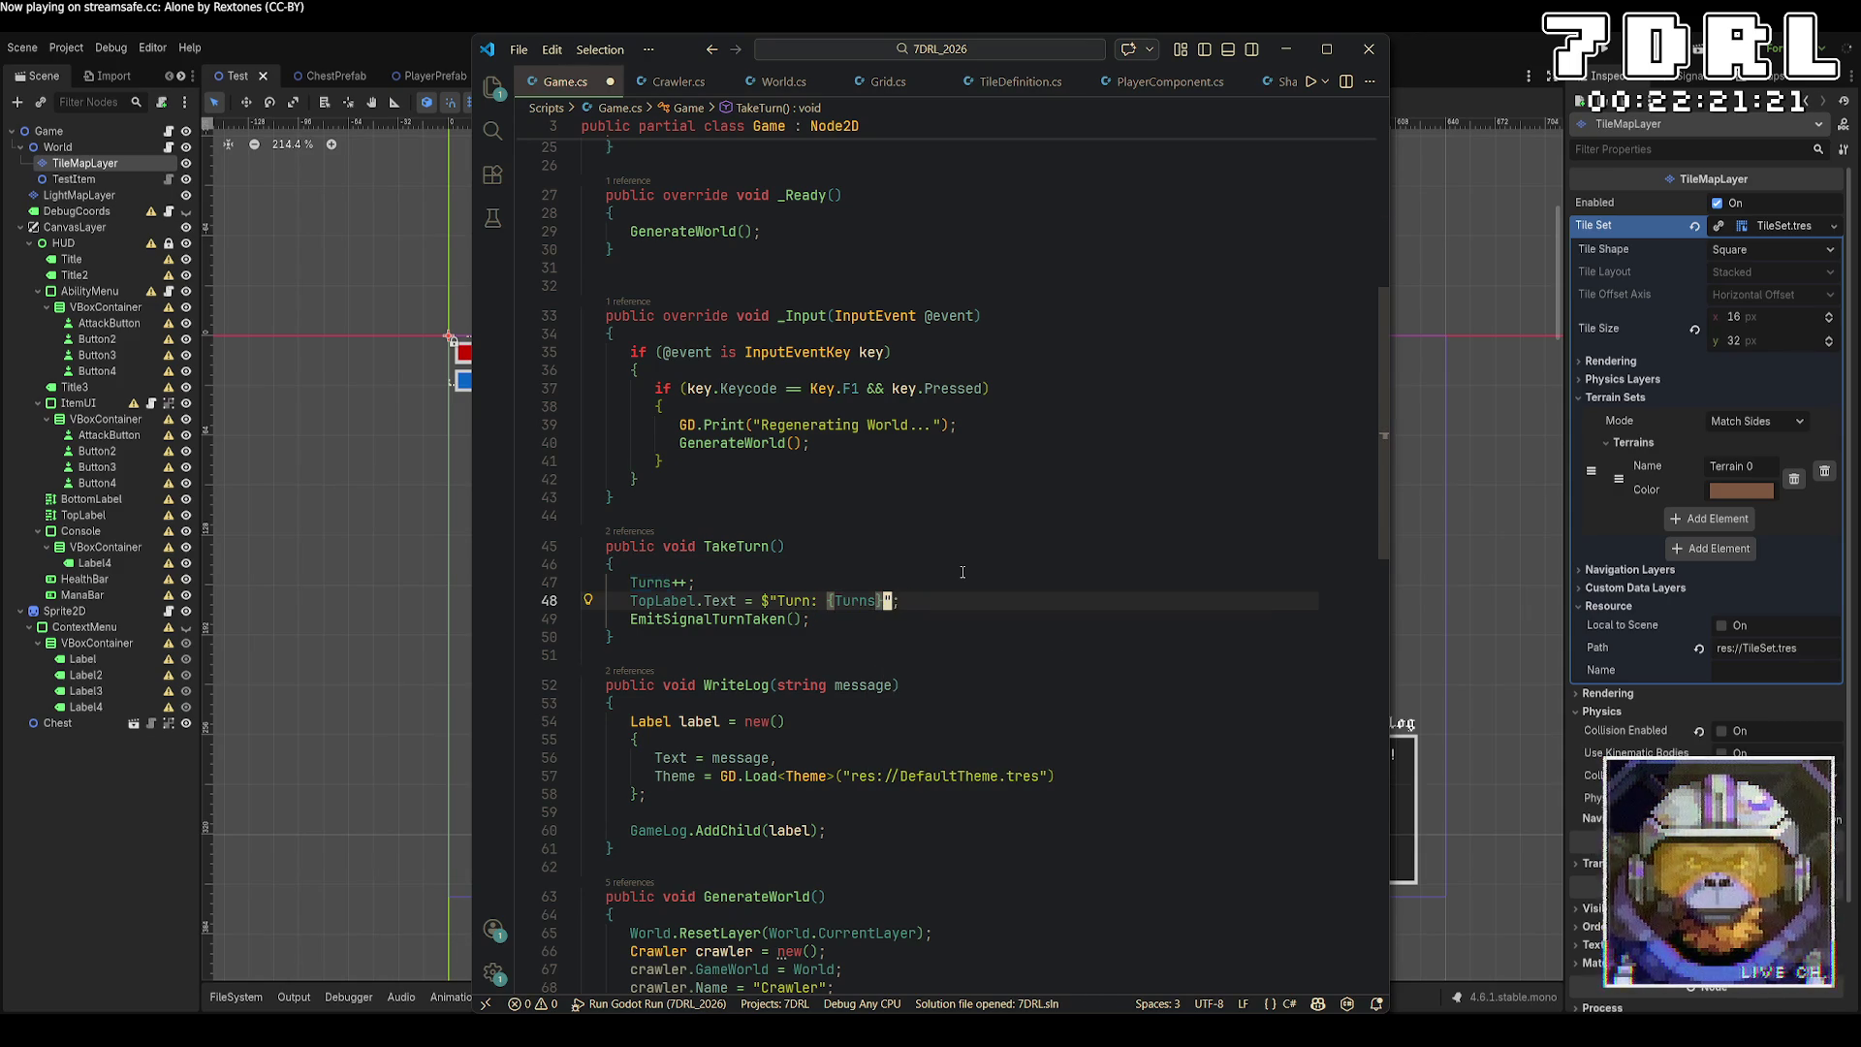
text(, )
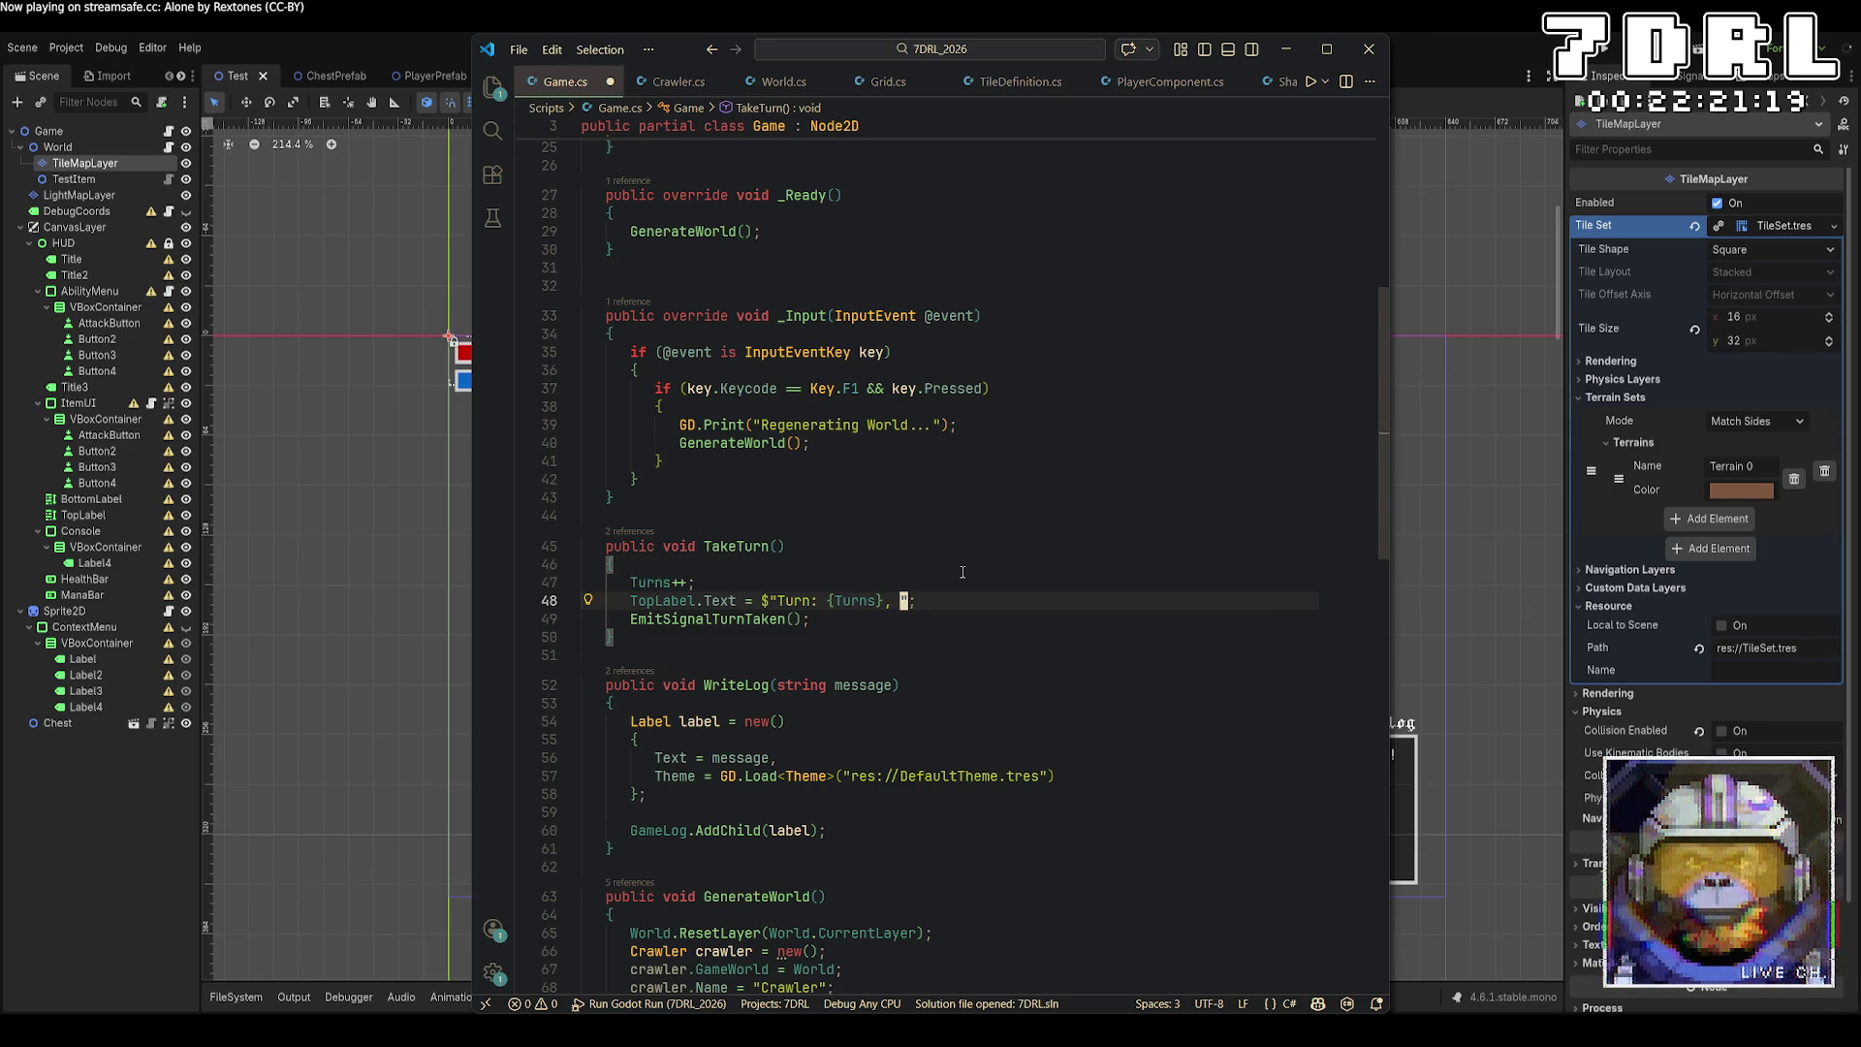
text(C)
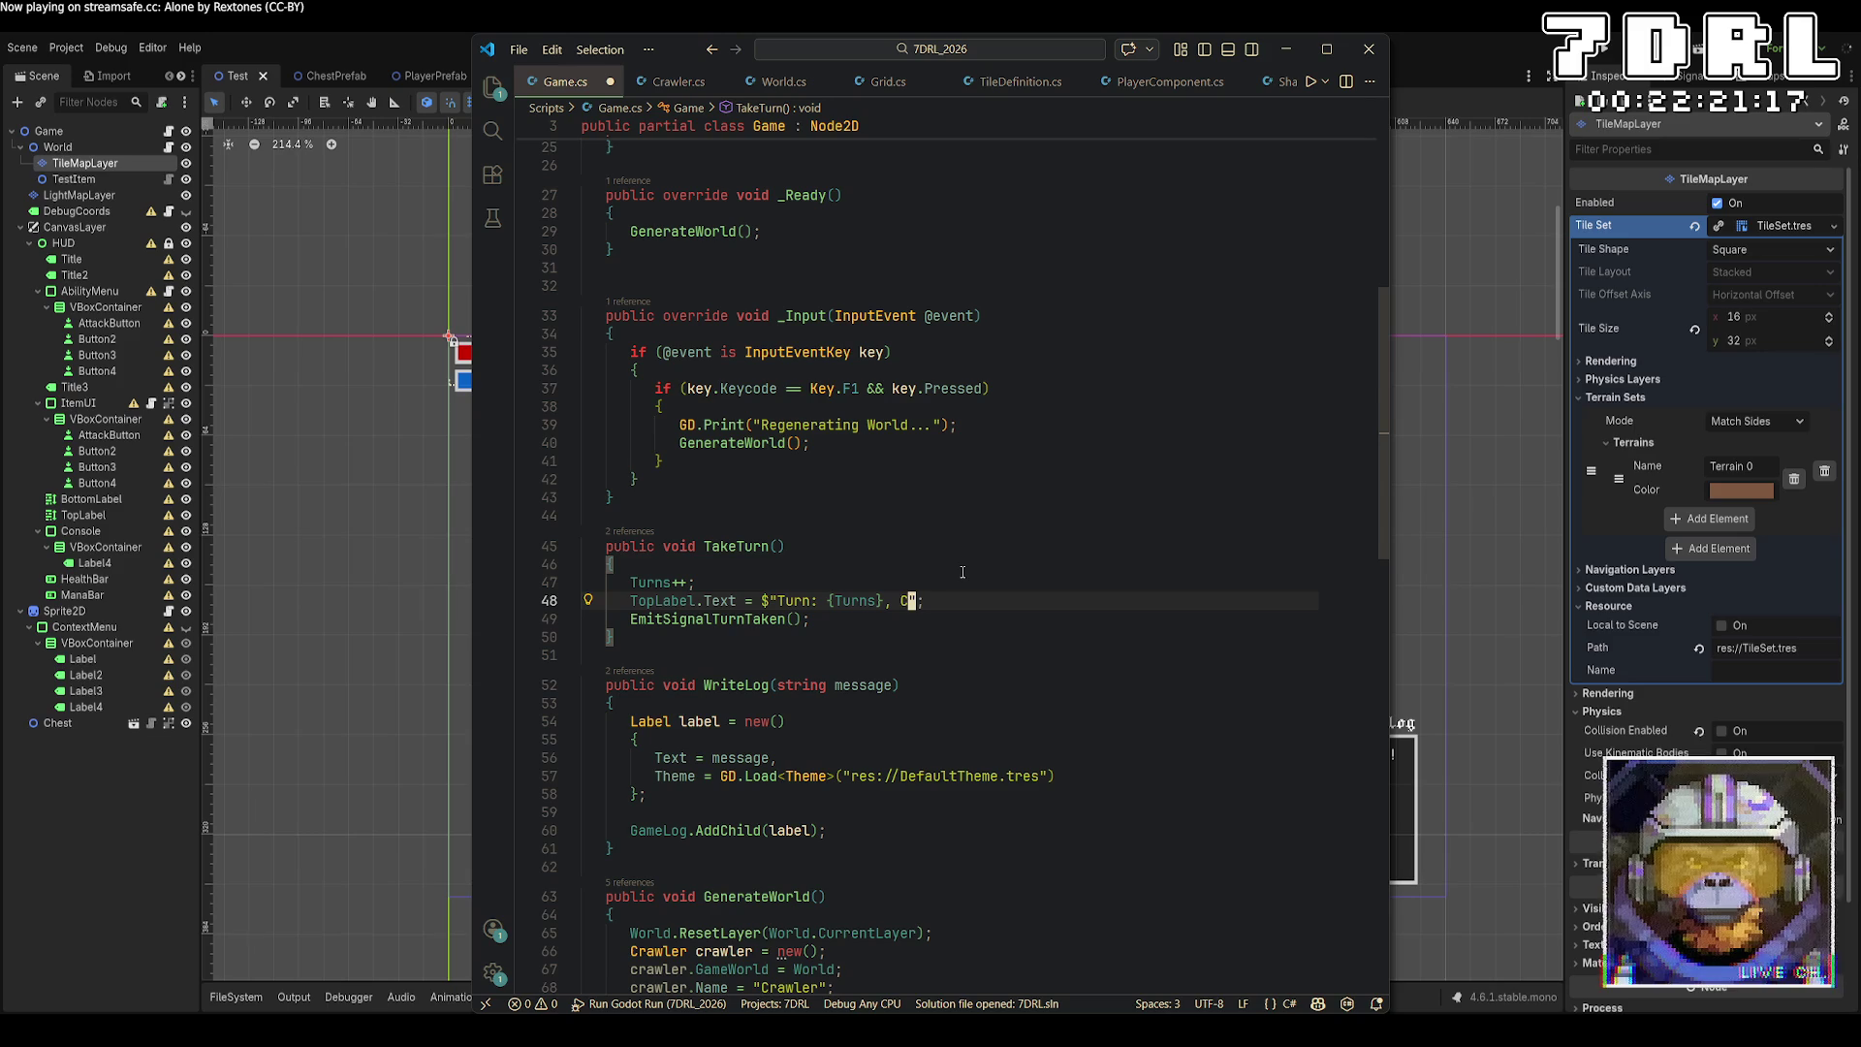
key(BackSpace)
text(Layer:)
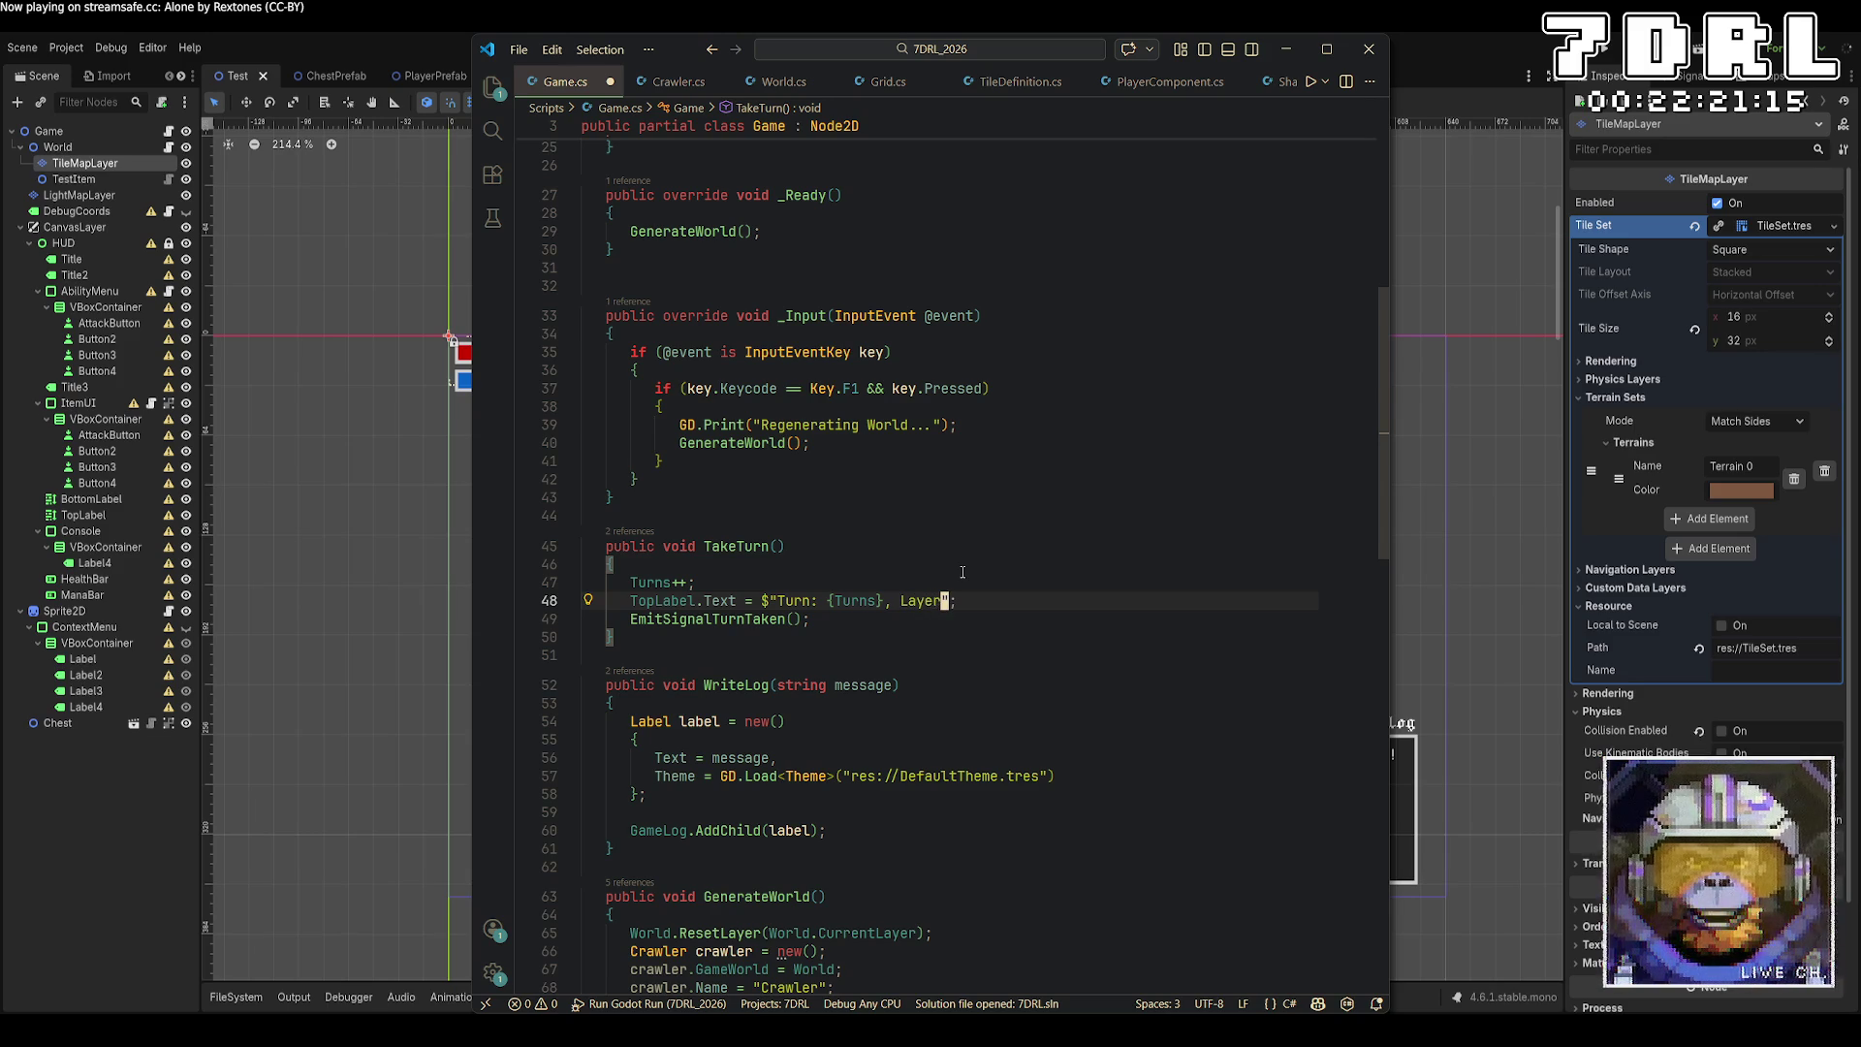
text( {Worl)
text(dL)
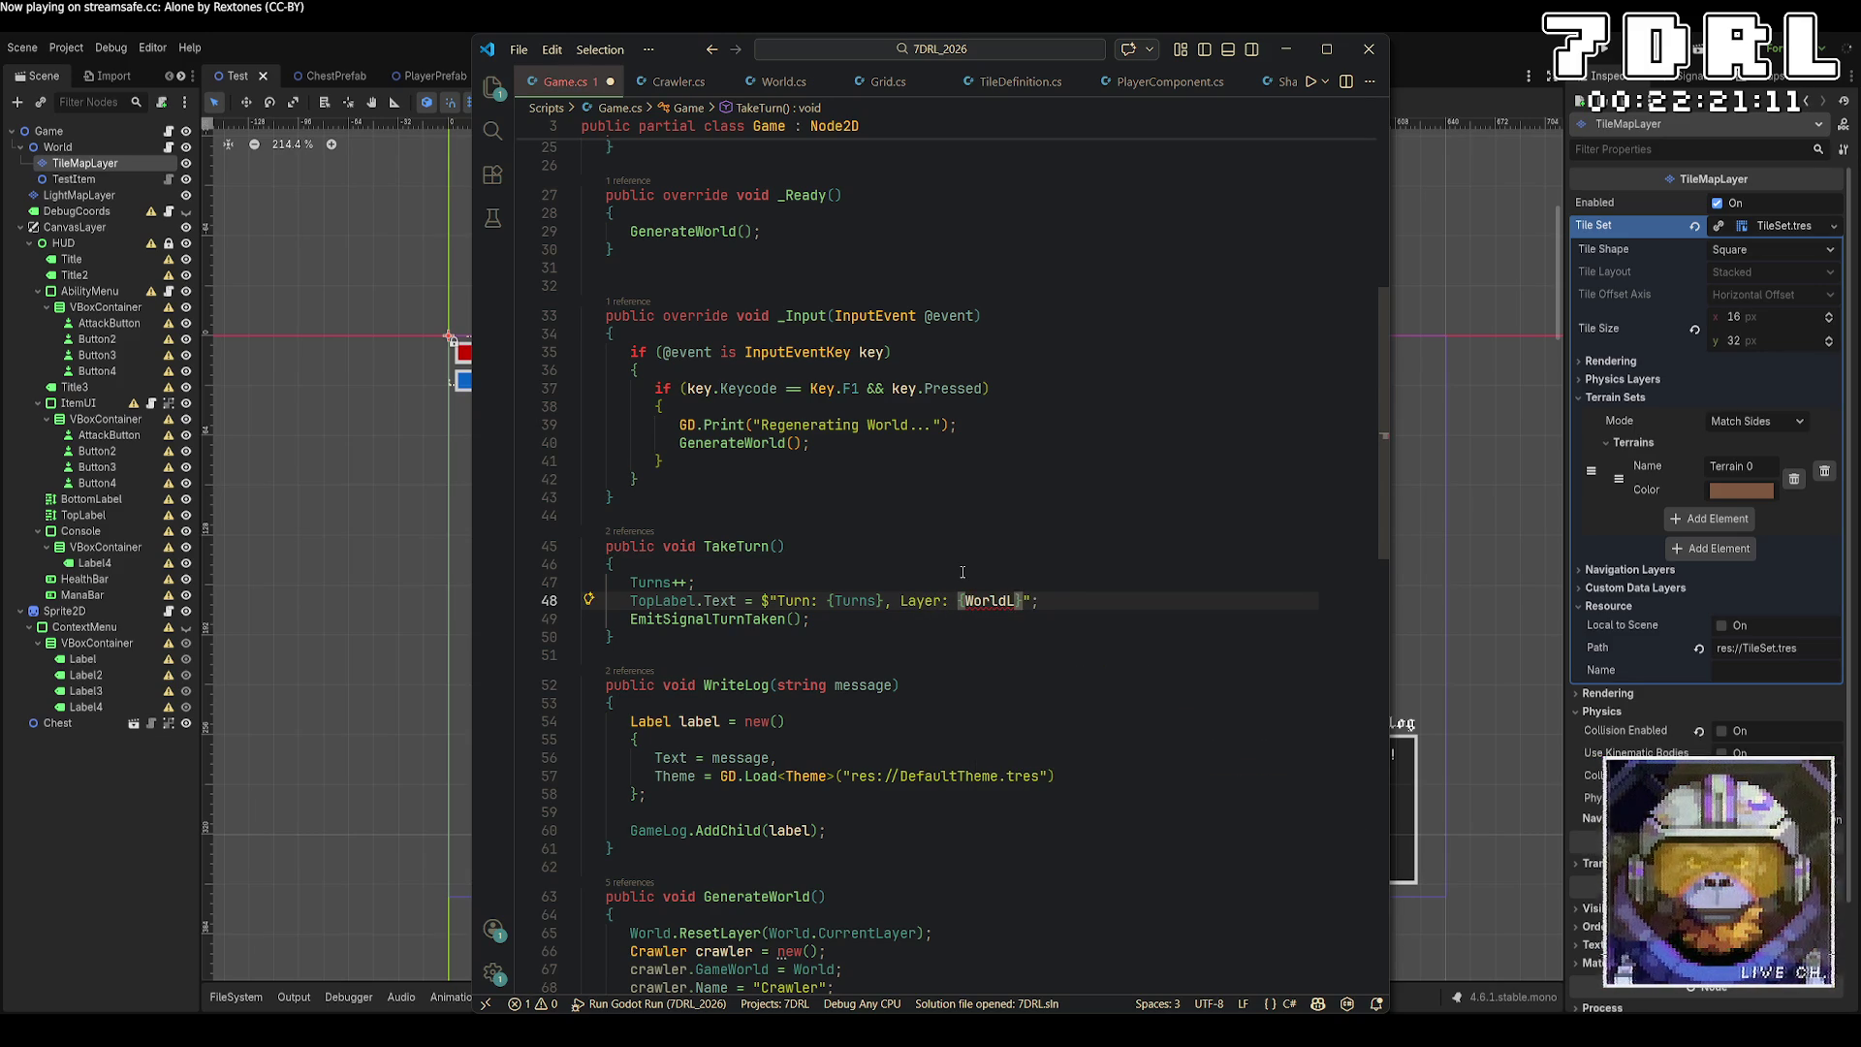
key(BackSpace)
text(.cu)
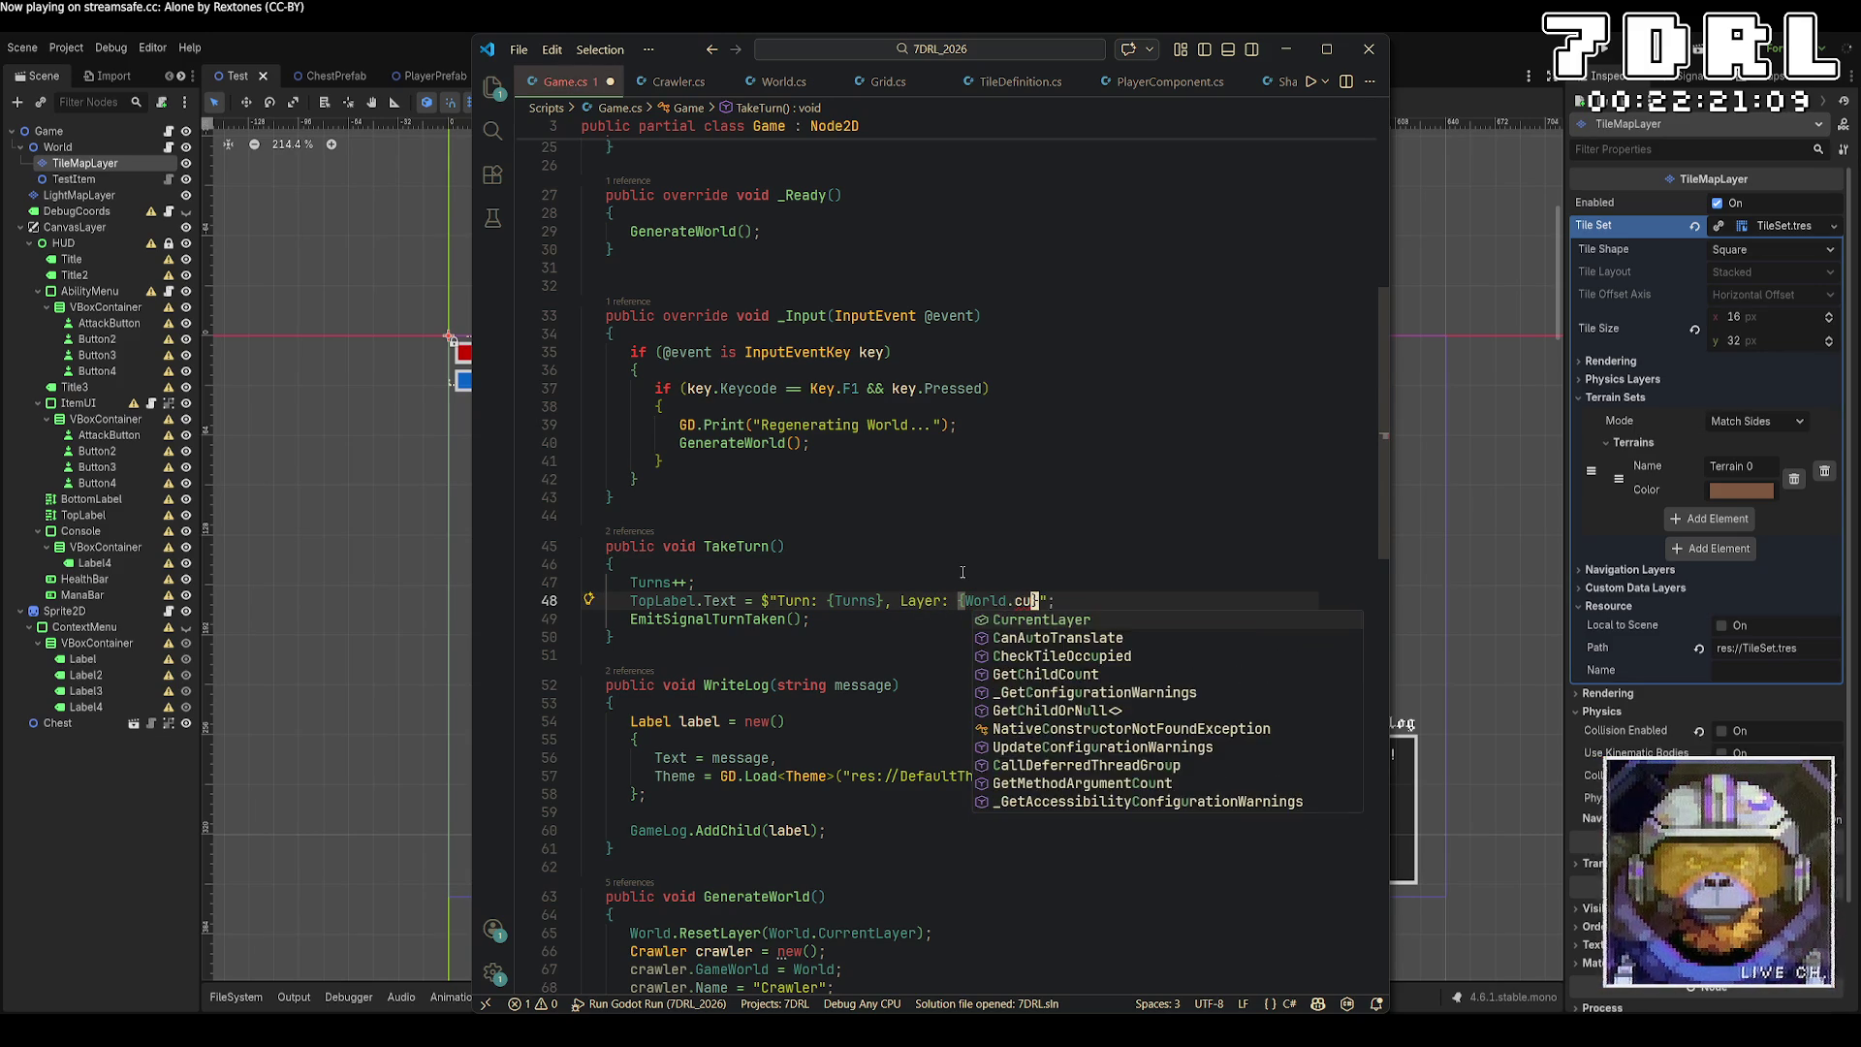
key(Tab)
key(End)
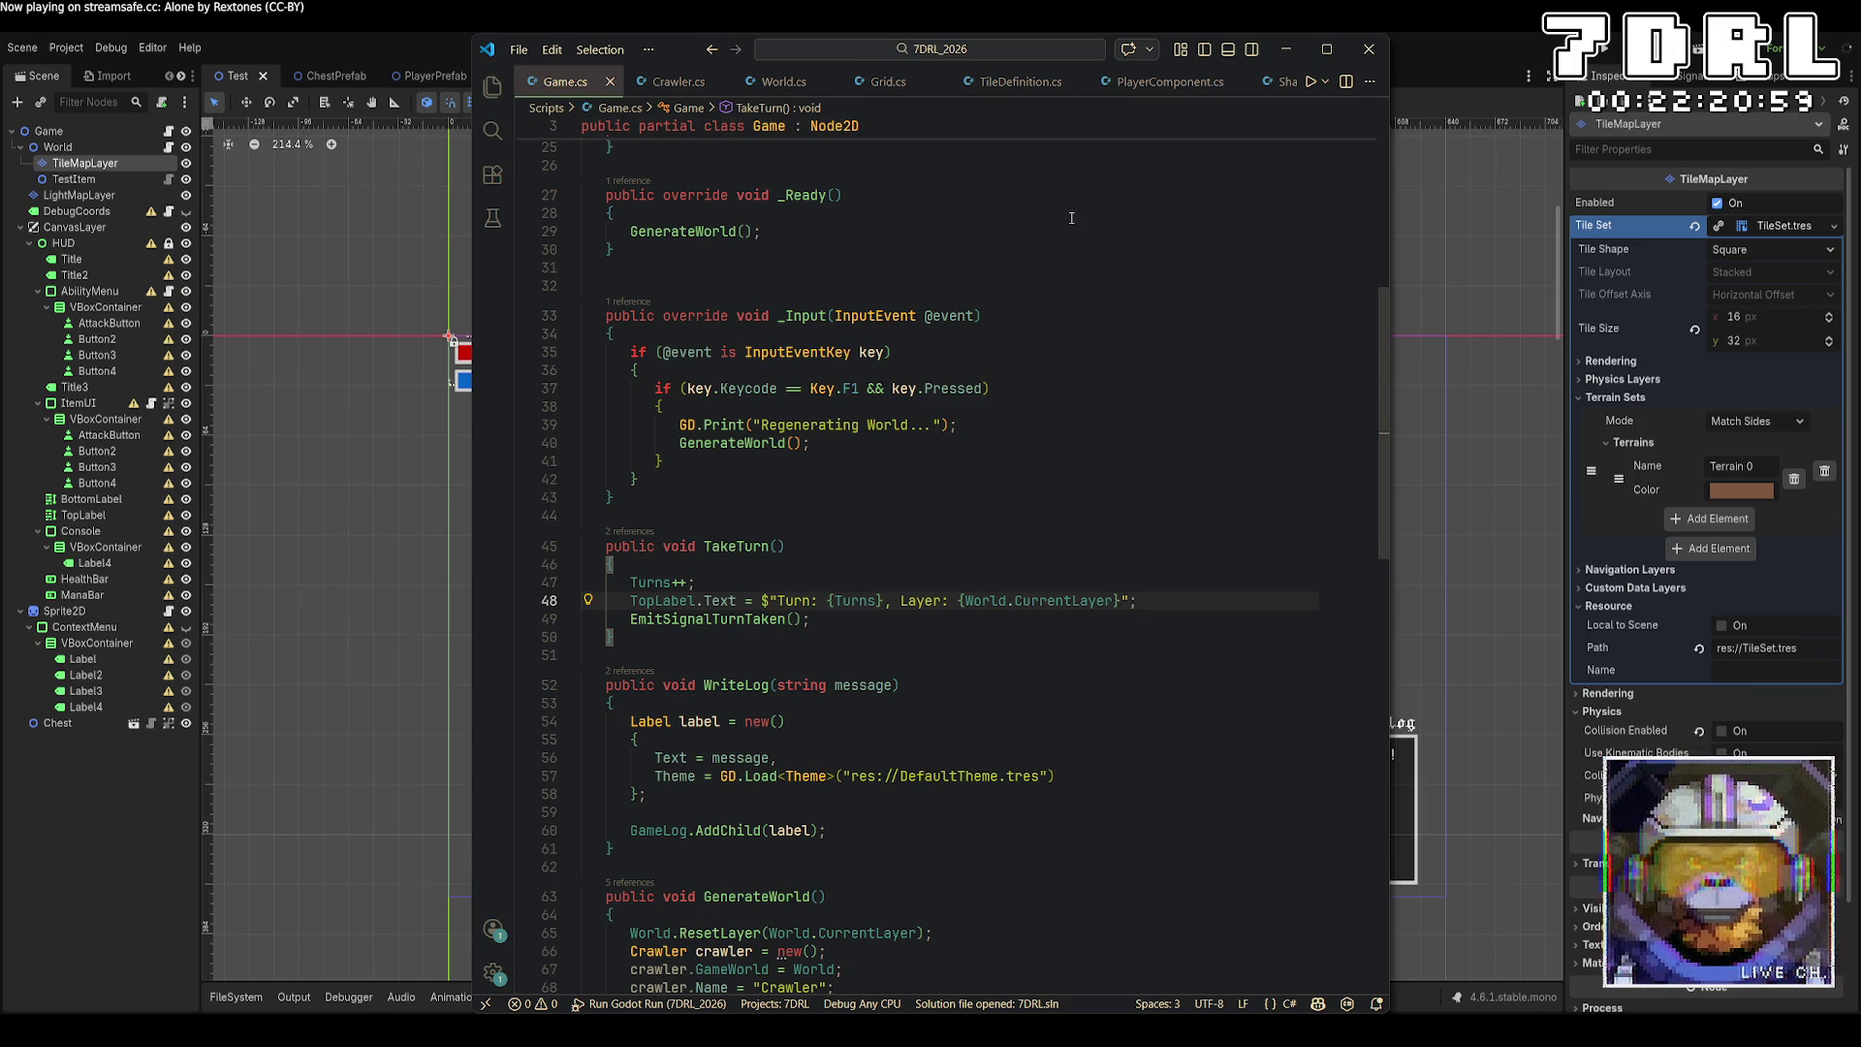
key(ctrl+Tab)
scroll(999, 369, up, 8)
Go to the MoveLevelDown definition in World.cs from its call in PlayerComponent.cs.
scroll(993, 442, up, 4)
scroll(993, 441, down, 10)
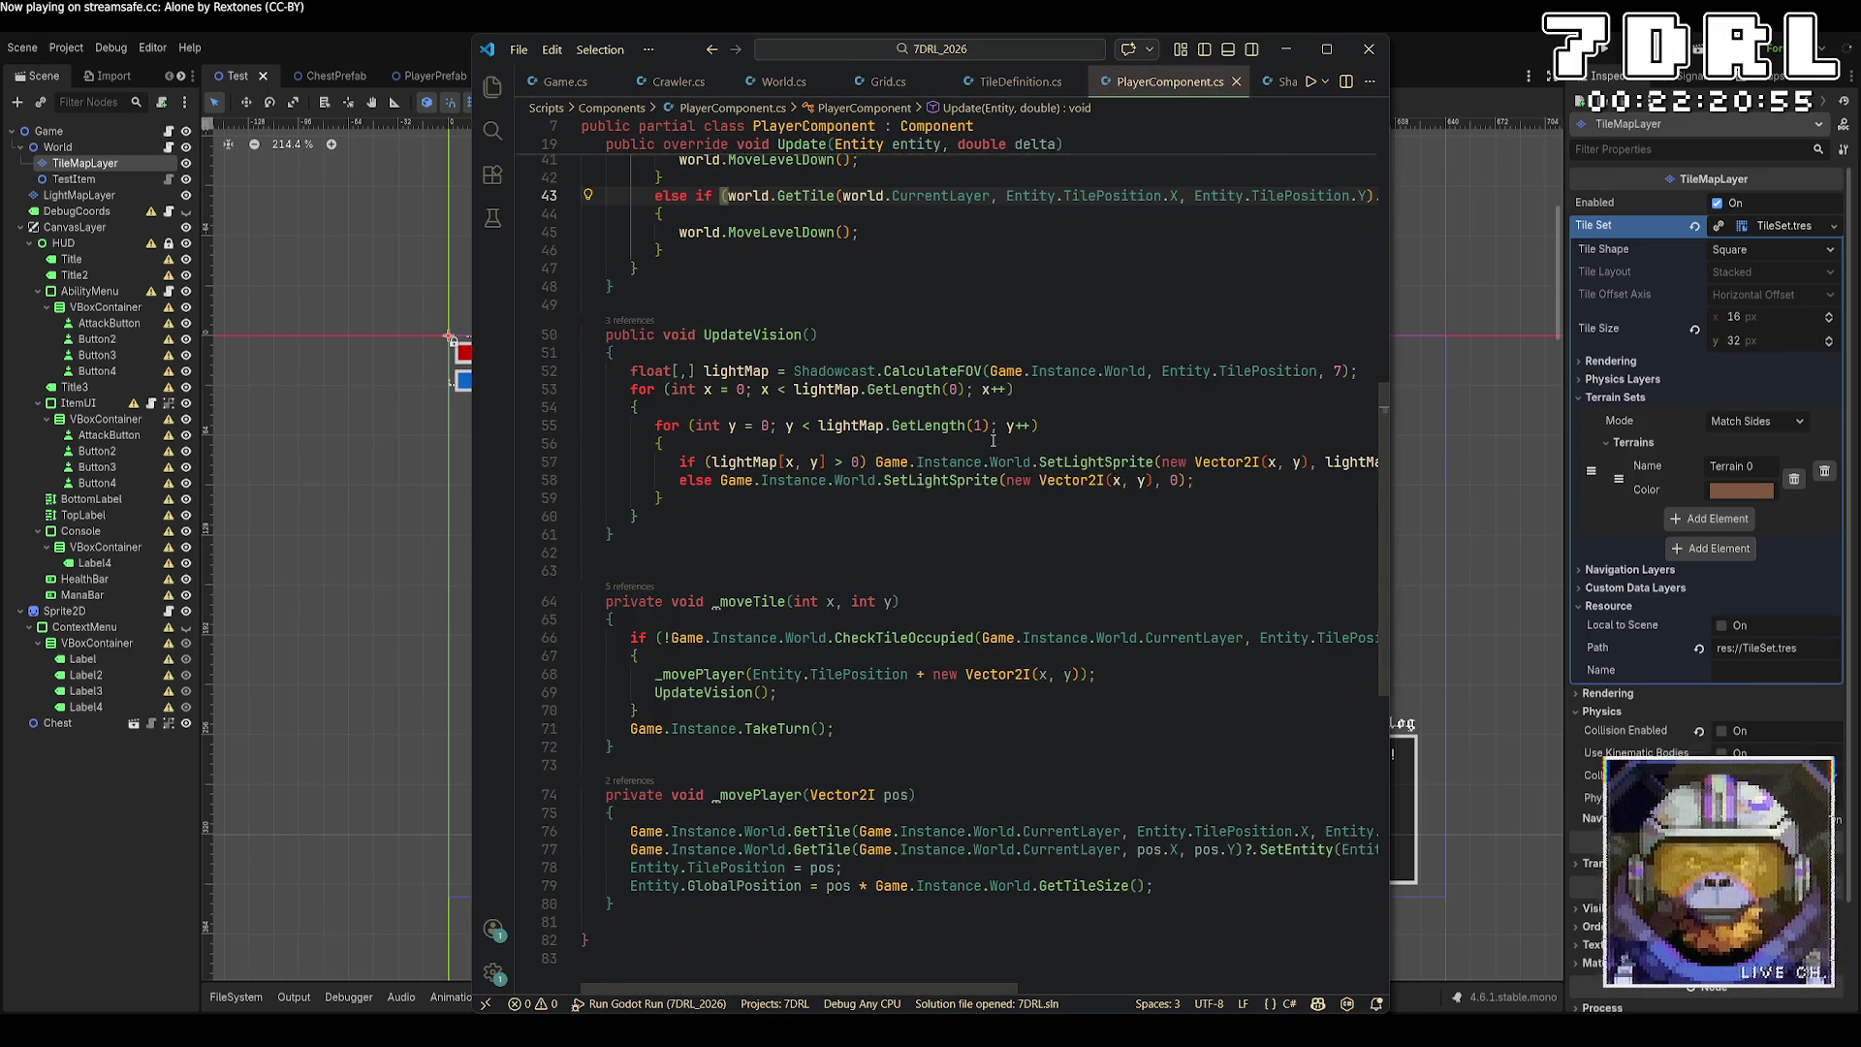
scroll(992, 441, up, 4)
click(970, 471)
key(Up)
key(End)
scroll(970, 465, down, 2)
scroll(970, 464, down, 3)
scroll(971, 464, up, 7)
click(765, 523)
right_click(765, 522)
click(824, 535)
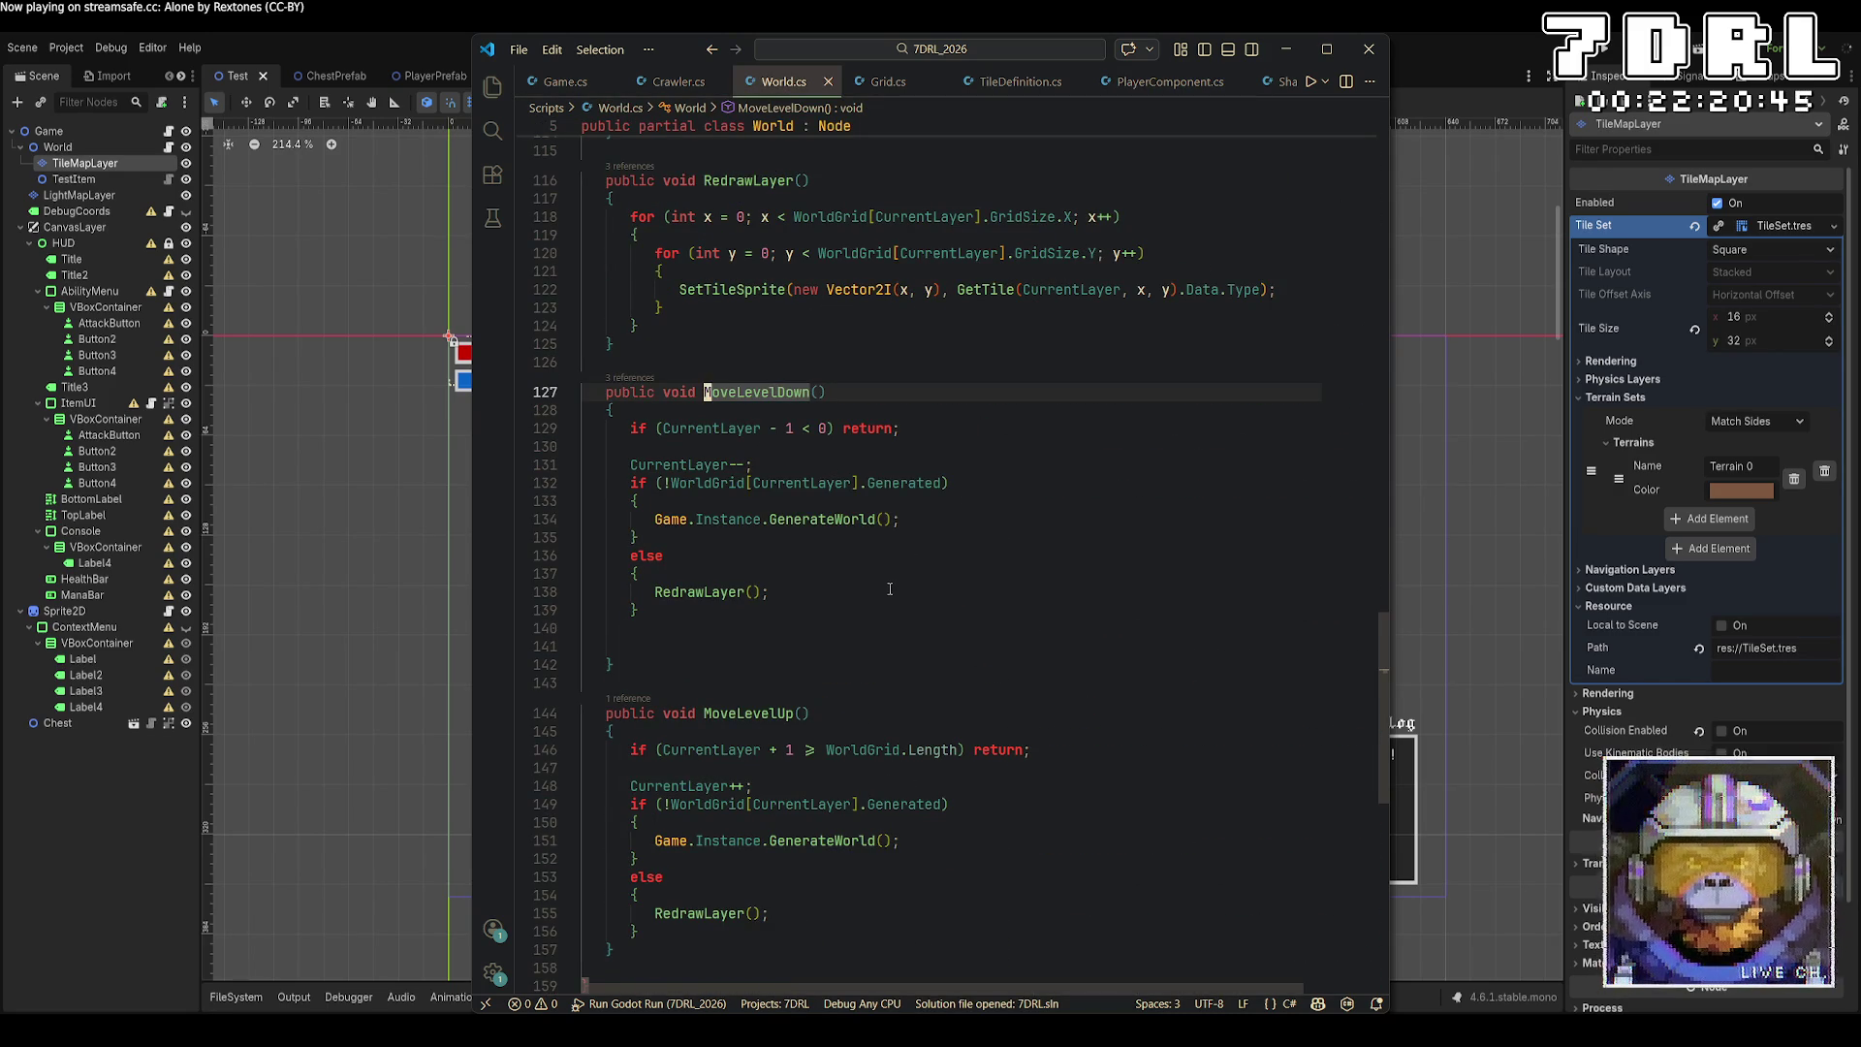
Add 'Game.Instance.TakeTurn();' after MoveLevelDown's else block and select it for copying.
click(853, 615)
key(Return)
key(Return)
text(Game.Instance.Ta)
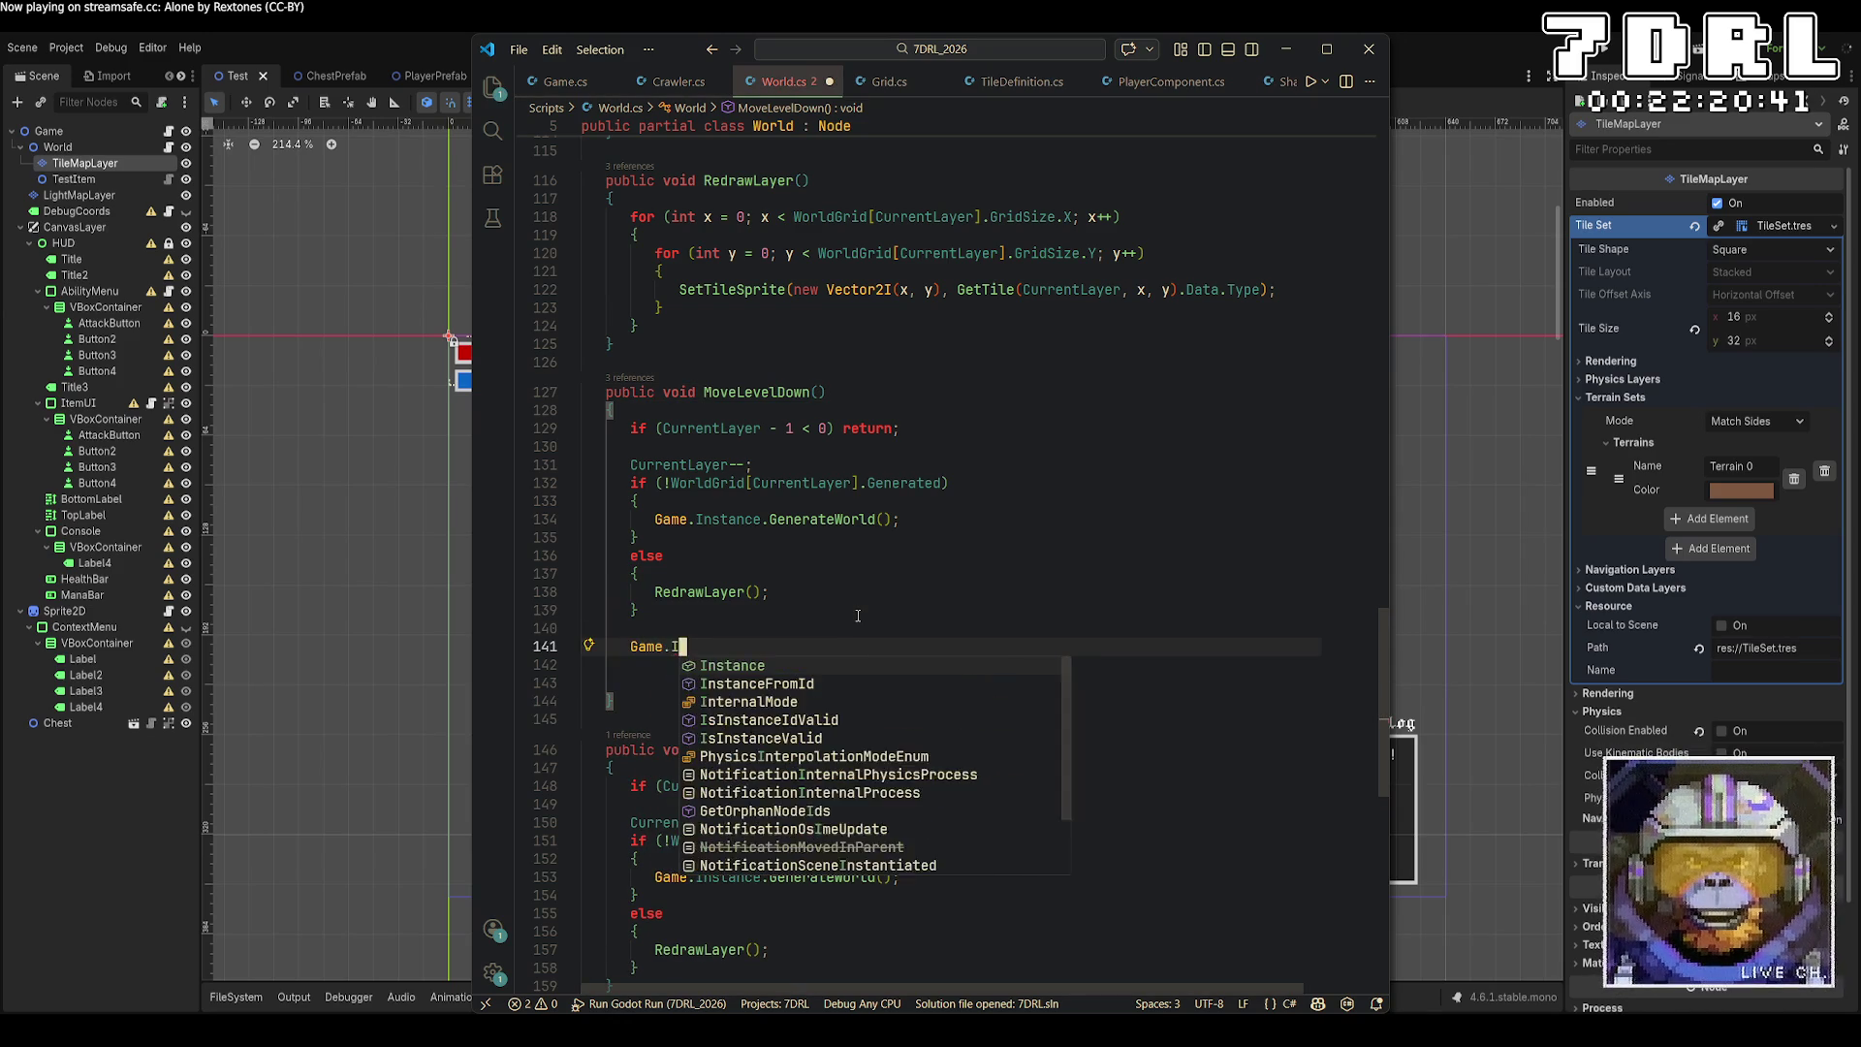
key(Tab)
text(();)
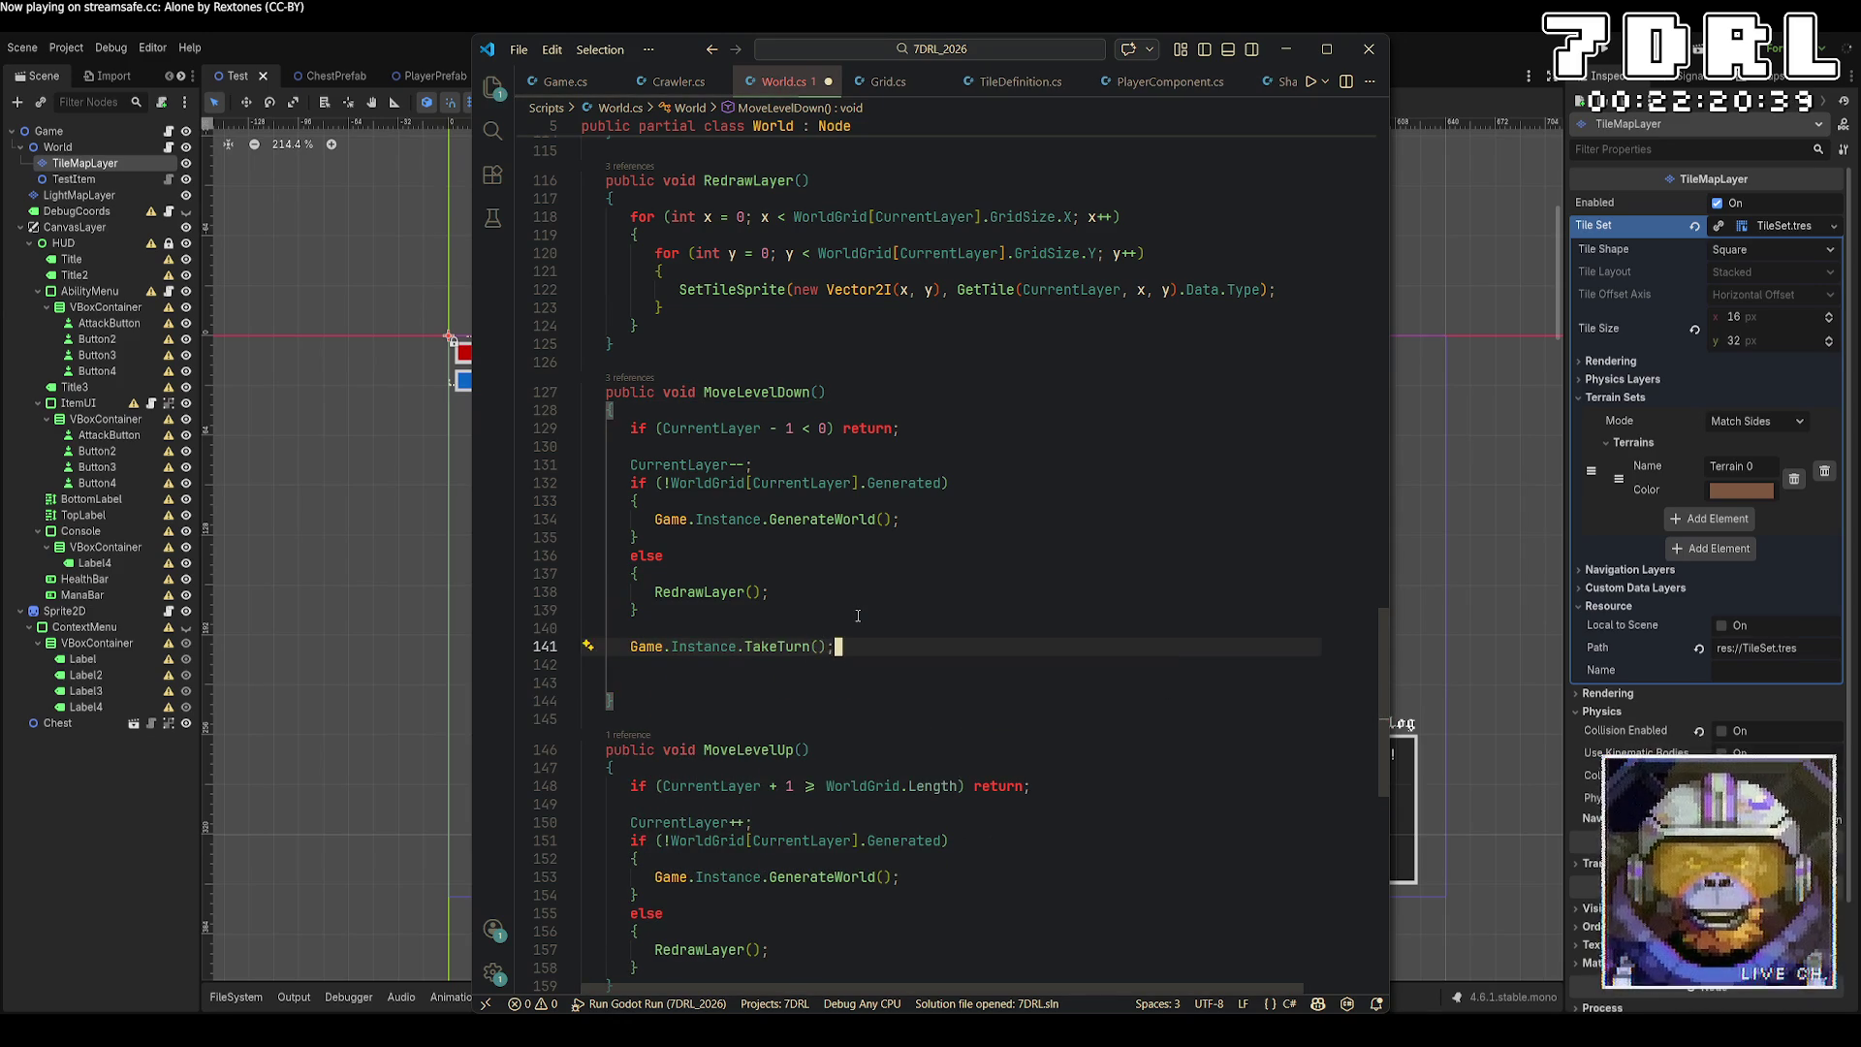
drag(850, 655, 633, 649)
key(ctrl+c)
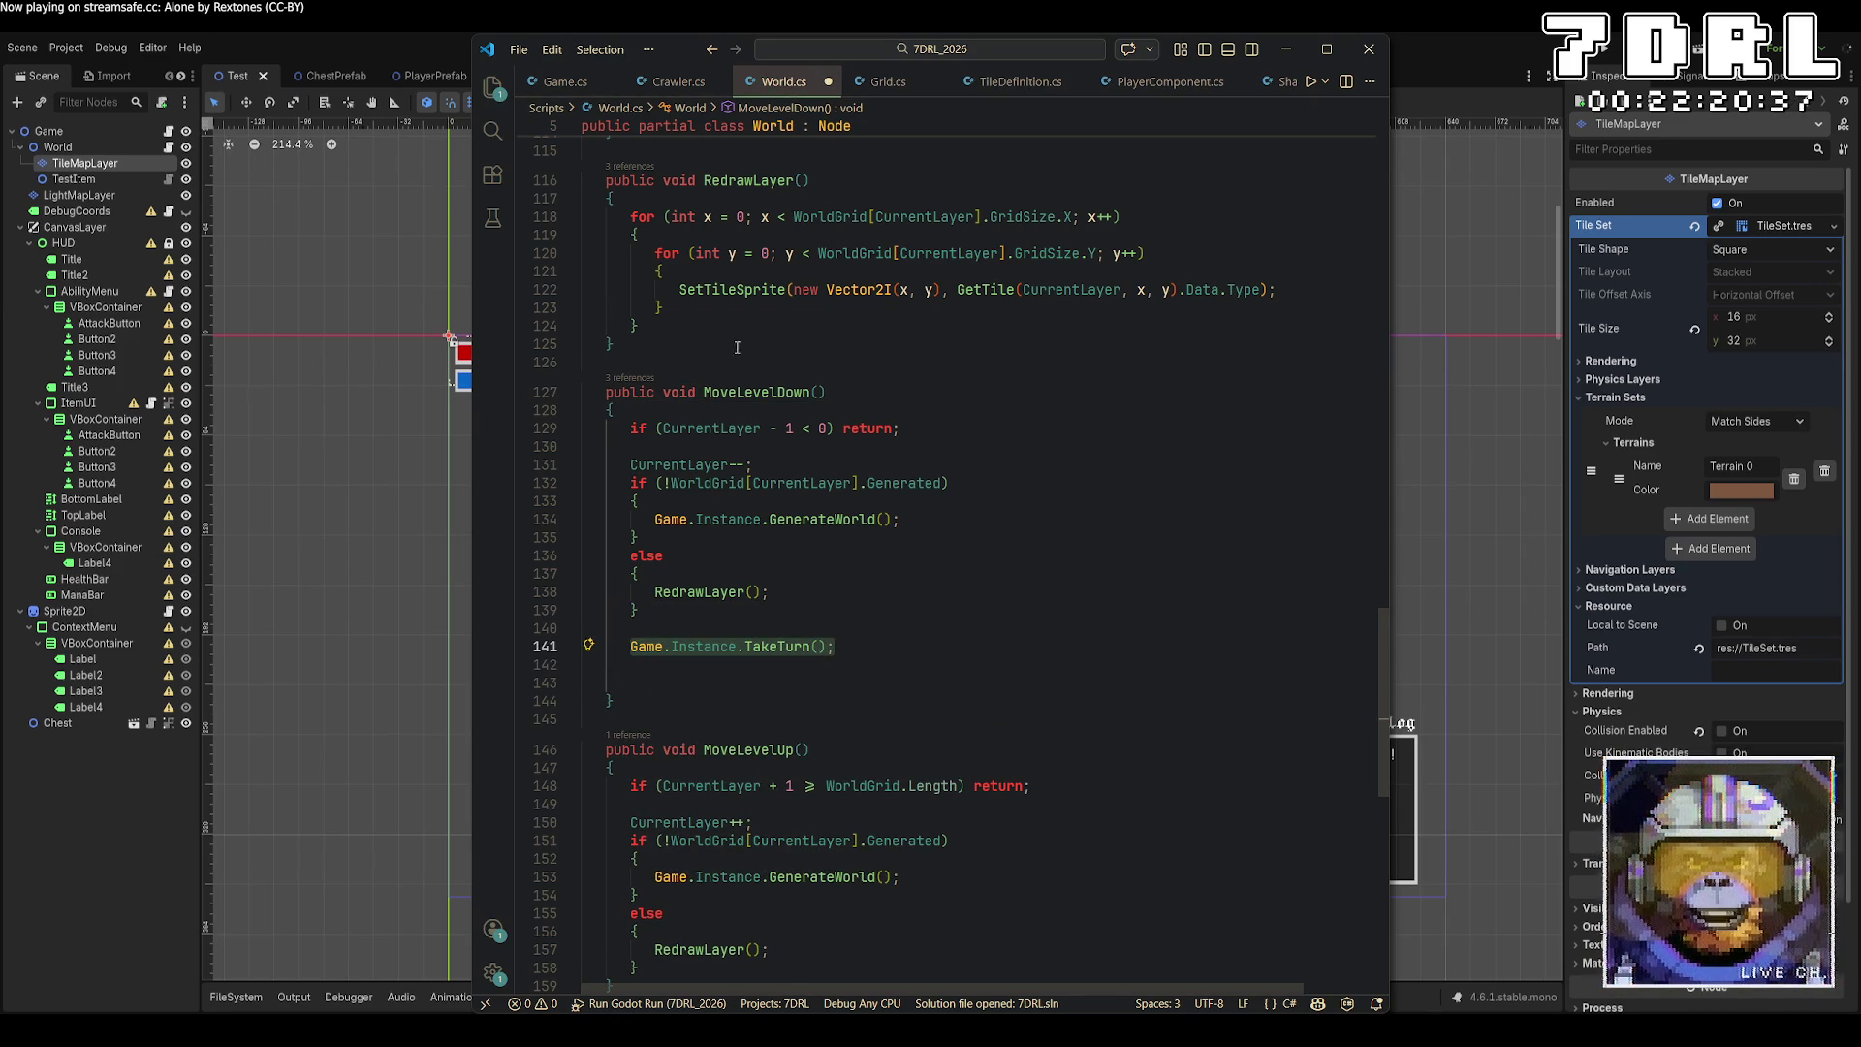
Paste the TakeTurn call after MoveLevelUp's else block, save World.cs, and switch to Godot.
scroll(841, 656, down, 3)
click(807, 804)
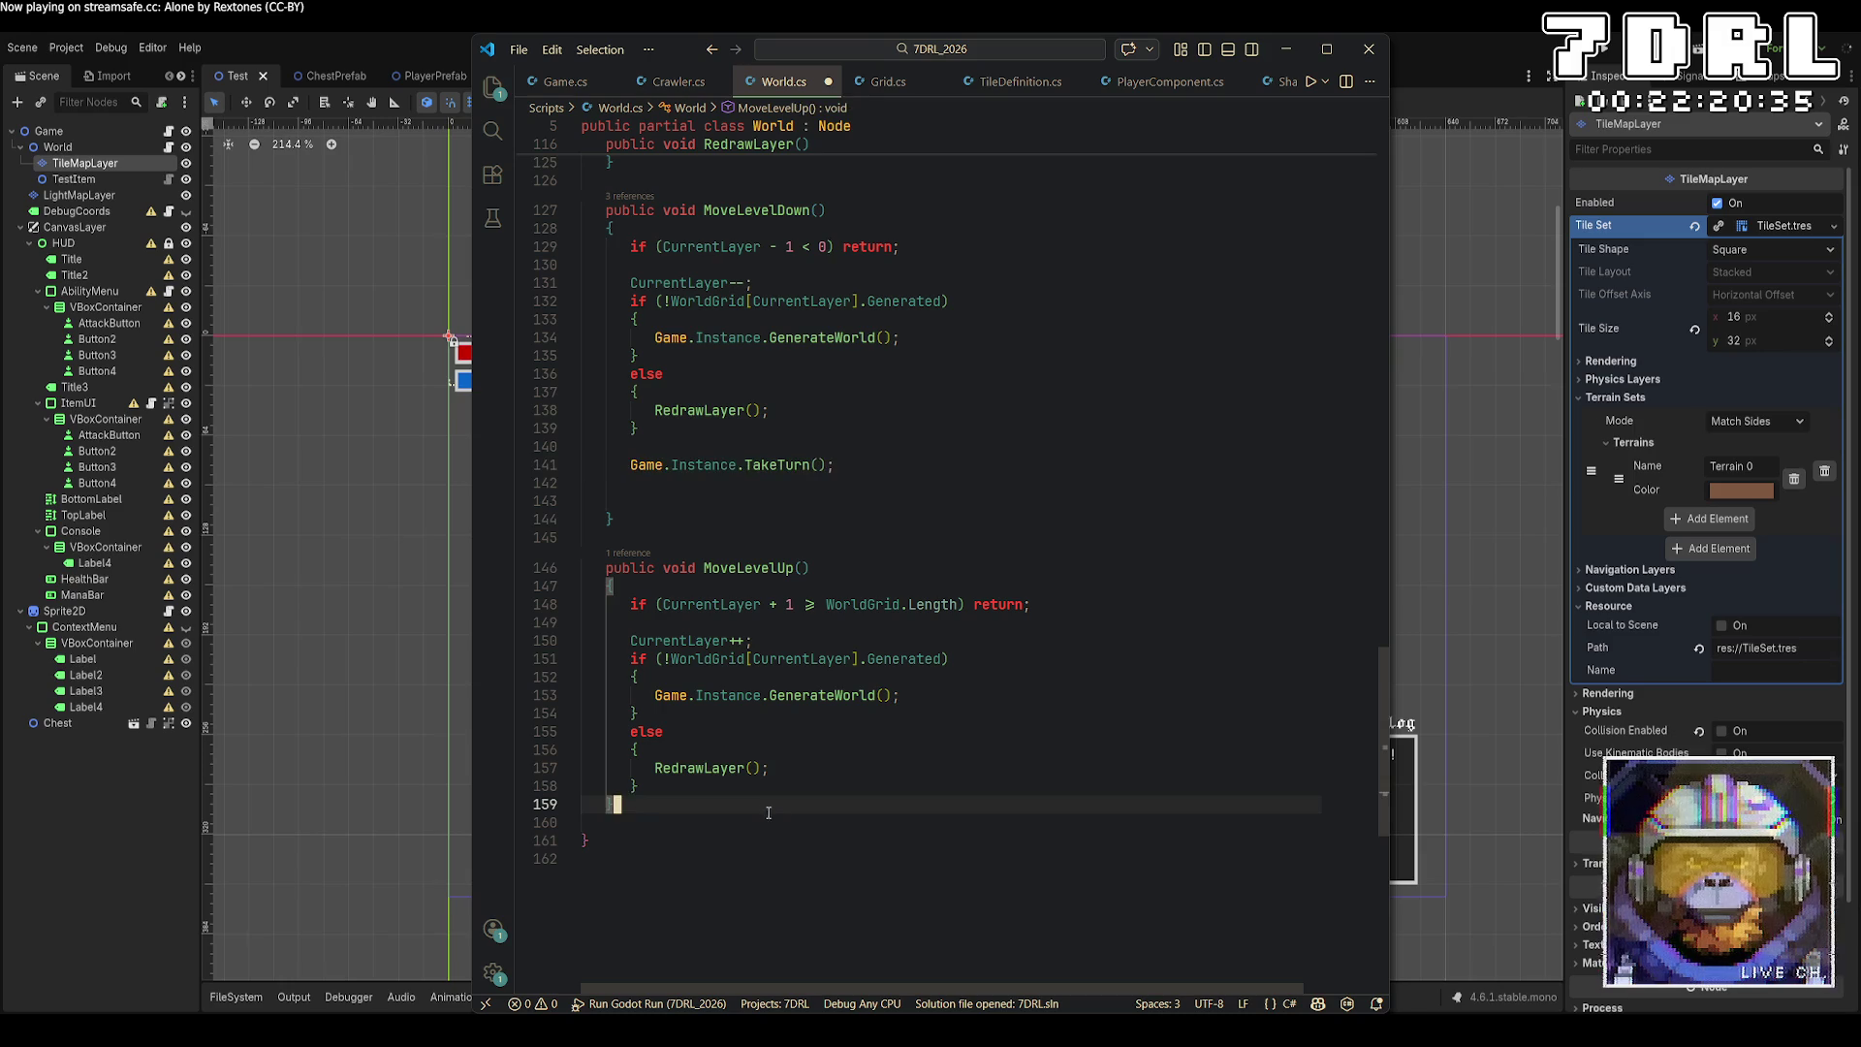
click(821, 781)
key(Return)
key(ctrl+v)
key(ctrl+s)
click(1603, 51)
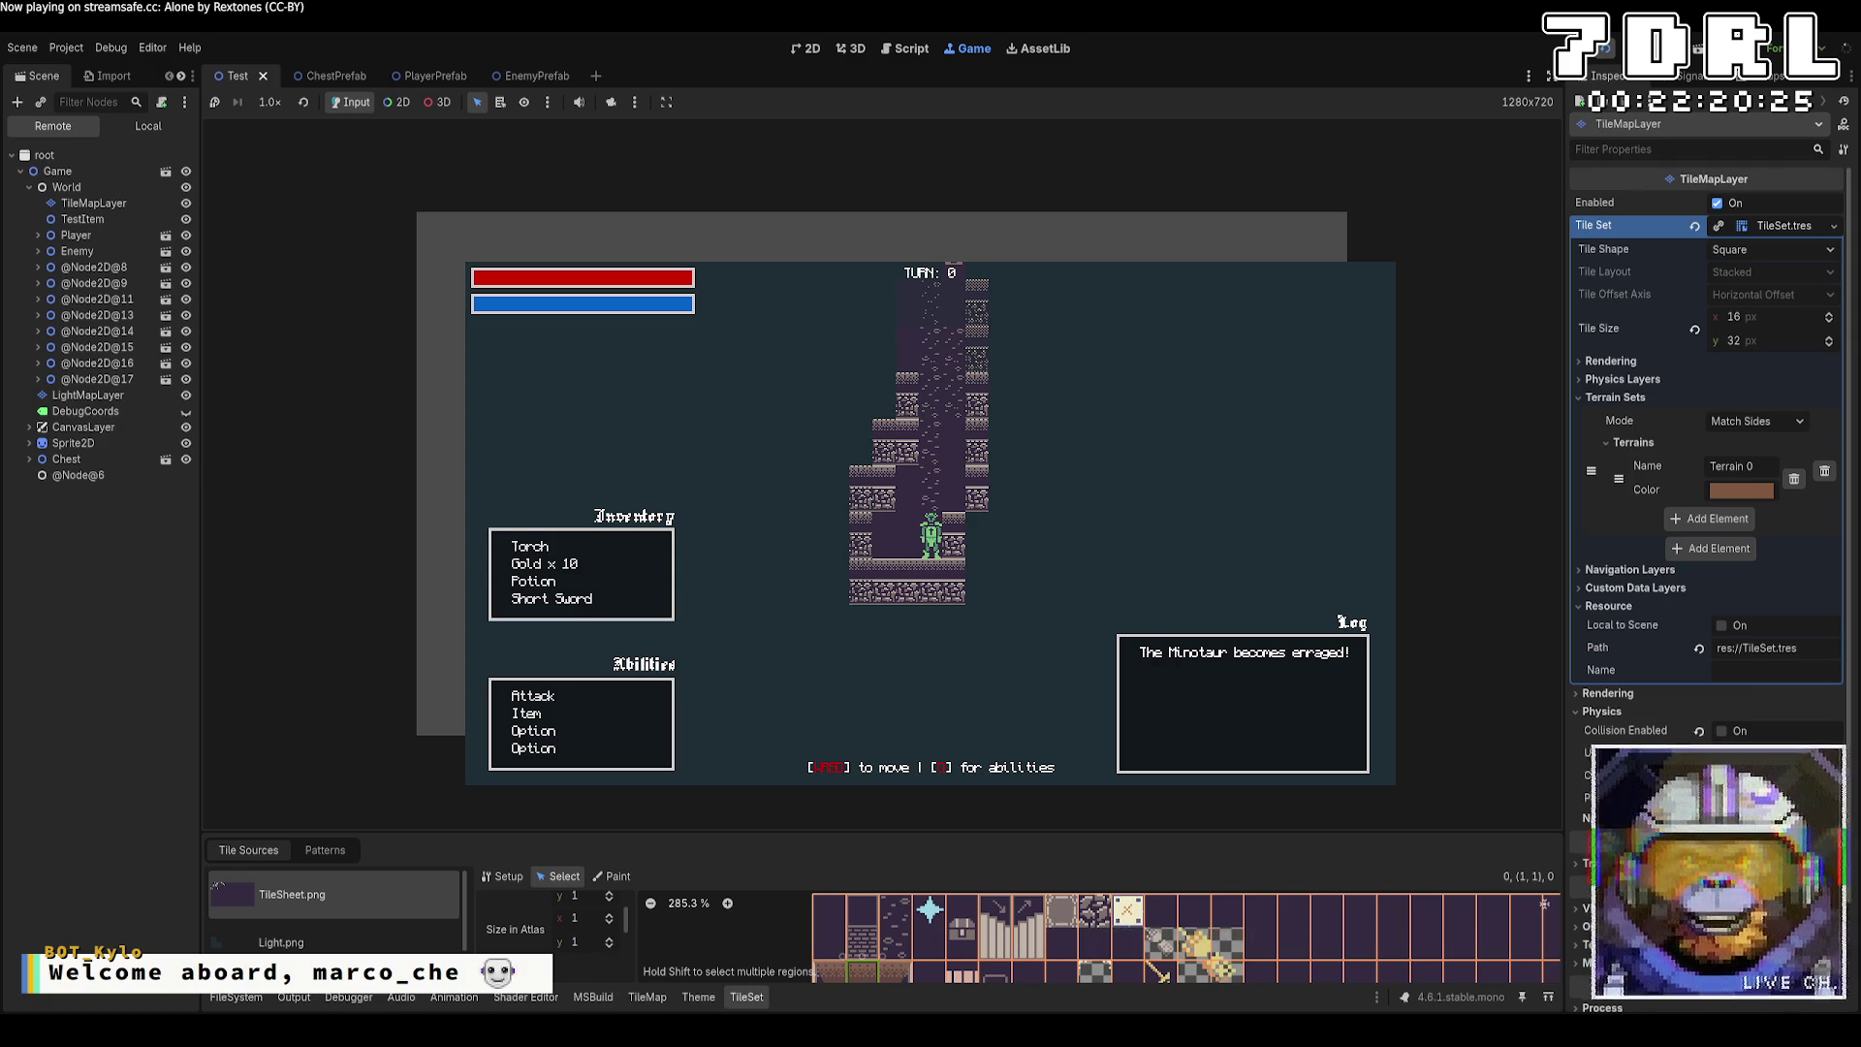
Walk the player with the WASD keys onto the stairs and up the corridor, then stop the game.
key(a)
key(w)
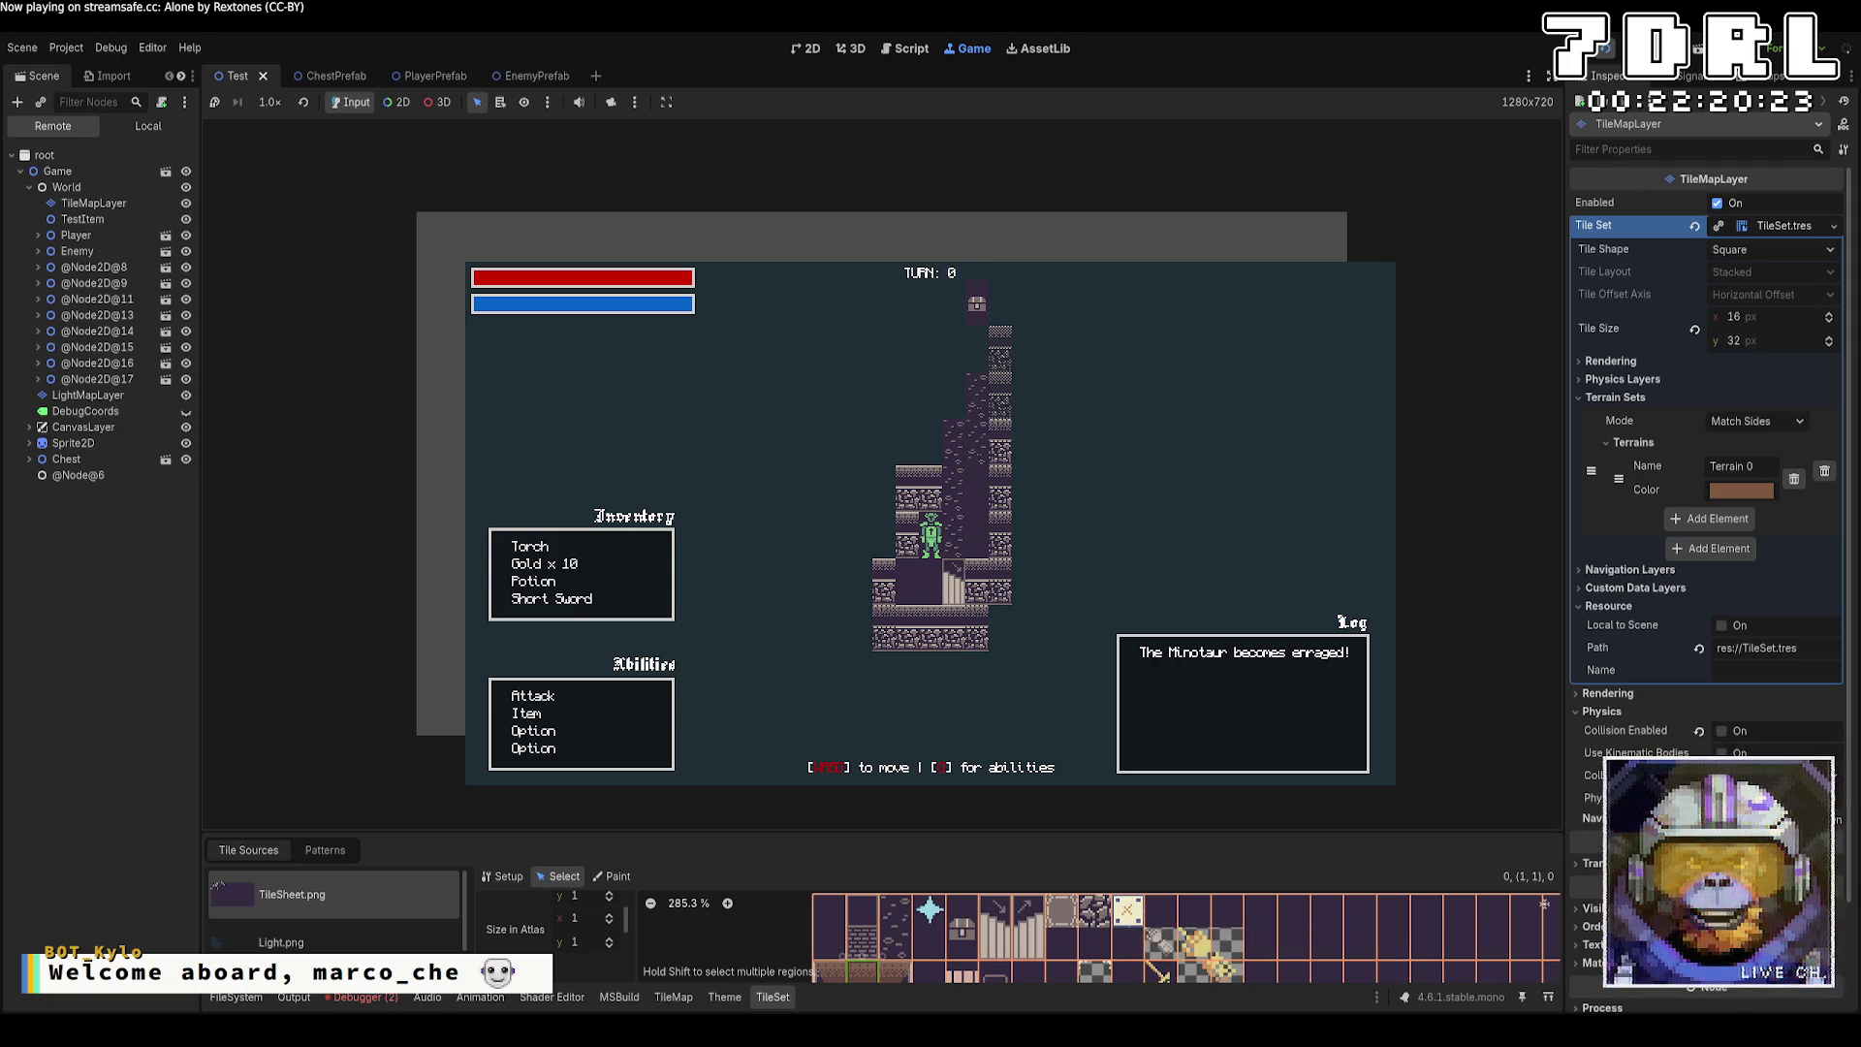
key(d)
key(w)
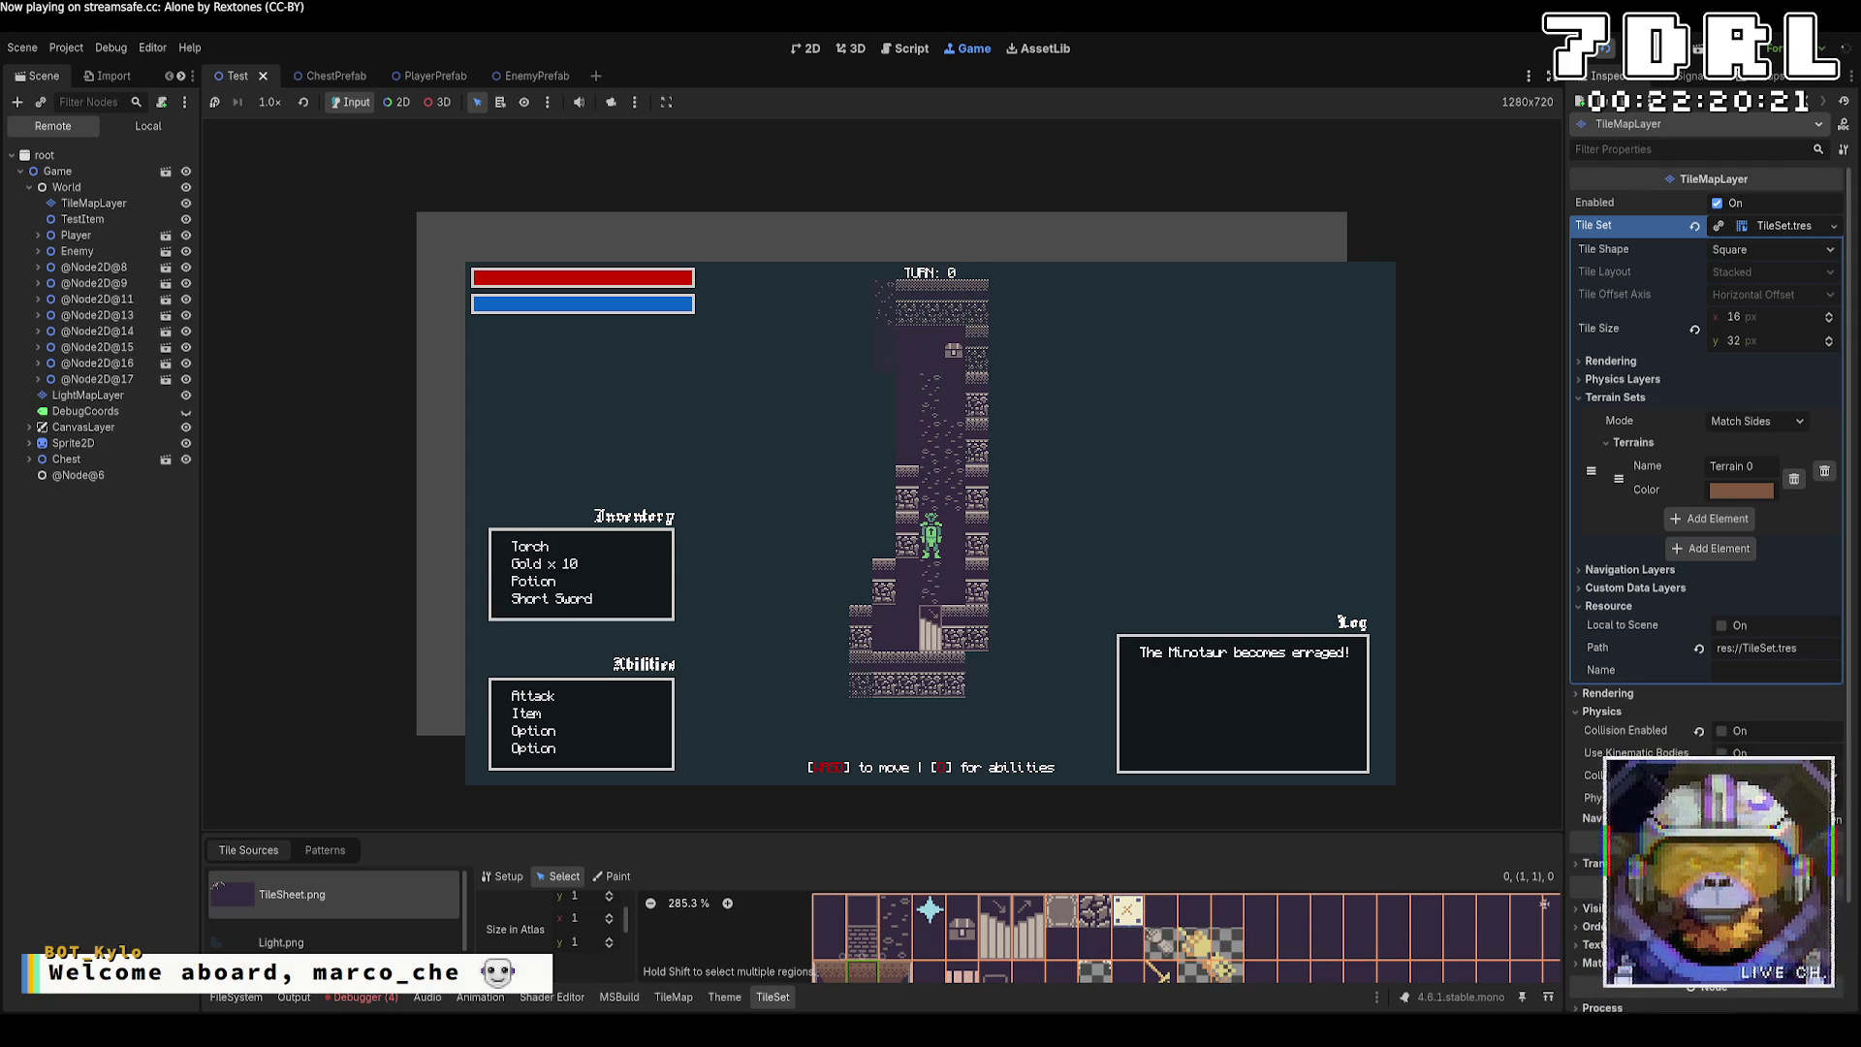
key(w)
key(s)
key(s)
key(s)
key(w)
key(s)
key(w)
key(w)
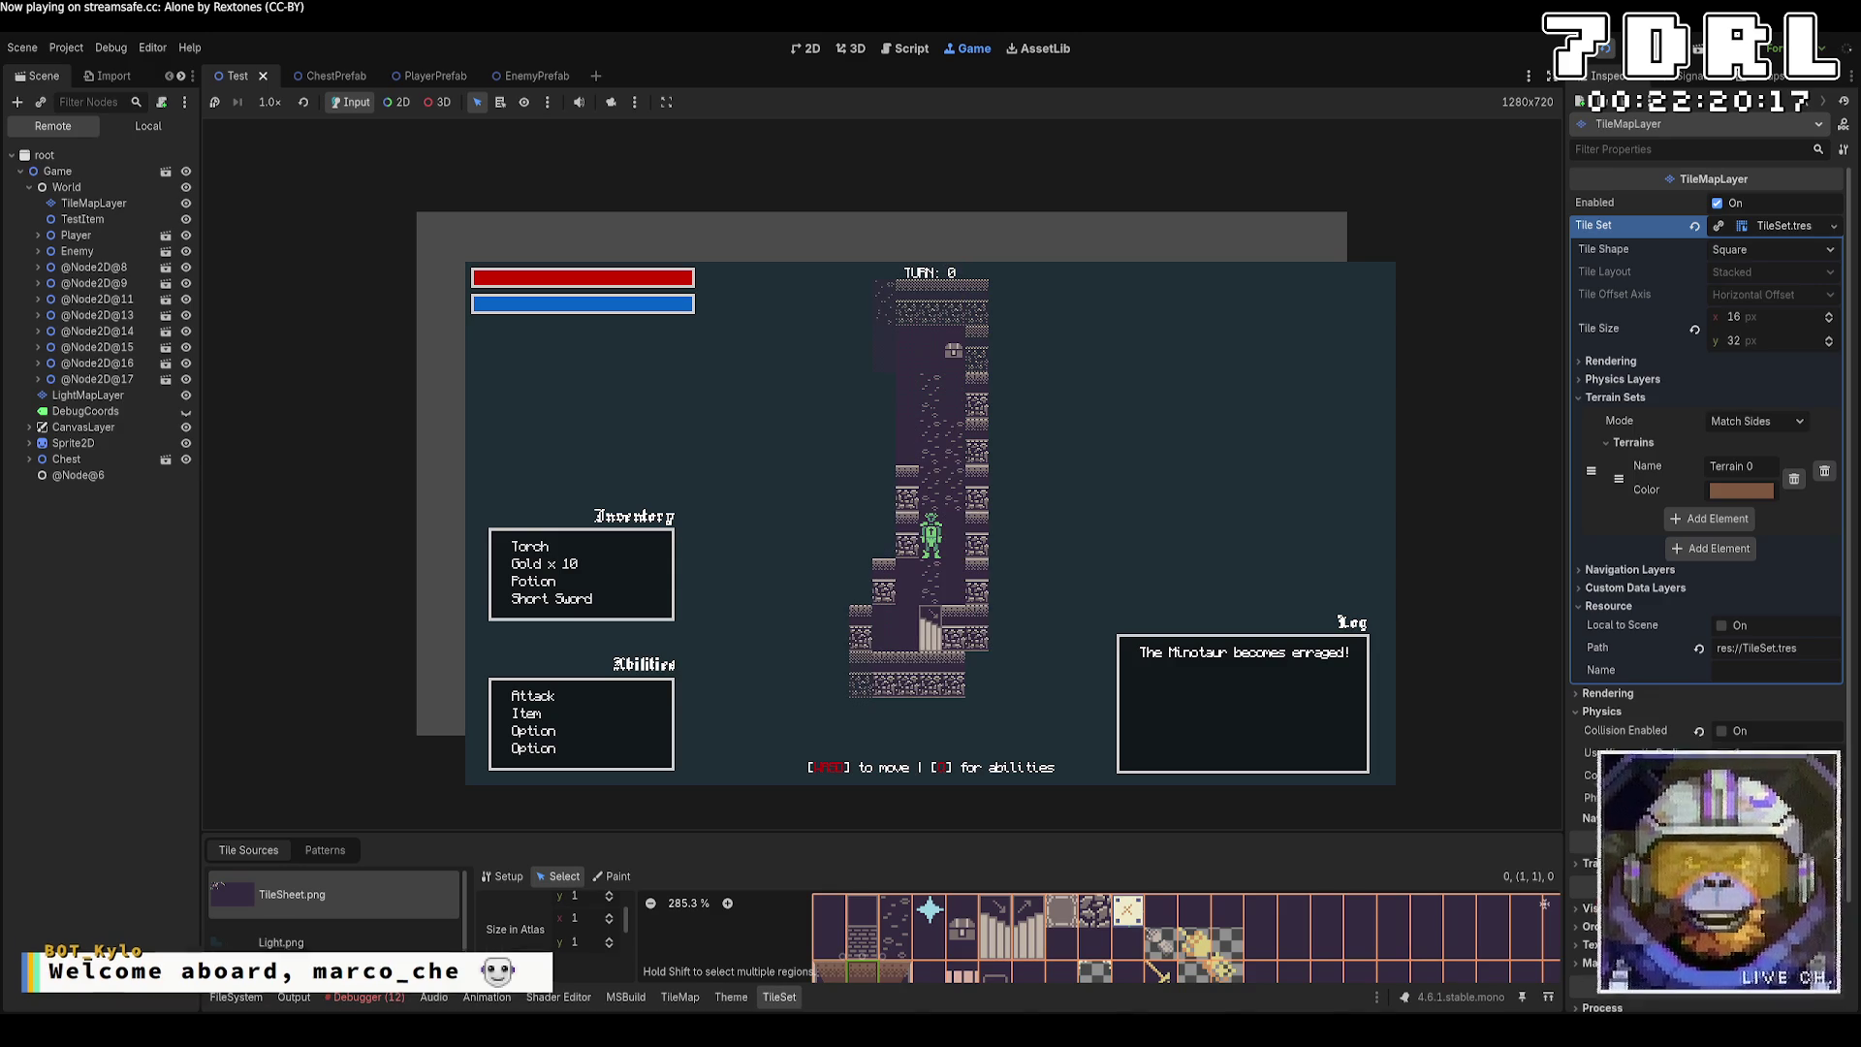
key(F8)
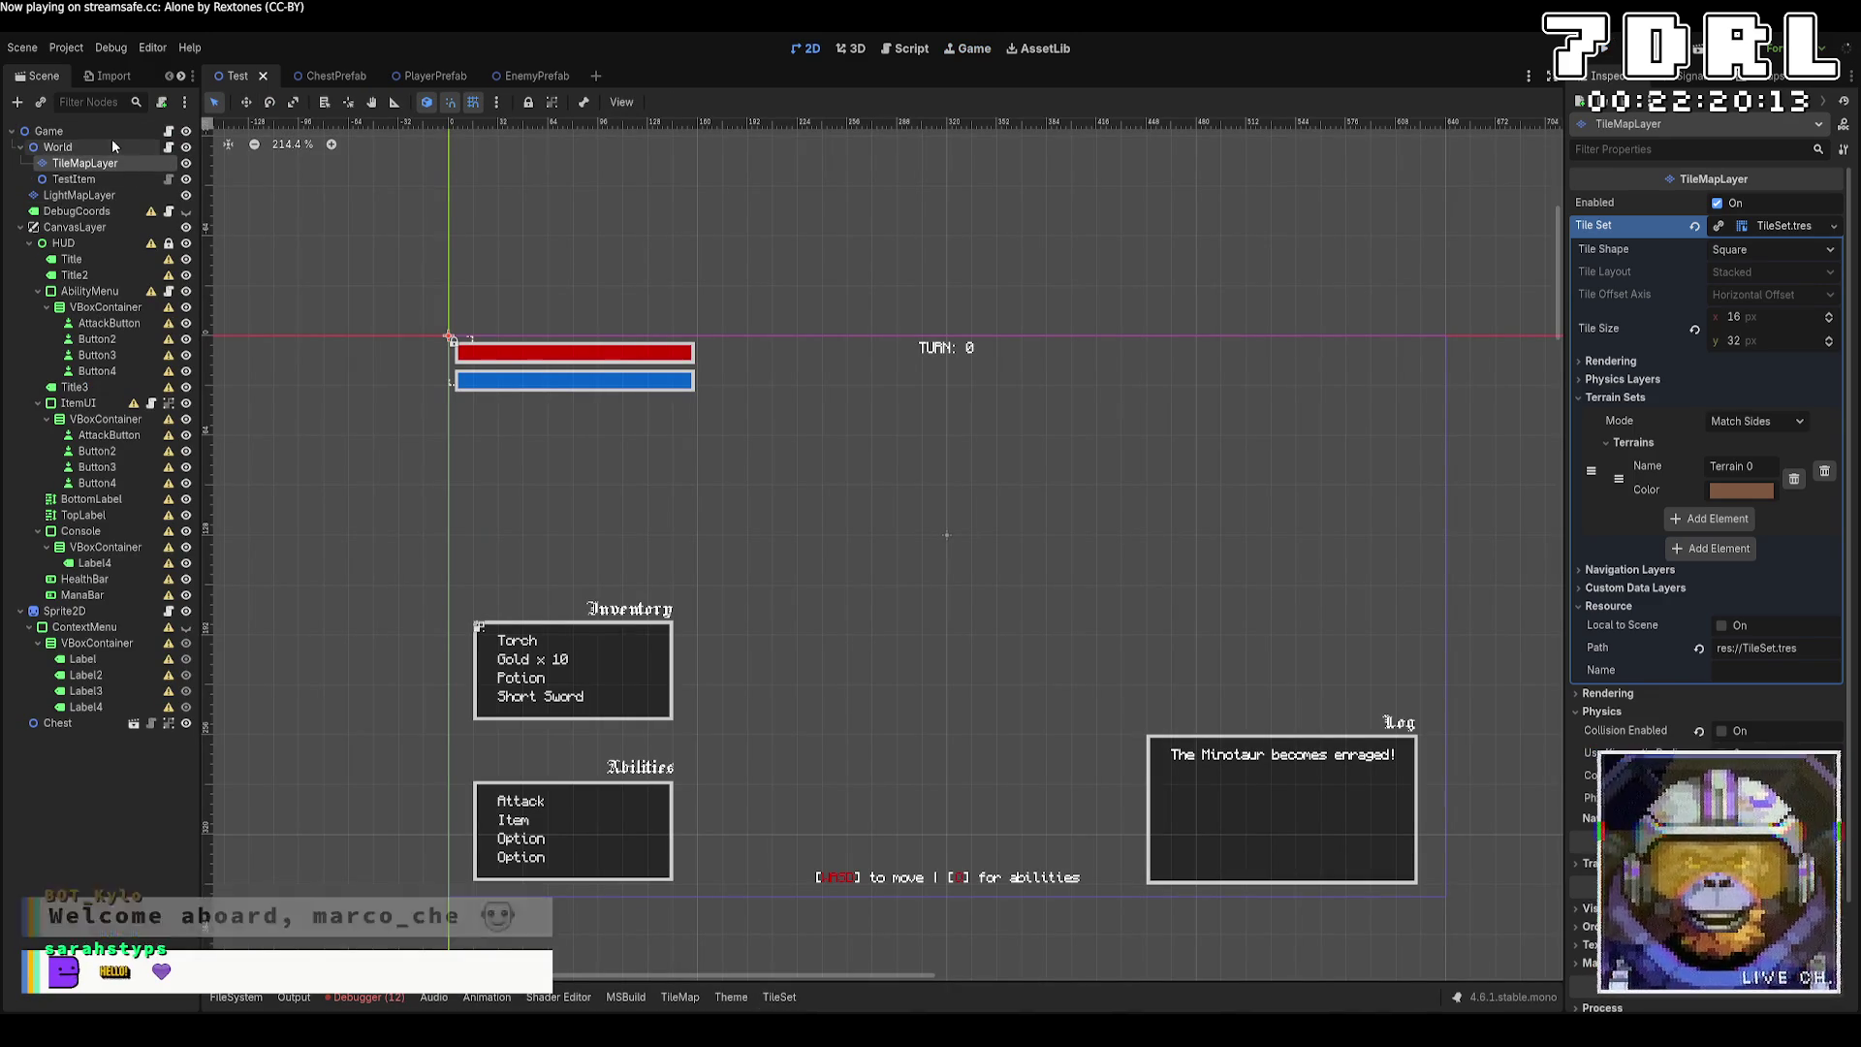
Check the Game node's empty Top Label slot and the TopLabel node's RichTextLabel type.
click(97, 128)
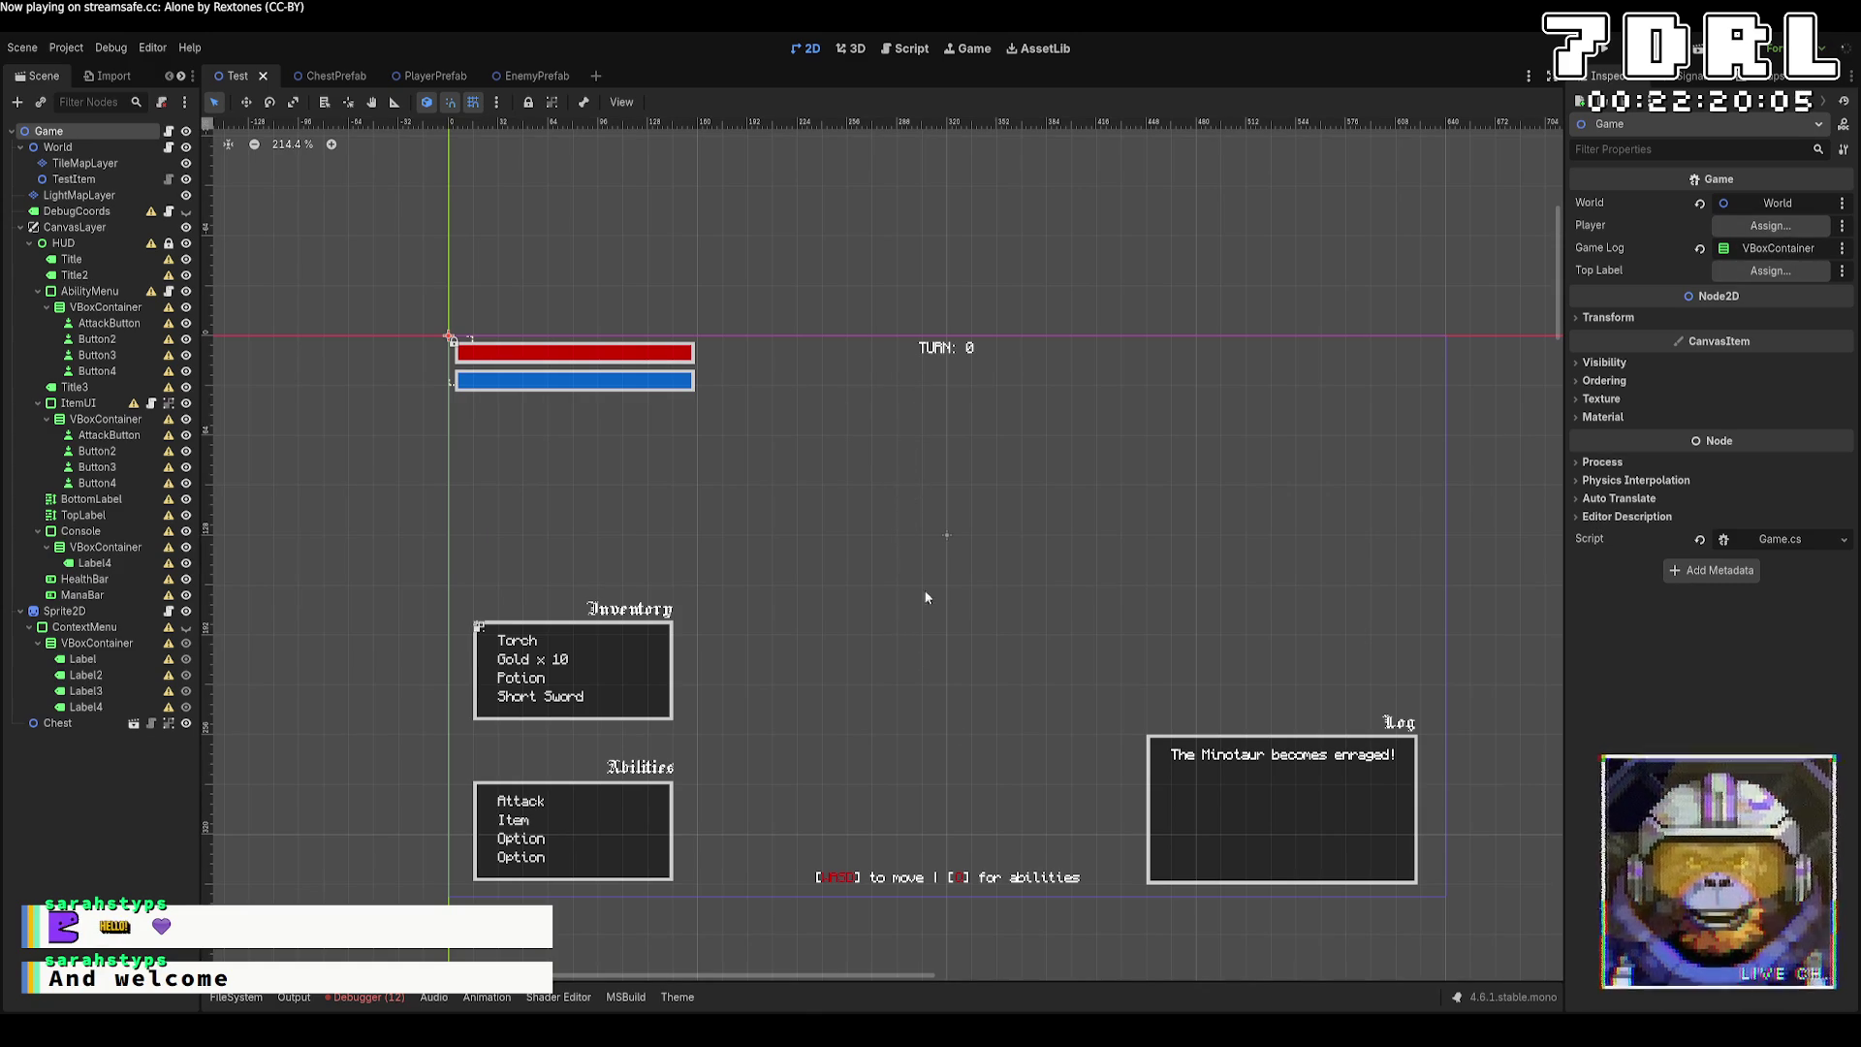
click(947, 357)
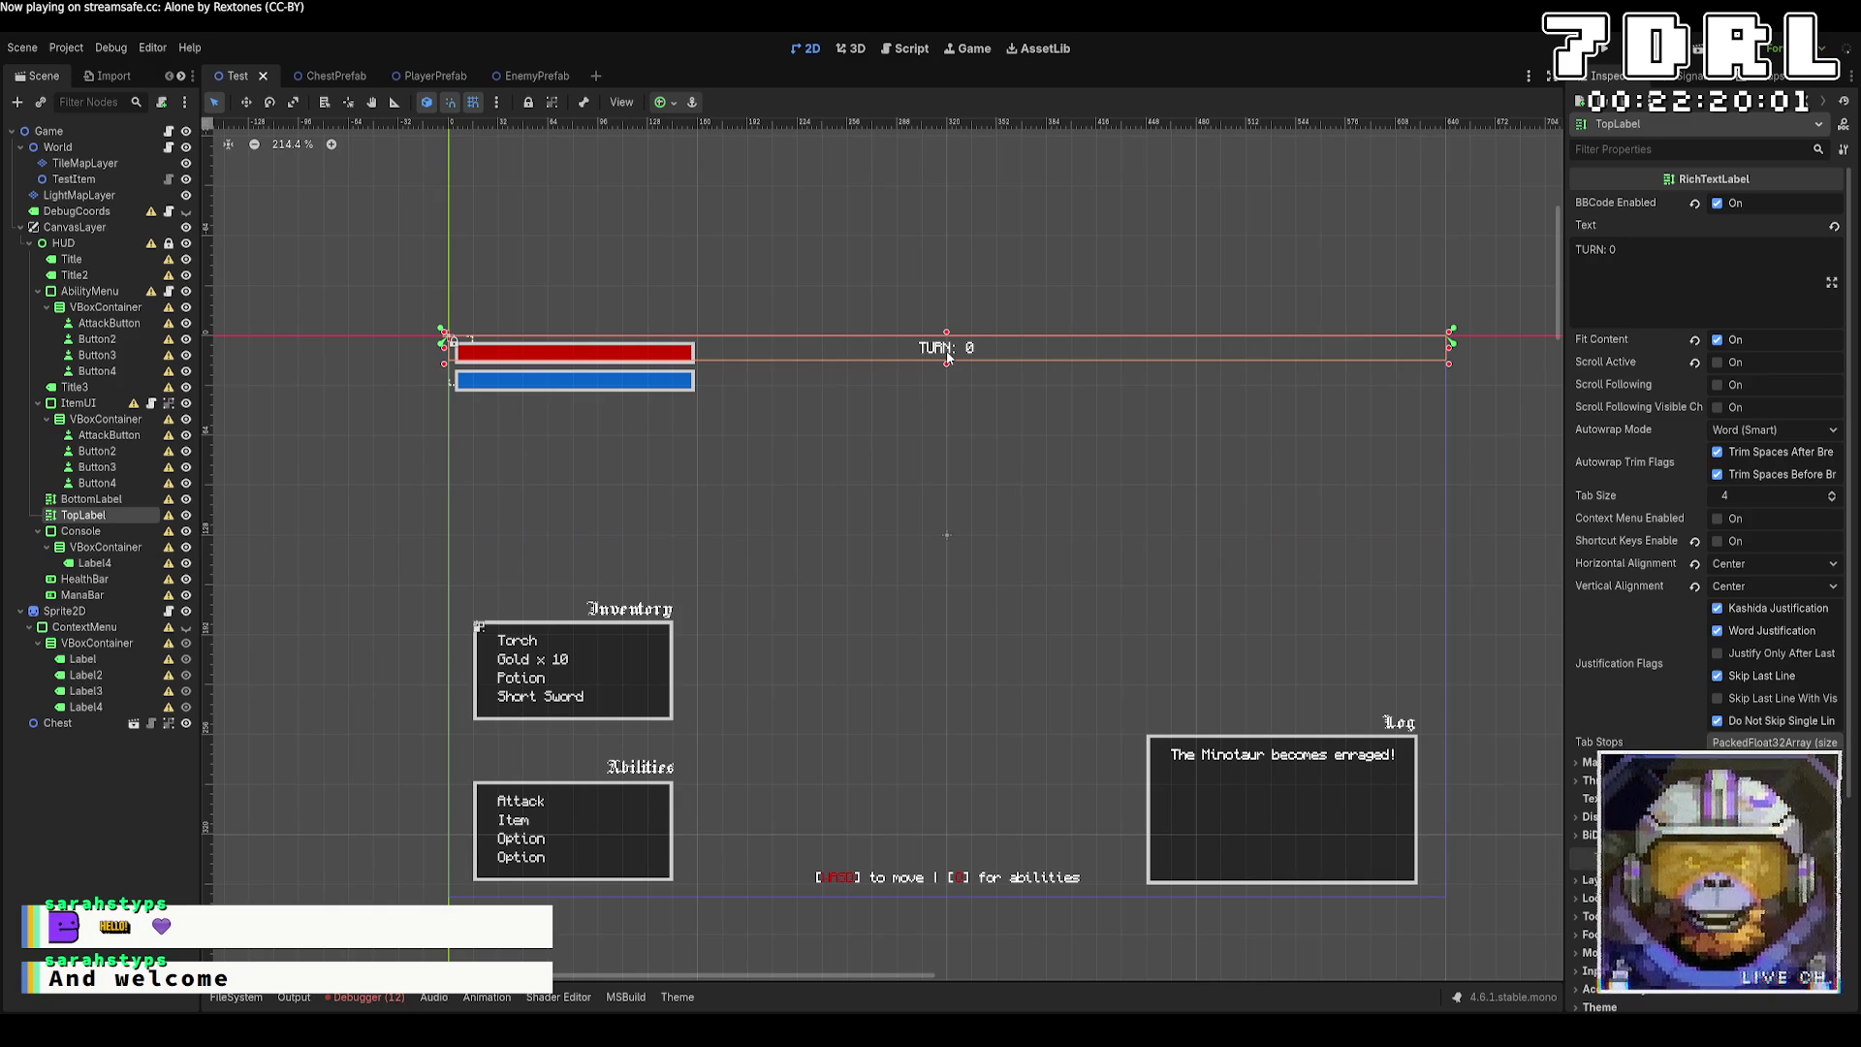
key(alt+Tab)
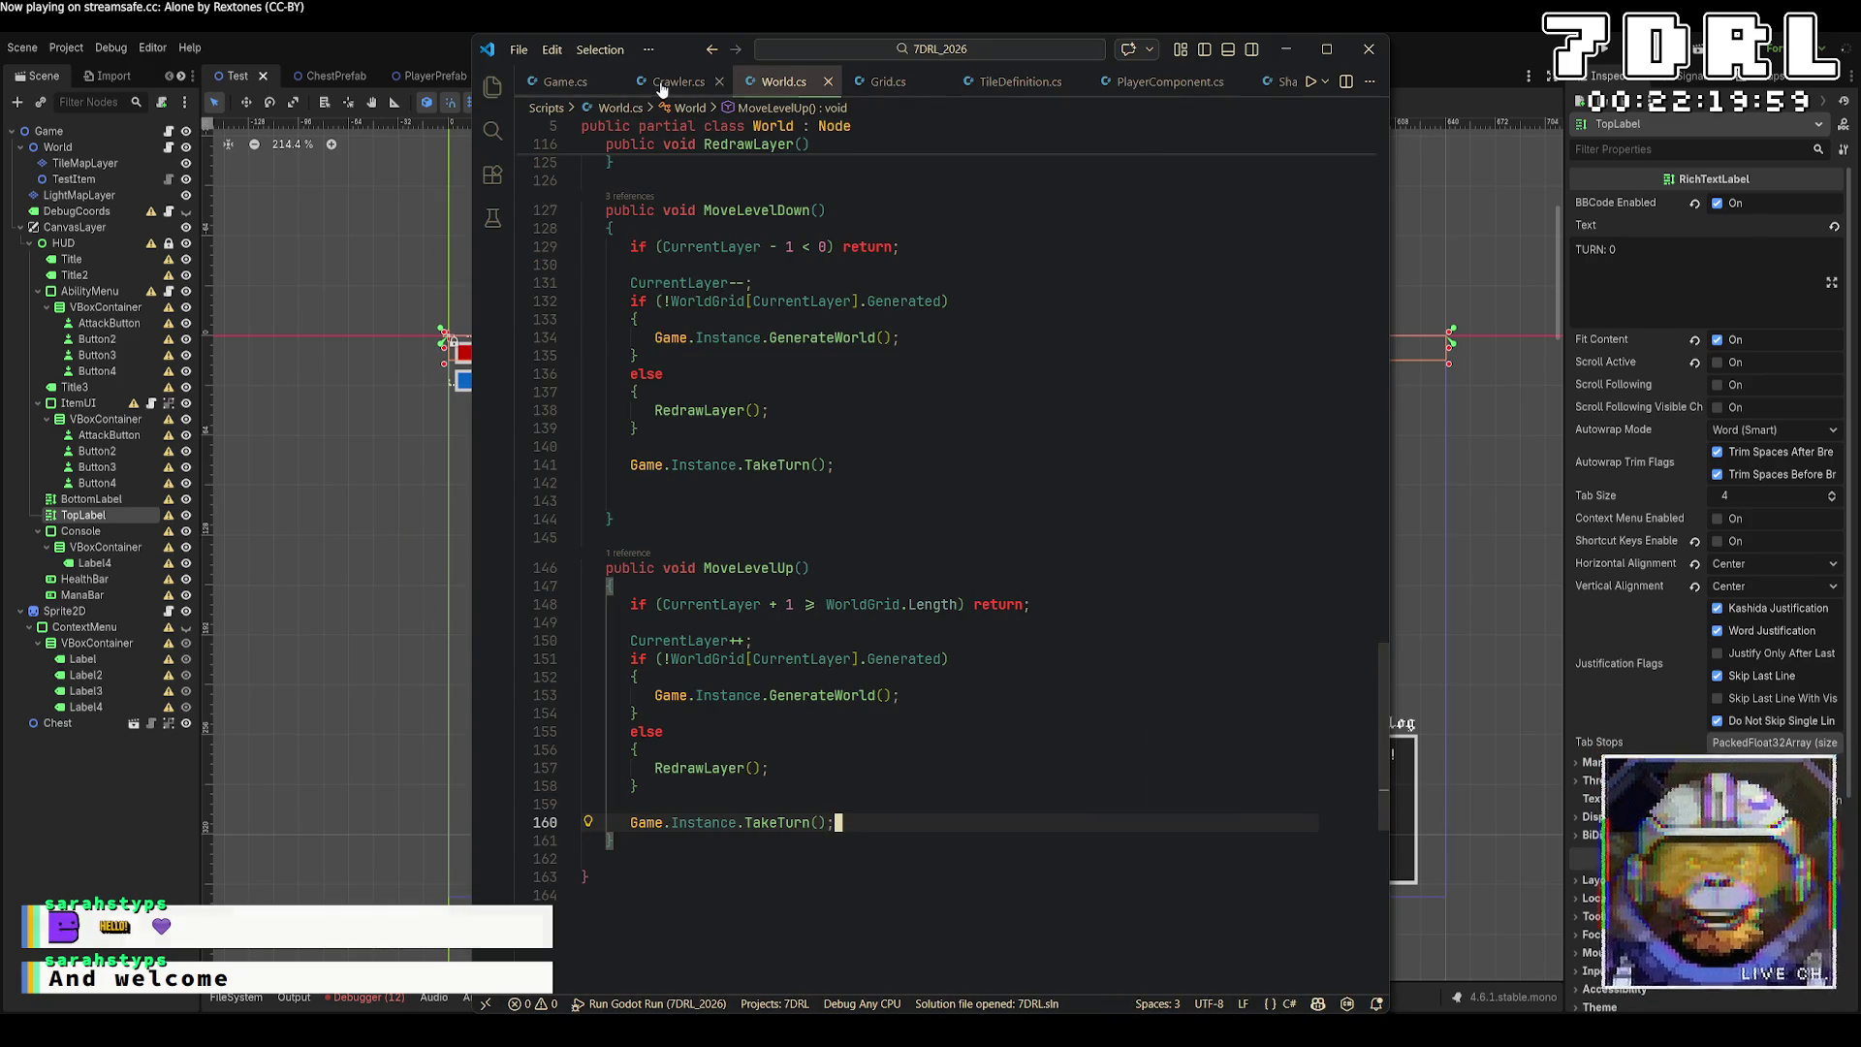
Change TopLabel's type on Game.cs line 9 to RichTextLabel, save, and rebuild in Godot.
ctrl+click(746, 823)
scroll(1019, 569, up, 5)
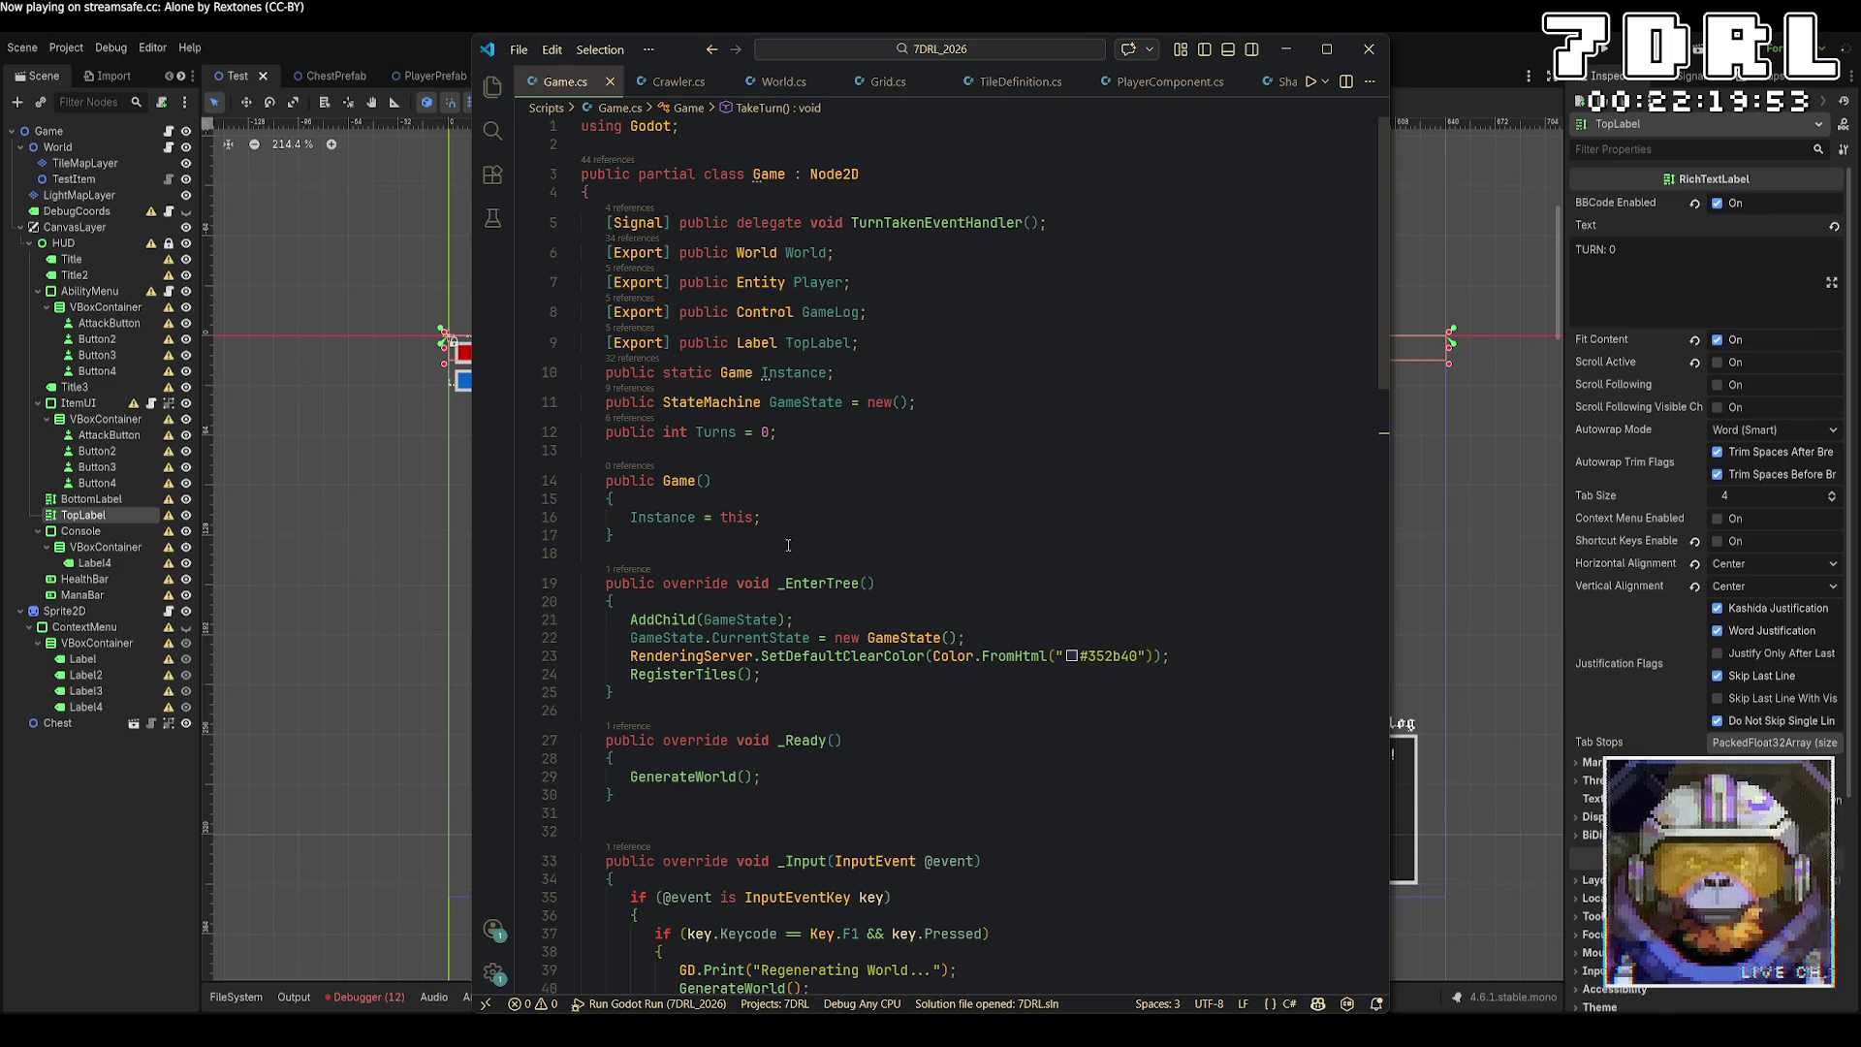
click(736, 342)
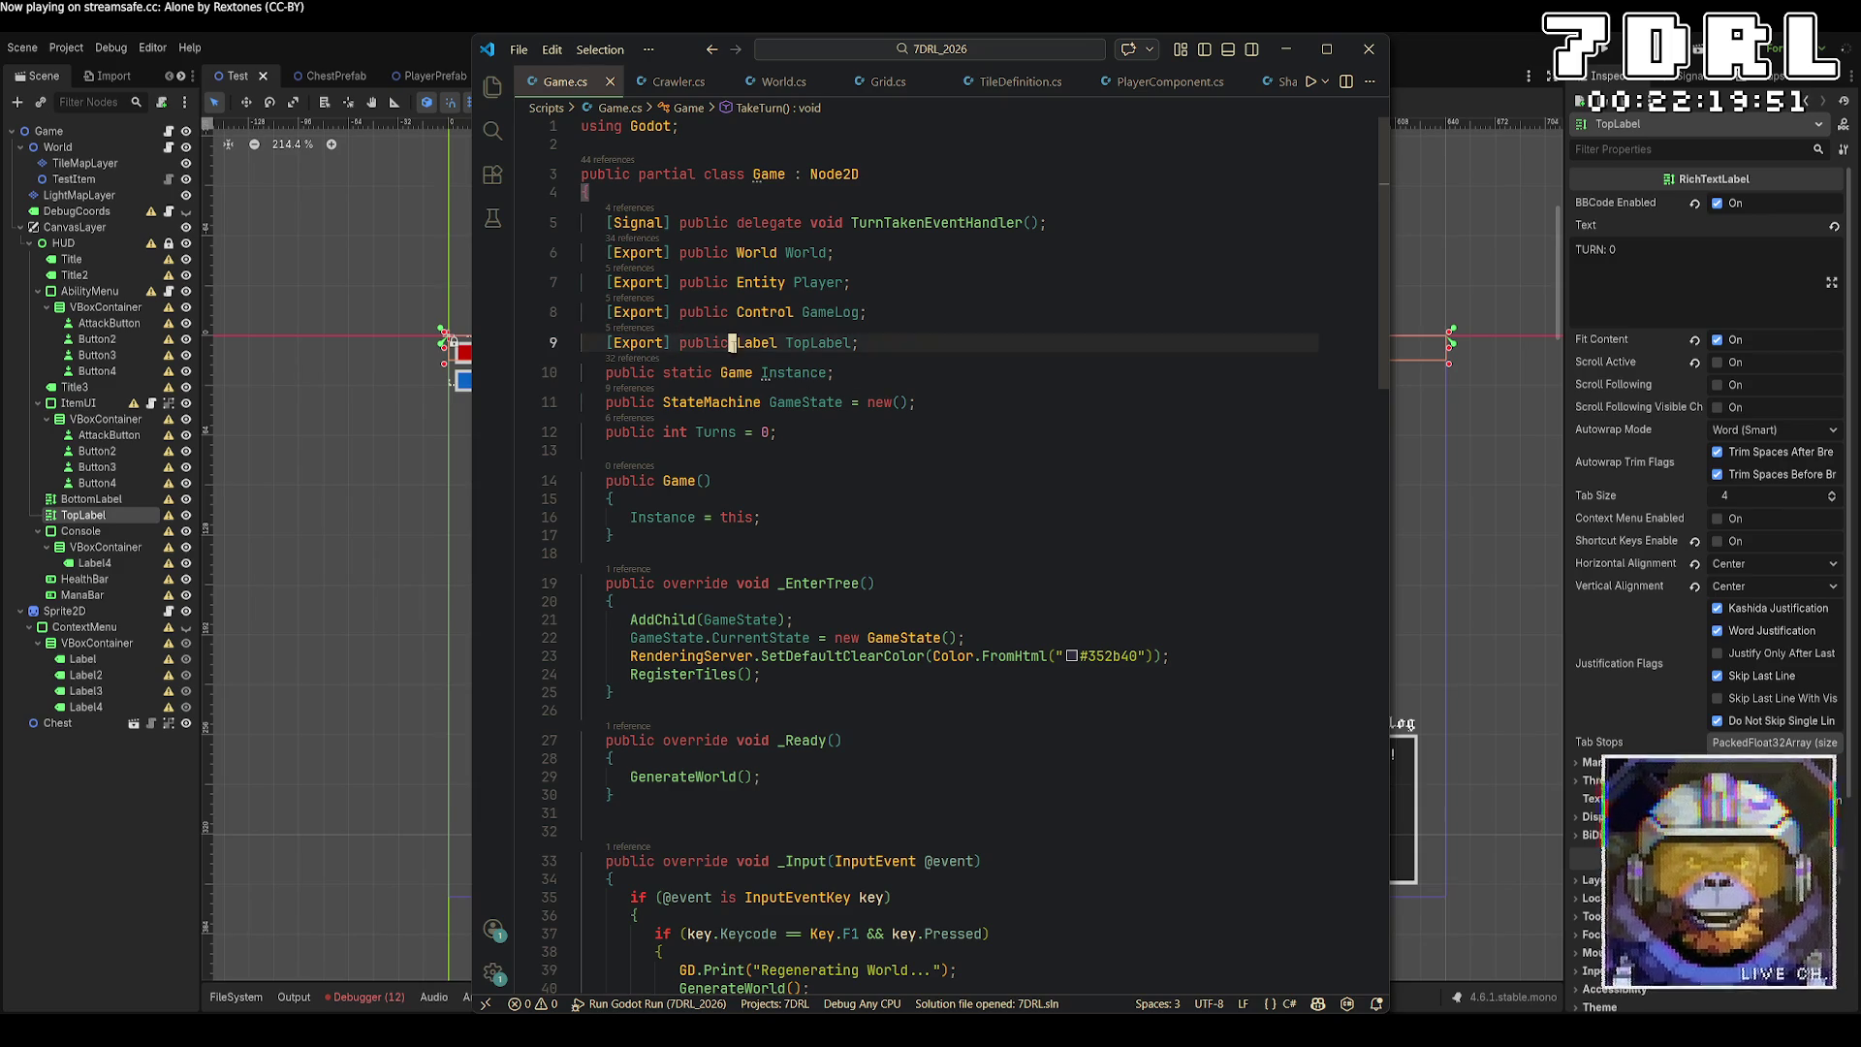
text(RichText)
key(ctrl+s)
click(1604, 55)
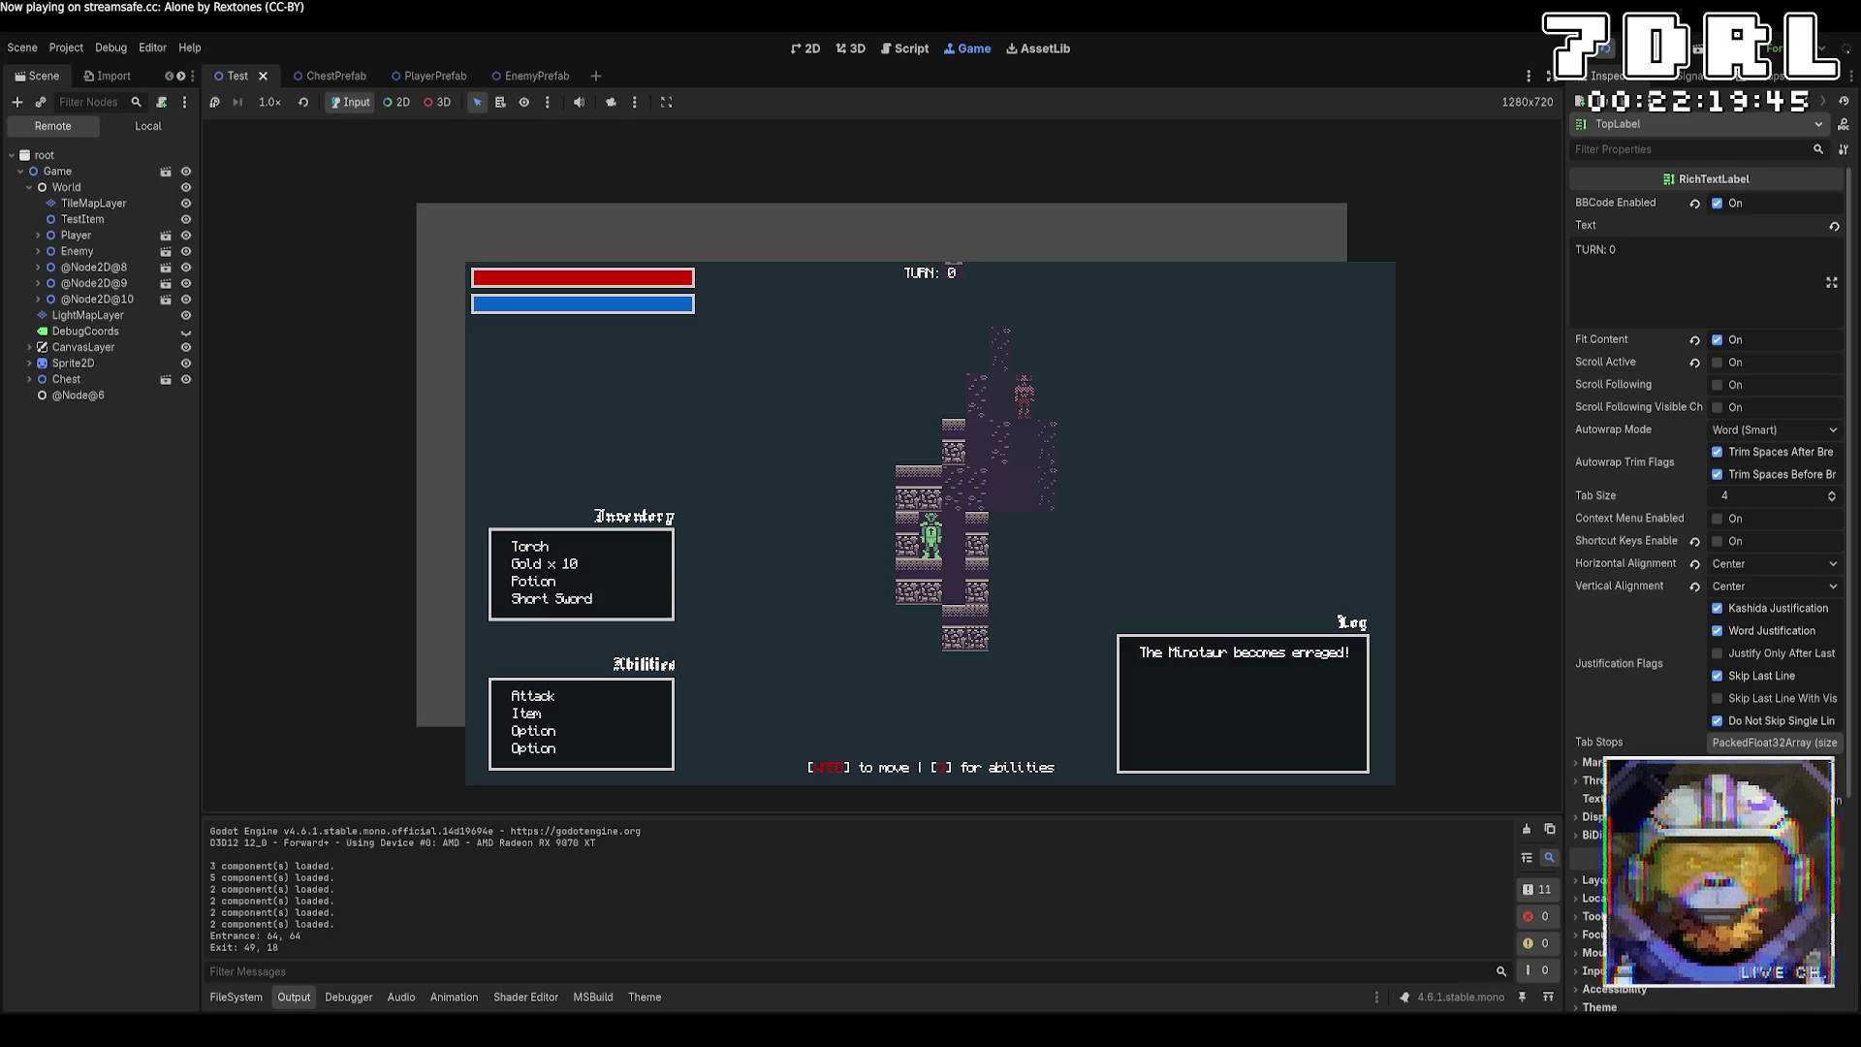
Walk the player a few tiles, stop the game with F8, and rerun it with TopLabel linked.
key(w)
key(w)
key(d)
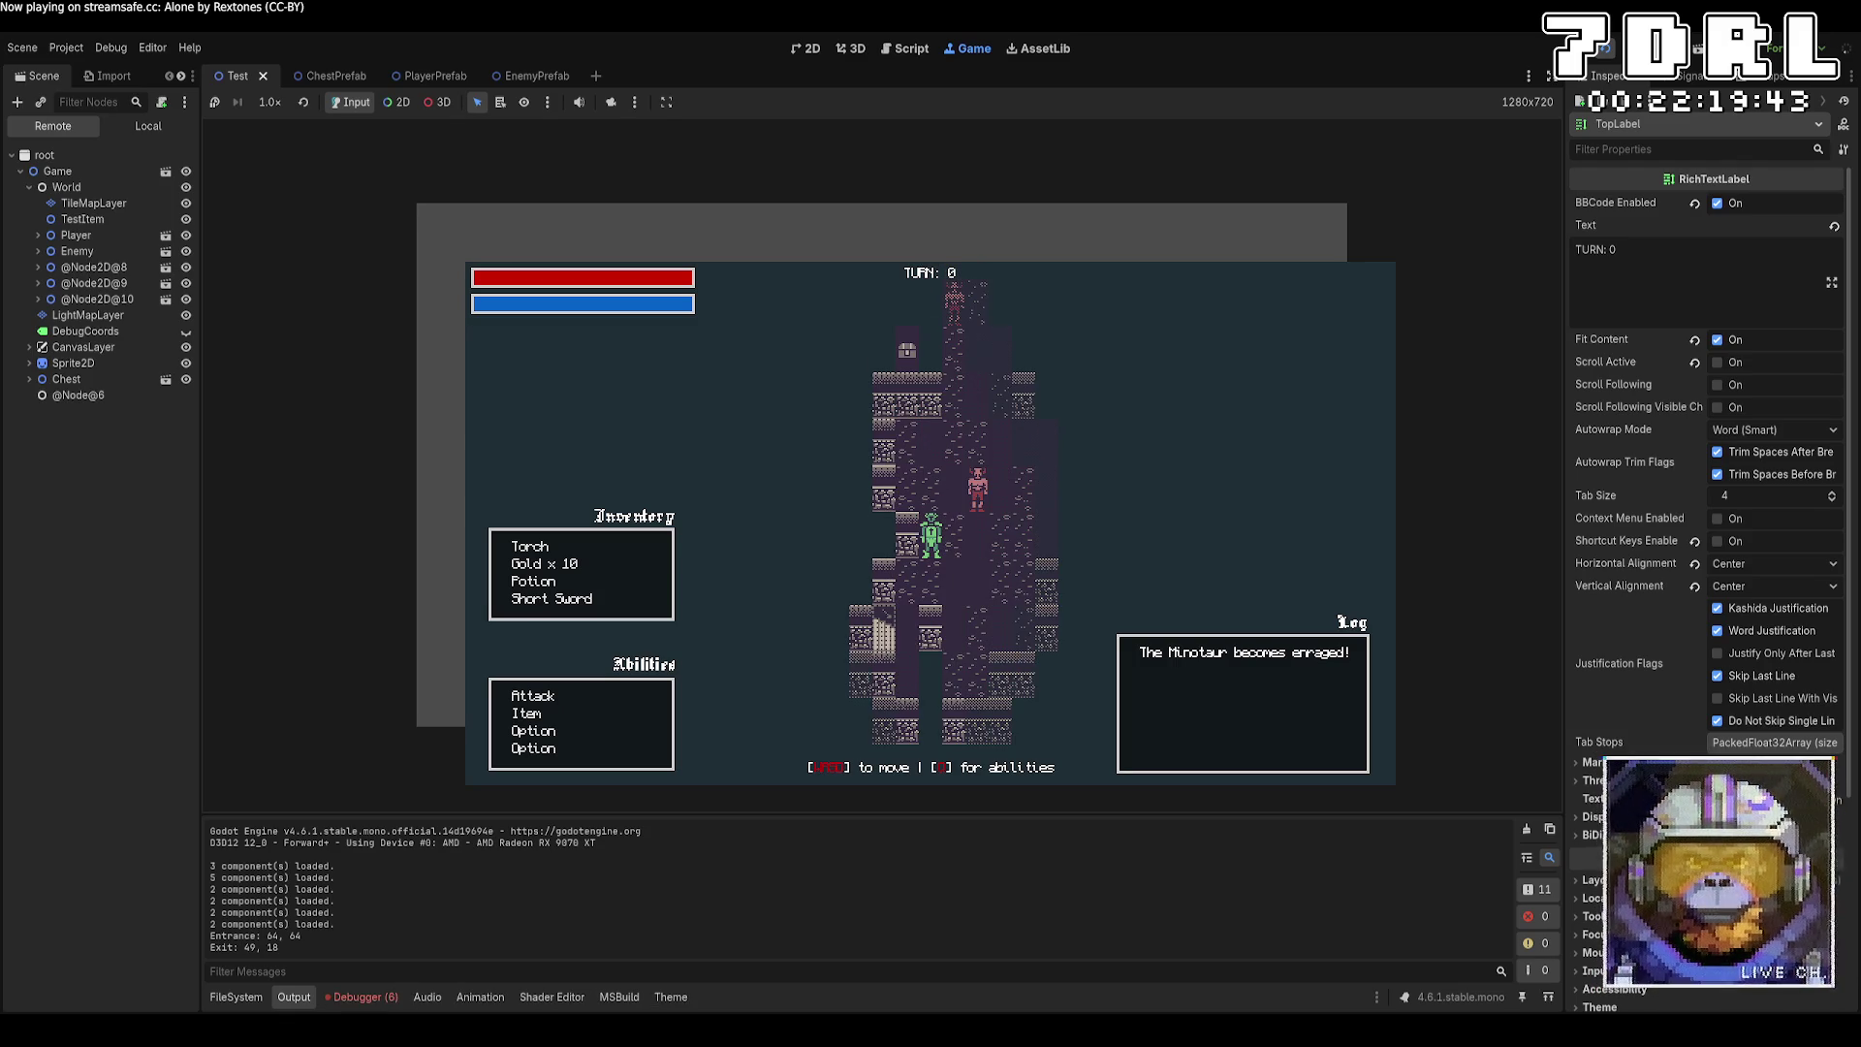
key(w)
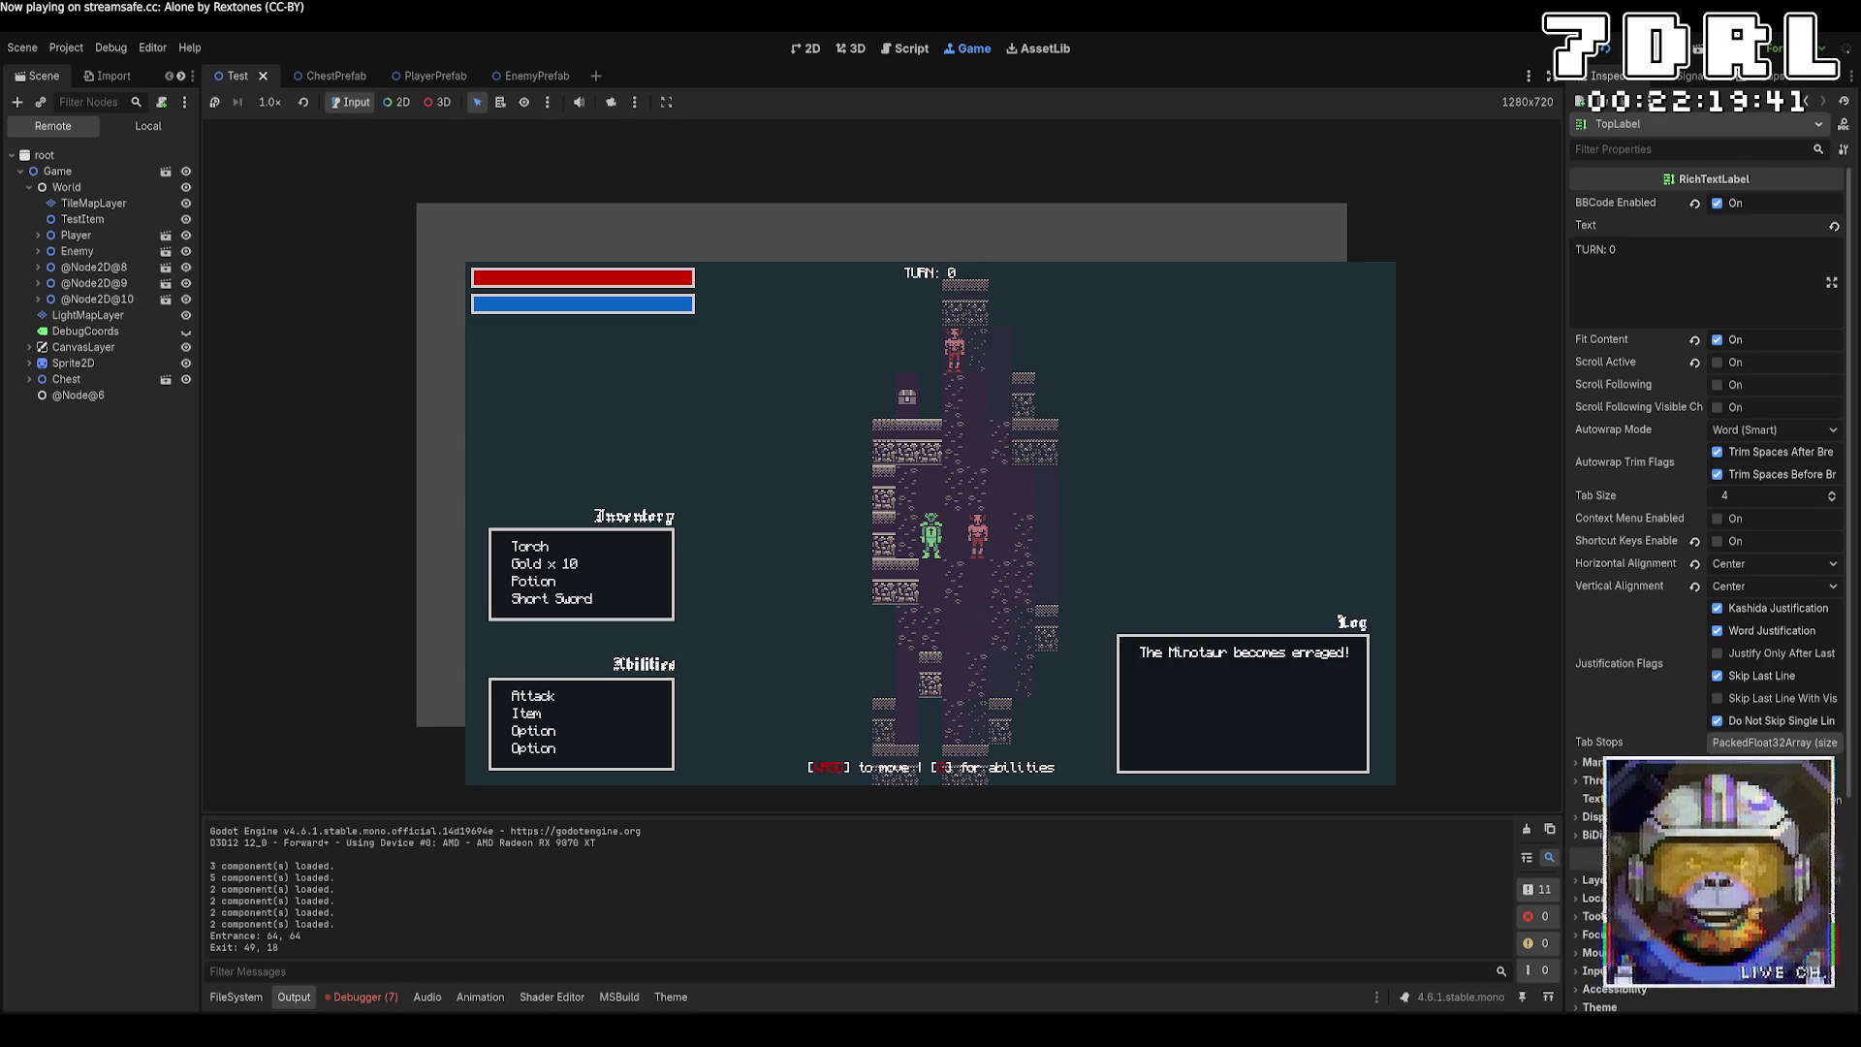
key(F8)
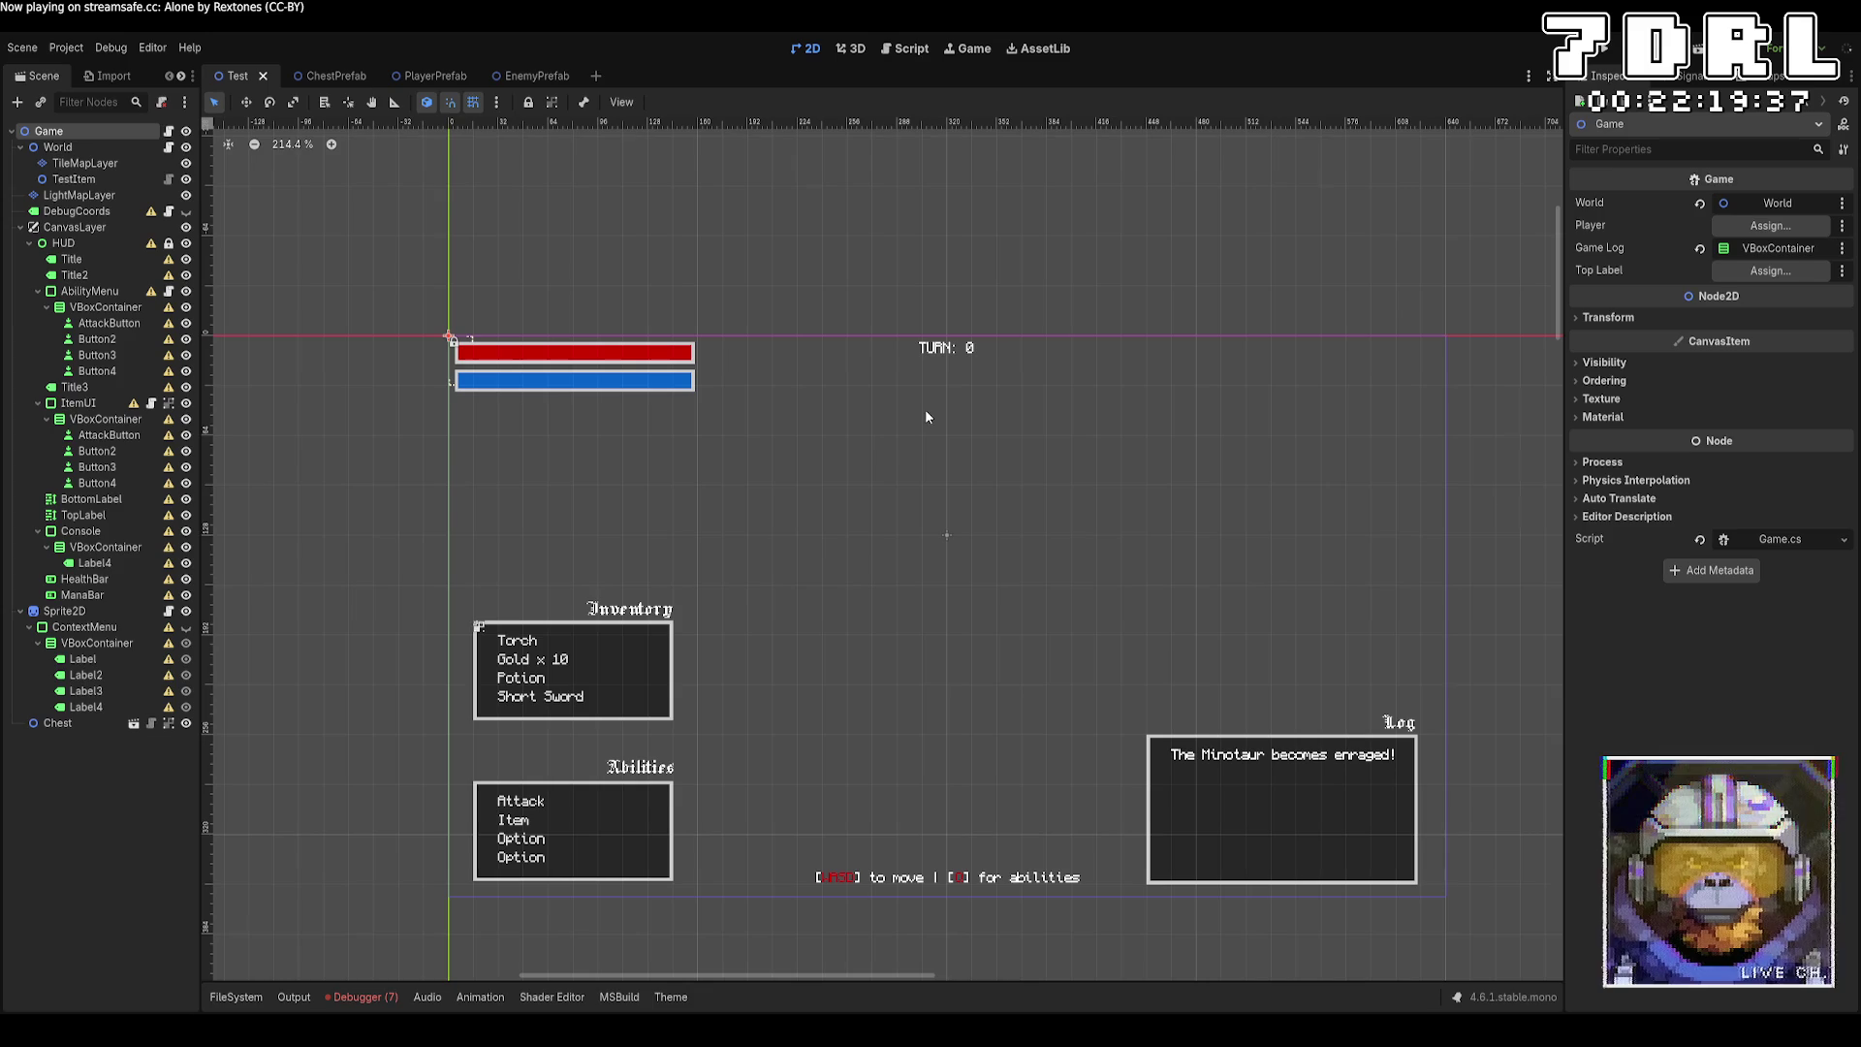
click(1597, 54)
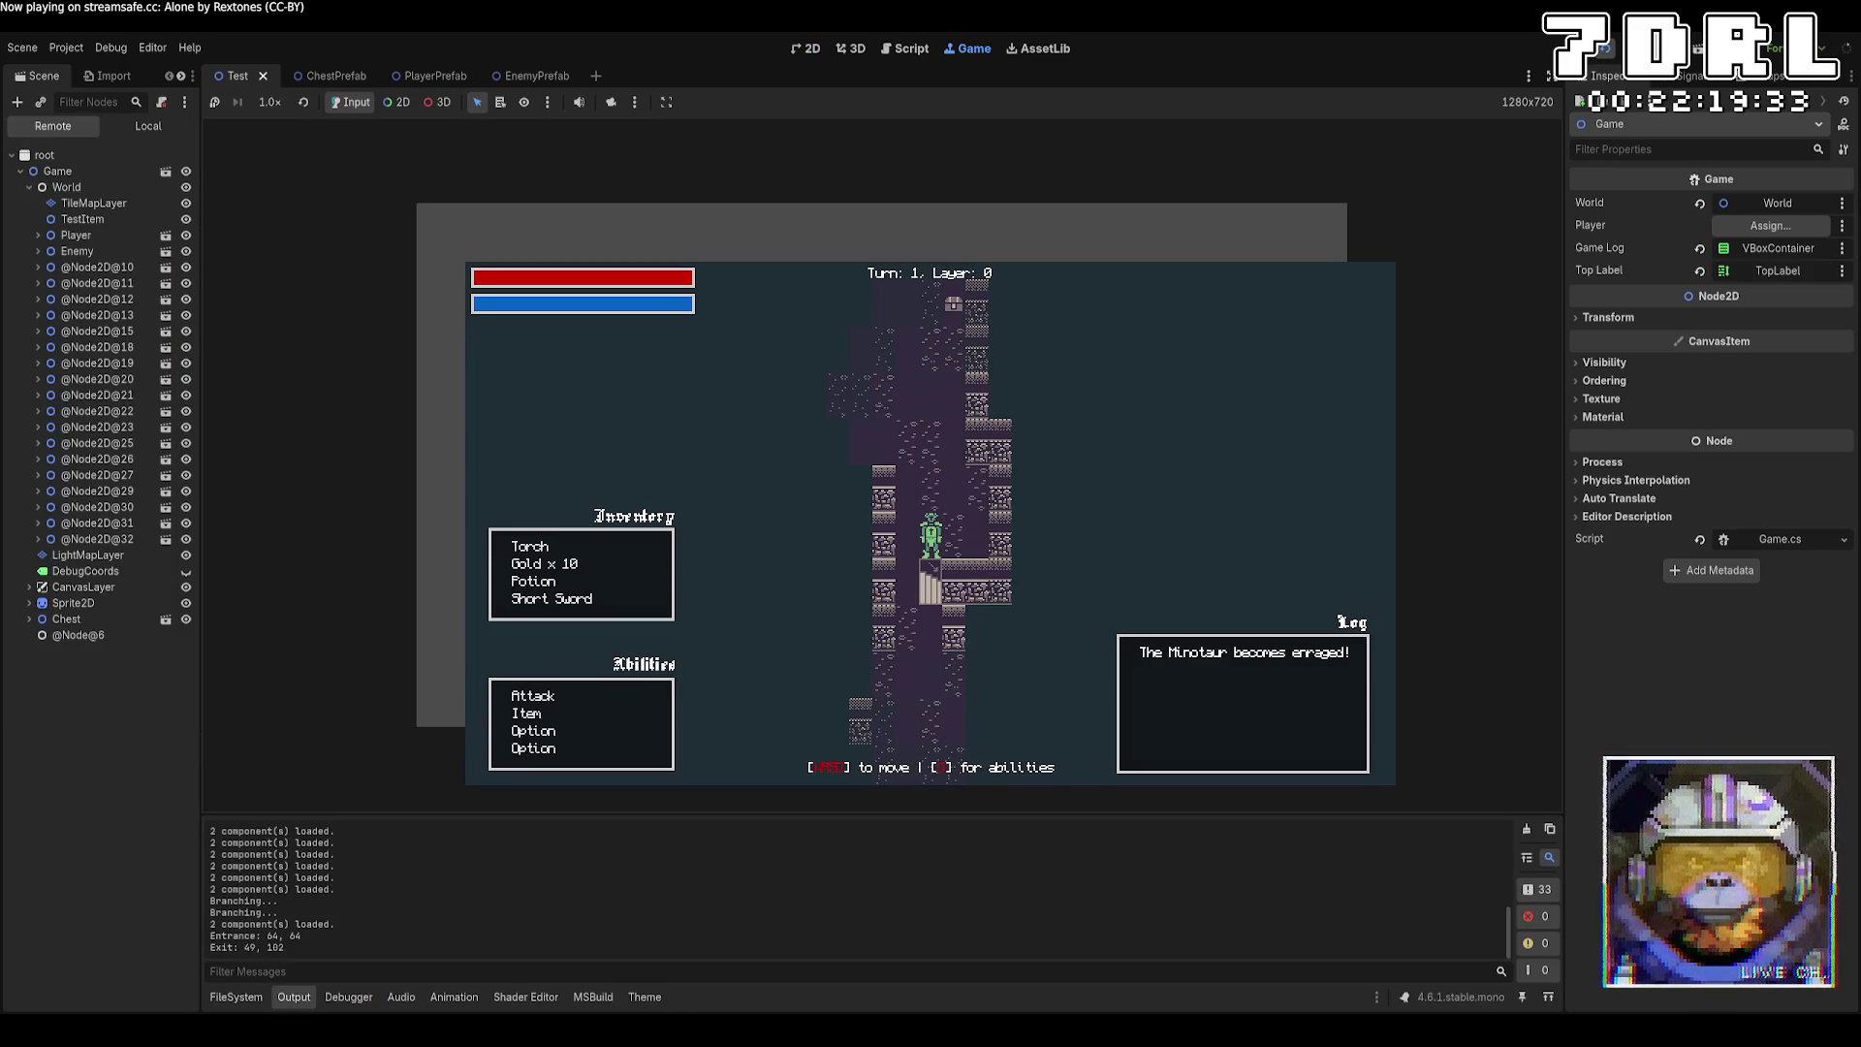
Walk the player up the long corridor and around the nearby tiles.
key(w)
key(w)
key(w)
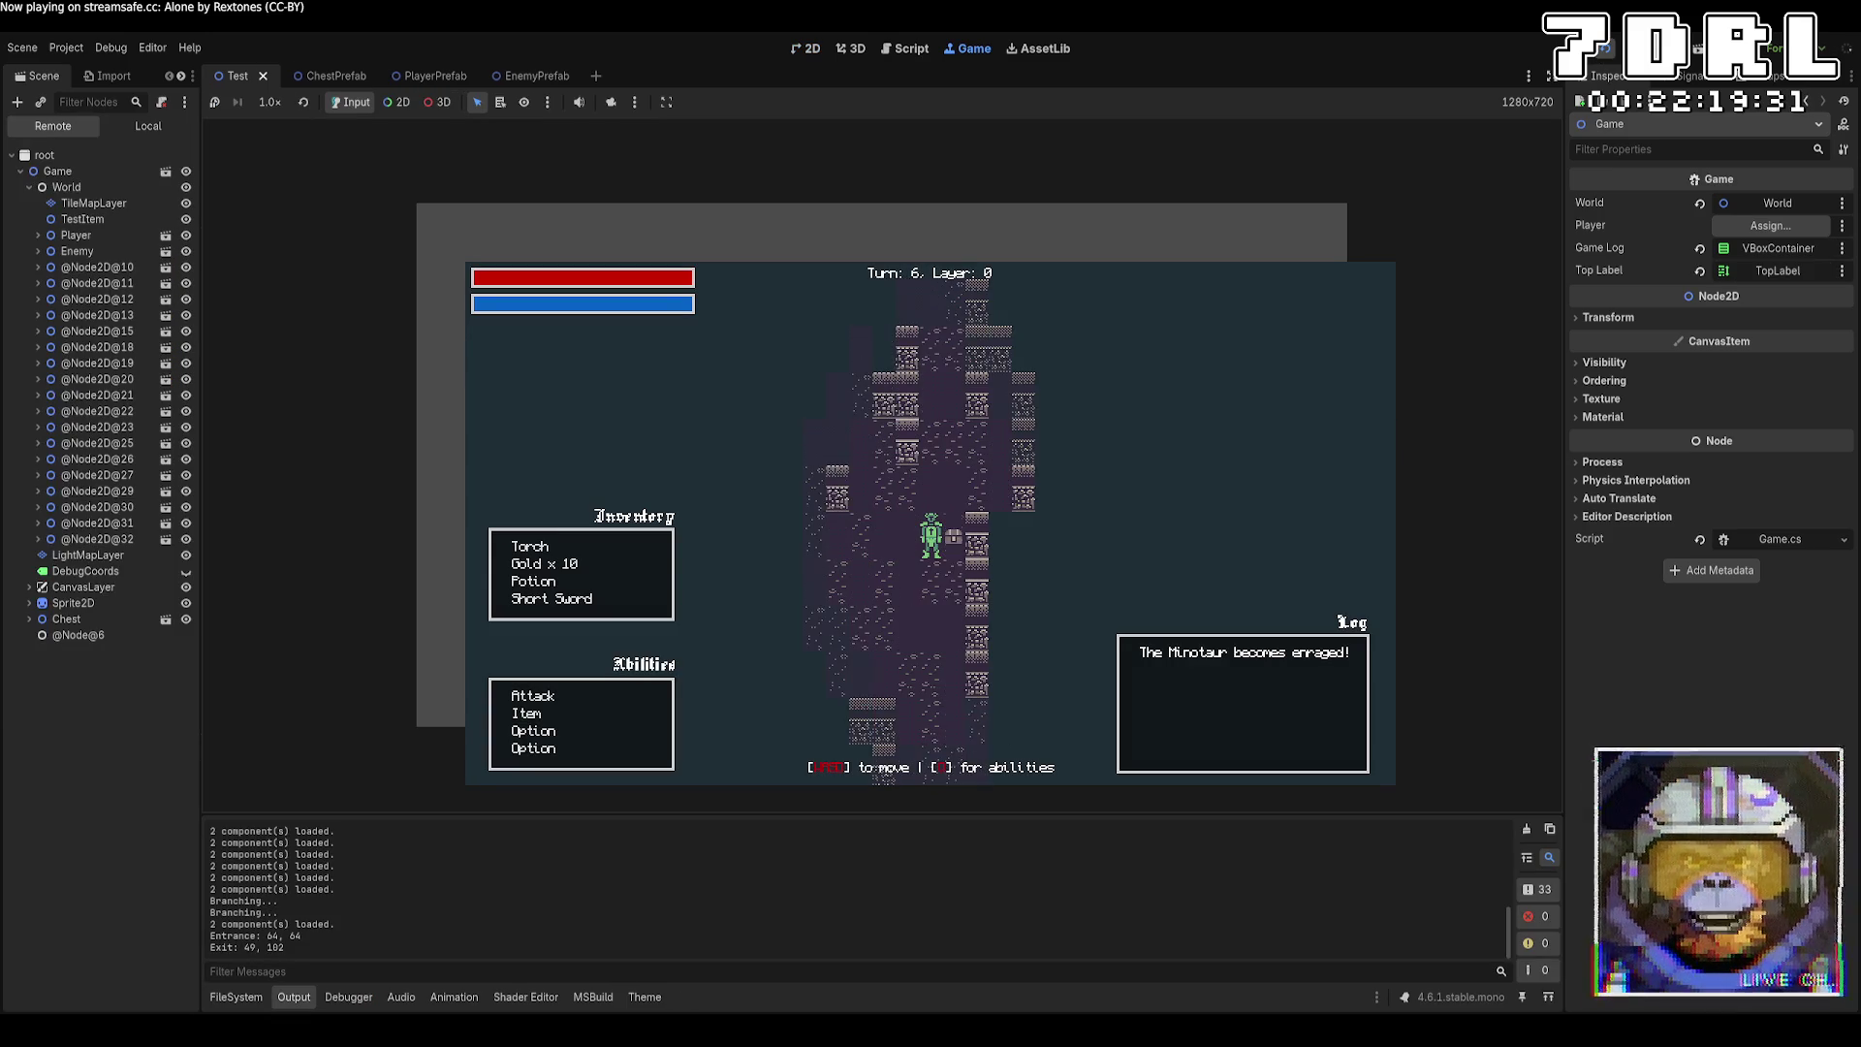
key(w)
key(w)
key(w)
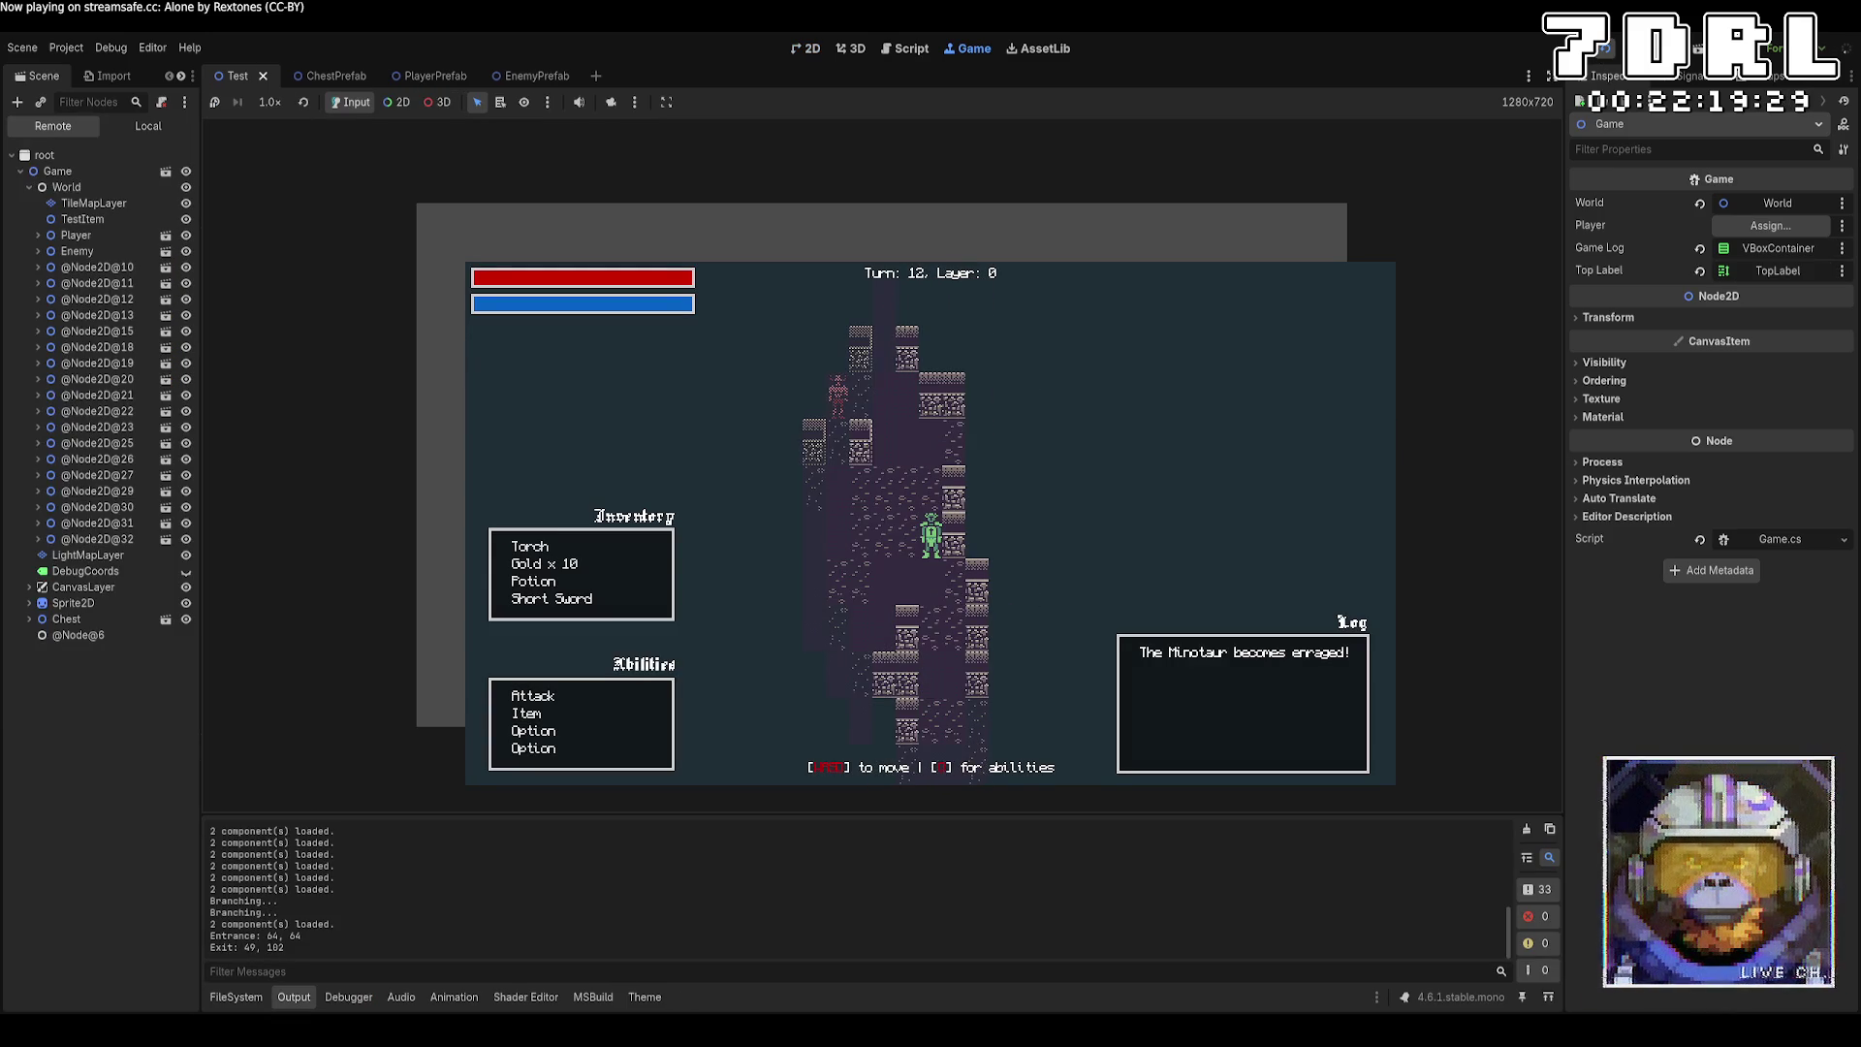
key(w)
key(w)
key(w)
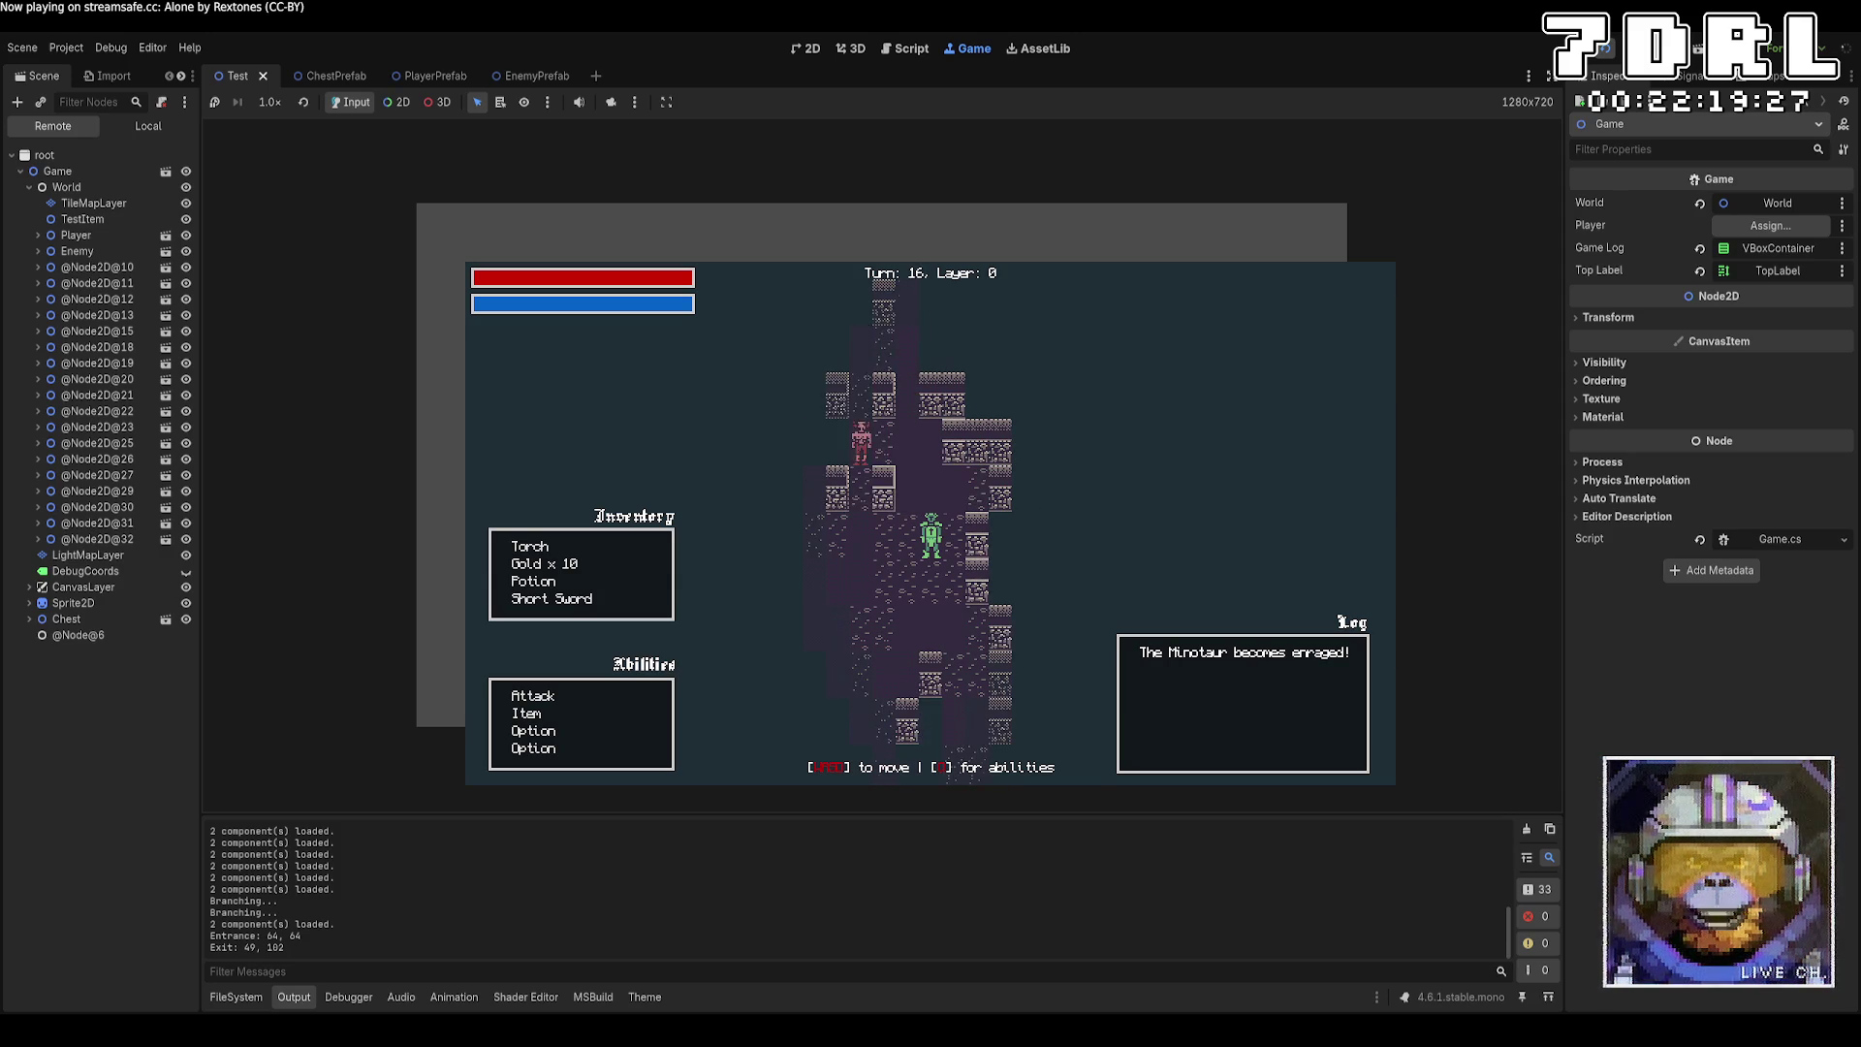
key(w)
key(w)
key(w)
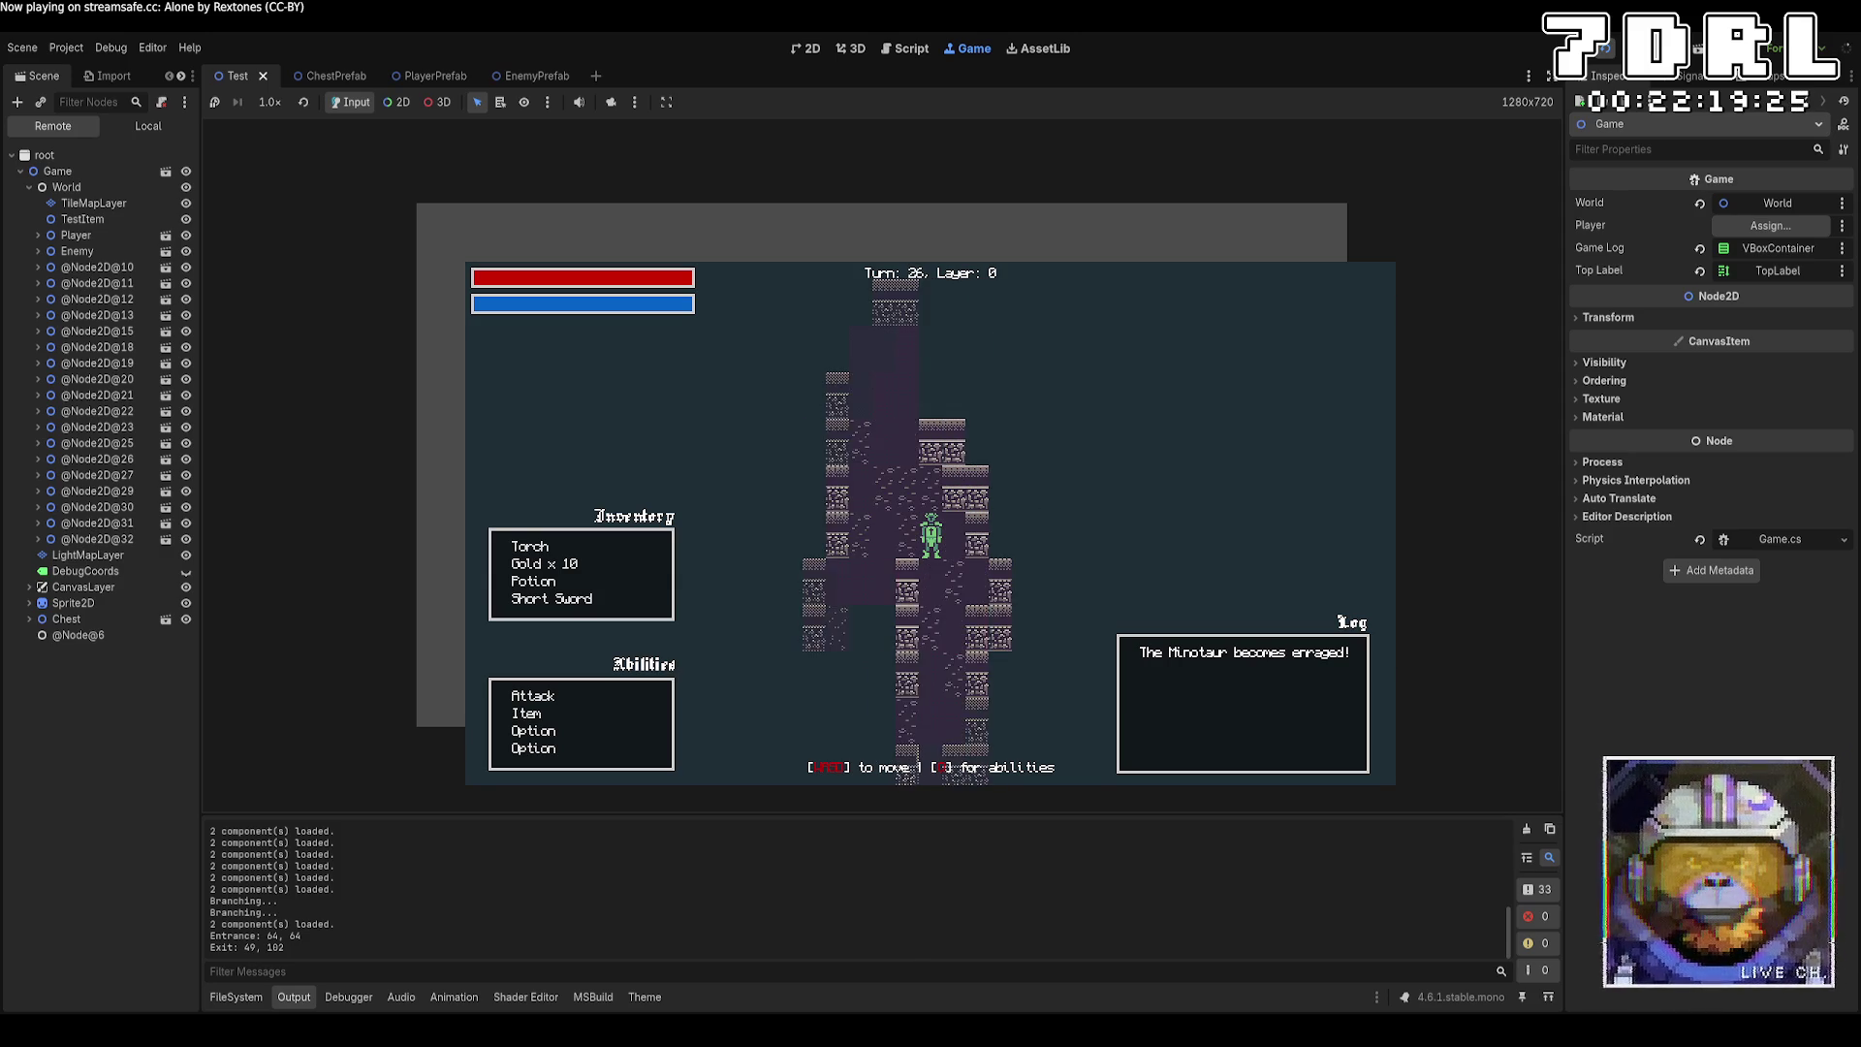
key(w)
key(w)
key(w)
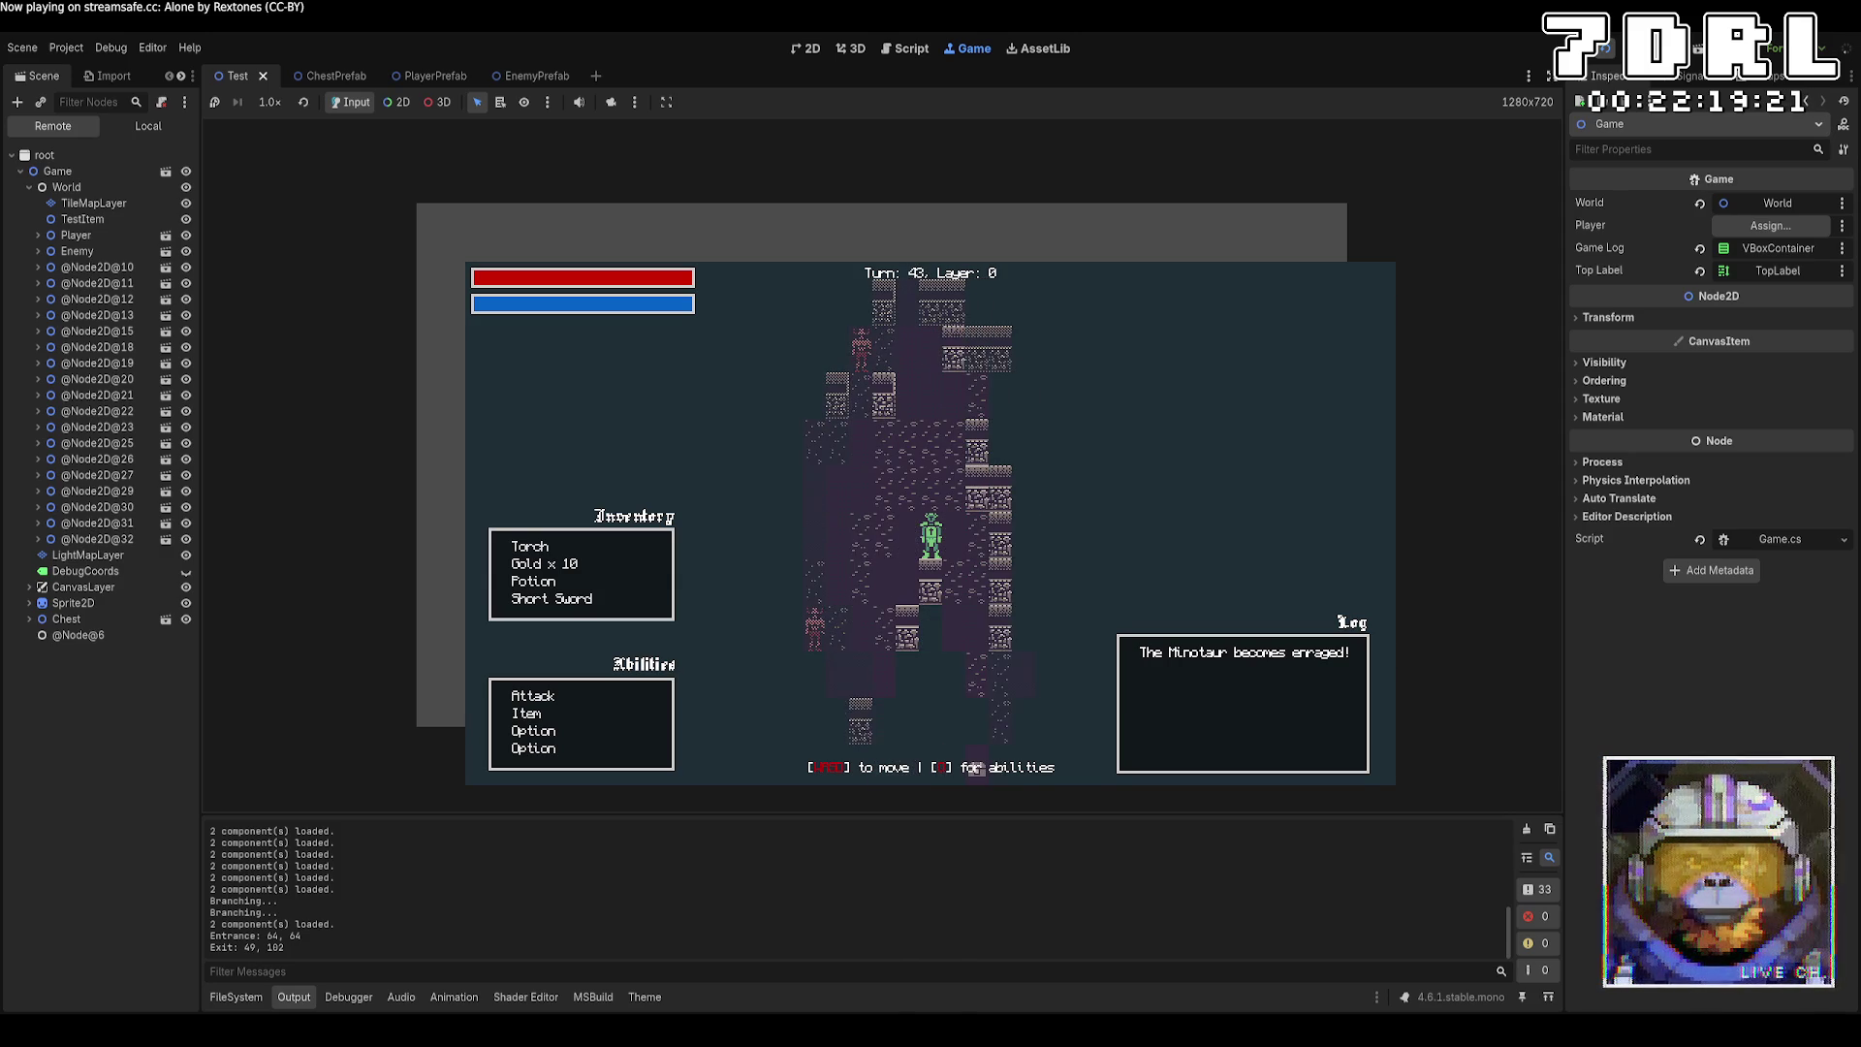
key(w)
key(w)
key(w)
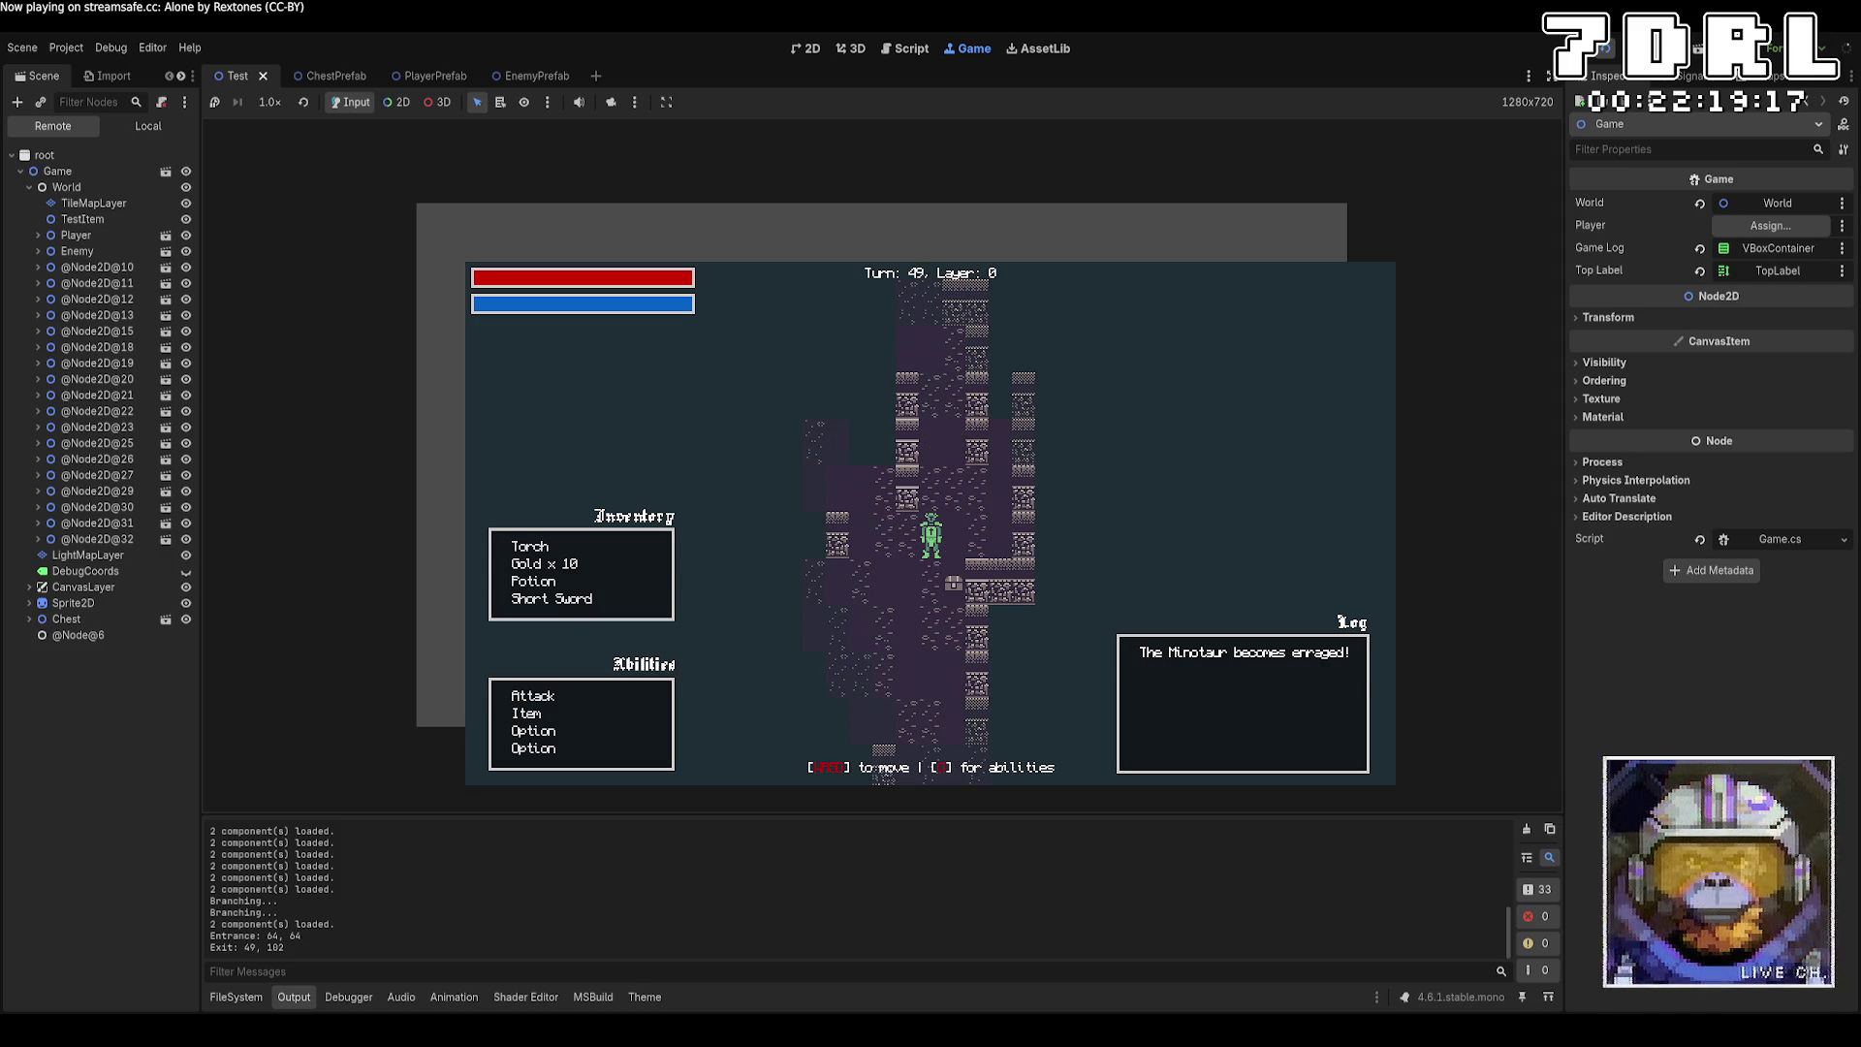
key(a)
key(a)
key(s)
key(a)
key(s)
key(d)
key(w)
key(w)
key(w)
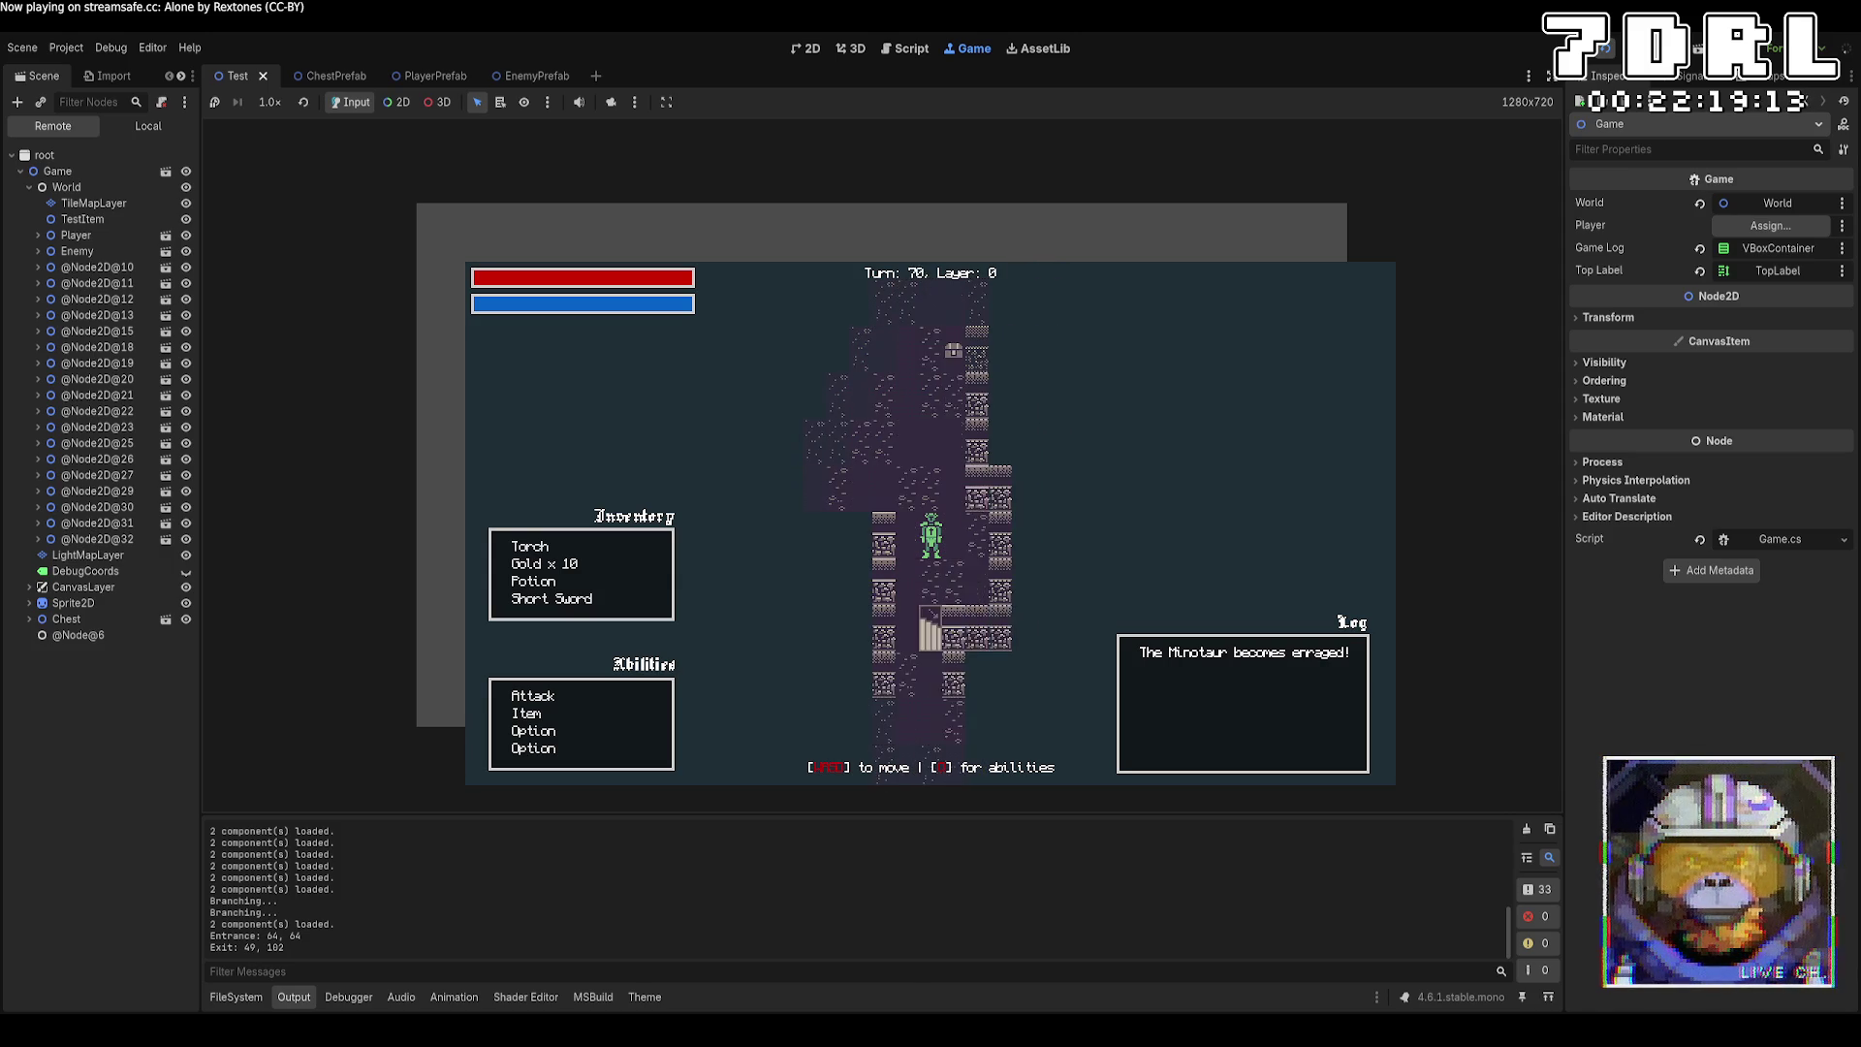
Explore past the minotaur and head south to the stairs, reaching Turn 170.
key(s)
key(s)
key(s)
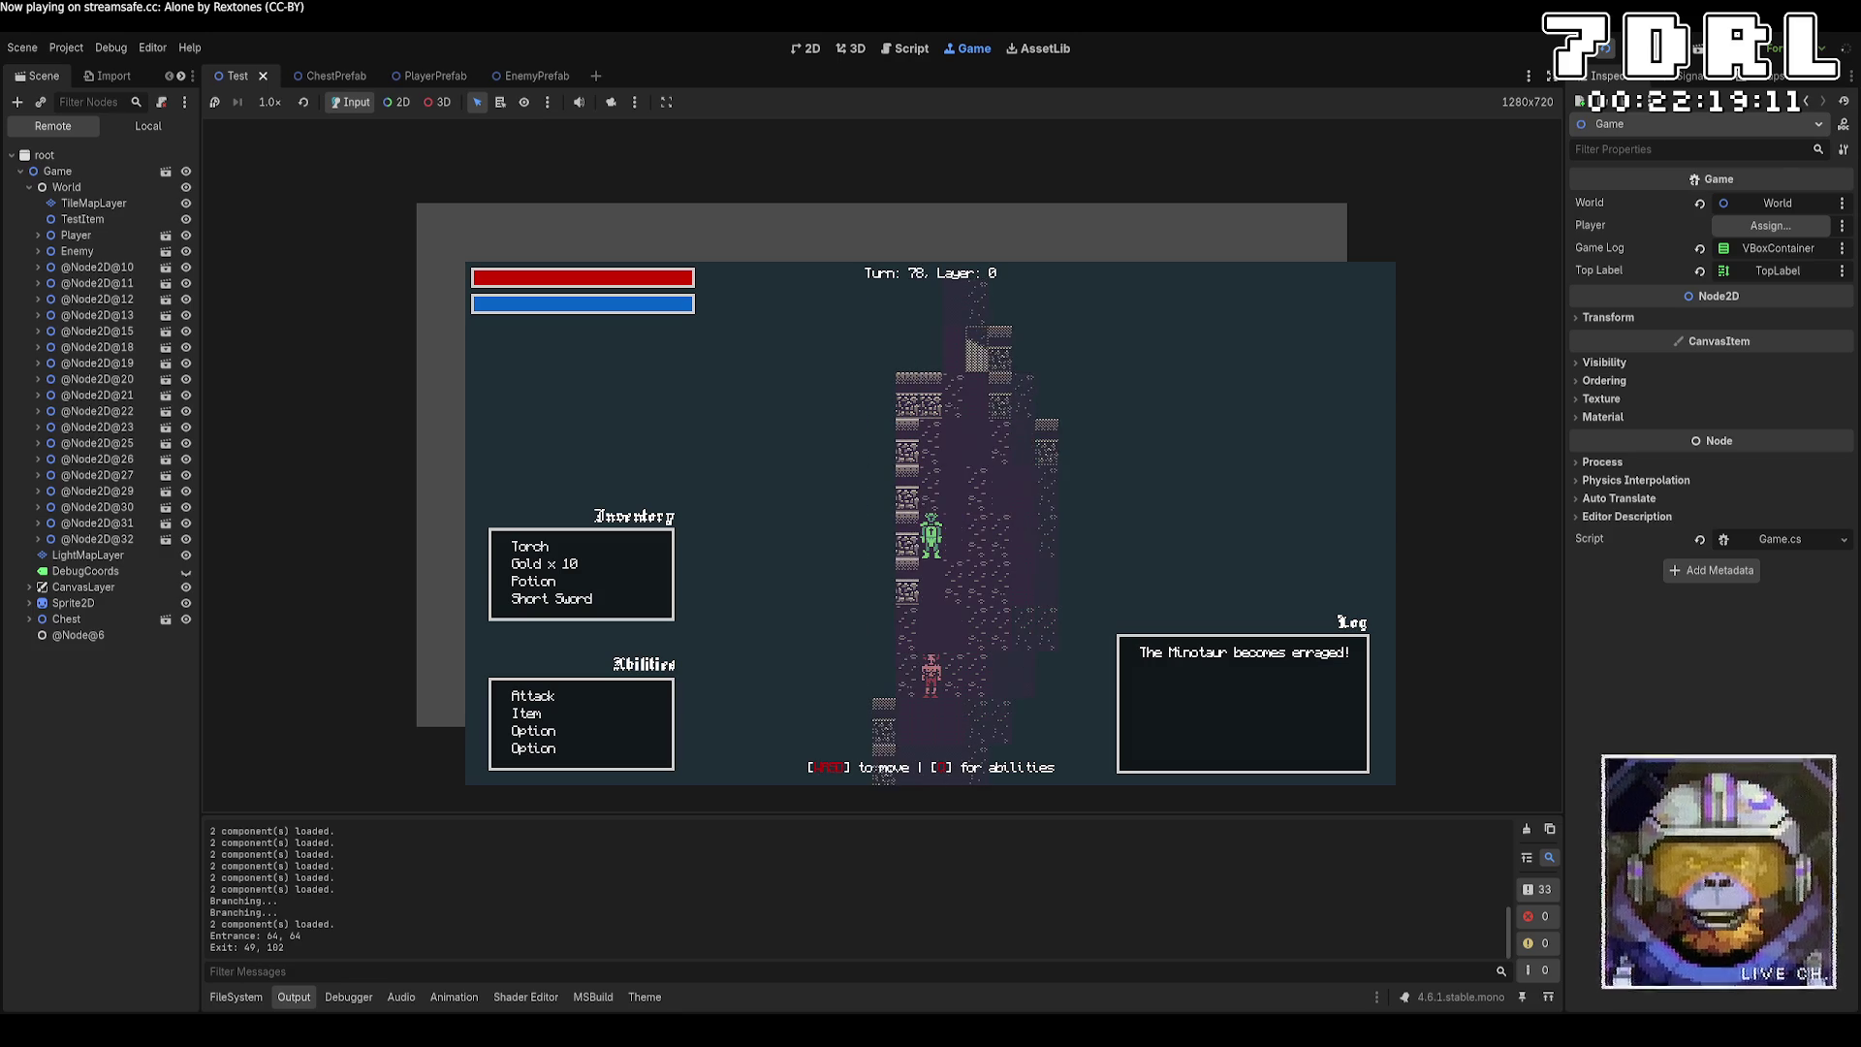
key(d)
key(d)
key(d)
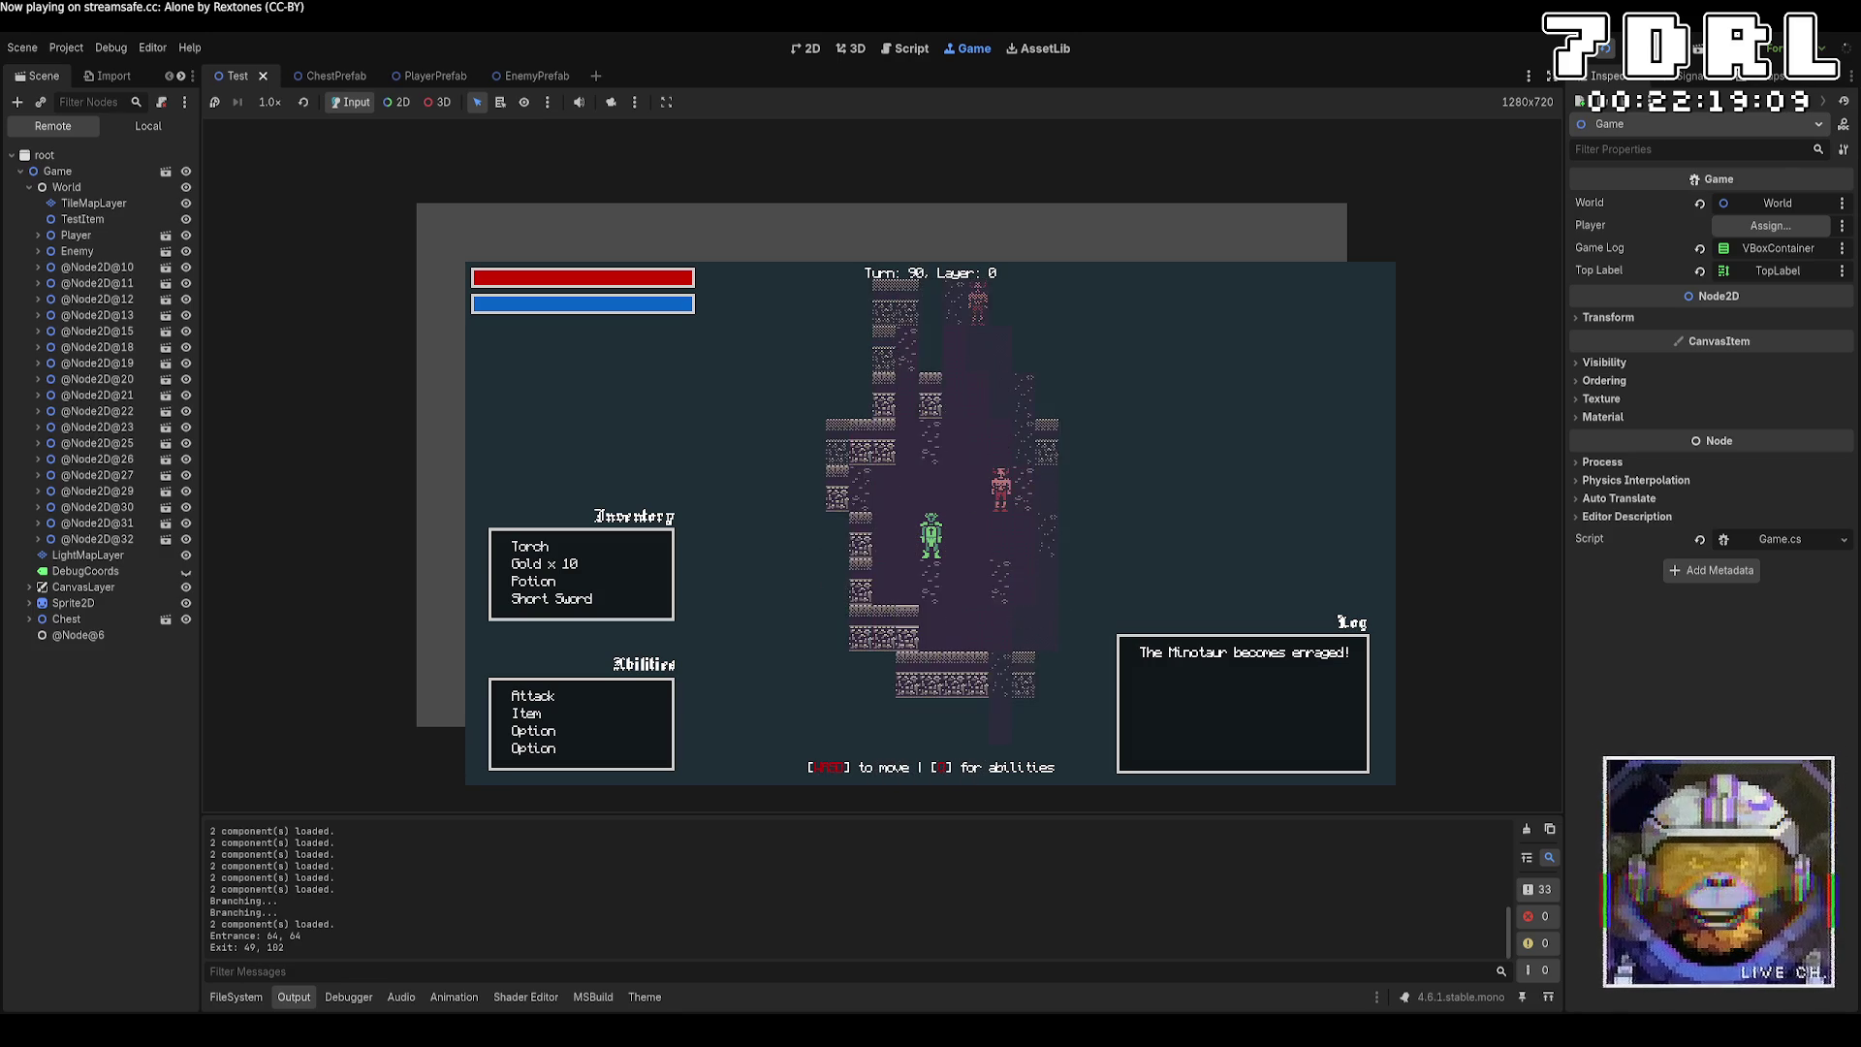
key(a)
key(a)
key(a)
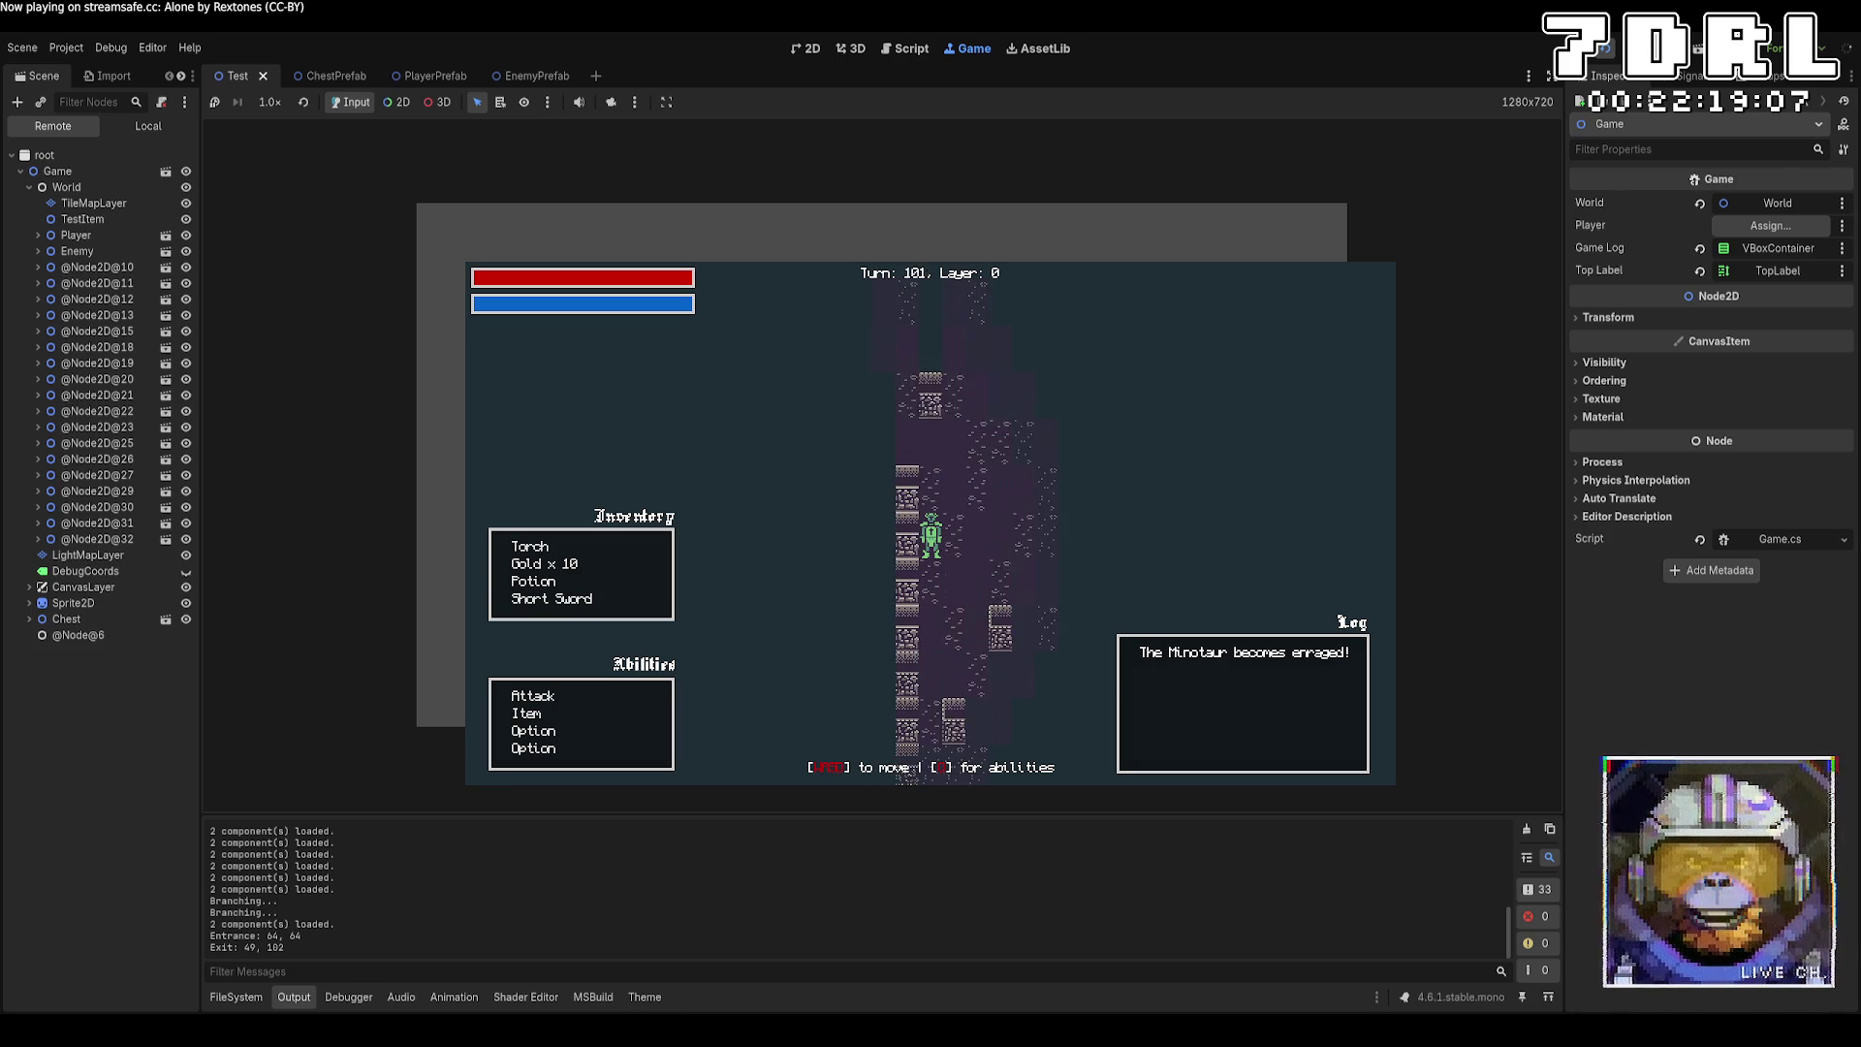
key(d)
key(d)
key(w)
key(w)
key(w)
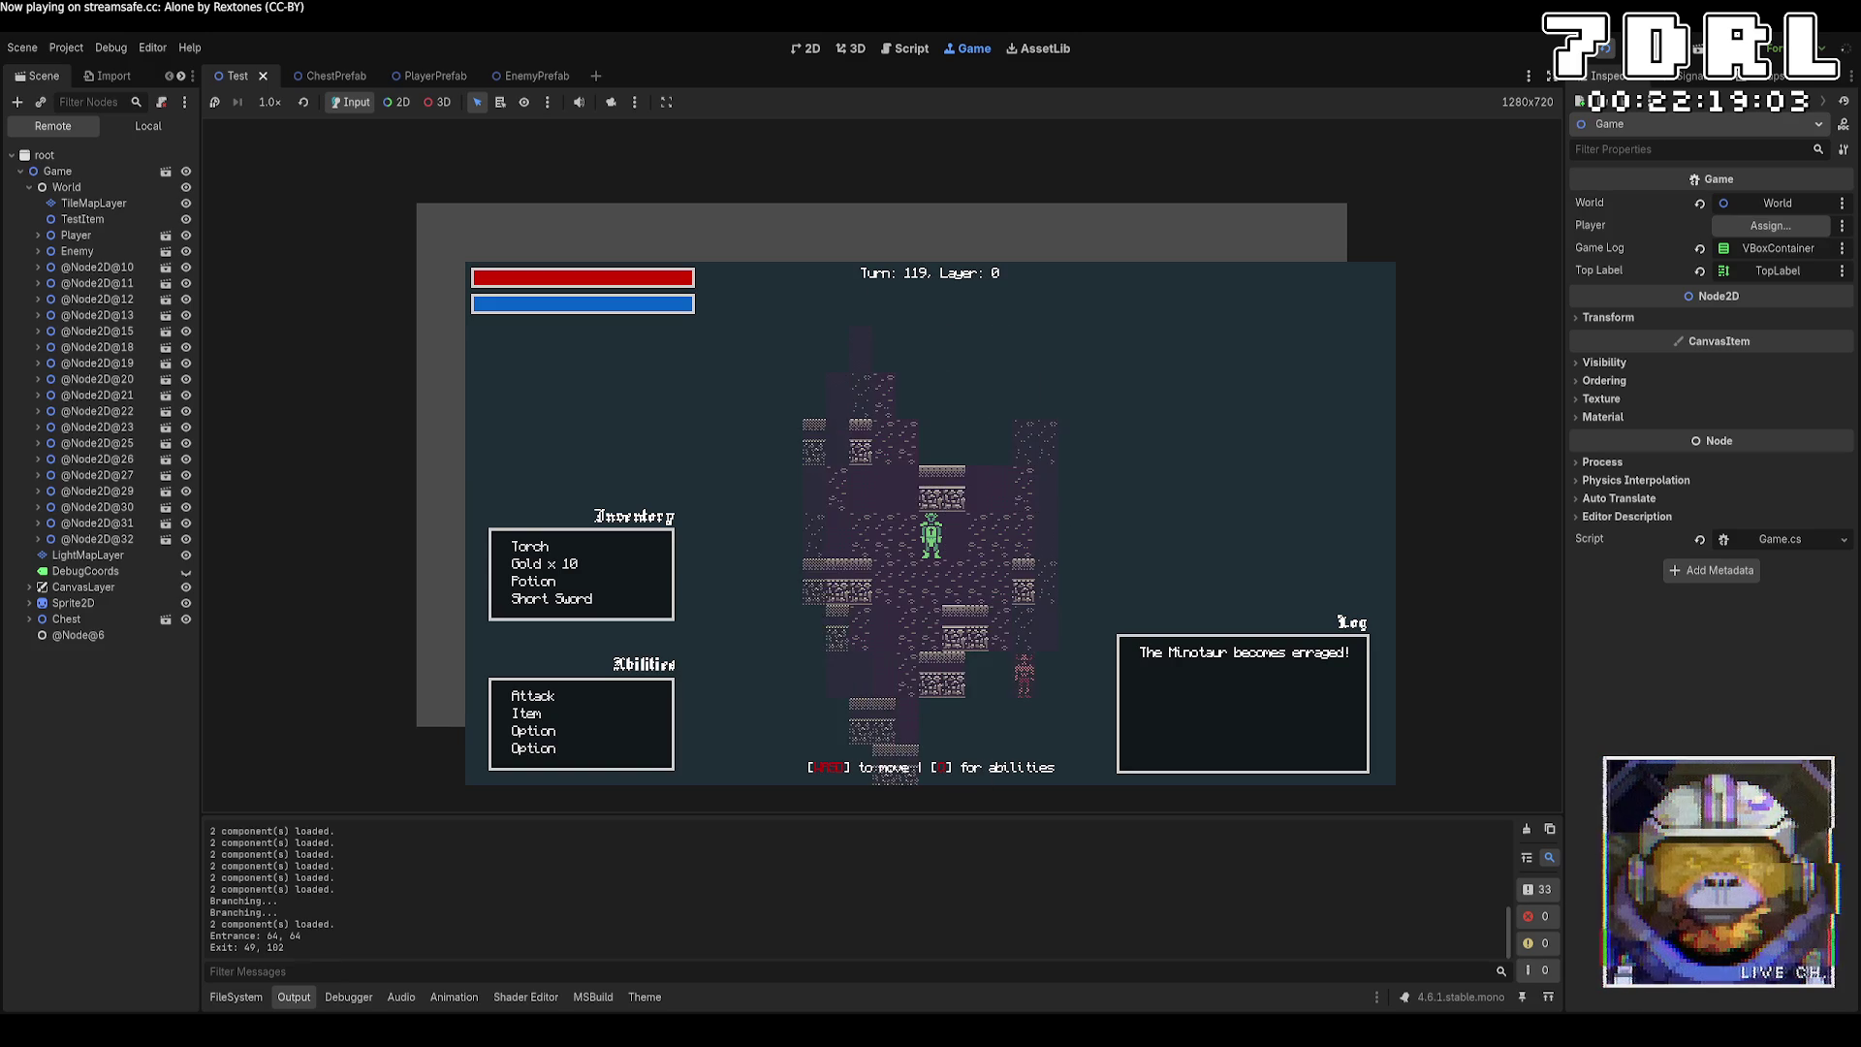
key(w)
key(w)
key(w)
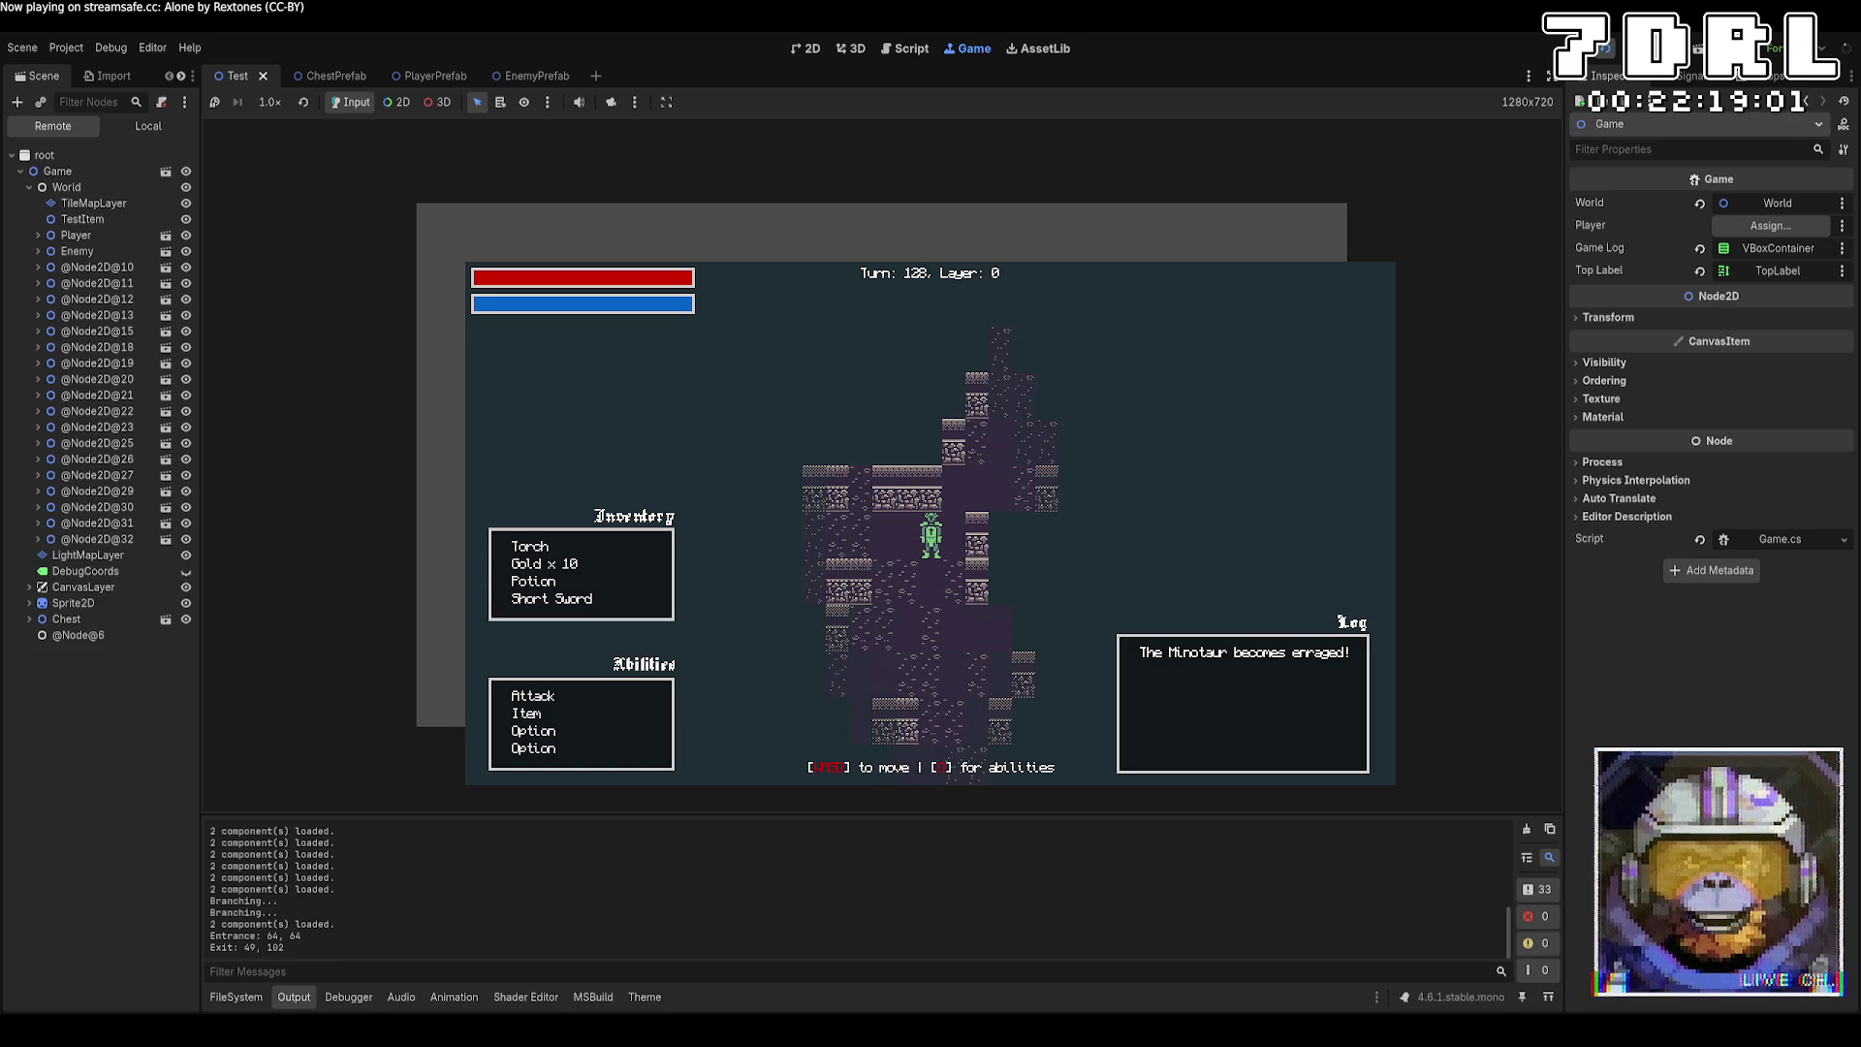
key(w)
key(w)
key(w)
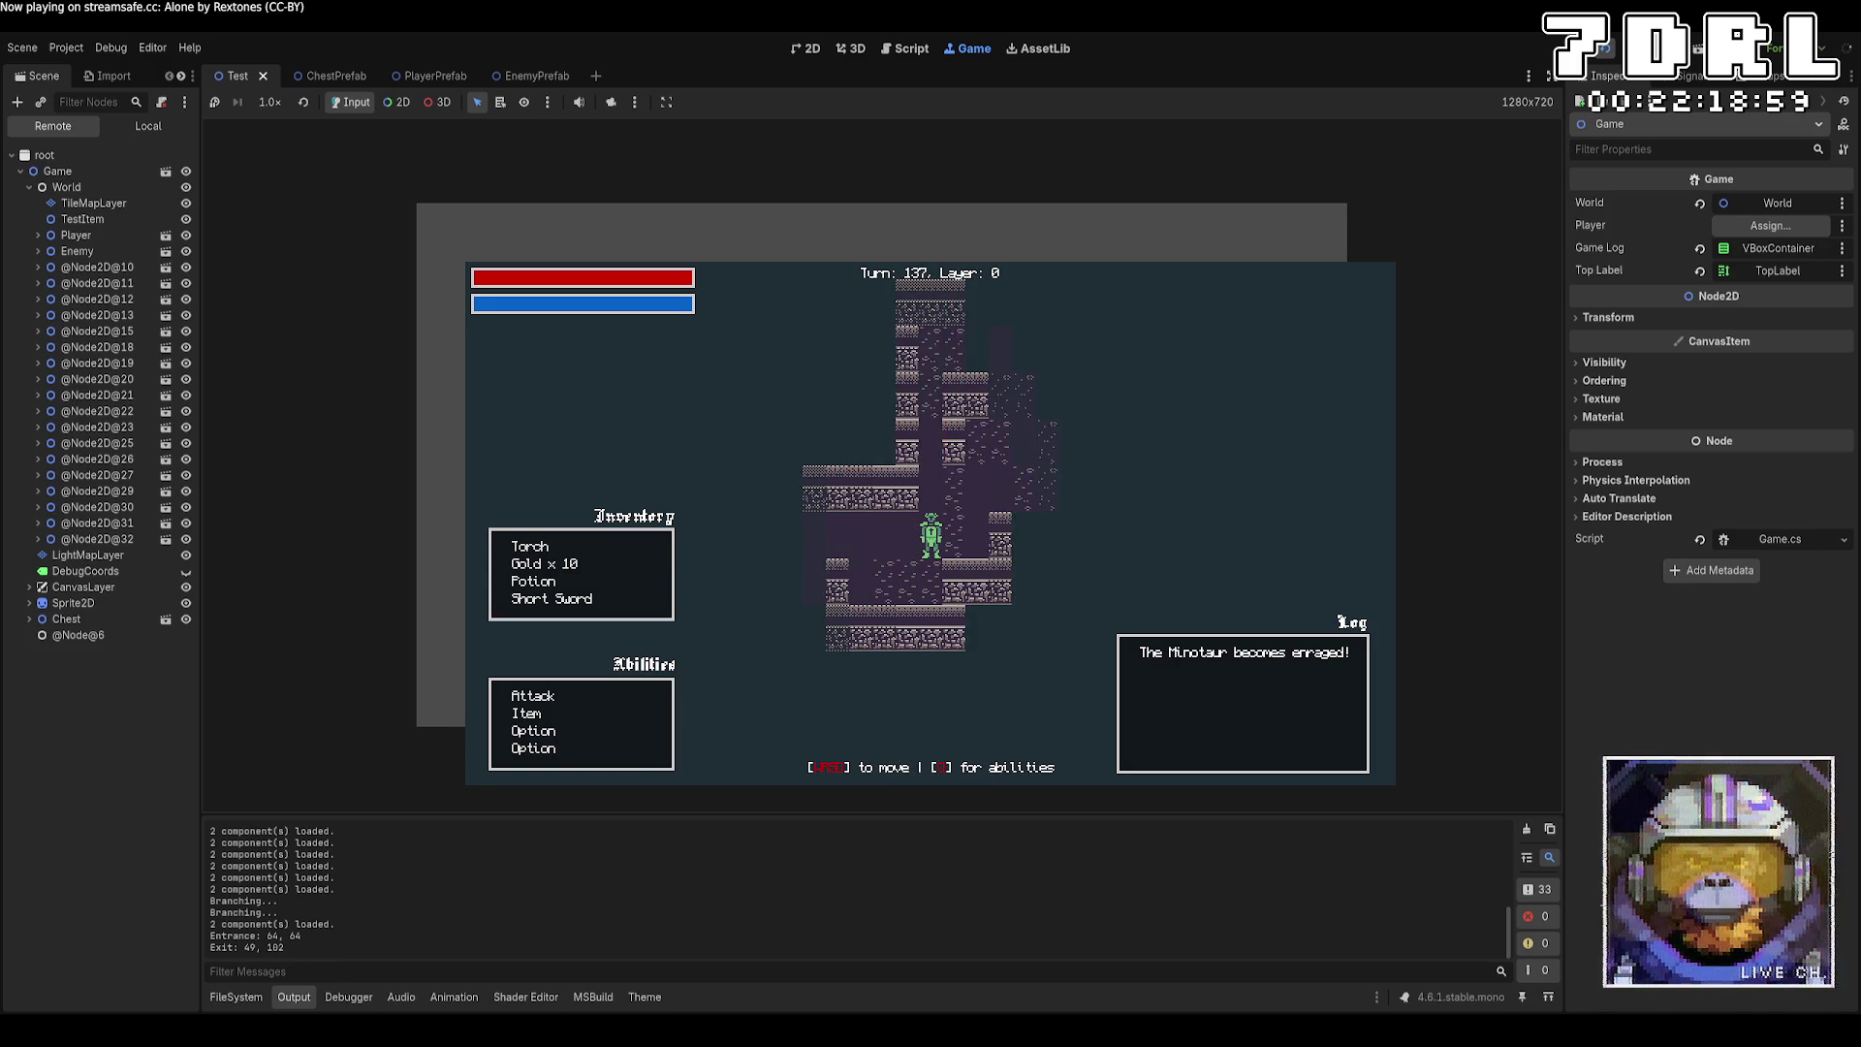
key(s)
key(s)
key(s)
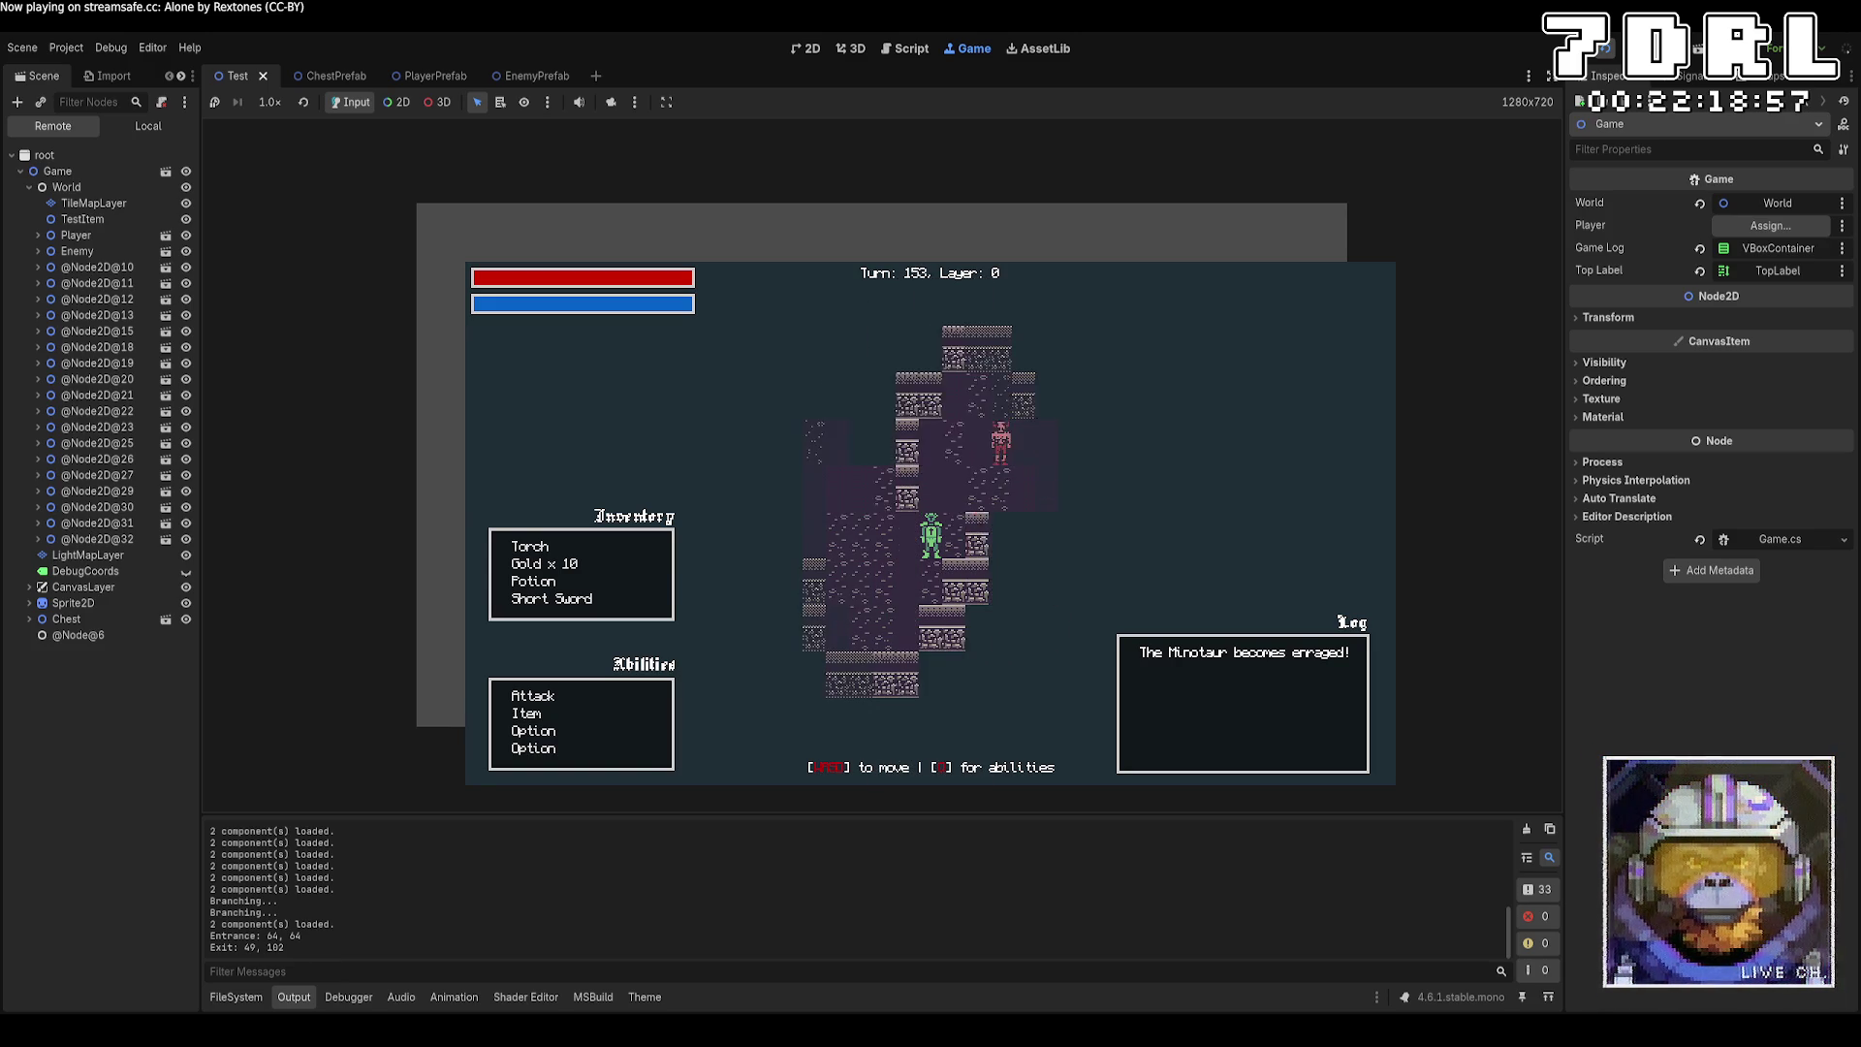
key(s)
key(s)
key(s)
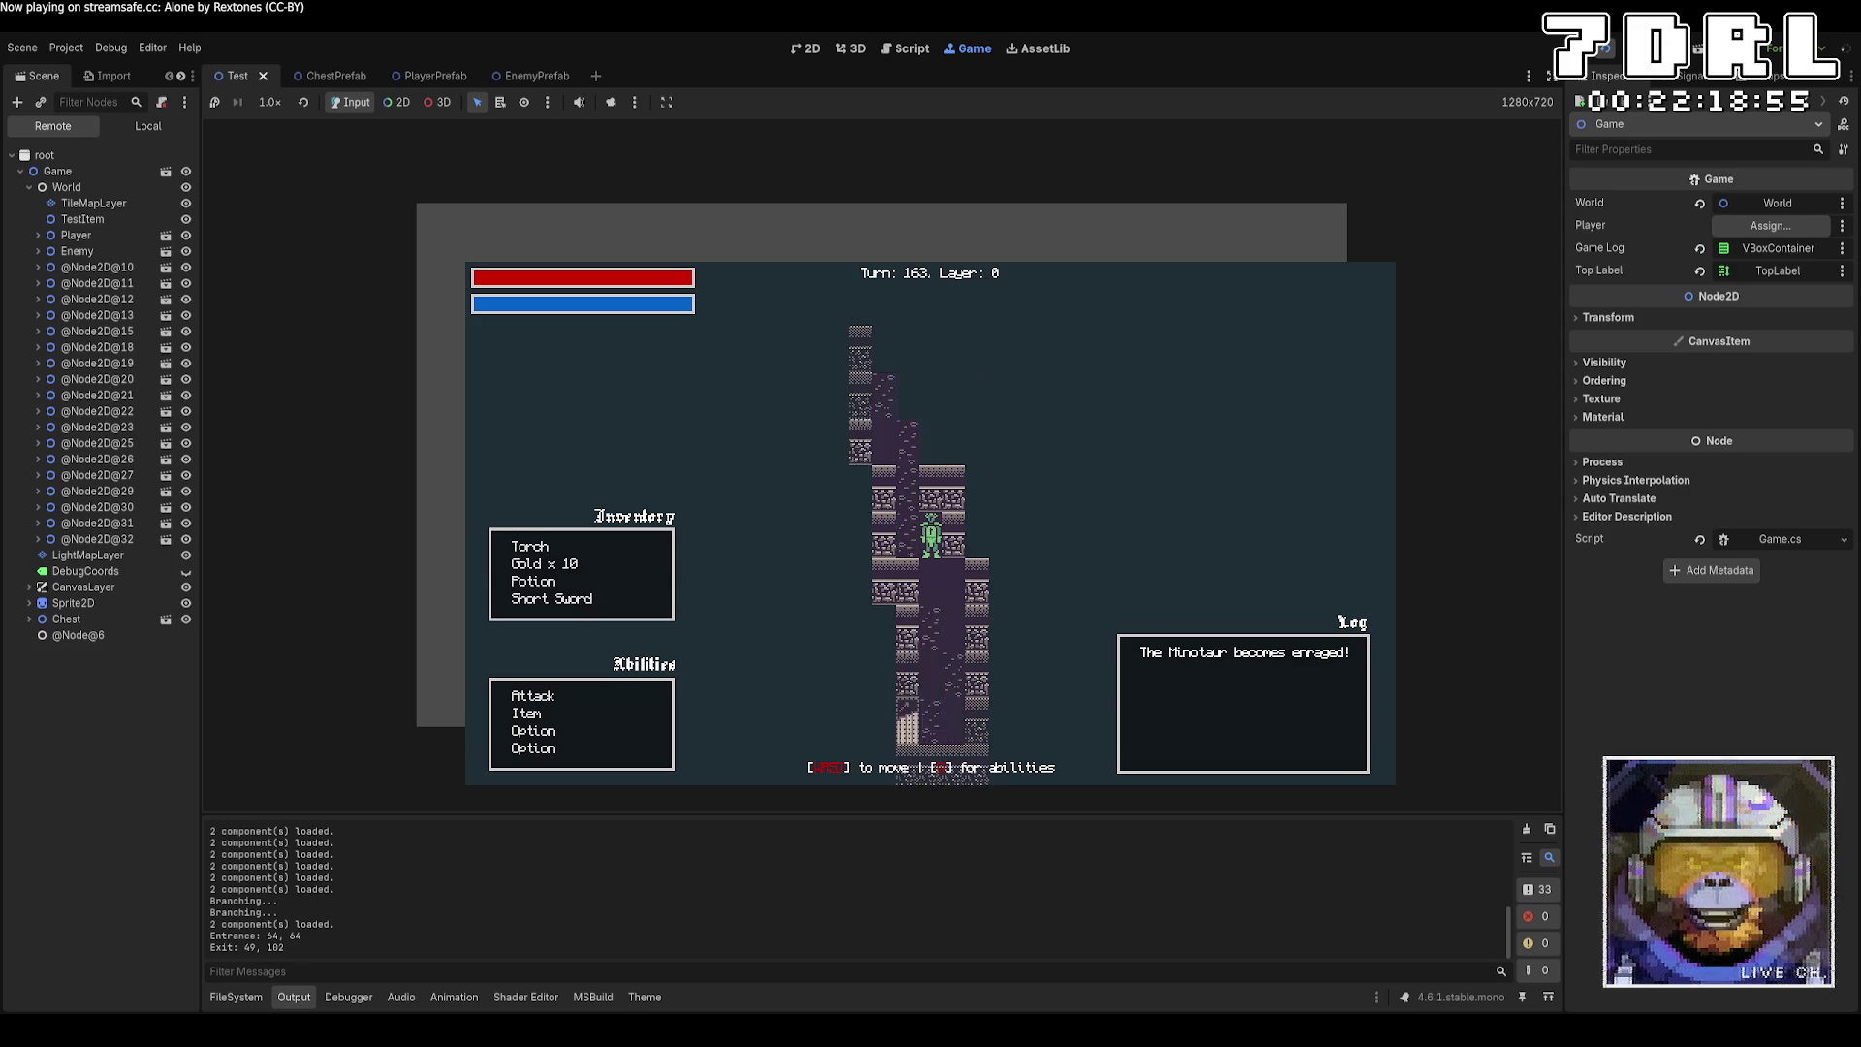
key(a)
key(a)
key(a)
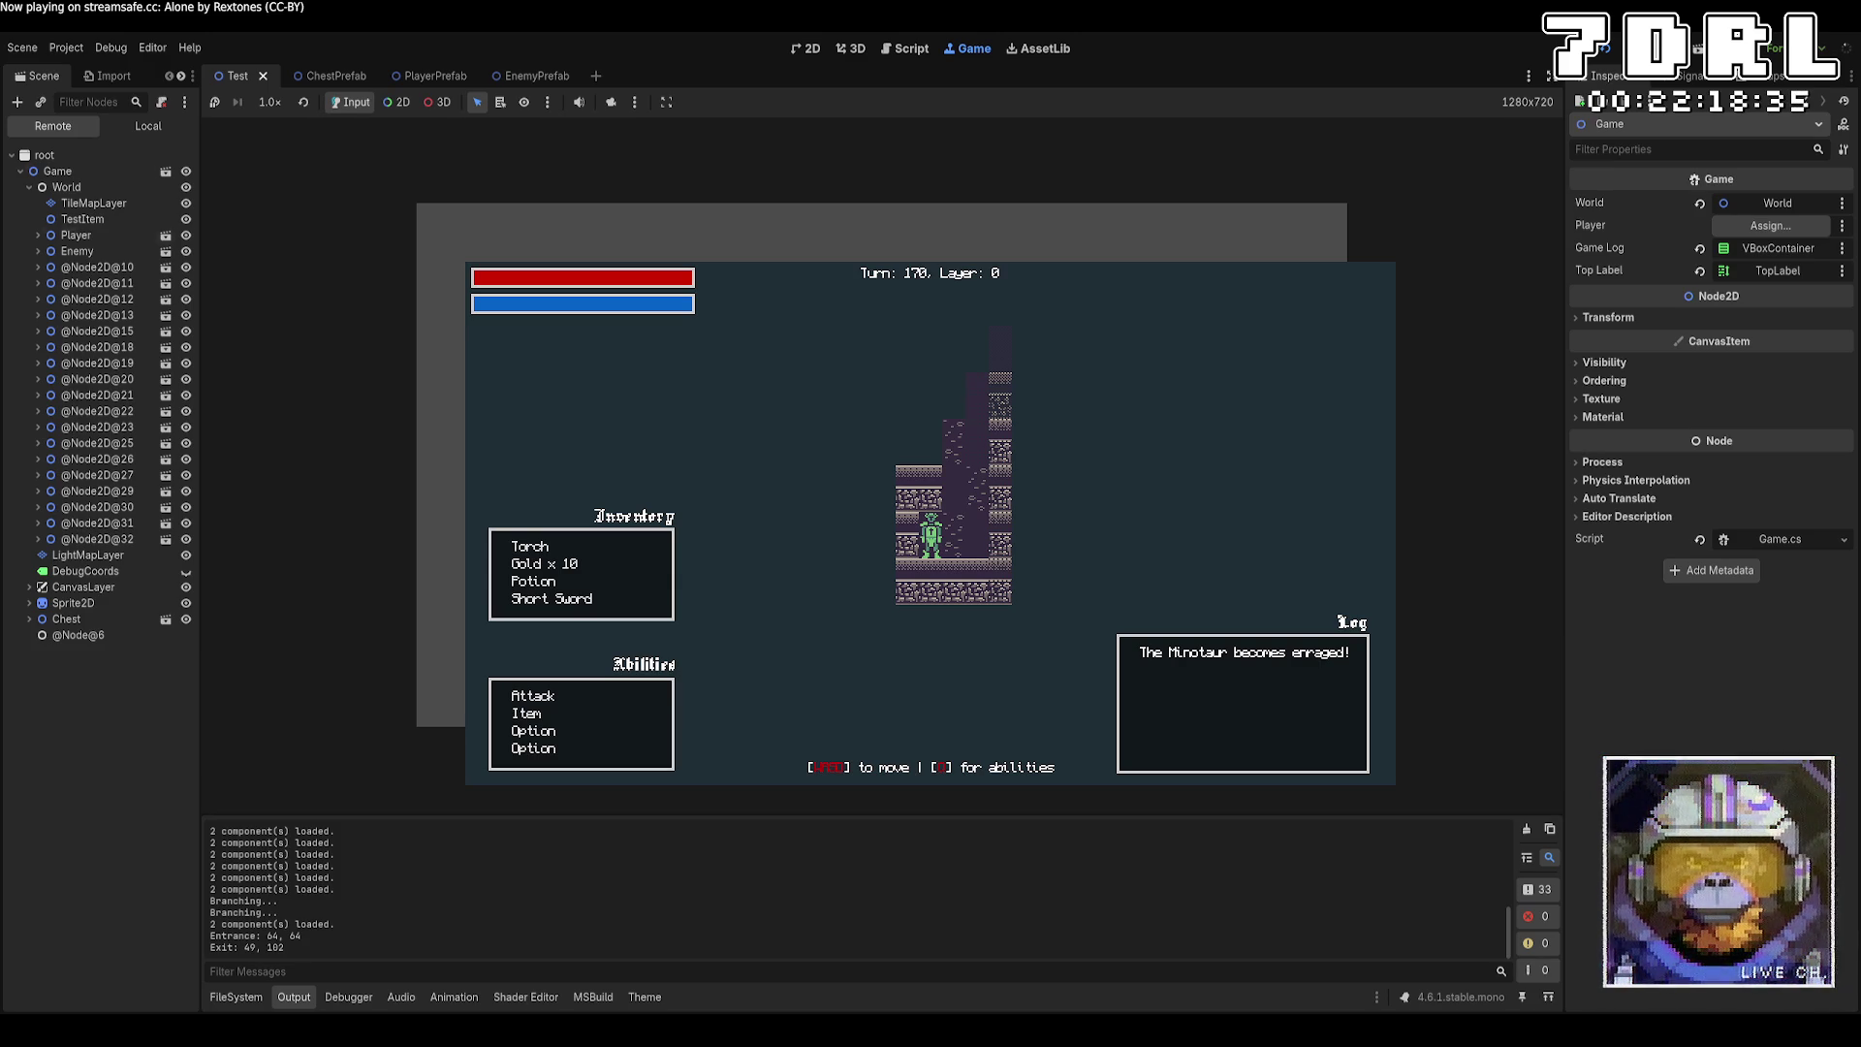
Return to the running game and try interacting with the stairs under the player.
key(alt+Tab)
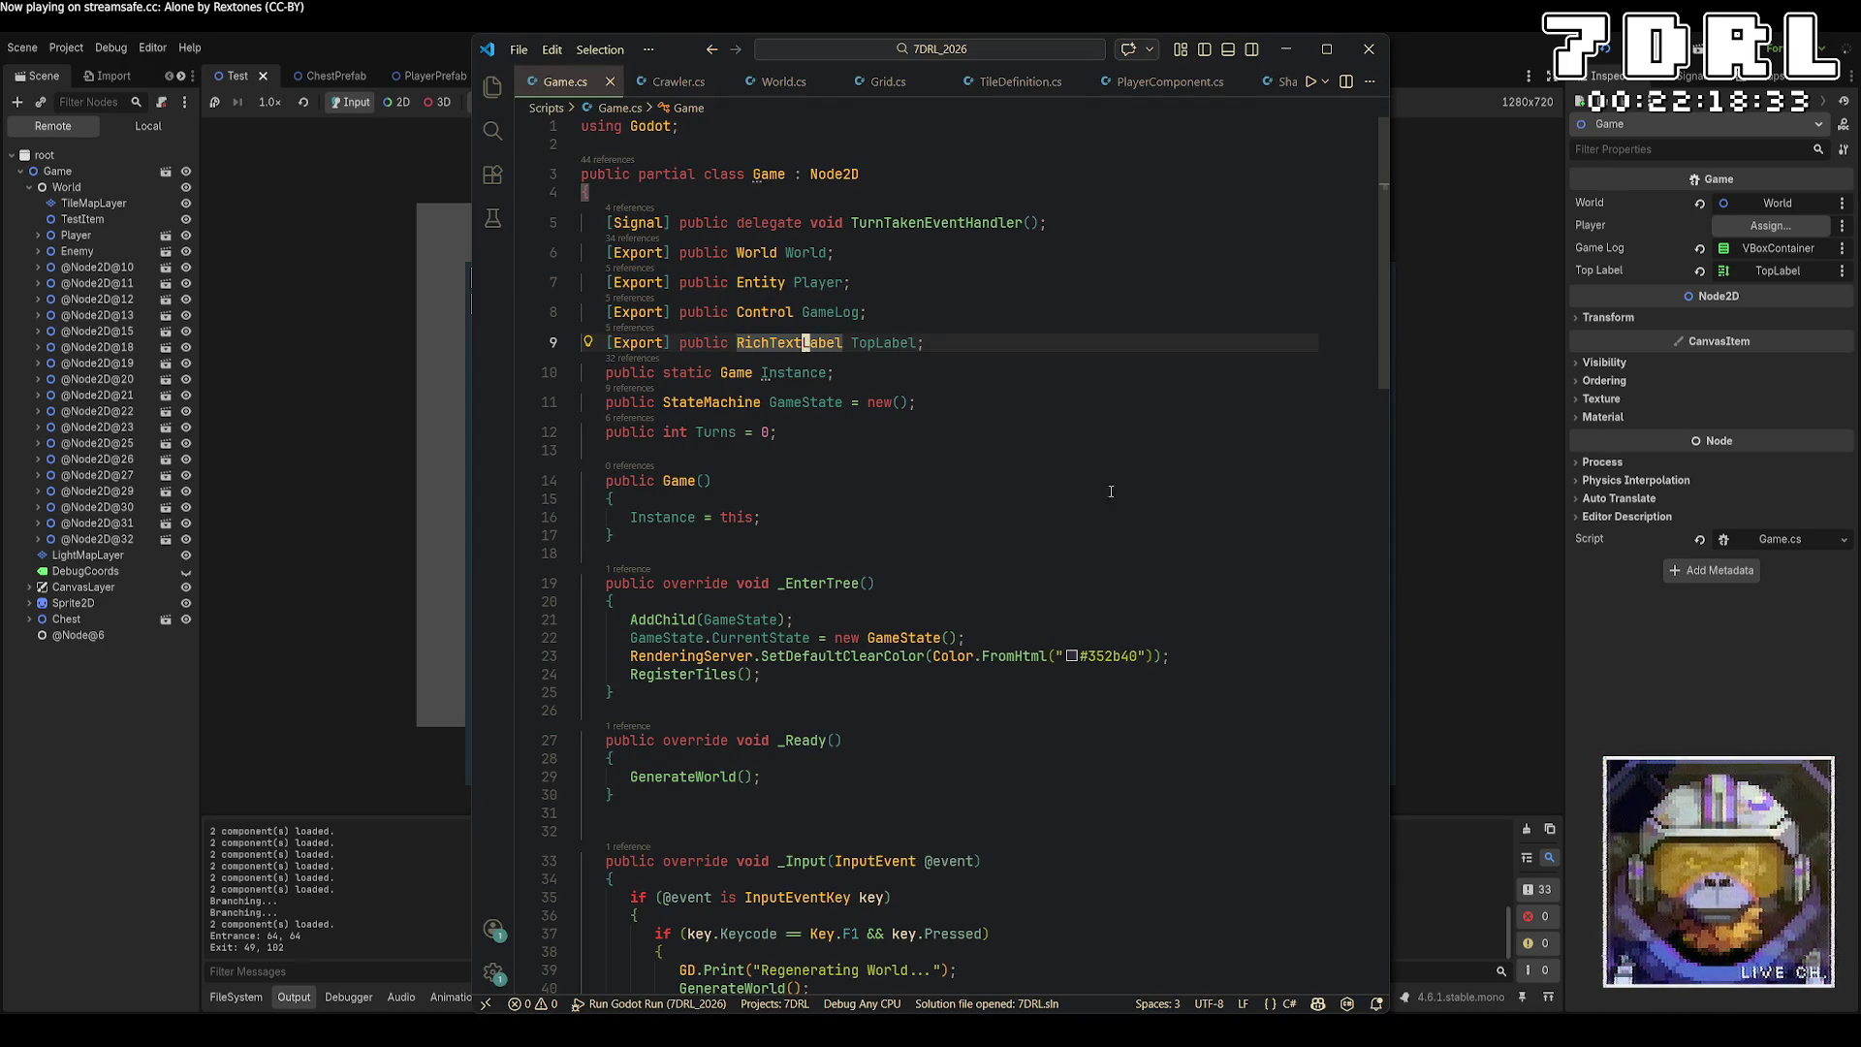
scroll(1100, 505, down, 3)
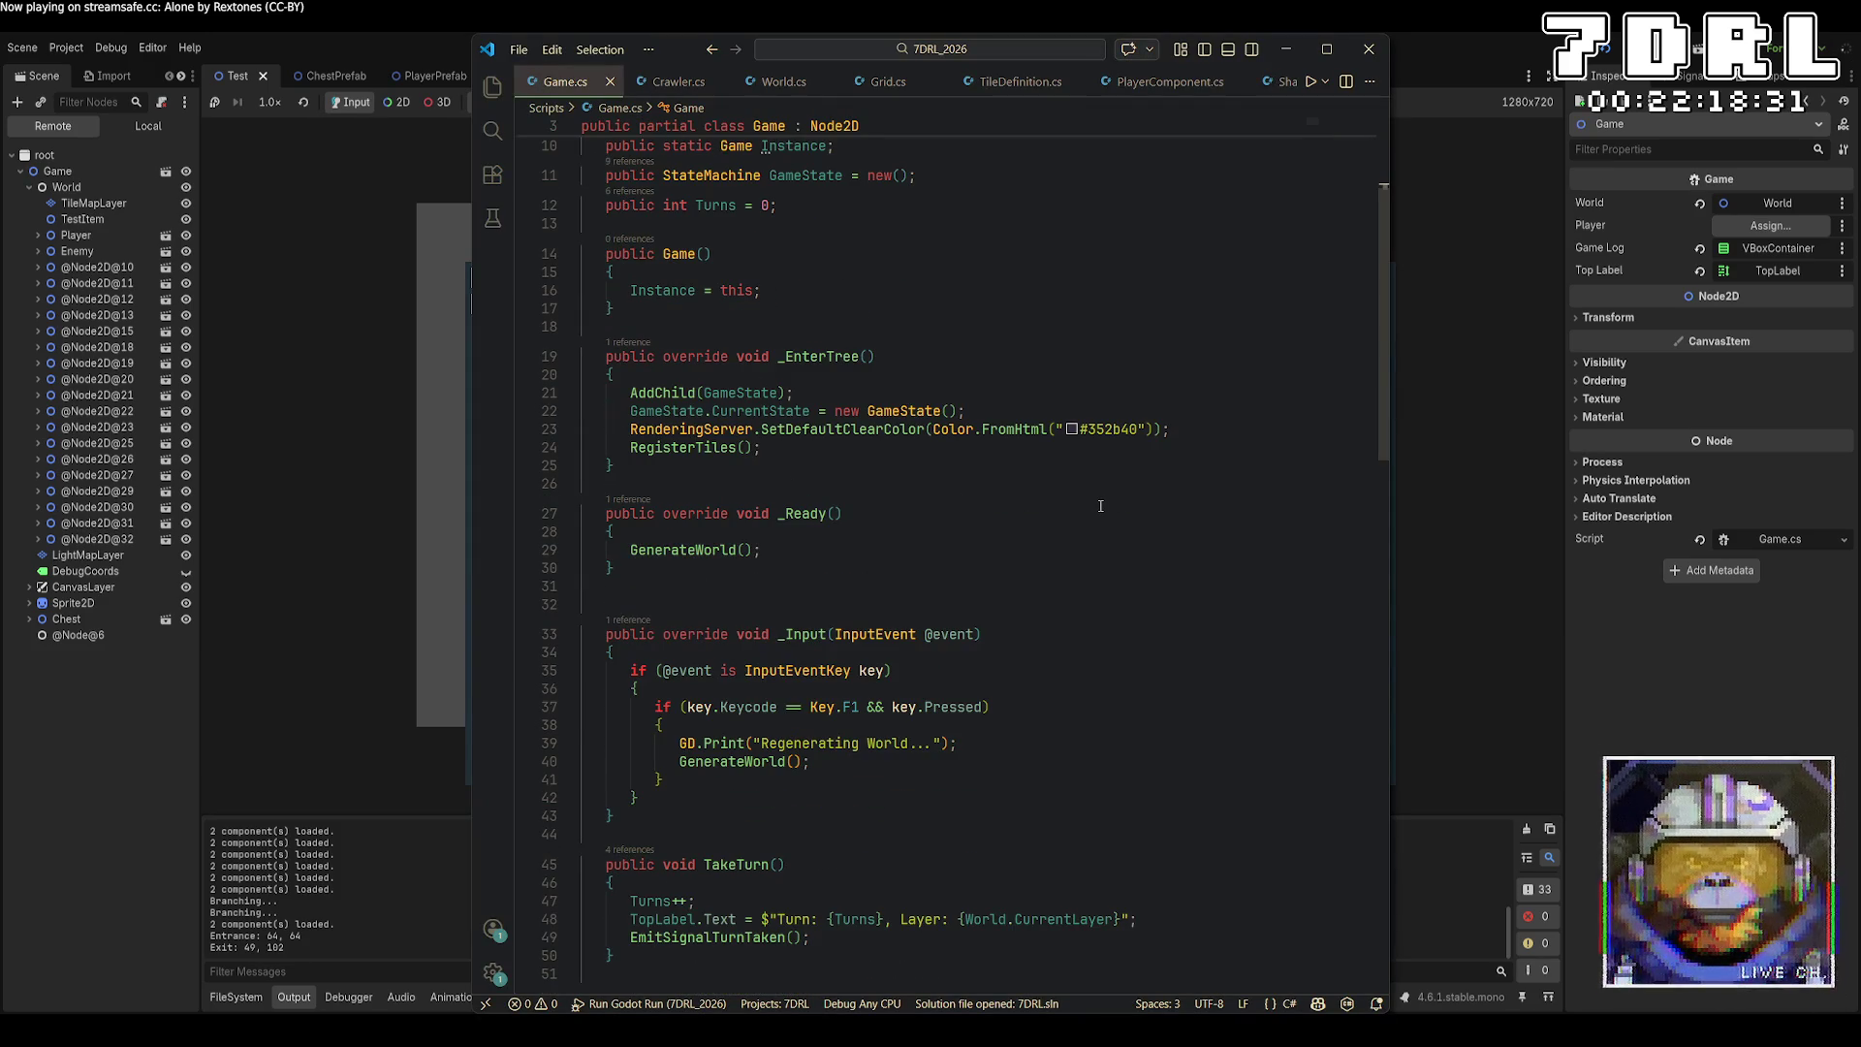
click(1445, 521)
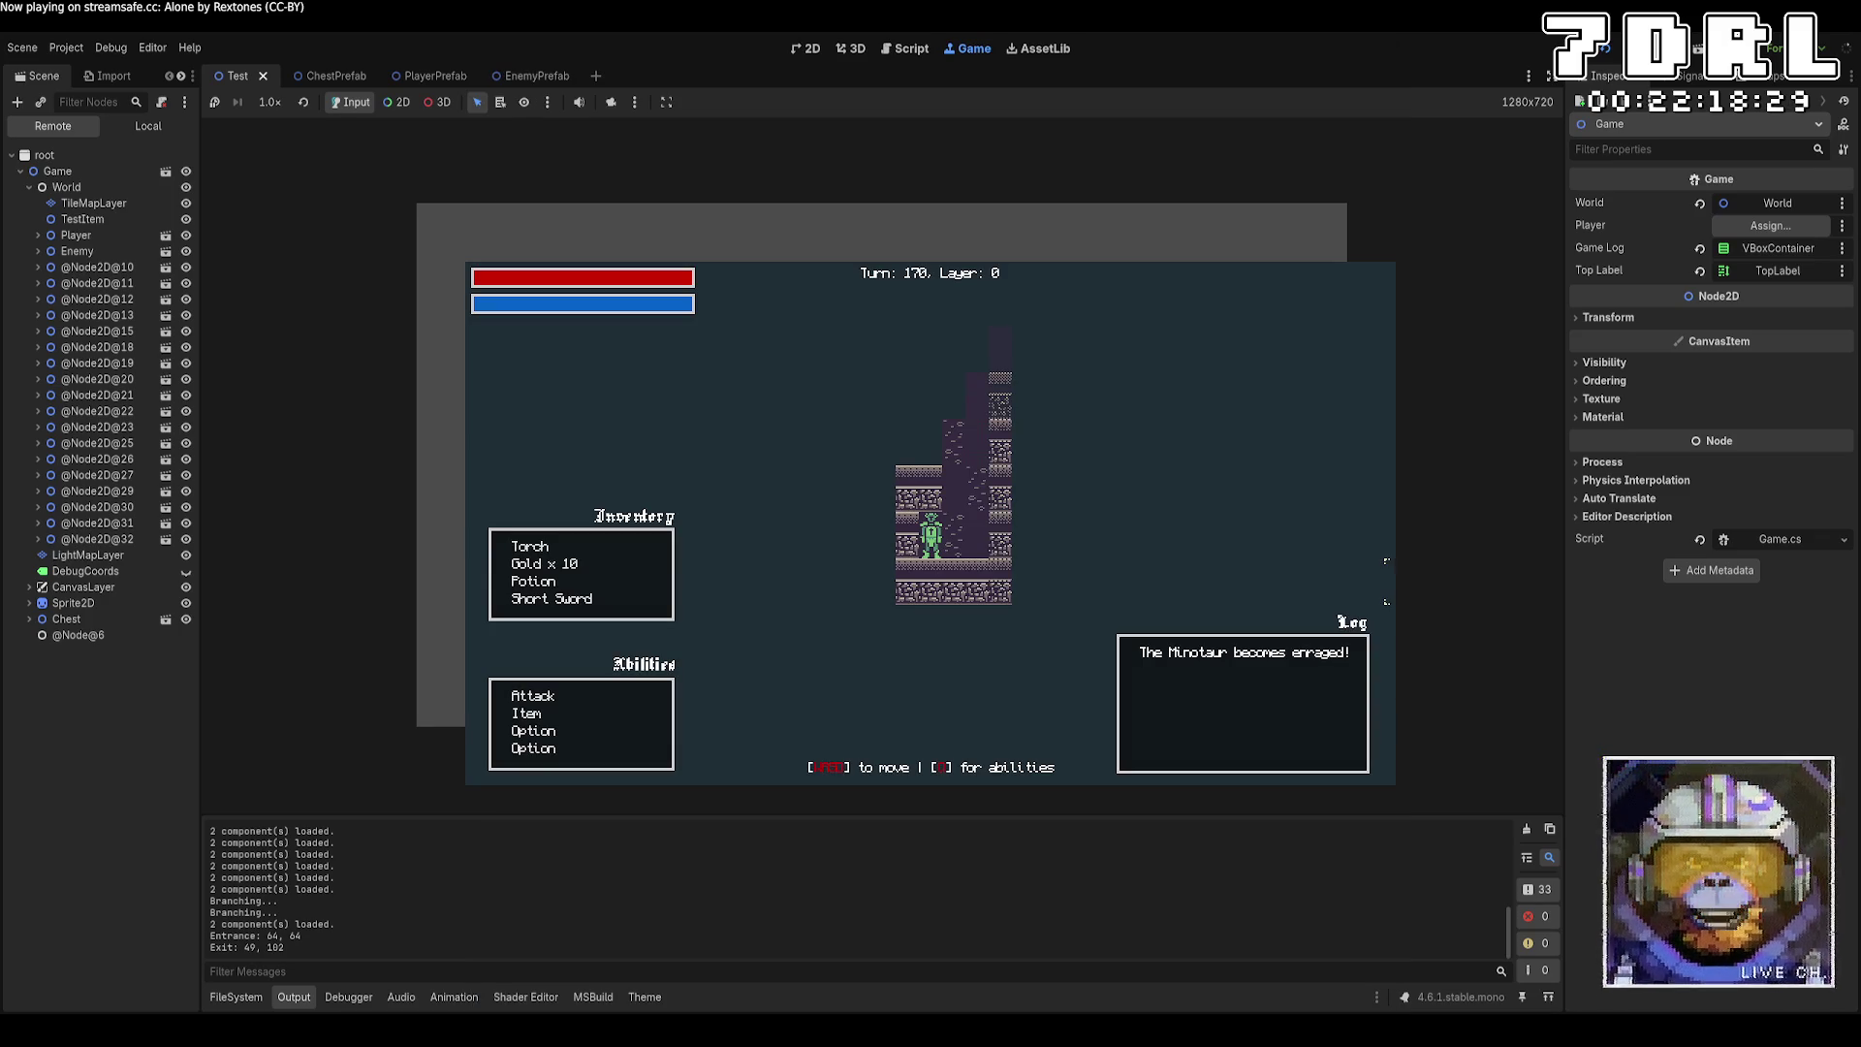
key(space)
key(space)
key(space)
key(space)
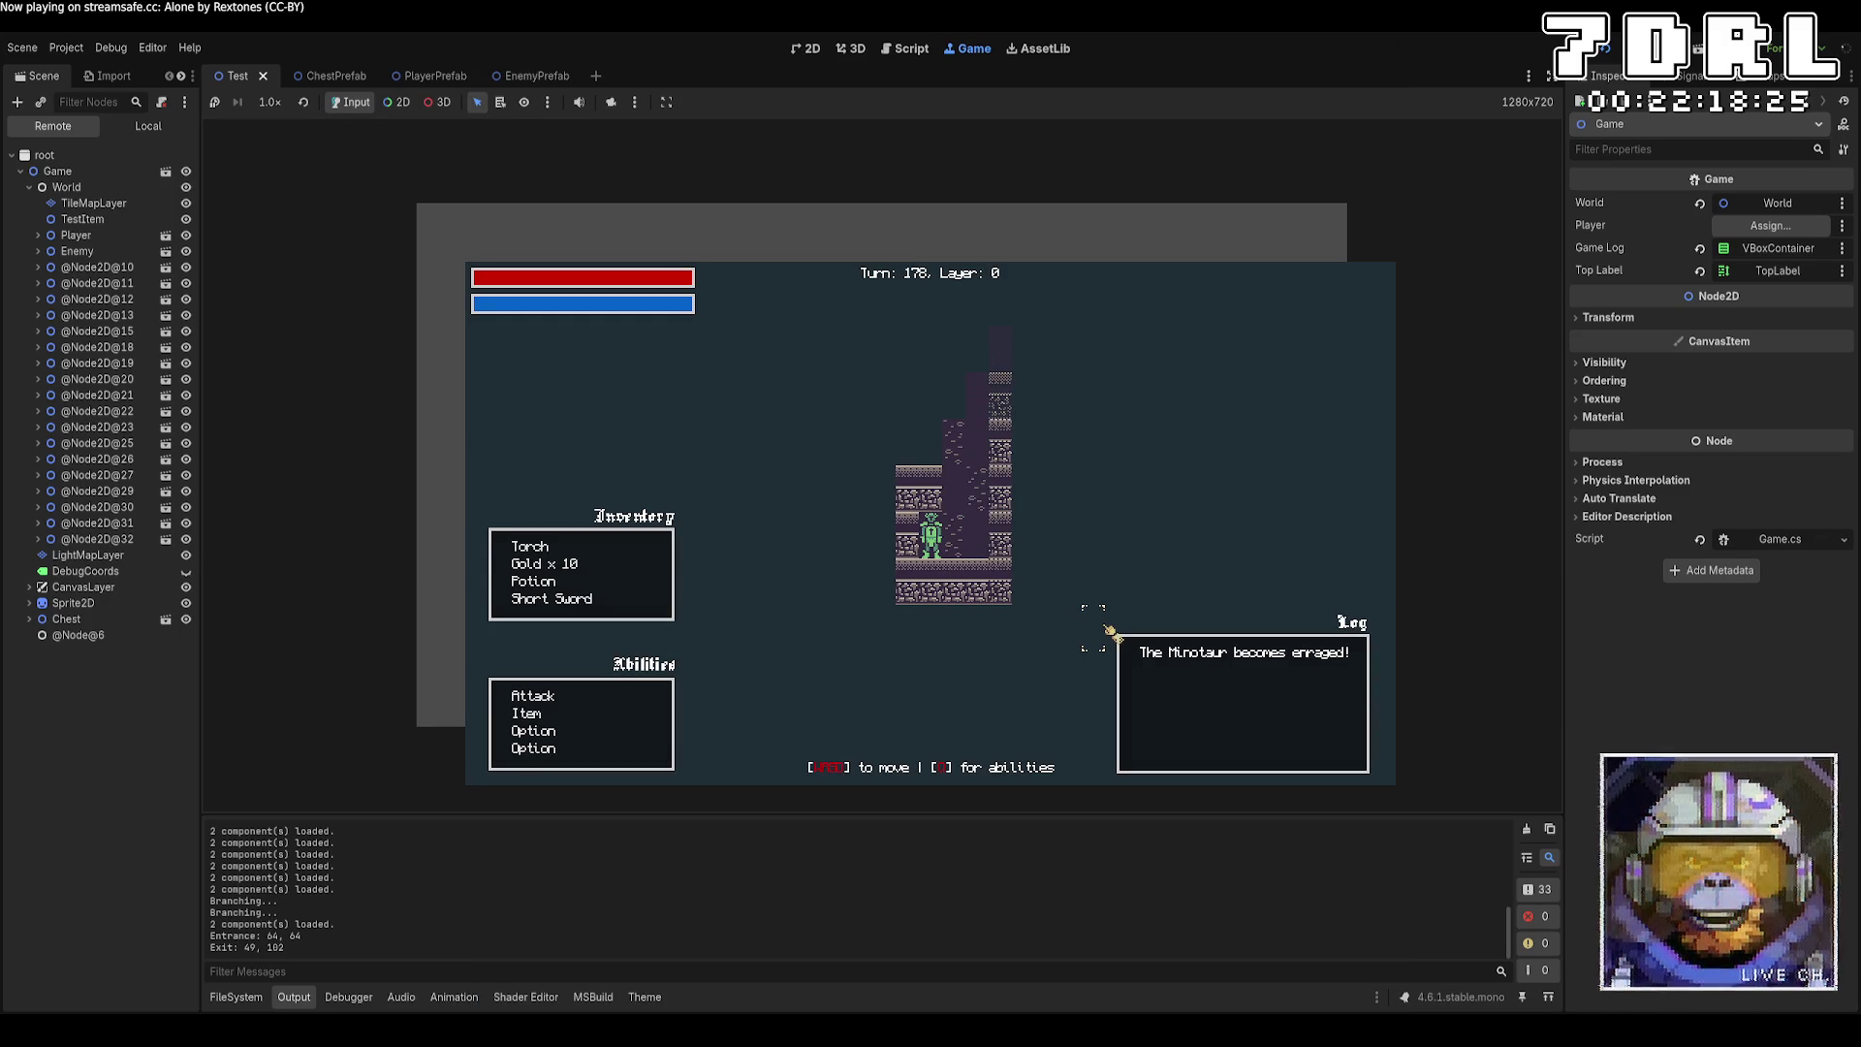
key(d)
key(d)
key(d)
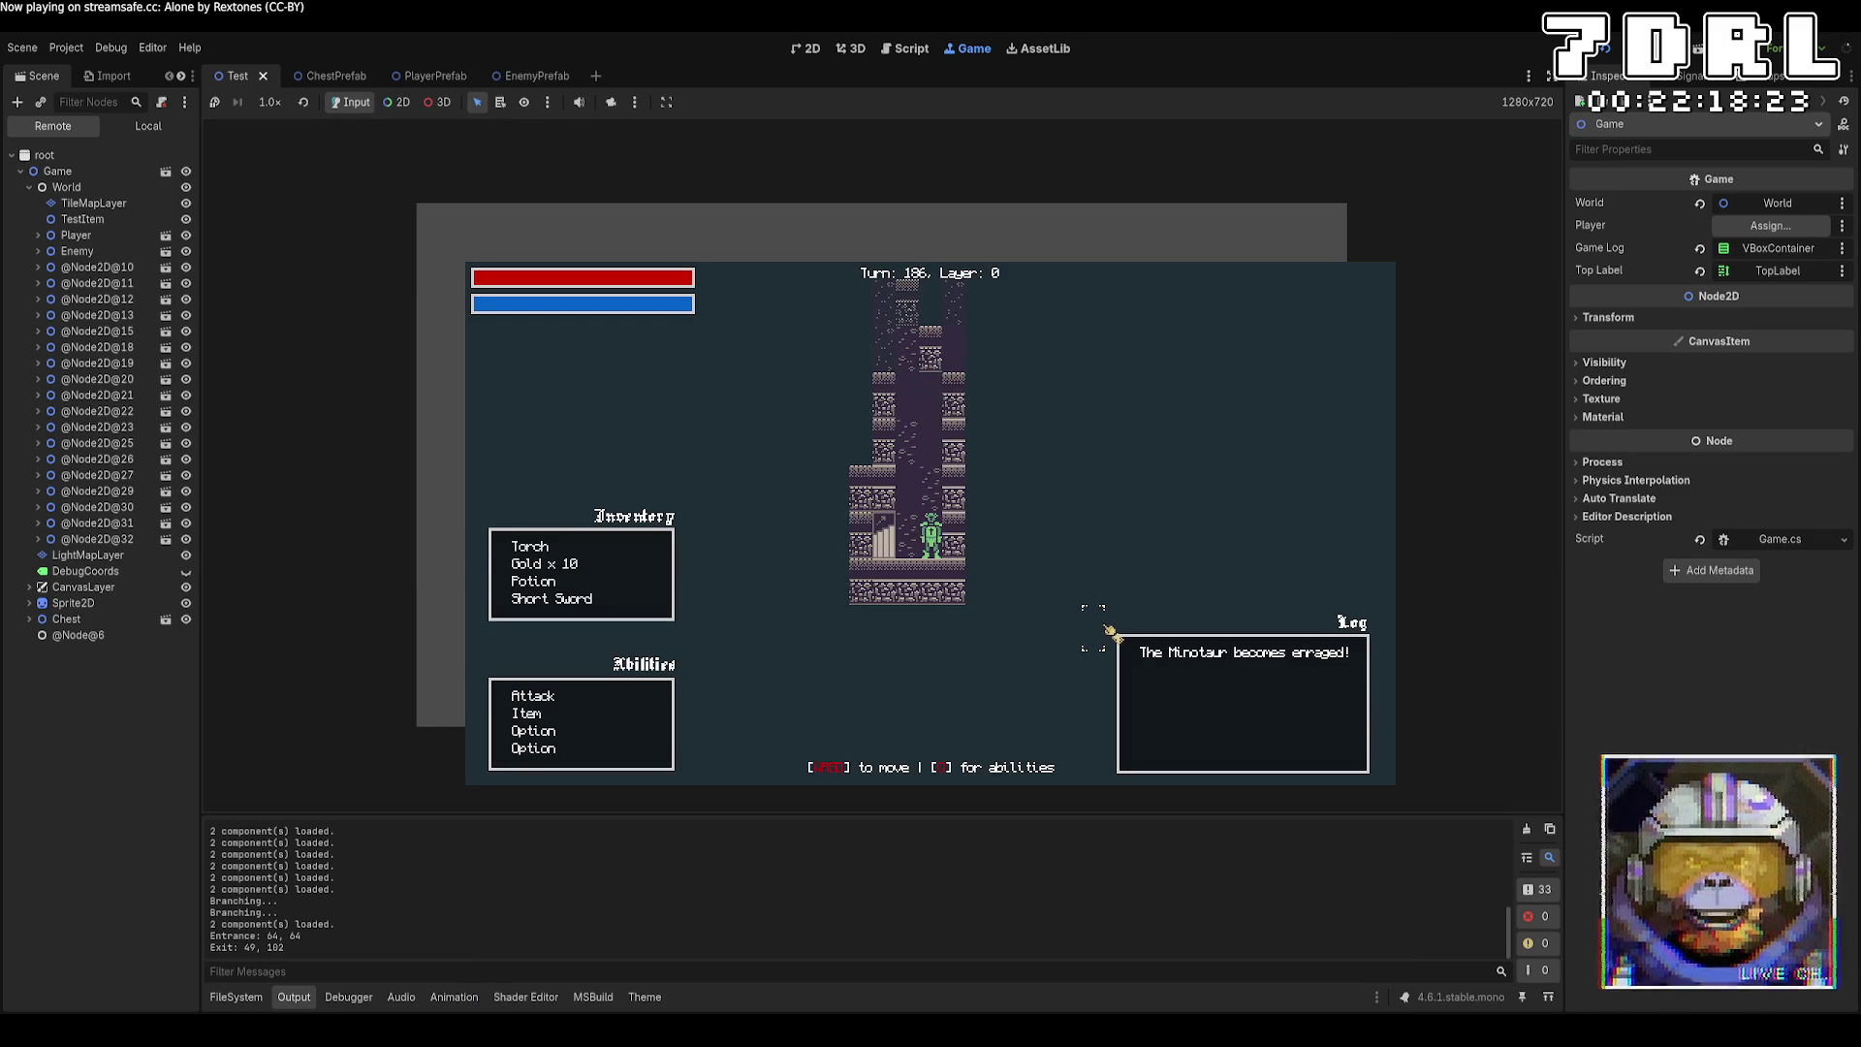
key(a)
key(a)
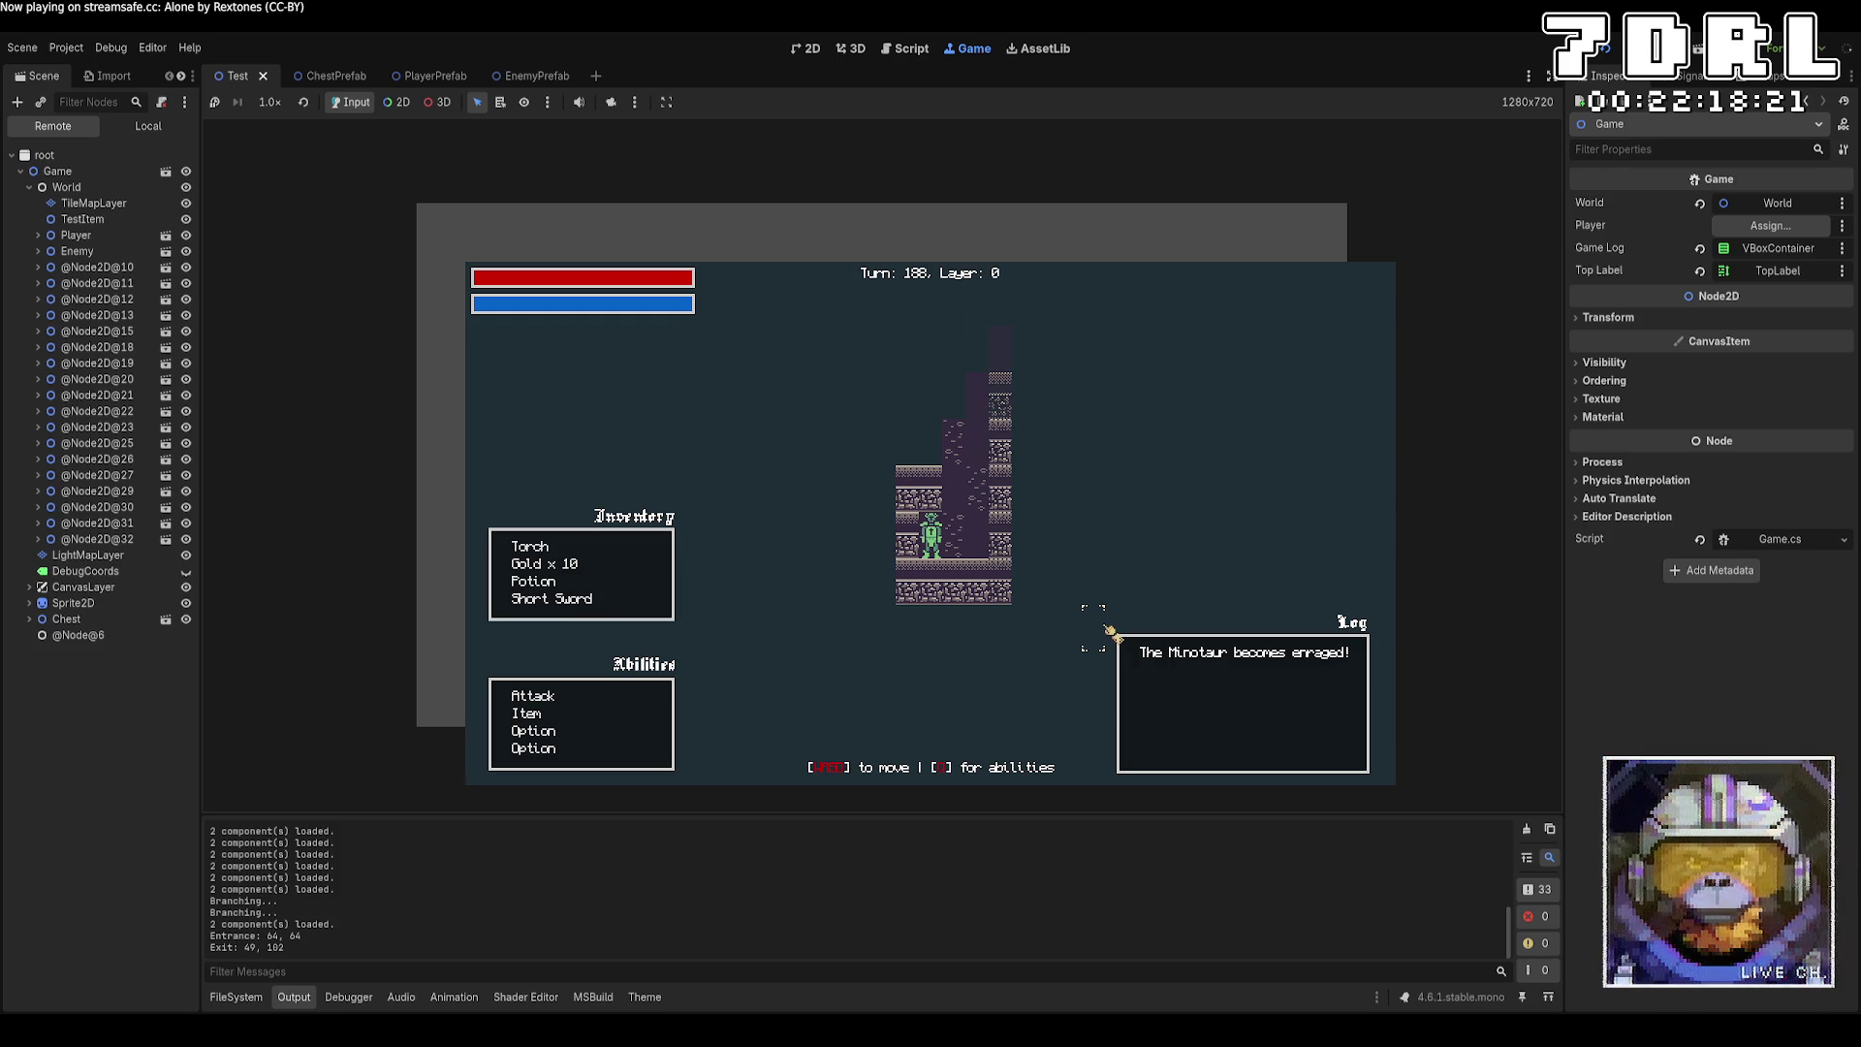
Stop the game and open PlayerComponent.cs at the _moveTile stair-handling code.
key(F8)
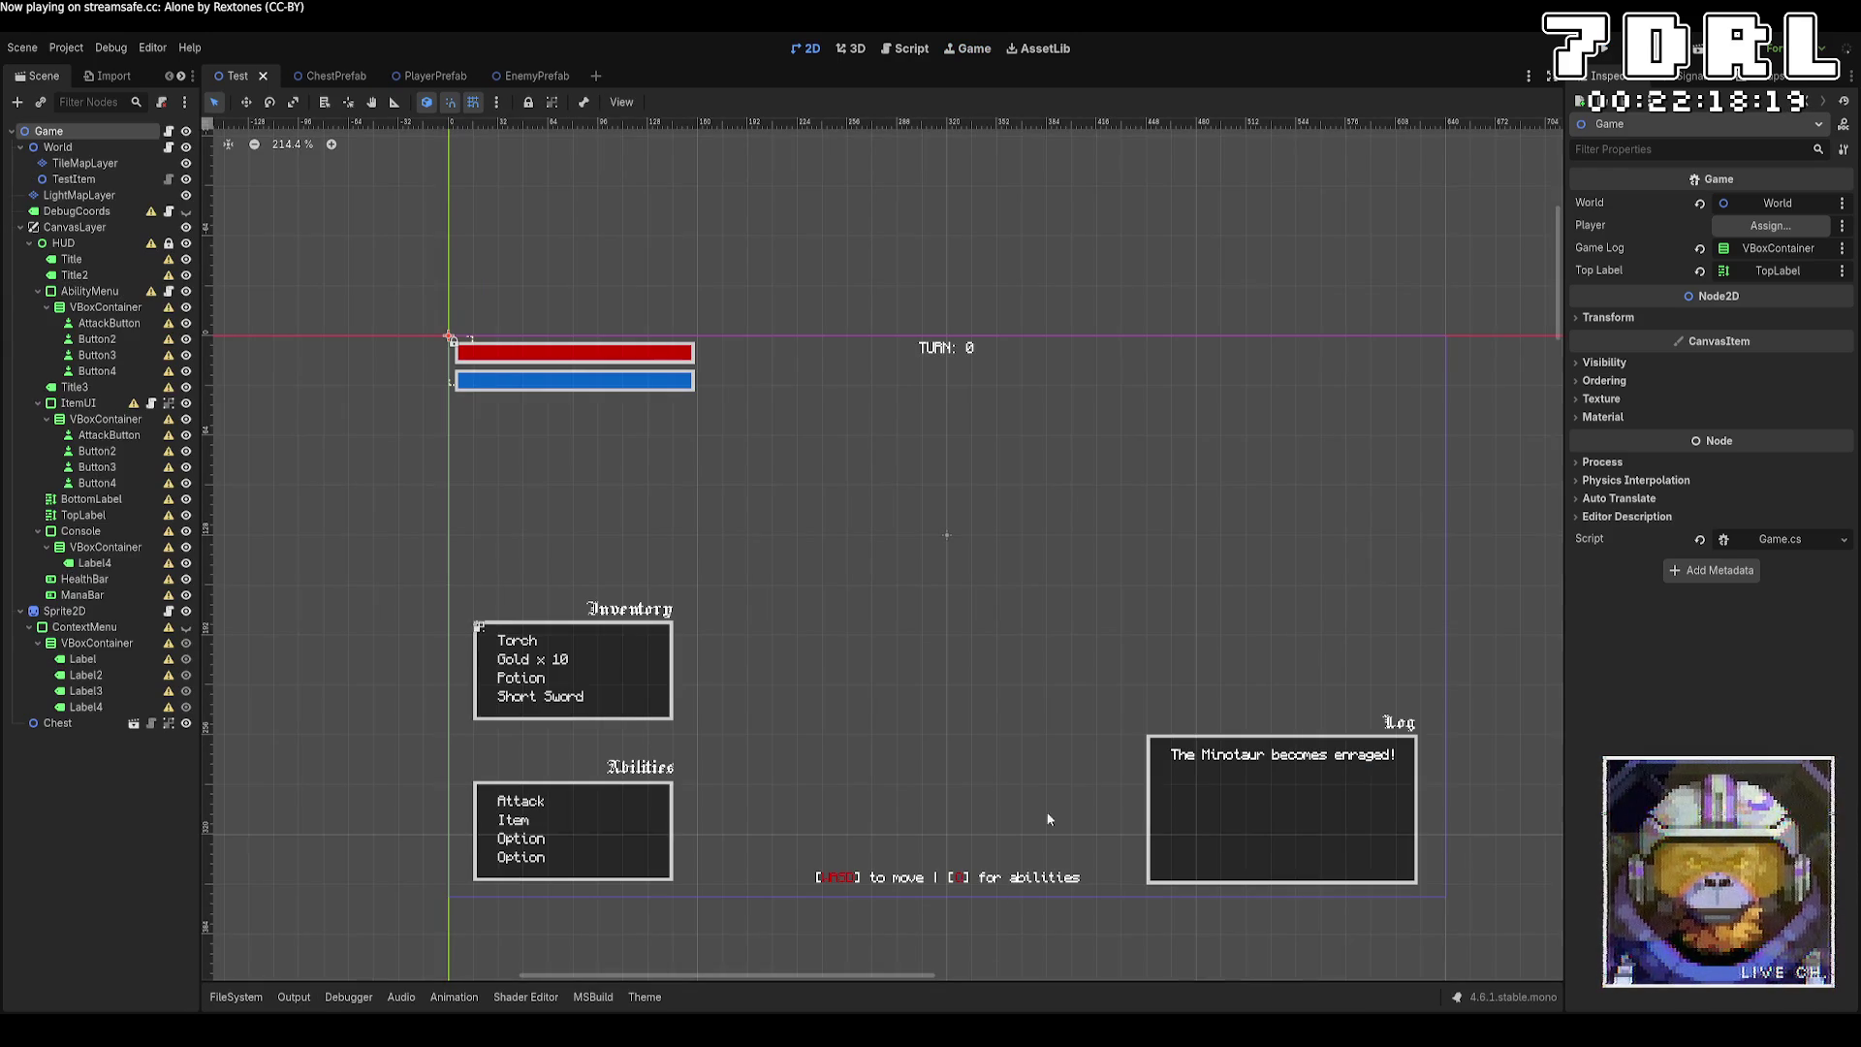
key(alt+Tab)
scroll(1024, 795, down, 15)
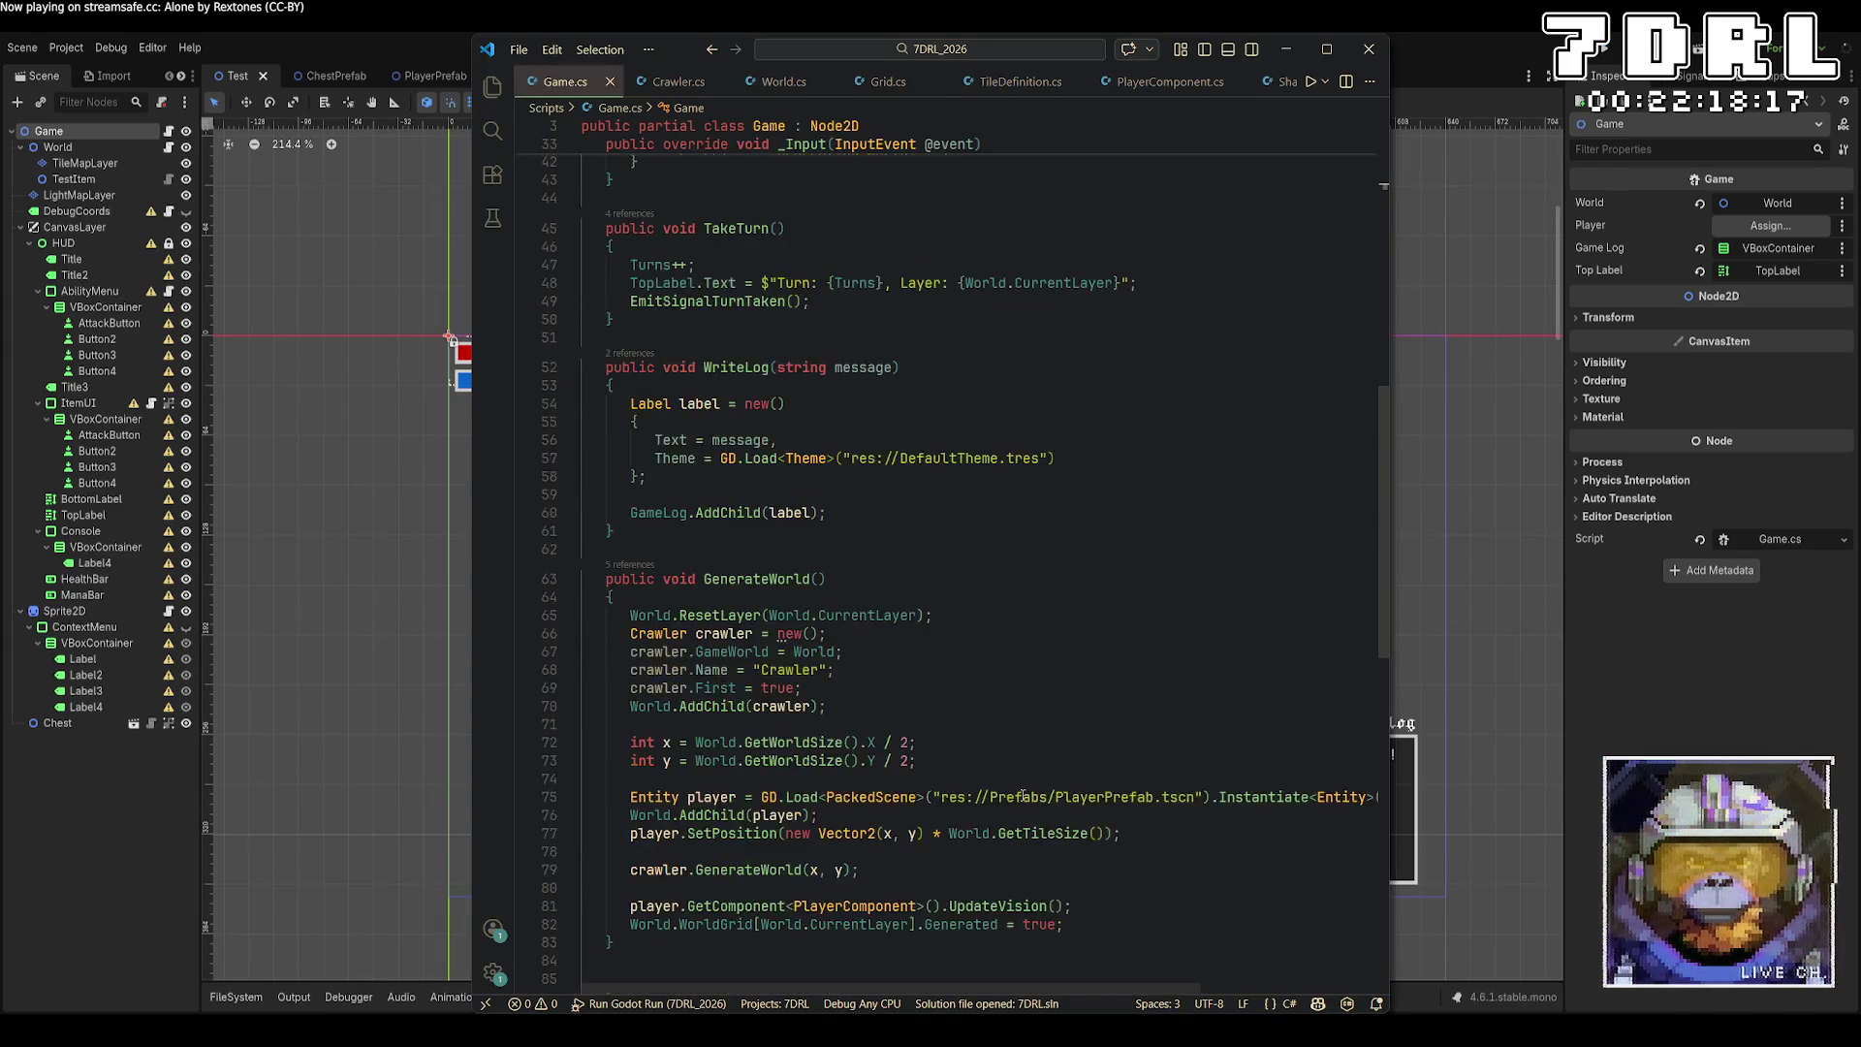
scroll(1023, 795, down, 5)
click(1168, 82)
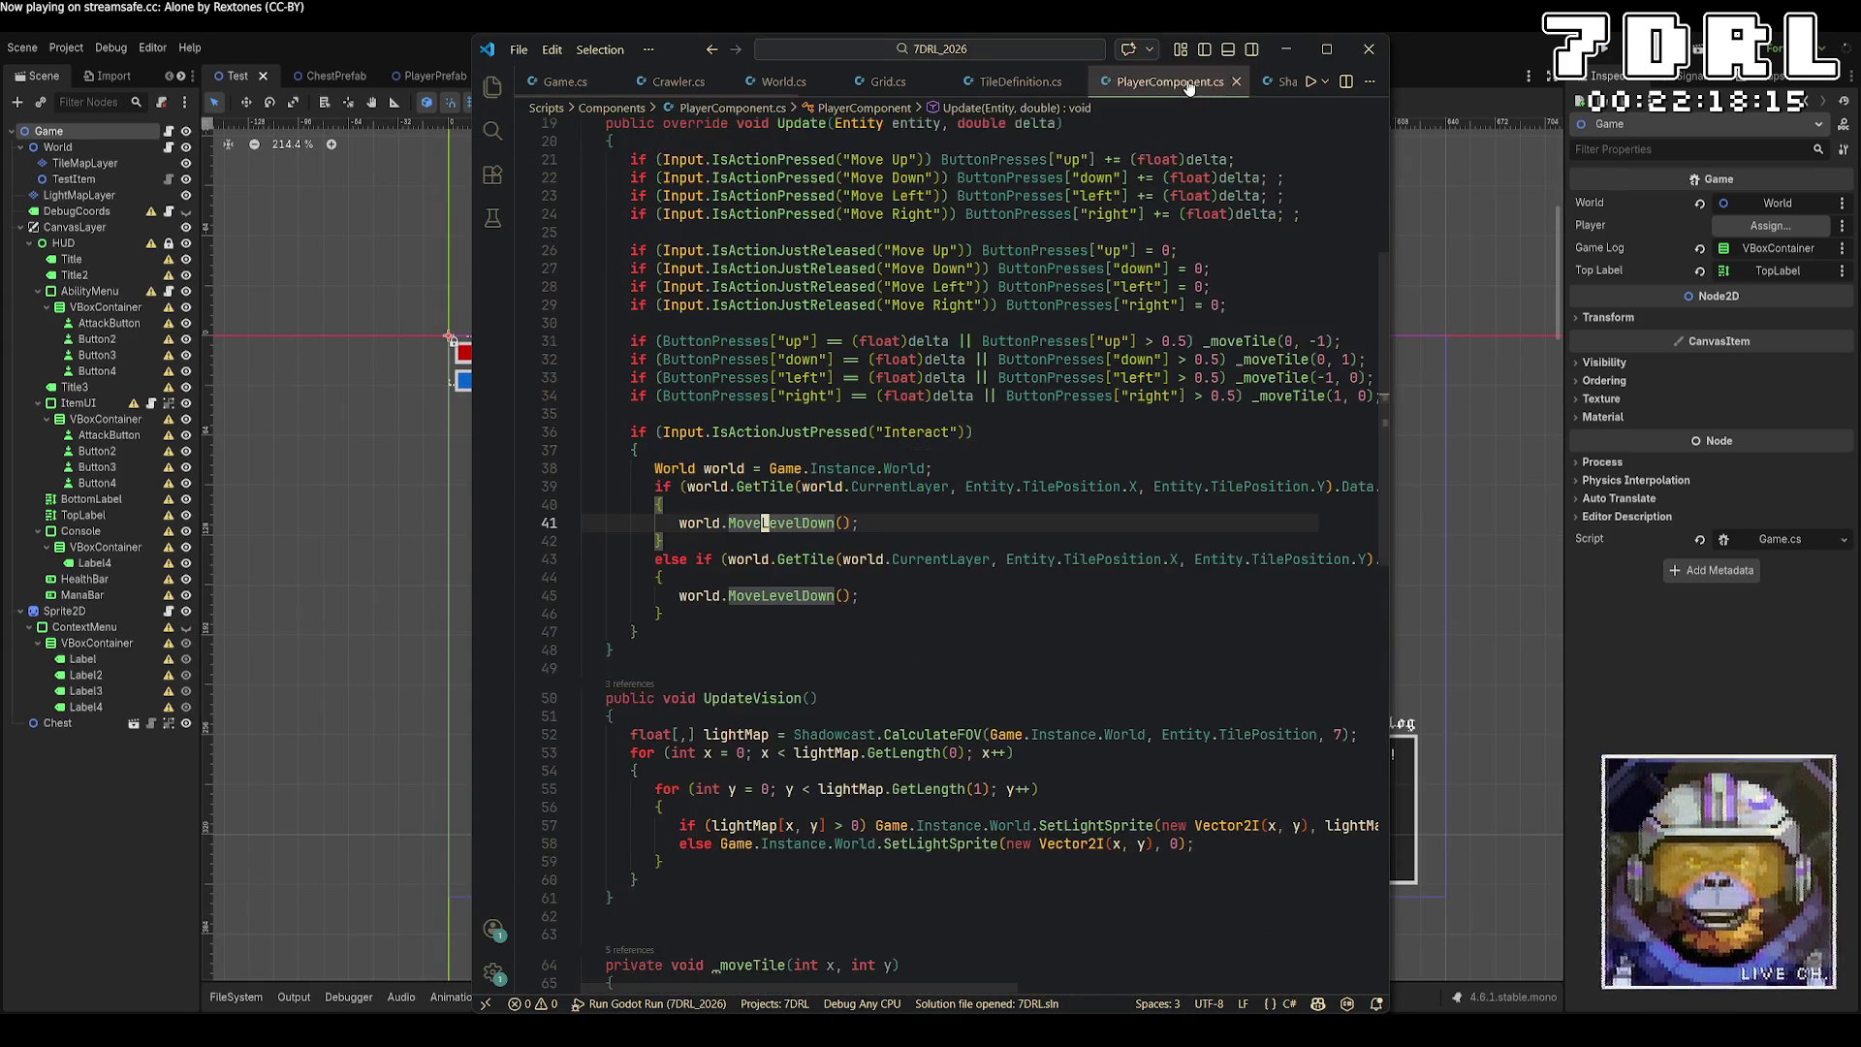
click(1061, 979)
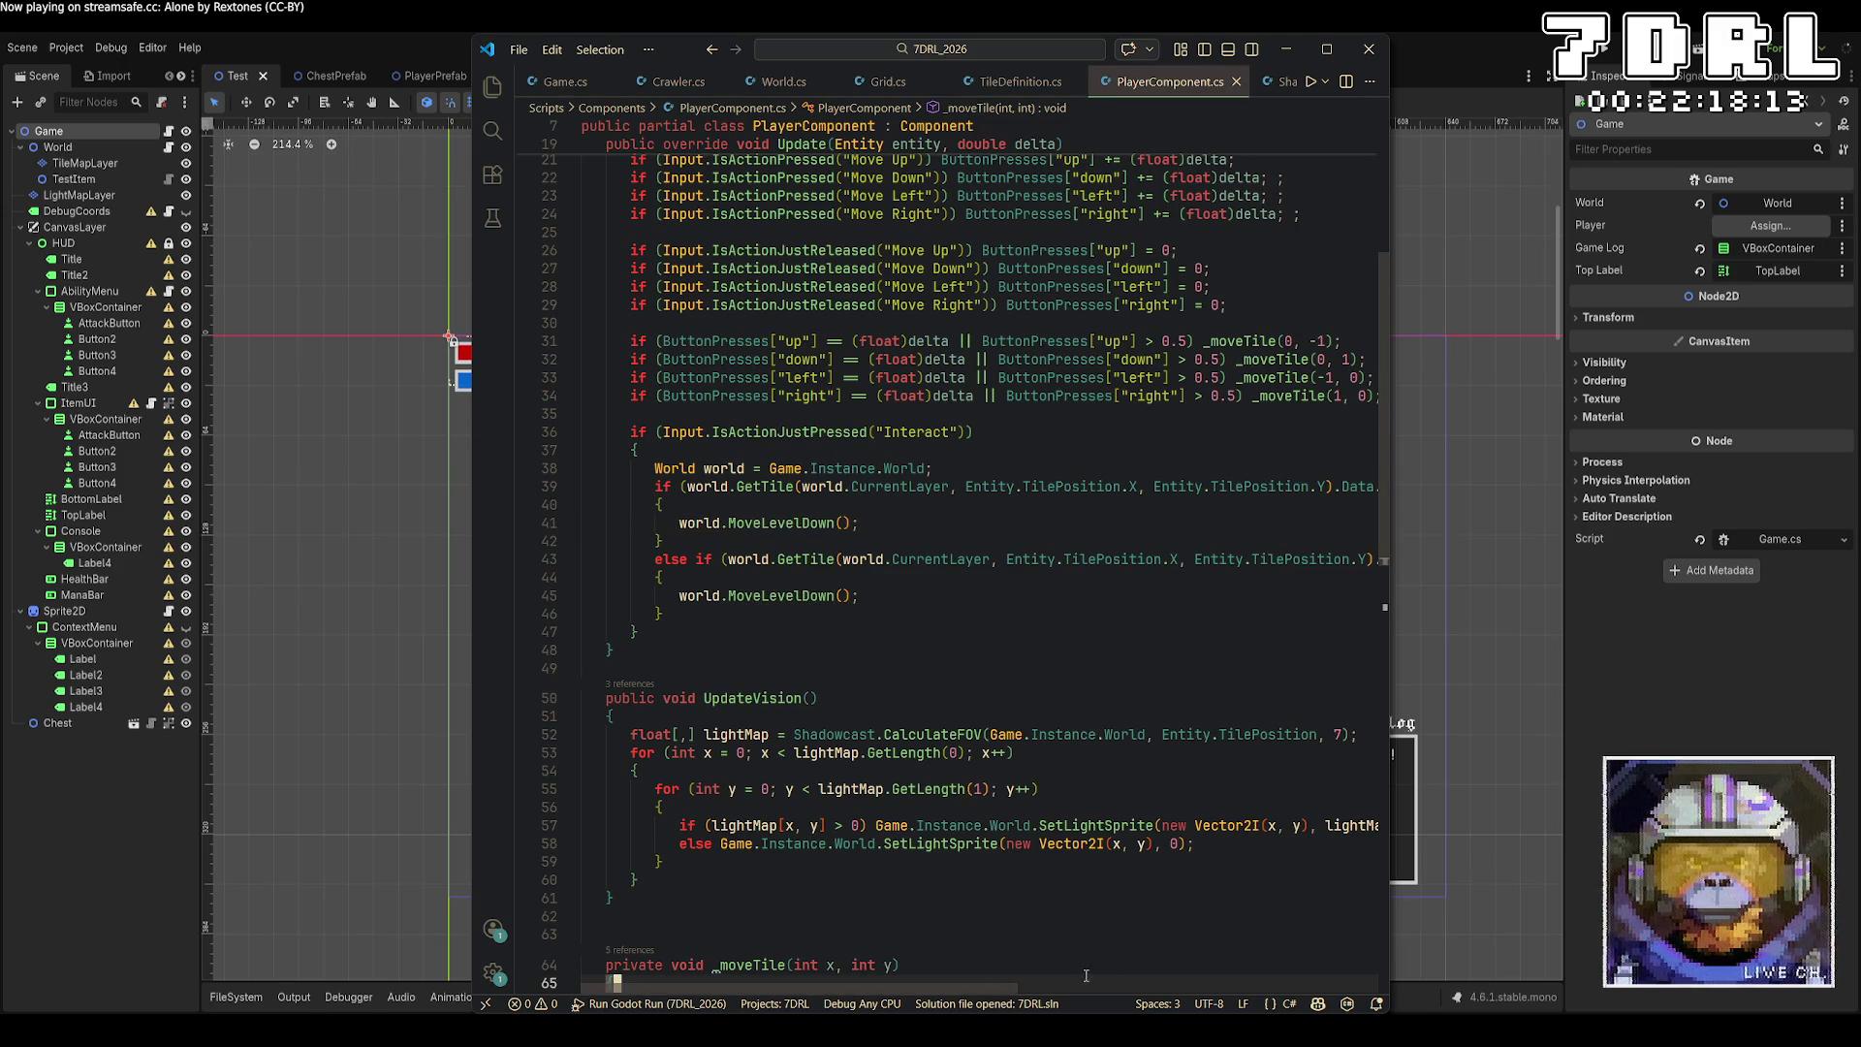
mouse_move(1059, 985)
mouse_down()
mouse_move(1253, 993)
mouse_move(971, 982)
mouse_up()
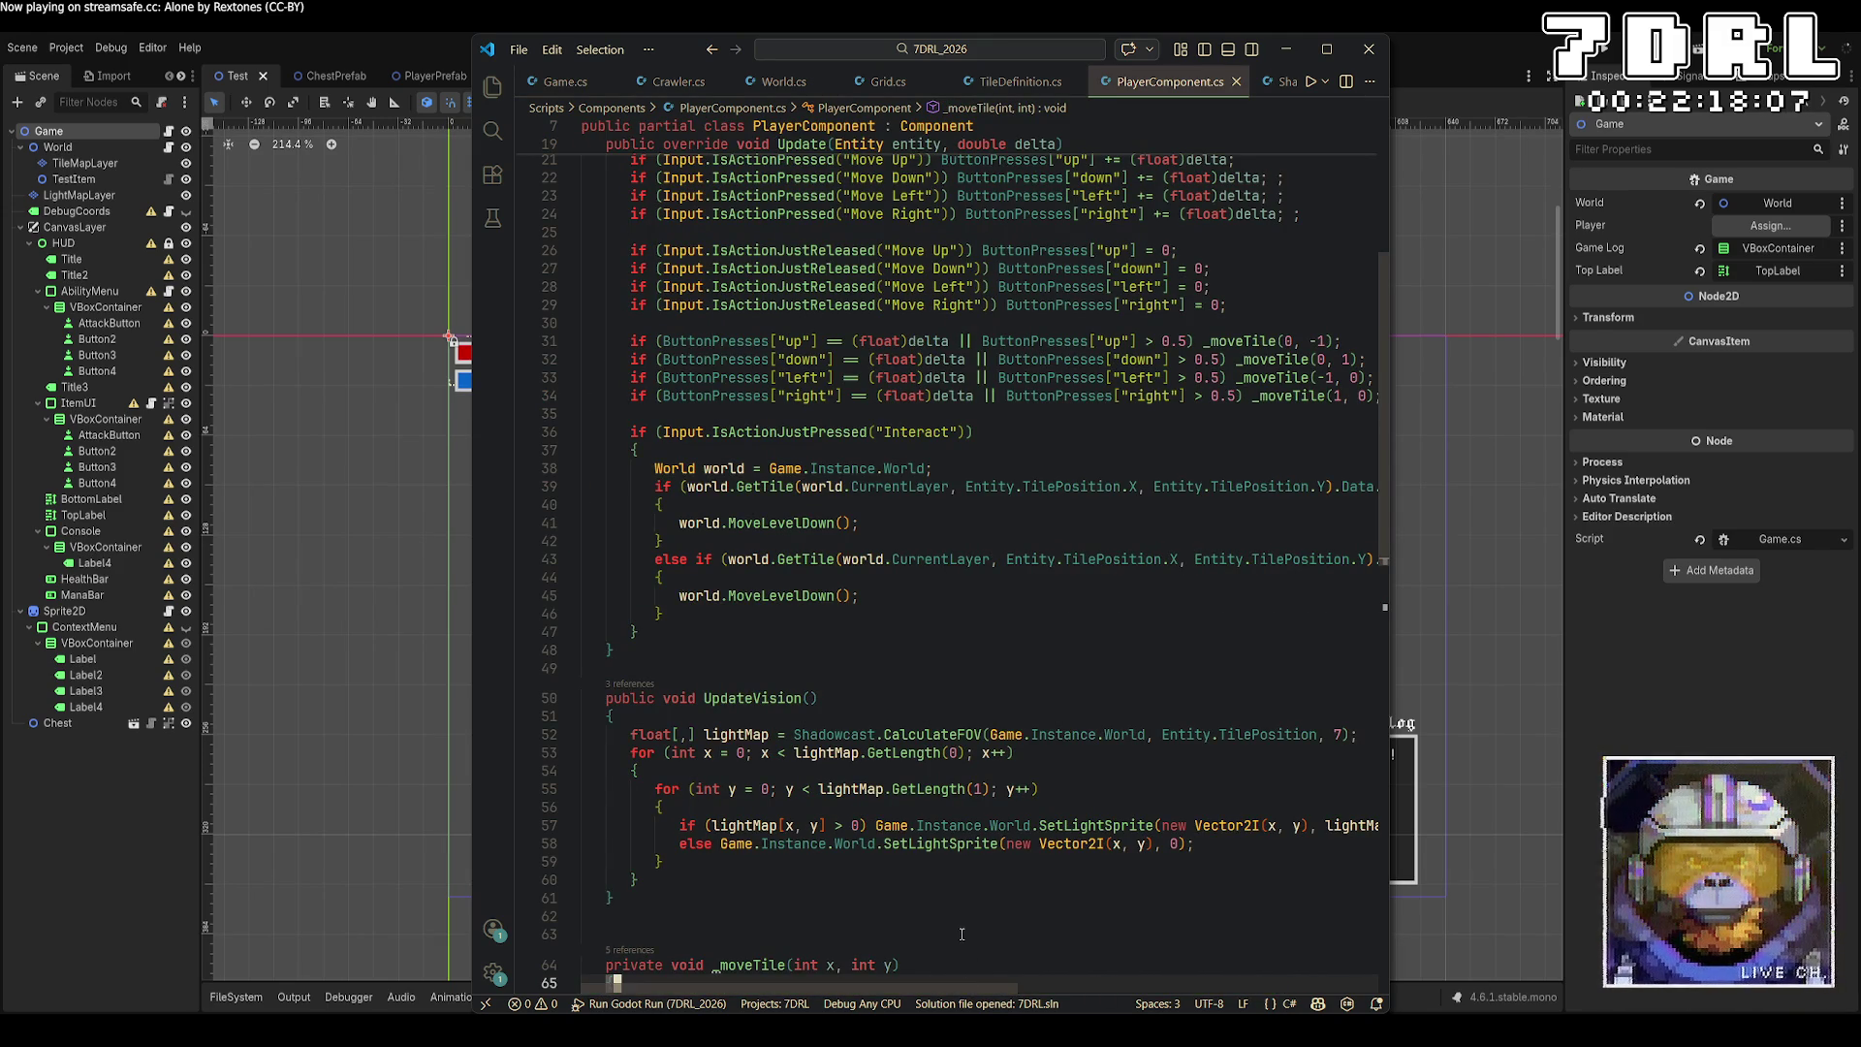
Change line 45's world.MoveLevelDown() to world.MoveLevelUp(), save, and run the game.
click(867, 593)
key(Left)
key(Left)
key(Left)
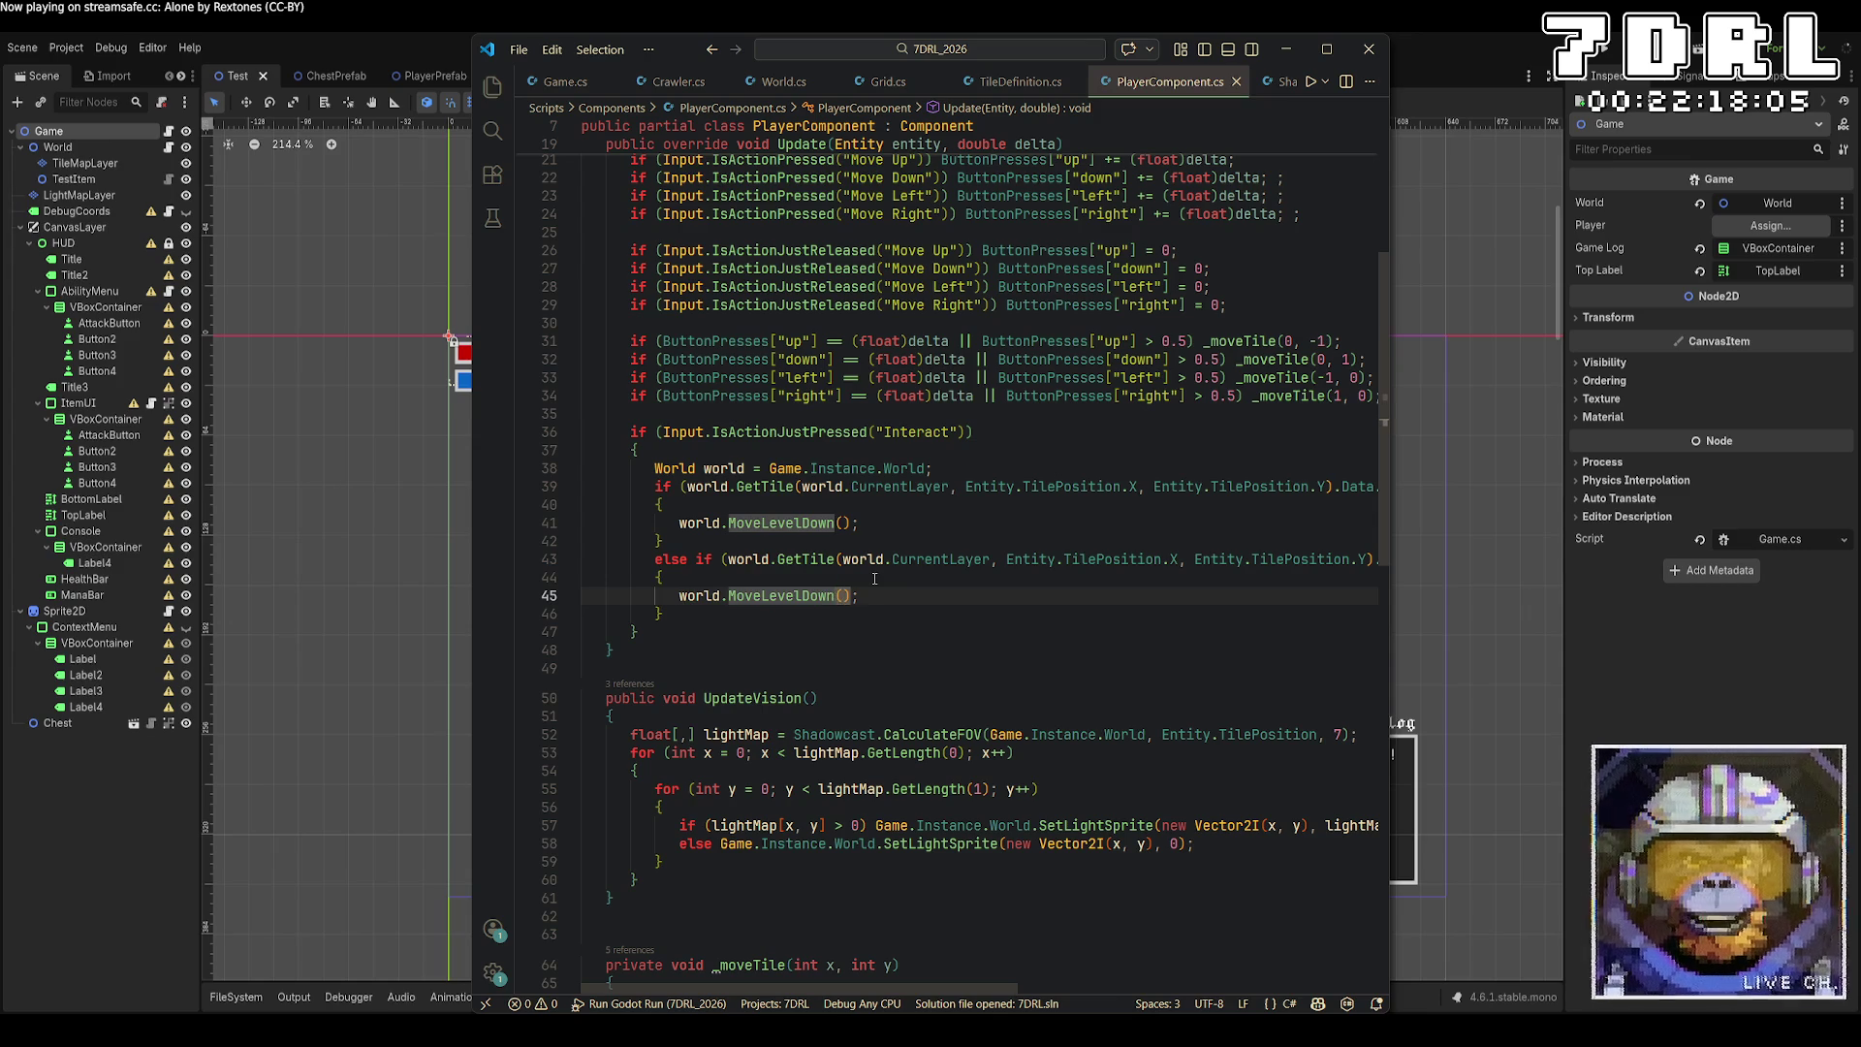
key(BackSpace)
key(BackSpace)
key(BackSpace)
text(Up)
key(ctrl+s)
click(1607, 53)
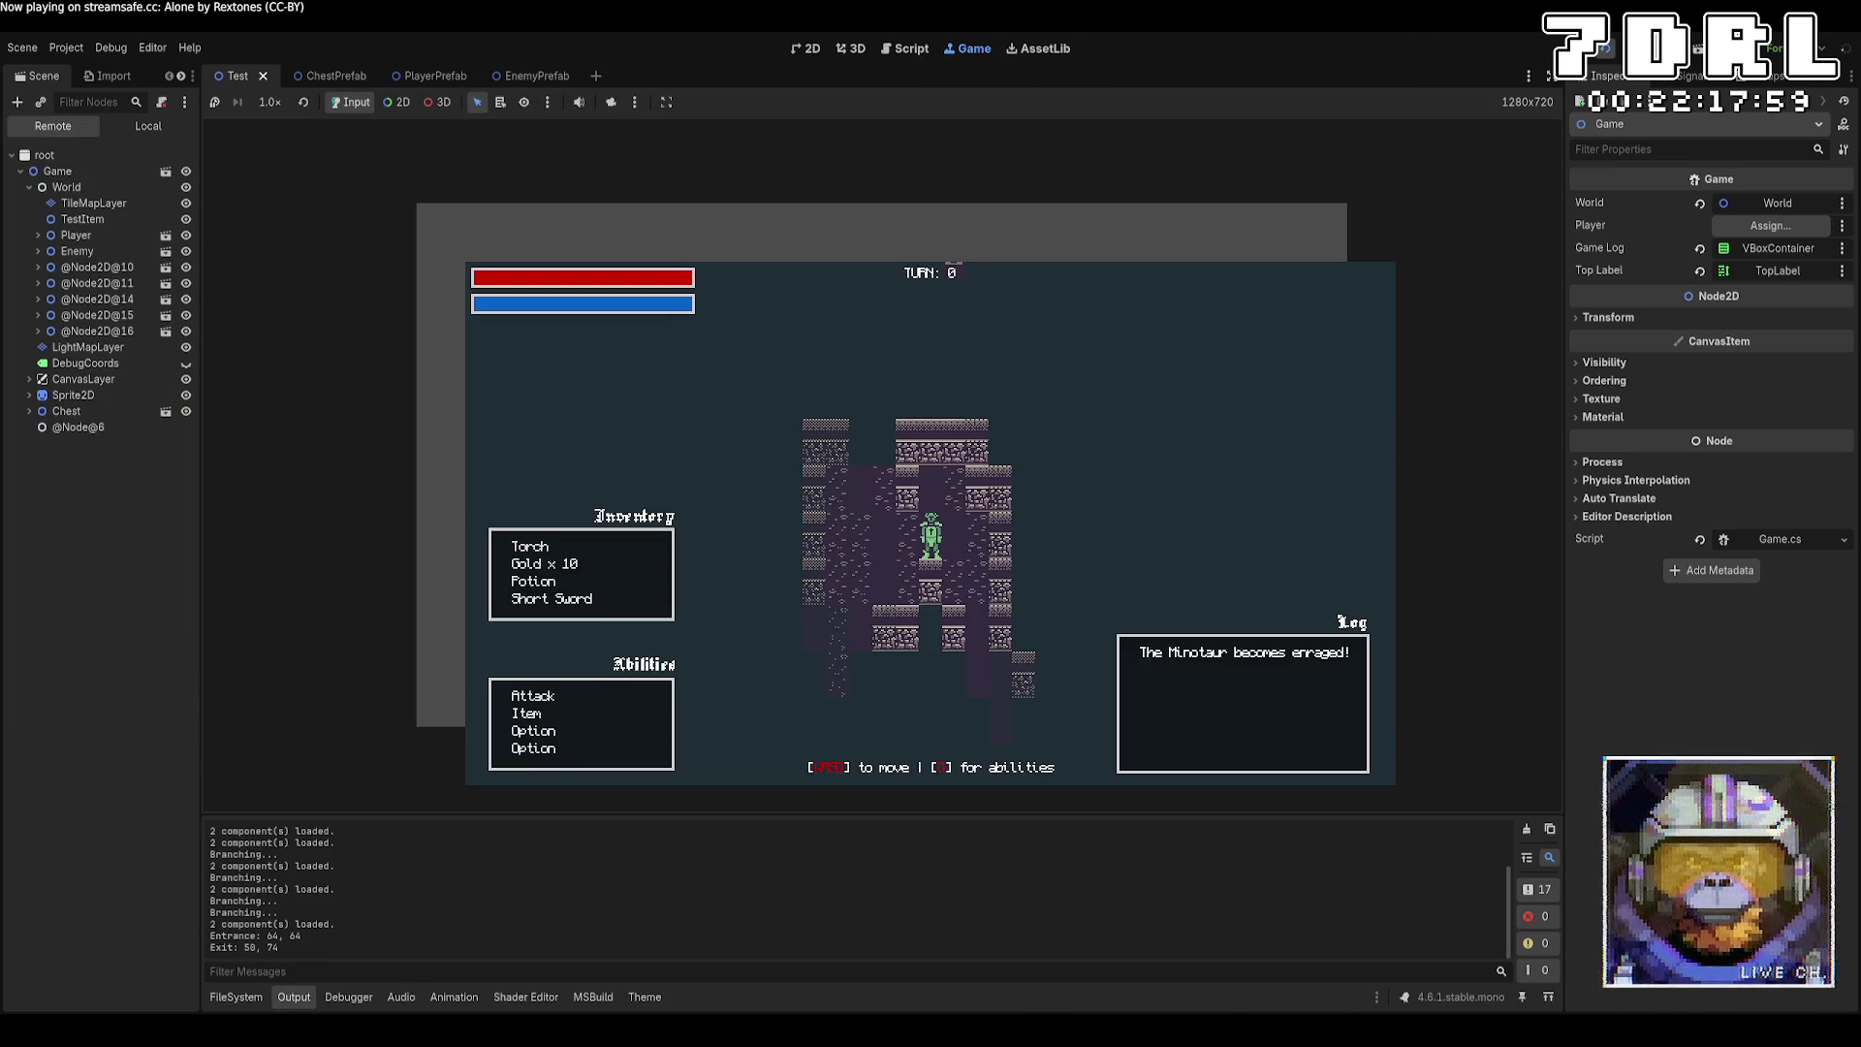
Walk the player down through the corridors into the open cave area.
key(a)
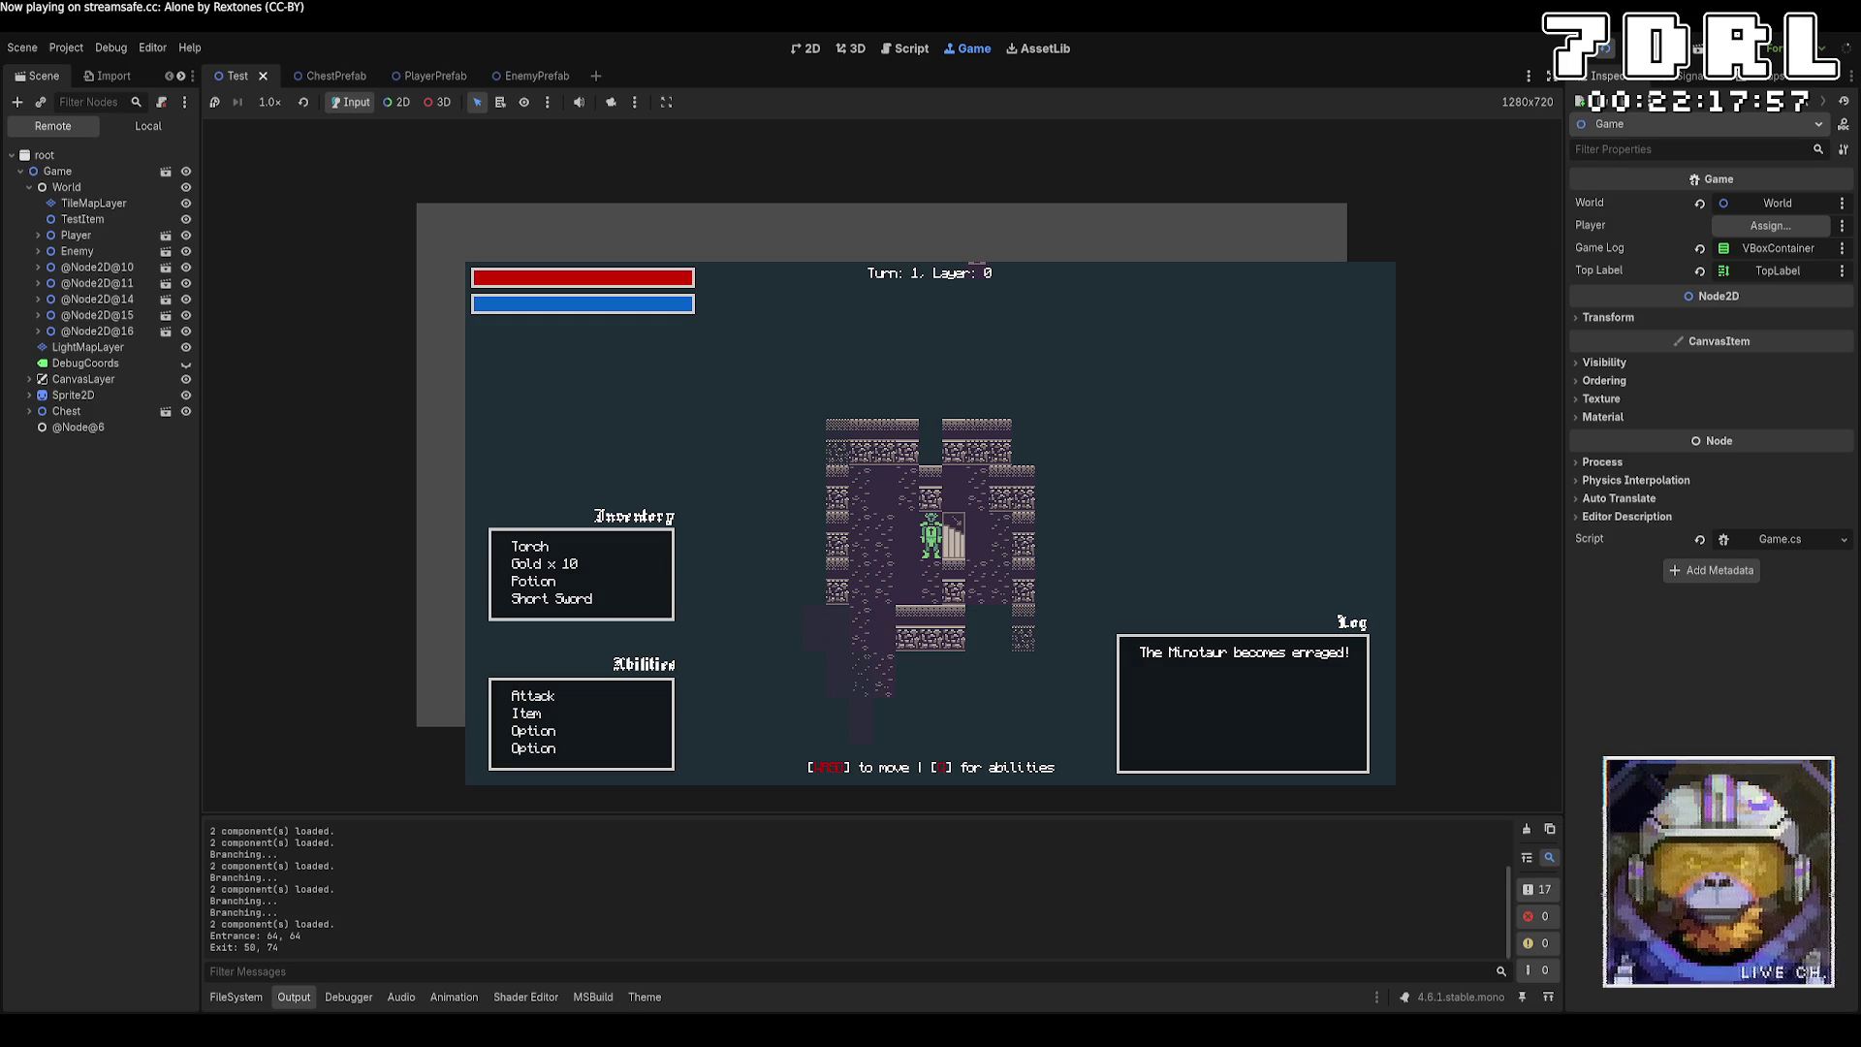
key(s)
key(s)
key(s)
key(a)
key(s)
key(s)
key(s)
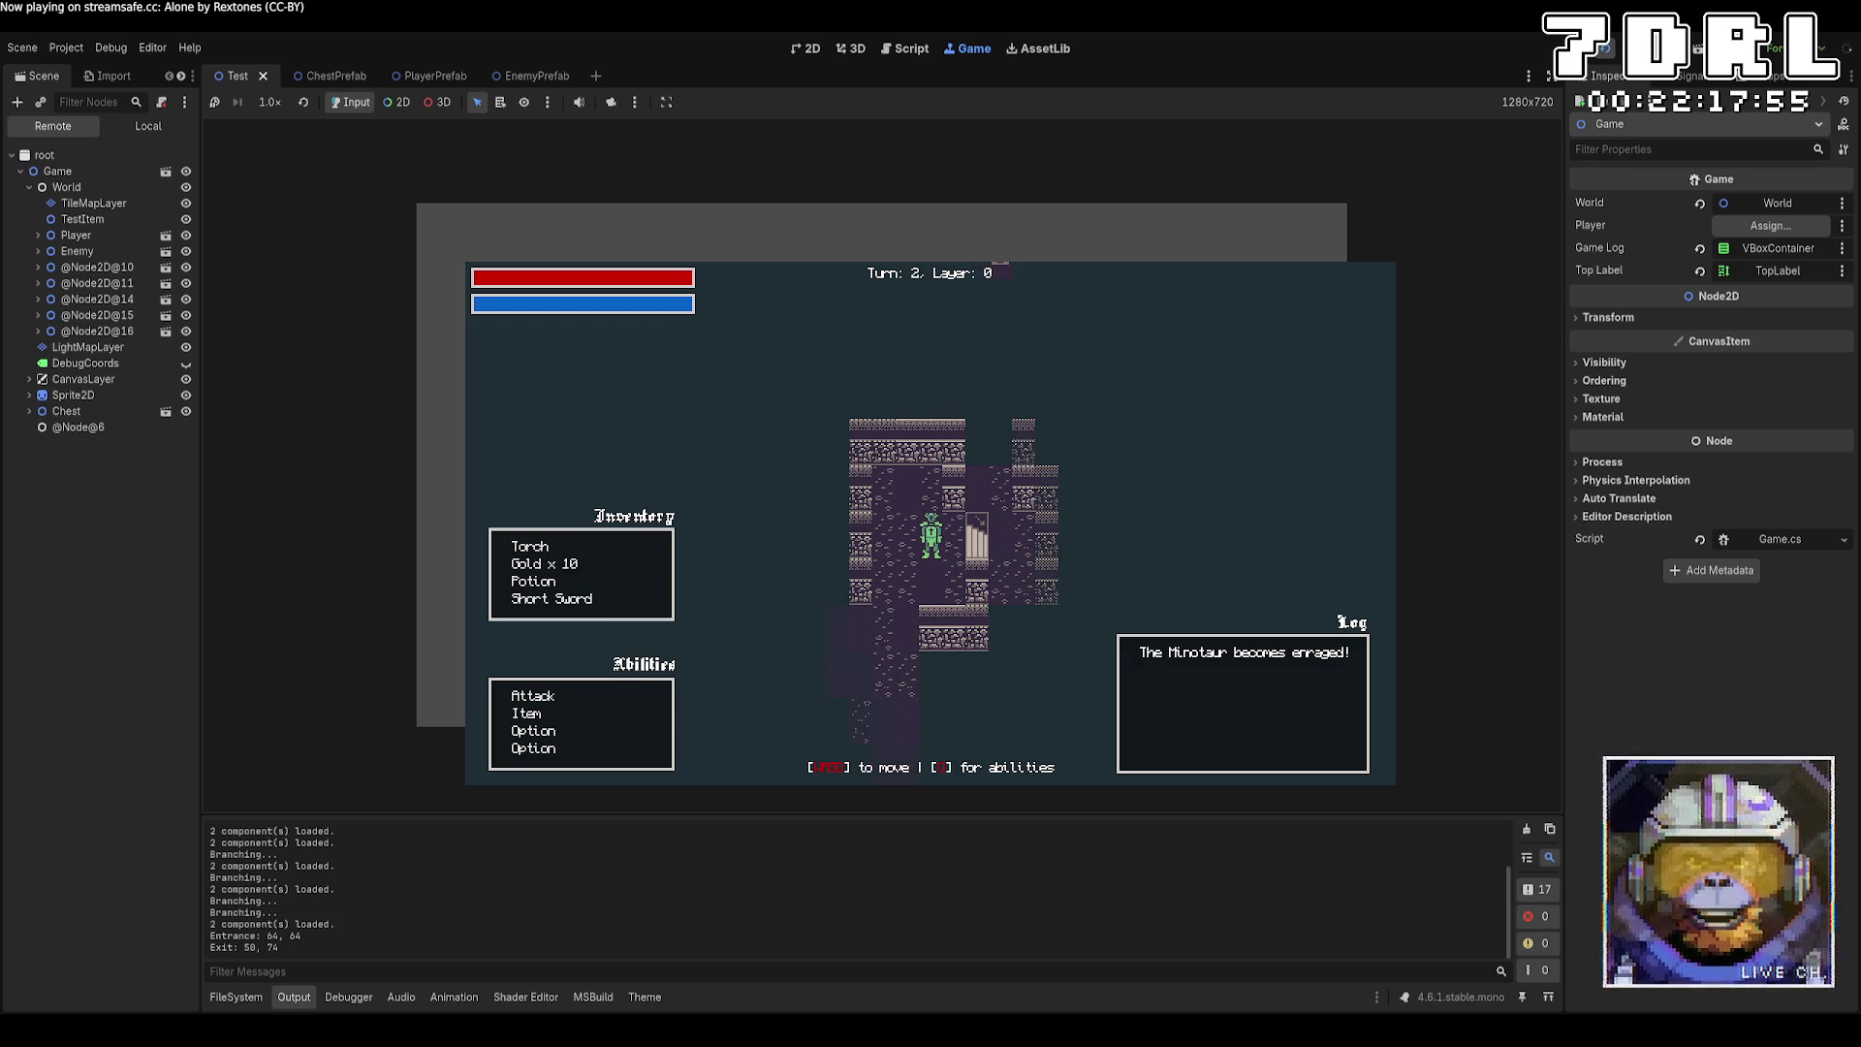
key(s)
key(s)
key(d)
key(s)
key(s)
key(d)
key(s)
key(s)
key(s)
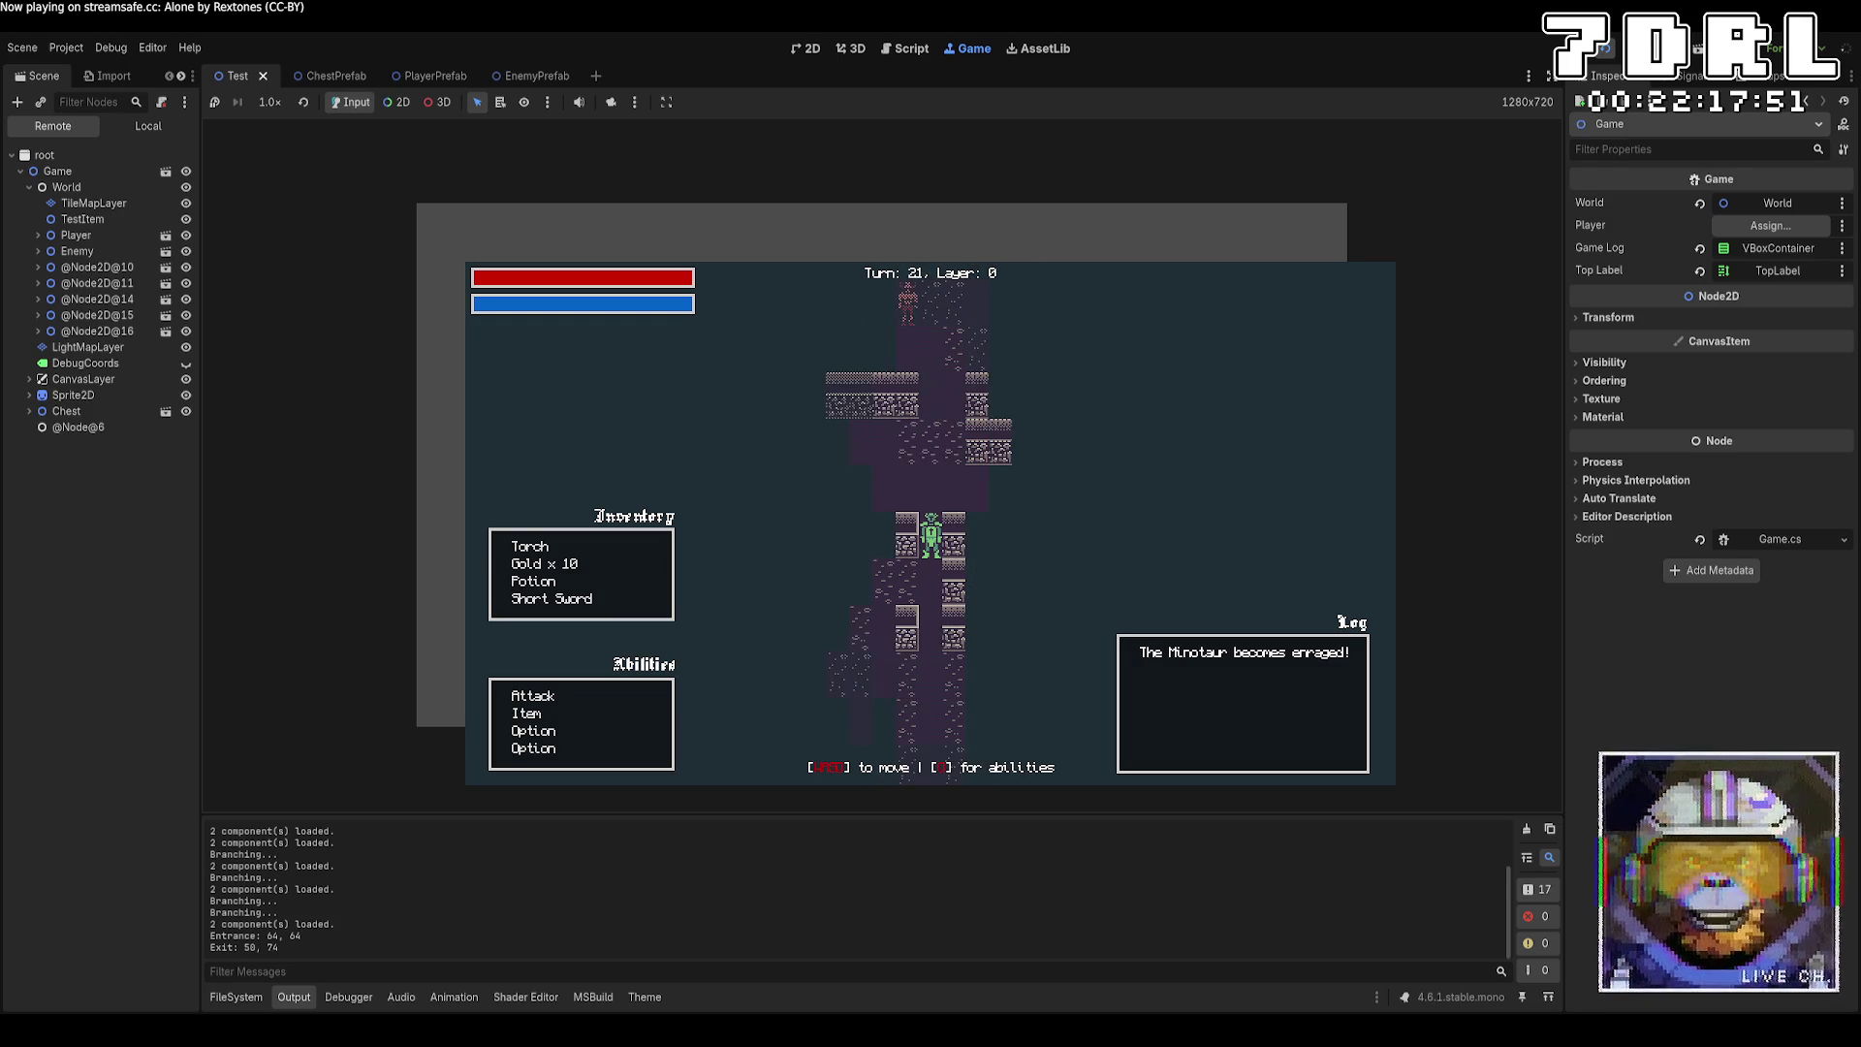
key(s)
key(s)
key(s)
key(s)
key(s)
key(s)
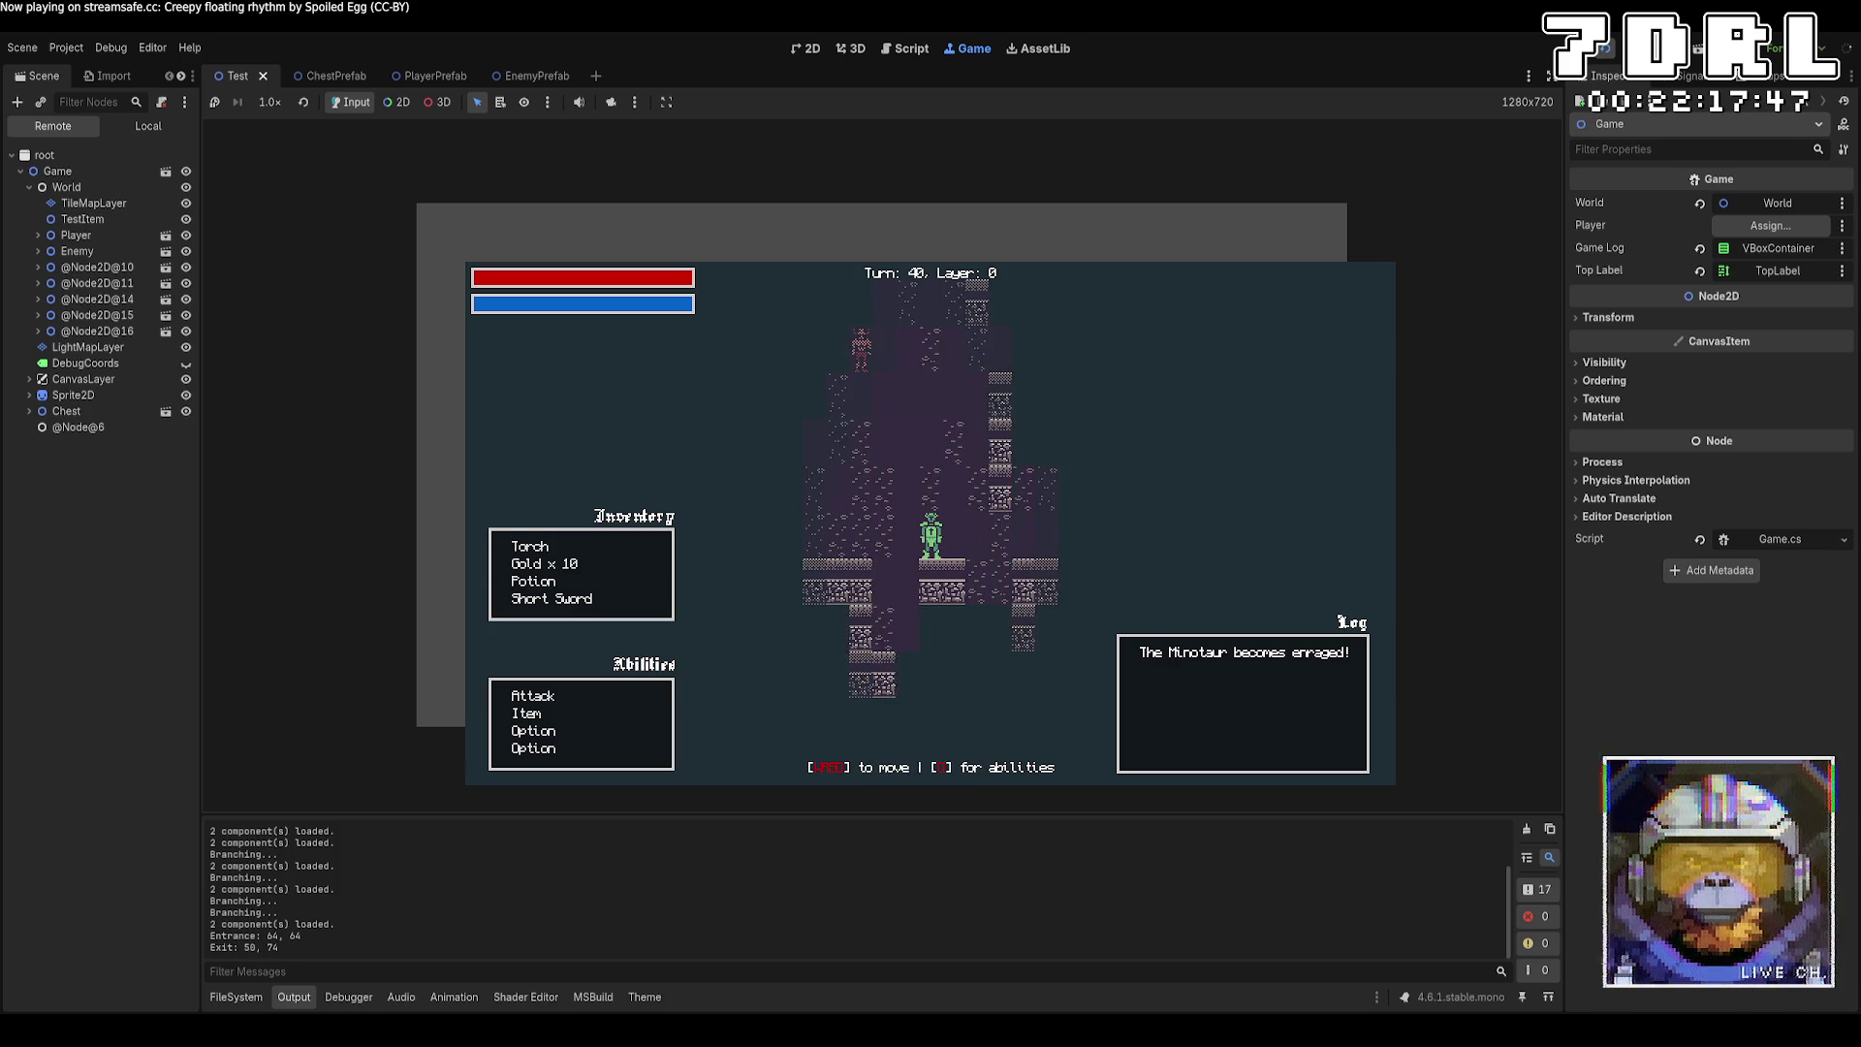
key(a)
key(a)
key(a)
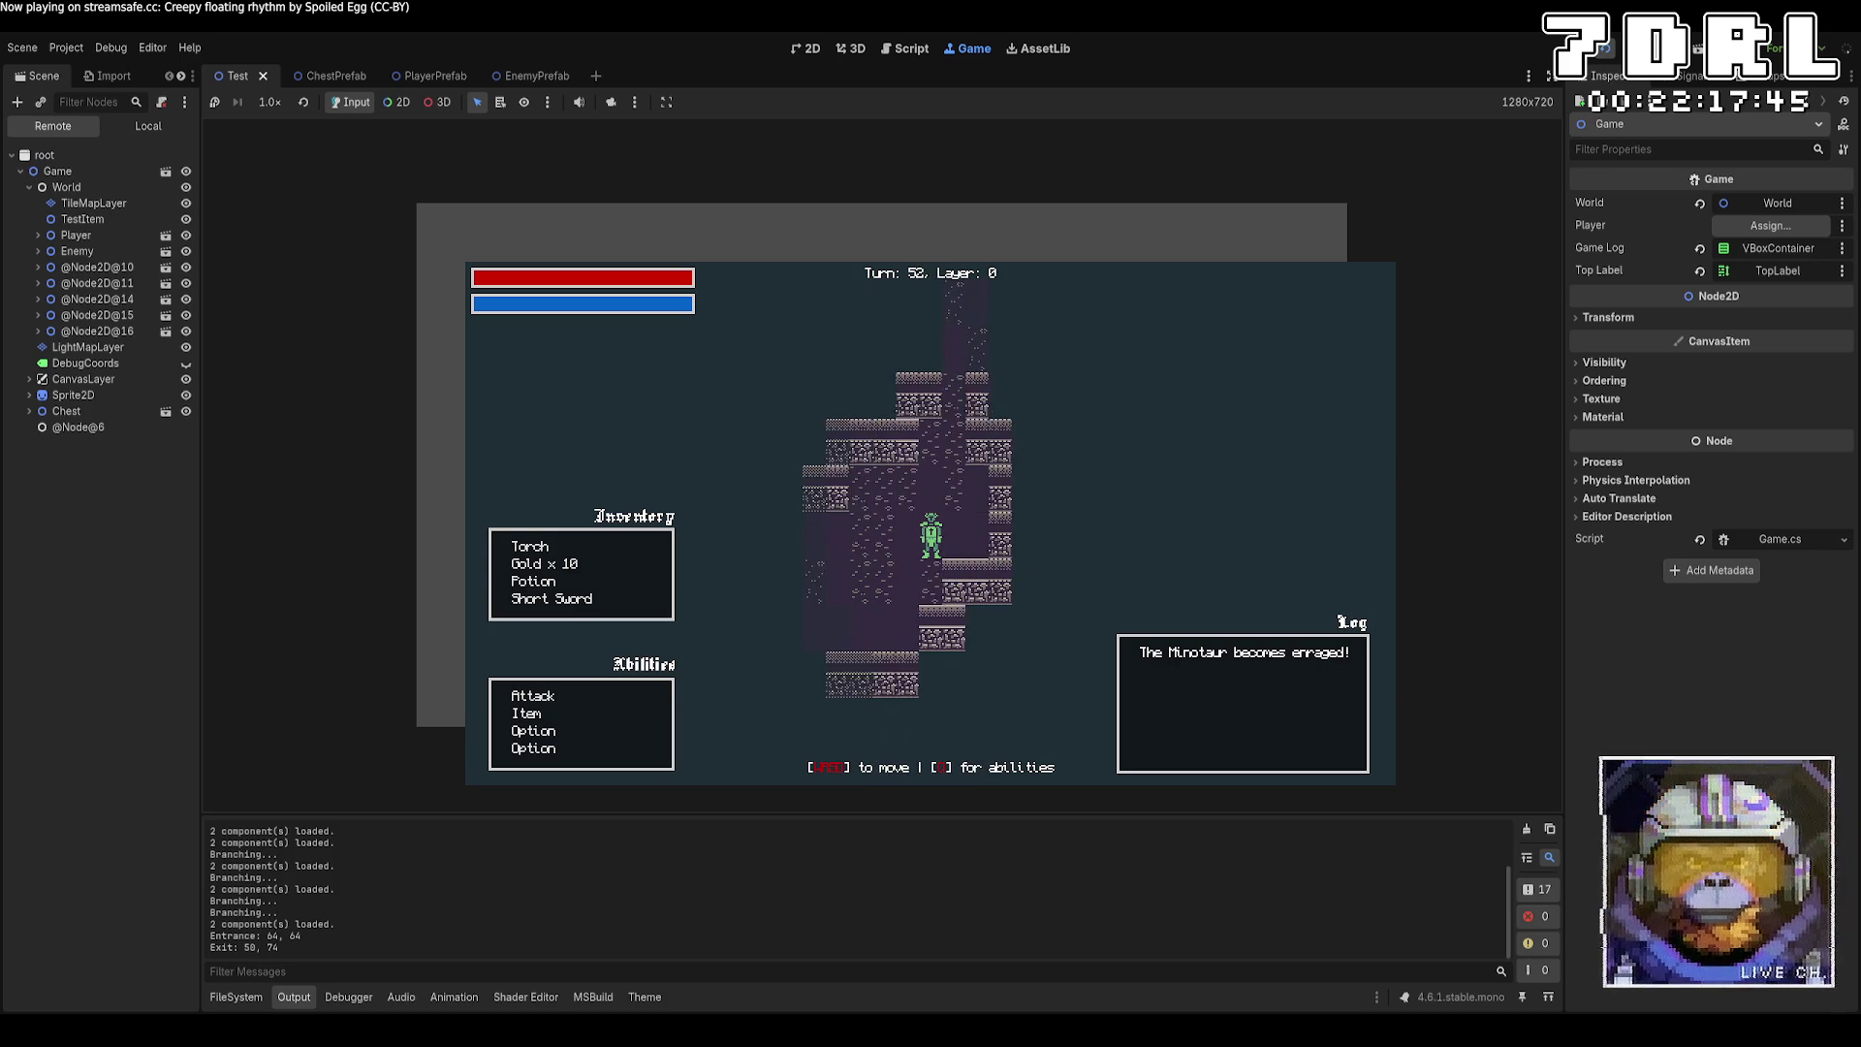
key(w)
key(w)
key(w)
key(d)
key(d)
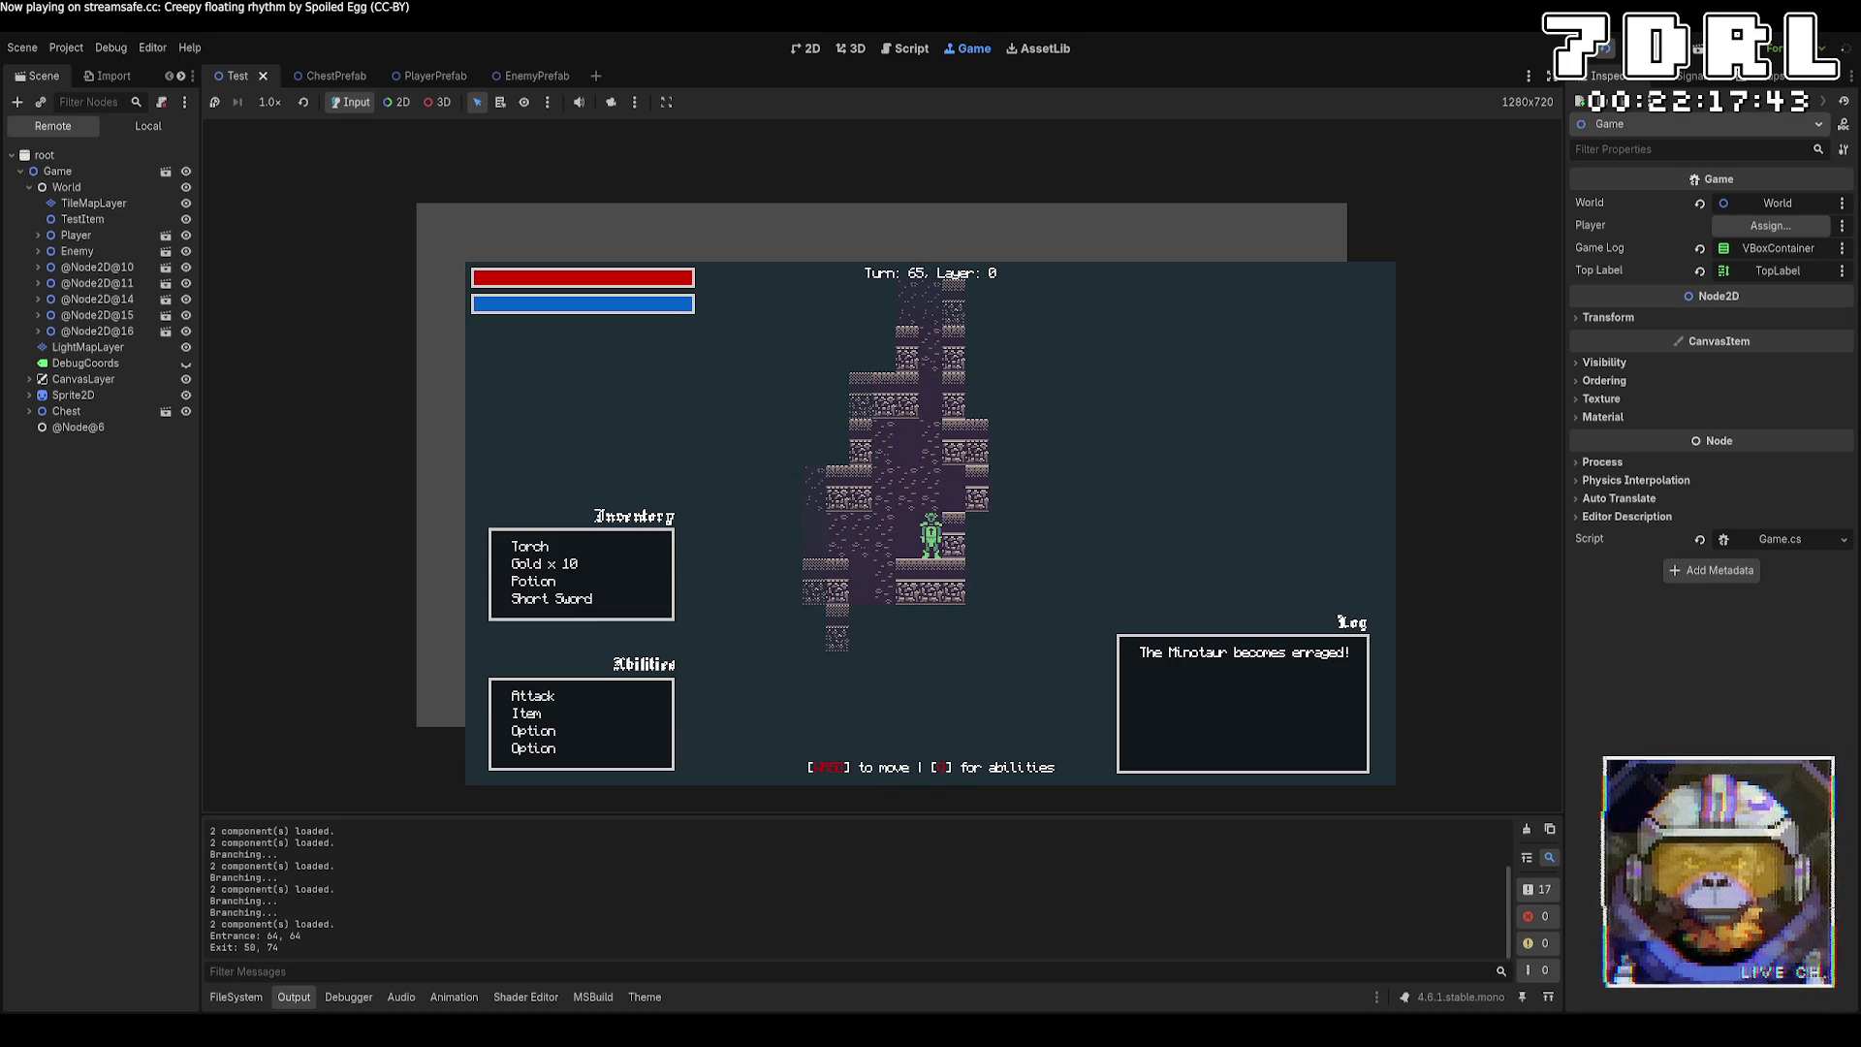
key(w)
key(w)
key(w)
key(w)
key(w)
Explore onward, climb to the stairs, and use them to reach Layer 1 at Turn 136.
key(w)
key(a)
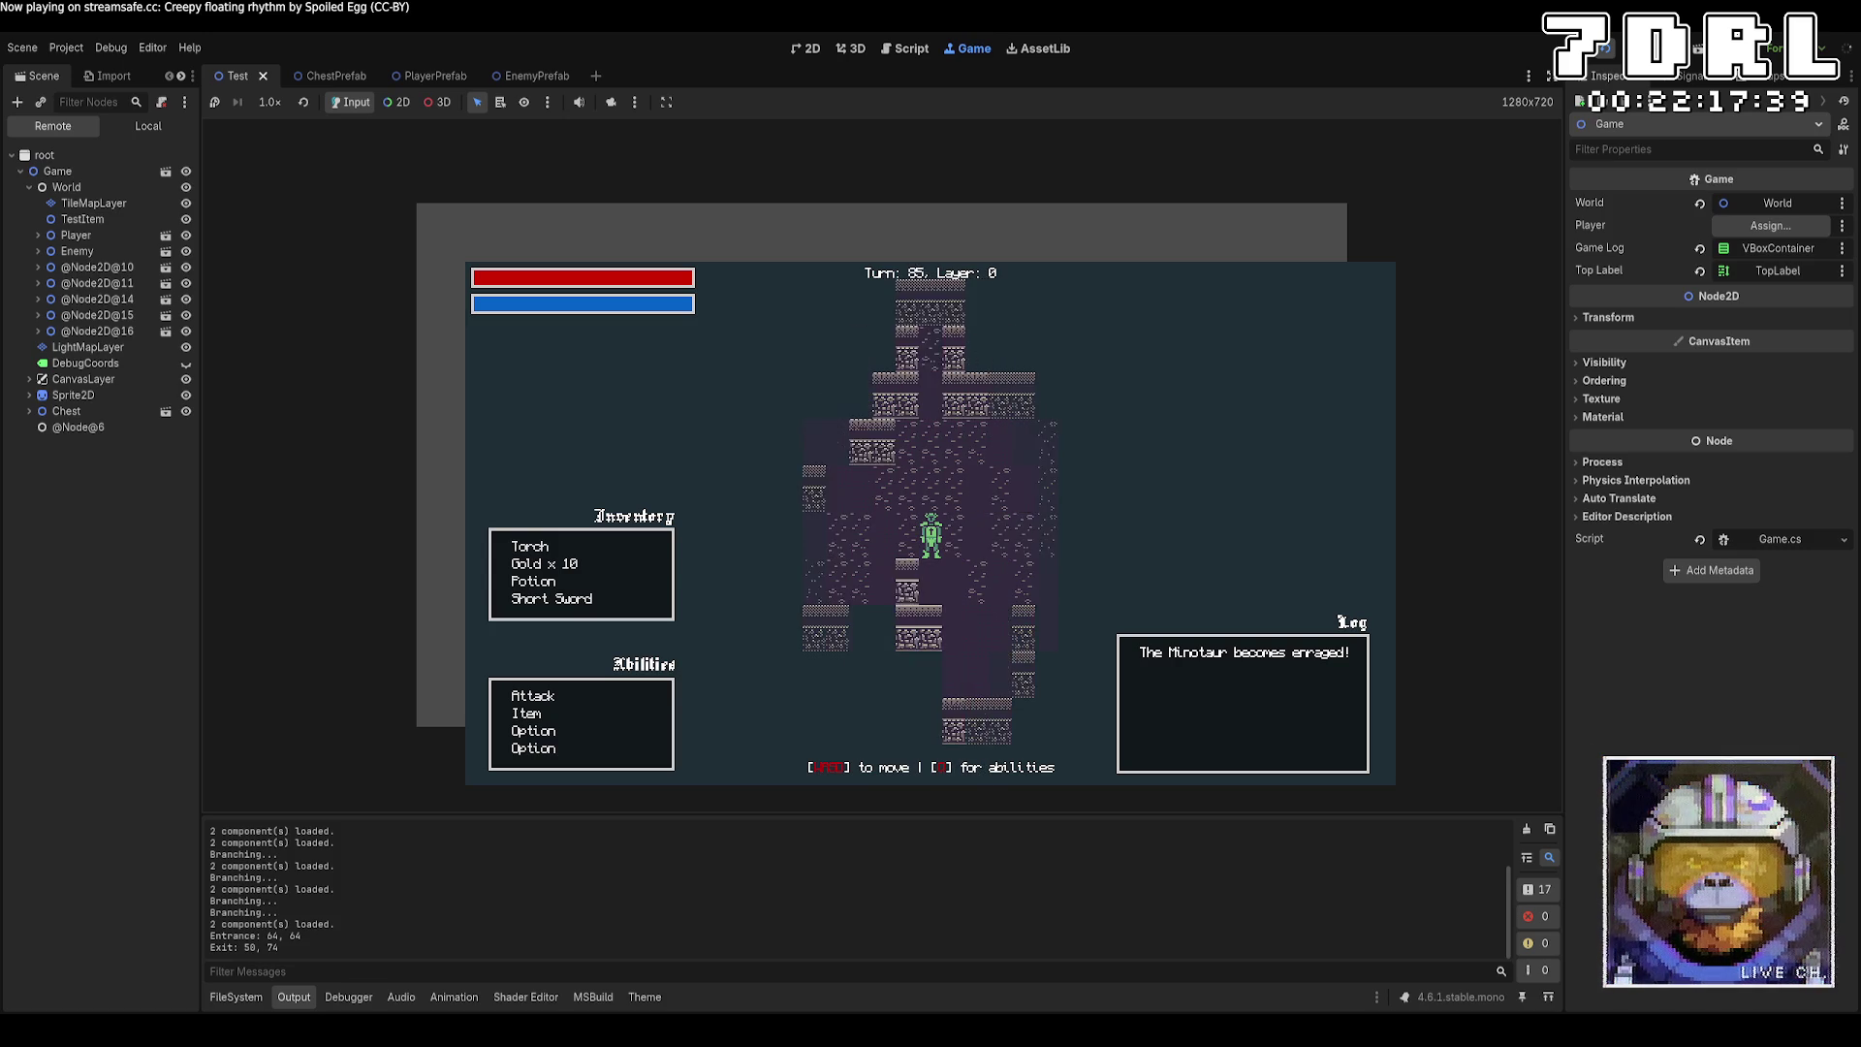
key(w)
key(w)
key(w)
key(w)
key(w)
key(w)
key(w)
key(w)
key(w)
key(w)
key(s)
key(s)
key(s)
key(s)
key(d)
key(s)
key(s)
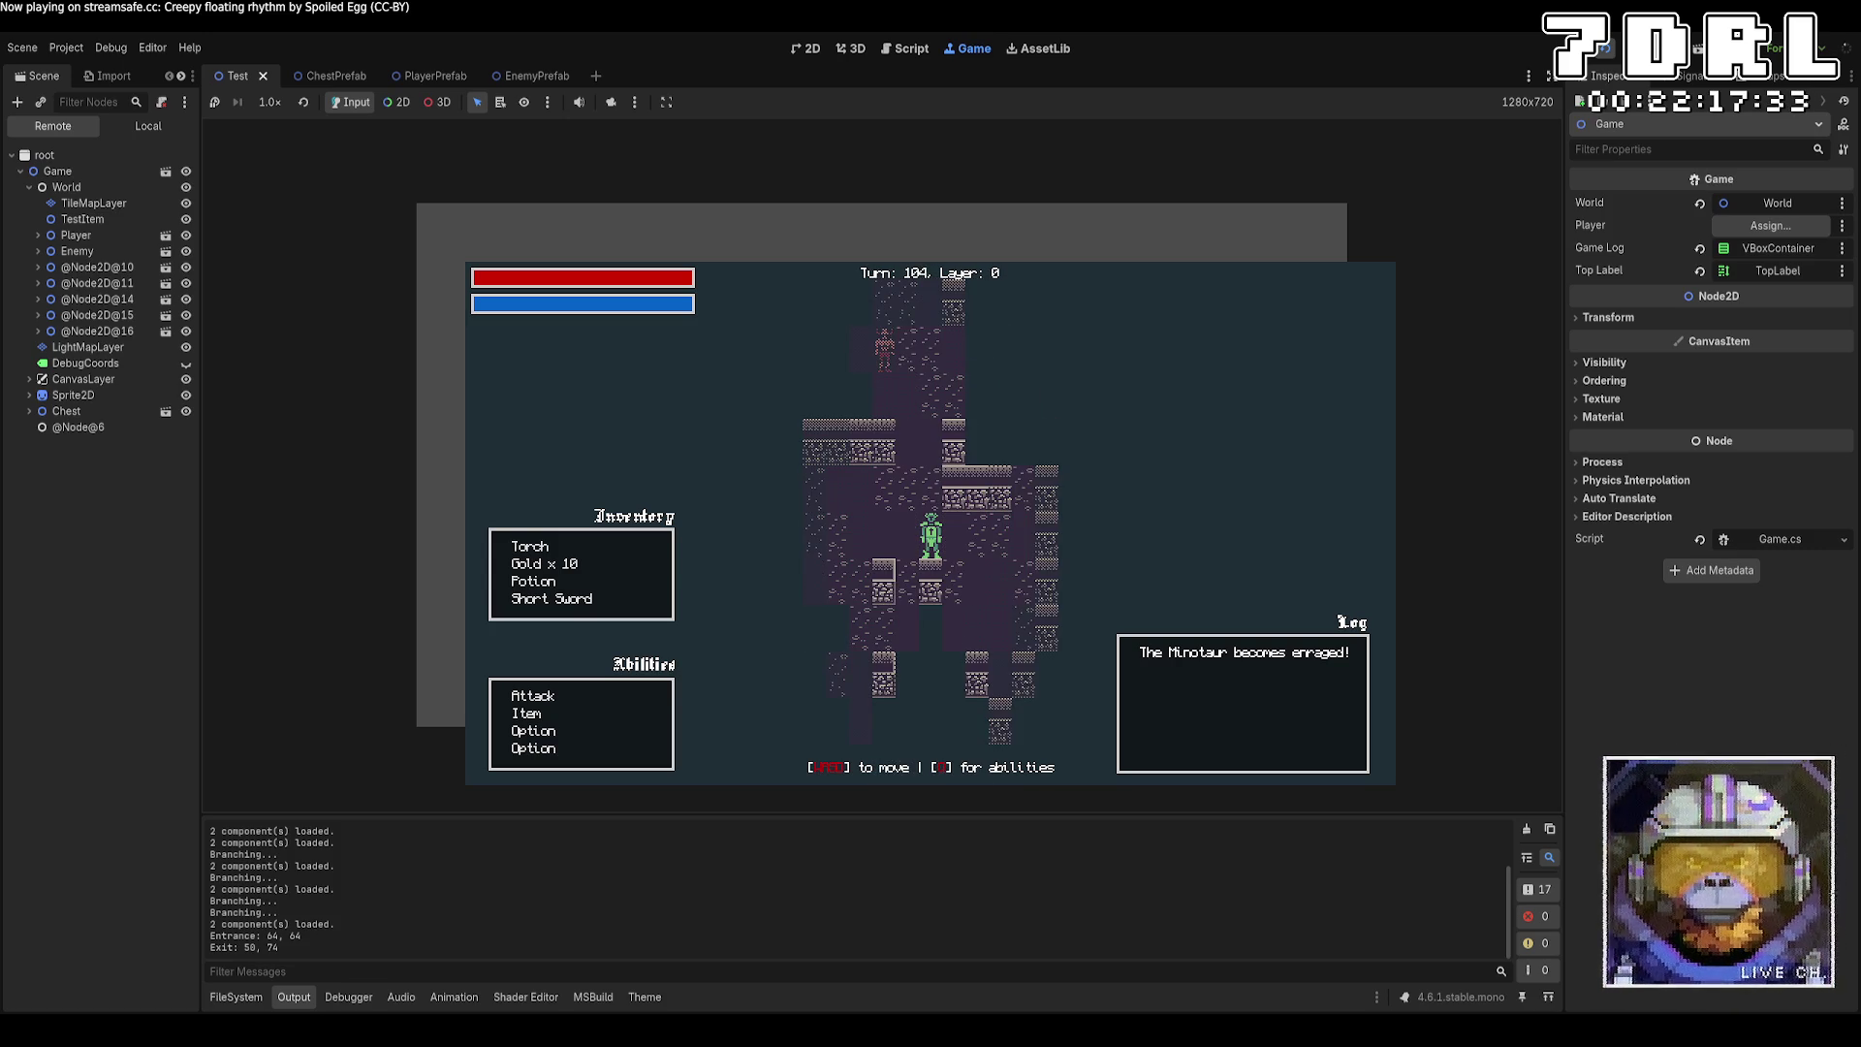
key(s)
key(s)
key(s)
key(a)
key(s)
key(s)
key(s)
key(s)
key(s)
key(w)
key(w)
key(w)
key(w)
key(w)
key(w)
key(w)
key(w)
key(w)
key(w)
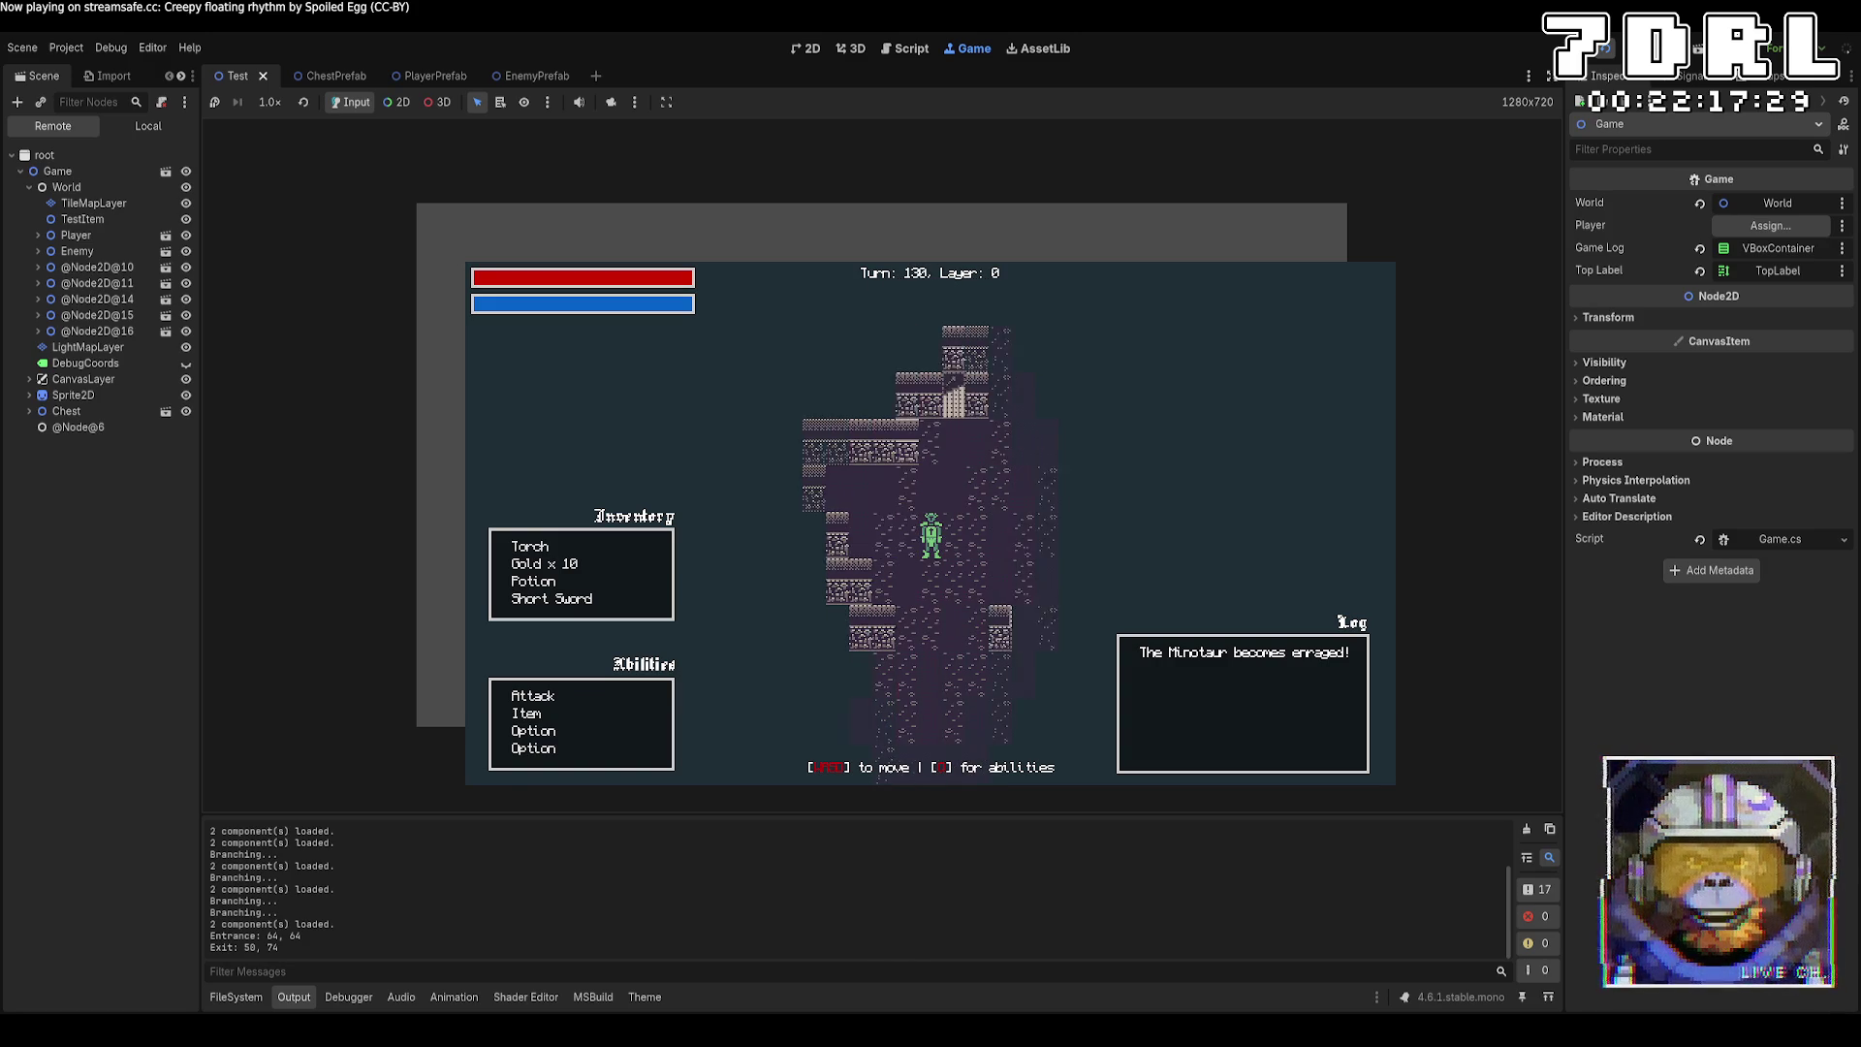
key(w)
key(w)
key(w)
key(w)
key(w)
key(d)
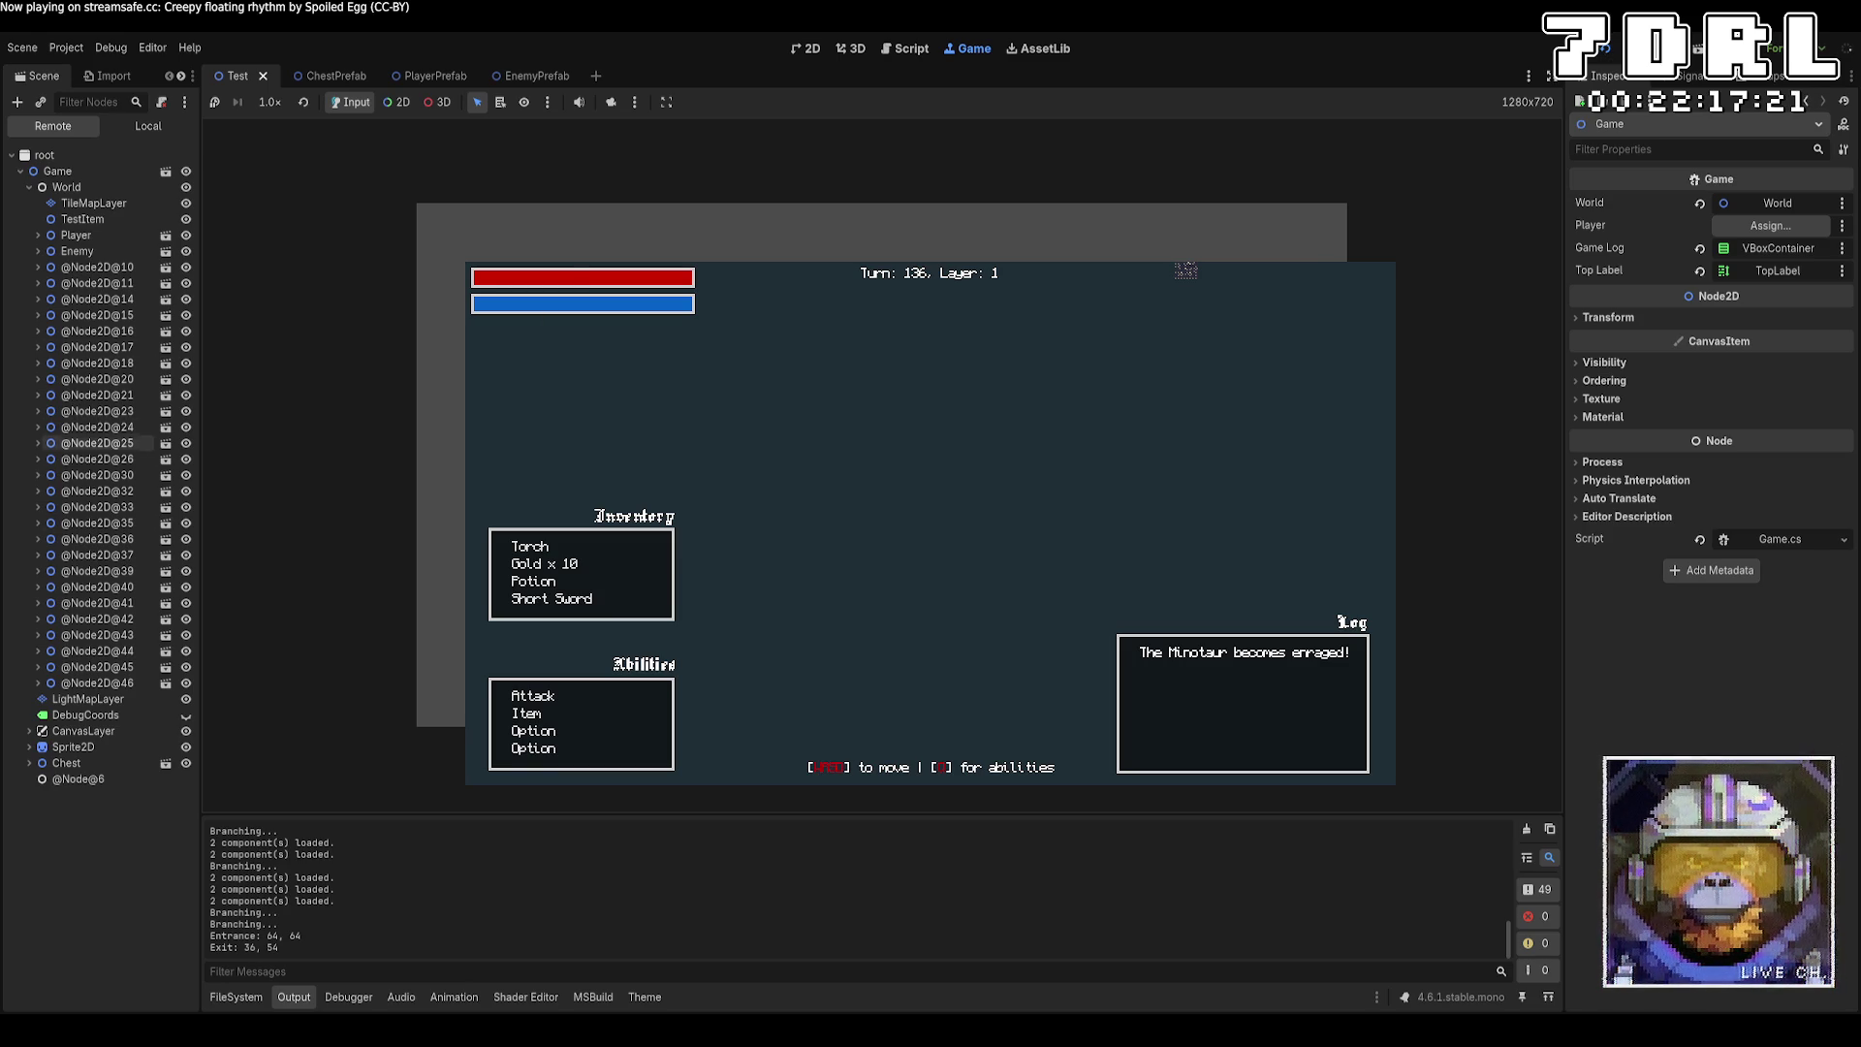
Hide LightMapLayer, show the Player node, and select the remote Sprite2D to inspect it.
click(185, 699)
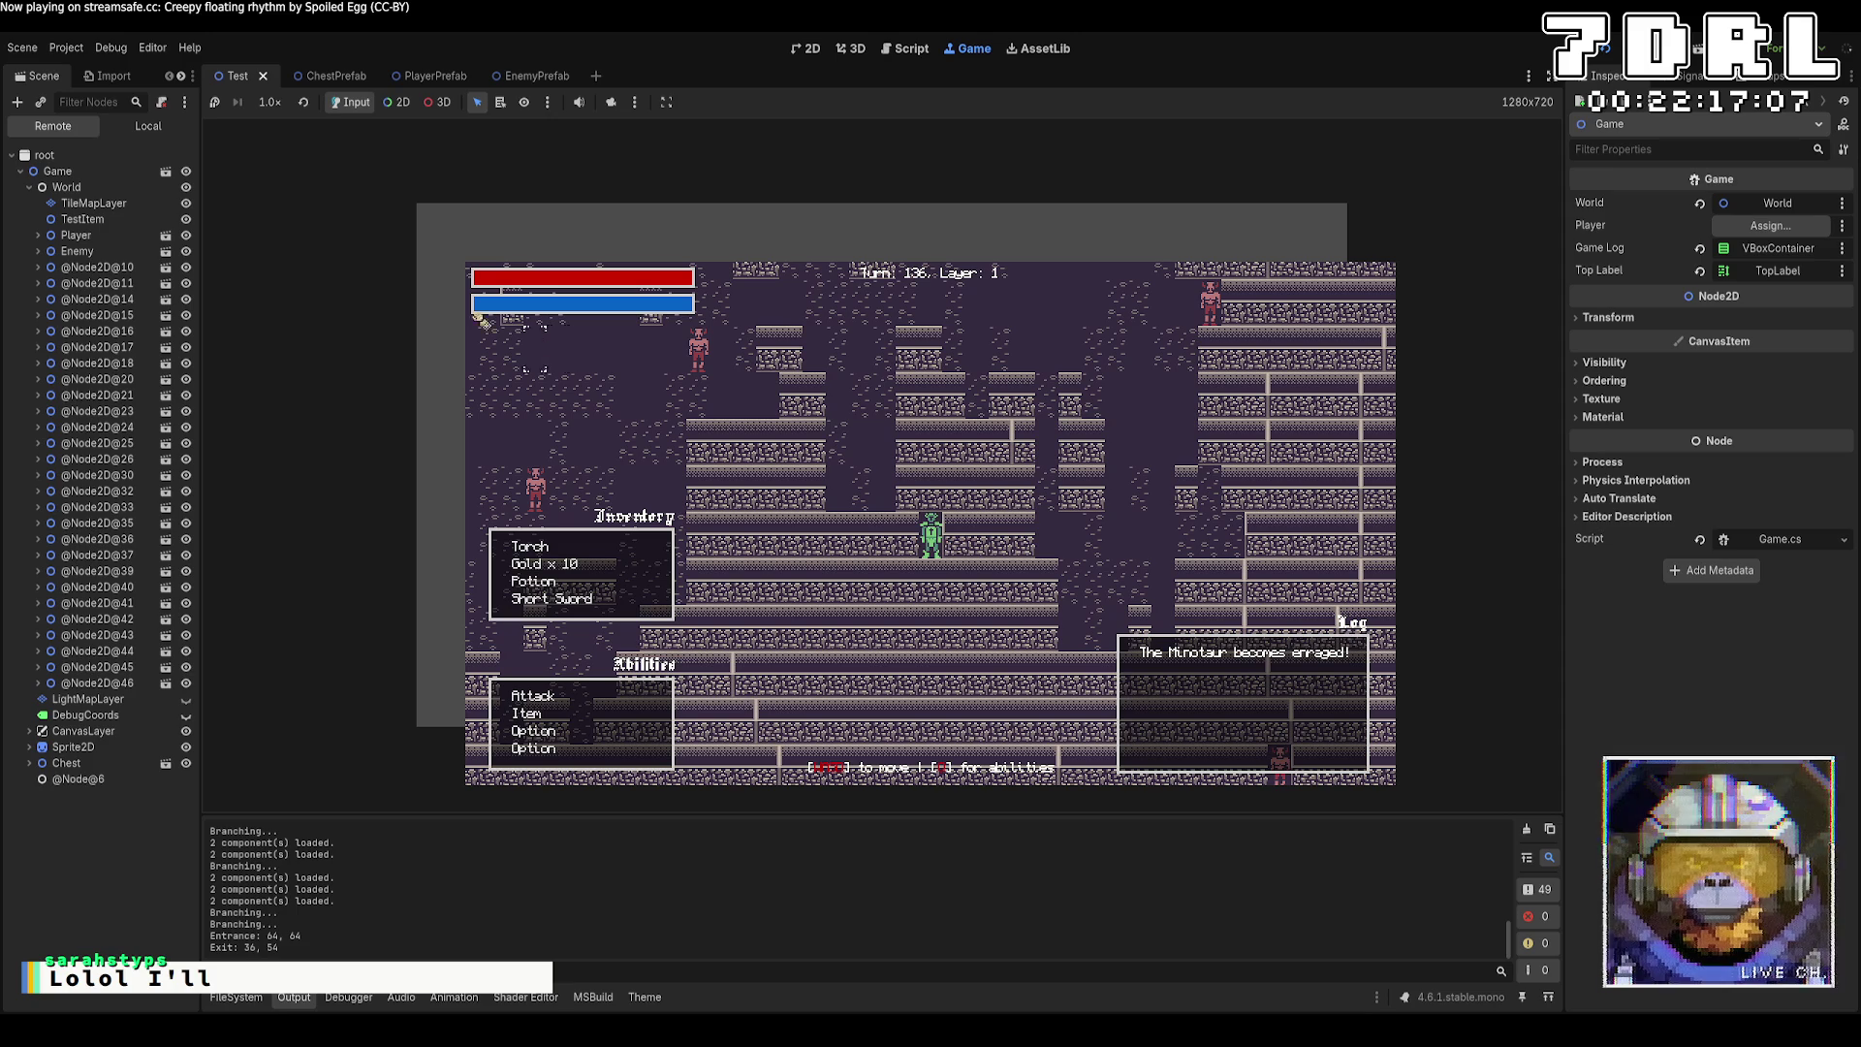
click(188, 237)
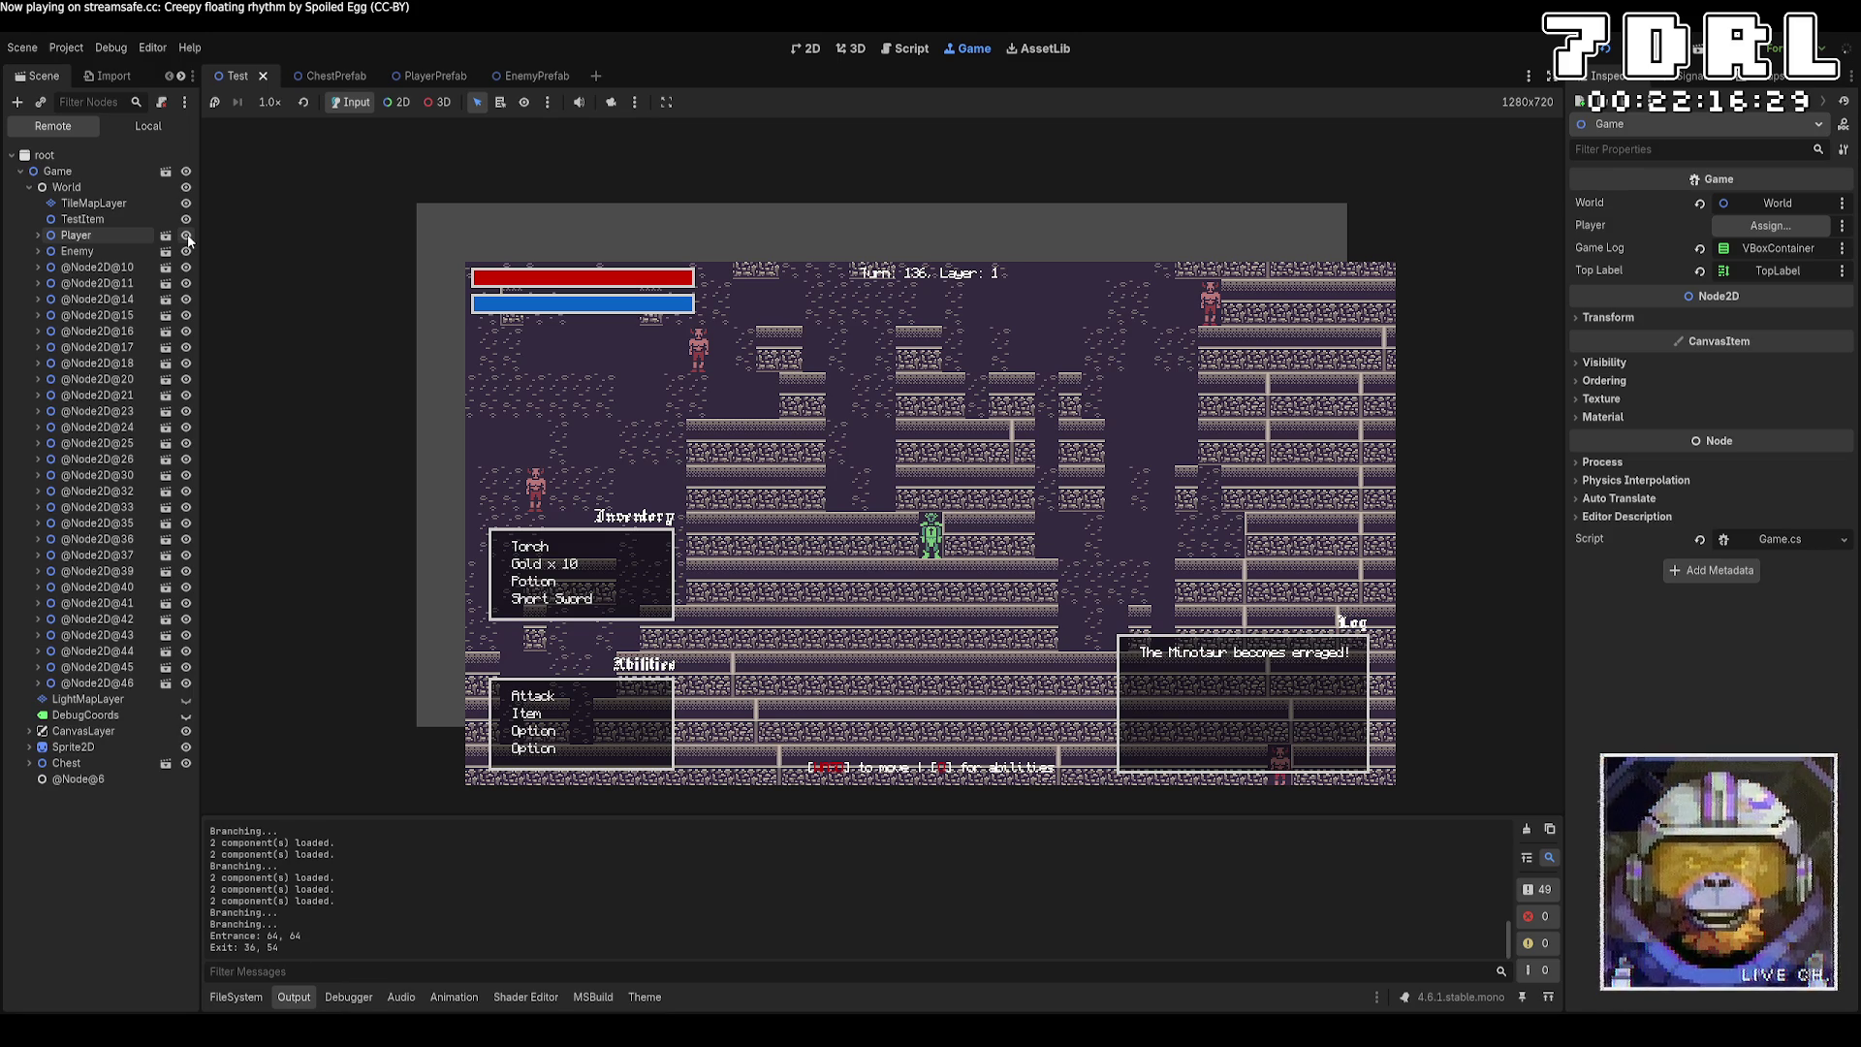
click(29, 747)
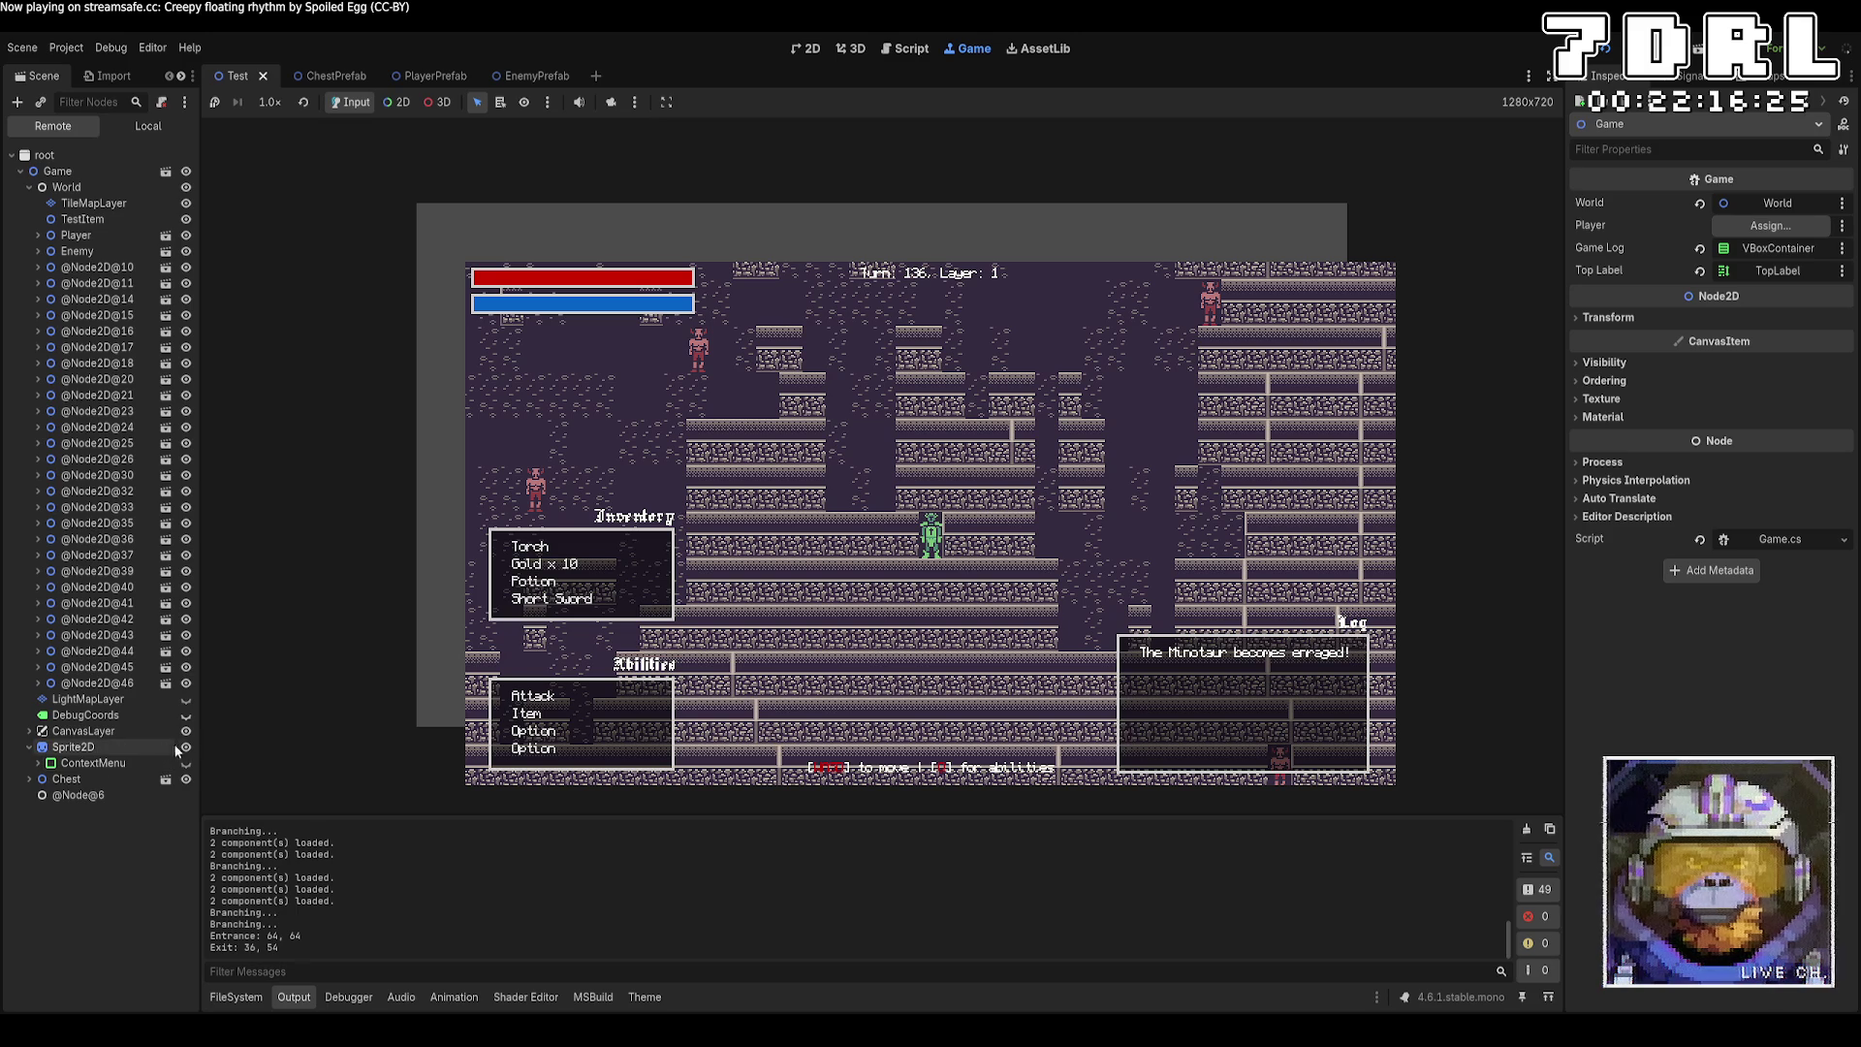
click(43, 752)
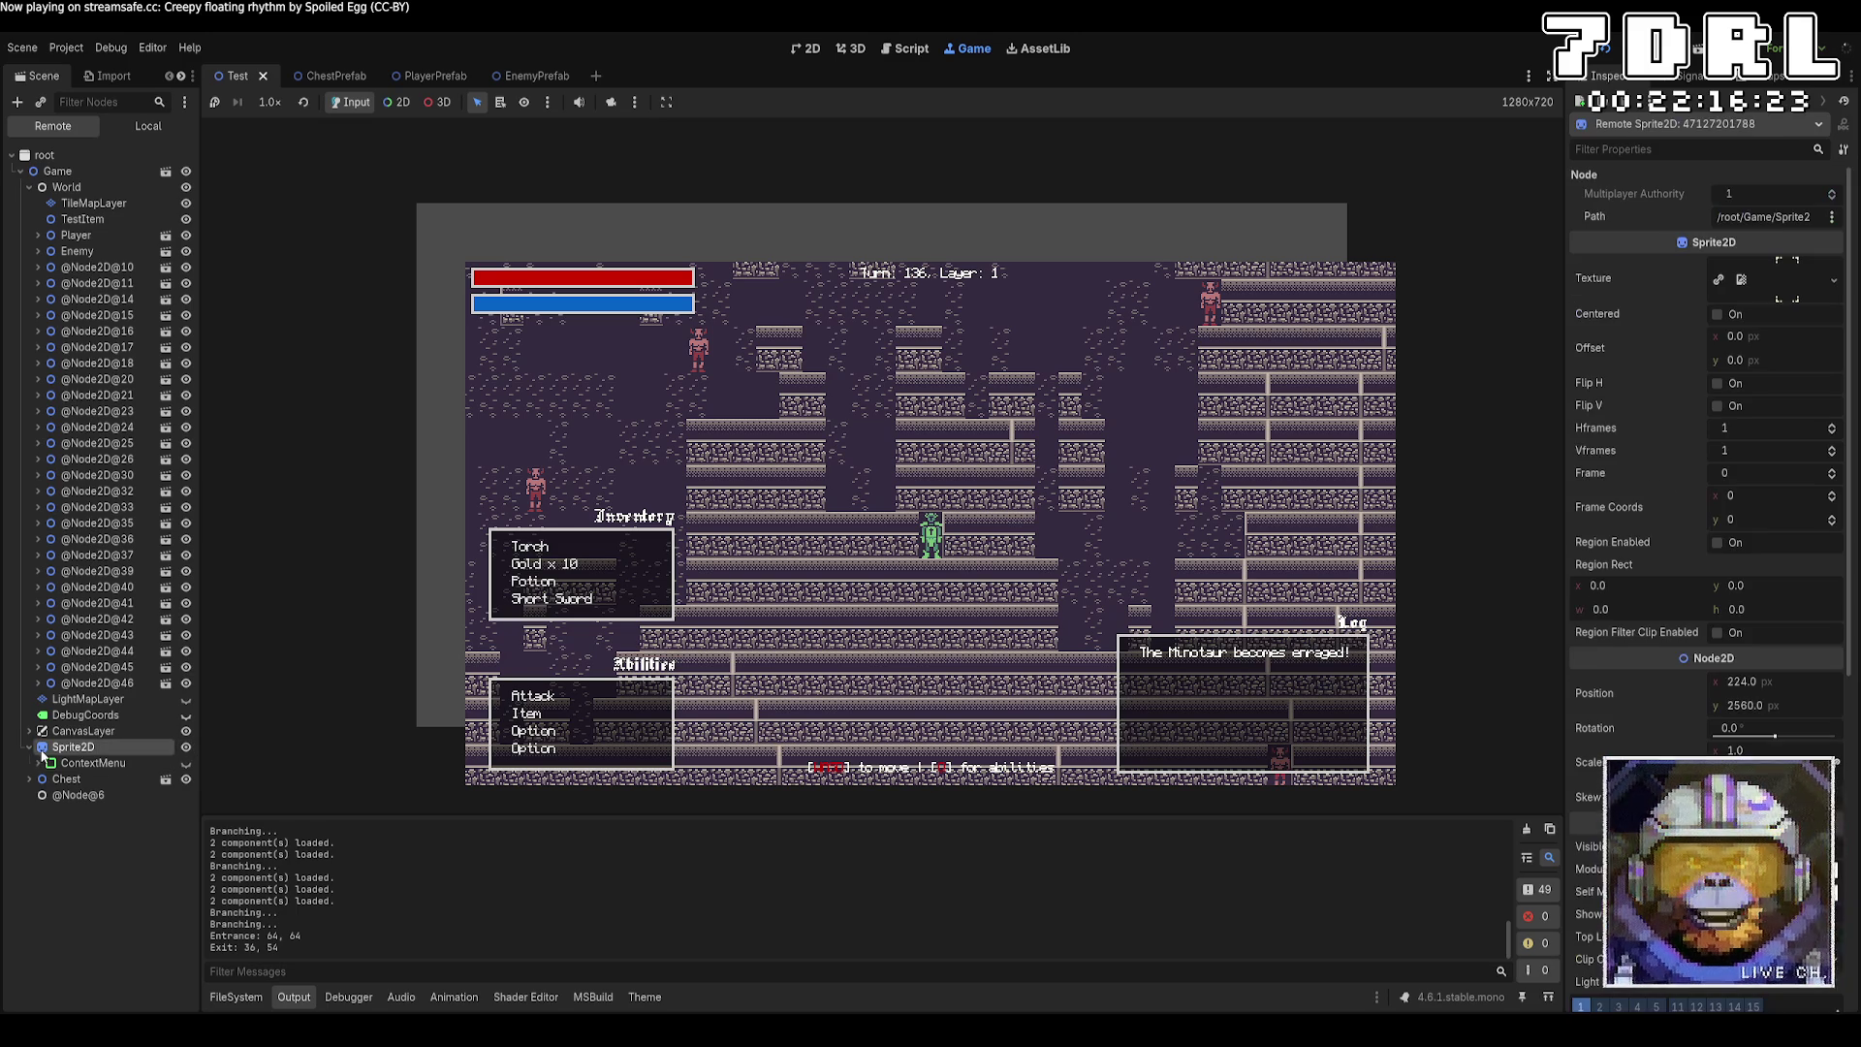
Collapse Sprite2D, hide TestItem, and pan the overridden game camera across the revealed level.
click(29, 747)
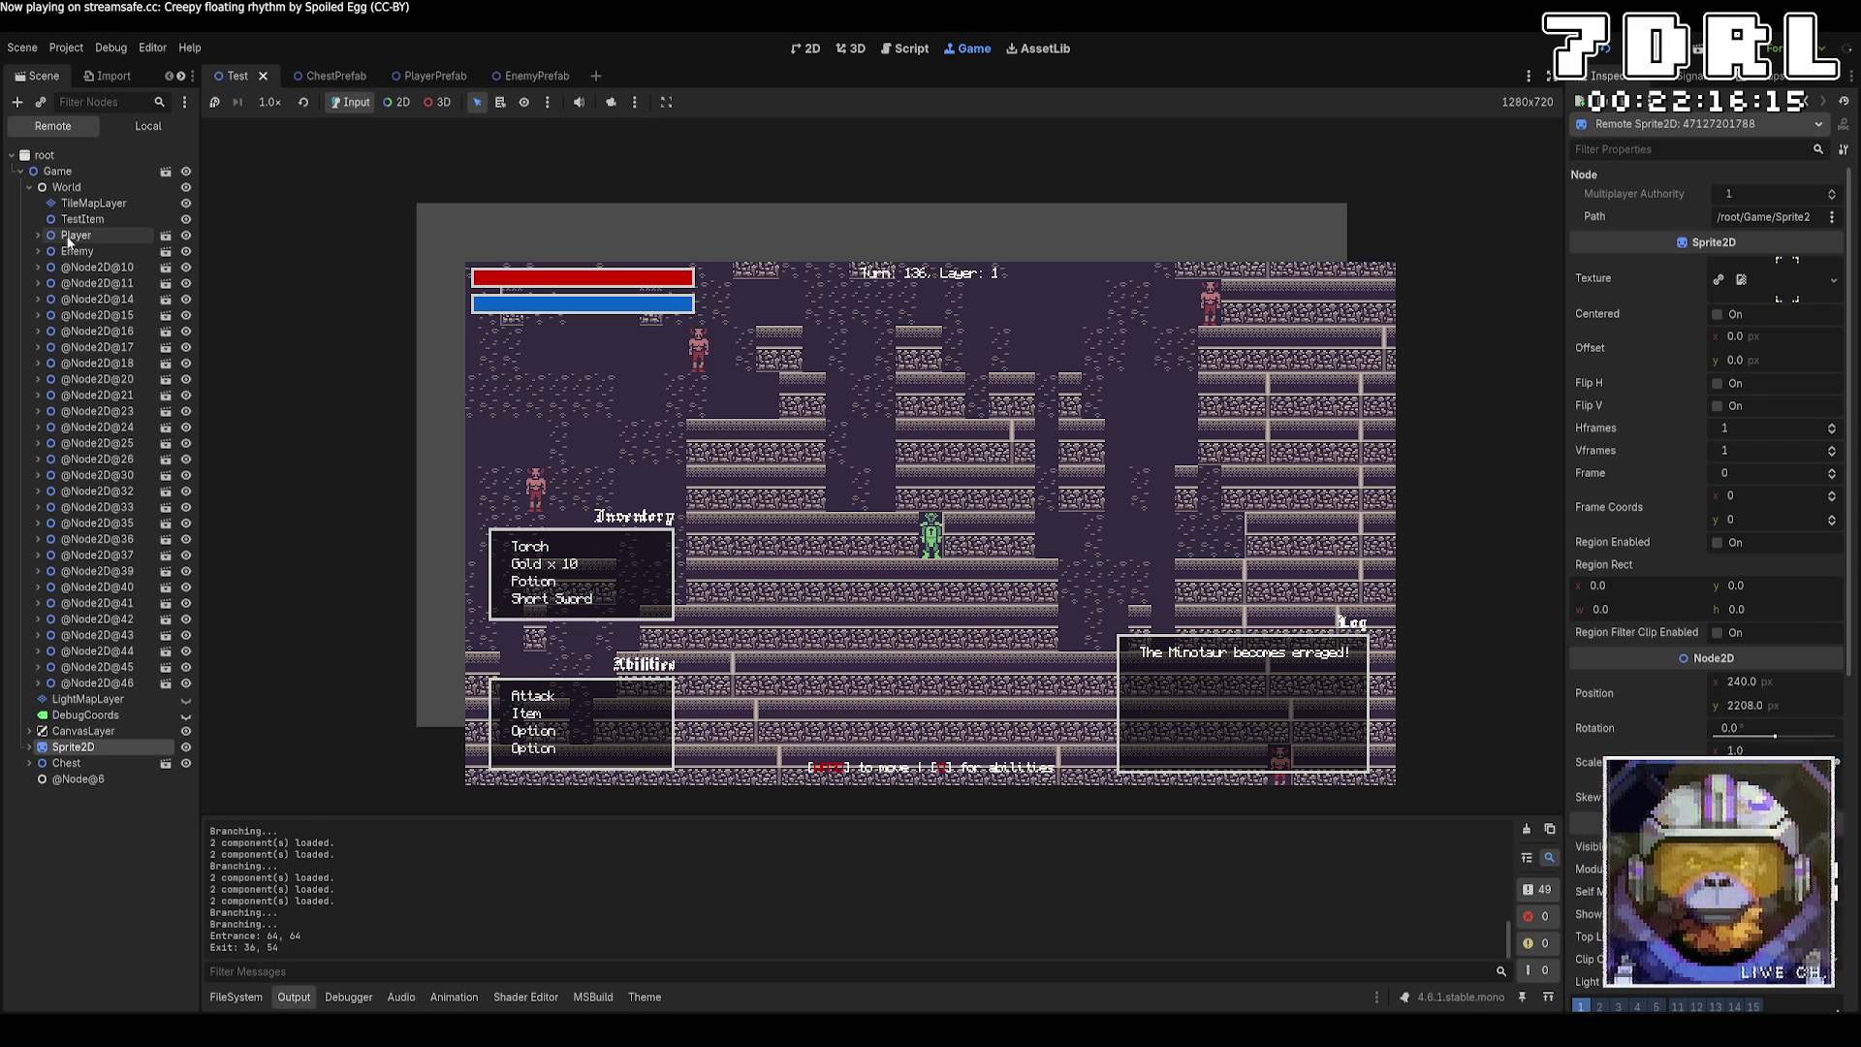
click(184, 222)
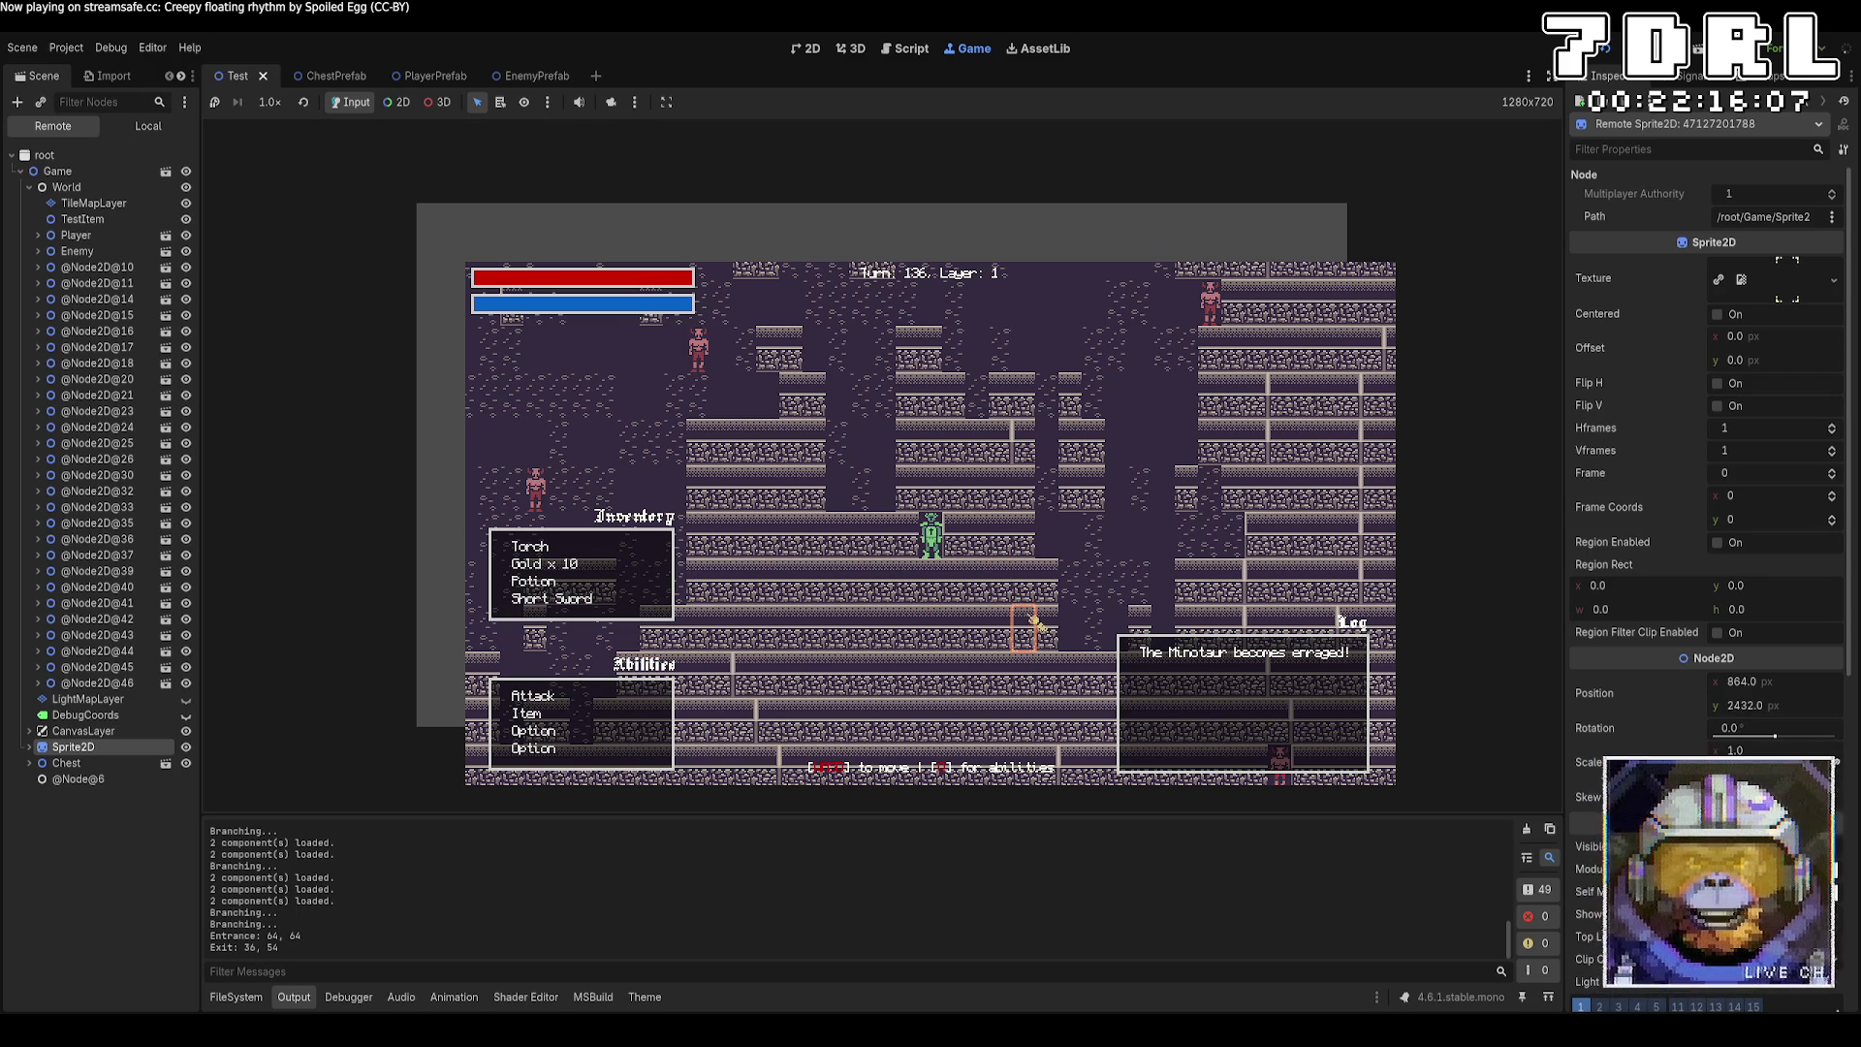
click(397, 102)
click(610, 102)
mouse_move(999, 528)
mouse_down()
mouse_move(931, 631)
mouse_move(1089, 491)
mouse_move(842, 594)
mouse_move(707, 291)
mouse_move(885, 478)
mouse_move(869, 411)
mouse_move(896, 560)
mouse_move(1059, 469)
mouse_move(876, 615)
mouse_move(921, 593)
mouse_move(1071, 669)
mouse_up()
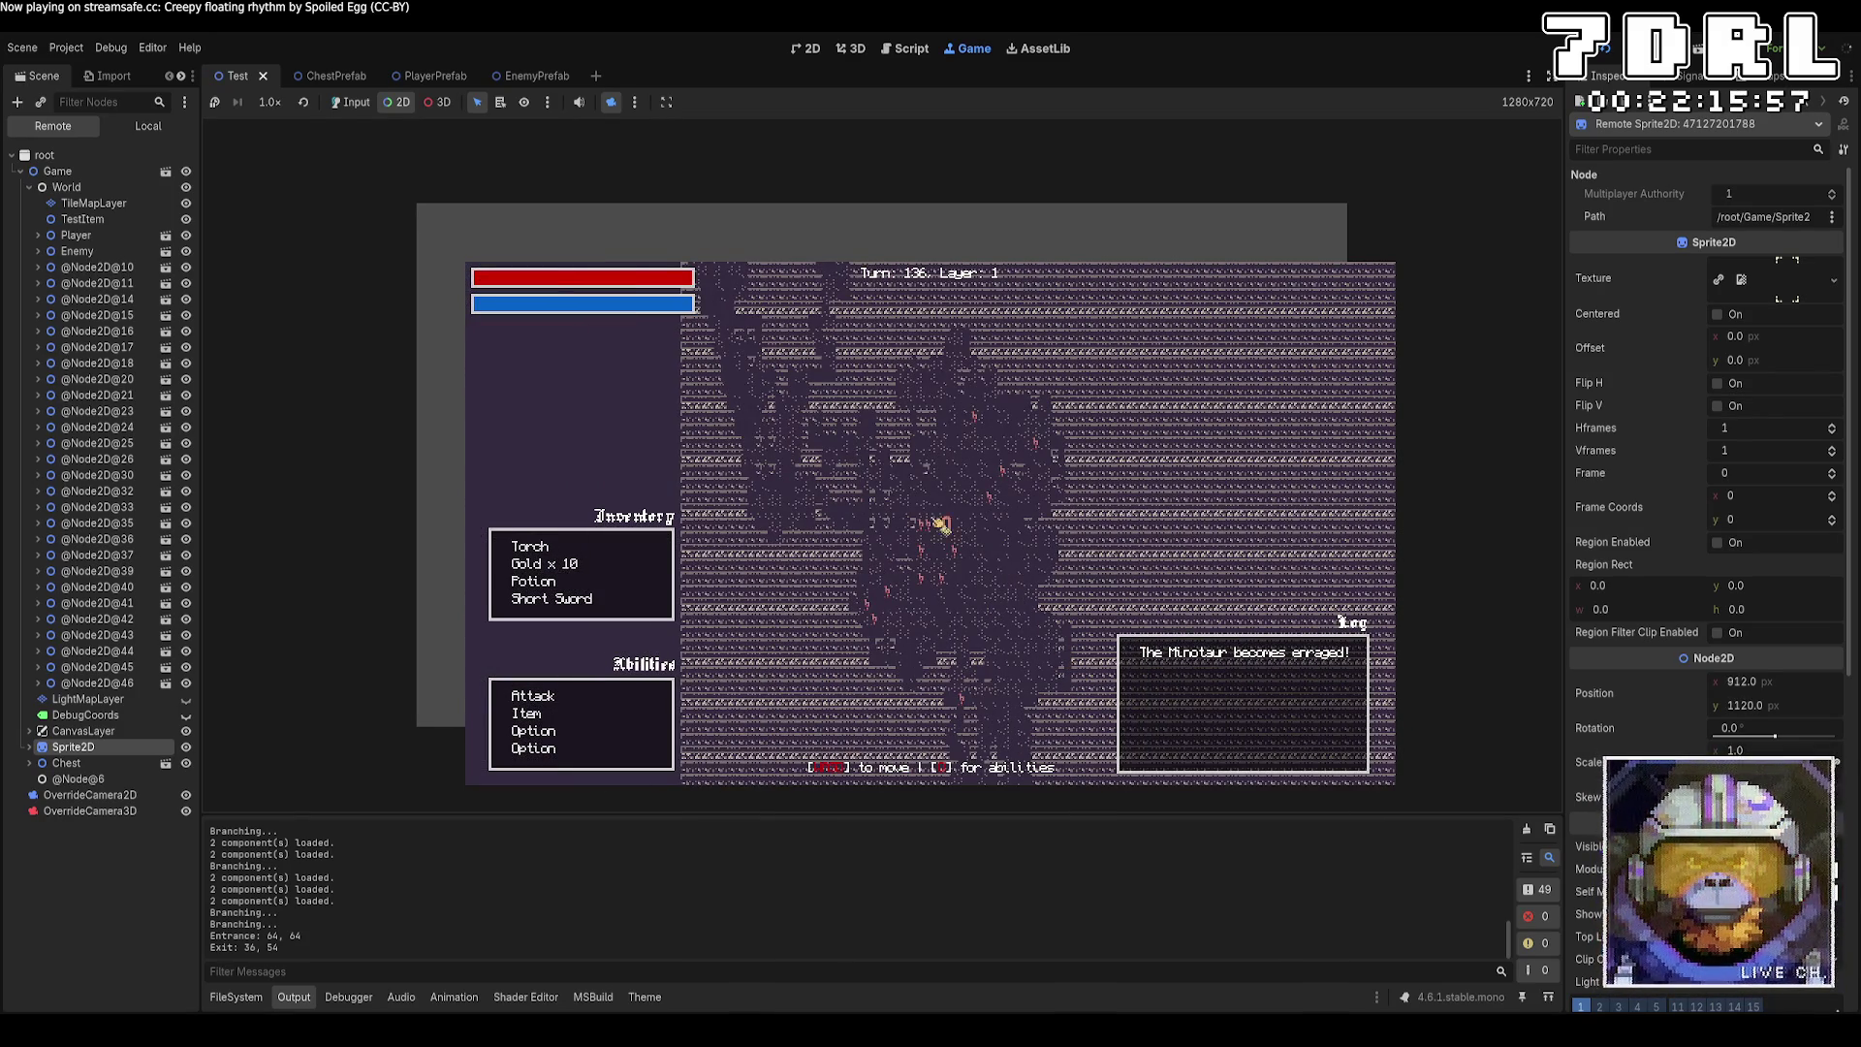
drag(831, 415, 979, 554)
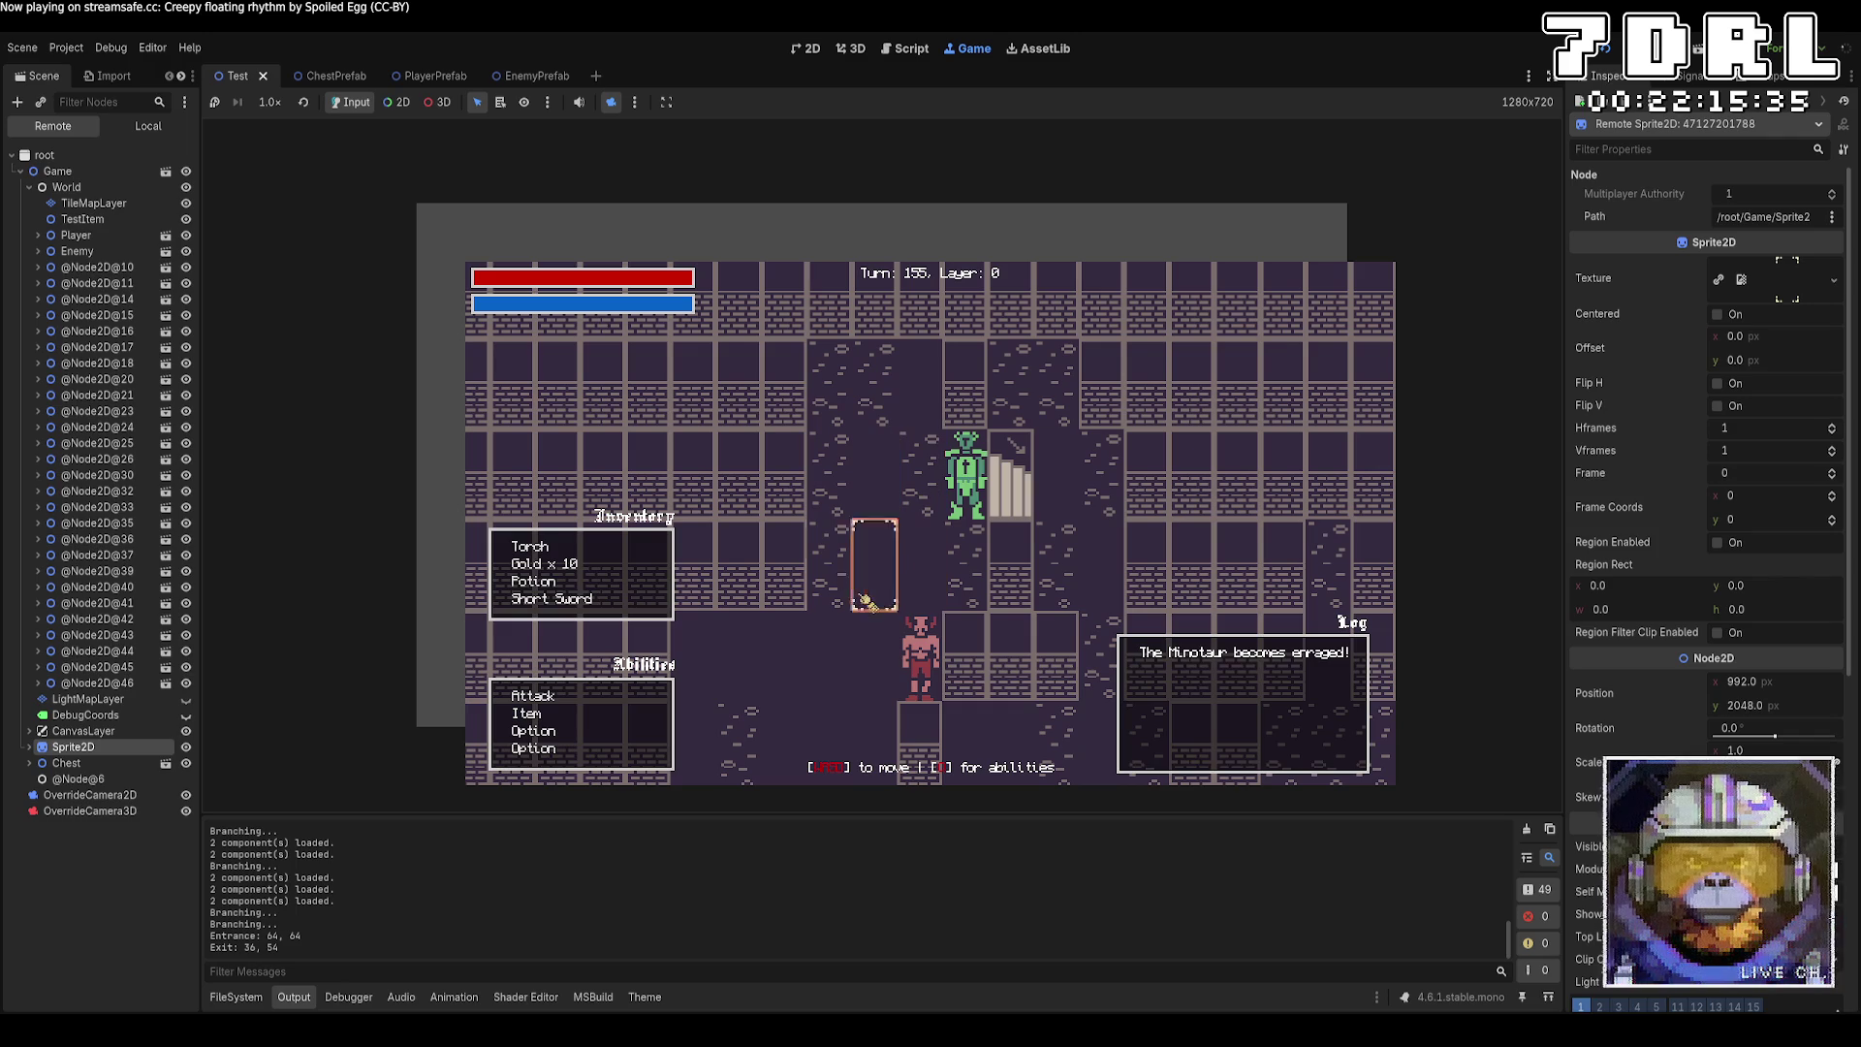
Step onto the stairs to return to Layer 0, then restart the game with F5.
key(d)
key(a)
key(d)
key(d)
key(a)
key(a)
key(d)
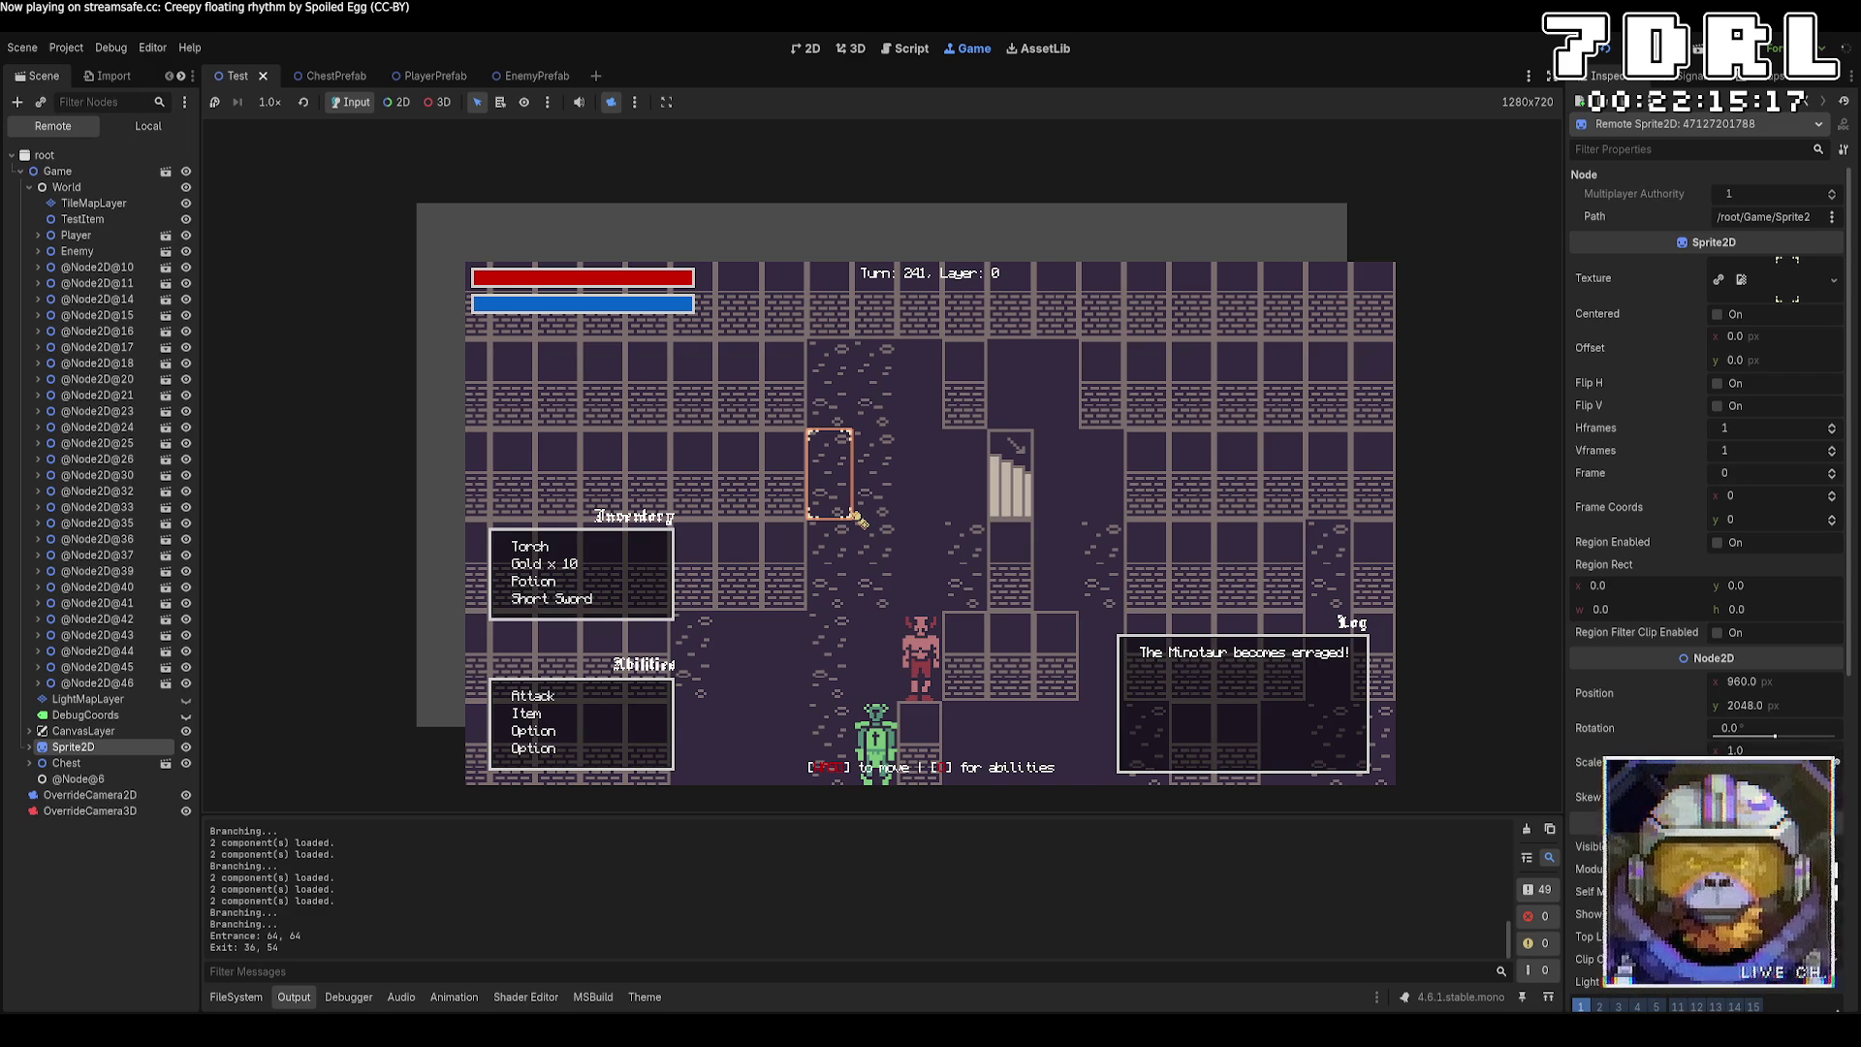
click(396, 102)
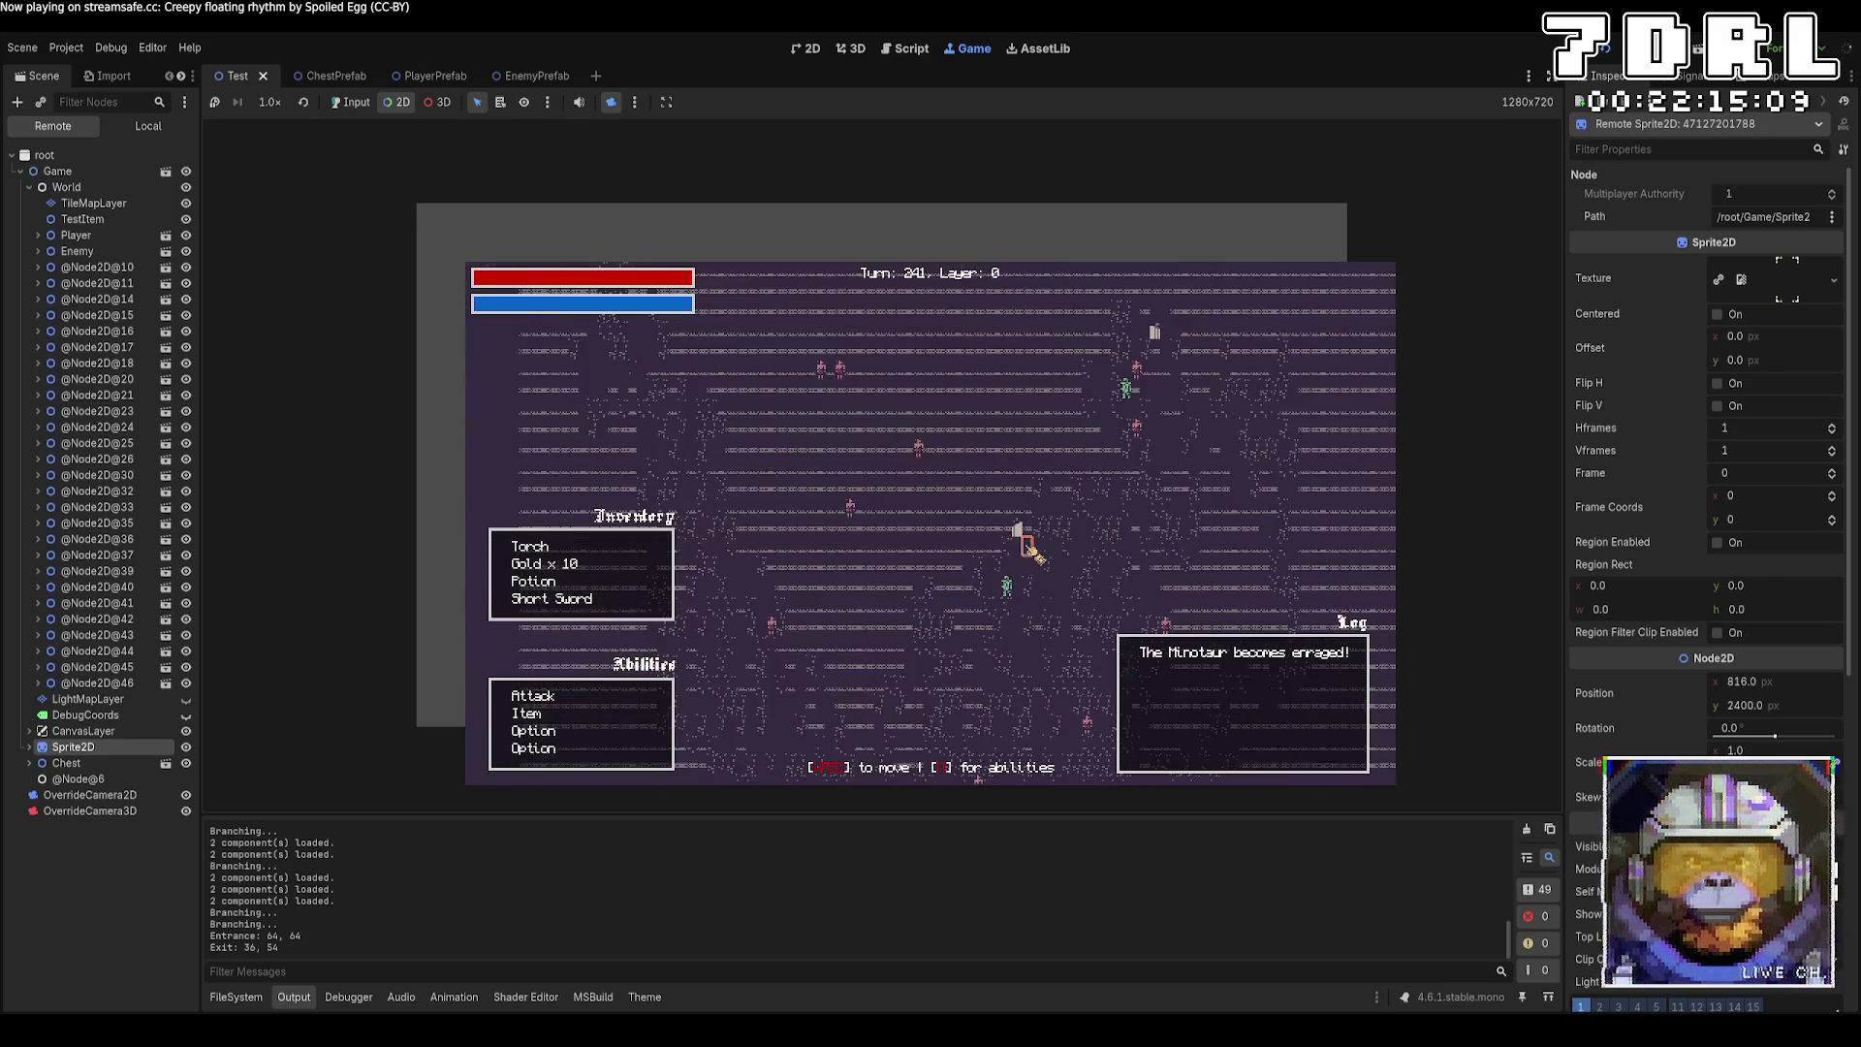
key(F5)
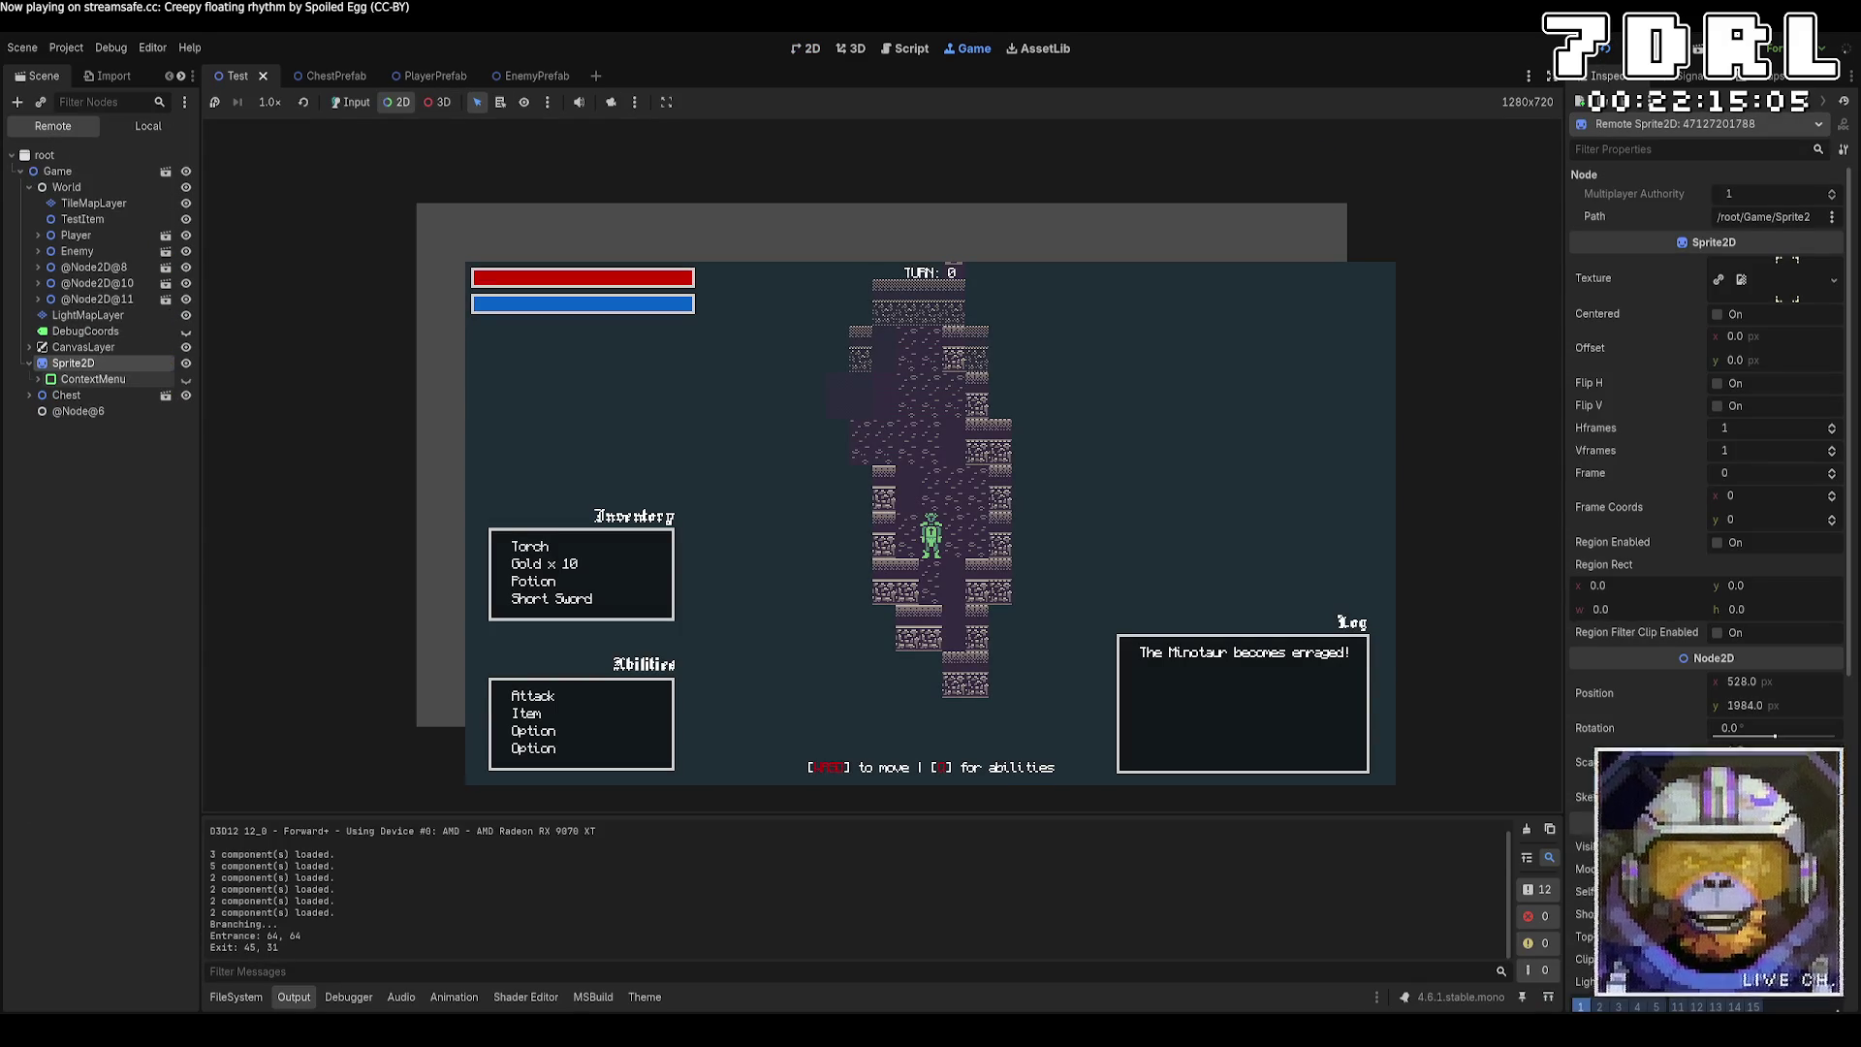
Hide LightMapLayer in the new run and zoom the game camera out over the whole dungeon.
click(186, 316)
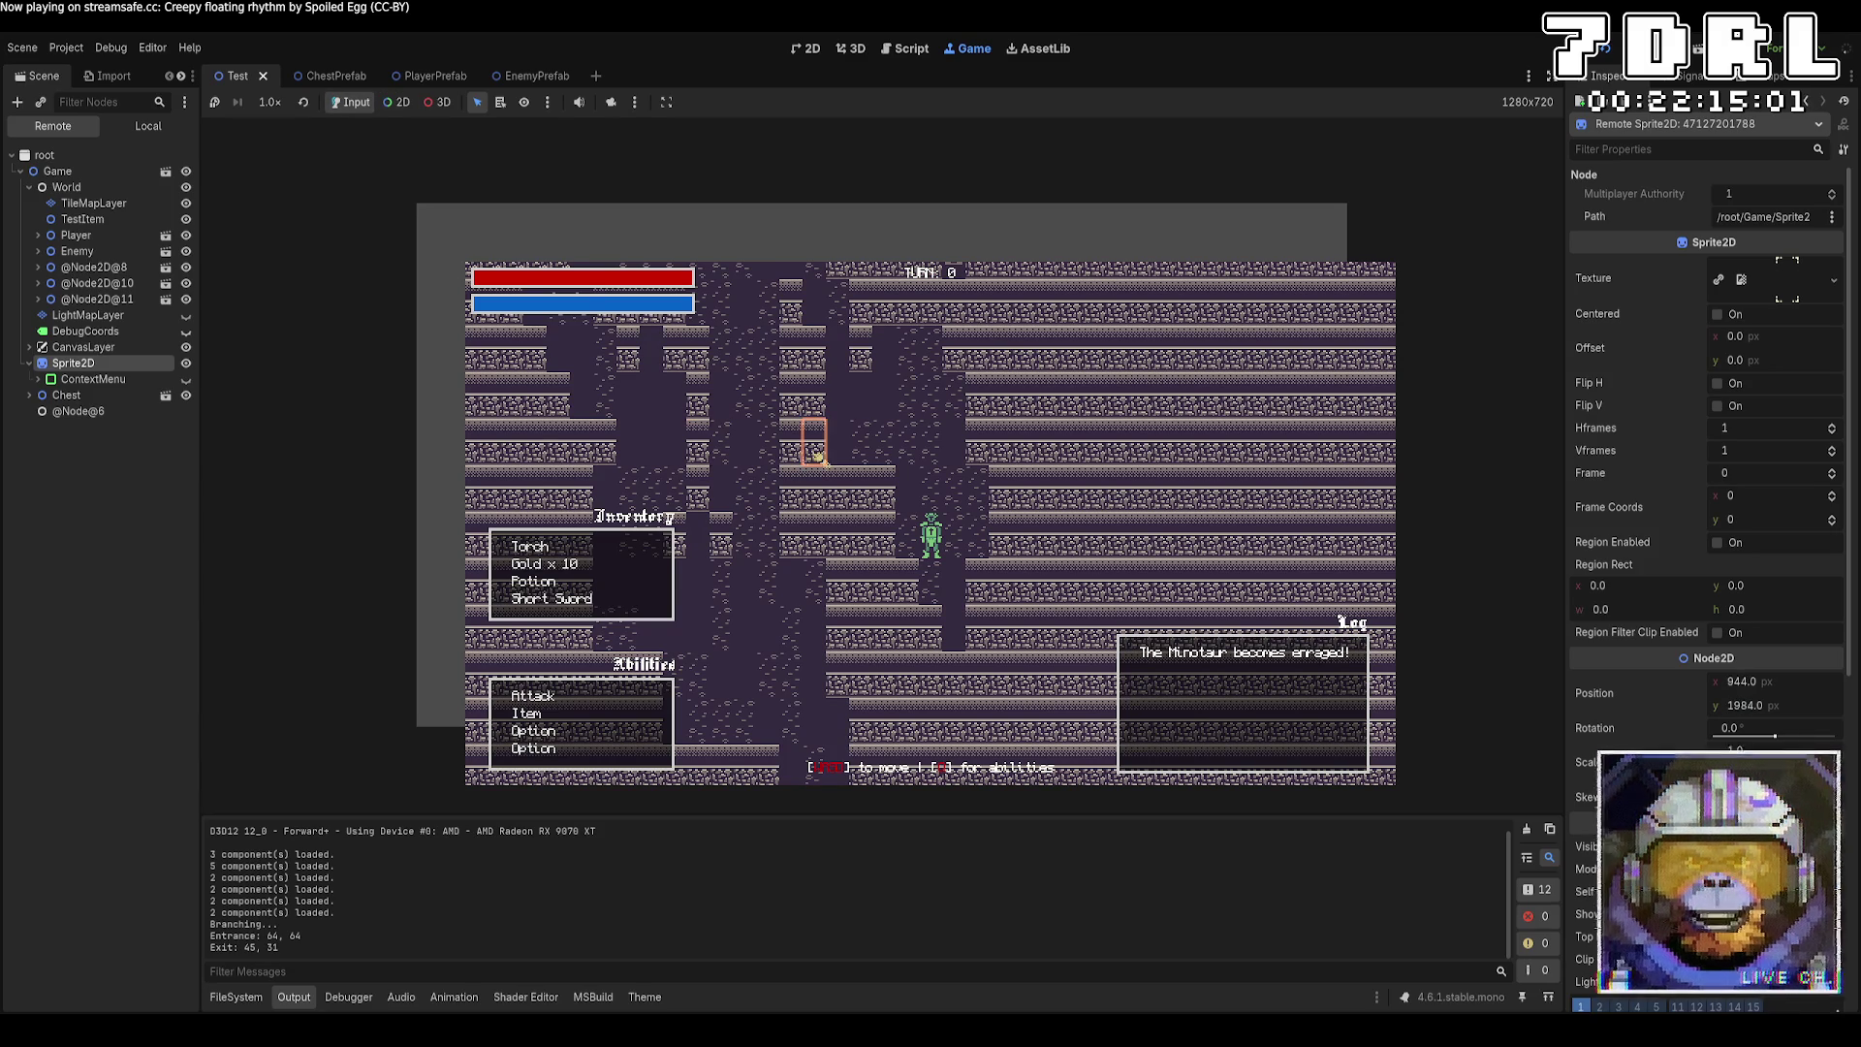
click(611, 101)
scroll(969, 445, down, 3)
scroll(1030, 463, down, 5)
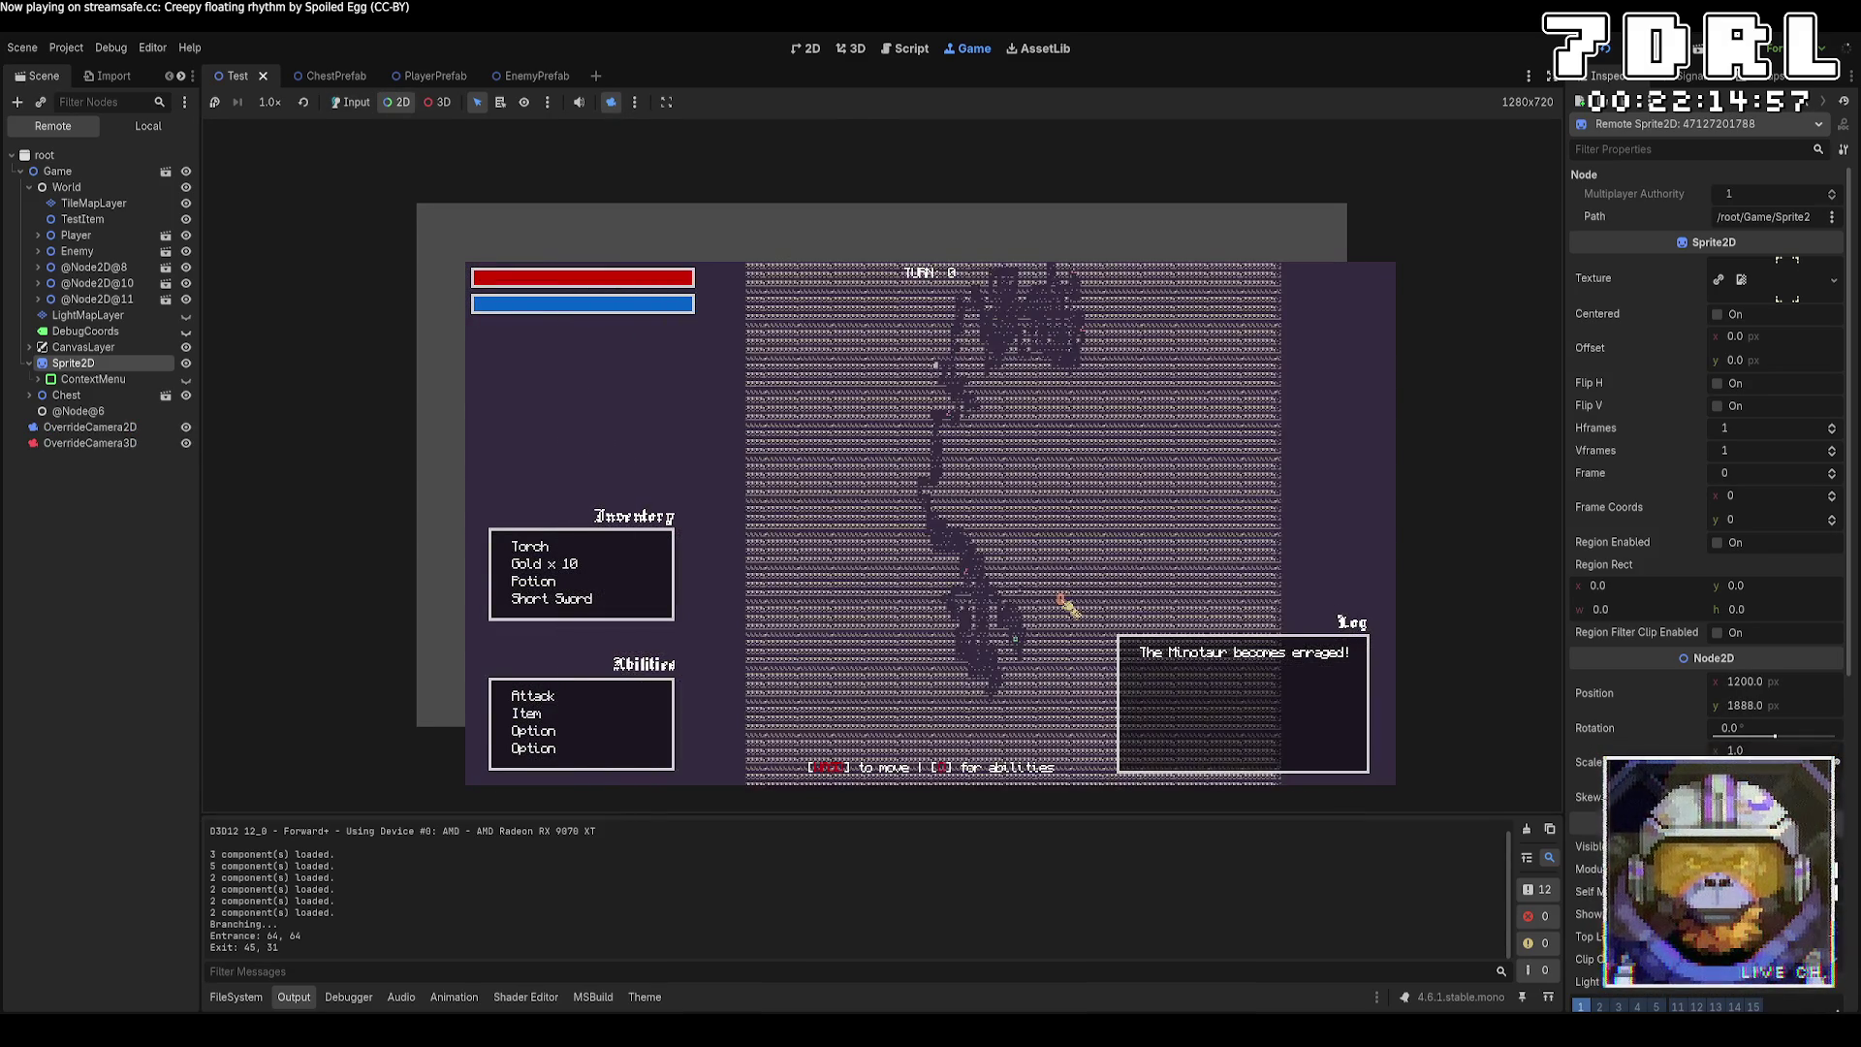